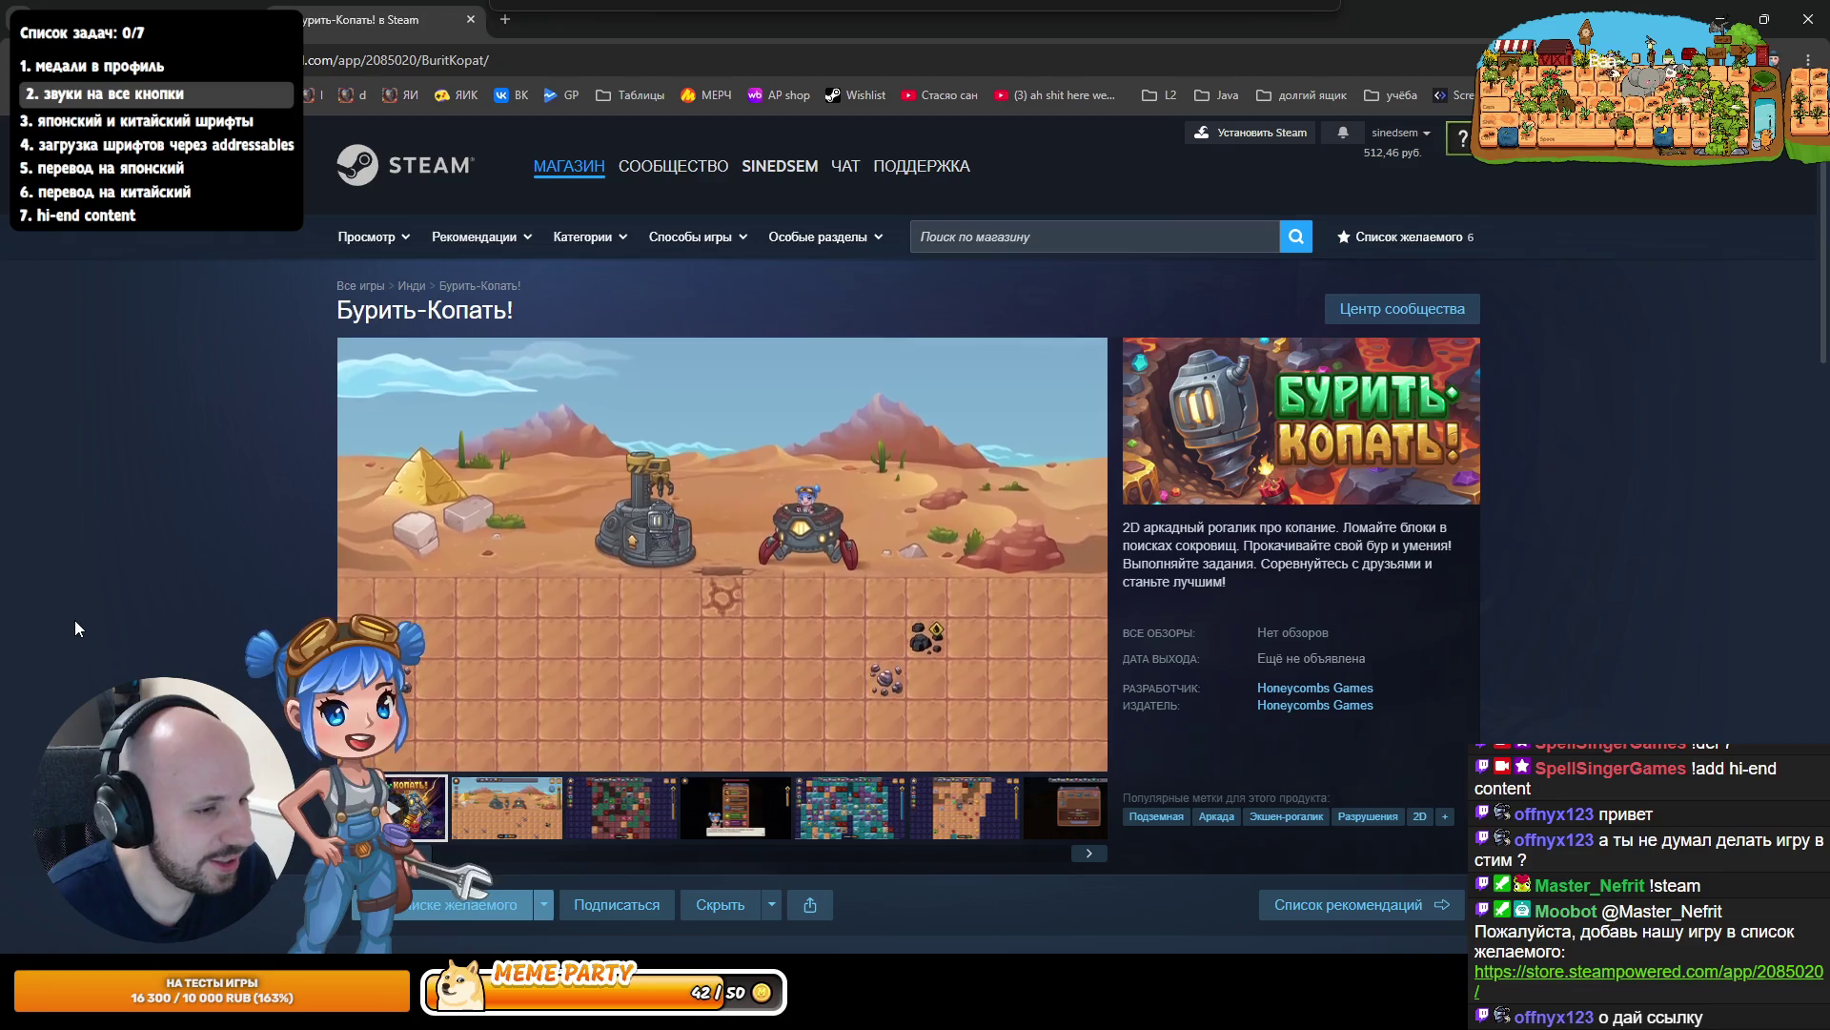
# - Browse the Бурить-Копать! Steam page, view its second screenshot, then switch to the landing page tab
pyautogui.scroll(-10, 141, 649)
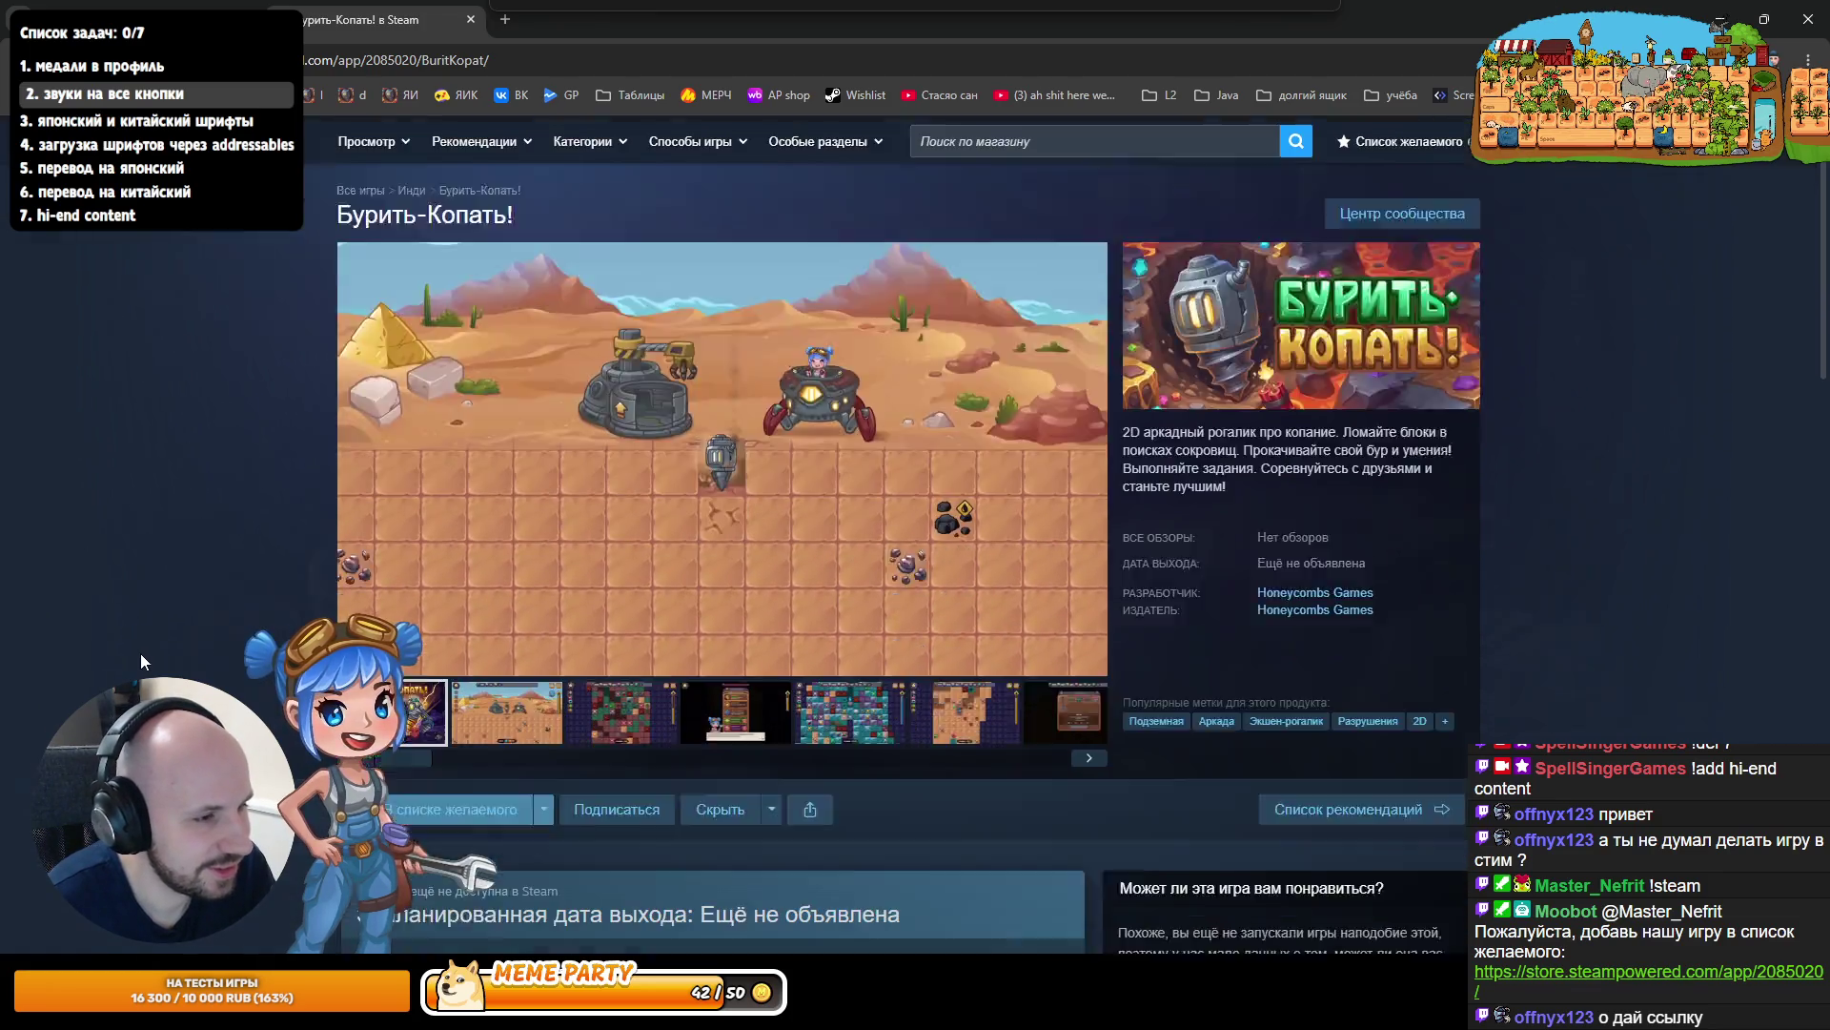
pyautogui.scroll(-5, 151, 642)
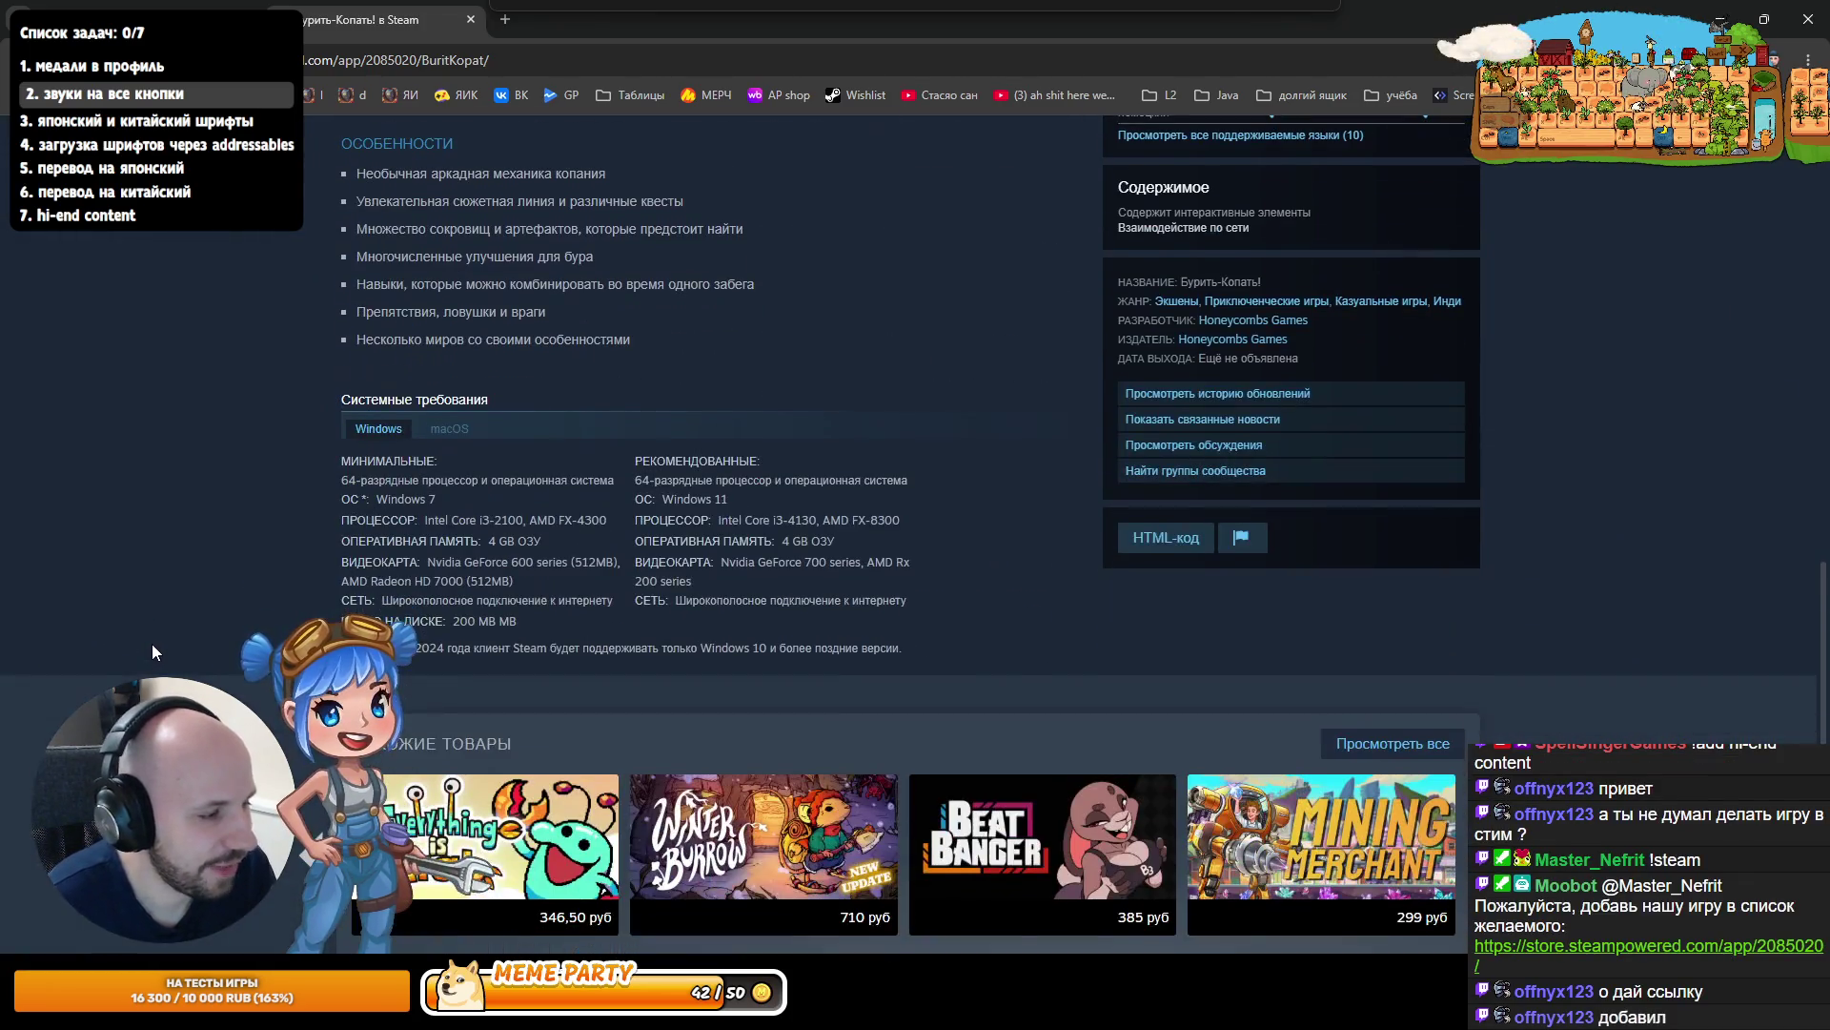
pyautogui.scroll(-5, 168, 614)
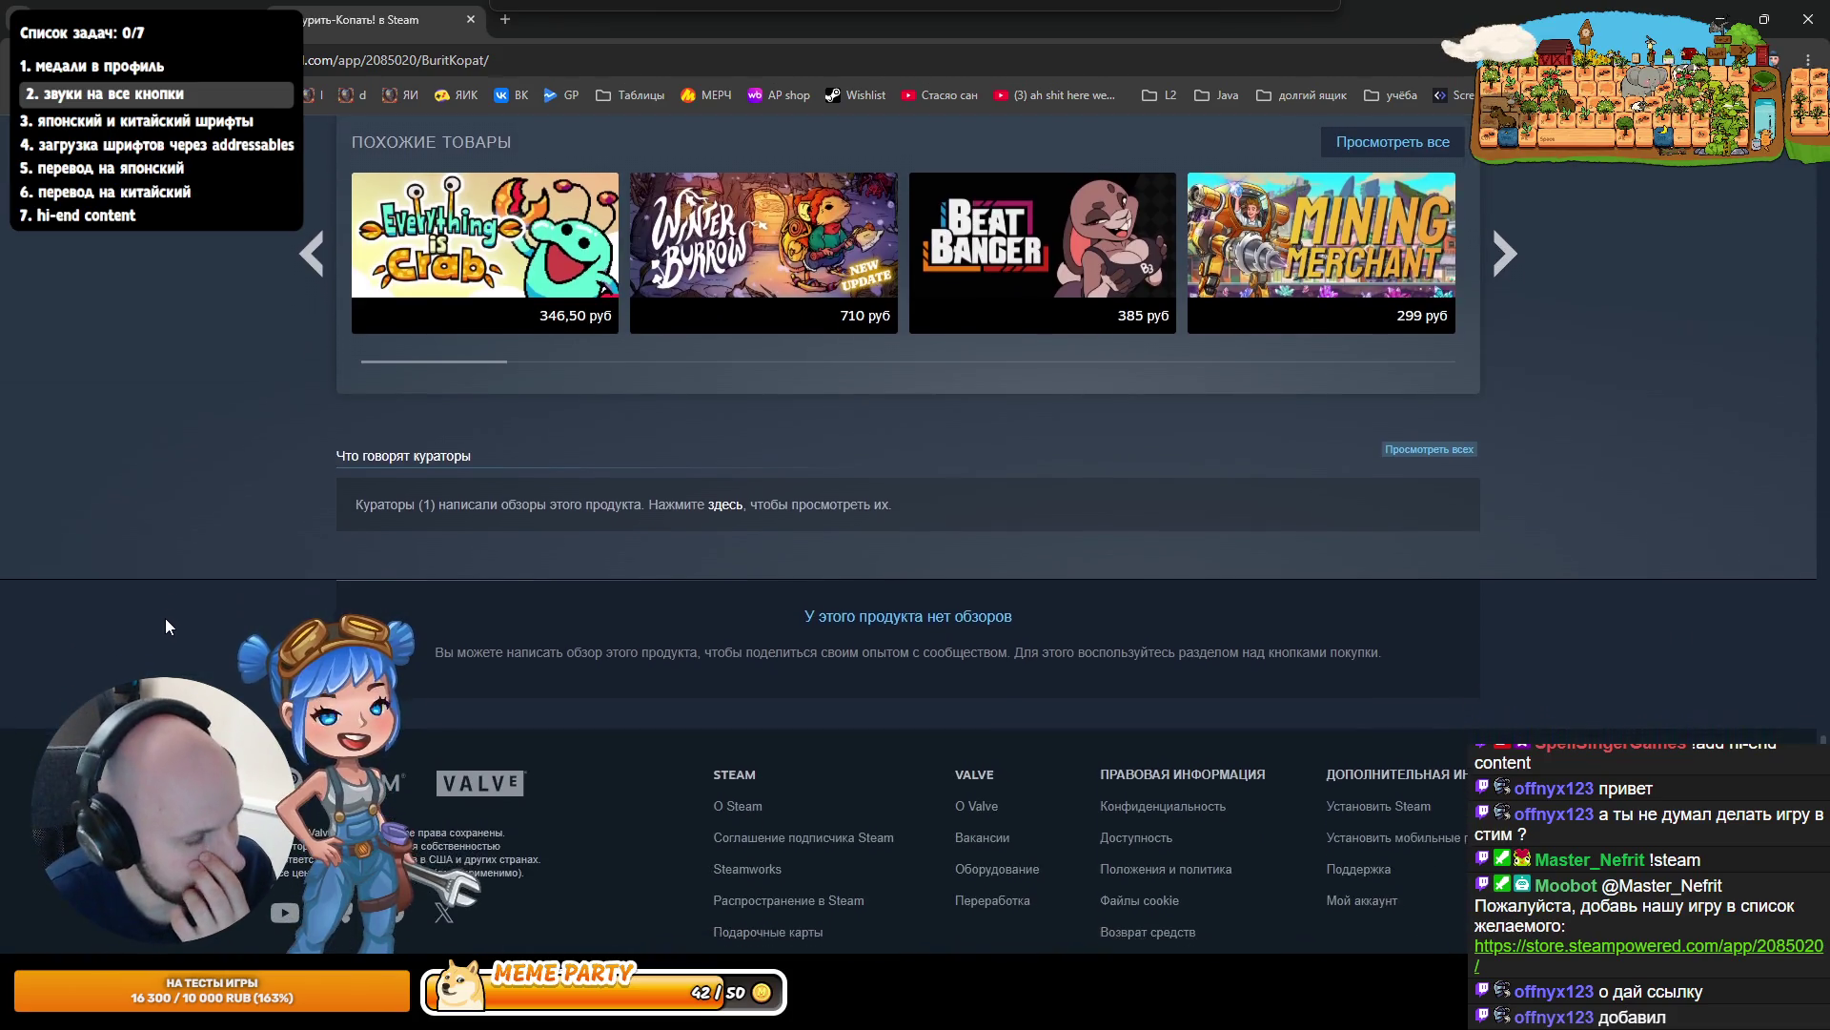
pyautogui.scroll(5, 167, 618)
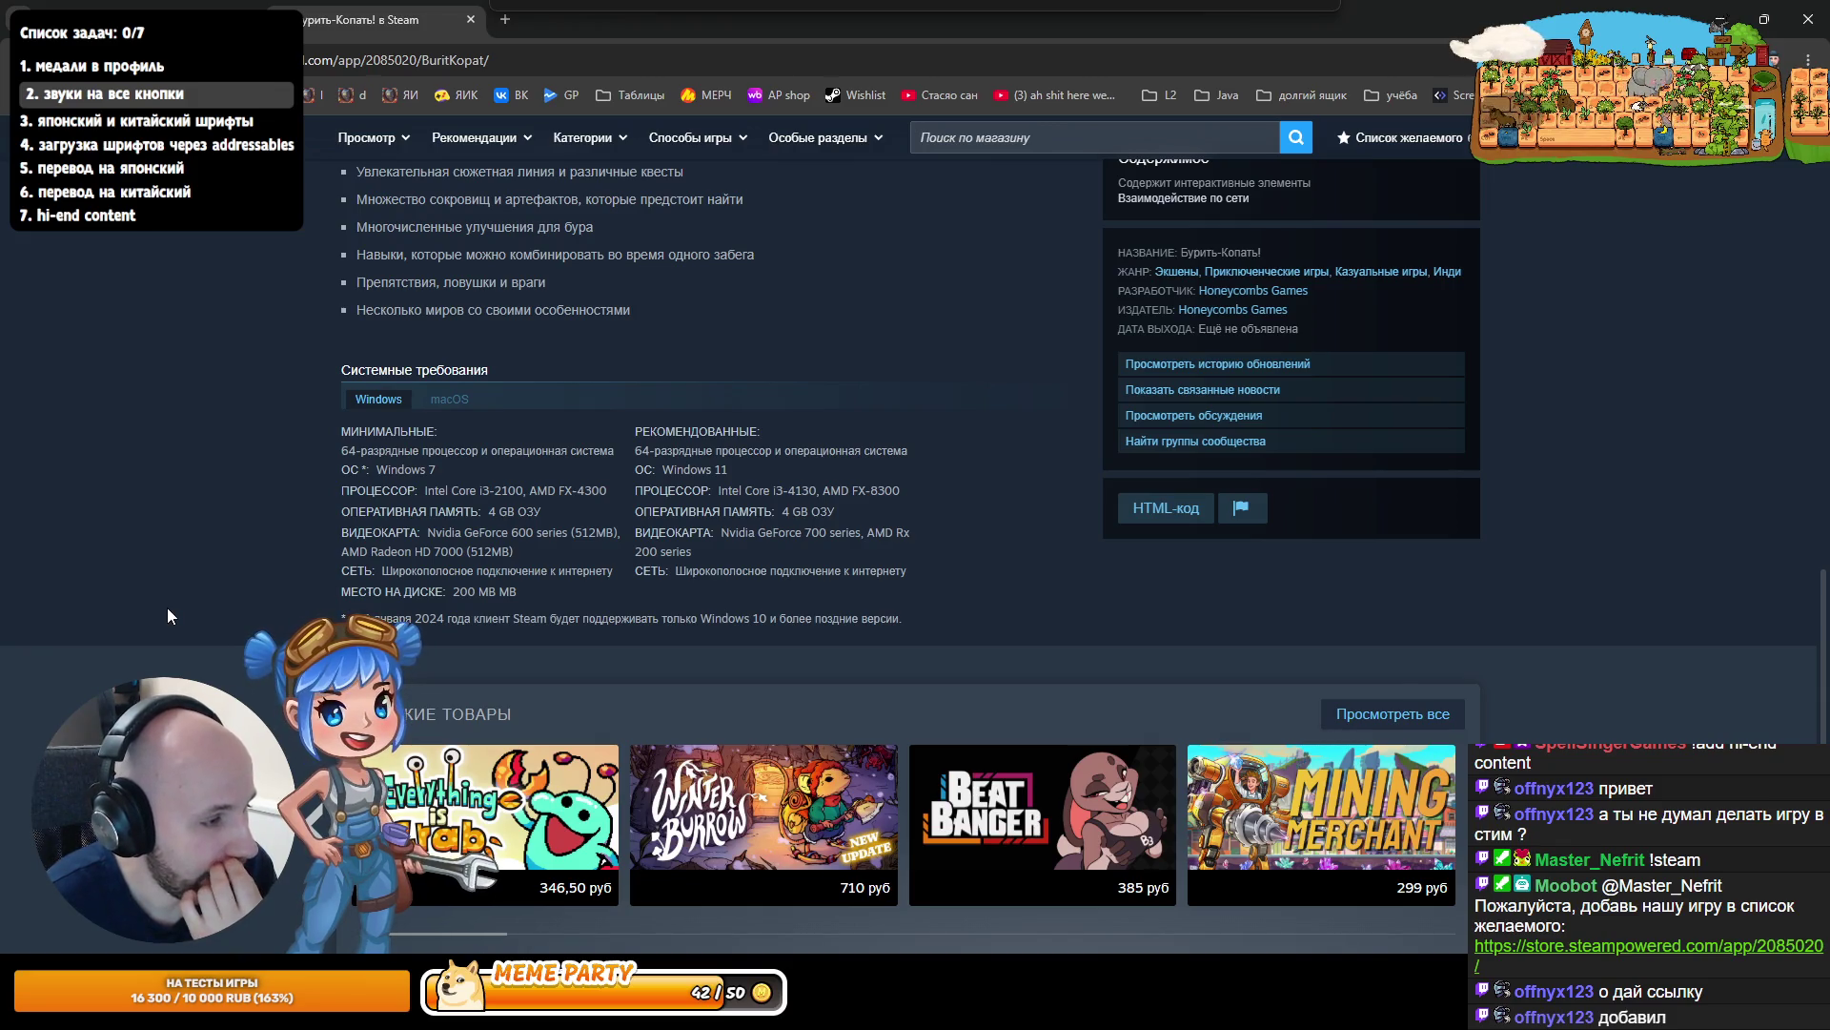
pyautogui.scroll(5, 164, 614)
pyautogui.scroll(6, 162, 615)
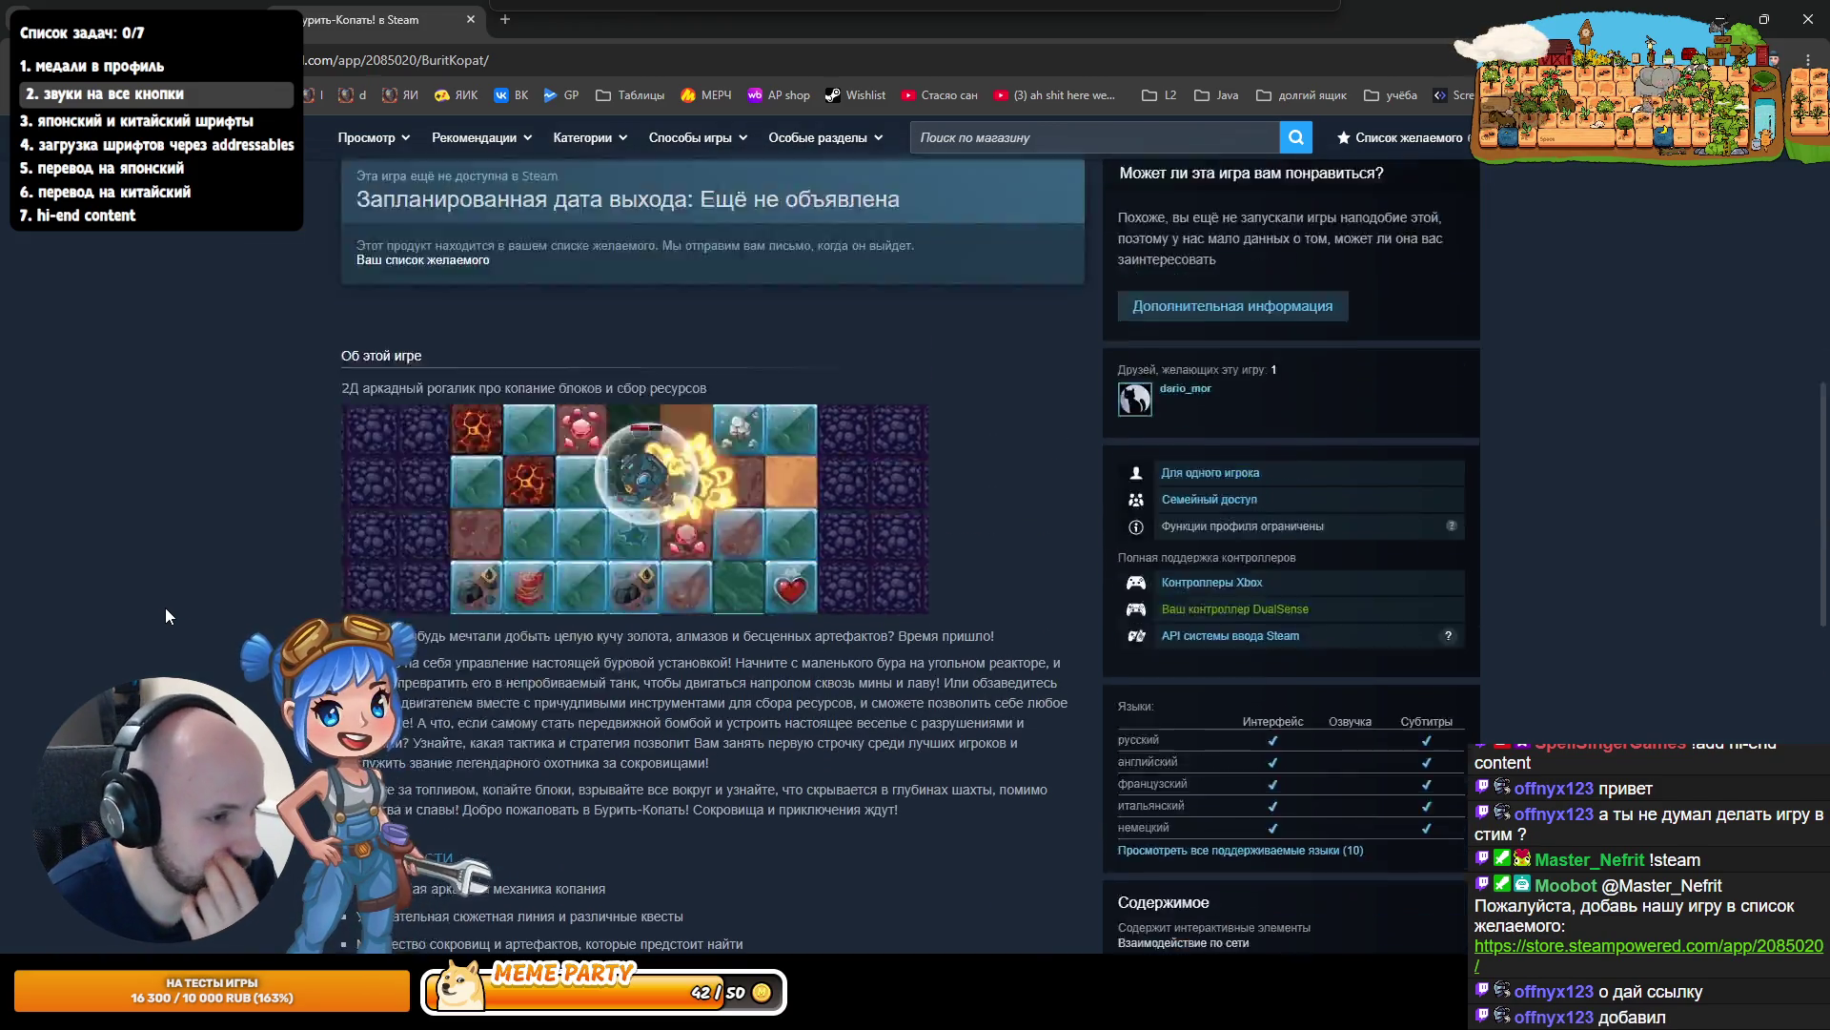
pyautogui.scroll(5, 1186, 732)
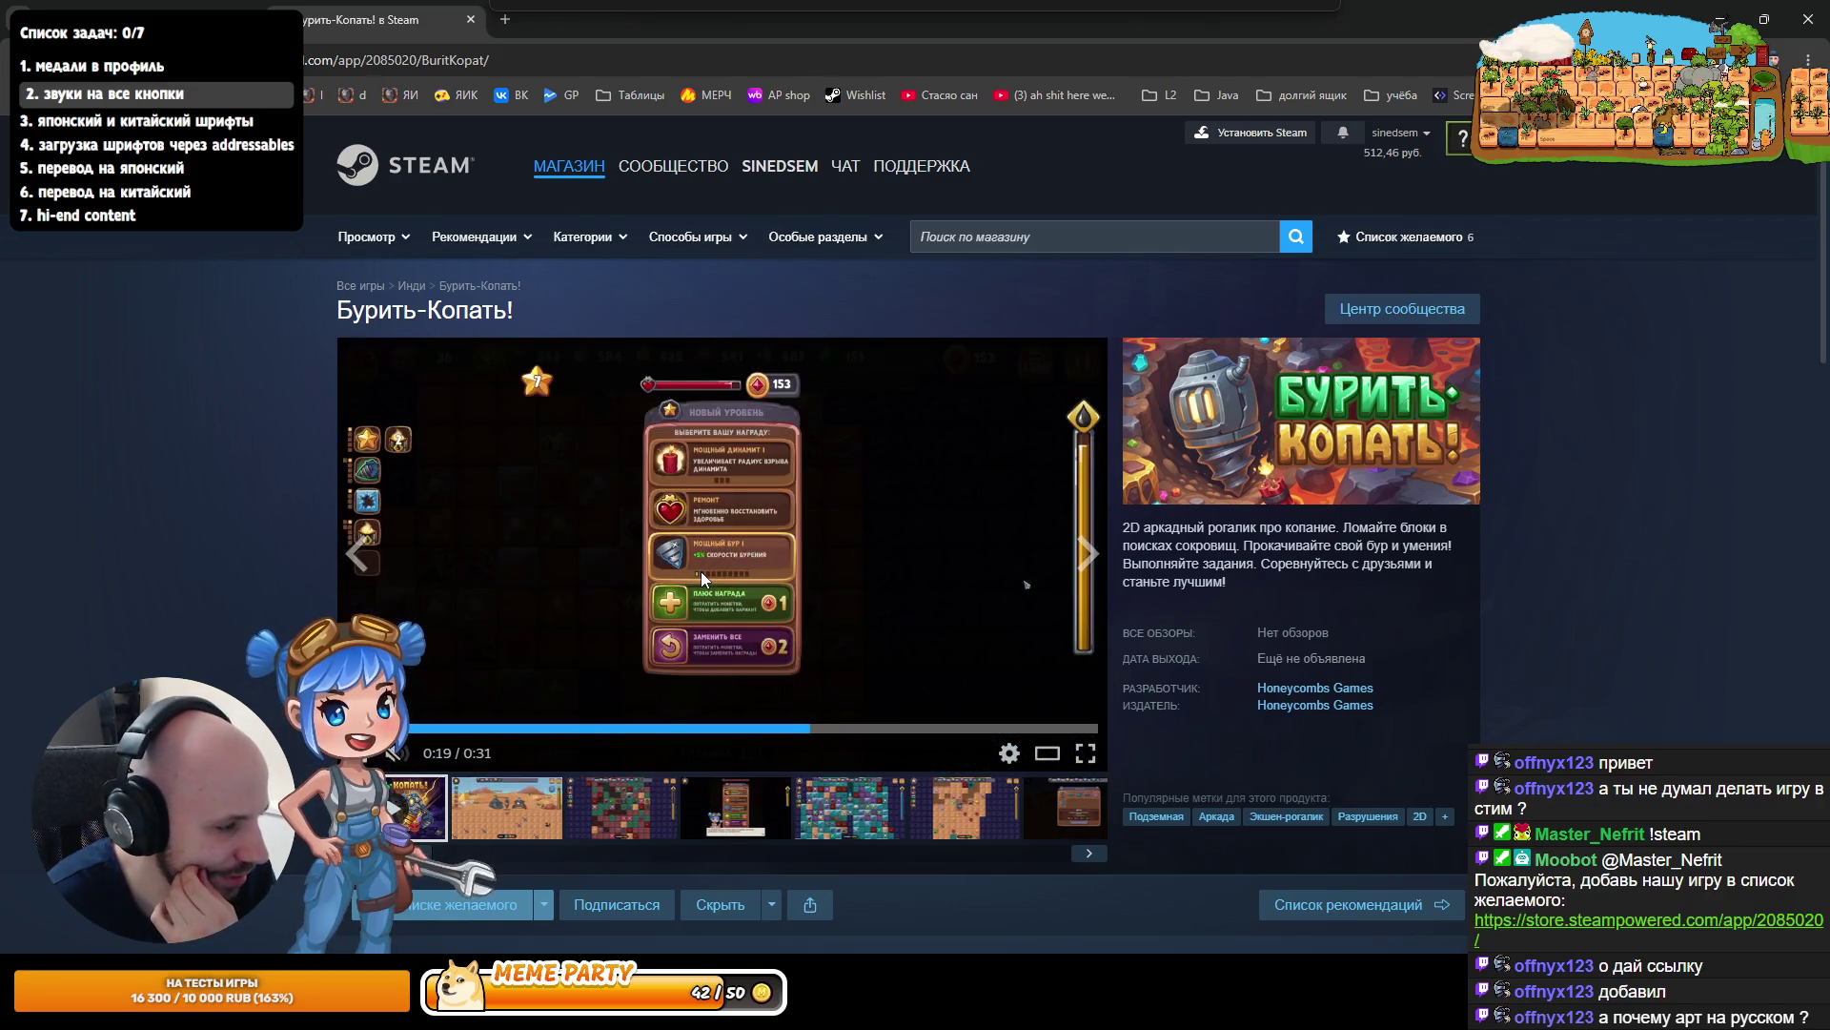
pyautogui.scroll(-5, 947, 822)
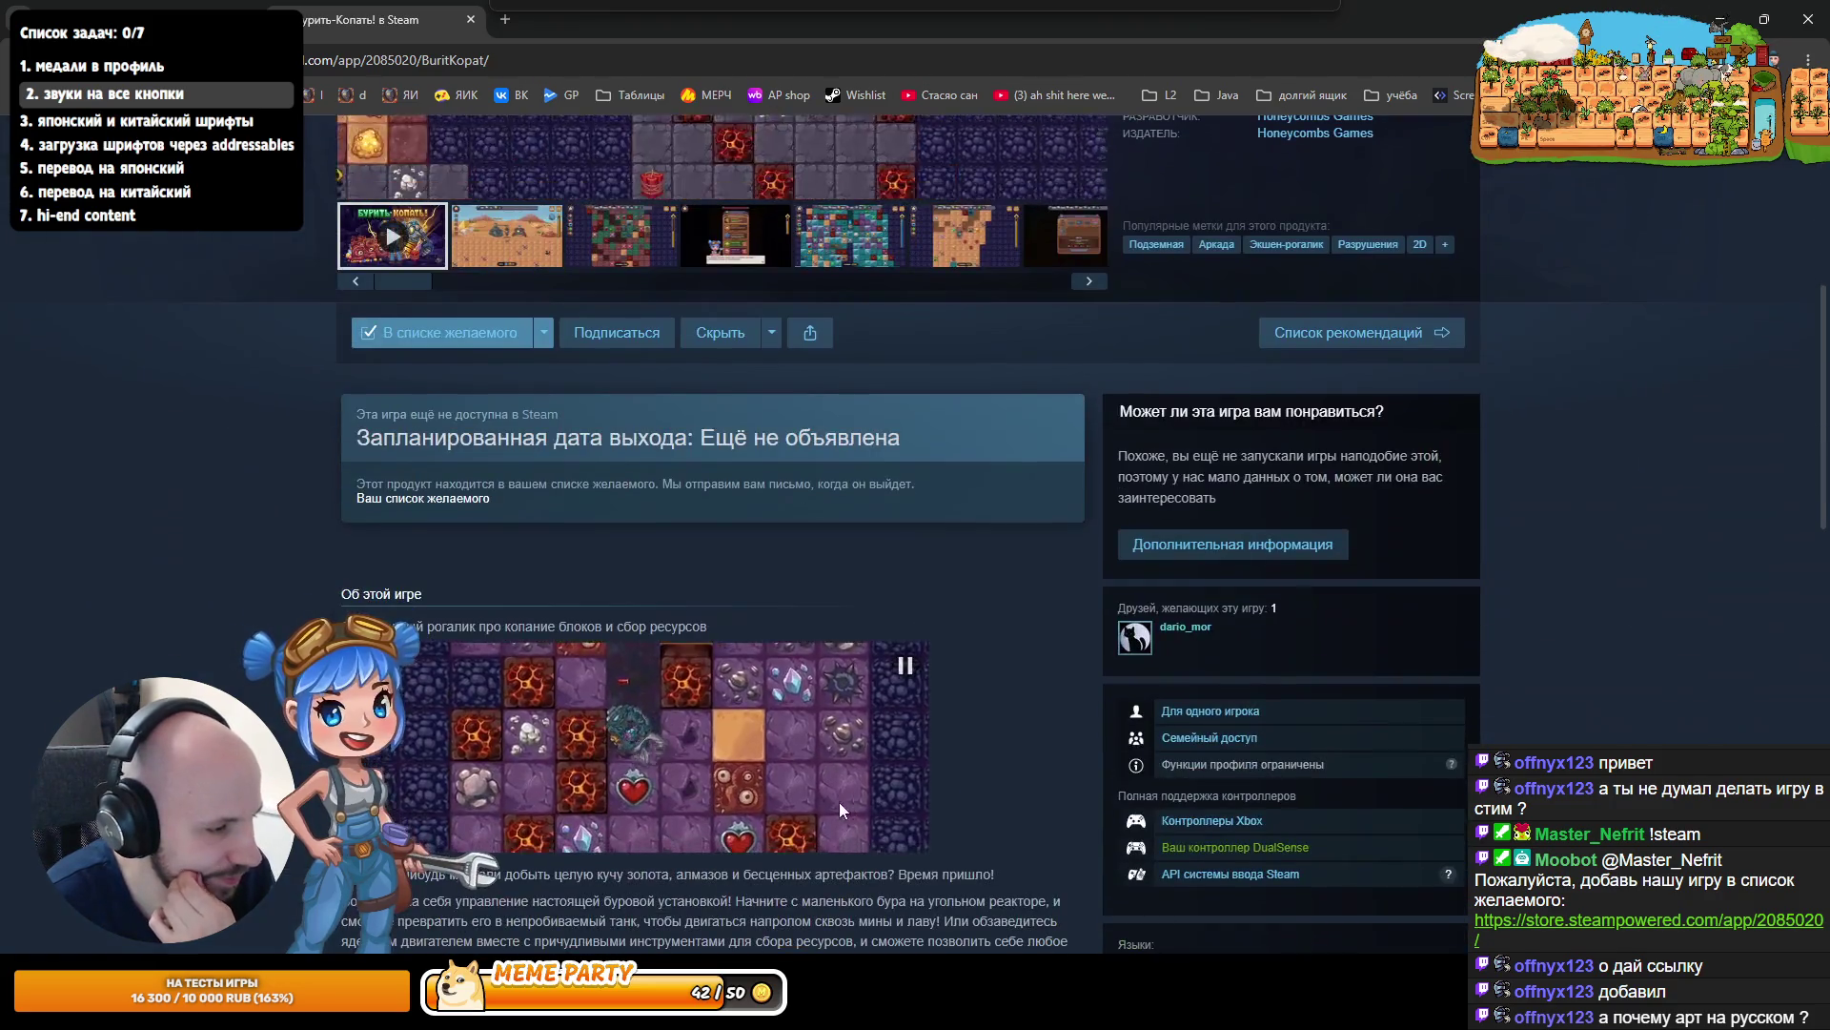
pyautogui.scroll(5, 669, 833)
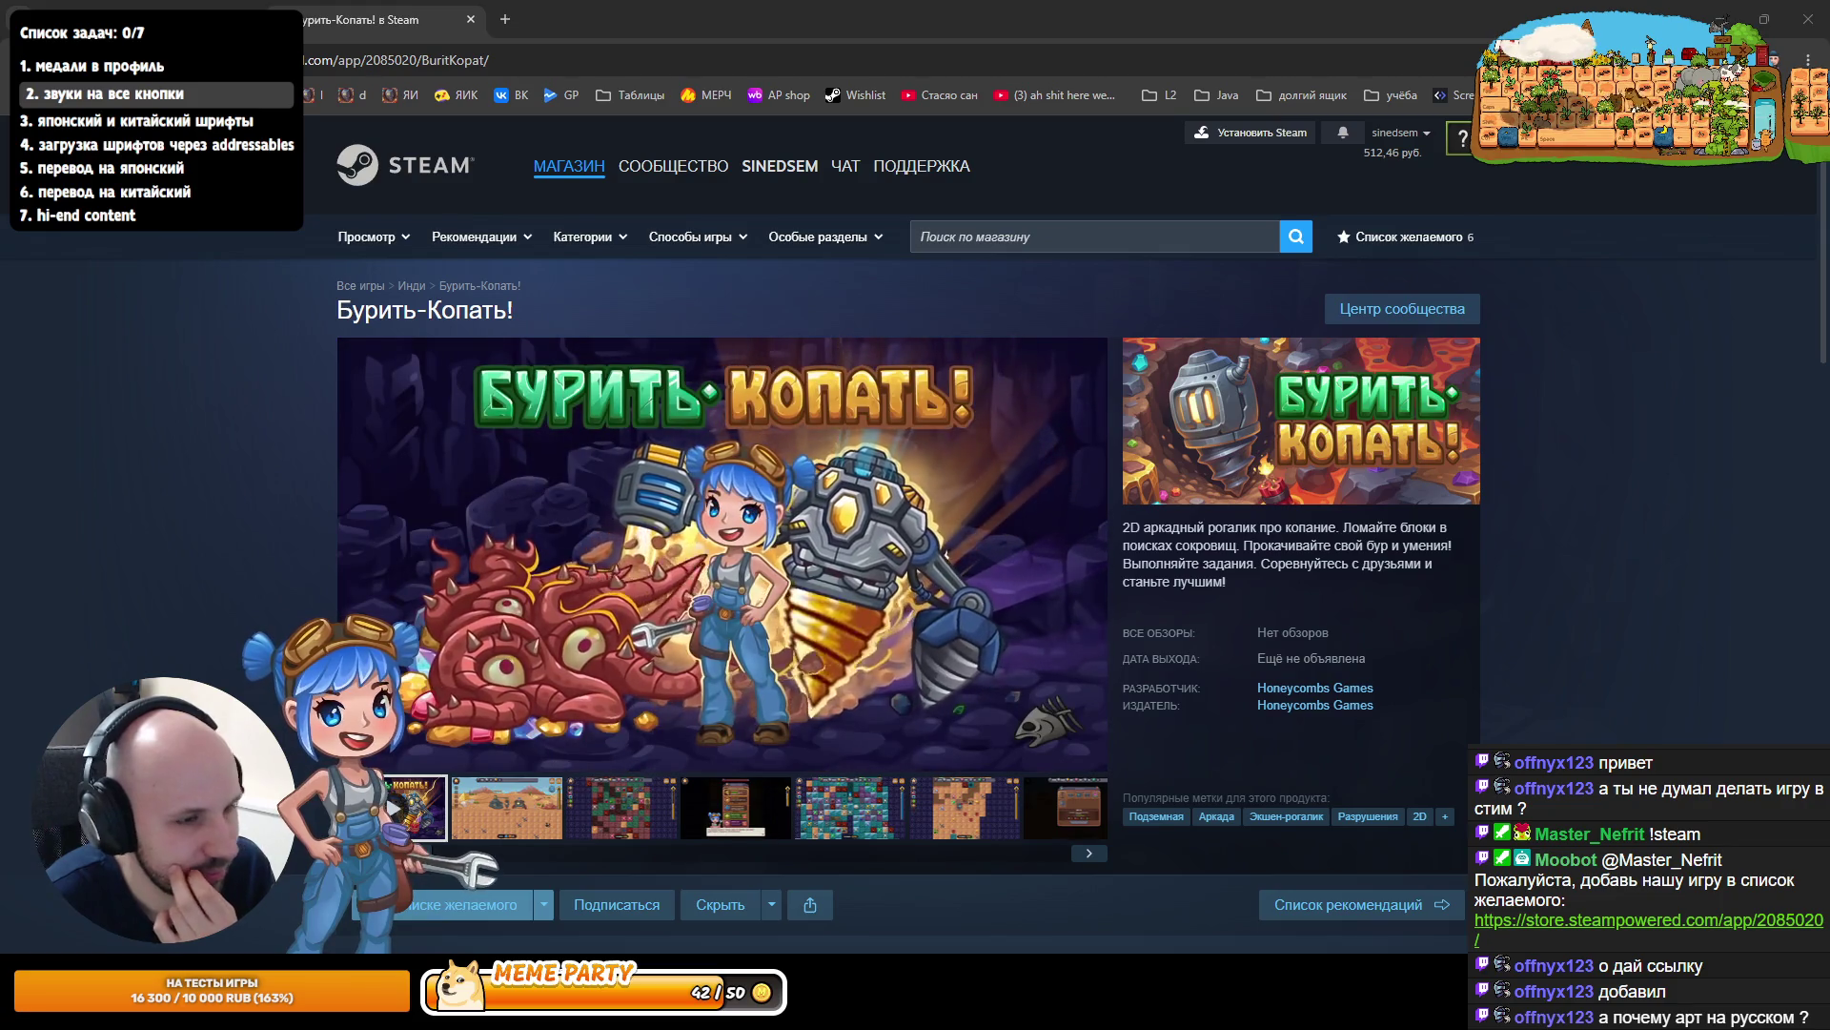
pyautogui.click(529, 835)
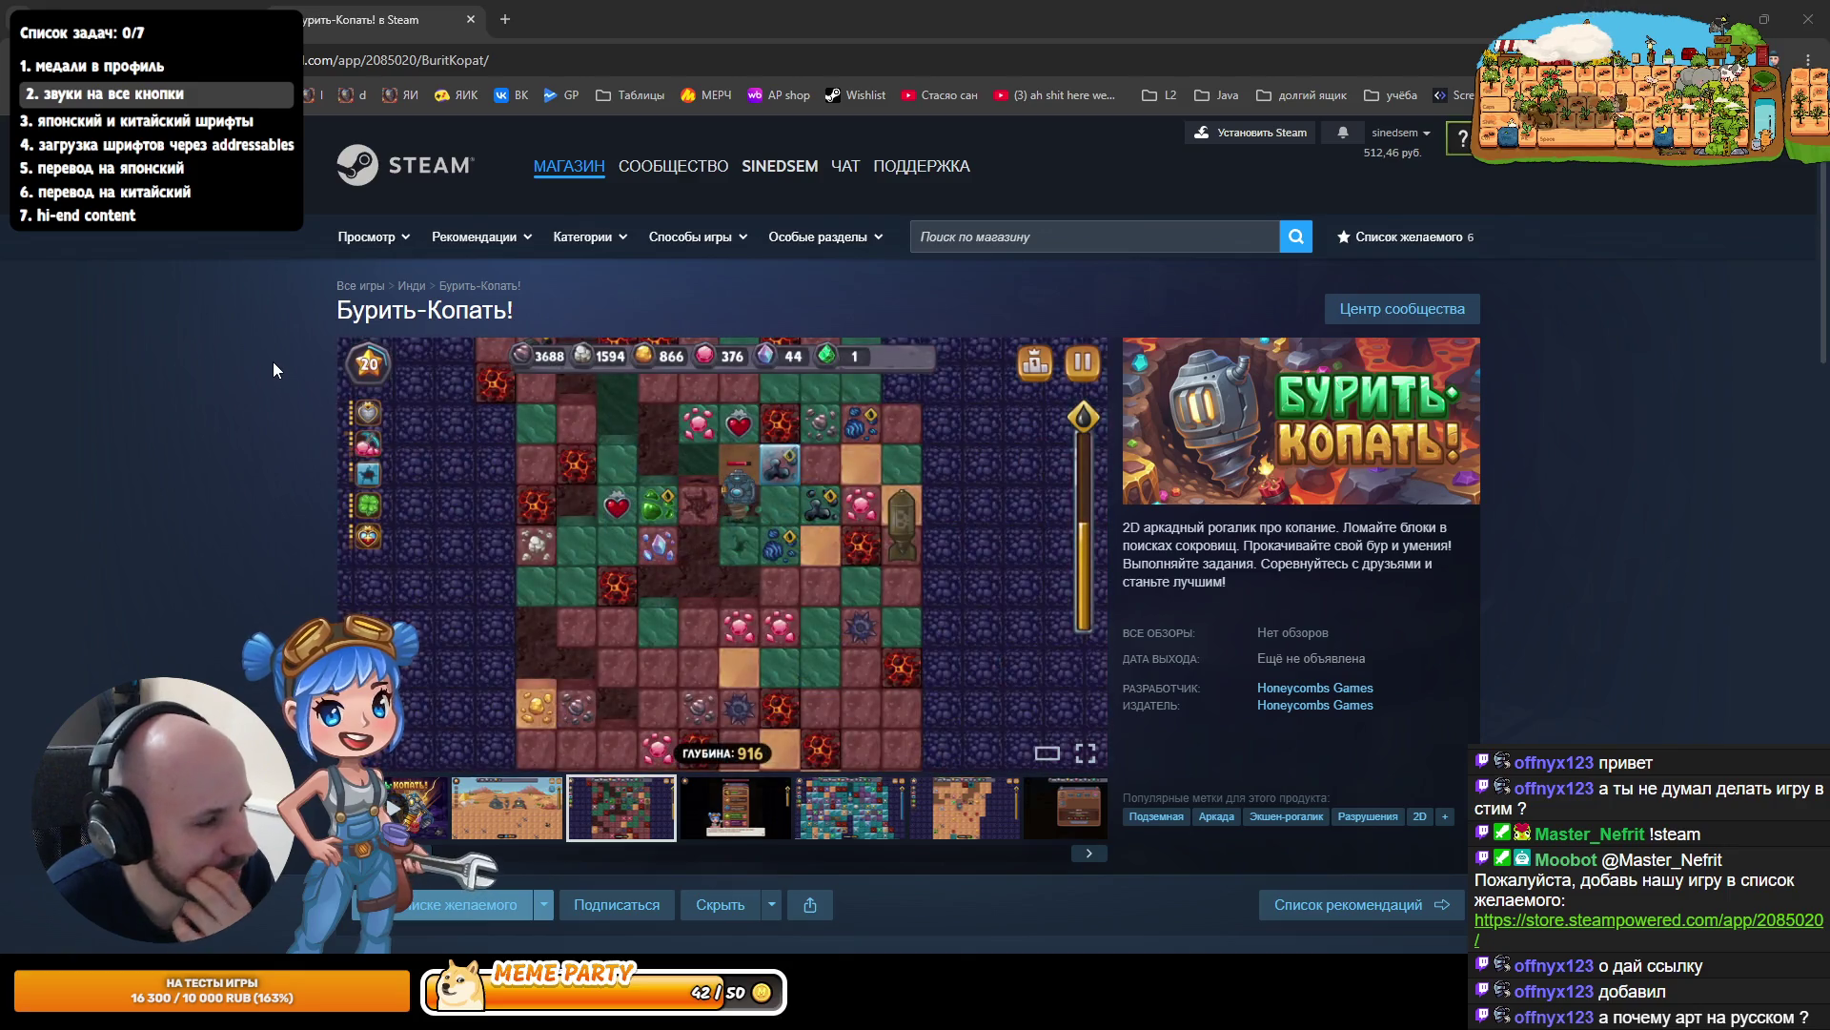
pyautogui.click(143, 19)
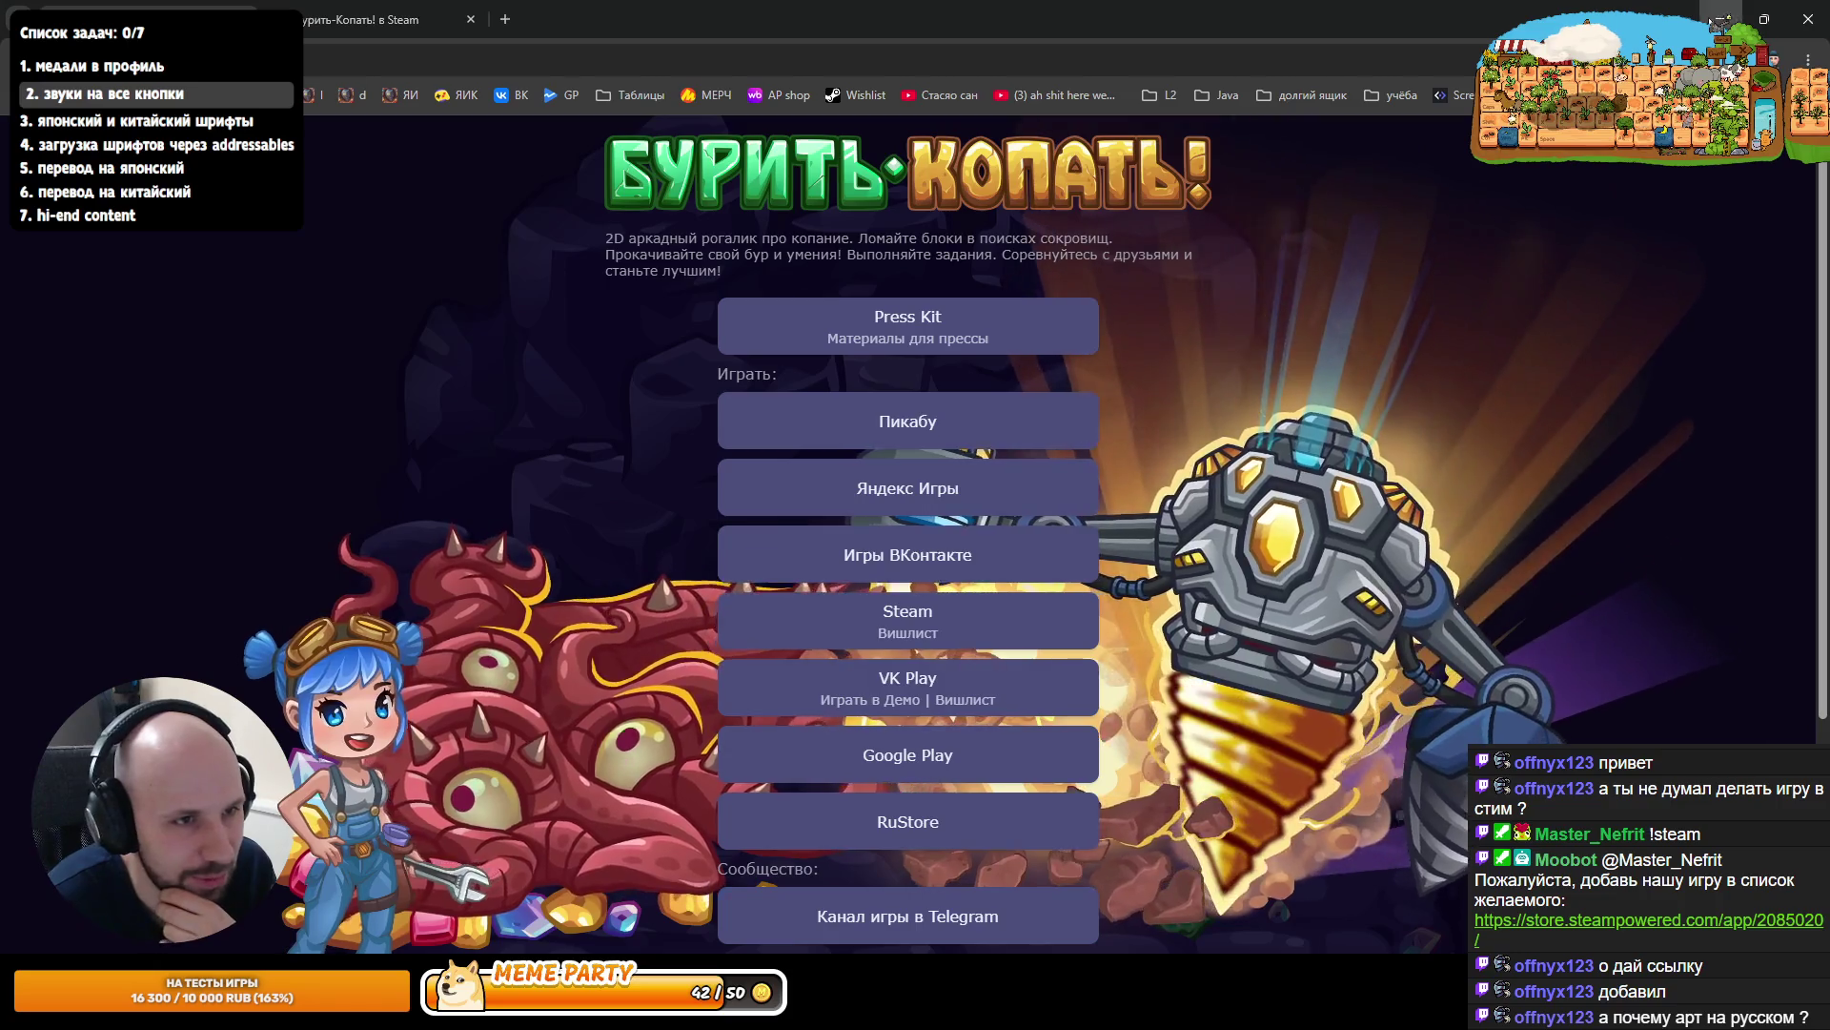
# - Switch from Chrome back to the Unity Editor
pyautogui.hotkey('alt', 'Tab')
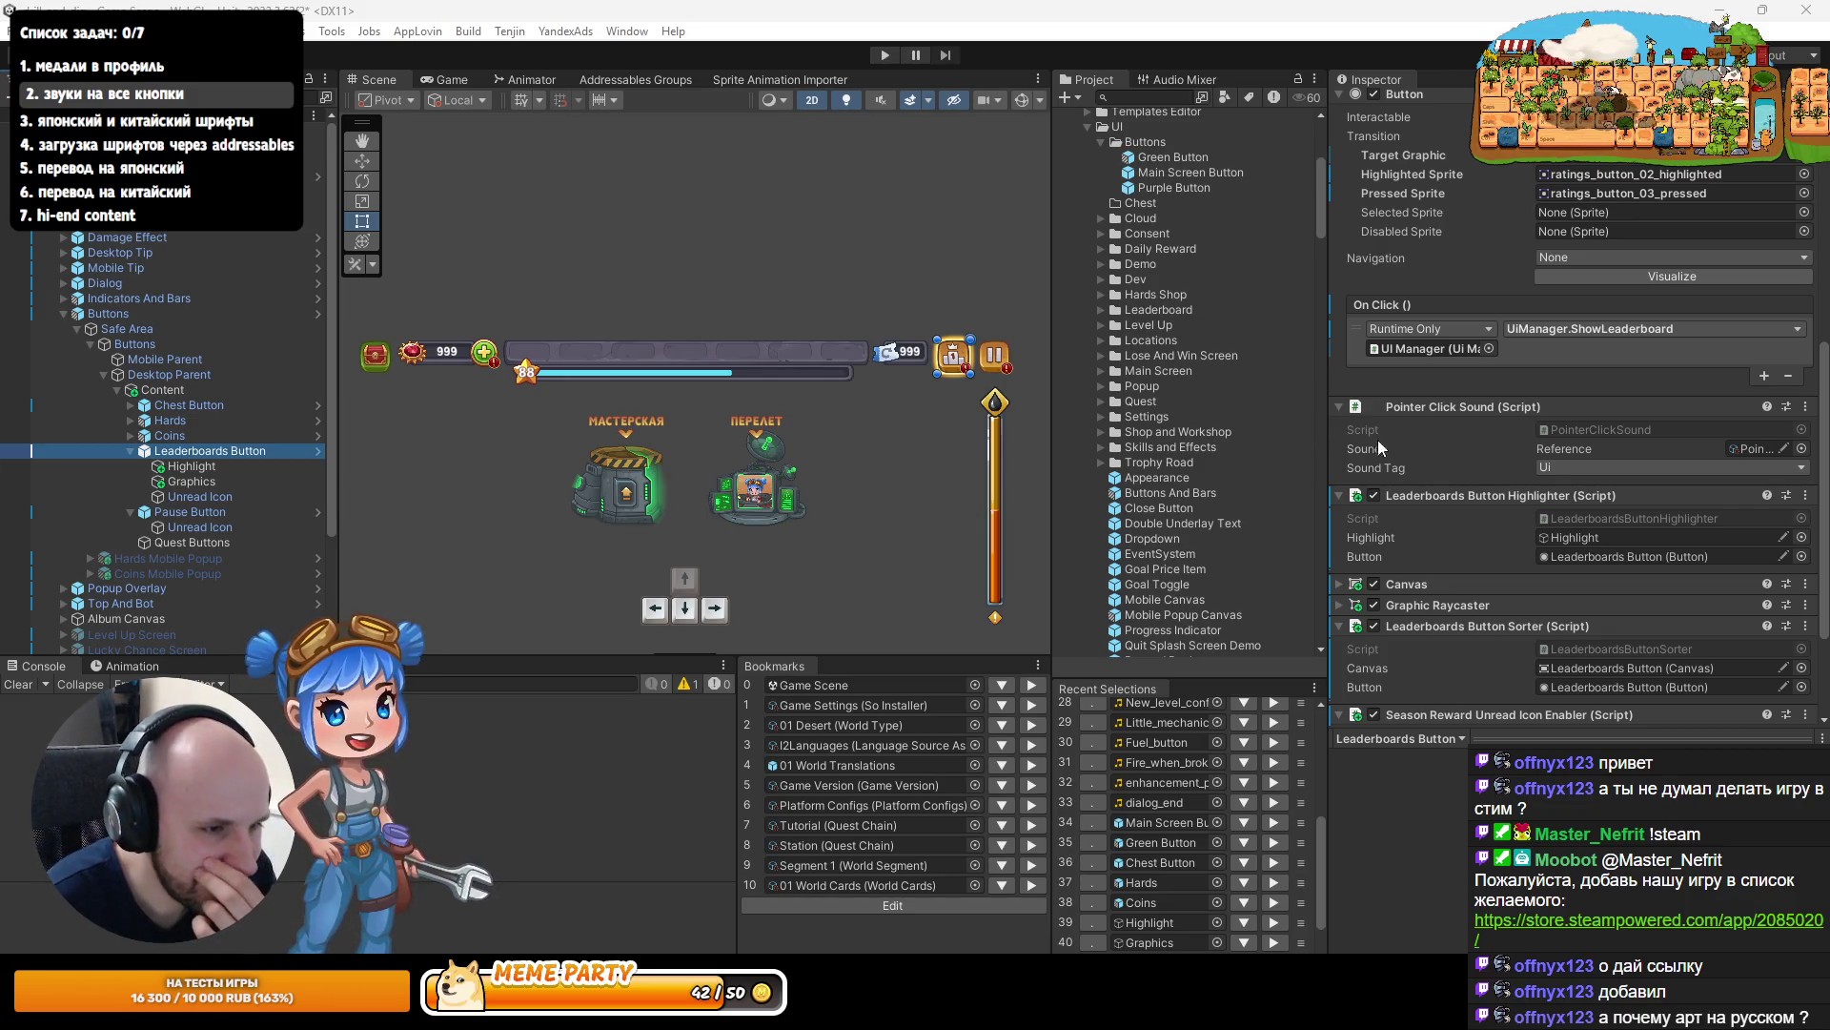
# - Start Play mode and maximize the Game view
pyautogui.click(893, 55)
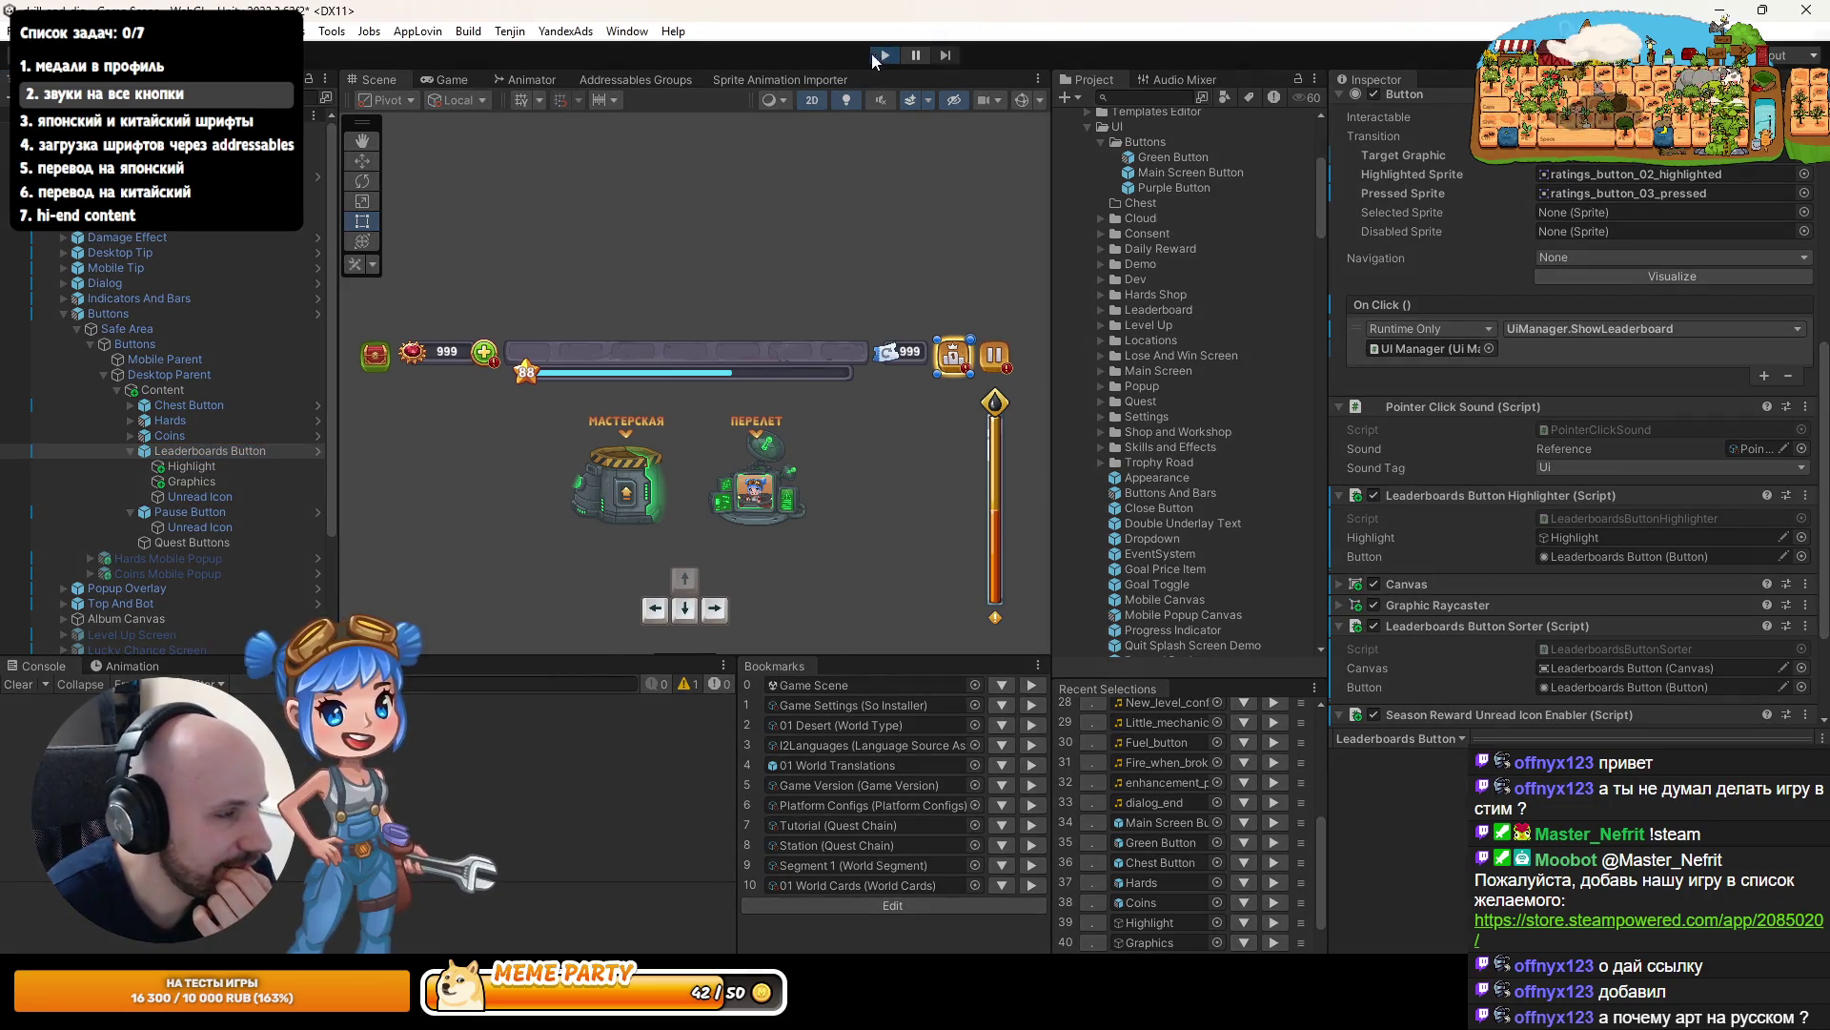
pyautogui.click(460, 78)
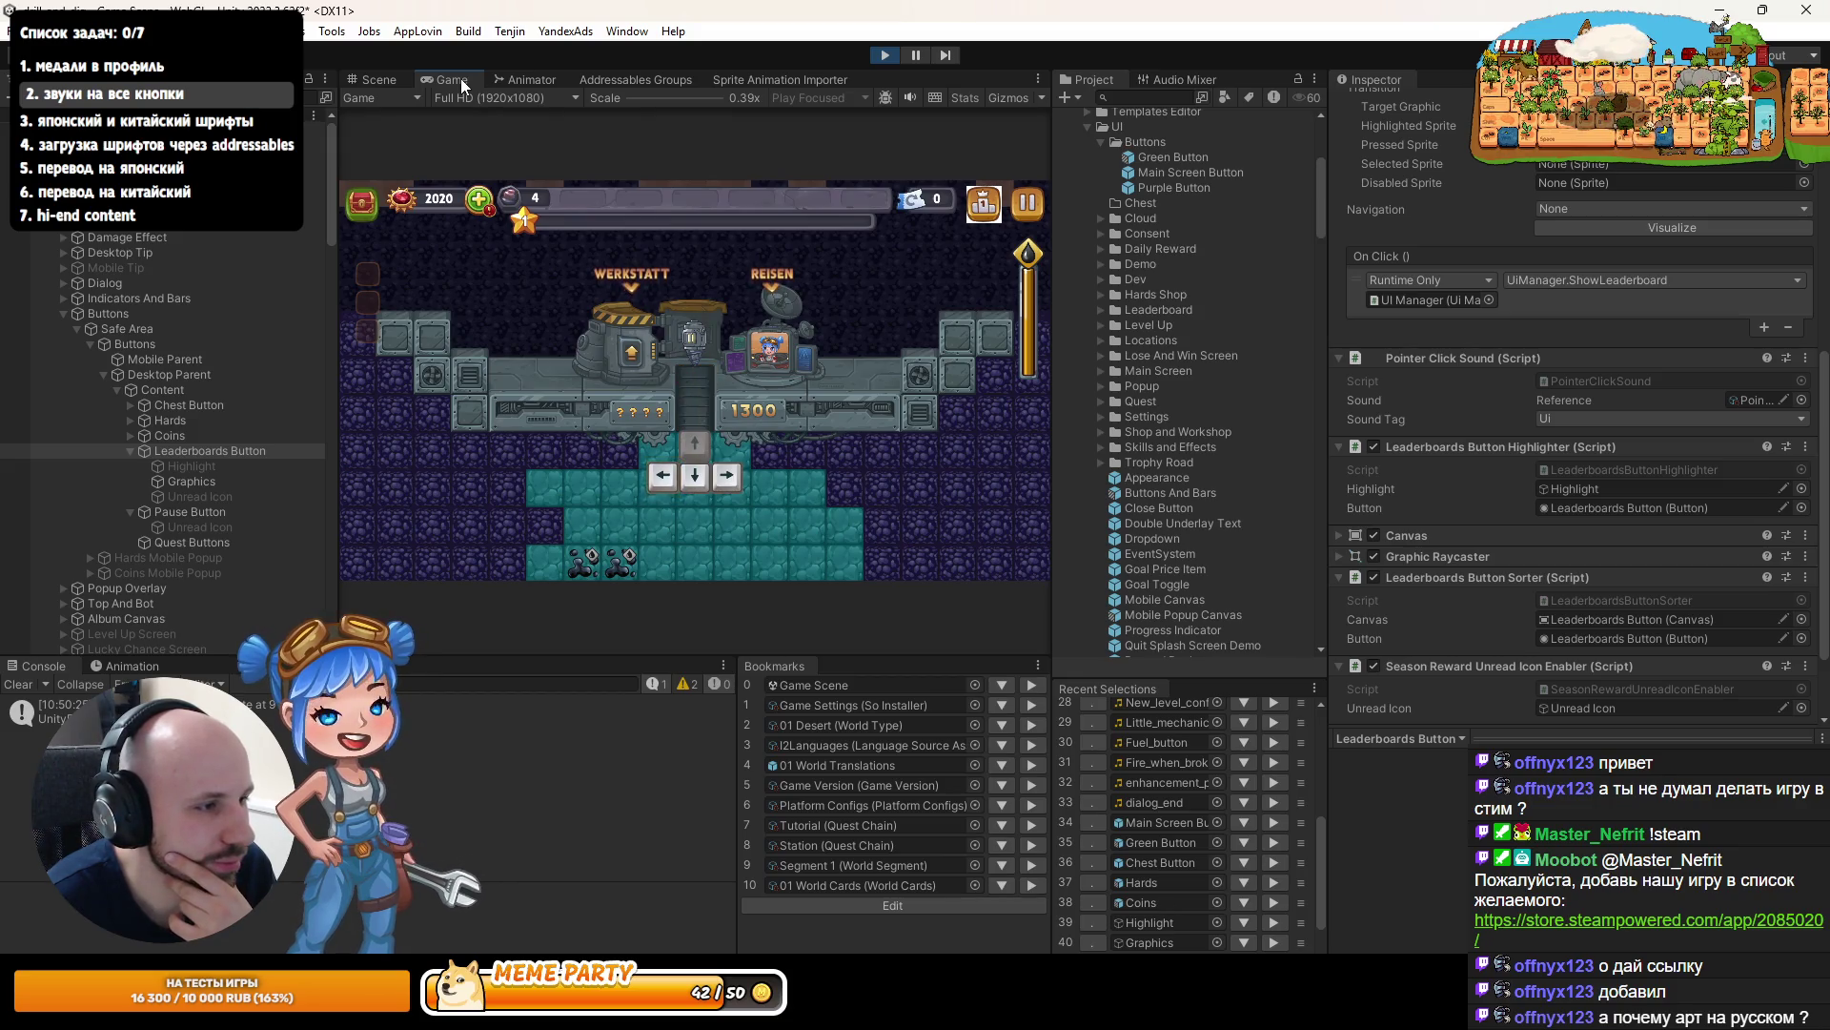
pyautogui.doubleClick(460, 78)
# - Cycle control-pad focus with the Down, Left and Right arrows, then switch to PointerClickSound.cs
pyautogui.press('Down')
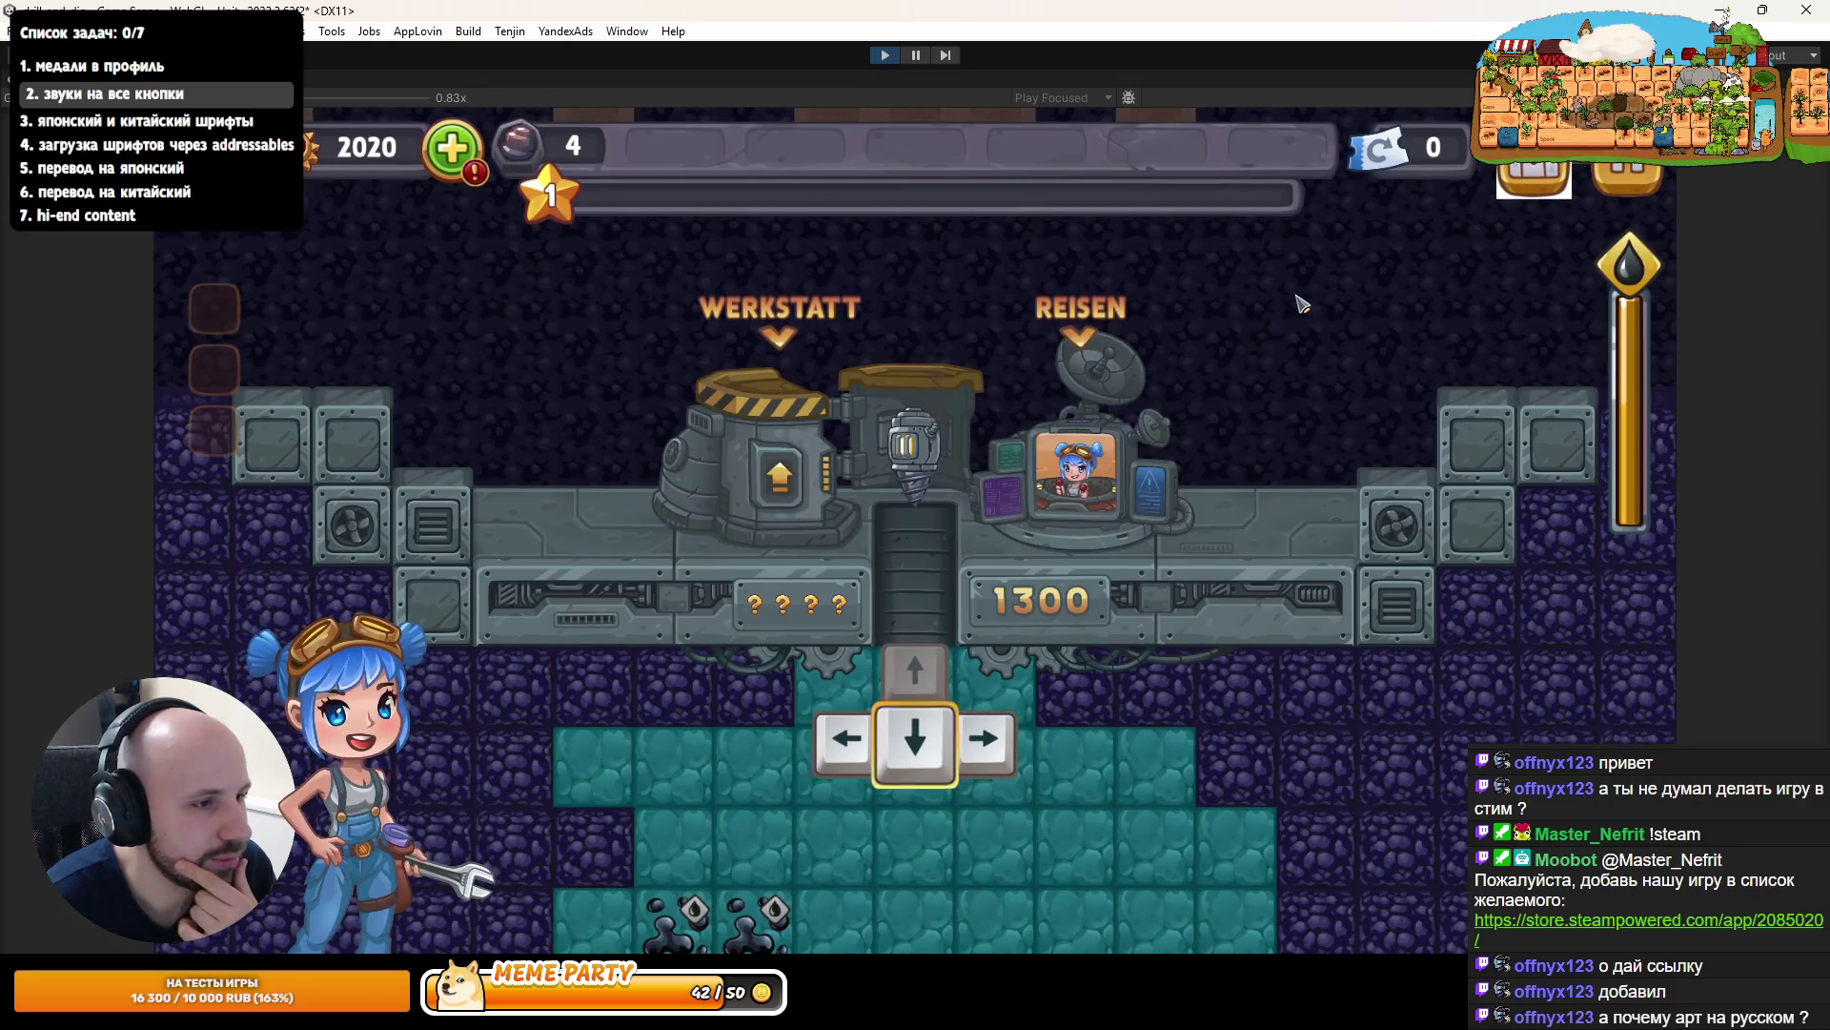
pyautogui.press('Left')
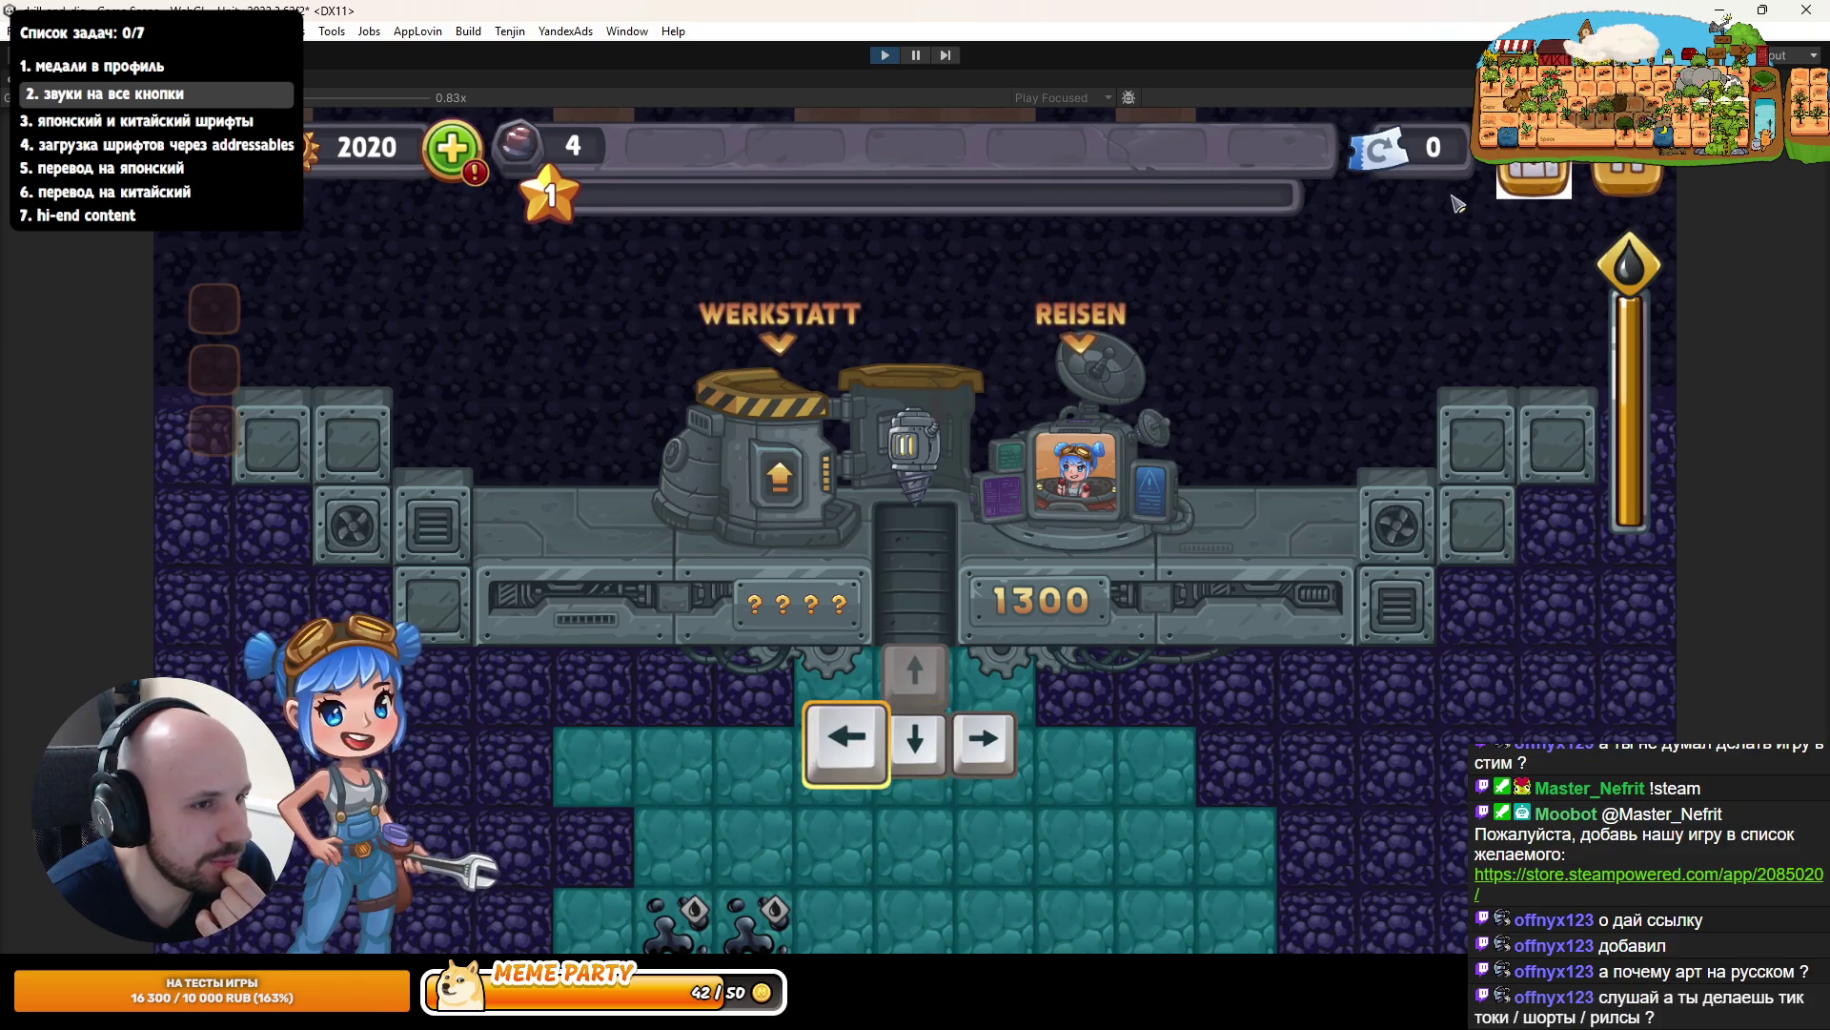
pyautogui.press('Right')
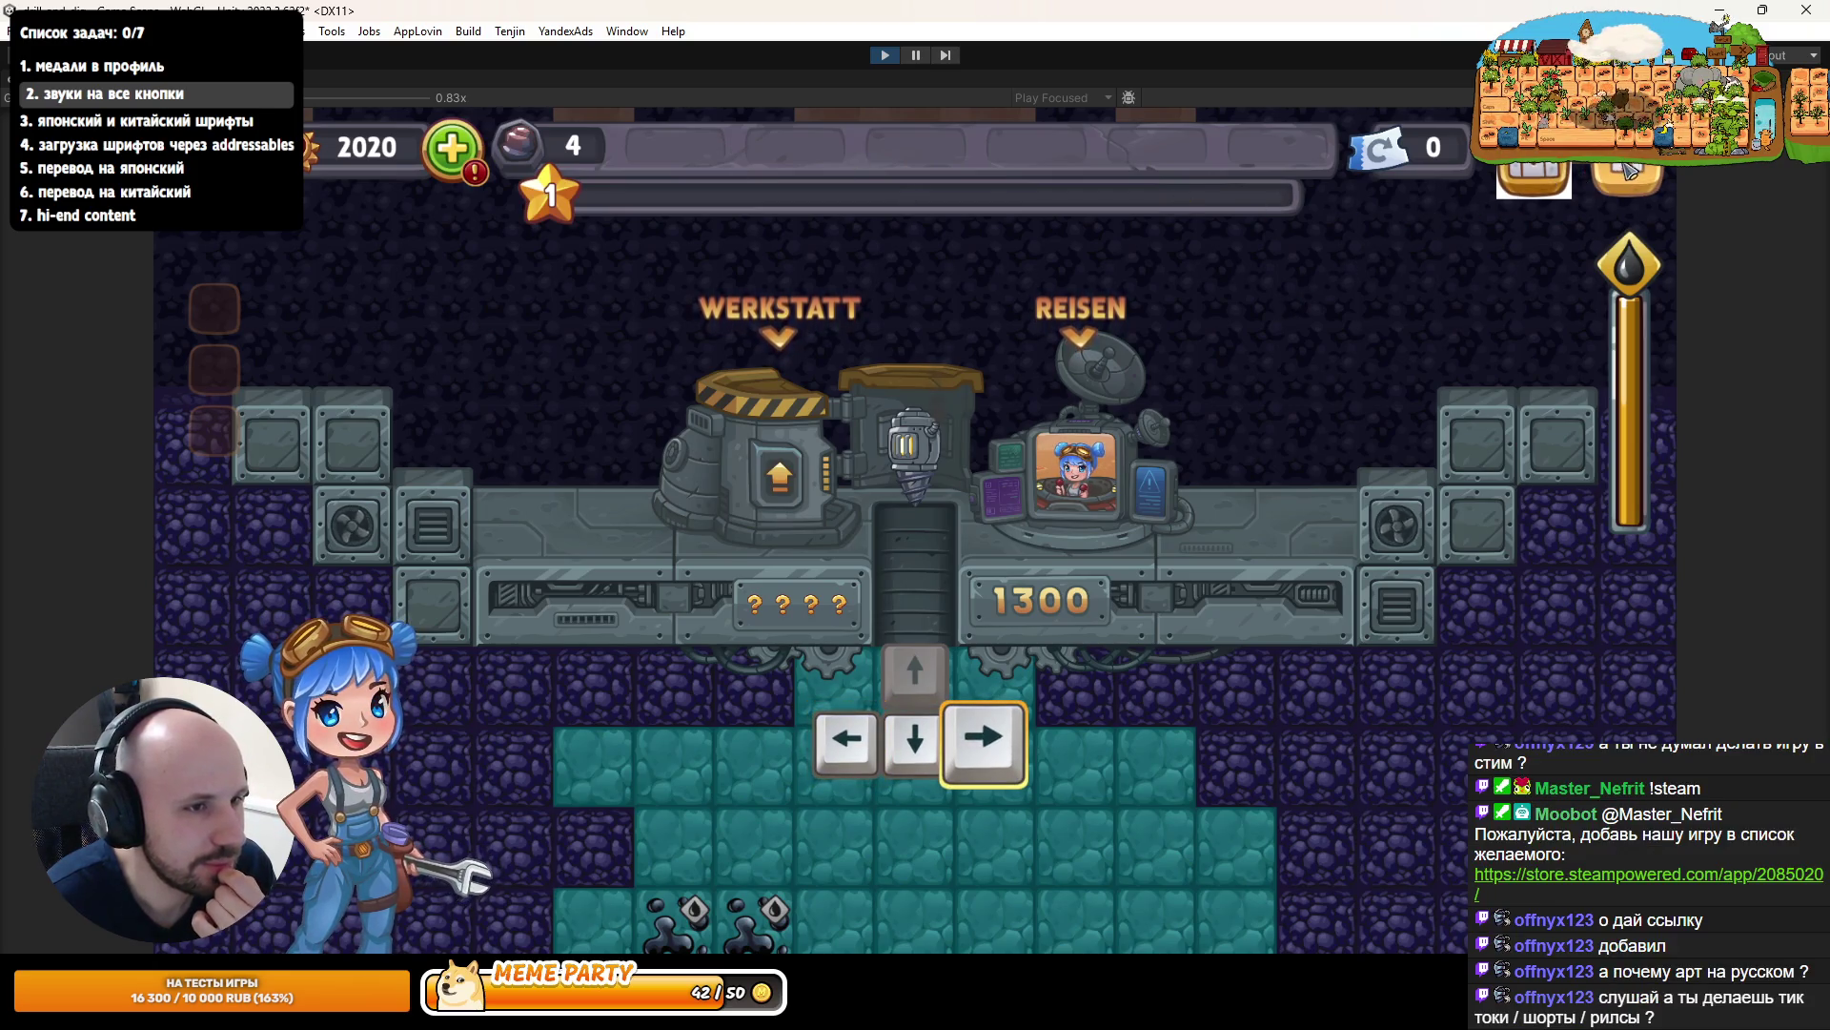
pyautogui.press('Down')
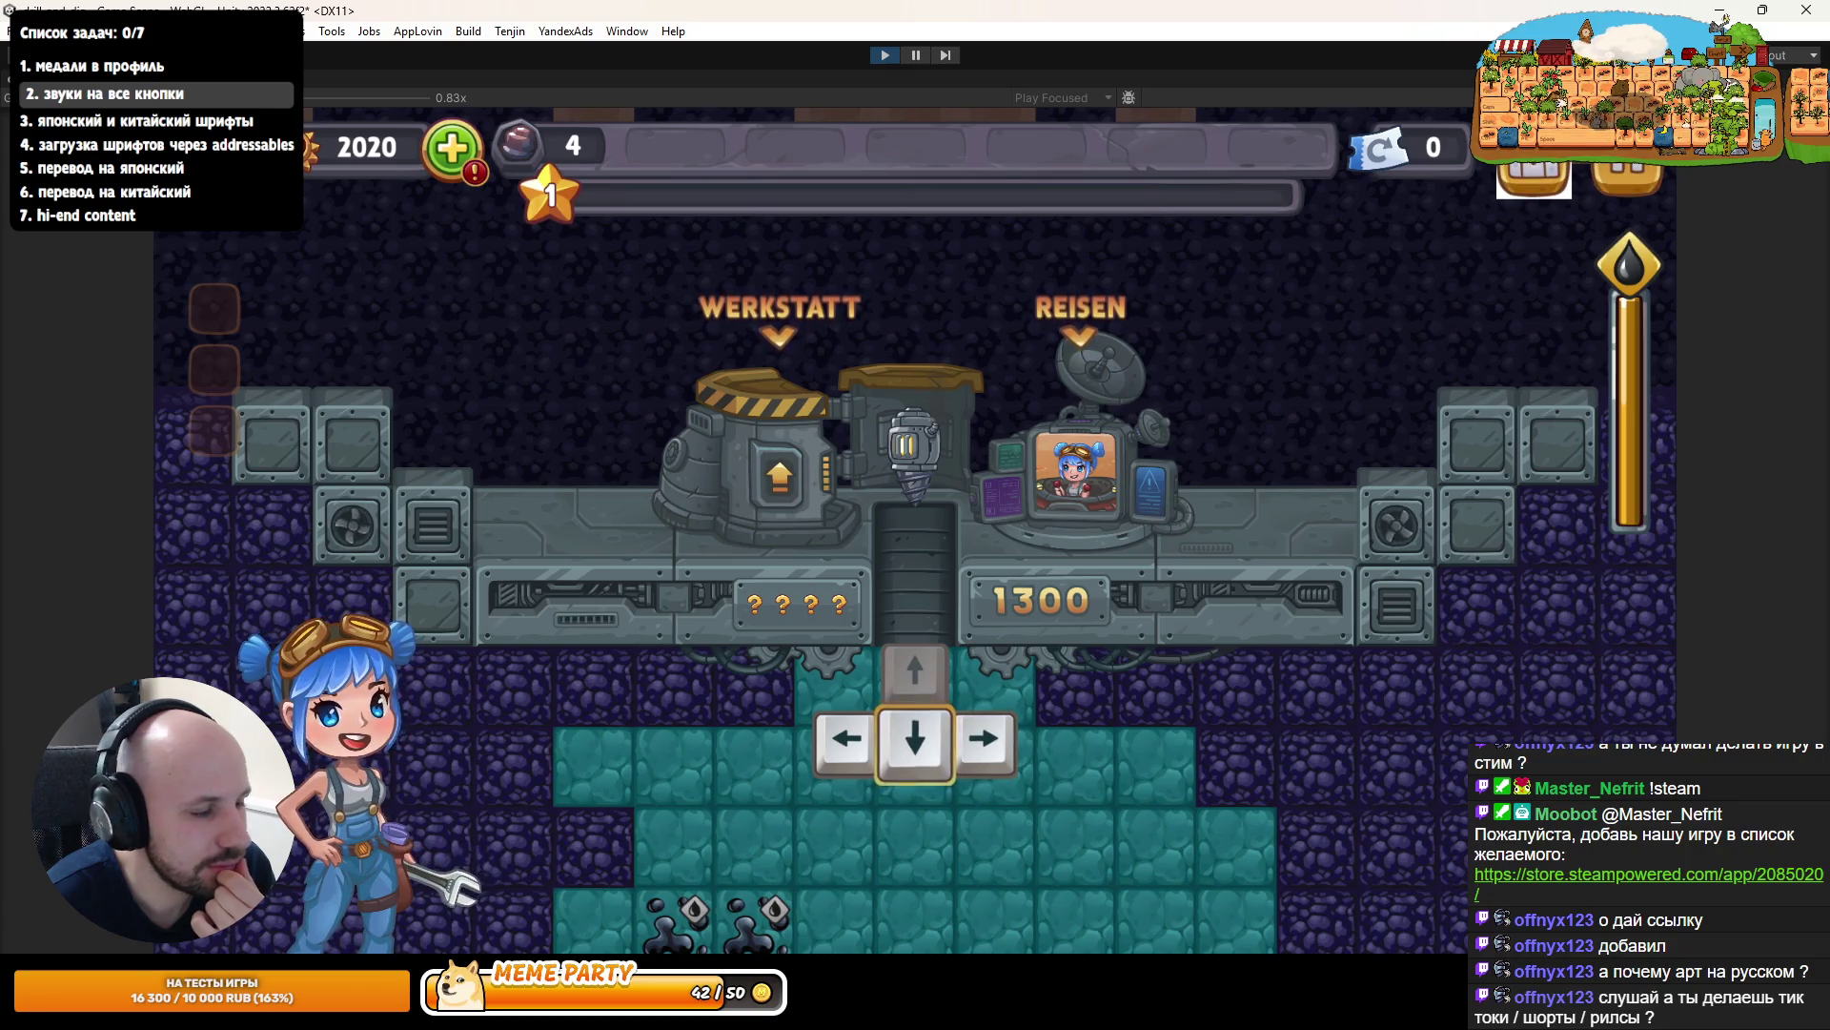
pyautogui.press('Left')
pyautogui.hotkey('alt', 'Tab')
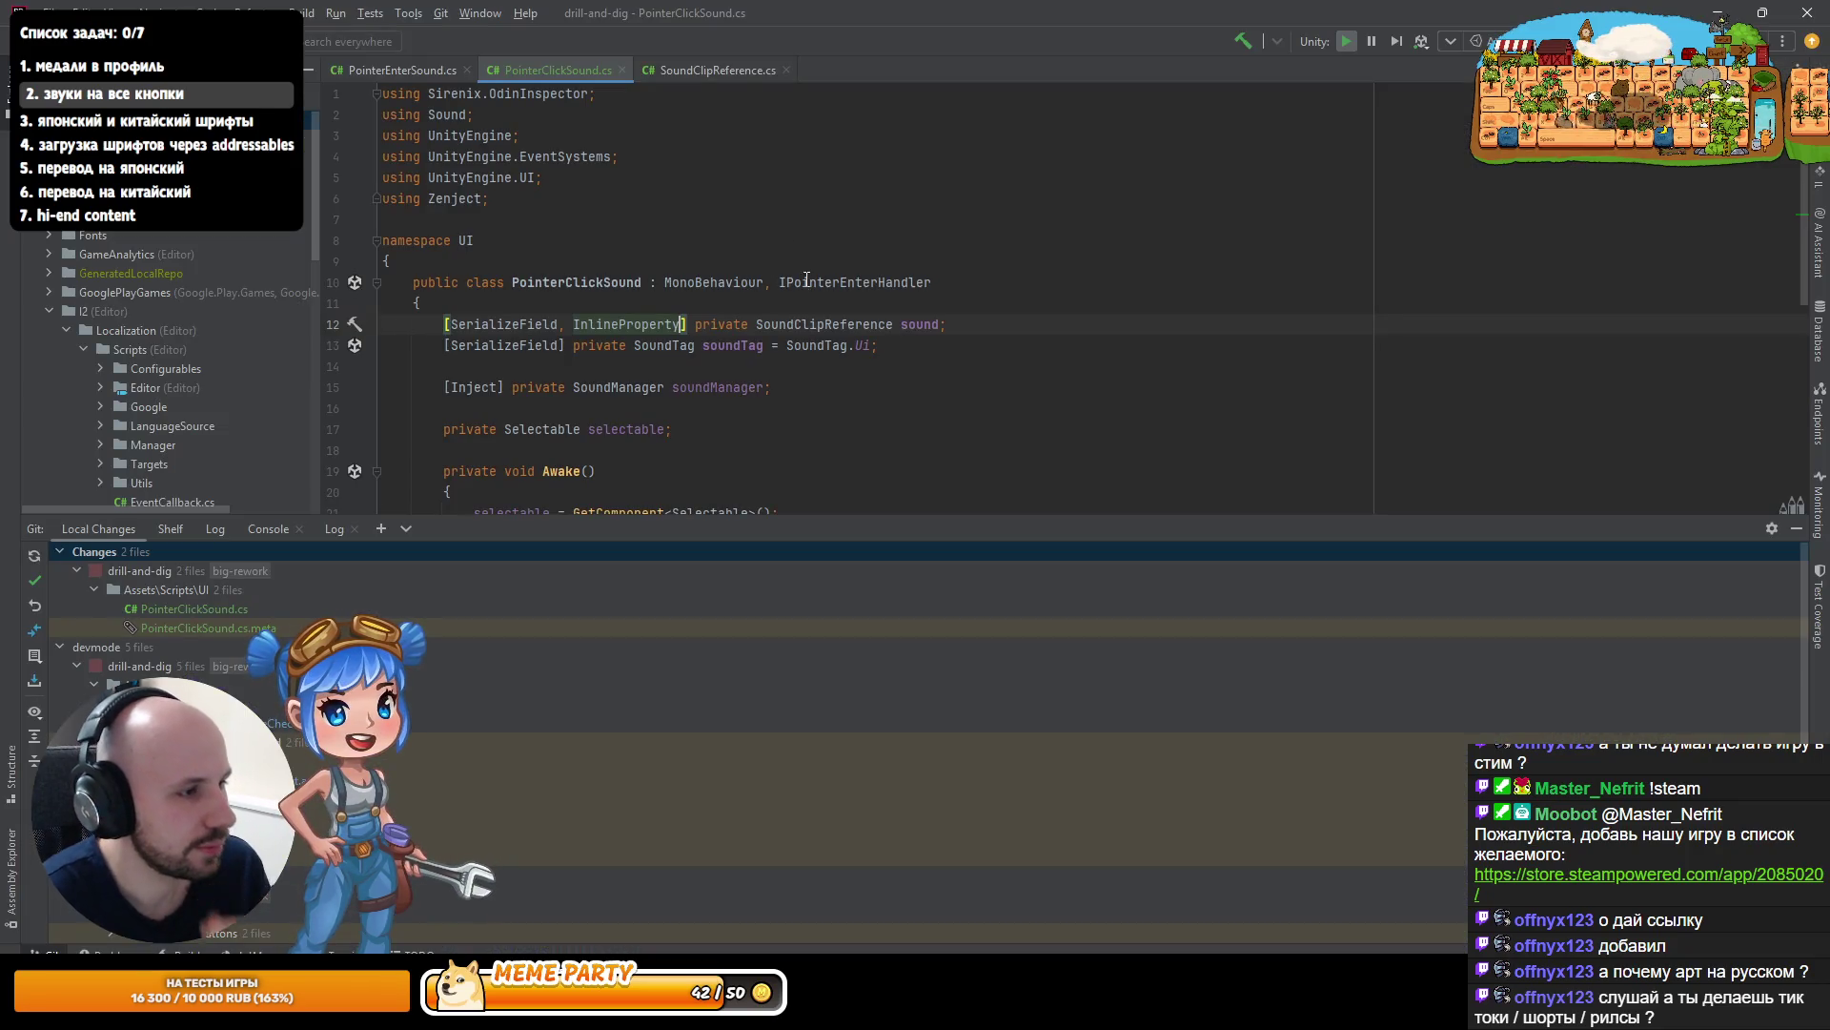
# - Replace IPointerEnterHandler with IPointerClickHandler and generate the OnPointerClick stub
pyautogui.doubleClick(807, 281)
pyautogui.write('IP')
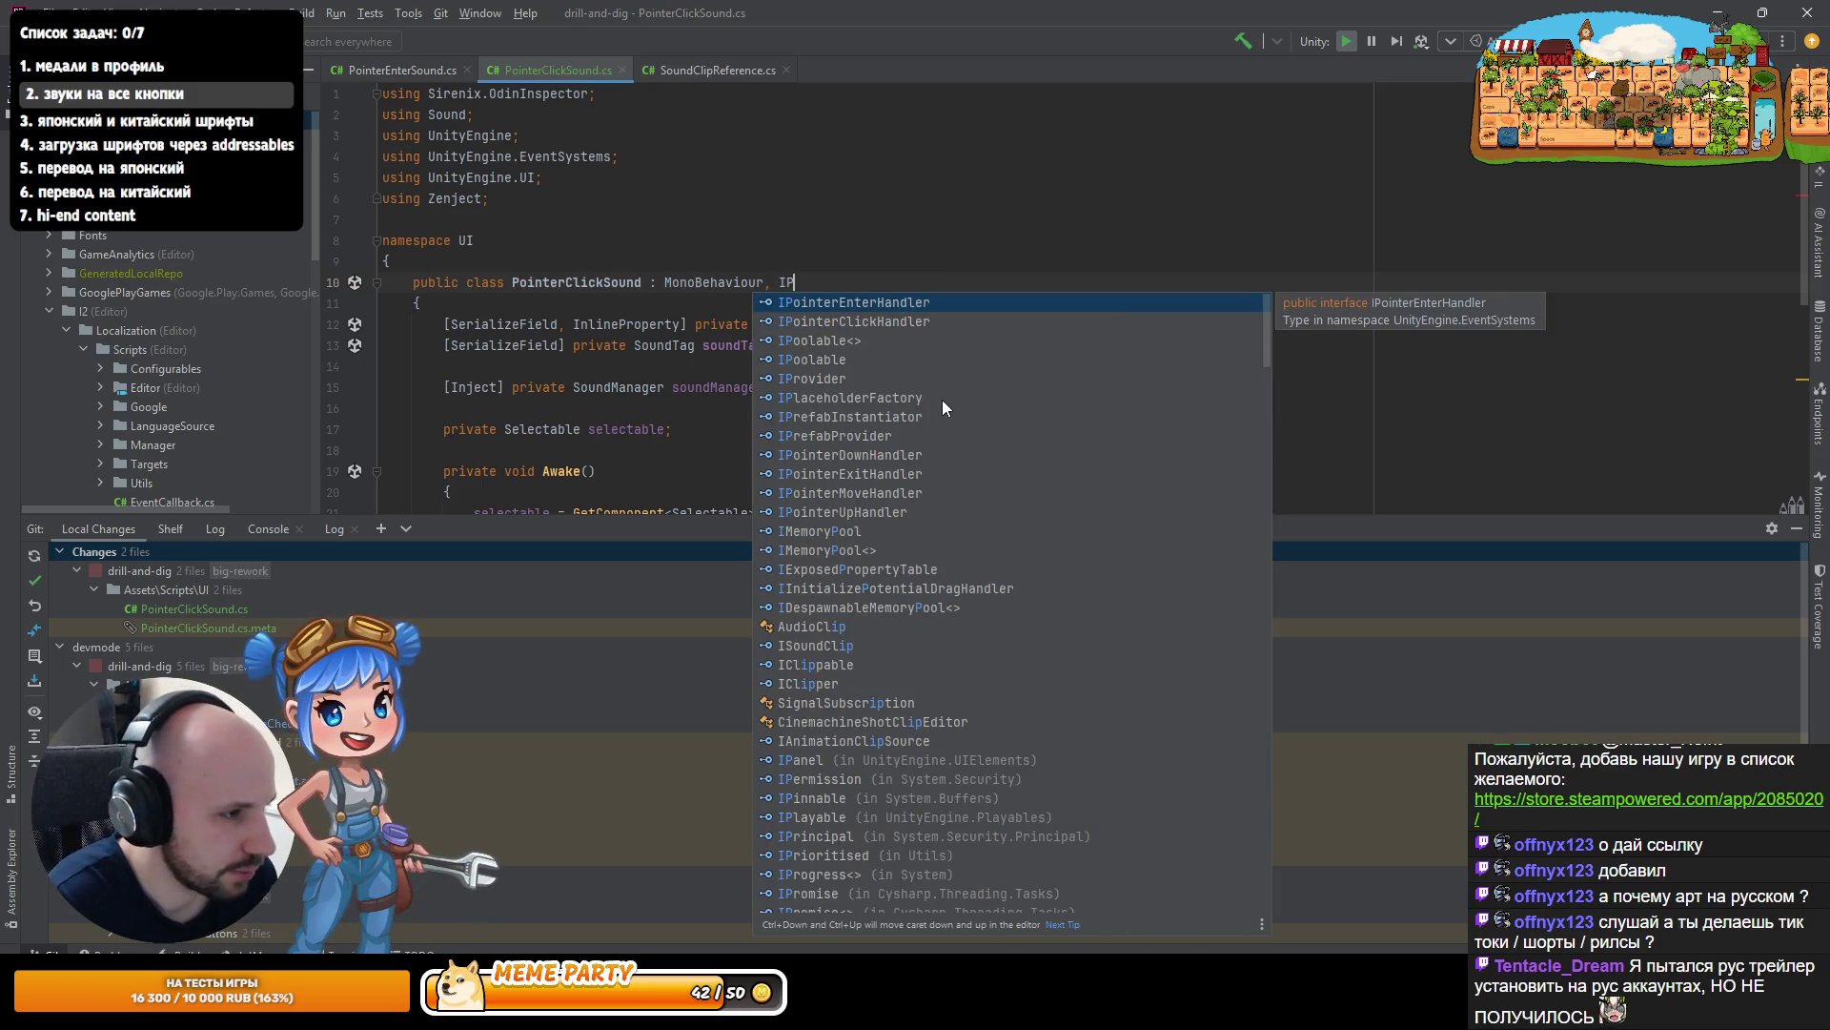
pyautogui.press('Down')
pyautogui.press('Return')
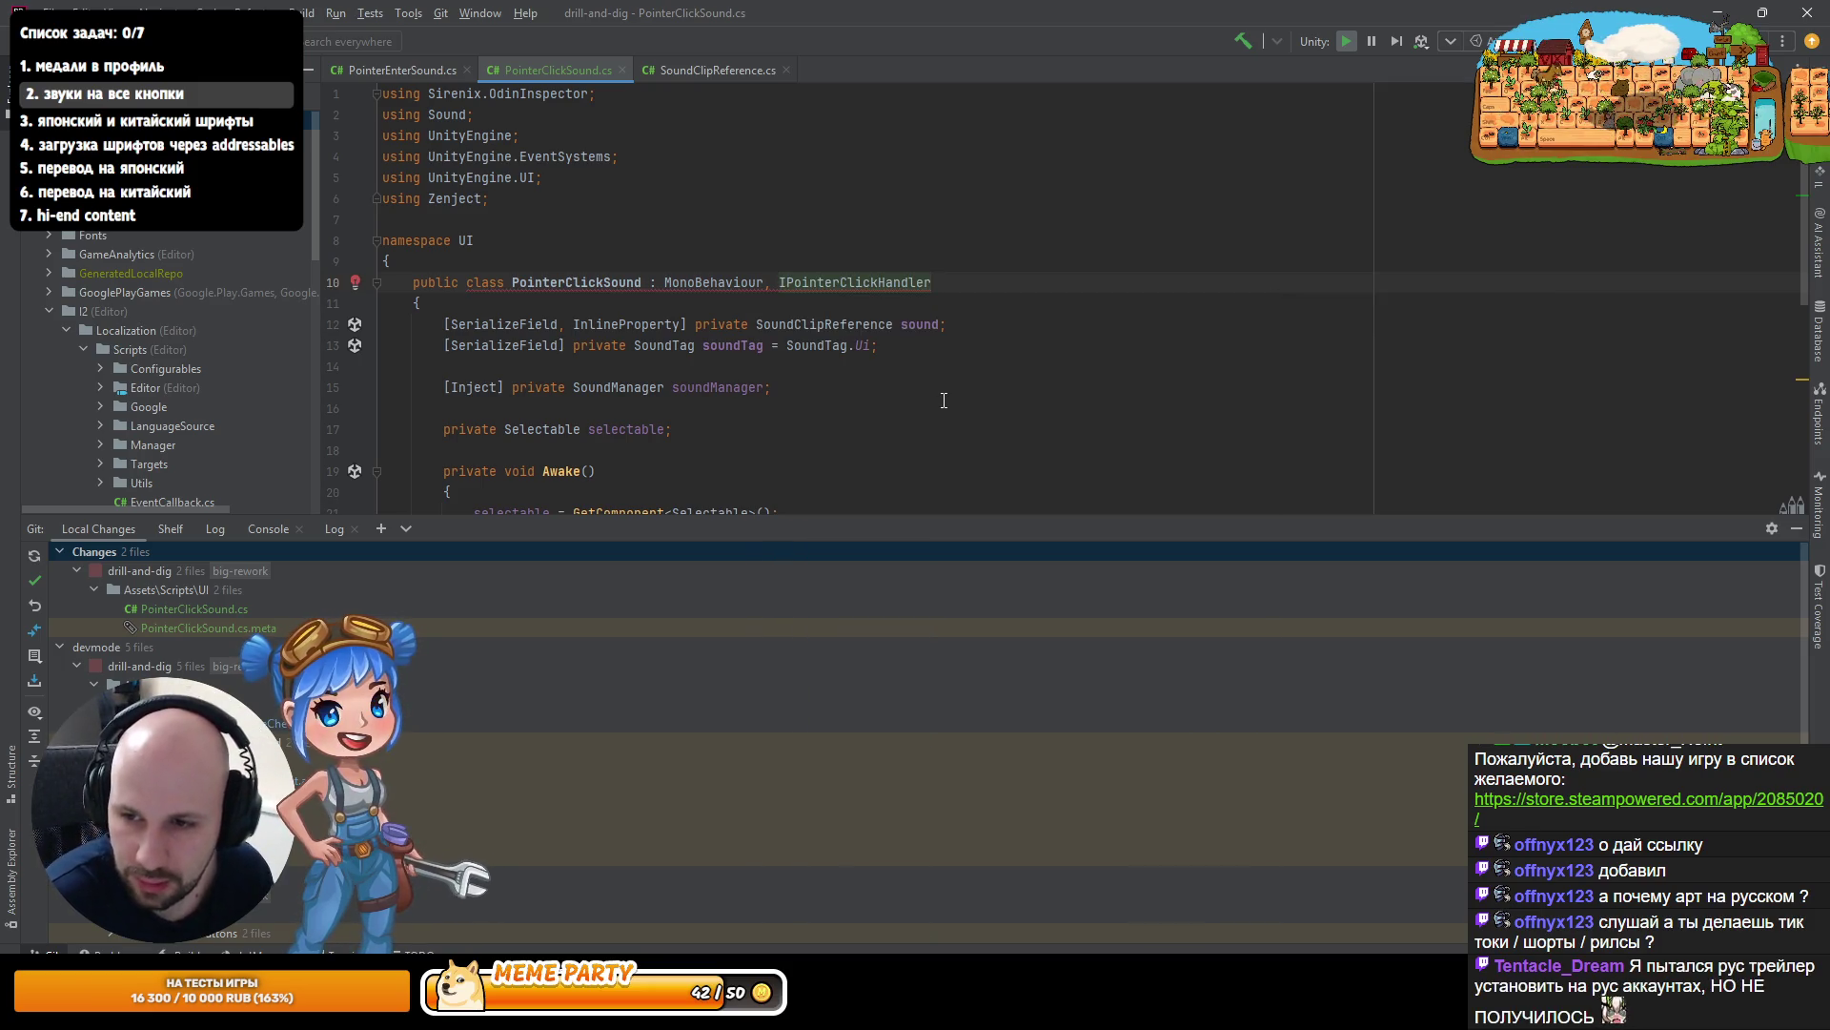
pyautogui.hotkey('alt', 'Return')
pyautogui.press('Return')
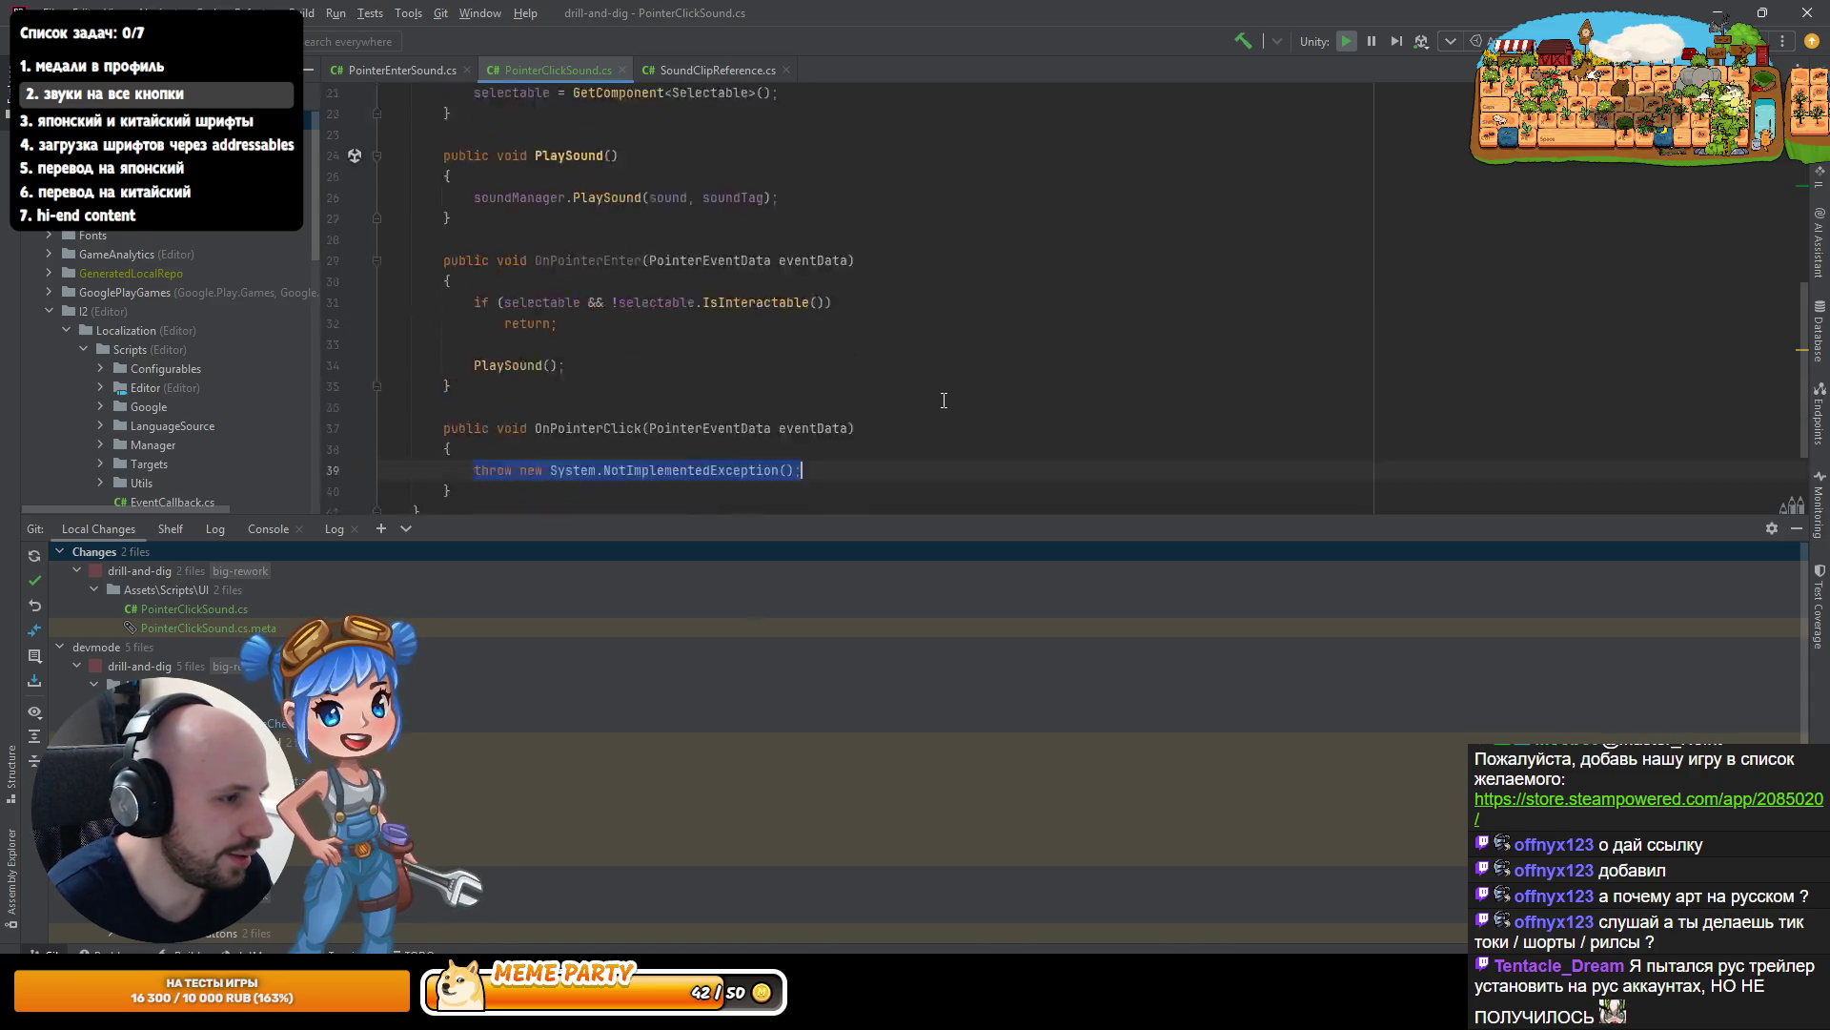
# - Rename OnPointerEnter to OnPointerClick, delete the duplicate stub, and return to Unity
pyautogui.press('Home')
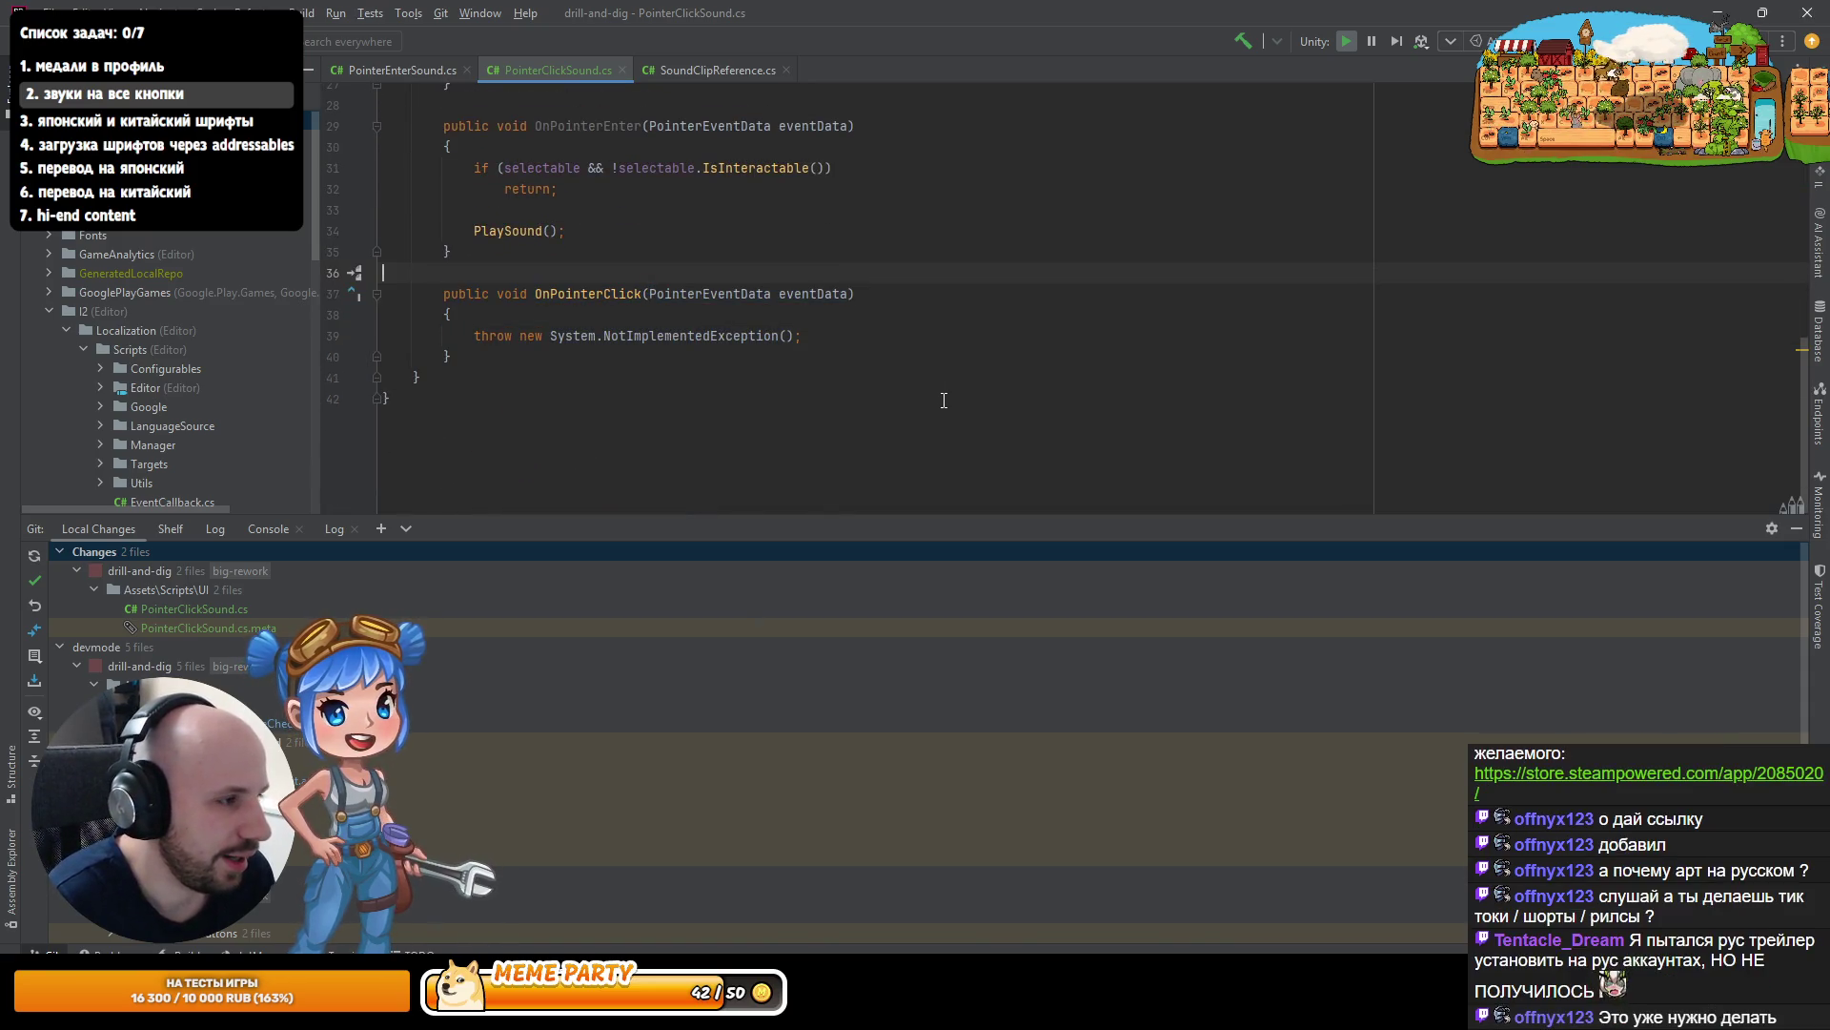
pyautogui.press('Up')
pyautogui.press('Up')
pyautogui.press('Up')
pyautogui.hotkey('shift', 'End')
pyautogui.write('public void OnPointerClick(PointerEventData eventData)')
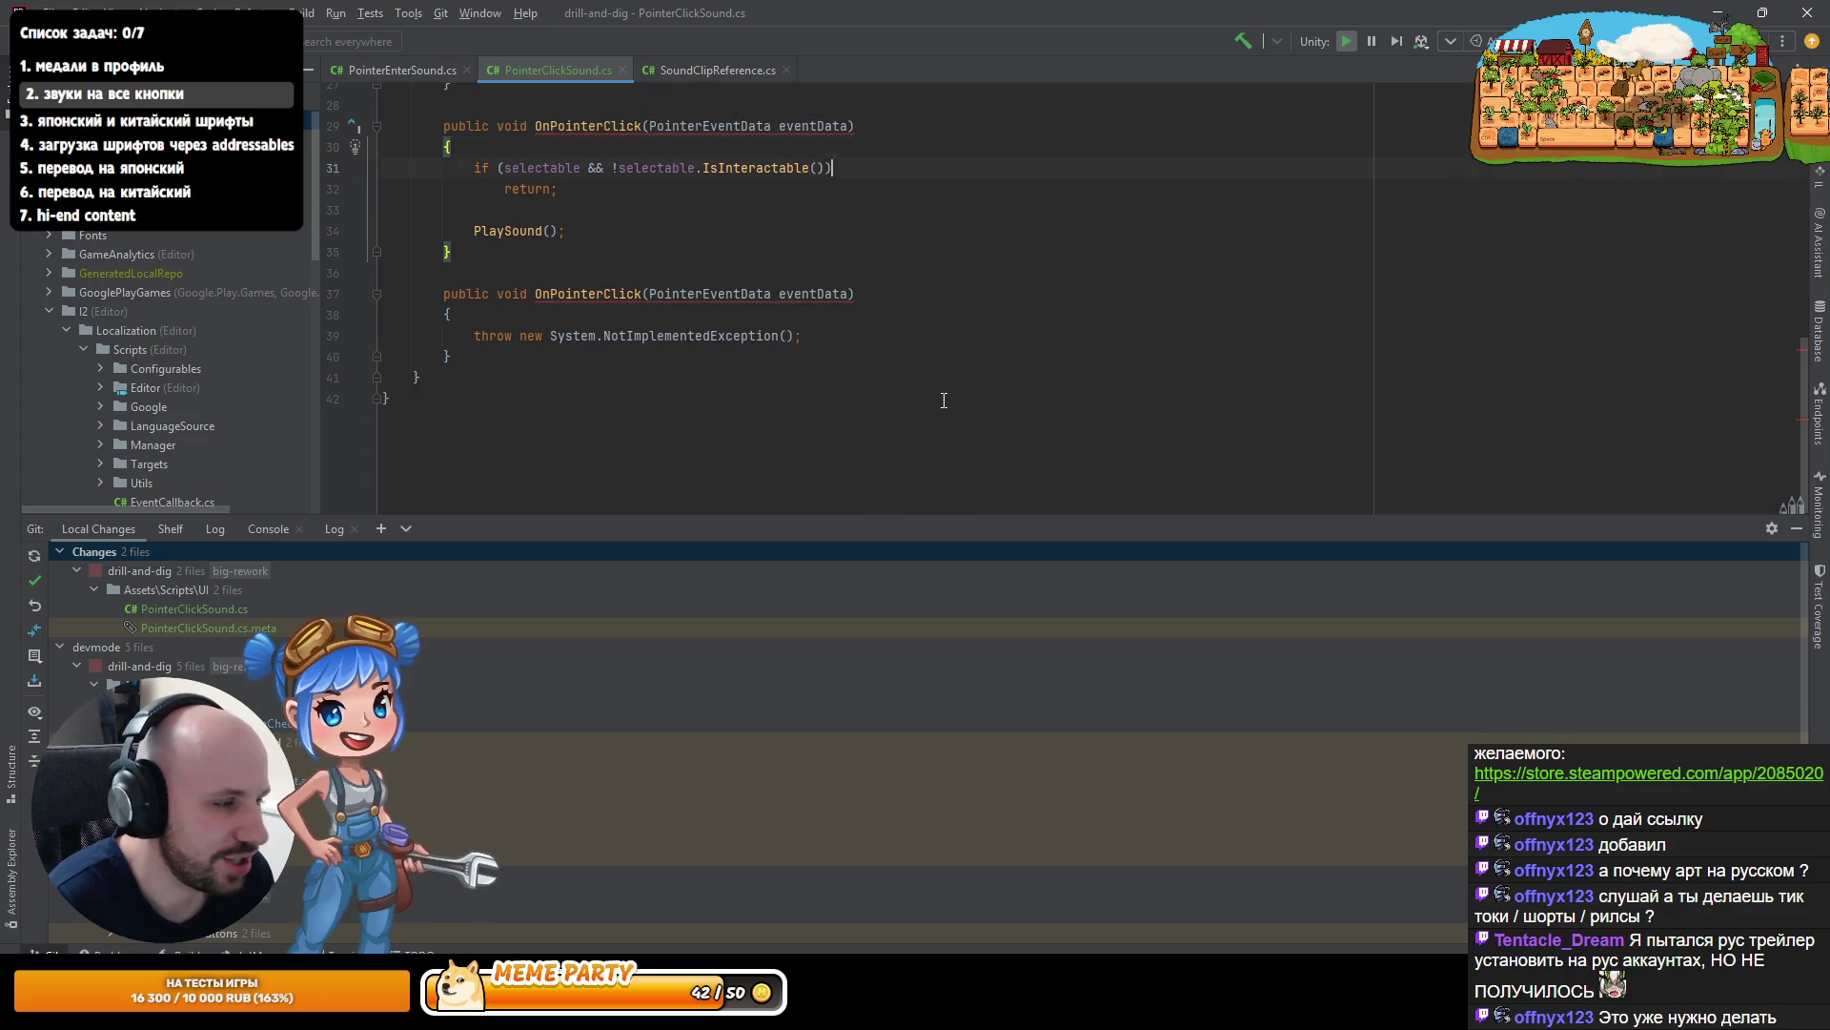
pyautogui.press('Down')
pyautogui.press('Down')
pyautogui.press('Down')
pyautogui.hotkey('ctrl', 'w')
pyautogui.hotkey('ctrl', 'w')
pyautogui.hotkey('ctrl', 'w')
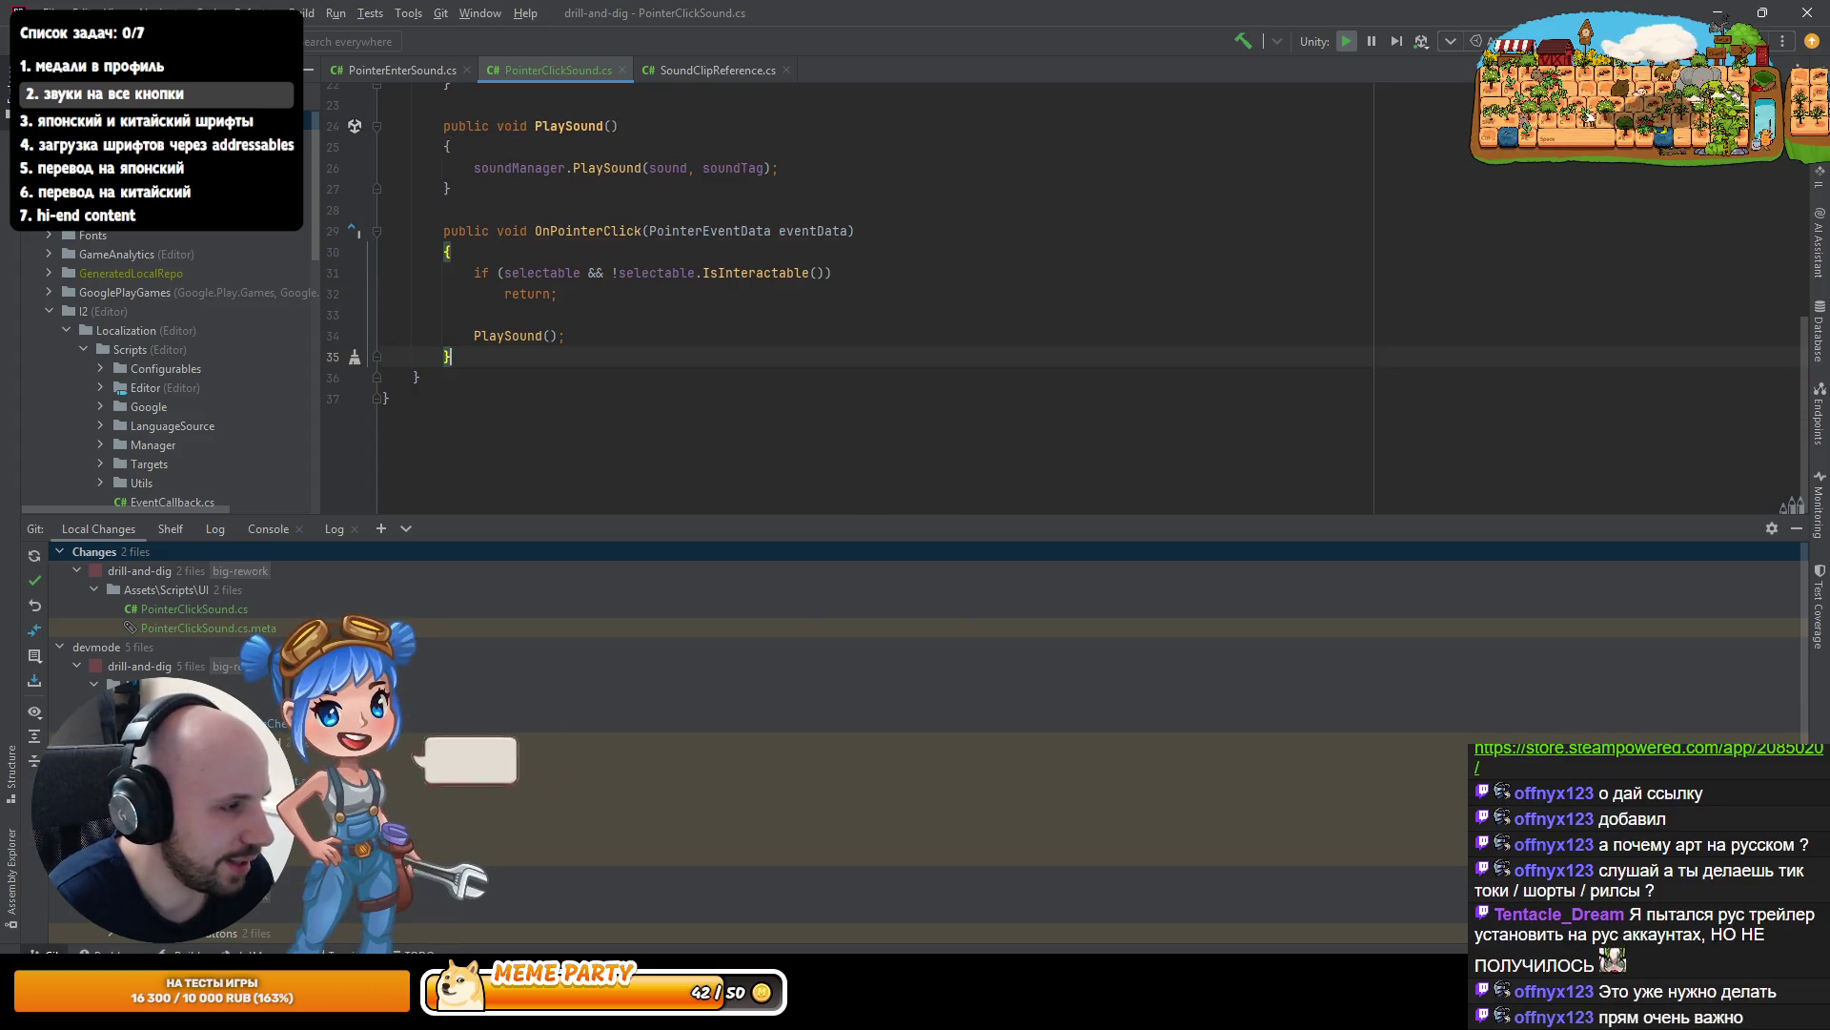
pyautogui.press('Delete')
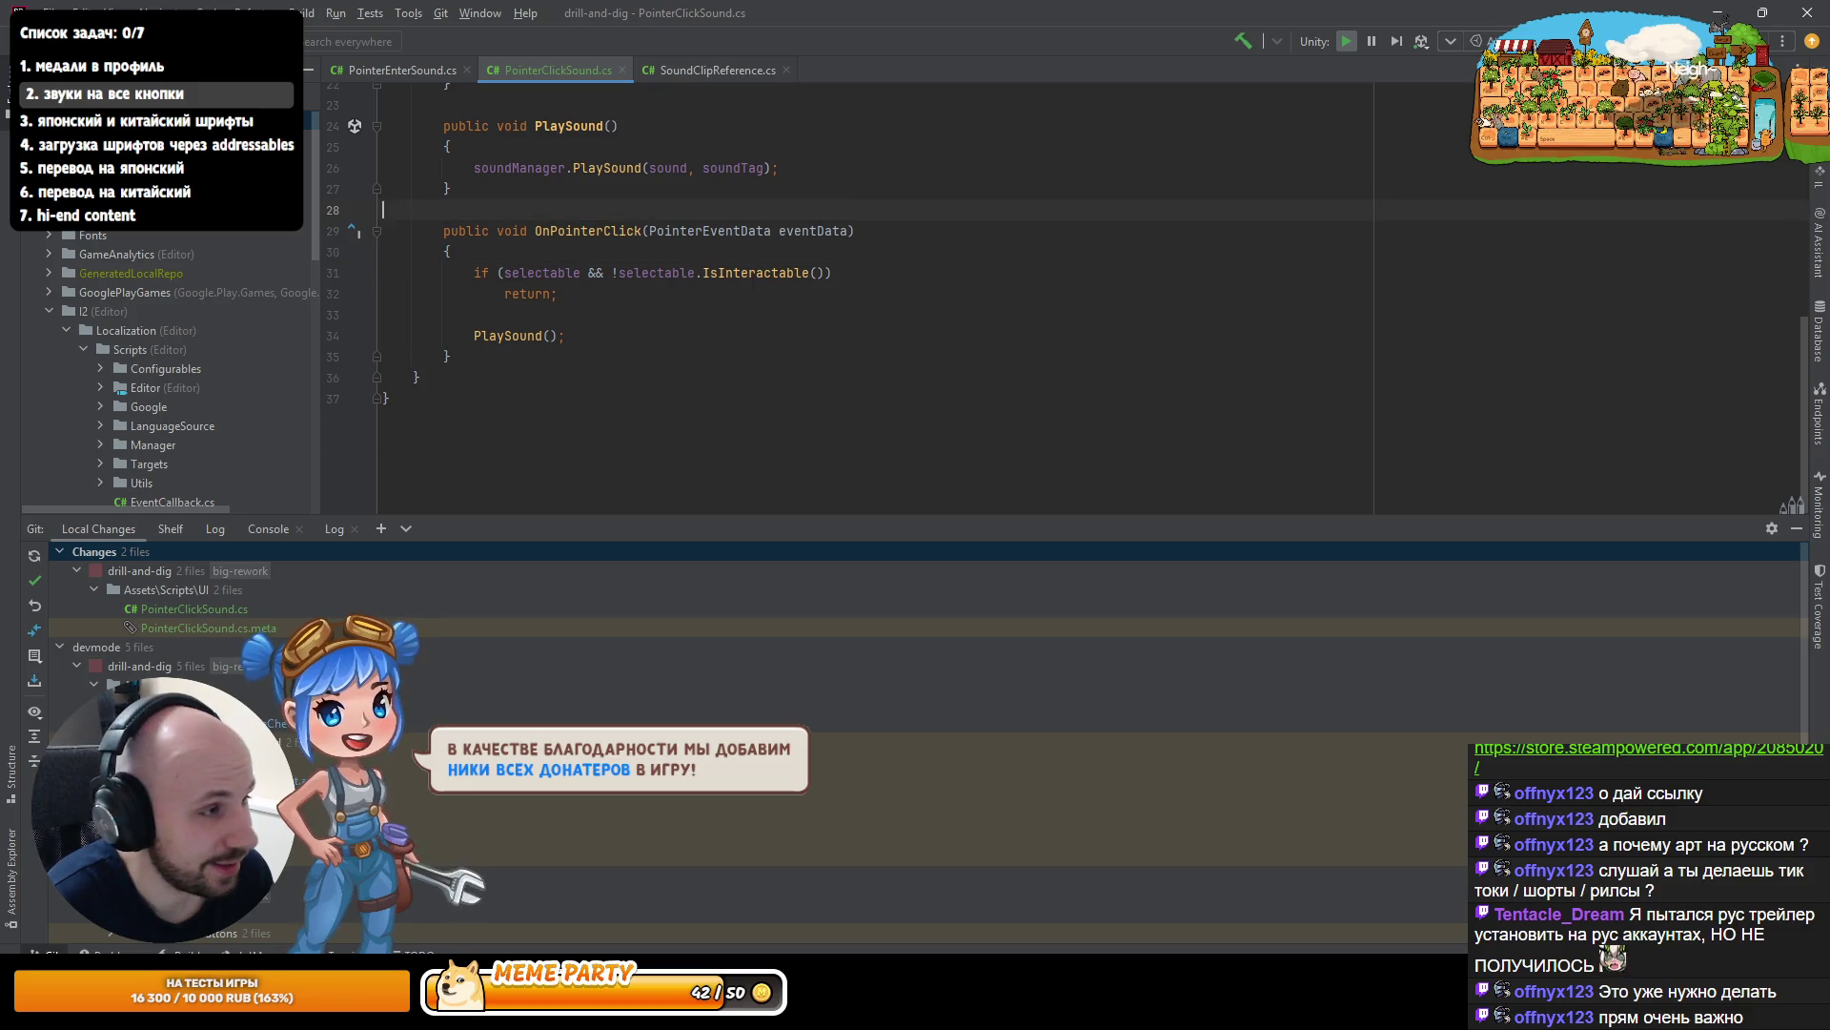
pyautogui.hotkey('alt', 'Tab')
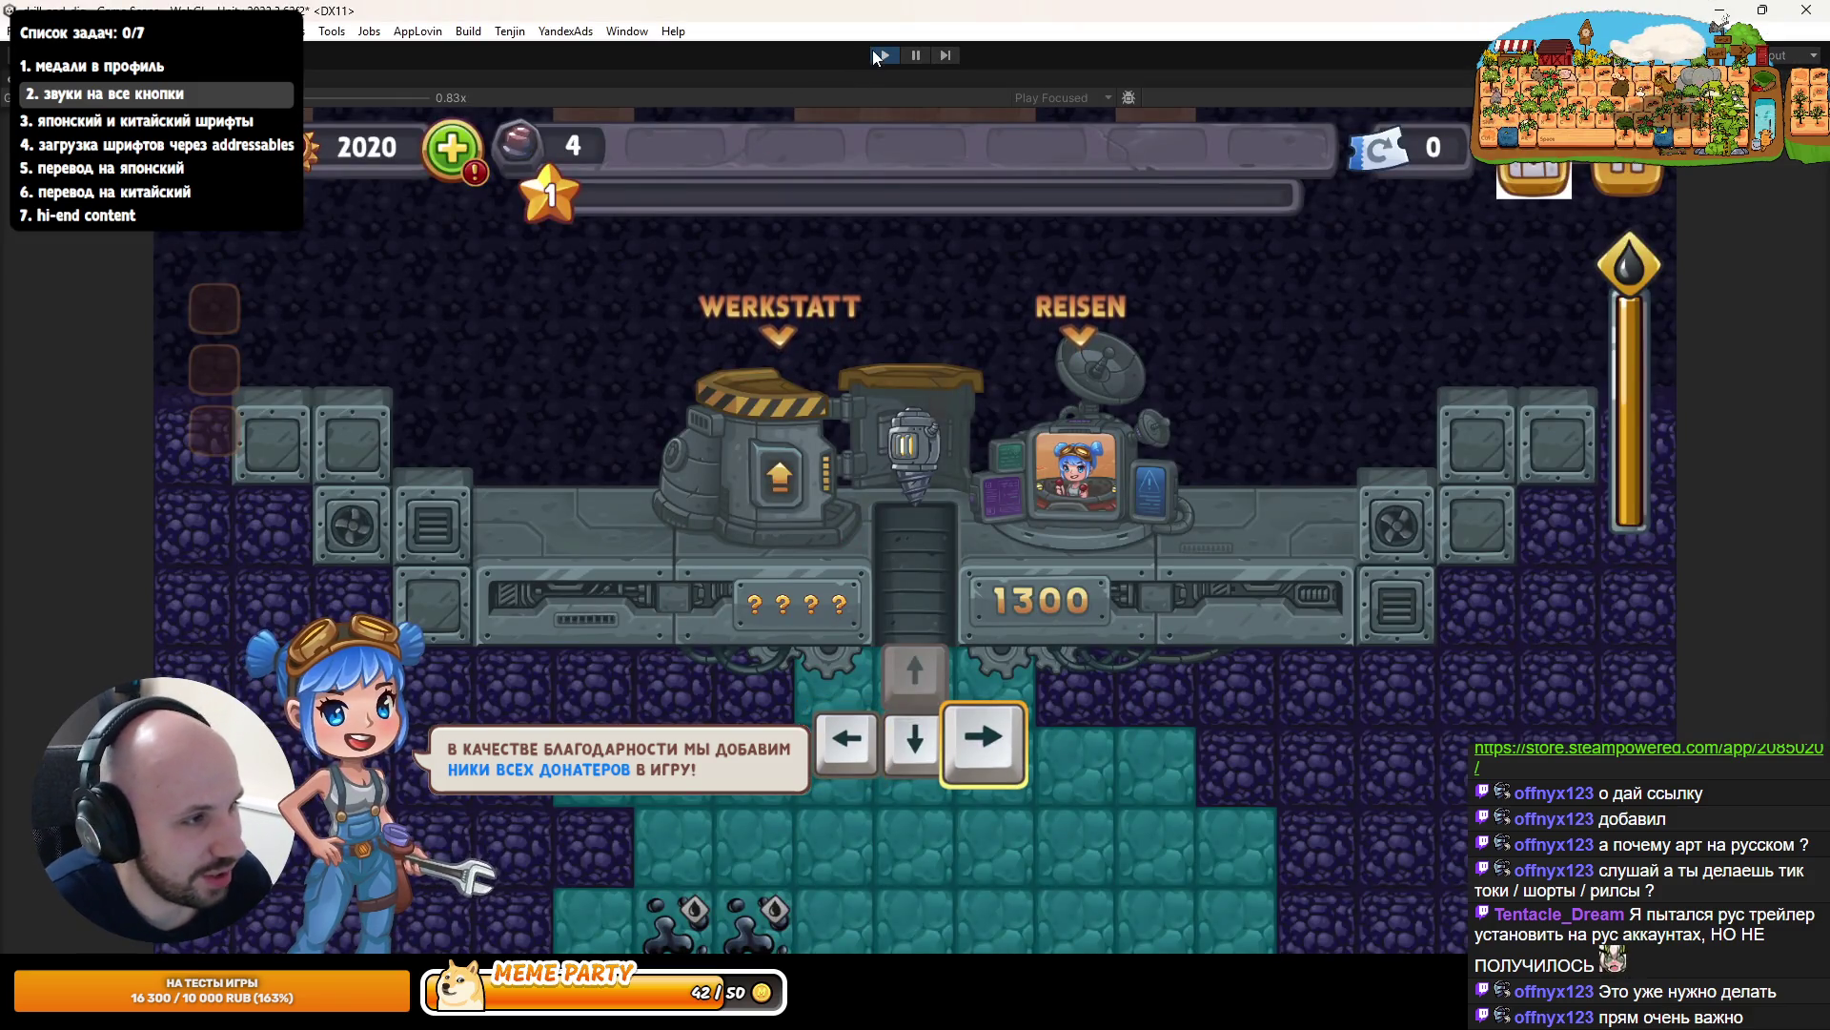
# - Restart Play mode and open and close the Rangliste popup to test its click sound
pyautogui.click(885, 55)
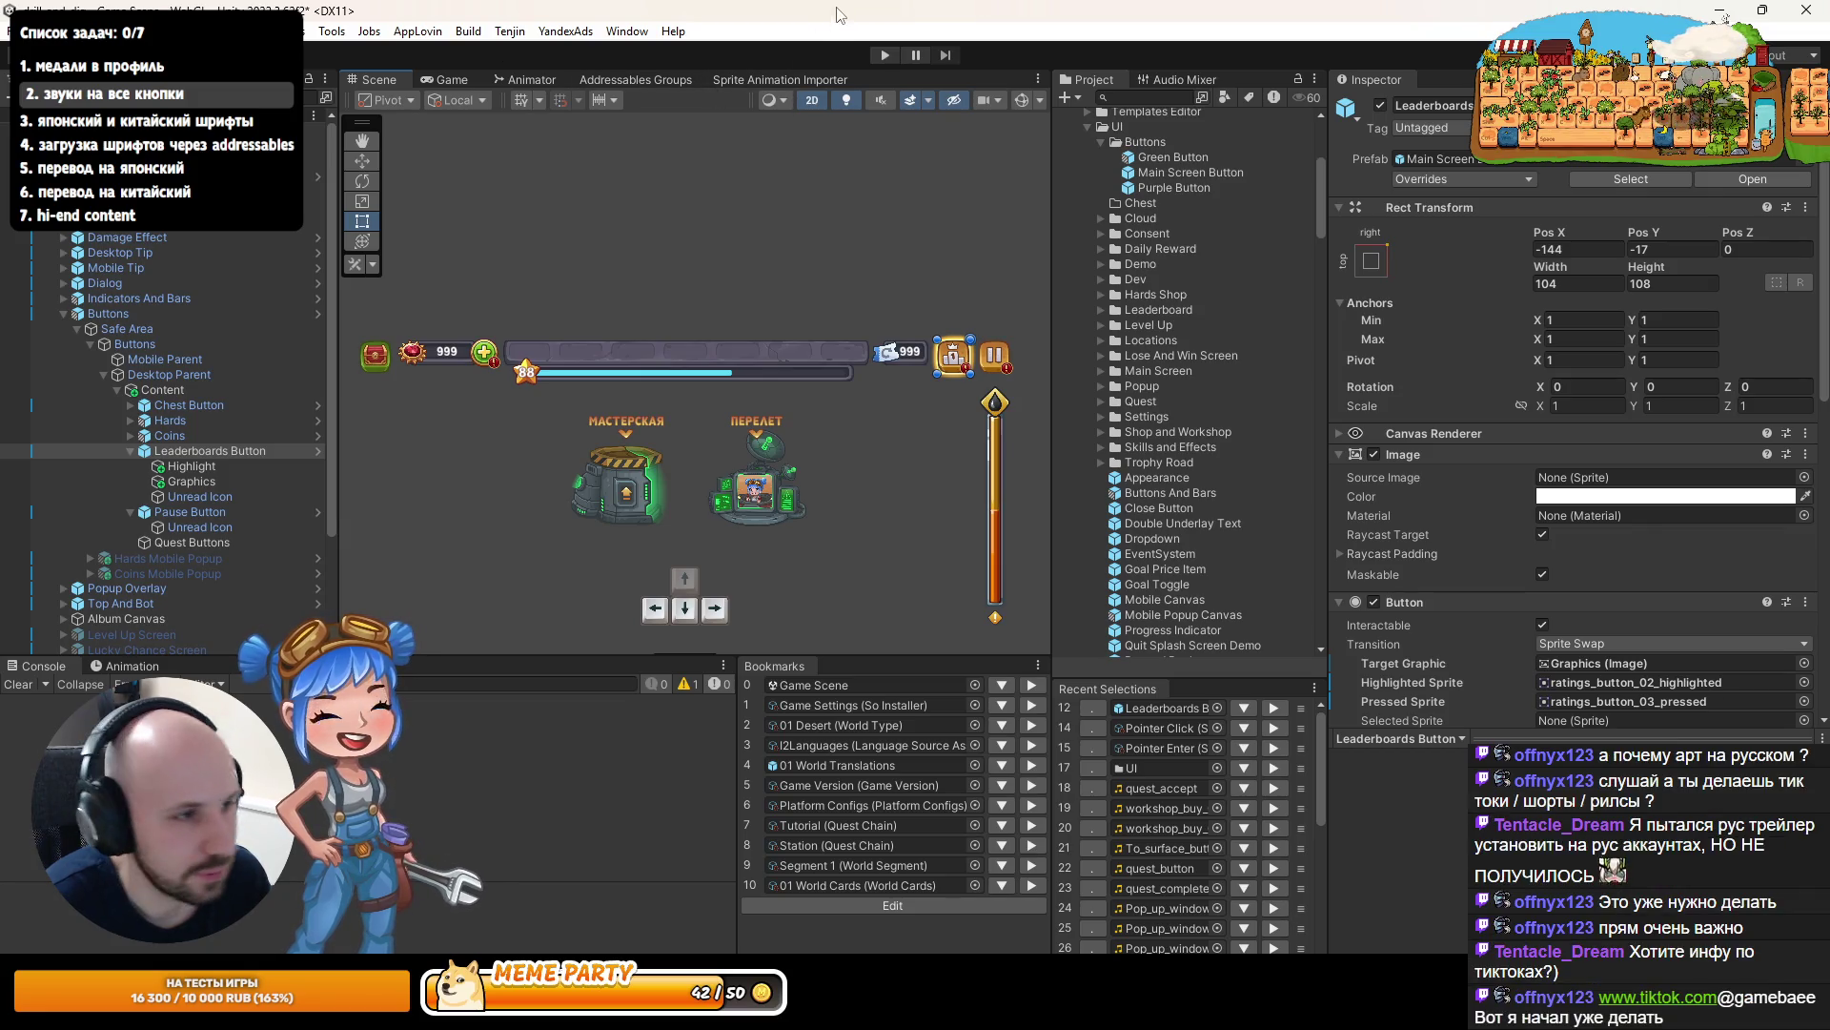
pyautogui.hotkey('ctrl', 'p')
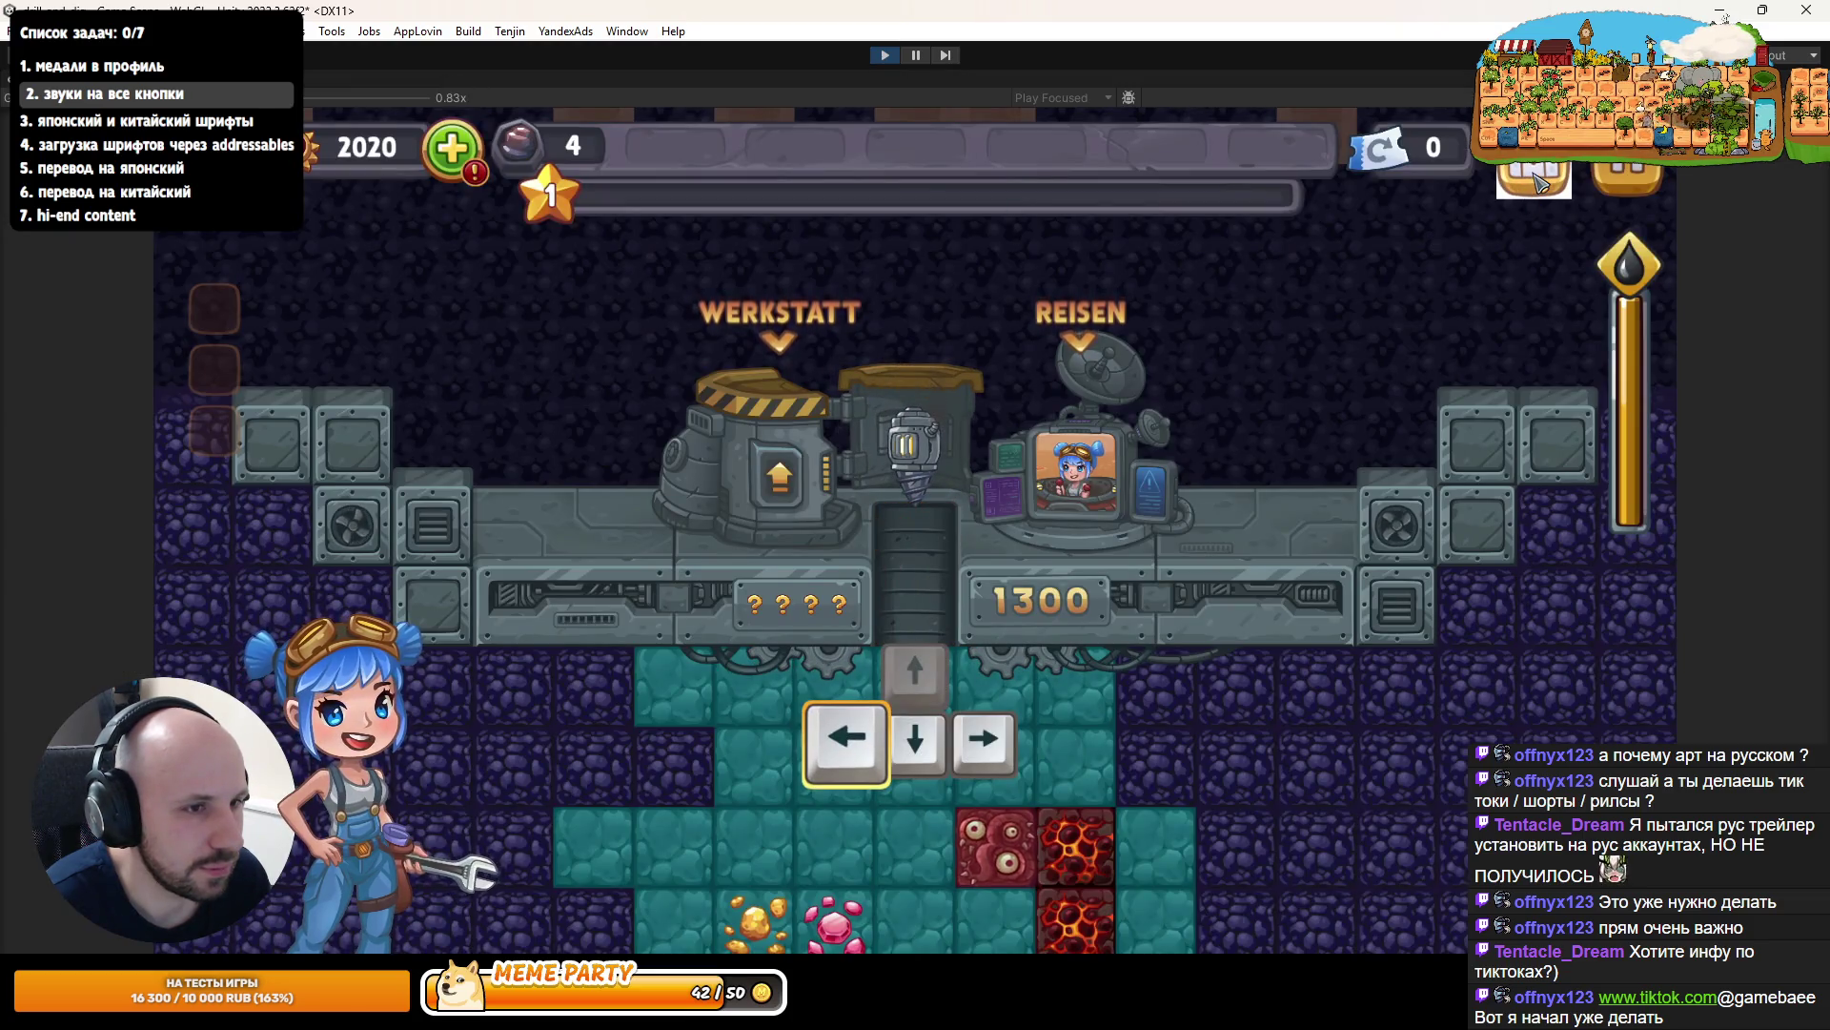
pyautogui.click(1531, 181)
pyautogui.click(1530, 183)
pyautogui.click(1531, 183)
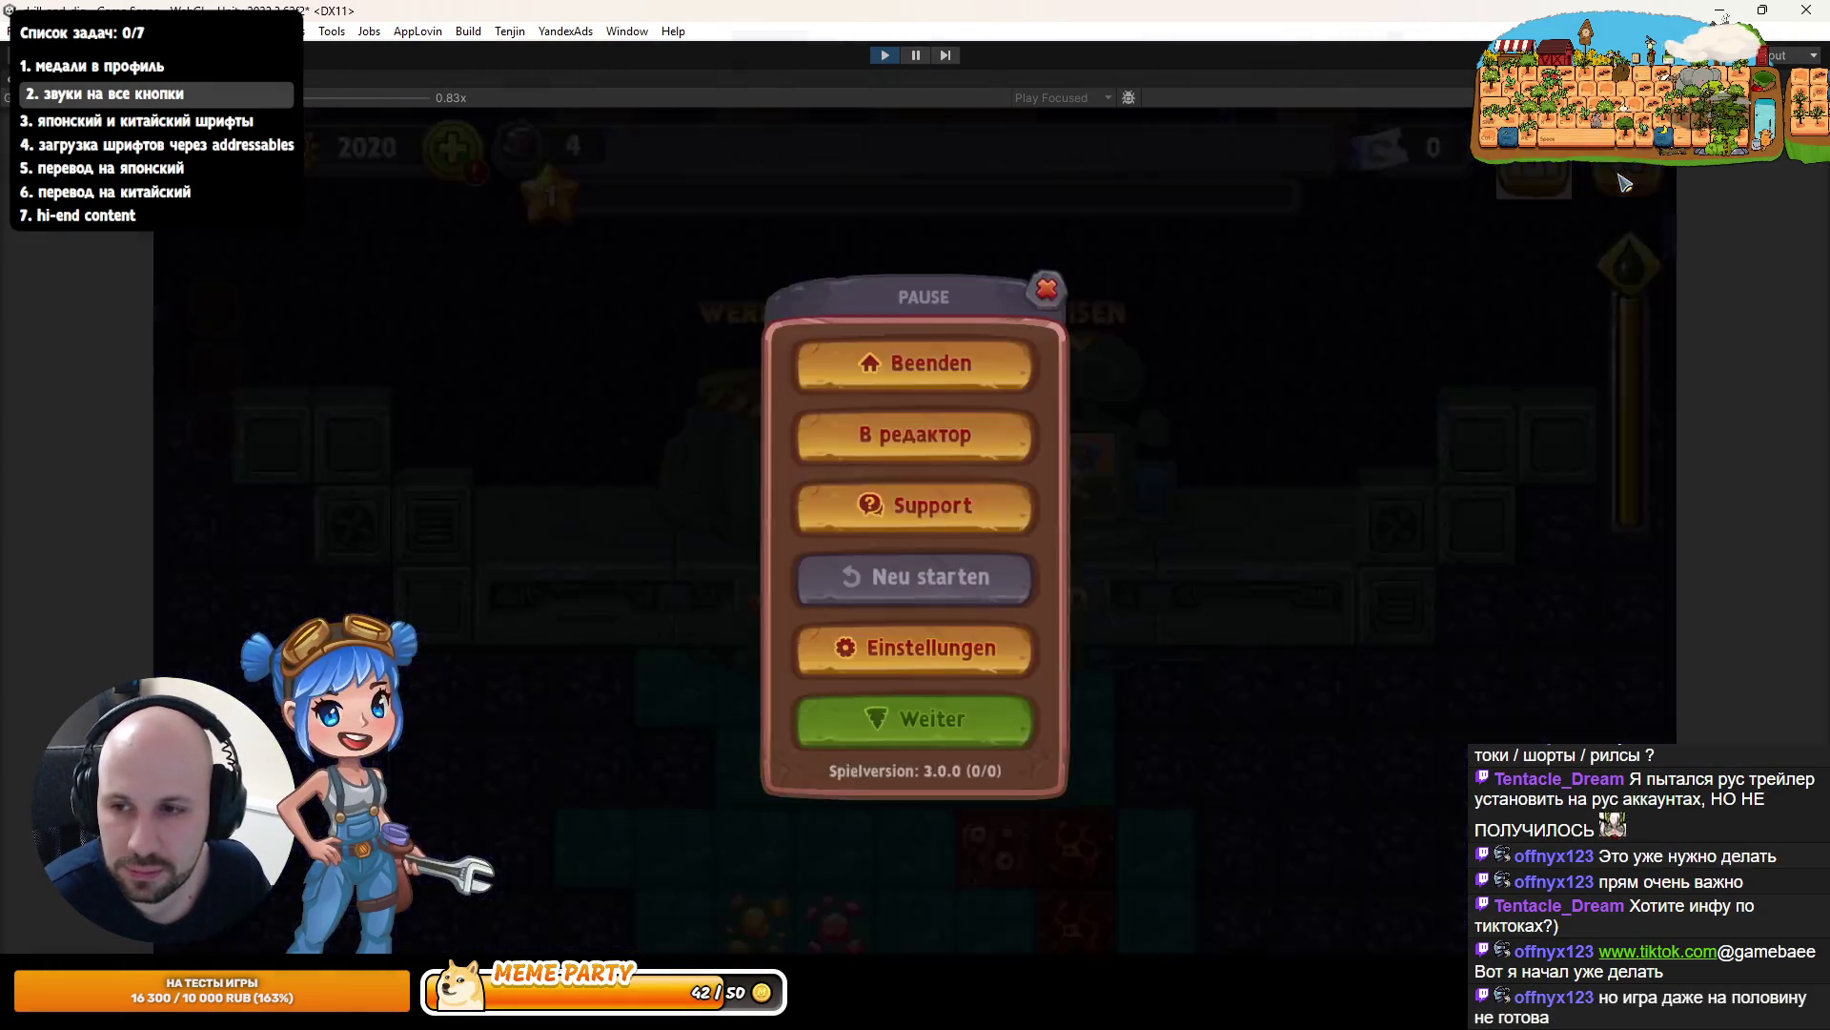
pyautogui.click(1516, 185)
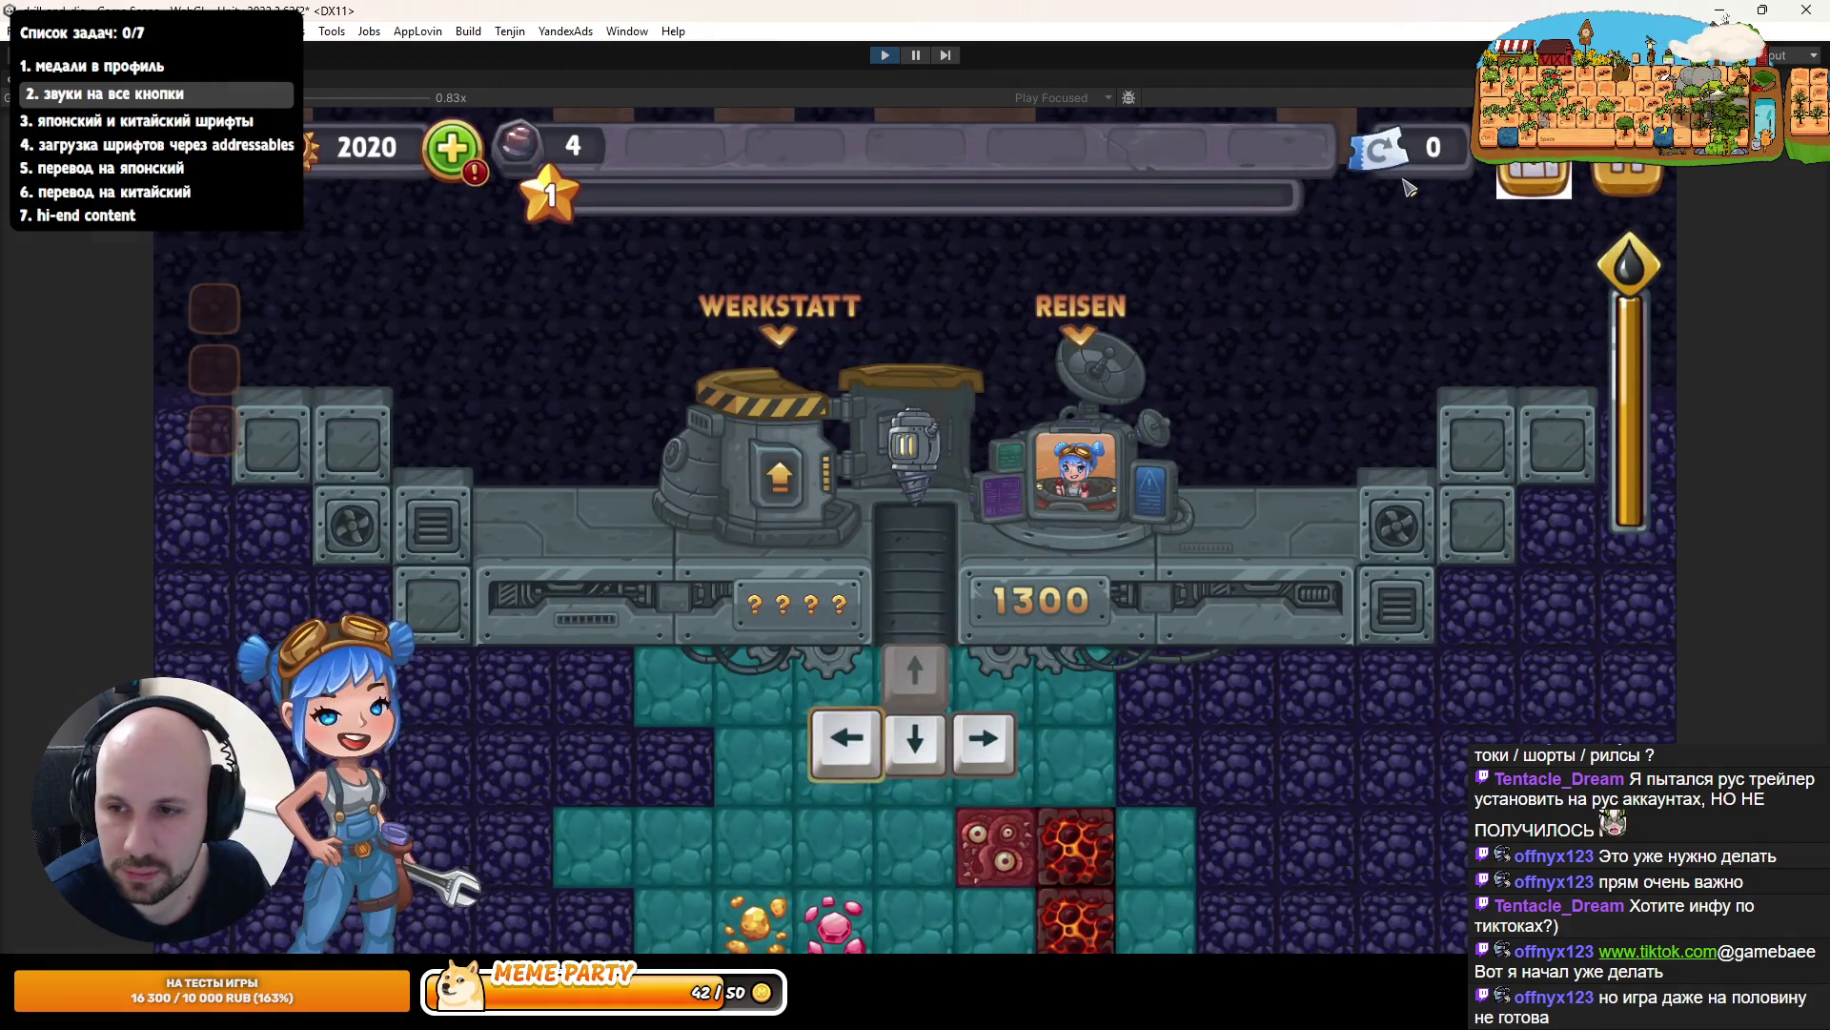
# - Toggle the Rangliste leaderboard and PAUSE menu again, then stop Play mode
pyautogui.click(1531, 181)
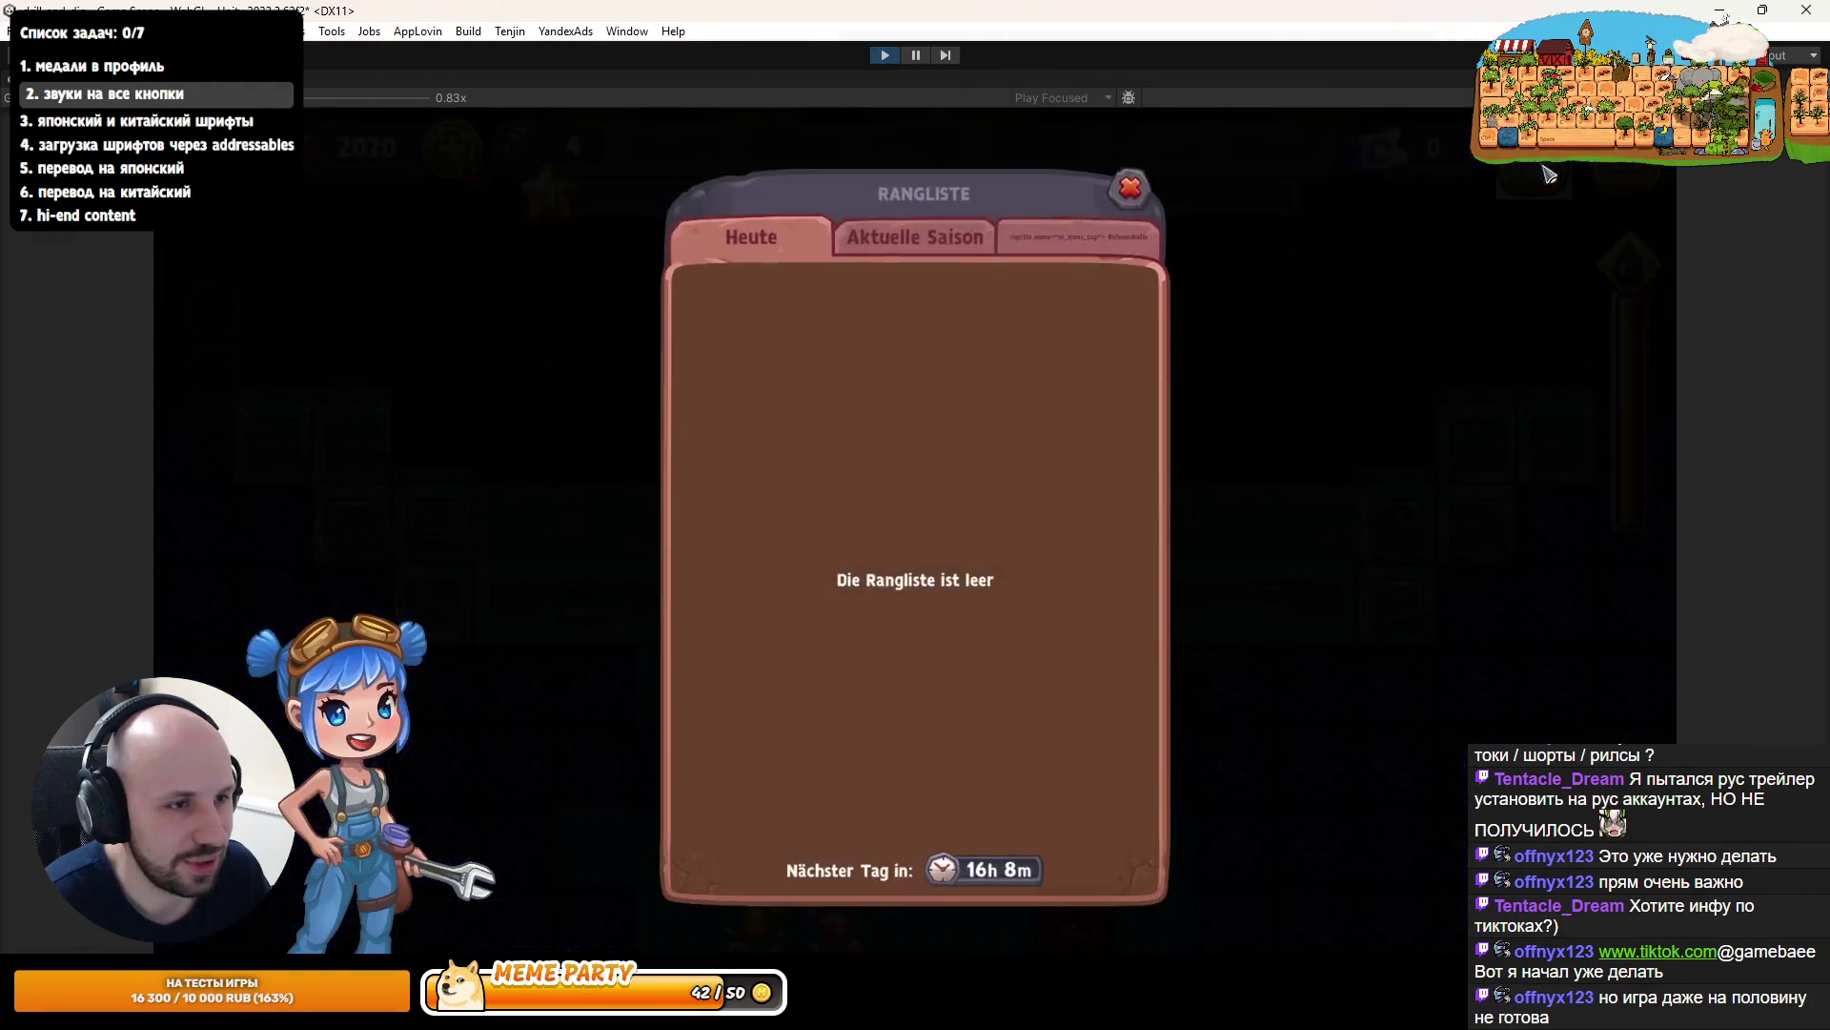
pyautogui.click(1531, 181)
pyautogui.click(1630, 176)
pyautogui.click(1632, 177)
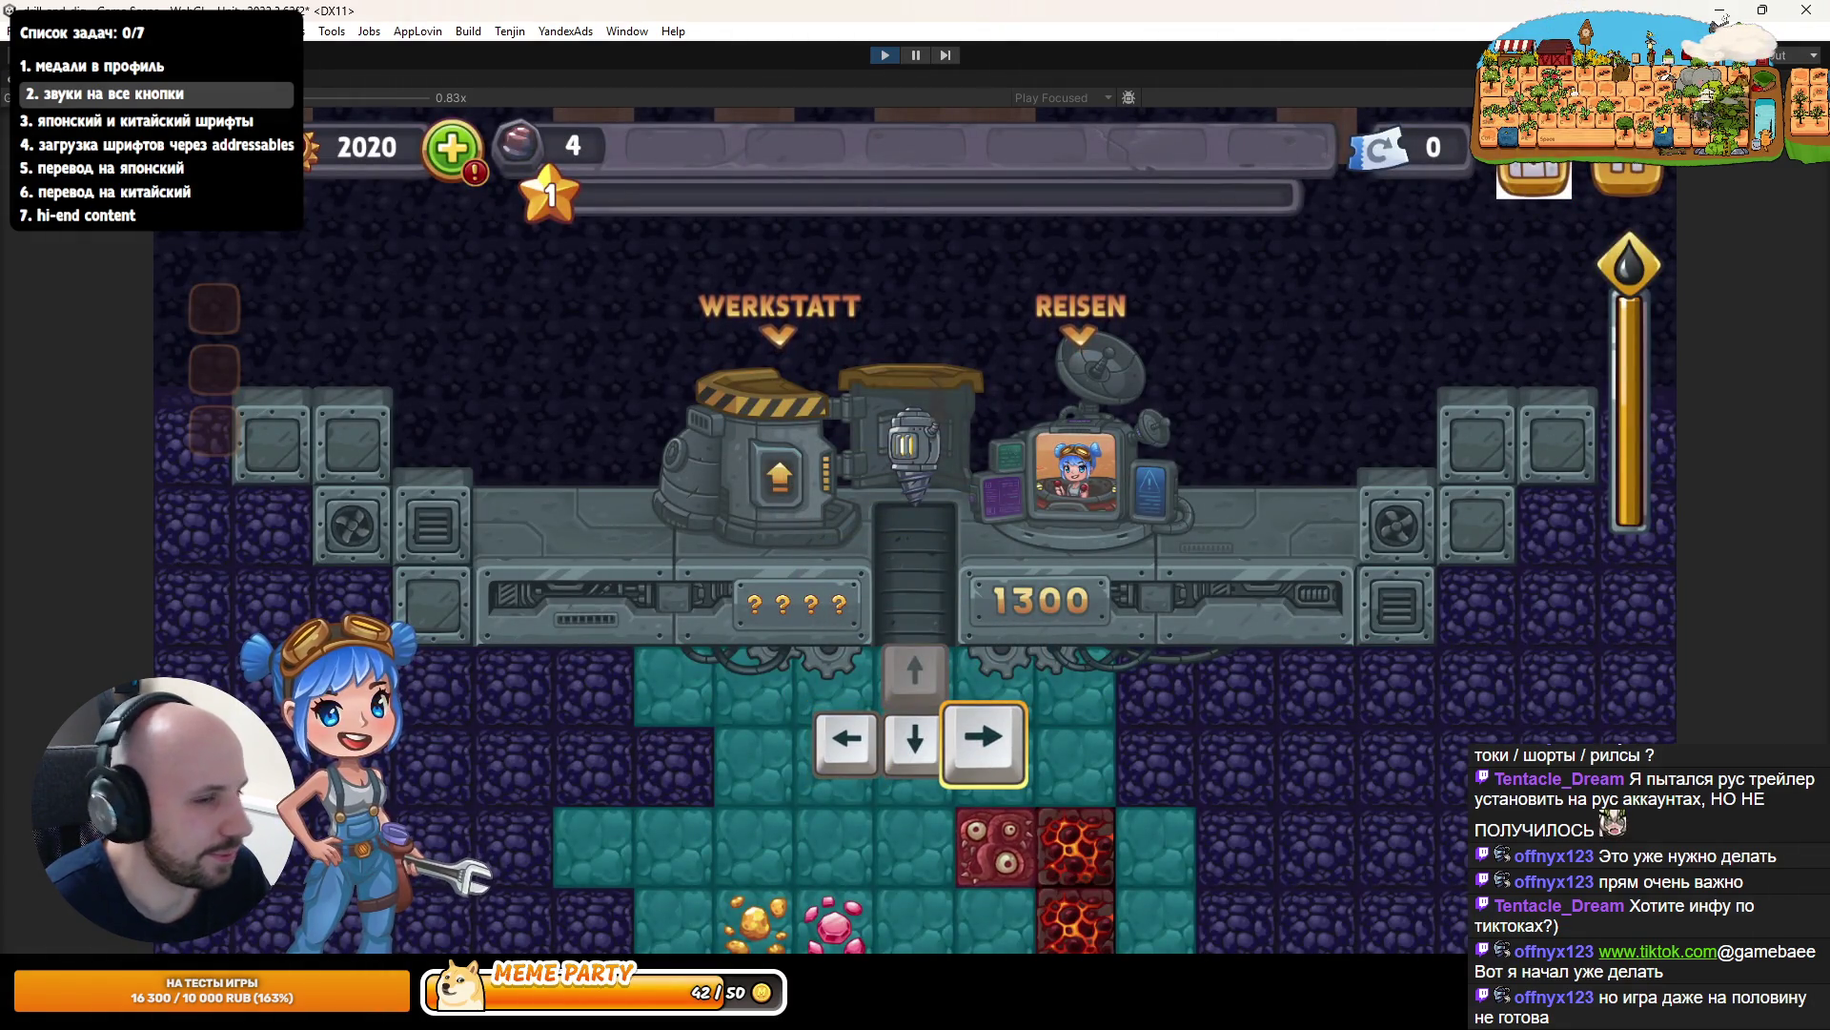
pyautogui.click(885, 57)
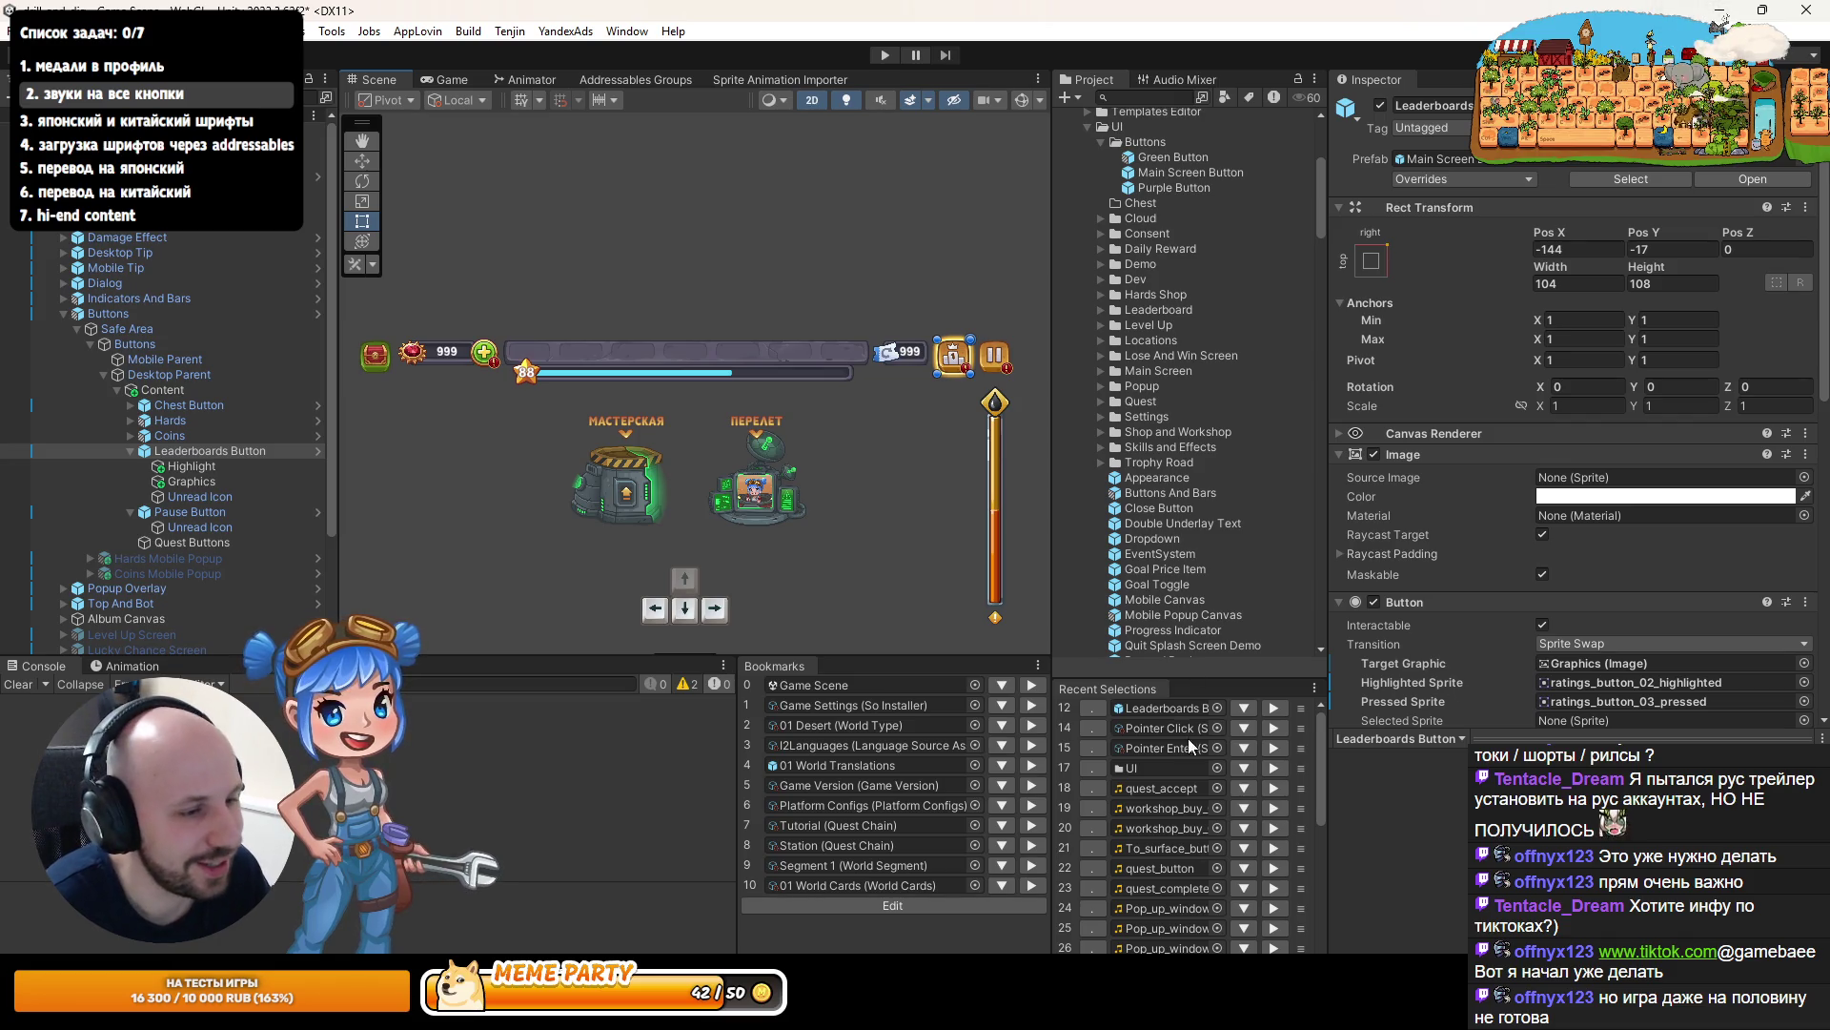
# - Widen the Project panel and scroll through the project files
pyautogui.moveTo(1051, 612); pyautogui.dragTo(1013, 602)
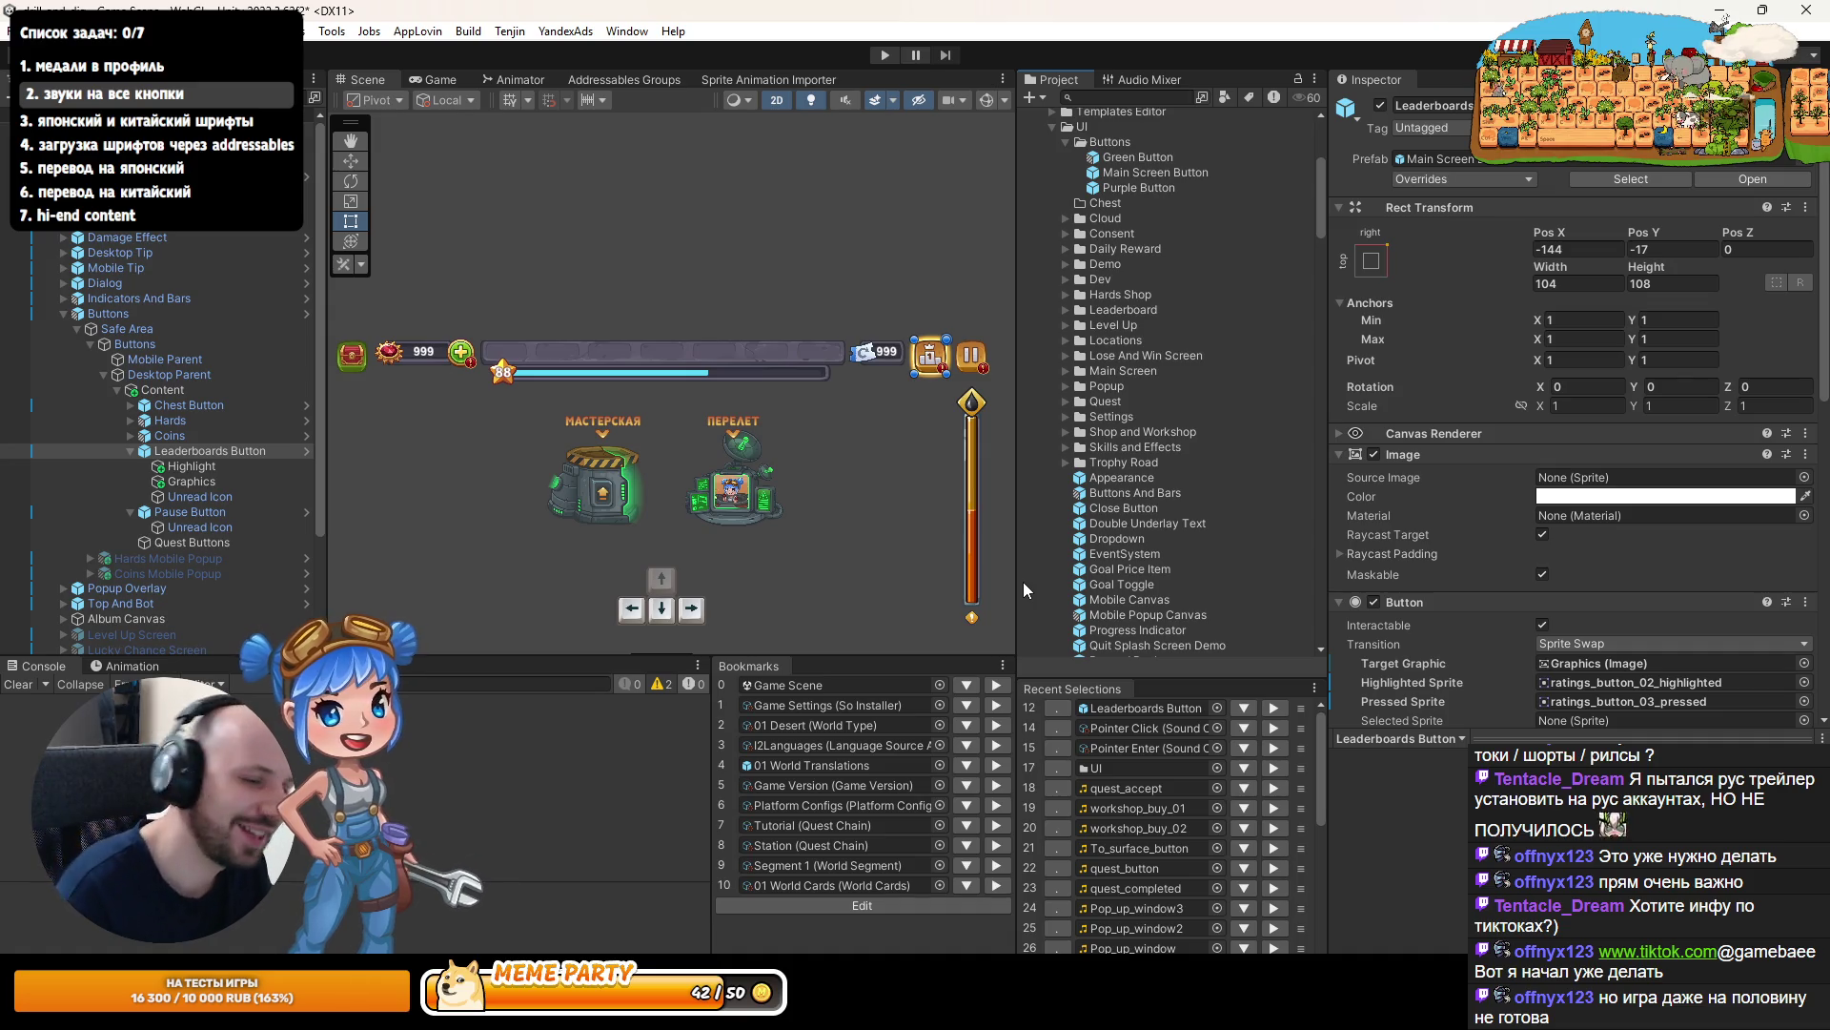
pyautogui.scroll(-3, 1502, 547)
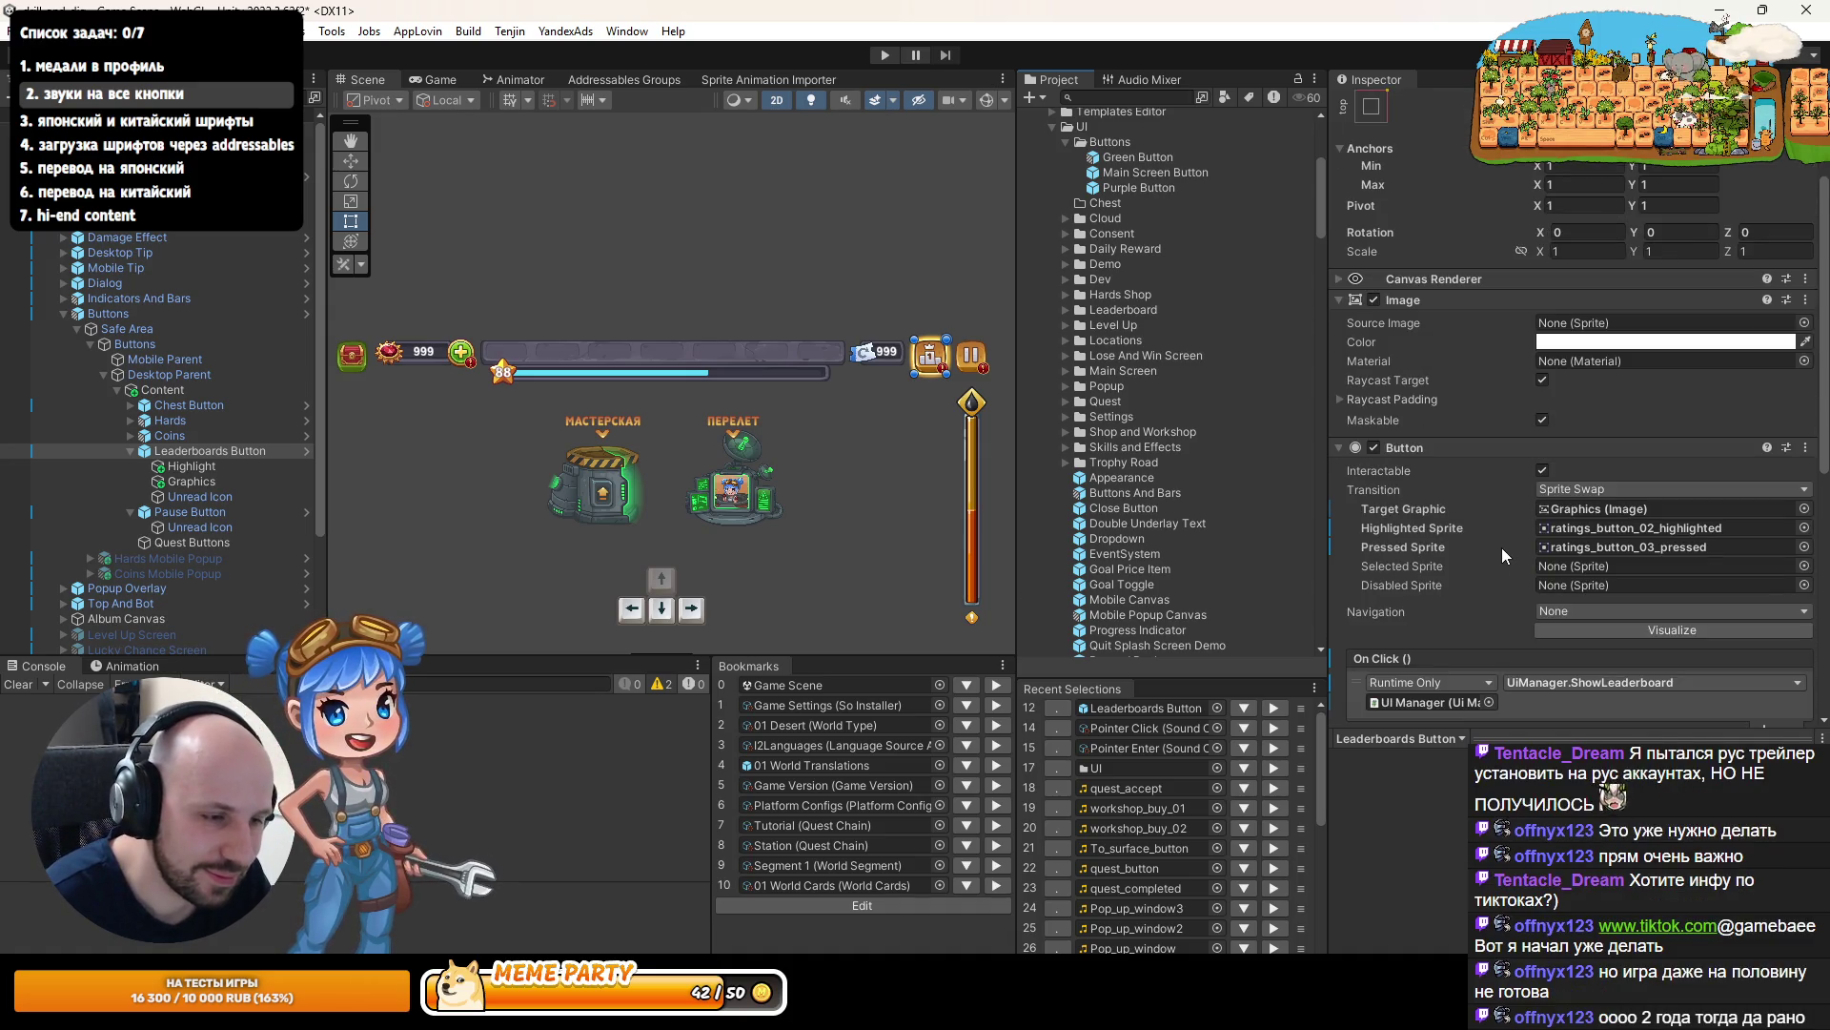
pyautogui.scroll(-10, 1496, 534)
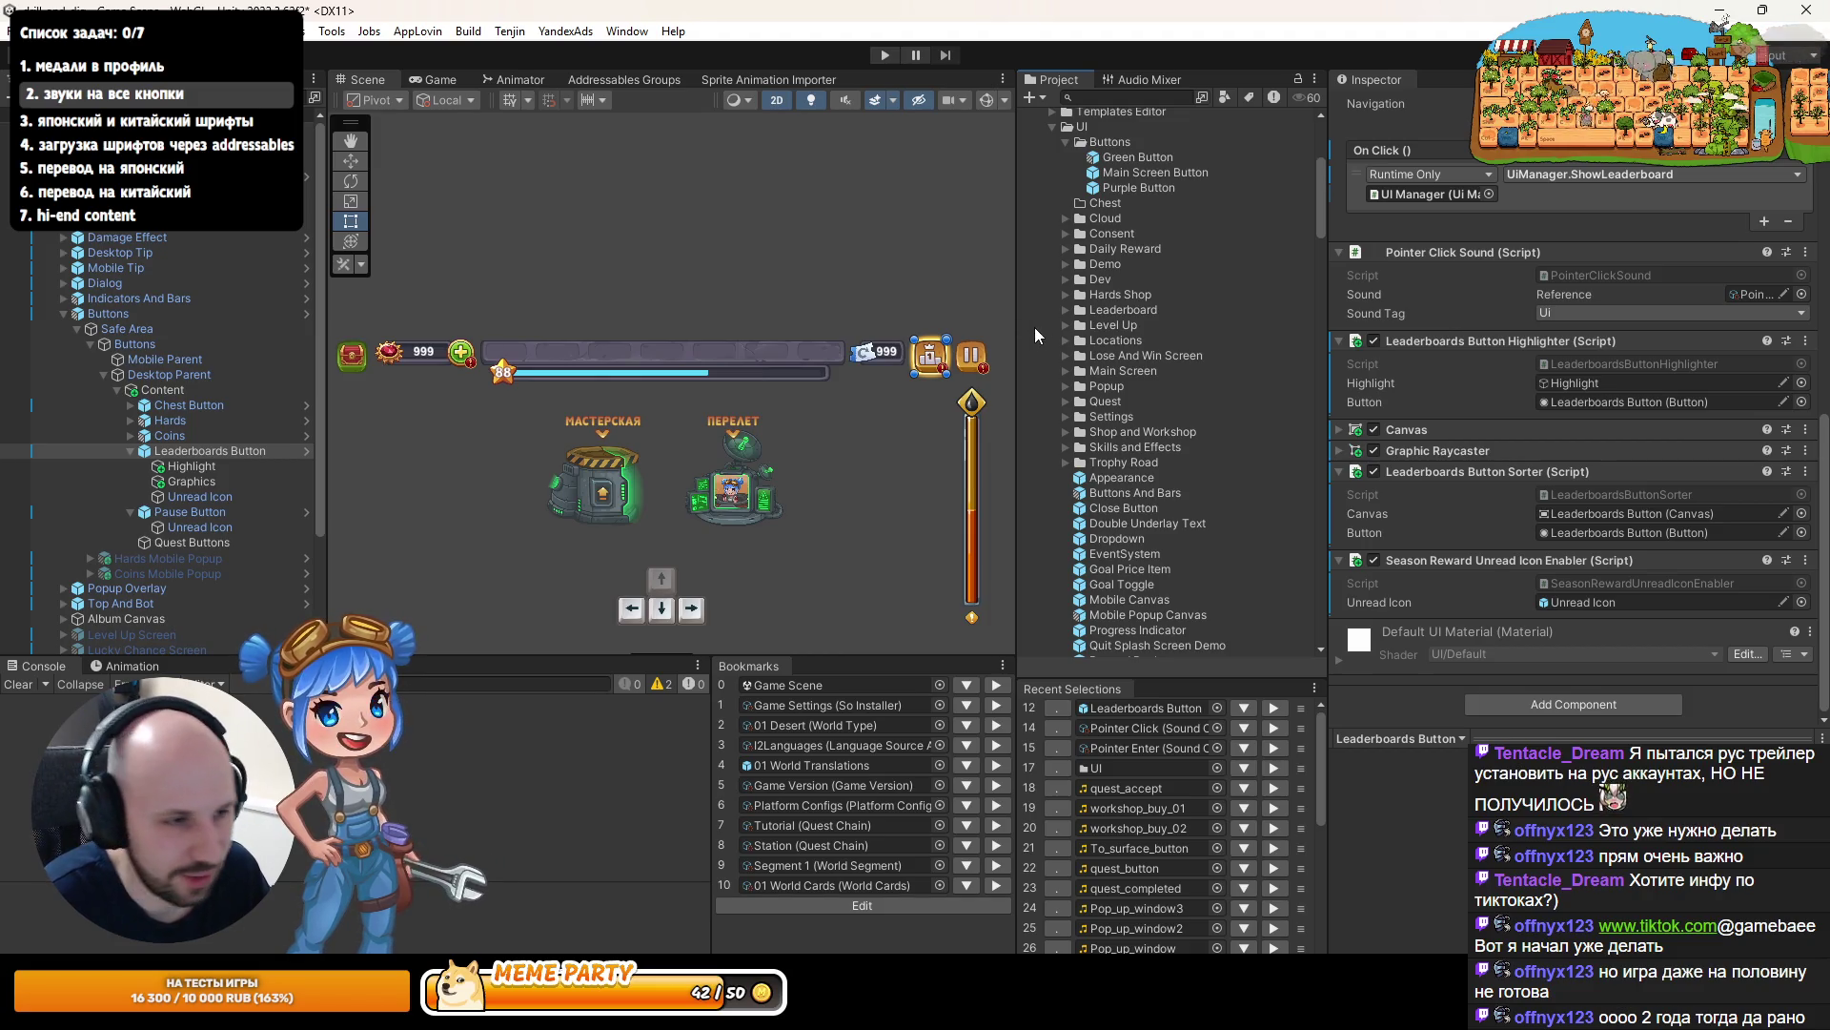
pyautogui.scroll(2, 1544, 496)
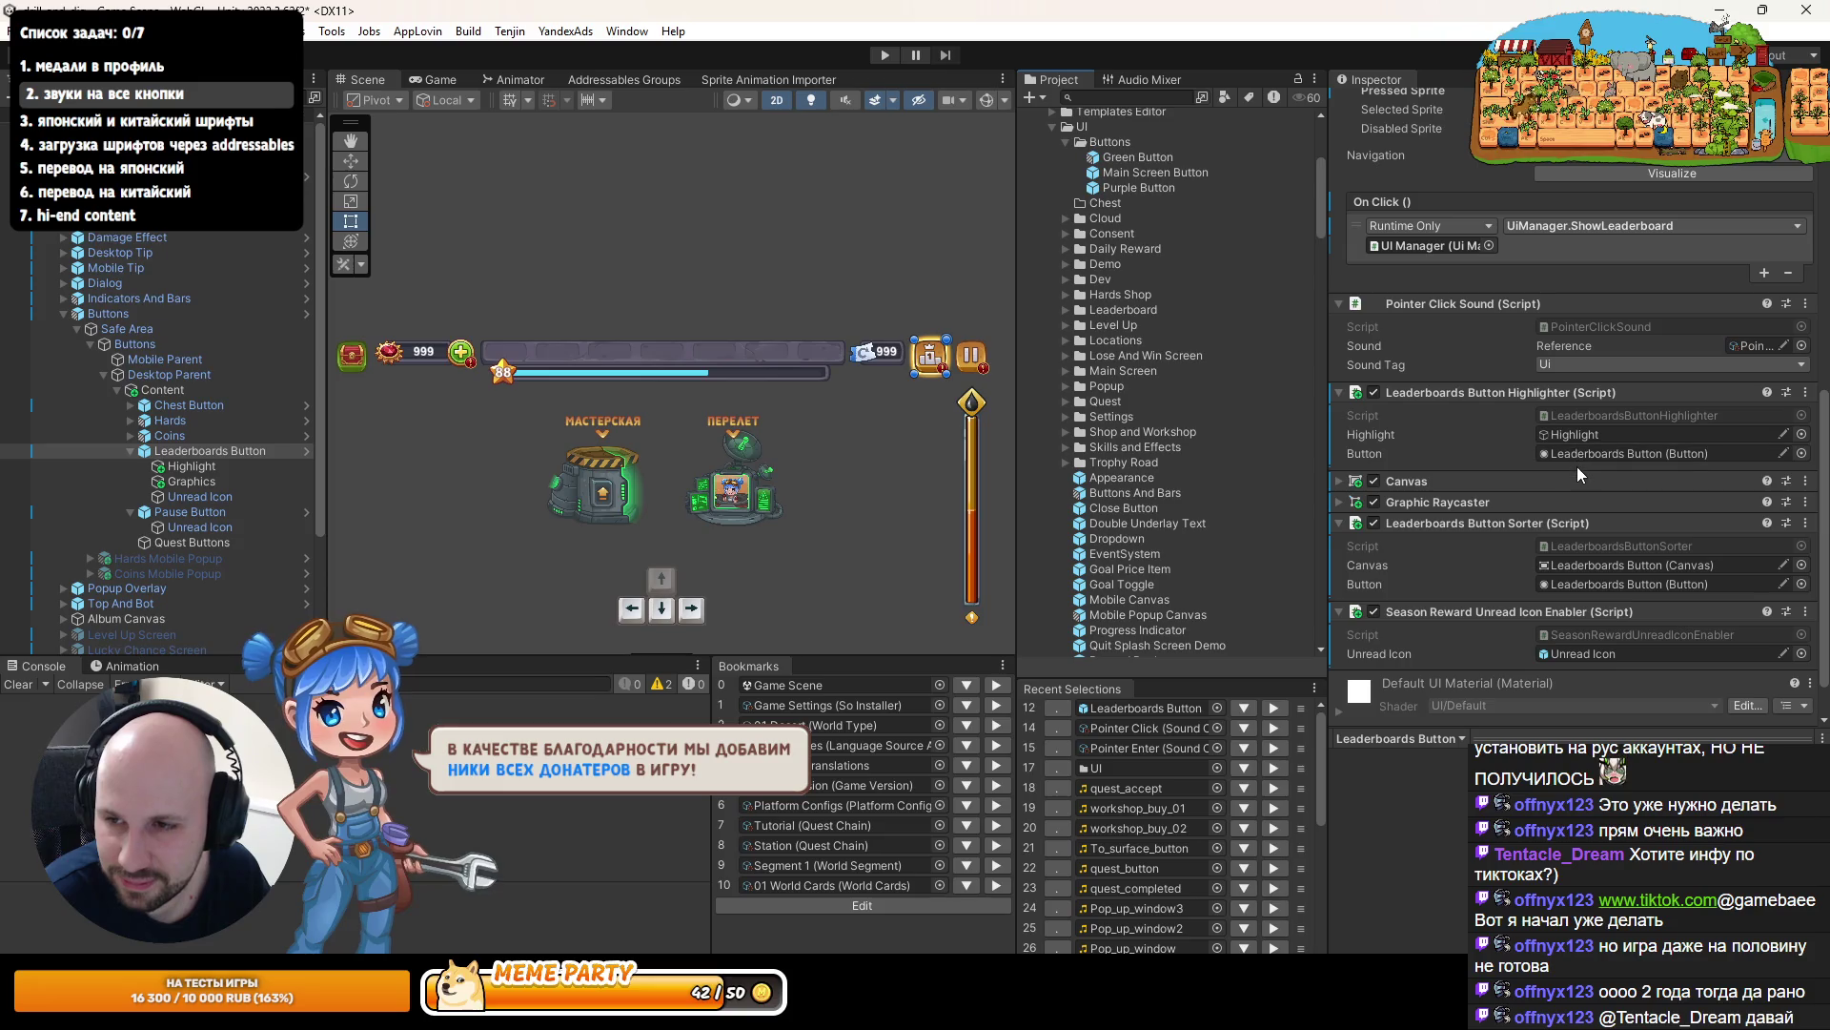
pyautogui.scroll(4, 1431, 362)
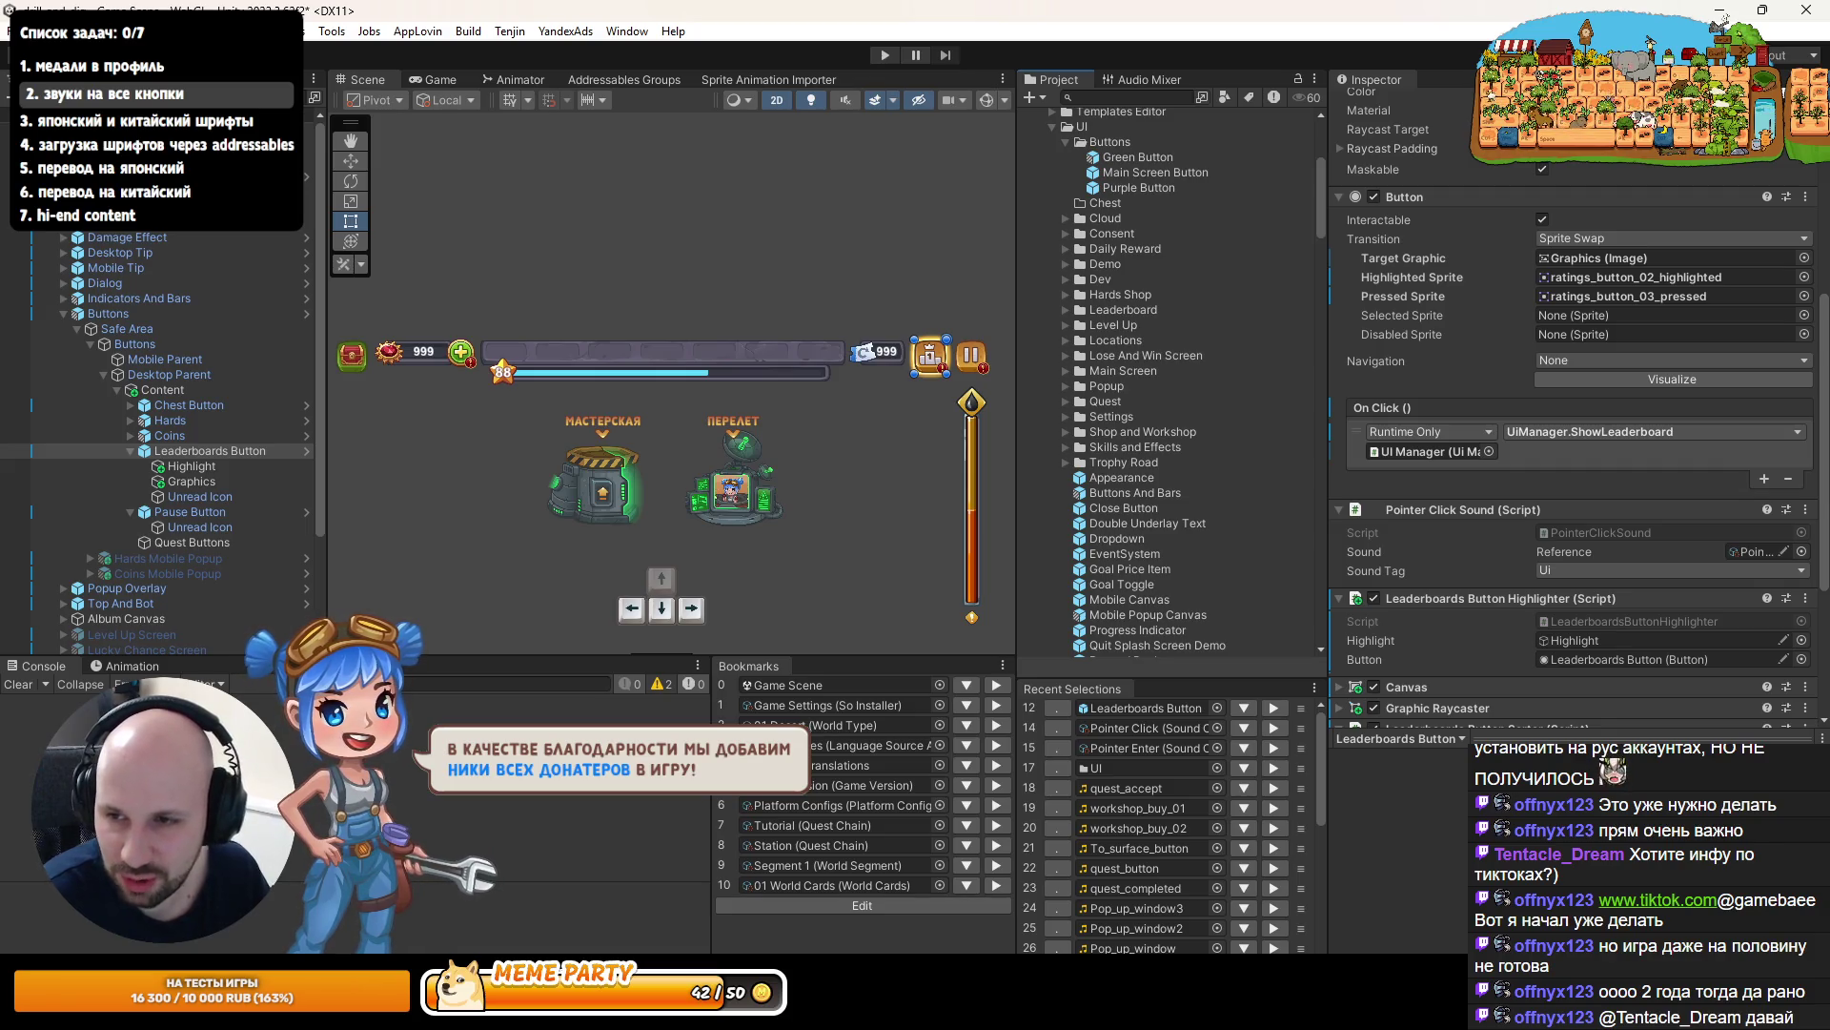
pyautogui.scroll(-5, 1564, 395)
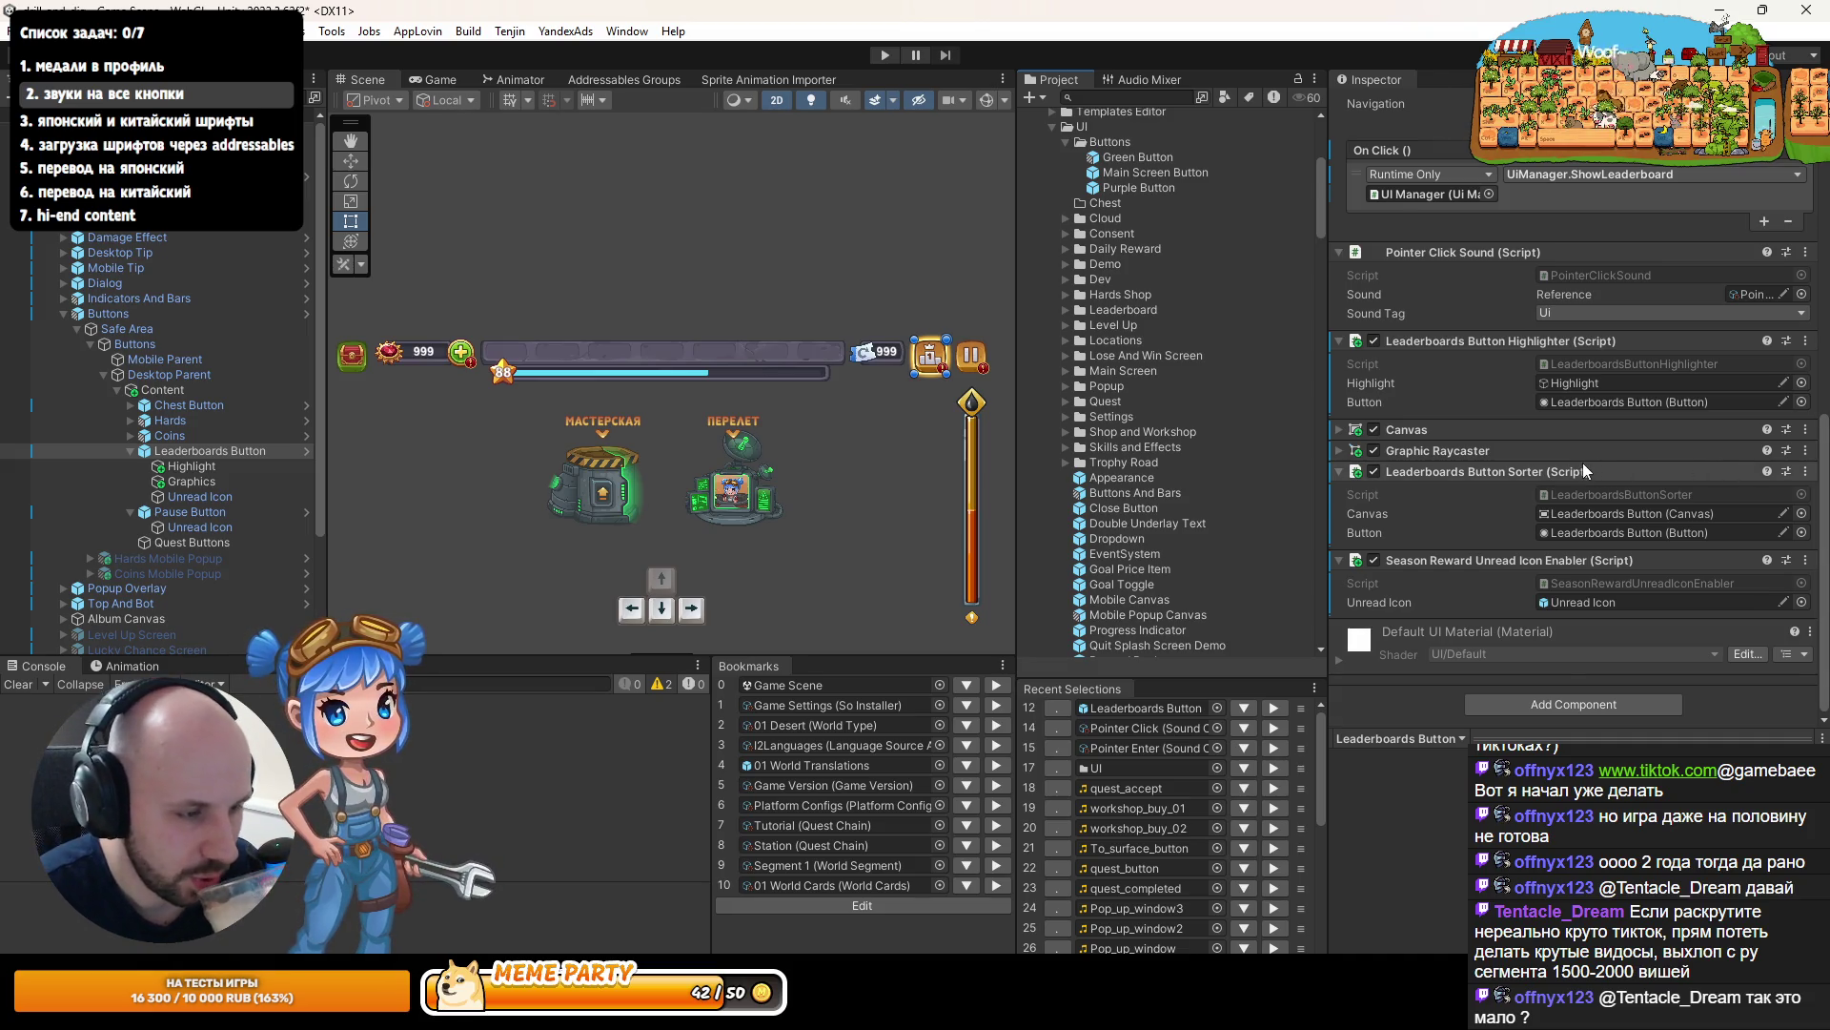
pyautogui.scroll(5, 1582, 461)
pyautogui.scroll(6, 1583, 463)
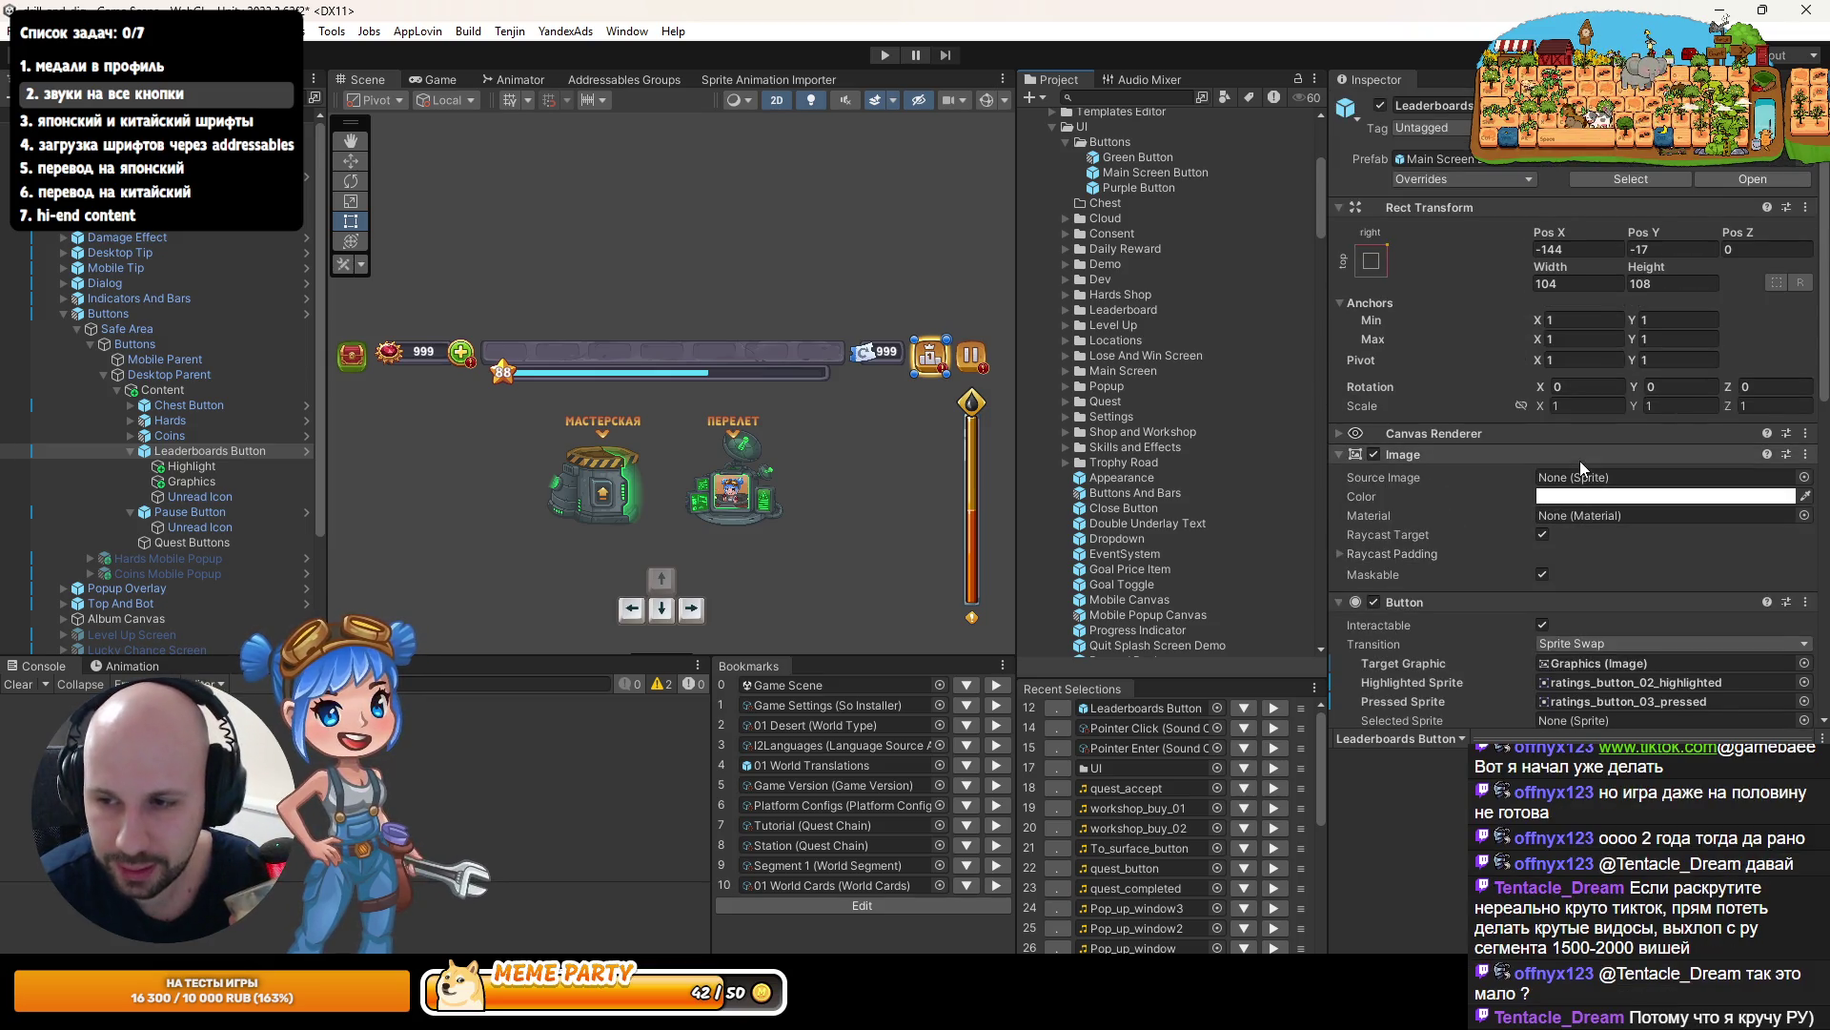
pyautogui.scroll(-9, 1535, 460)
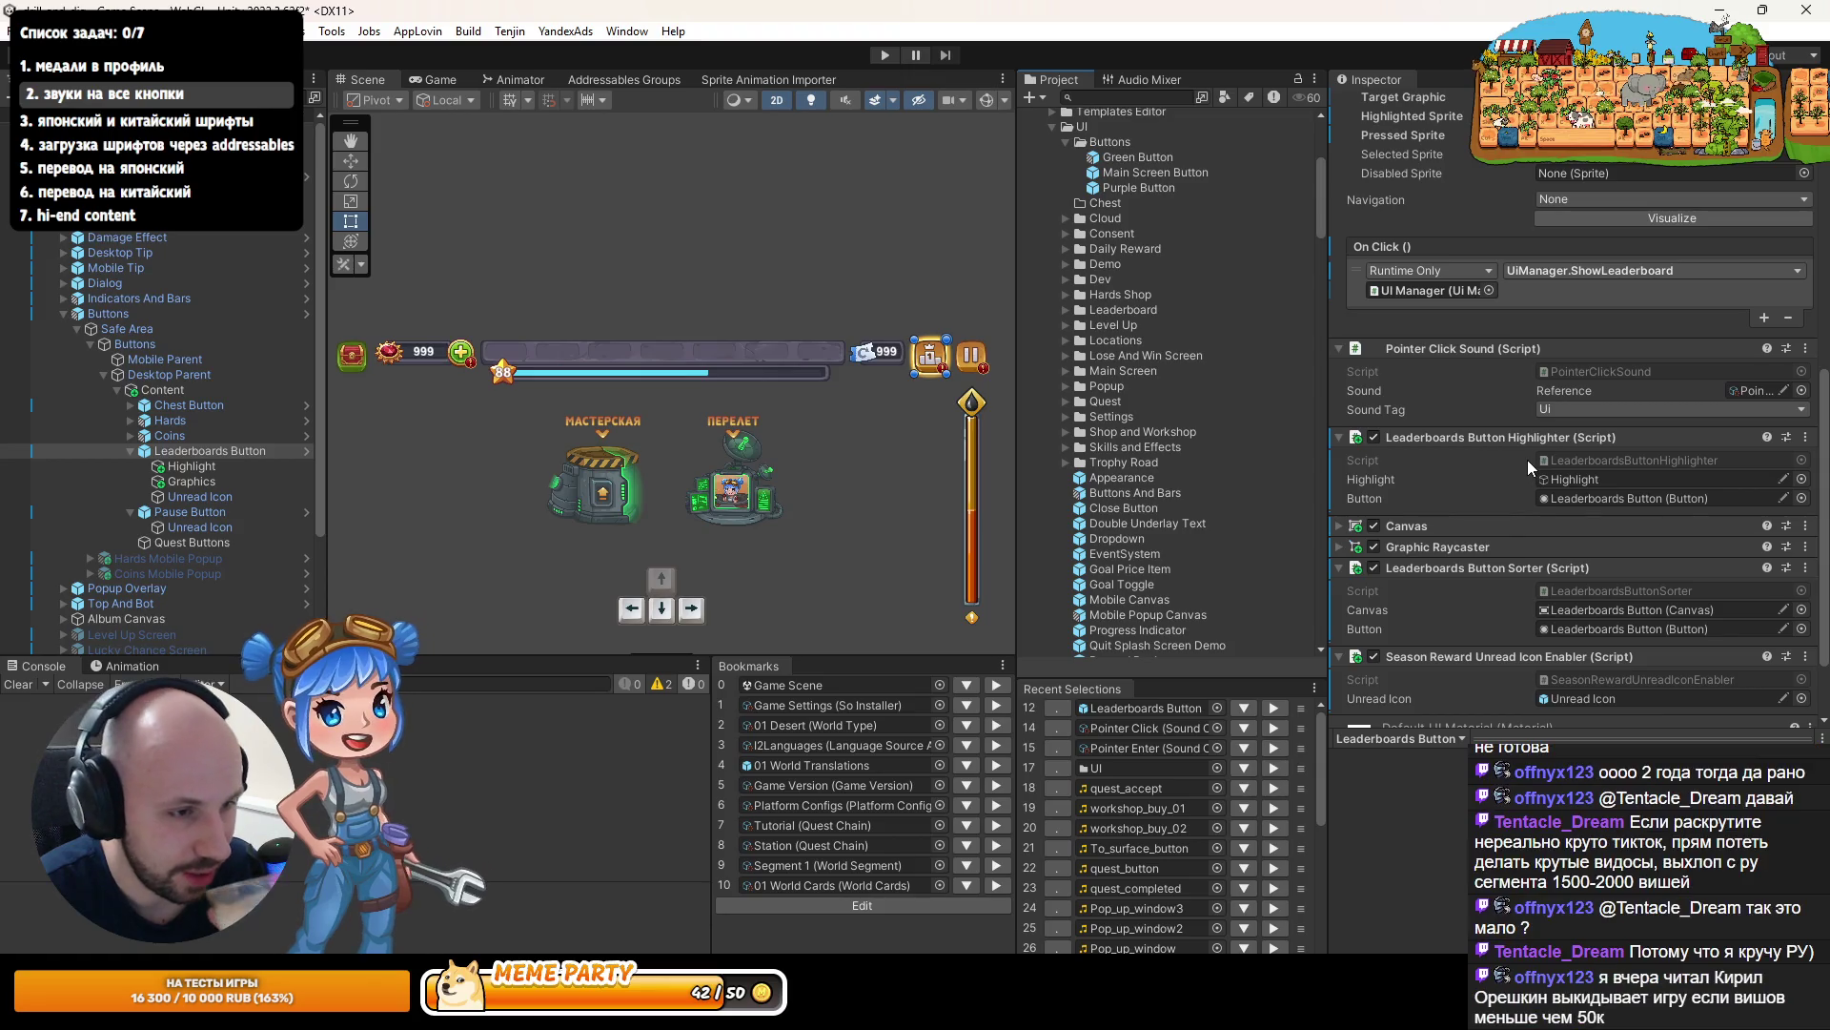
pyautogui.scroll(-3, 1527, 459)
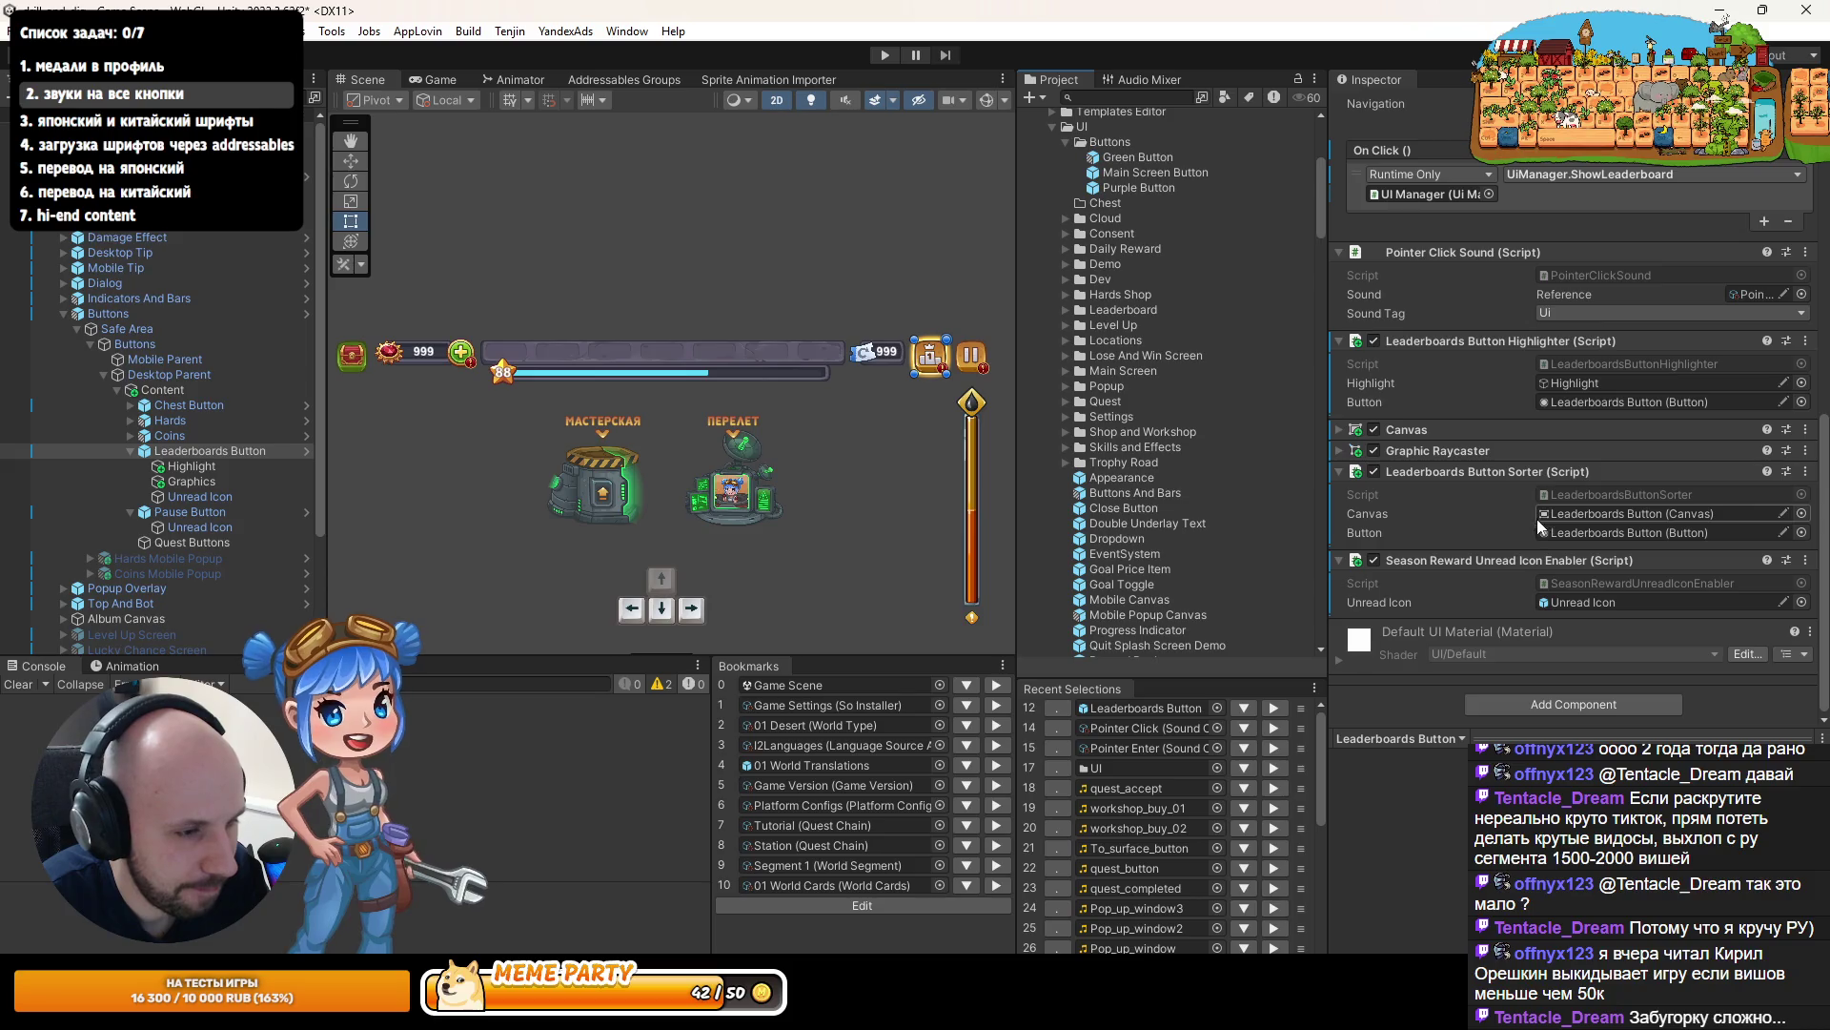
pyautogui.scroll(10, 1482, 559)
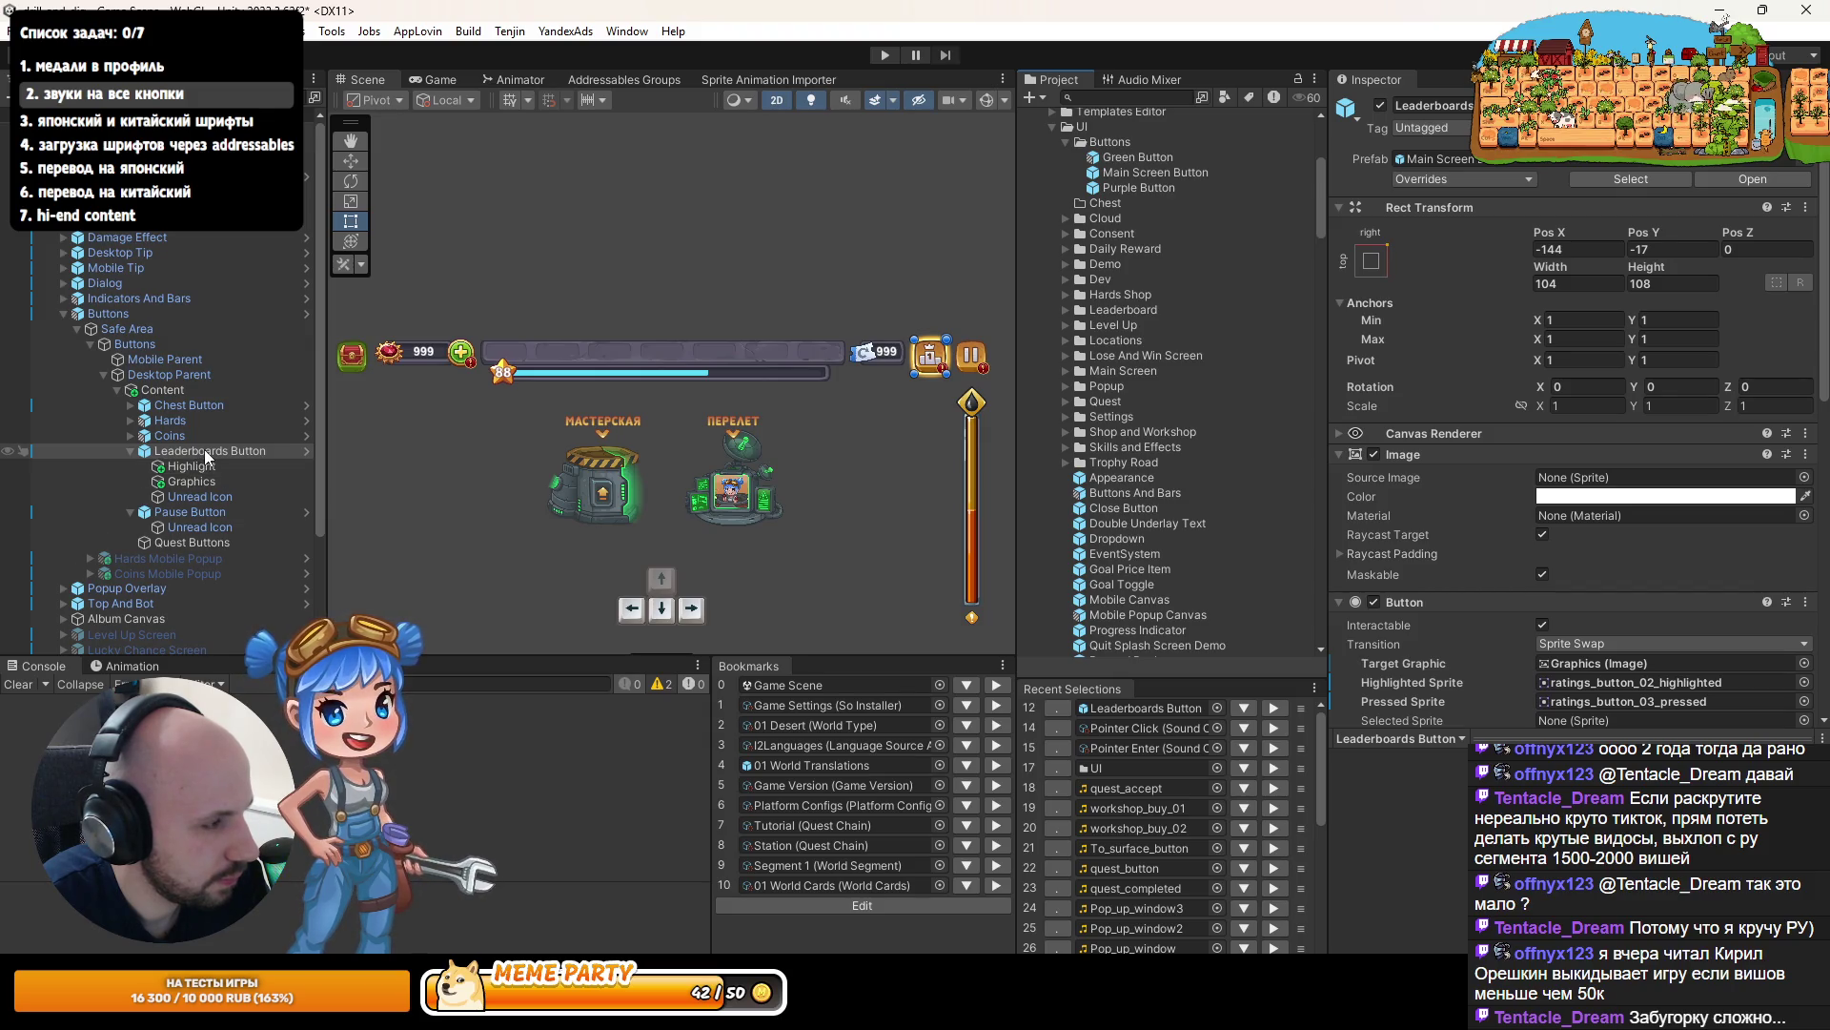
pyautogui.scroll(-5, 1535, 565)
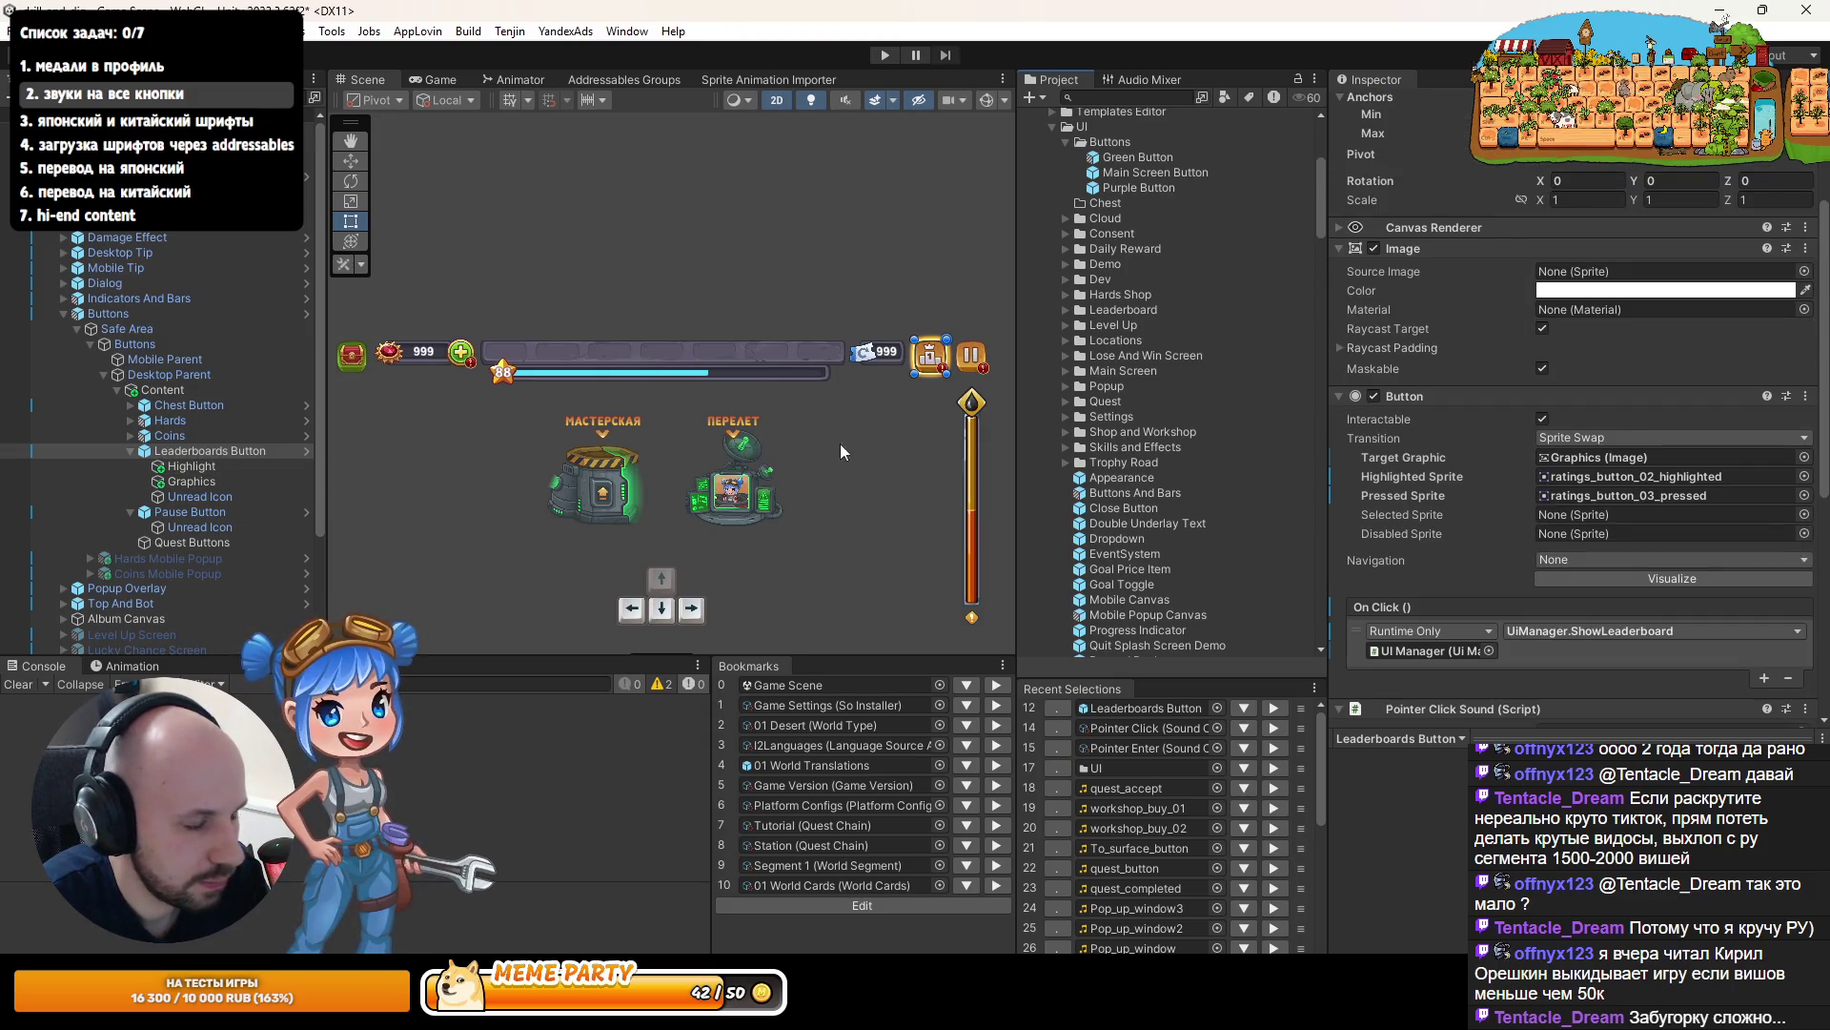
# - Inspect the Leaderboards Button and its Highlight child, then start Play mode
pyautogui.click(215, 451)
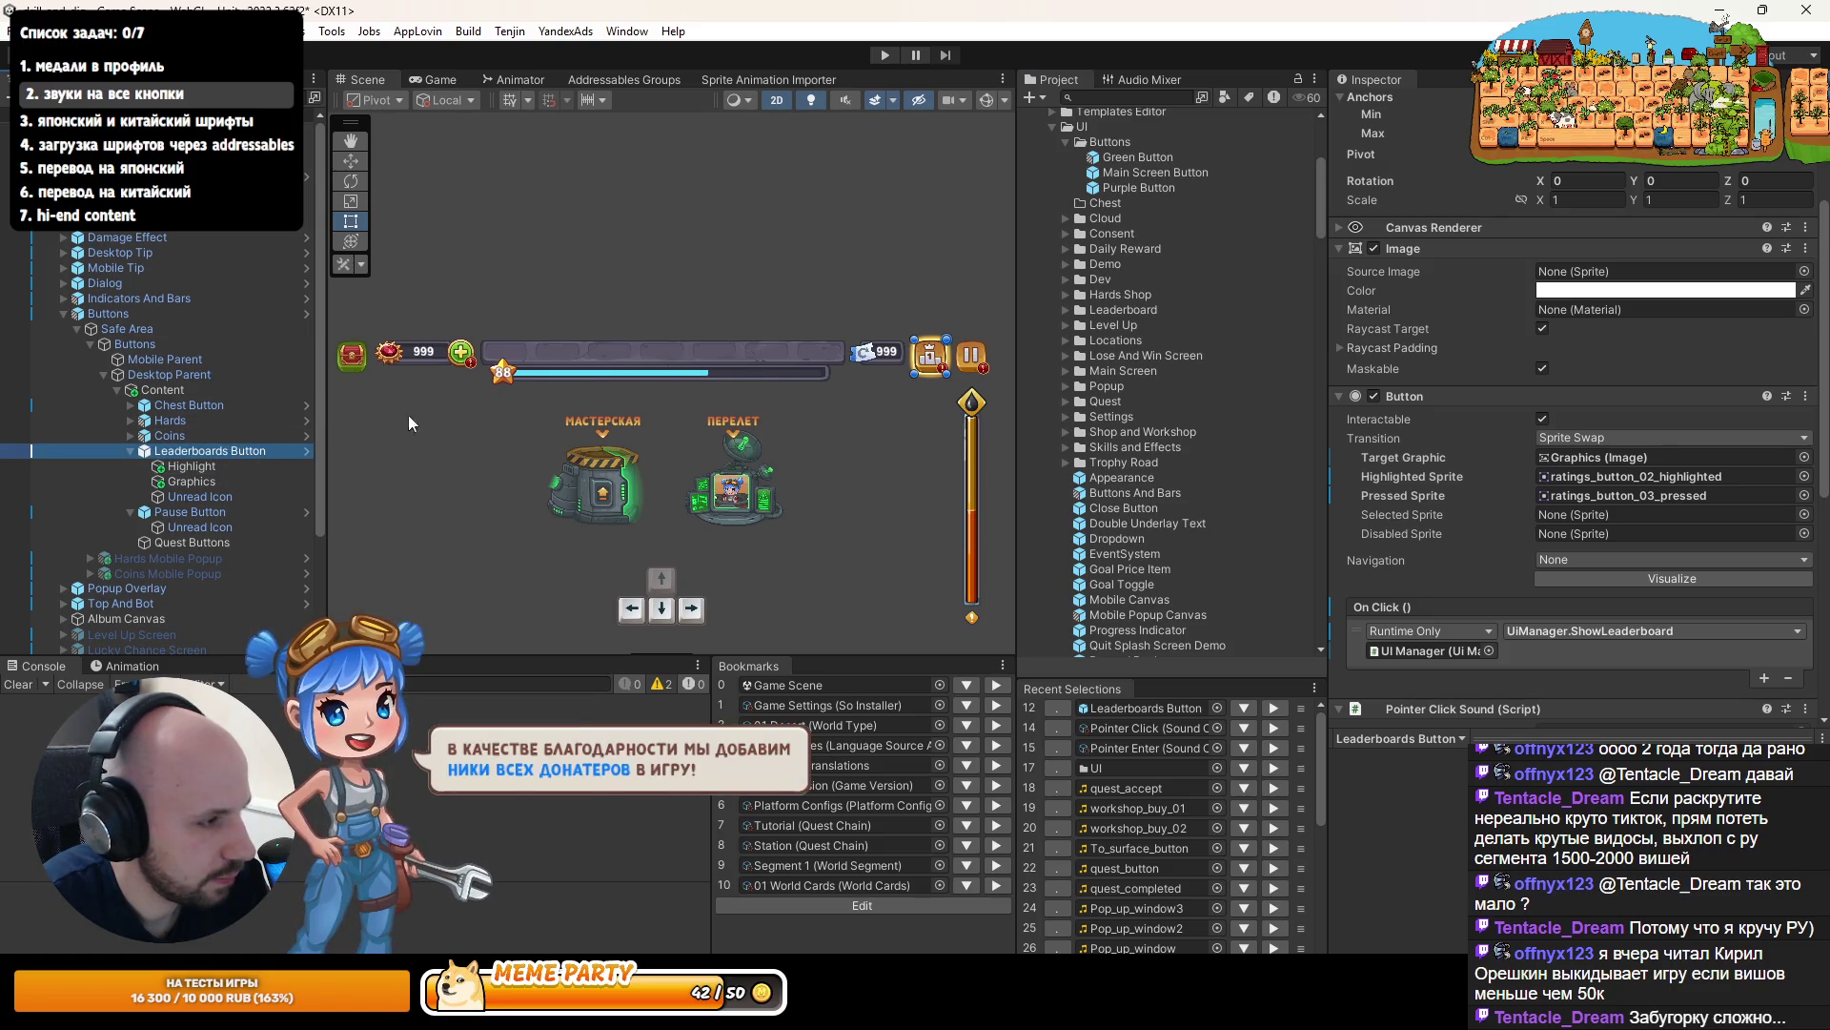
pyautogui.click(203, 467)
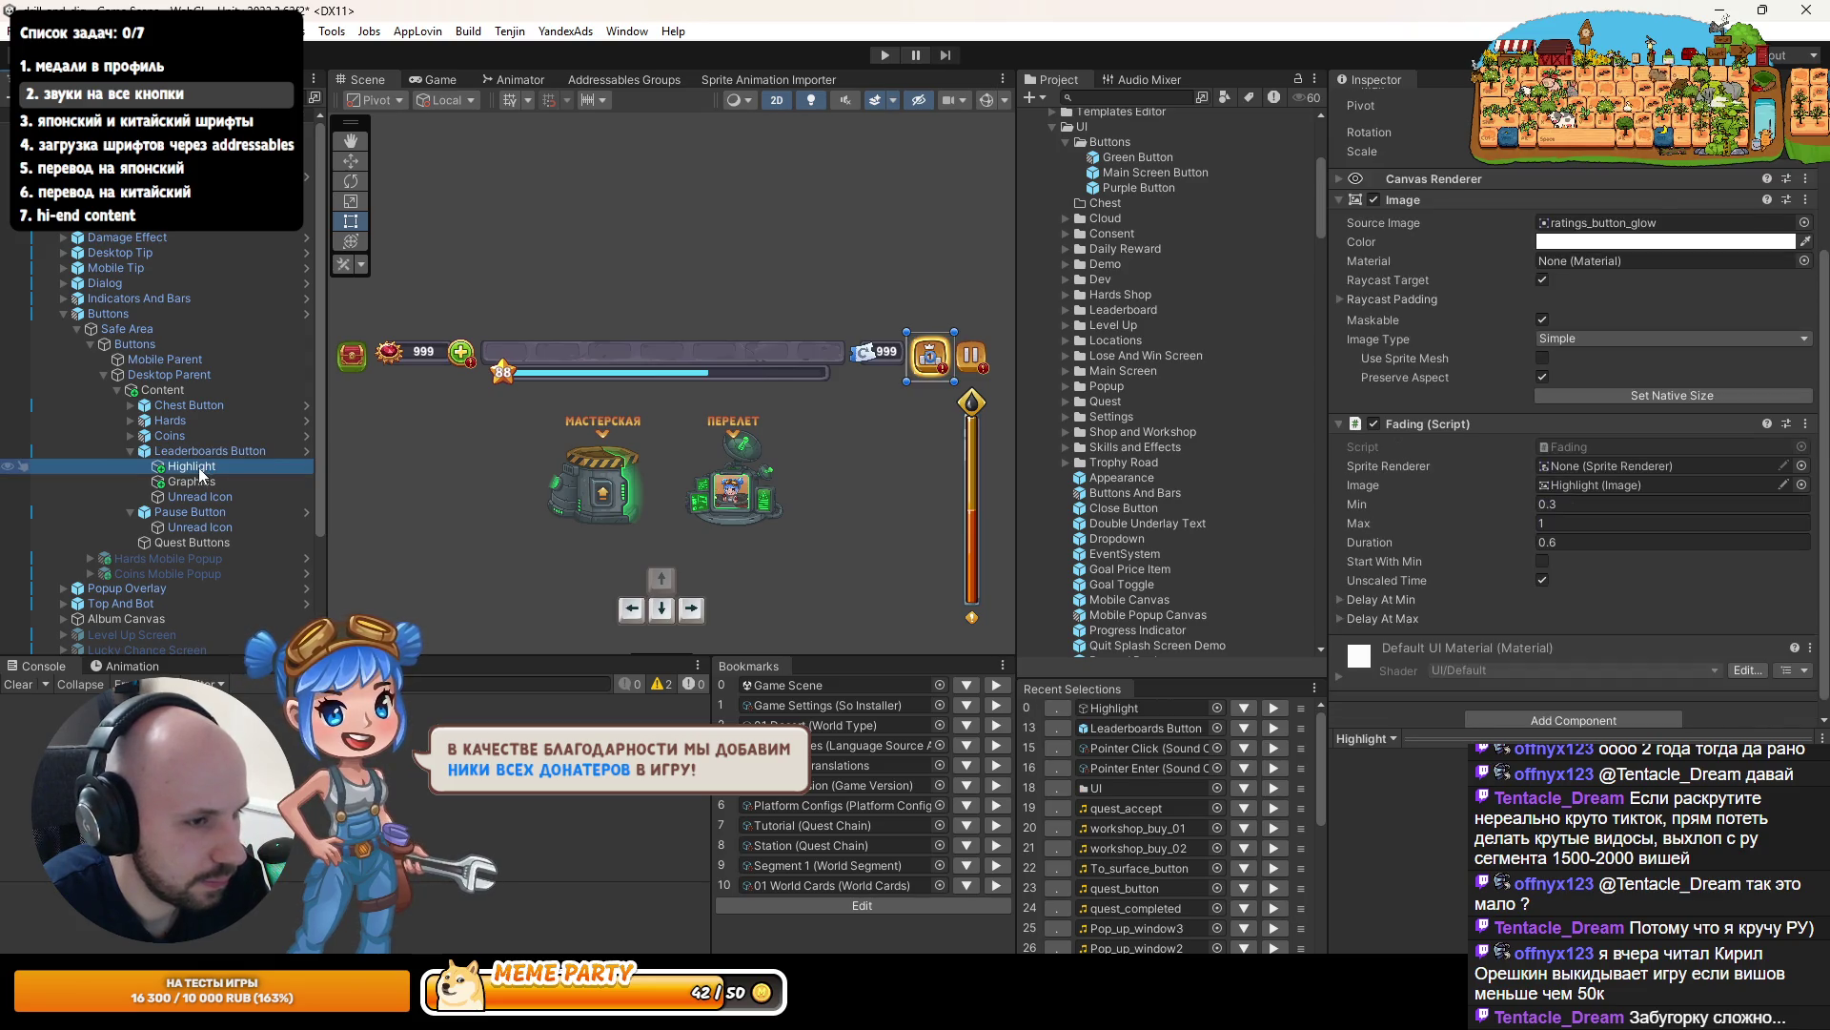
pyautogui.click(200, 450)
pyautogui.click(885, 55)
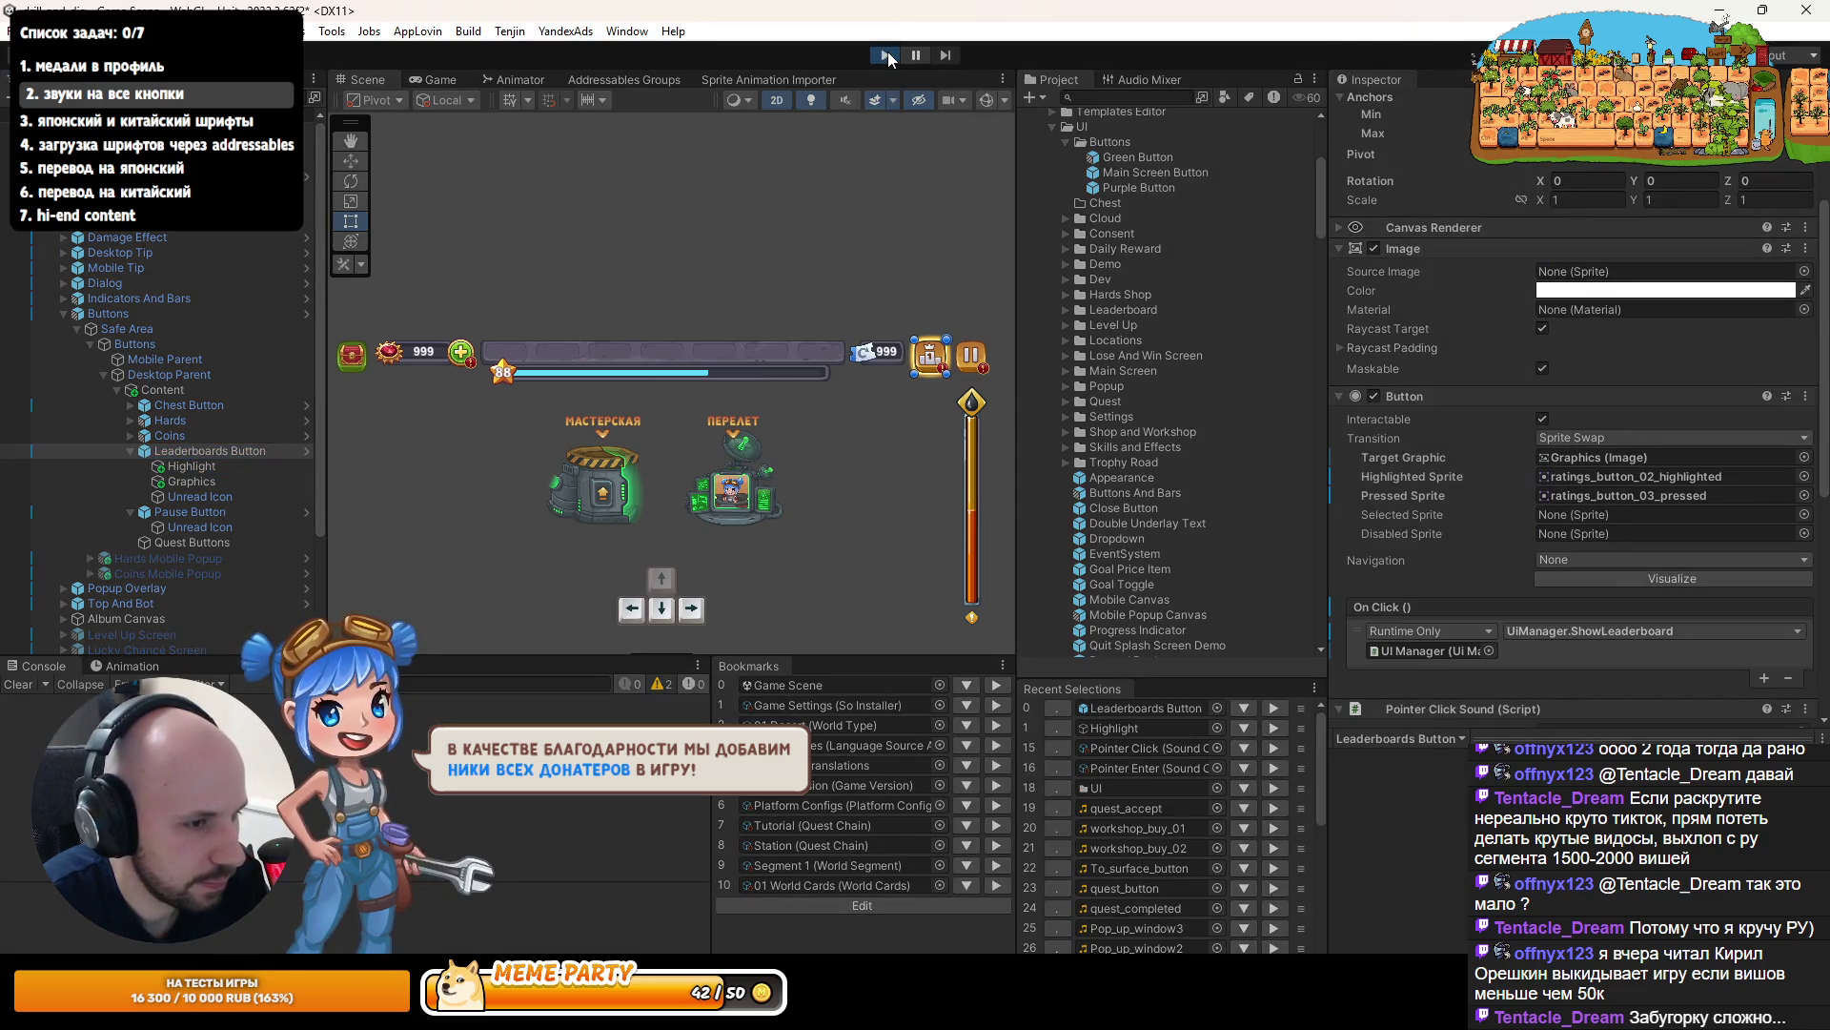
# - Toggle the button's Graphics child off and on, reselect Leaderboards Button, and stop Play mode
pyautogui.click(195, 482)
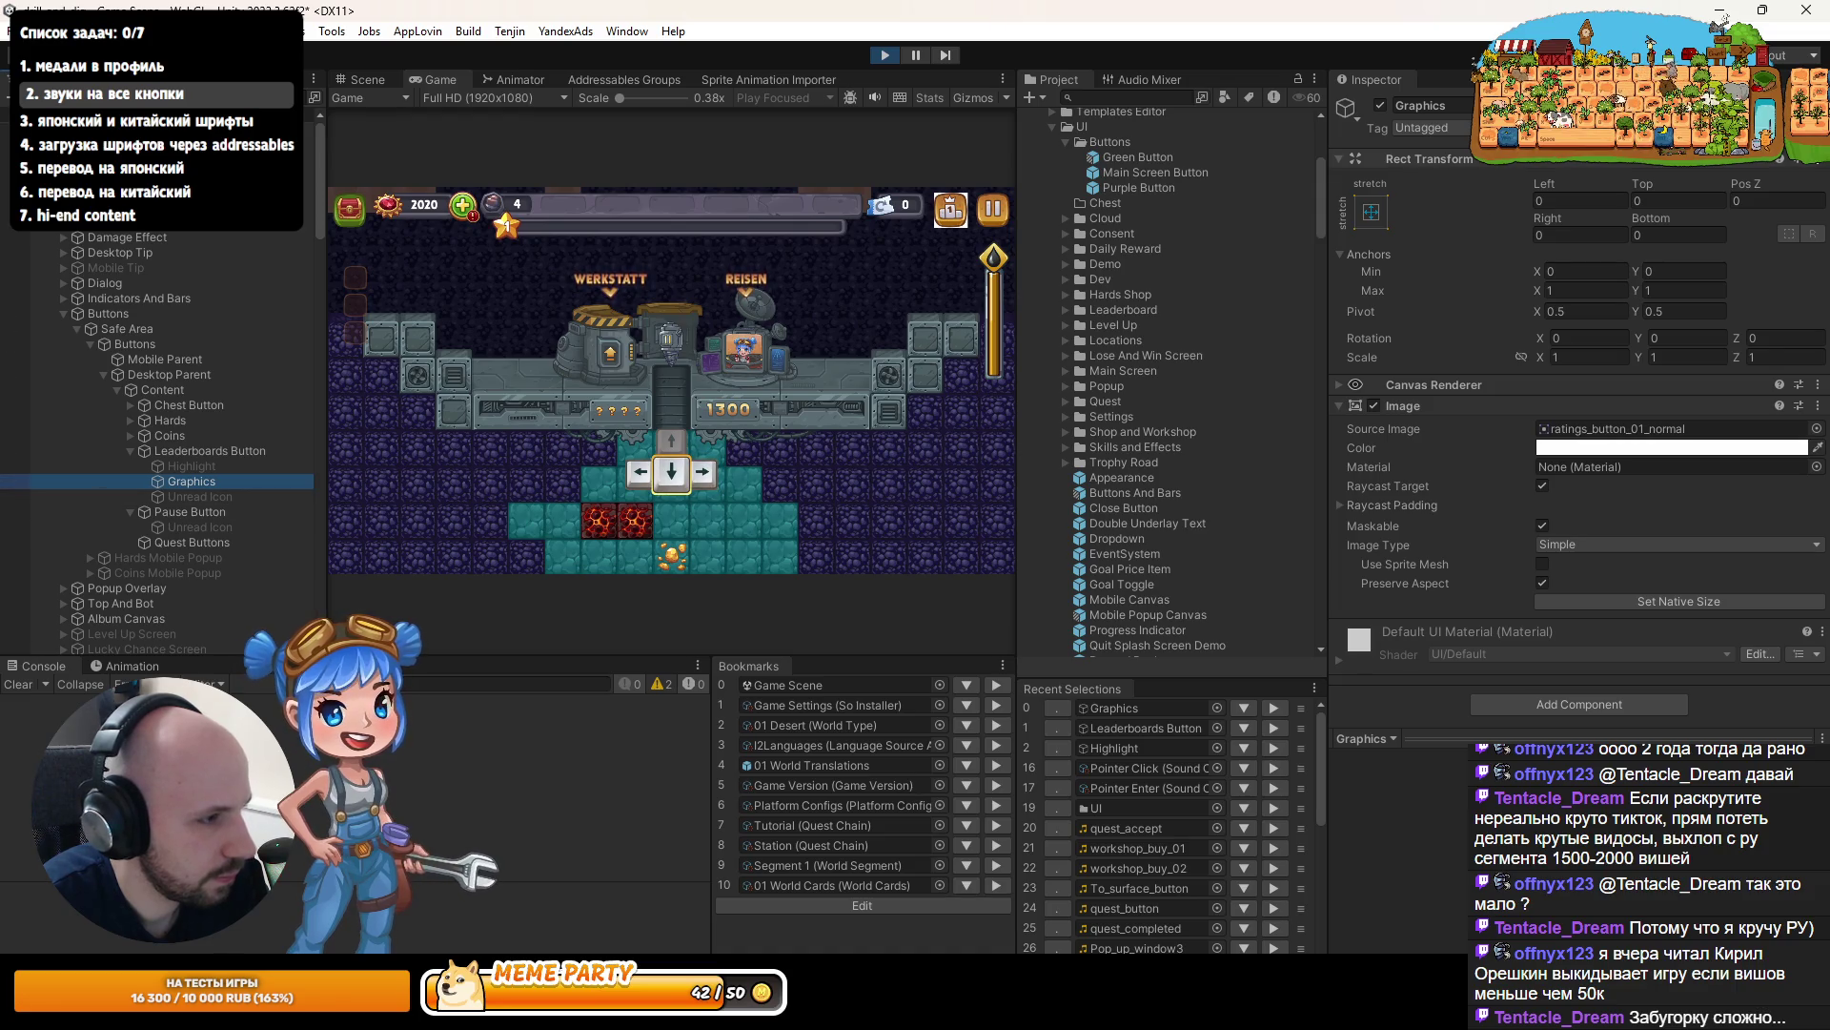
pyautogui.click(1379, 106)
pyautogui.click(1380, 106)
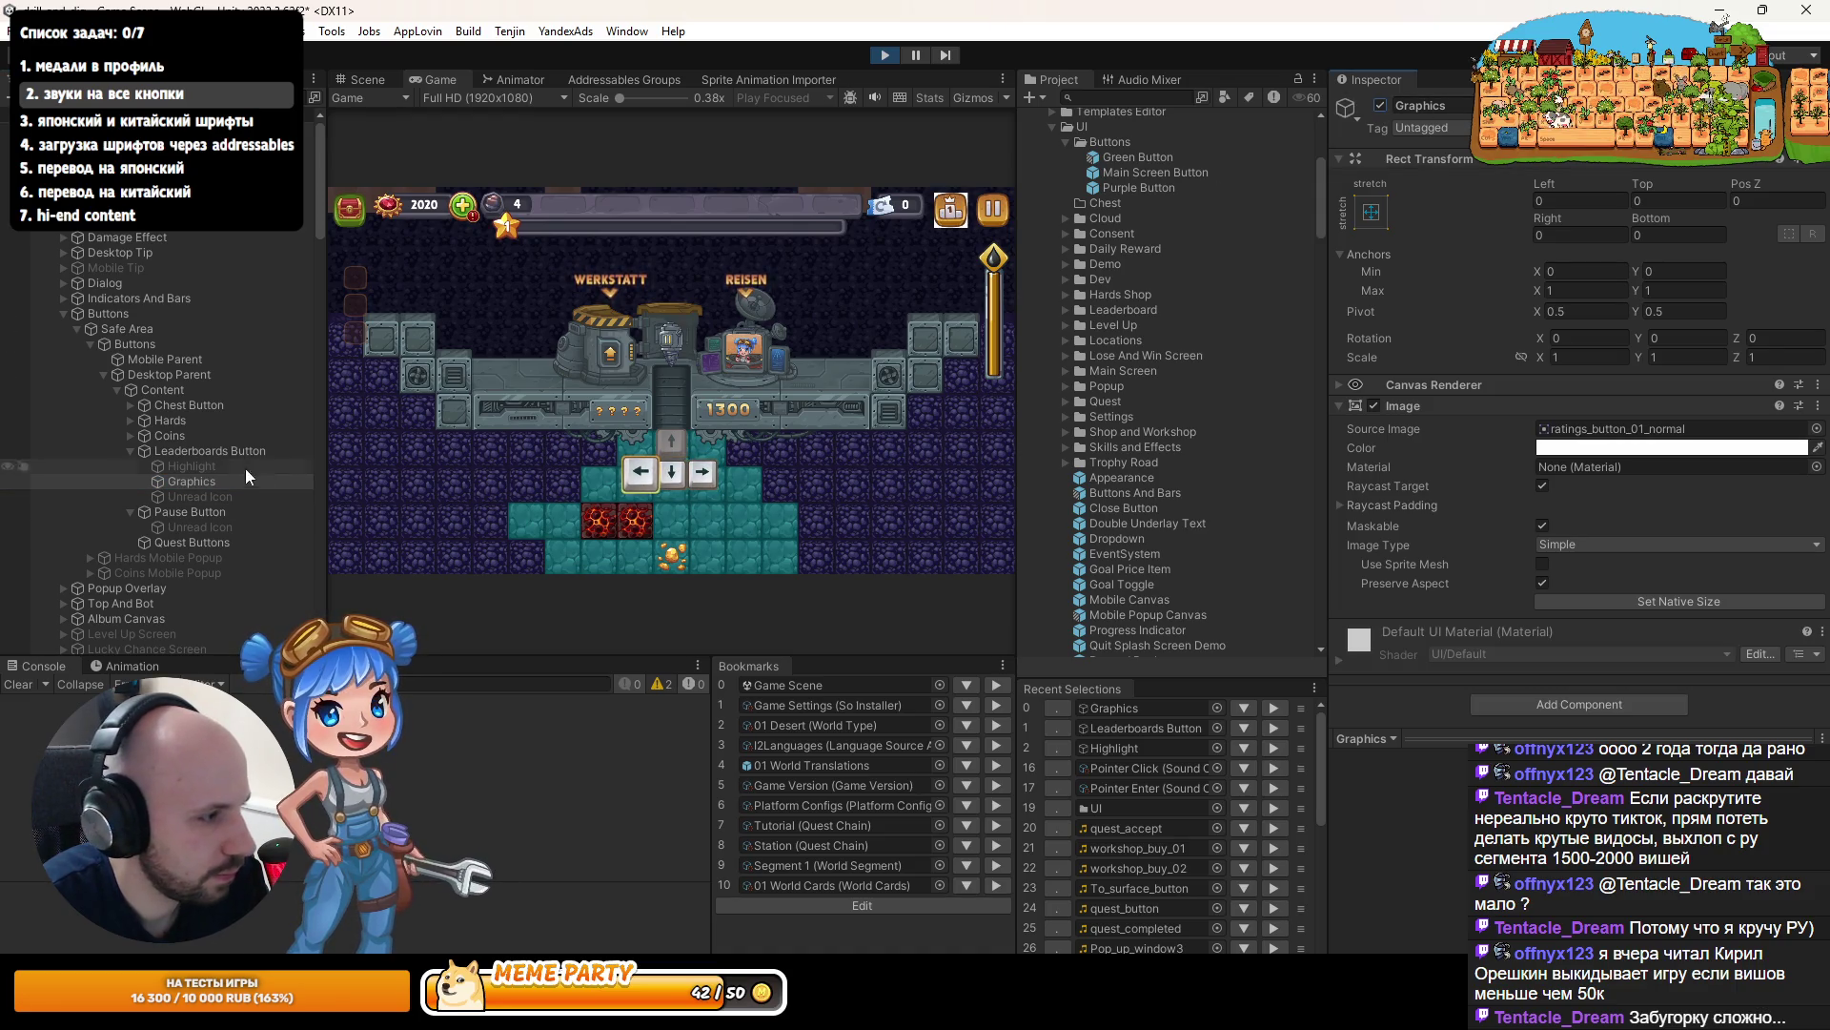
pyautogui.click(198, 450)
pyautogui.scroll(-3, 1484, 469)
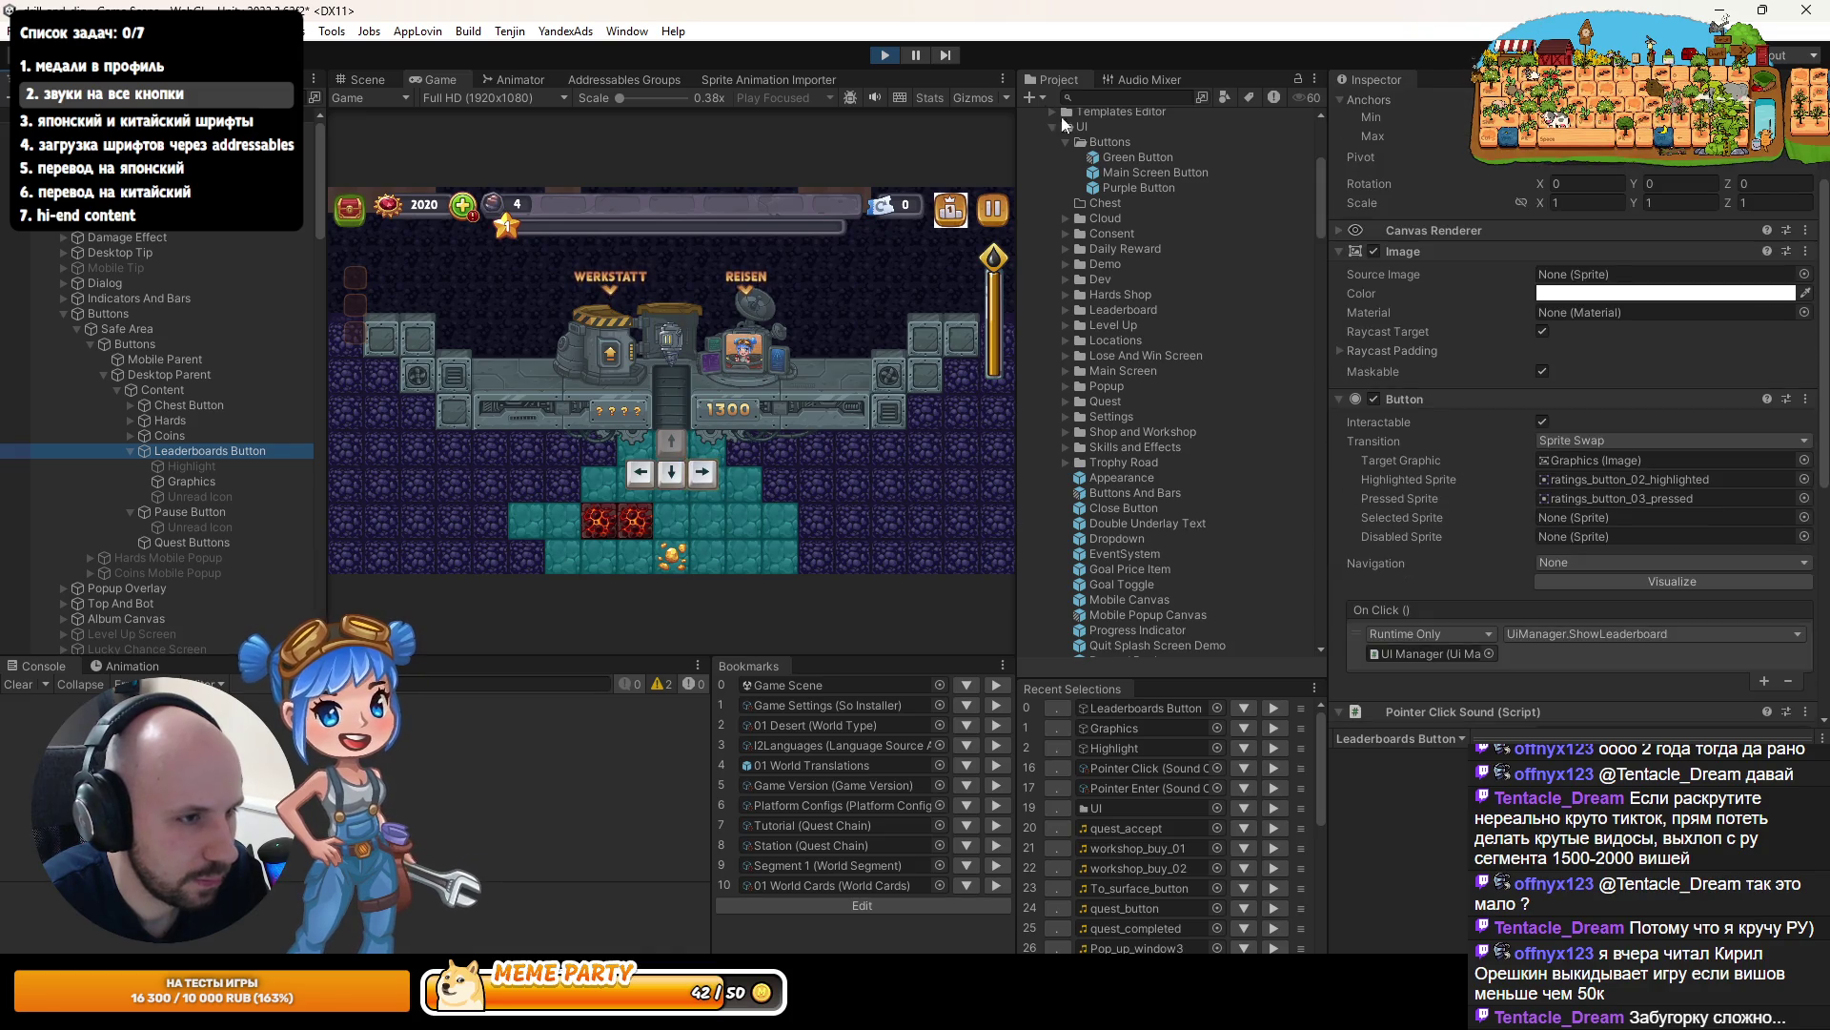
pyautogui.click(884, 54)
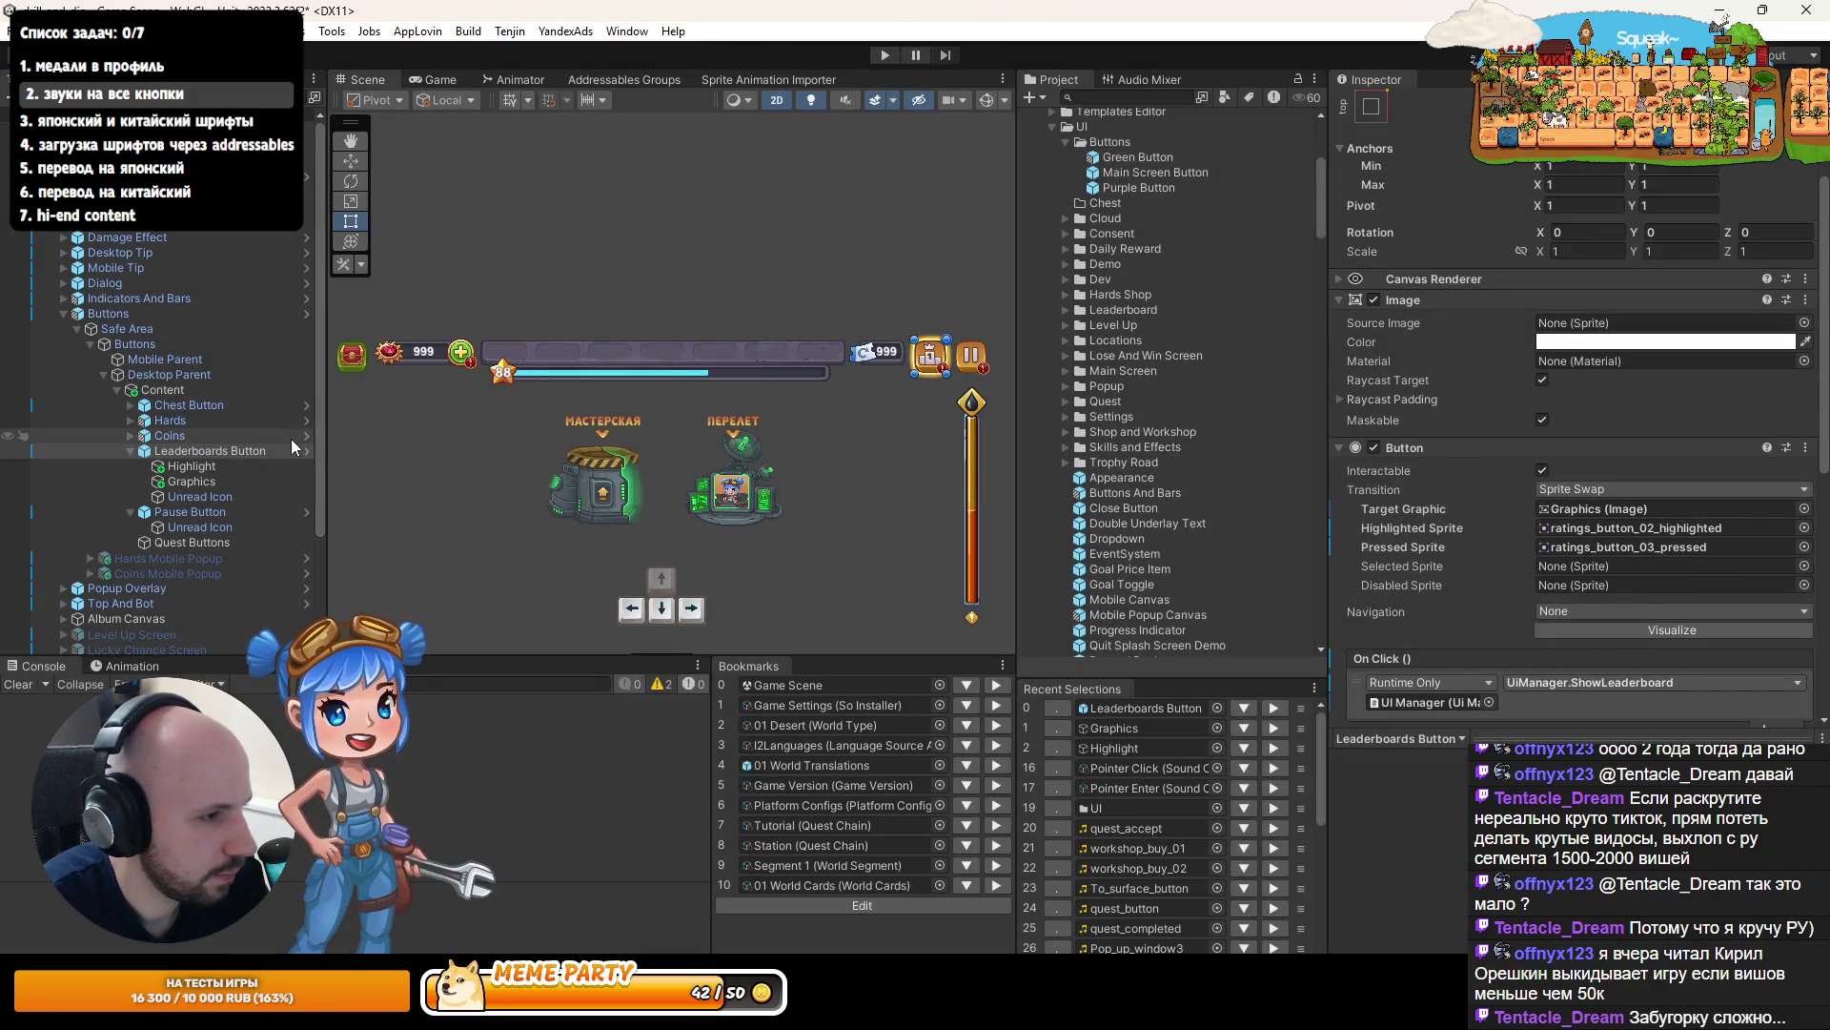
# - Ping the Leaderboards Button's ratings_button highlighted sprite in the Project window, then open a Chrome tab
pyautogui.click(191, 478)
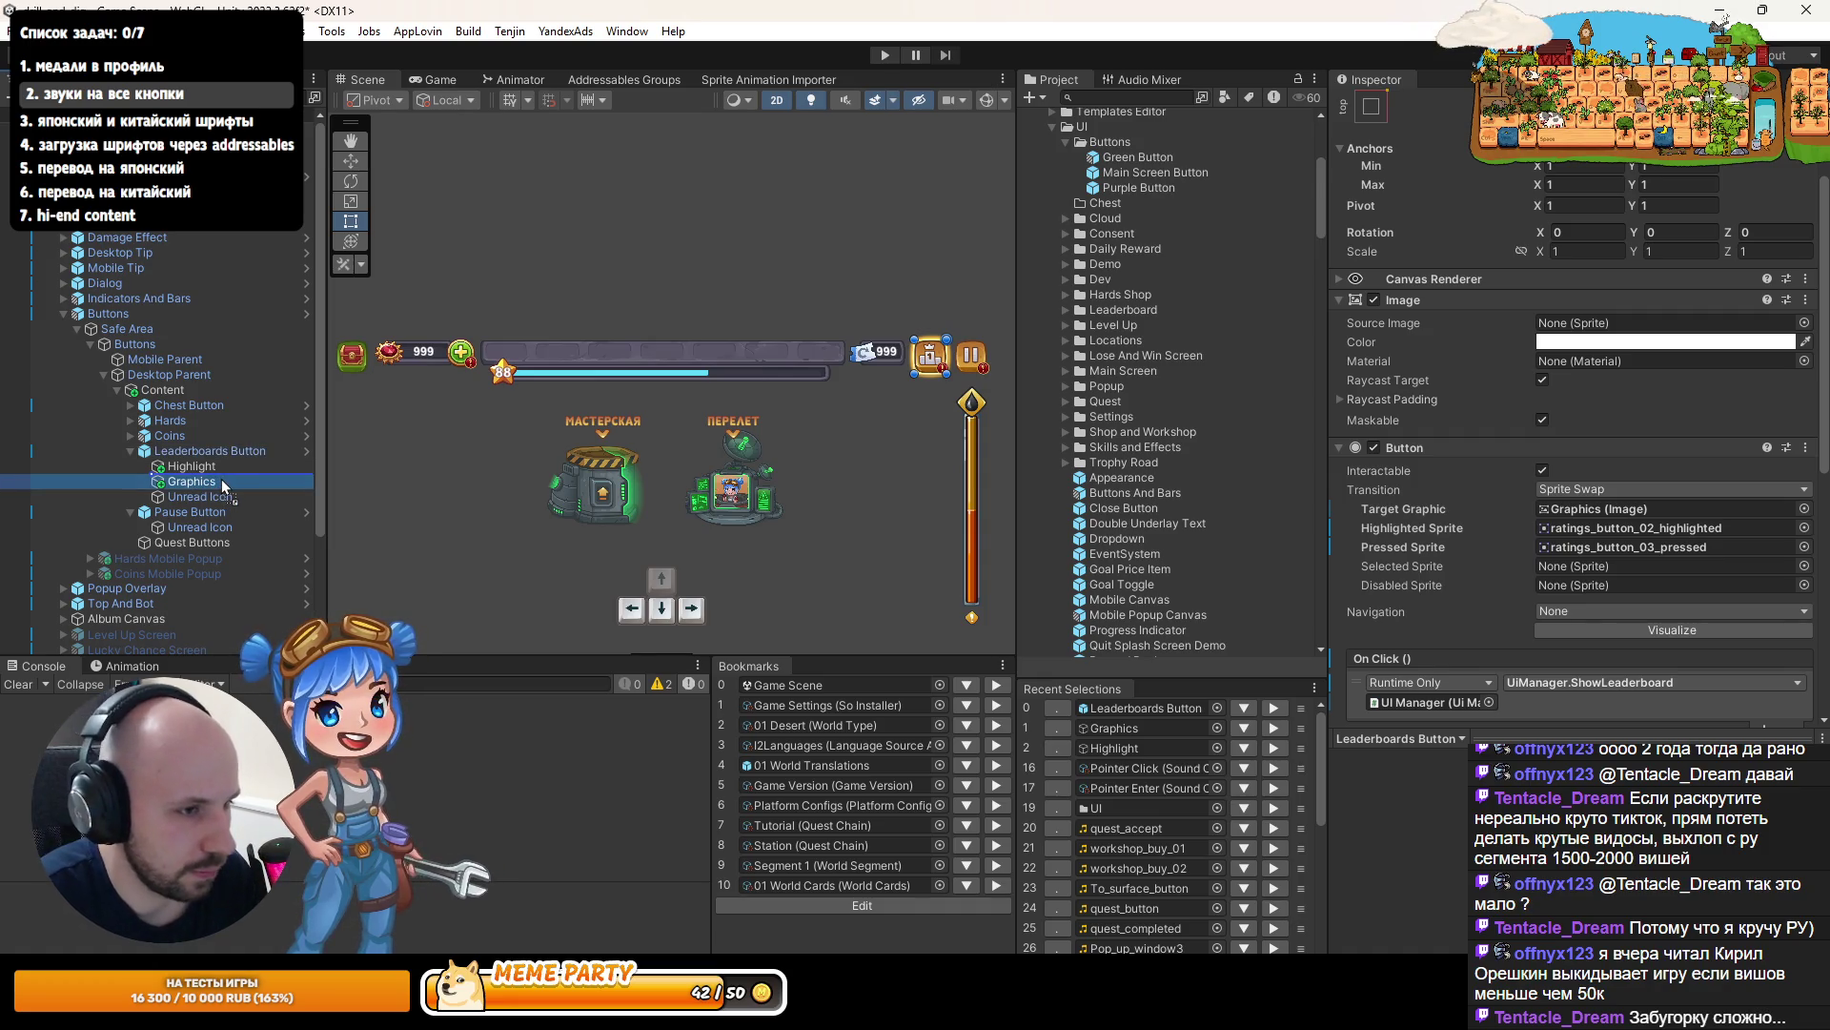
pyautogui.press('Left')
pyautogui.click(1588, 530)
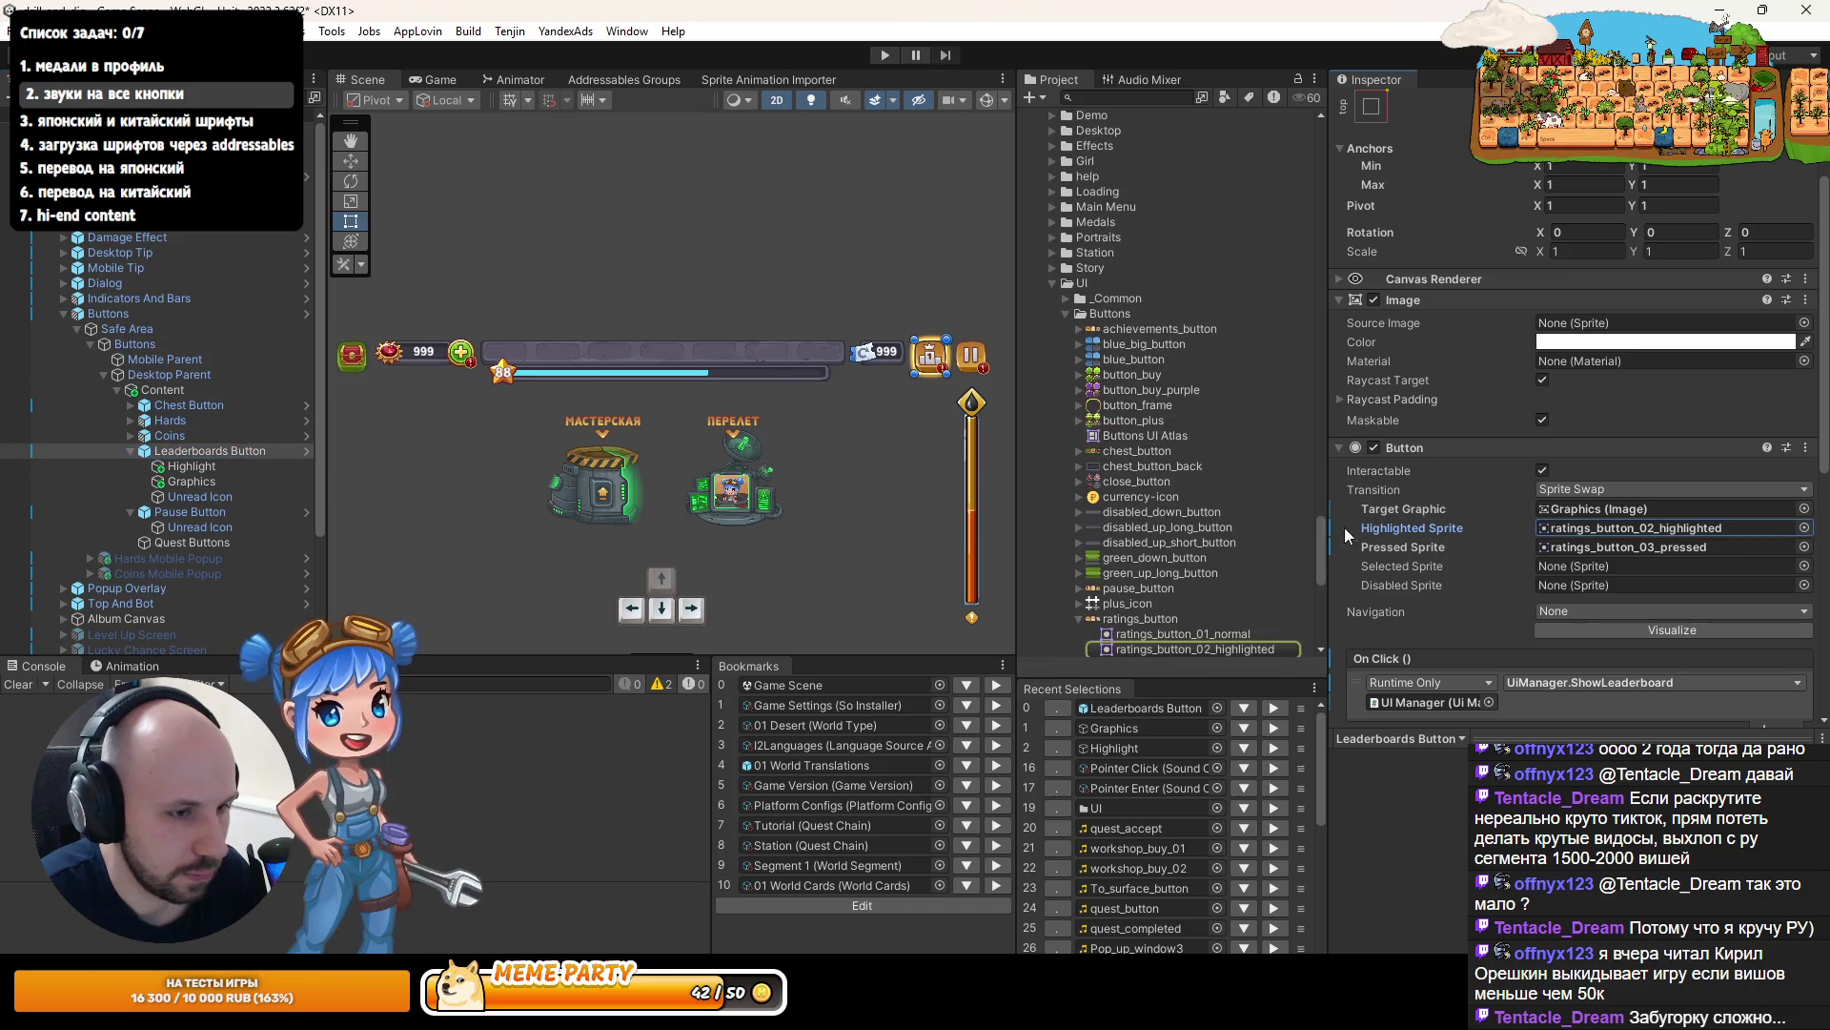
pyautogui.moveTo(1169, 627)
pyautogui.mouseDown()
pyautogui.moveTo(1562, 377)
pyautogui.moveTo(1604, 401)
pyautogui.mouseUp()
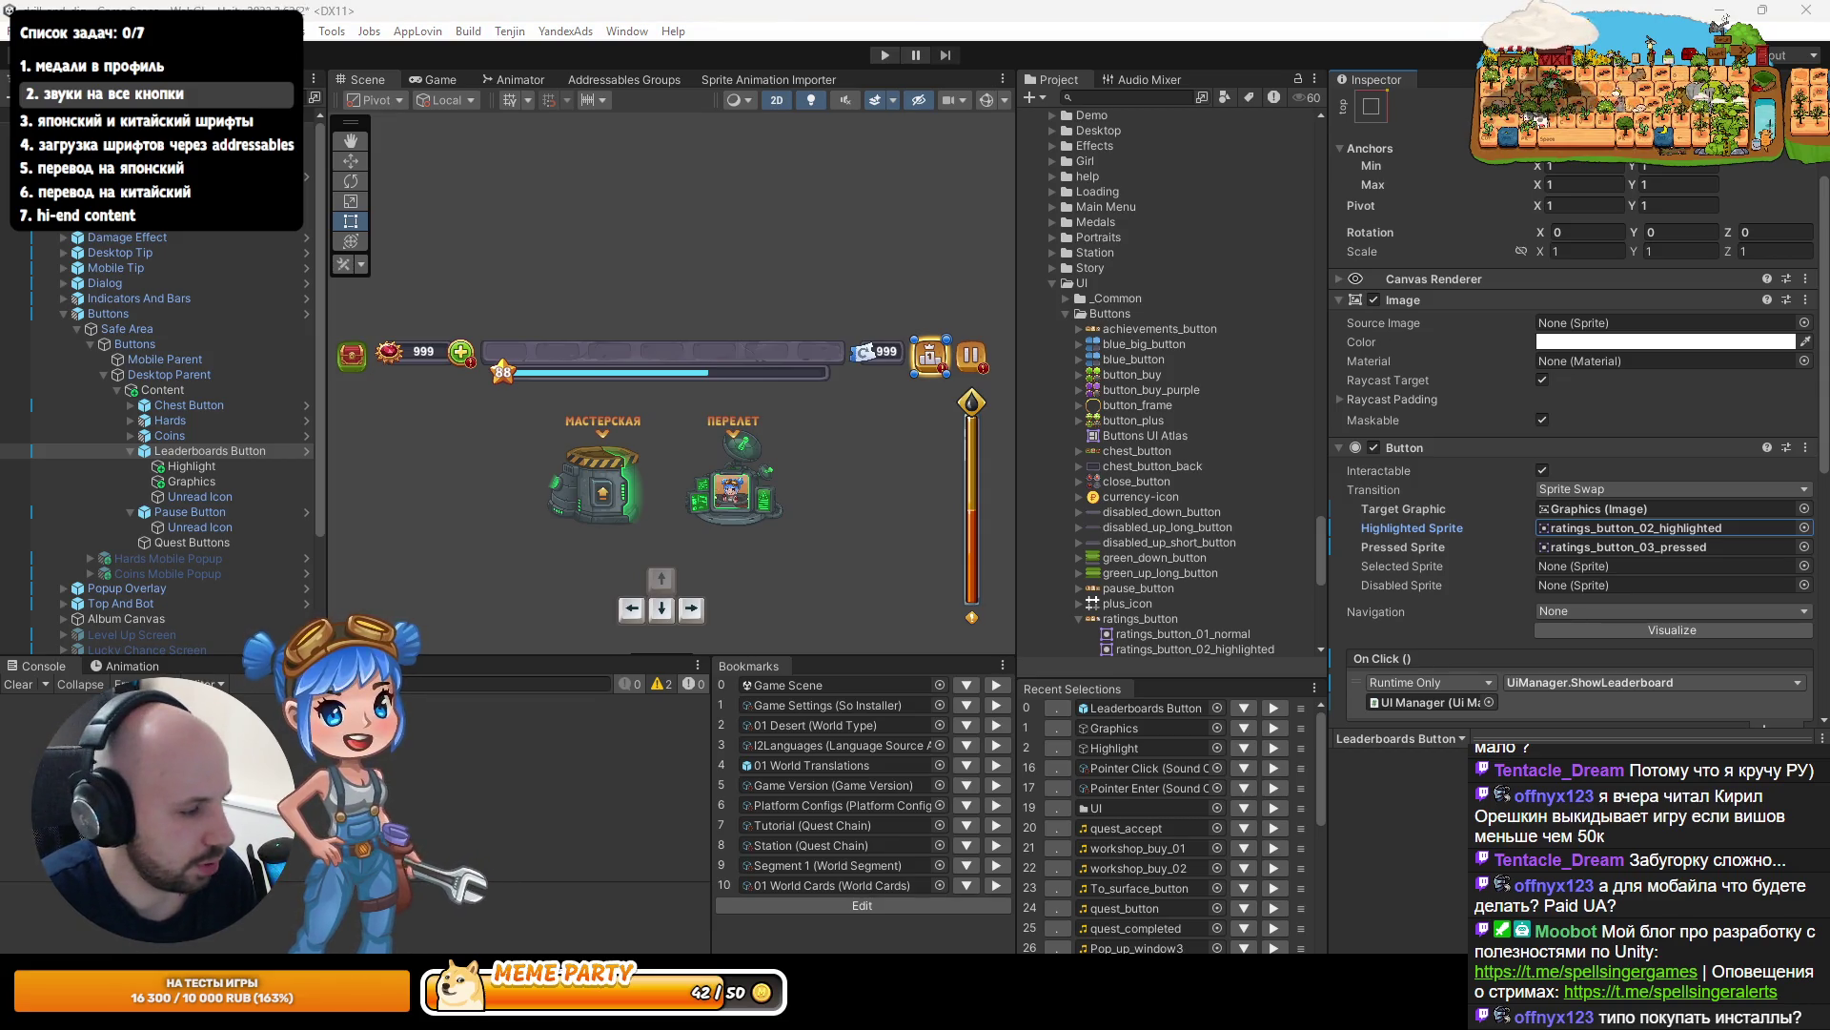
pyautogui.hotkey('alt', 'Tab')
pyautogui.click(505, 21)
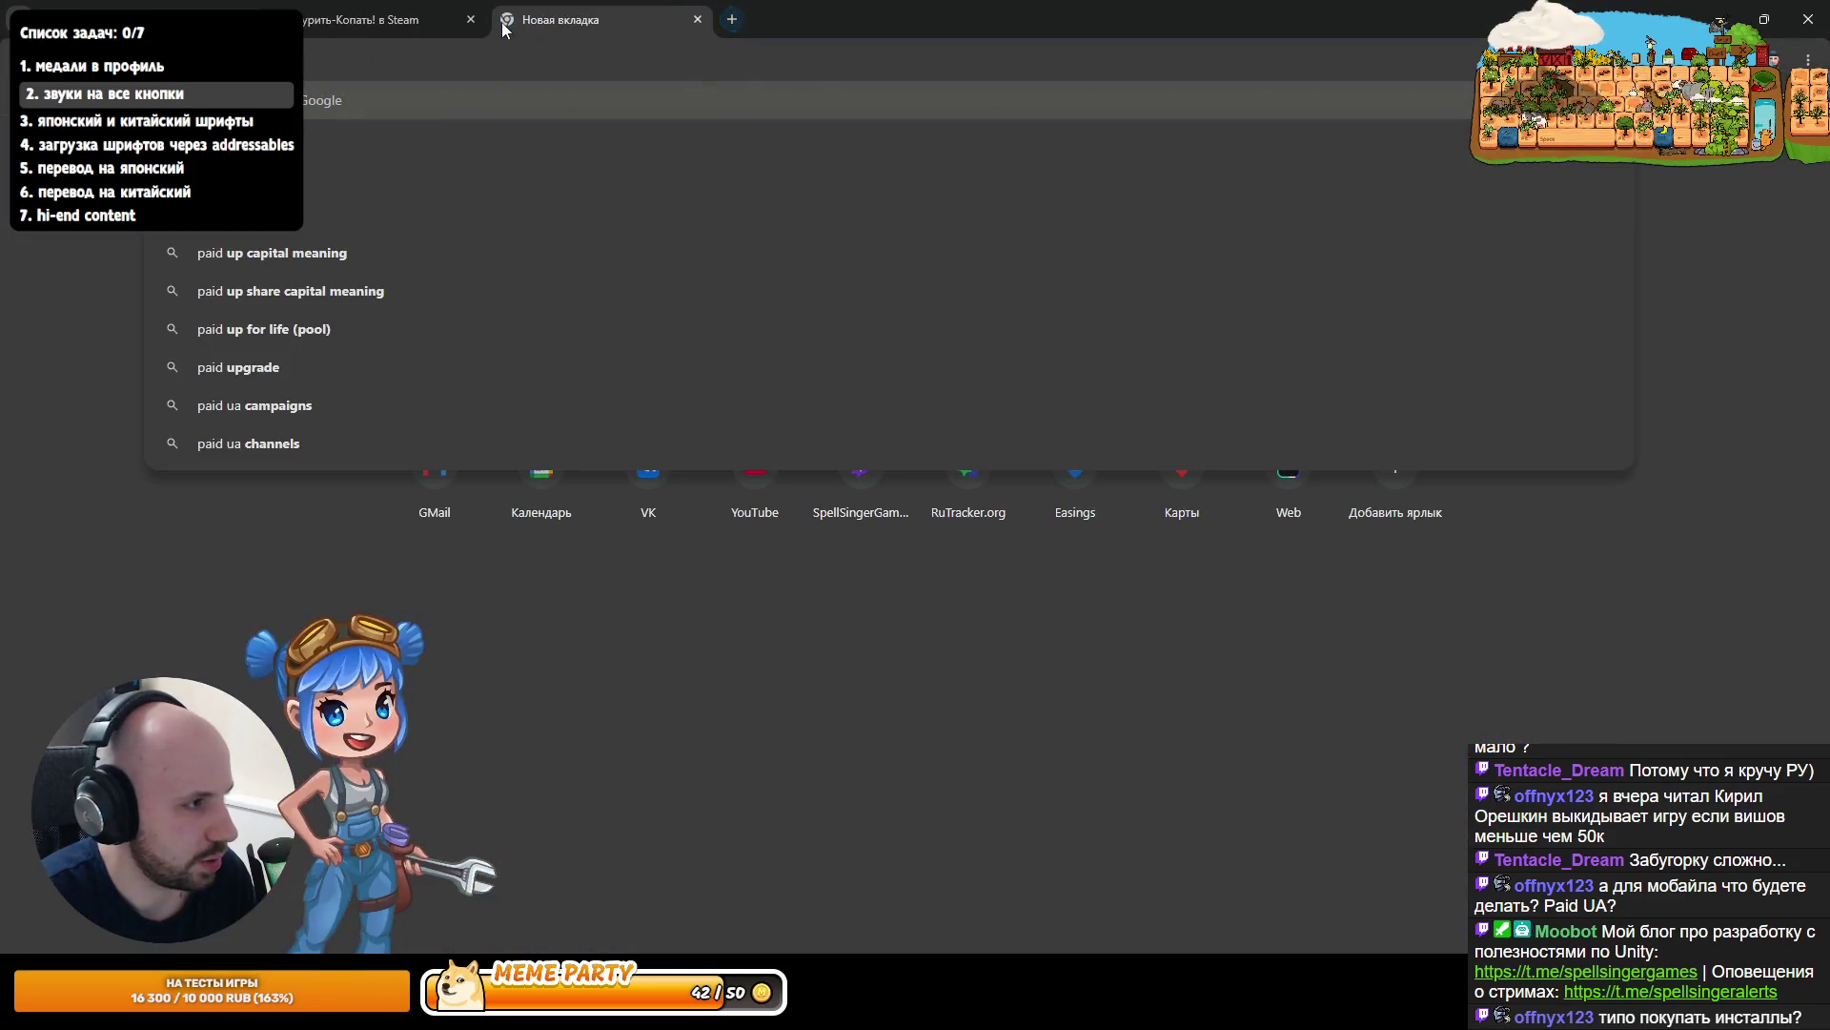
# - Search Google for 'Paid UA', then minimize Chrome to return to Unity
pyautogui.write('A')
pyautogui.press('Return')
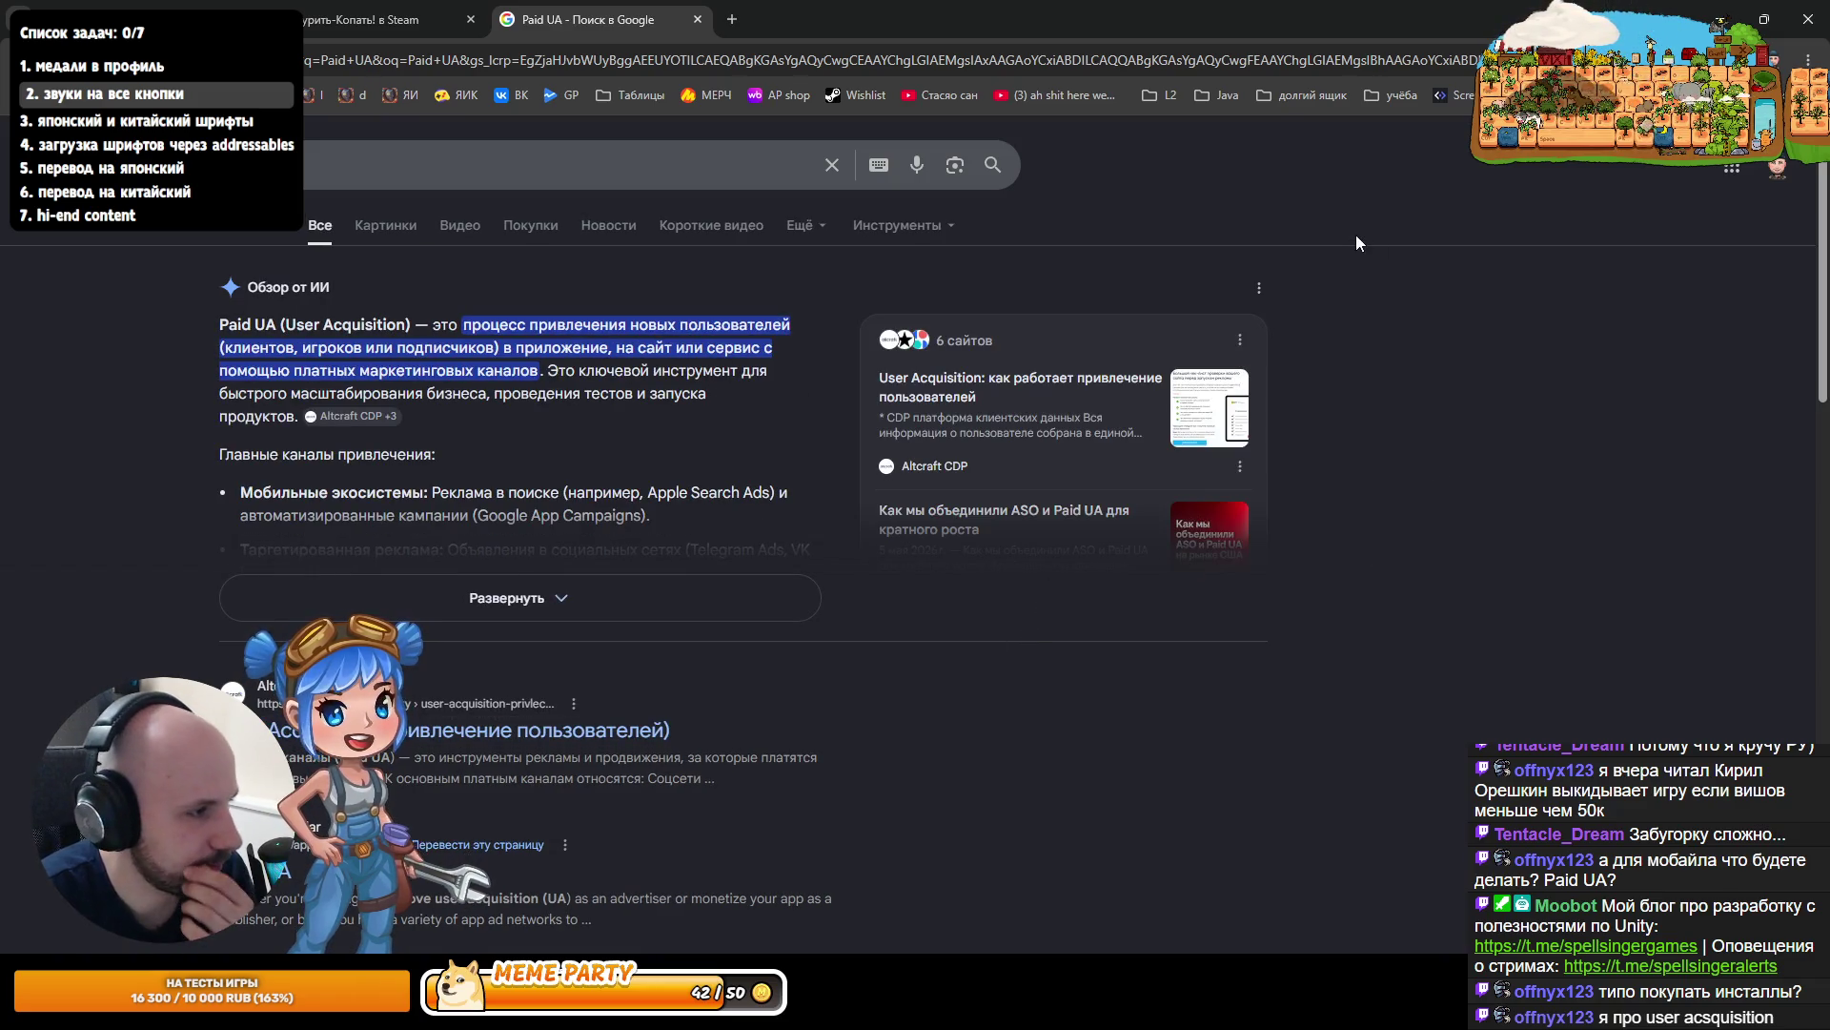
pyautogui.click(1720, 19)
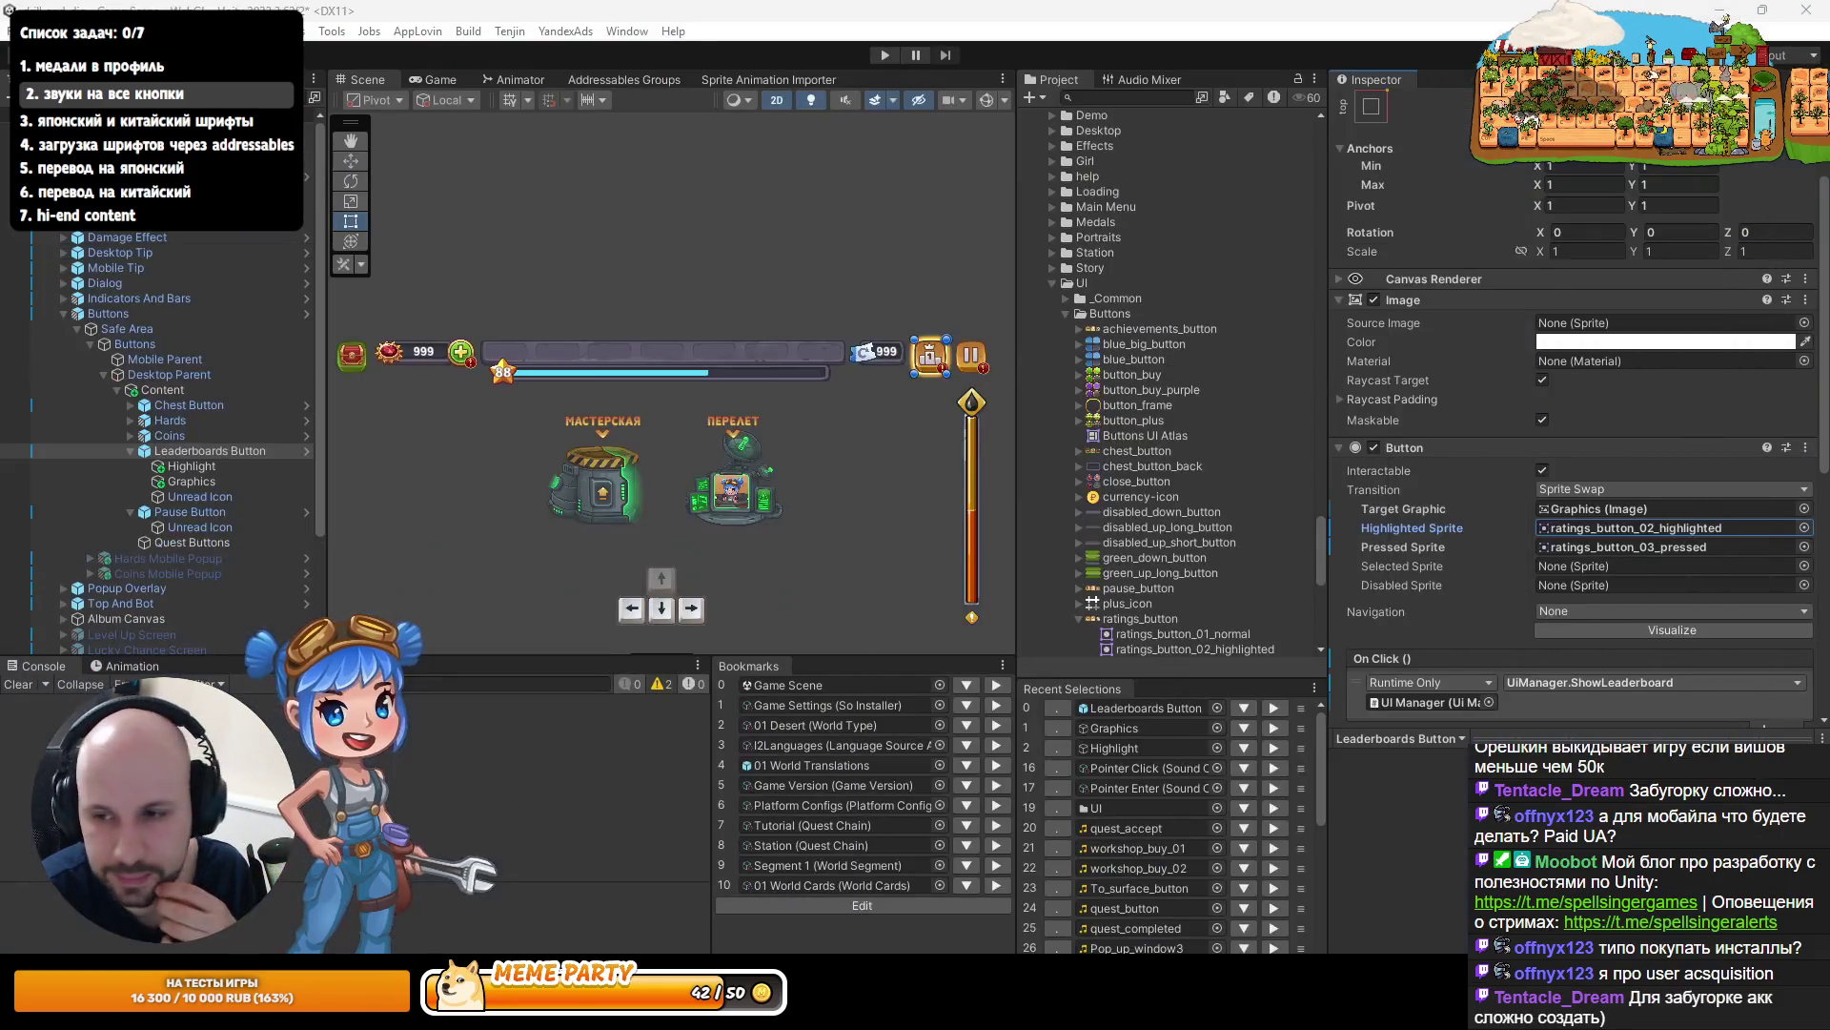
# - Turn off the Leaderboards Button's Image component and run the game in Play mode
pyautogui.scroll(-1, 1468, 462)
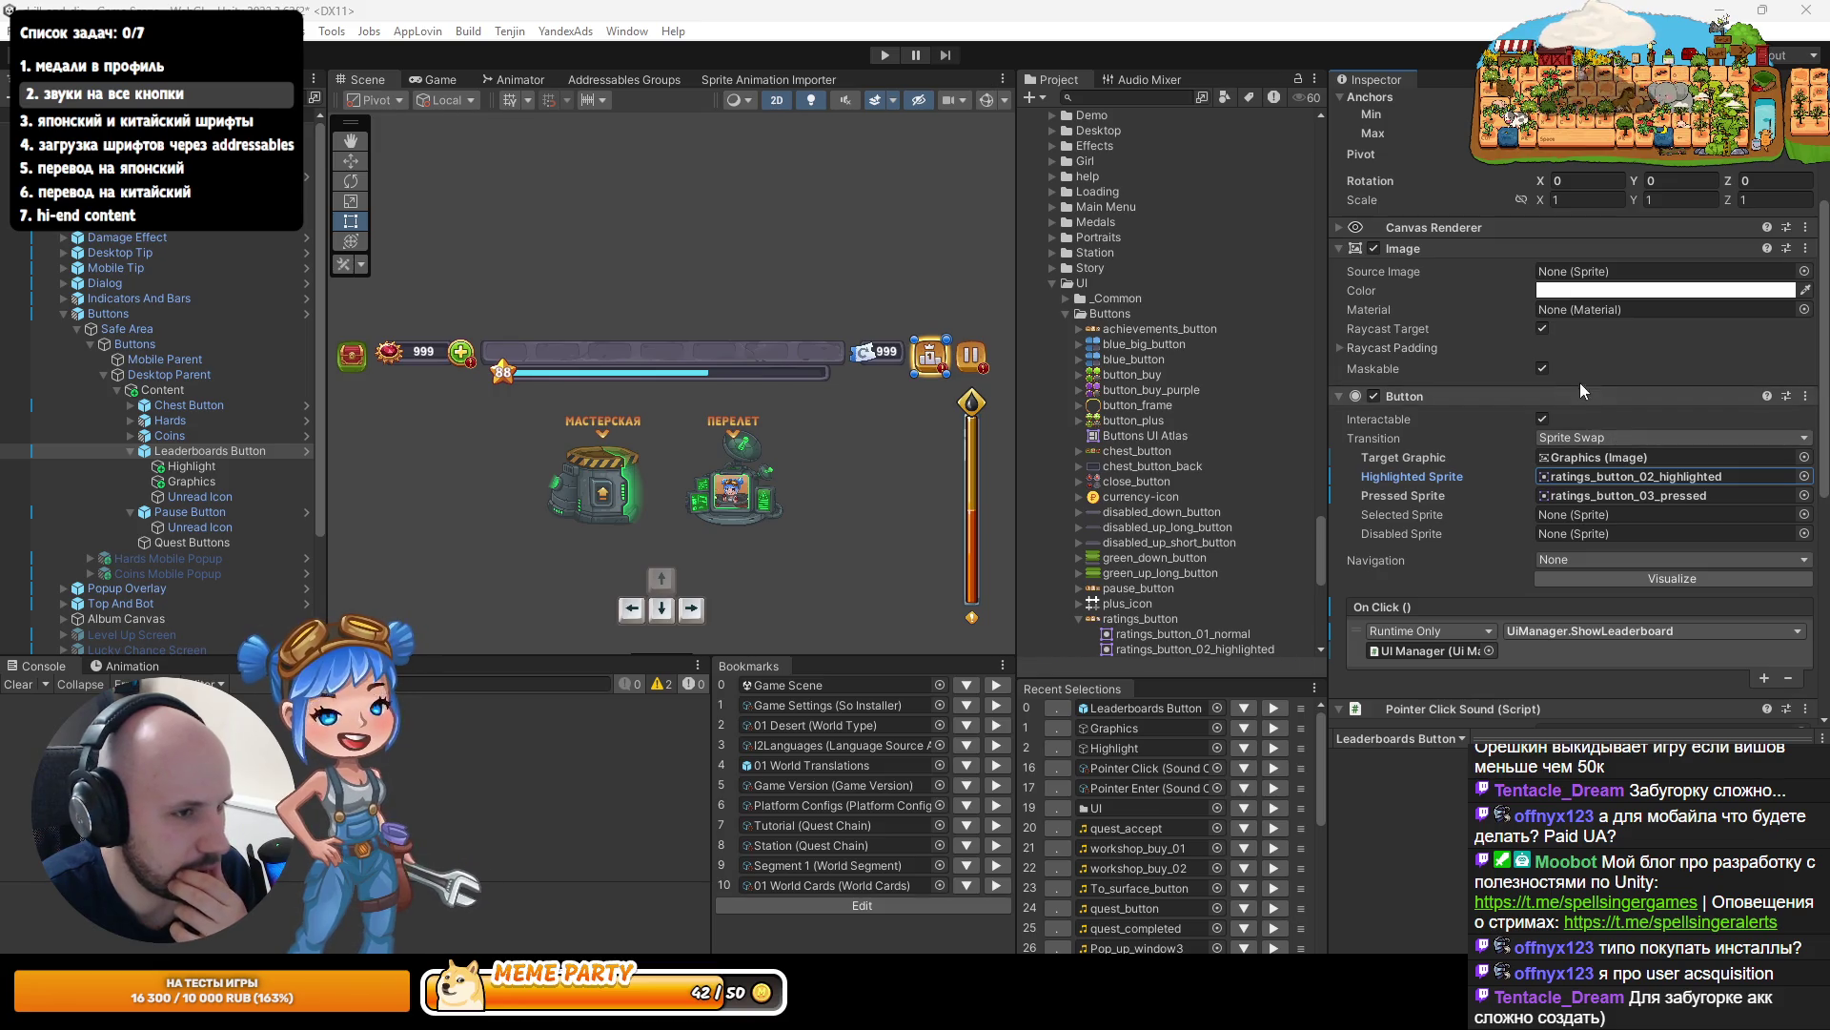
pyautogui.click(1375, 249)
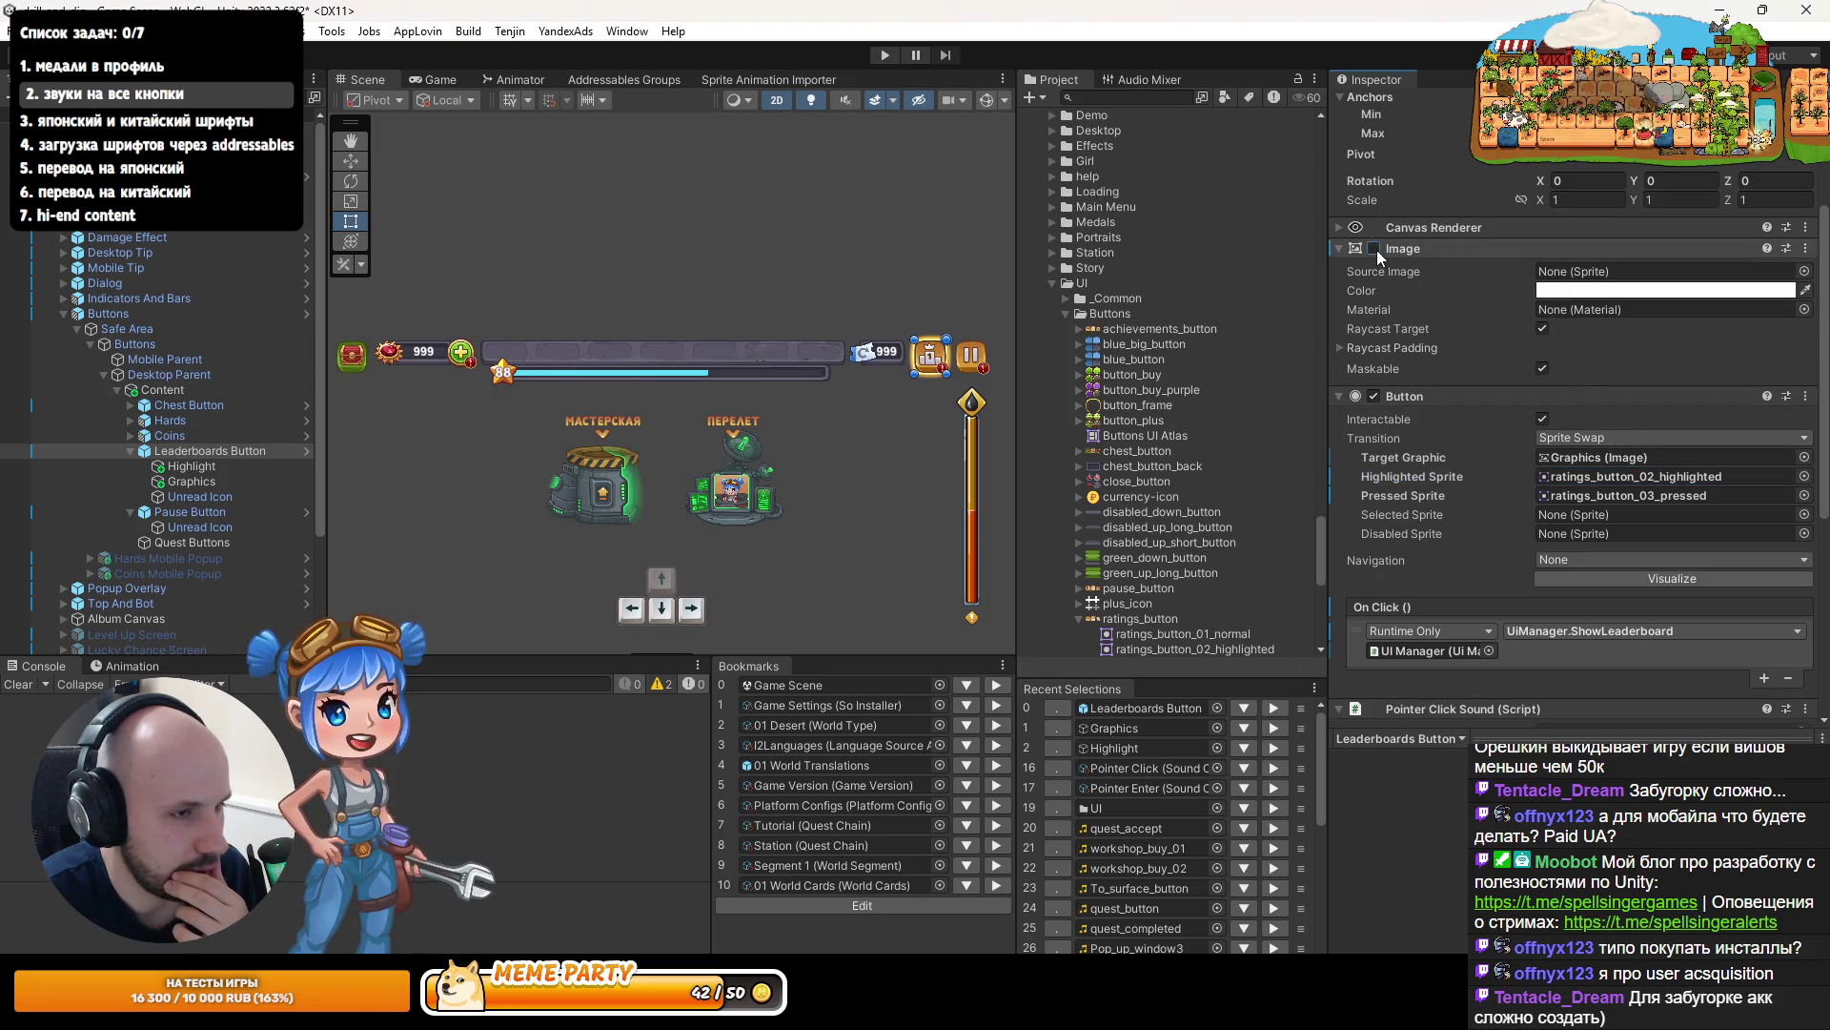
pyautogui.click(889, 54)
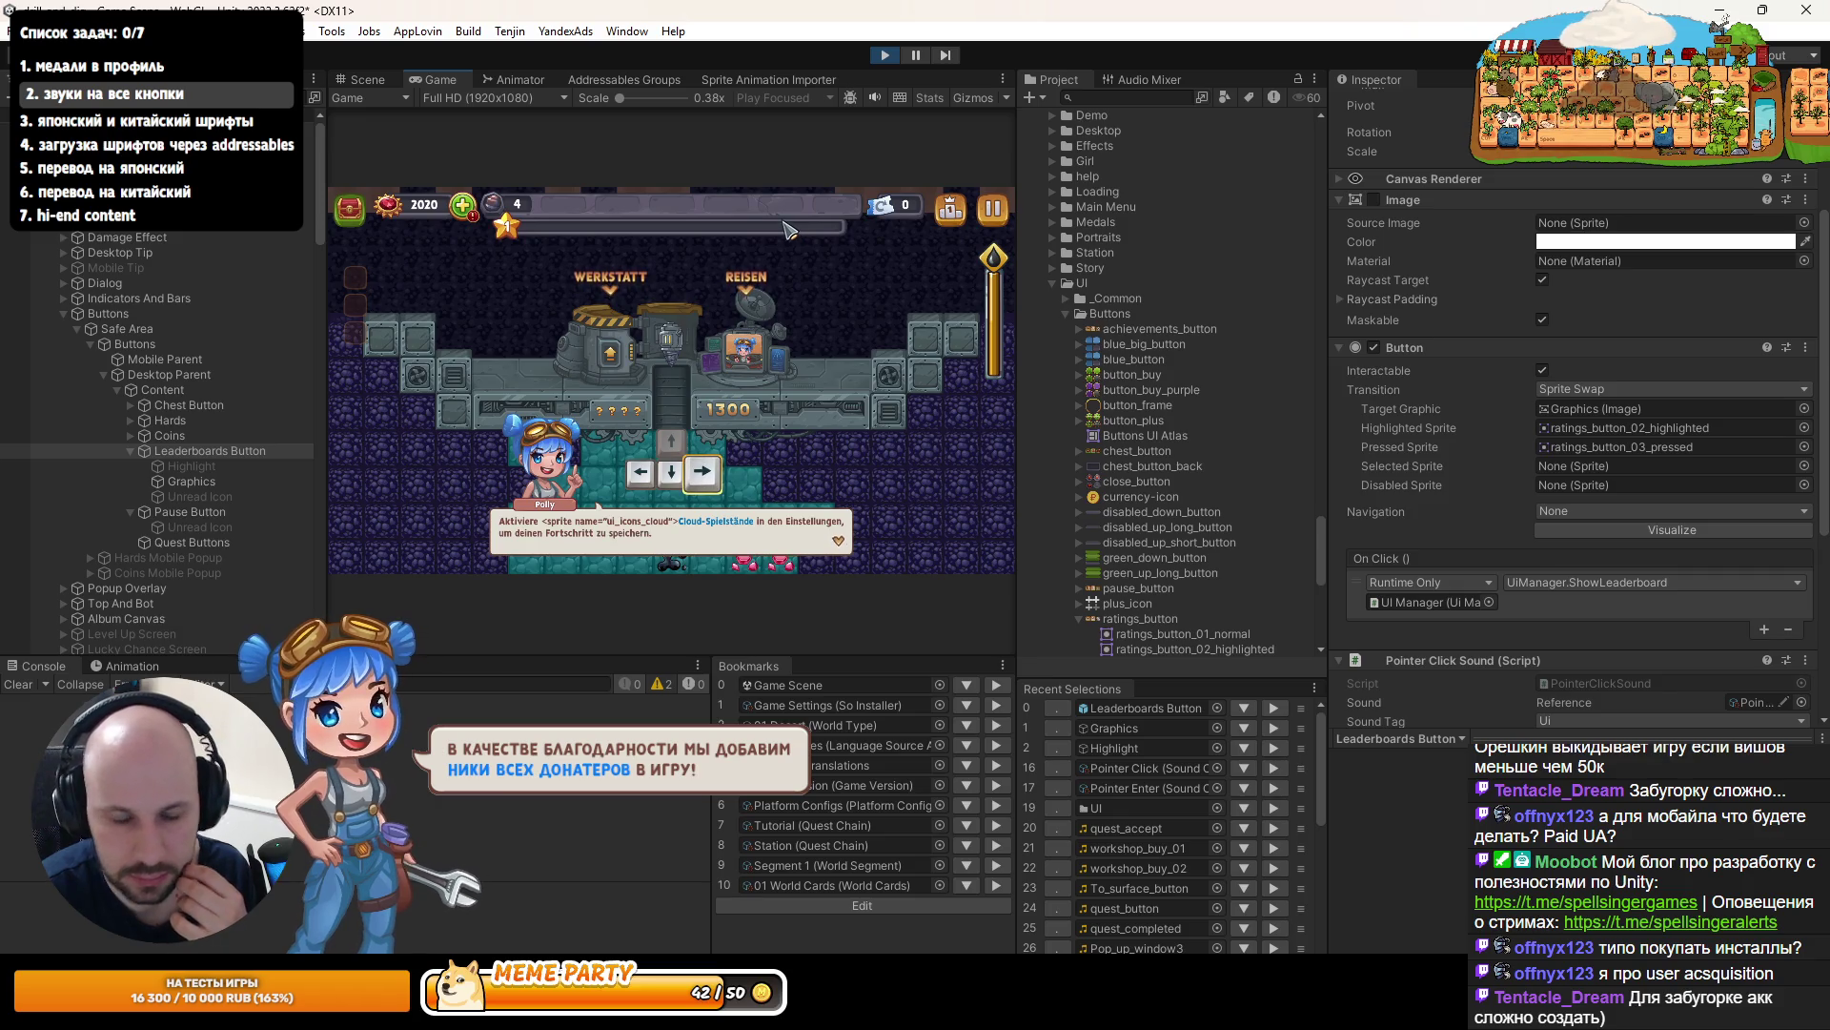
# - In play mode, open and close the pause and leaderboard popups to hear the click sound
pyautogui.click(992, 208)
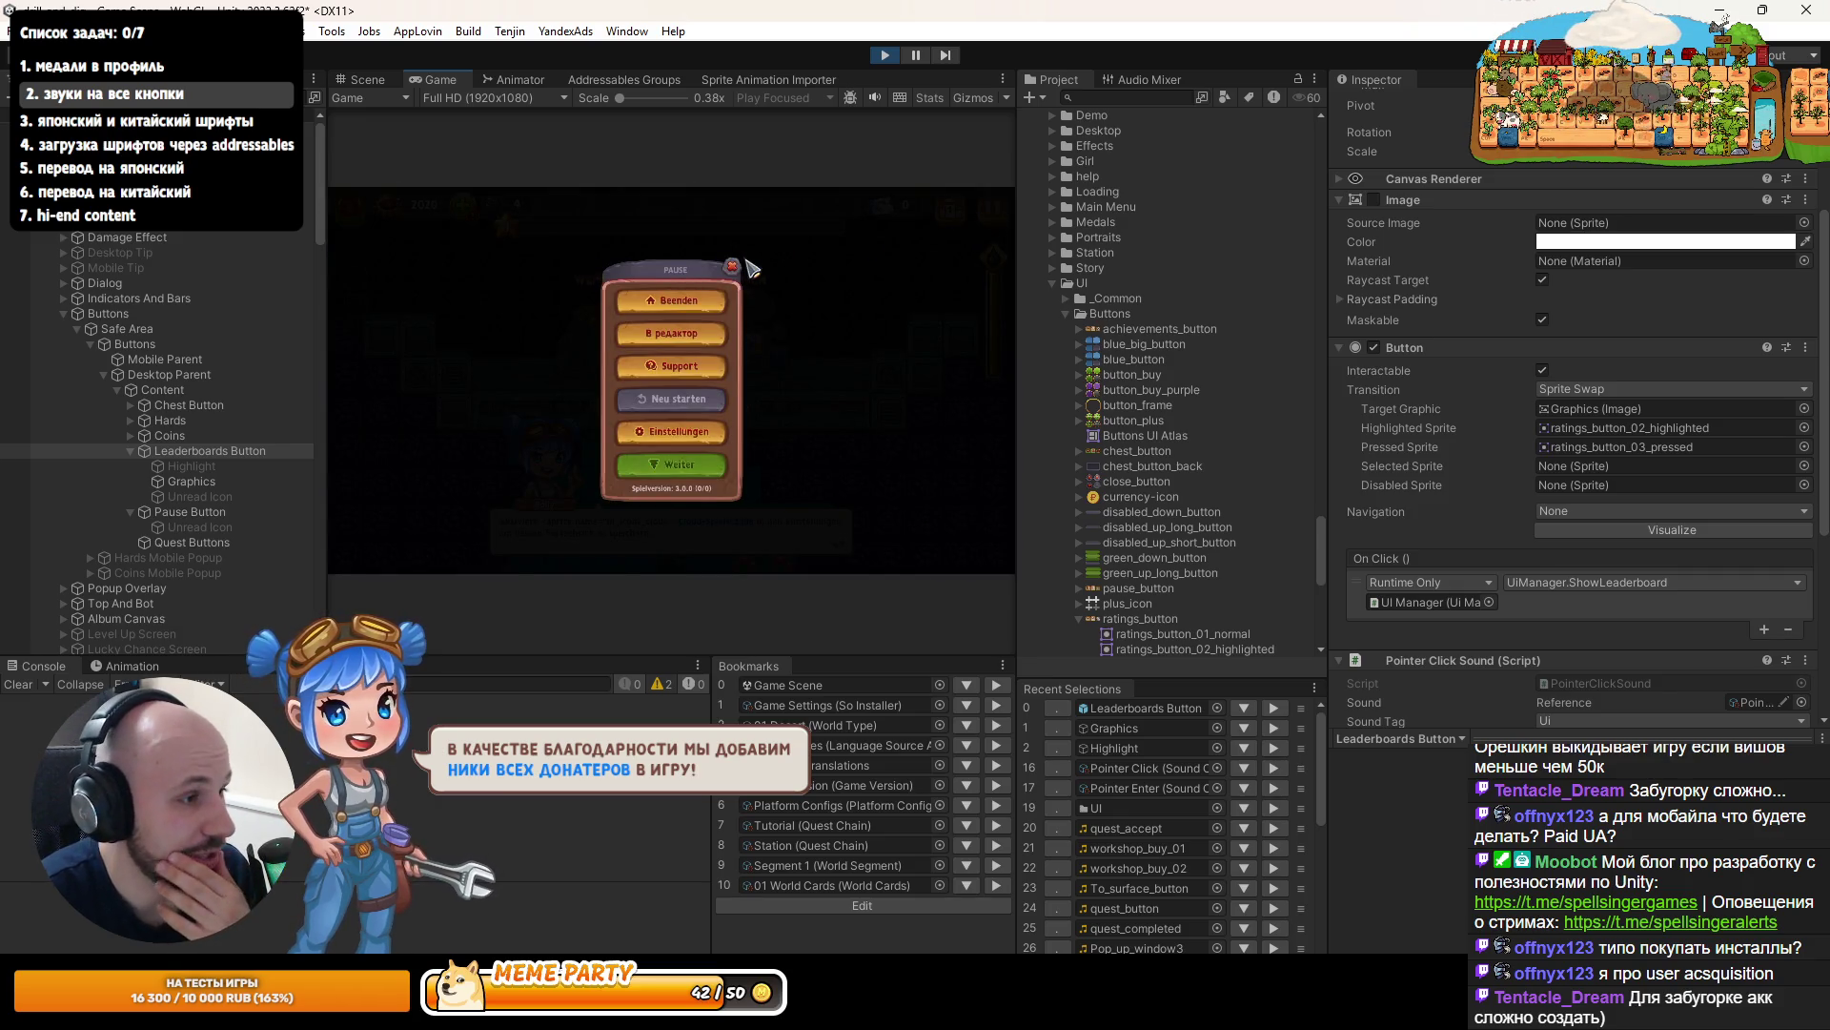
pyautogui.click(748, 266)
pyautogui.press('Escape')
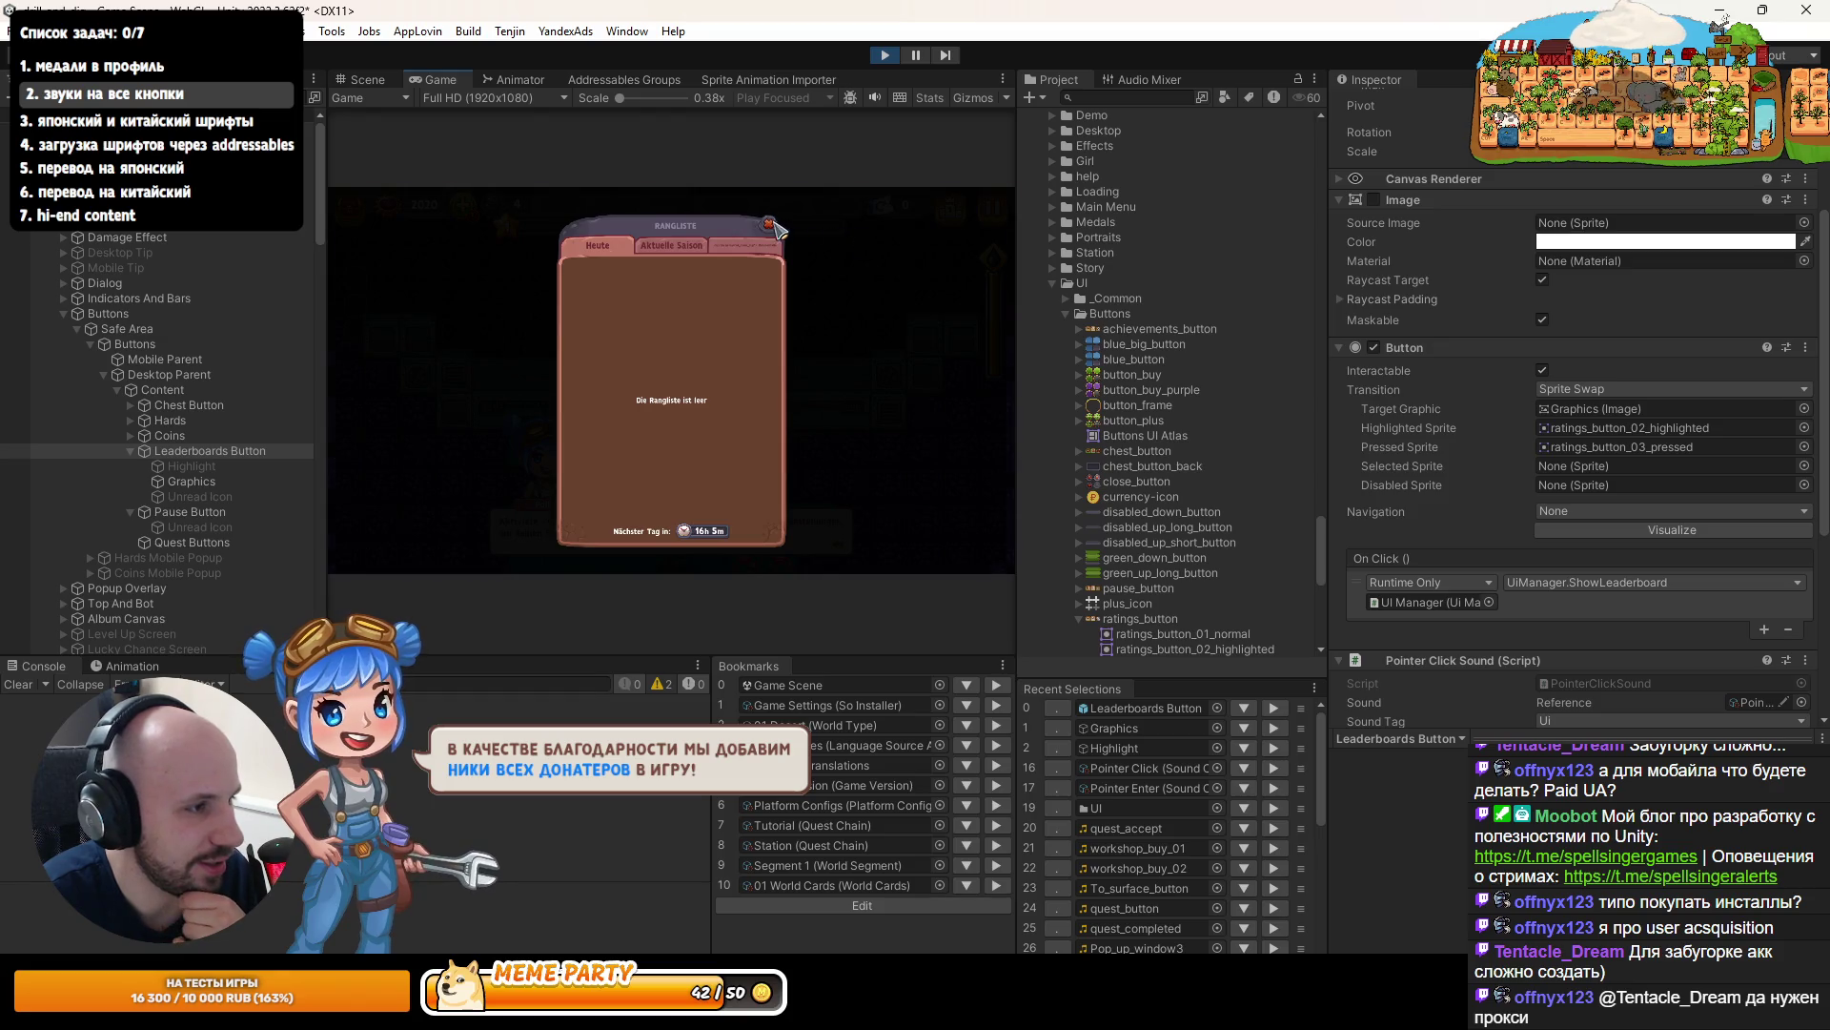
pyautogui.click(789, 227)
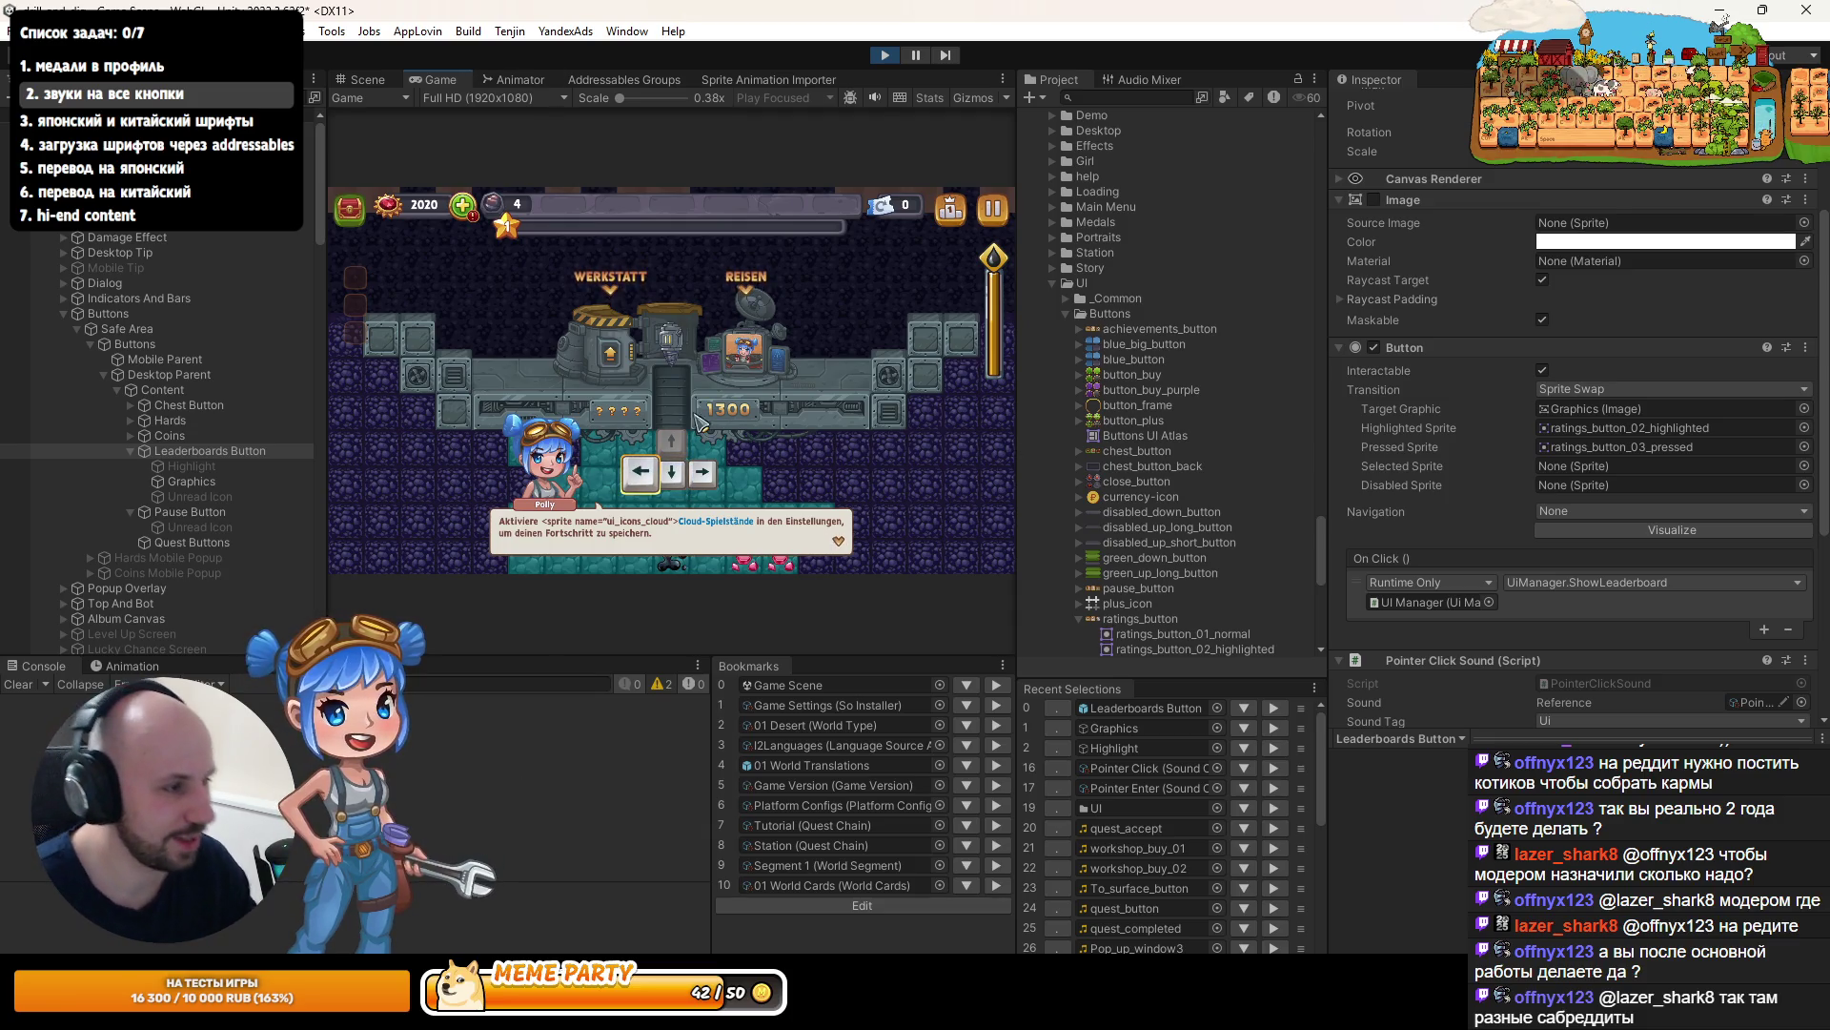
# - Stop play mode and return to PointerClickSound.cs in the code editor
pyautogui.scroll(-5, 1626, 598)
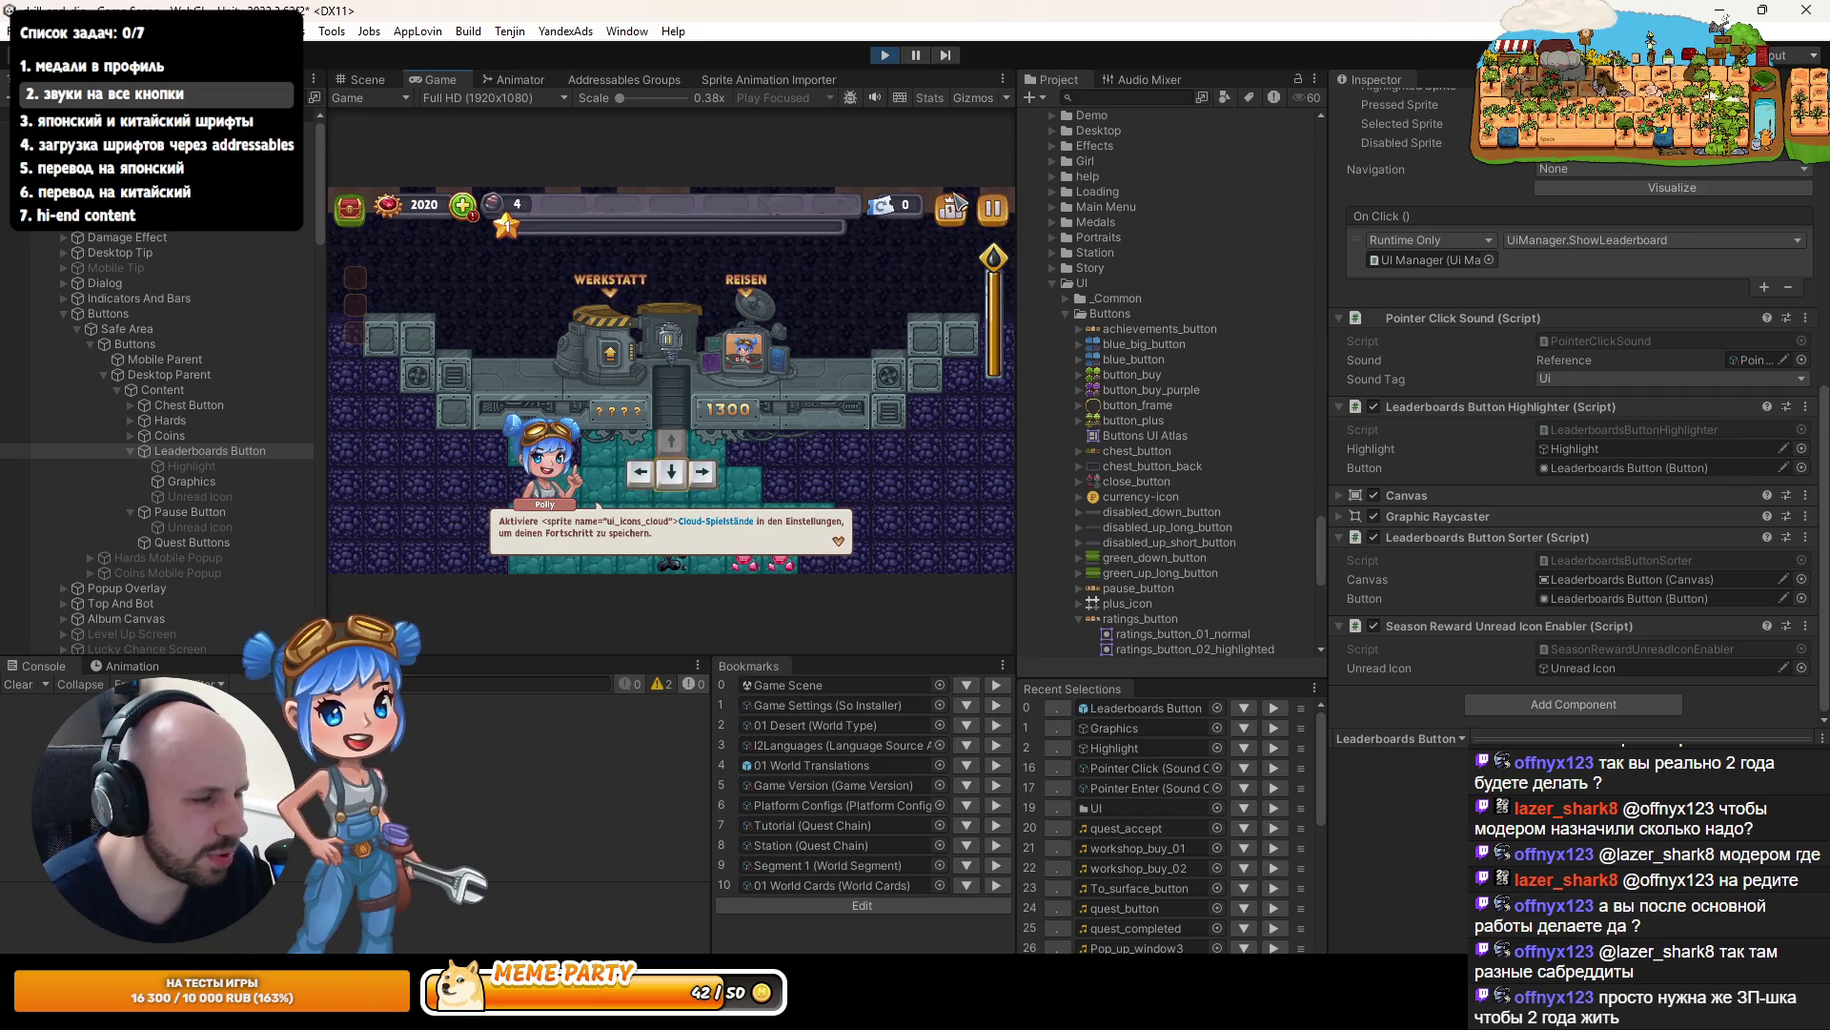
pyautogui.click(882, 54)
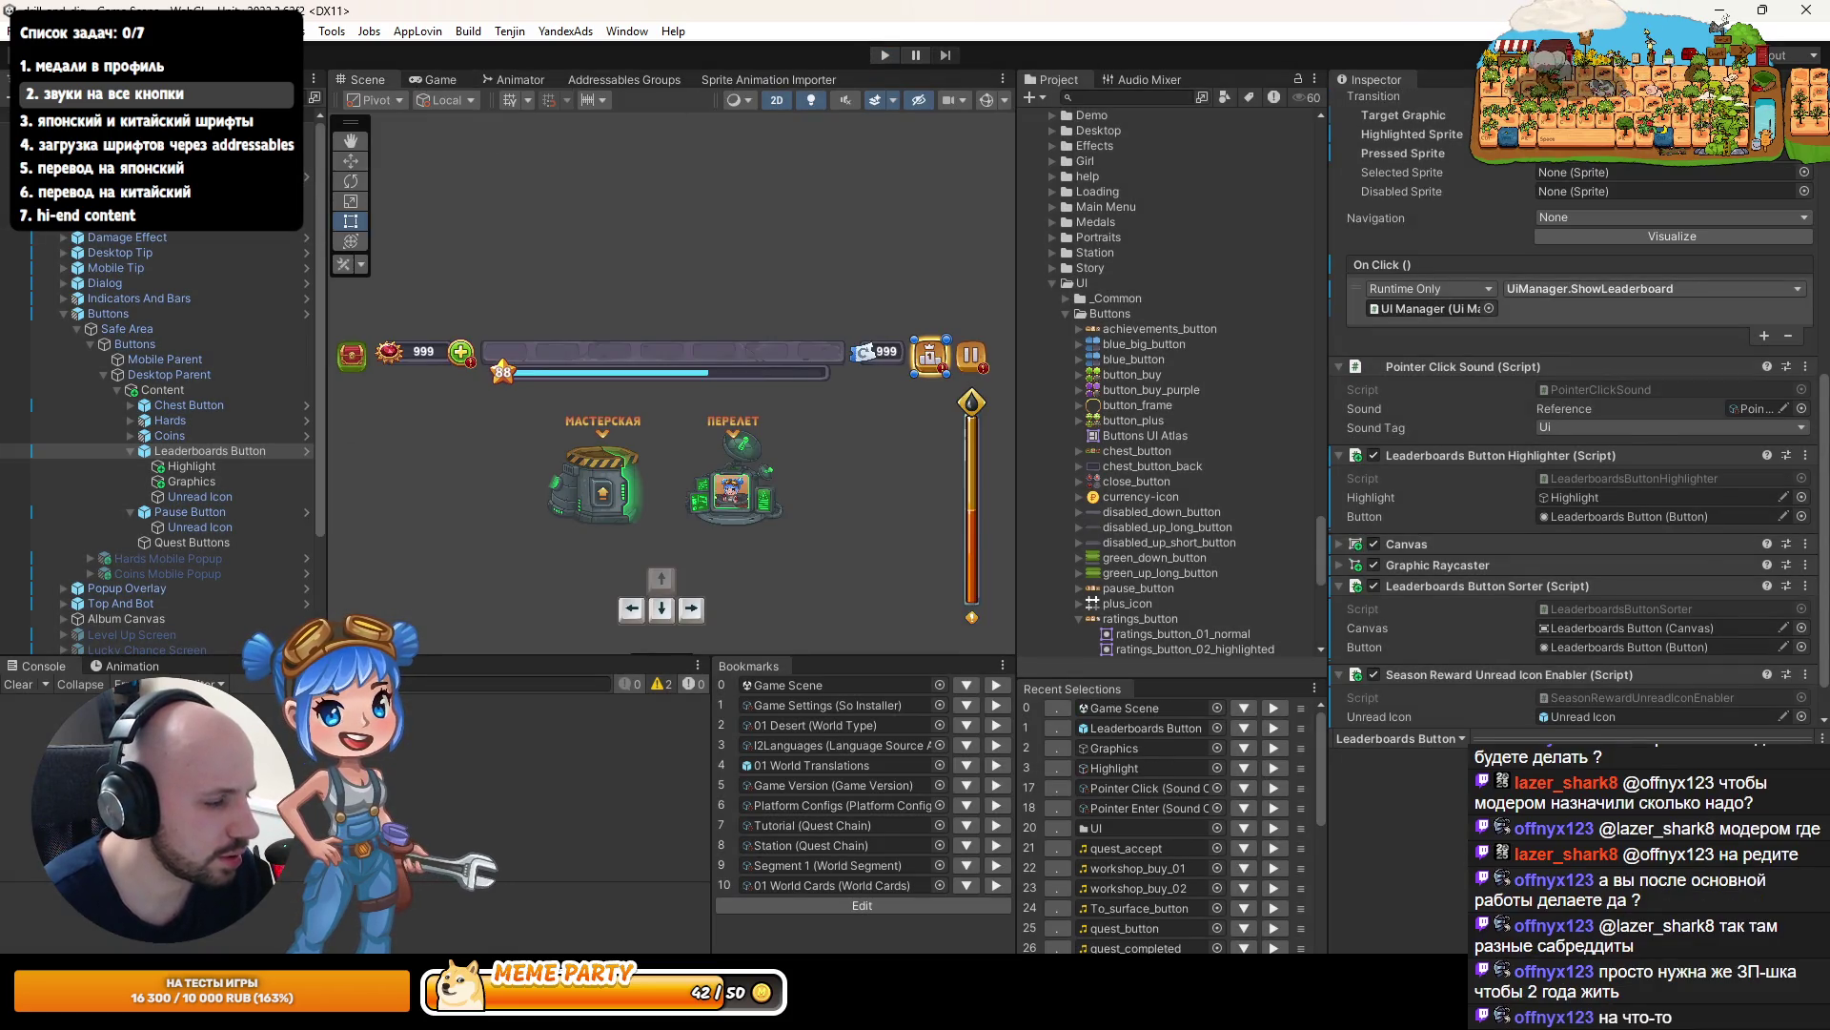
pyautogui.hotkey('alt', 'Tab')
# - Shelve only the Game Scene.unity change as shelf '111', leaving the script changes uncommitted
pyautogui.click(170, 529)
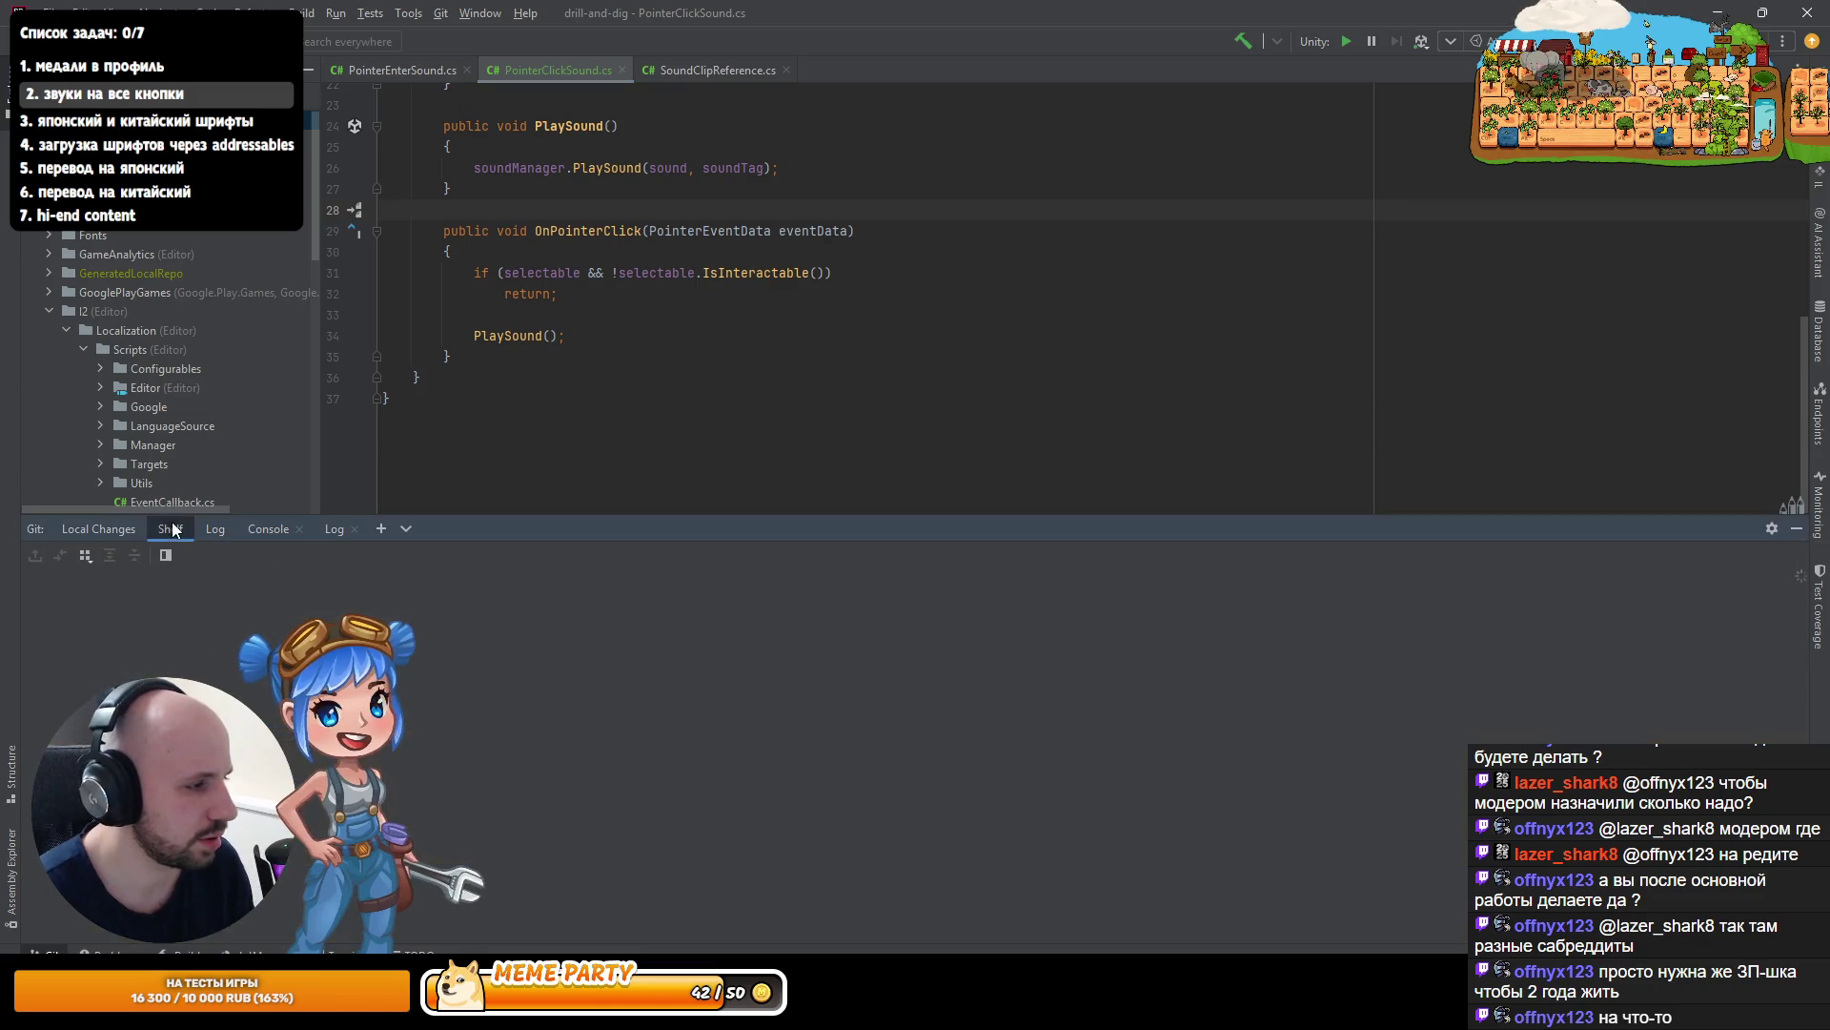
pyautogui.click(96, 529)
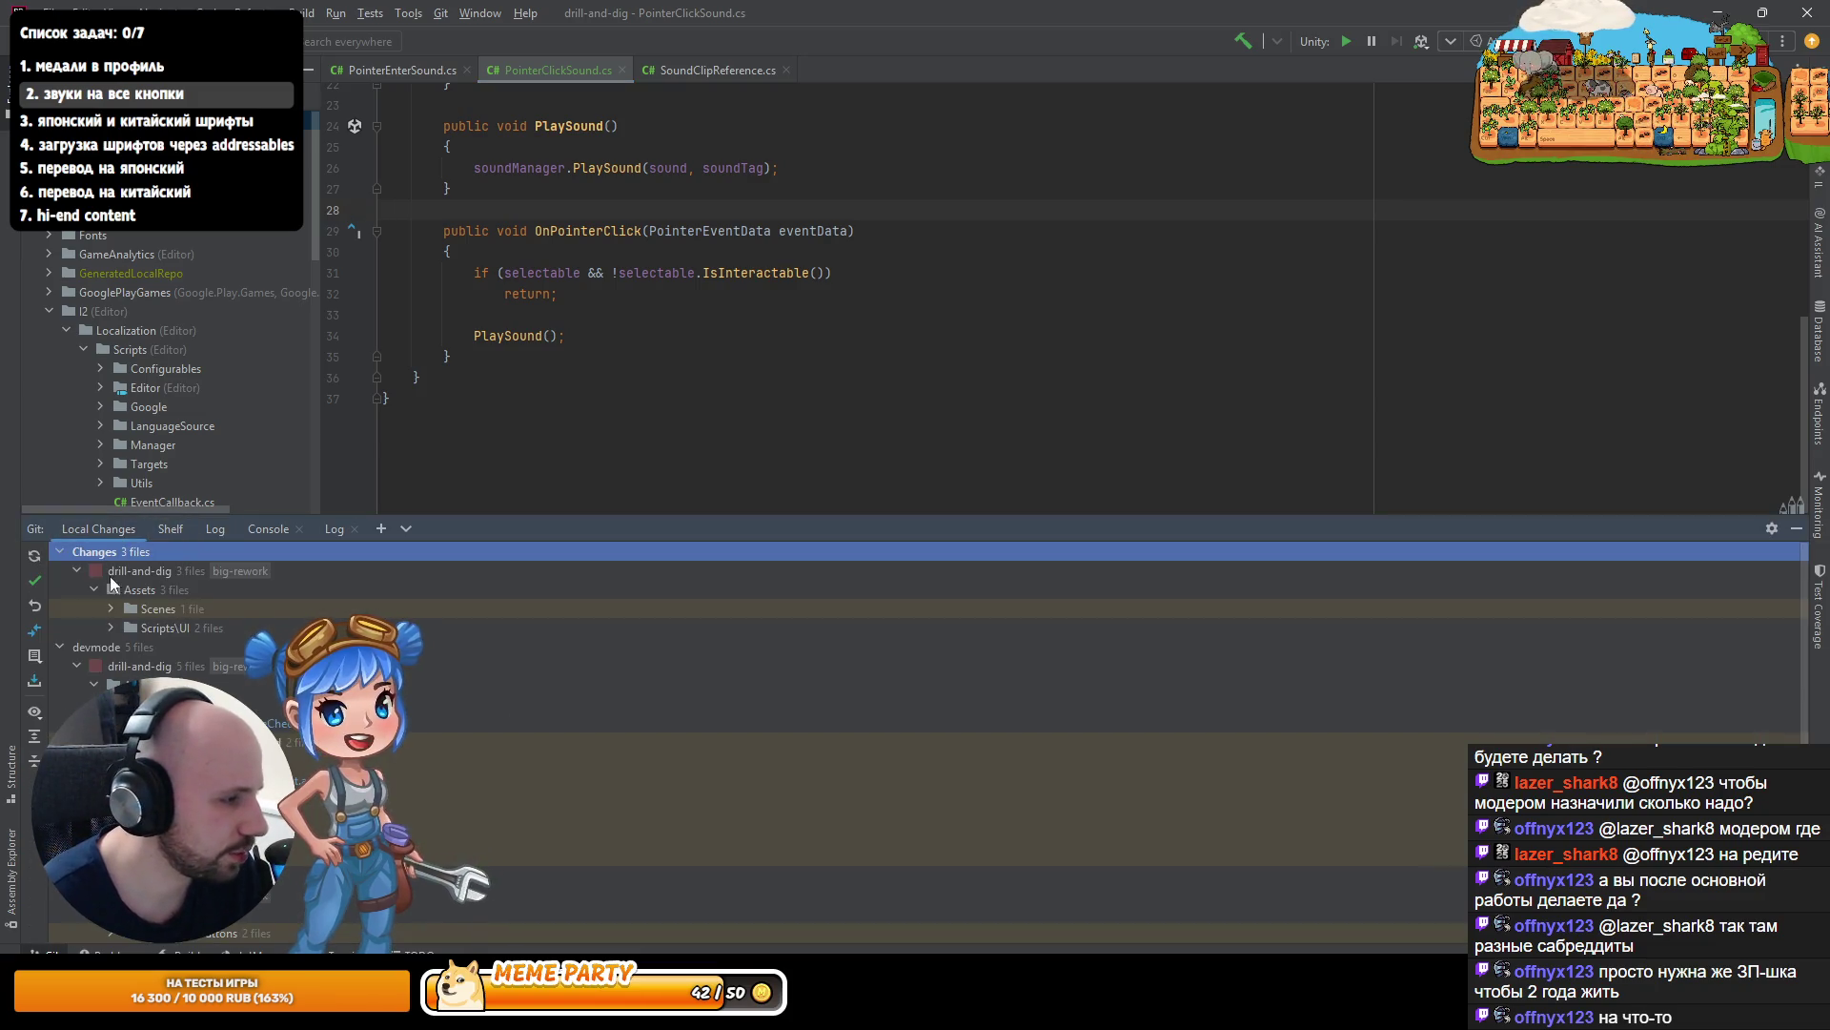
pyautogui.click(111, 608)
pyautogui.click(111, 646)
pyautogui.rightClick(187, 631)
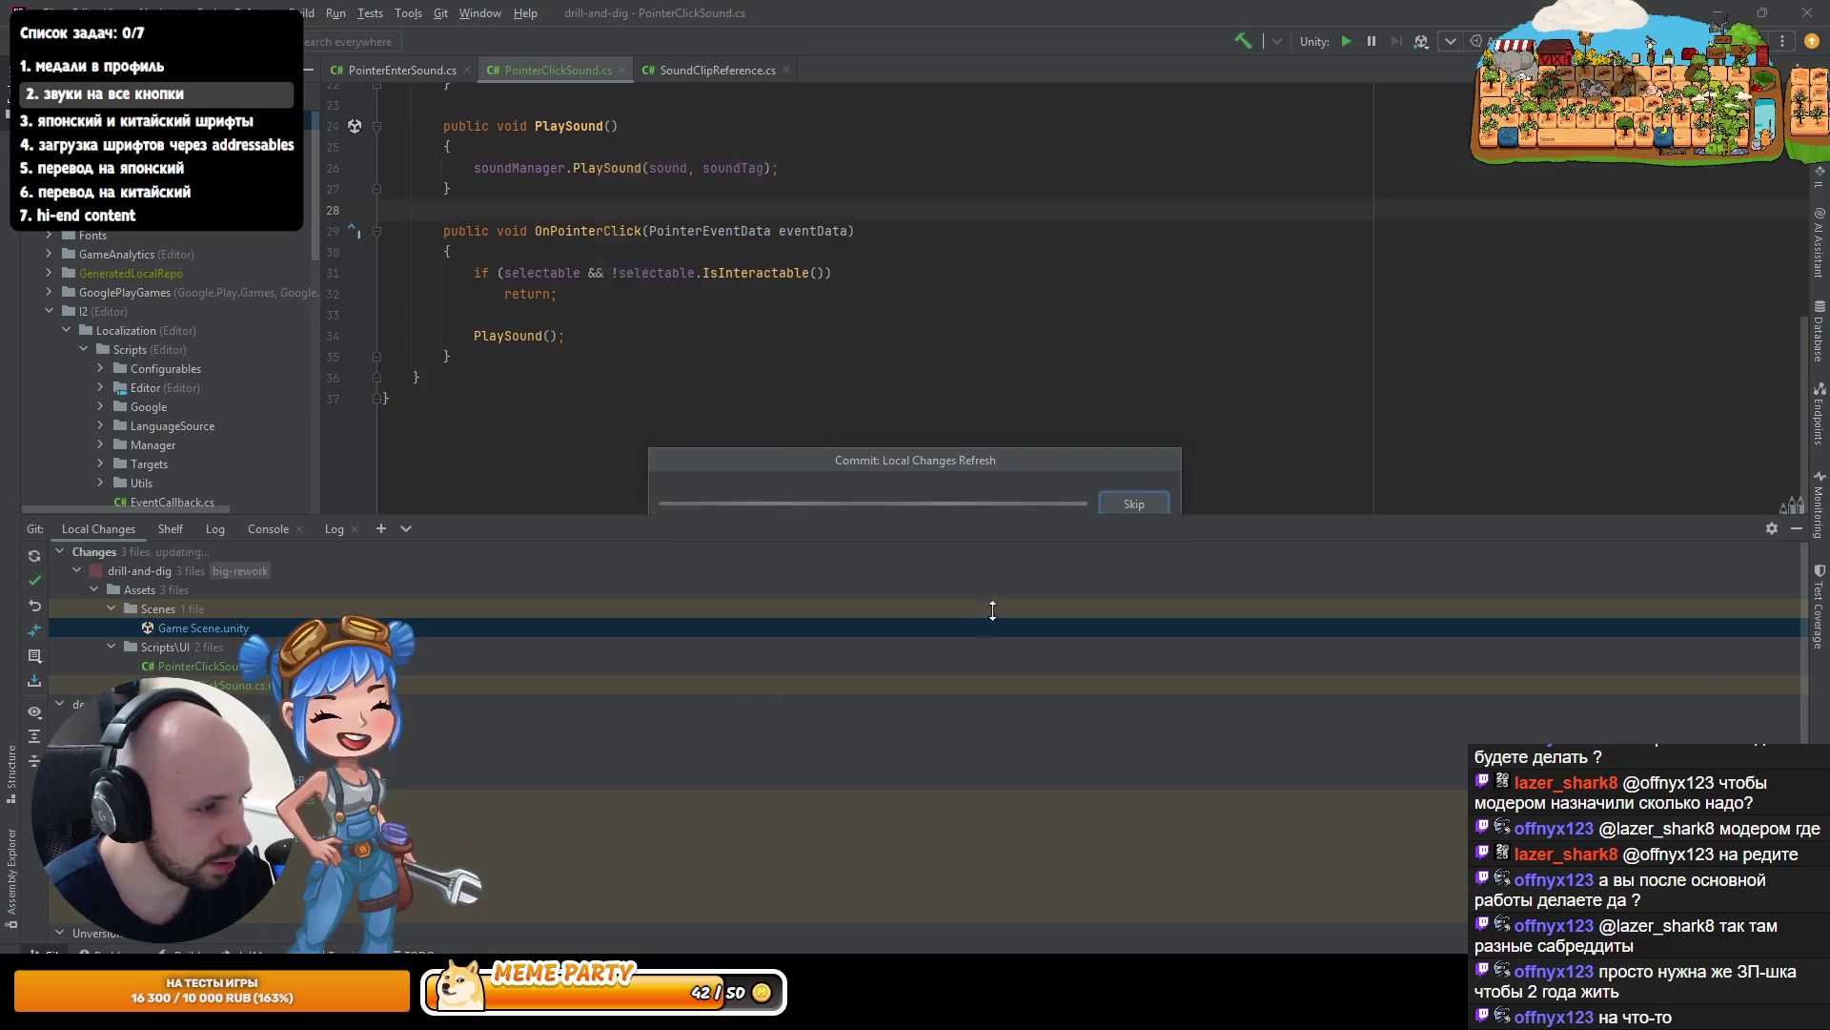
pyautogui.write('111')
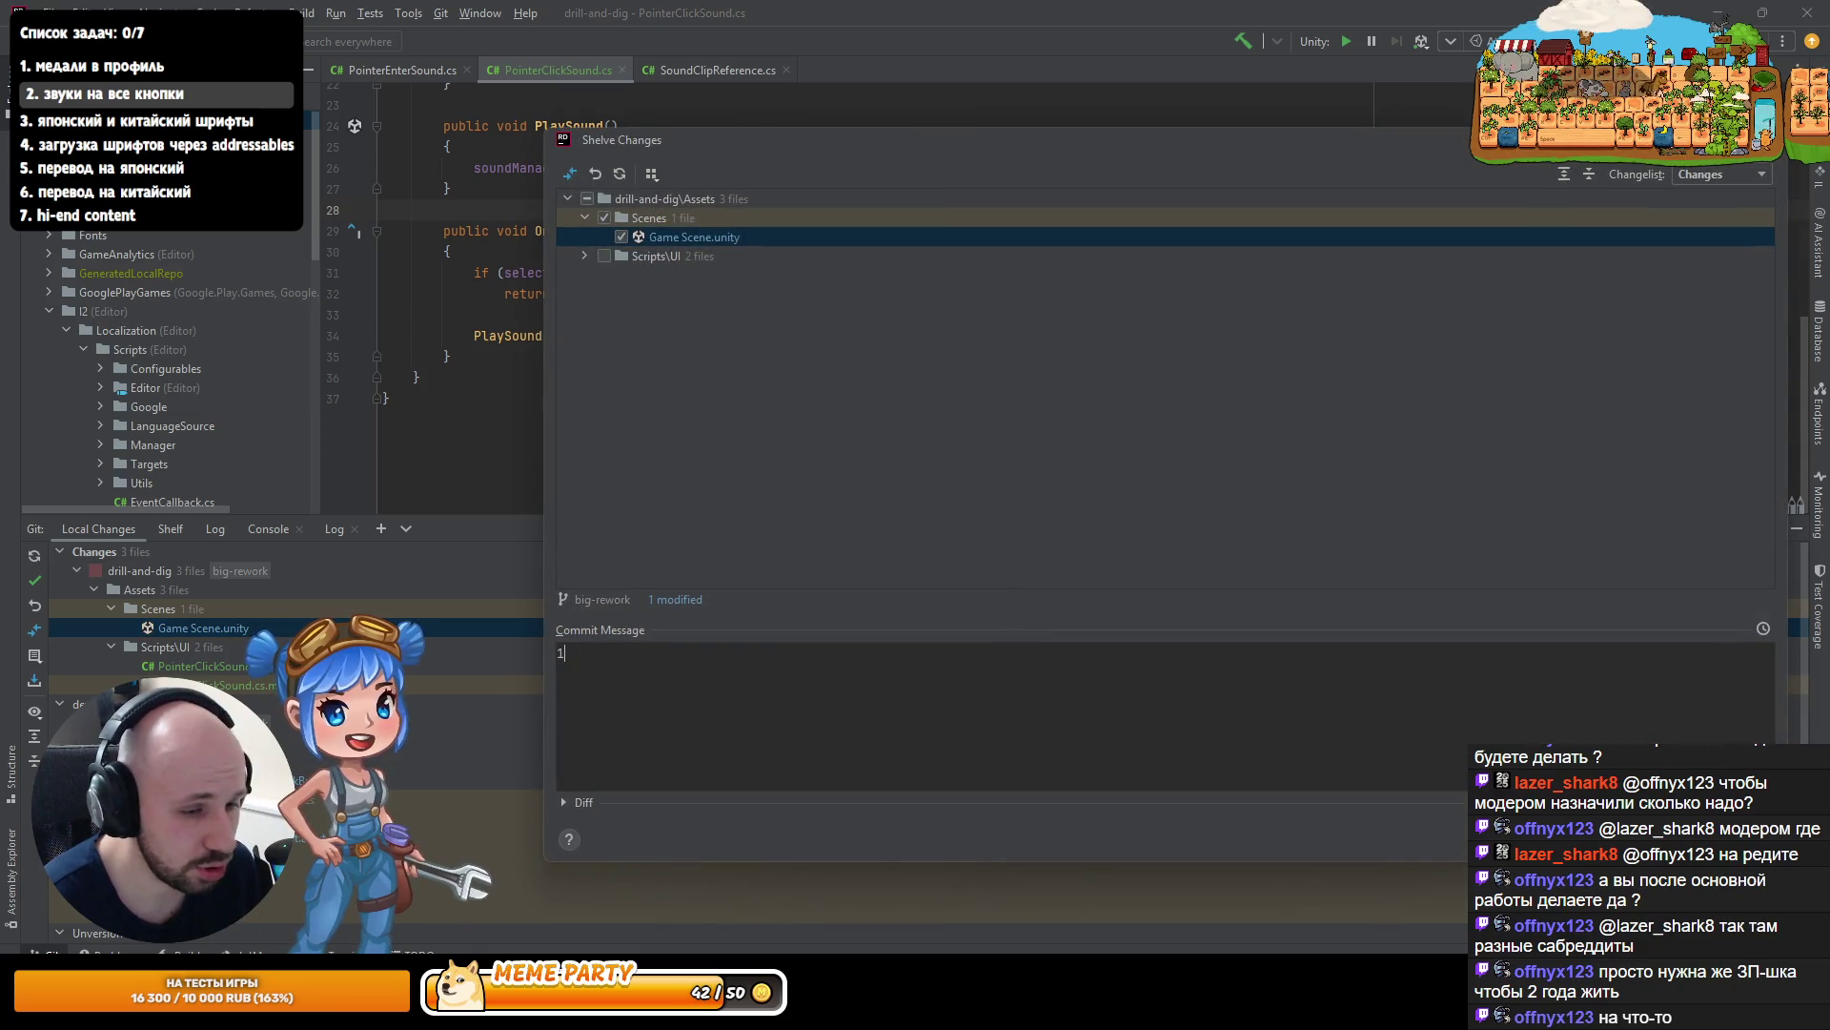
pyautogui.hotkey('ctrl', 'Return')
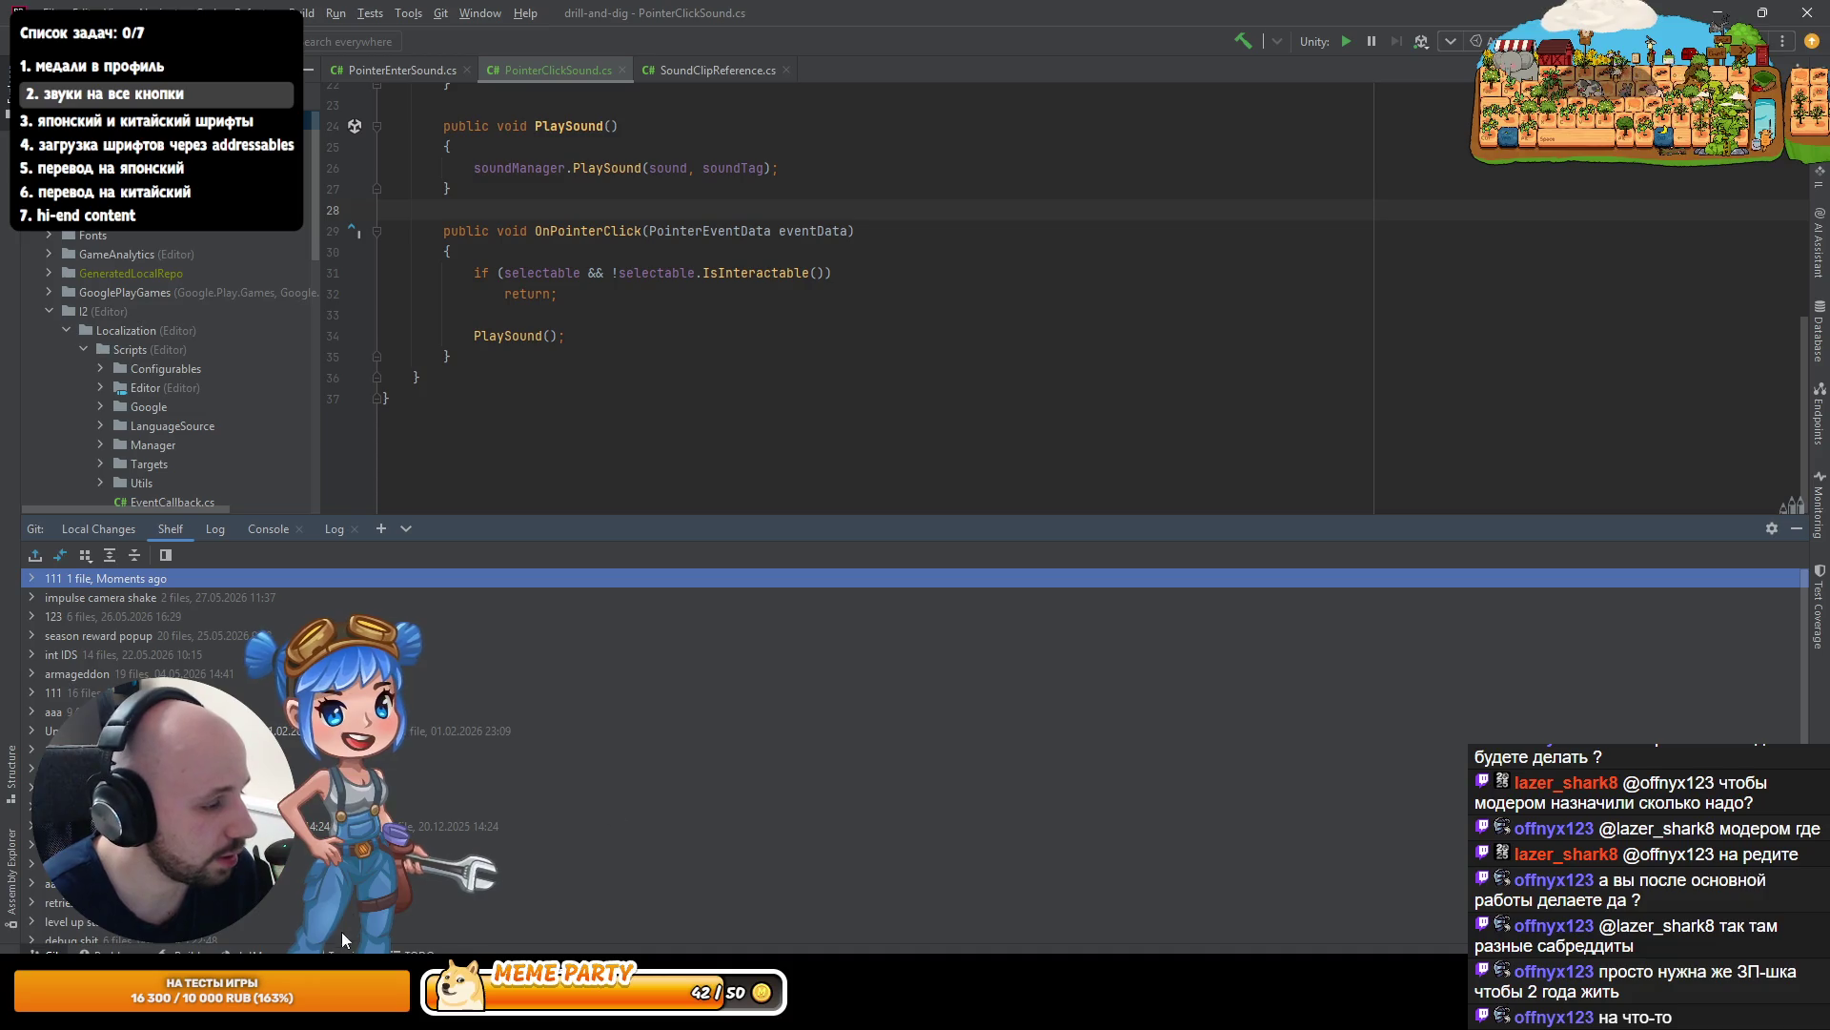
pyautogui.hotkey('alt', 'Tab')
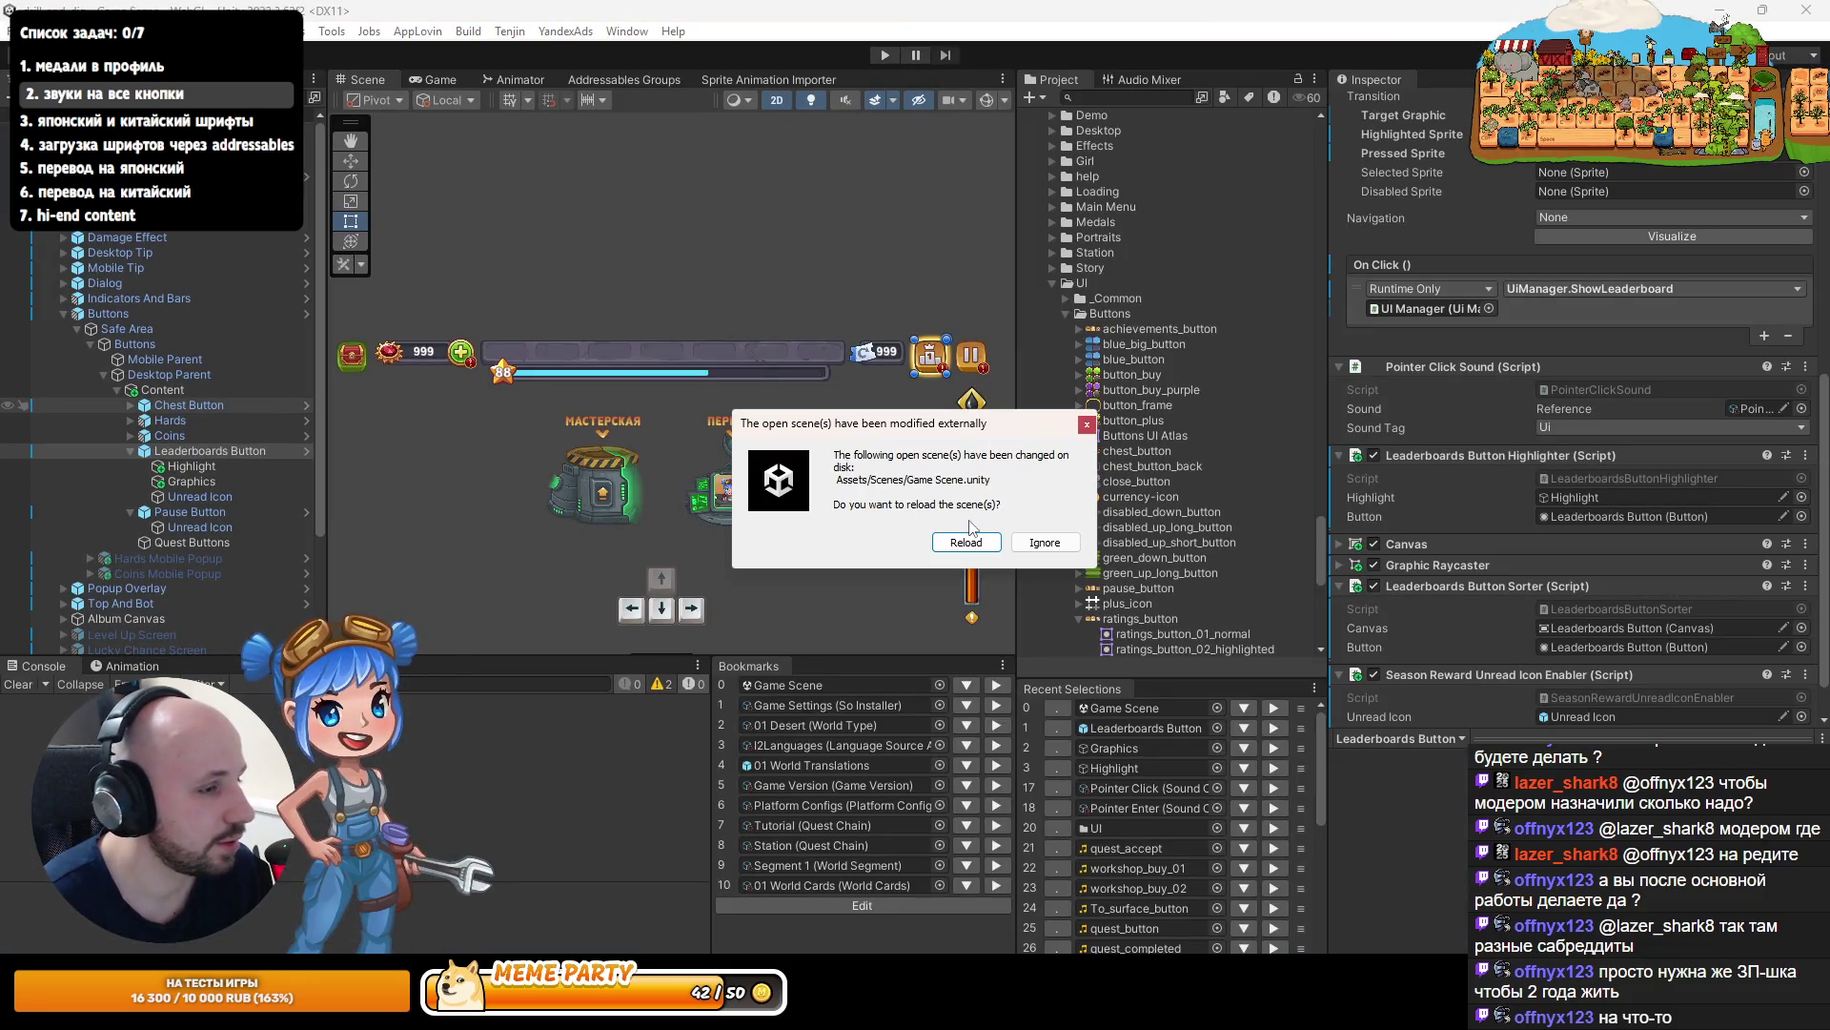
# - Reload the externally modified Game scene from disk, then switch to Chrome
pyautogui.click(963, 541)
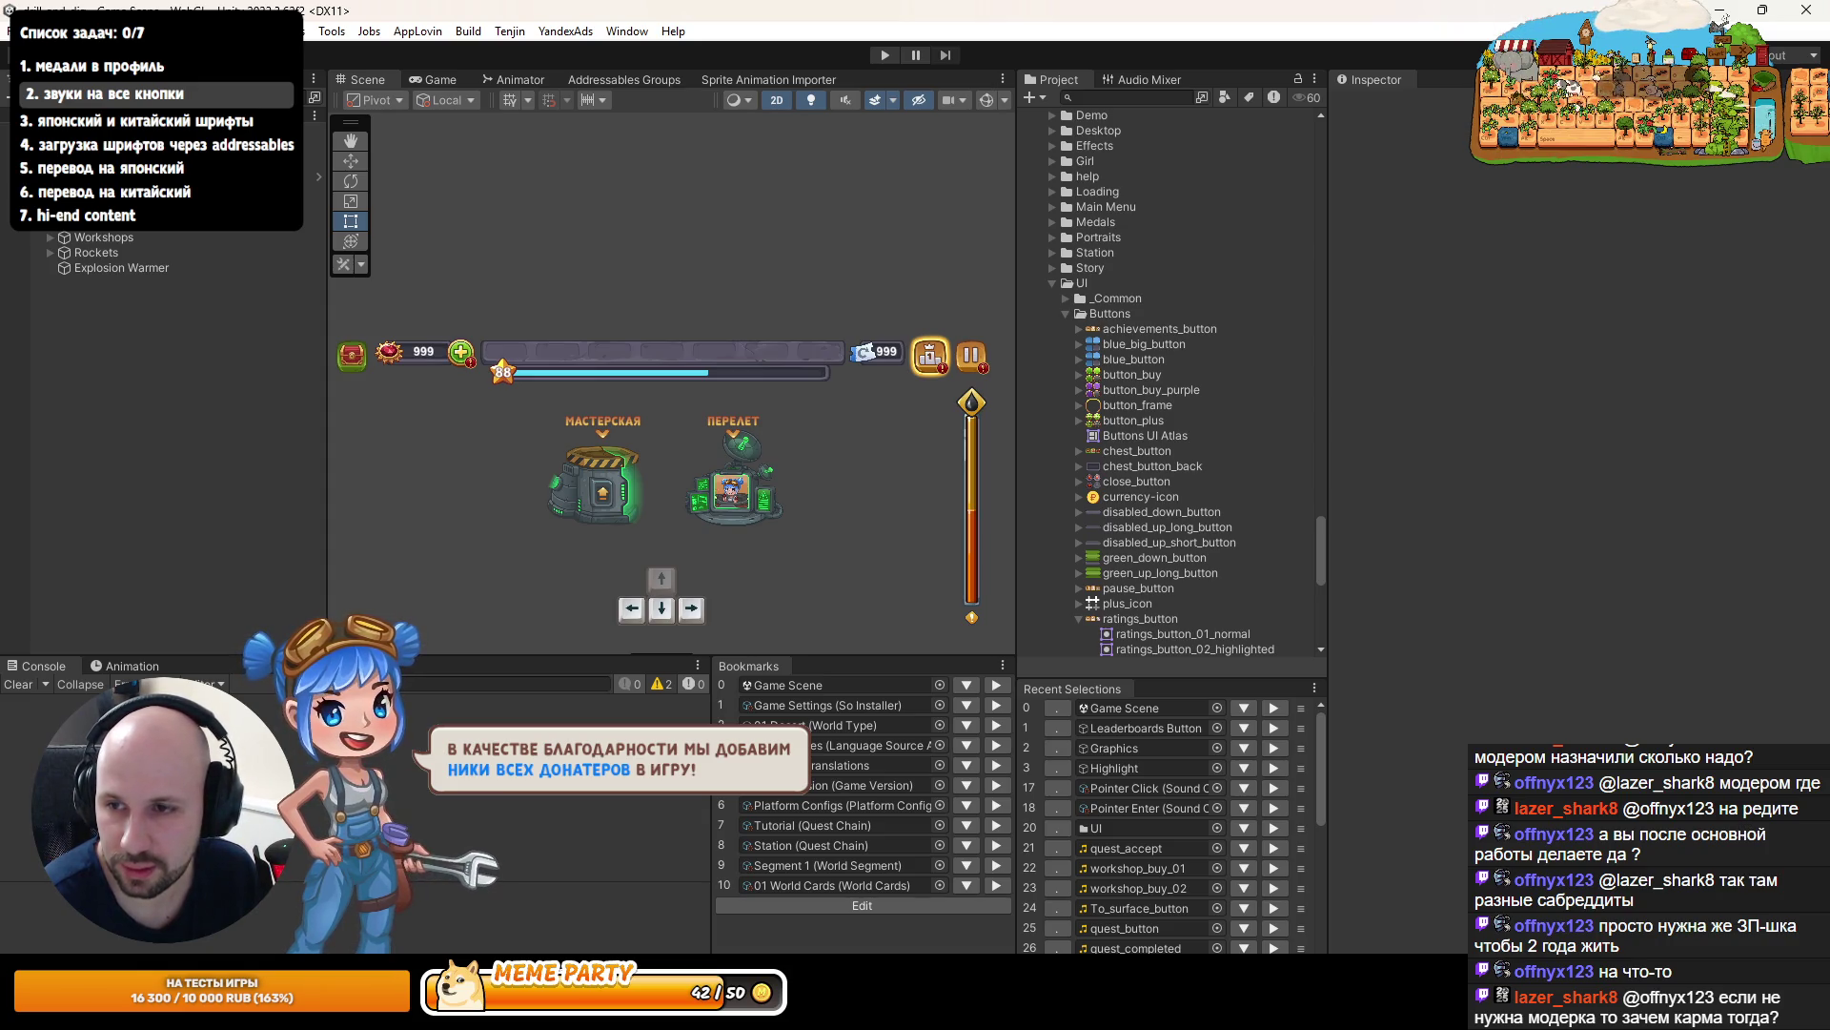
pyautogui.hotkey('alt', 'Tab')
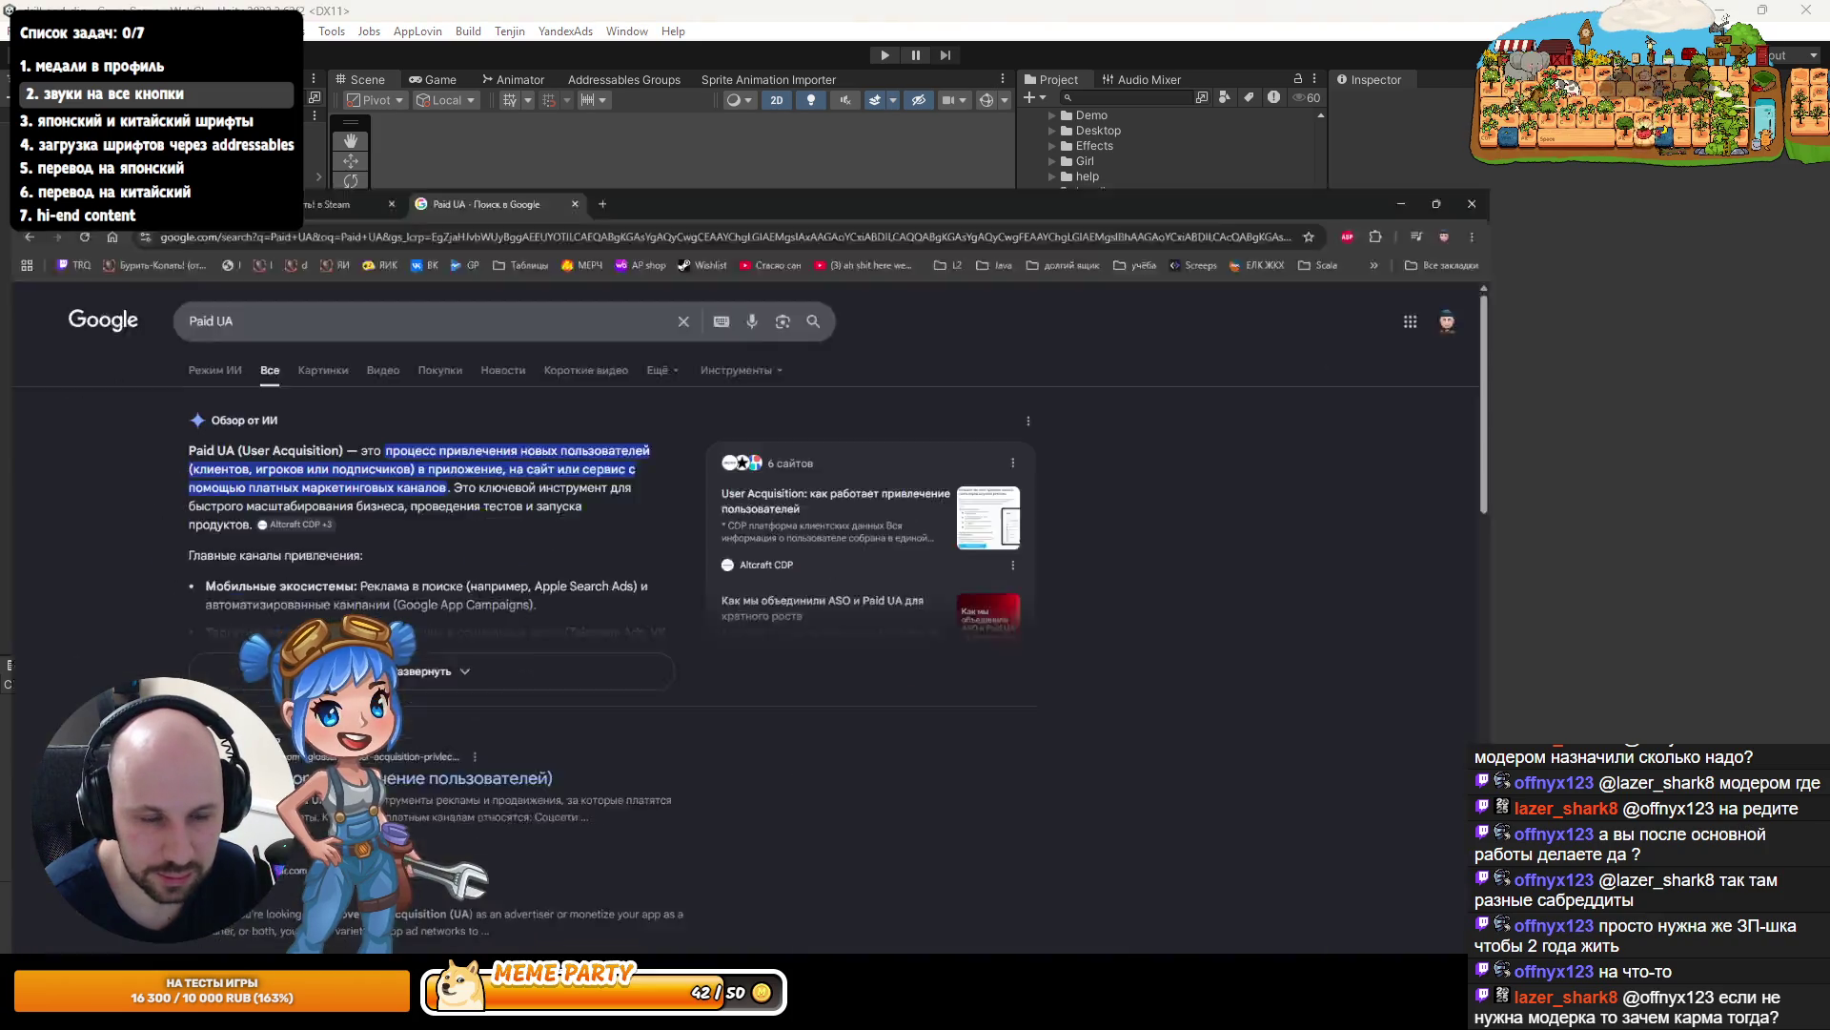
# - Open Reddit in a new tab and go to your own profile page
pyautogui.click(734, 19)
pyautogui.press('Down')
pyautogui.press('Down')
pyautogui.press('Down')
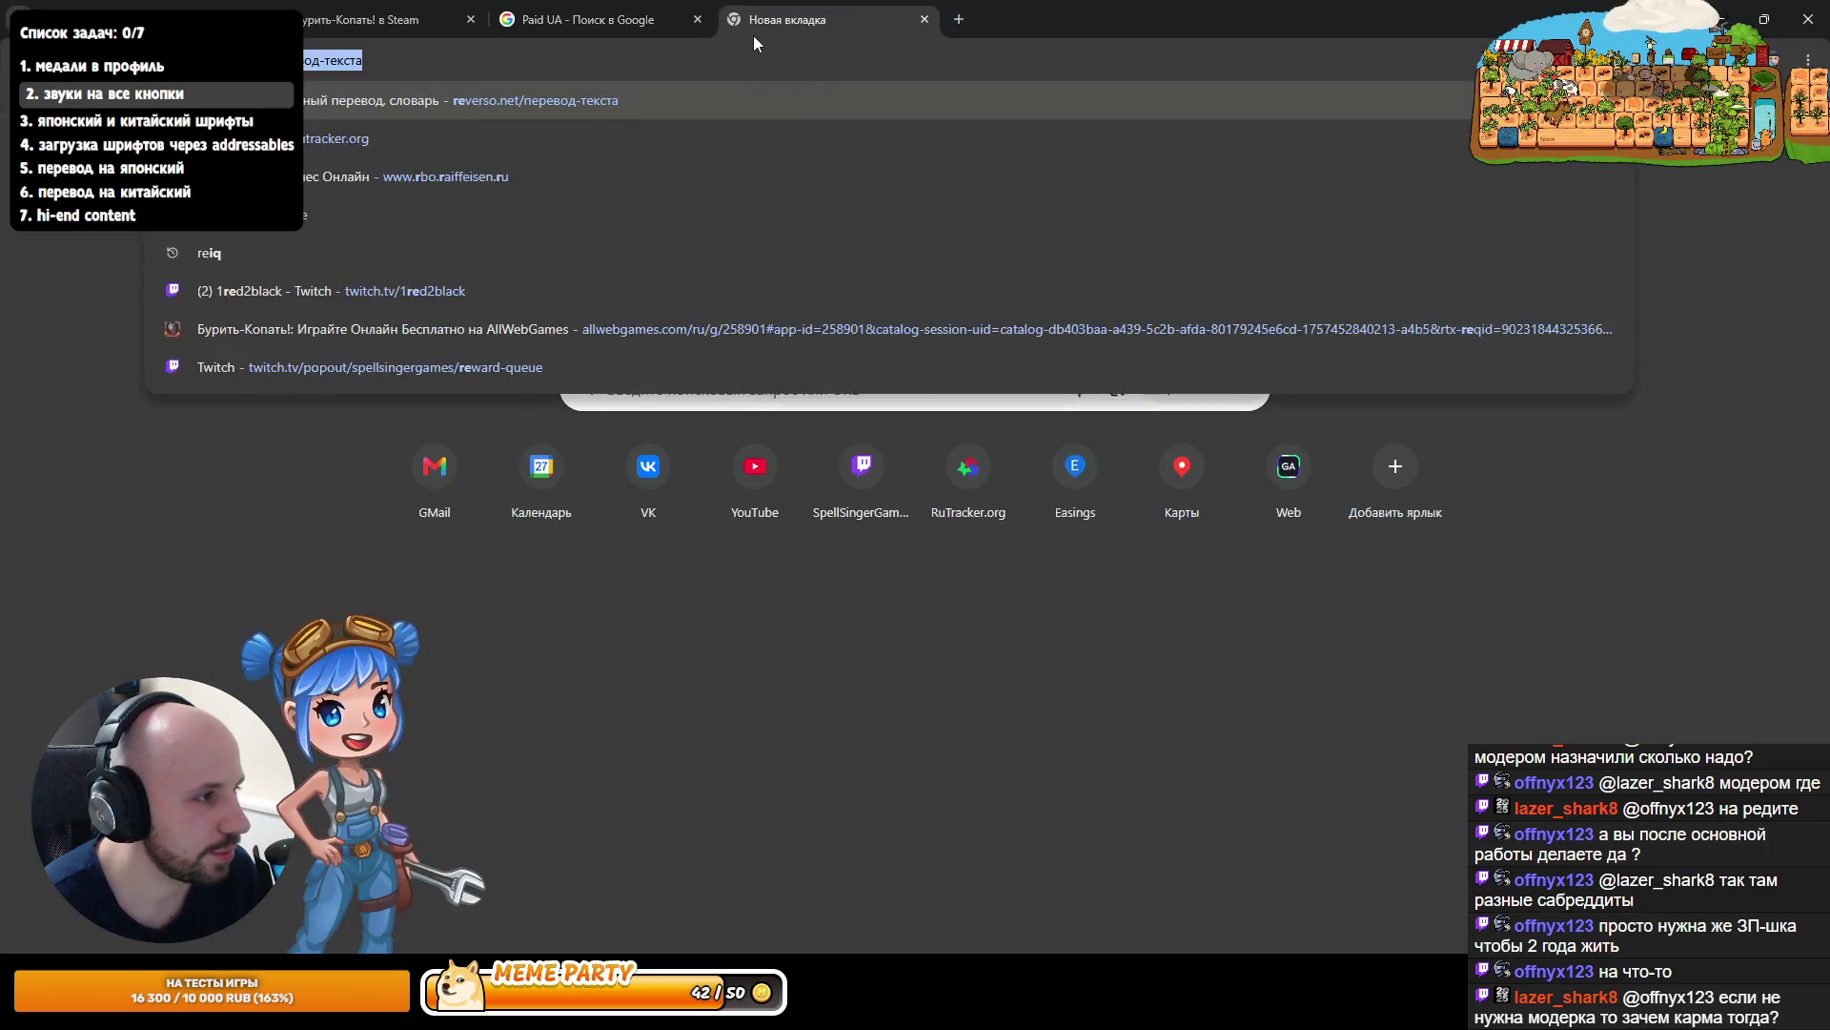
pyautogui.press('Return')
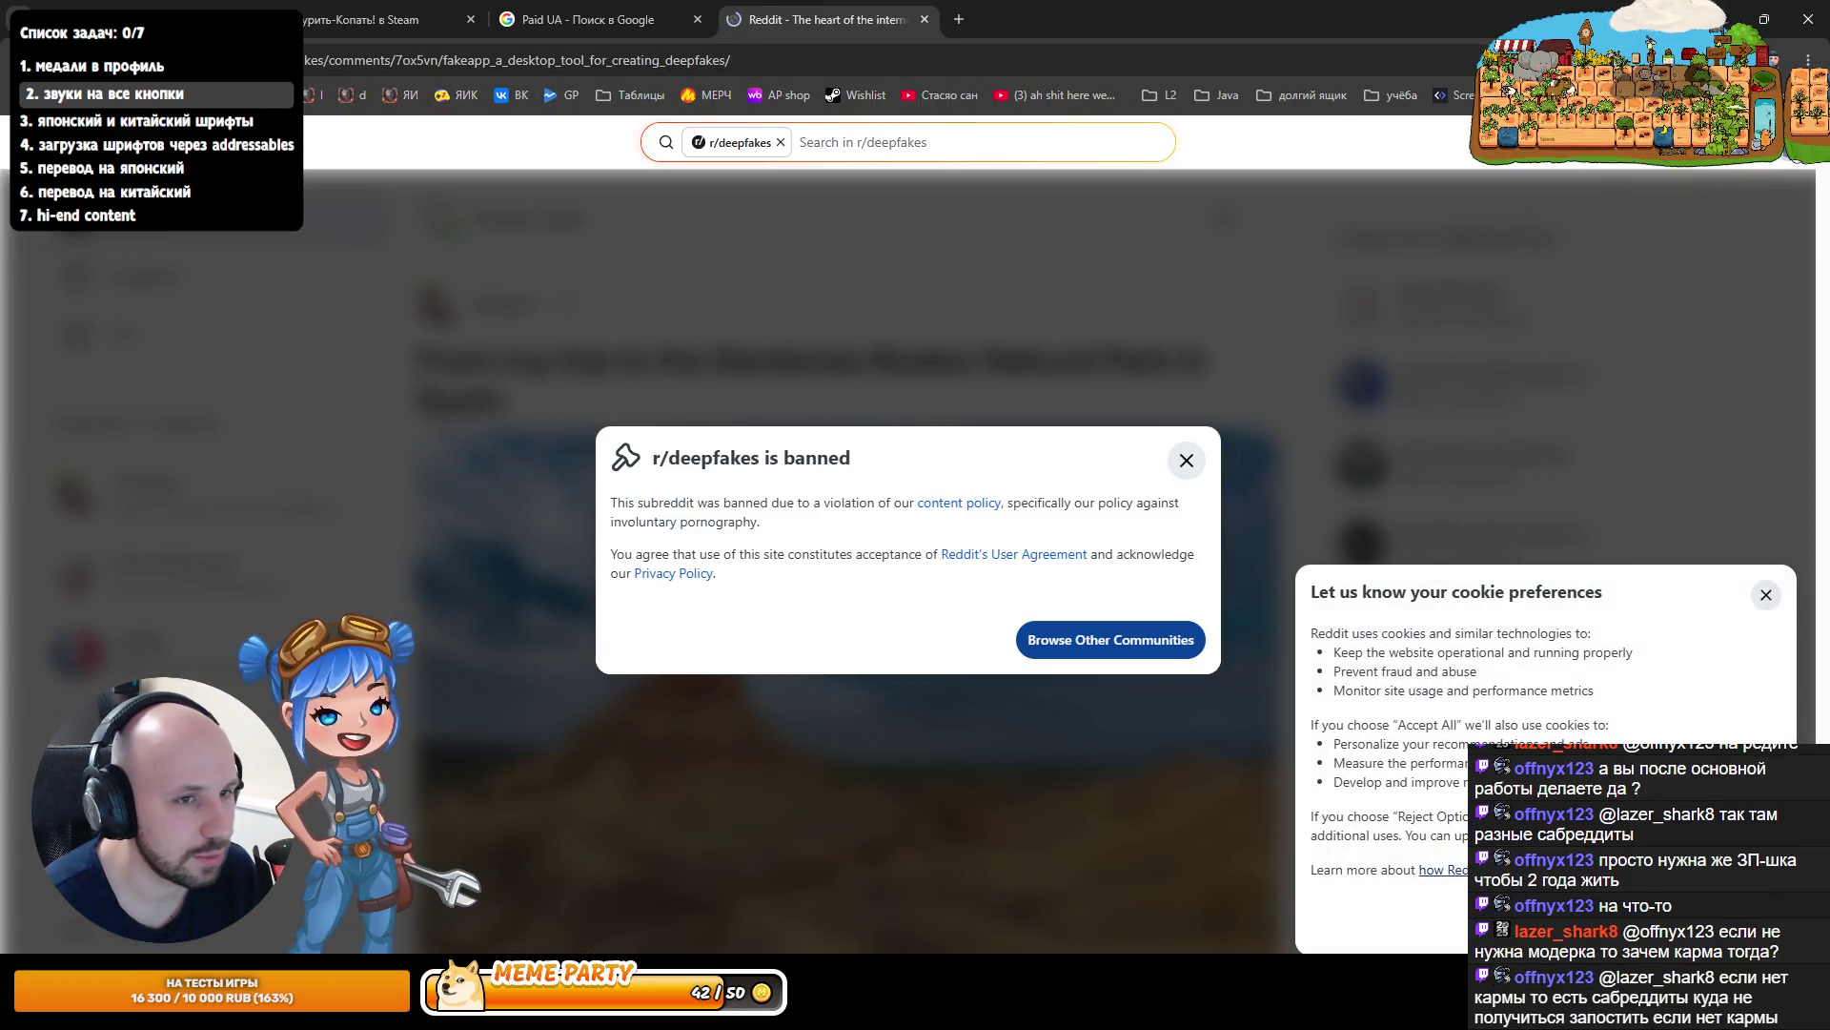
pyautogui.click(1793, 142)
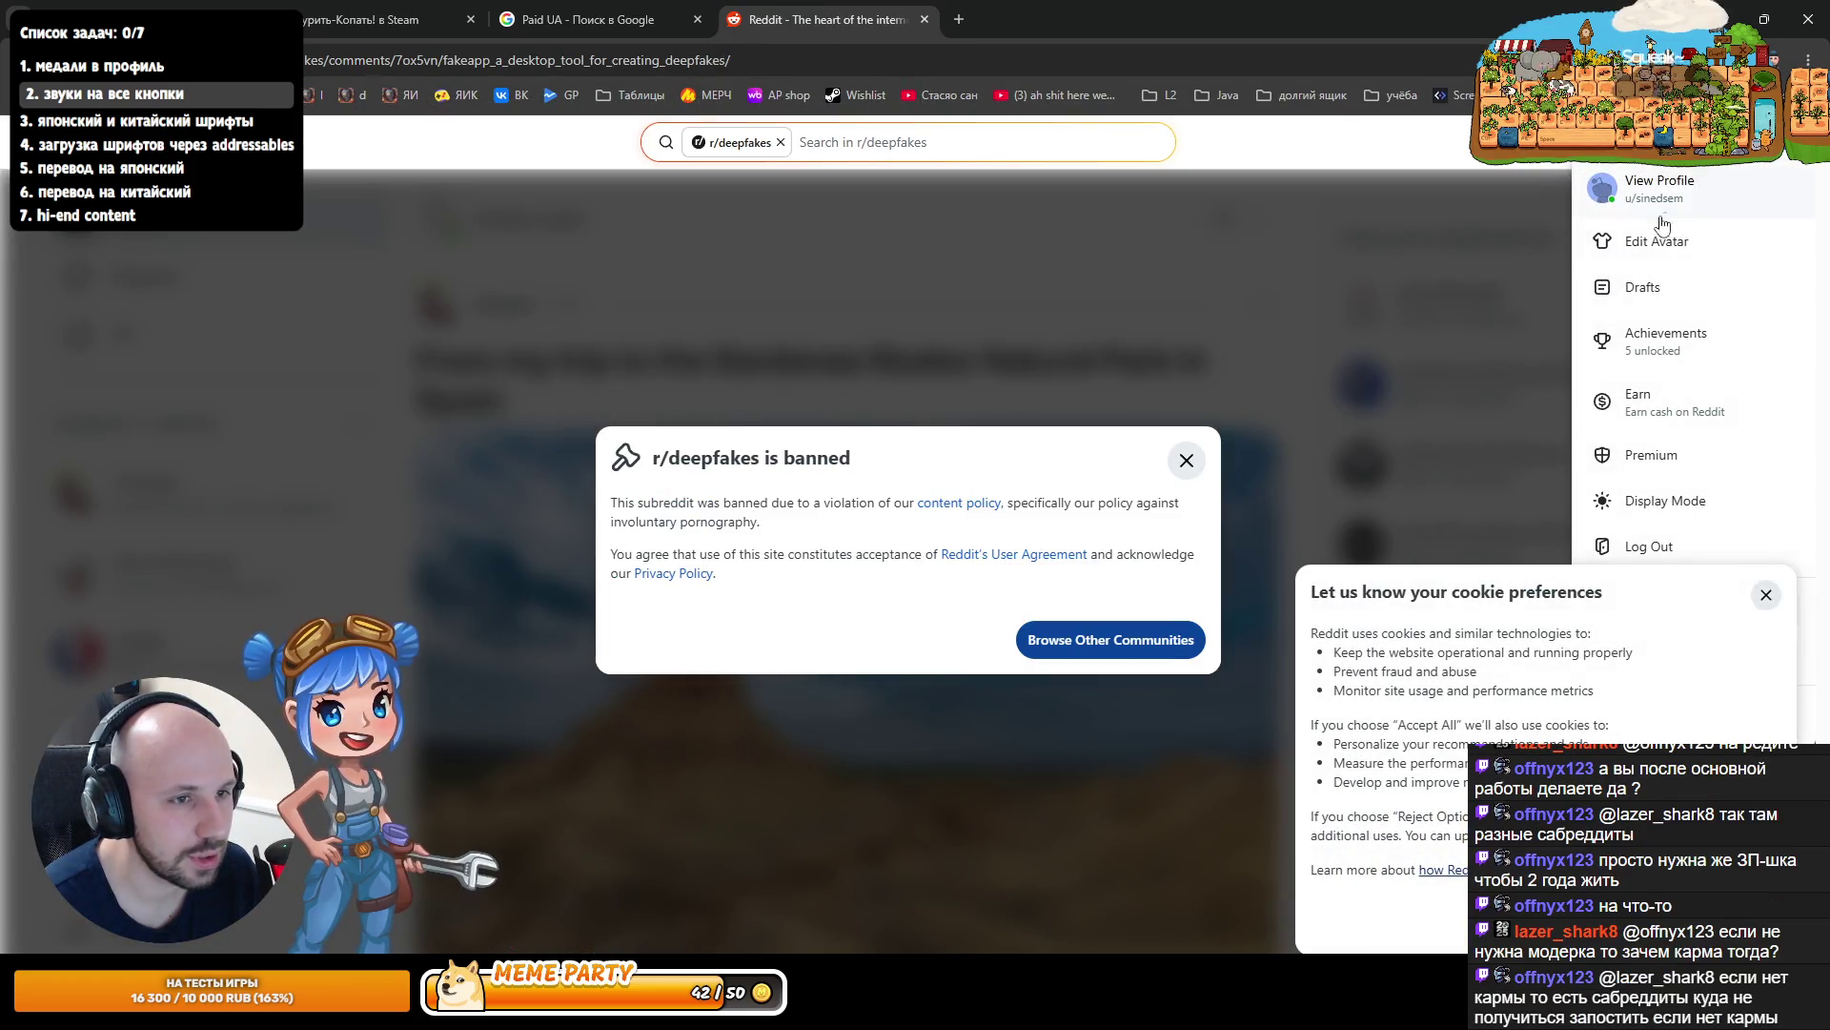
pyautogui.click(1633, 186)
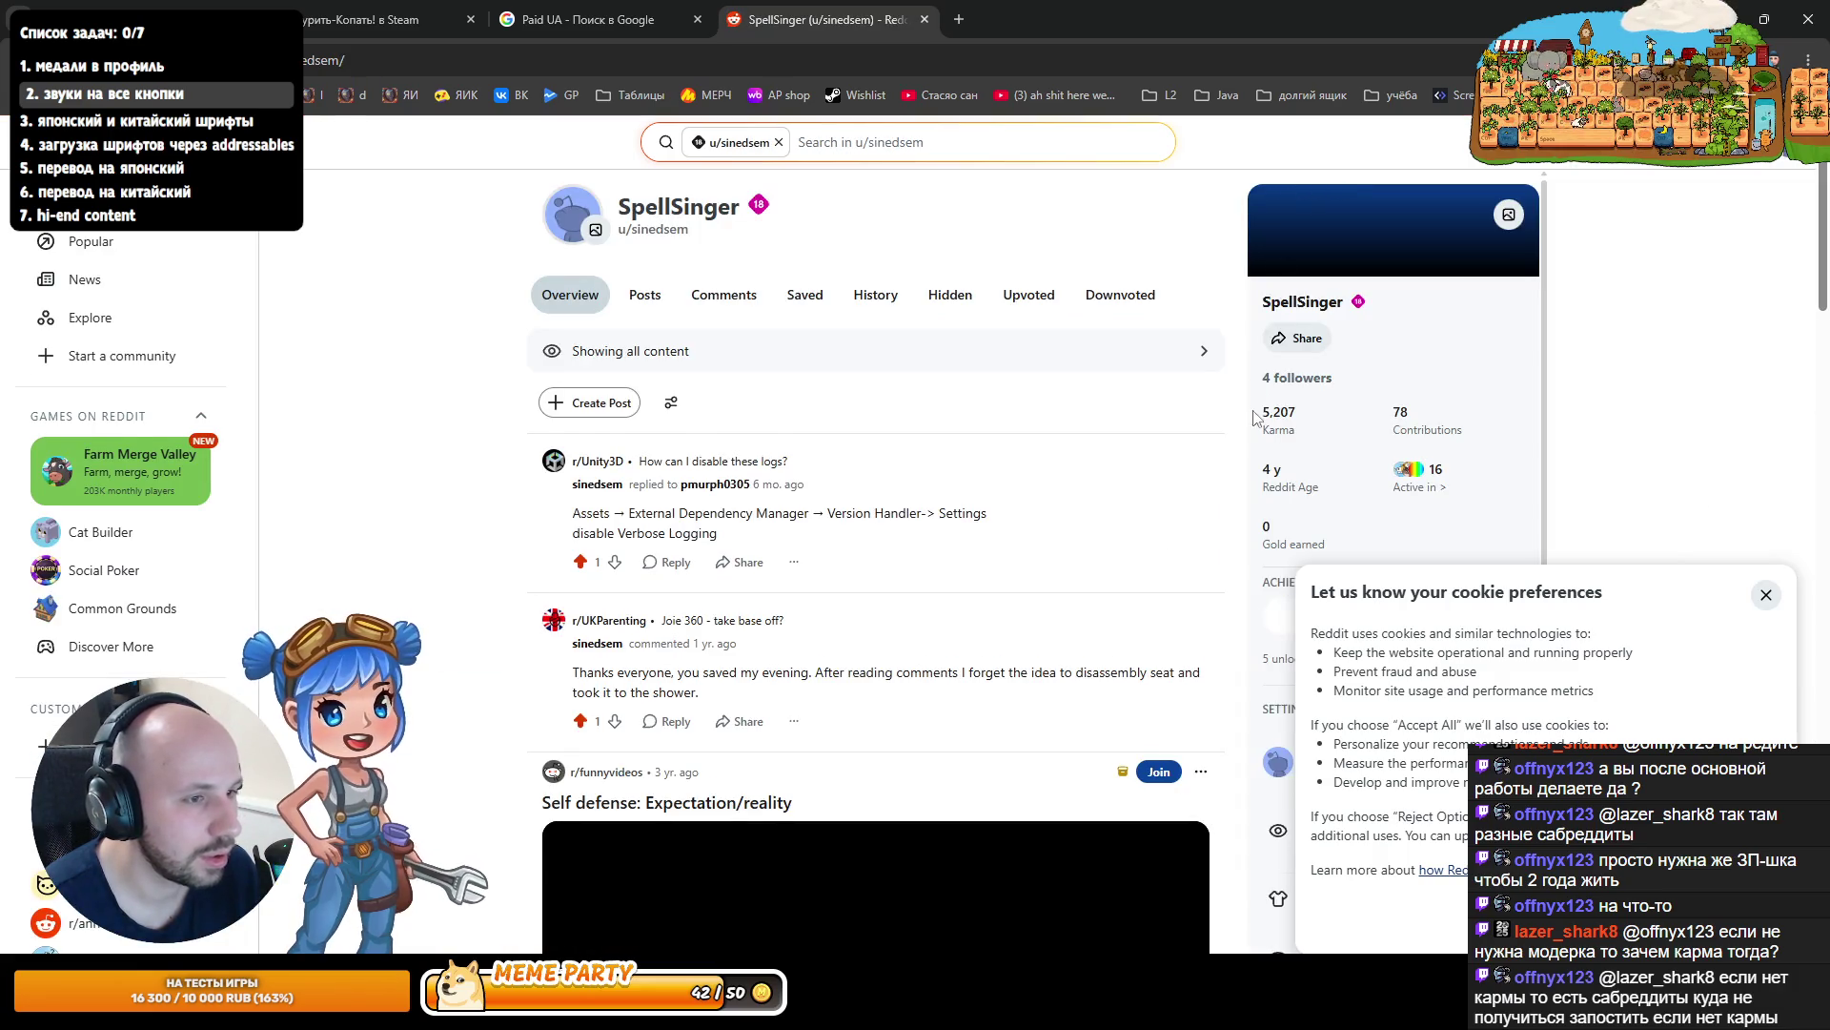
# - Review the profile overview's 5,207 karma total, split into 5167 post and 40 comment karma
pyautogui.keyDown('ctrl'); pyautogui.scroll(5, 1315, 434); pyautogui.keyUp('ctrl')
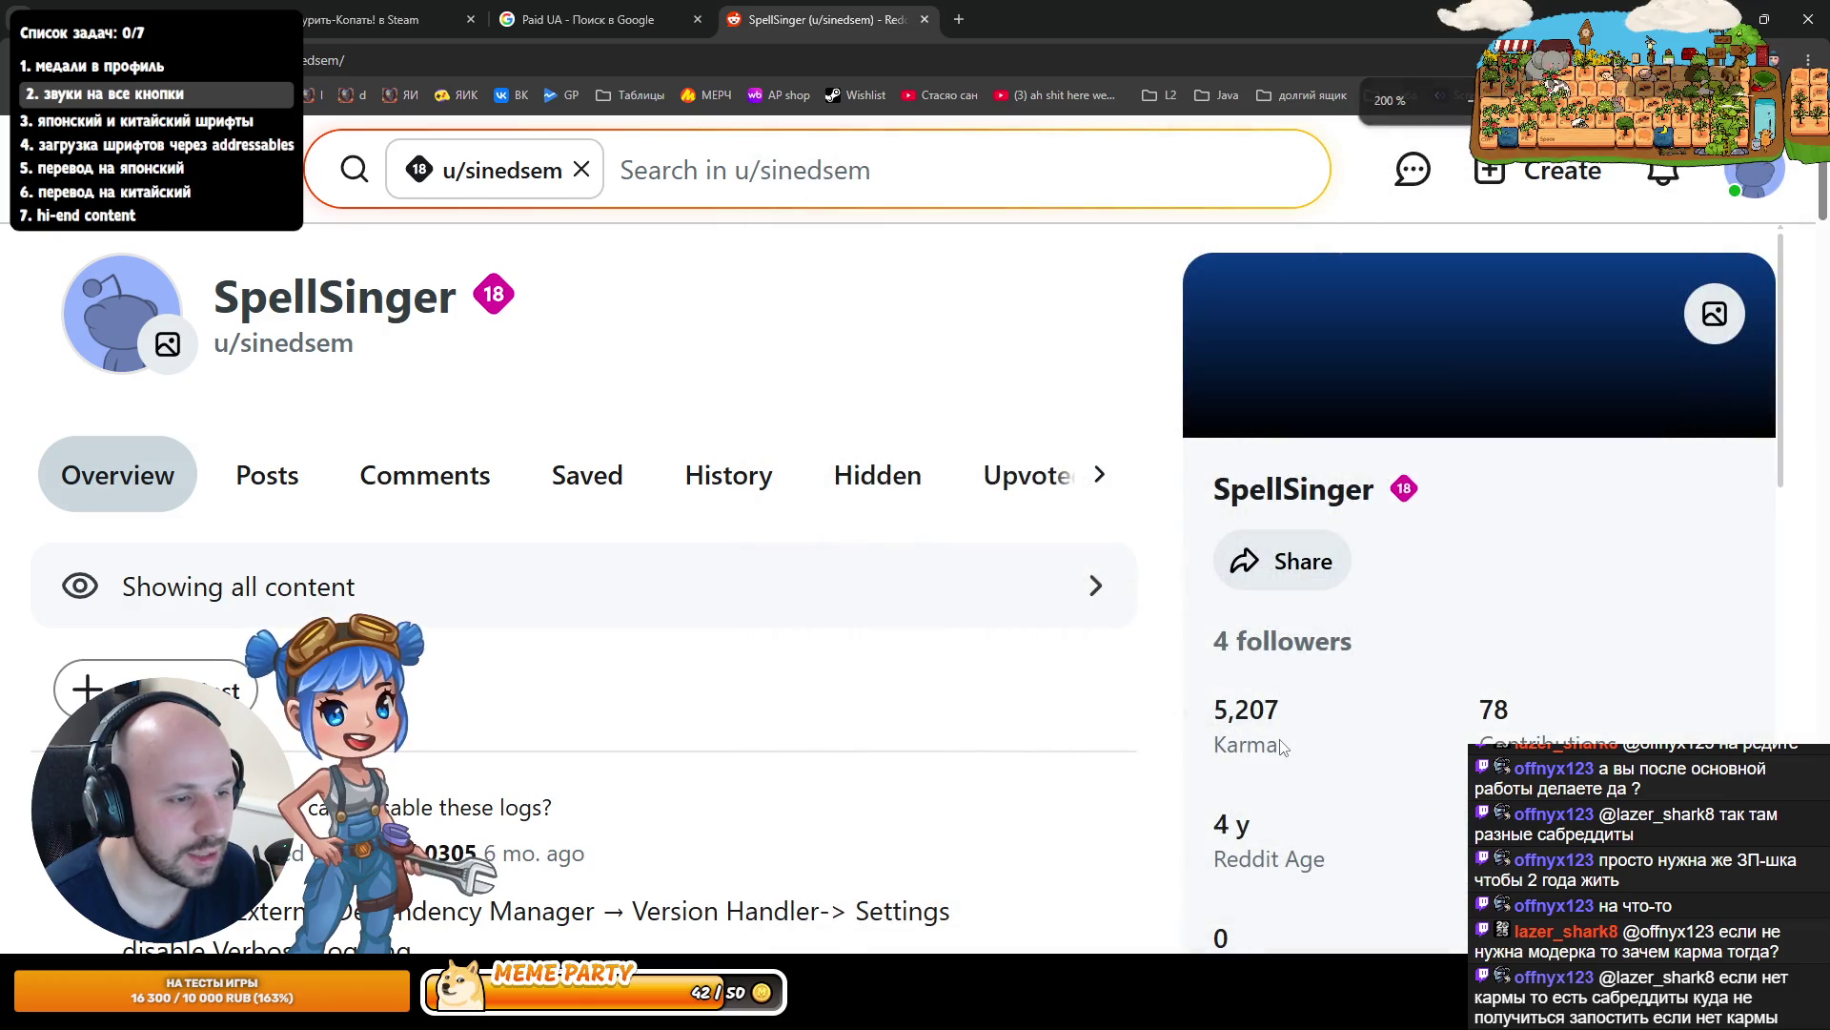
pyautogui.keyDown('ctrl'); pyautogui.scroll(2, 1268, 553); pyautogui.keyUp('ctrl')
pyautogui.scroll(-3, 1185, 644)
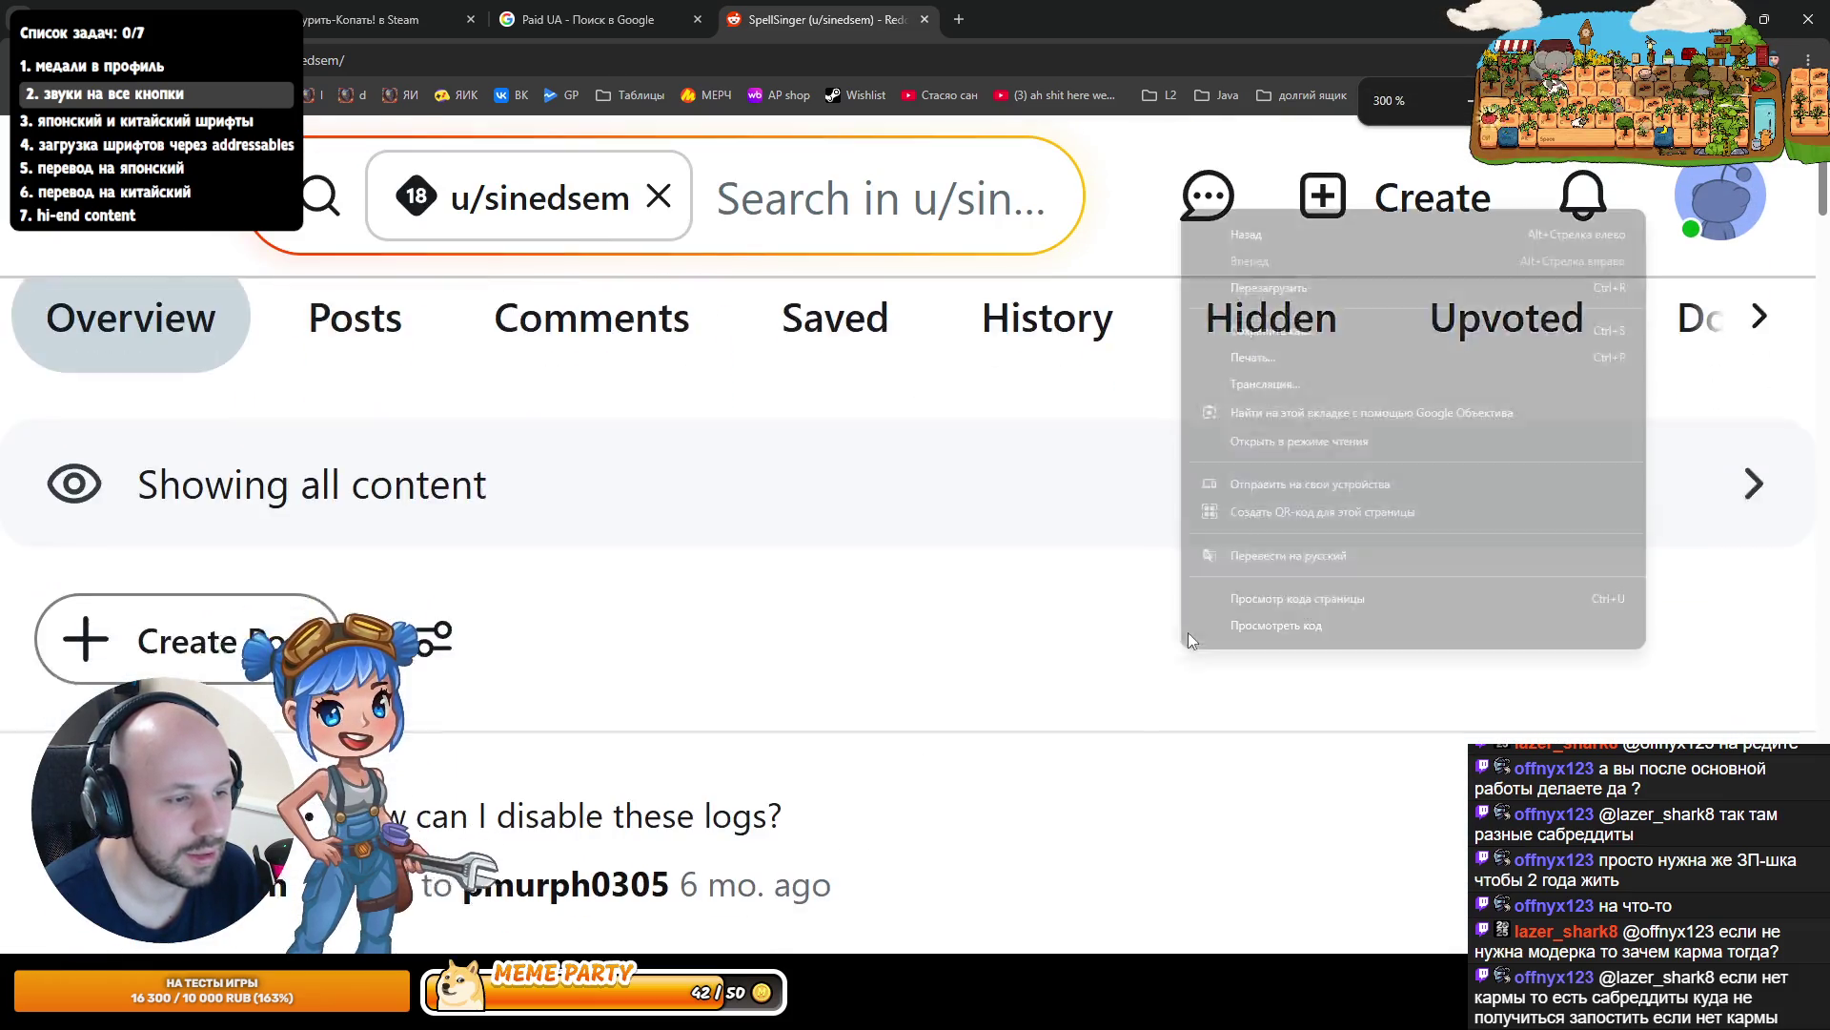
pyautogui.keyDown('ctrl'); pyautogui.scroll(-2, 953, 520); pyautogui.keyUp('ctrl')
pyautogui.tripleClick(1266, 514)
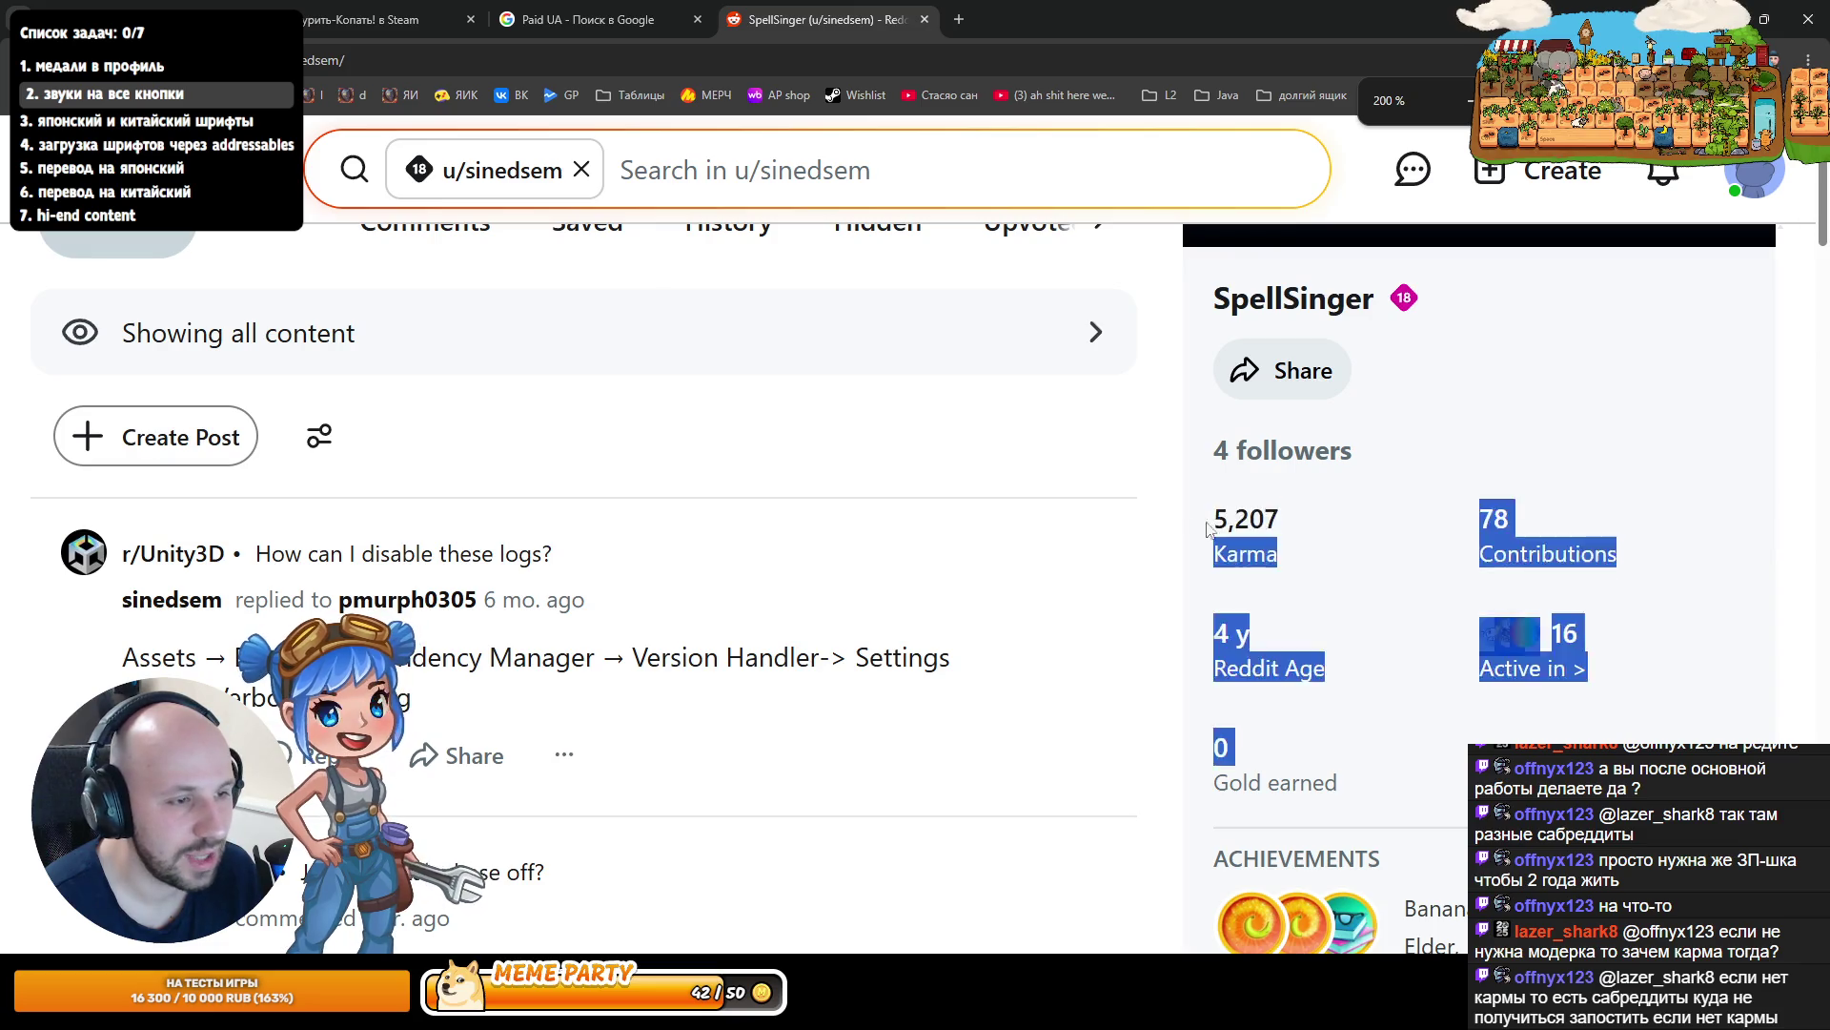
pyautogui.doubleClick(1266, 515)
pyautogui.click(1268, 517)
pyautogui.moveTo(1244, 522)
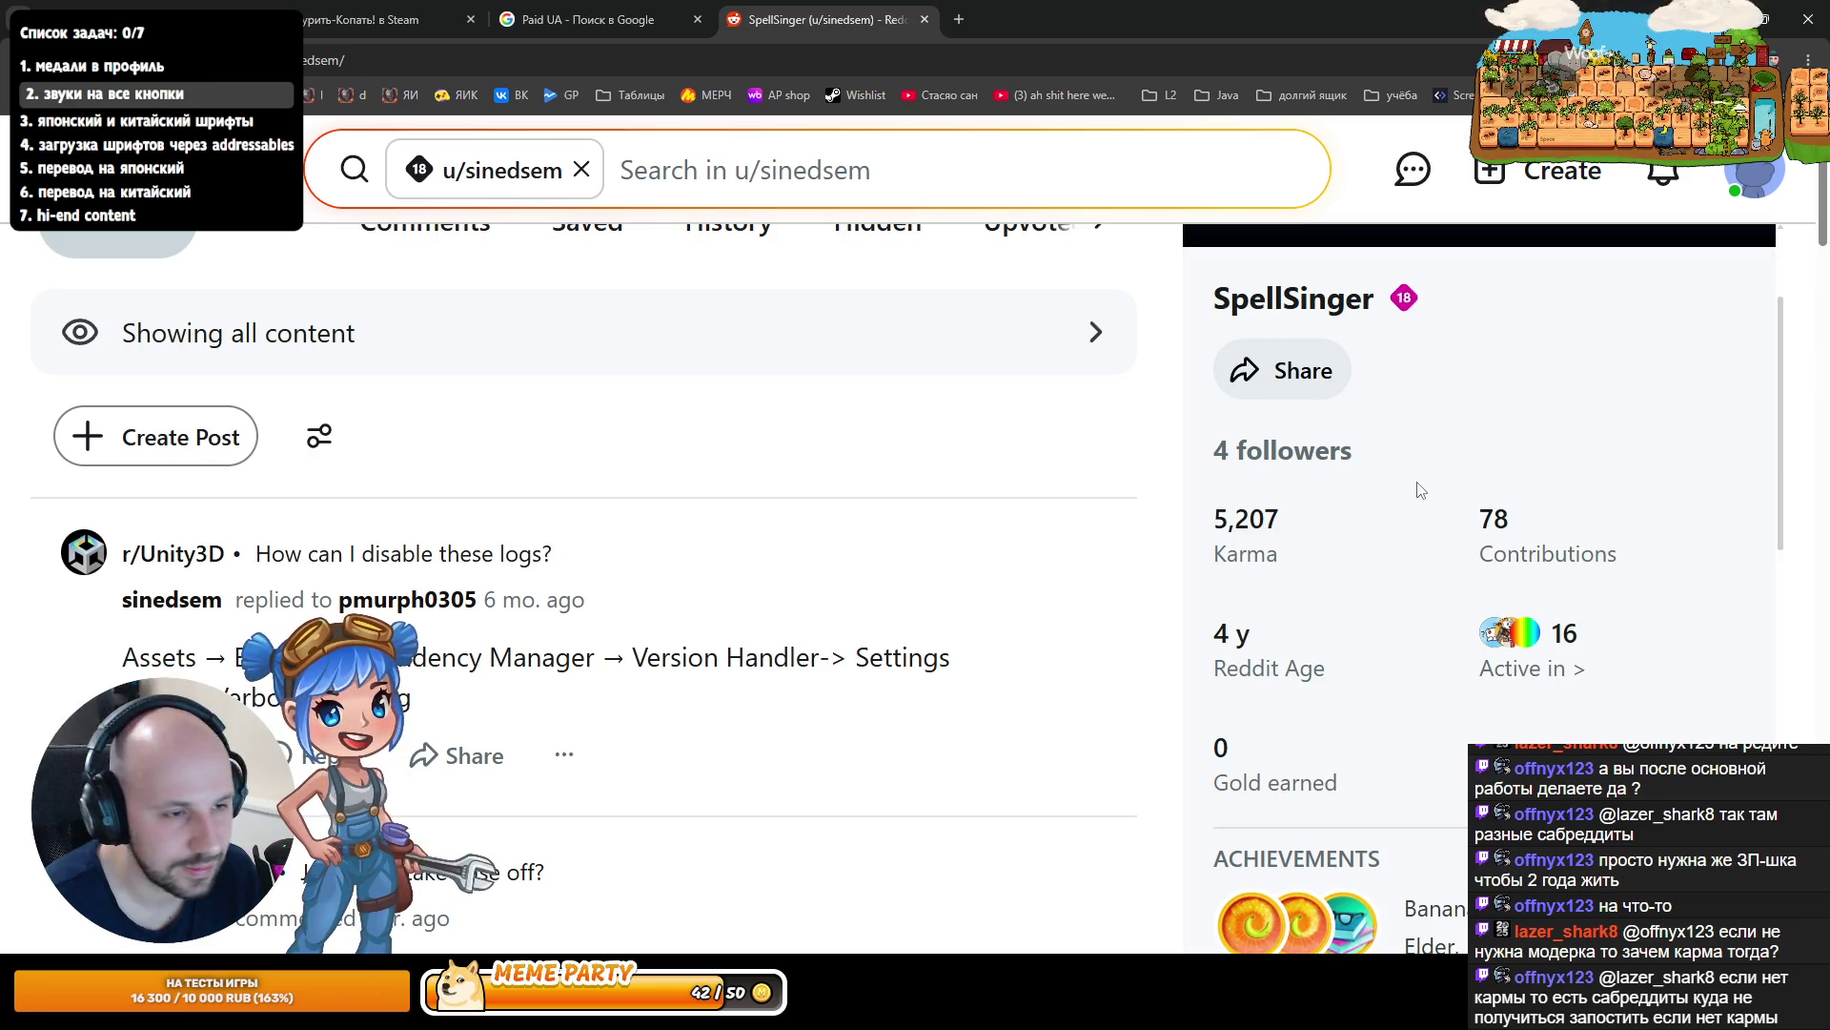
pyautogui.scroll(-5, 1421, 491)
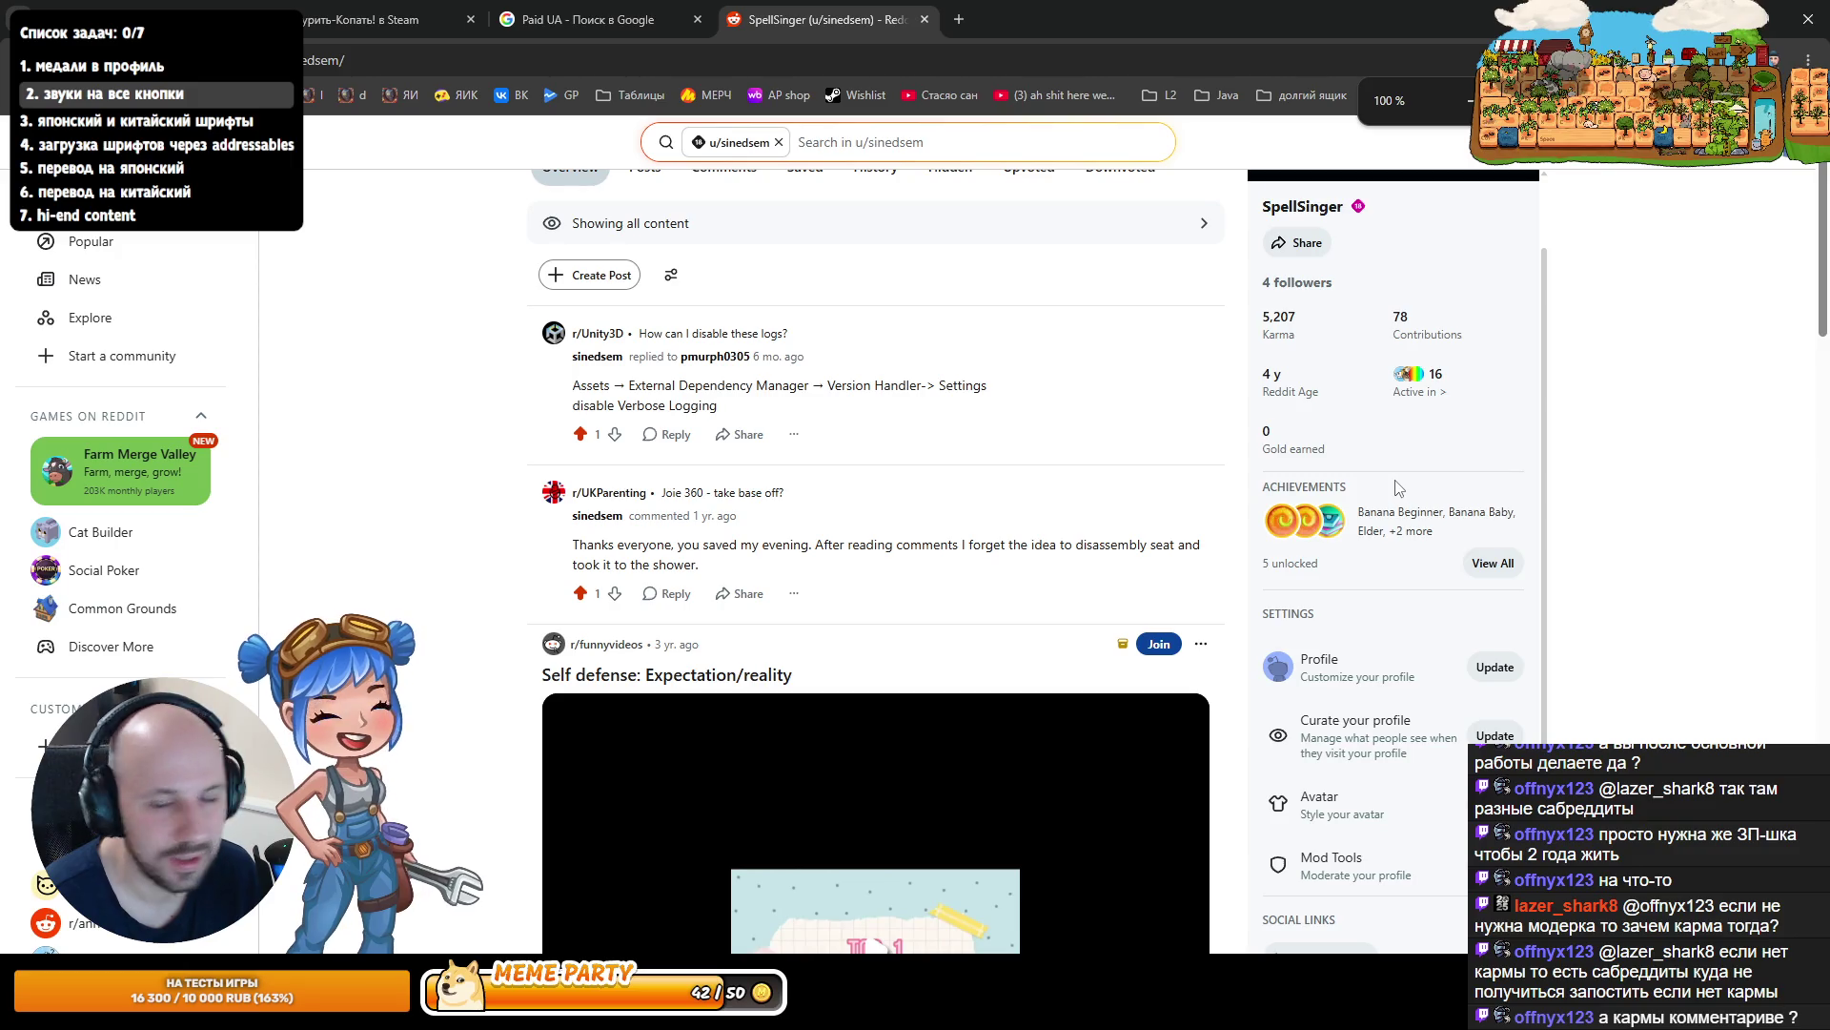
pyautogui.scroll(1, 1334, 457)
pyautogui.scroll(2, 775, 358)
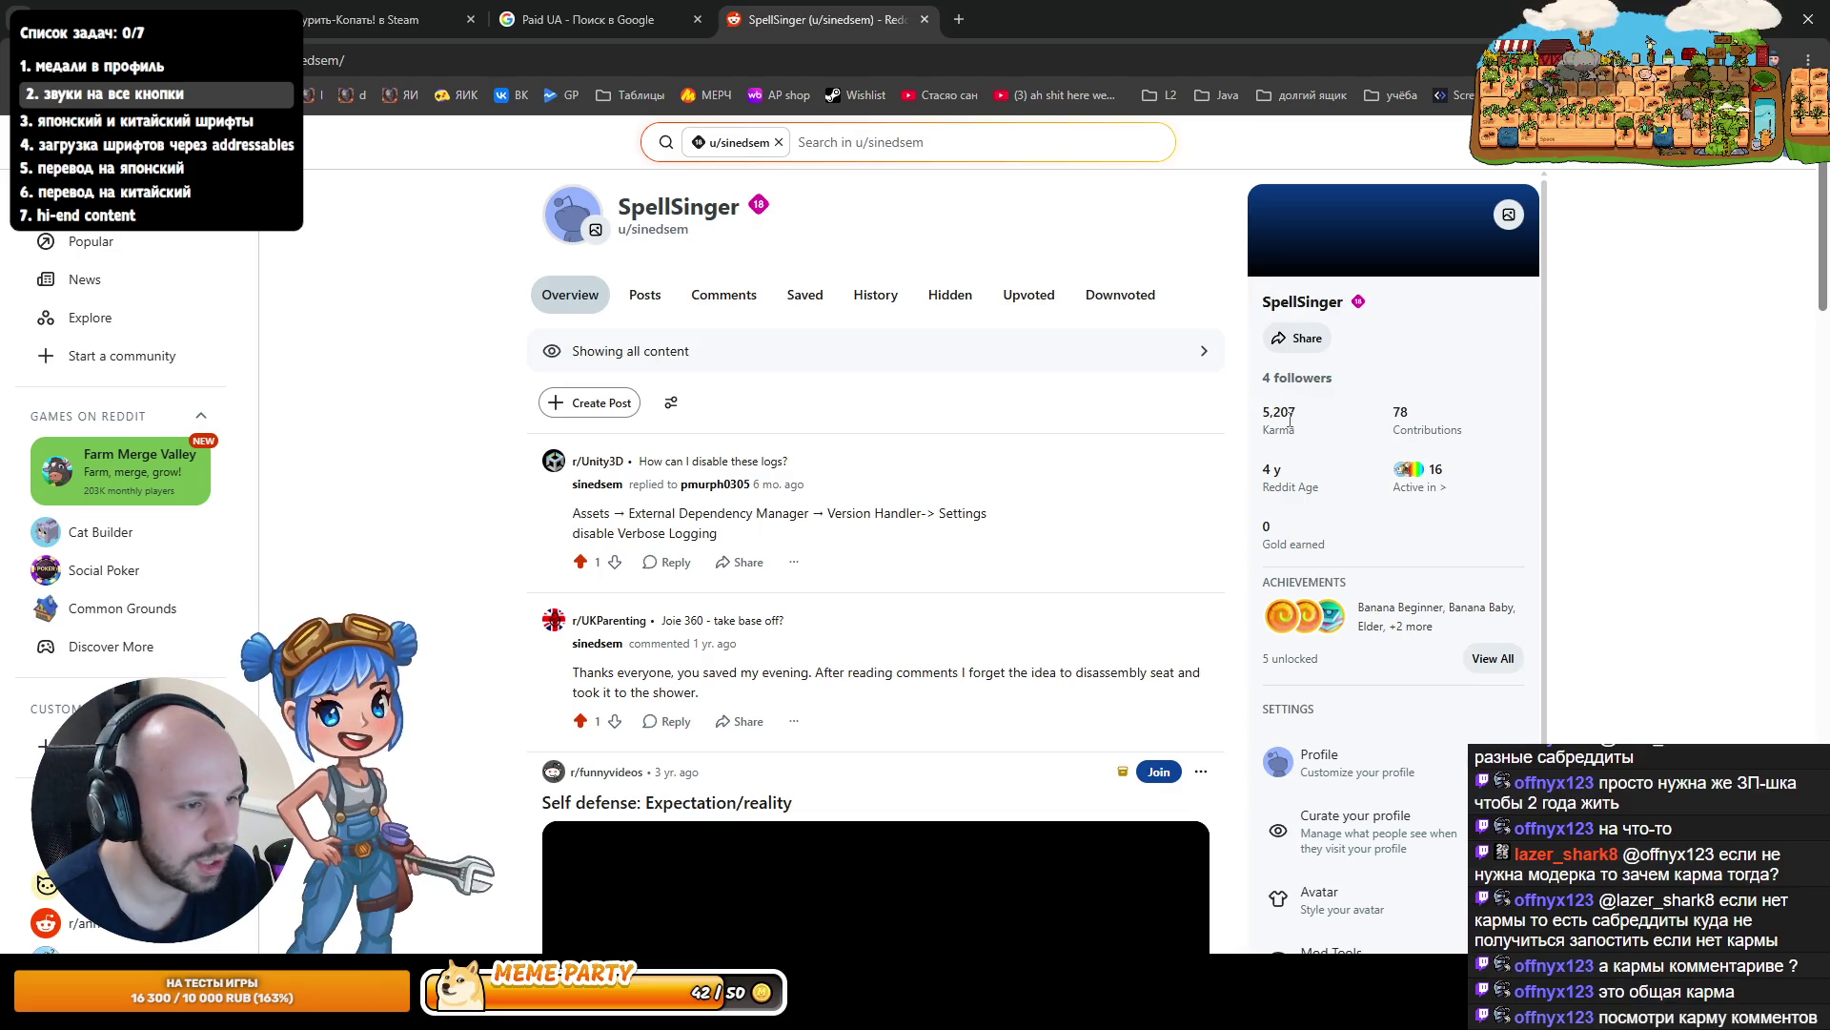
pyautogui.moveTo(1287, 417)
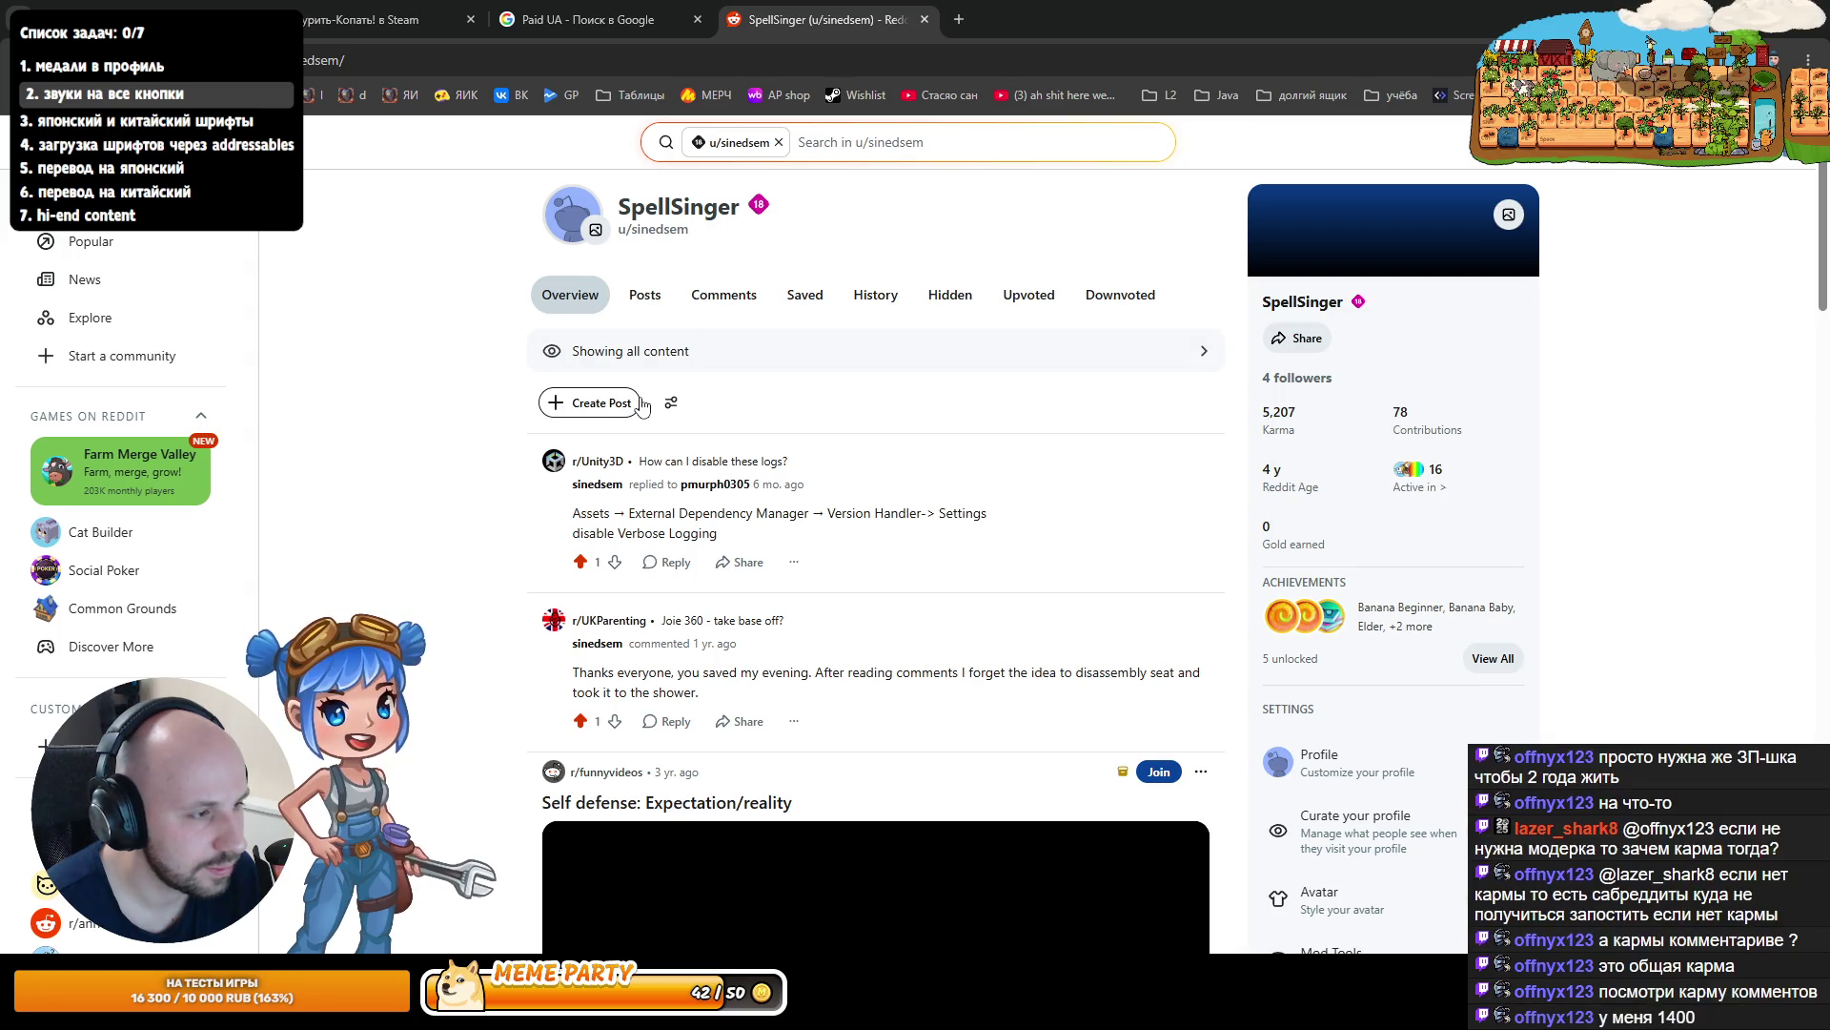
pyautogui.scroll(-10, 746, 427)
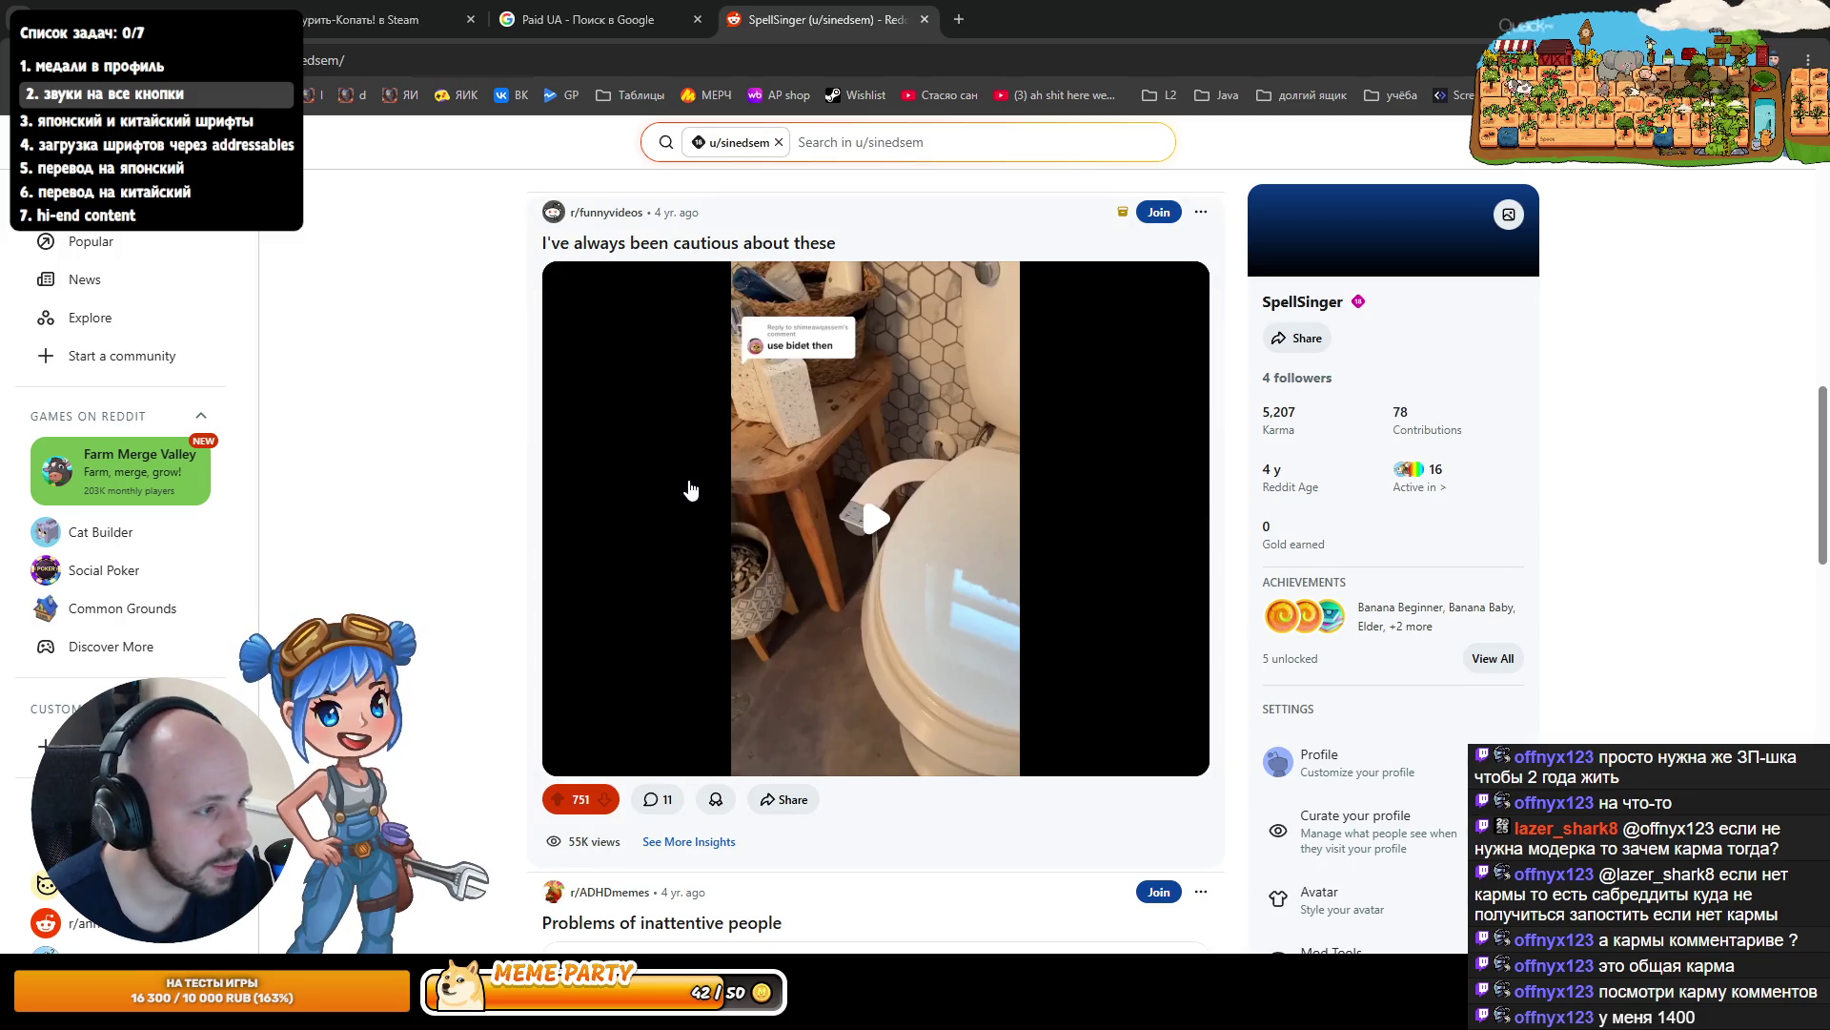
pyautogui.scroll(10, 687, 468)
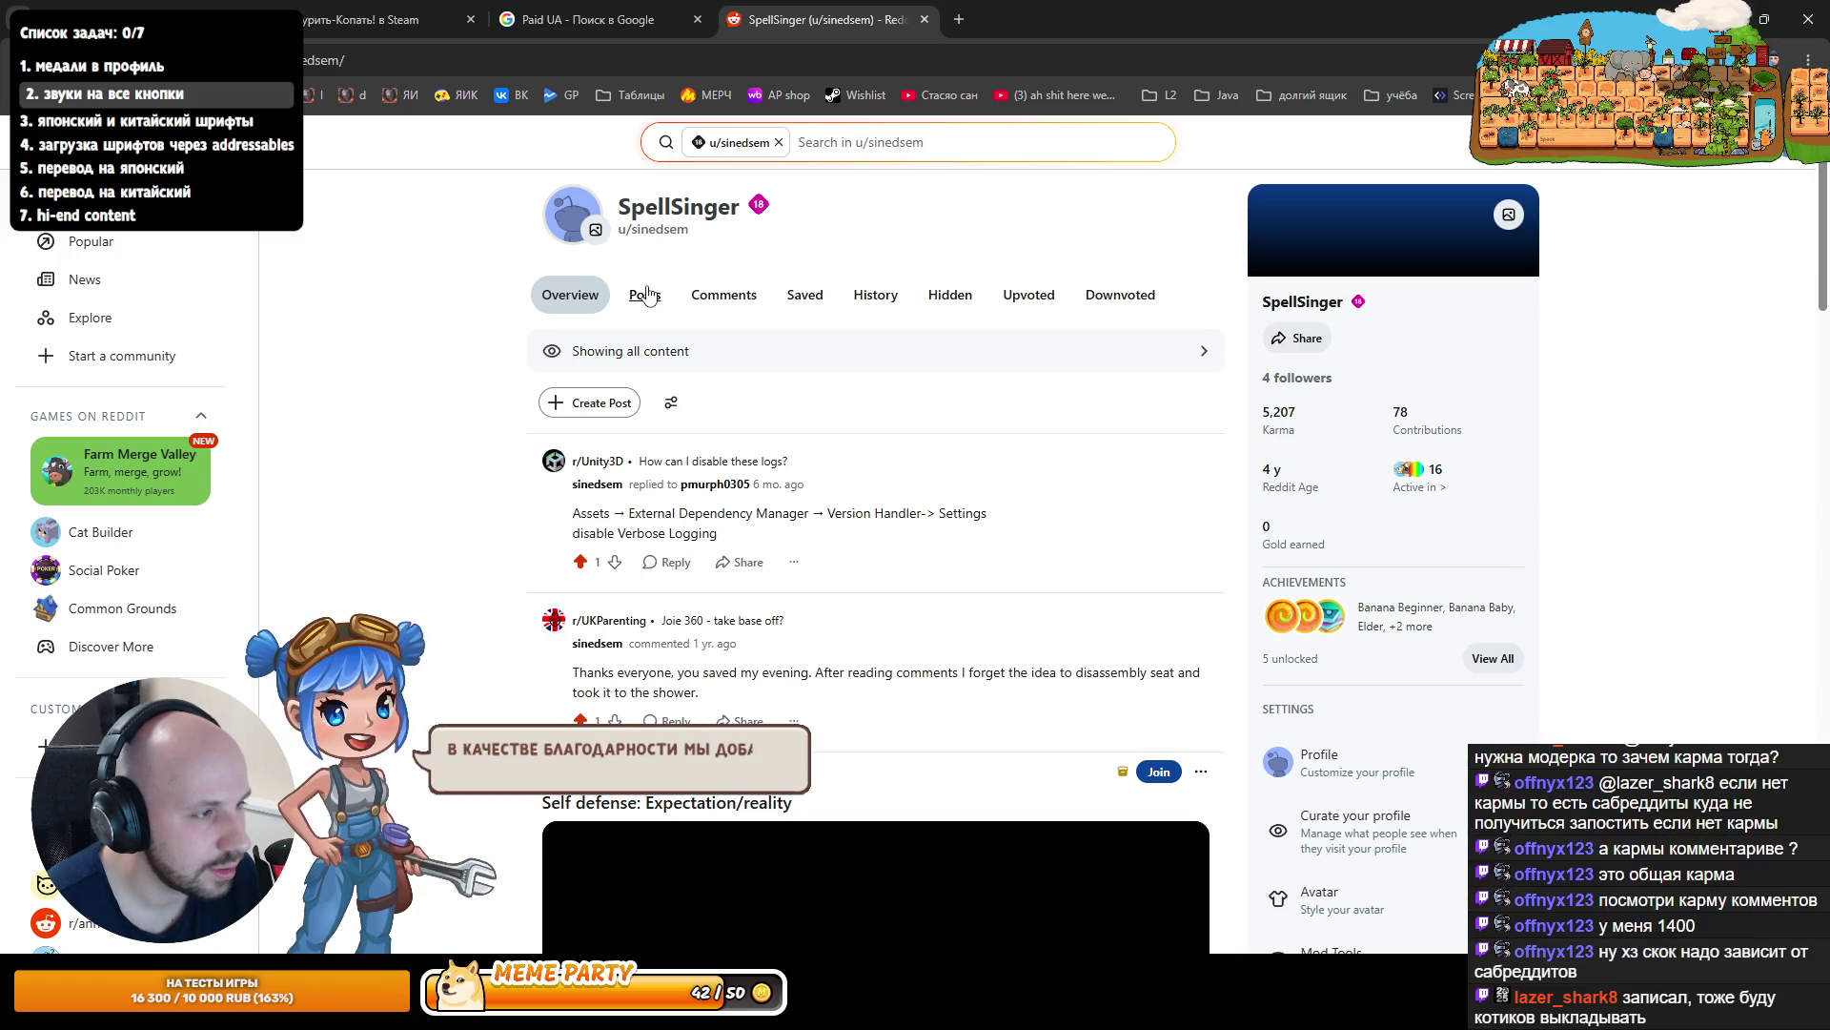
# - Filter the profile to Posts and enlarge the r/ColorBlind post's color-blind filters screenshot
pyautogui.click(649, 293)
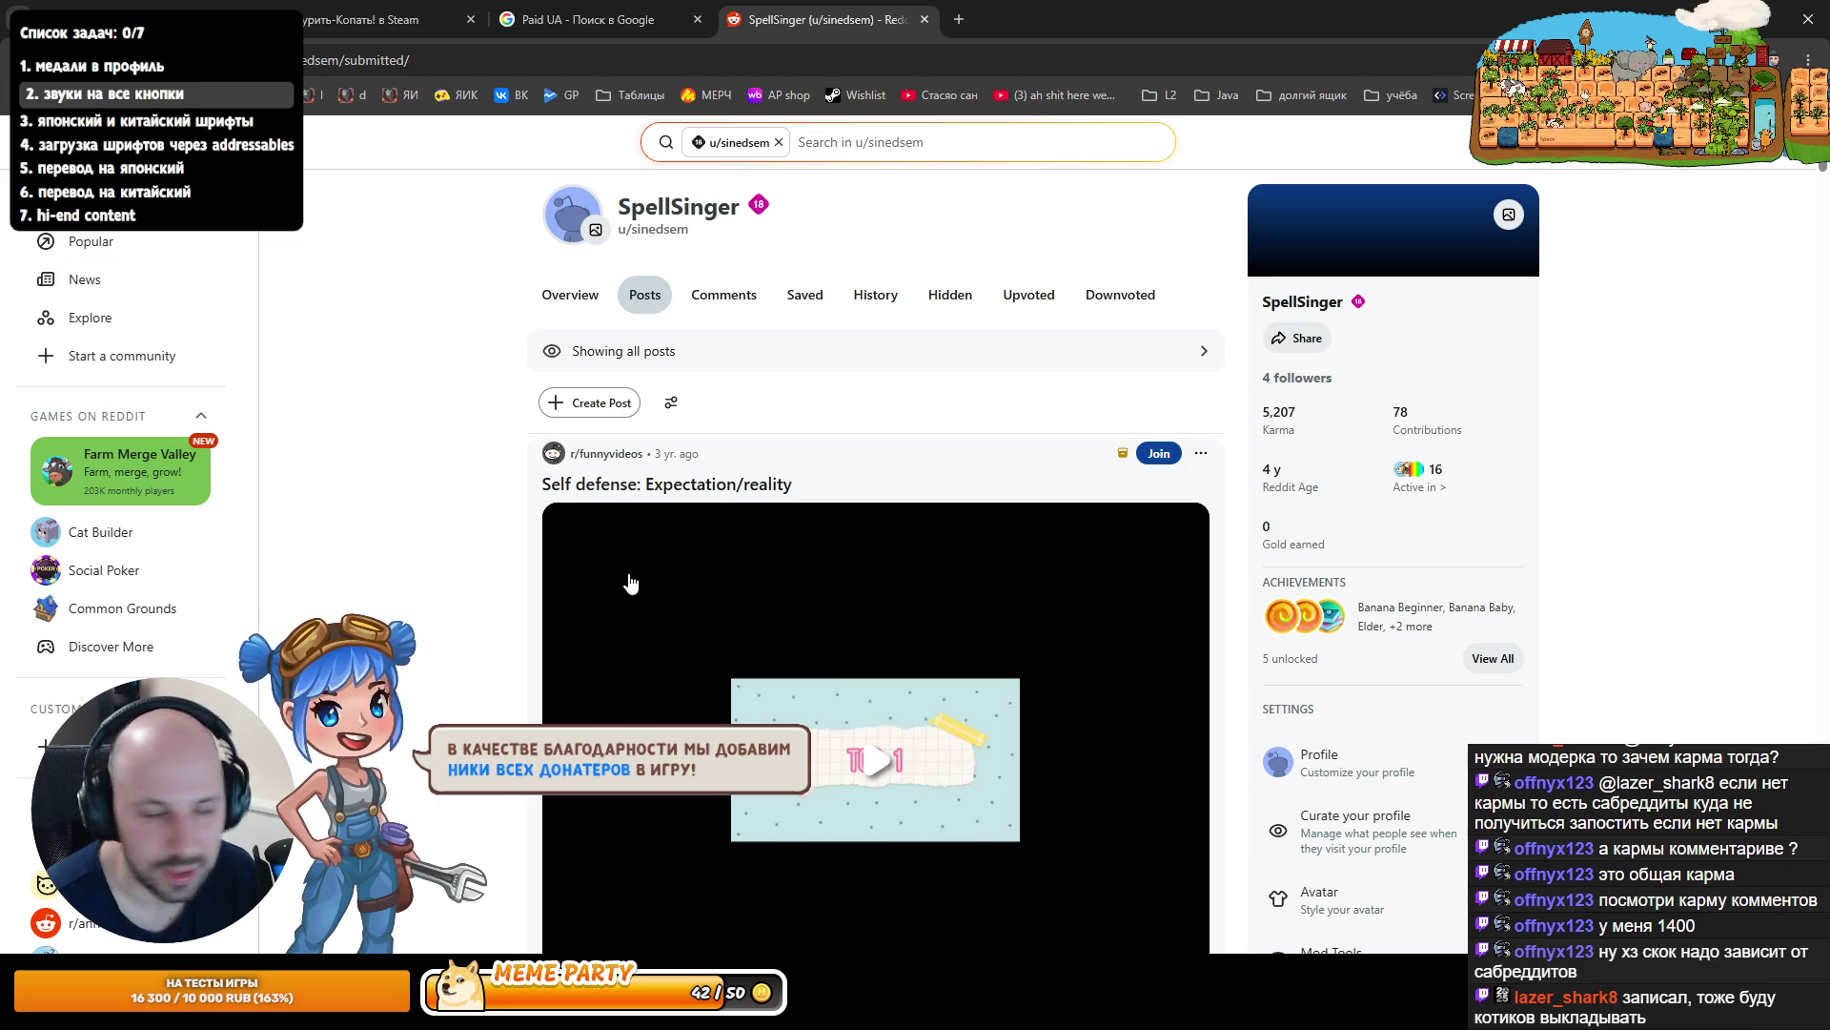
pyautogui.scroll(-3, 689, 582)
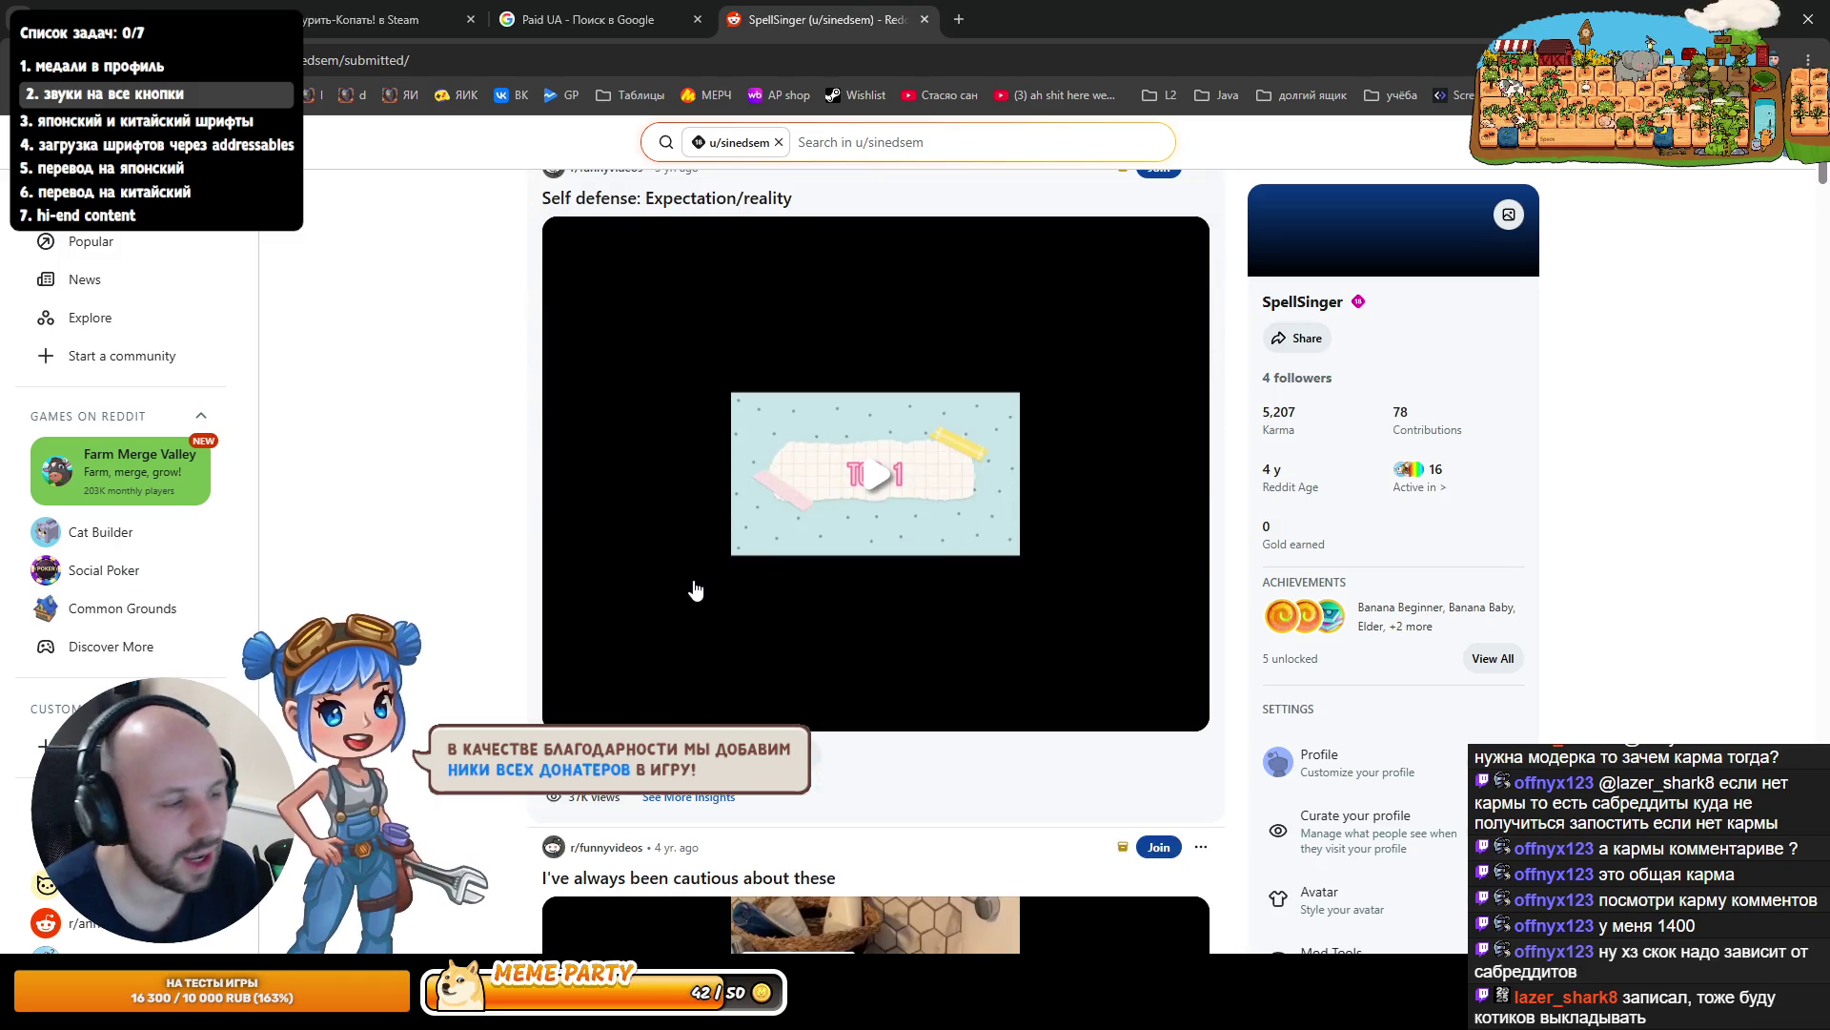
pyautogui.scroll(-10, 695, 590)
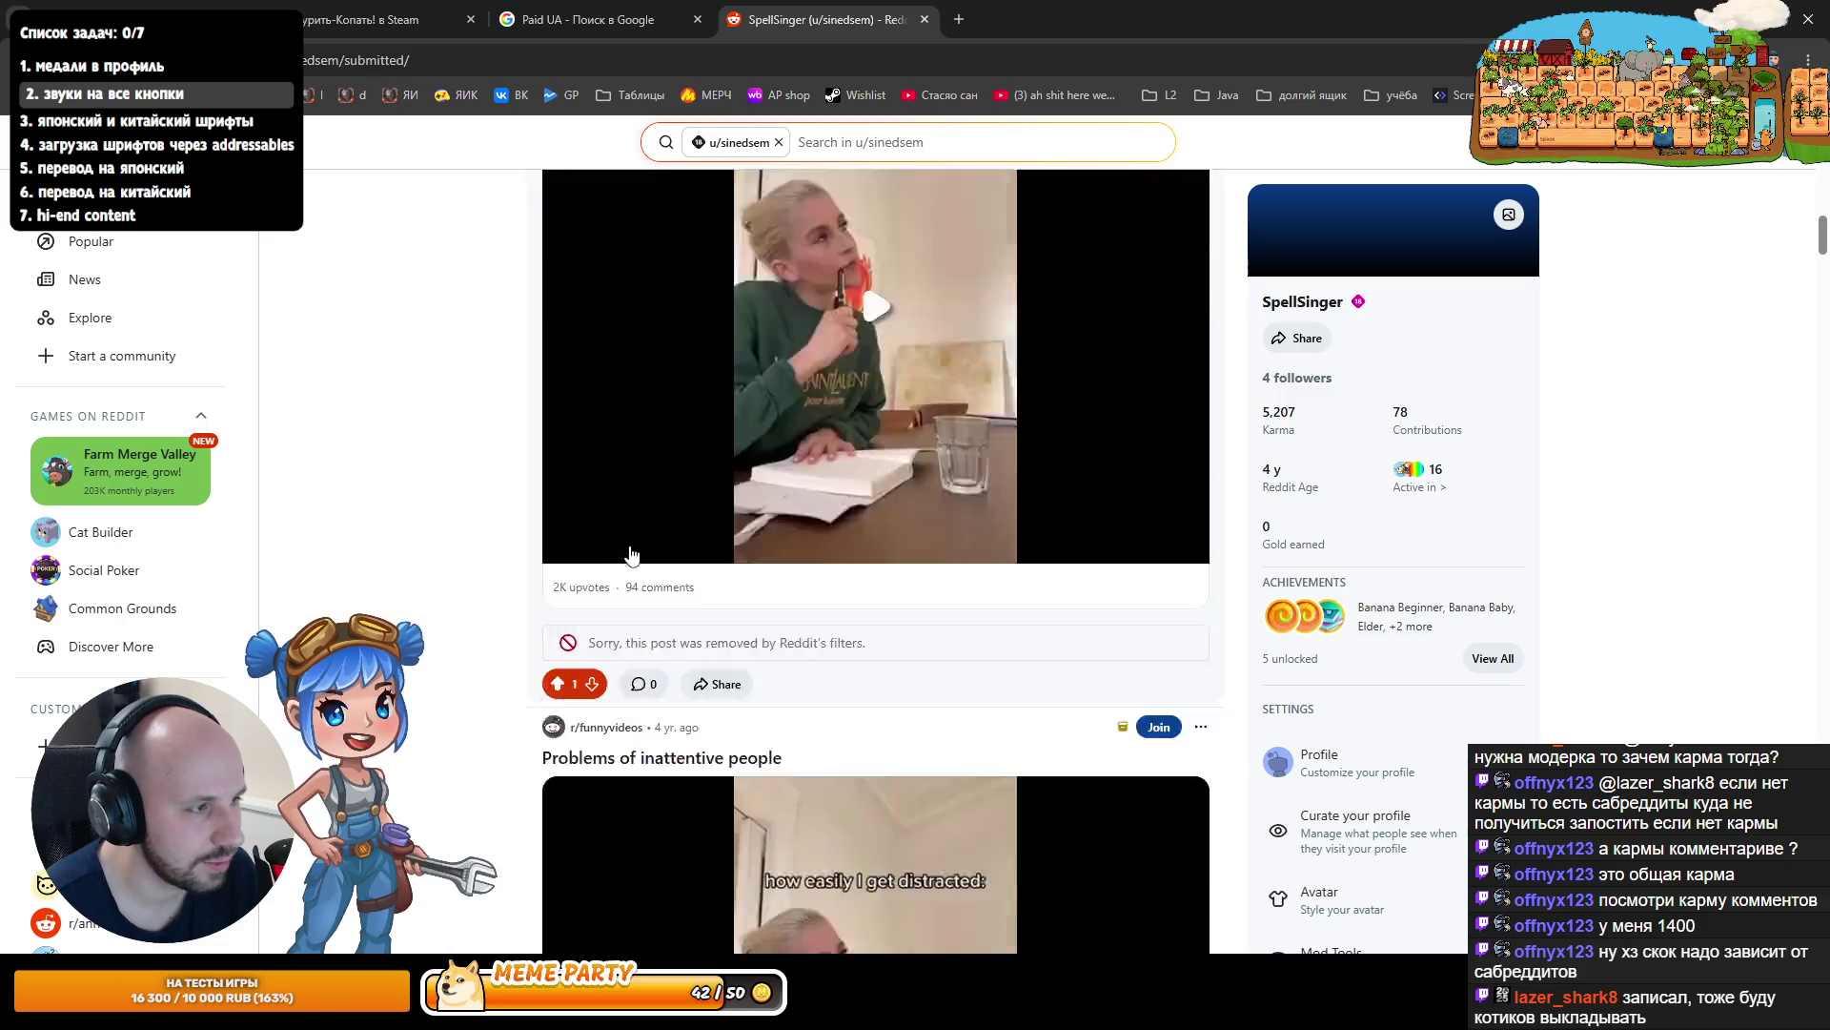
pyautogui.scroll(-14, 624, 549)
pyautogui.scroll(3, 615, 546)
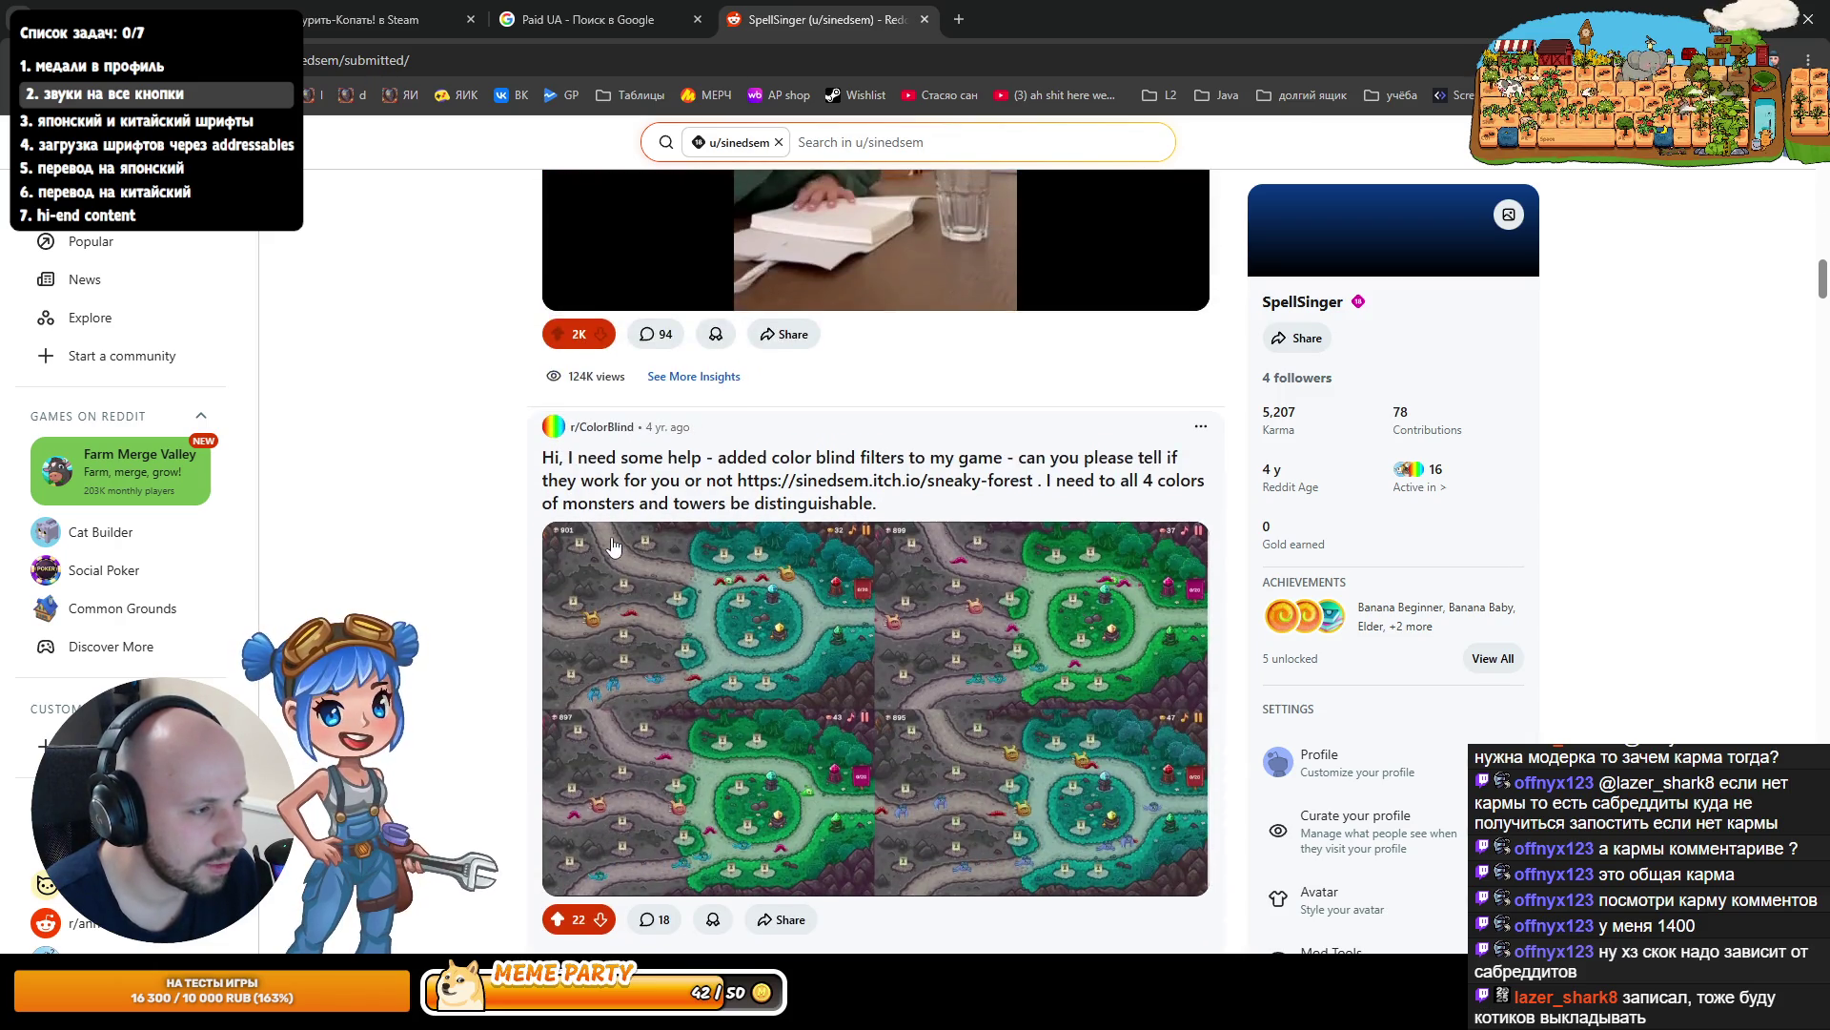
pyautogui.scroll(-1, 614, 547)
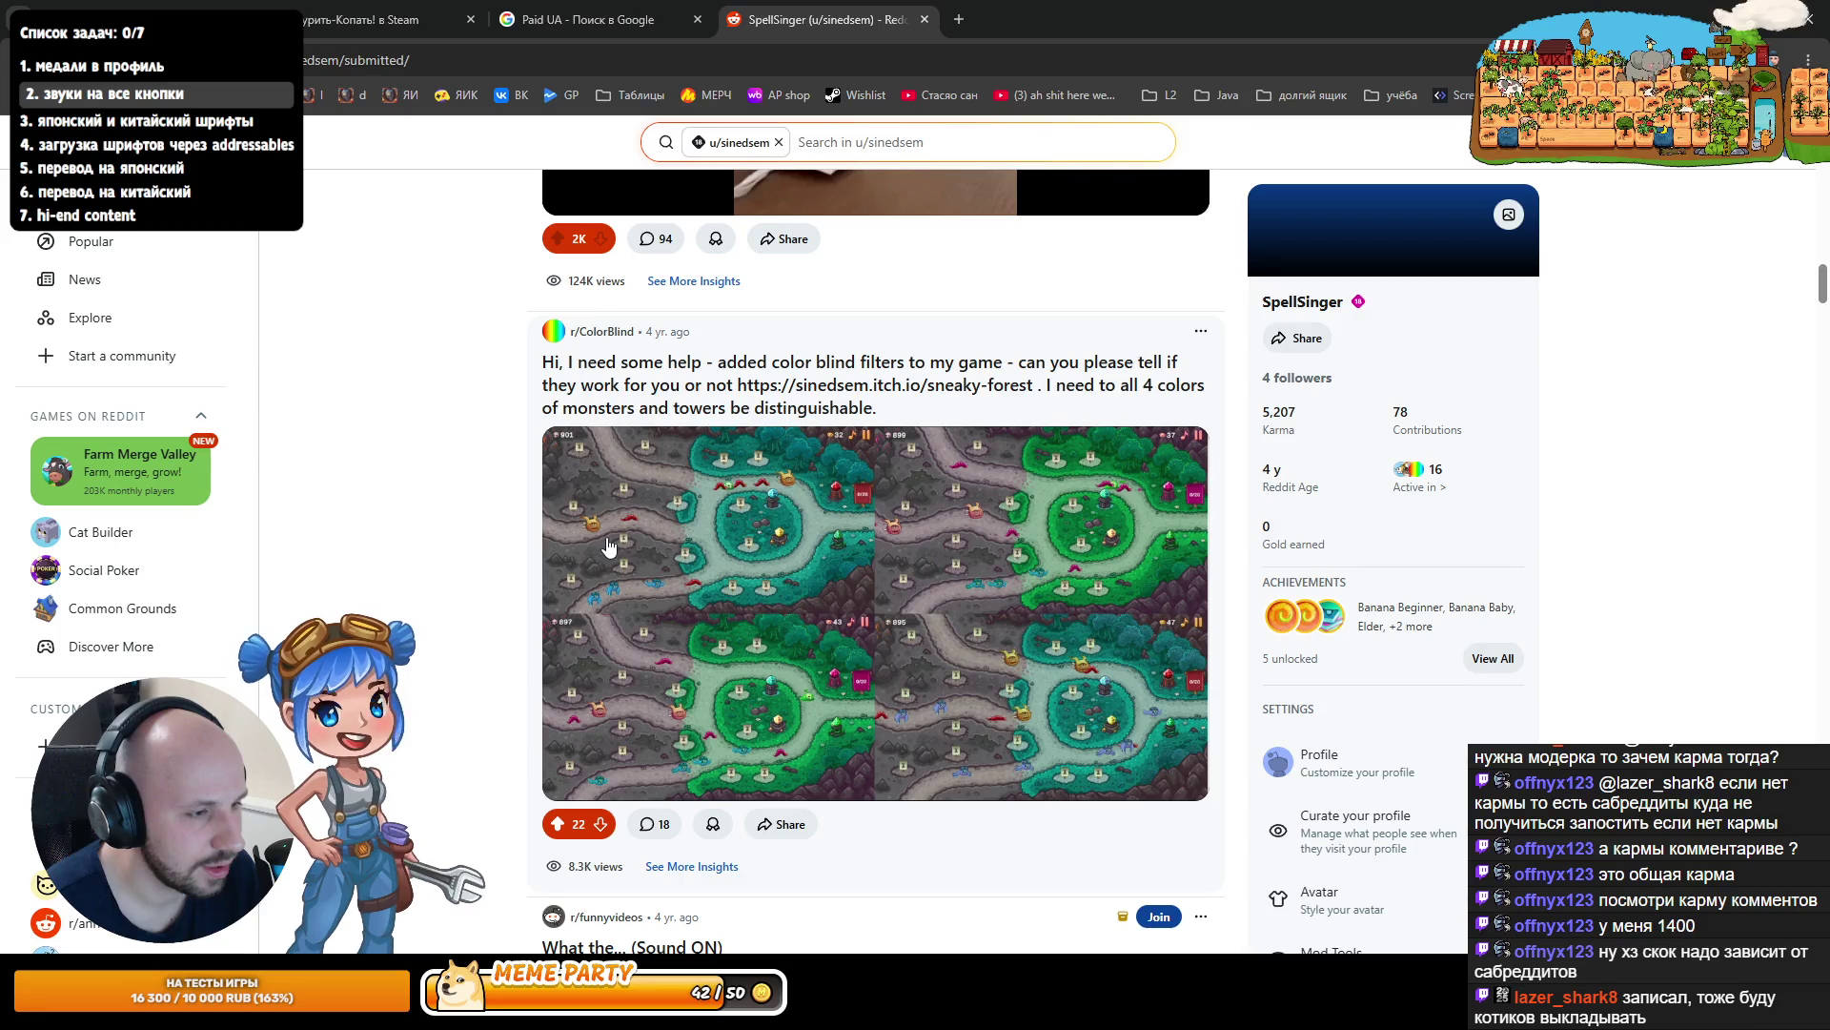
pyautogui.scroll(-4, 610, 545)
pyautogui.scroll(2, 610, 545)
pyautogui.click(712, 502)
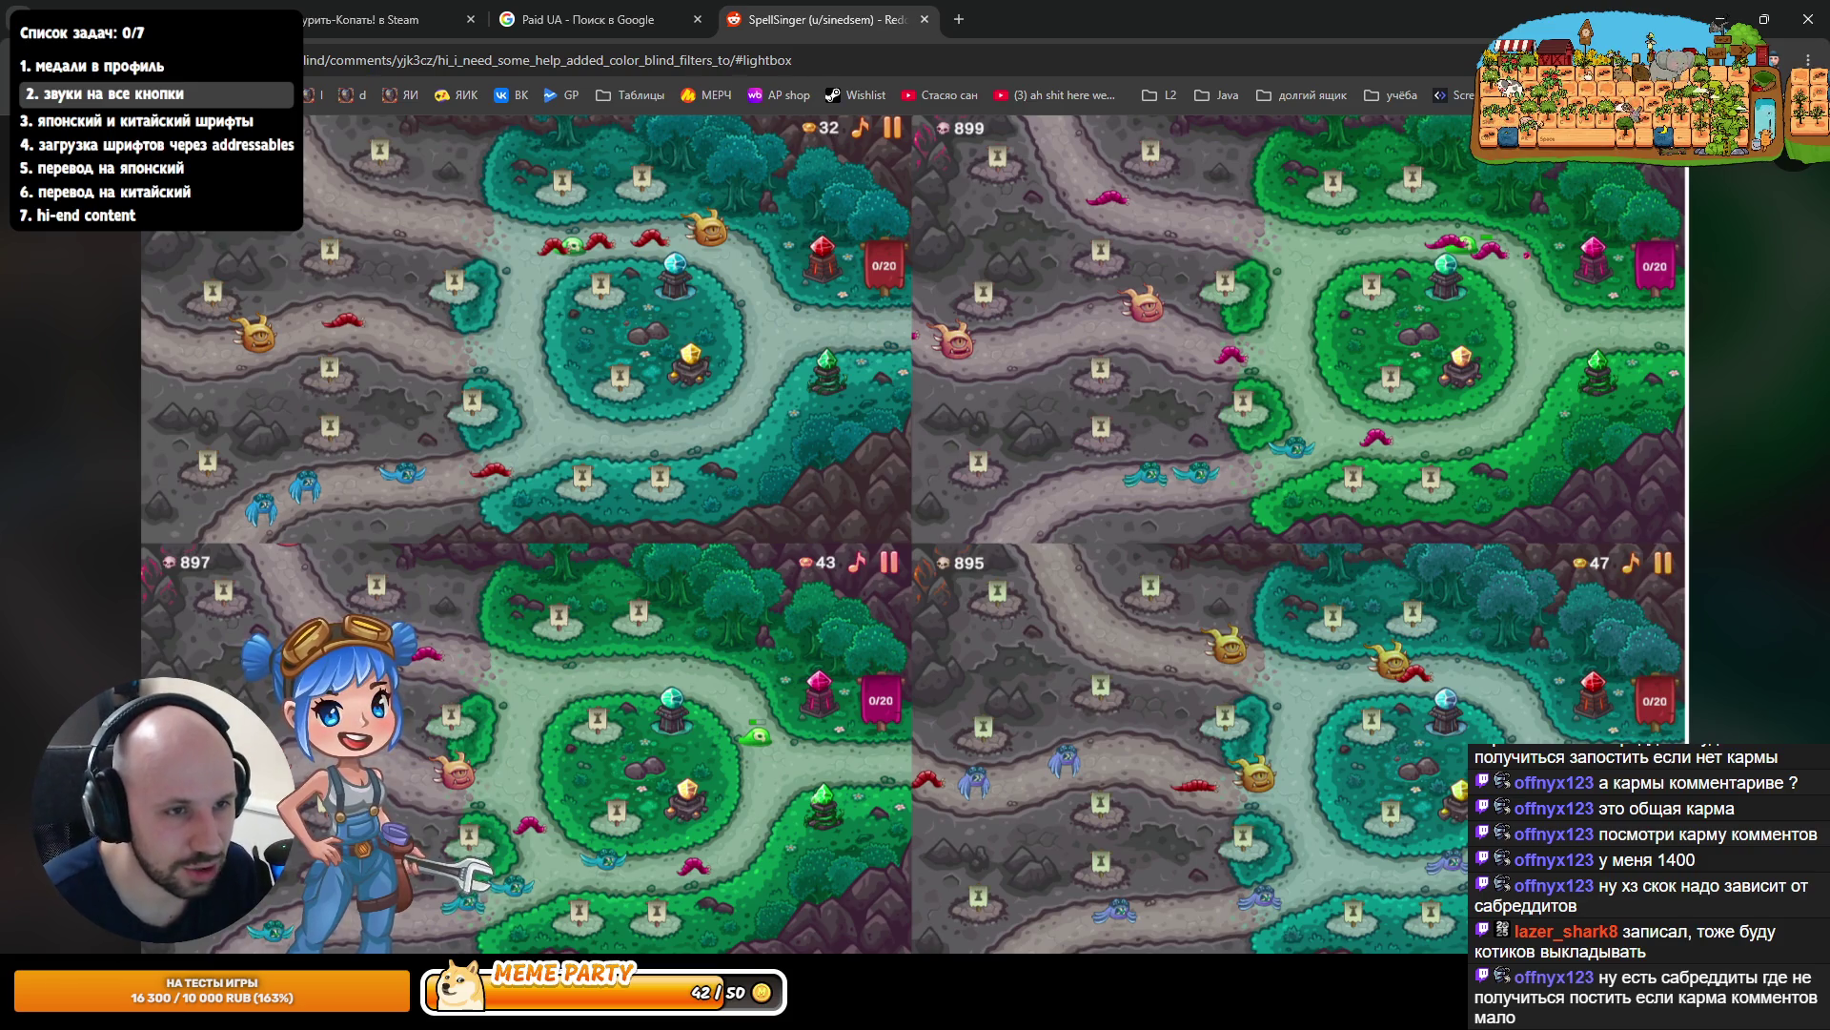
# - Close the enlarged screenshot, scroll the posts, then close the Reddit profile tab
pyautogui.press('Escape')
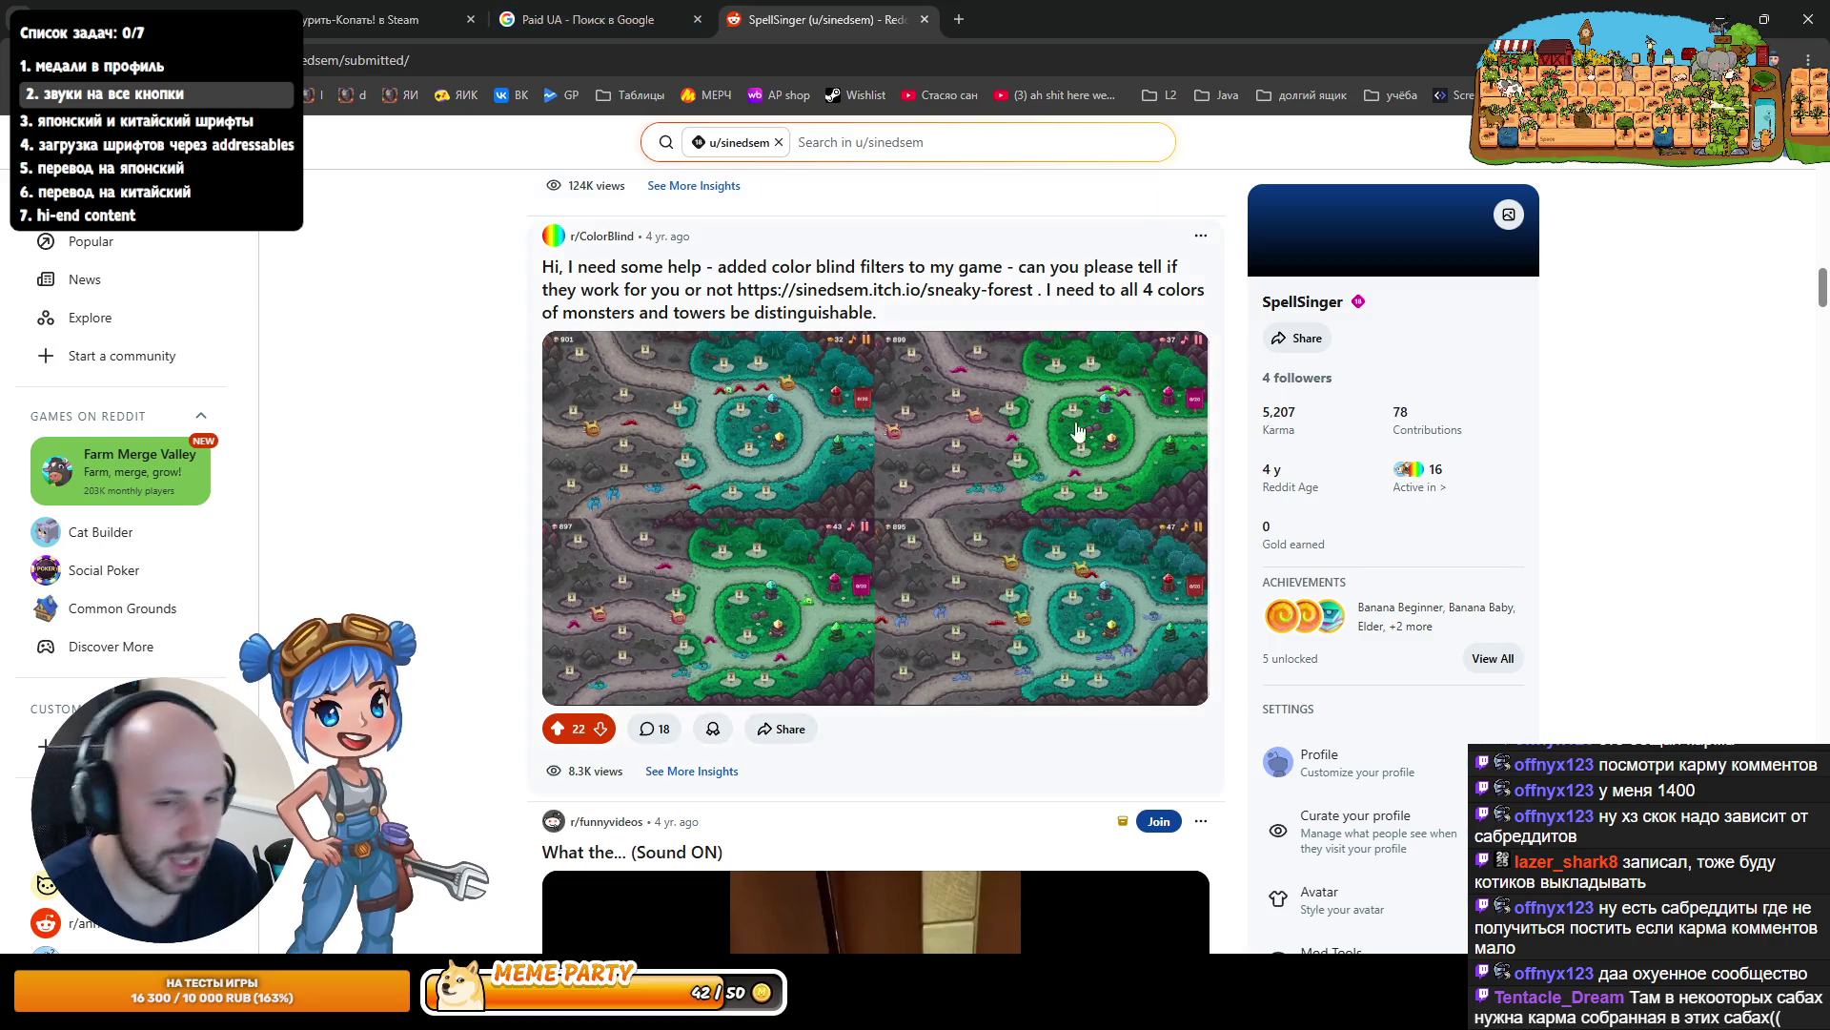
pyautogui.scroll(-15, 825, 515)
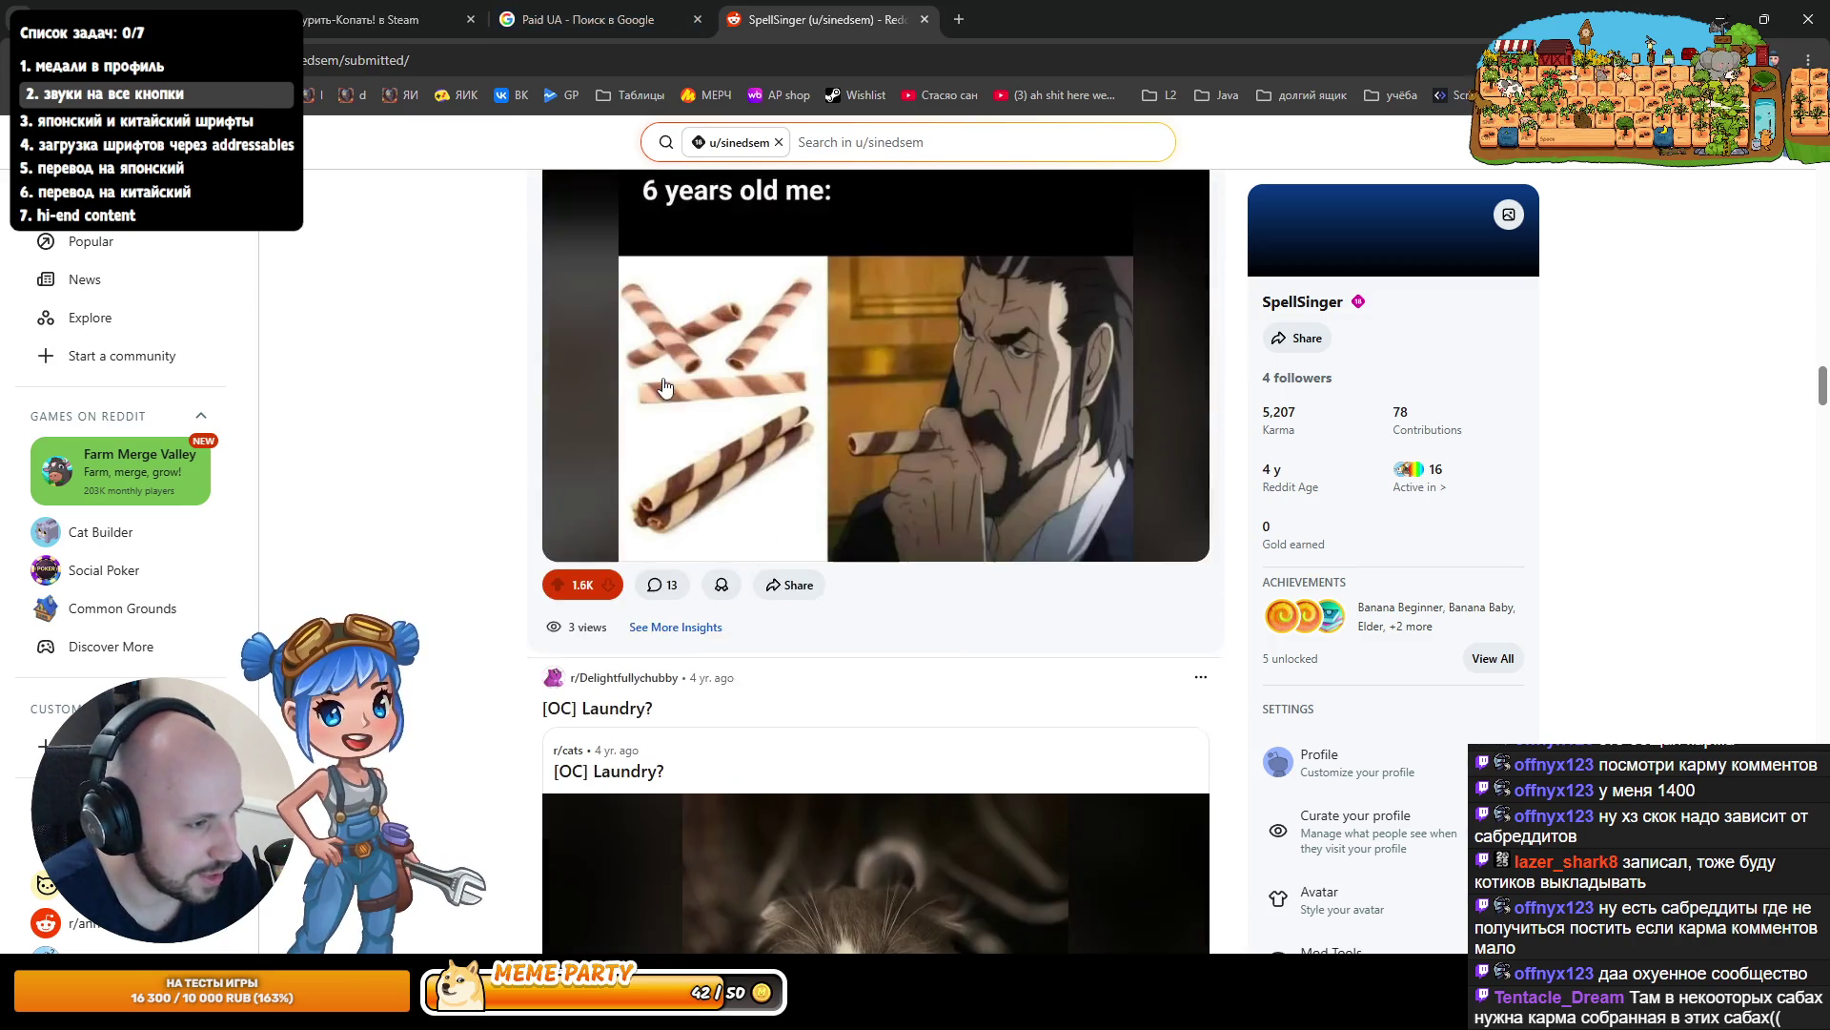
pyautogui.scroll(-10, 671, 384)
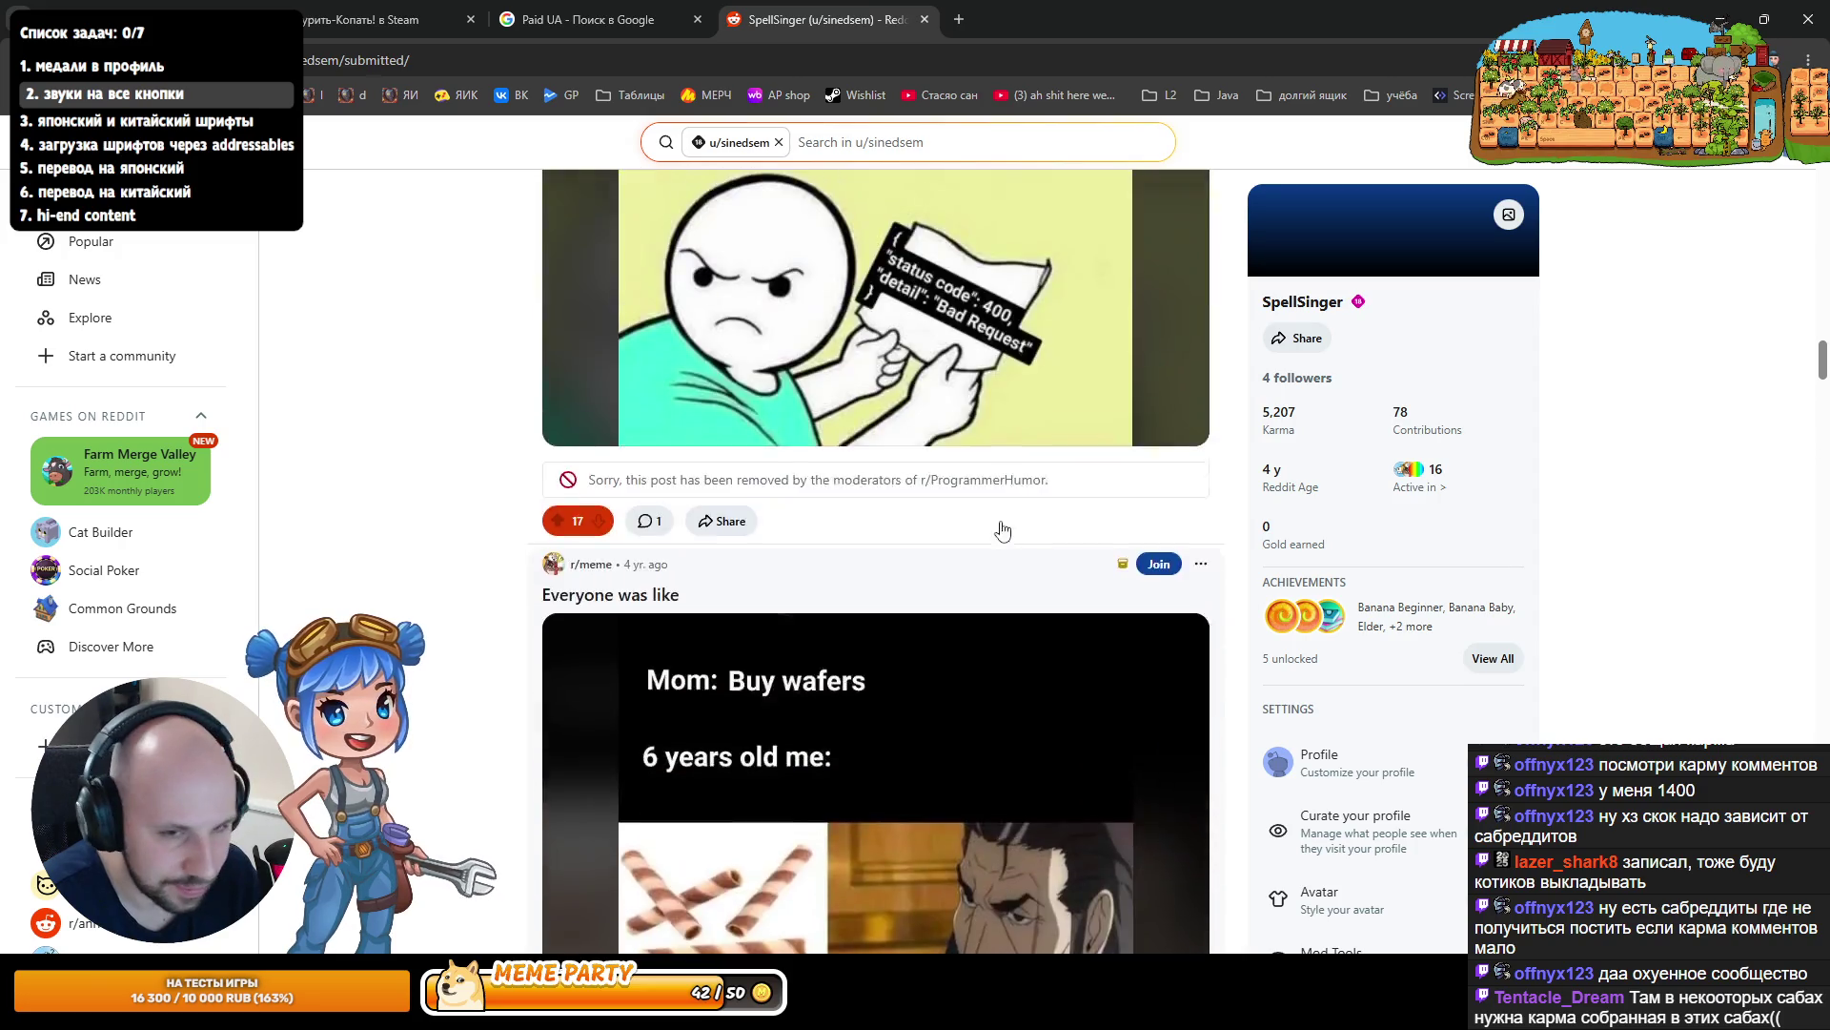
pyautogui.scroll(-15, 923, 444)
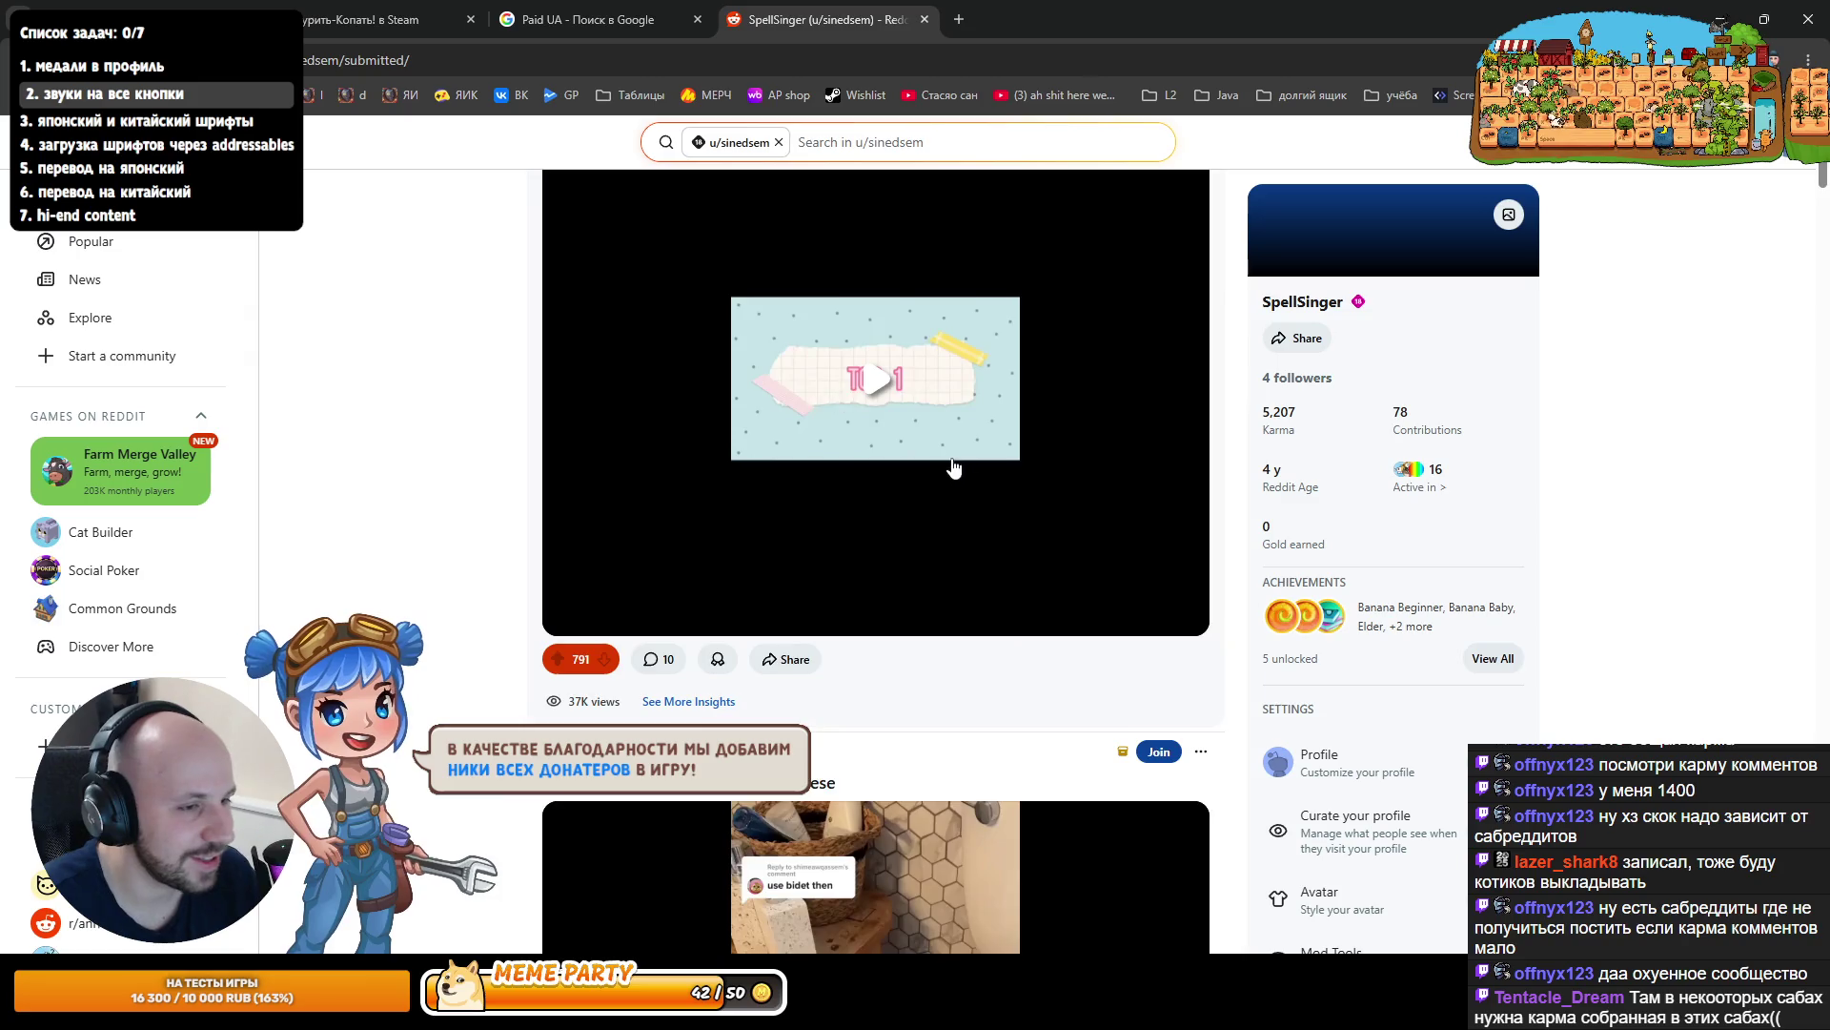
pyautogui.scroll(4, 952, 461)
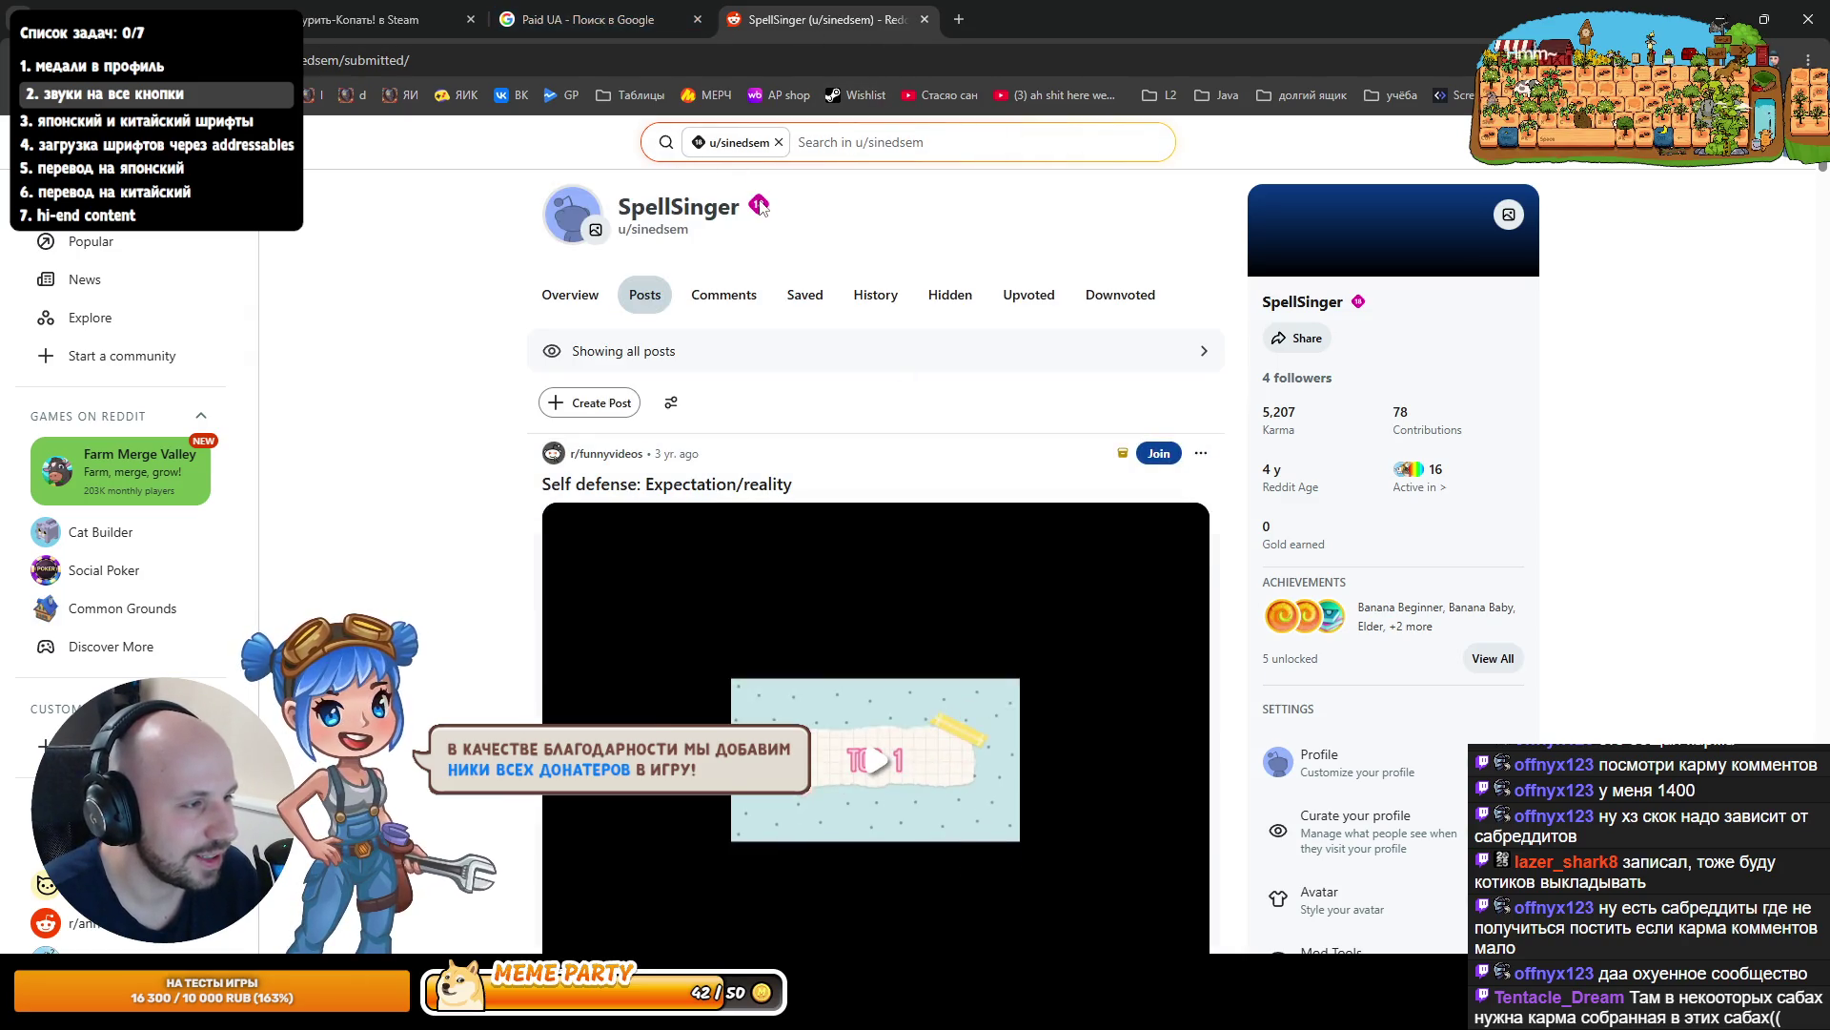
pyautogui.middleClick(806, 8)
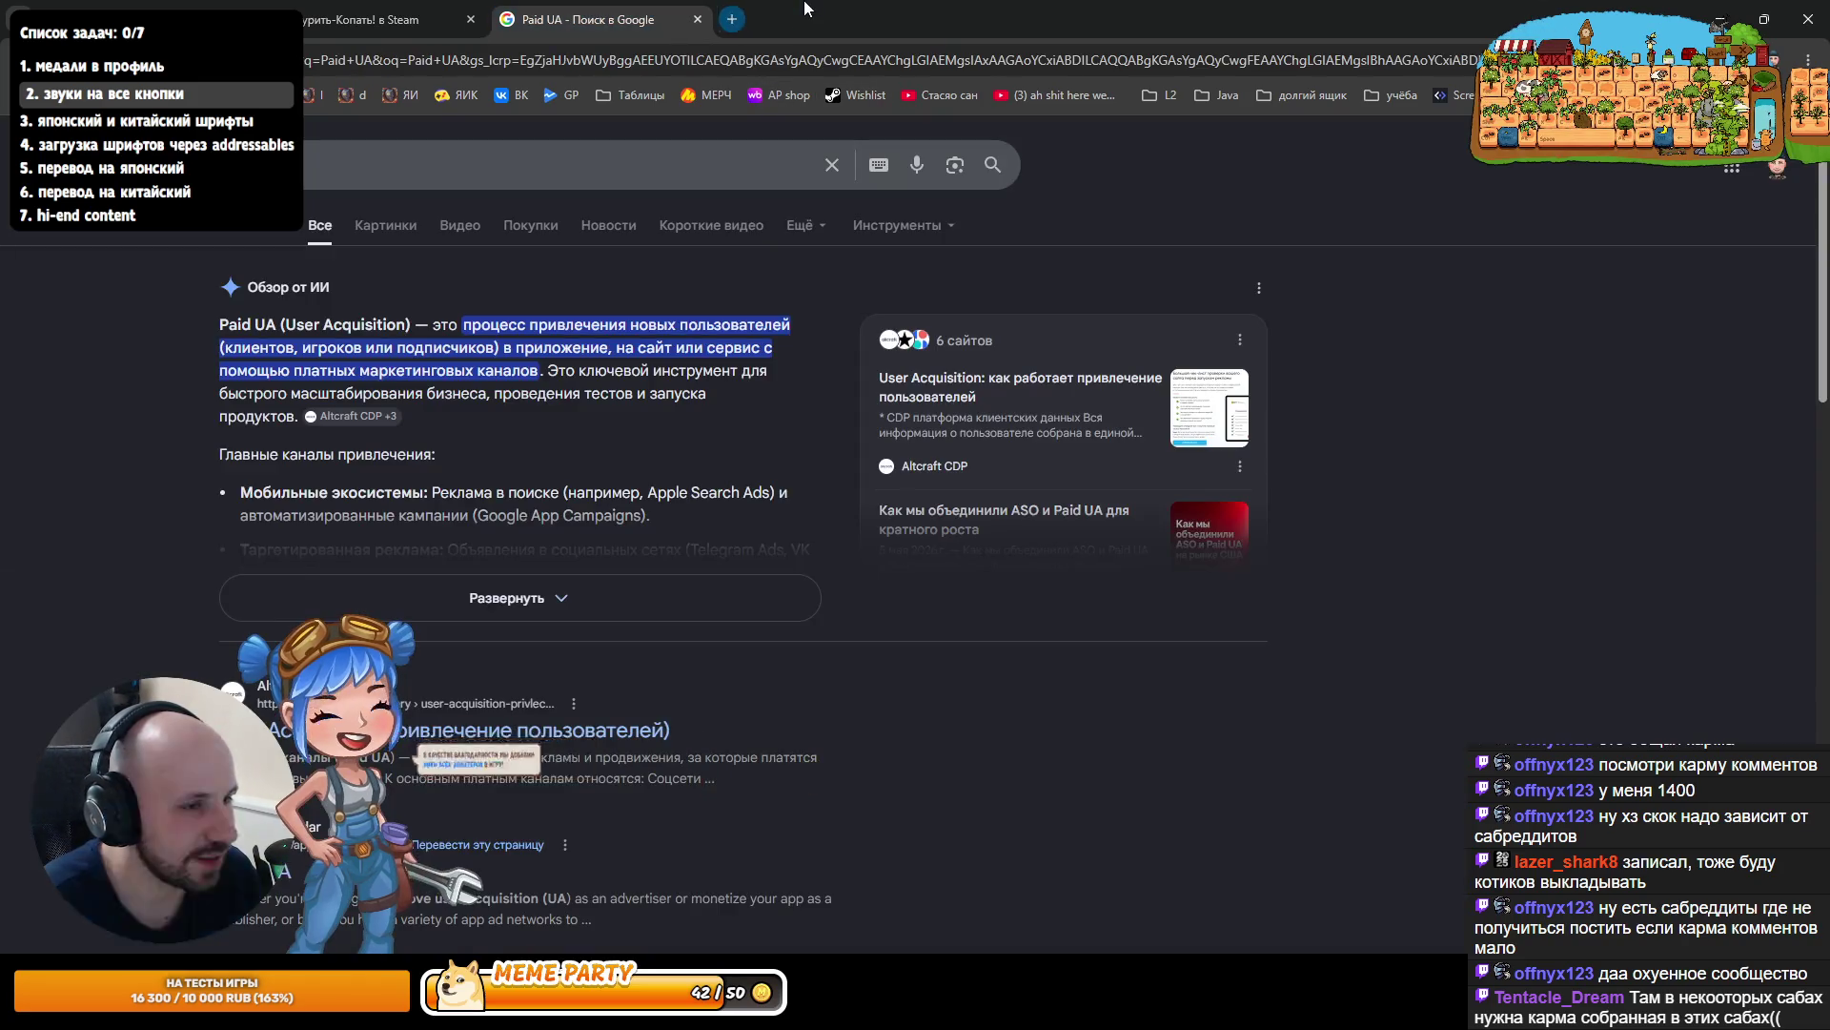
# - Minimize Chrome and get back to the Unity Editor
pyautogui.click(1719, 11)
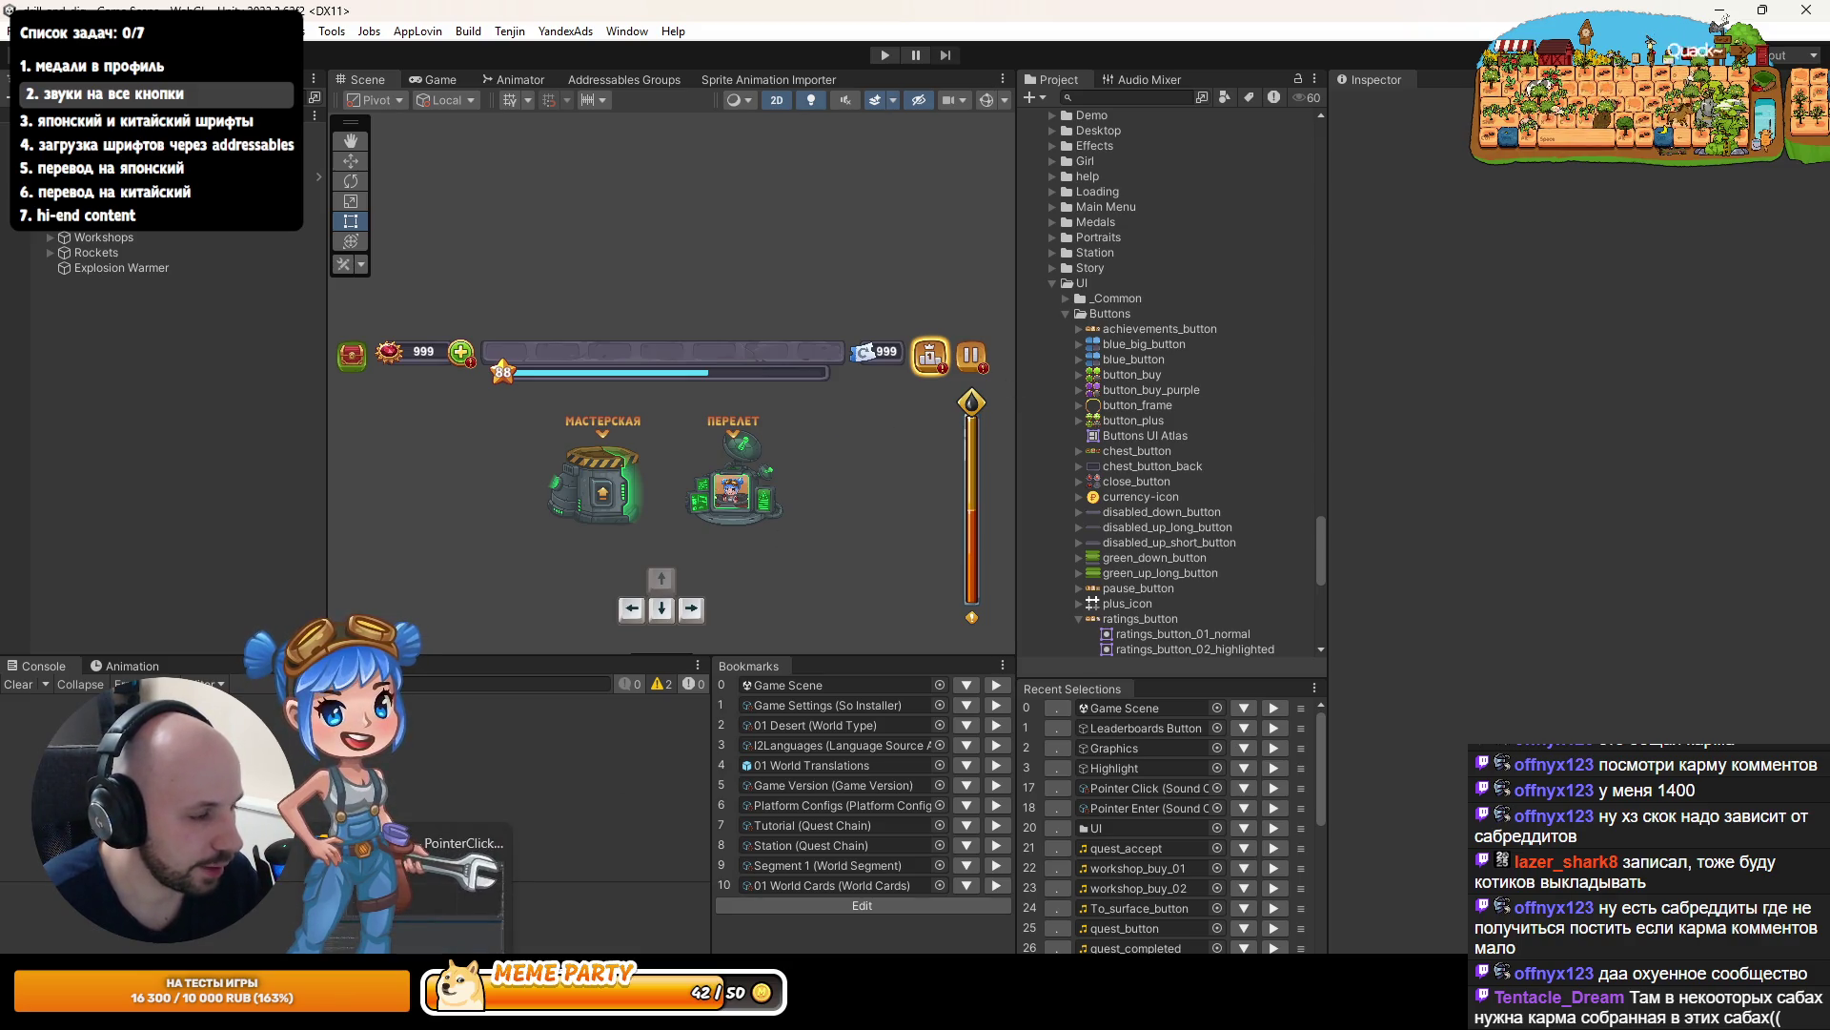
pyautogui.hotkey('alt', 'Tab')
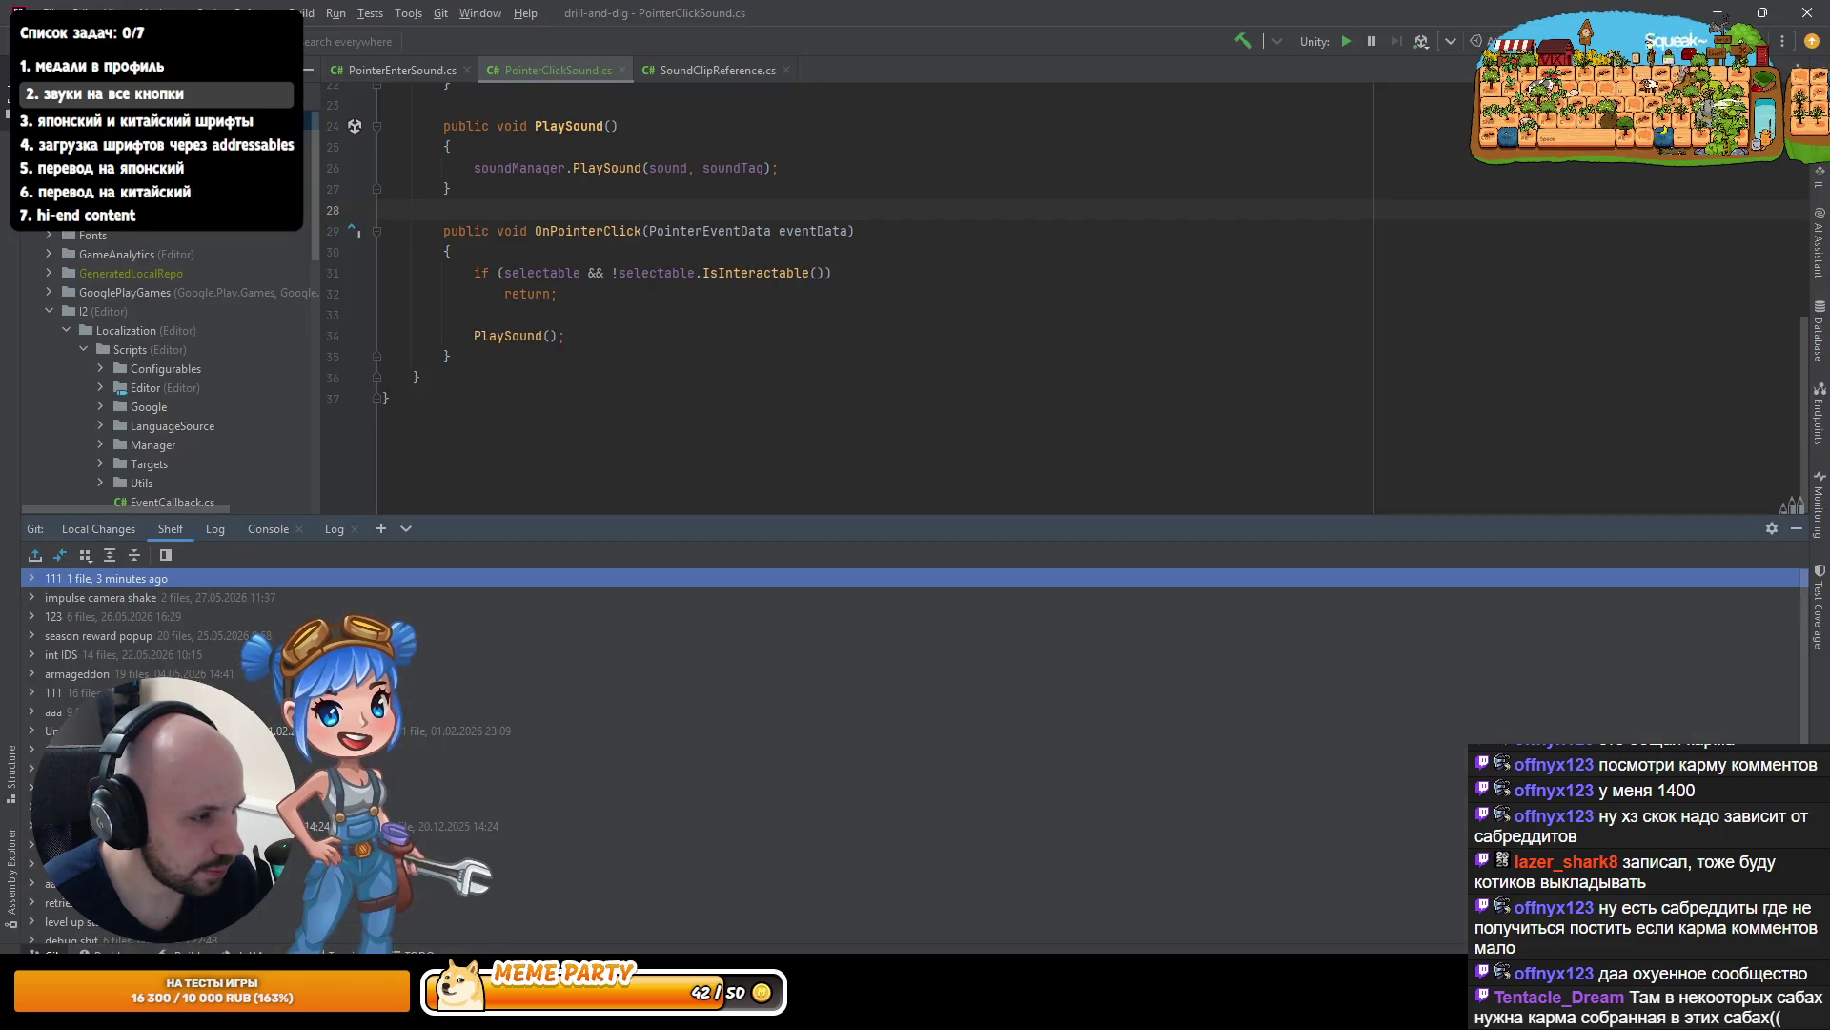
pyautogui.hotkey('alt', 'Tab')
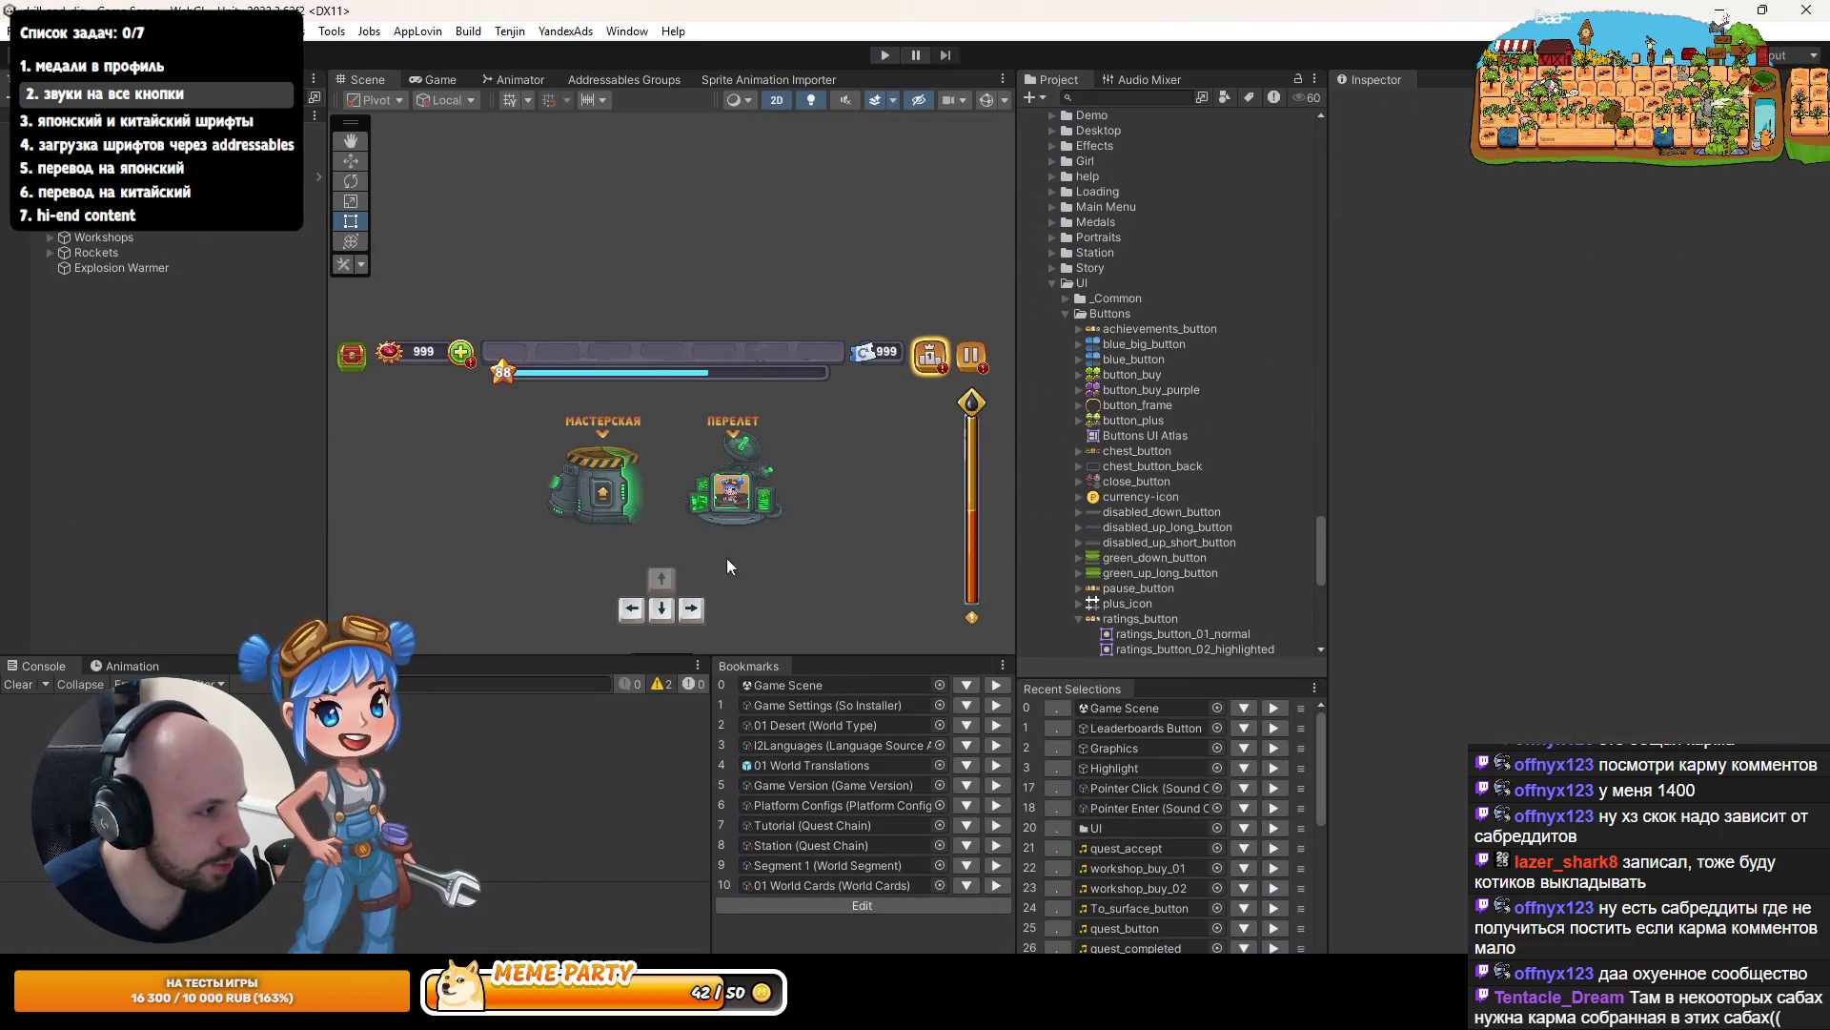
# - Select Leaderboards Button and expand it to show its Highlight, Graphics and Unread Icon children
pyautogui.click(1140, 727)
pyautogui.click(243, 467)
pyautogui.click(237, 450)
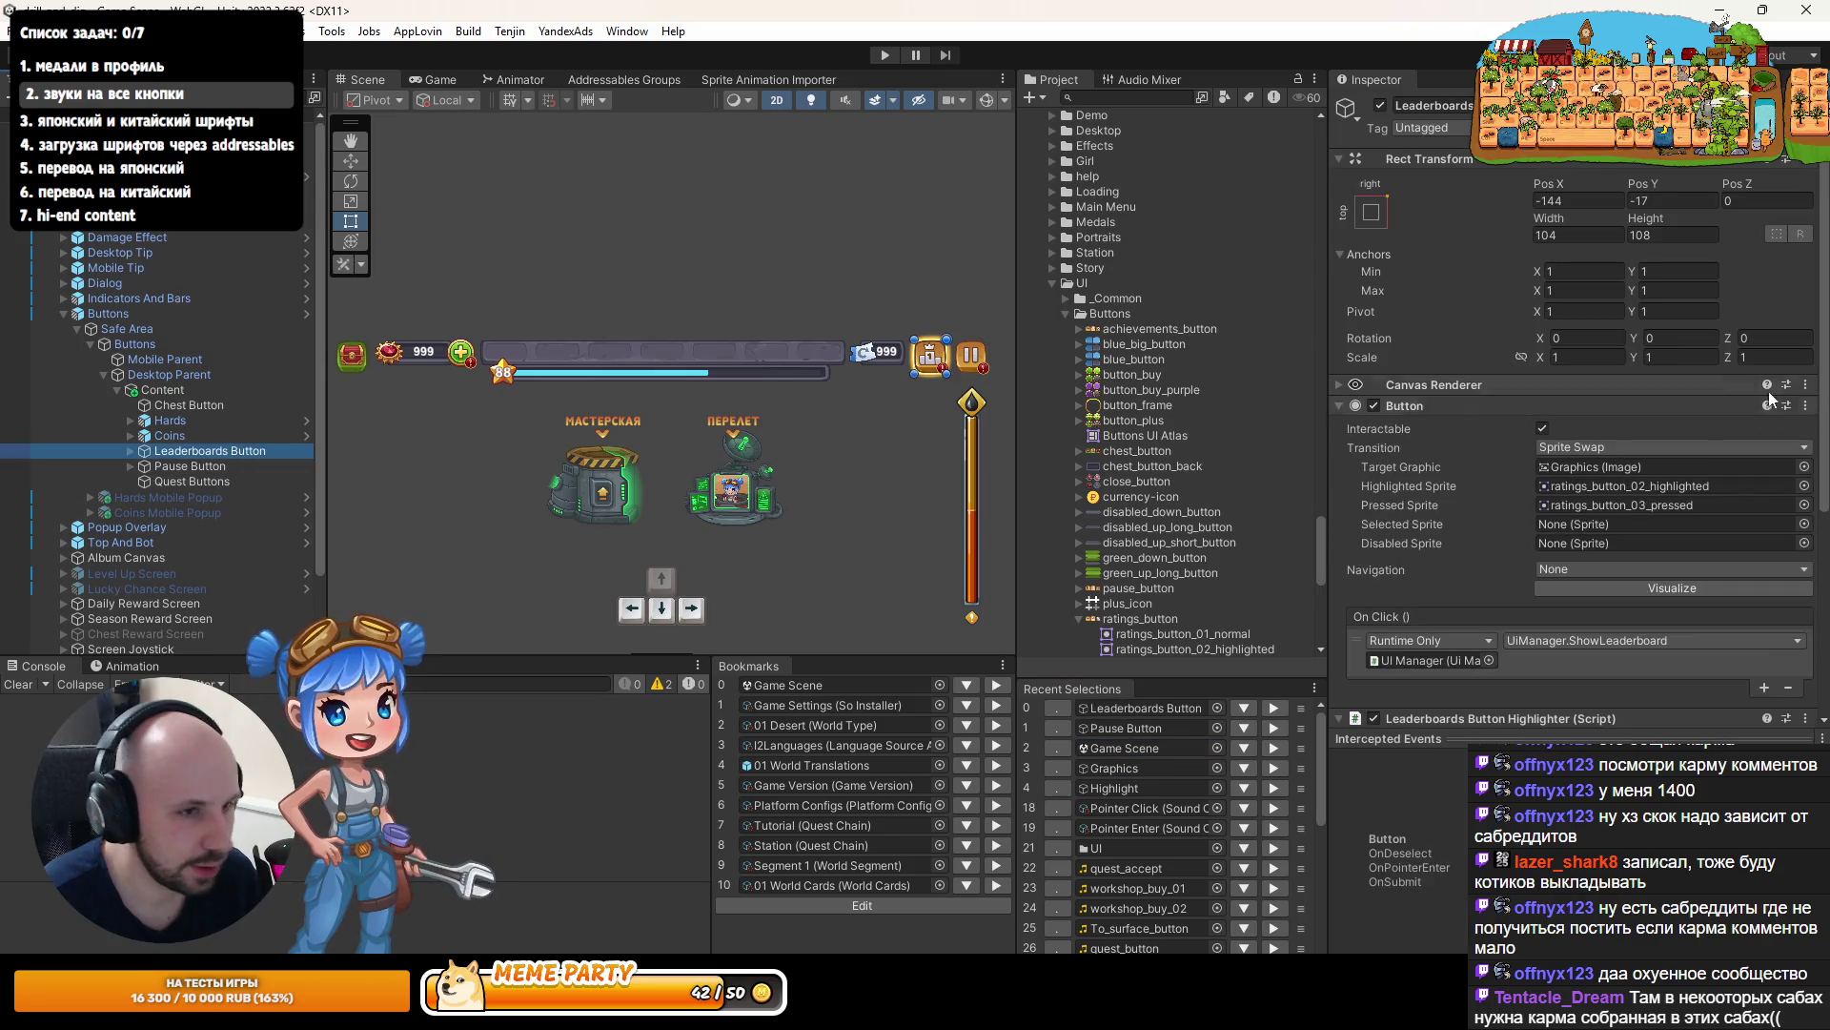
pyautogui.click(128, 450)
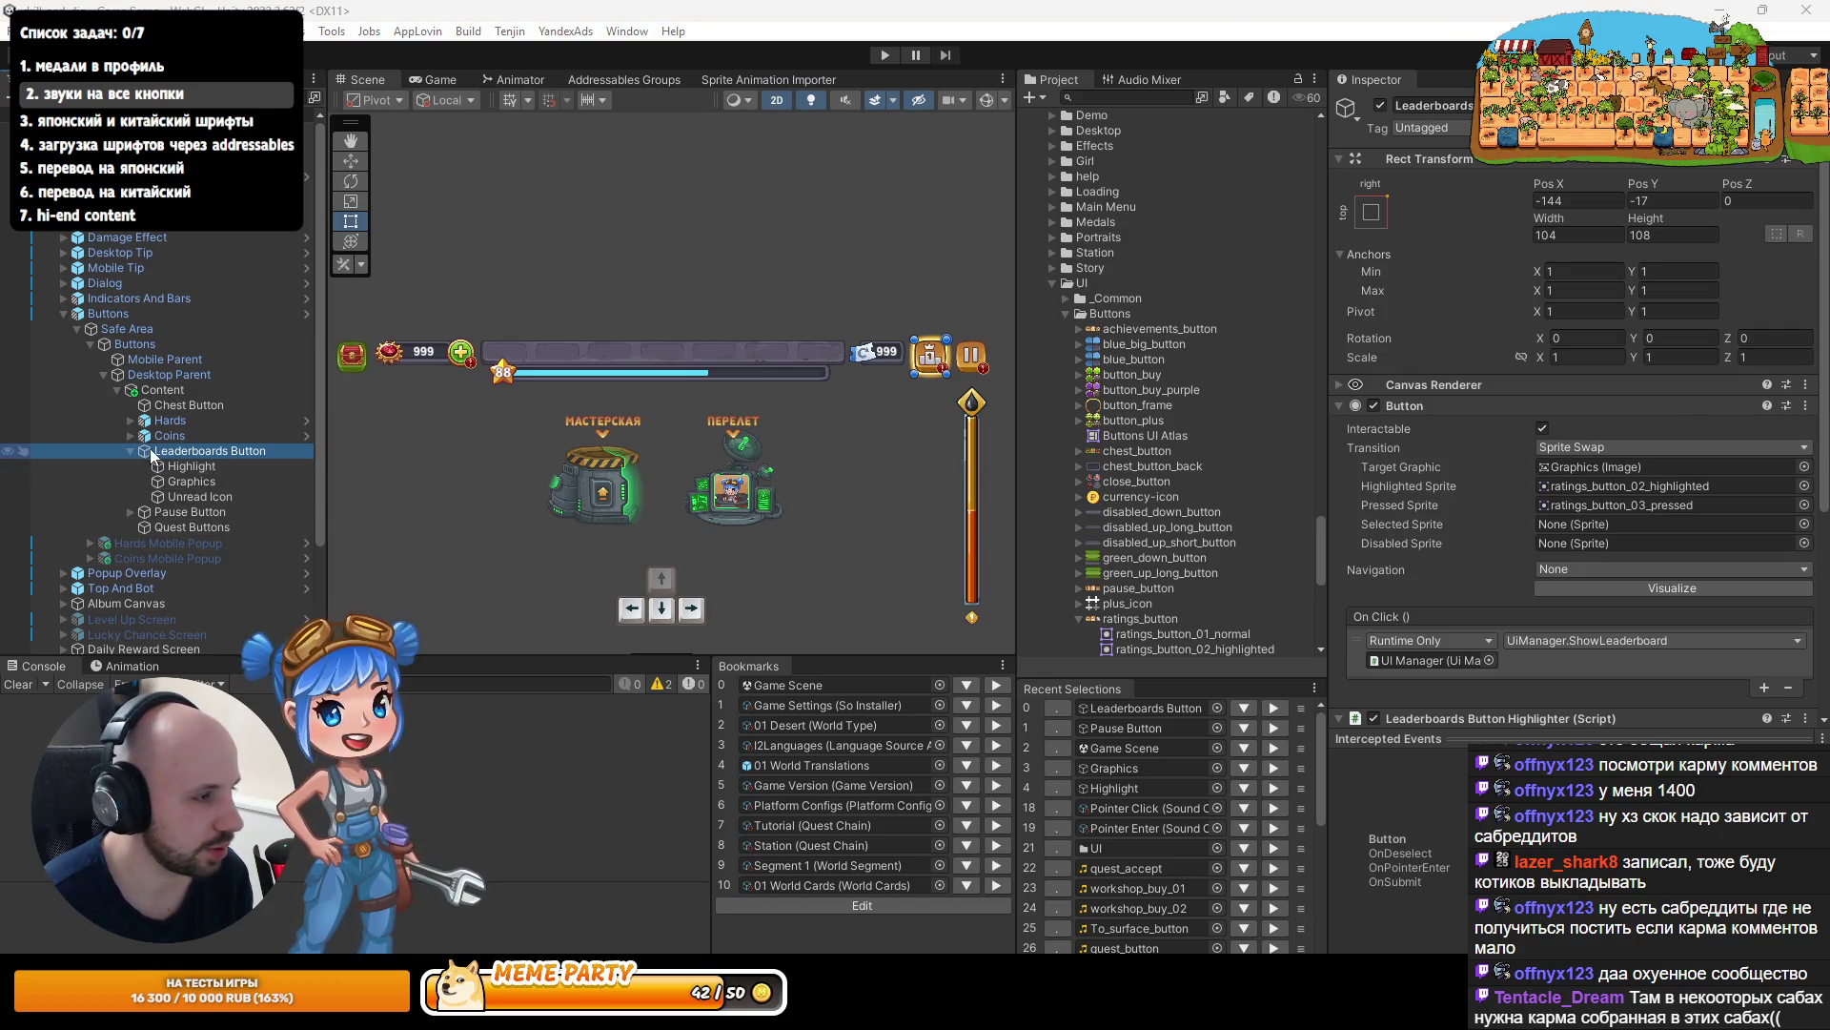
pyautogui.scroll(-5, 1380, 420)
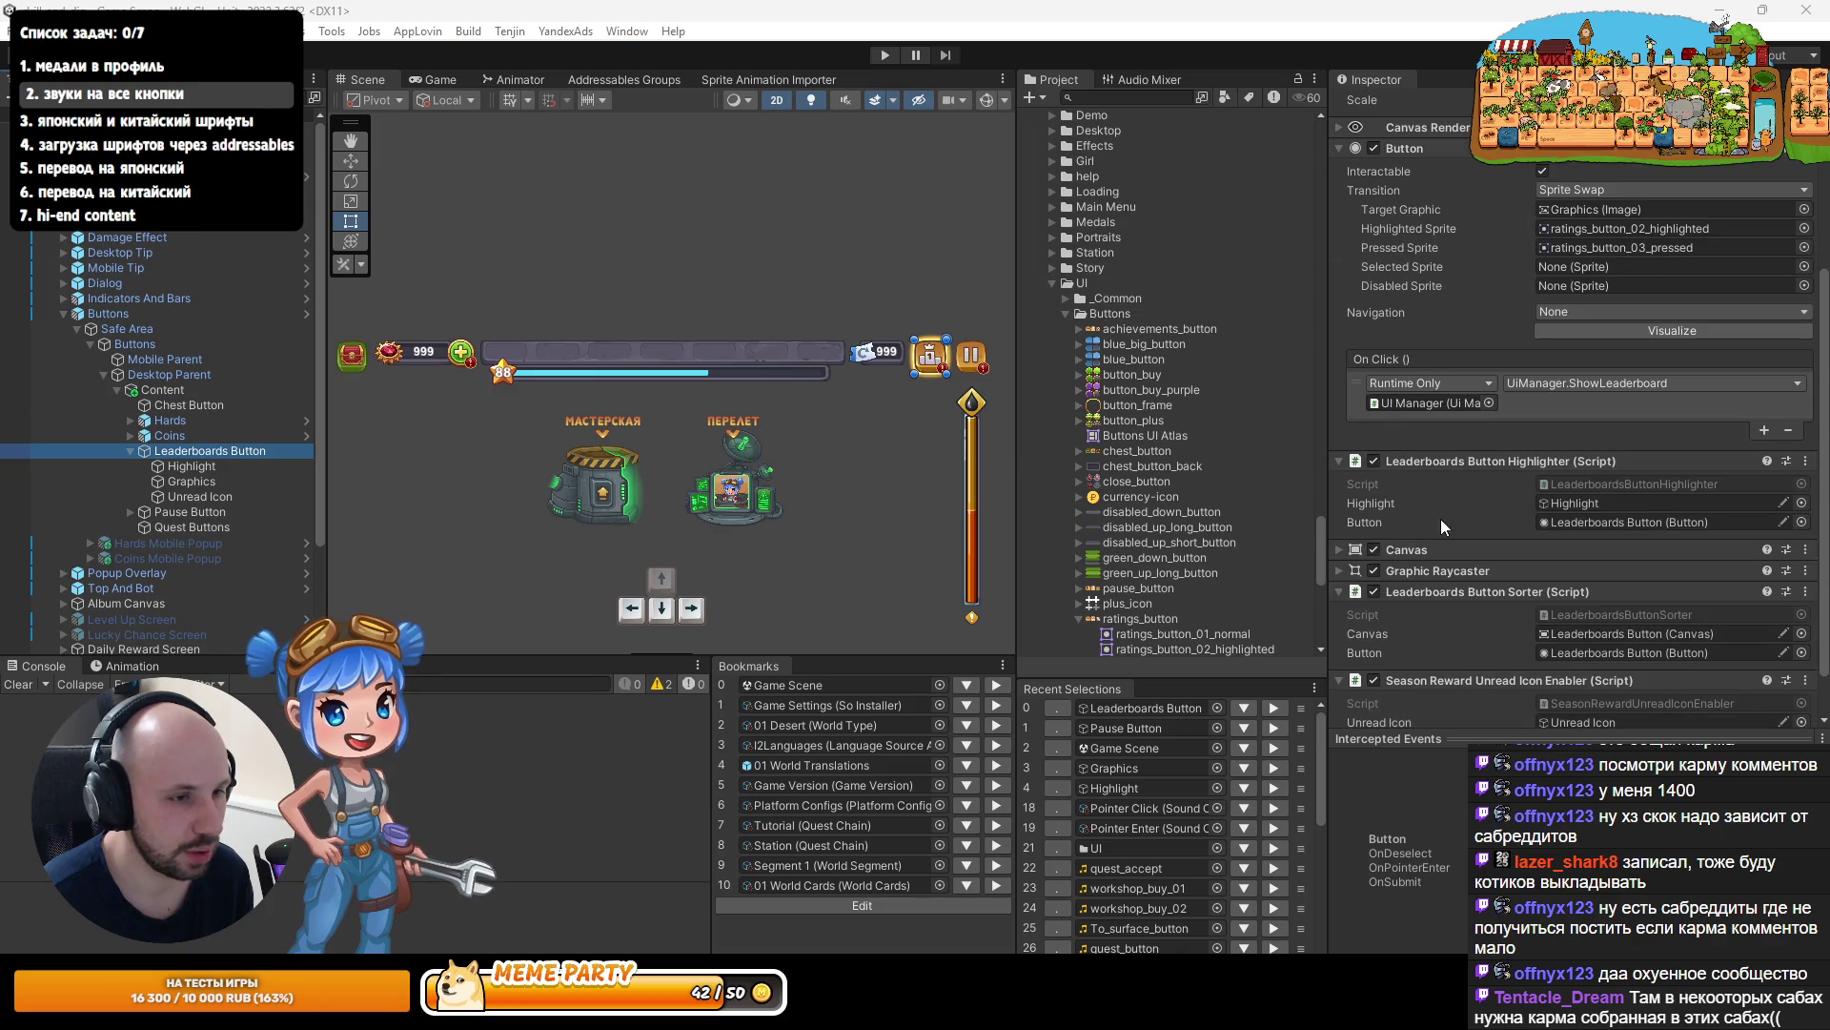
pyautogui.scroll(3, 1574, 414)
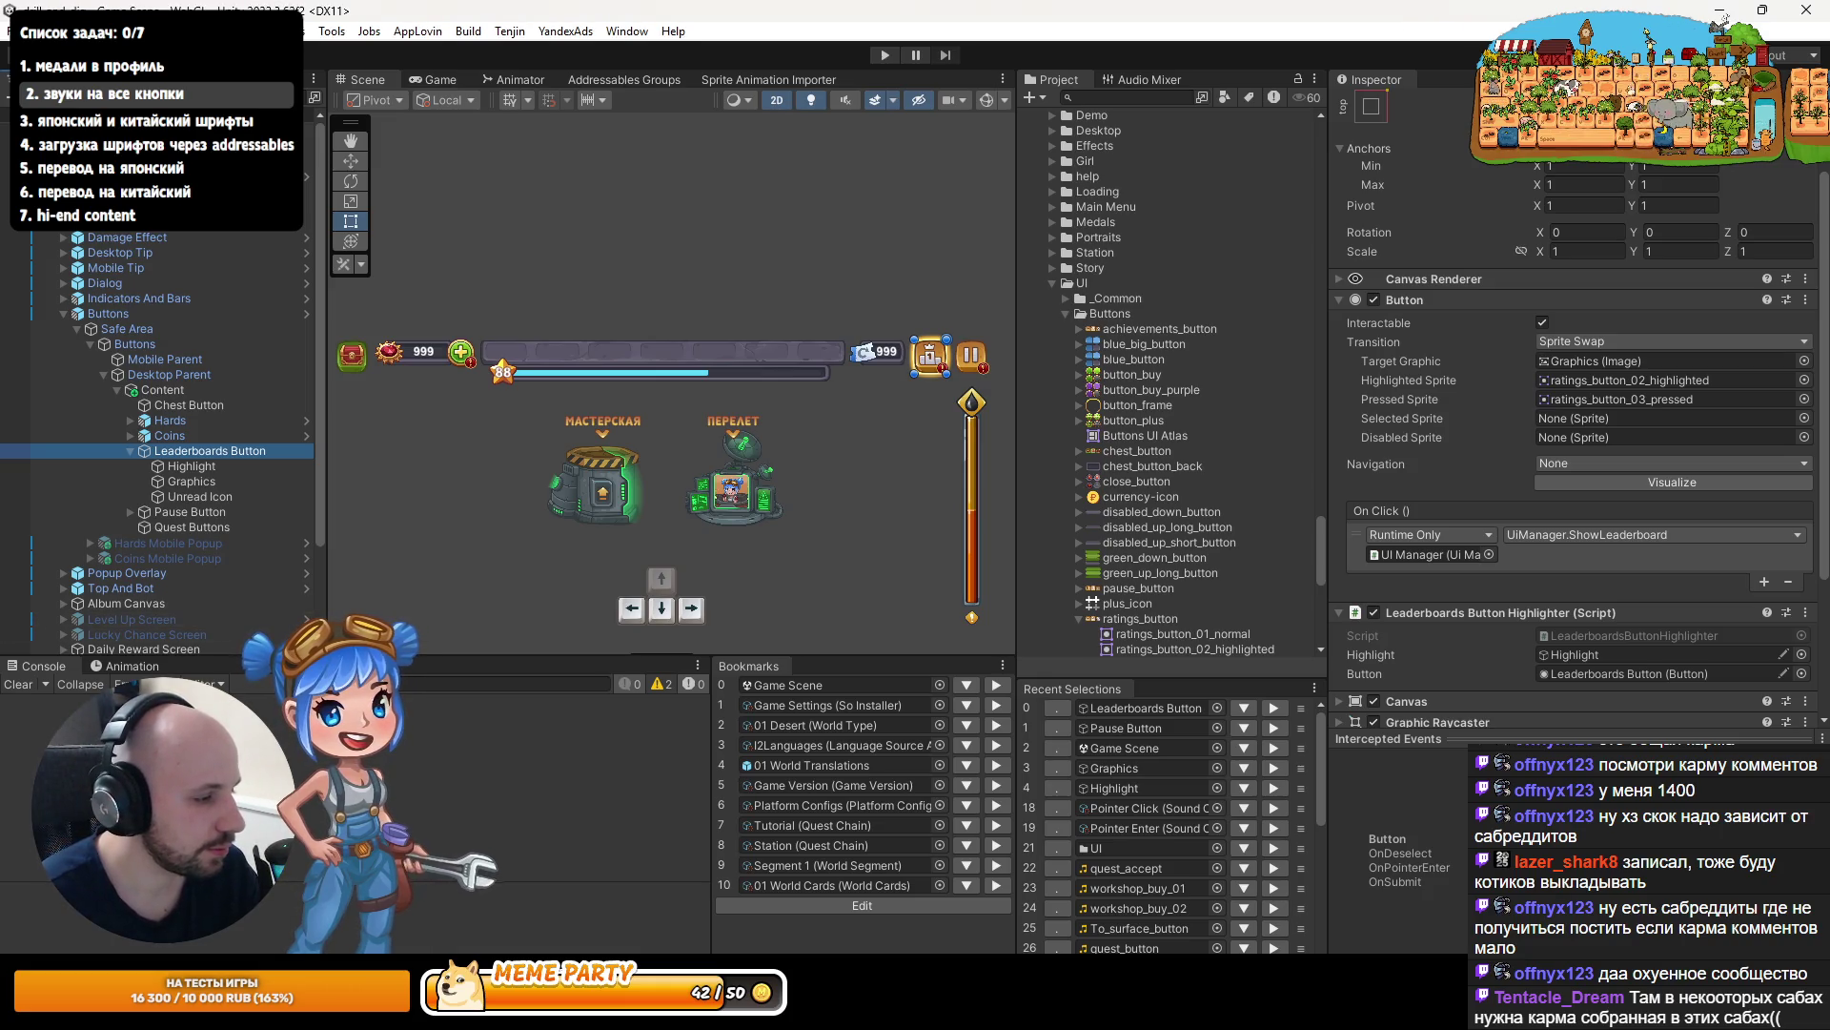
pyautogui.hotkey('alt', 'Tab')
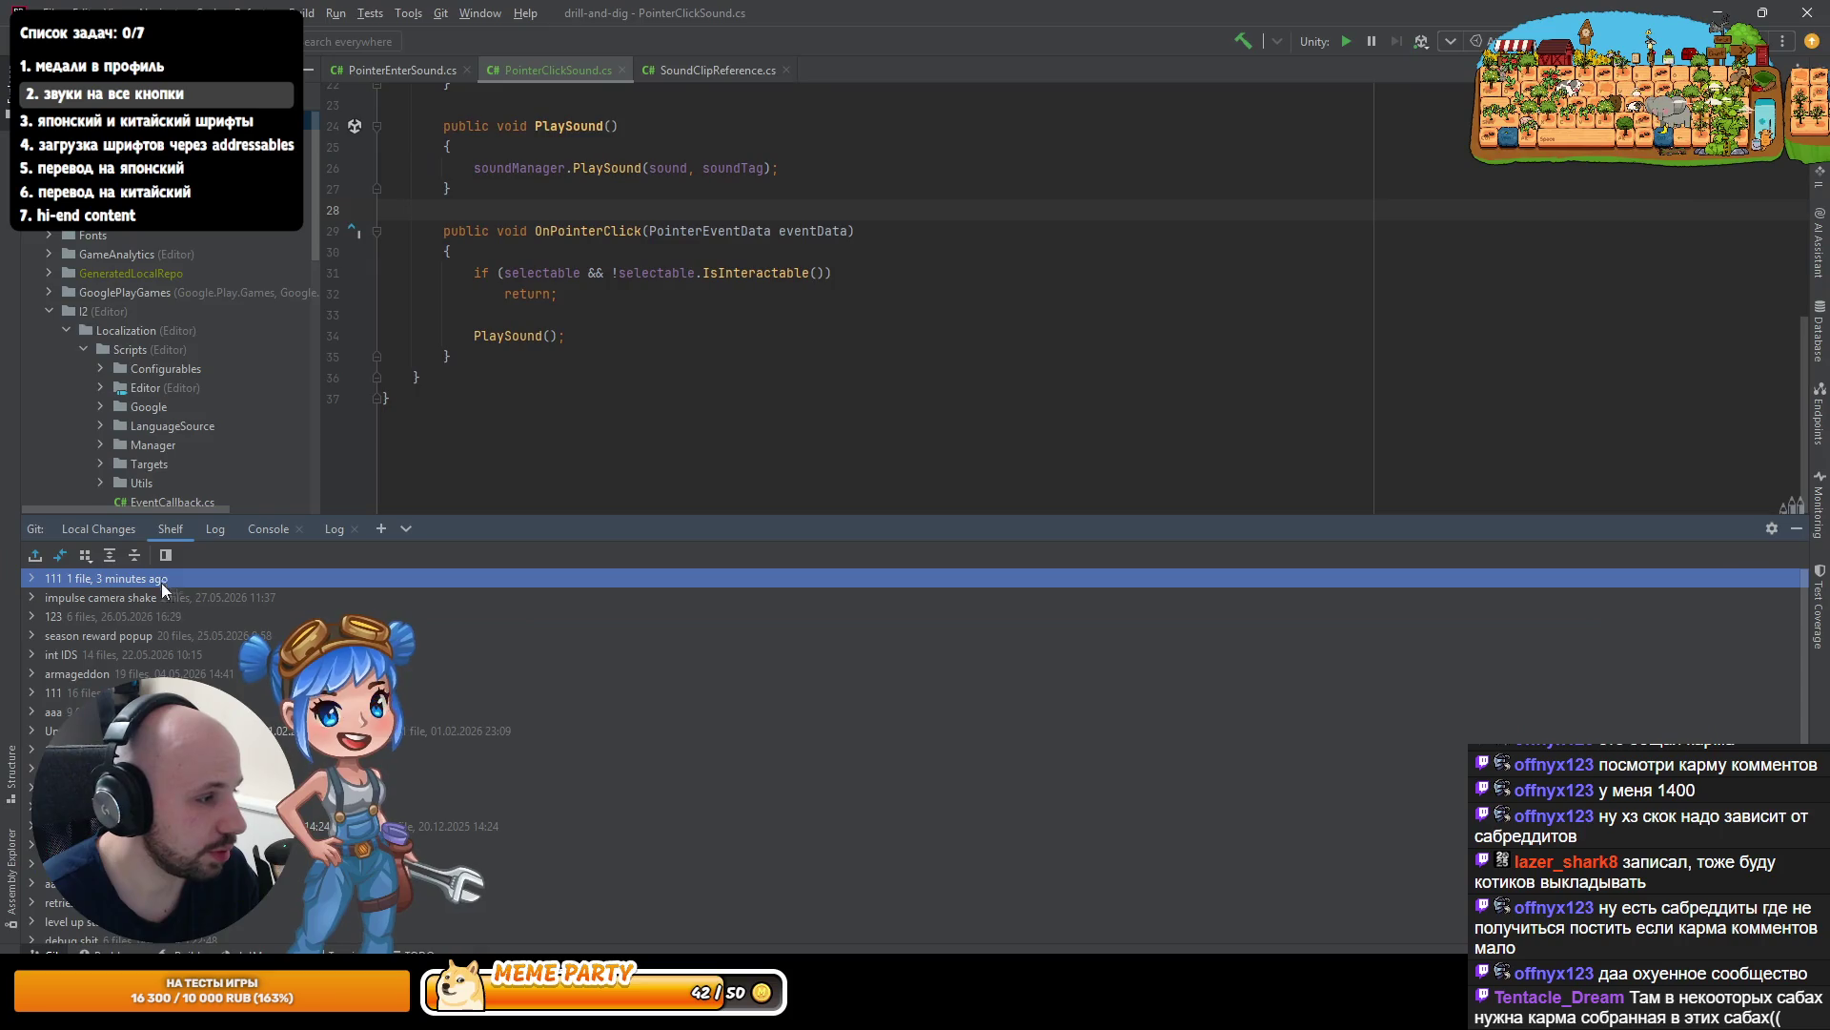
# - Unshelve shelf 111 to restore Game Scene.unity's changes, then reload the scene in Unity
pyautogui.click(214, 528)
pyautogui.click(179, 530)
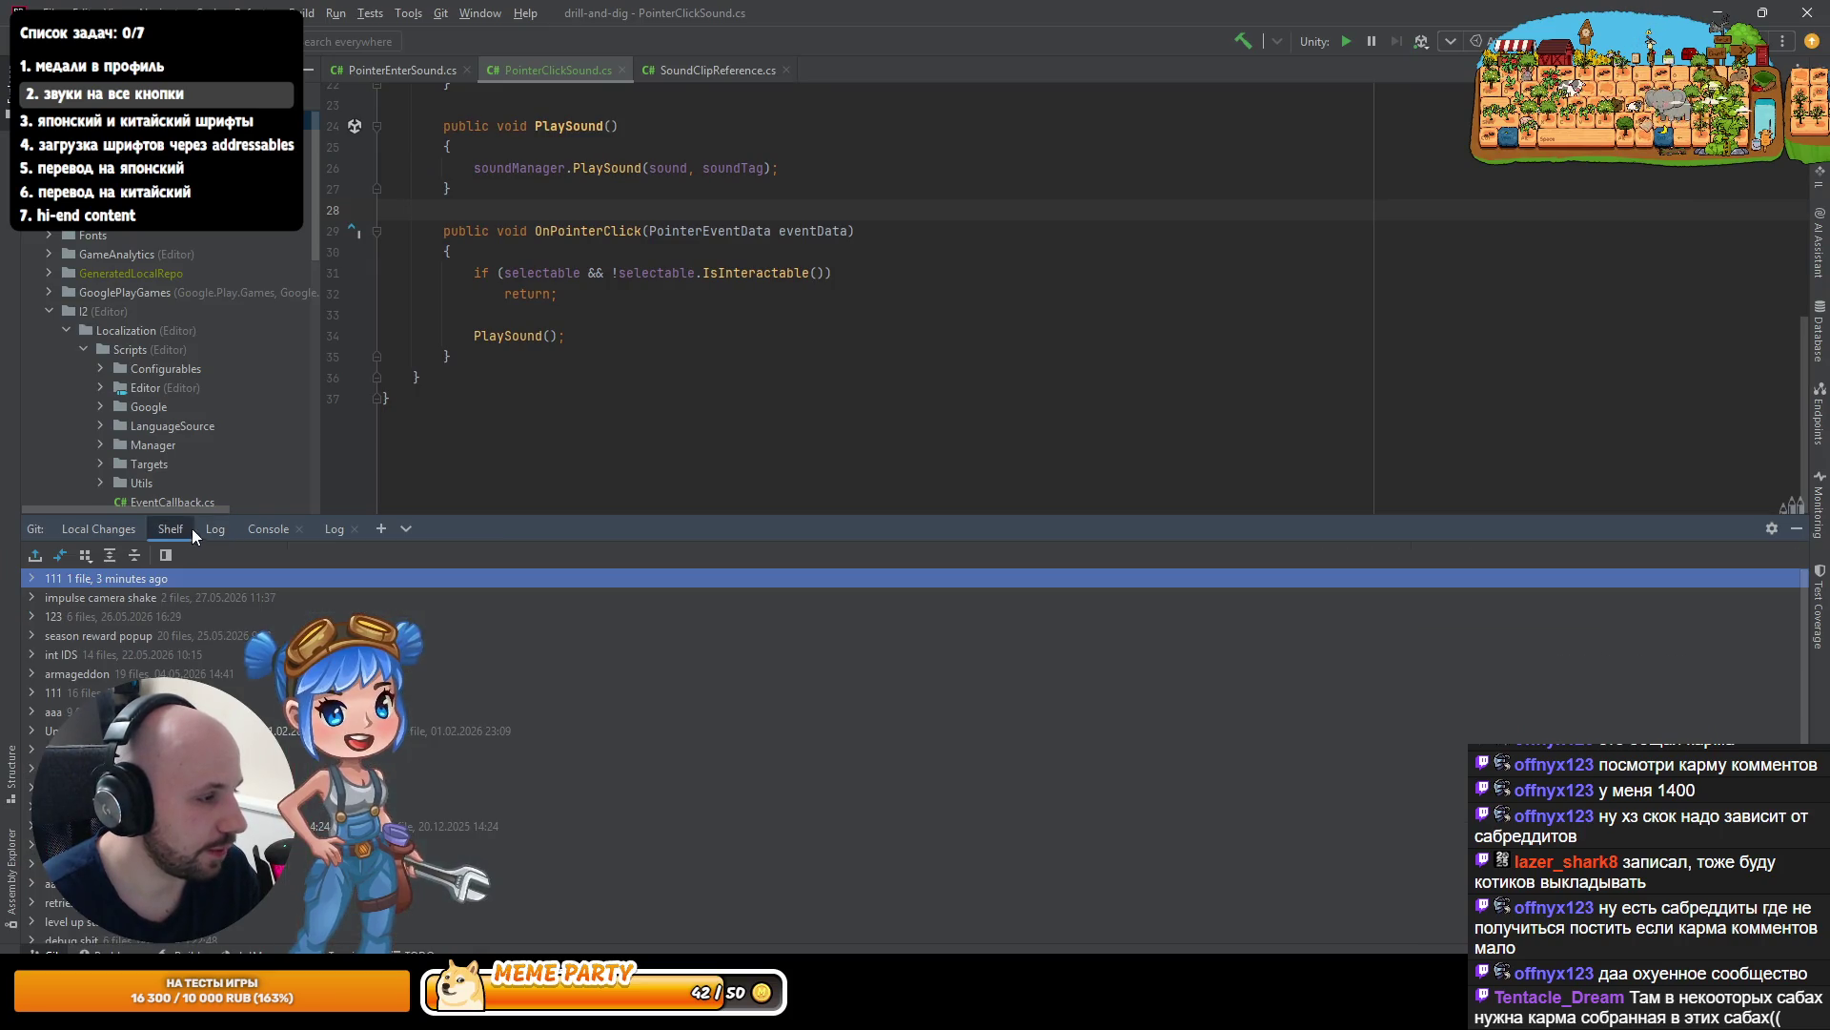
pyautogui.click(163, 582)
pyautogui.hotkey('ctrl', 'shift', 'u')
pyautogui.click(1346, 728)
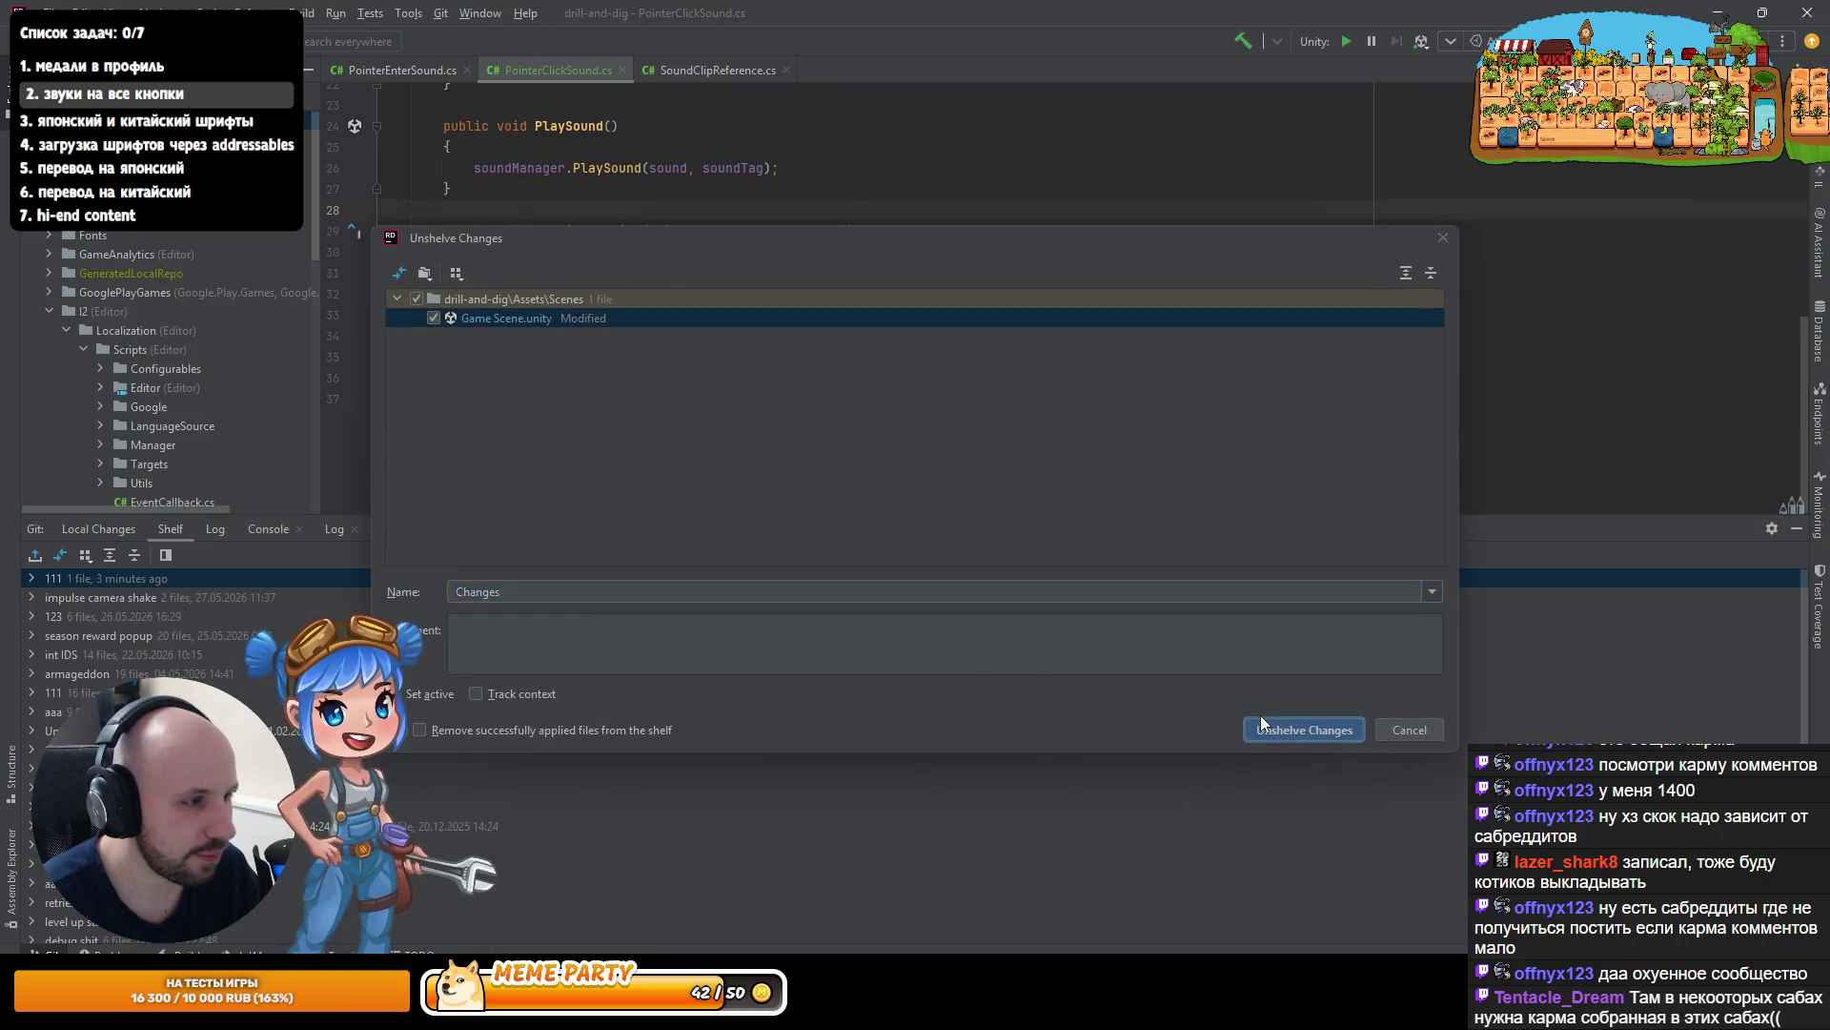
pyautogui.hotkey('alt', 'Tab')
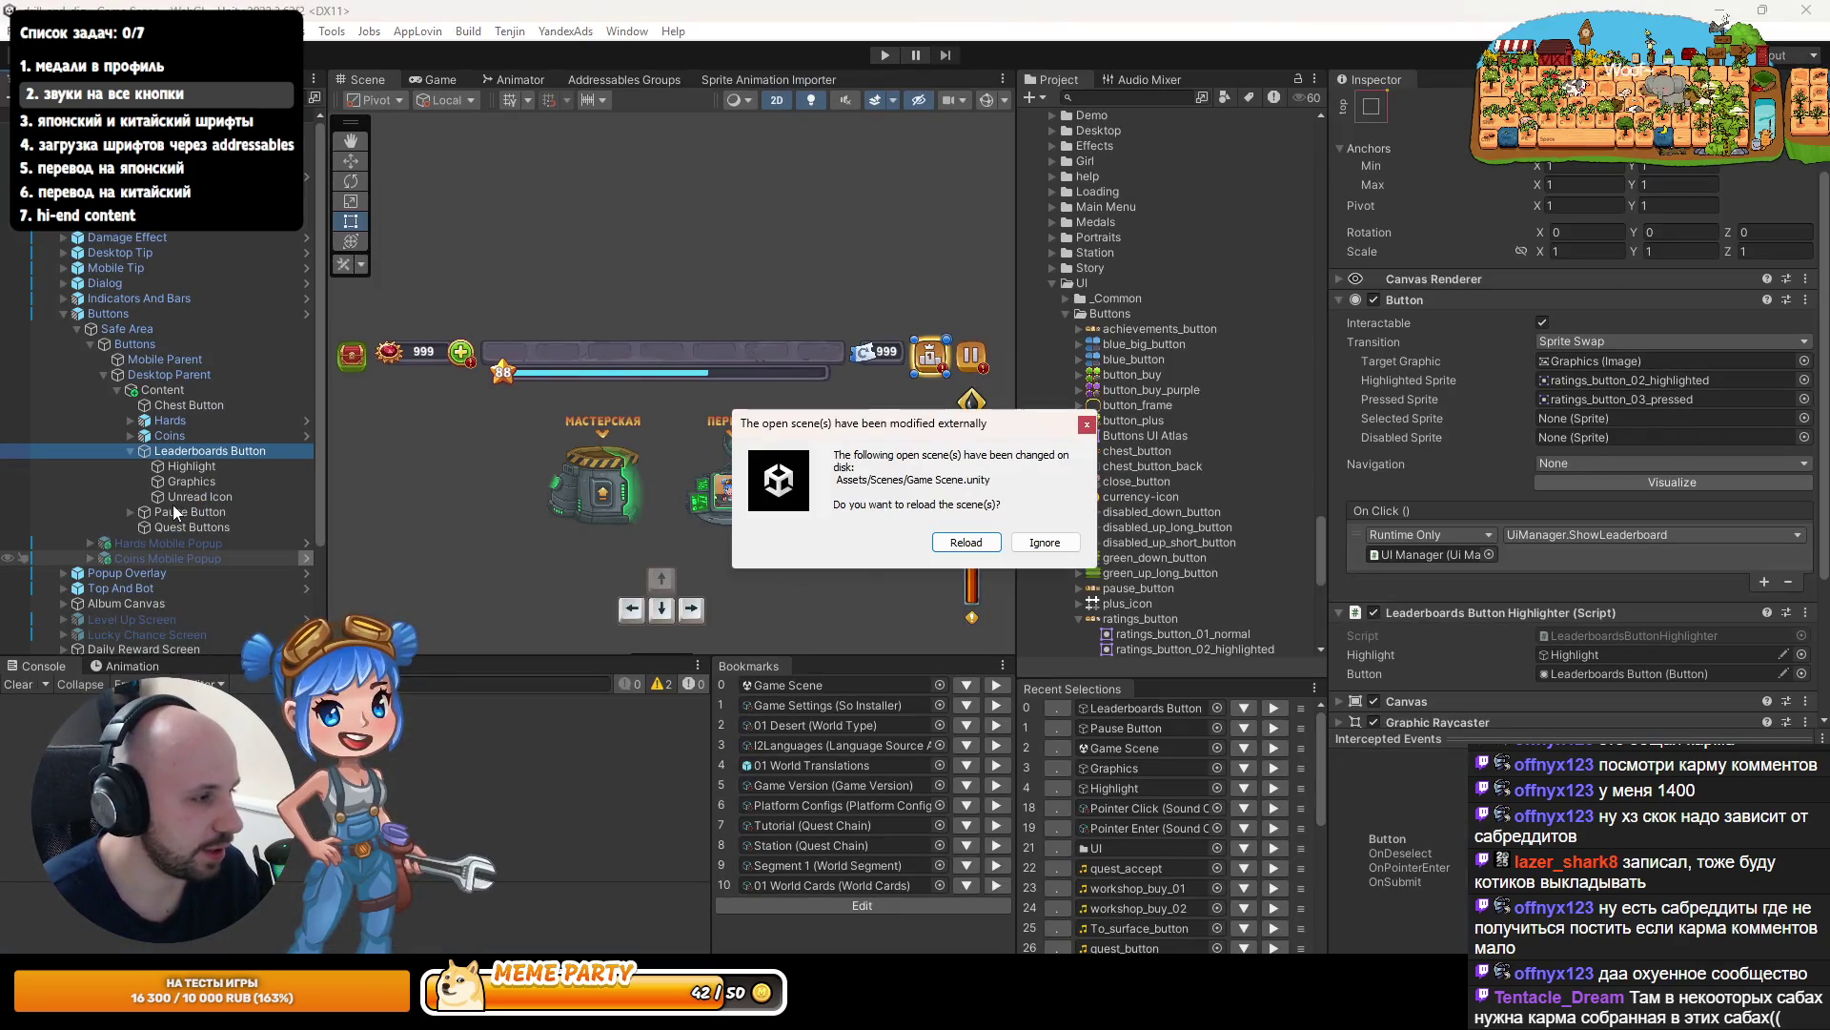
pyautogui.click(957, 537)
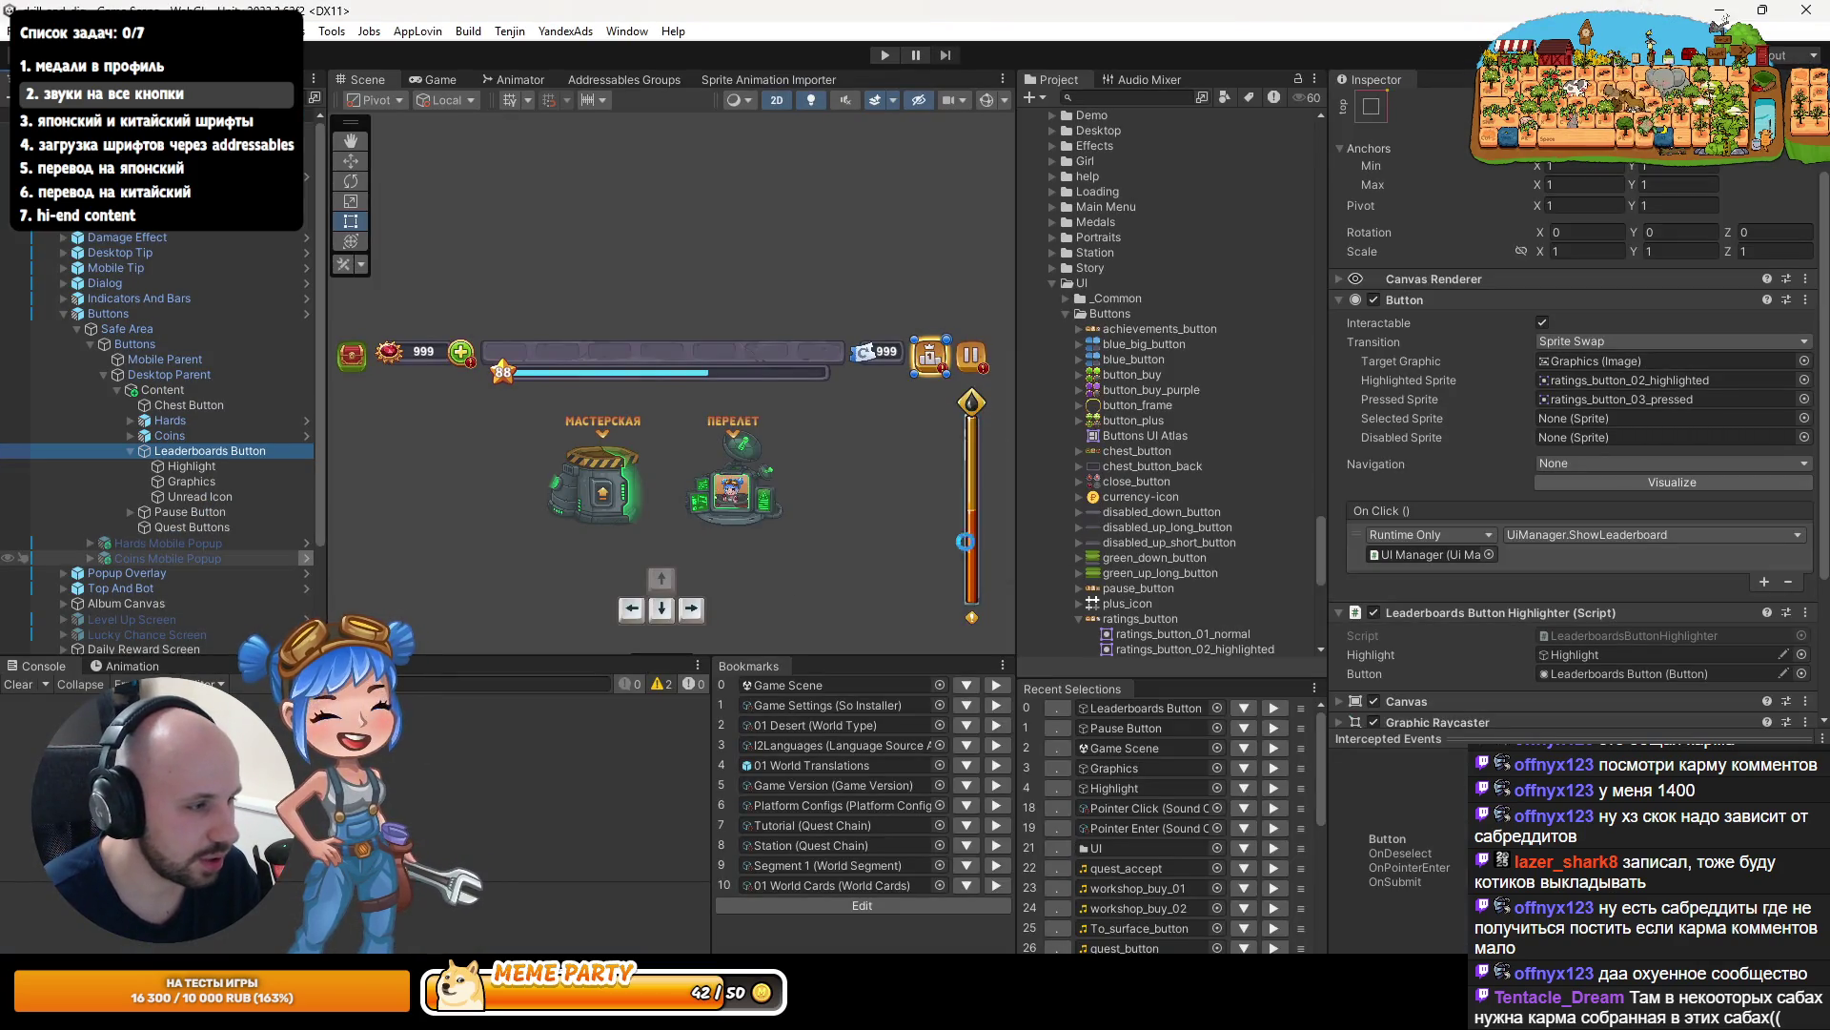
# - Remove the Image component from the Leaderboards Button
pyautogui.click(1118, 709)
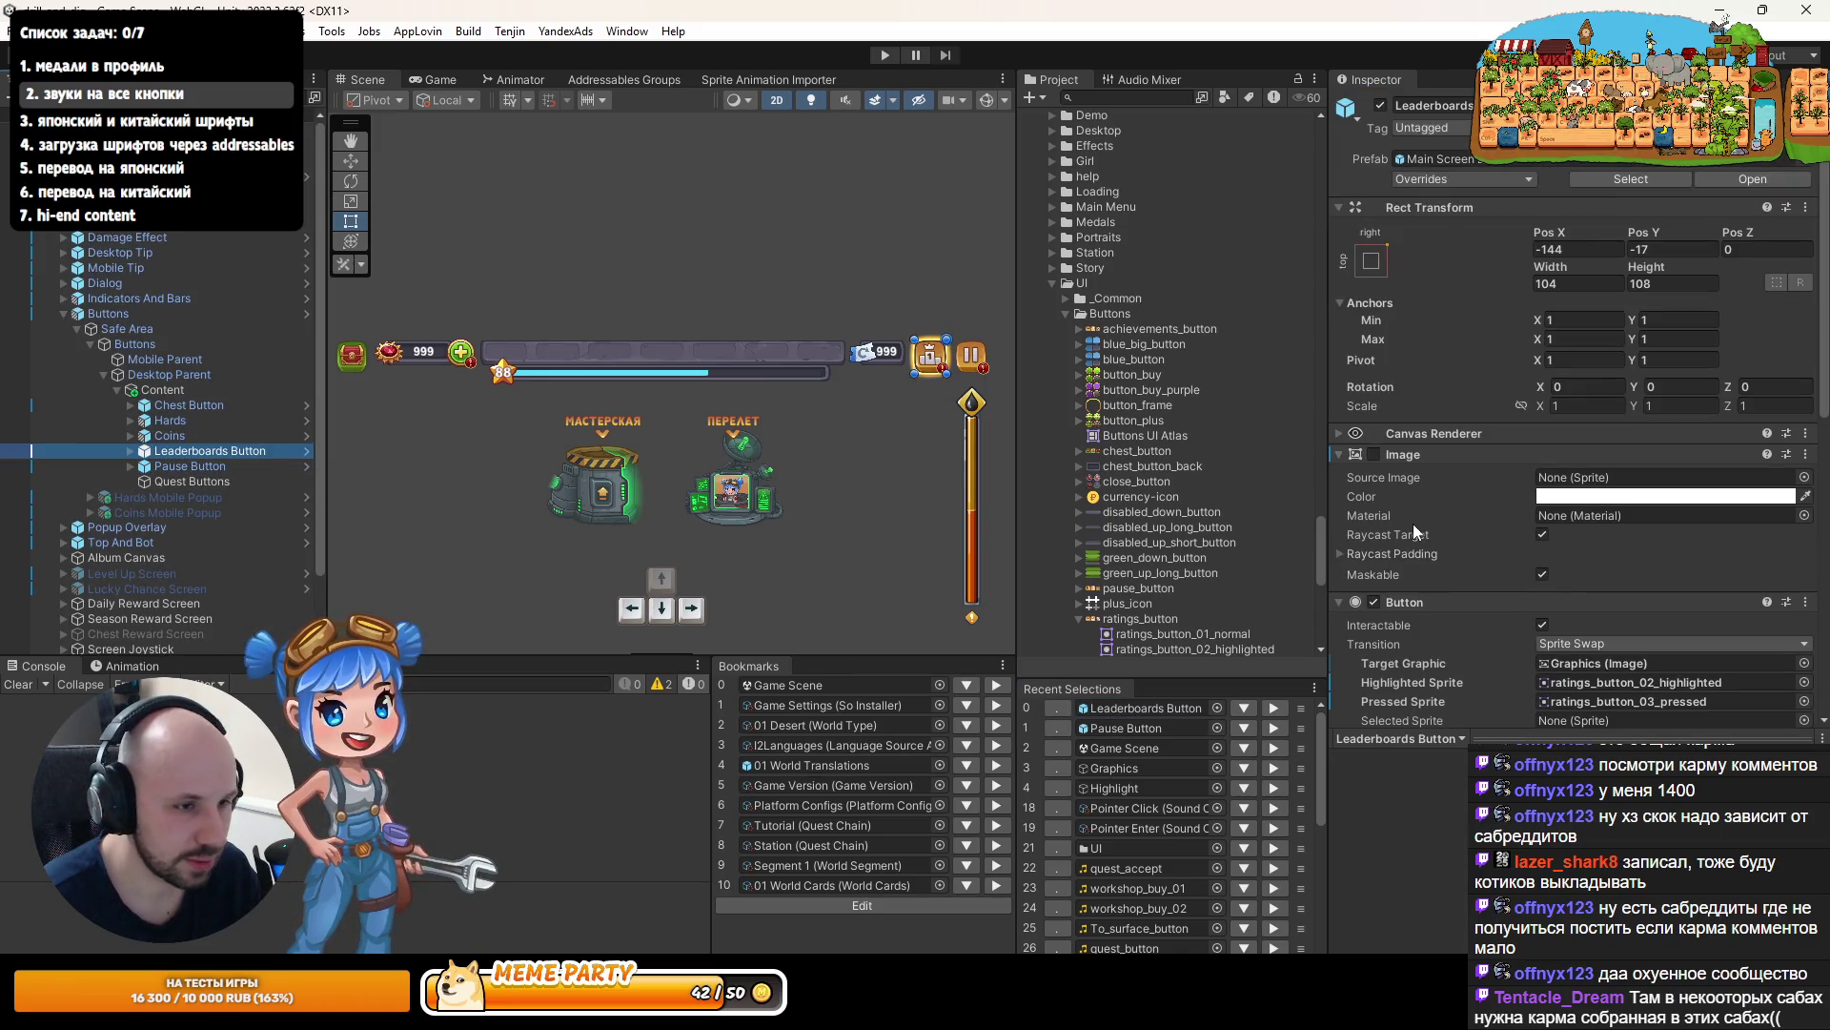
pyautogui.rightClick(1375, 456)
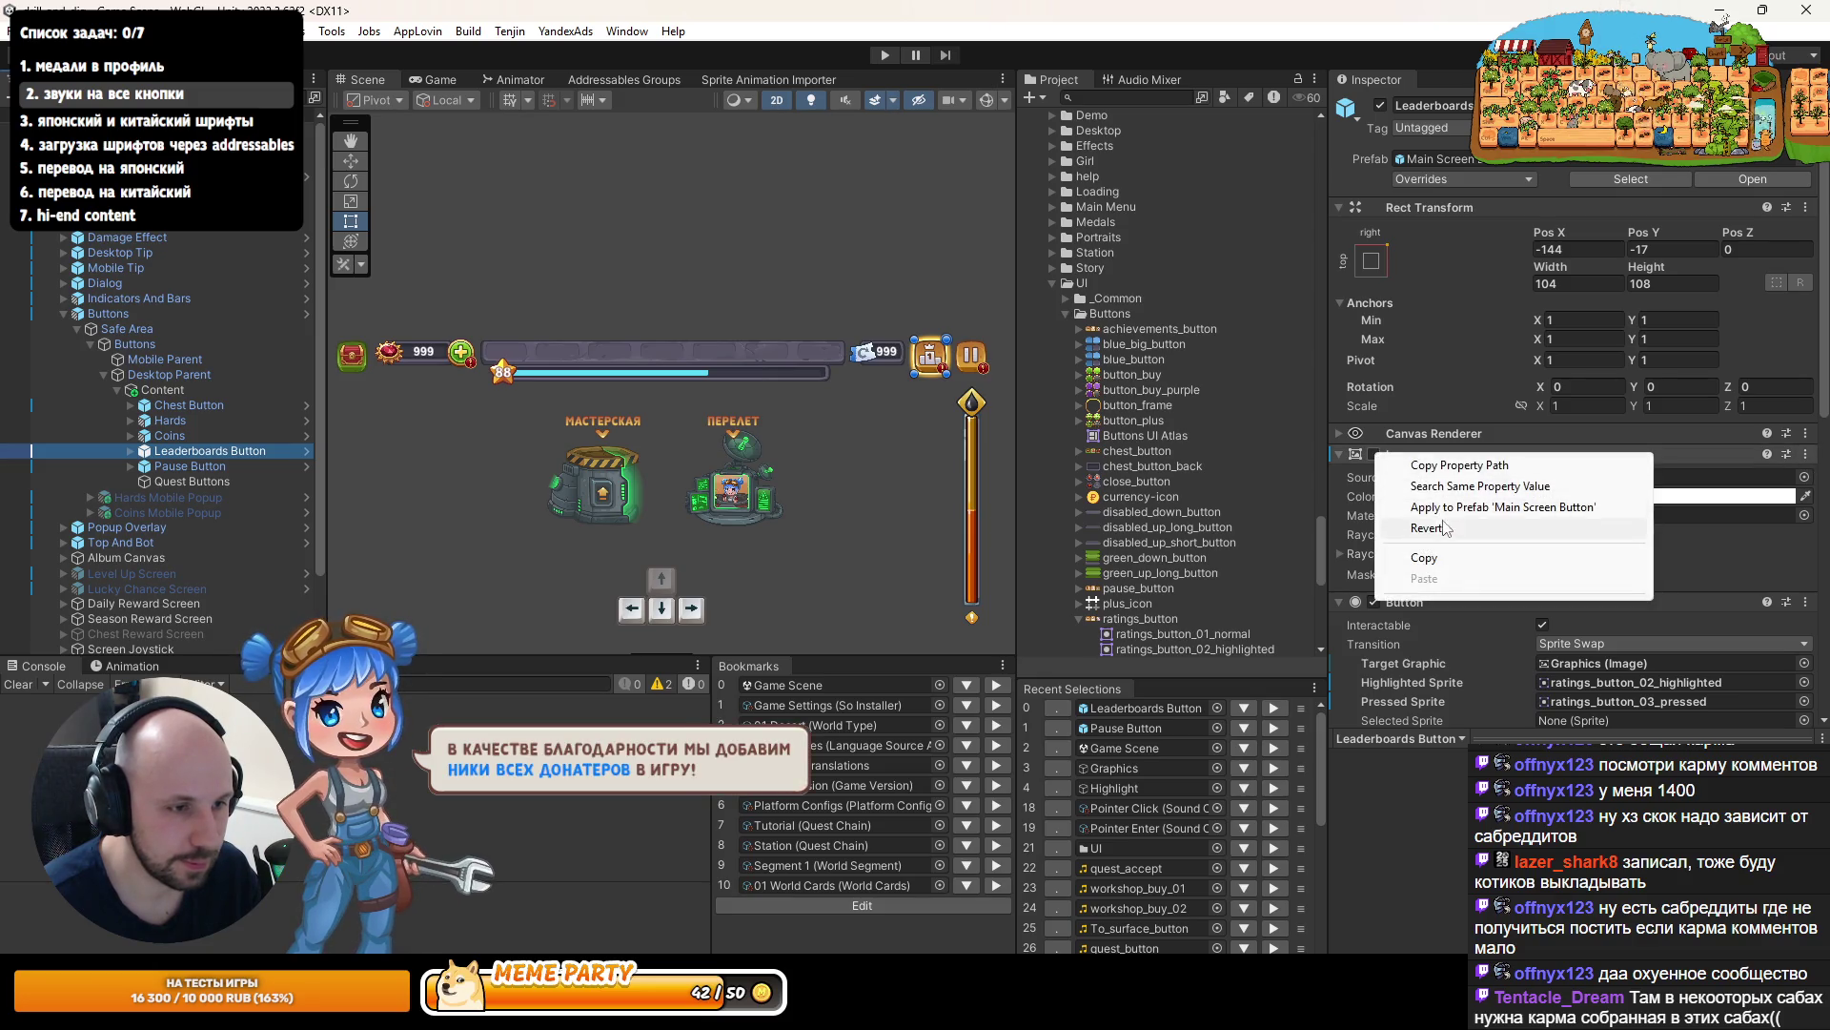
pyautogui.click(1806, 454)
pyautogui.click(1806, 454)
pyautogui.click(1695, 505)
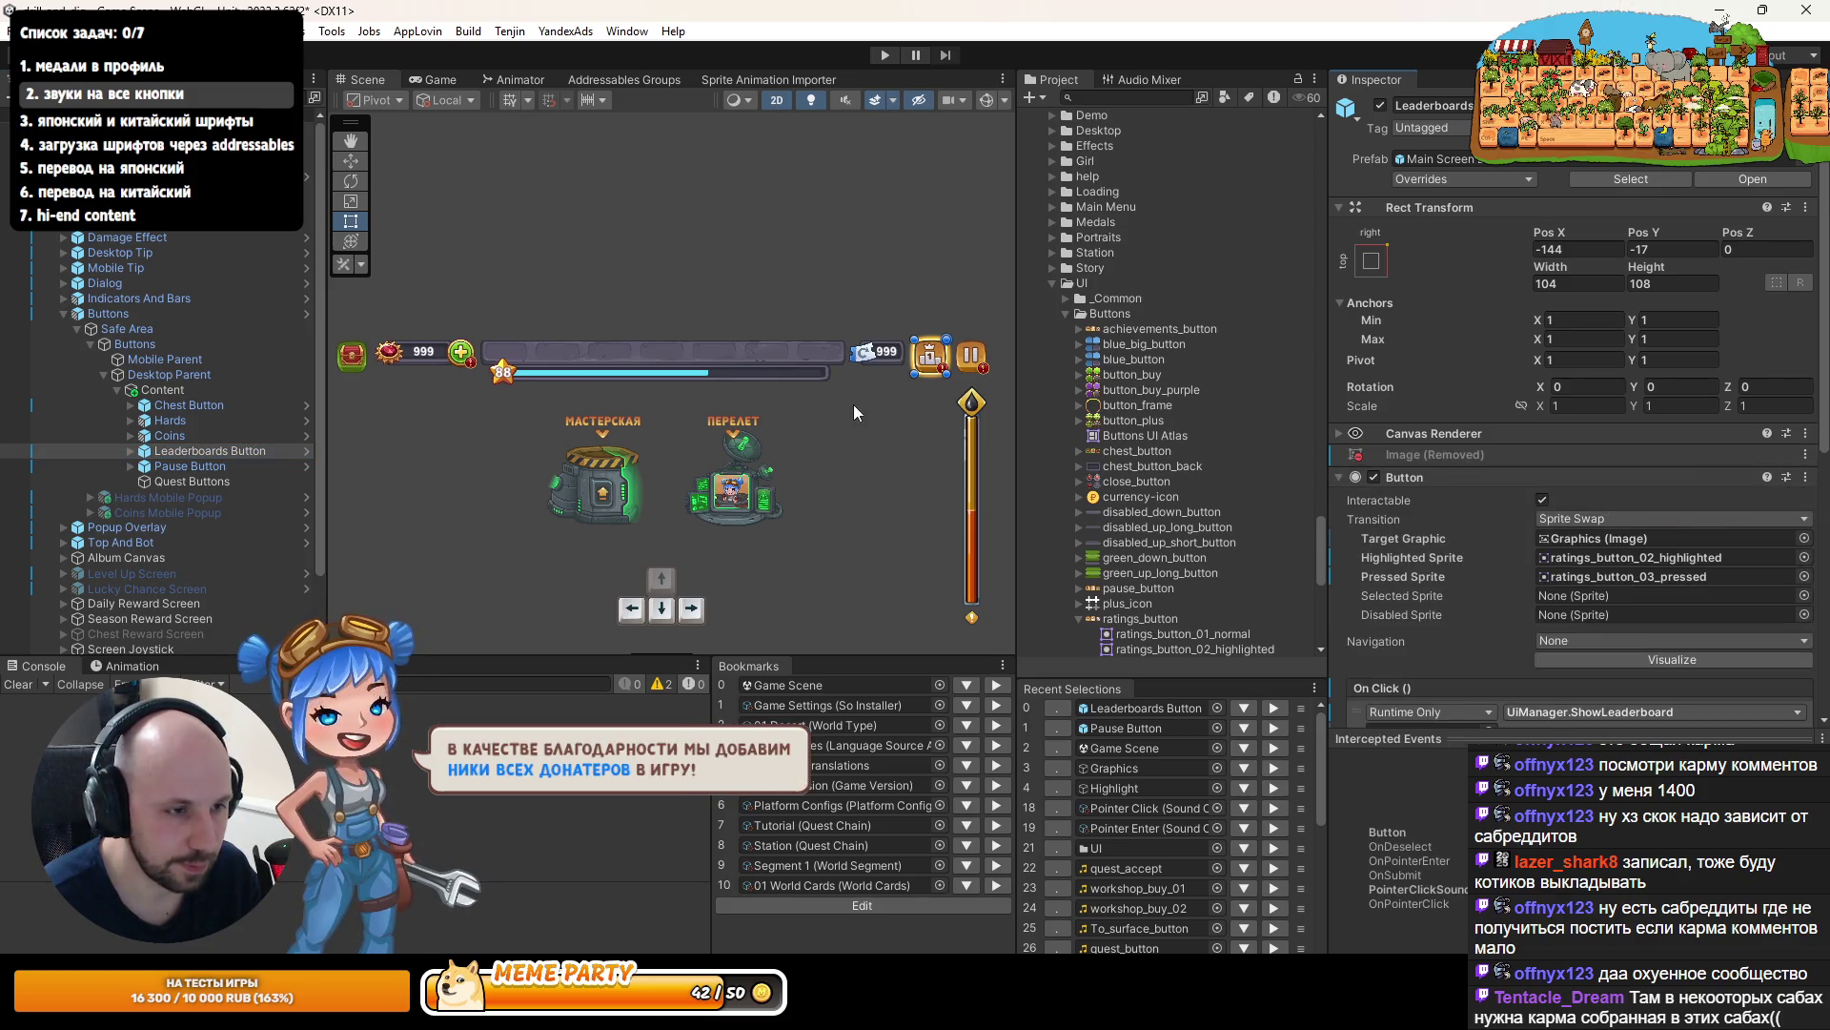
pyautogui.click(882, 56)
pyautogui.doubleClick(432, 78)
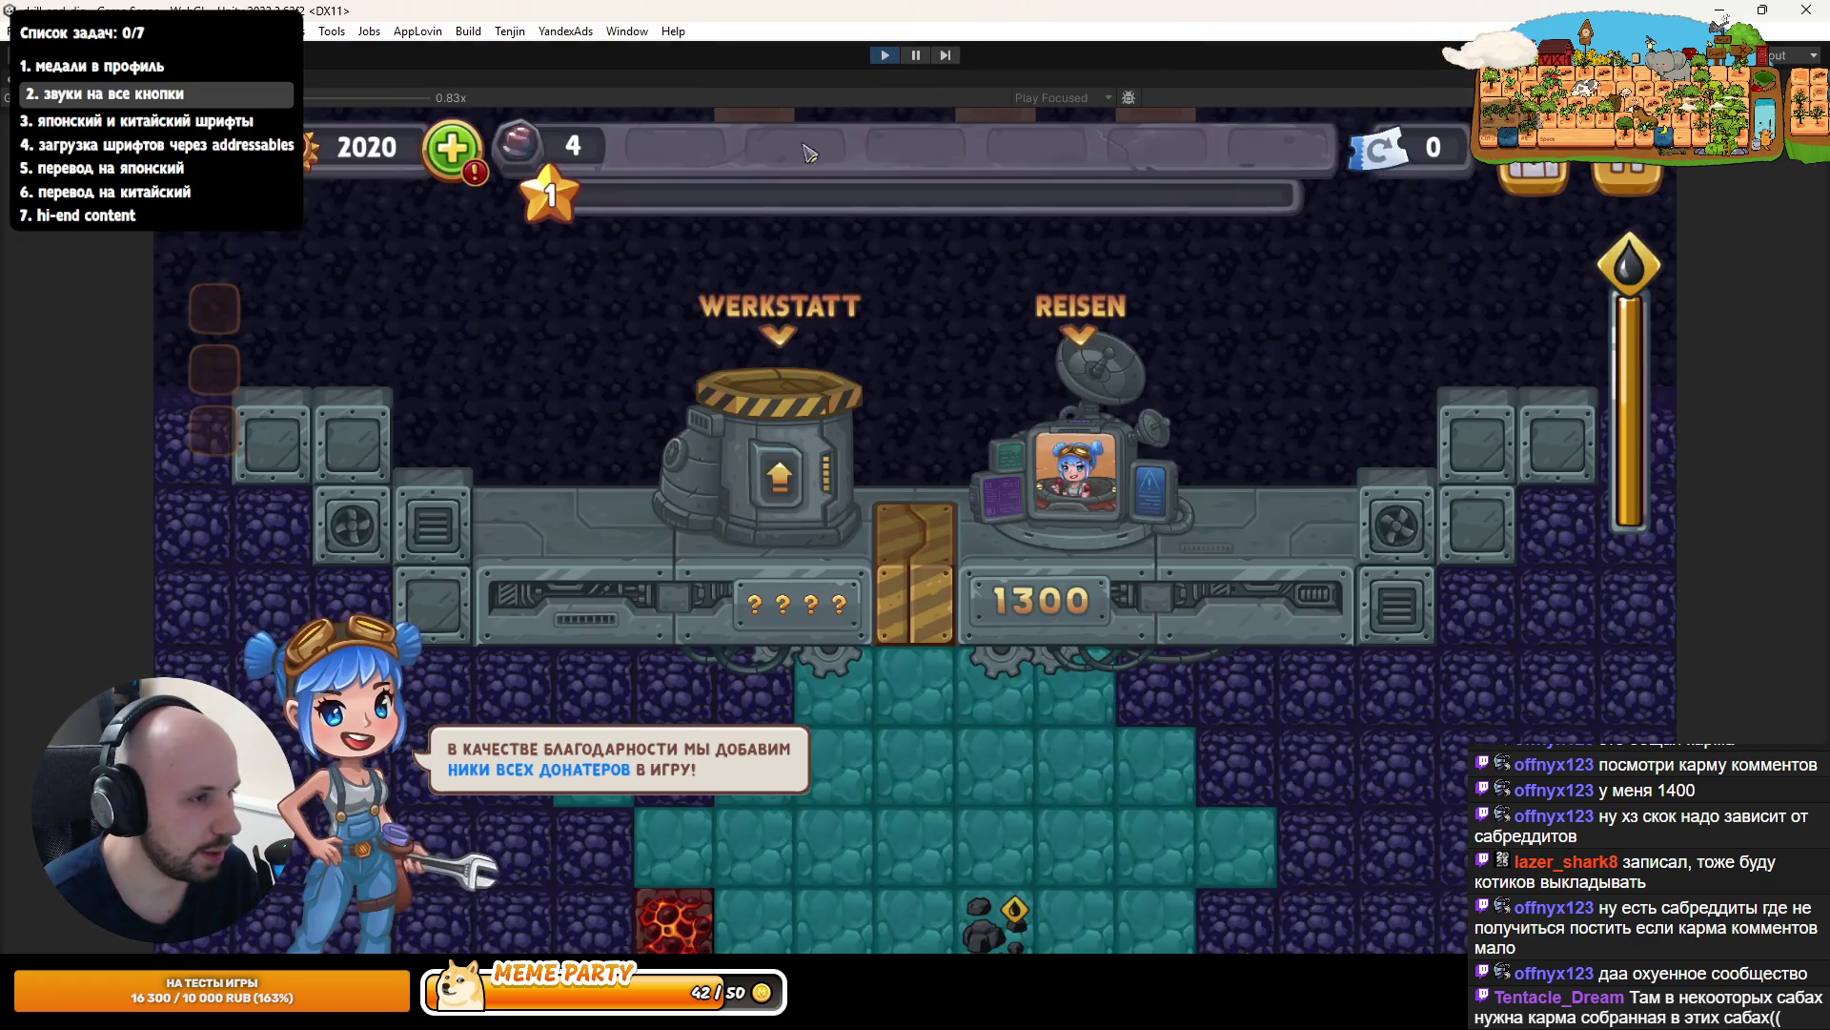
pyautogui.click(1597, 188)
pyautogui.press('Escape')
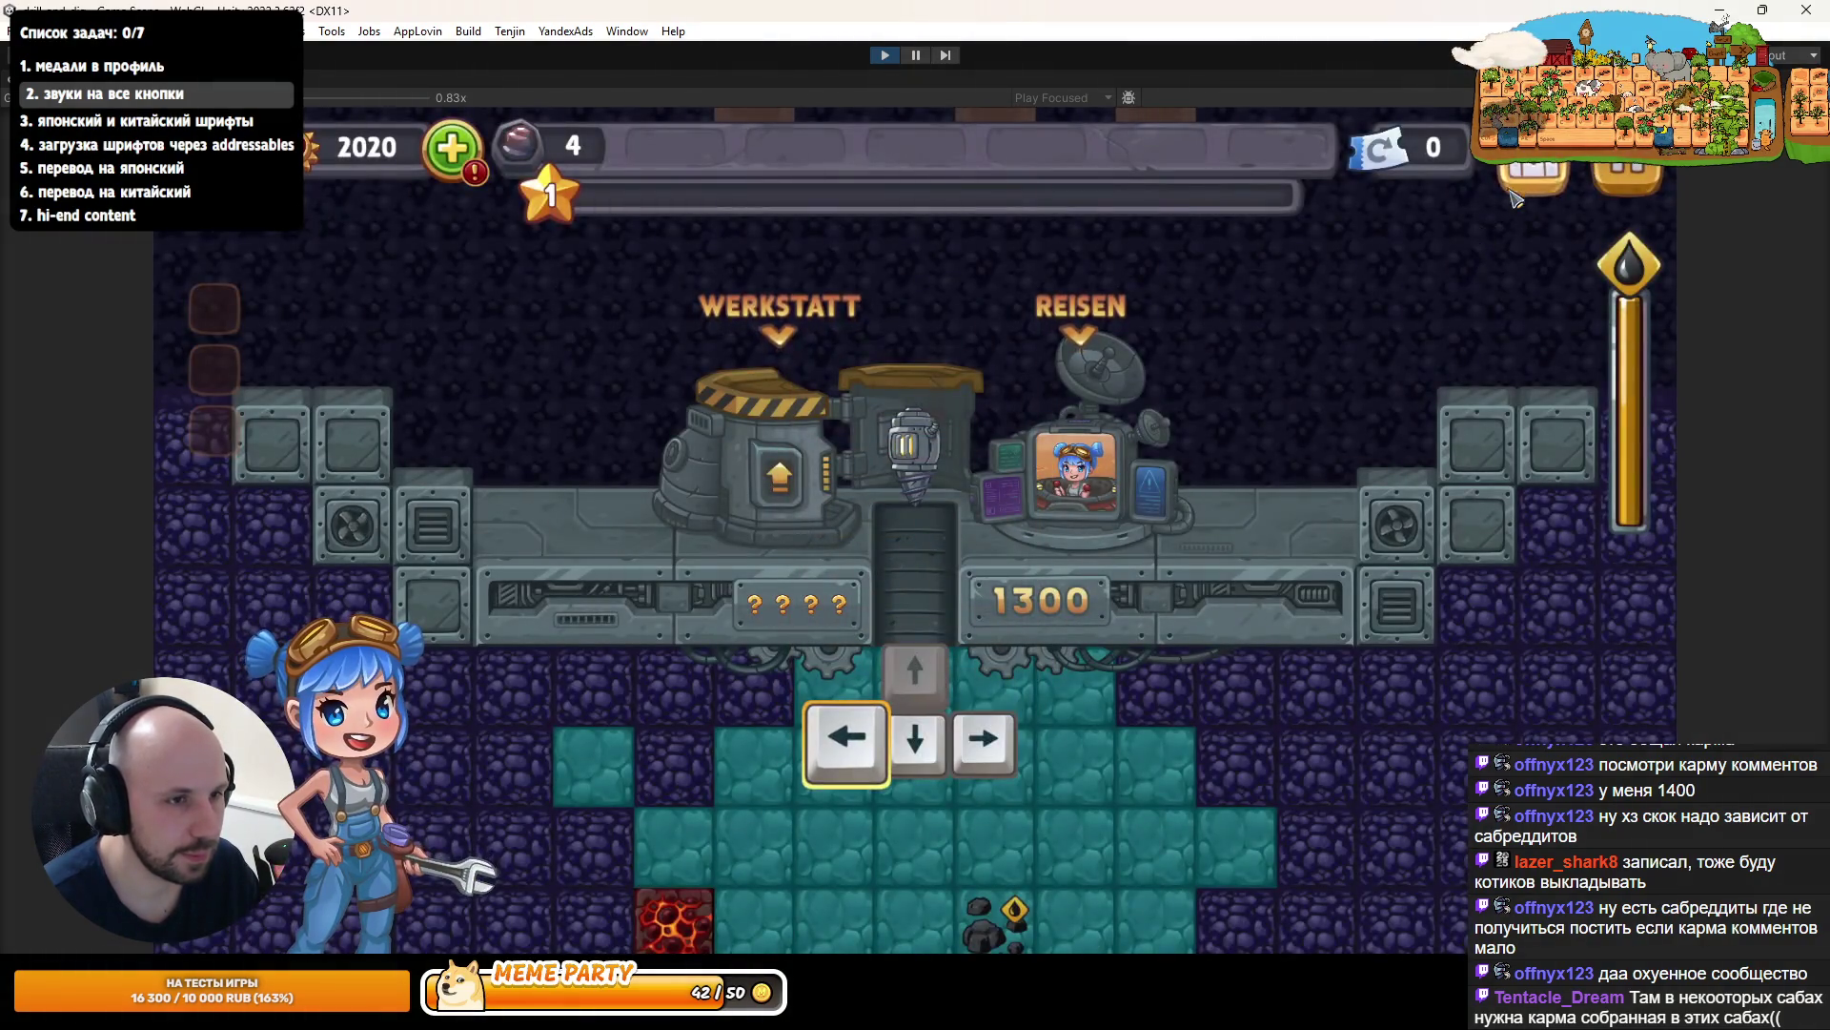
pyautogui.click(1523, 191)
pyautogui.press('Escape')
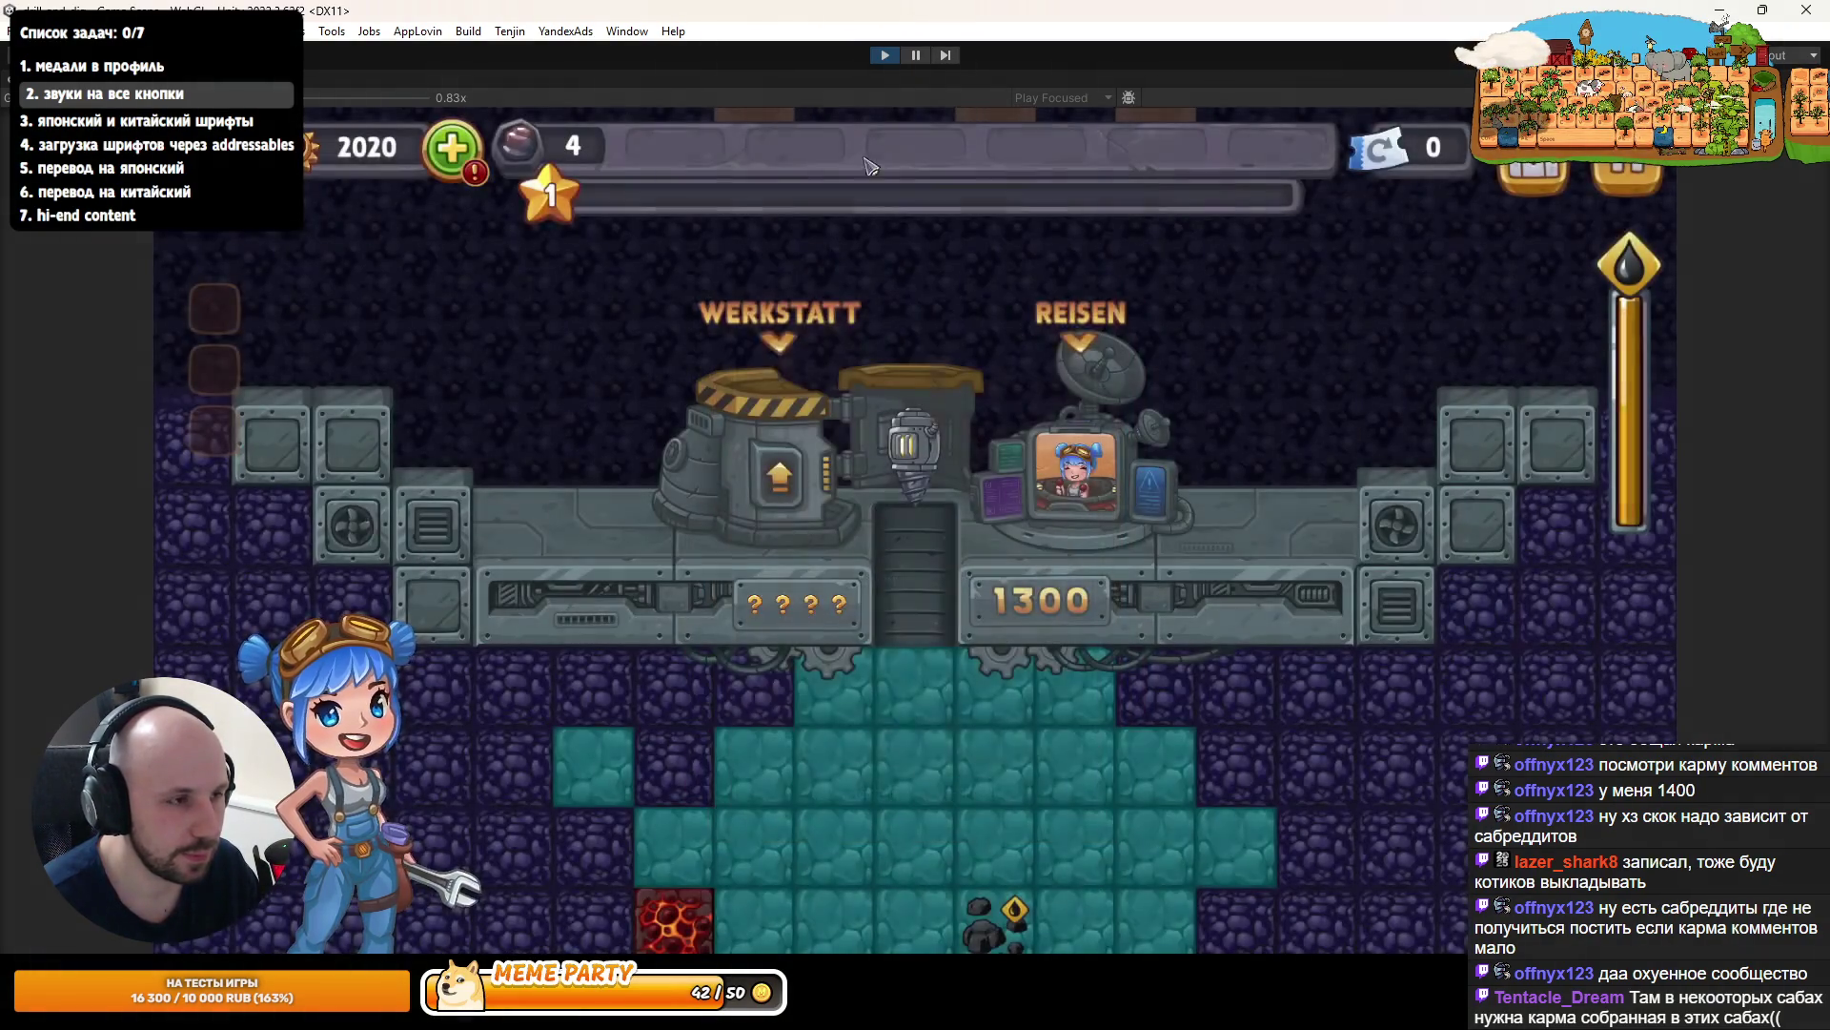
pyautogui.click(454, 148)
pyautogui.press('Escape')
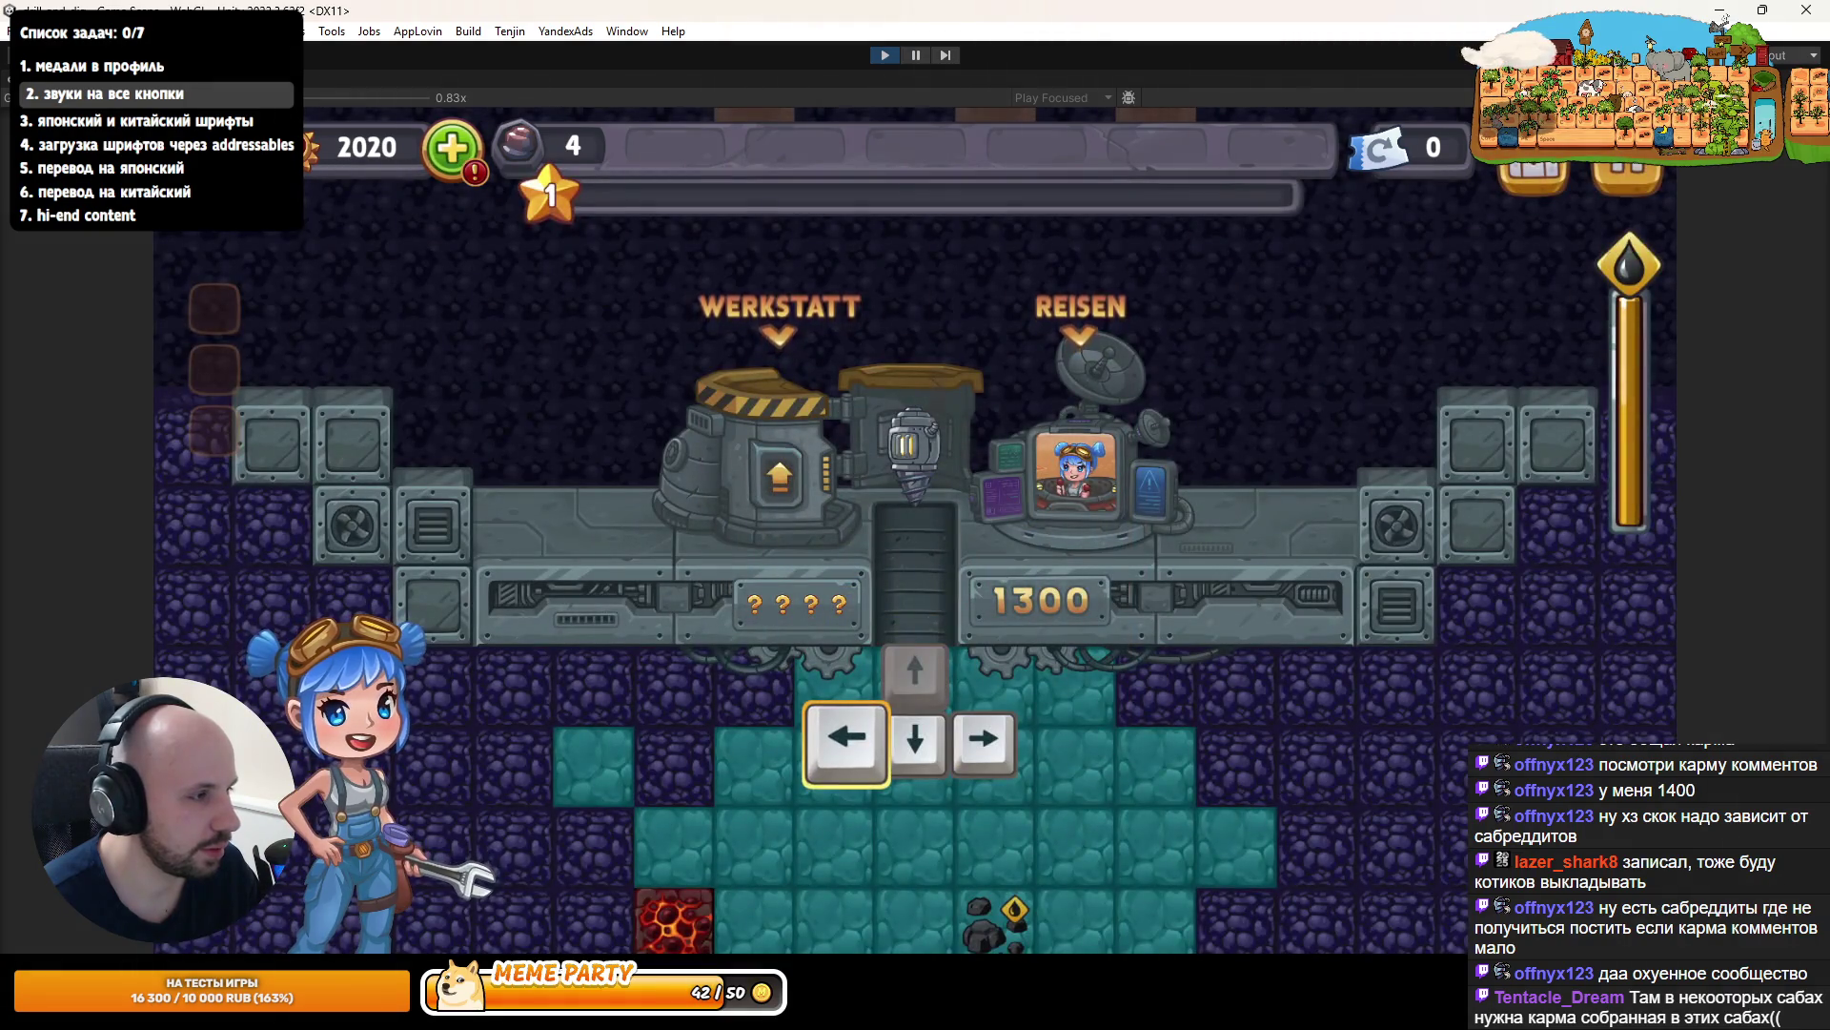
pyautogui.click(454, 149)
pyautogui.press('Escape')
pyautogui.click(452, 149)
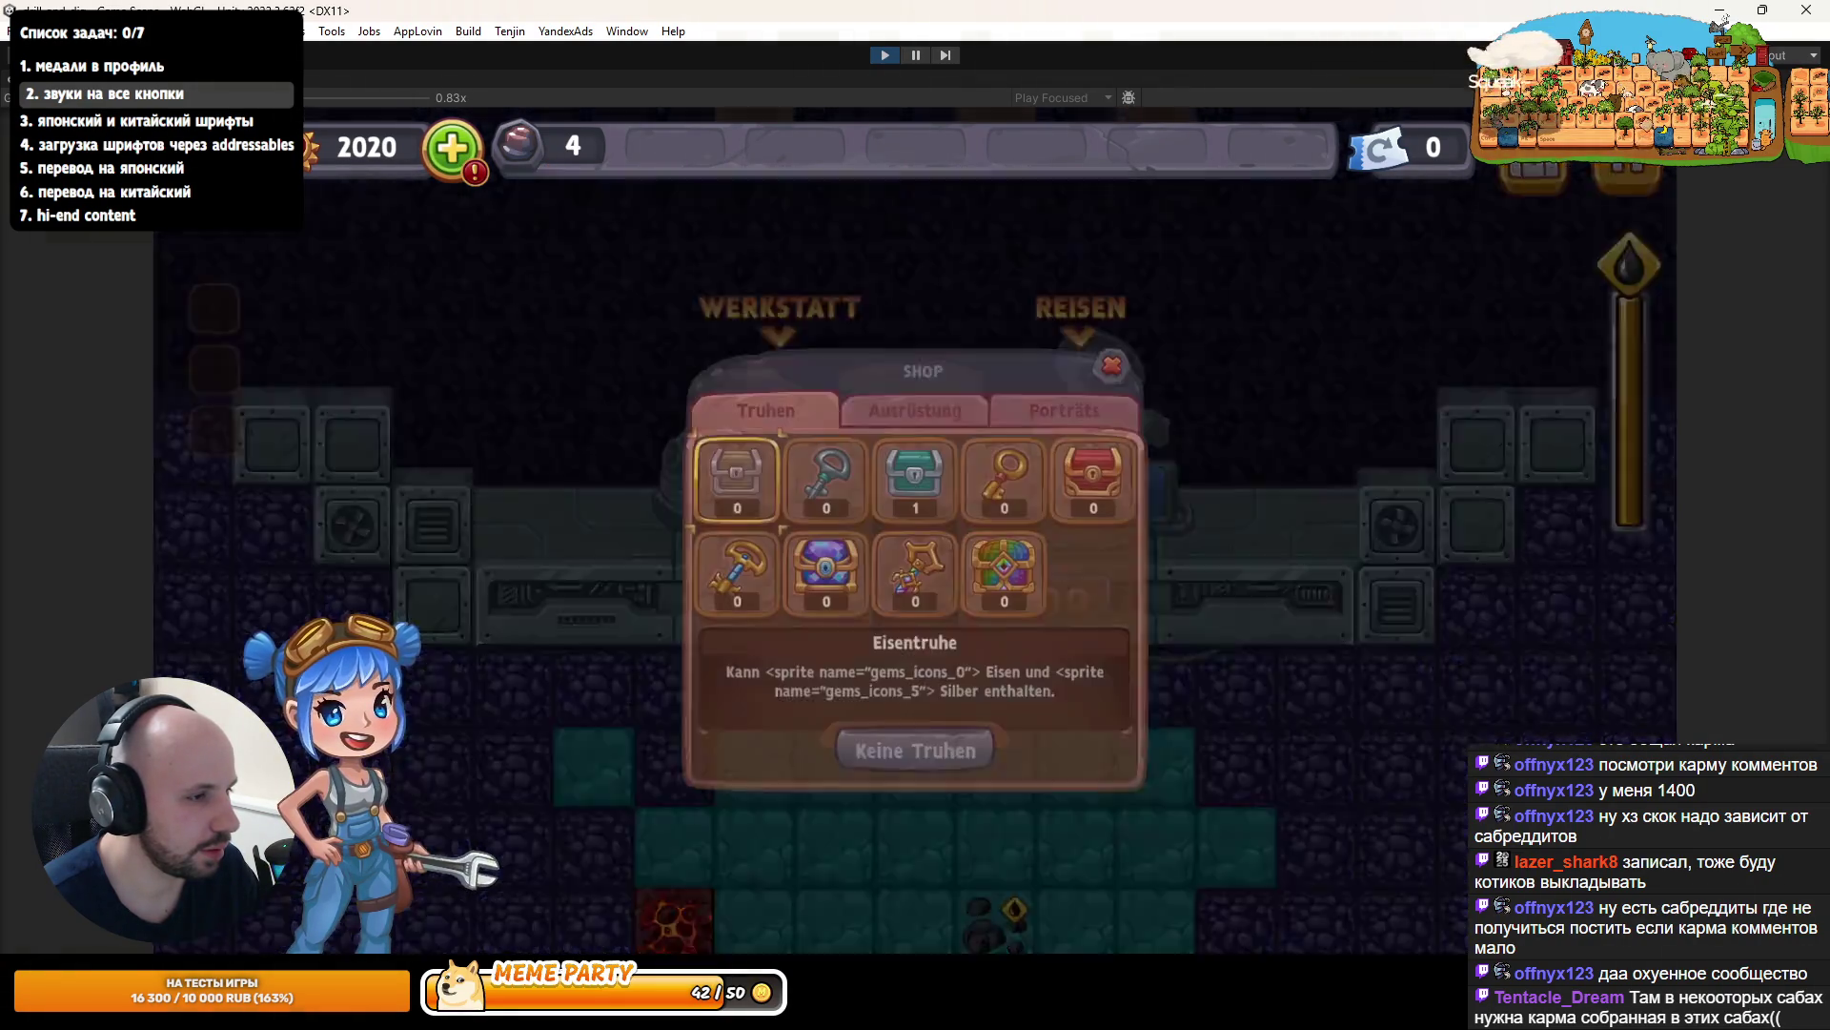
pyautogui.press('Escape')
pyautogui.press('Escape')
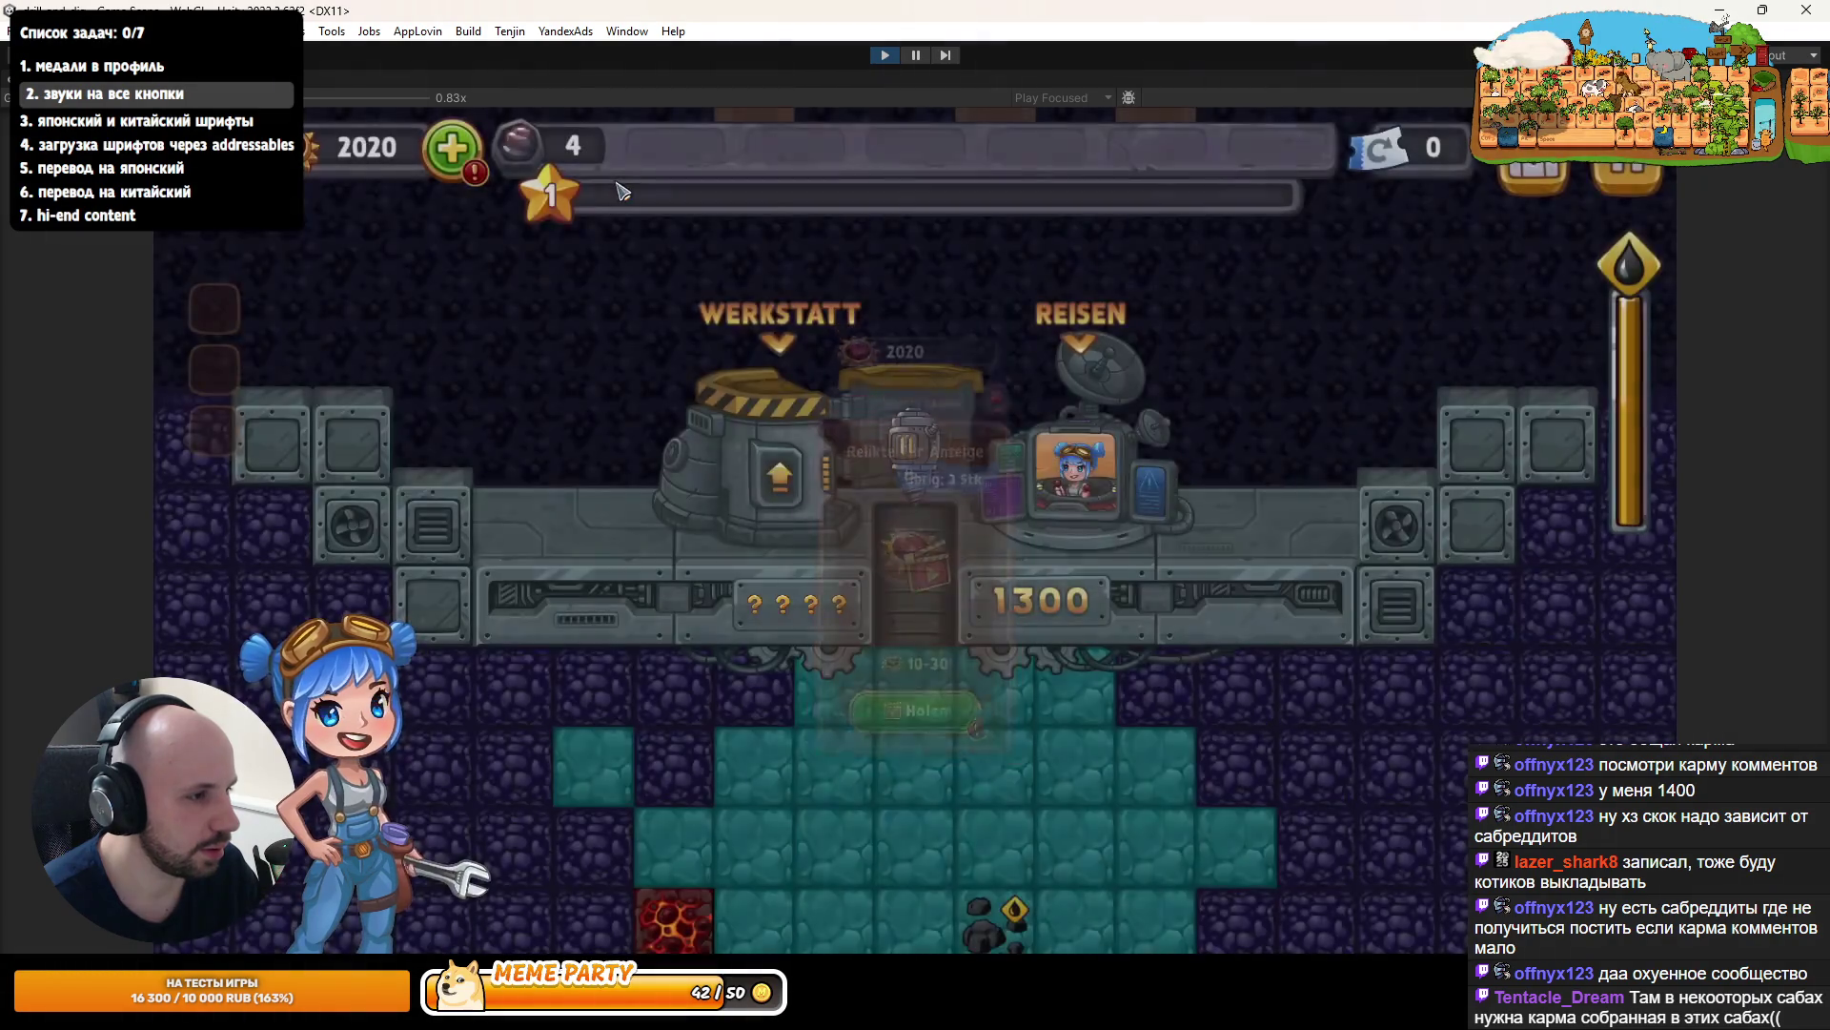
pyautogui.press('Right')
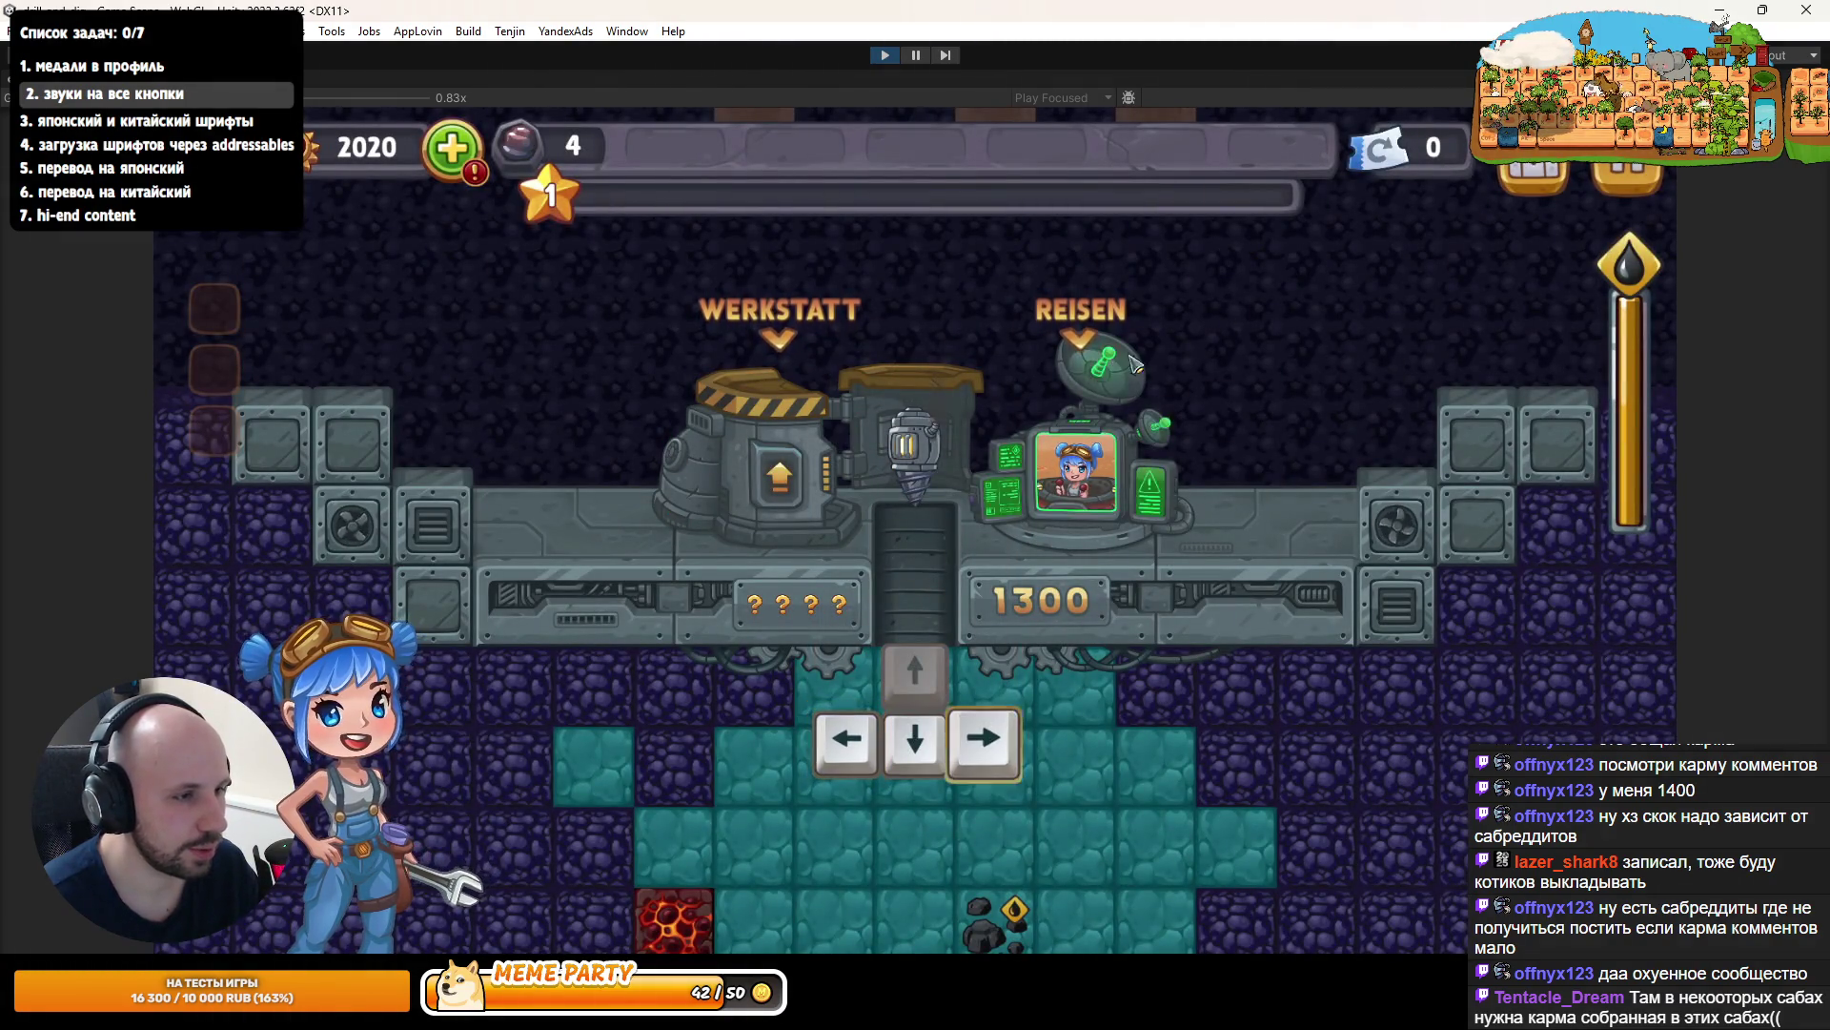
pyautogui.press('Return')
pyautogui.press('Escape')
pyautogui.press('Left')
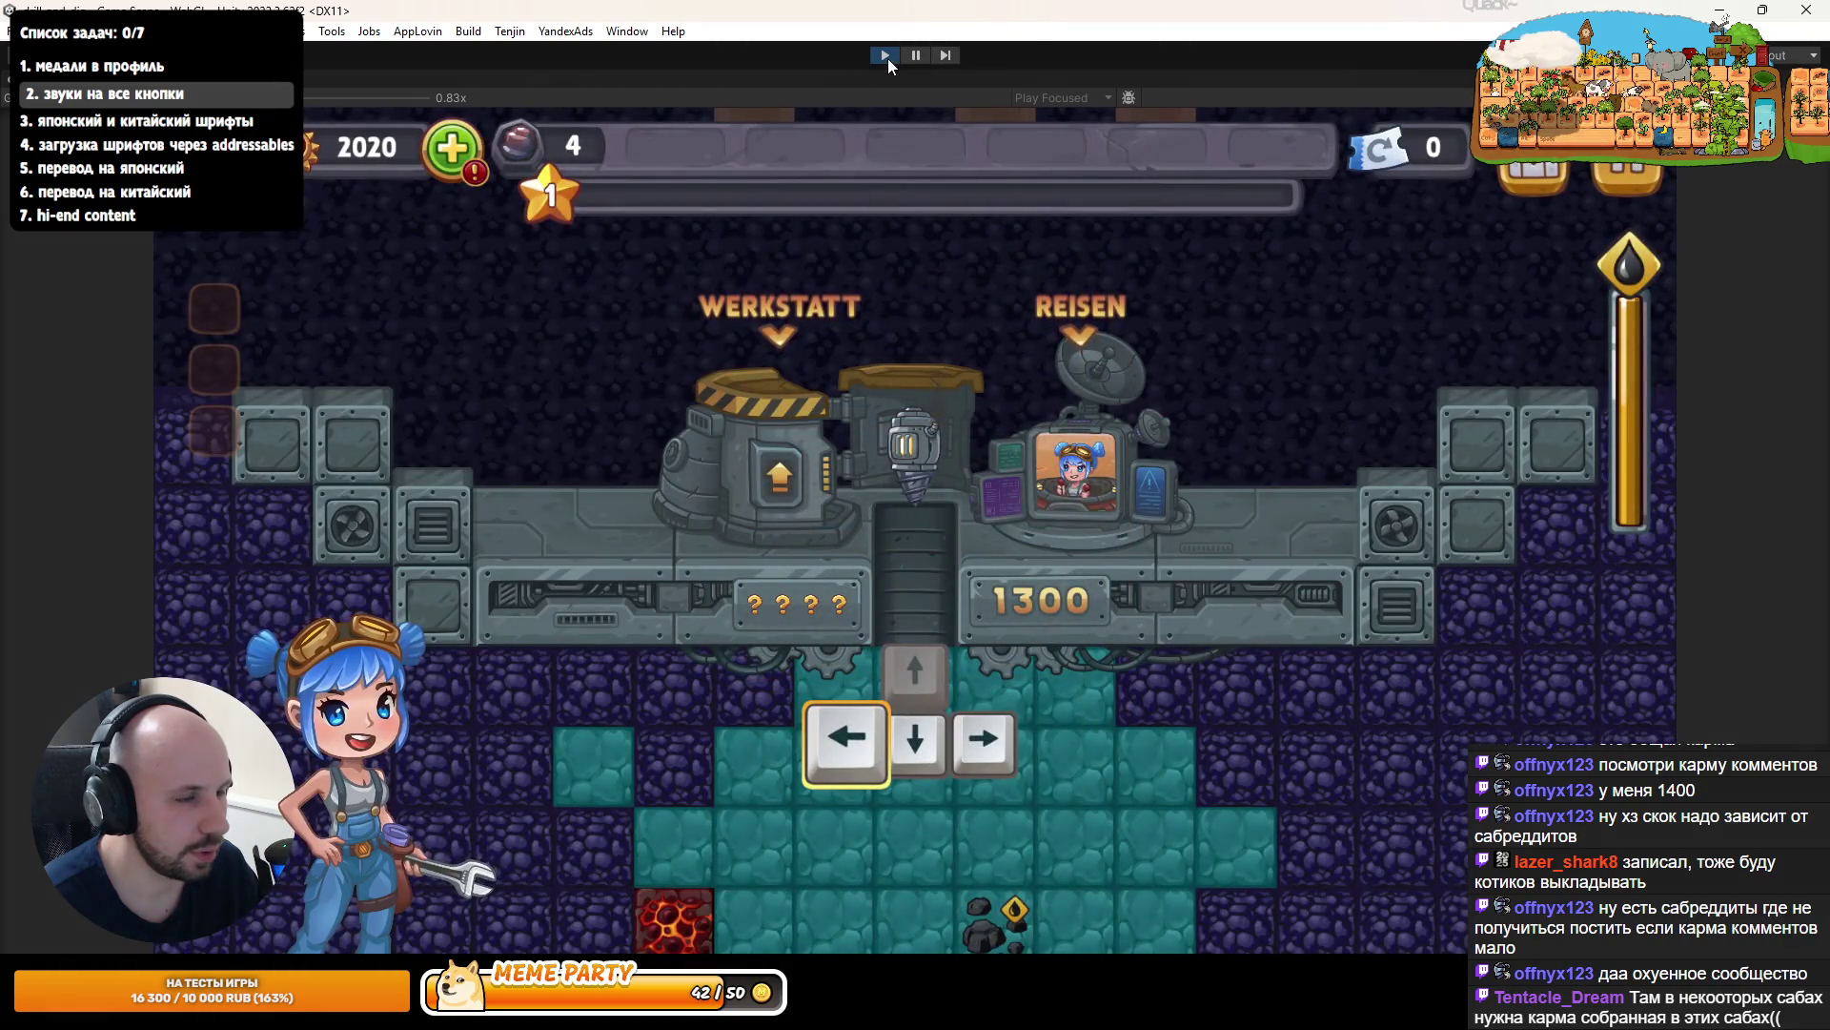
pyautogui.press('Right')
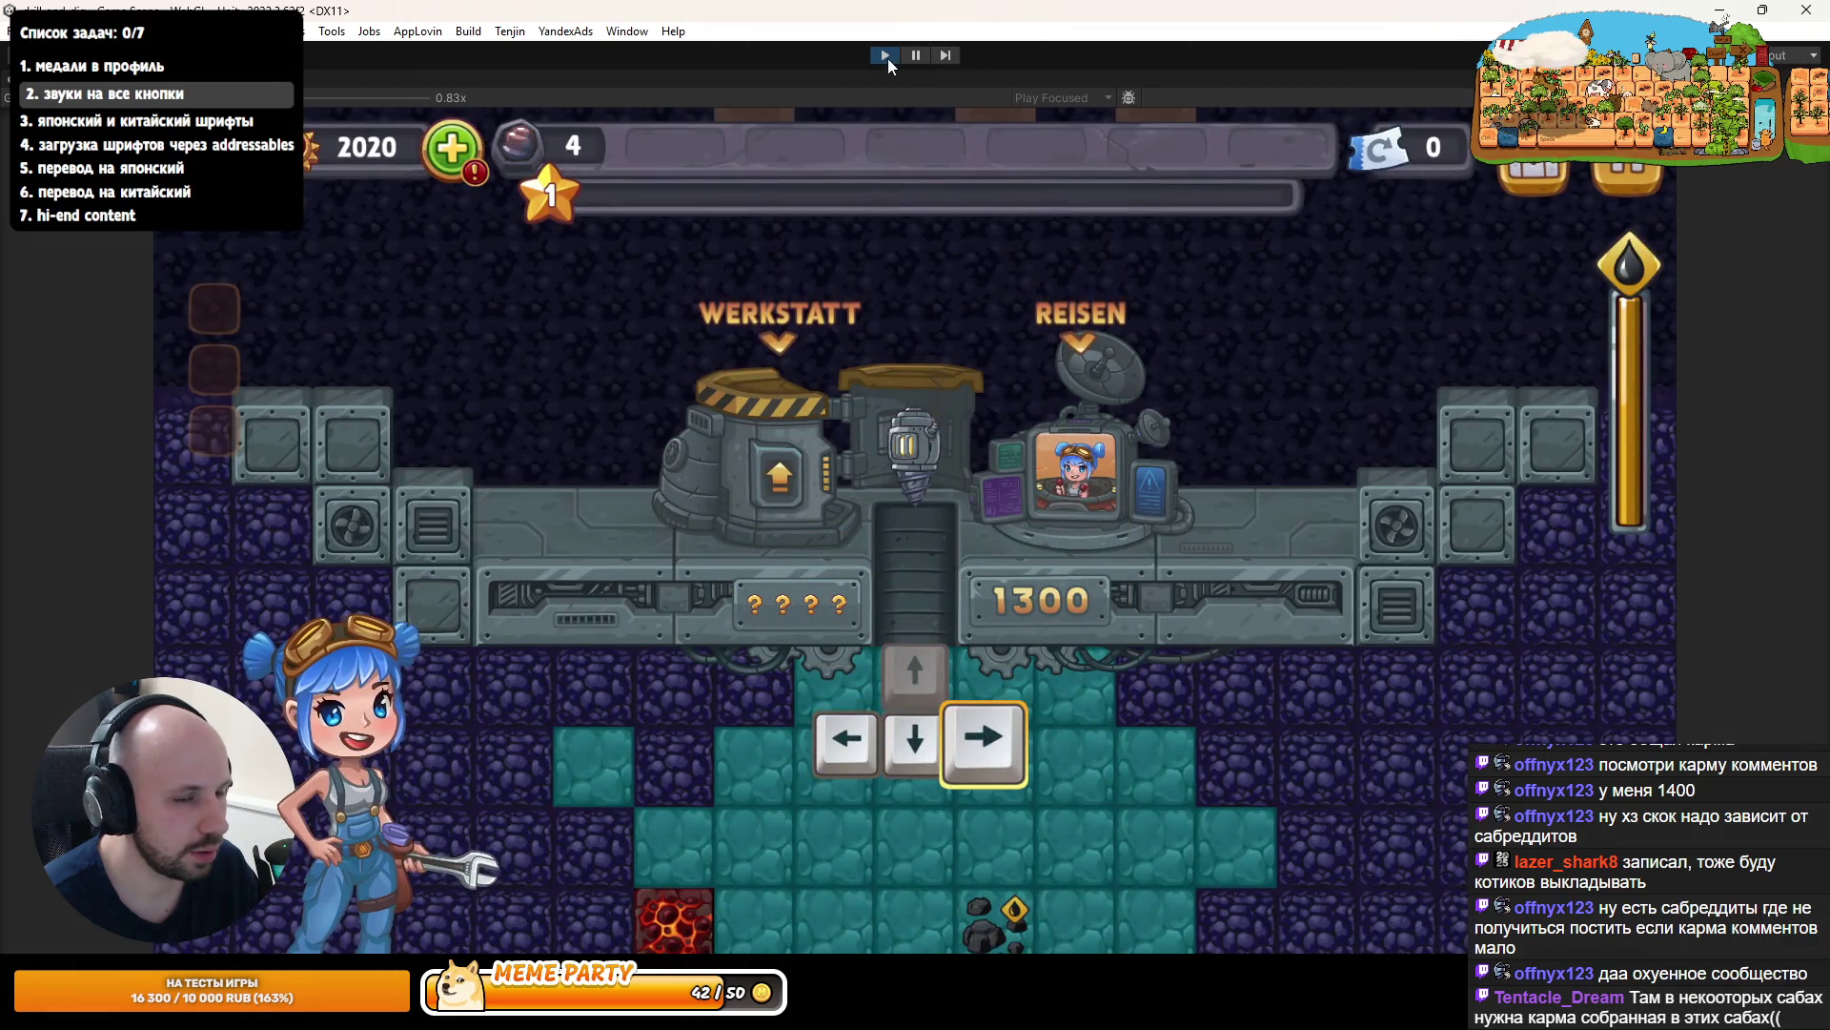
pyautogui.click(885, 55)
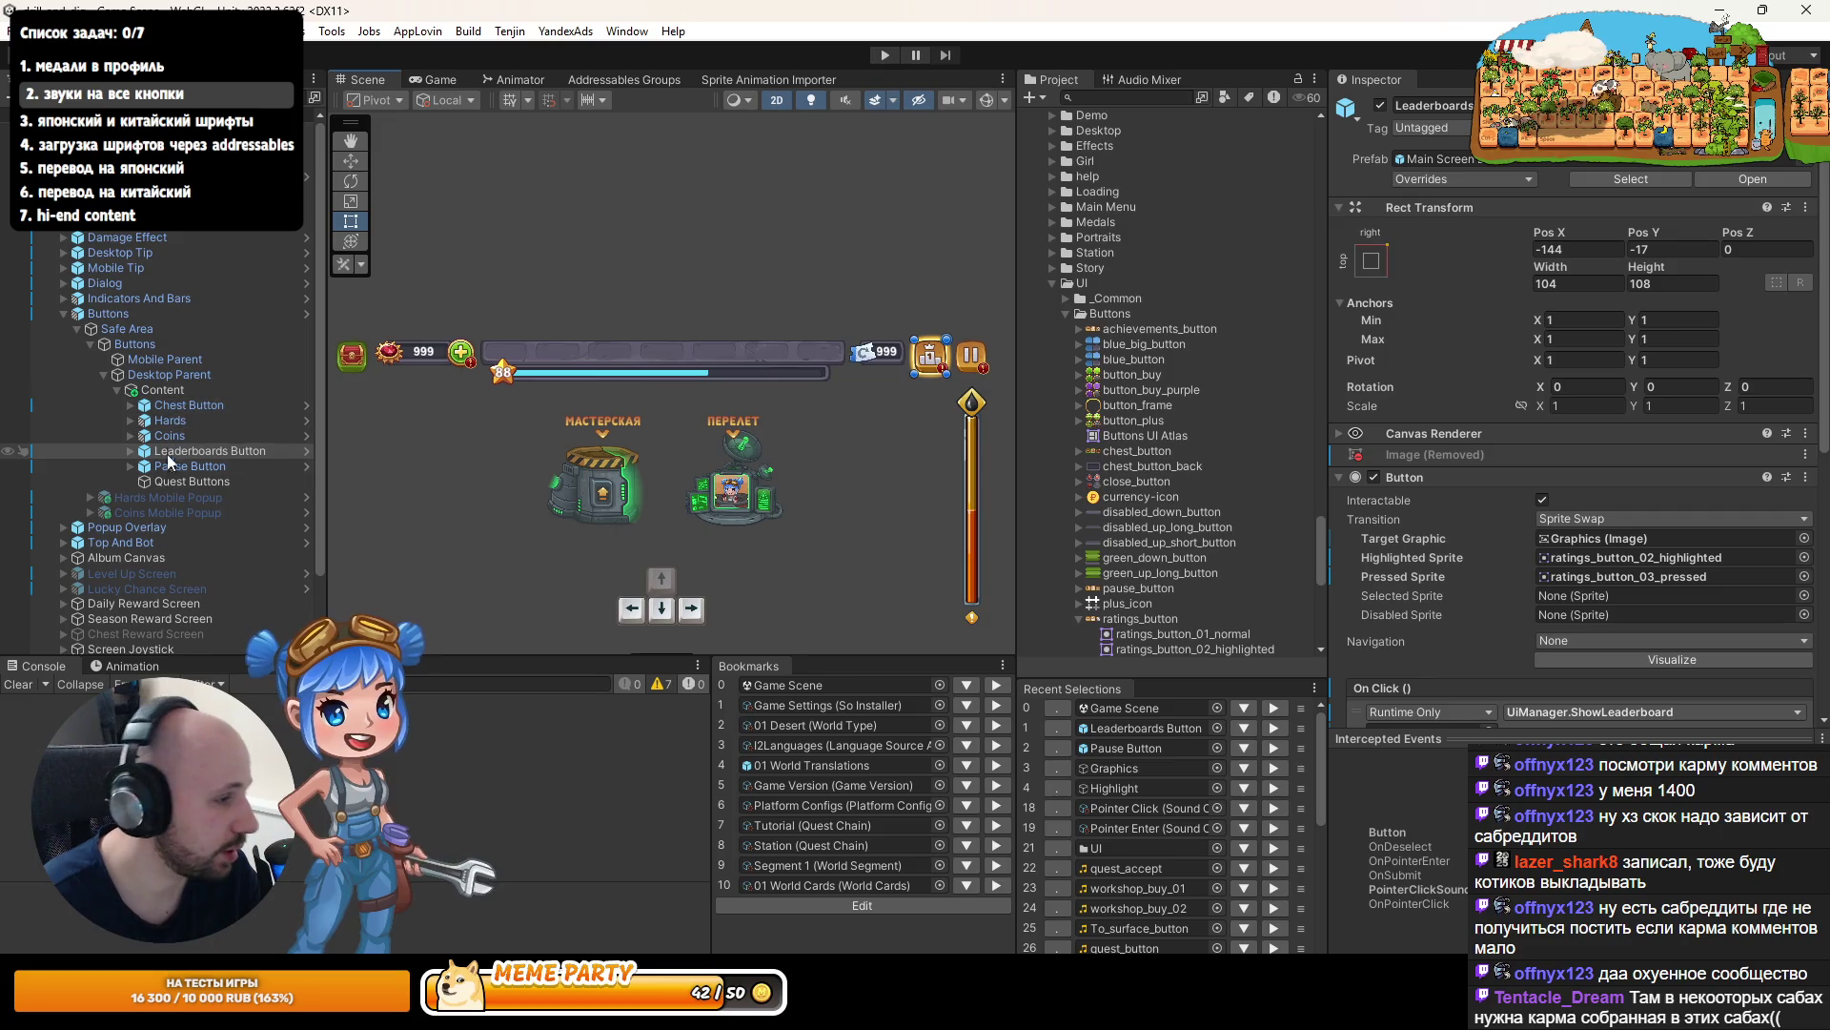
# - Expand the Hards resource panel and its Plus Button in the Hierarchy
pyautogui.click(139, 423)
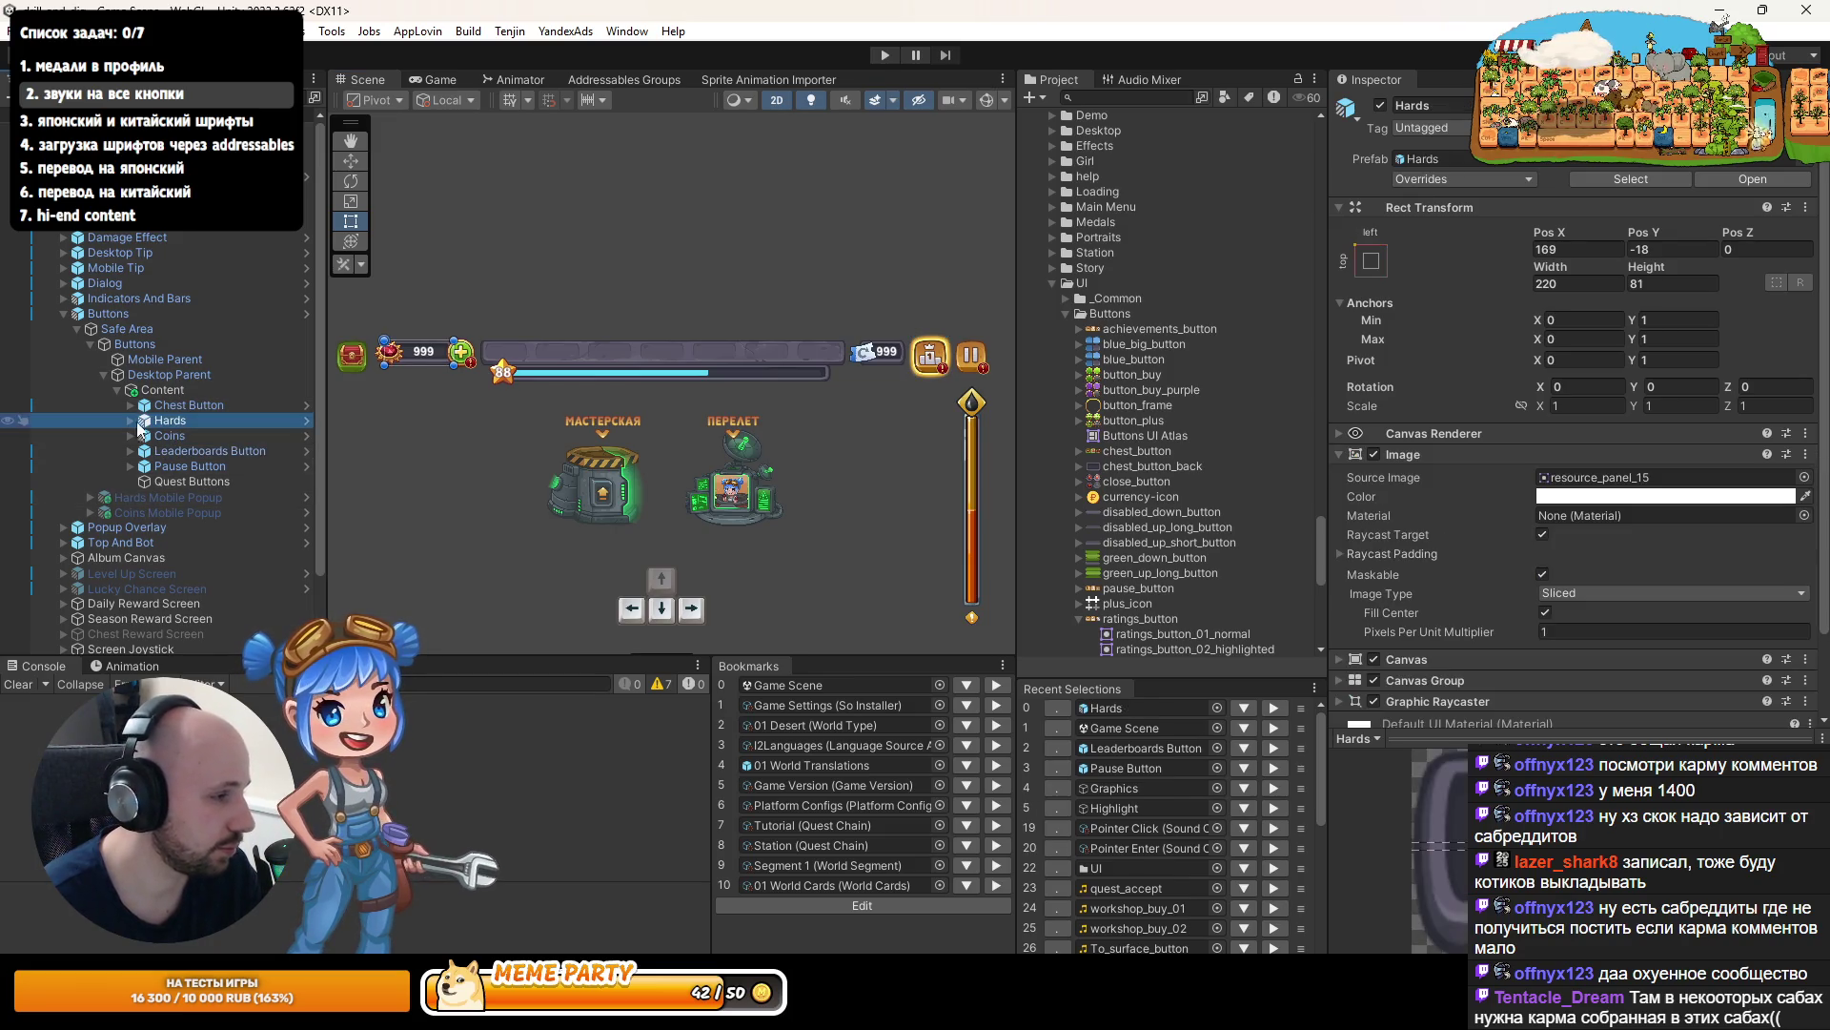
pyautogui.click(132, 422)
pyautogui.click(191, 466)
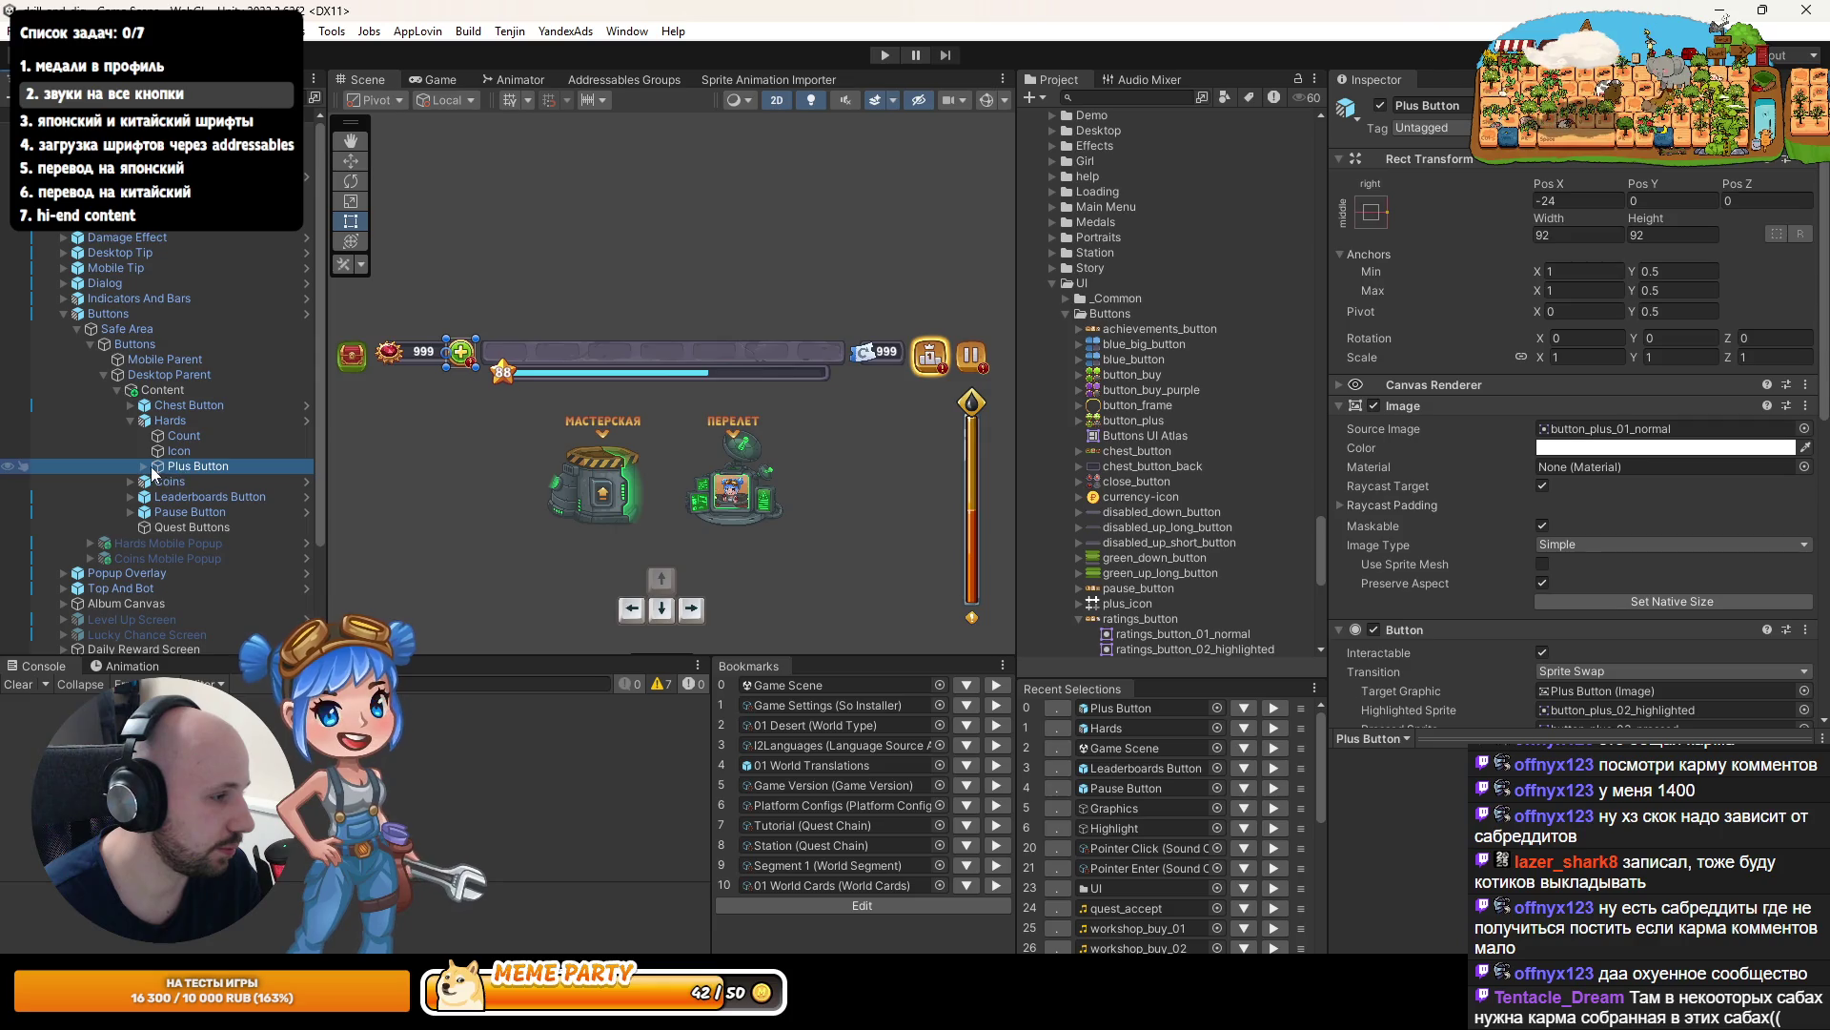
pyautogui.click(145, 466)
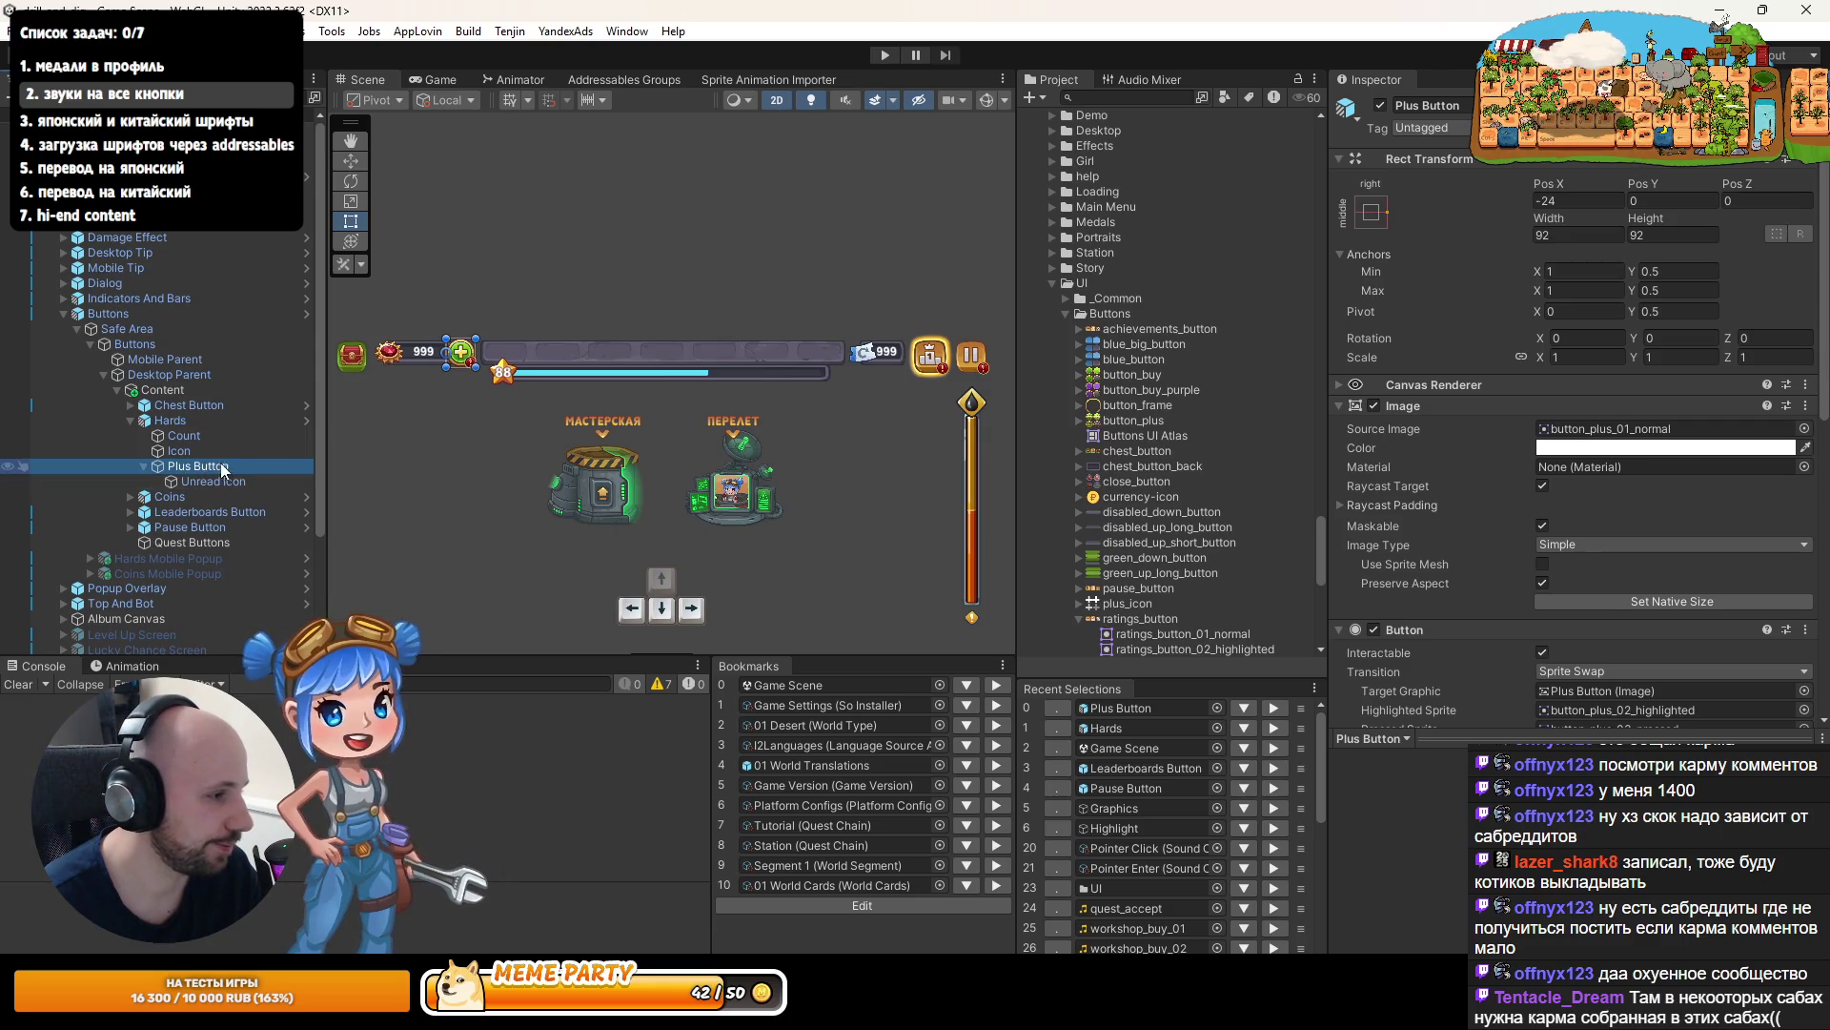
pyautogui.scroll(-5, 1705, 580)
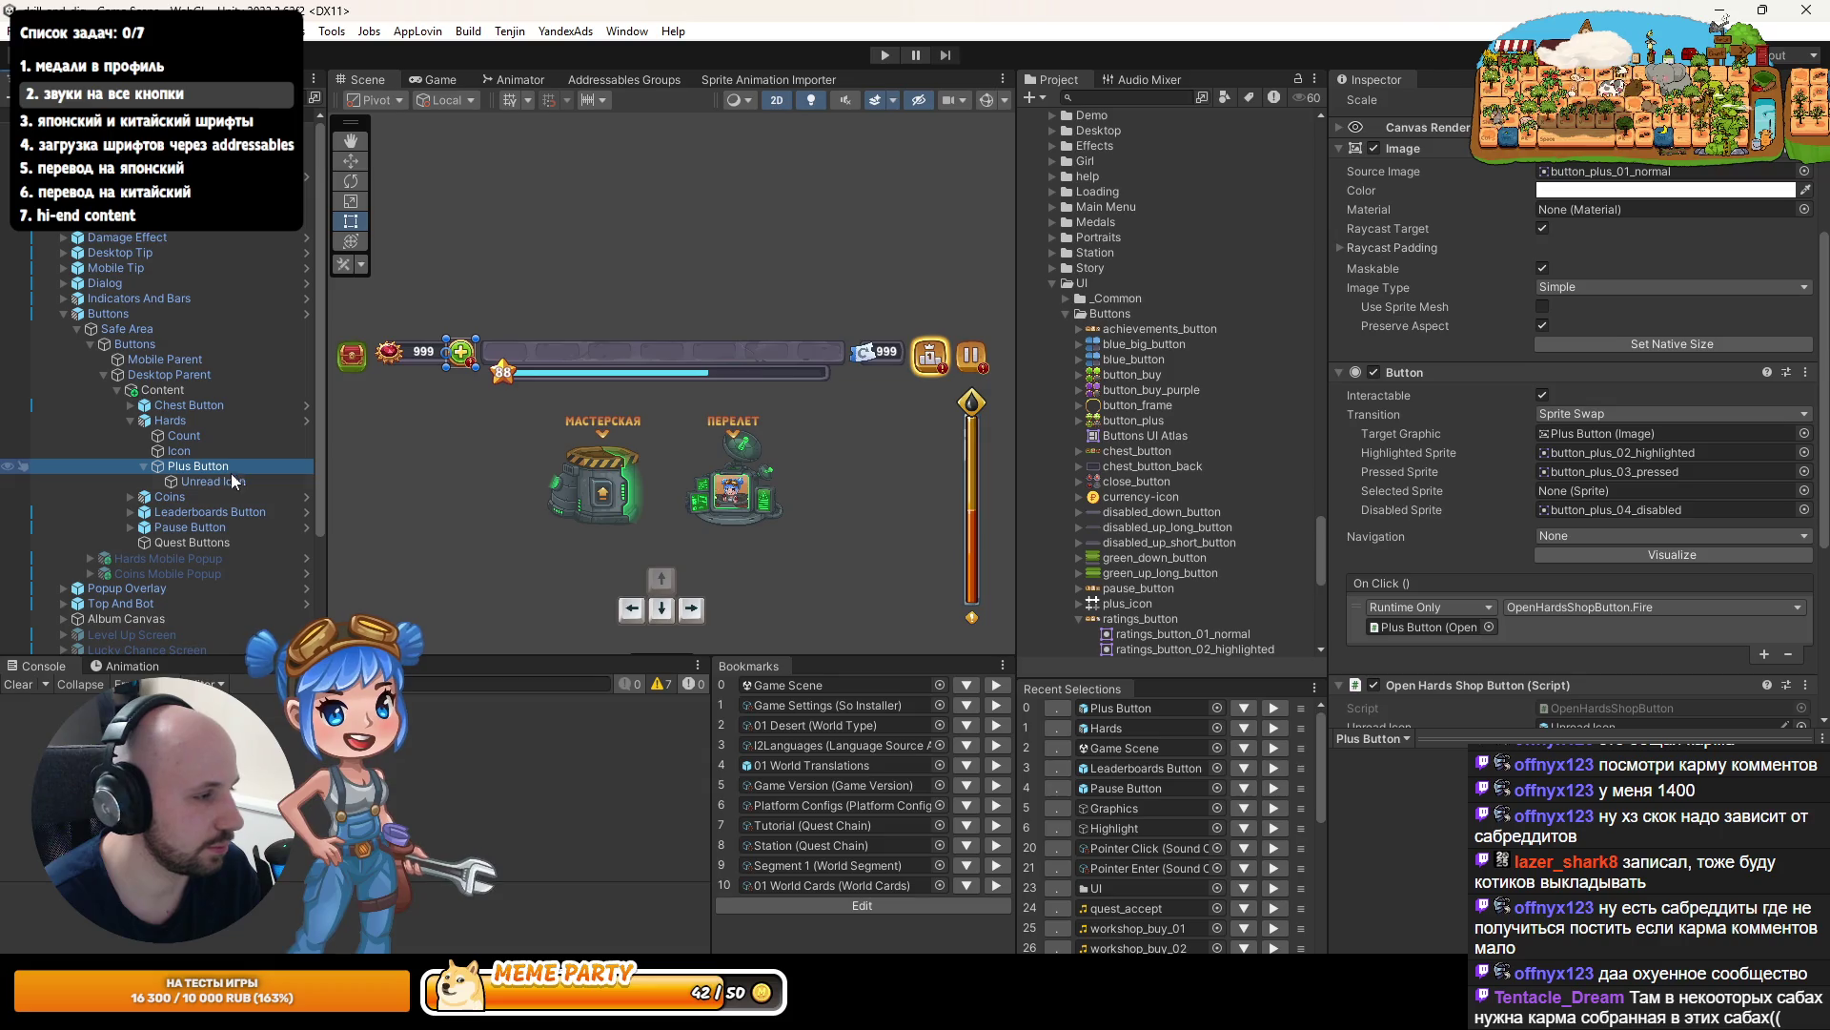
pyautogui.scroll(-6, 1382, 553)
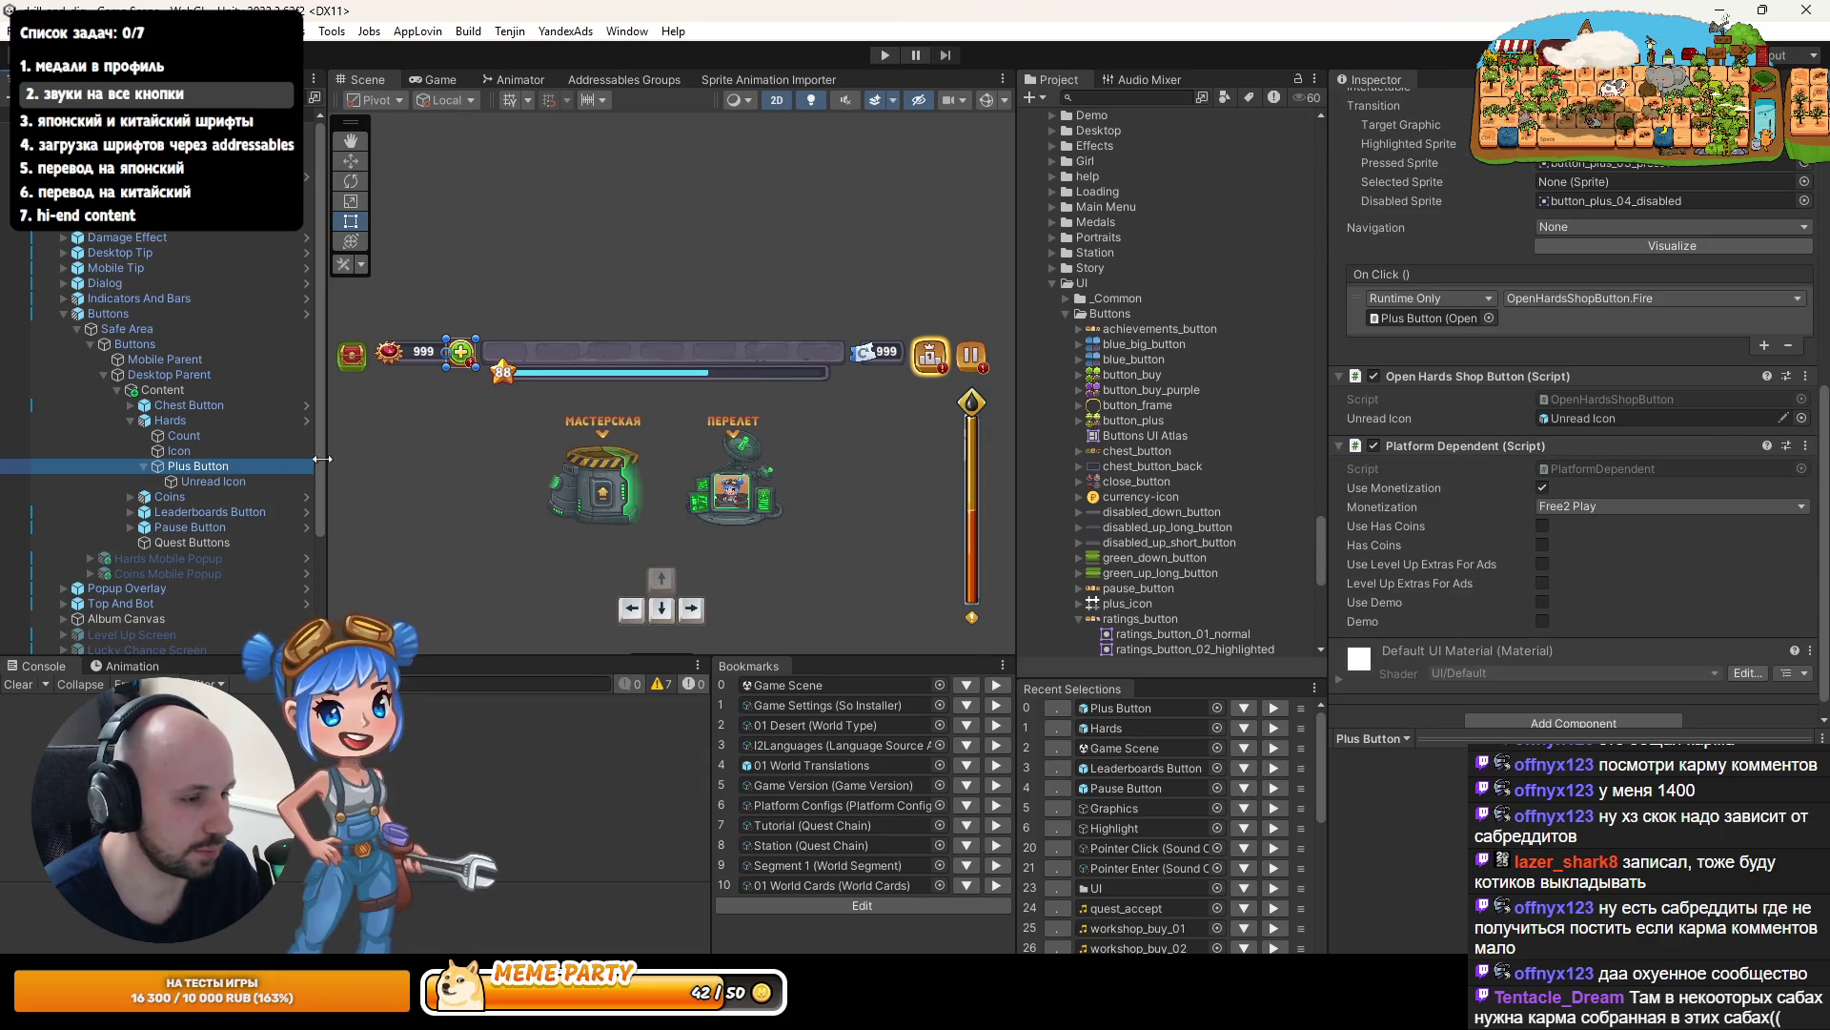
# - Confirm Chest Button's Pointer Click Sound, then inspect the Buttons and Quest Buttons objects
pyautogui.click(154, 406)
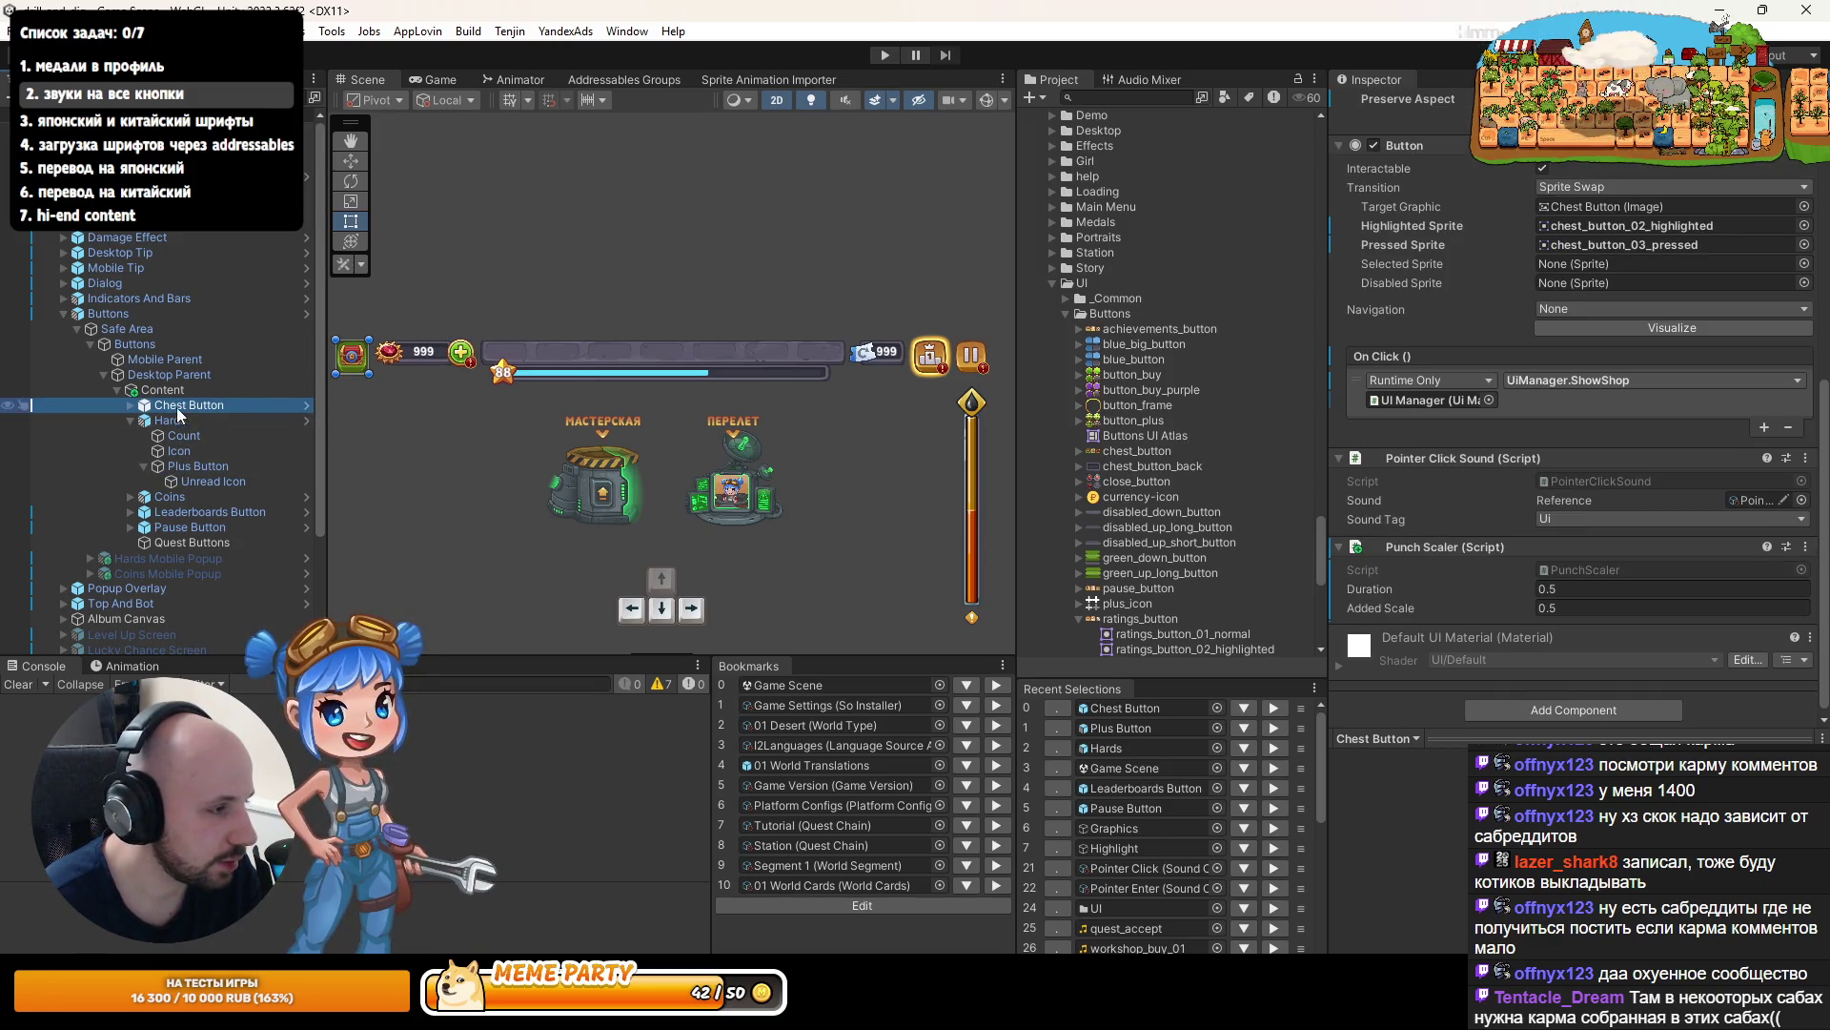
pyautogui.click(133, 347)
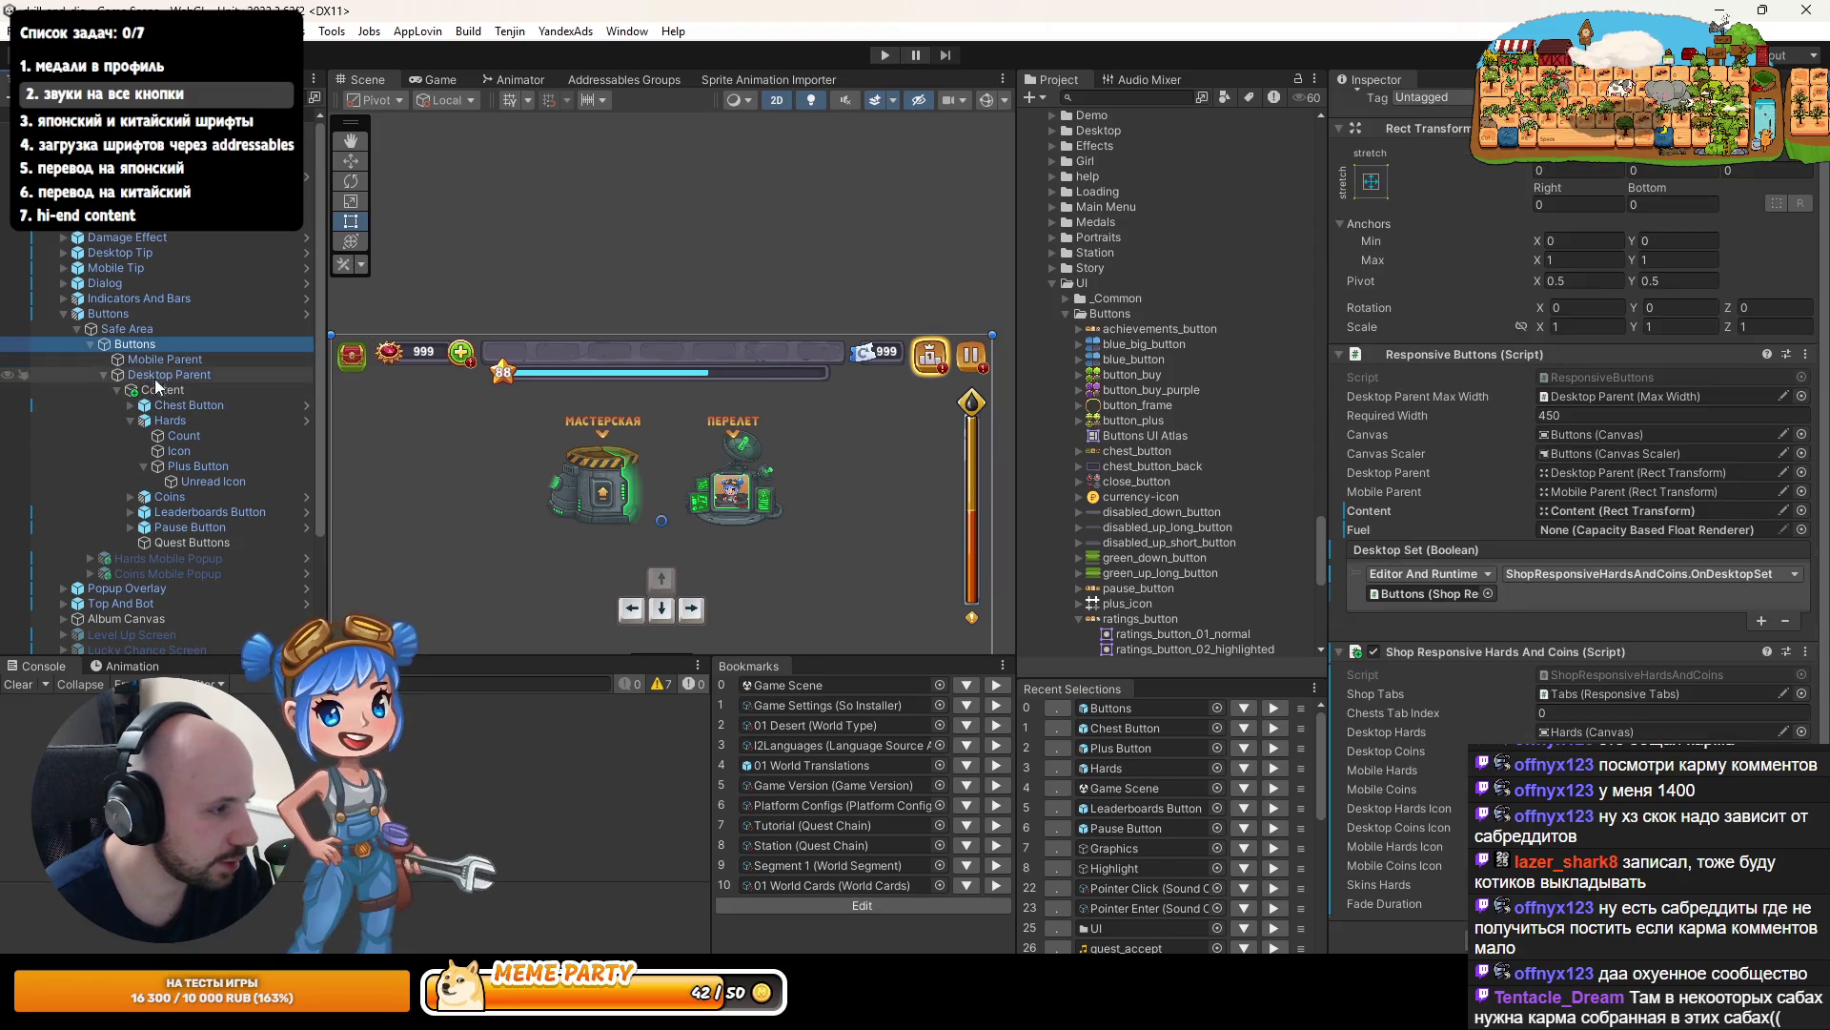
pyautogui.click(186, 542)
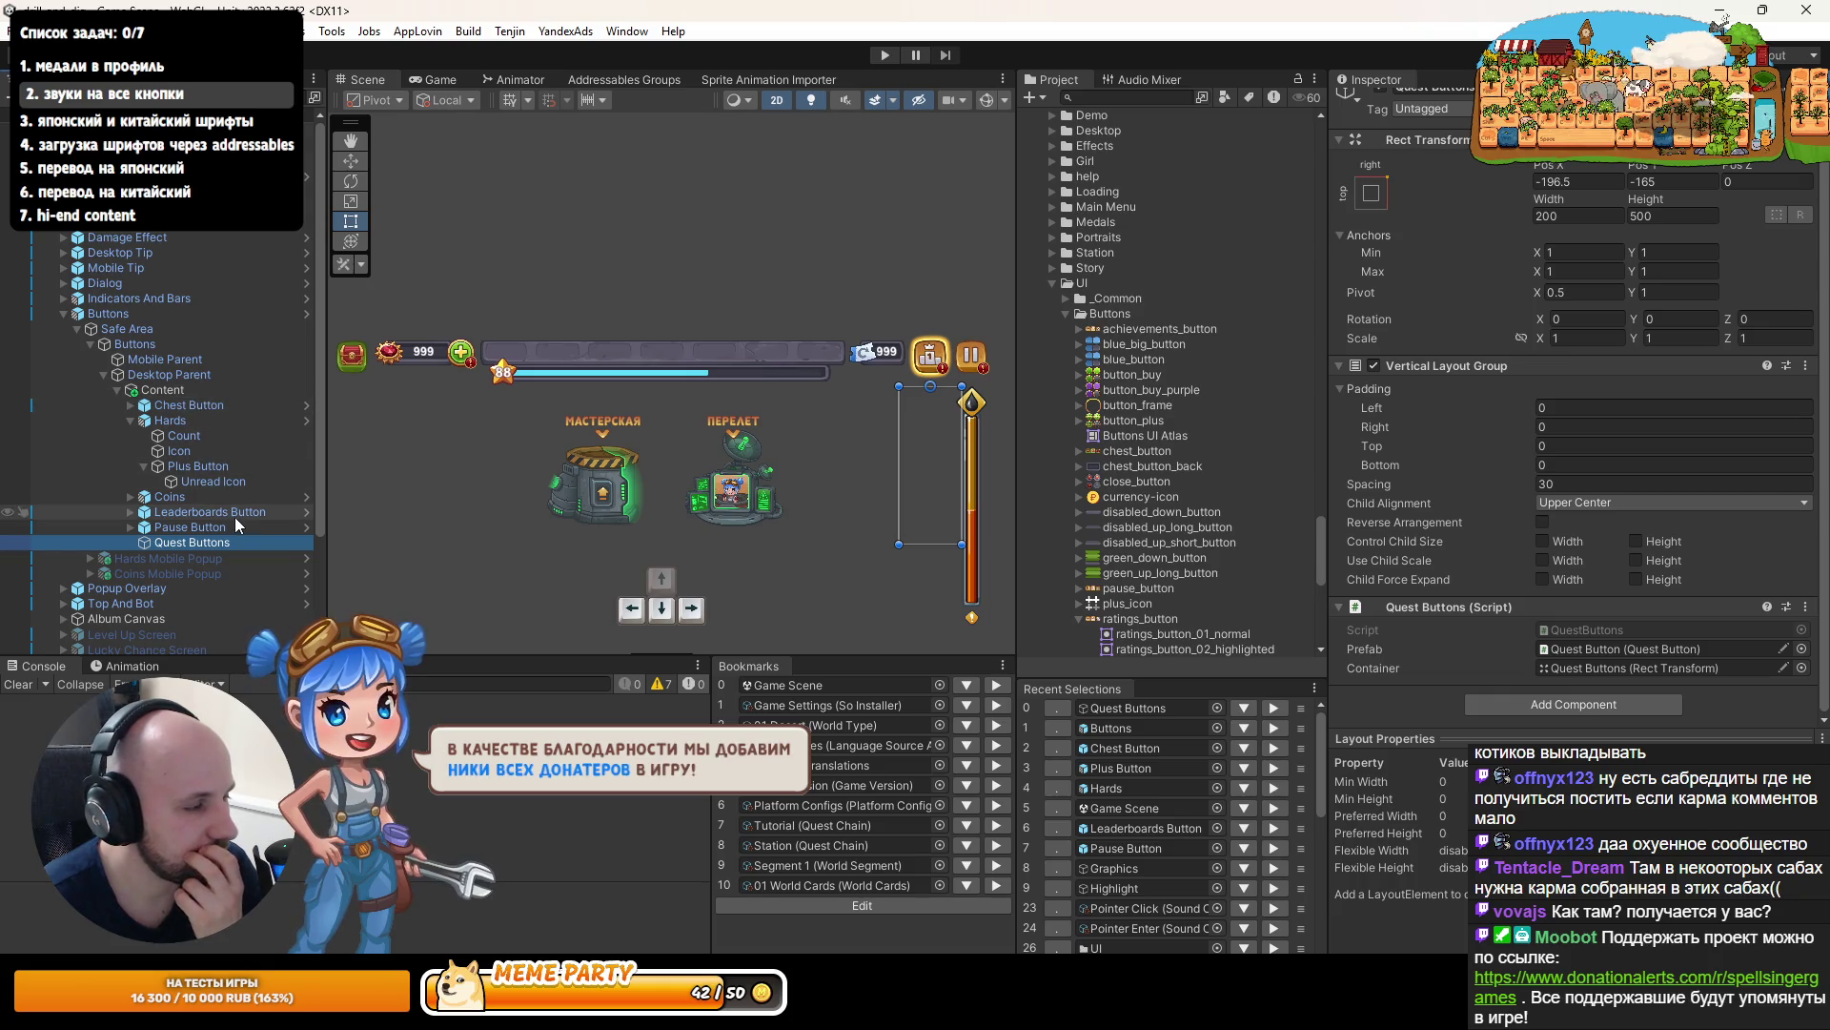
# - Inspect the Content object and then the Hards currency panel, briefly widening the Hierarchy
pyautogui.click(191, 389)
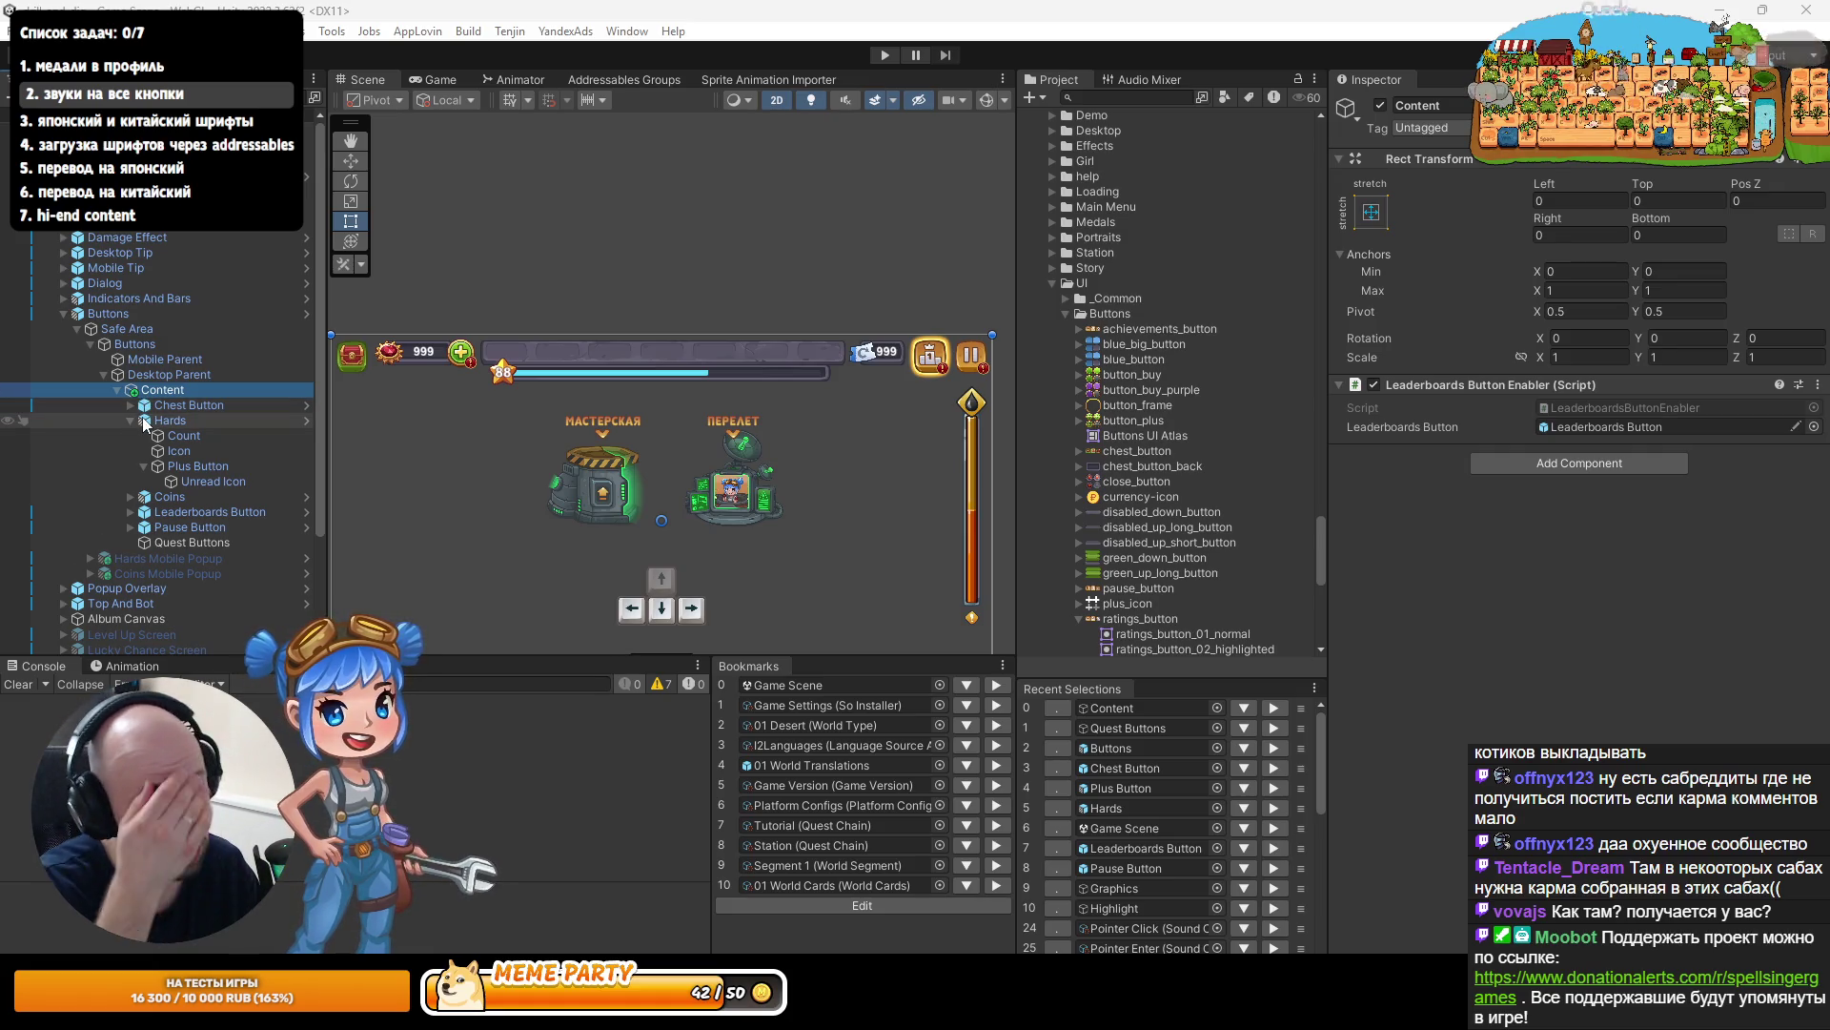
pyautogui.moveTo(324, 455); pyautogui.dragTo(336, 453)
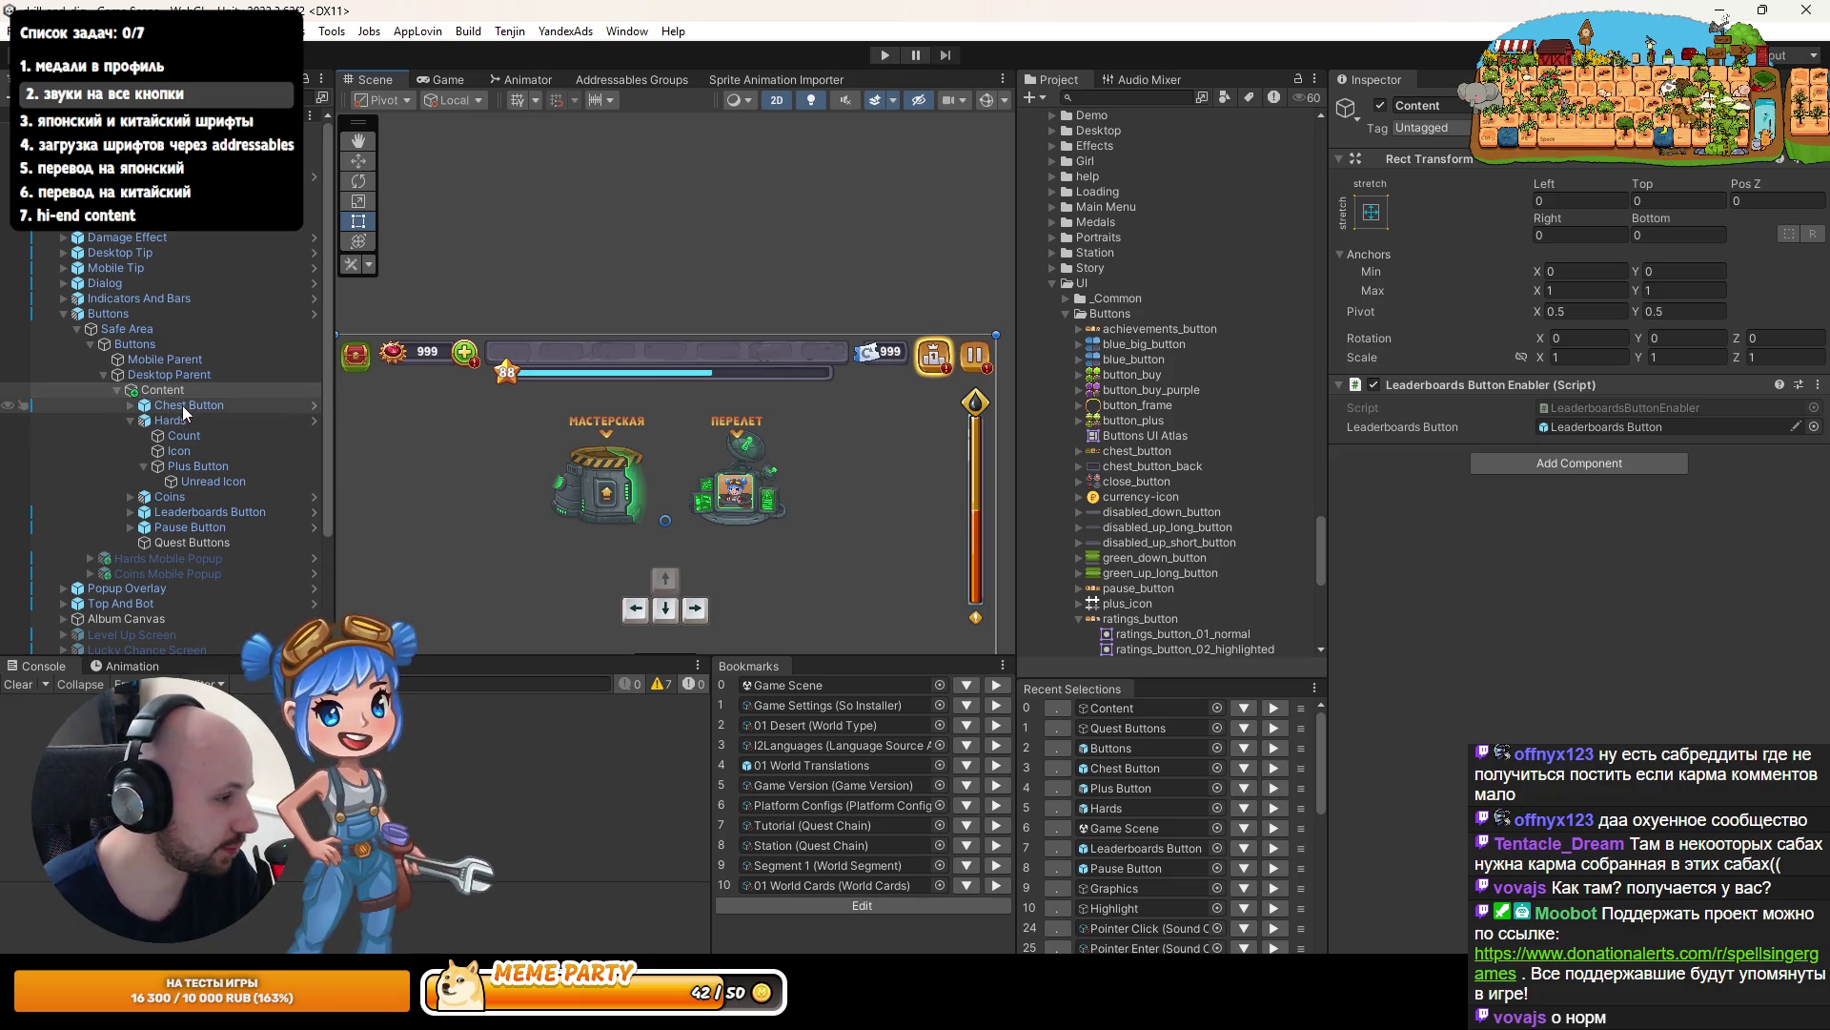
pyautogui.scroll(-3, 397, 357)
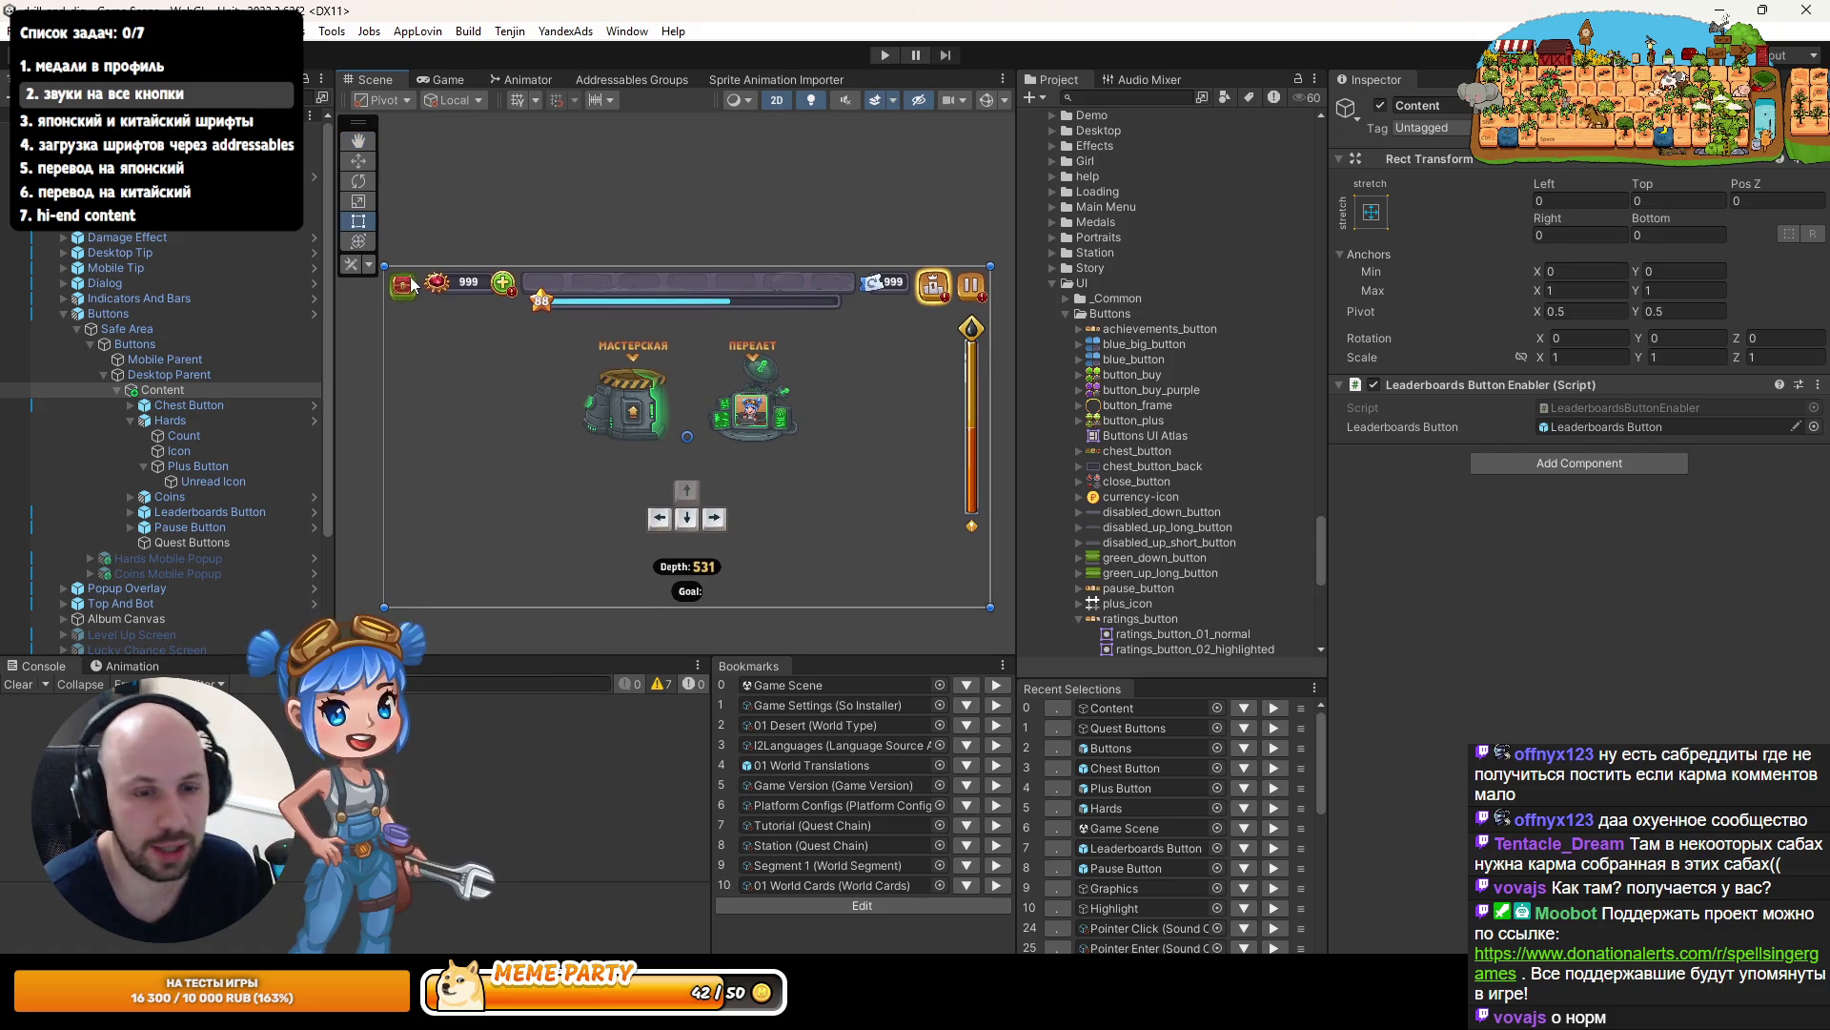
pyautogui.moveTo(335, 332); pyautogui.dragTo(328, 332)
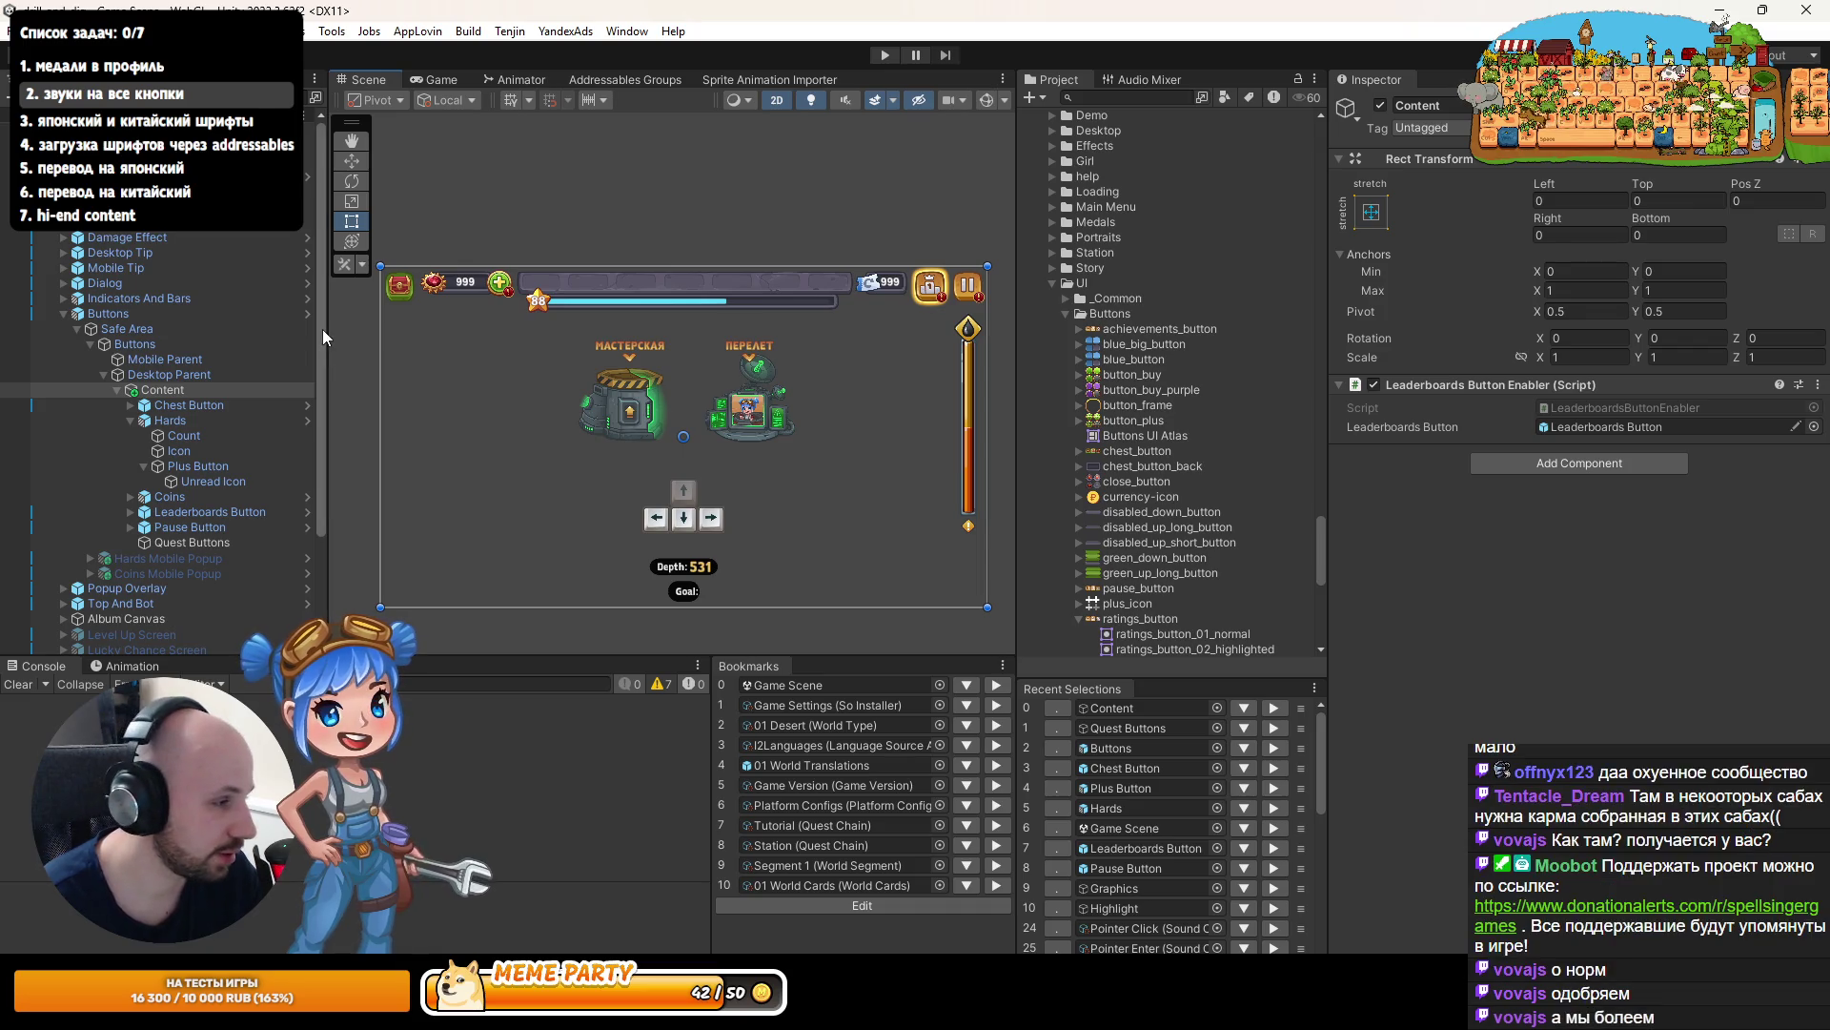
pyautogui.click(172, 420)
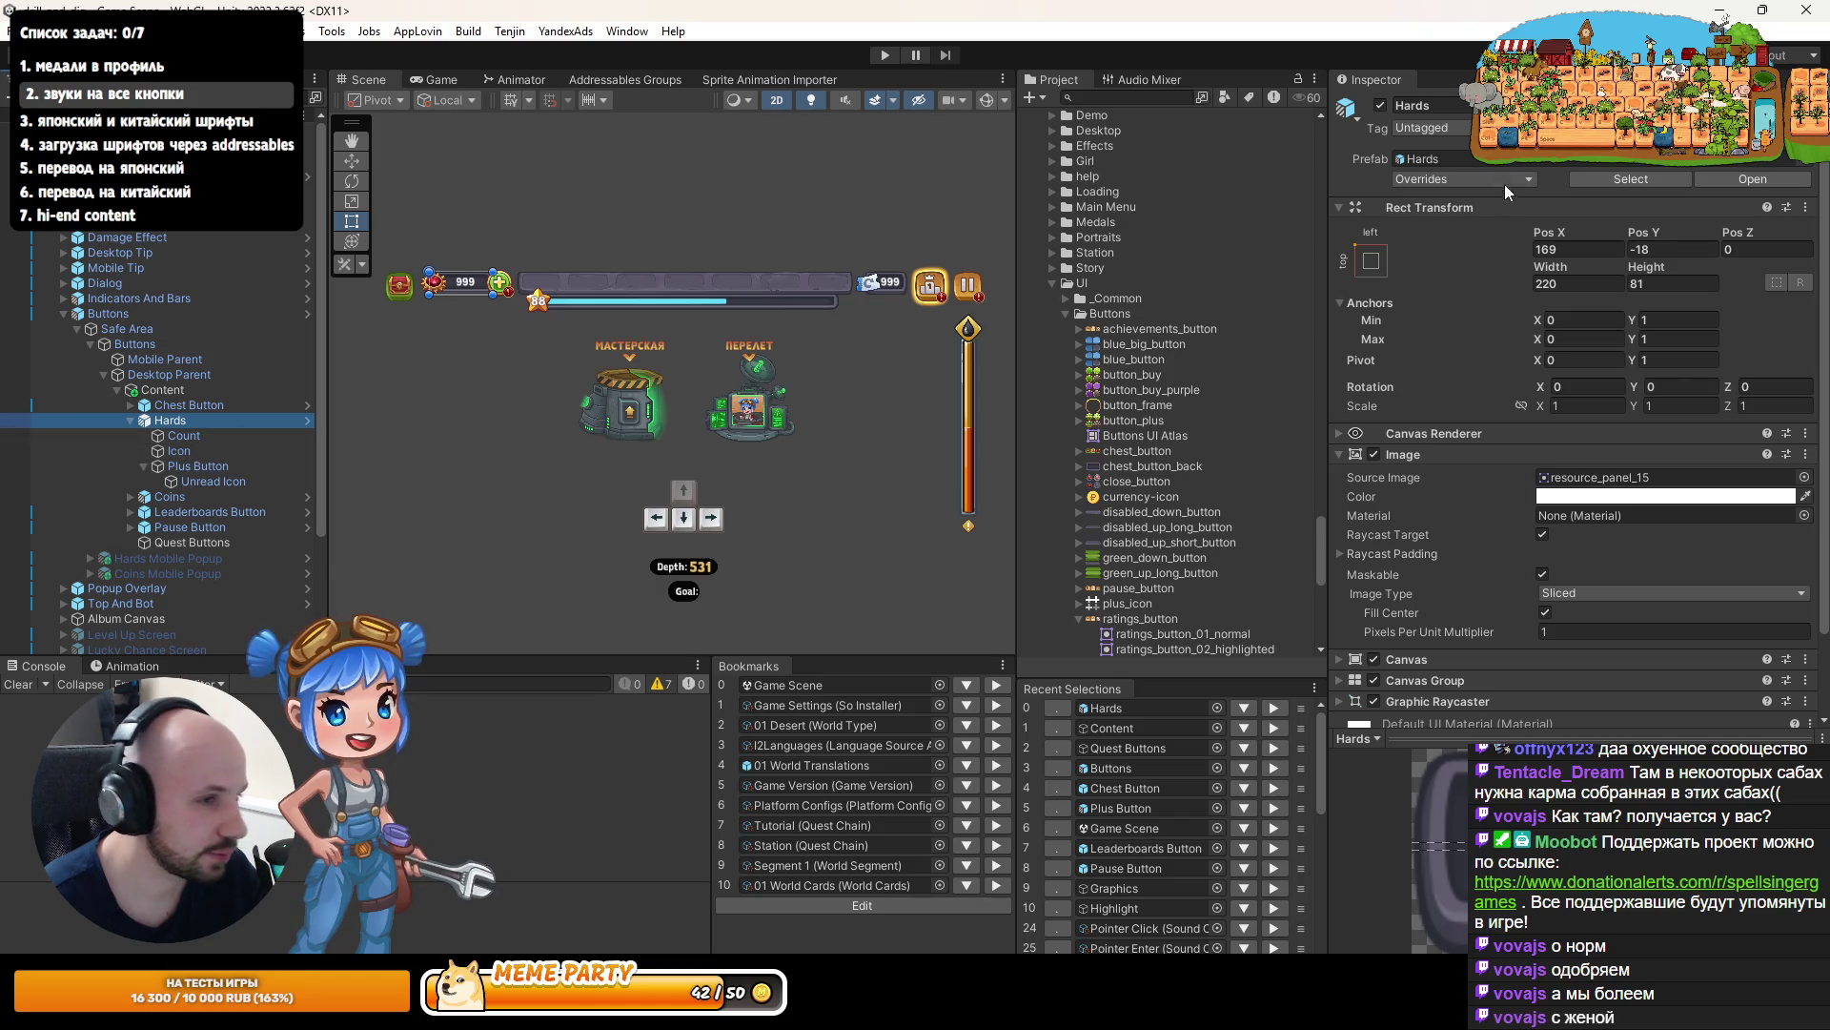
# - Copy the Pointer Click Sound component from the Main Screen Button prefab
pyautogui.click(1415, 155)
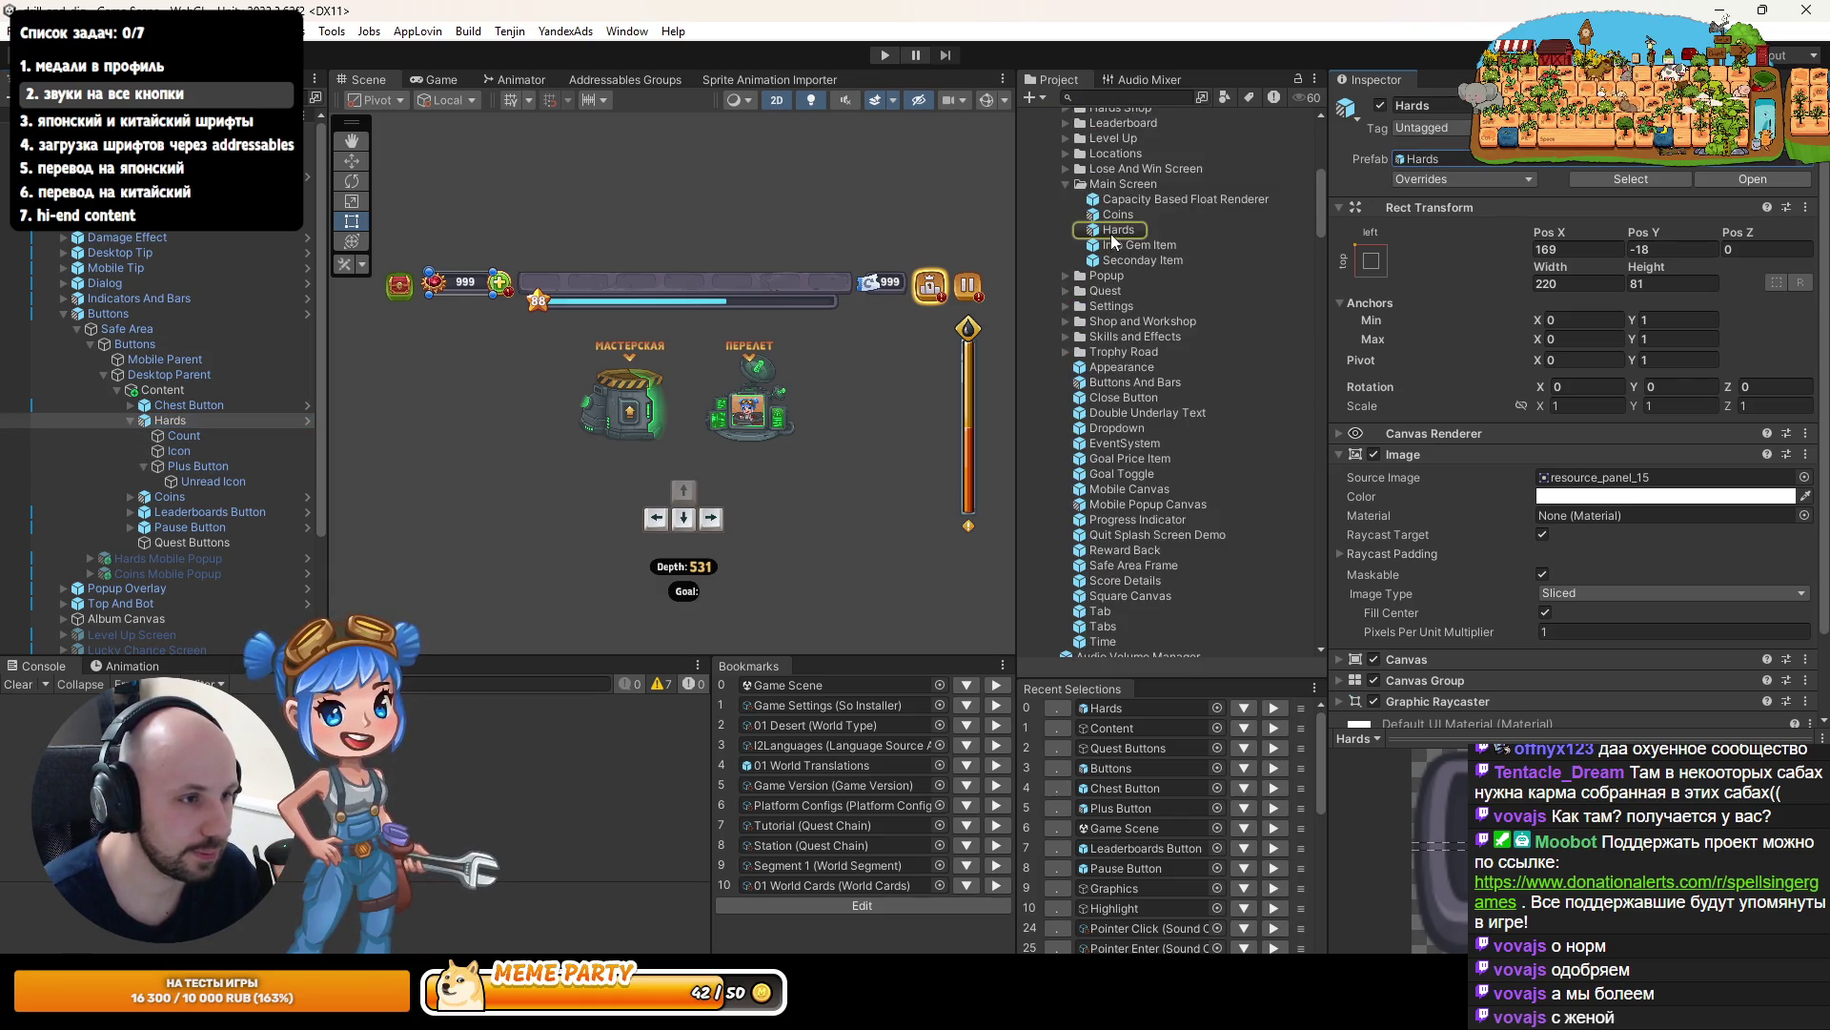
pyautogui.scroll(5, 1121, 429)
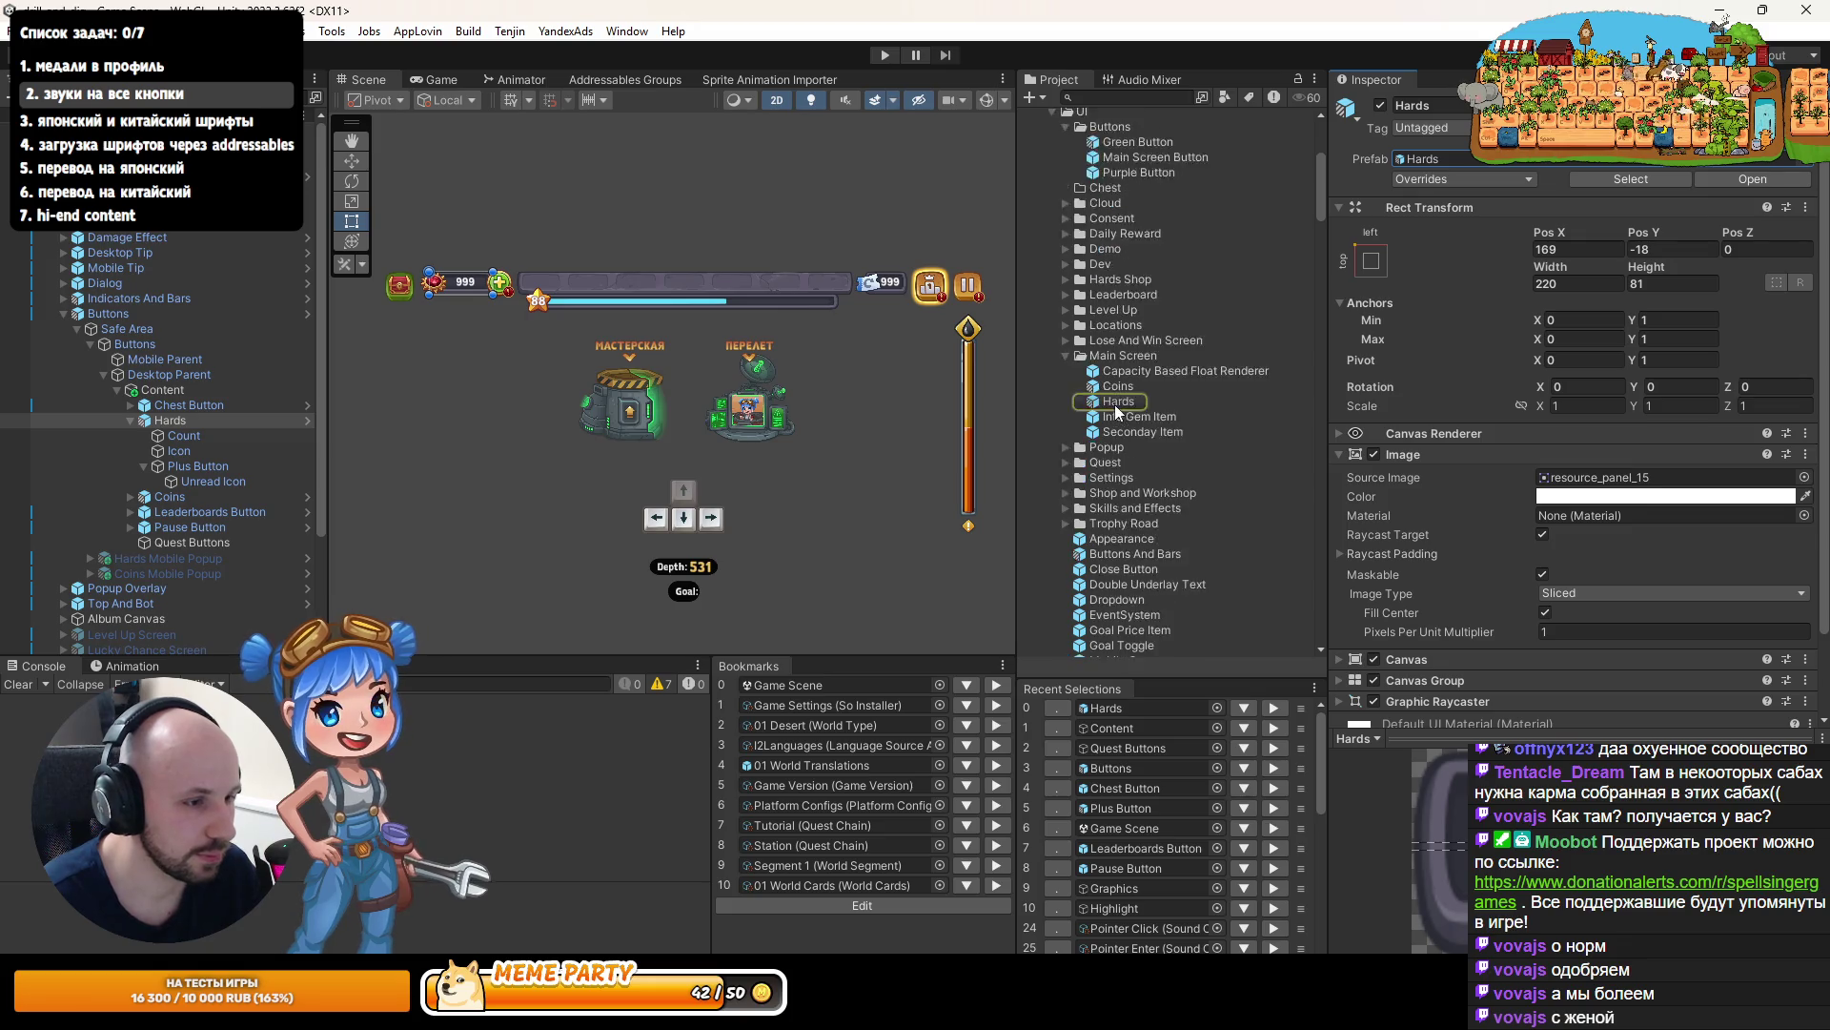
pyautogui.click(1126, 869)
pyautogui.click(1187, 226)
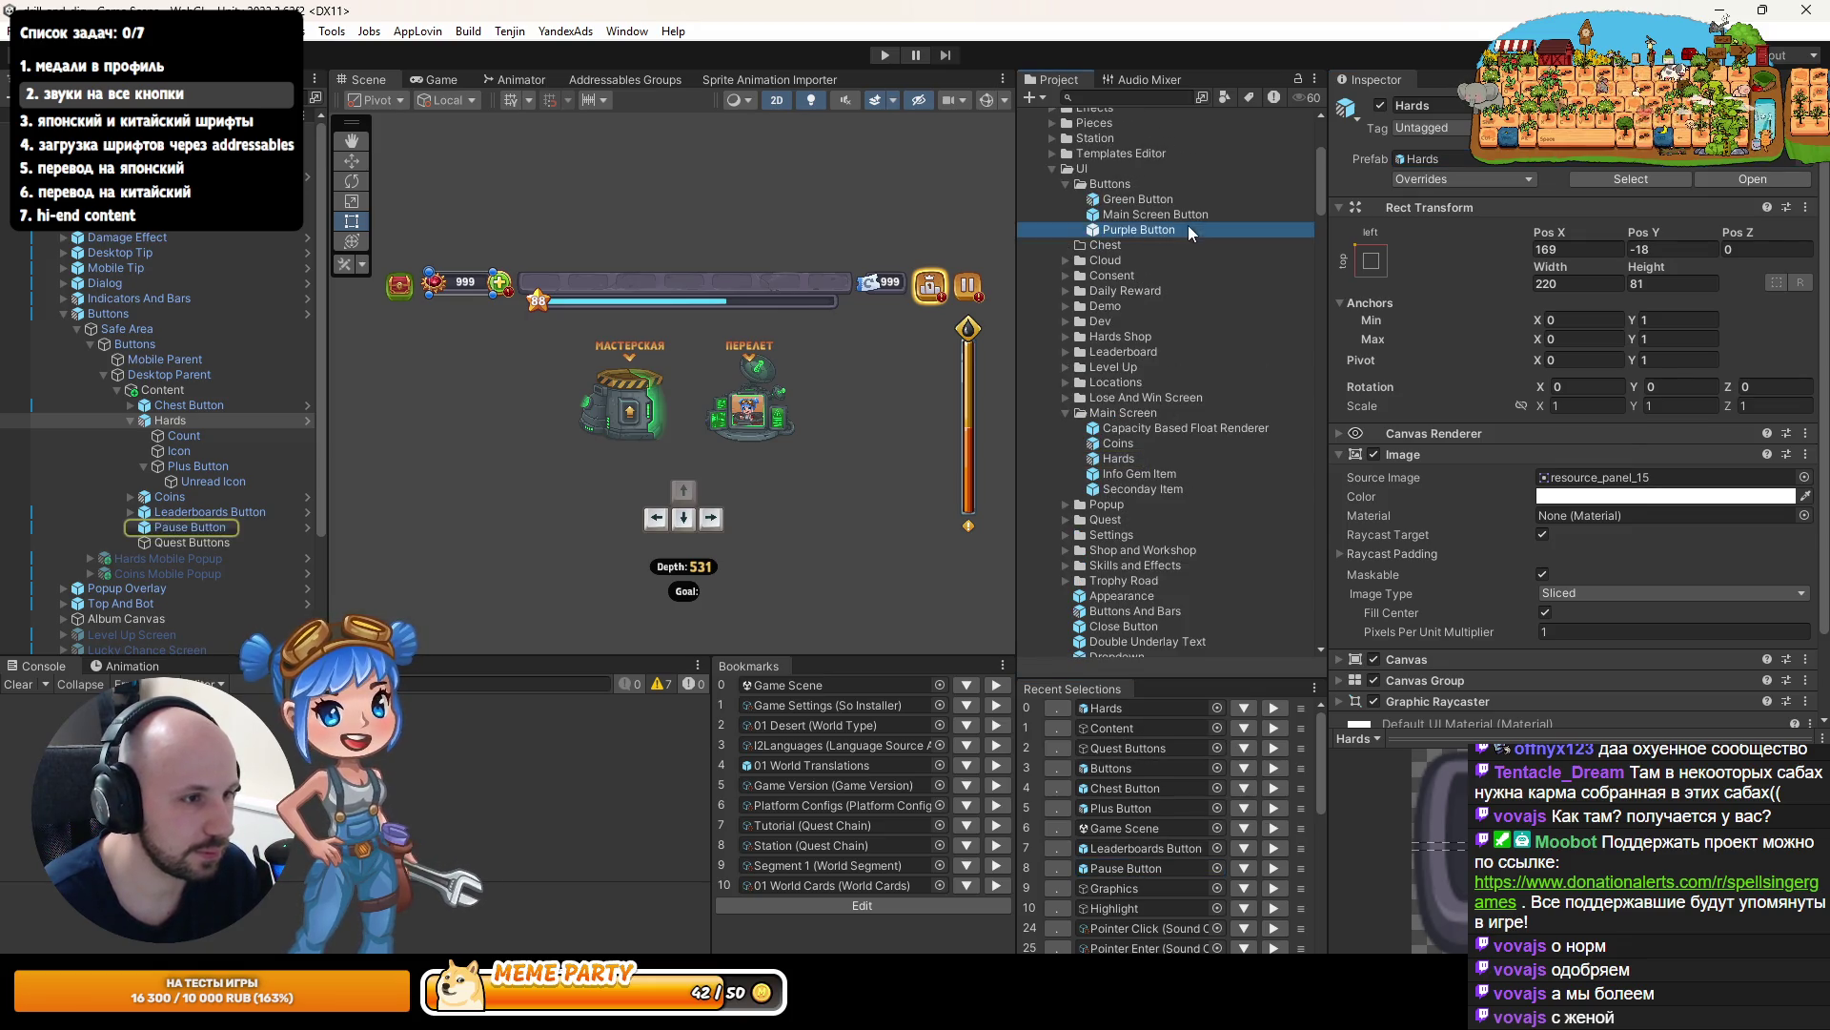
pyautogui.doubleClick(1187, 215)
pyautogui.click(1806, 540)
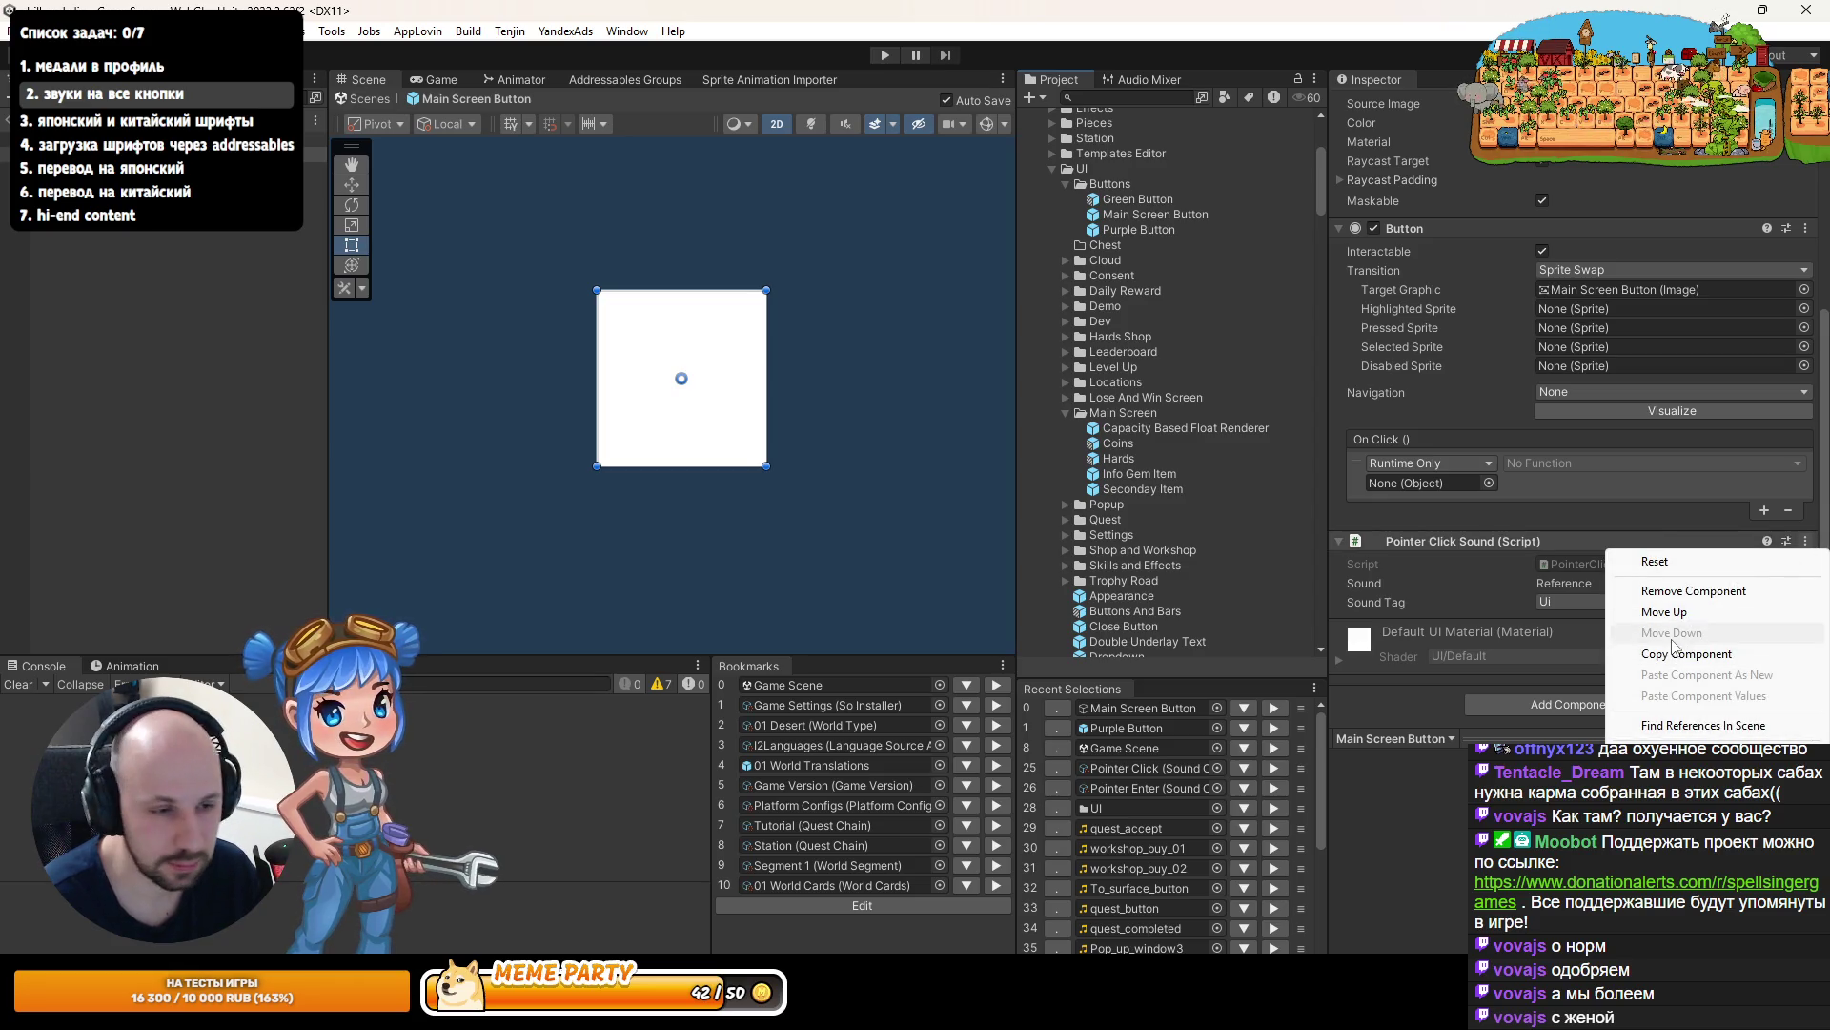
pyautogui.click(1682, 653)
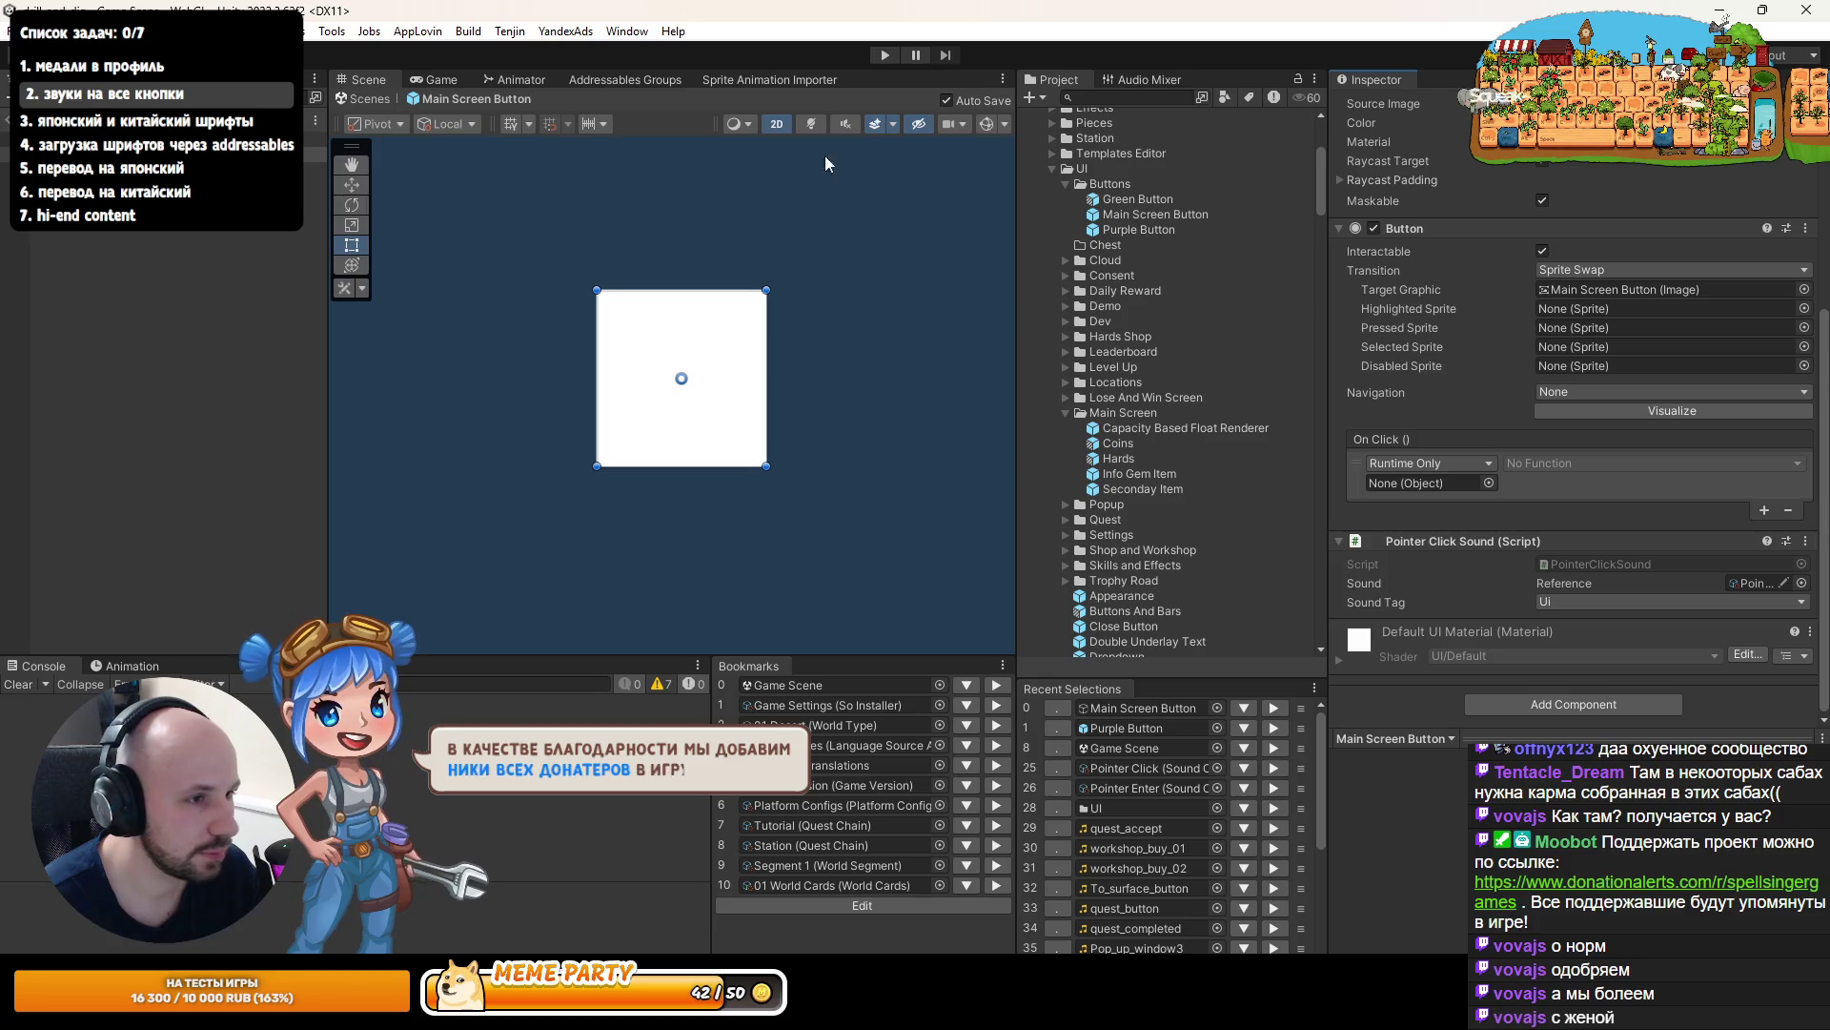
# - Paste it as a new component onto the Hards prefab's Plus Button
pyautogui.doubleClick(1132, 456)
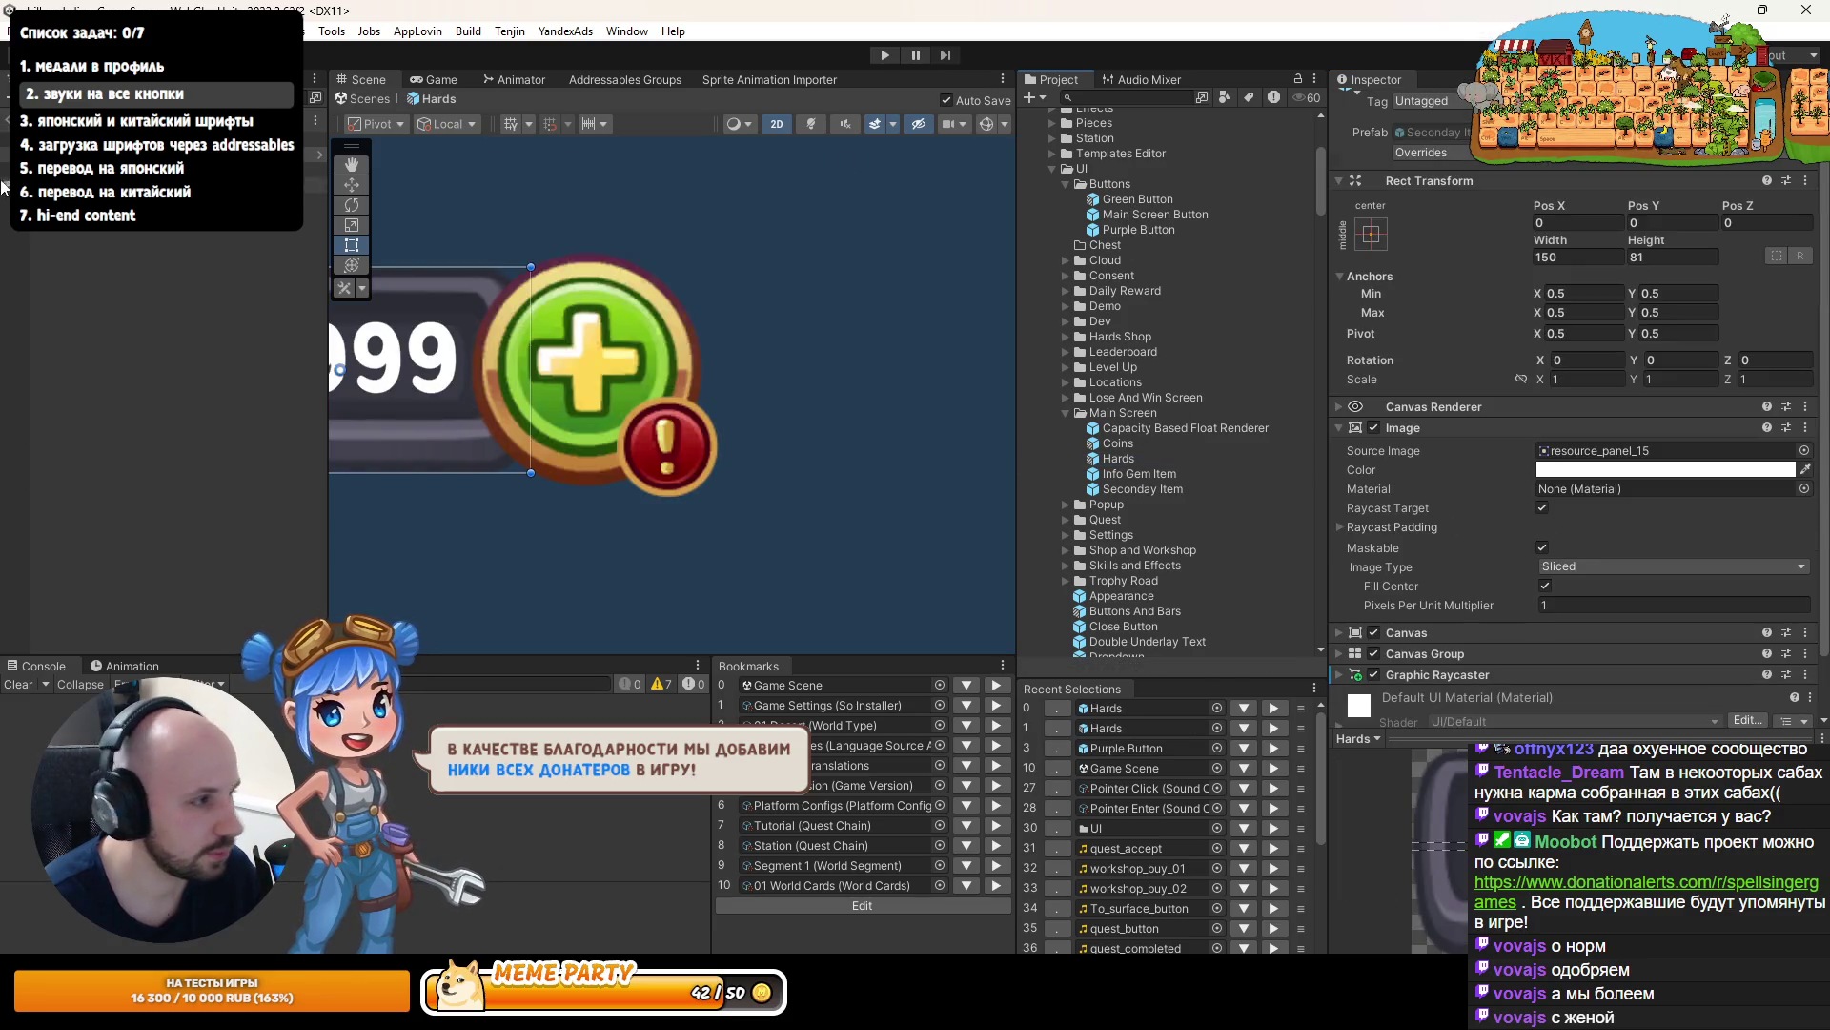
pyautogui.scroll(-3, 1723, 540)
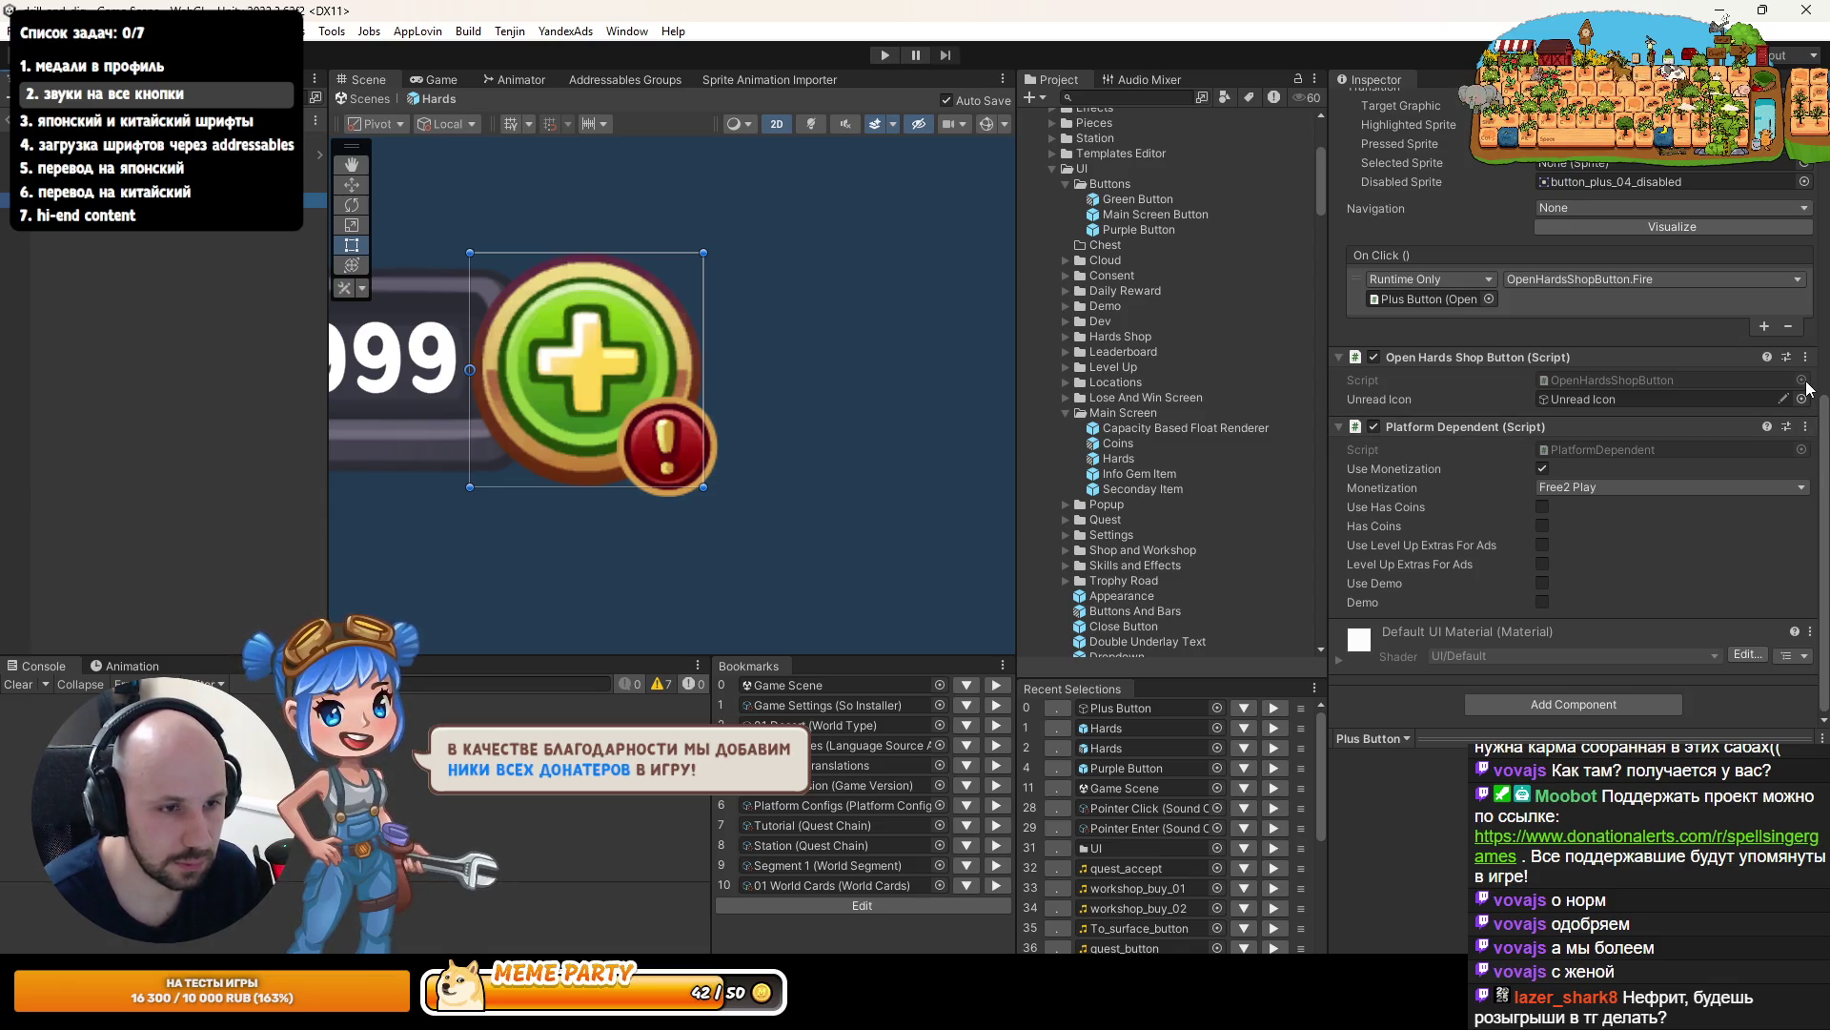
pyautogui.click(1807, 427)
pyautogui.click(1705, 560)
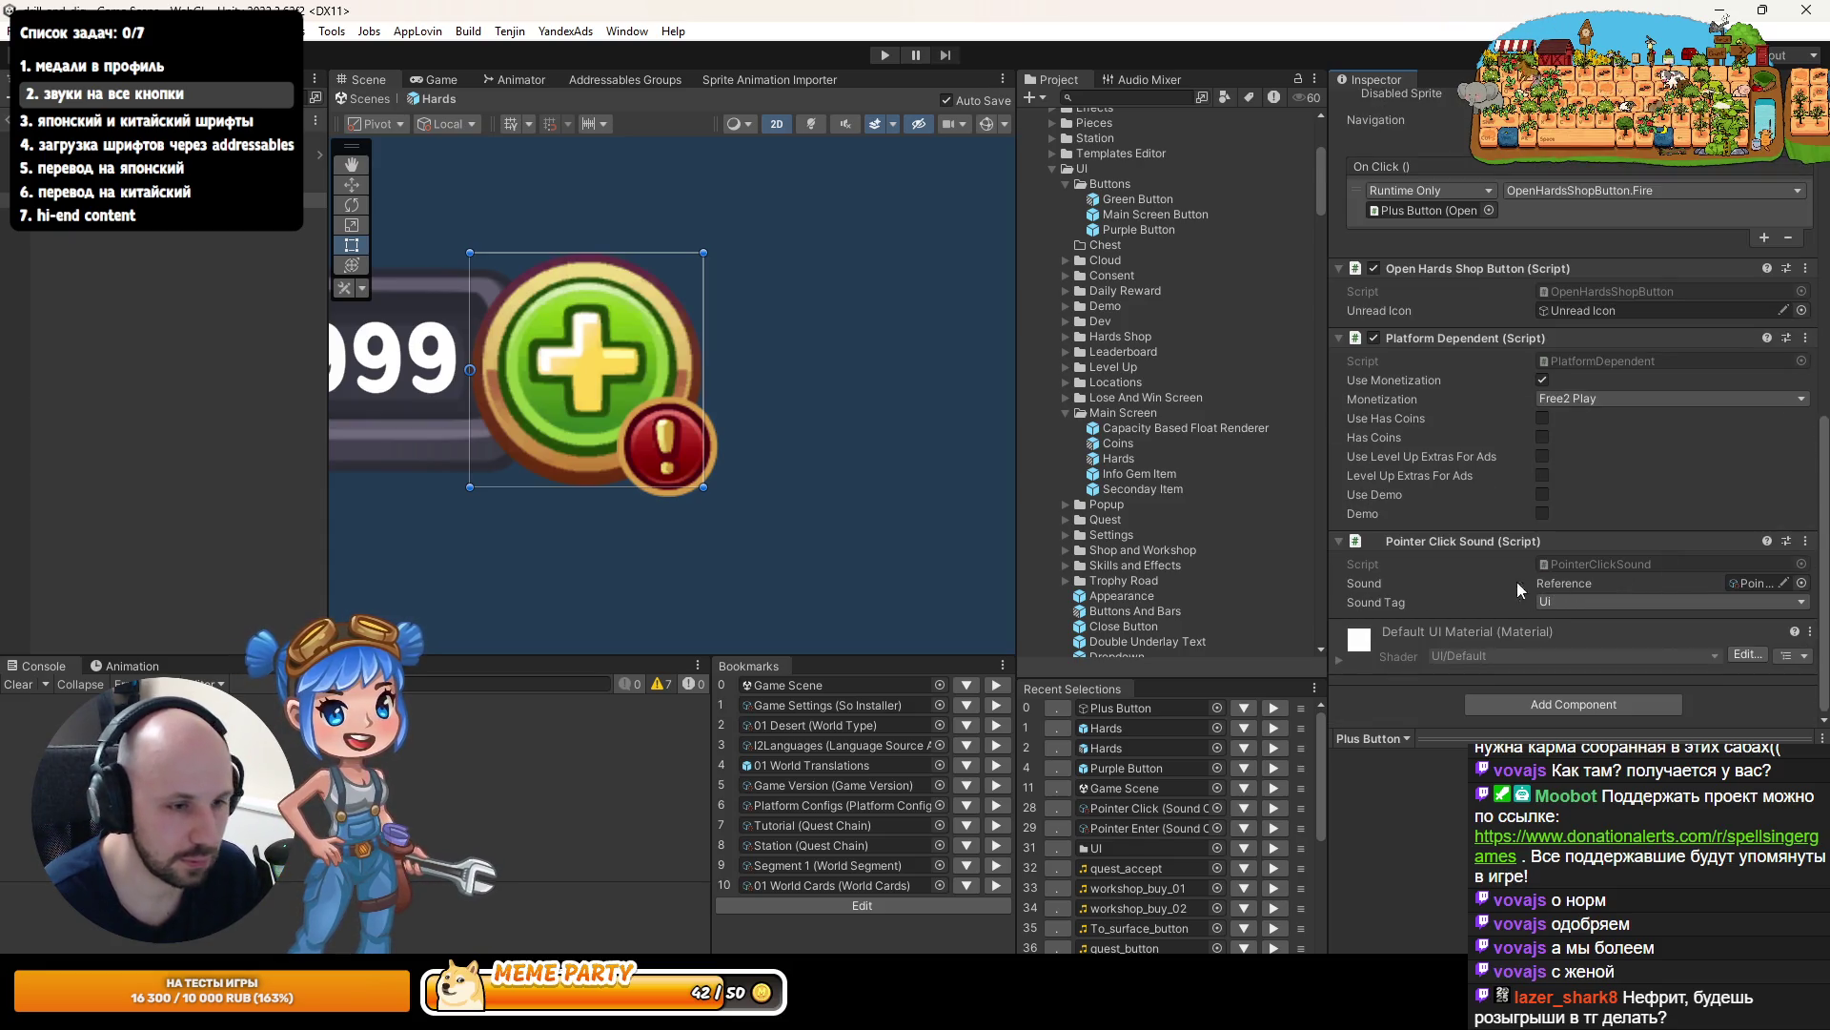
# - In Rider, remove InlineProperty from the sound field on line 12, then return to Unity
pyautogui.doubleClick(1579, 564)
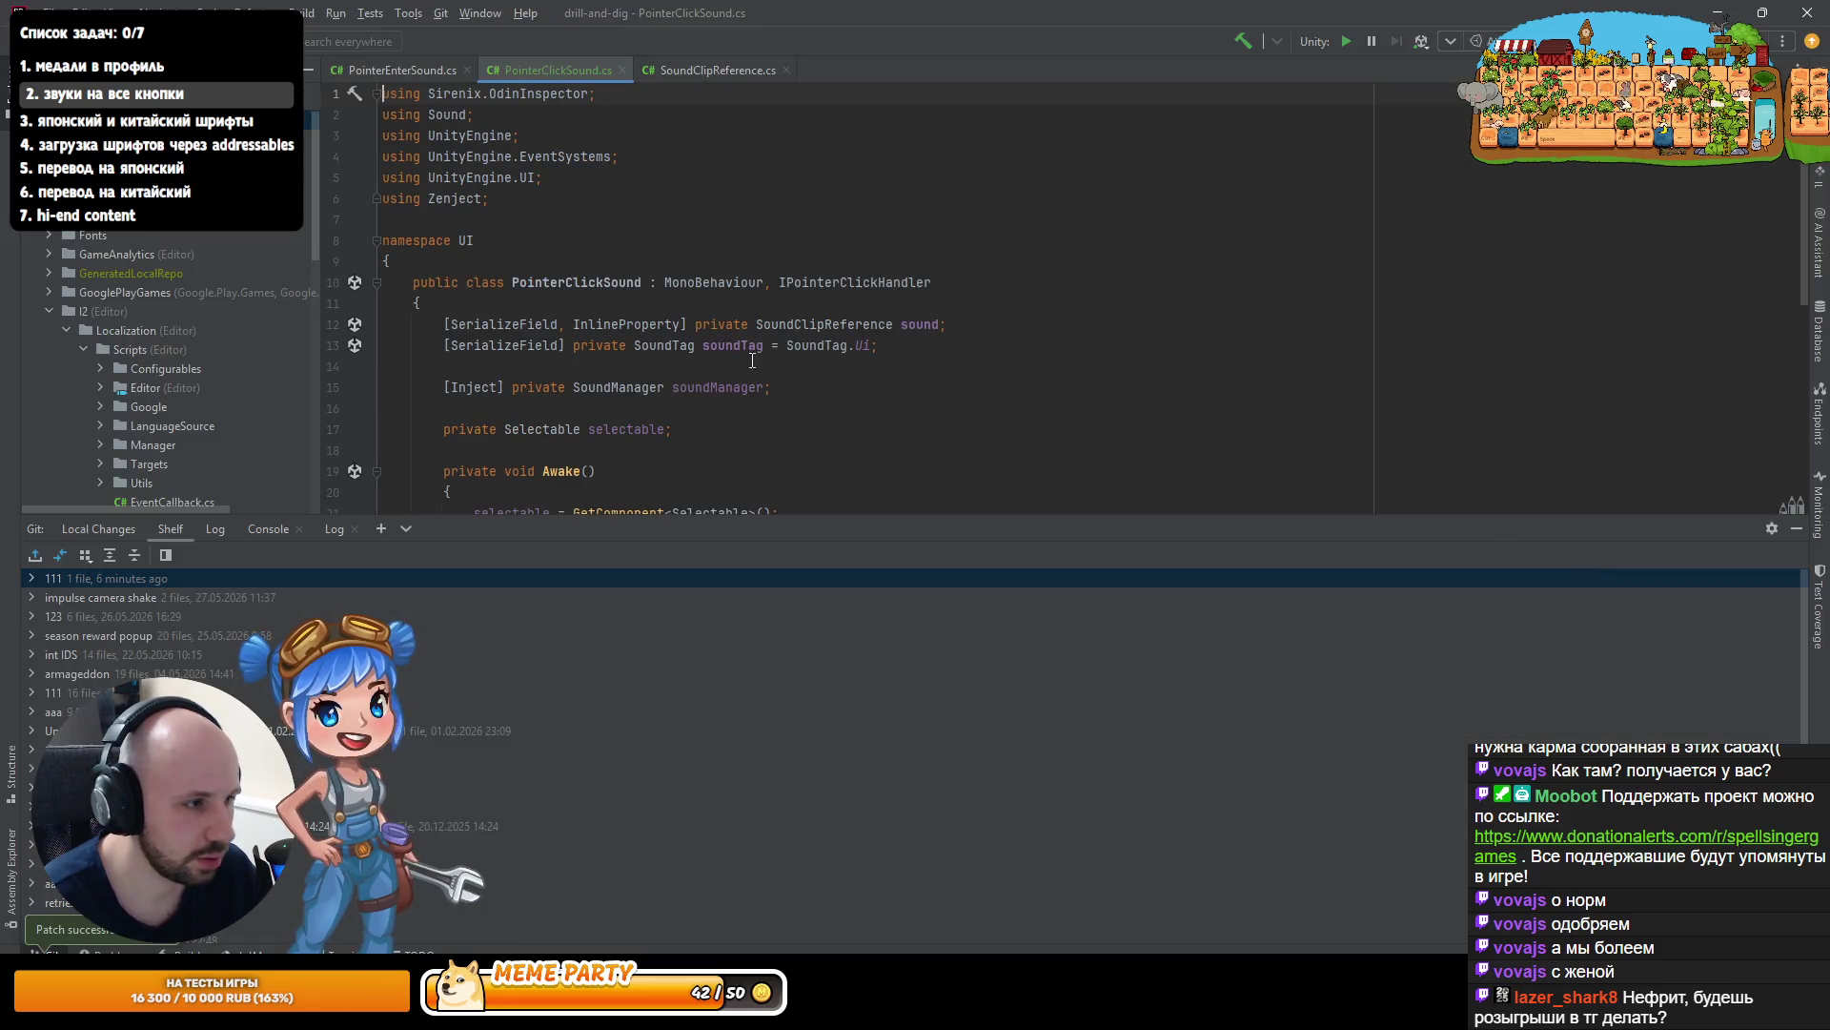
pyautogui.press('BackSpace')
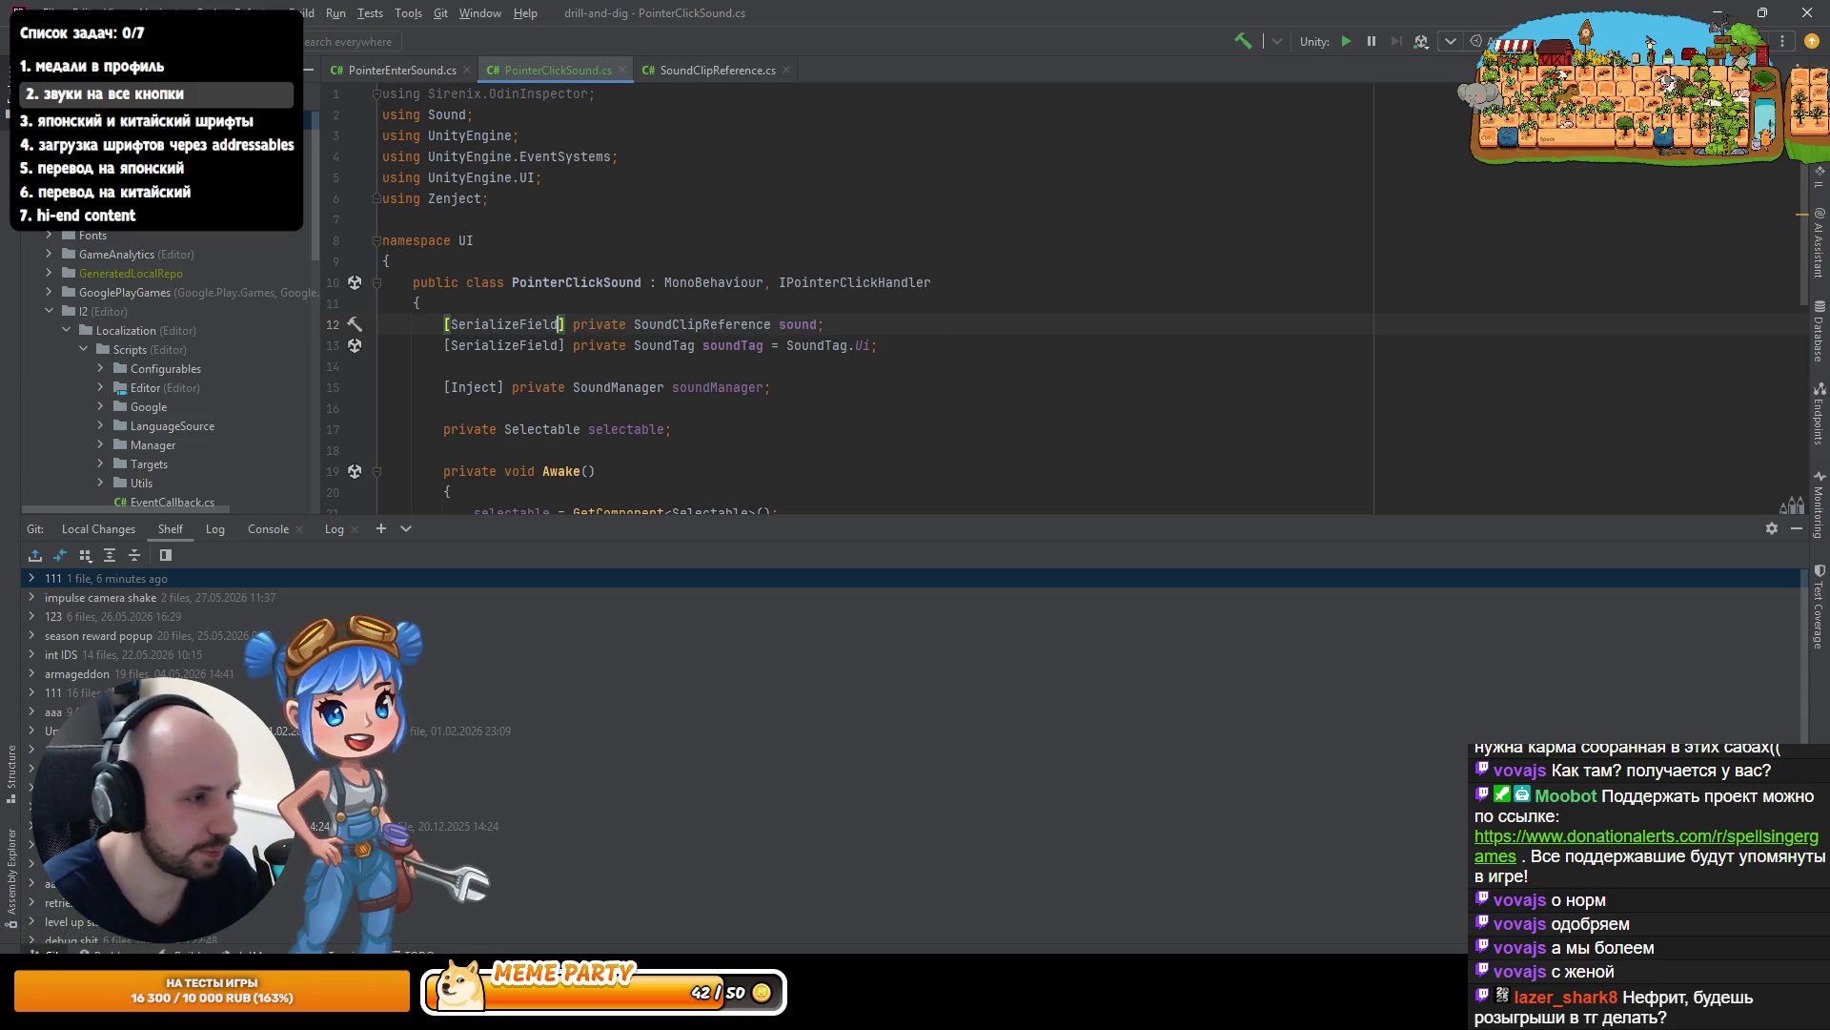
pyautogui.hotkey('alt', 'Tab')
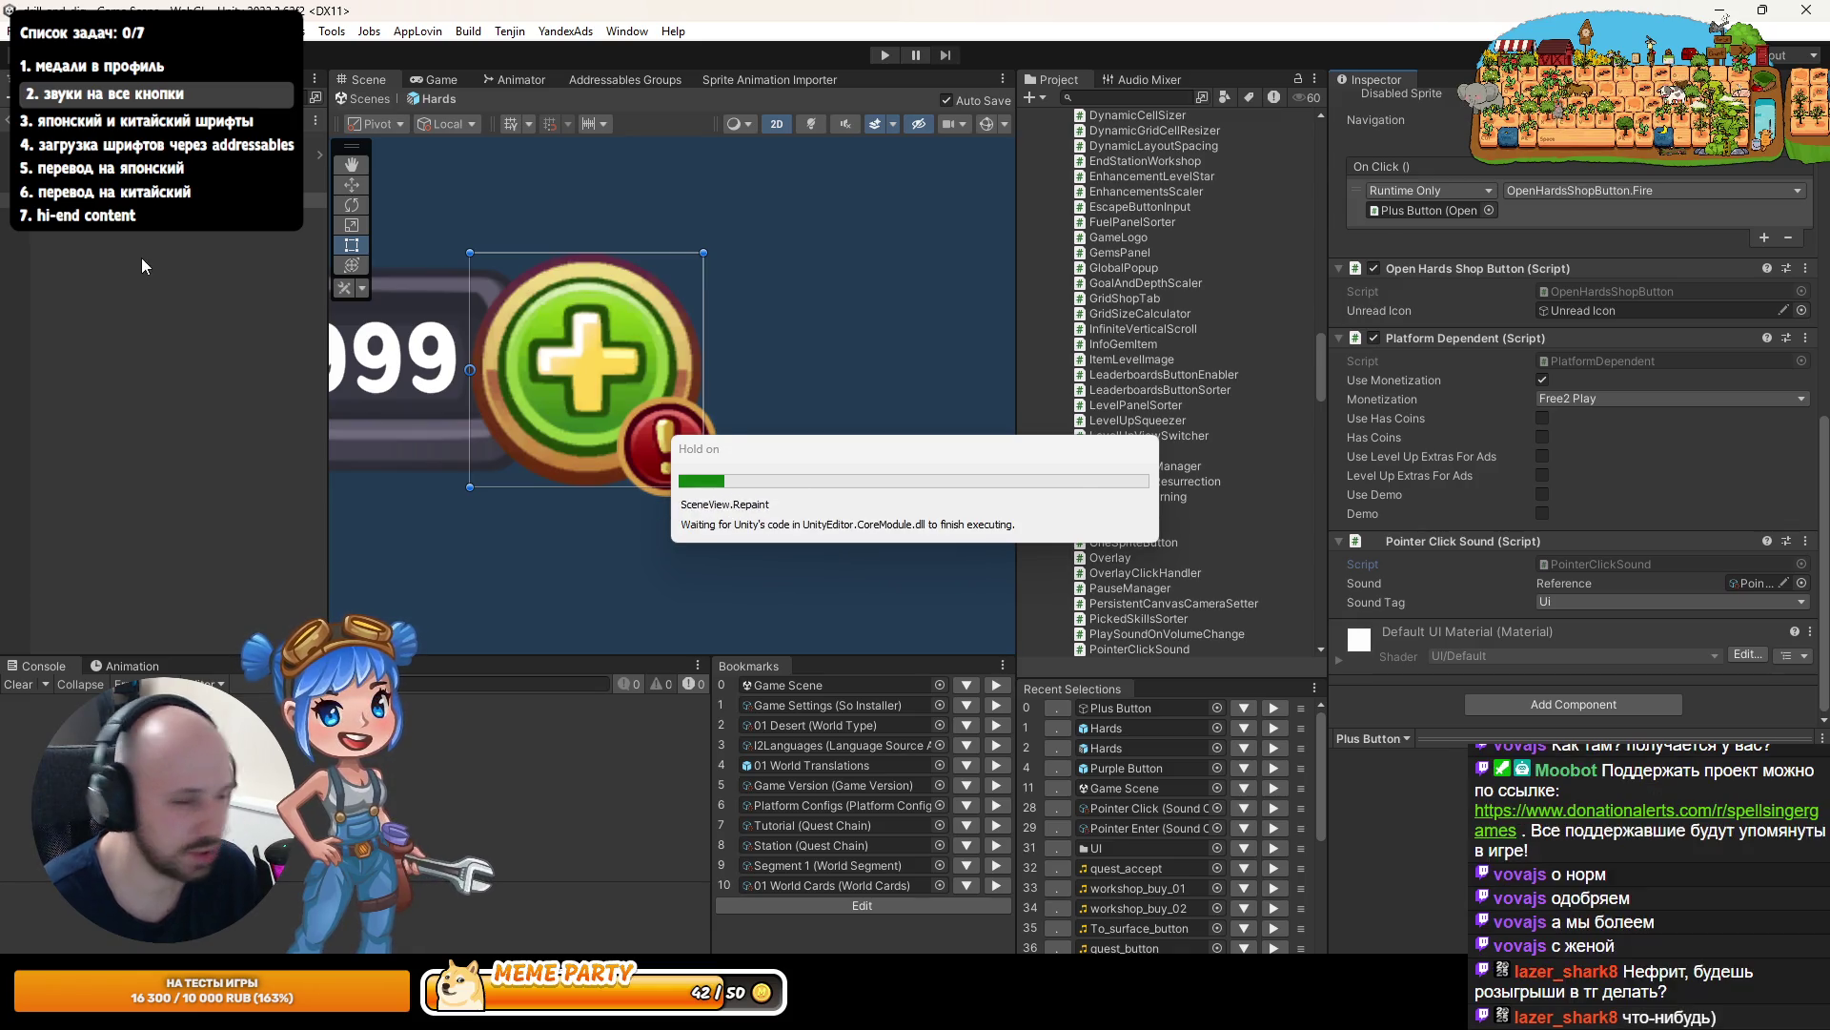
# - Exit the Hards prefab and play-test the green plus button in a maximized Game view
pyautogui.click(15, 119)
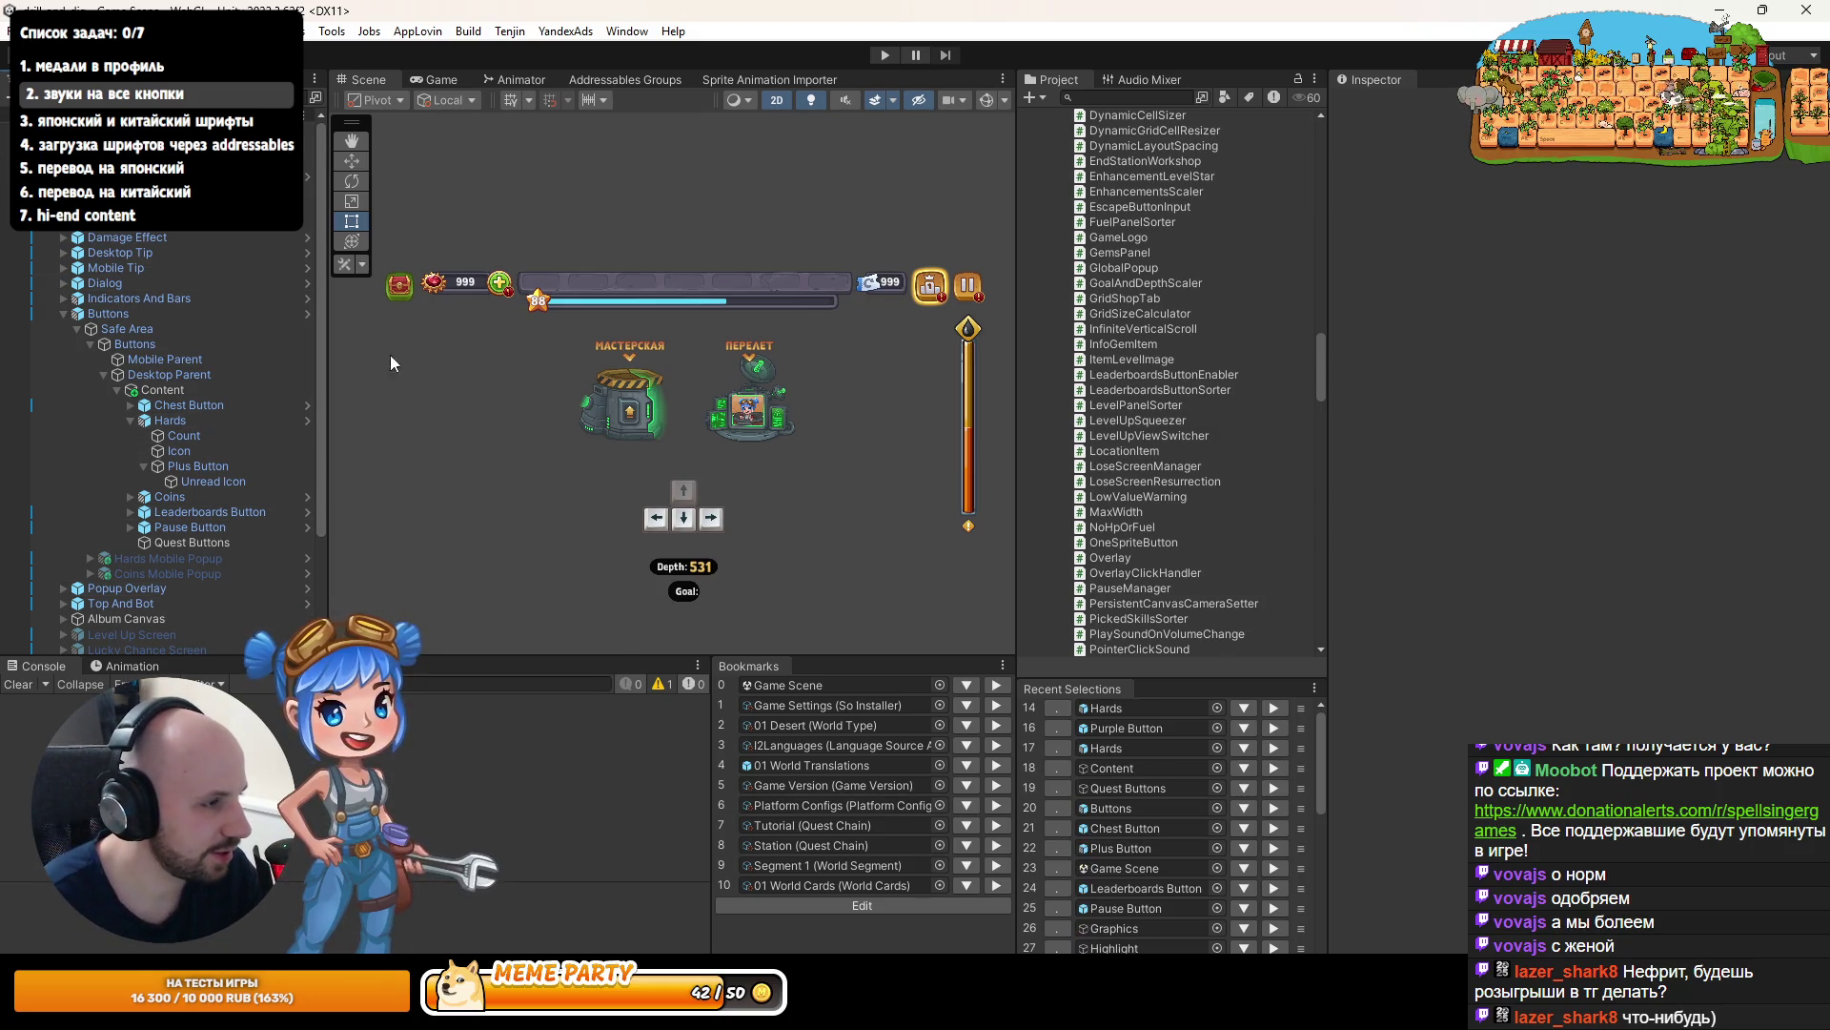
pyautogui.click(885, 55)
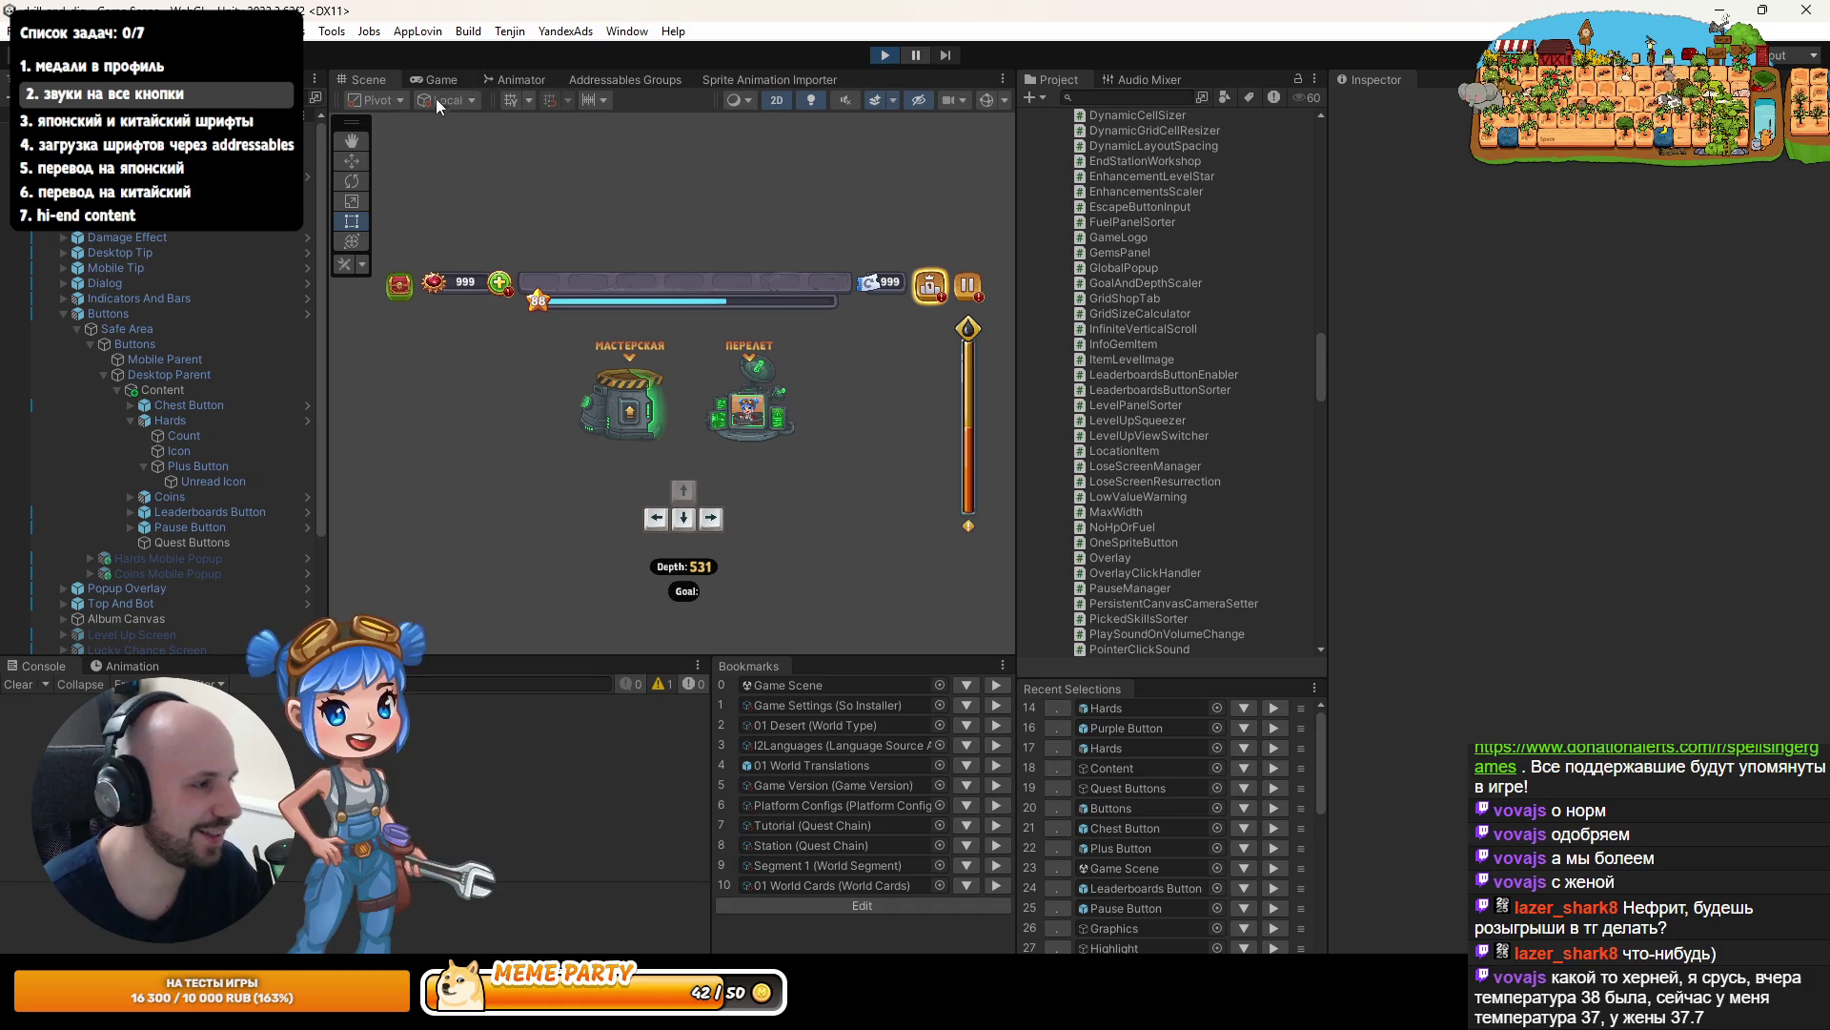
pyautogui.doubleClick(433, 77)
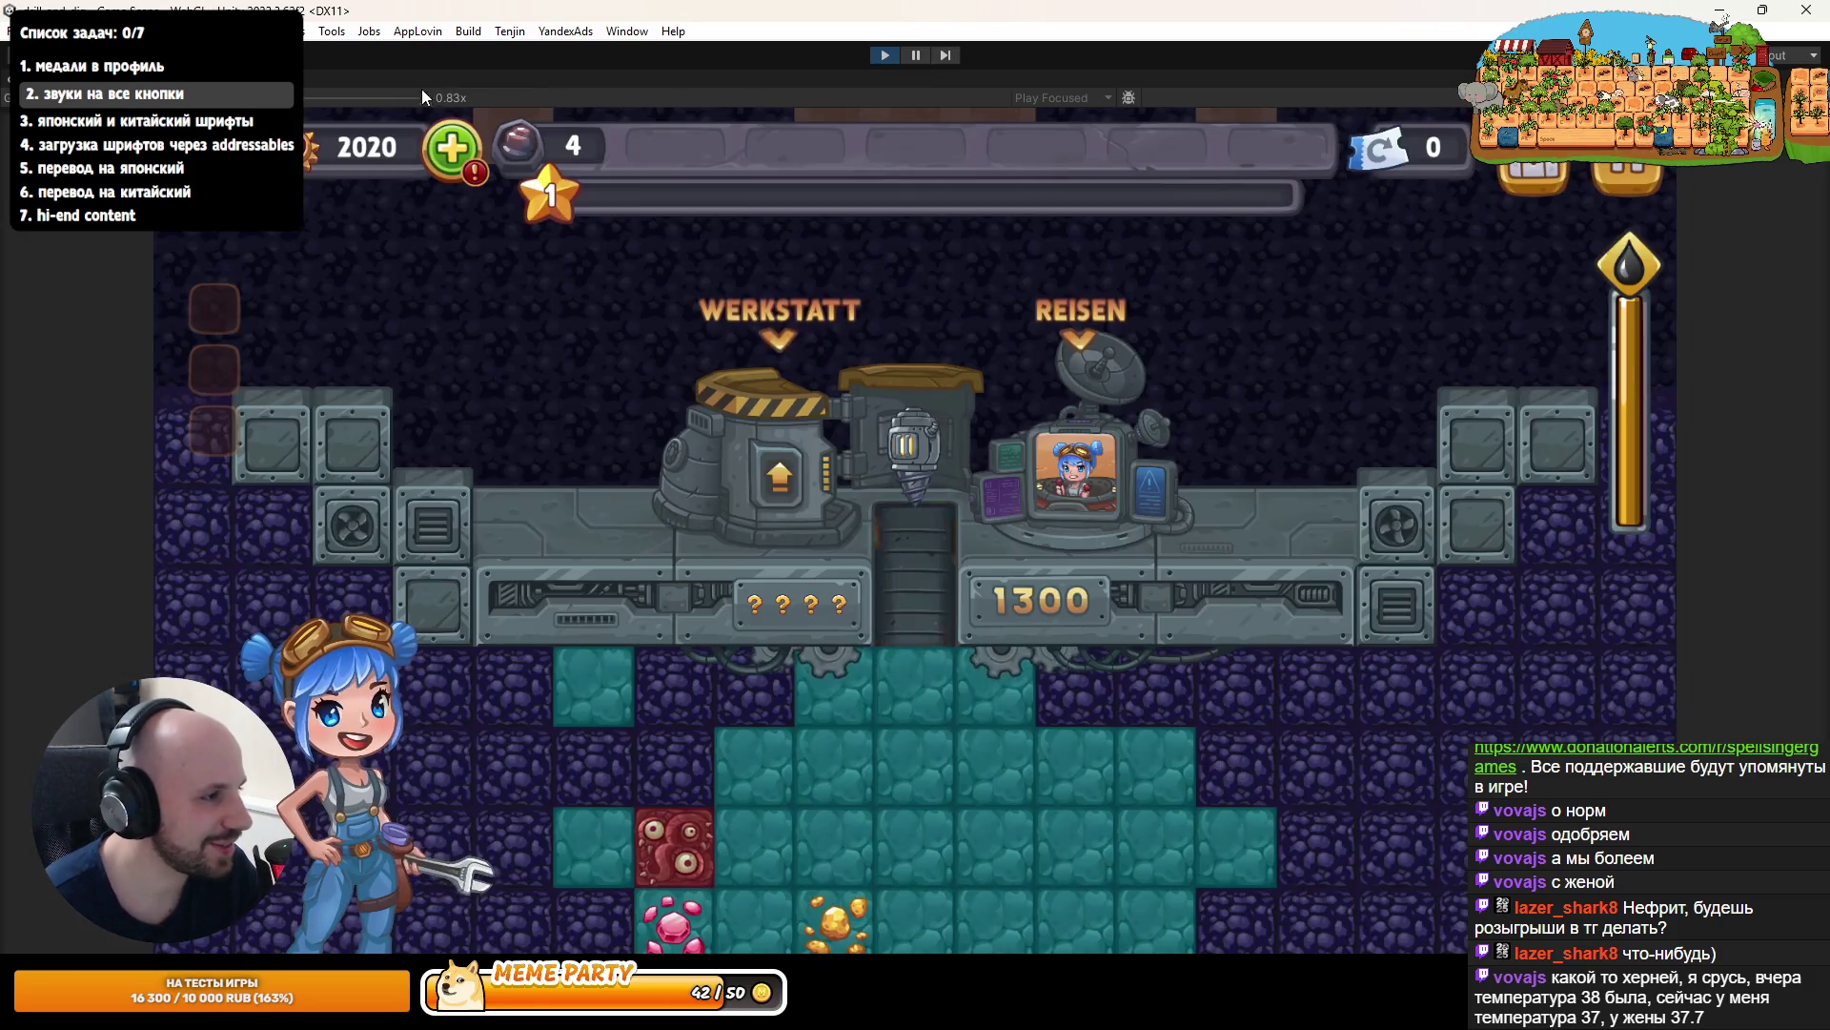
pyautogui.click(445, 171)
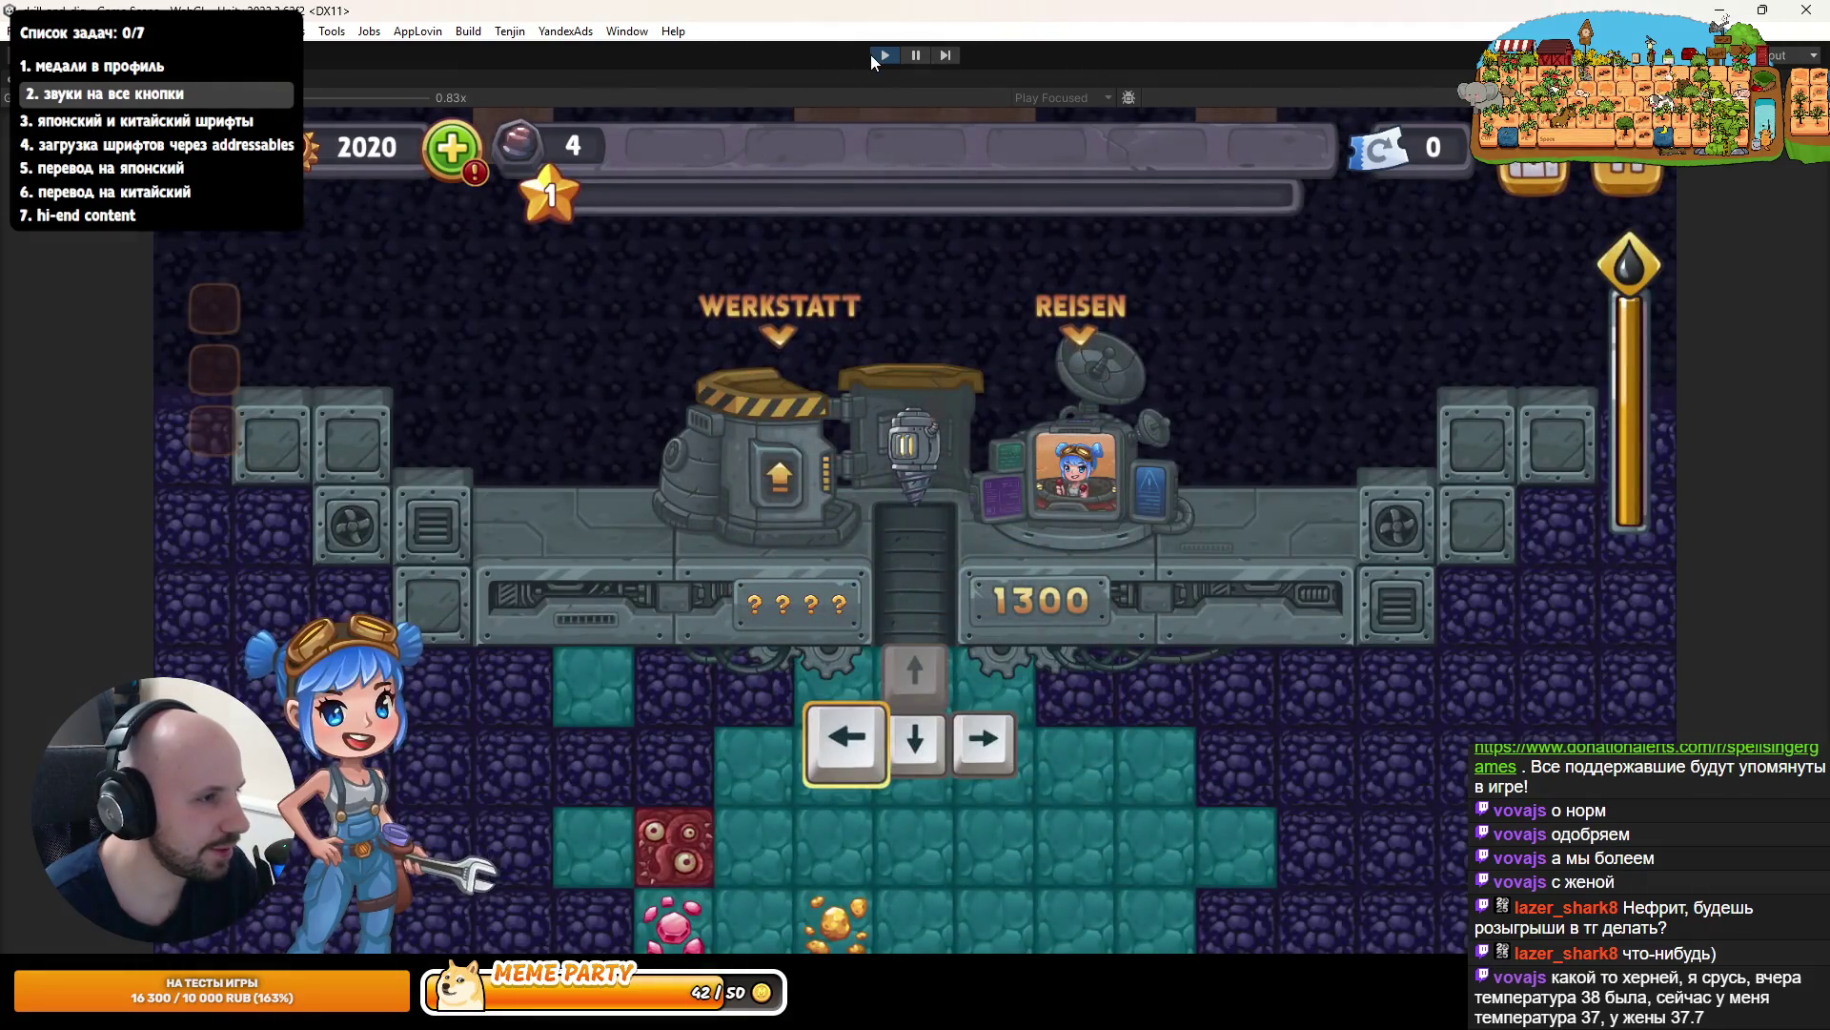
pyautogui.click(884, 55)
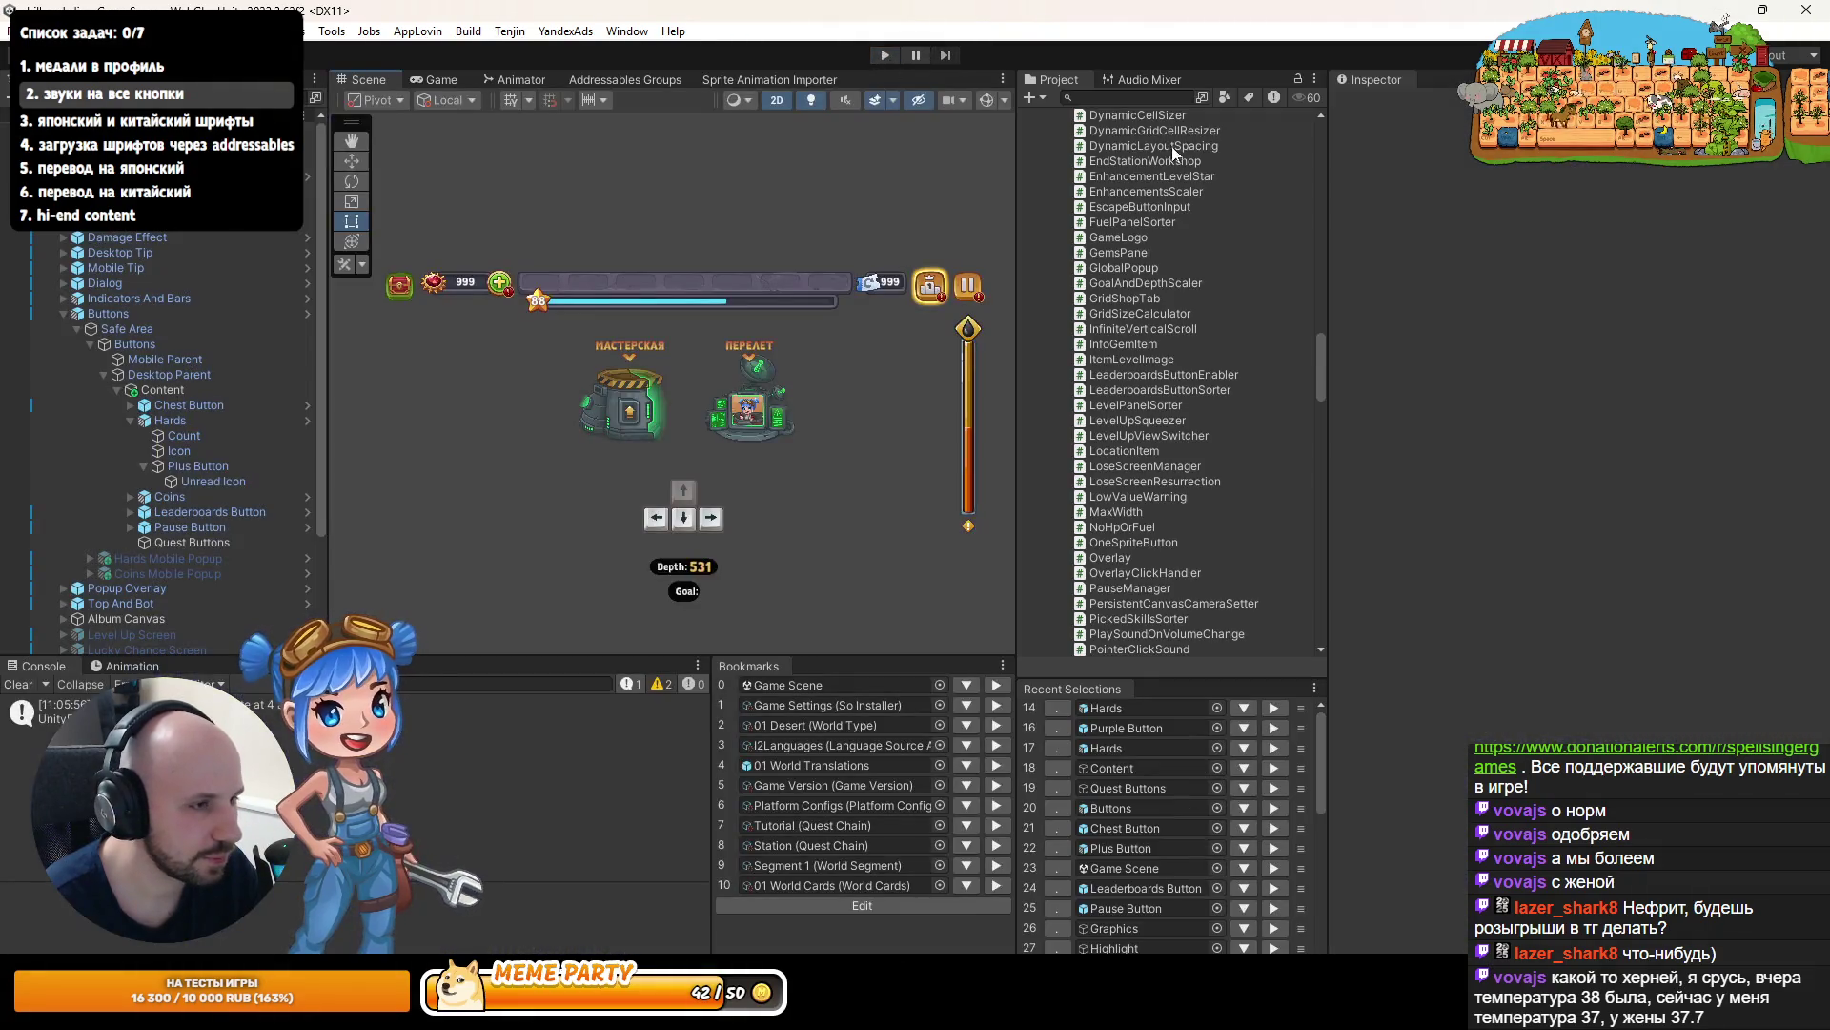
# - Search 'popup' and paste Pointer Click Sound onto Popup Top's Close Button, then exit the prefab
pyautogui.write('popup')
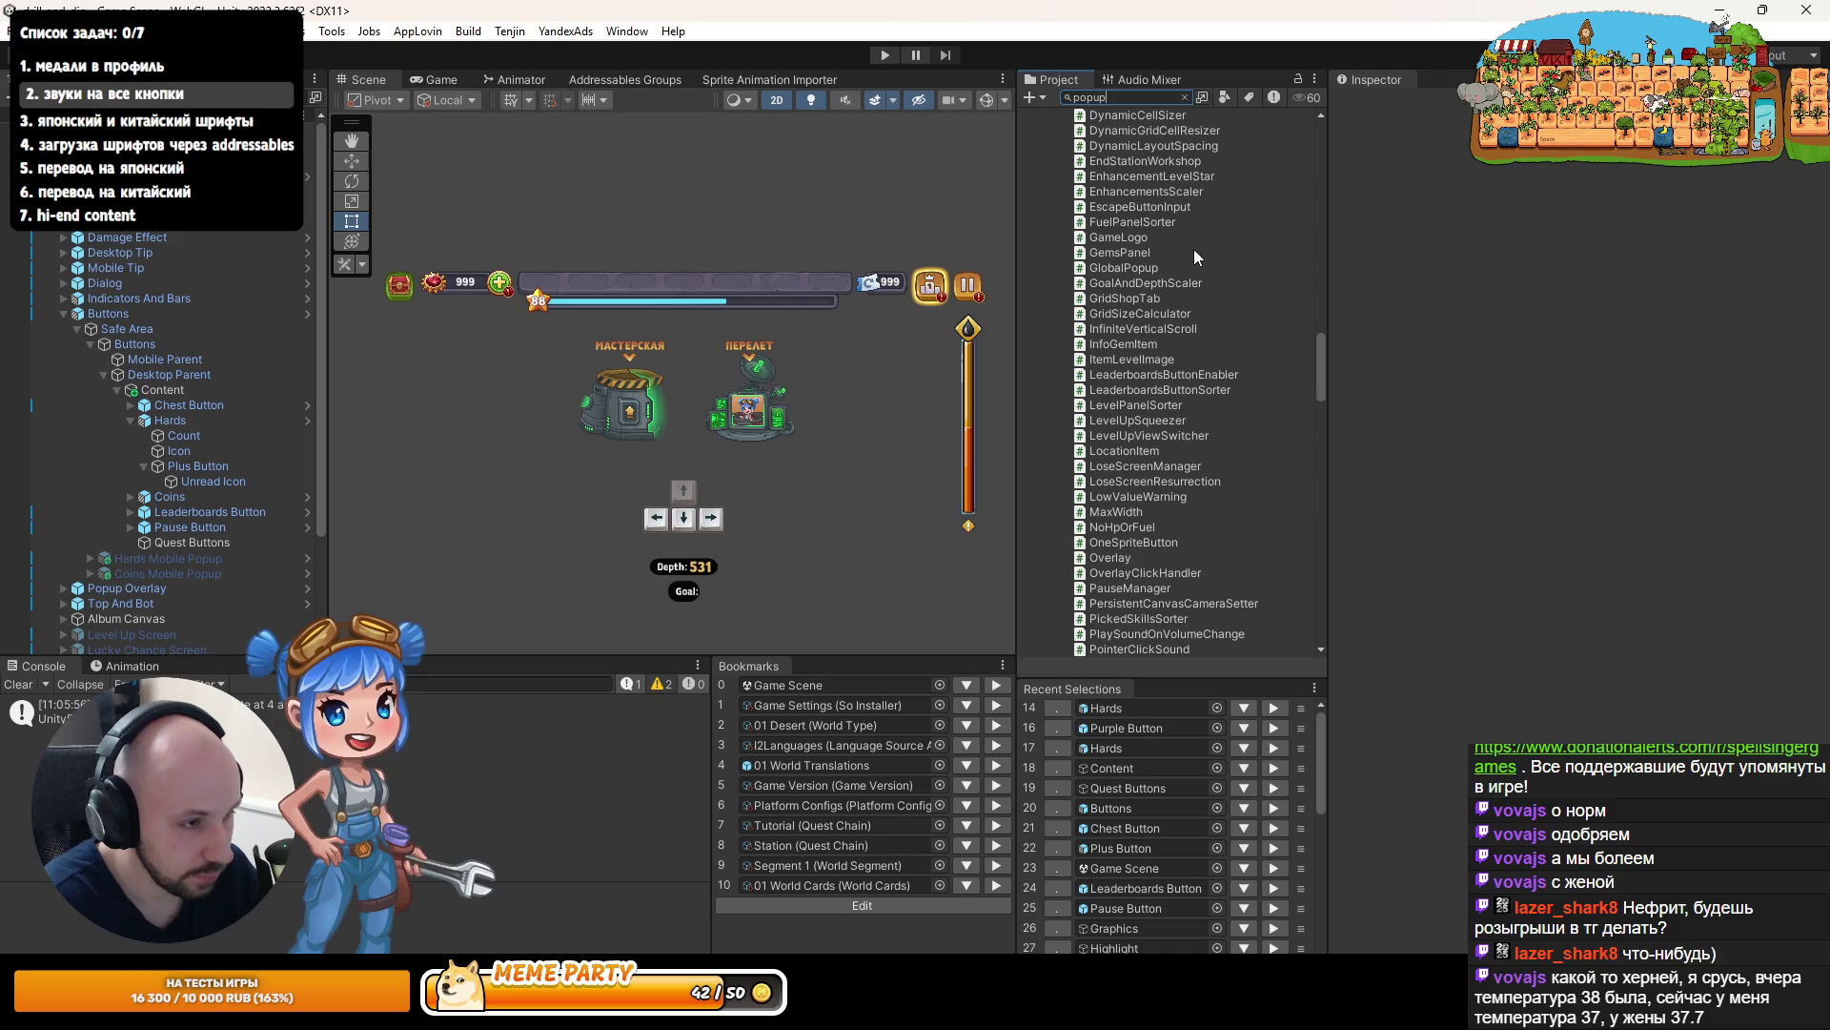
pyautogui.doubleClick(1078, 289)
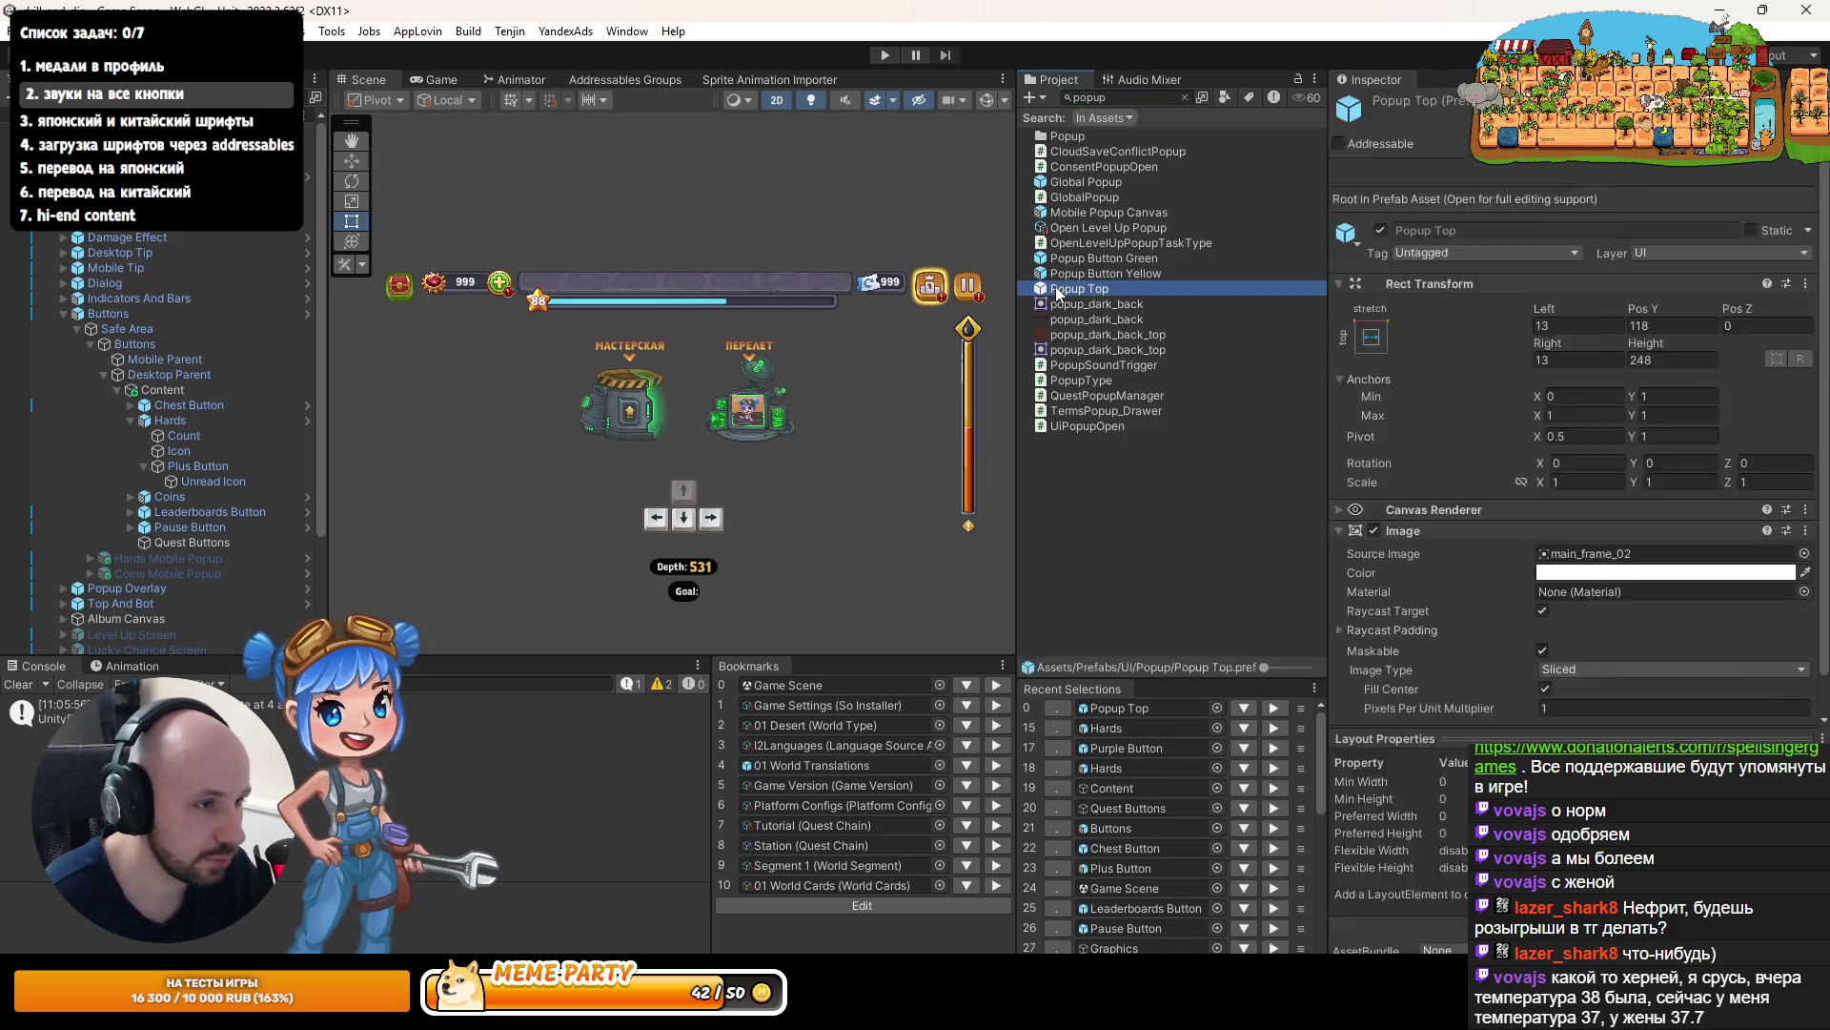
pyautogui.click(143, 184)
pyautogui.scroll(-5, 1610, 478)
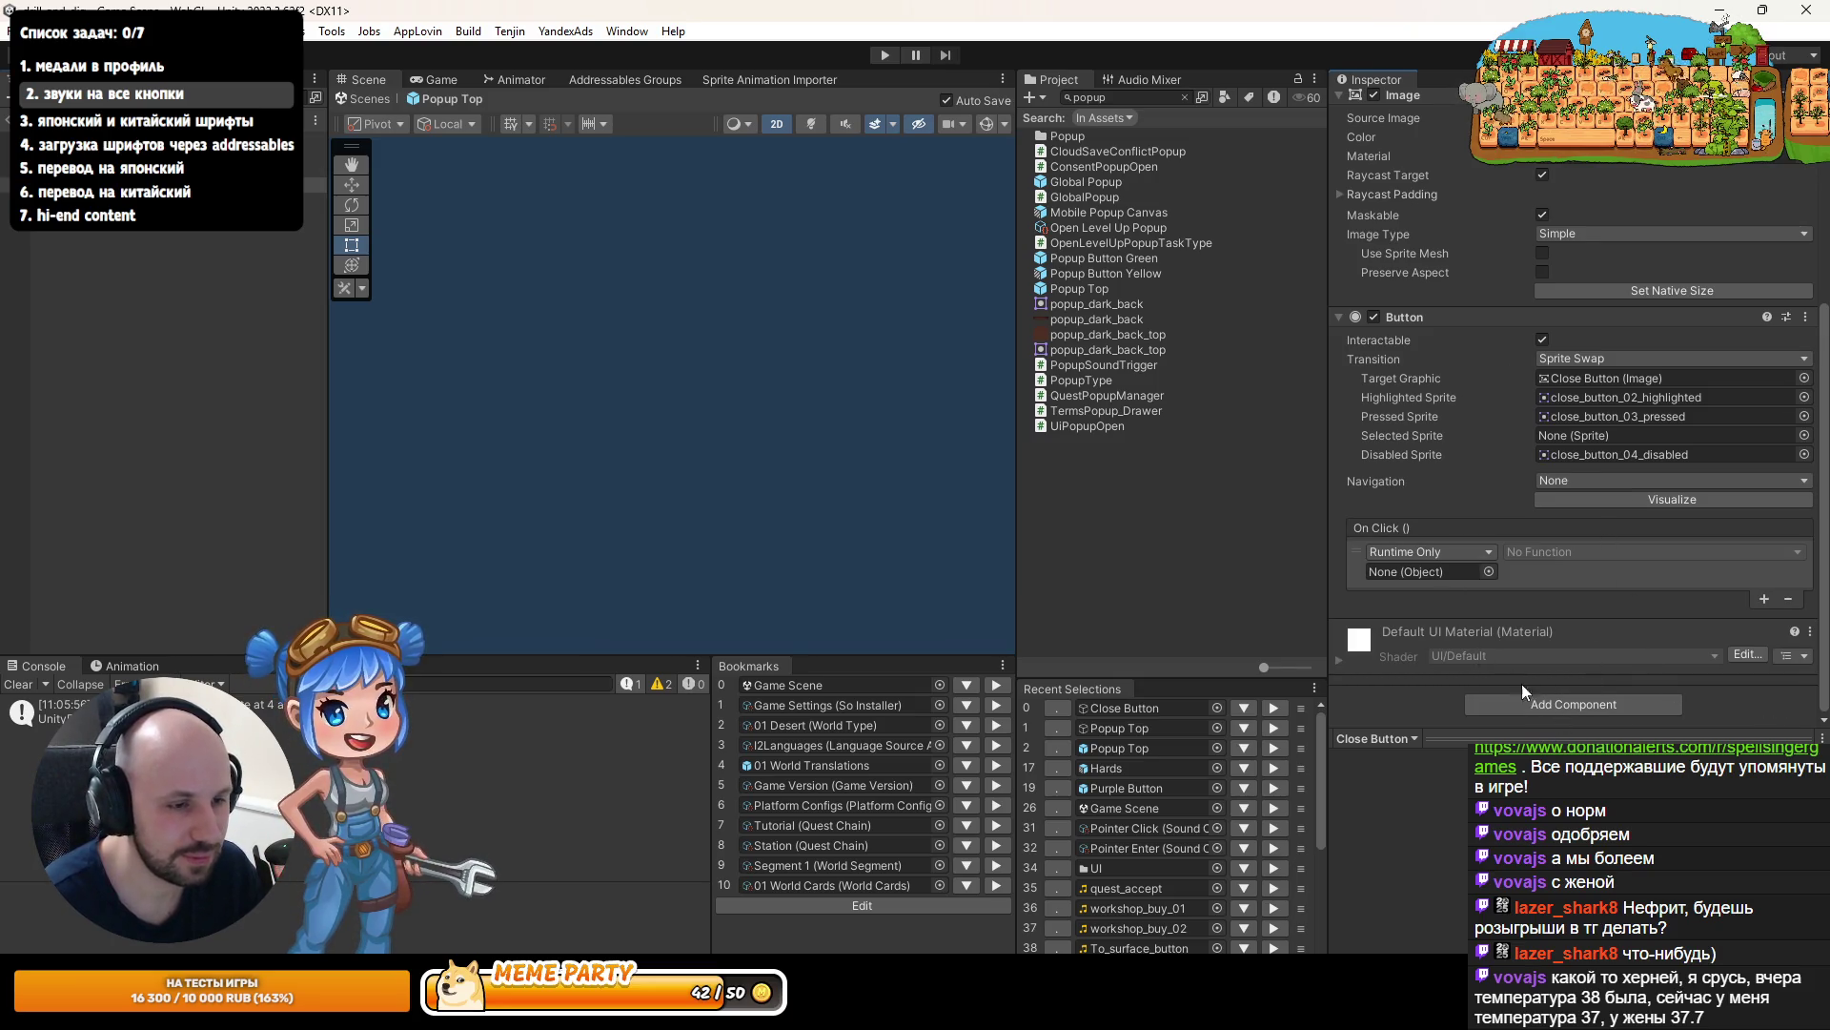
pyautogui.click(1805, 316)
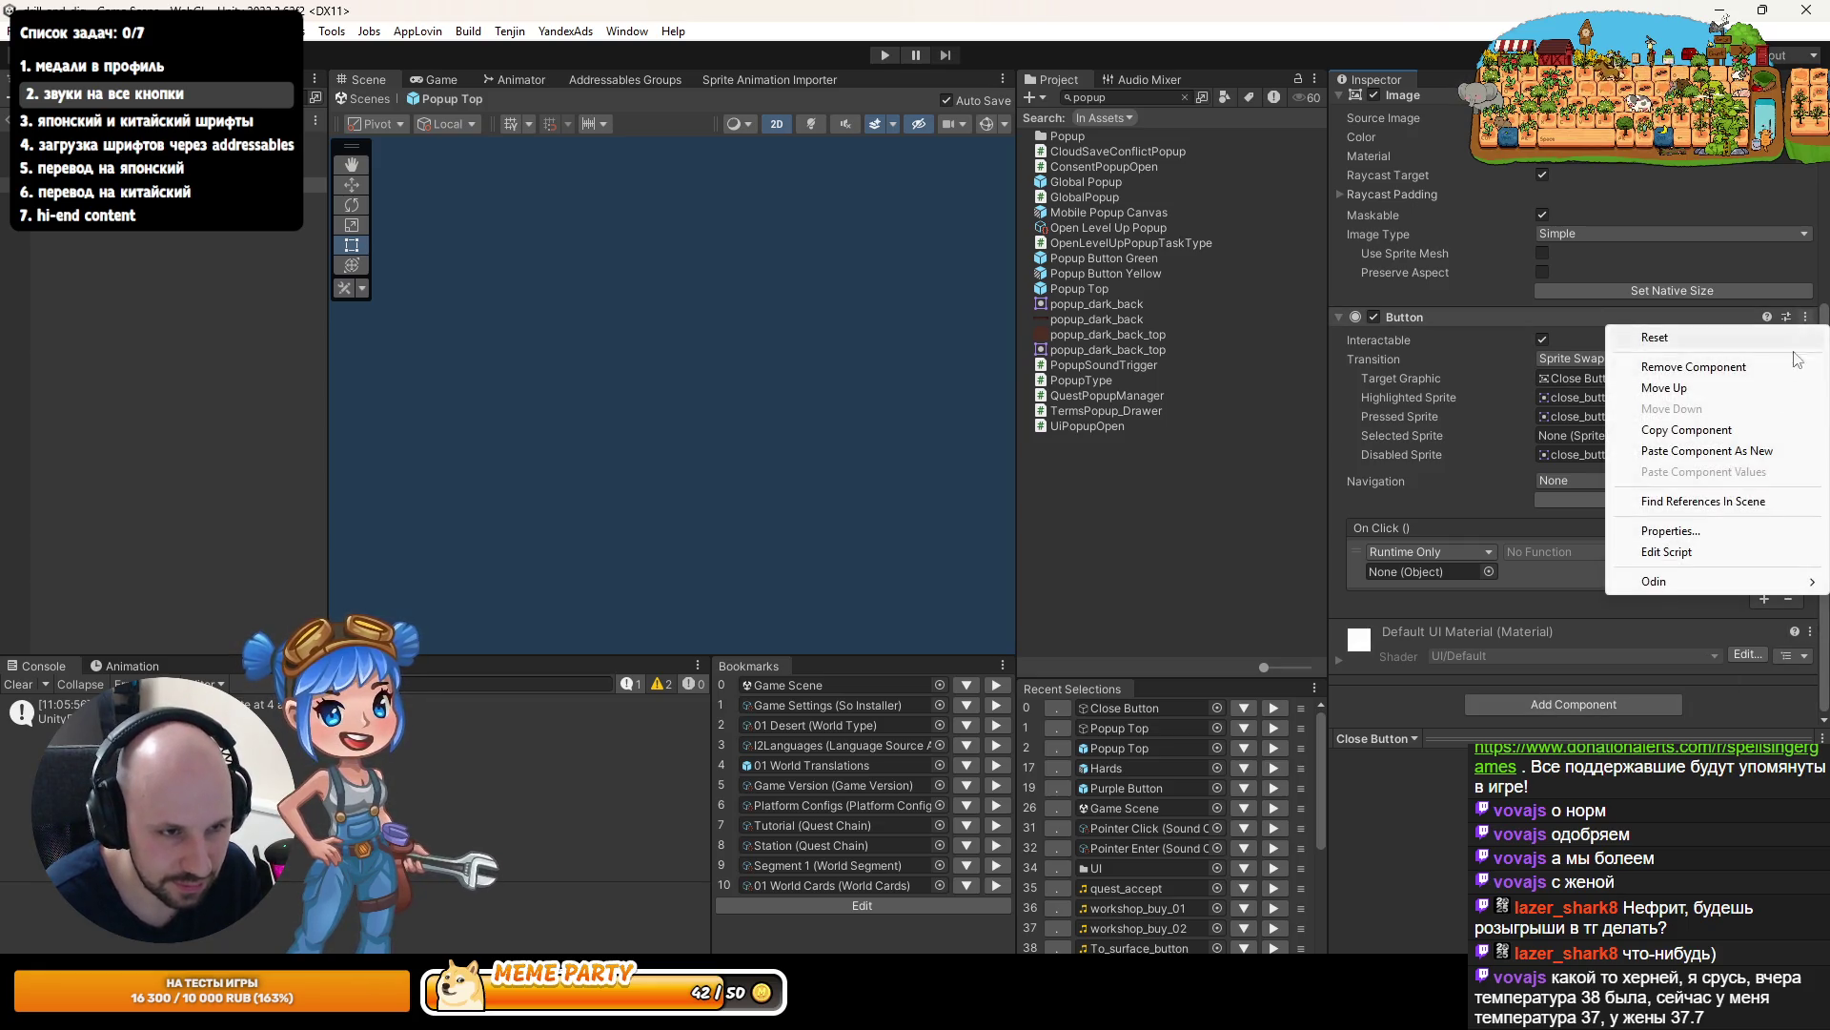
pyautogui.click(1712, 455)
pyautogui.scroll(-2, 1558, 592)
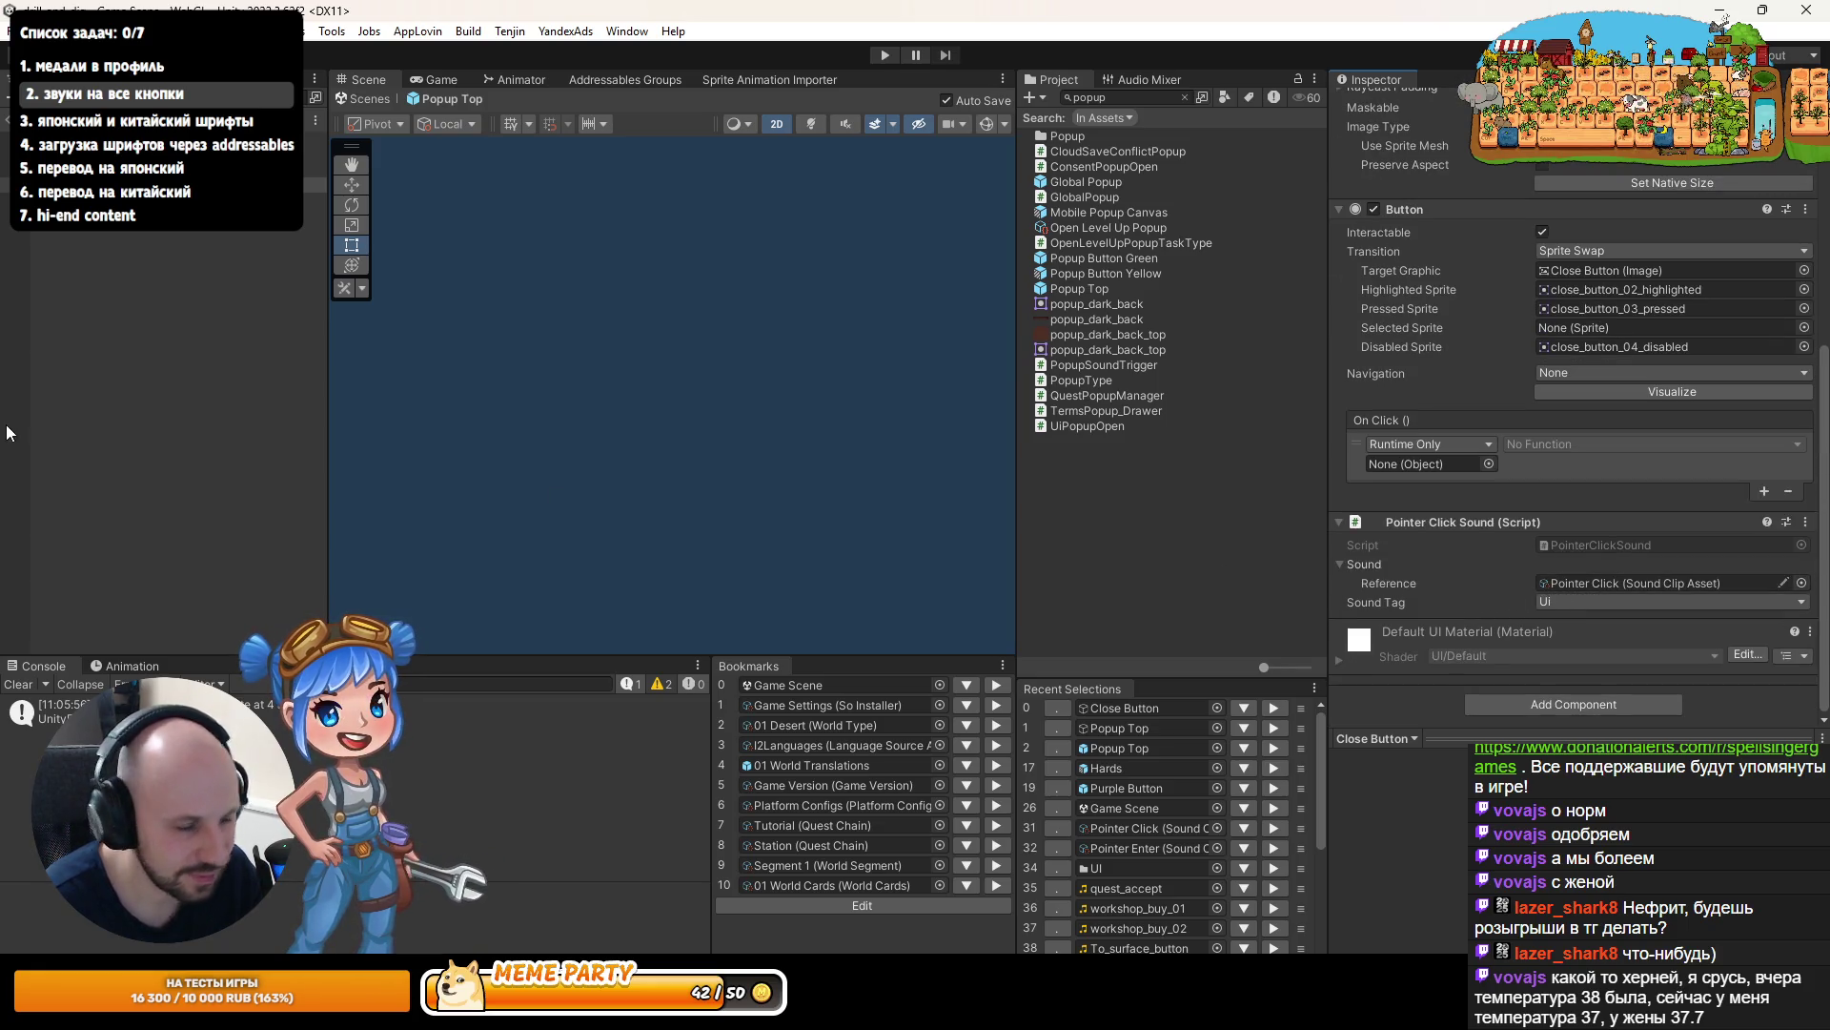
pyautogui.click(103, 413)
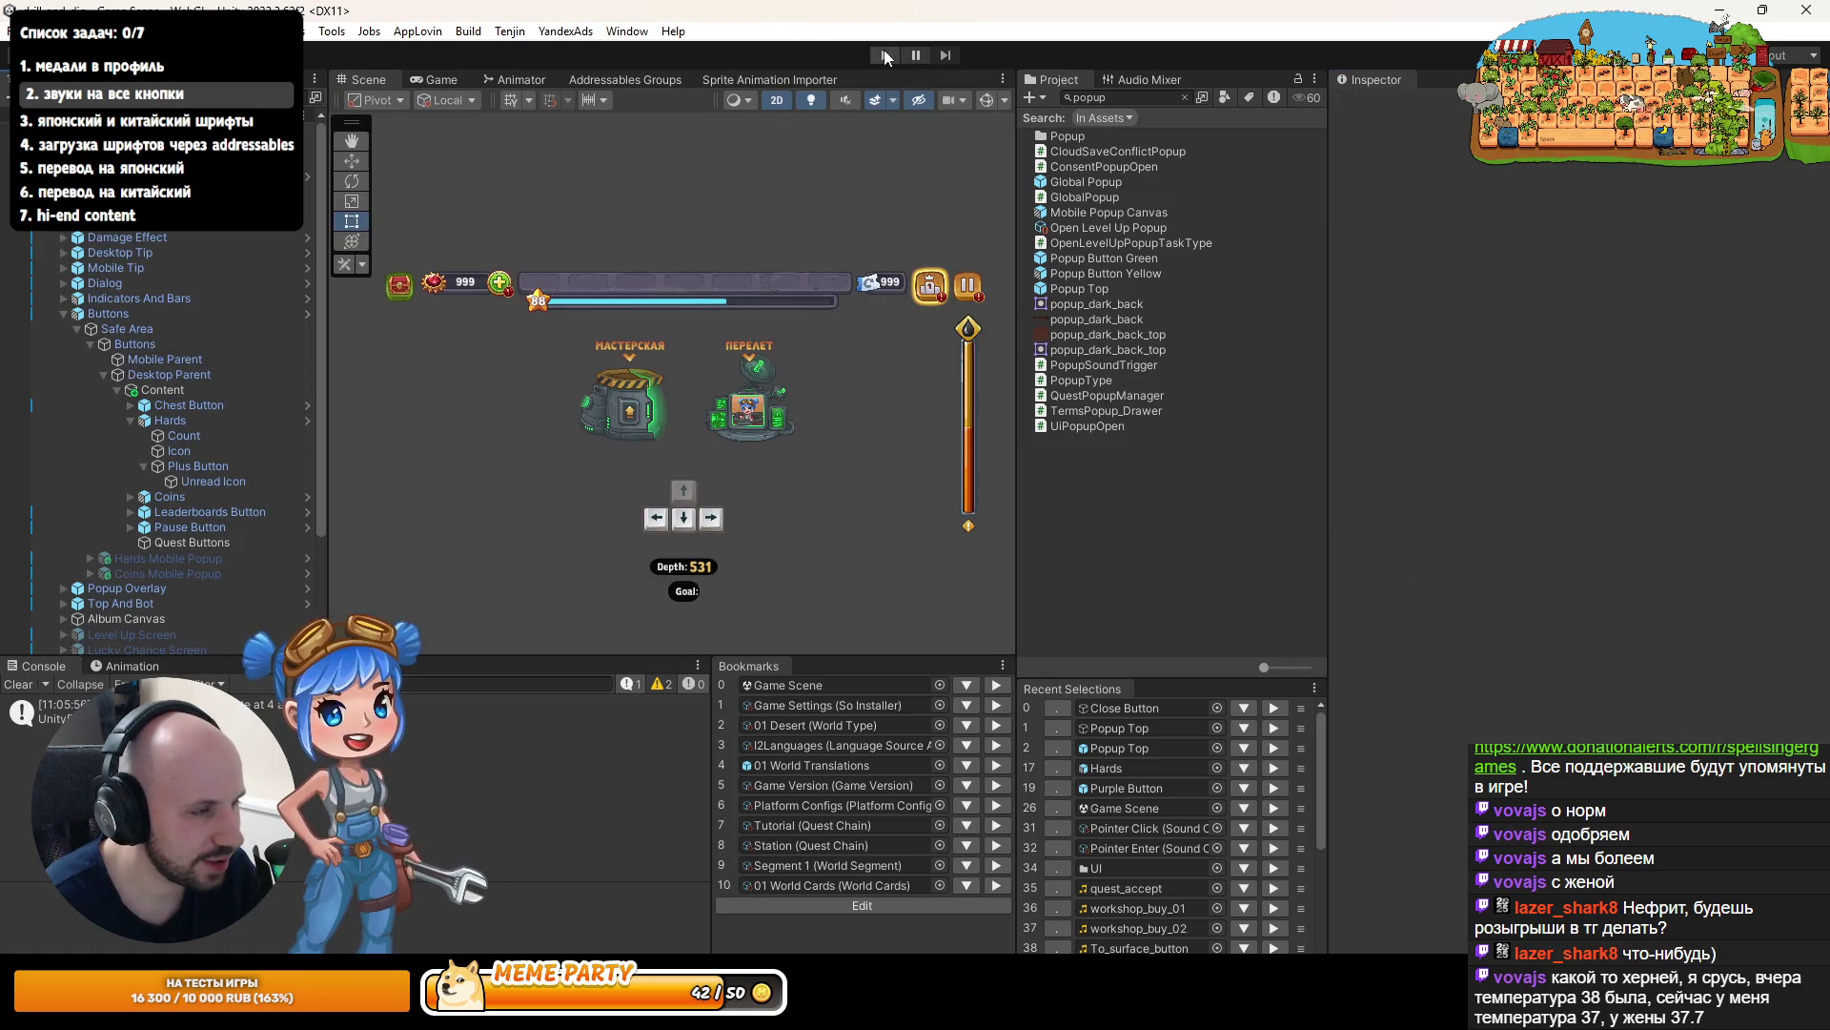
# - Play-test the leaderboard and Relikte kaufen popups, claiming the ad relic reward, then stop
pyautogui.click(884, 55)
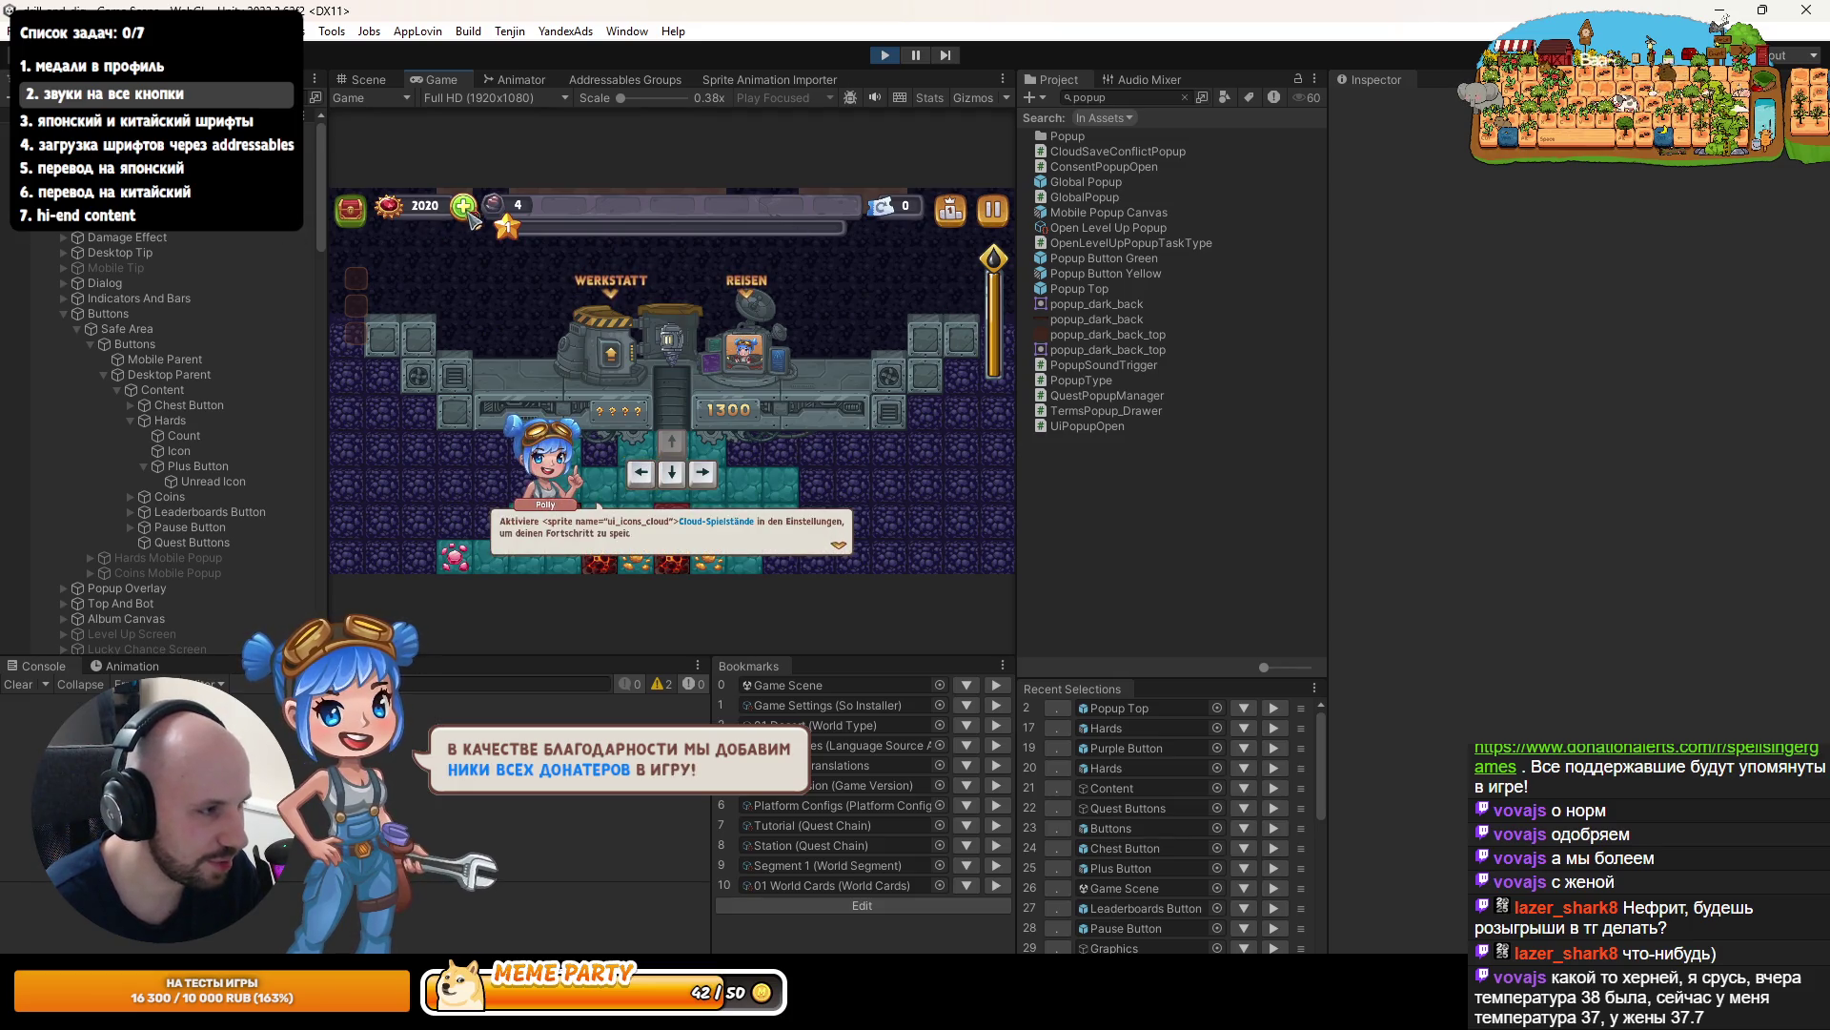
pyautogui.click(958, 212)
pyautogui.click(768, 224)
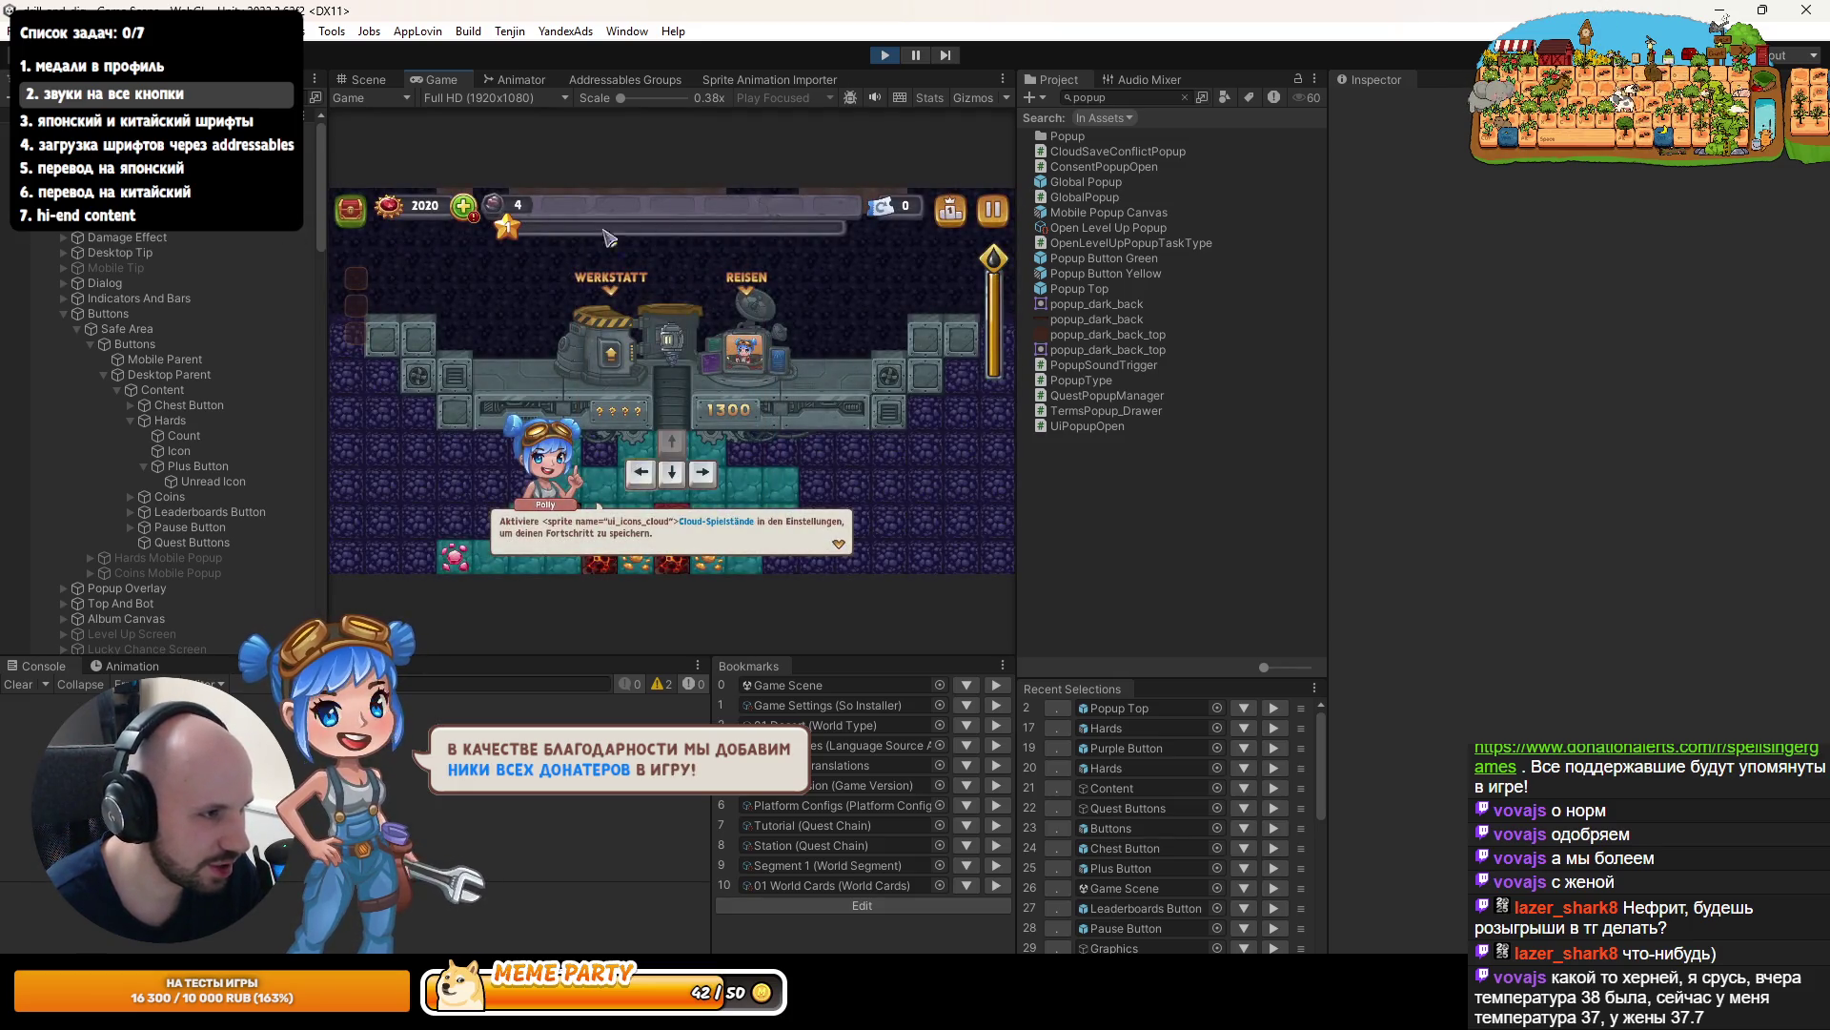
pyautogui.doubleClick(431, 76)
pyautogui.click(377, 174)
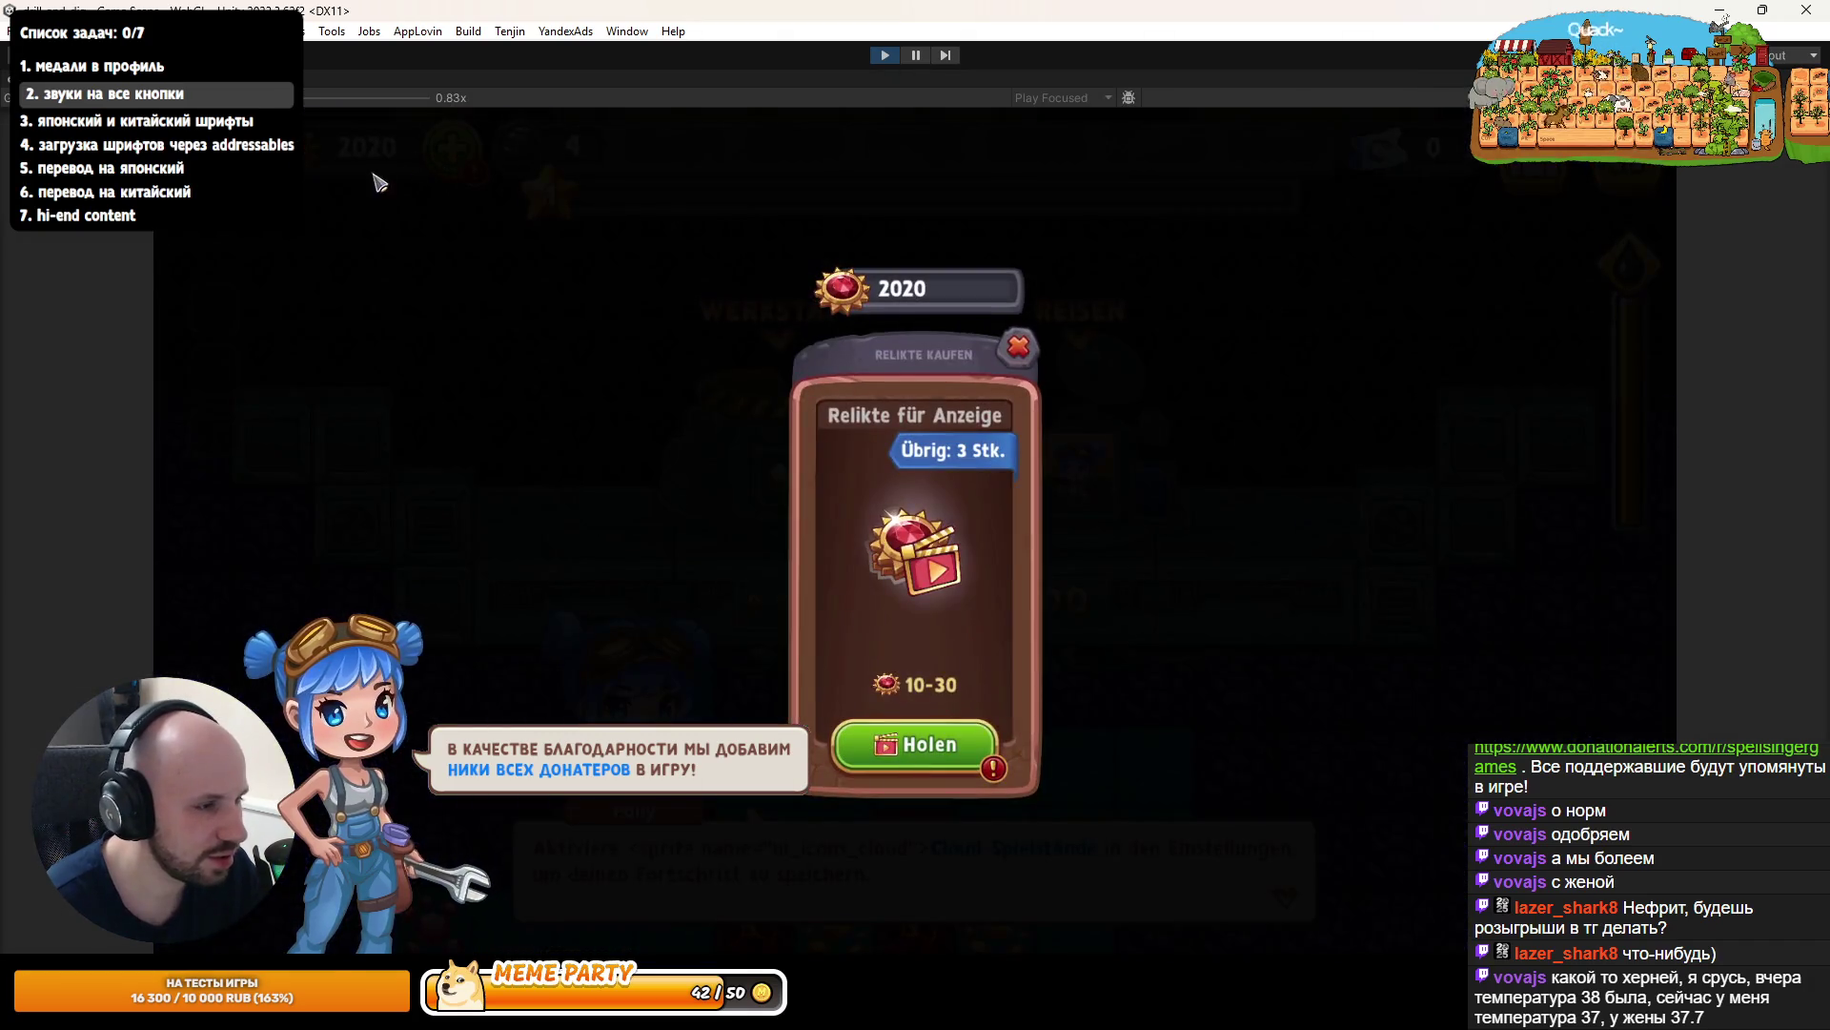
pyautogui.click(1018, 346)
pyautogui.click(367, 147)
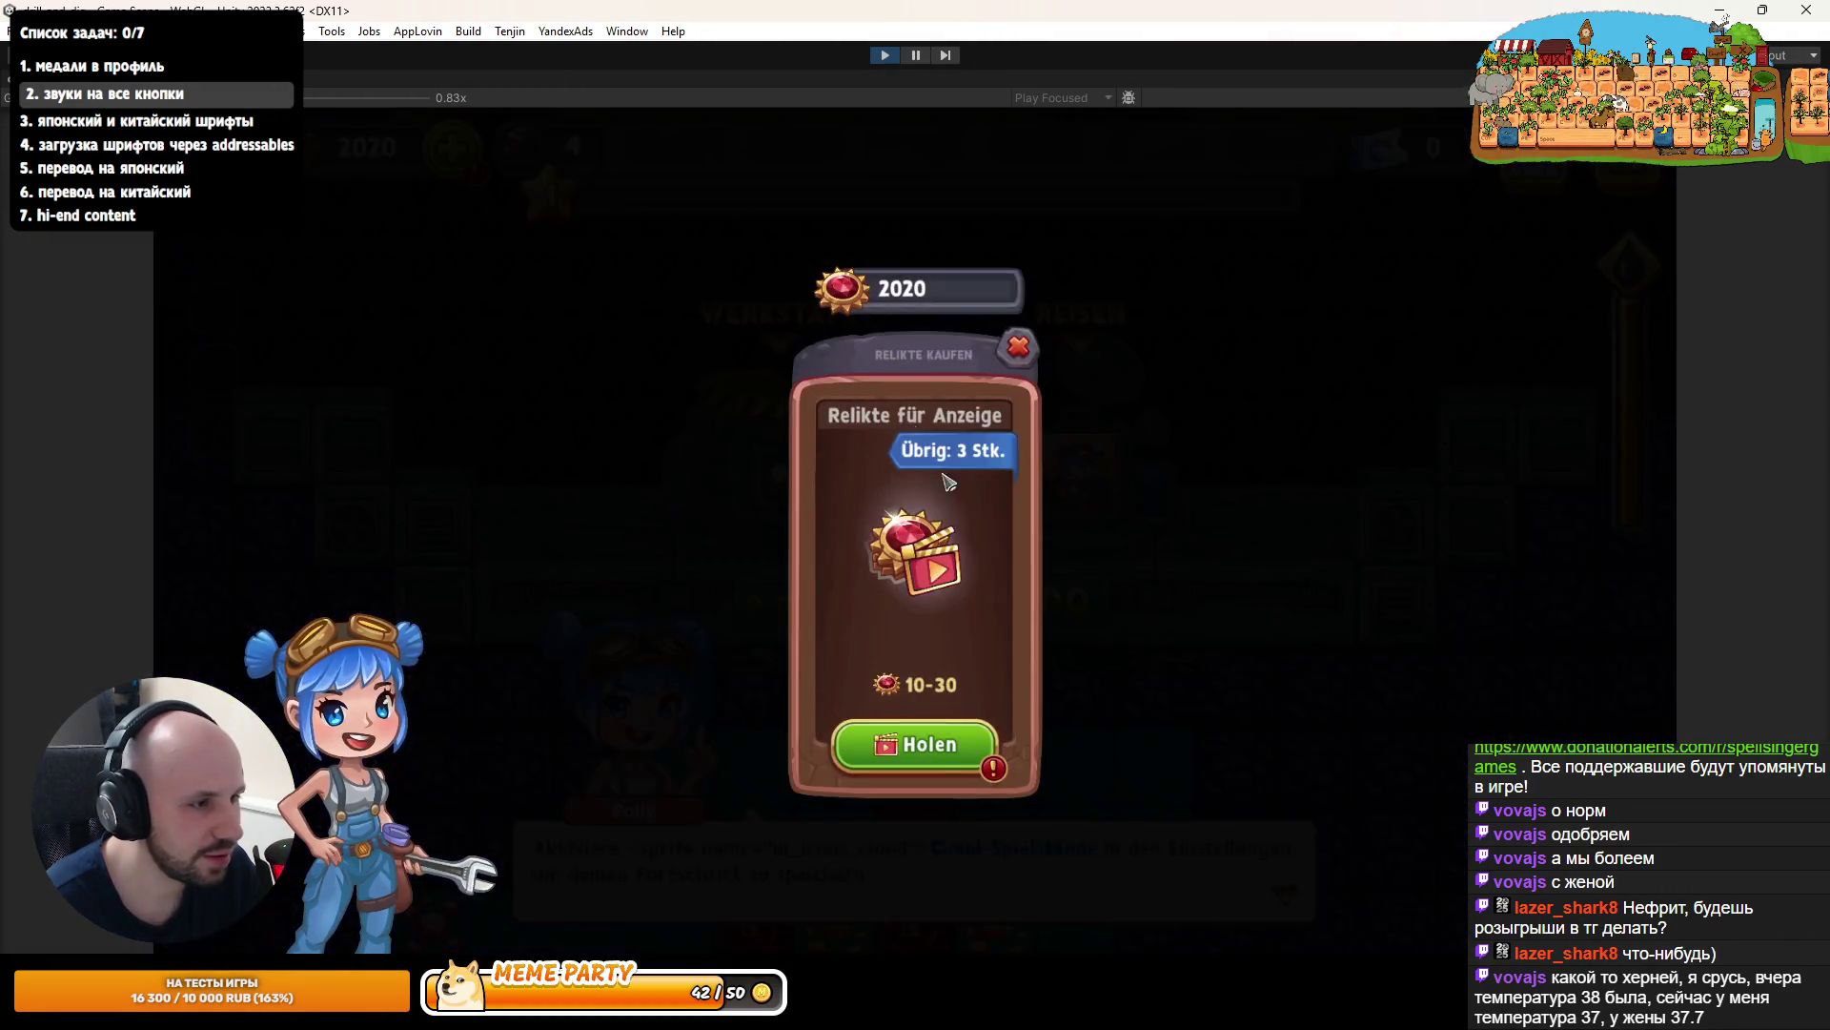
pyautogui.click(920, 750)
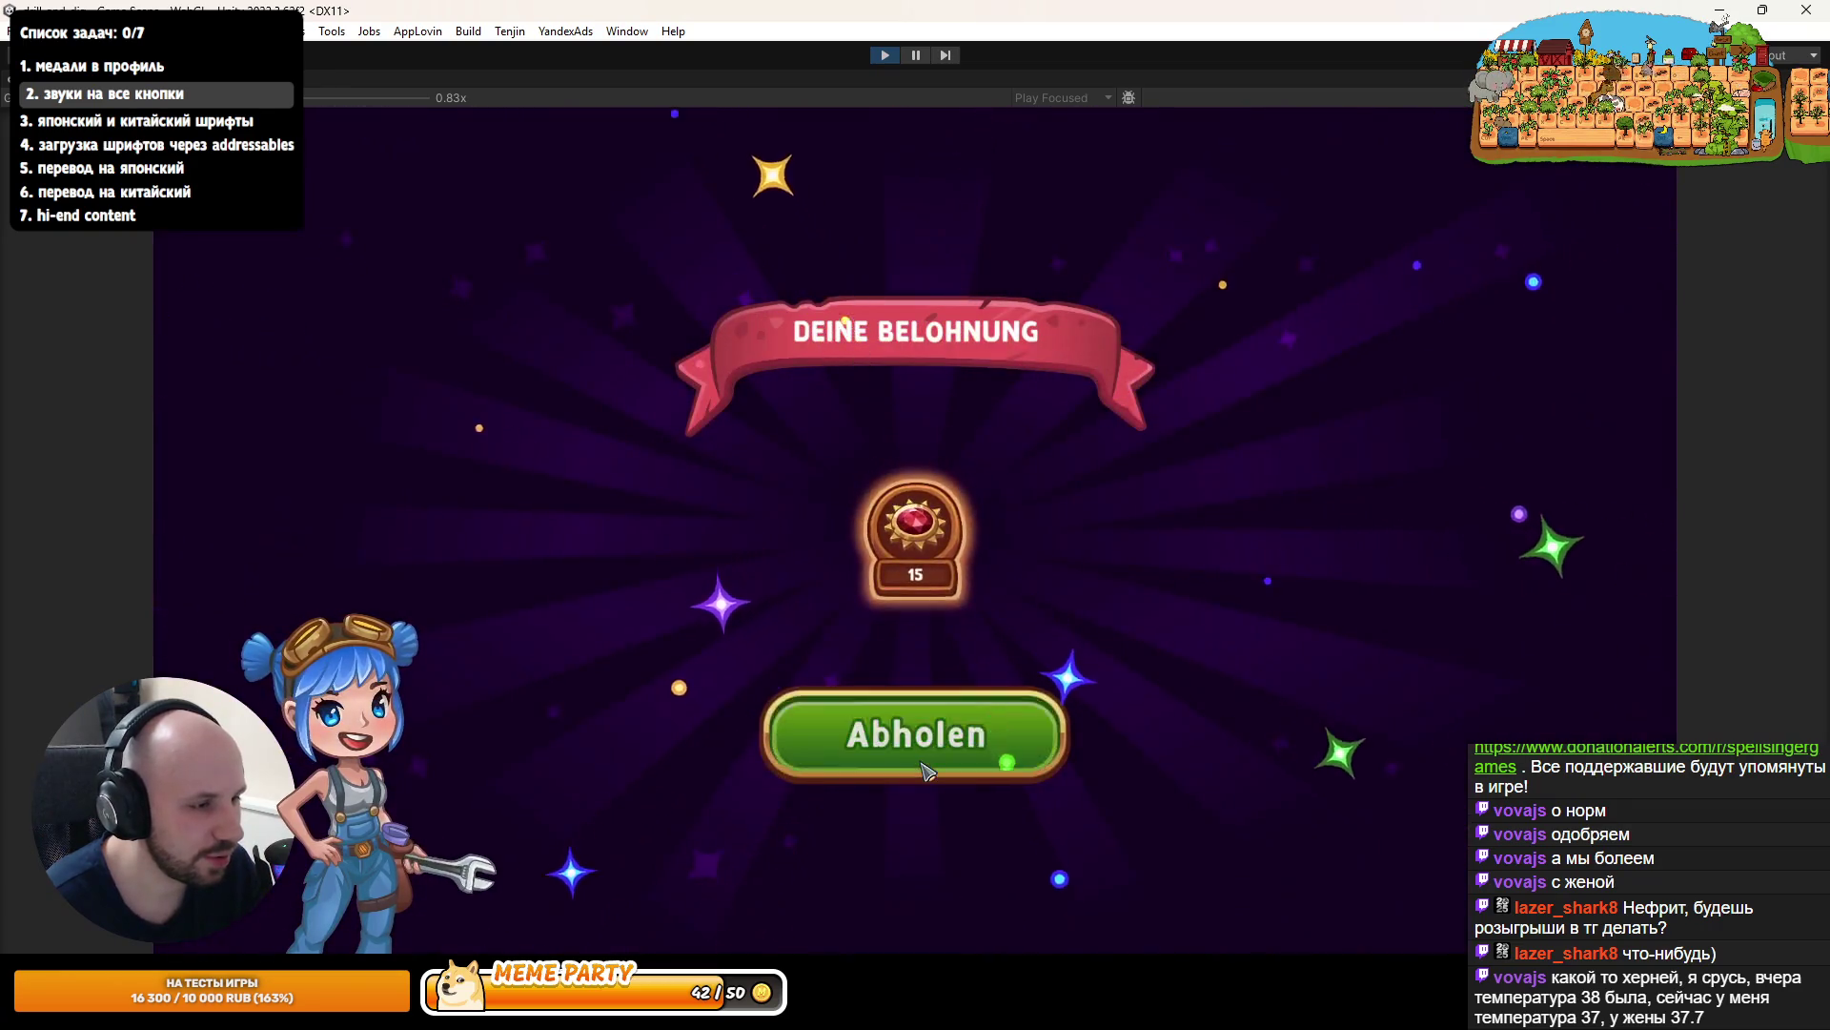
pyautogui.click(996, 731)
pyautogui.click(1018, 347)
pyautogui.click(886, 54)
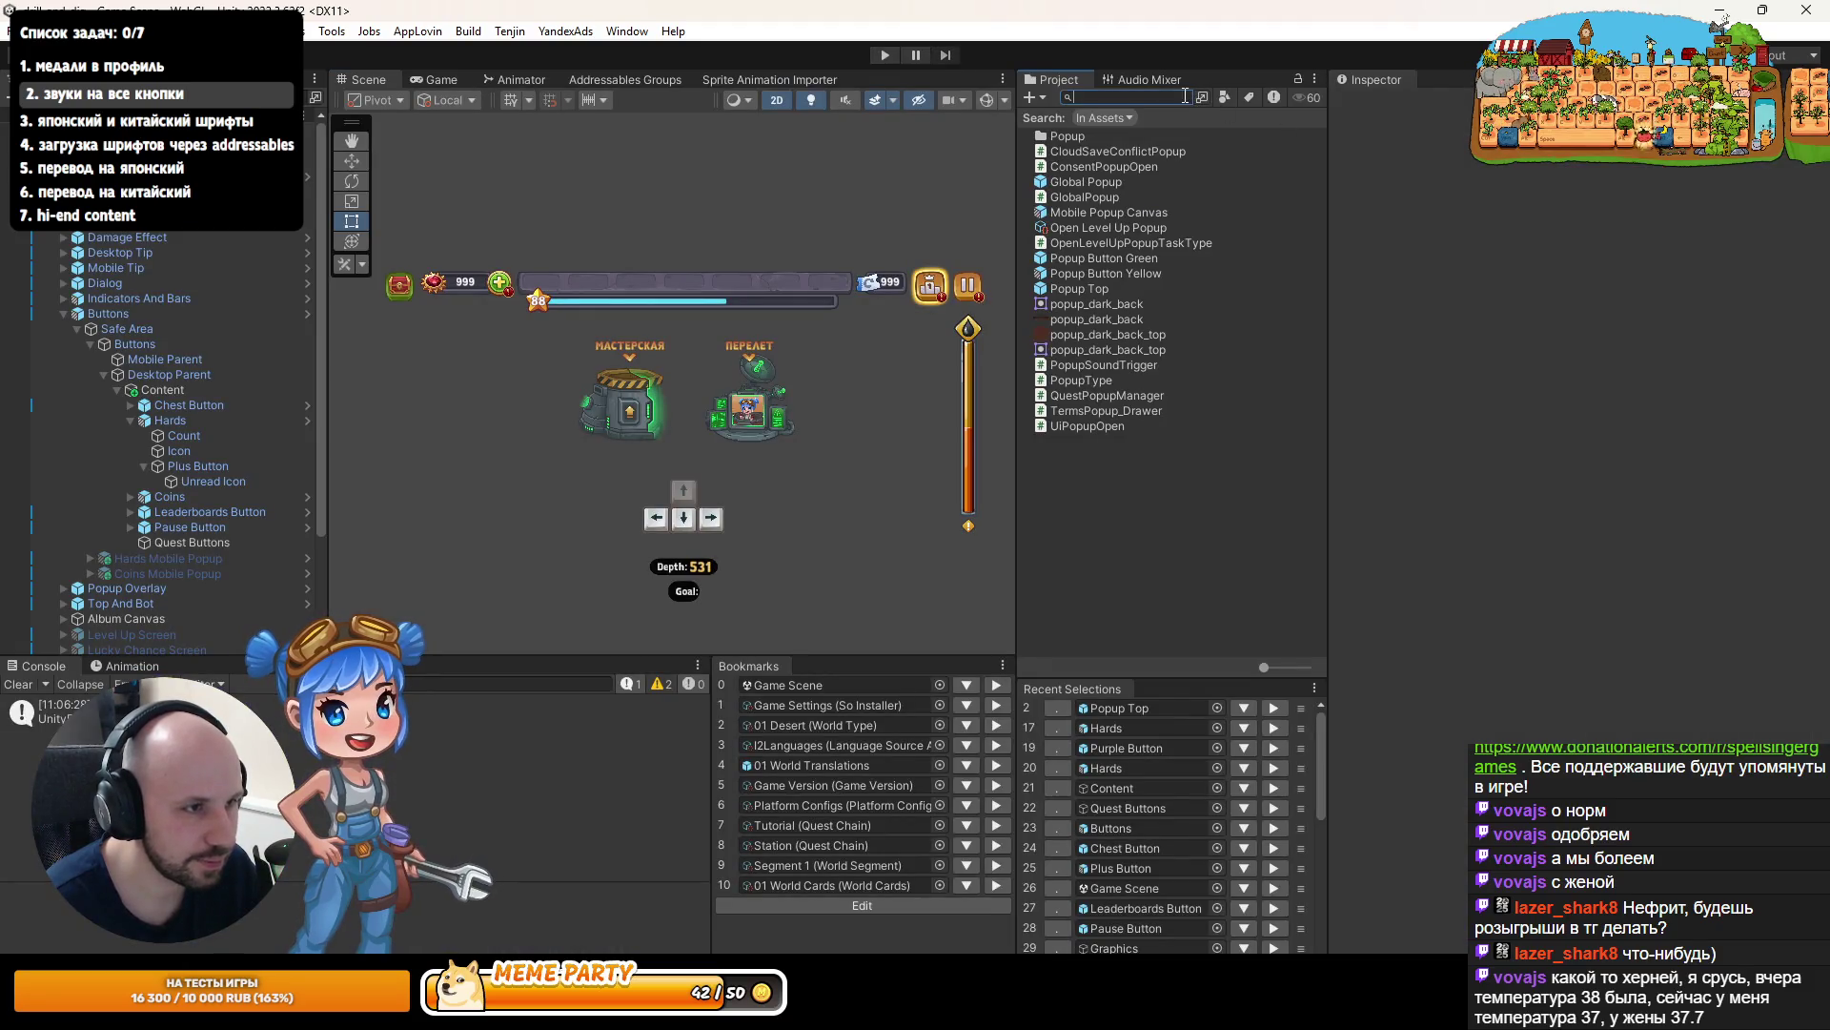
# - Search 'portrait', open the Hards shop Portrait Item prefab, and select its Buy Button
pyautogui.write('portrait')
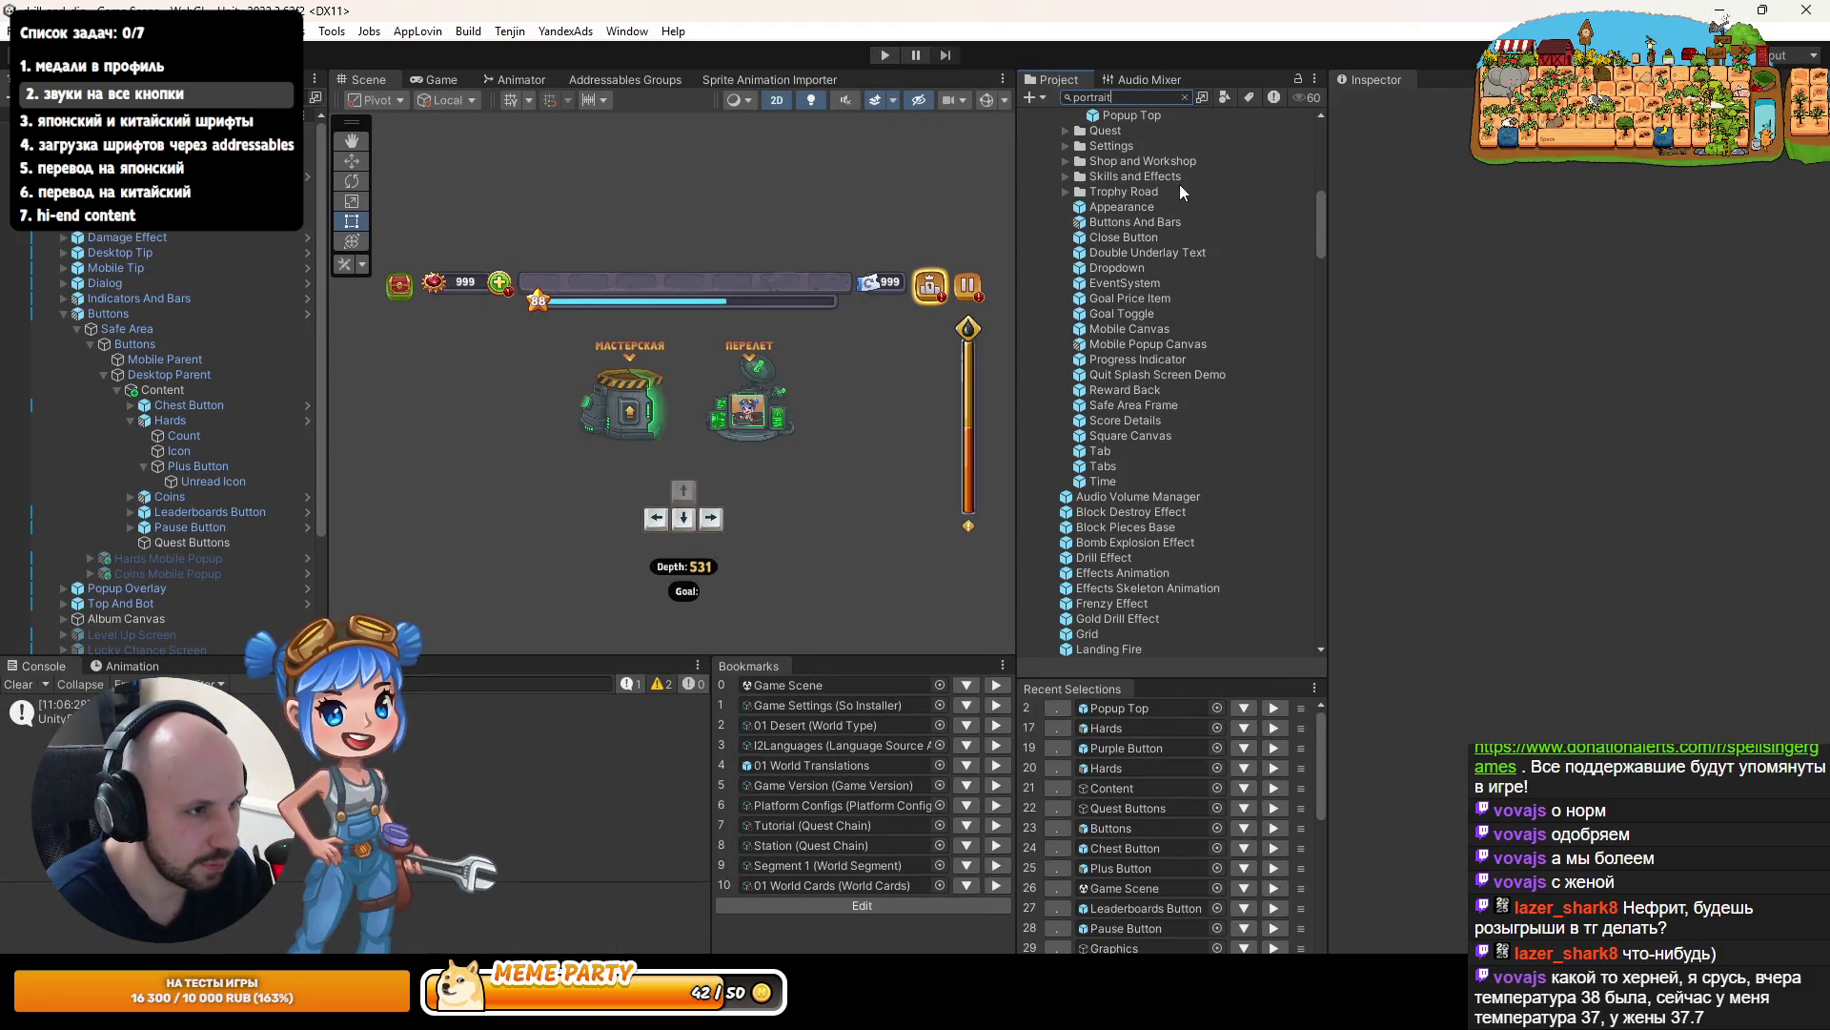
pyautogui.click(1062, 213)
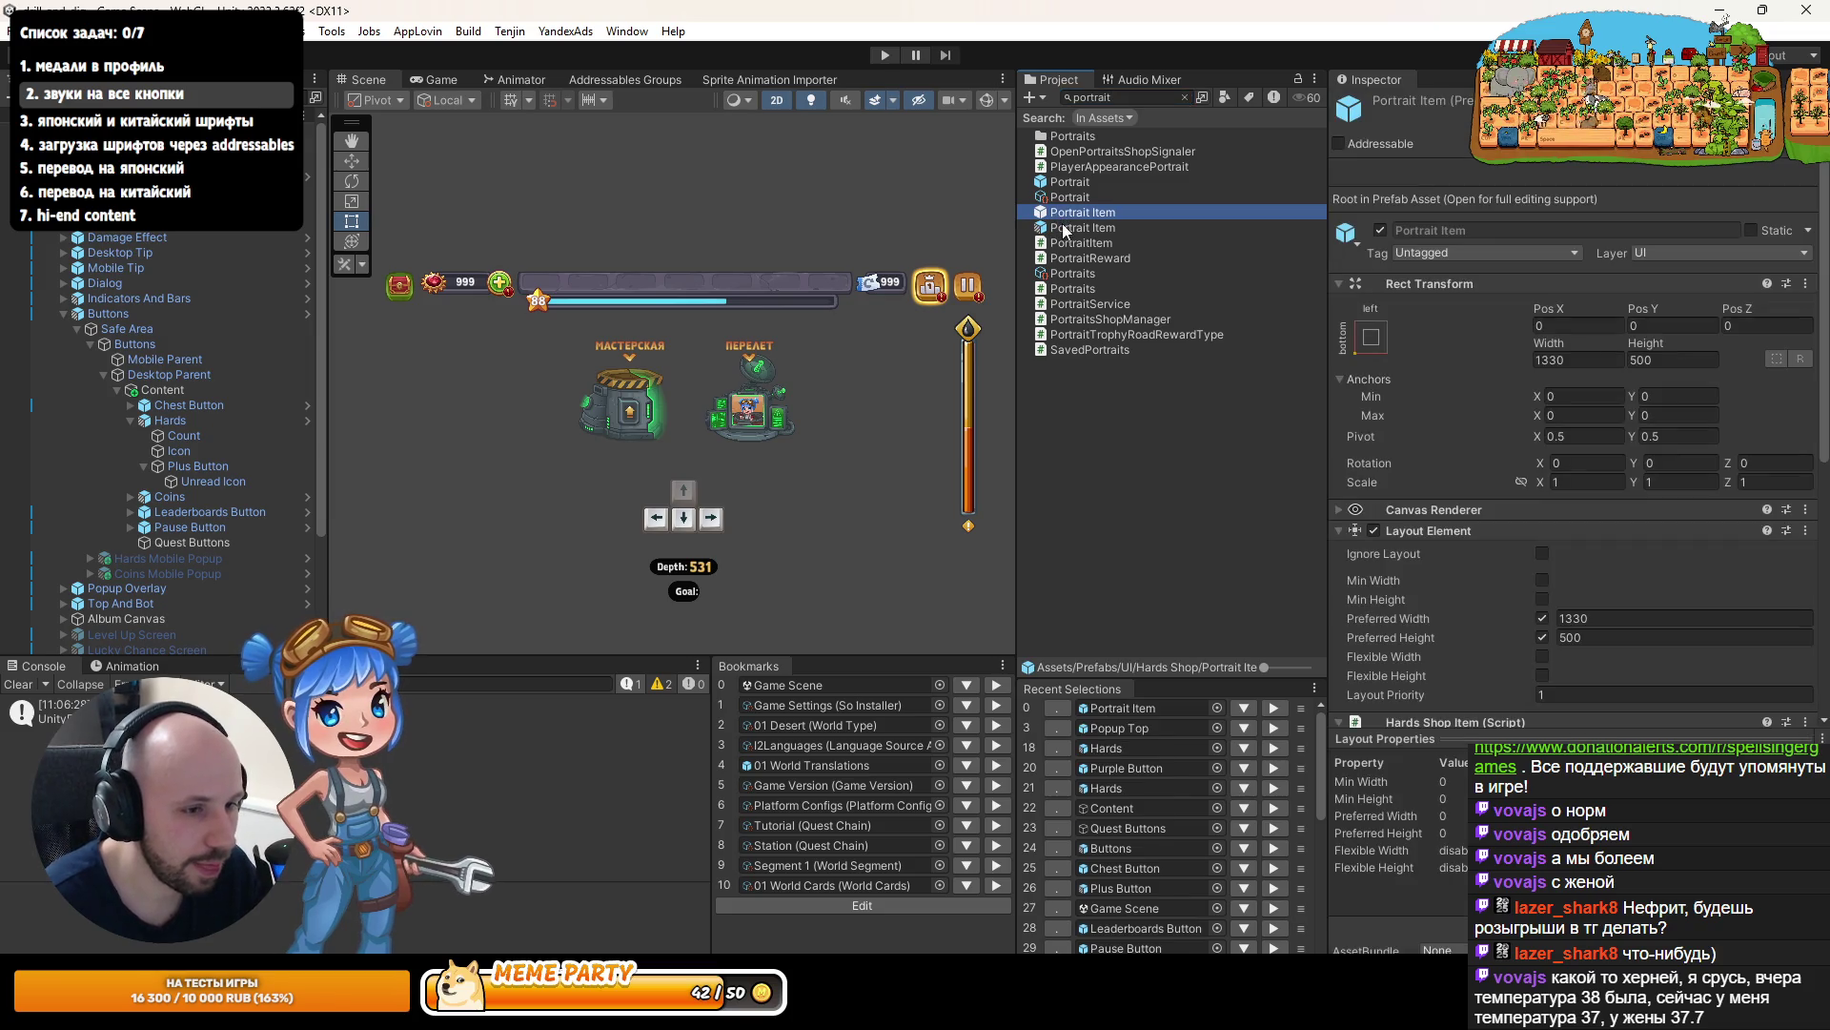
pyautogui.doubleClick(1064, 229)
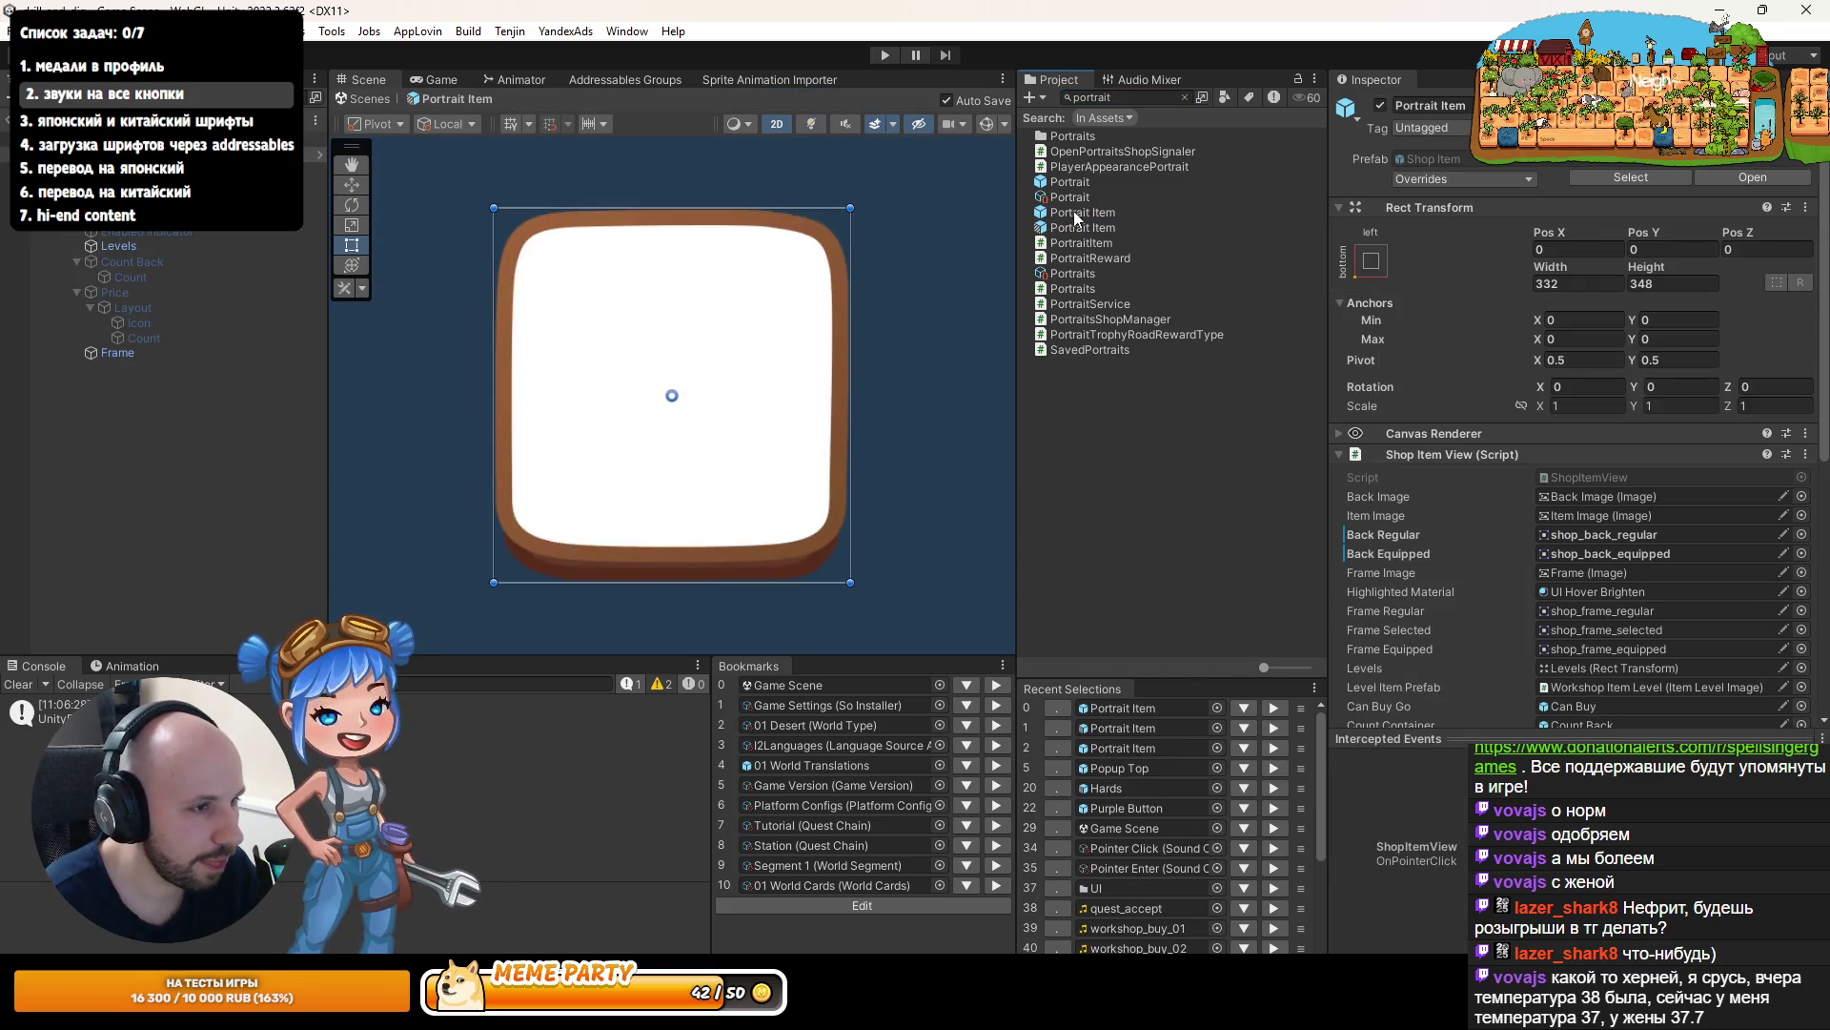
pyautogui.doubleClick(1073, 212)
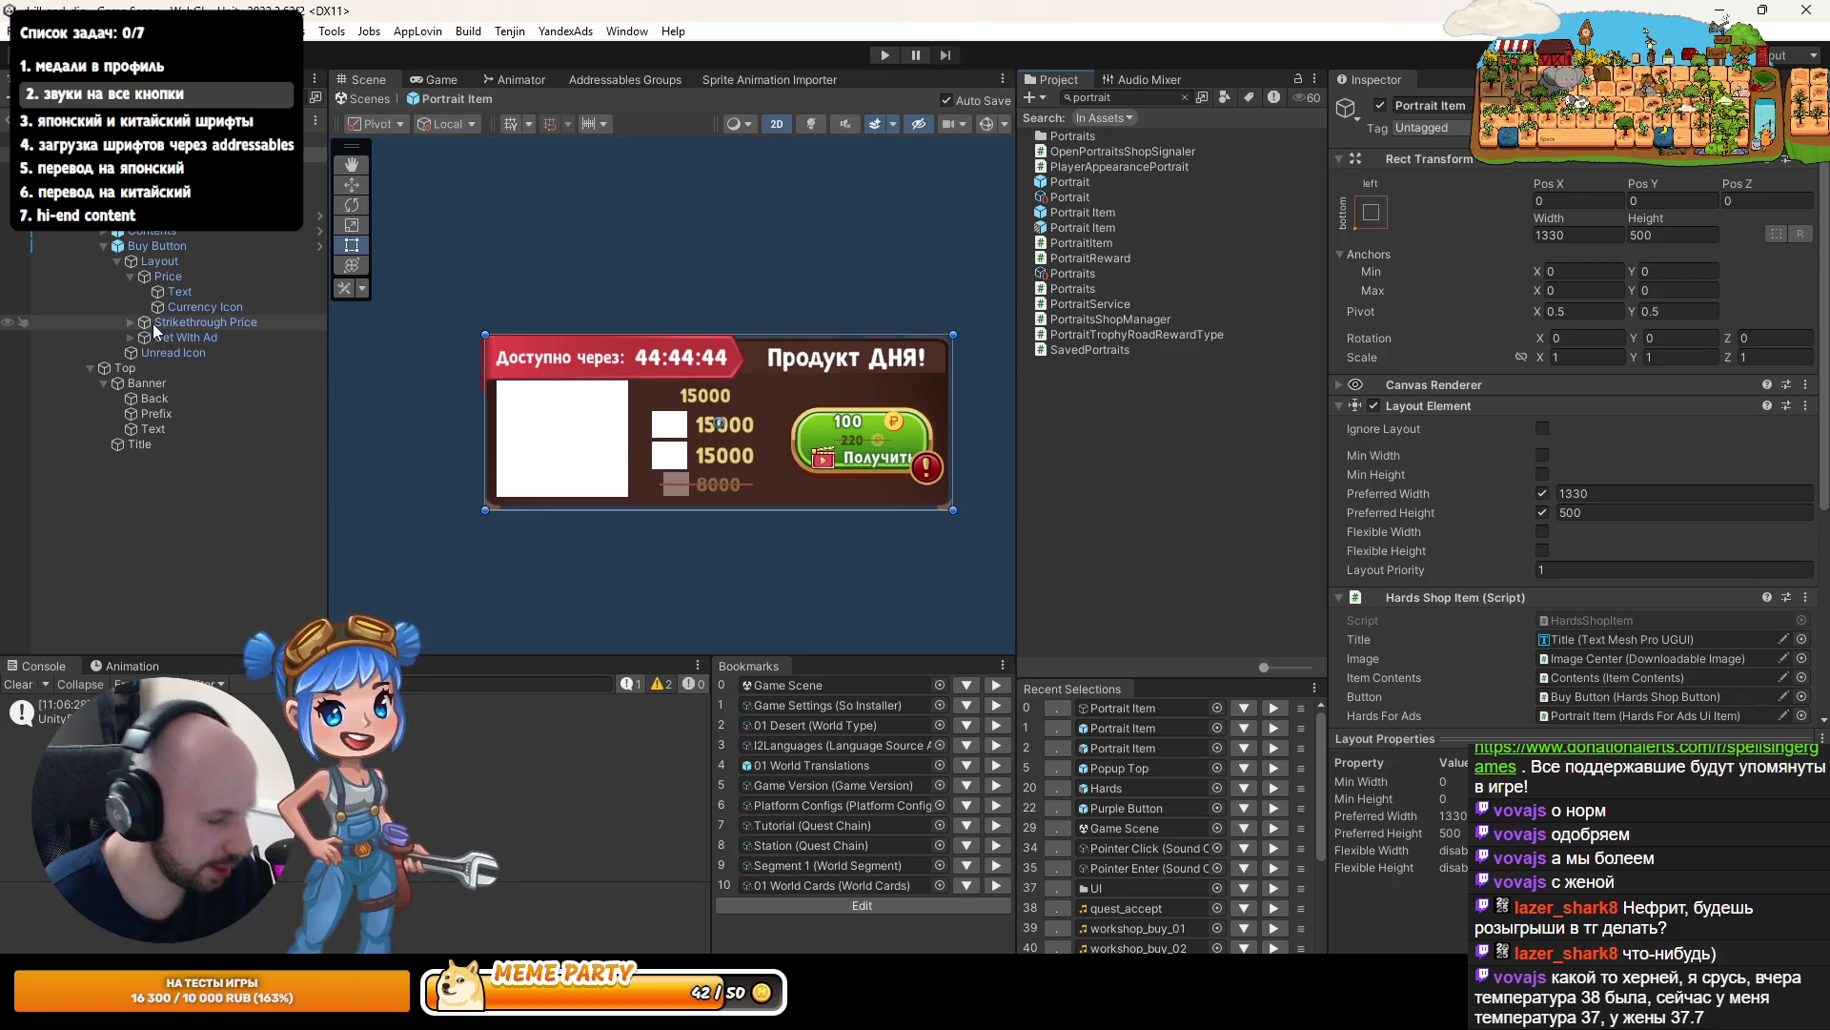
pyautogui.scroll(5, 912, 338)
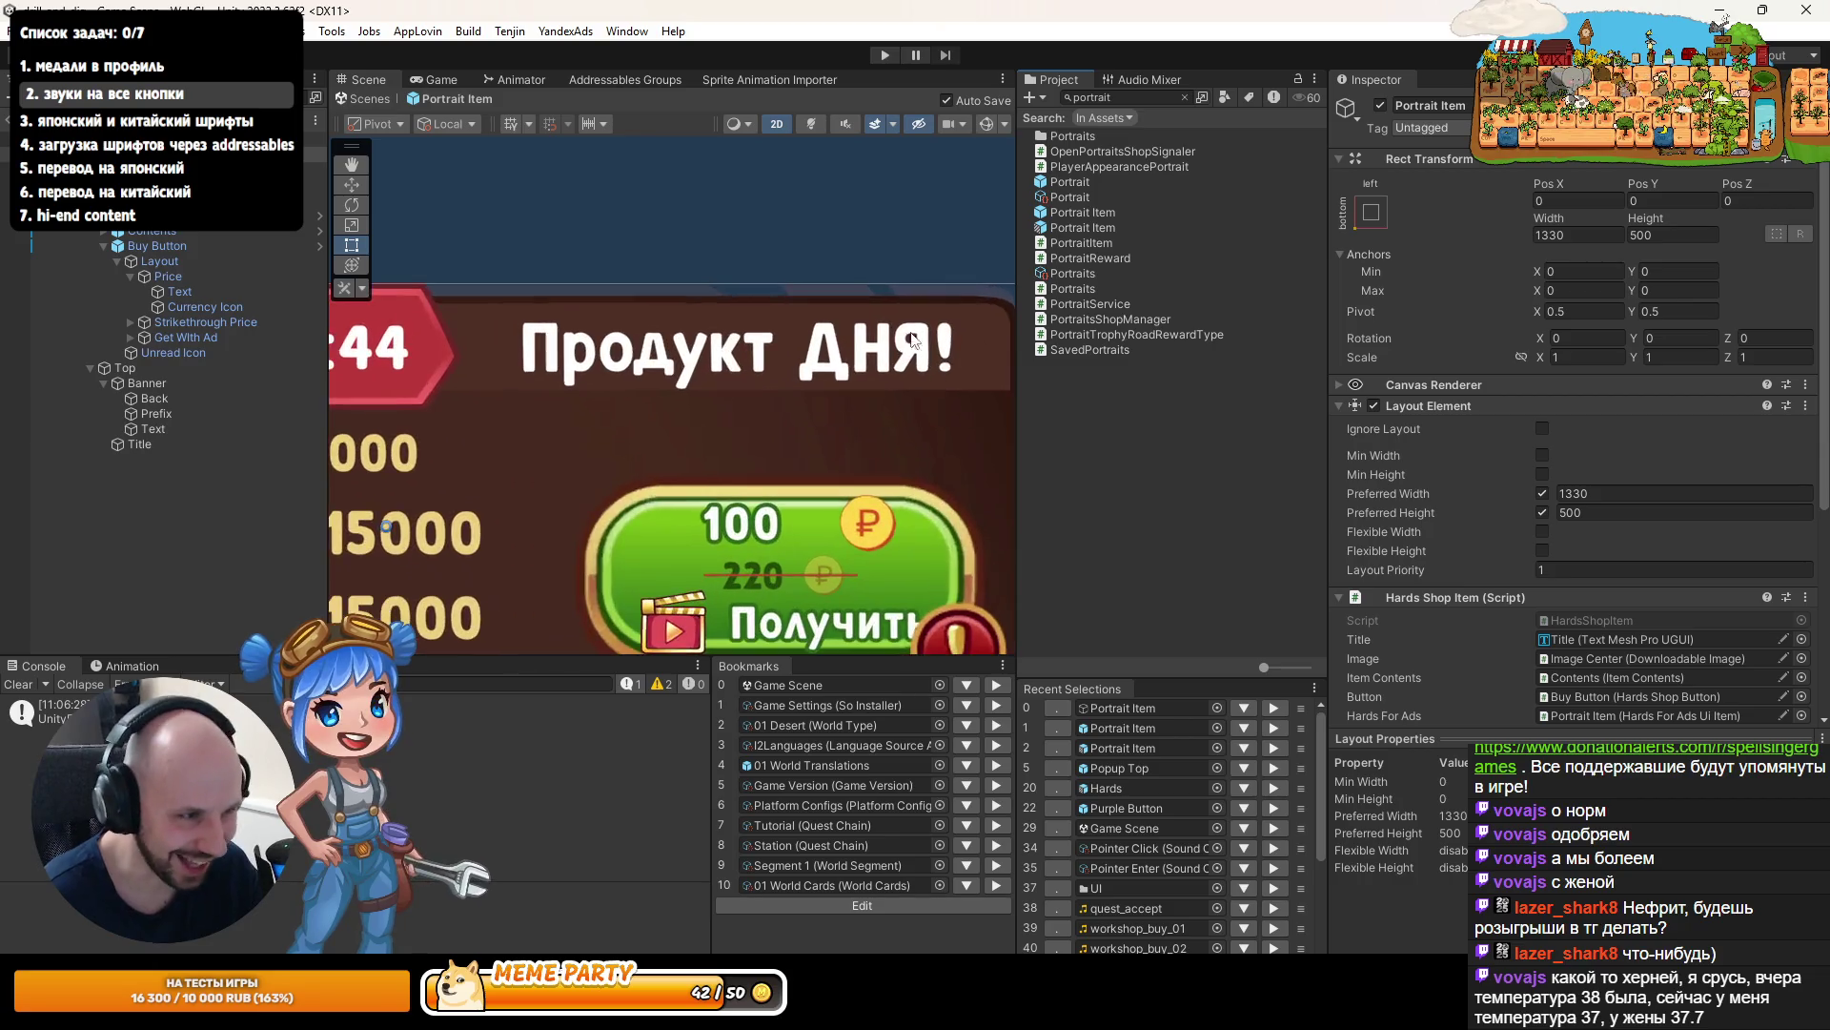
pyautogui.scroll(-2, 923, 329)
pyautogui.scroll(3, 915, 334)
pyautogui.scroll(-5, 815, 324)
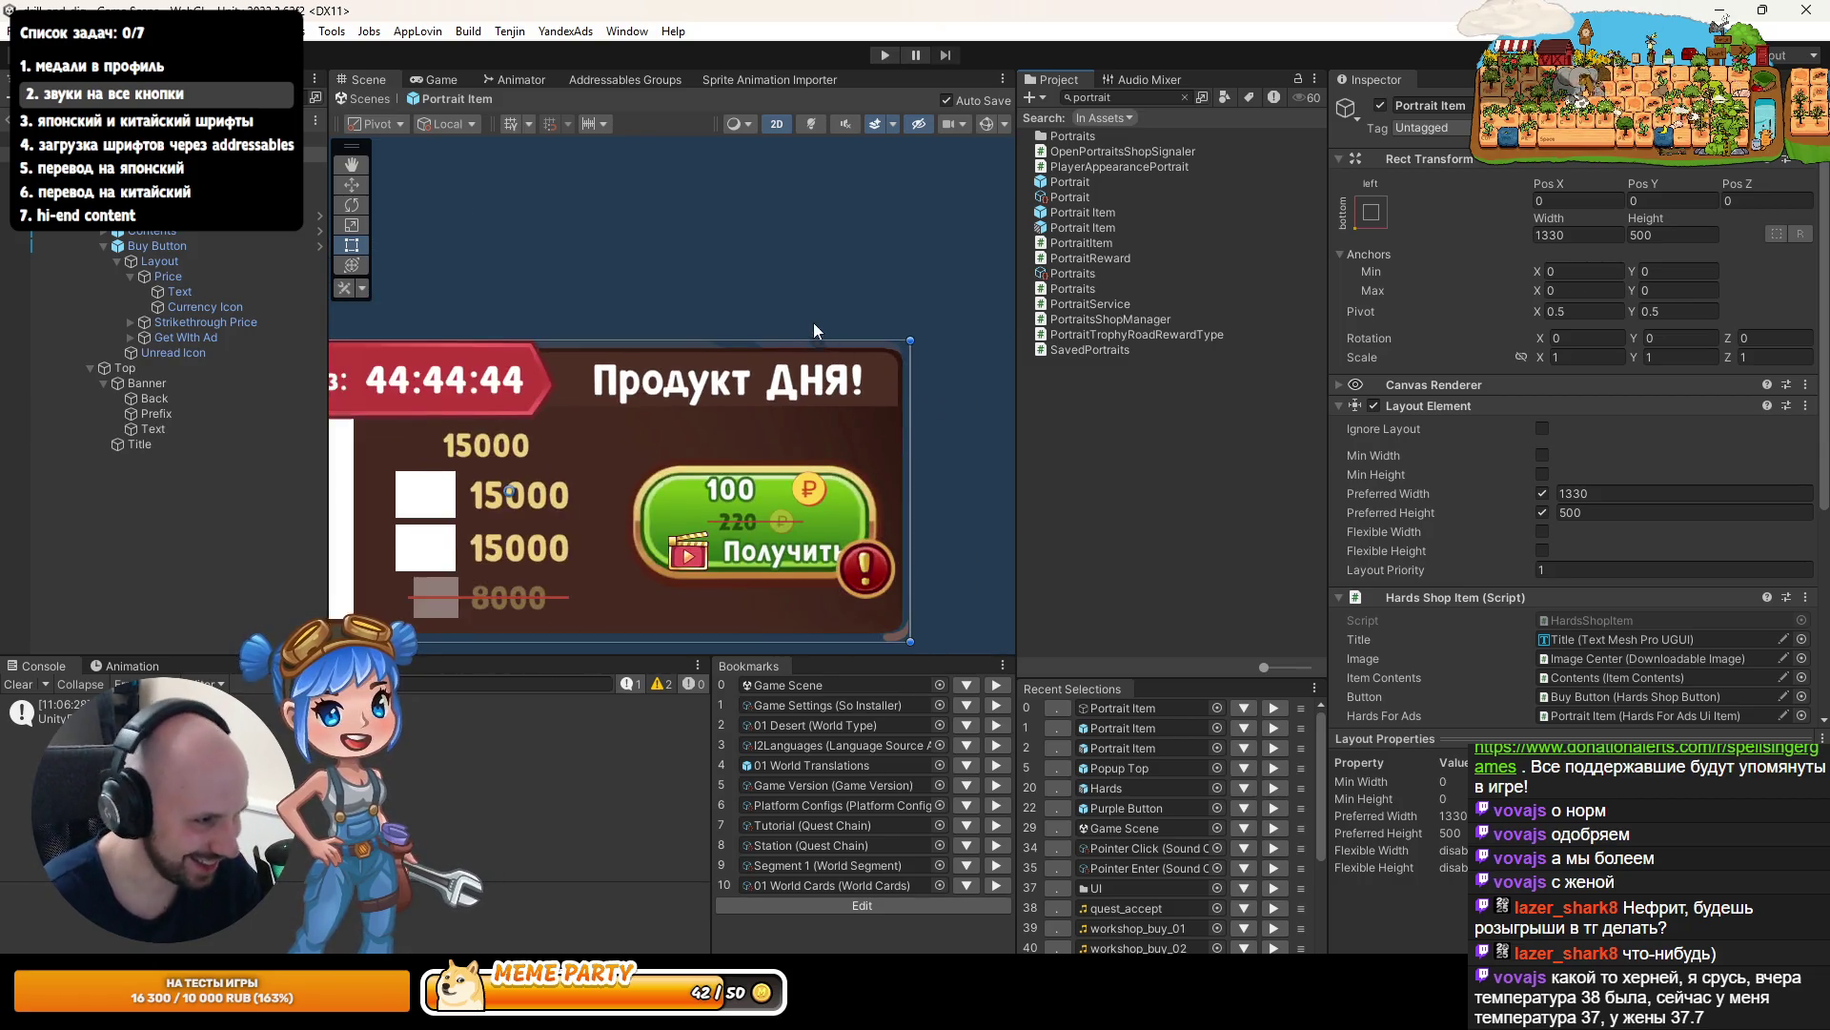
pyautogui.scroll(-3, 778, 334)
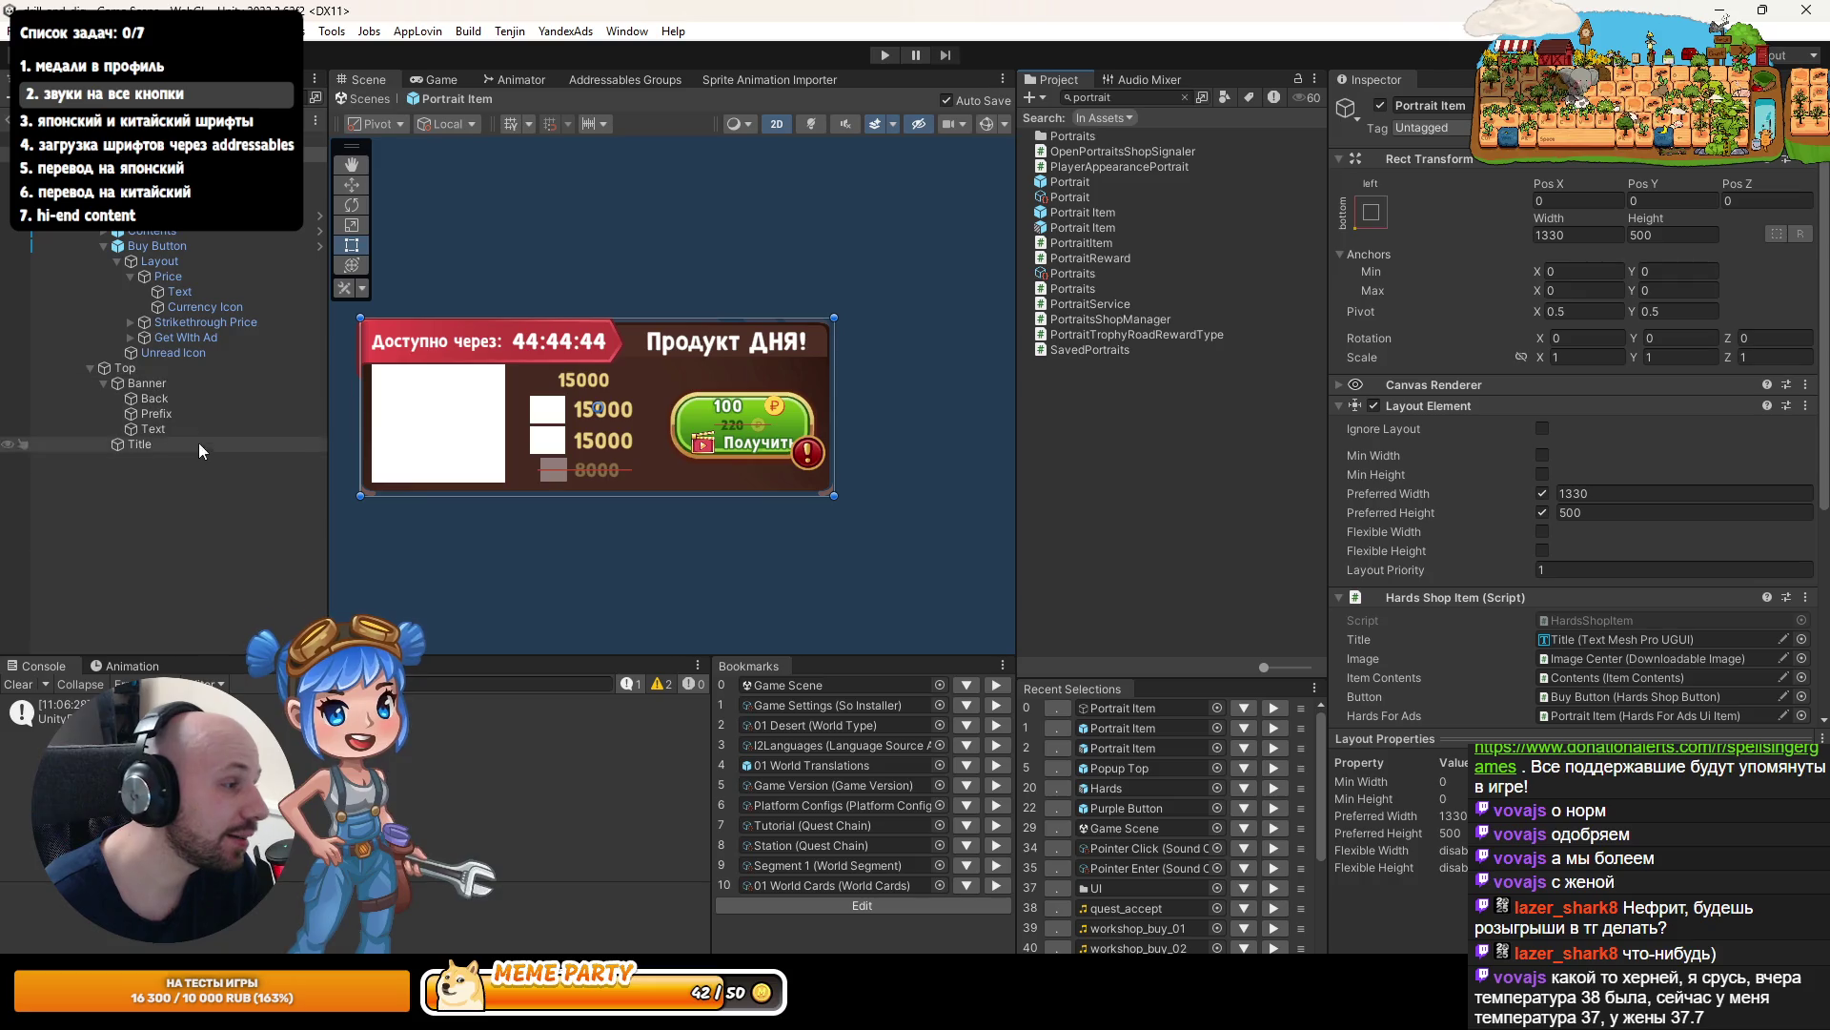
pyautogui.click(180, 248)
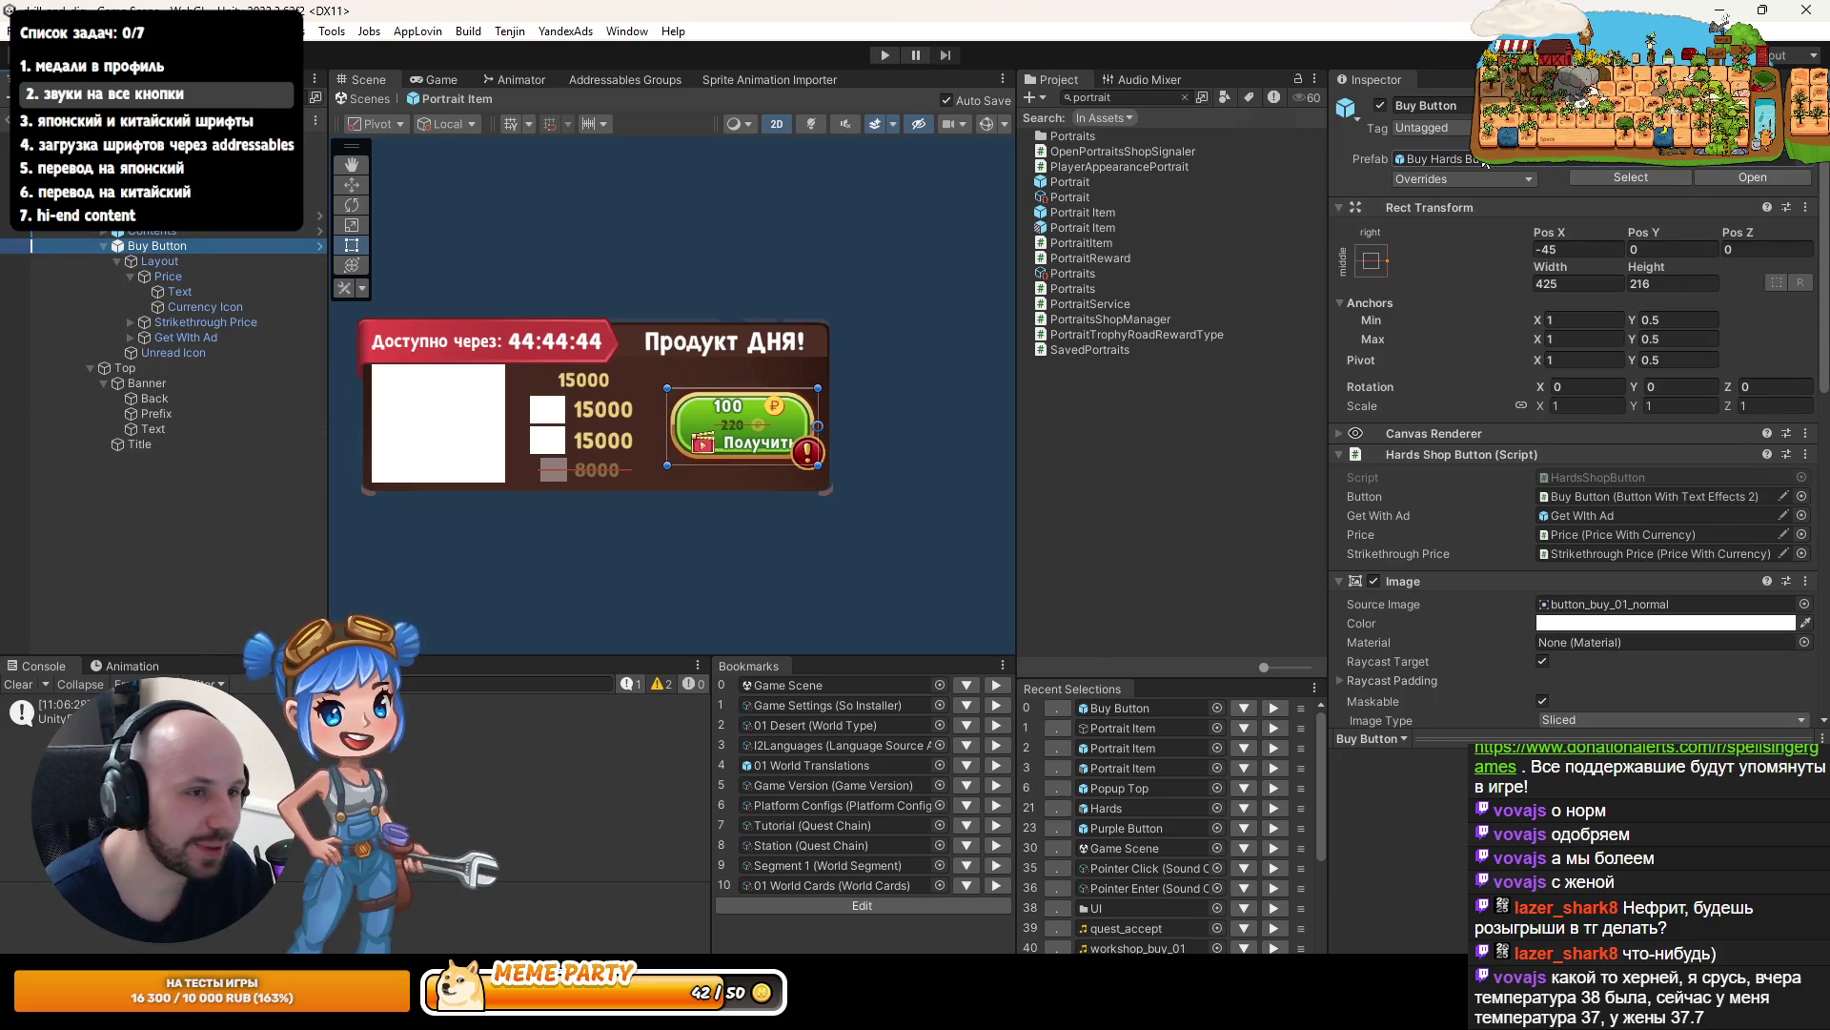
# - Paste Pointer Click Sound as a new component onto the Buy Hards Button prefab, then exit it
pyautogui.click(1512, 164)
pyautogui.doubleClick(1149, 230)
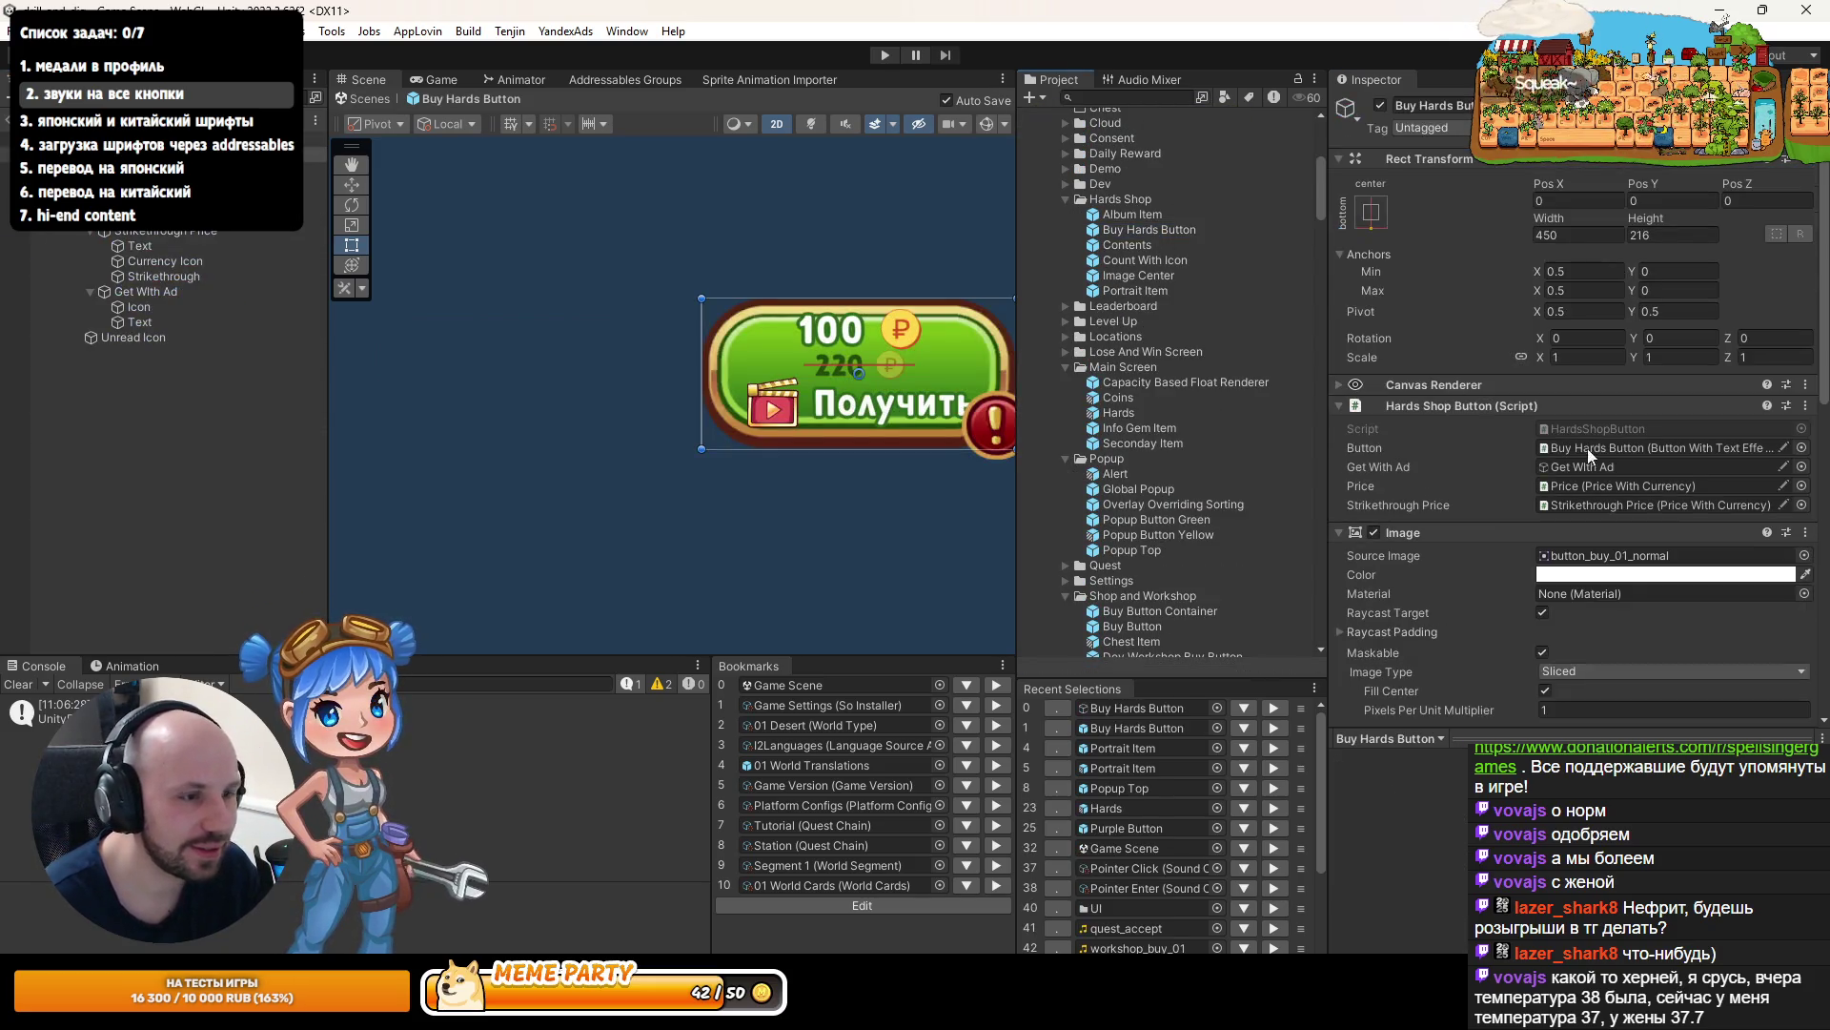
pyautogui.scroll(-10, 1775, 637)
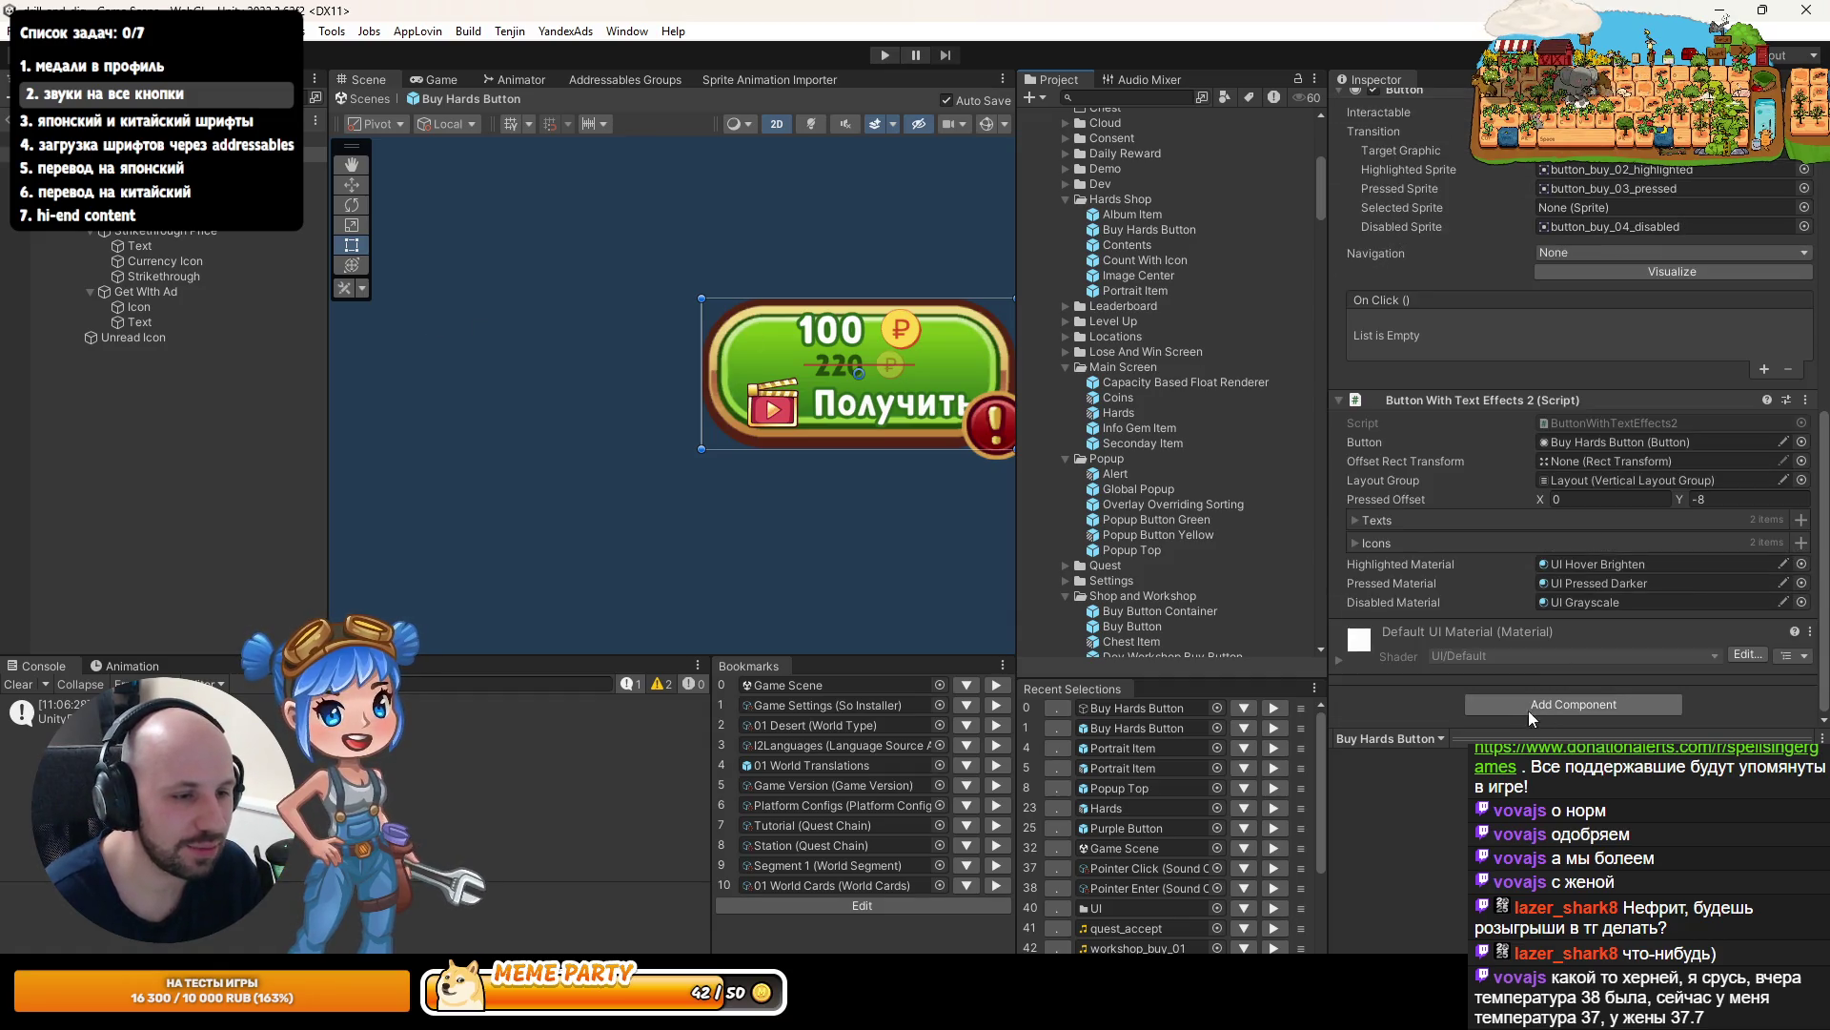
pyautogui.click(1798, 402)
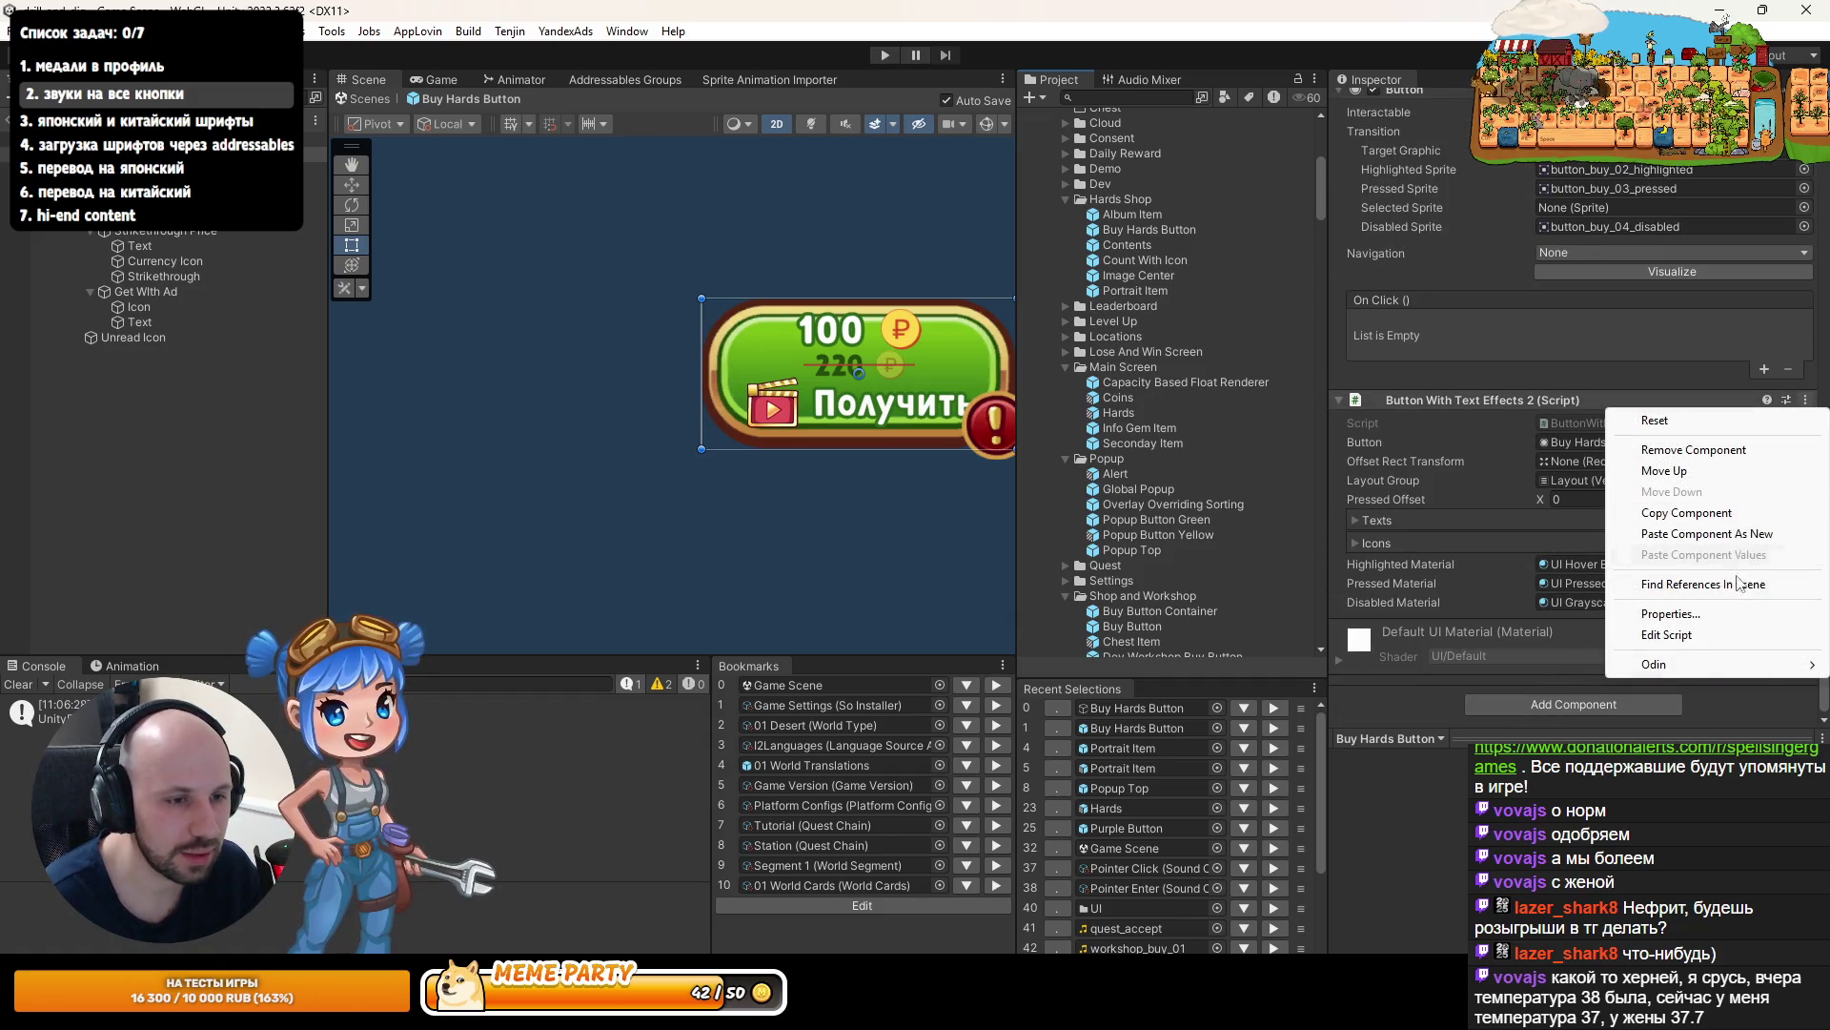
pyautogui.click(1706, 534)
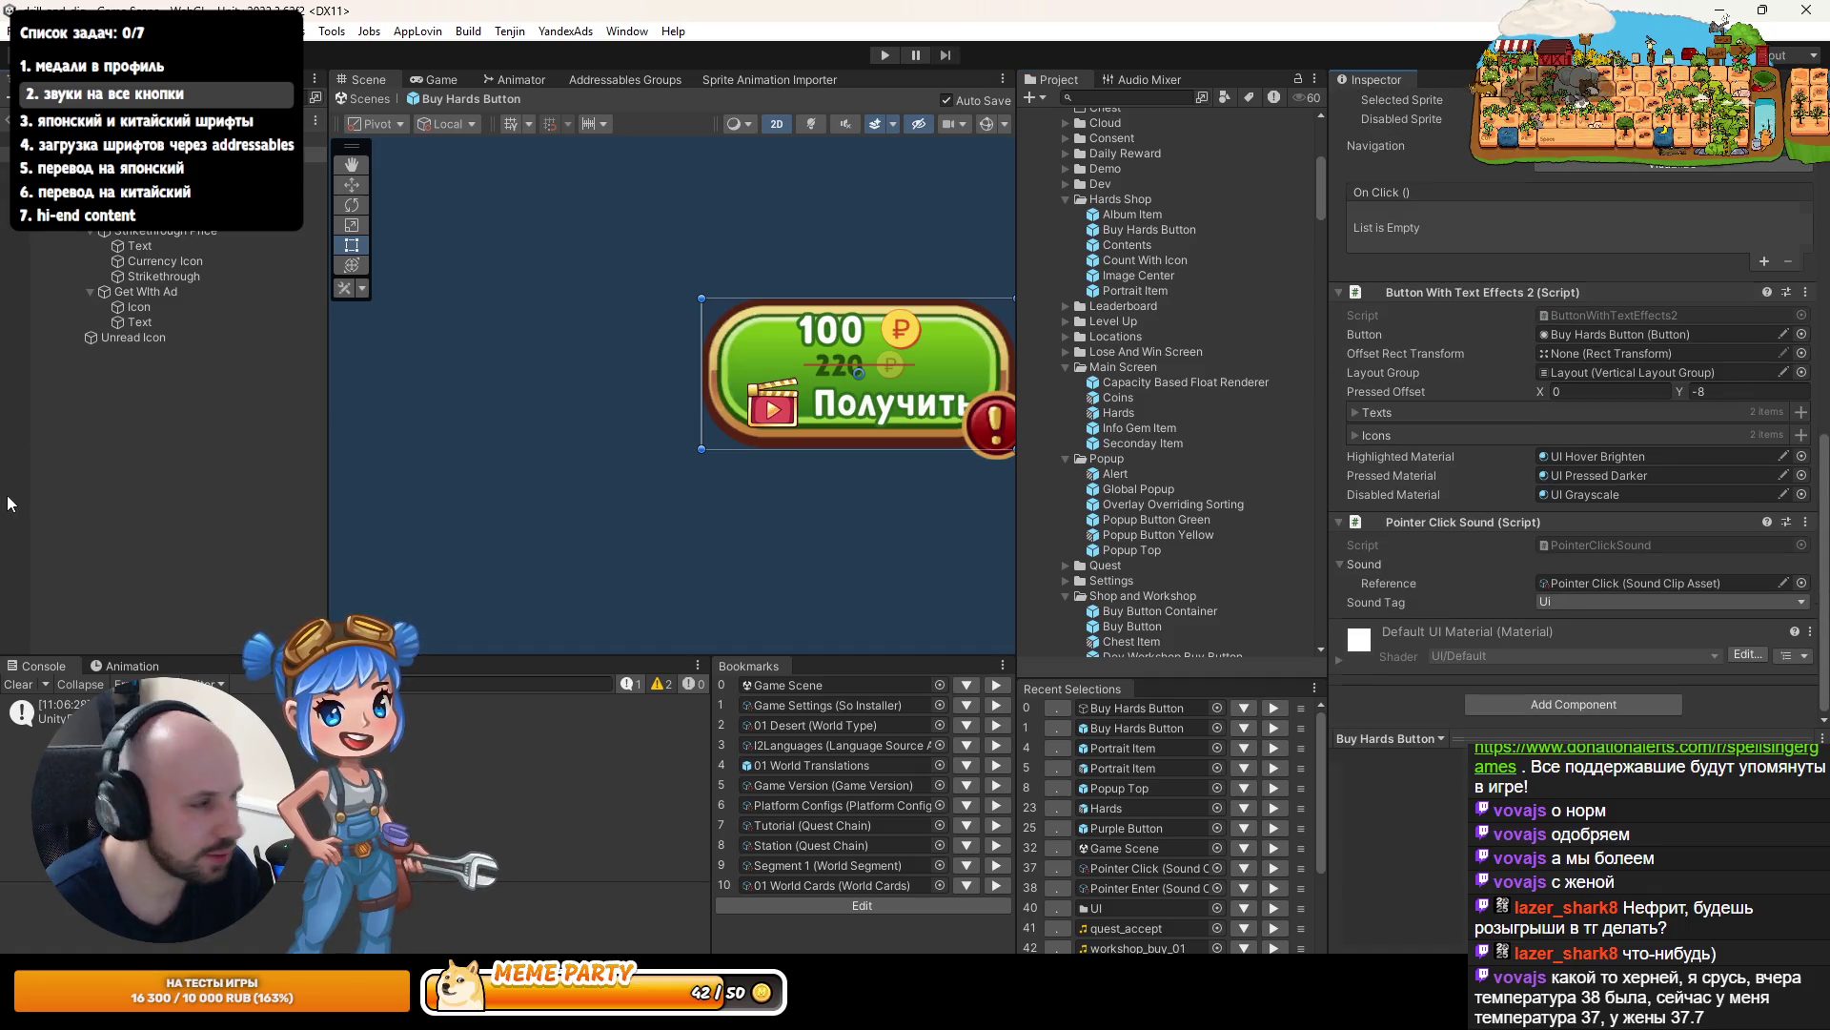
pyautogui.click(7, 121)
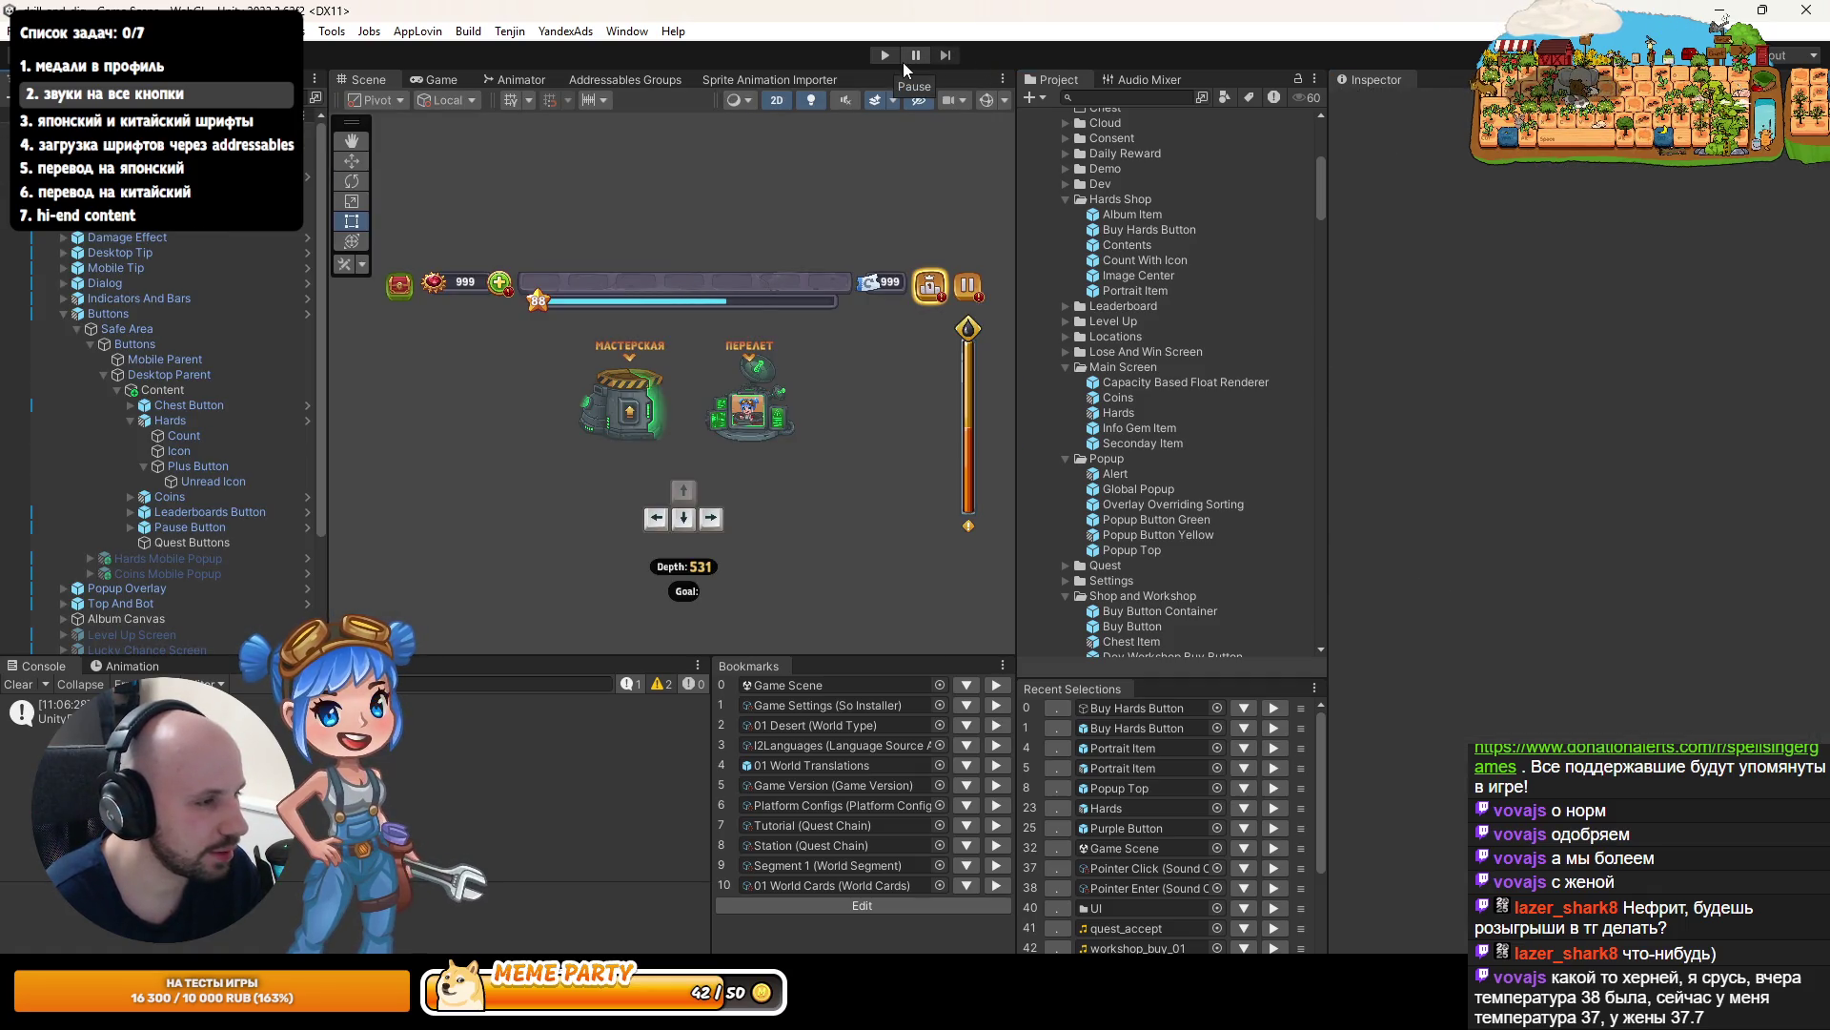
pyautogui.click(887, 57)
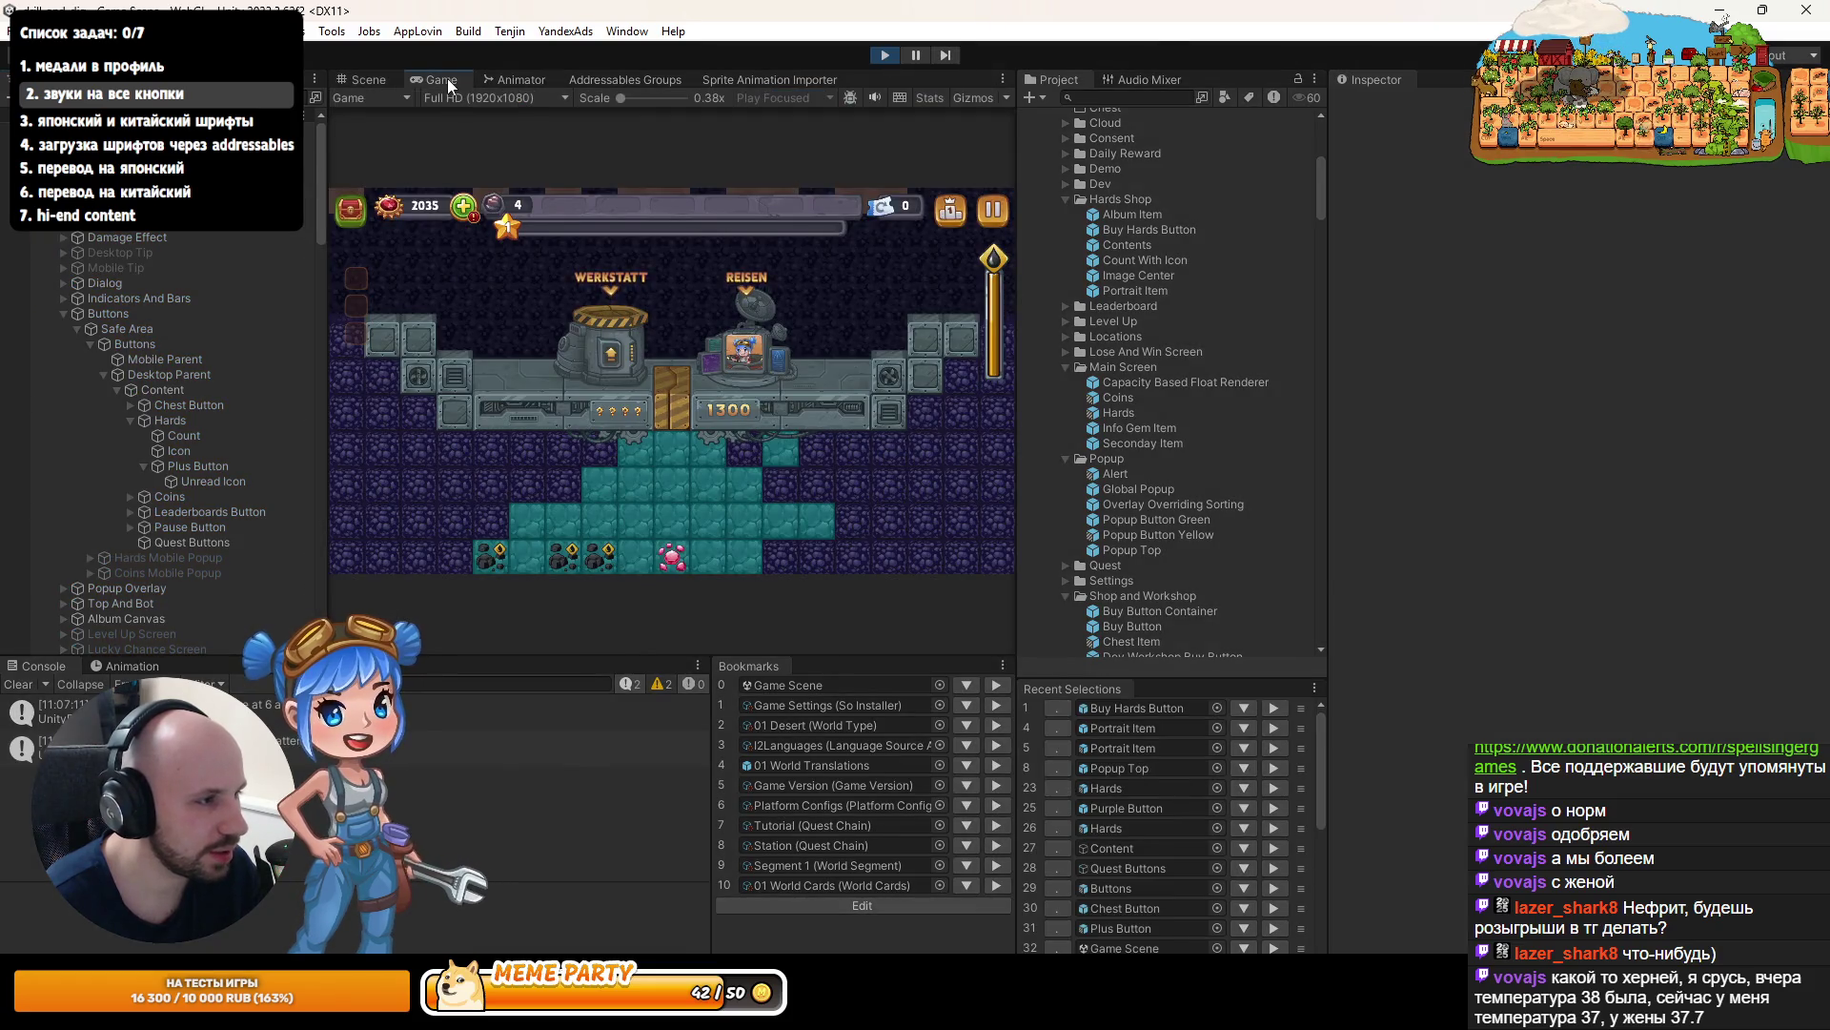
pyautogui.doubleClick(448, 78)
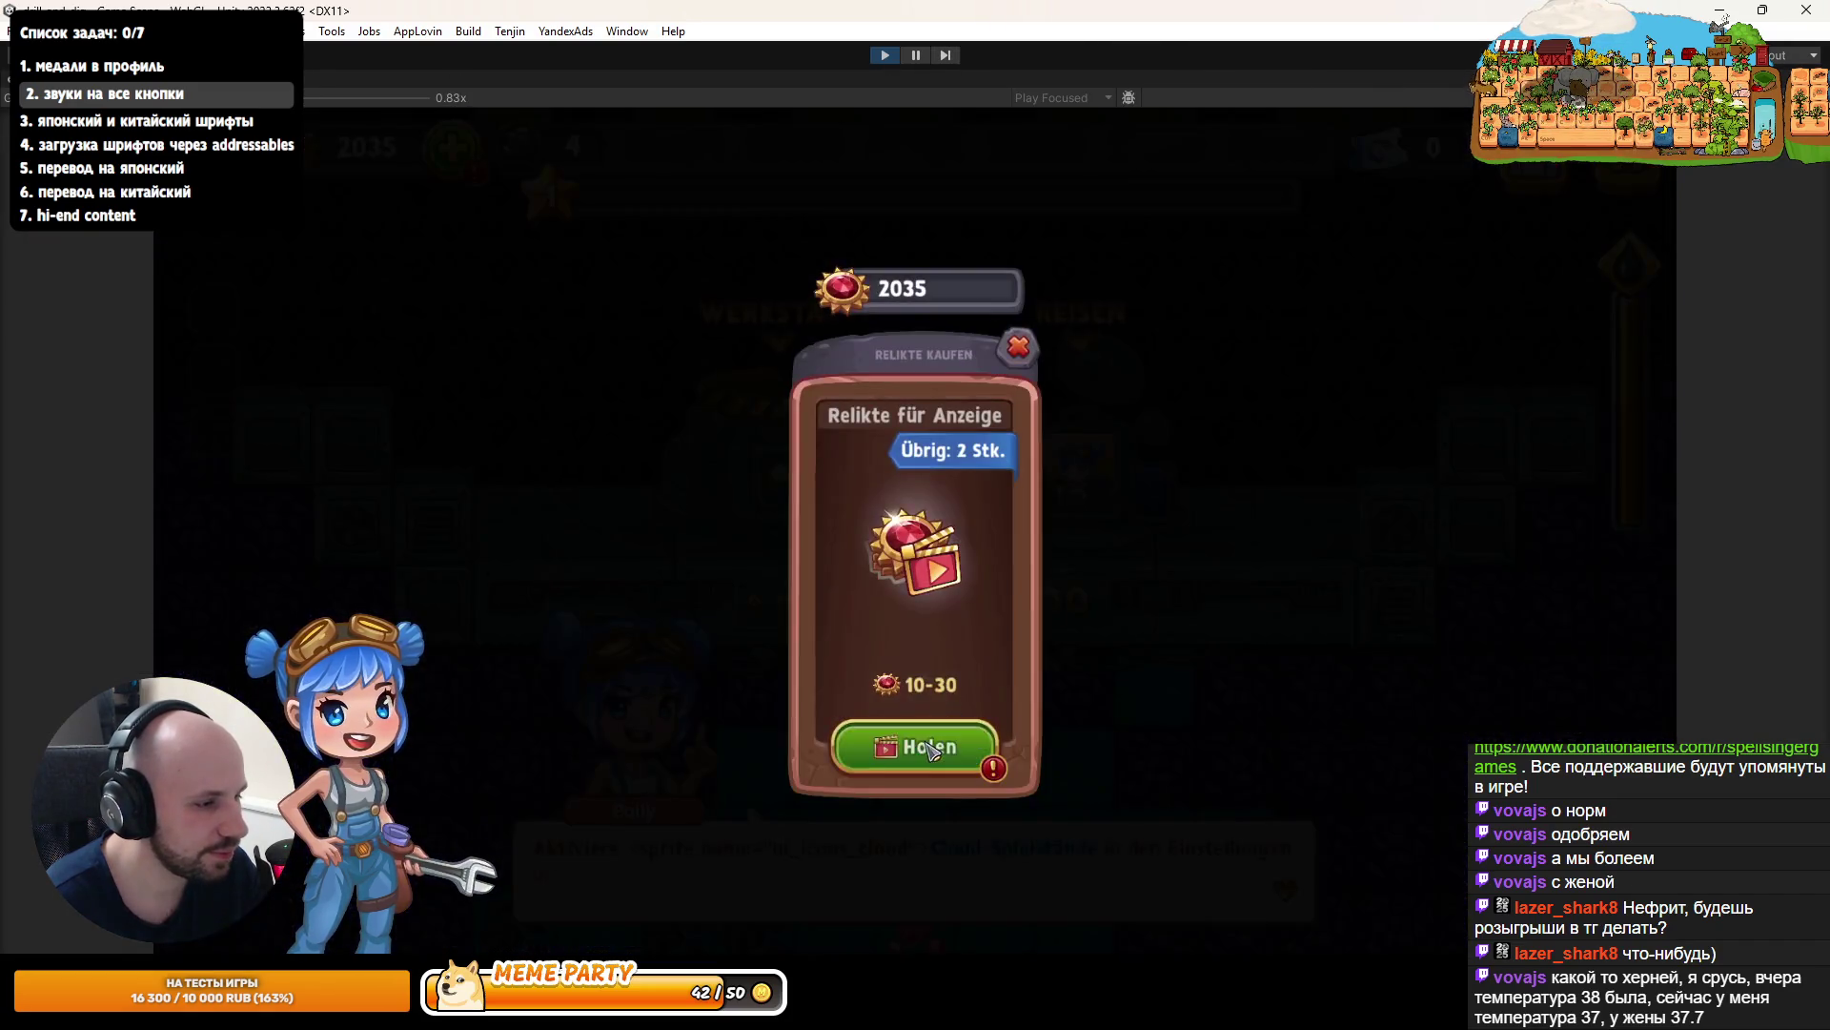
pyautogui.click(929, 750)
pyautogui.click(775, 660)
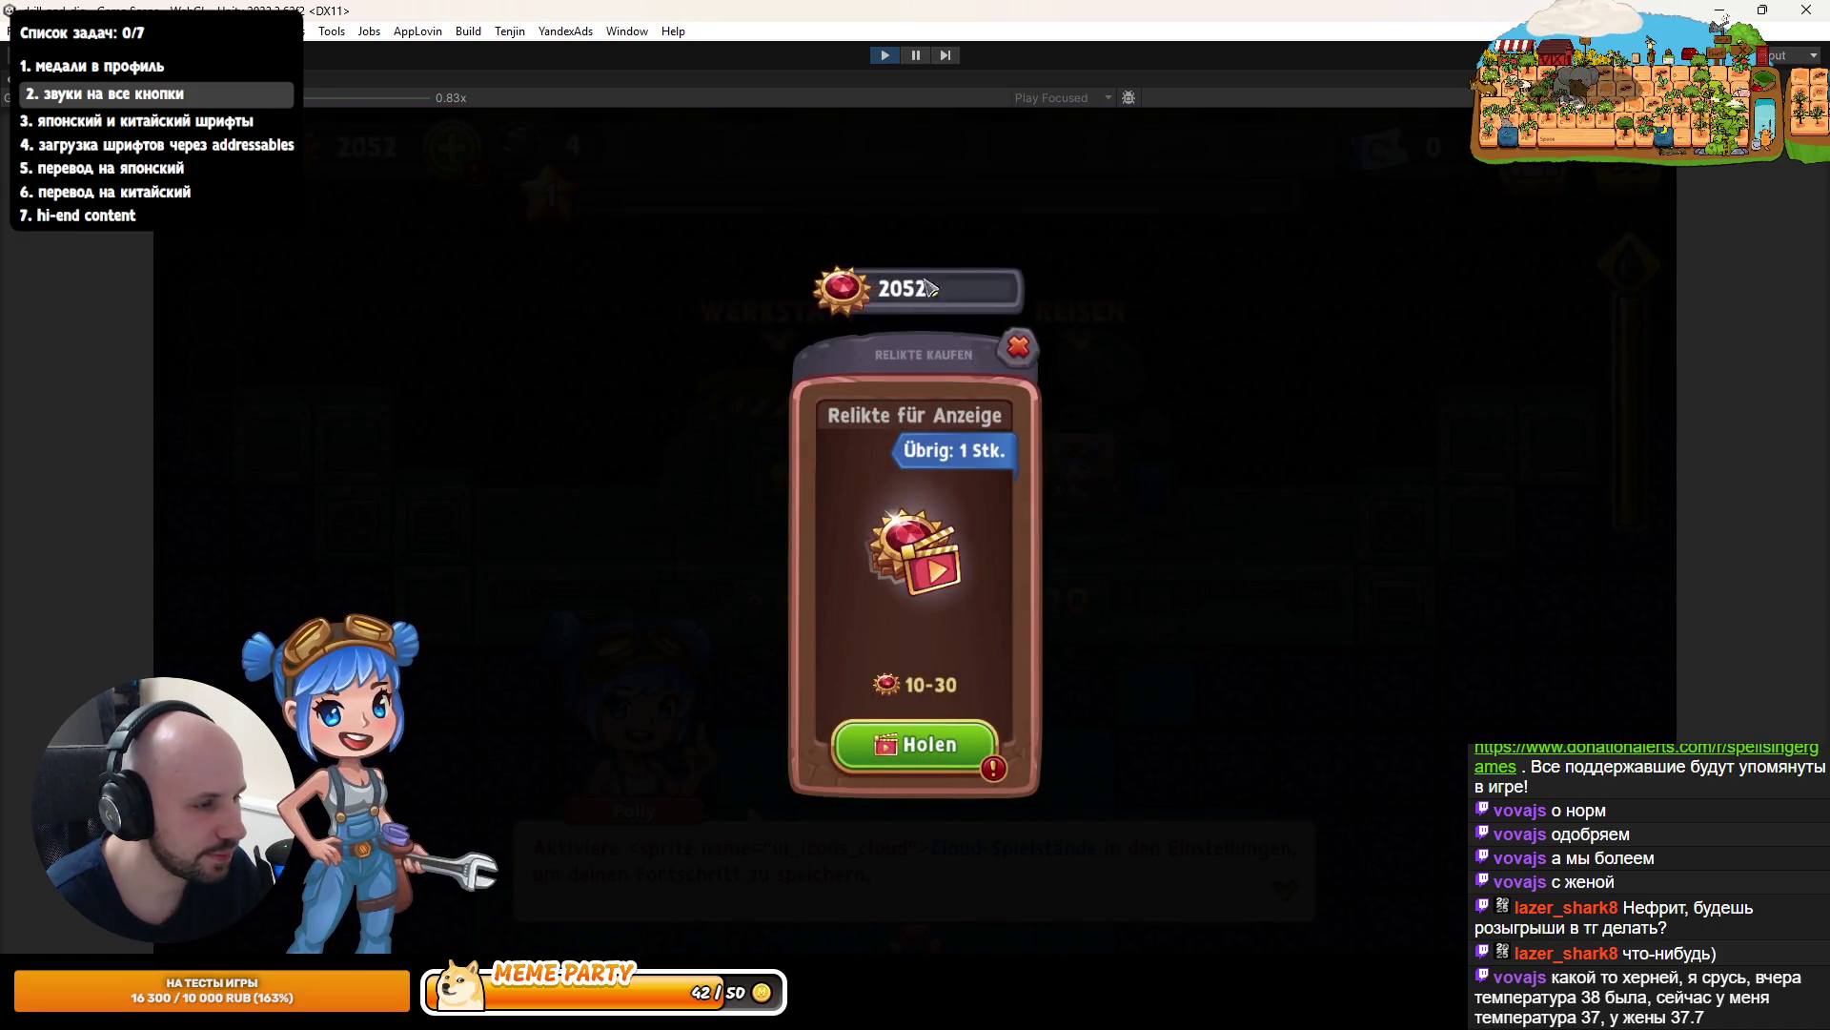
pyautogui.click(890, 55)
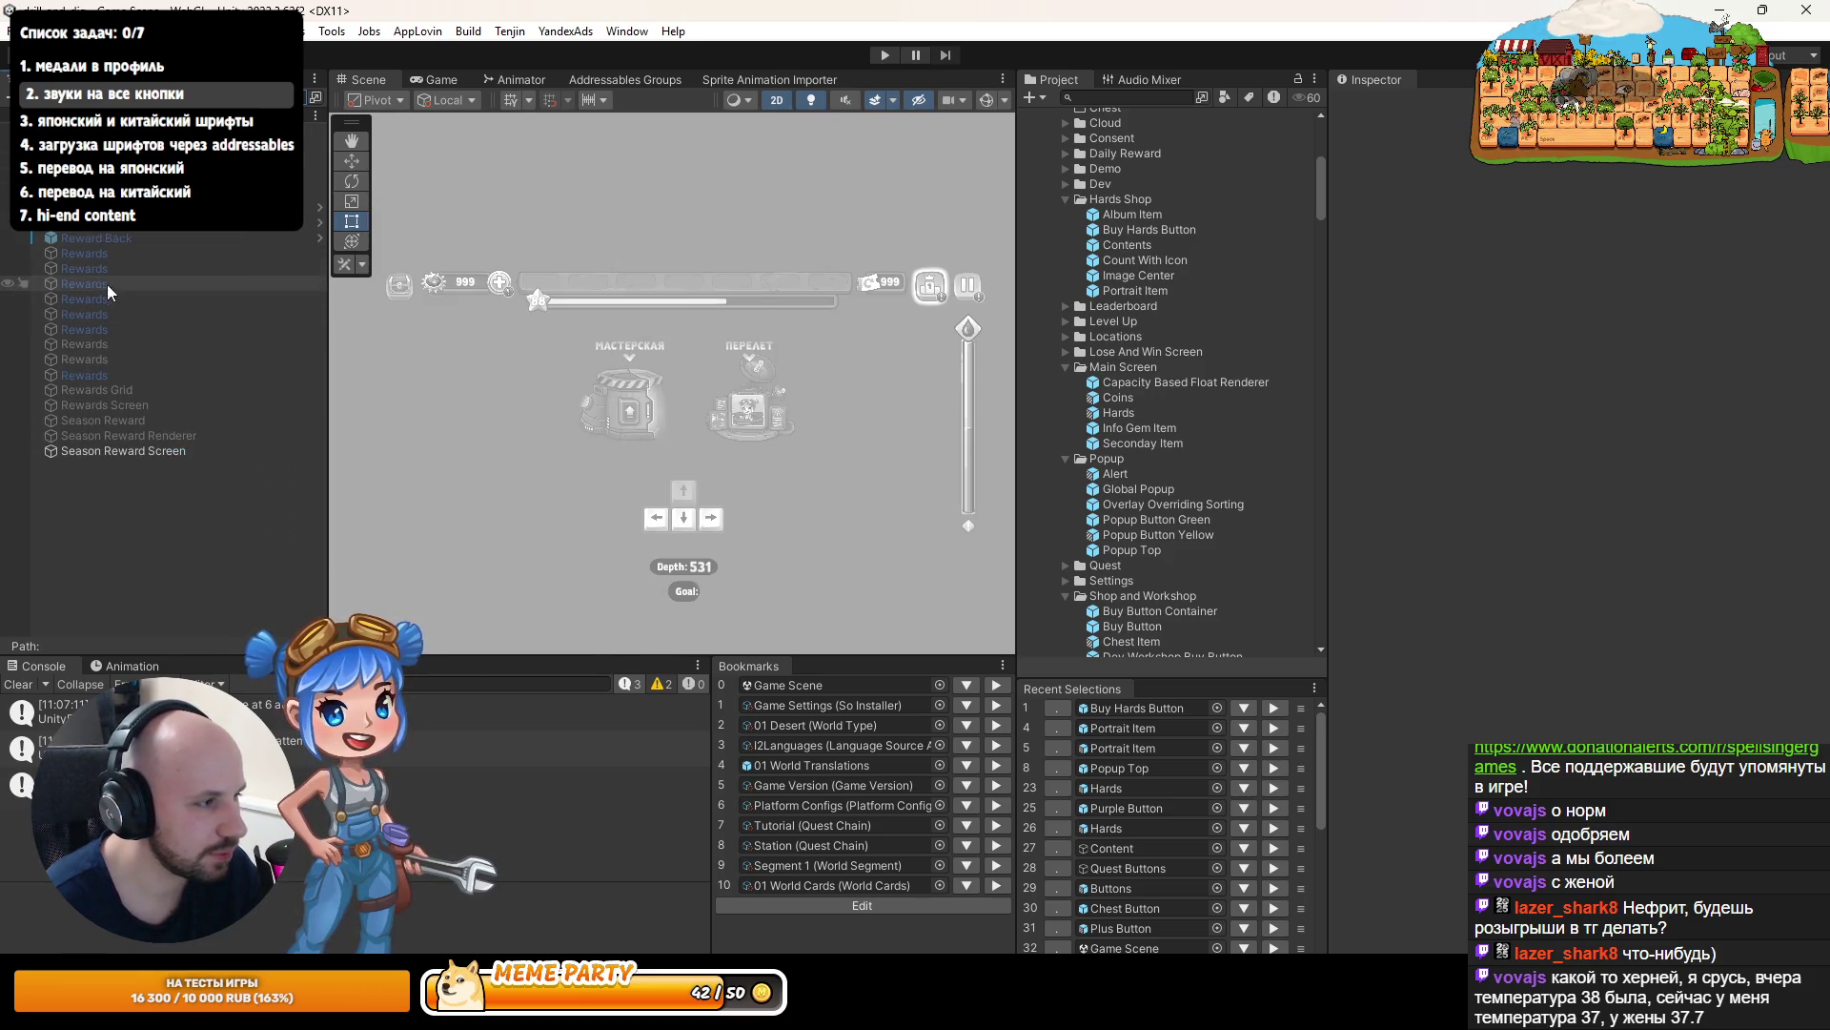
# - Expand Season Reward Screen through Safe Area and Season Reward, and select its Close Button
pyautogui.click(133, 451)
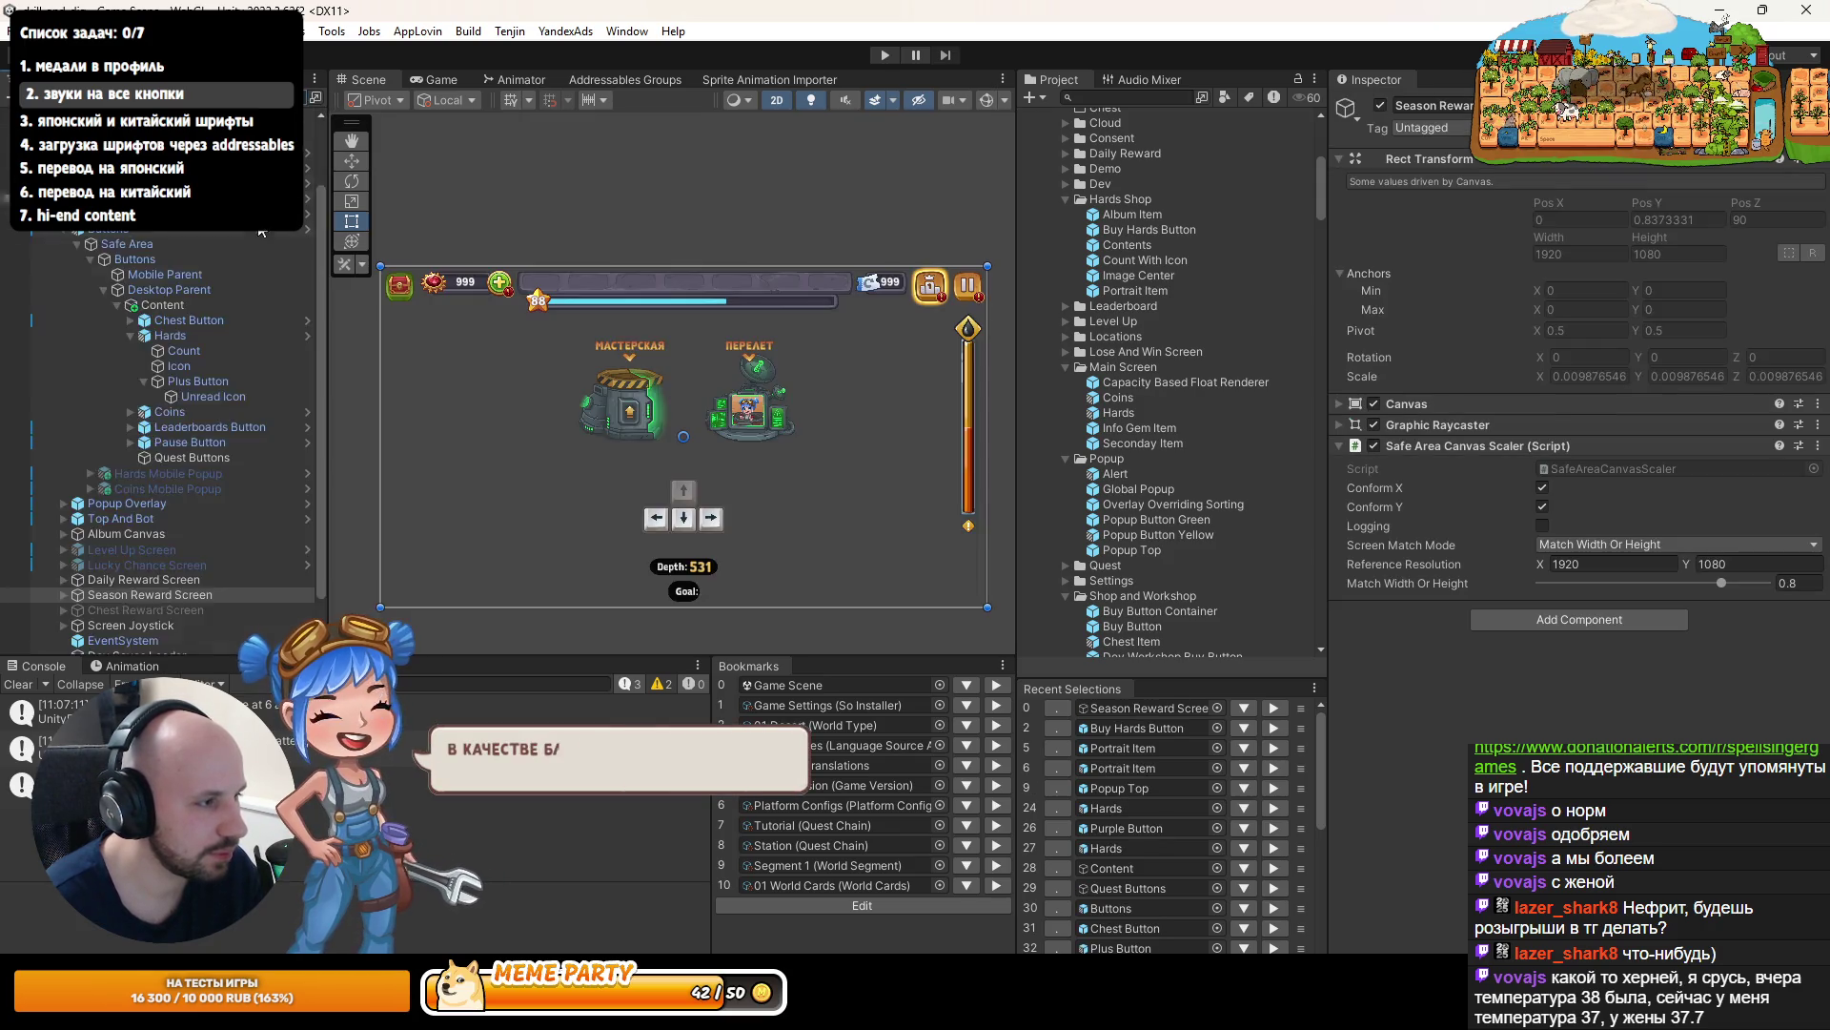
pyautogui.click(59, 537)
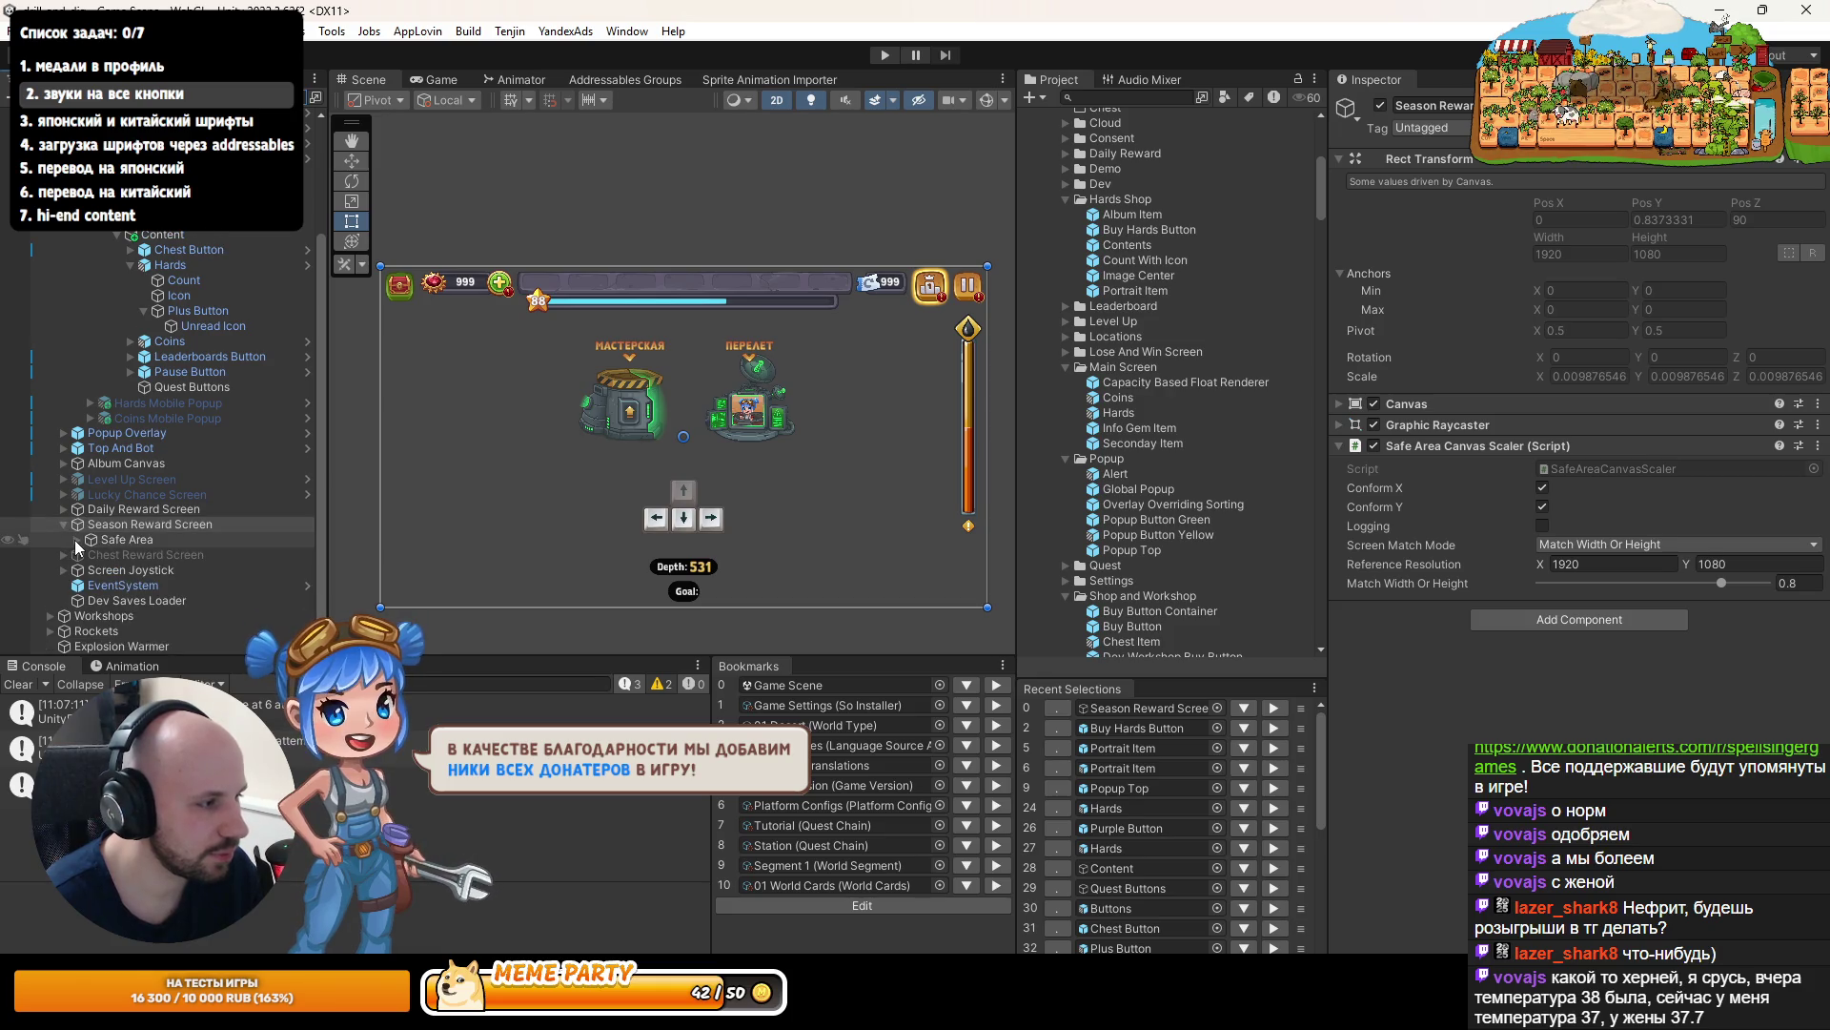
pyautogui.click(77, 539)
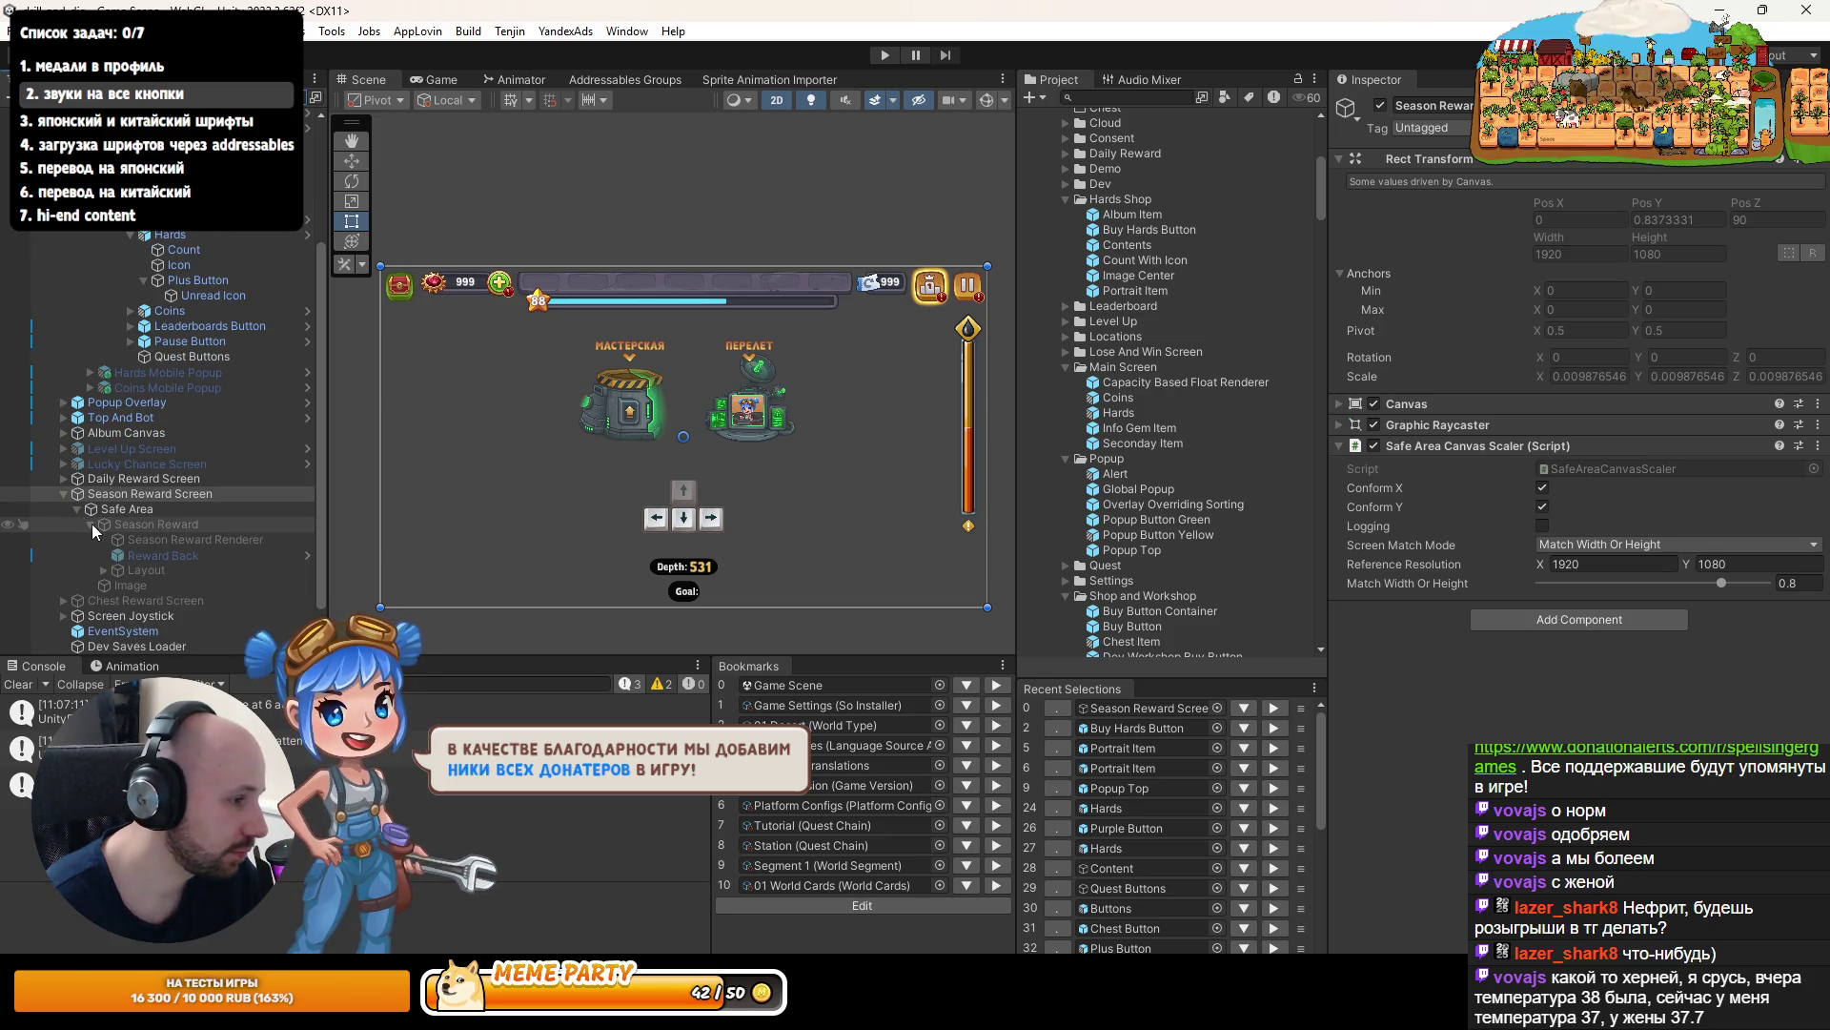
pyautogui.click(92, 524)
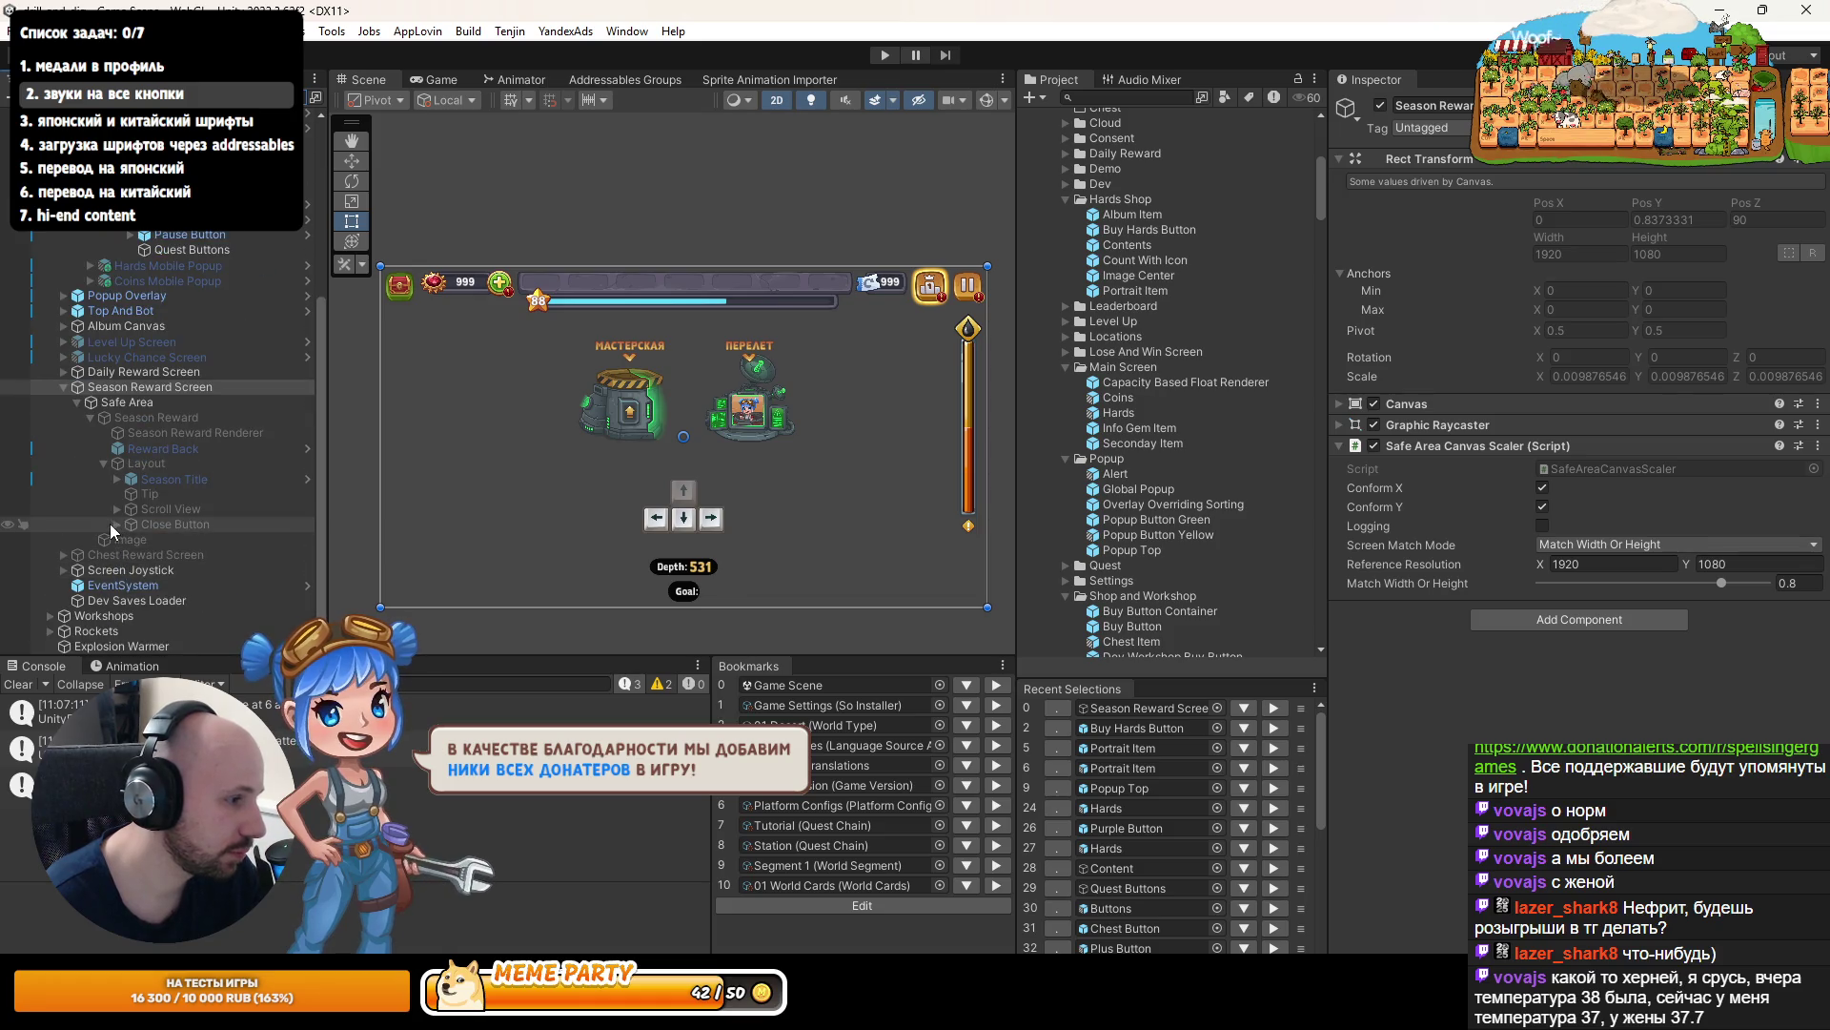
pyautogui.click(115, 524)
pyautogui.click(157, 528)
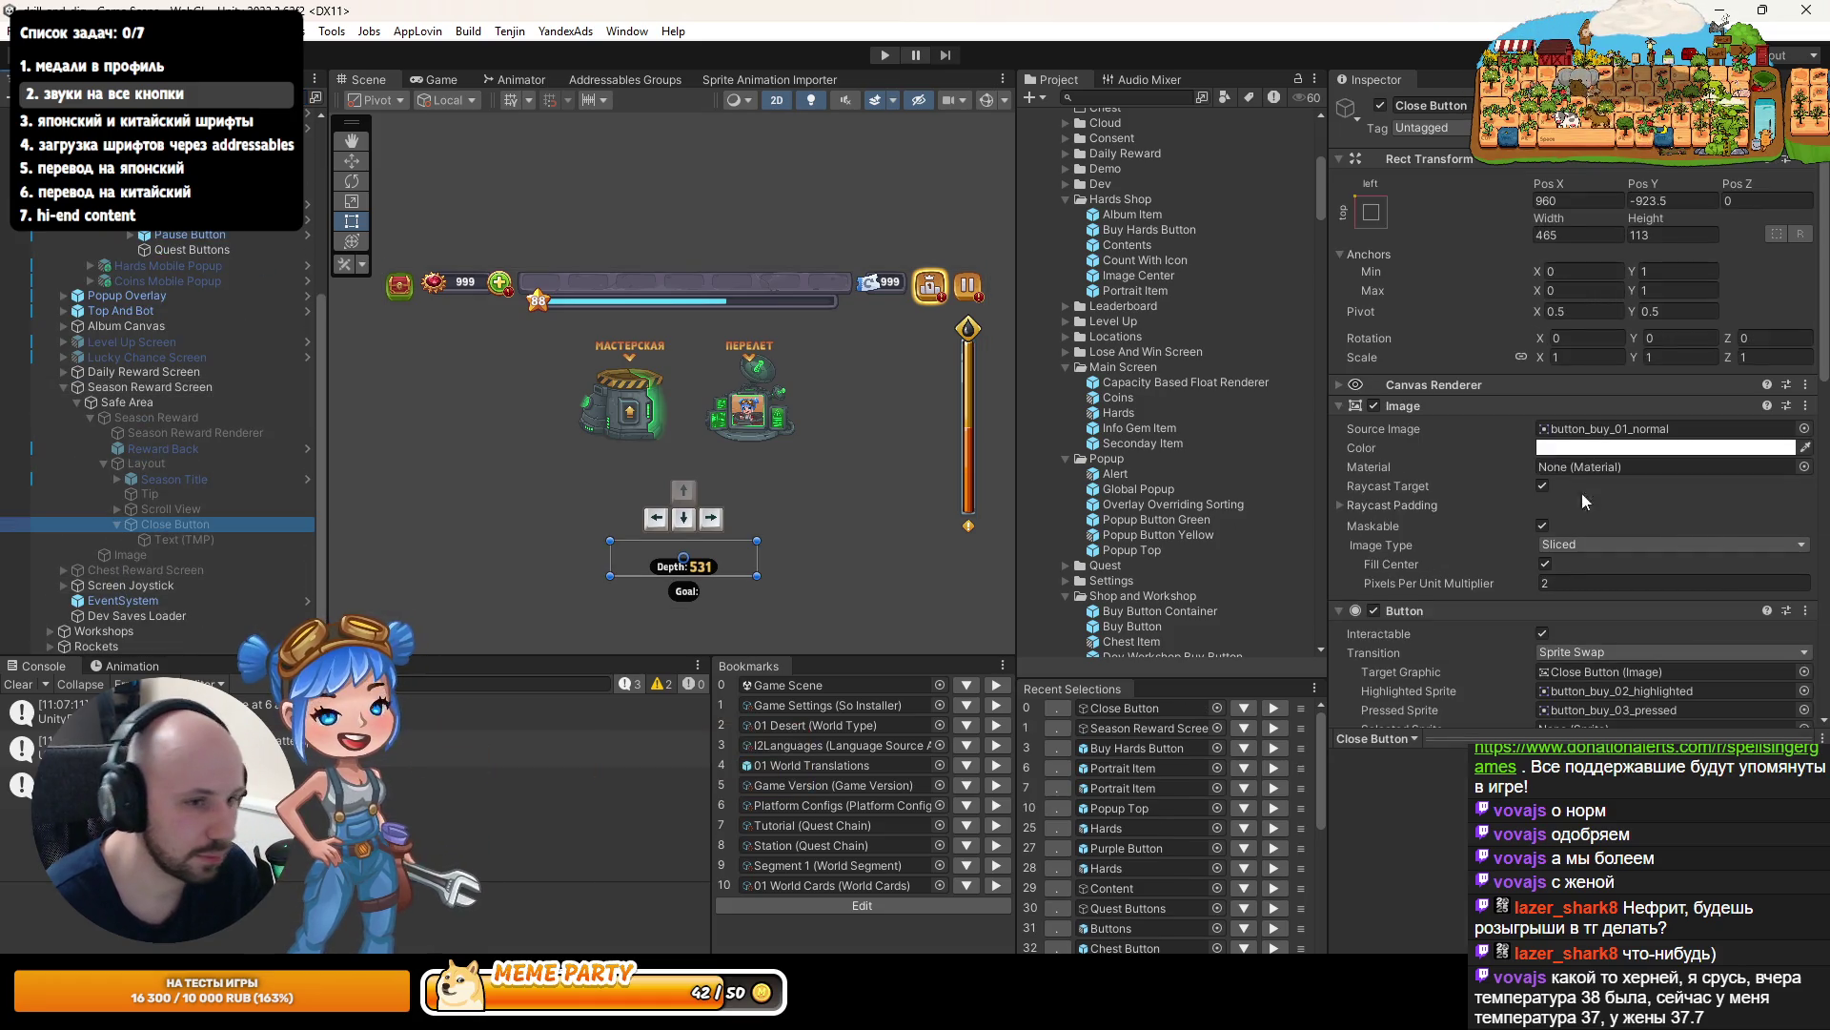
pyautogui.scroll(-5, 1582, 494)
pyautogui.scroll(-5, 1590, 513)
pyautogui.scroll(10, 1570, 513)
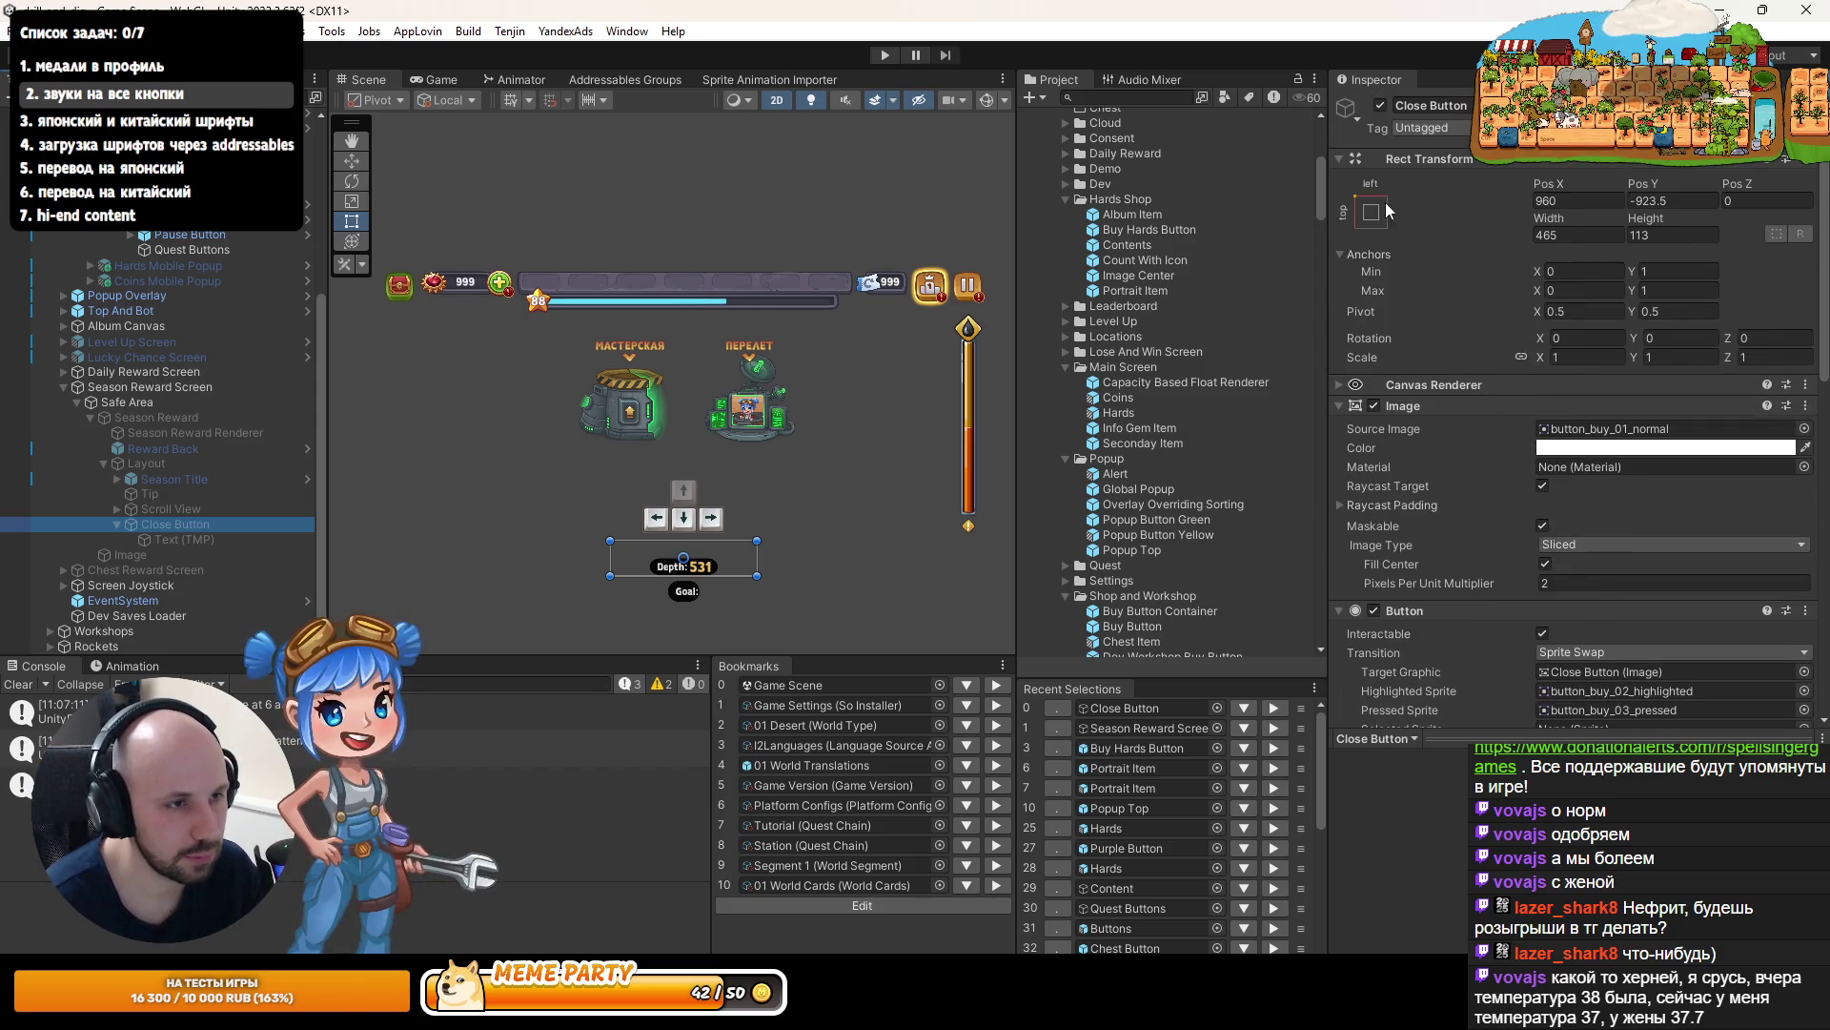
# - Collapse the Inspector sections, paste Pointer Click Sound, and move it above Layout Element
pyautogui.click(1338, 158)
pyautogui.click(1338, 201)
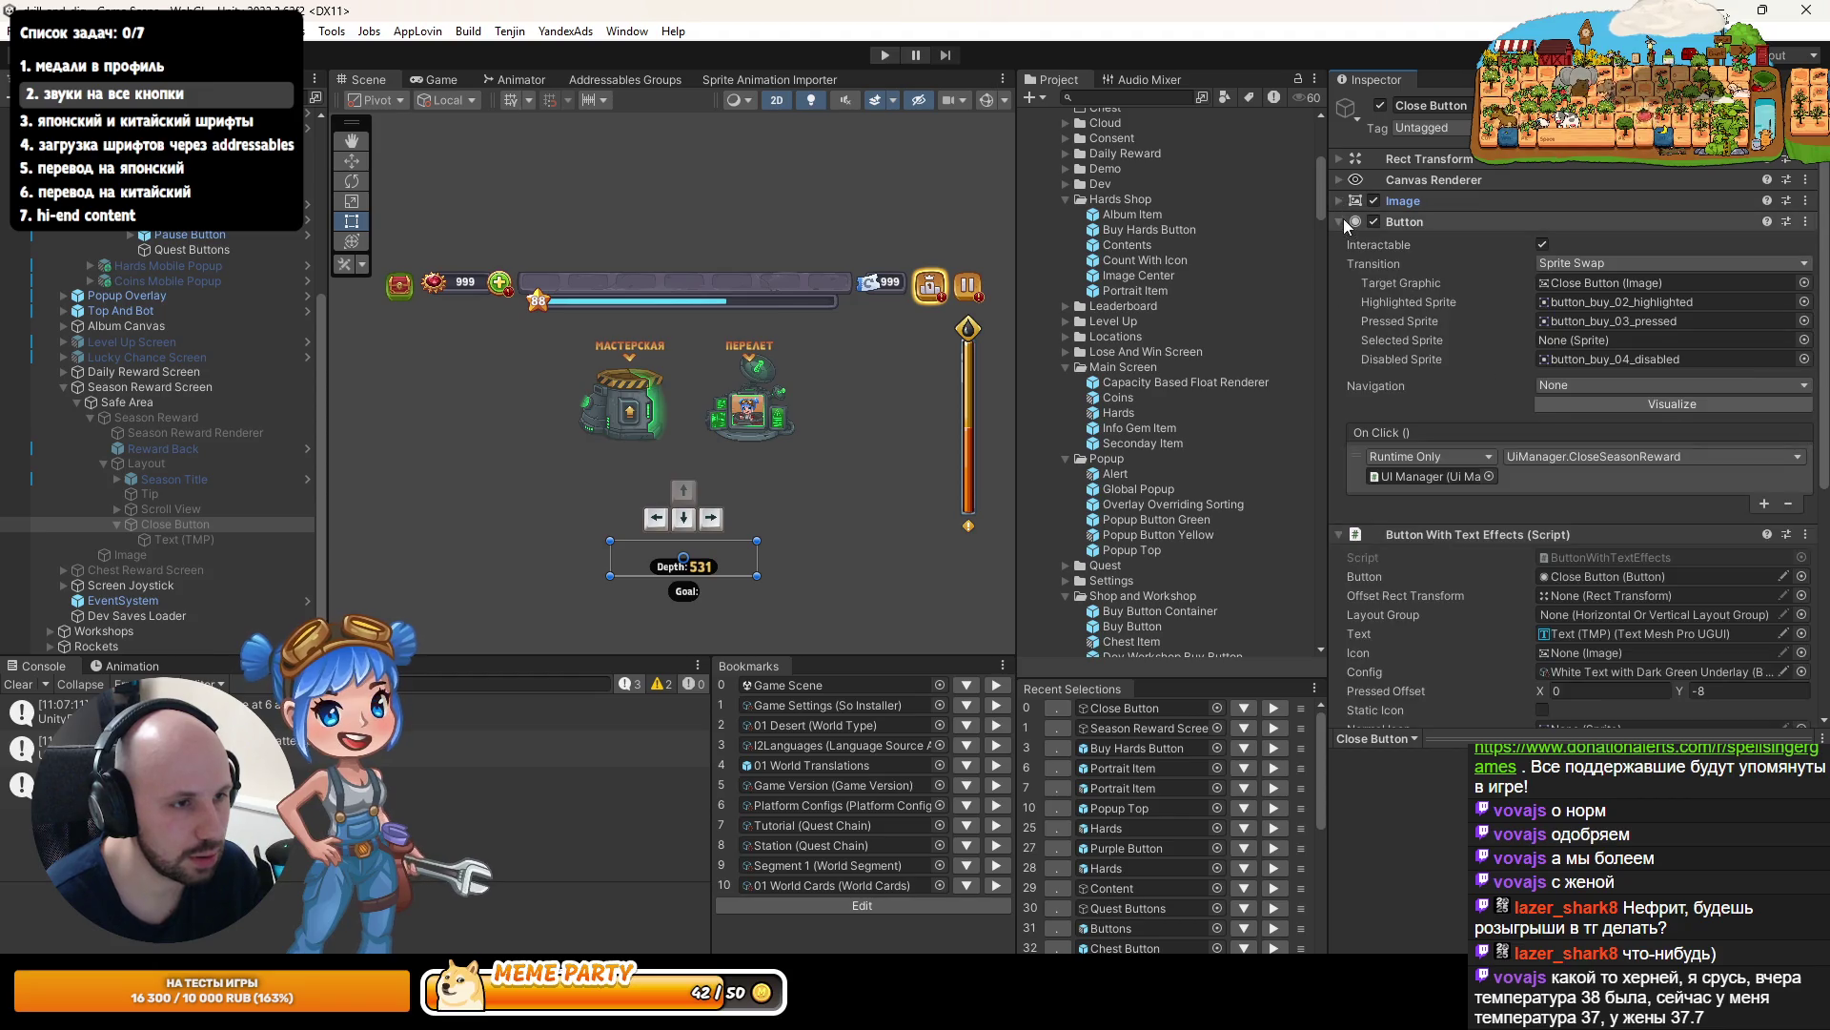
pyautogui.click(1340, 221)
pyautogui.click(1339, 243)
pyautogui.click(1337, 263)
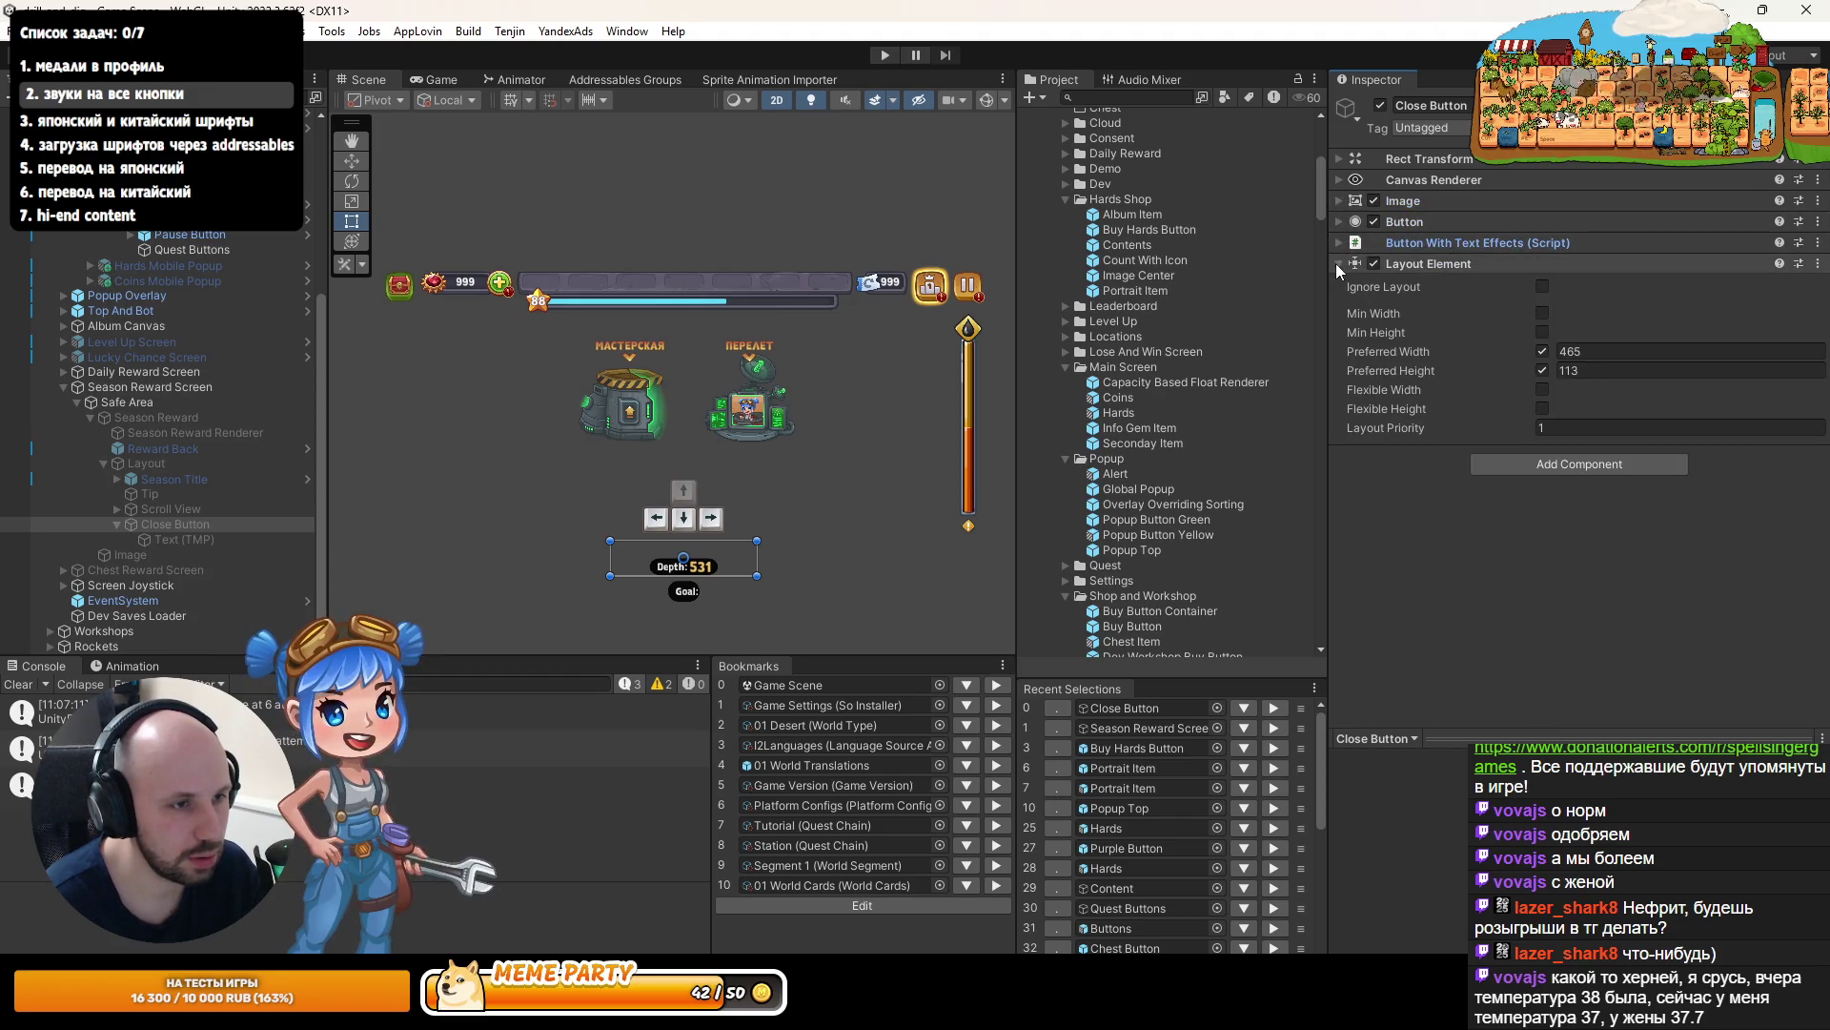
pyautogui.click(1818, 243)
pyautogui.click(1757, 376)
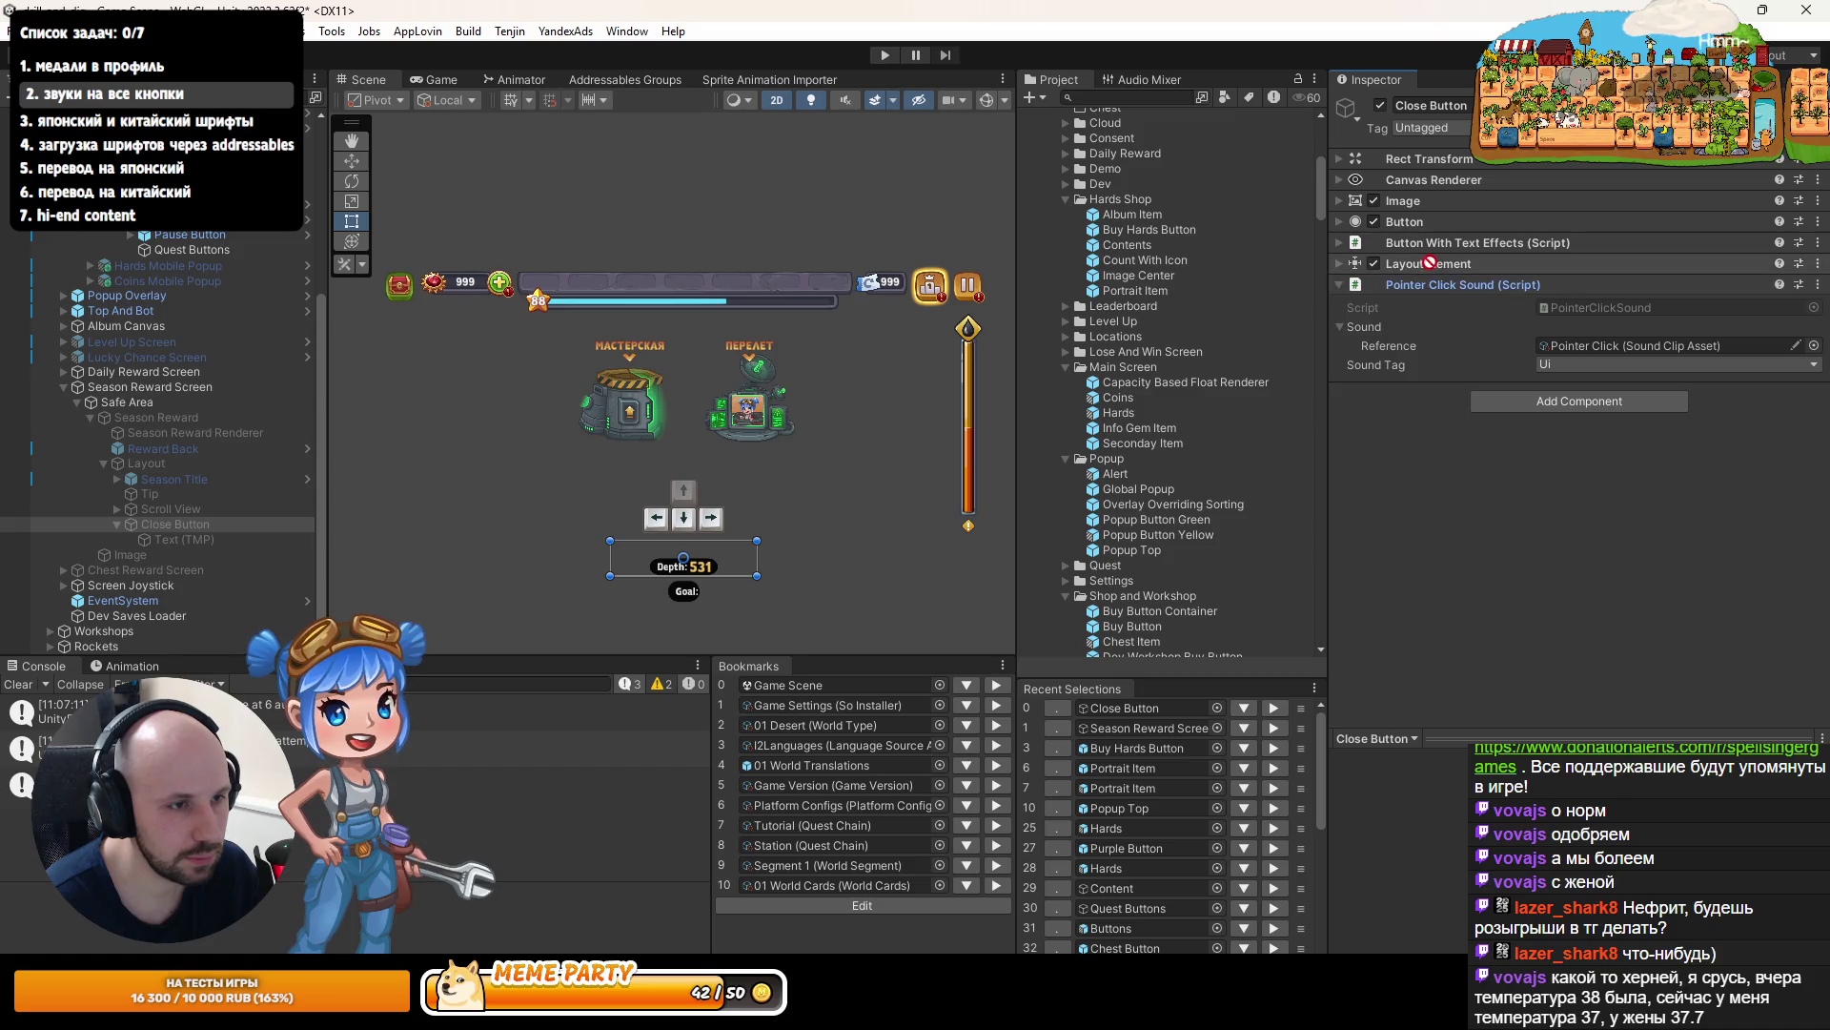
pyautogui.moveTo(1434, 255); pyautogui.dragTo(1447, 249)
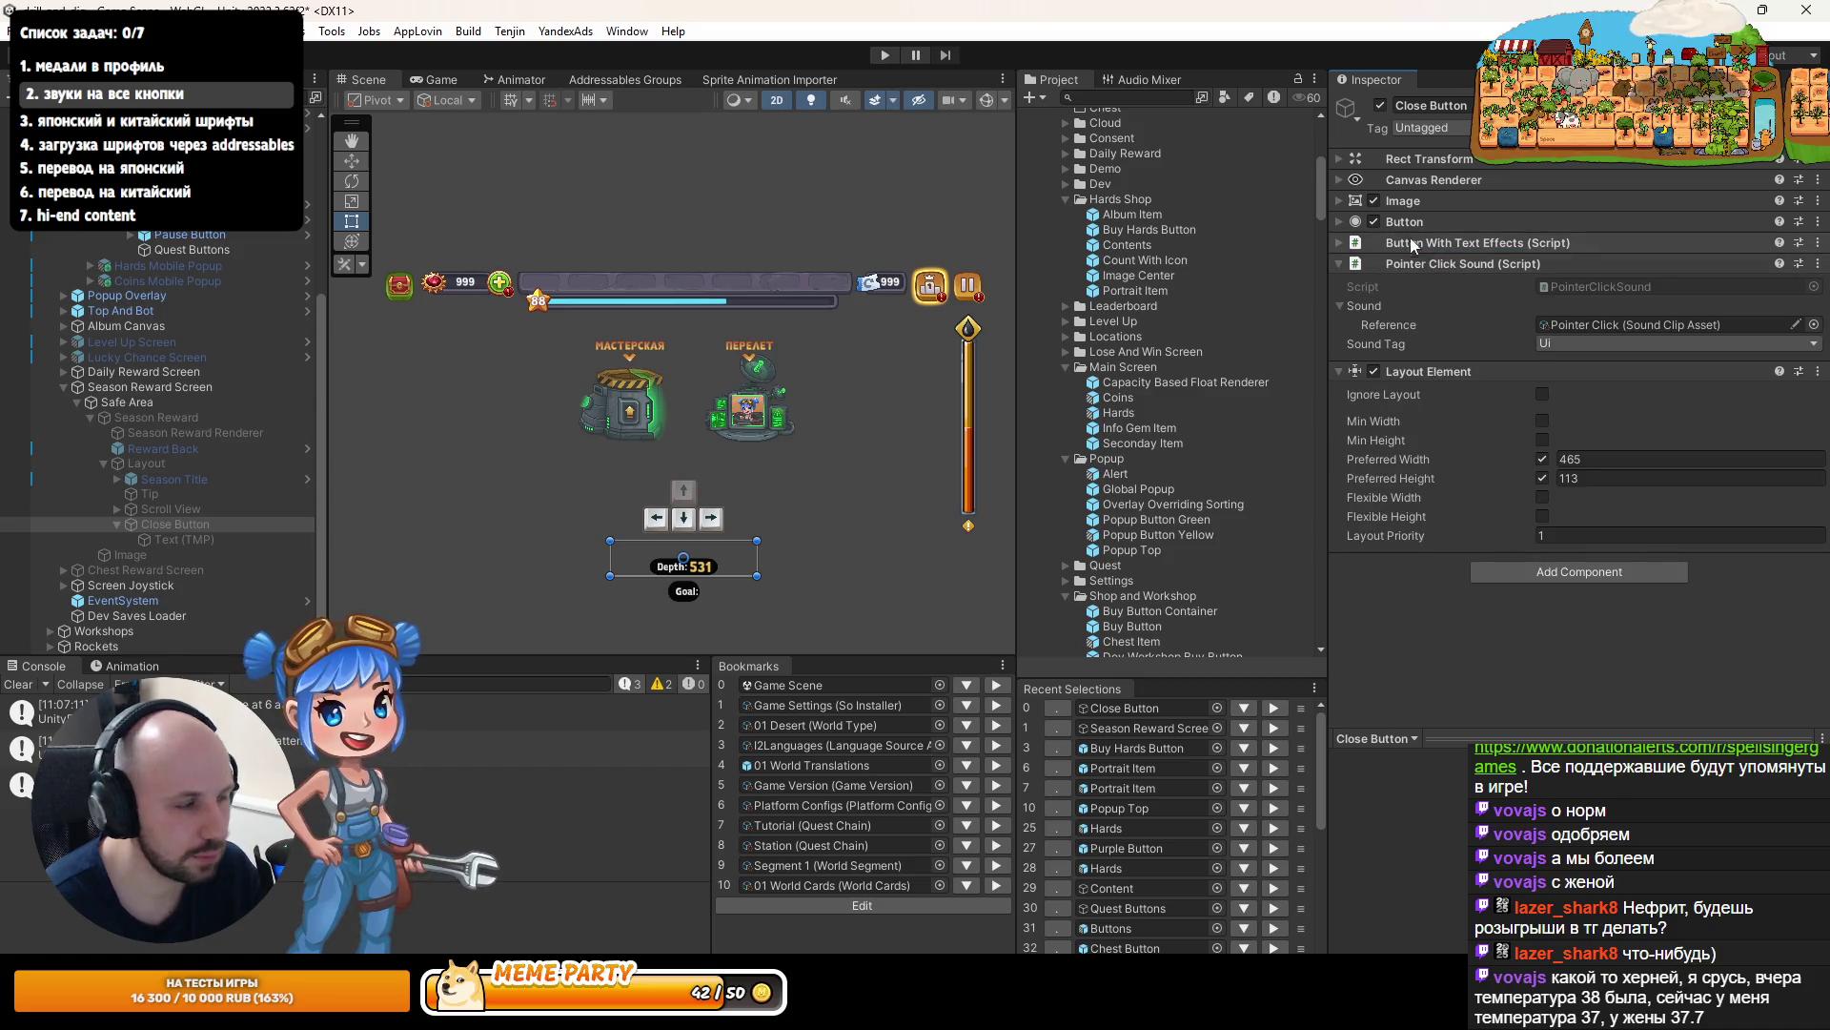
pyautogui.click(63, 371)
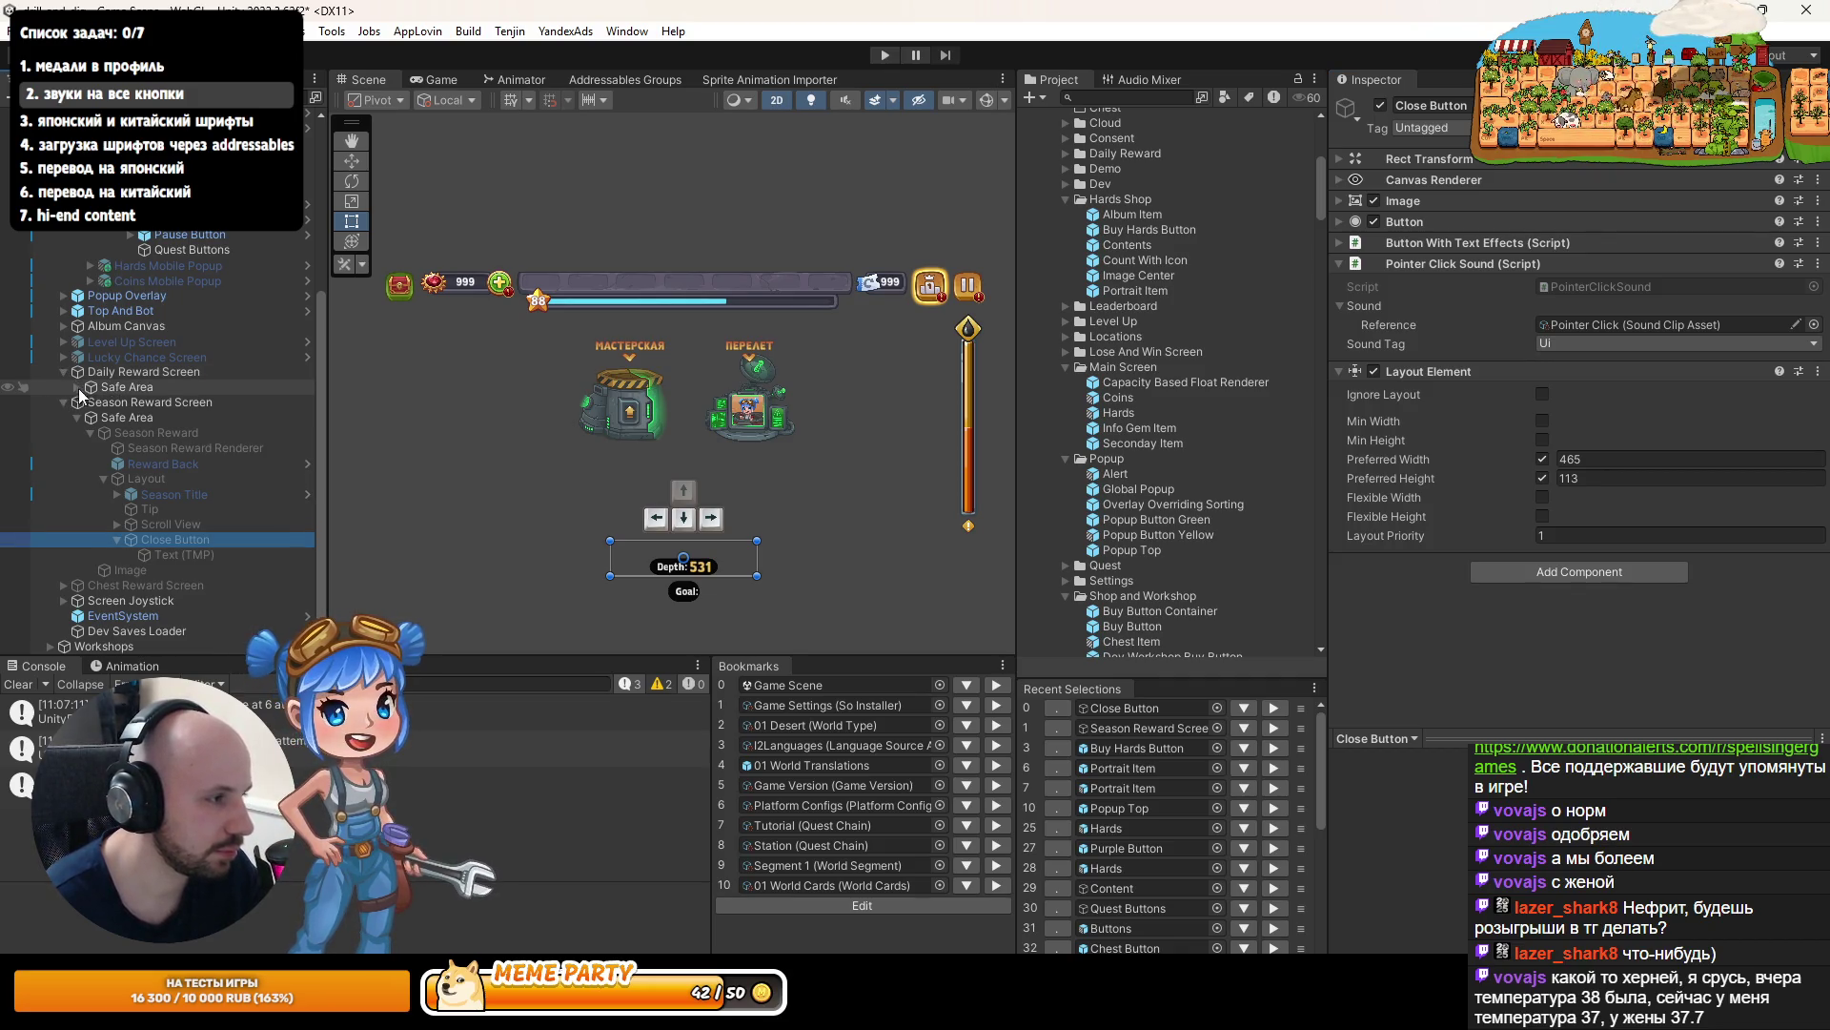
# - Expand Daily Reward to its Claim Button and paste a Pointer Click Sound component onto it
pyautogui.click(78, 387)
pyautogui.click(92, 400)
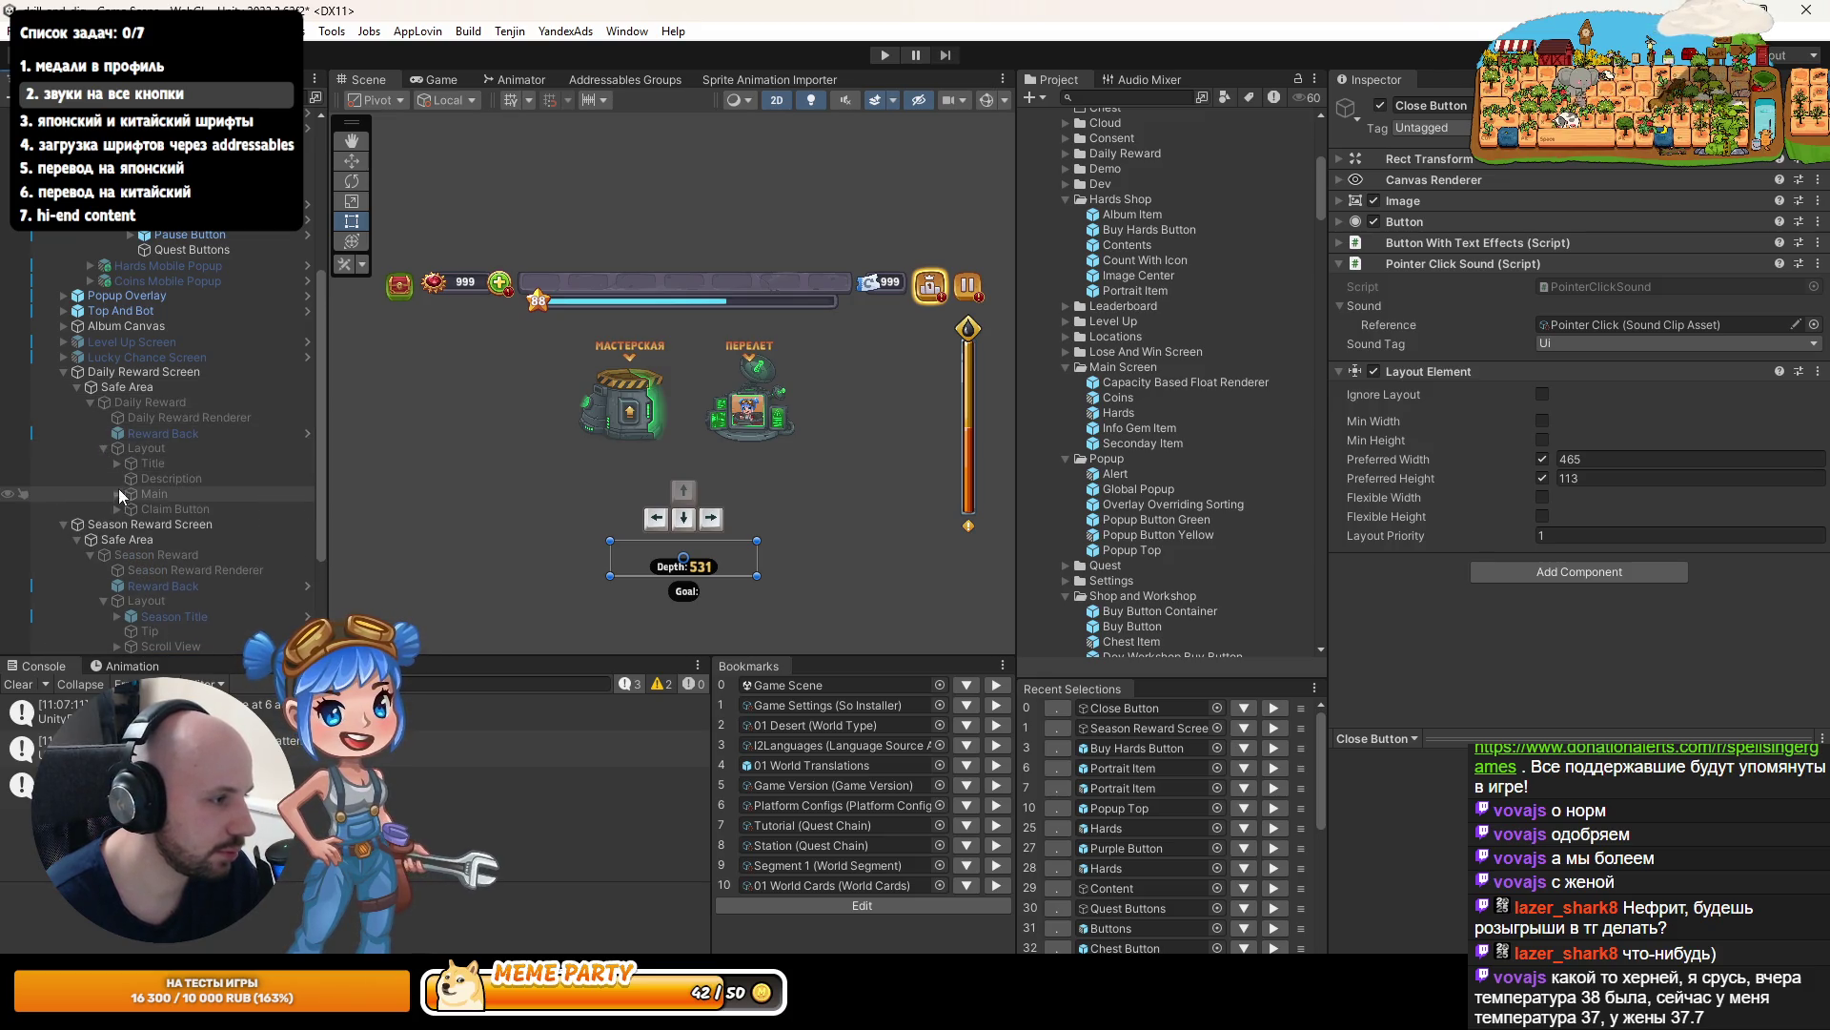
pyautogui.click(116, 508)
pyautogui.click(152, 508)
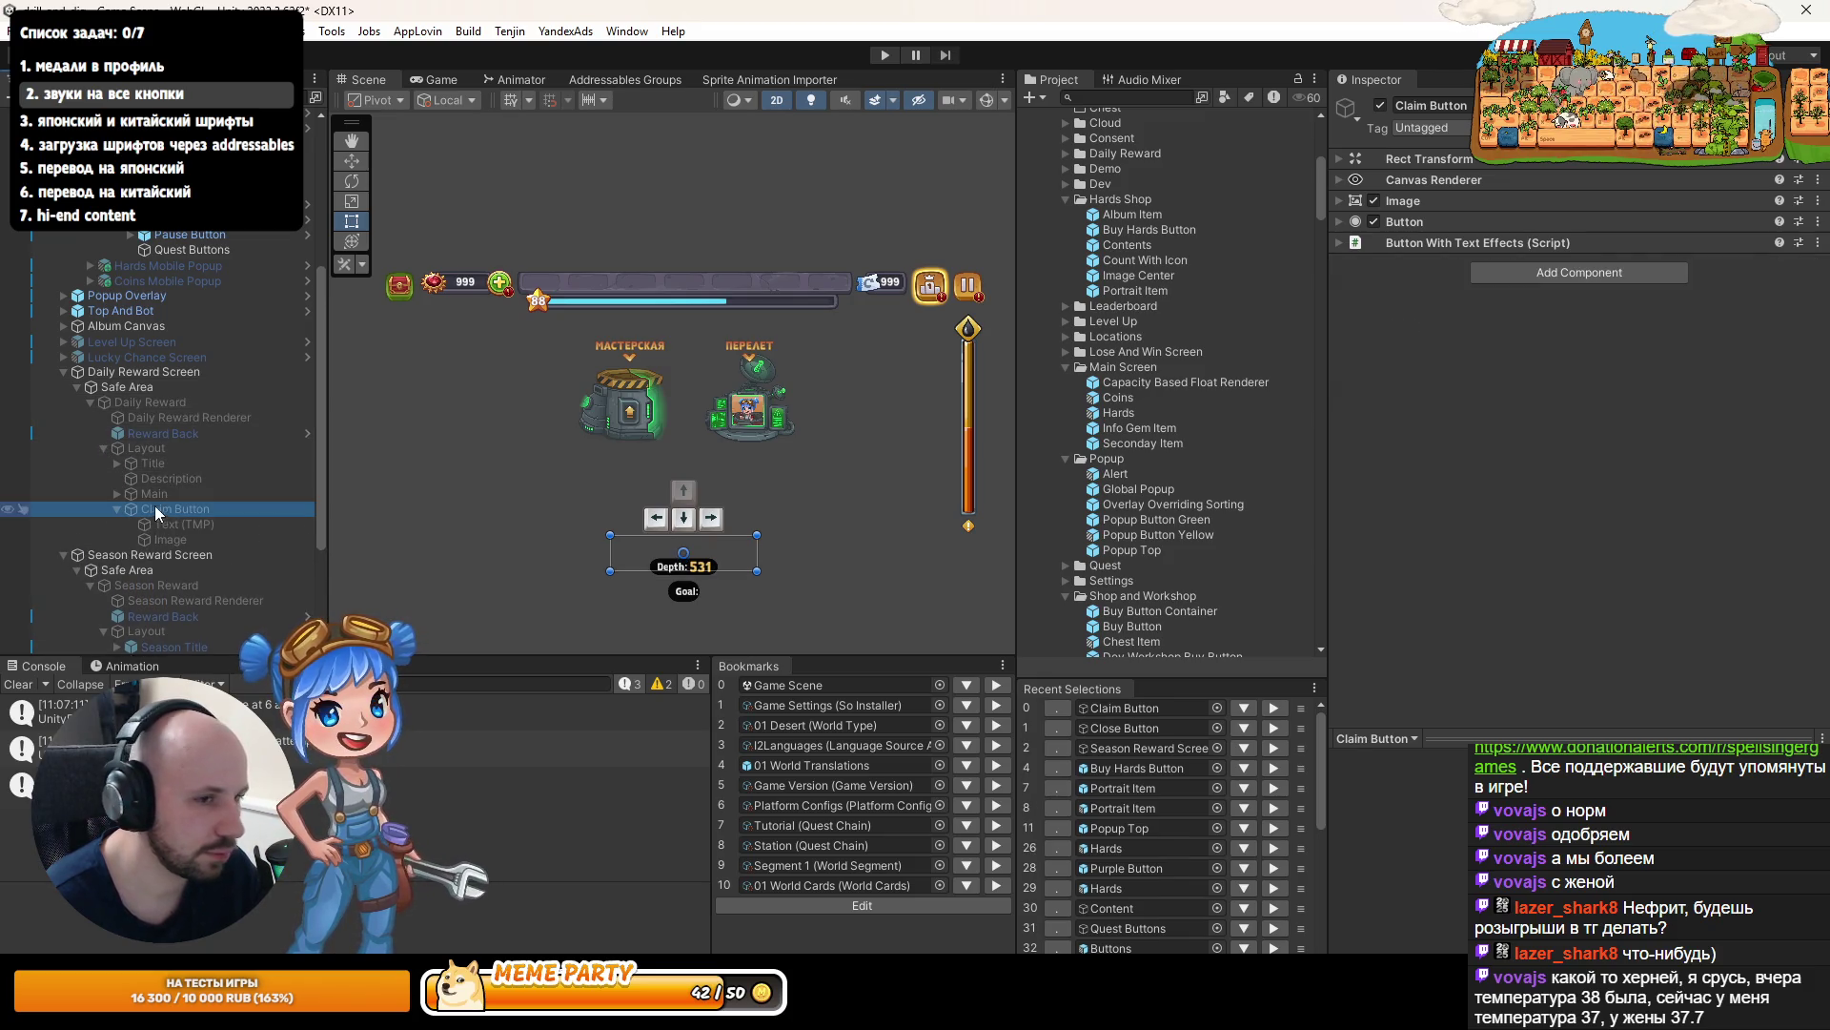
pyautogui.click(1818, 243)
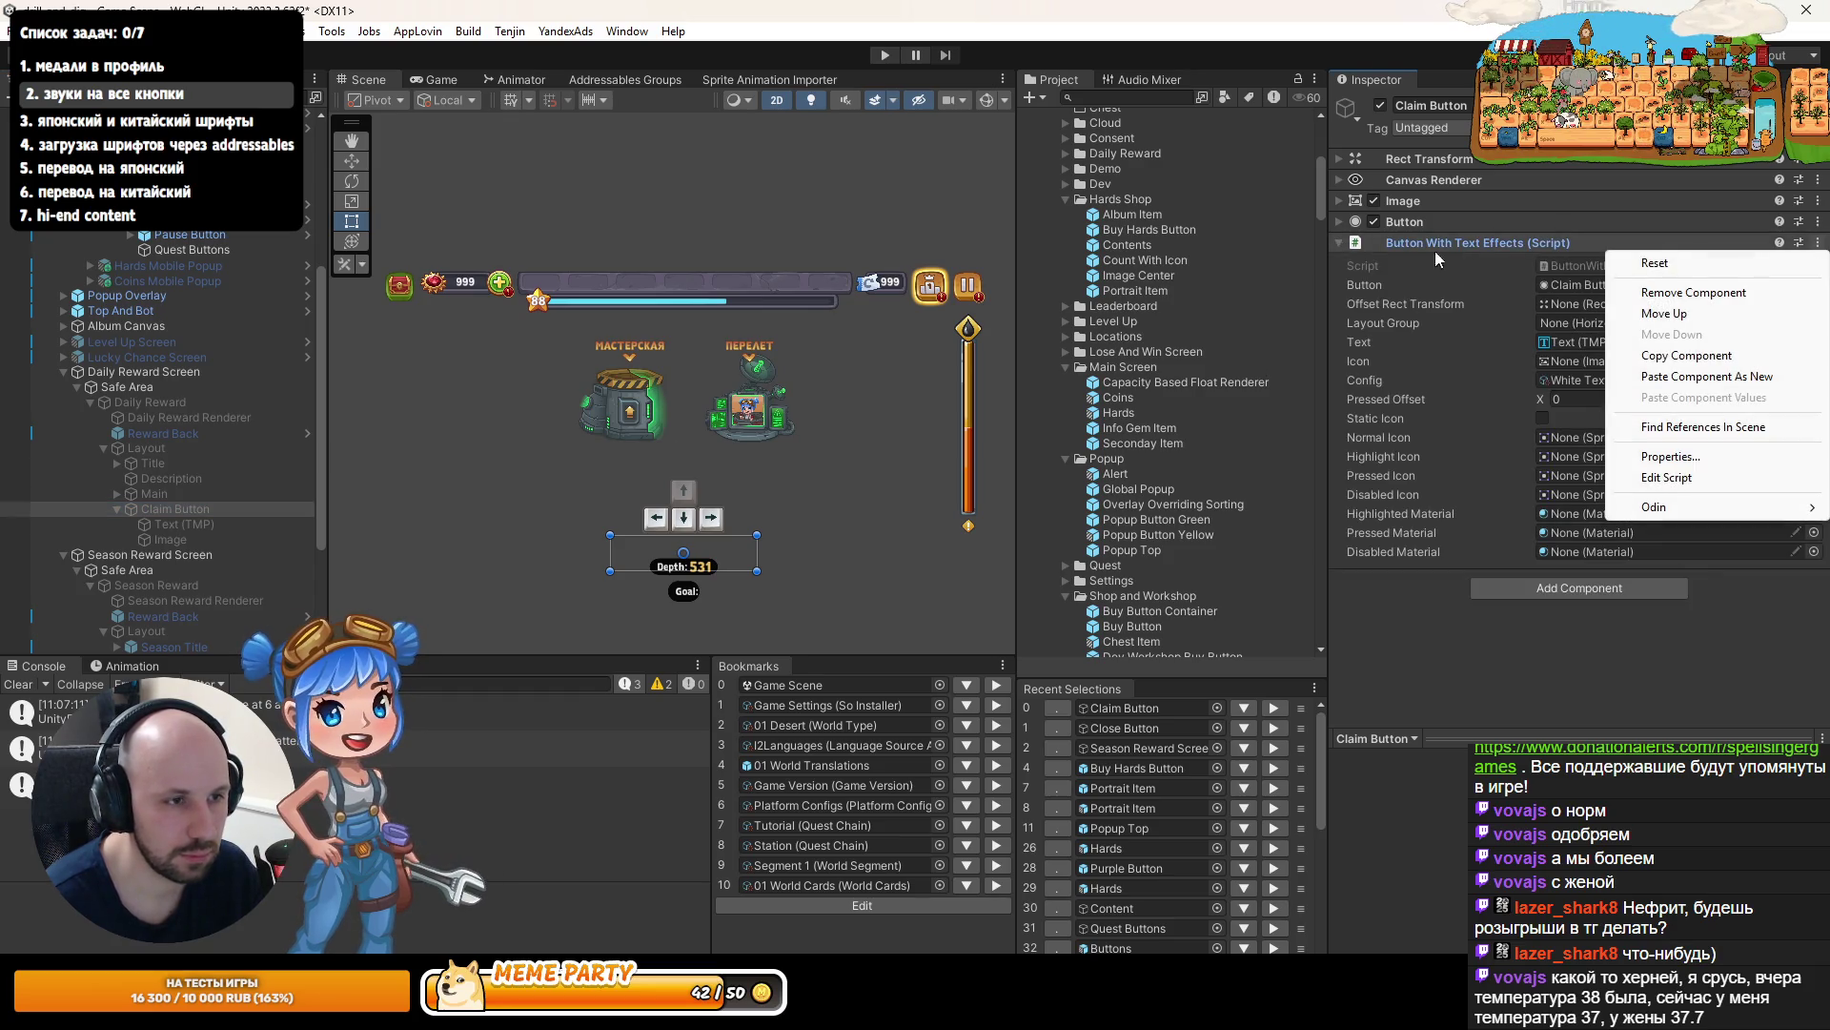
pyautogui.click(1338, 243)
pyautogui.click(1818, 243)
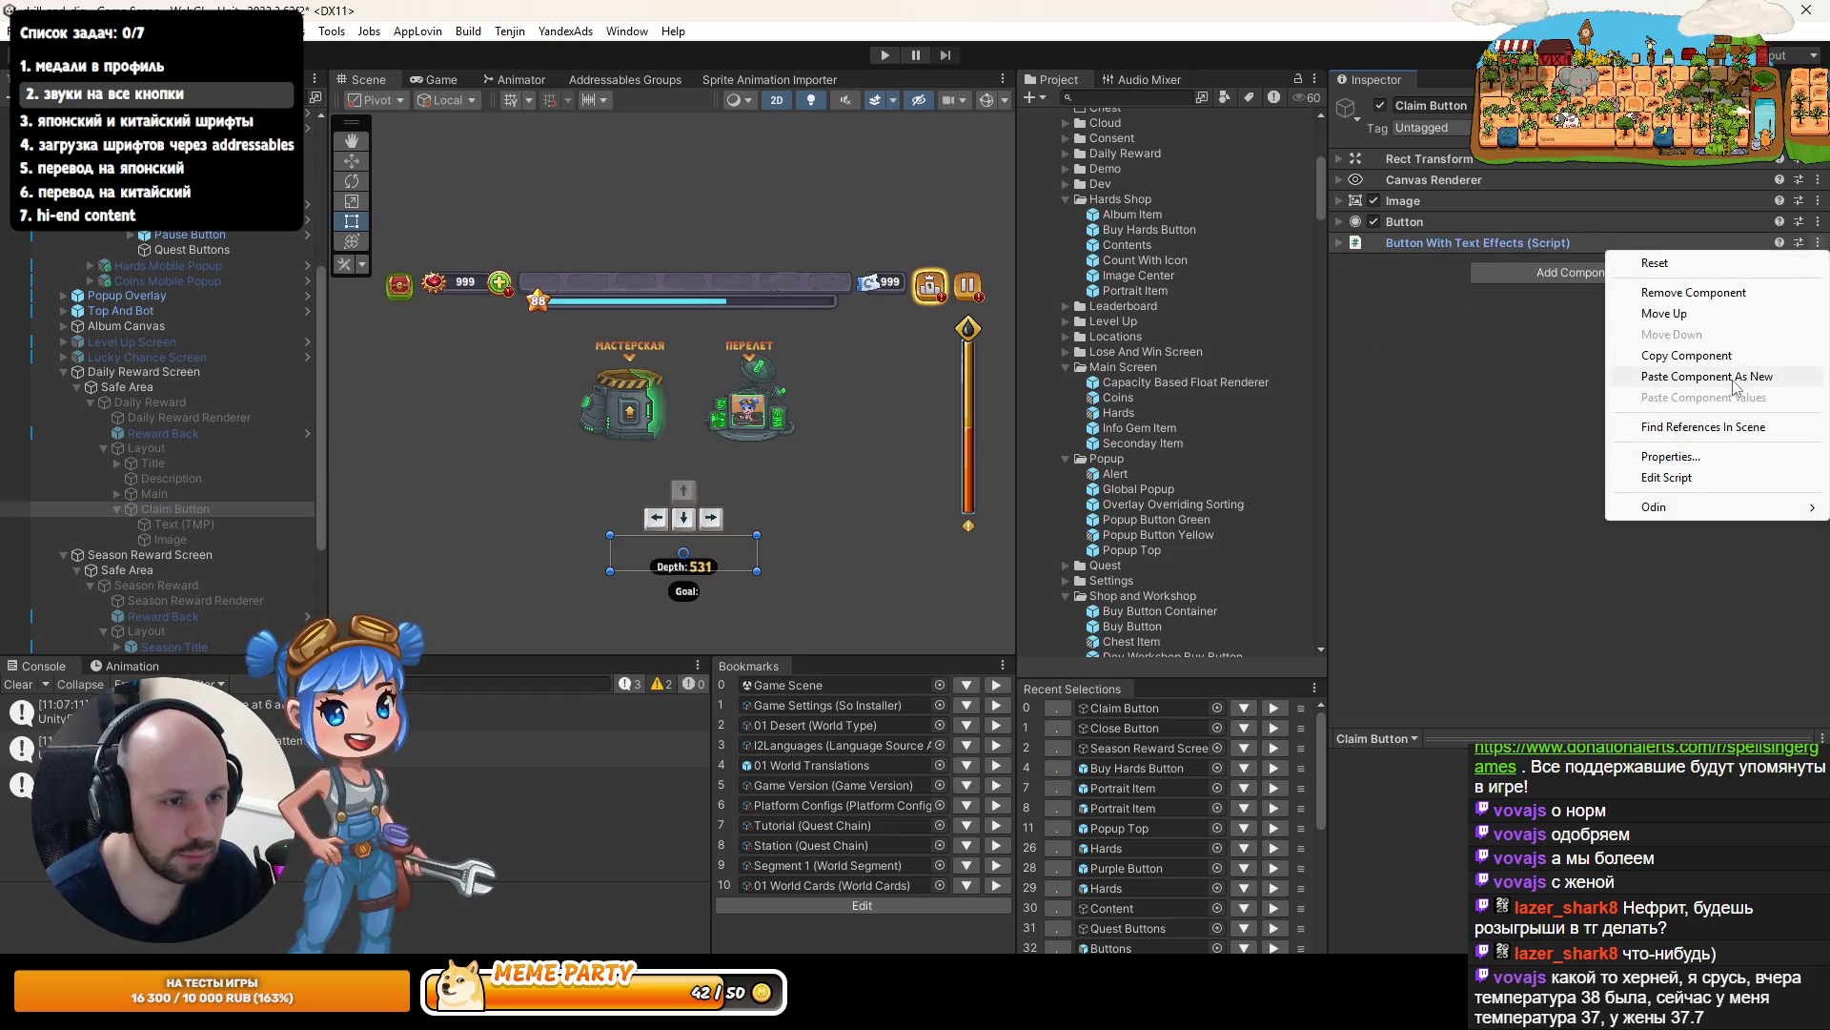
pyautogui.click(1690, 377)
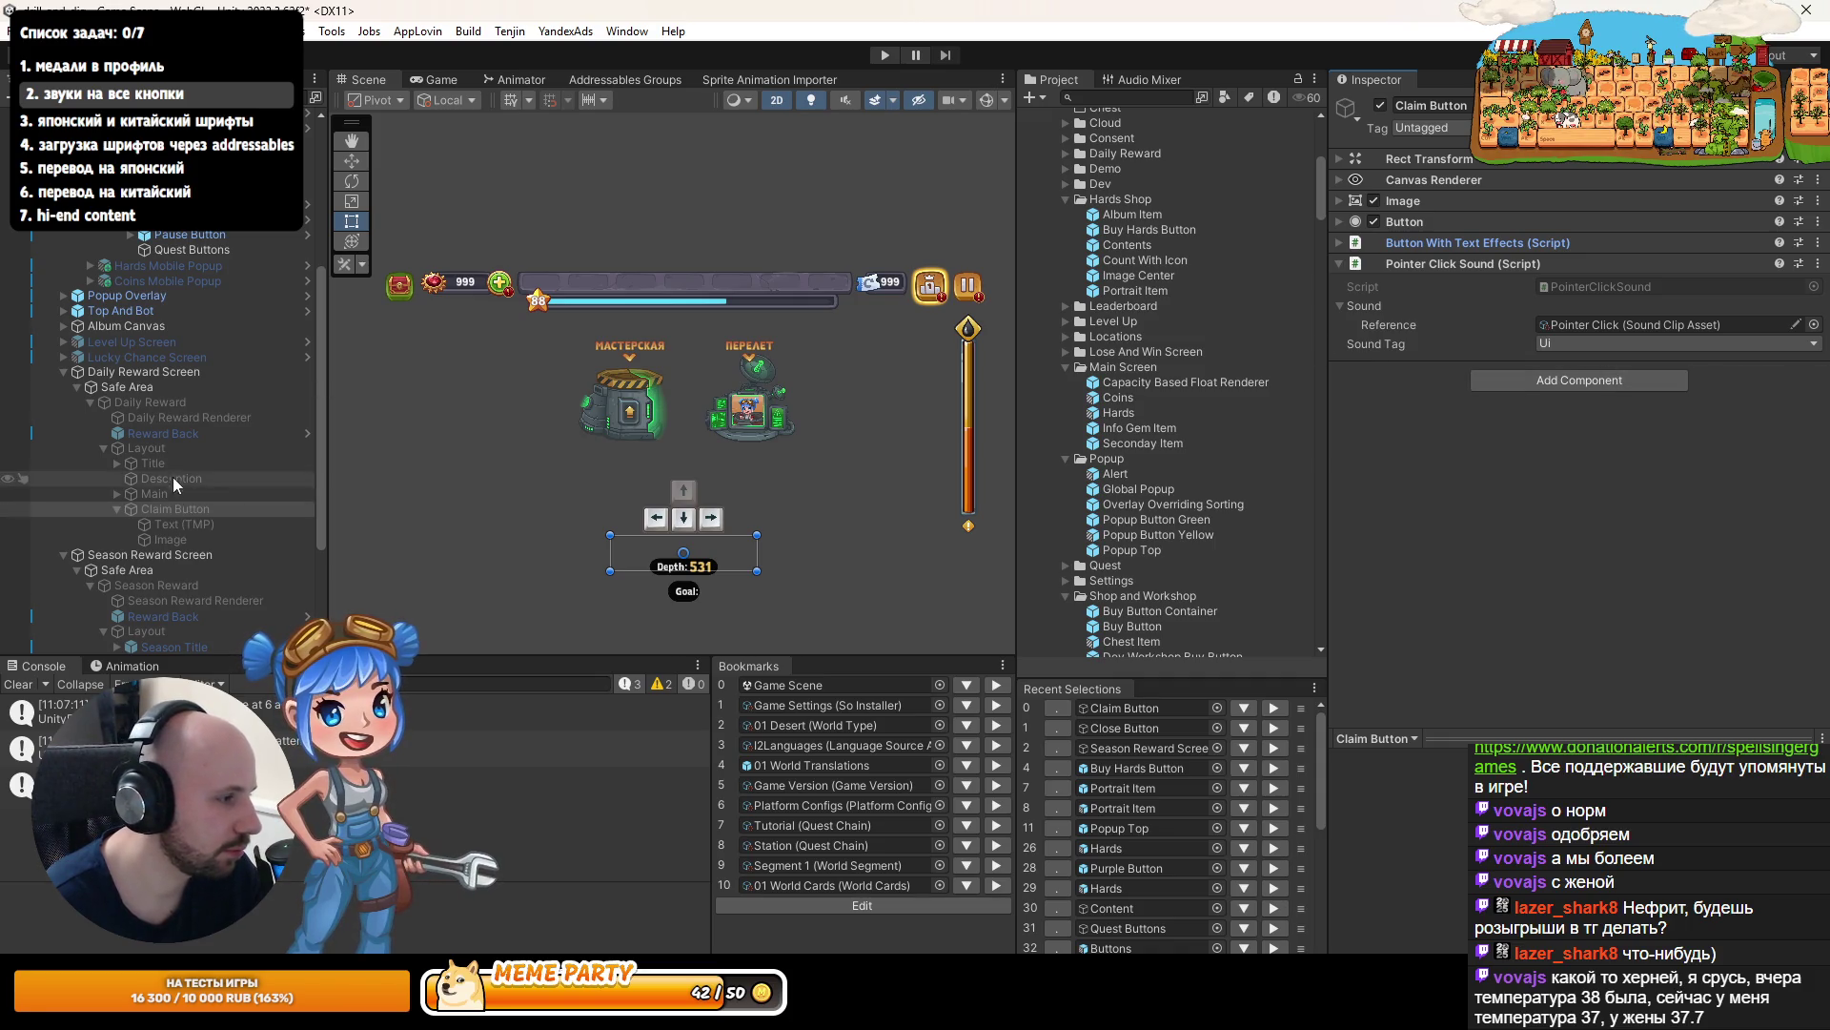
pyautogui.click(116, 360)
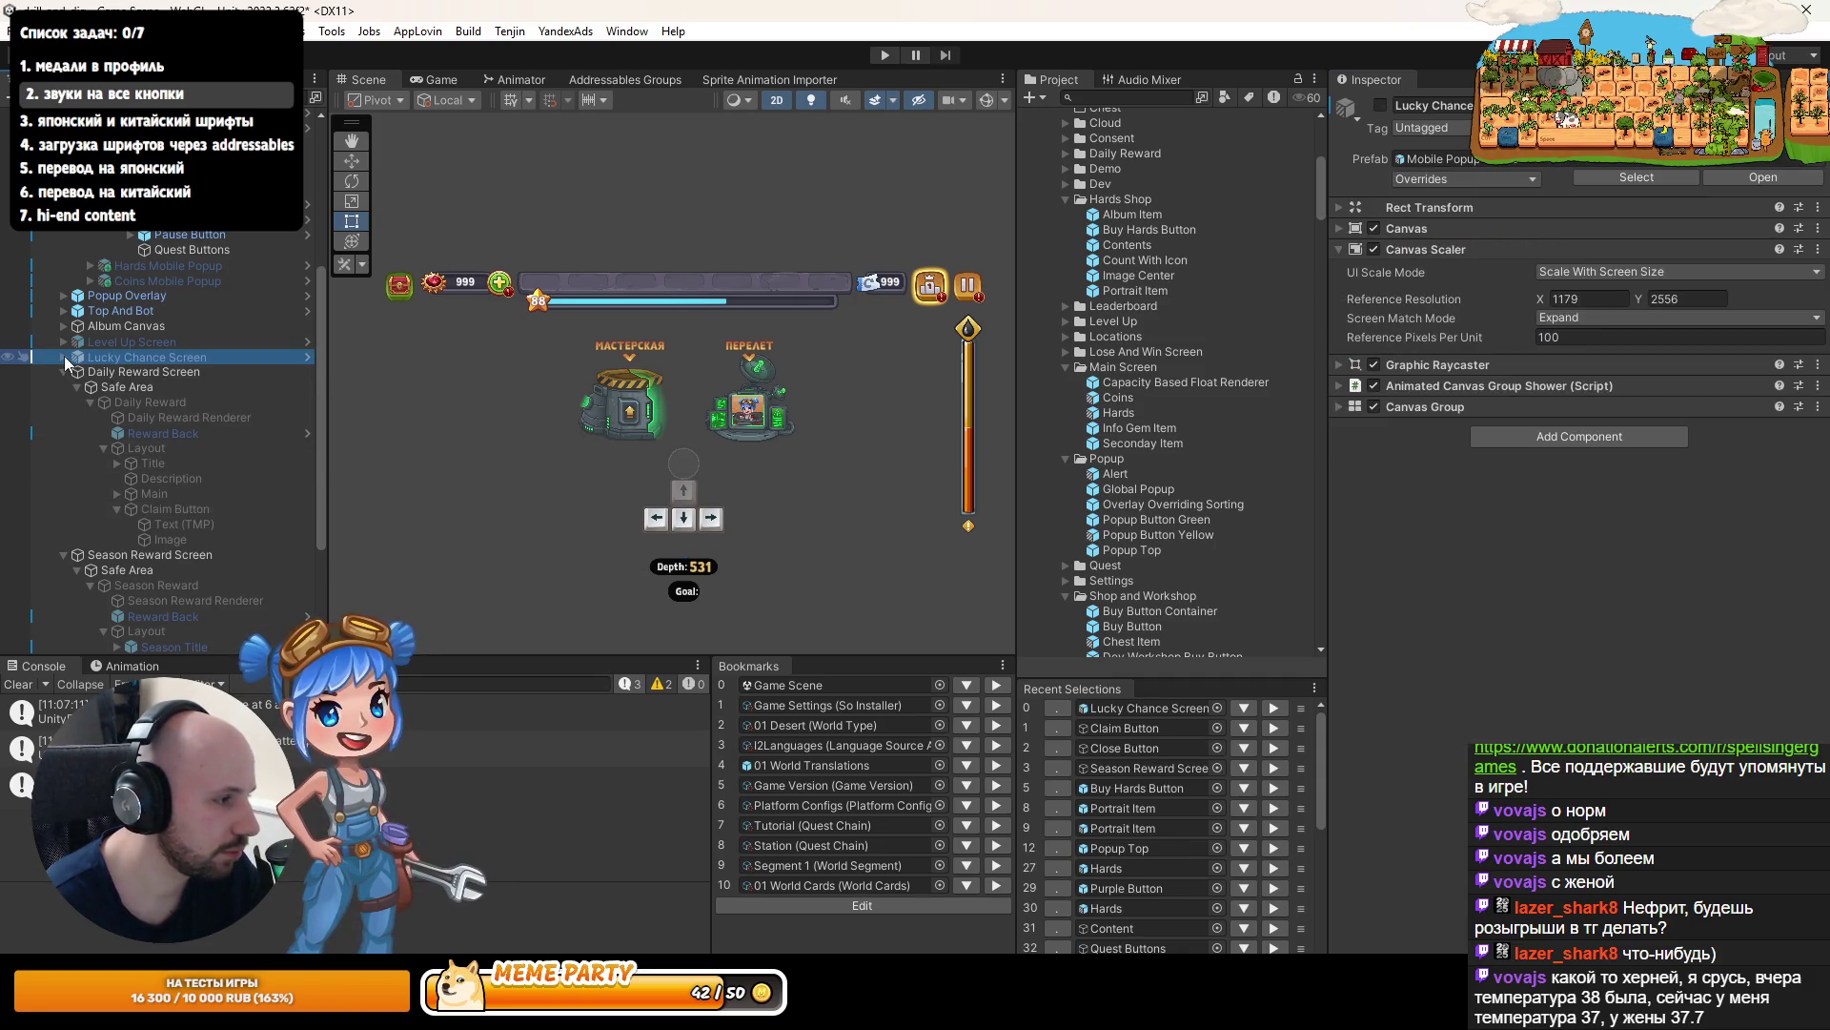
# - Select the Lucky Chance Screen's Skip Button under Safe Area > Panel > Bottom > Scaled
pyautogui.click(116, 464)
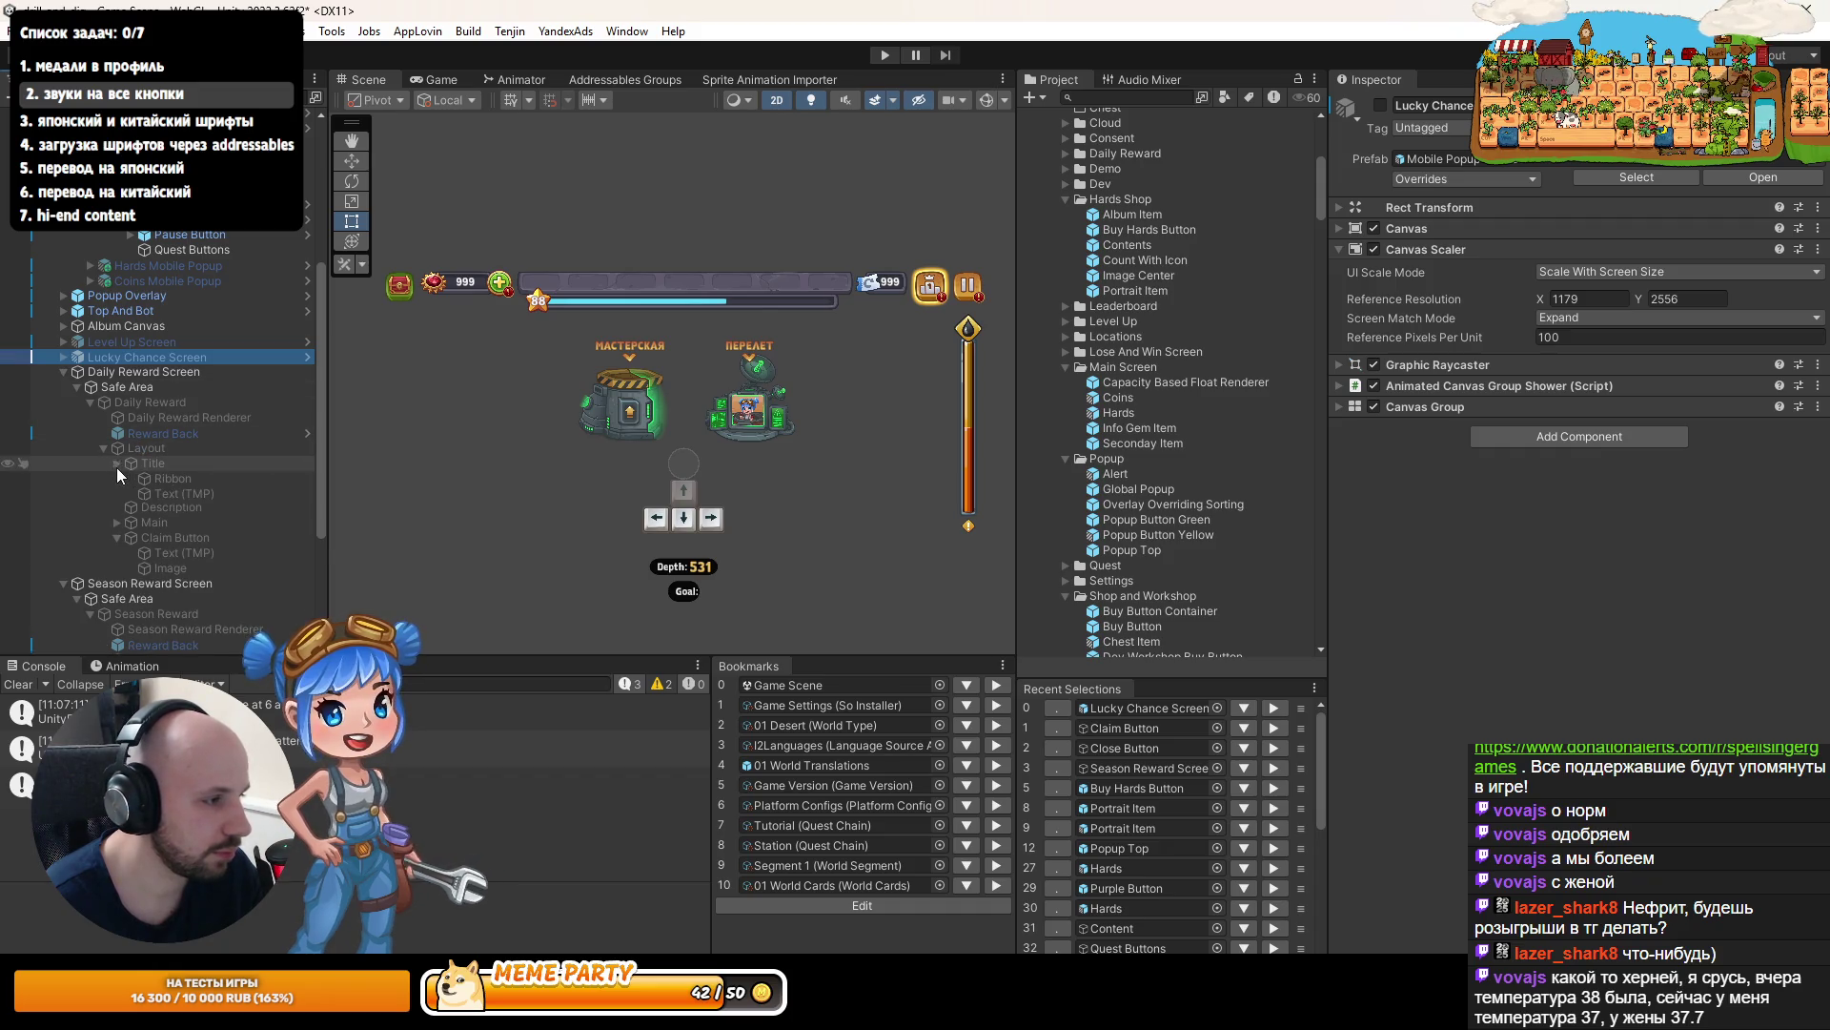
pyautogui.click(116, 464)
pyautogui.click(62, 357)
pyautogui.click(77, 387)
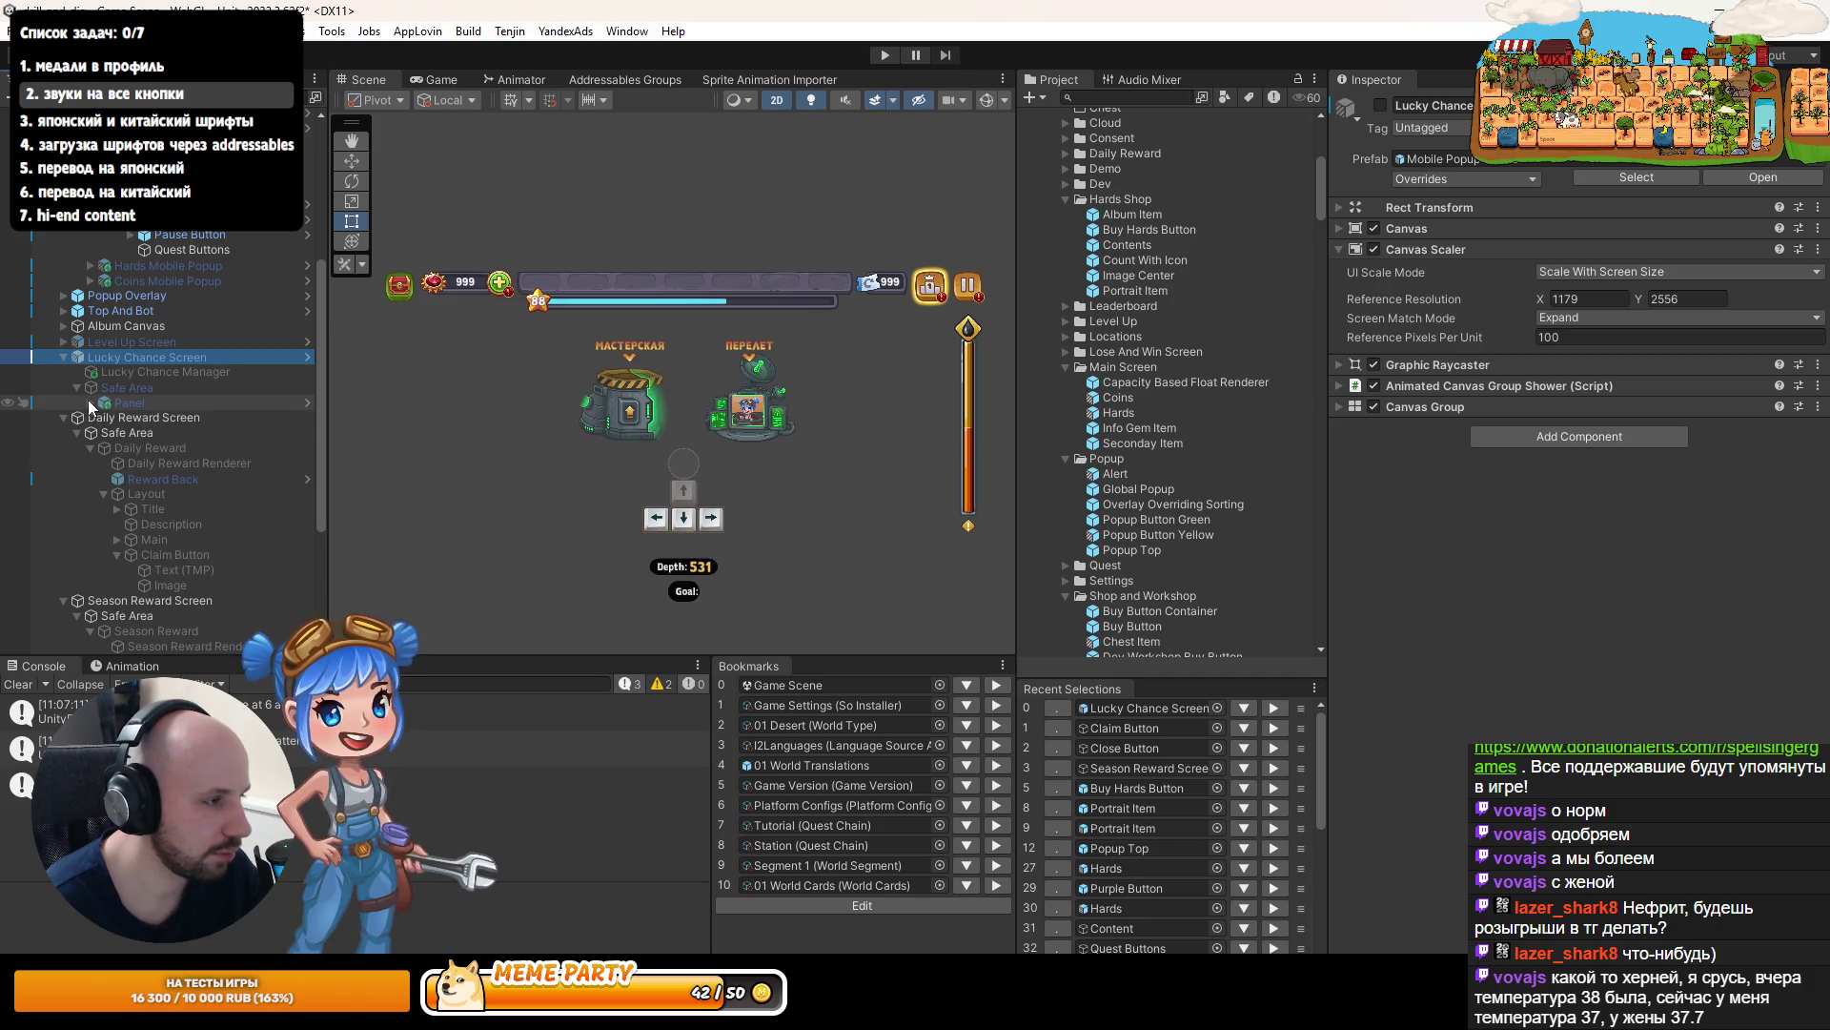
pyautogui.click(90, 403)
pyautogui.click(185, 478)
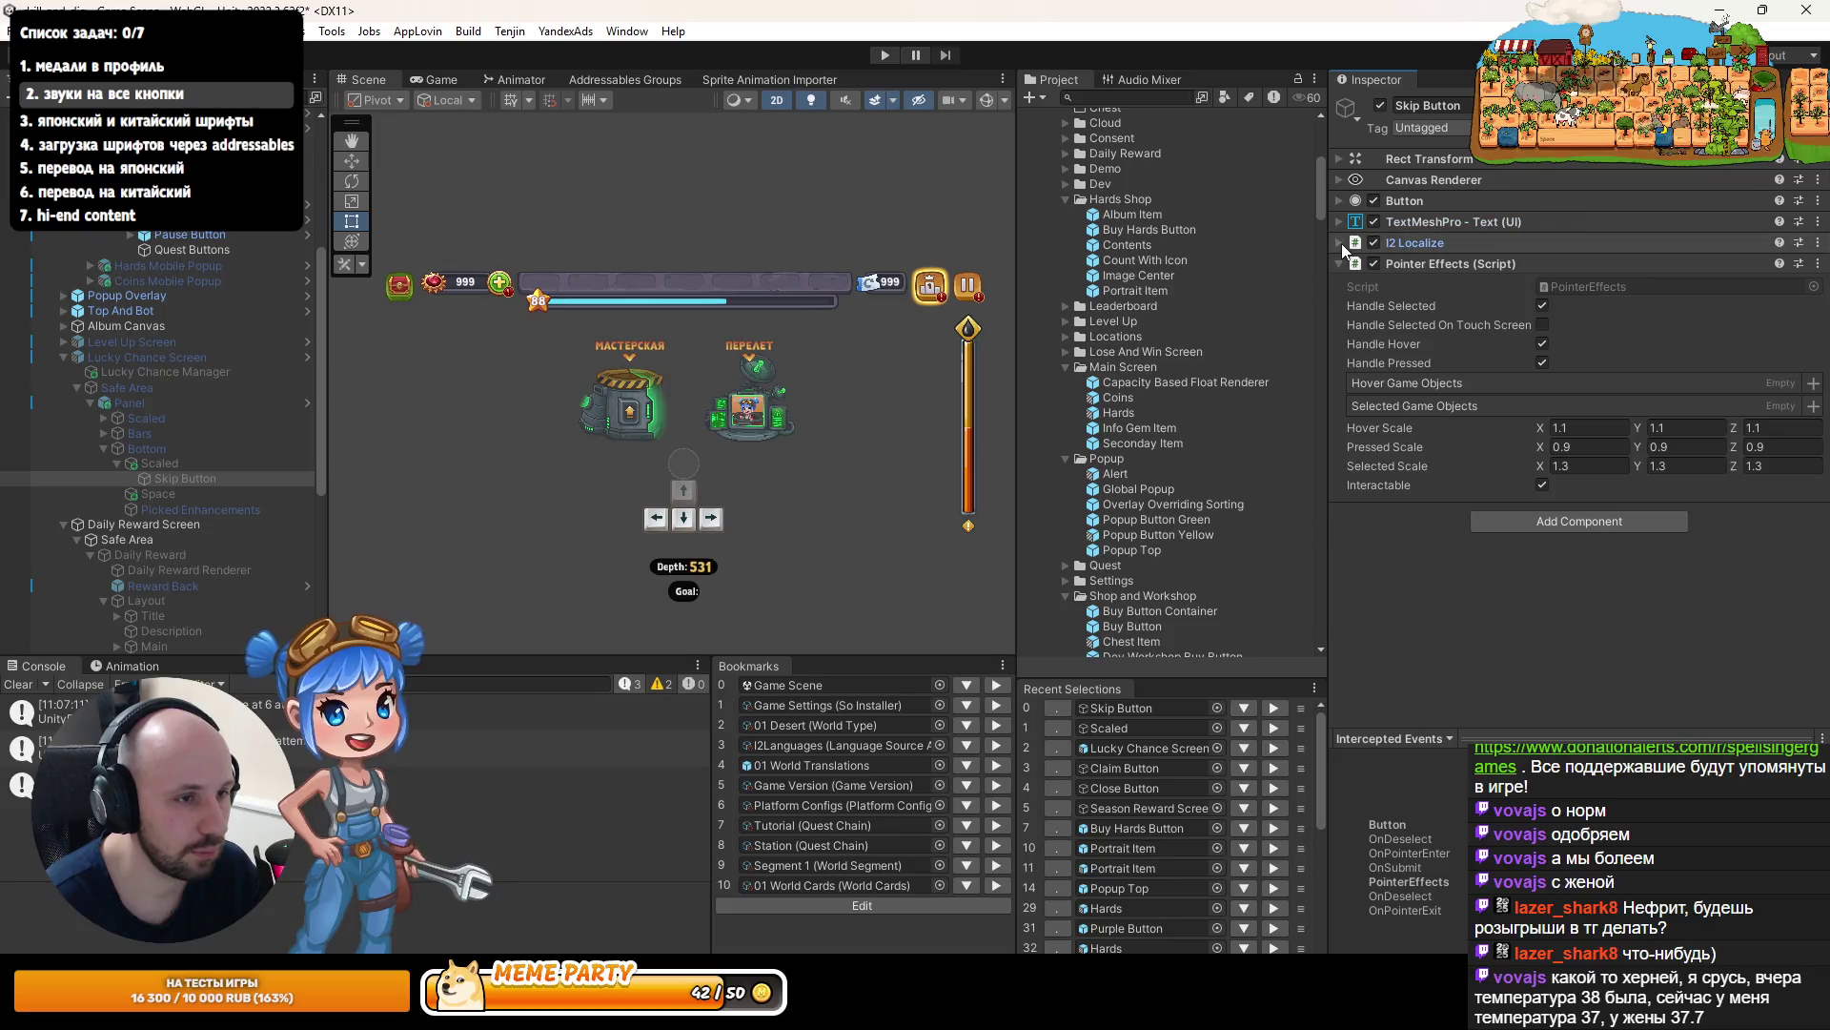
# - Paste Pointer Click Sound onto the Skip Button as a new component
pyautogui.click(1341, 266)
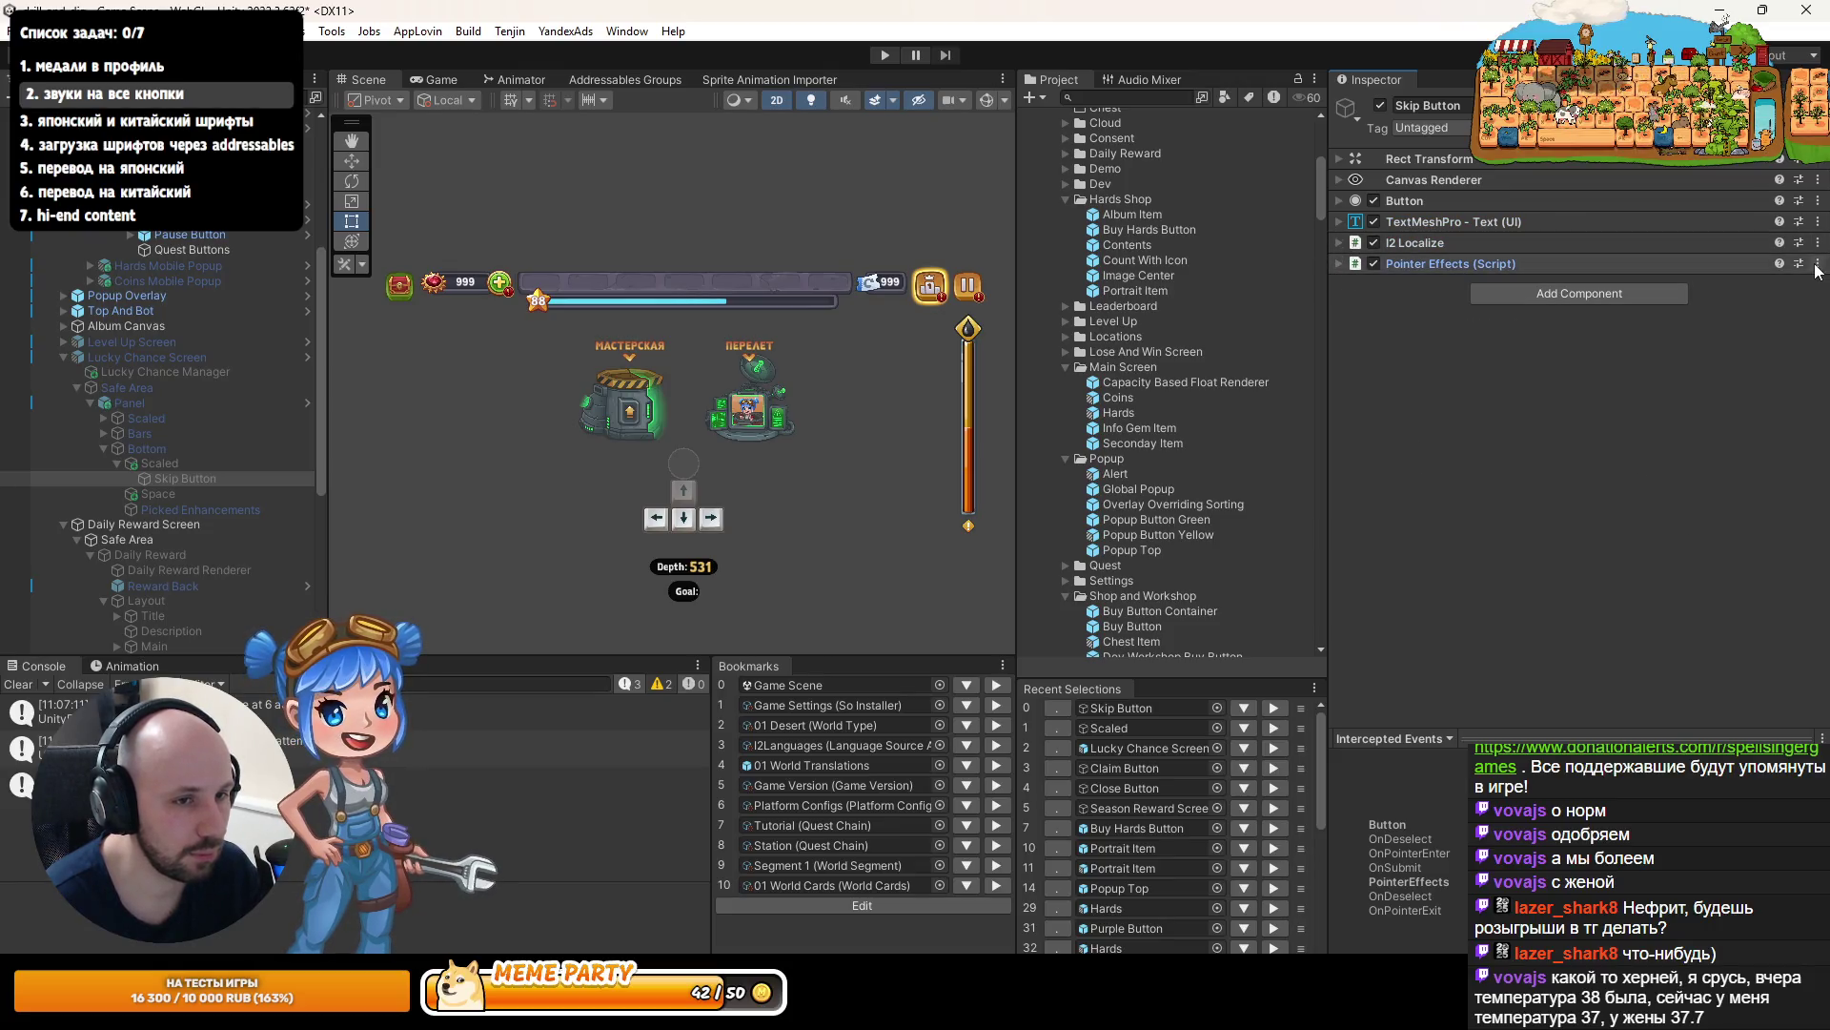
pyautogui.click(1818, 264)
pyautogui.click(1764, 397)
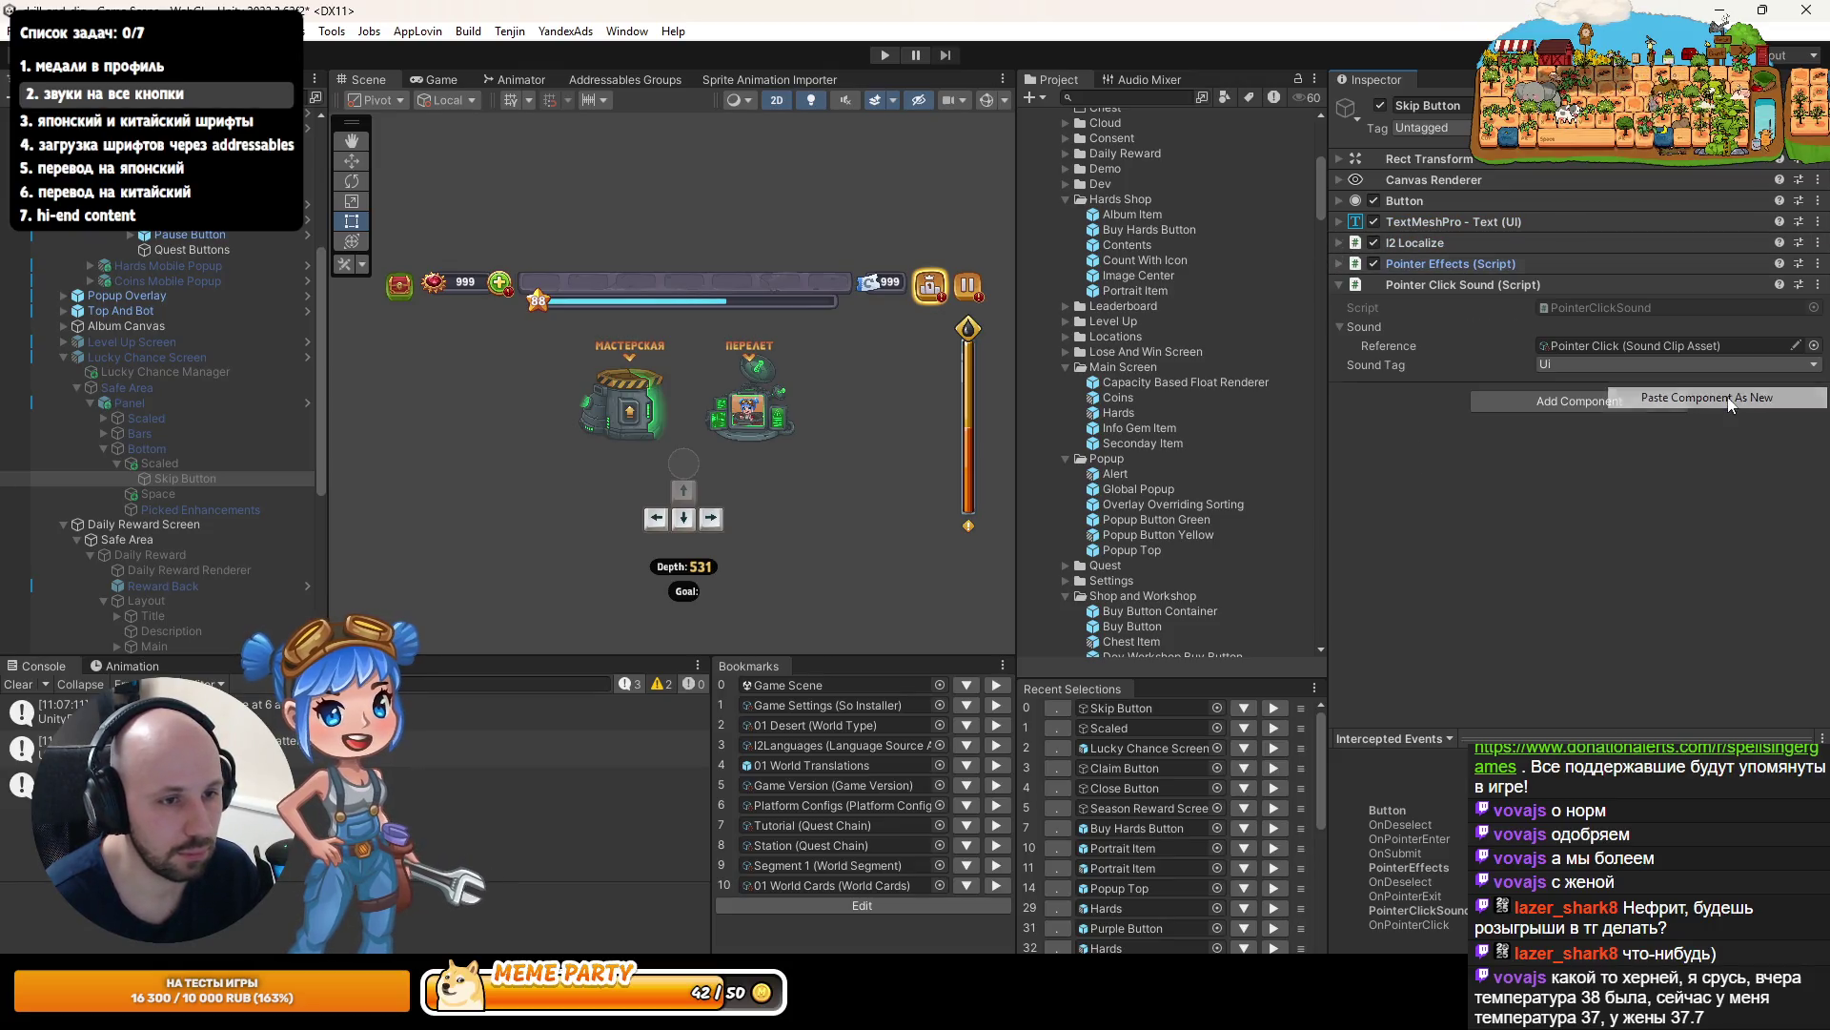
pyautogui.click(1341, 286)
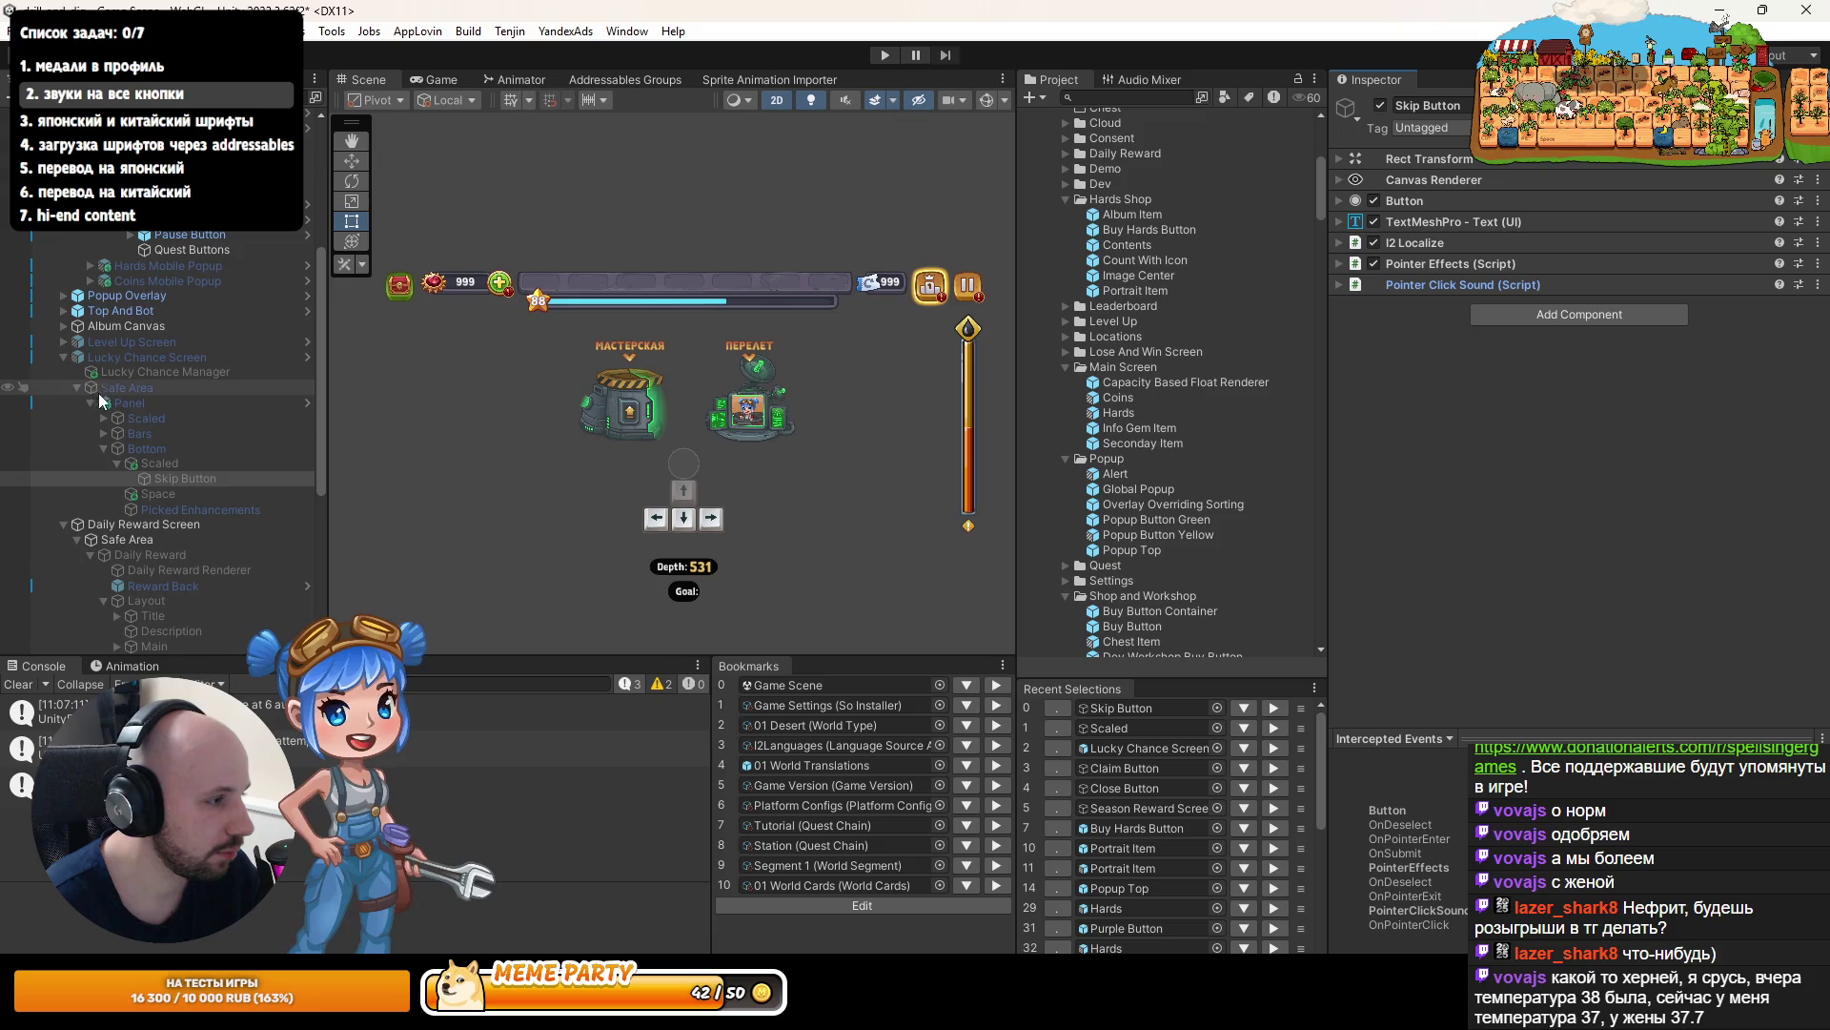
pyautogui.click(104, 448)
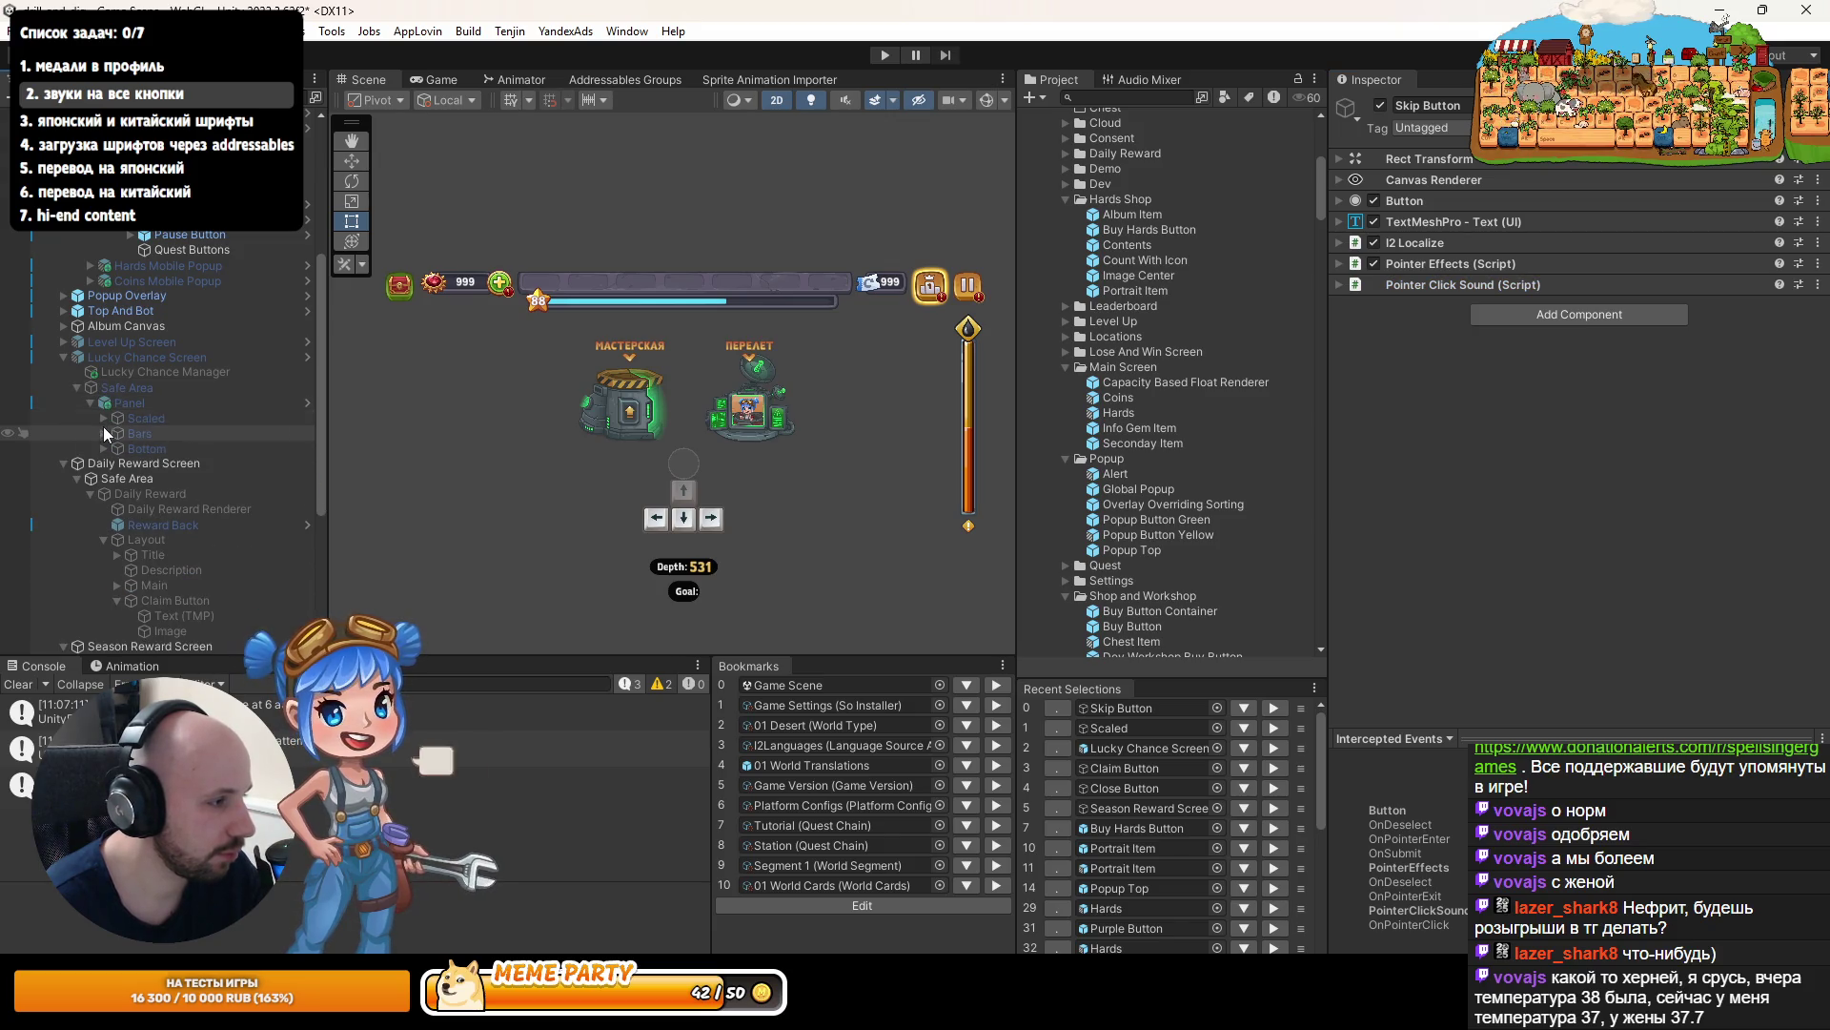
# - Trace the Get Button to its Purple Button prefab and open it in Prefab Mode
pyautogui.click(104, 419)
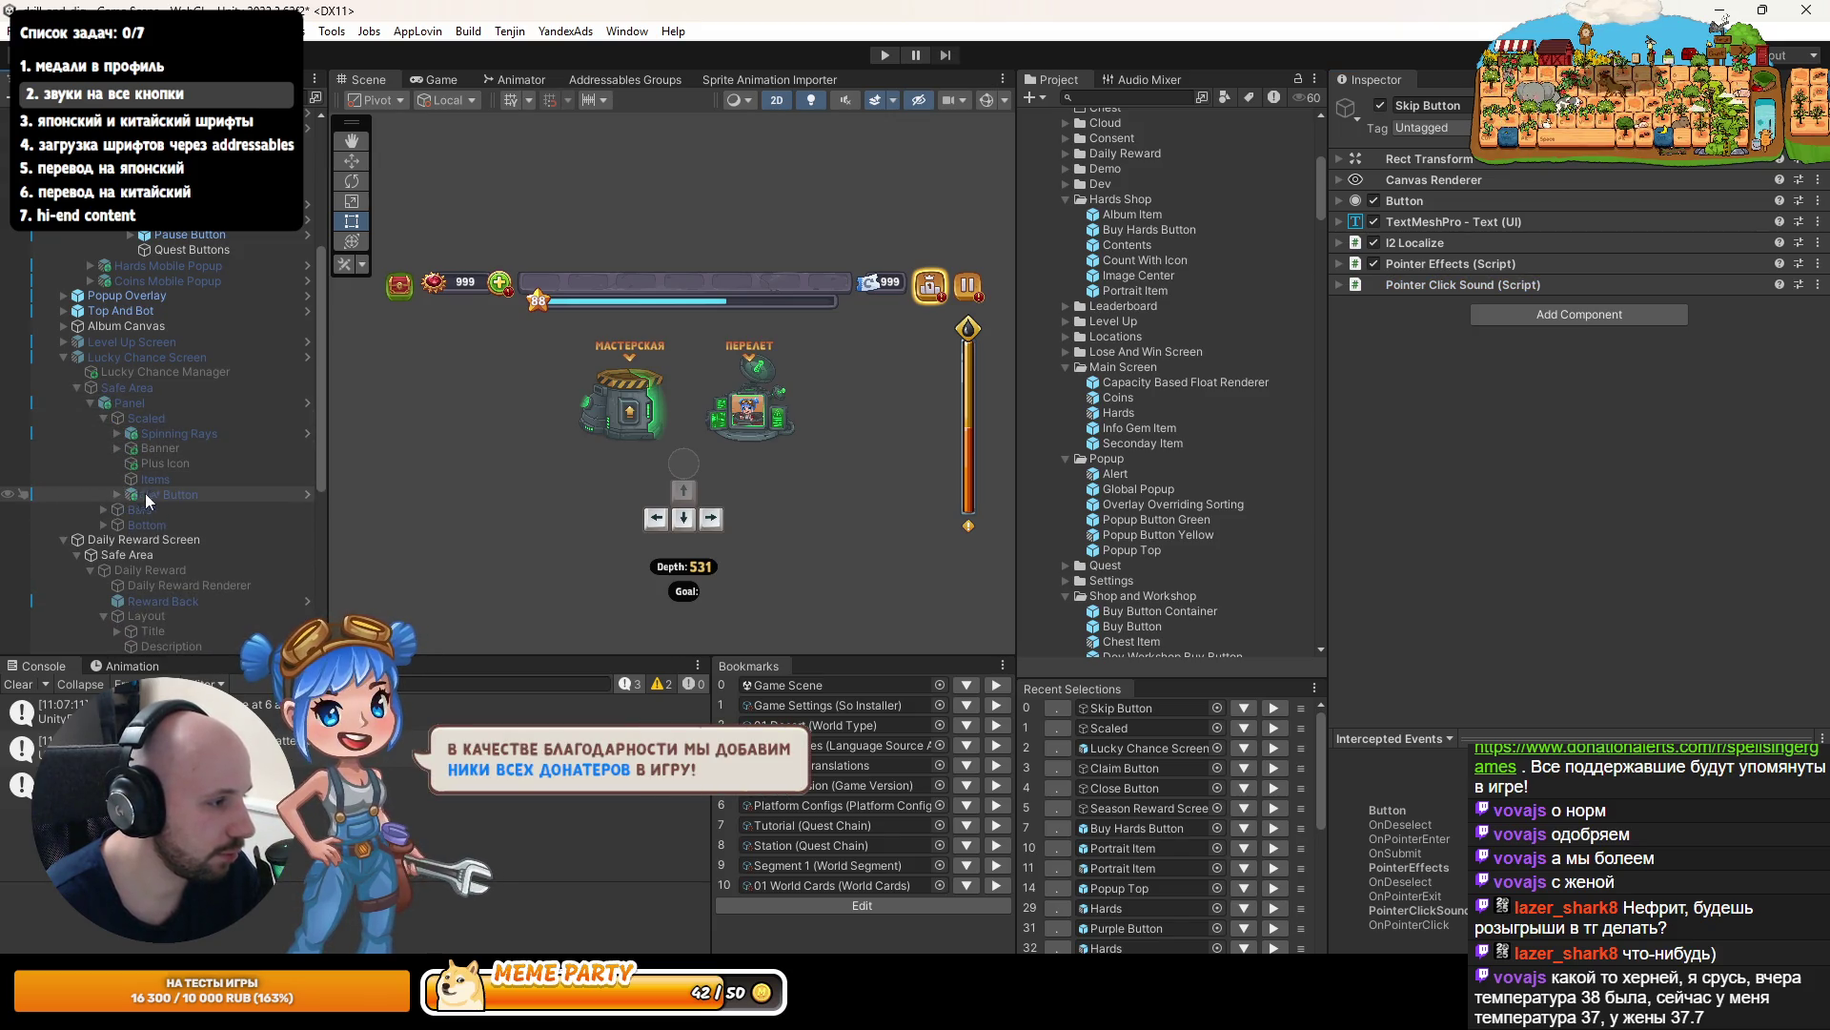
pyautogui.click(145, 494)
pyautogui.click(1449, 159)
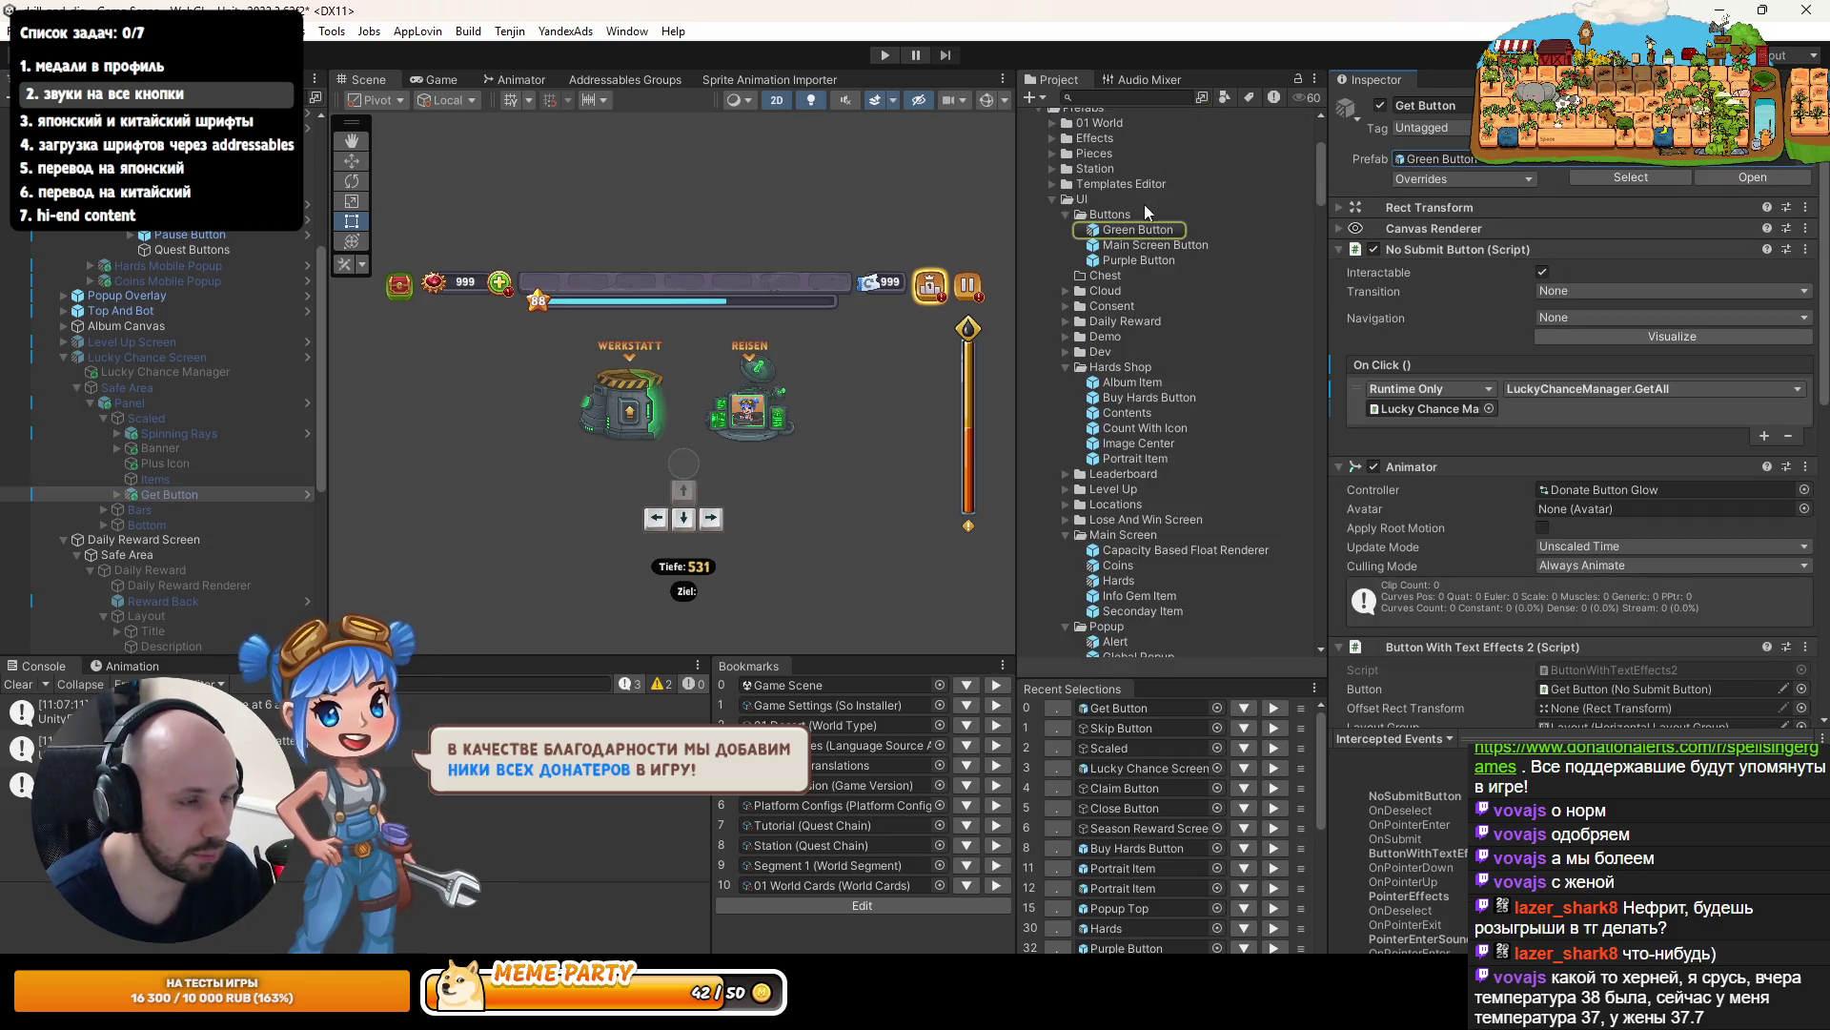
pyautogui.doubleClick(1141, 260)
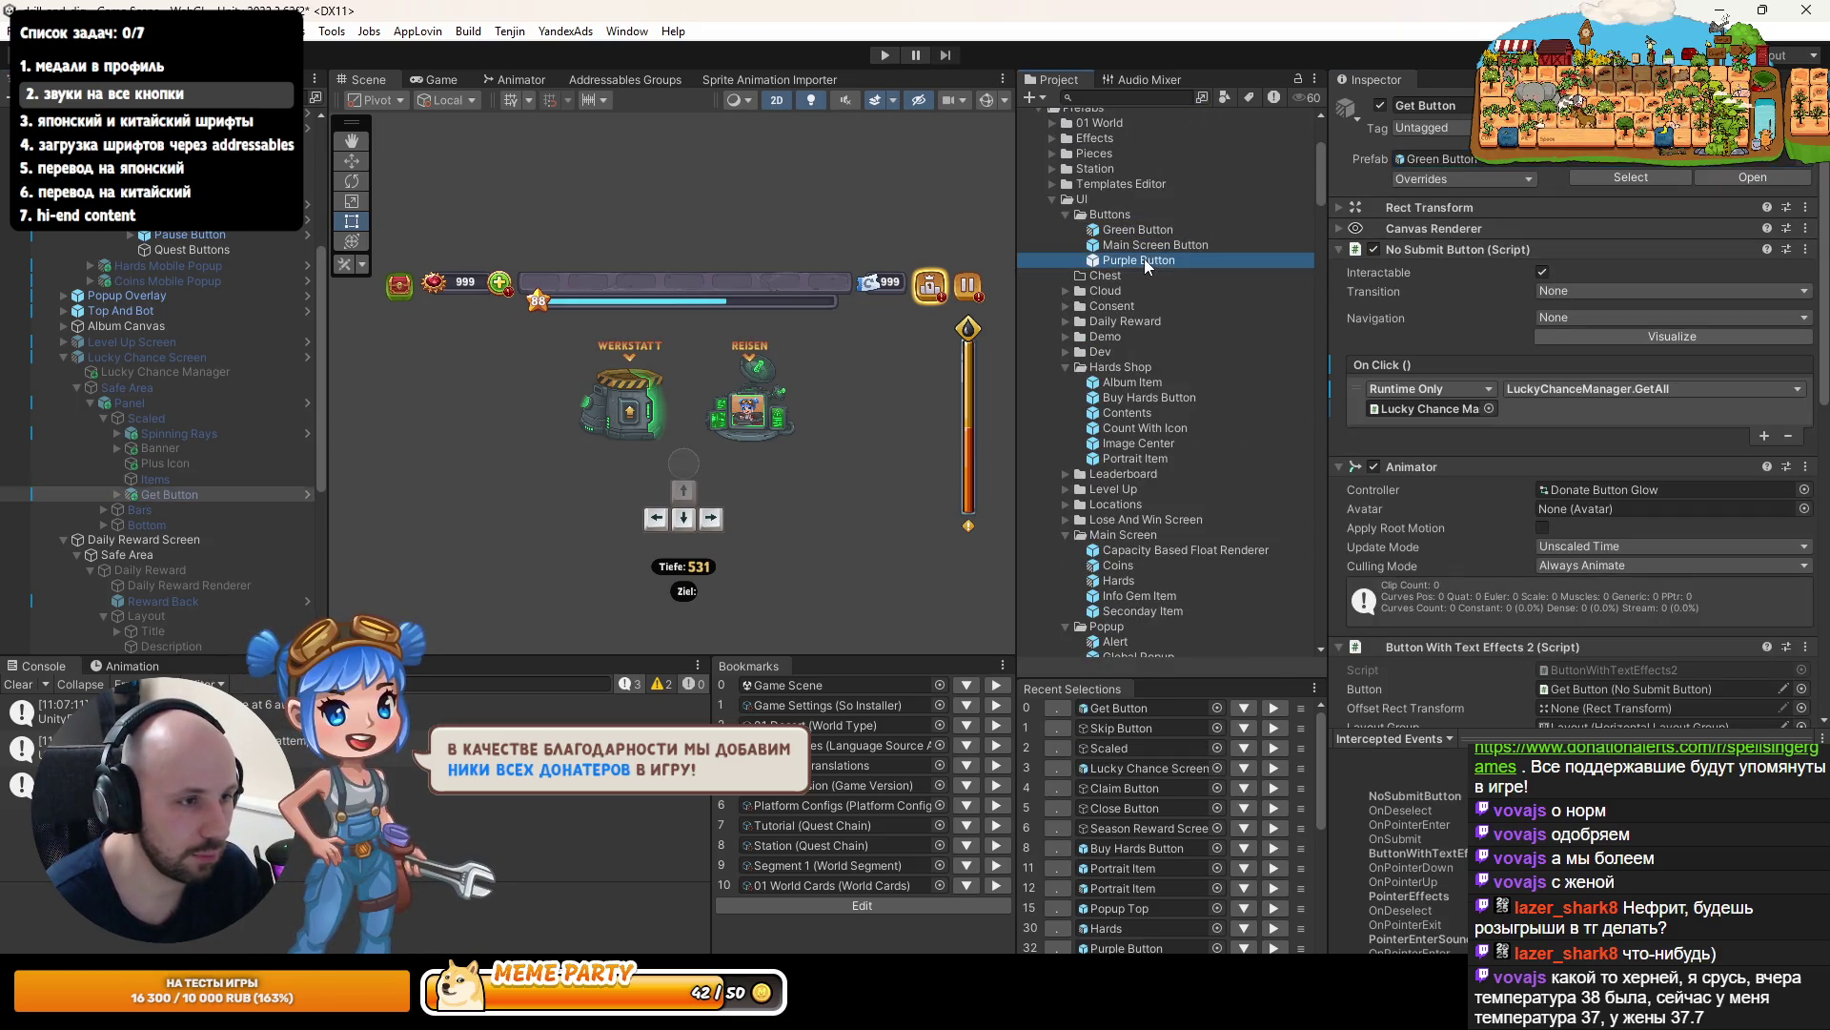
# - Paste Pointer Click Sound as a new component on the Purple Button prefab, then return to the scene
pyautogui.scroll(-10, 1660, 434)
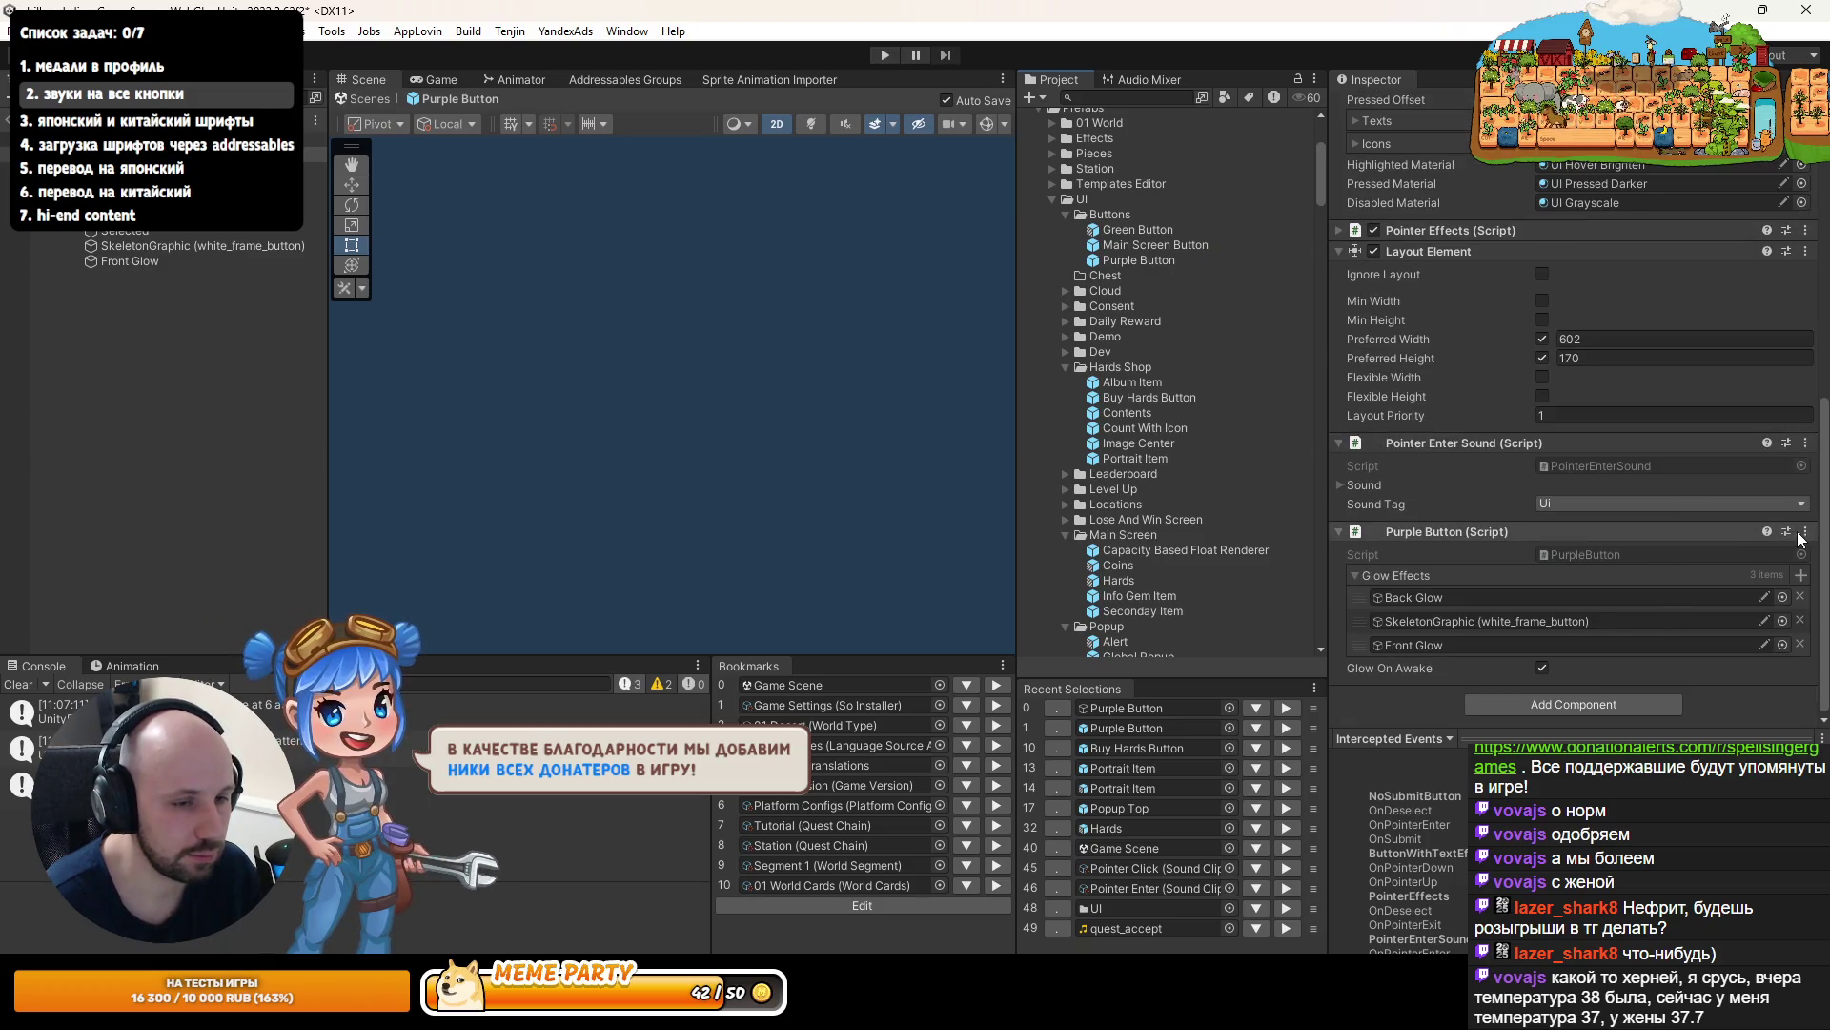
pyautogui.rightClick(1715, 531)
pyautogui.click(1723, 666)
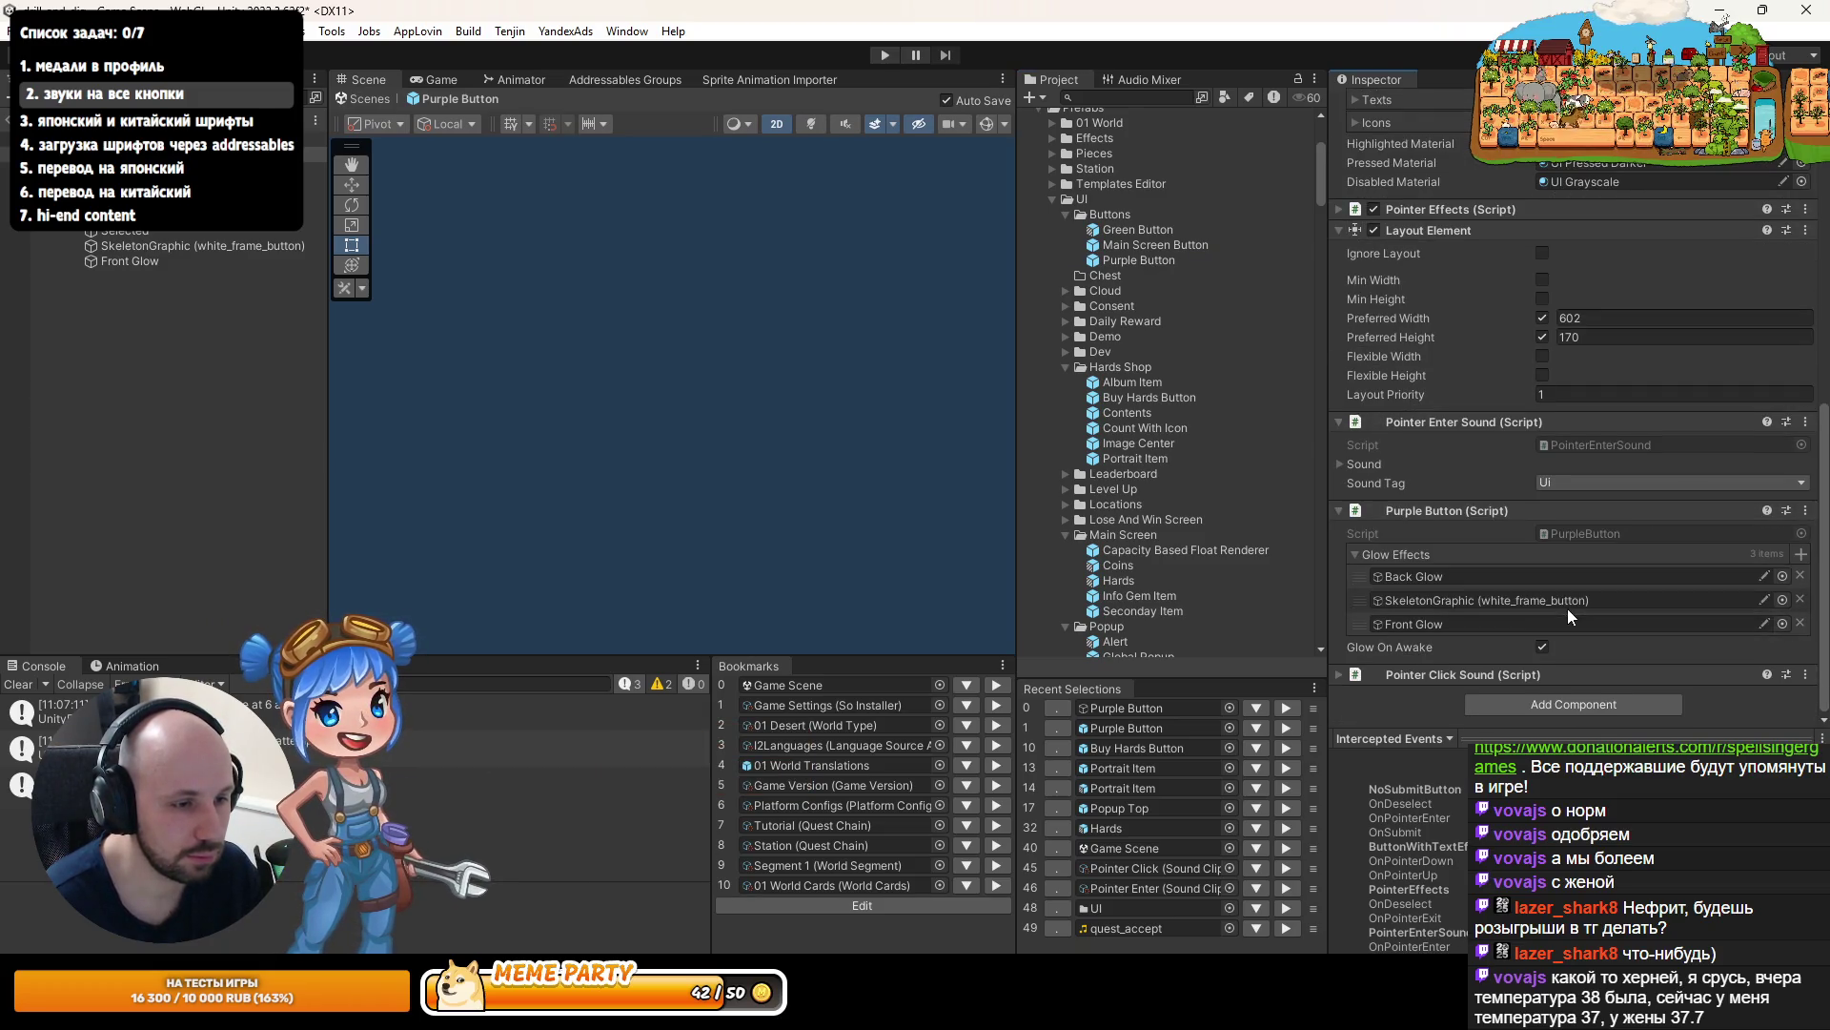
pyautogui.scroll(-2, 1482, 644)
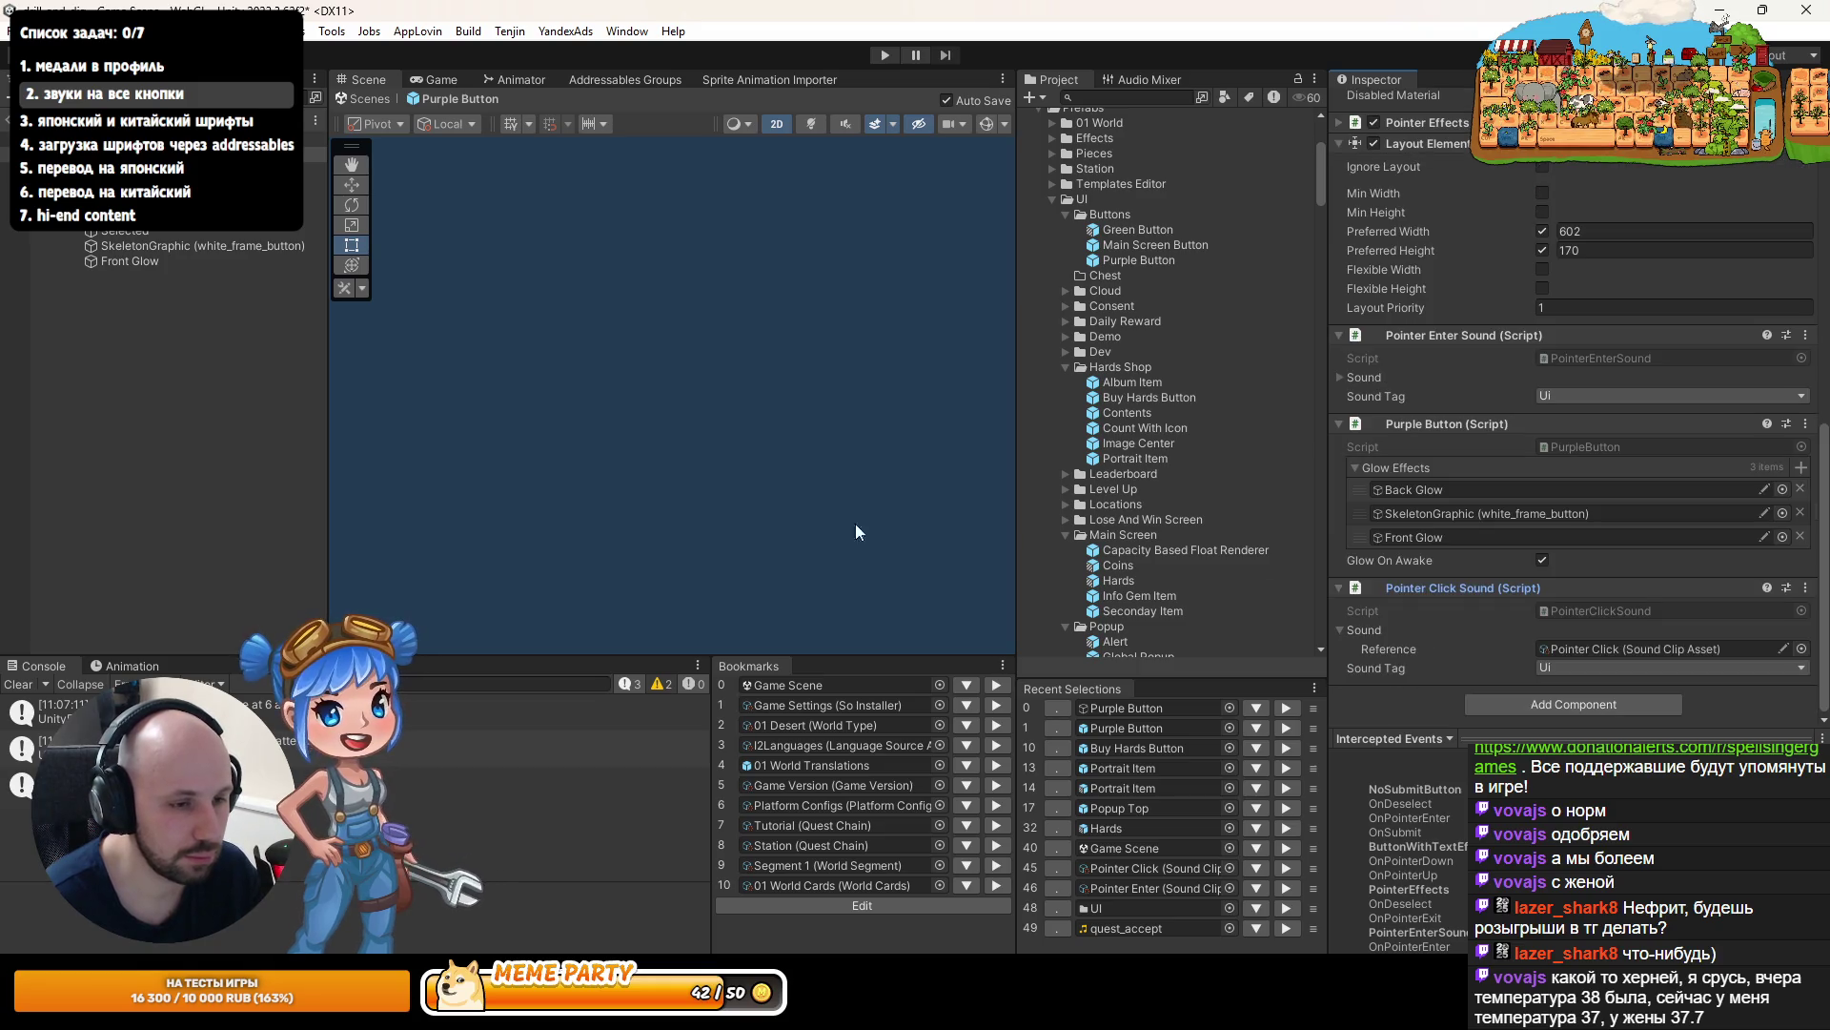
pyautogui.click(95, 381)
pyautogui.click(4, 133)
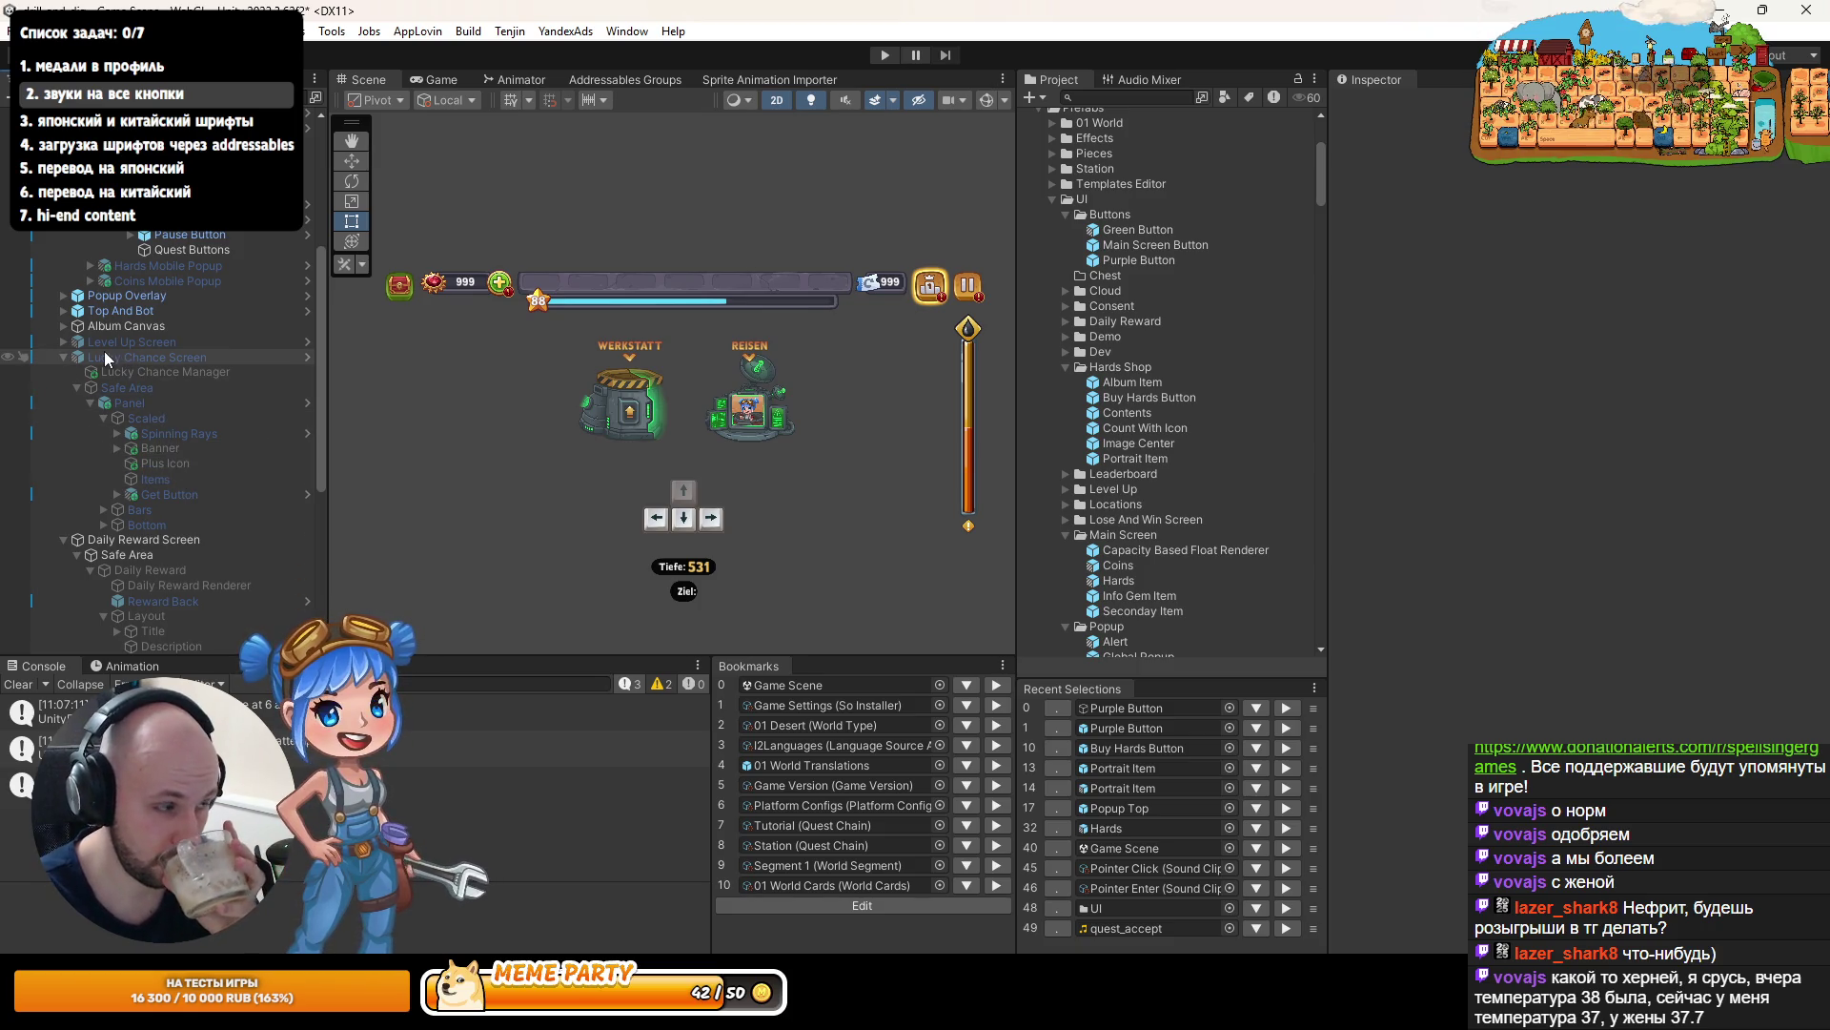
# - Check the Level Up Screen's Safe Area, then start the drill-and-dig game in Play mode
pyautogui.click(71, 358)
pyautogui.click(63, 345)
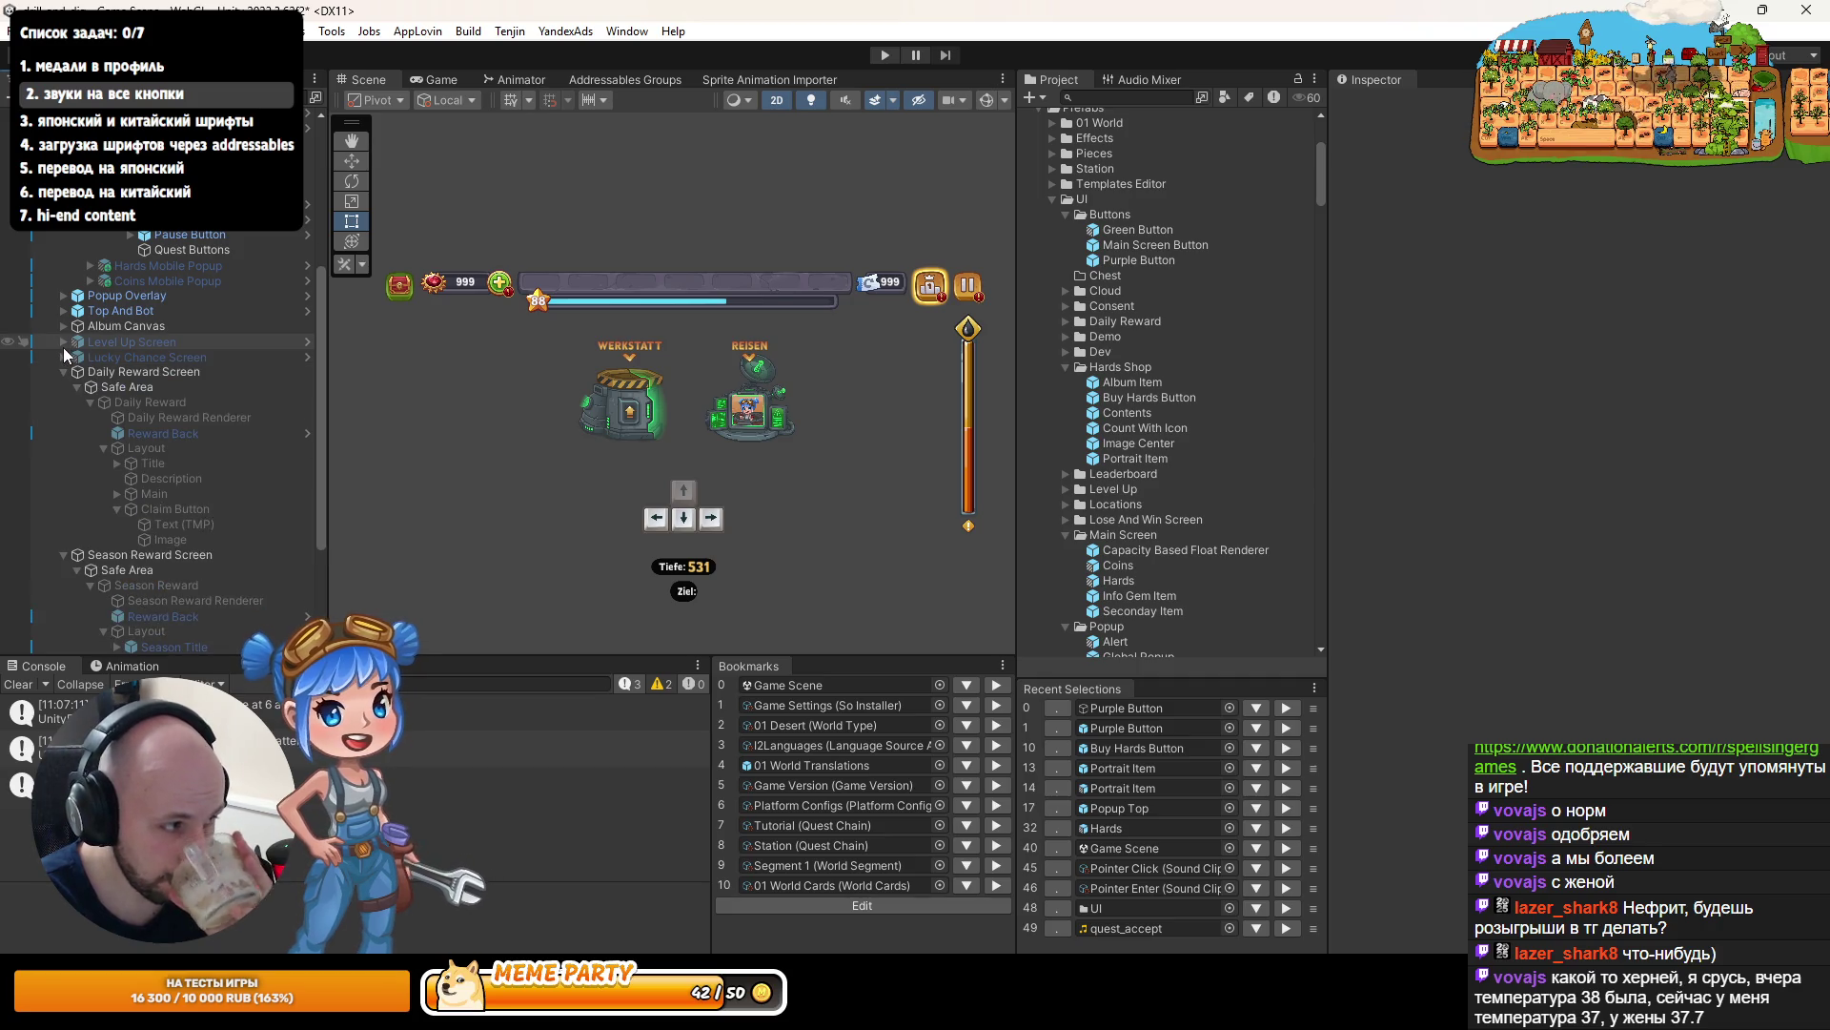
pyautogui.click(68, 372)
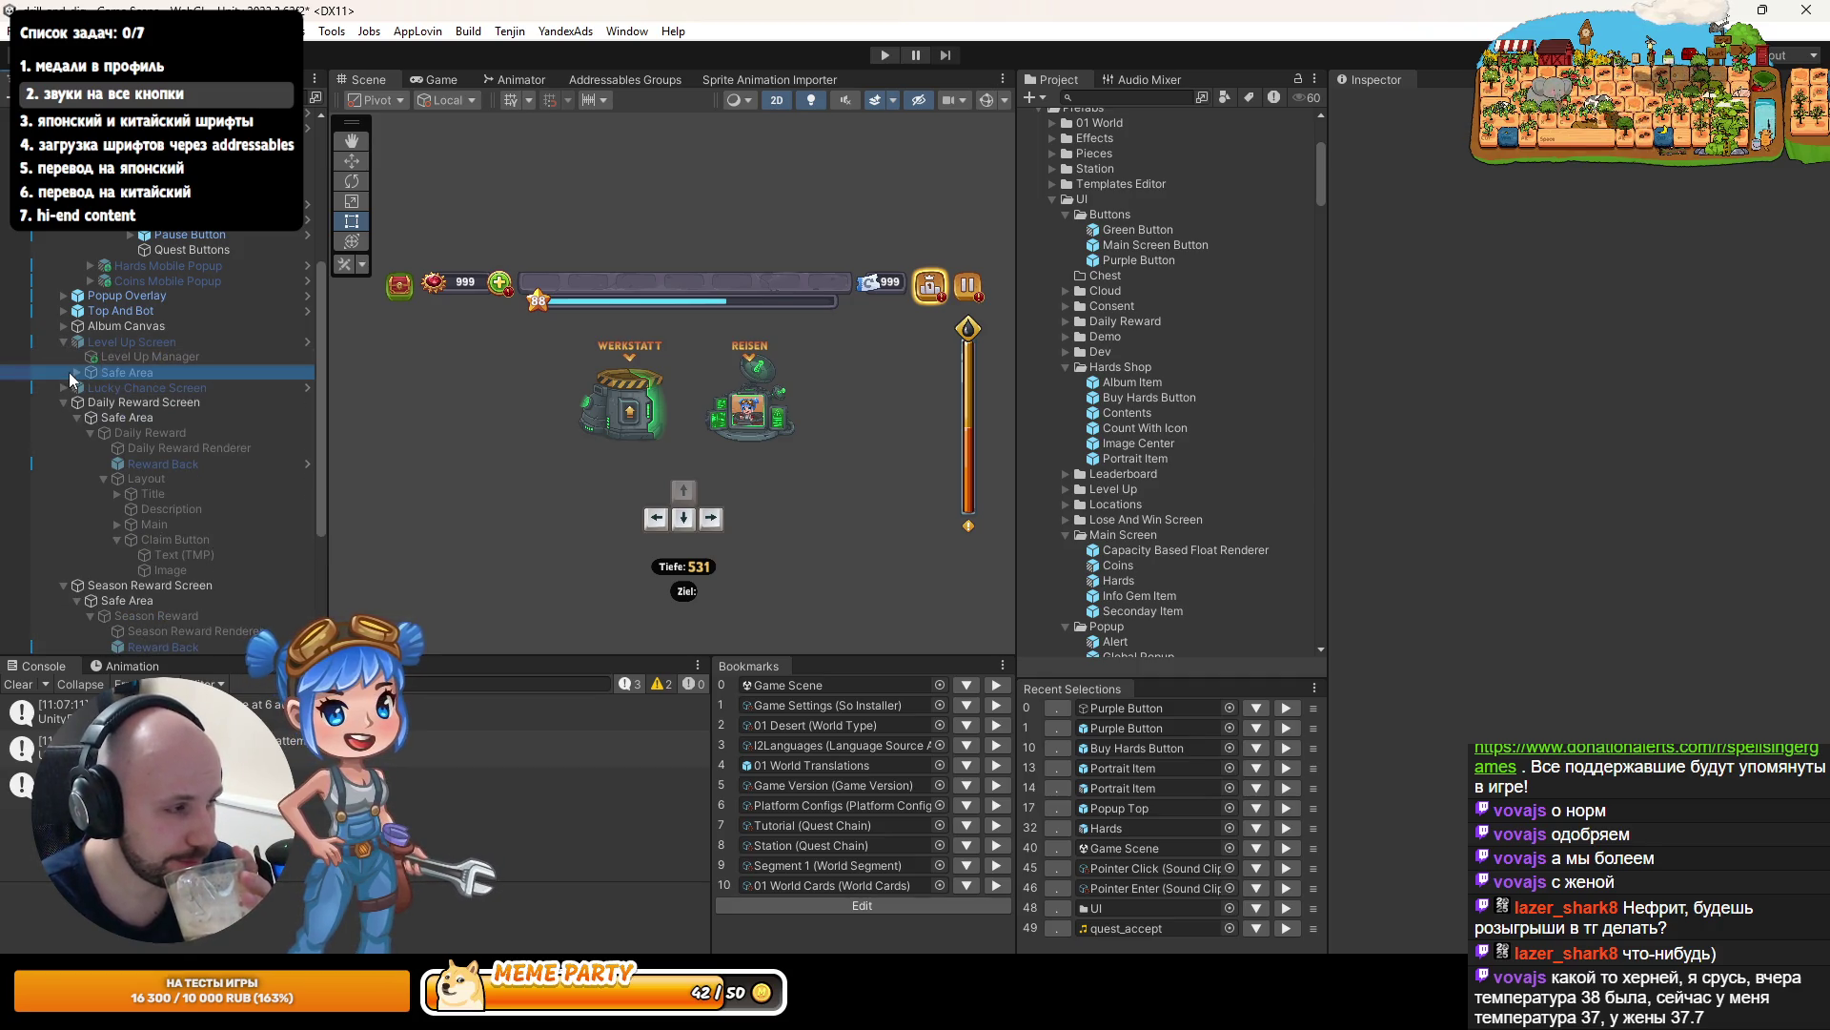
pyautogui.click(76, 371)
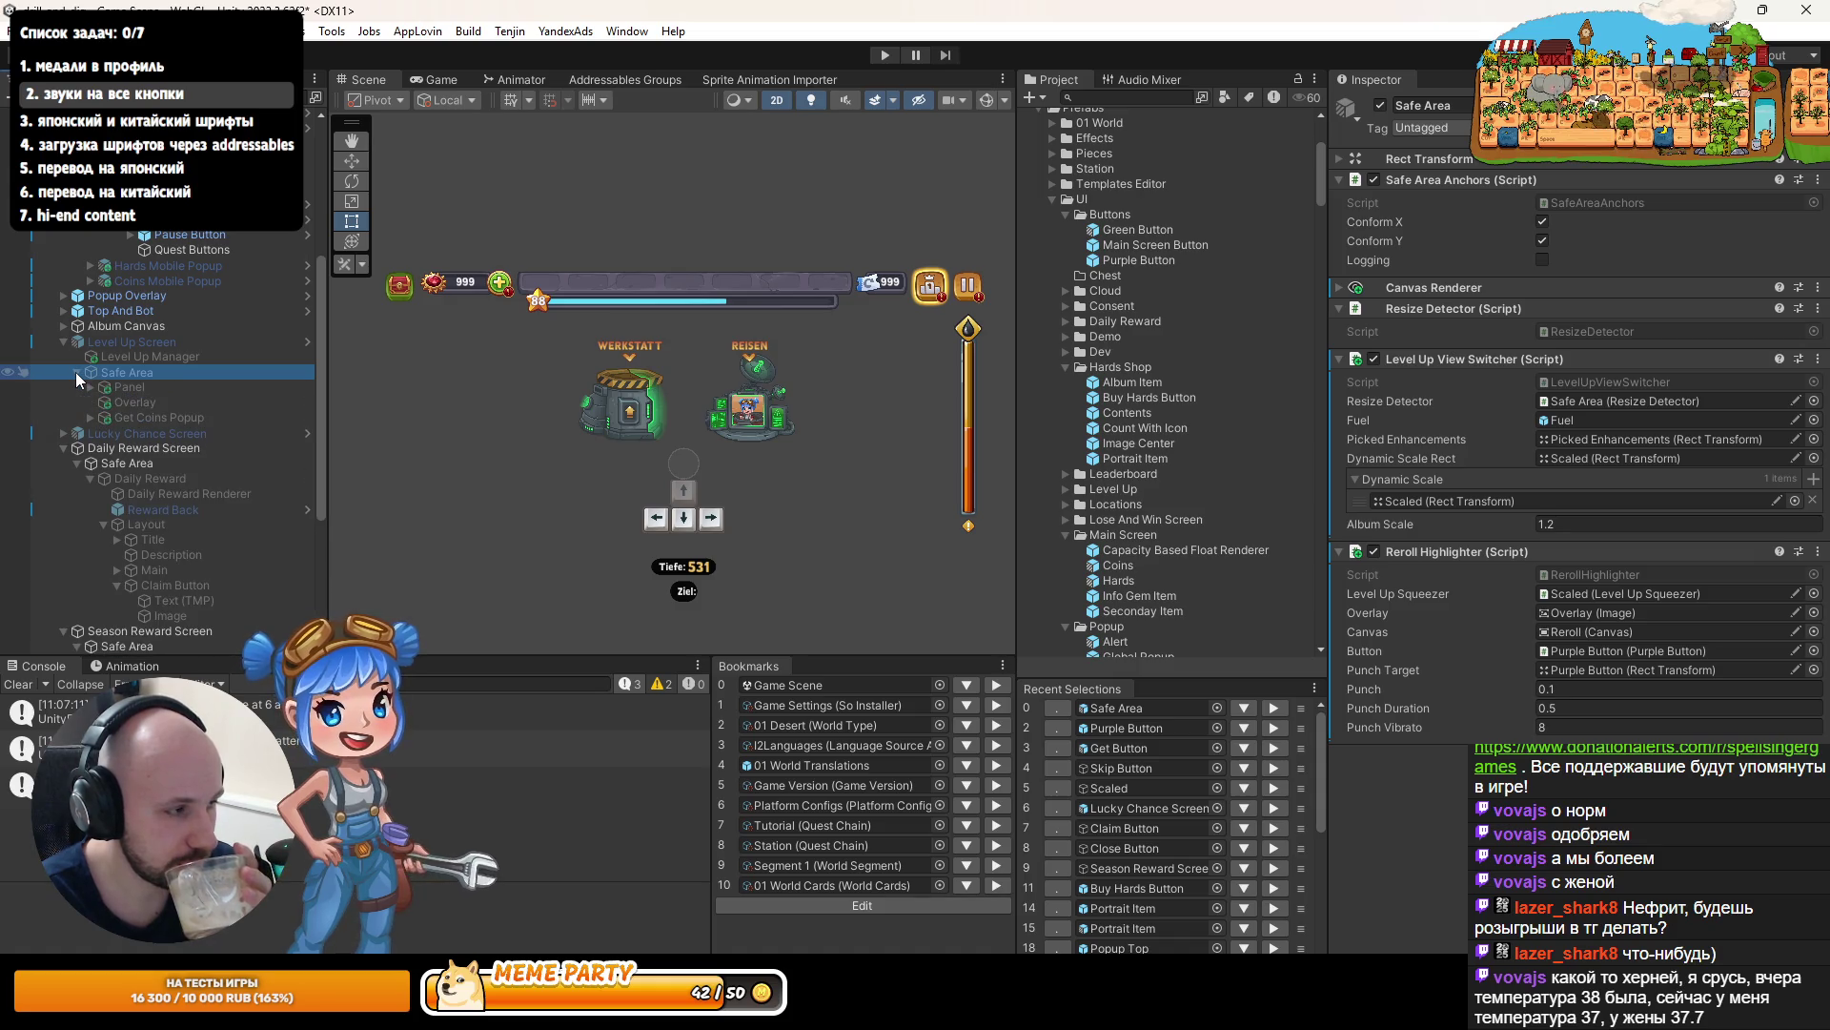
pyautogui.click(76, 372)
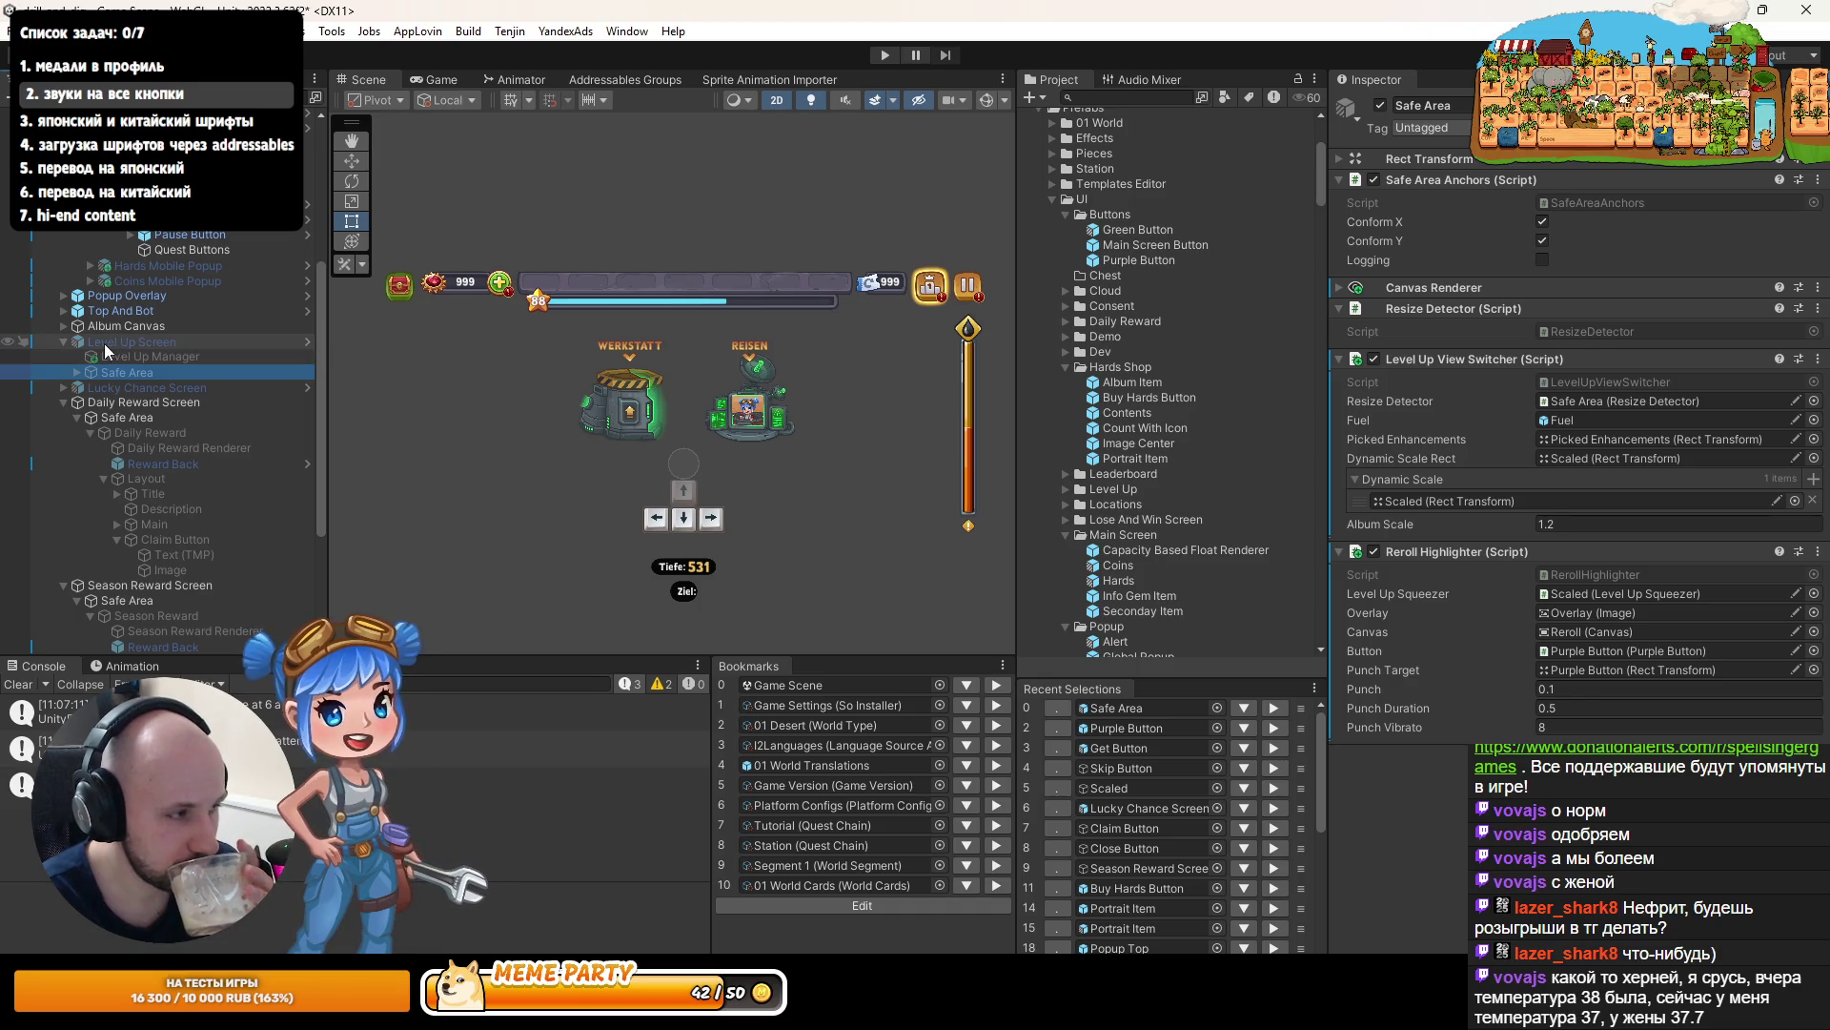
pyautogui.click(884, 55)
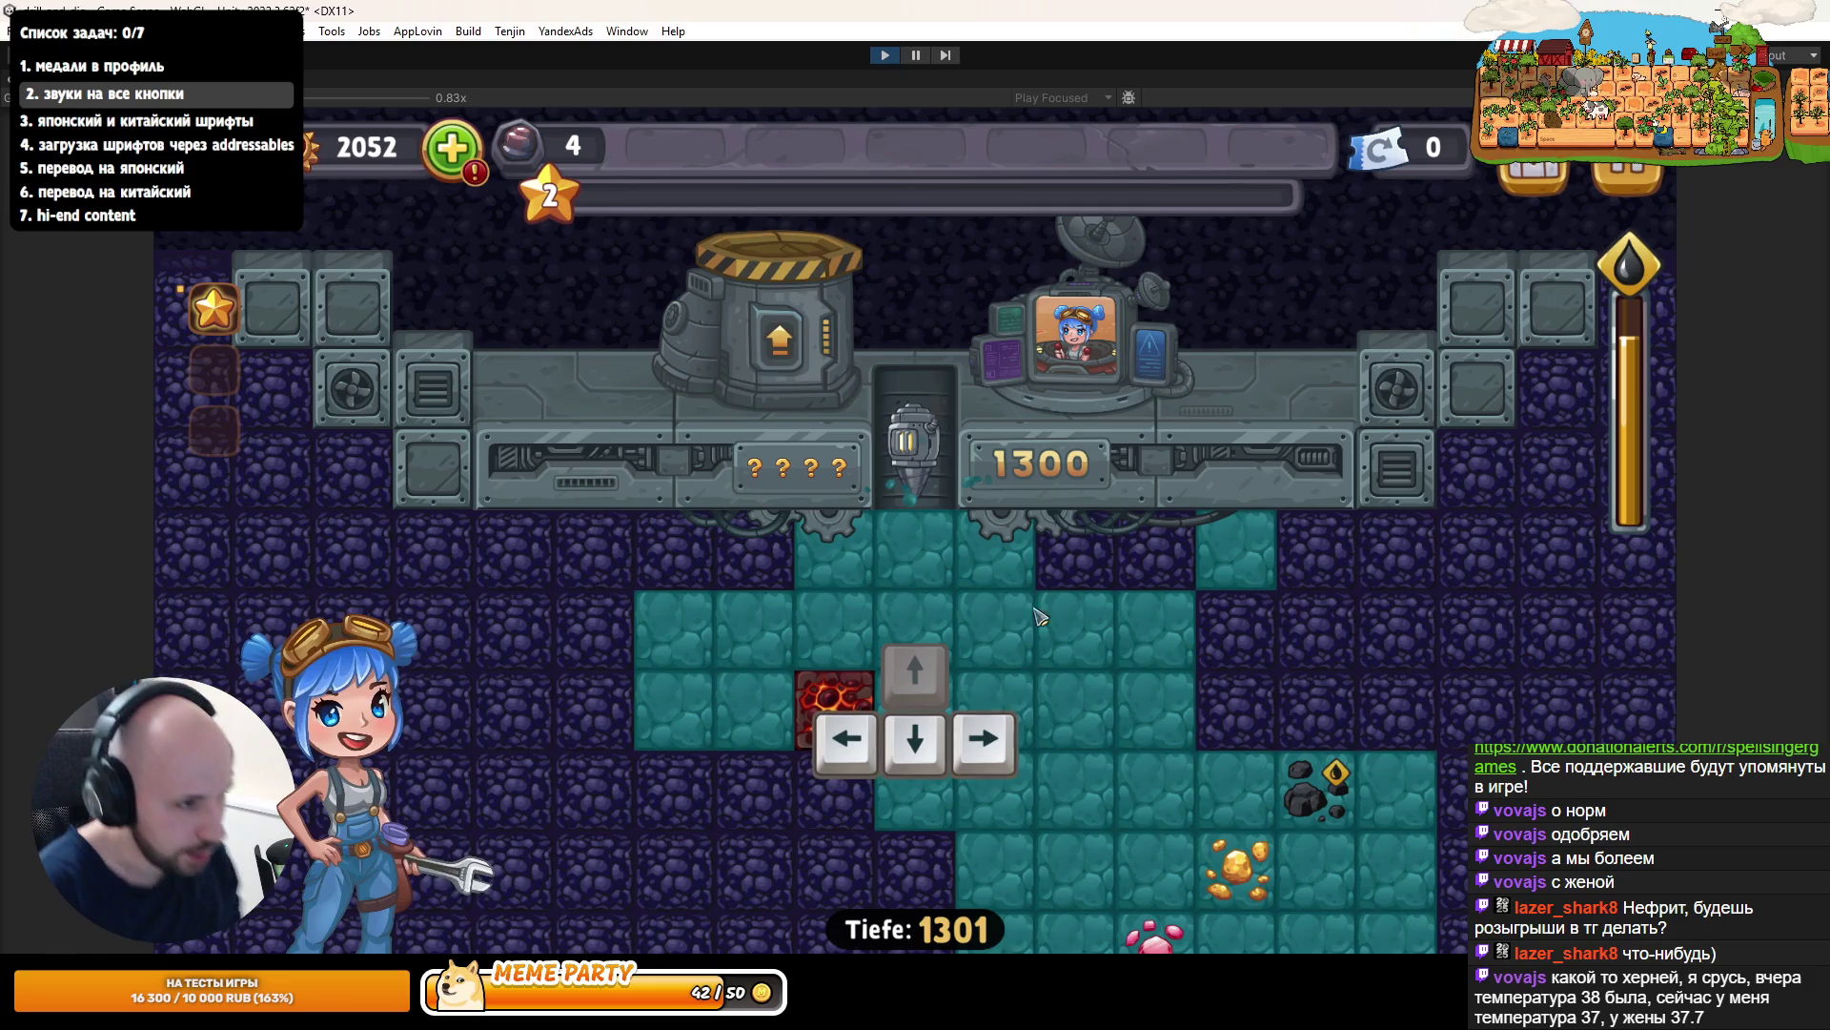
# - Restart play mode, test the Tickets holen popup, and maximize the Game view
pyautogui.click(882, 55)
pyautogui.click(881, 54)
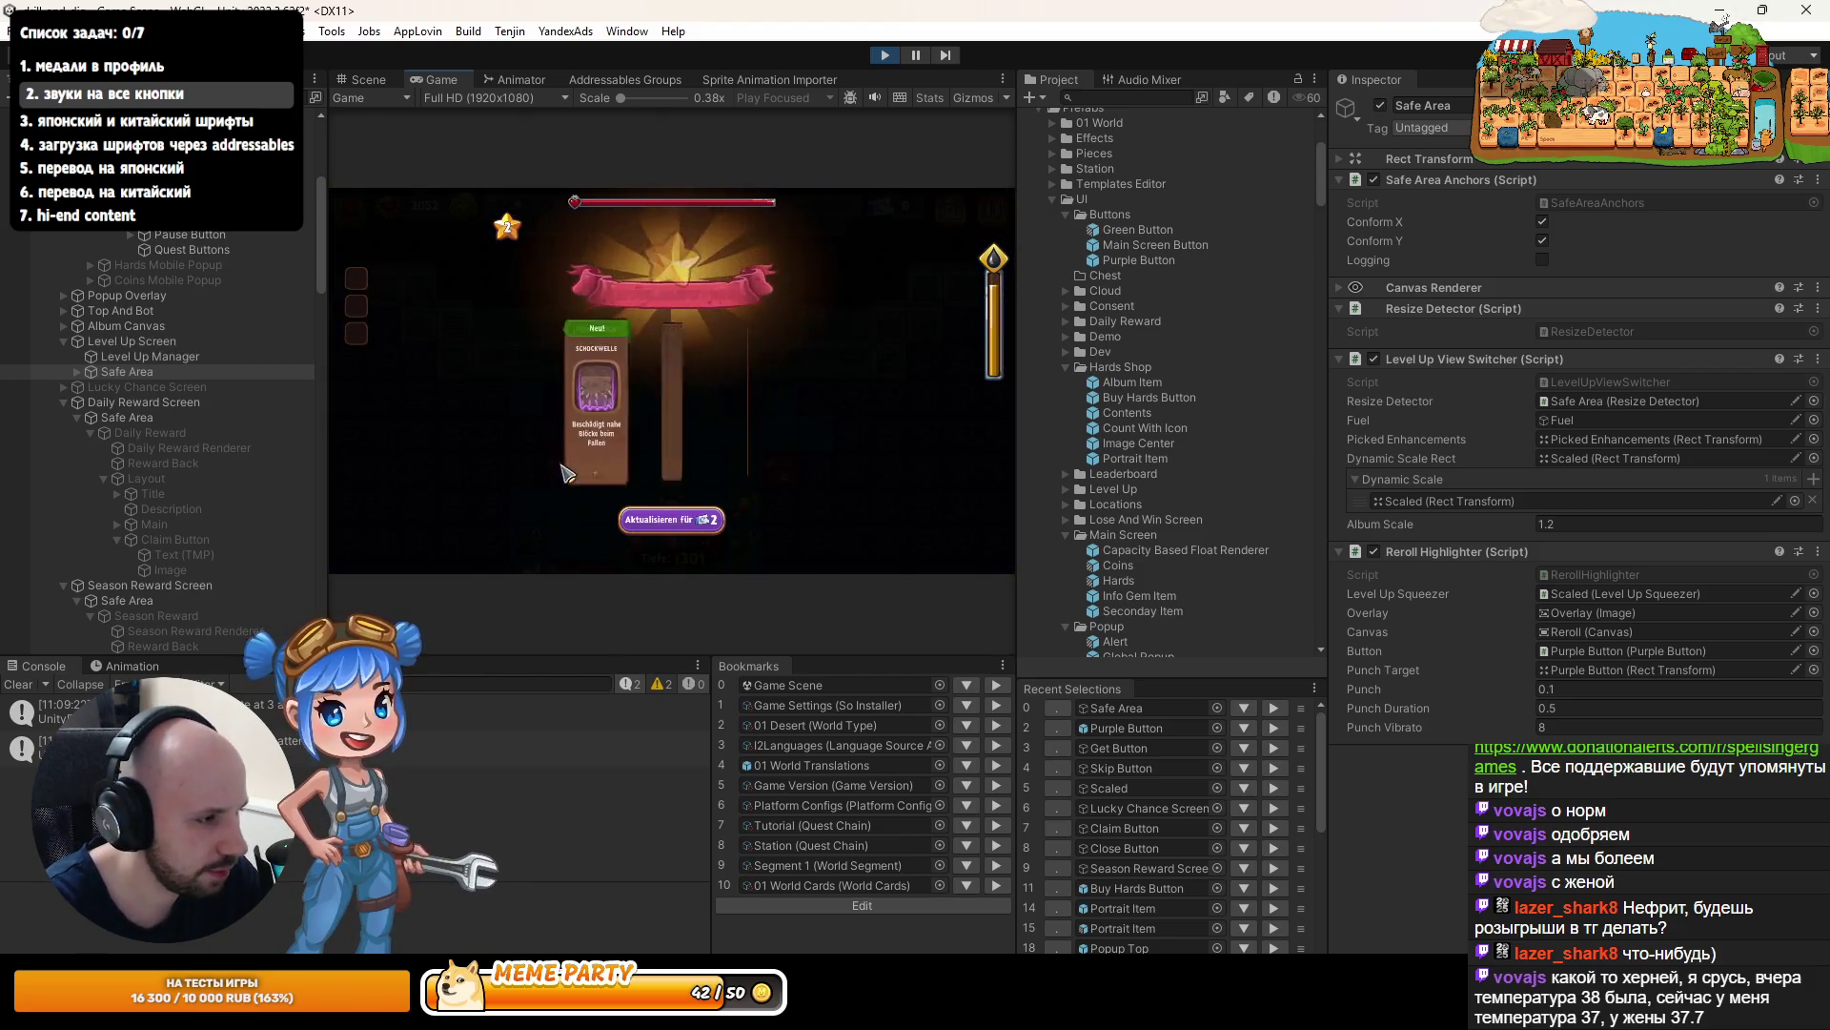
pyautogui.click(687, 528)
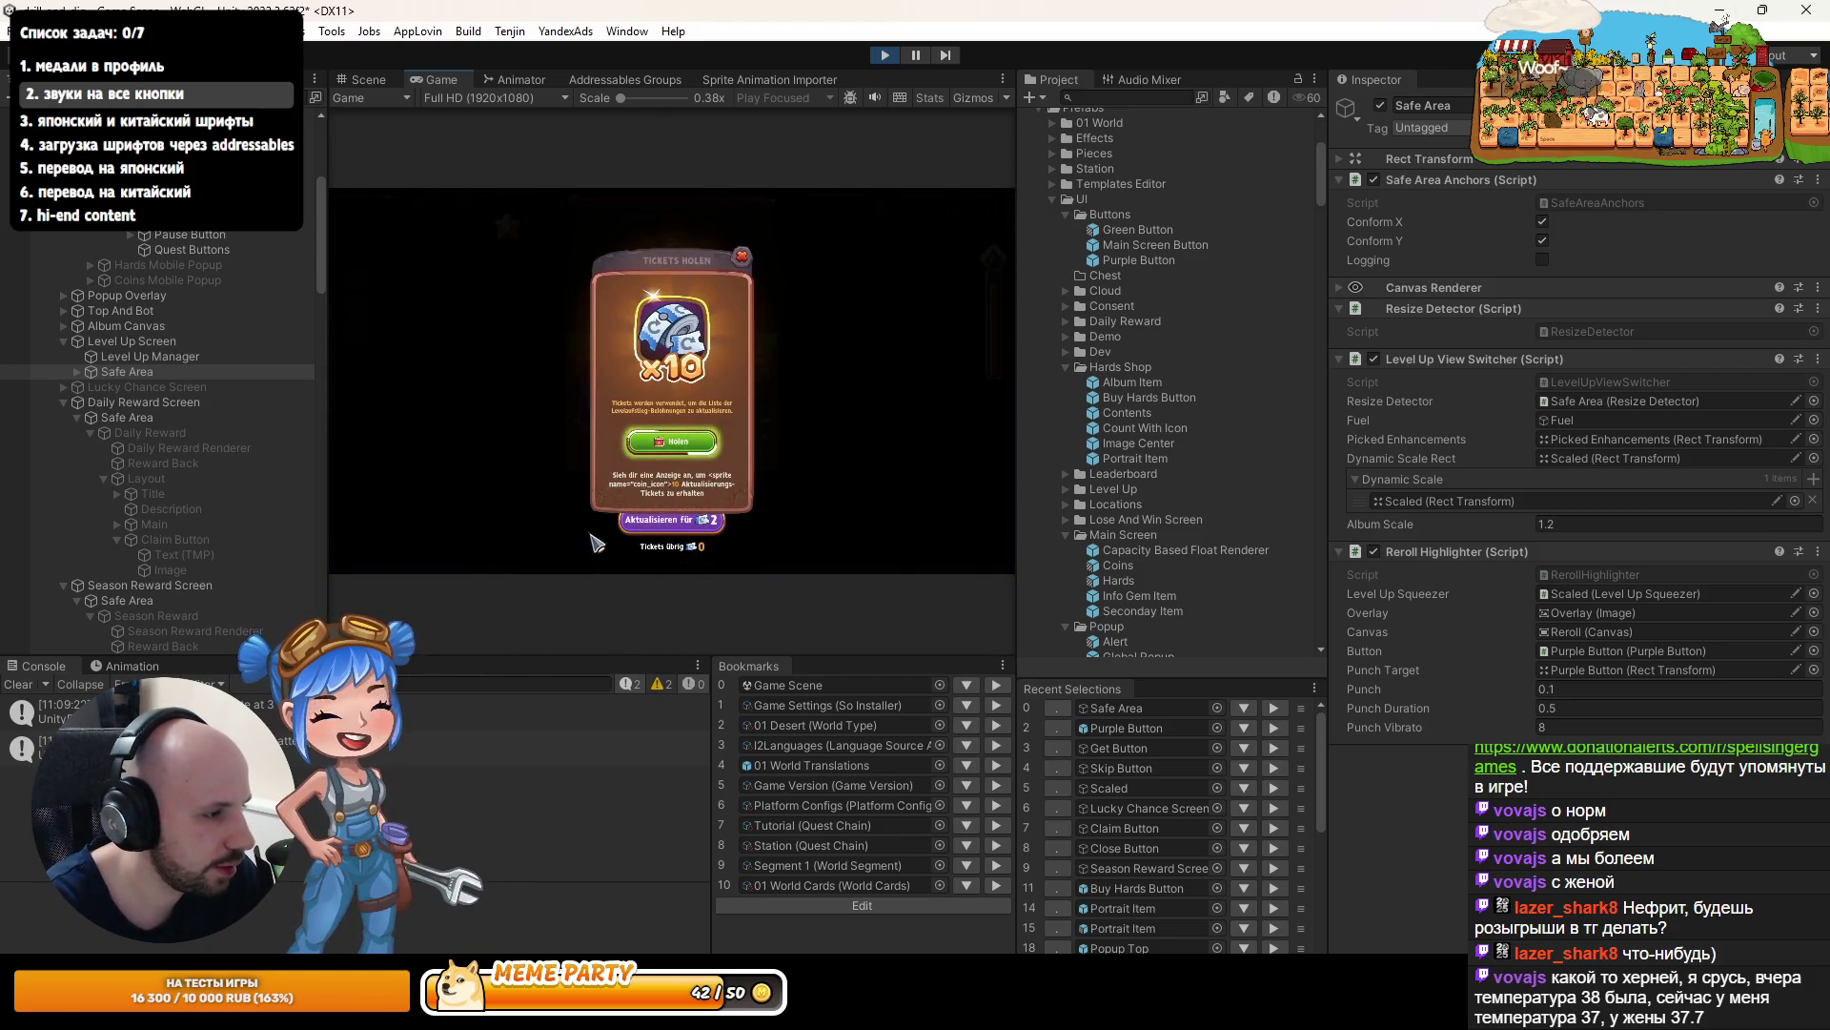
pyautogui.click(741, 256)
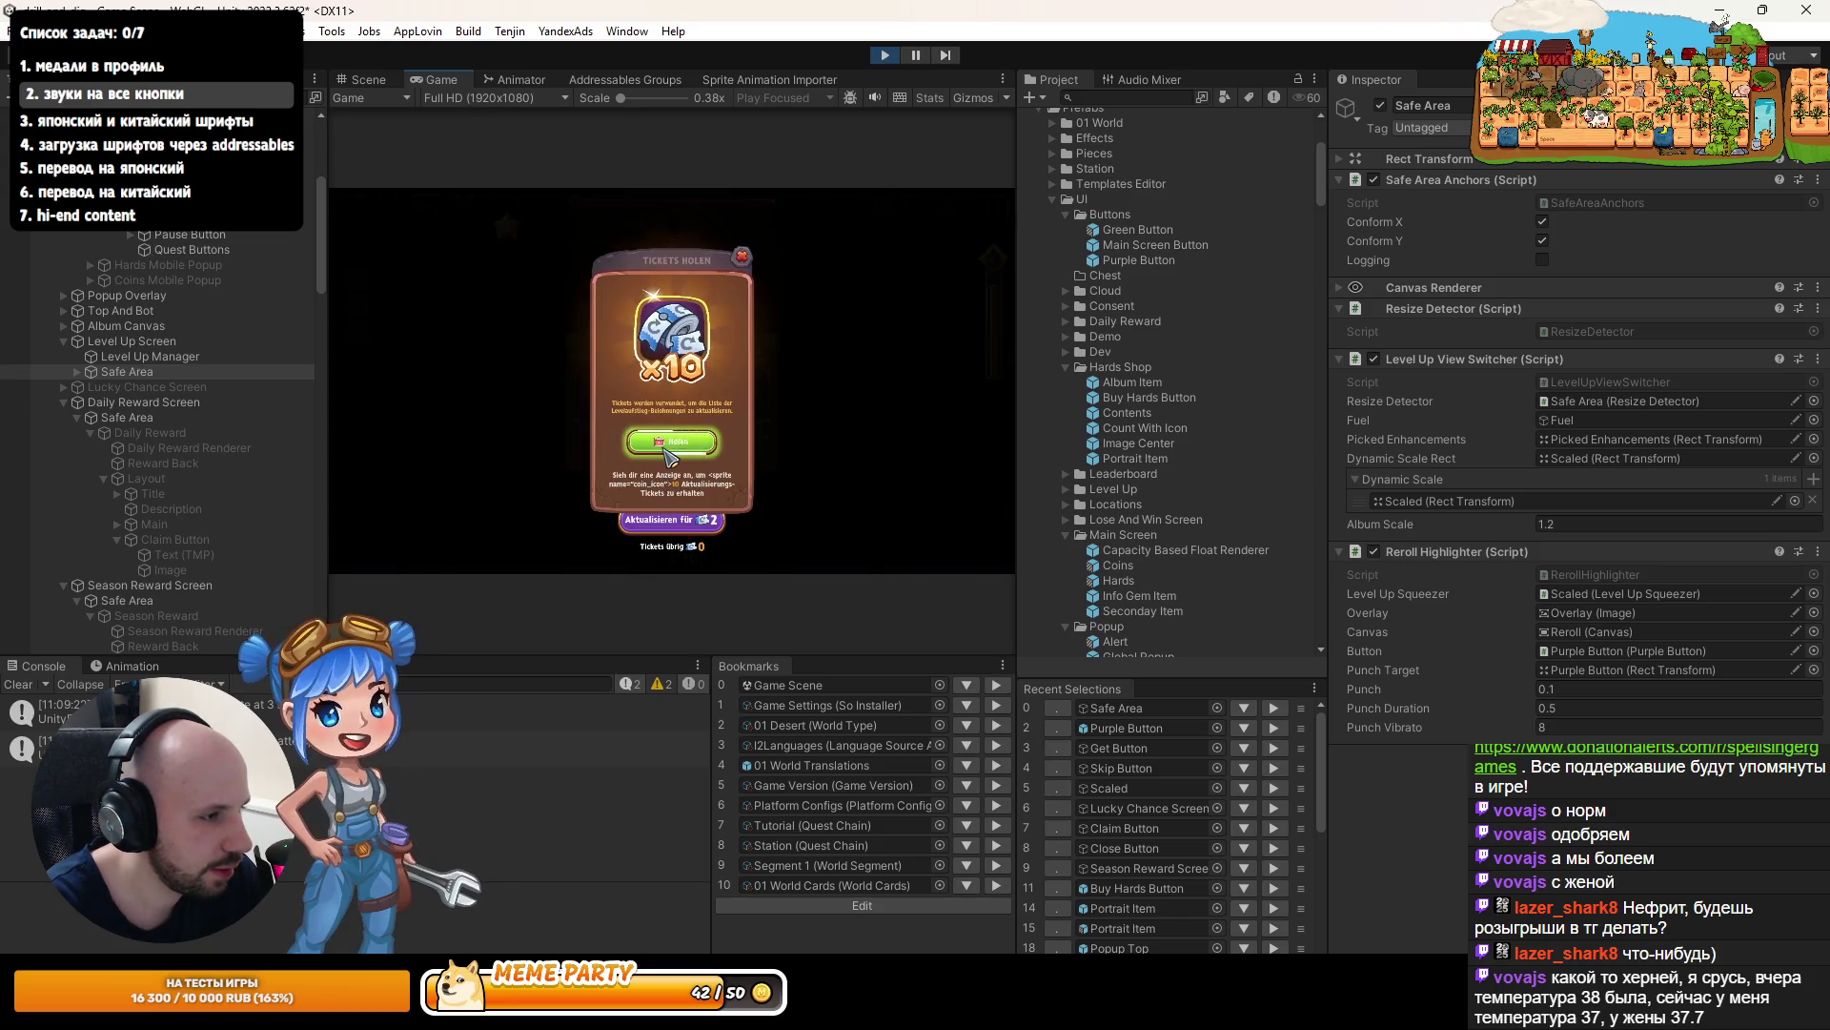
pyautogui.click(679, 524)
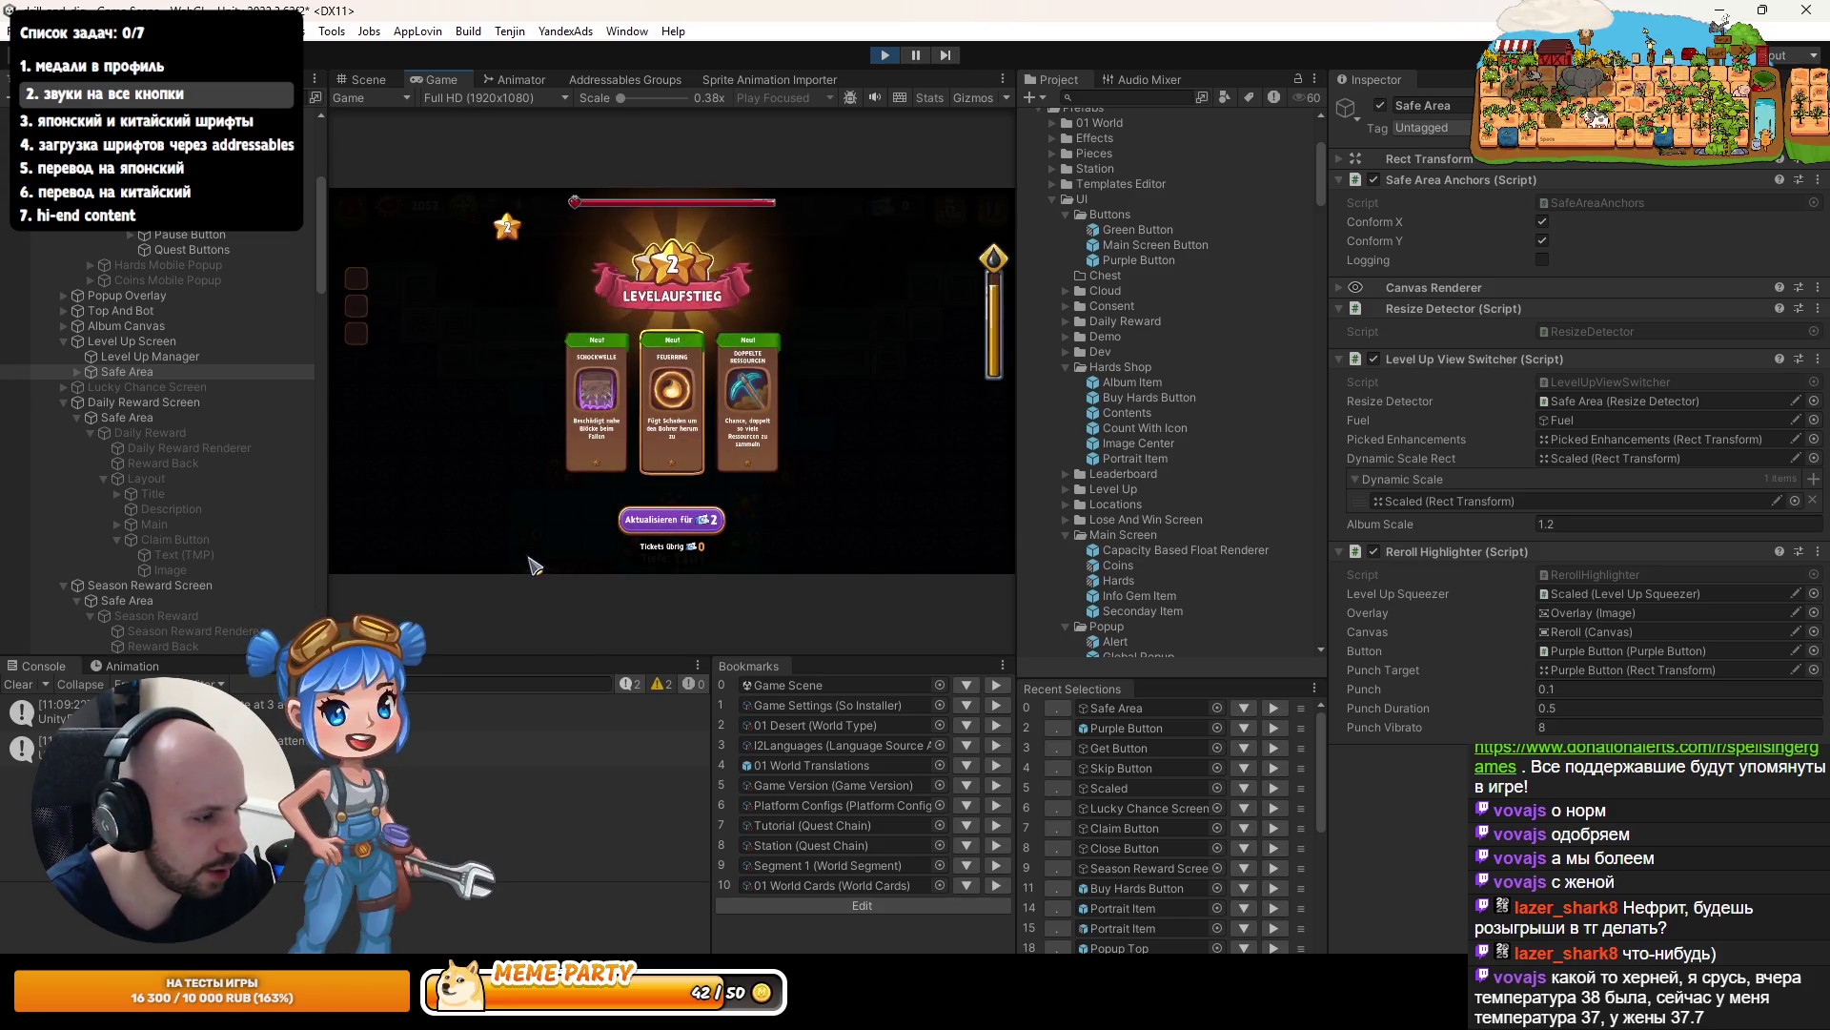
pyautogui.doubleClick(449, 78)
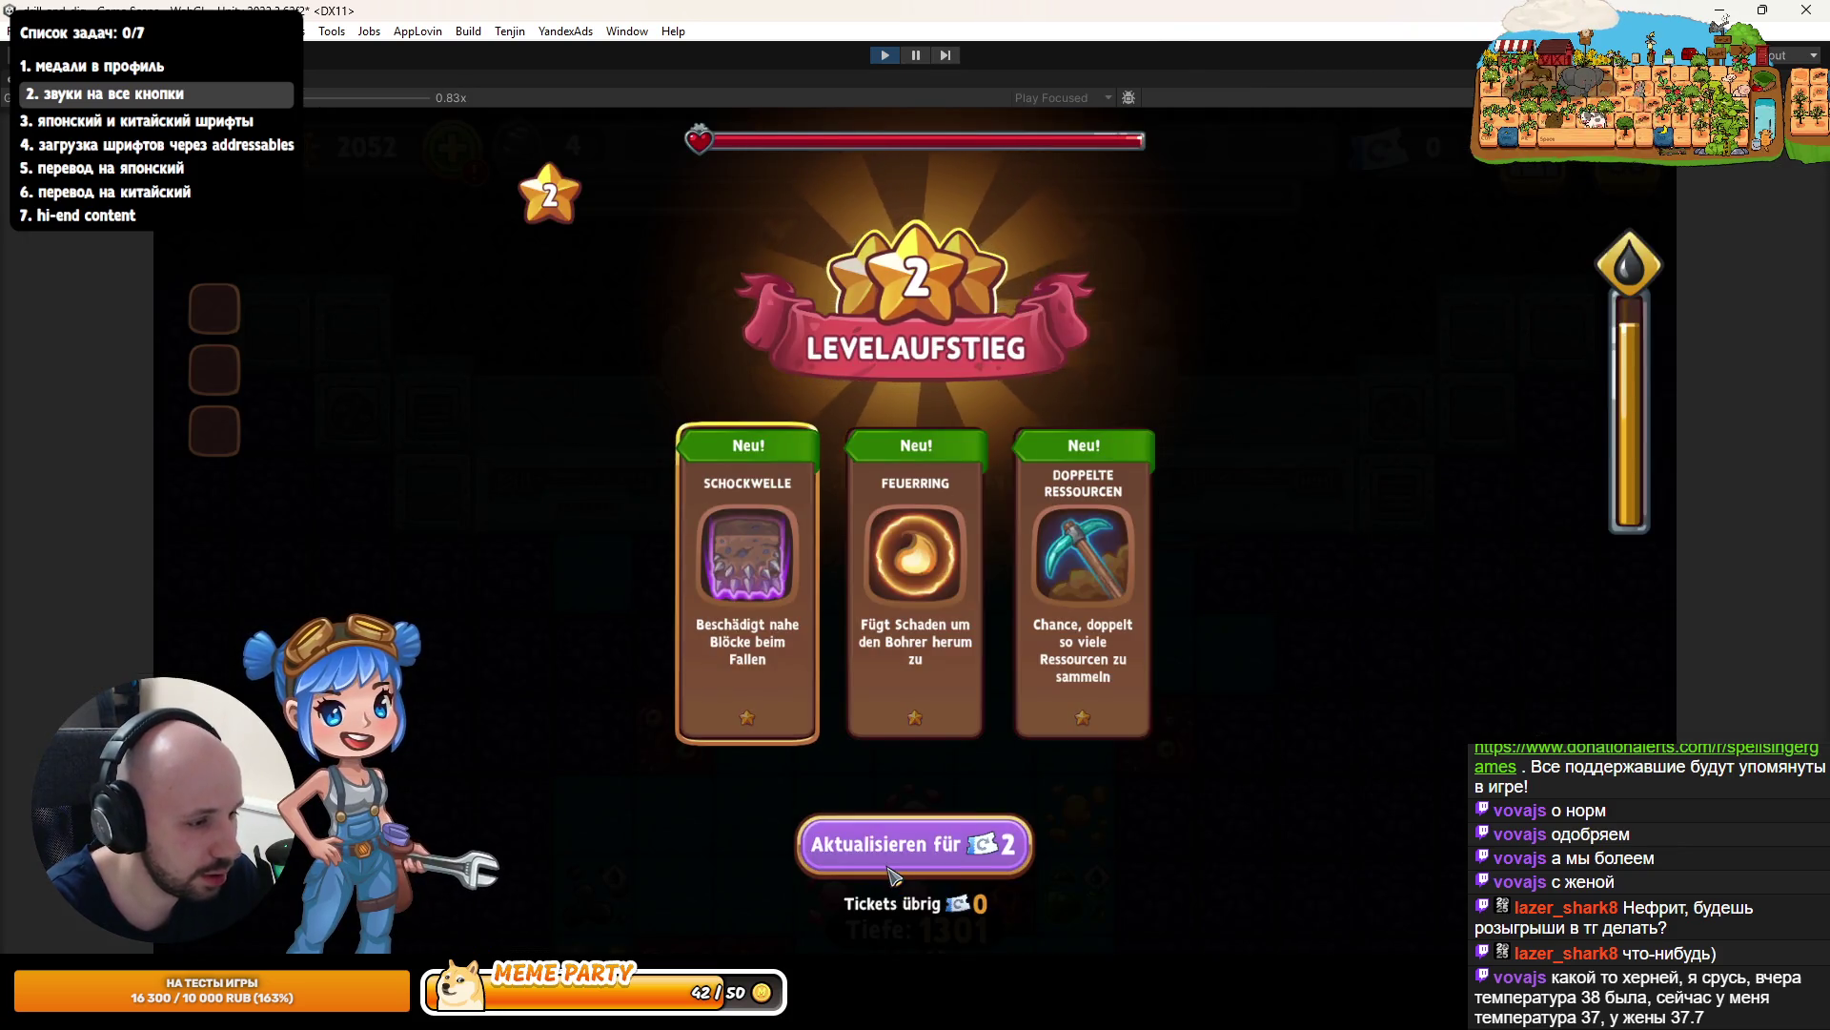
pyautogui.click(934, 848)
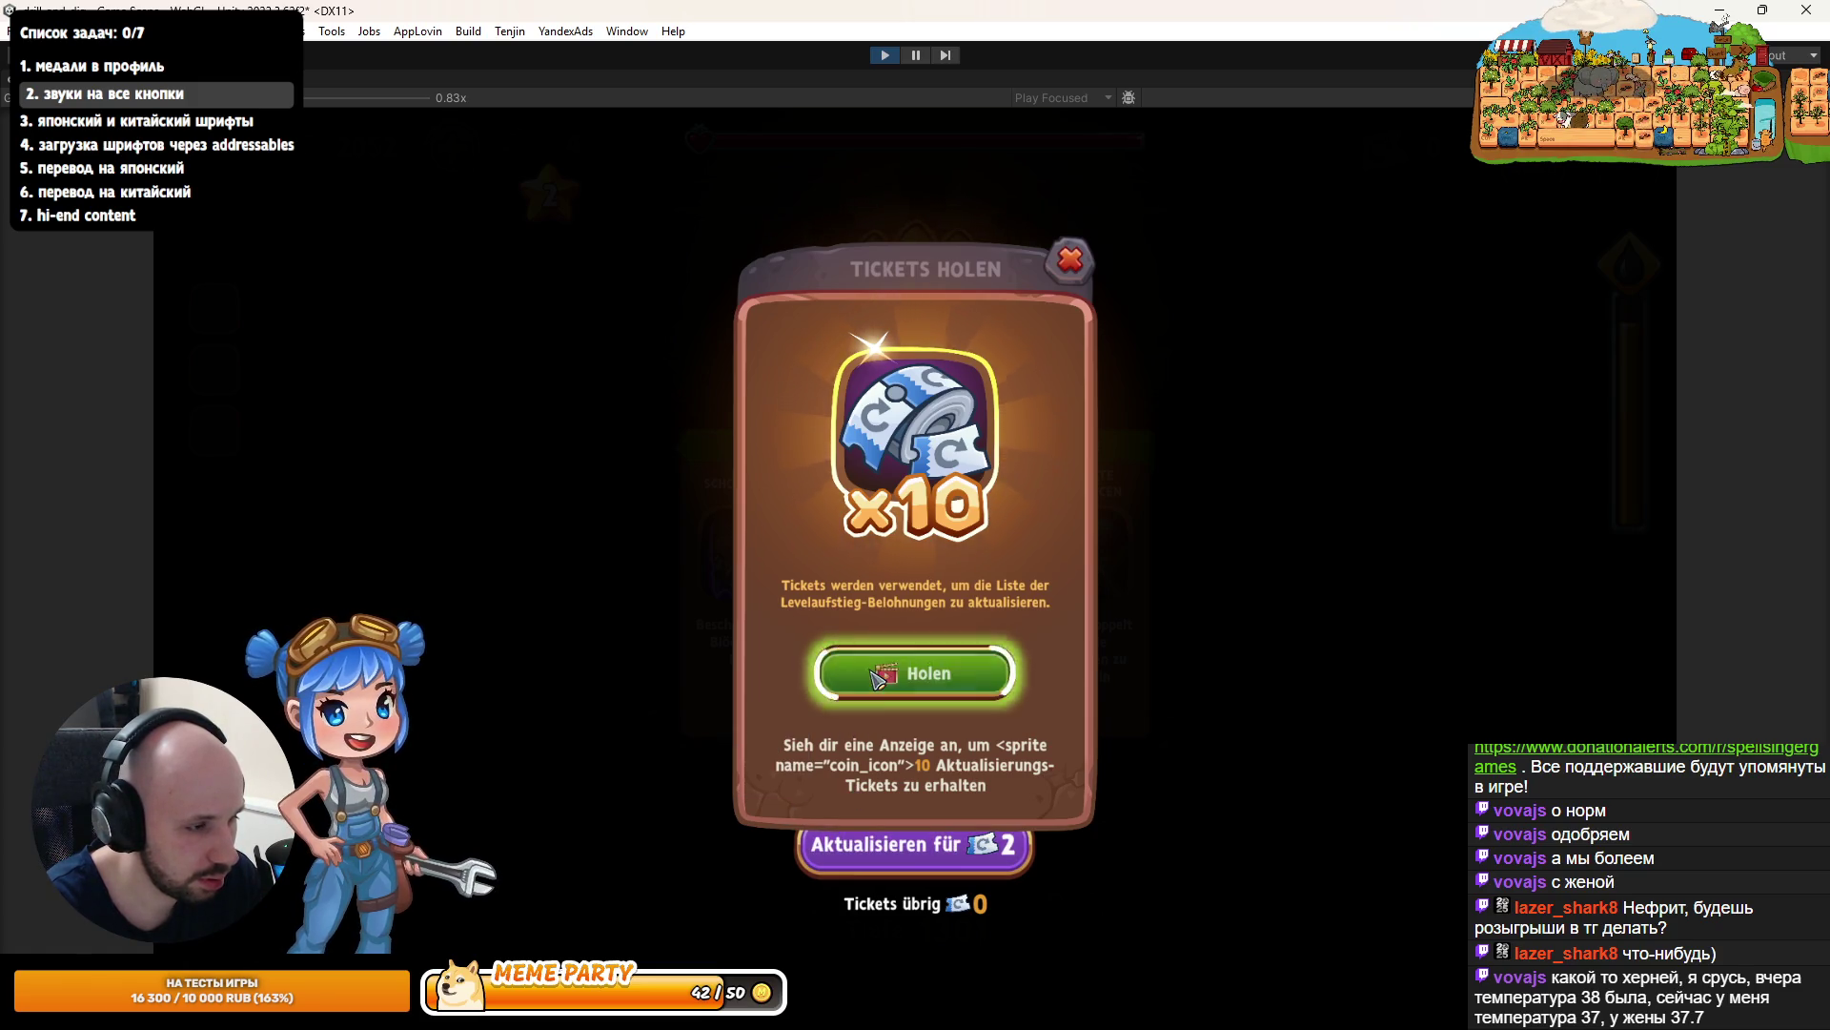
# - Reroll the level-up rewards until tickets hit 0 and the Tickets holen popup appears
pyautogui.click(877, 843)
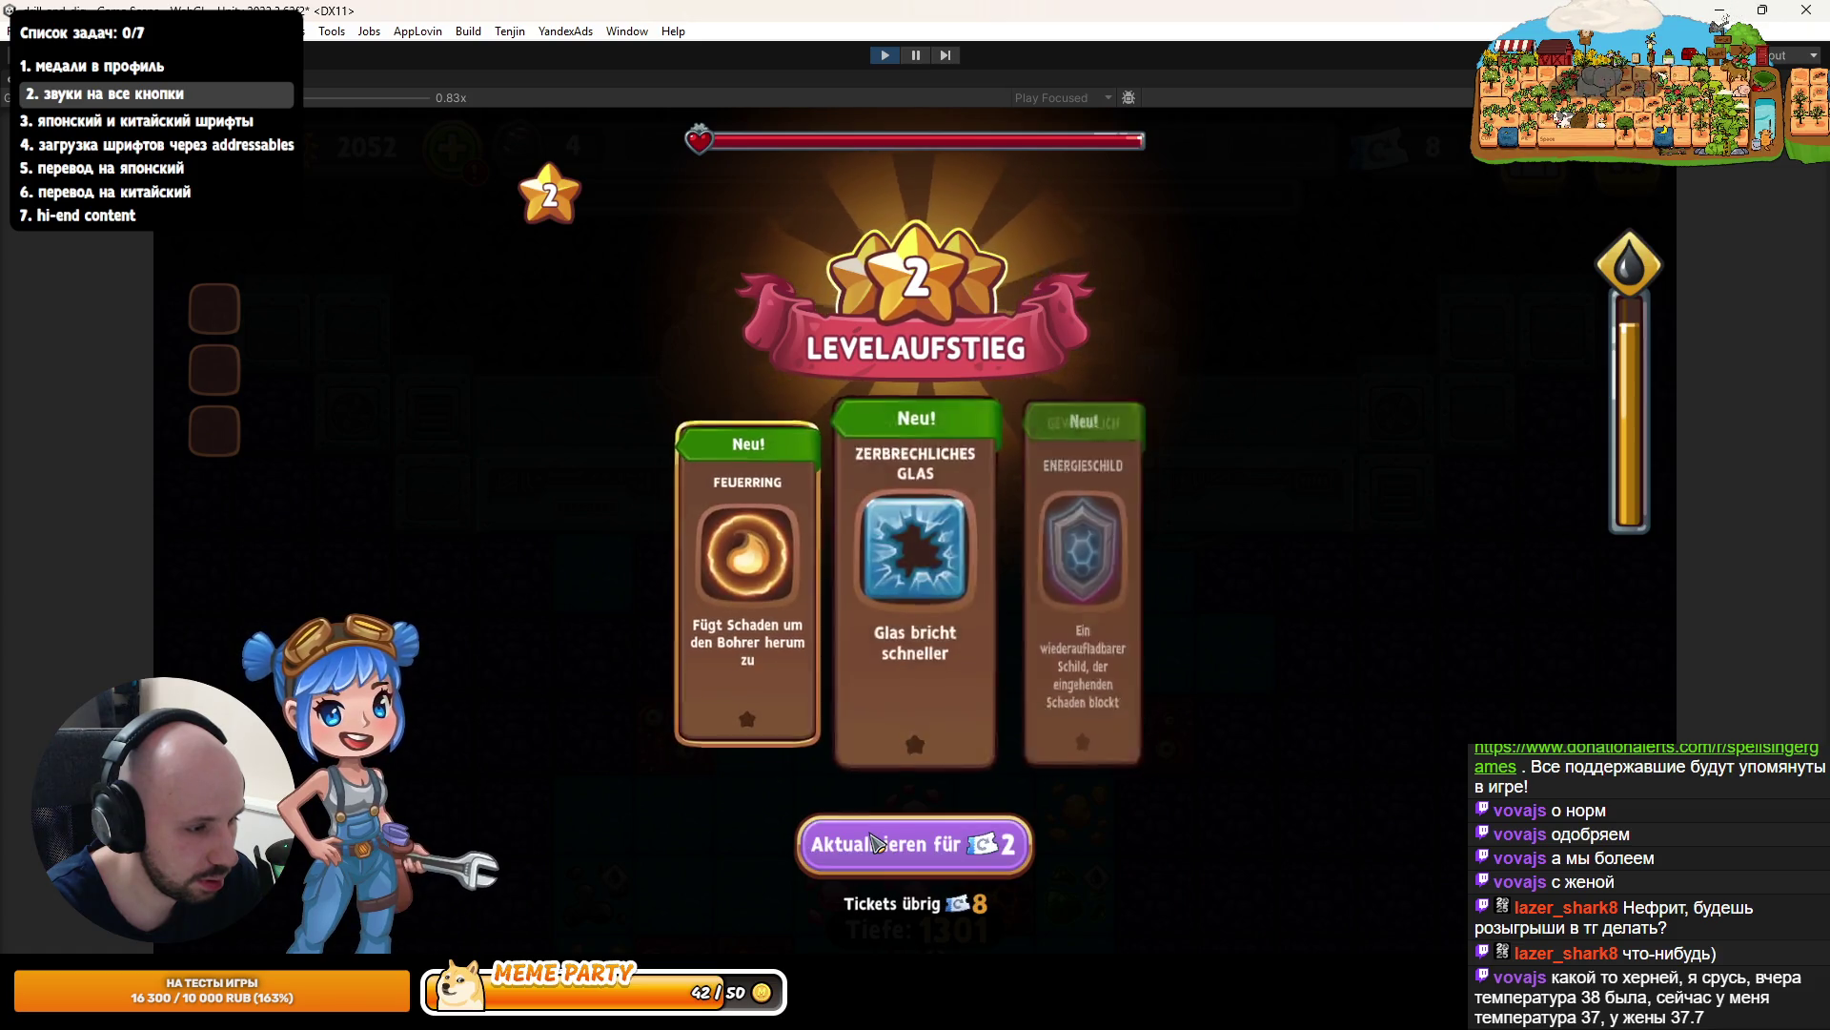
pyautogui.click(877, 842)
pyautogui.click(874, 843)
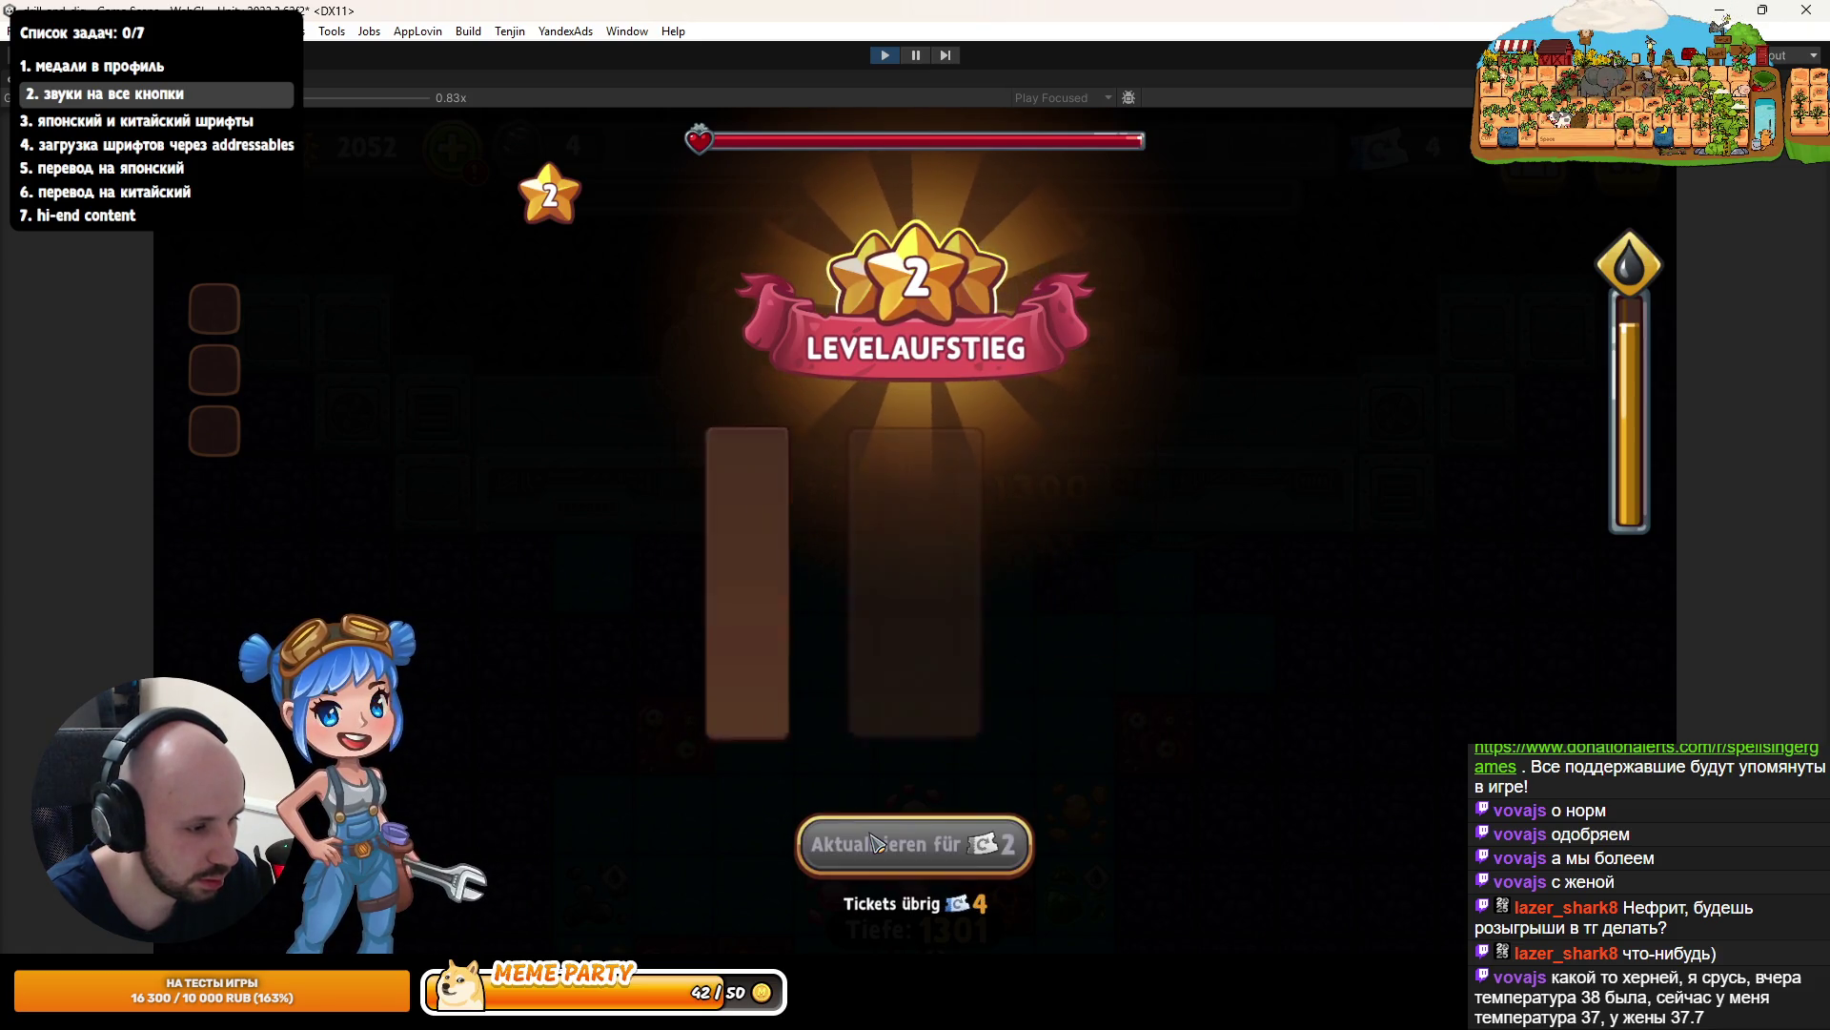
pyautogui.click(874, 843)
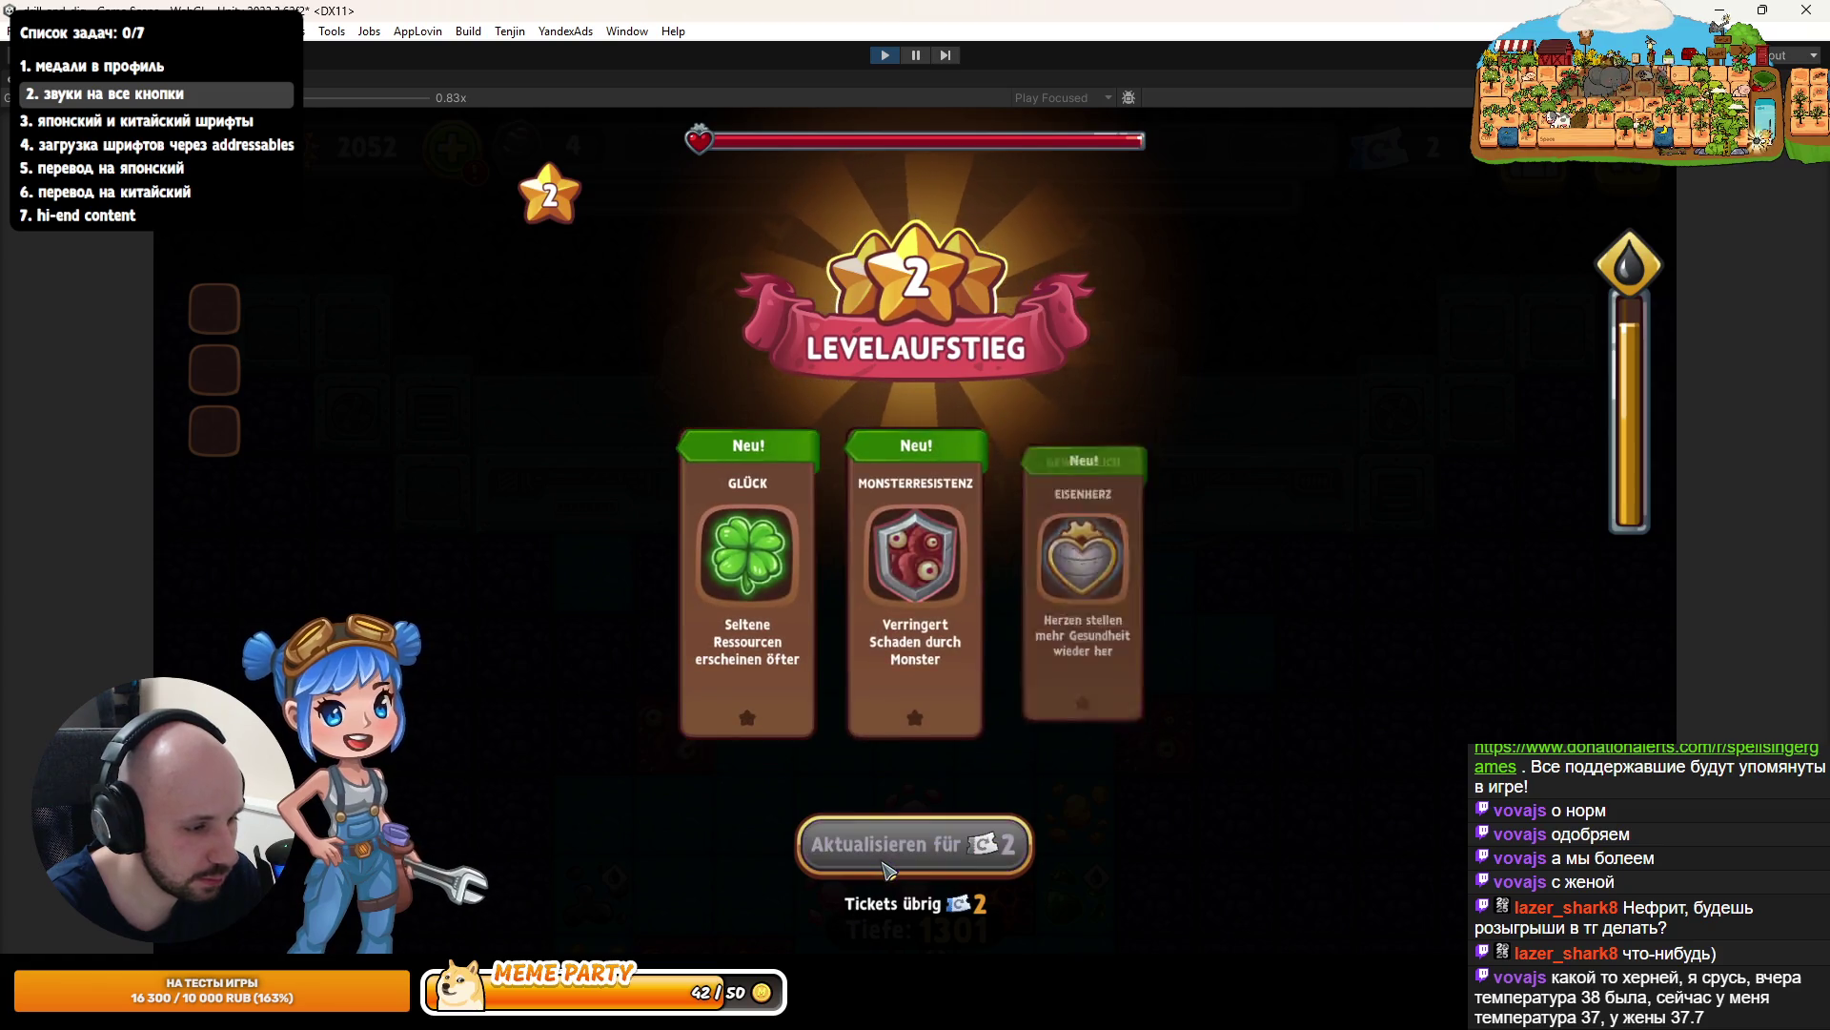
pyautogui.click(877, 844)
pyautogui.click(885, 858)
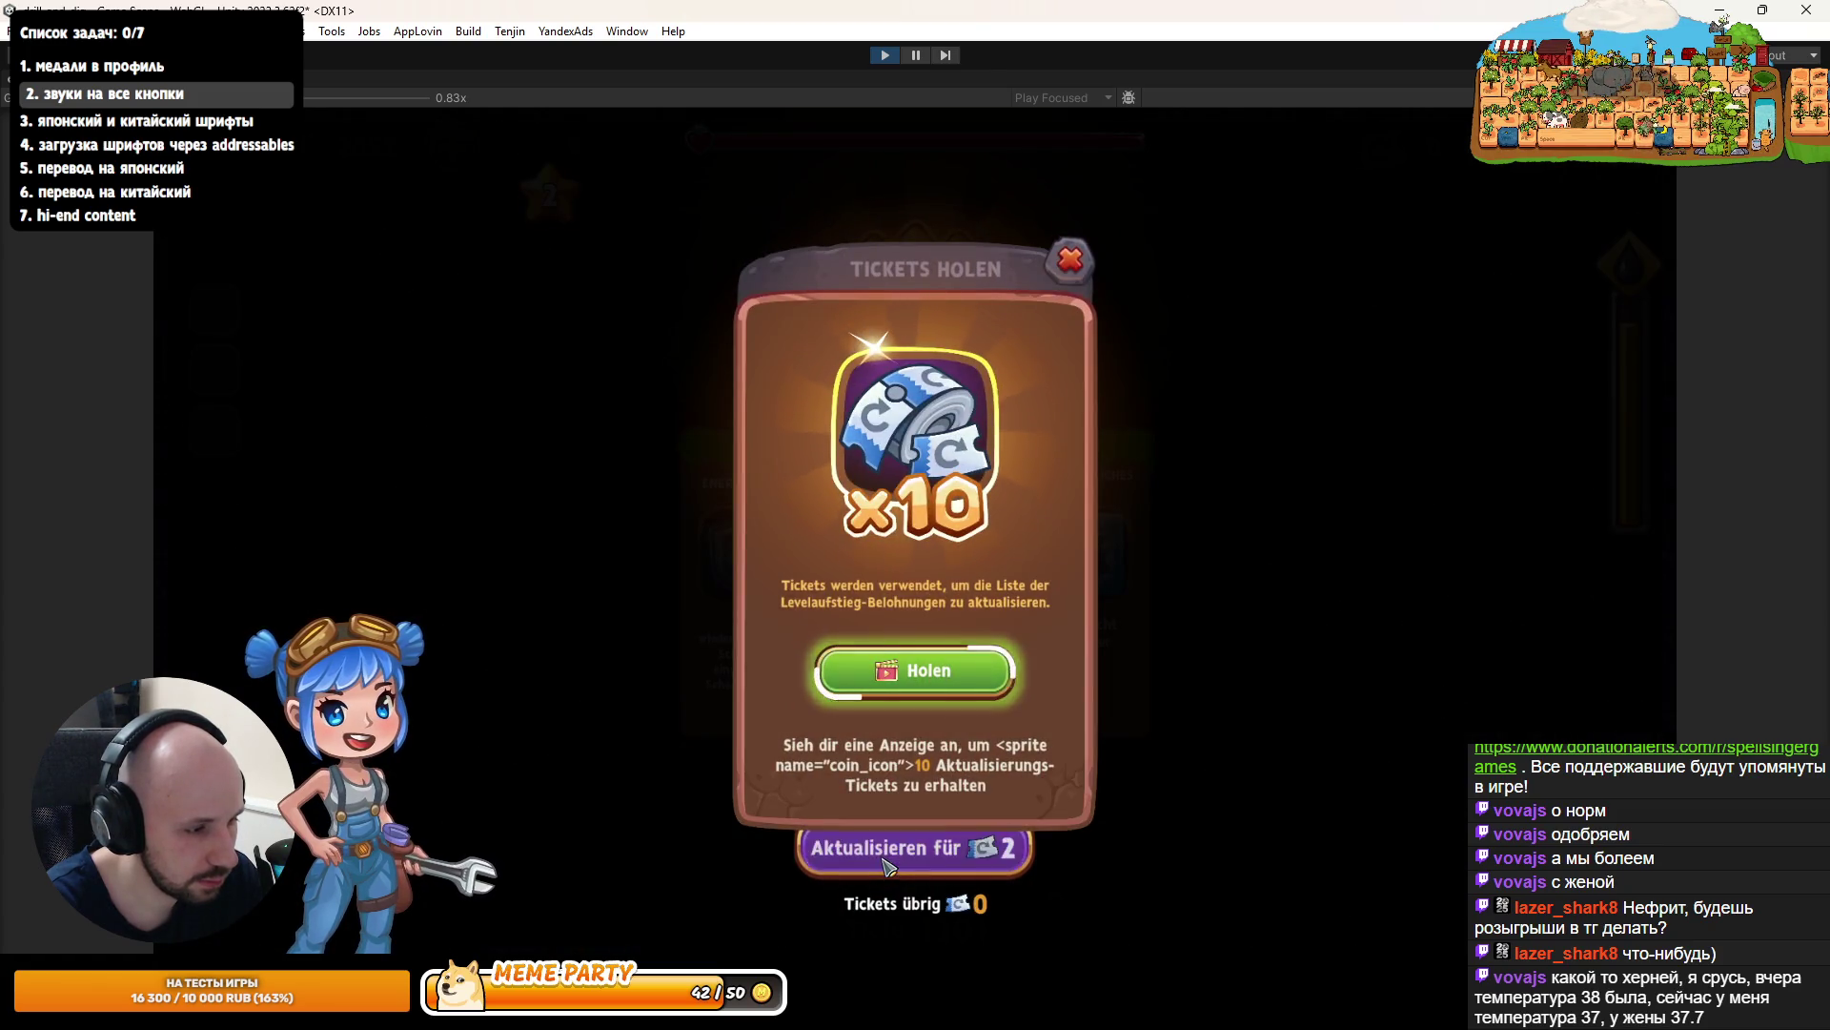
pyautogui.hotkey('shift', 'space')
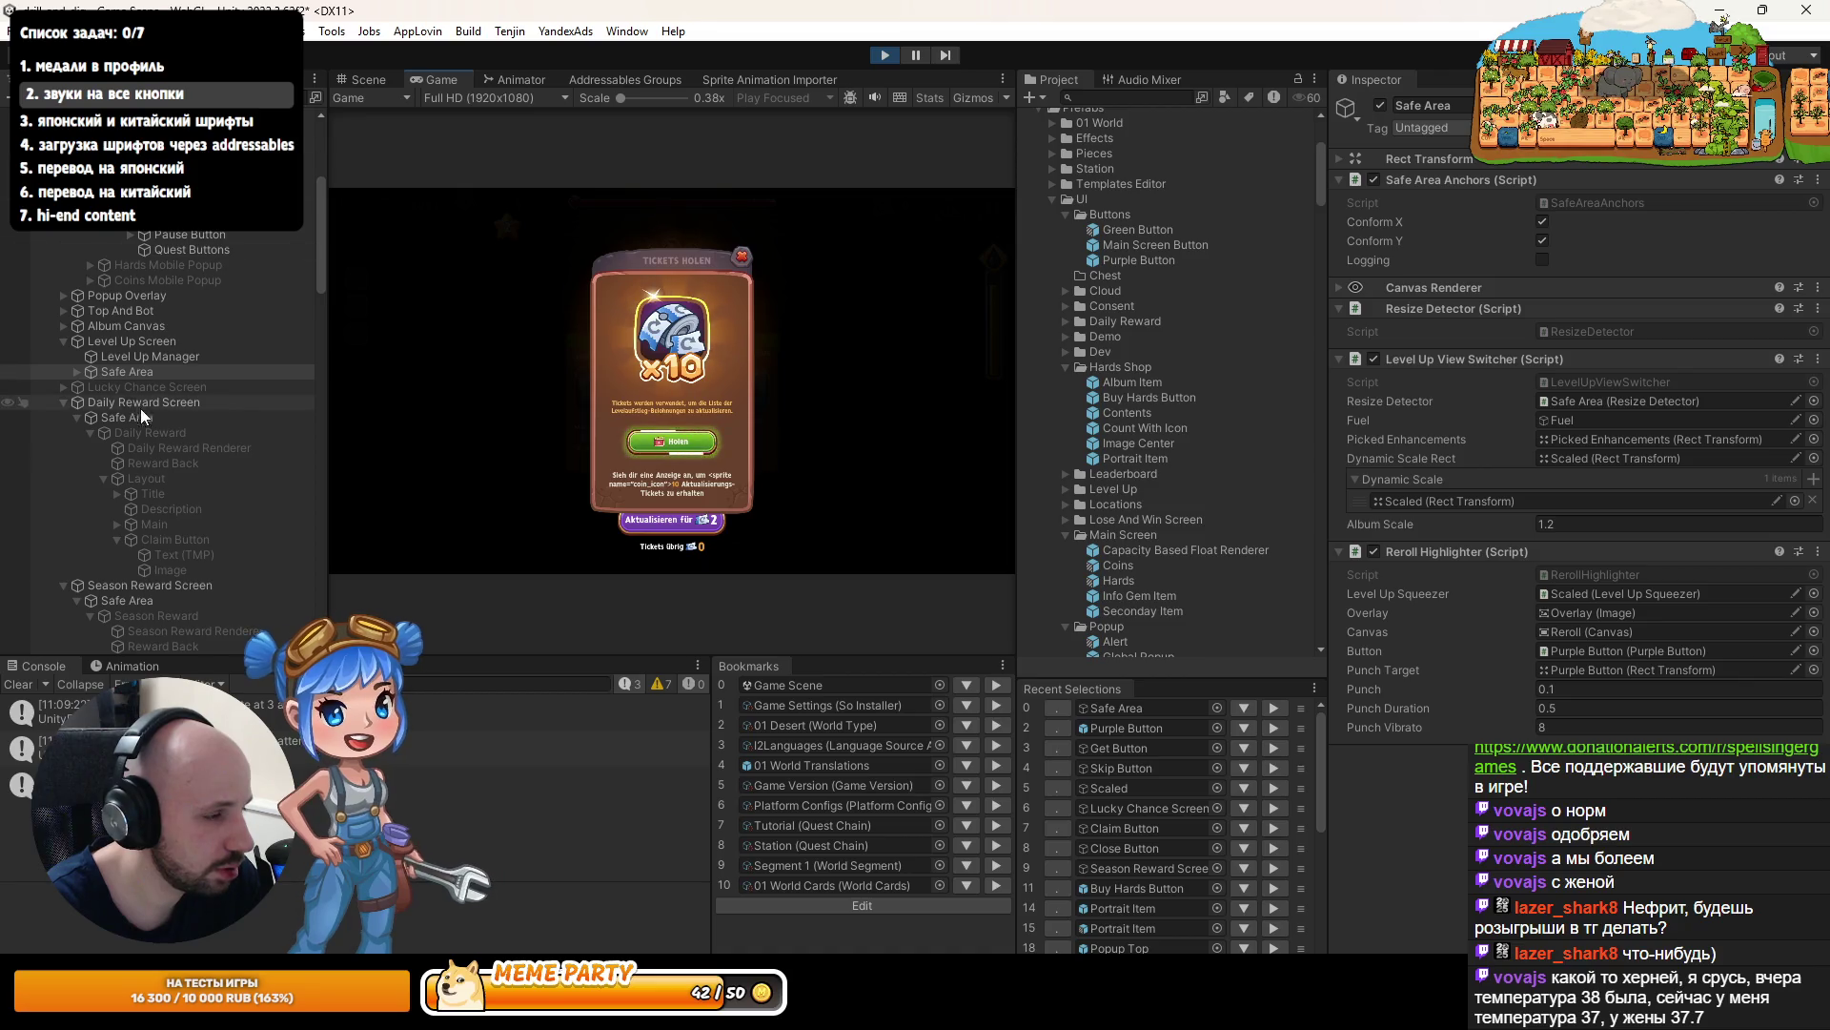
# - Expand the Level Up Screen's Safe Area and Panel, and inspect the Bottom object's layout
pyautogui.scroll(-5, 151, 408)
pyautogui.scroll(3, 133, 348)
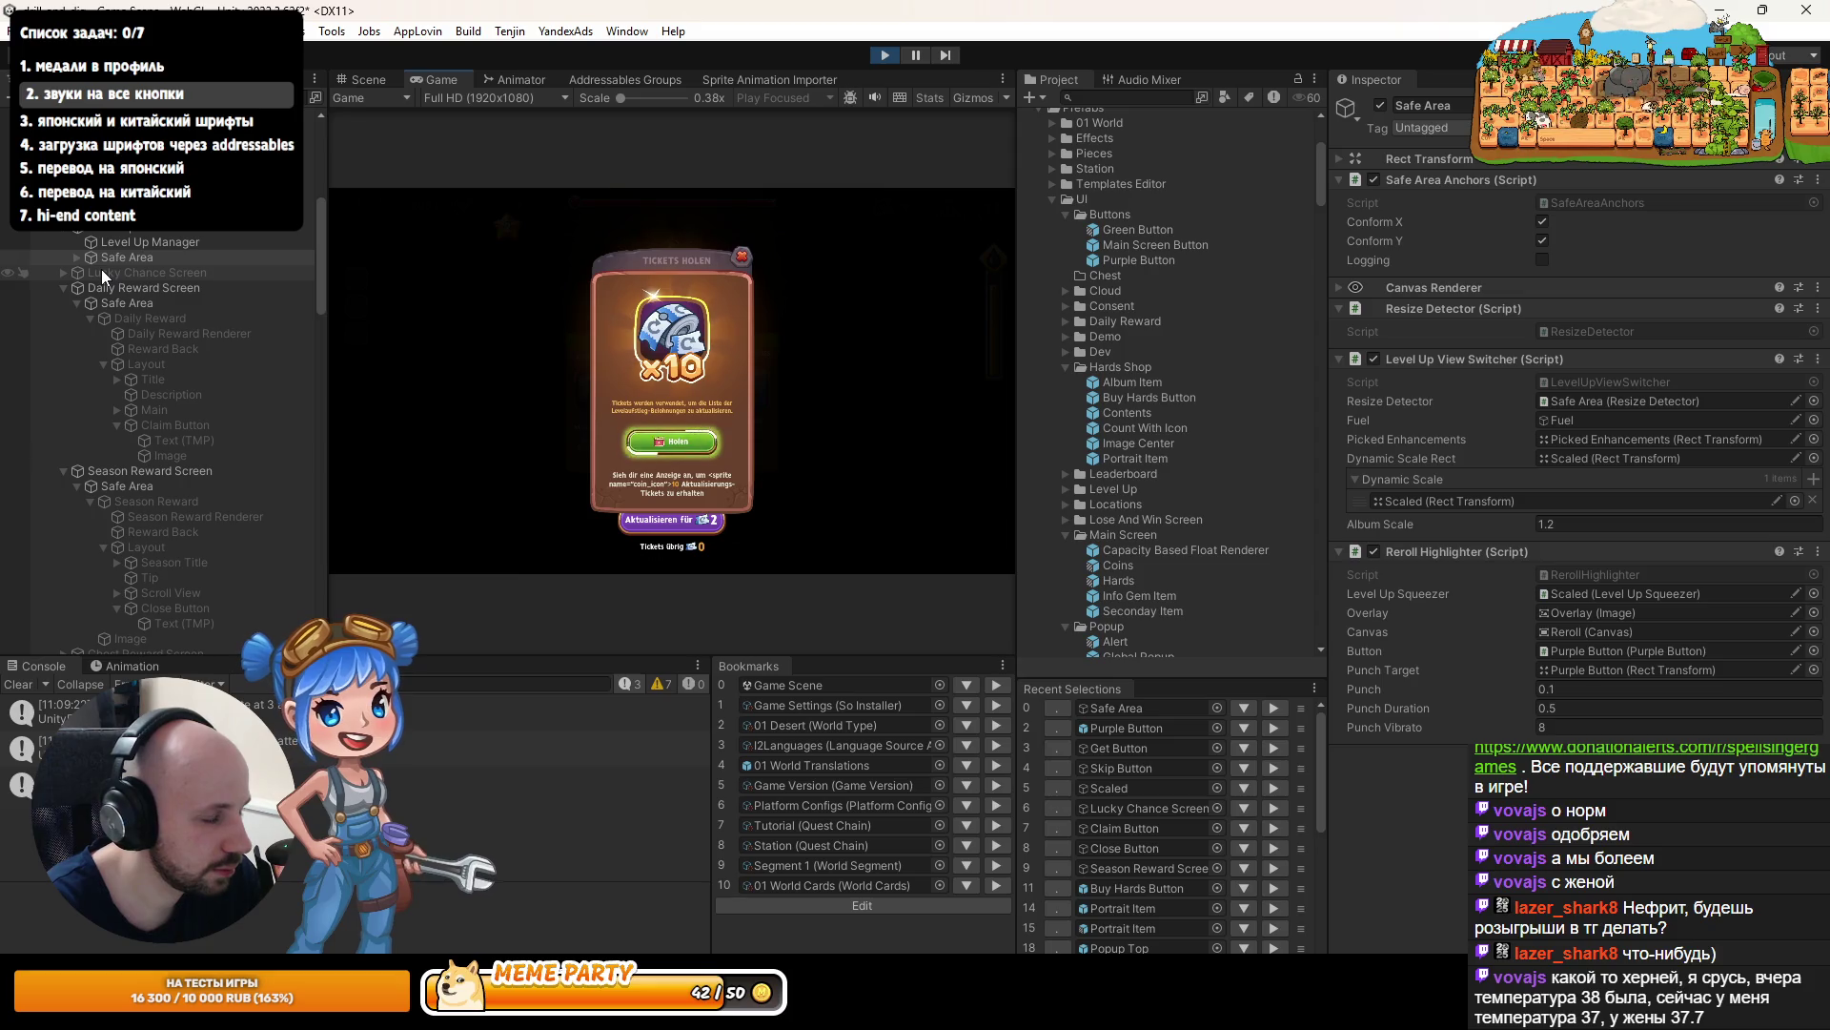
pyautogui.click(76, 259)
pyautogui.click(76, 259)
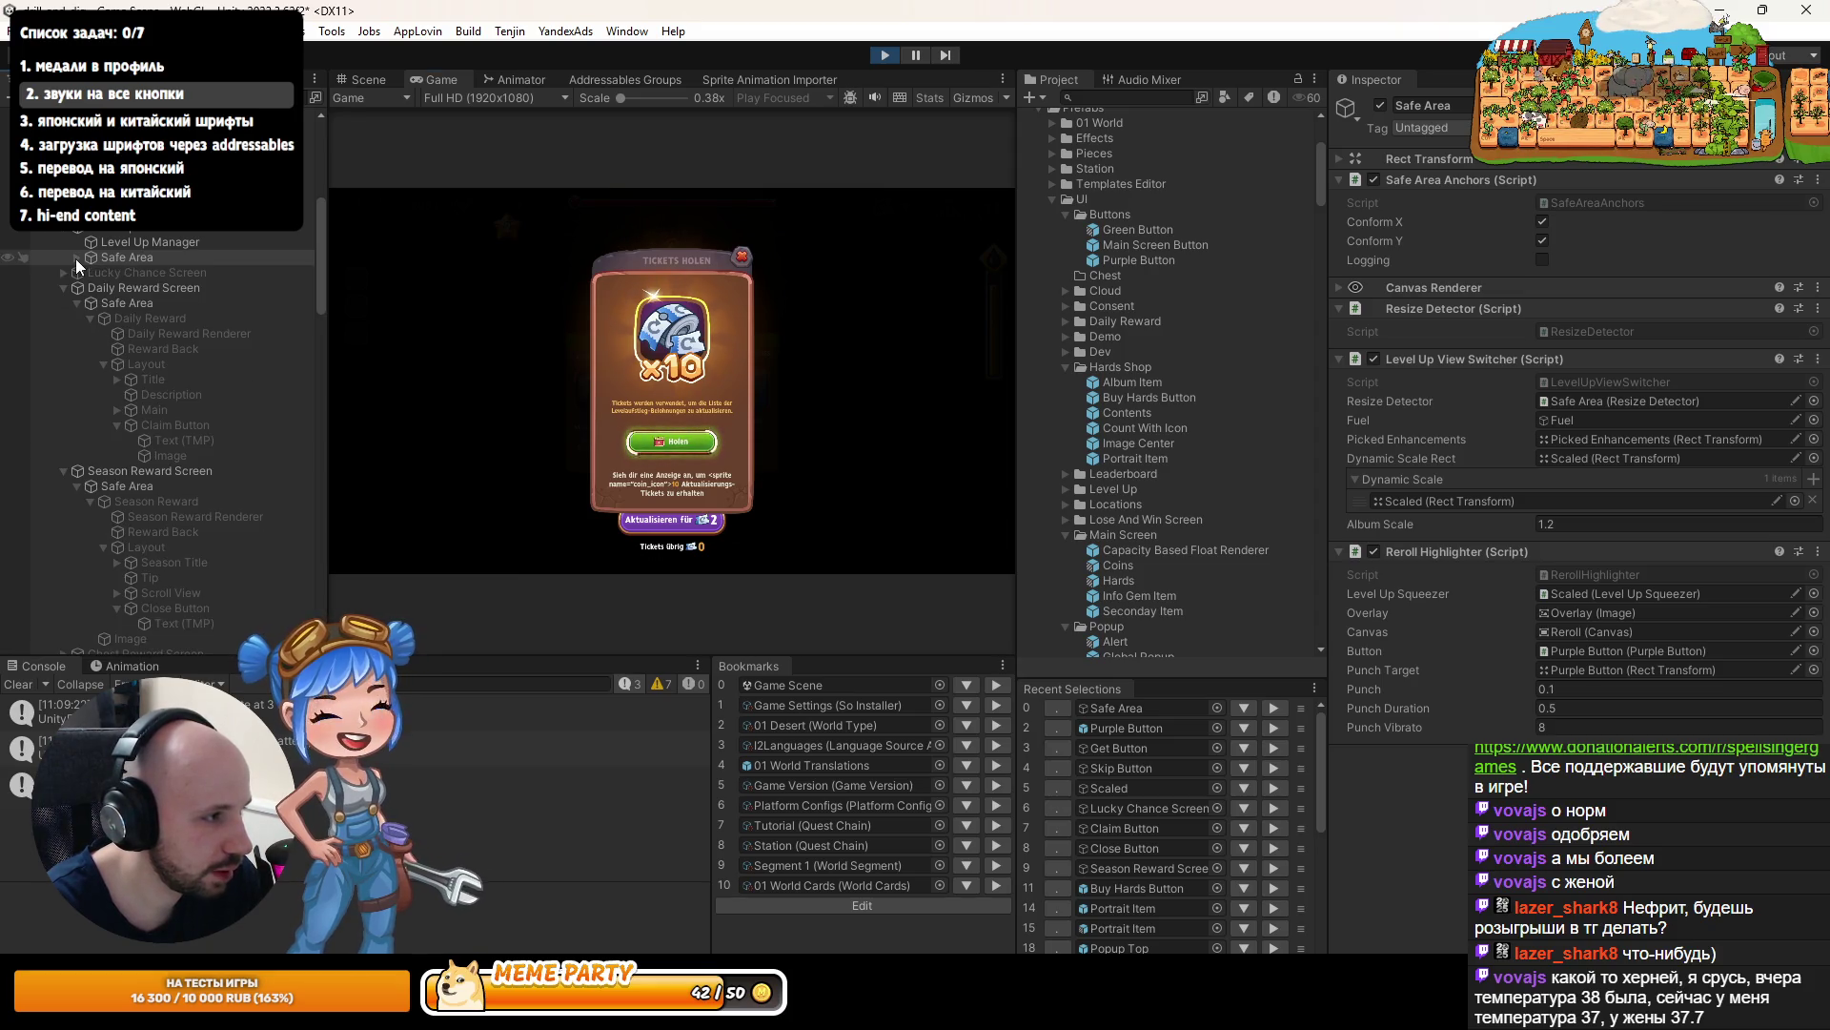
pyautogui.click(76, 259)
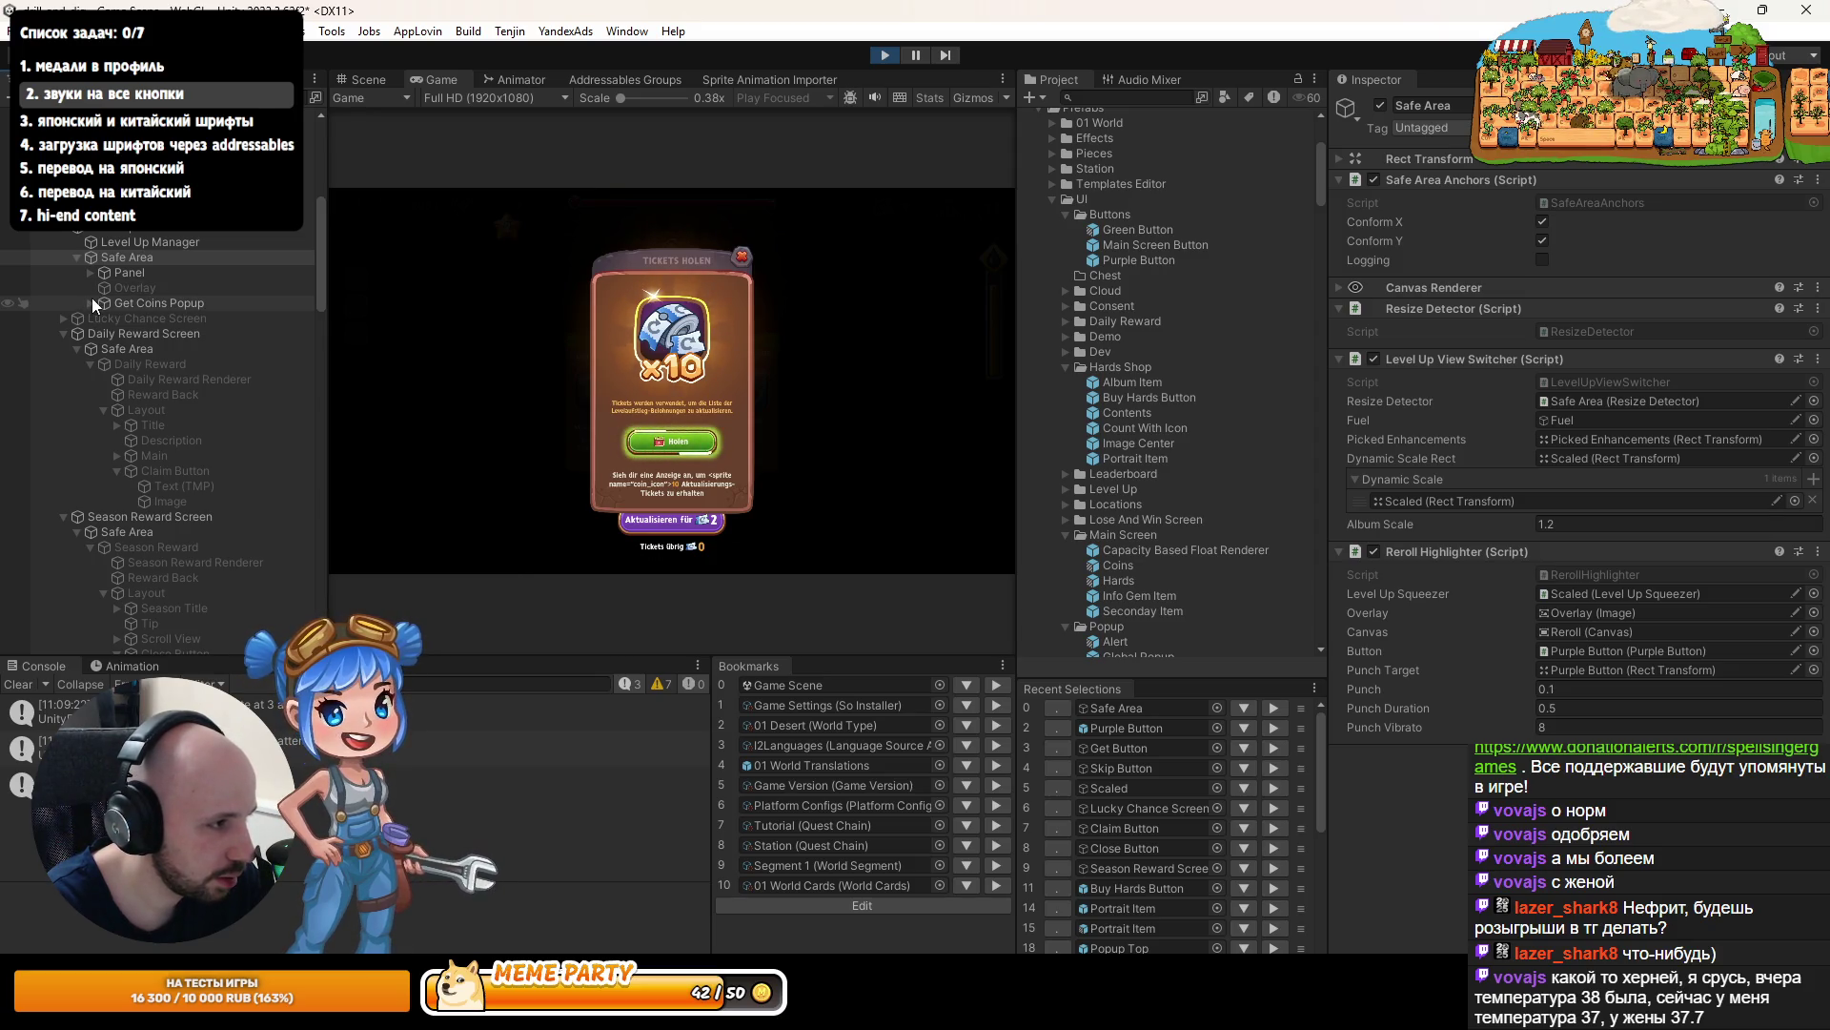
pyautogui.click(90, 273)
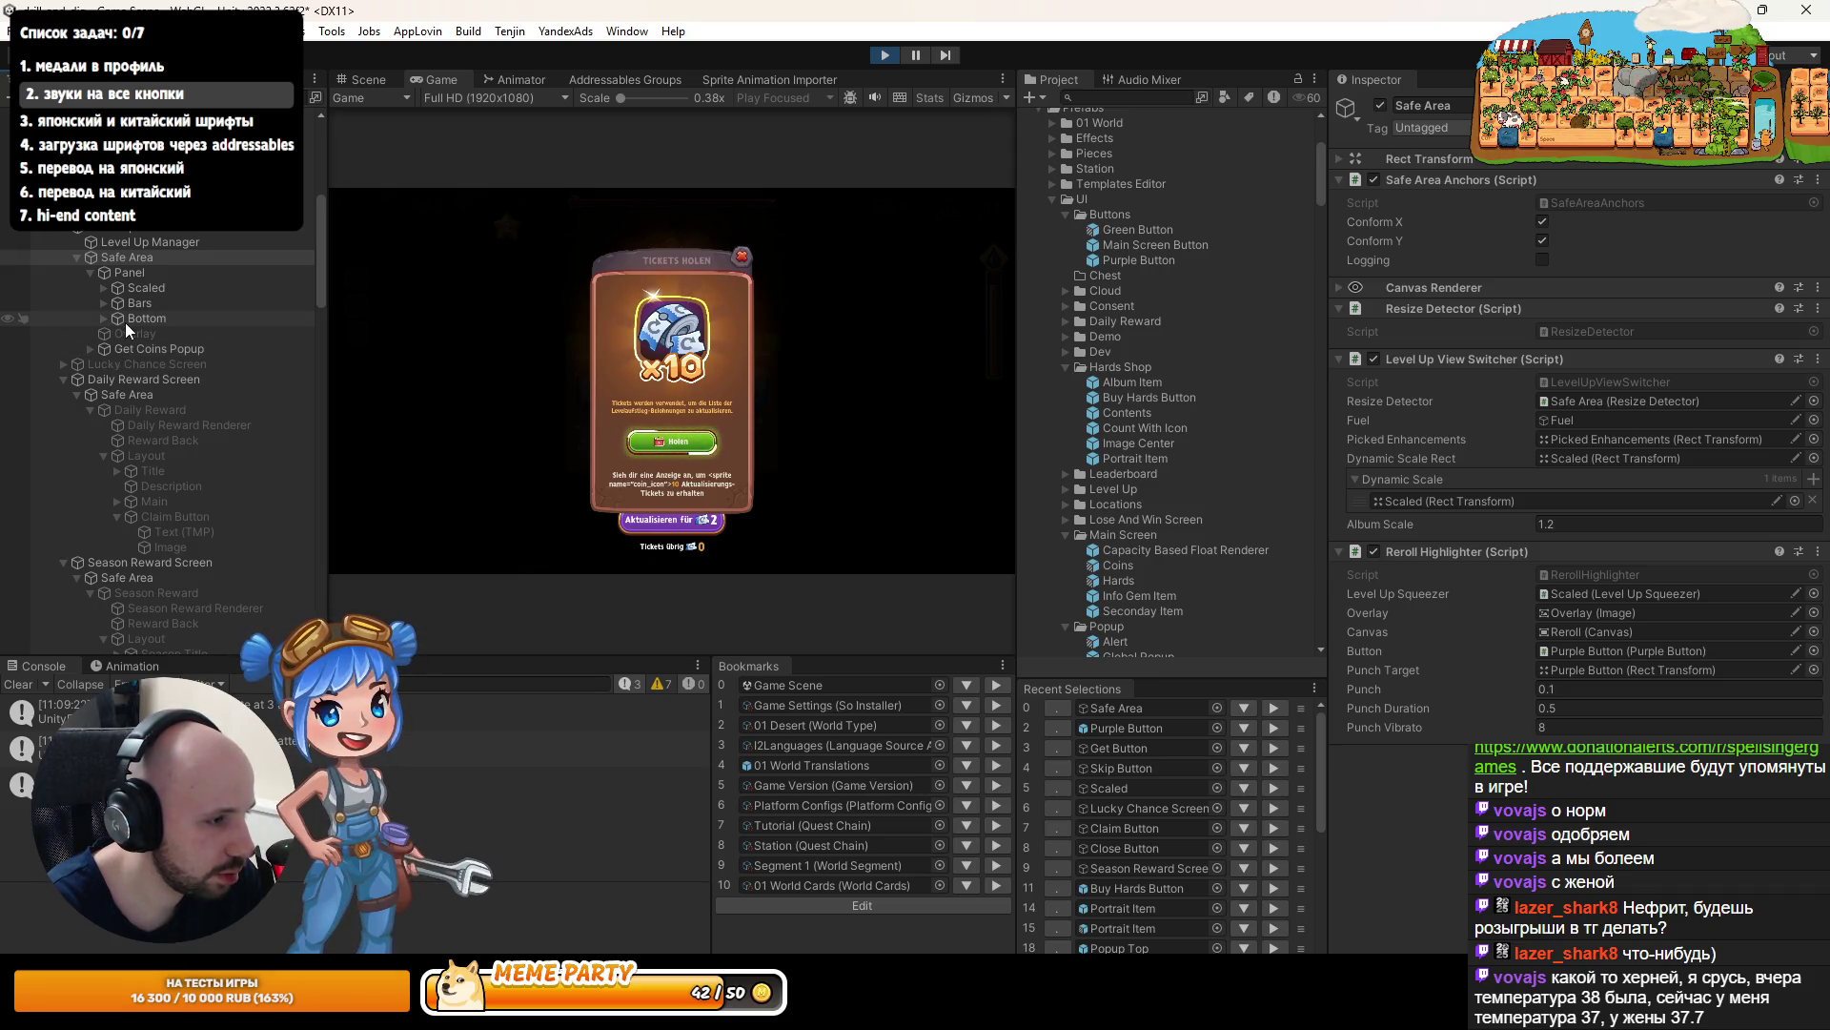
pyautogui.click(124, 320)
pyautogui.click(101, 319)
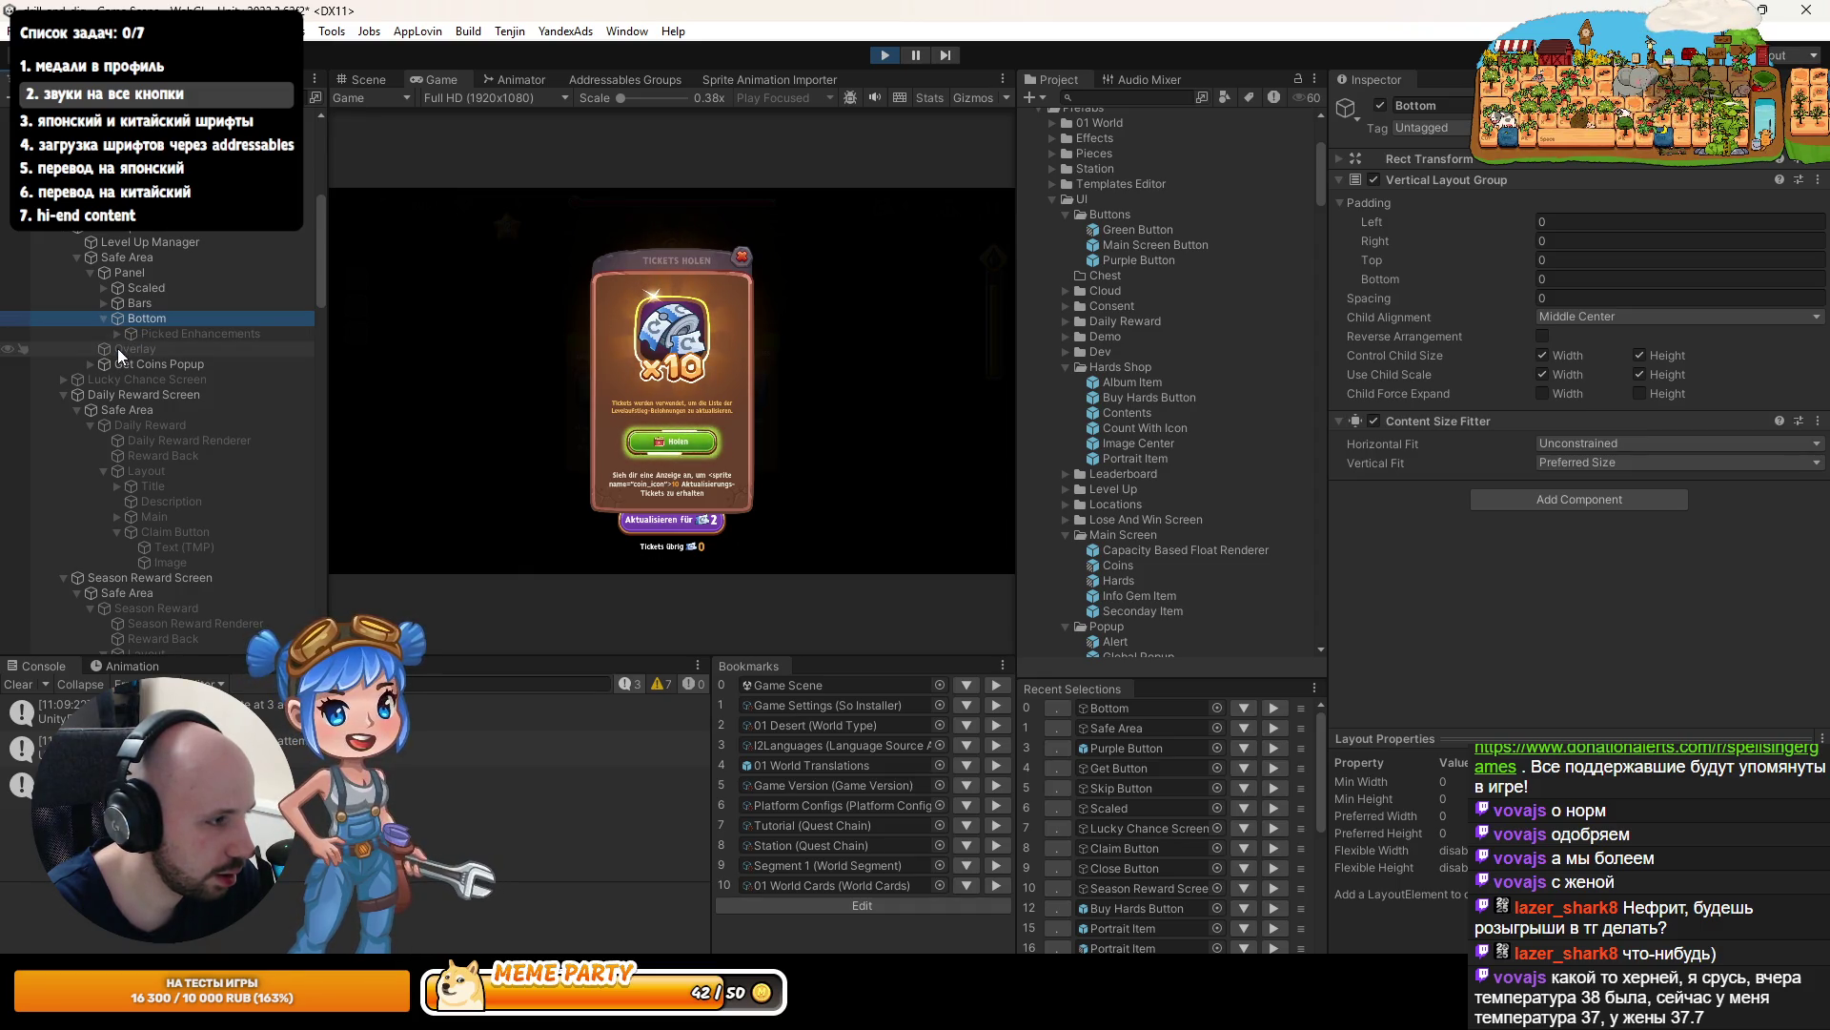
pyautogui.click(106, 319)
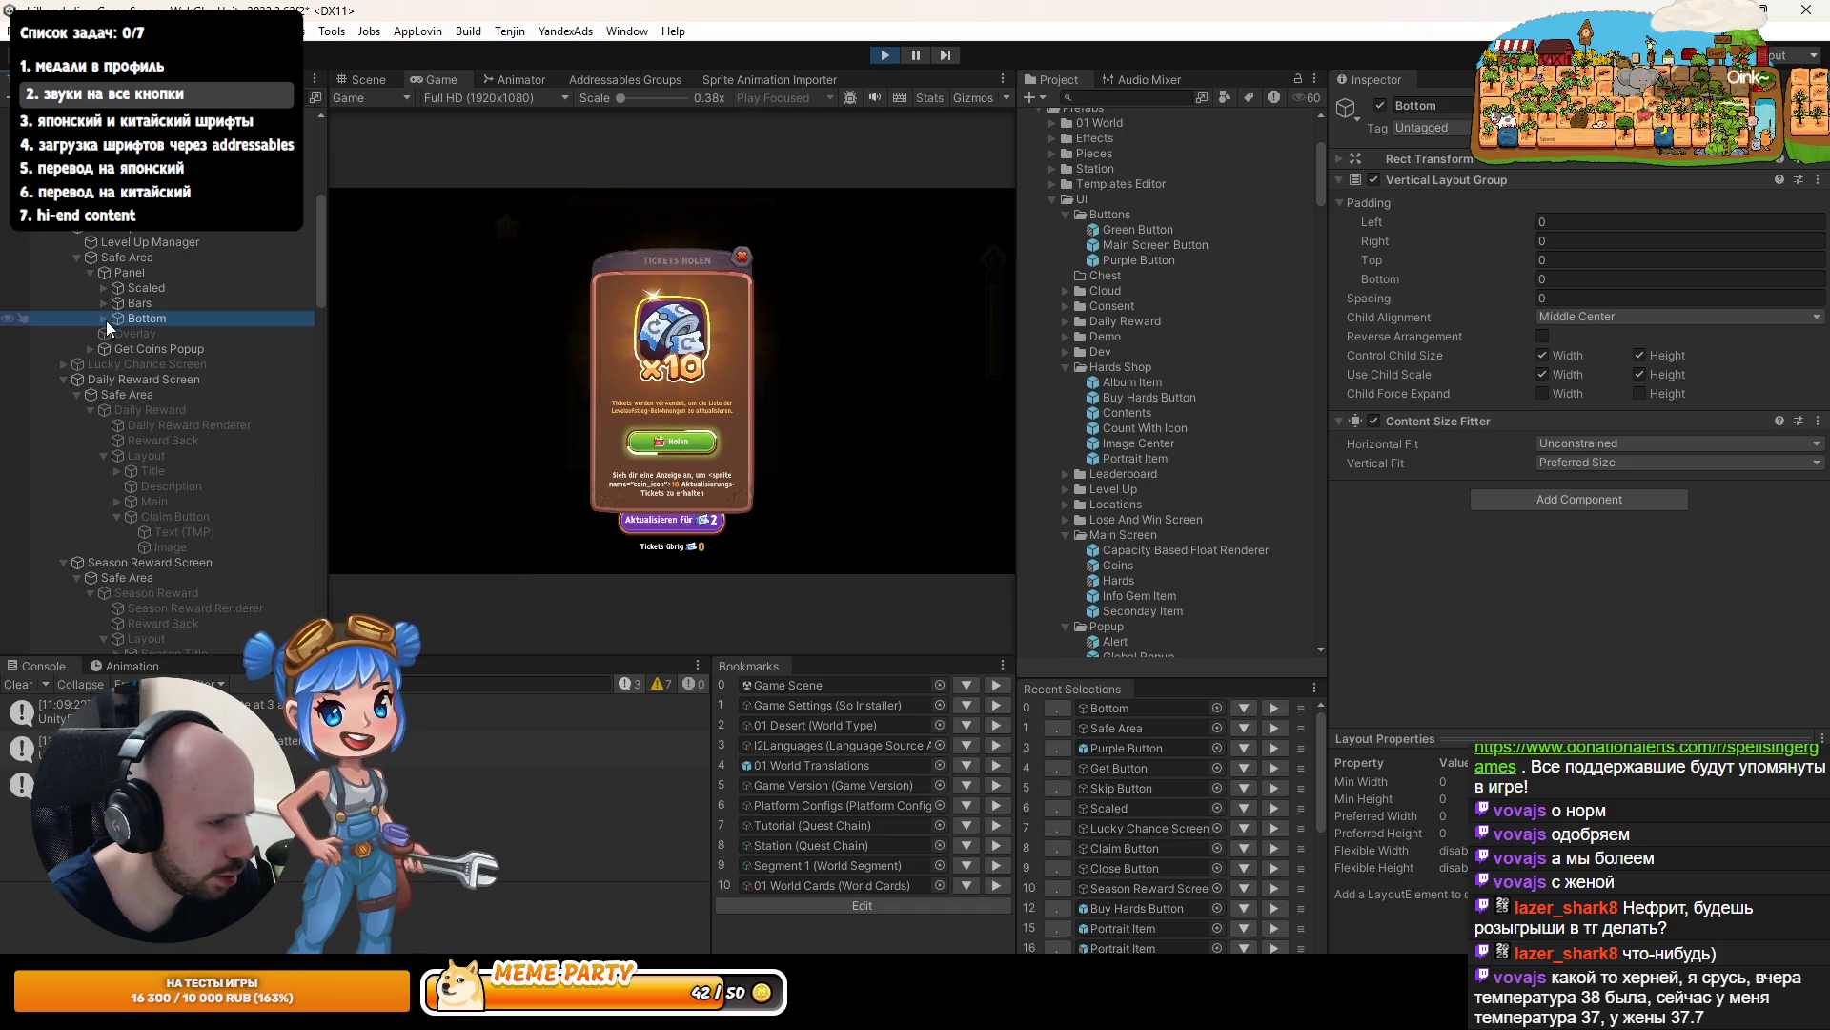
# - Inspect the Purple Button under Scaled > Reroll, then show Reroll's Canvas sorting settings
pyautogui.click(104, 288)
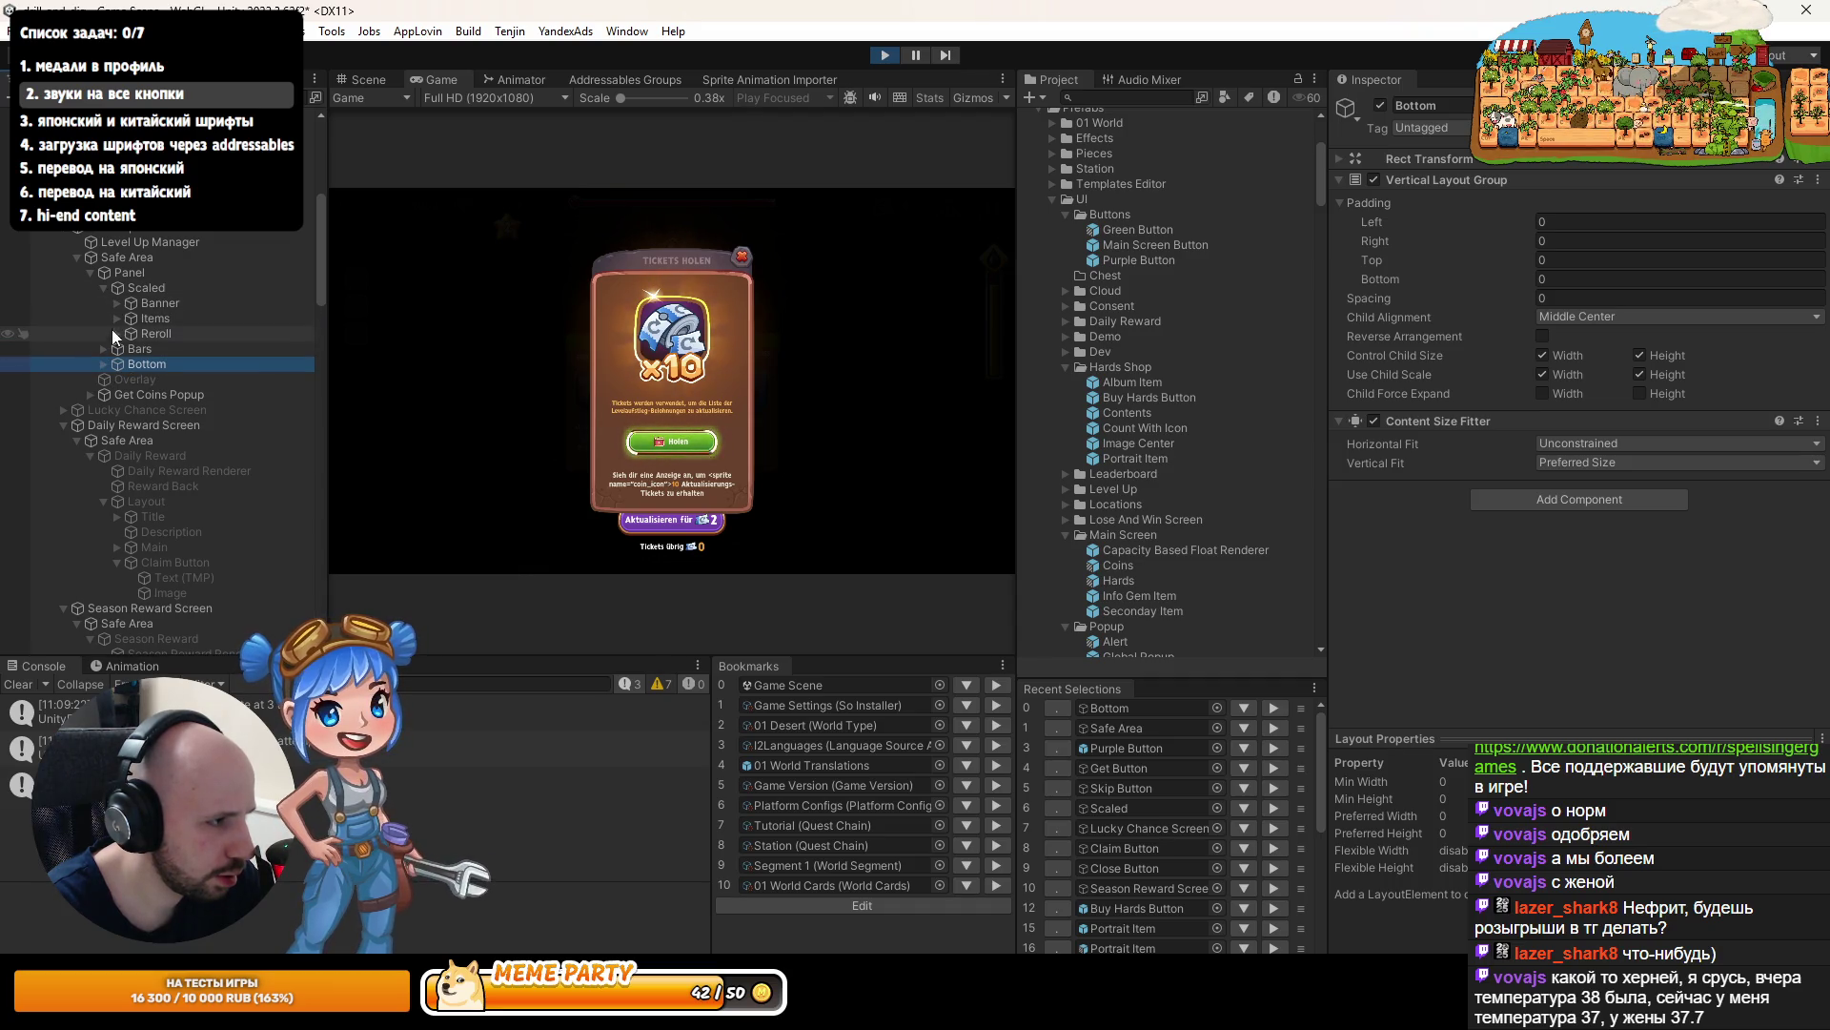
pyautogui.click(116, 333)
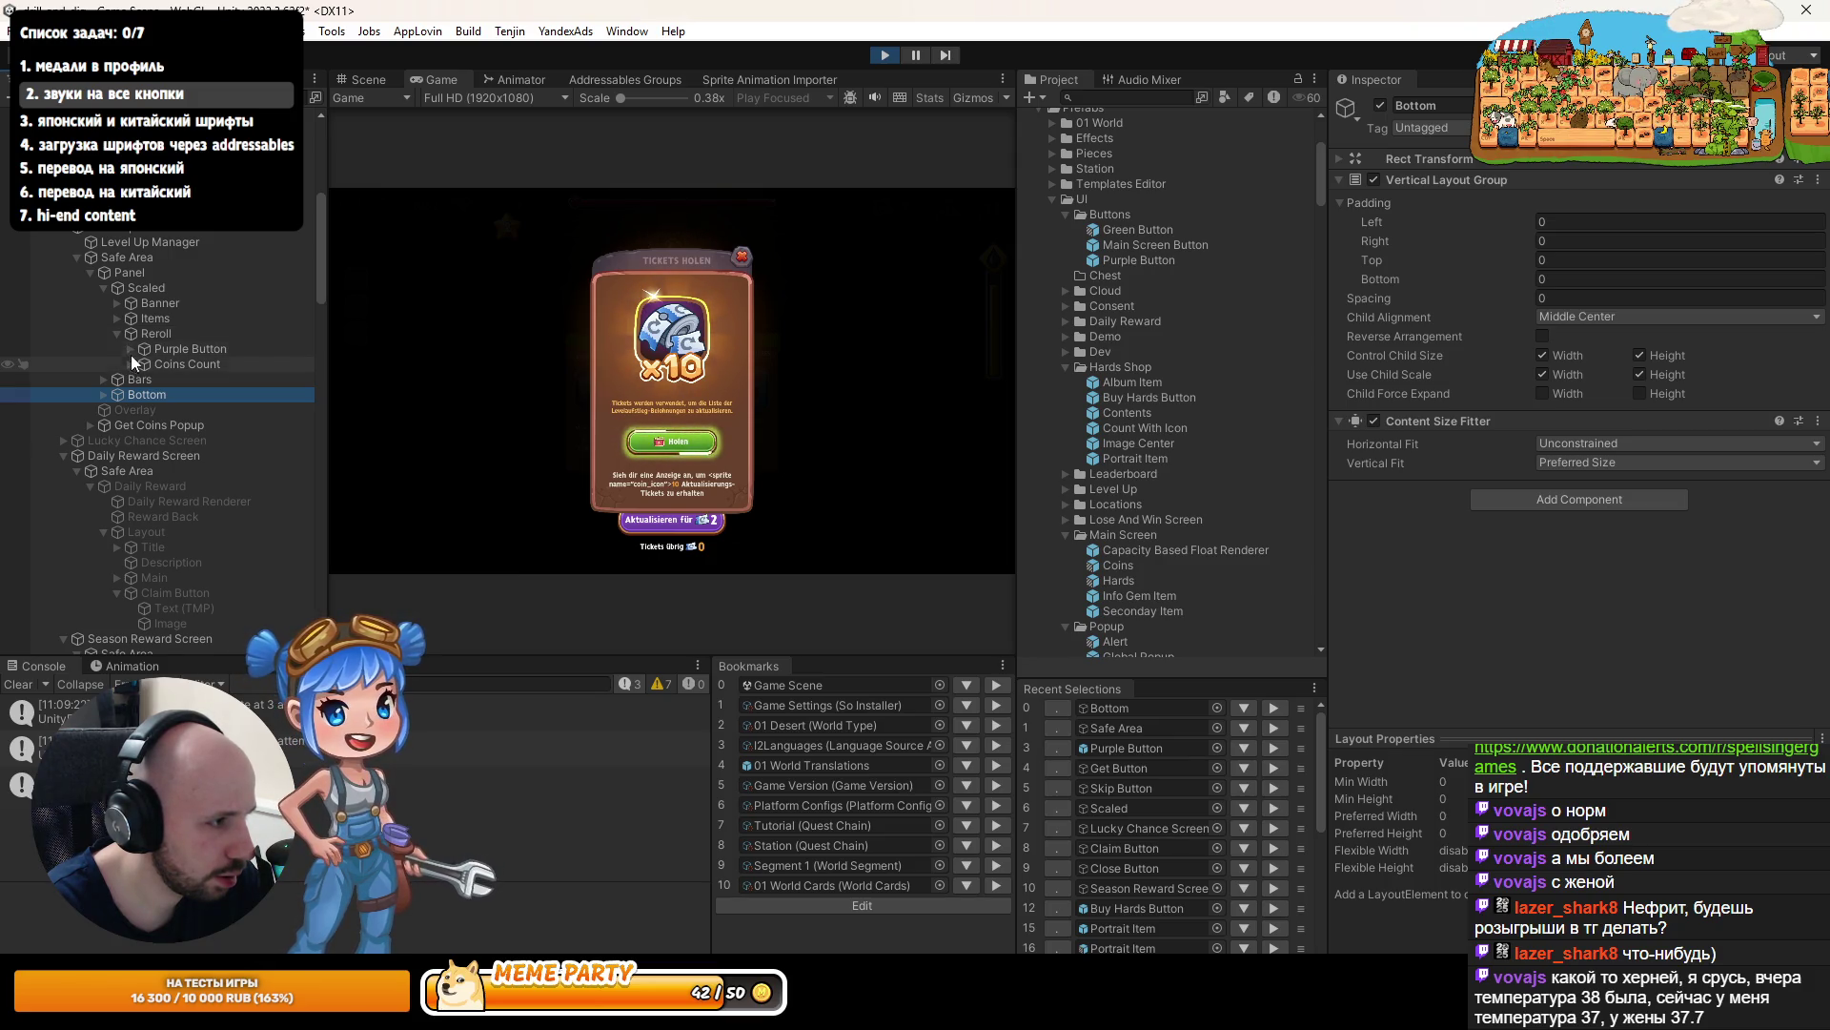
pyautogui.click(131, 349)
pyautogui.click(167, 350)
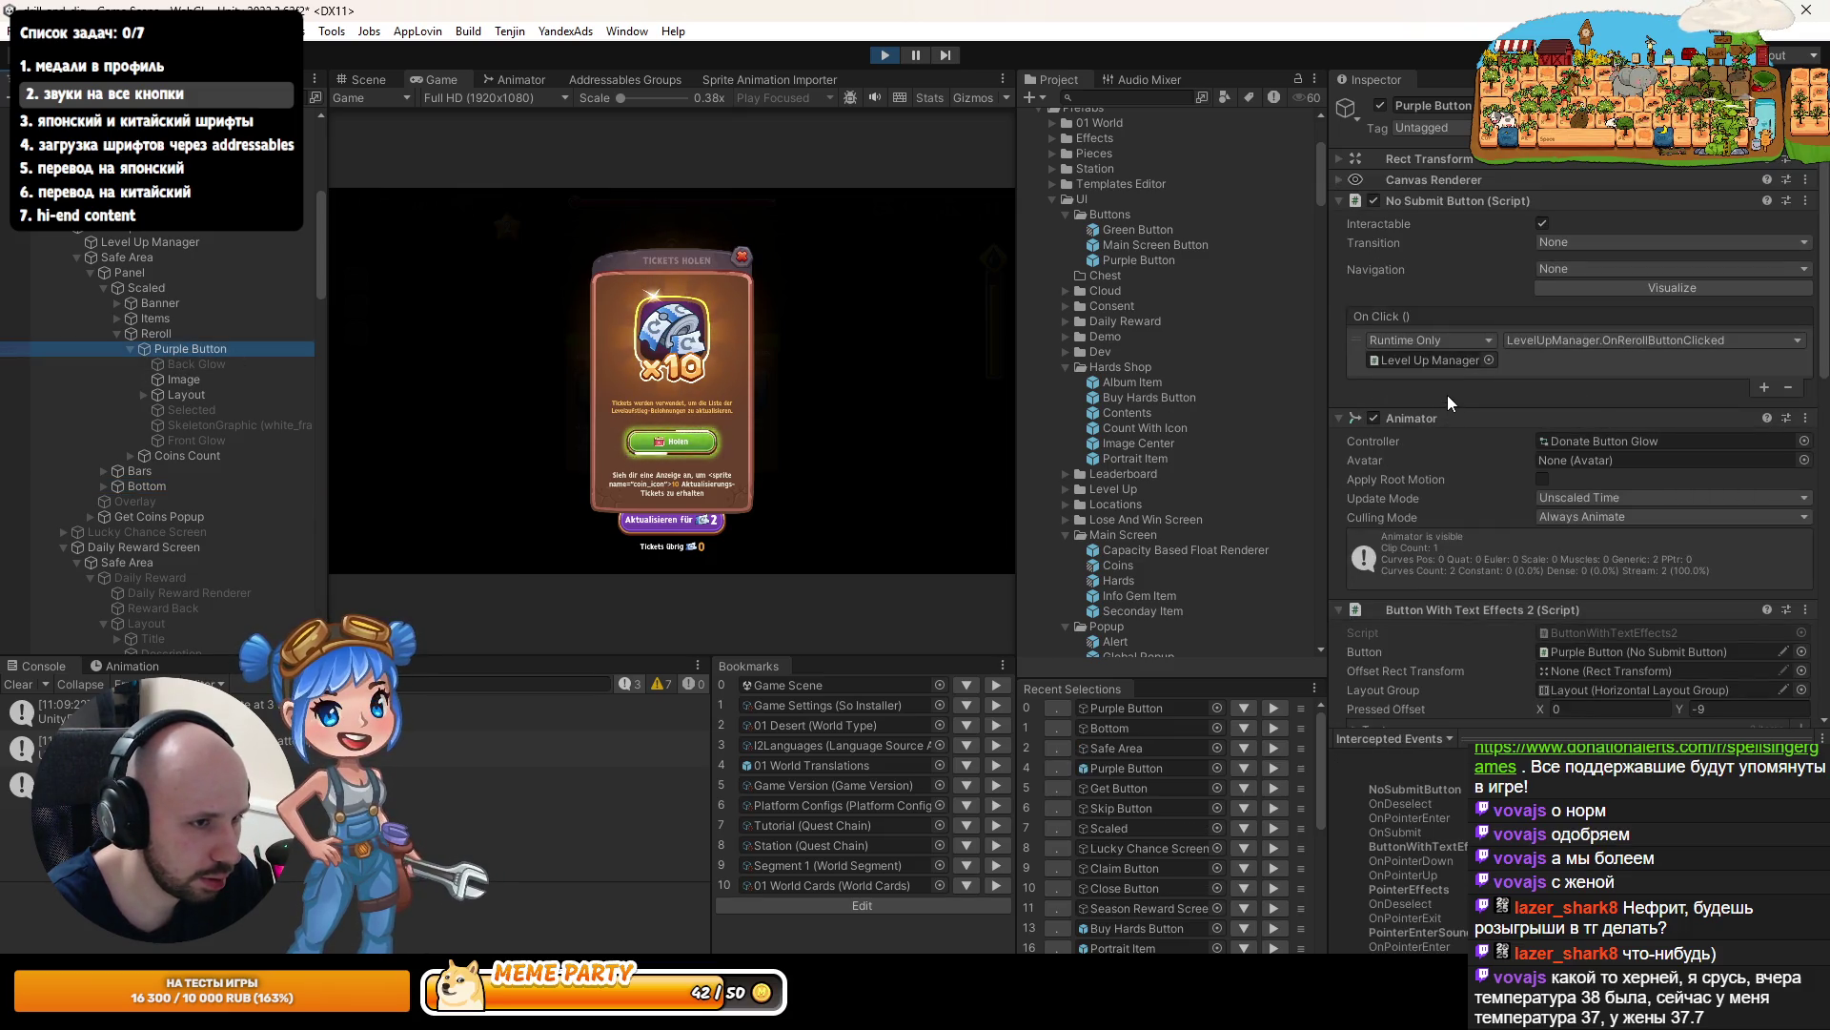
pyautogui.scroll(-3, 1452, 401)
pyautogui.scroll(-4, 1450, 385)
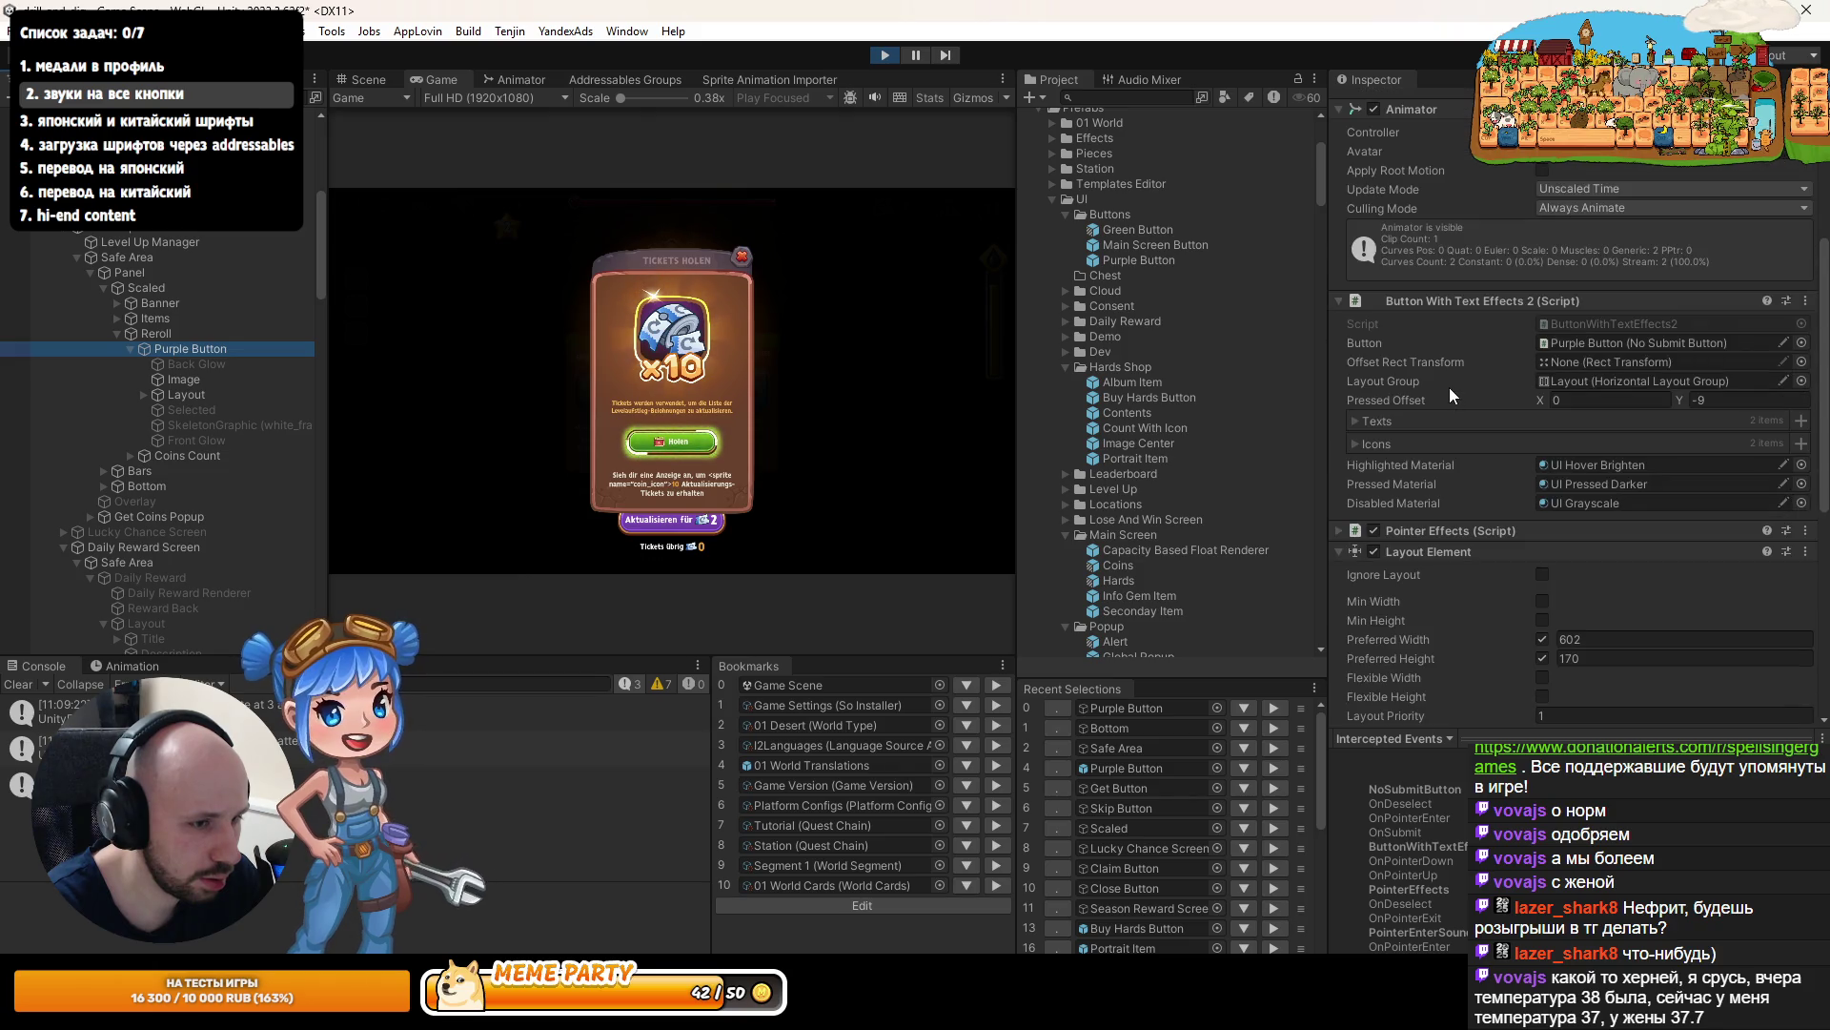
pyautogui.scroll(-4, 1449, 387)
pyautogui.scroll(4, 1449, 387)
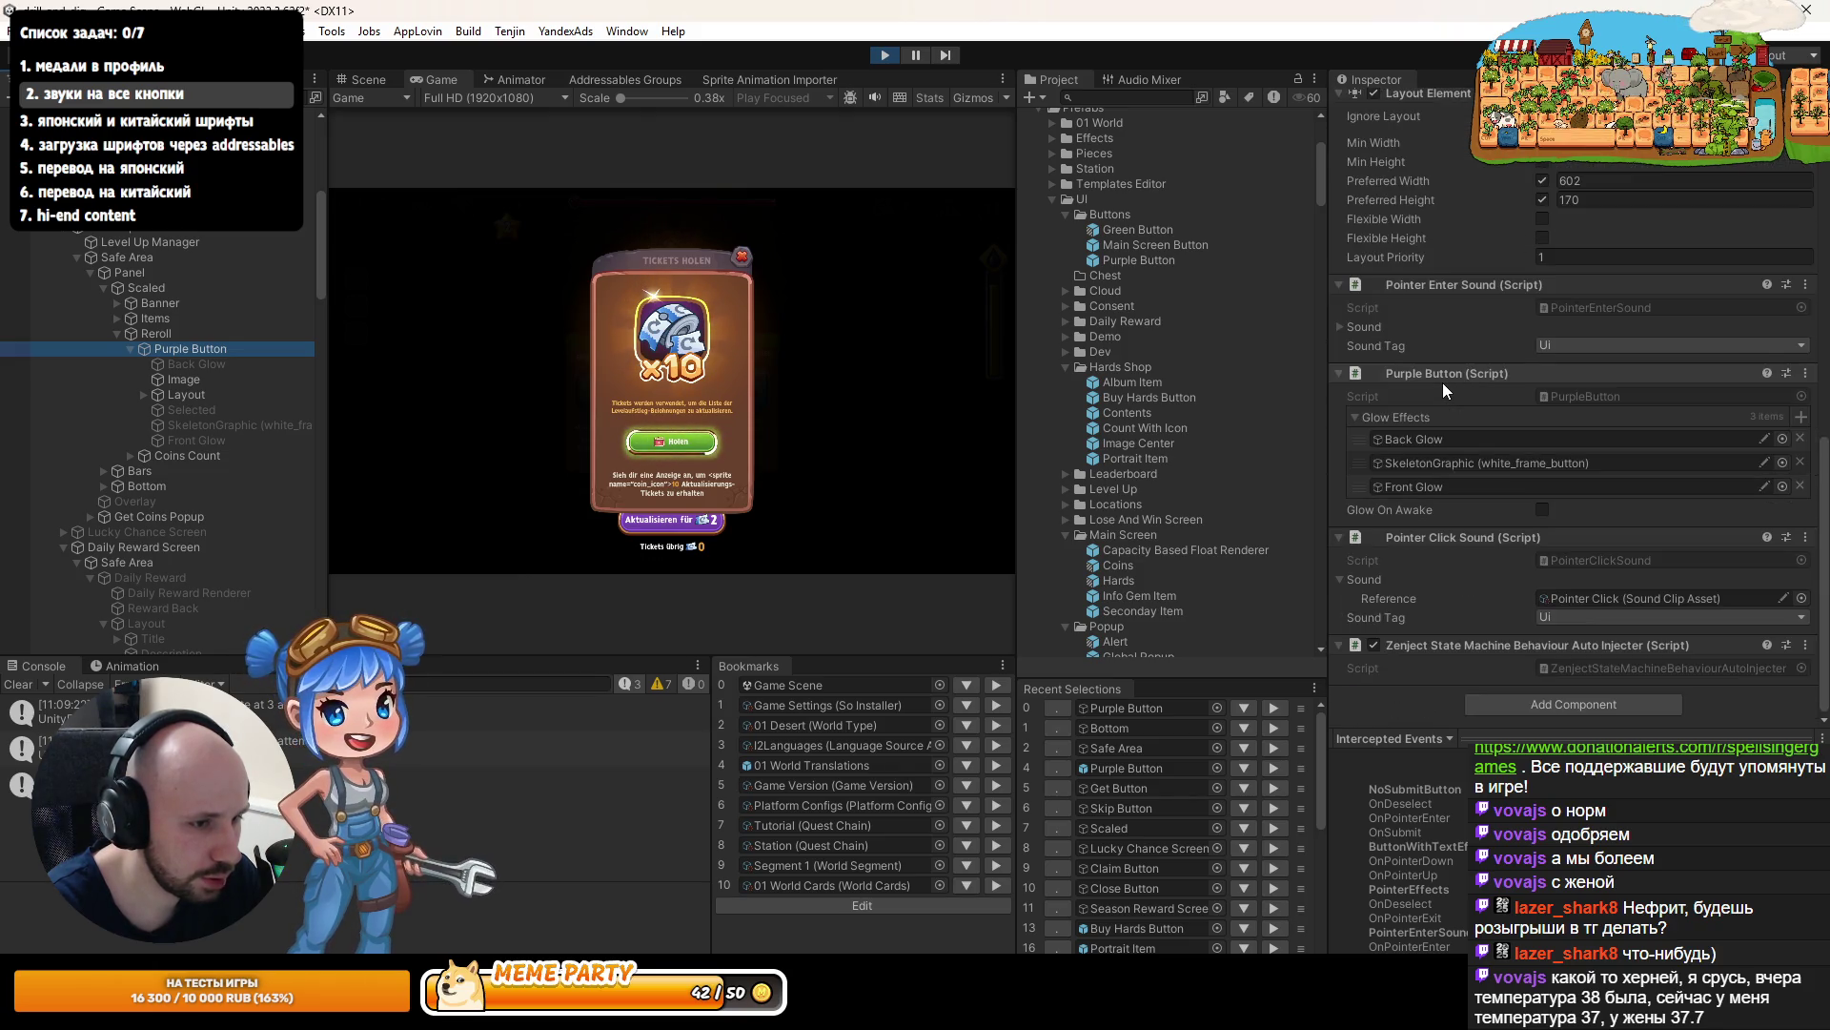
pyautogui.scroll(5, 1432, 425)
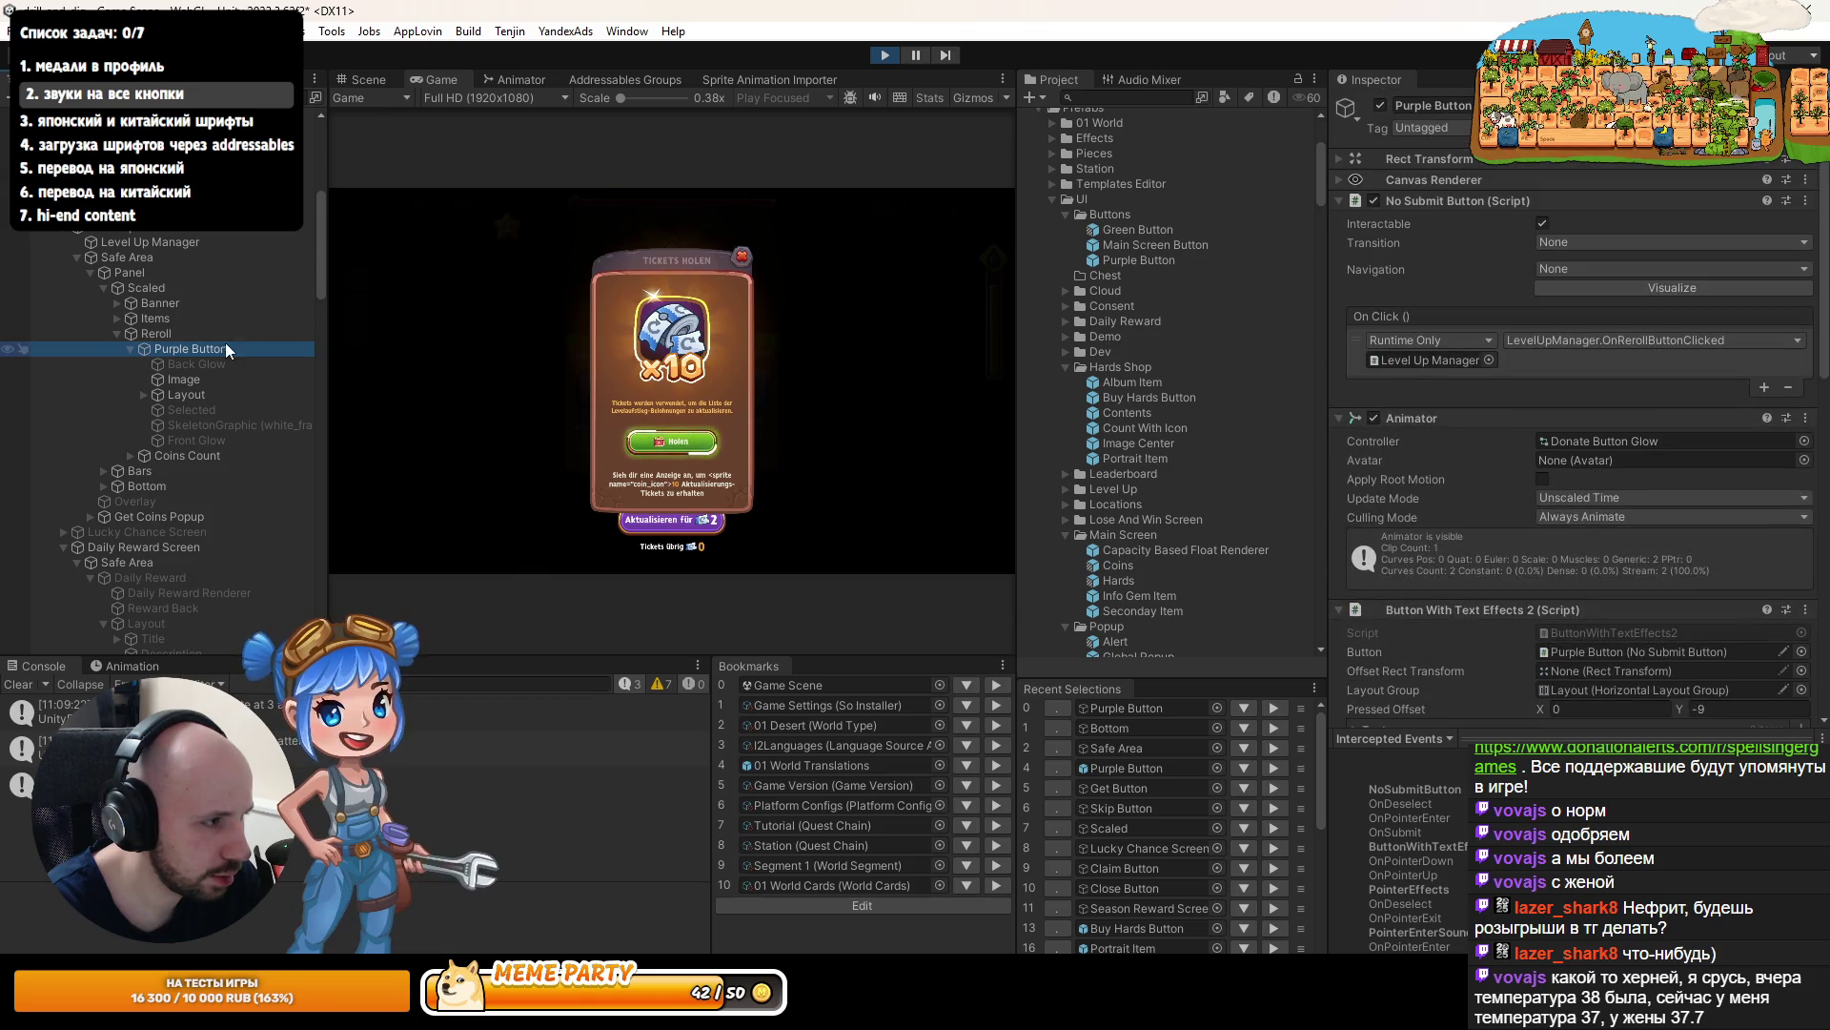
pyautogui.click(133, 349)
pyautogui.click(155, 332)
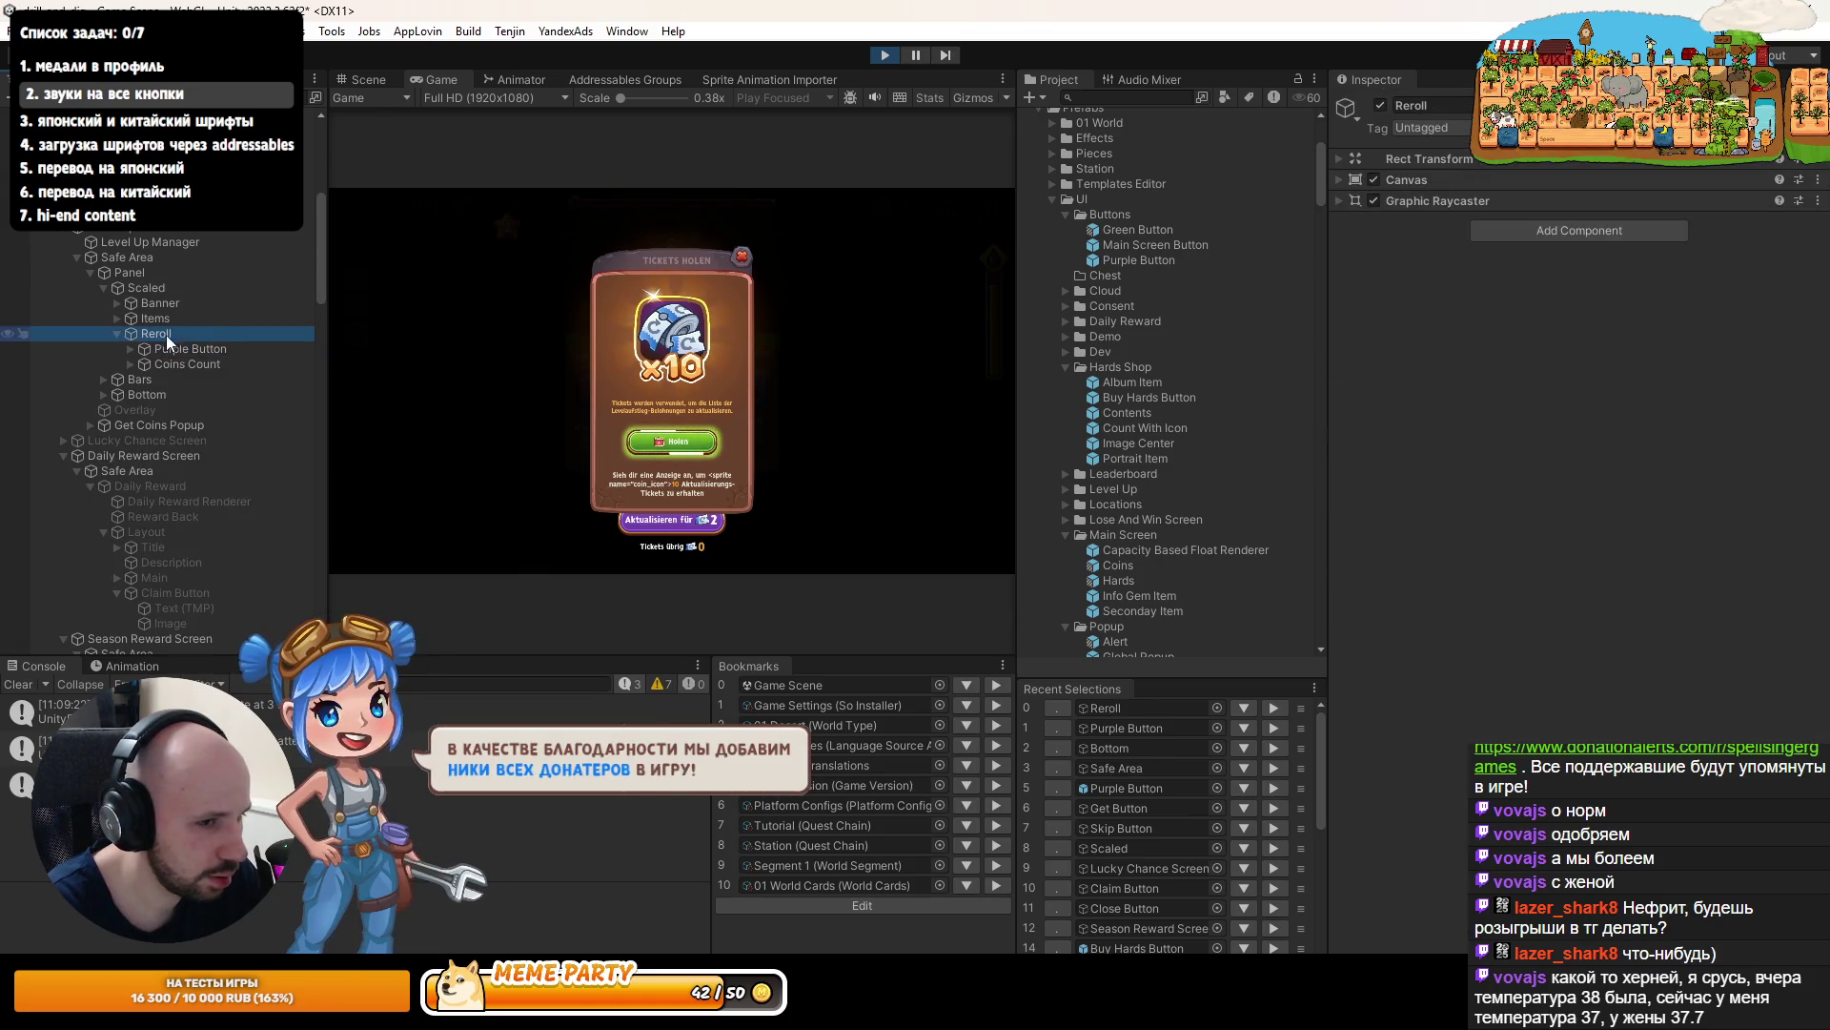
pyautogui.click(1336, 182)
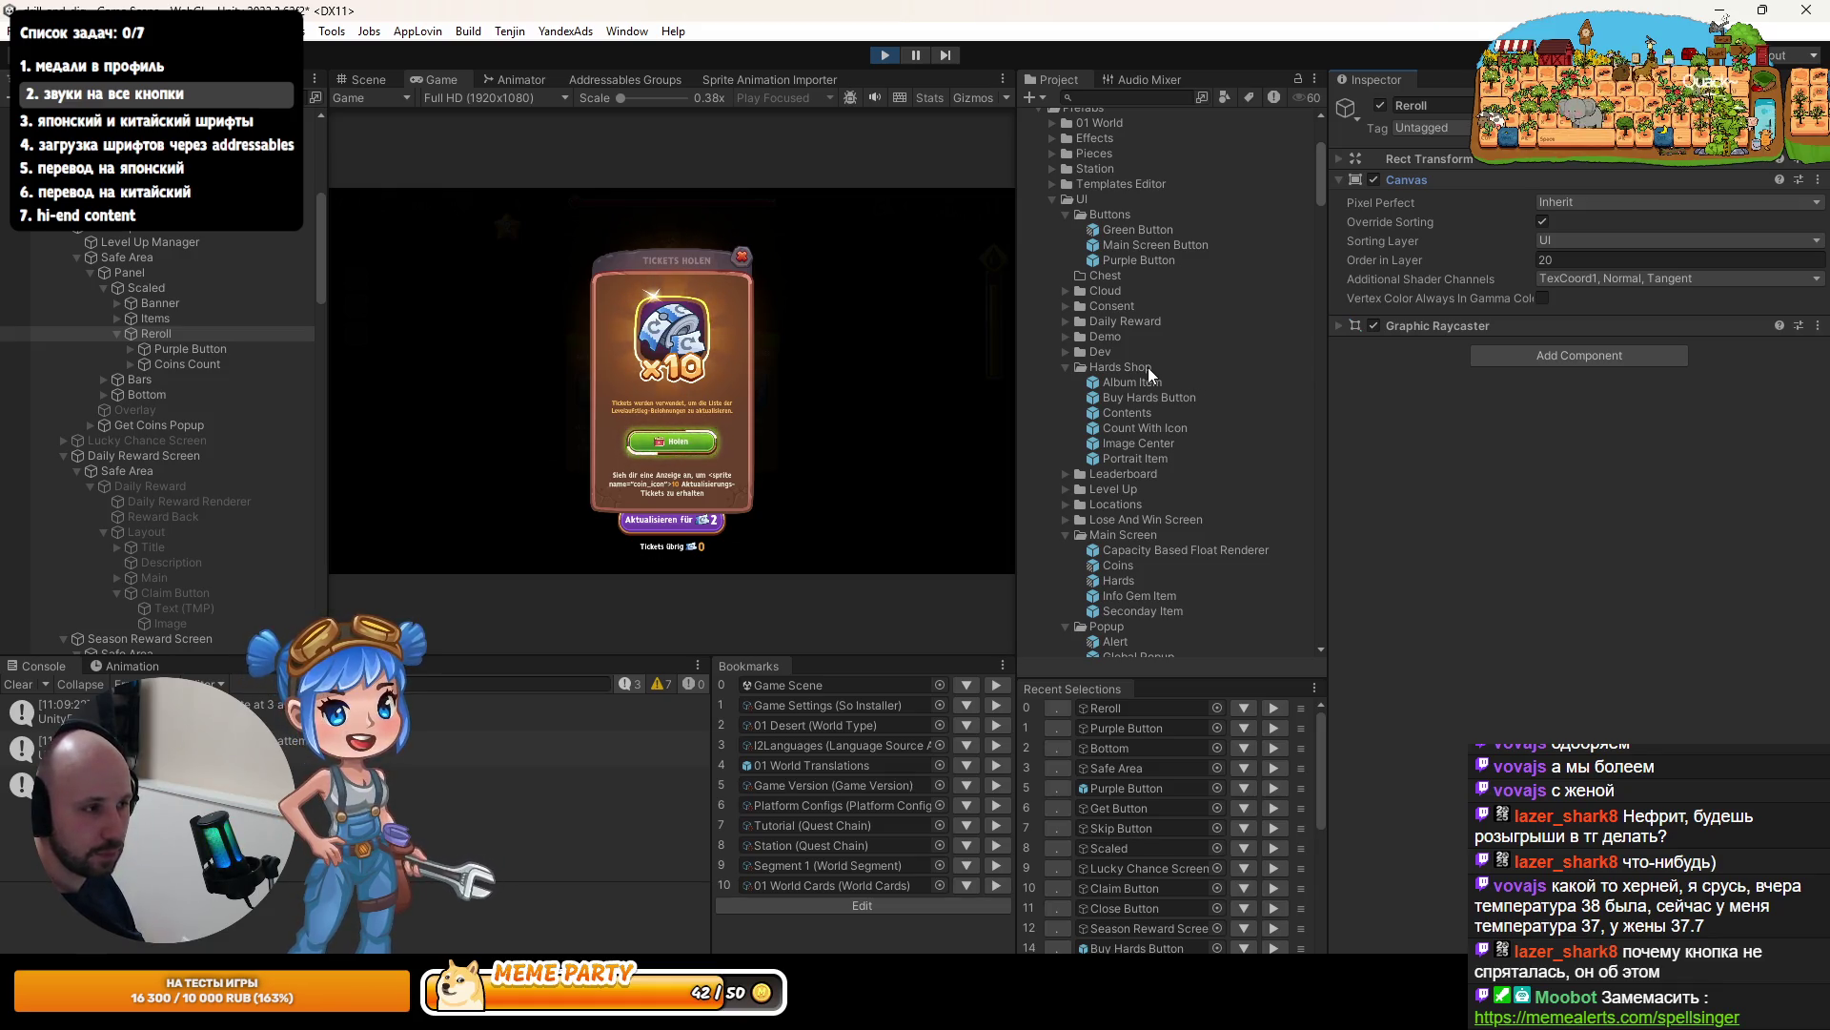
# - Widen the Project panel and Game view, and toggle the Purple Button's children
pyautogui.moveTo(1329, 469); pyautogui.dragTo(1384, 487)
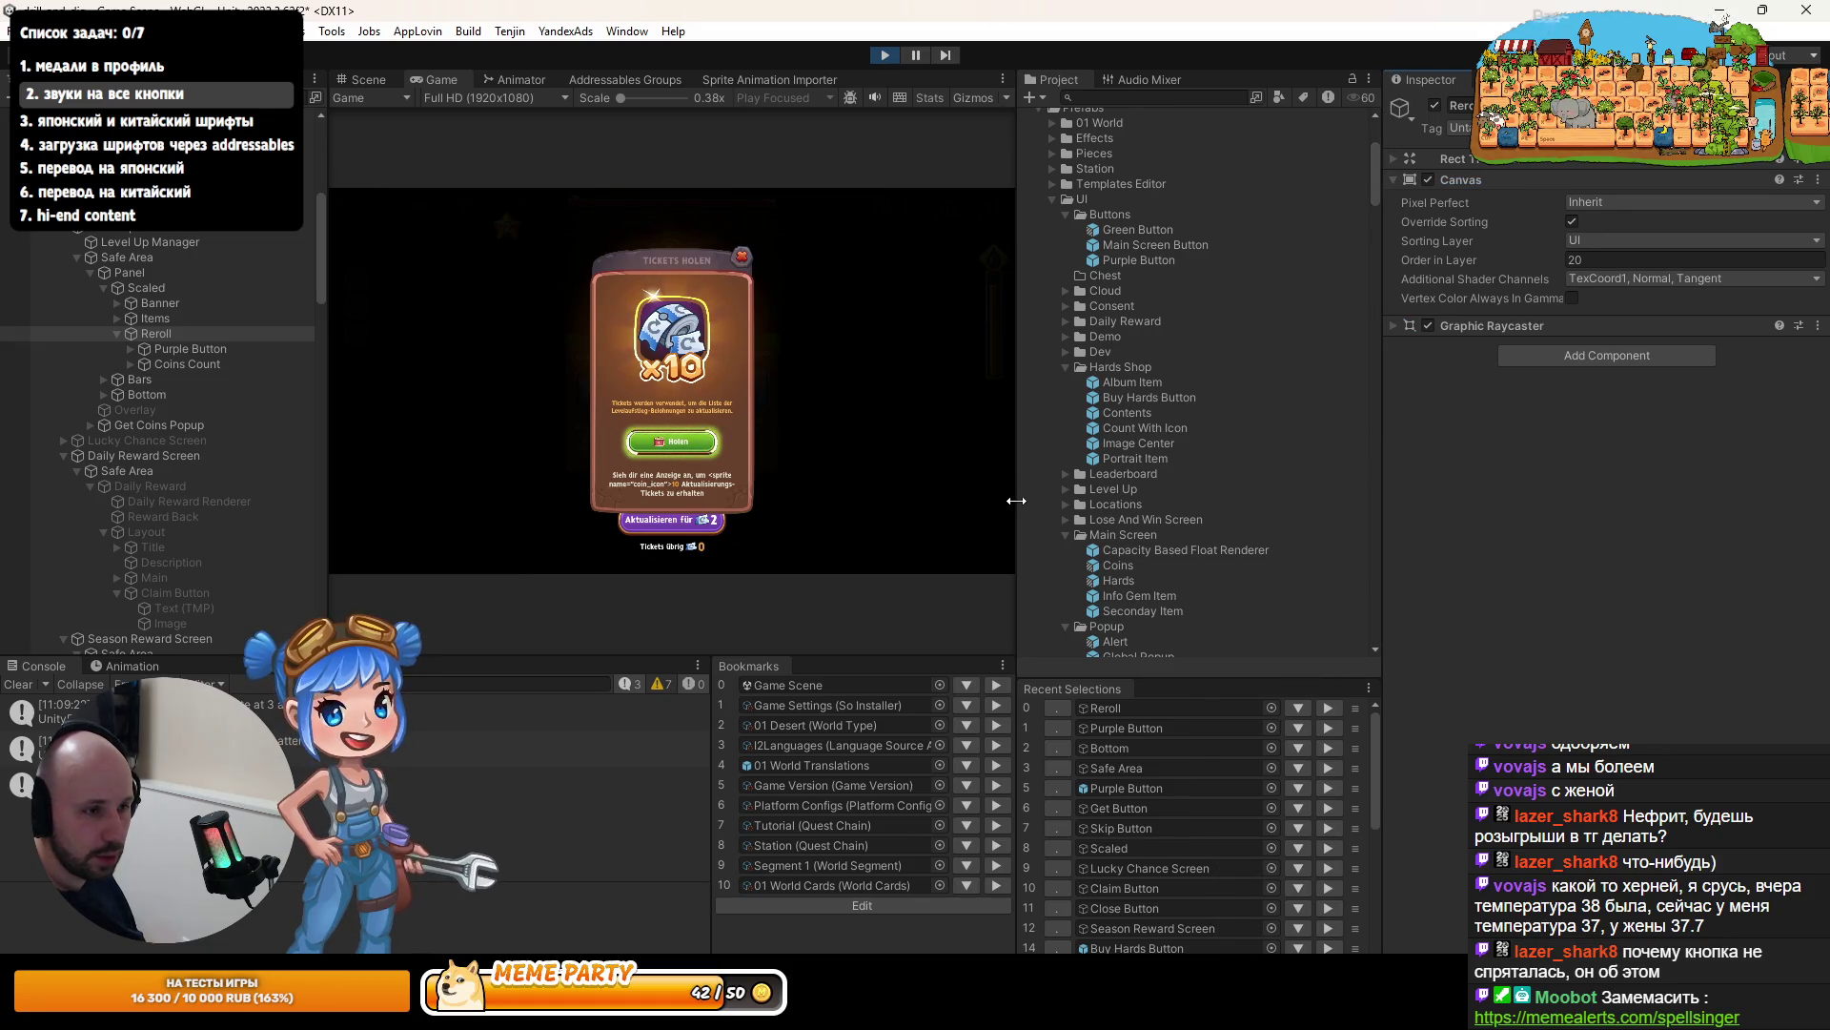
pyautogui.moveTo(1017, 500); pyautogui.dragTo(1176, 520)
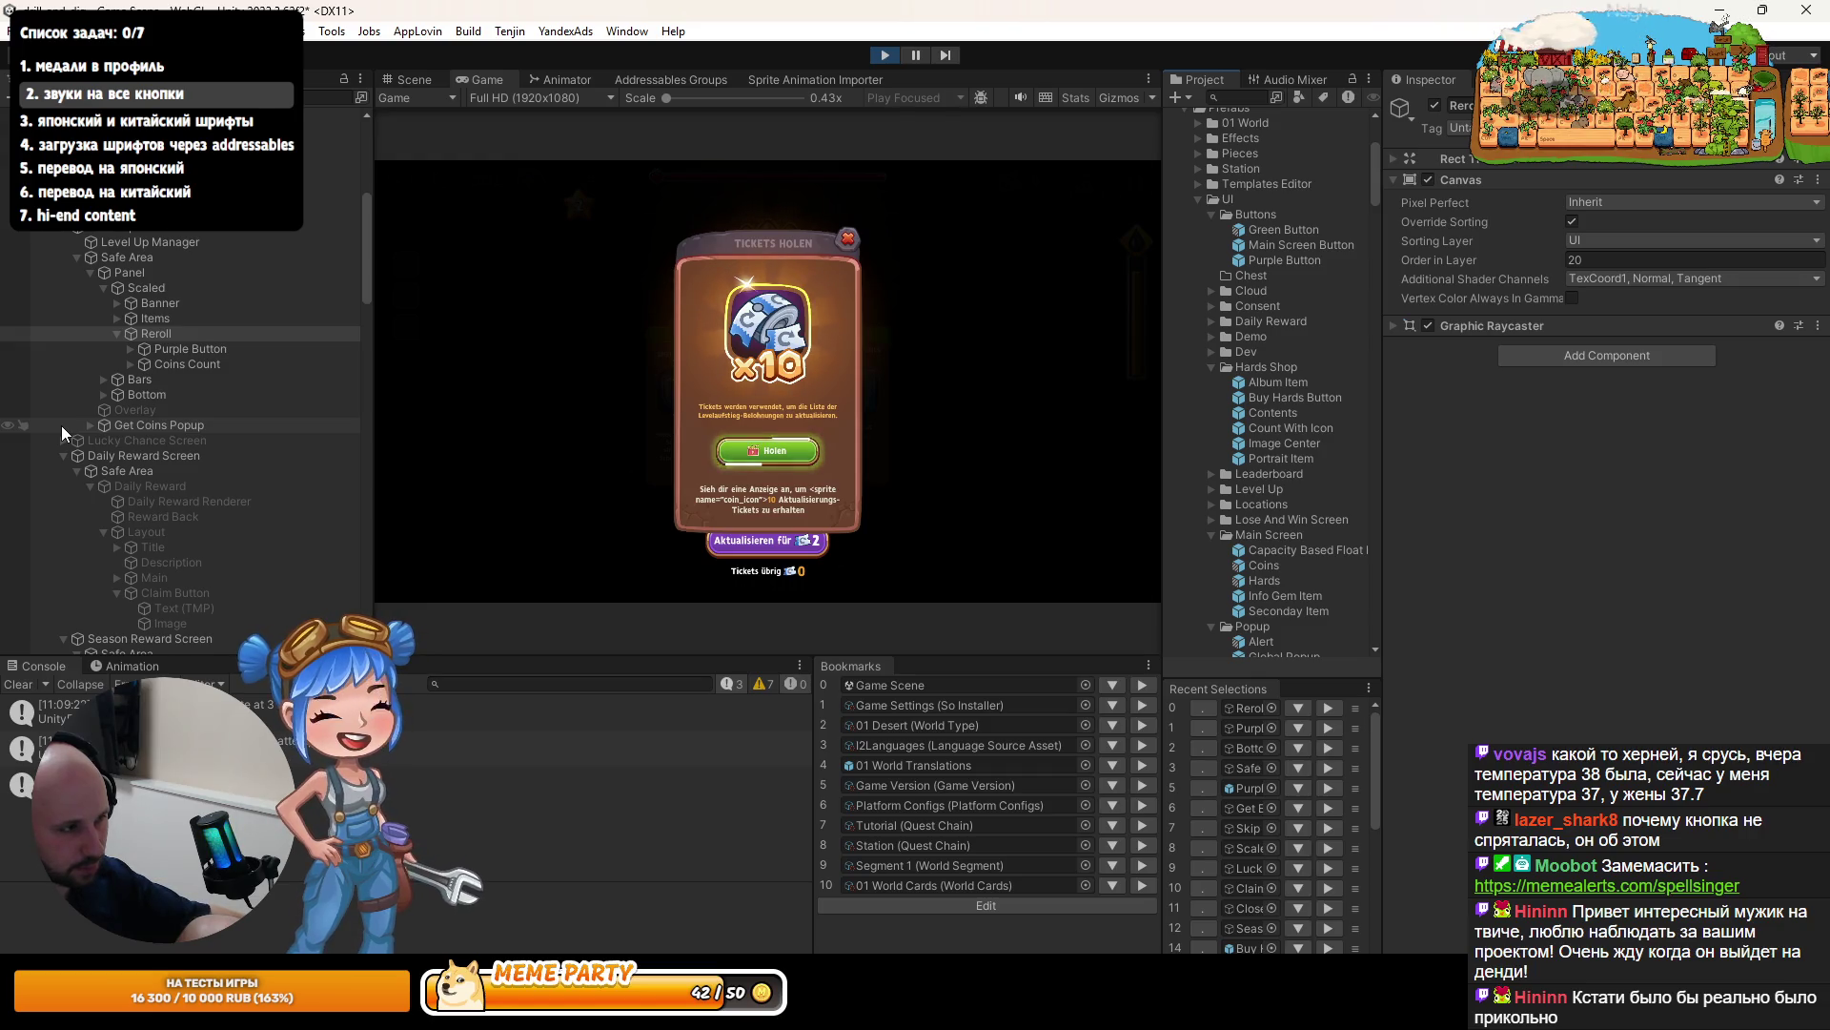
pyautogui.click(131, 349)
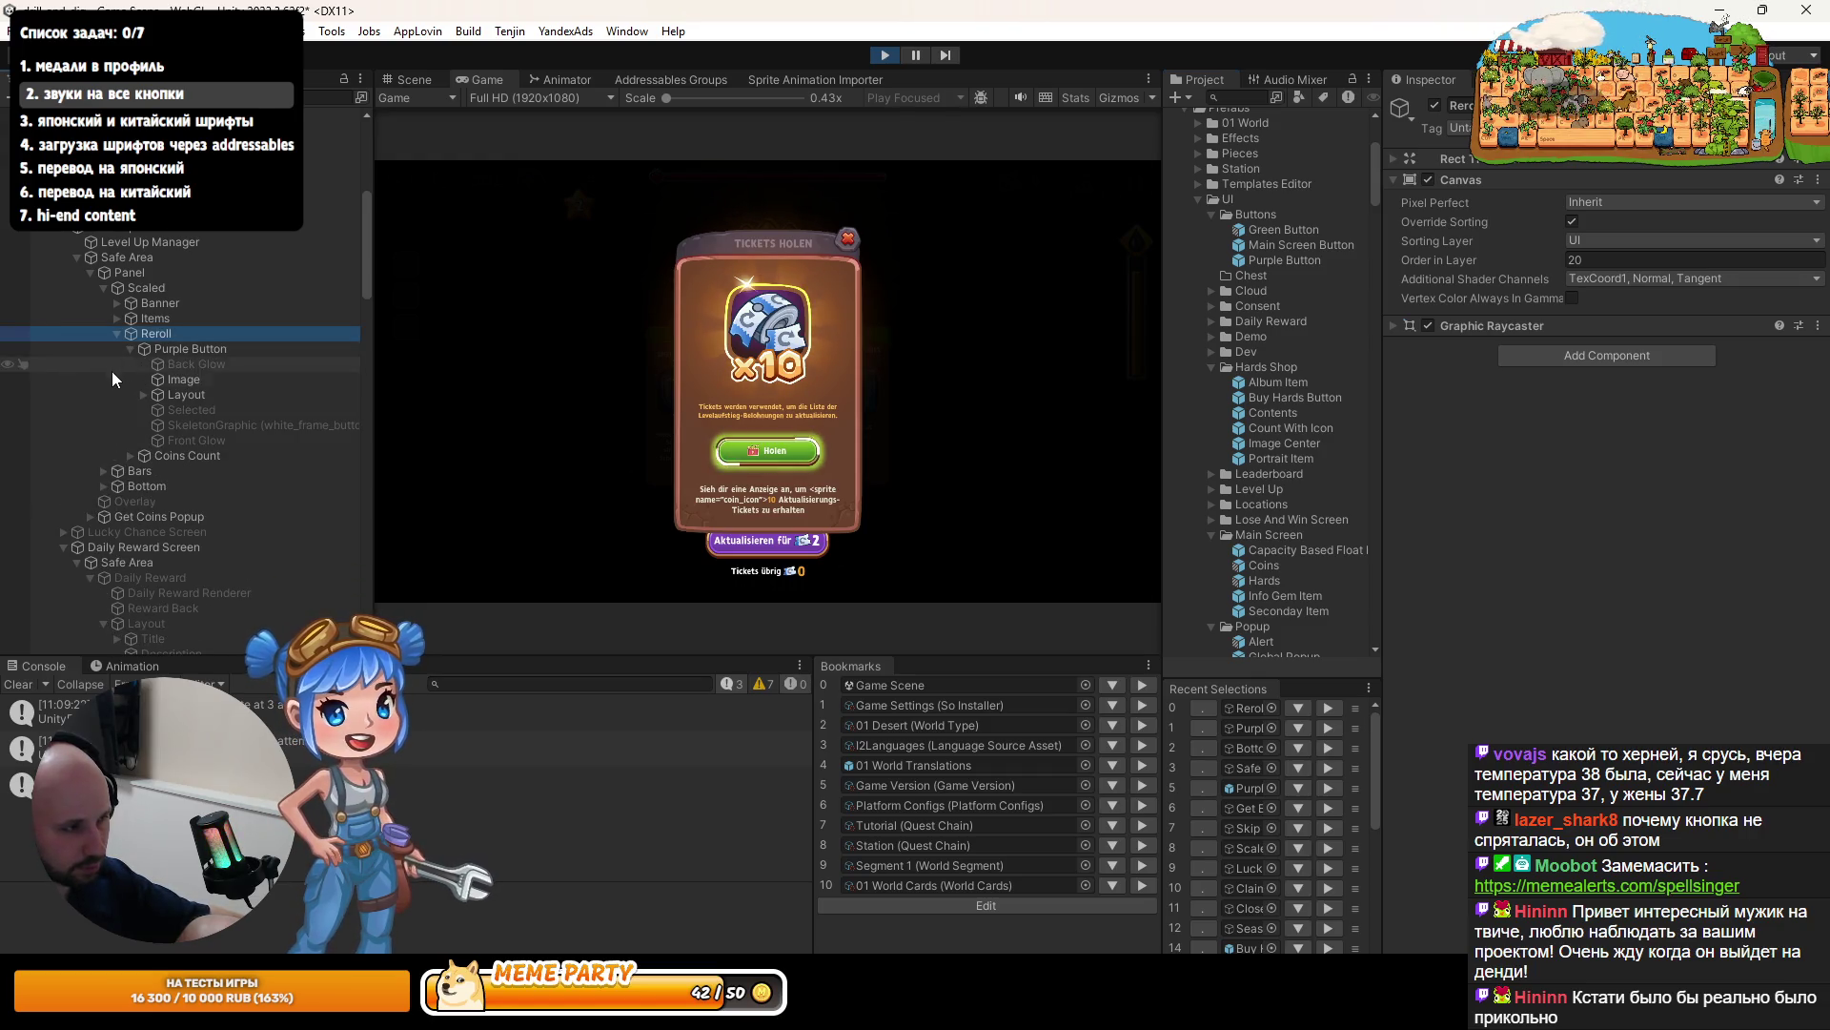
pyautogui.click(131, 349)
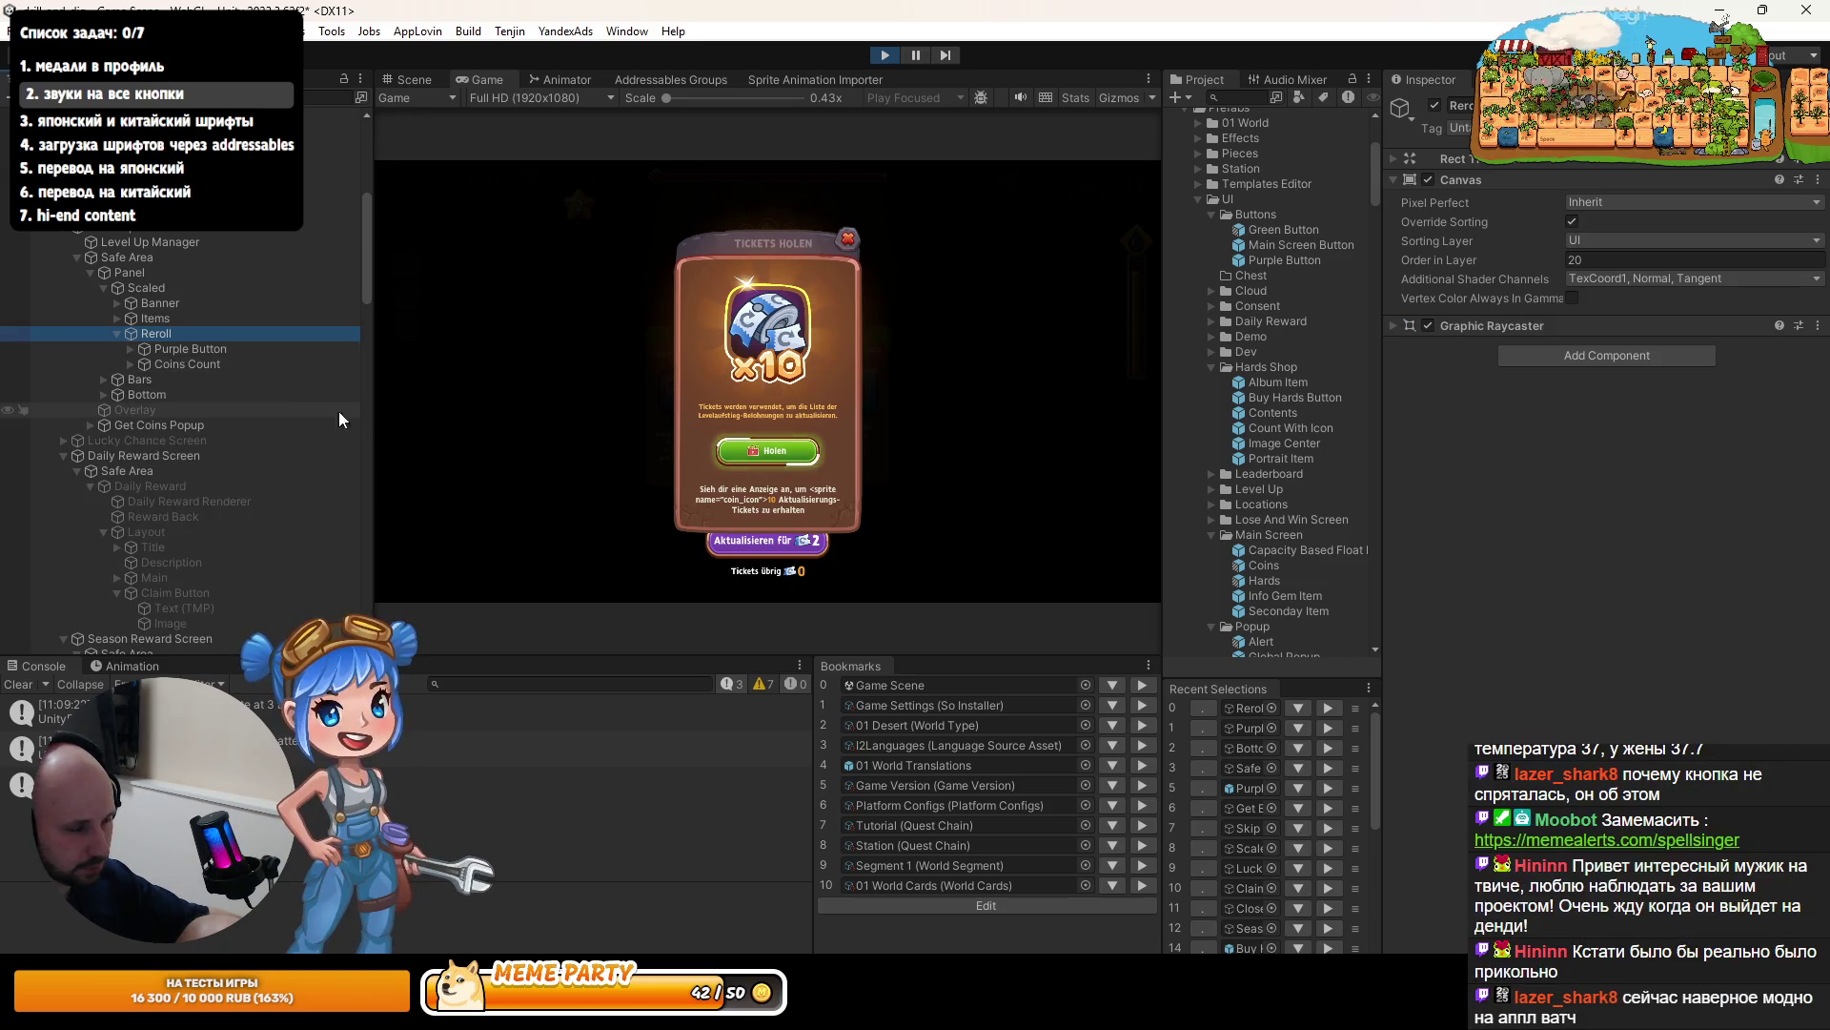
# - Select the Get Coins Popup and expand Popup Overlay to list its overlays
pyautogui.click(208, 419)
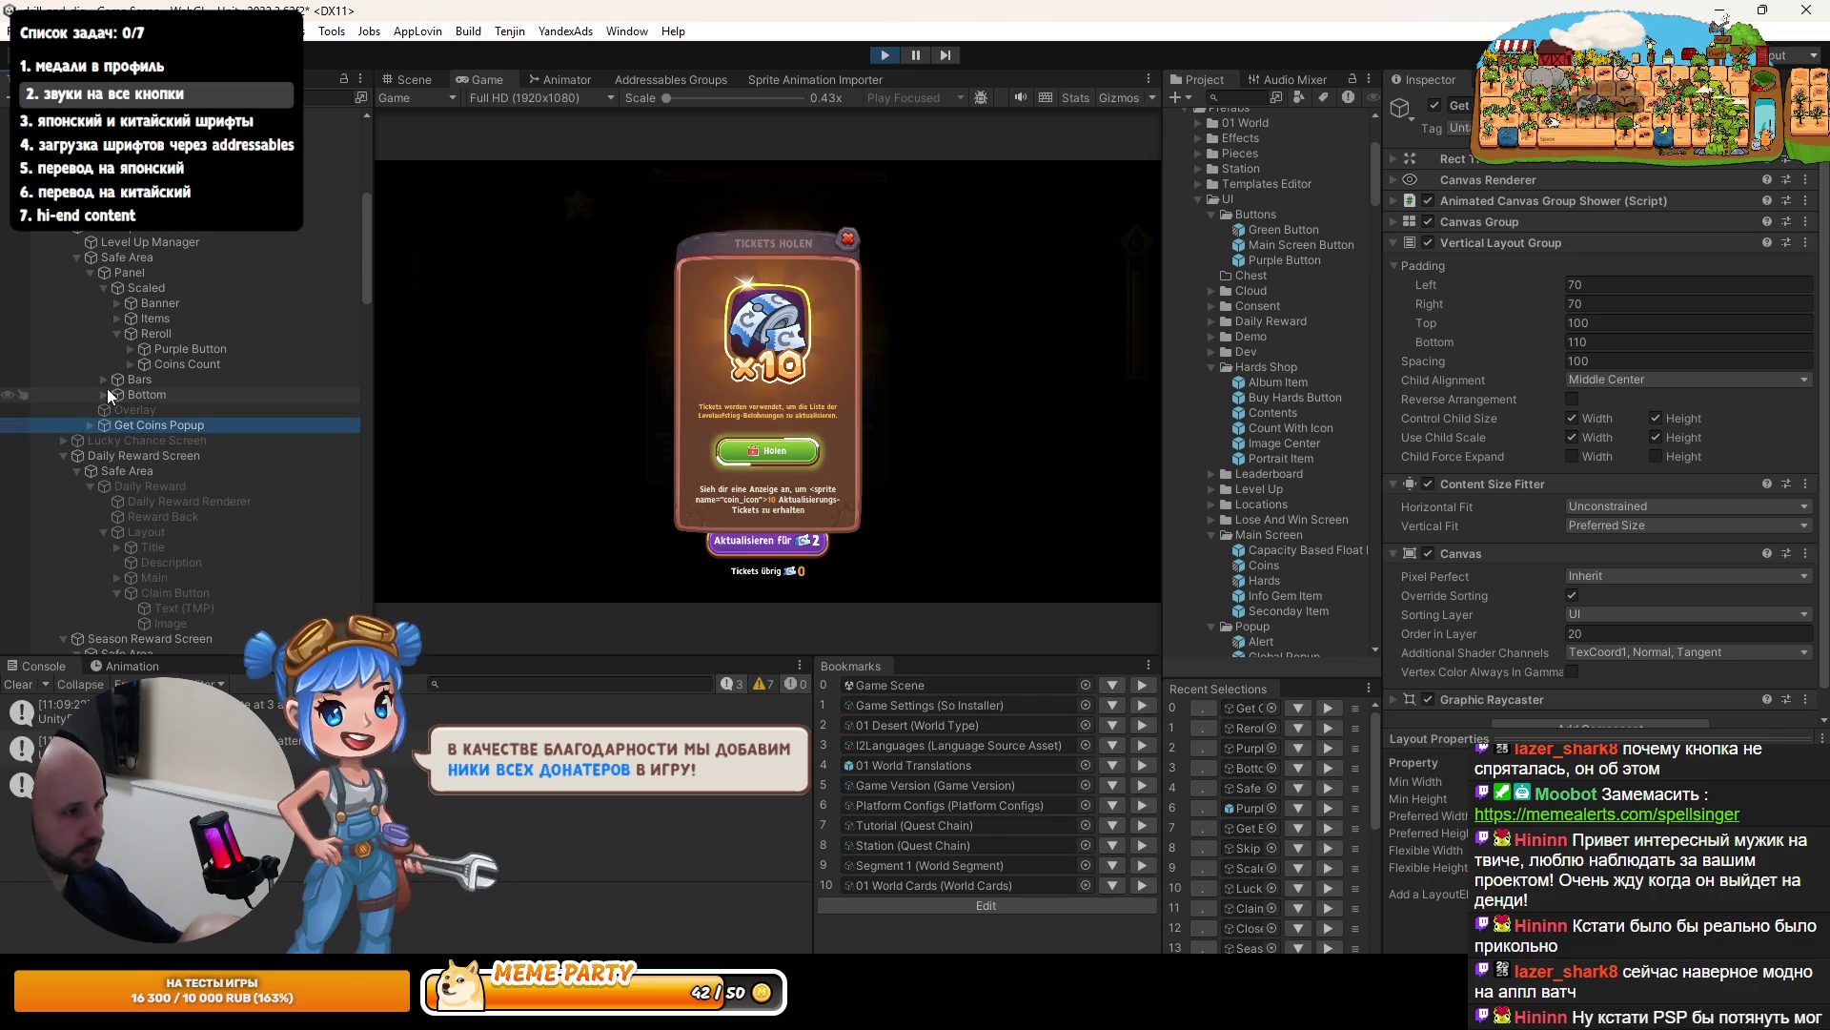
pyautogui.scroll(3, 105, 393)
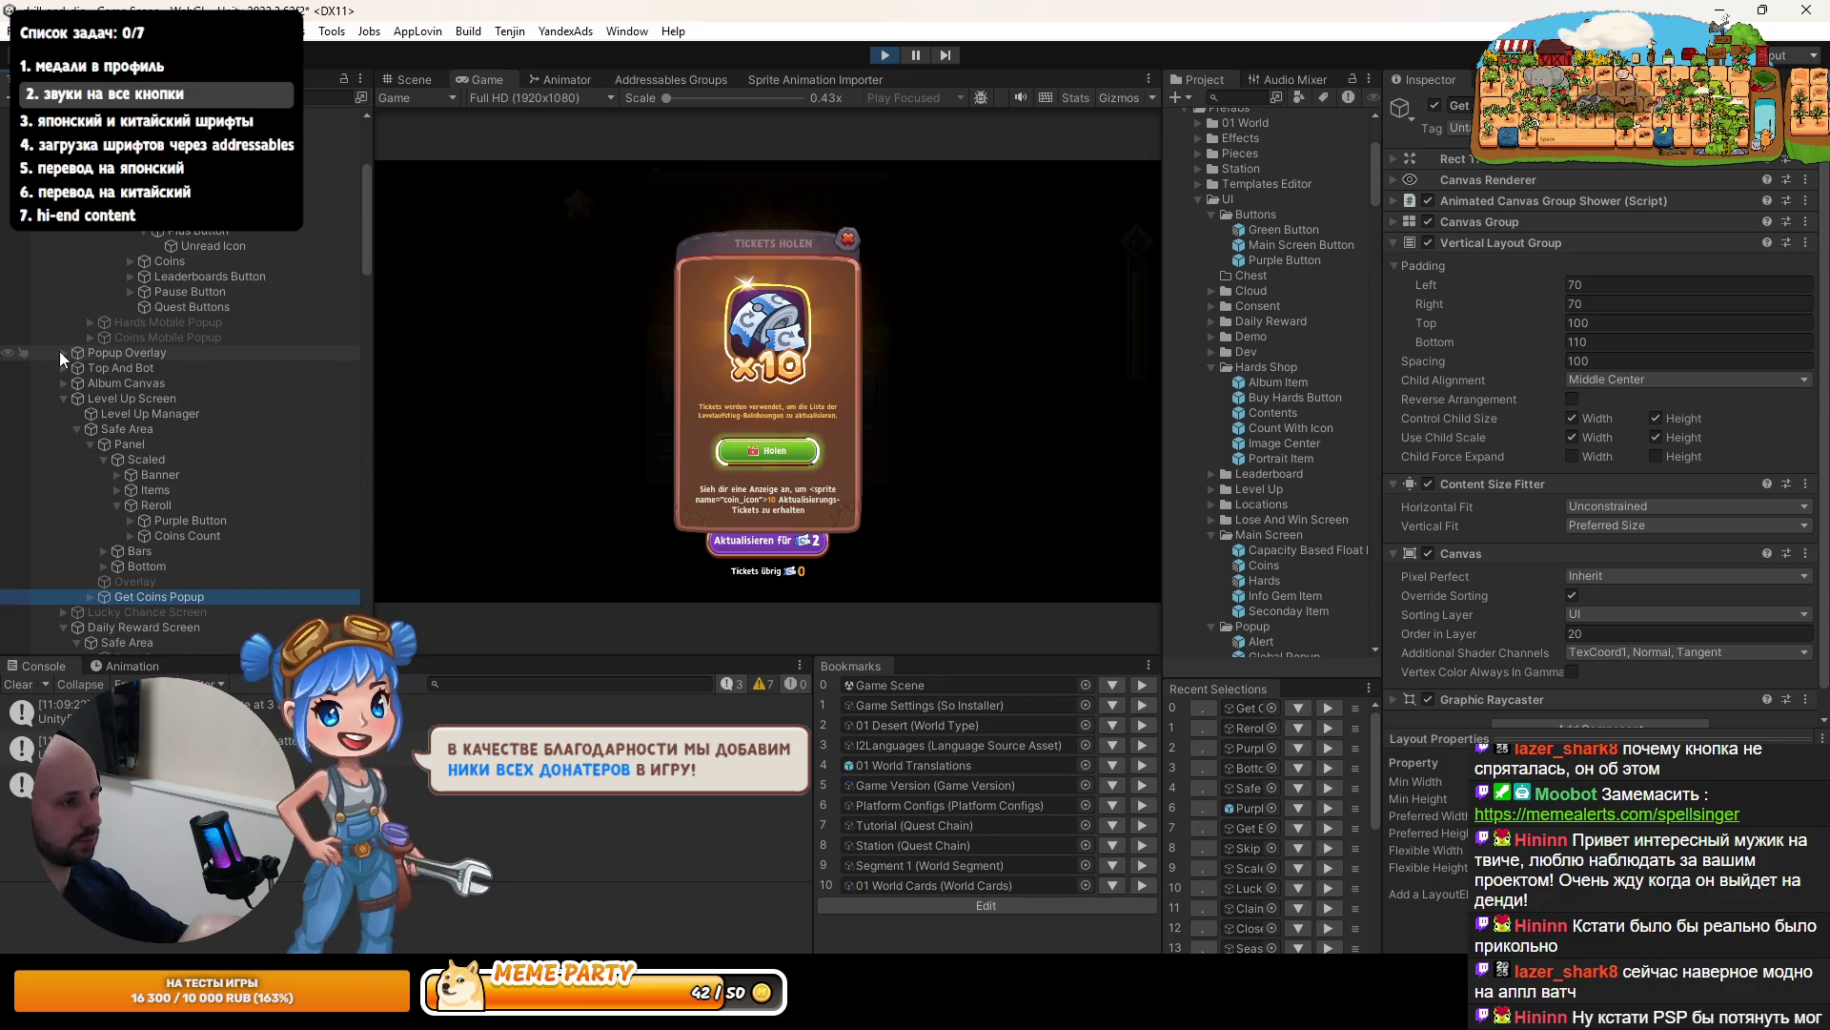
pyautogui.click(63, 352)
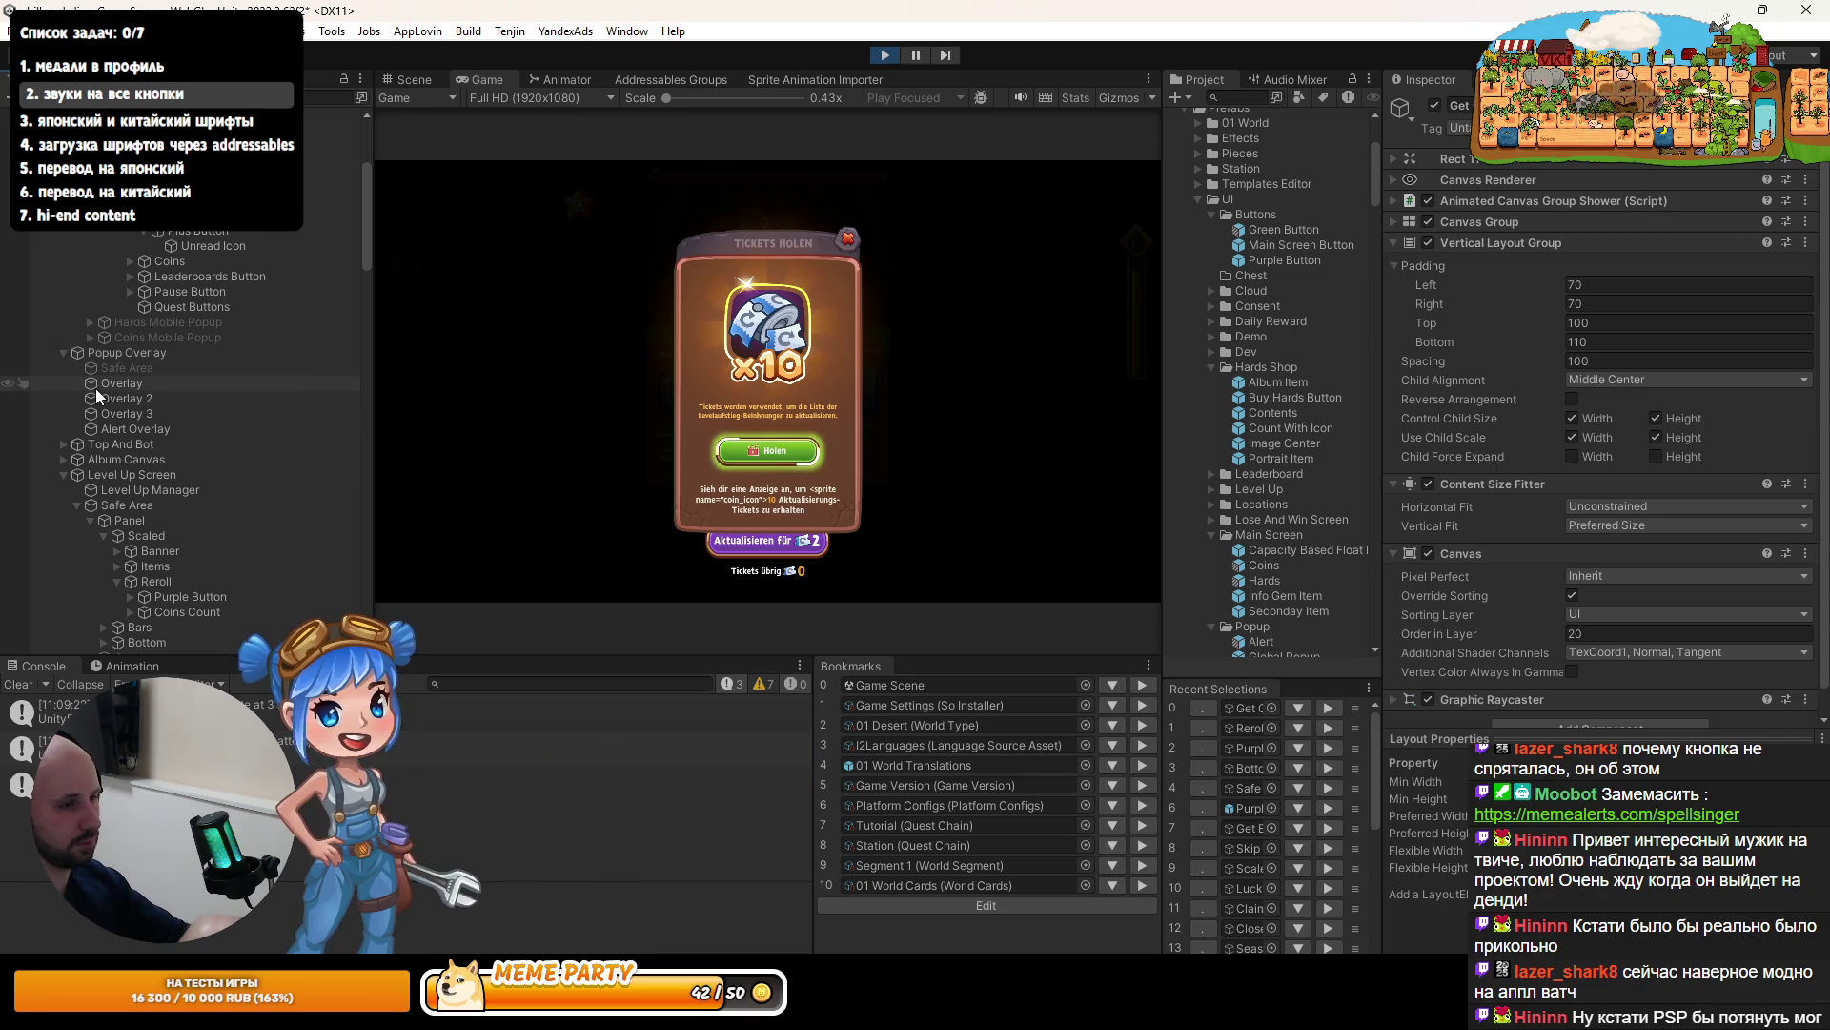
pyautogui.scroll(-3, 95, 410)
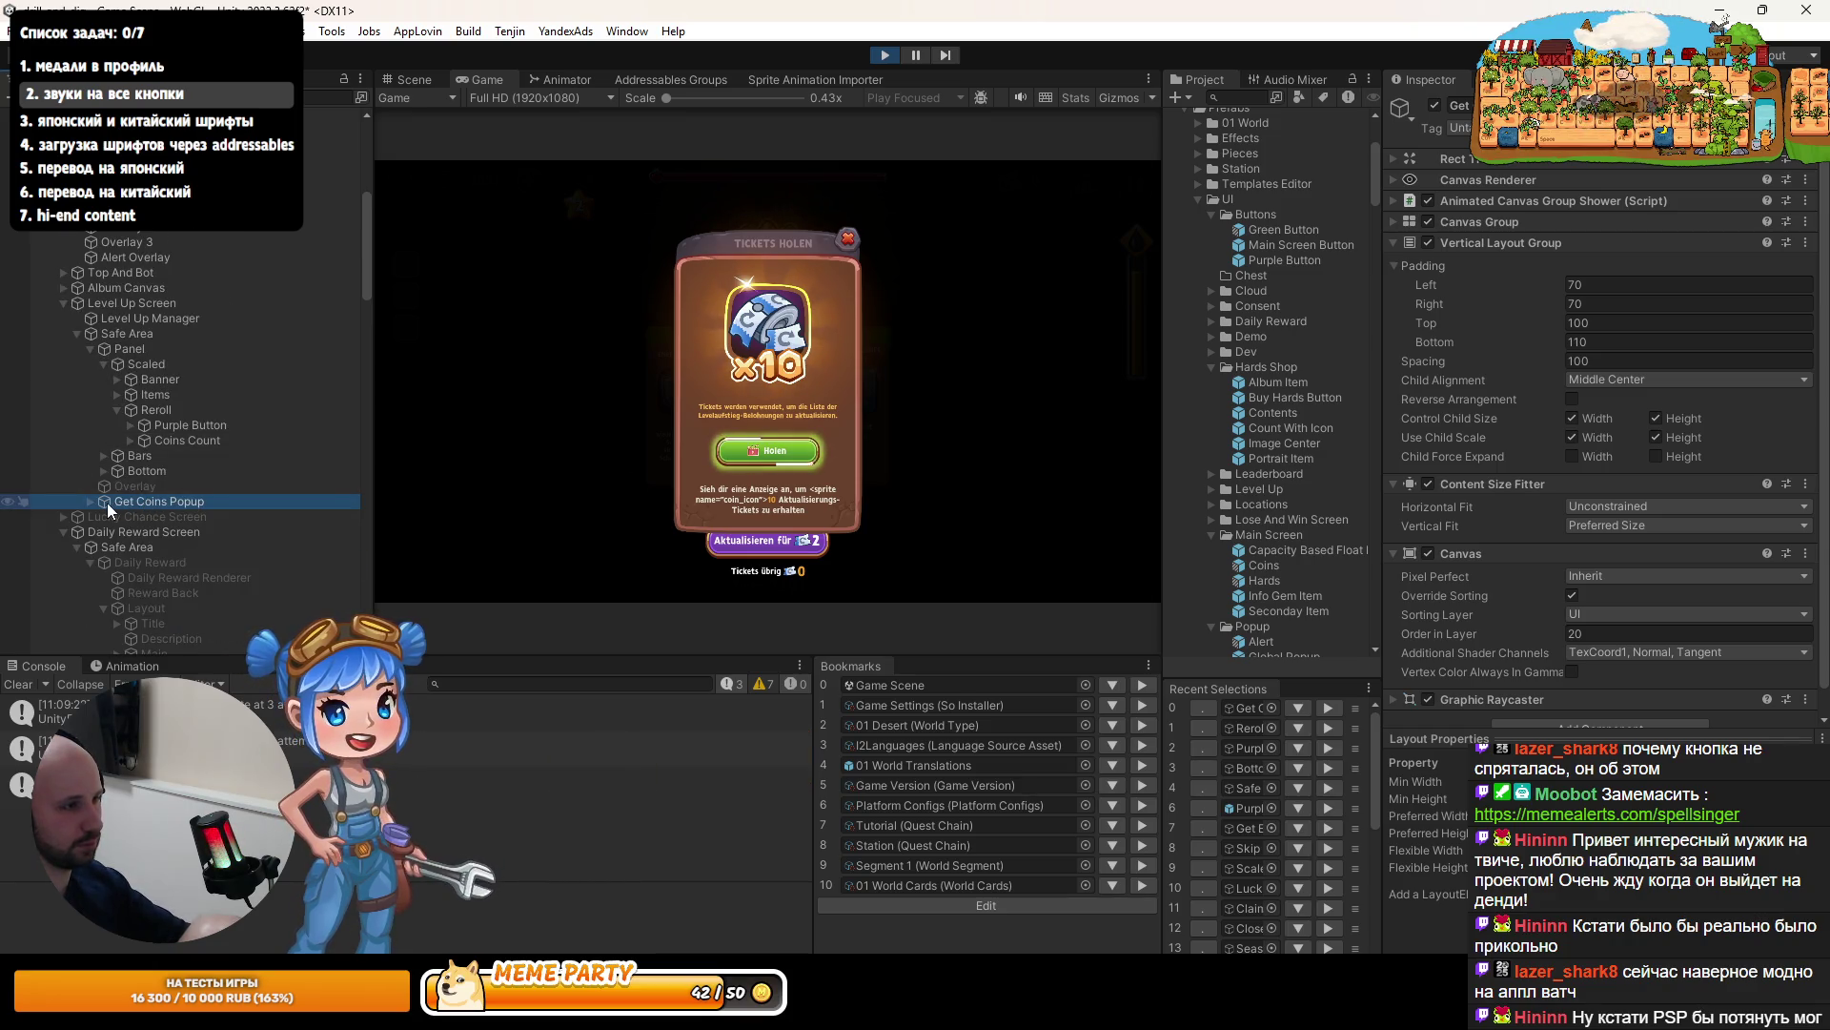
pyautogui.press('F2')
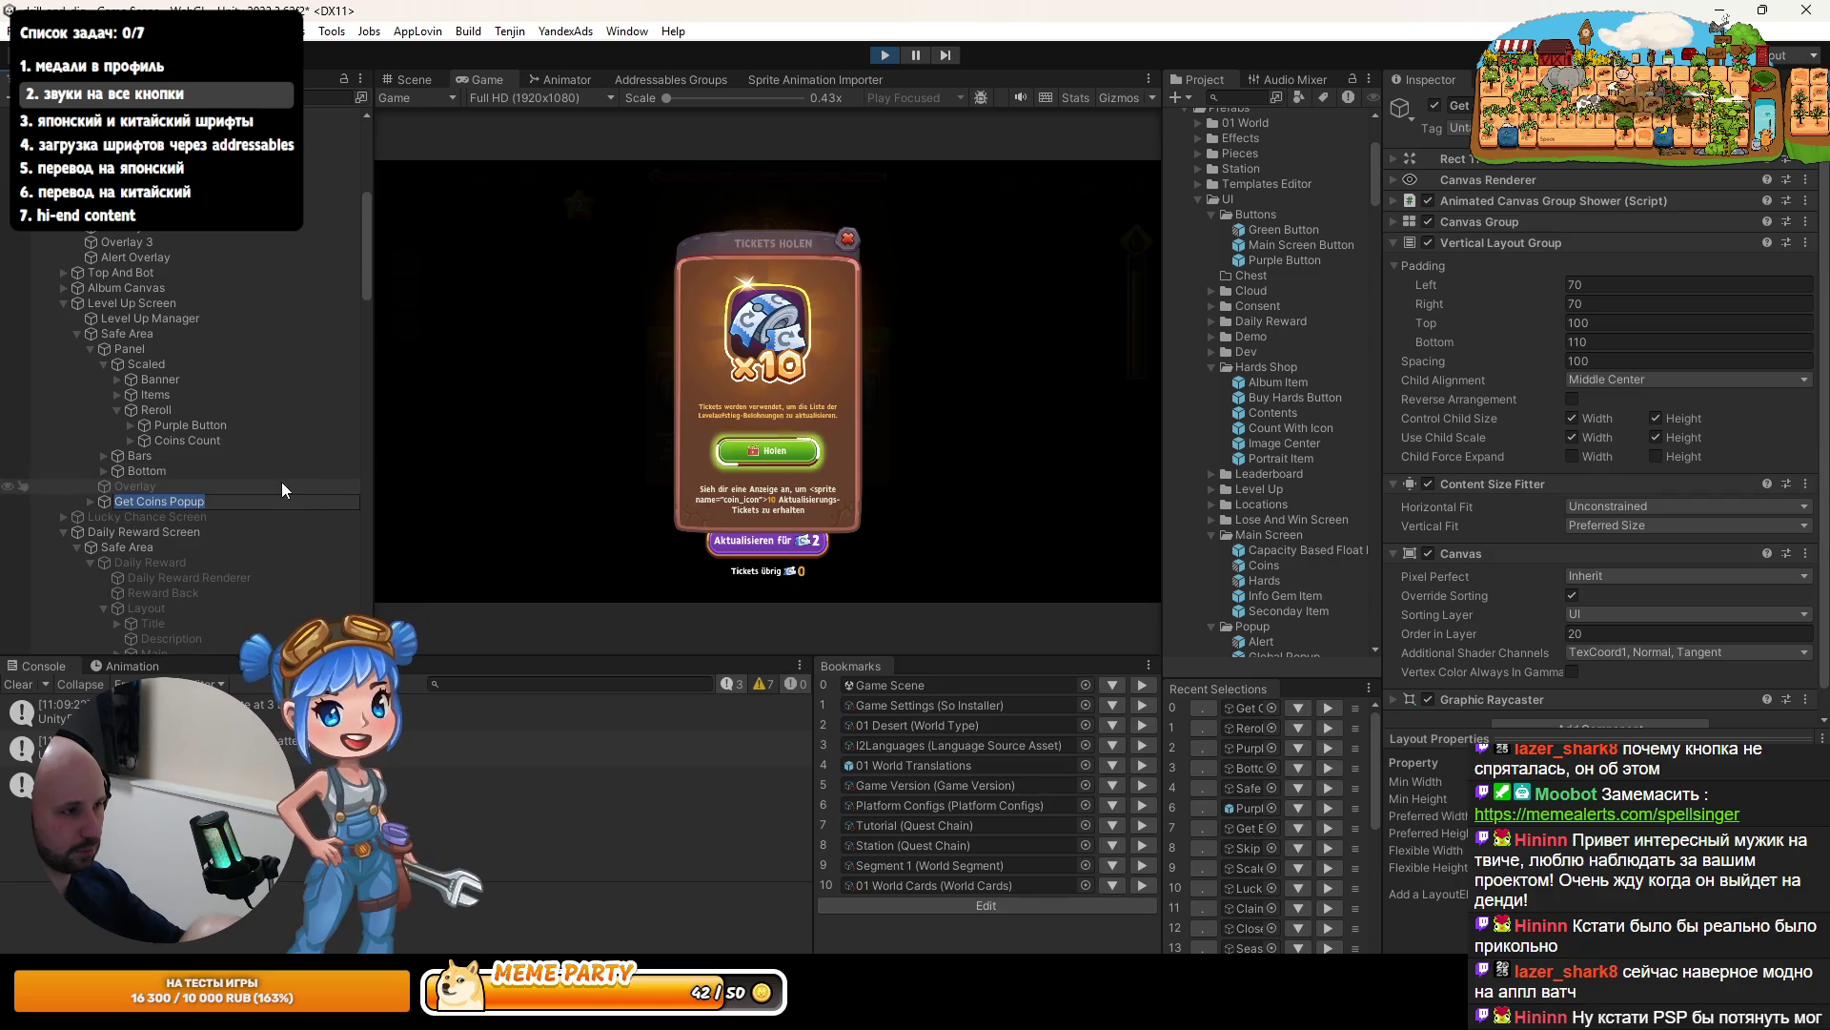
# - Confirm the Animated Canvas Group Shower uses Overlay 2, then stop play mode
pyautogui.click(1392, 200)
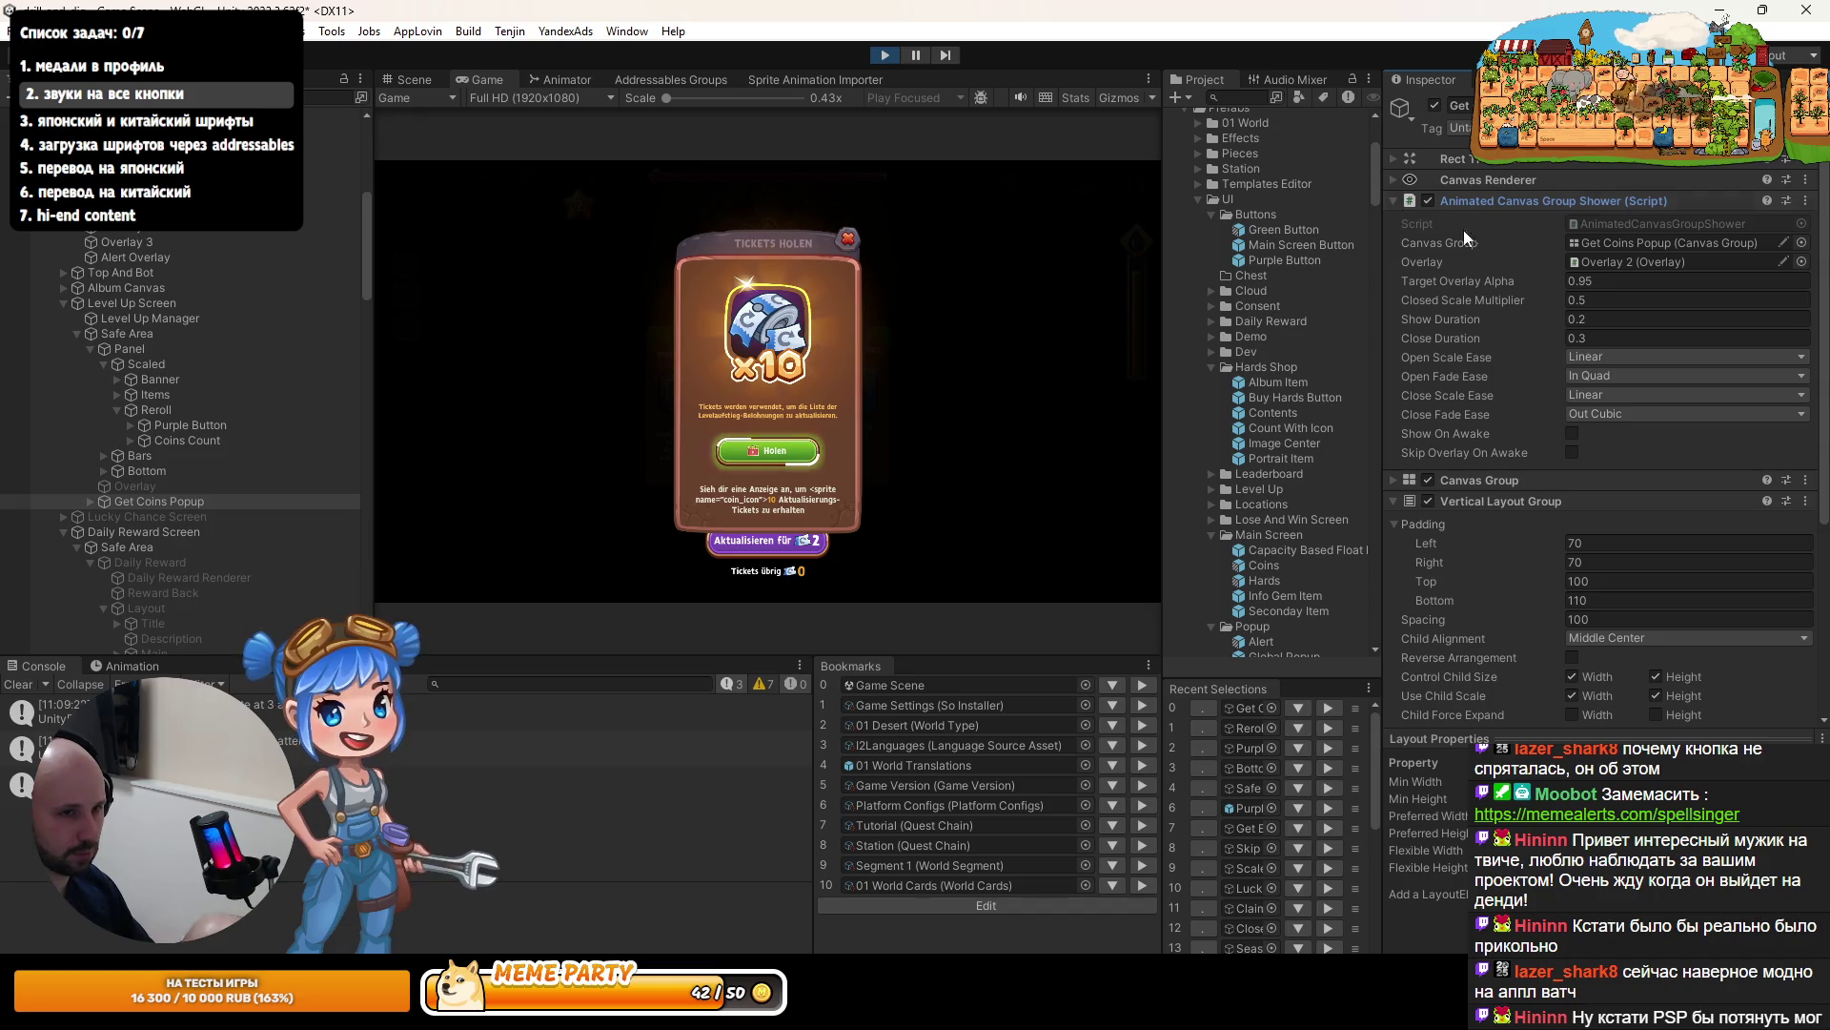
pyautogui.scroll(3, 66, 420)
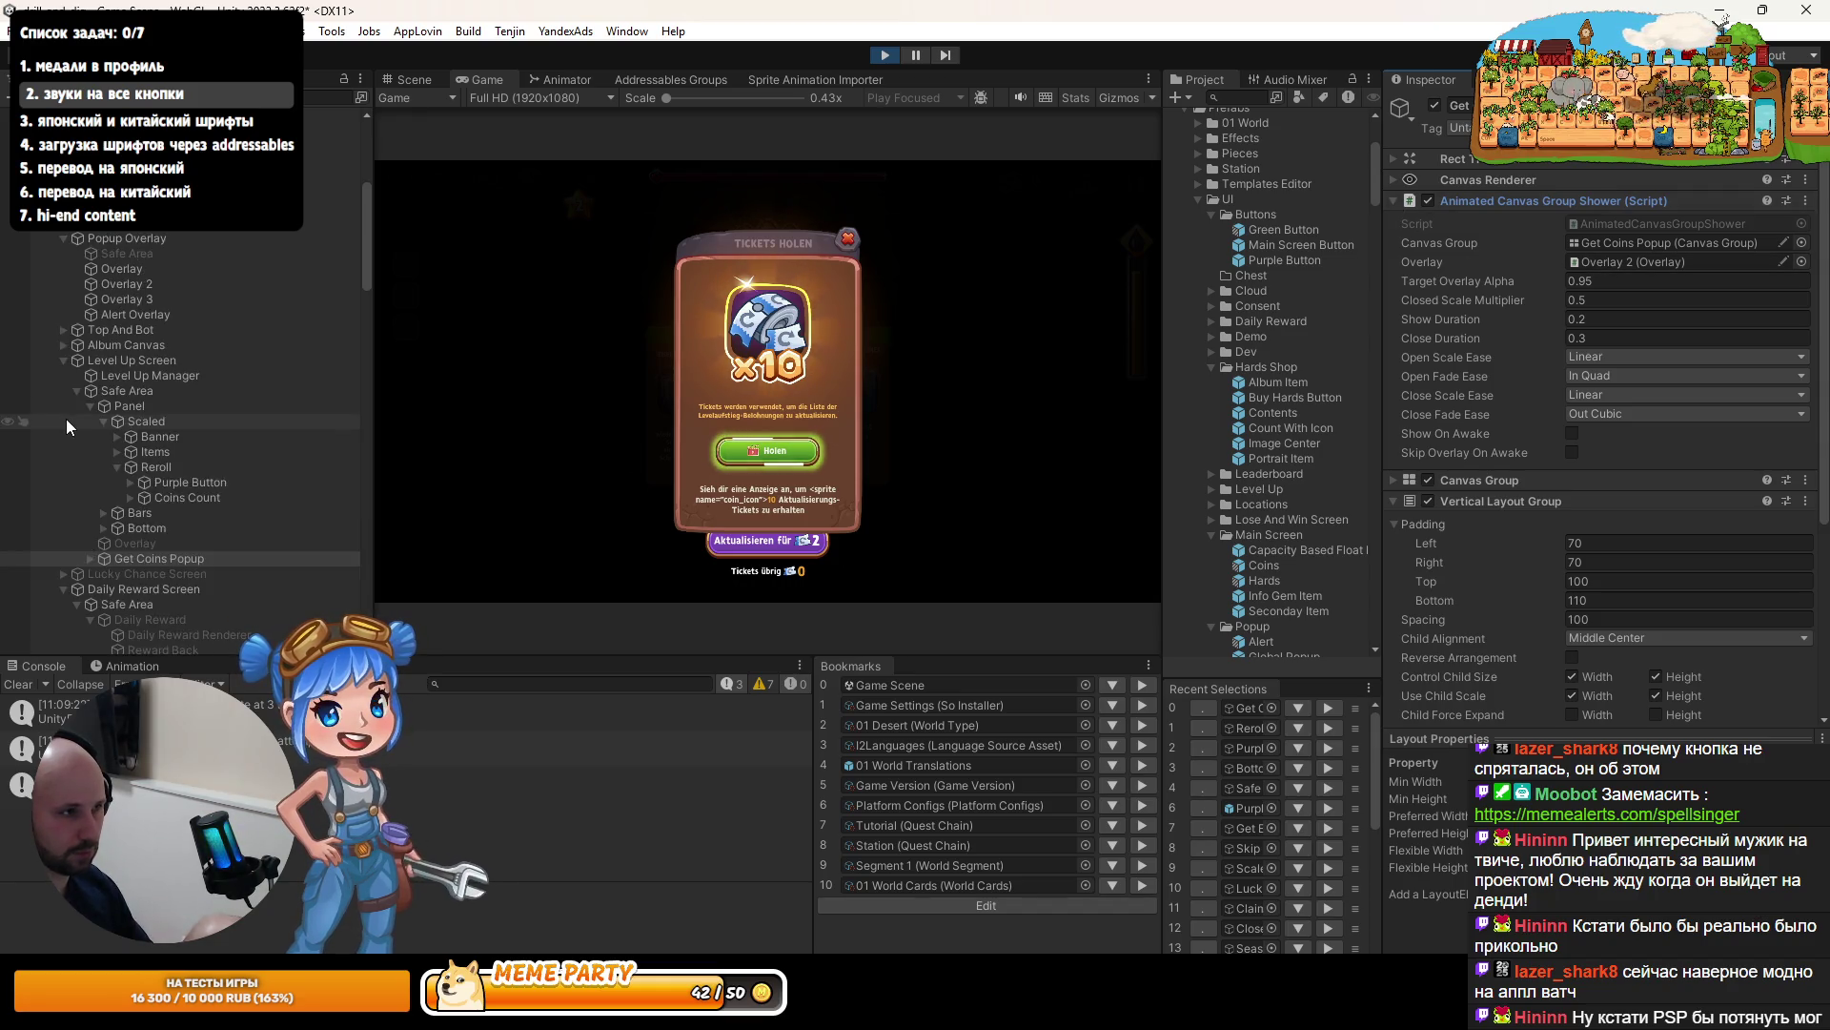
pyautogui.scroll(5, 66, 419)
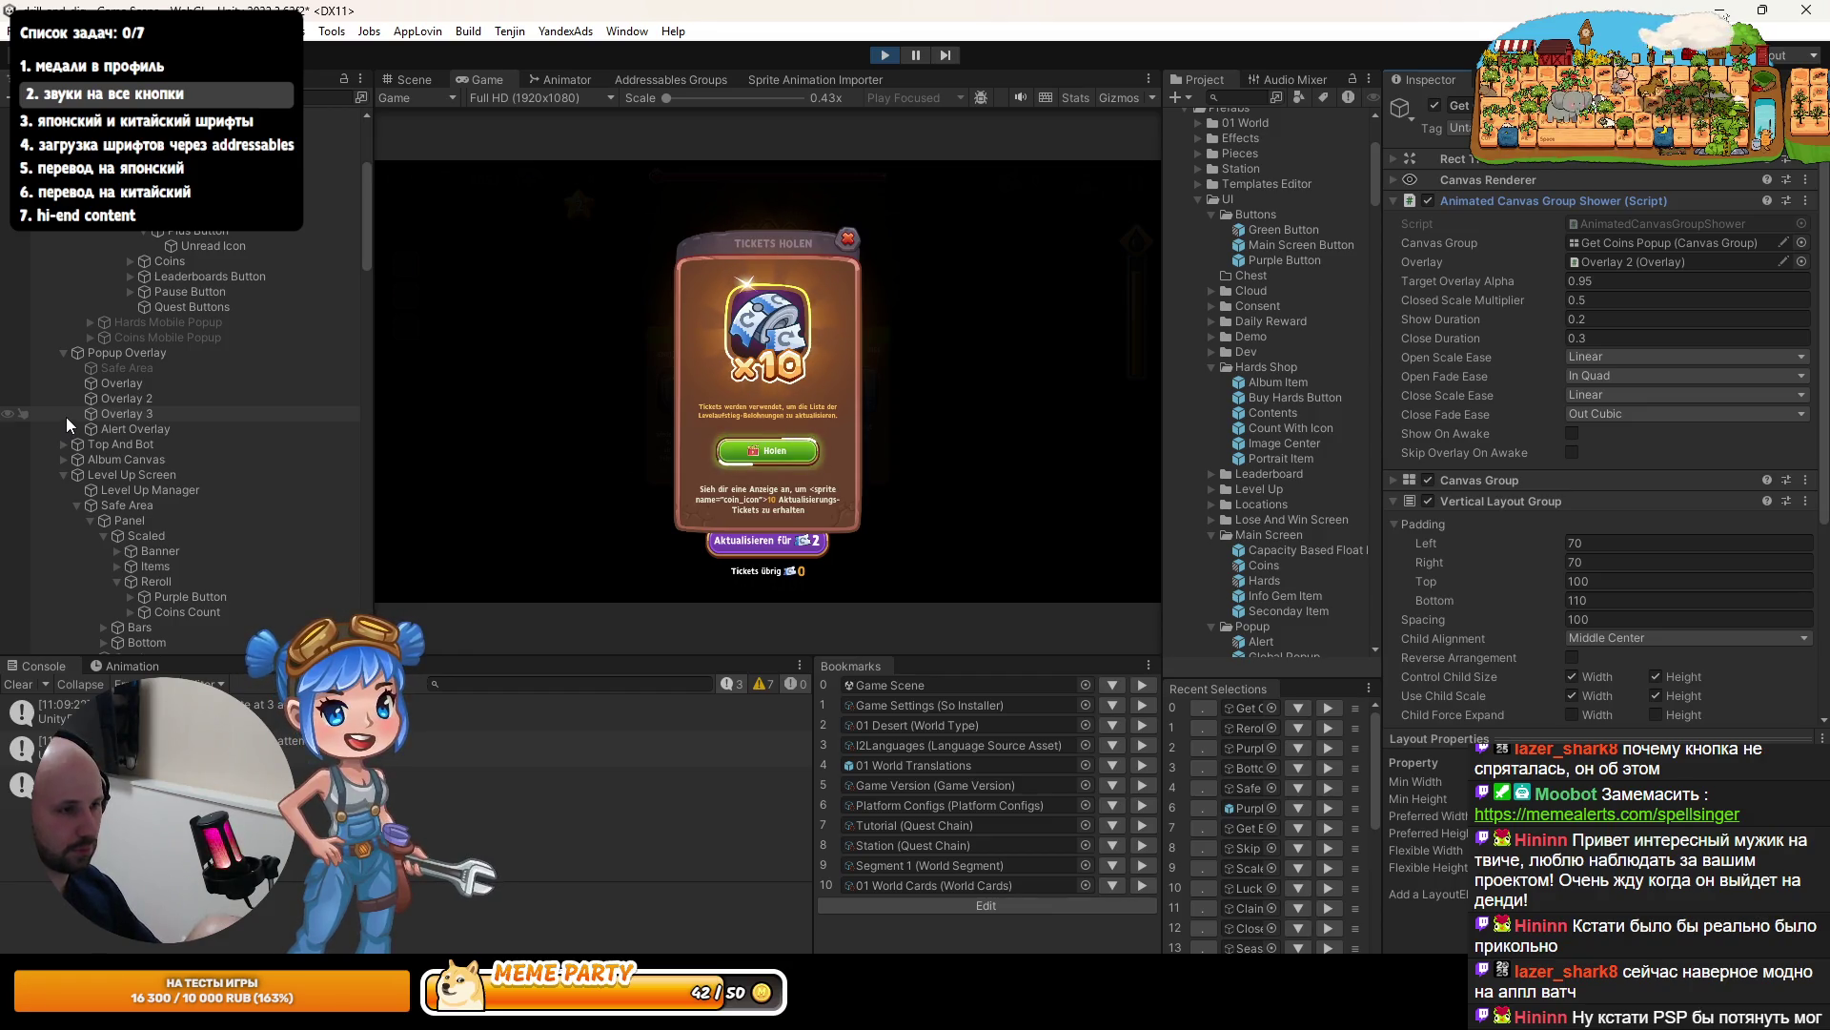
pyautogui.scroll(-3, 66, 420)
pyautogui.click(871, 56)
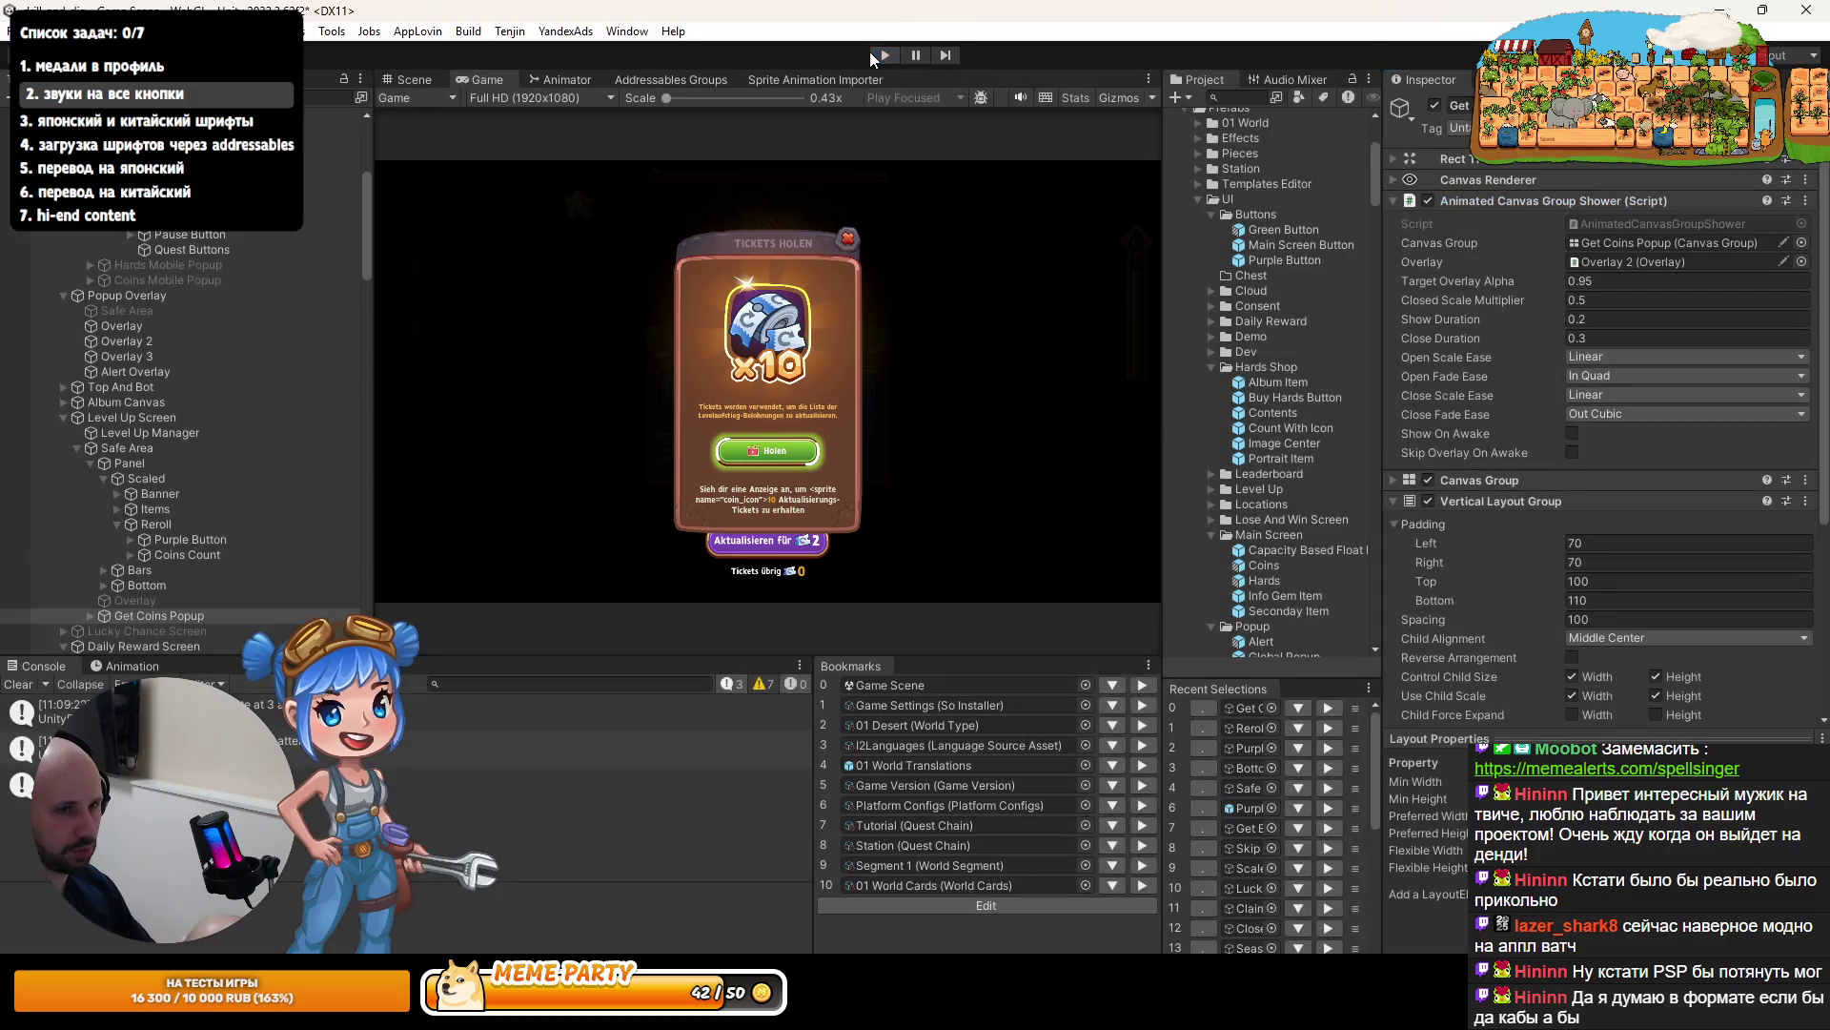
# - Assign Overlay 3 to the Get Coins Popup's Overlay field and check its canvas sorting
pyautogui.click(169, 357)
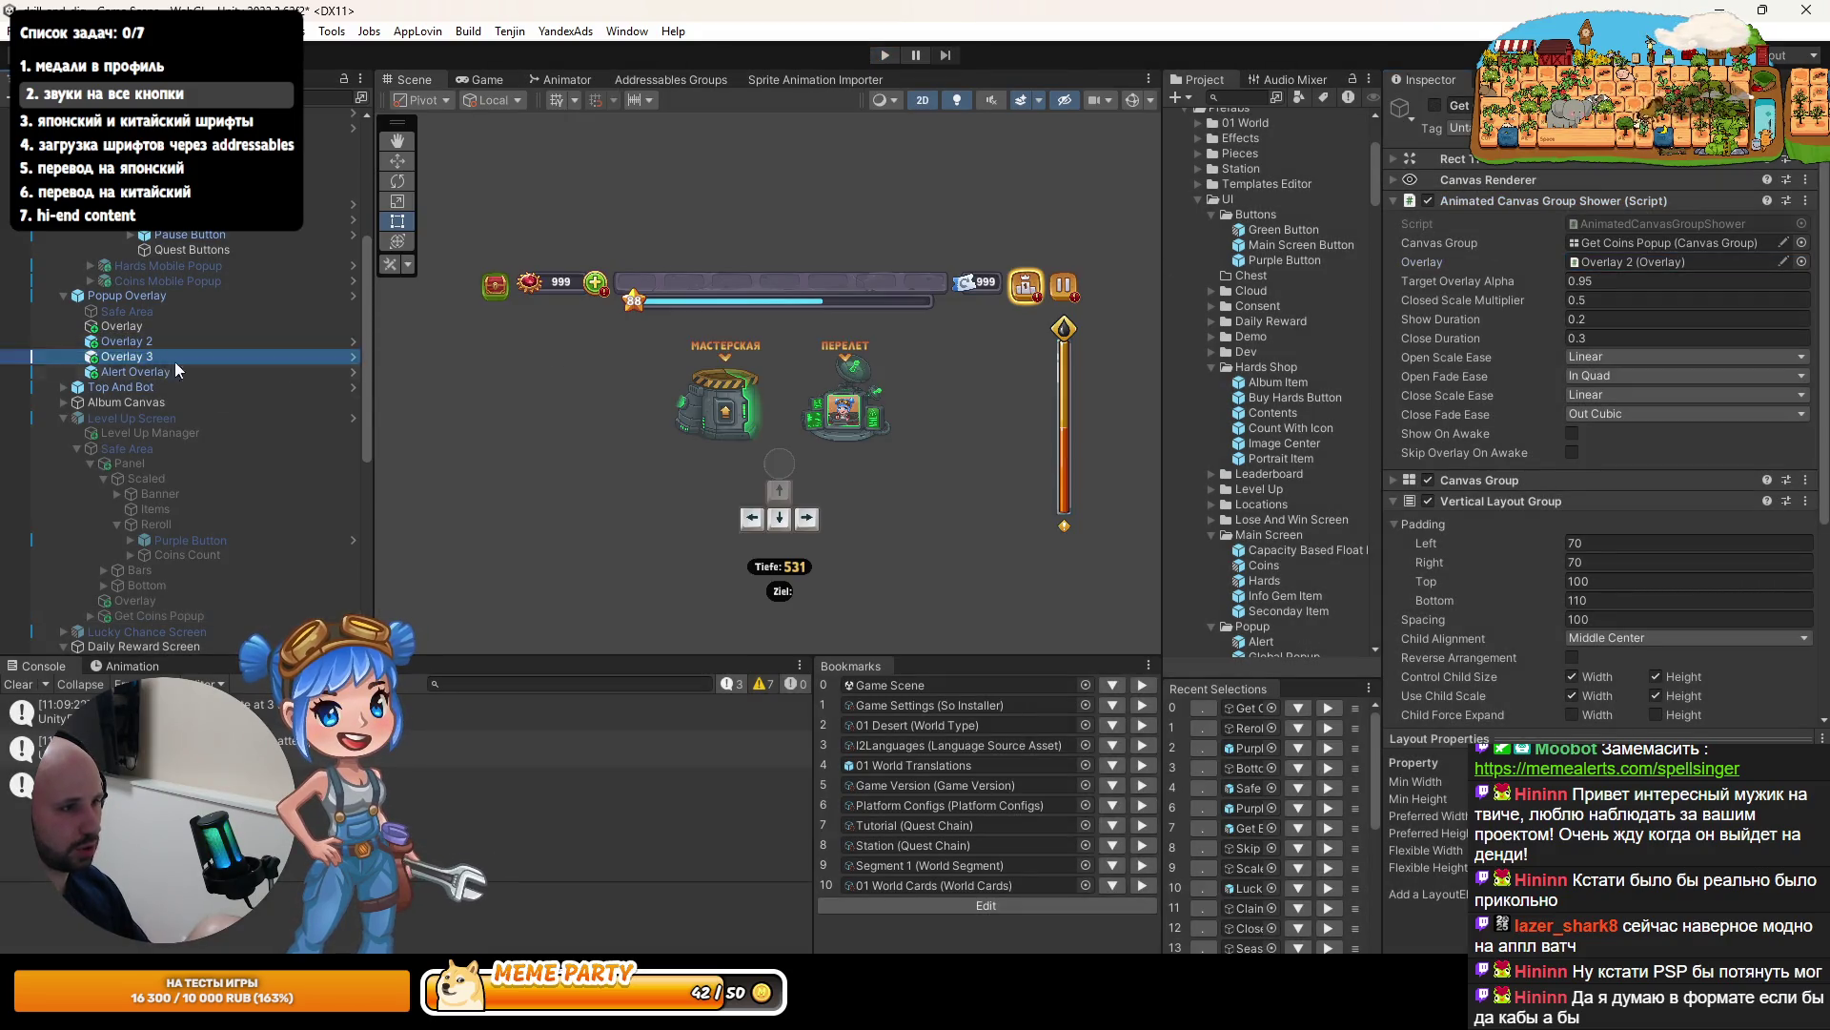
pyautogui.moveTo(176, 370); pyautogui.dragTo(1611, 264)
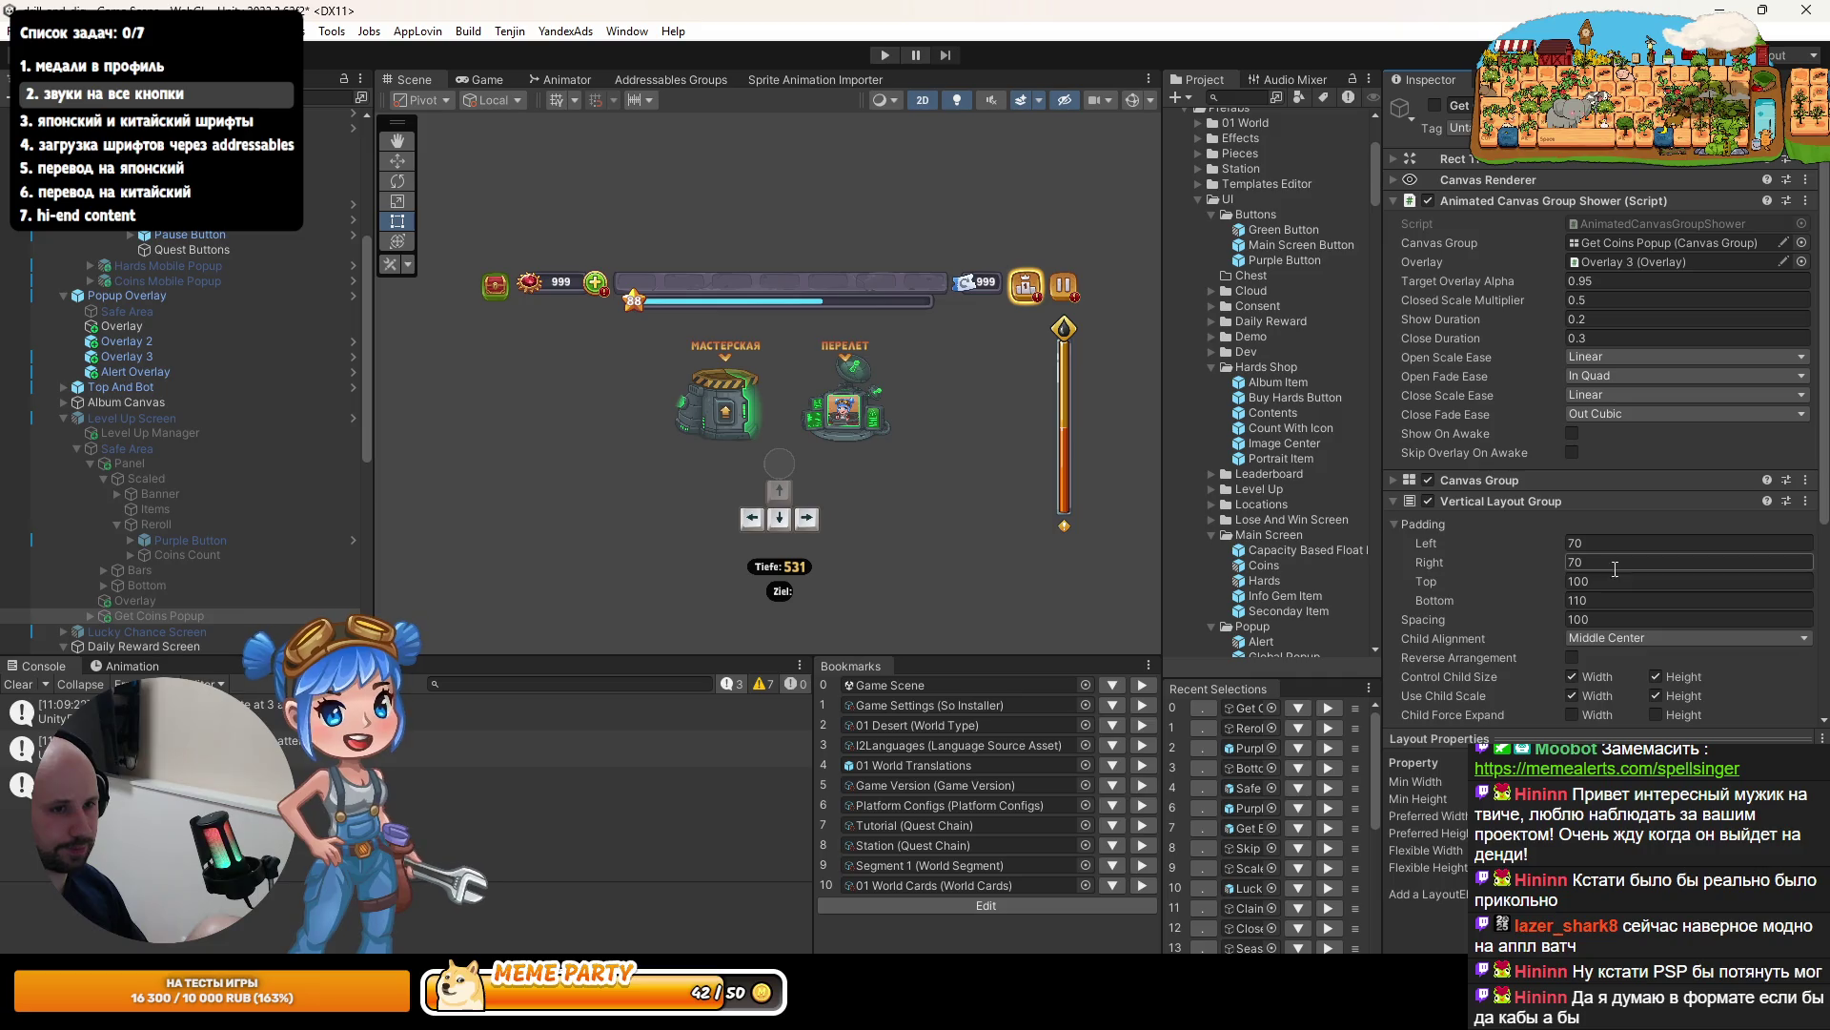
pyautogui.click(143, 356)
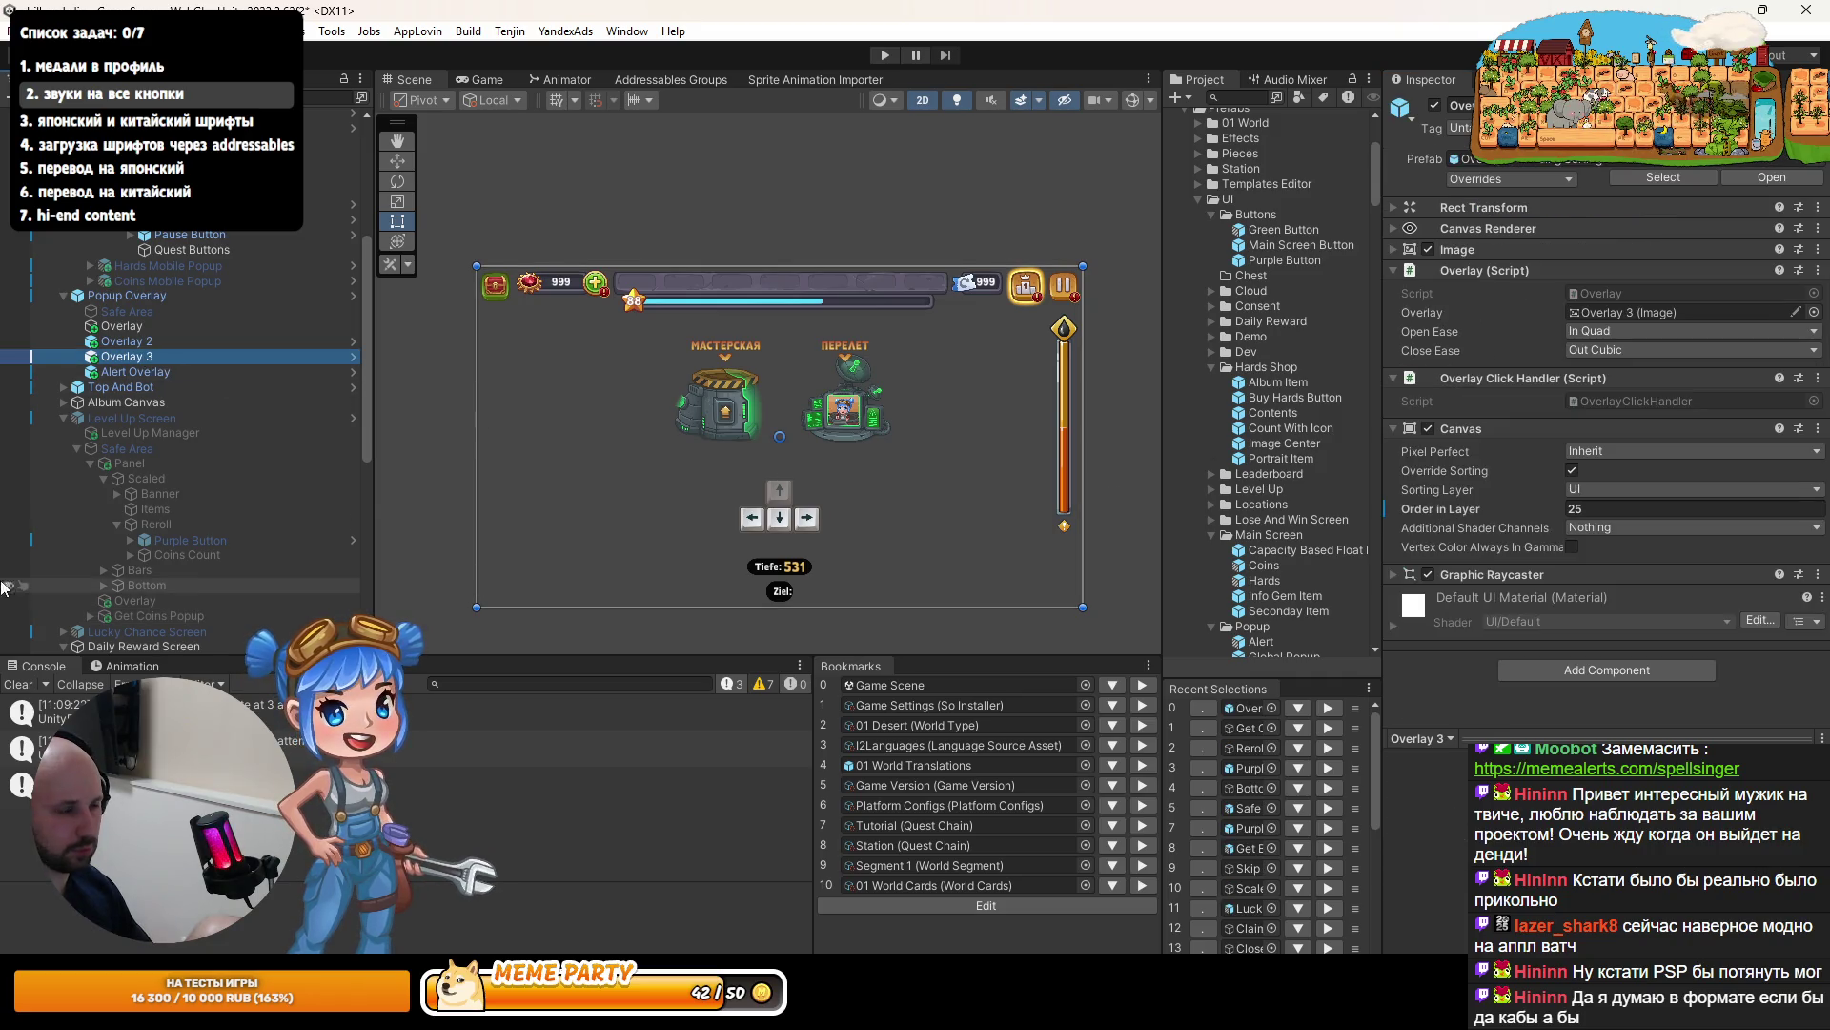
pyautogui.scroll(-3, 143, 534)
# - Set the Get Coins Popup canvas Order in Layer to 30 and enter play mode
pyautogui.click(146, 498)
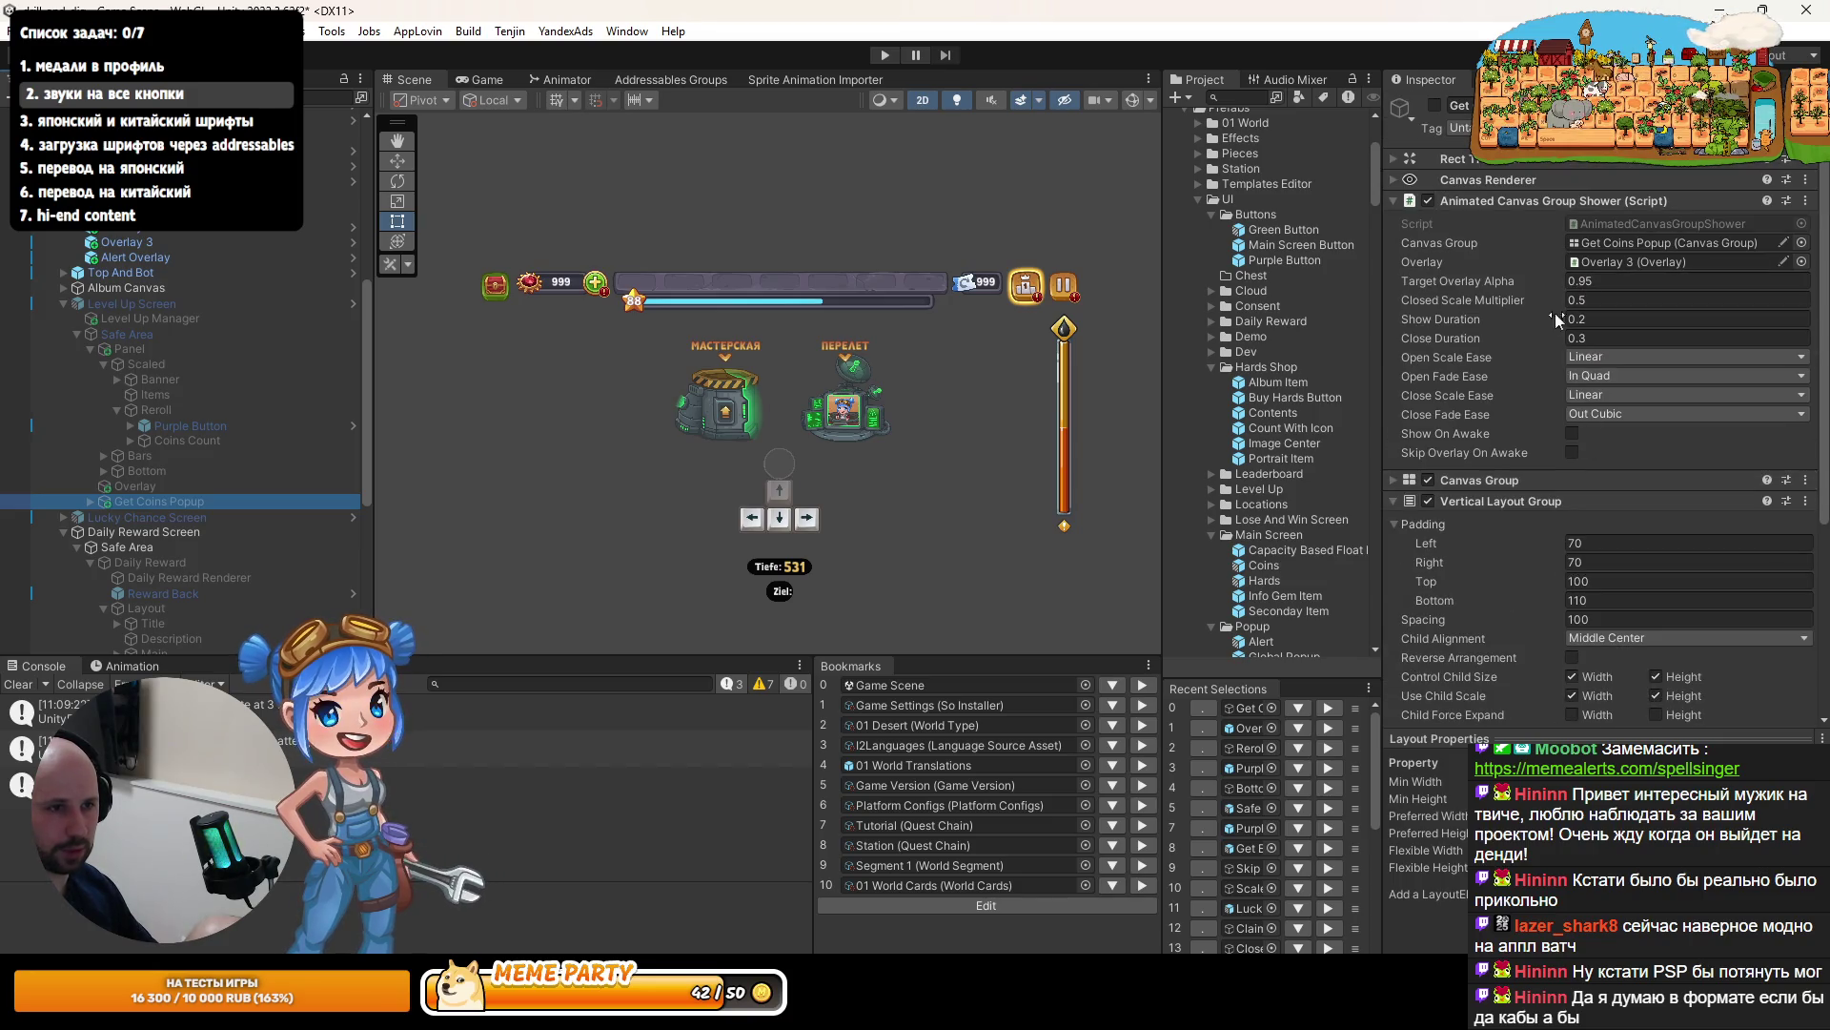
pyautogui.scroll(-5, 1516, 419)
pyautogui.click(1471, 608)
pyautogui.write('30')
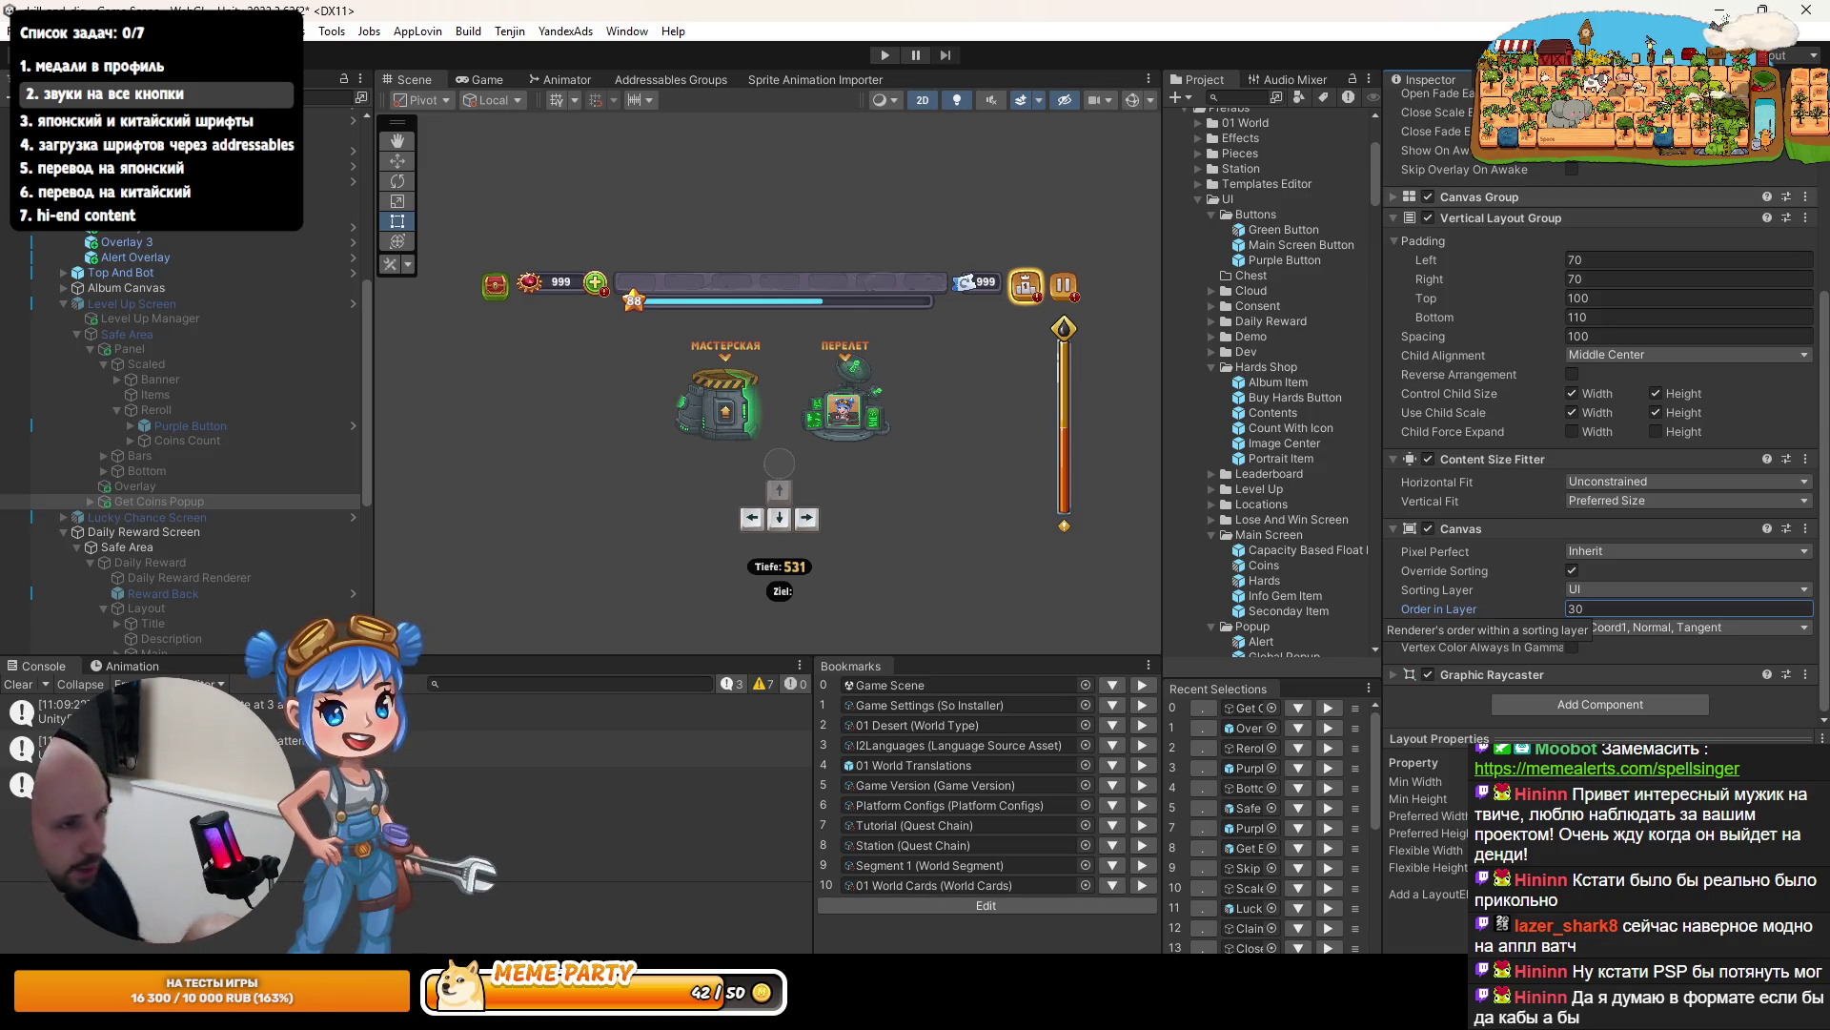
pyautogui.click(874, 55)
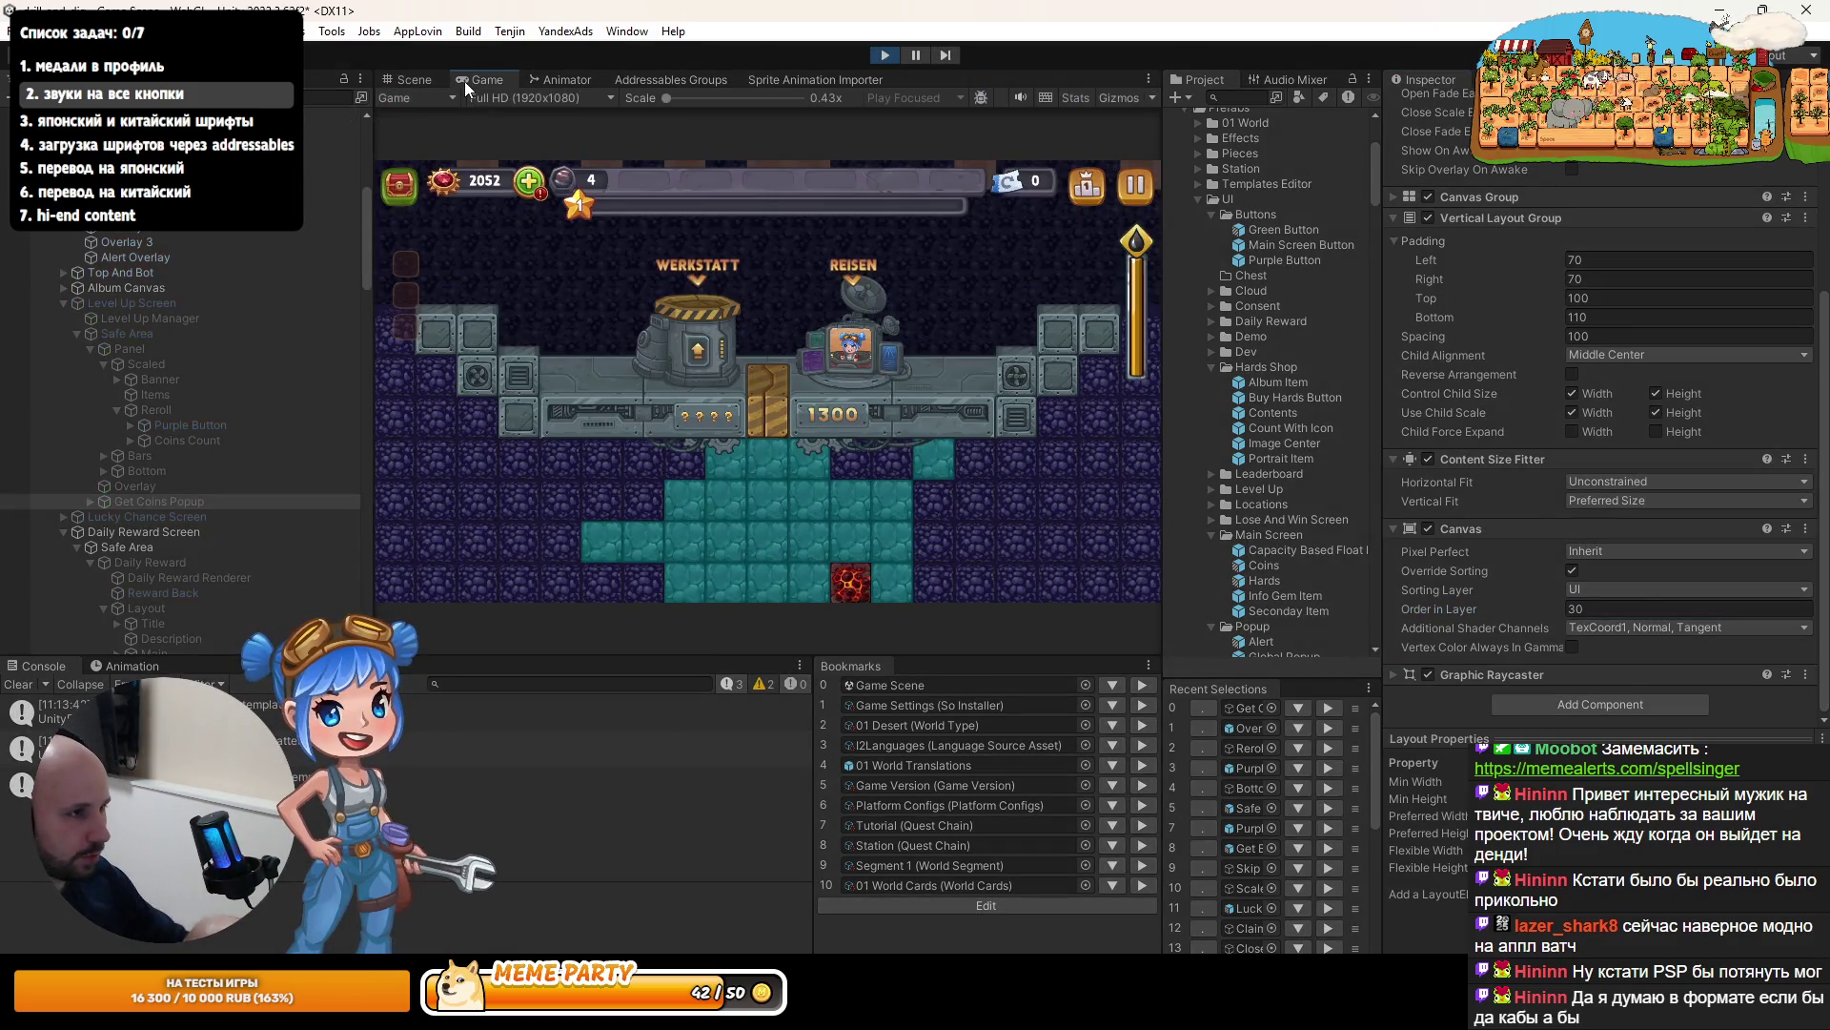
# - Dig down to level up and claim ten reroll tickets from the Holen offer
pyautogui.press('Down')
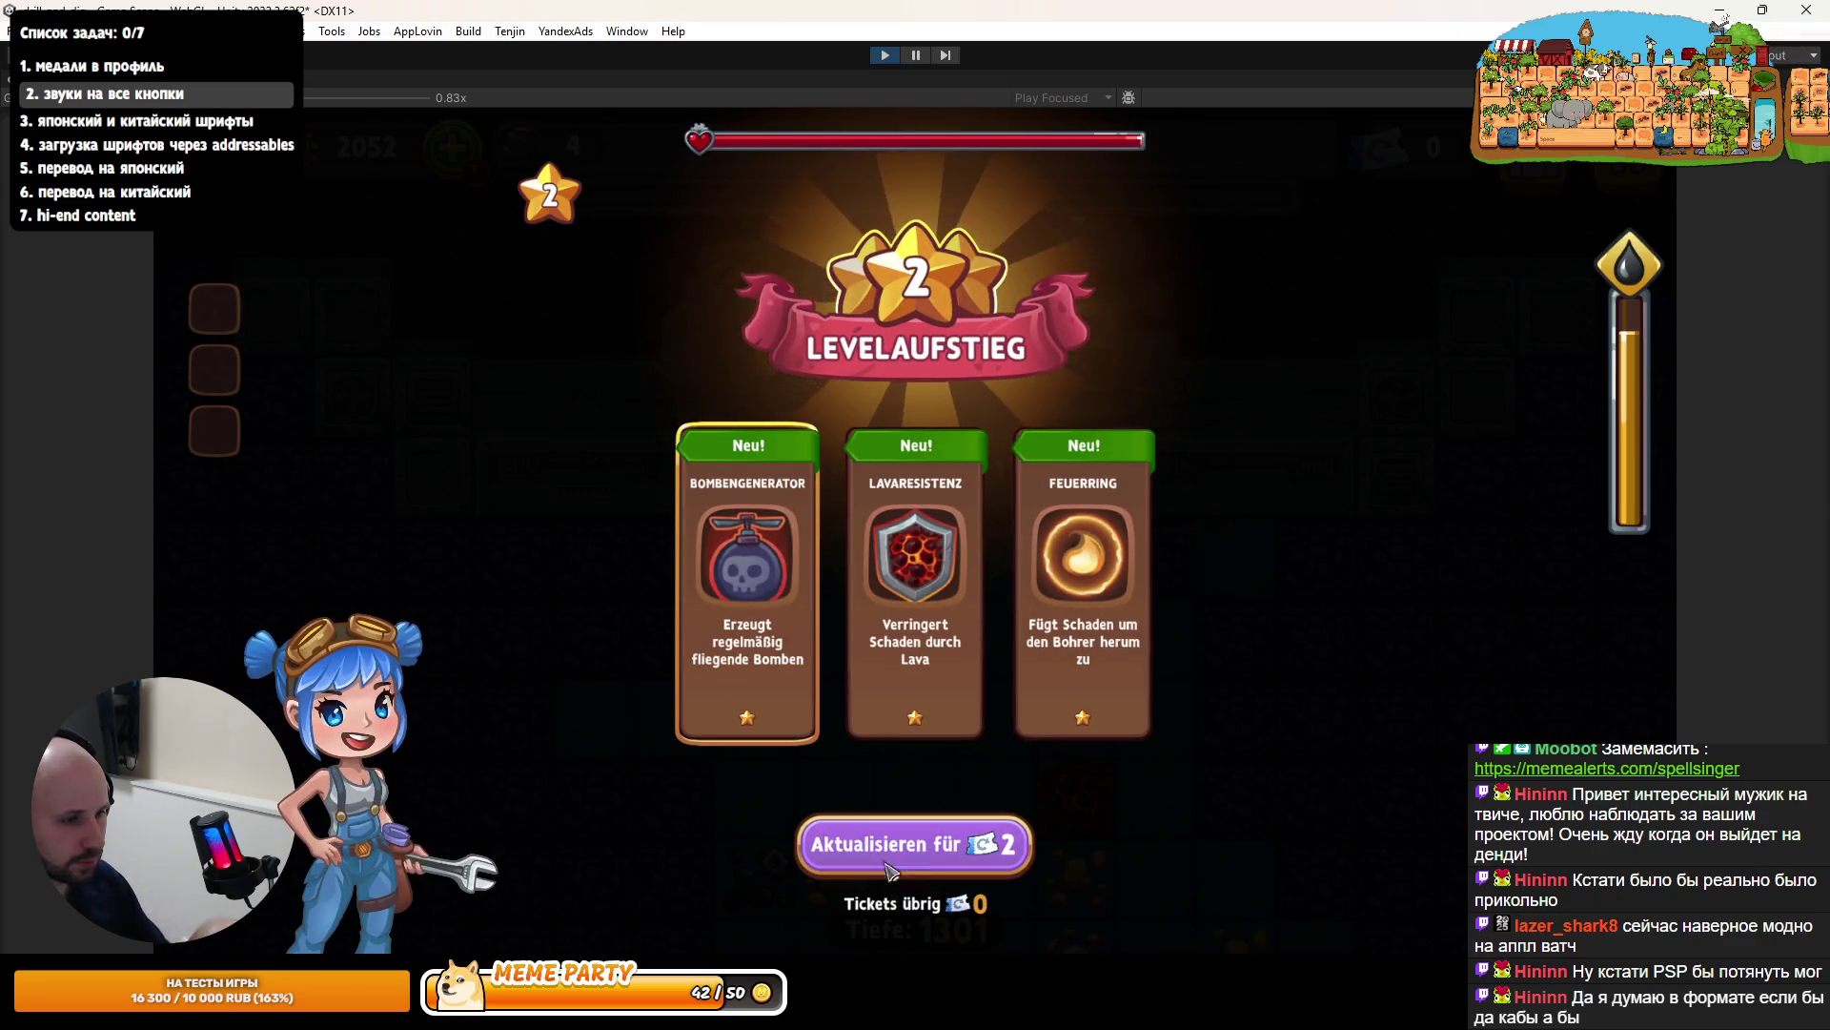
pyautogui.click(930, 831)
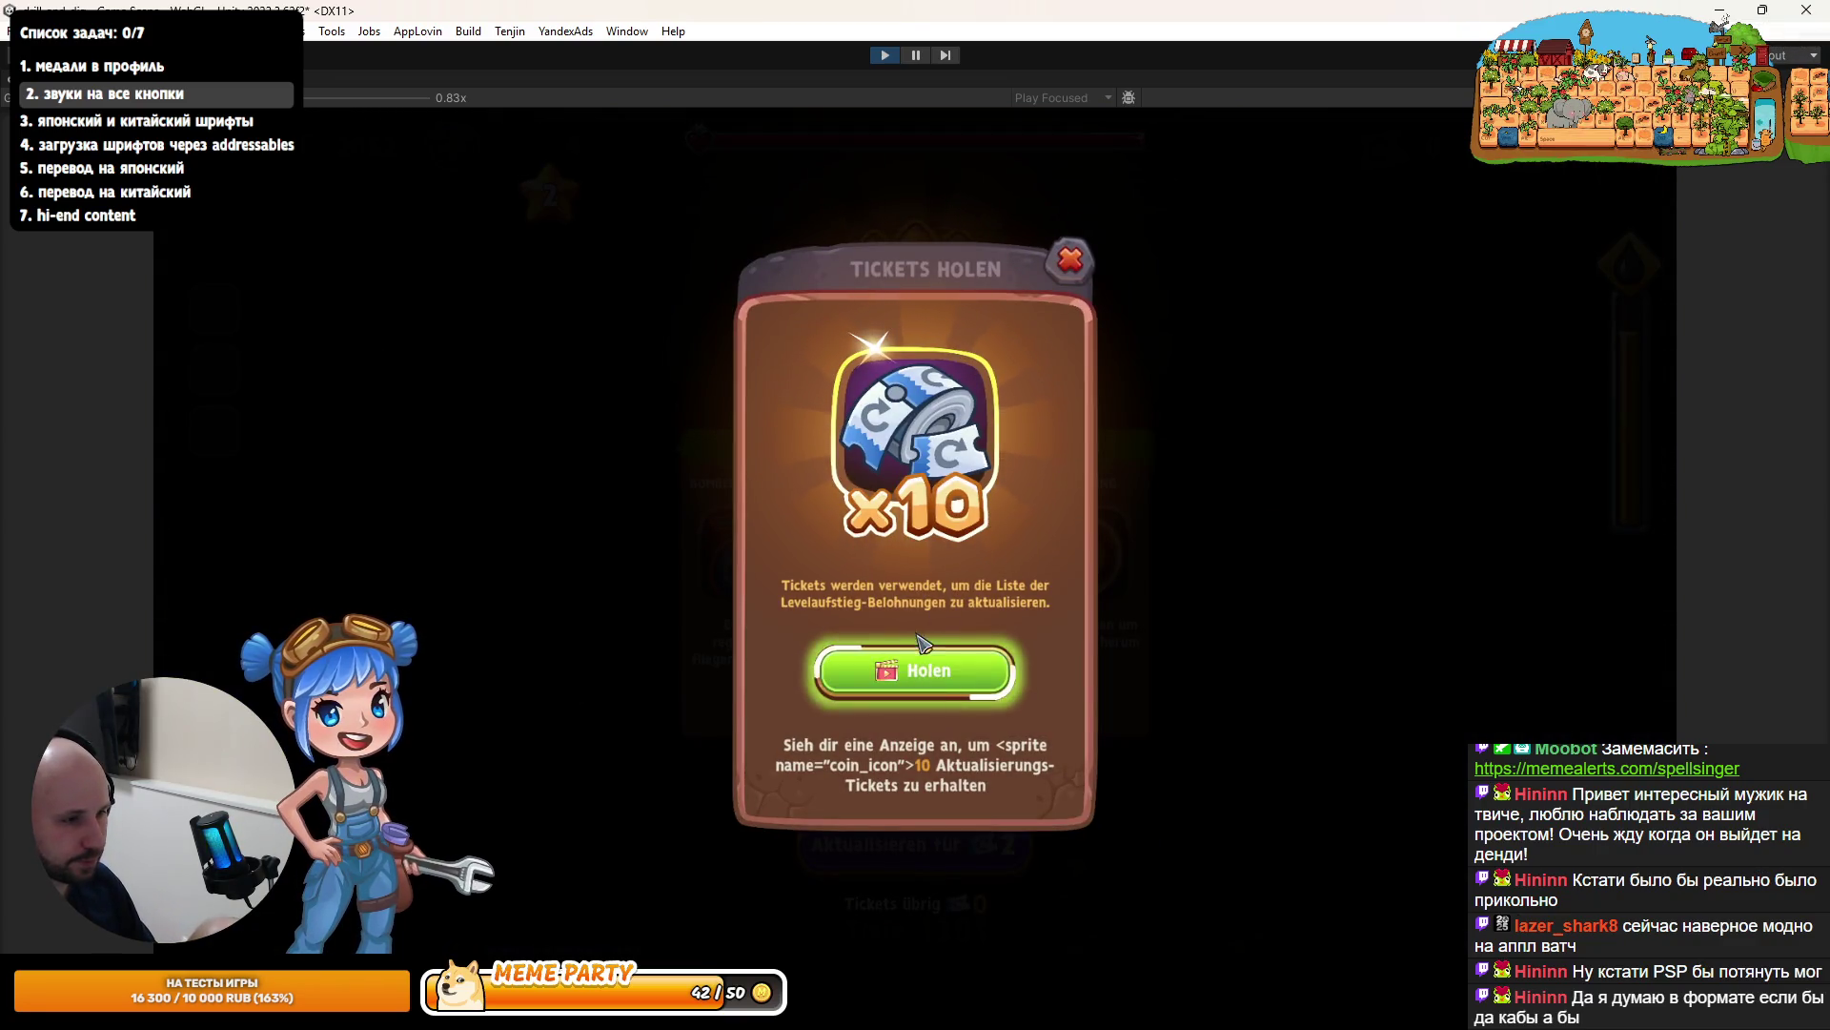
pyautogui.click(909, 674)
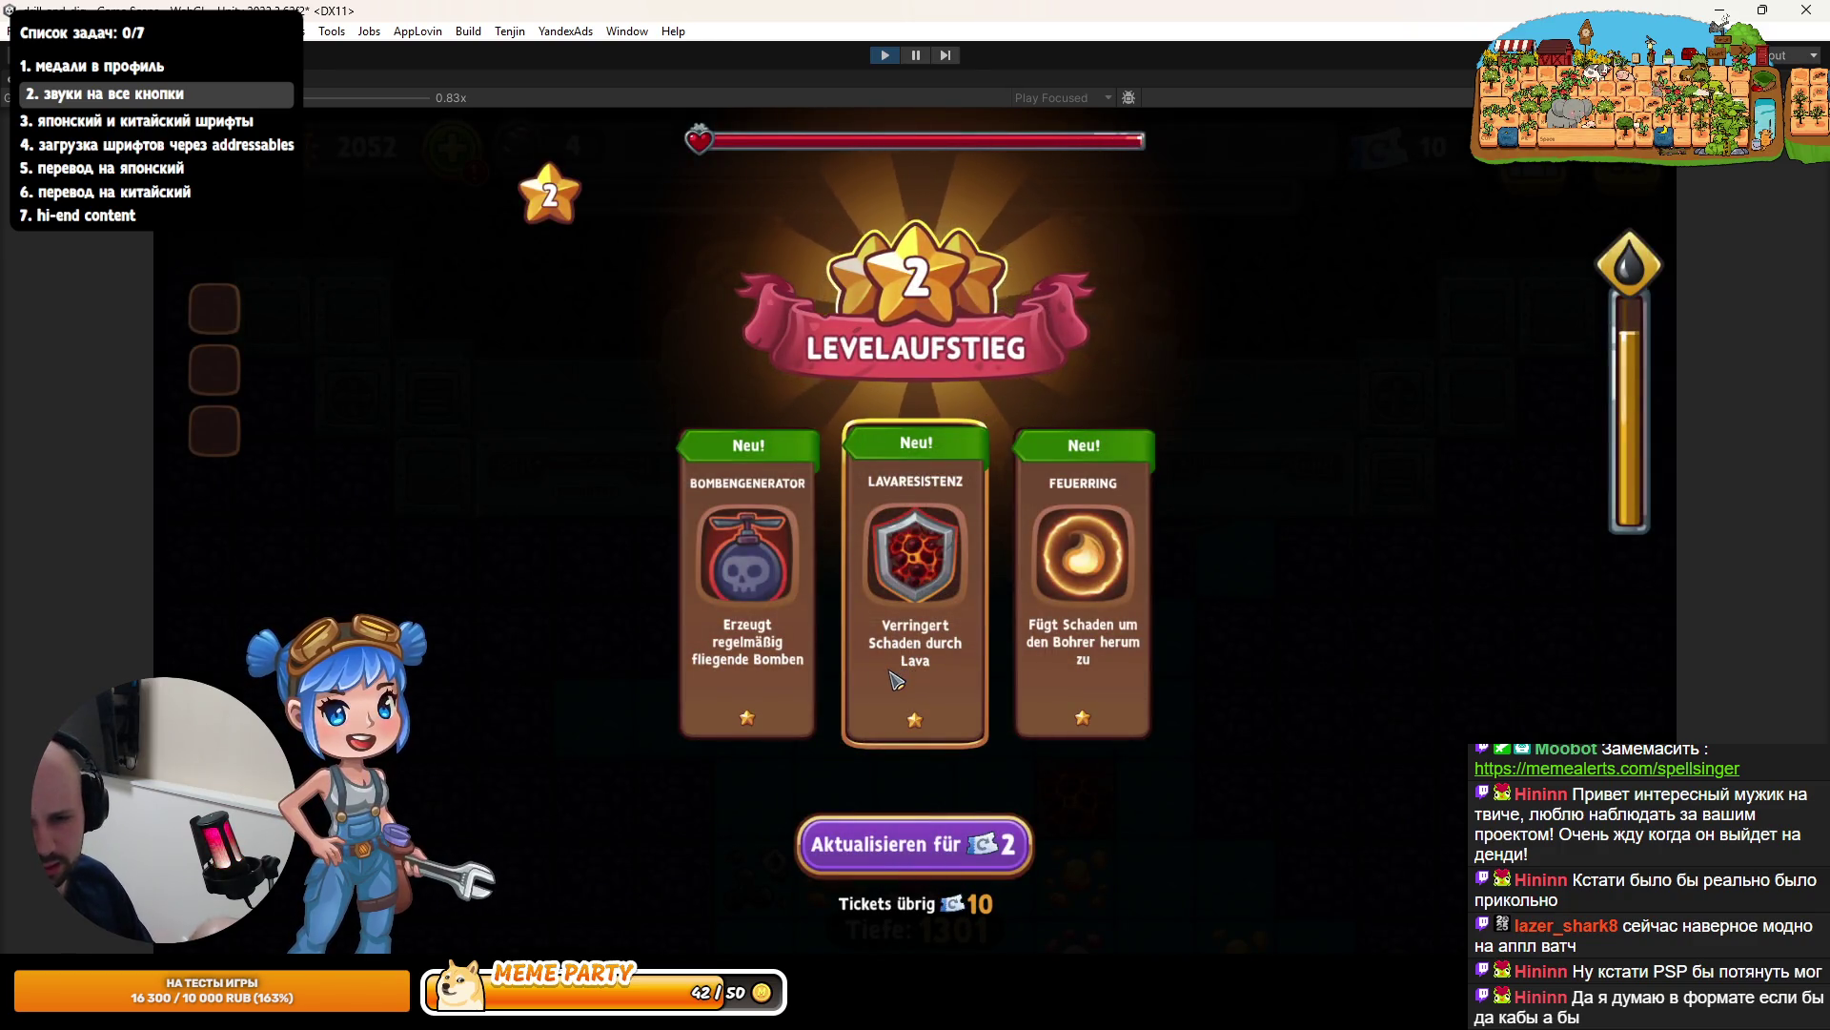
# - Reroll the upgrade cards until tickets run out and the Tickets Holen offer reappears
pyautogui.click(896, 858)
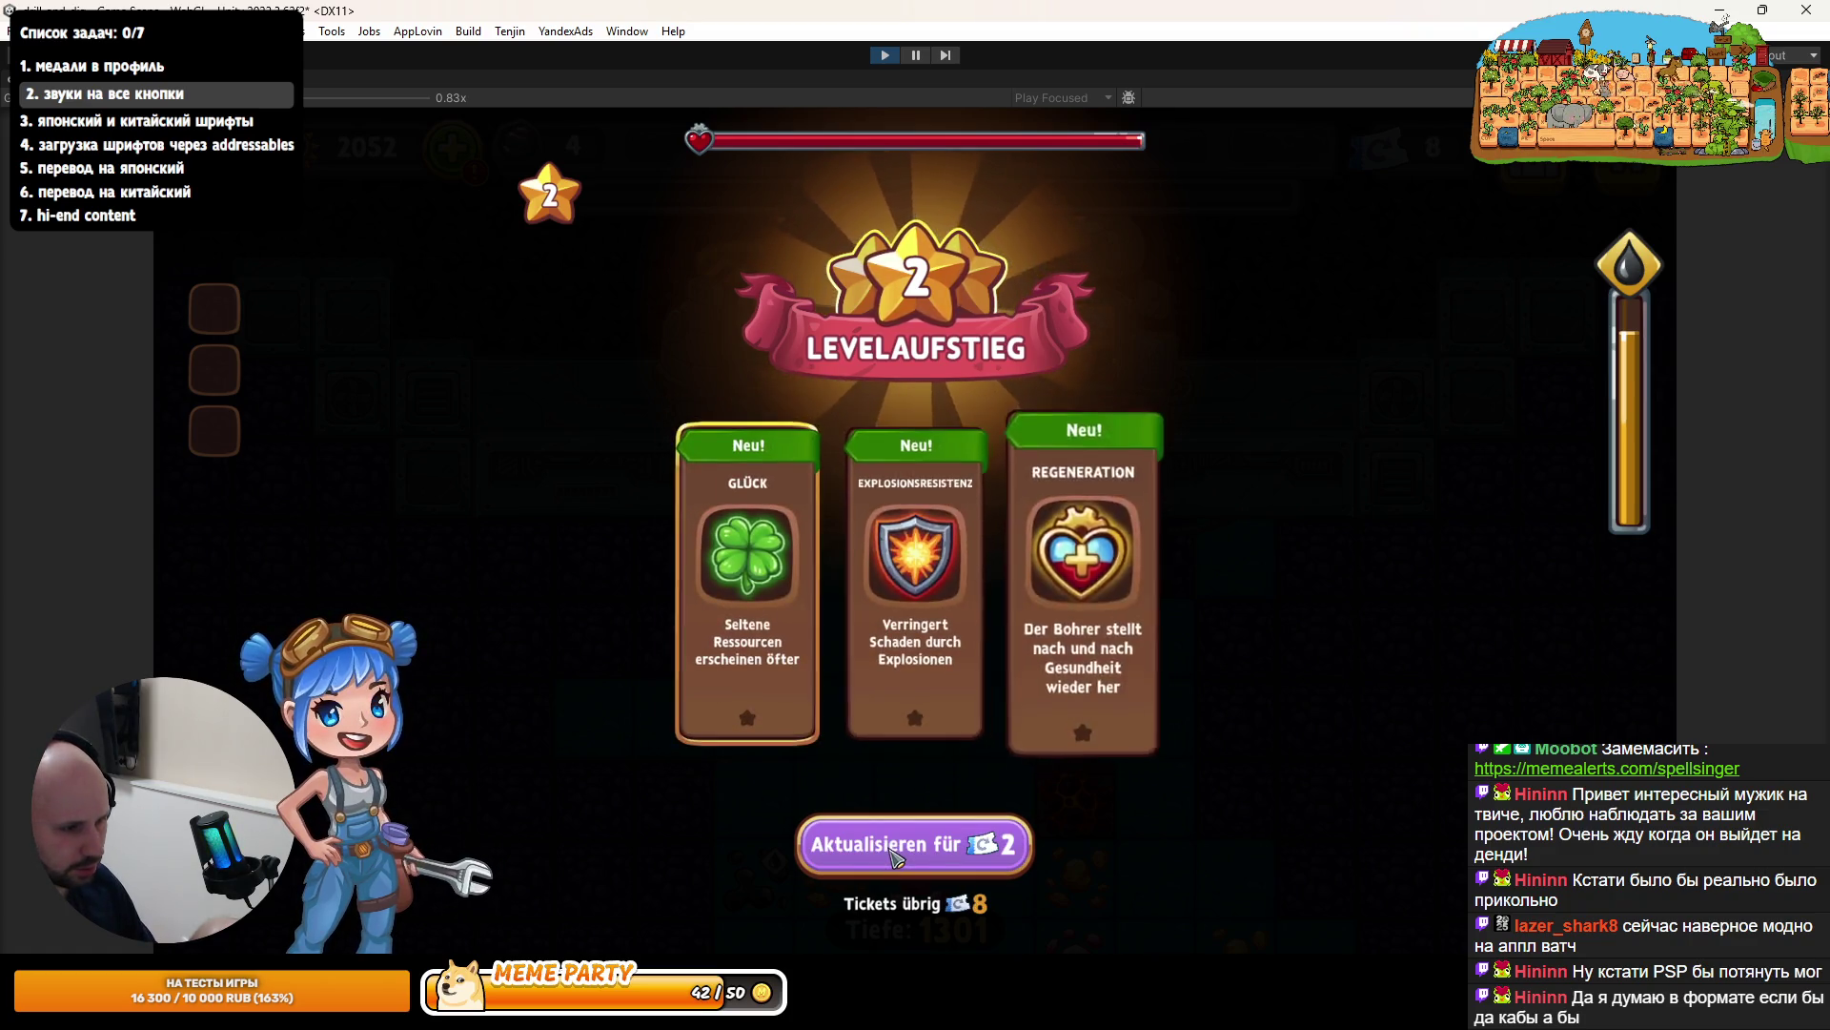
pyautogui.click(895, 856)
pyautogui.click(894, 856)
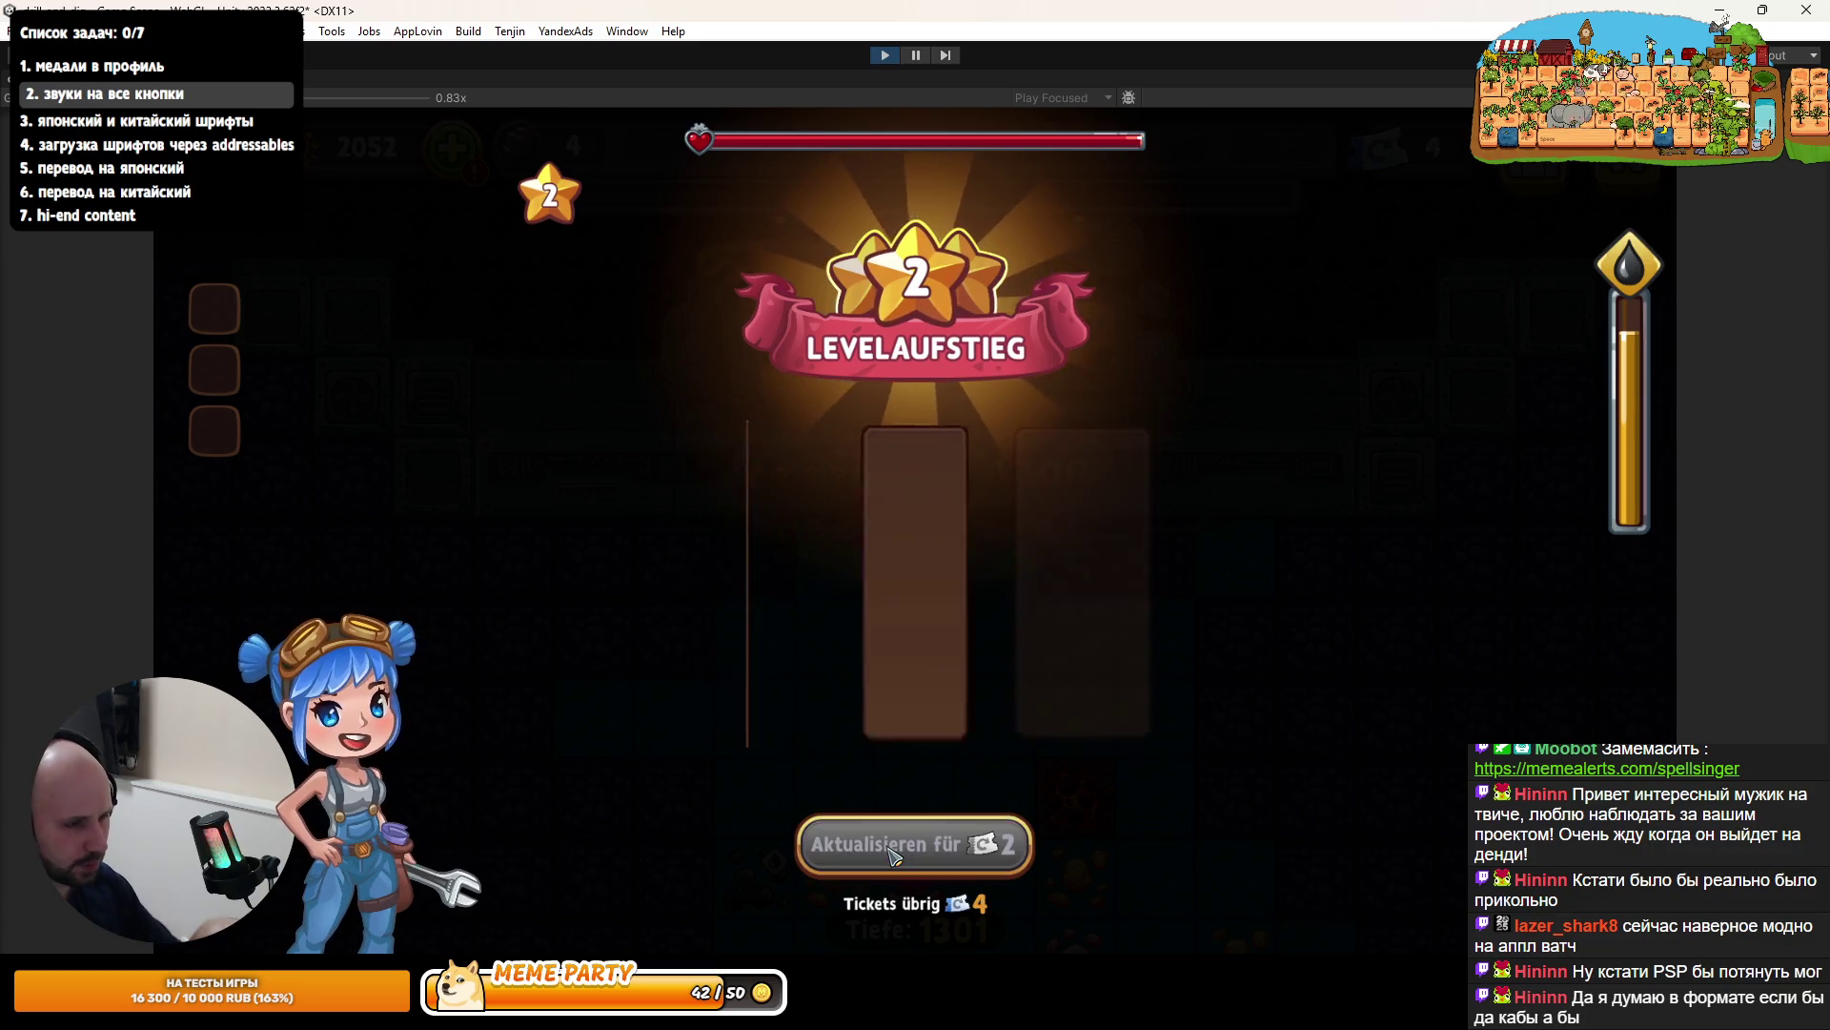
pyautogui.click(894, 856)
pyautogui.click(894, 856)
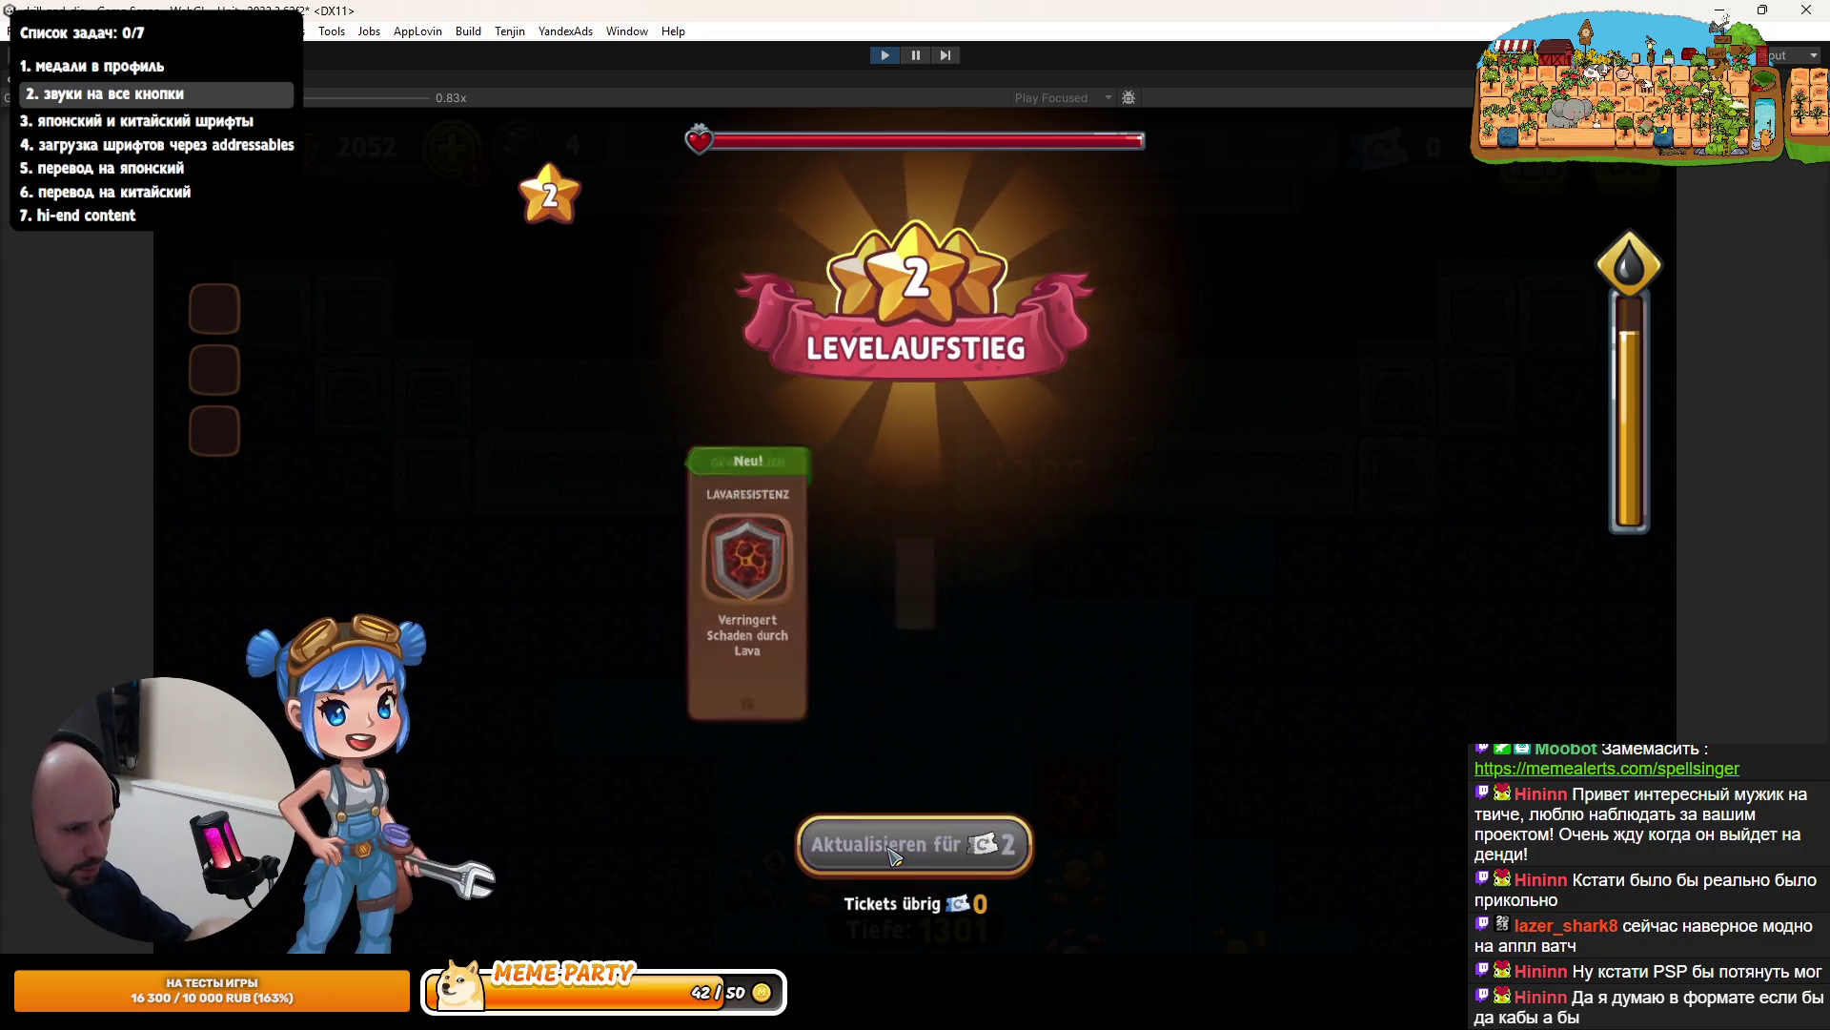
pyautogui.click(894, 857)
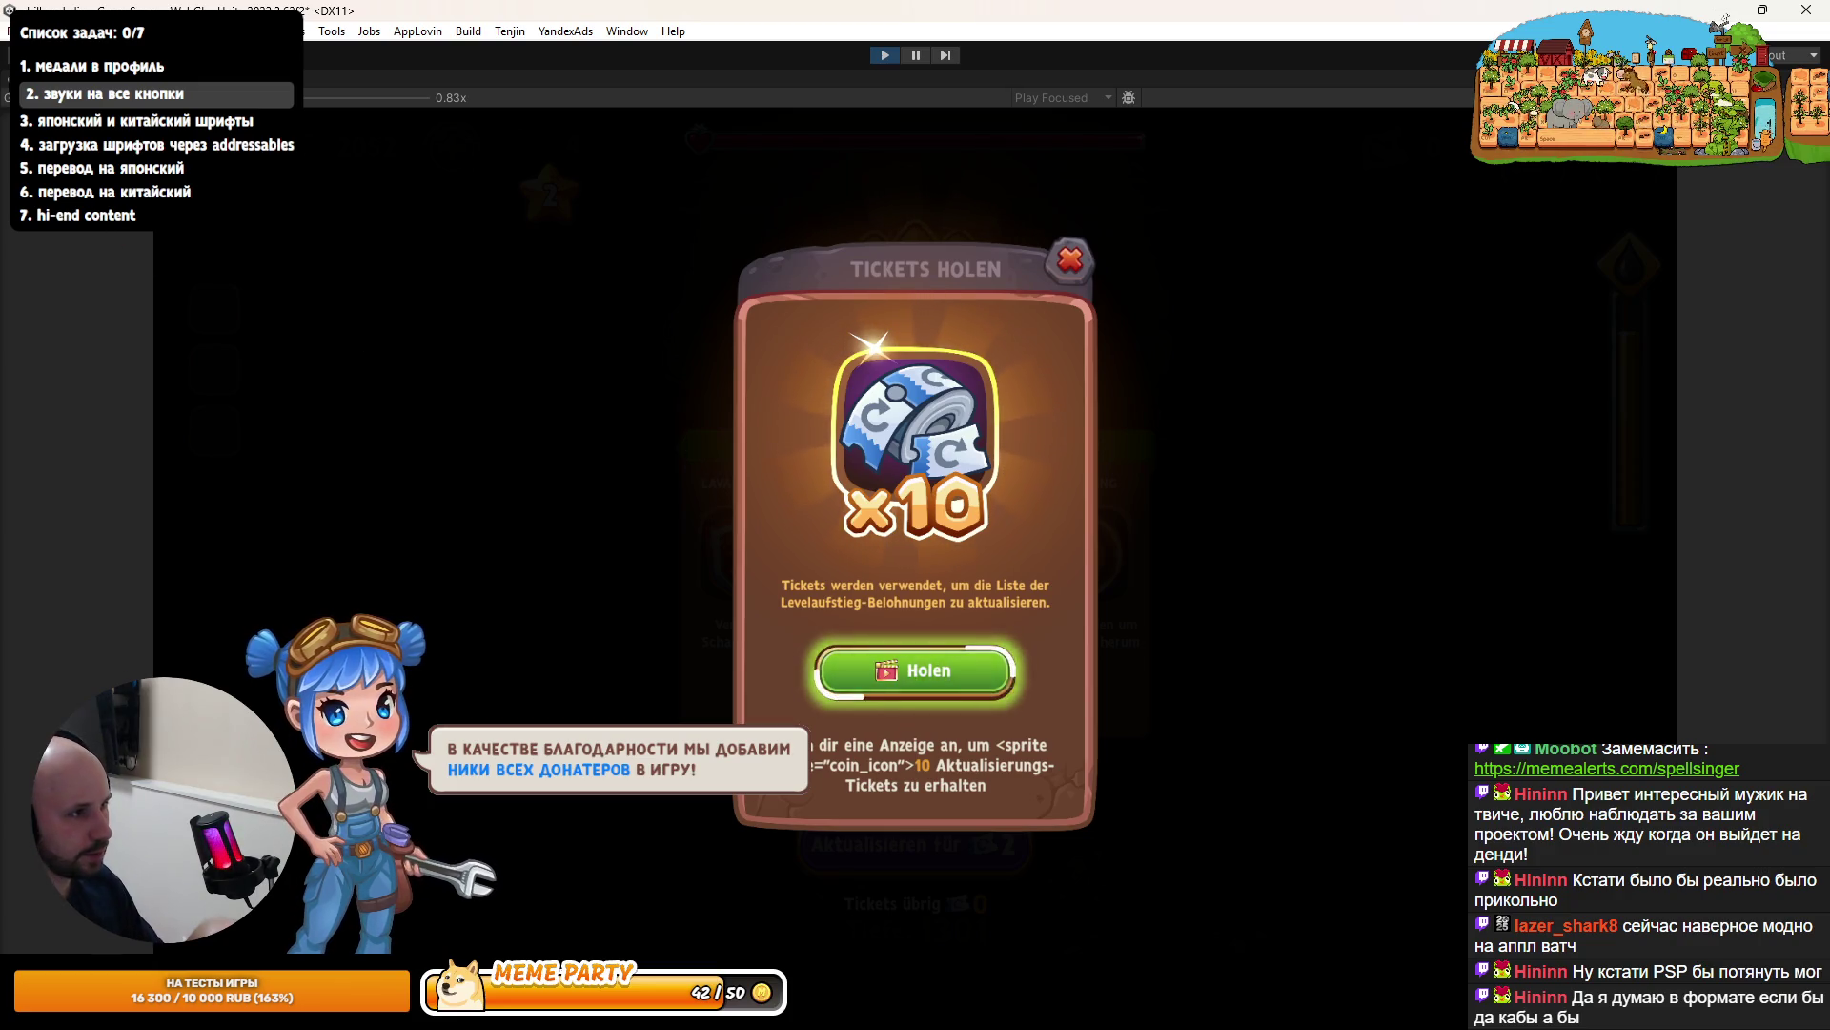
pyautogui.hotkey('shift', 'space')
pyautogui.scroll(-5, 1266, 839)
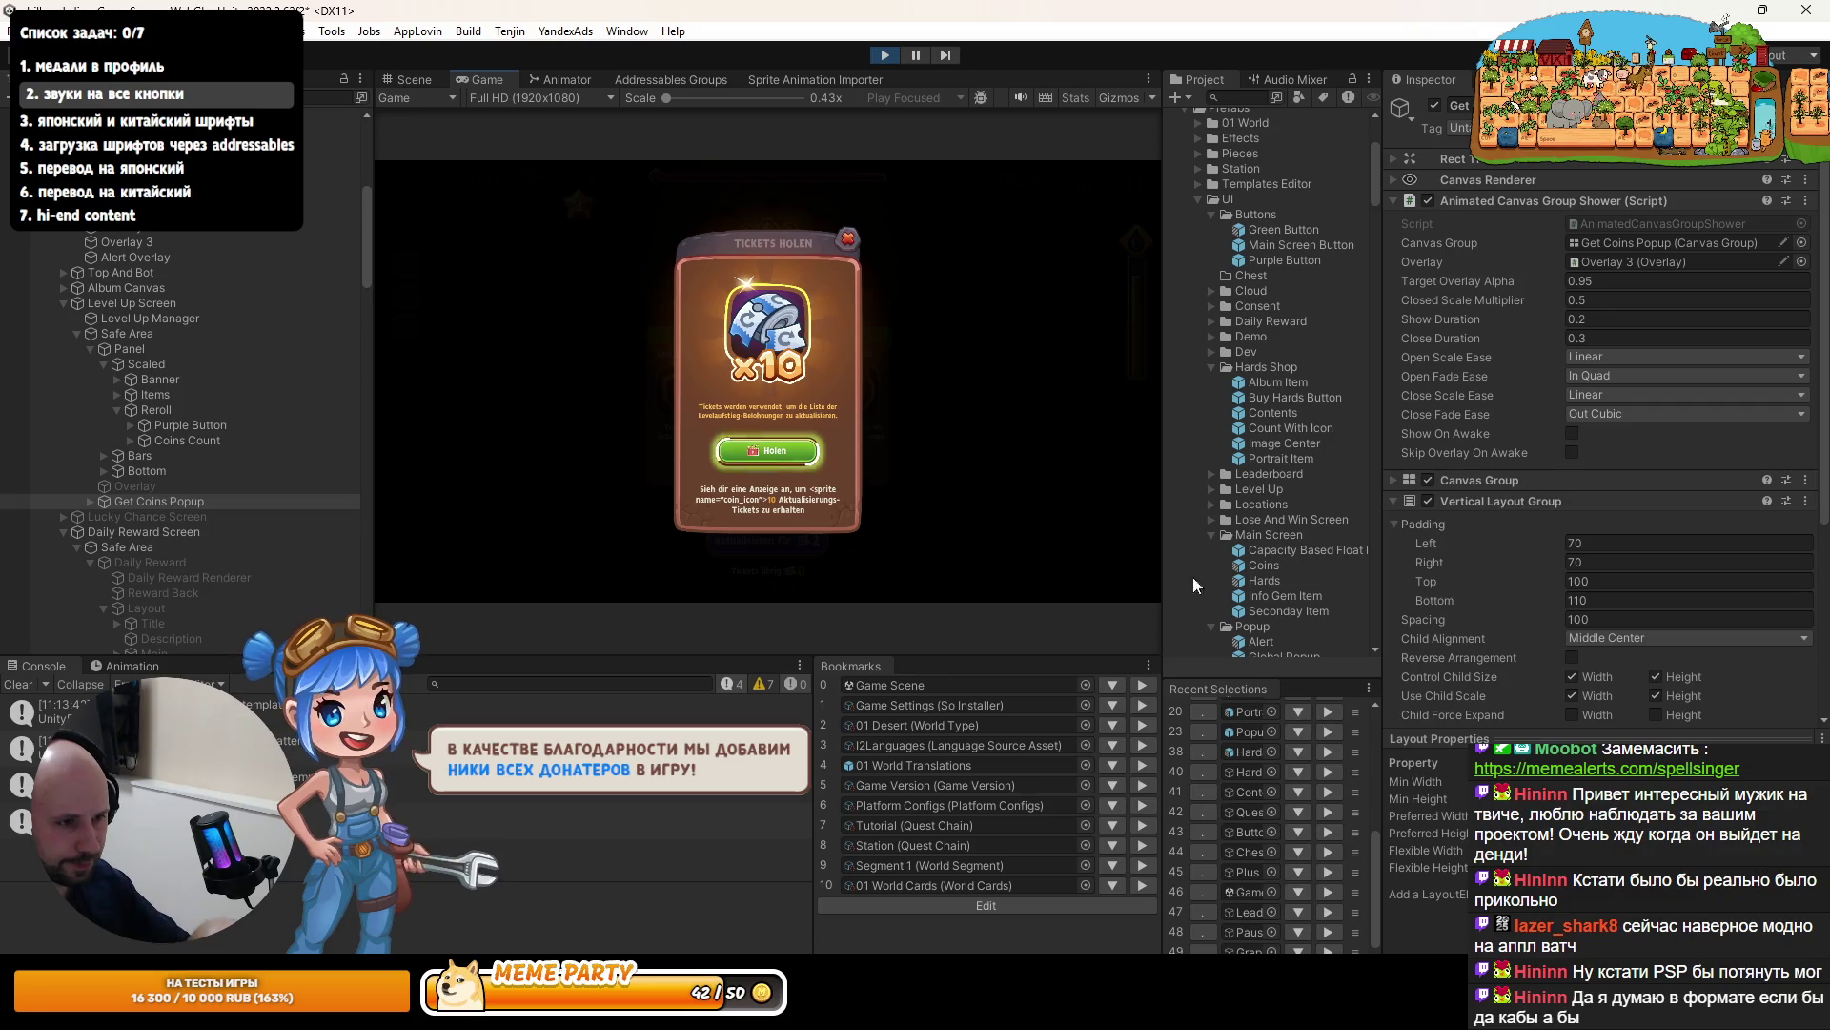
# - Inspect the Get Coins Popup's Button sound scripts and locate its Pointer Click sound asset
pyautogui.moveTo(1160, 570); pyautogui.dragTo(1098, 570)
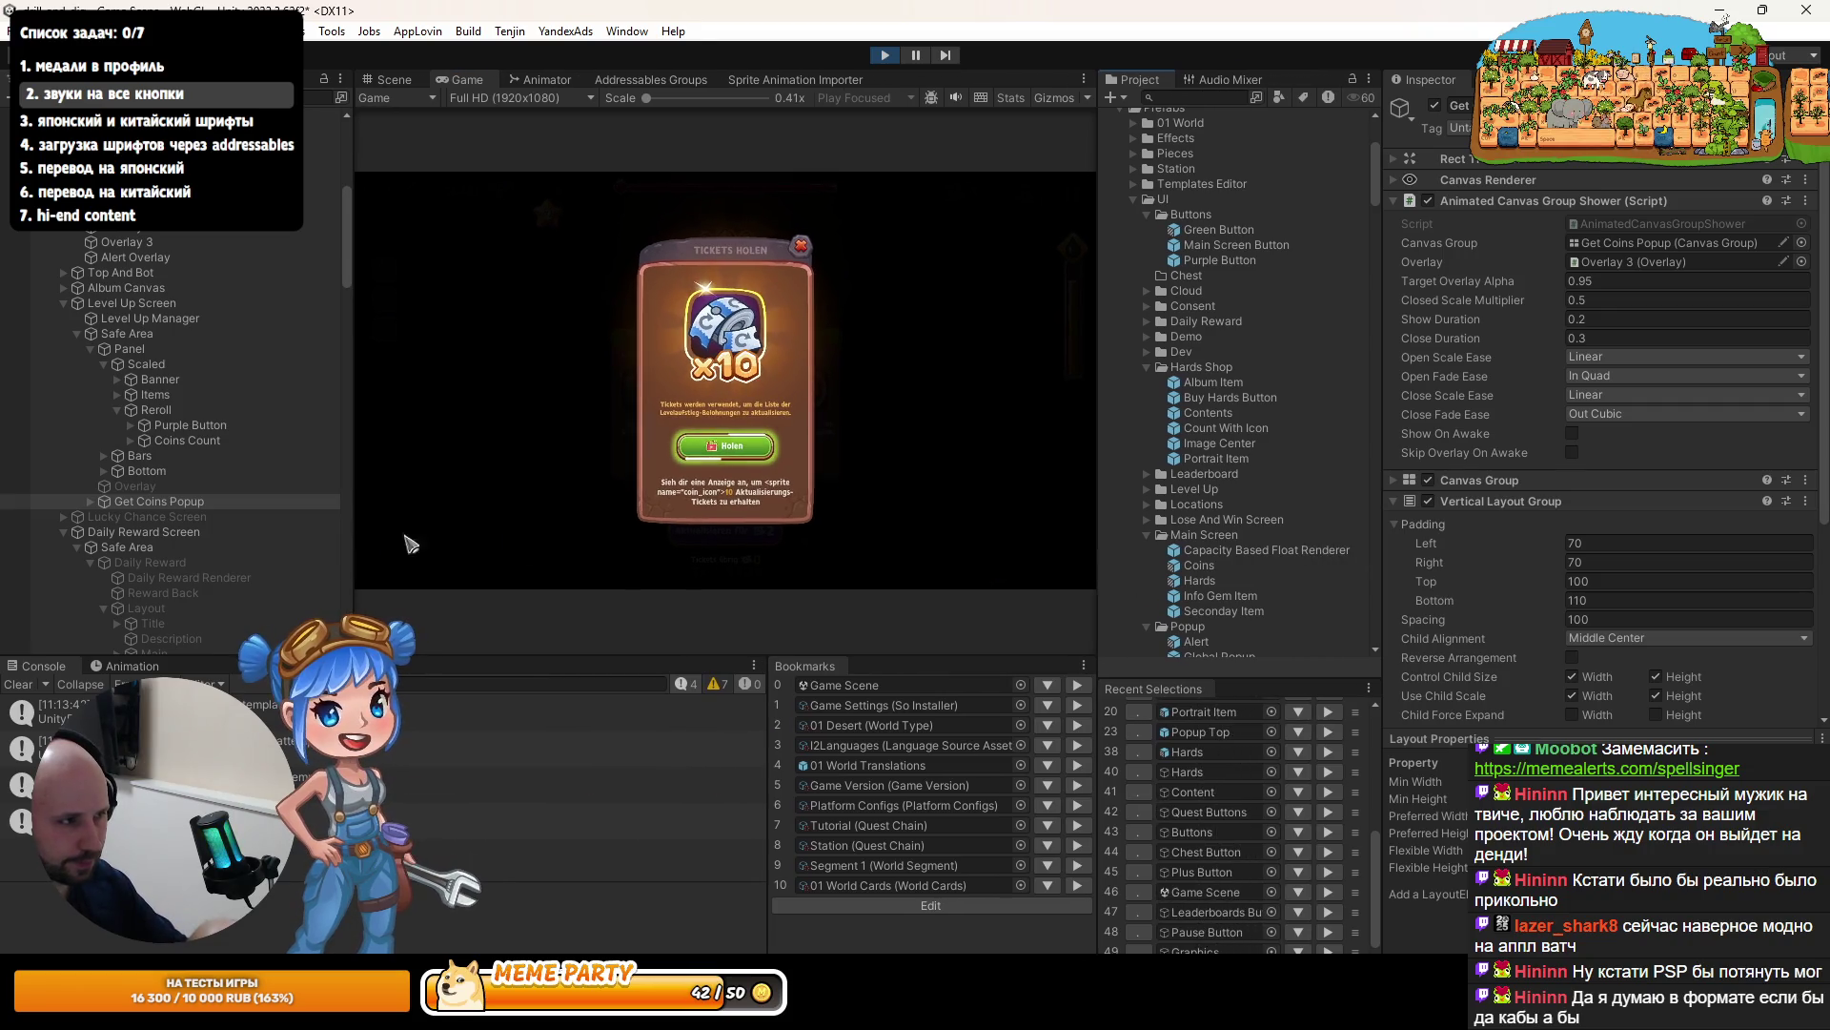
pyautogui.click(88, 502)
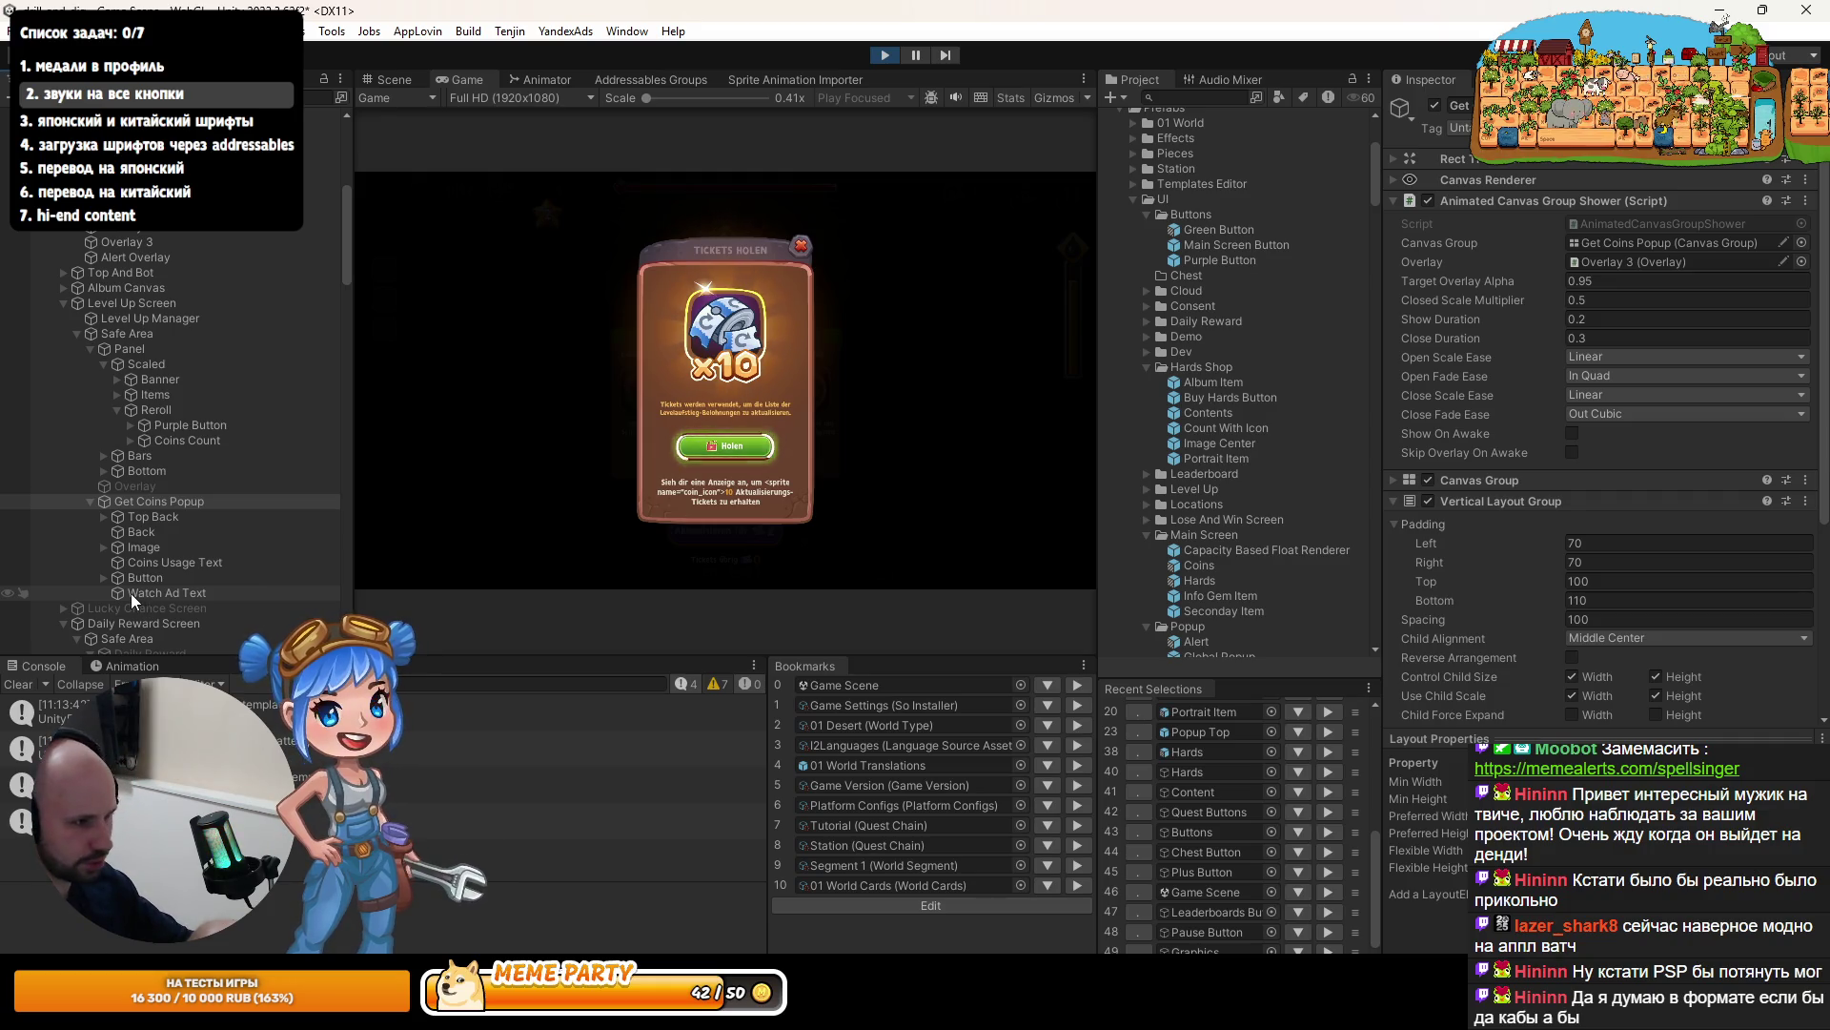
pyautogui.click(130, 593)
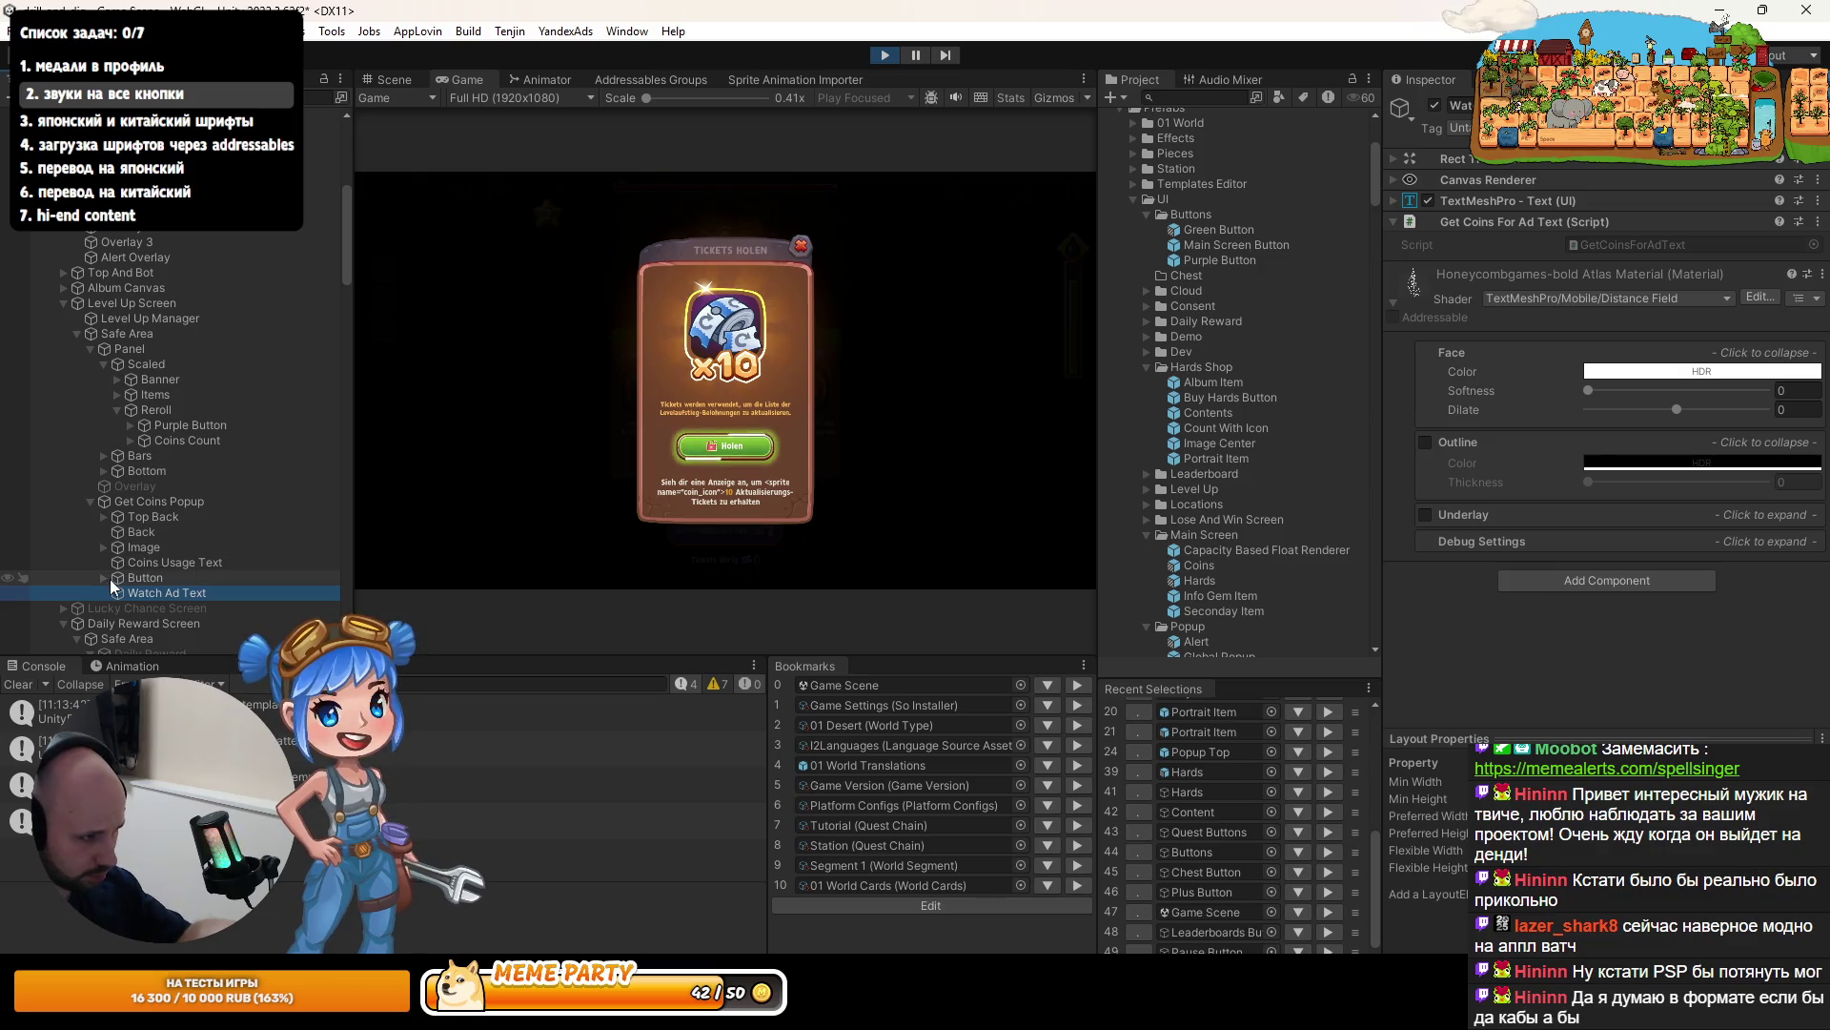
pyautogui.click(111, 578)
pyautogui.scroll(-10, 1515, 639)
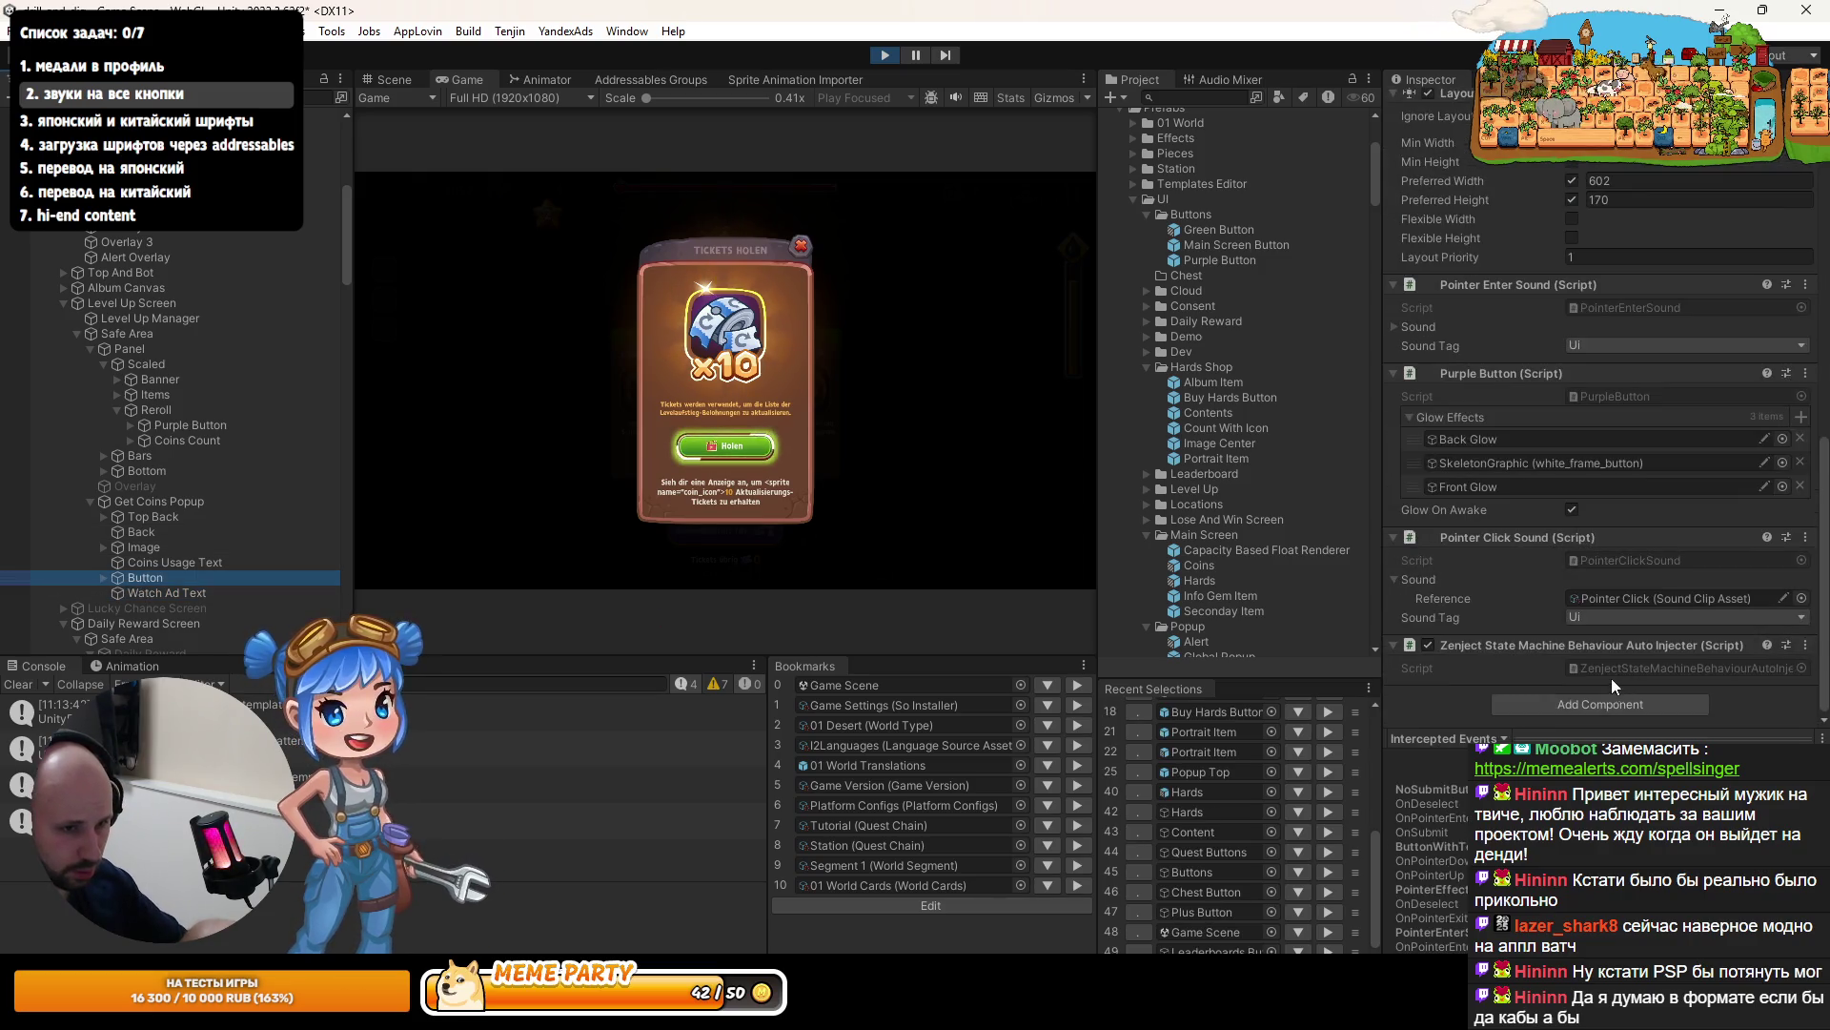
pyautogui.click(1620, 597)
# - Set the Pointer Click sound asset's volume to 1 and maximize the running Game view
pyautogui.click(1204, 649)
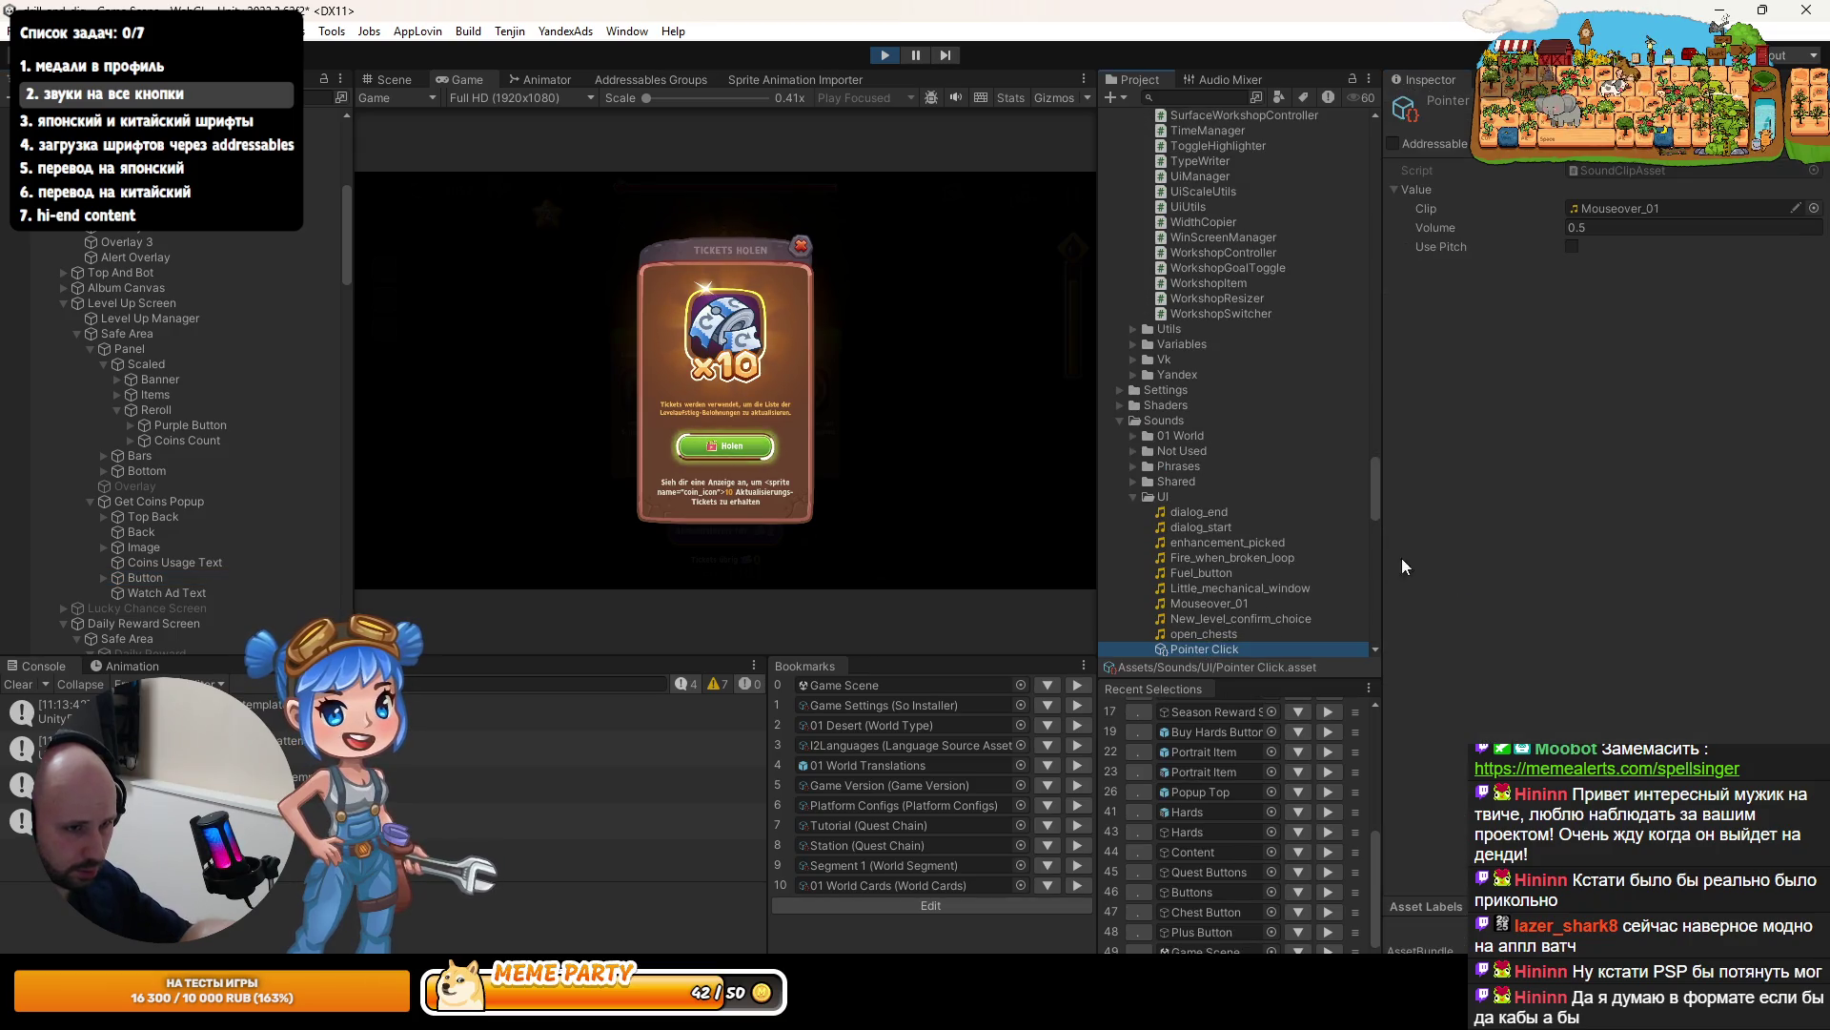
pyautogui.click(1586, 228)
pyautogui.write('1')
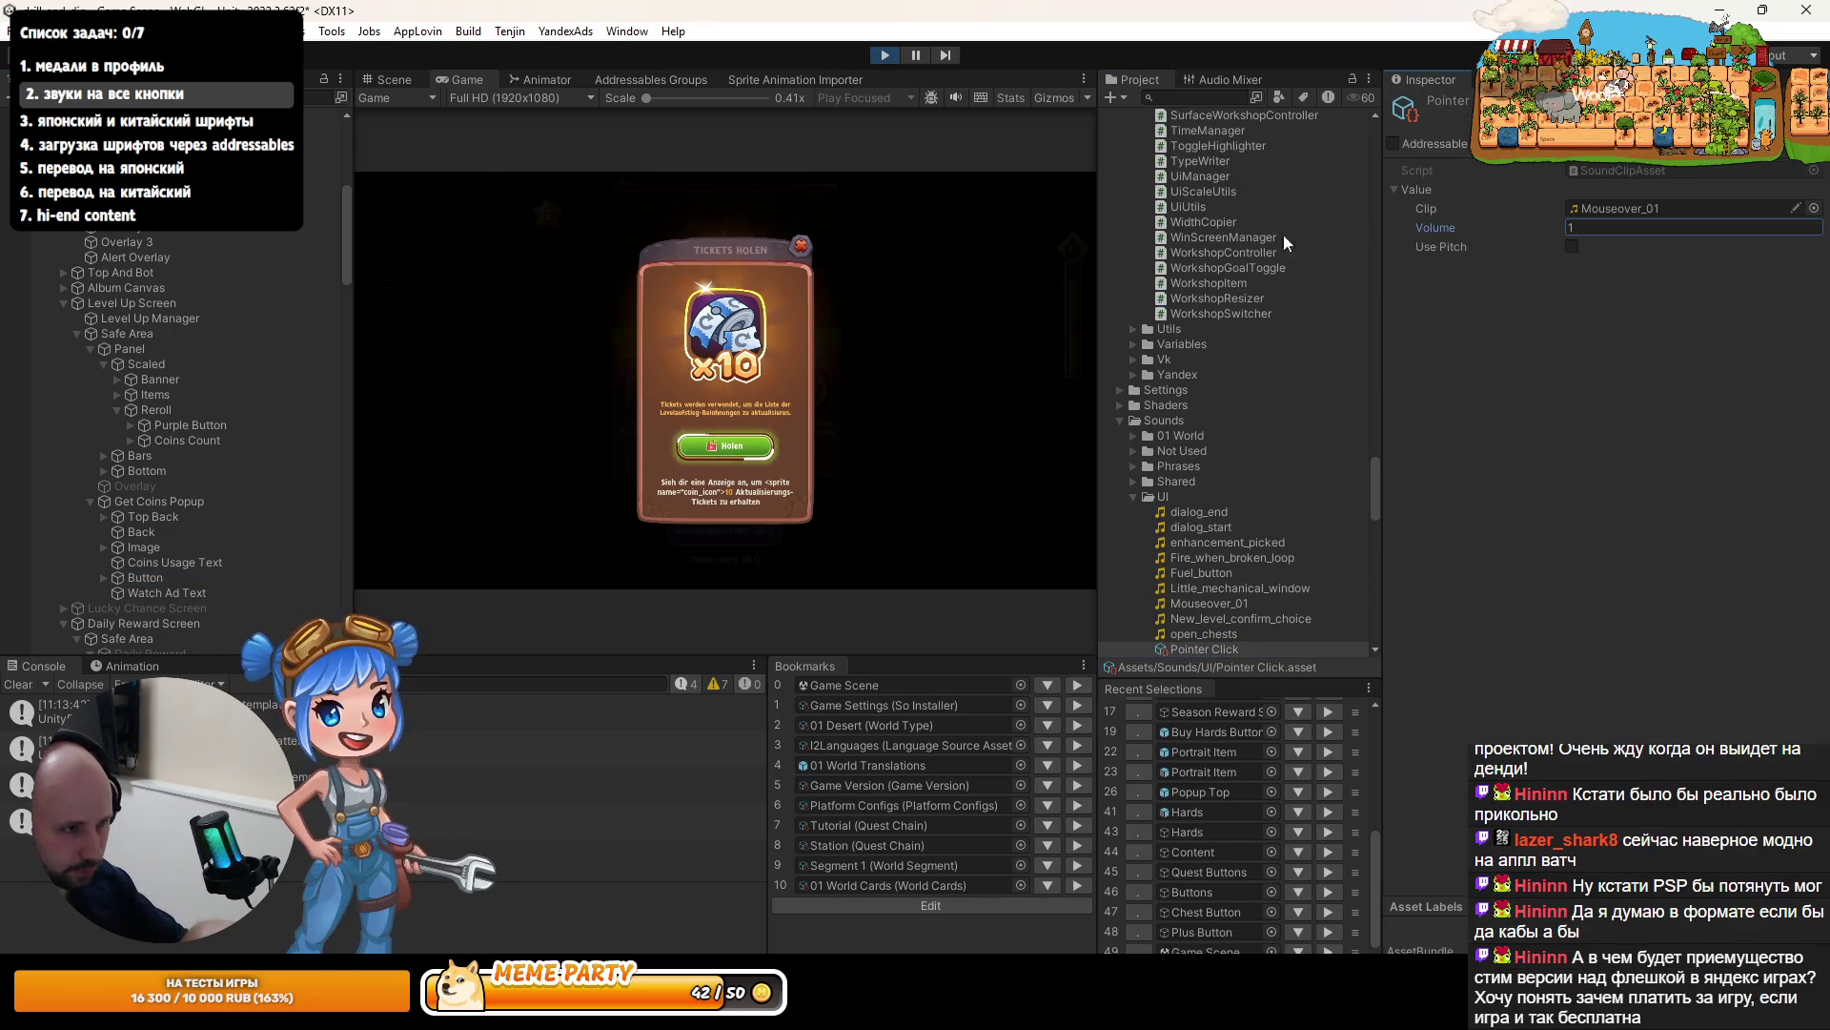
pyautogui.hotkey('shift', 'space')
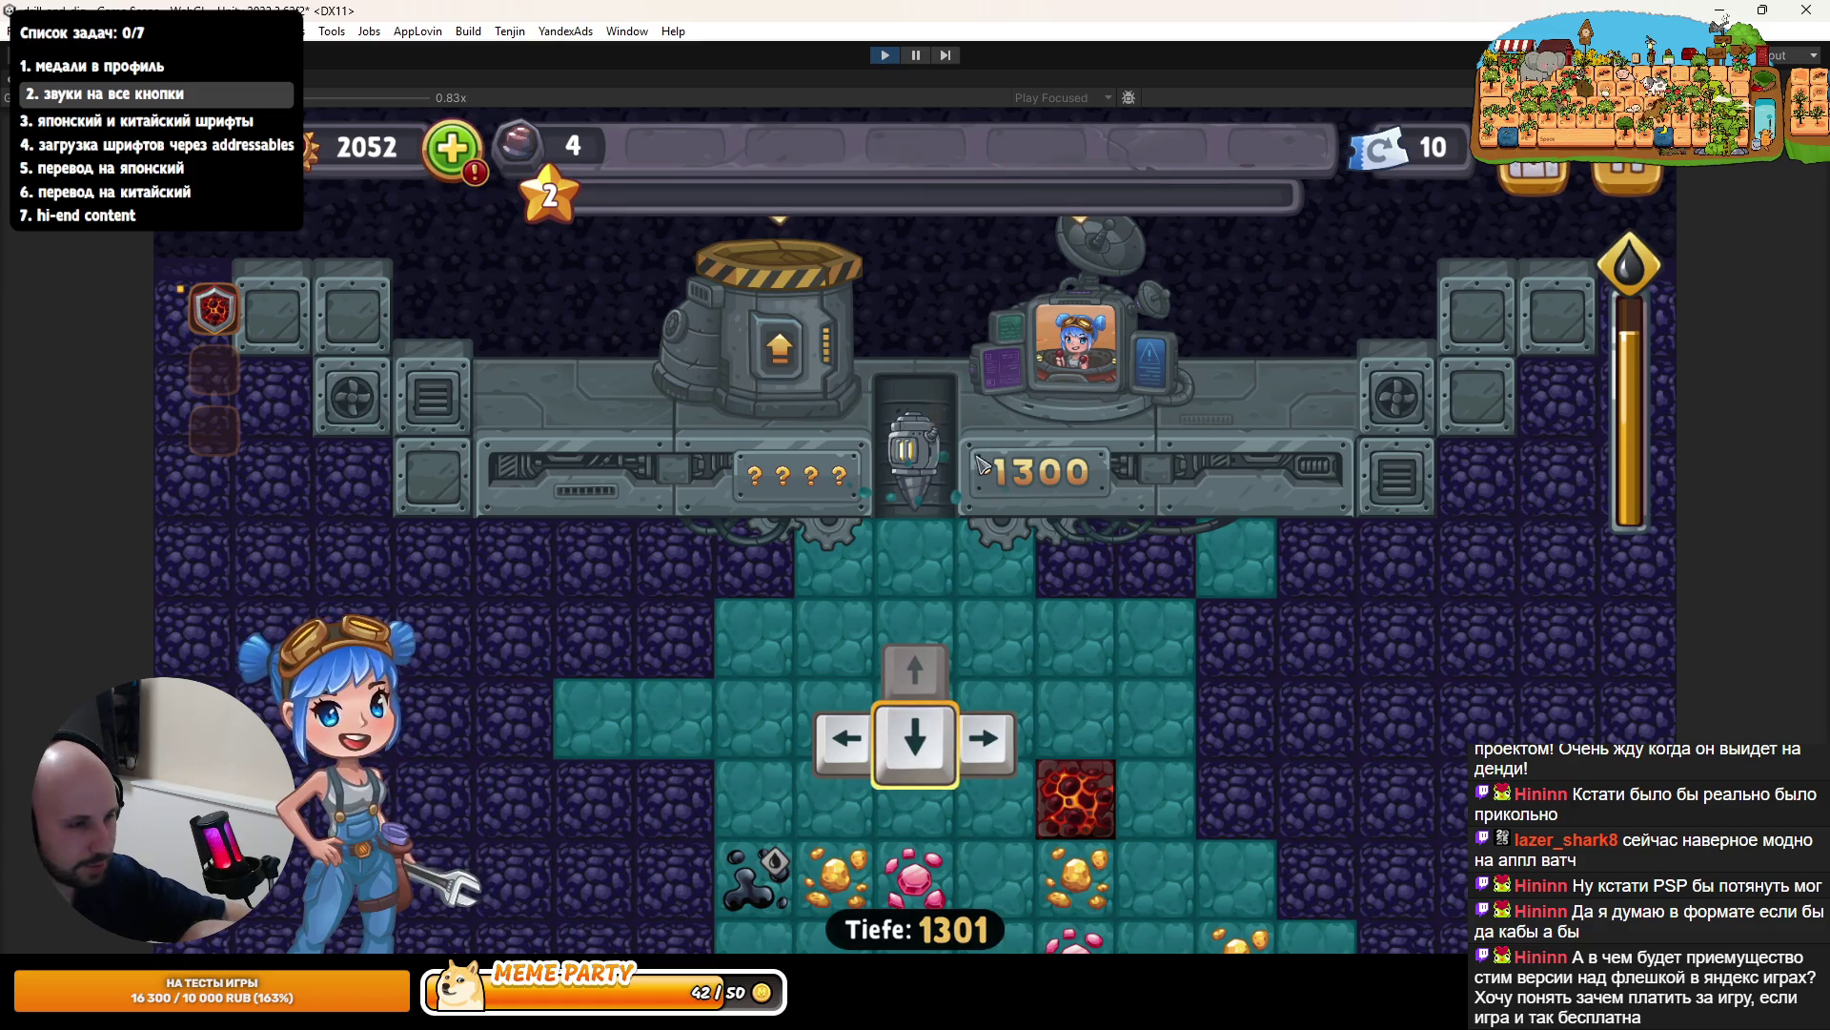
# - Dig down, test the leaderboard's season and today tabs and a player profile, then exit Play mode
pyautogui.press('Down')
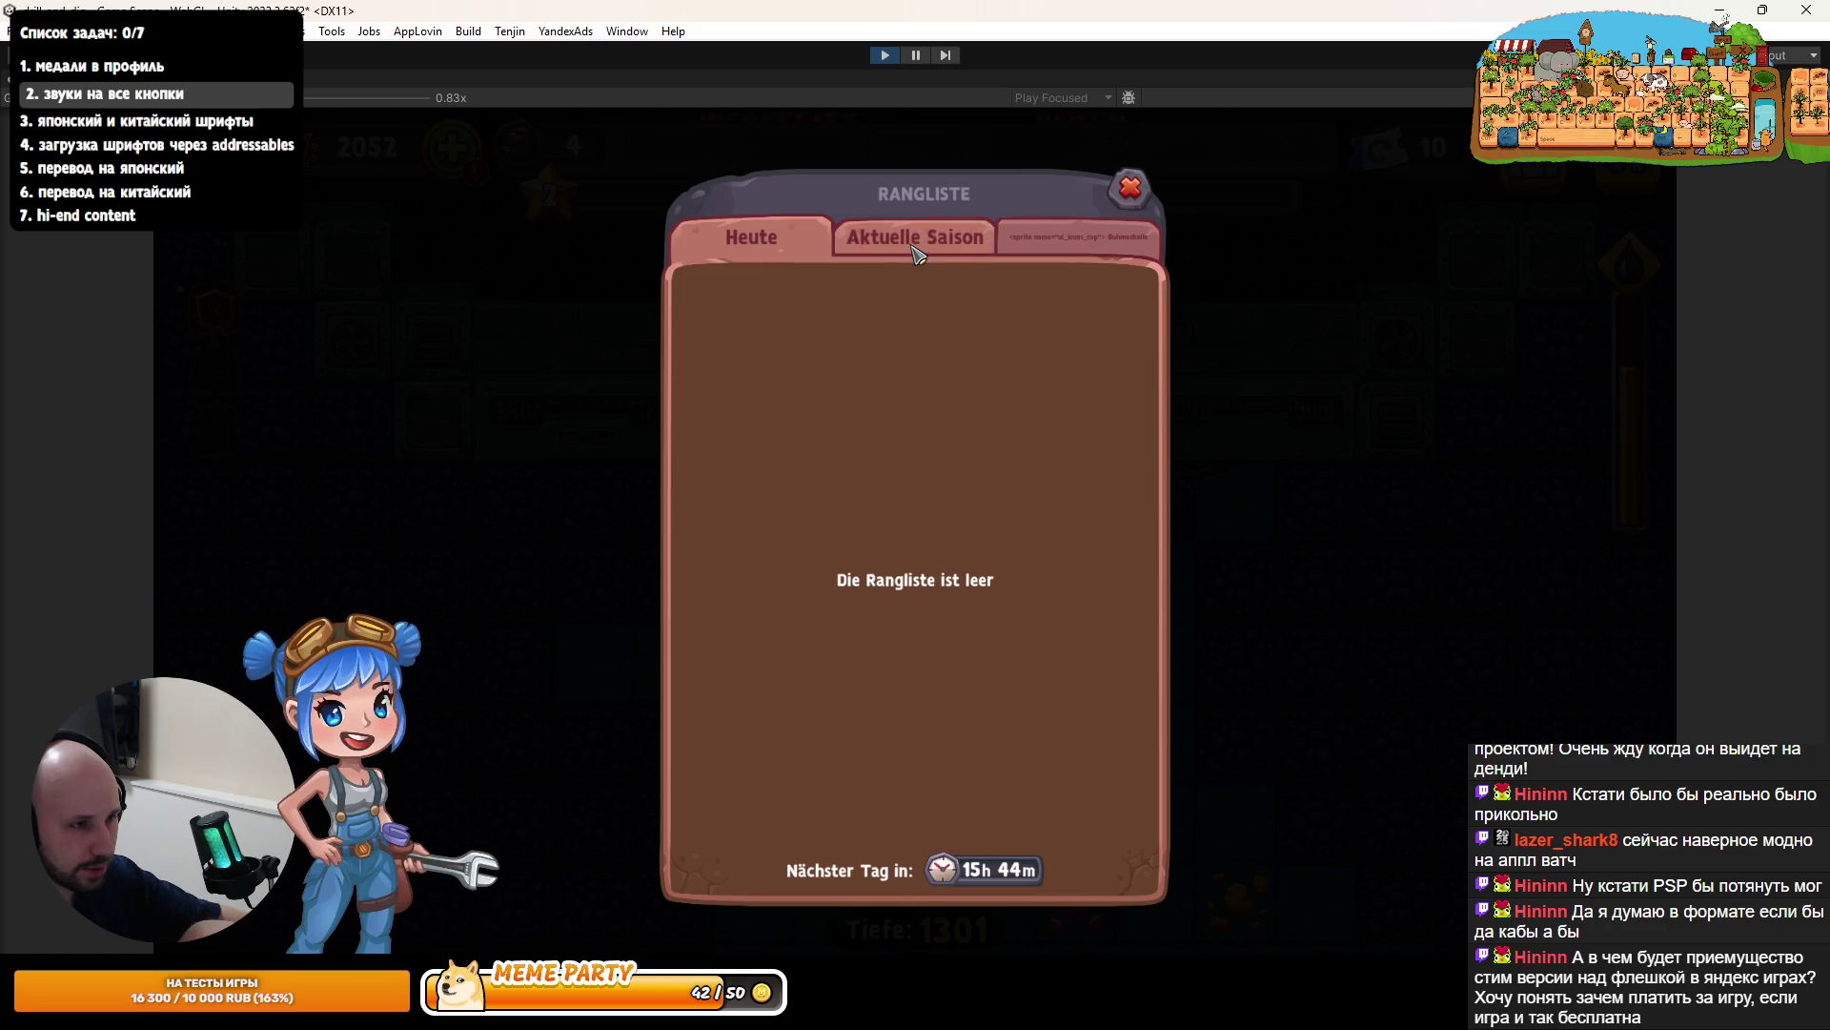
pyautogui.click(921, 243)
pyautogui.click(924, 305)
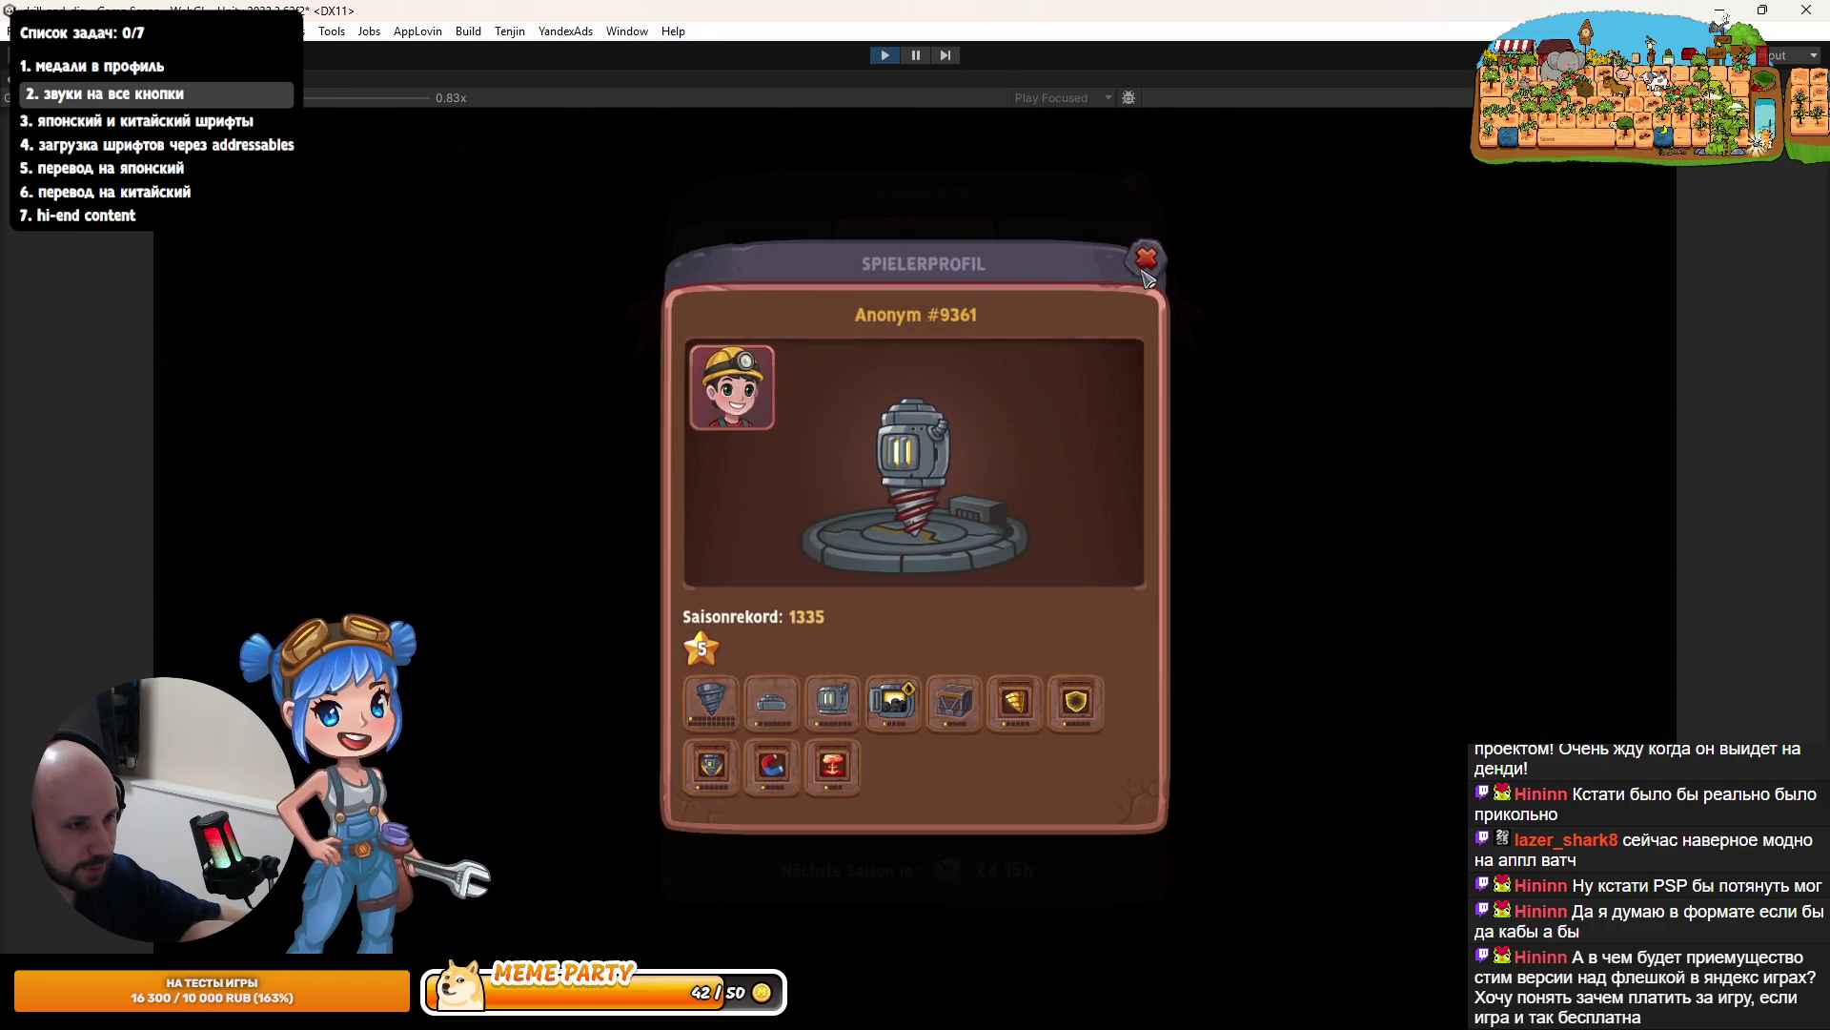
pyautogui.click(1147, 255)
pyautogui.click(752, 236)
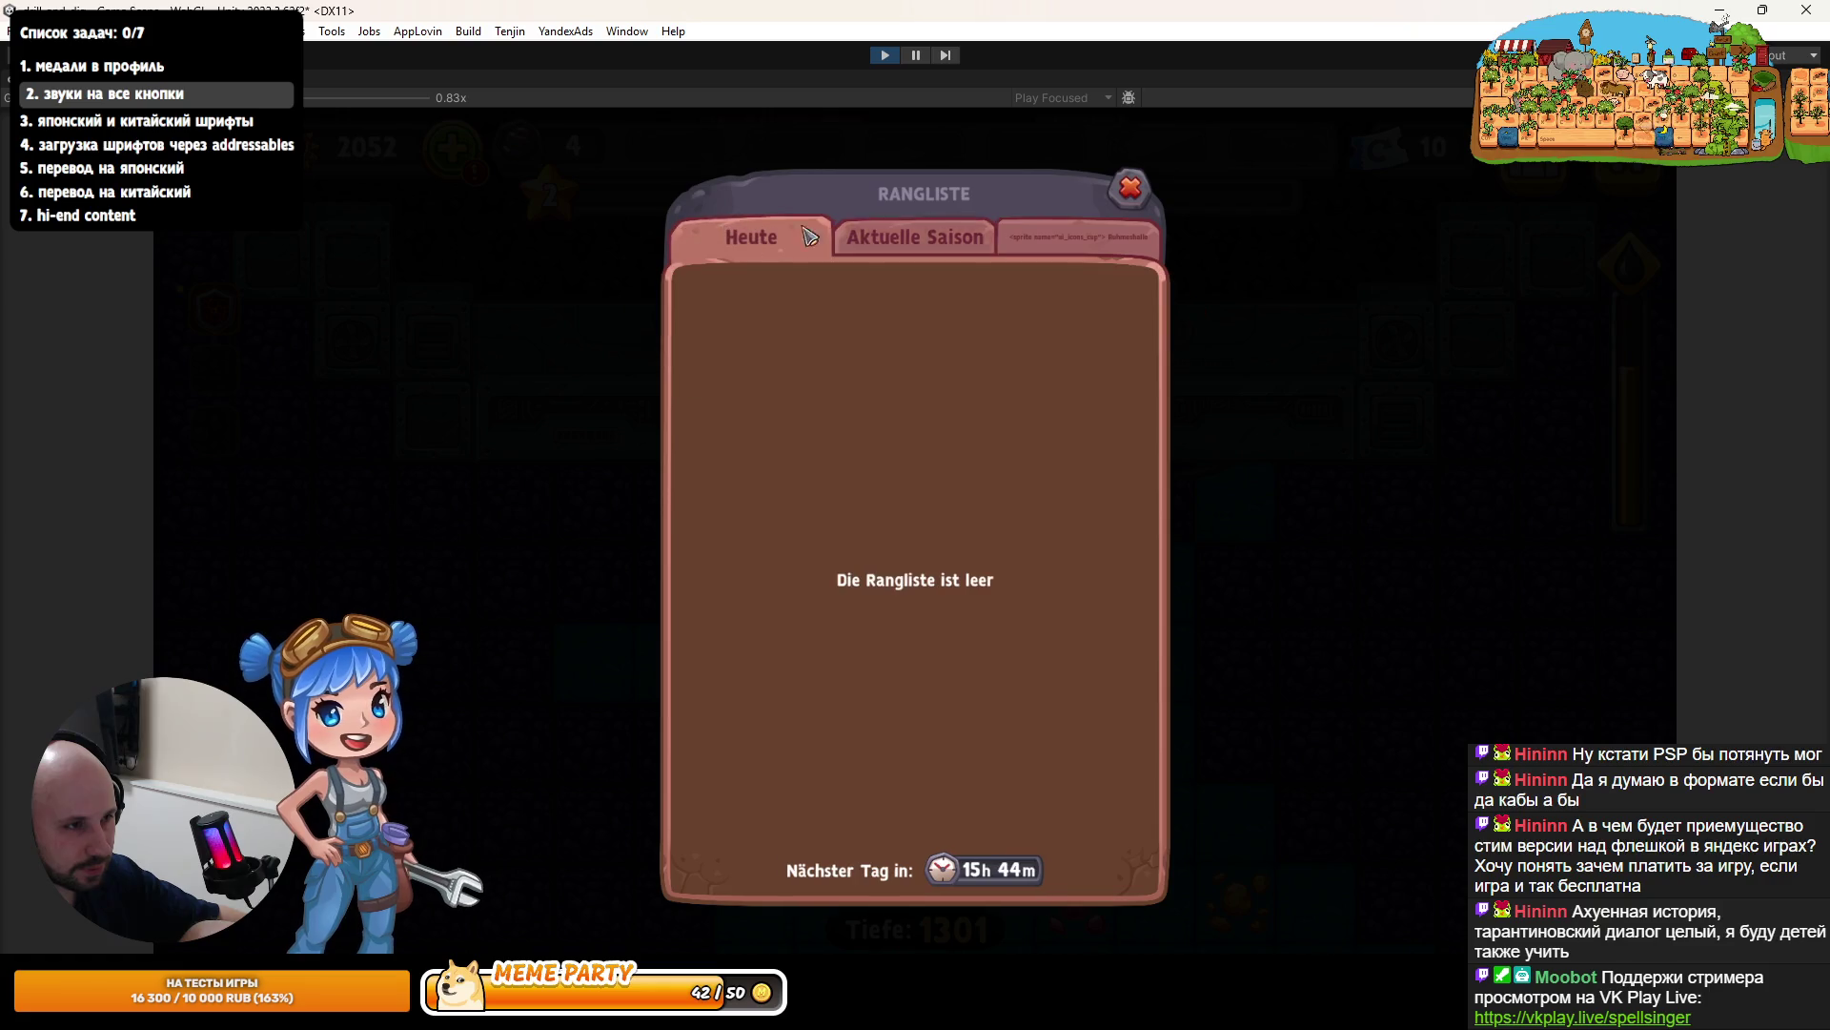
pyautogui.click(1131, 188)
pyautogui.hotkey('ctrl', 'p')
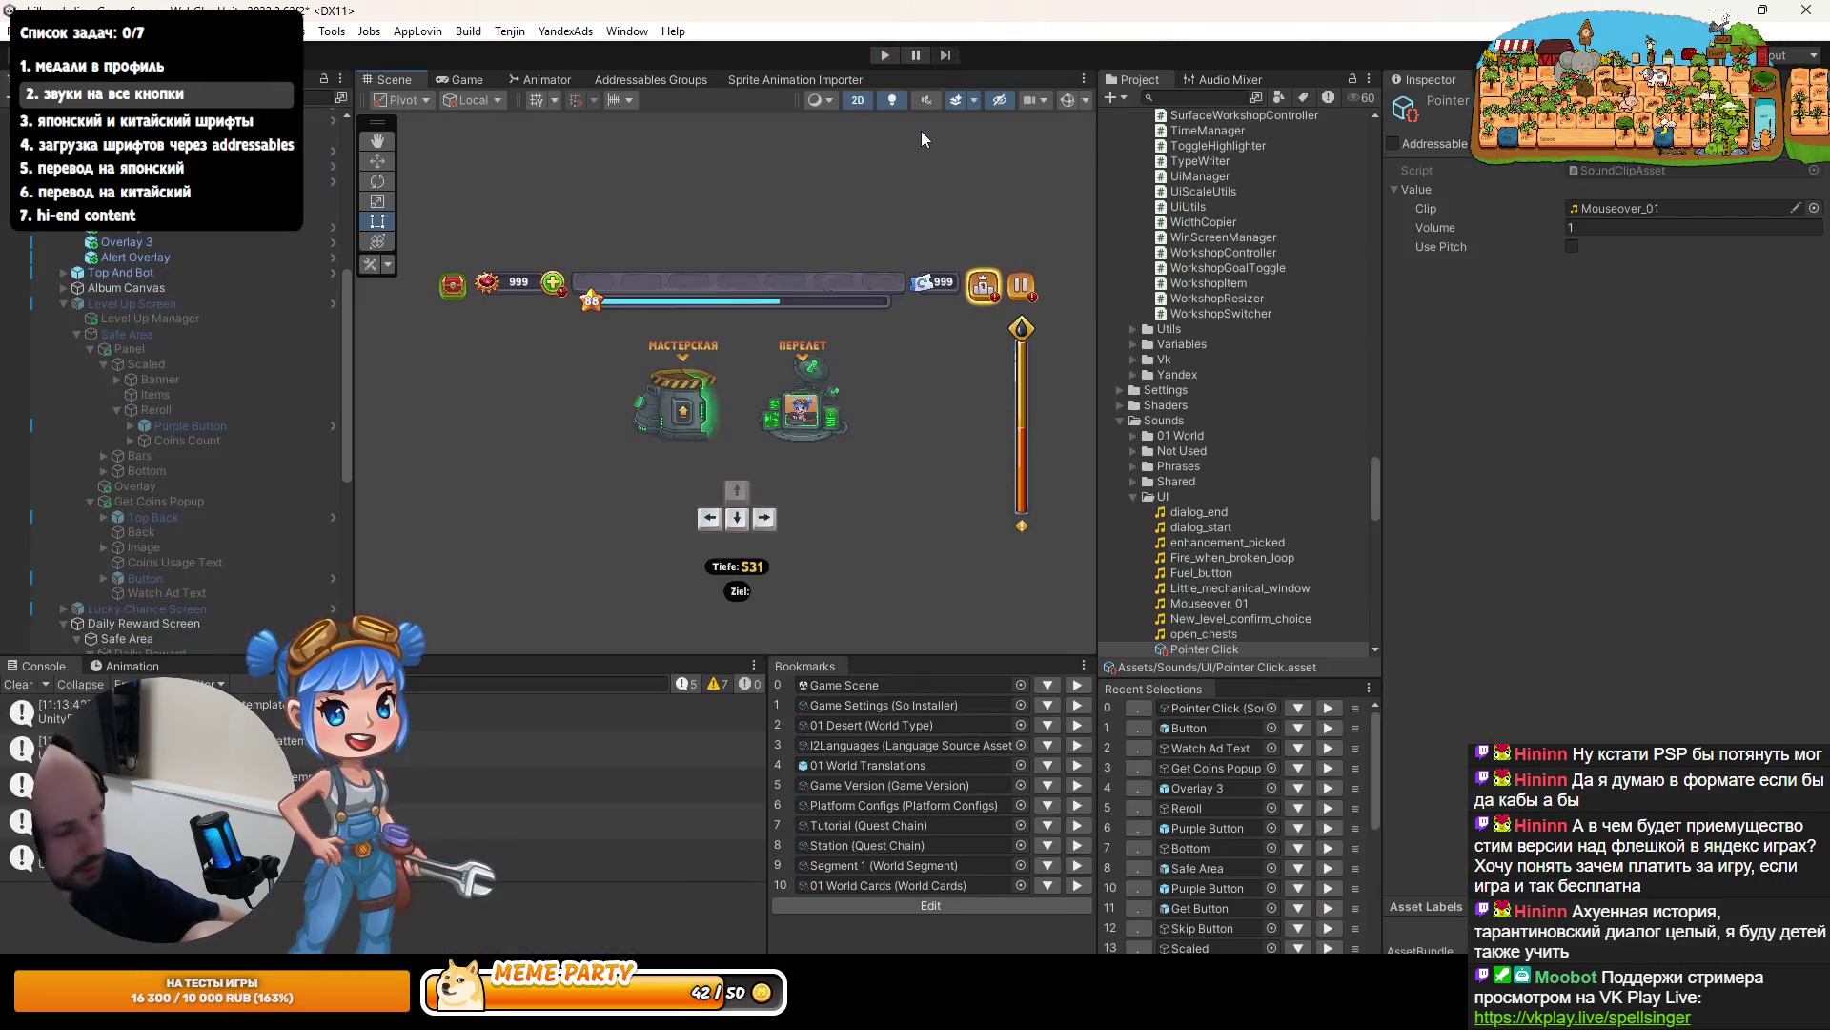
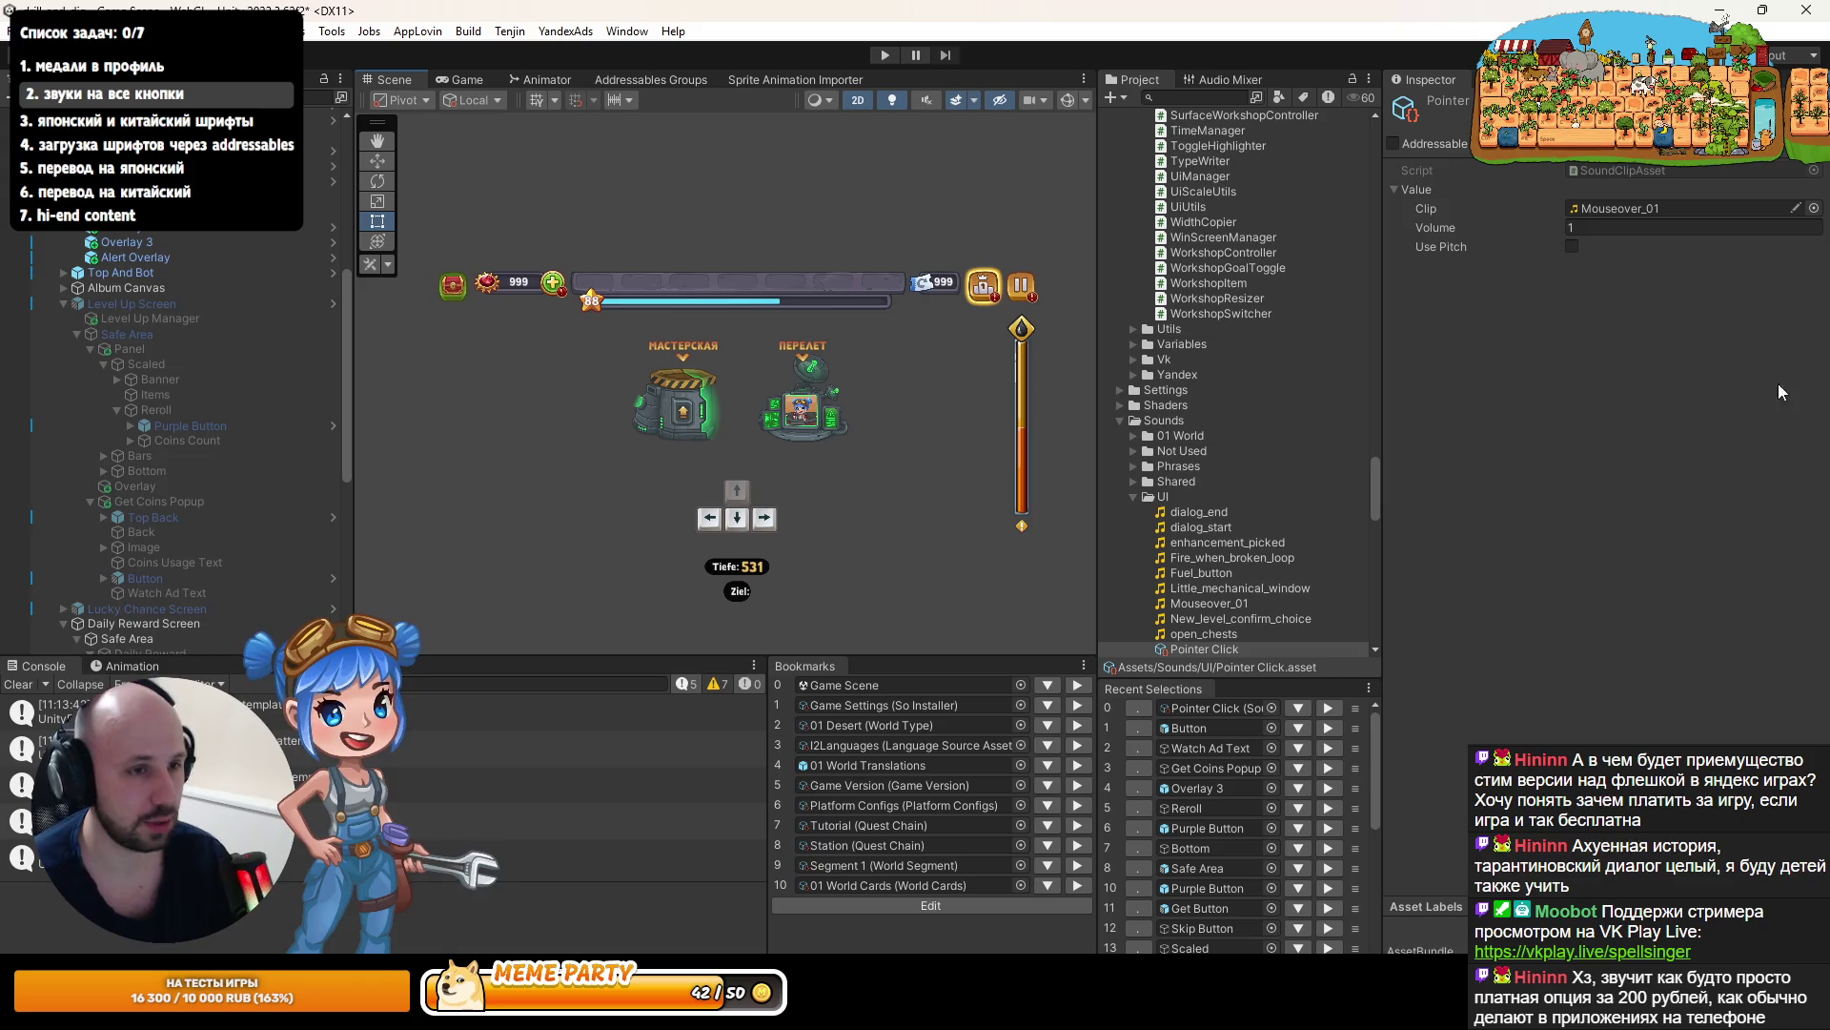
# - Search the Project assets for 'tab' and browse the results to find the Tab and Tabs prefabs
pyautogui.click(1179, 101)
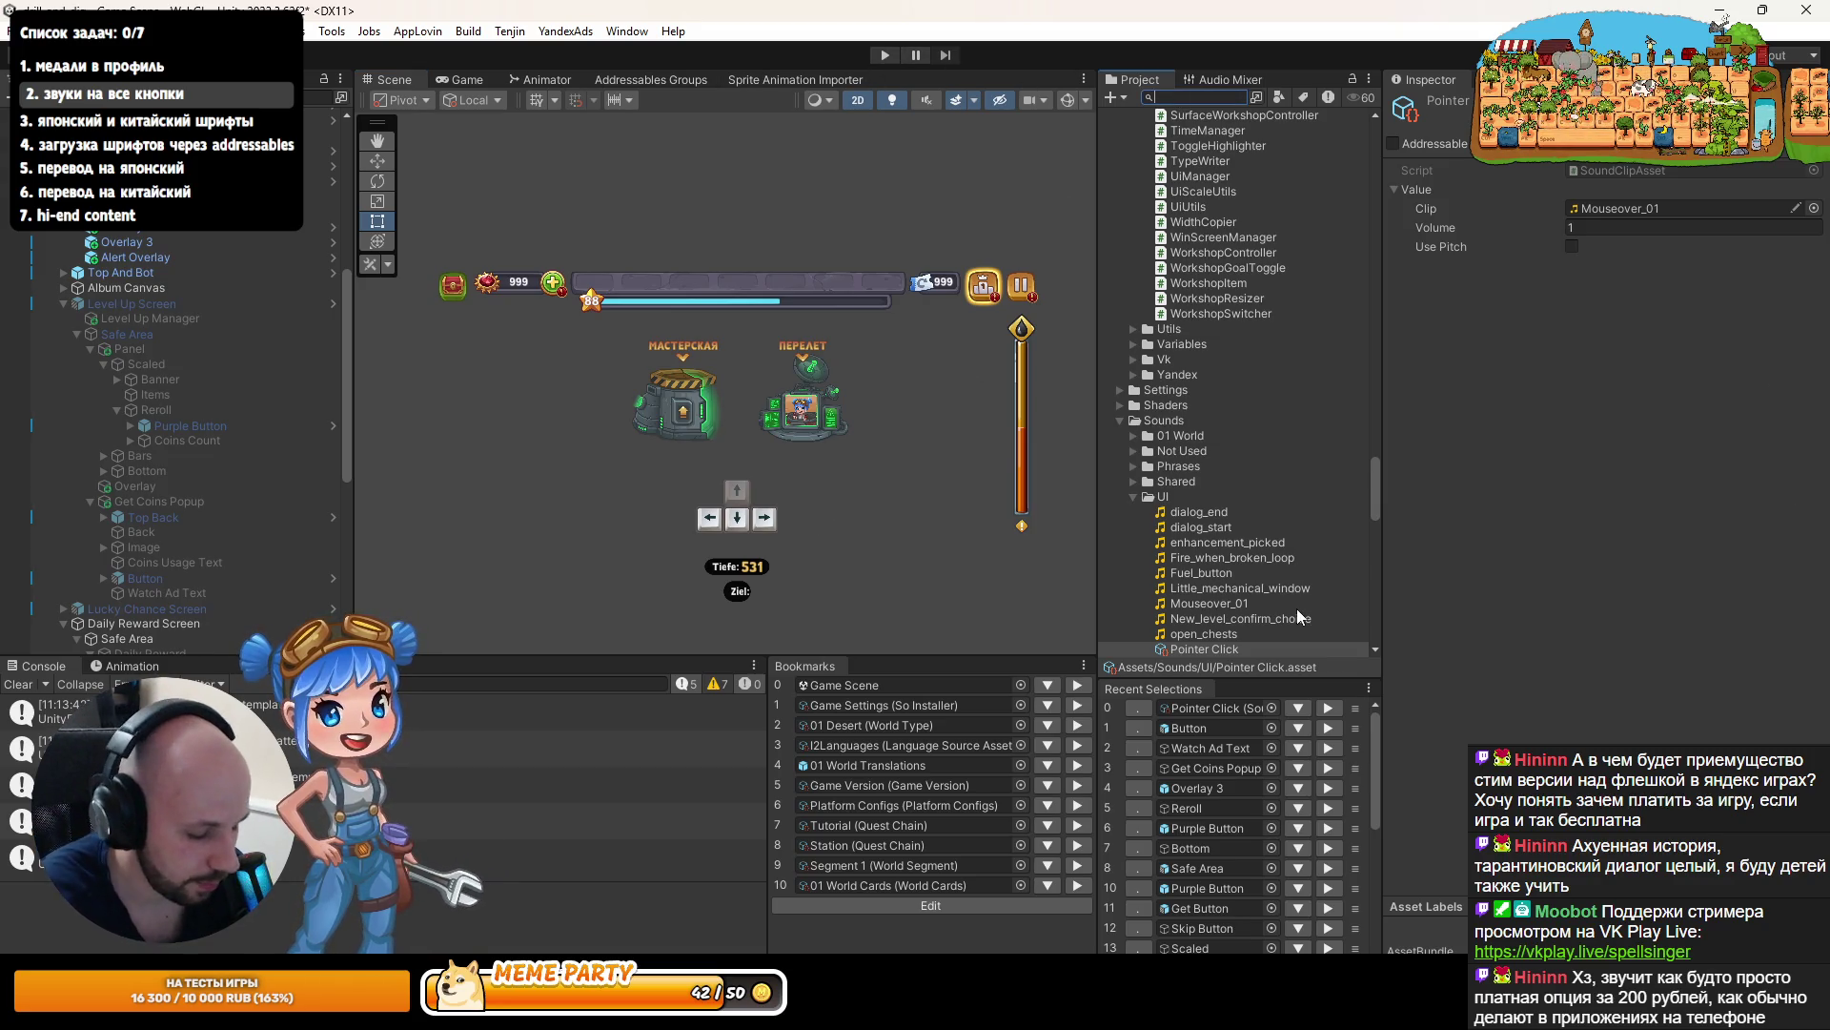
pyautogui.write('ho')
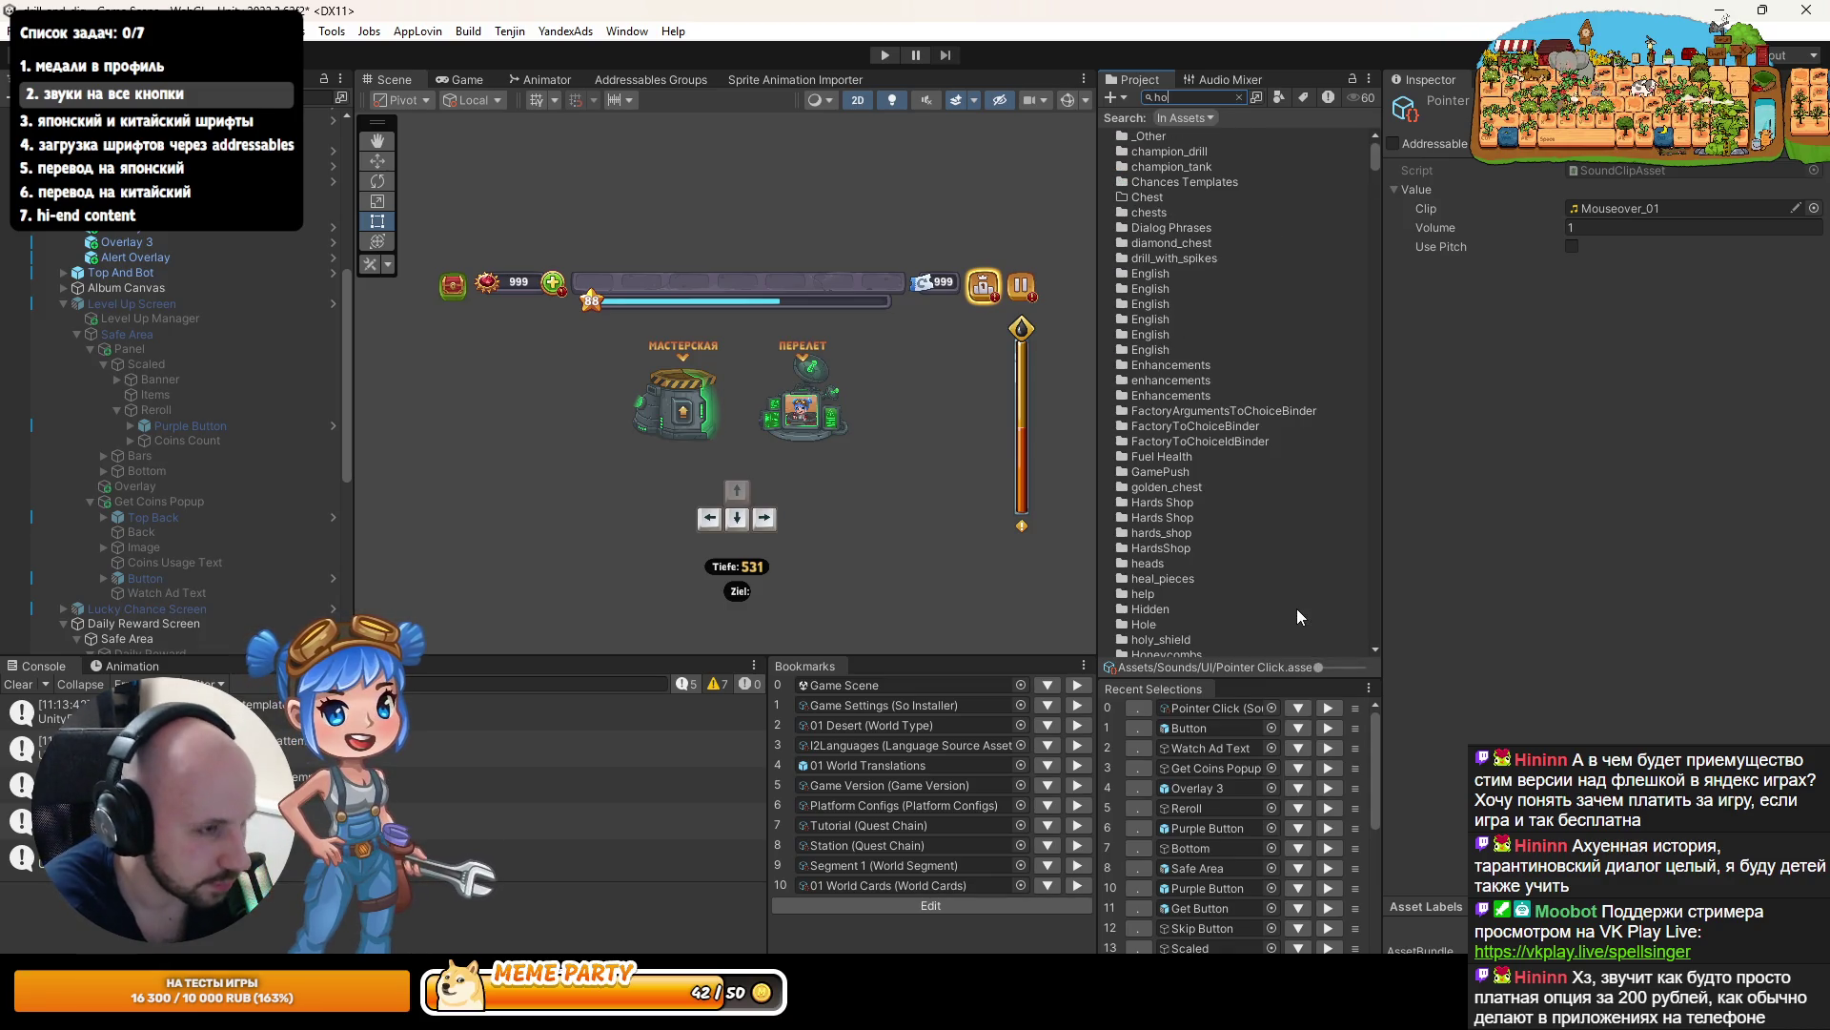
pyautogui.write('ny')
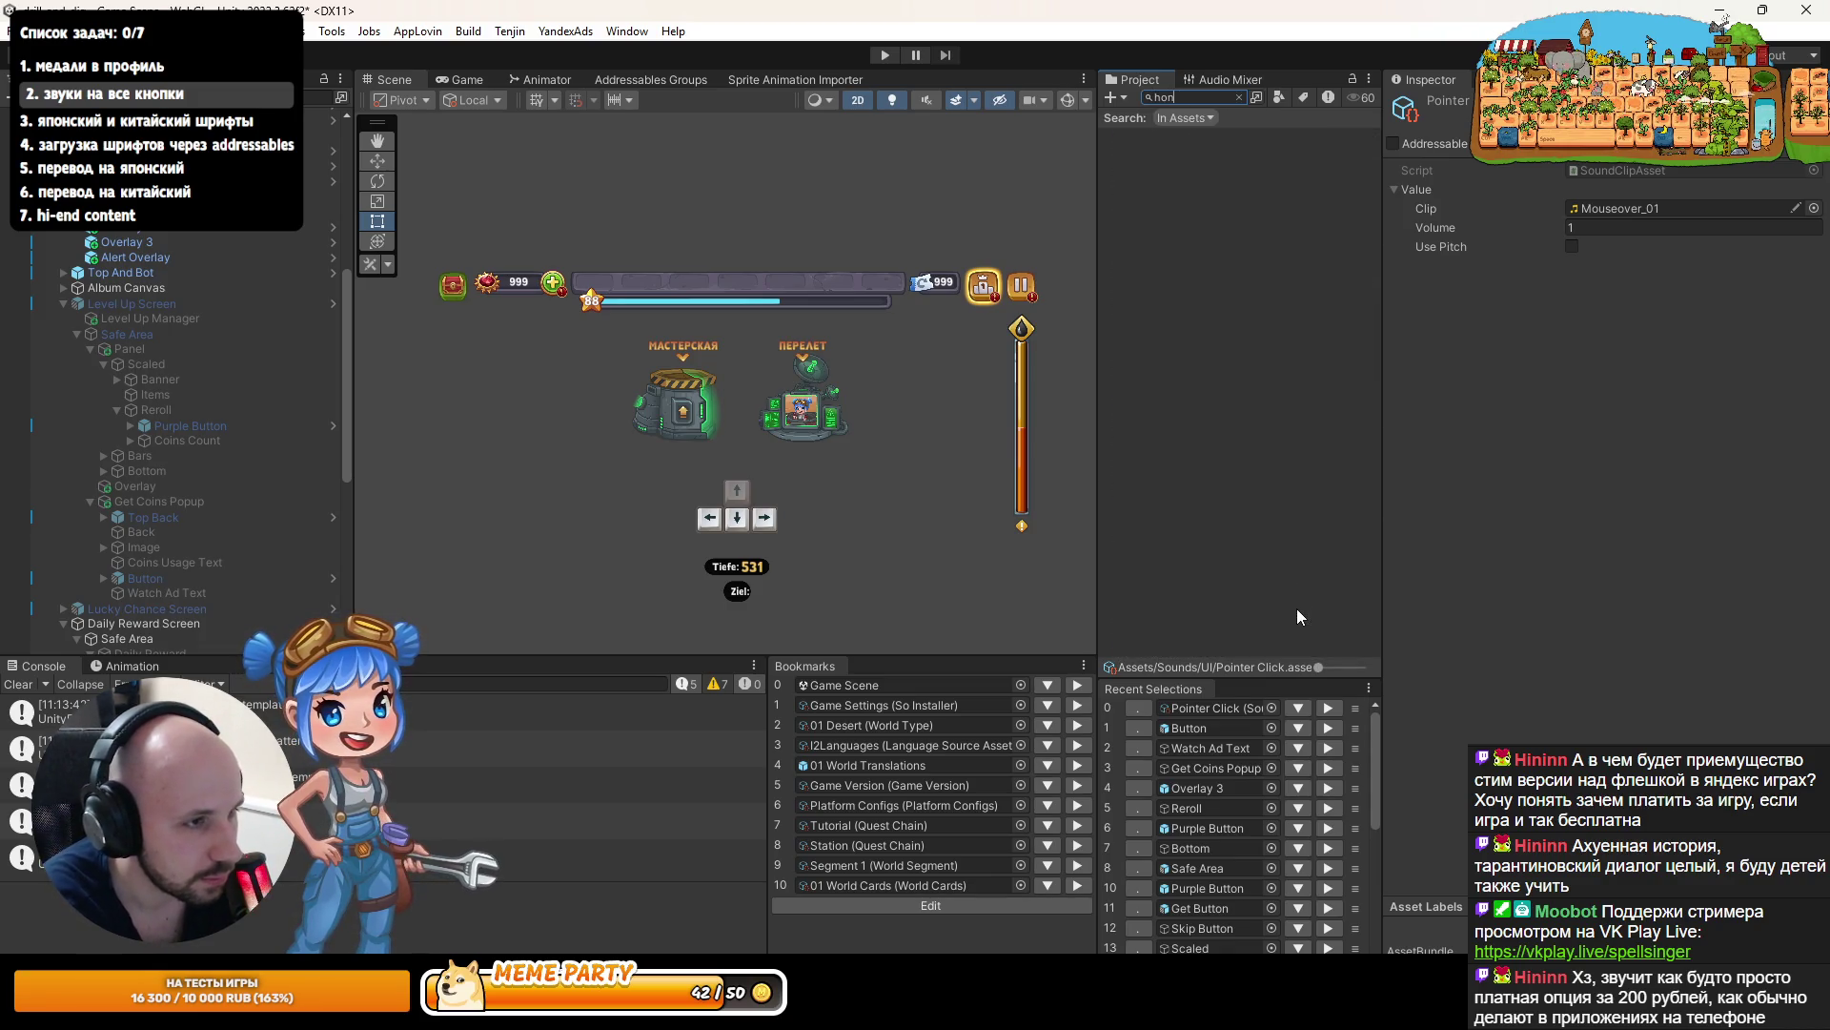
pyautogui.press('BackSpace')
pyautogui.press('BackSpace')
pyautogui.press('BackSpace')
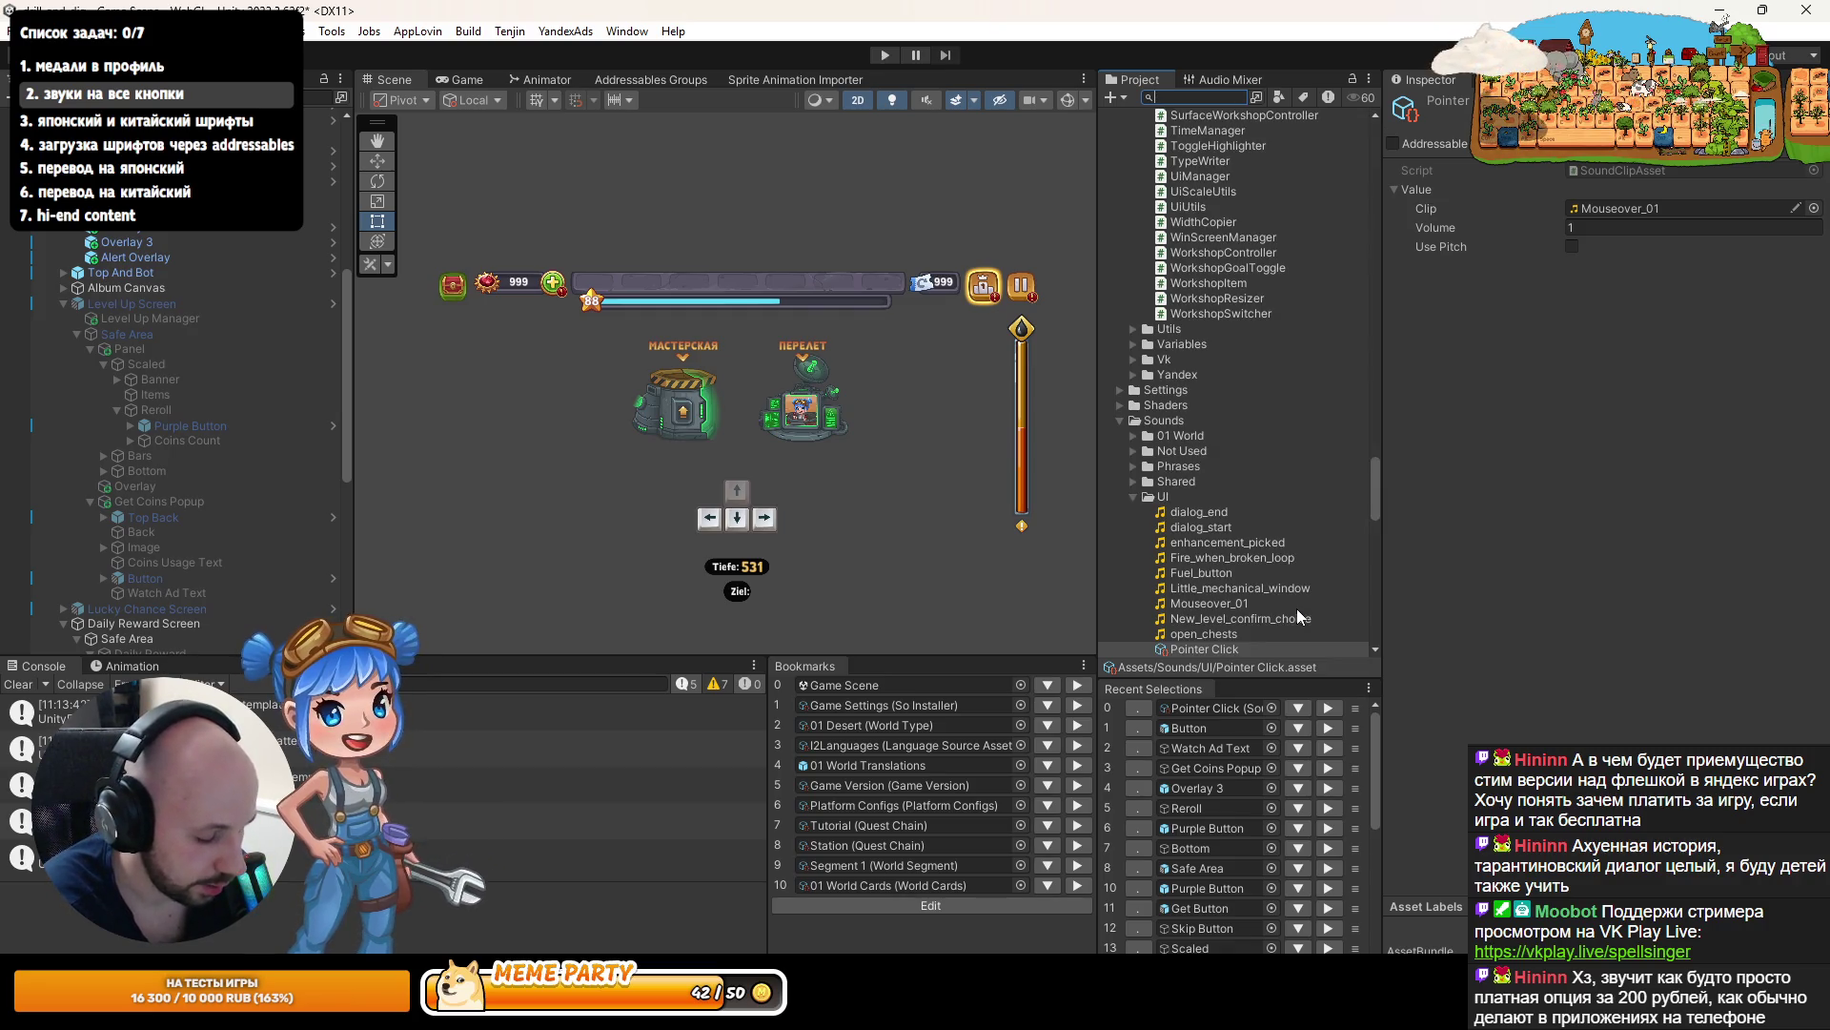
pyautogui.write('ta')
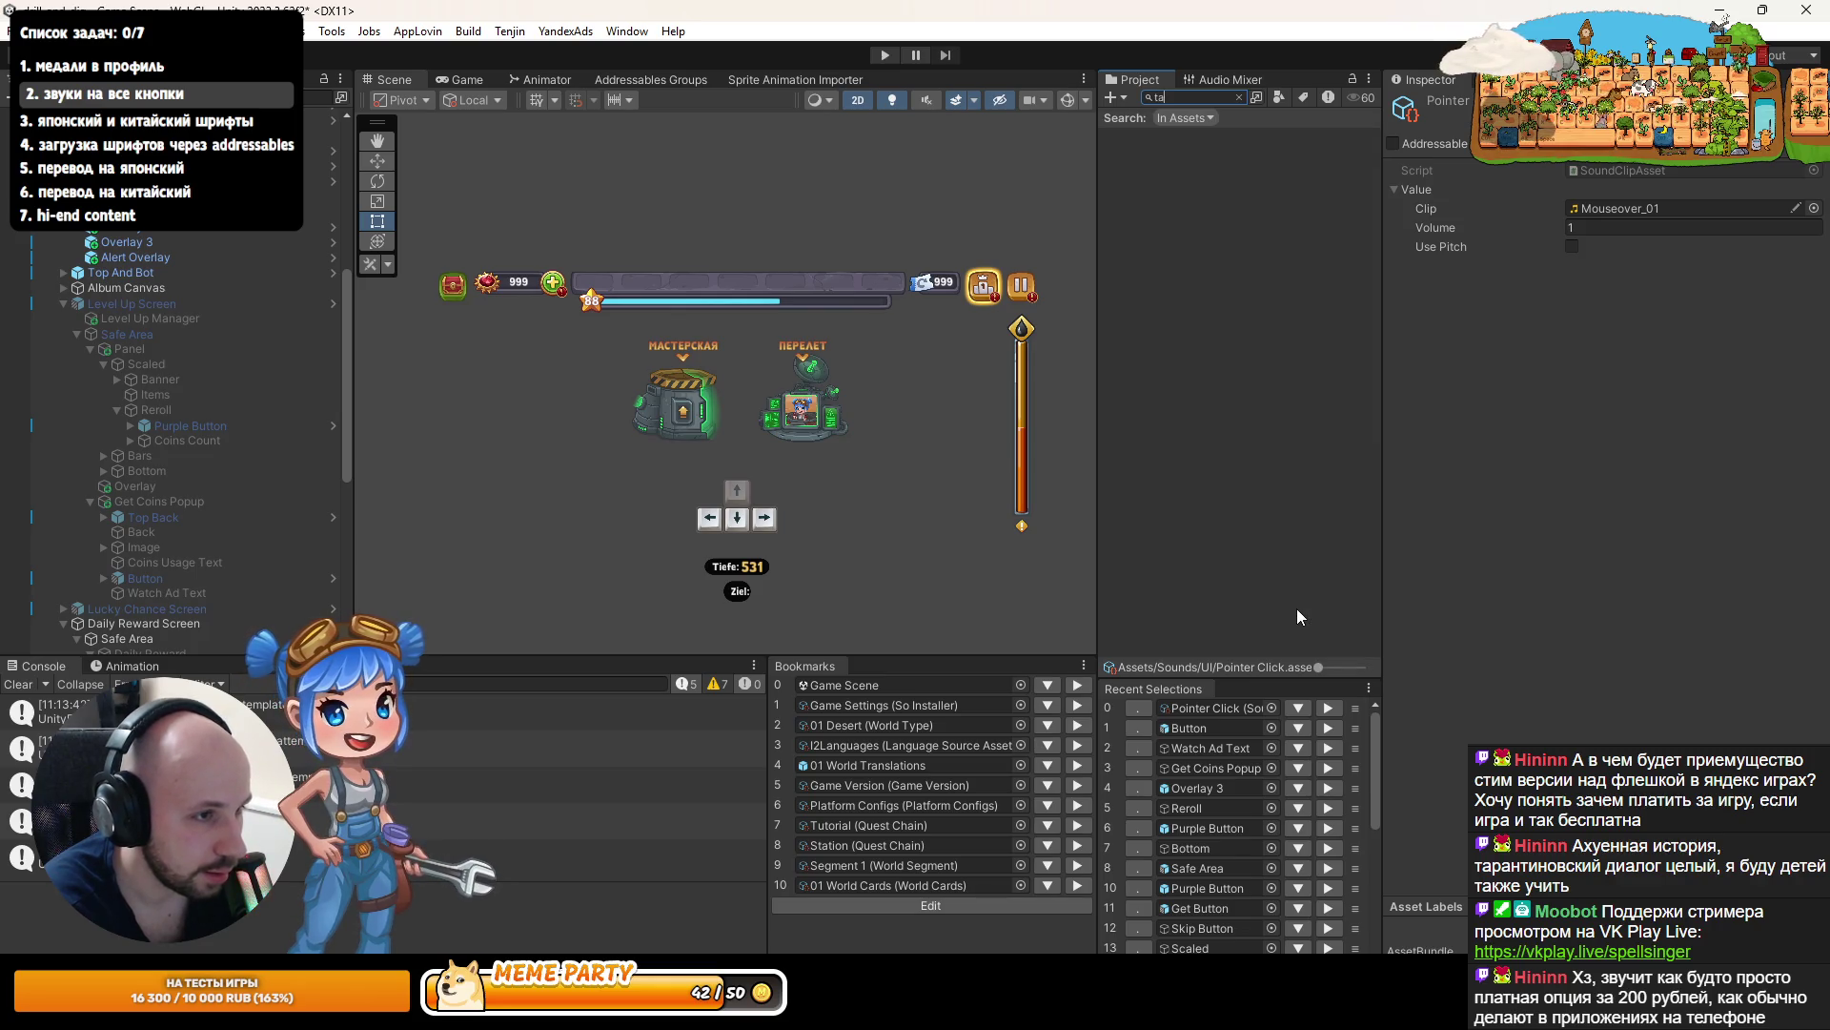
pyautogui.write('b')
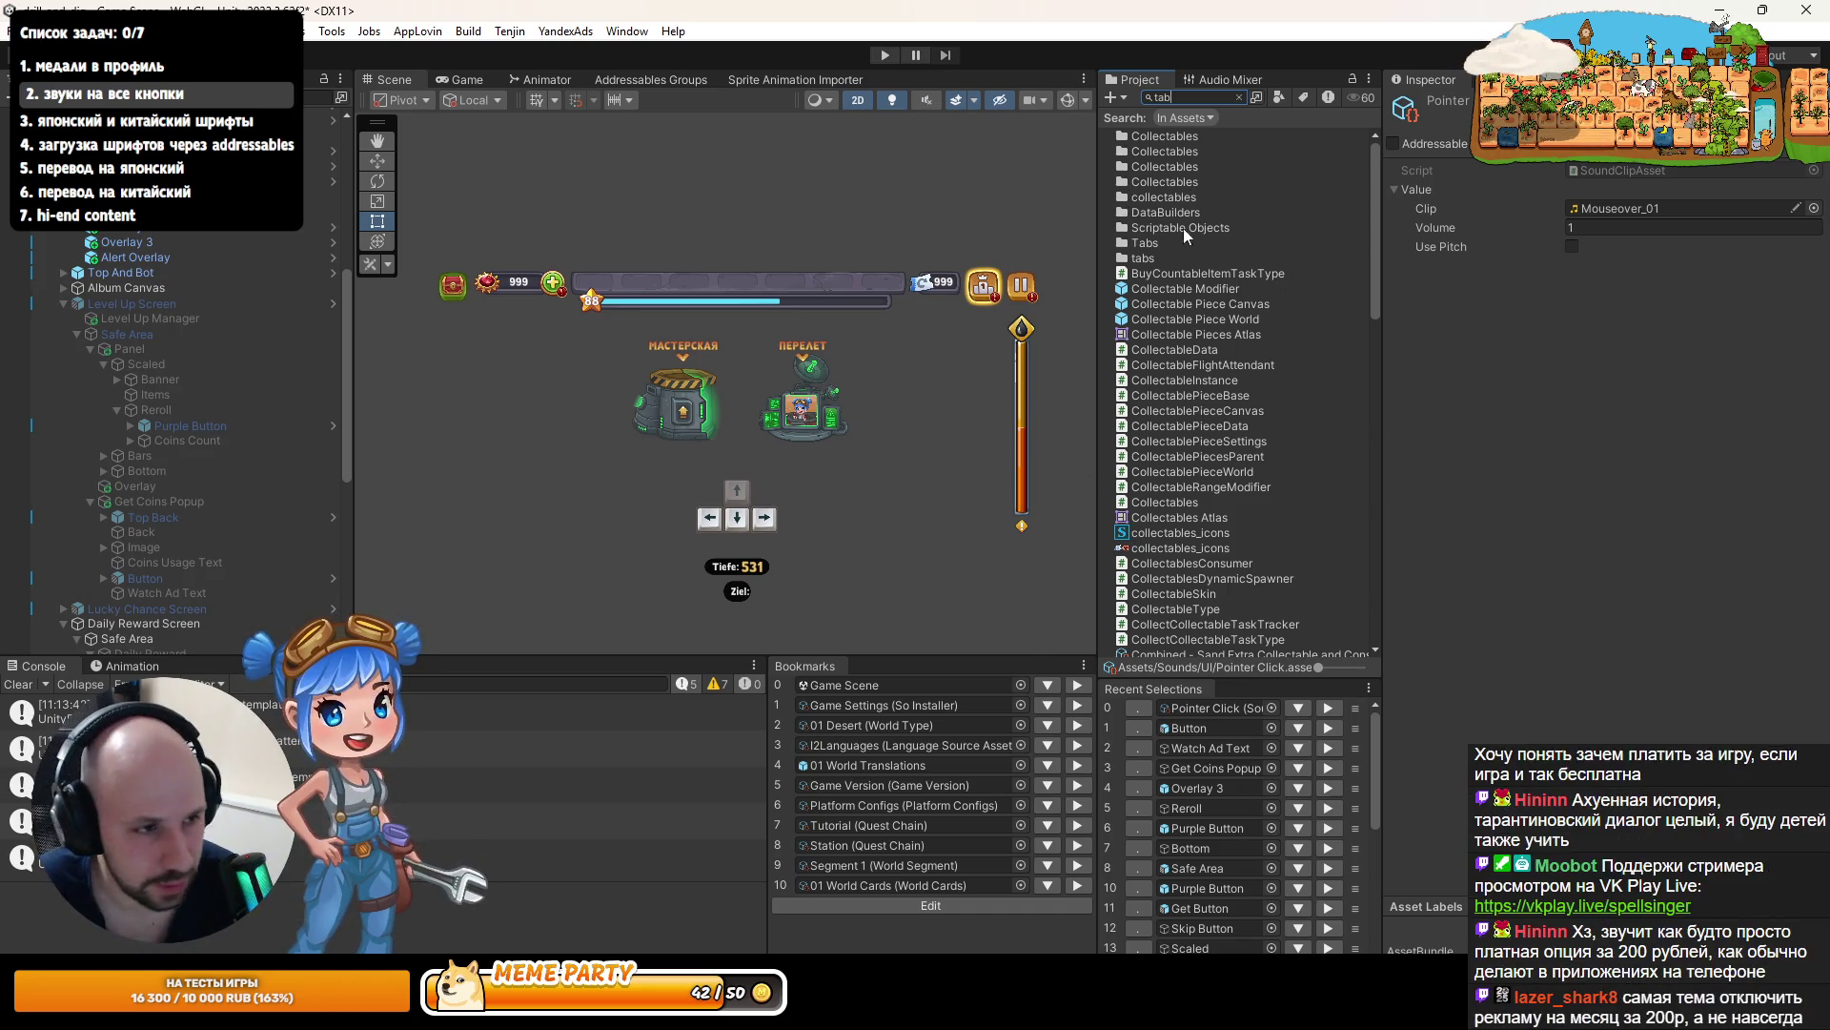
pyautogui.scroll(-10, 1221, 400)
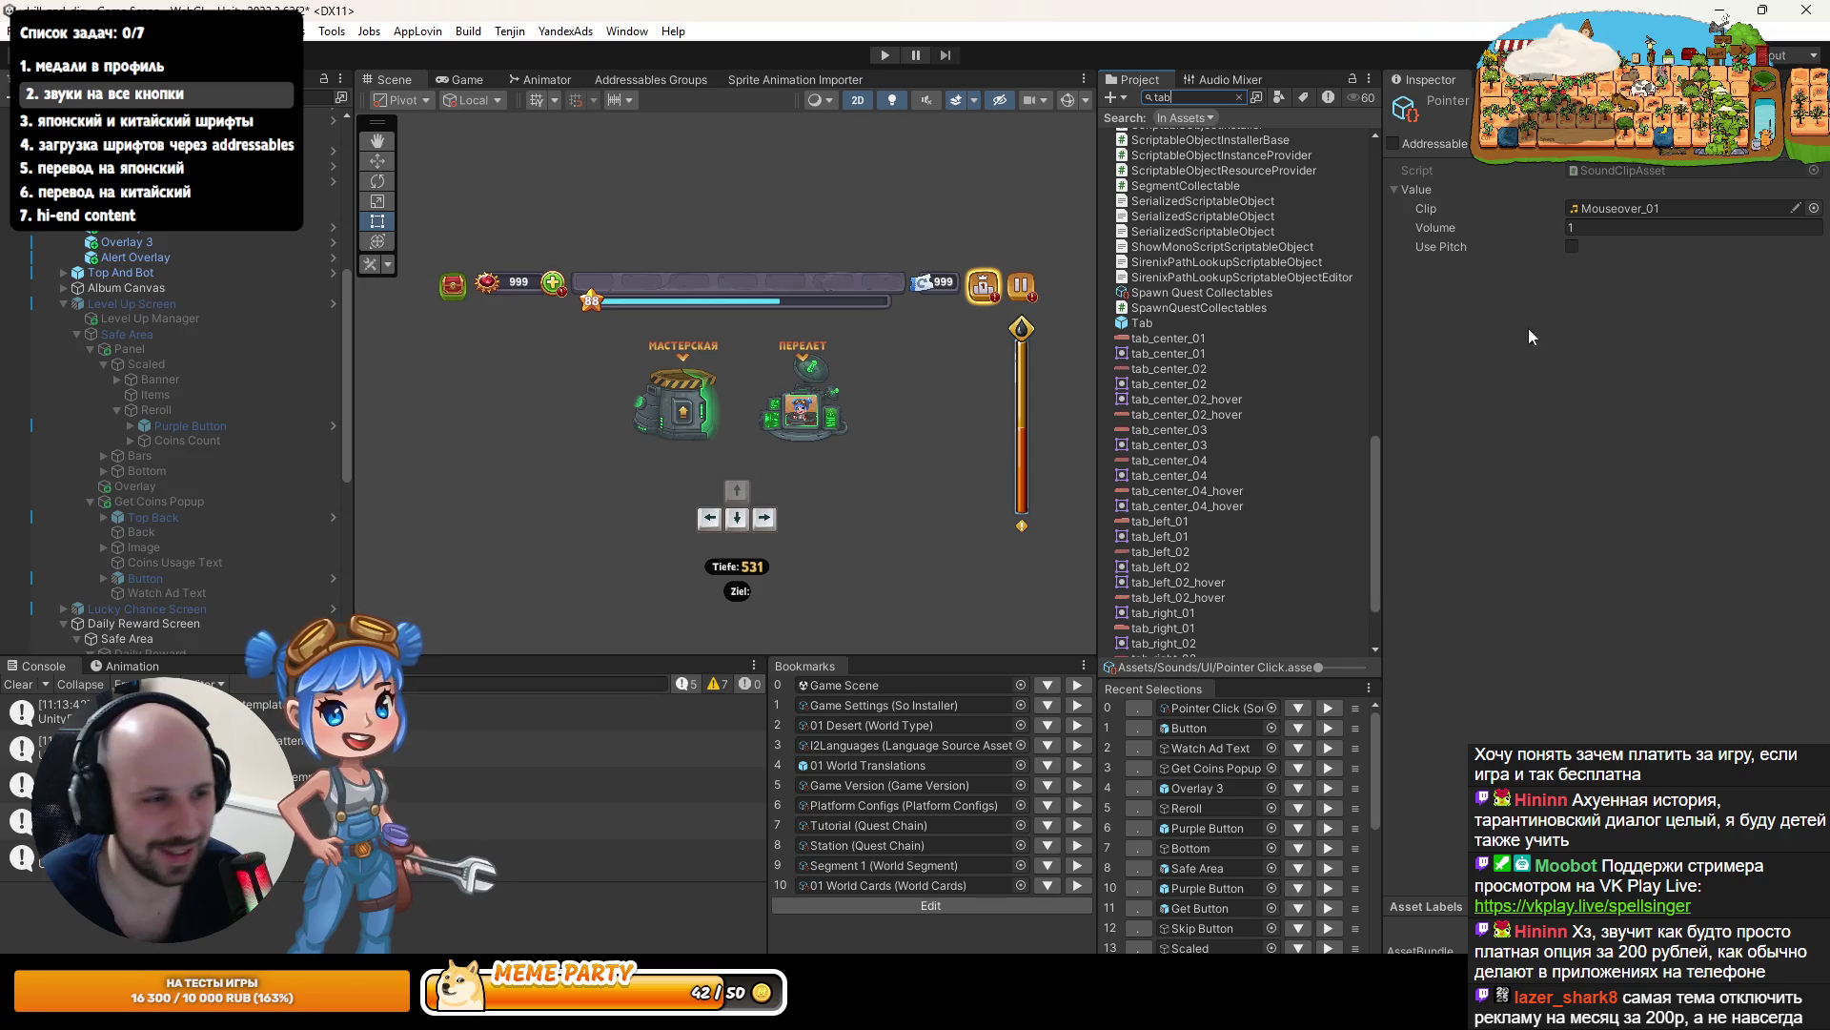
pyautogui.scroll(15, 1306, 310)
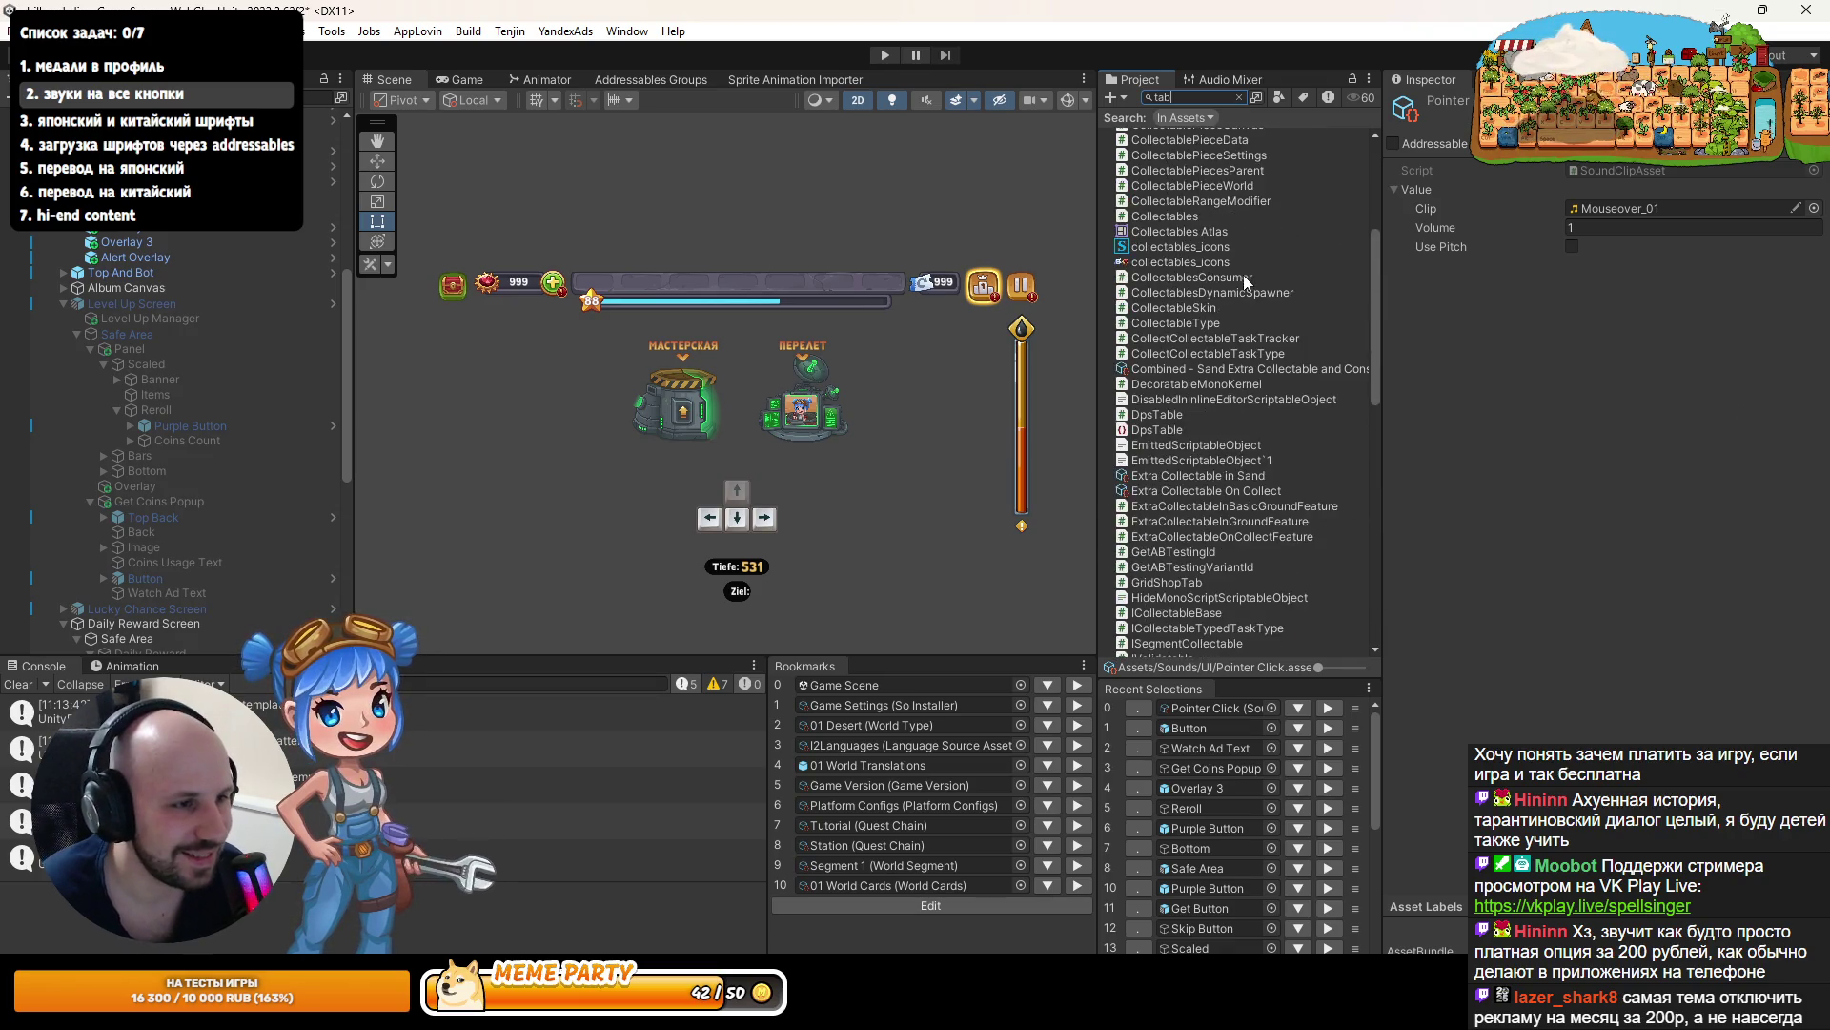
pyautogui.scroll(-3, 1239, 283)
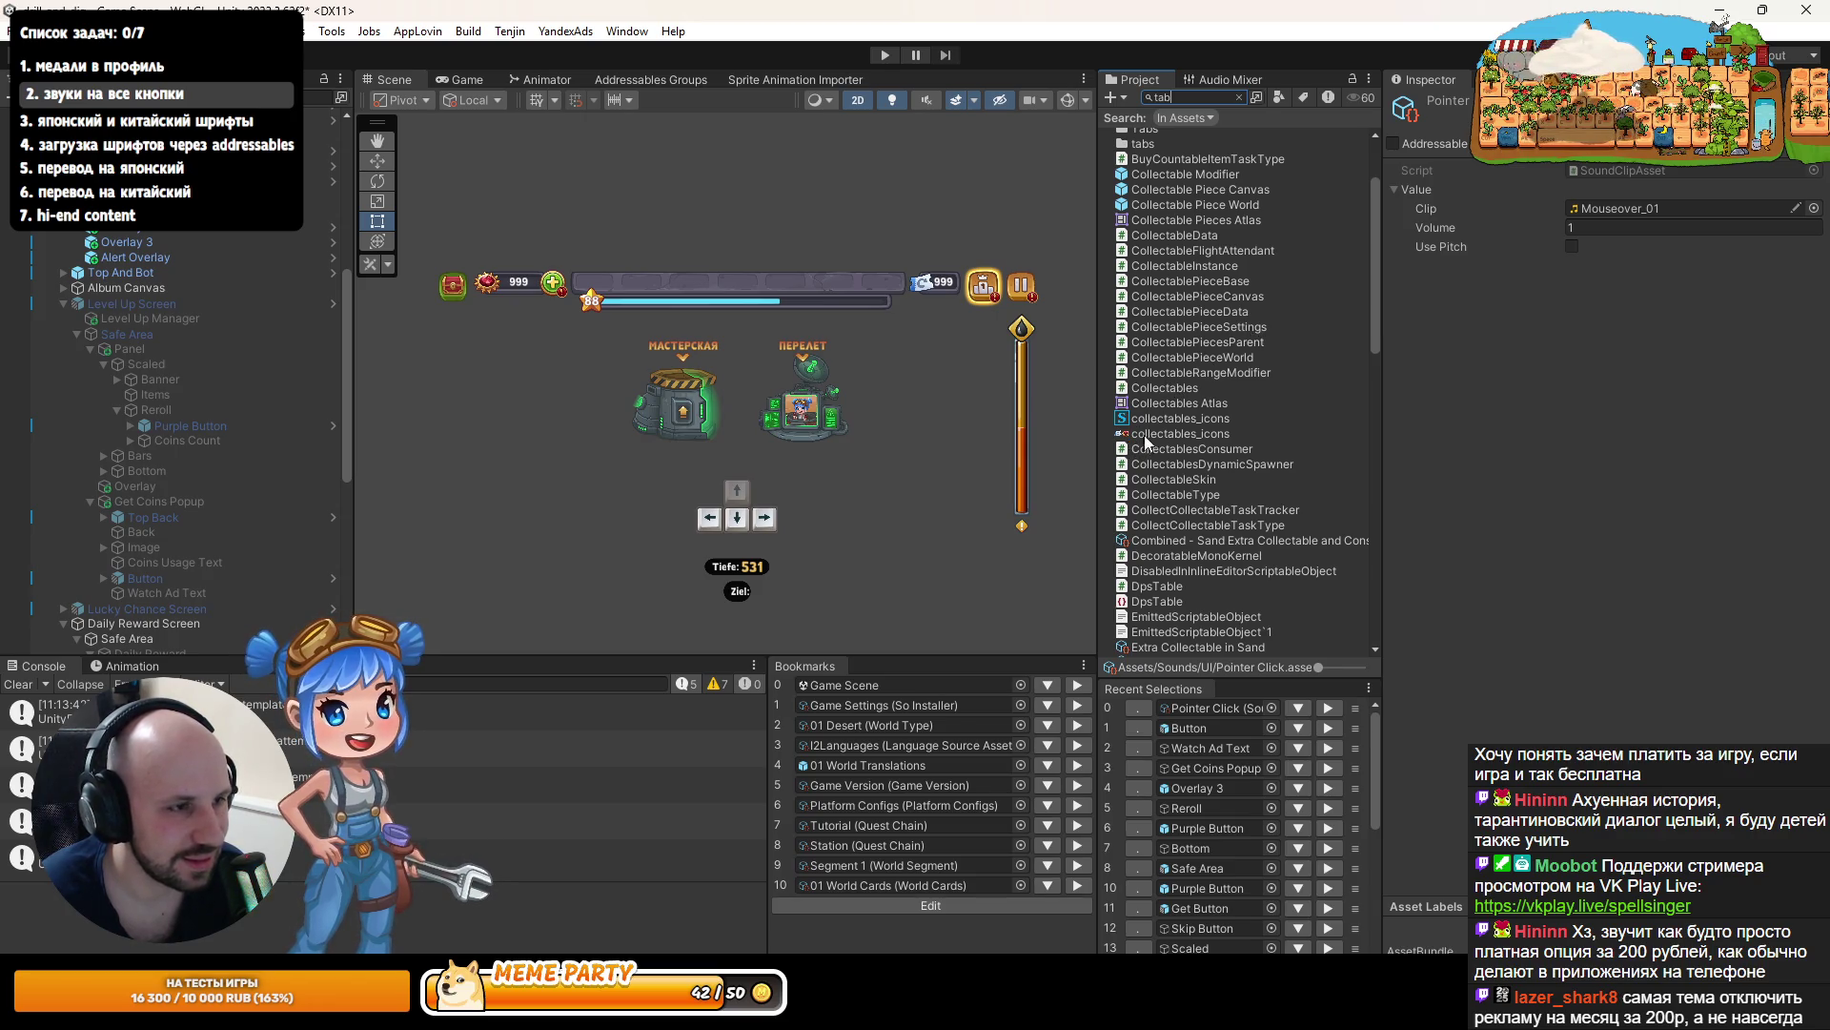
pyautogui.scroll(-10, 1144, 435)
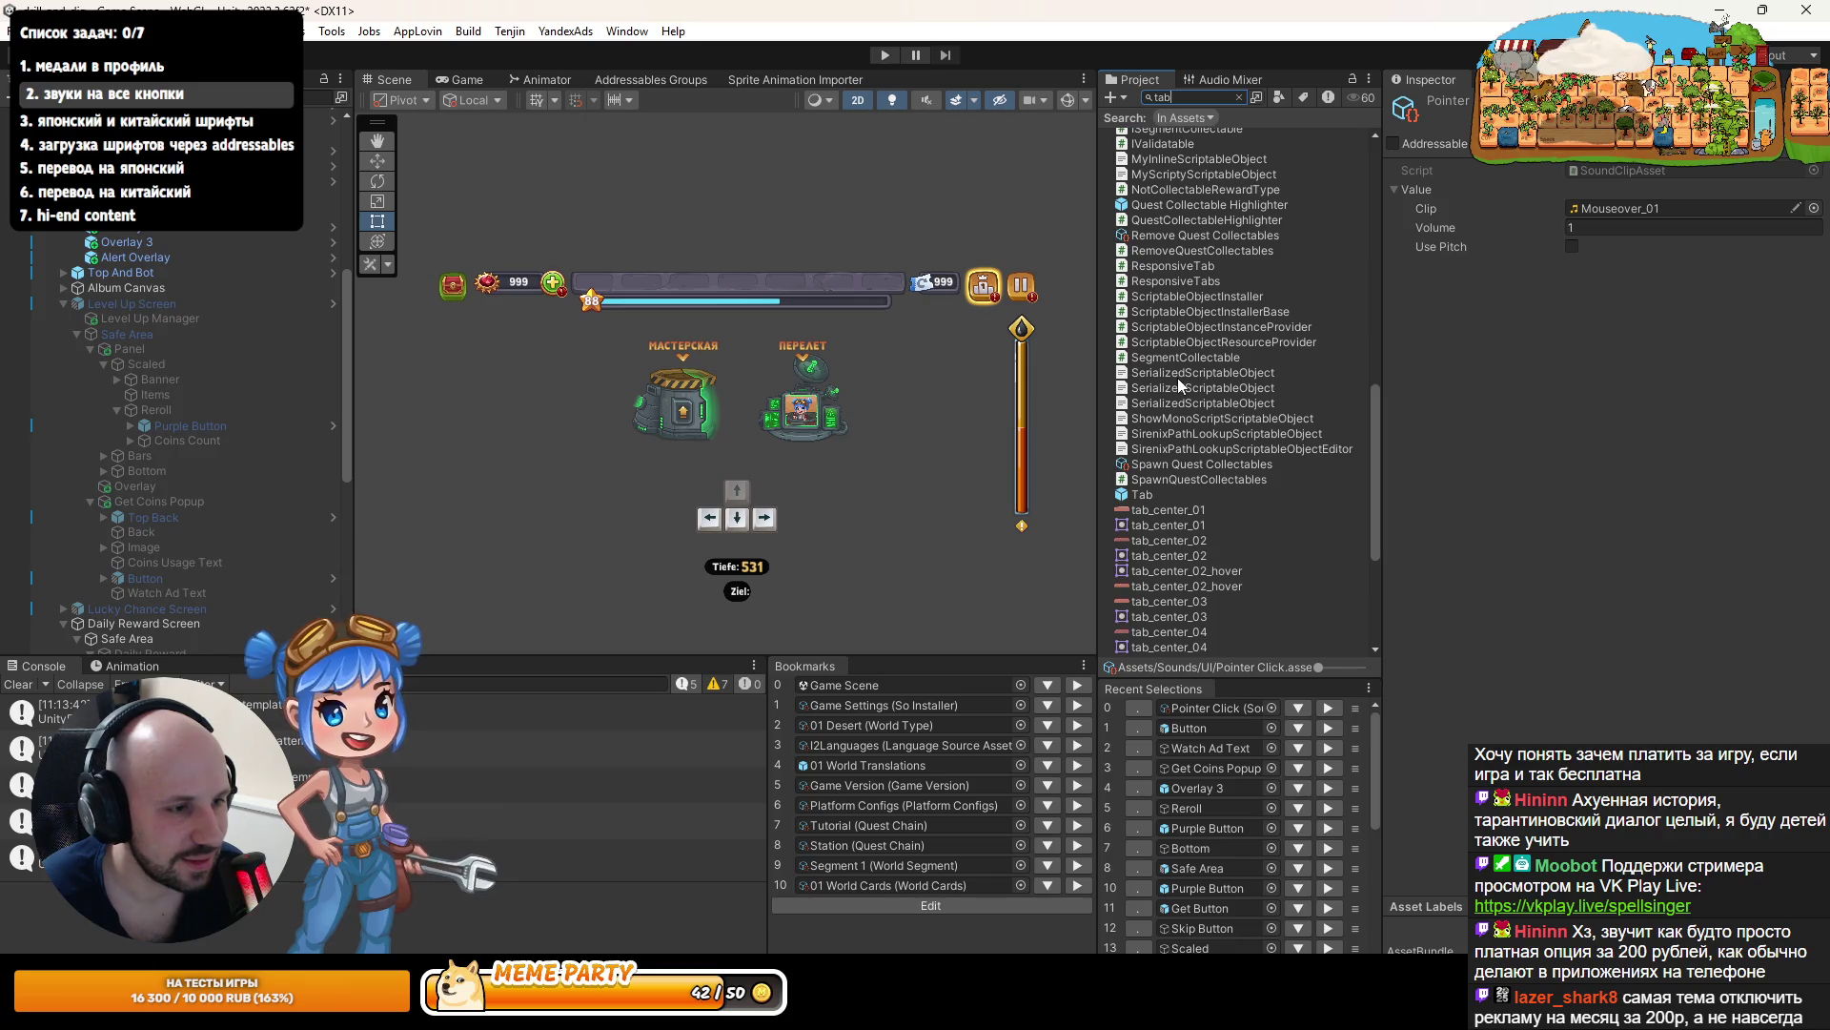
pyautogui.scroll(-7, 1177, 377)
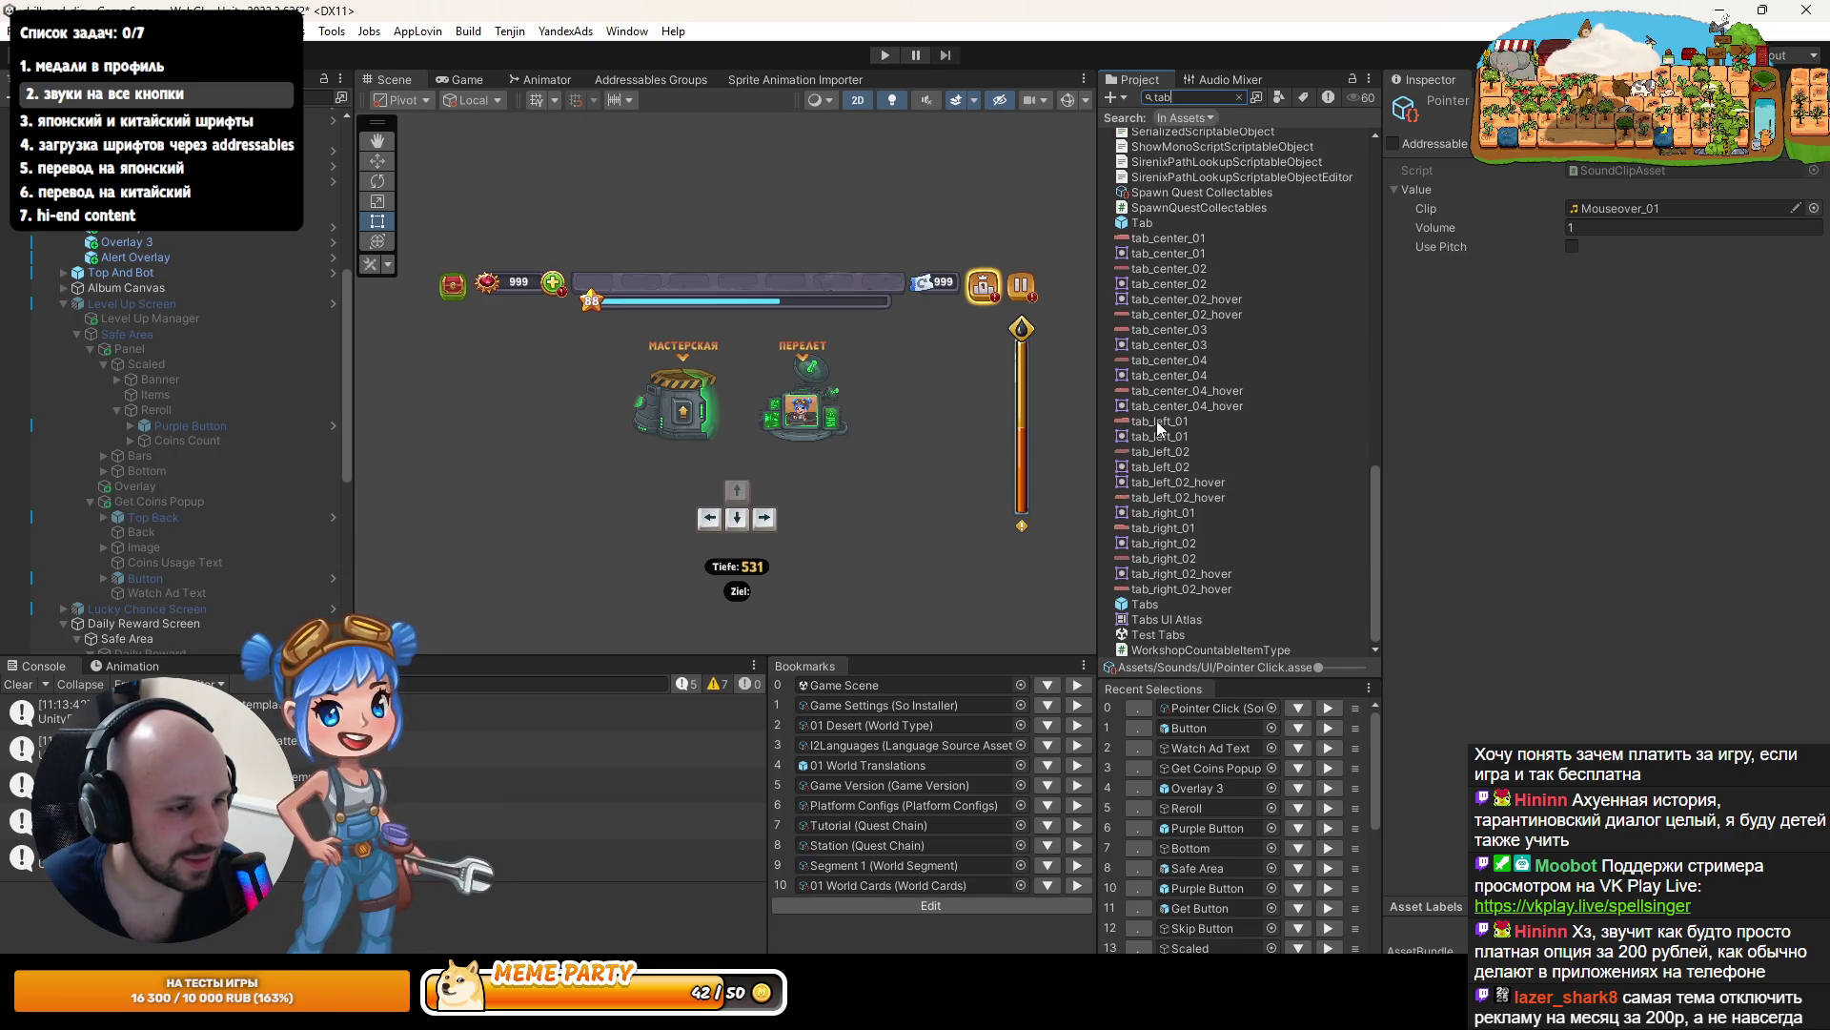
# - Paste the copied Pointer Click Sound onto the Tab prefab's button as a new component
pyautogui.click(1144, 605)
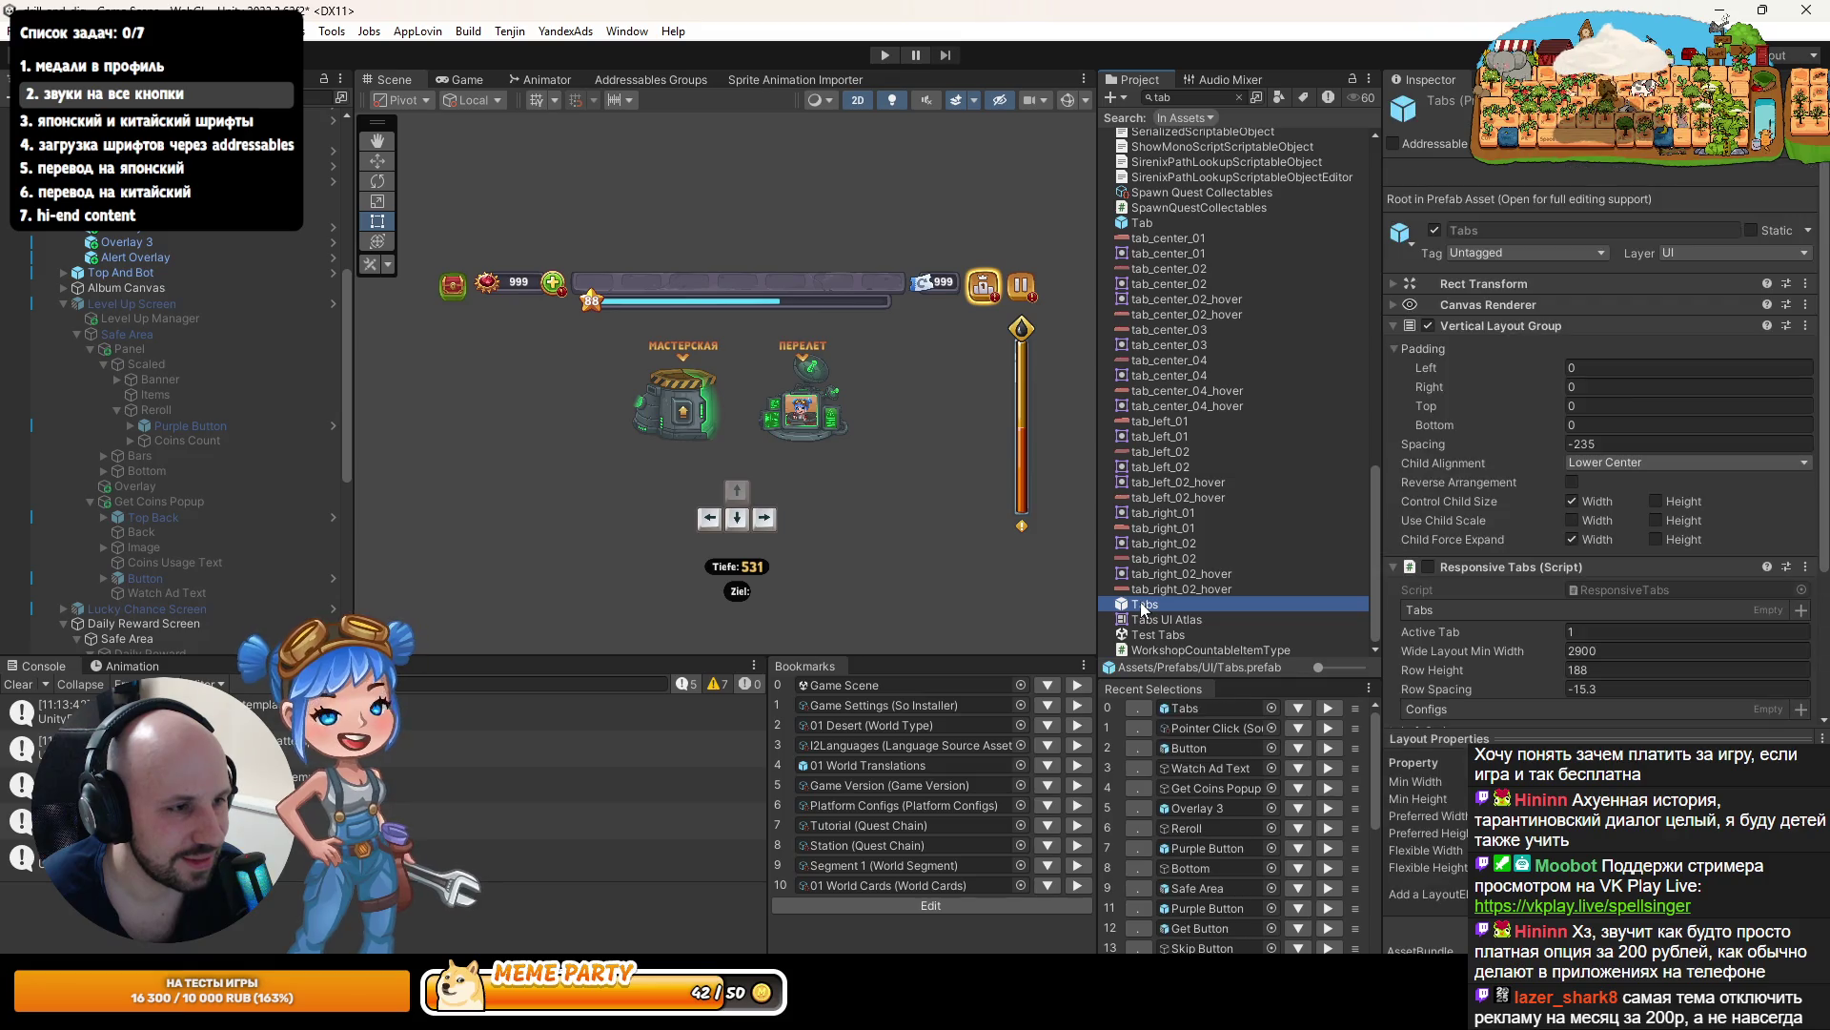
pyautogui.doubleClick(1142, 223)
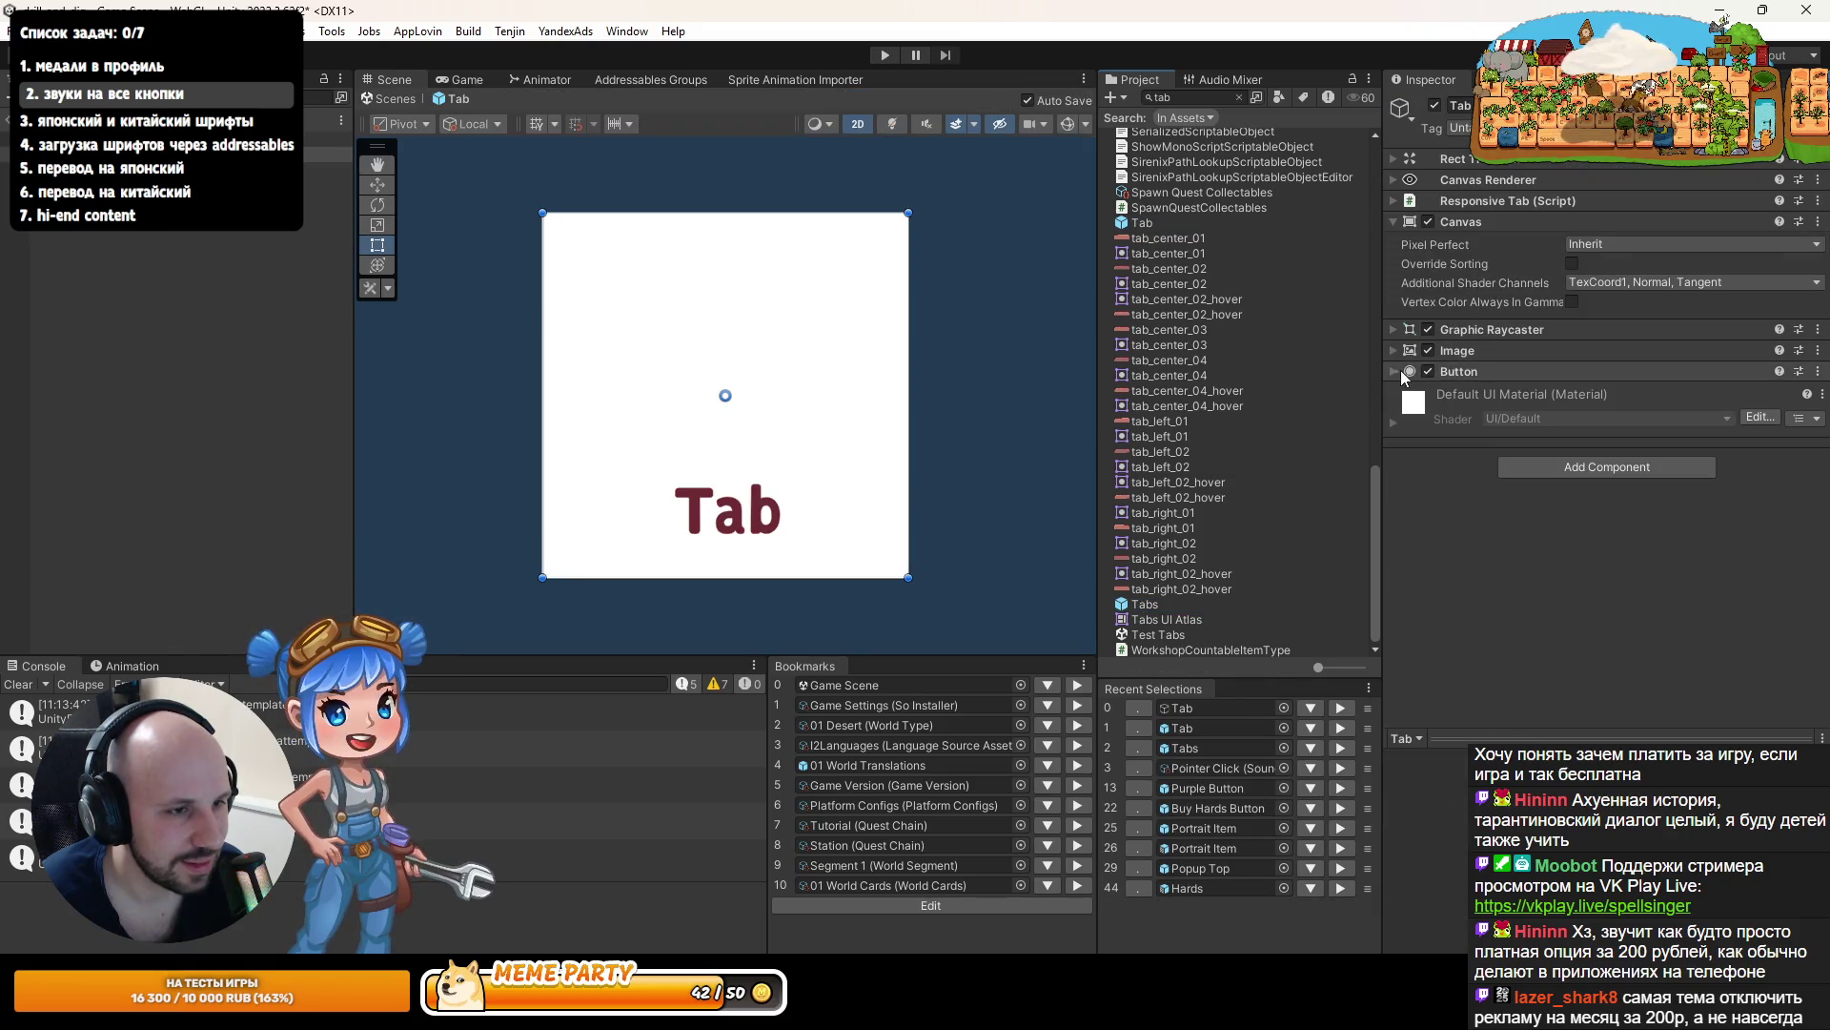
pyautogui.click(1391, 369)
pyautogui.click(1392, 370)
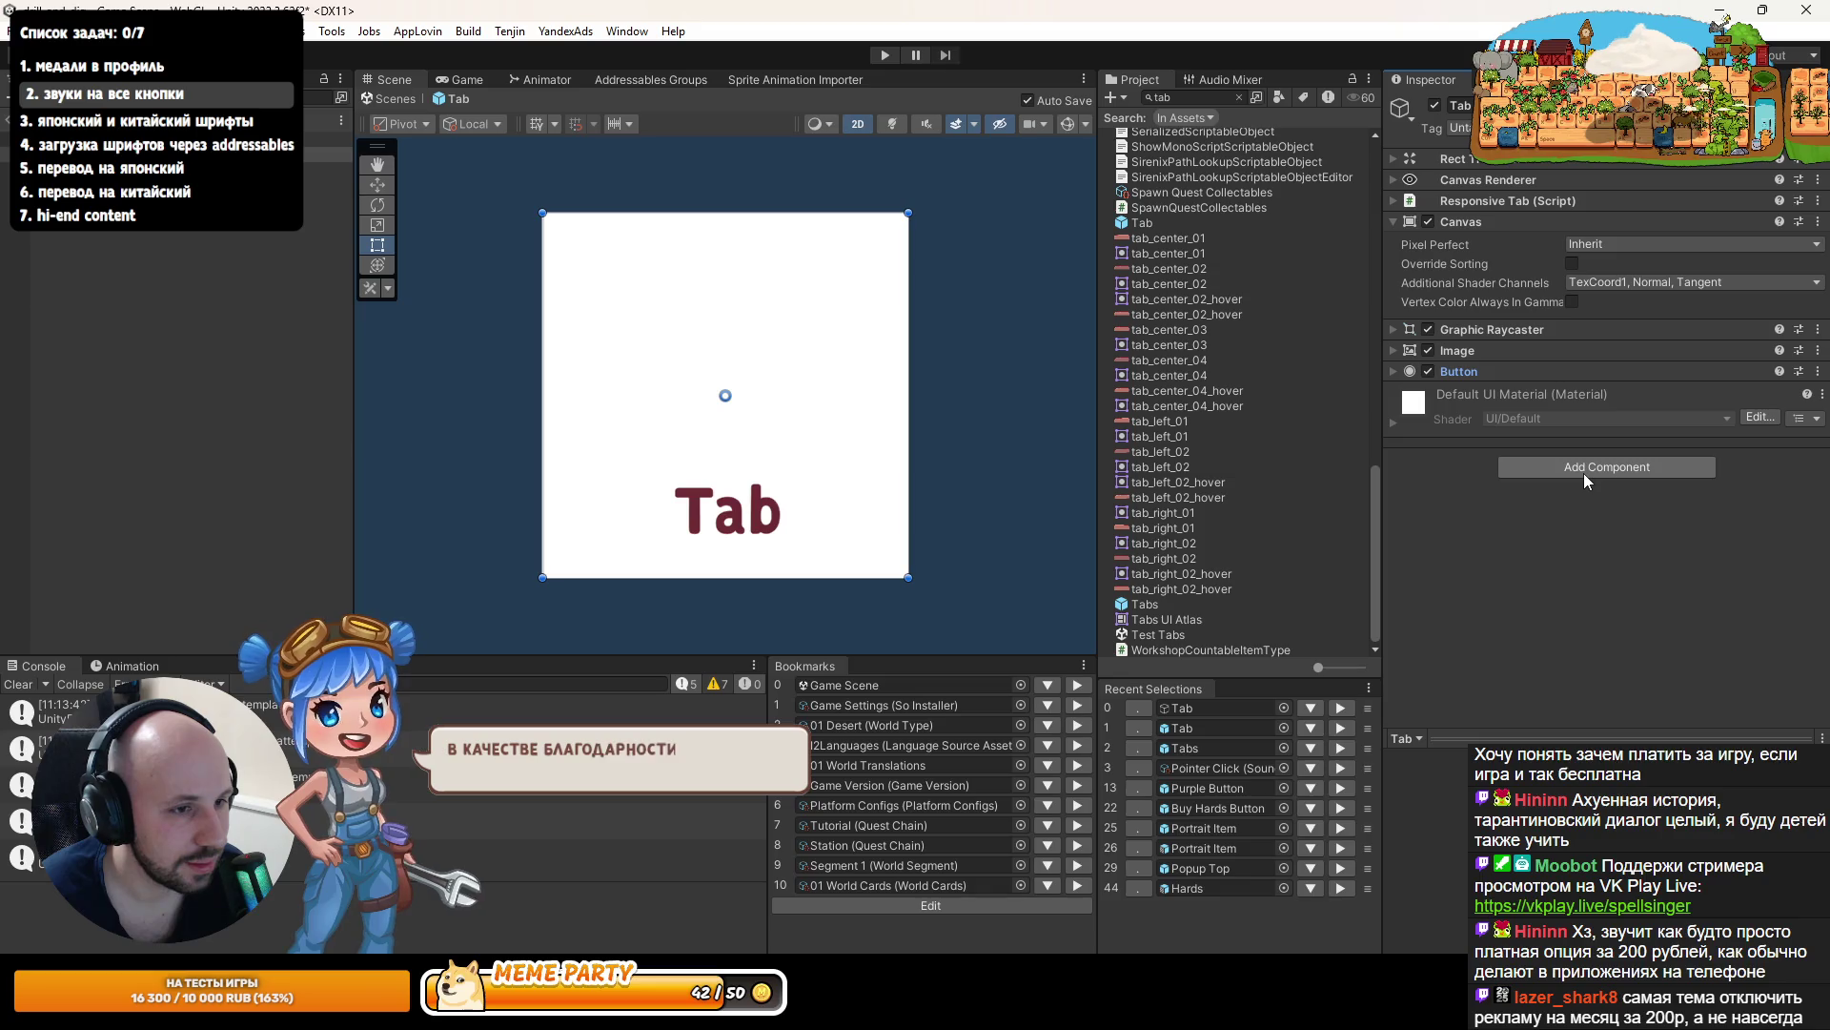
pyautogui.click(1819, 374)
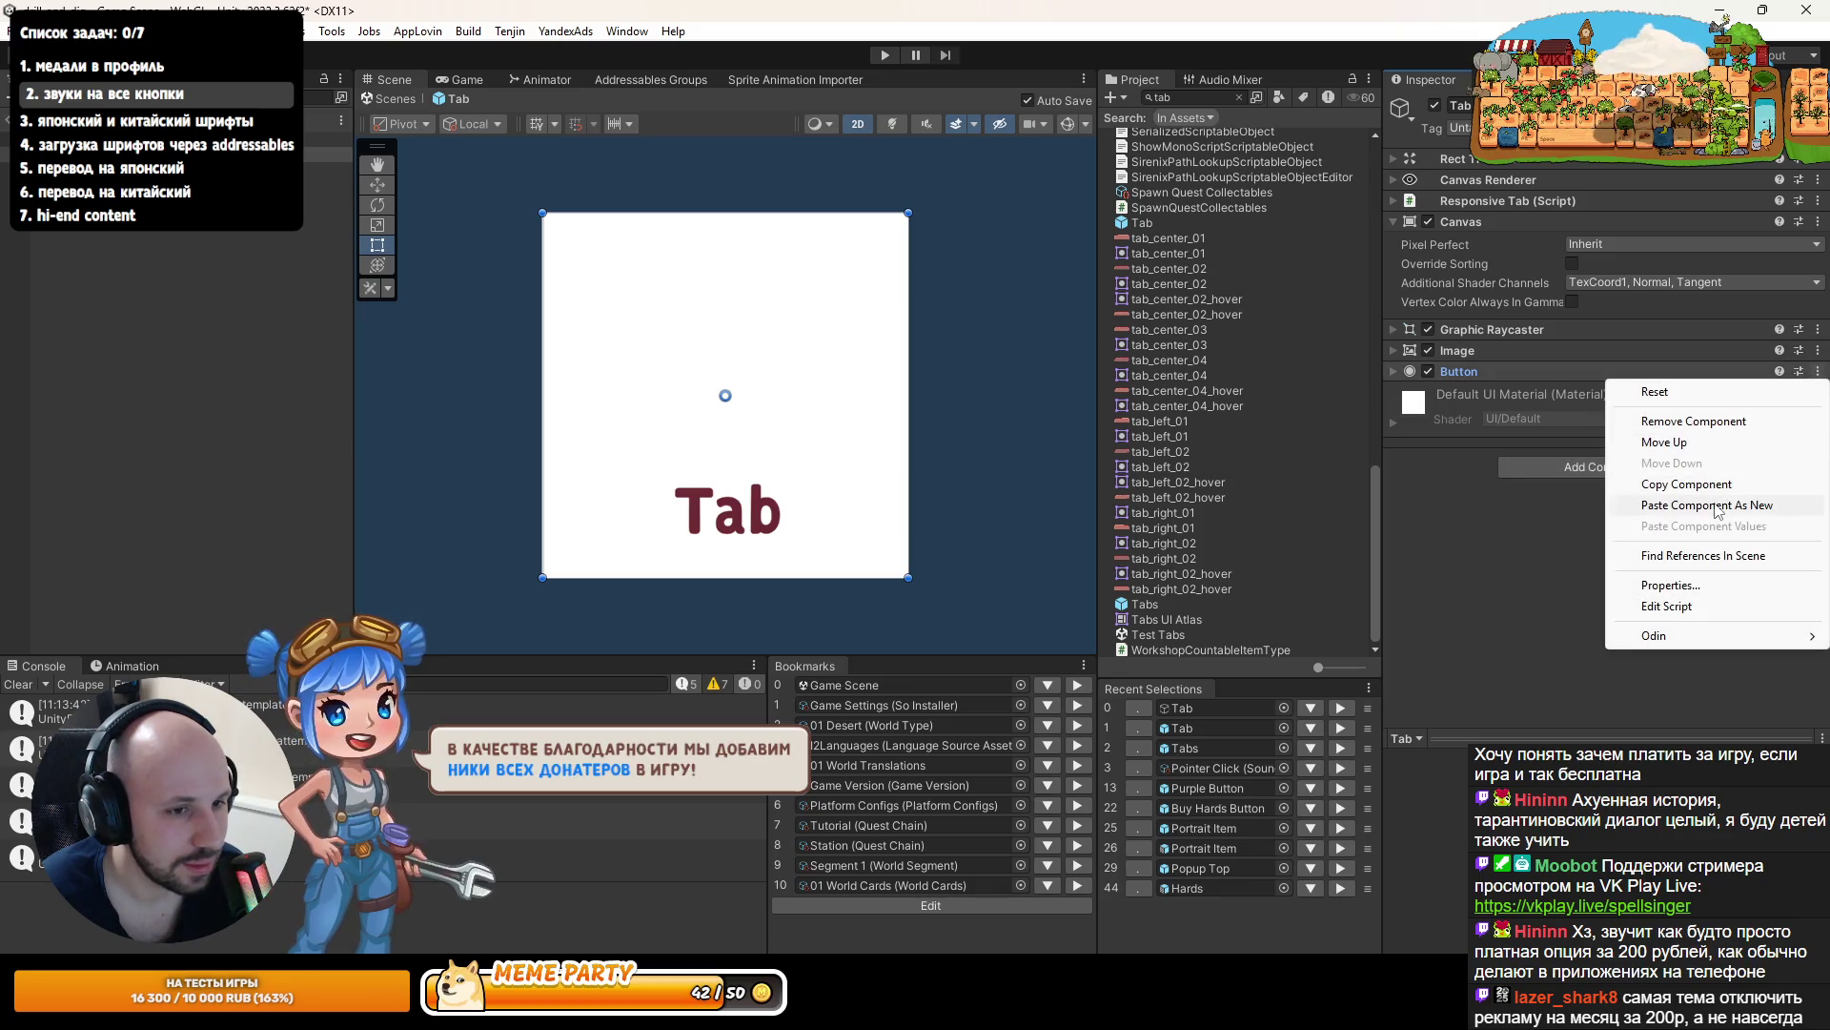
pyautogui.click(1582, 501)
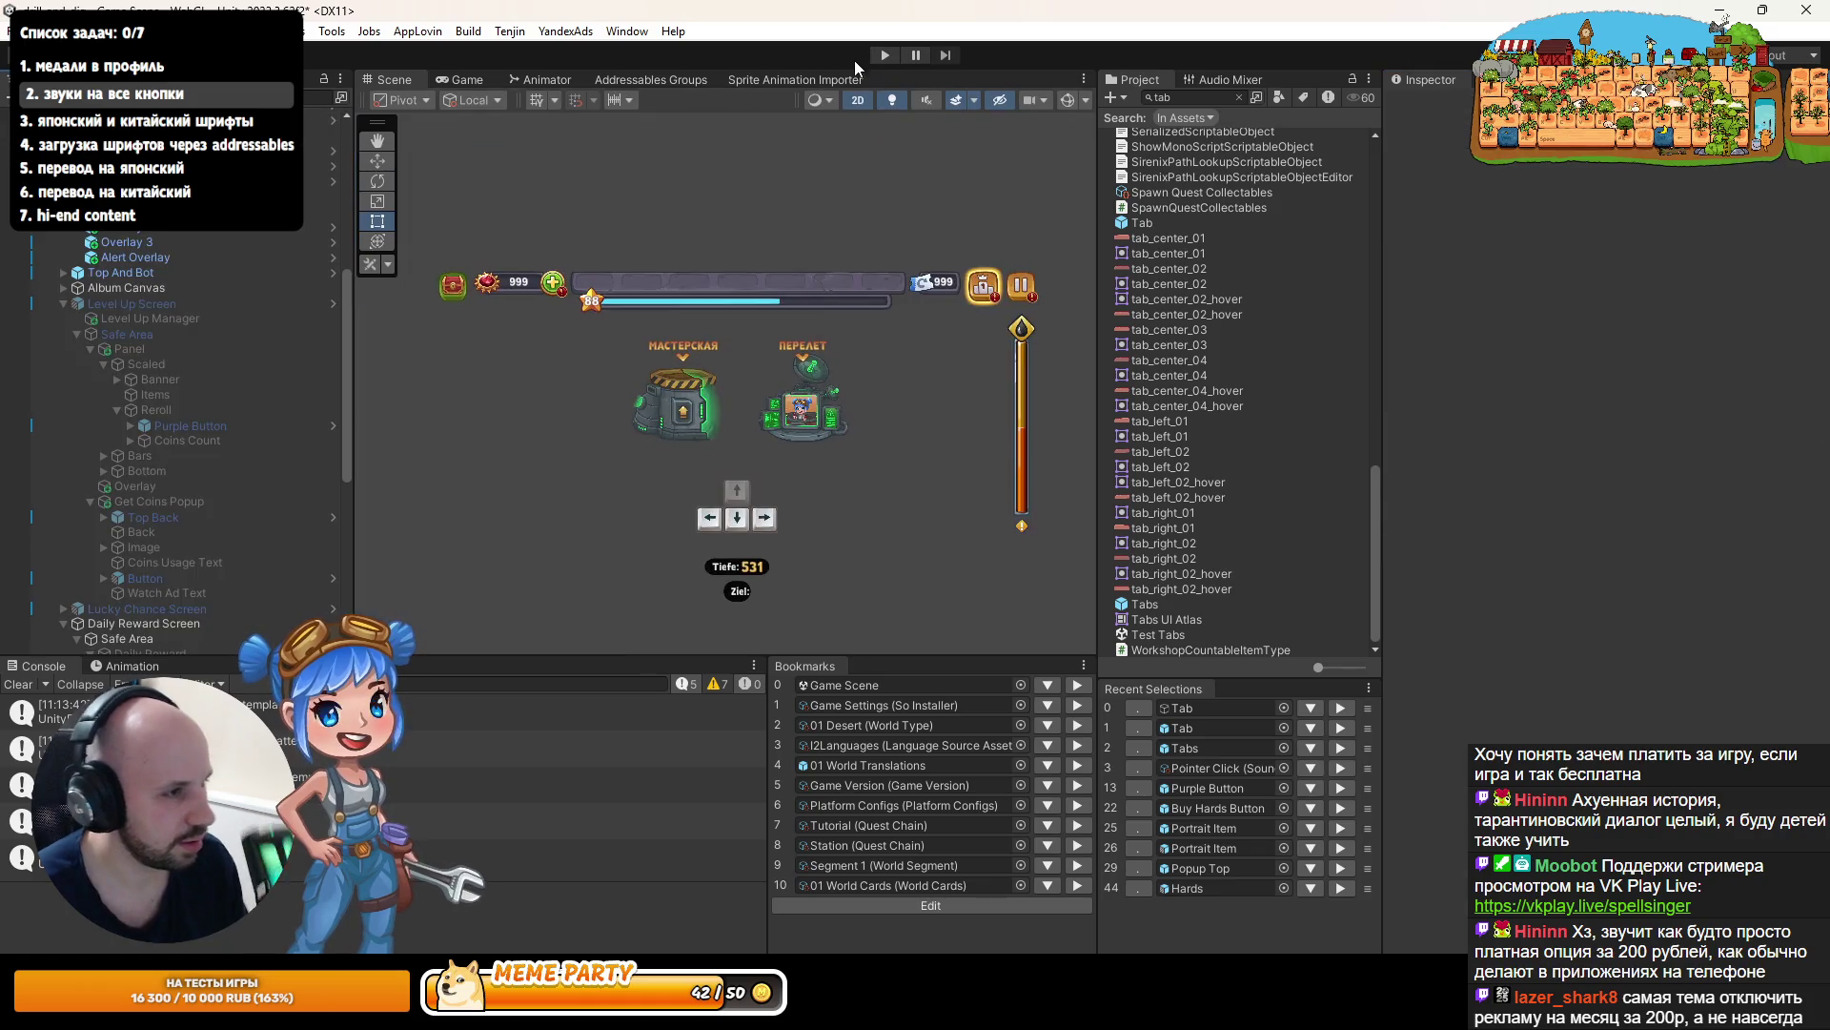
pyautogui.click(885, 54)
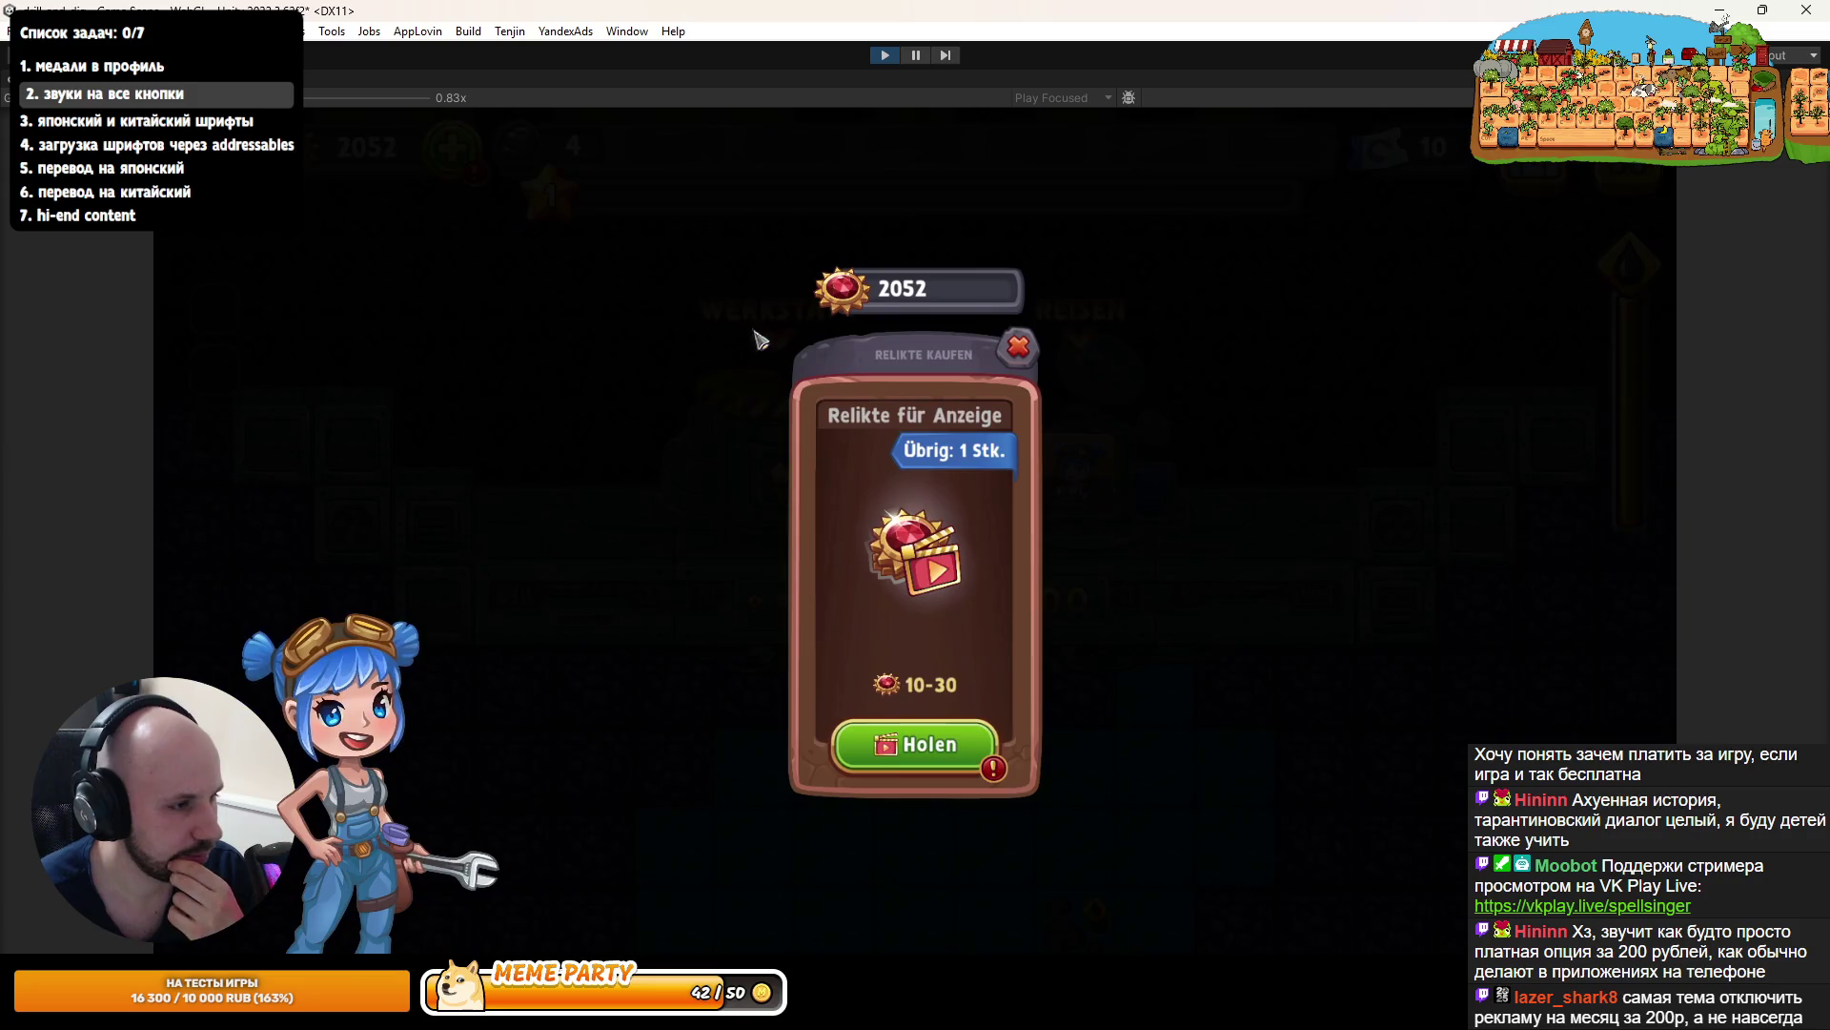
pyautogui.click(1040, 353)
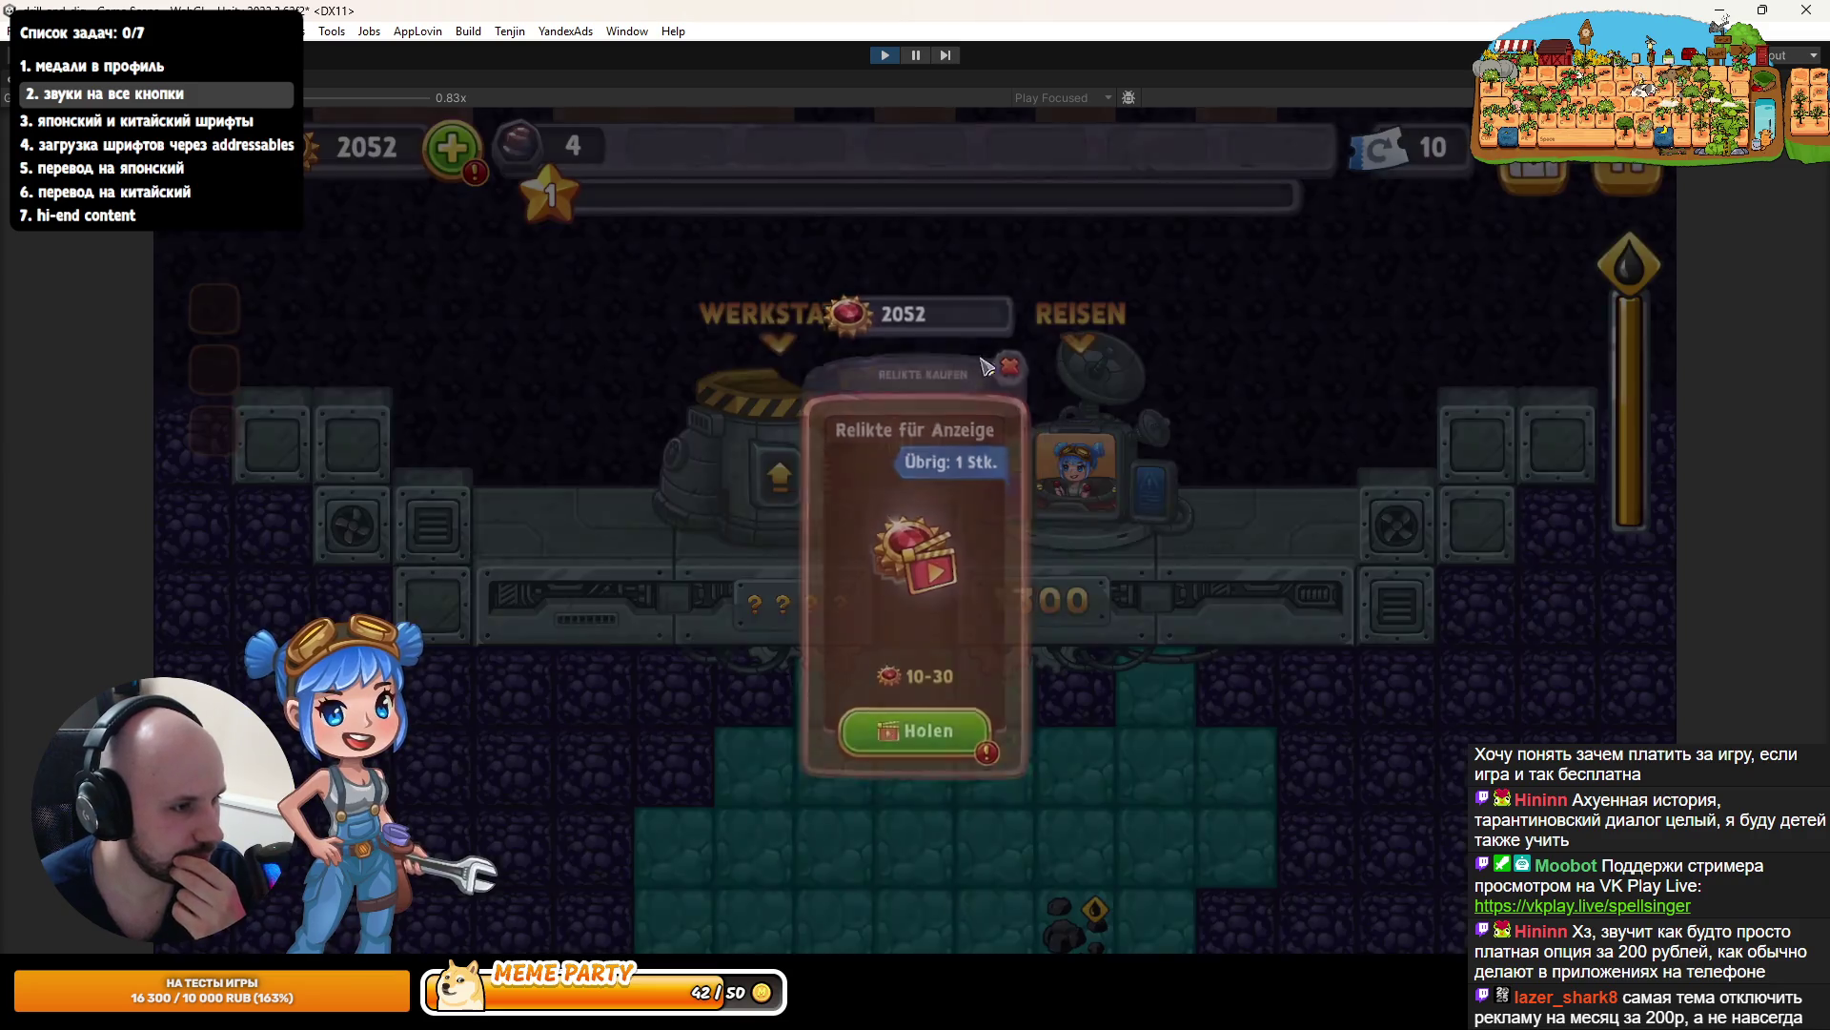
pyautogui.click(1077, 362)
pyautogui.click(890, 238)
pyautogui.click(762, 240)
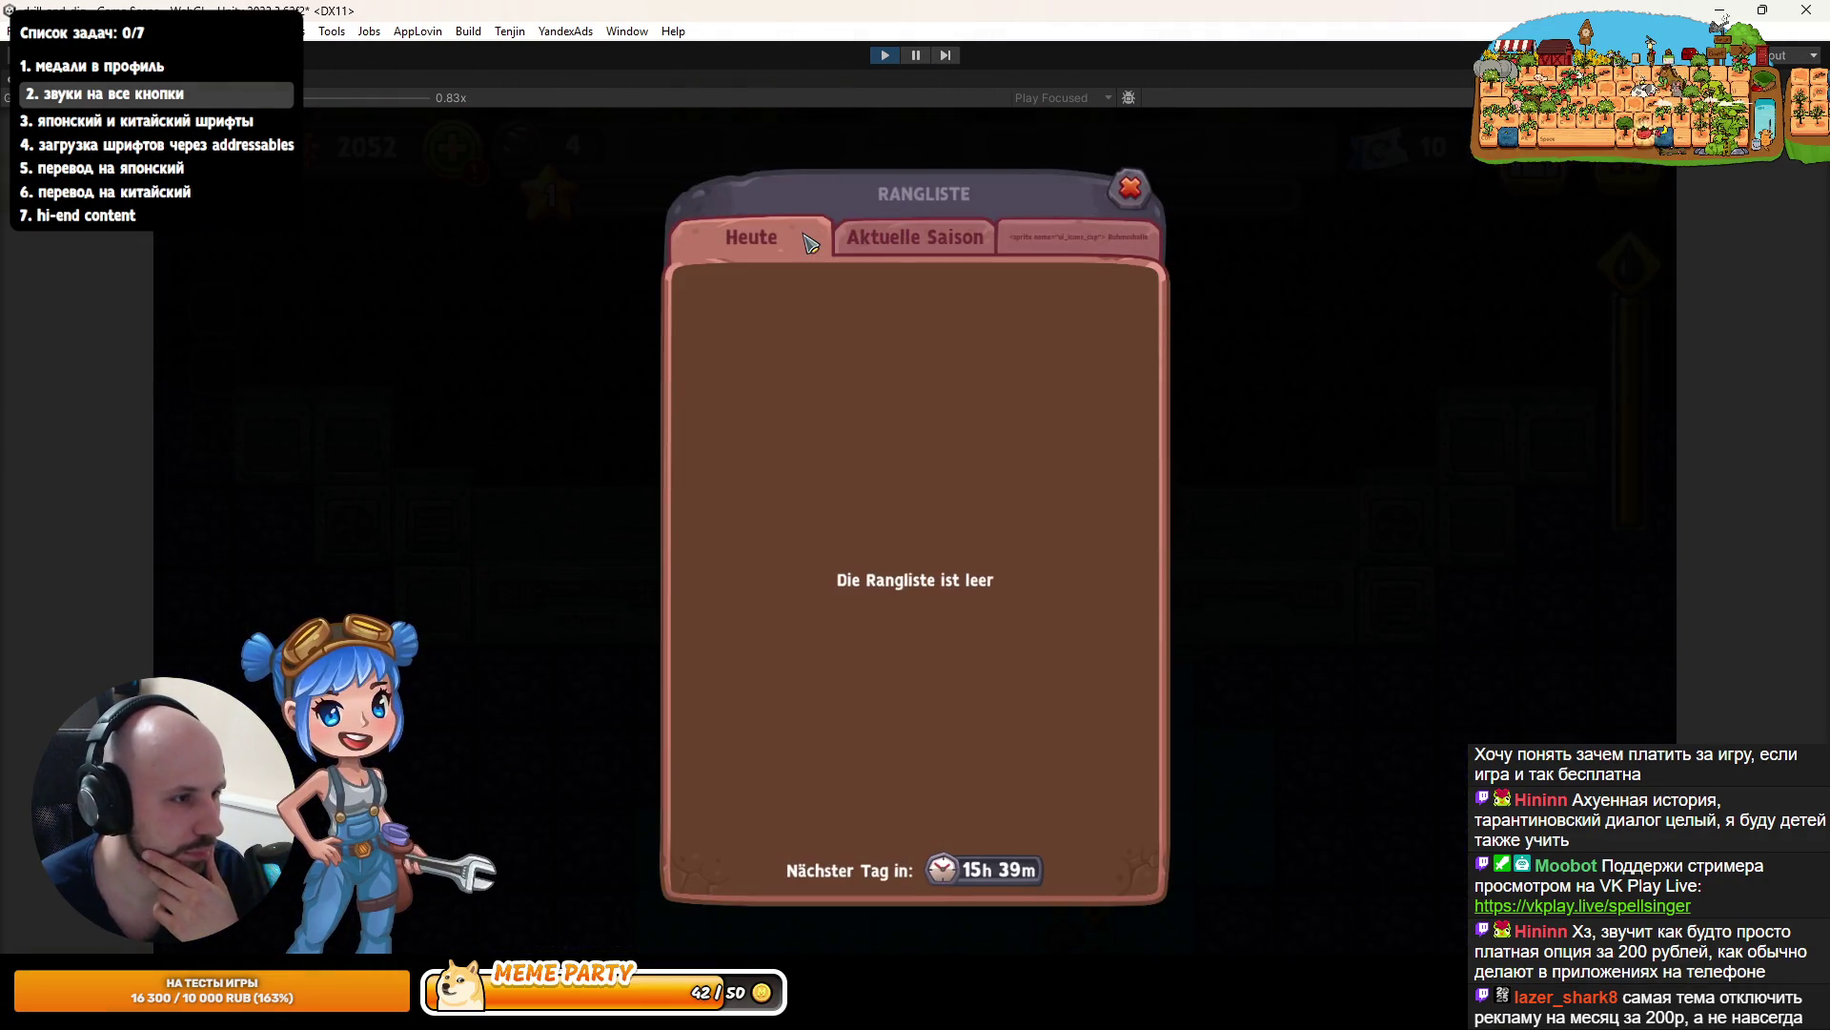
pyautogui.click(906, 239)
pyautogui.click(1077, 238)
pyautogui.click(768, 243)
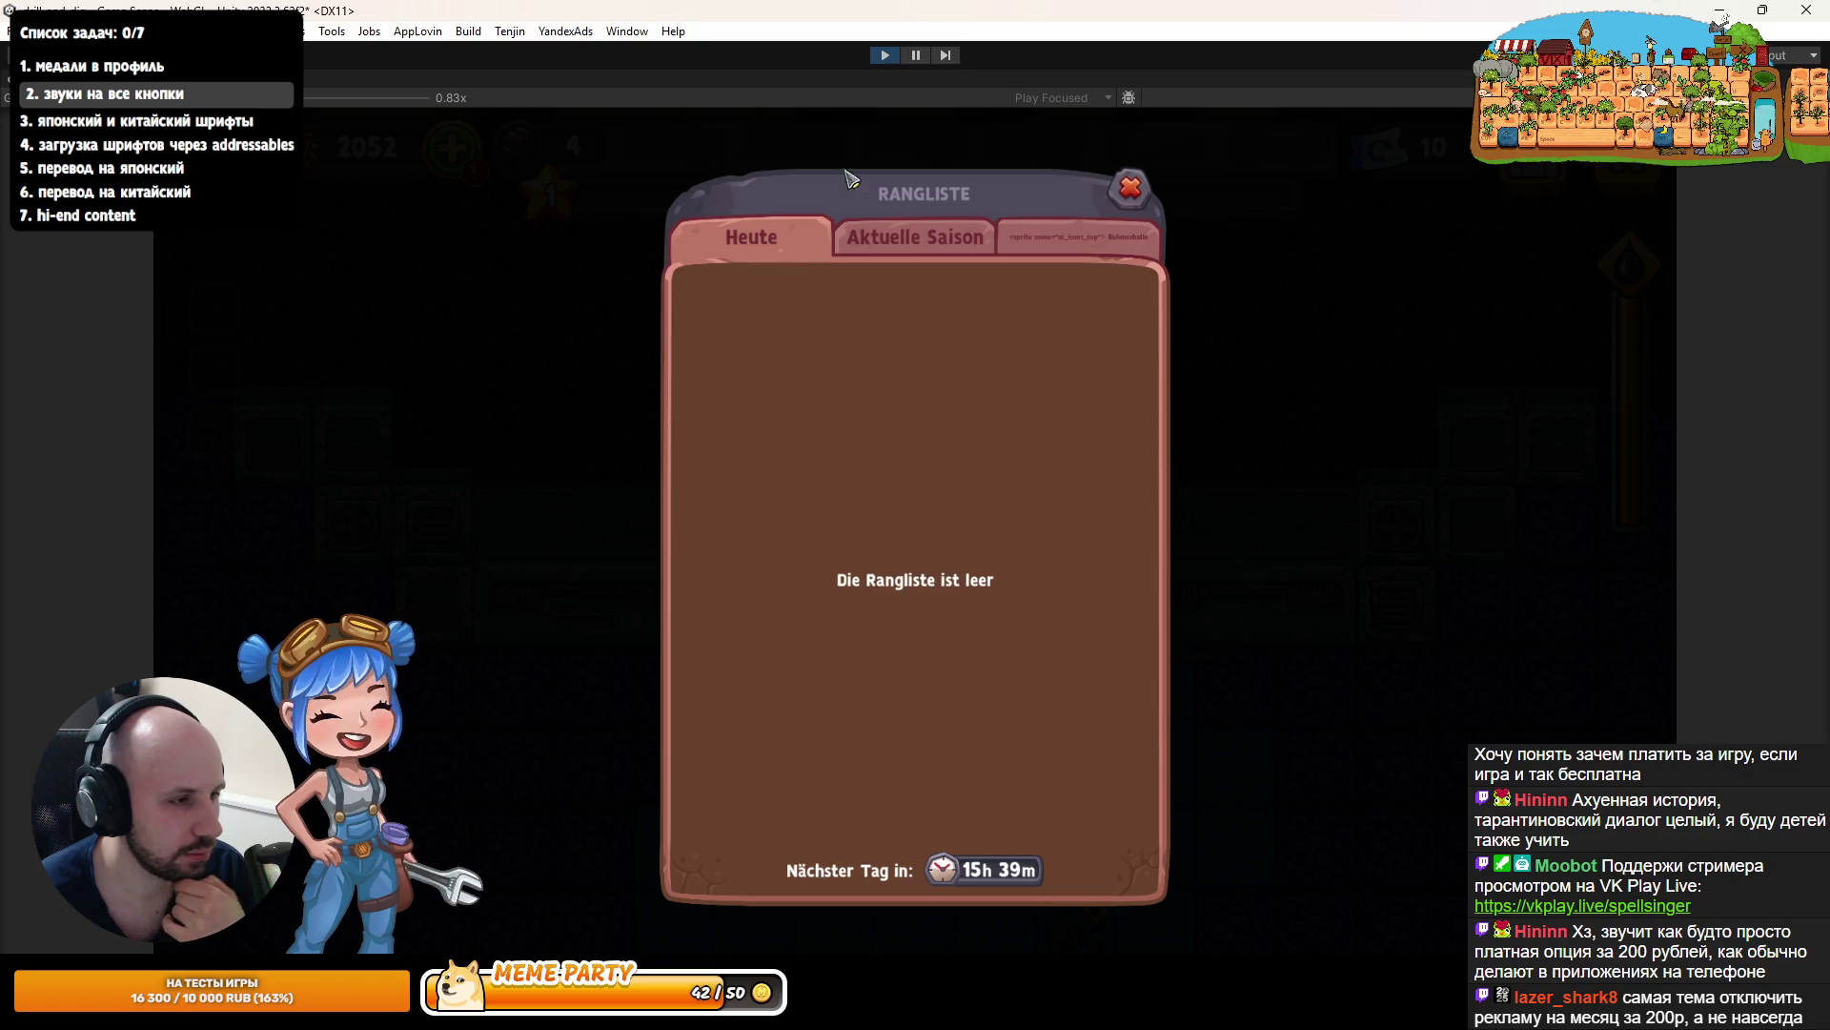
pyautogui.click(874, 57)
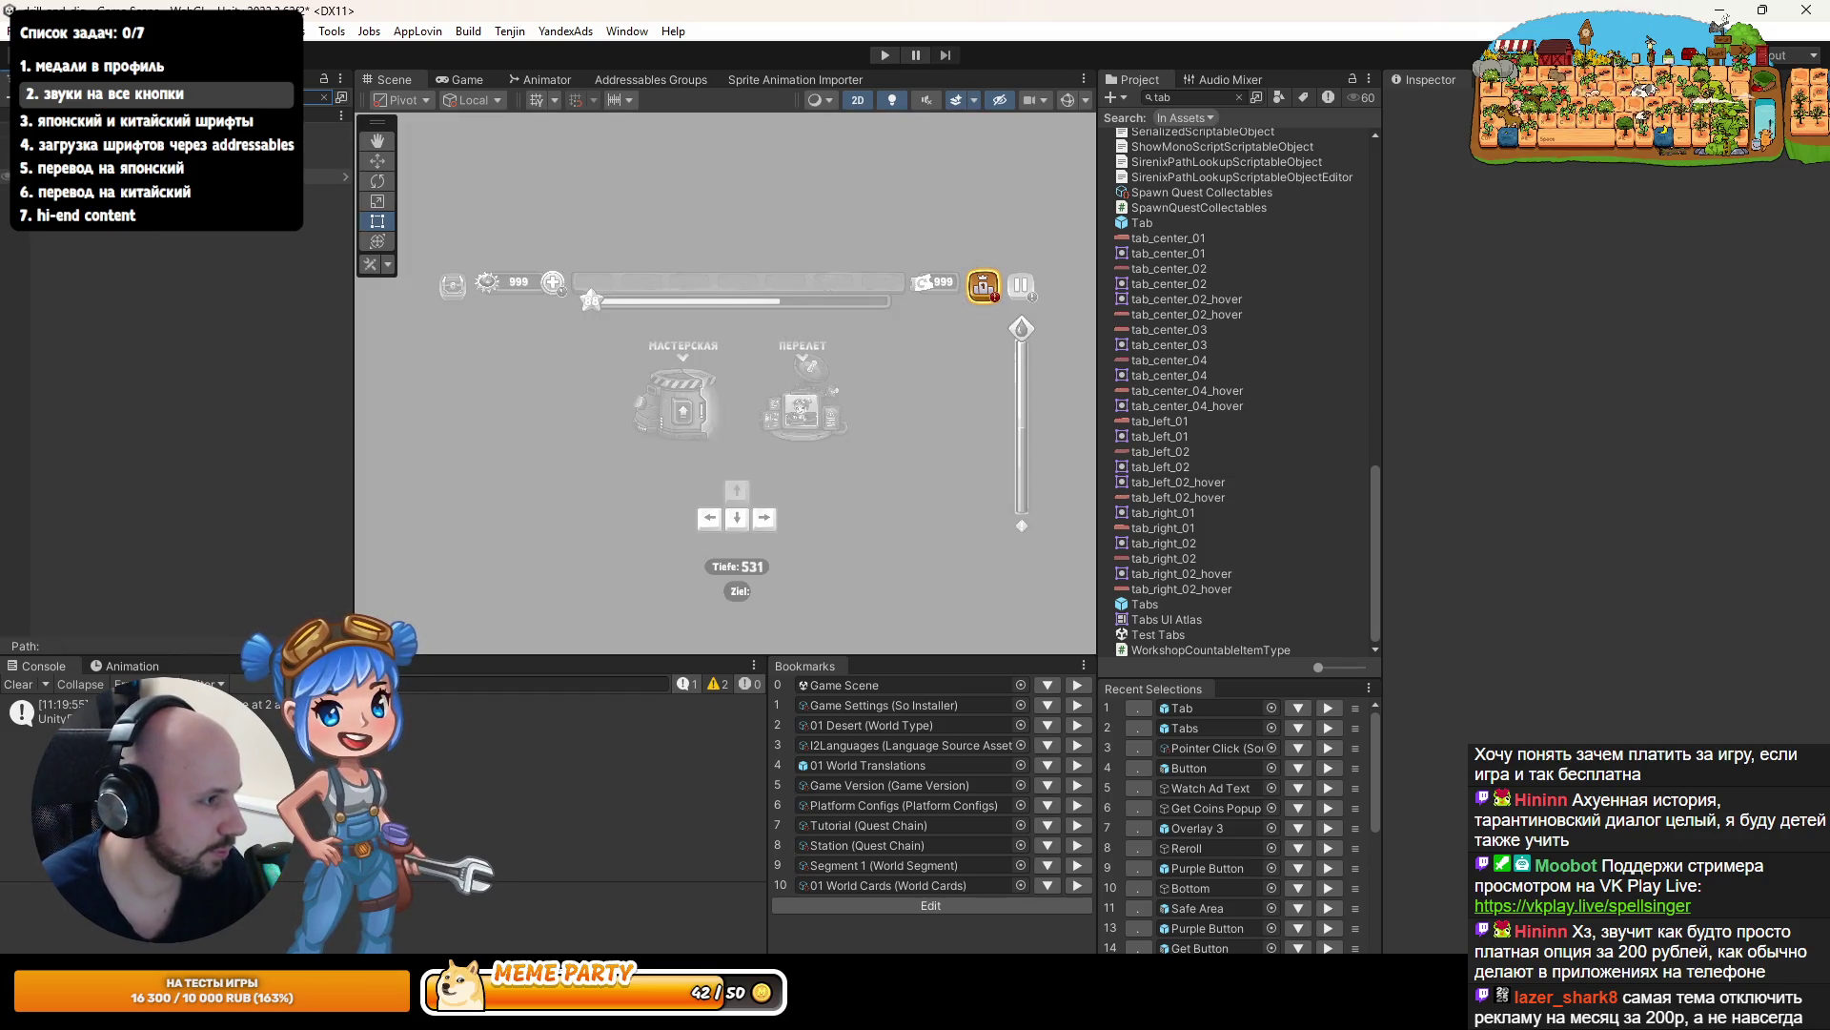
# - Clear the Hierarchy search filter to show the full scene tree
pyautogui.click(325, 130)
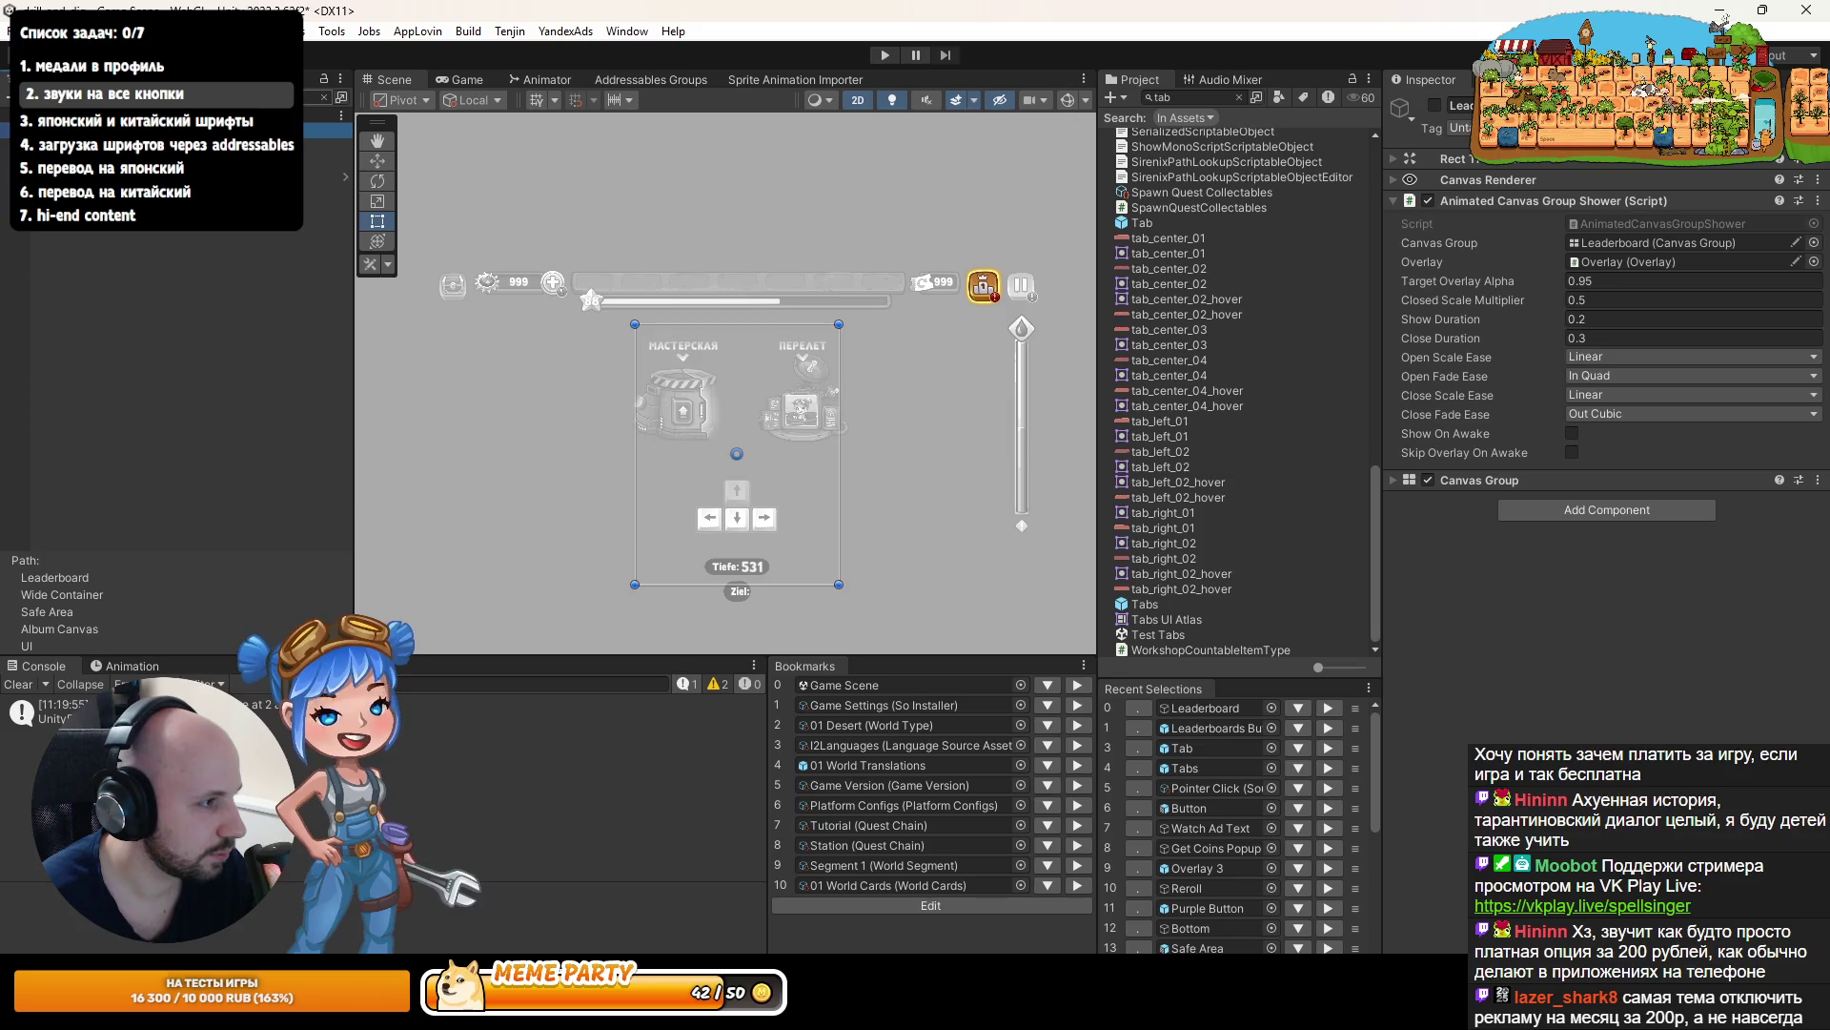
pyautogui.press('Down')
pyautogui.click(326, 95)
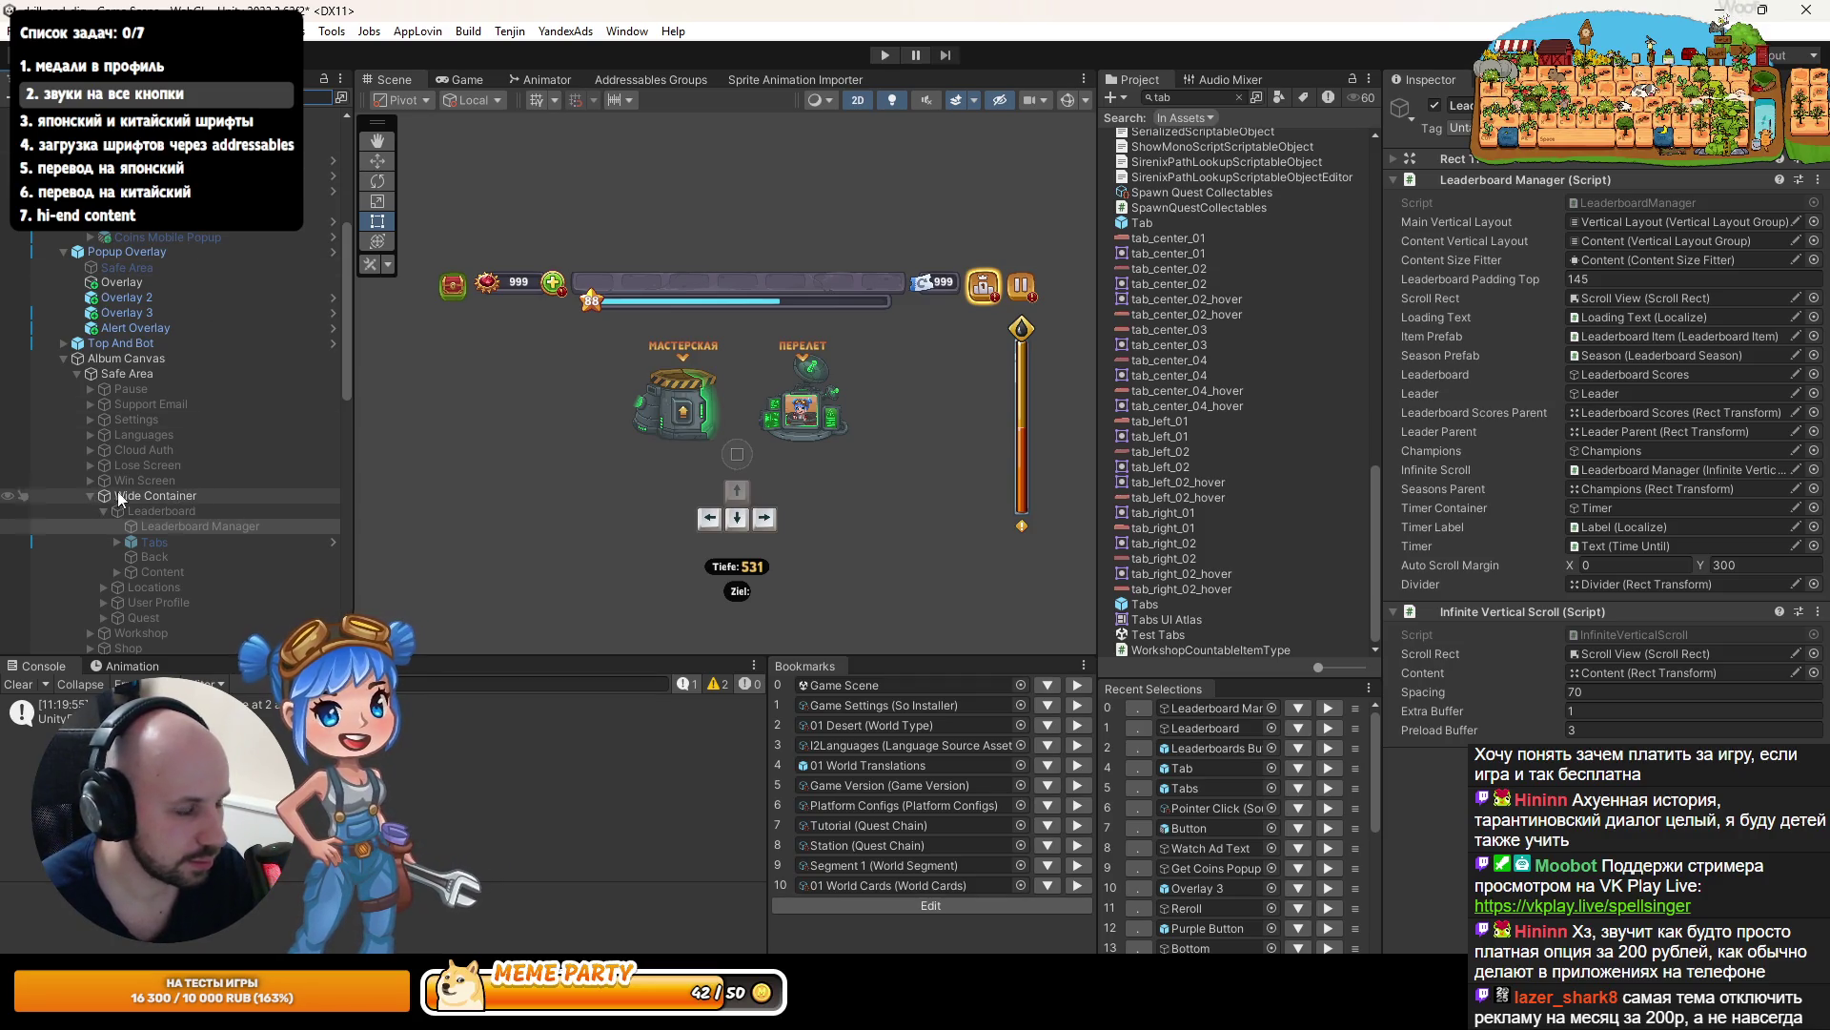
pyautogui.scroll(-3, 179, 507)
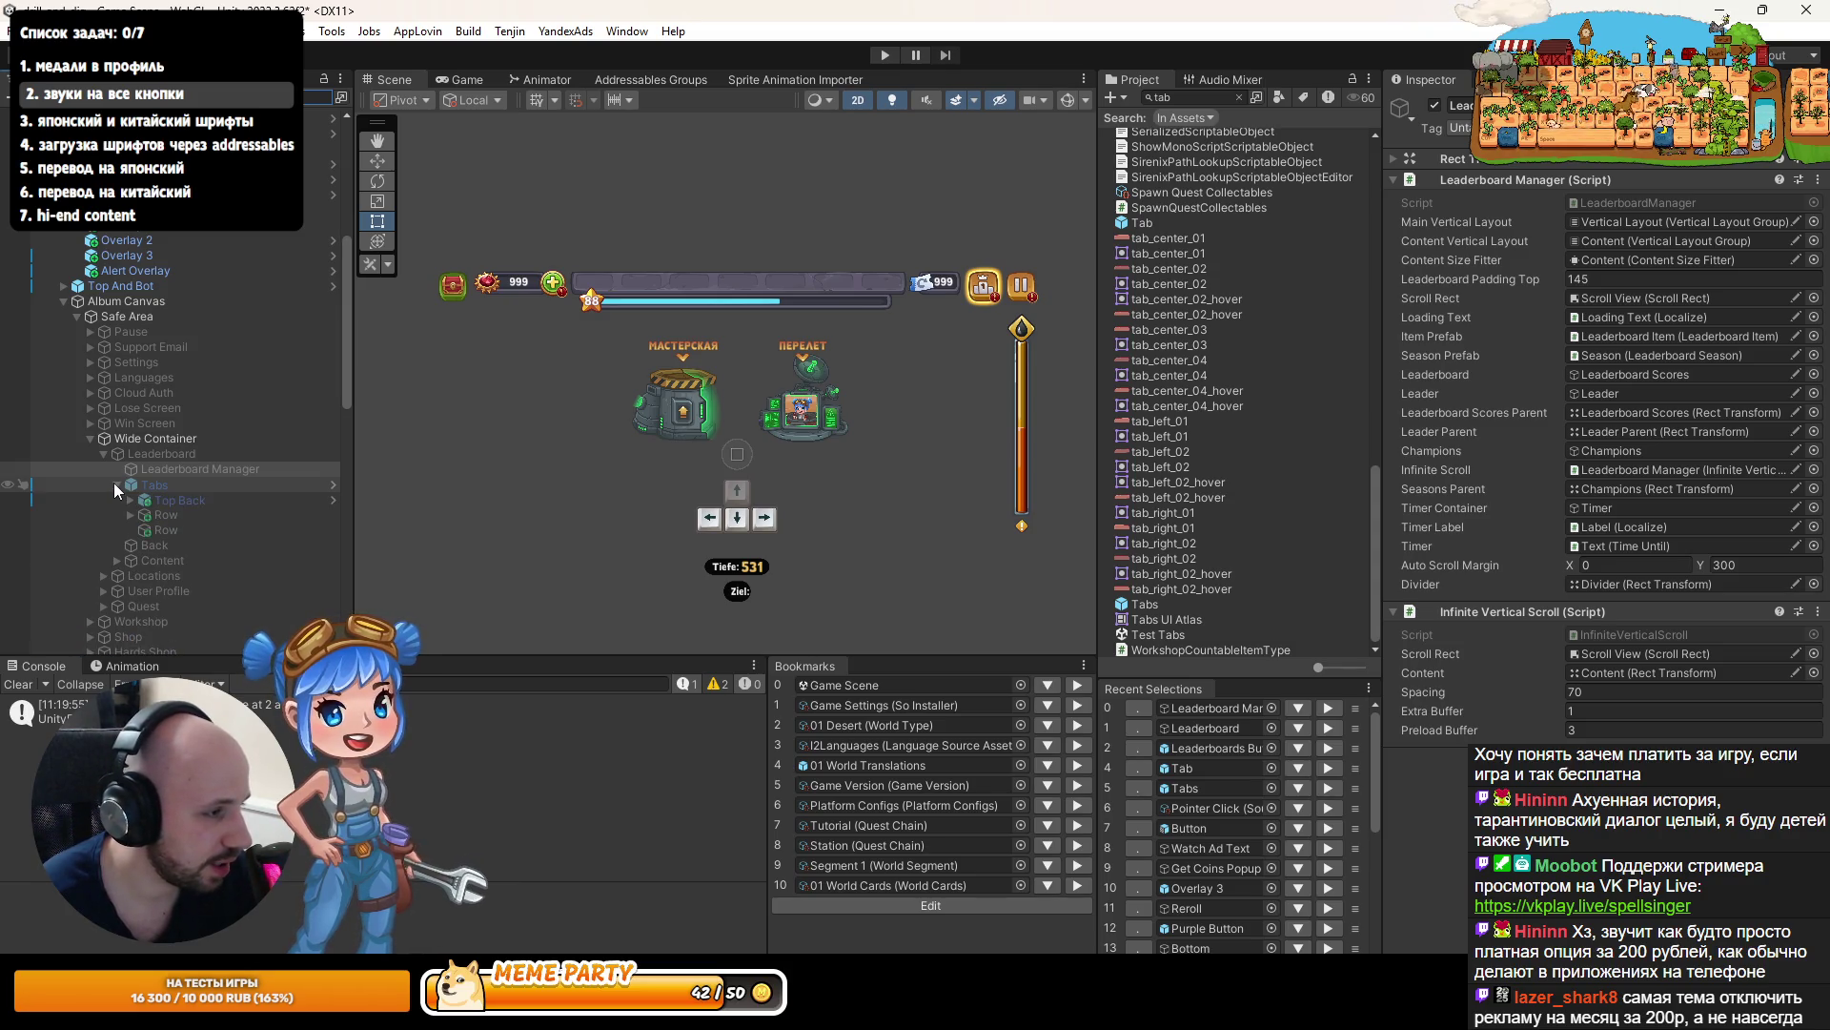
# - Expand Leaderboard's Tabs and Row to reveal Daily, Season and Champions, then select Daily
pyautogui.click(115, 484)
pyautogui.click(163, 500)
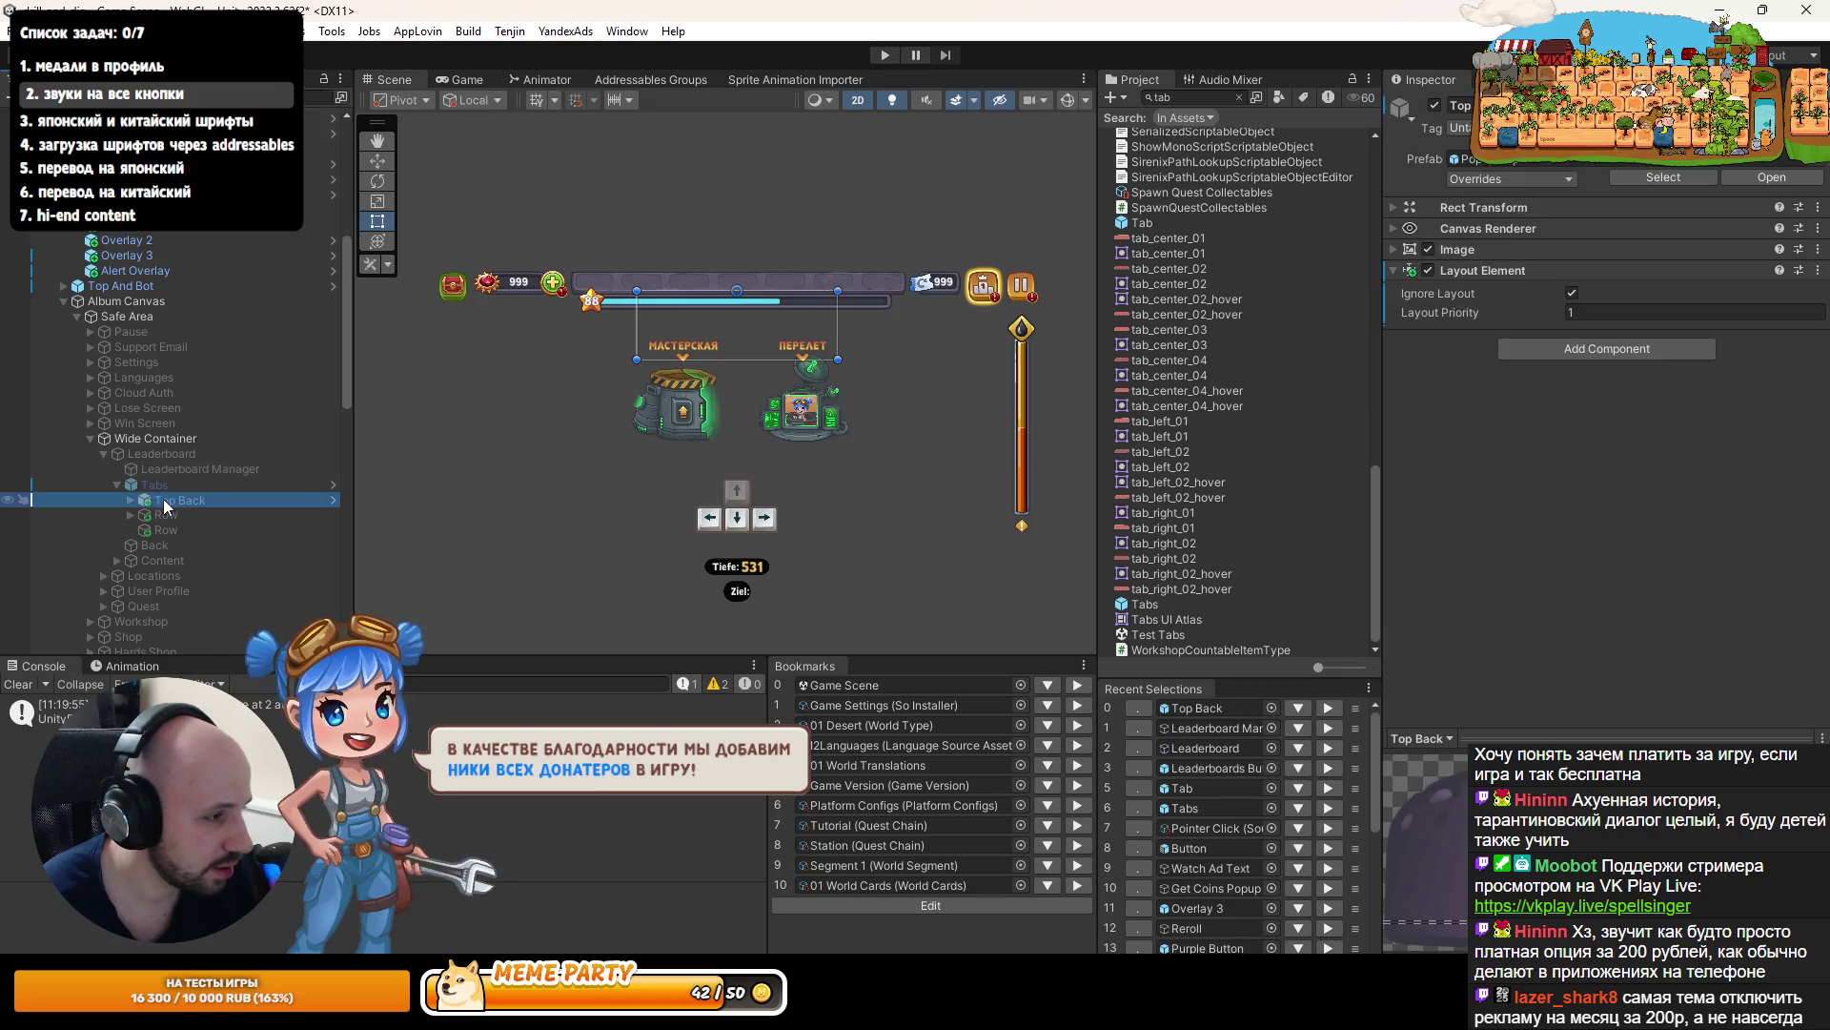
pyautogui.click(129, 500)
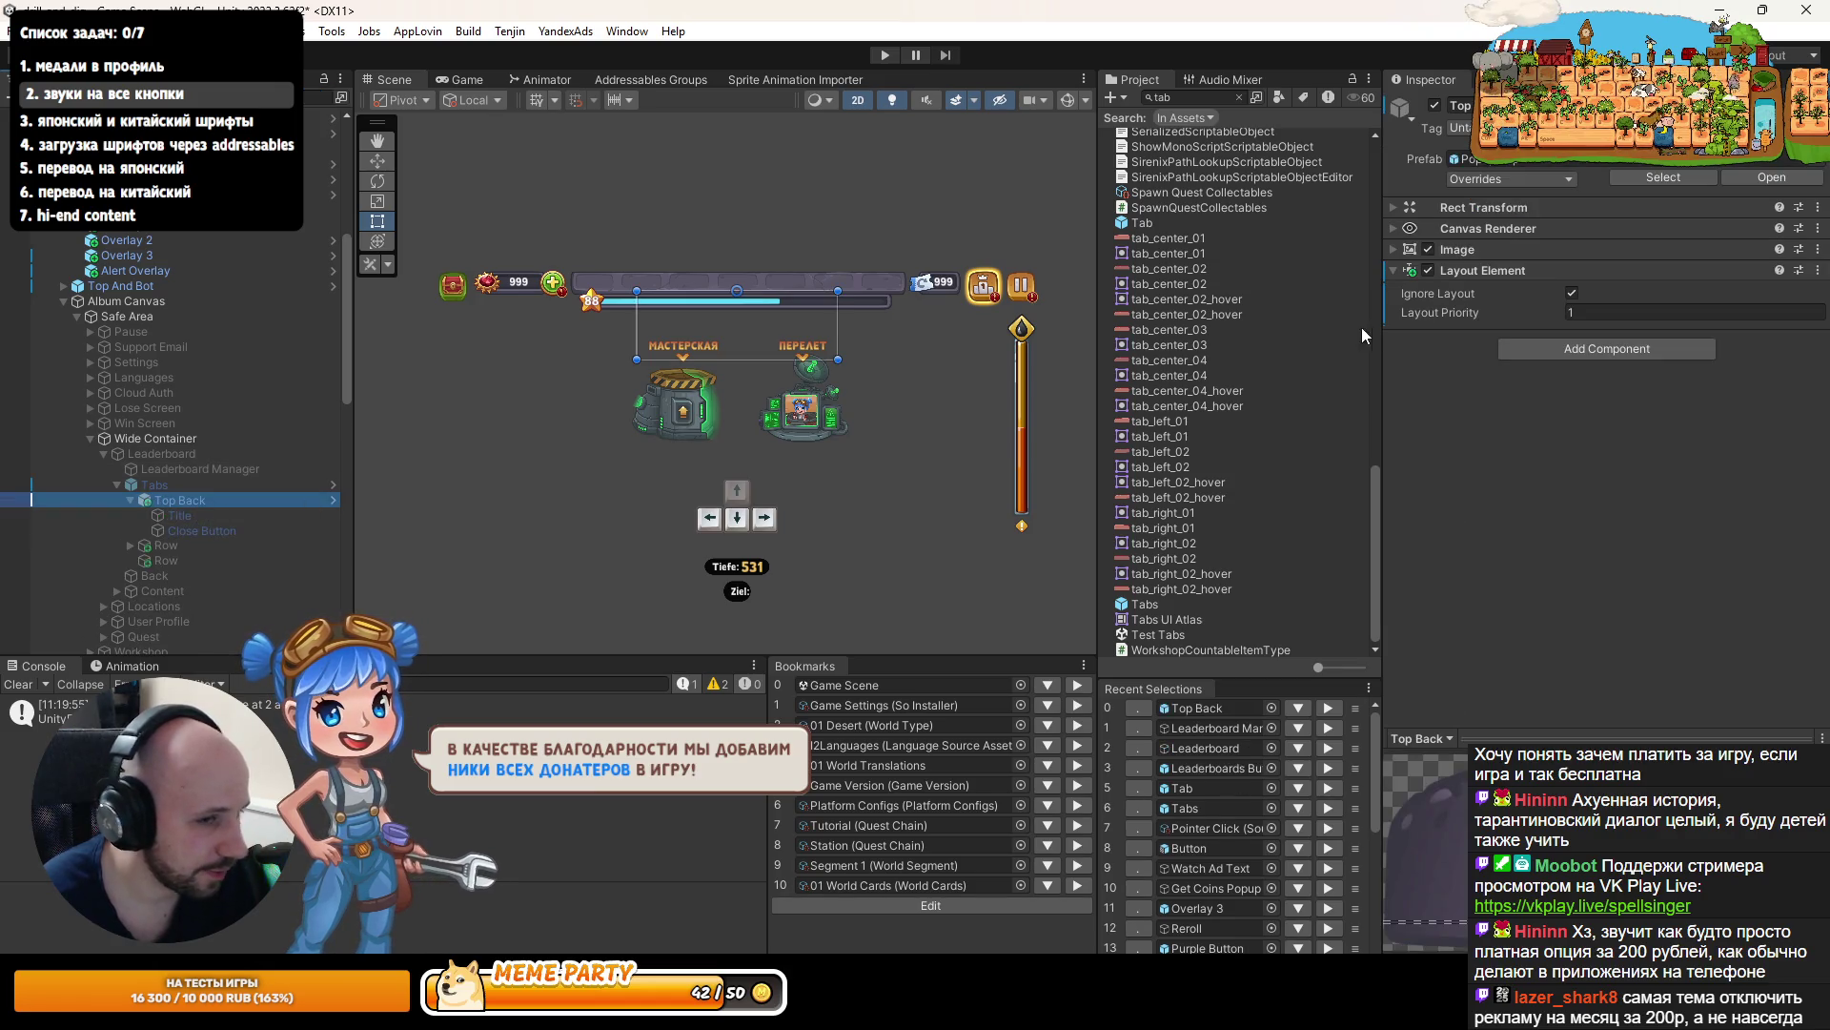
pyautogui.click(126, 484)
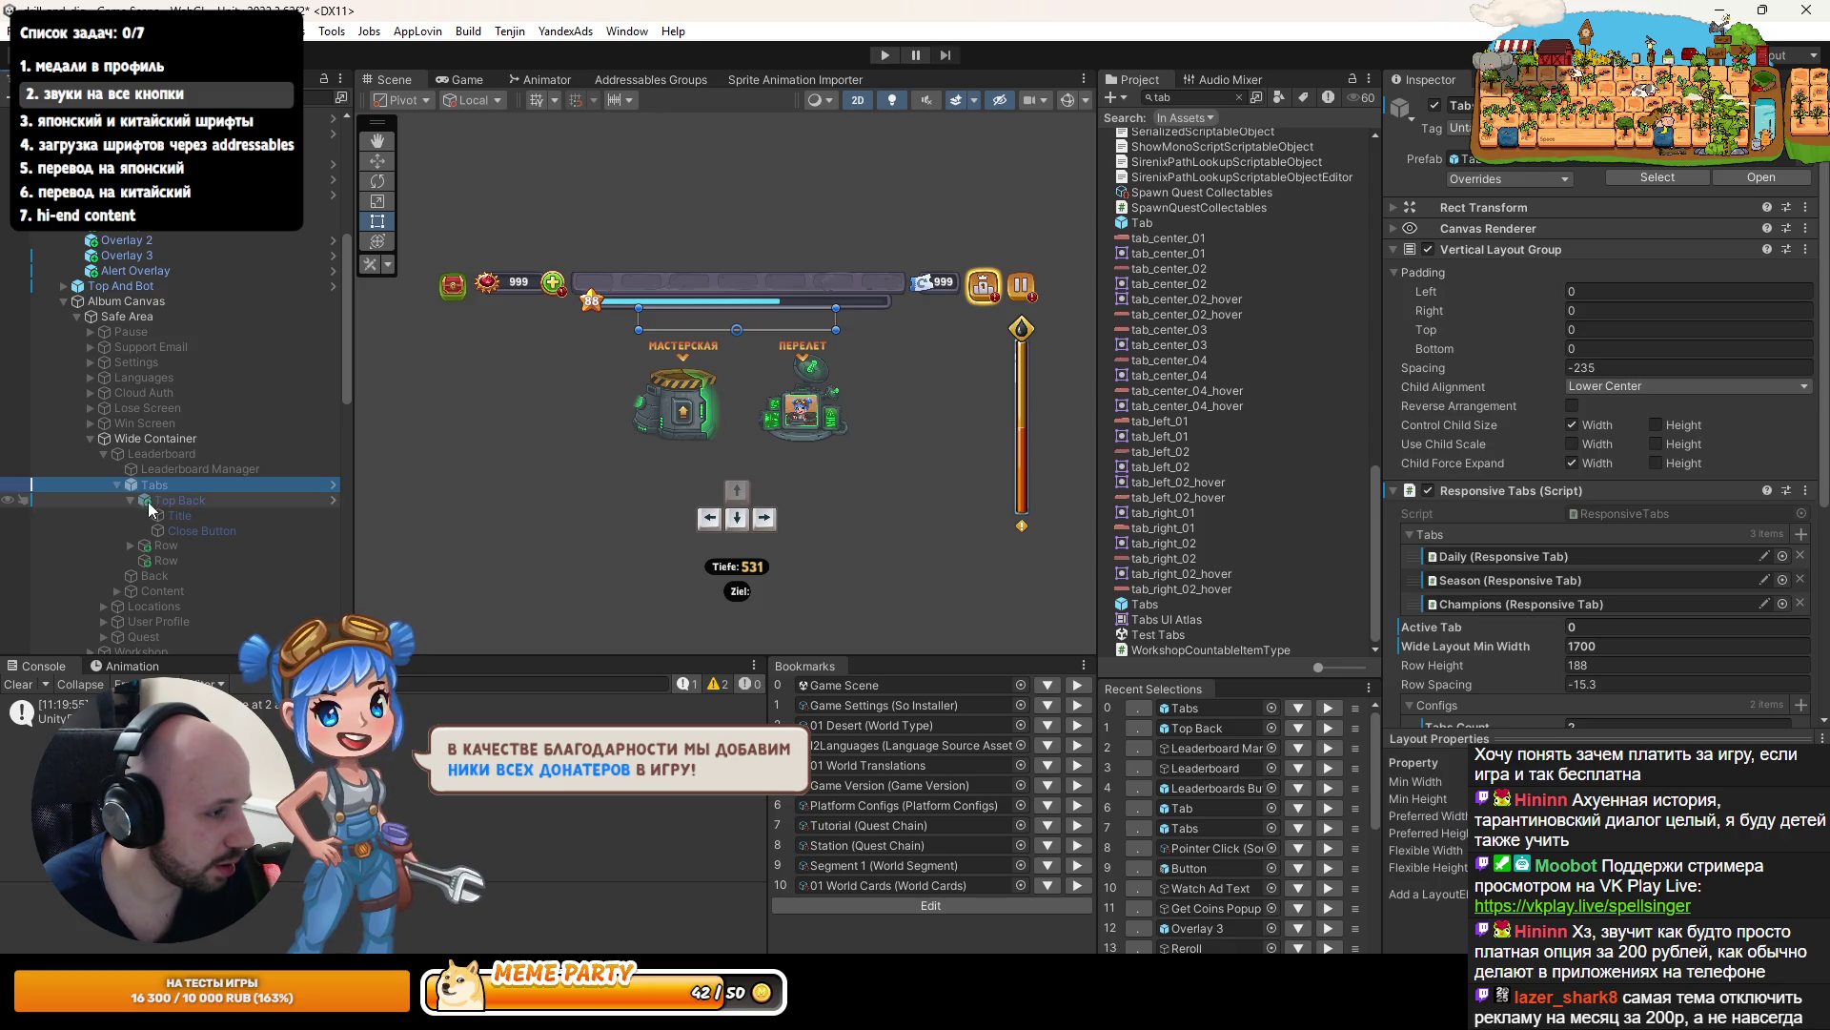
pyautogui.click(130, 499)
pyautogui.click(130, 515)
pyautogui.click(159, 530)
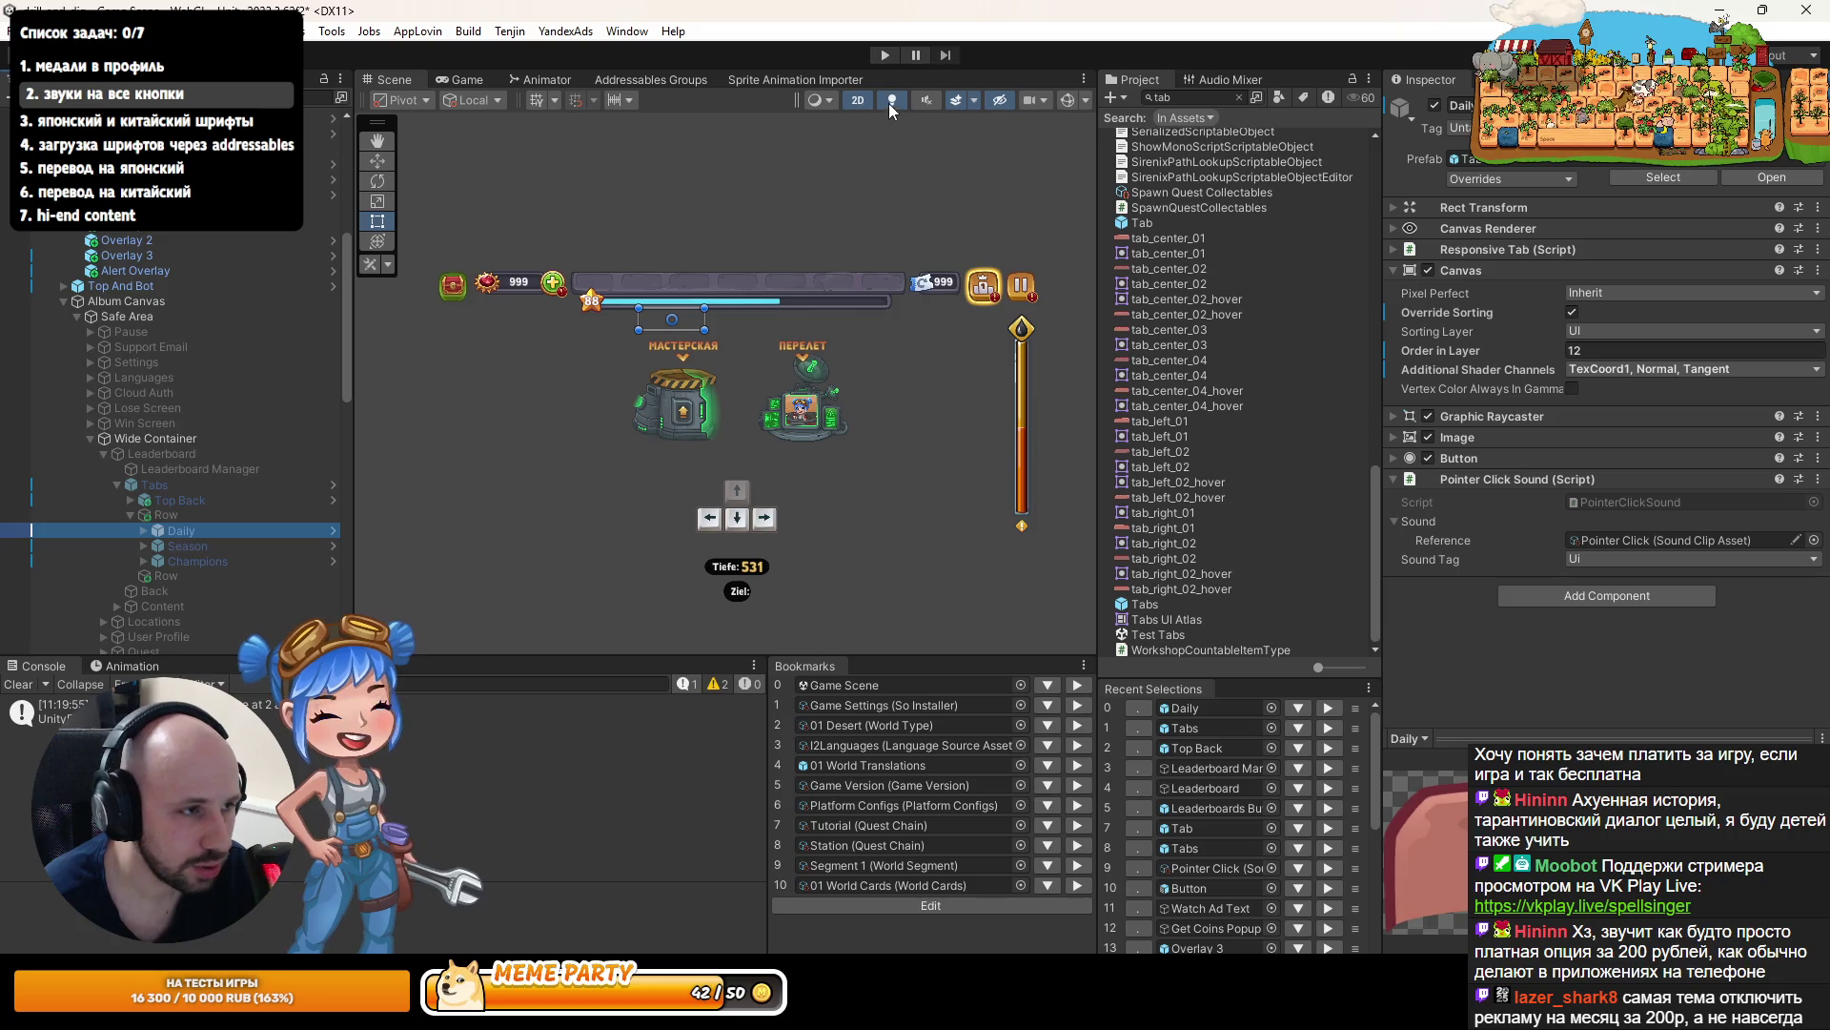
# - Play-test clicks on the Heute and Aktuelle Saison leaderboard tabs, then open the PointerClickSound script
pyautogui.hotkey('ctrl', 'p')
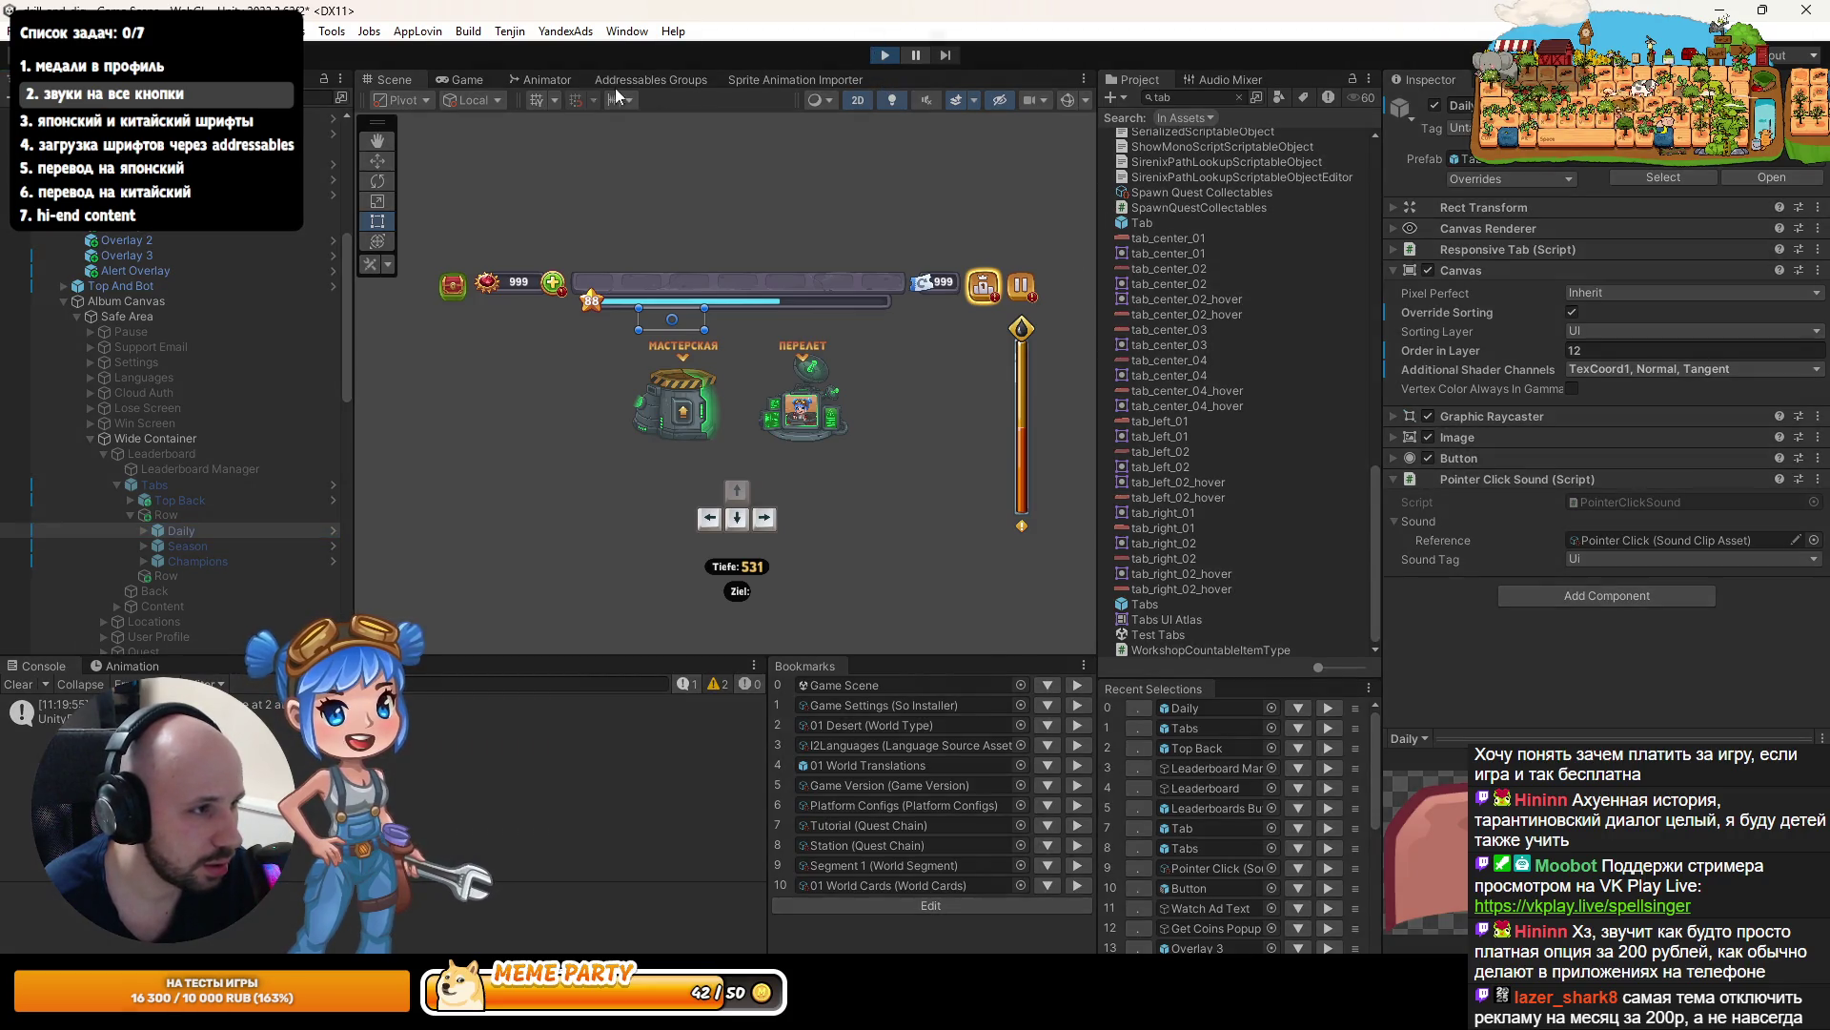
pyautogui.click(1026, 195)
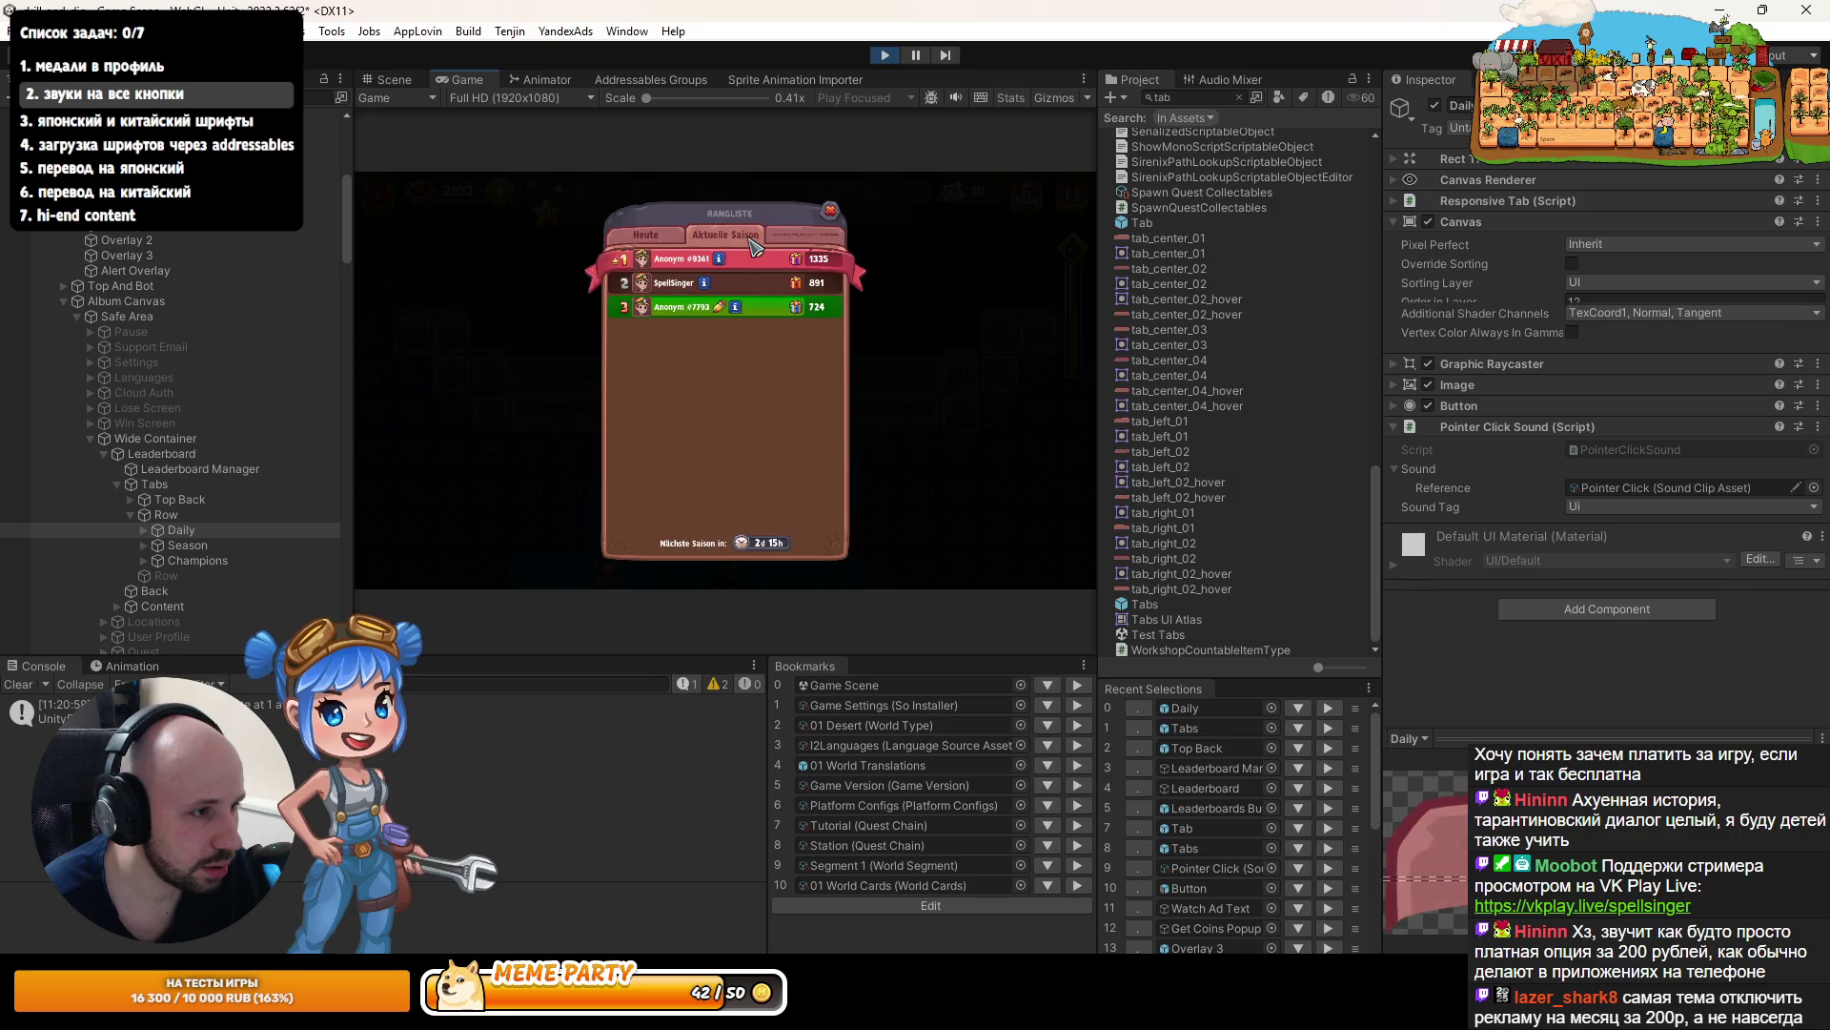
pyautogui.click(699, 242)
pyautogui.click(657, 238)
pyautogui.click(699, 242)
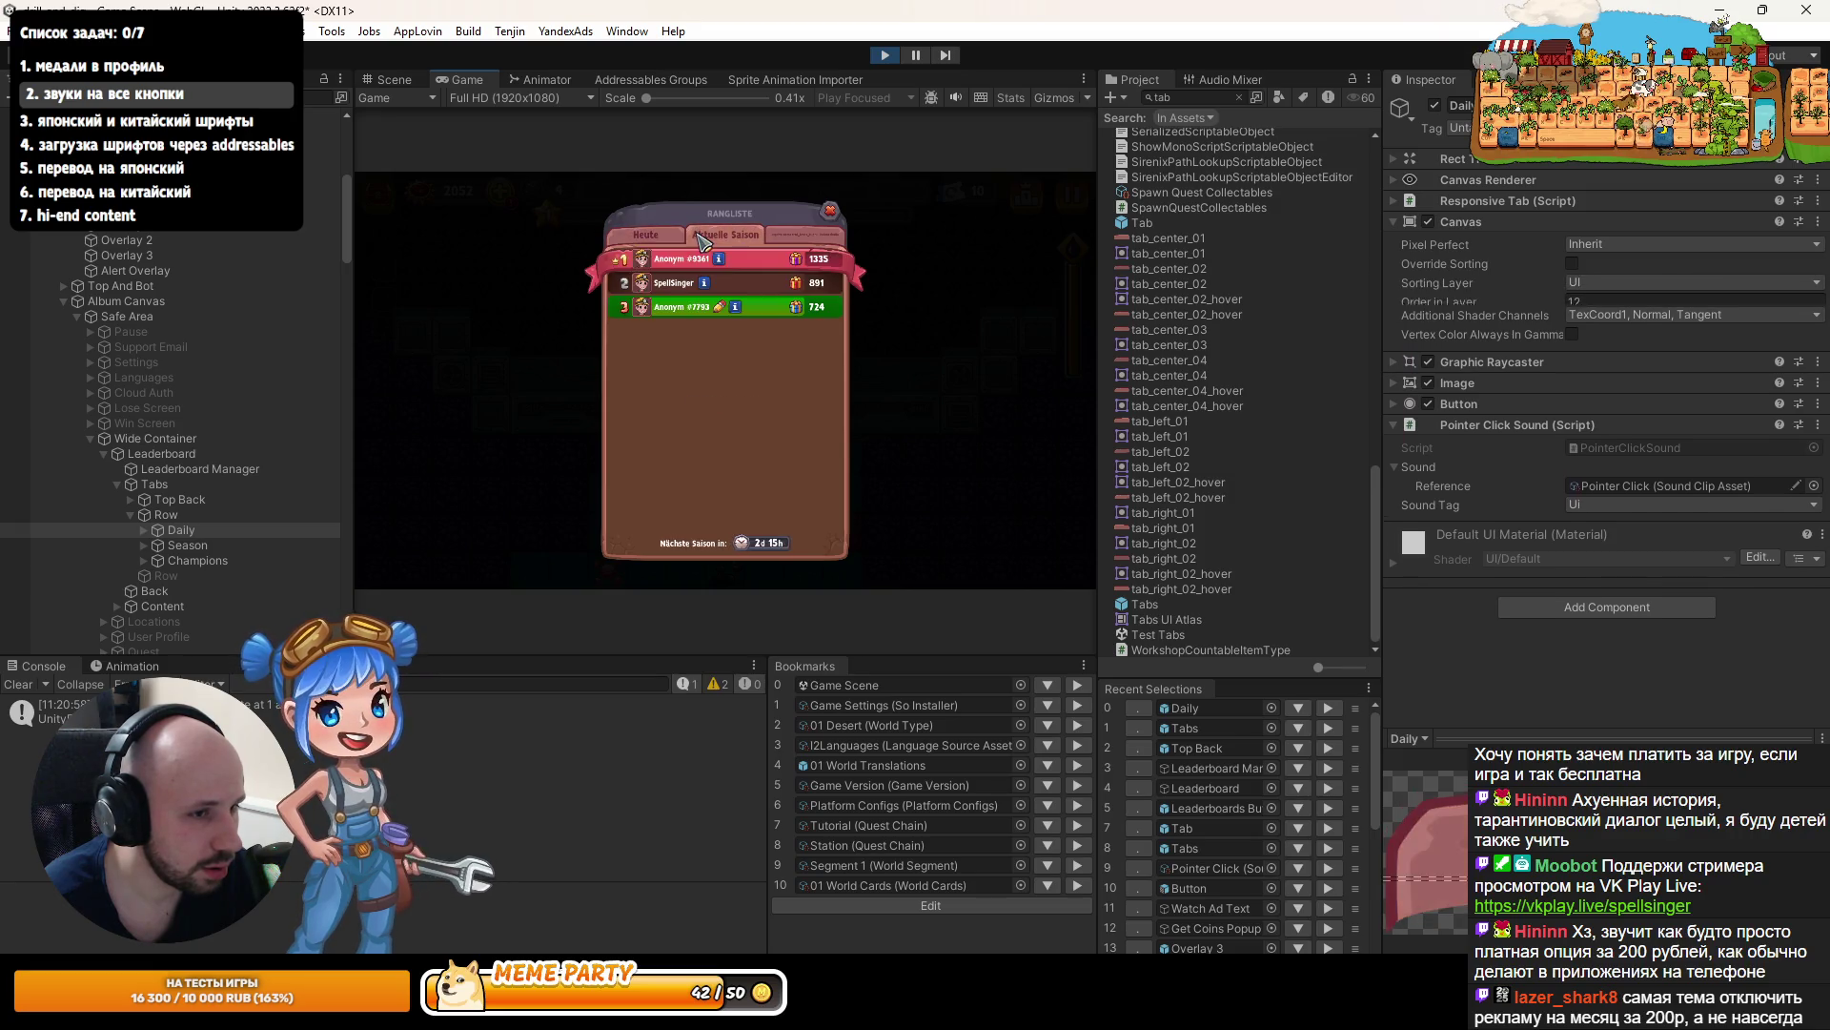
pyautogui.click(665, 243)
pyautogui.click(730, 245)
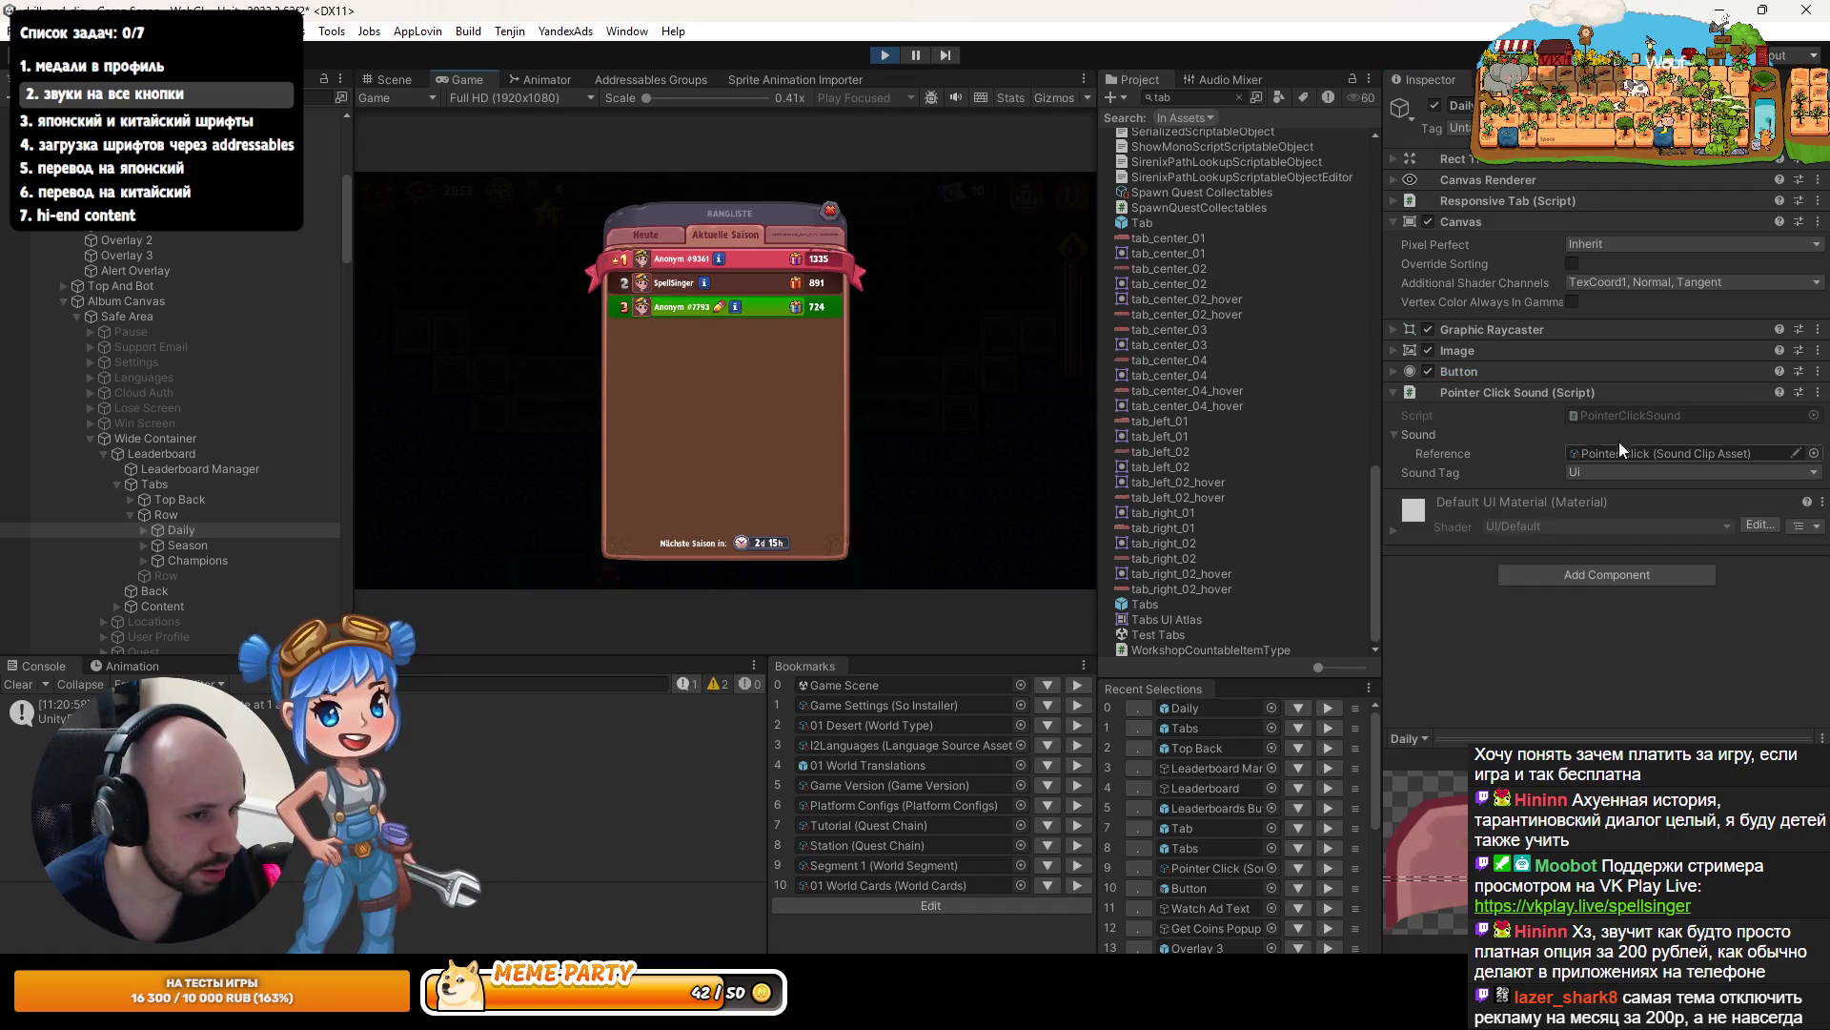
pyautogui.doubleClick(1616, 413)
# - Review the OnPointerClick interactability check and Awake method in PointerClickSound.cs
pyautogui.scroll(-5, 670, 343)
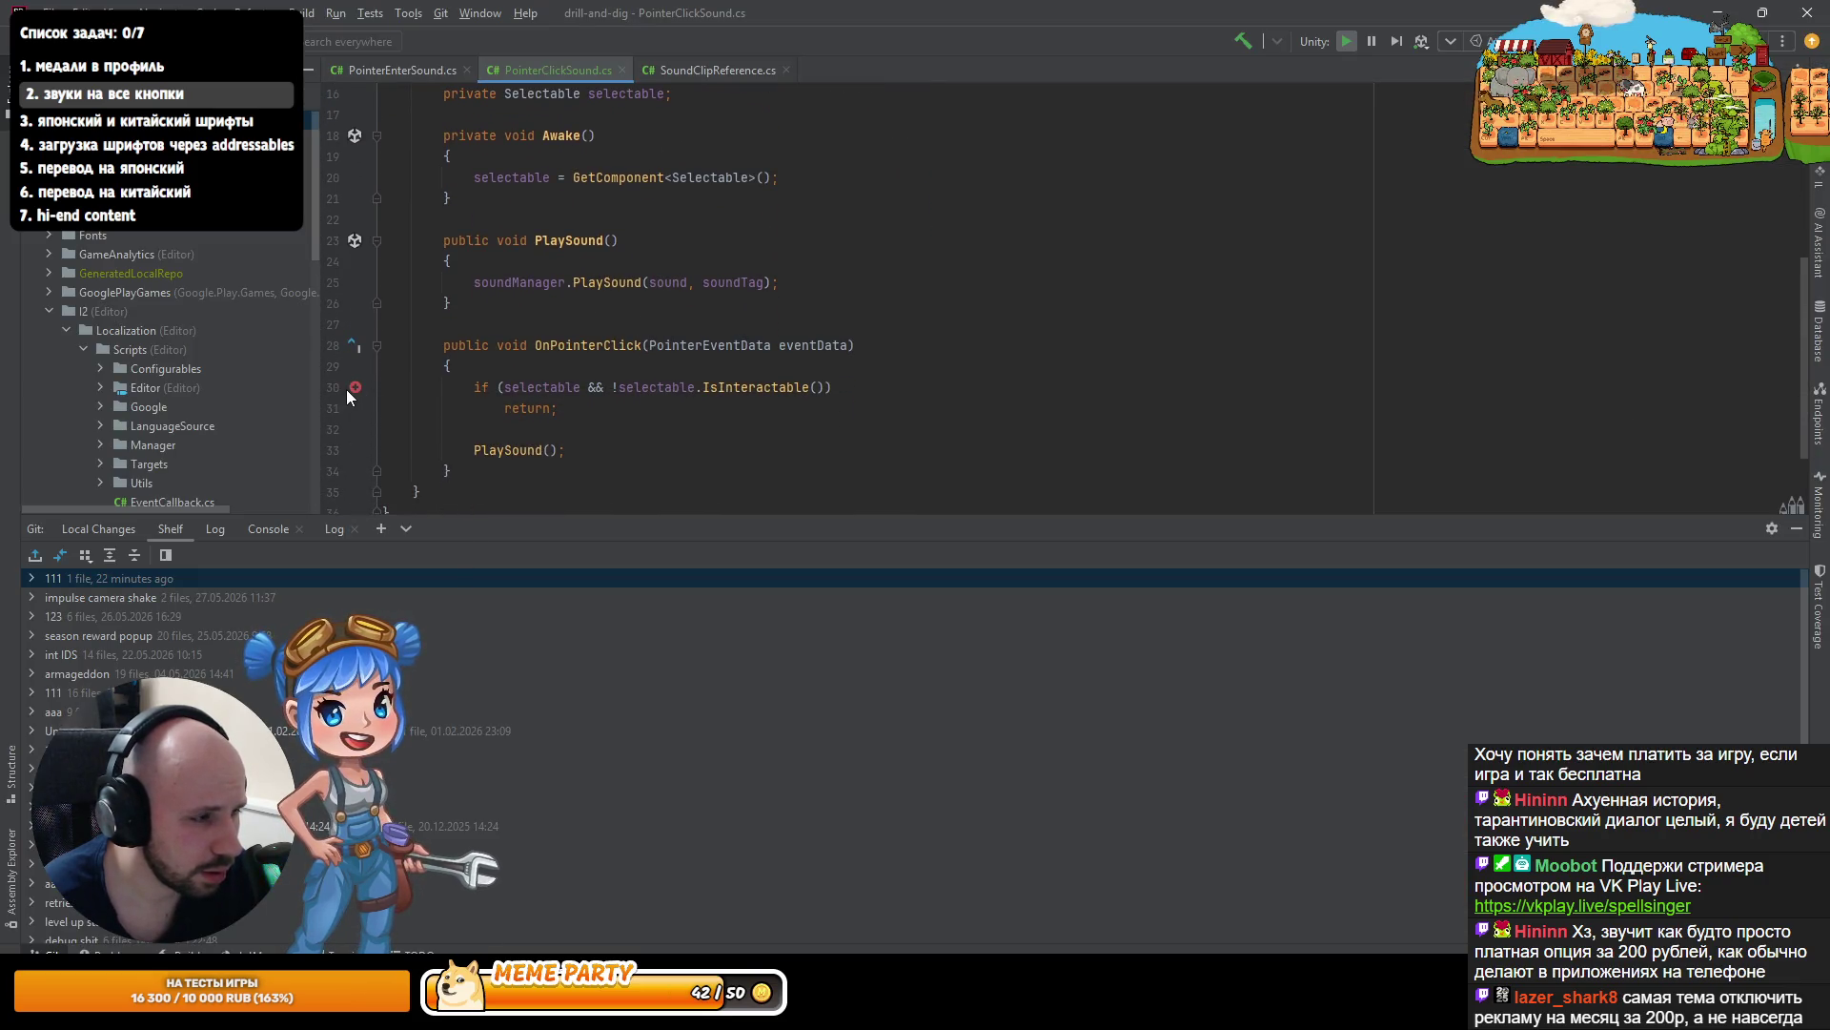
pyautogui.scroll(4, 450, 341)
pyautogui.scroll(-4, 467, 340)
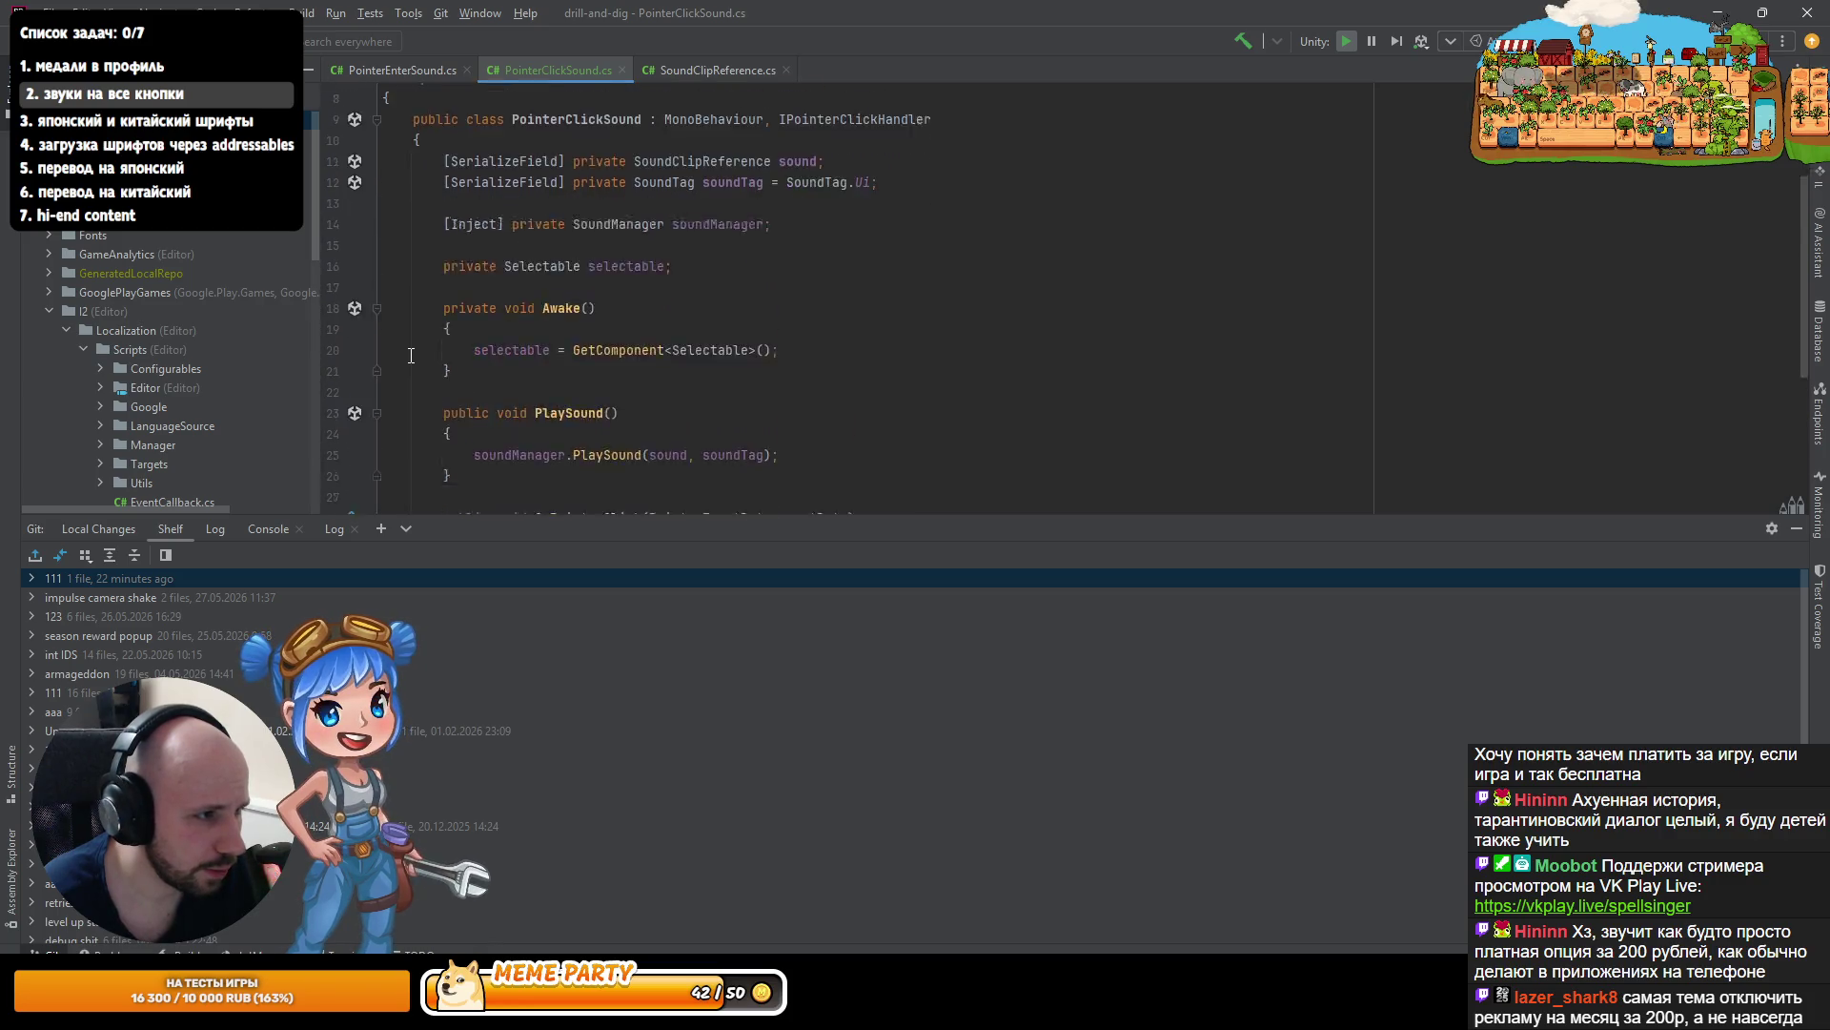
pyautogui.click(855, 345)
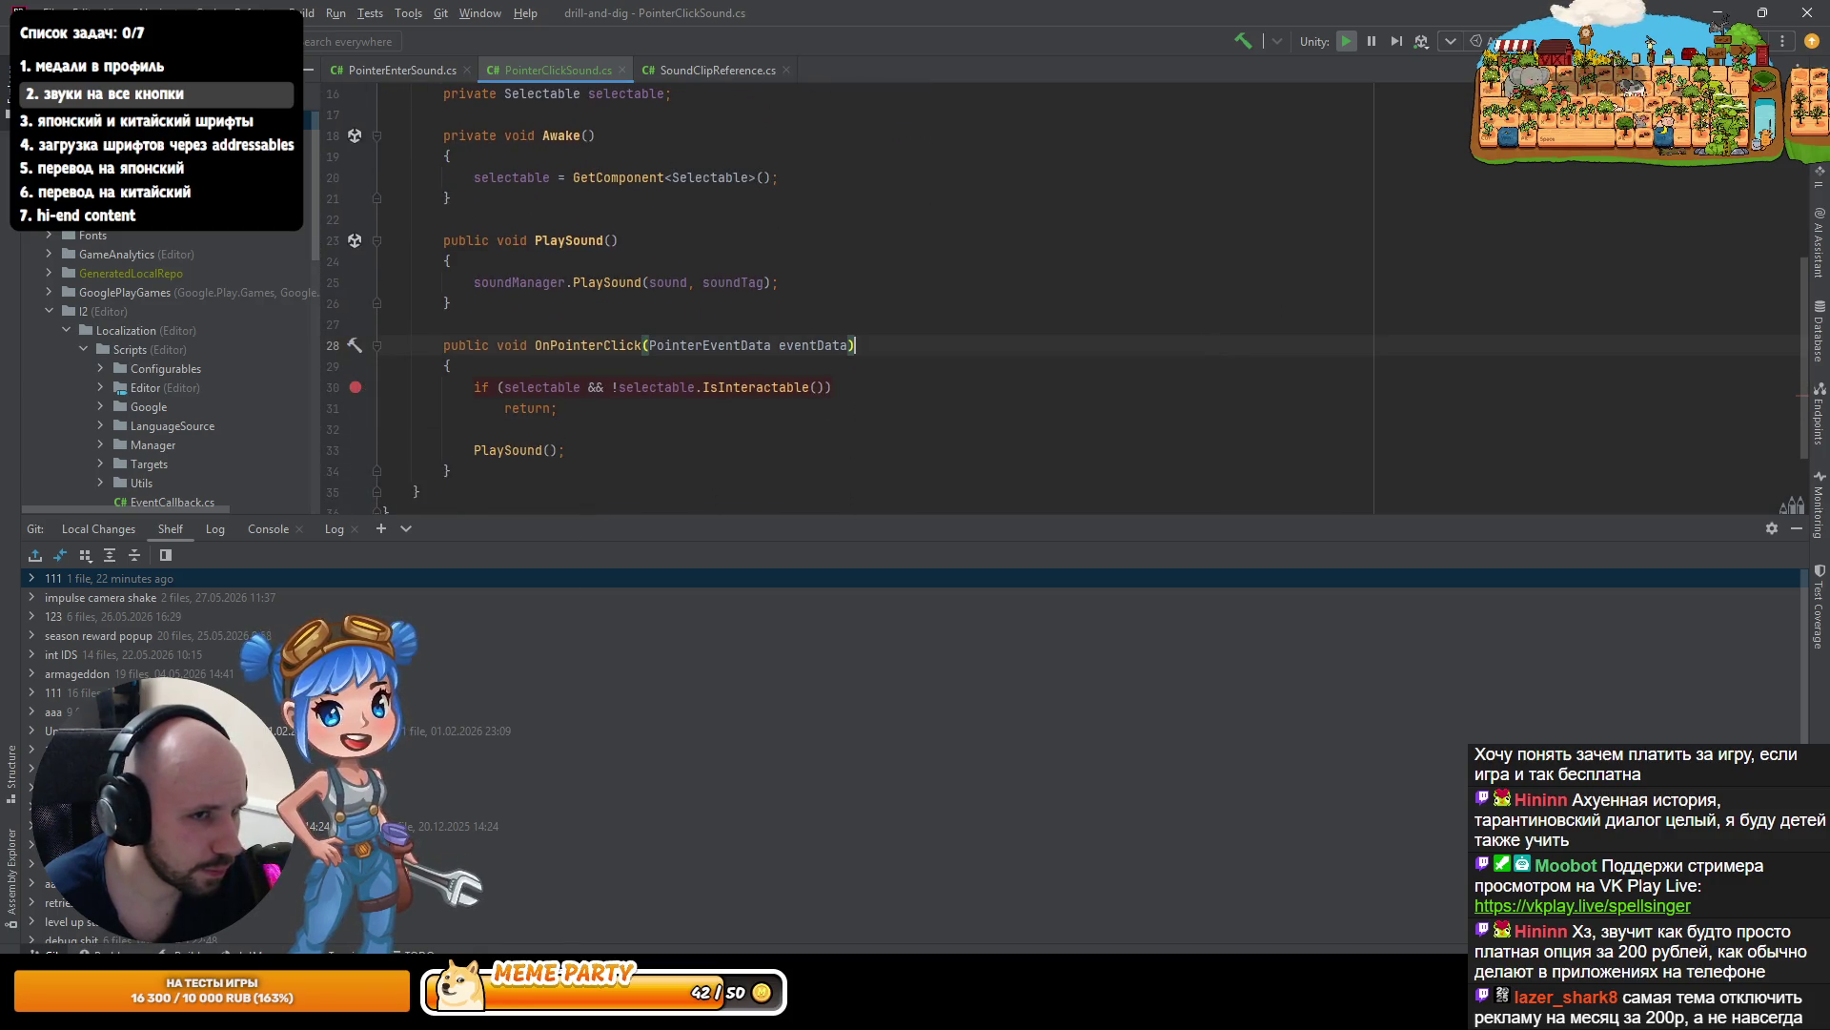
pyautogui.click(1452, 197)
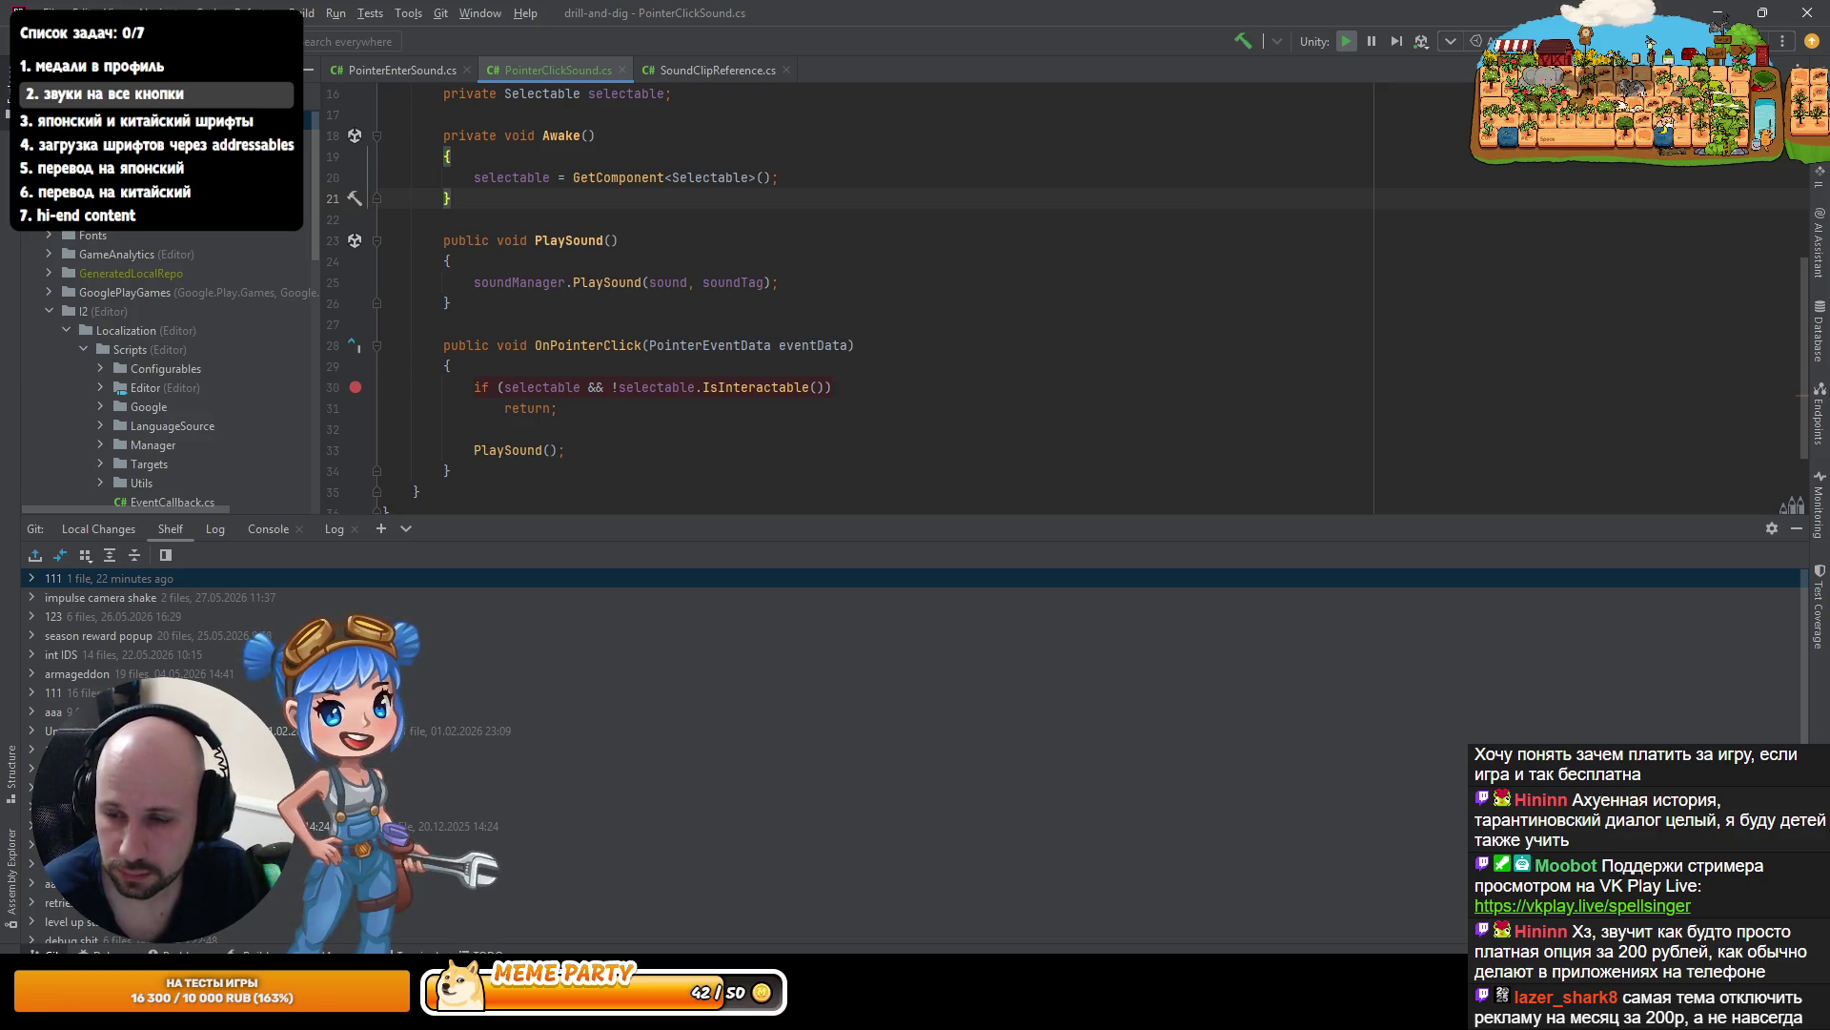
pyautogui.scroll(3, 858, 286)
pyautogui.hotkey('alt', 'Tab')
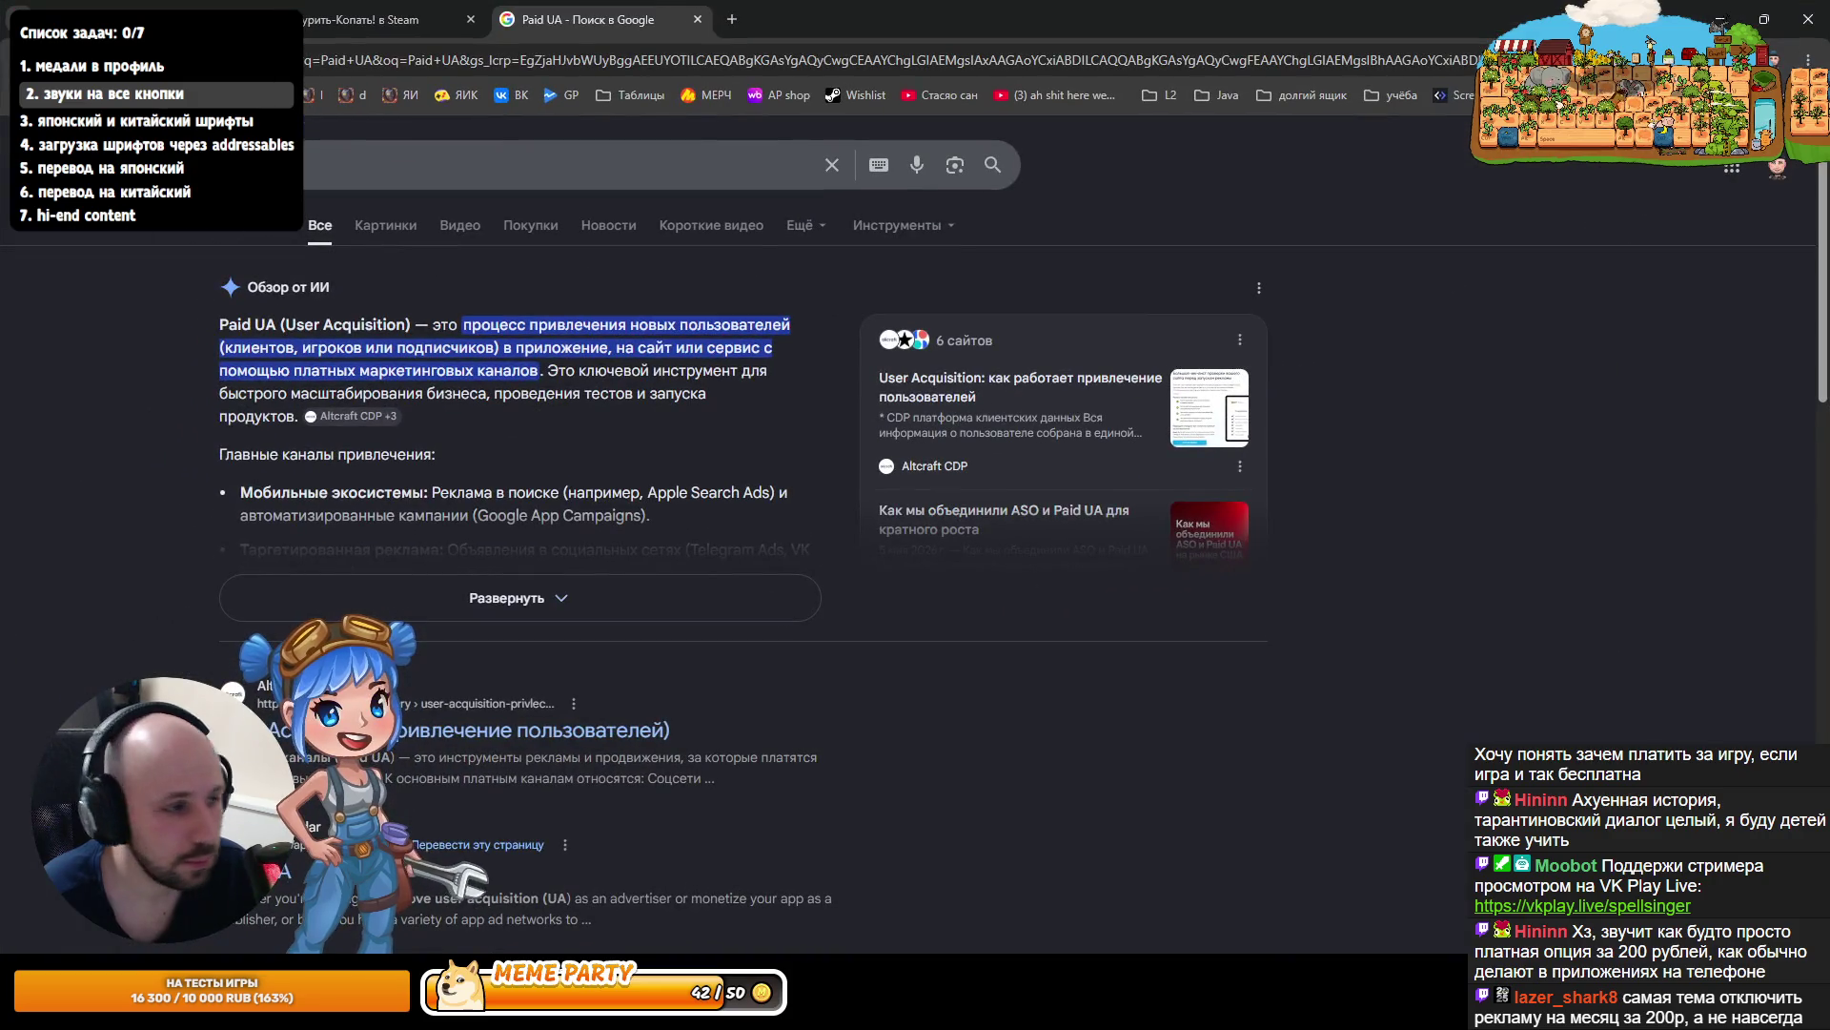
# - Close the Google 'Paid UA' results and open the Yandex Games console from the ЯИК bookmark
pyautogui.click(699, 18)
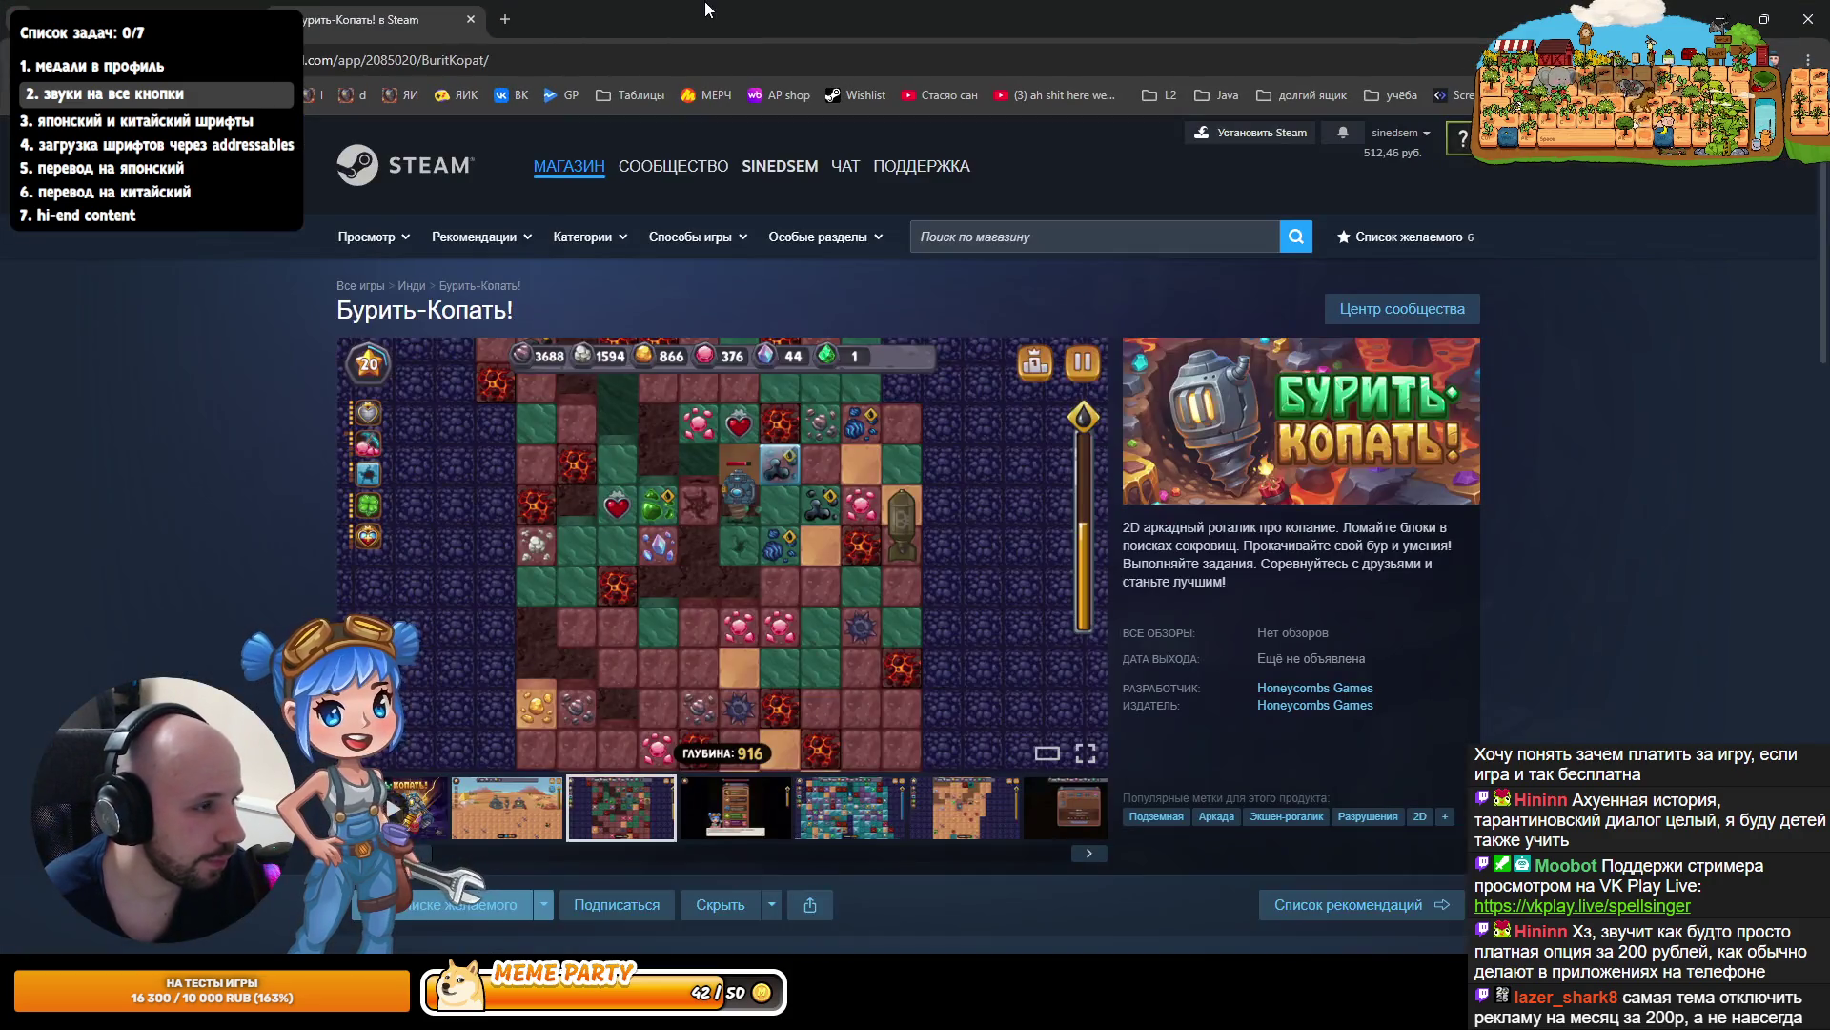
pyautogui.click(461, 95)
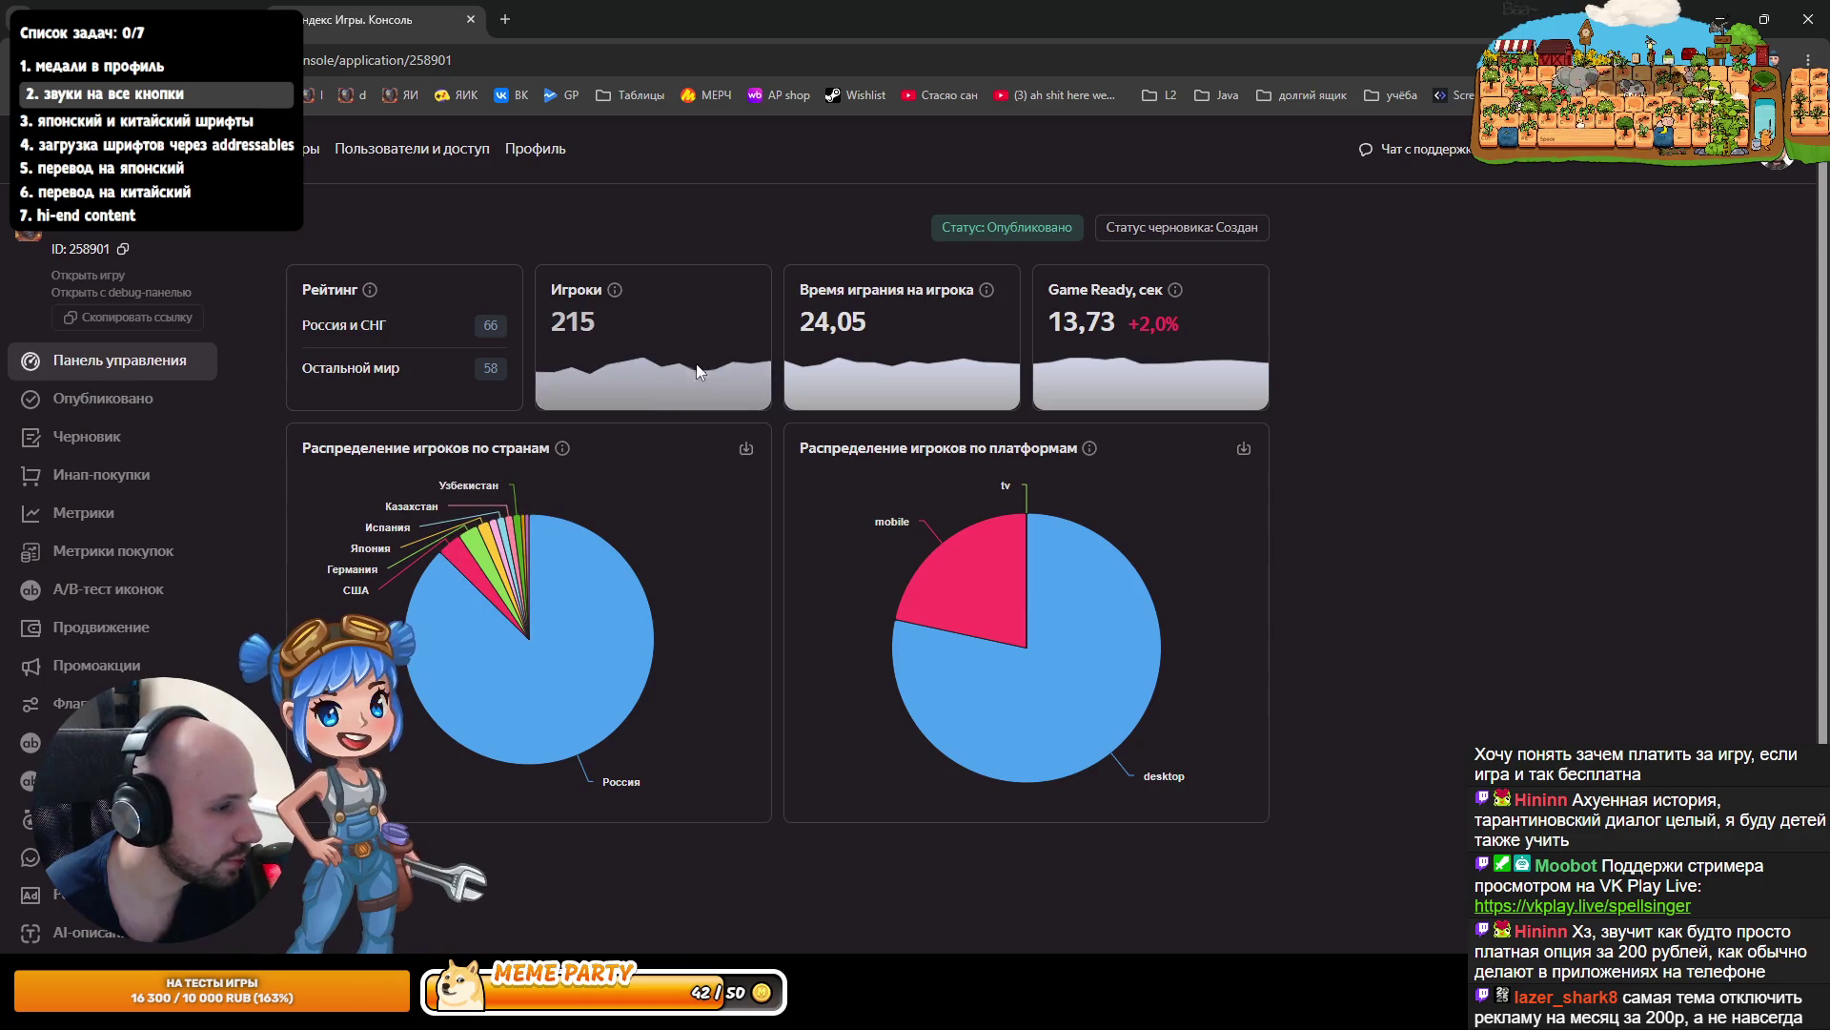
# - Open Метрики and review the game's Конверсии and Возвращаемость charts
pyautogui.click(697, 370)
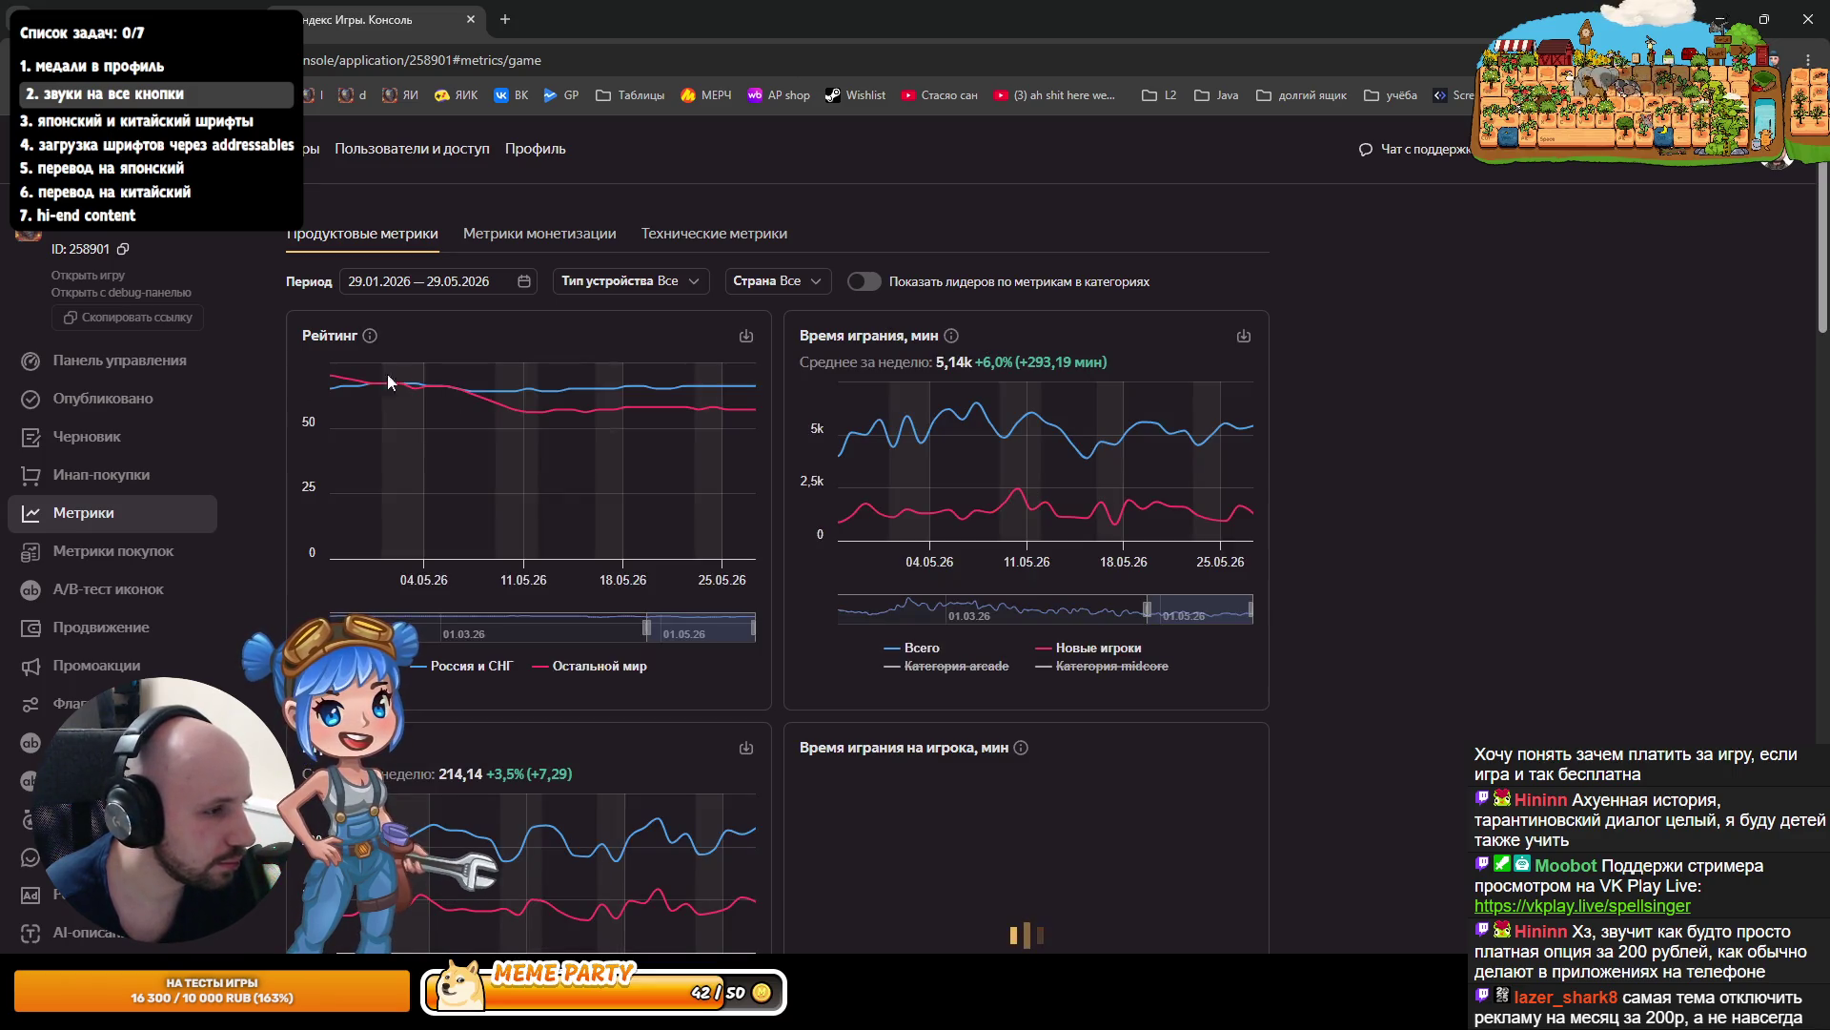
pyautogui.scroll(-5, 615, 496)
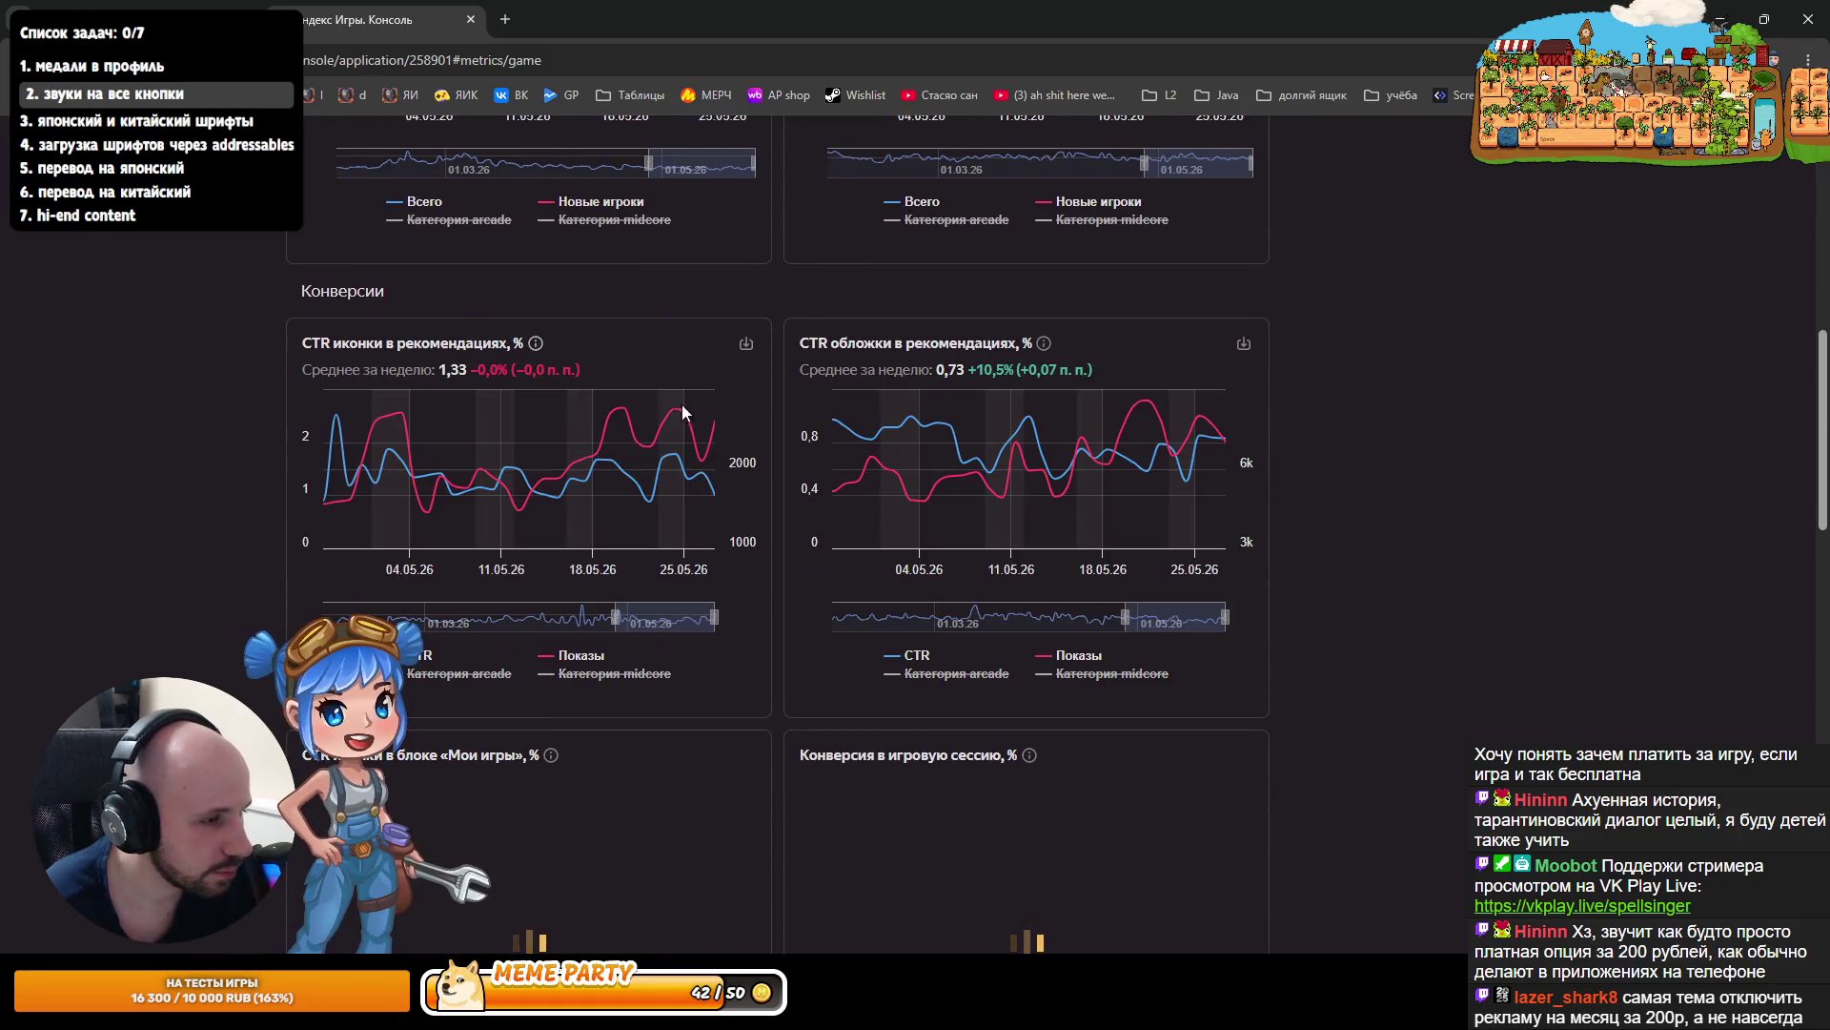
pyautogui.moveTo(715, 446)
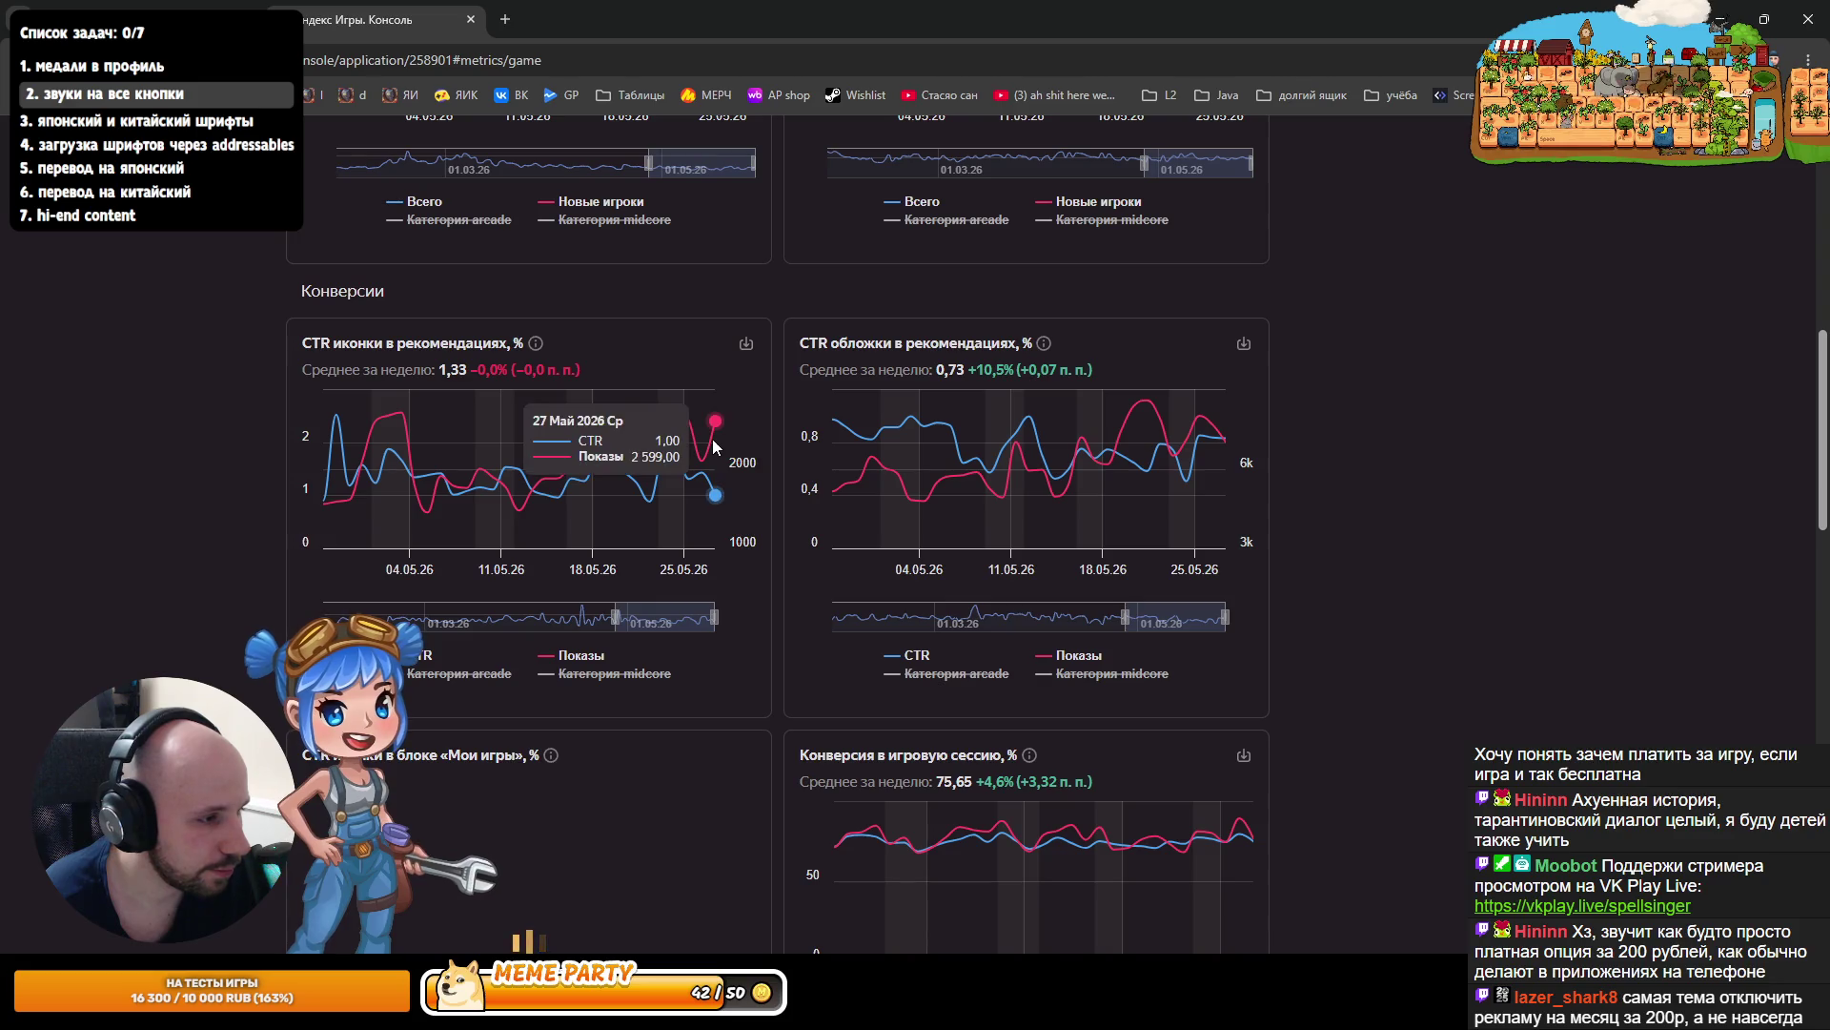
pyautogui.scroll(-3, 715, 448)
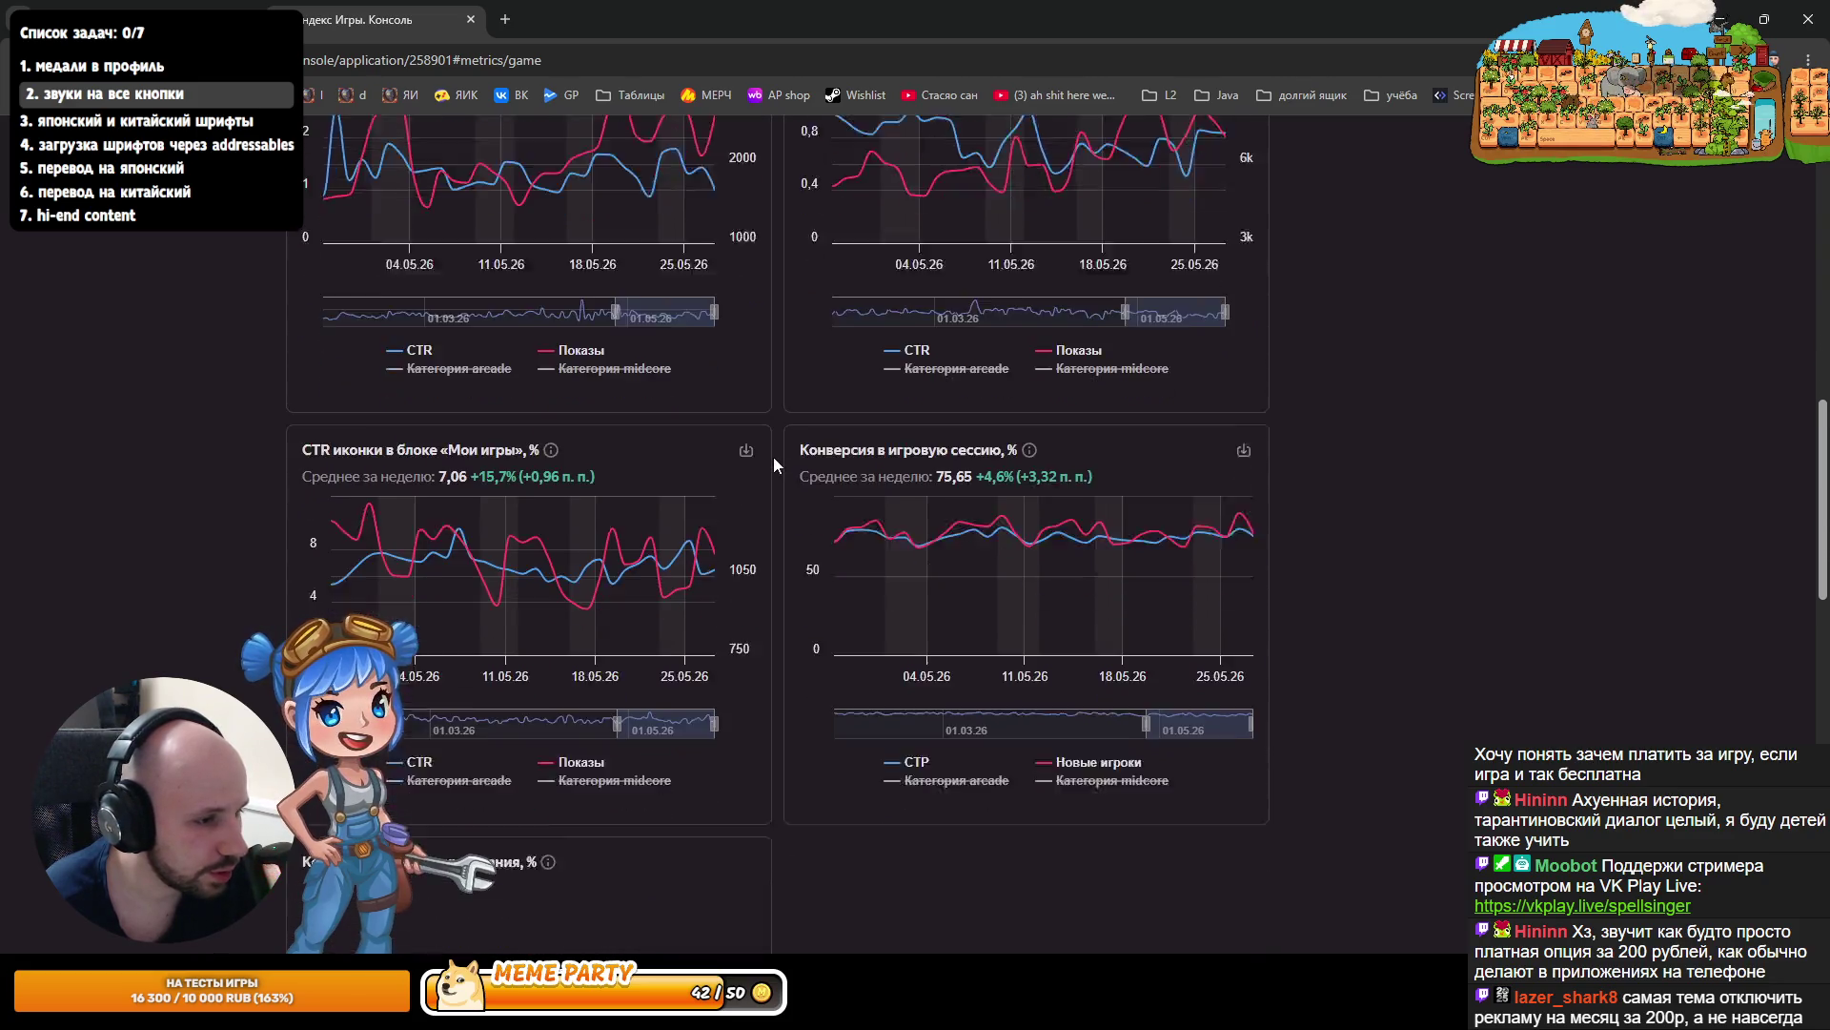
pyautogui.scroll(-5, 774, 458)
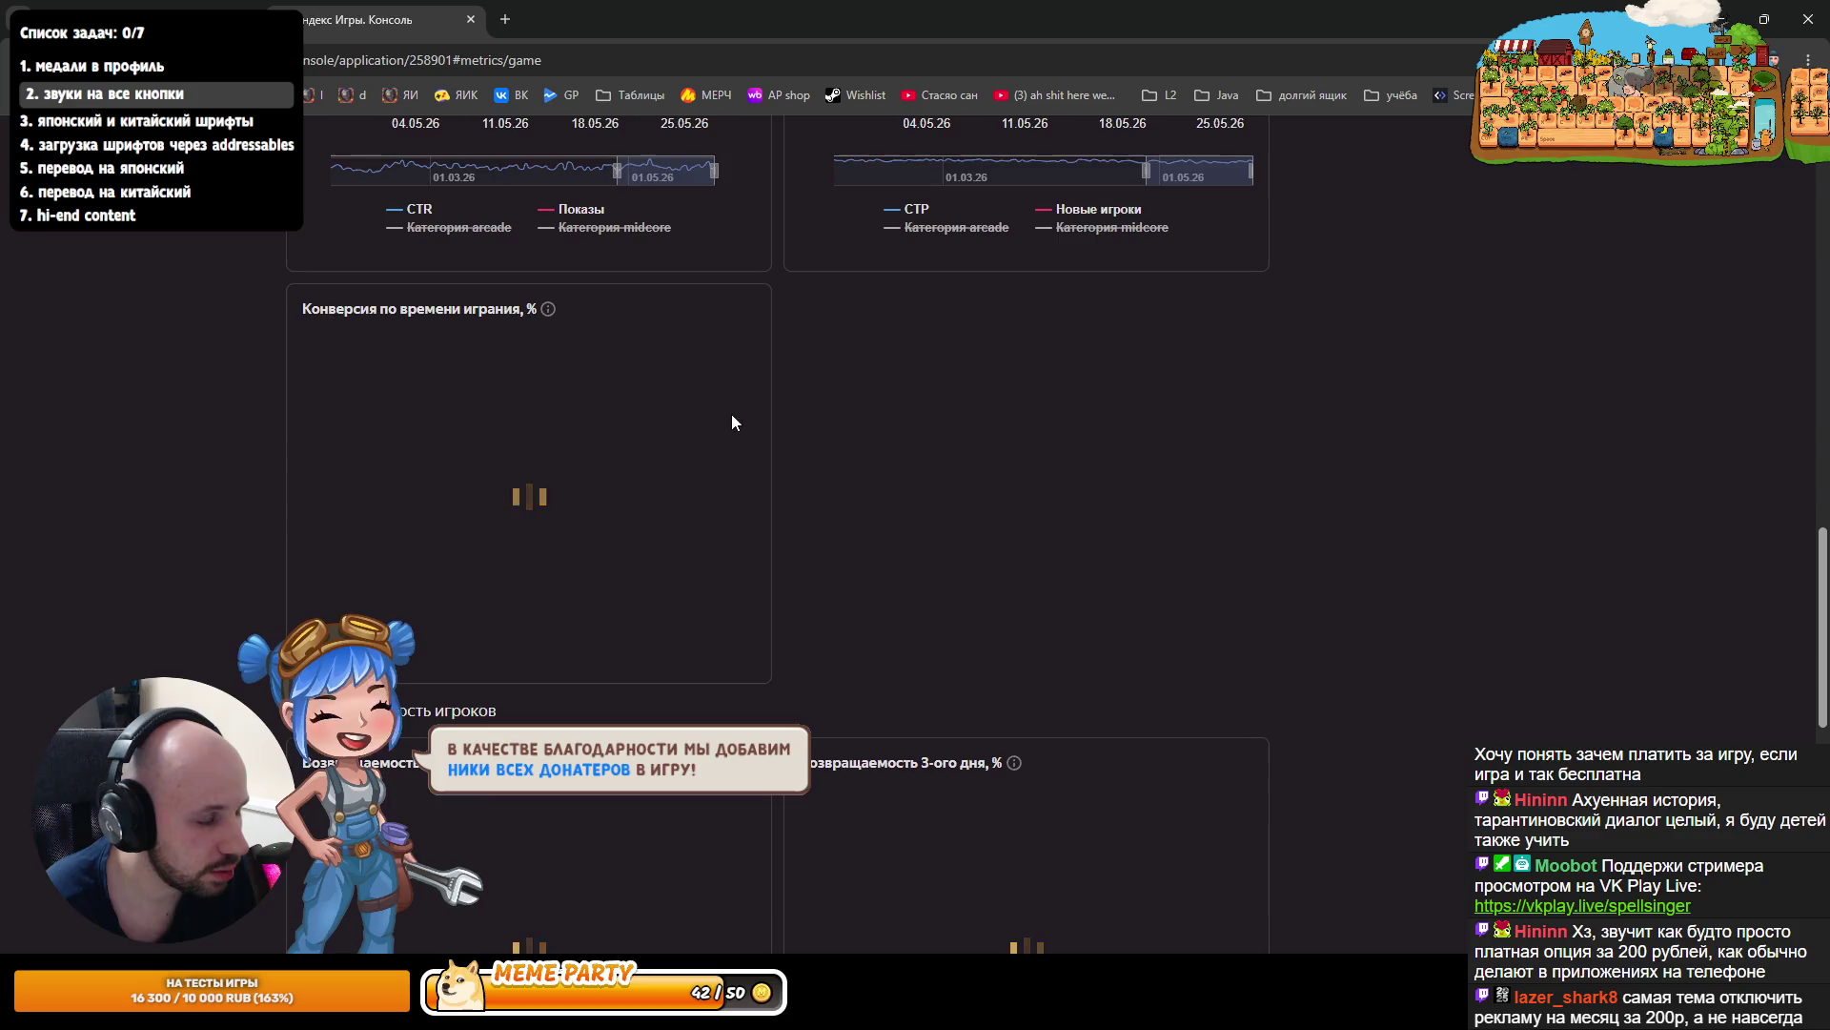
pyautogui.scroll(-3, 732, 421)
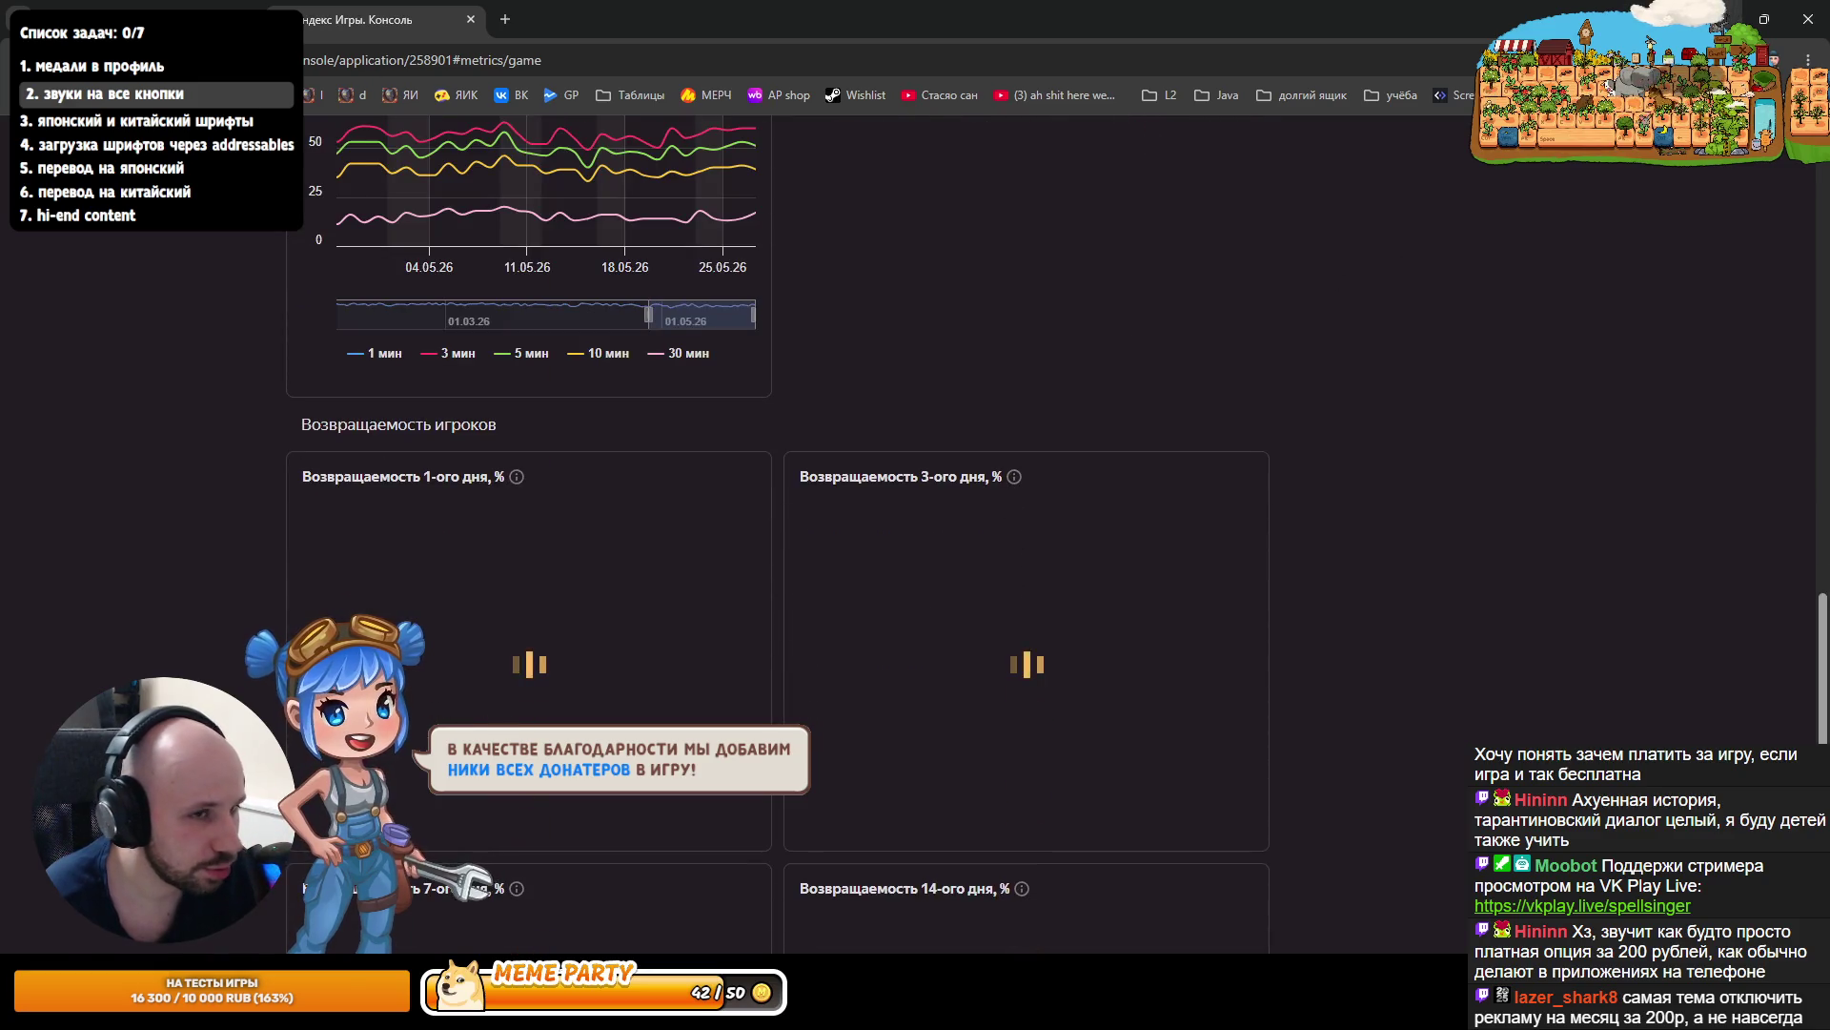
# - Check the Awake declaration in the code editor, then return to Unity Editor
pyautogui.hotkey('alt', 'Tab')
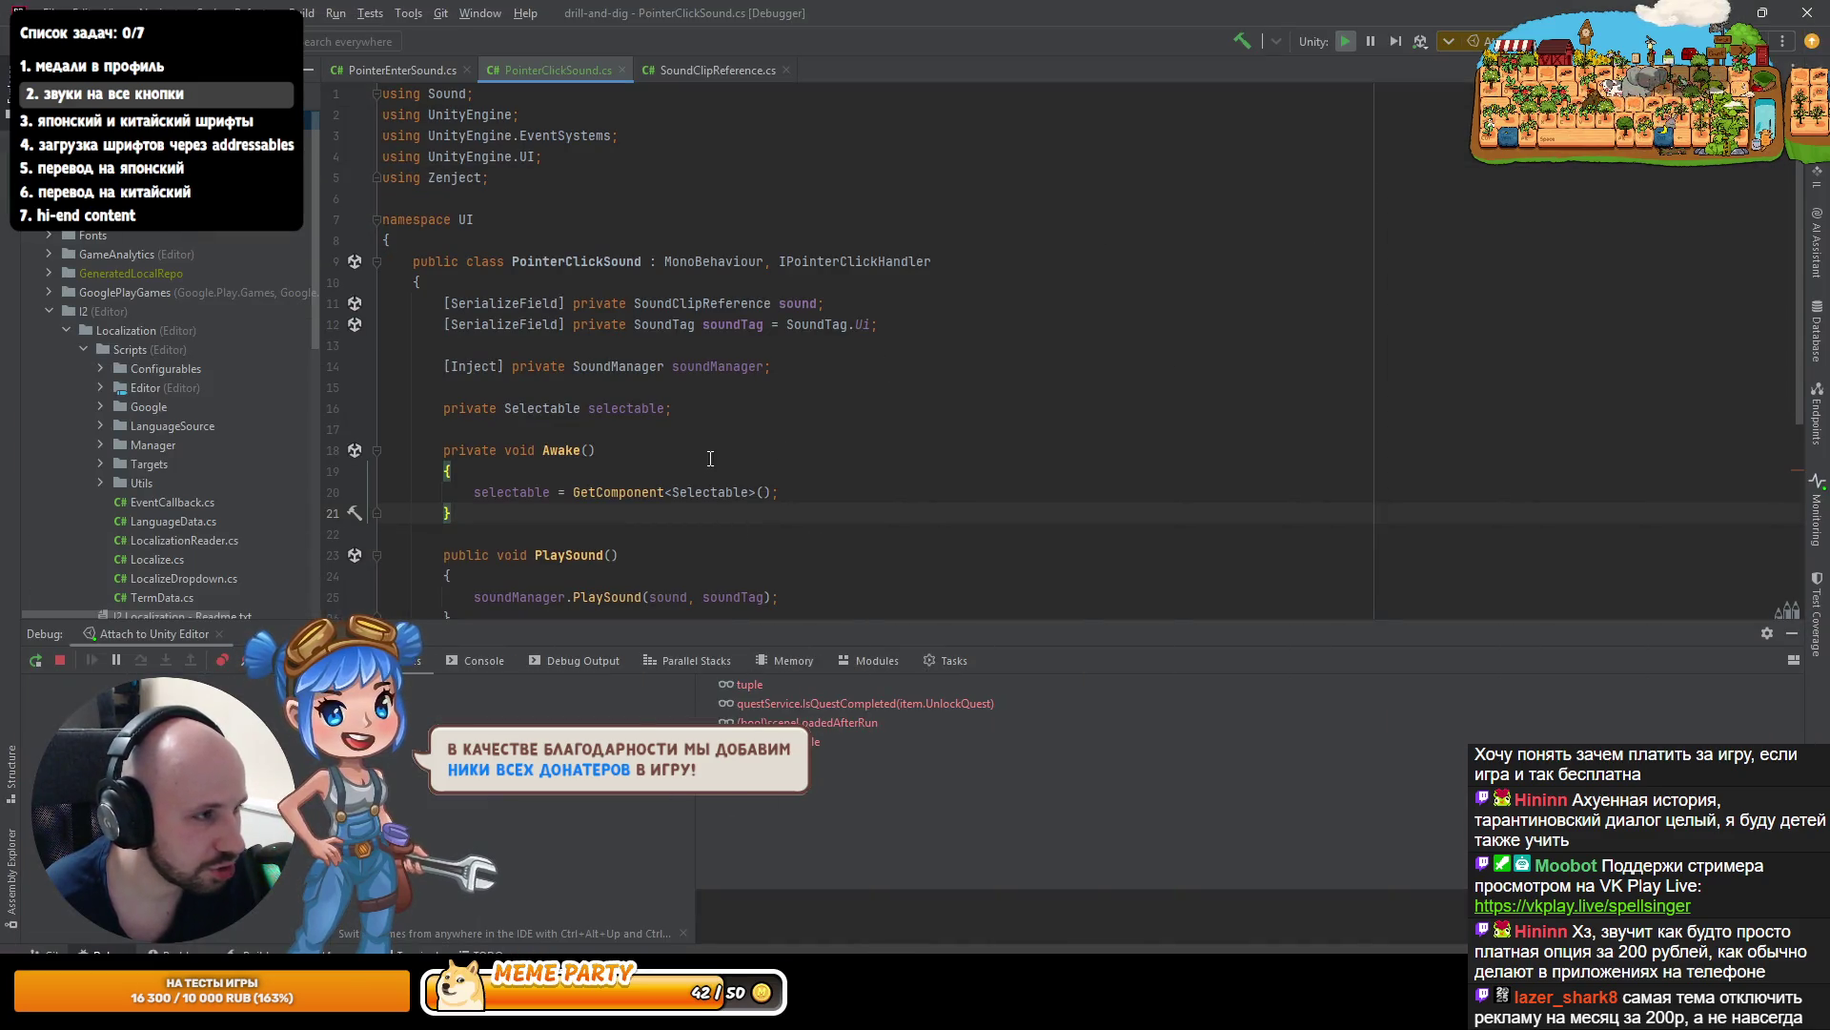
pyautogui.click(710, 459)
pyautogui.scroll(-5, 710, 459)
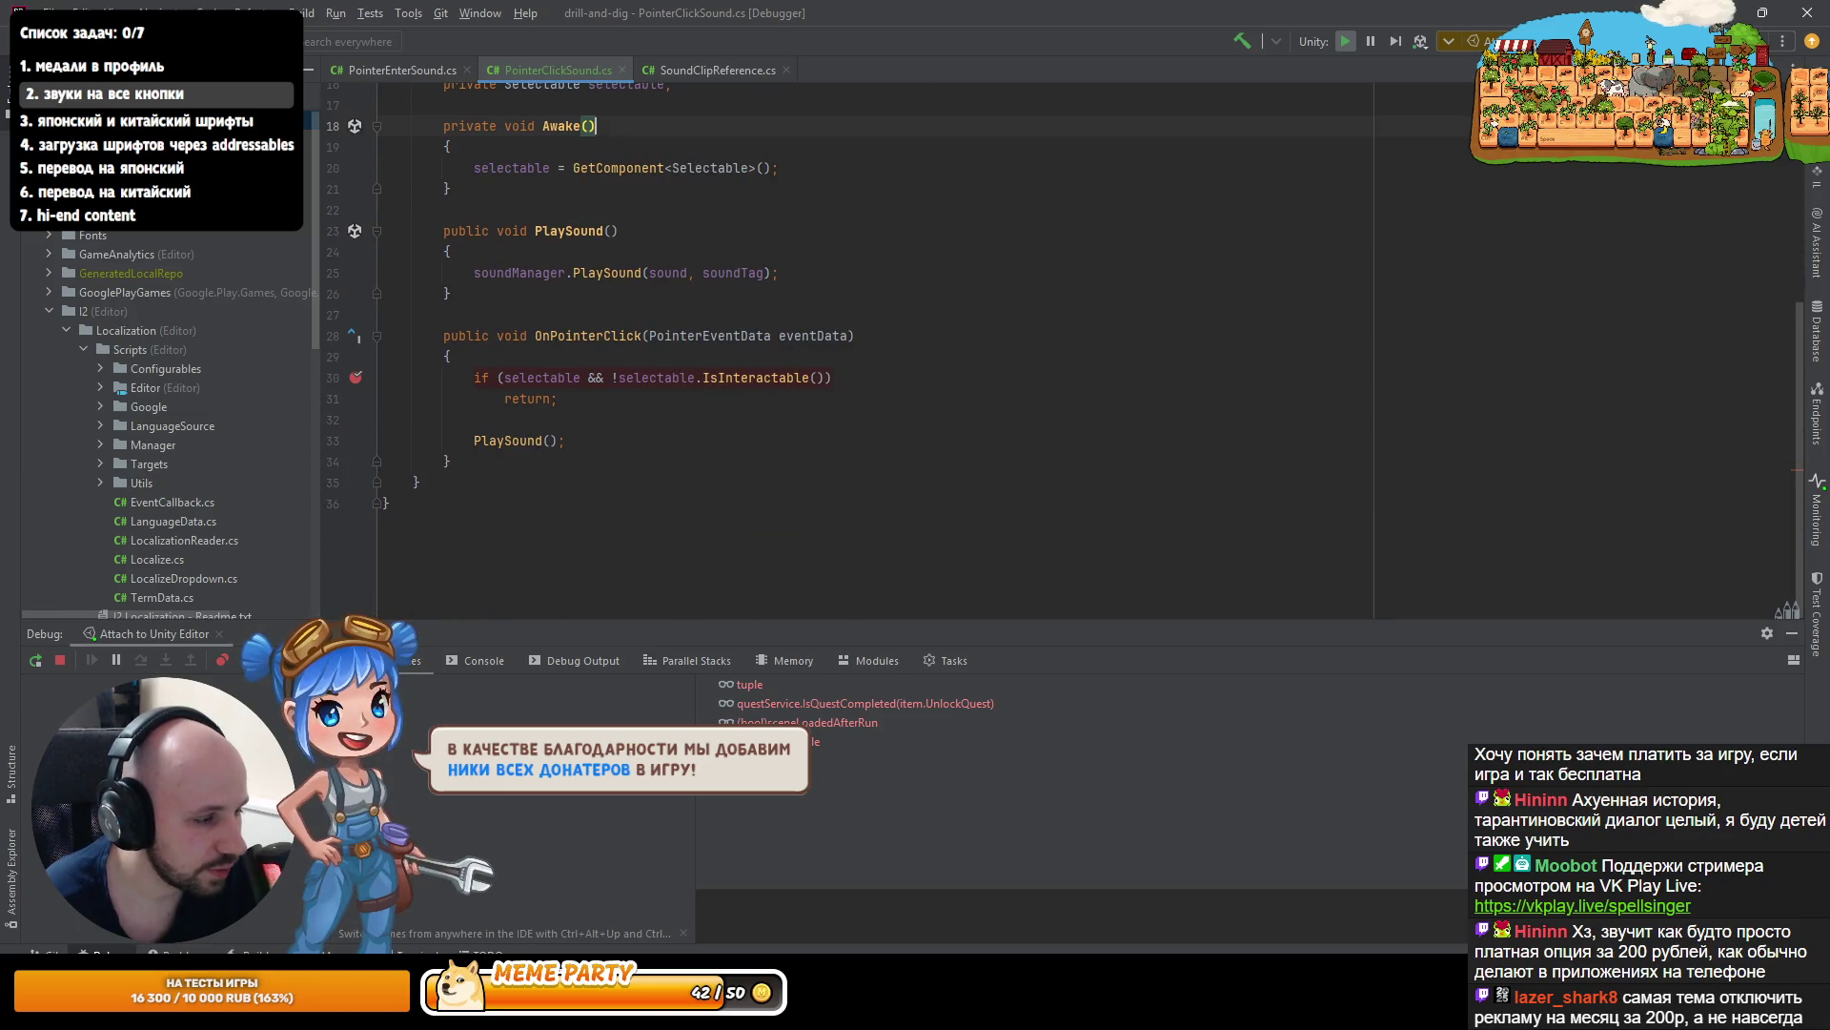
pyautogui.hotkey('alt', 'Tab')
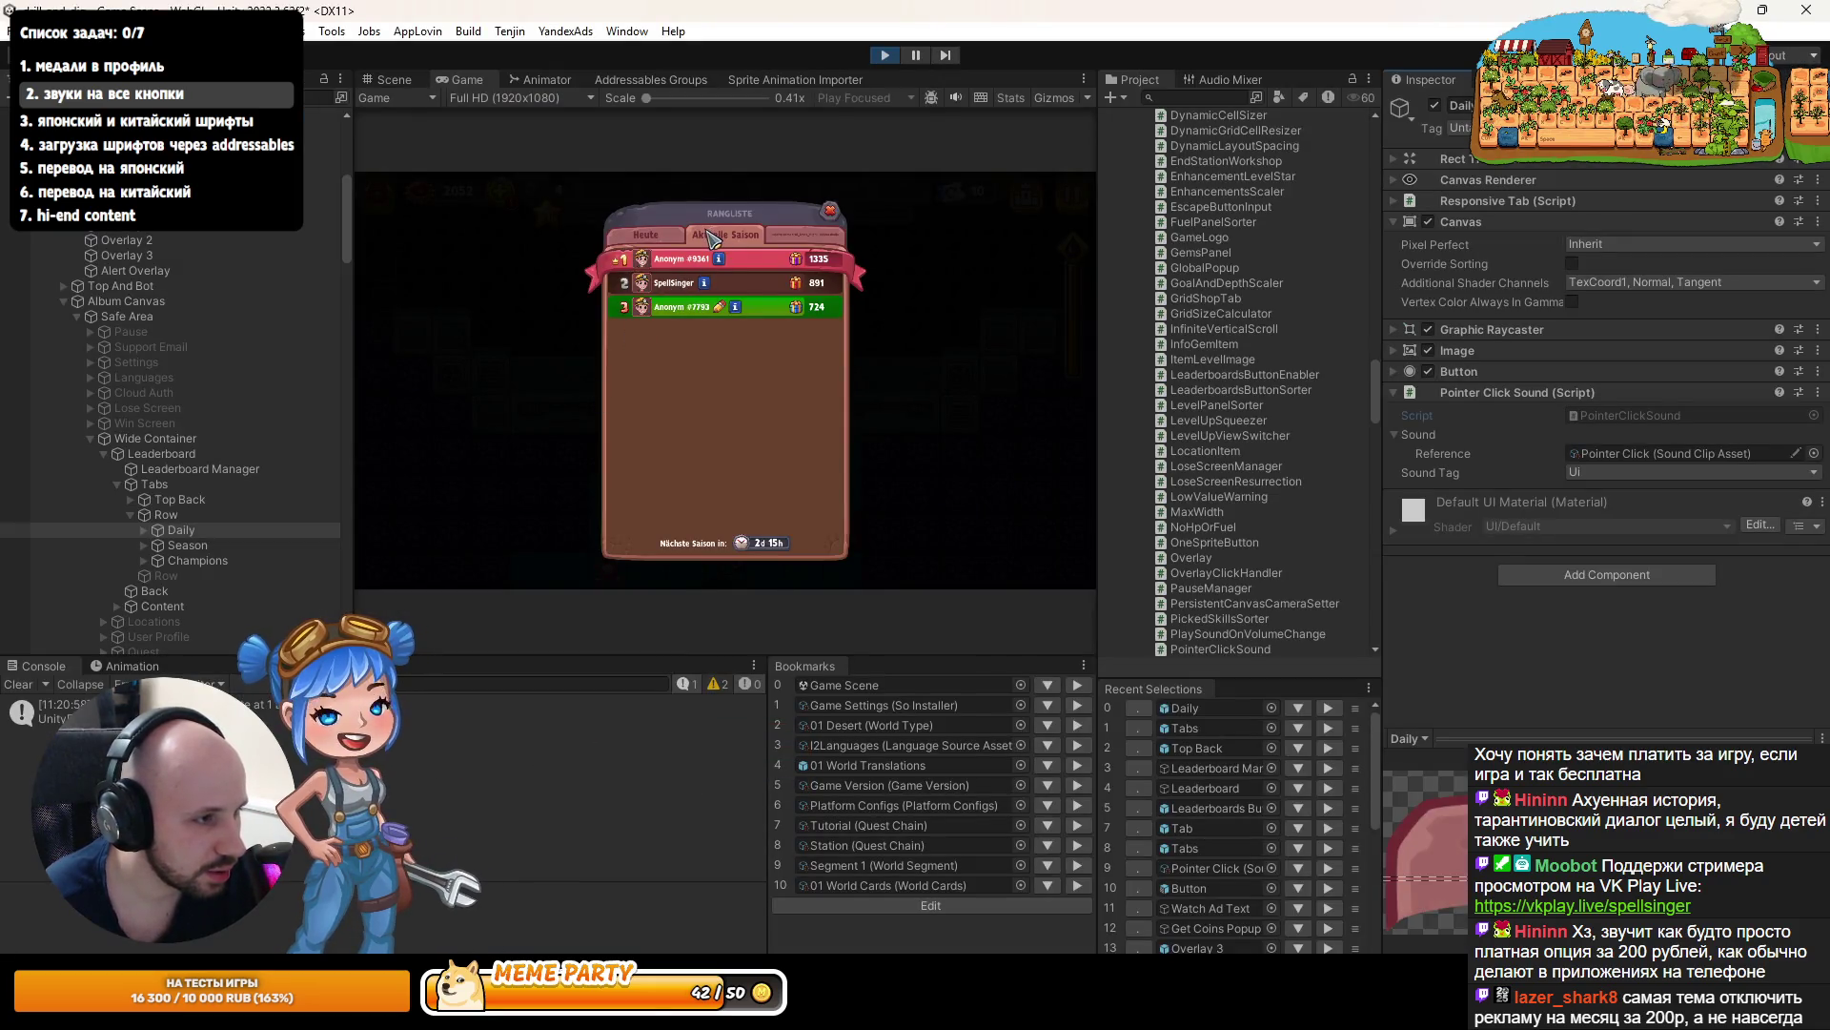
# - Click the Season tab to hit the breakpoint and evaluate selectable with Alt+F8
pyautogui.click(710, 236)
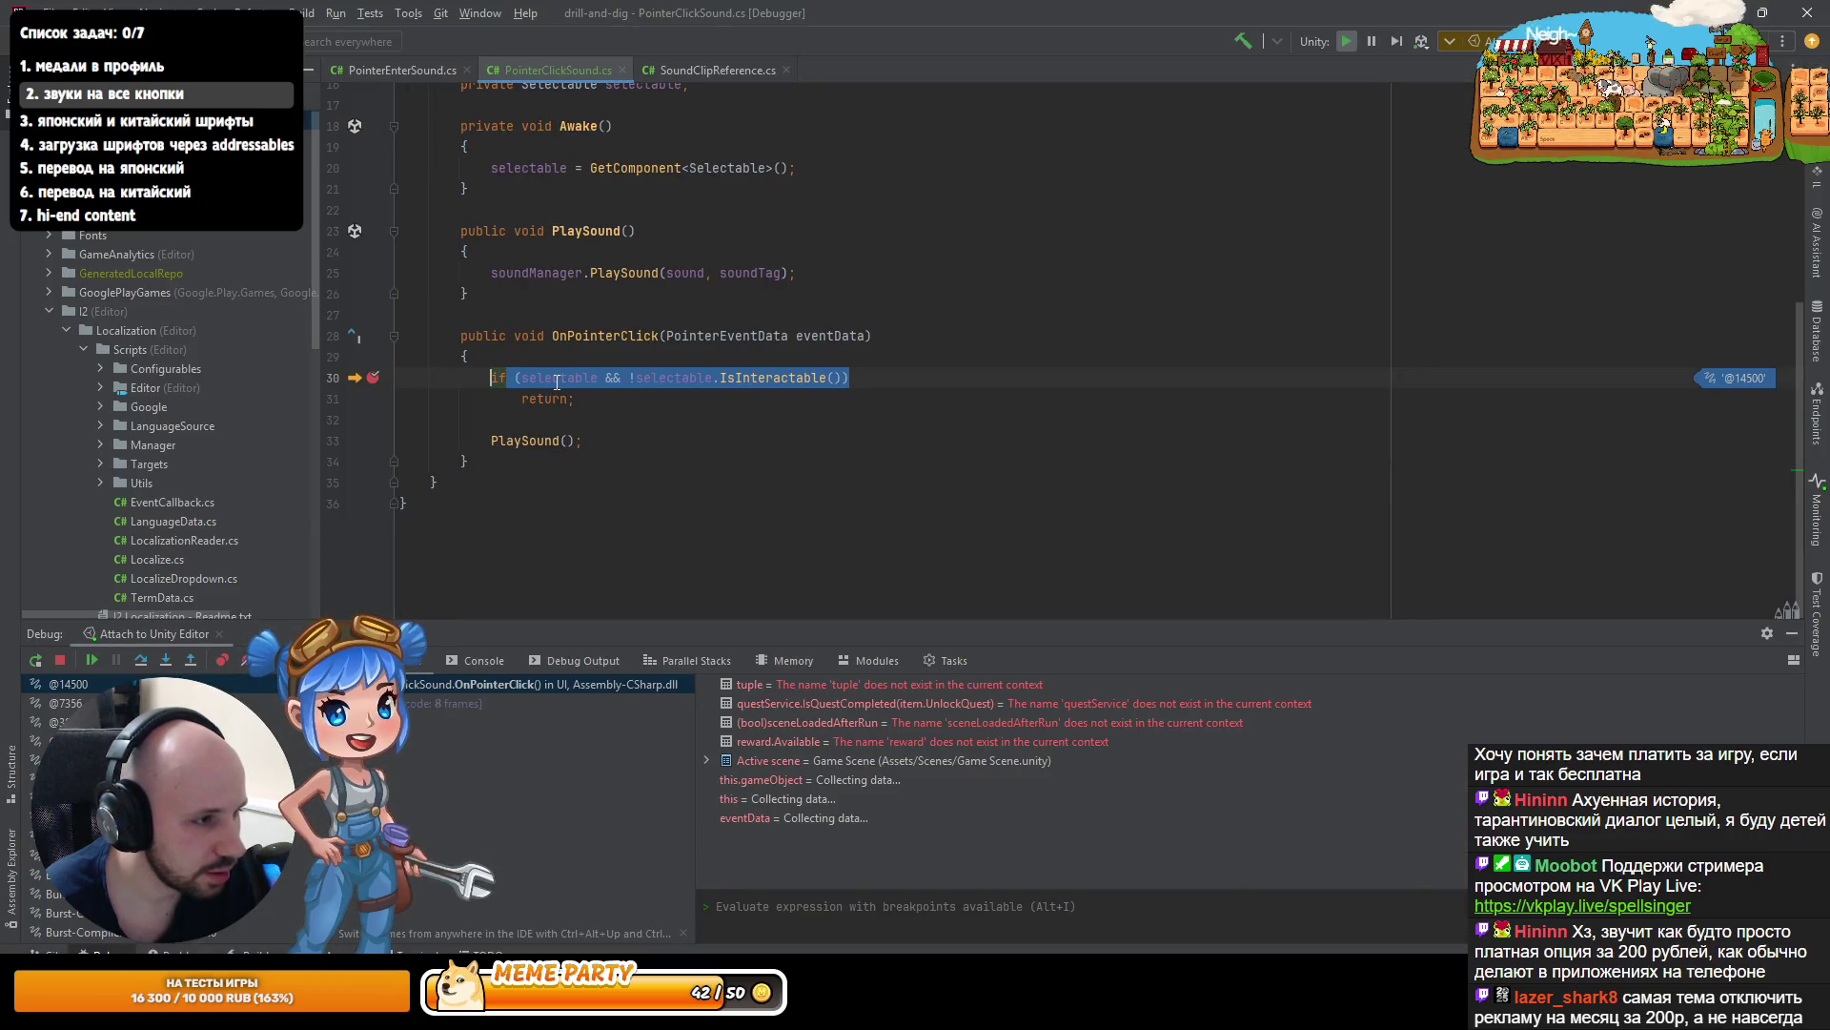
pyautogui.moveTo(690, 379)
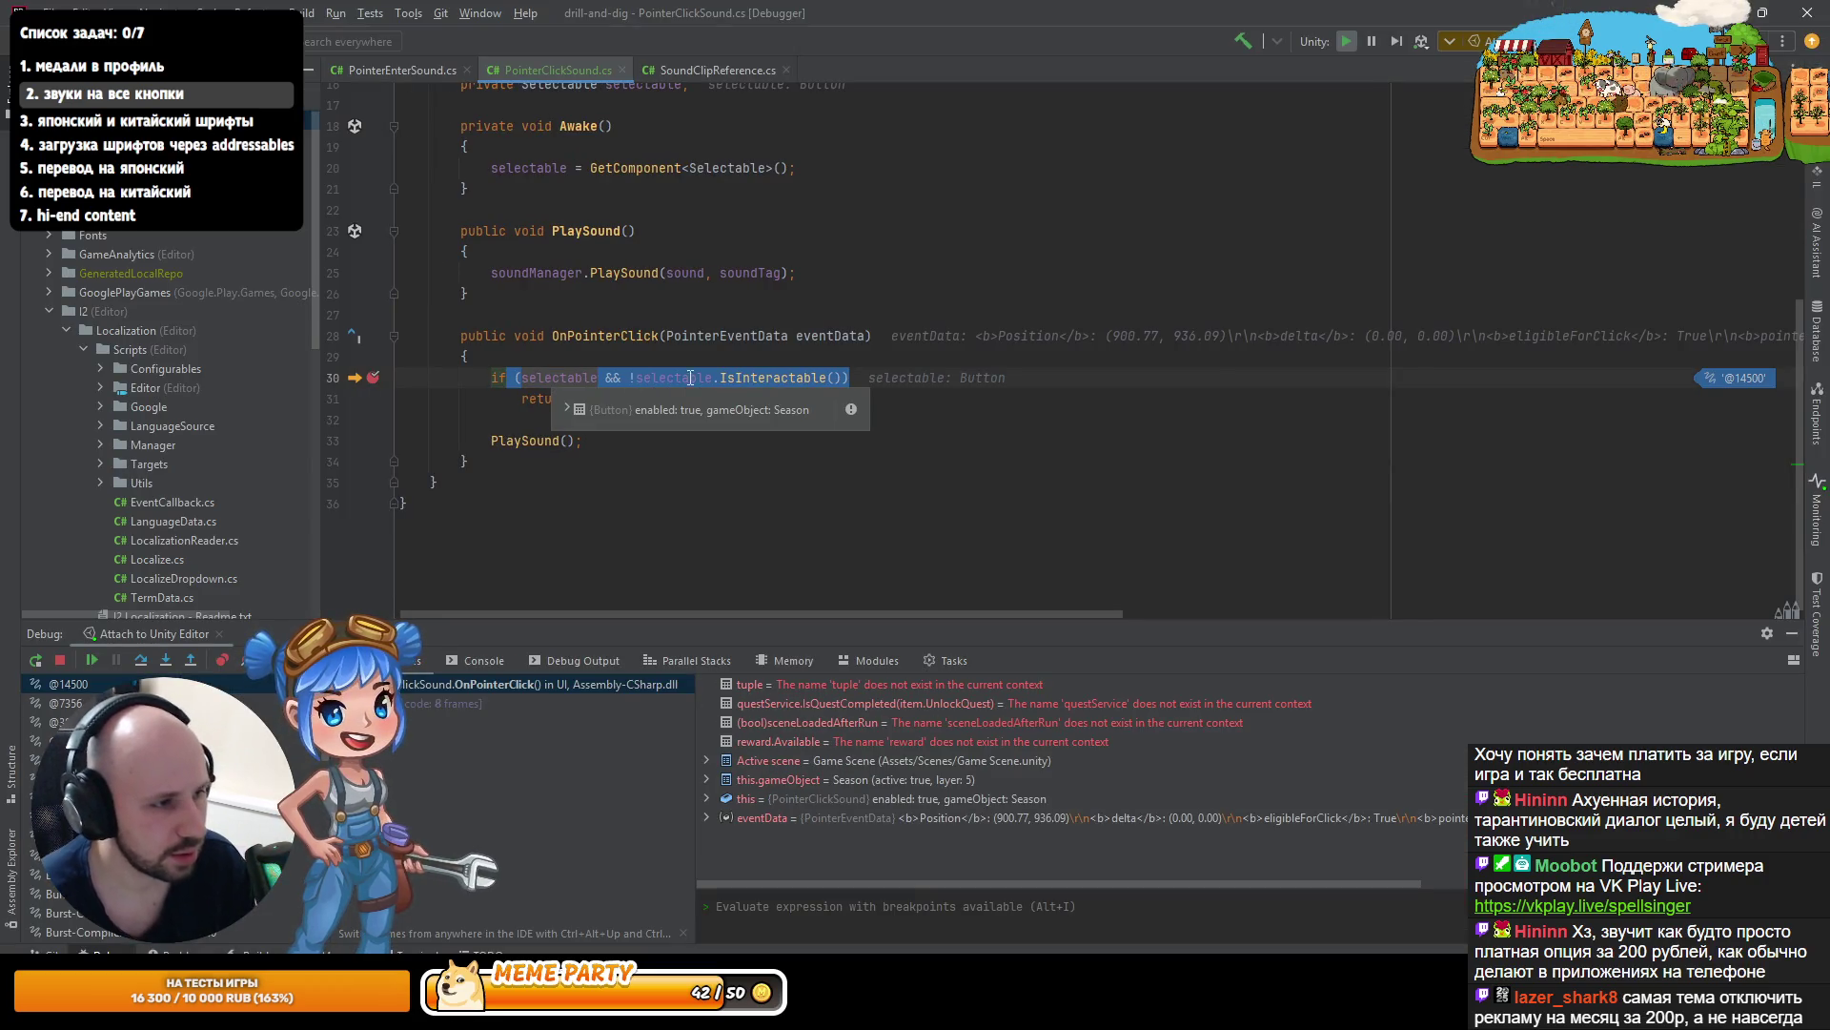
pyautogui.hotkey('alt', 'F8')
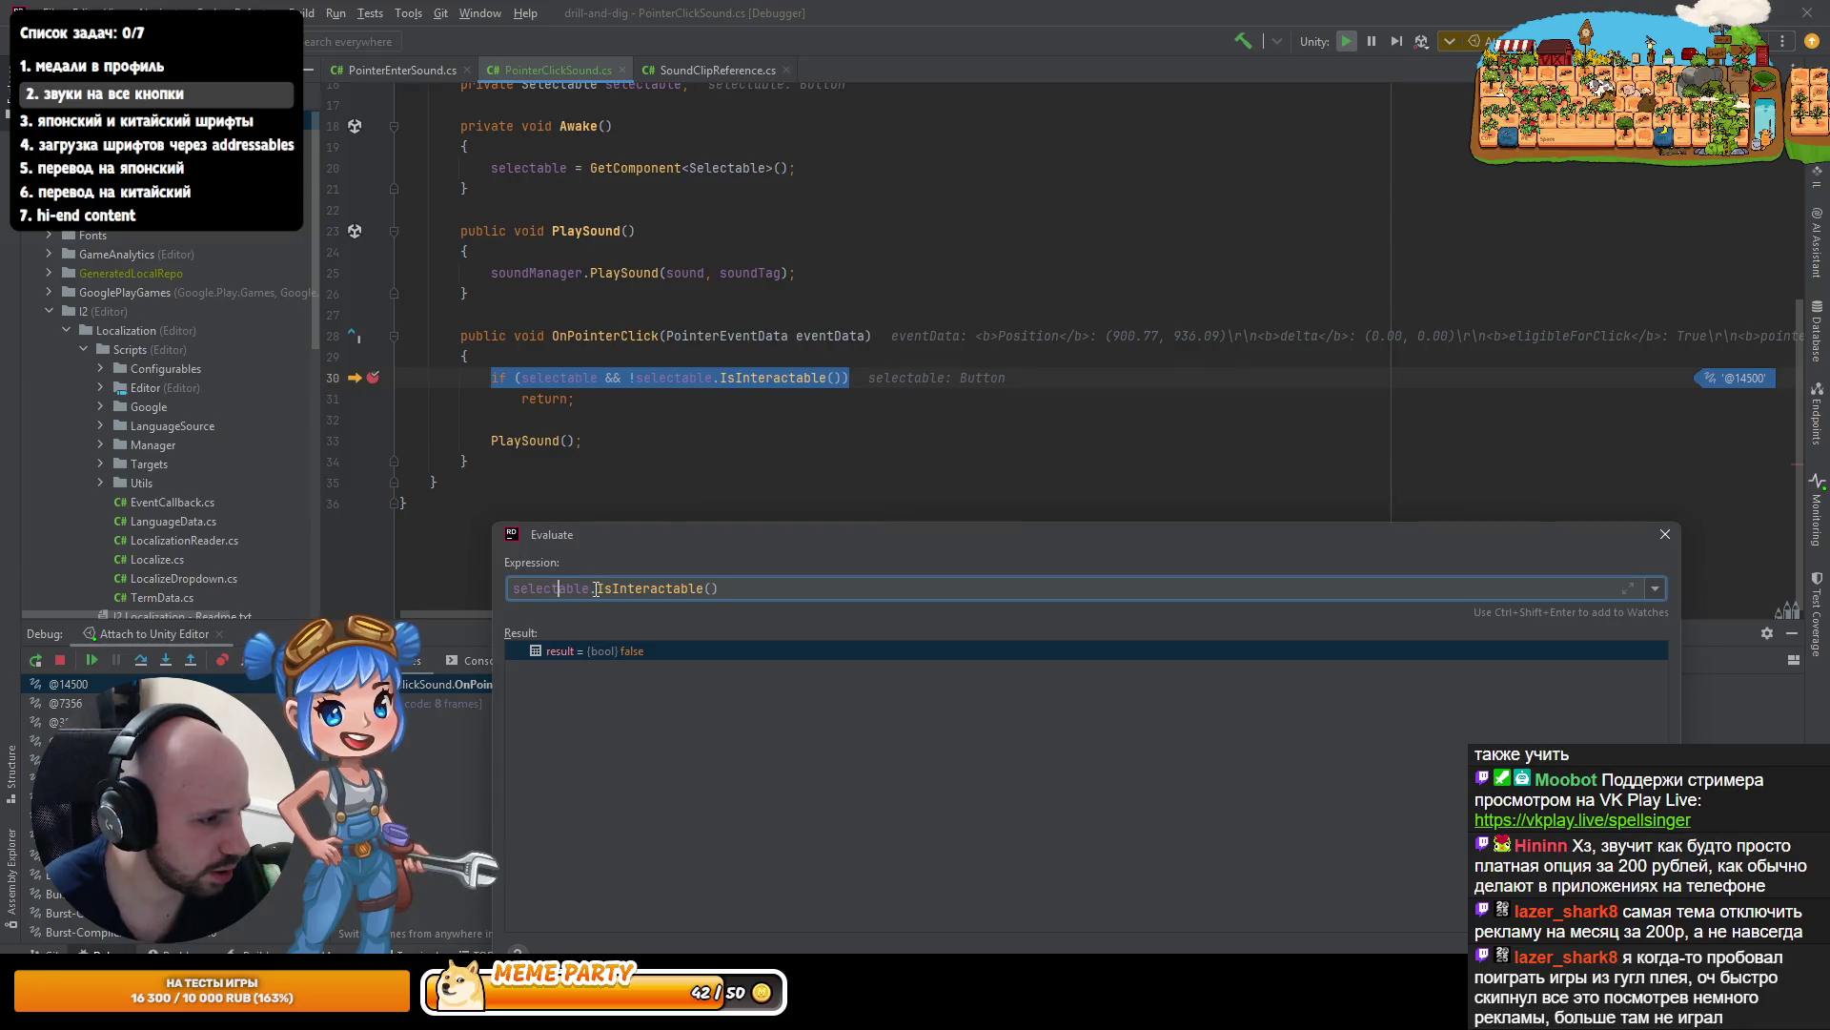
pyautogui.hotkey('shift', 'End')
pyautogui.press('Delete')
pyautogui.press('Return')
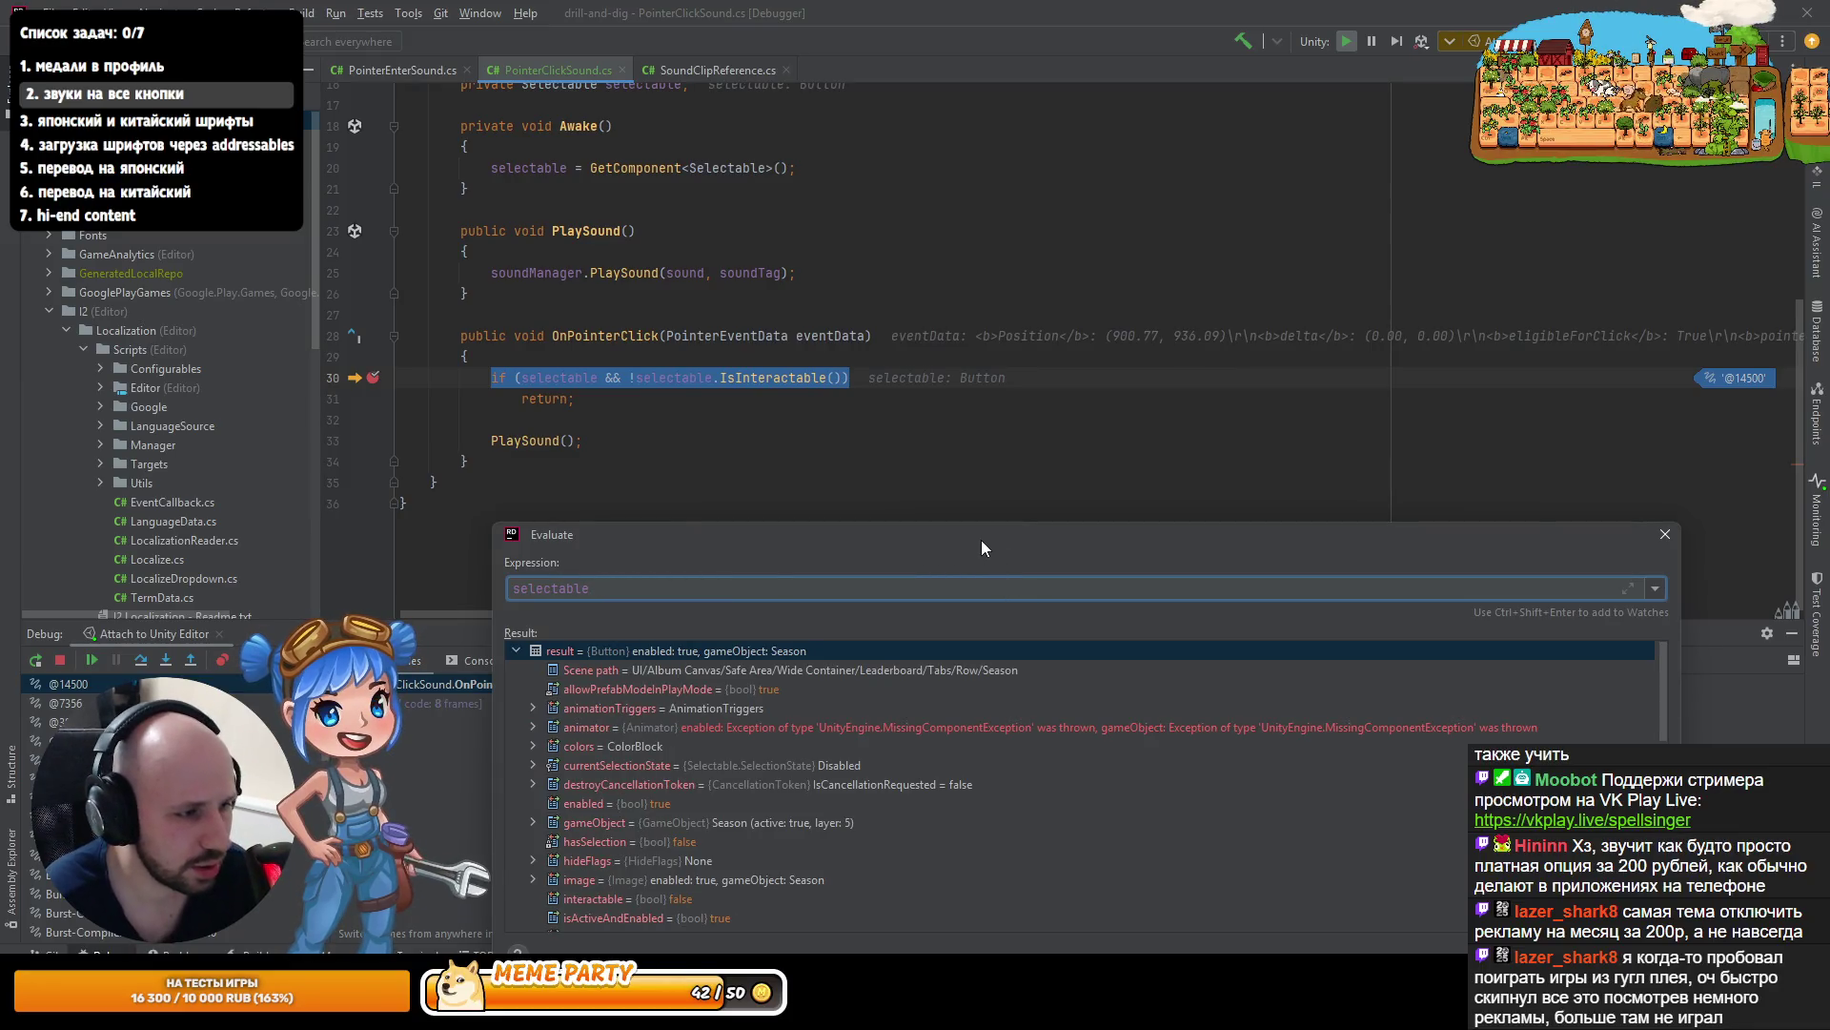
# - Inspect and re-run the selectable evaluation, then resume the game
pyautogui.moveTo(981, 538); pyautogui.dragTo(973, 301)
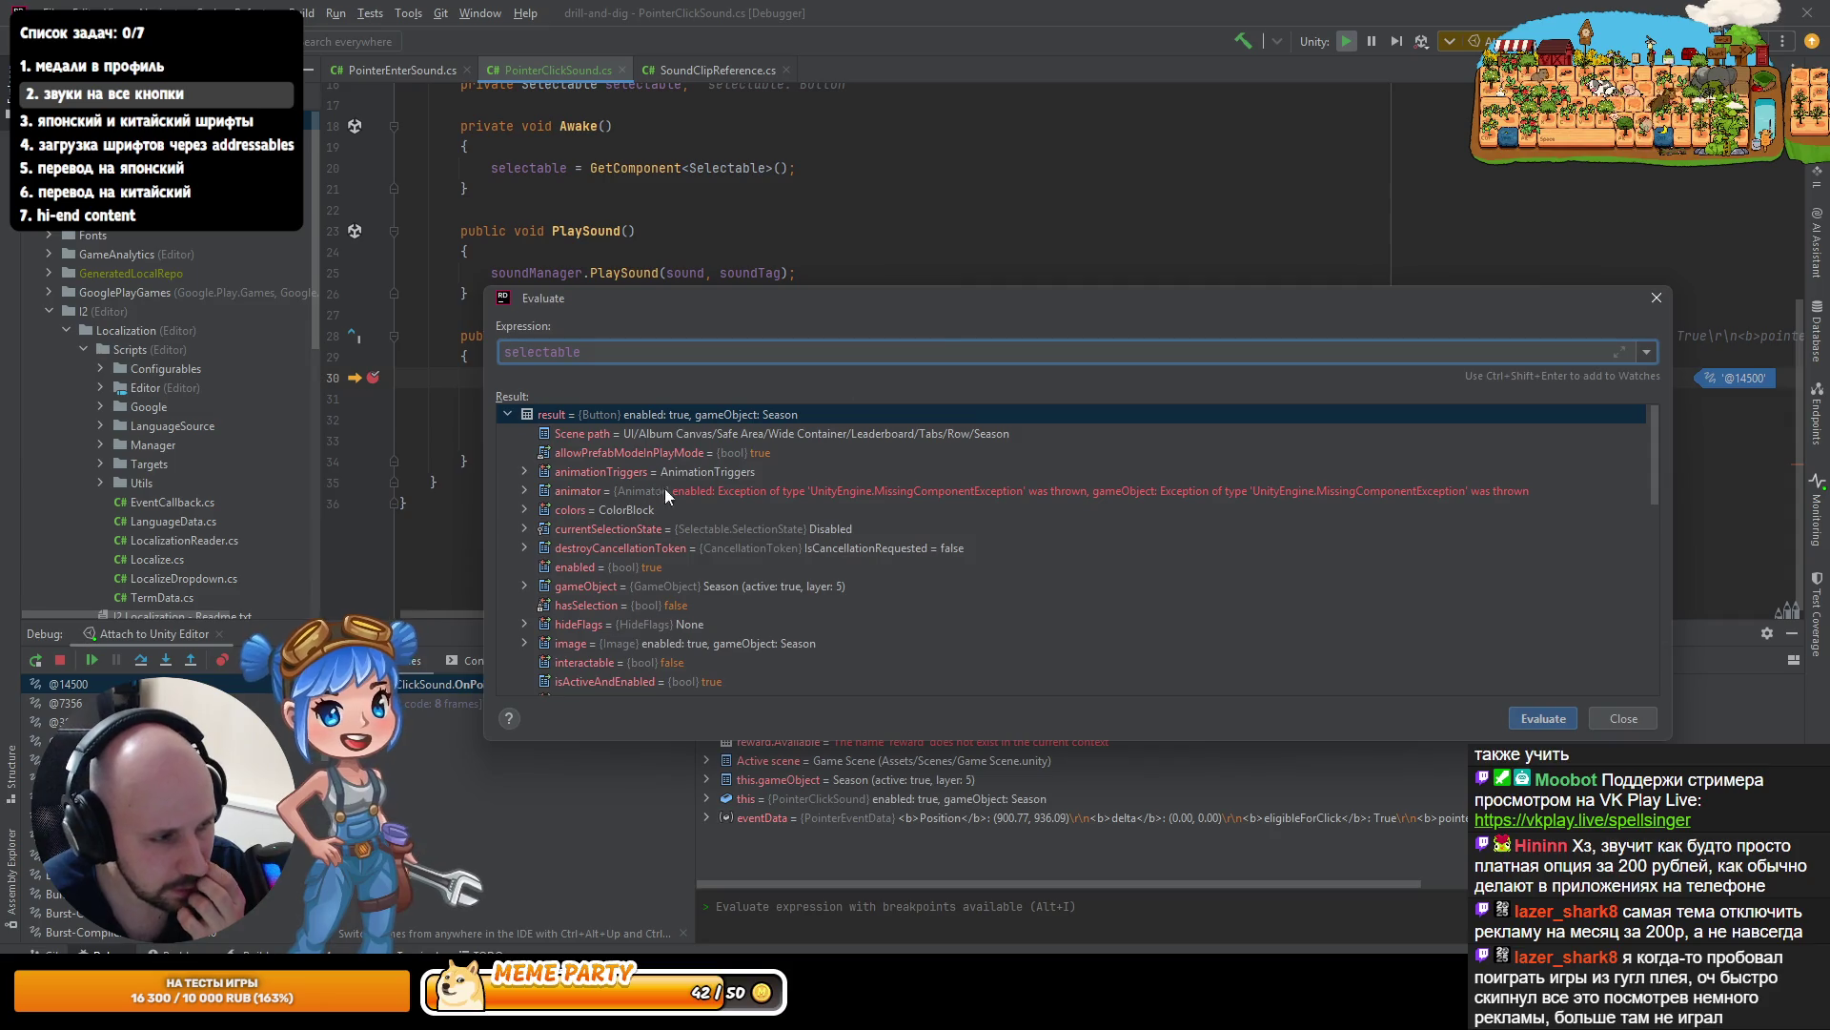
pyautogui.scroll(-2, 580, 599)
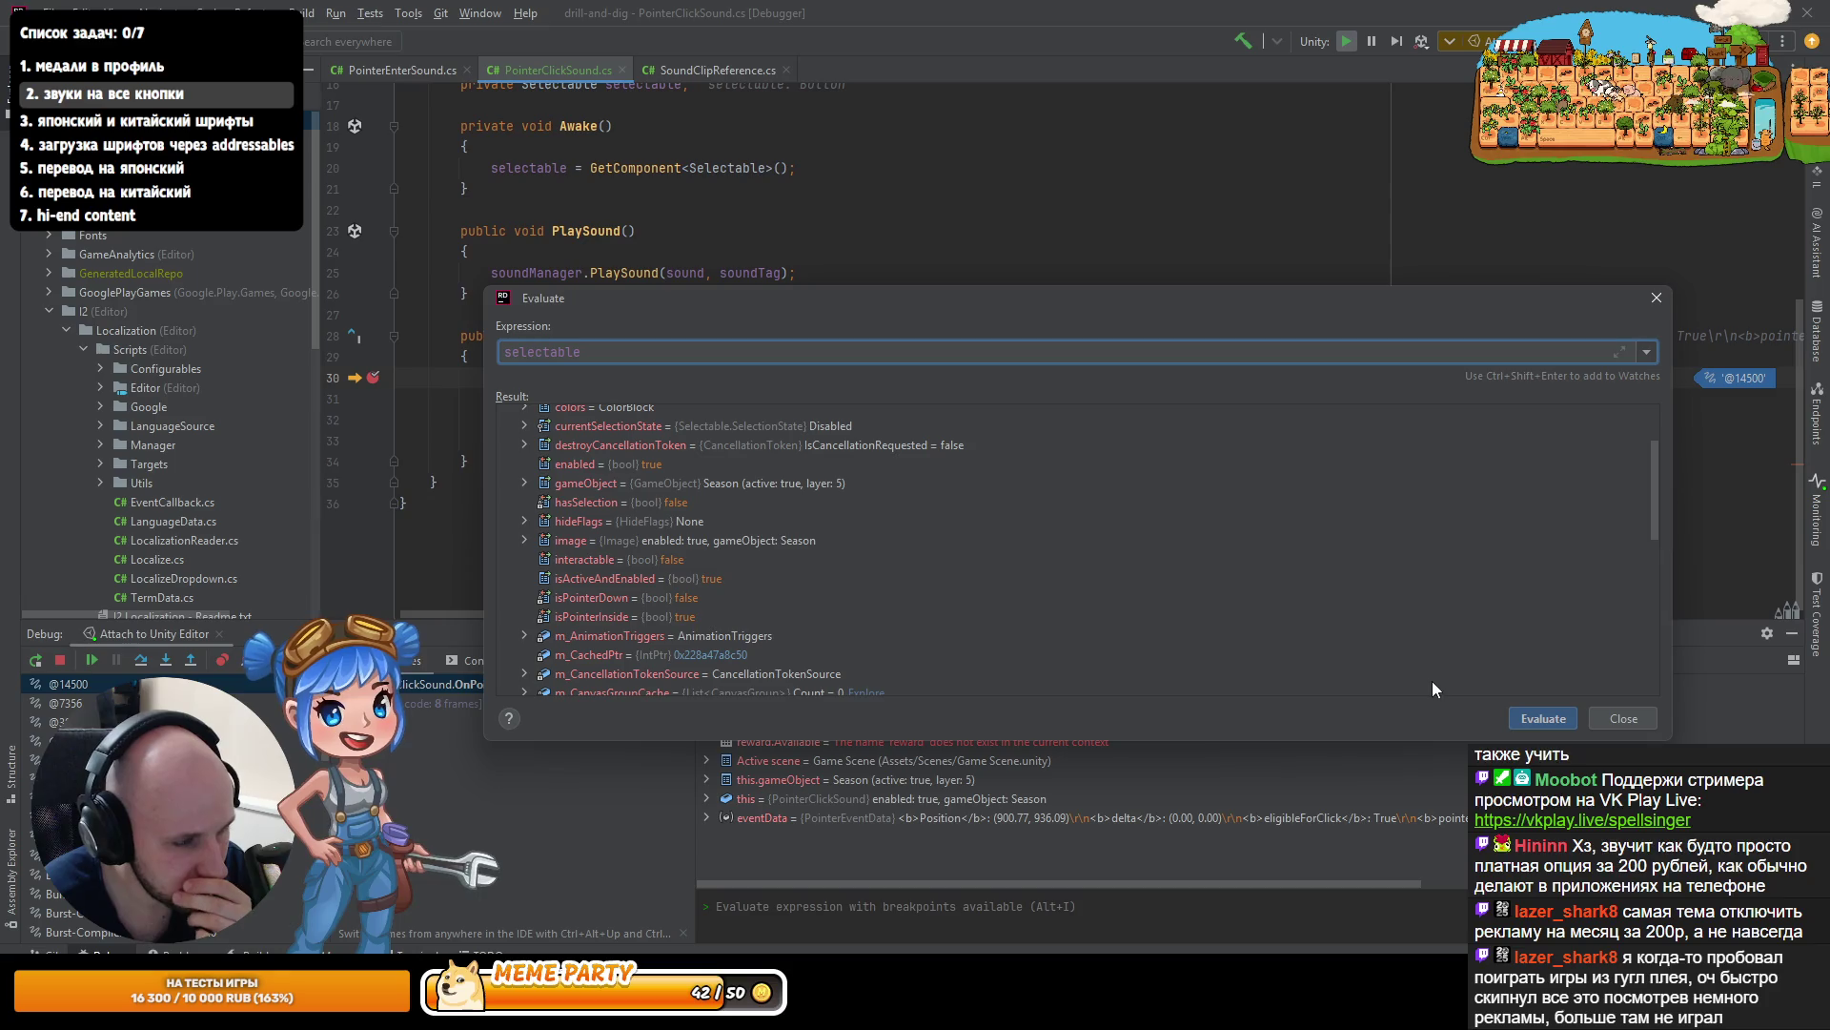
pyautogui.click(1543, 718)
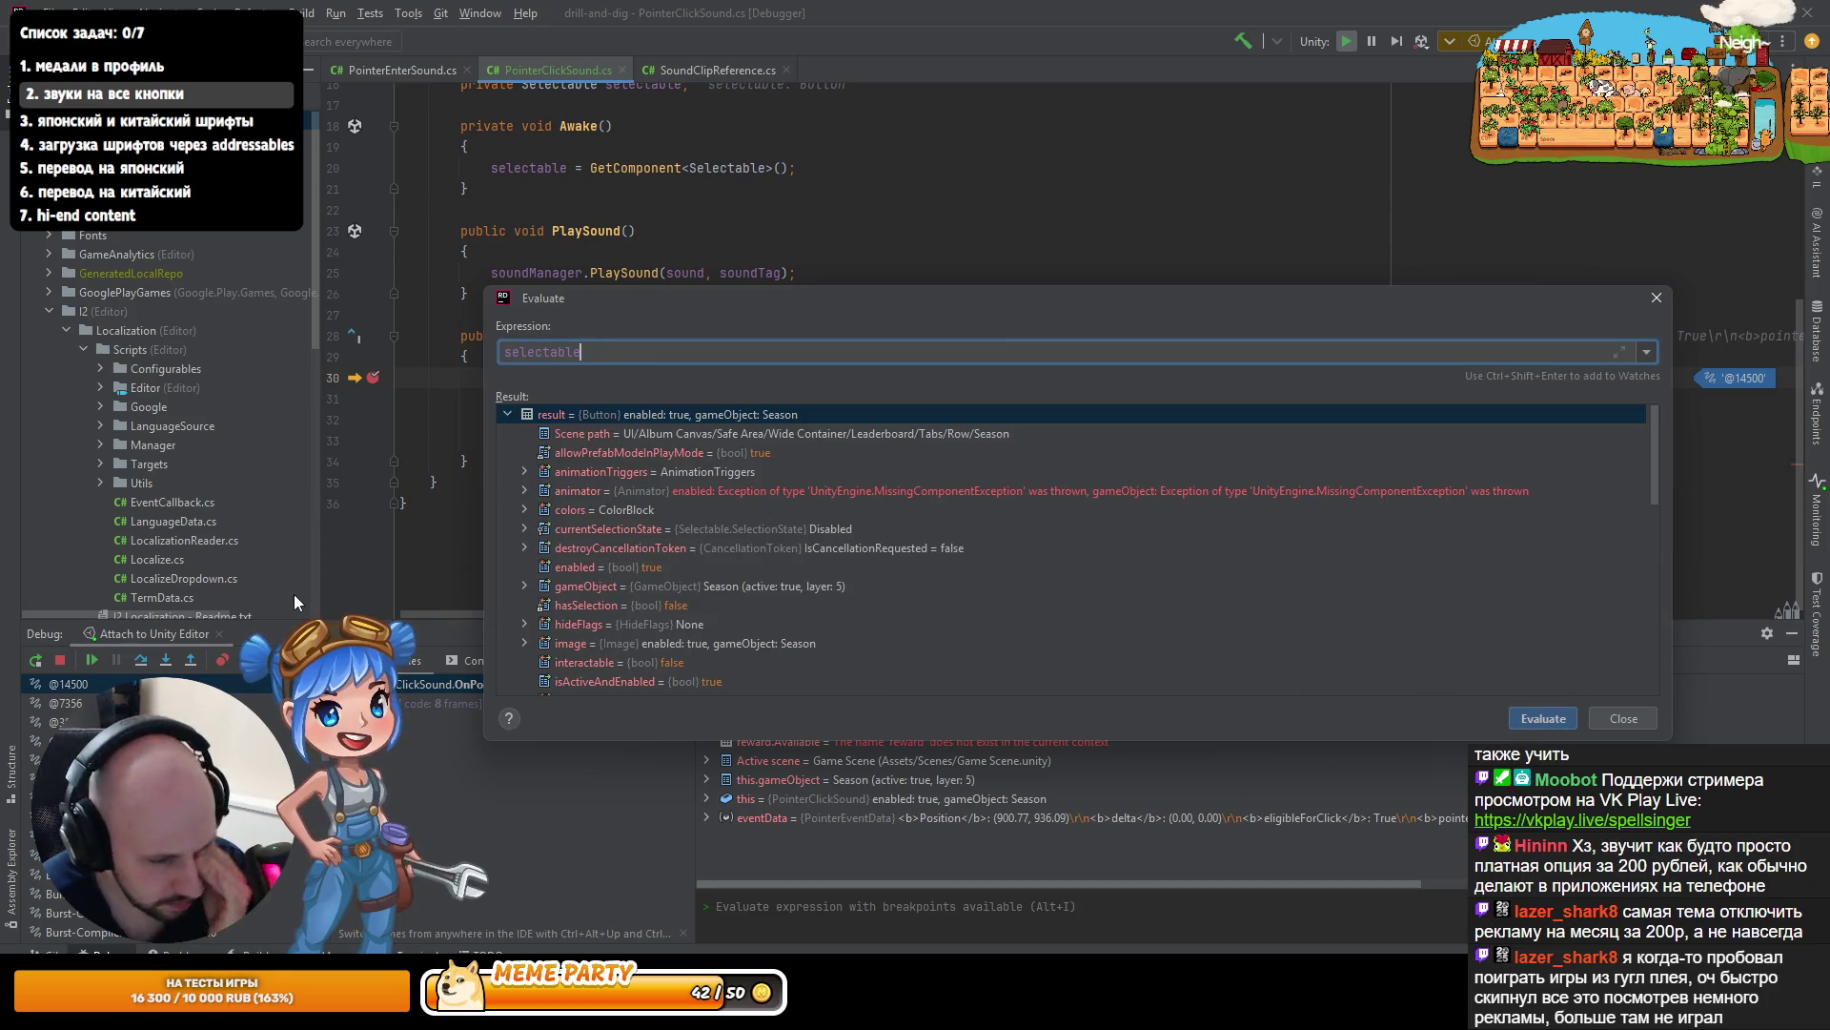
pyautogui.click(92, 659)
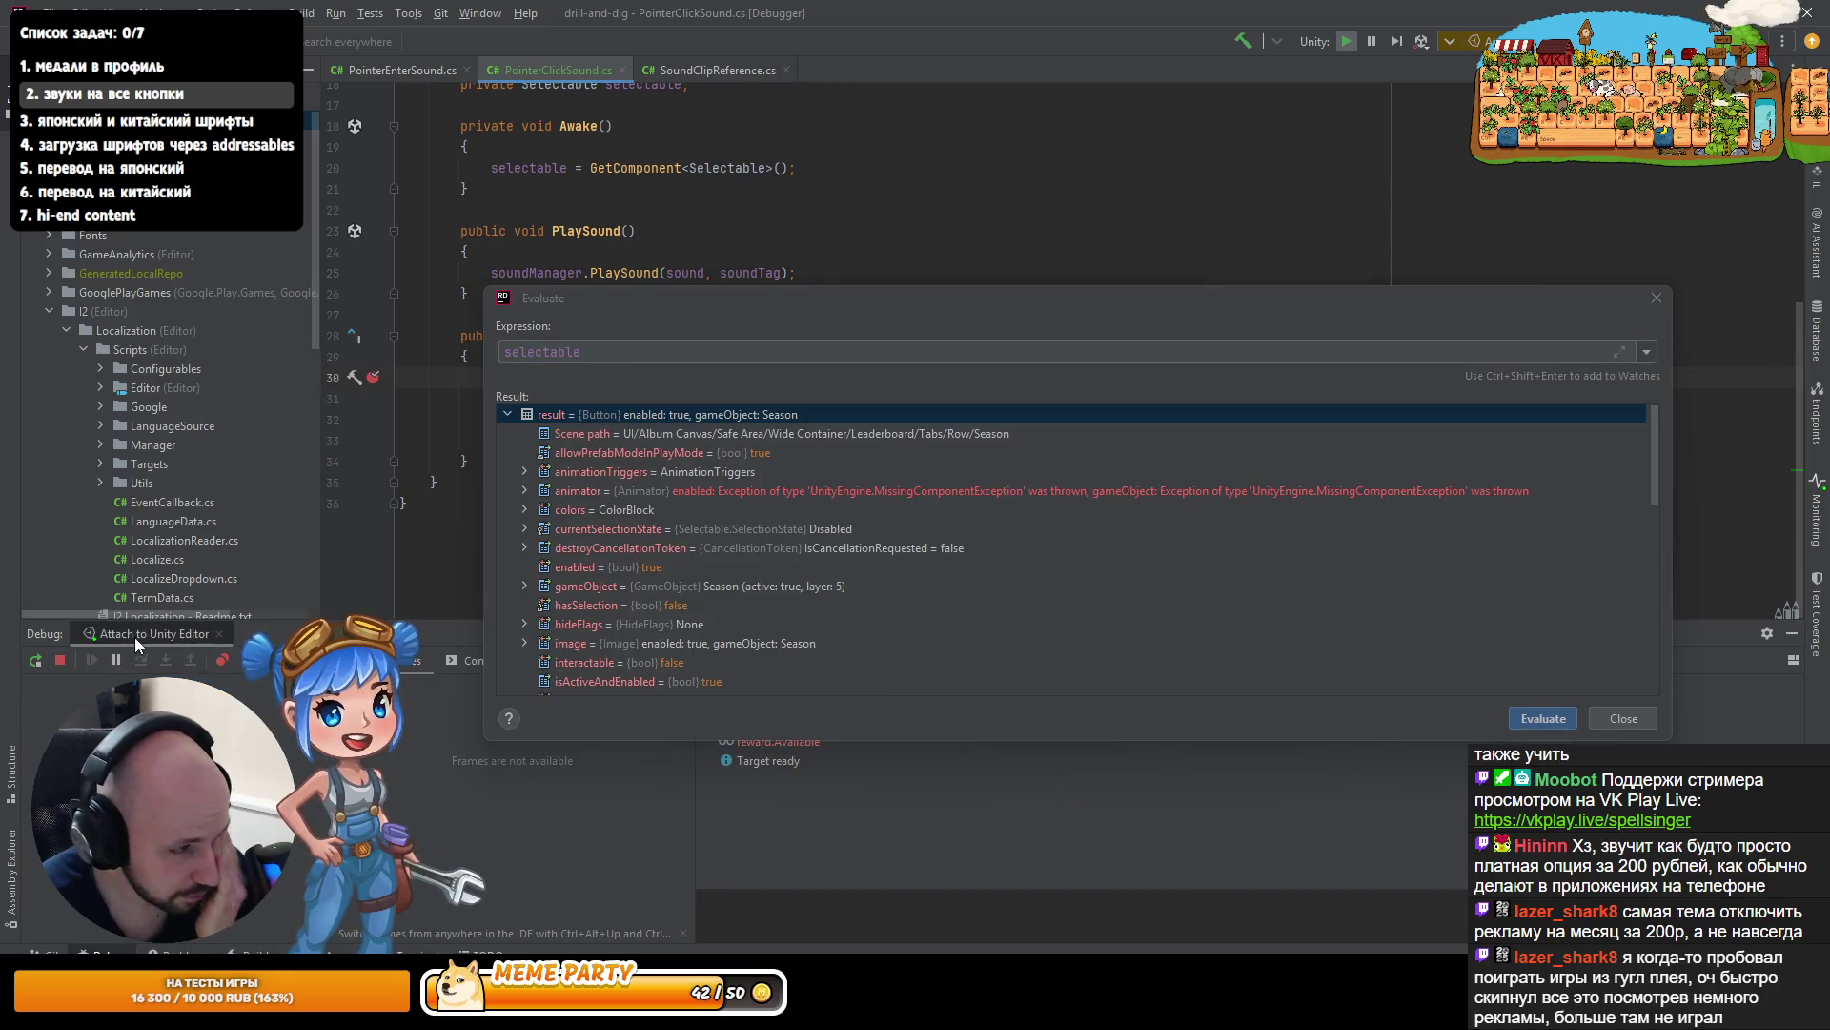
# - Evaluate selectable.IsInteractable() after the Daily tab click, confirming it also returns false
pyautogui.hotkey('alt', 'Tab')
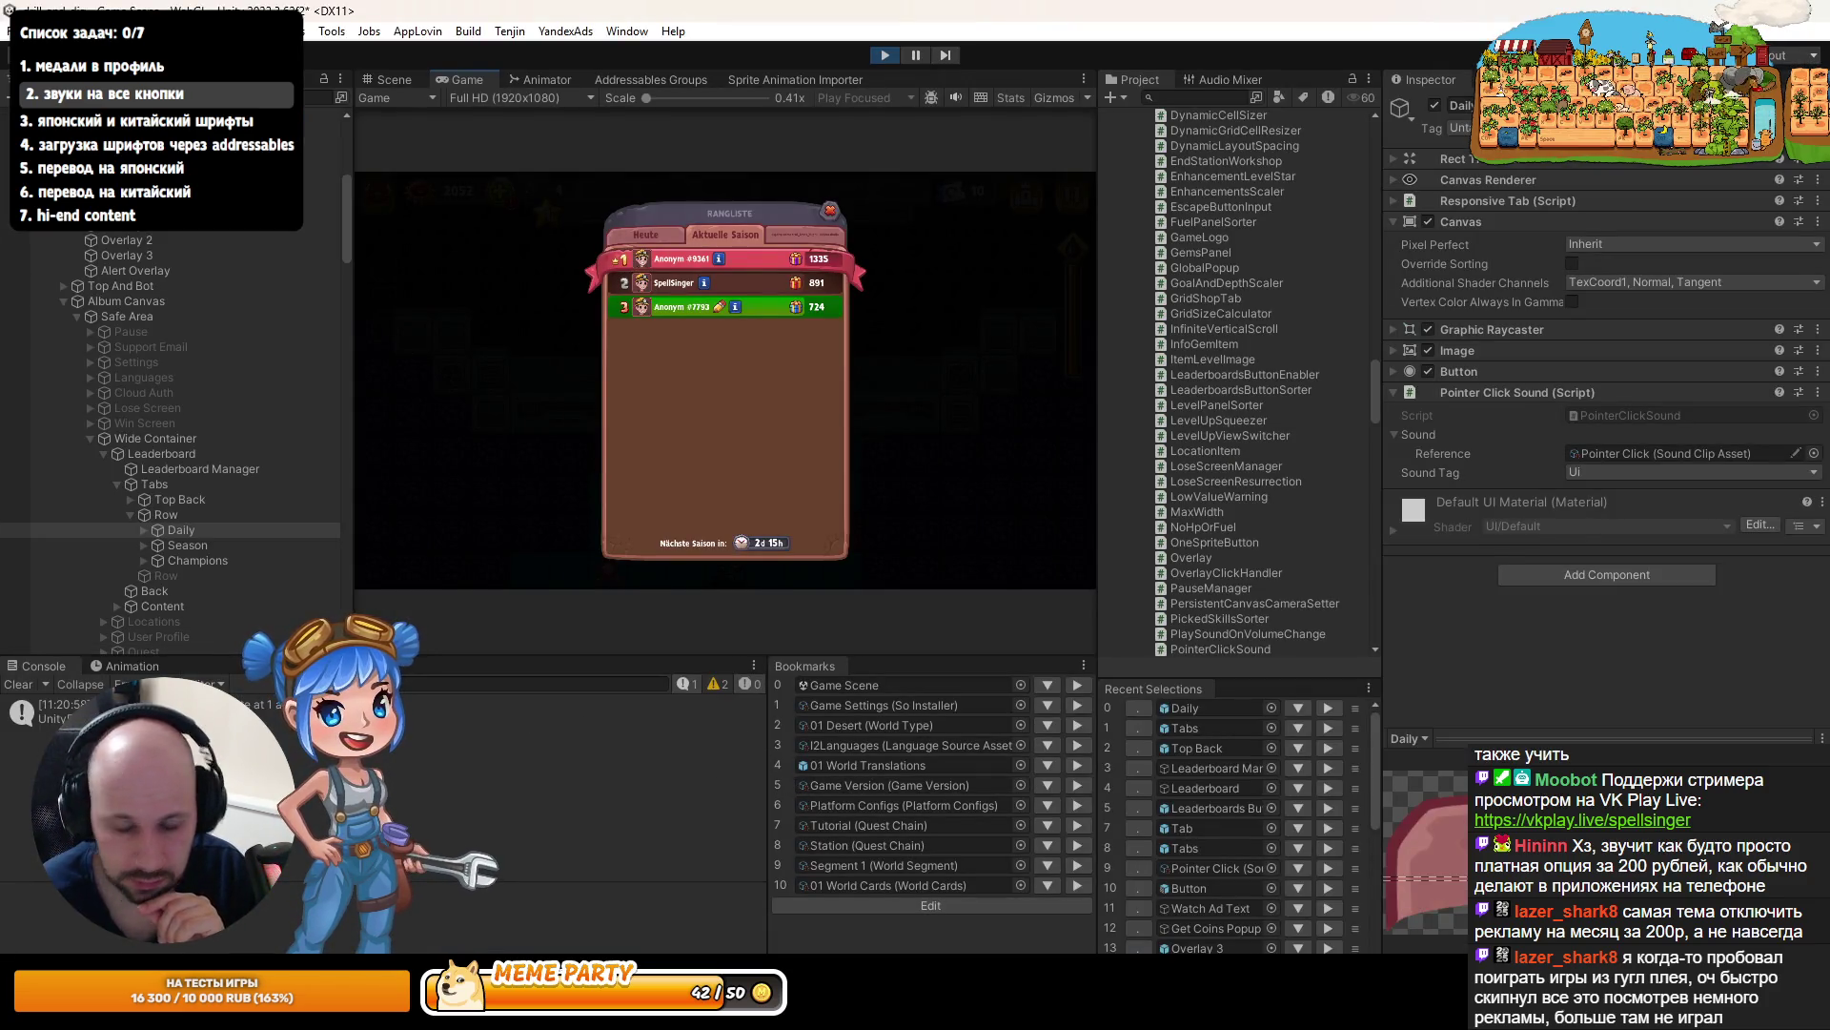
pyautogui.hotkey('alt', 'Tab')
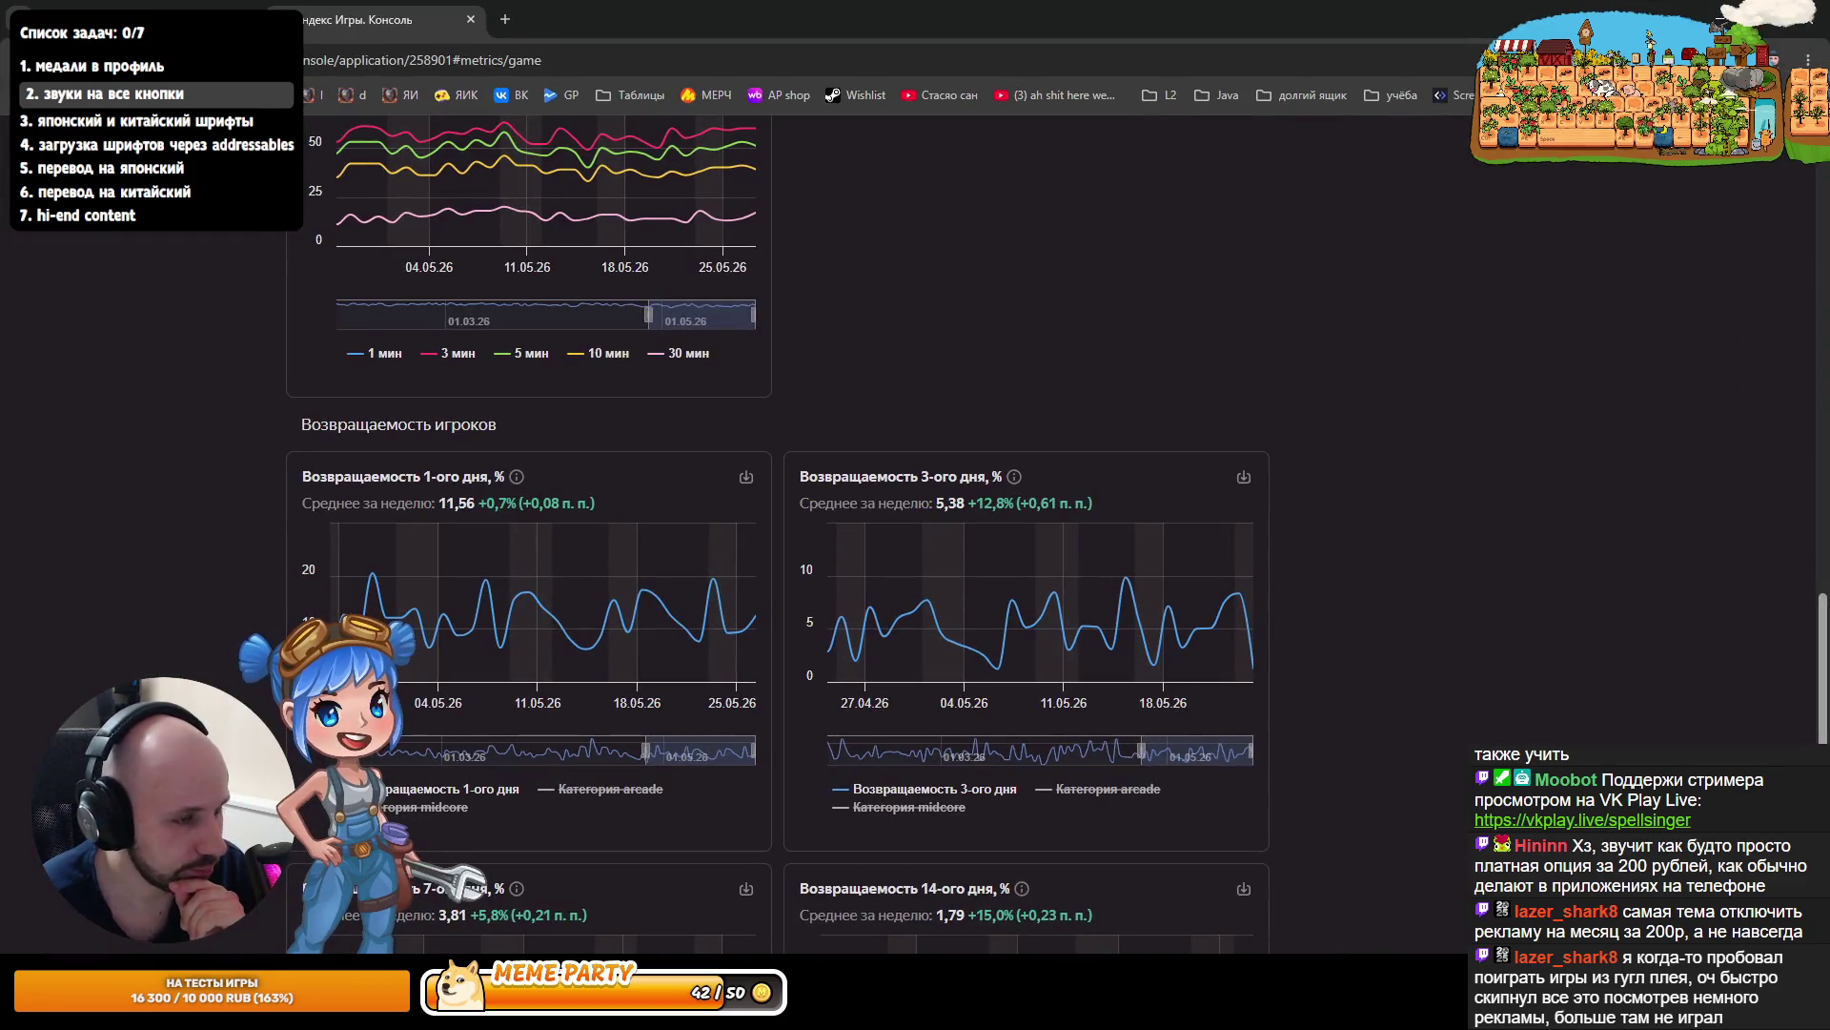
pyautogui.hotkey('alt', 'Tab')
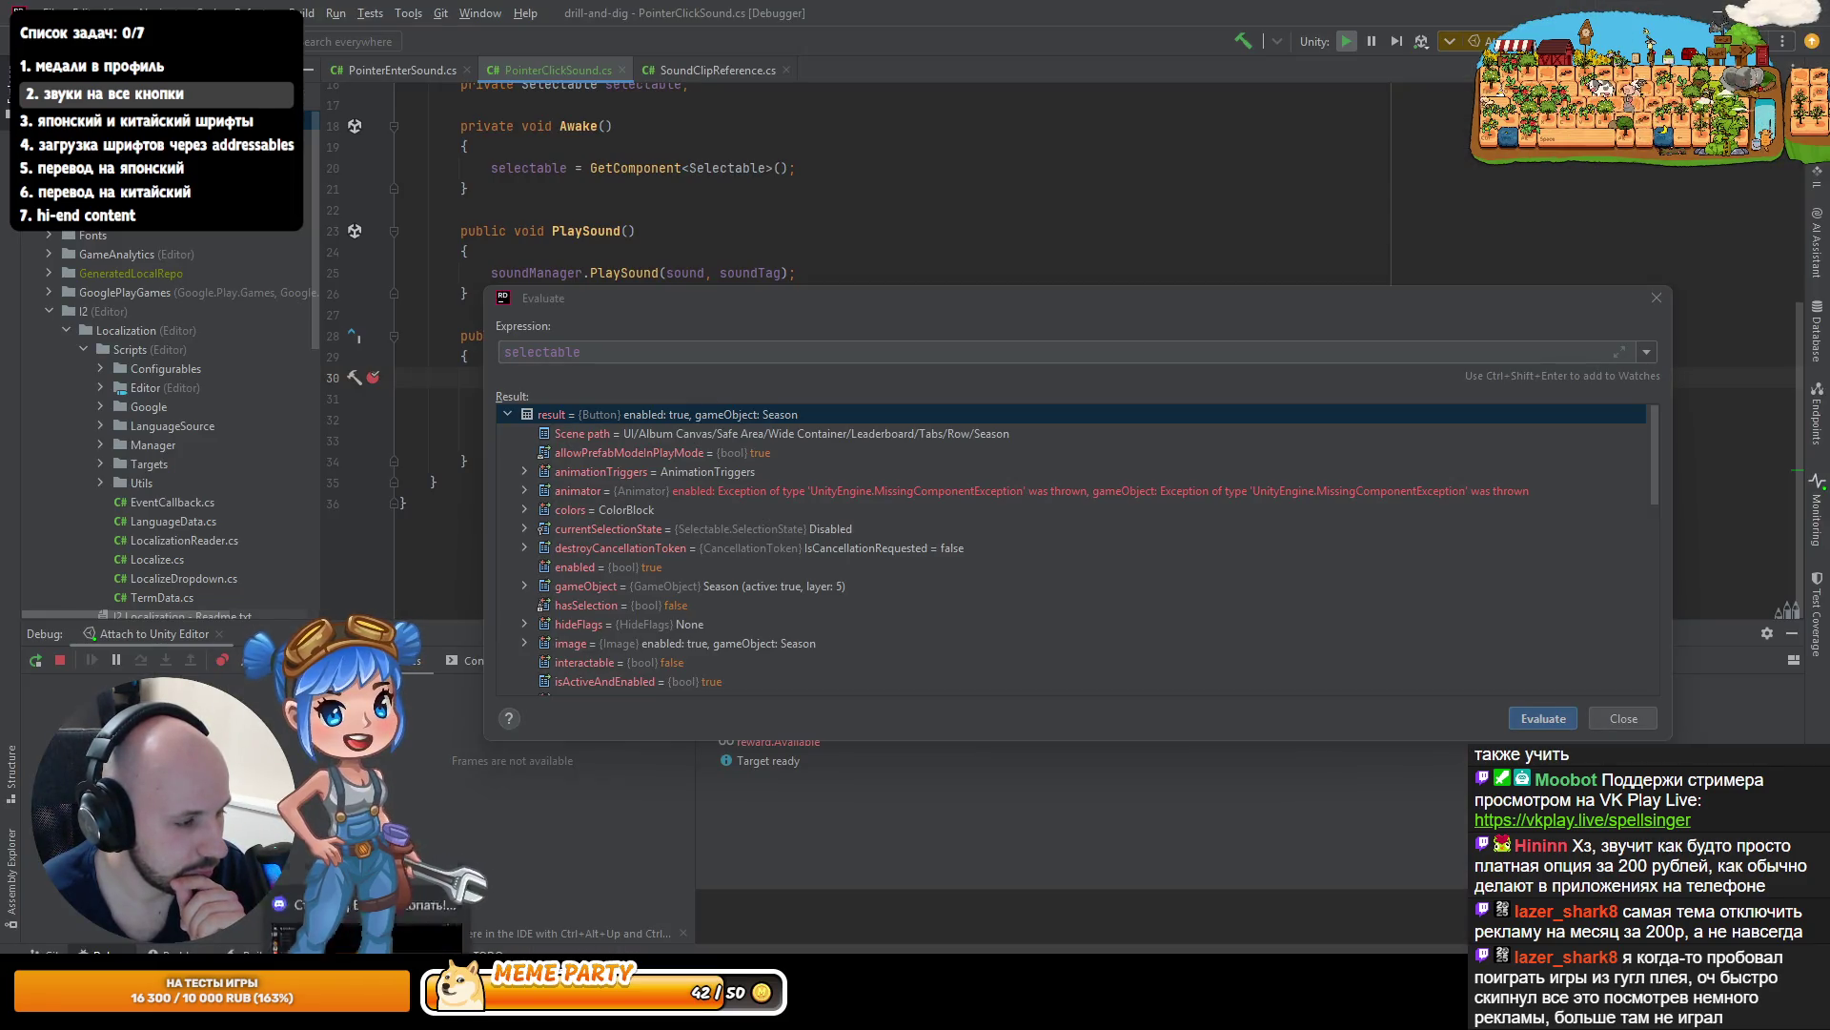
pyautogui.hotkey('alt', 'Tab')
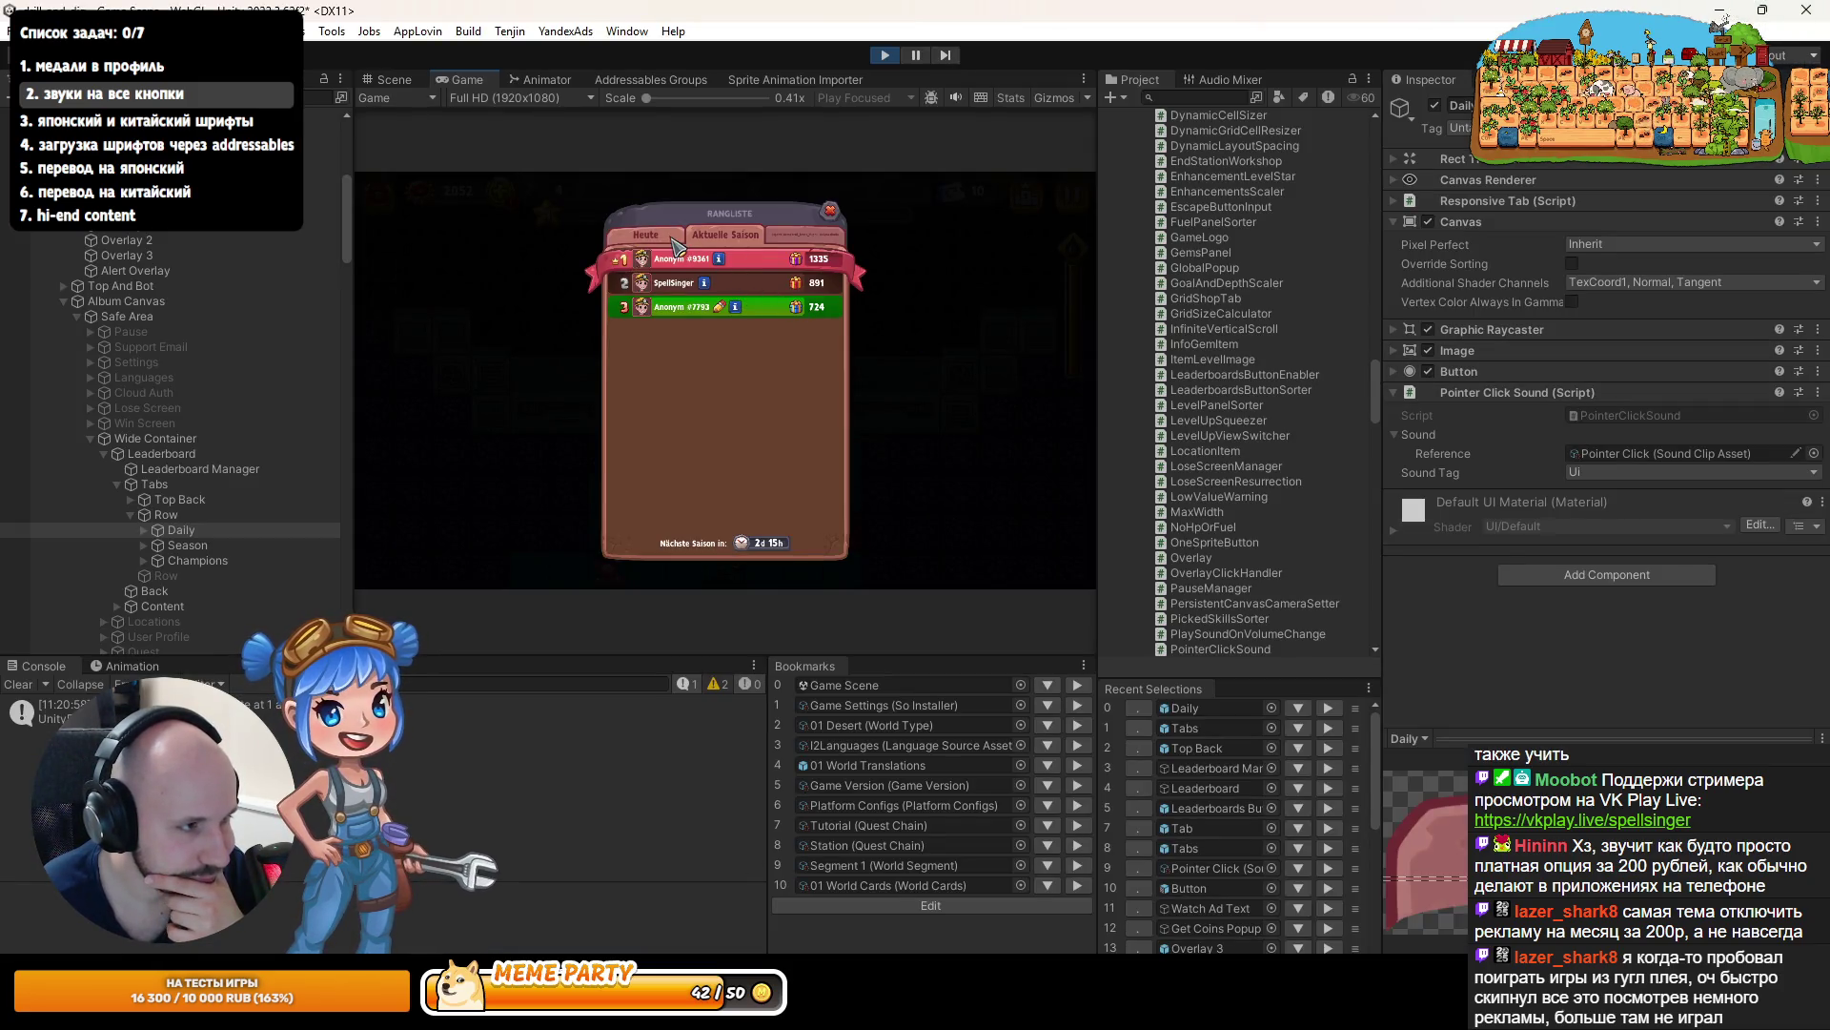
pyautogui.hotkey('alt', 'Tab')
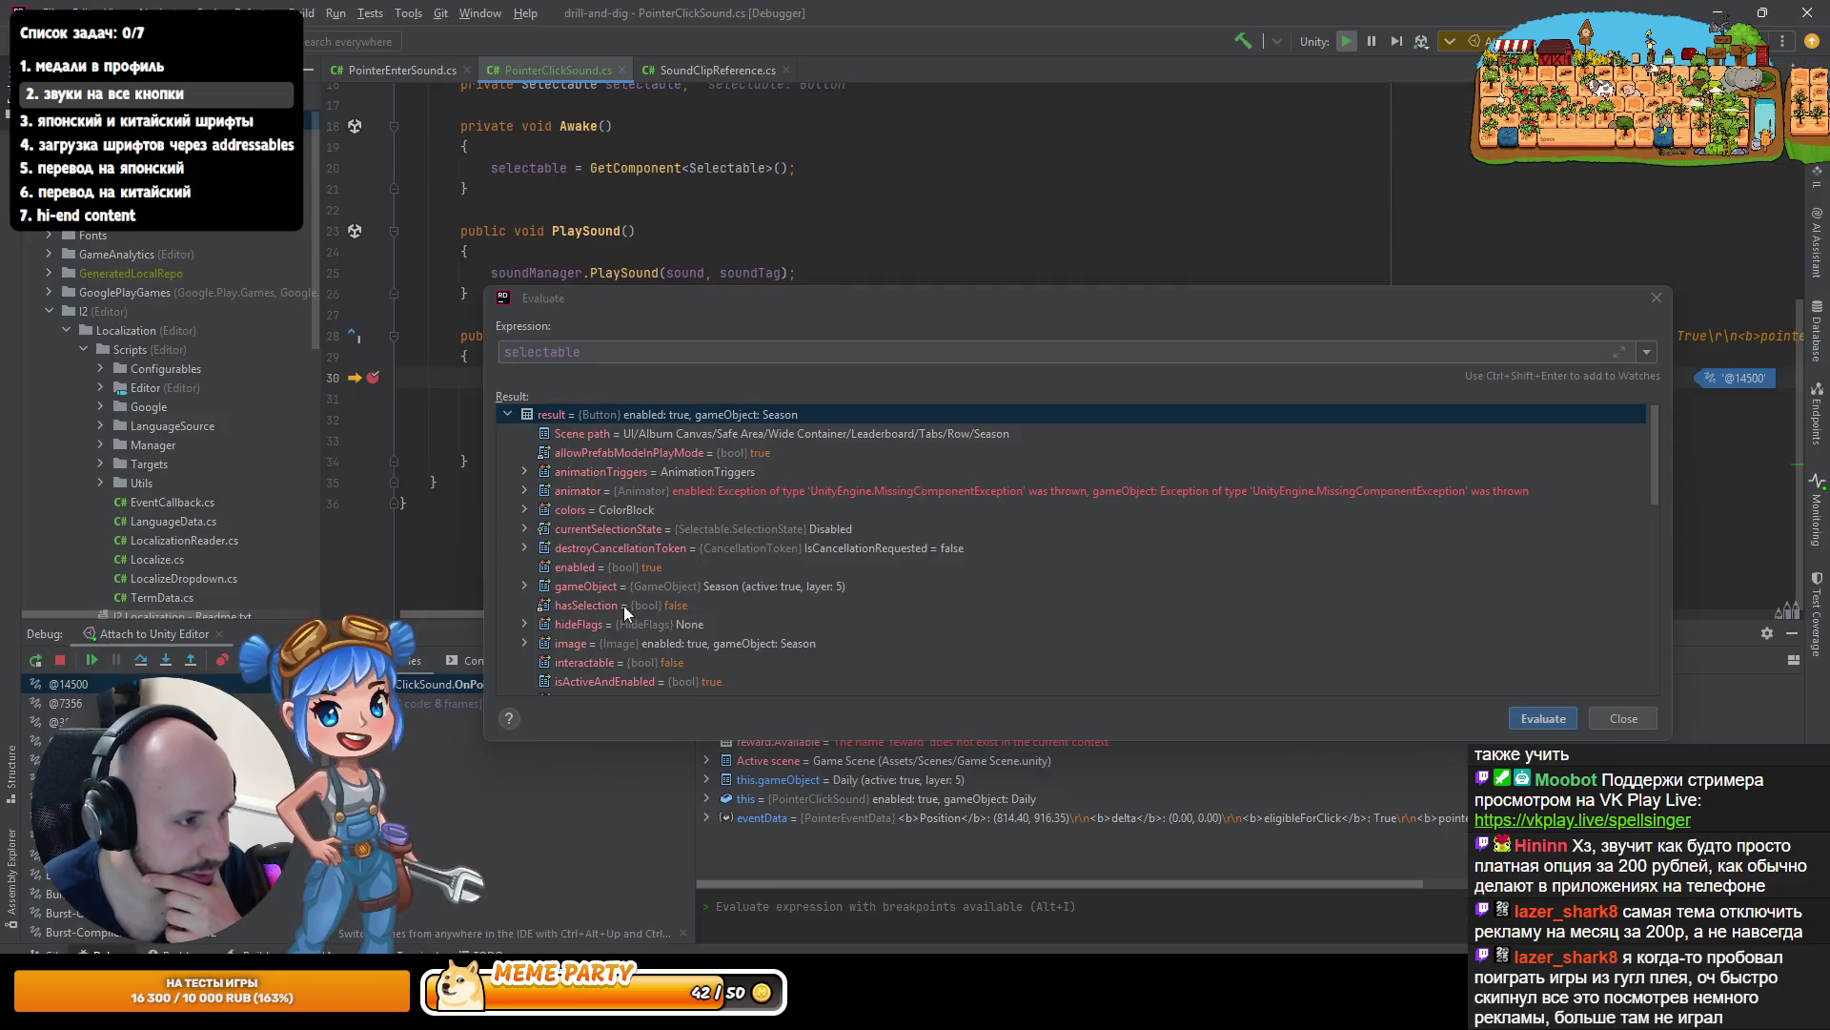
pyautogui.click(1533, 715)
pyautogui.moveTo(724, 310); pyautogui.dragTo(707, 498)
pyautogui.write('.is')
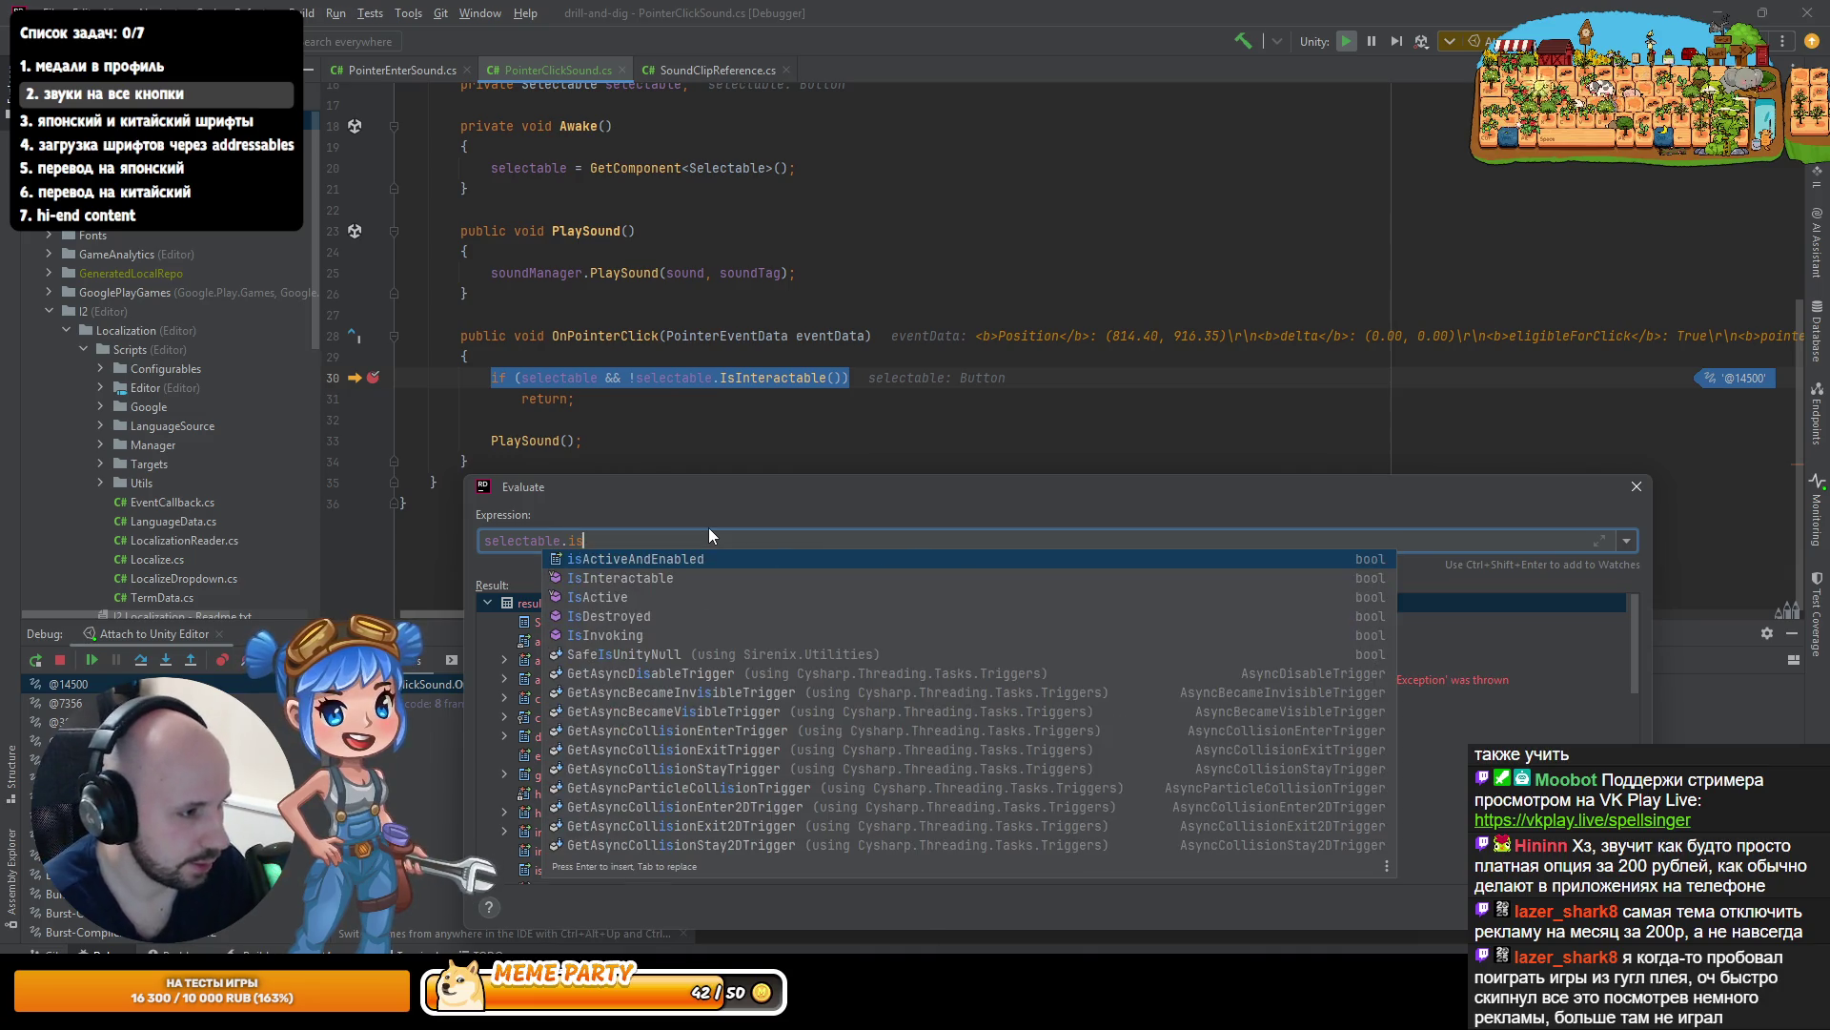
pyautogui.press('Down')
pyautogui.press('Return')
pyautogui.press('Return')
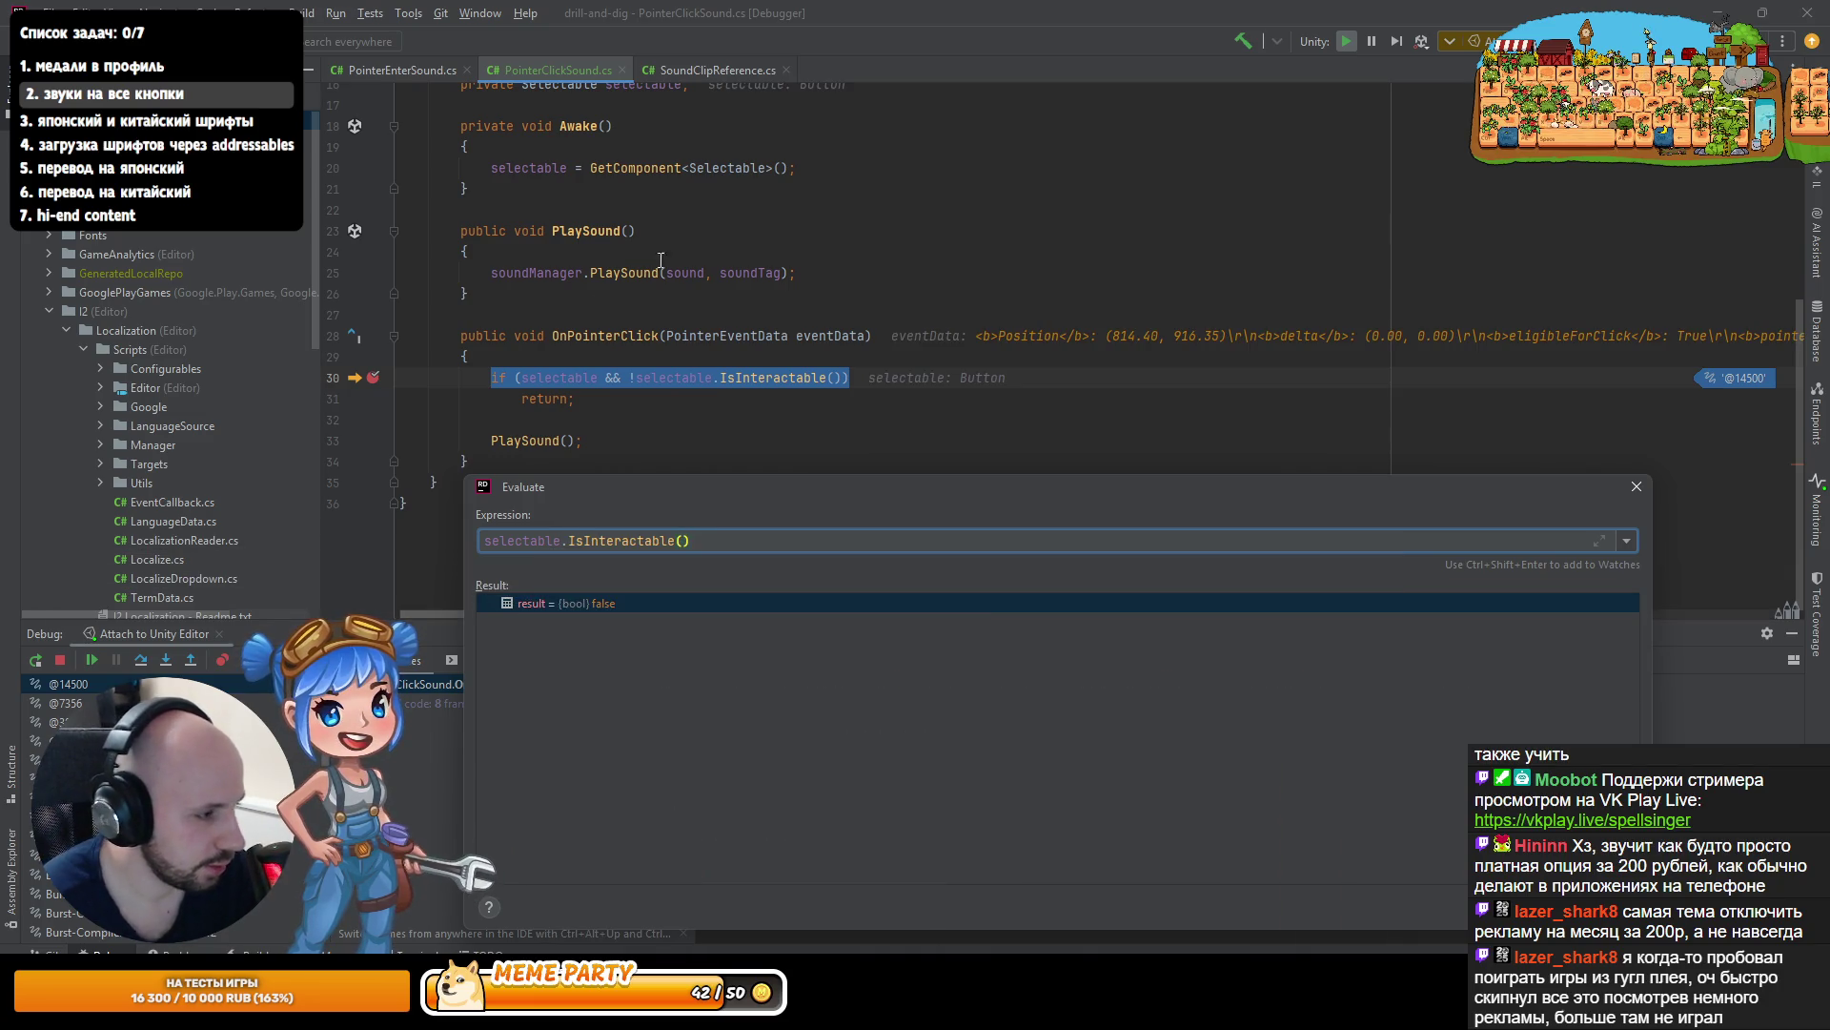
pyautogui.hotkey('alt', 'Tab')
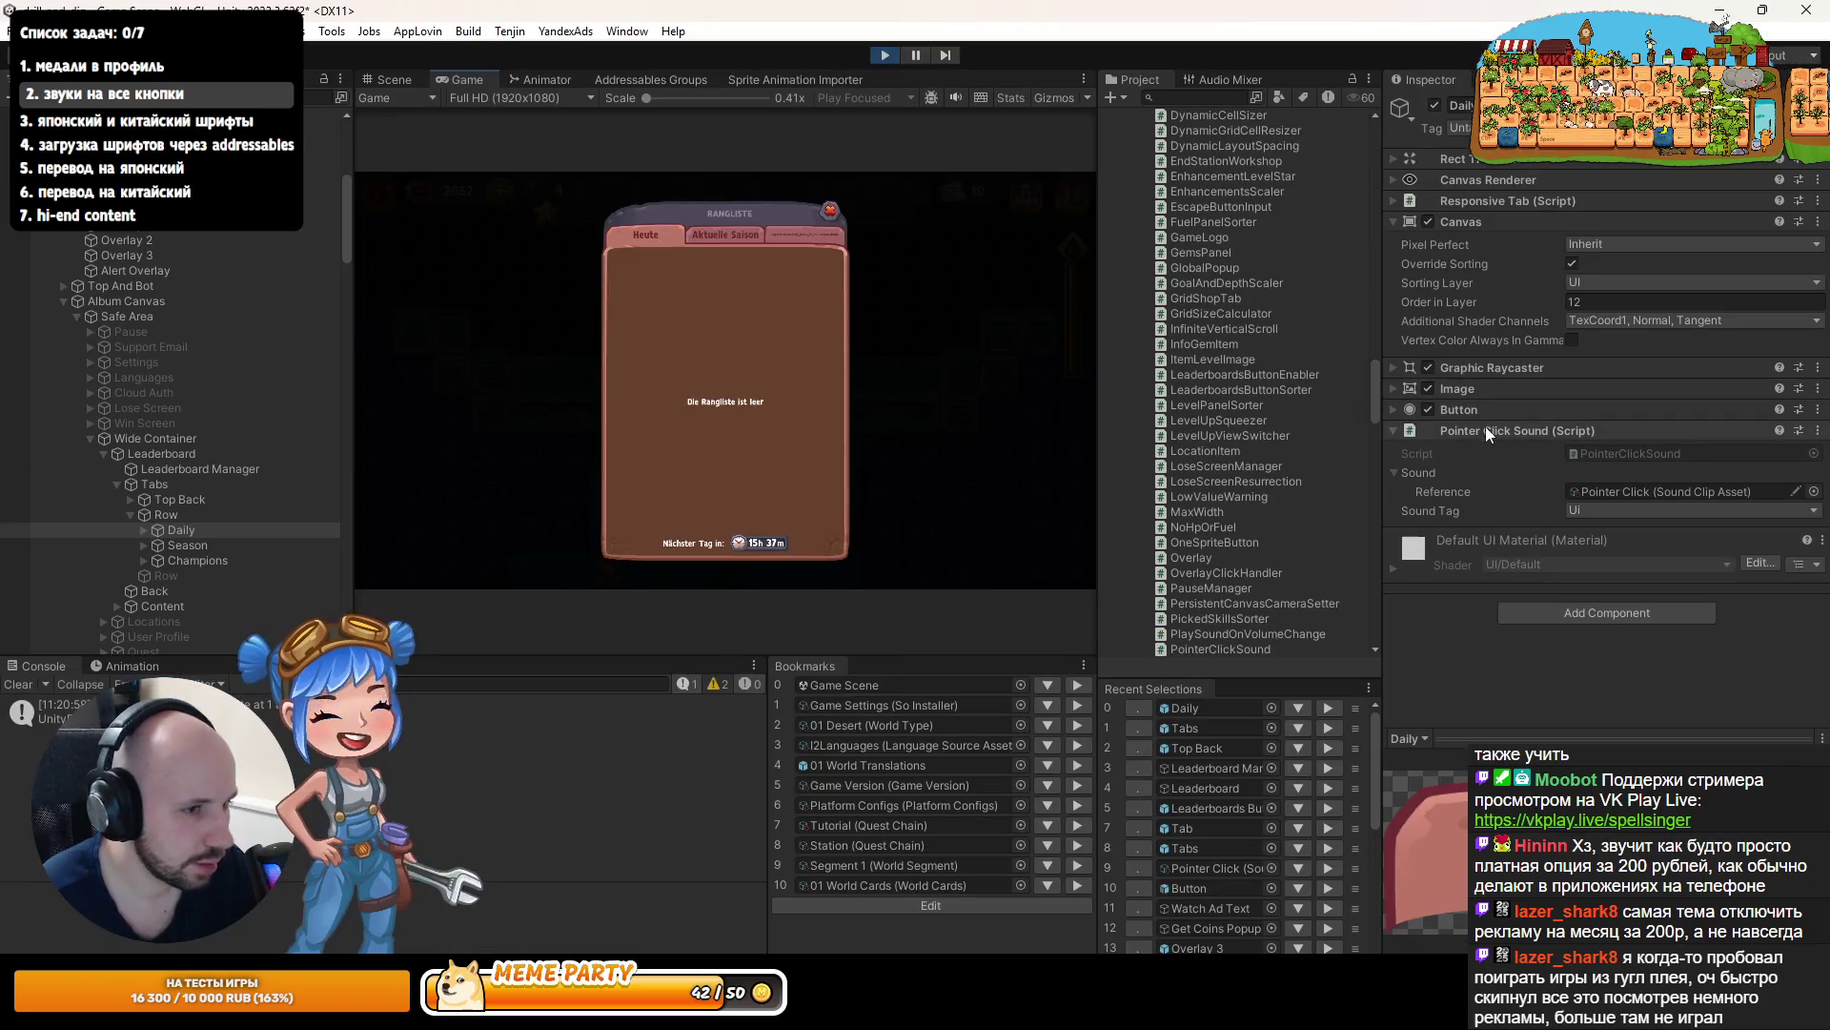
# - Expand the Button settings, show Aktuelle Saison, then click Heute to hit the breakpoint
pyautogui.click(1396, 412)
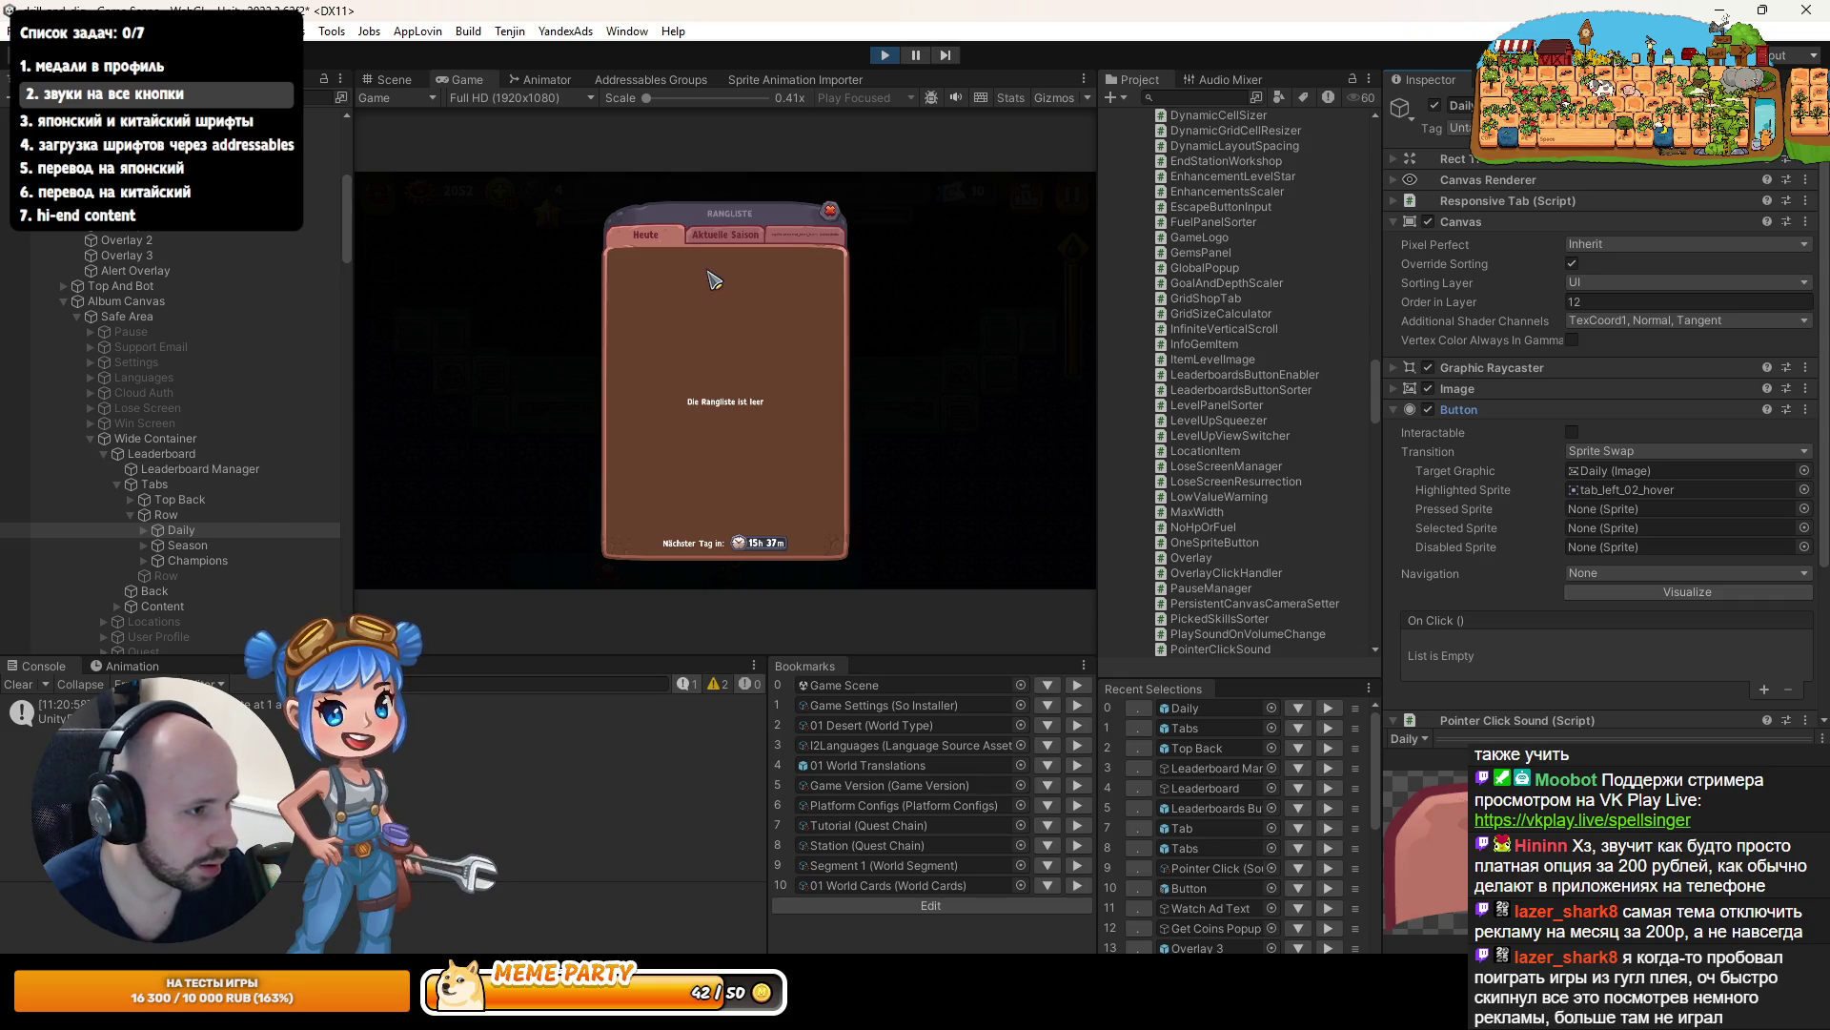
pyautogui.click(727, 244)
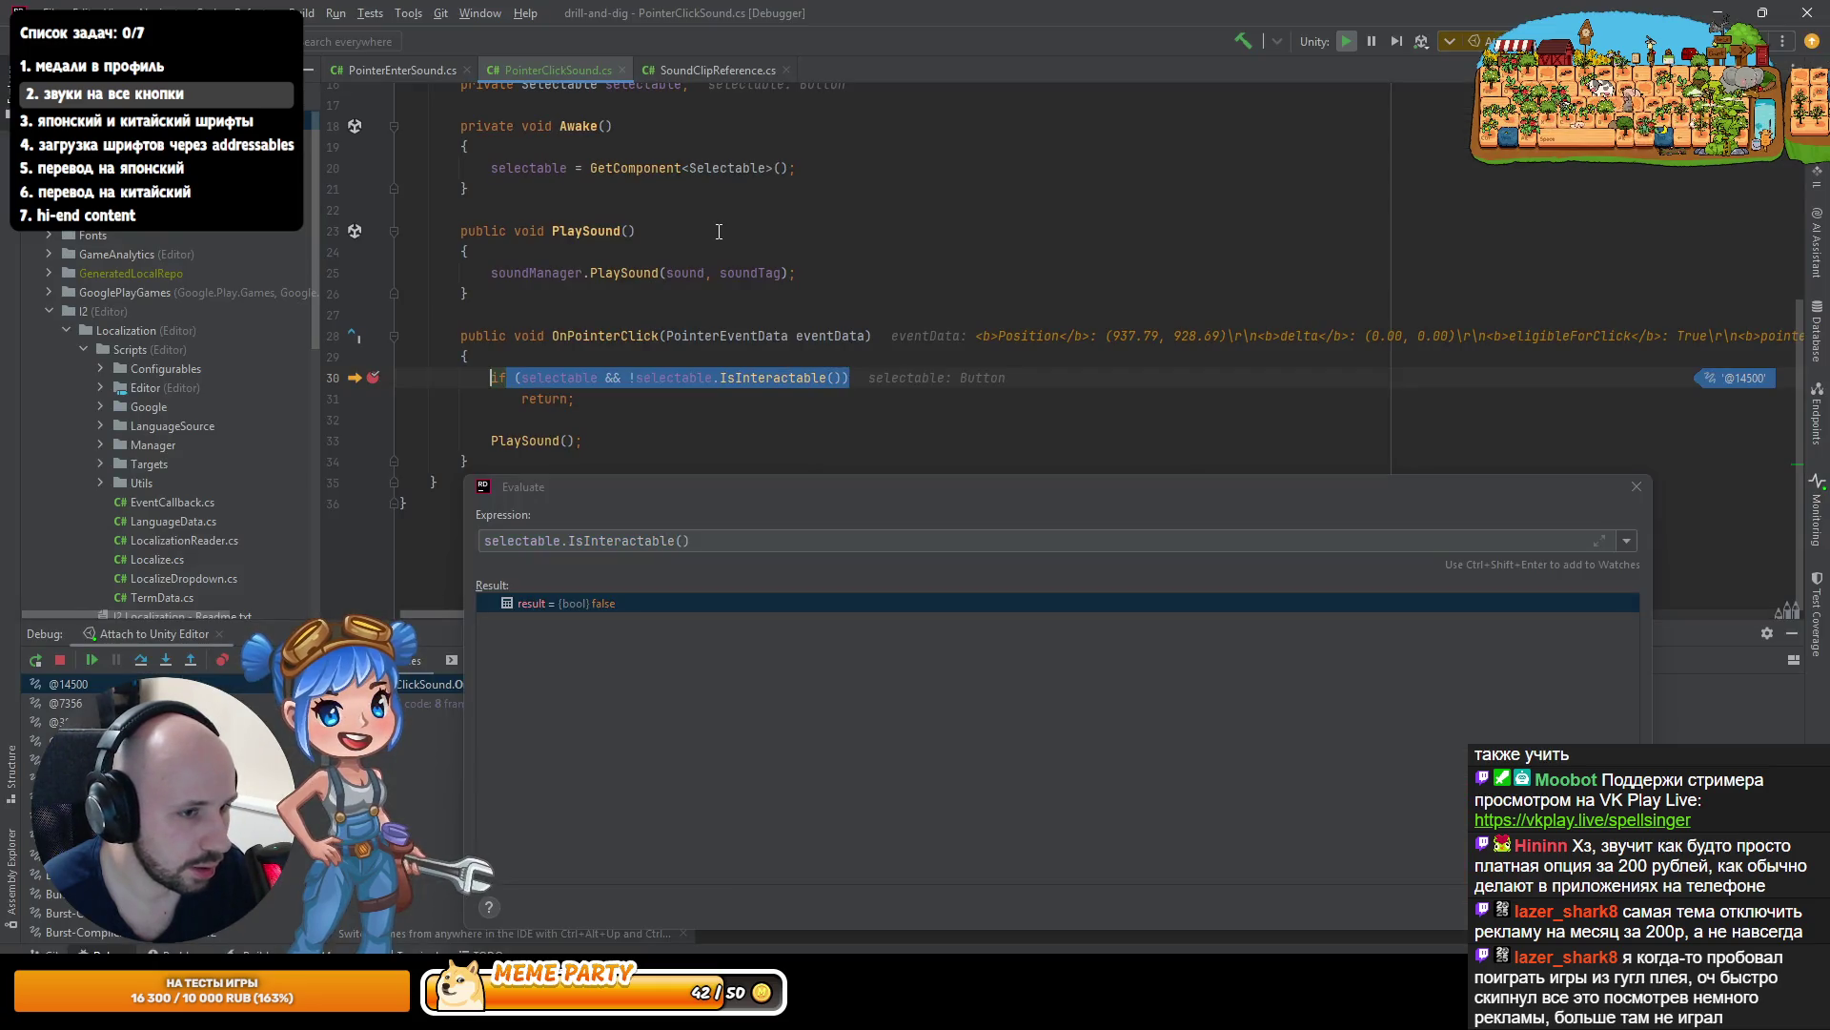
pyautogui.click(96, 661)
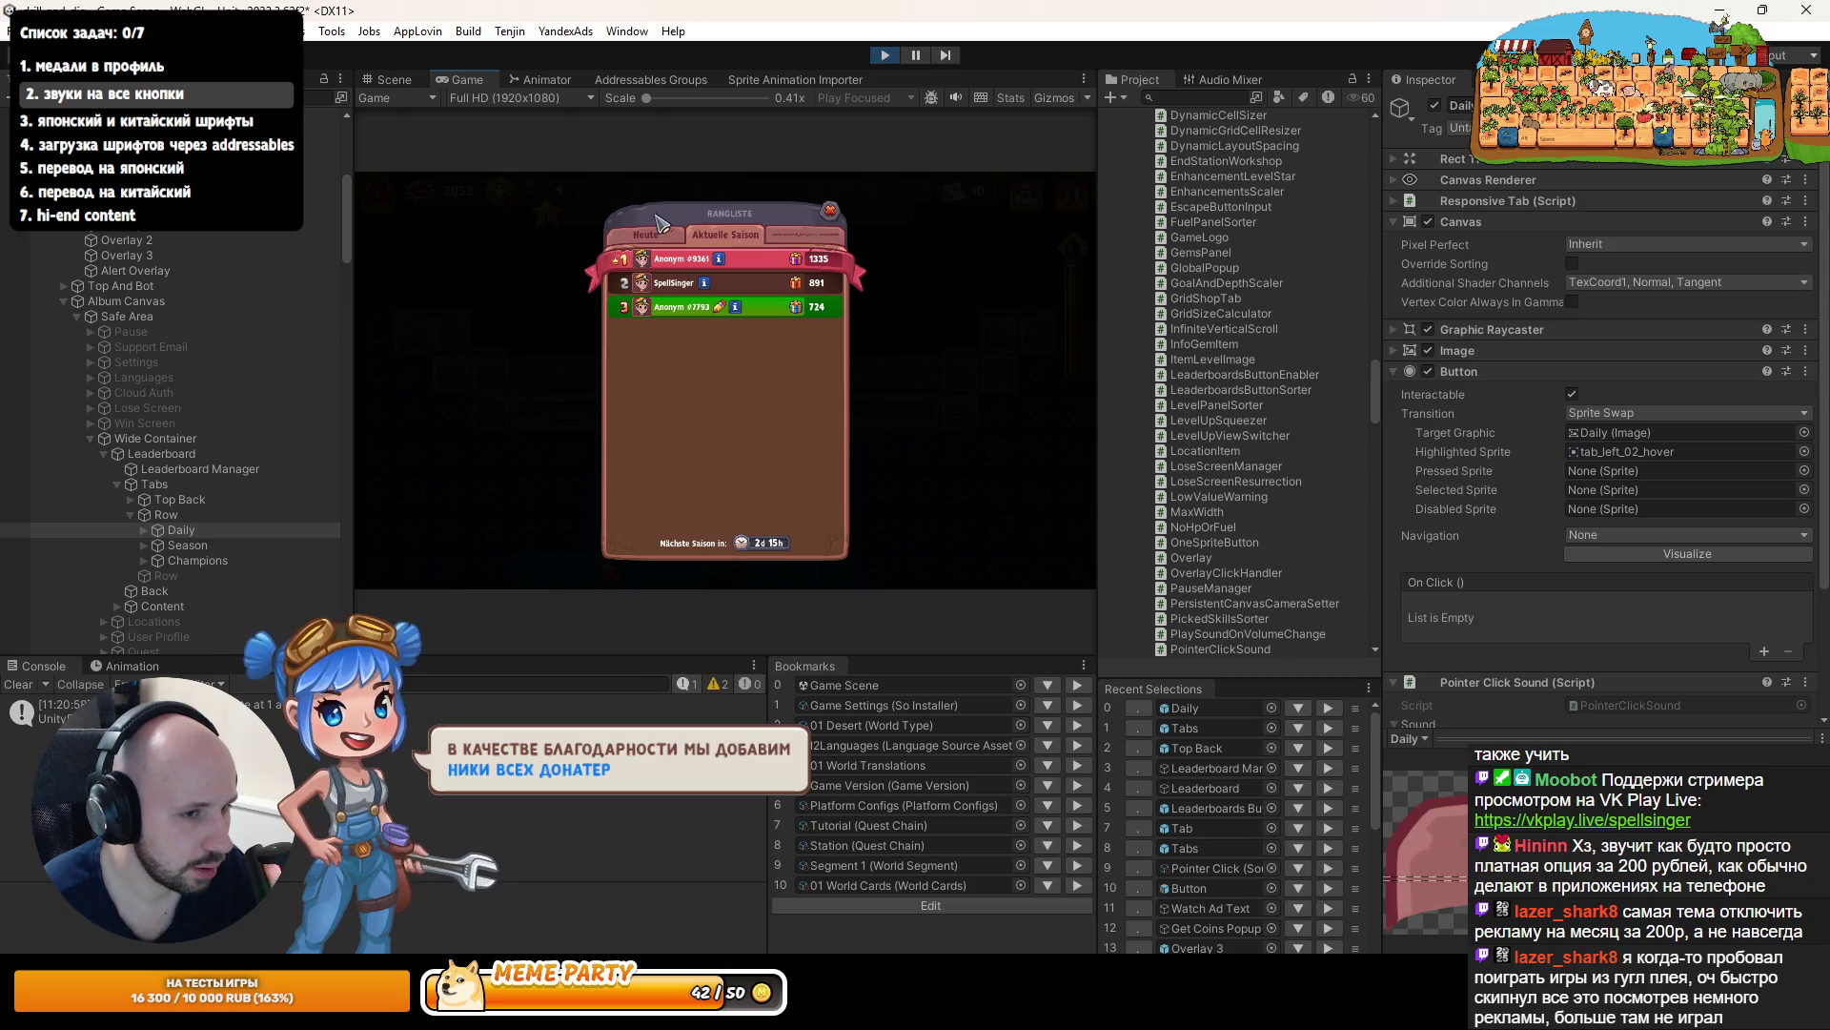
pyautogui.scroll(-5, 1639, 536)
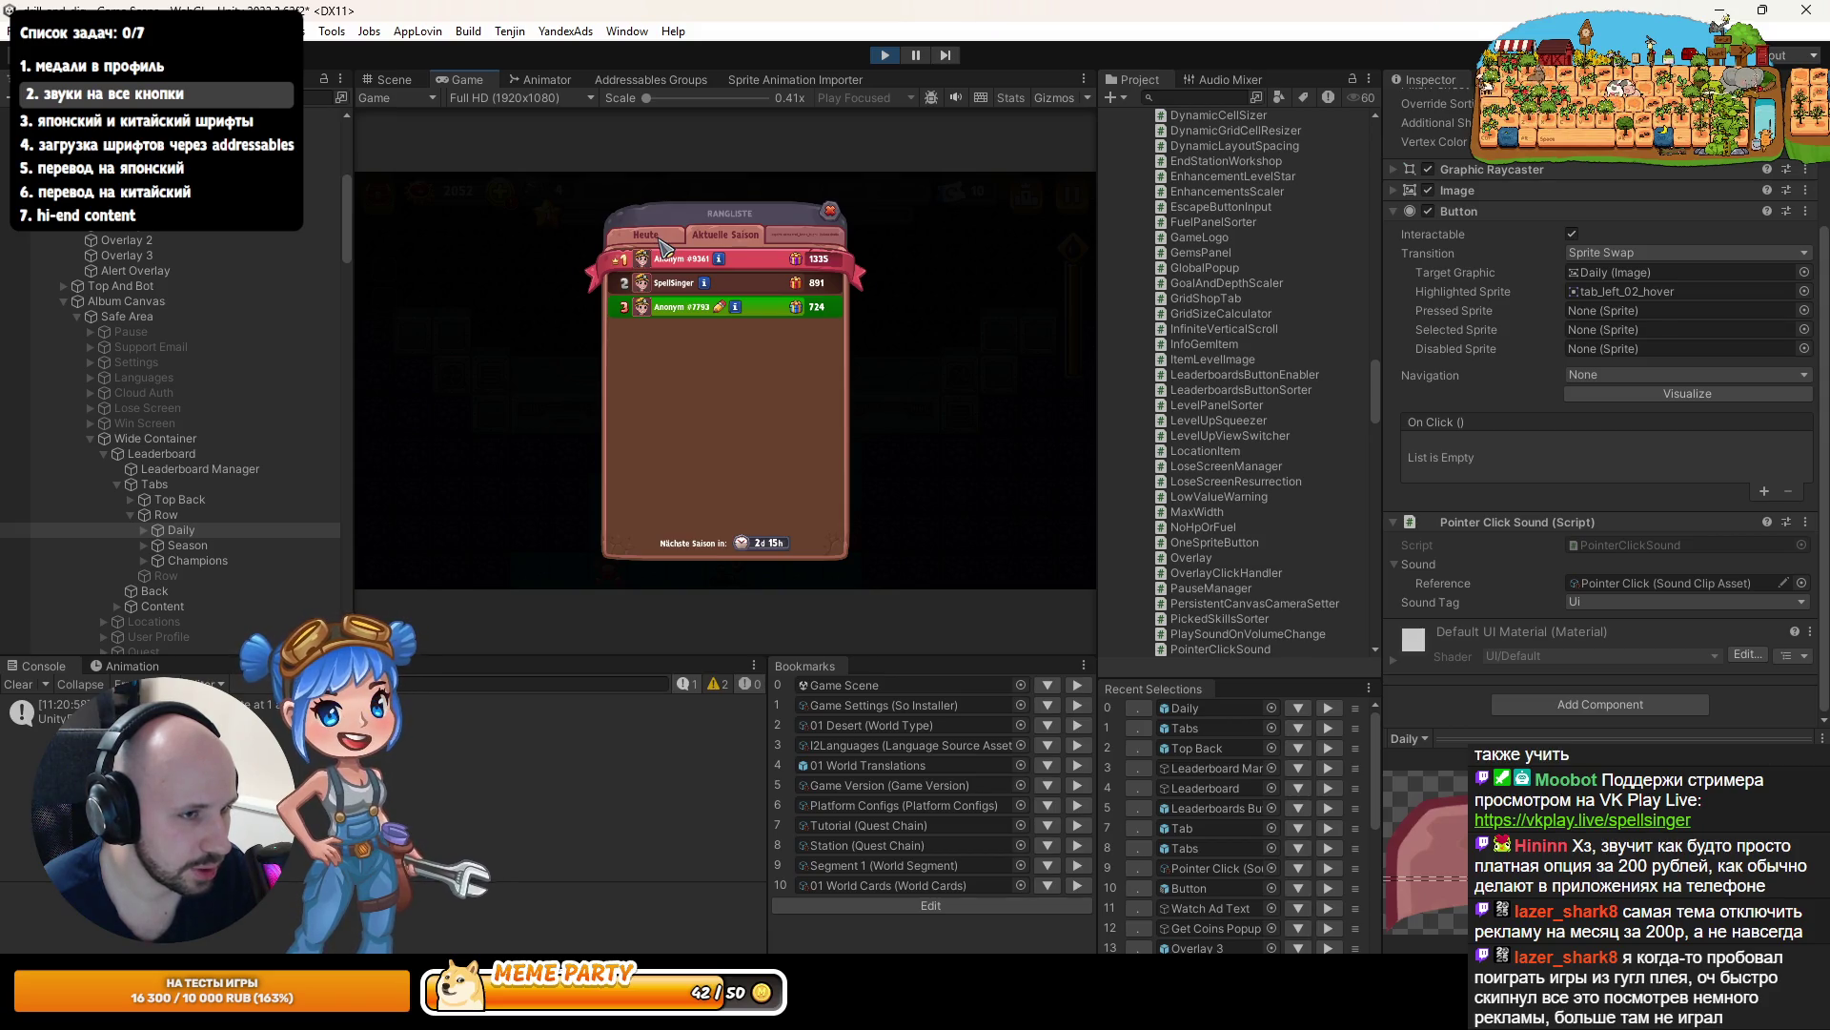
pyautogui.click(664, 250)
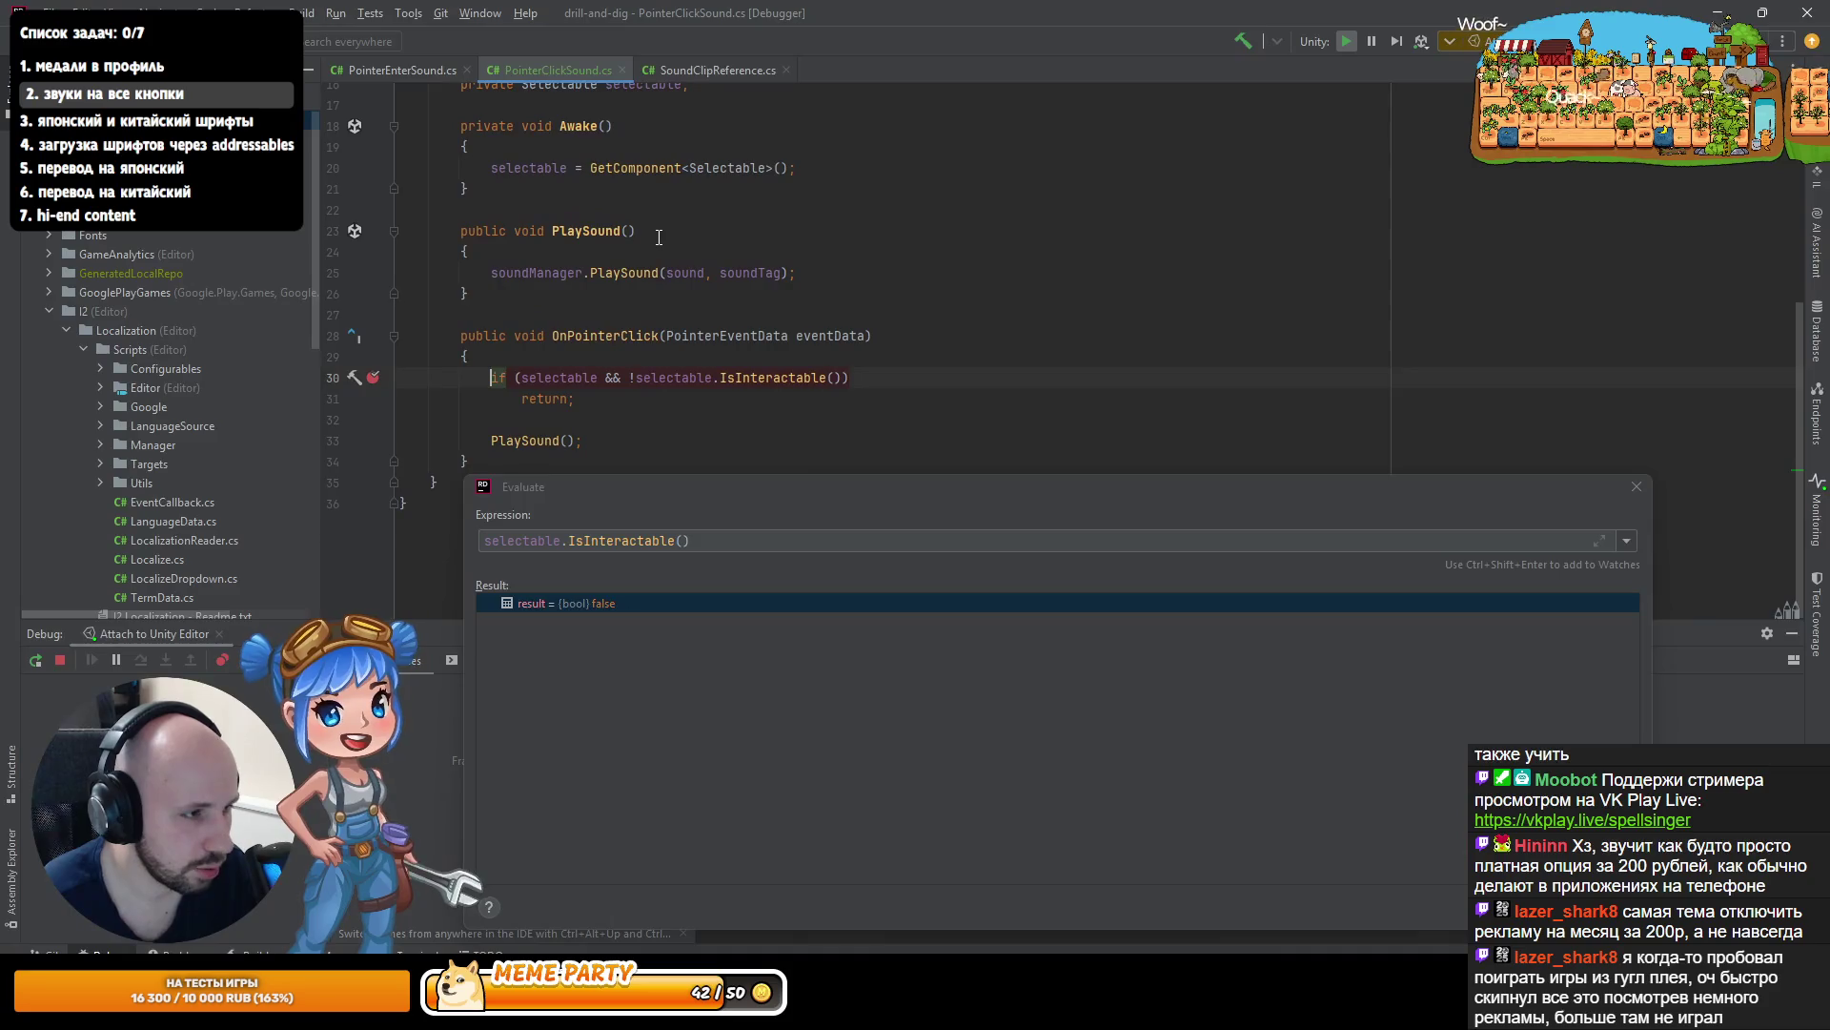
# - Dismiss the expression evaluation result and open ResponsiveTab.cs through a class search for 'ReTa'
pyautogui.click(402, 76)
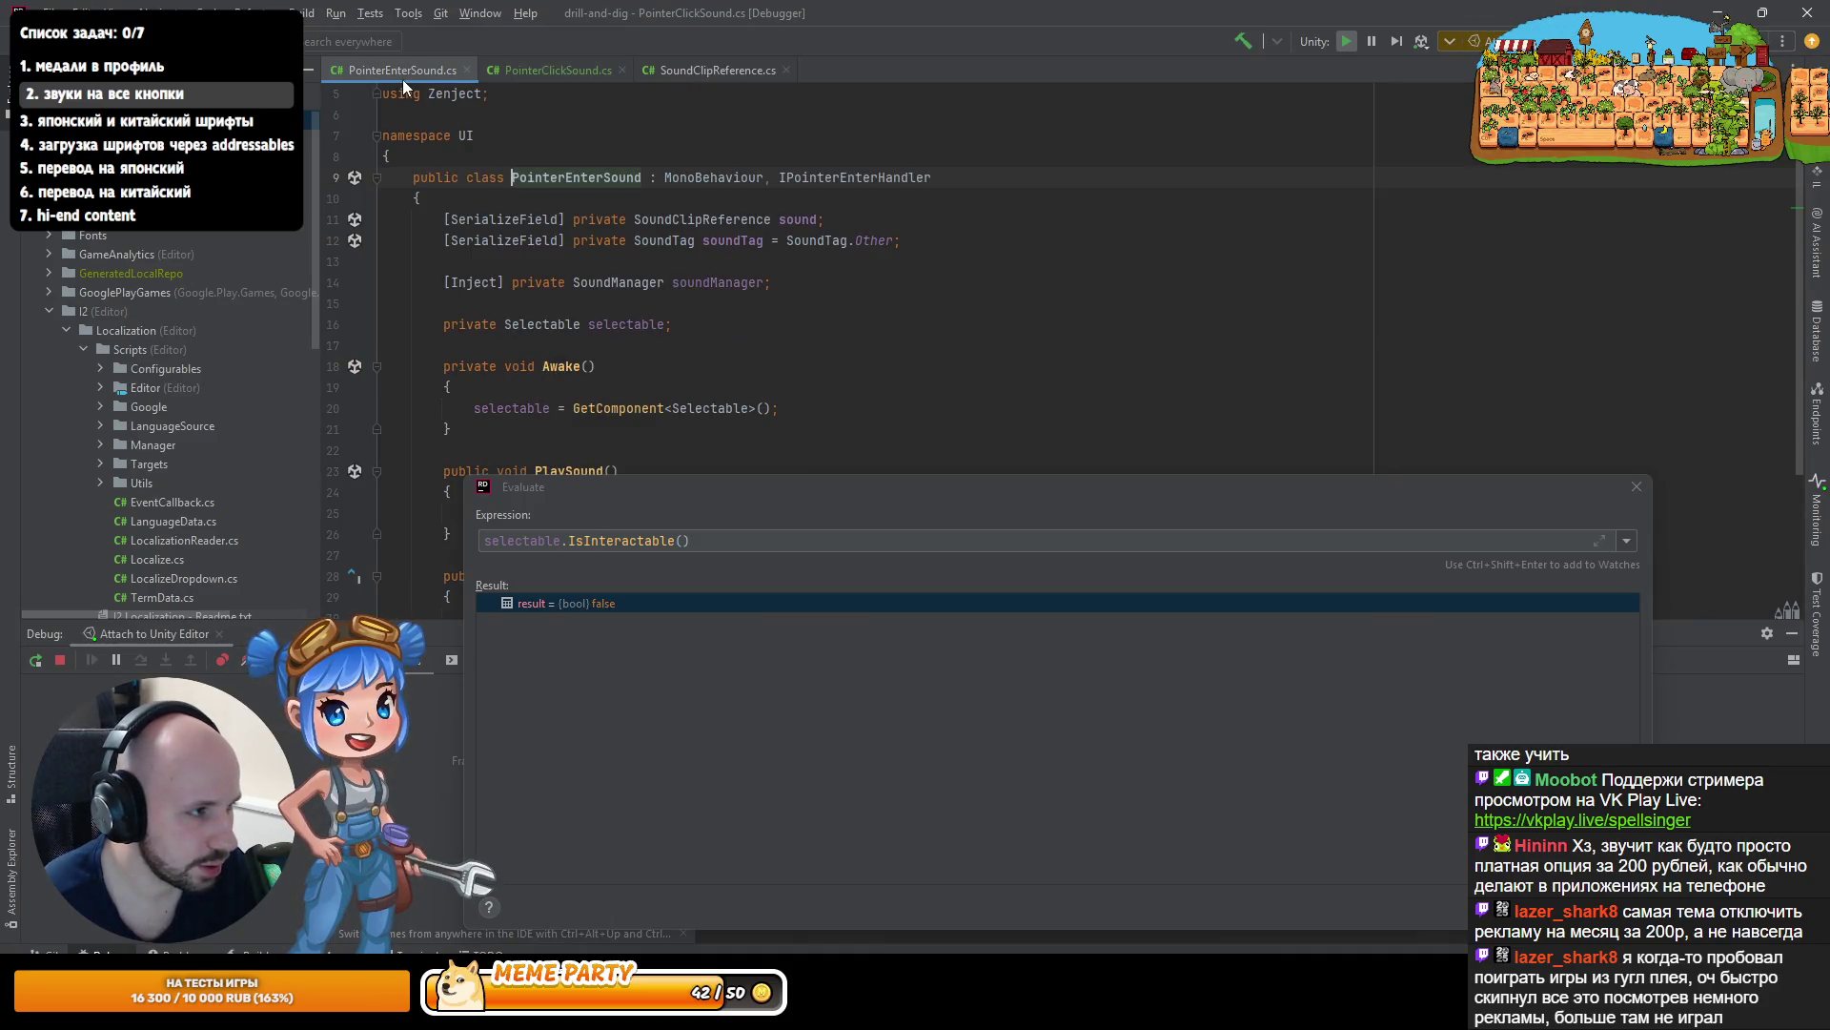
pyautogui.click(1634, 489)
pyautogui.click(540, 67)
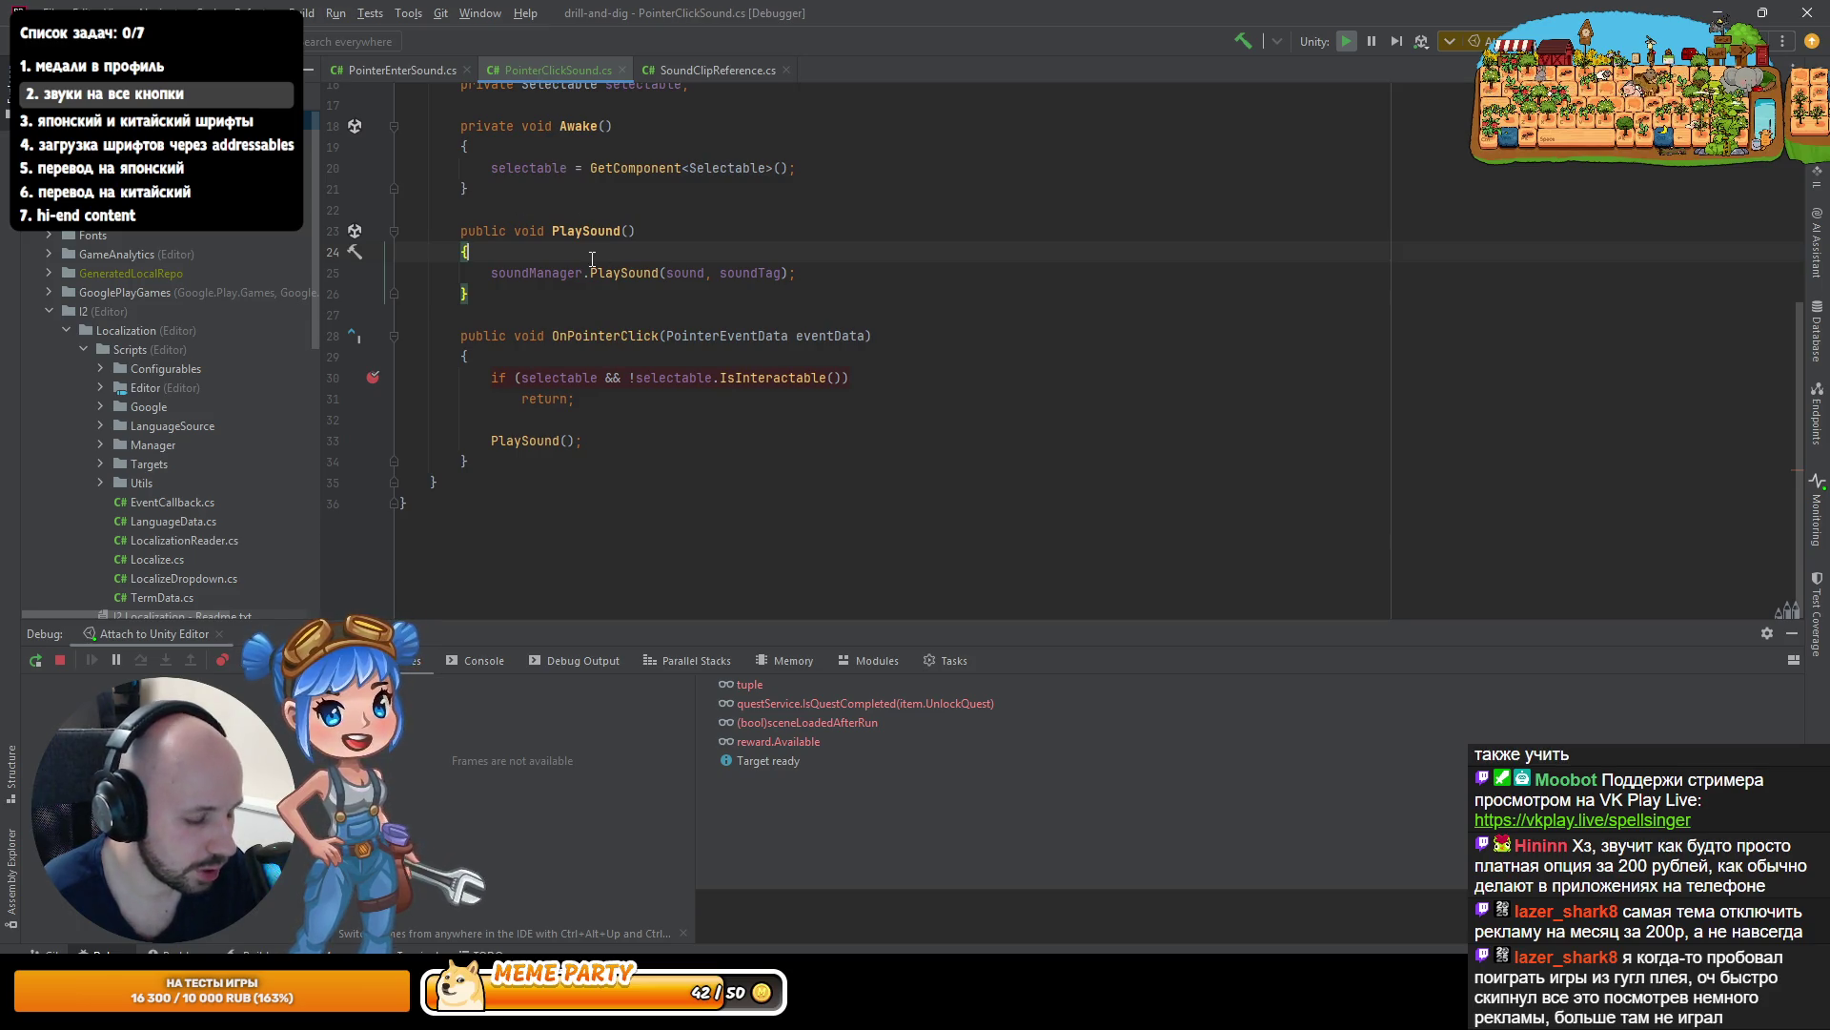
pyautogui.hotkey('ctrl', 'n')
pyautogui.write('ReTa')
pyautogui.press('Return')
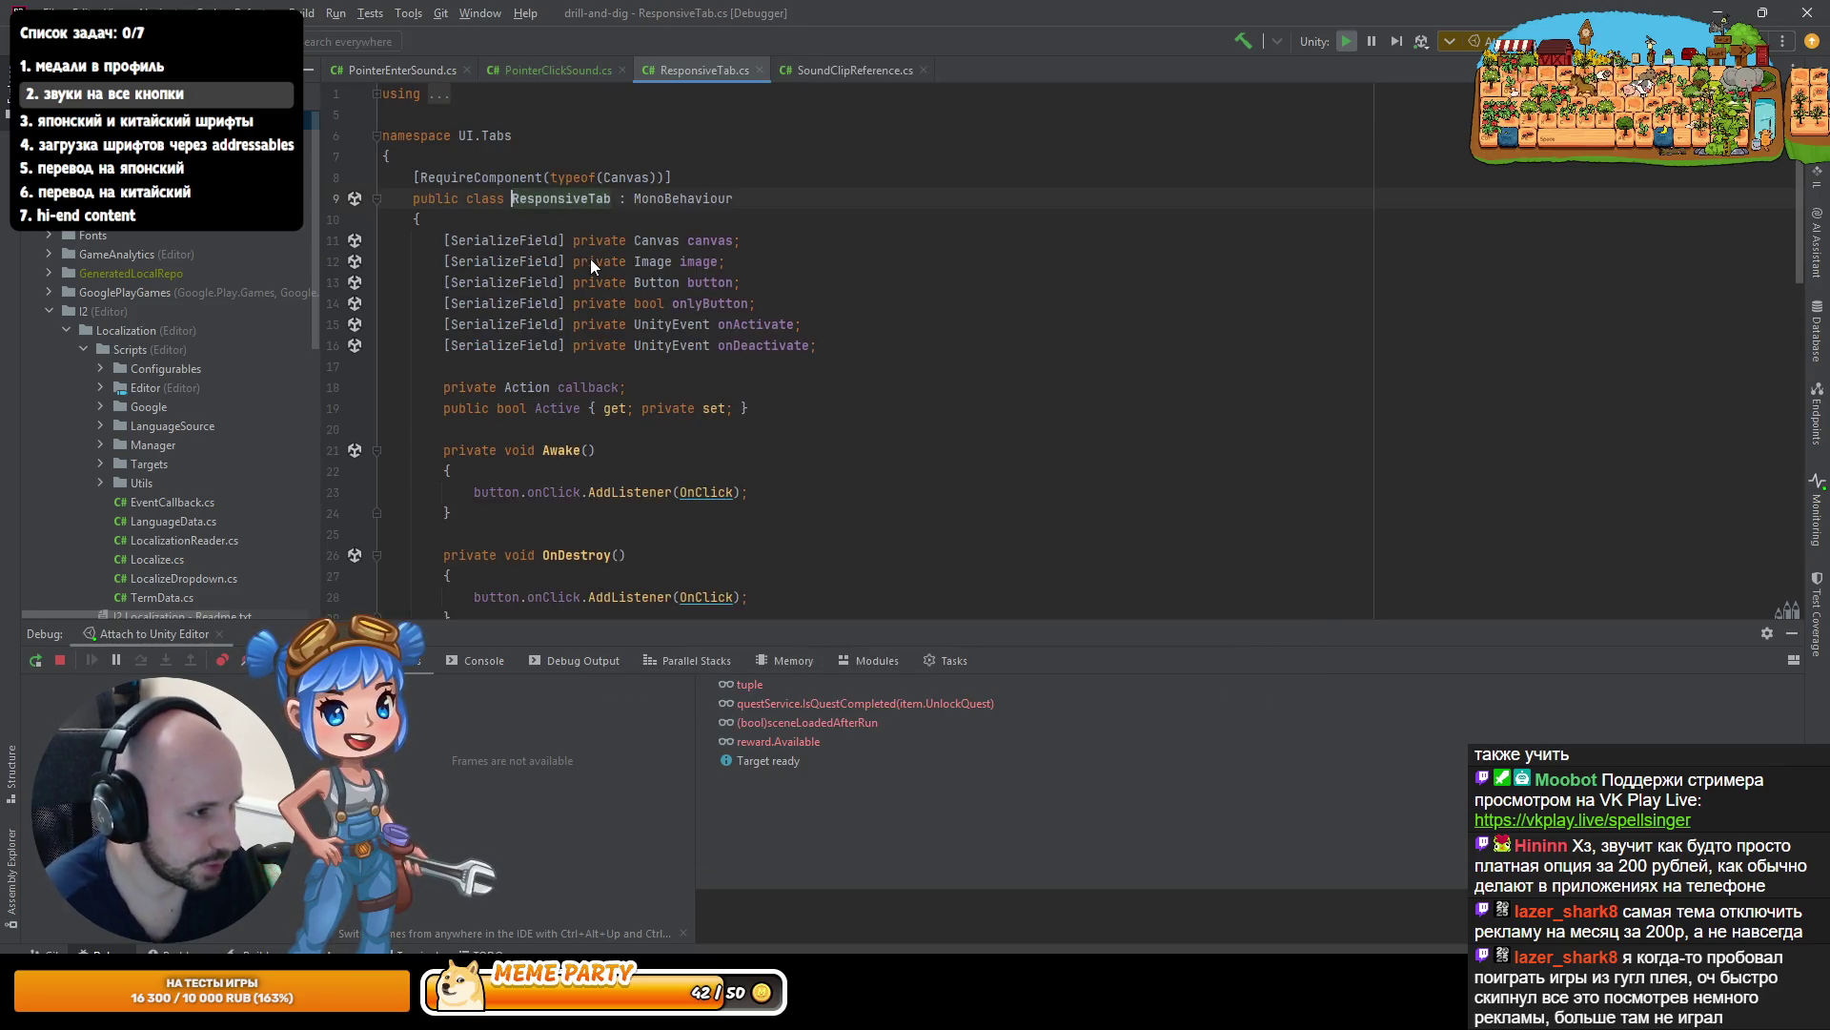
# - Follow ResponsiveTab's SetActive to where it is called
pyautogui.scroll(-10, 612, 308)
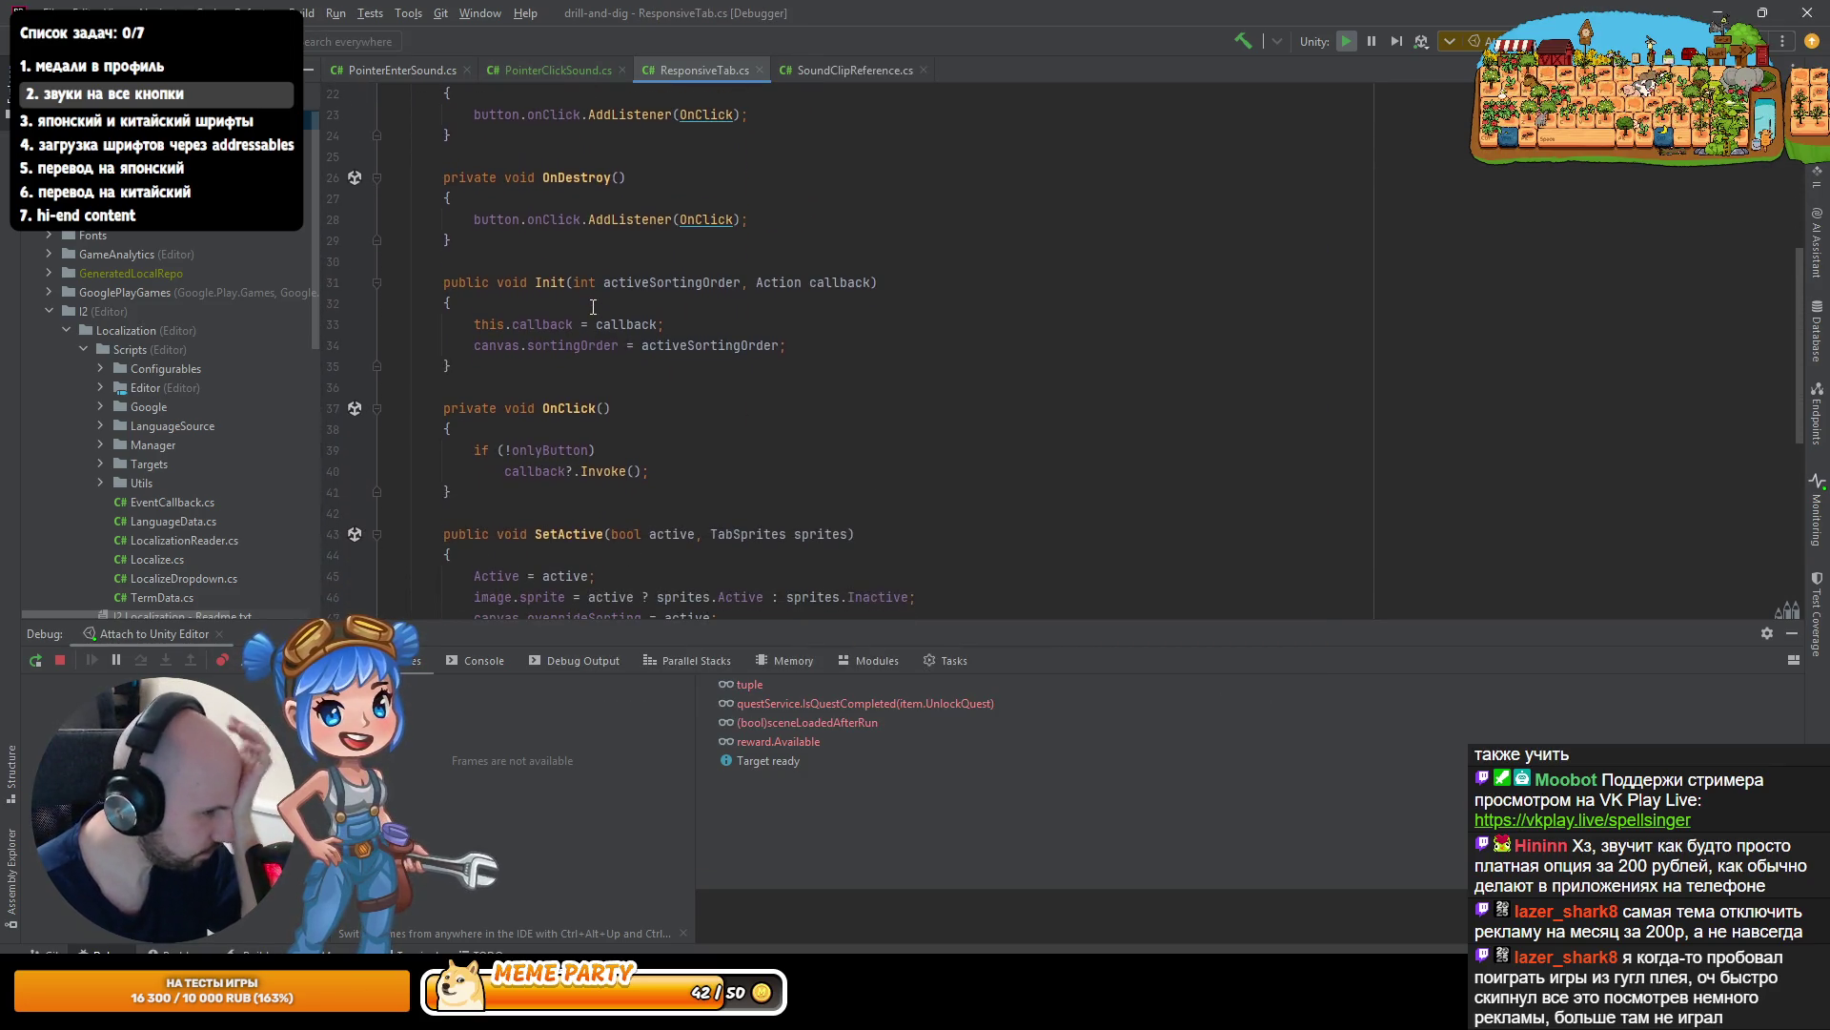
pyautogui.scroll(3, 595, 382)
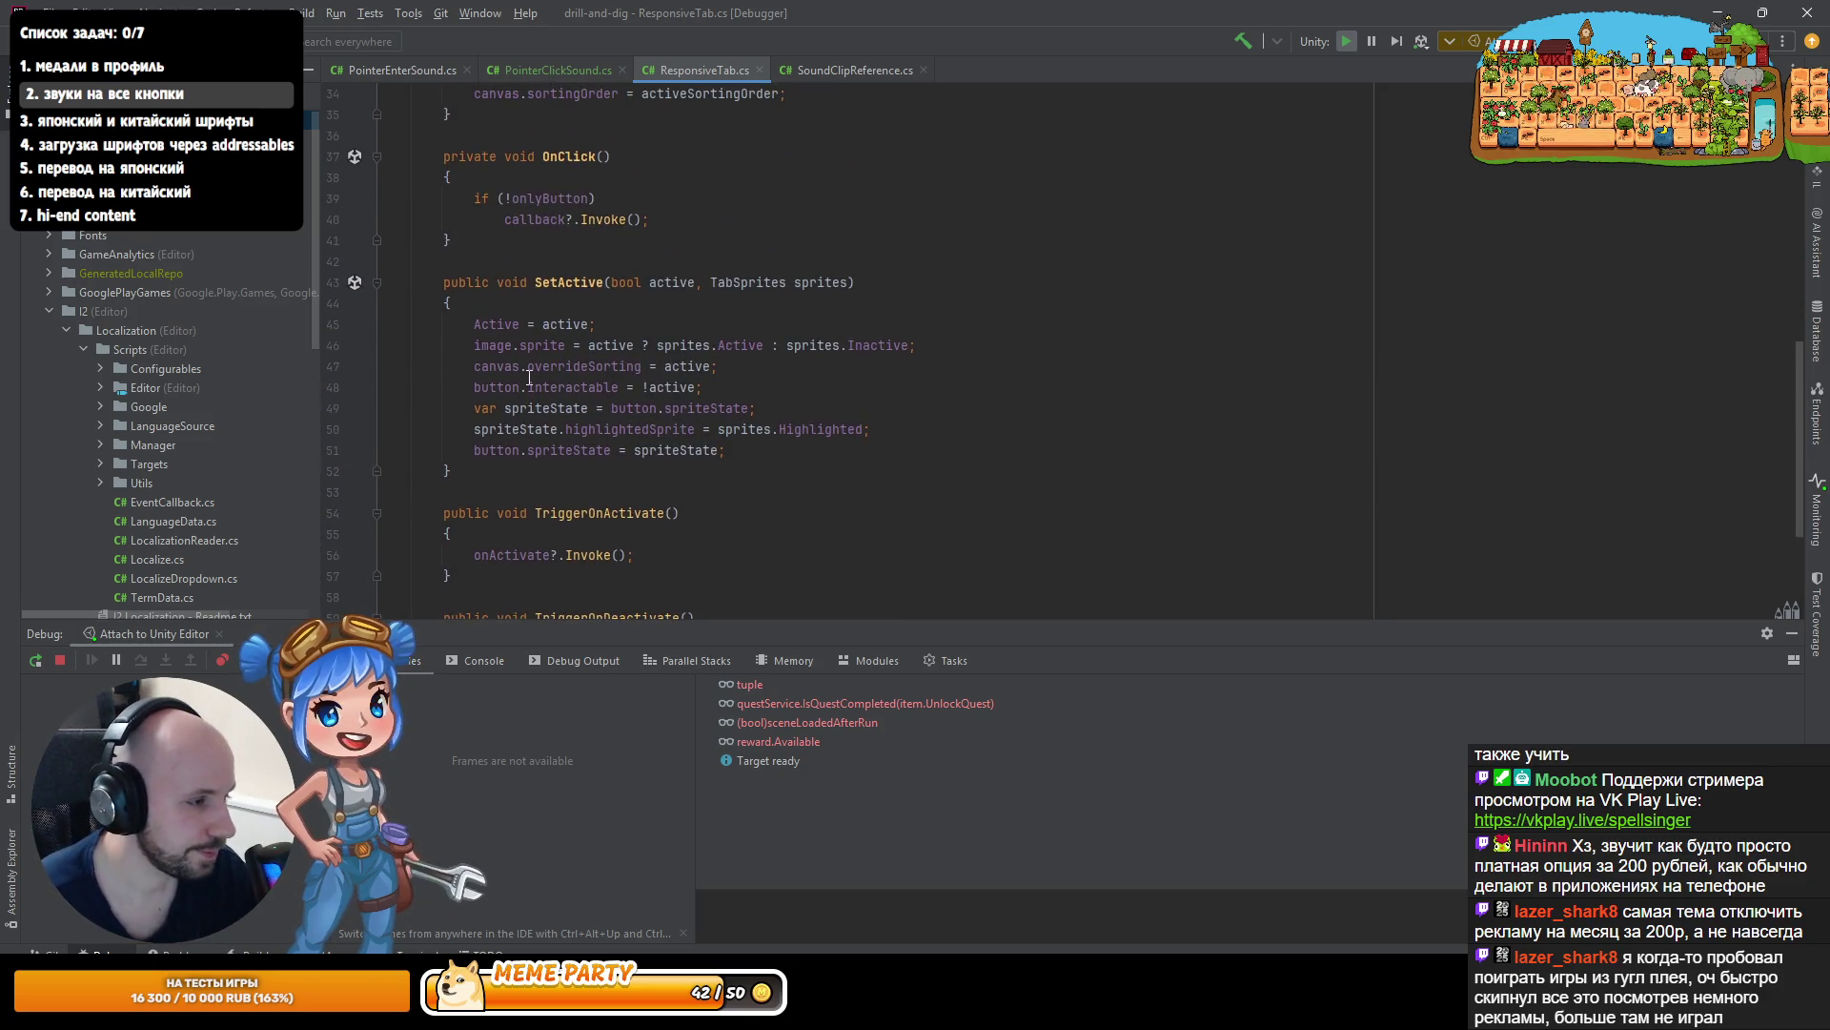
pyautogui.keyDown('ctrl'); pyautogui.click(578, 291); pyautogui.keyUp('ctrl')
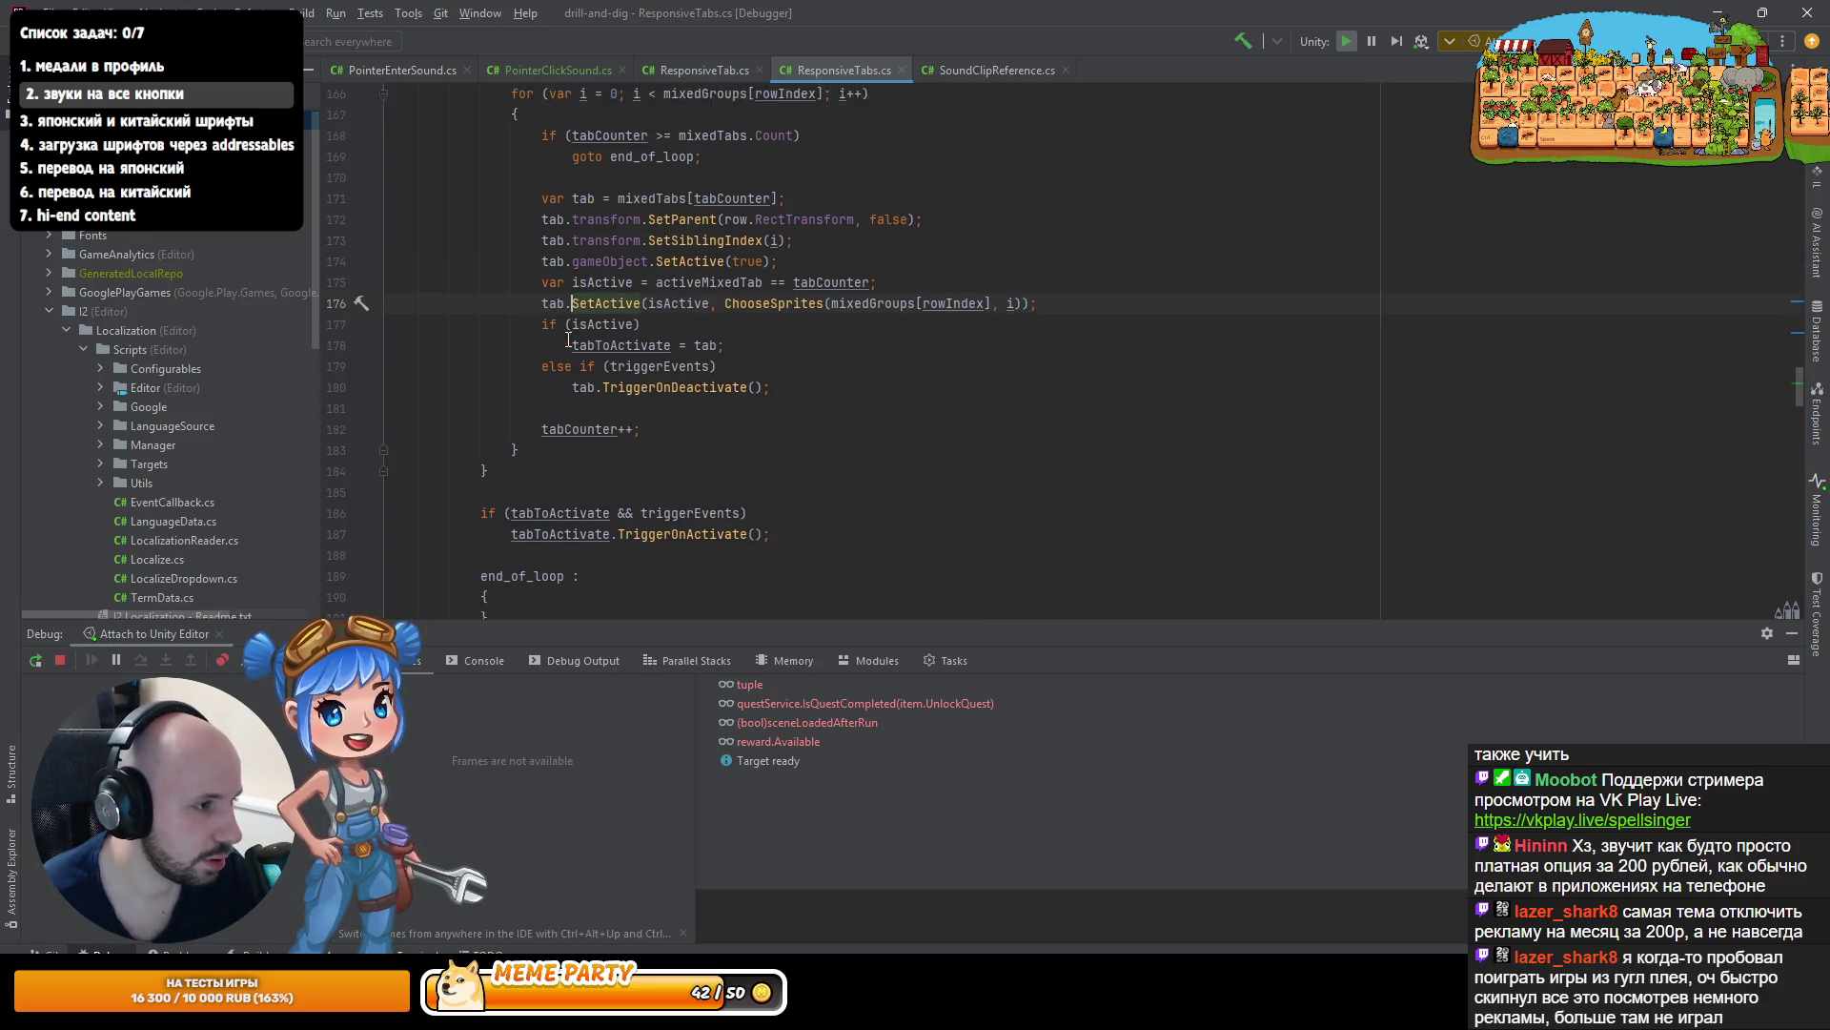
pyautogui.scroll(2, 572, 343)
pyautogui.scroll(-3, 575, 353)
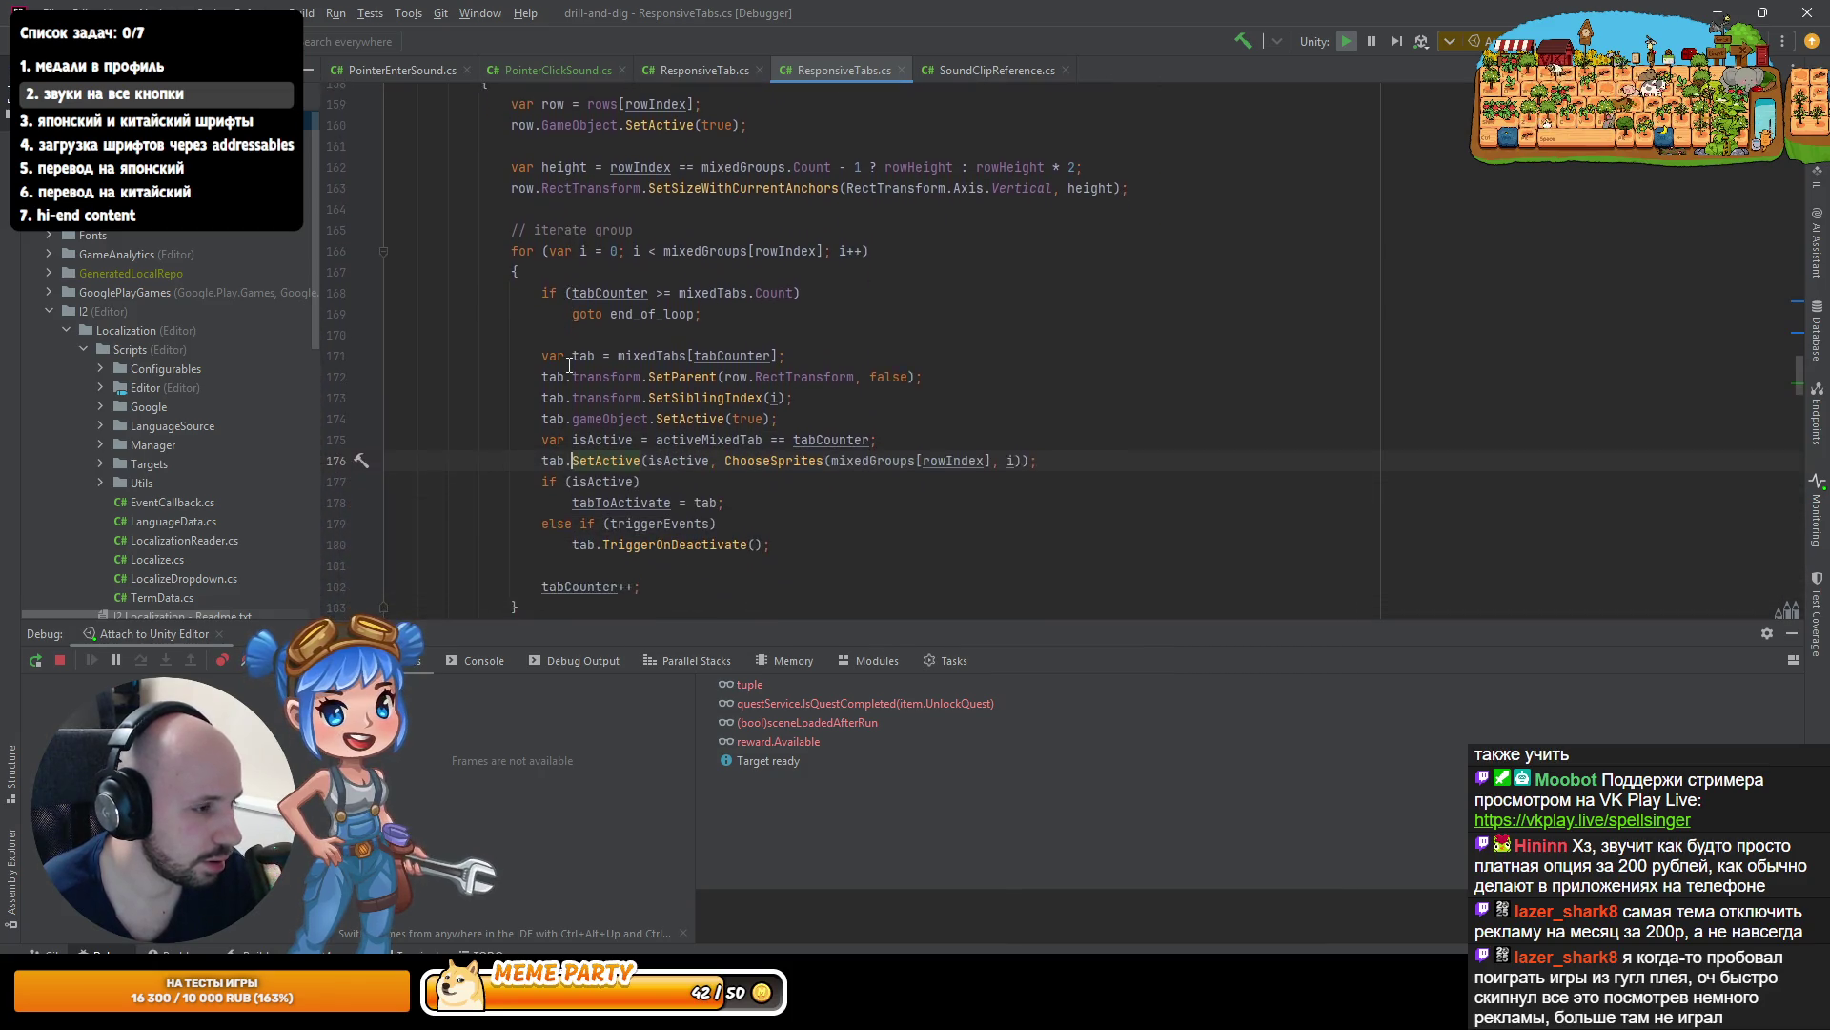
pyautogui.scroll(5, 577, 367)
pyautogui.scroll(1, 580, 372)
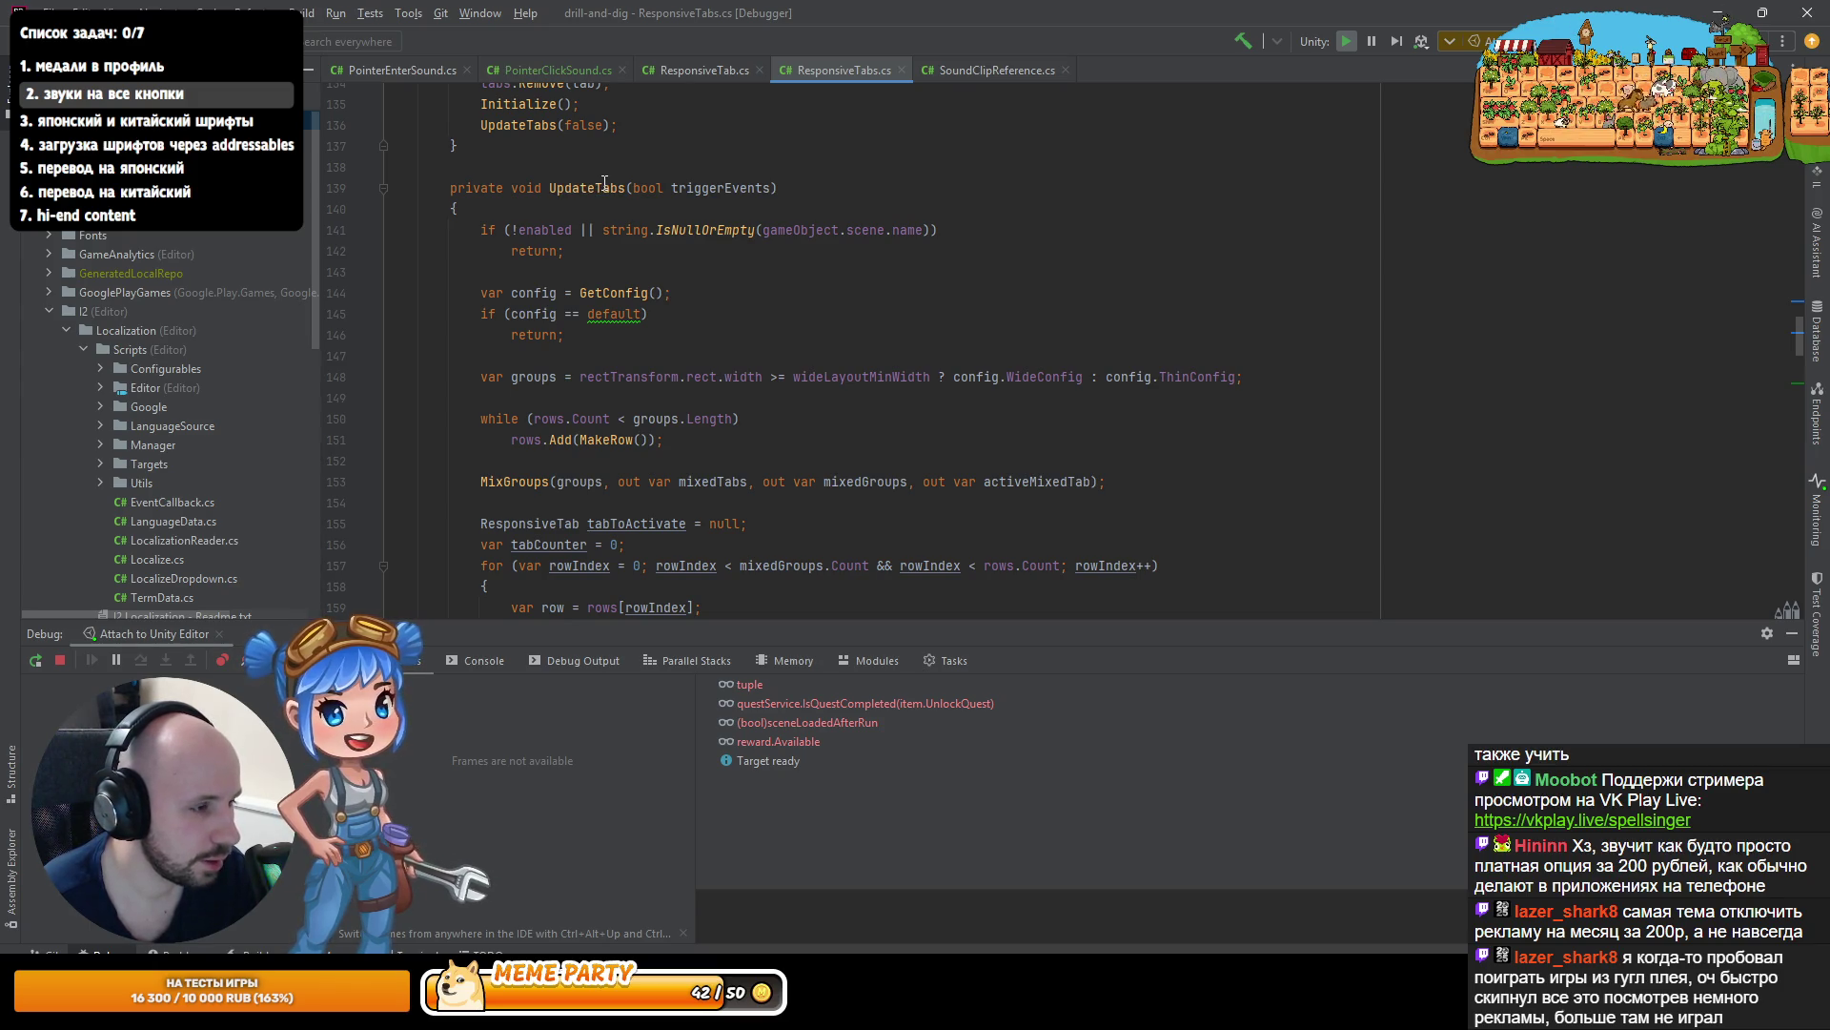
# - Navigate back to UpdateTabs in ResponsiveTabs and find its five usages
pyautogui.moveTo(604, 188)
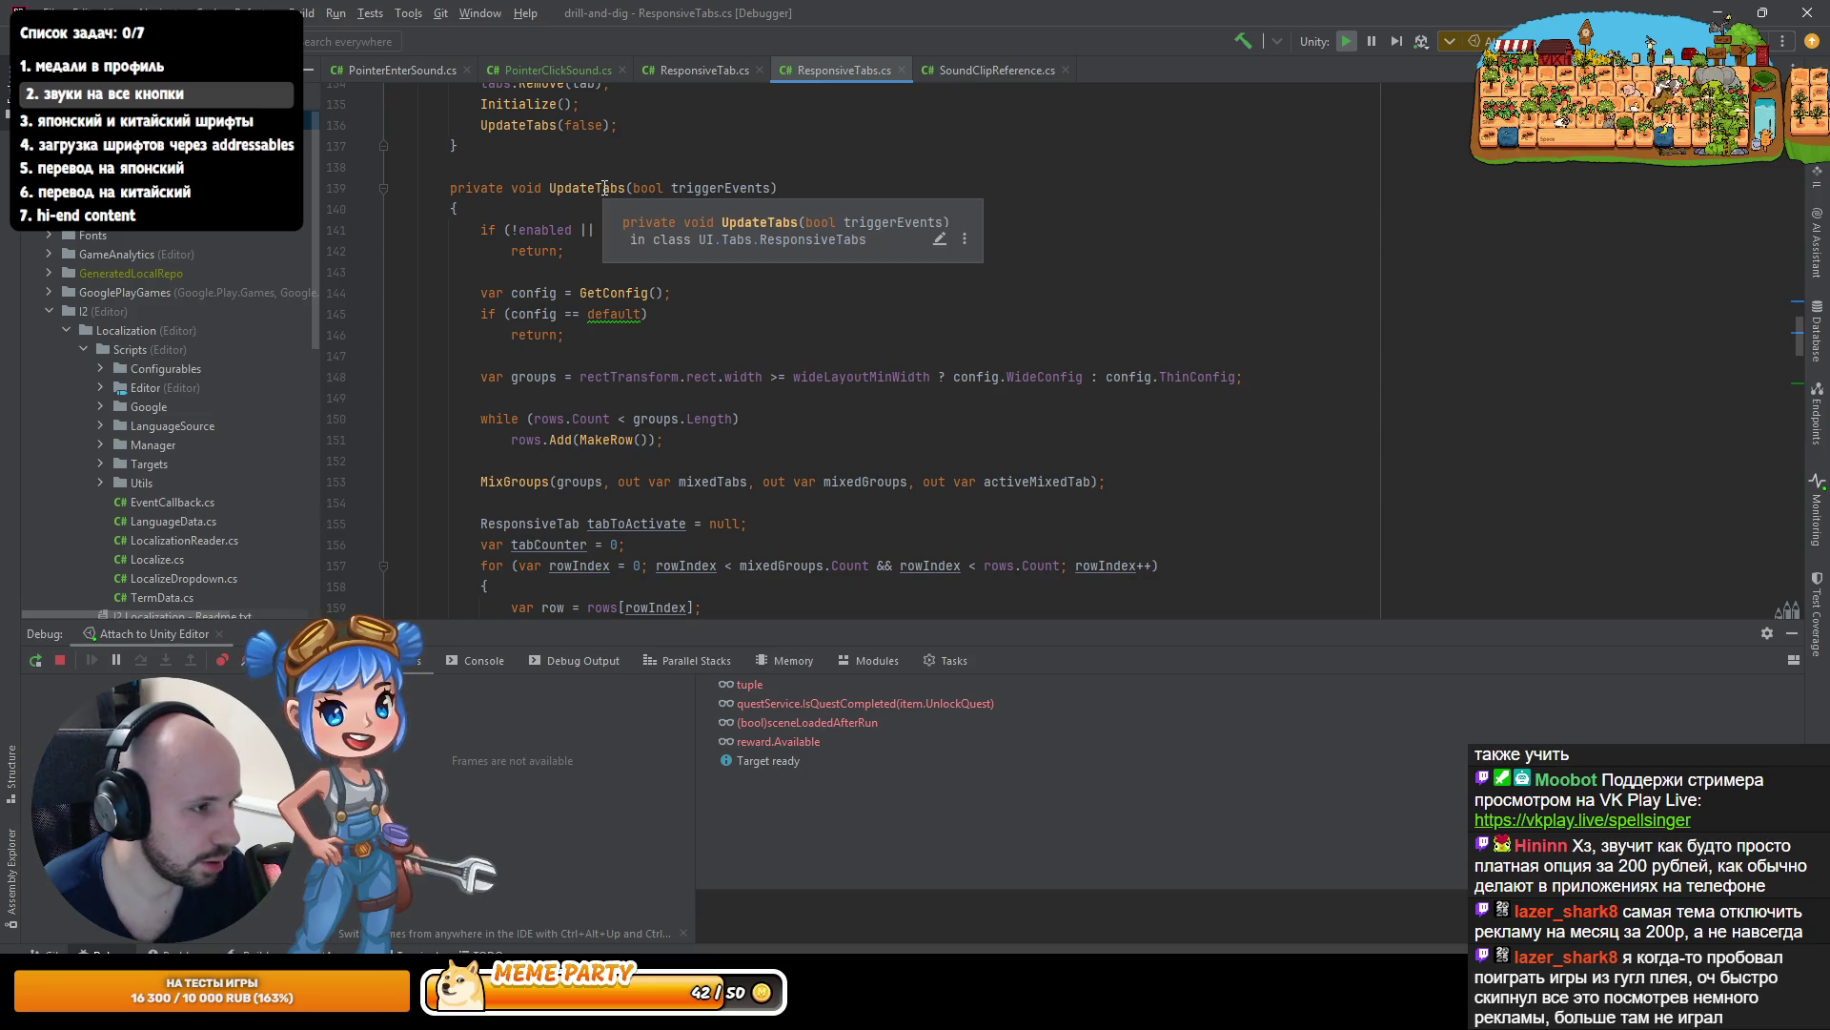
pyautogui.hotkey('ctrl', '-')
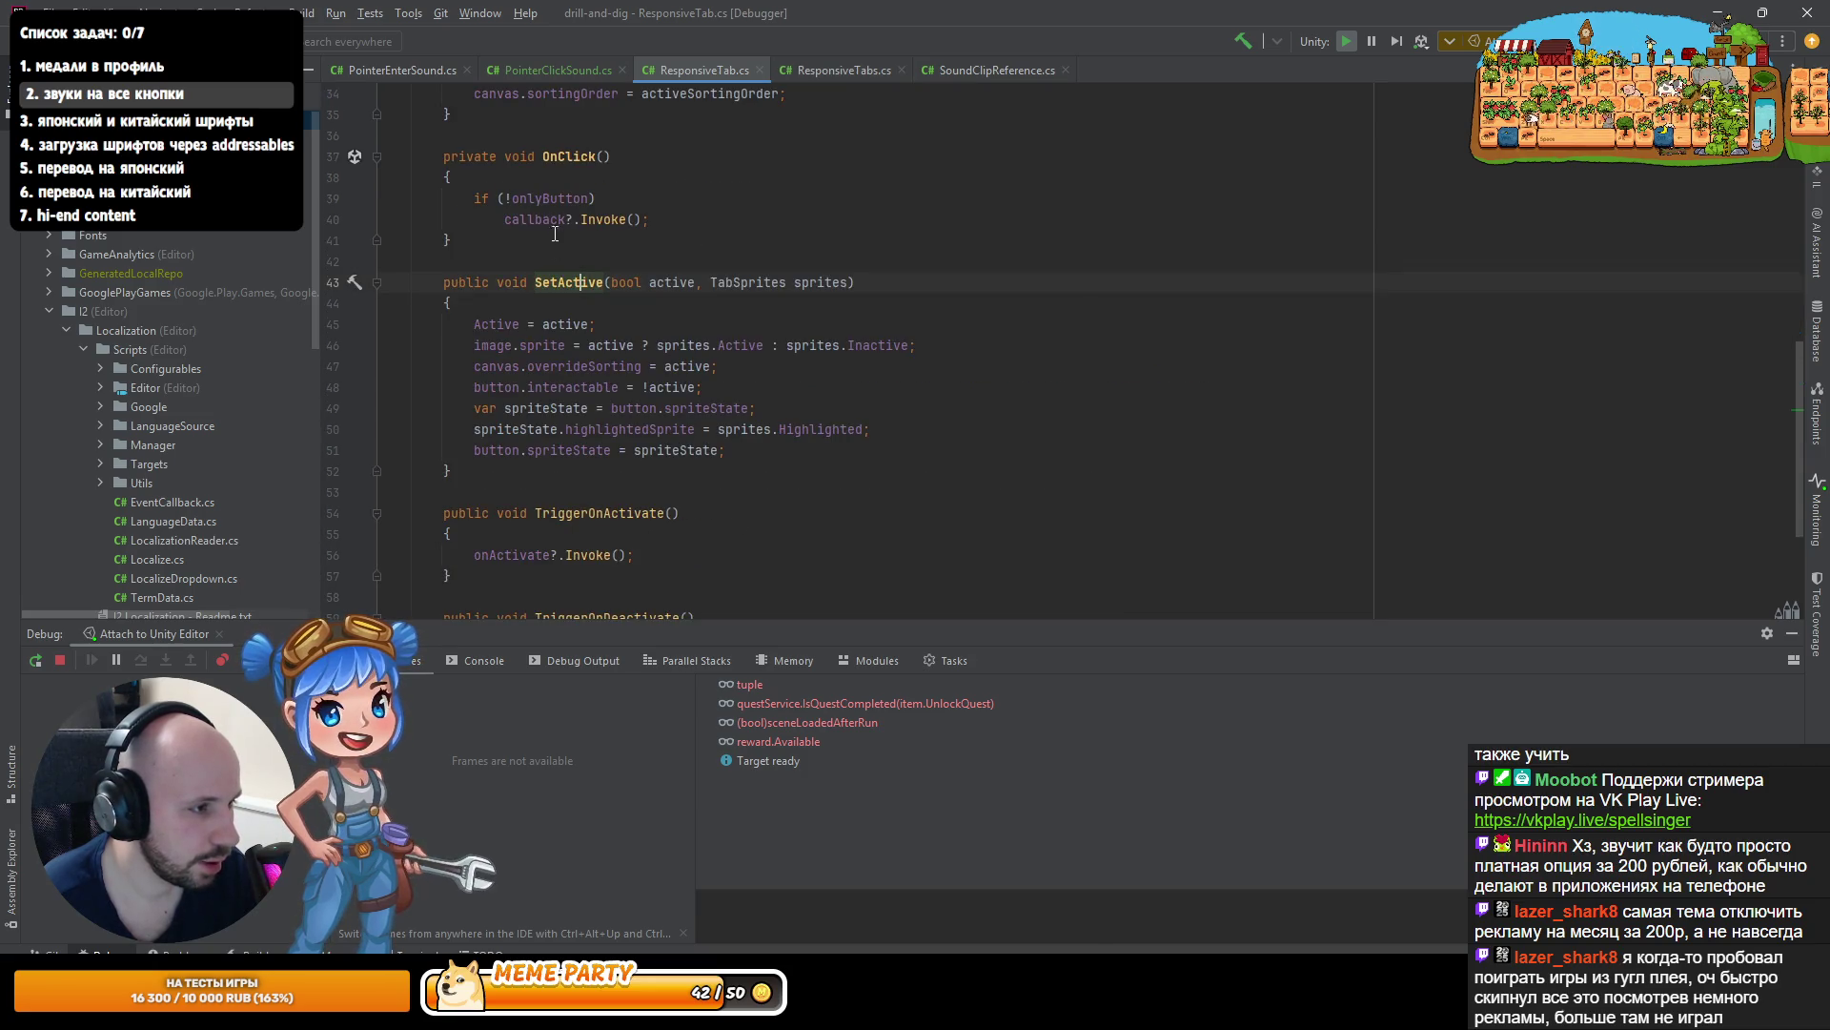
pyautogui.hotkey('ctrl', '-')
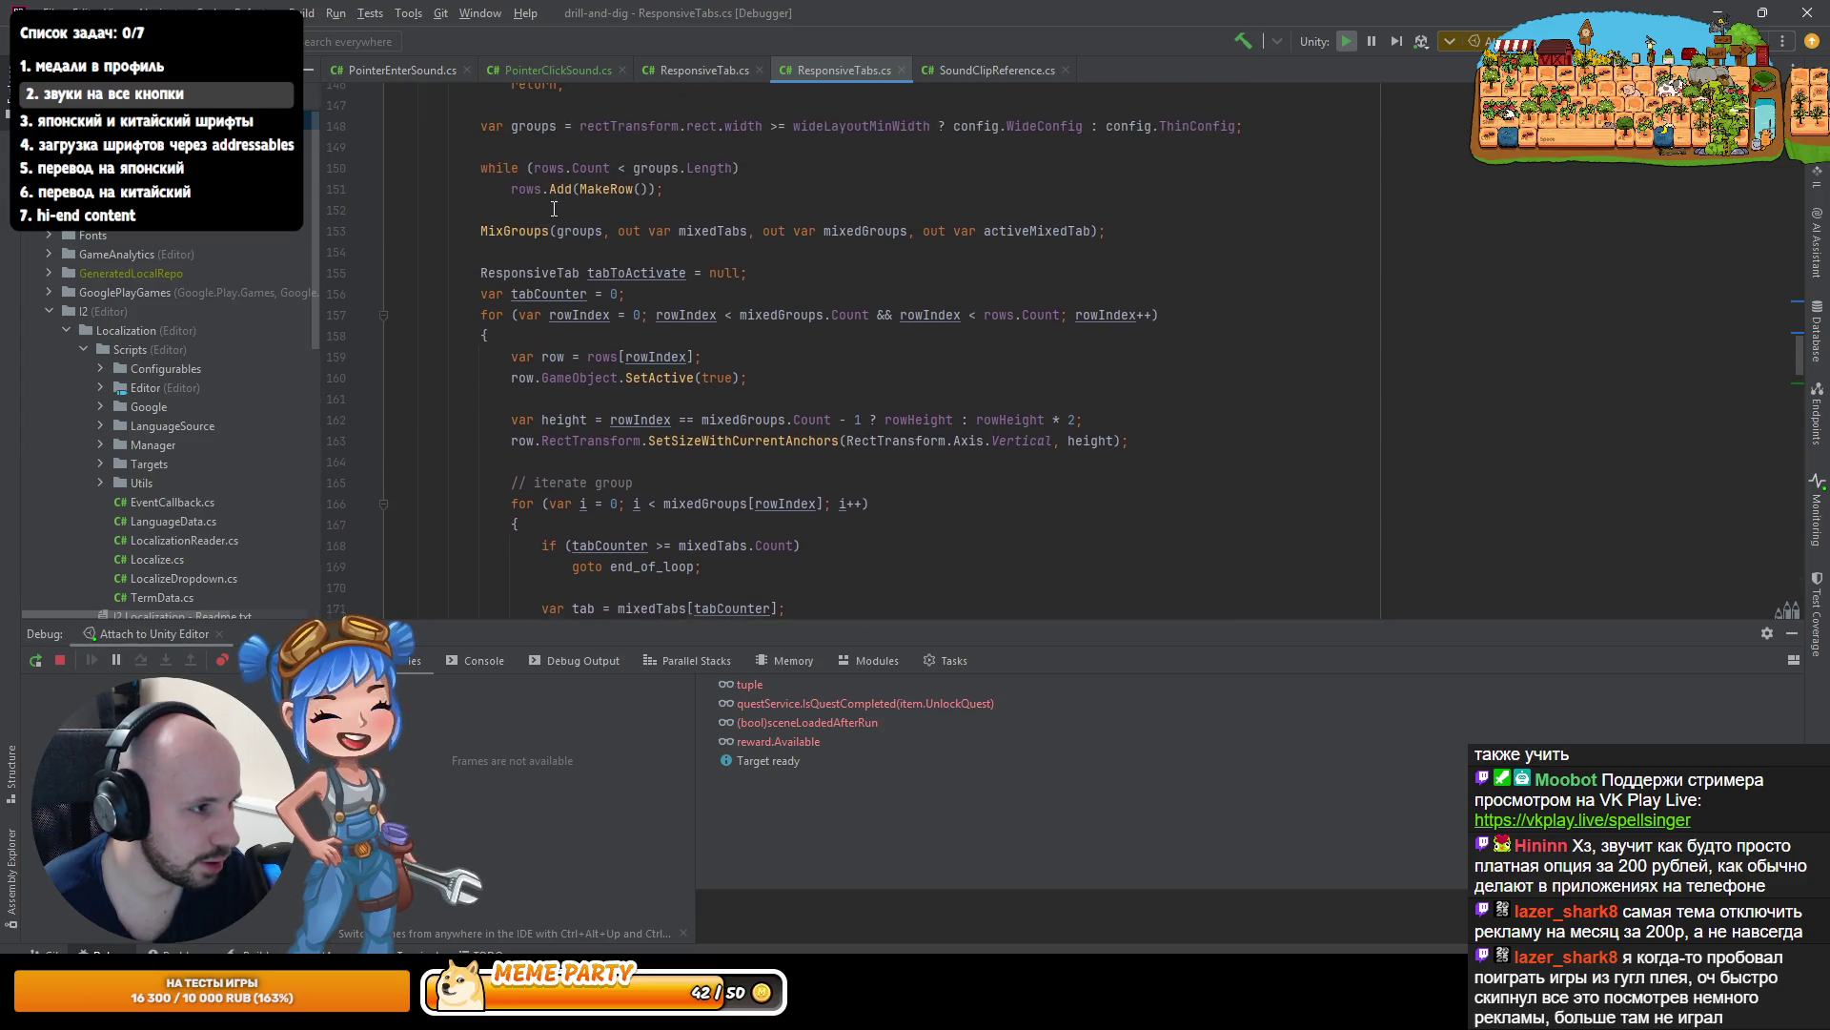
pyautogui.keyDown('ctrl'); pyautogui.click(587, 126); pyautogui.keyUp('ctrl')
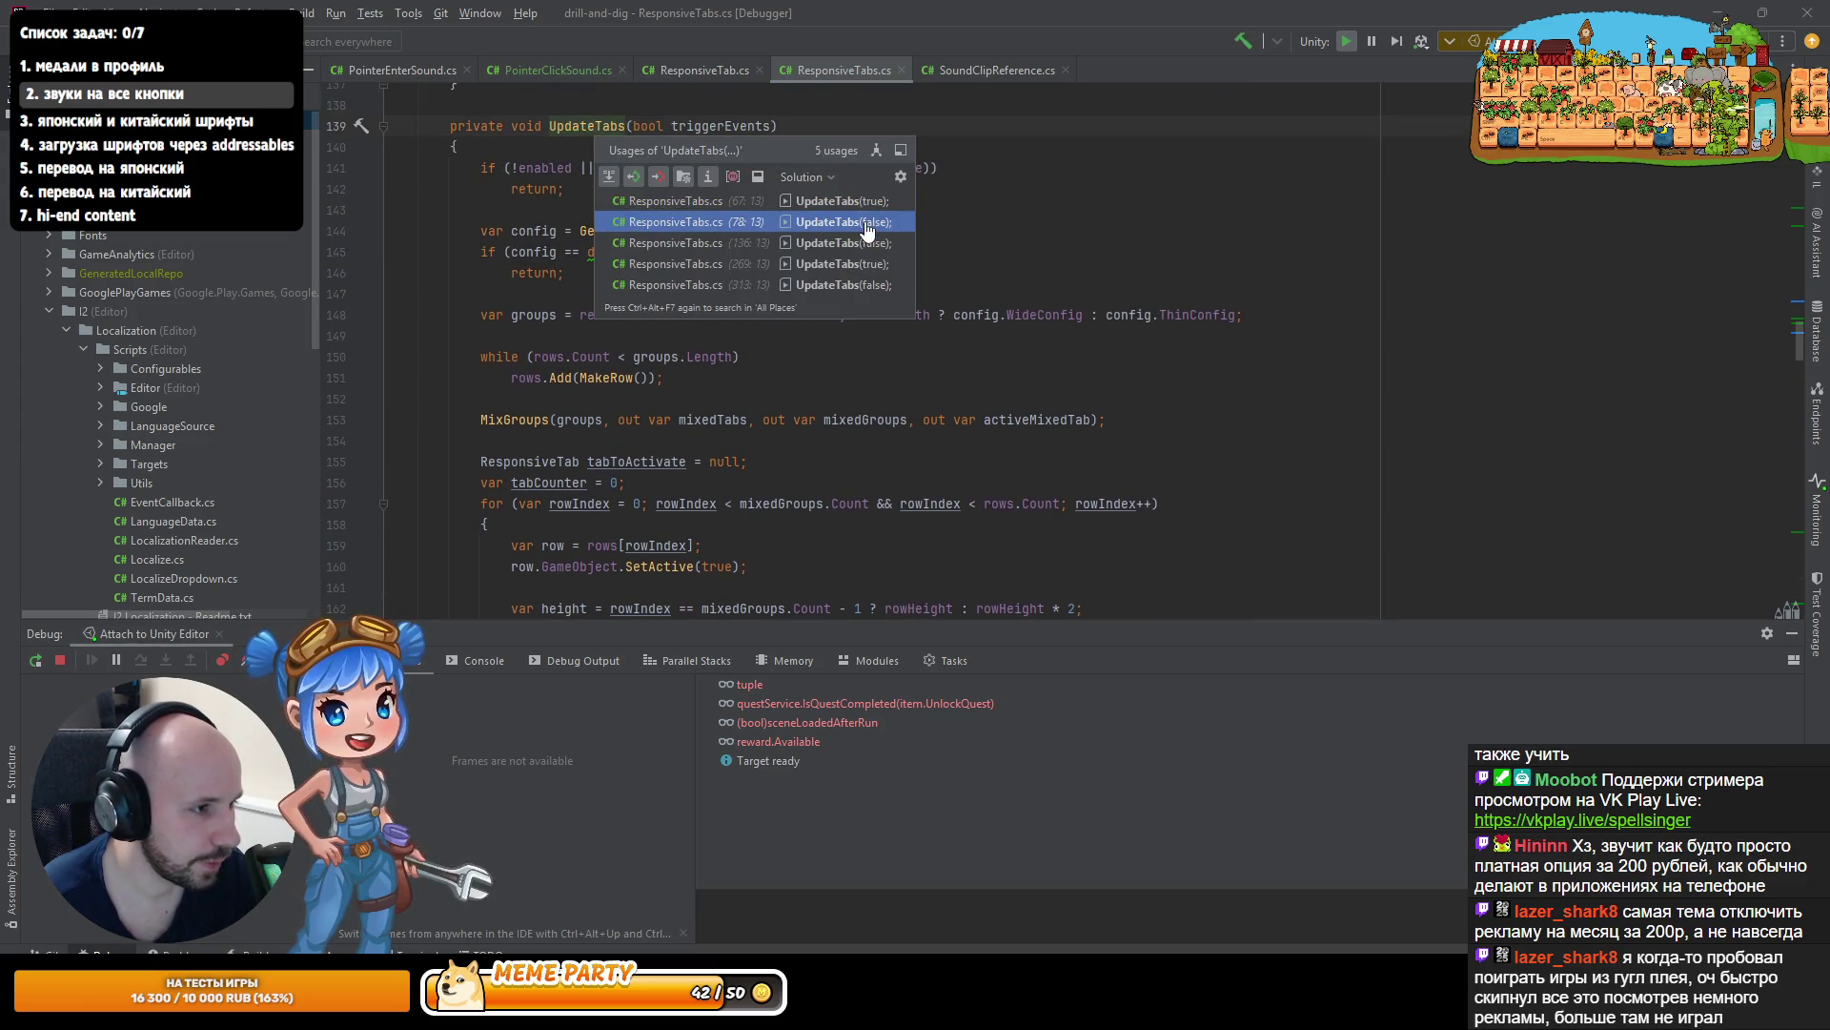
# - Show UpdateTabs usages in a results panel and step through them to the SetActiveTab call
pyautogui.click(849, 201)
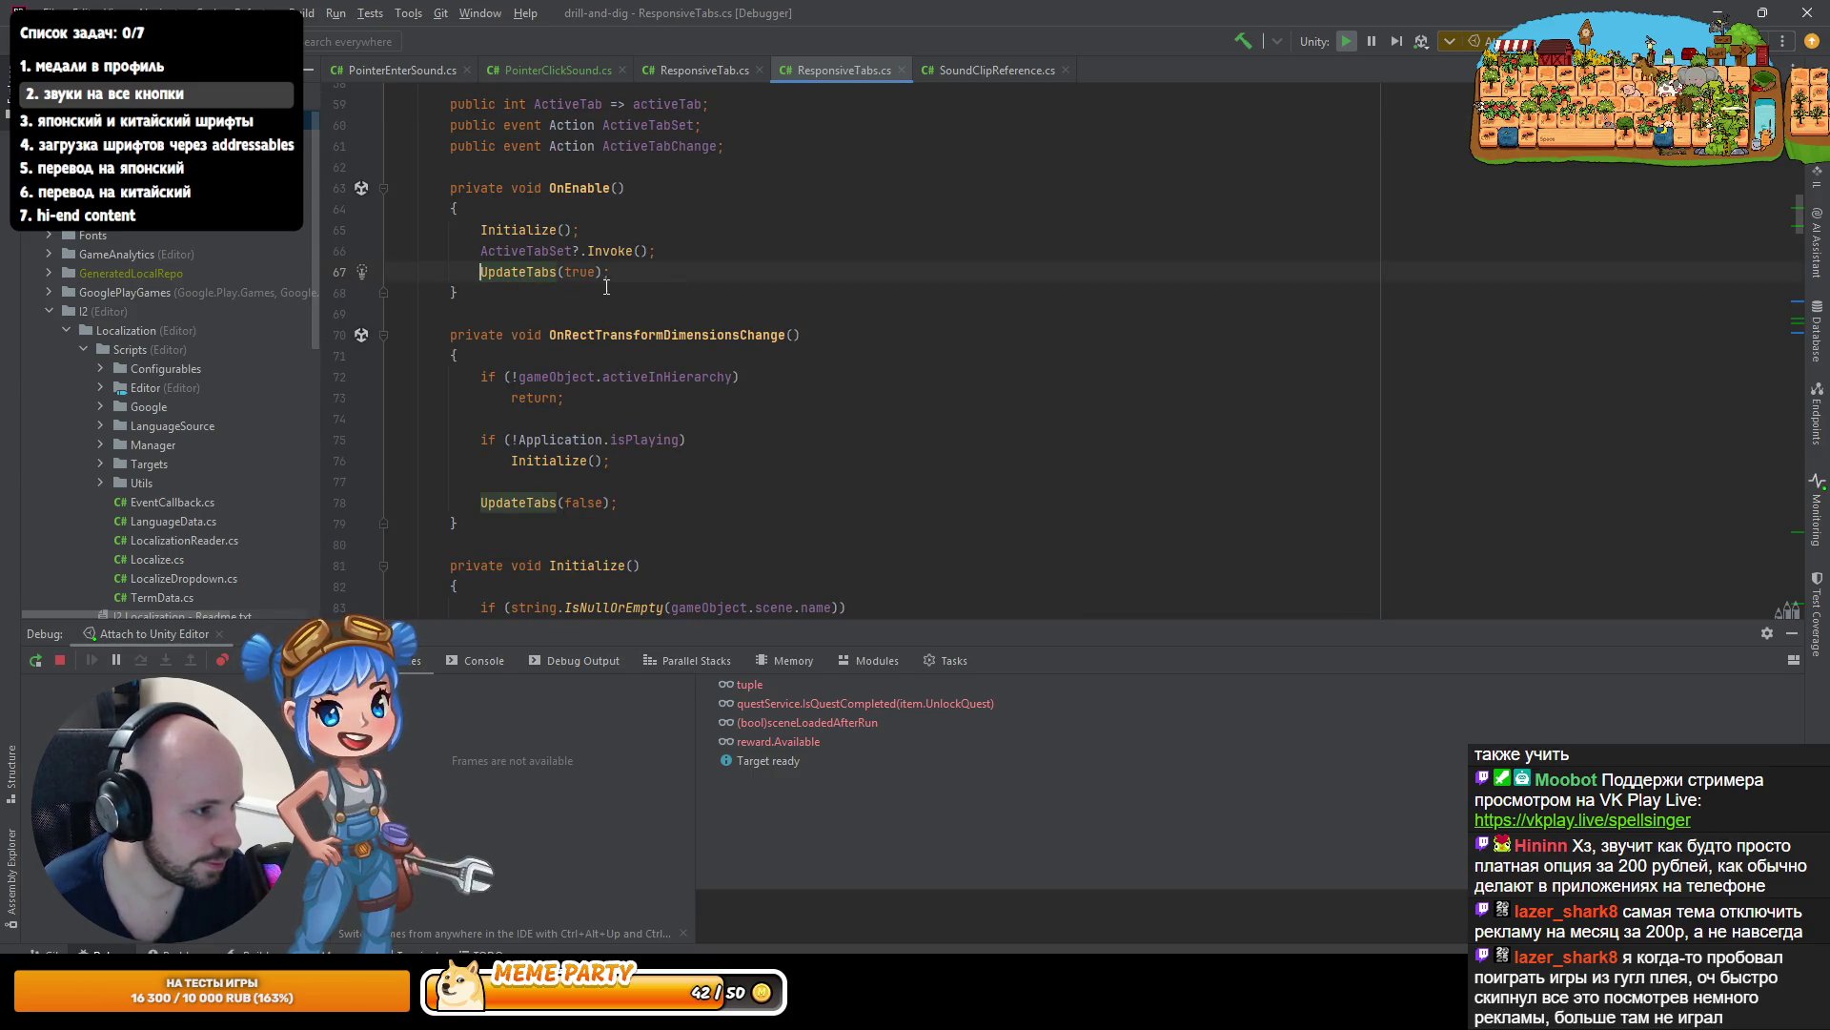
pyautogui.keyDown('ctrl'); pyautogui.click(534, 274); pyautogui.keyUp('ctrl')
pyautogui.scroll(5, 534, 286)
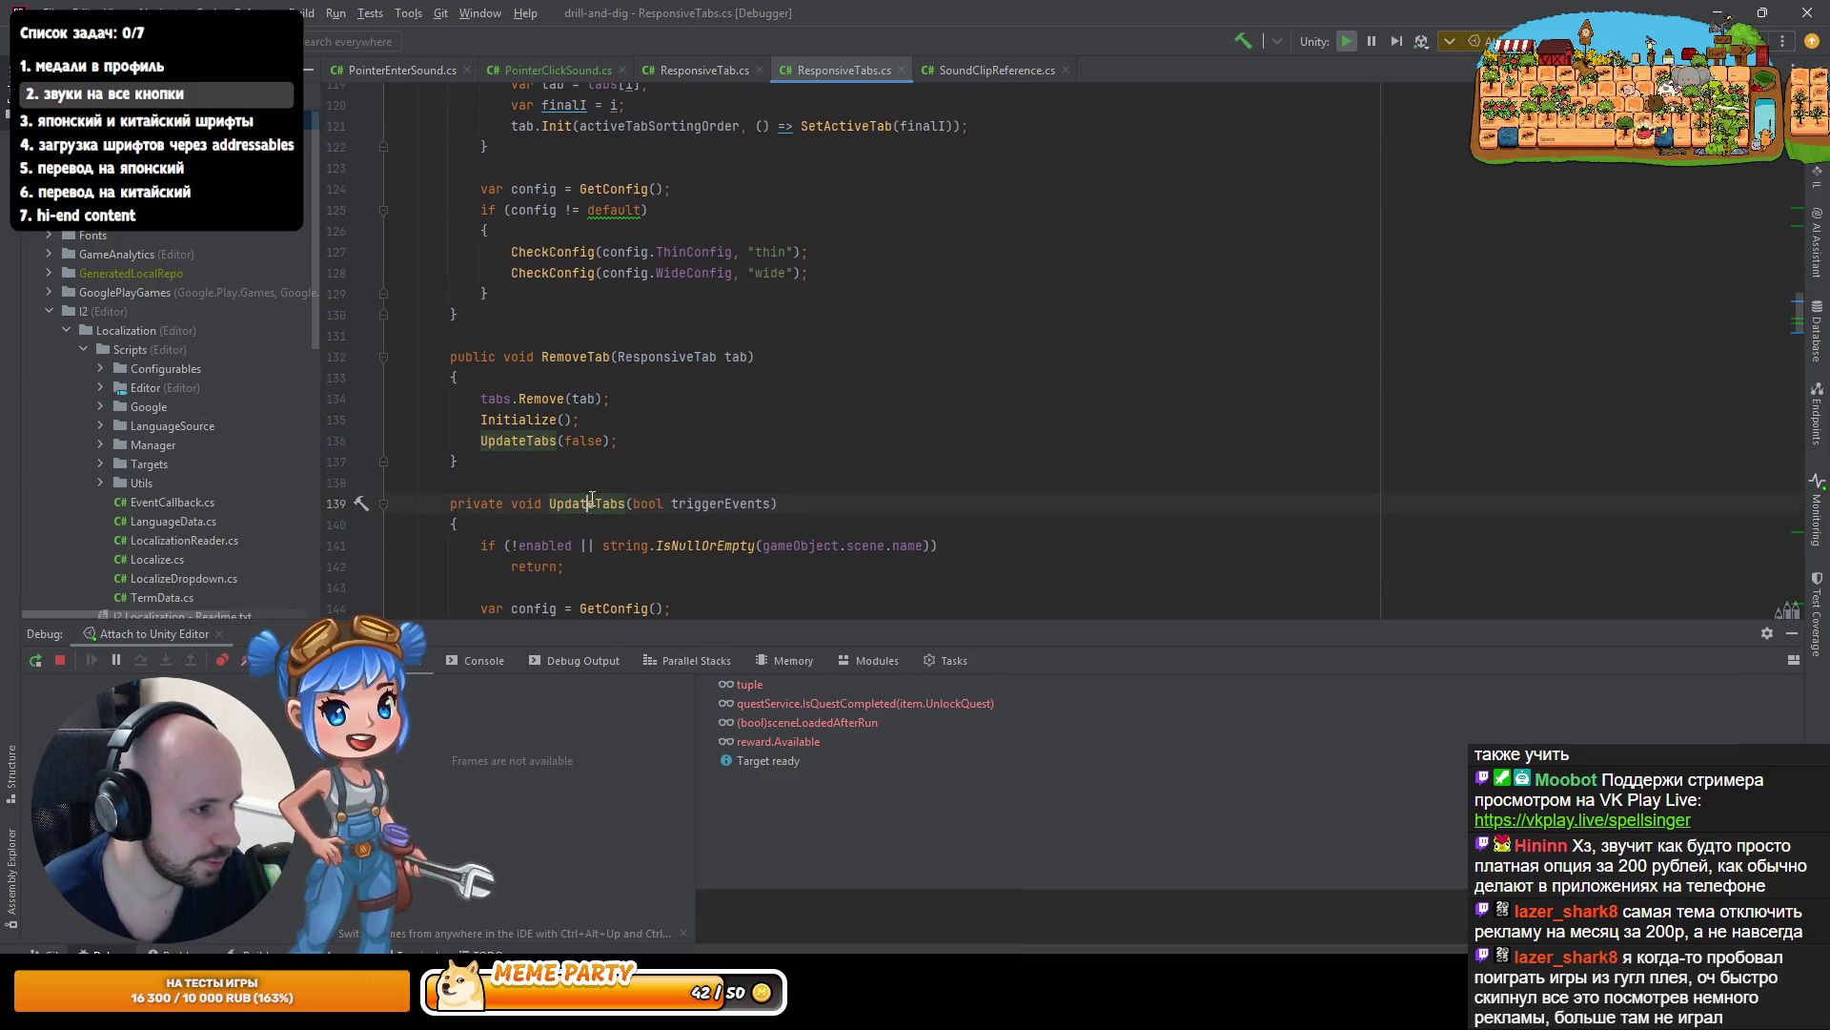
pyautogui.keyDown('ctrl'); pyautogui.click(587, 504); pyautogui.keyUp('ctrl')
pyautogui.click(892, 529)
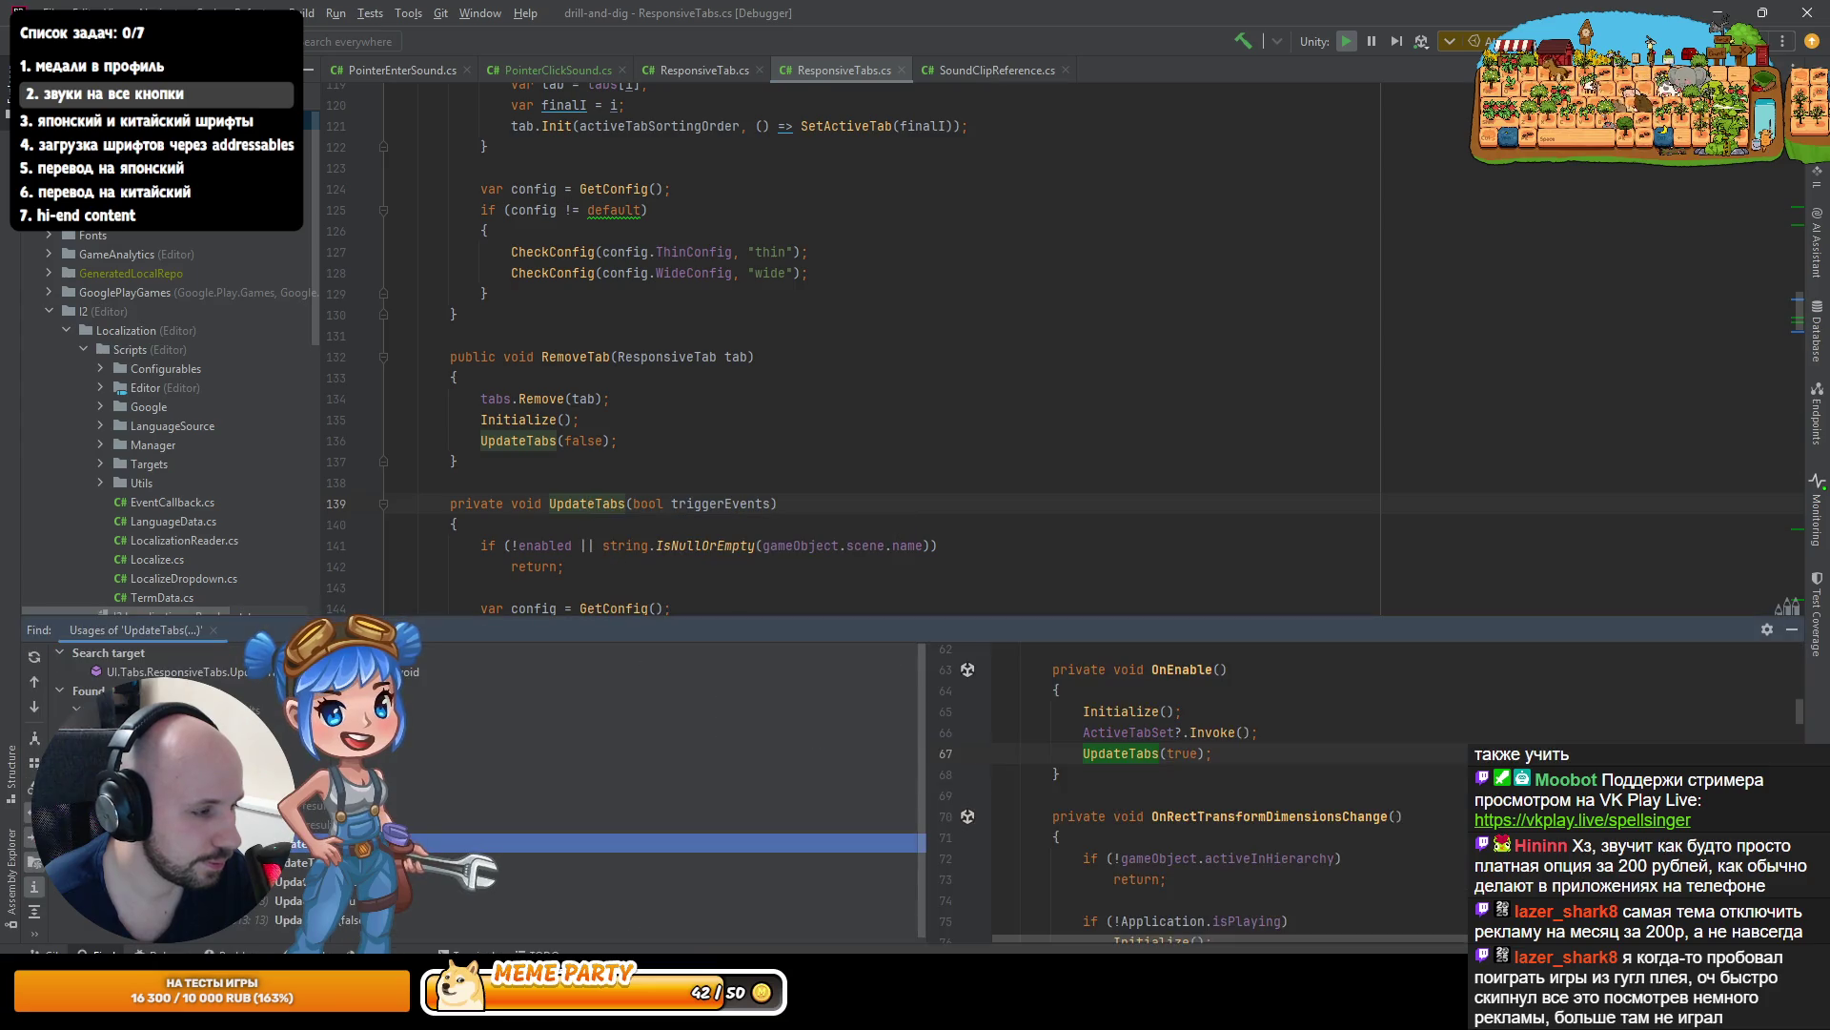
pyautogui.press('Return')
pyautogui.hotkey('ctrl', 'alt', 'Down')
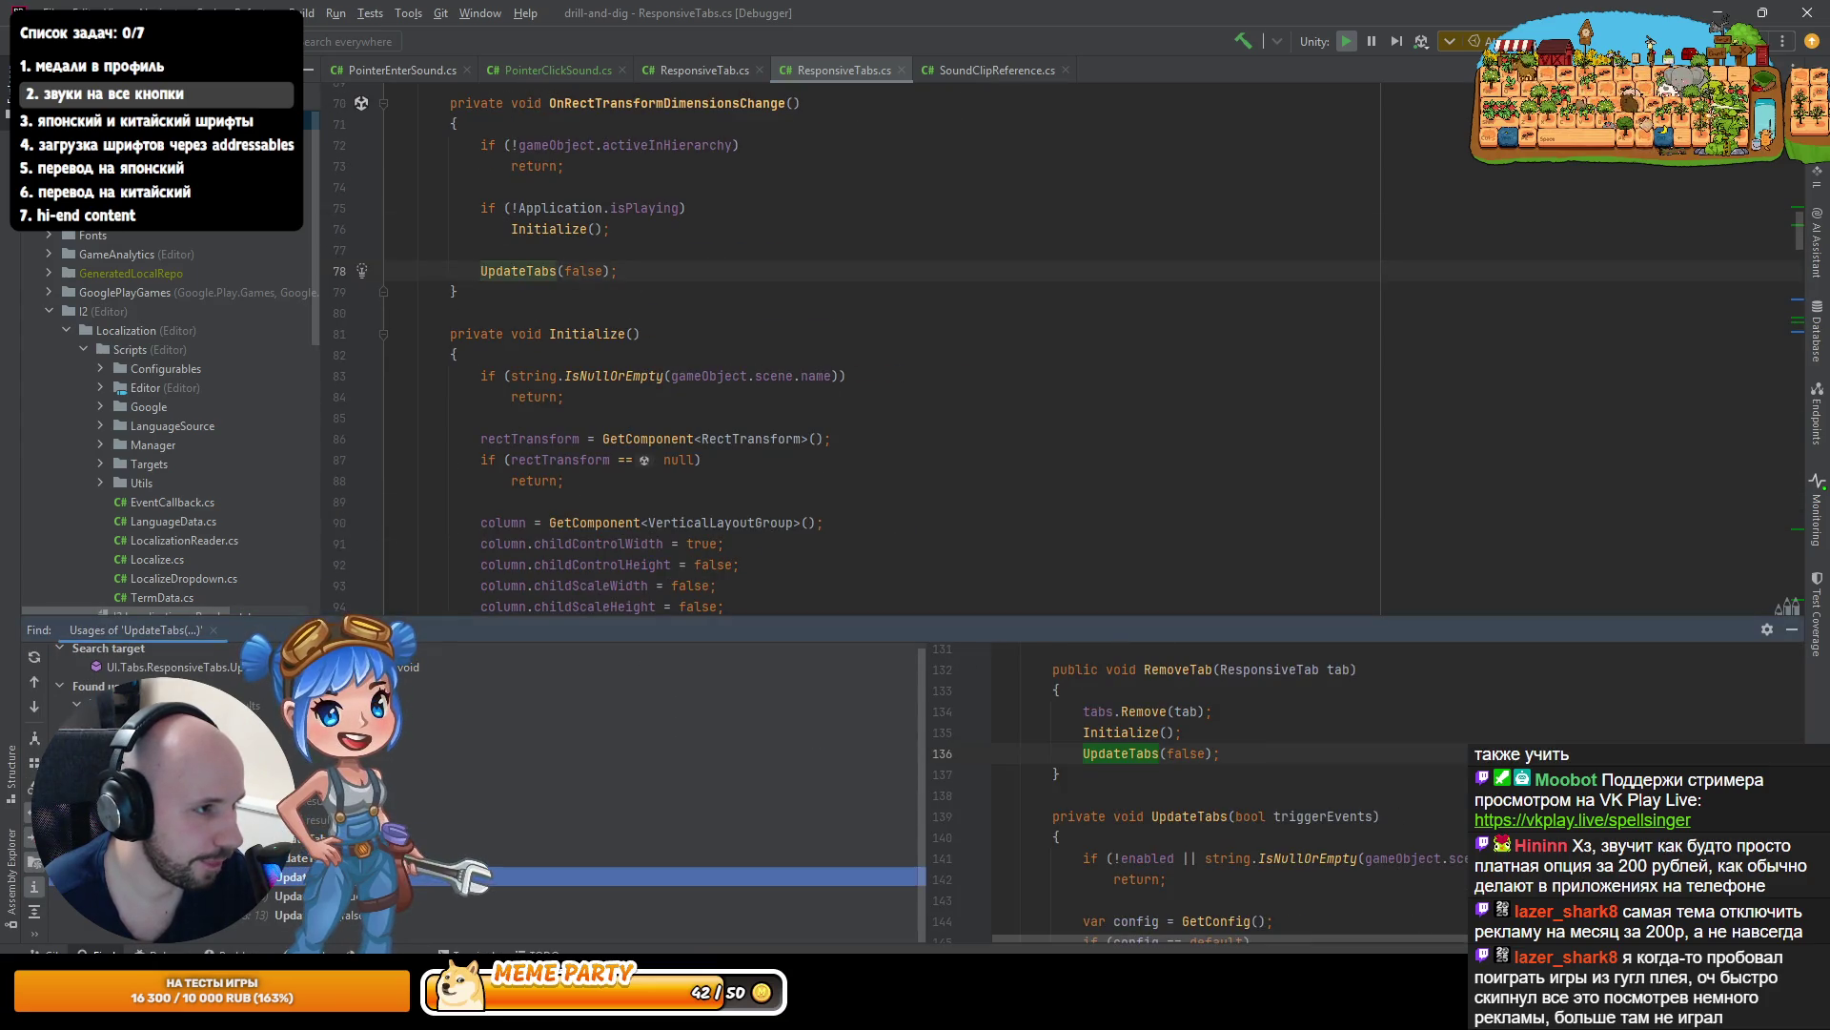
pyautogui.hotkey('ctrl', 'alt', 'Down')
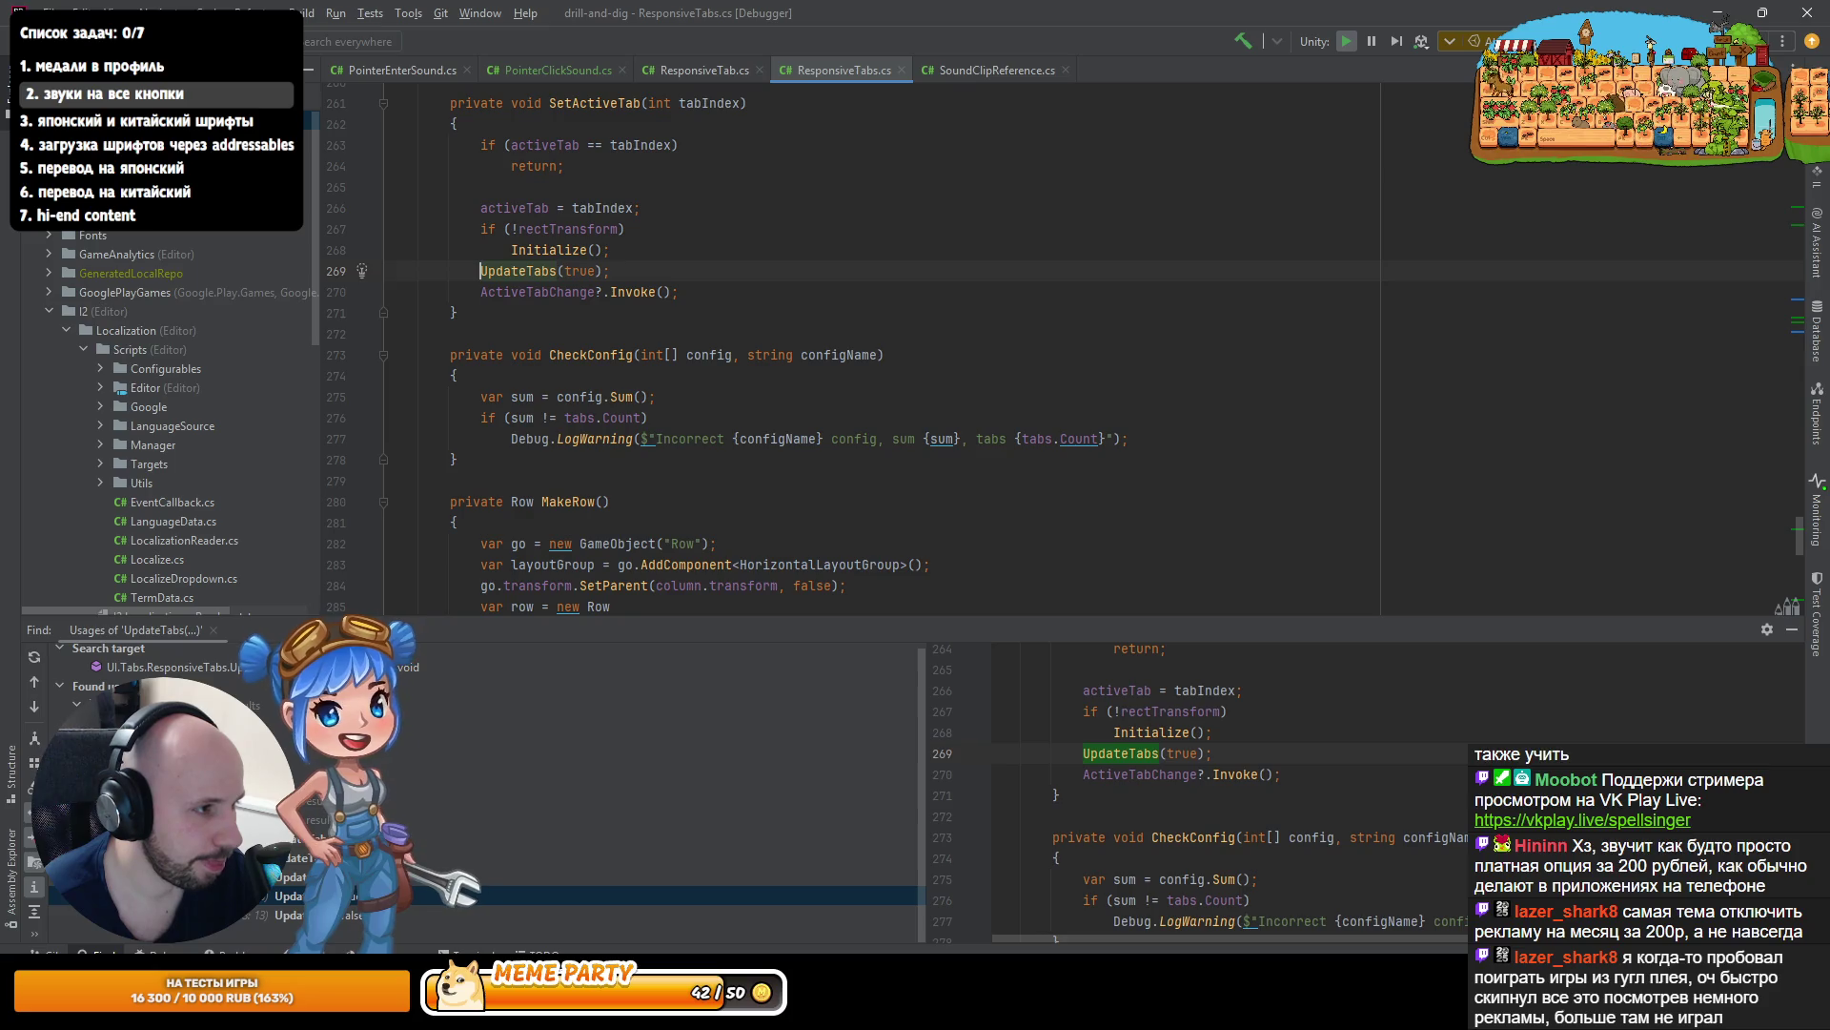
# - Find SetActiveTab's usages and follow tab.Init to its declaration in ResponsiveTab
pyautogui.keyDown('ctrl'); pyautogui.click(591, 103); pyautogui.keyUp('ctrl')
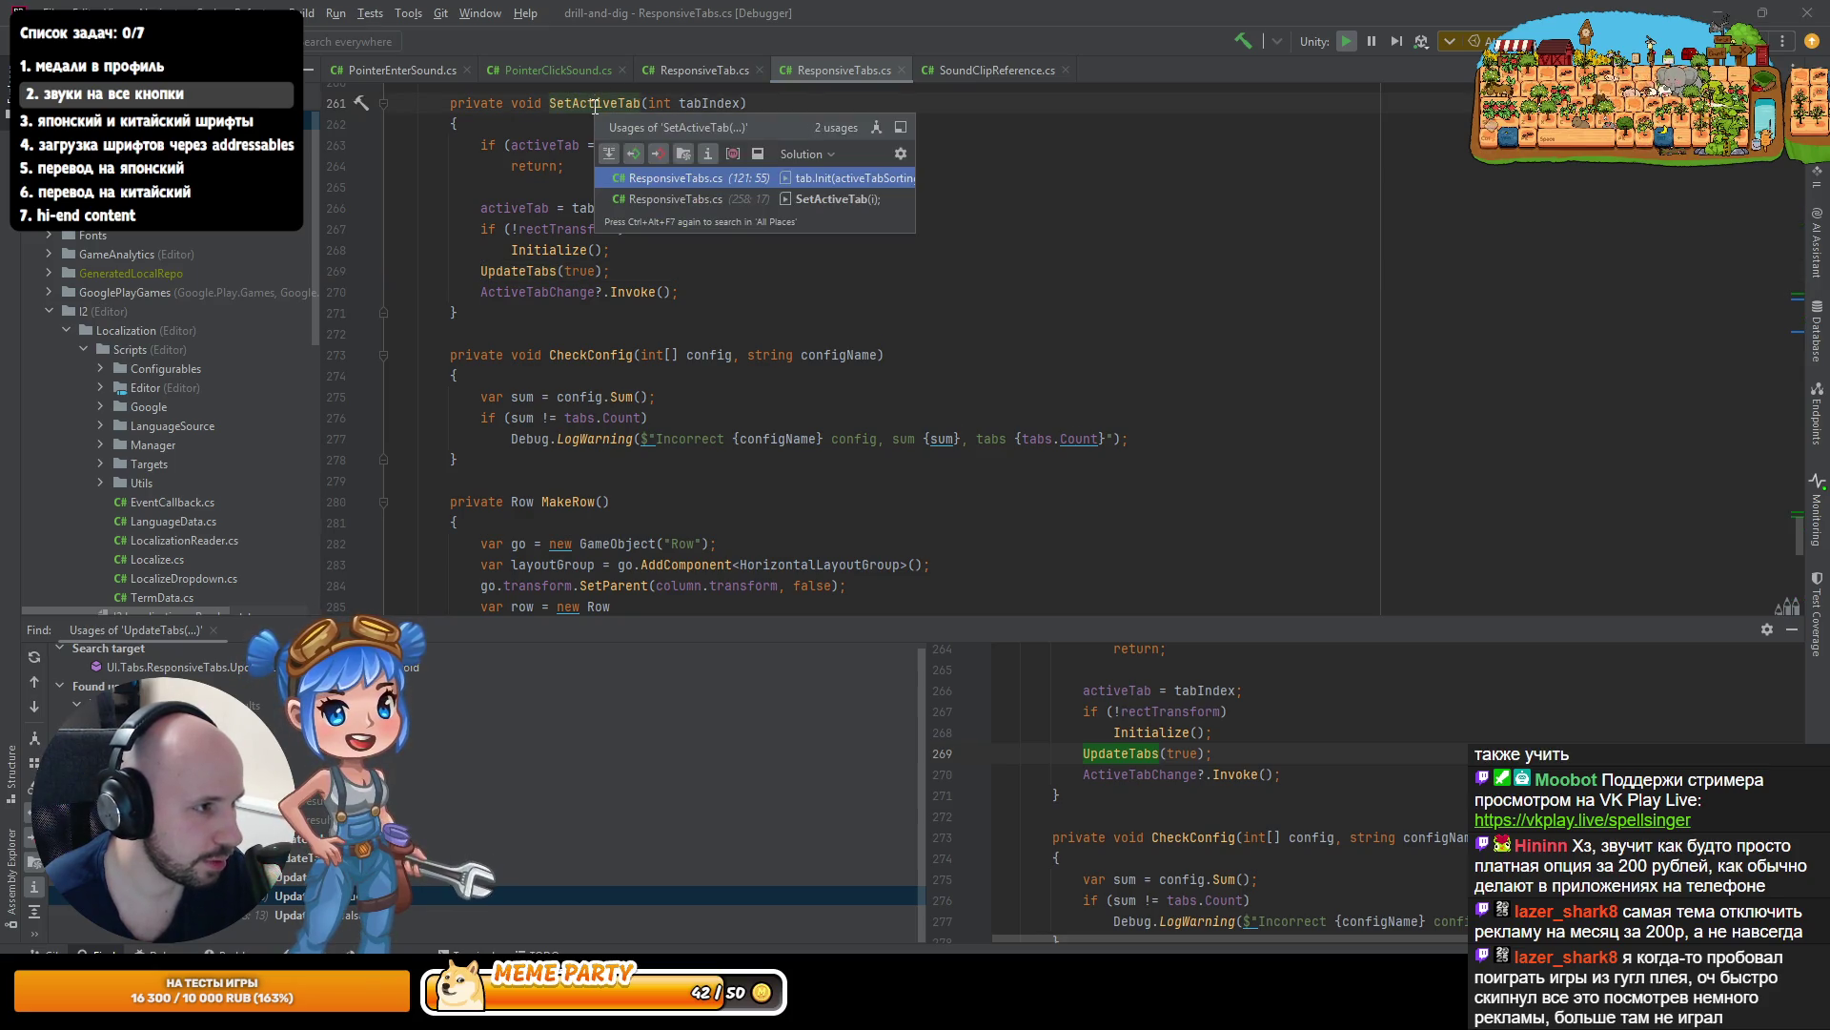
pyautogui.click(858, 184)
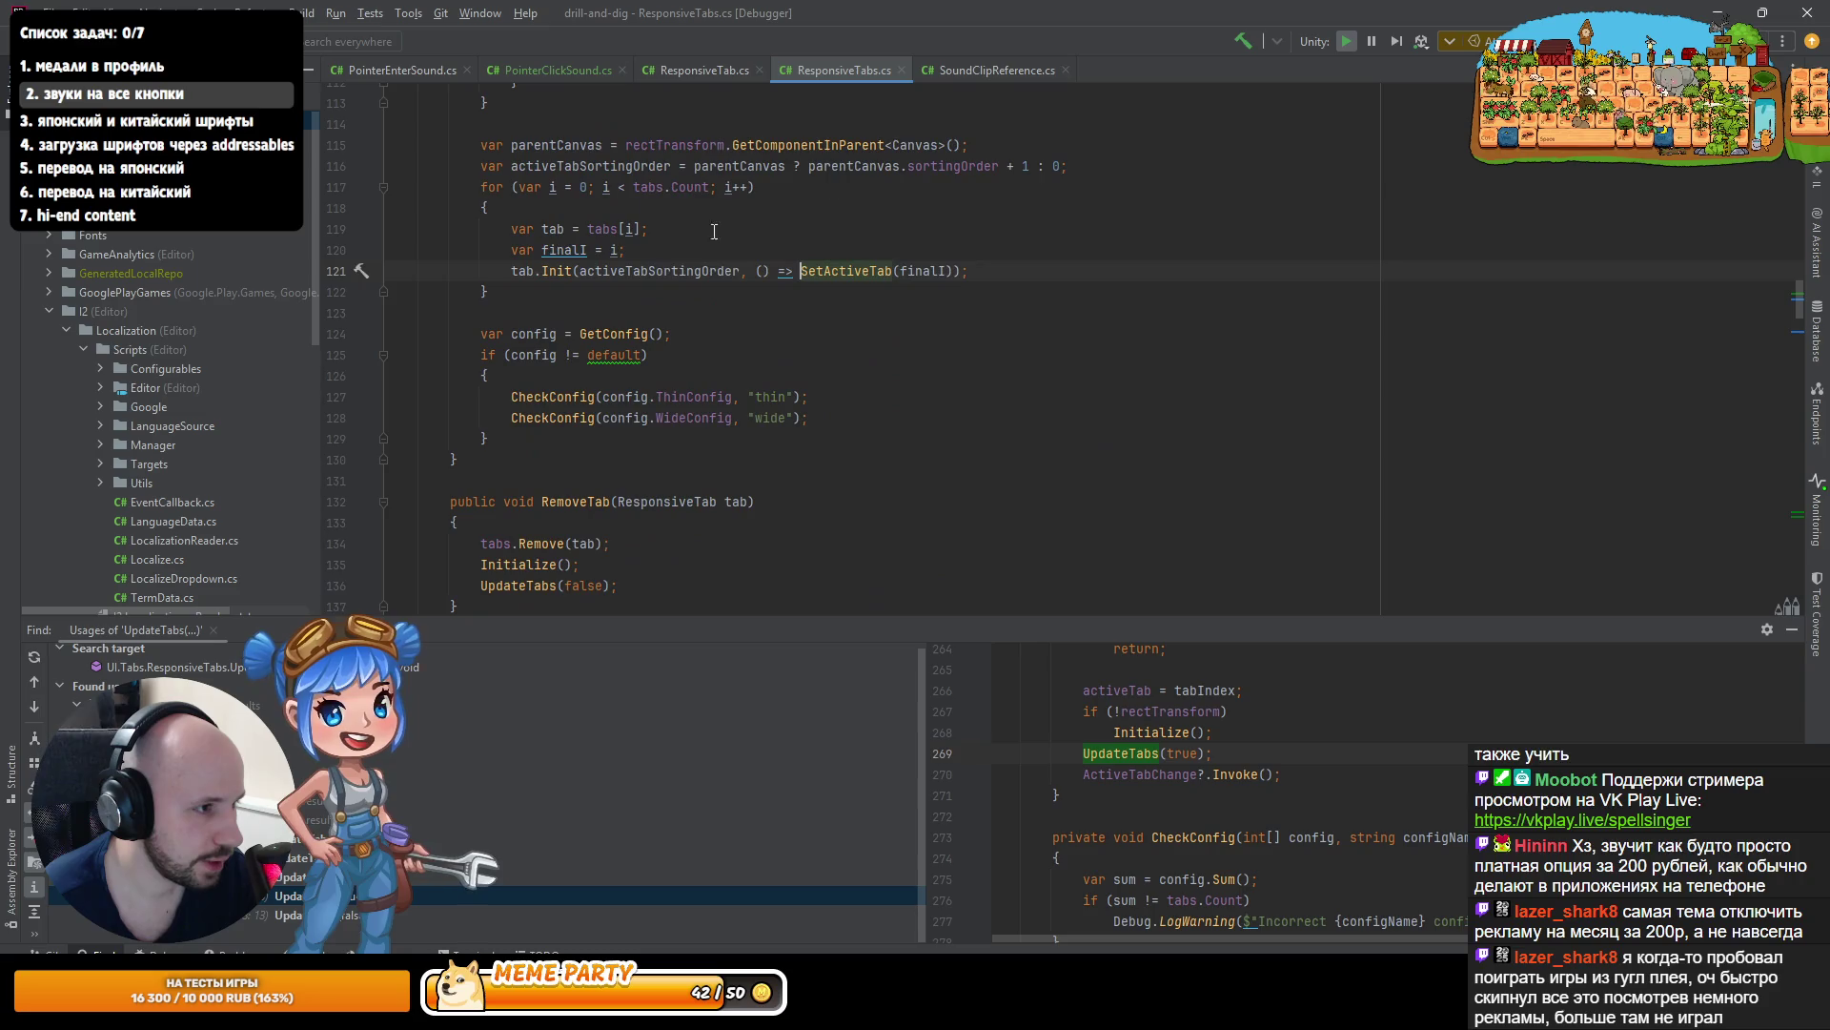
pyautogui.keyDown('ctrl'); pyautogui.click(555, 269); pyautogui.keyUp('ctrl')
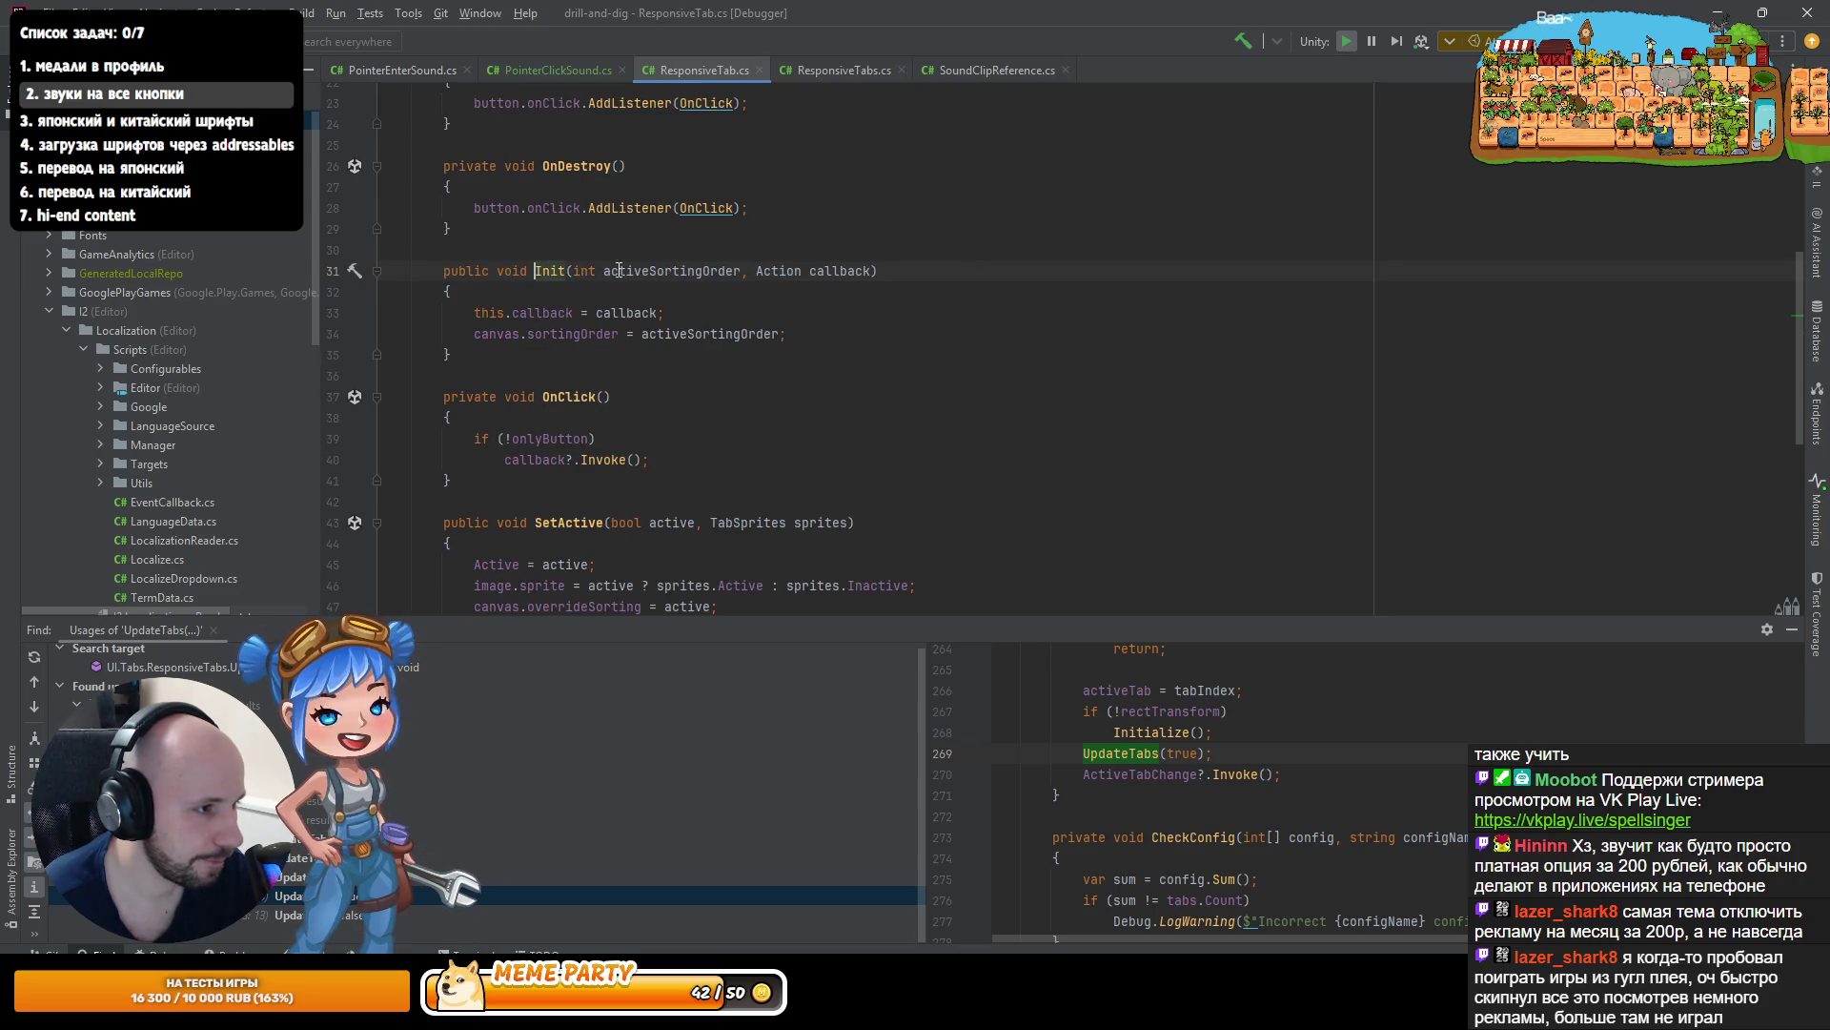
# - Examine Init's stored callback, OnClick's onlyButton check and the onClick listener registration
pyautogui.click(831, 271)
pyautogui.click(558, 315)
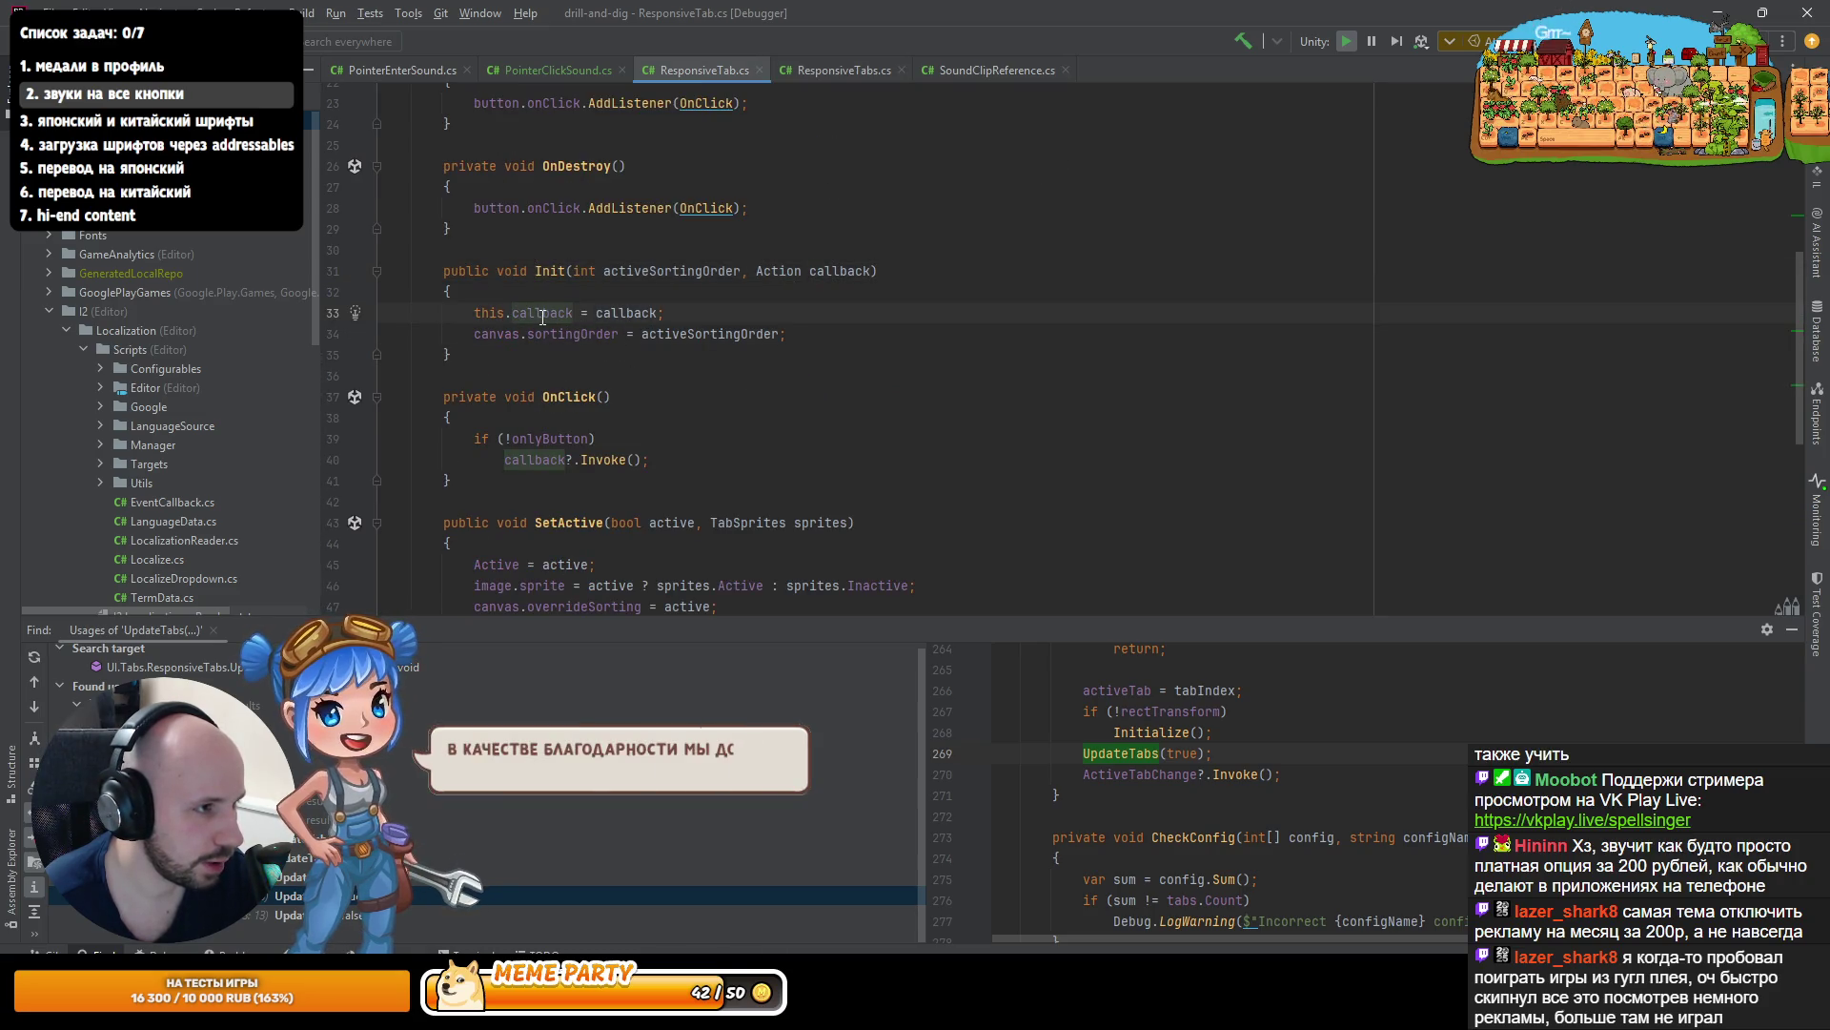
pyautogui.click(534, 439)
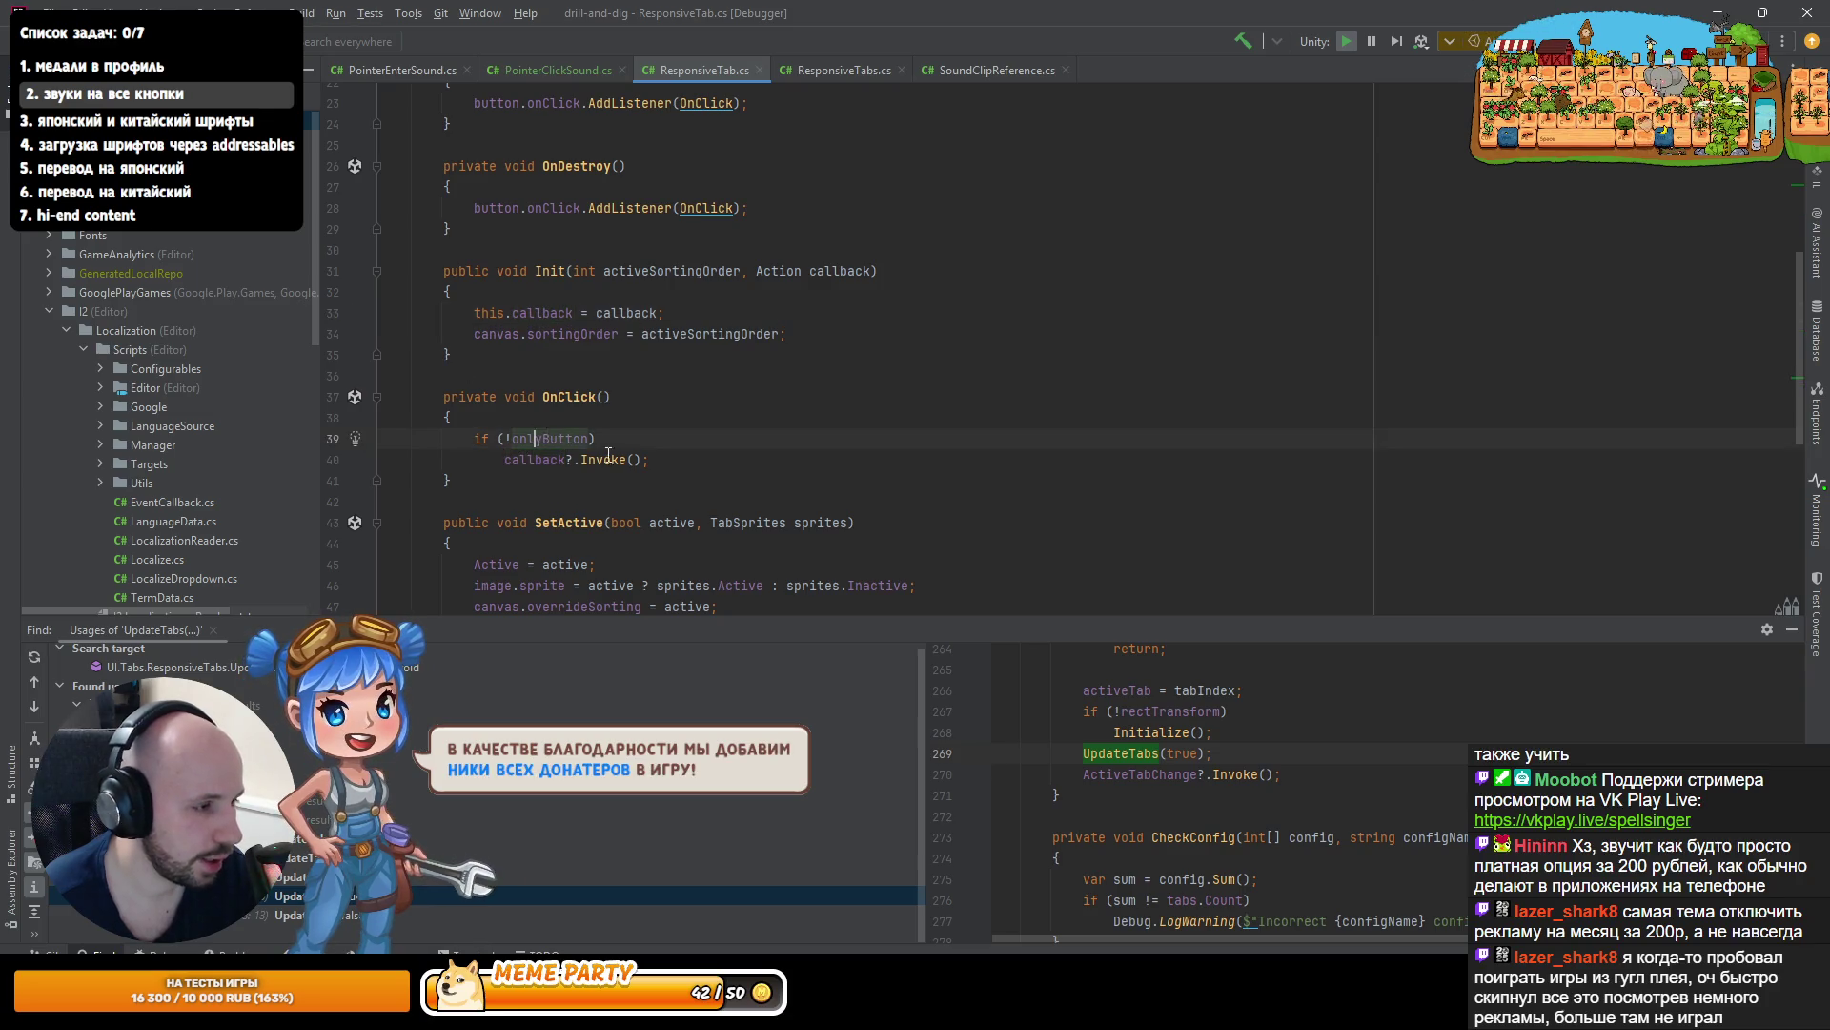
pyautogui.scroll(-4, 578, 495)
pyautogui.scroll(2, 578, 494)
pyautogui.moveTo(574, 506)
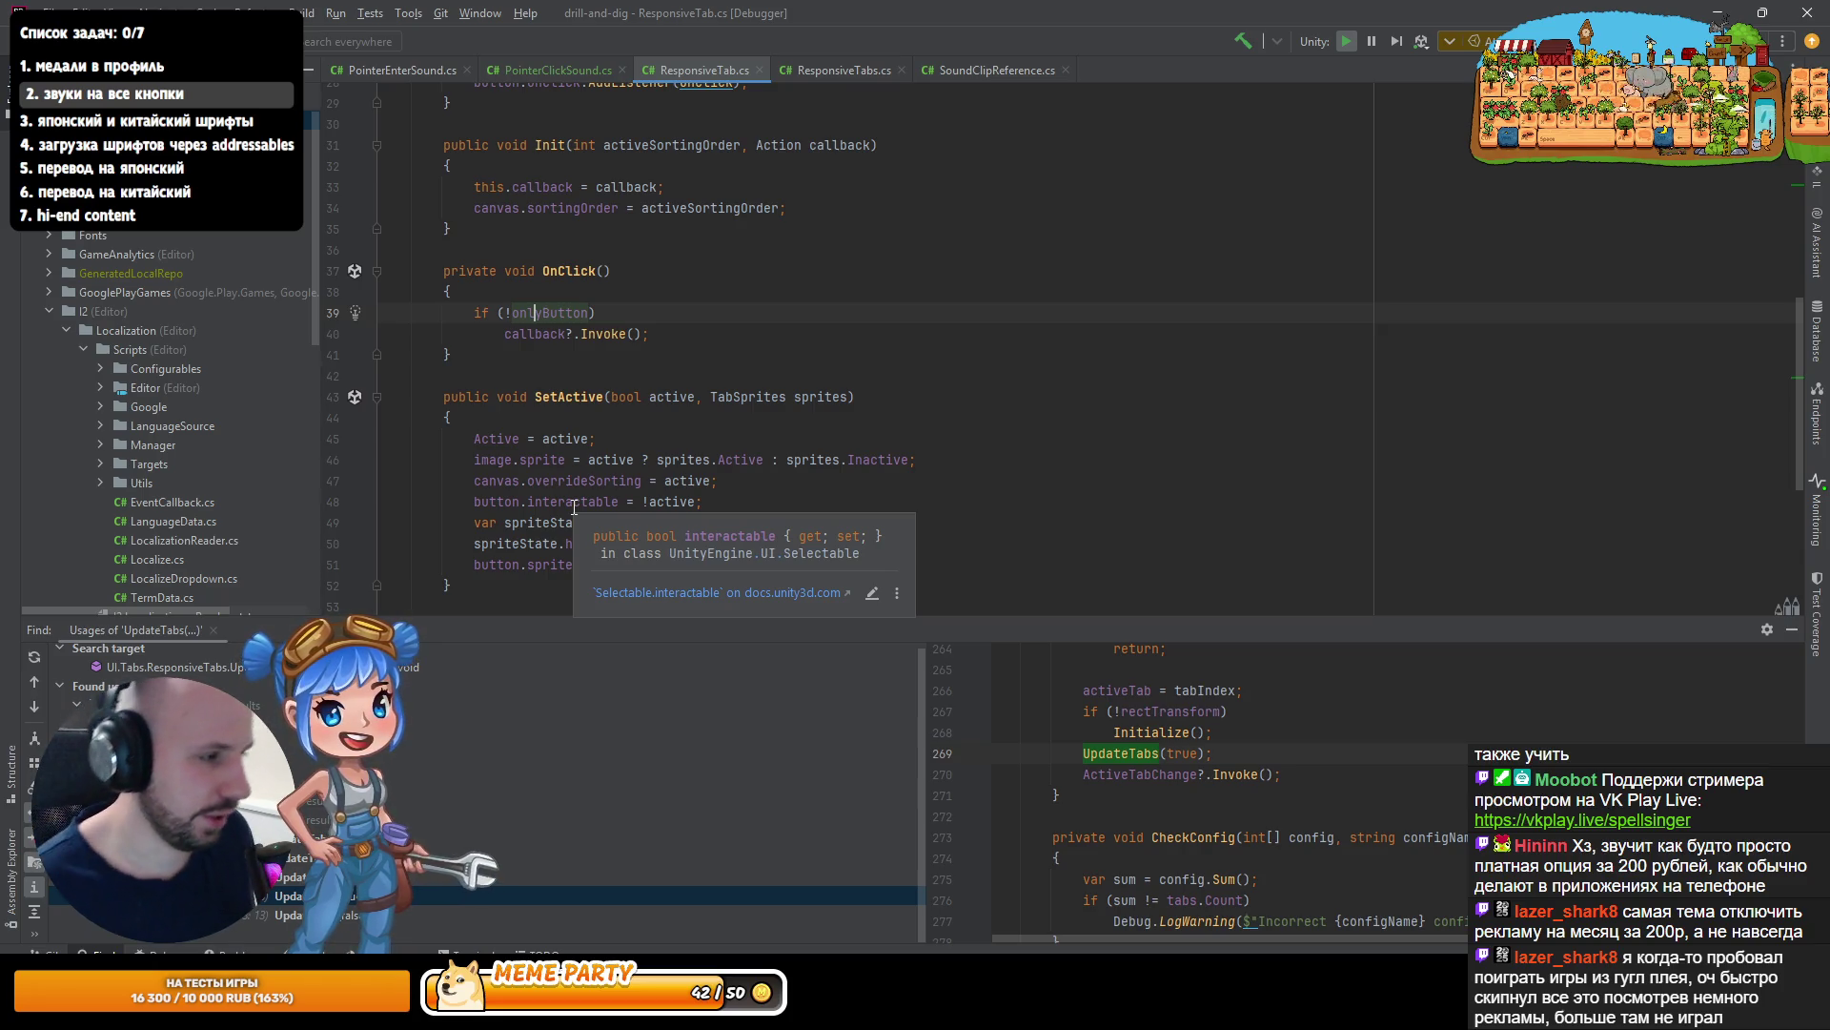
pyautogui.scroll(9, 586, 467)
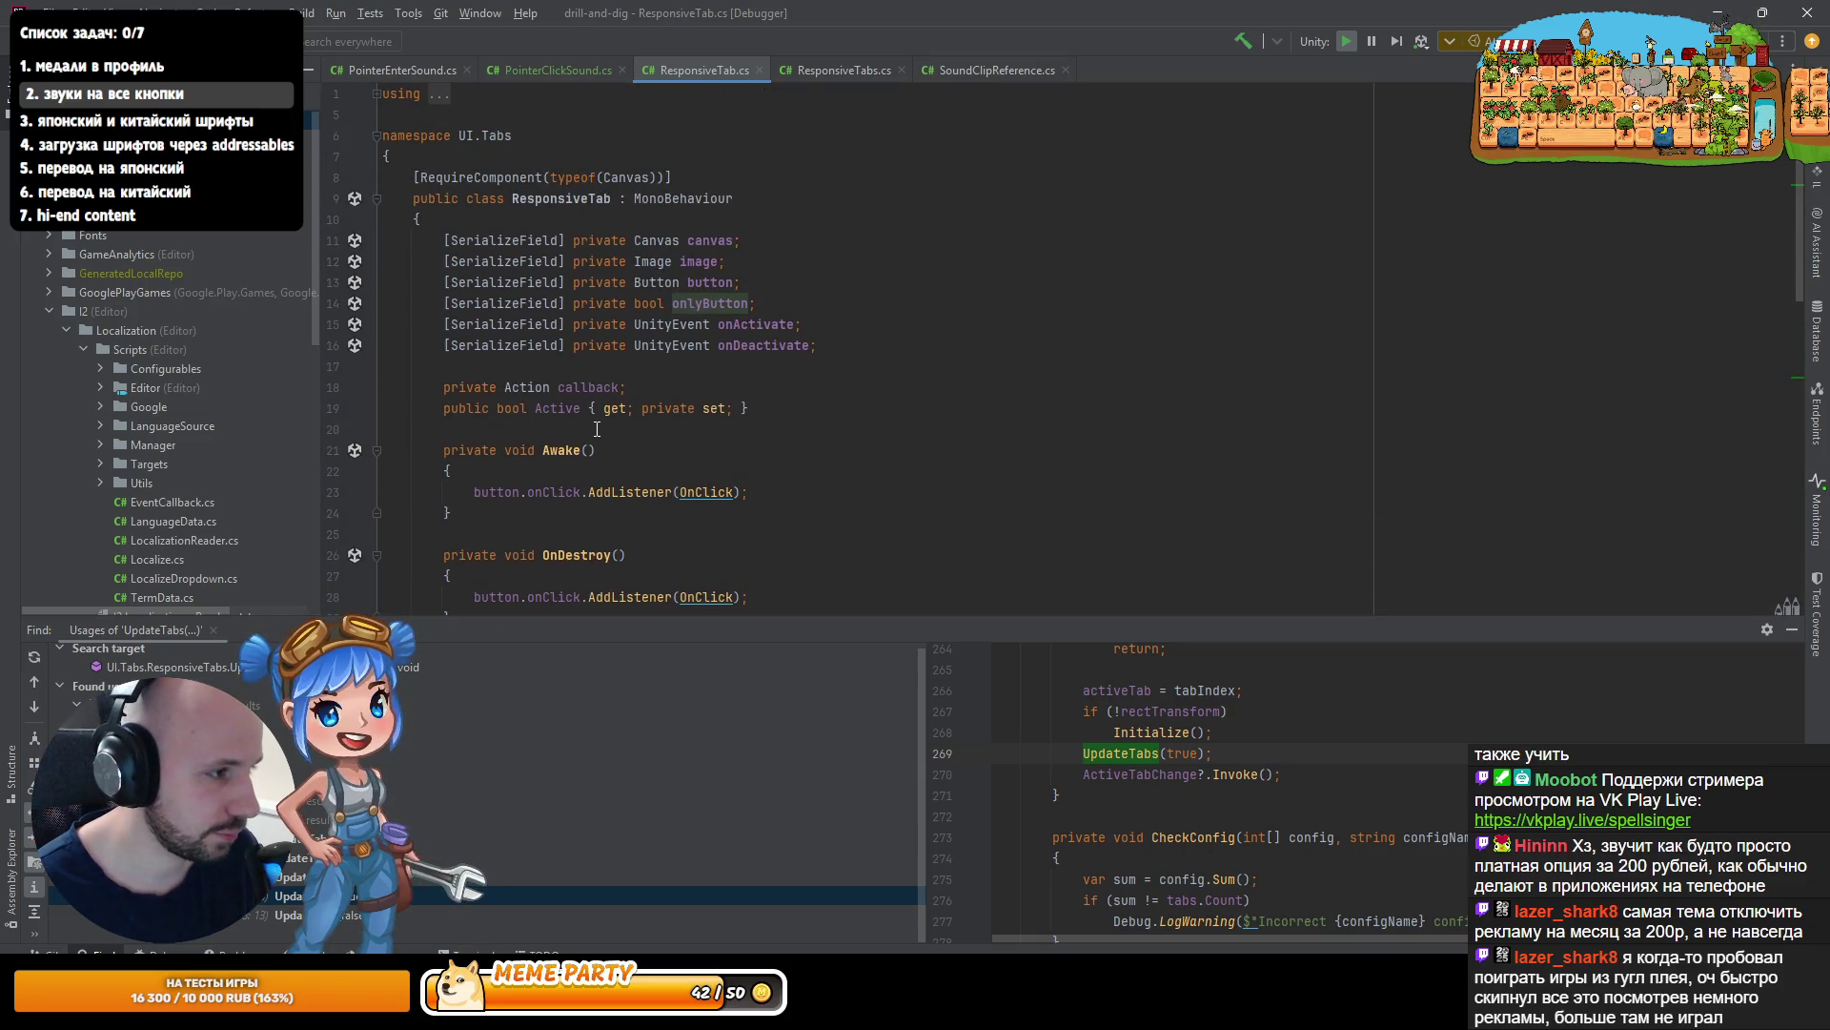
pyautogui.scroll(-4, 597, 429)
pyautogui.click(580, 530)
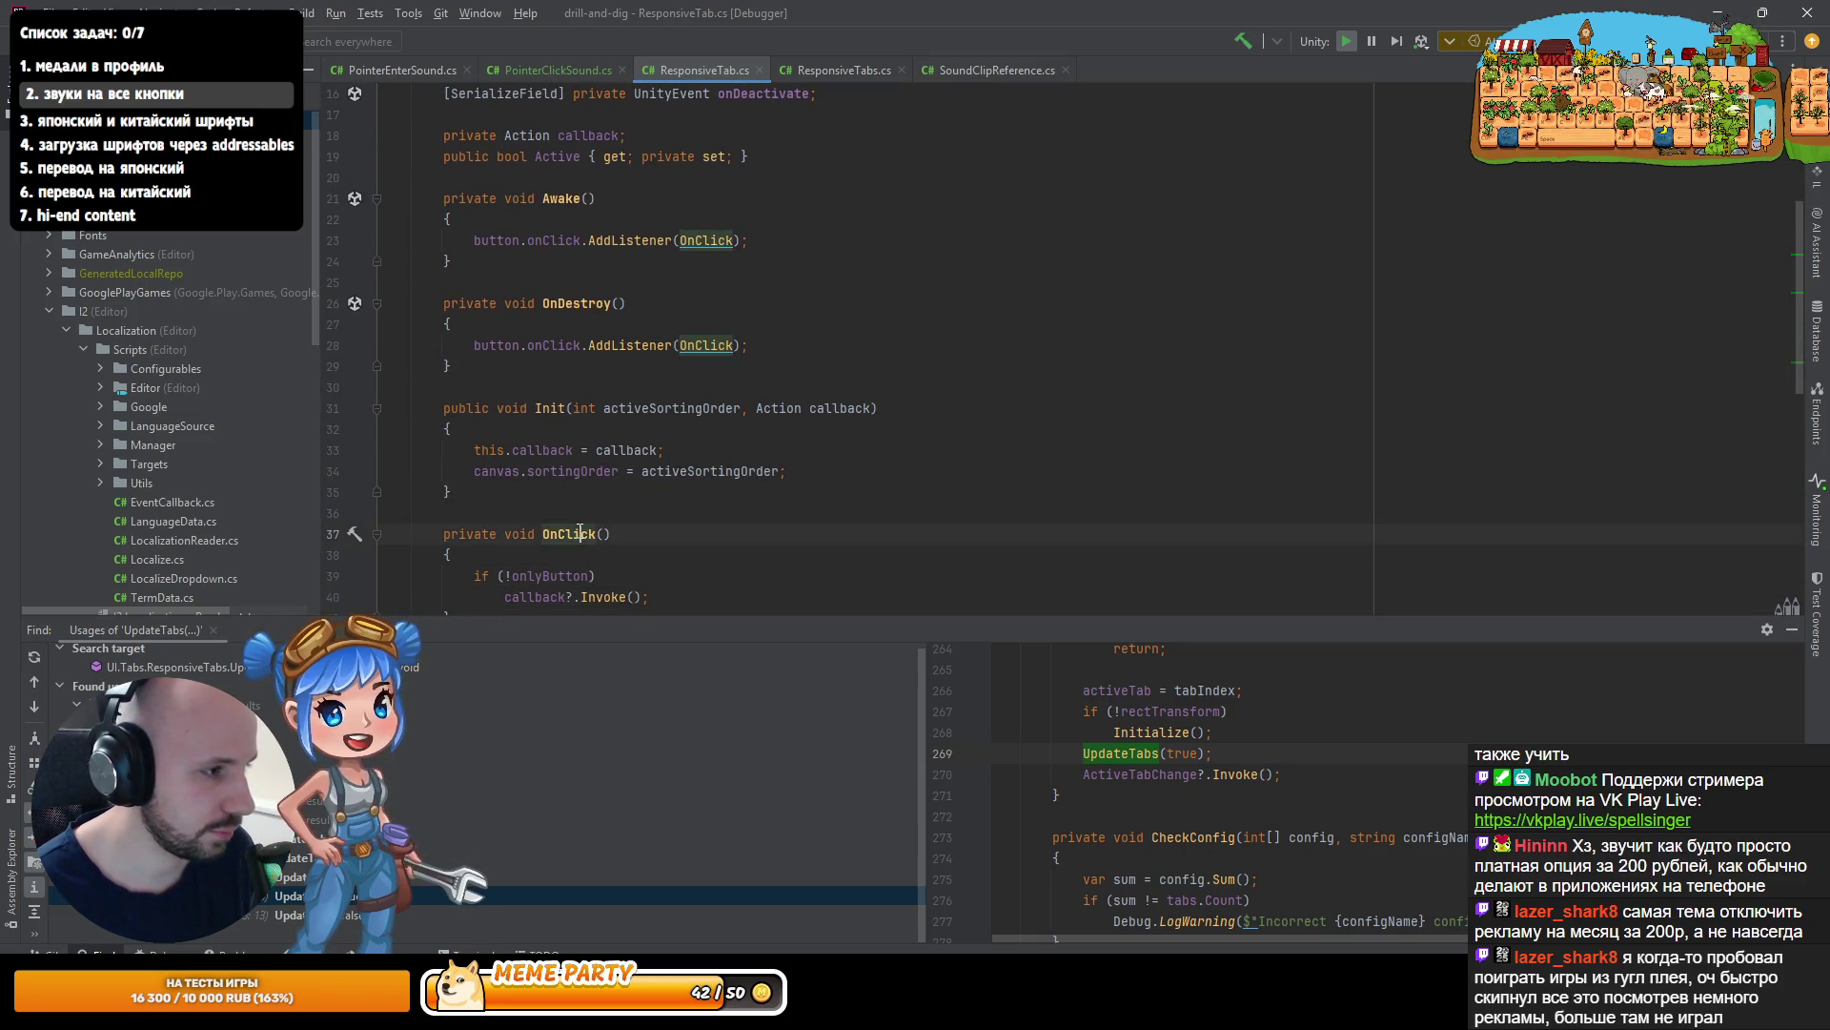
pyautogui.click(568, 241)
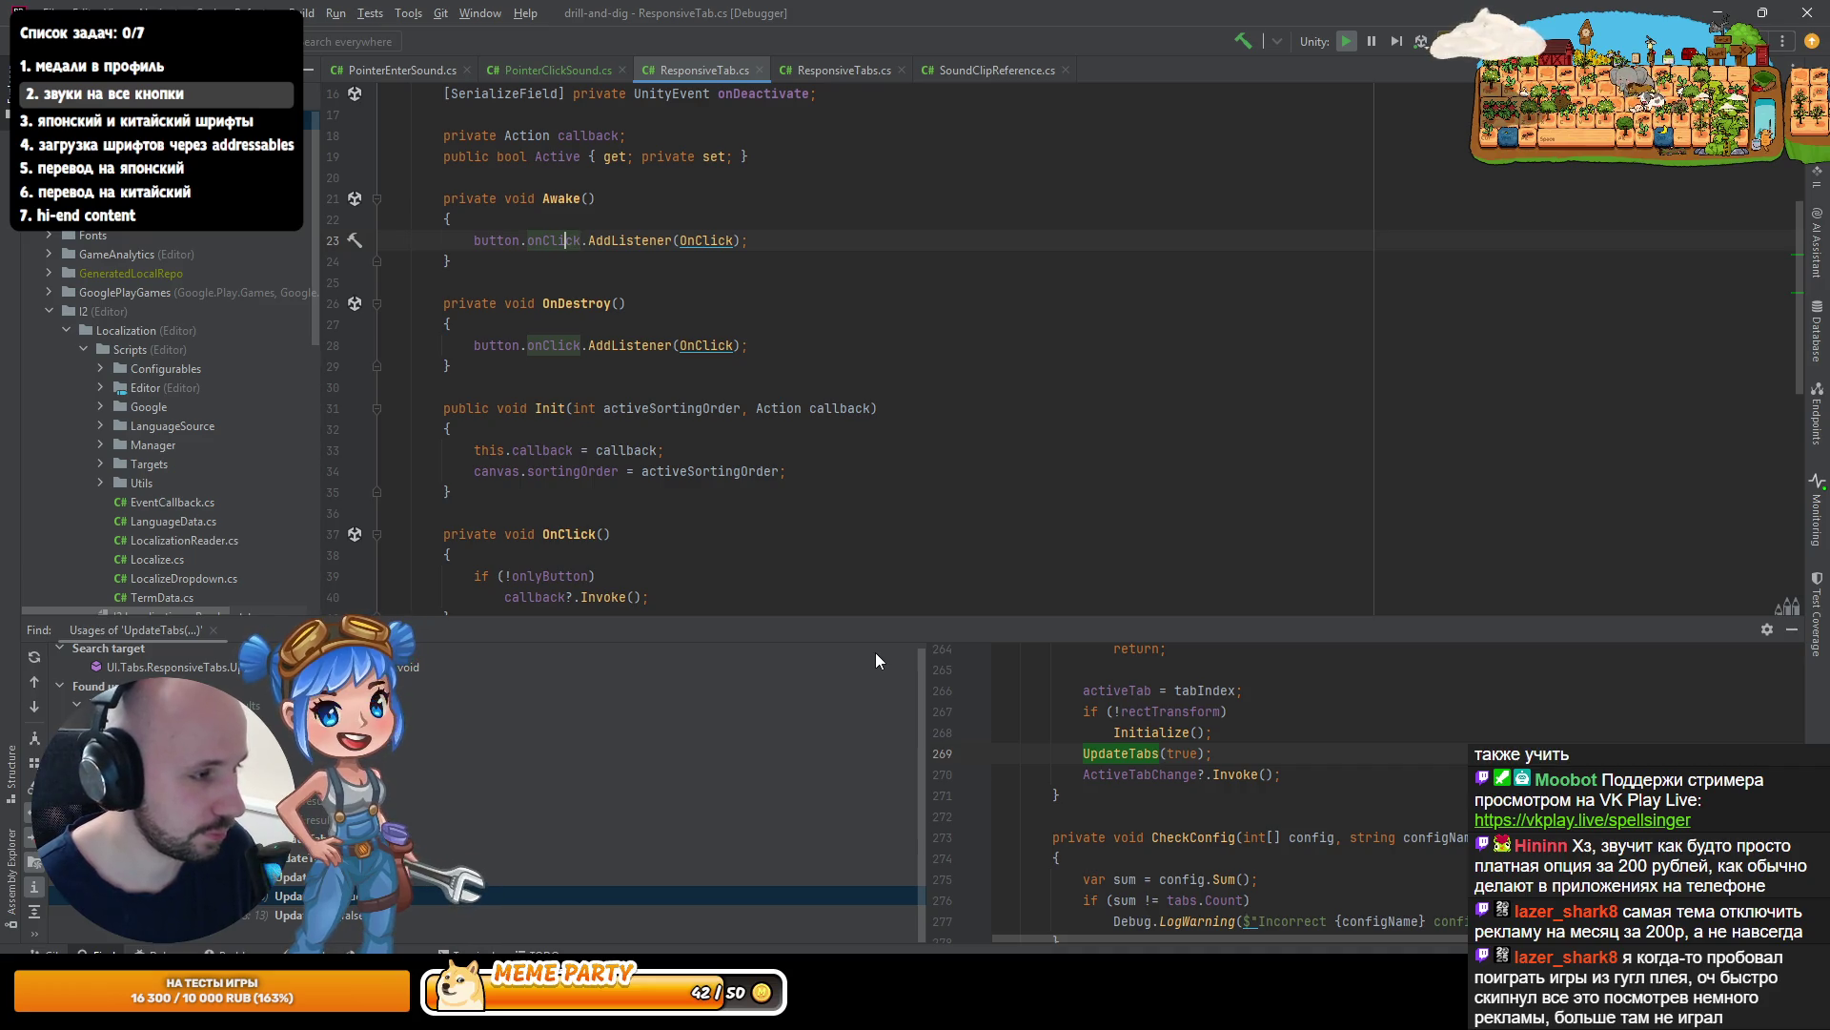
pyautogui.scroll(3, 799, 465)
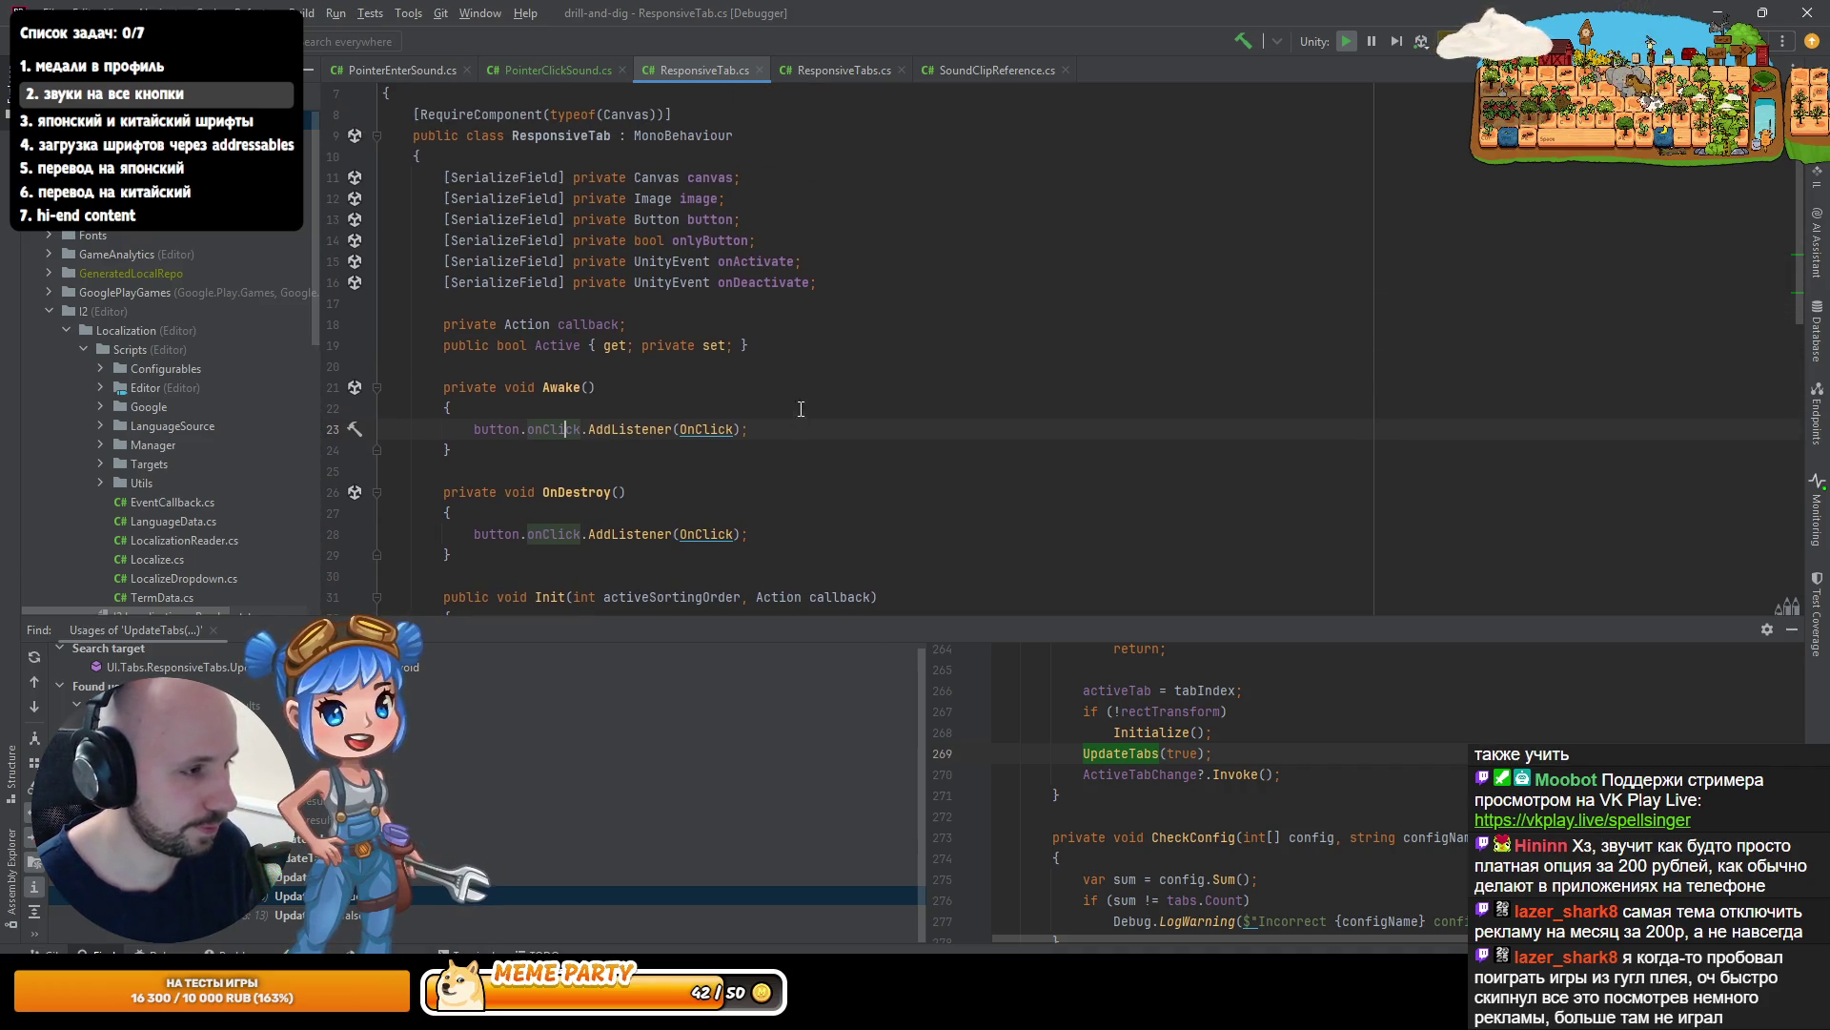
# - Split the editor so ResponsiveTab.cs sits beside PointerClickSound.cs
pyautogui.click(972, 72)
pyautogui.click(849, 69)
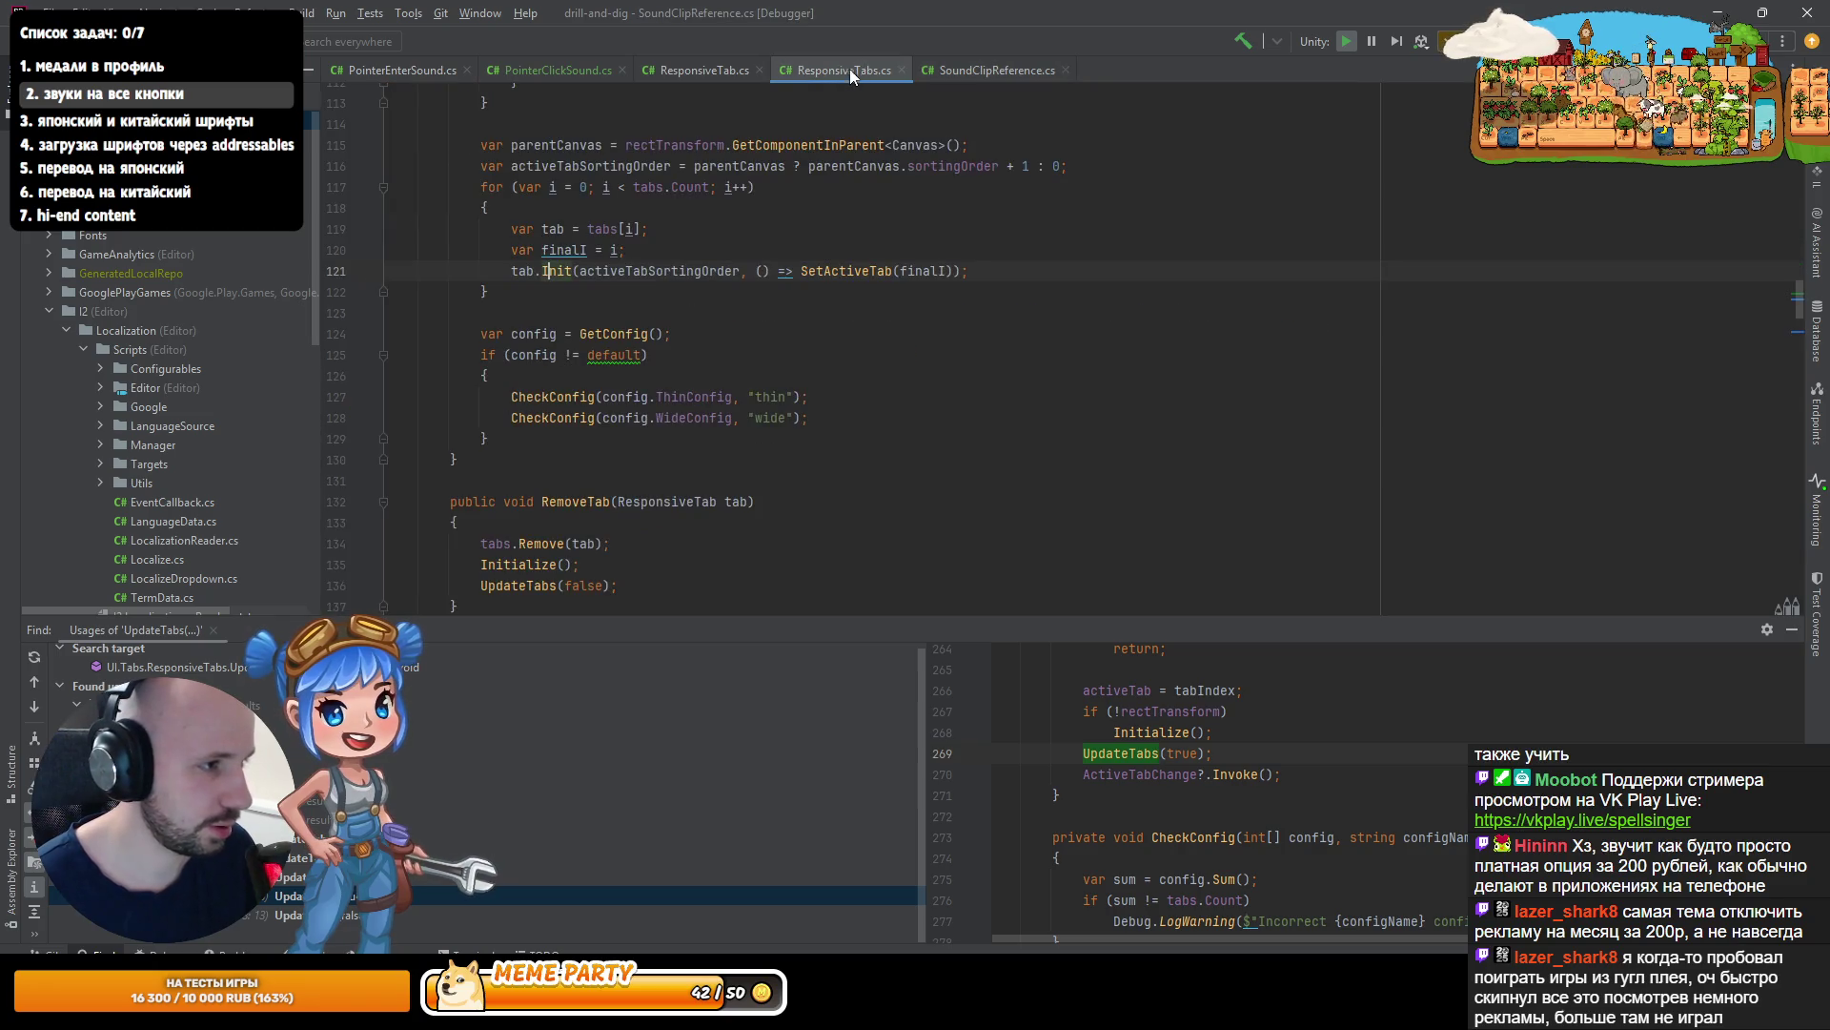
pyautogui.click(568, 70)
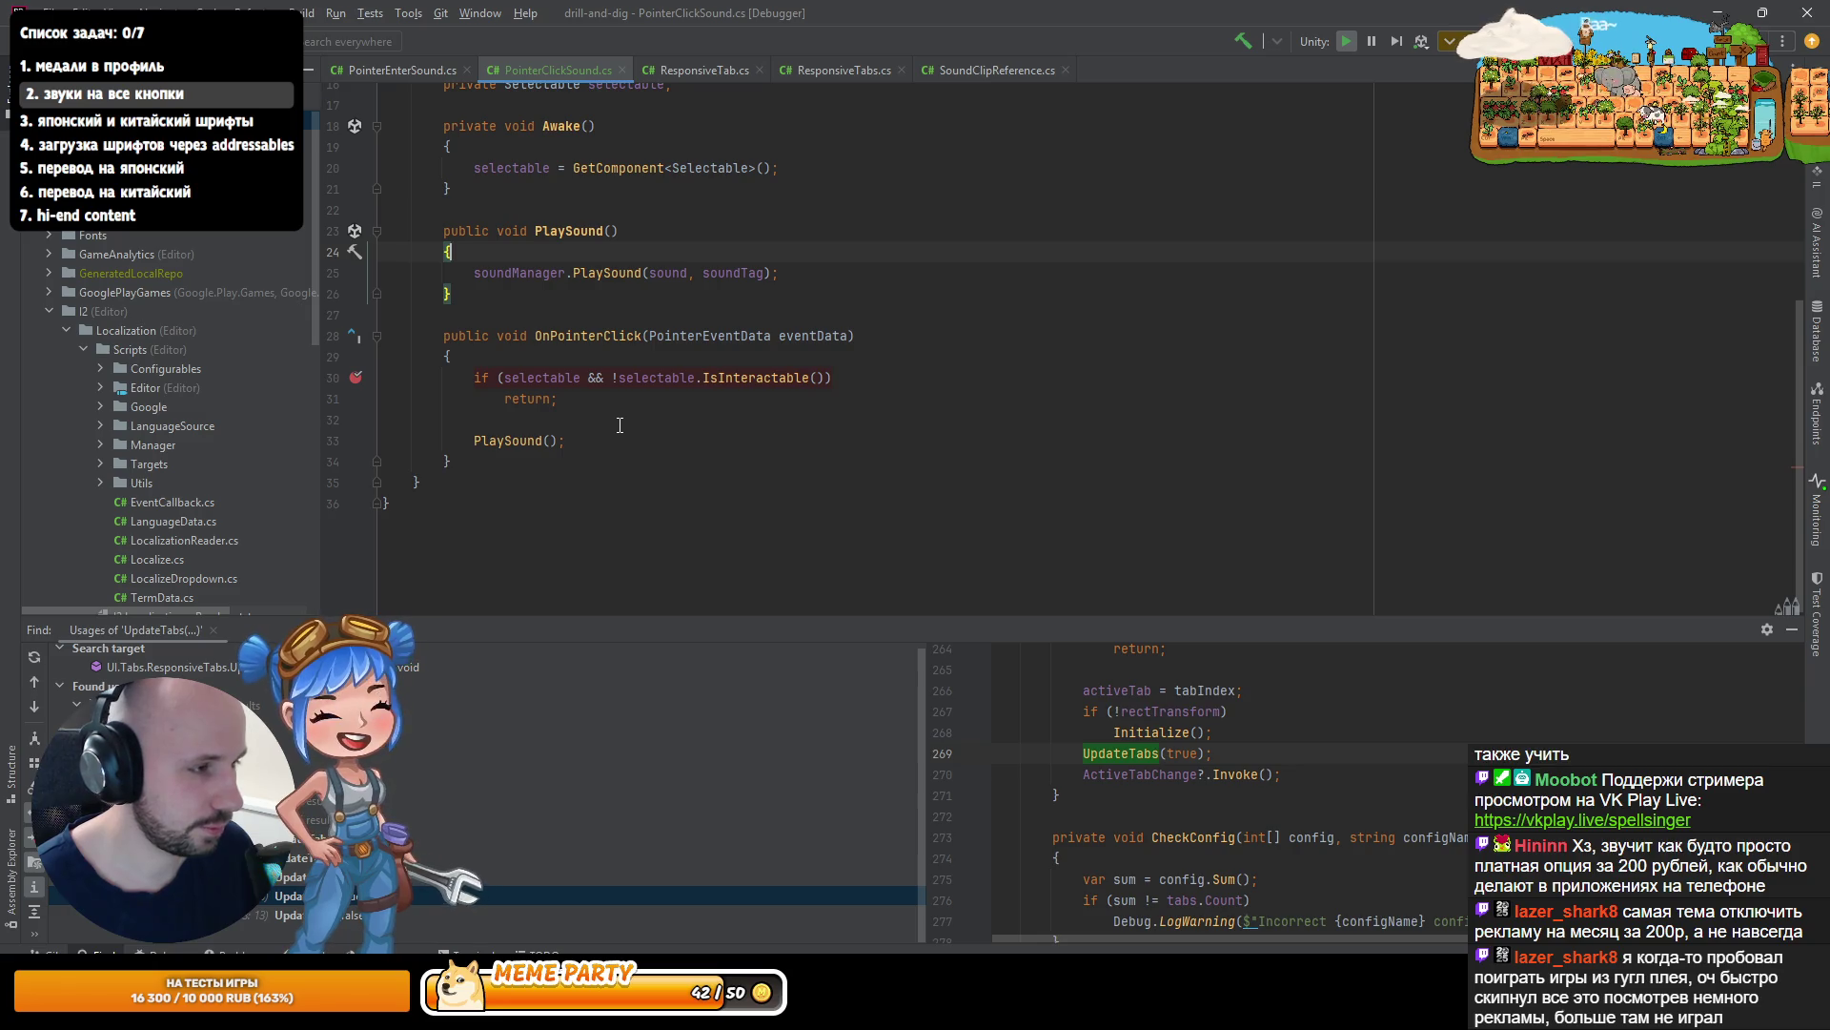
pyautogui.scroll(4, 620, 425)
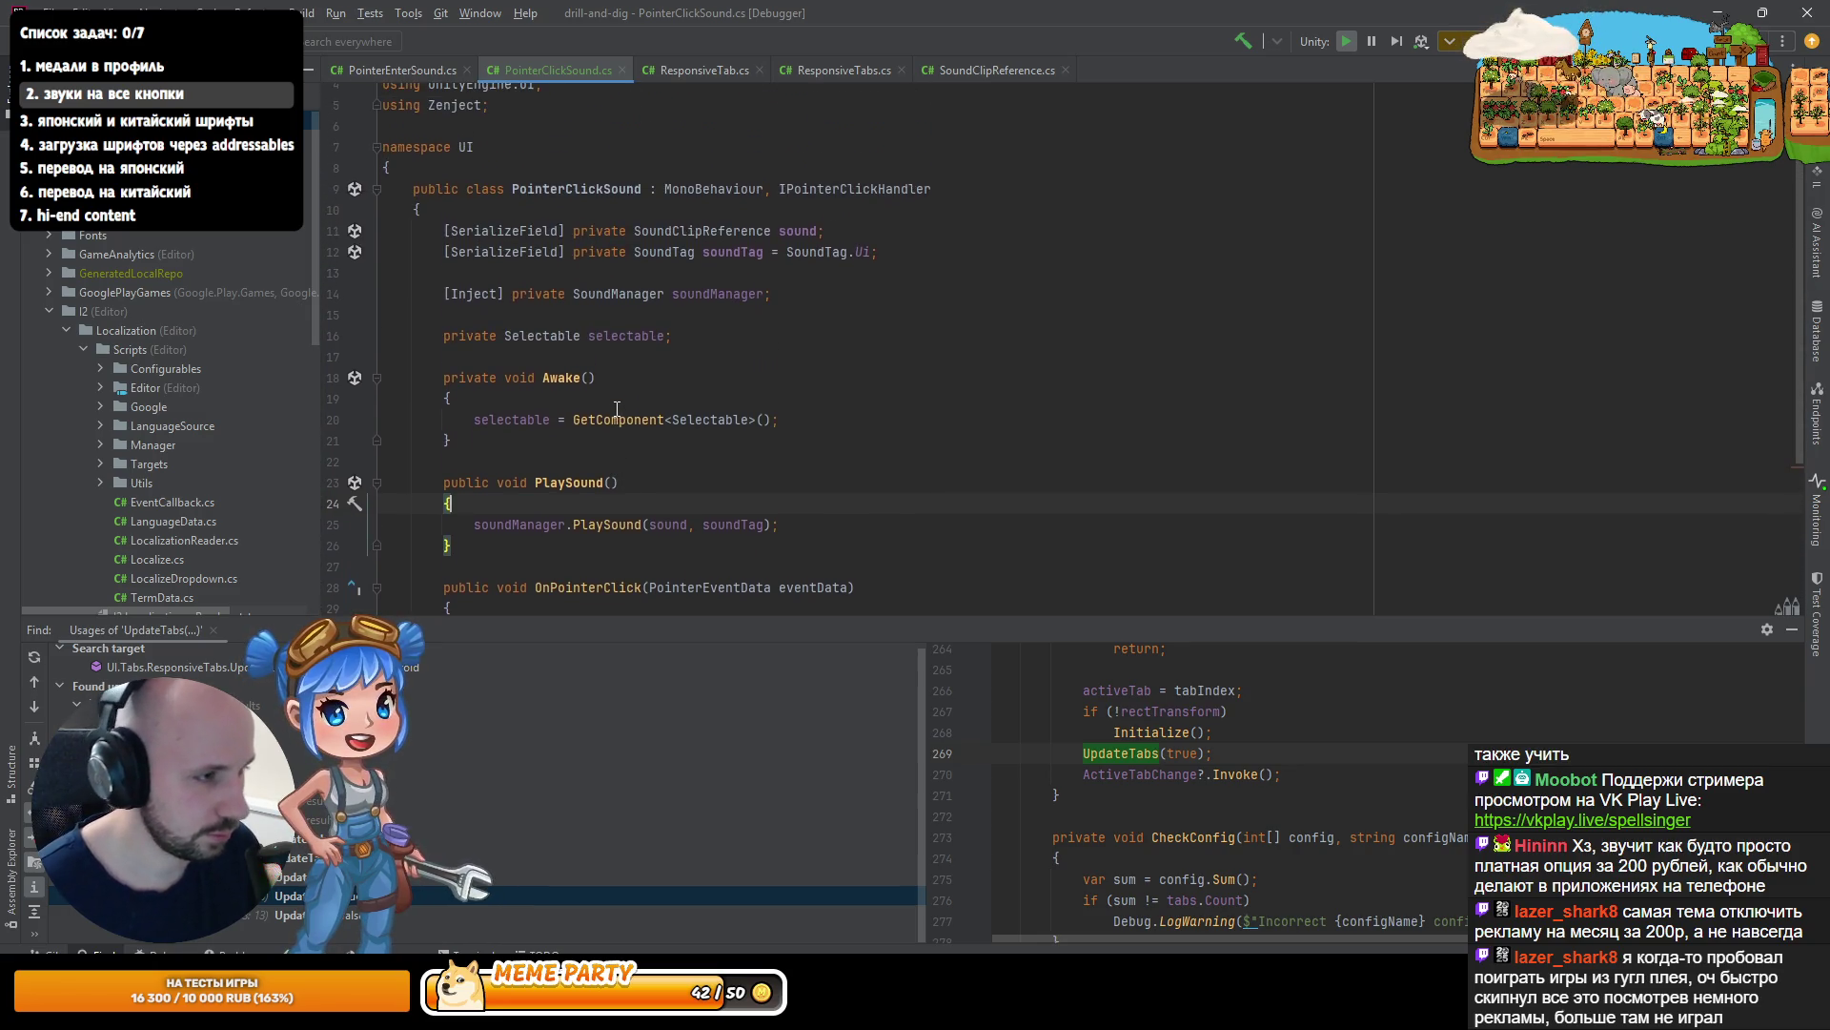
pyautogui.scroll(-1, 617, 409)
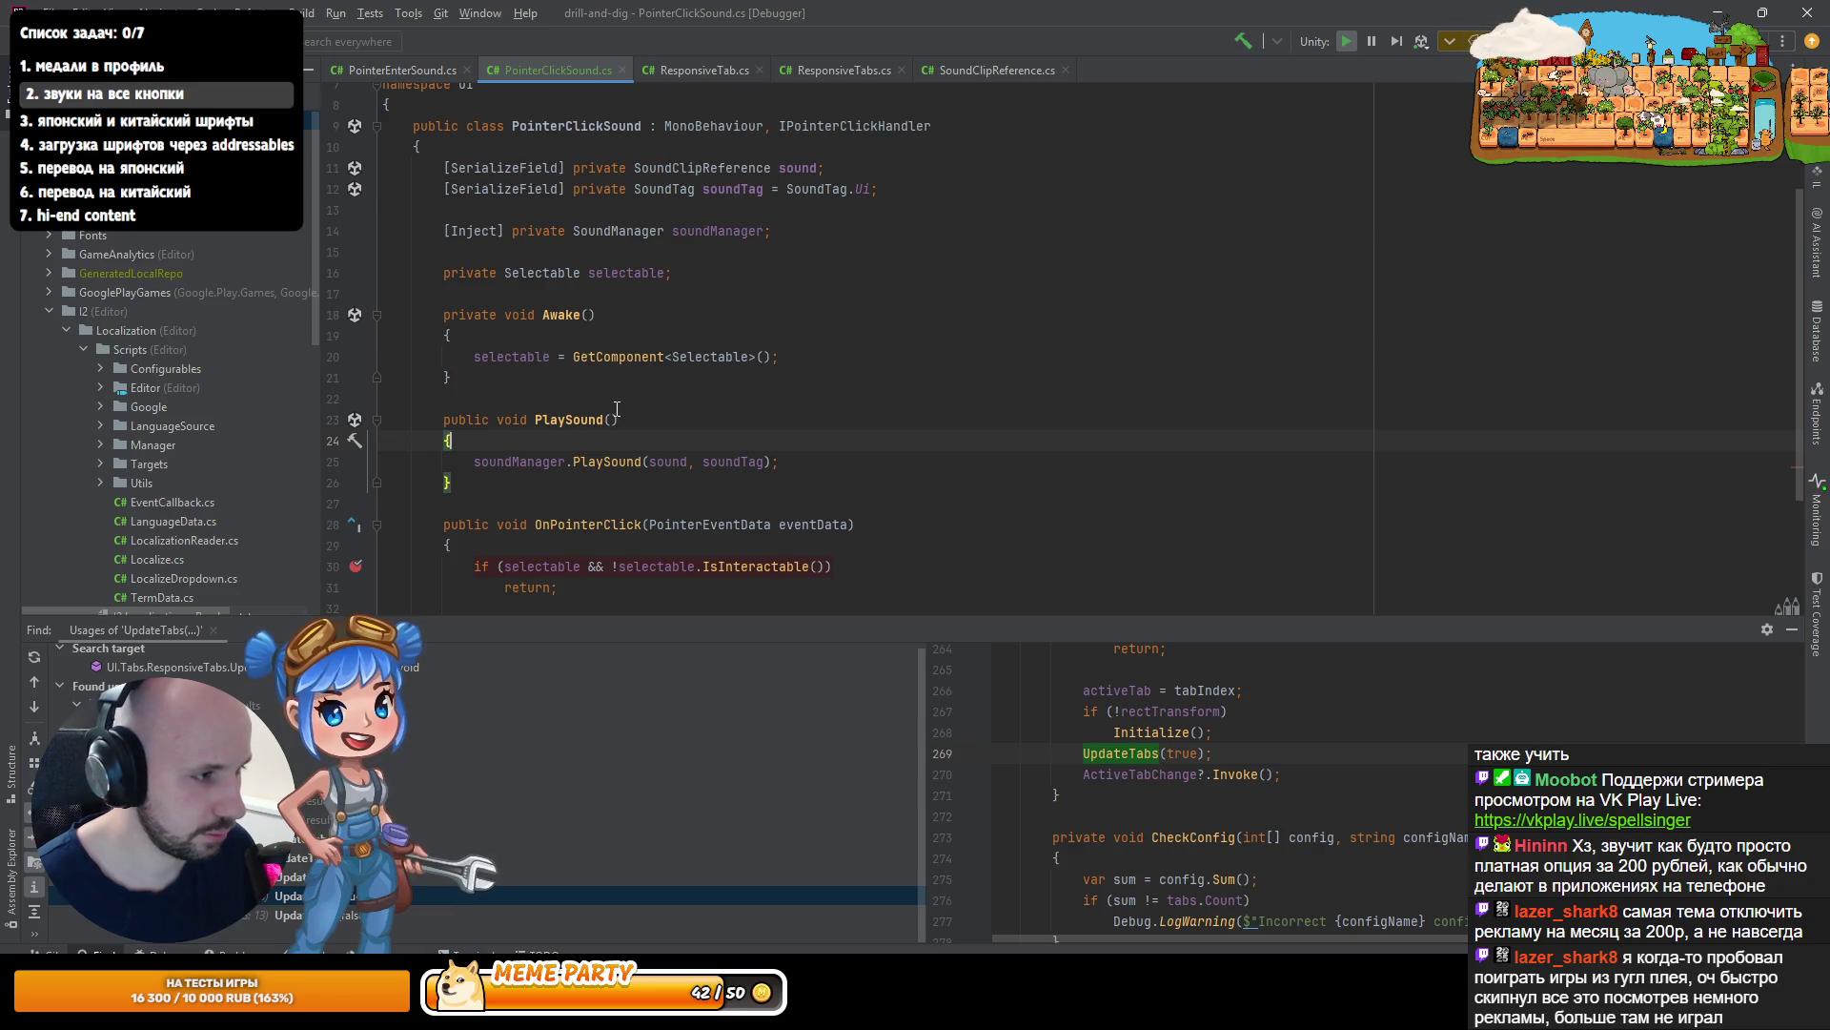
pyautogui.scroll(-2, 617, 409)
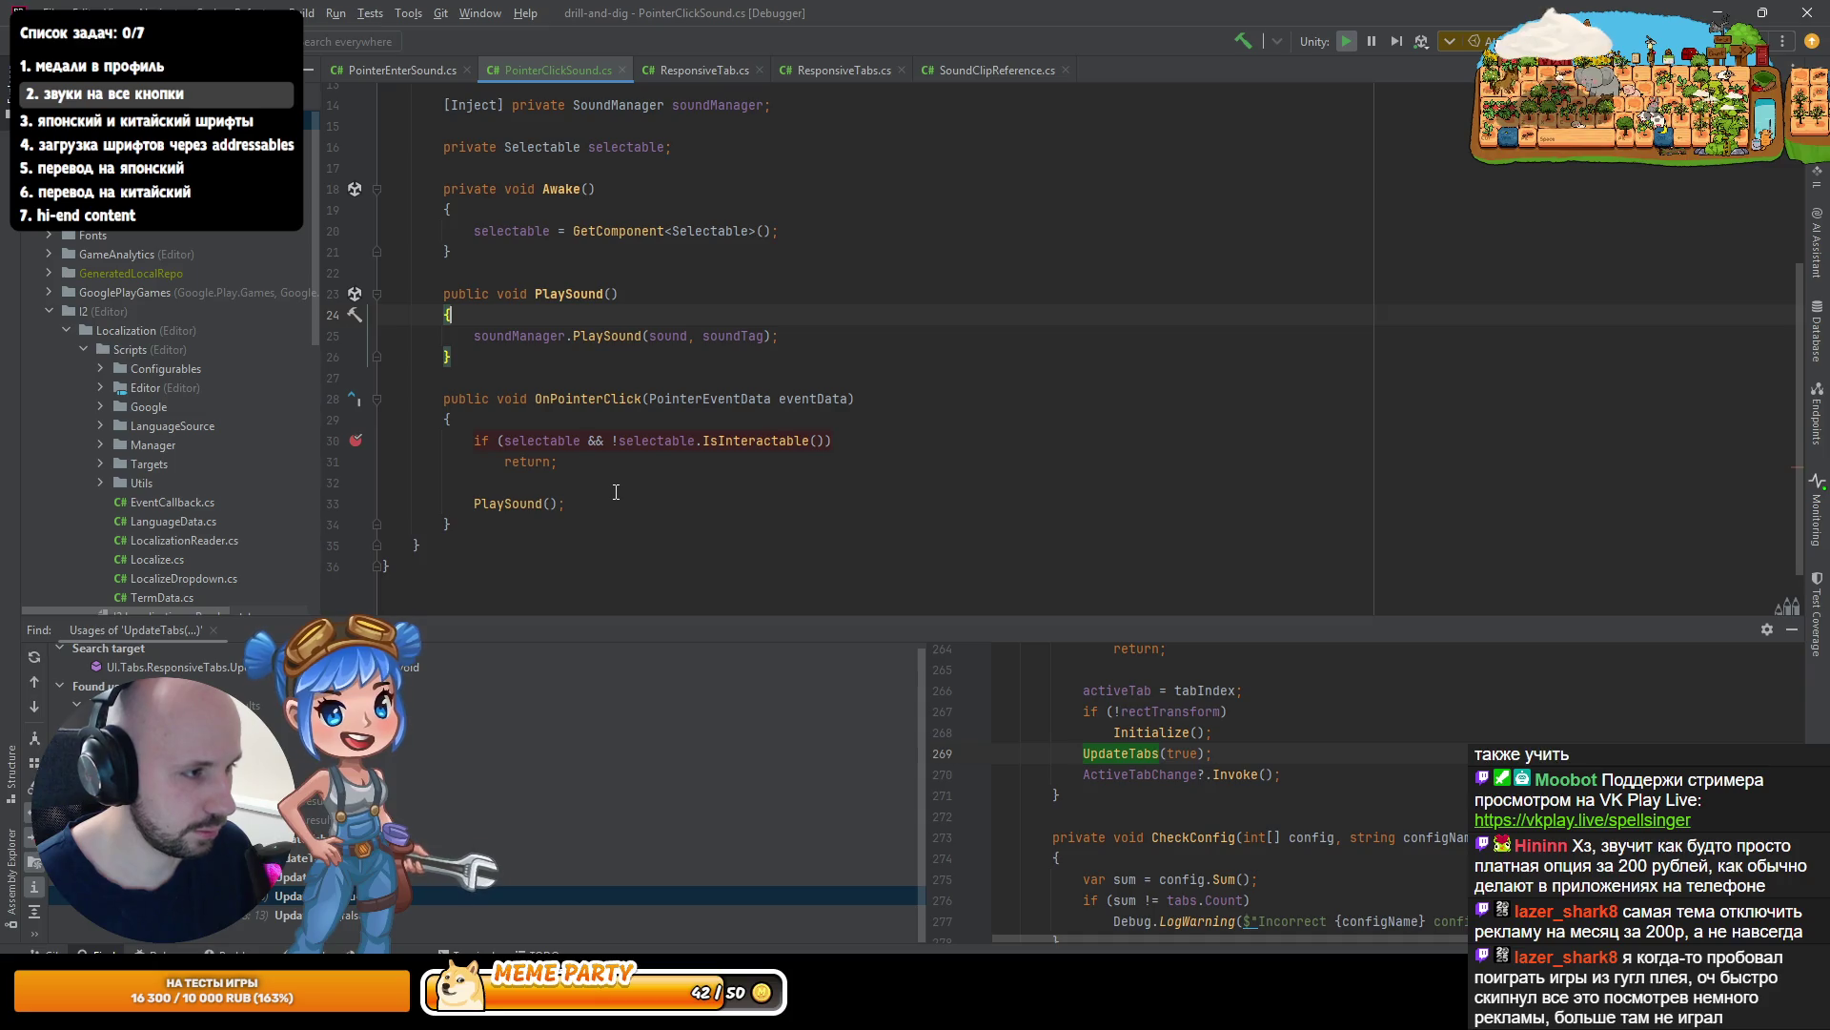
pyautogui.moveTo(695, 69); pyautogui.dragTo(1511, 417)
pyautogui.scroll(4, 734, 339)
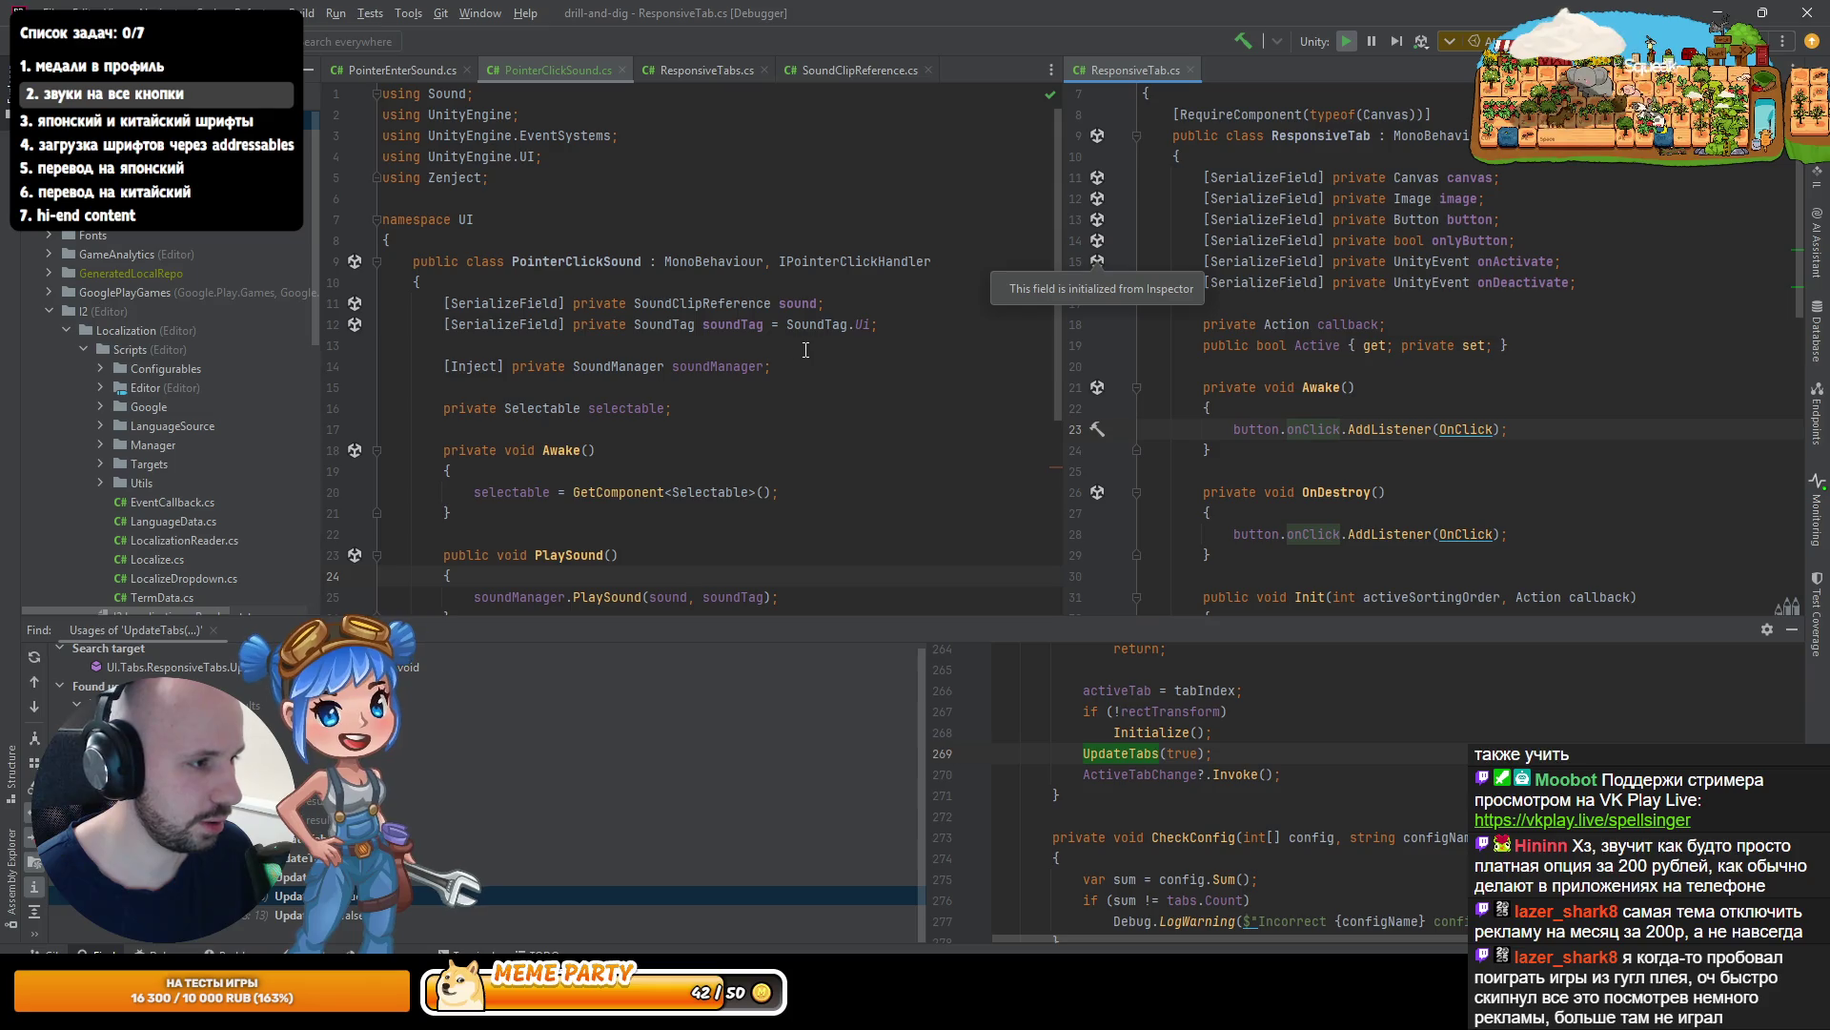
# - Copy the injected SoundManager field into ResponsiveTab and import the required types
pyautogui.moveTo(806, 362); pyautogui.dragTo(886, 324)
pyautogui.click(1601, 280)
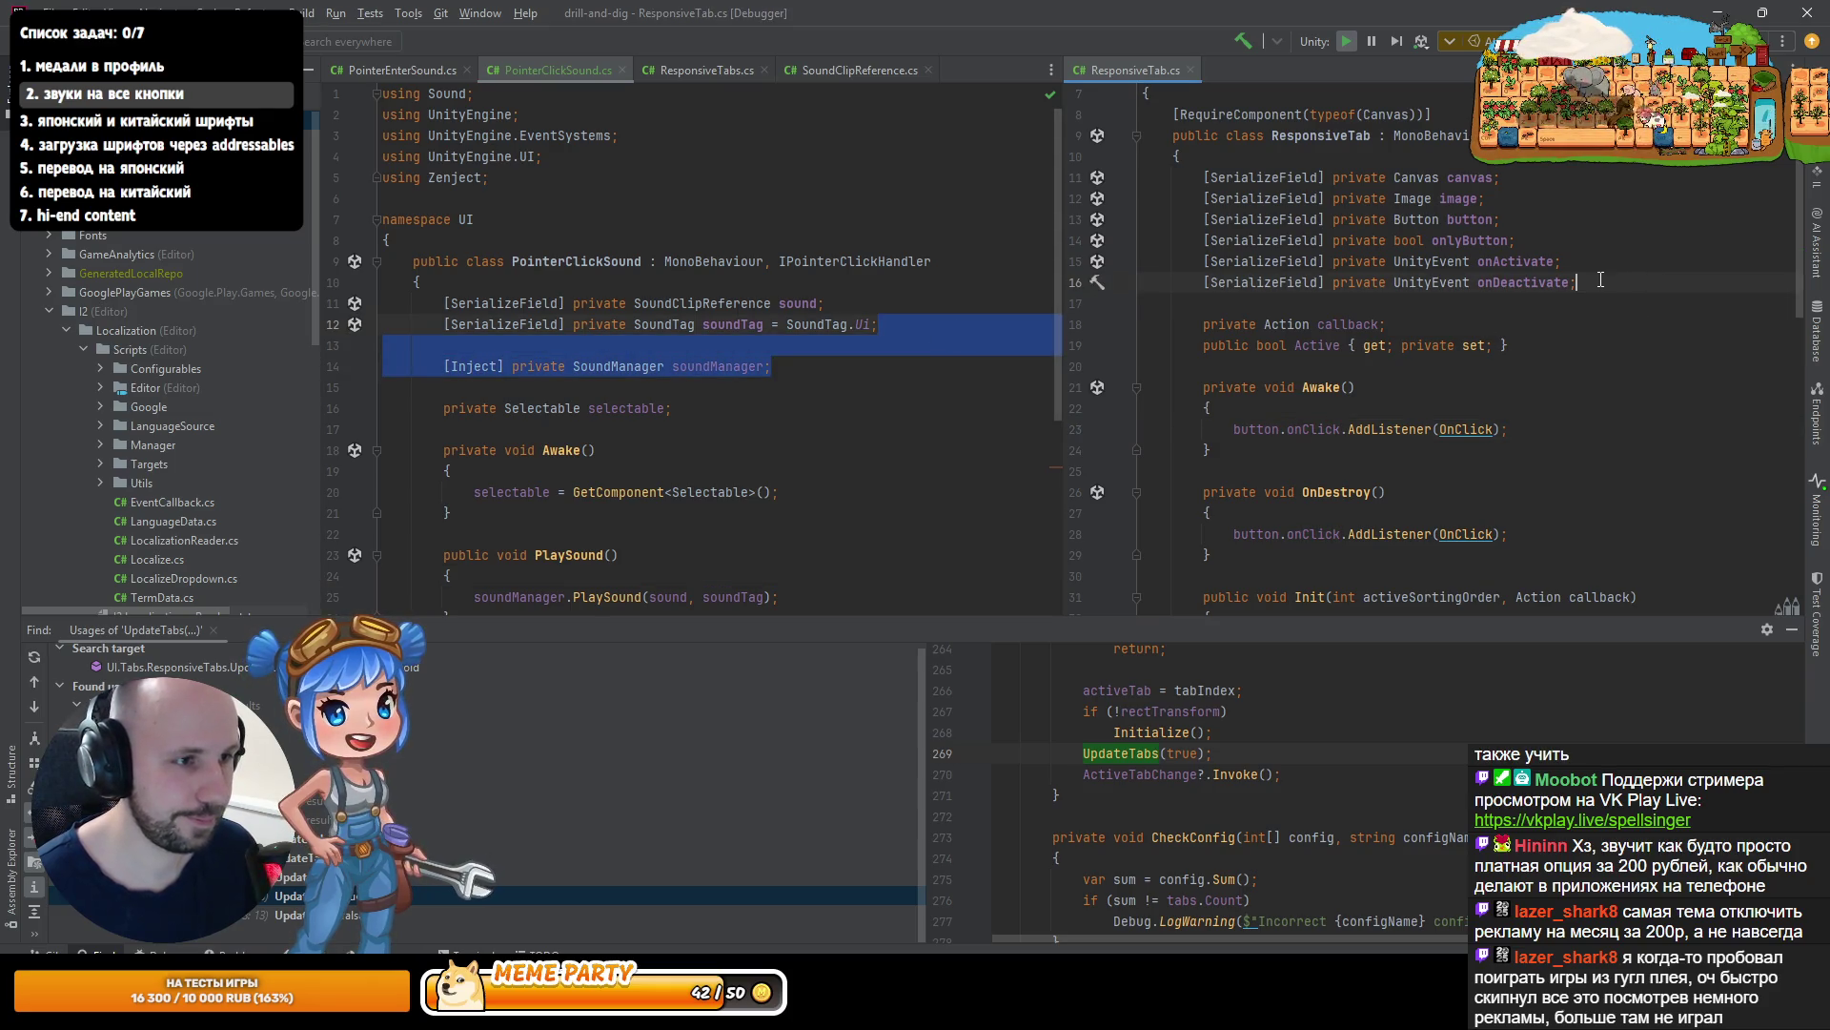
pyautogui.hotkey('ctrl', 'c')
pyautogui.hotkey('ctrl', 'v')
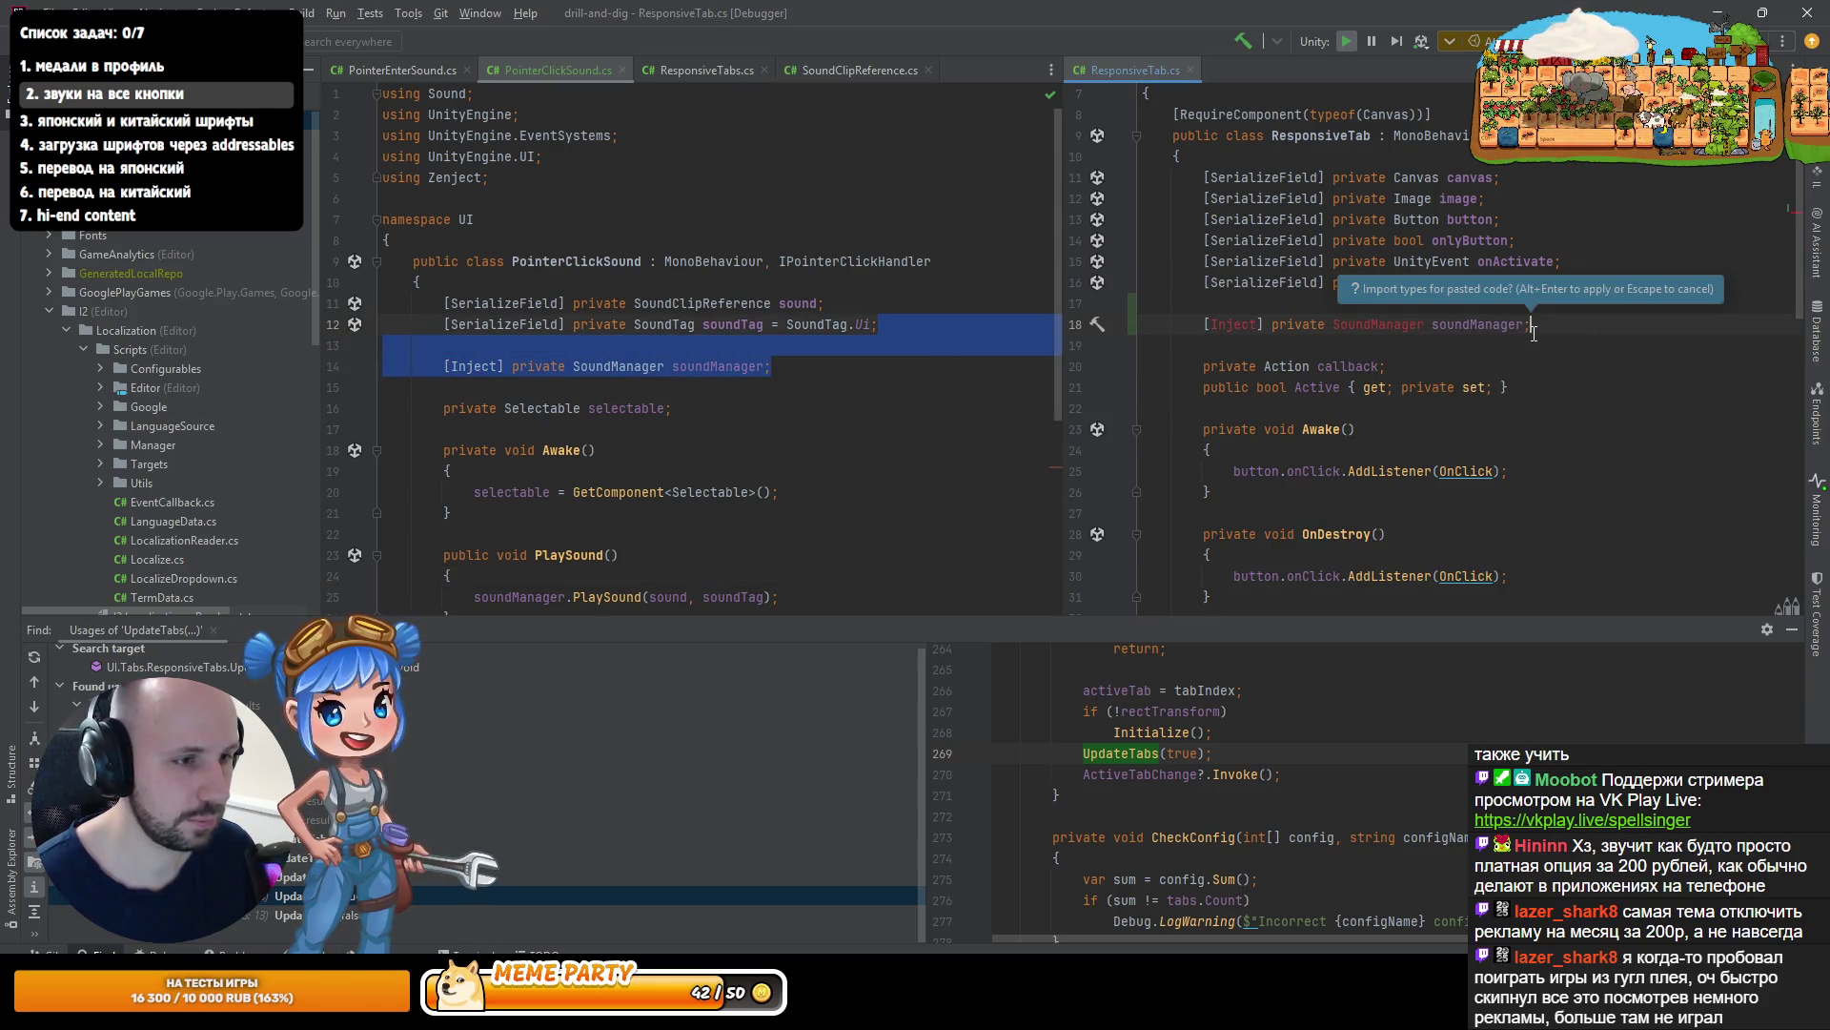
pyautogui.hotkey('alt', 'Return')
# - Copy the serialized SoundClipReference sound field into ResponsiveTab below onDeactivate
pyautogui.click(824, 324)
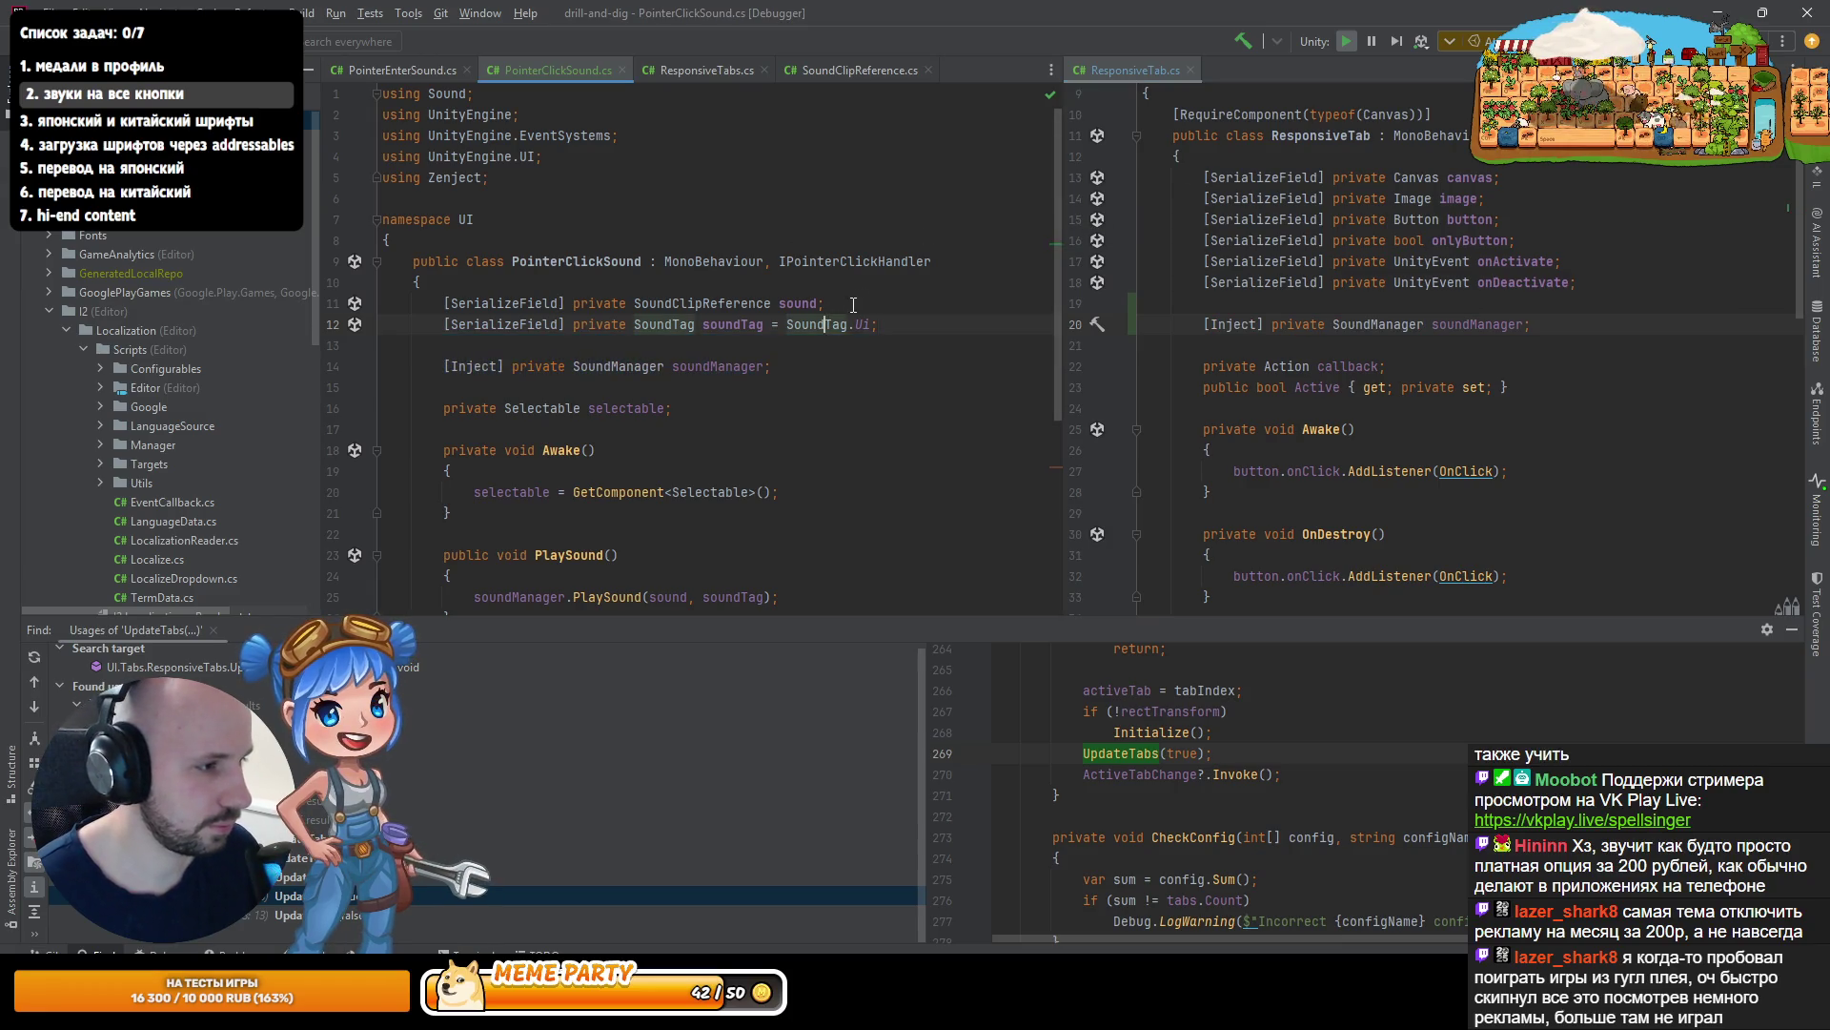
pyautogui.moveTo(853, 304); pyautogui.dragTo(879, 292)
pyautogui.hotkey('ctrl', 'c')
pyautogui.click(1621, 303)
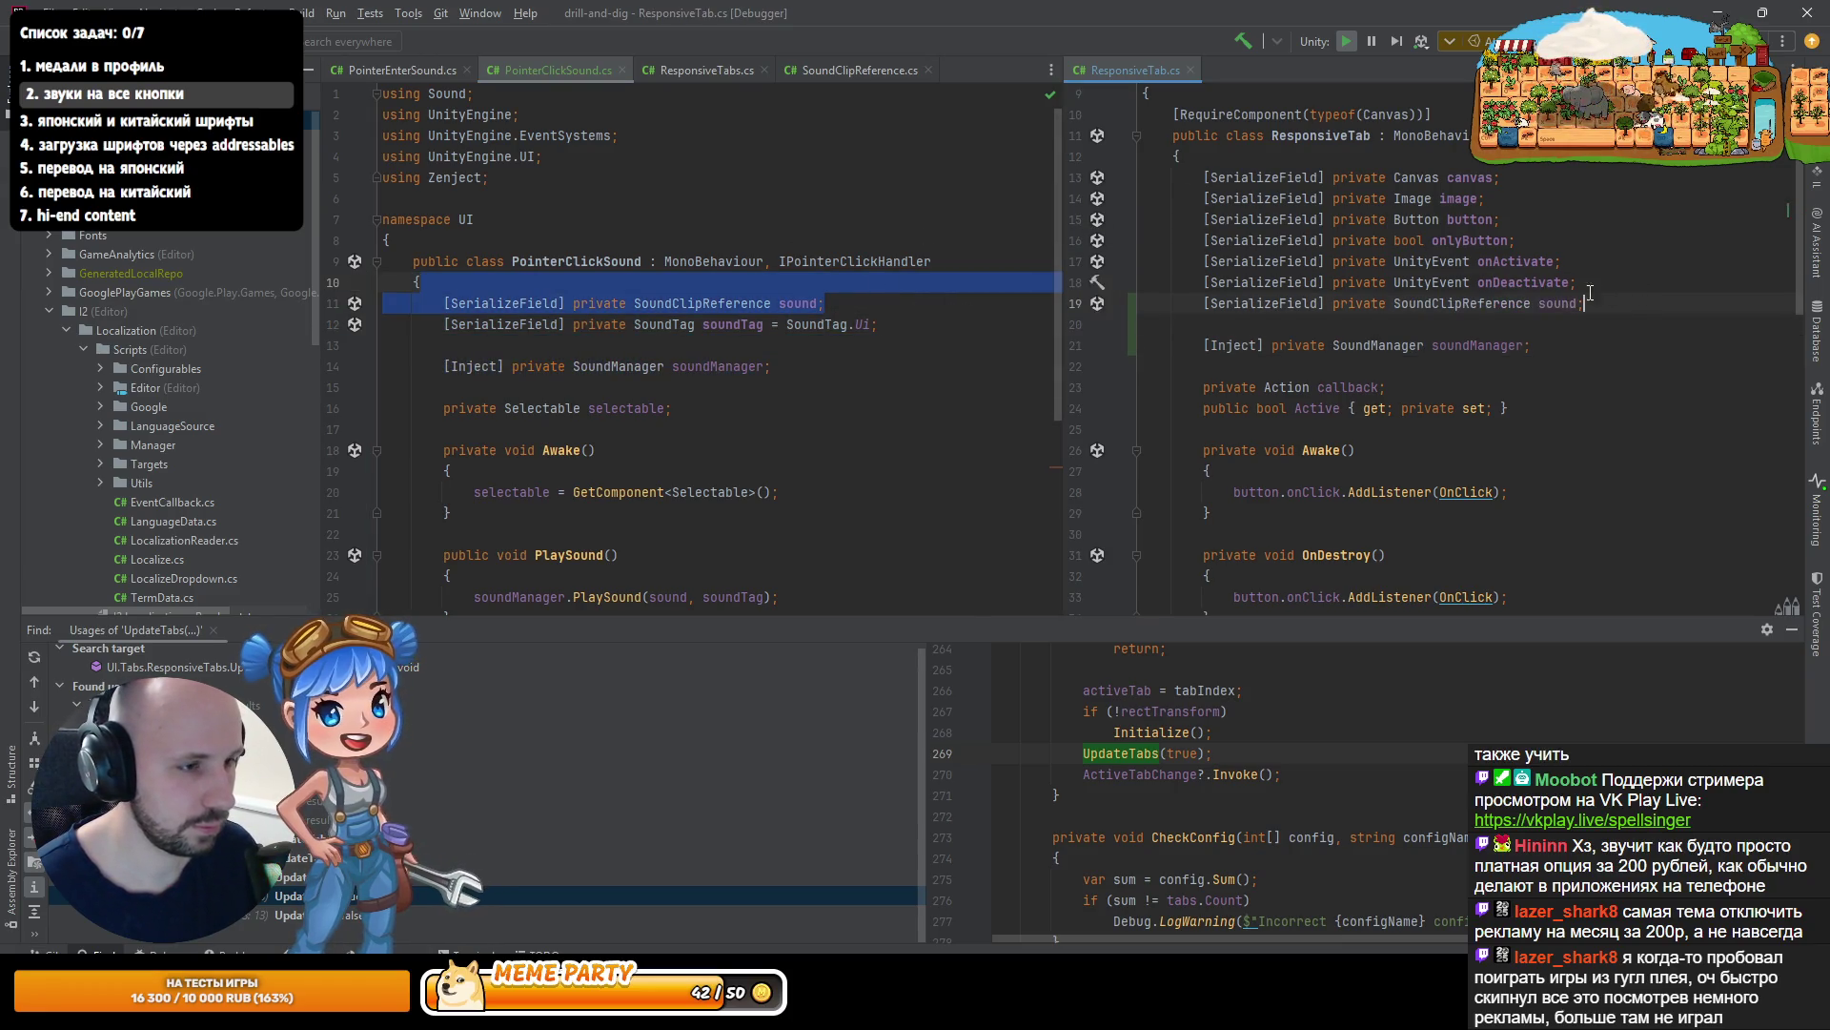
pyautogui.hotkey('ctrl', 'v')
pyautogui.scroll(-5, 1467, 339)
pyautogui.scroll(10, 1430, 352)
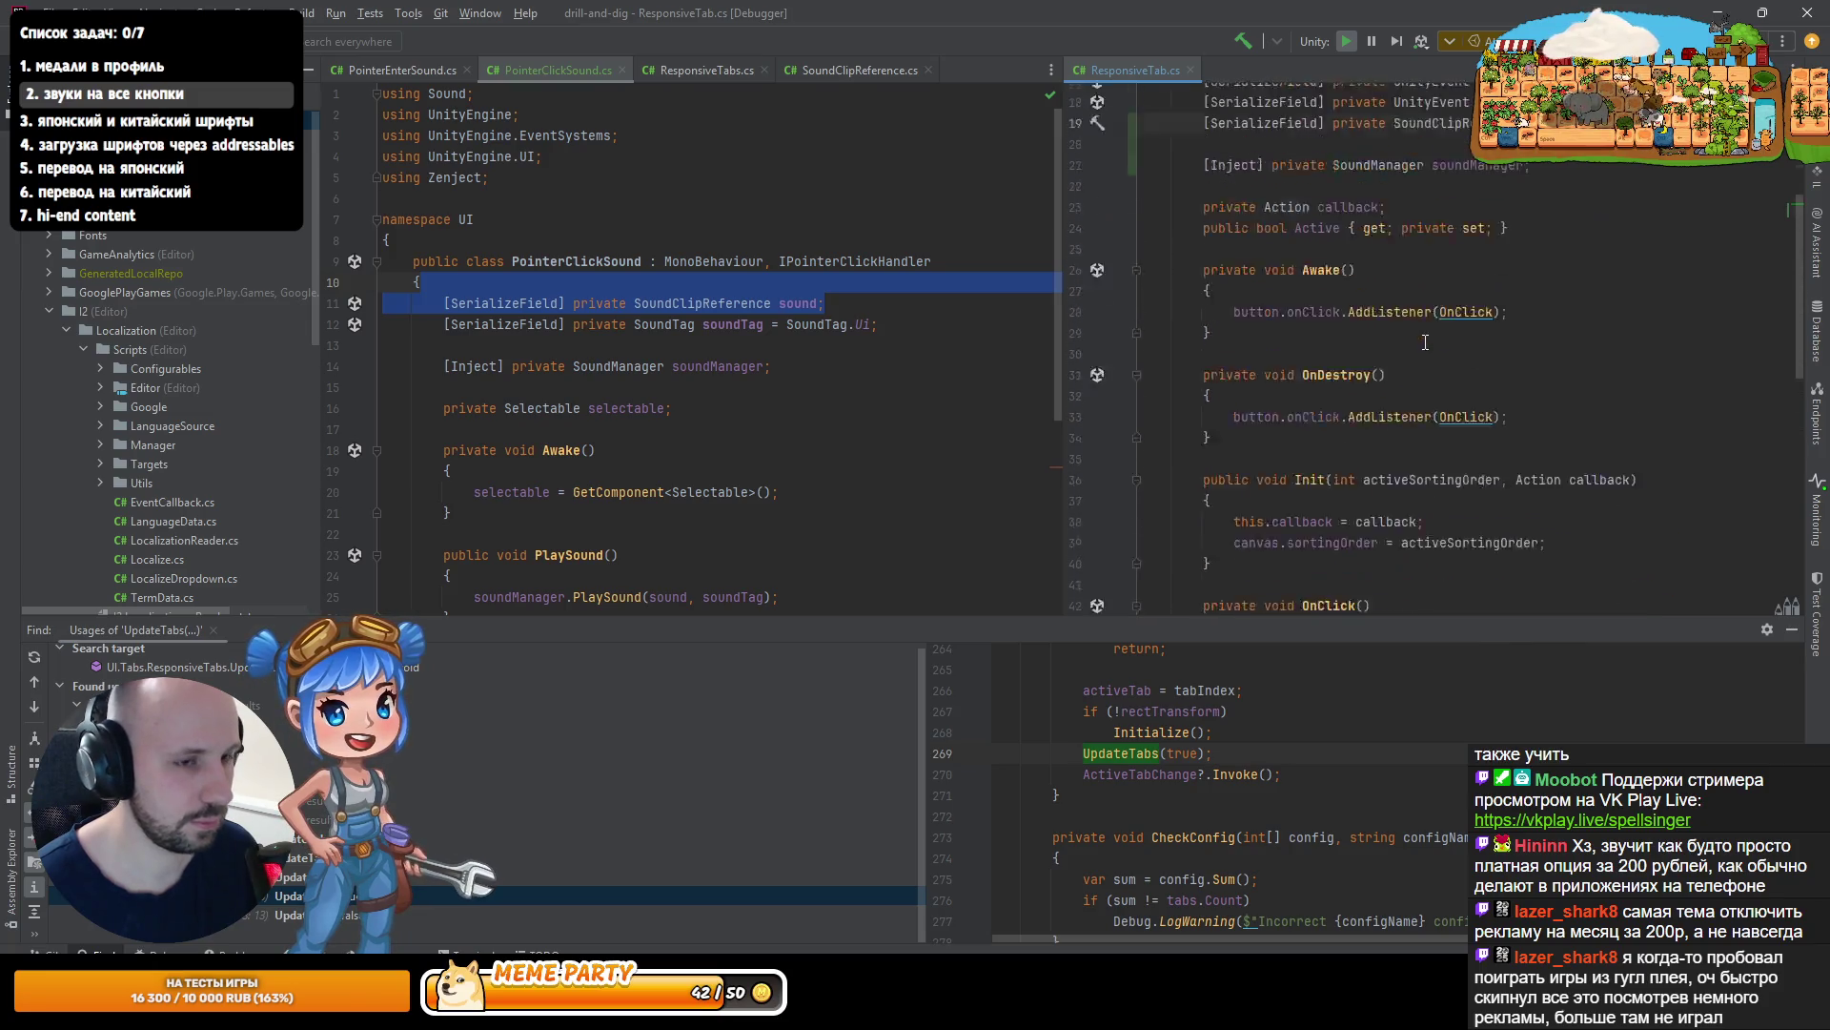
pyautogui.scroll(-5, 1378, 374)
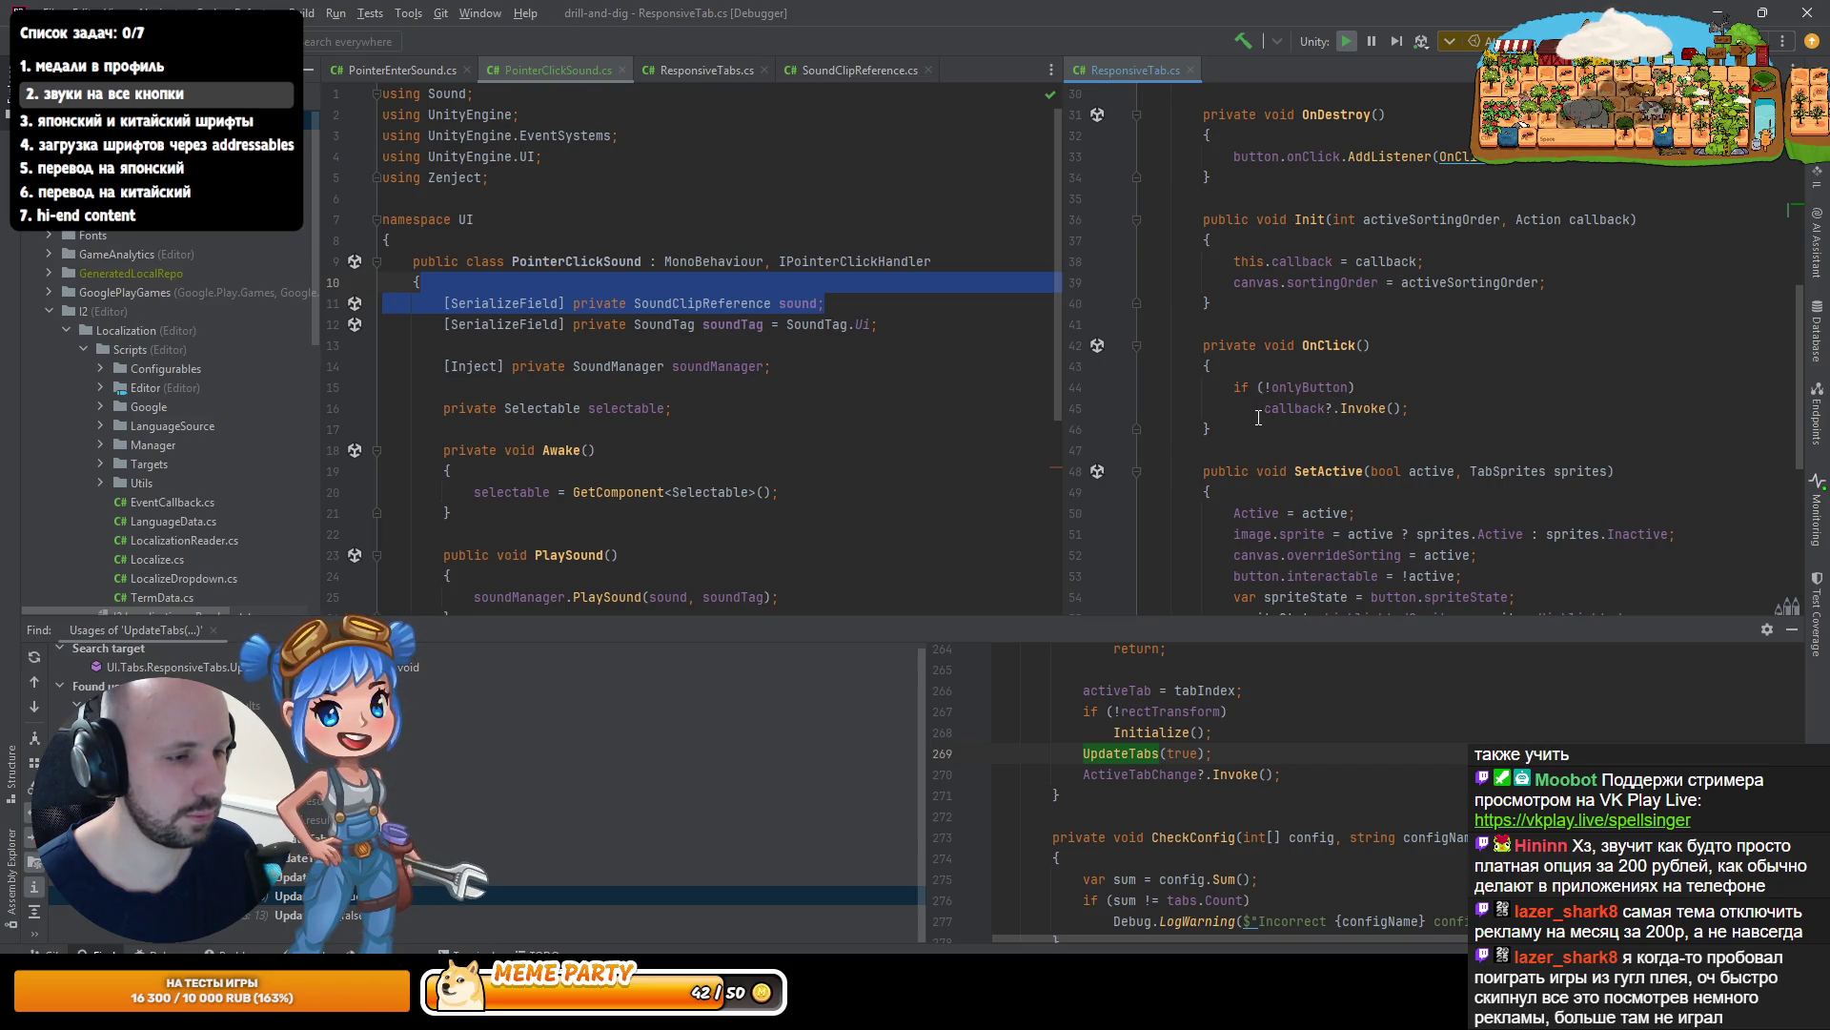
# - Wrap the body of OnClick's !onlyButton if in braces, leaving an empty line inside
pyautogui.click(1373, 393)
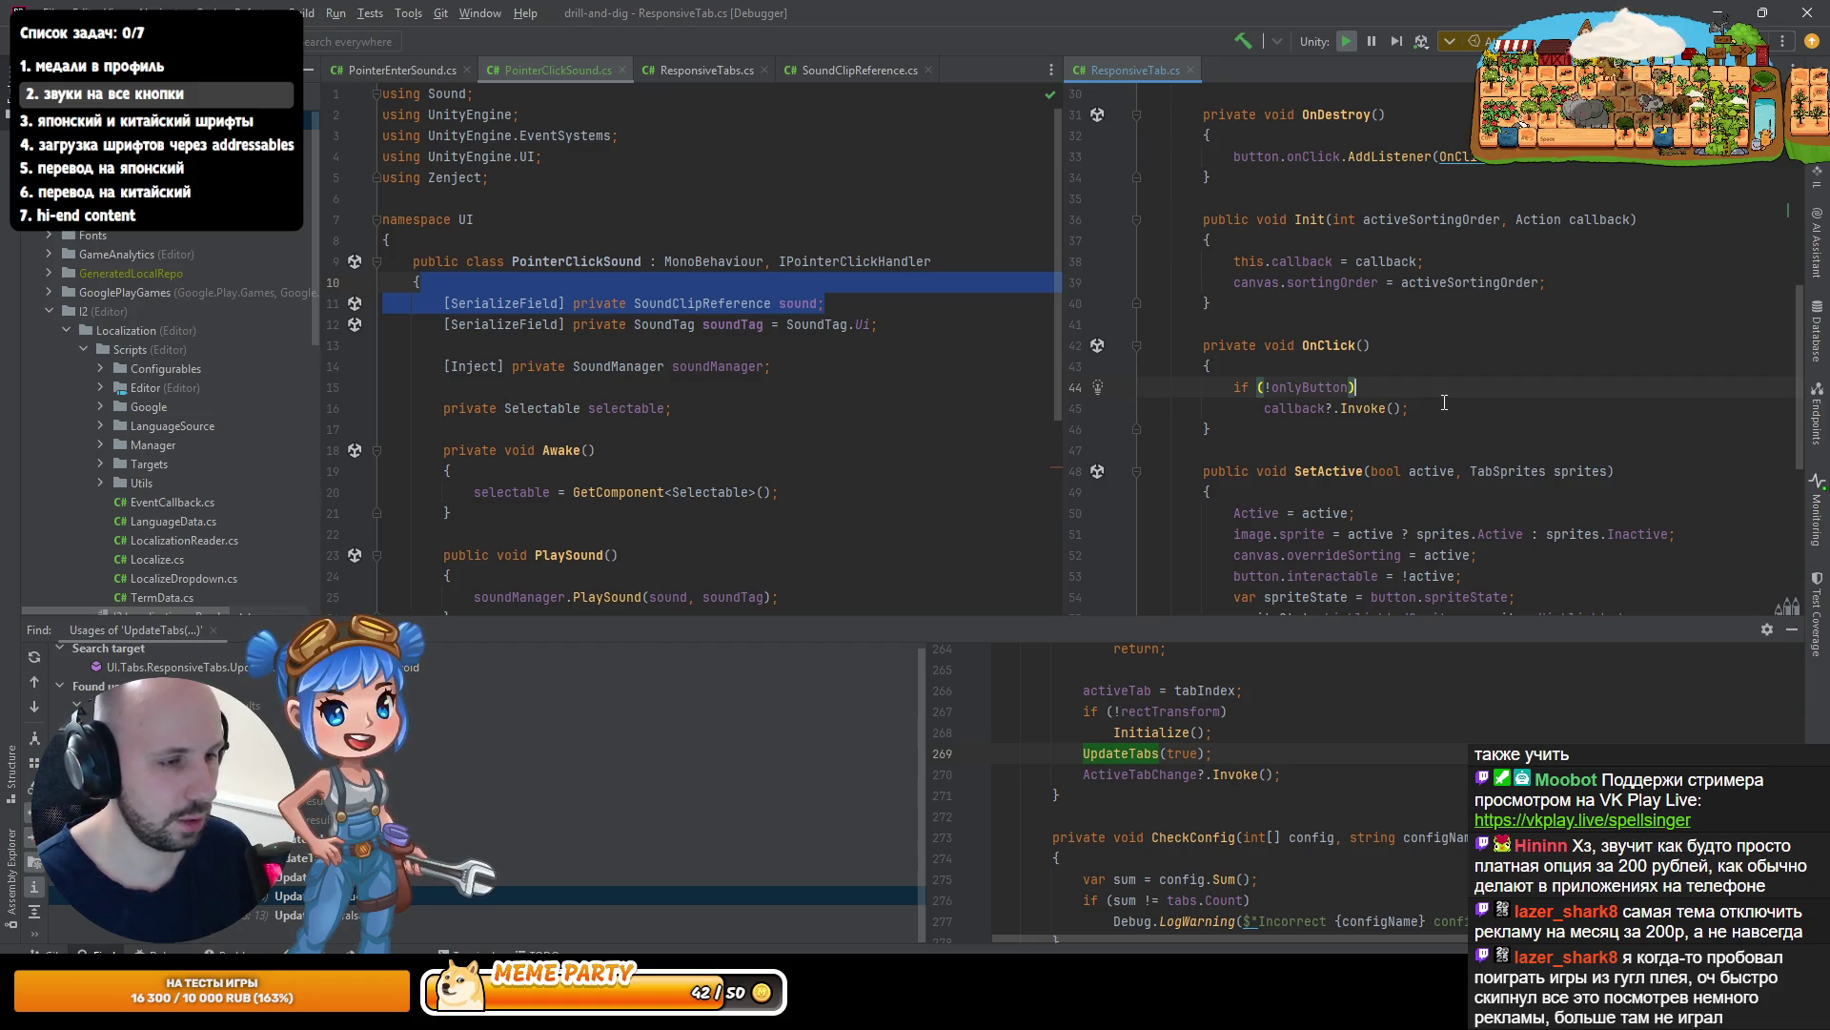
pyautogui.press('Home')
pyautogui.hotkey('alt', 'Return')
pyautogui.press('Escape')
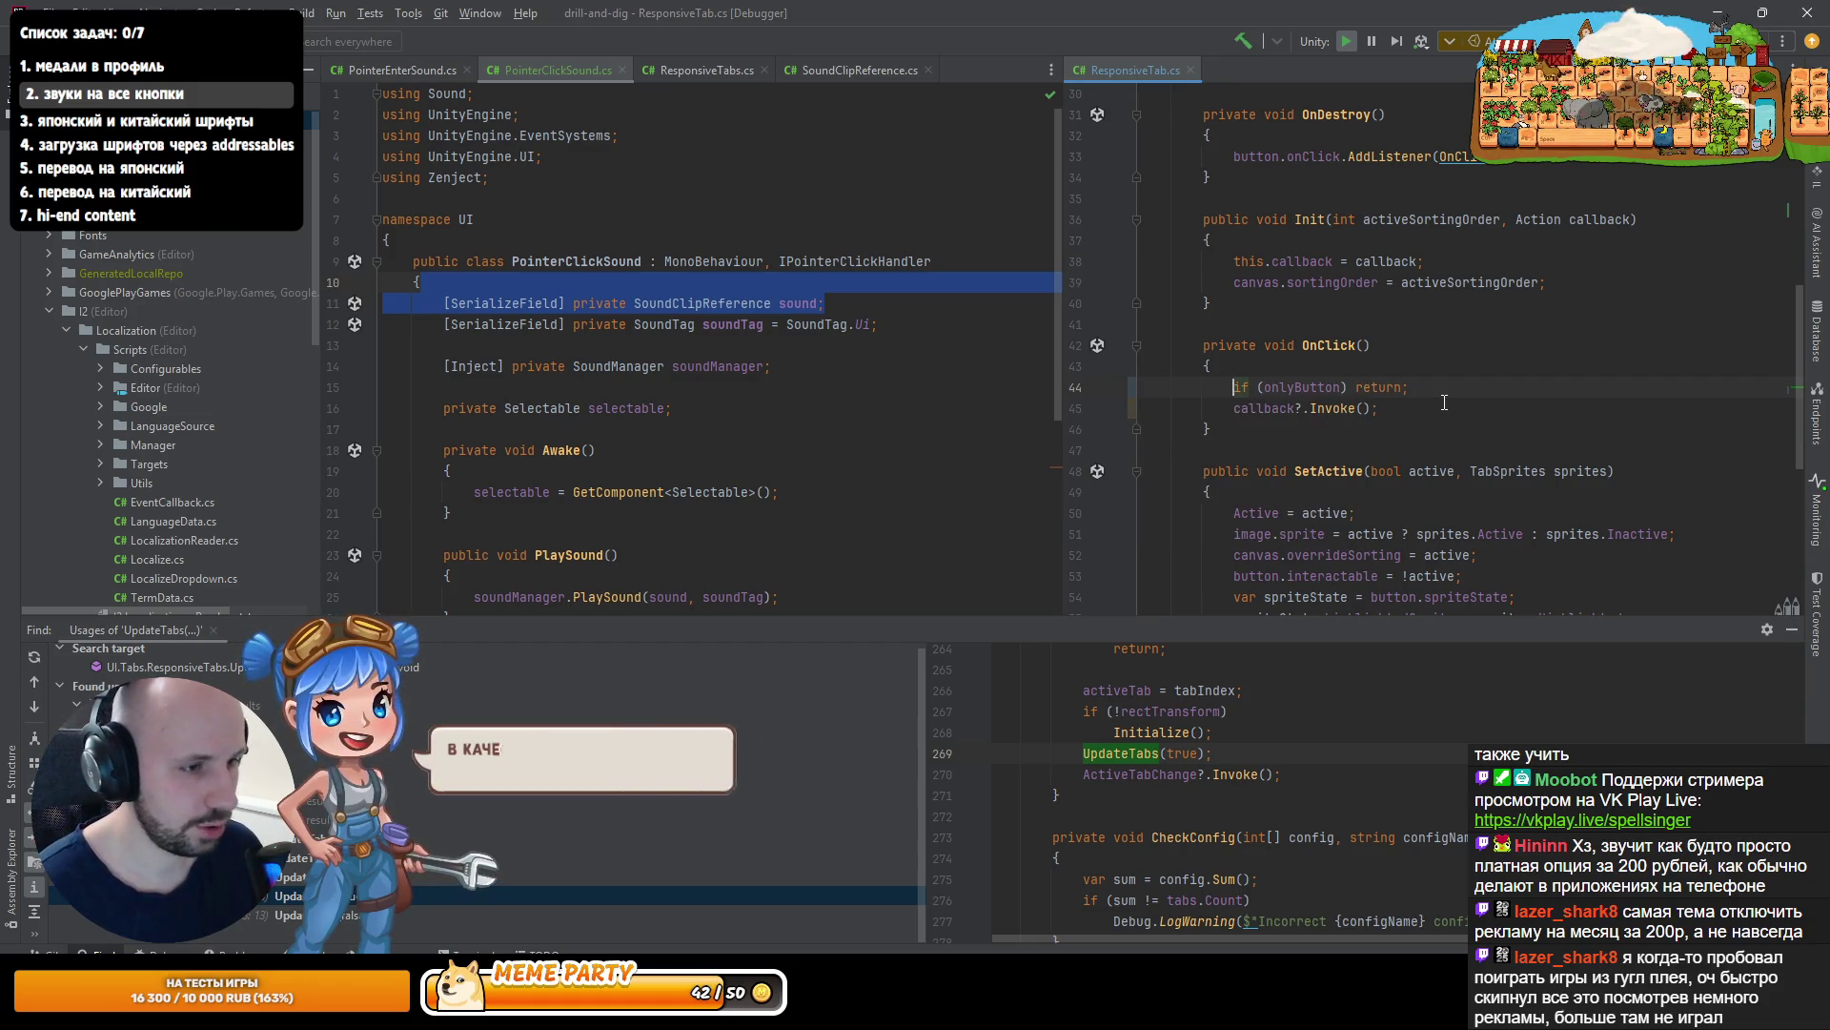
pyautogui.hotkey('alt', 'Return')
pyautogui.press('Down')
pyautogui.press('Down')
pyautogui.press('Return')
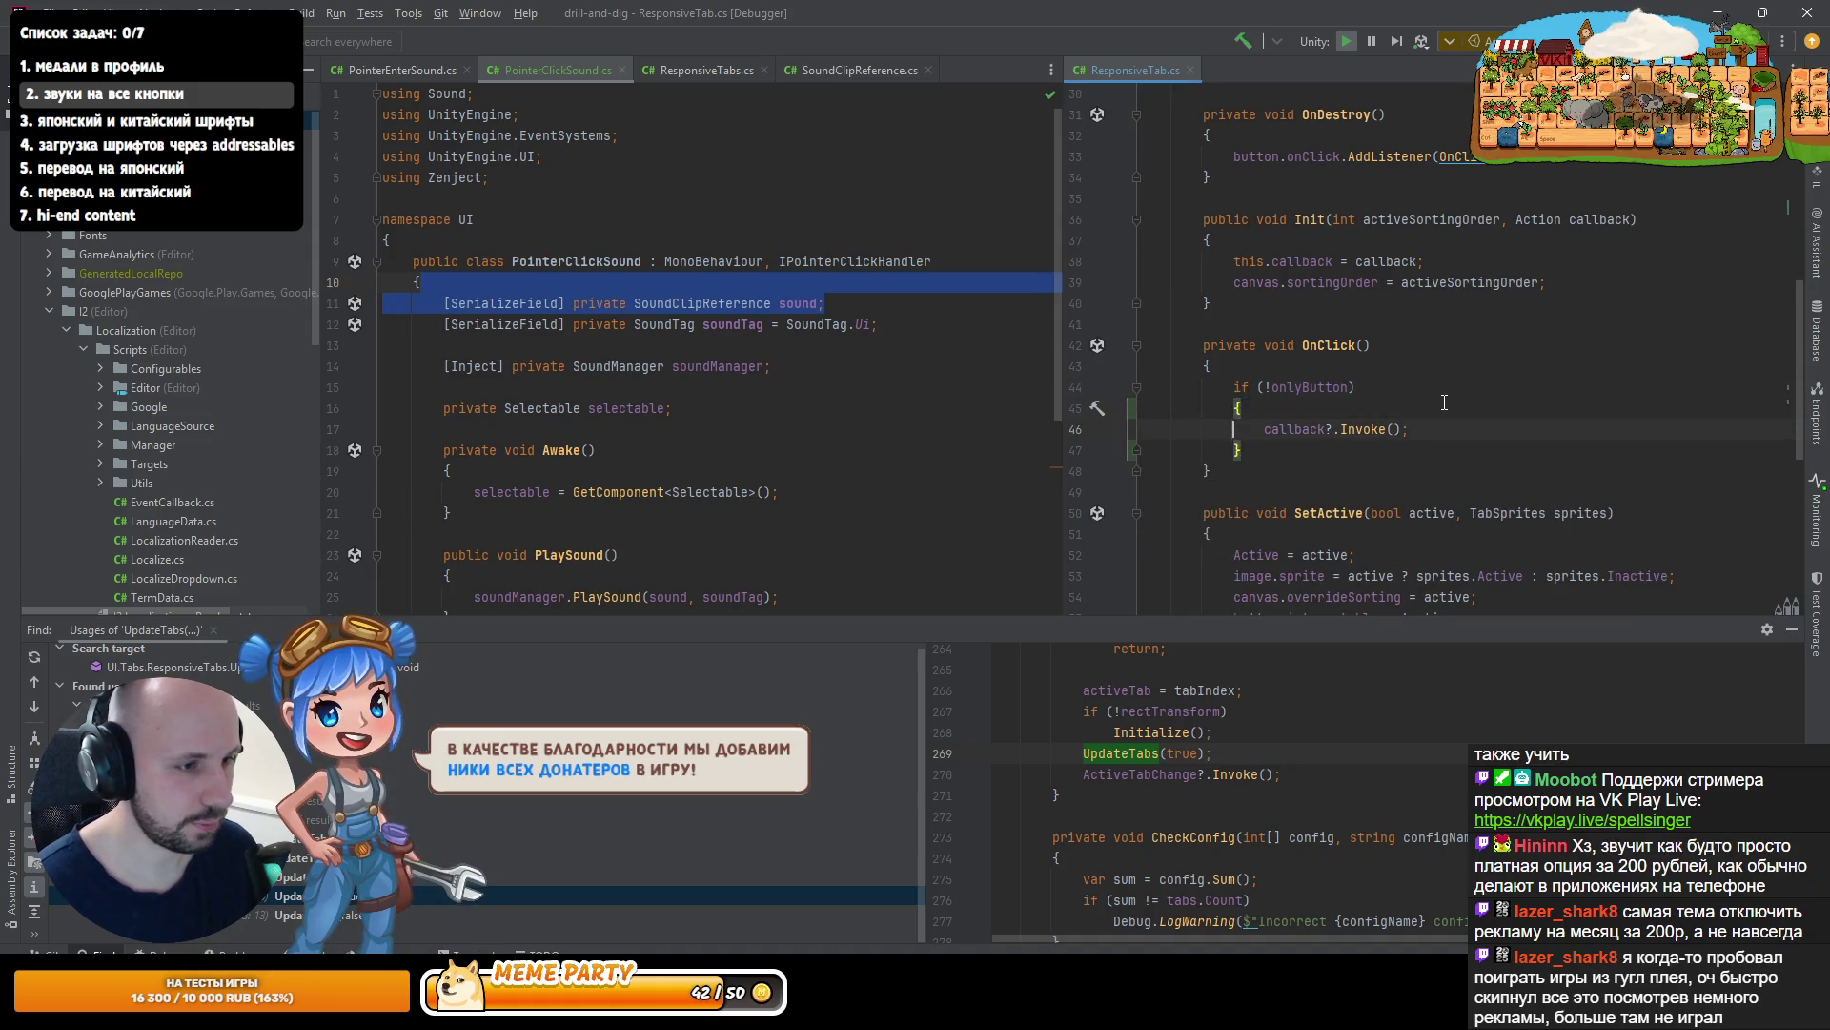
pyautogui.press('Return')
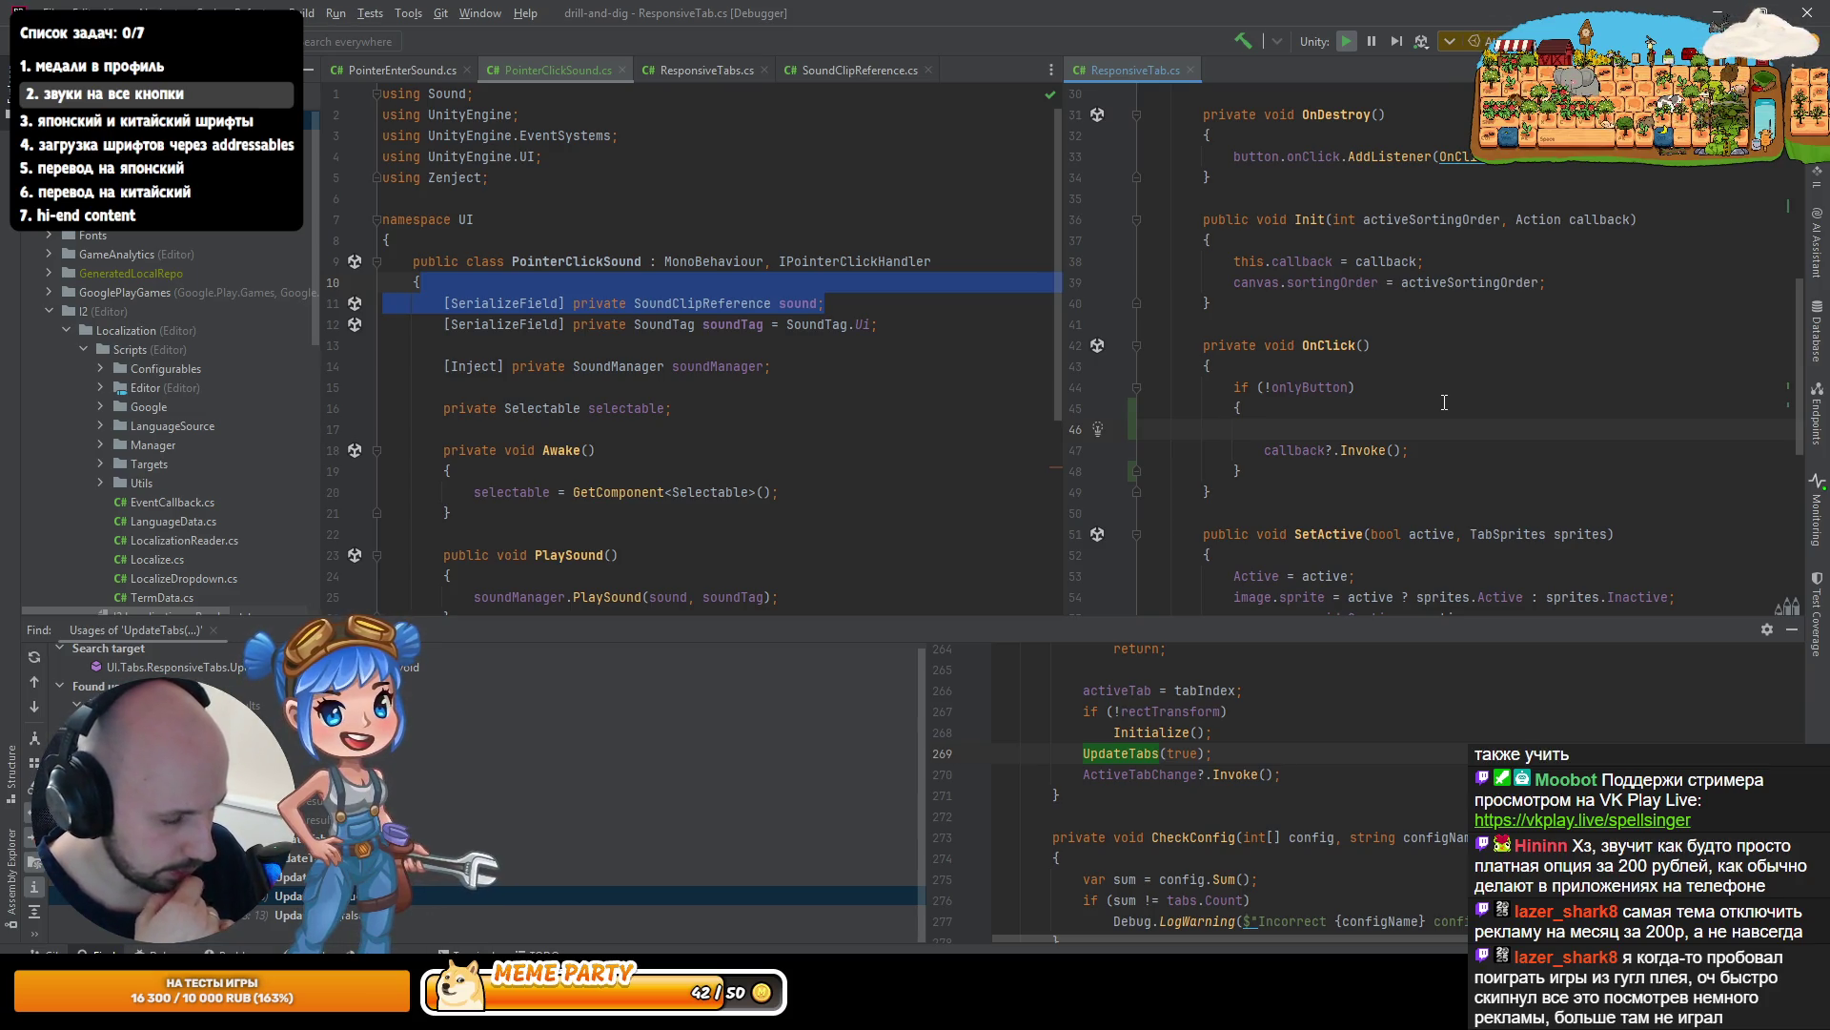
# - Add soundManager.PlaySound(sound, SoundTag.Ui) inside the braced if, then return to Unity
pyautogui.write('soundManager.')
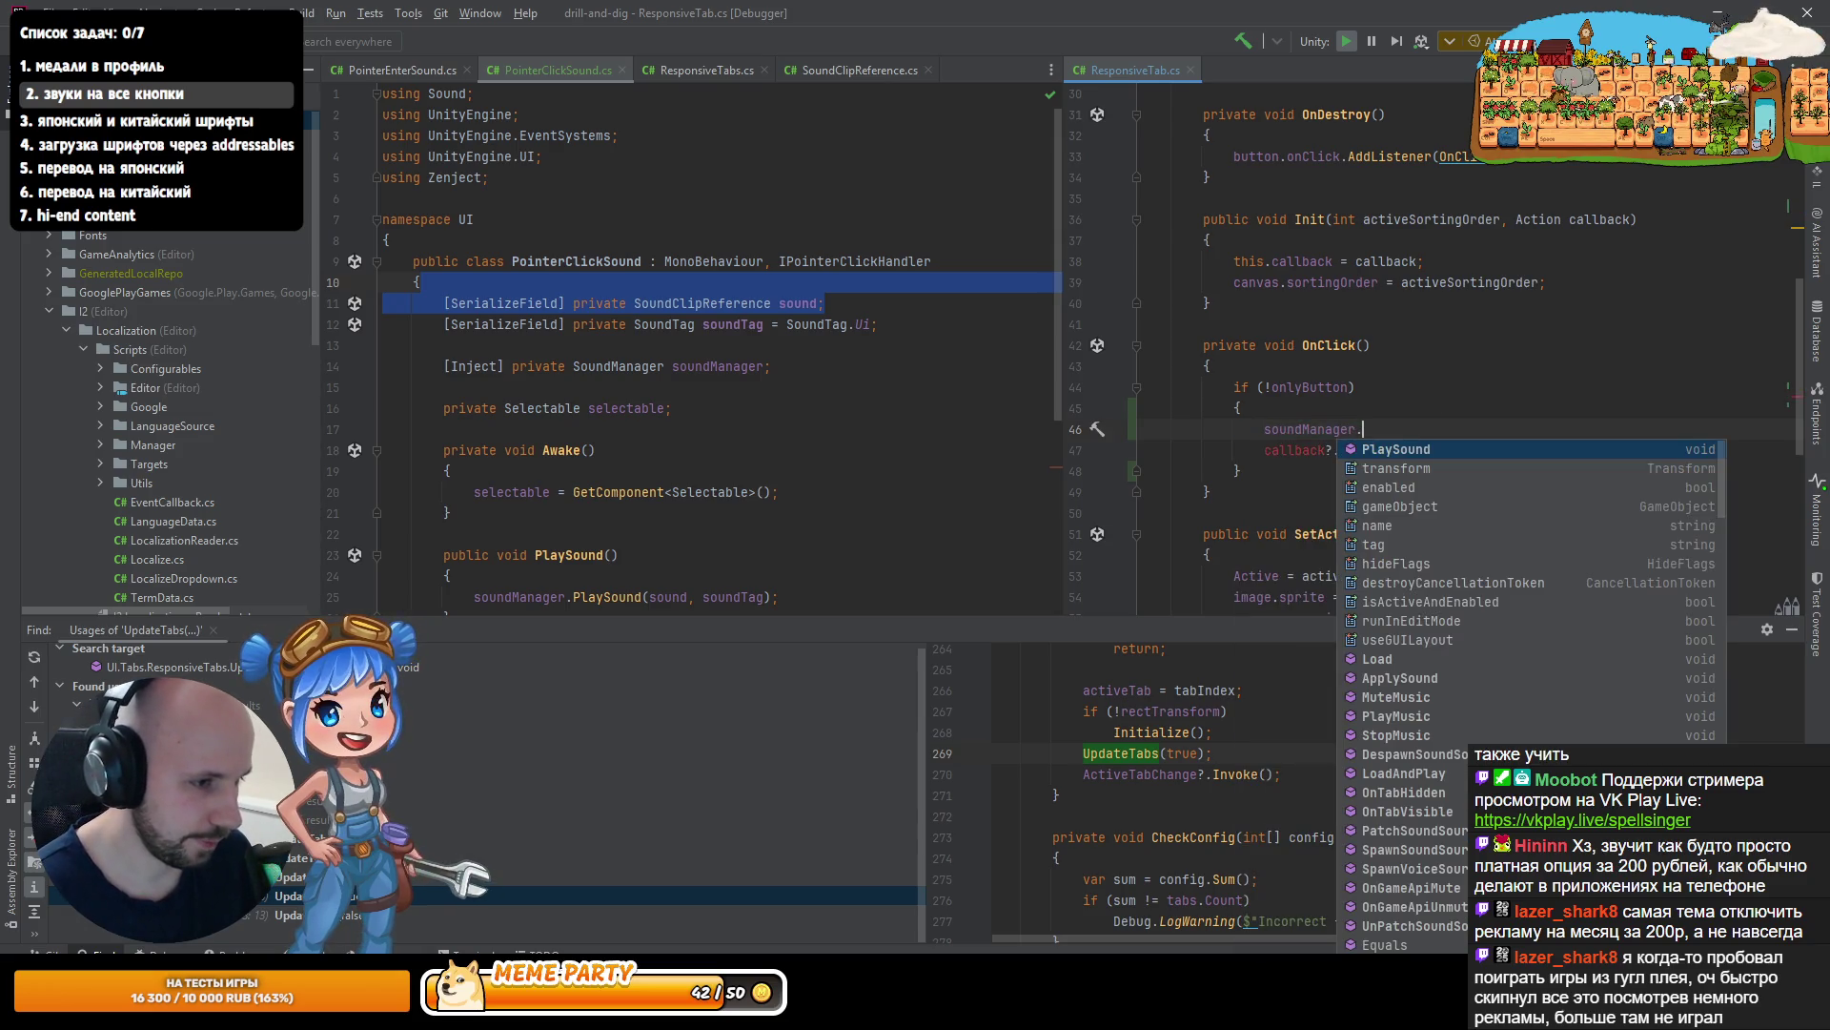
pyautogui.press('Return')
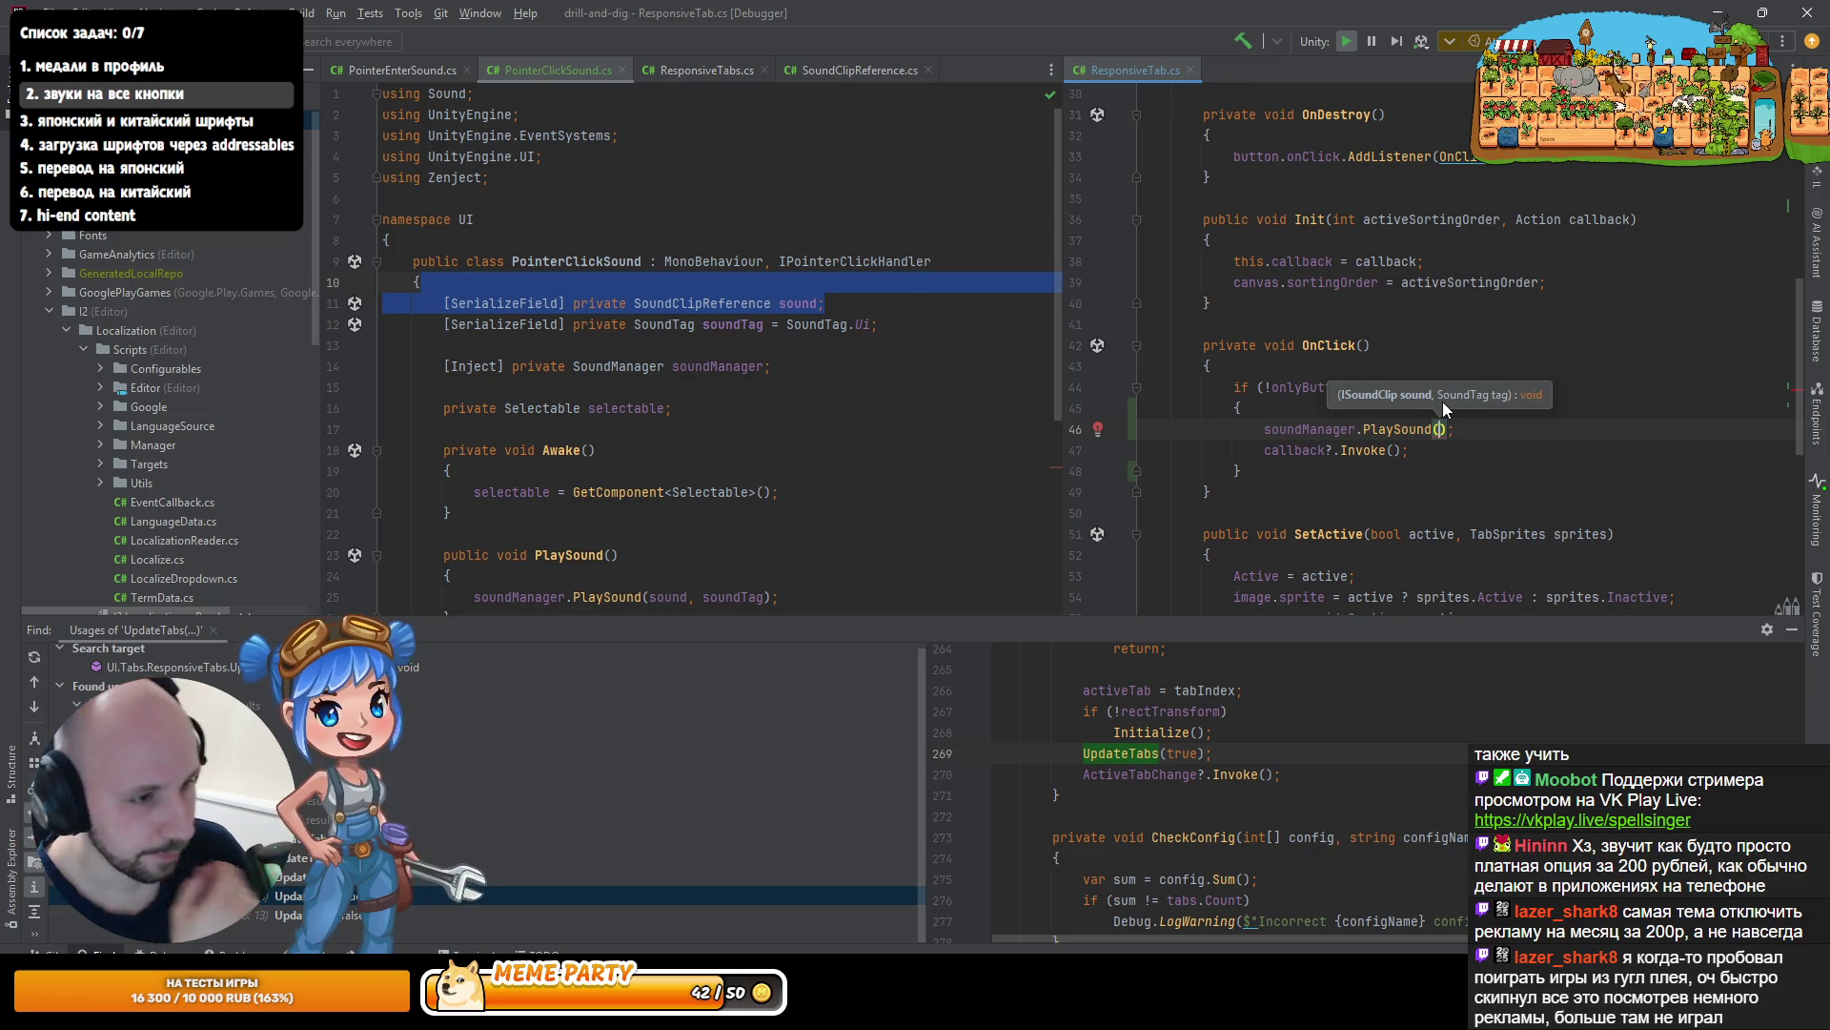
pyautogui.write('sound, ')
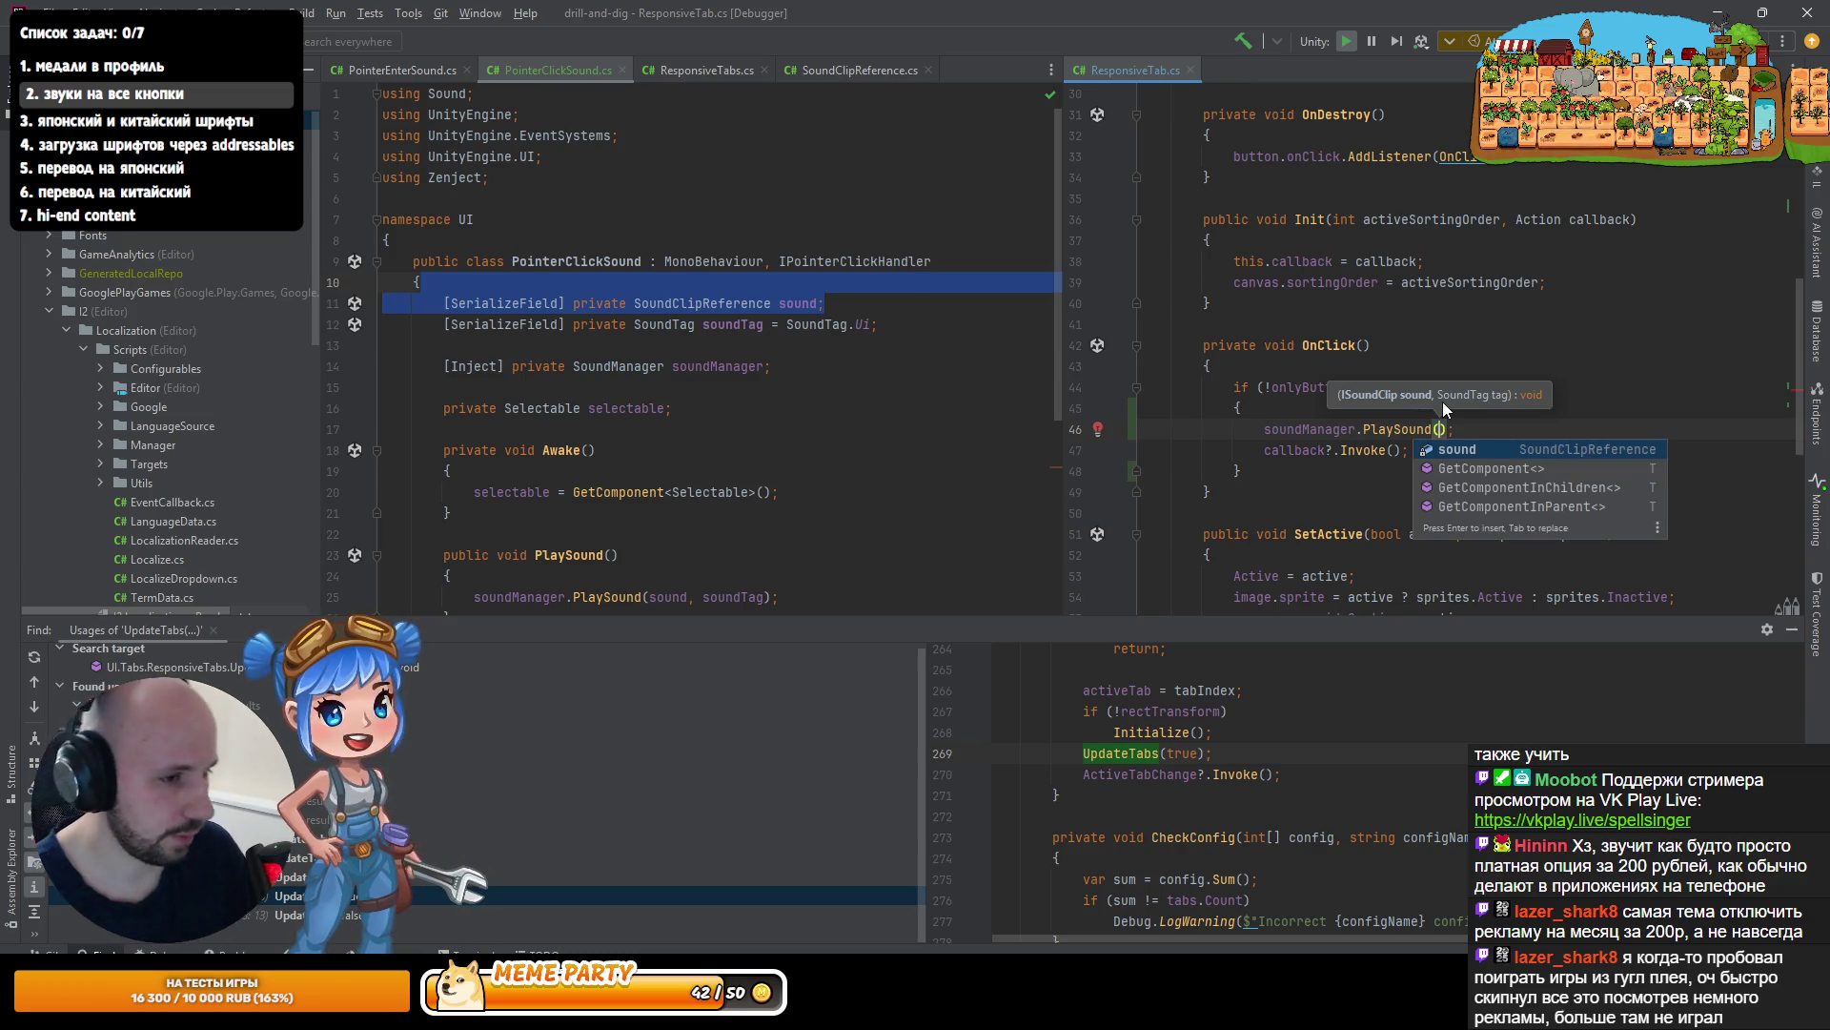
pyautogui.write('SoundTag.Ui')
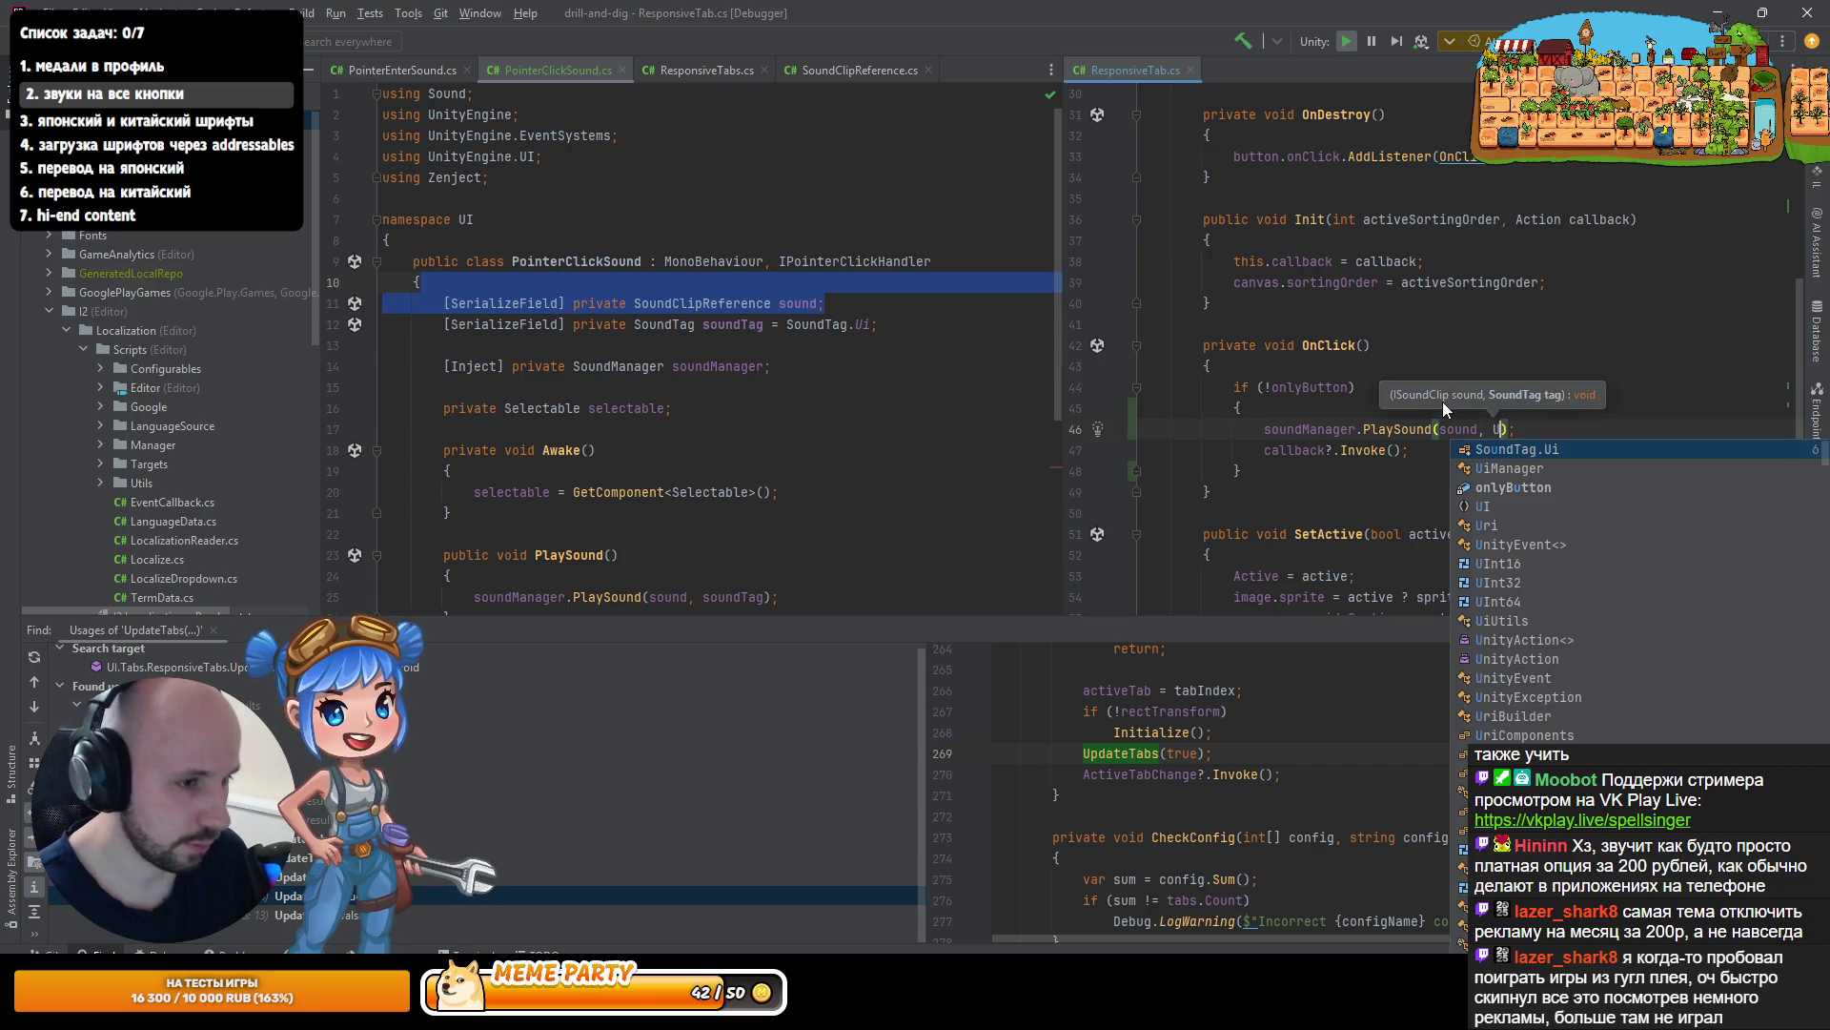
pyautogui.press('End')
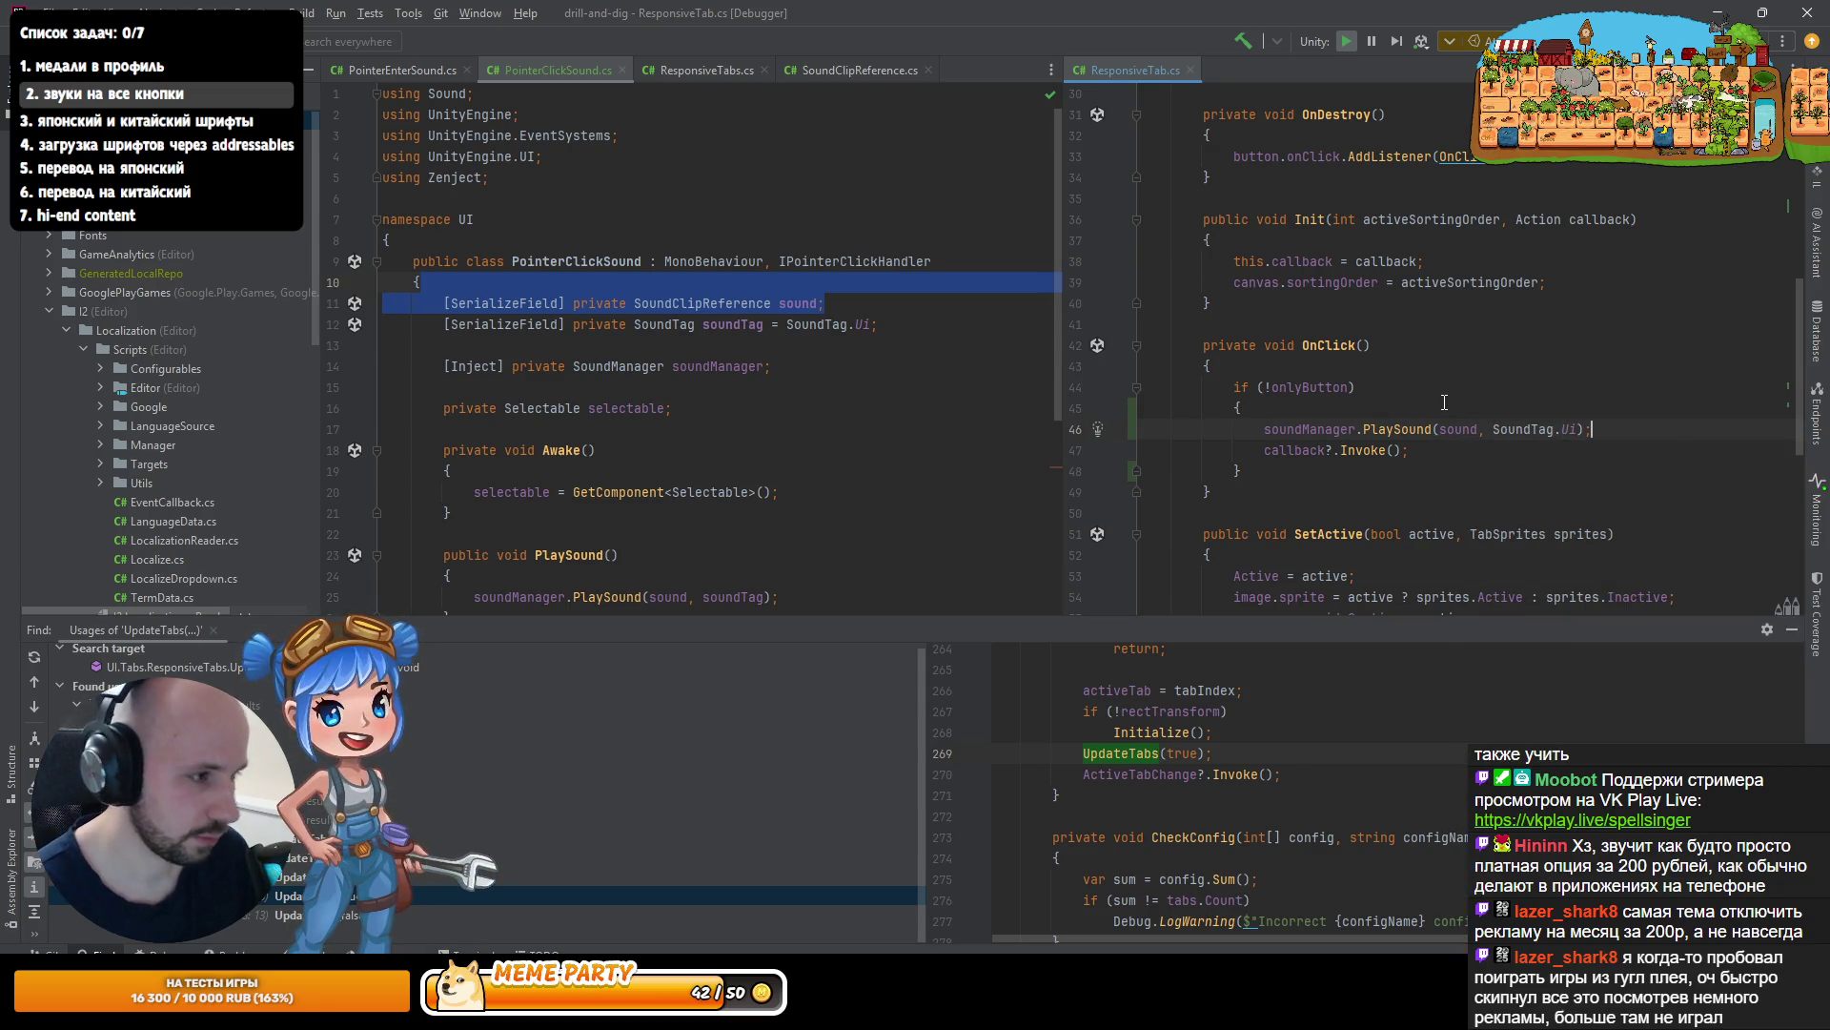
pyautogui.hotkey('alt', 'Tab')
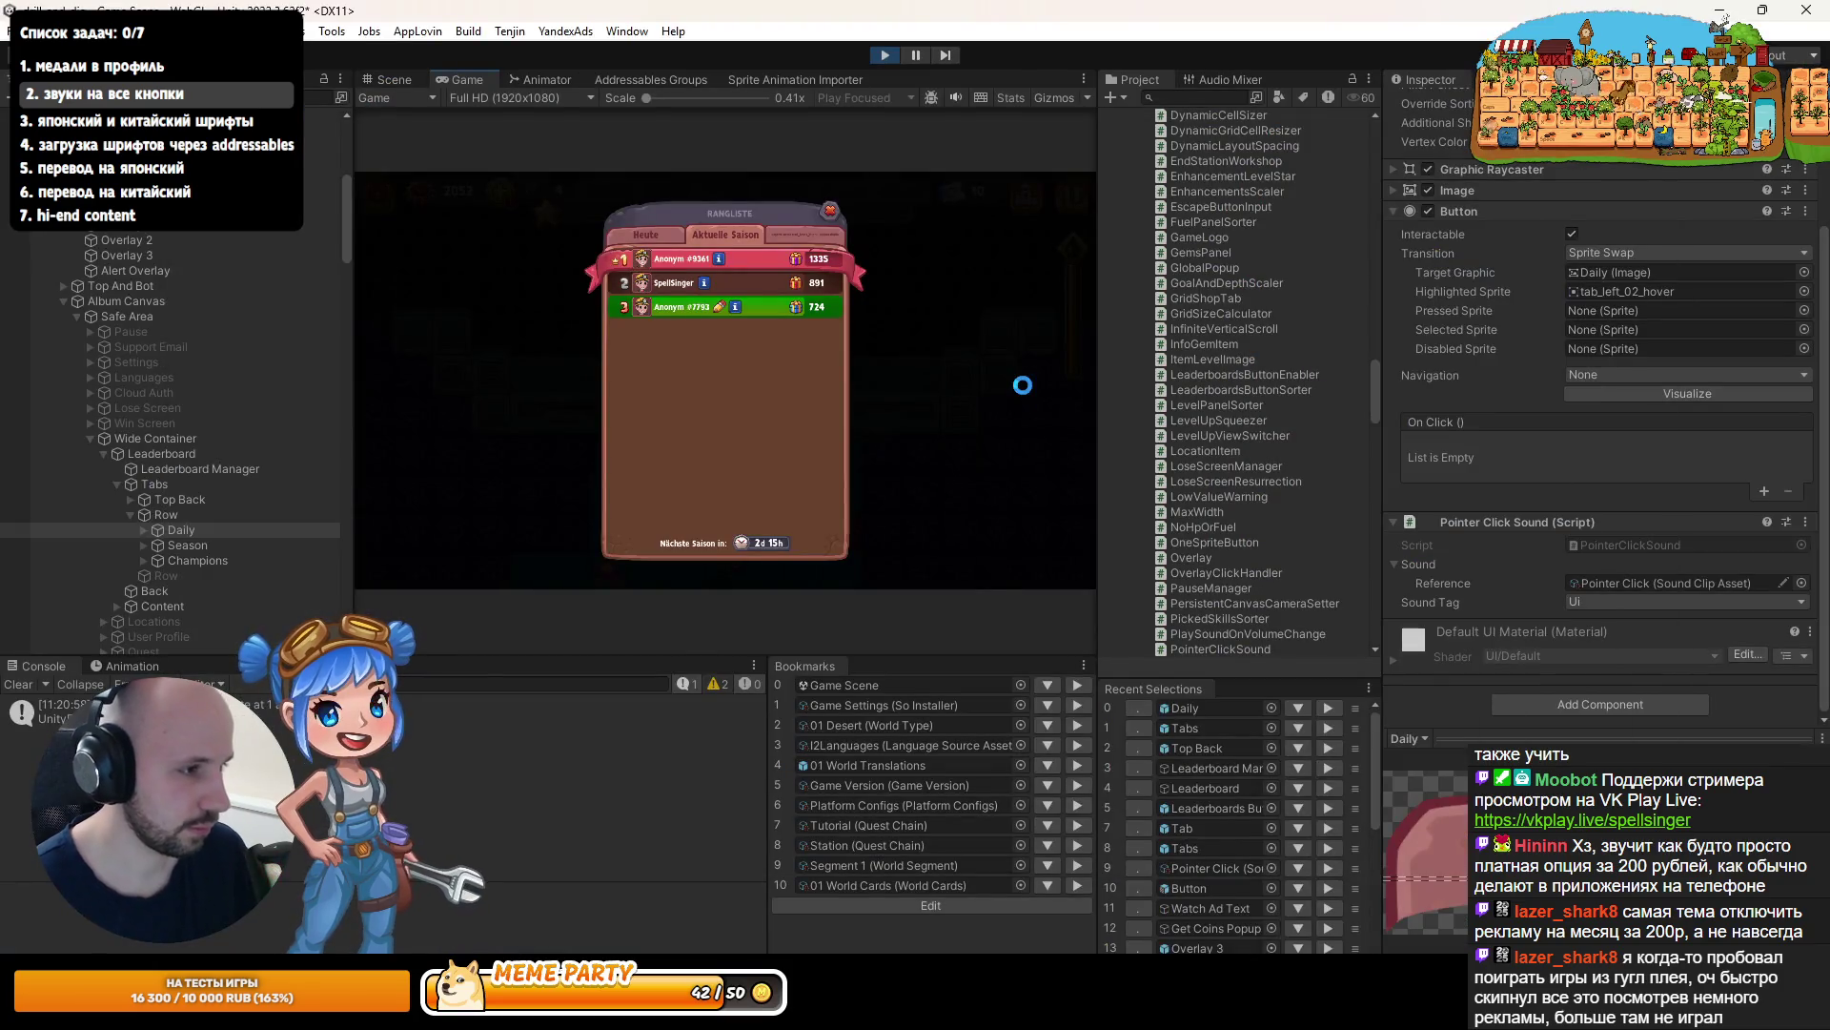
# - Stop play mode and open the Tab prefab for editing
pyautogui.click(883, 56)
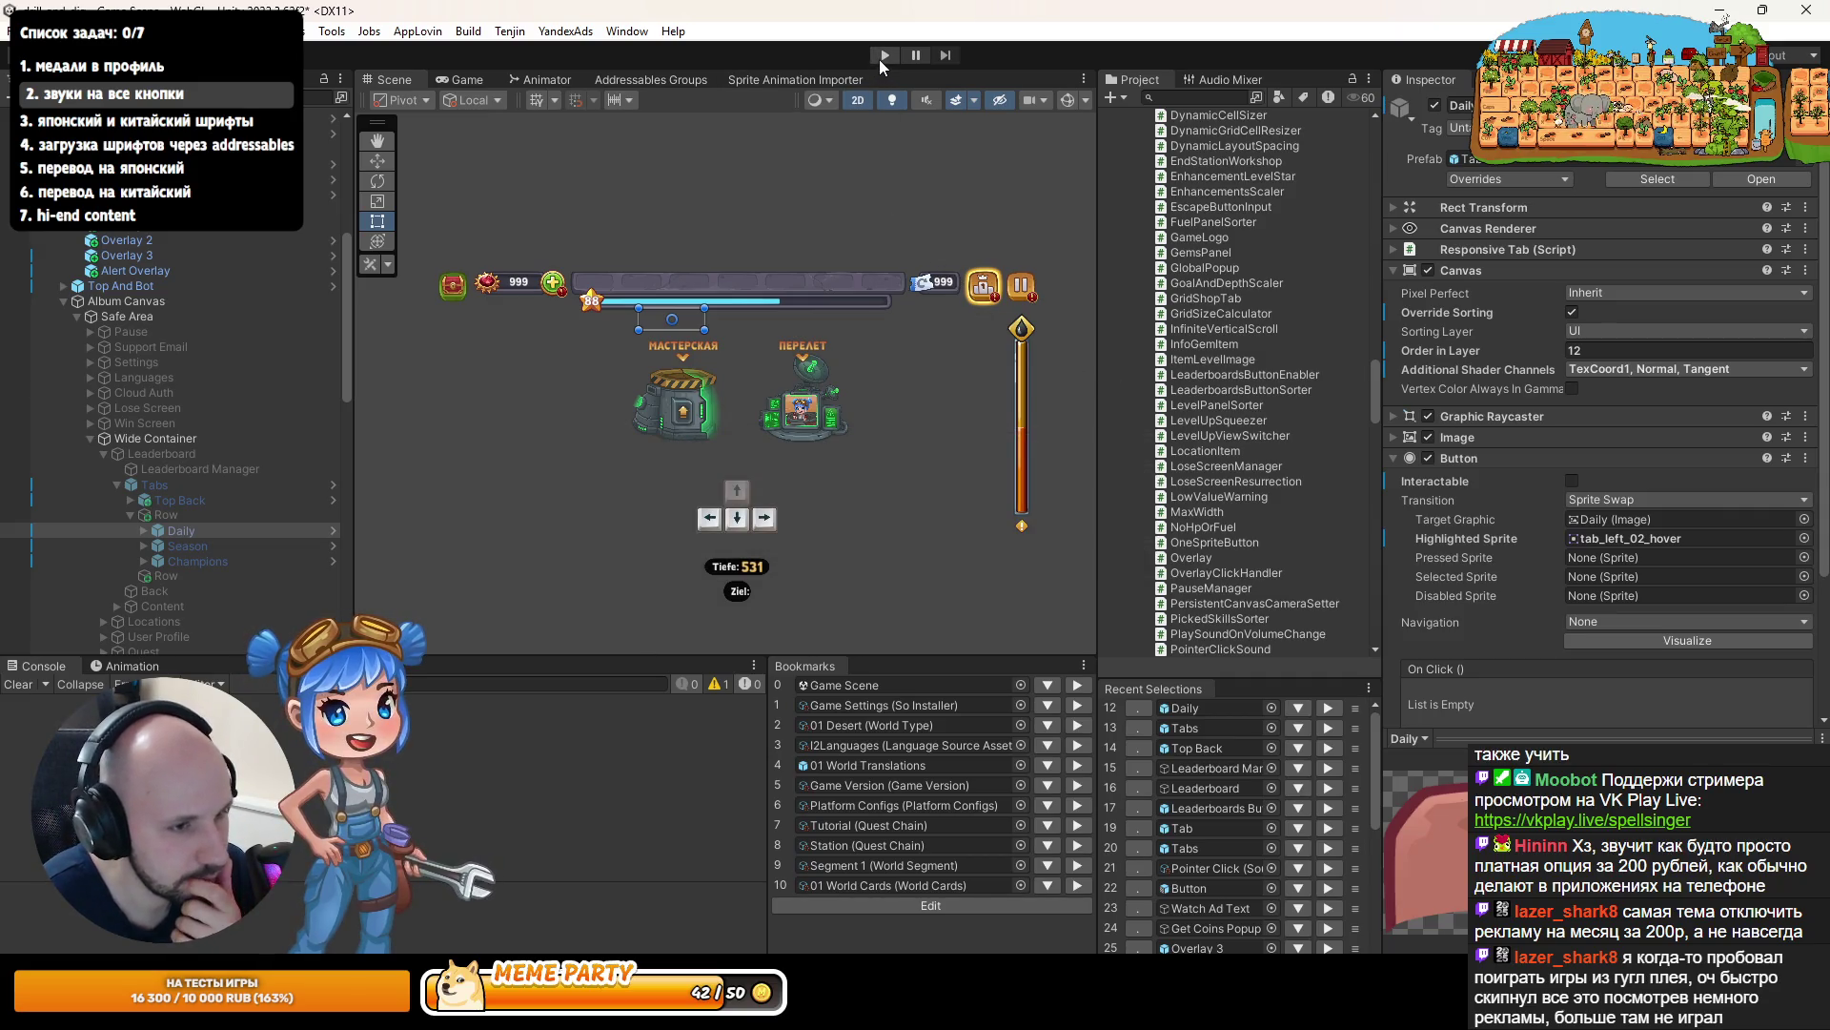
pyautogui.scroll(-5, 1547, 518)
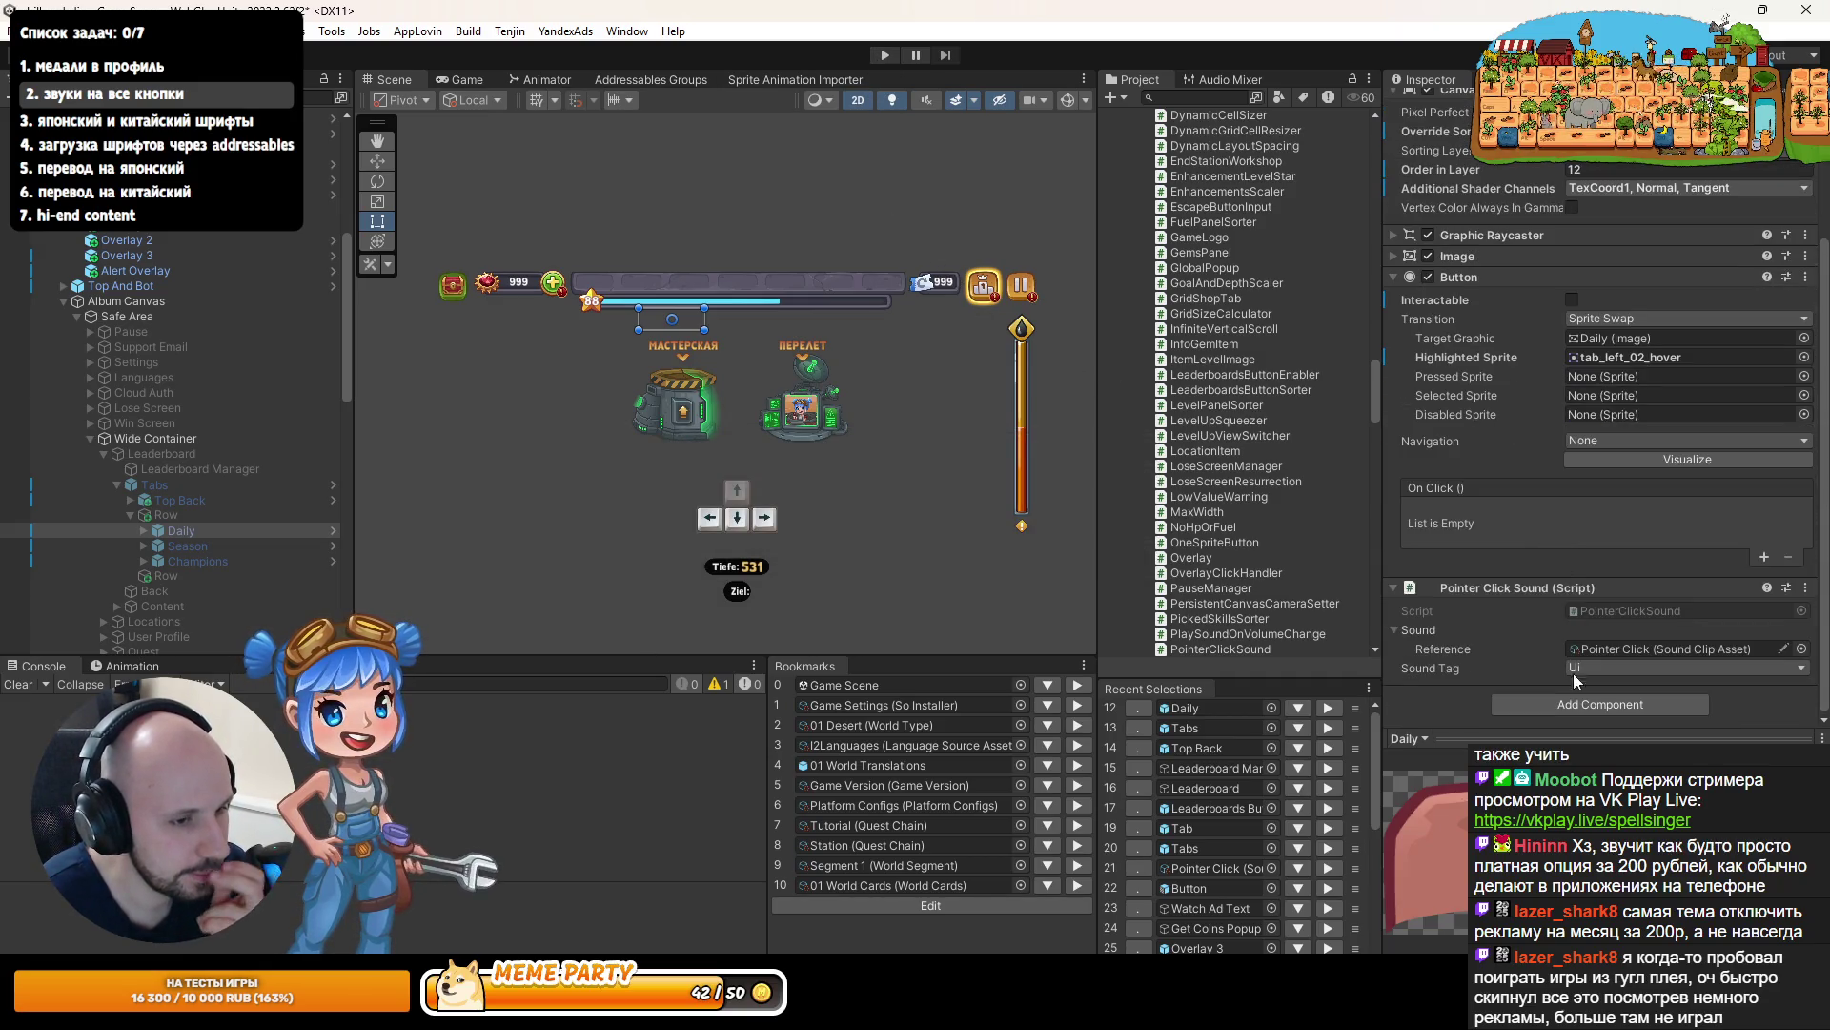
pyautogui.scroll(5, 1573, 591)
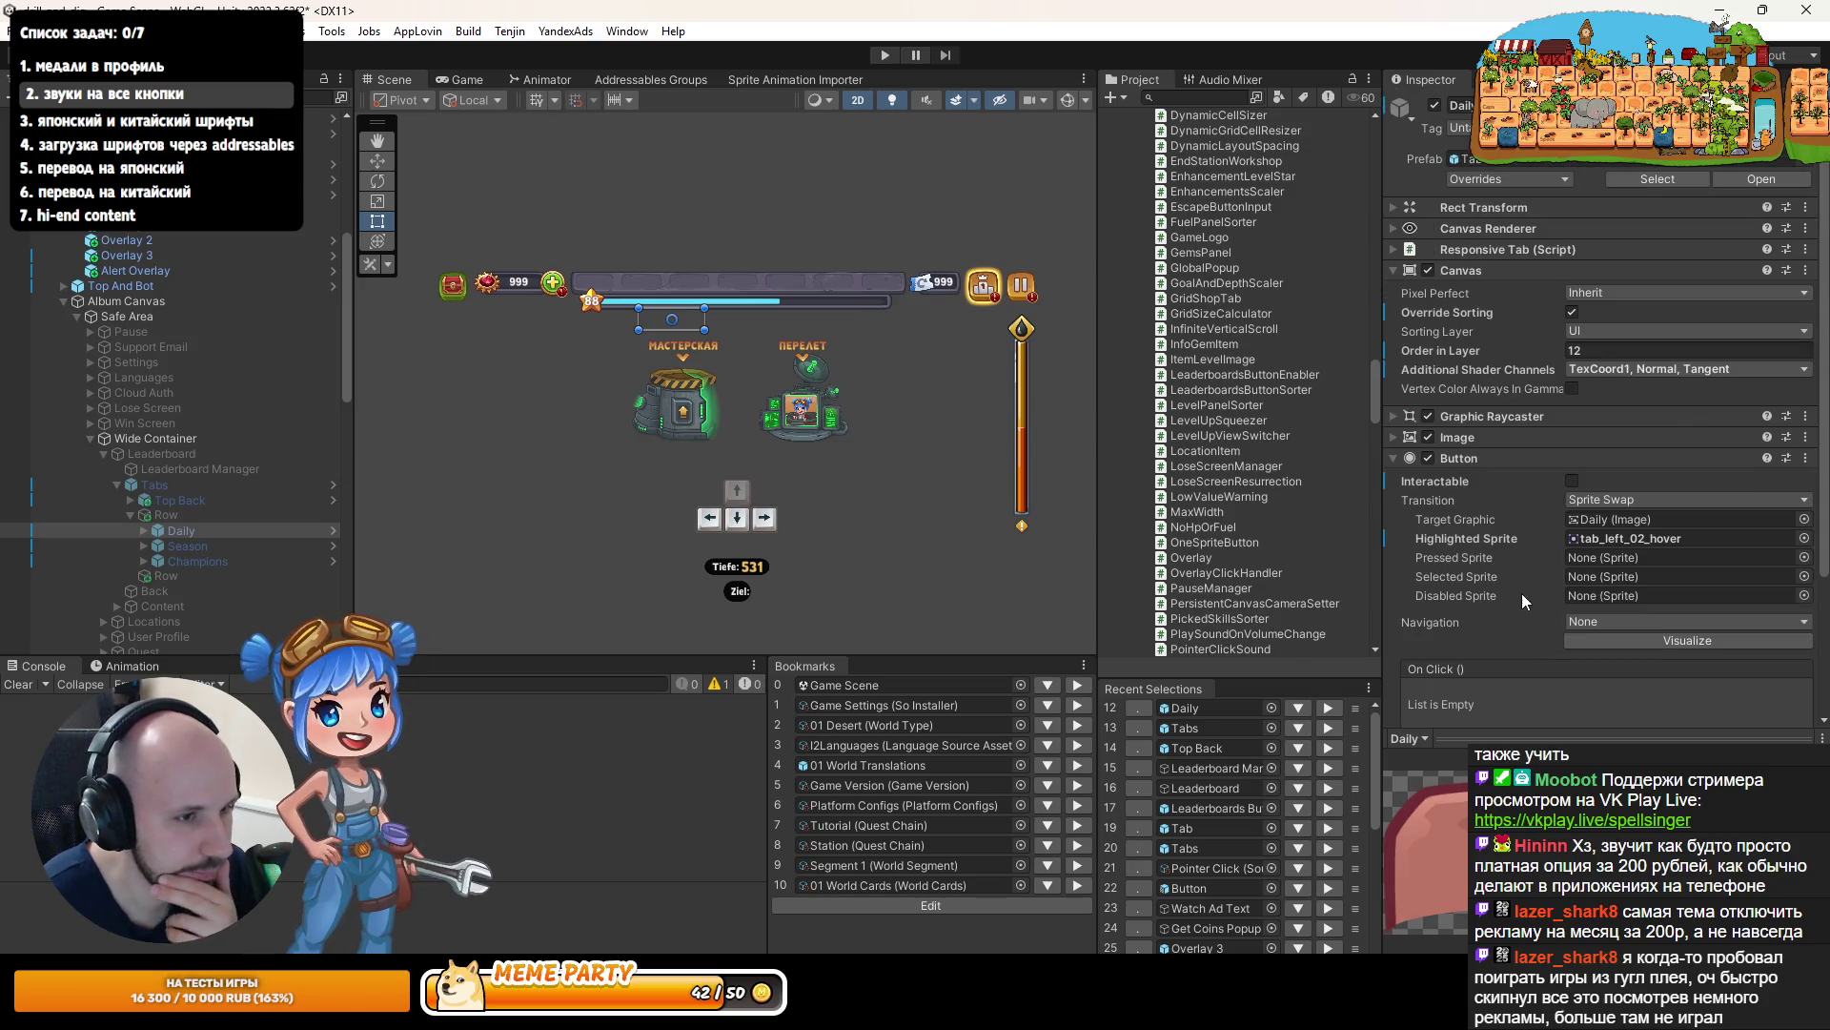
pyautogui.click(1453, 158)
pyautogui.doubleClick(1178, 116)
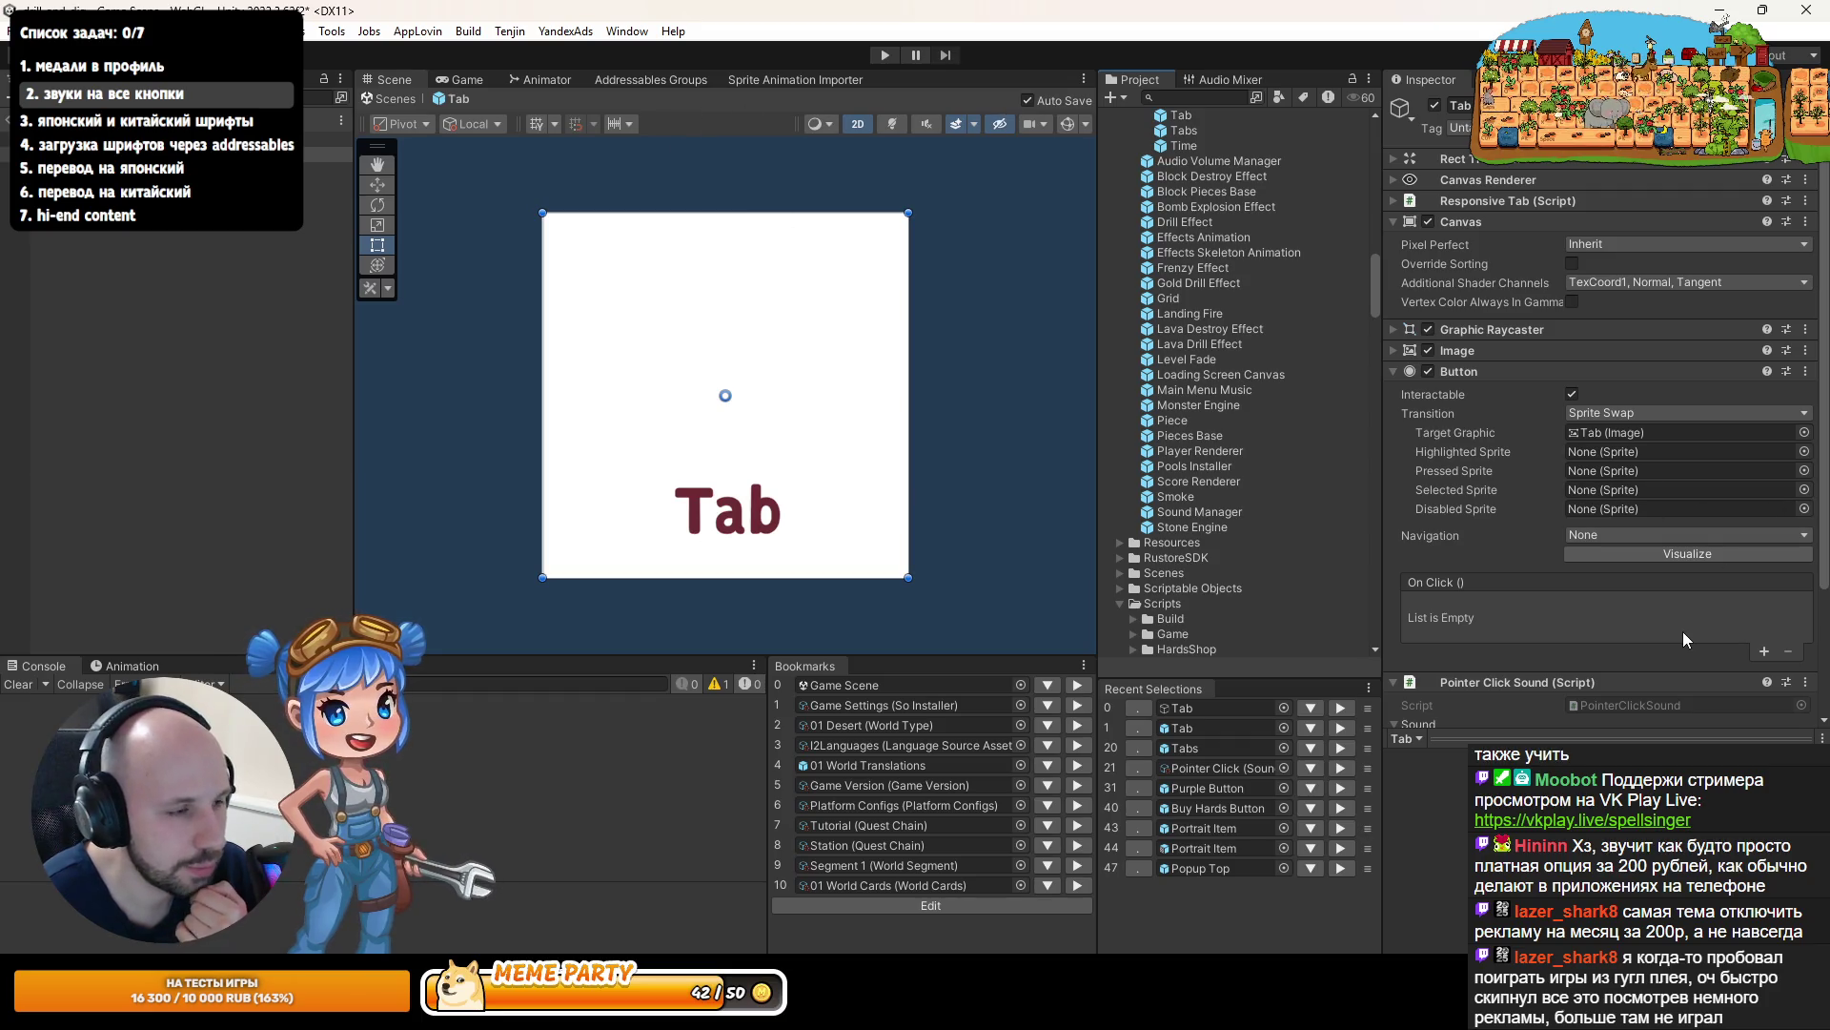
# - Copy the Pointer Click sound reference into the Responsive Tab component's new Sound field
pyautogui.scroll(-4, 1683, 631)
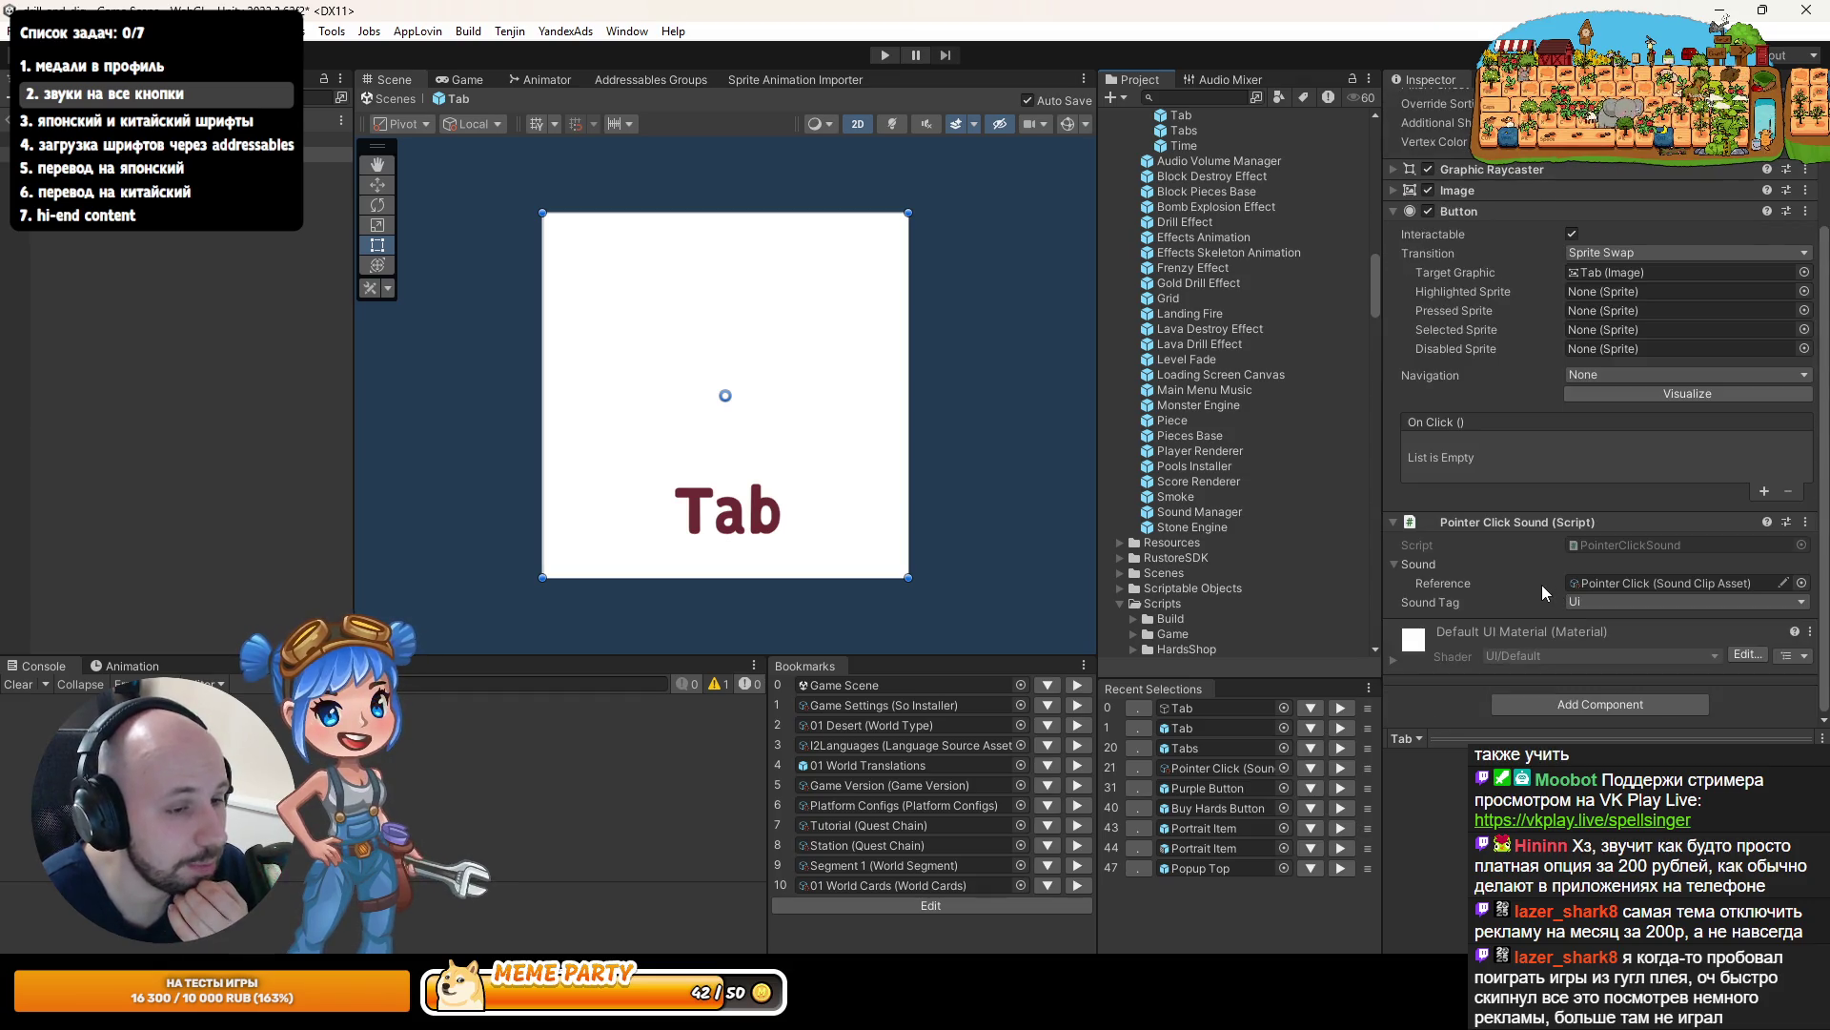
pyautogui.scroll(4, 1541, 586)
pyautogui.scroll(-4, 1530, 570)
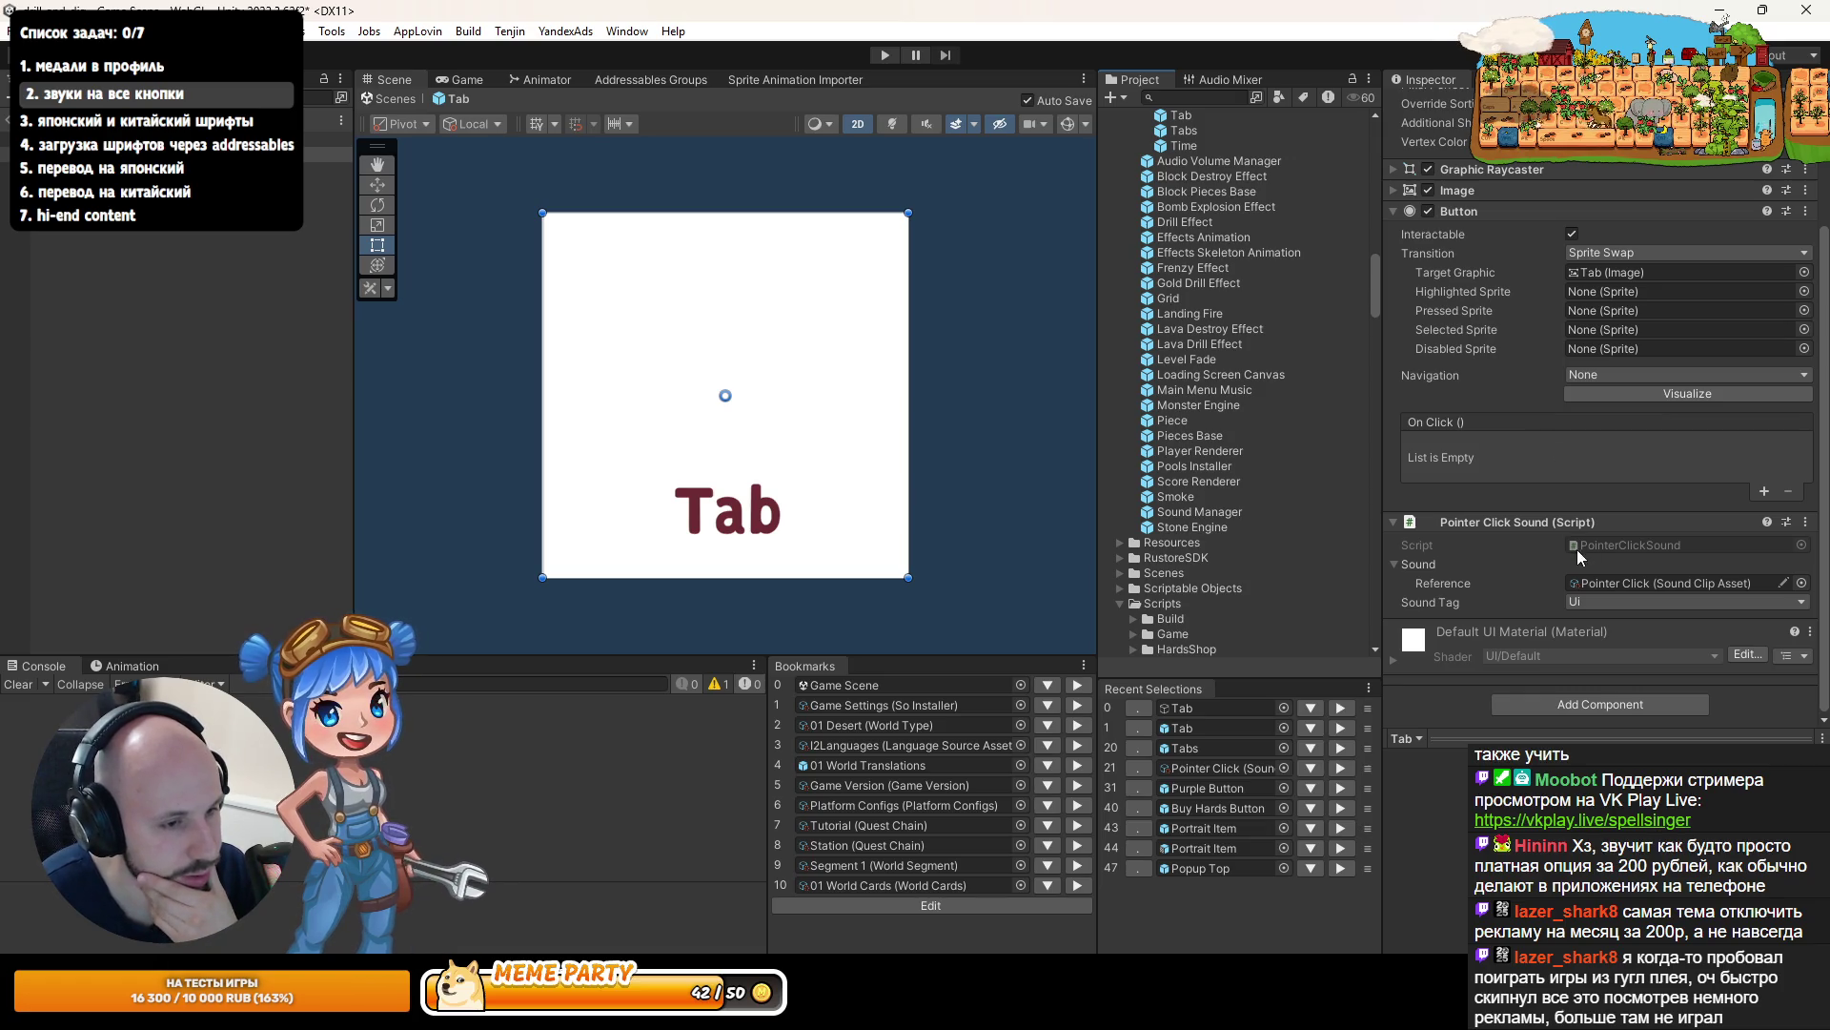
pyautogui.rightClick(1445, 584)
pyautogui.click(1514, 620)
pyautogui.scroll(3, 1466, 339)
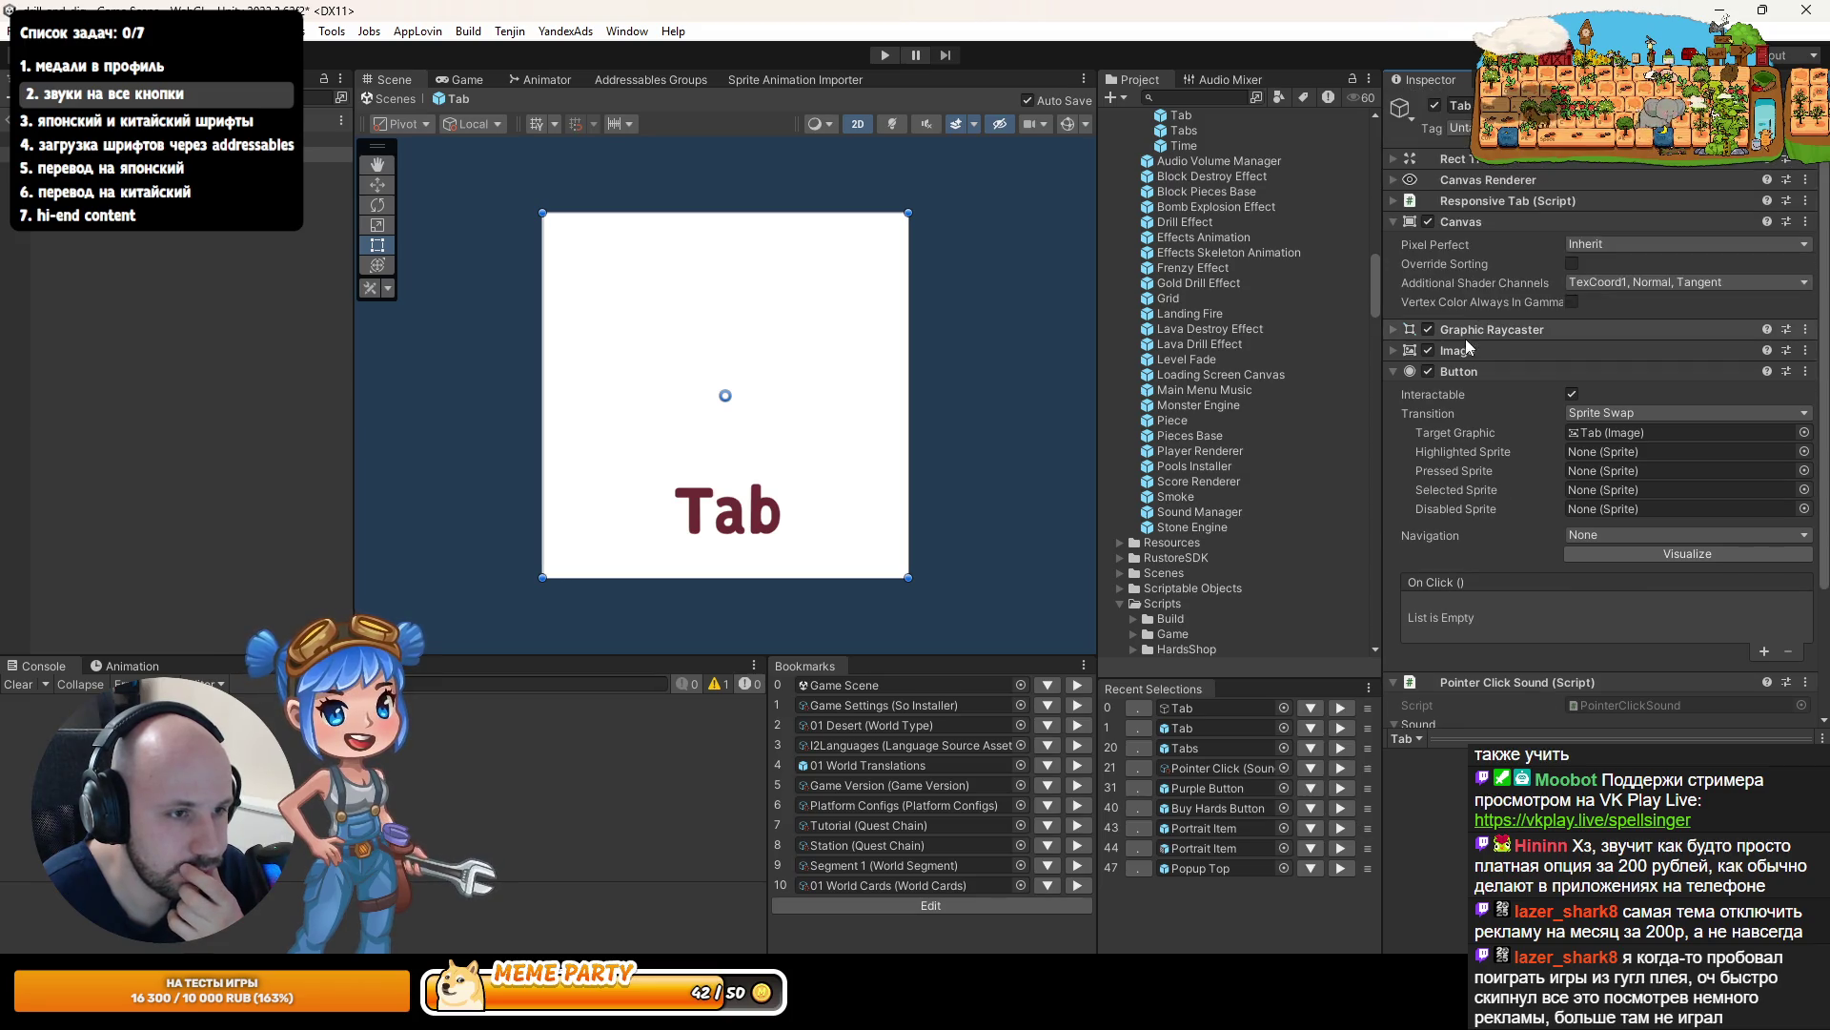
pyautogui.click(1474, 199)
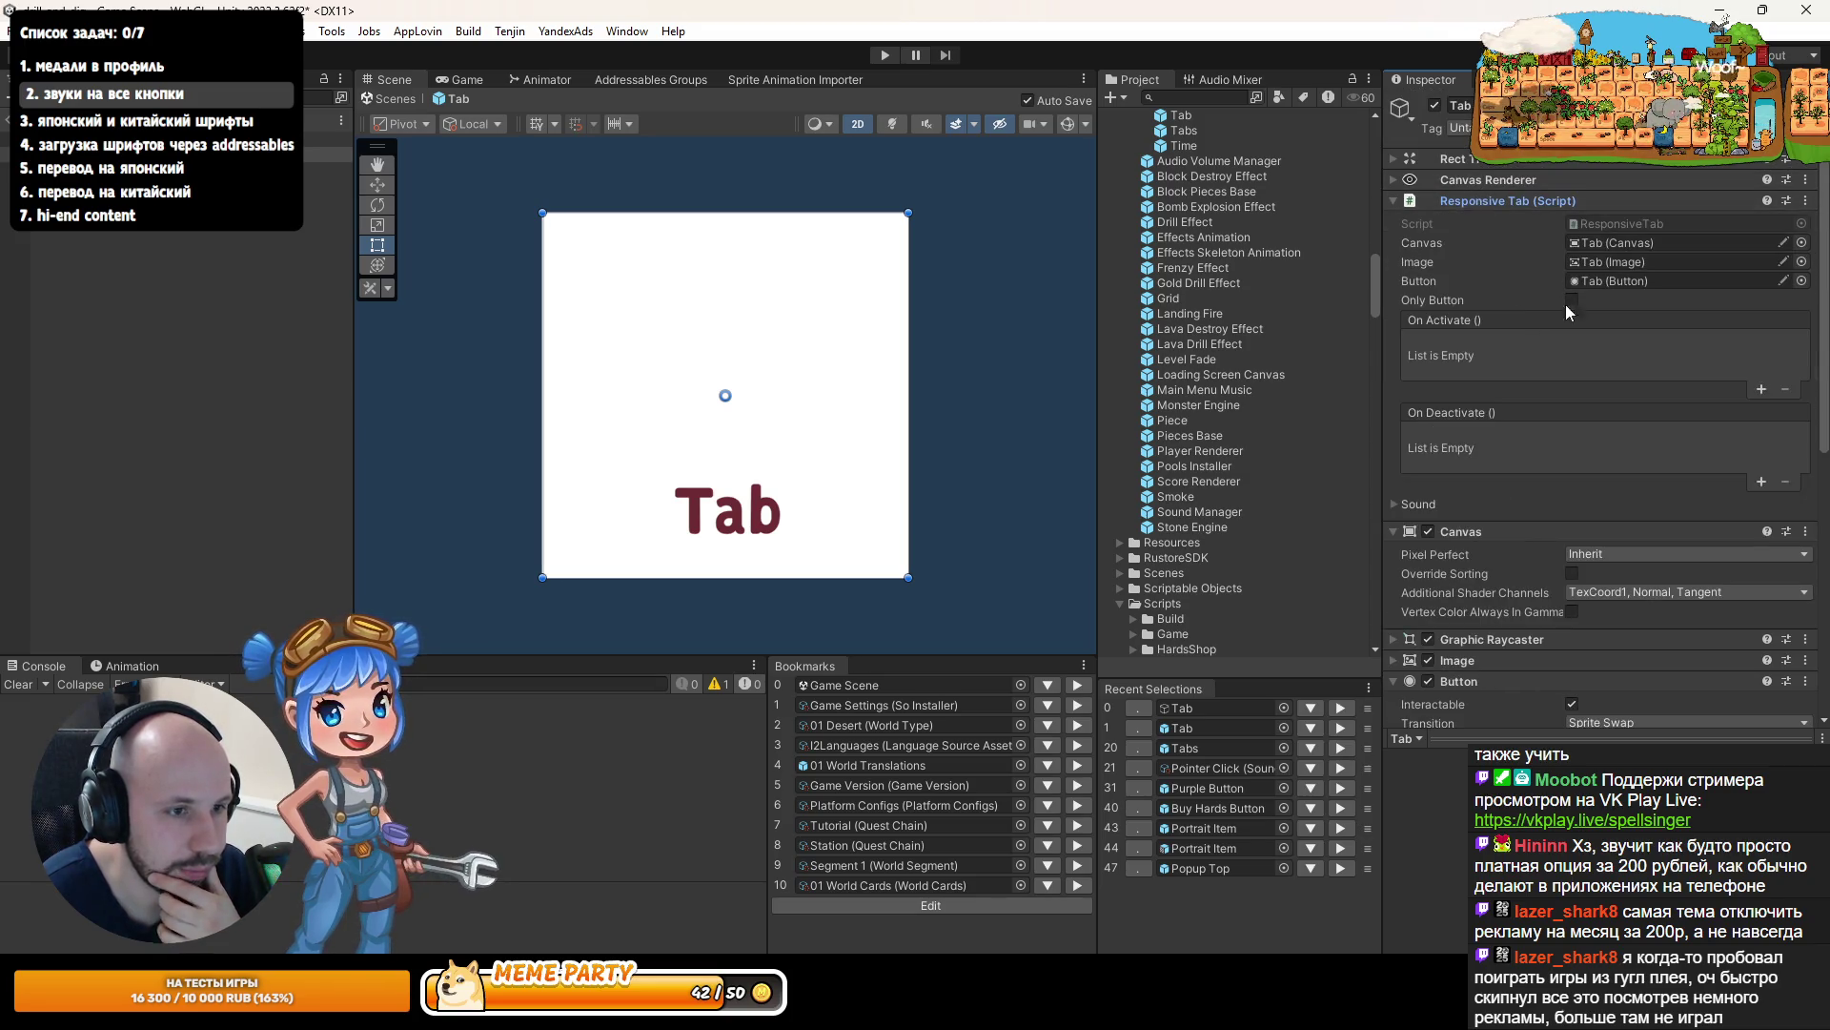
pyautogui.click(1419, 504)
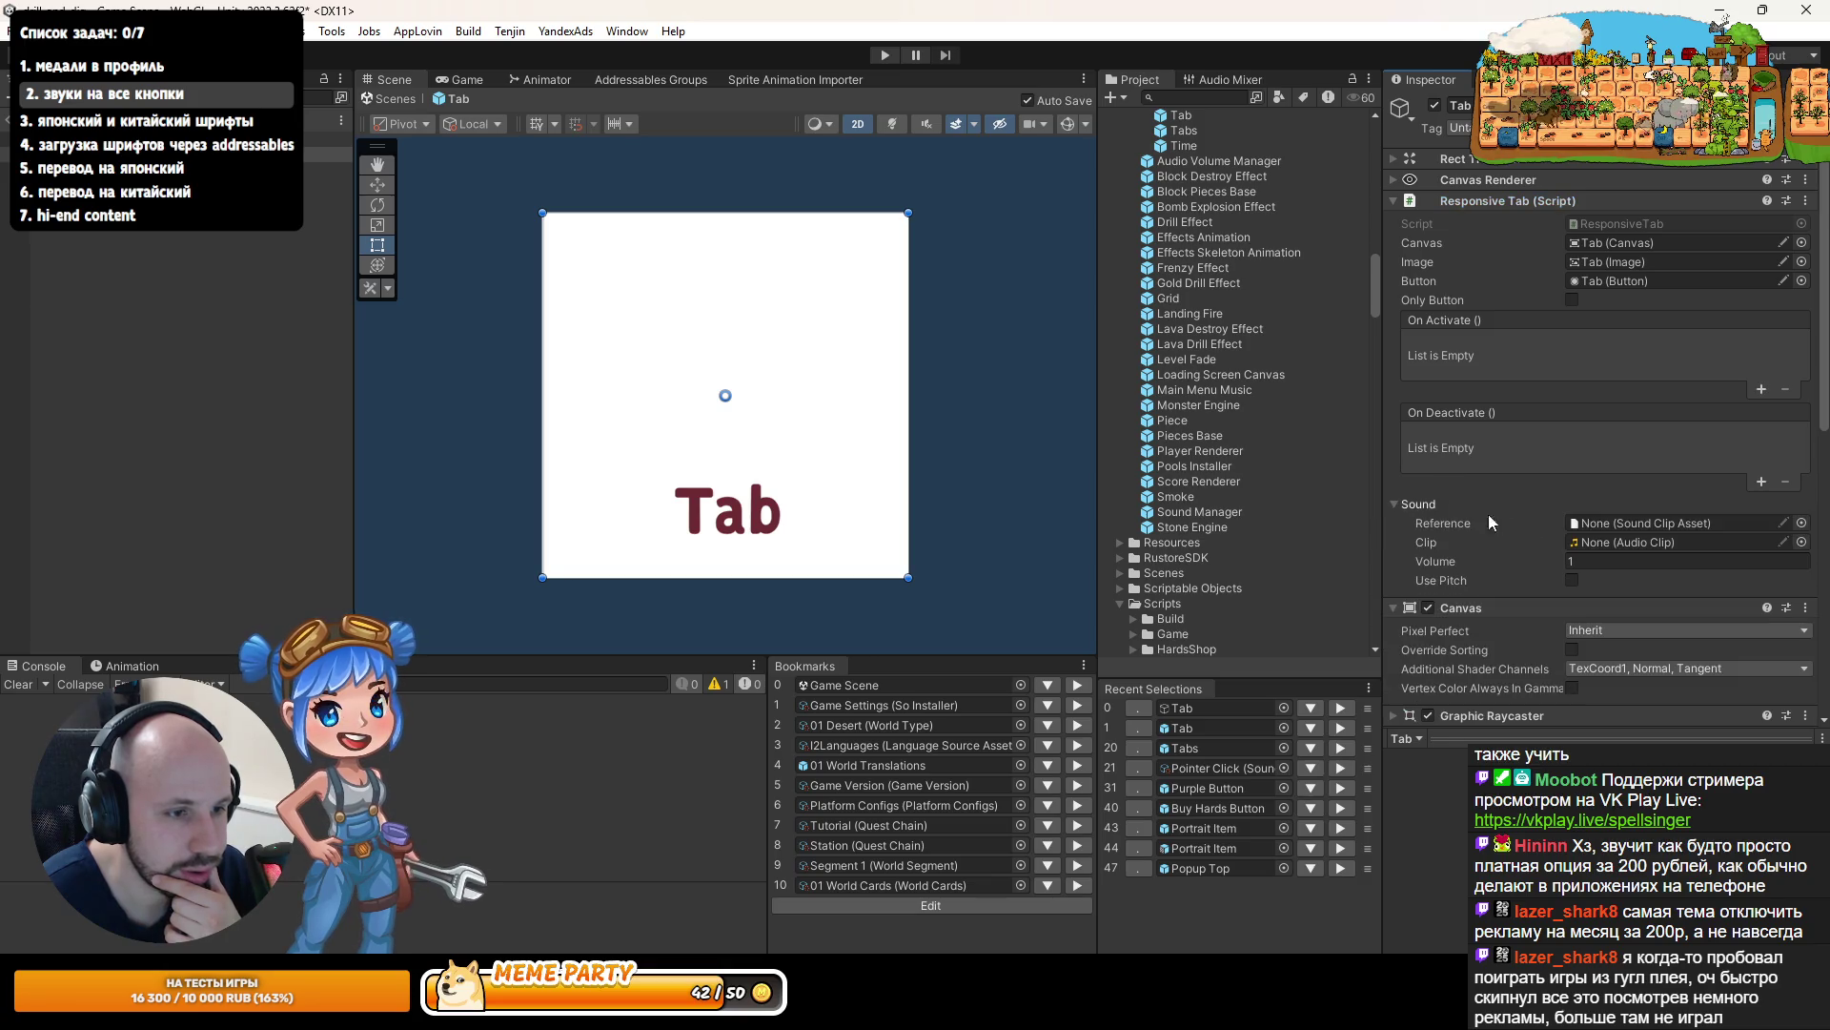
pyautogui.rightClick(1625, 522)
pyautogui.click(1668, 533)
# - Remove the Pointer Click Sound component from Tab and exit prefab mode
pyautogui.scroll(-10, 1587, 522)
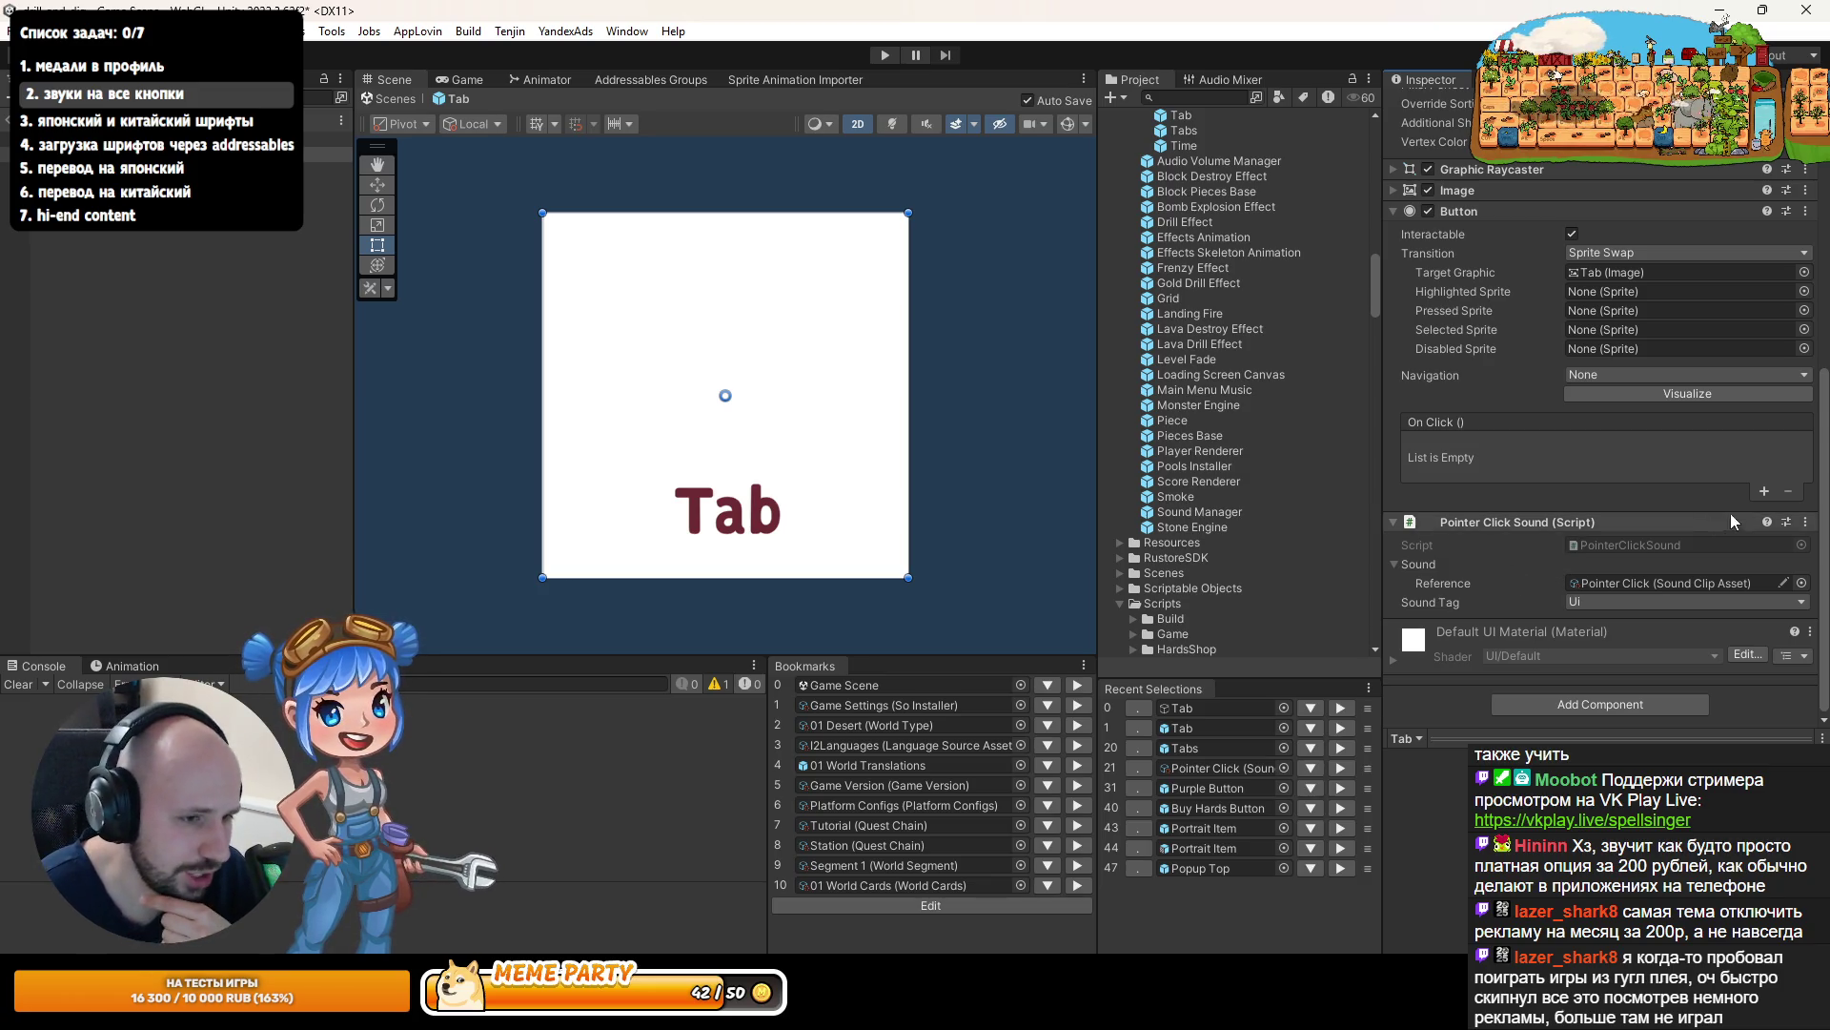
pyautogui.click(1804, 523)
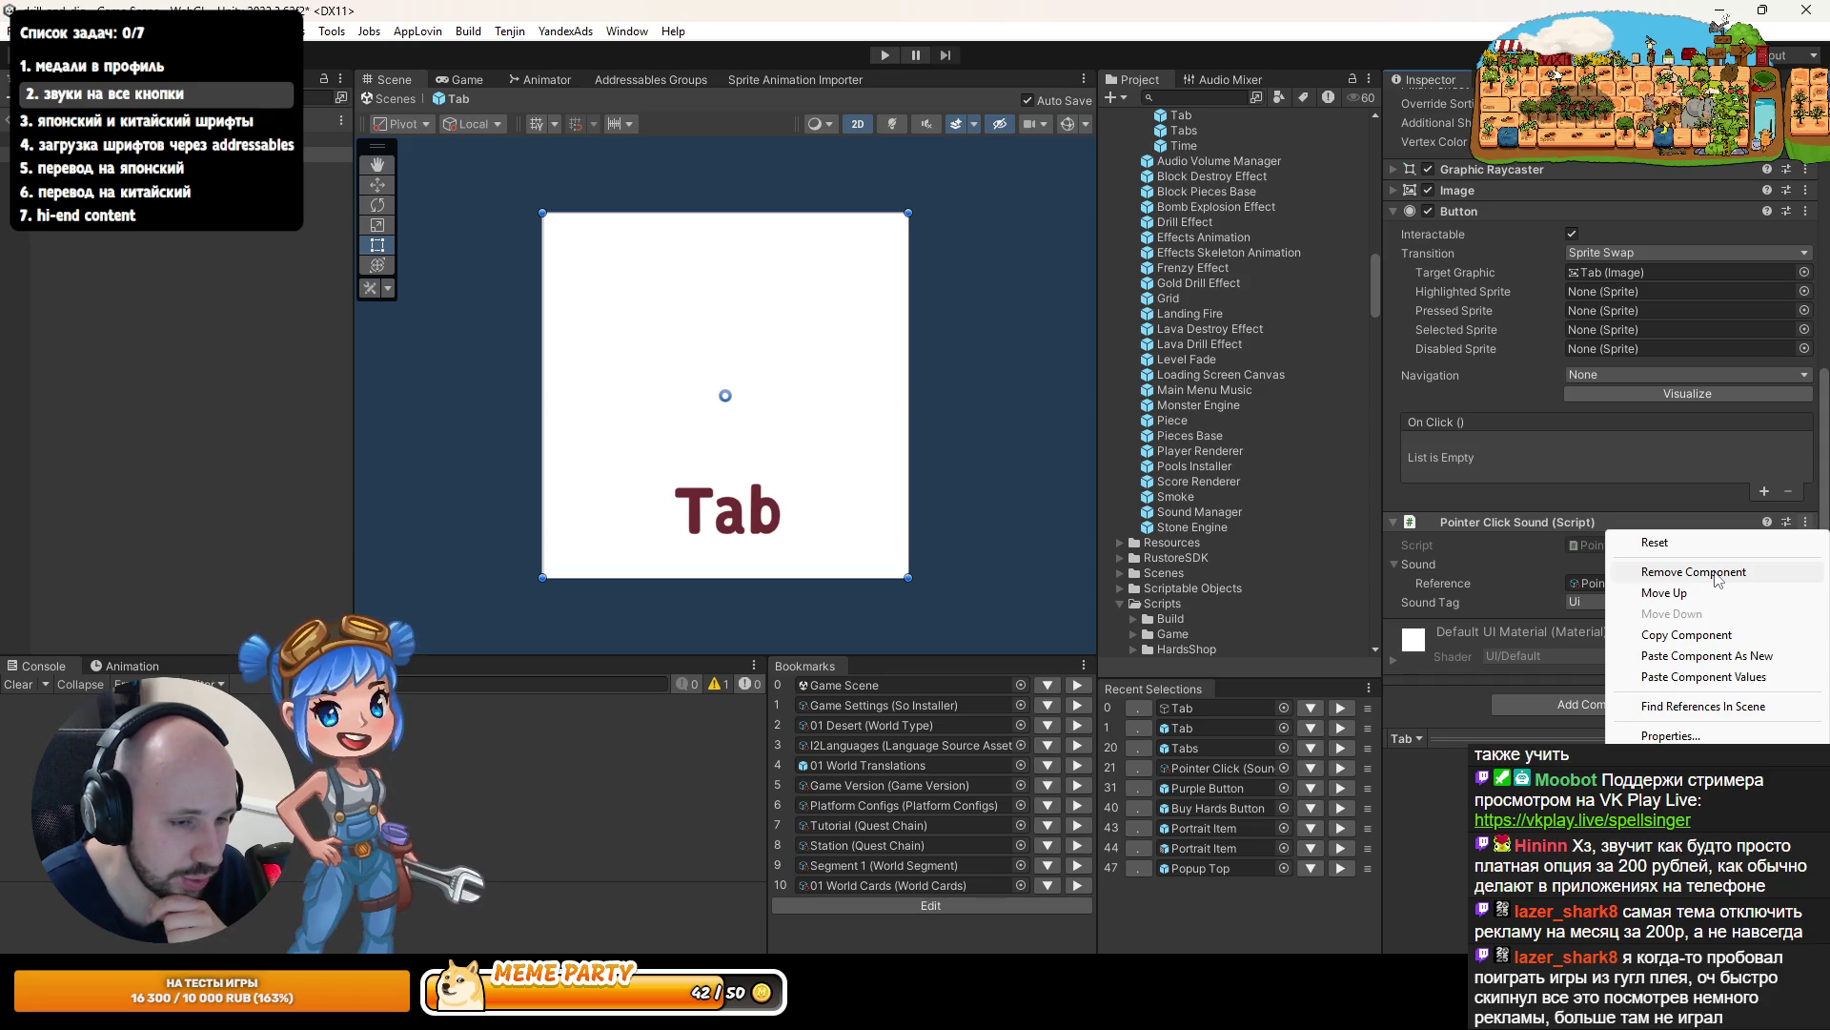
pyautogui.click(1812, 529)
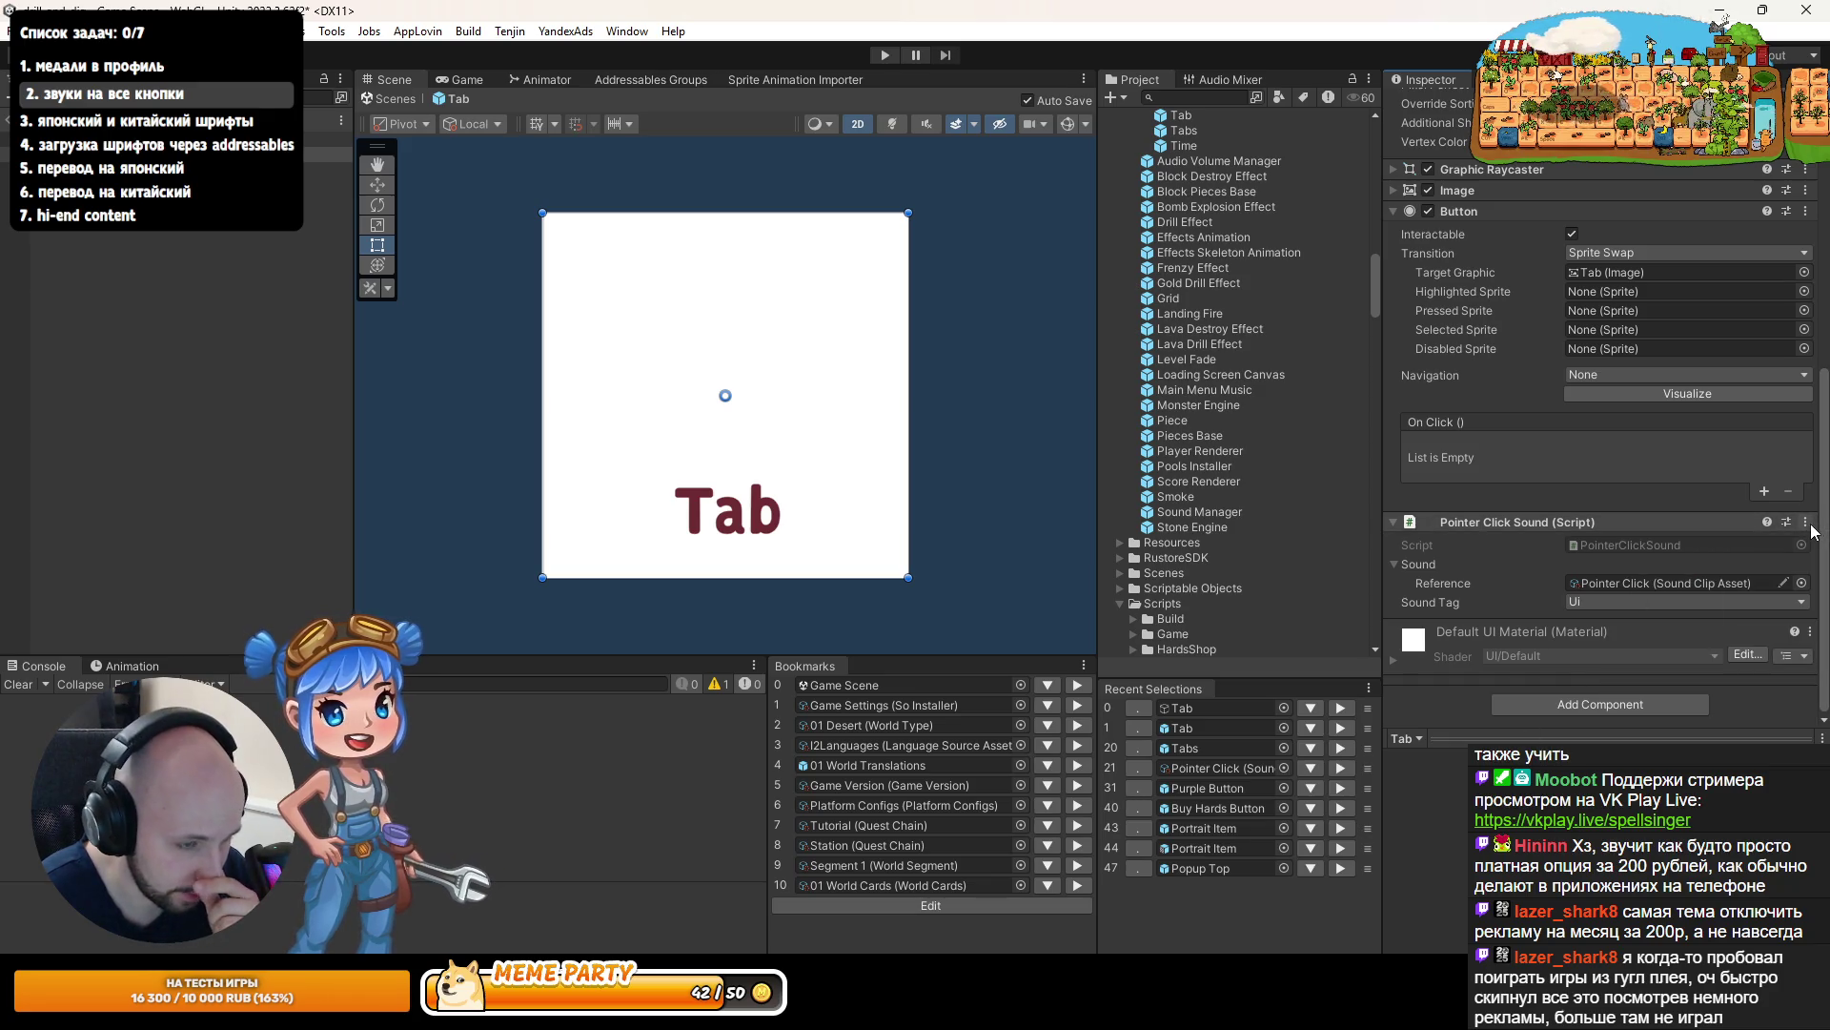
pyautogui.click(1806, 523)
pyautogui.click(1678, 572)
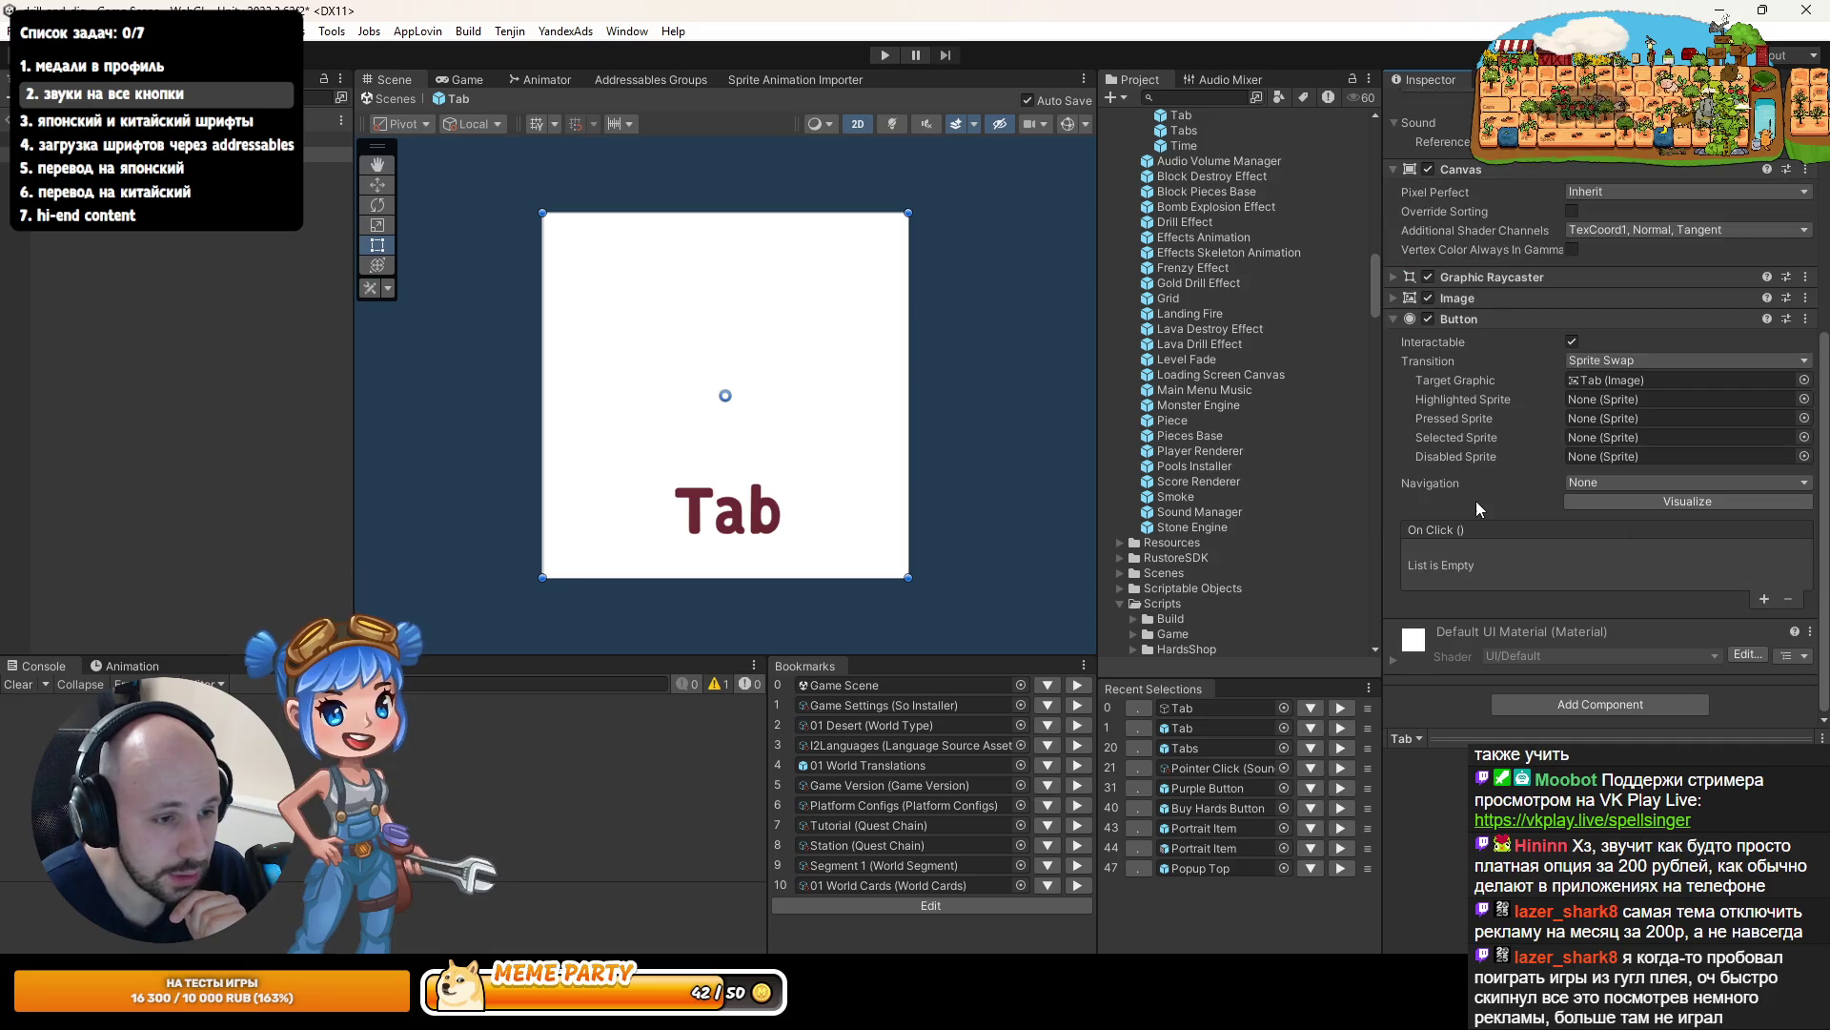
pyautogui.click(5, 136)
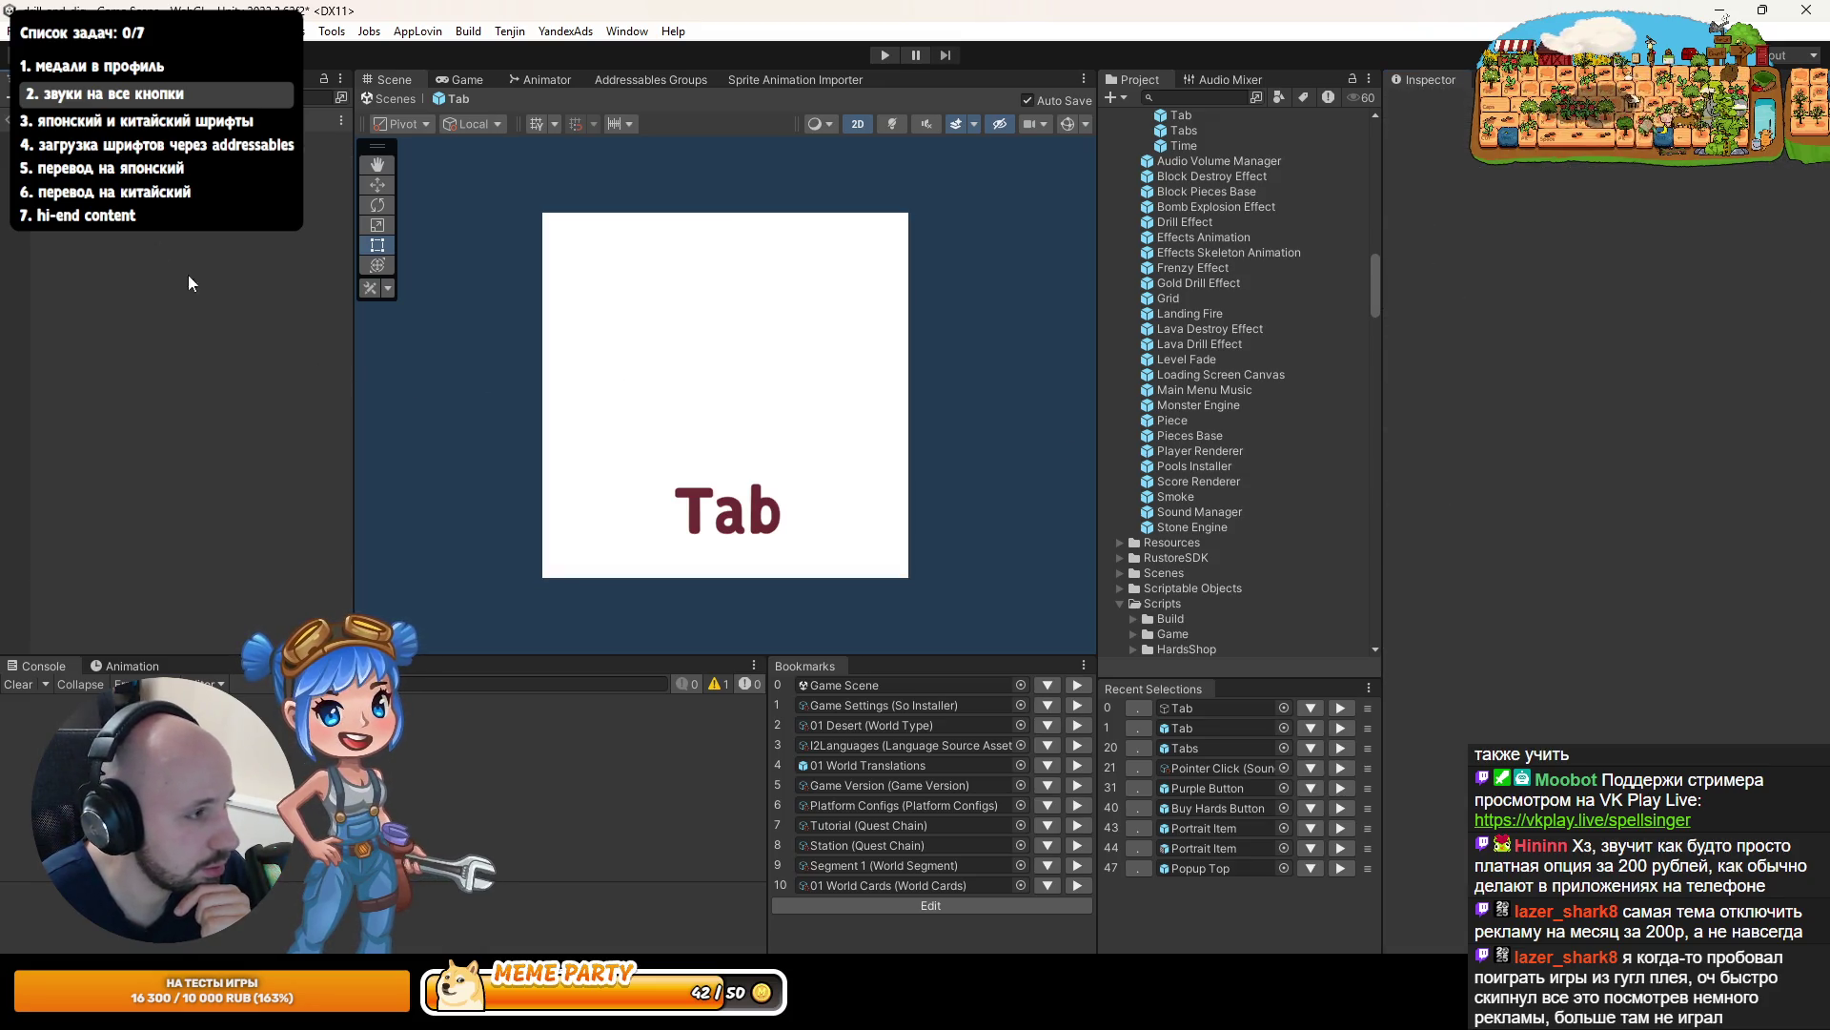
# - Play-test the leaderboard, switching between Aktuelle Saison and Heute tabs, then stop
pyautogui.hotkey('ctrl', 'p')
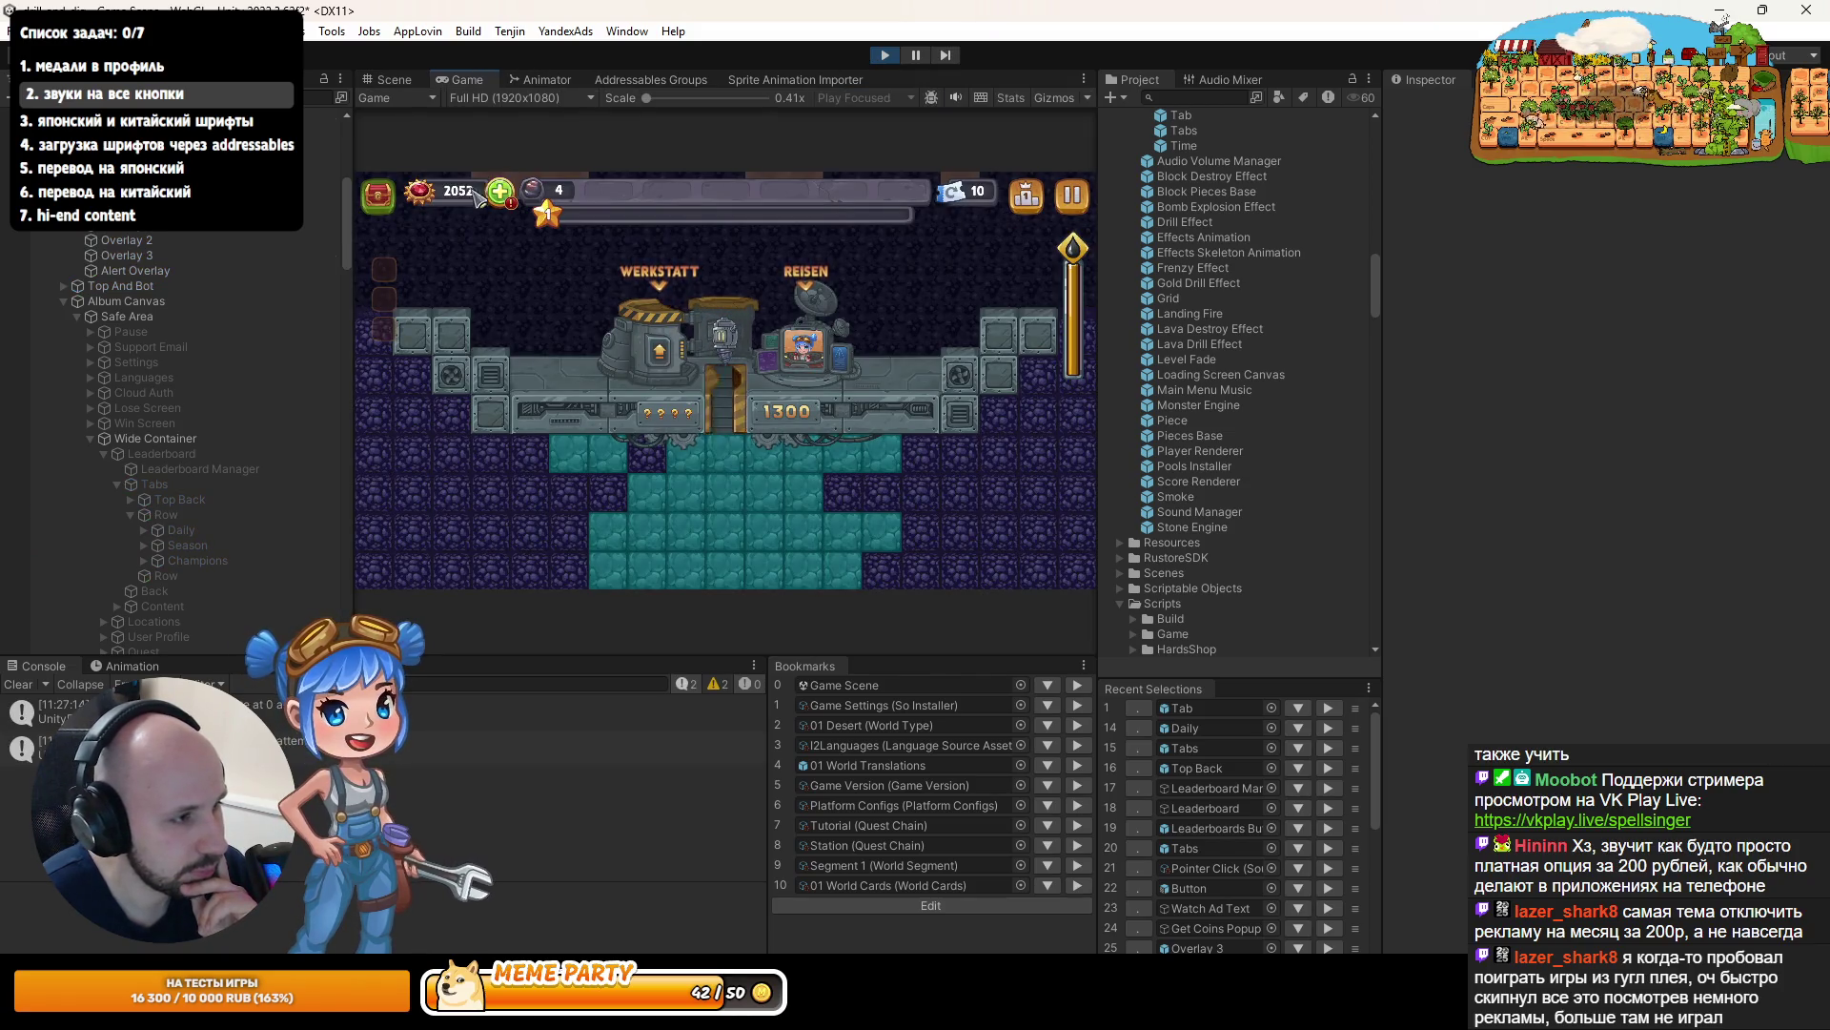
pyautogui.click(1026, 199)
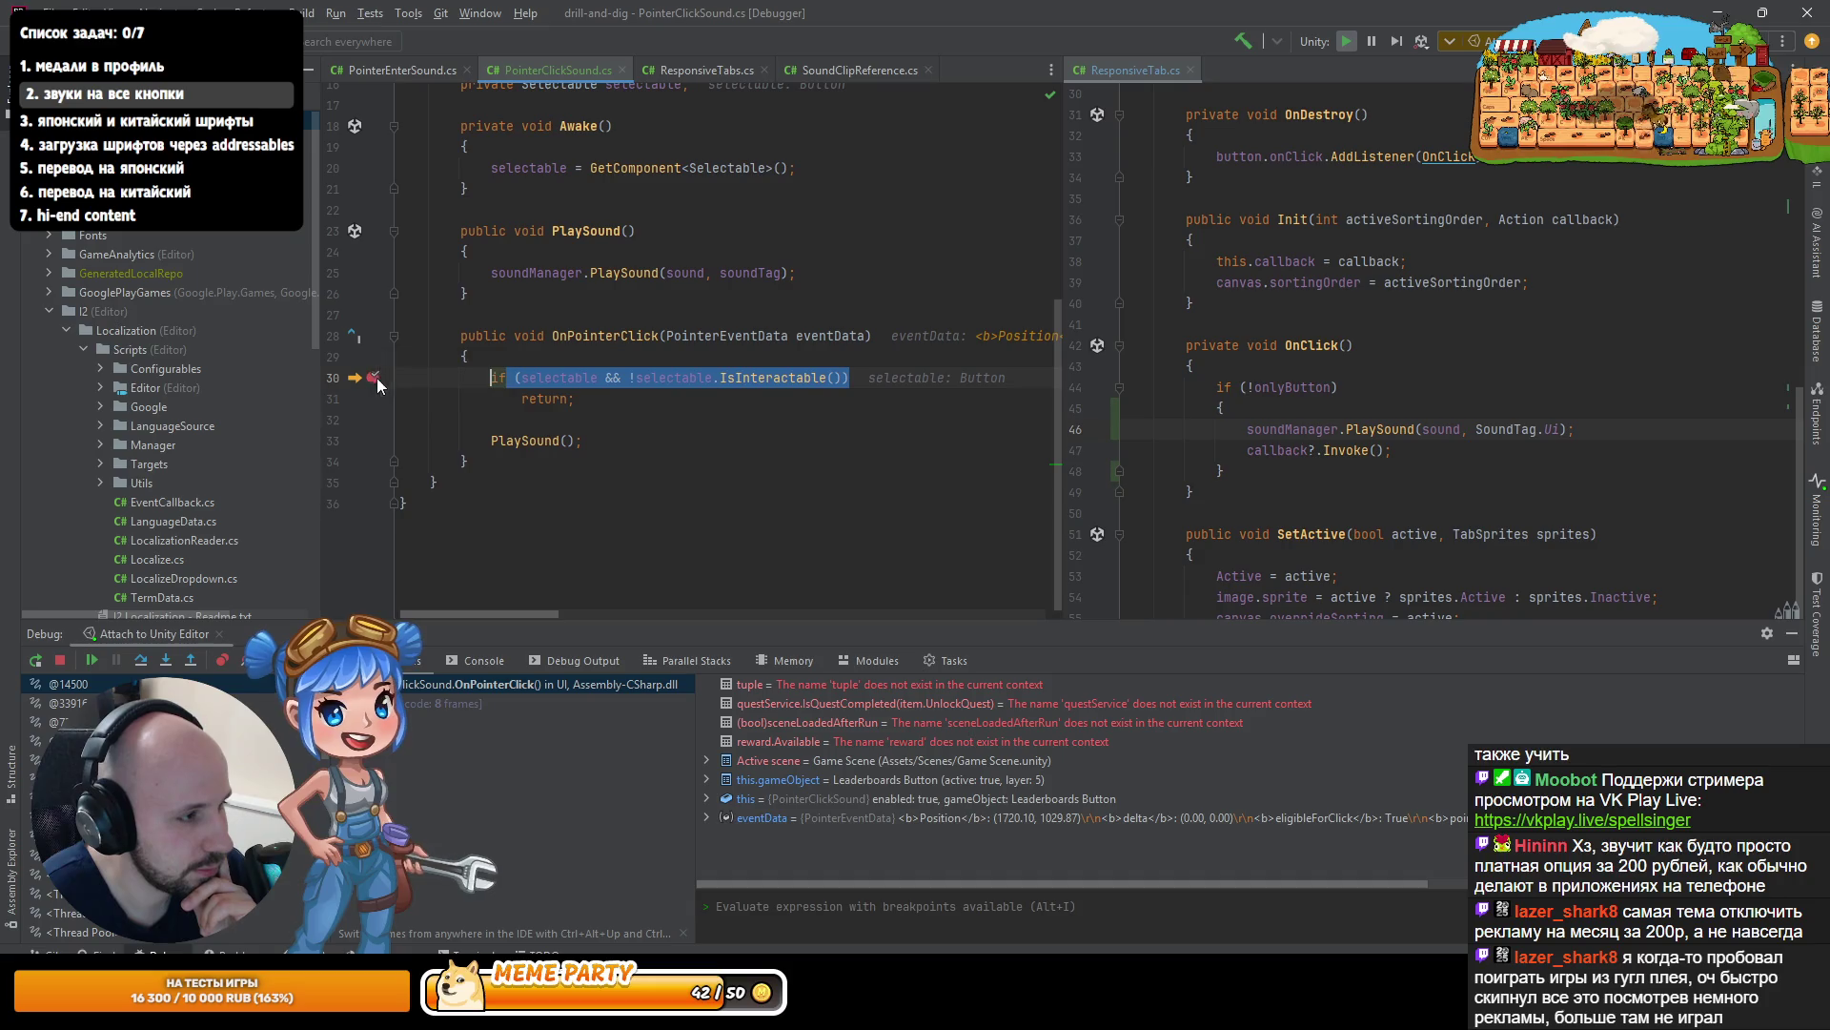
pyautogui.click(95, 665)
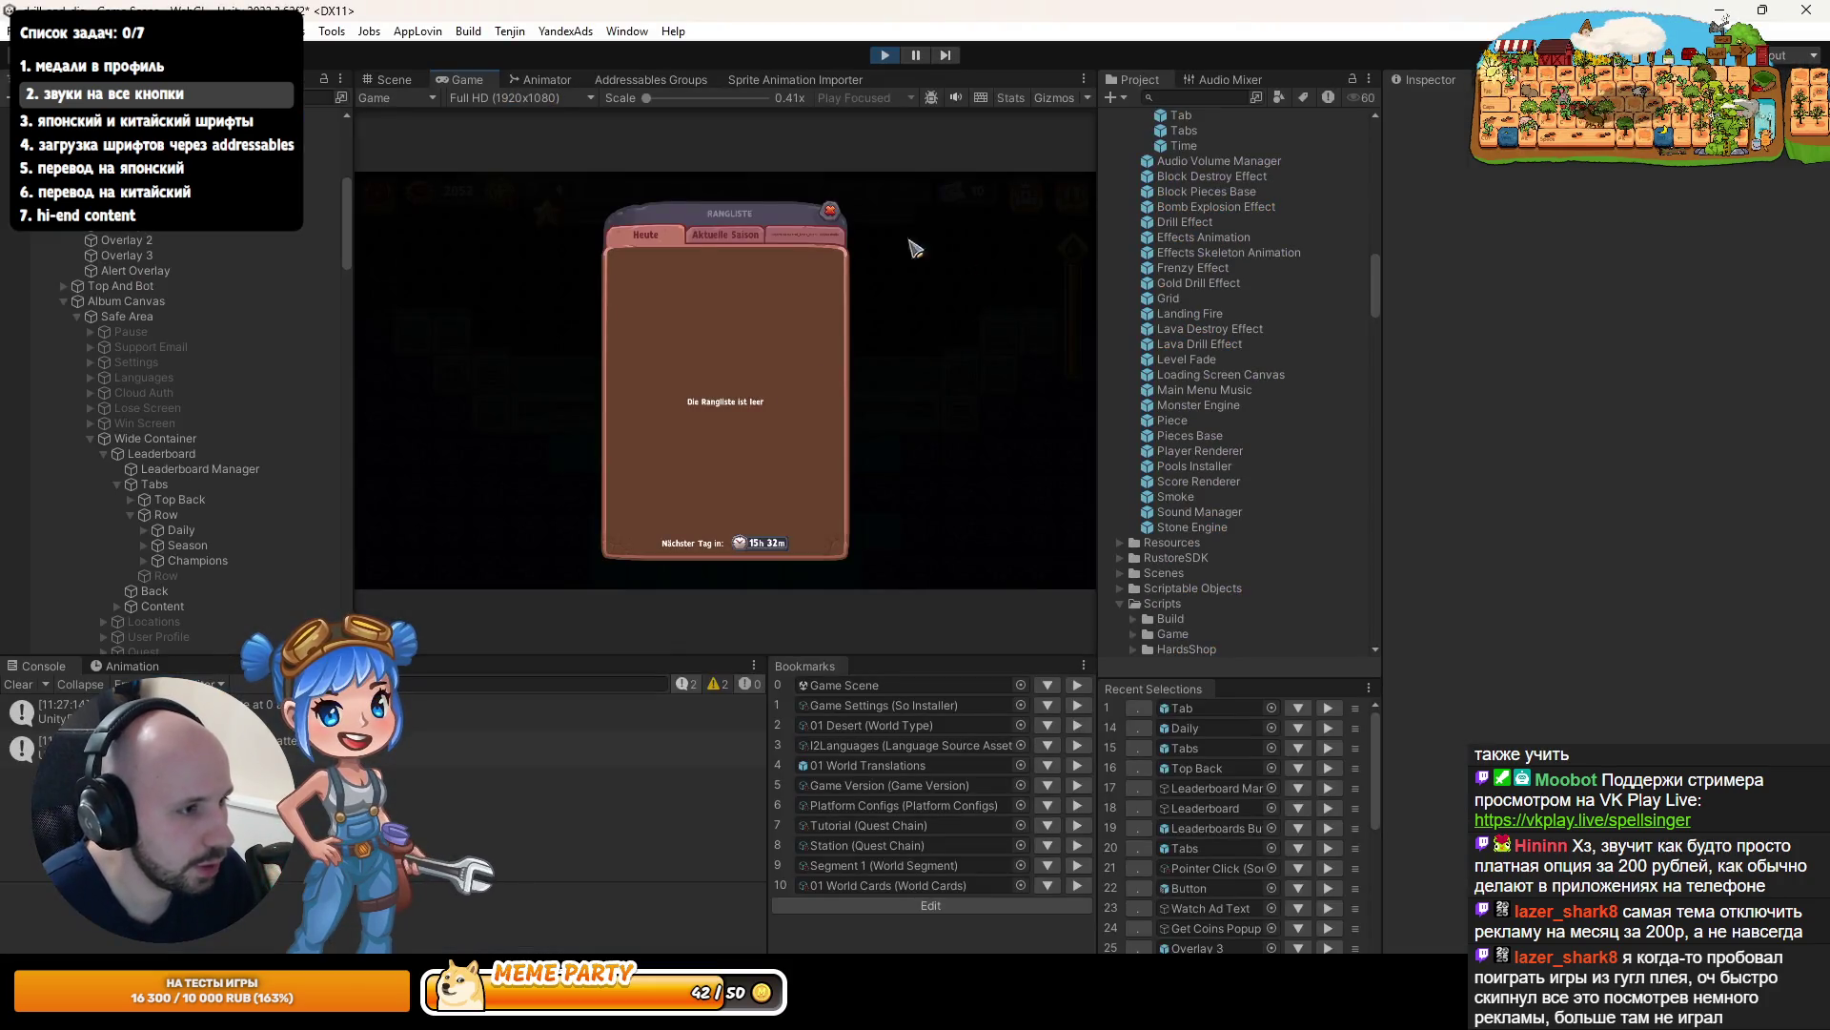
pyautogui.click(718, 243)
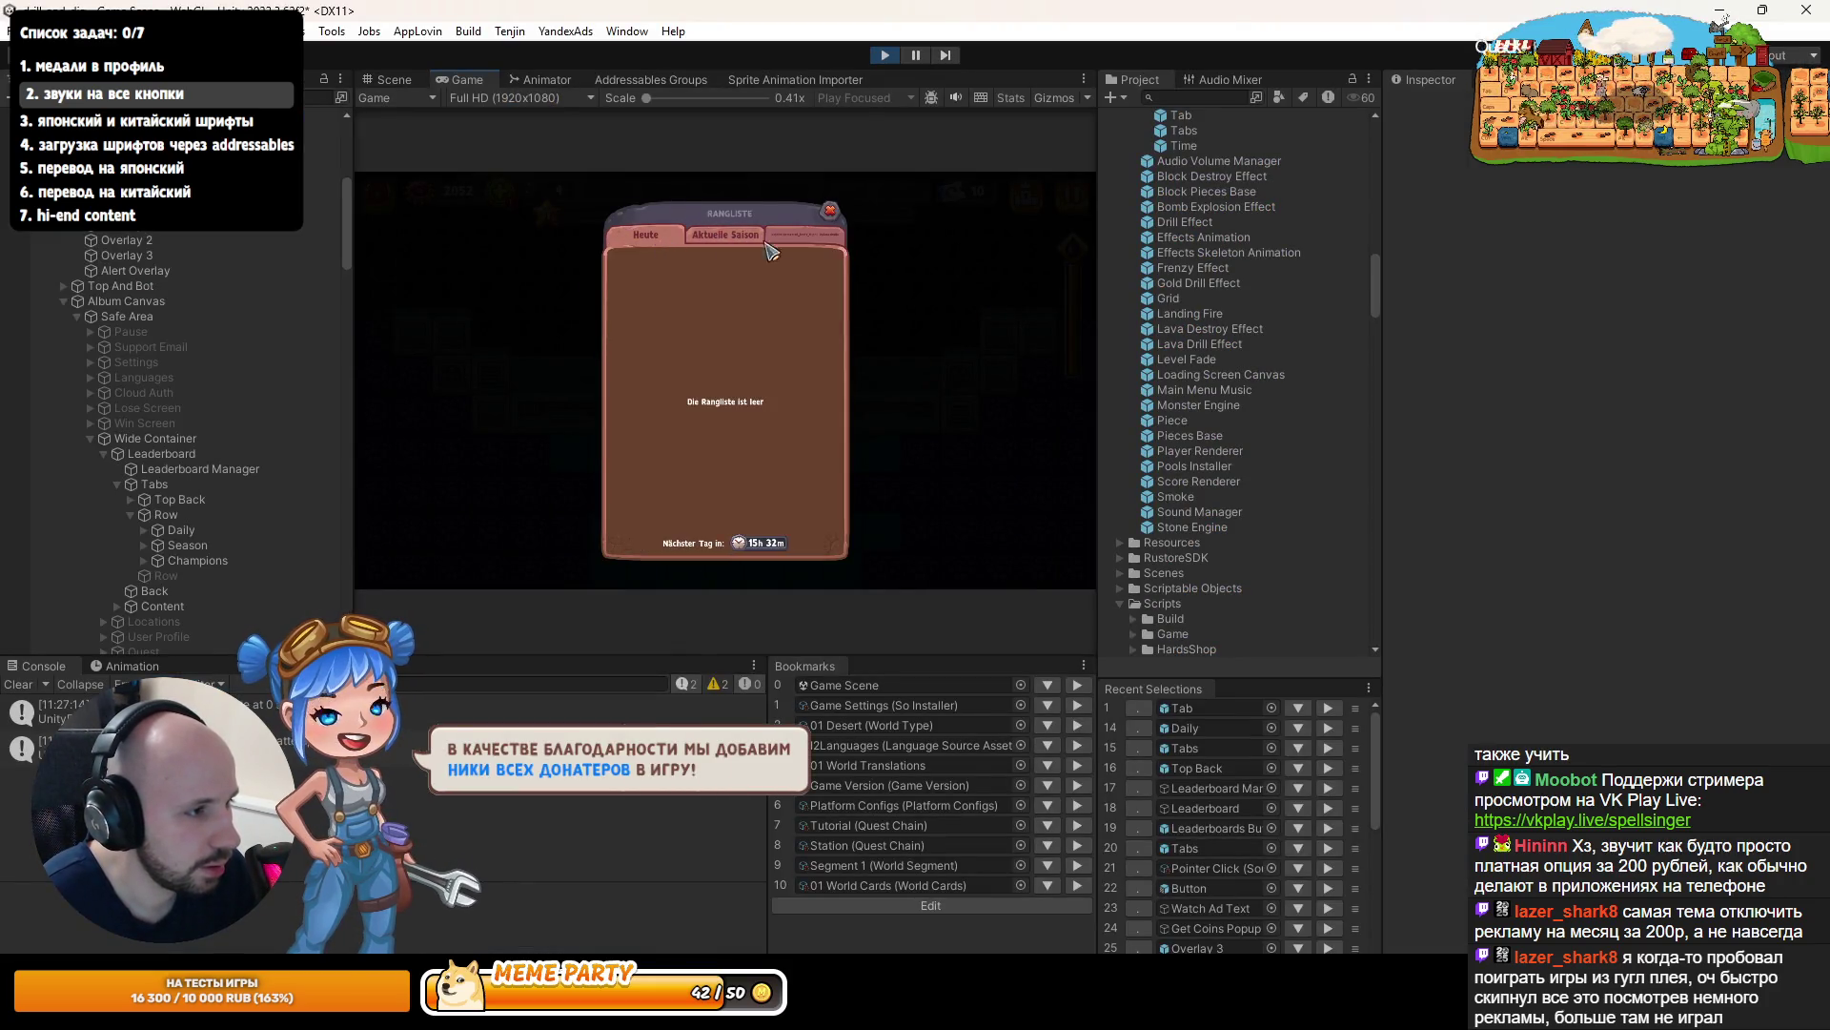
pyautogui.click(736, 244)
pyautogui.click(641, 240)
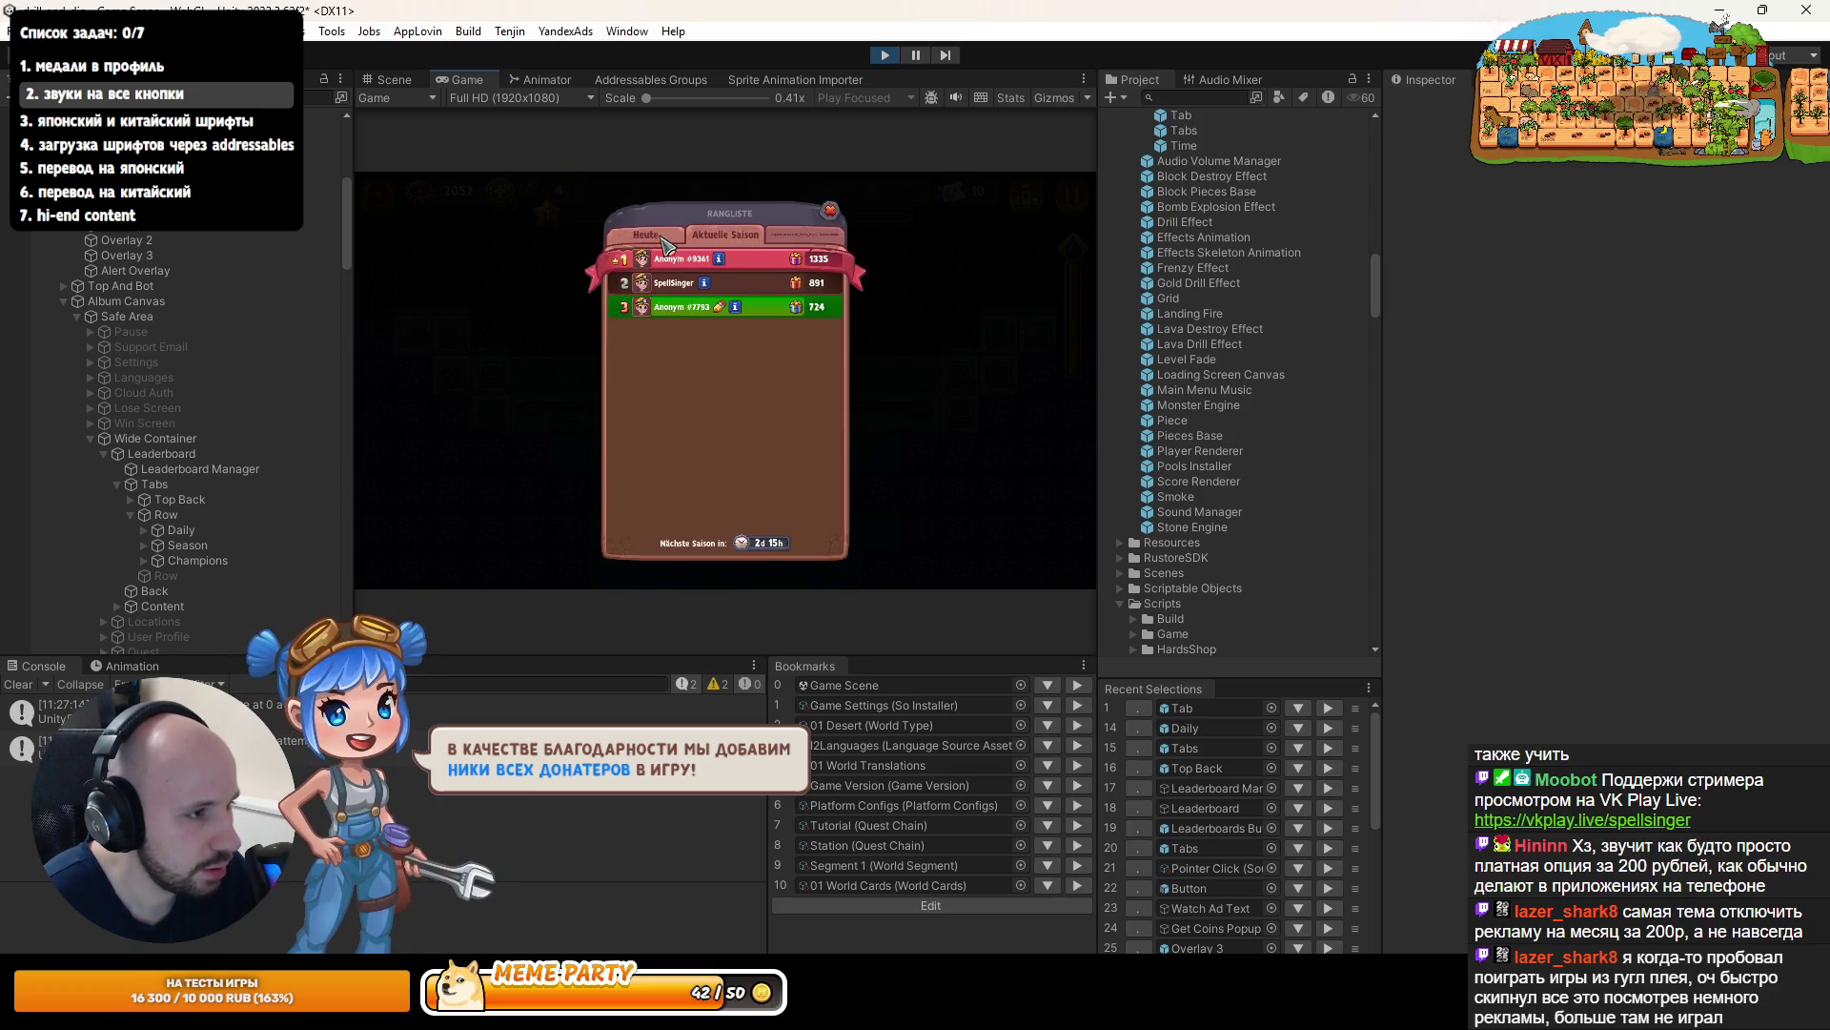
pyautogui.doubleClick(450, 75)
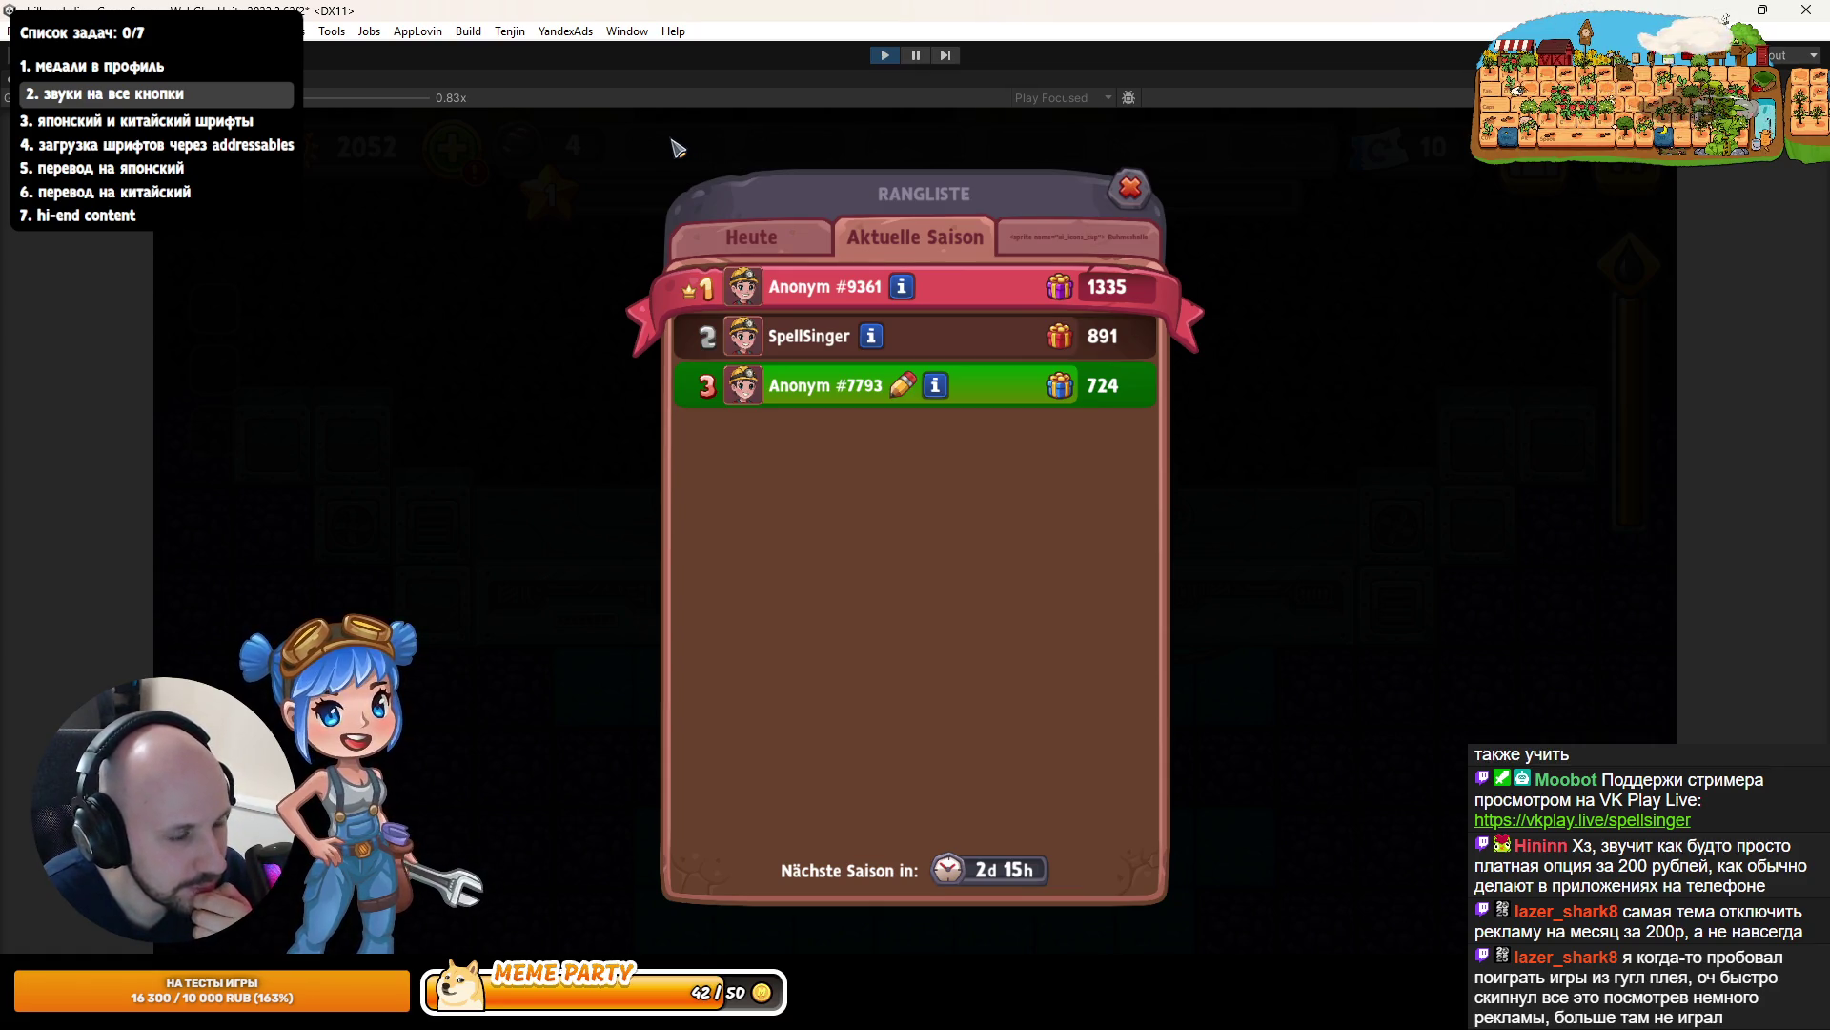
pyautogui.click(884, 55)
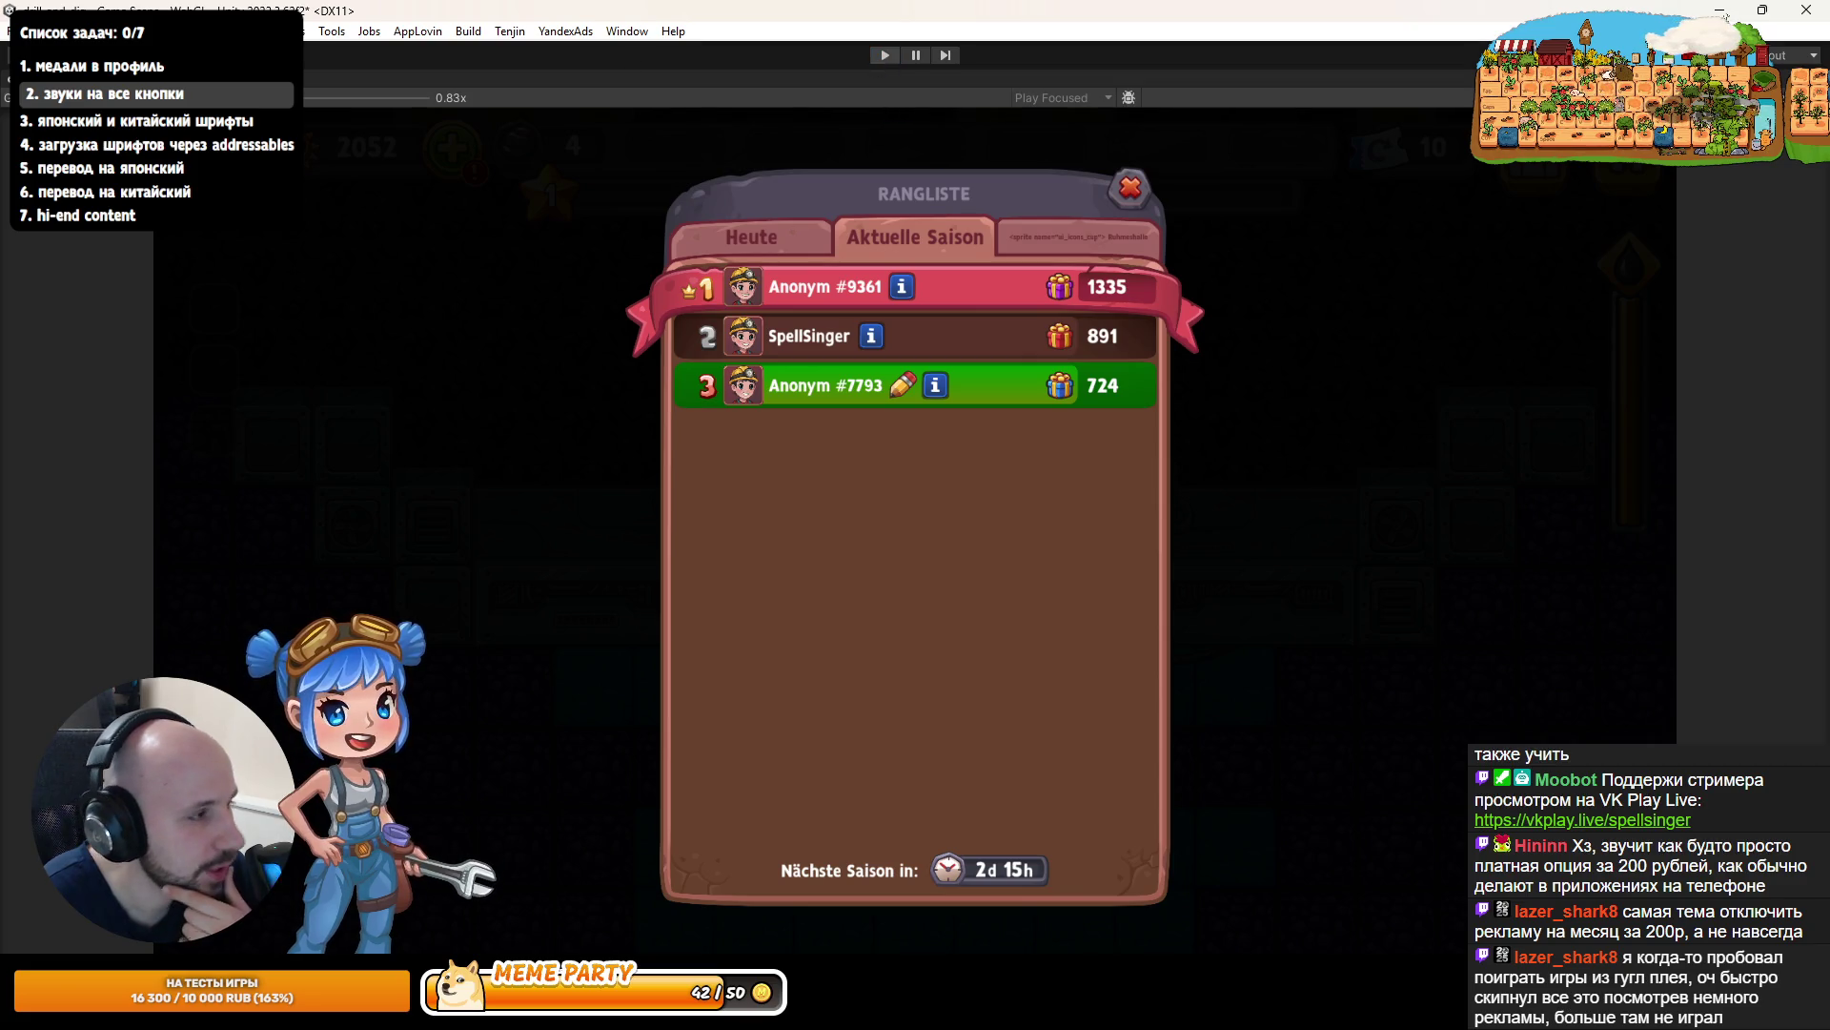
# - Reopen the Initialization Scene from the recent scenes list
pyautogui.click(13, 31)
pyautogui.moveTo(190, 92)
pyautogui.click(315, 139)
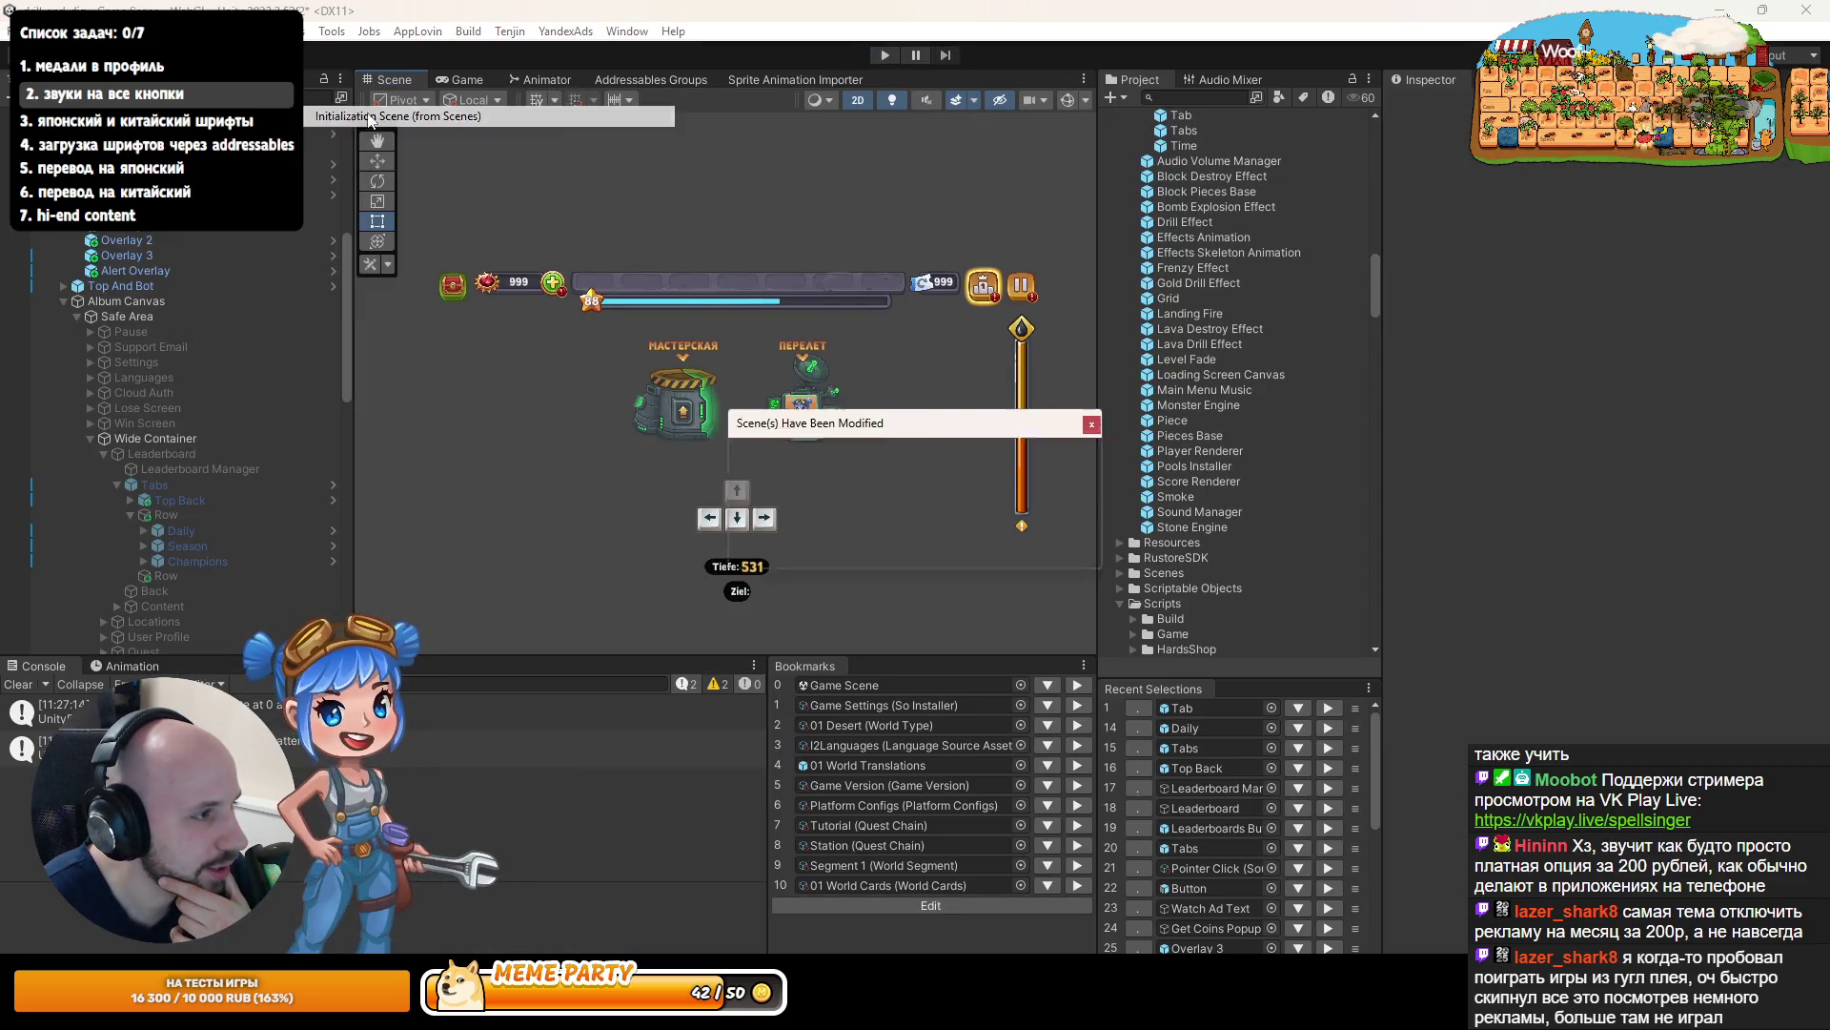
# - Save the scene, then play-test the Aktuelle Saison, Ruhmeshalle and Heute leaderboard tabs
pyautogui.click(891, 542)
pyautogui.click(884, 55)
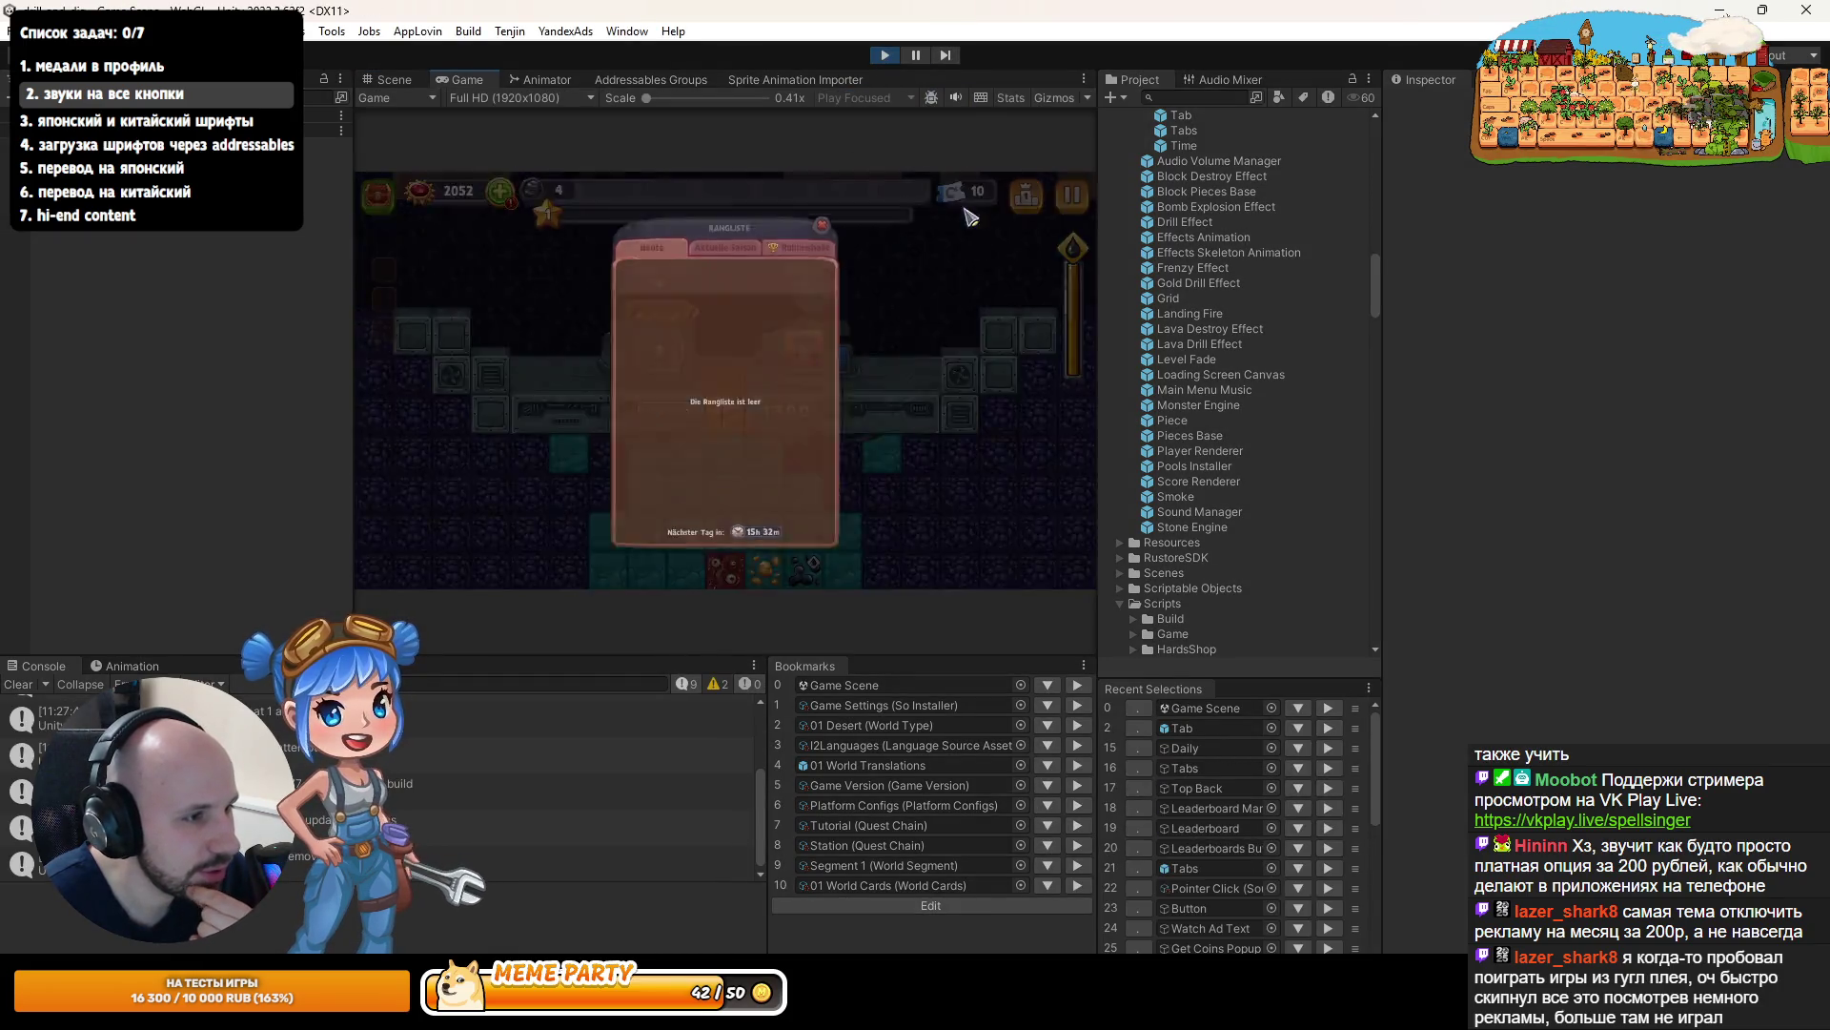
pyautogui.doubleClick(445, 76)
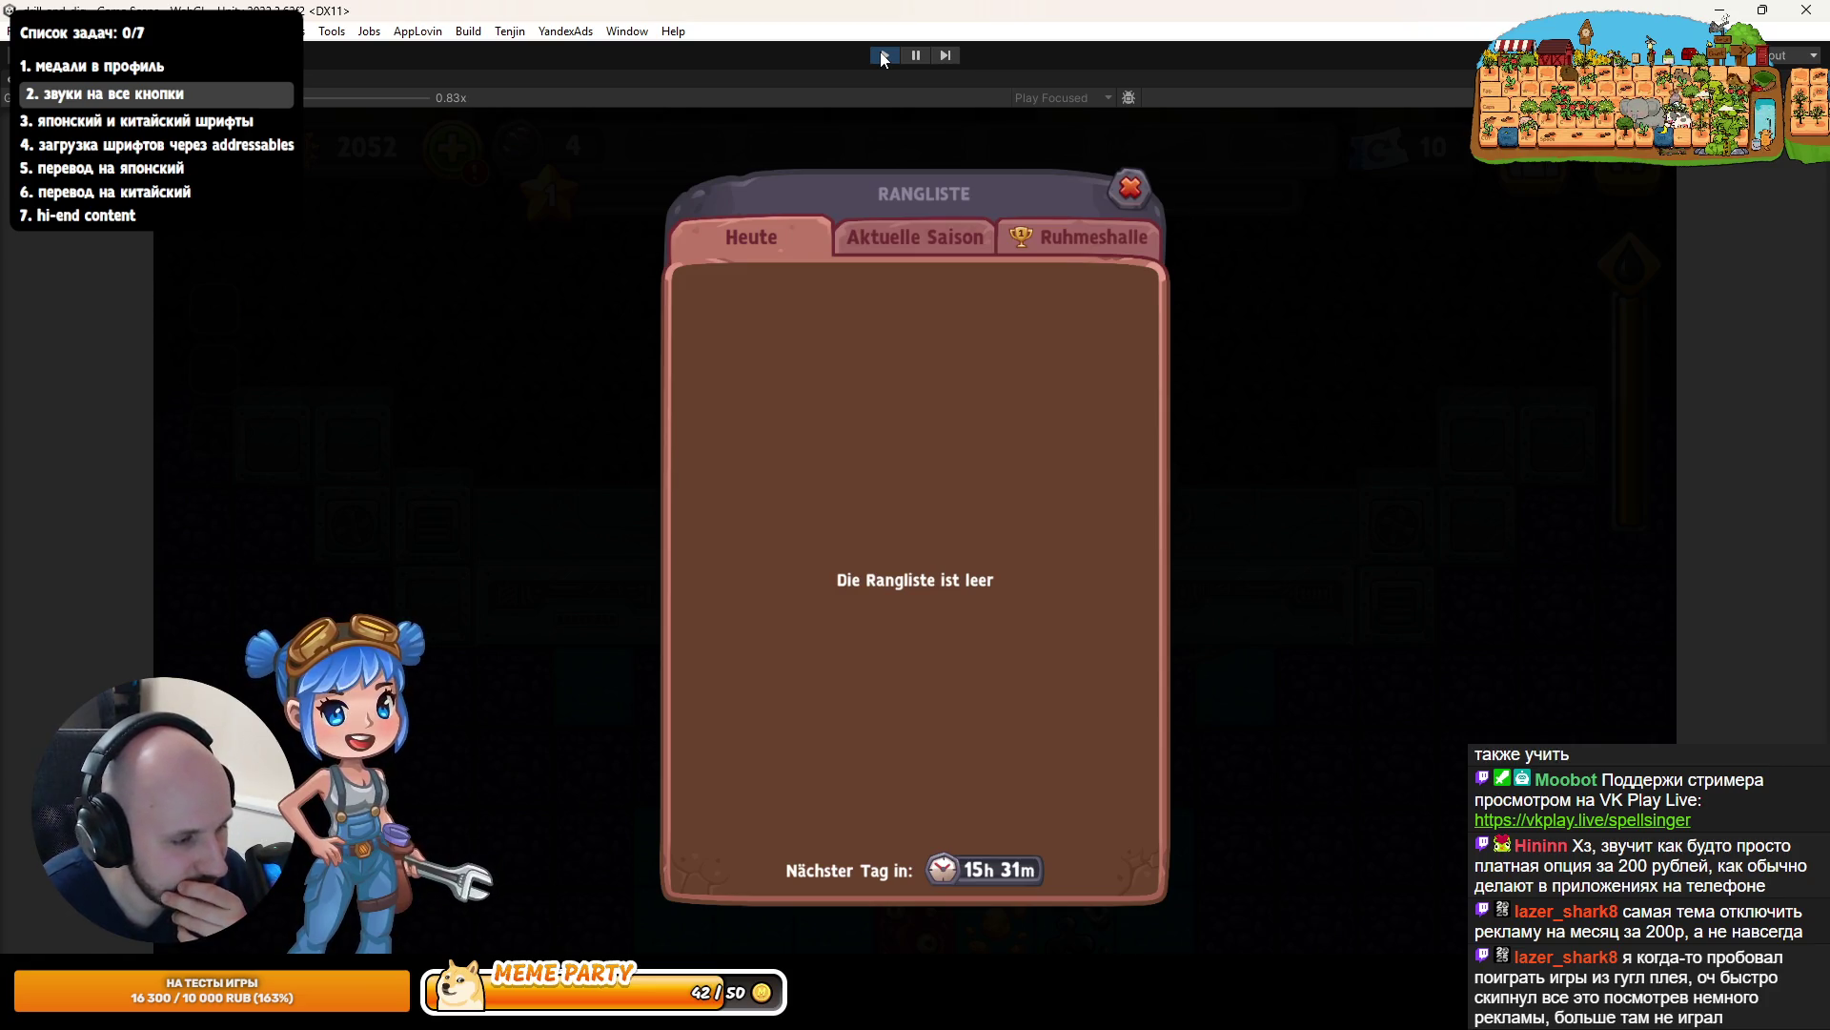
pyautogui.click(930, 238)
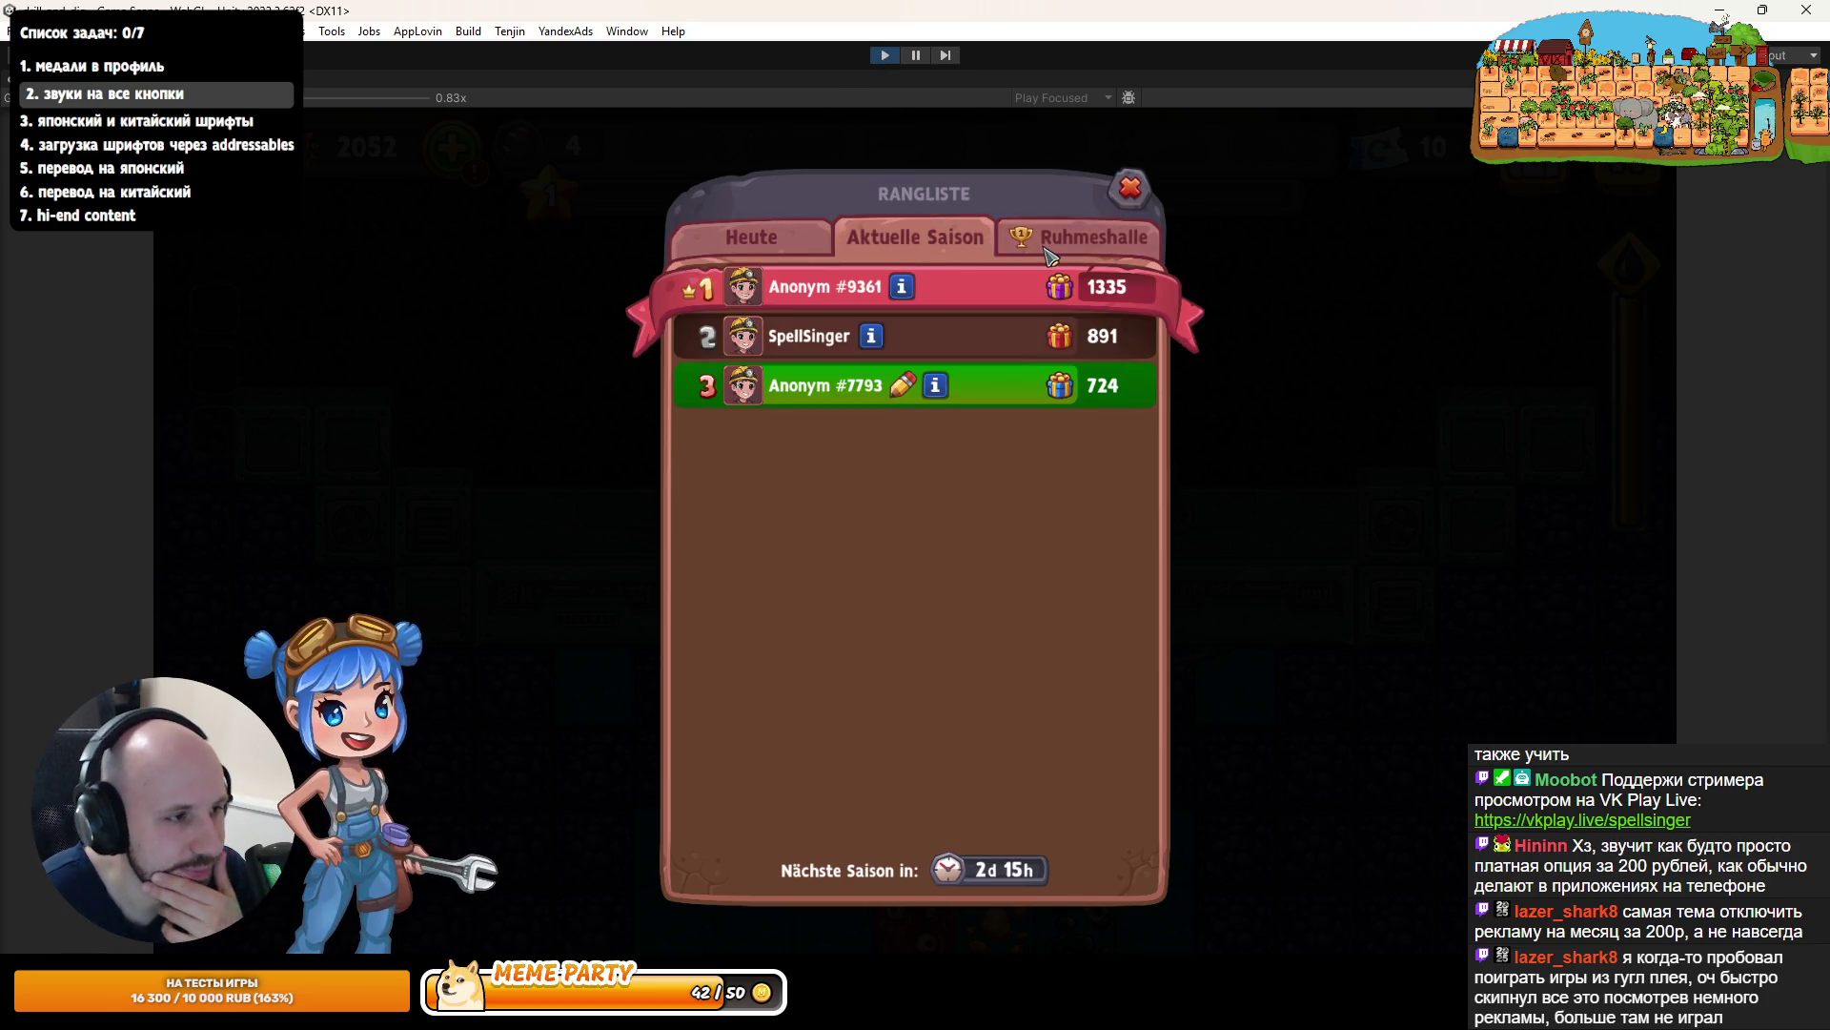
pyautogui.click(1048, 251)
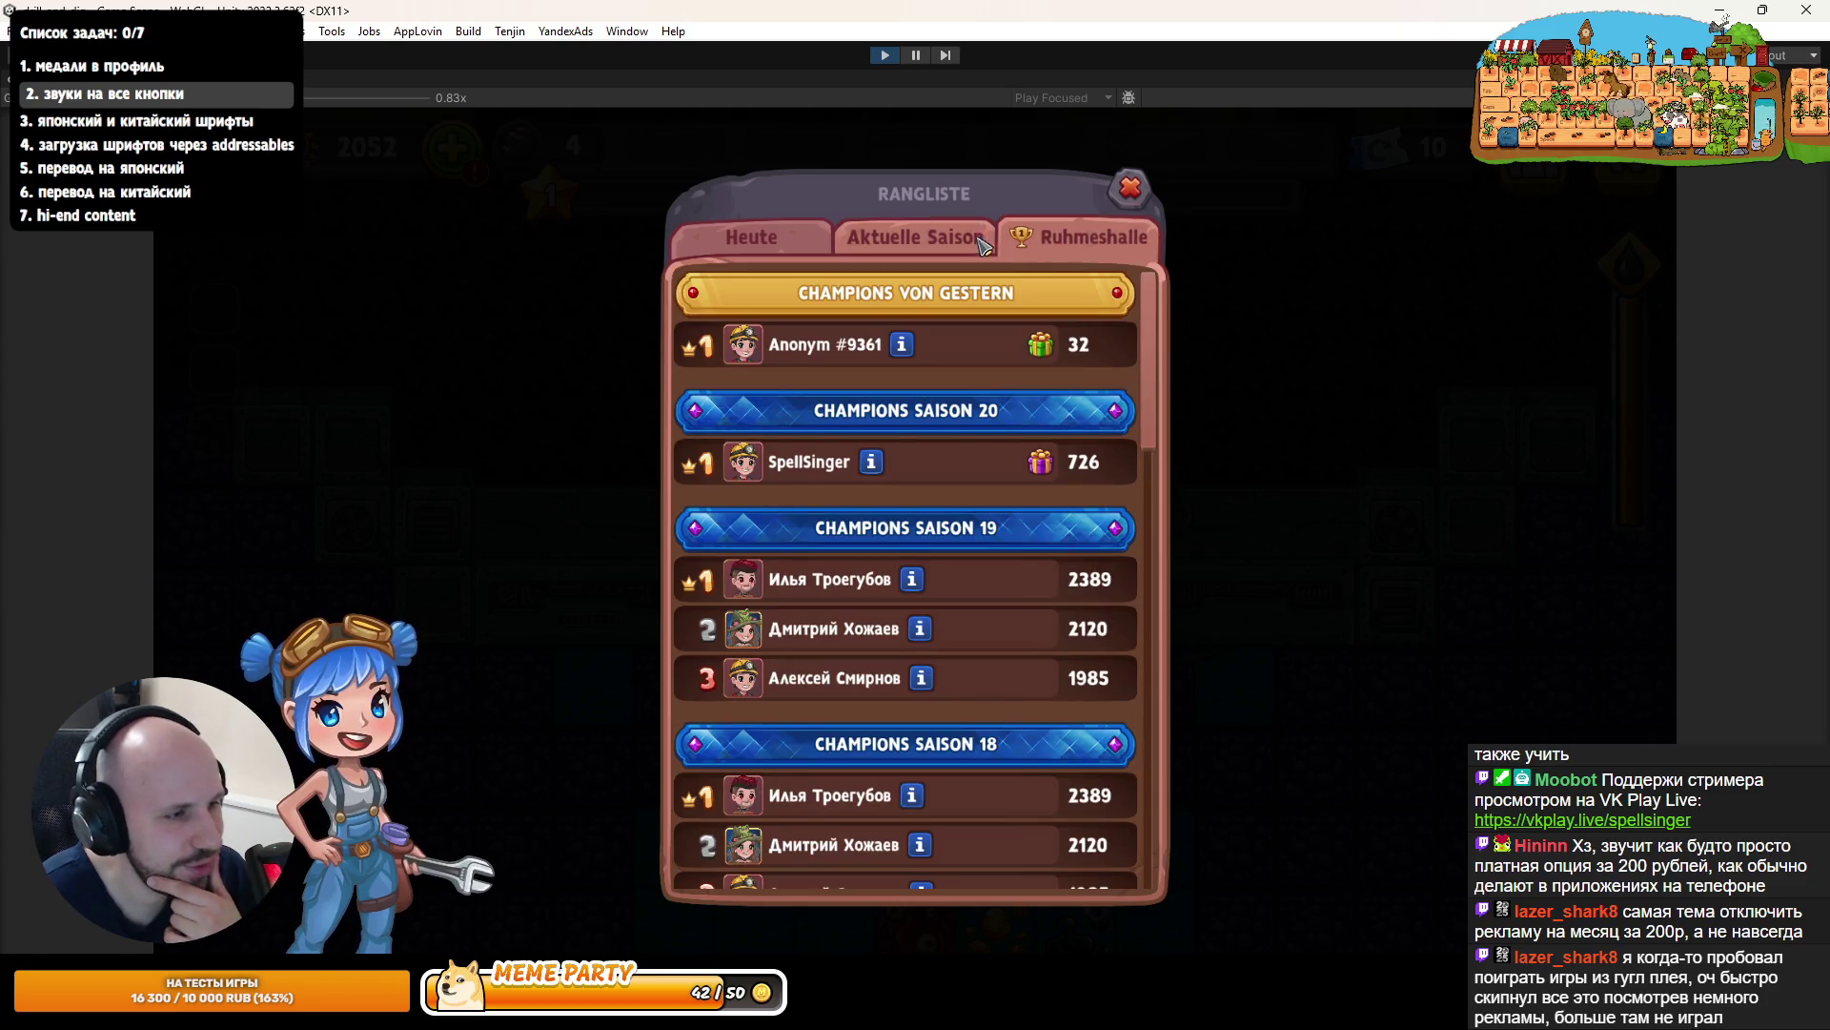
pyautogui.scroll(-3, 937, 457)
pyautogui.scroll(-3, 937, 458)
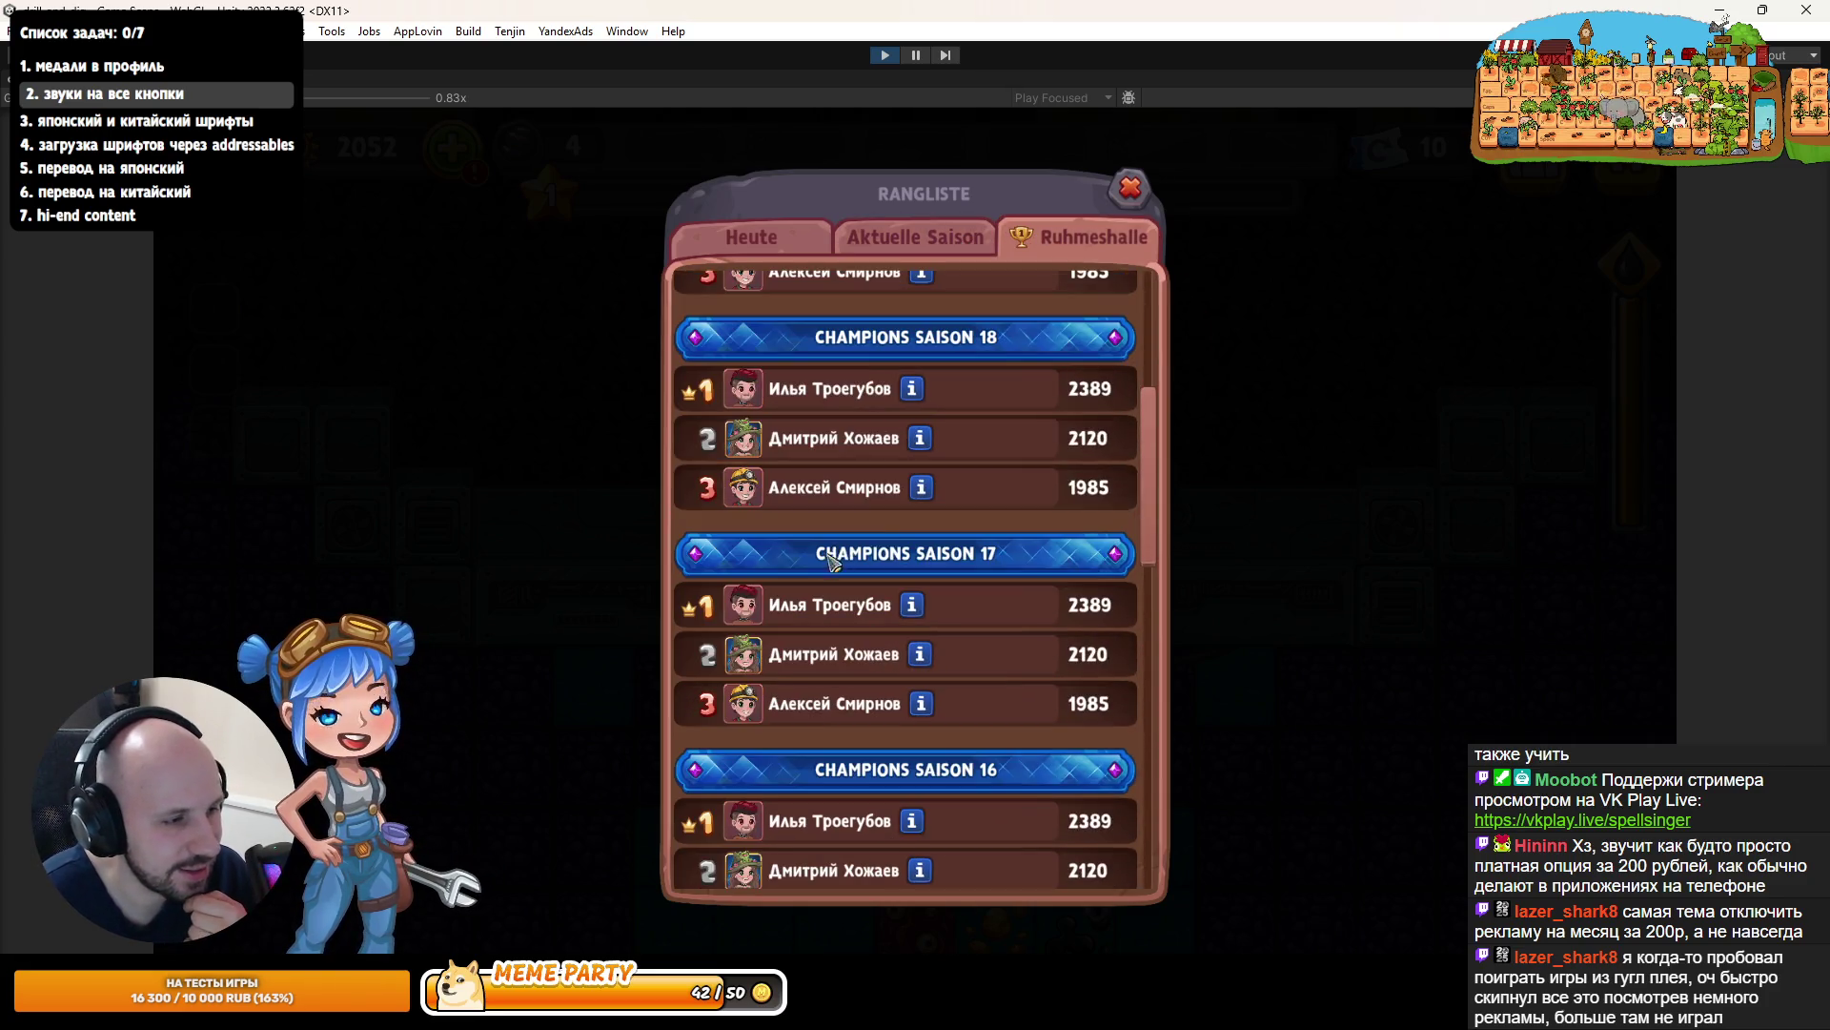
pyautogui.scroll(6, 907, 523)
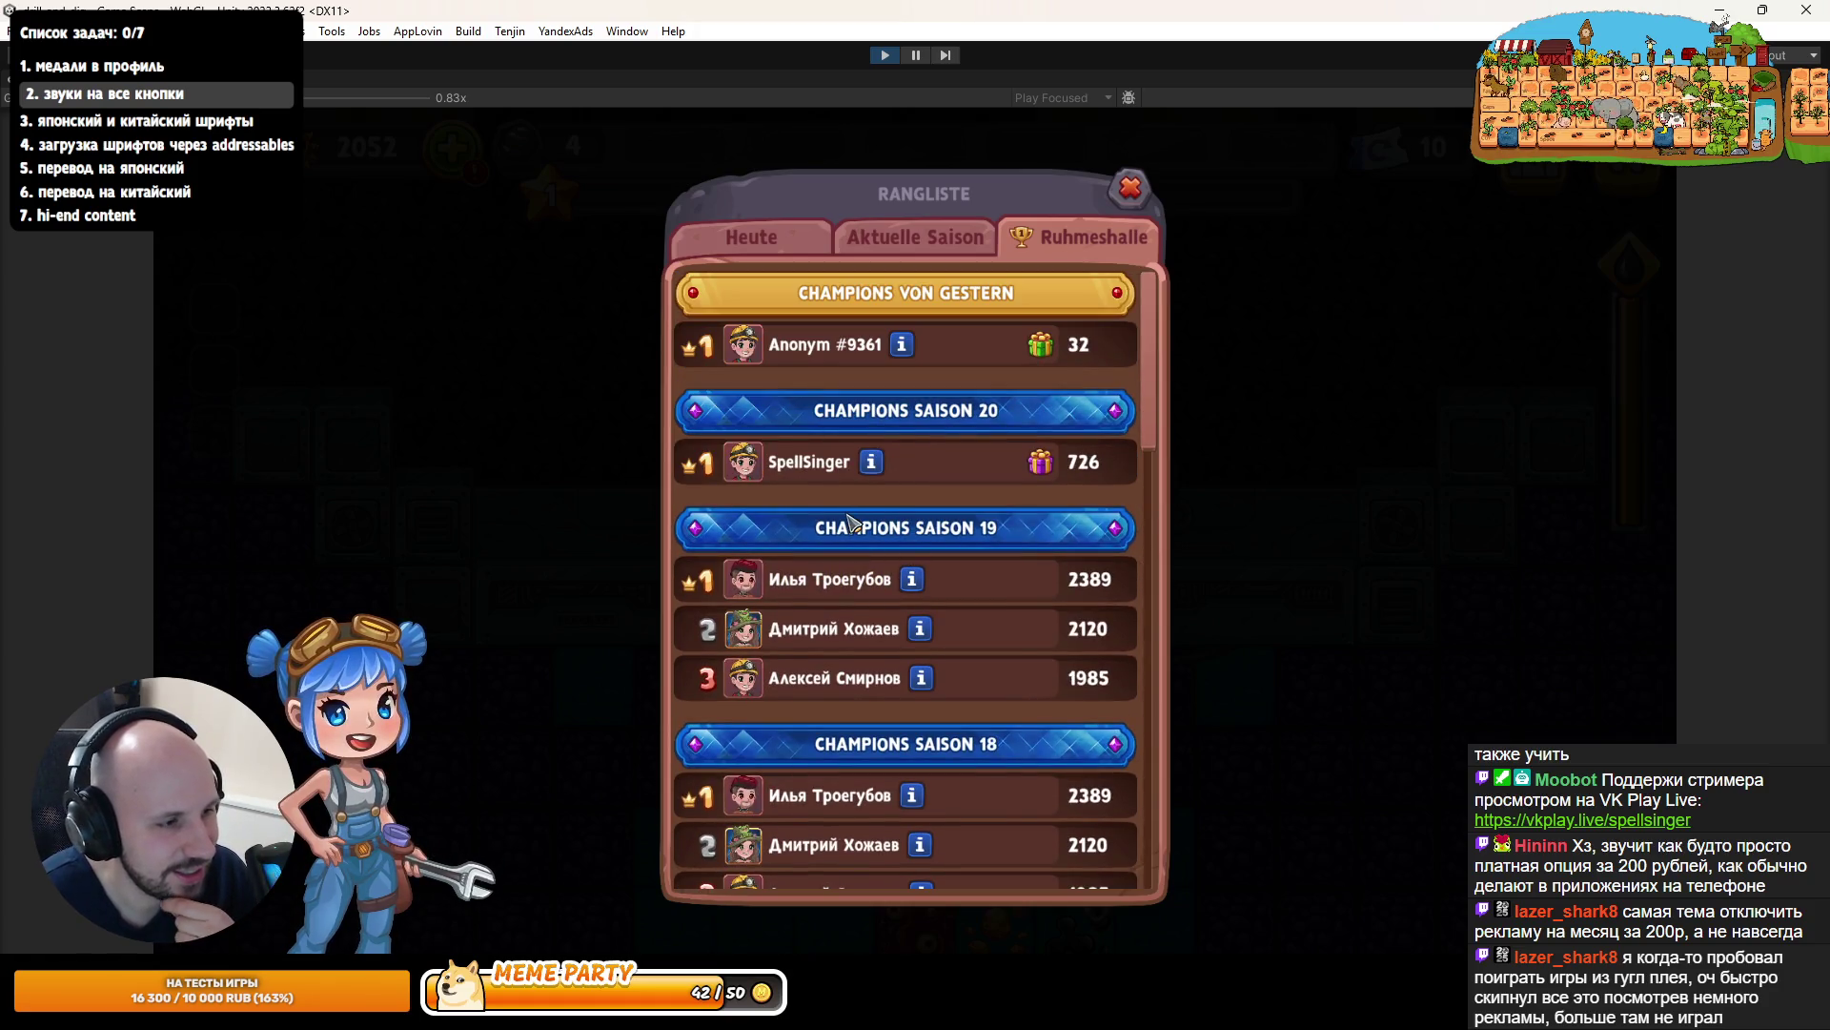
pyautogui.click(970, 246)
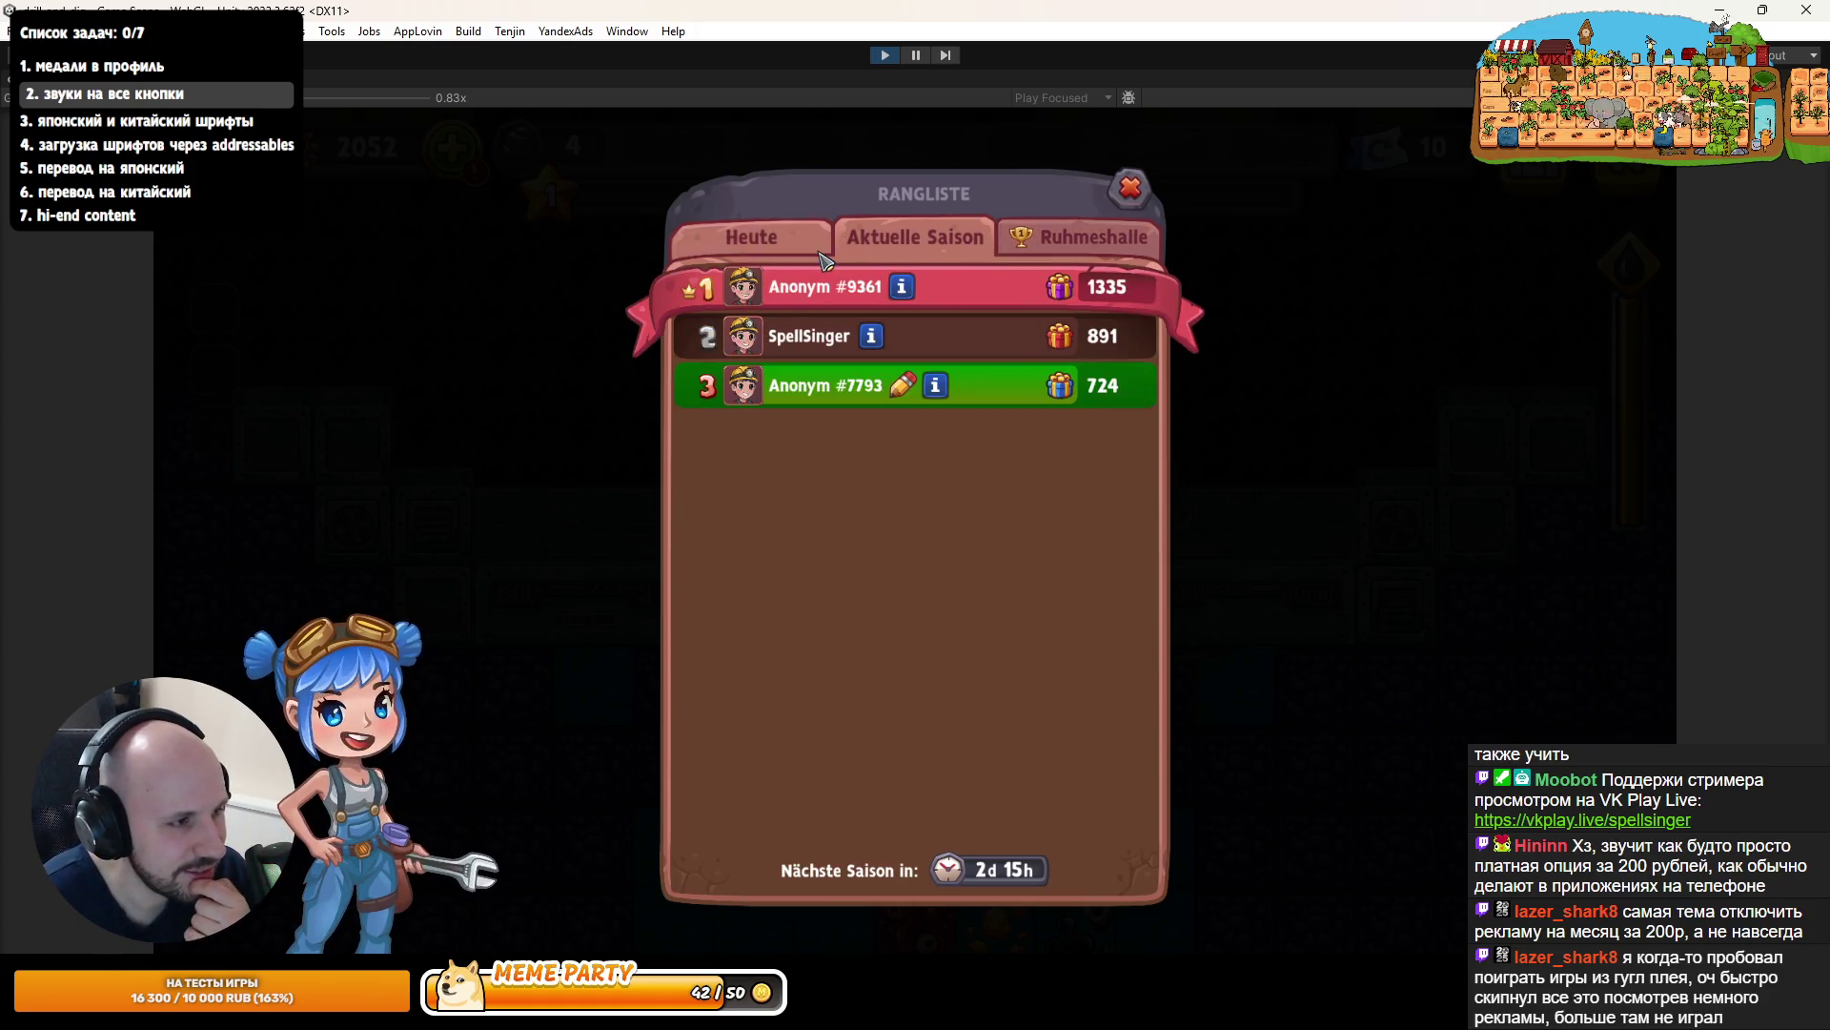
pyautogui.click(753, 238)
pyautogui.click(1131, 188)
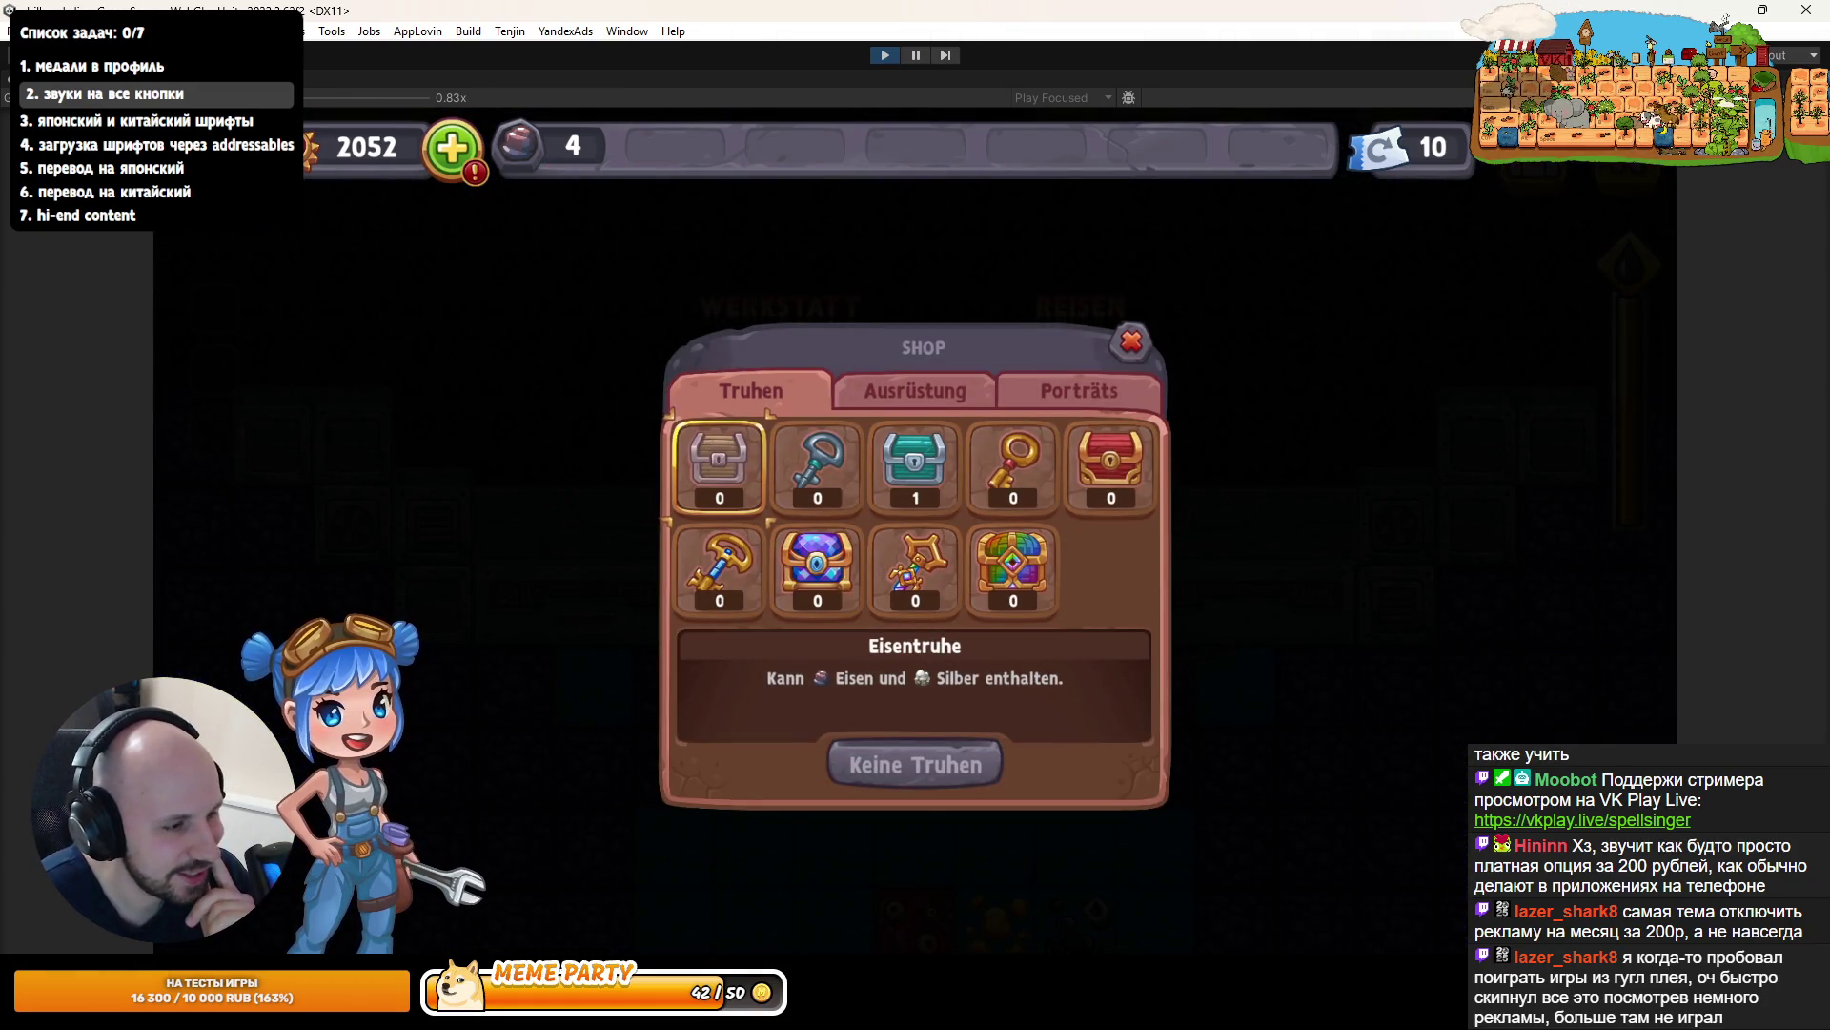
# - Select the Eisentruhe and Goldtruhe chests in the shop, then stop the game
pyautogui.press('Right')
pyautogui.press('Right')
pyautogui.press('Right')
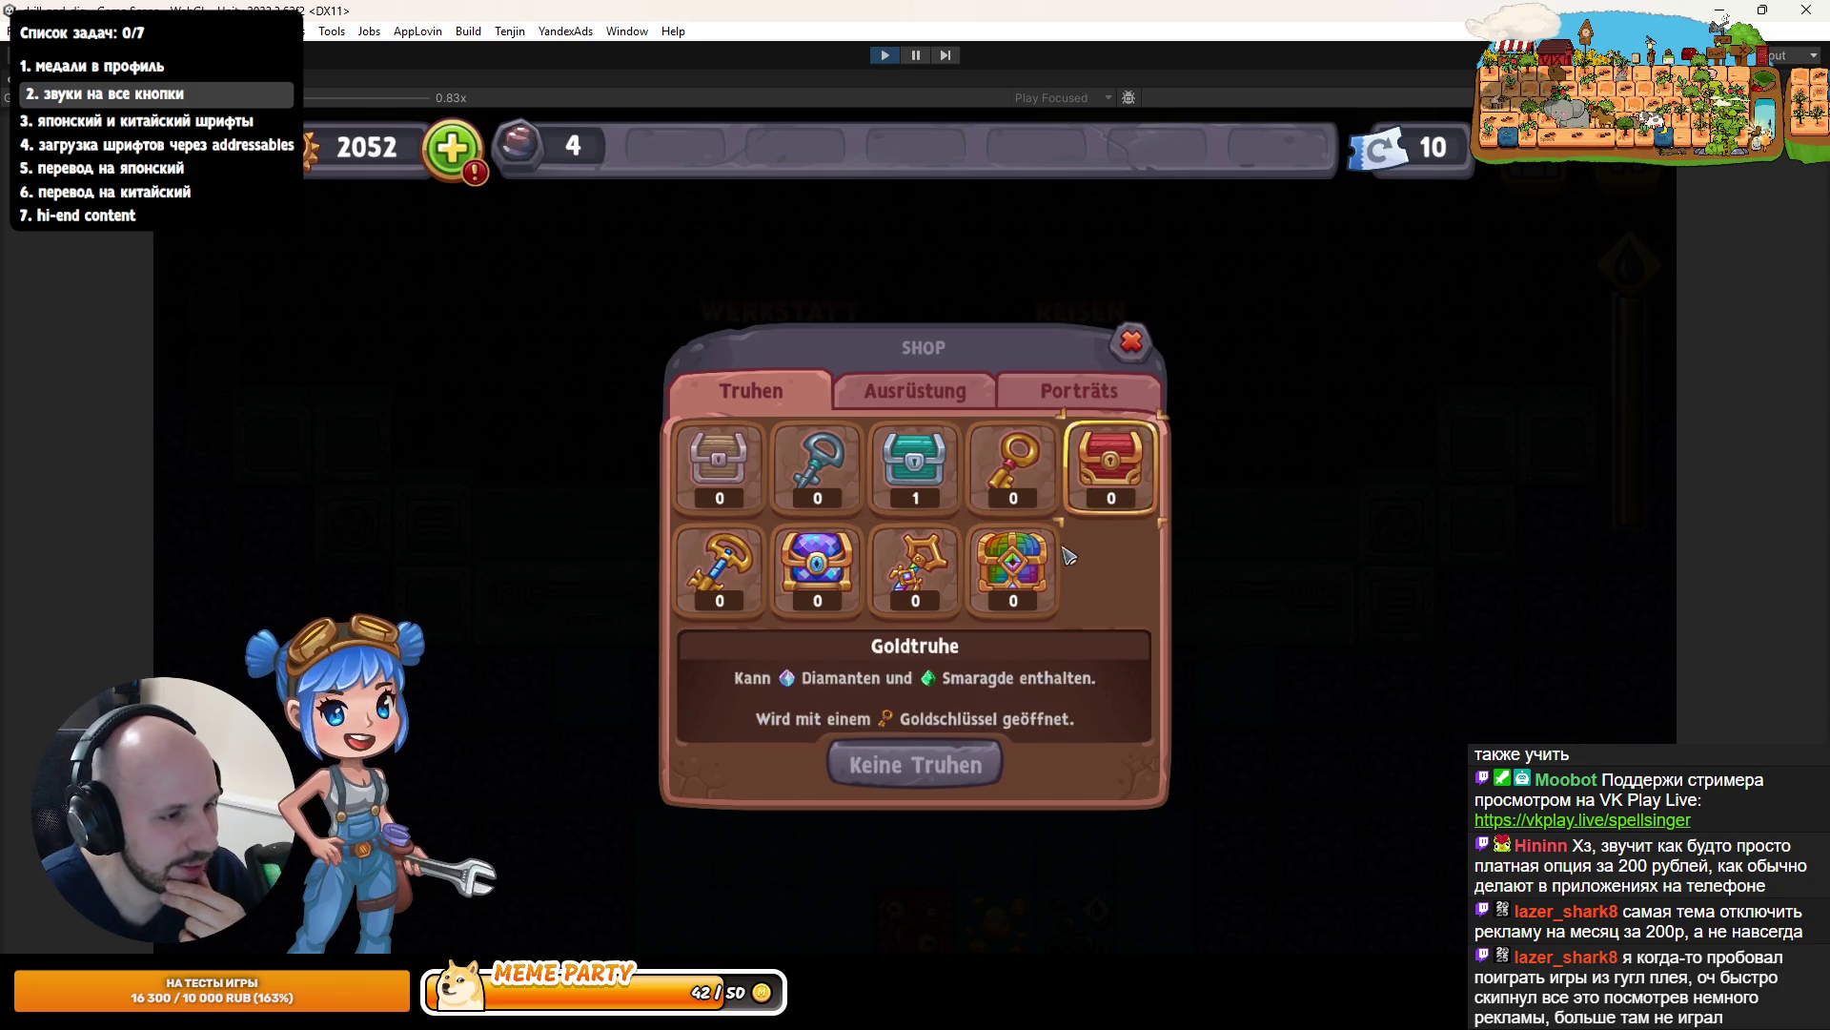
pyautogui.press('Down')
pyautogui.click(743, 481)
pyautogui.click(1111, 462)
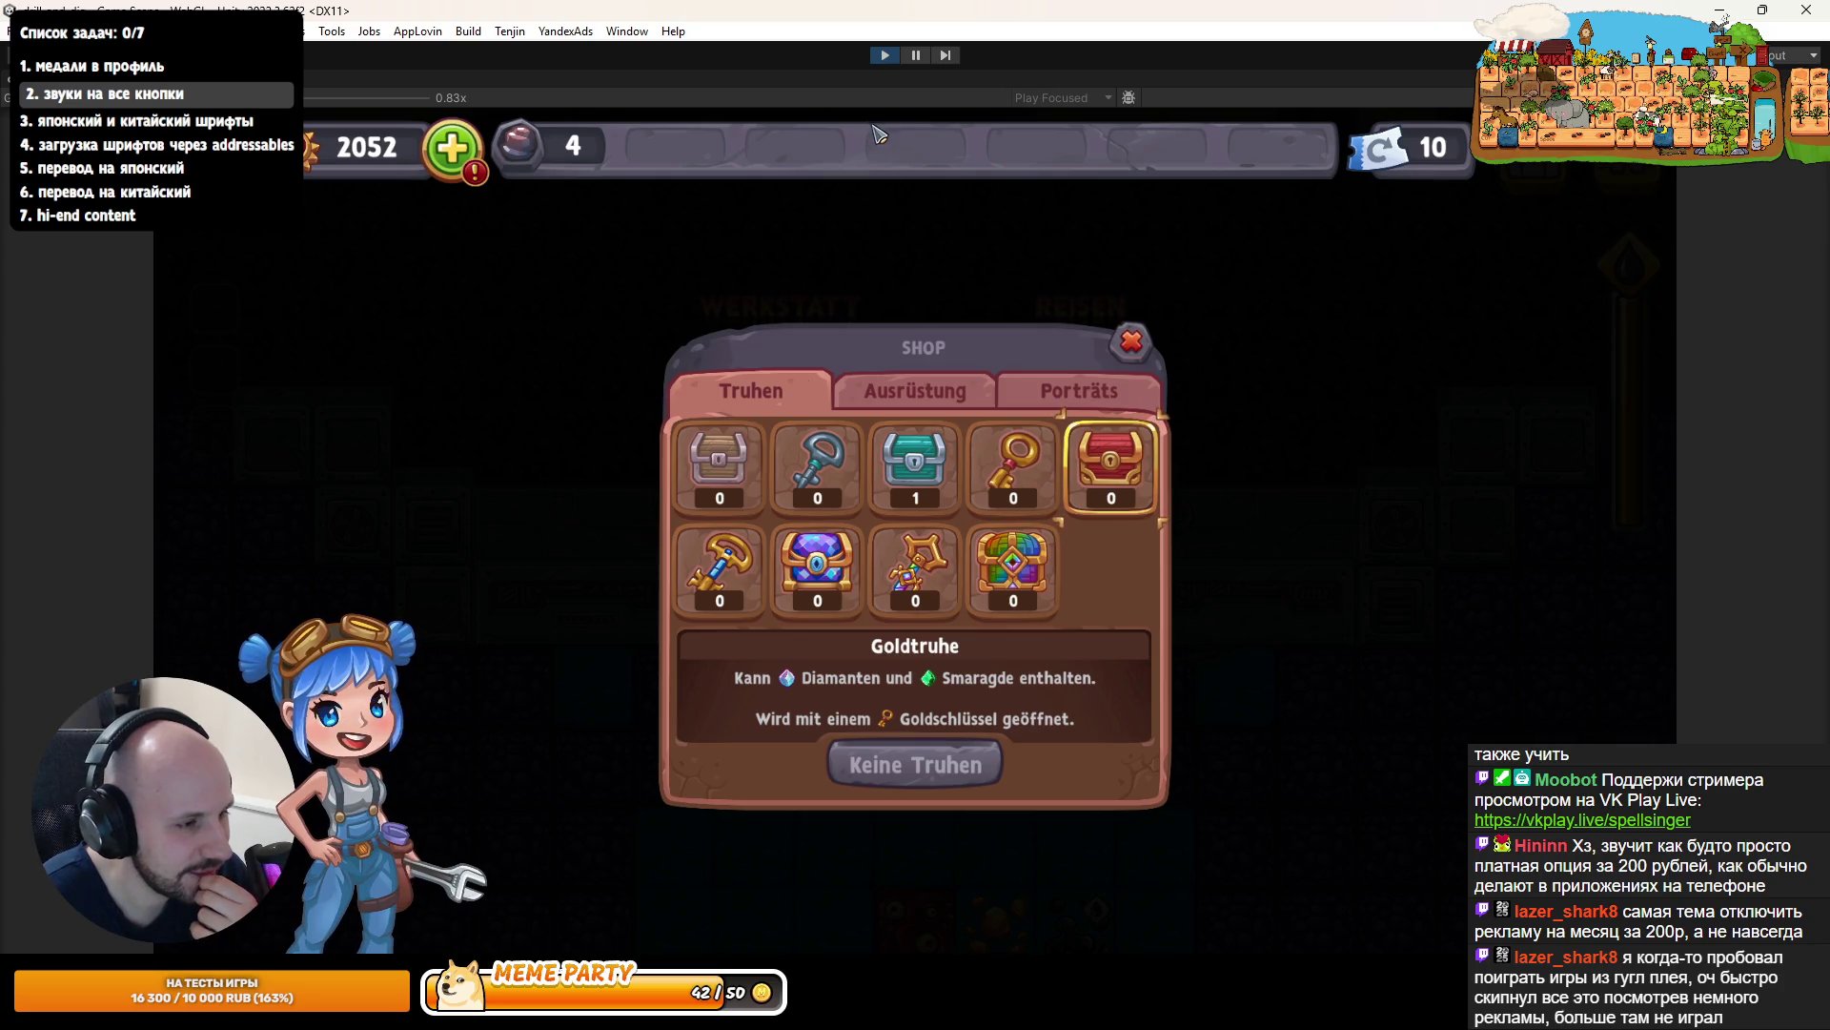
pyautogui.click(885, 55)
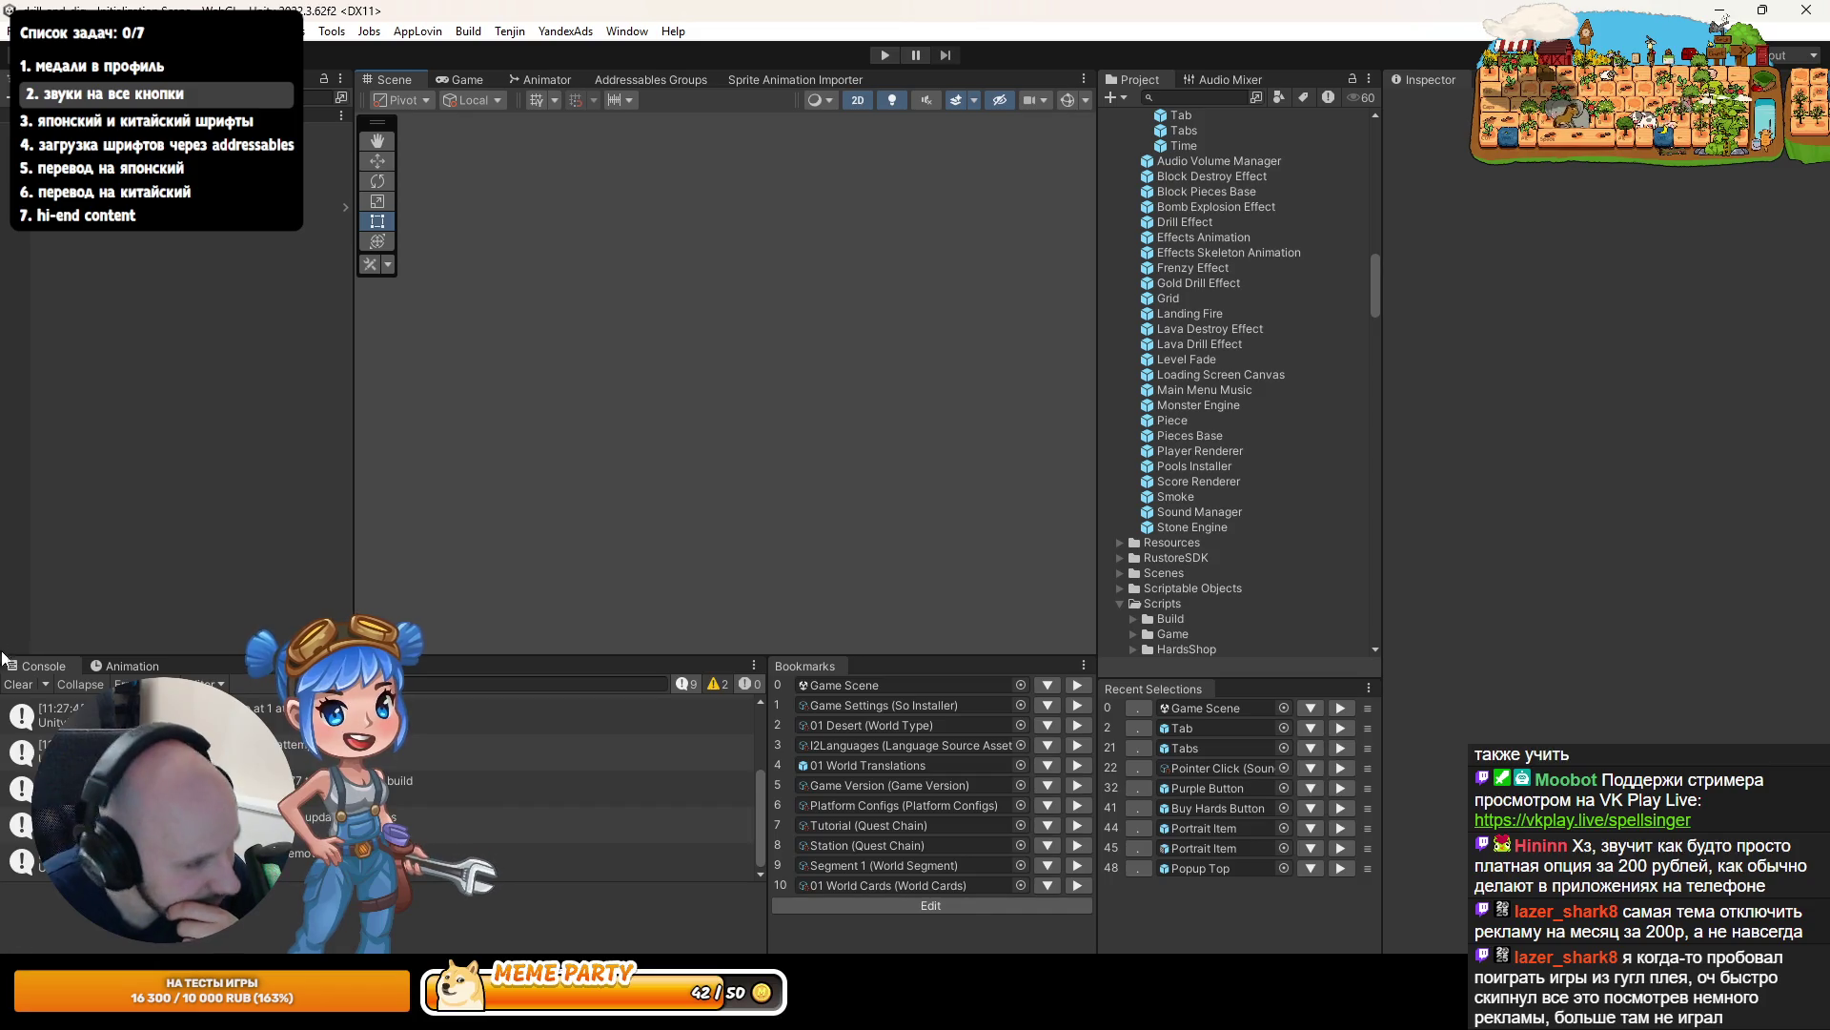
# - Clear the Console messages and briefly check Rider before returning to Unity
pyautogui.click(10, 683)
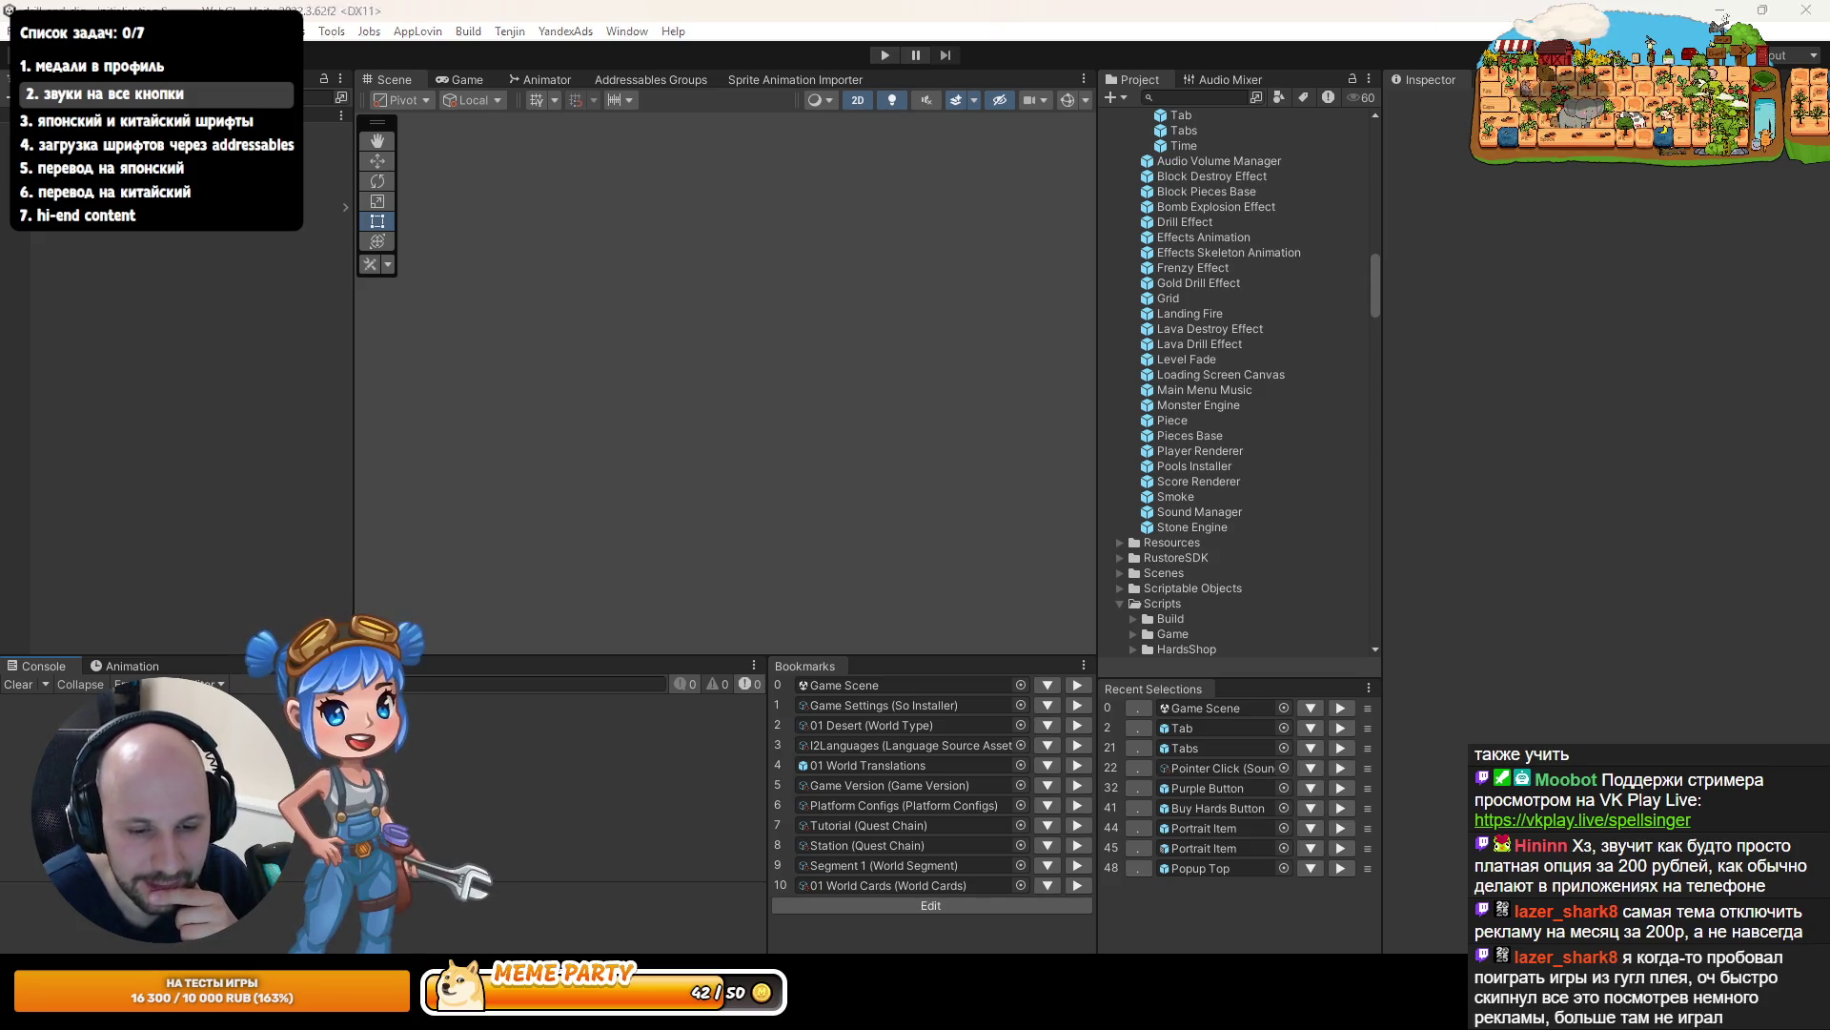
pyautogui.hotkey('alt', 'Tab')
pyautogui.hotkey('alt', 'Tab')
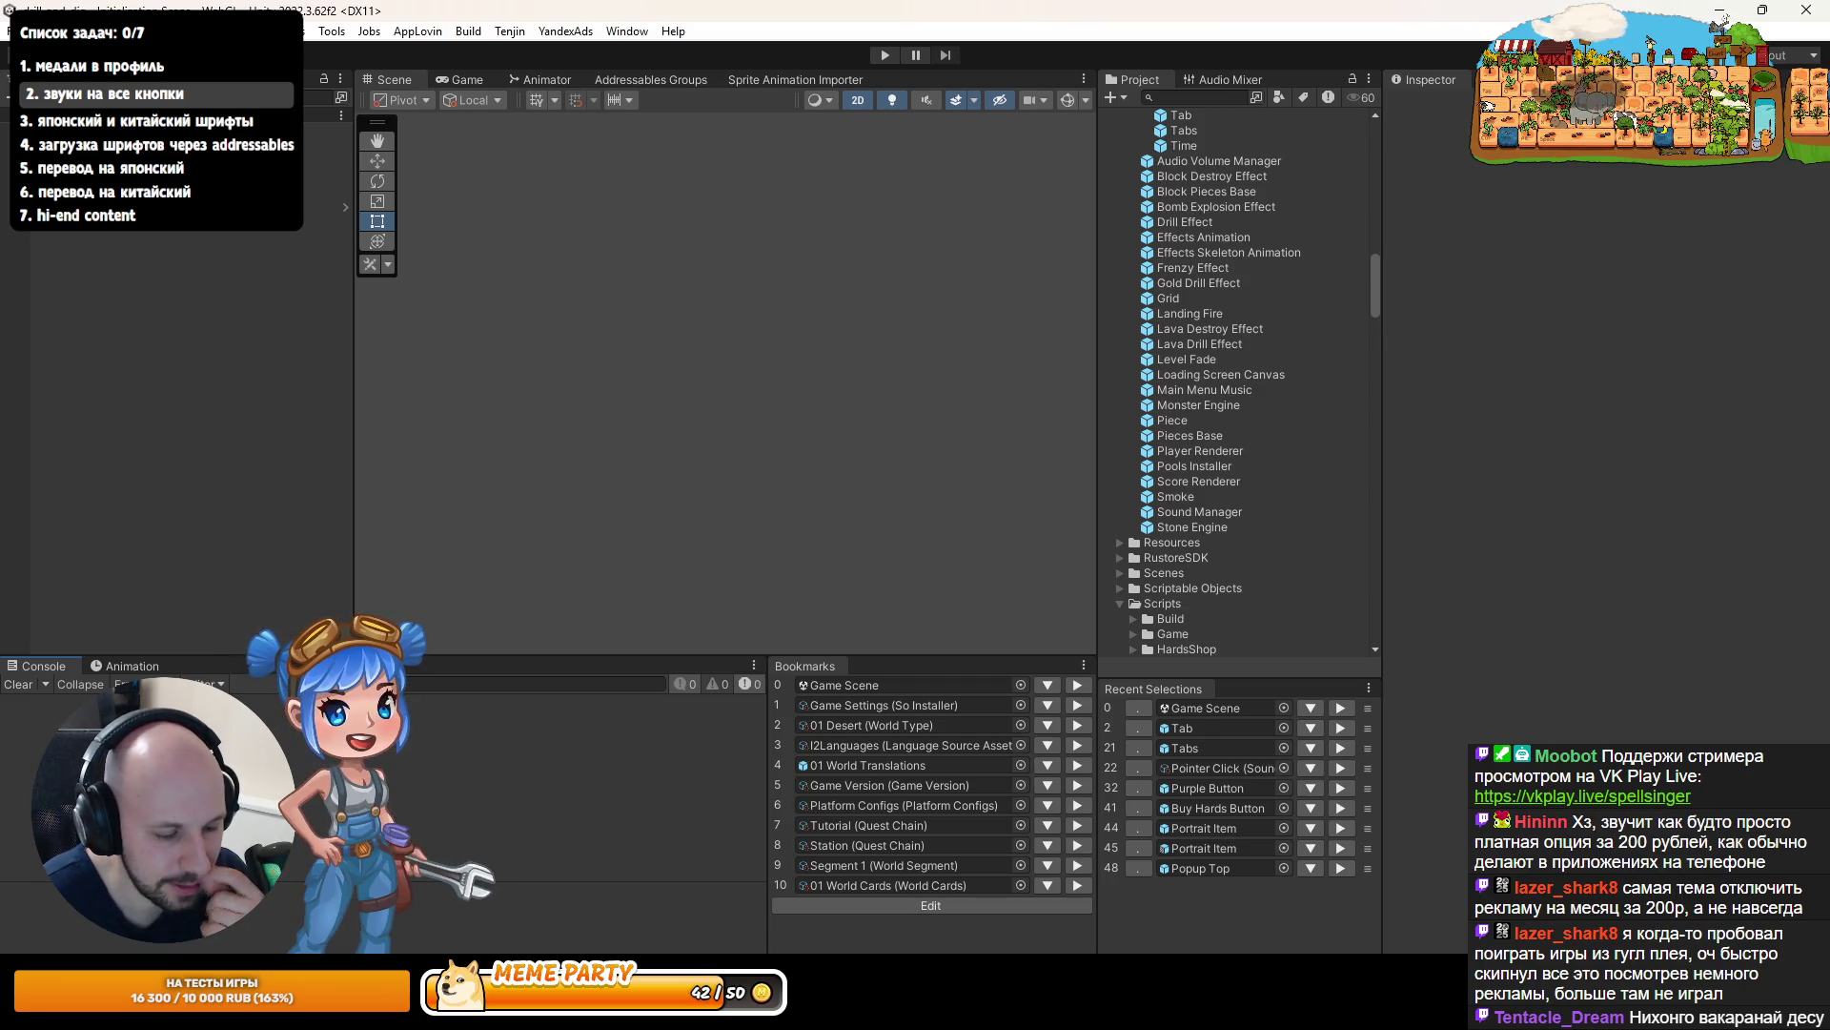
pyautogui.hotkey('alt', 'Tab')
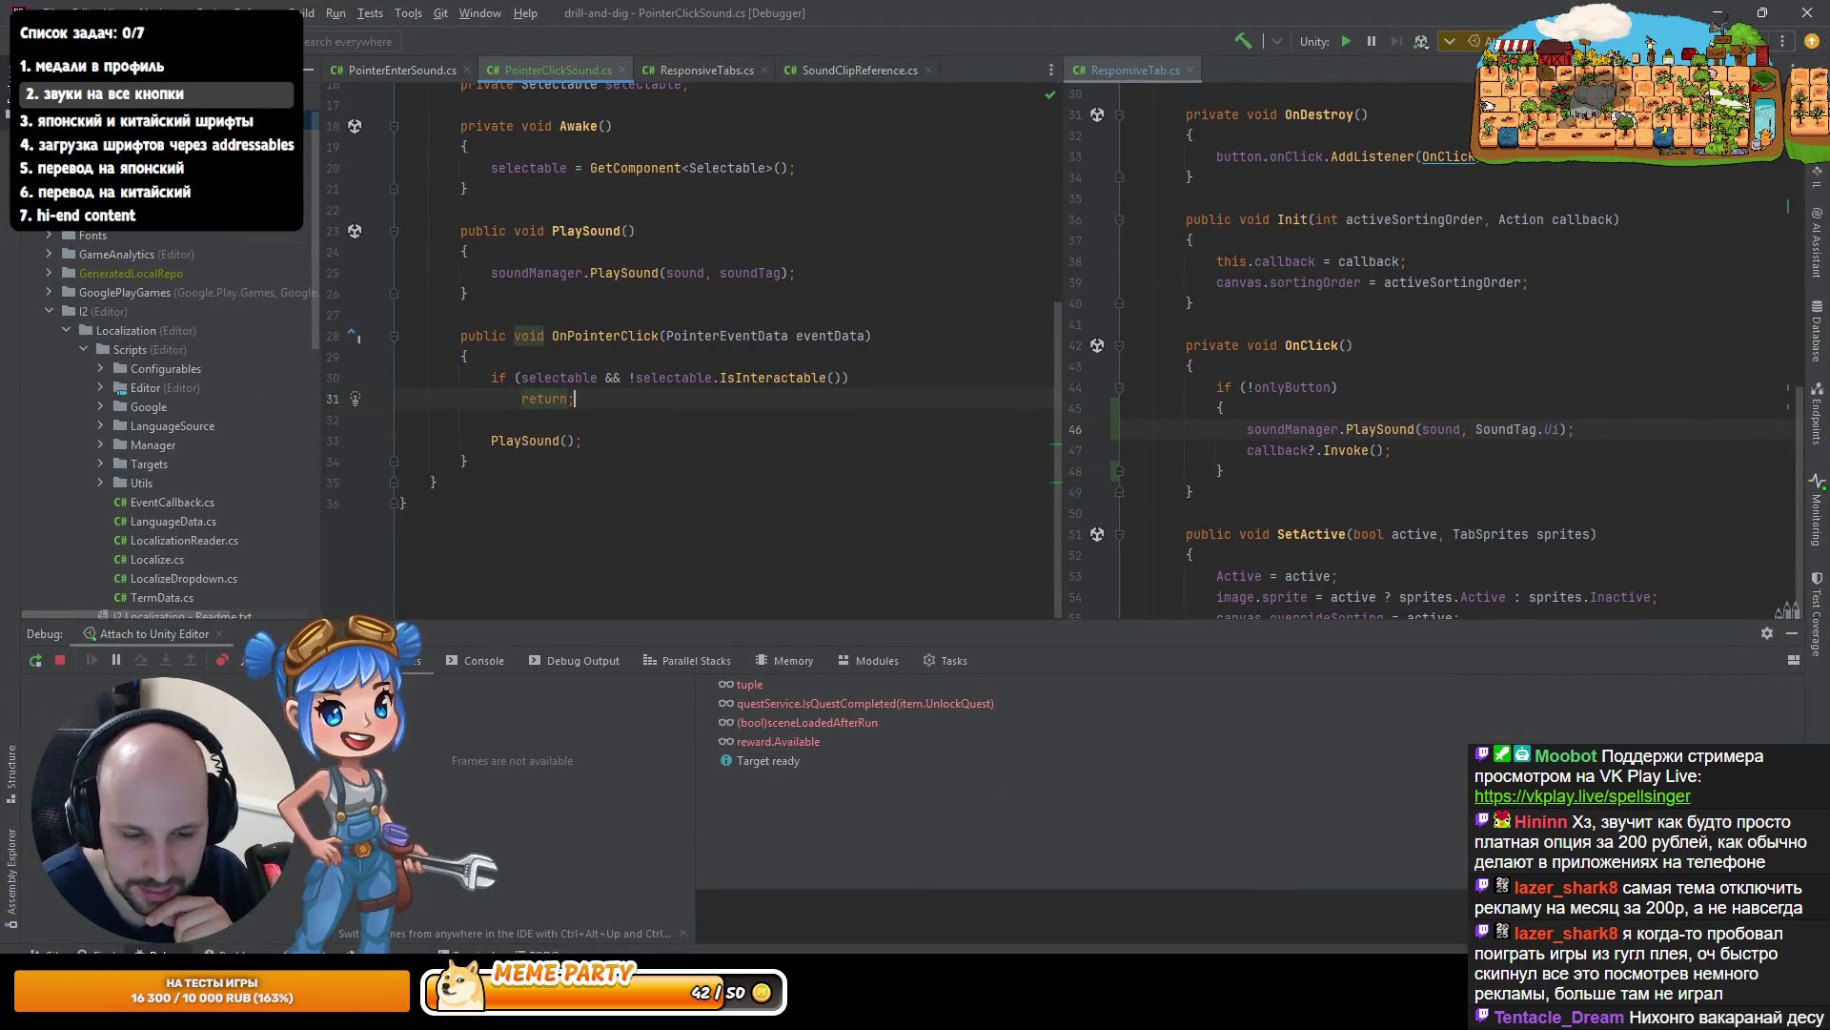
pyautogui.hotkey('alt', 'Tab')
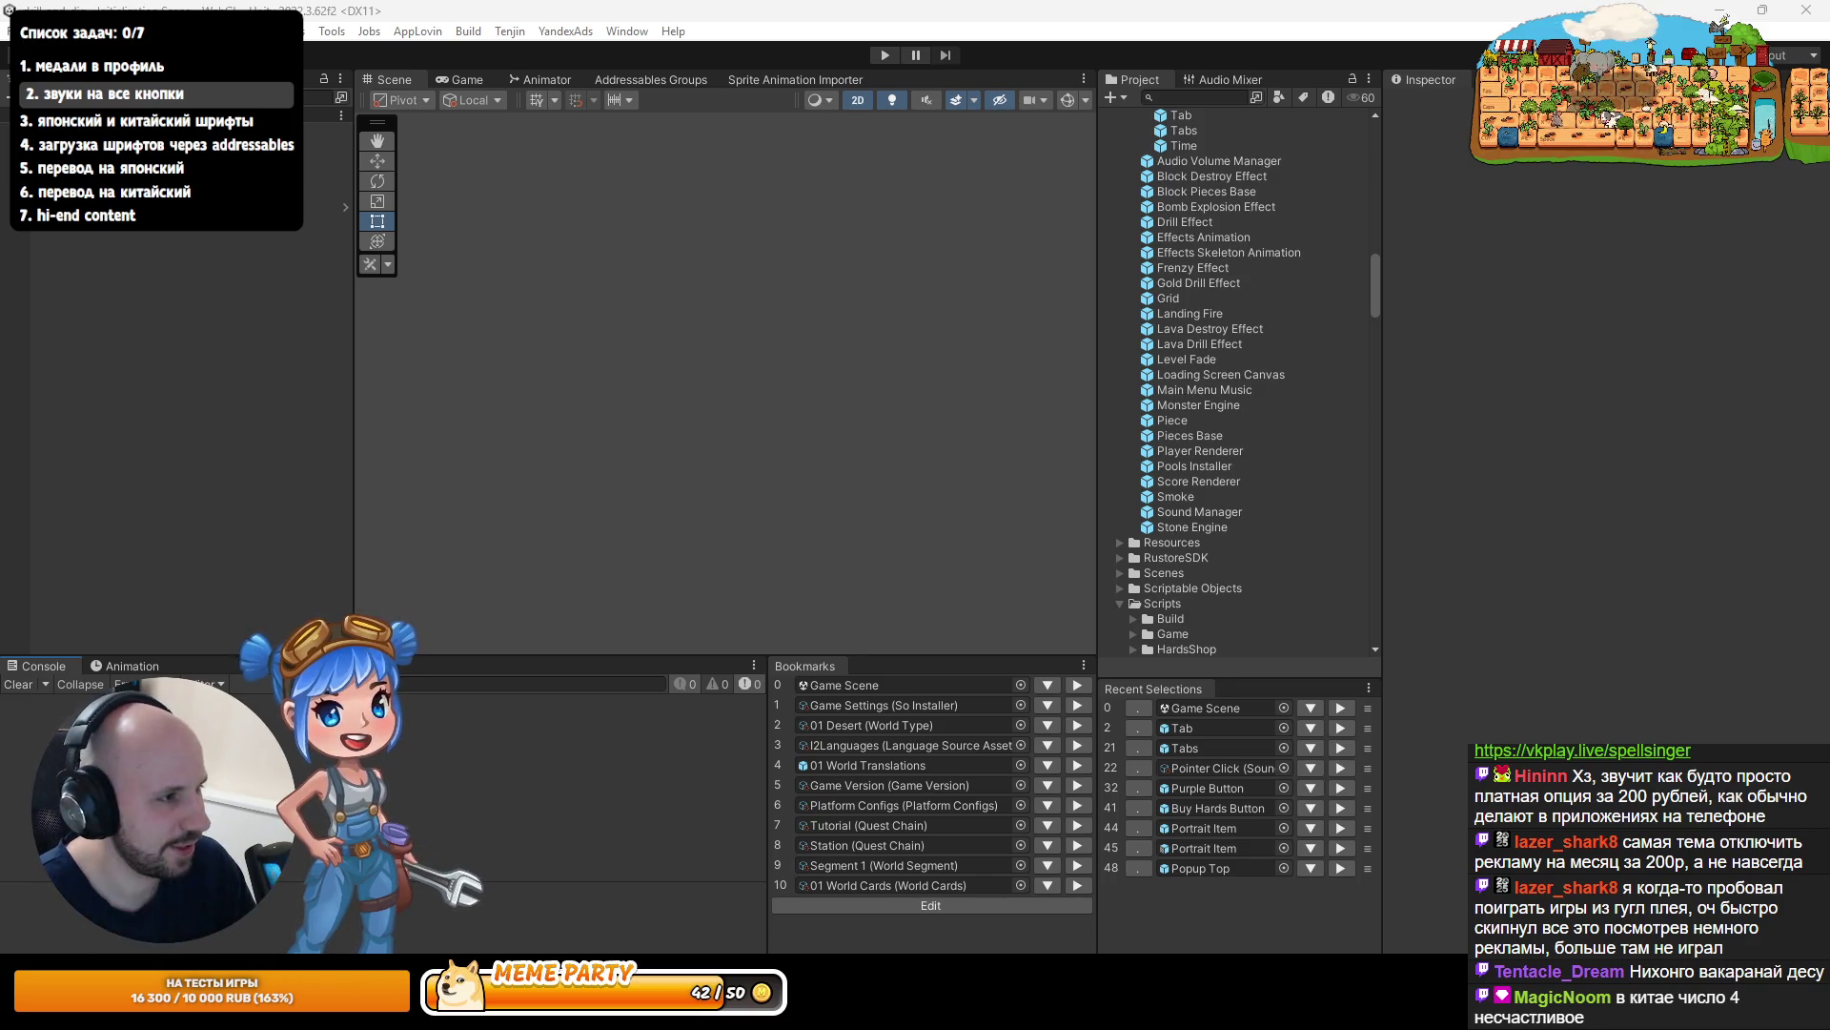
# - Google 'Нихонго вакаранай десу' in a new Chrome tab
pyautogui.hotkey('alt', 'Tab')
pyautogui.click(512, 23)
pyautogui.write('Нихонго вакаранай десу')
pyautogui.press('Return')
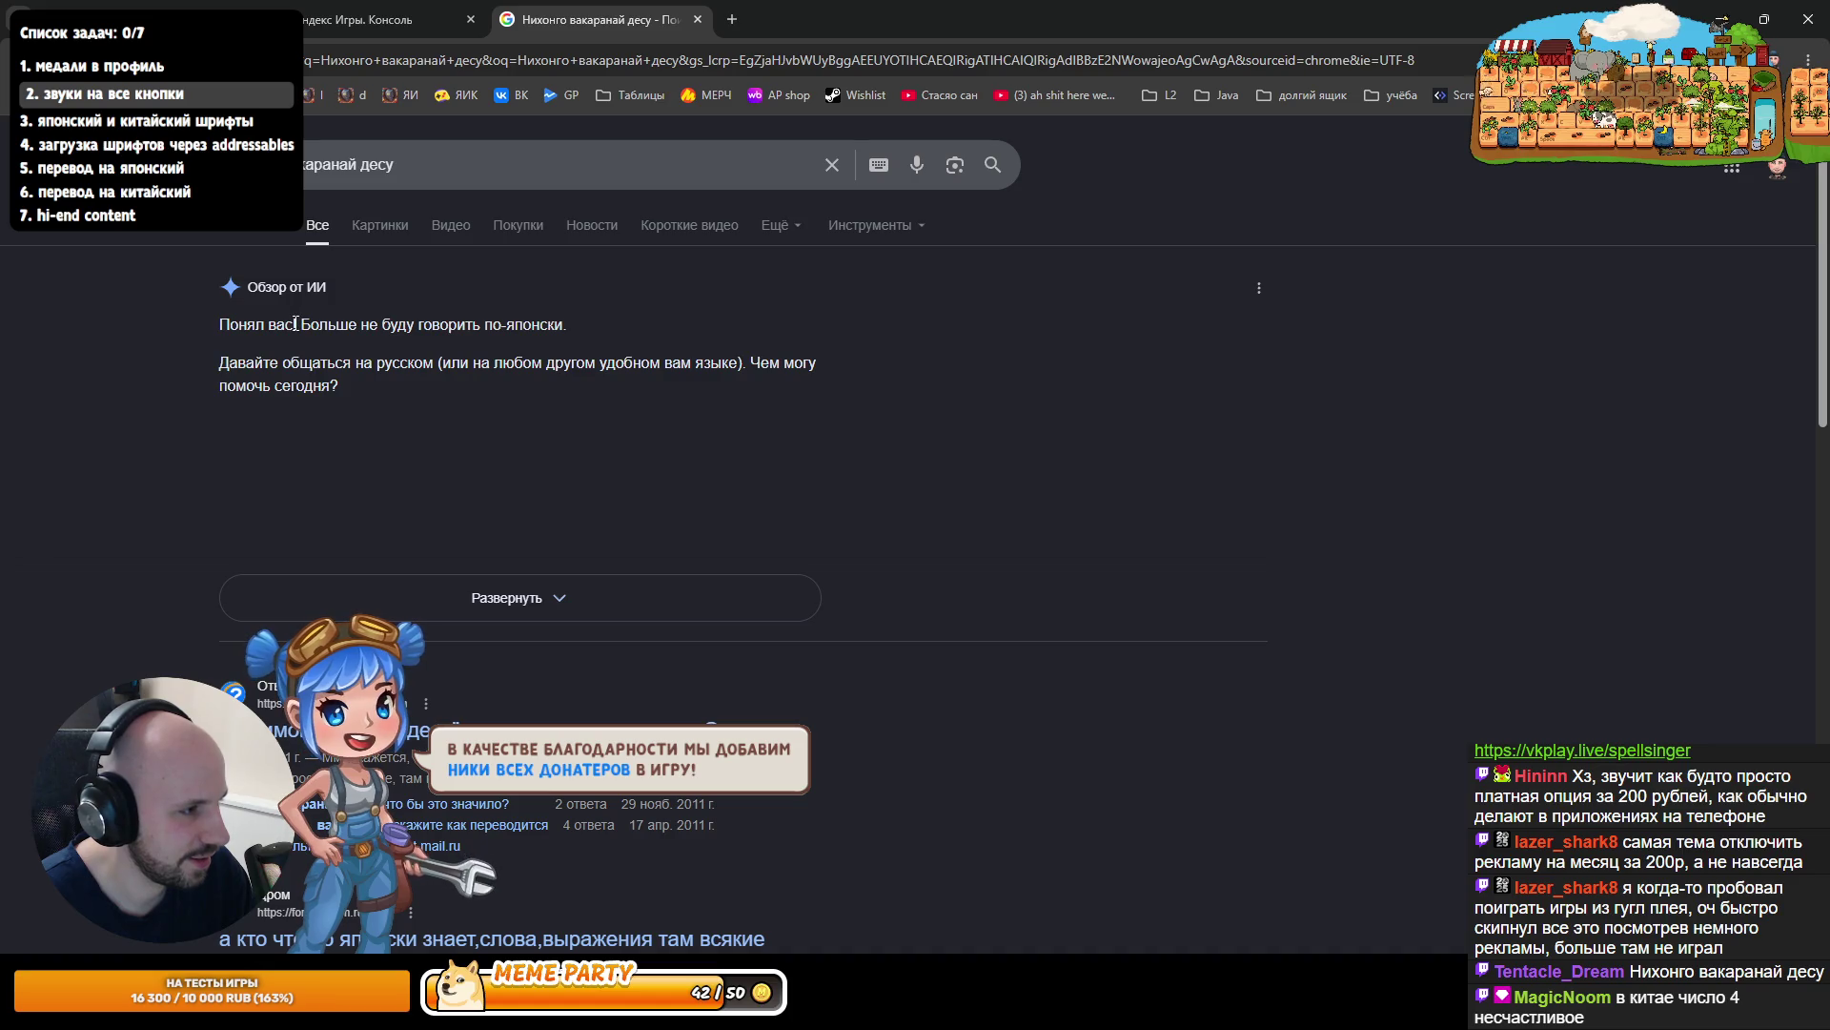
# - Expand Google's AI overview answer and scroll through it
pyautogui.moveTo(300, 324); pyautogui.dragTo(517, 333)
pyautogui.click(559, 341)
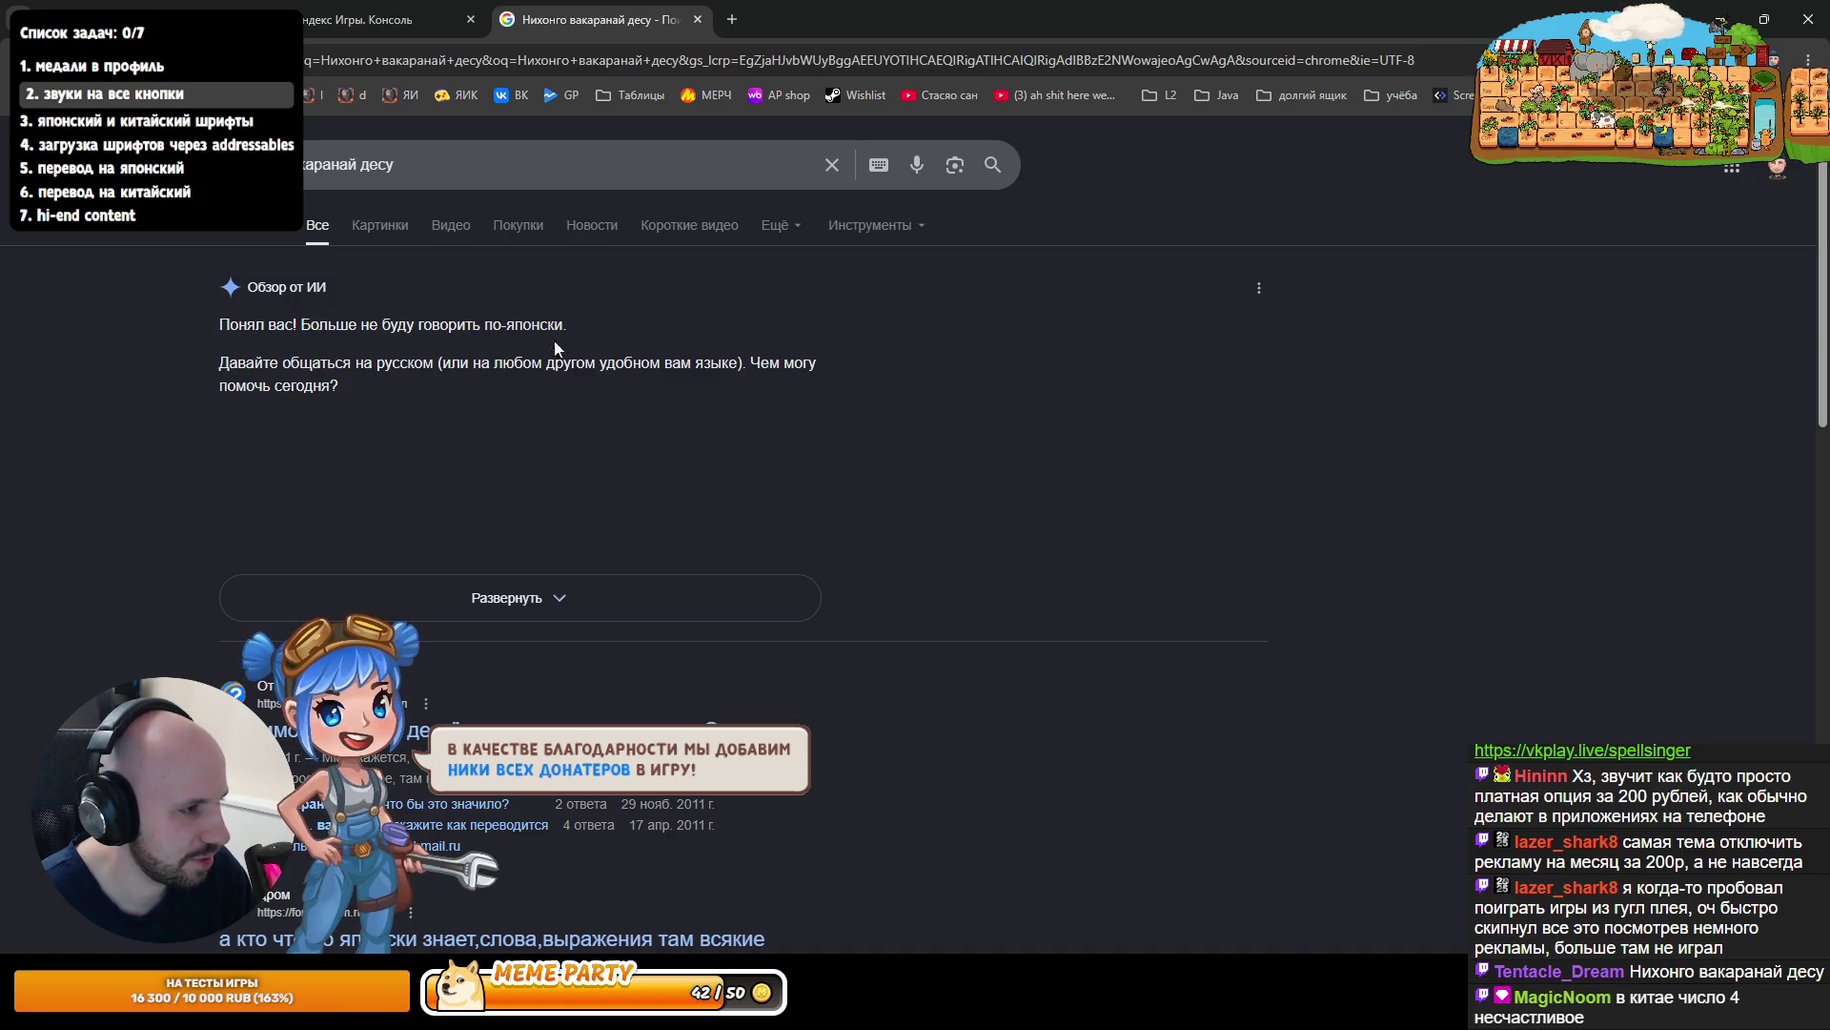
pyautogui.click(602, 581)
pyautogui.scroll(-2, 444, 477)
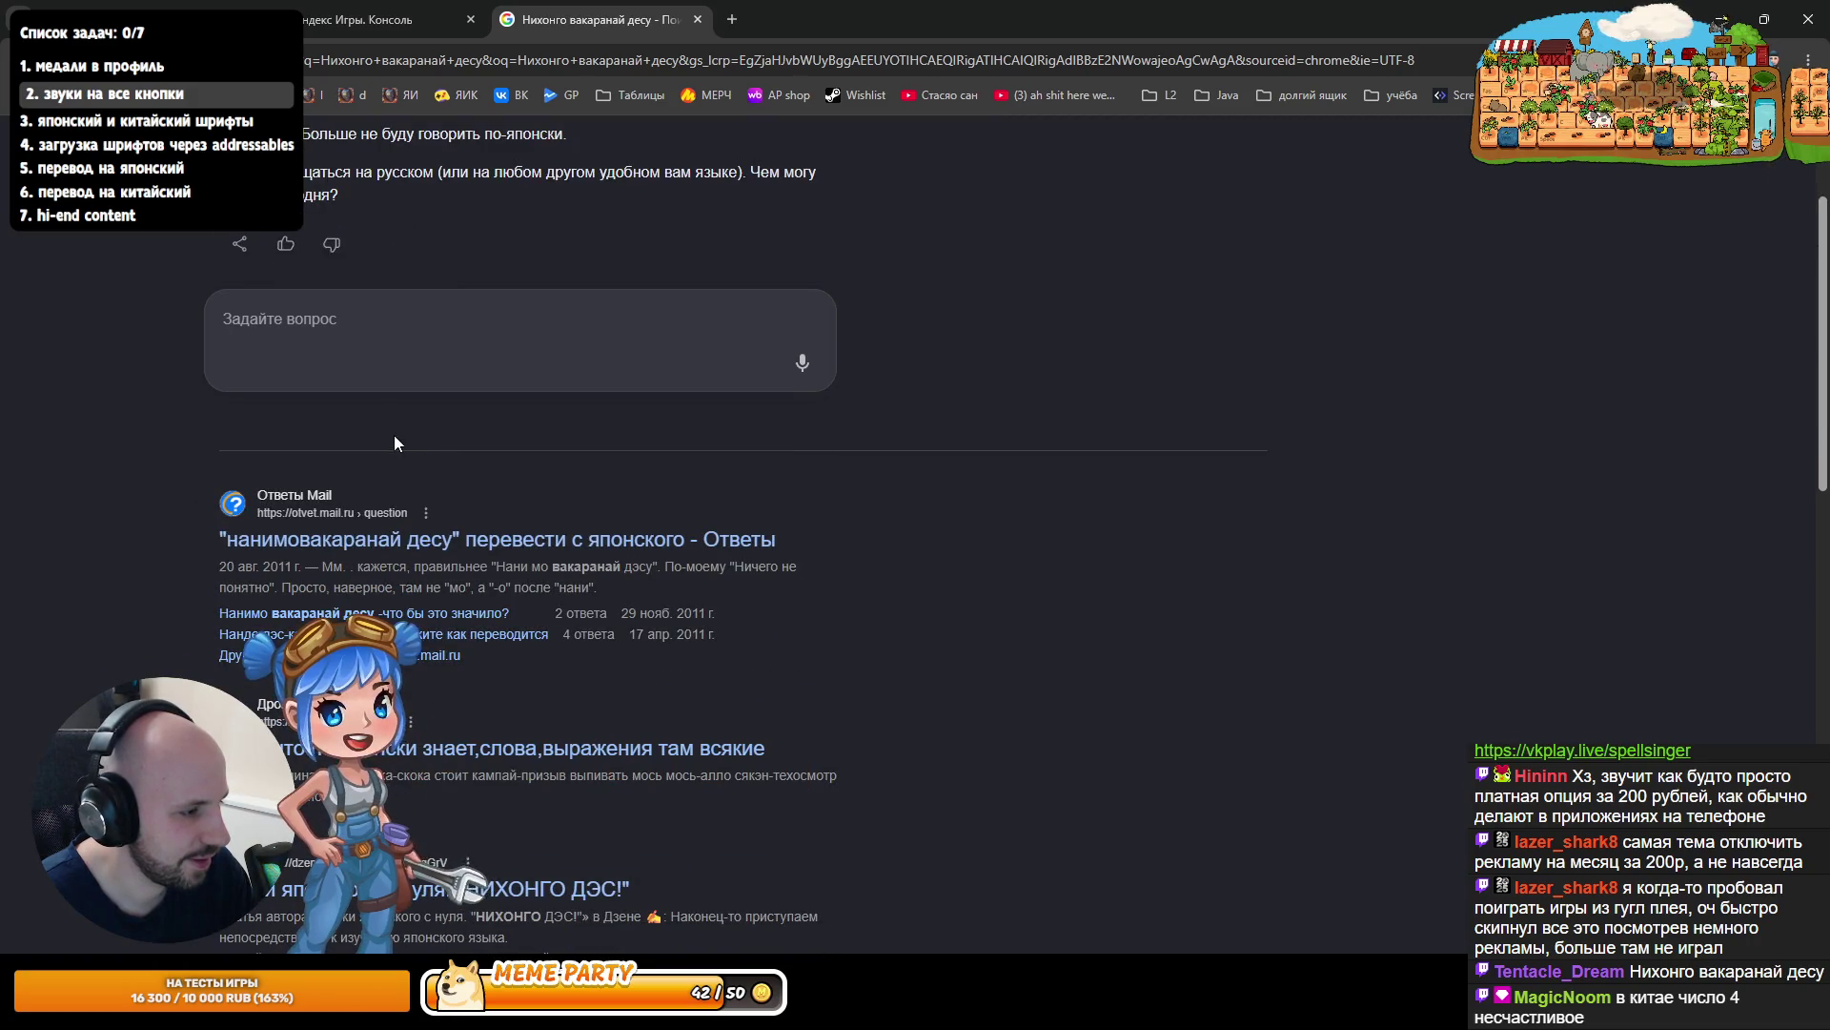
pyautogui.scroll(-1, 393, 435)
pyautogui.scroll(-1, 393, 435)
pyautogui.scroll(4, 393, 435)
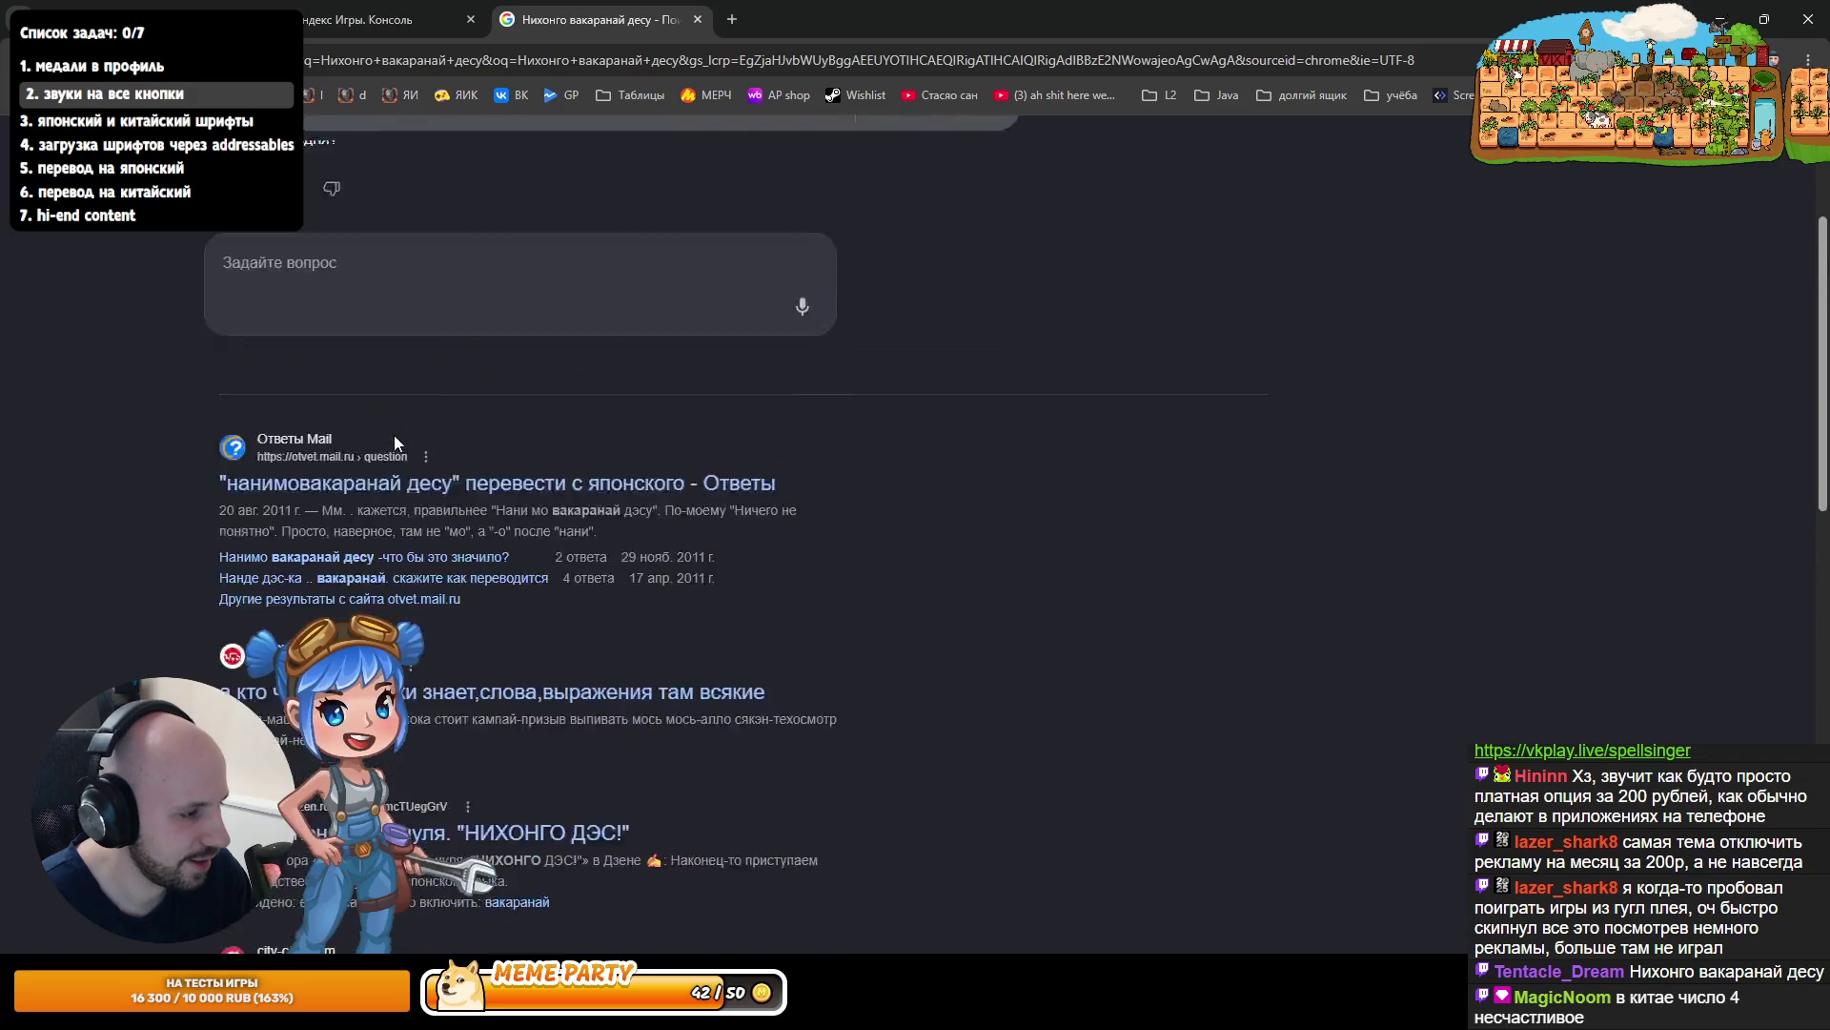
# - Go back from the search results and close the new tab to reveal the Yandex metrics
pyautogui.click(400, 60)
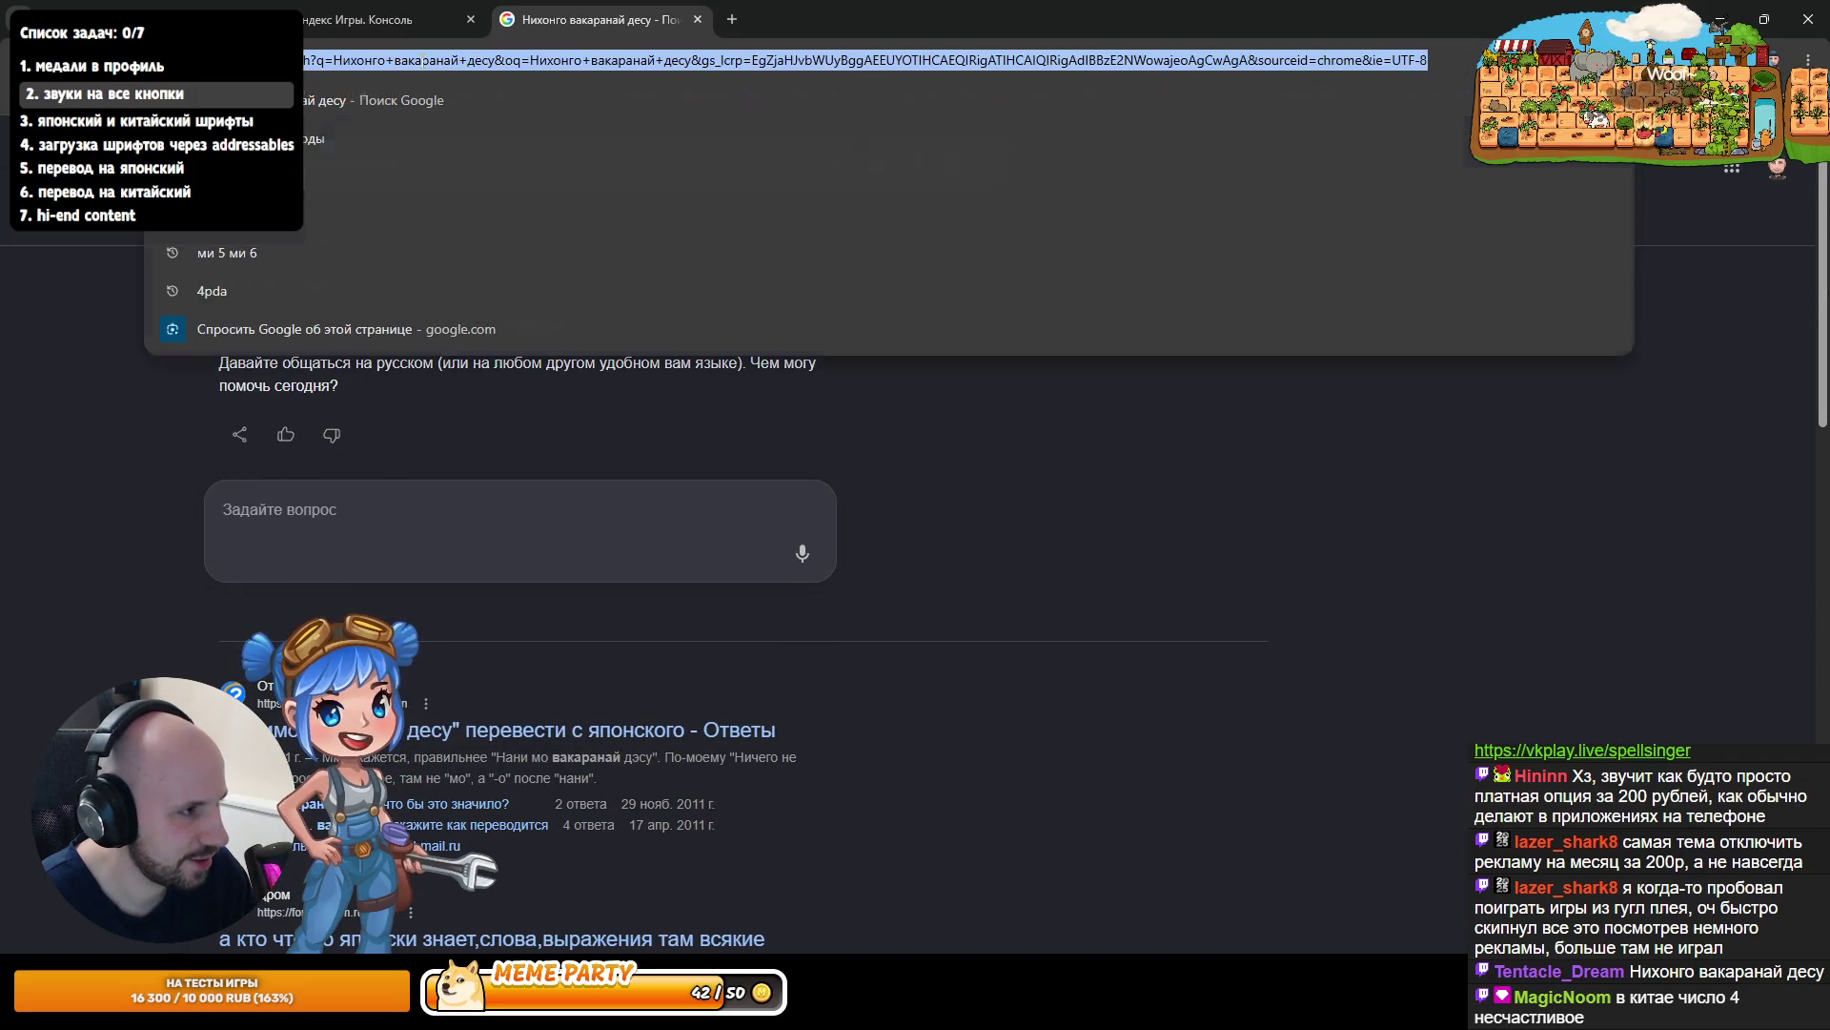
pyautogui.click(837, 503)
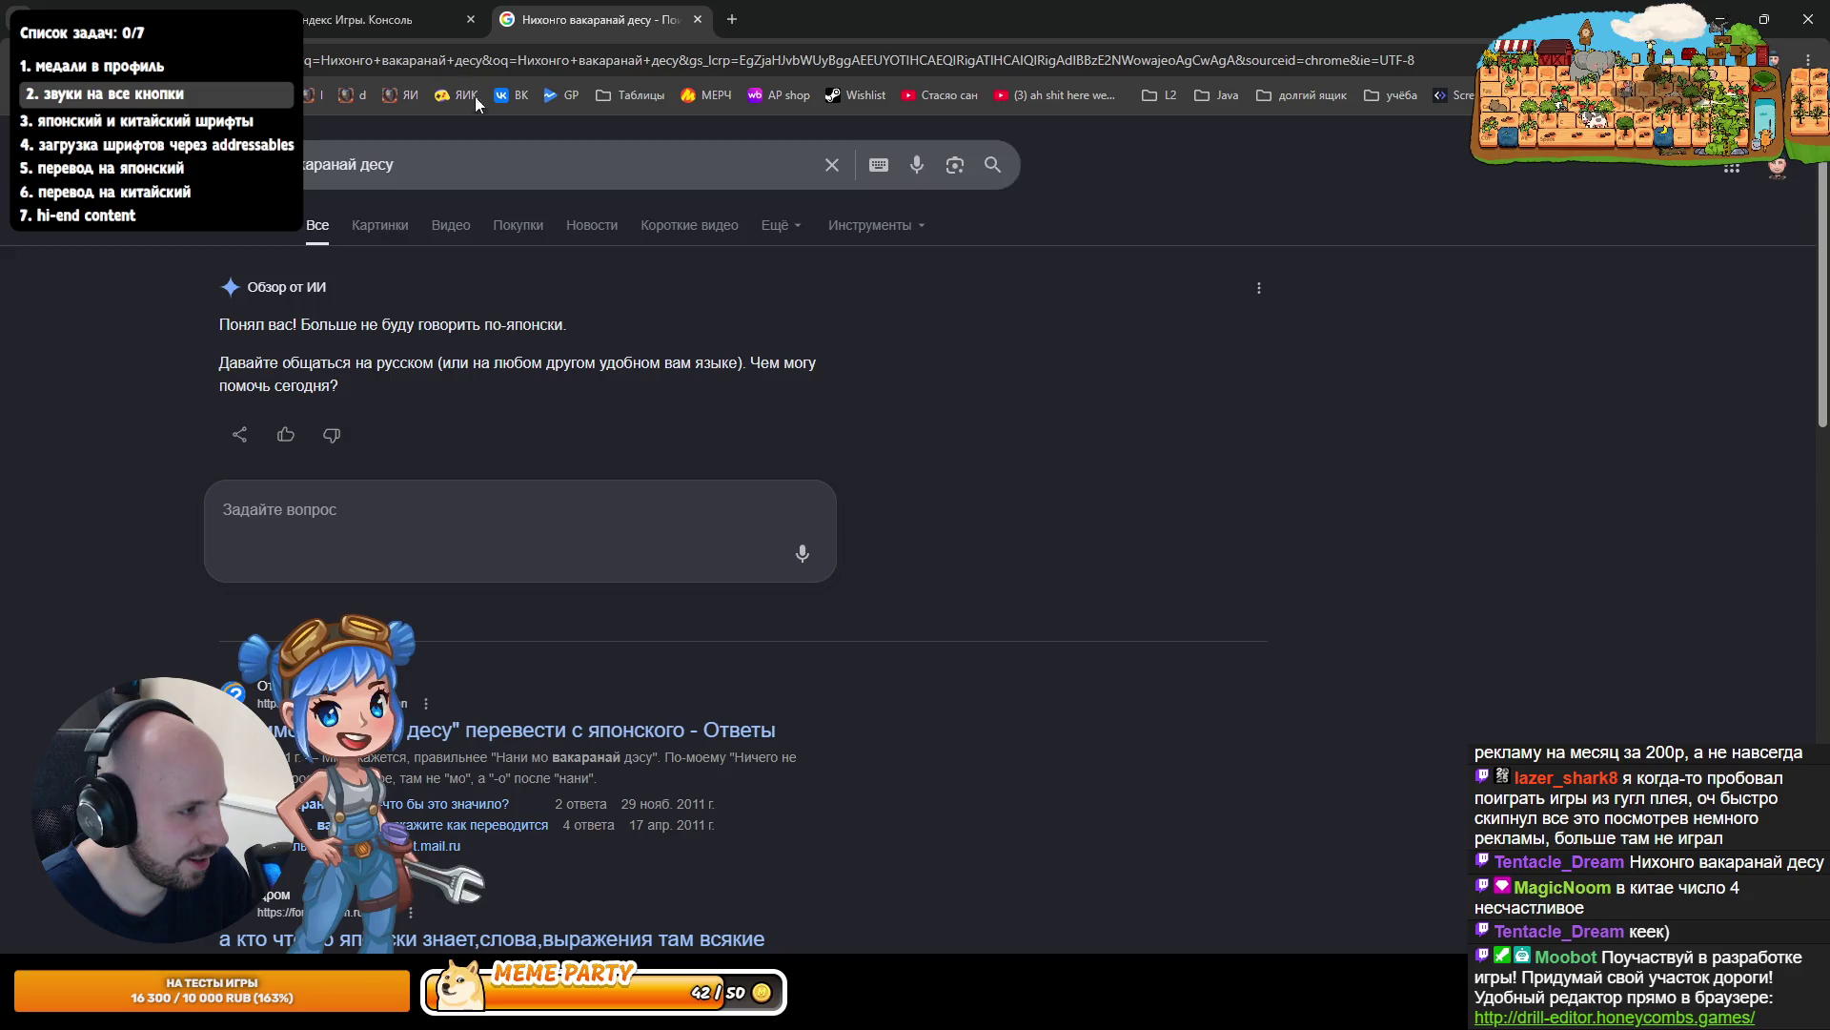
pyautogui.moveTo(220, 324); pyautogui.dragTo(307, 325)
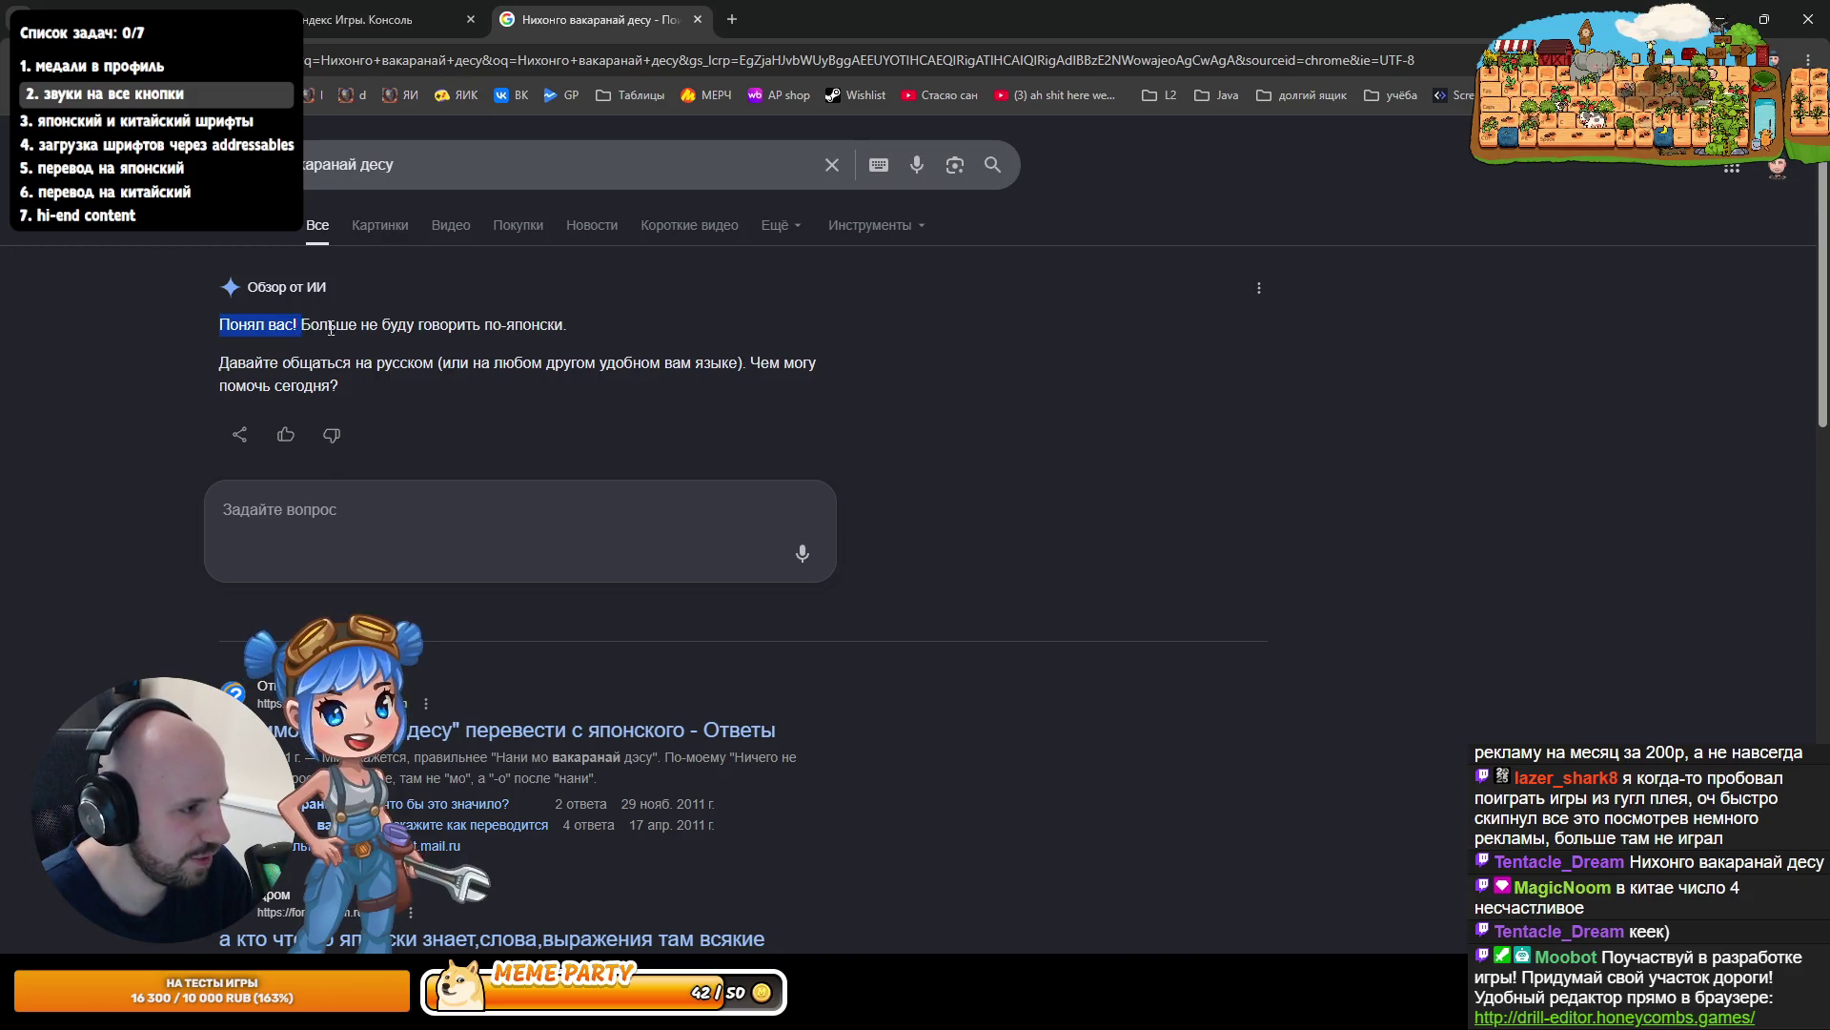
pyautogui.click(319, 324)
pyautogui.doubleClick(319, 323)
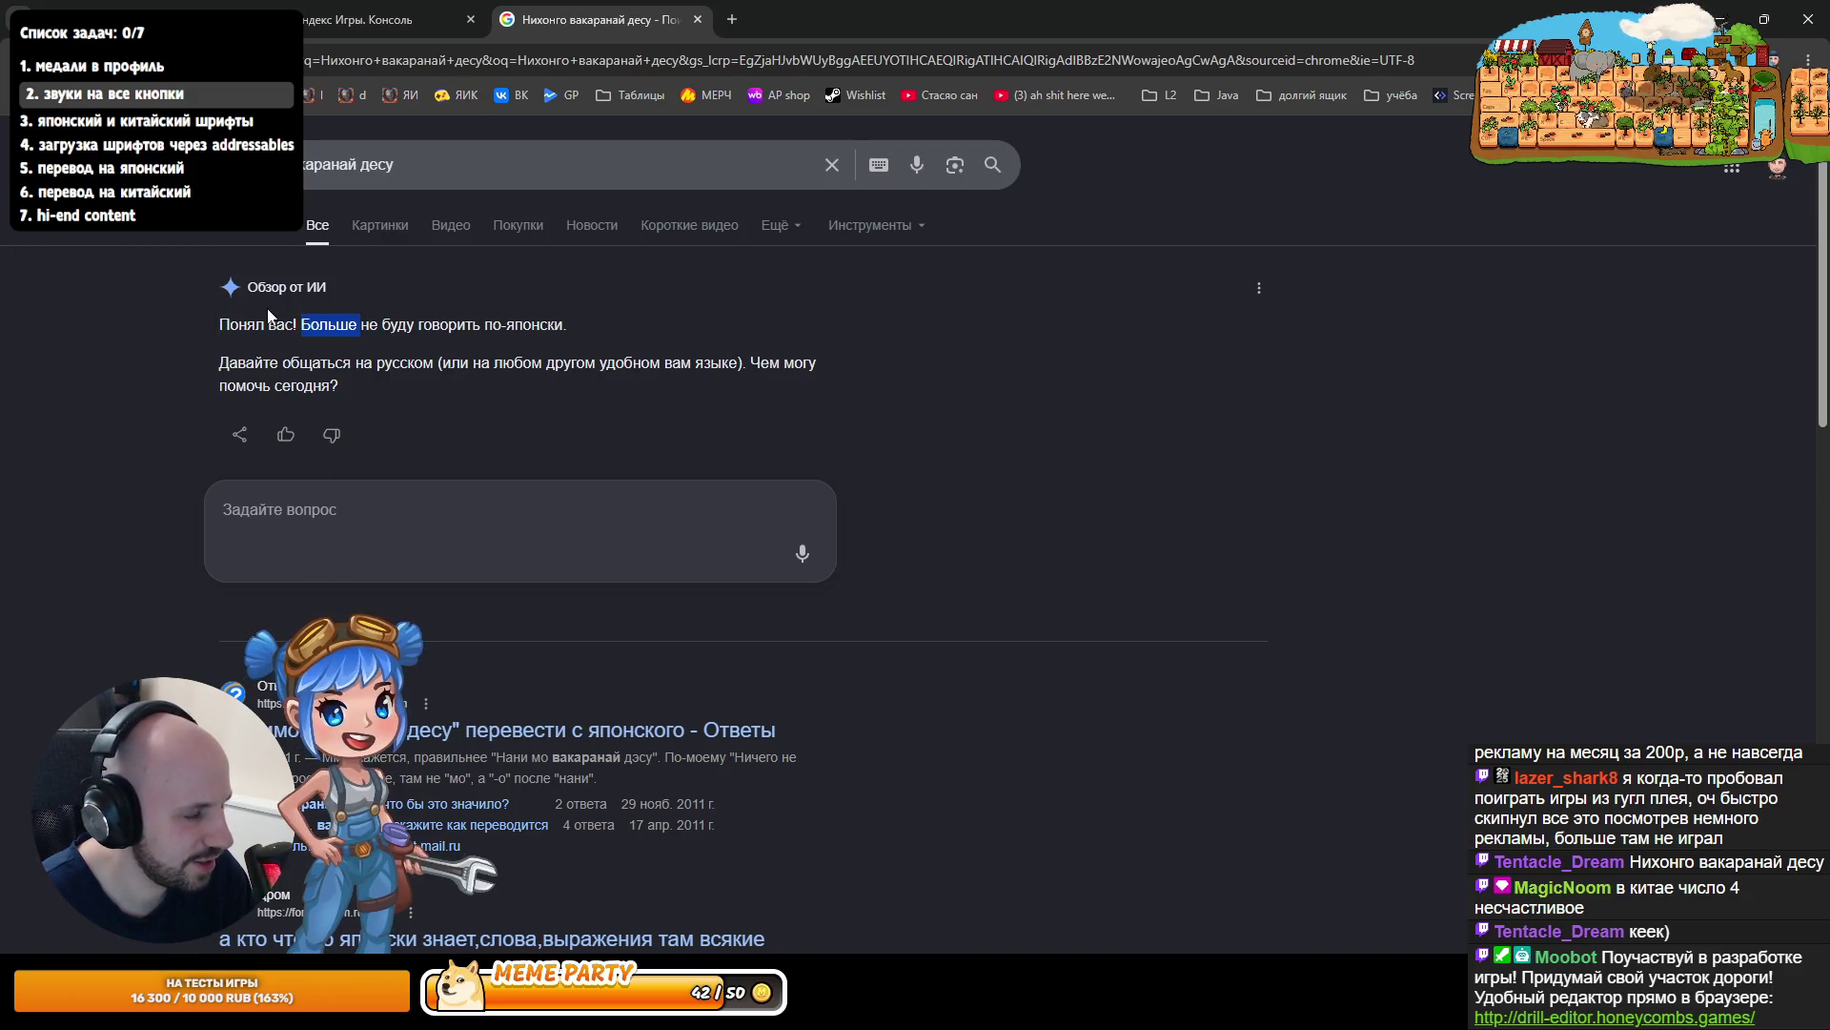
pyautogui.click(373, 328)
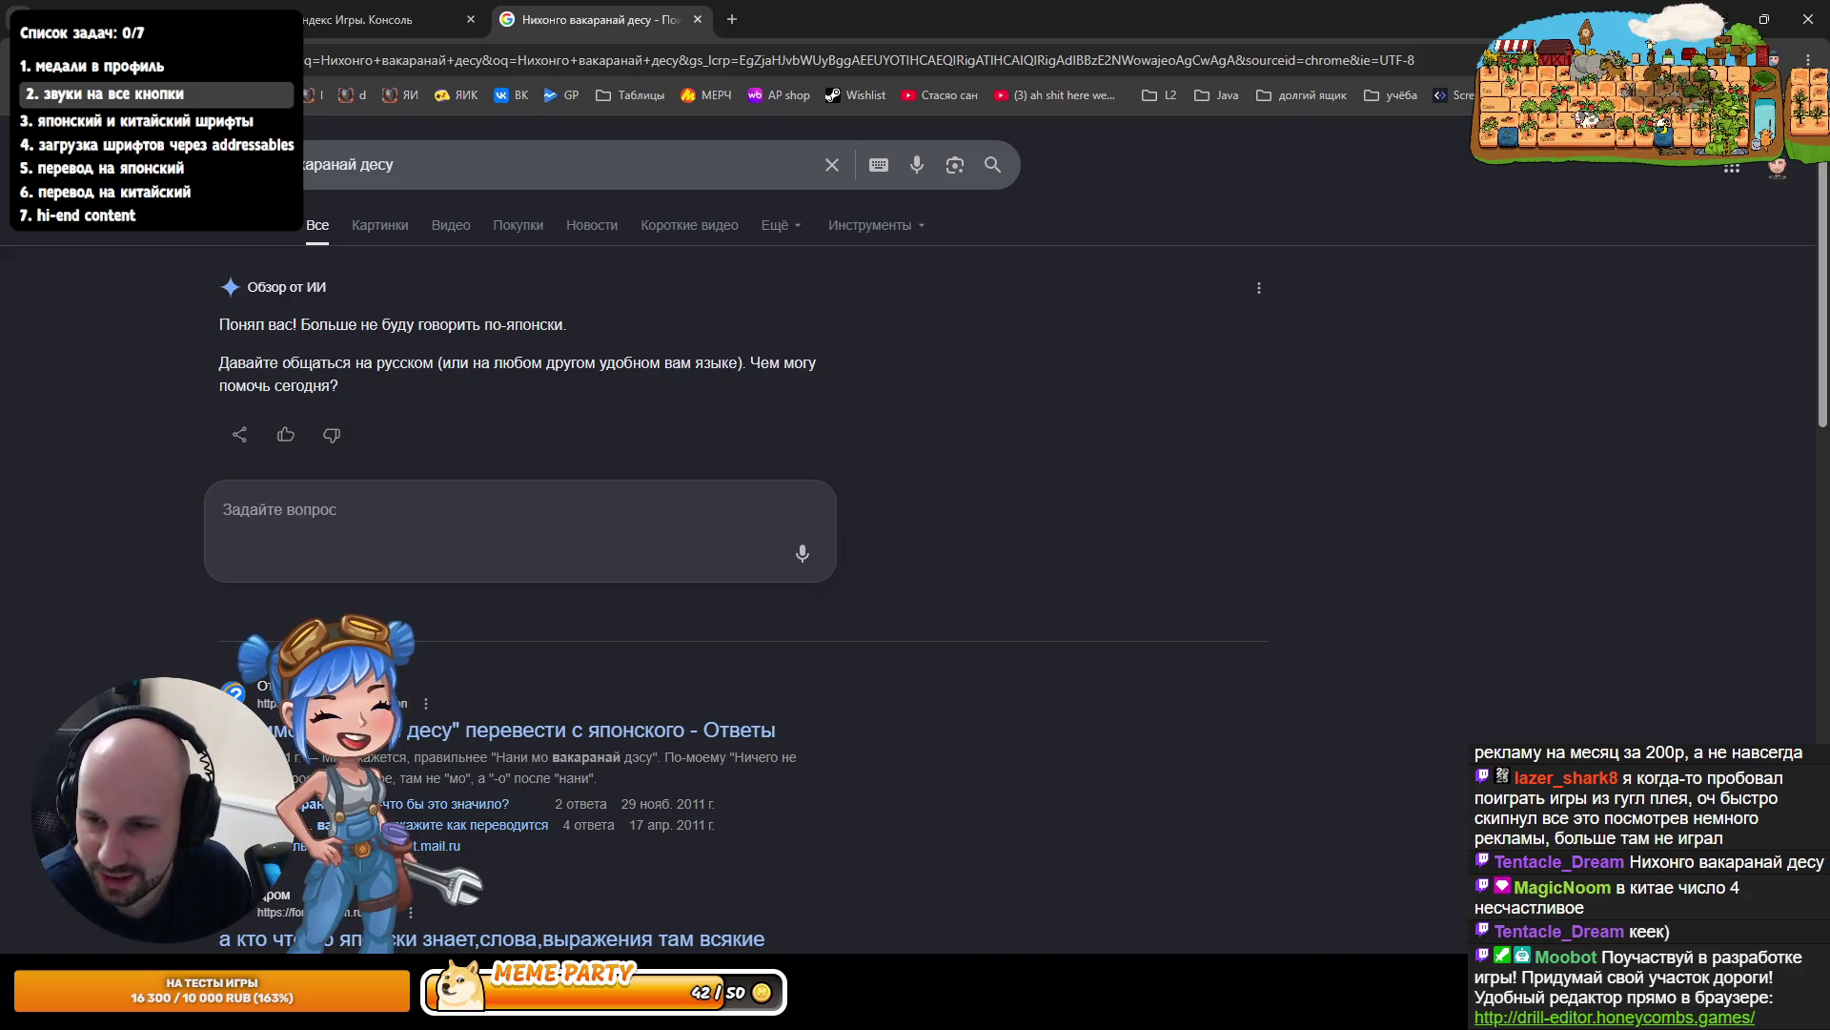
pyautogui.hotkey('alt', 'Left')
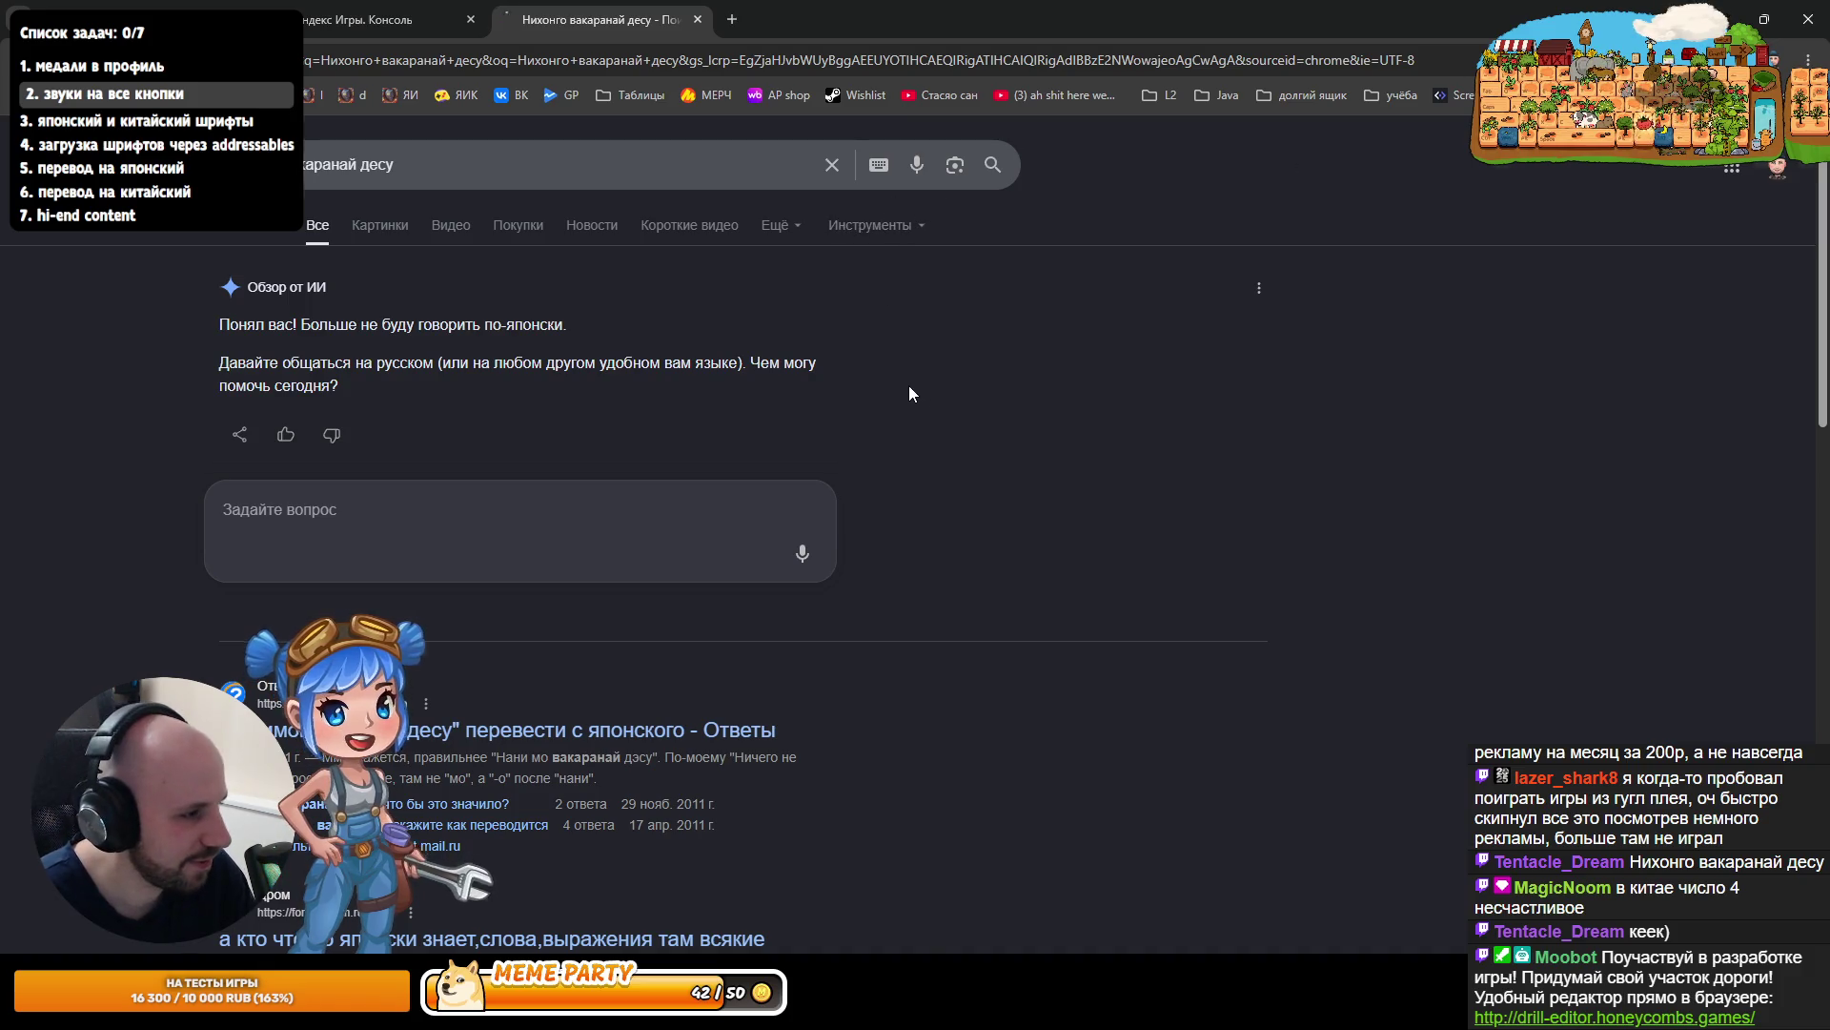
pyautogui.middleClick(598, 9)
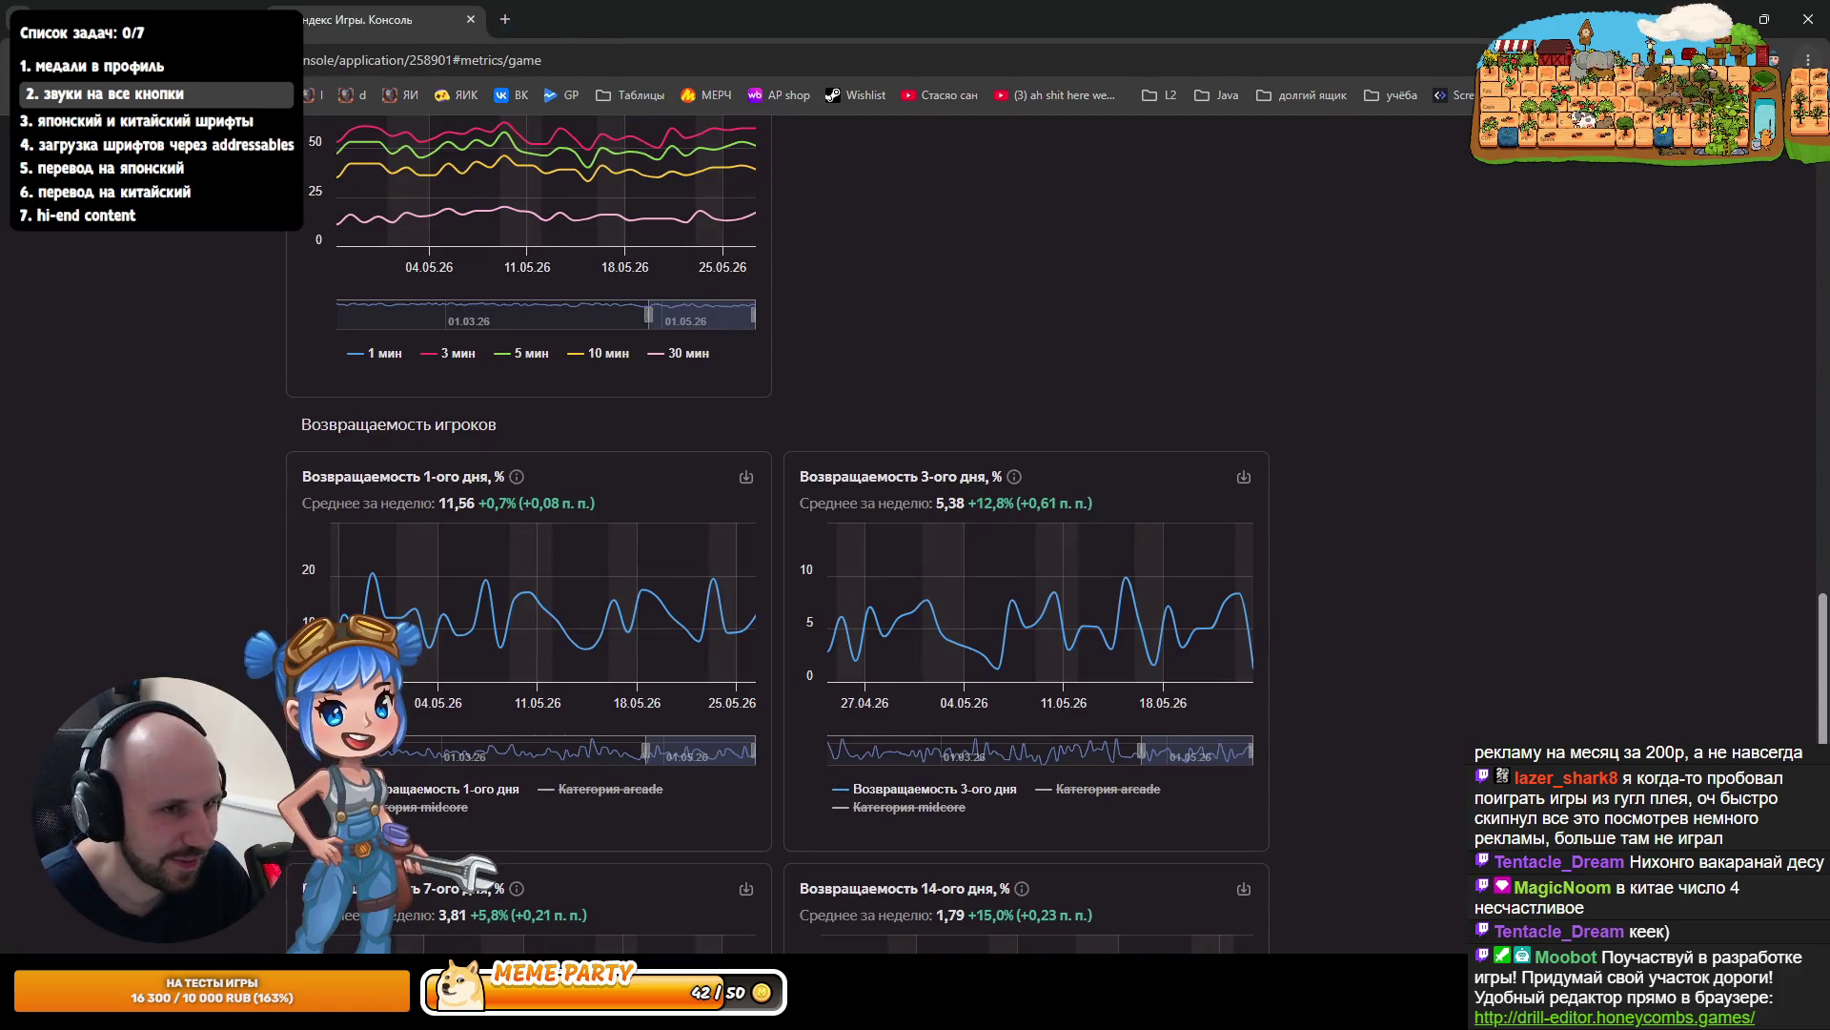
# - Switch from the Yandex Games Console browser window to the Unity Editor
pyautogui.hotkey('alt', 'Tab')
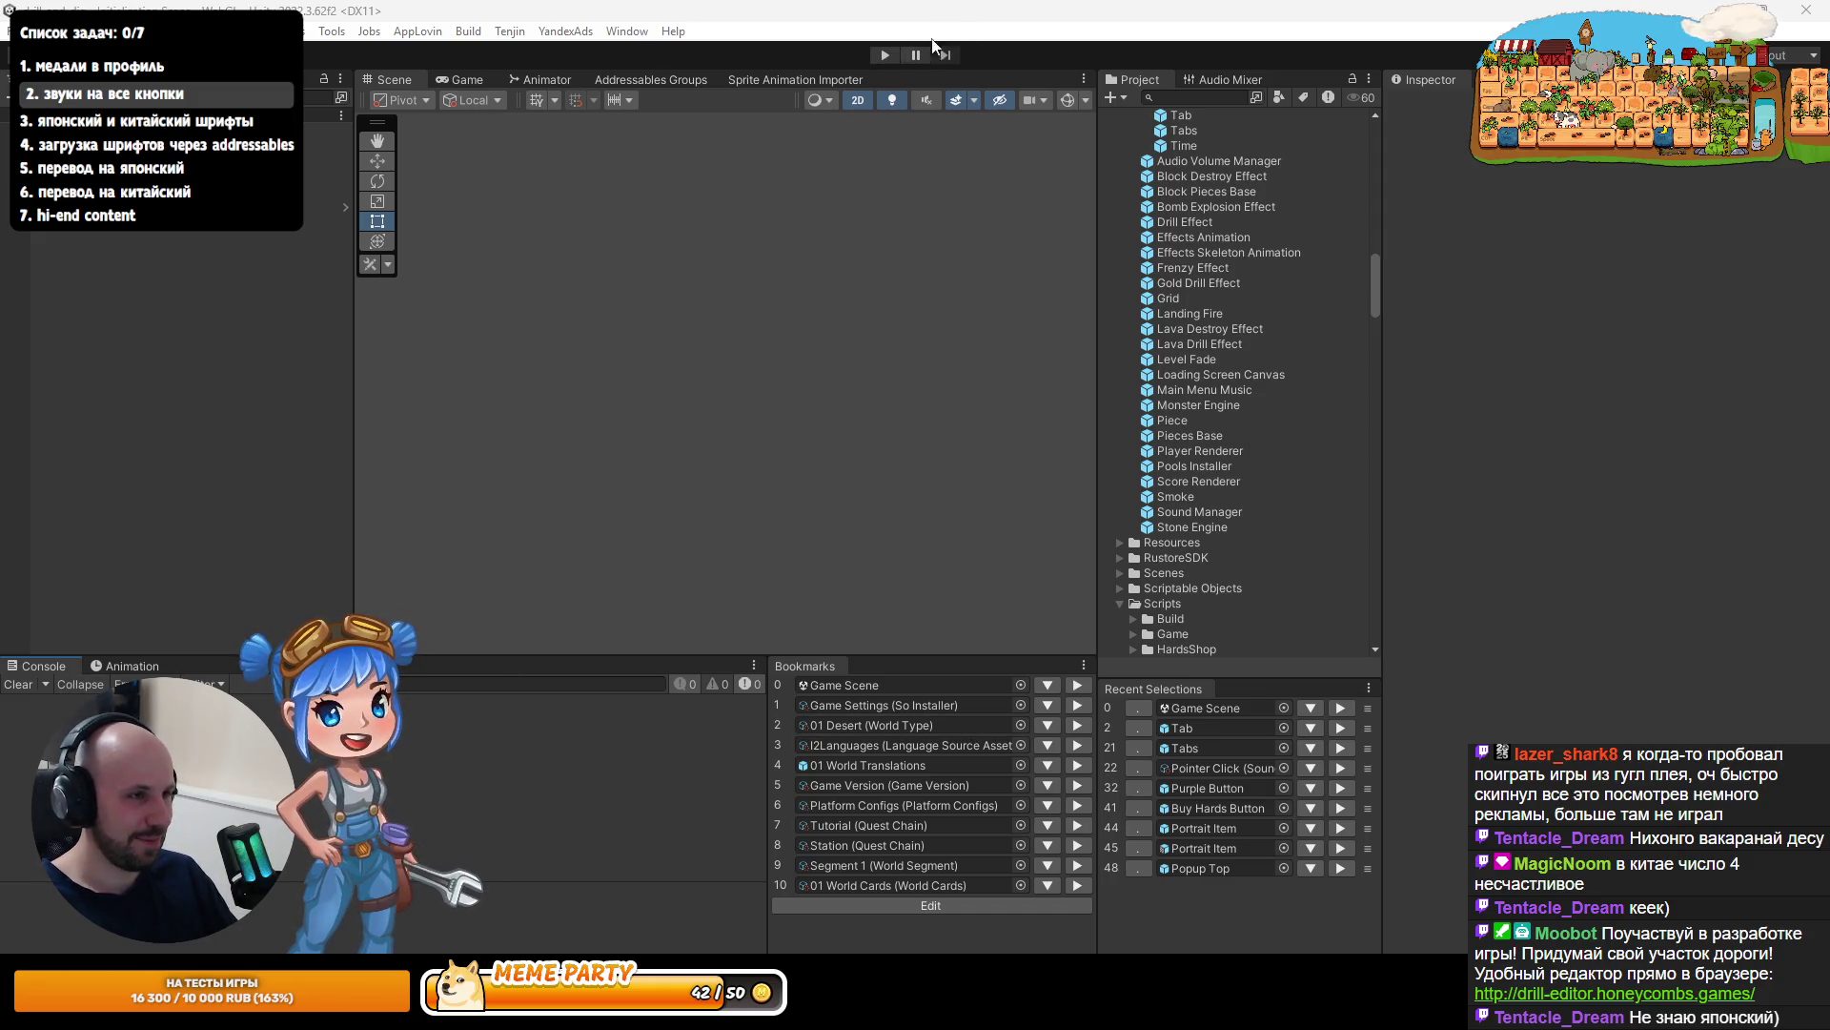
# - Open the Shop Item prefab from a 'shop item' search and move Image Scaler above Pointer Click Sound
pyautogui.click(1206, 98)
pyautogui.write('shop')
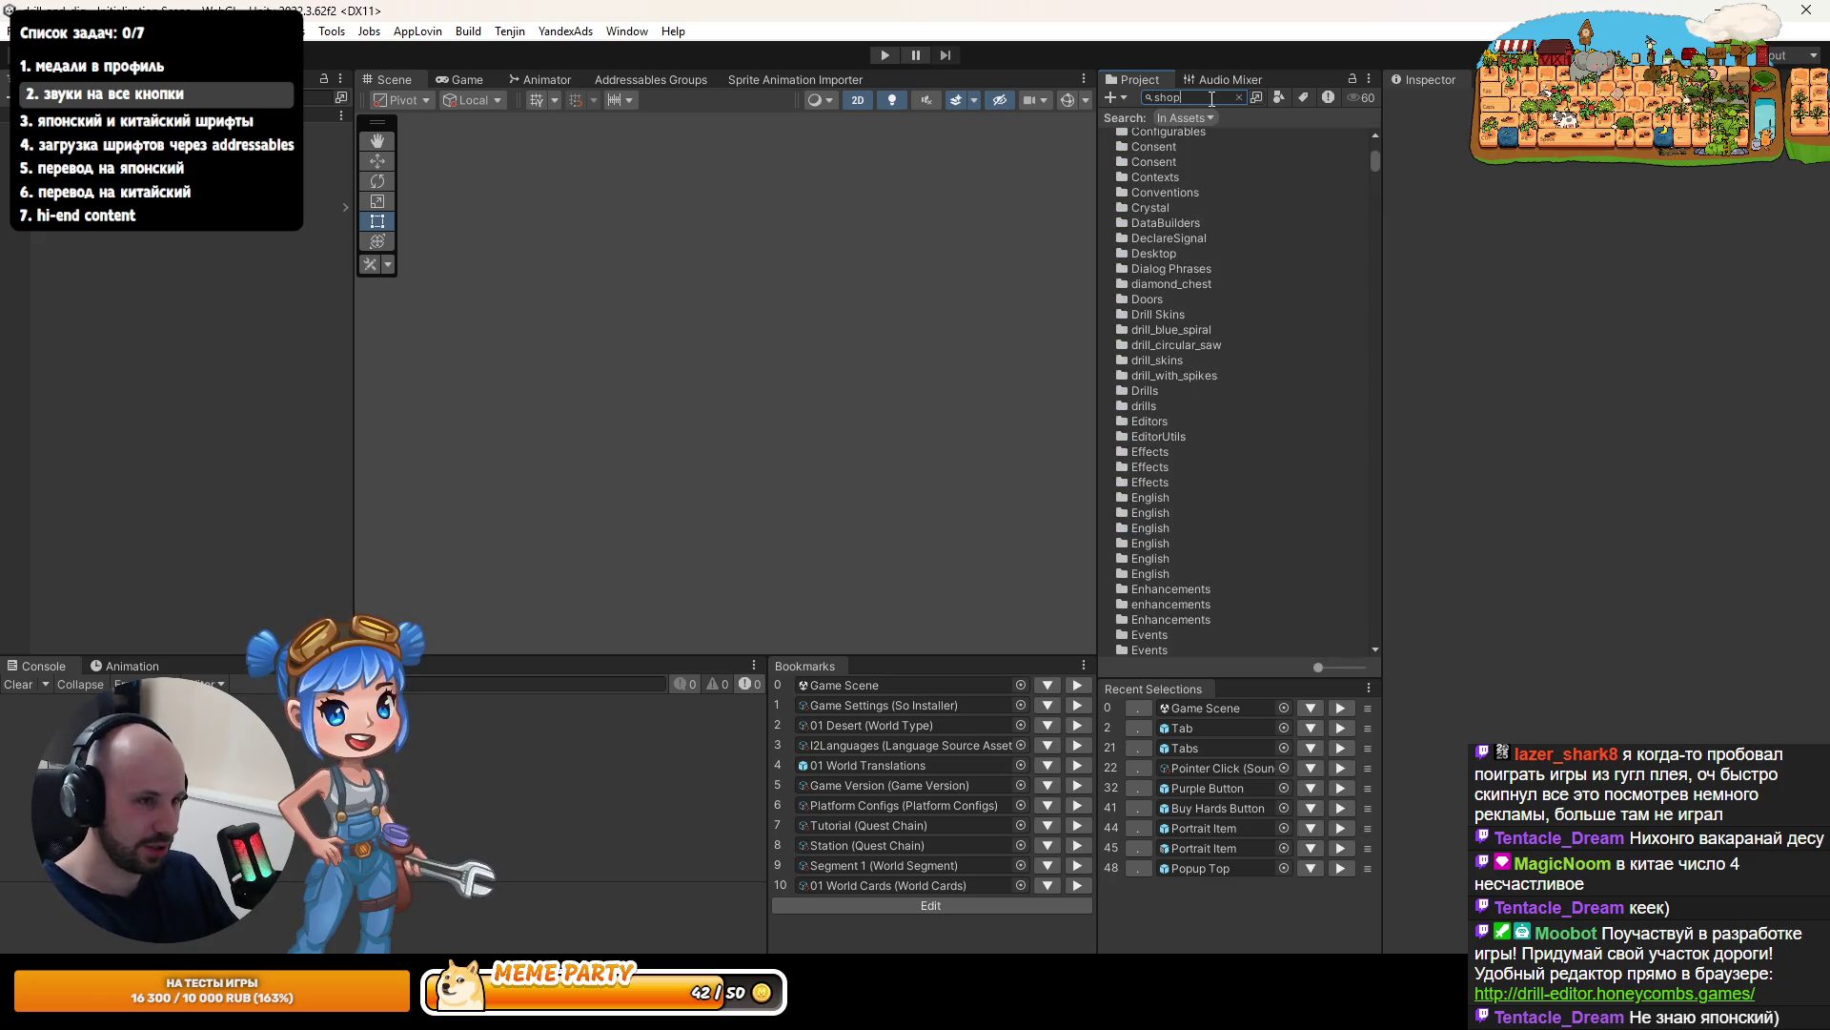
pyautogui.write(' item')
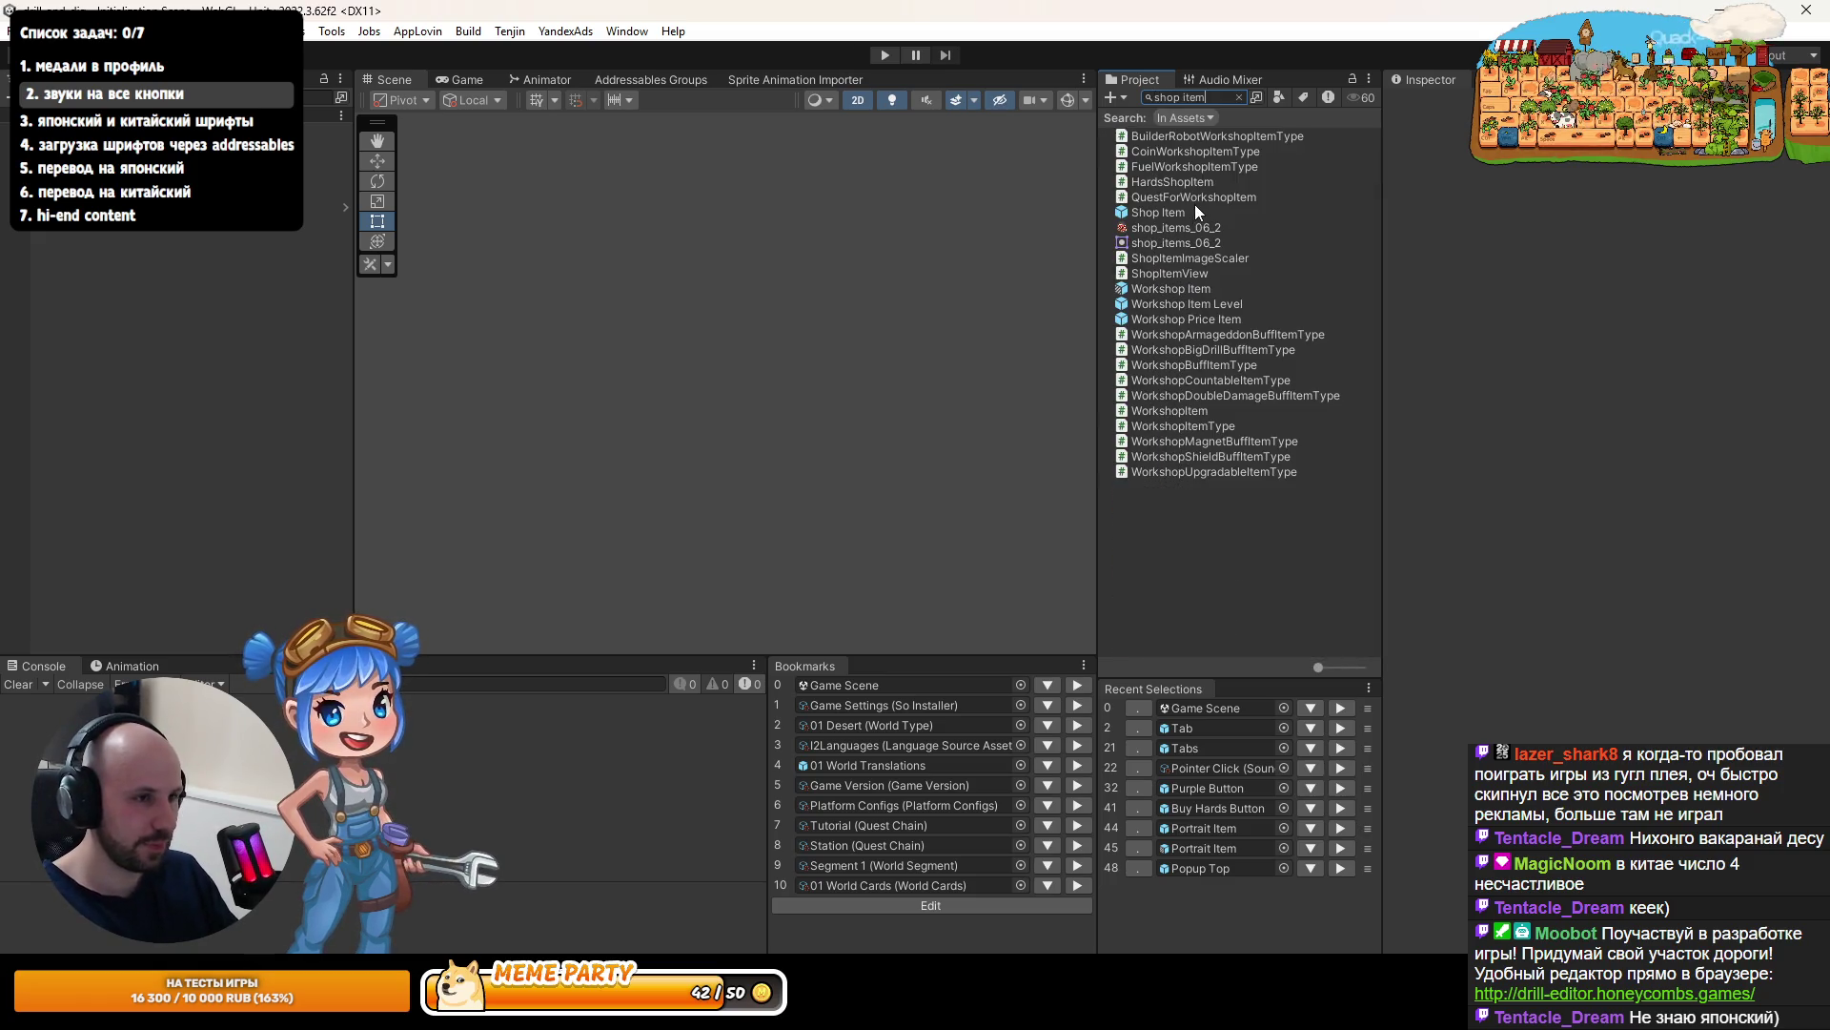
pyautogui.doubleClick(1165, 215)
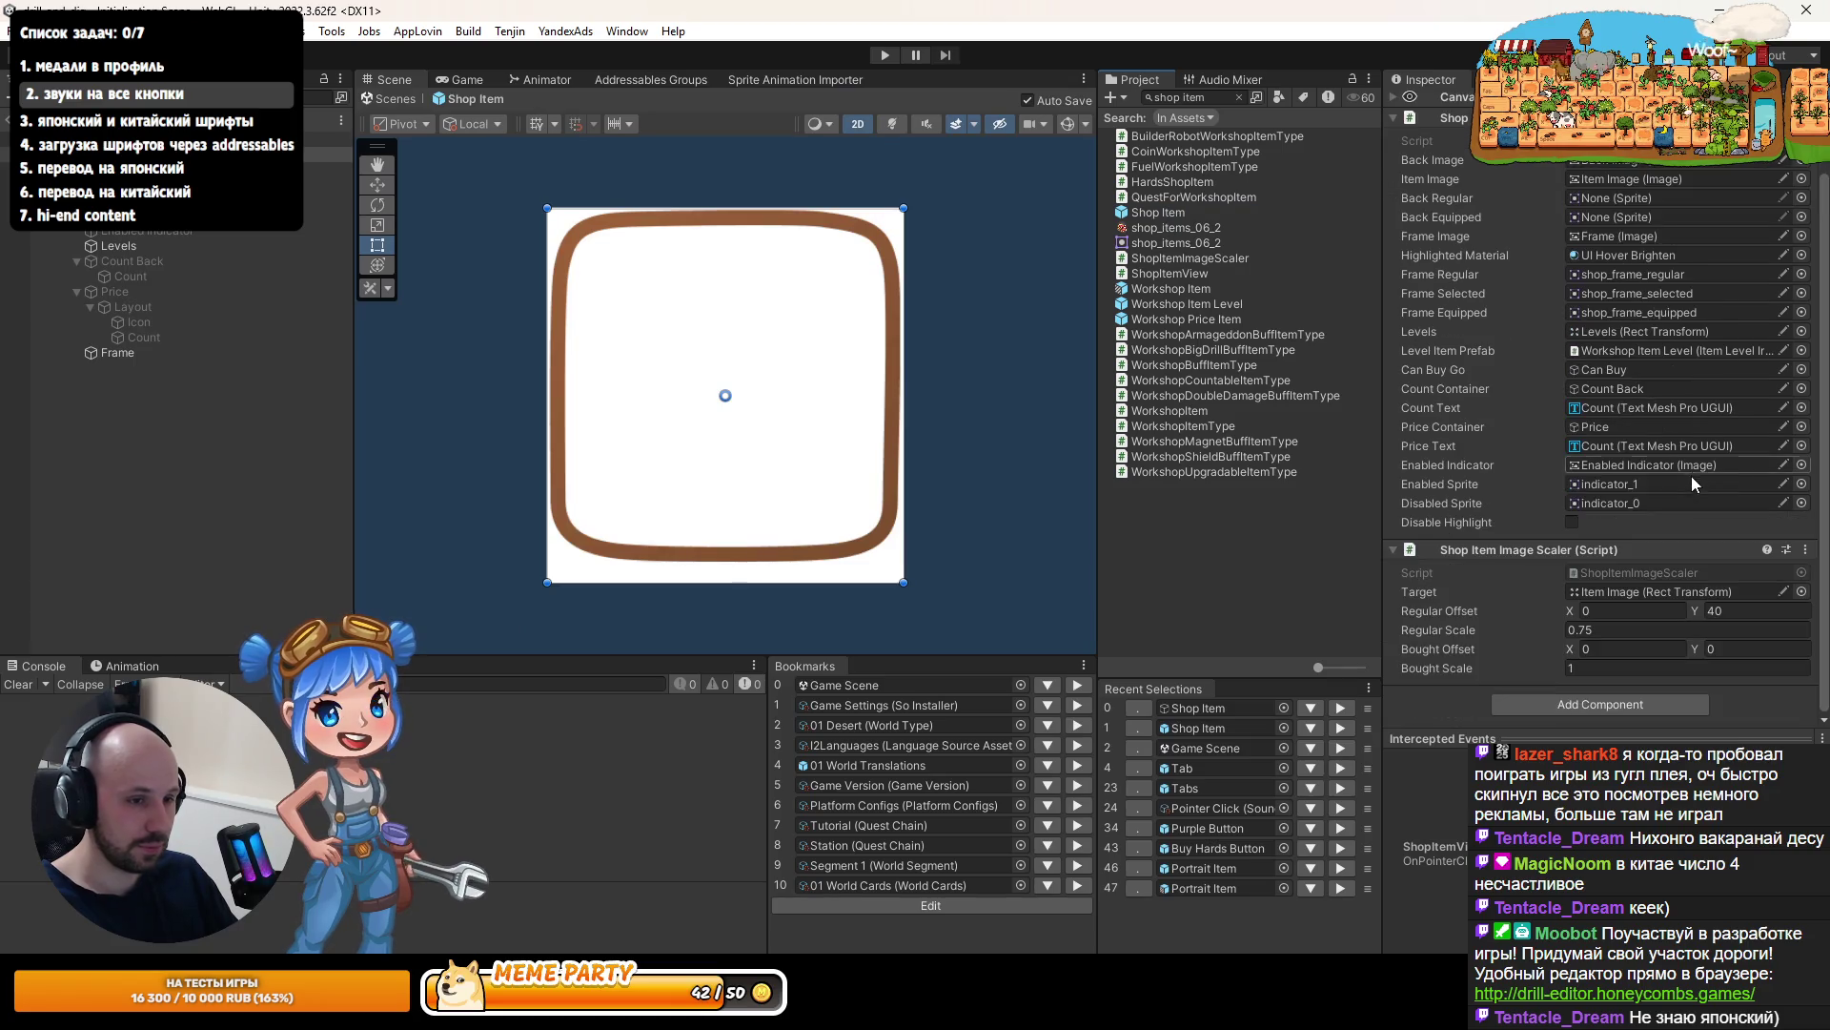
pyautogui.click(1806, 550)
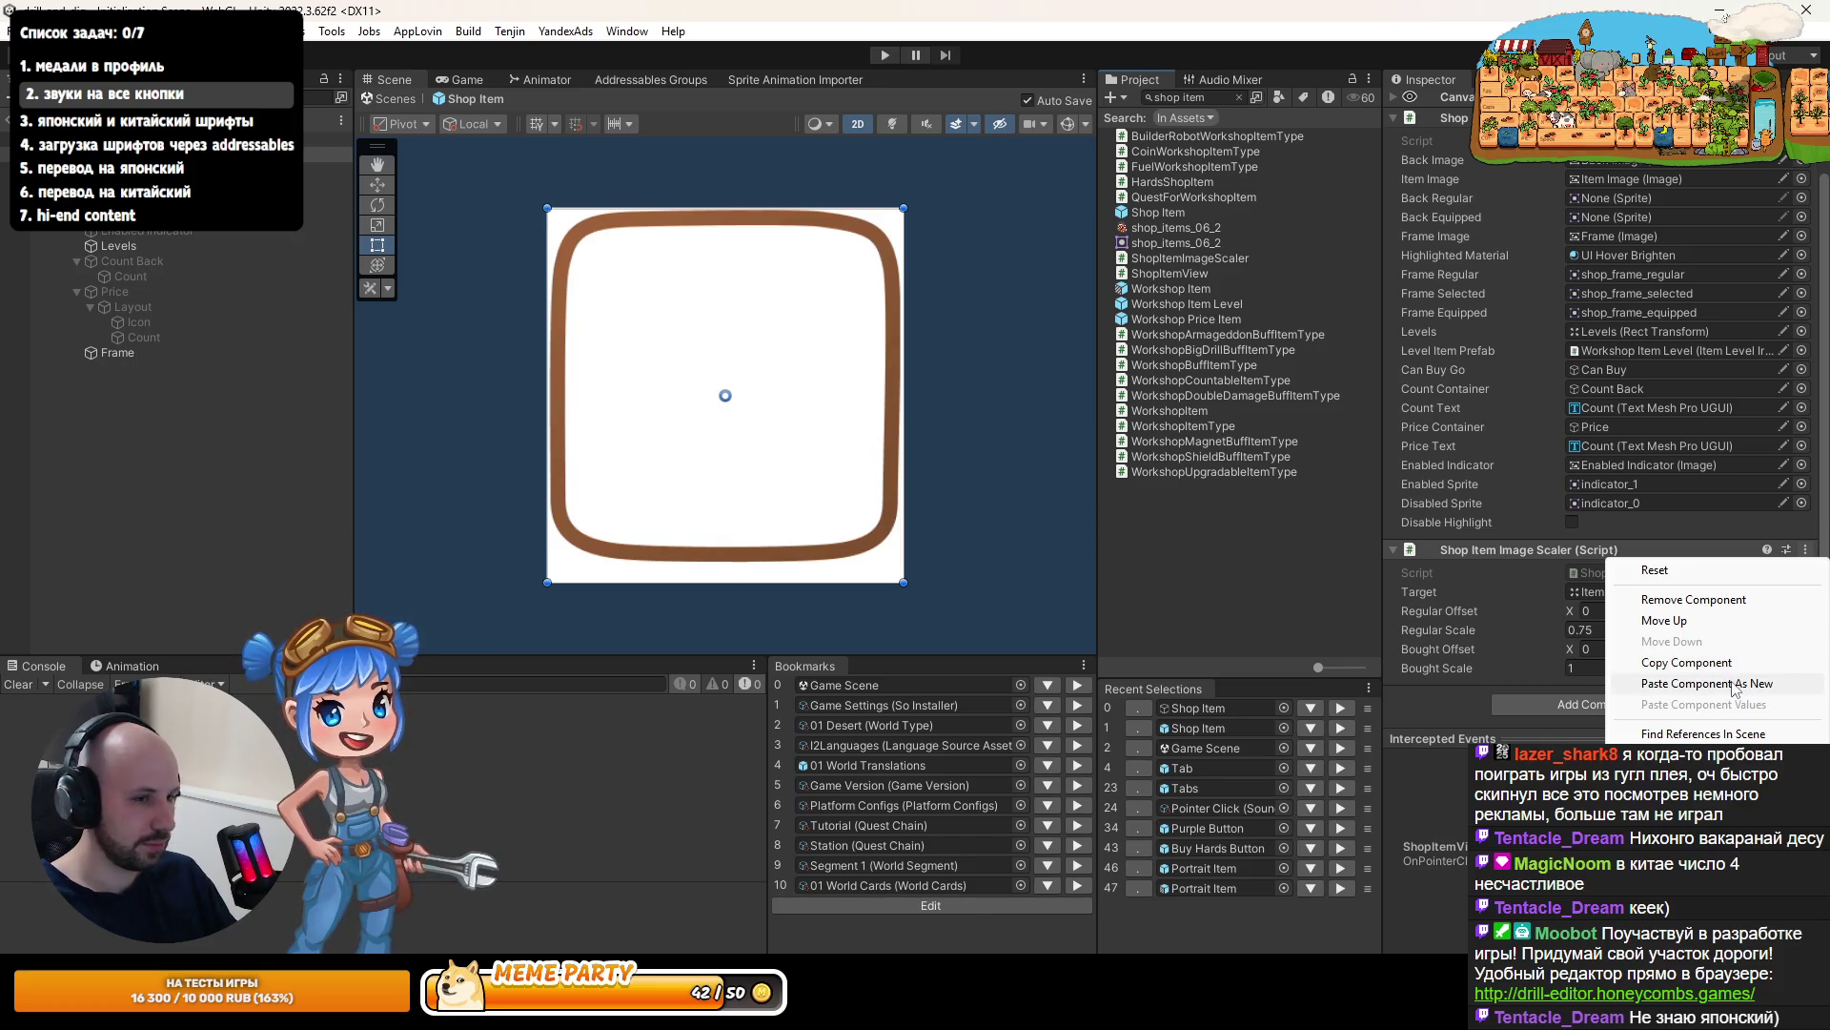
pyautogui.click(1690, 622)
pyautogui.scroll(-3, 1611, 619)
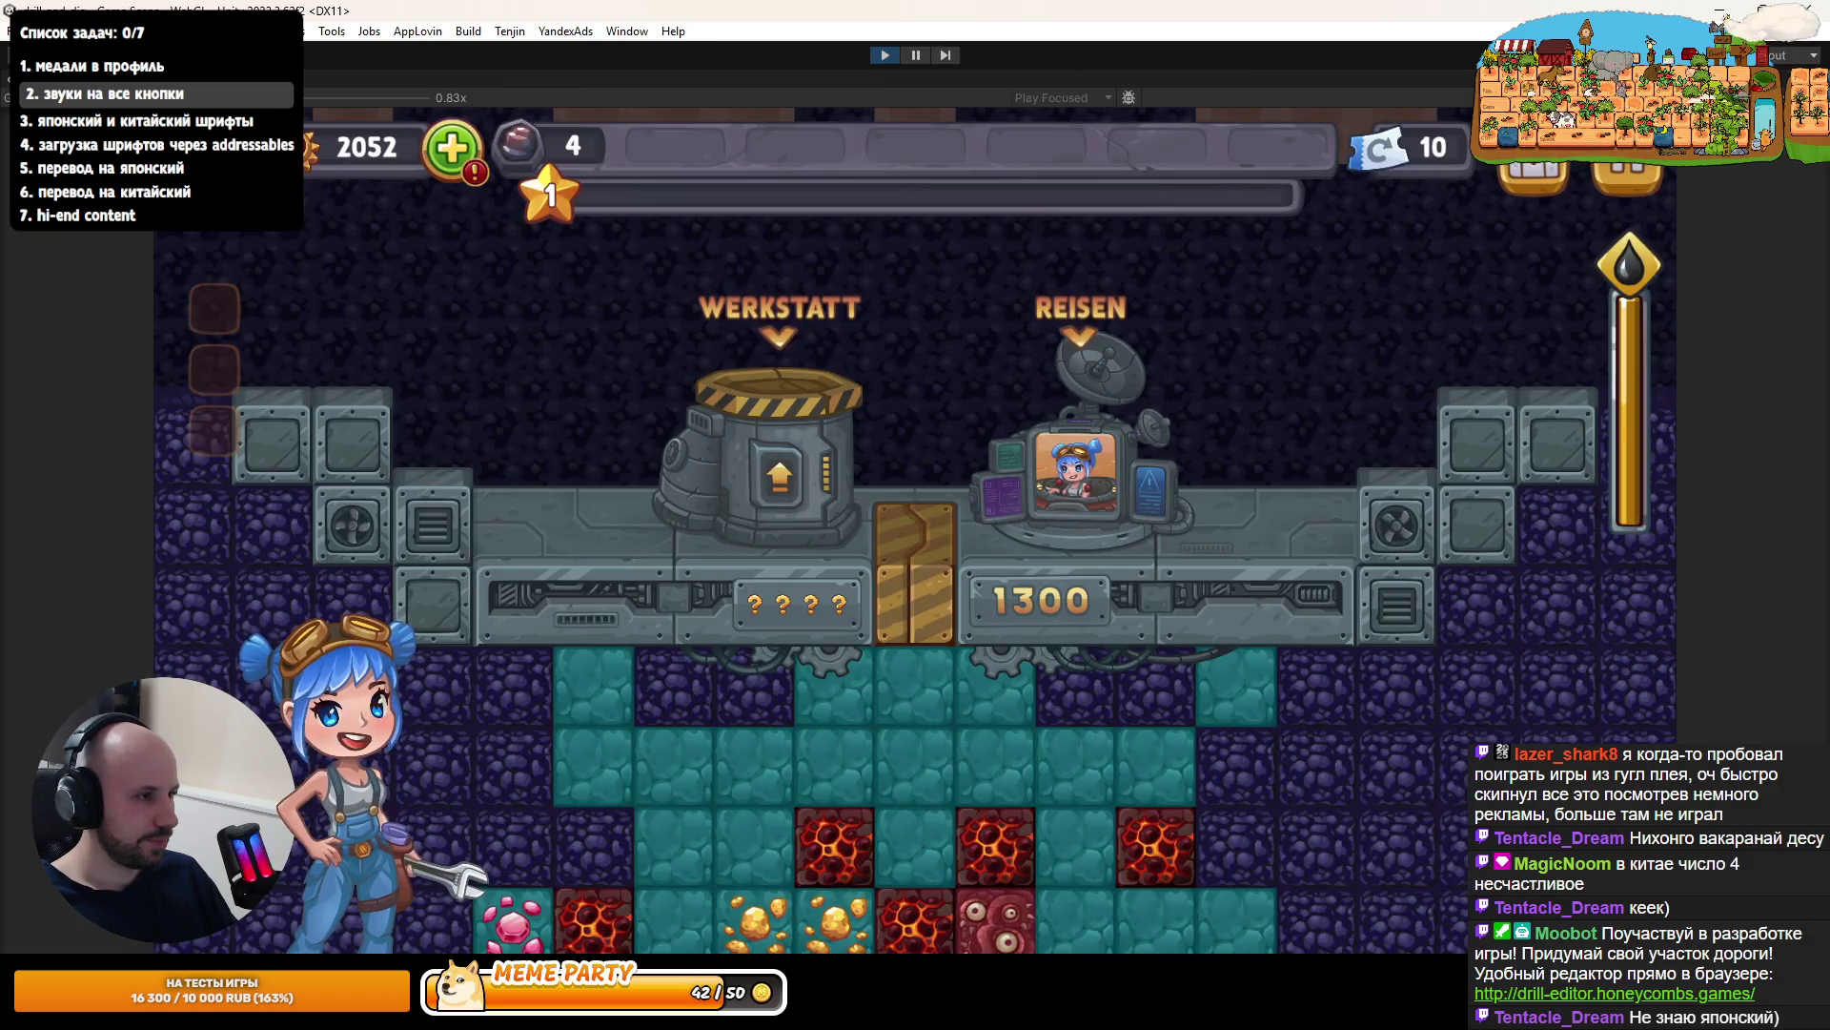
# - In the running game, open the shop and click the Silberschlüssel, Silbertruhe, Eisentruhe and Goldschlüssel items
pyautogui.click(828, 474)
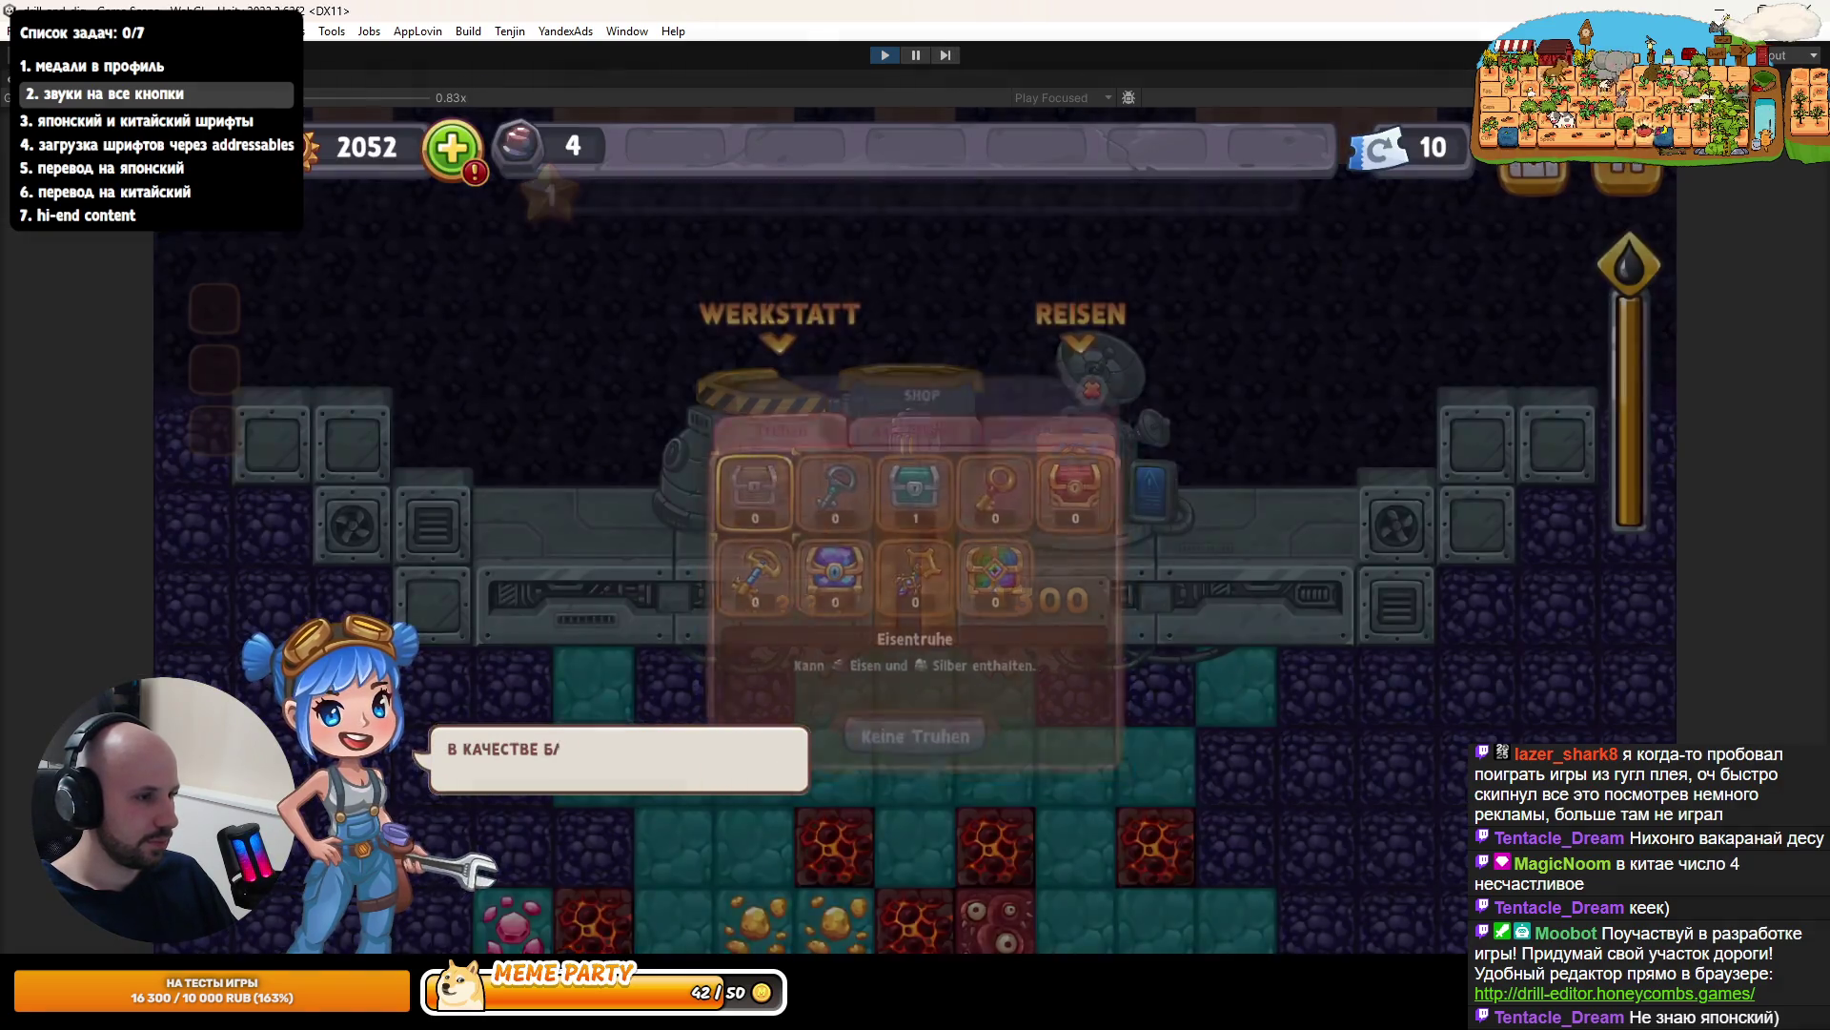
pyautogui.click(829, 477)
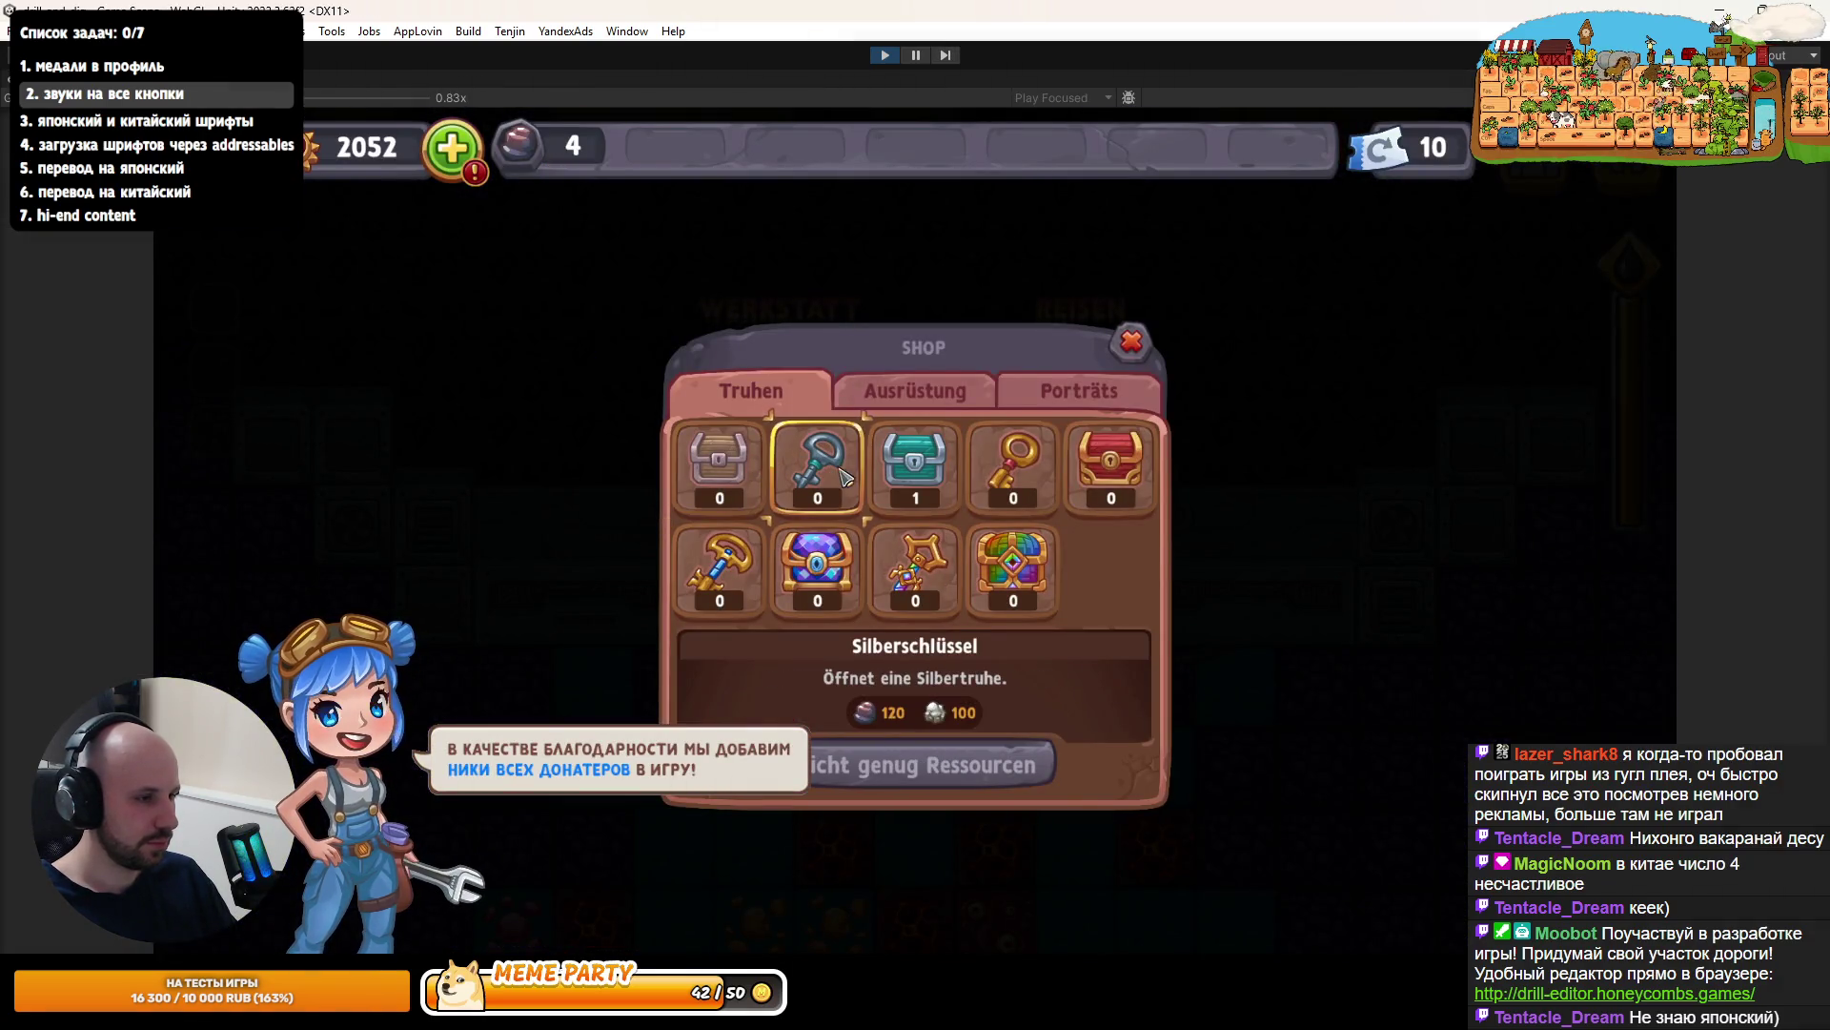
pyautogui.click(913, 467)
pyautogui.click(720, 467)
pyautogui.click(829, 472)
pyautogui.click(913, 468)
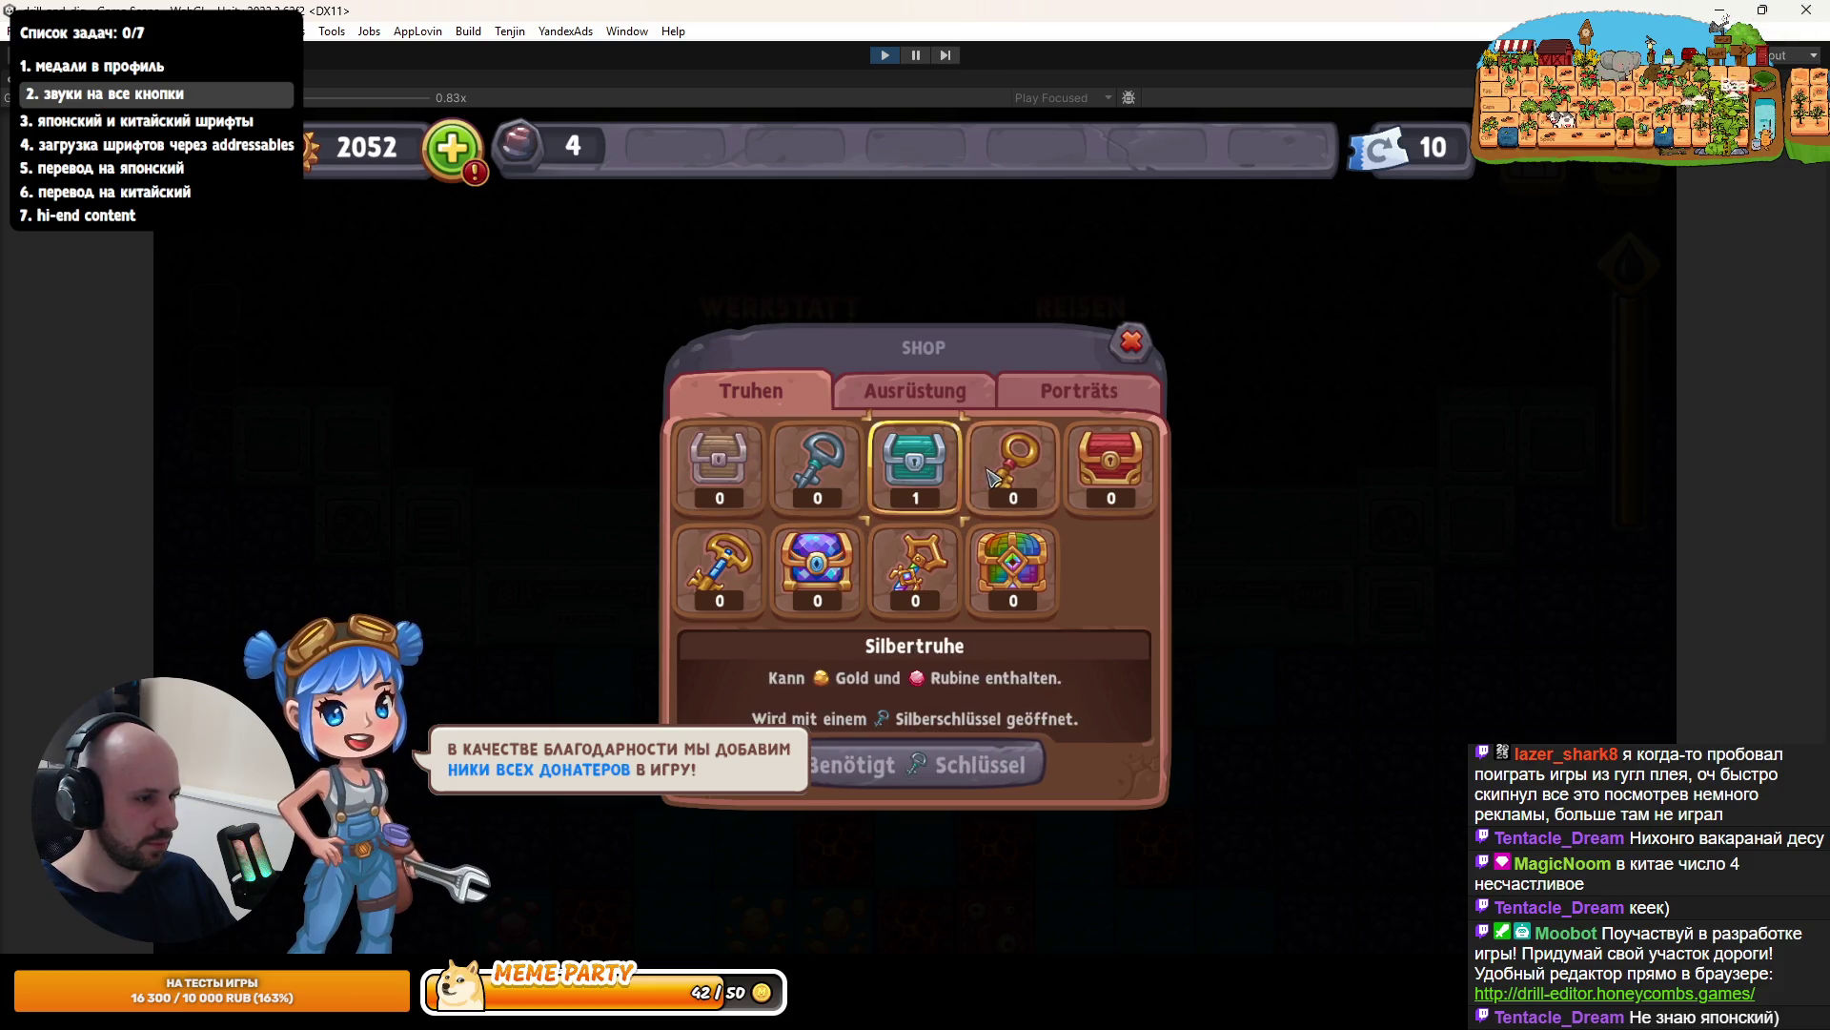
pyautogui.click(1014, 467)
pyautogui.click(720, 467)
# - Open the PointerClickSound null-reference error from the Console in code, then stop the game
pyautogui.hotkey('ctrl', 'shift', 'c')
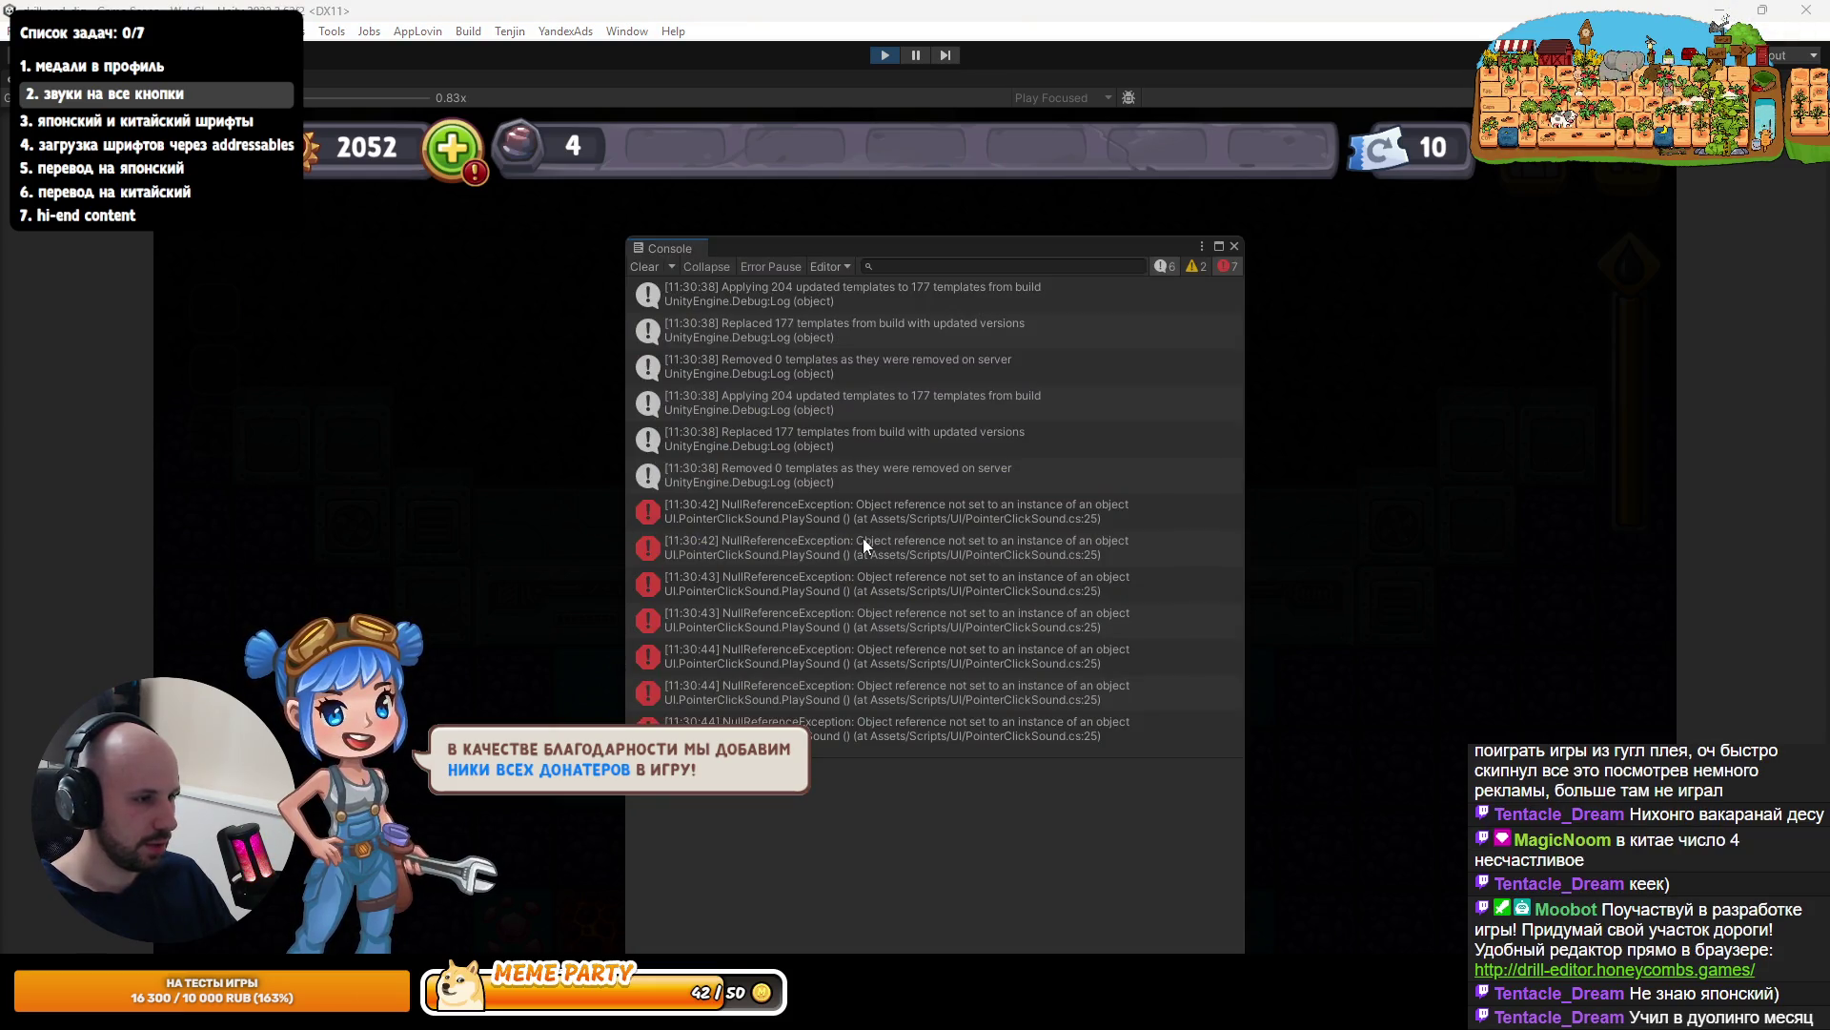
pyautogui.doubleClick(961, 517)
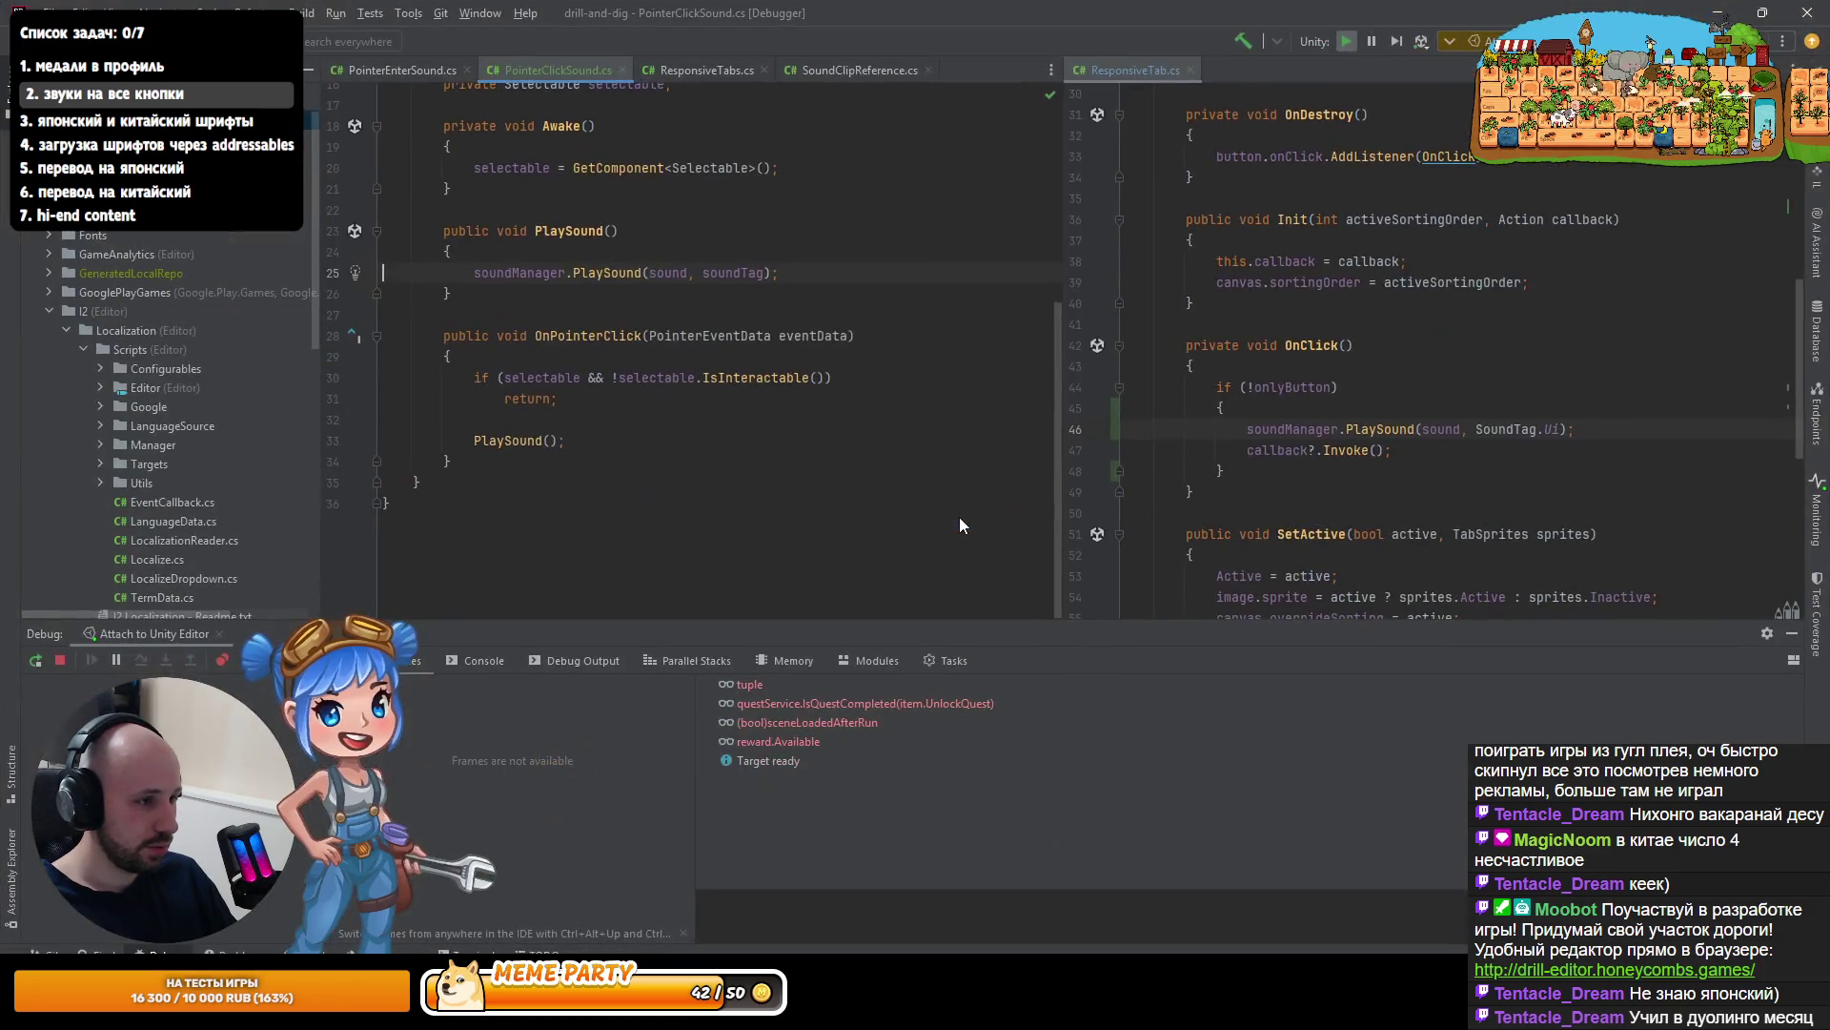
pyautogui.scroll(5, 905, 505)
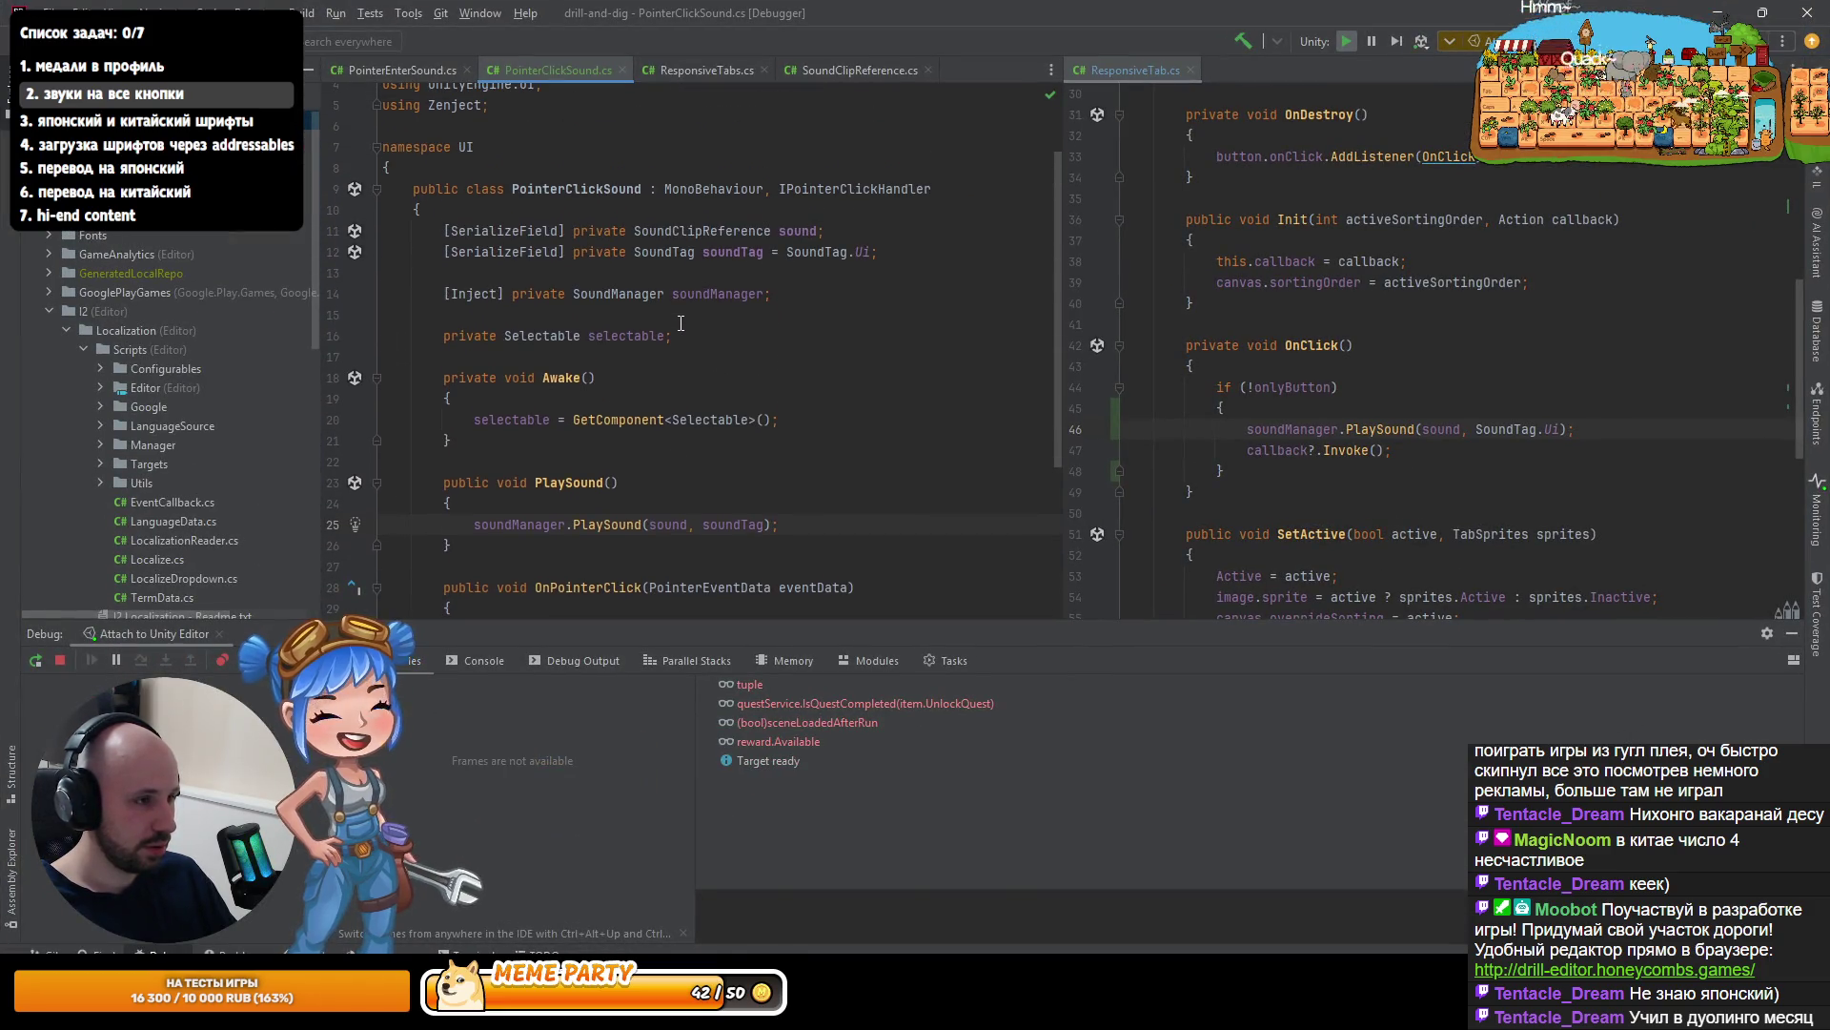
pyautogui.hotkey('alt', 'Tab')
pyautogui.click(873, 59)
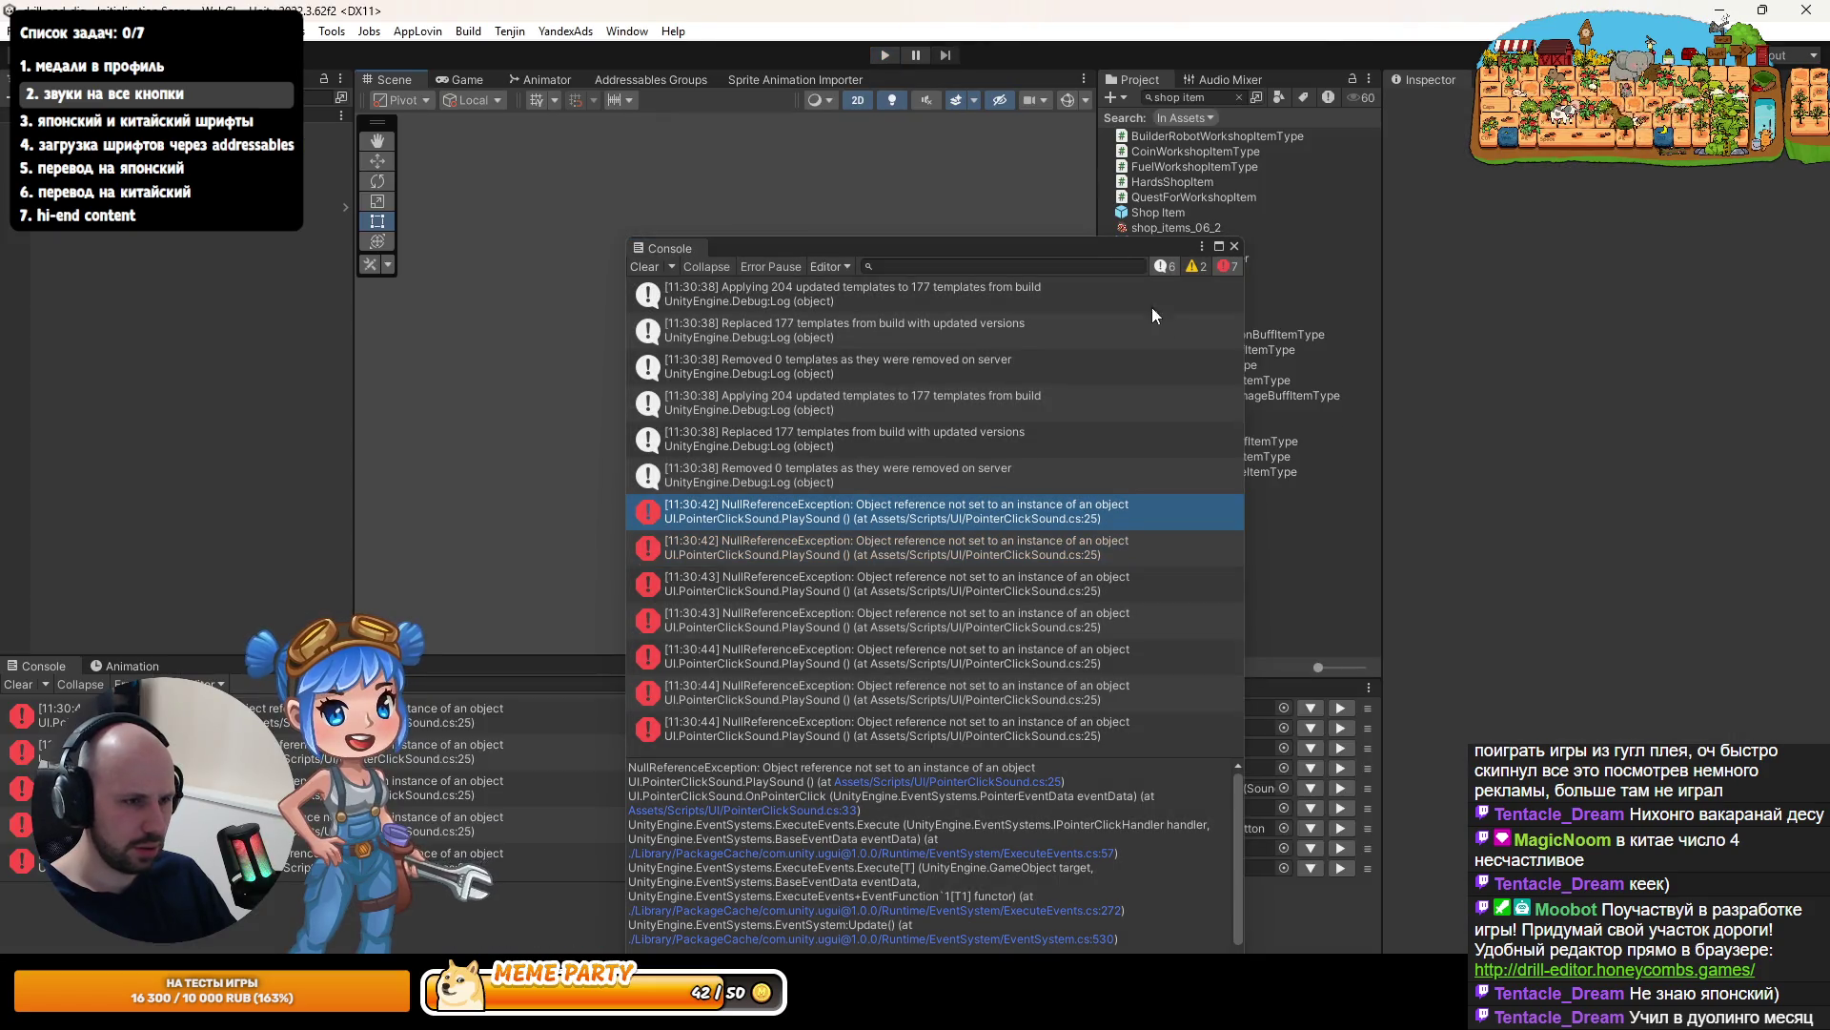
pyautogui.click(1235, 247)
# - Open the Shop Item prefab's PointerClickSound script in Rider and go to the soundManager field
pyautogui.doubleClick(1198, 707)
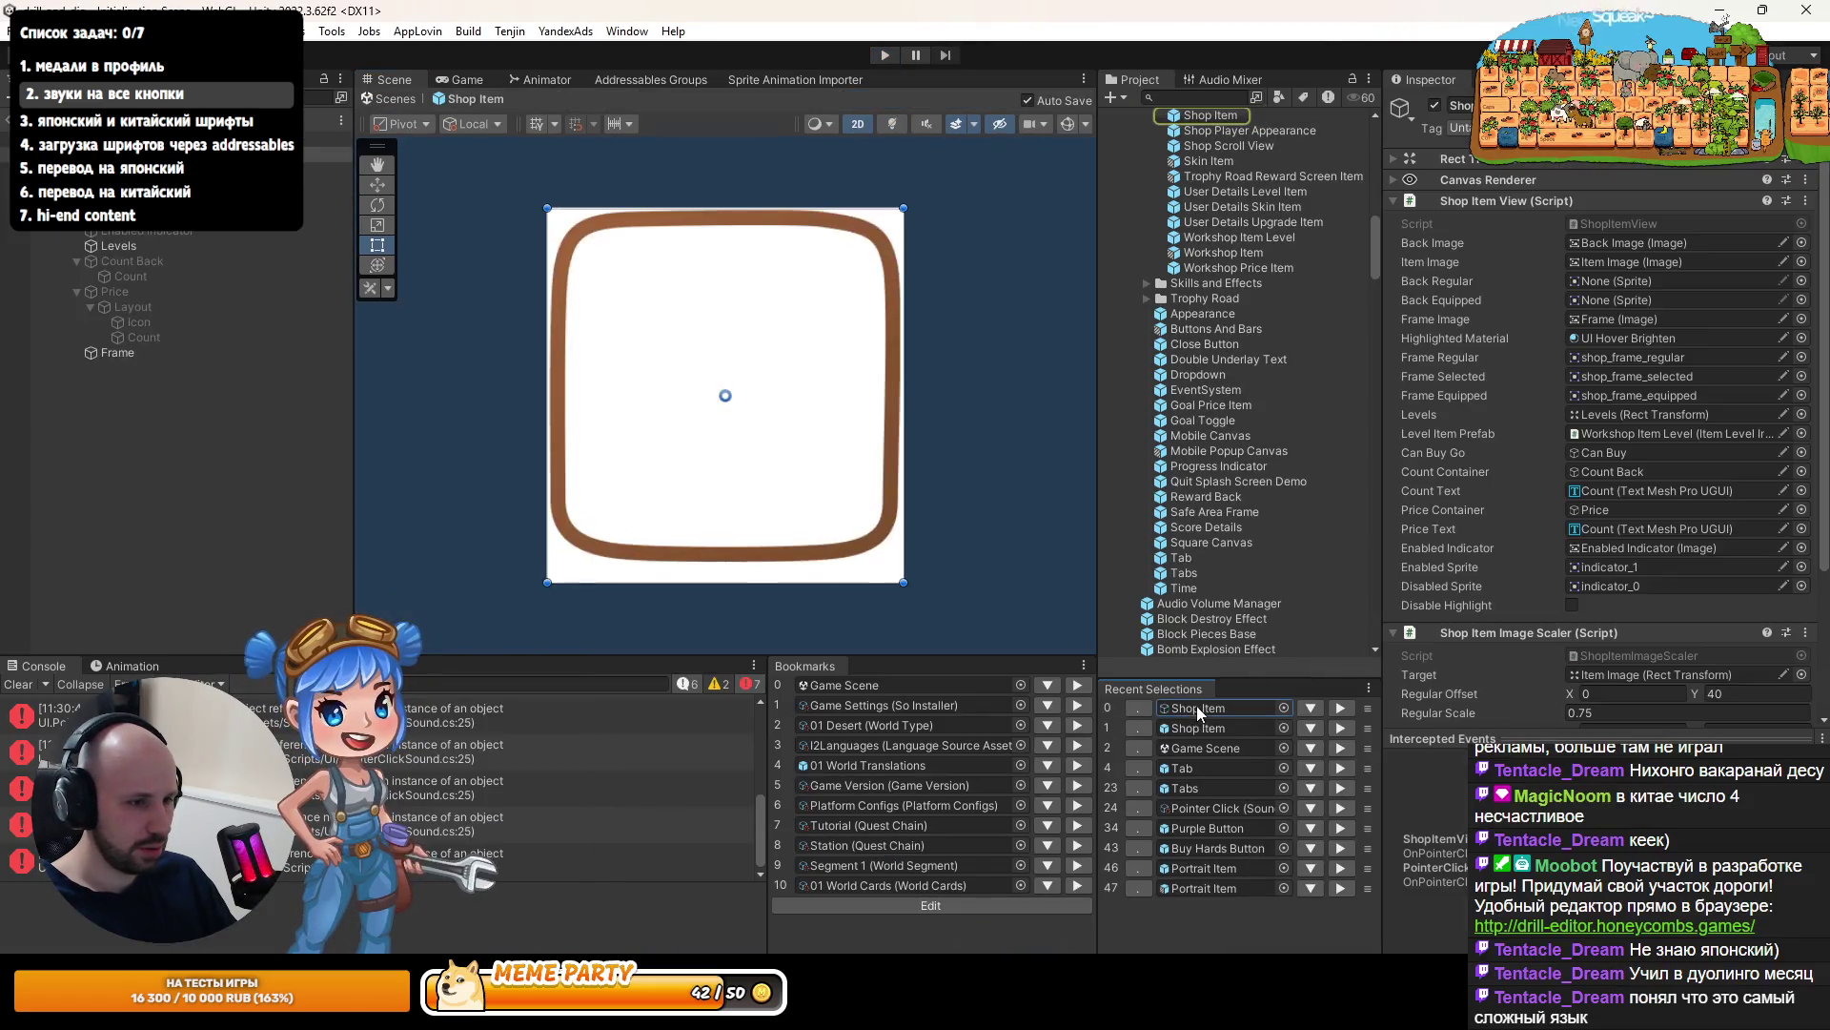
pyautogui.scroll(-5, 1602, 610)
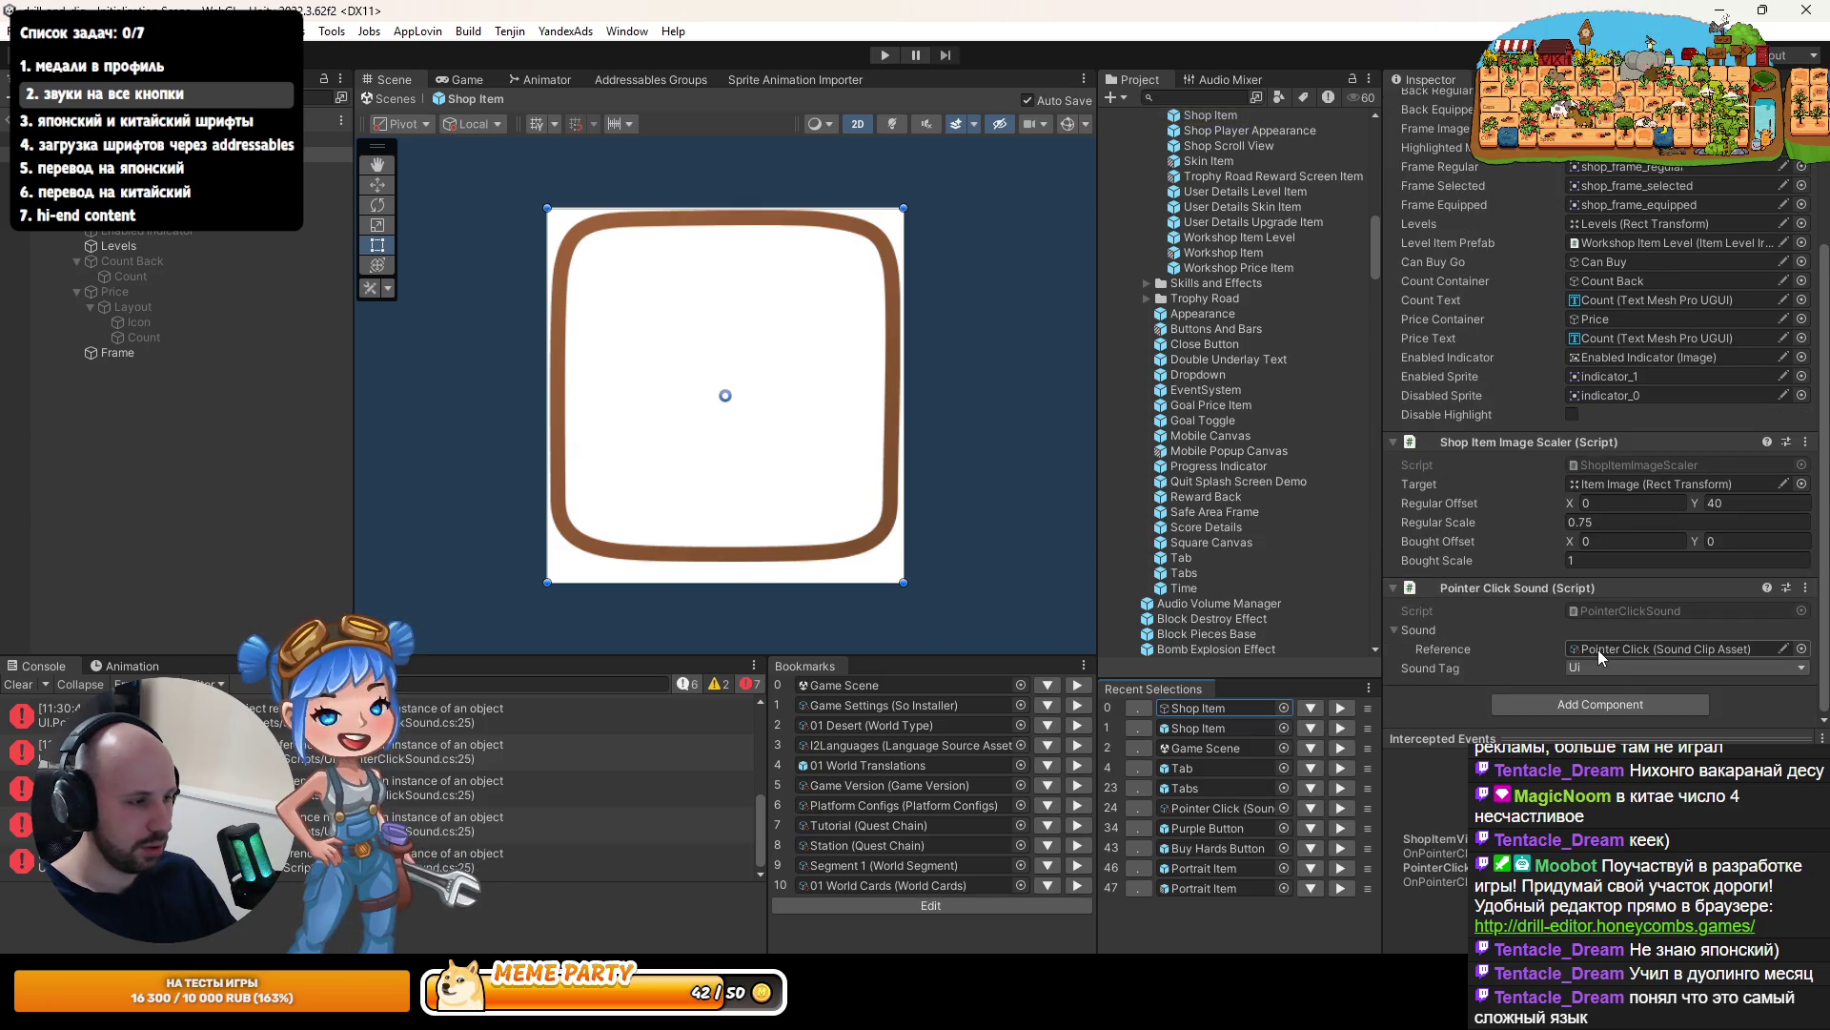
pyautogui.doubleClick(591, 715)
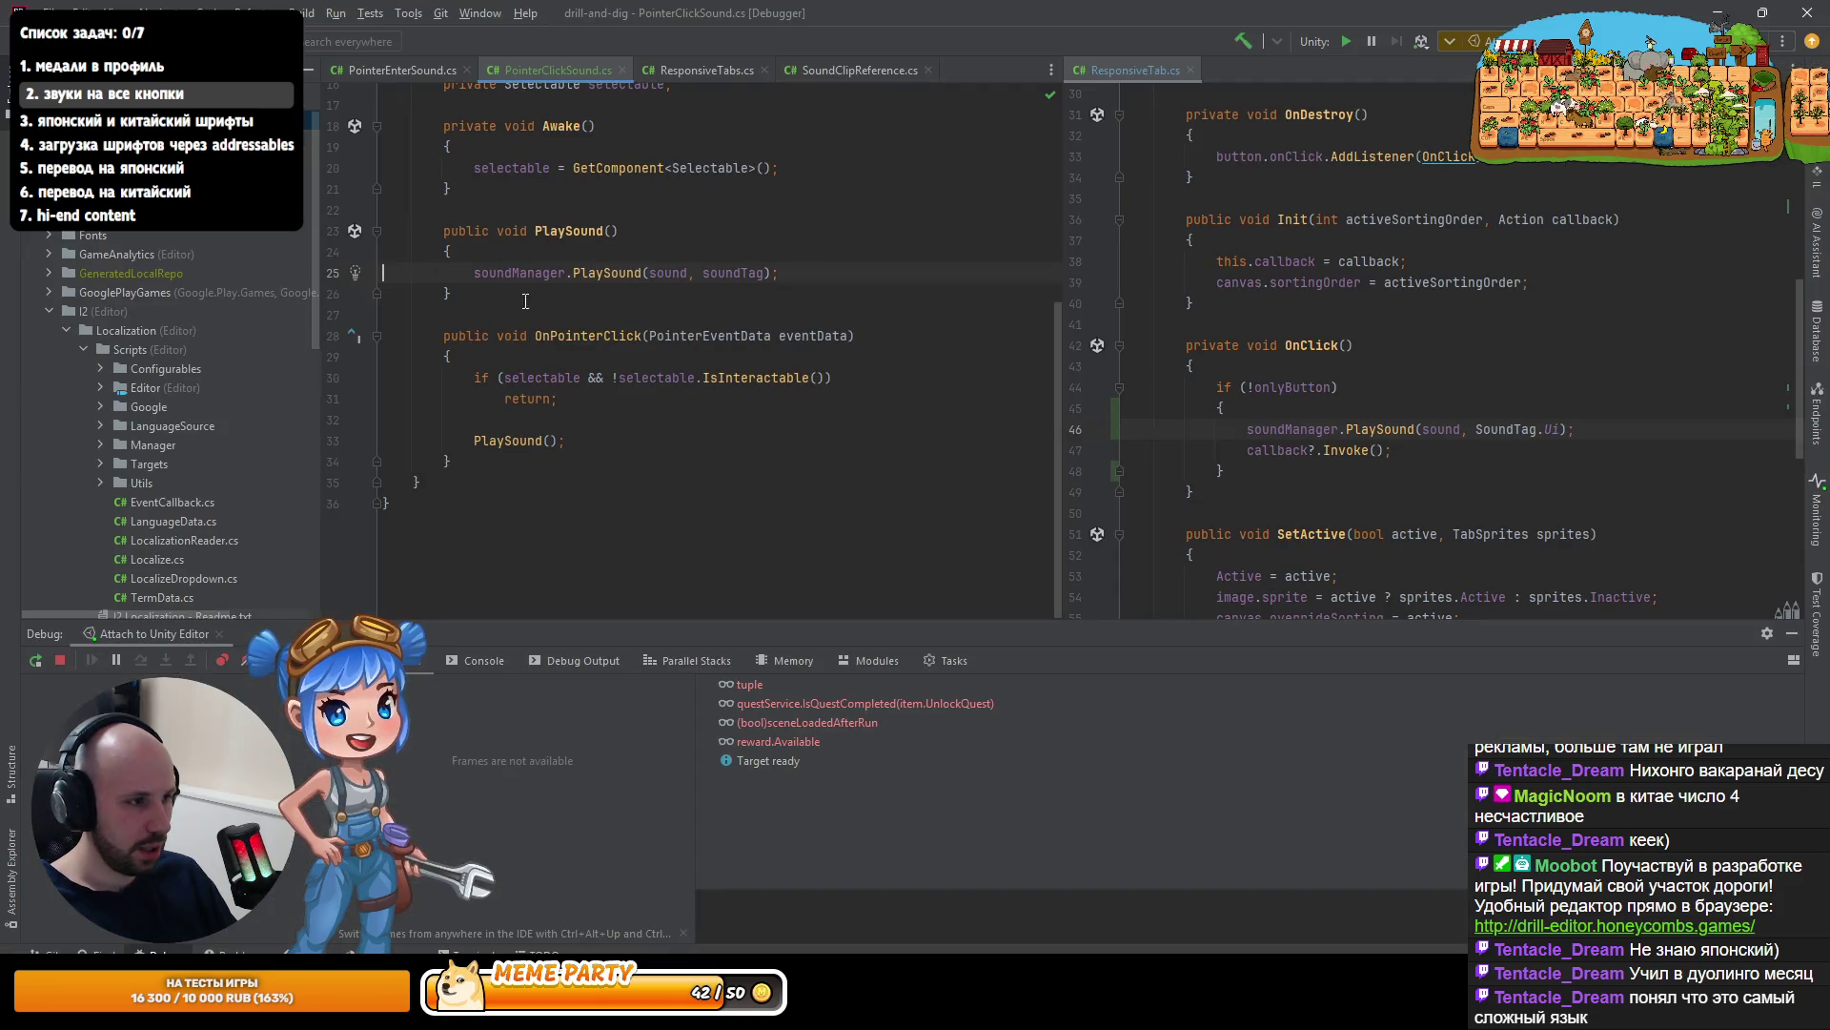
pyautogui.keyDown('ctrl'); pyautogui.click(493, 275); pyautogui.keyUp('ctrl')
pyautogui.hotkey('alt', 'Tab')
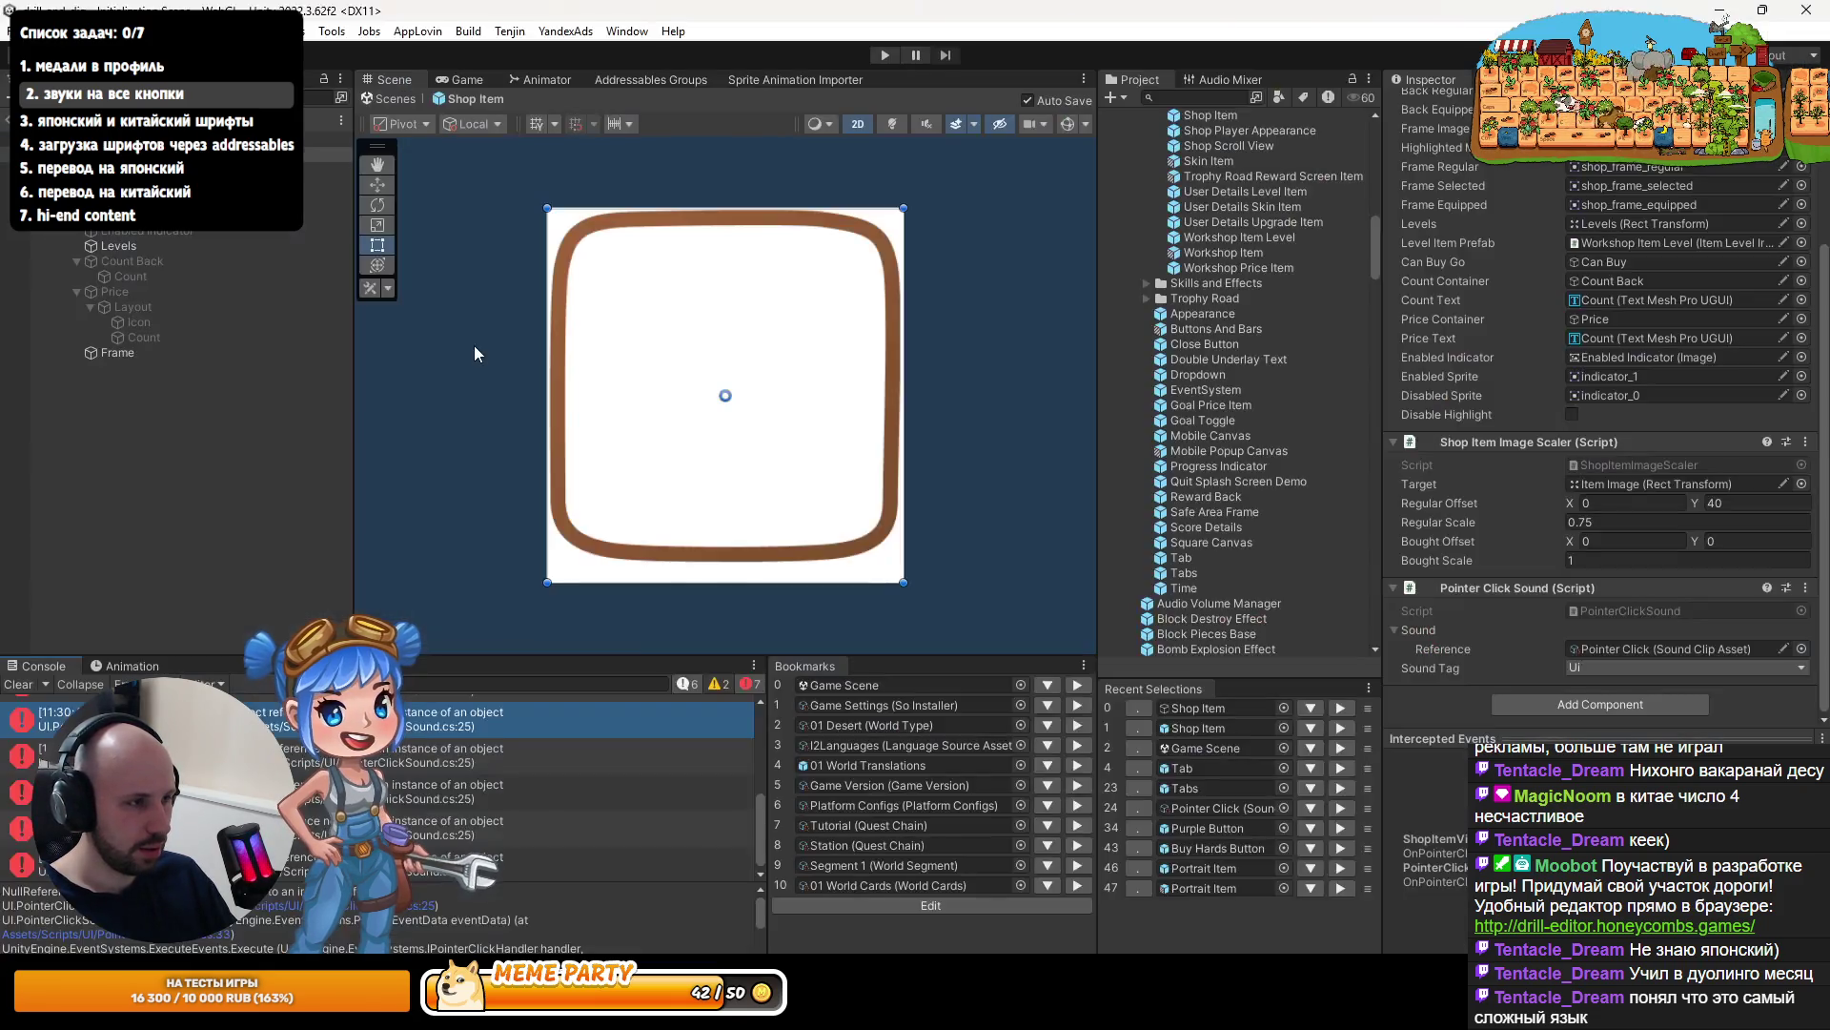
pyautogui.hotkey('alt', 'Tab')
pyautogui.hotkey('alt', 'Tab')
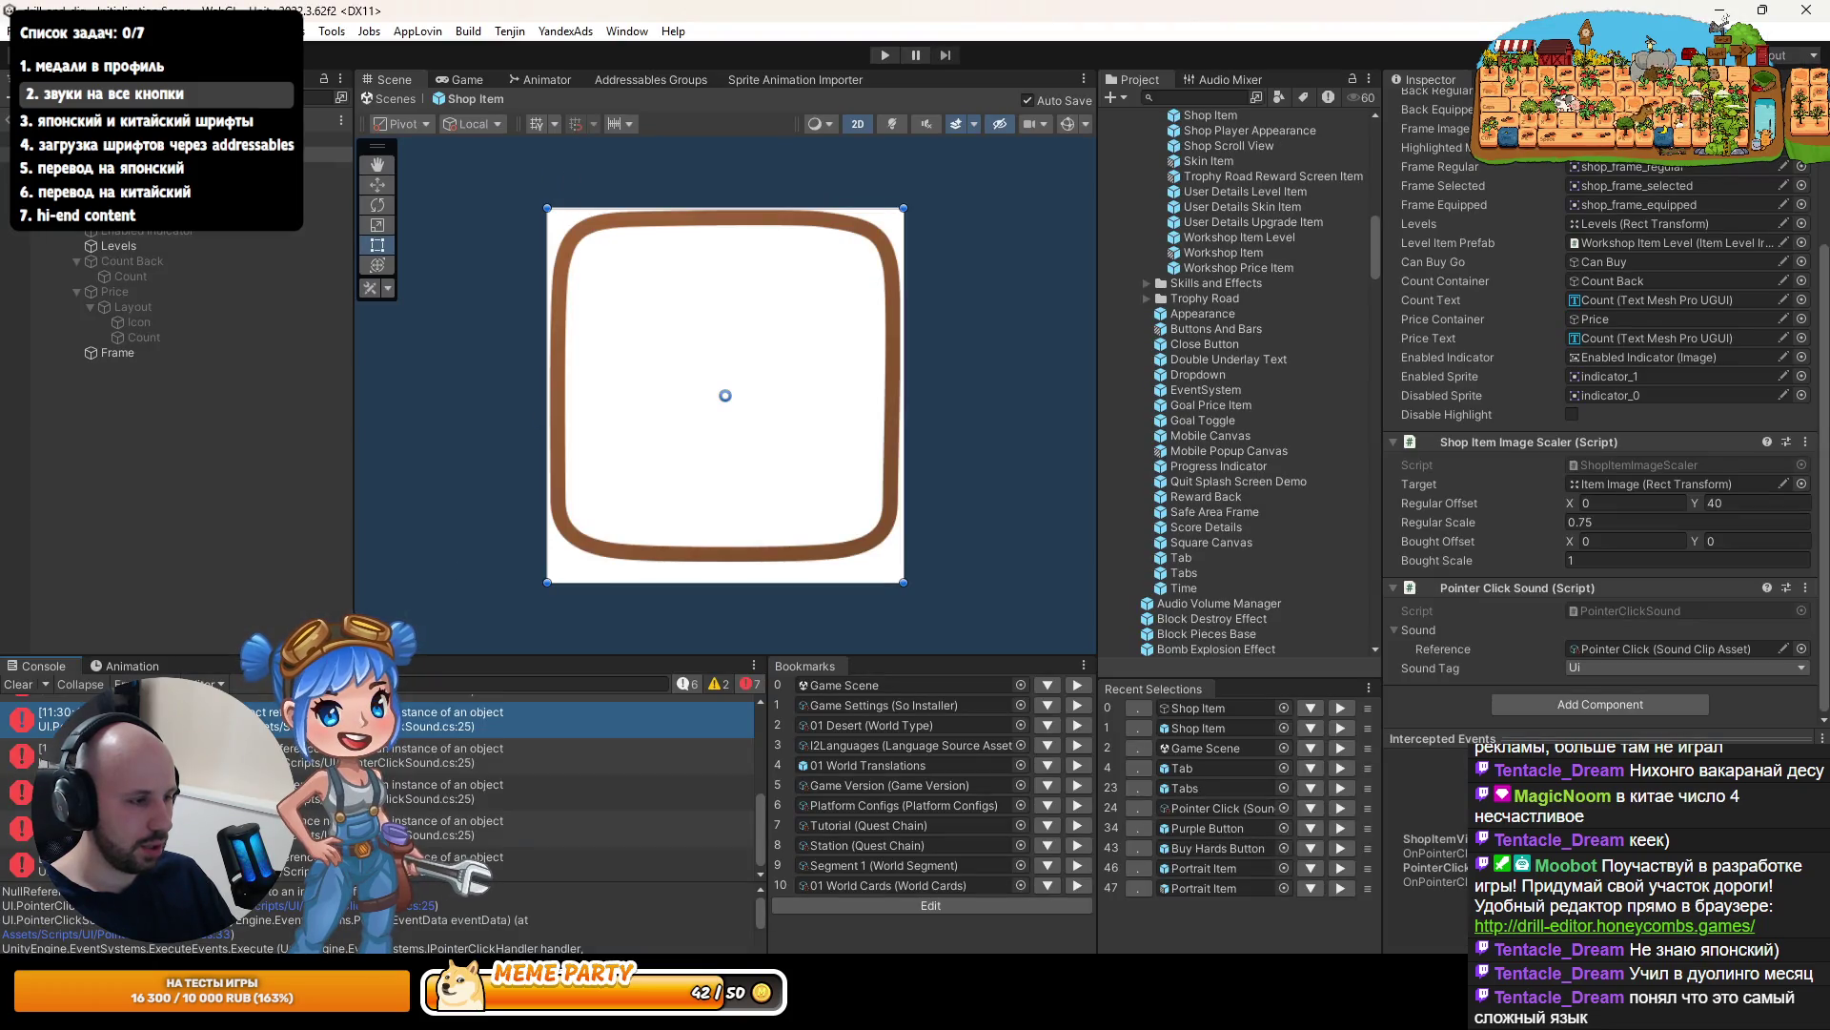
pyautogui.hotkey('alt', 'Tab')
pyautogui.scroll(2, 685, 383)
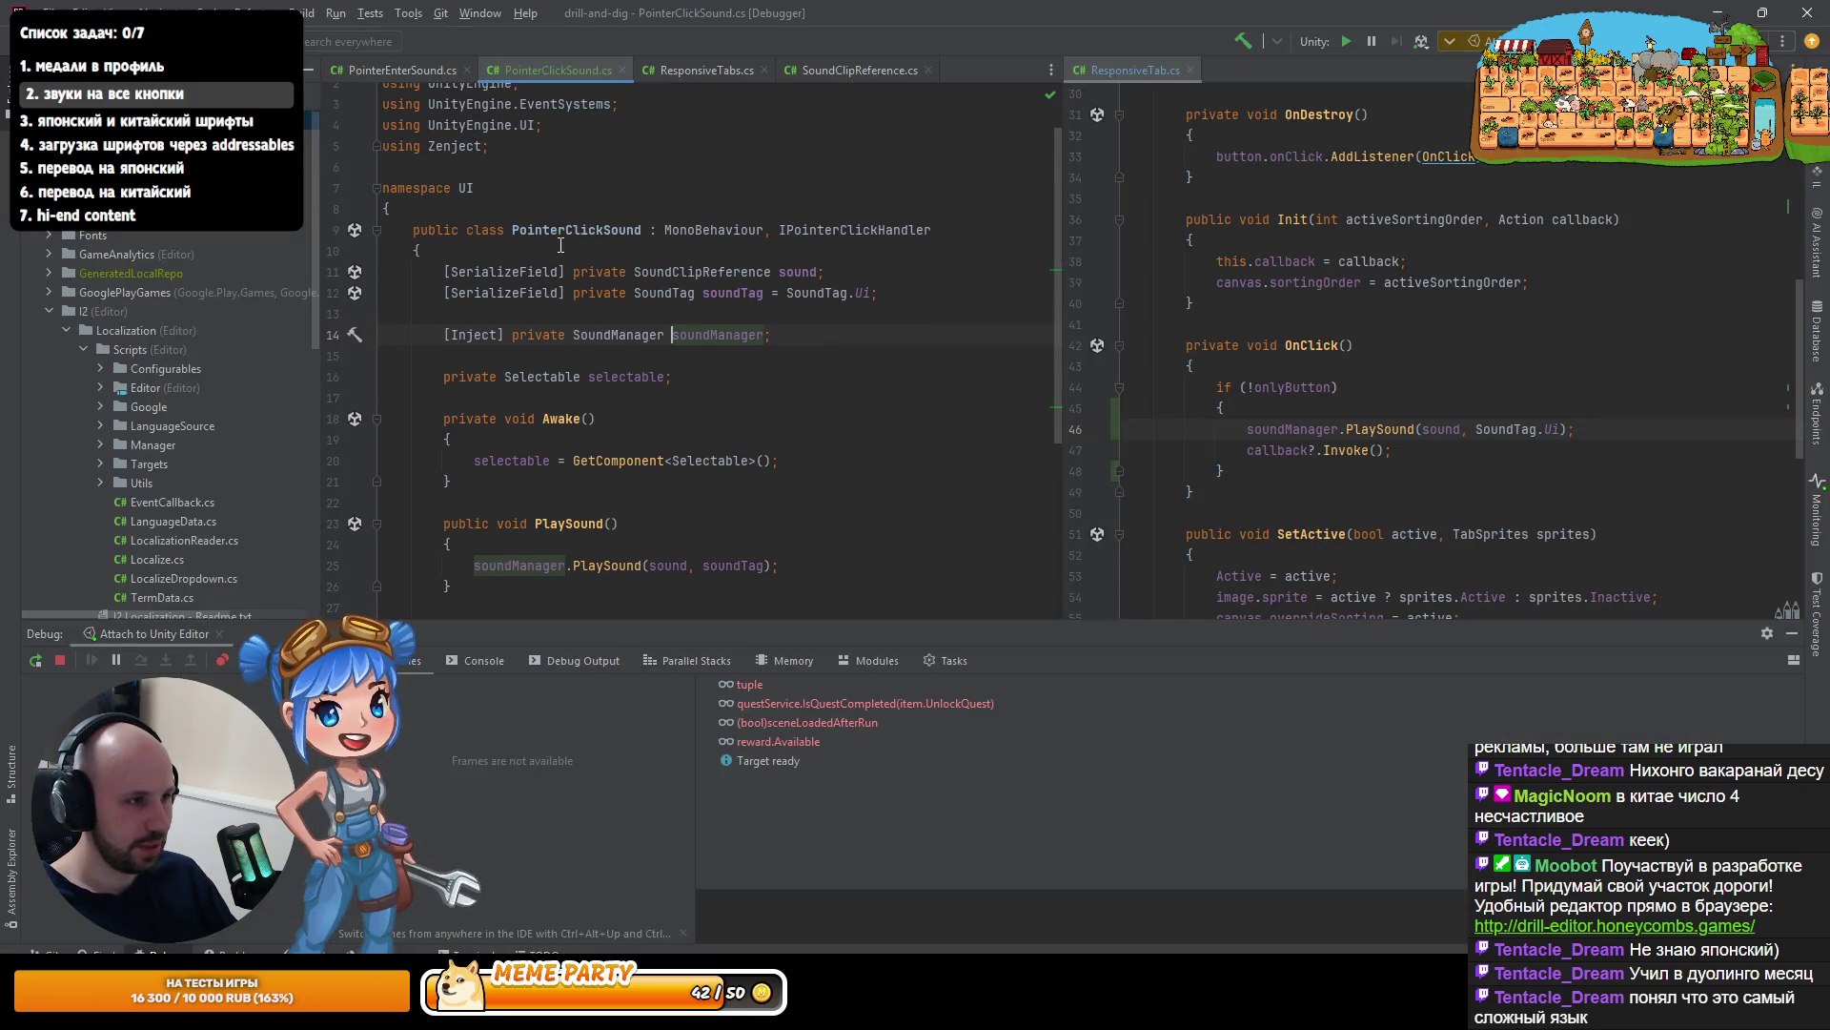
# - Search all places for 'chemana' in Go to Class, finding ChestManager and ChestShopManager
pyautogui.hotkey('alt', 'Tab')
pyautogui.hotkey('alt', 'Tab')
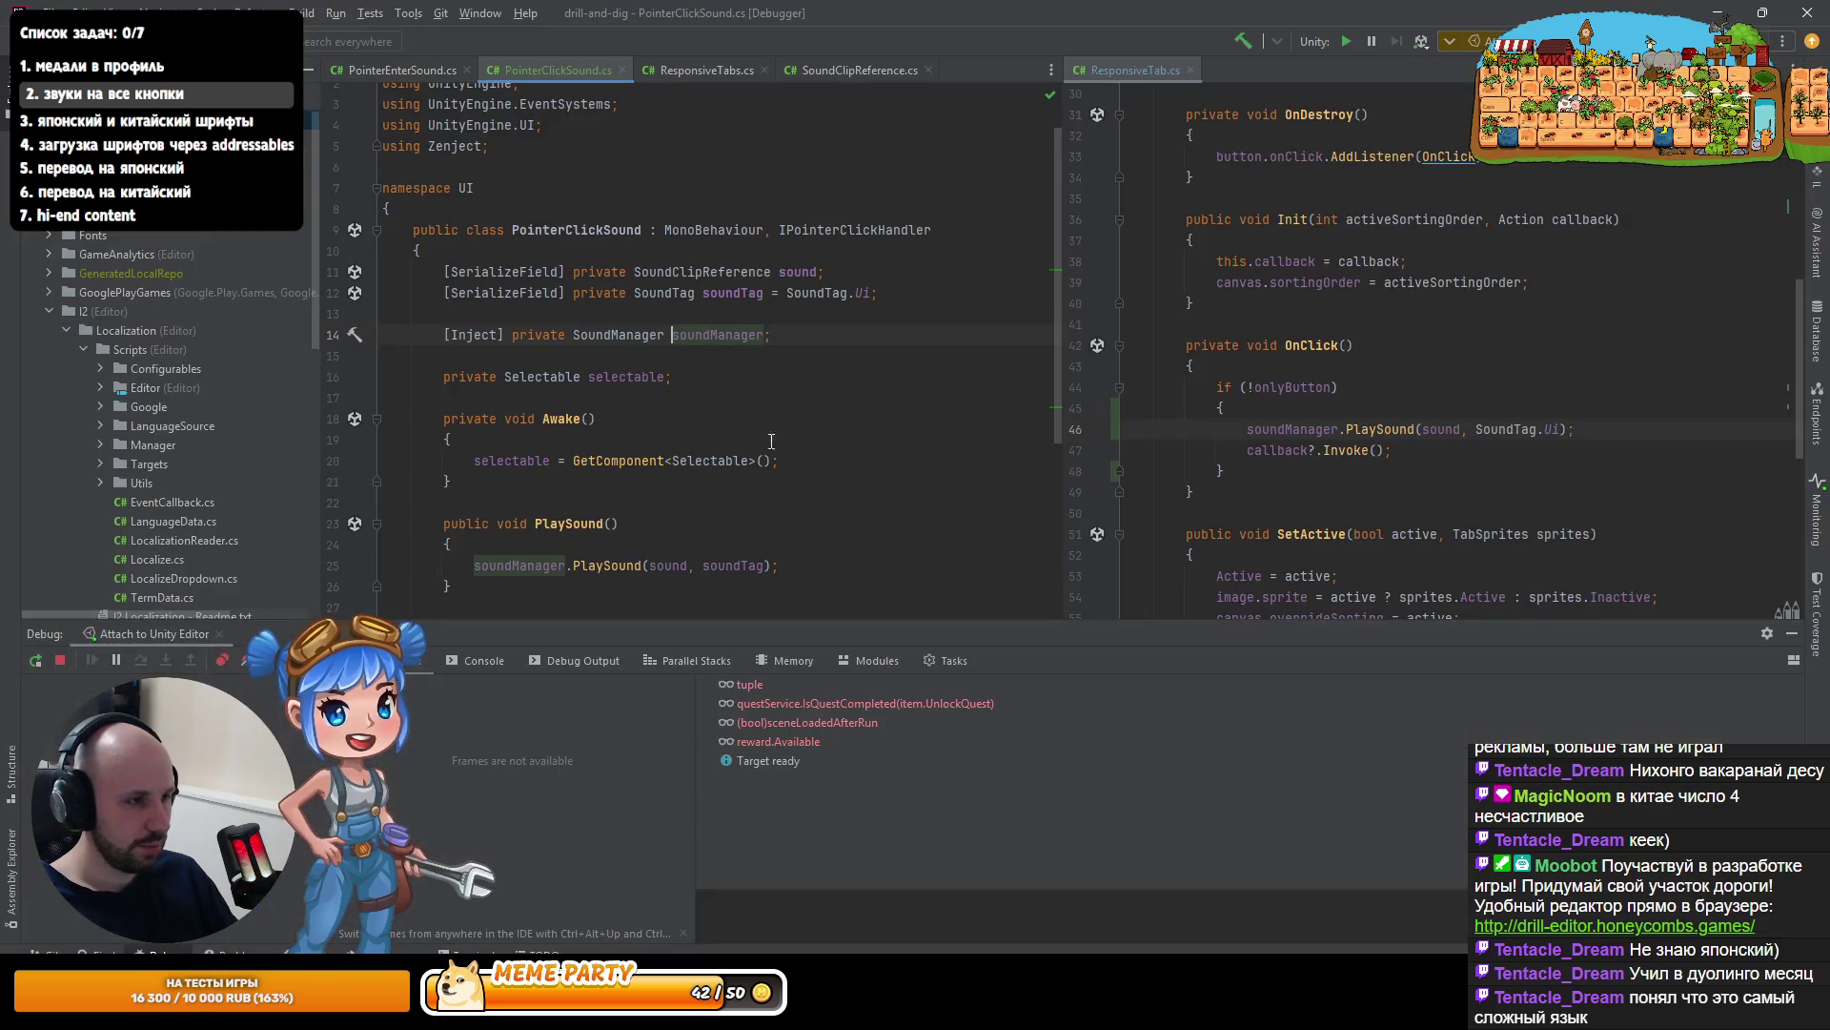
pyautogui.hotkey('ctrl', 'n')
pyautogui.write('W')
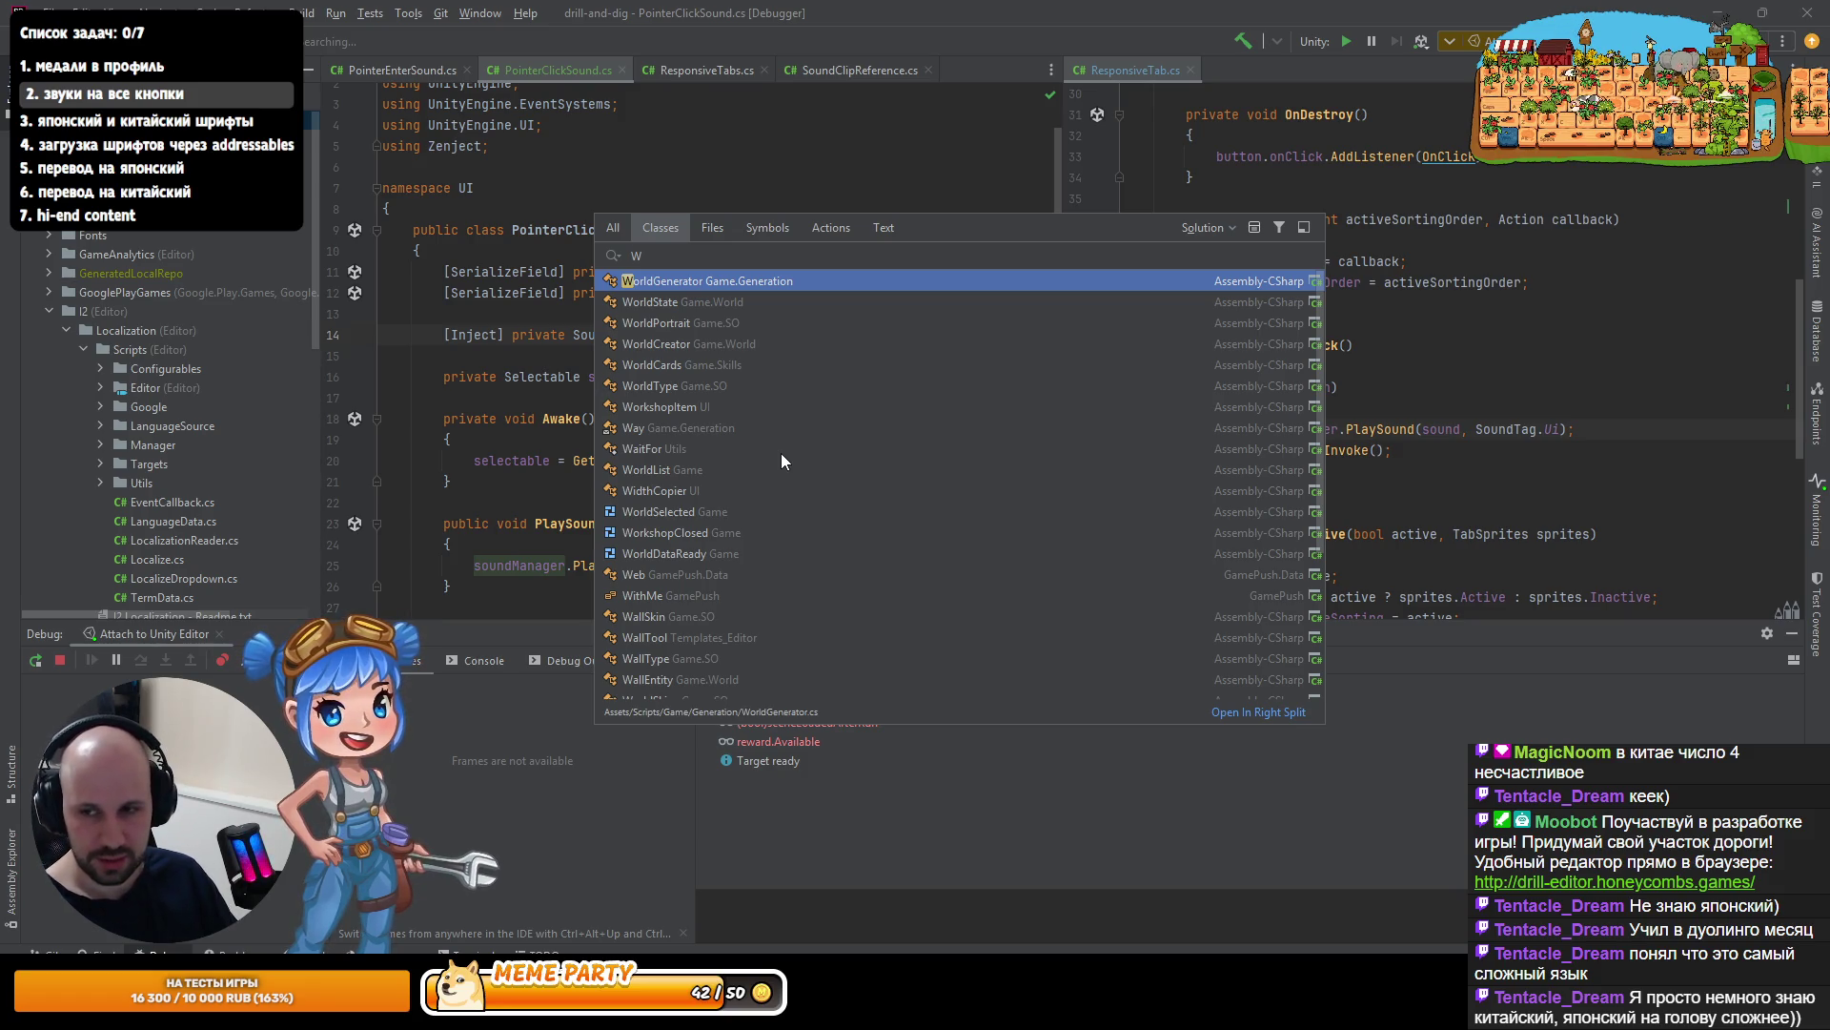
pyautogui.write('h')
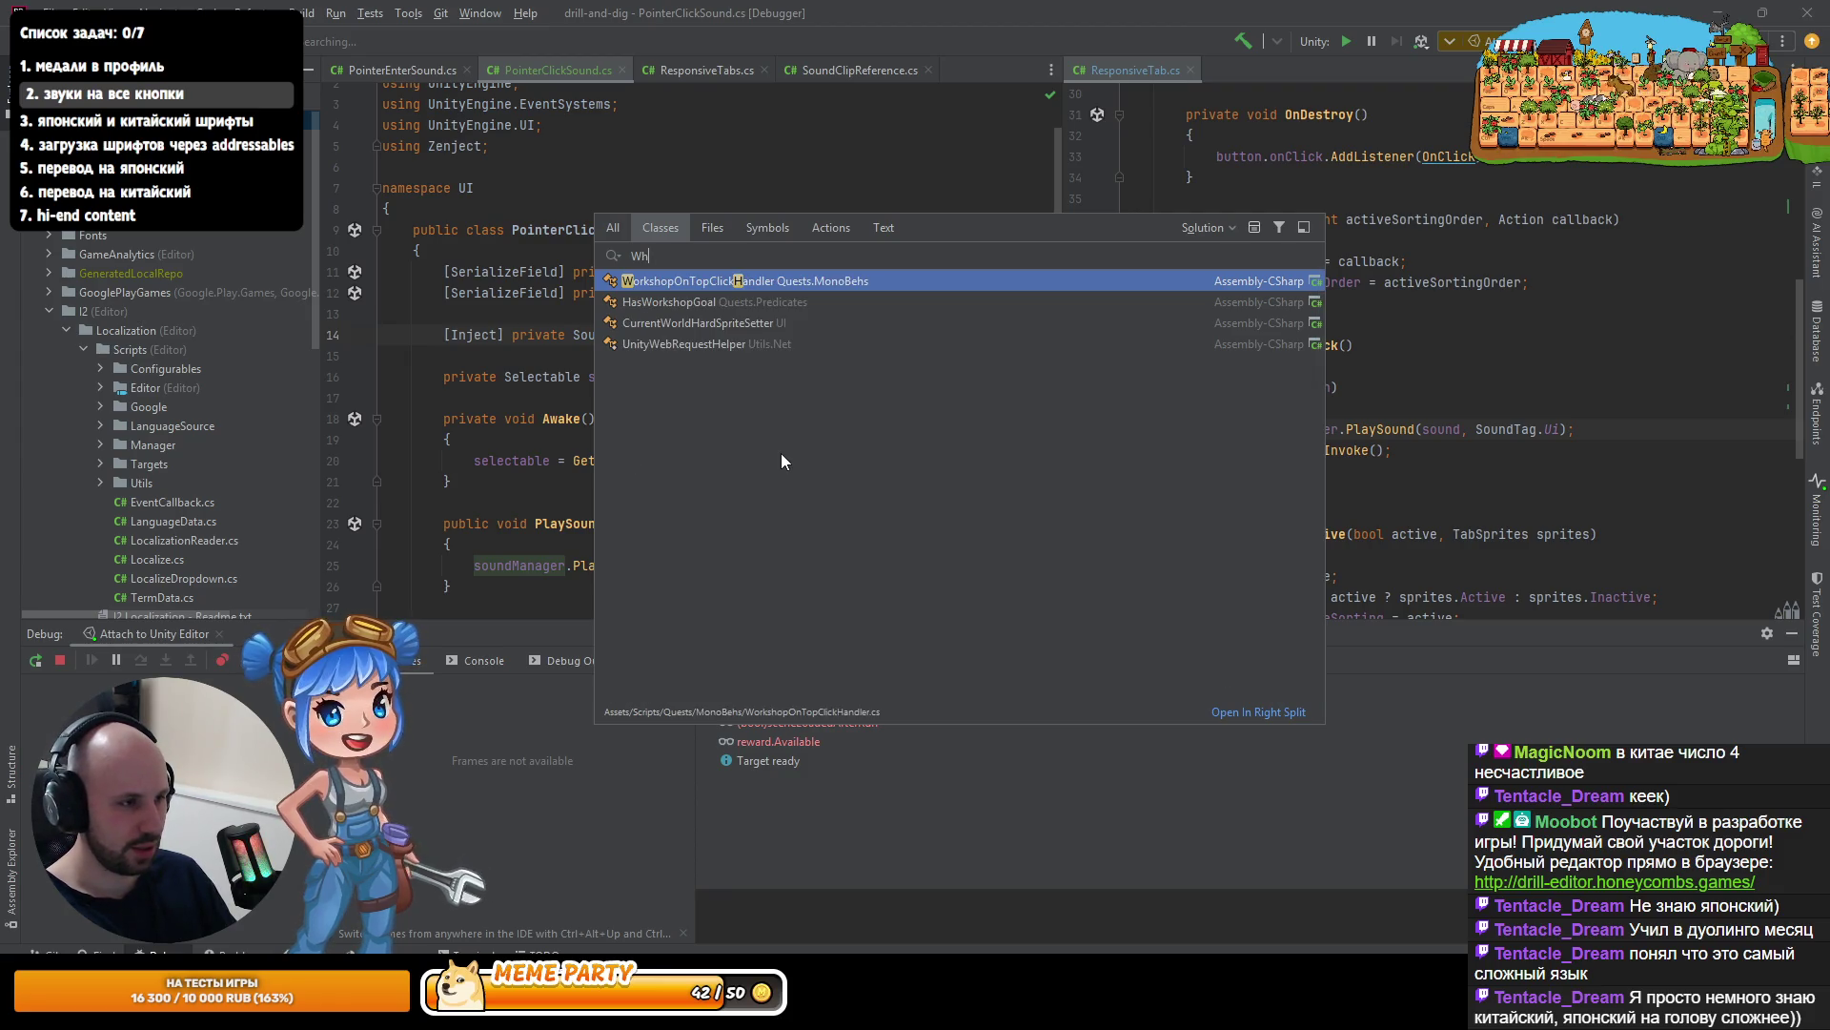
pyautogui.press('BackSpace')
pyautogui.press('BackSpace')
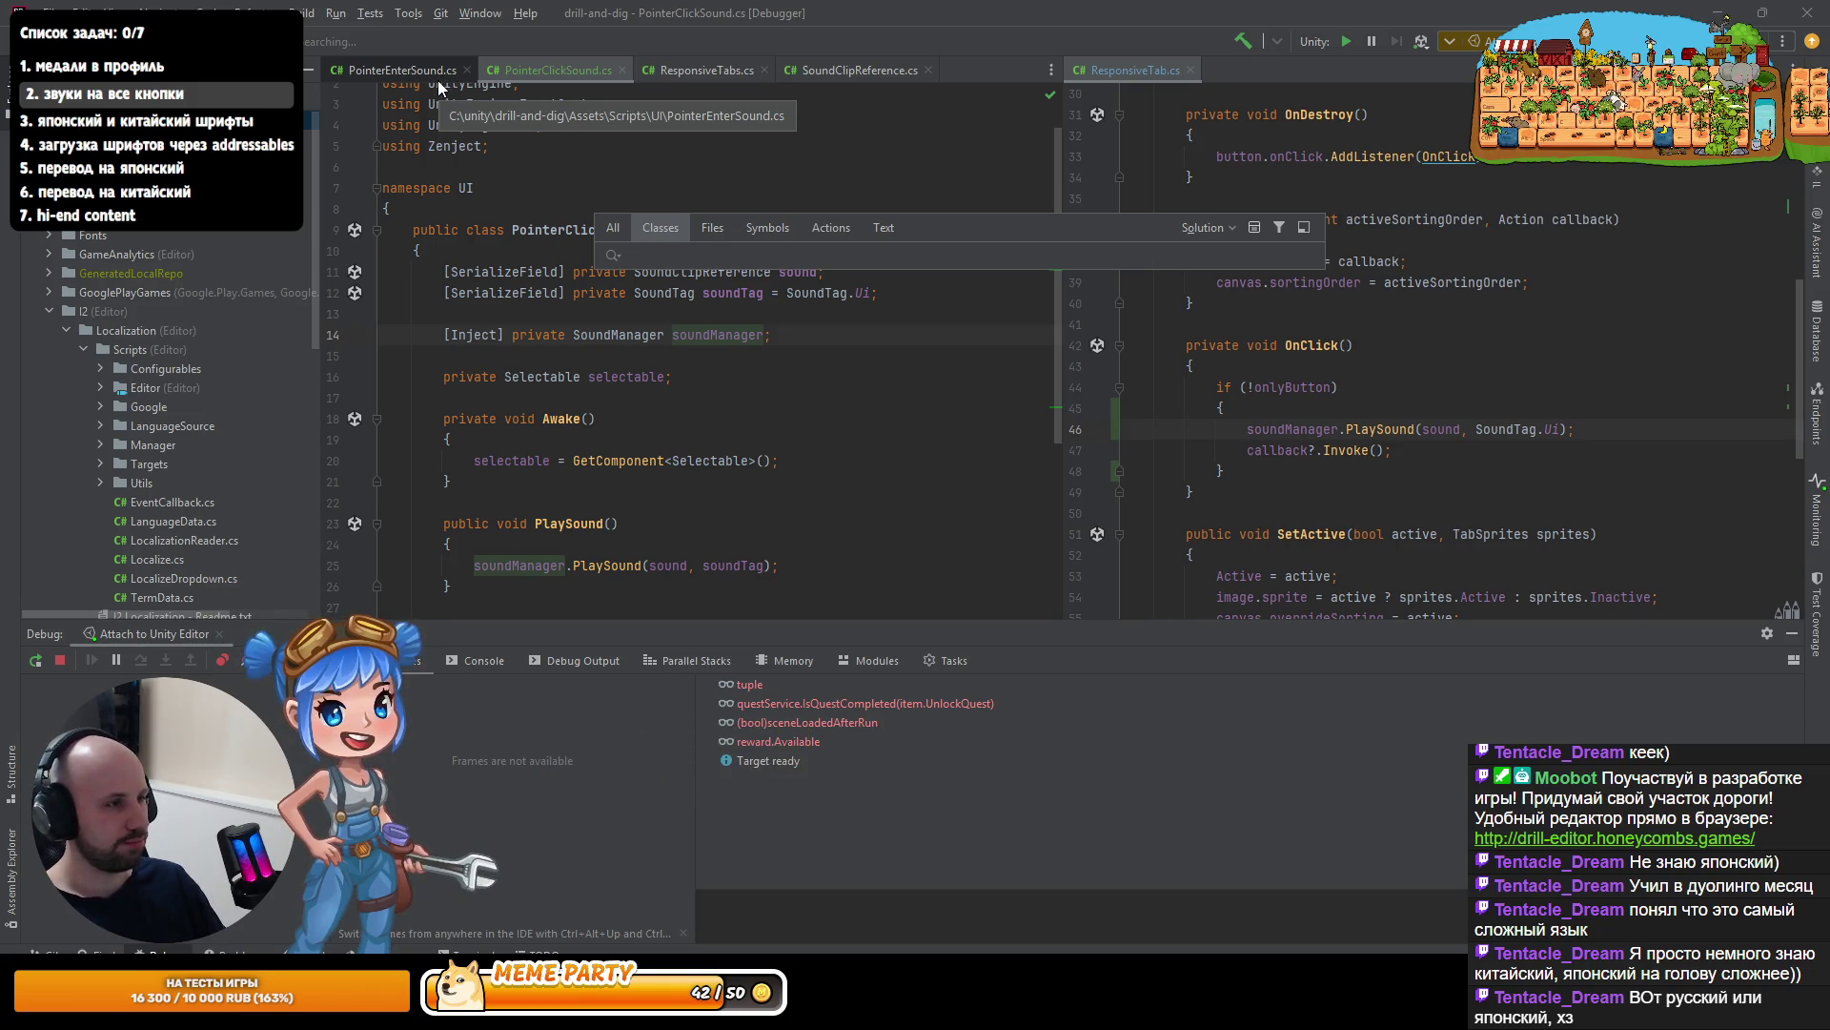
pyautogui.hotkey('ctrl', 'n')
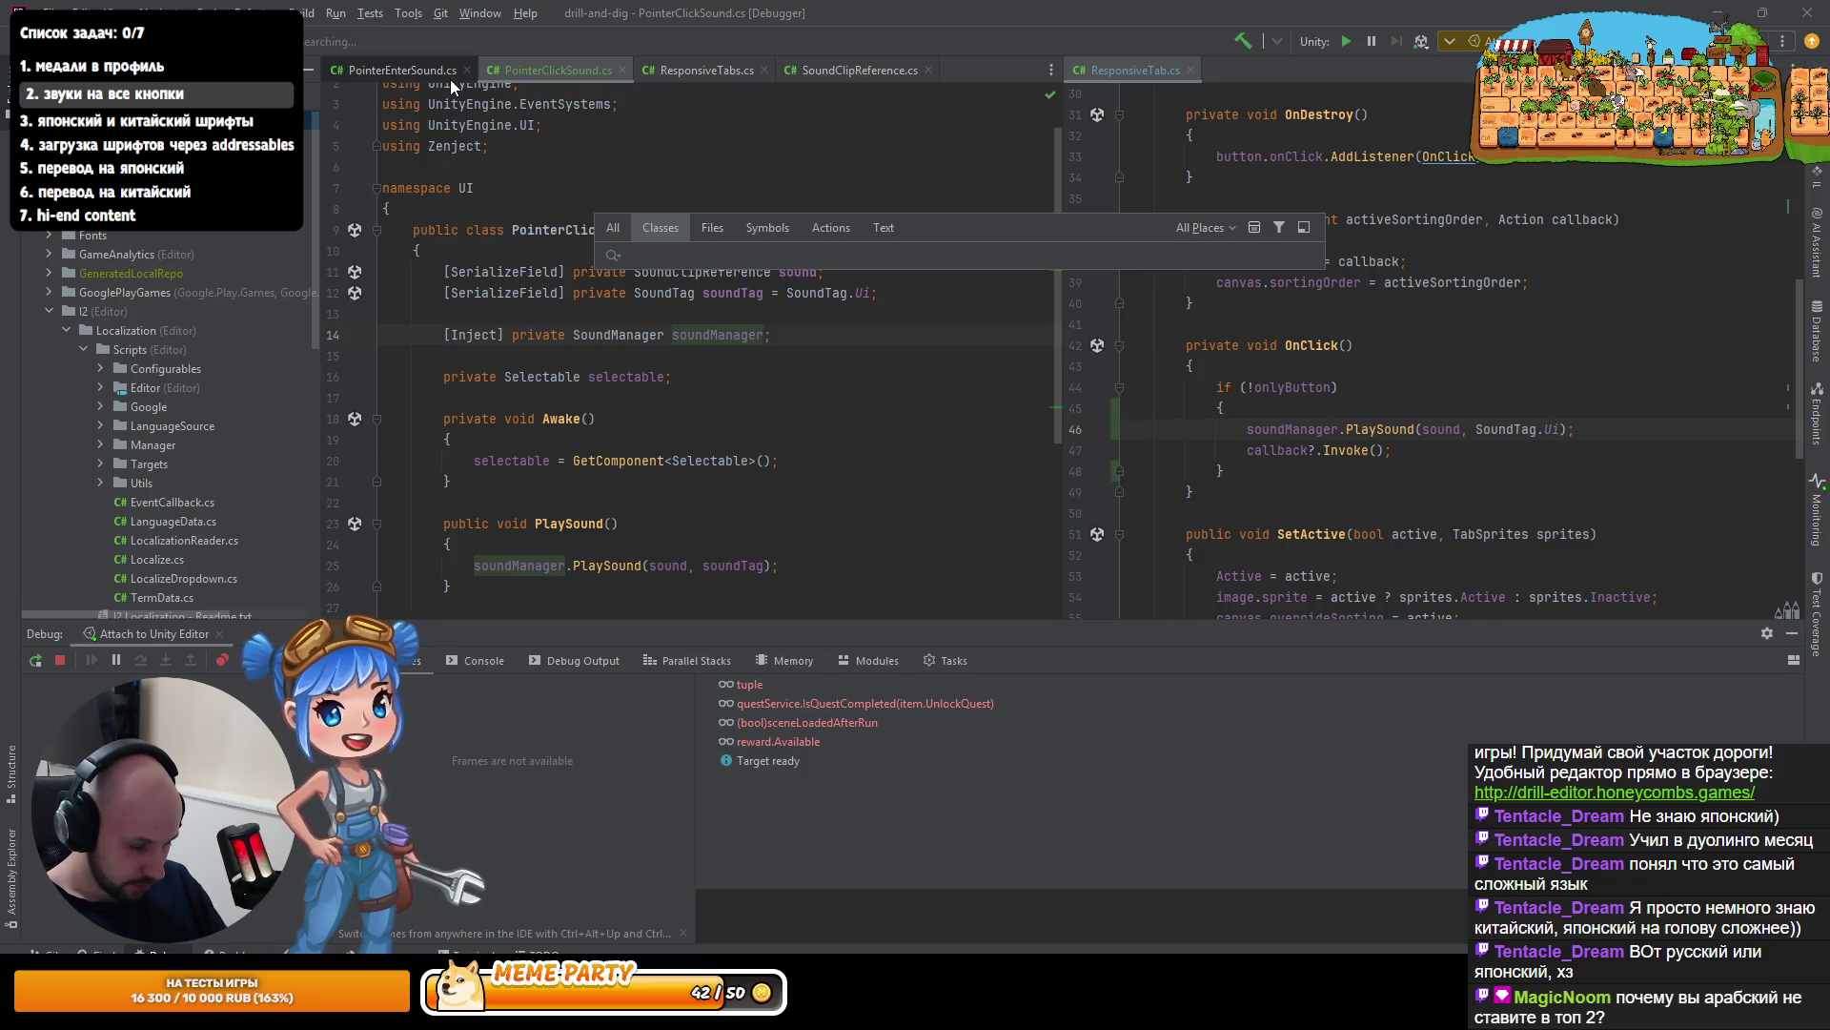
pyautogui.write('chemana')
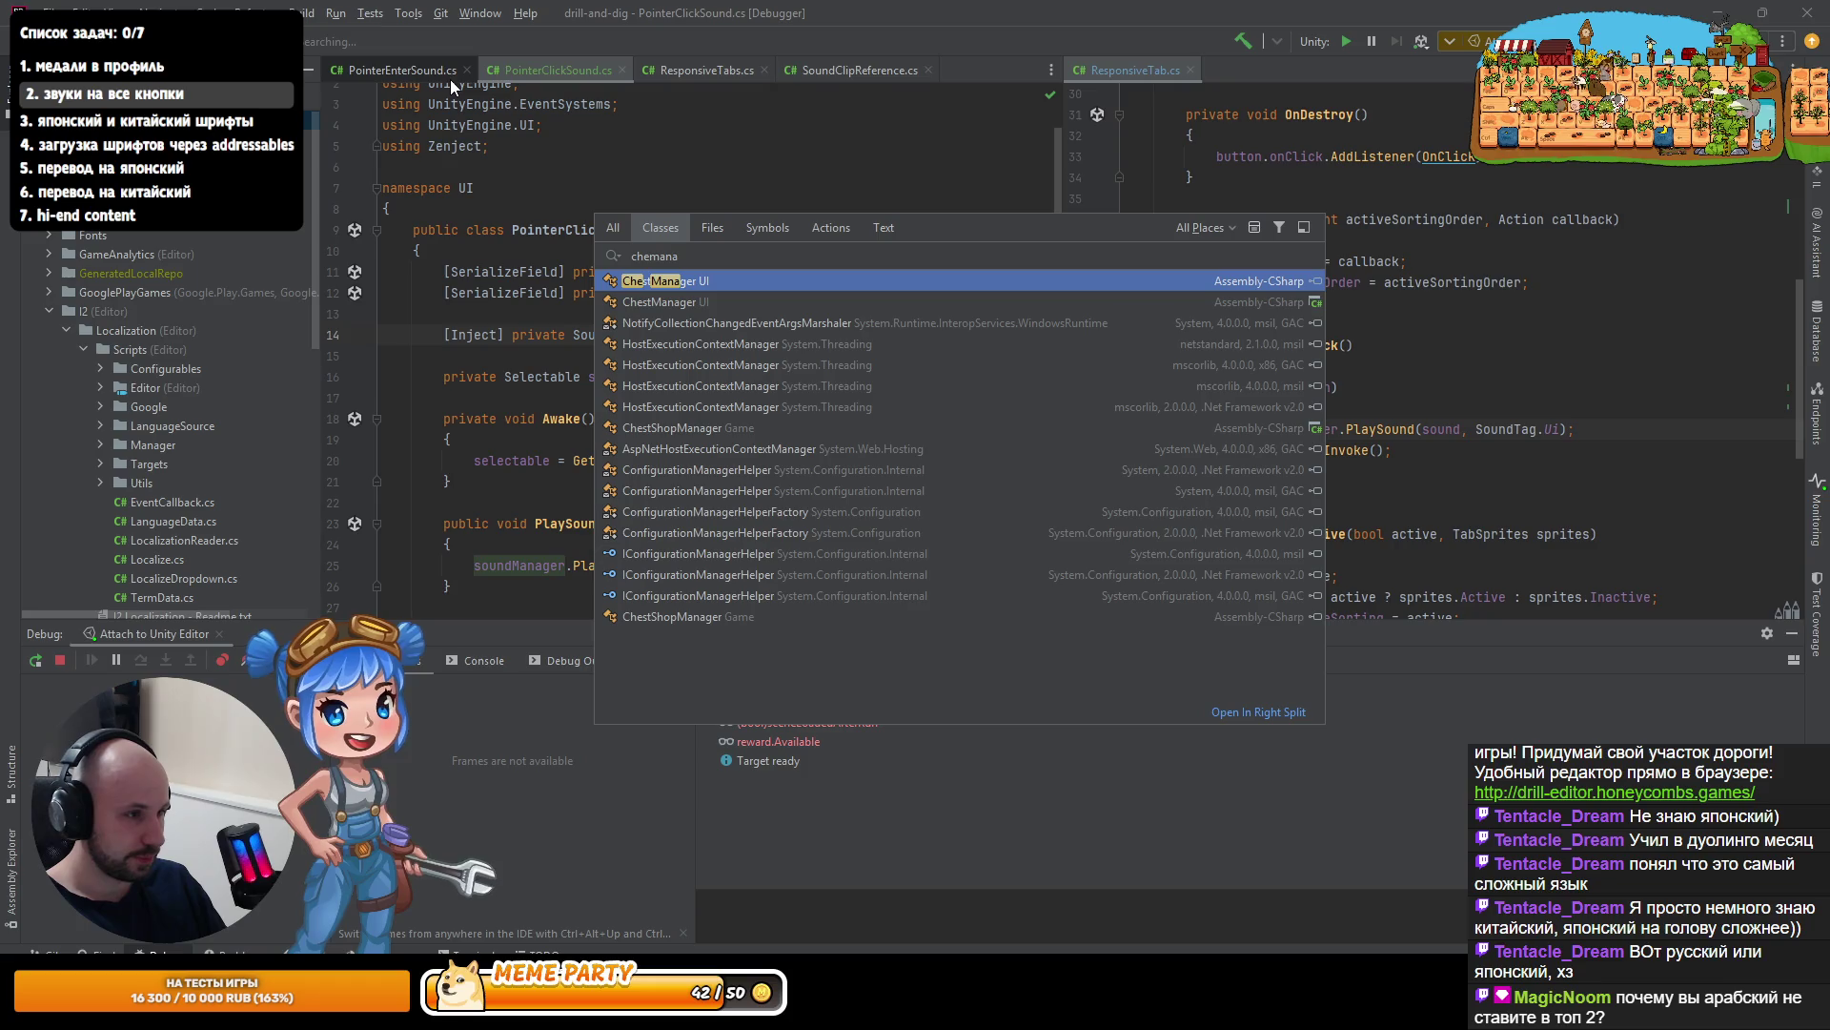
pyautogui.press('Down')
pyautogui.press('Up')
pyautogui.press('Up')
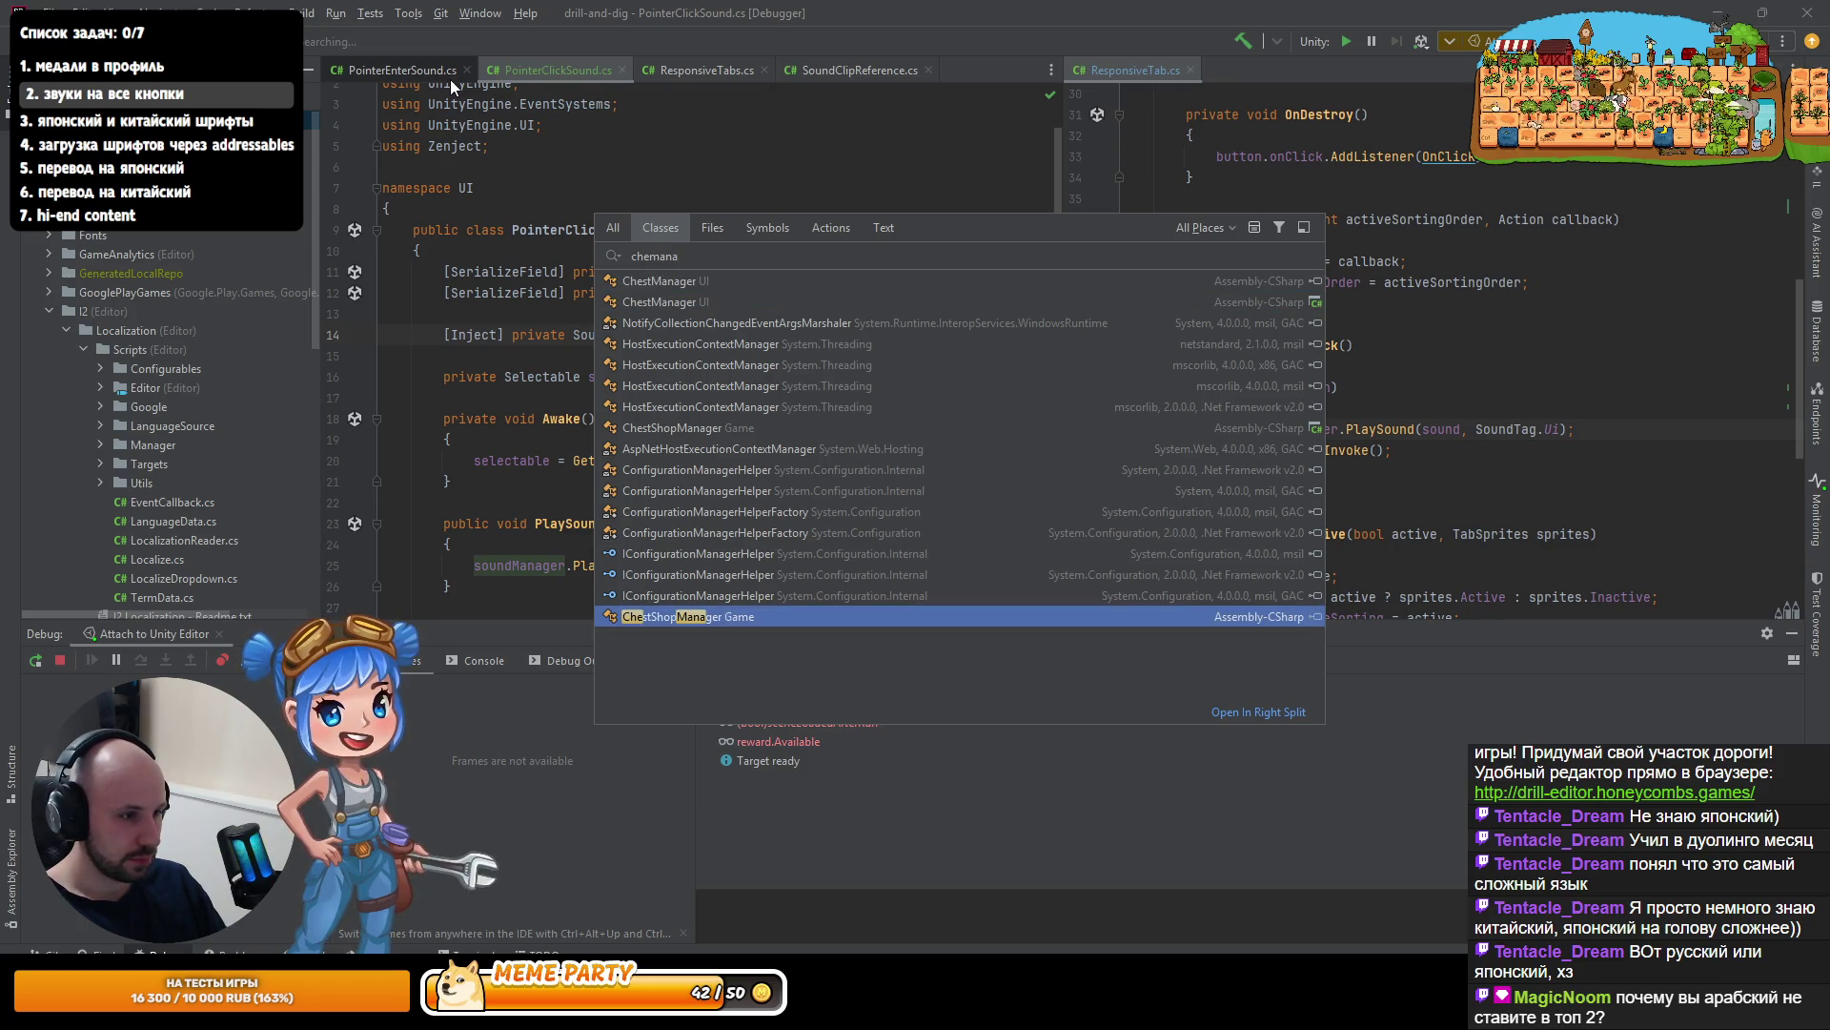
# - Open ChestShopManager.cs, hide the Debug panel and widen the left editor pane
pyautogui.press('Return')
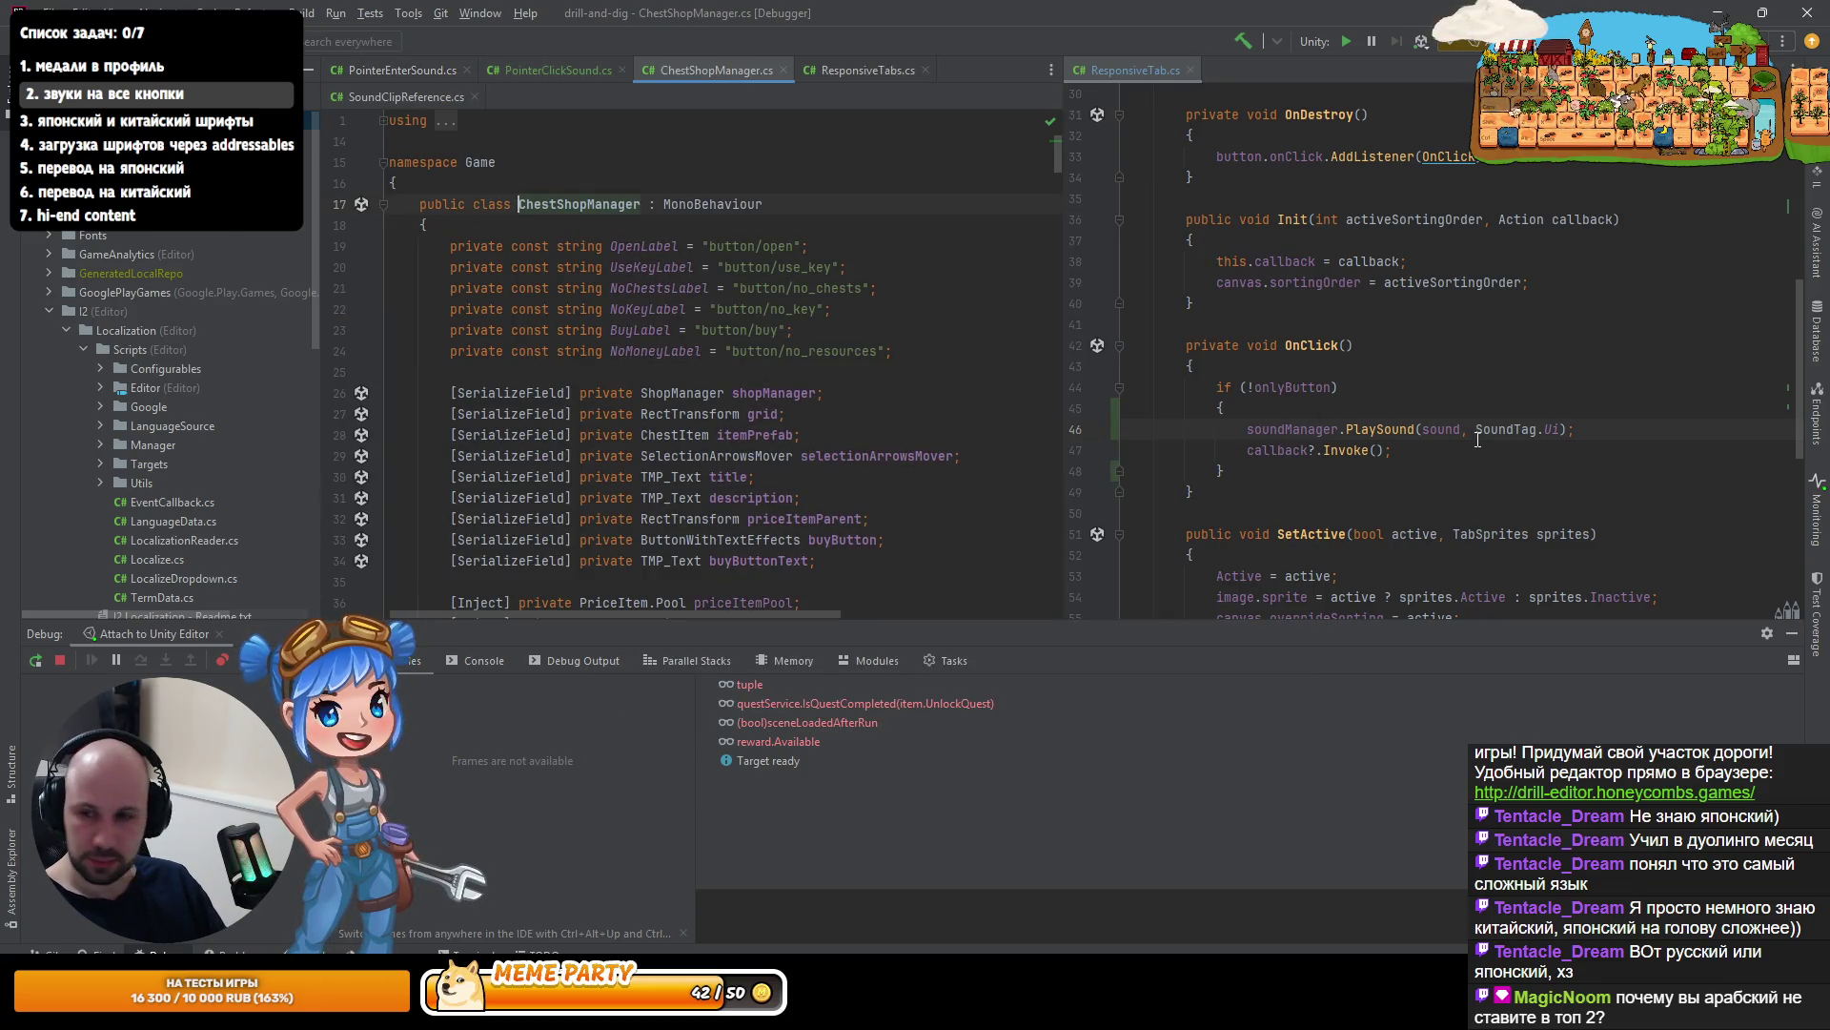
pyautogui.click(1792, 633)
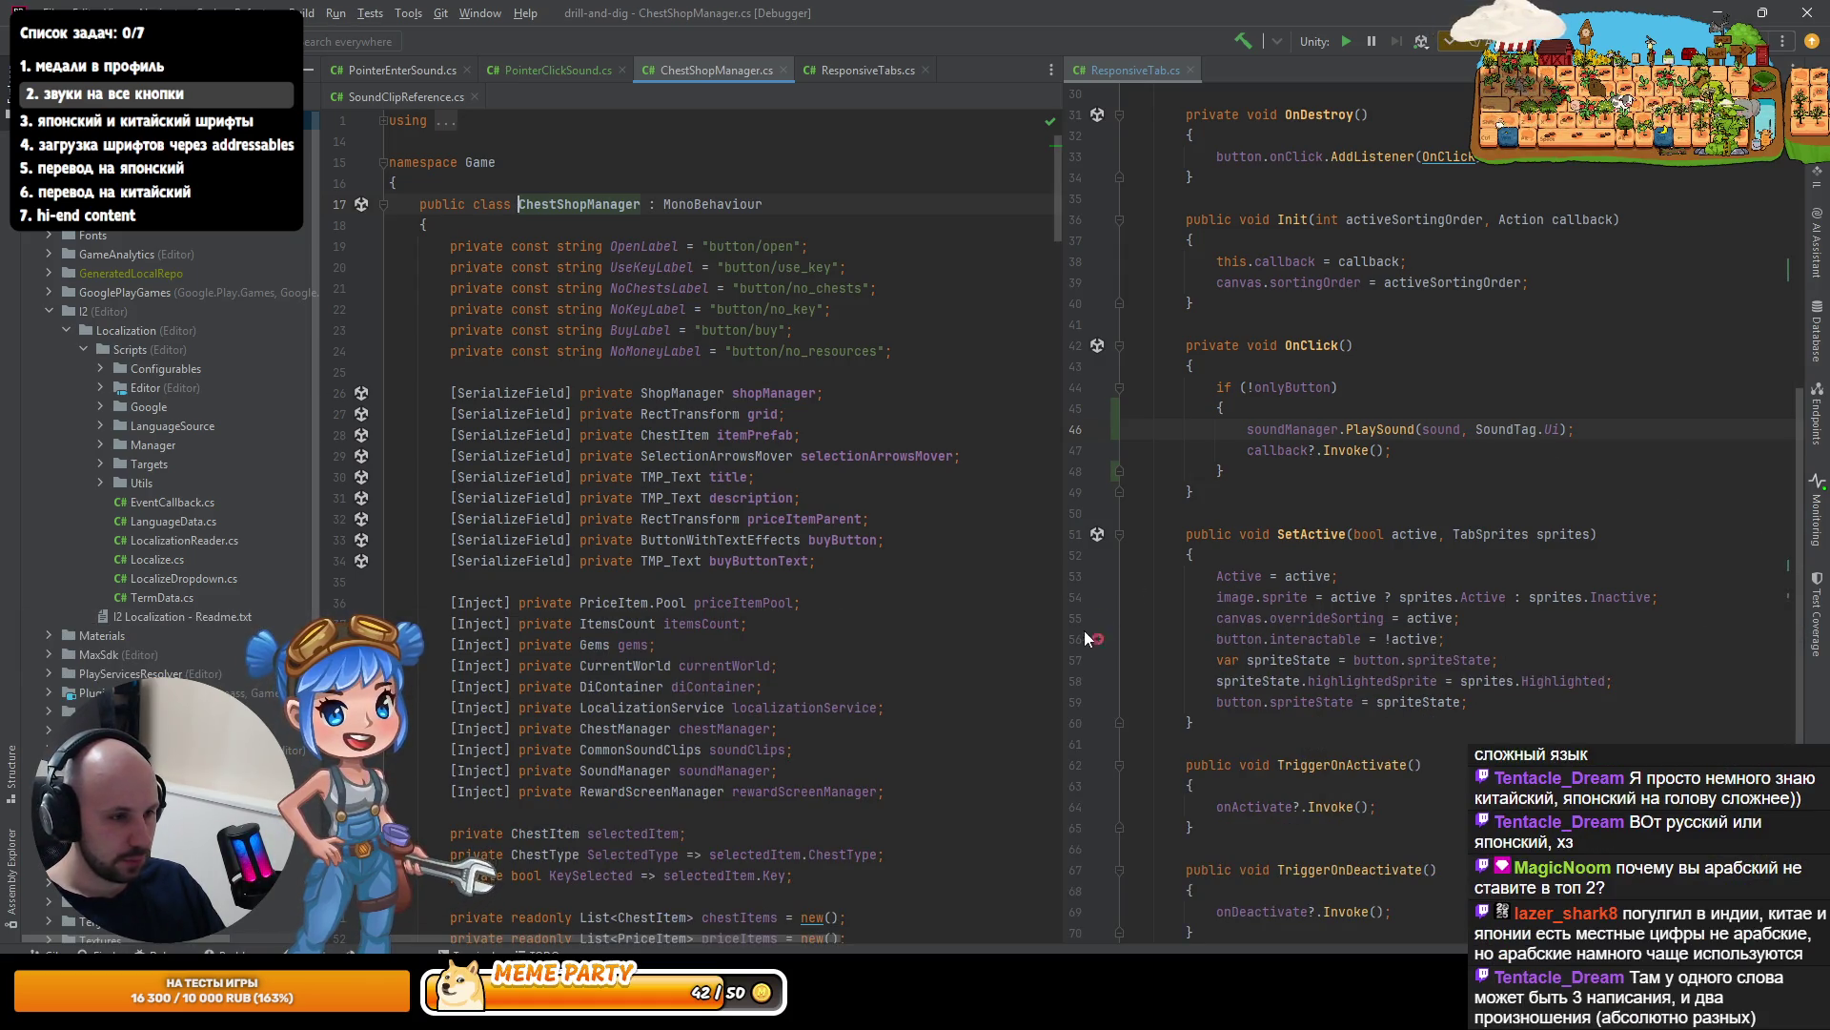
pyautogui.moveTo(1067, 643); pyautogui.dragTo(1142, 644)
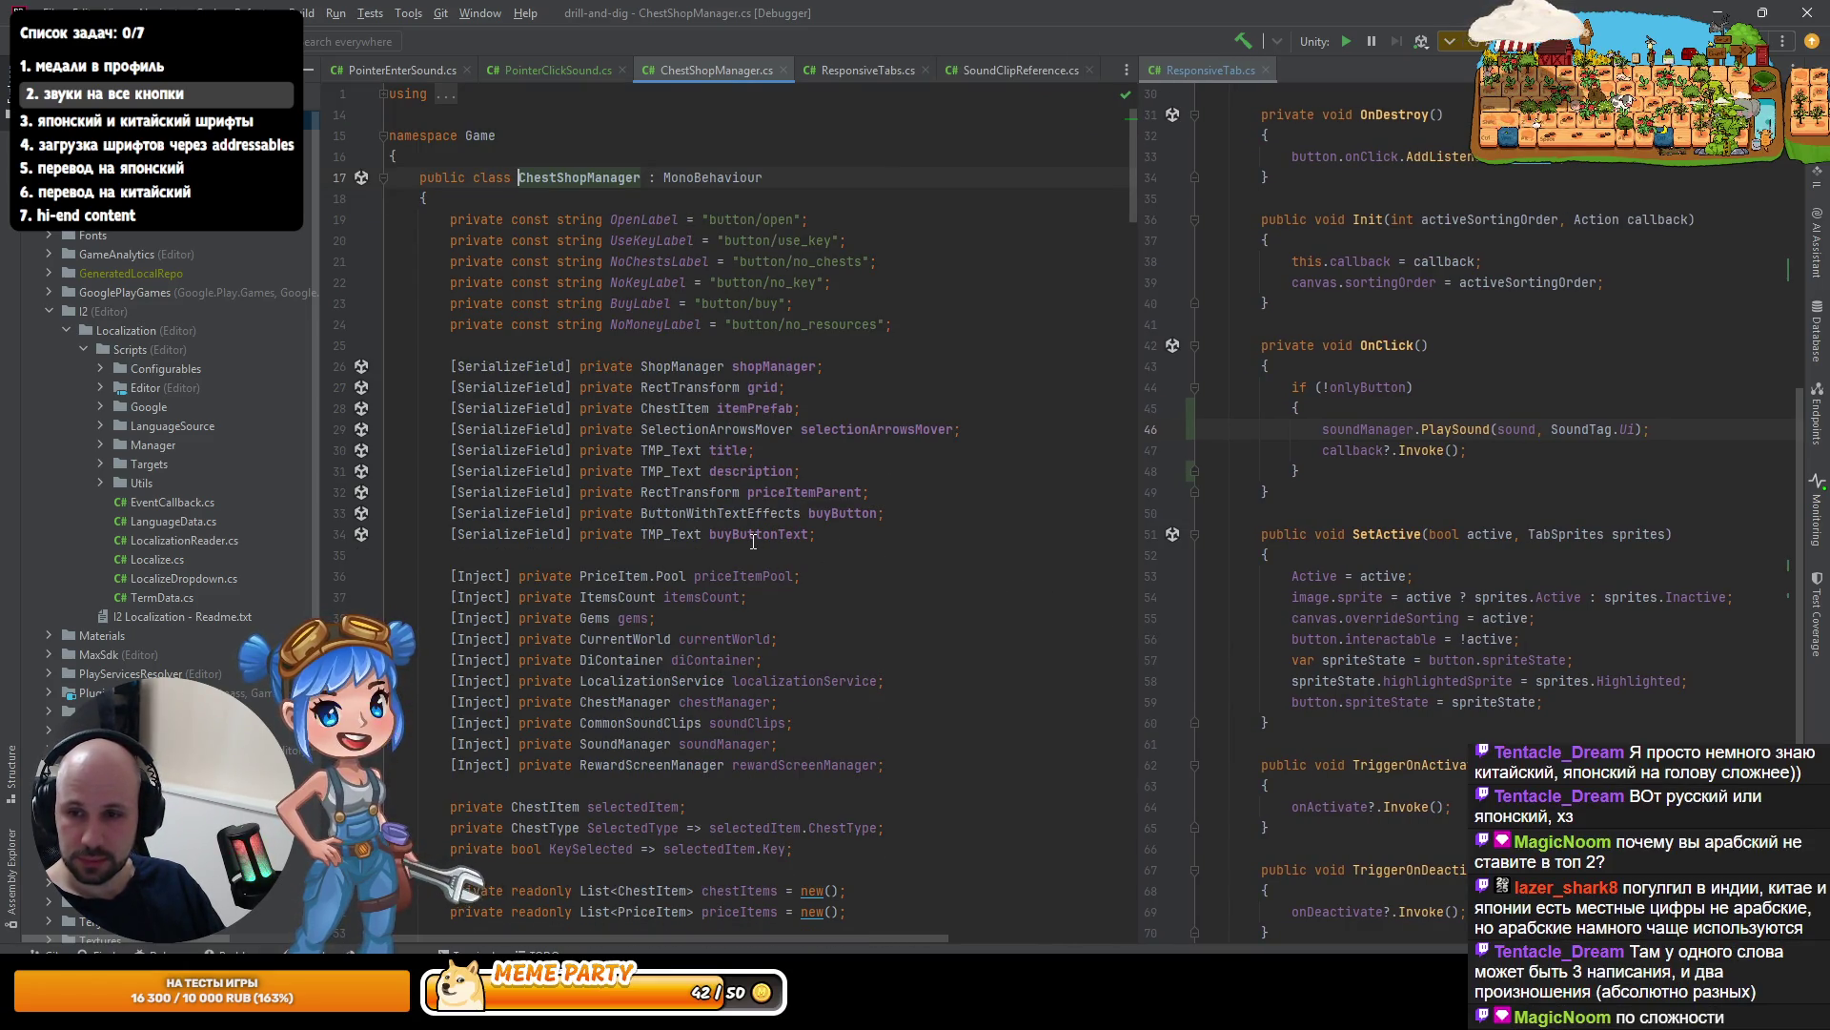
pyautogui.moveTo(753, 541)
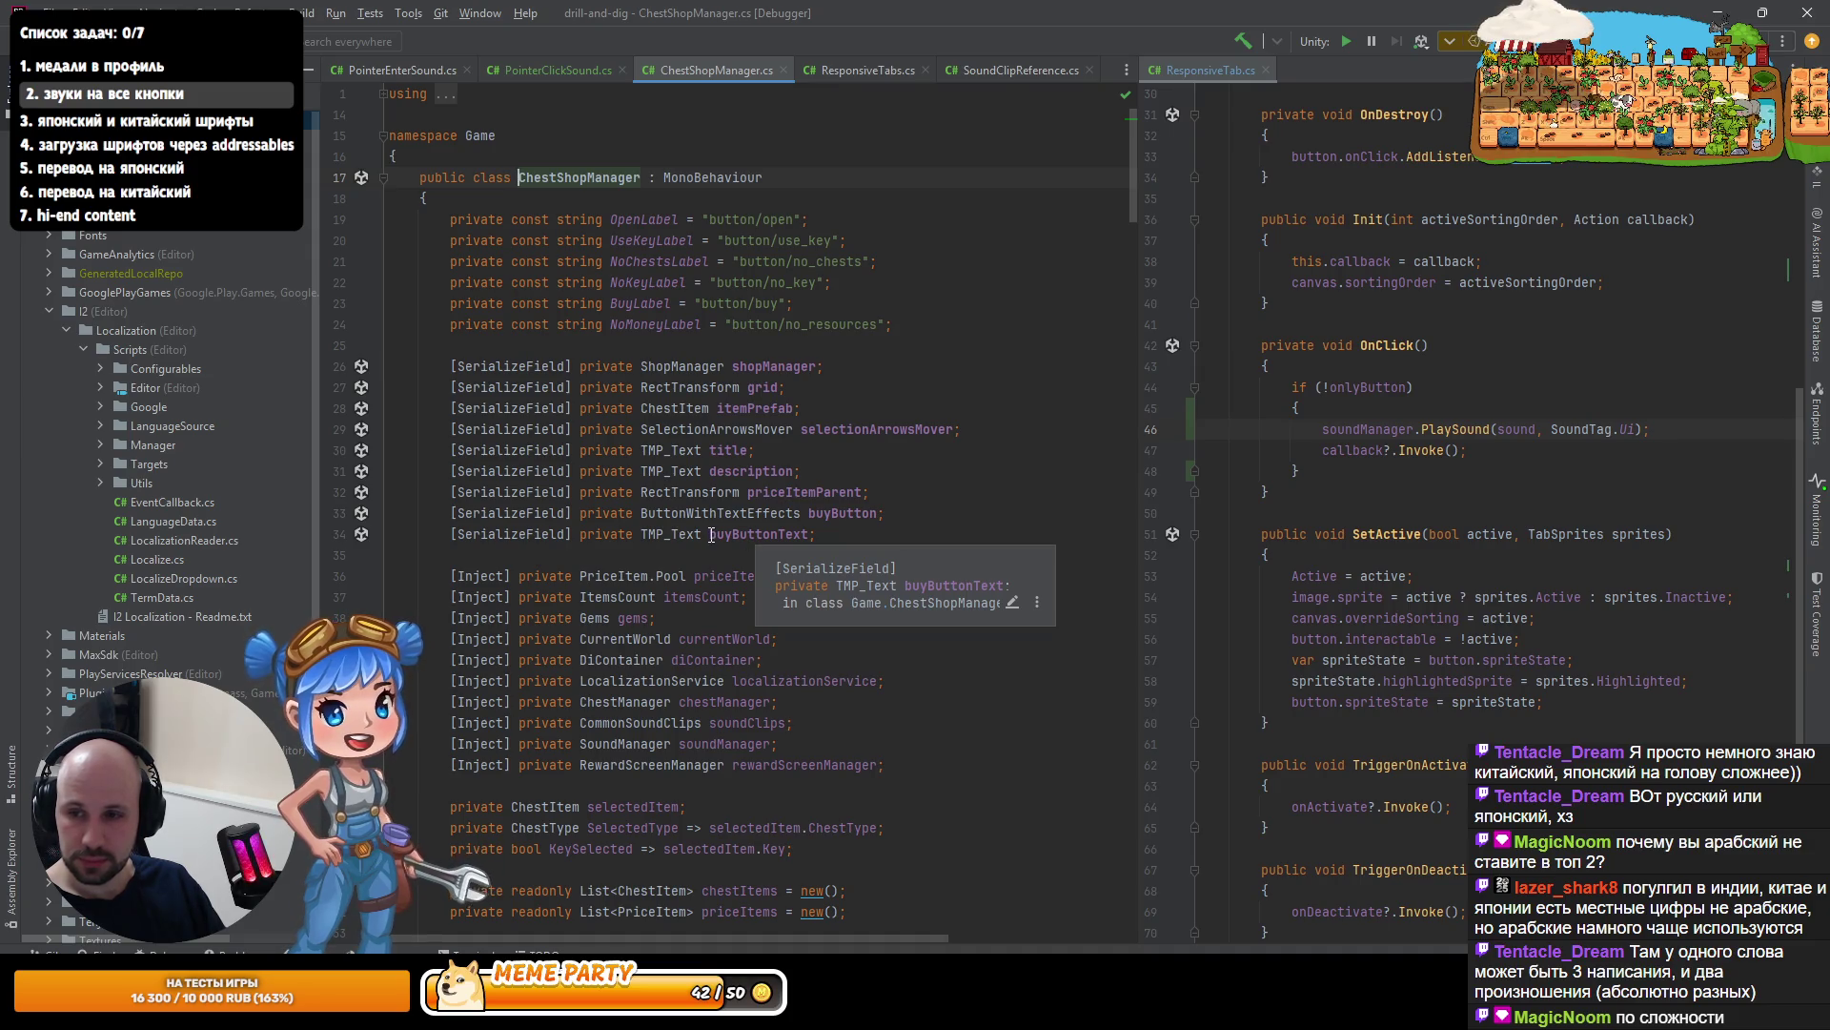
pyautogui.scroll(-15, 711, 534)
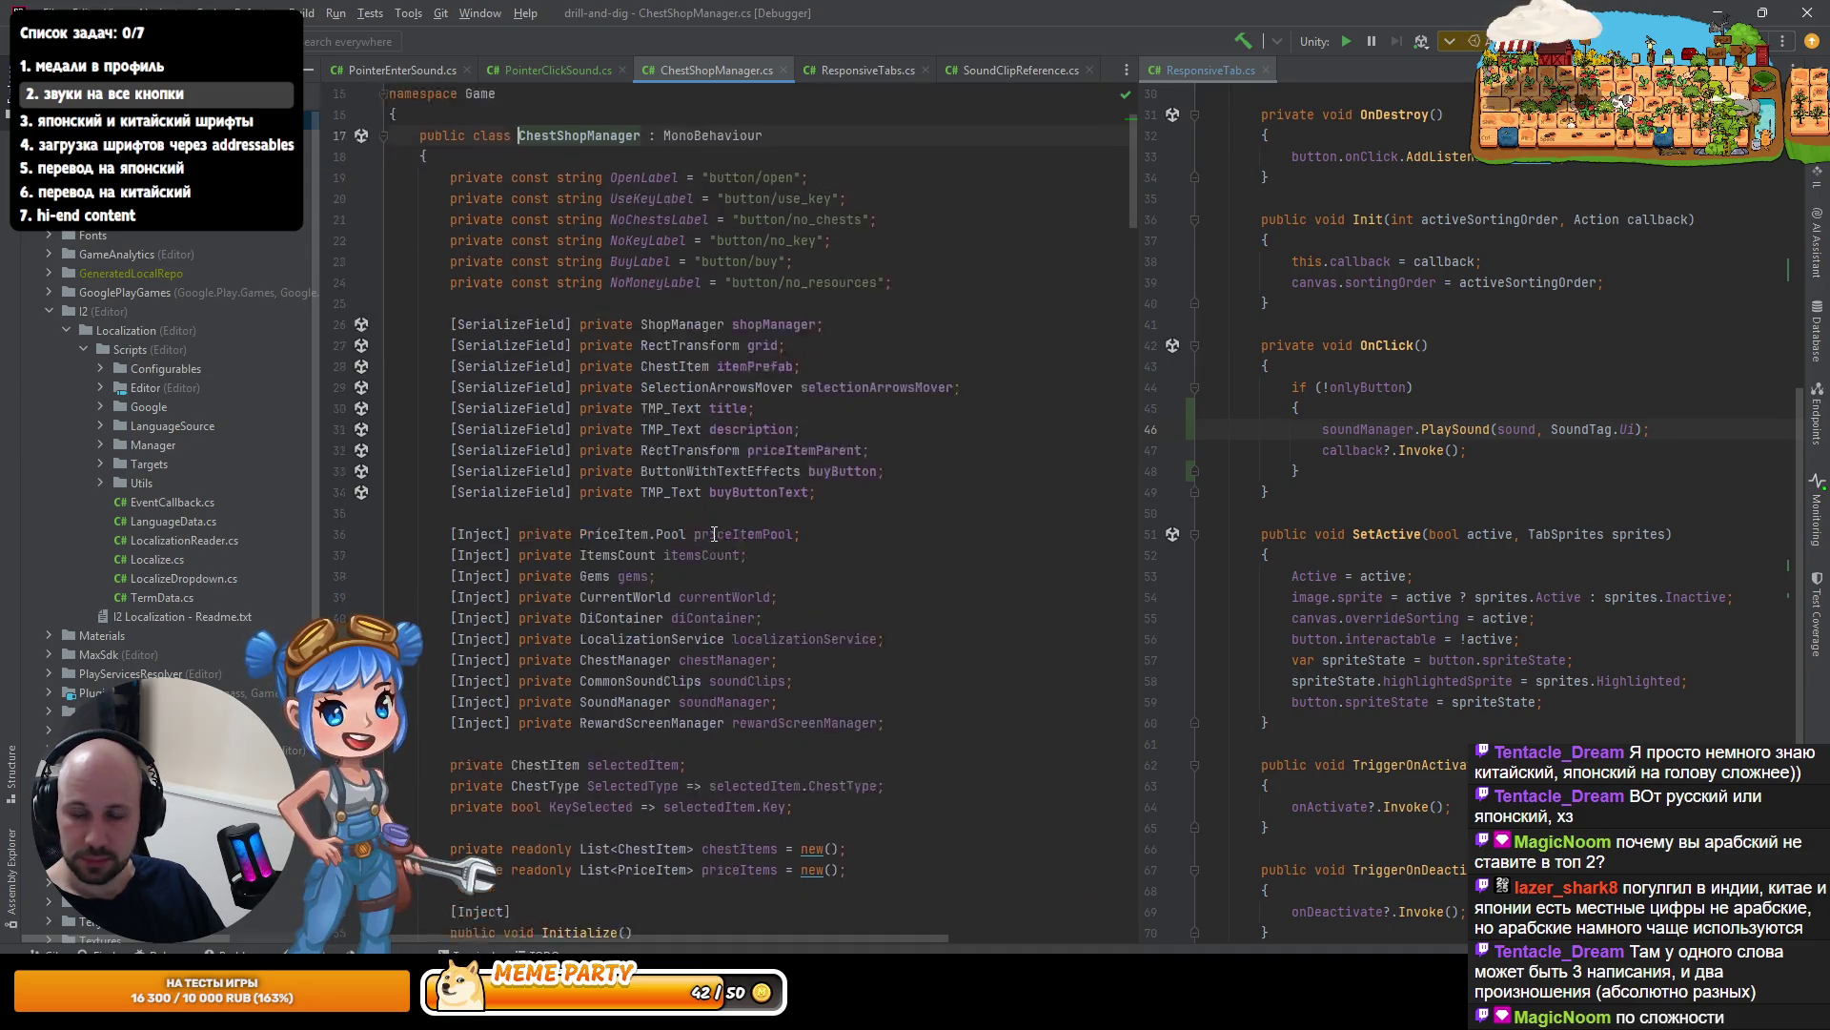
pyautogui.scroll(-12, 782, 705)
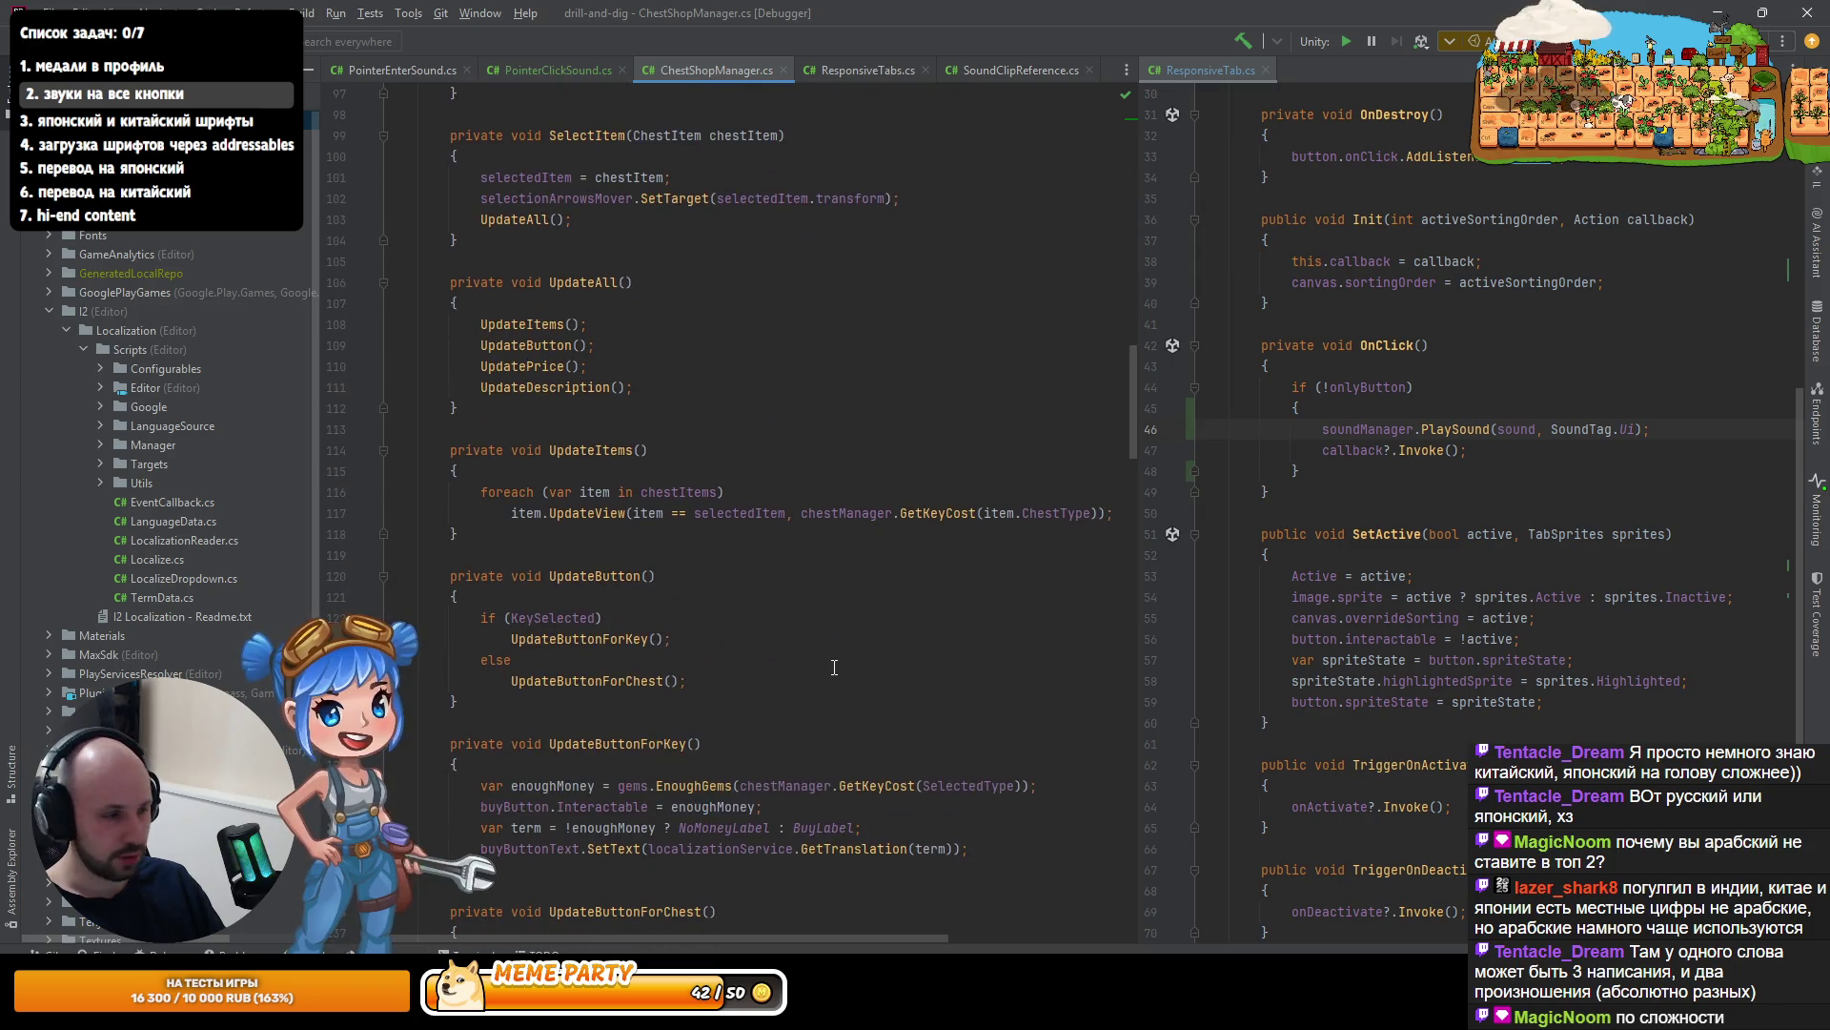
pyautogui.scroll(15, 734, 577)
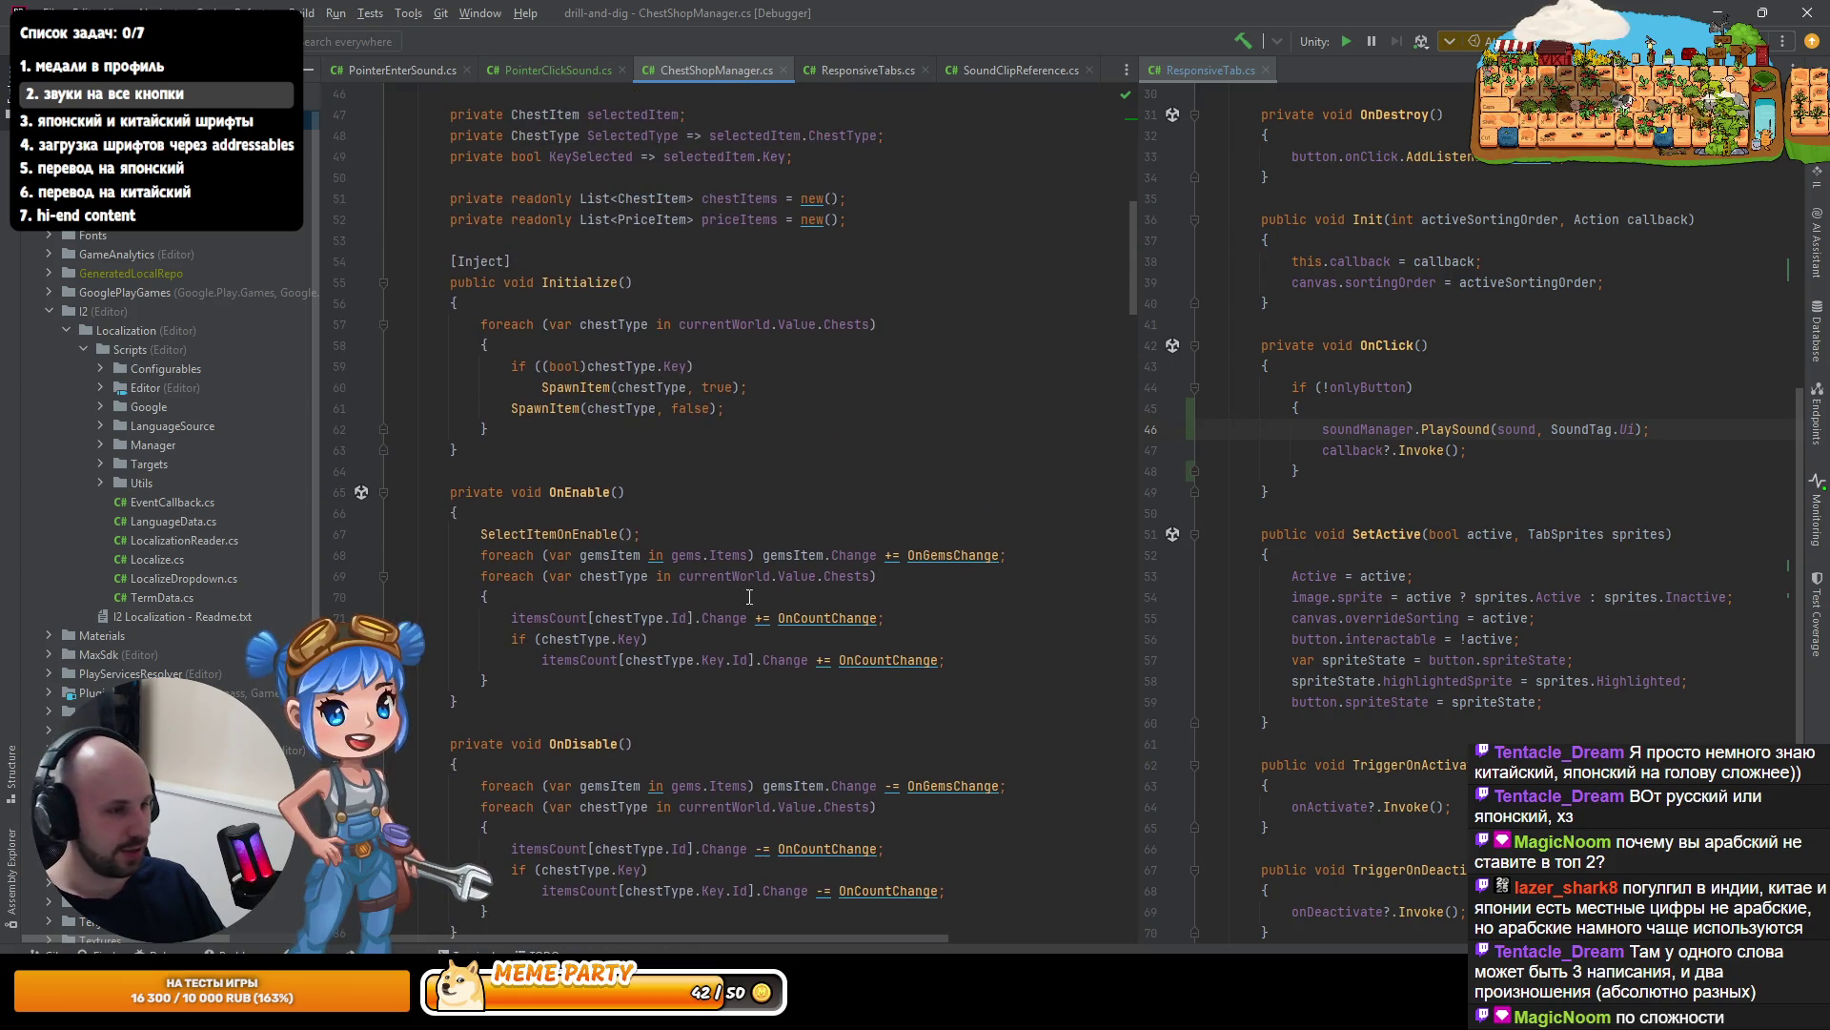
# - Jump to the SpawnItem method and move to its Instantiate and Inject lines
pyautogui.click(667, 534)
pyautogui.scroll(1, 619, 496)
pyautogui.keyDown('ctrl'); pyautogui.click(574, 452); pyautogui.keyUp('ctrl')
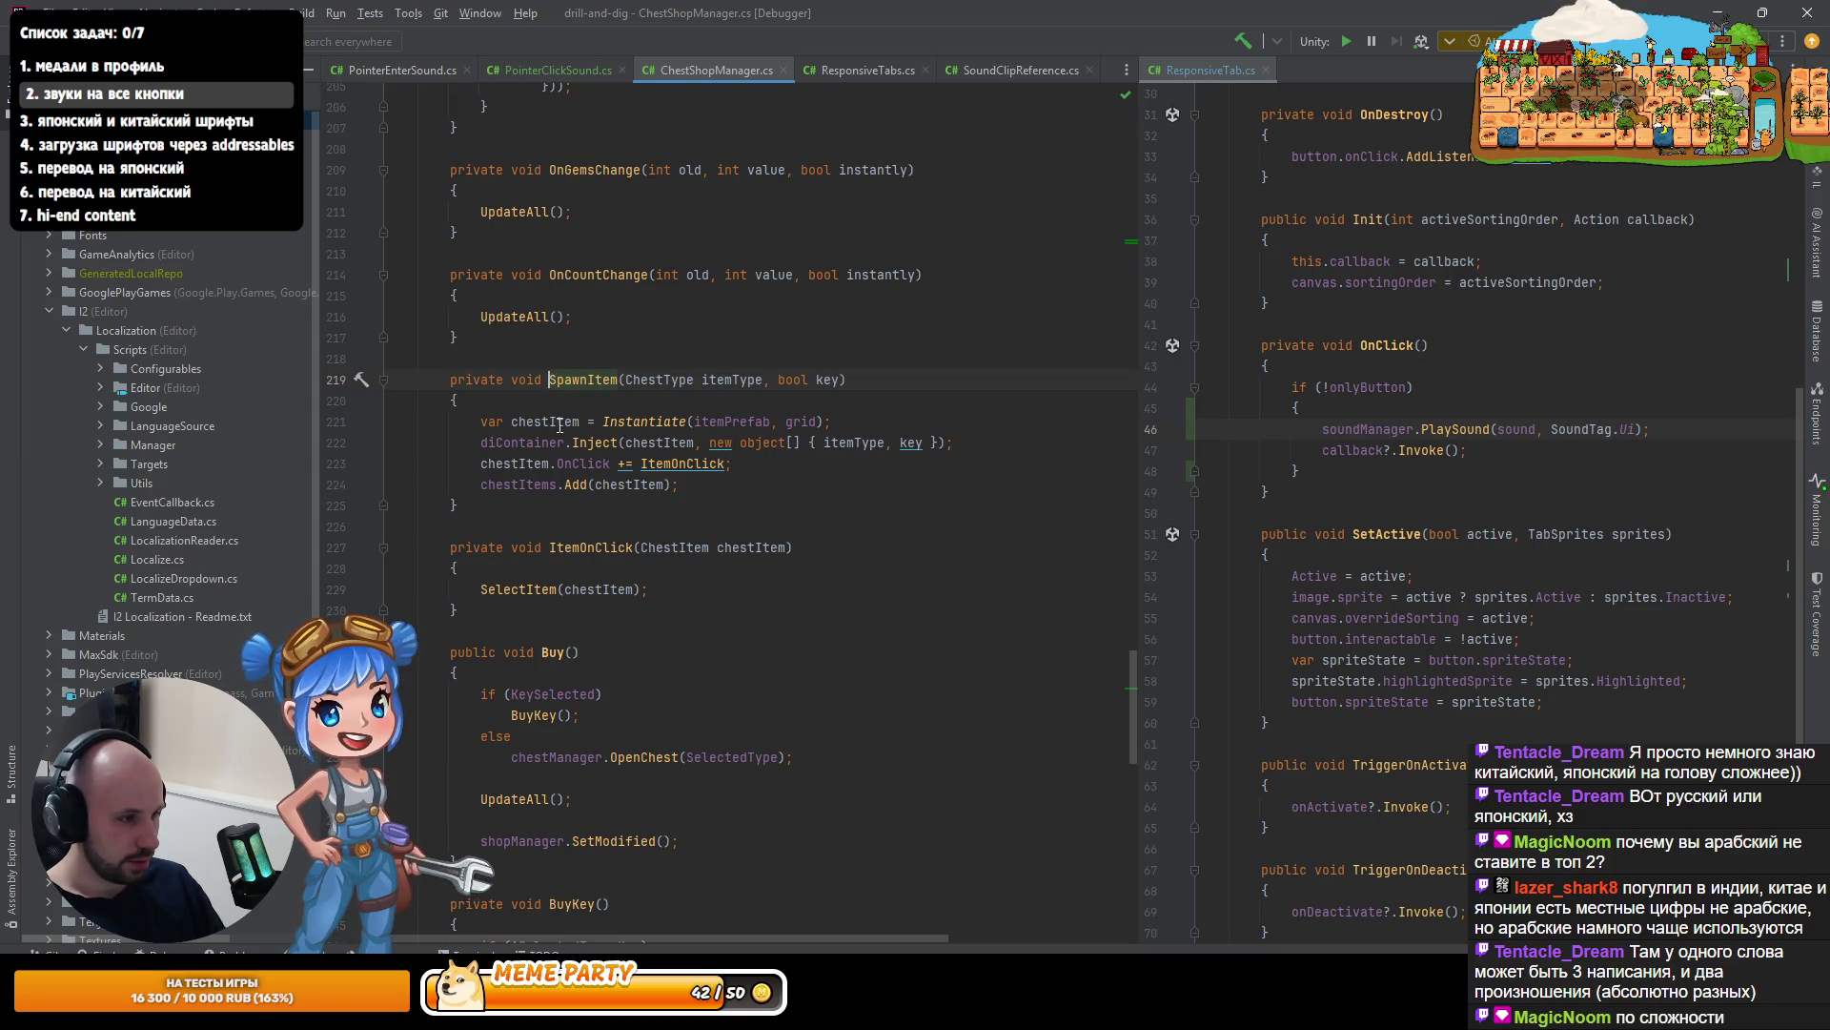
pyautogui.click(626, 422)
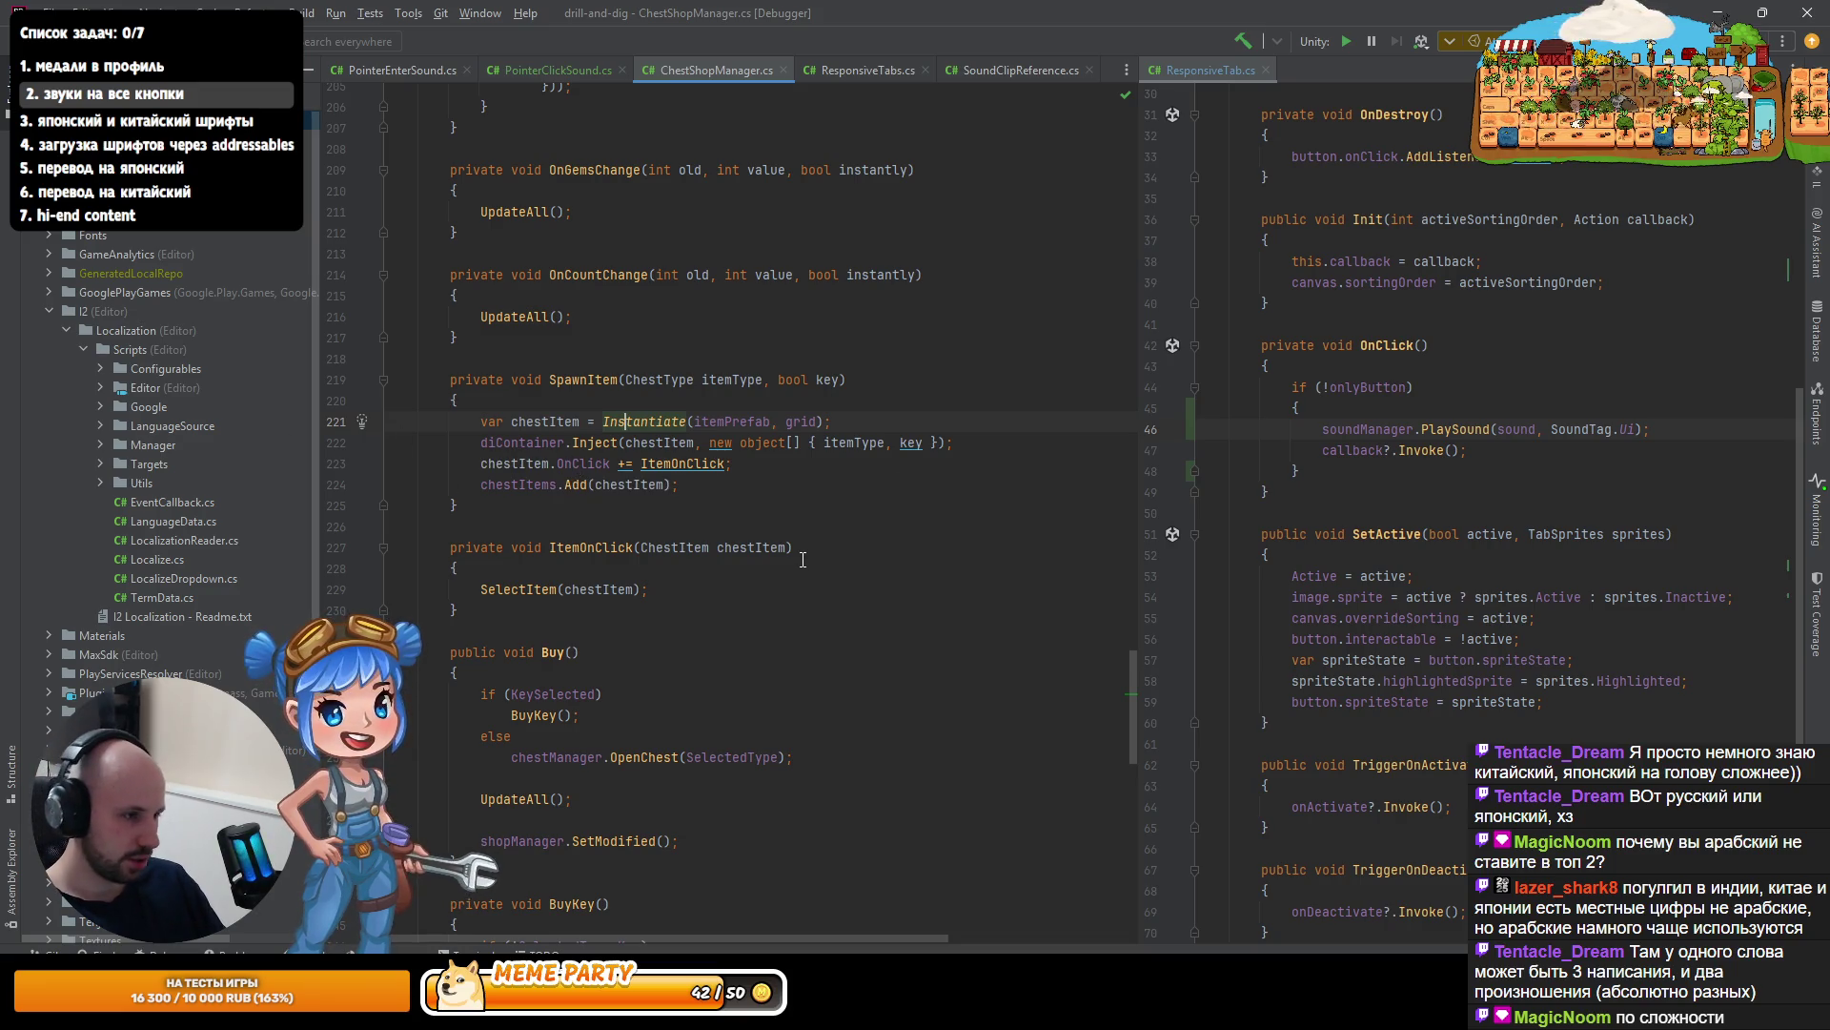
pyautogui.press('Down')
pyautogui.hotkey('ctrl', 'Left')
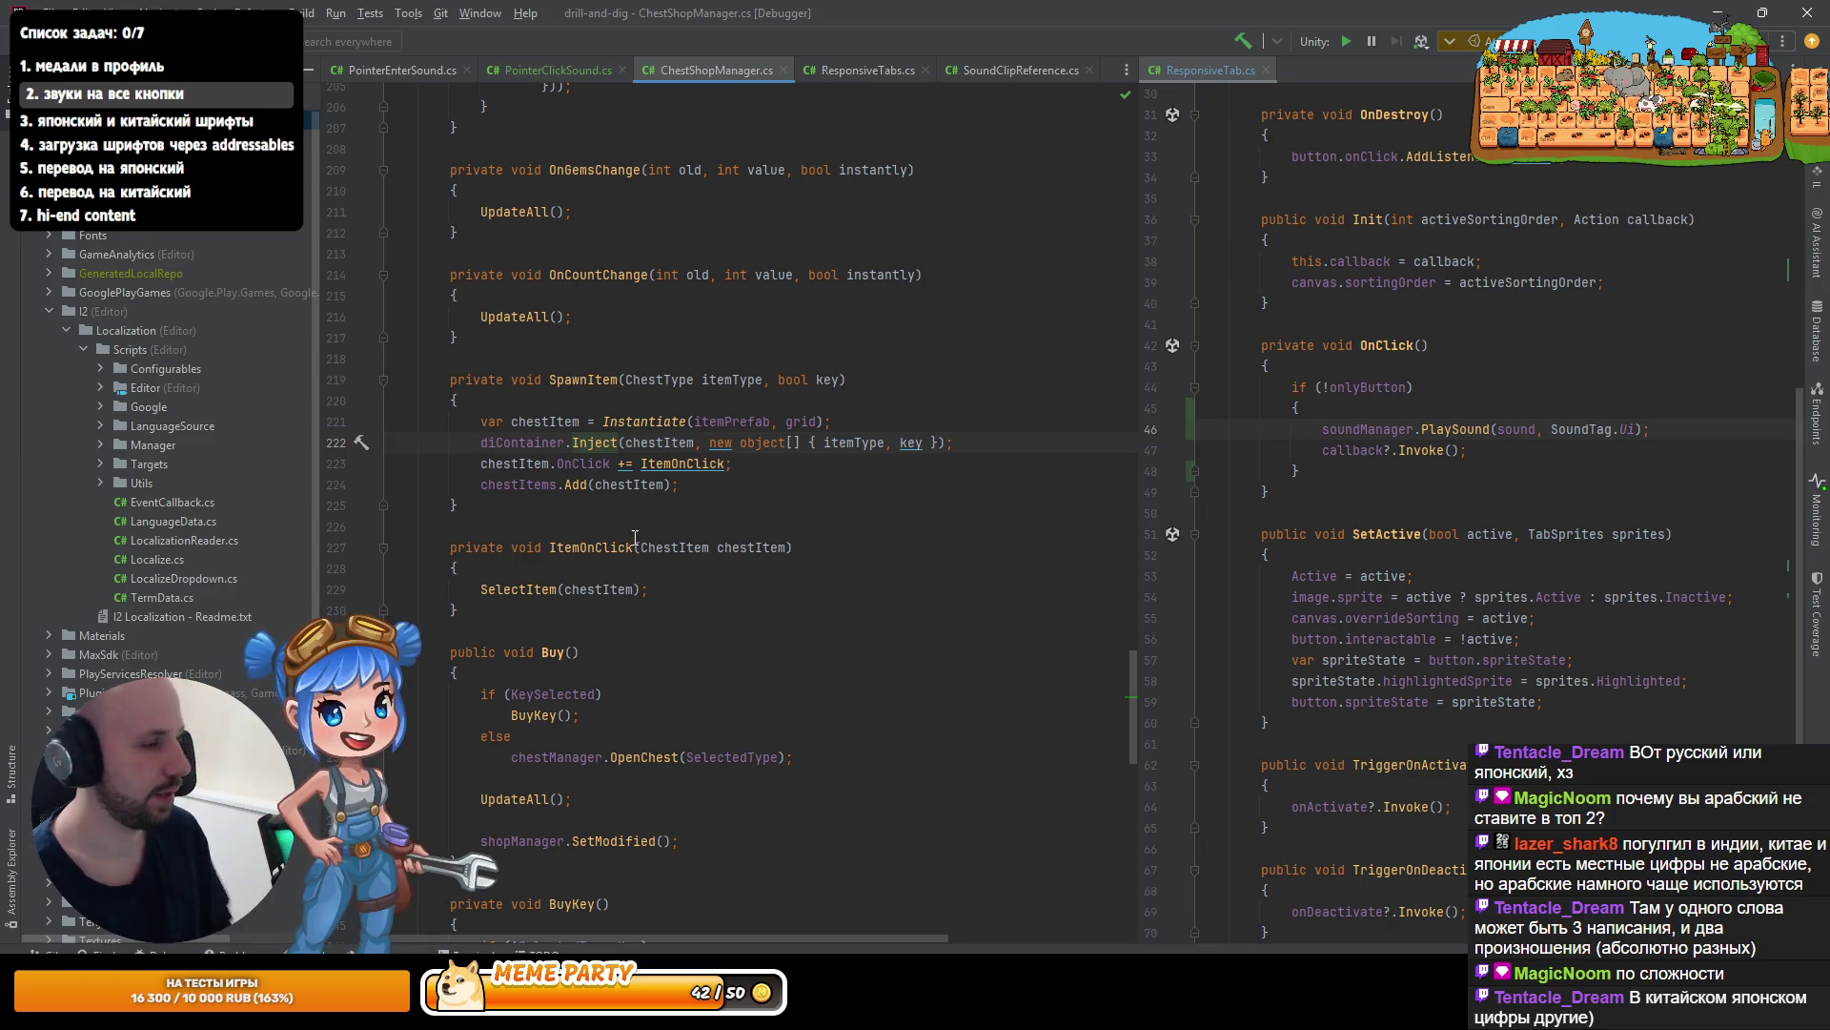
pyautogui.keyDown('ctrl'); pyautogui.scroll(2, 1115, 424); pyautogui.keyUp('ctrl')
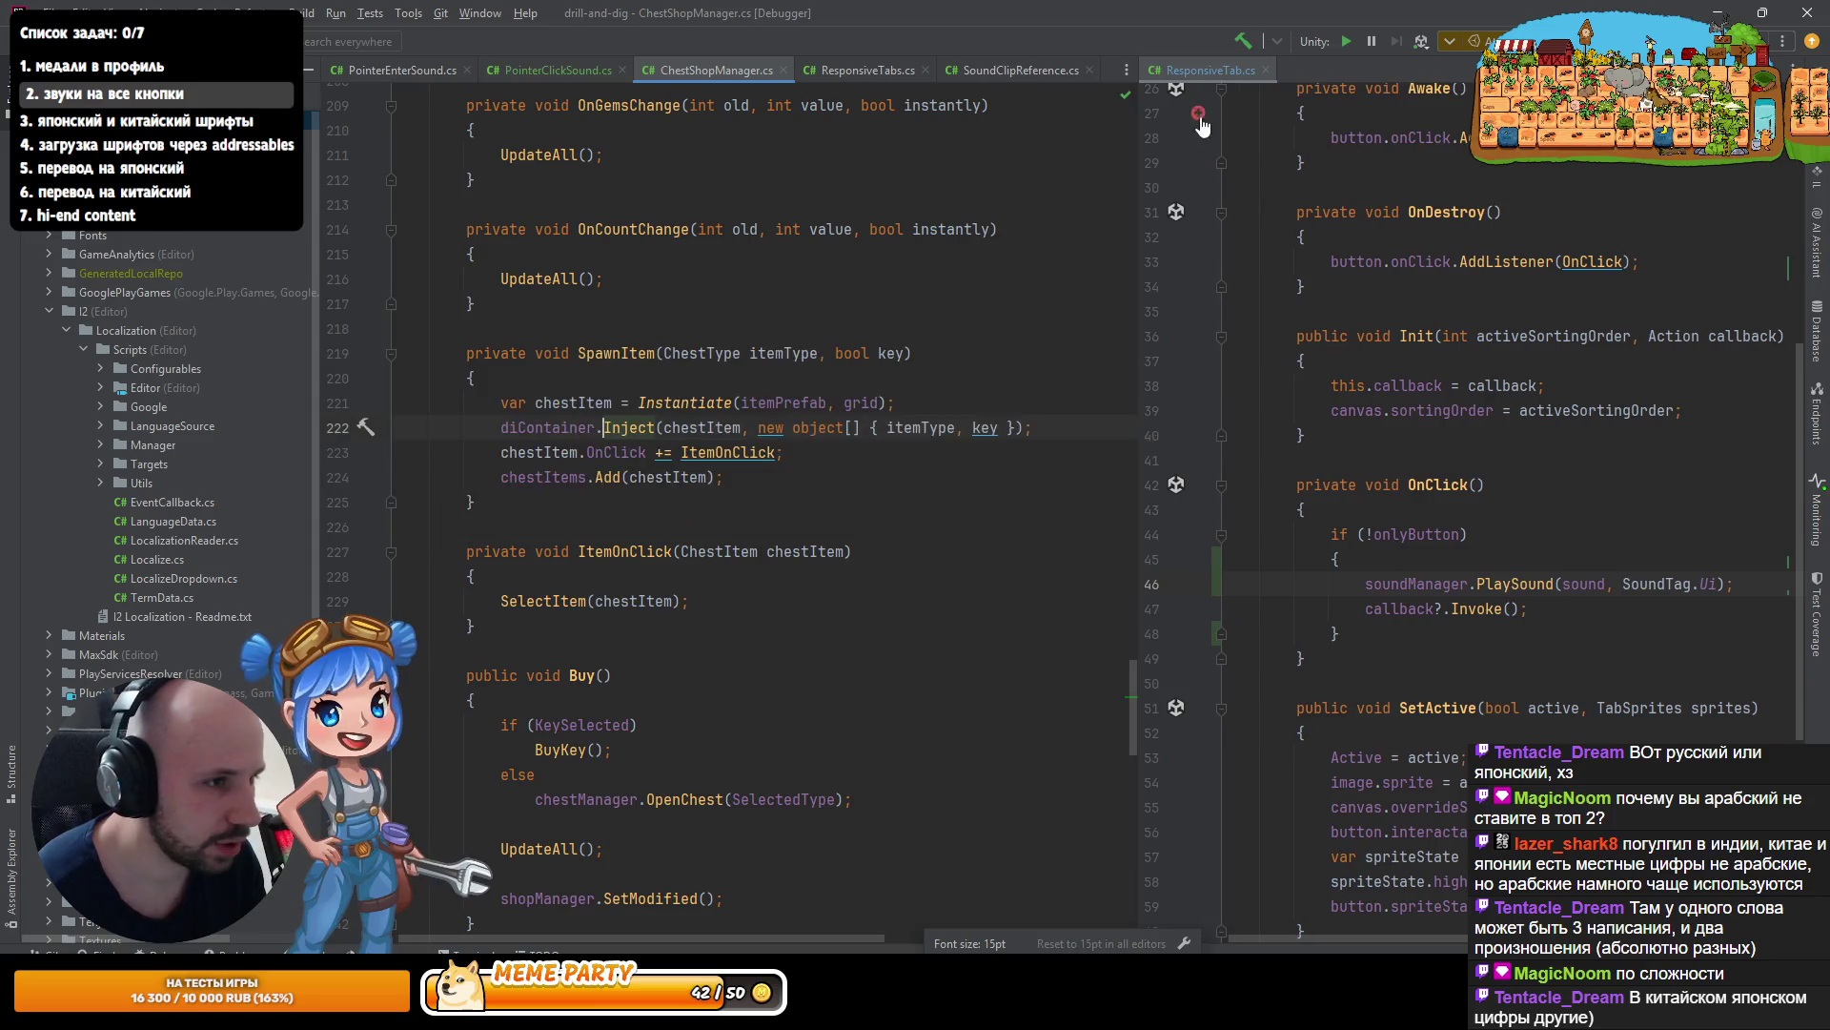
# - Close the ResponsiveTab.cs split so ChestShopManager.cs fills the editor
pyautogui.middleClick(1207, 67)
pyautogui.keyDown('ctrl'); pyautogui.scroll(10, 829, 374); pyautogui.keyUp('ctrl')
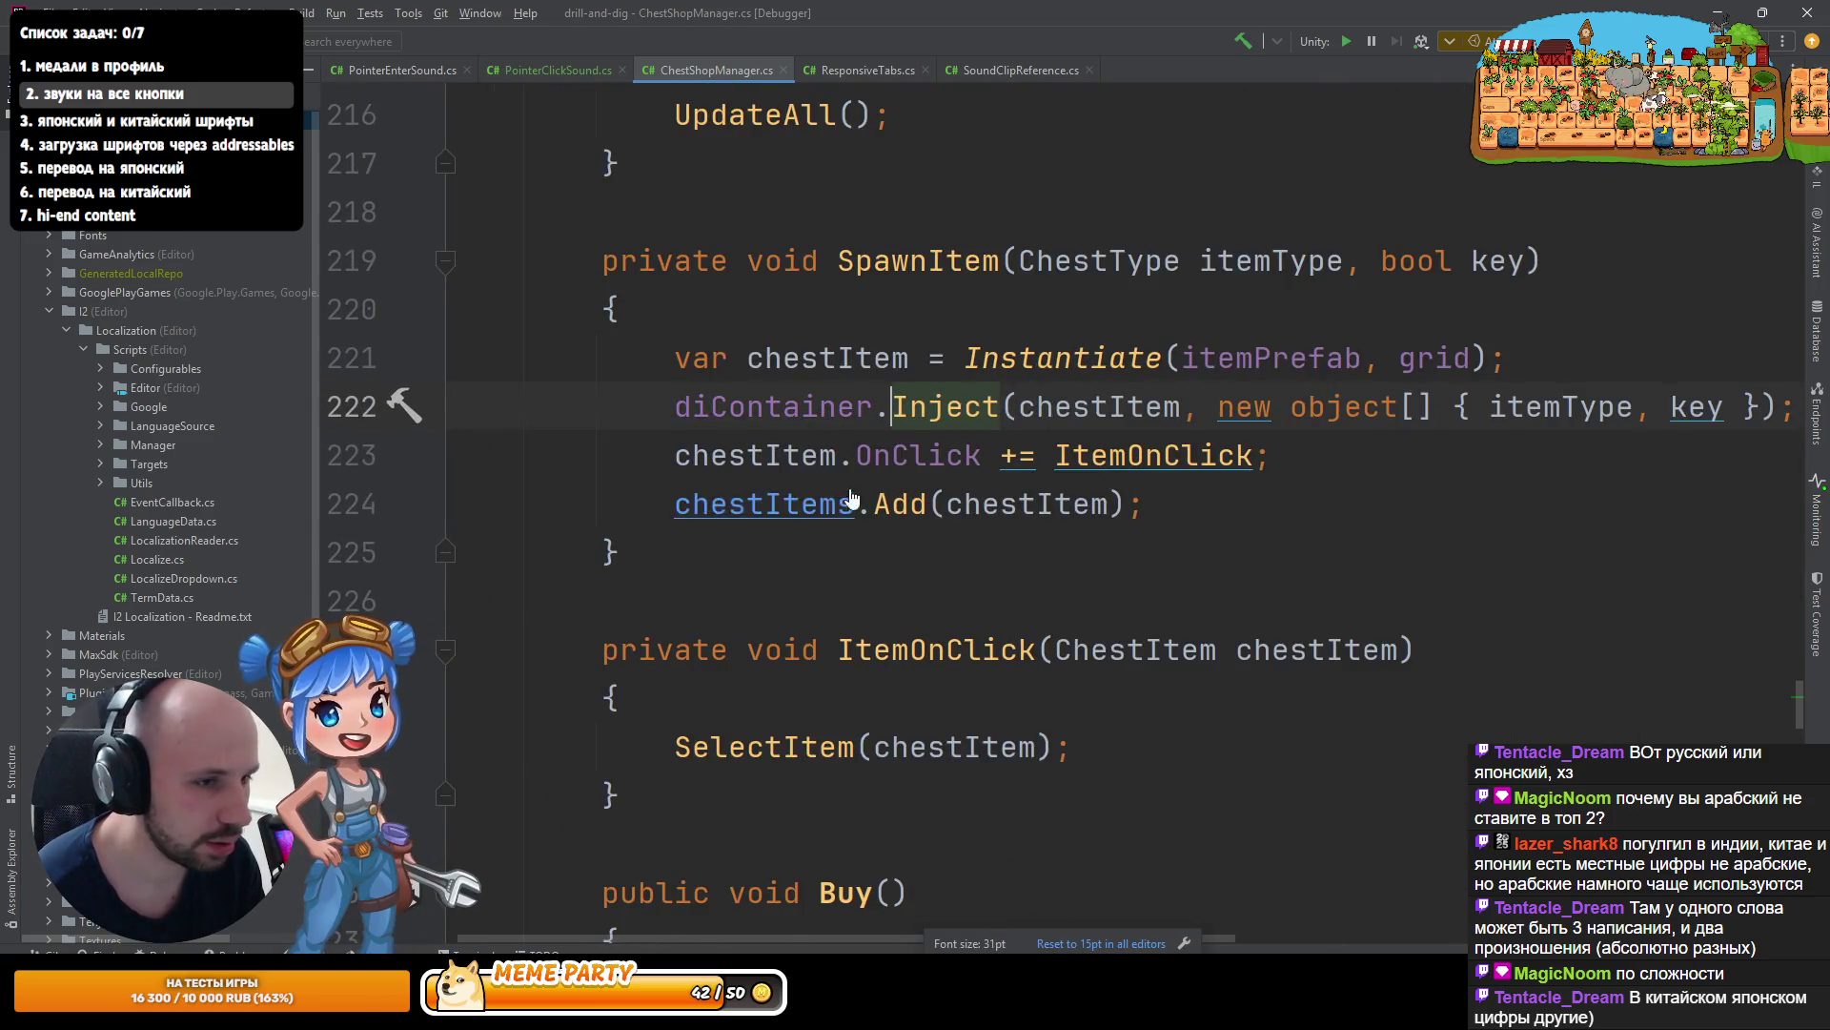
pyautogui.click(617, 737)
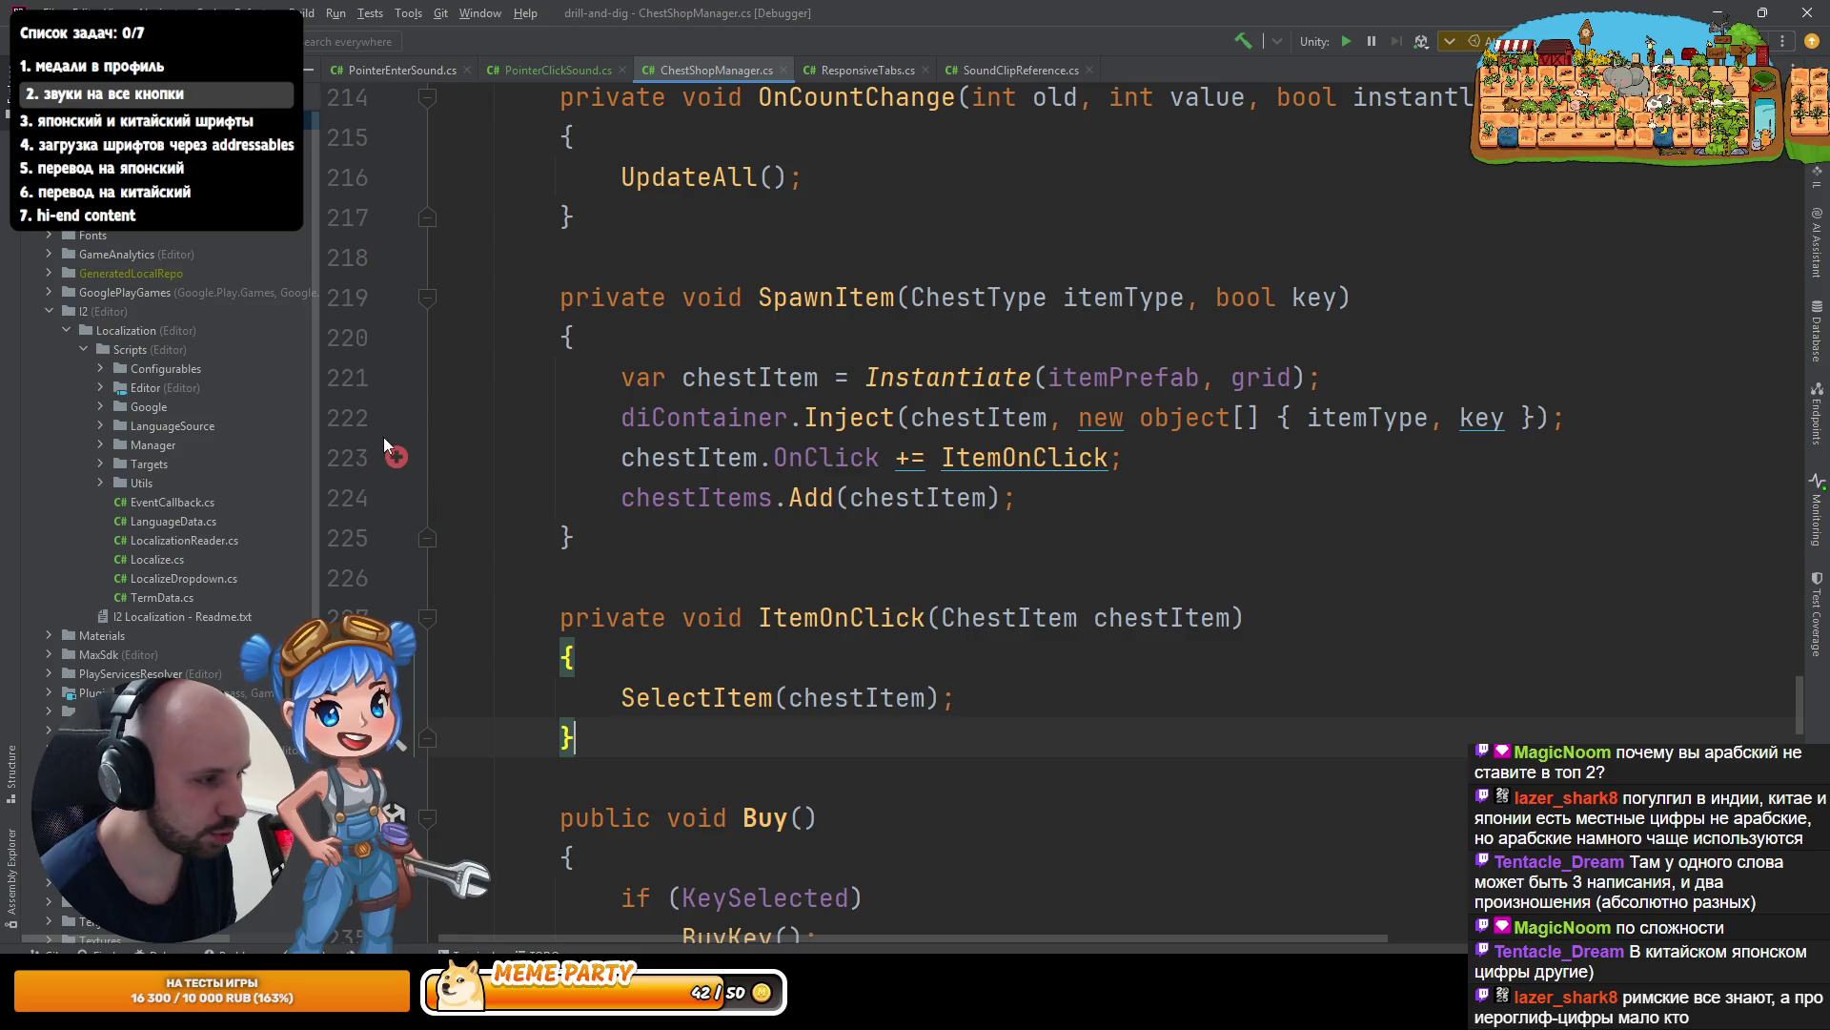
# - Toggle the Git blame annotations on and off in the gutter
pyautogui.rightClick(383, 437)
pyautogui.click(505, 444)
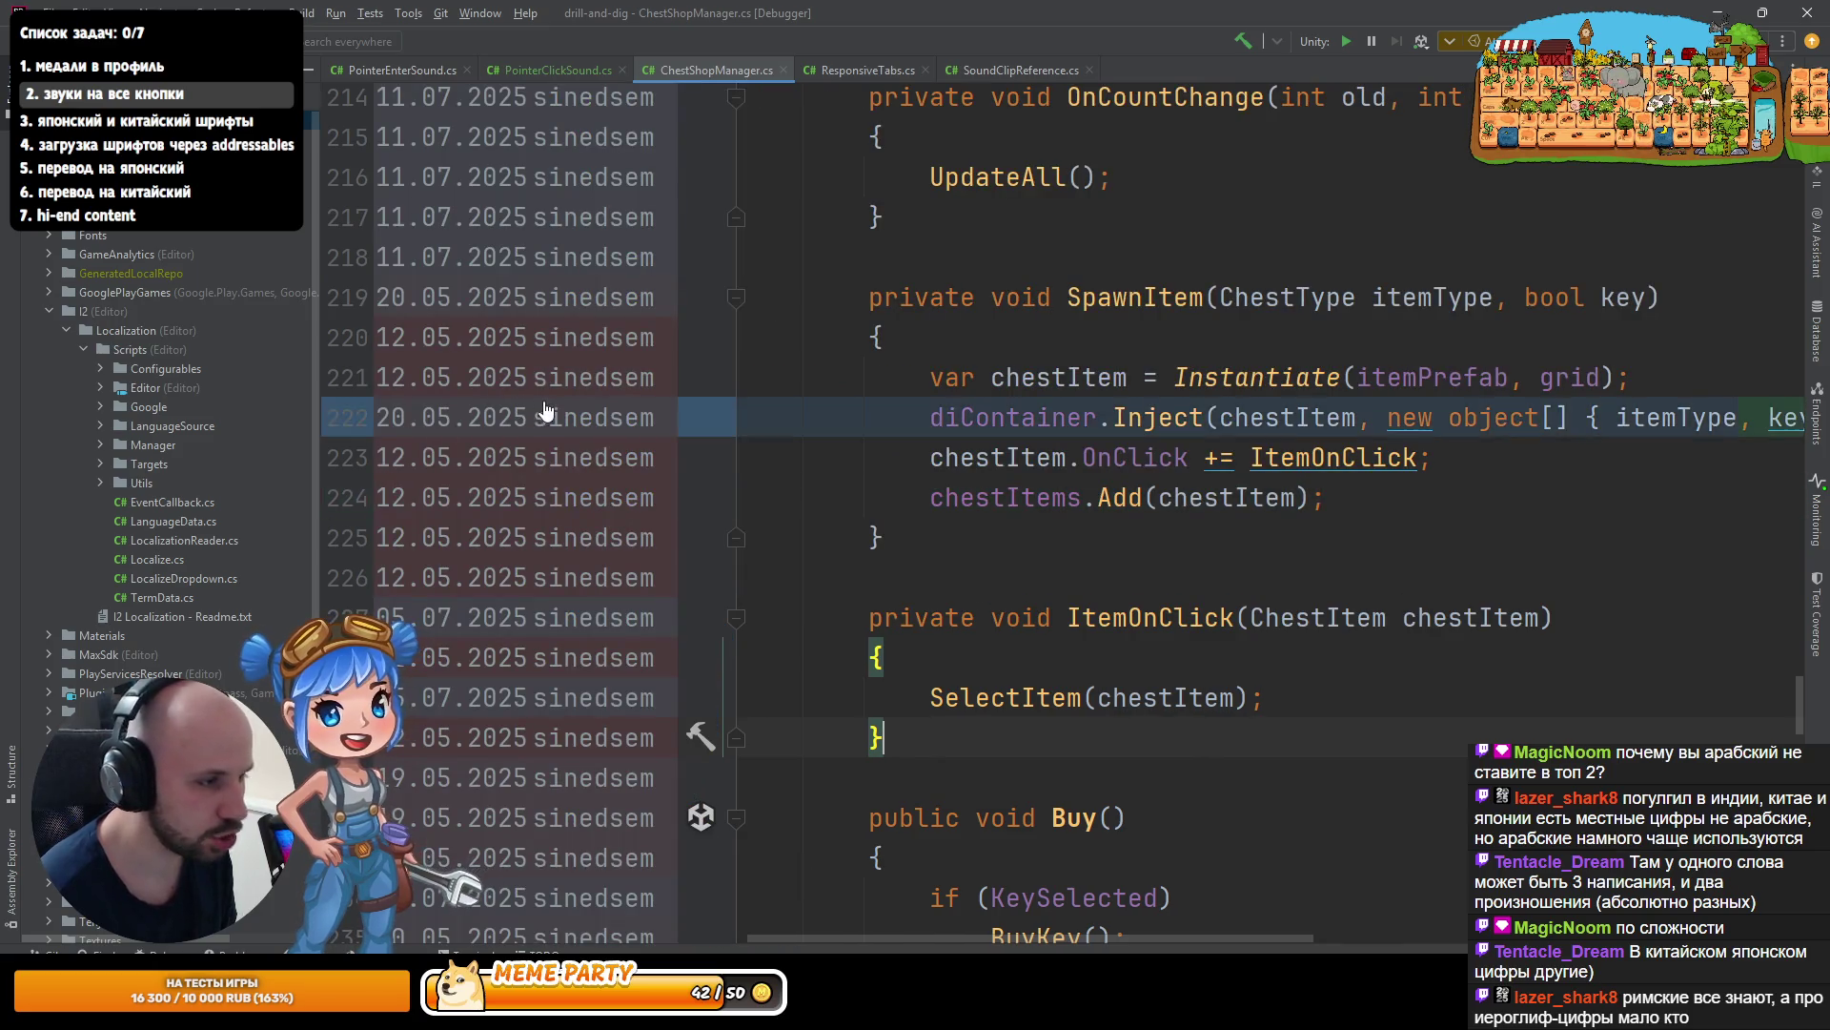
pyautogui.rightClick(546, 410)
pyautogui.click(569, 416)
pyautogui.click(942, 579)
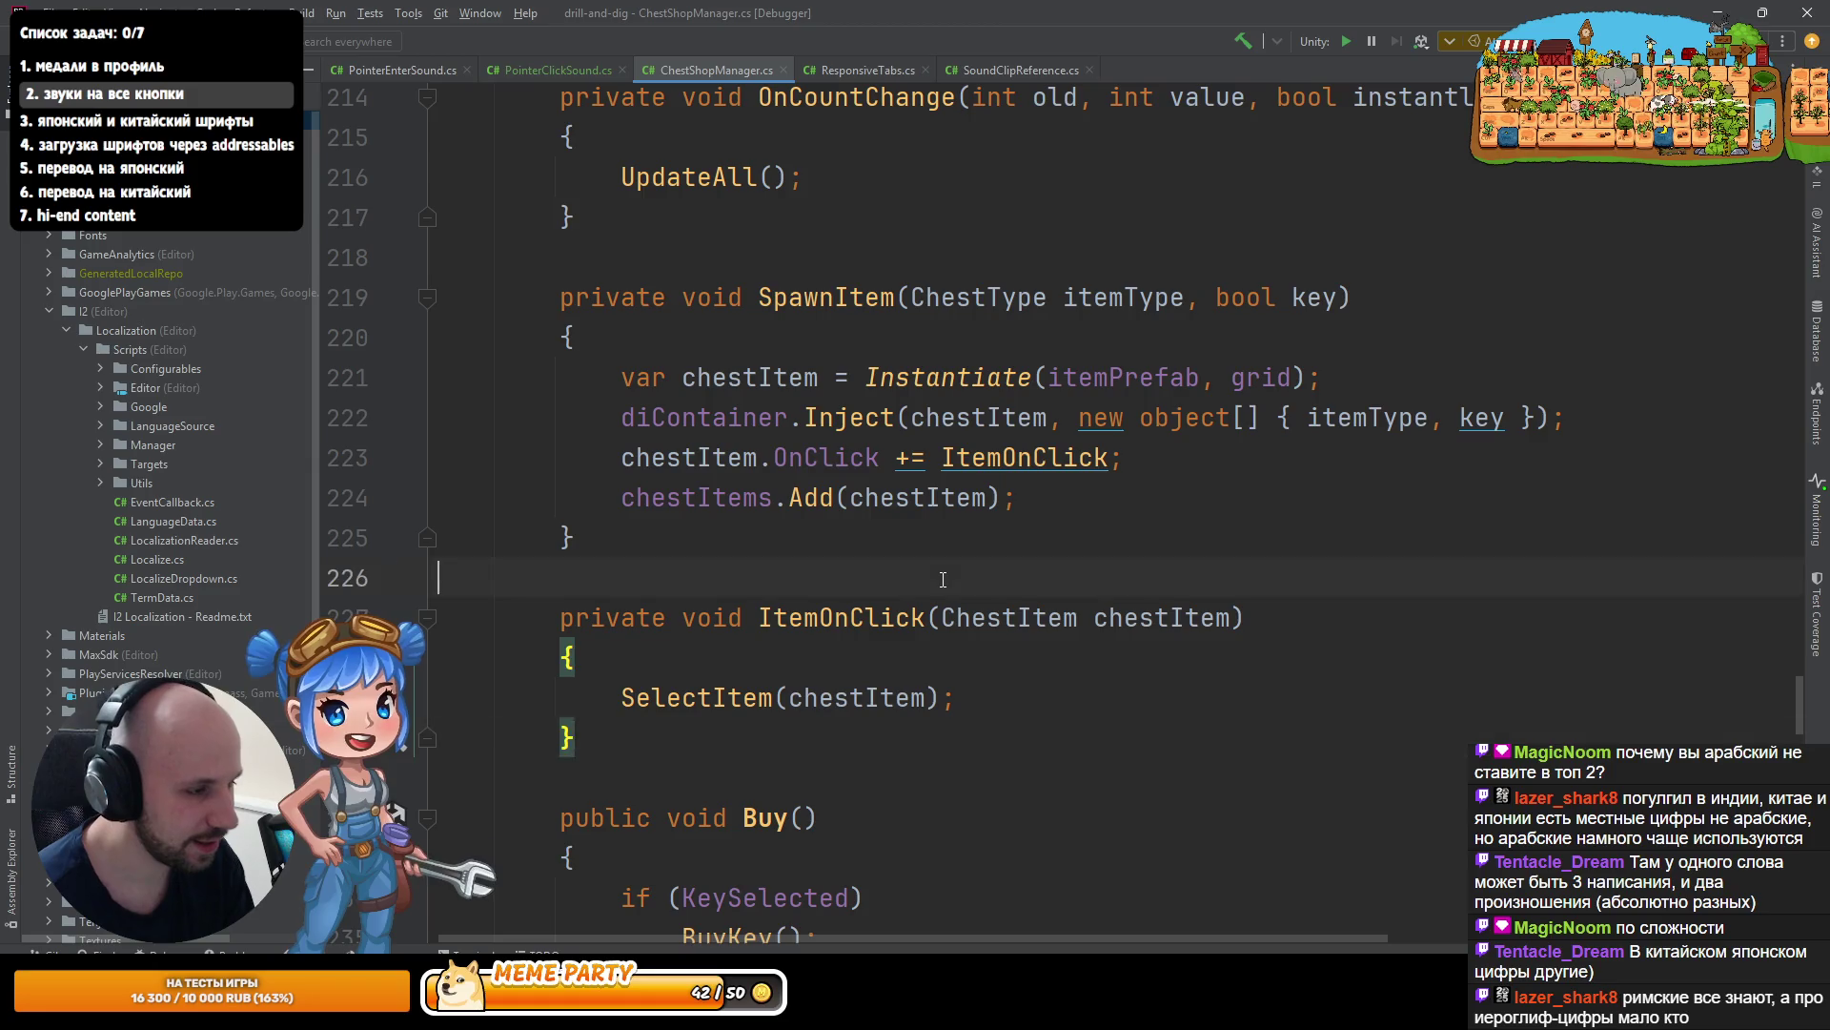
pyautogui.click(1068, 497)
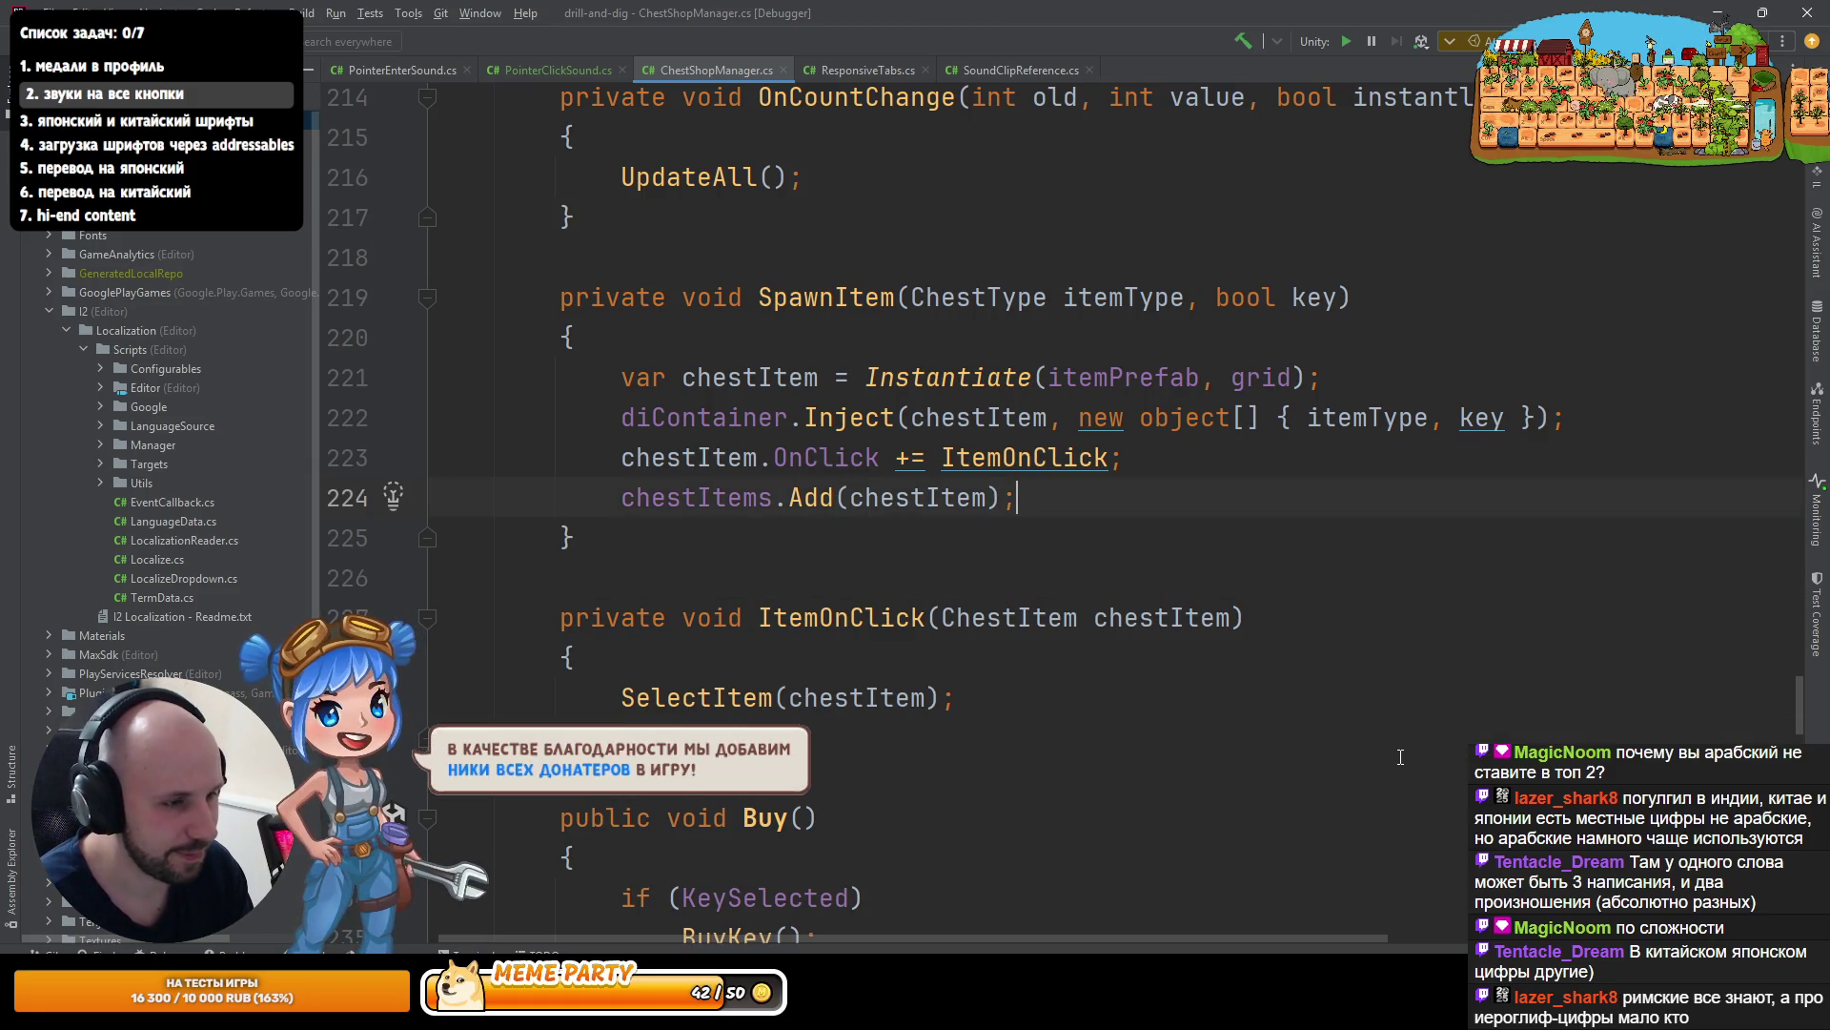
# - Duplicate the chestItem Instantiate and Inject lines in SpawnItem
pyautogui.press('Up')
pyautogui.press('Up')
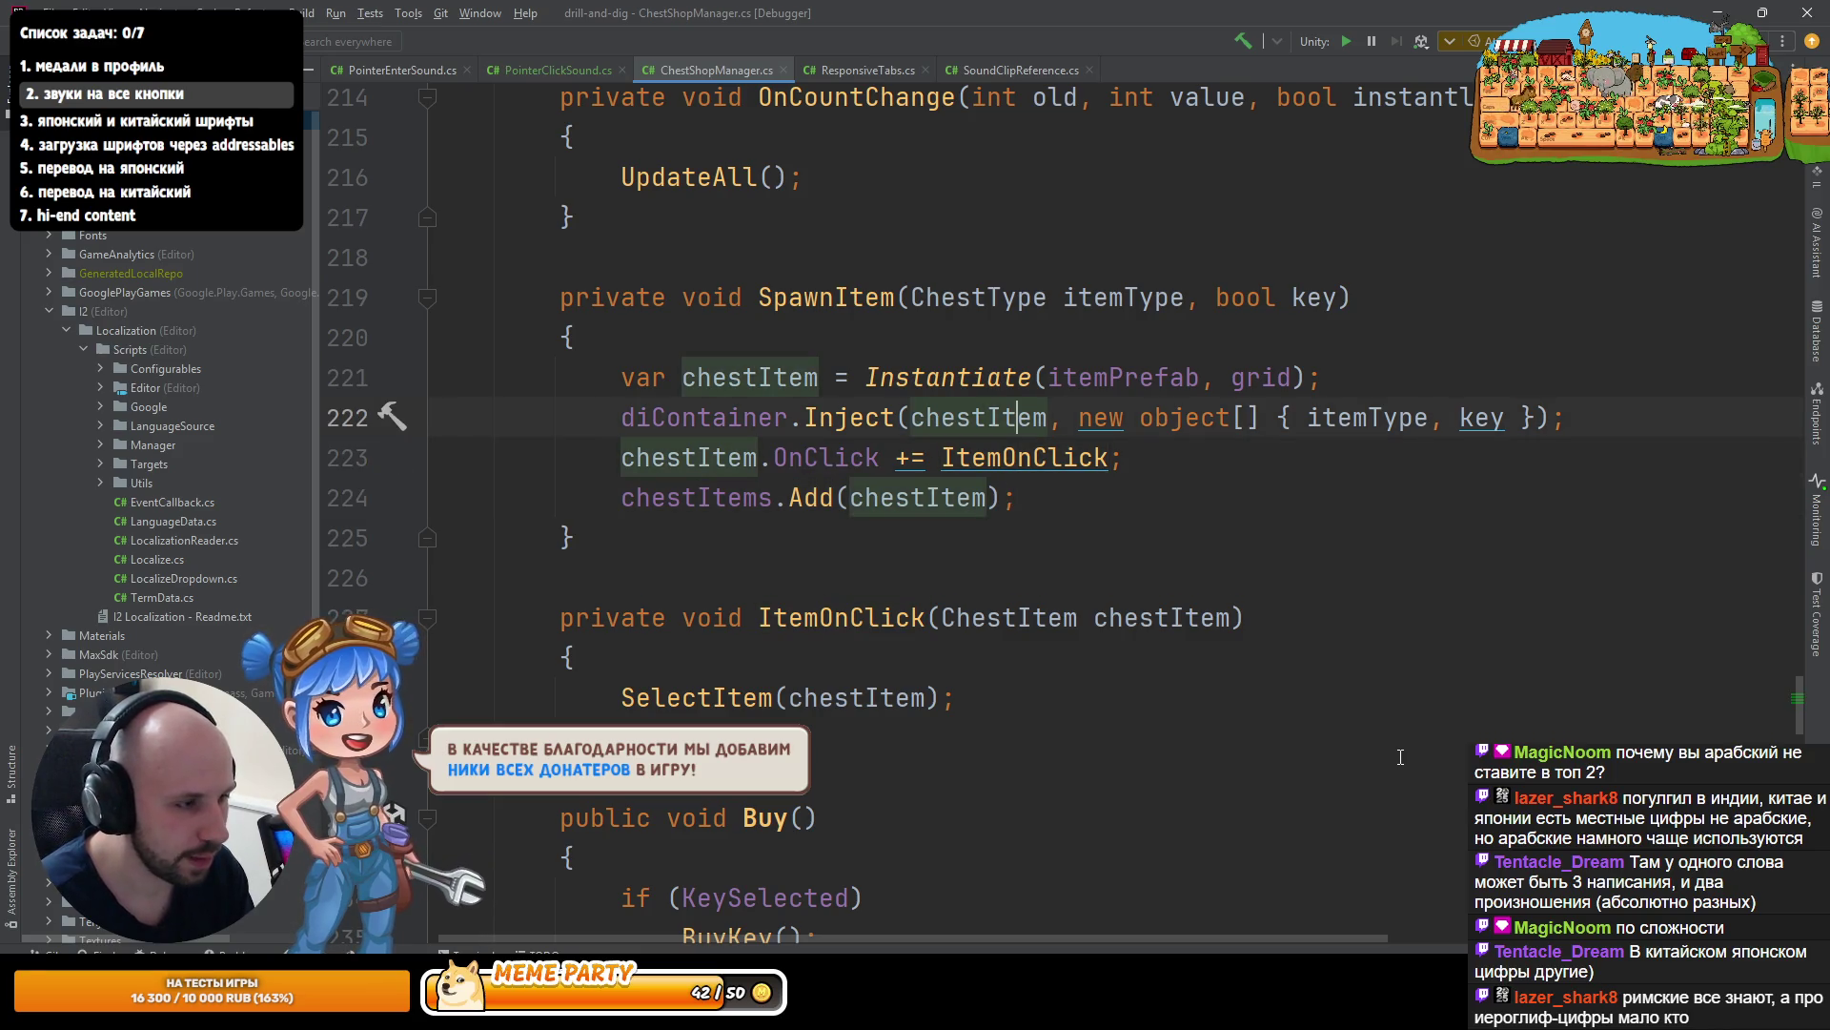
pyautogui.press('Down')
pyautogui.press('Home')
pyautogui.hotkey('shift', 'Up')
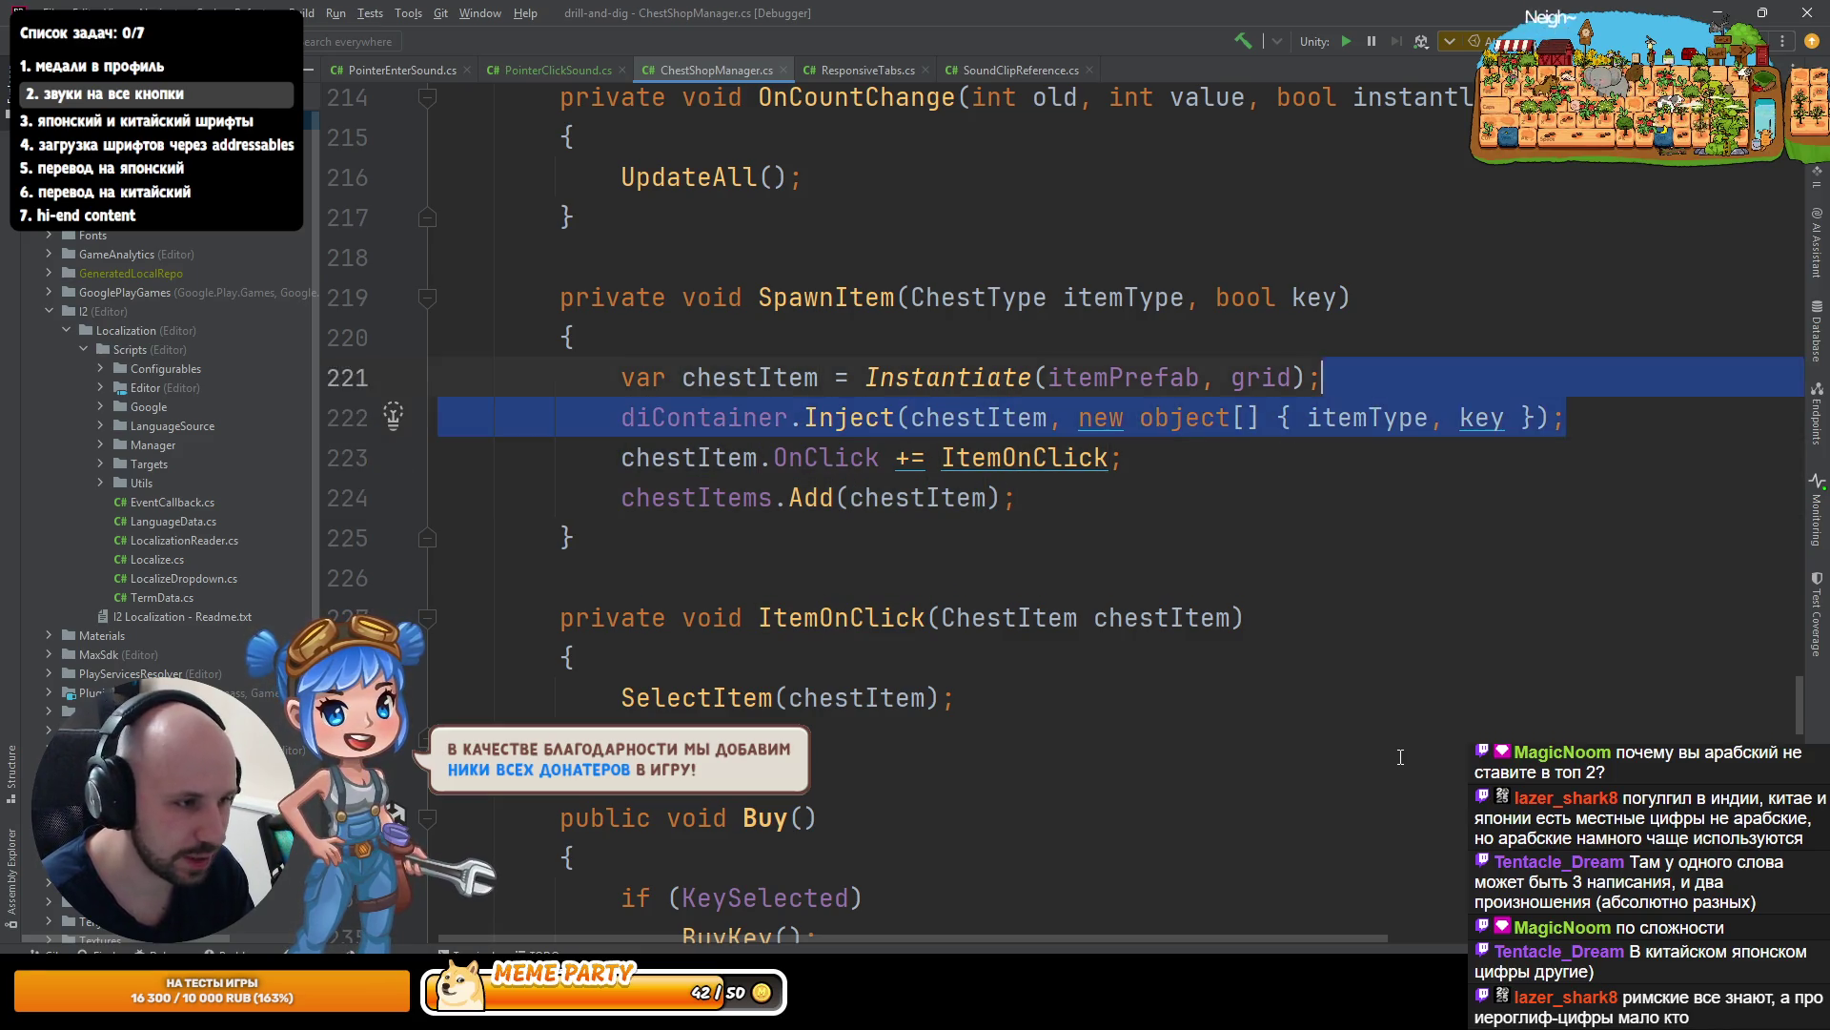
pyautogui.hotkey('shift', 'Up')
pyautogui.hotkey('ctrl', 'd')
# - Insert a blank line and move to the equals sign of the copied chestItem declaration
pyautogui.press('Down')
pyautogui.press('Down')
pyautogui.press('Home')
pyautogui.press('Return')
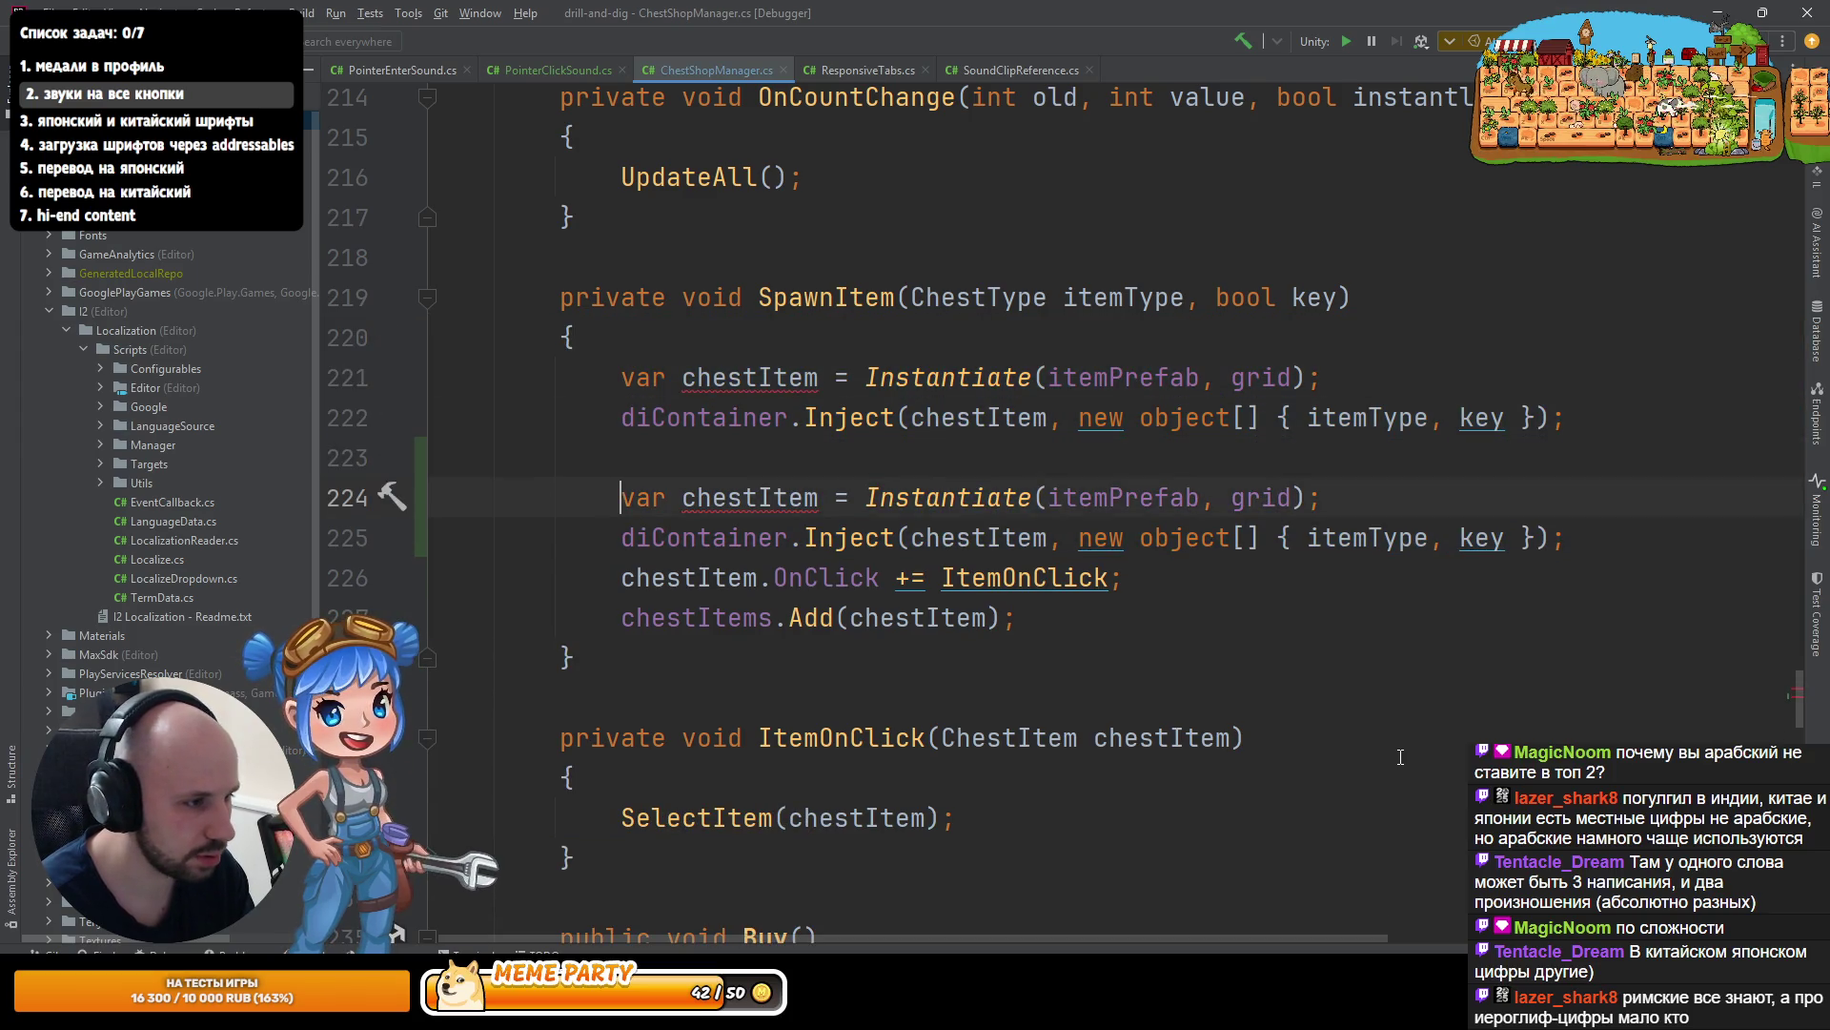
pyautogui.hotkey('ctrl', 'Right')
pyautogui.hotkey('ctrl', 'Right')
pyautogui.hotkey('ctrl', 'Right')
pyautogui.hotkey('ctrl', 'Right')
pyautogui.press('Right')
pyautogui.write('d')
pyautogui.press('Escape')
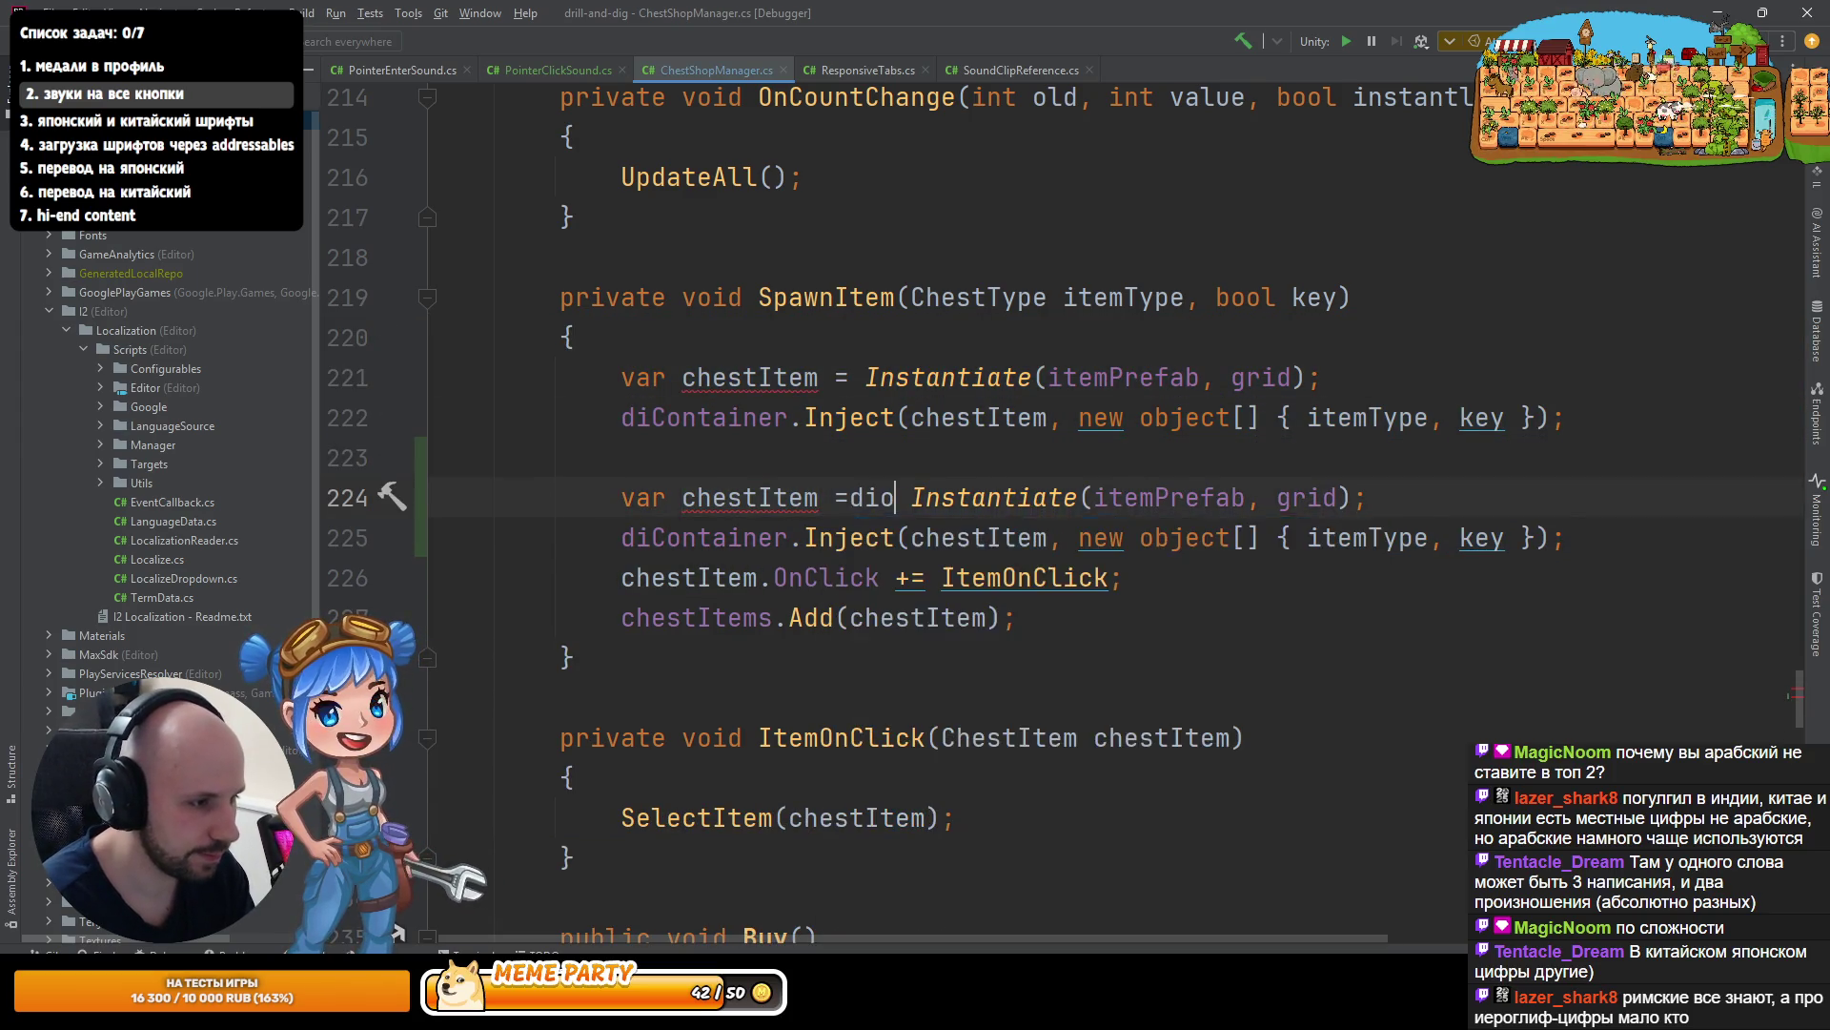
pyautogui.press('BackSpace')
# - Rewrite the copied declaration as diContainer.InstantiatePrefabForComponent<ChestItem>( replacing Instantiate
pyautogui.press('Right')
pyautogui.write('di')
pyautogui.press('Return')
pyautogui.write('.in')
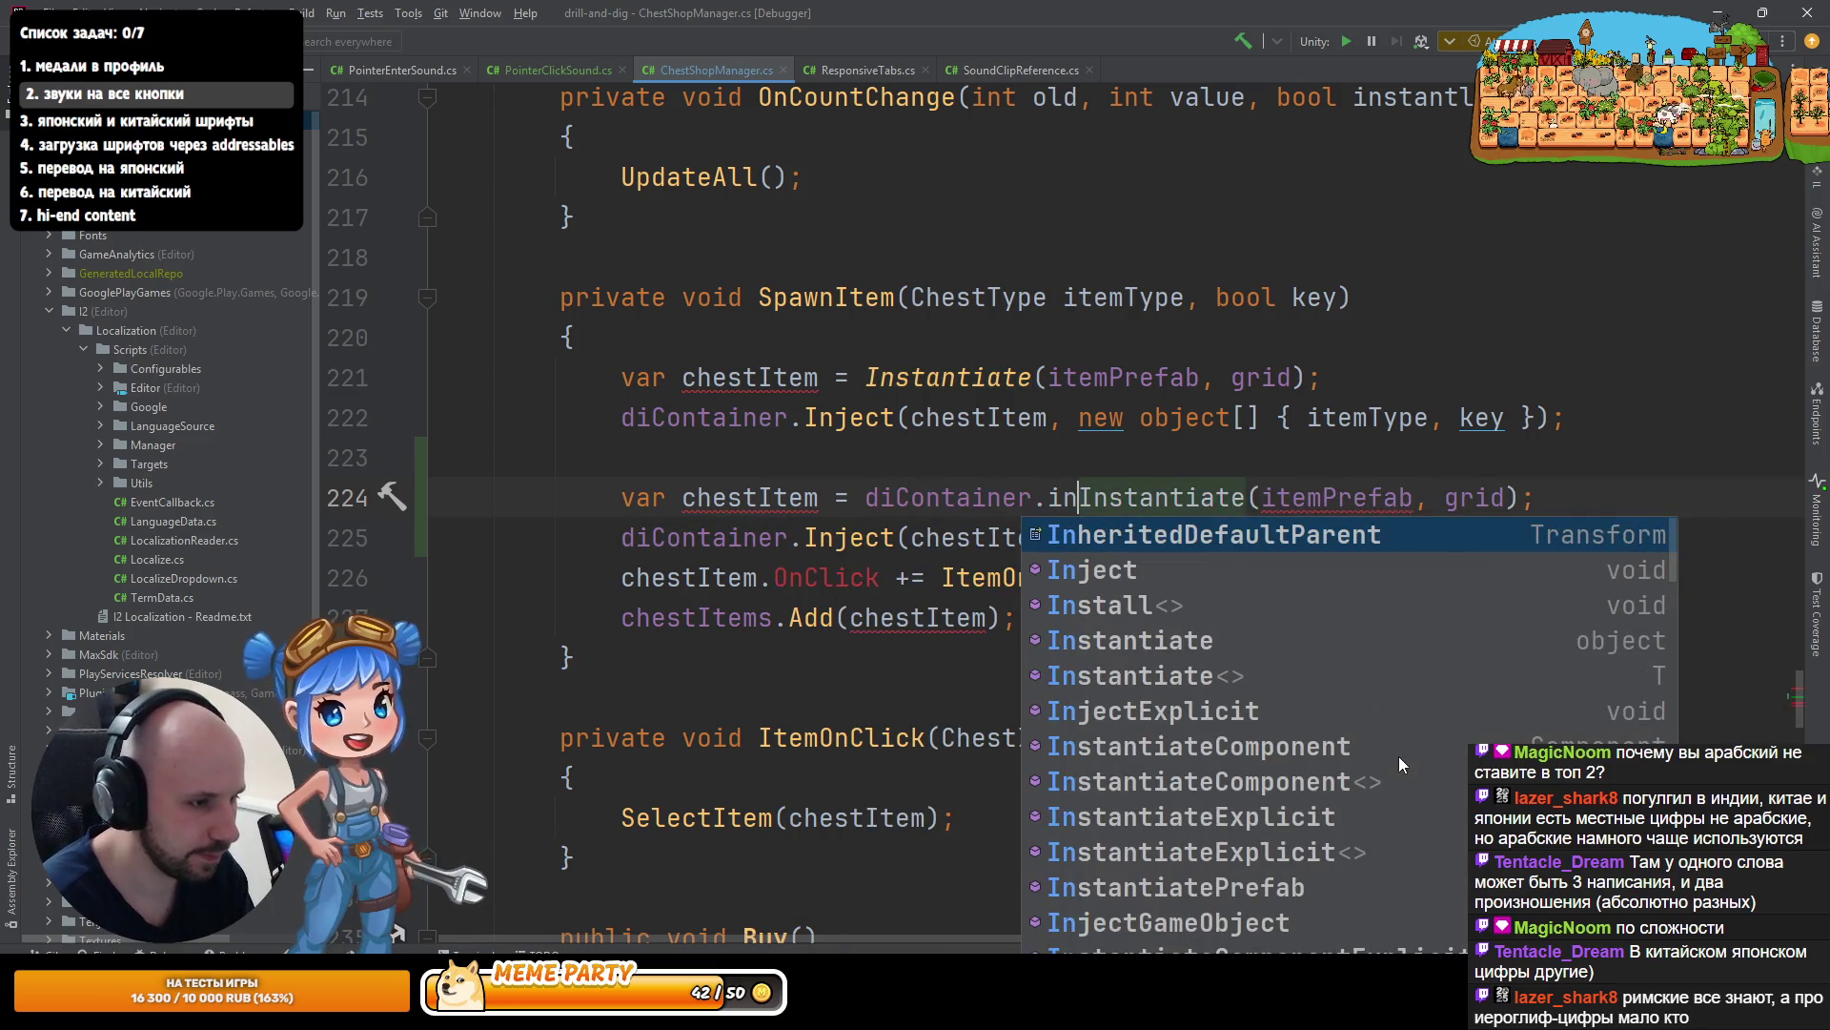
pyautogui.write('pf')
pyautogui.press('Down')
pyautogui.press('Return')
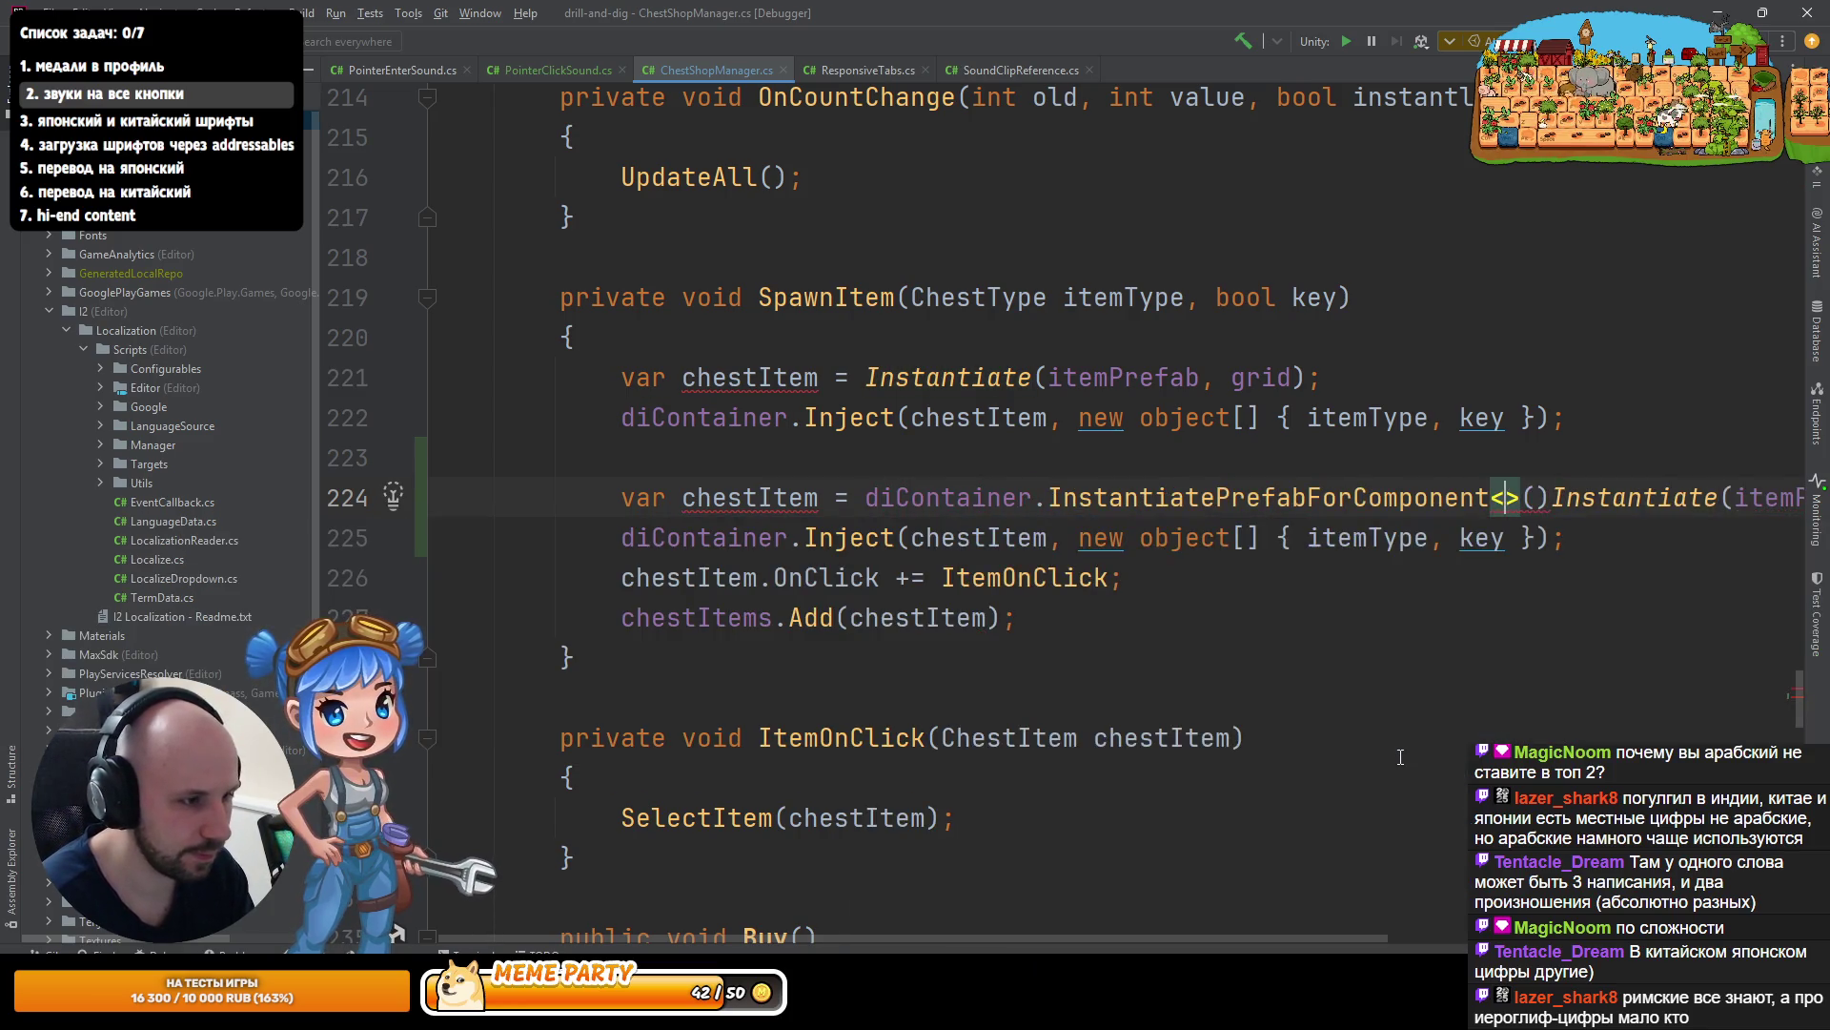
pyautogui.write('Ch')
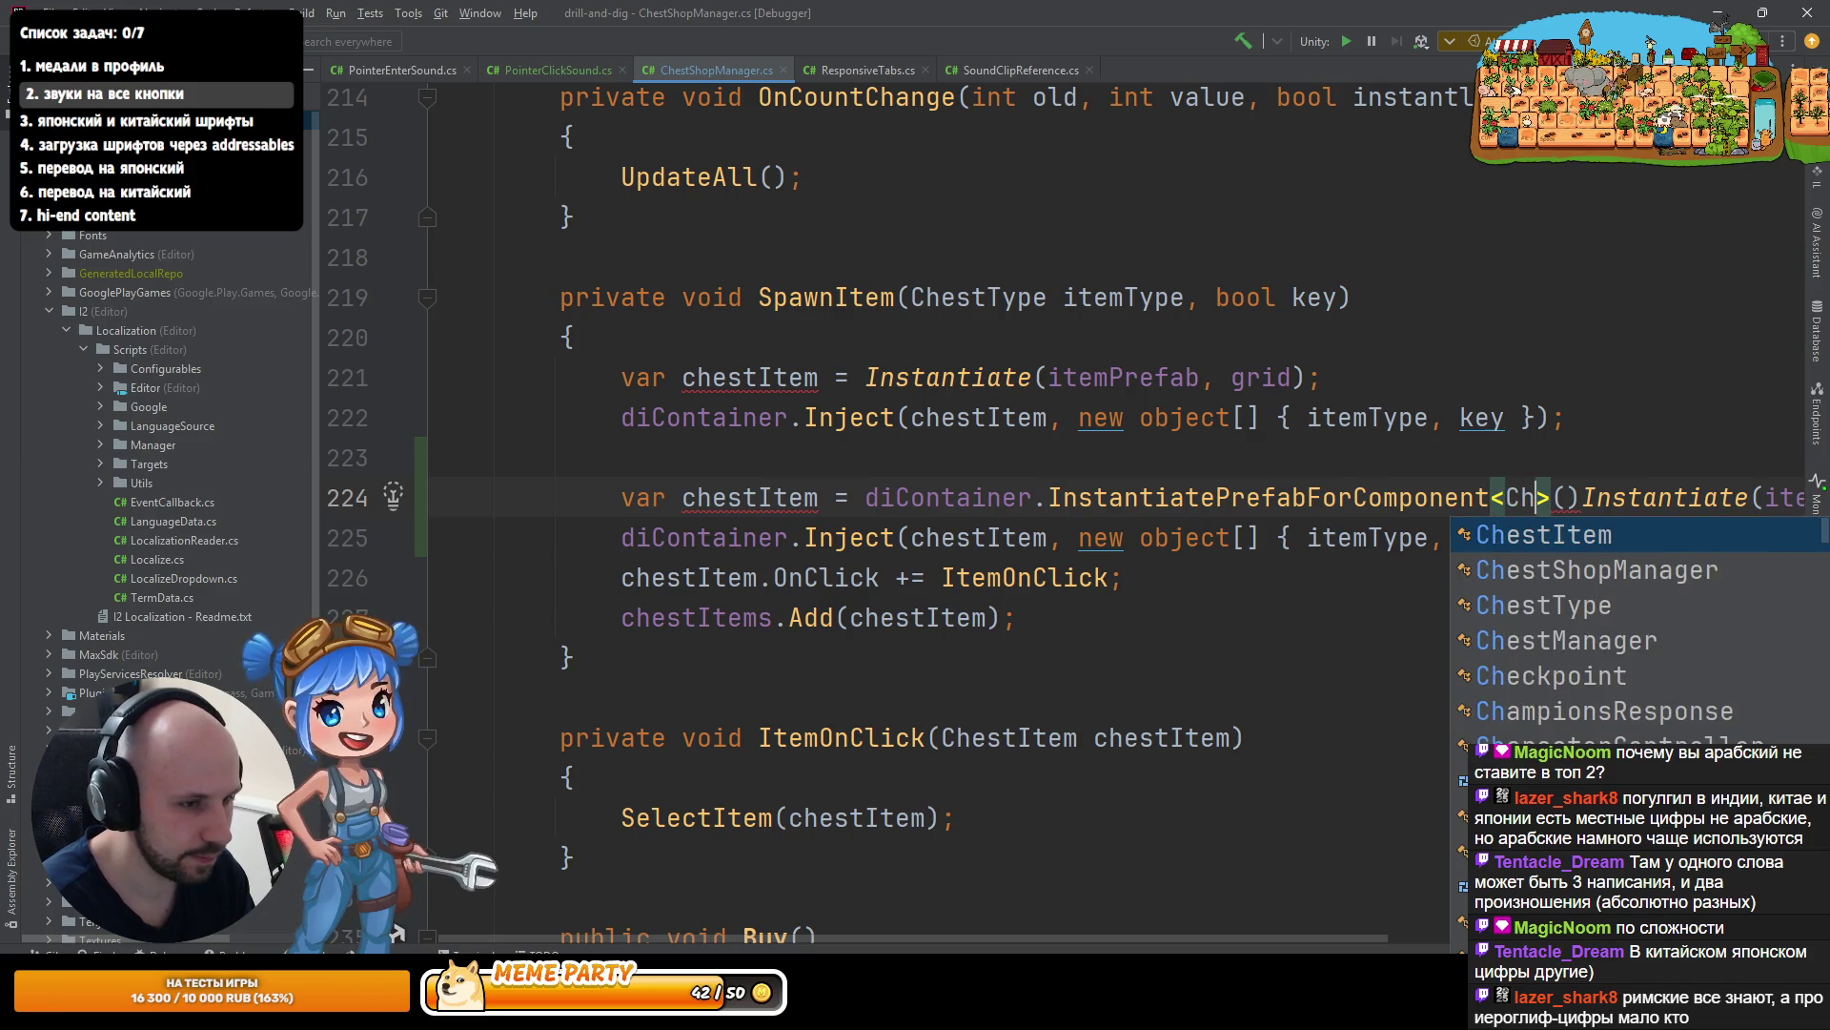
pyautogui.press('Return')
pyautogui.press('Delete')
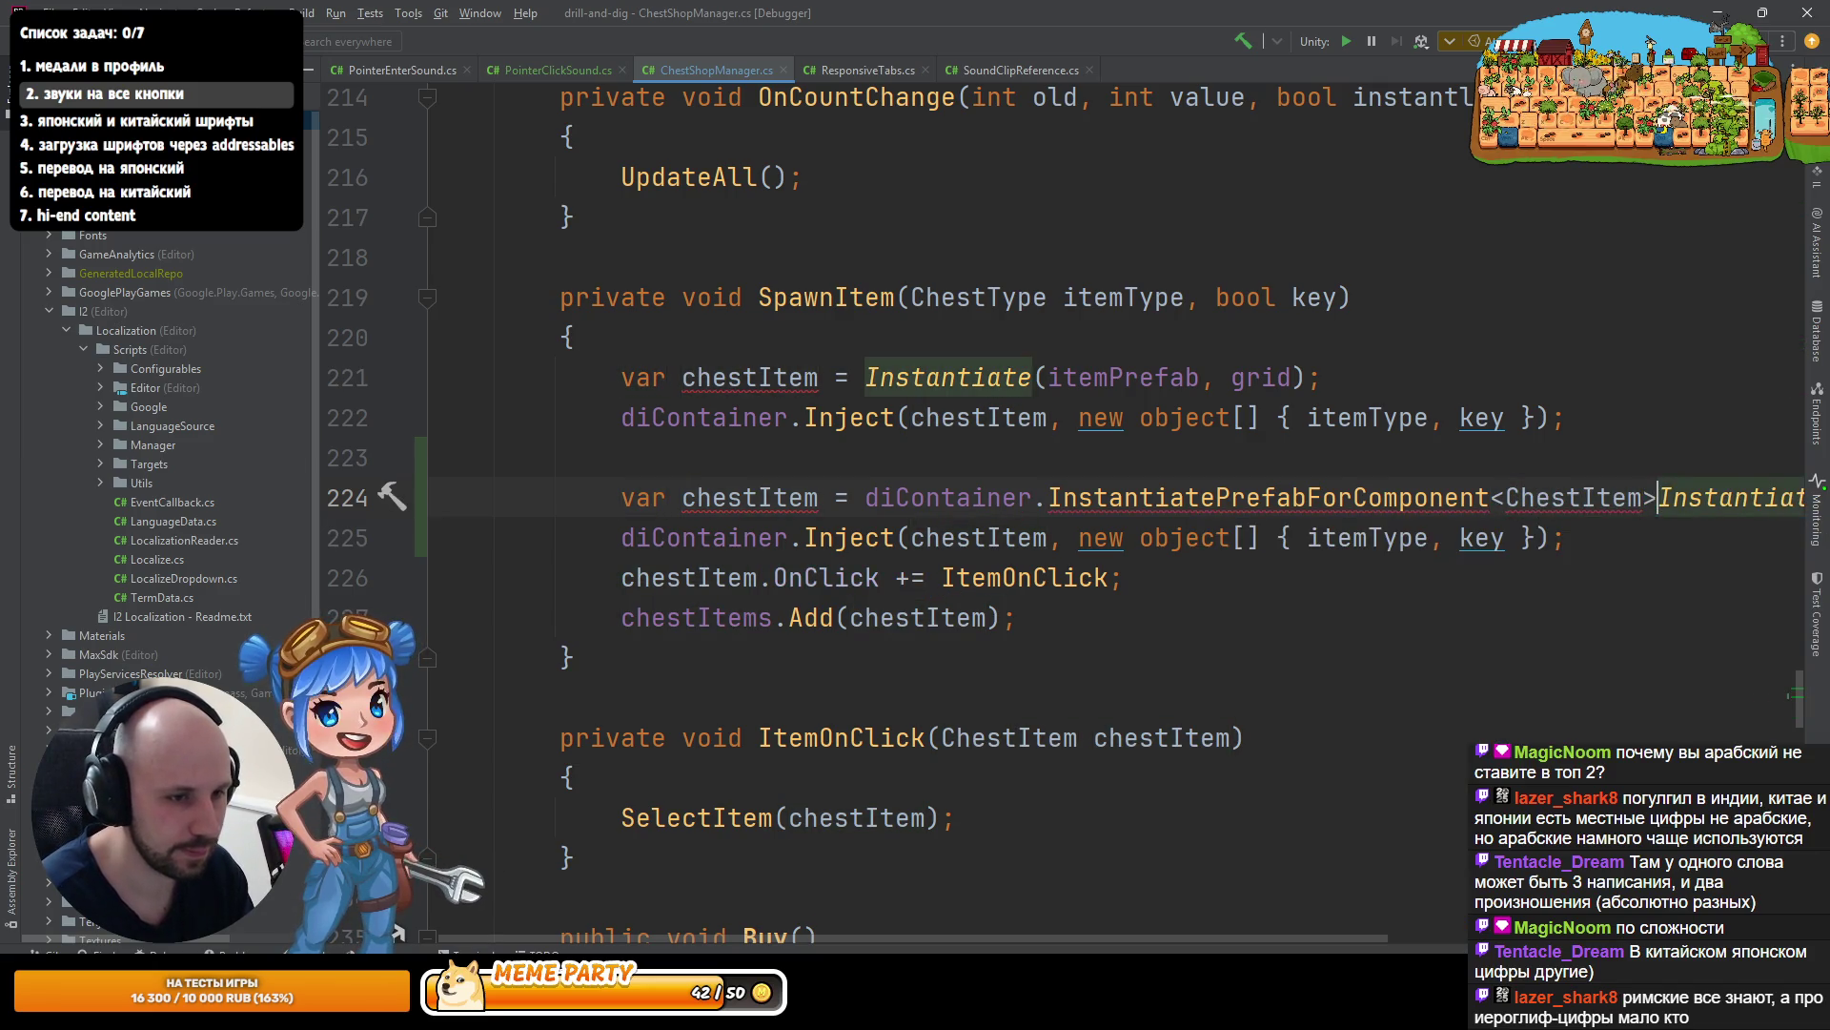
pyautogui.hotkey('ctrl', 'Delete')
pyautogui.hotkey('ctrl', 'Delete')
pyautogui.write('(itemPref')
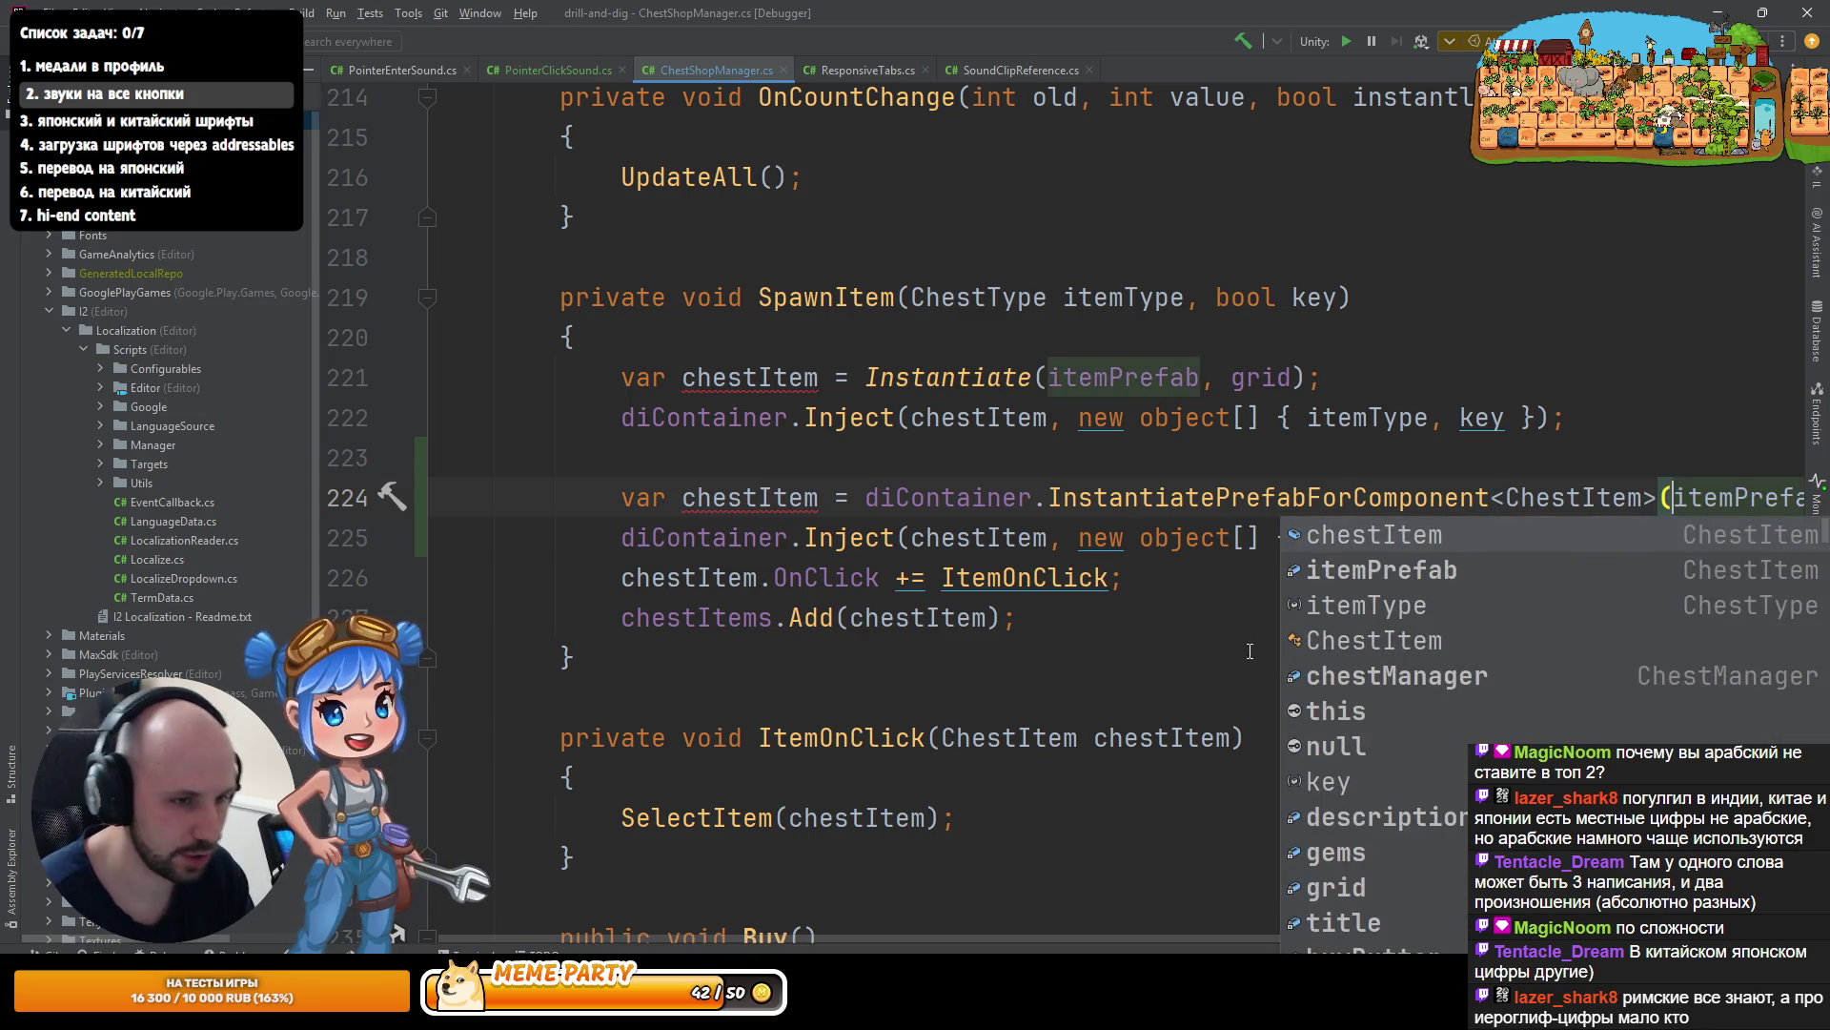
# - Copy the itemType and key object array from the Inject line into the new call after grid
pyautogui.click(1037, 447)
pyautogui.scroll(-4, 1037, 447)
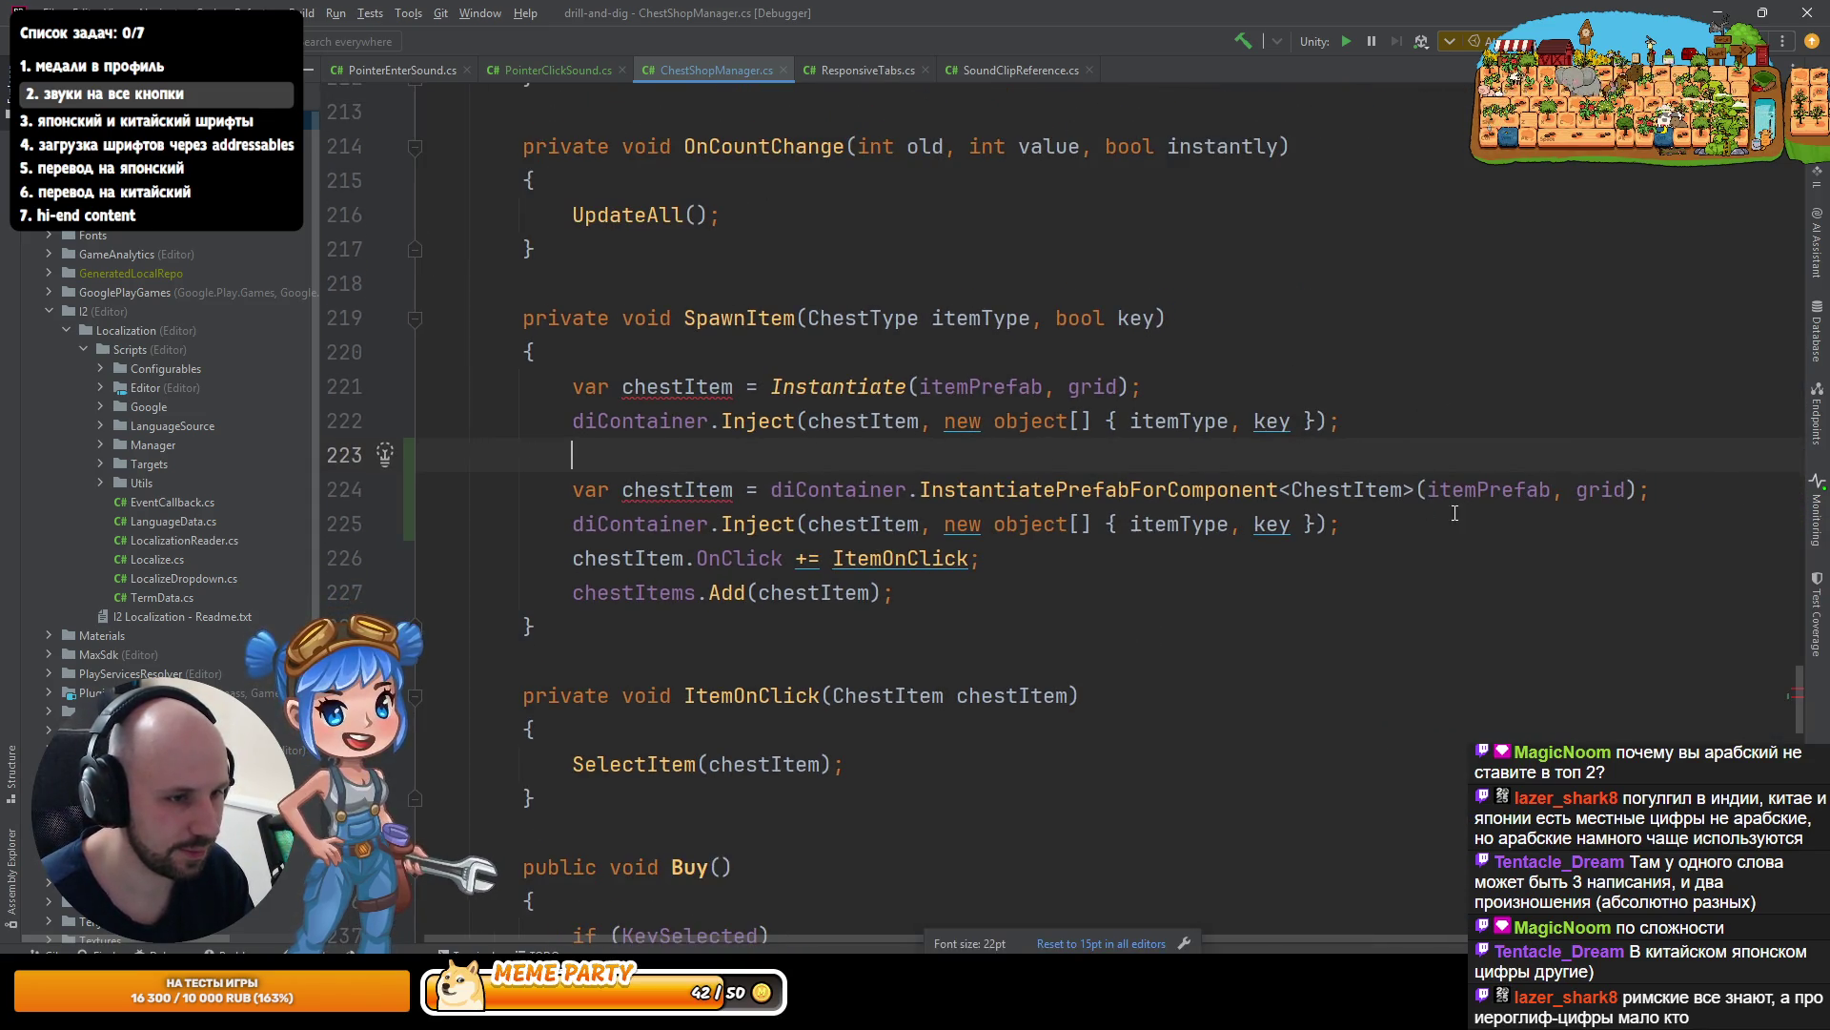
pyautogui.click(1514, 489)
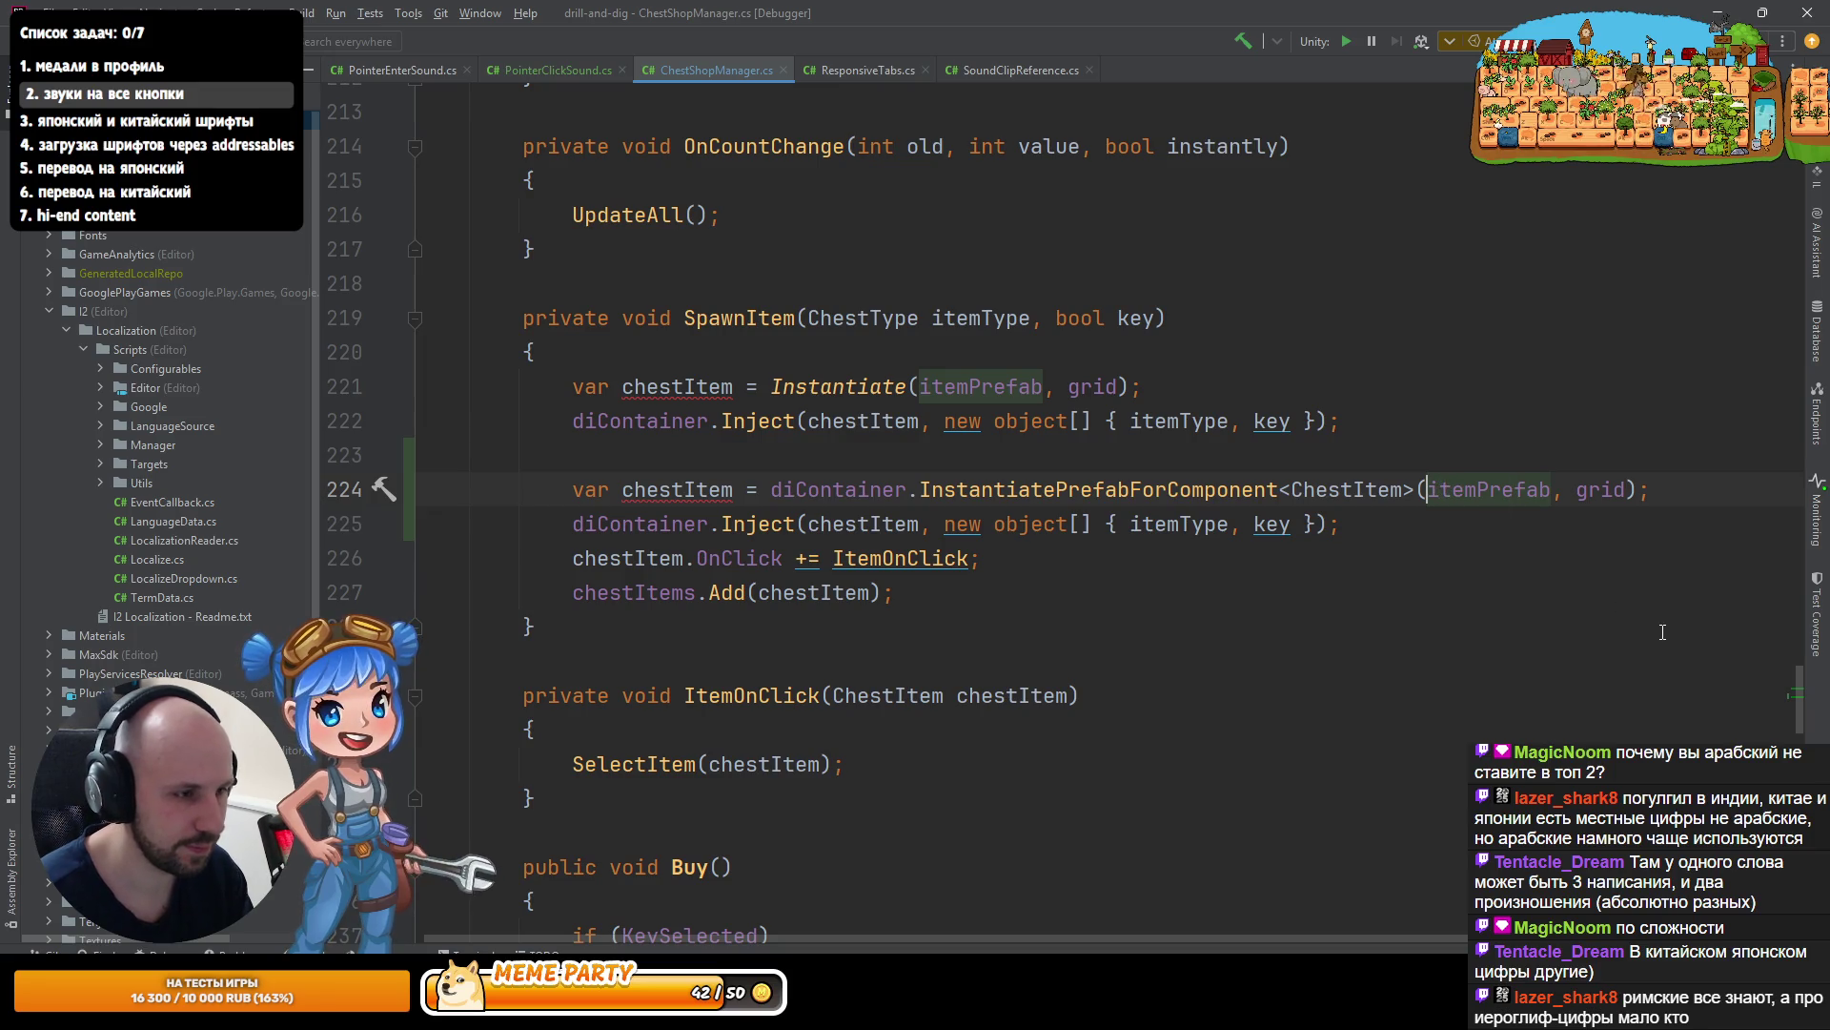
pyautogui.hotkey('ctrl', 'Right')
pyautogui.hotkey('ctrl', 'Right')
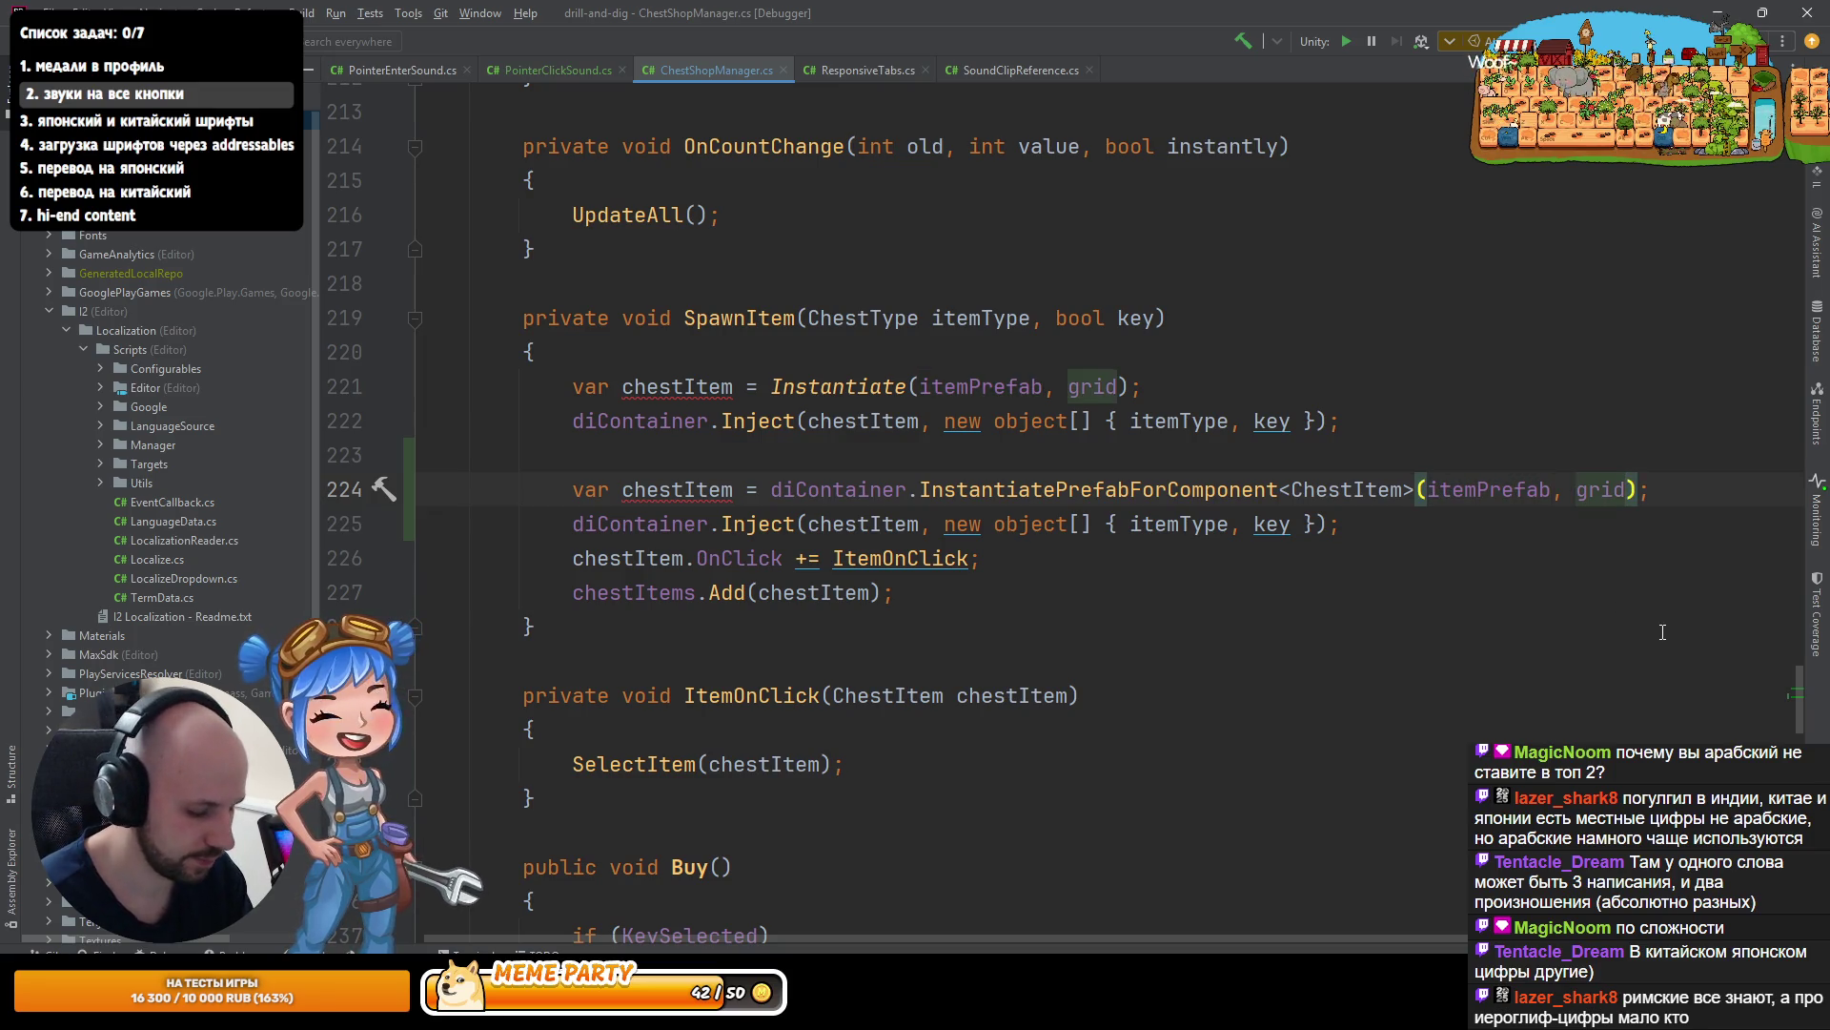
pyautogui.press('Down')
pyautogui.press('Left')
pyautogui.hotkey('ctrl', 'shift', 'Left')
pyautogui.hotkey('ctrl', 'shift', 'Left')
pyautogui.hotkey('ctrl', 'shift', 'Left')
pyautogui.hotkey('ctrl', 'c')
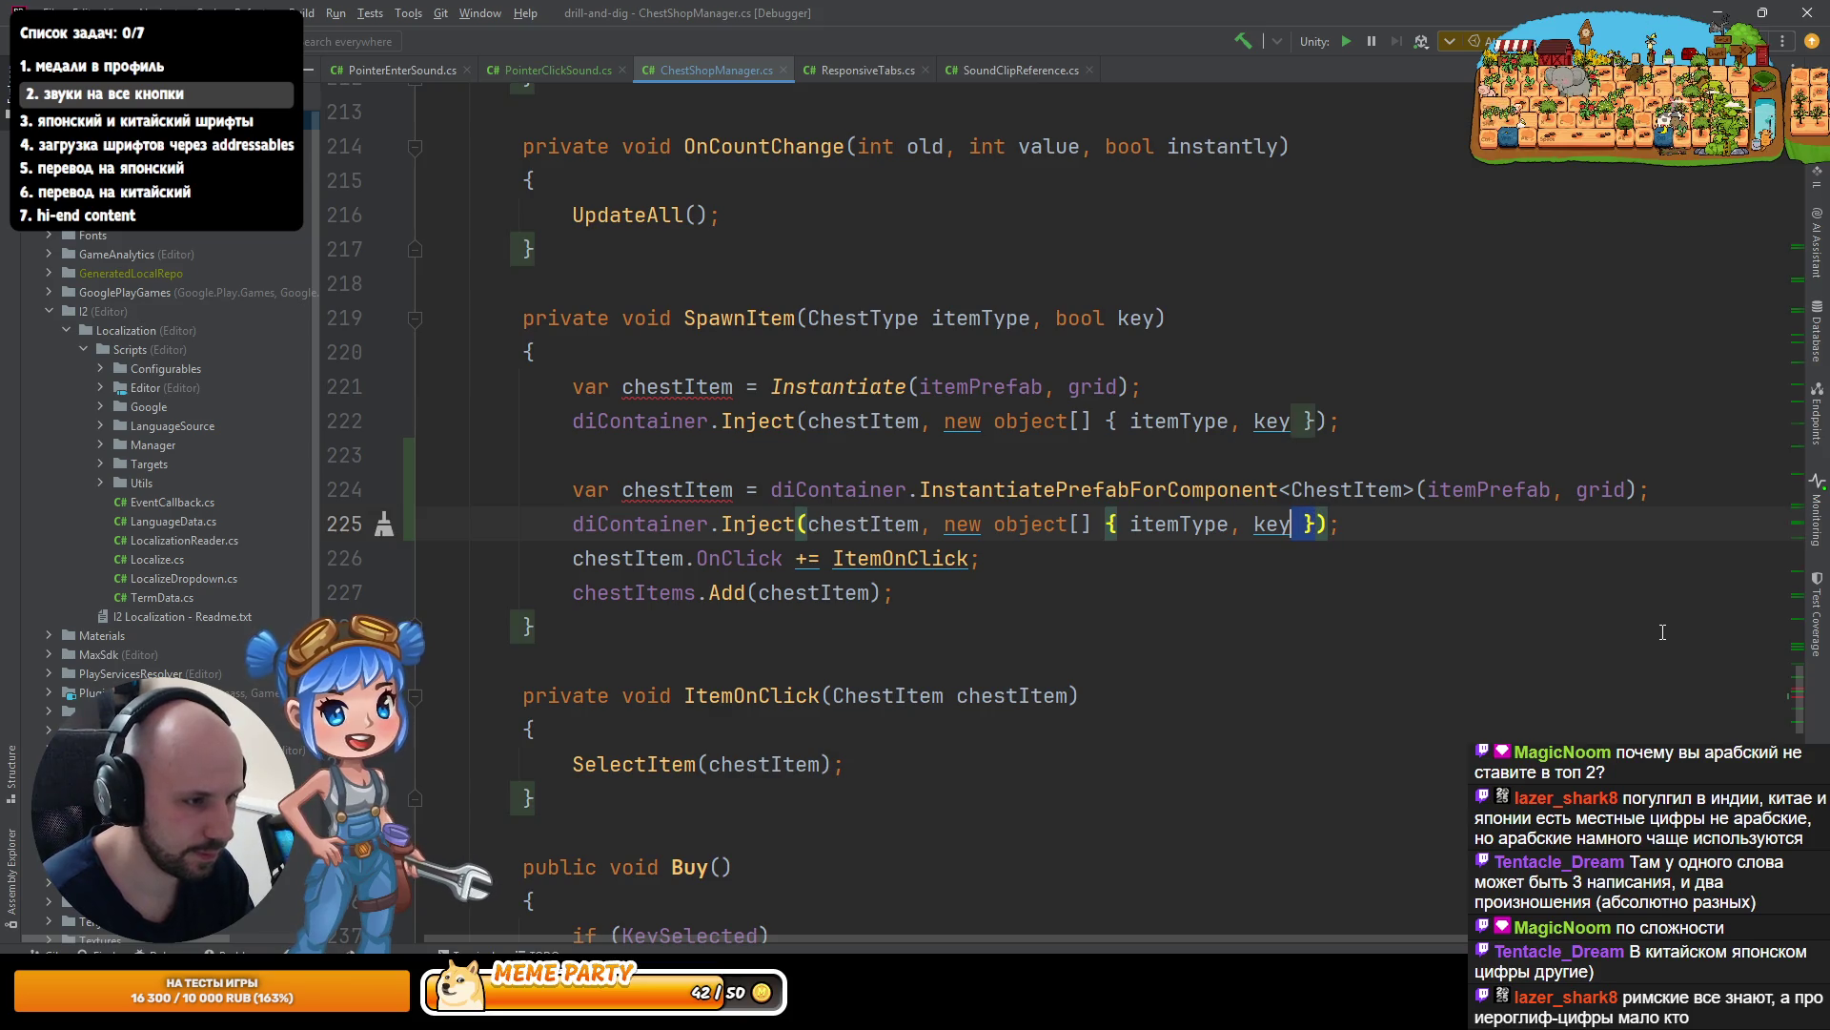
pyautogui.press('Escape')
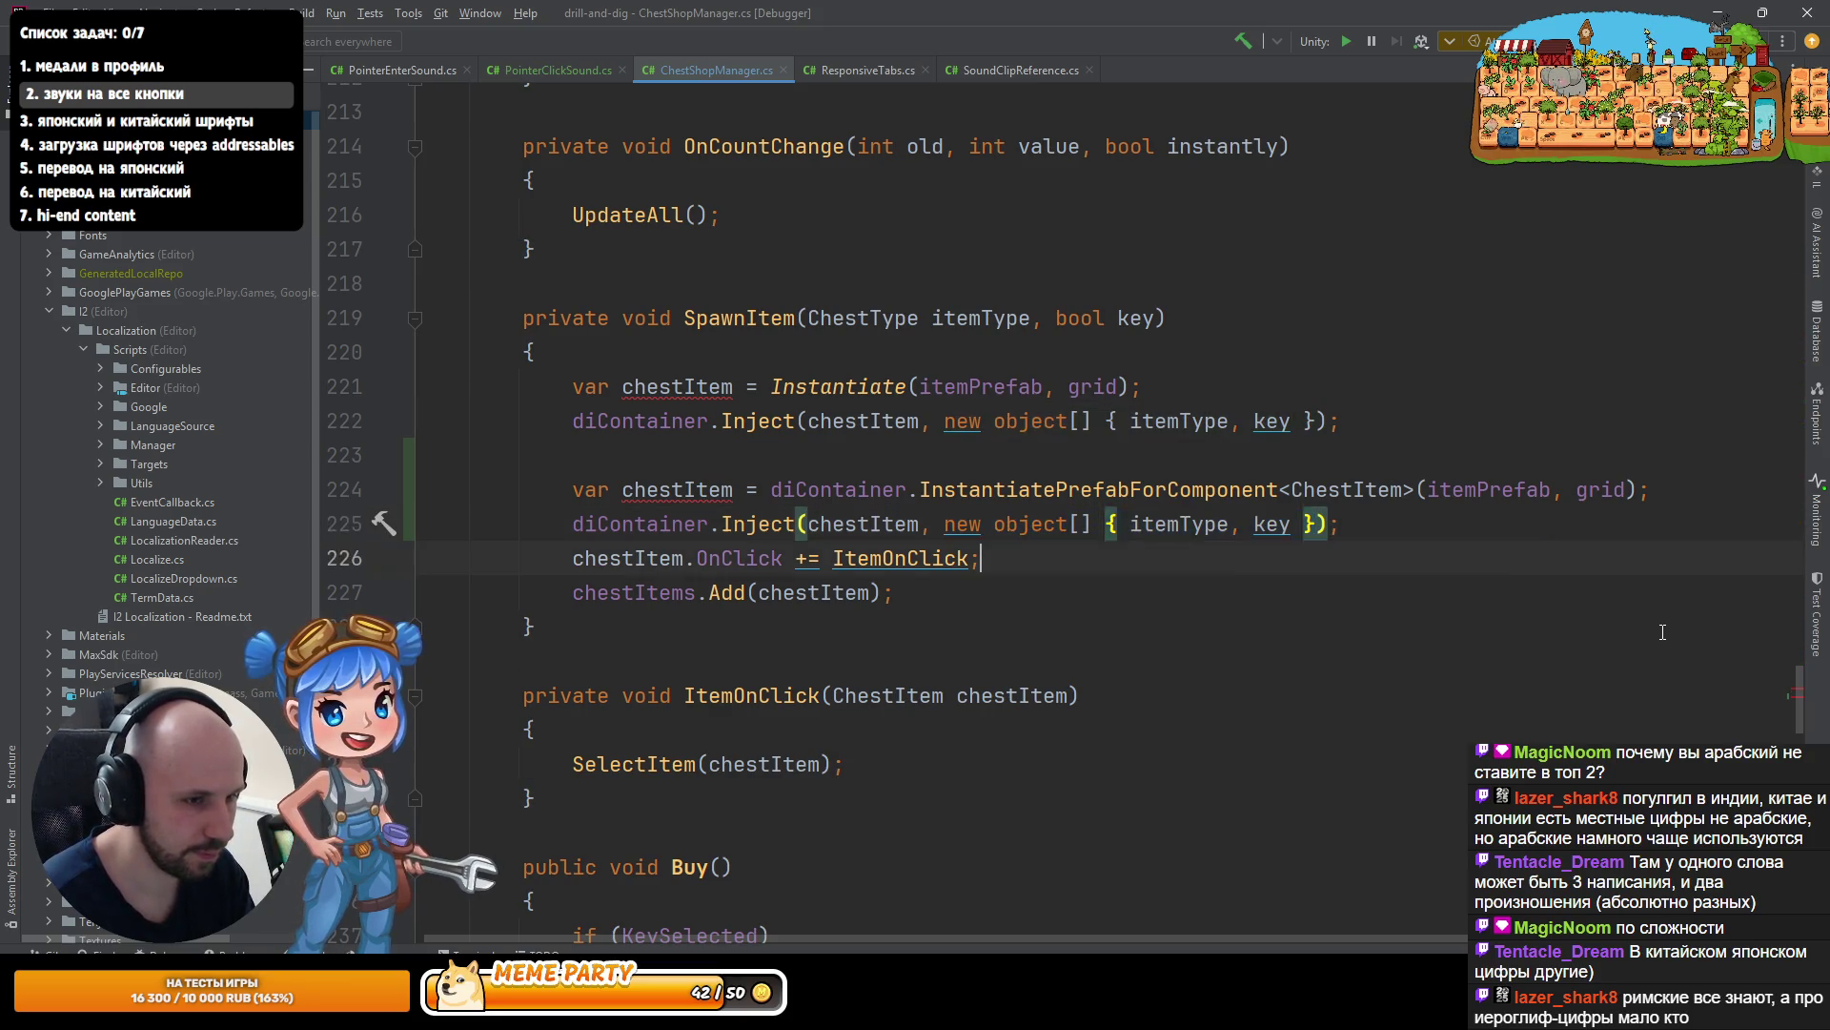
pyautogui.press('Up')
pyautogui.hotkey('ctrl', 'v')
pyautogui.hotkey('ctrl', 'z')
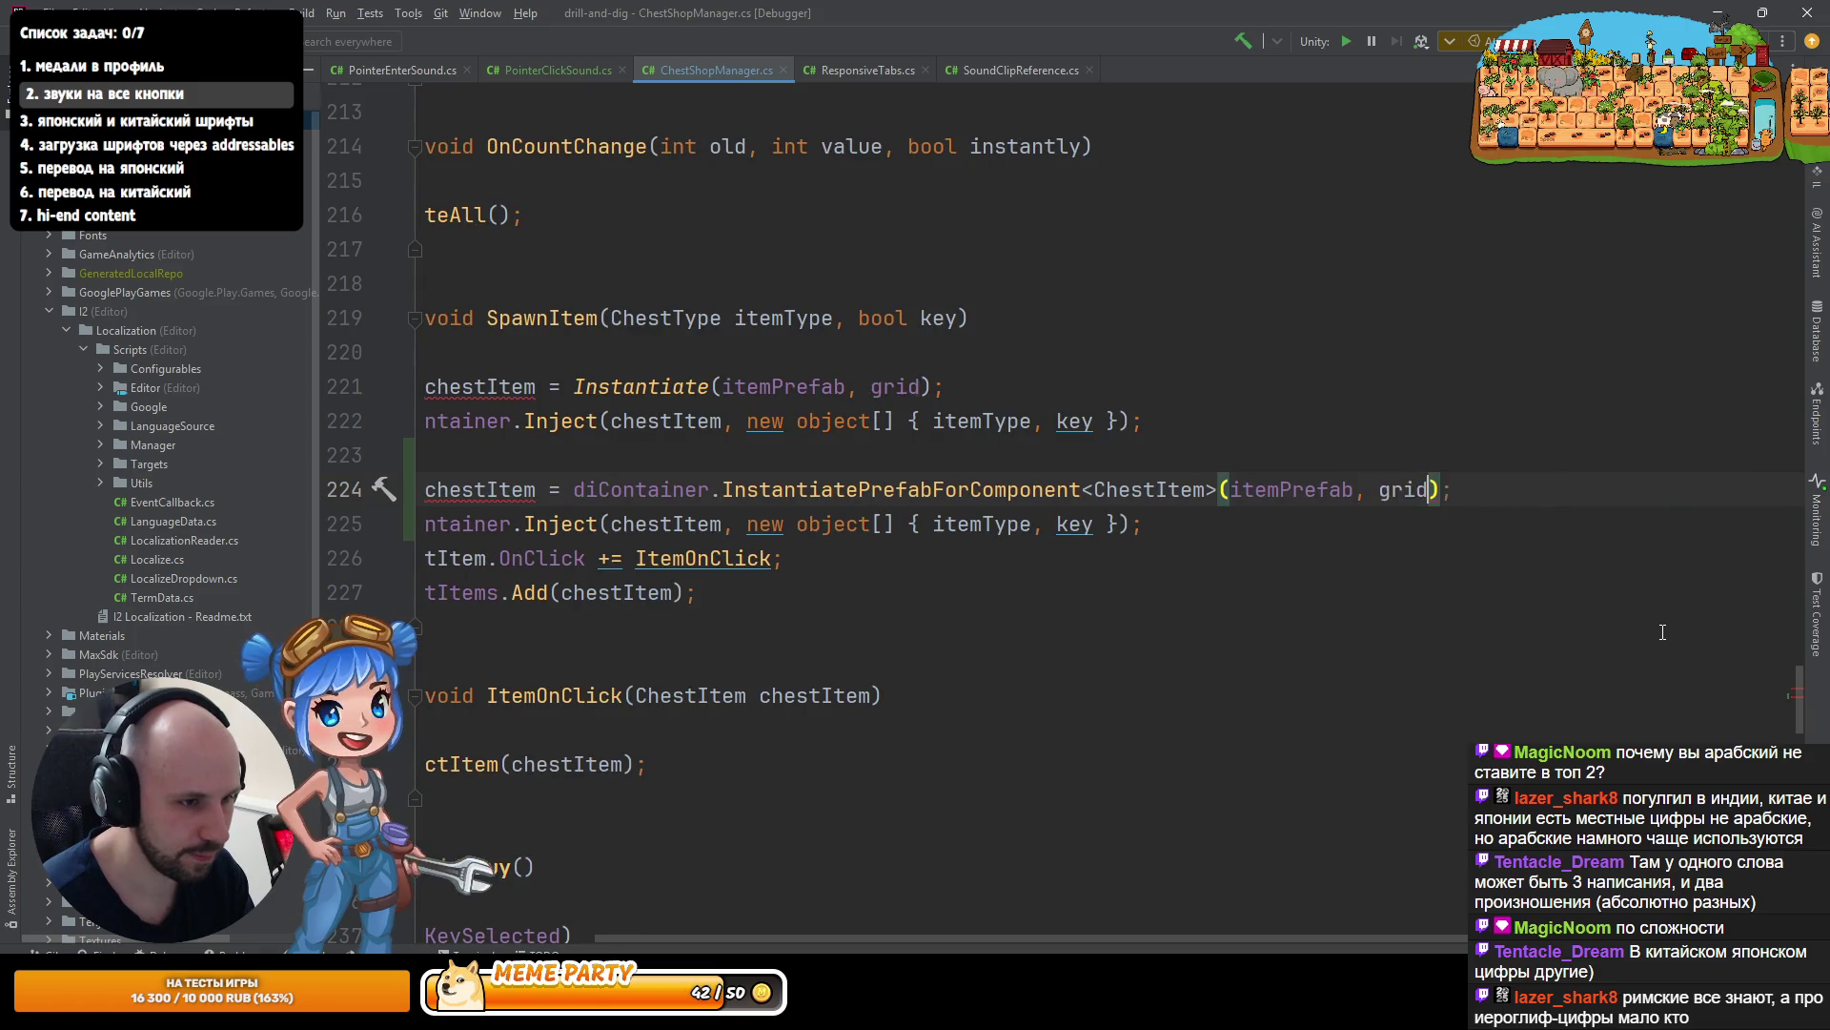
pyautogui.write(', new object[] { itemType, key }')
# - Delete the redundant copied Inject line below the new call
pyautogui.press('Home')
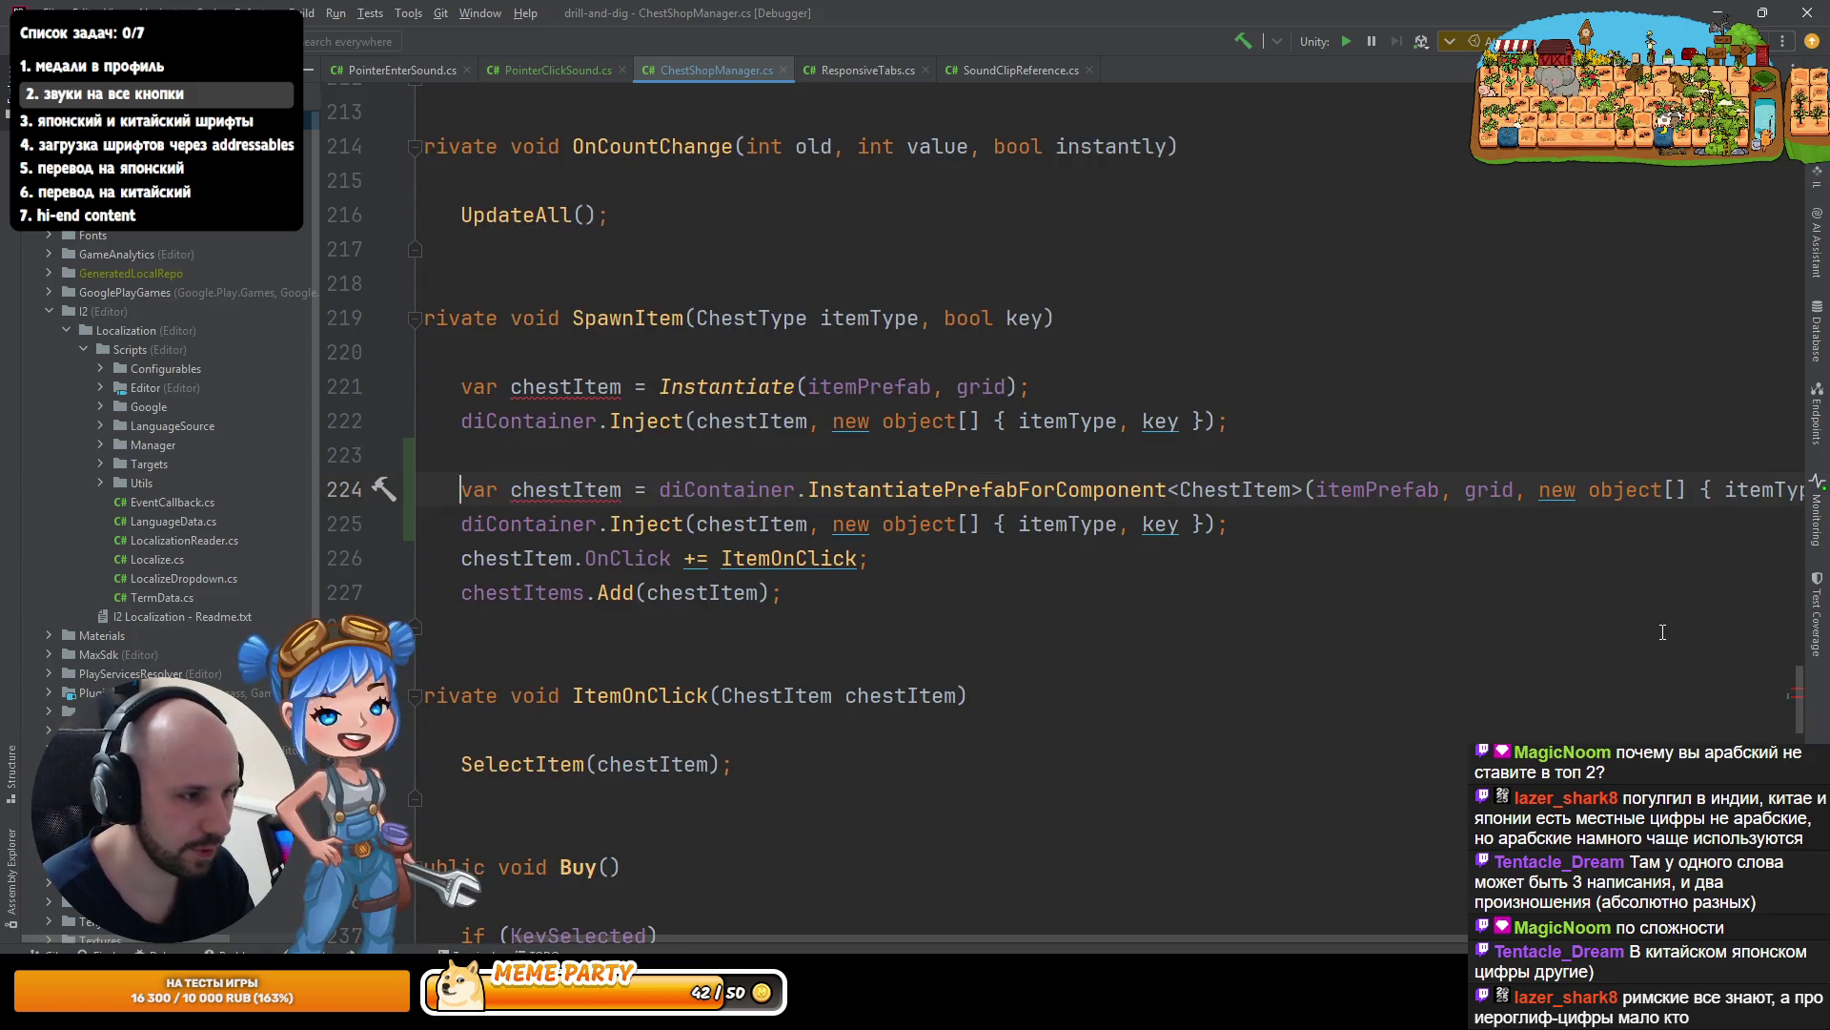
pyautogui.press('Down')
pyautogui.hotkey('shift', 'End')
pyautogui.press('BackSpace')
pyautogui.press('BackSpace')
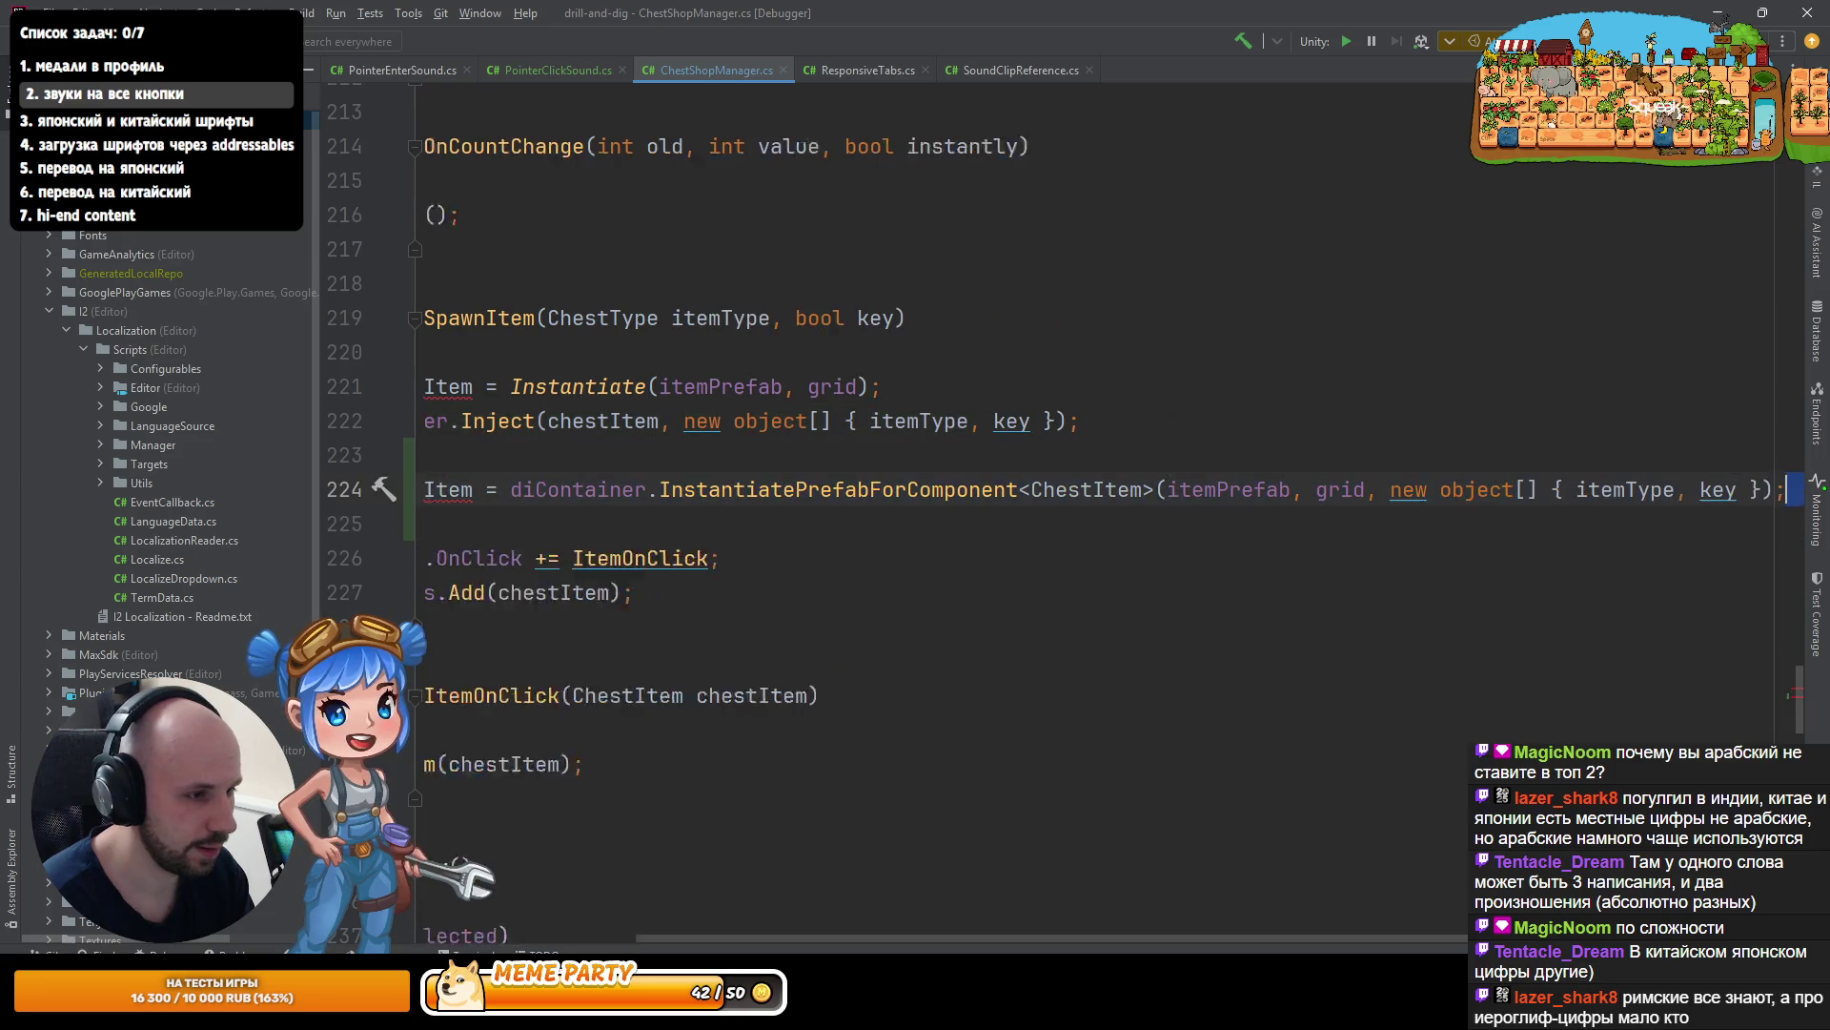
# - Reformat the new chestItem declaration, wrapping and rejoining its argument list
pyautogui.hotkey('ctrl', 'alt', 'l')
pyautogui.press('Up')
pyautogui.press('Up')
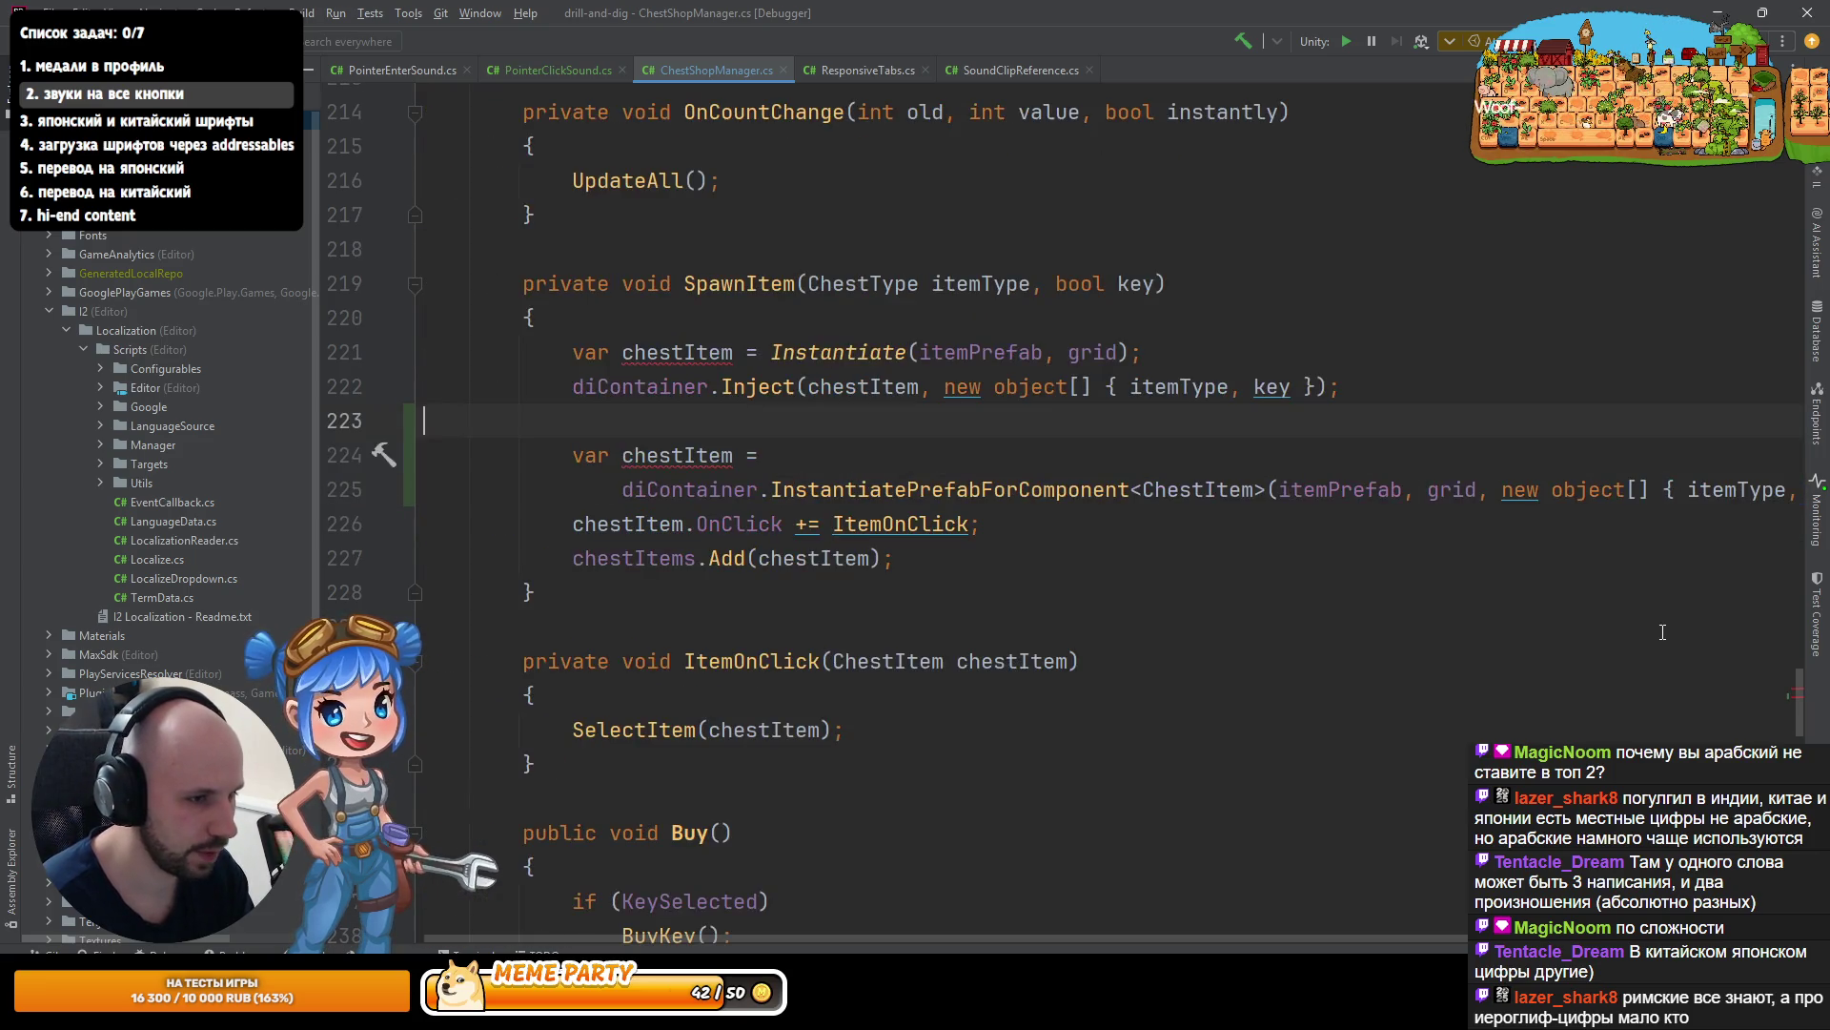
pyautogui.press('Down')
pyautogui.press('Down')
pyautogui.press('End')
pyautogui.press('Left')
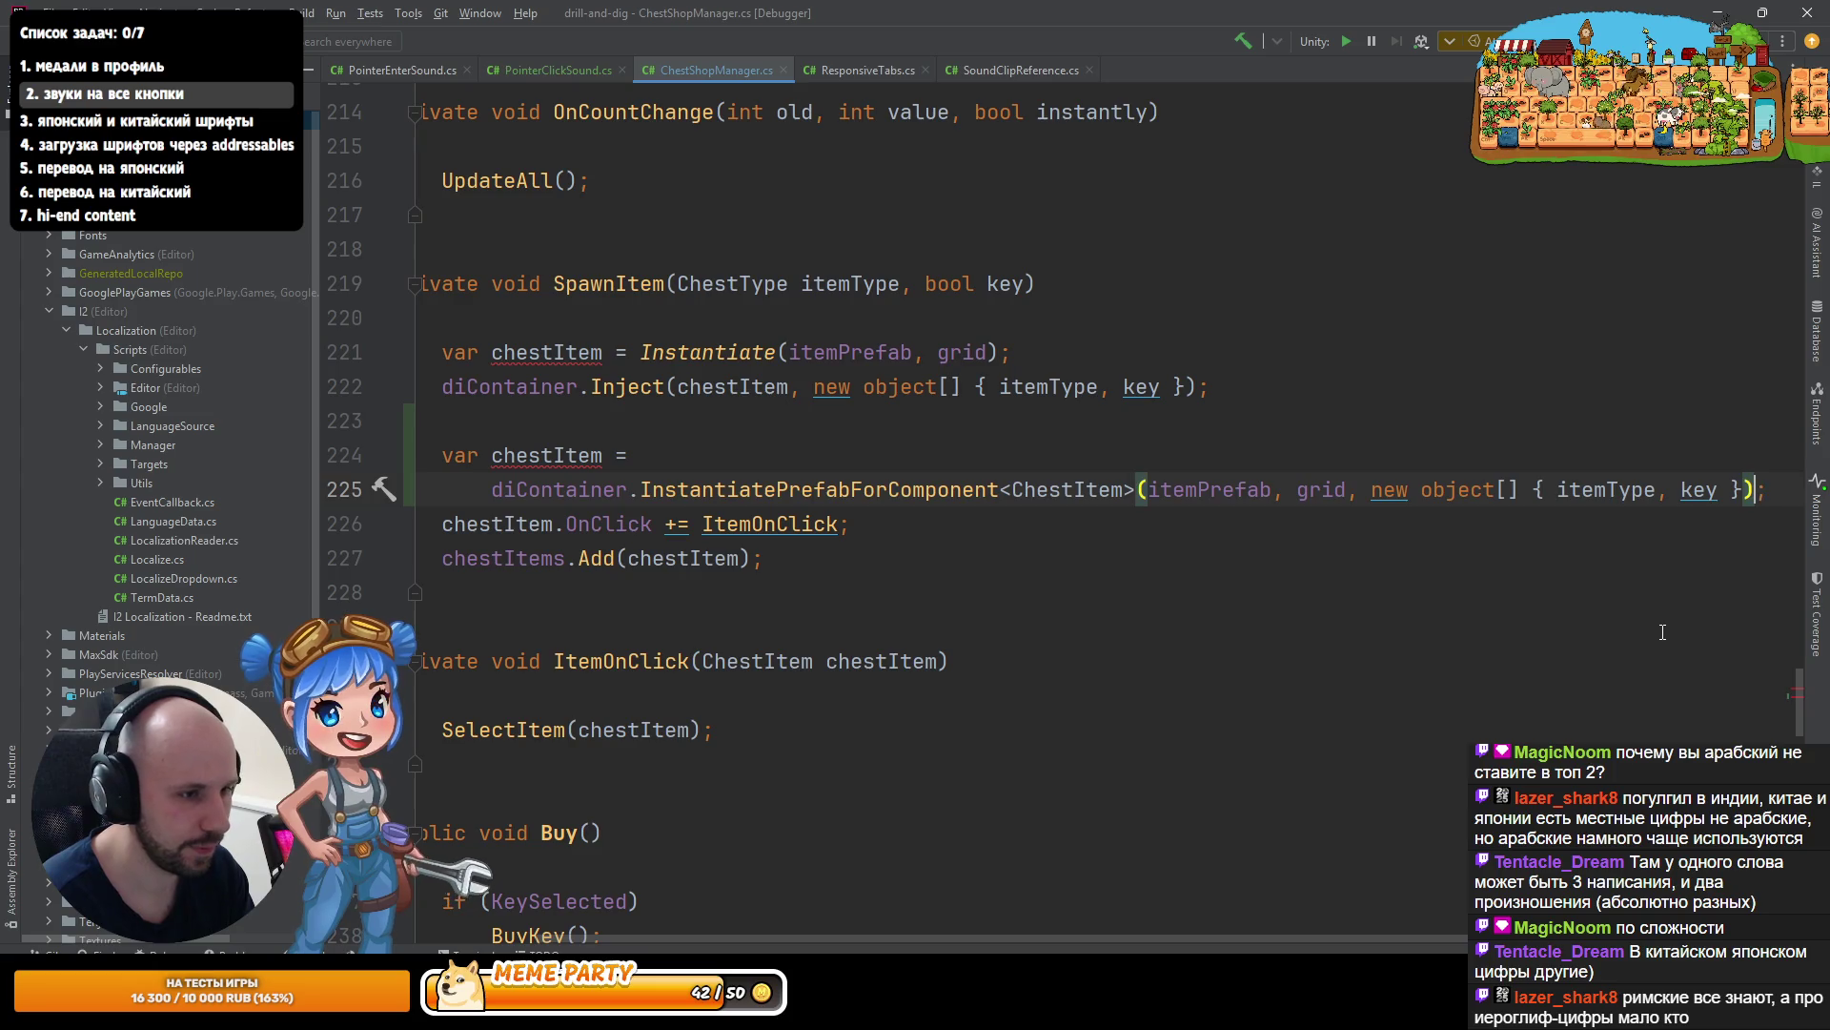
pyautogui.hotkey('ctrl', 'Left')
pyautogui.hotkey('ctrl', 'Left')
pyautogui.press('Return')
pyautogui.press('Up')
pyautogui.press('Up')
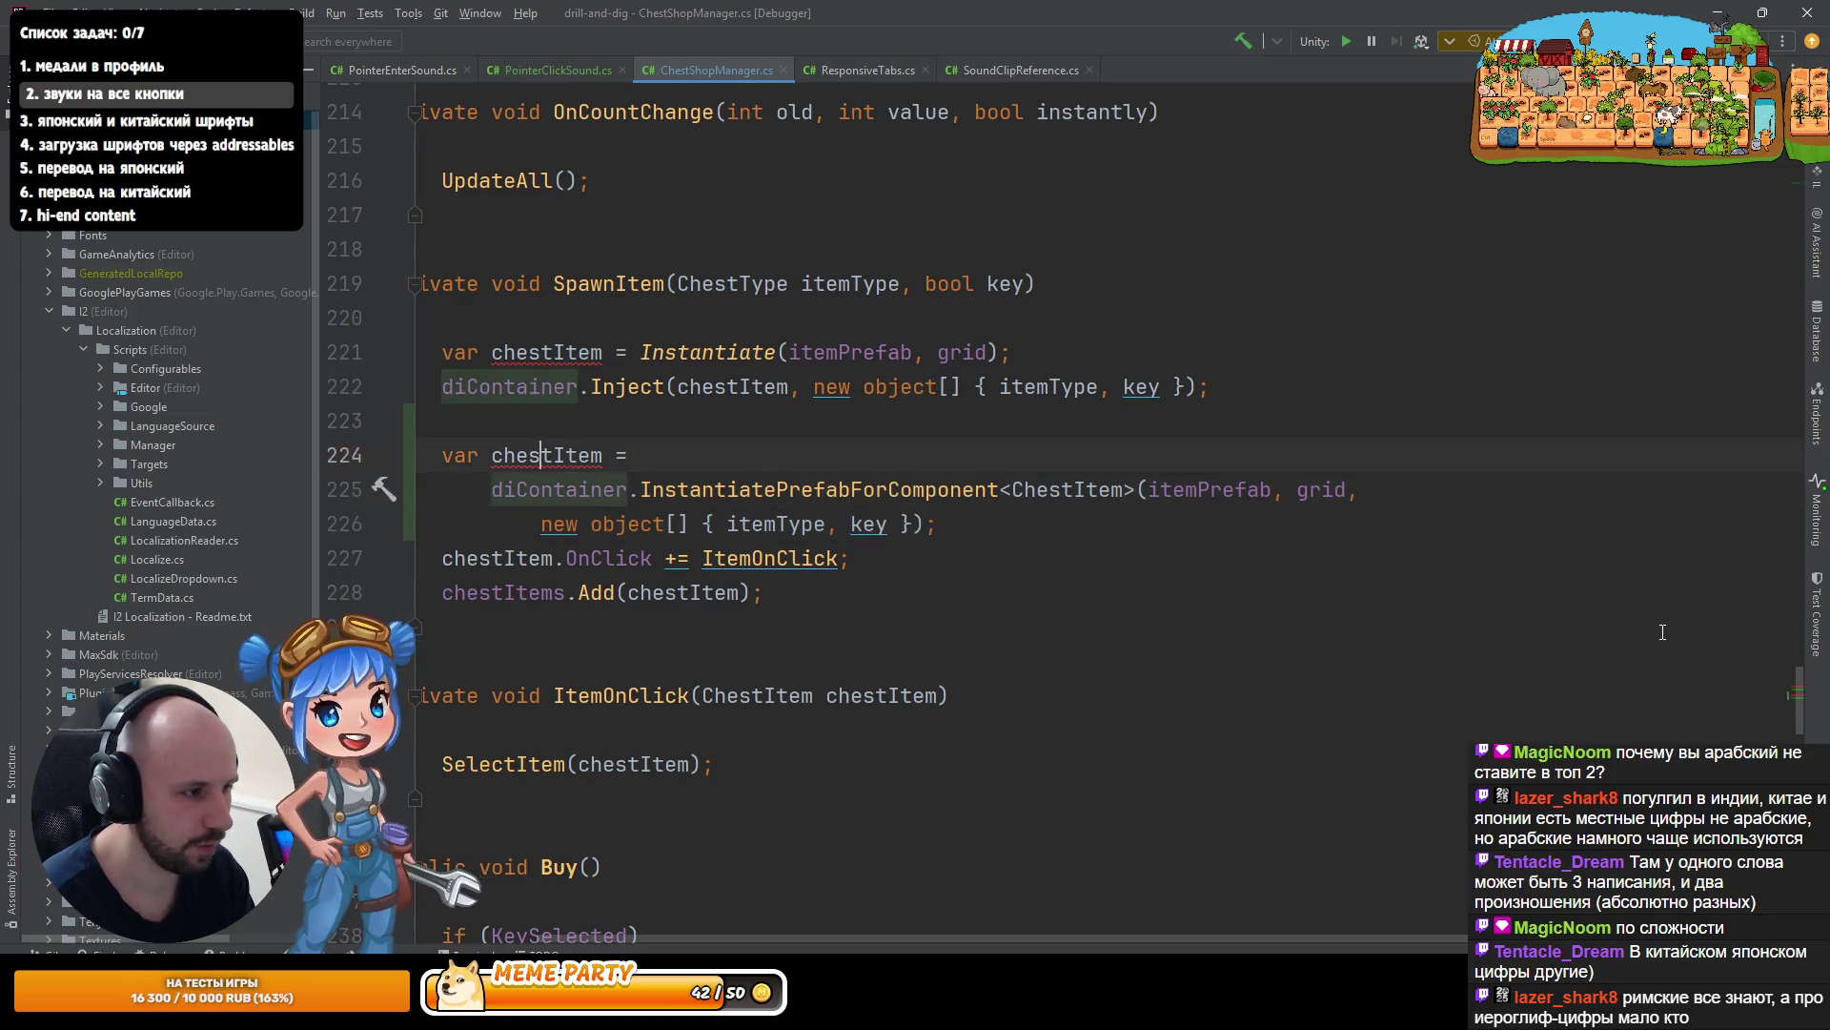
pyautogui.press('Down')
pyautogui.hotkey('ctrl', 'shift', 'j')
pyautogui.press('Up')
pyautogui.press('Up')
pyautogui.press('Up')
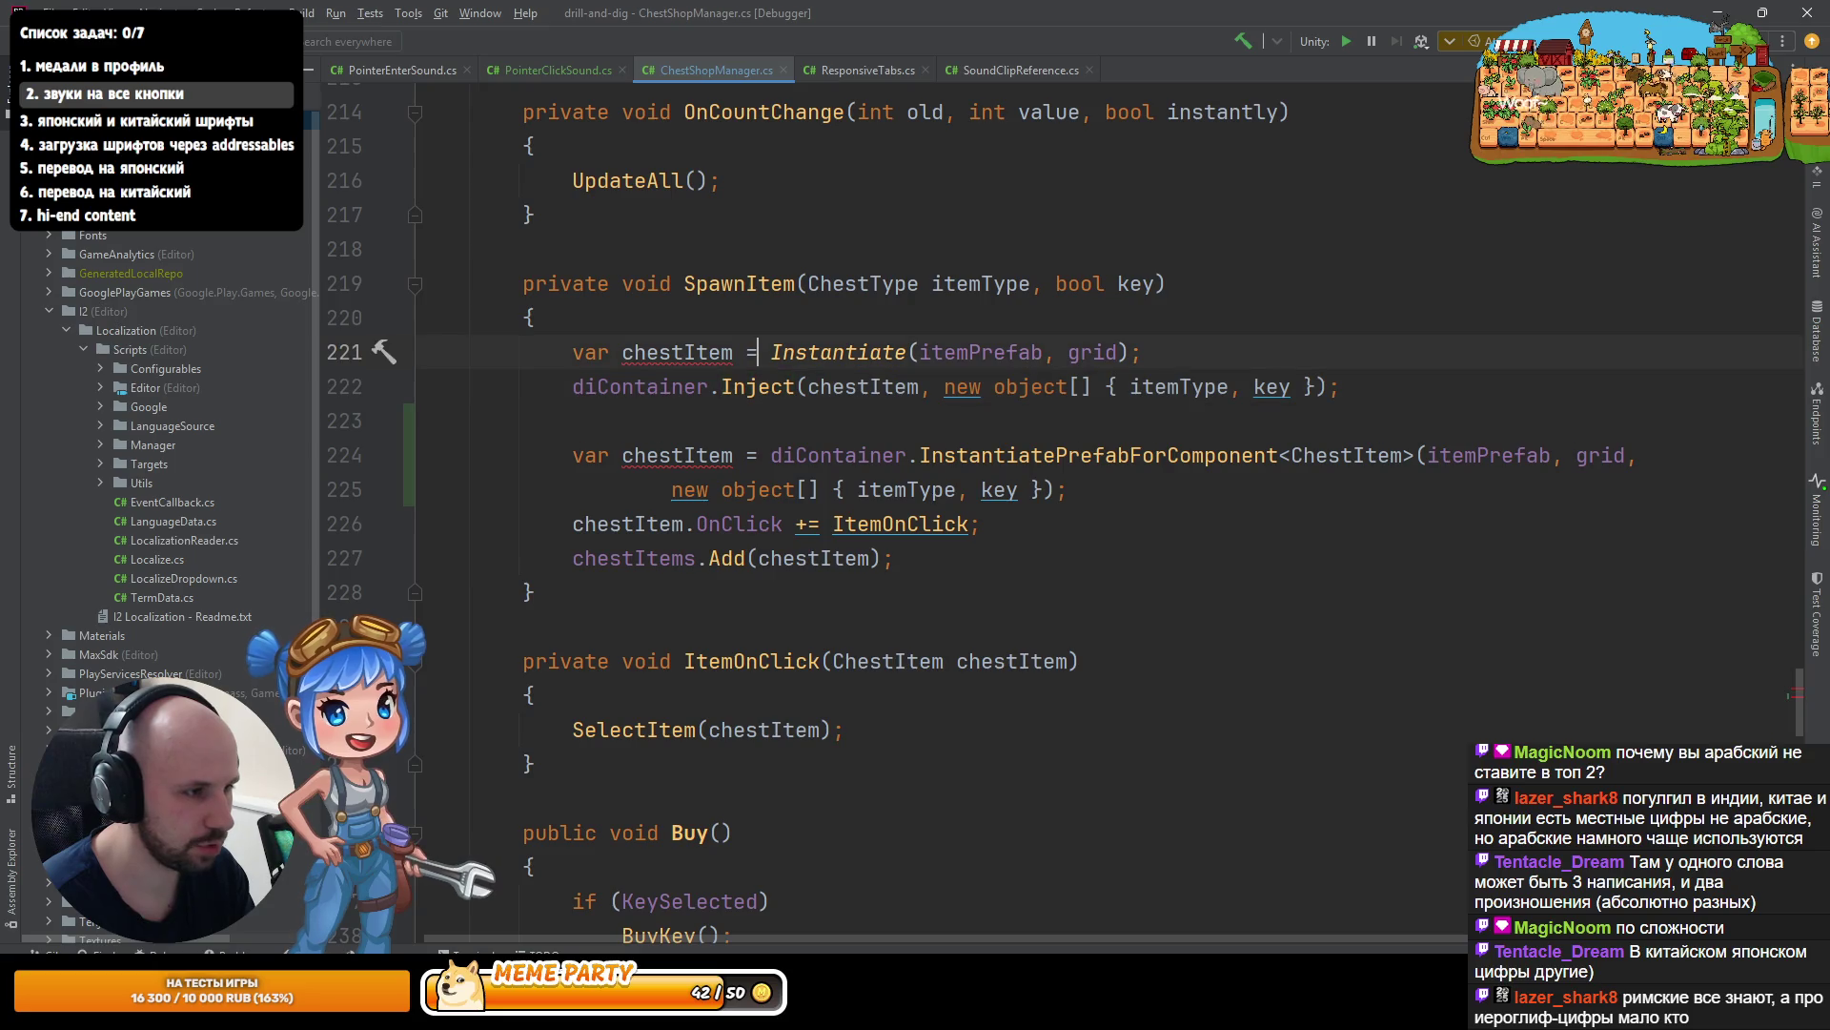
# - Delete the old Instantiate and Inject lines, leaving only the new diContainer call
pyautogui.hotkey('shift', 'Down')
pyautogui.hotkey('shift', 'Down')
pyautogui.press('Down')
pyautogui.press('Down')
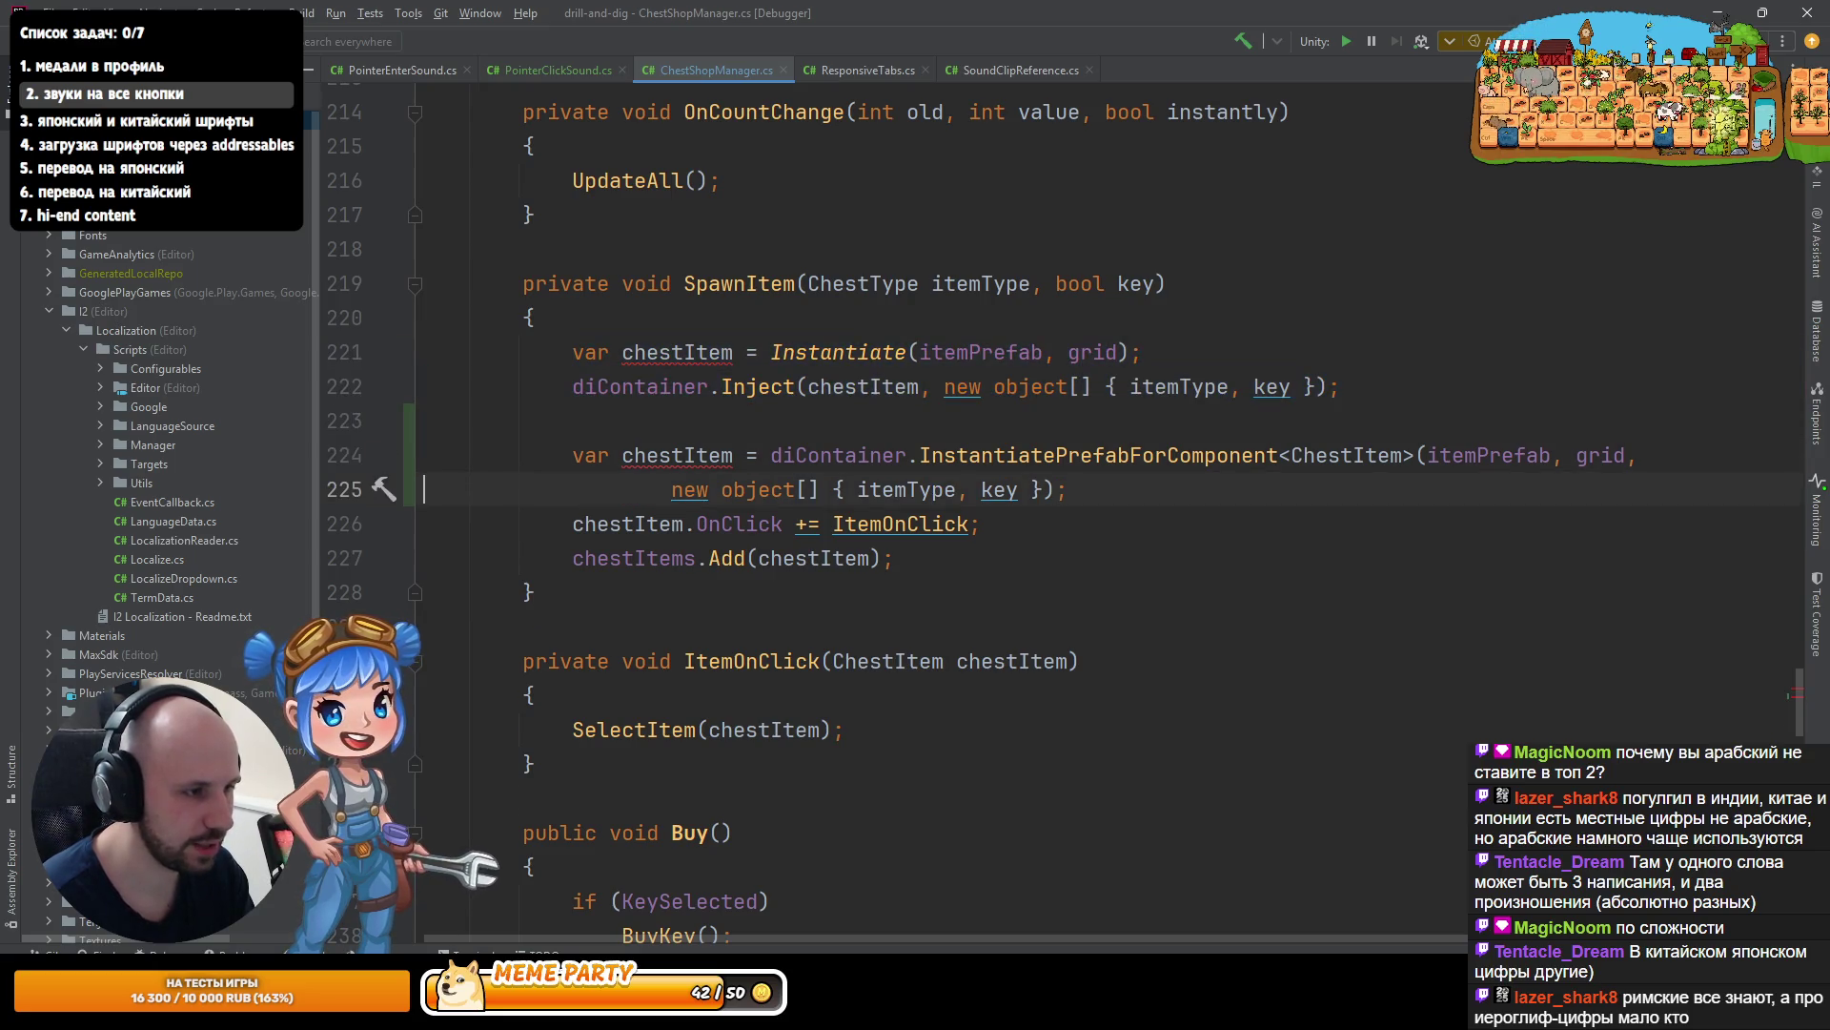
pyautogui.press('Up')
pyautogui.hotkey('shift', 'Down')
pyautogui.hotkey('shift', 'End')
pyautogui.press('Escape')
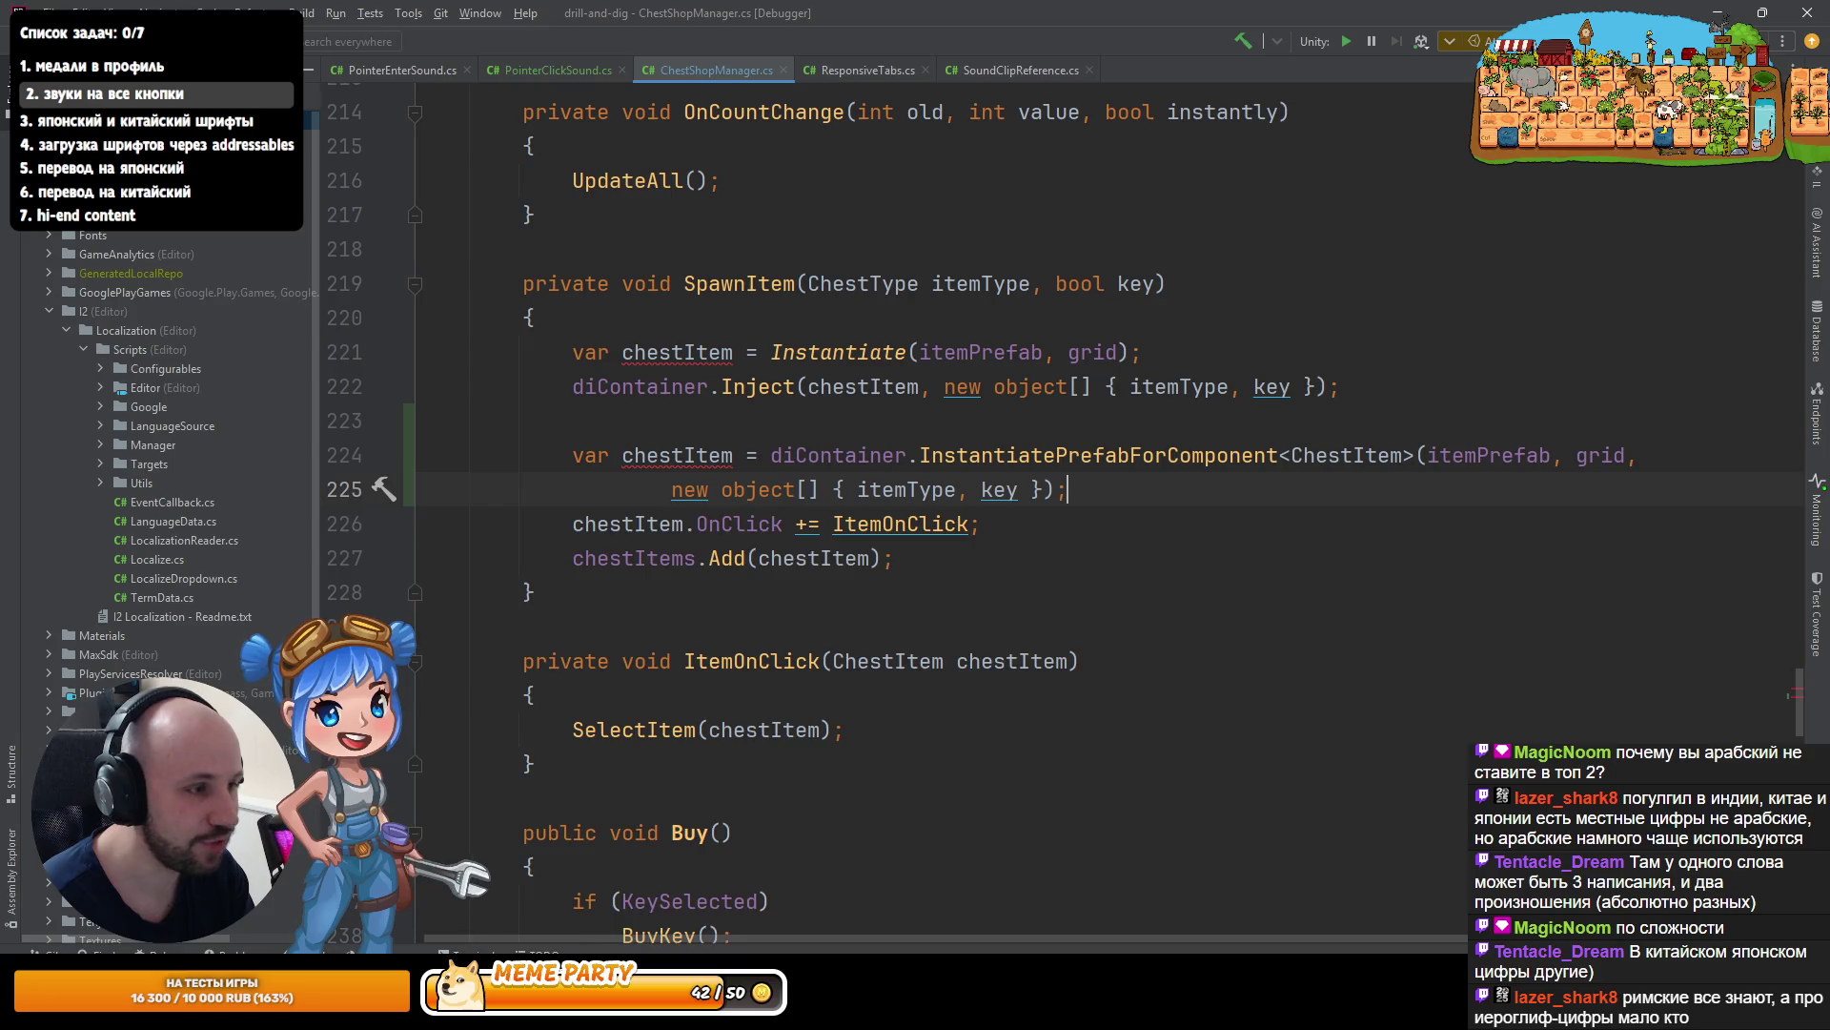
pyautogui.press('Return')
pyautogui.press('Up')
pyautogui.press('Up')
pyautogui.press('Up')
pyautogui.hotkey('shift', 'Down')
pyautogui.hotkey('shift', 'Down')
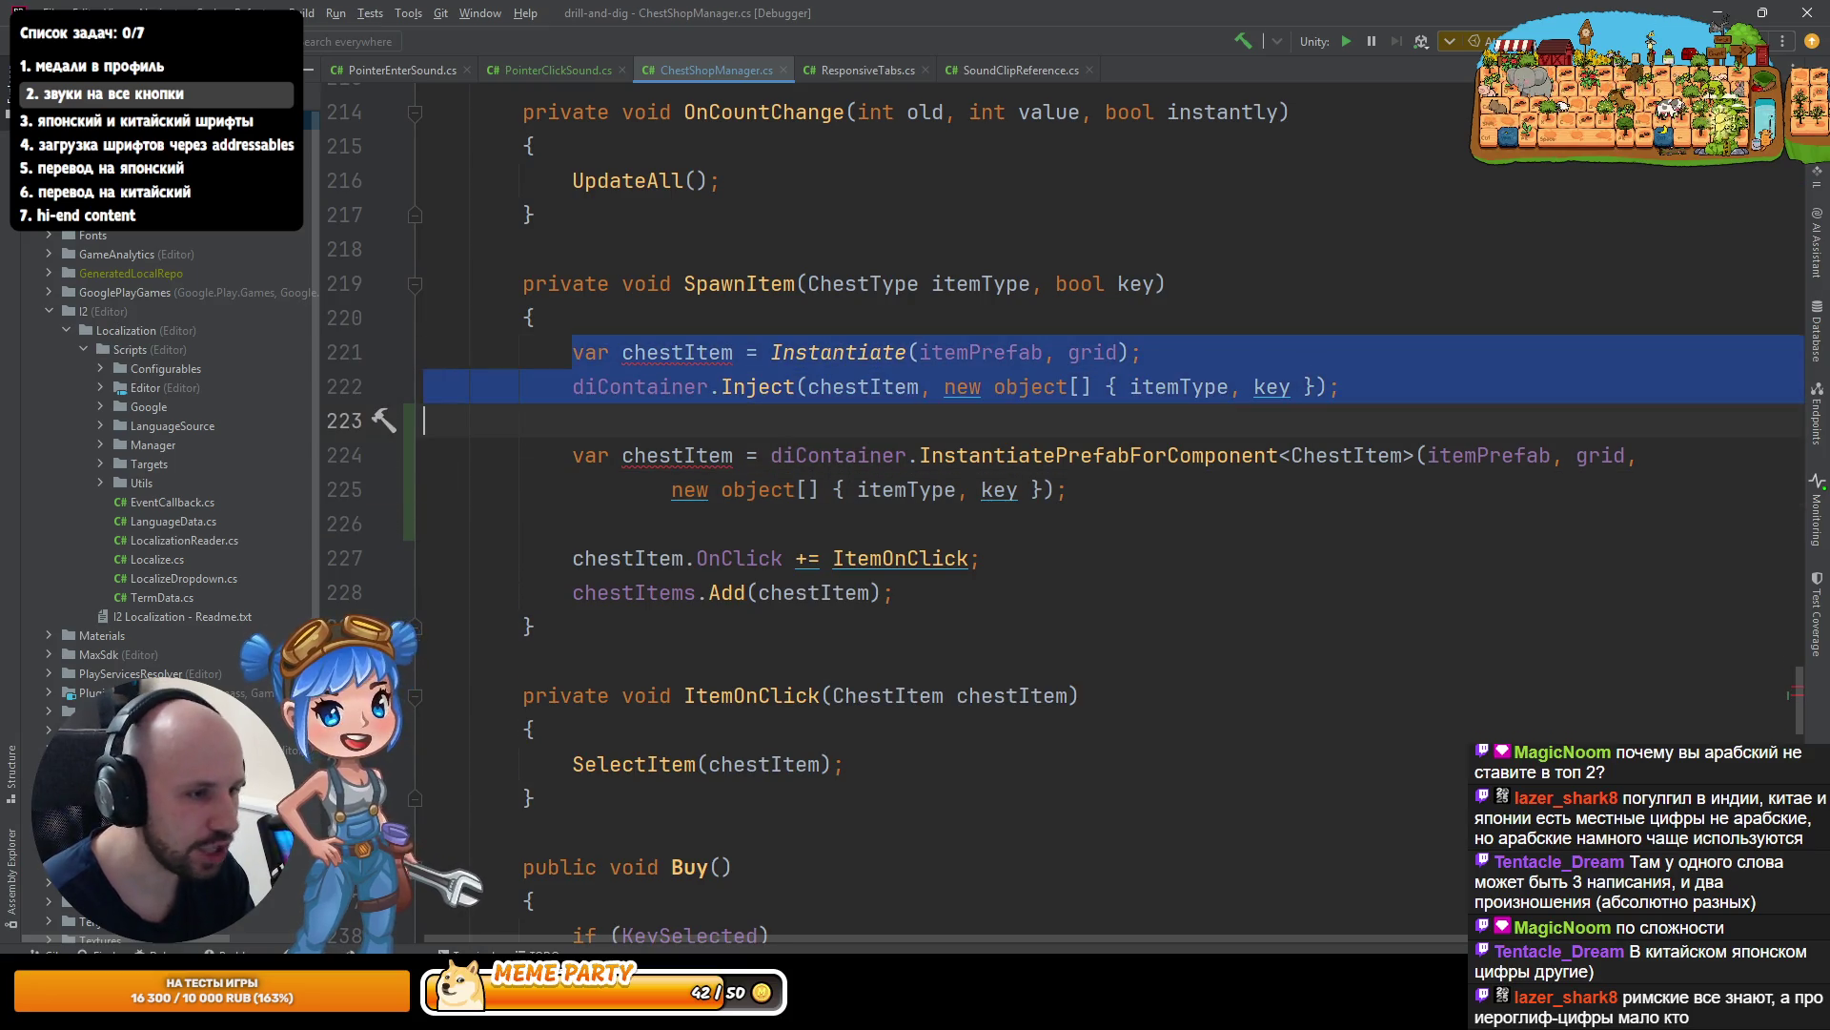
pyautogui.press('BackSpace')
pyautogui.press('Delete')
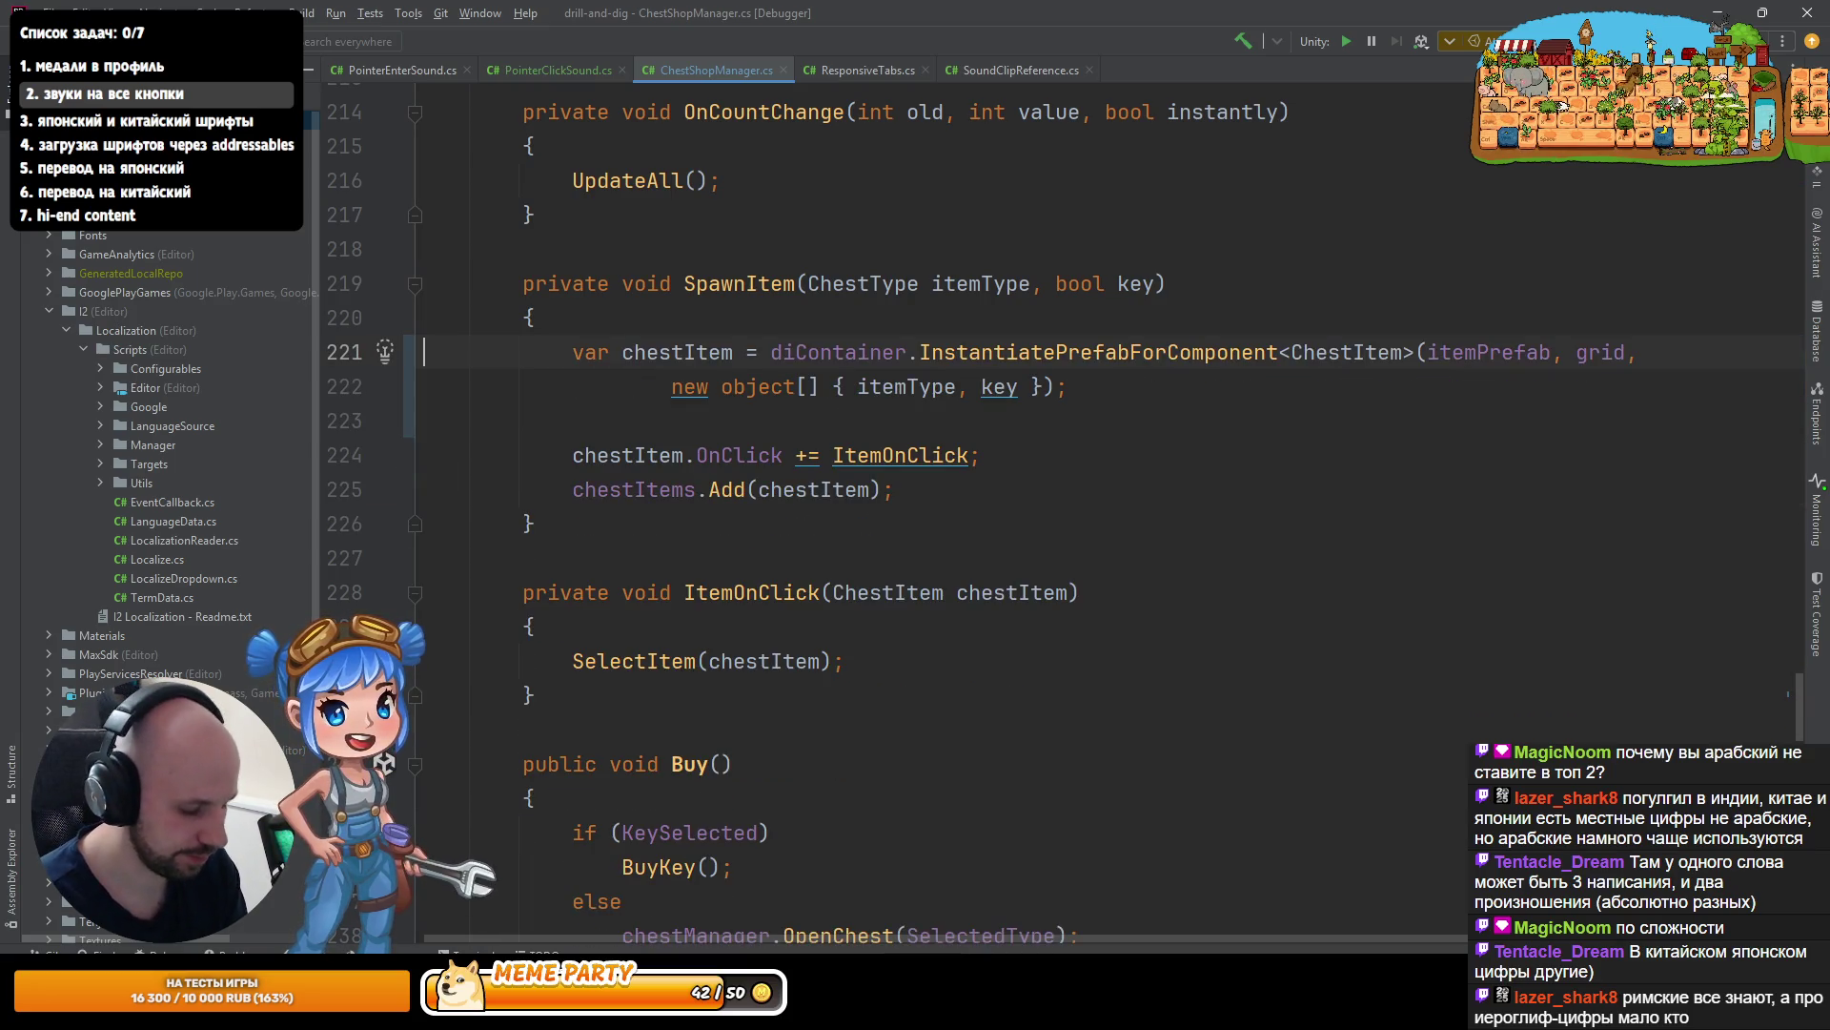
pyautogui.scroll(-5, 1008, 604)
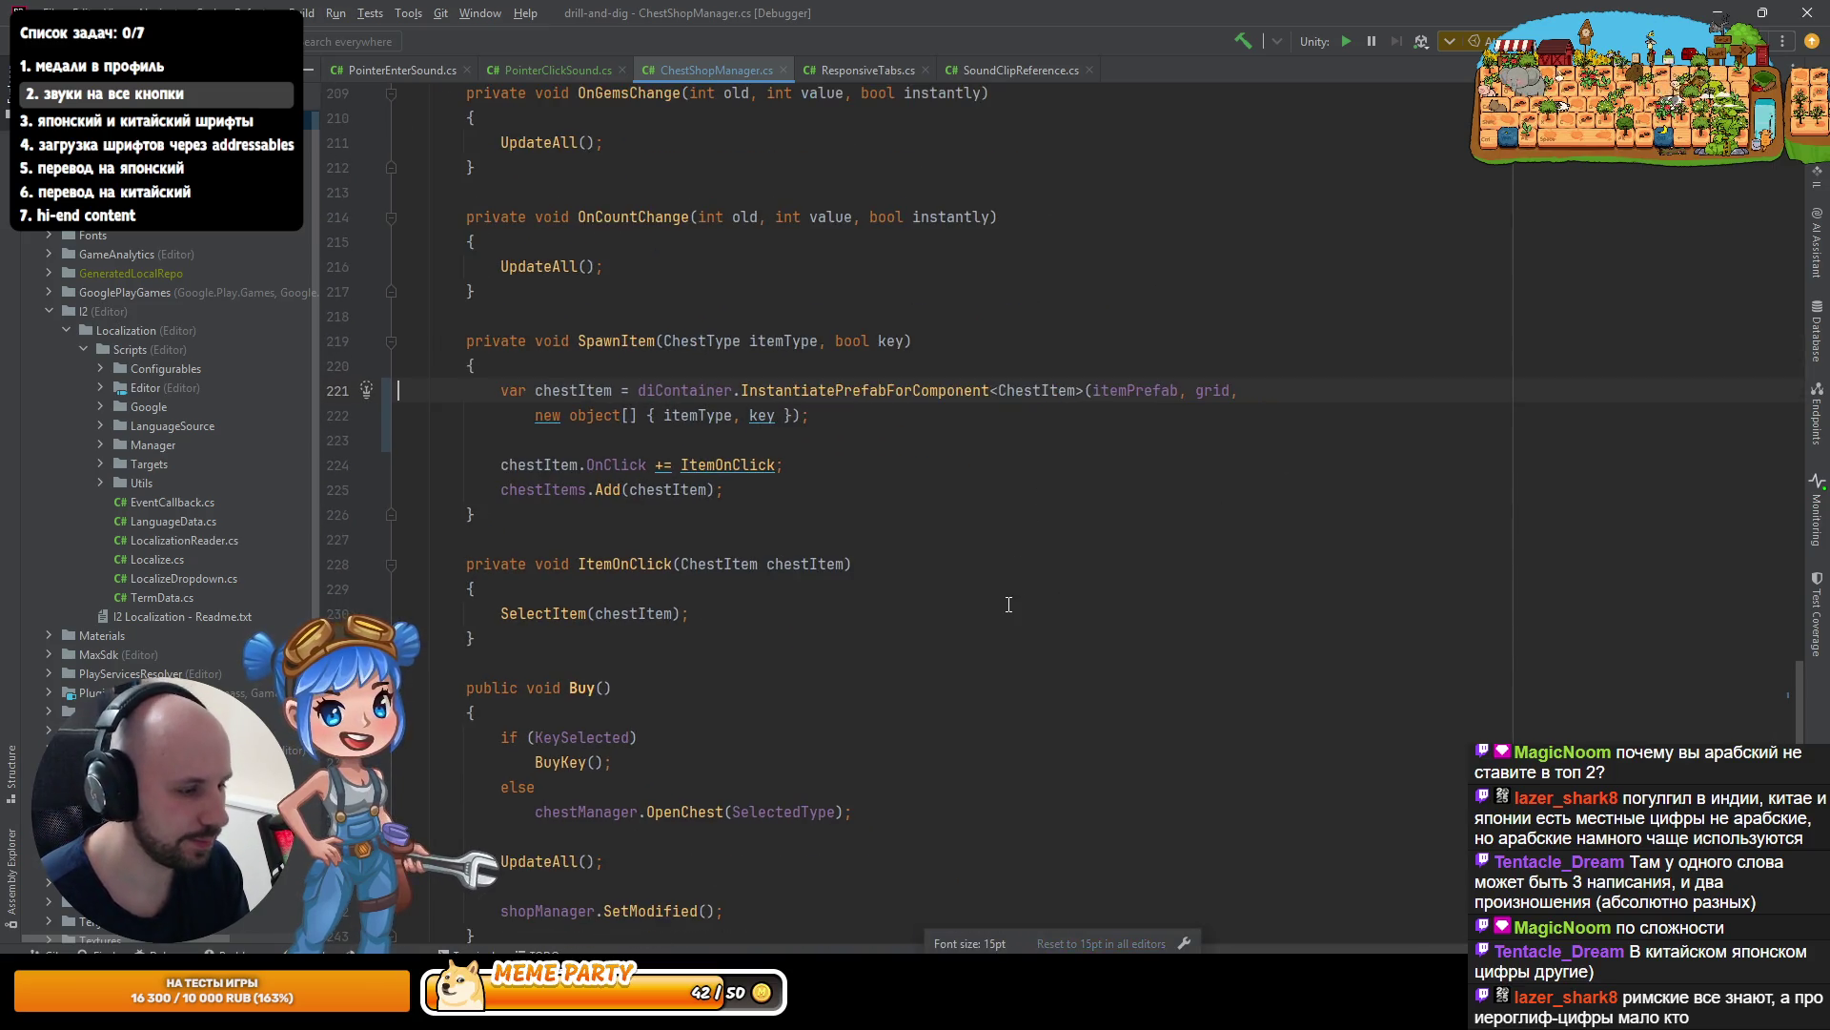
pyautogui.hotkey('alt', 'Tab')
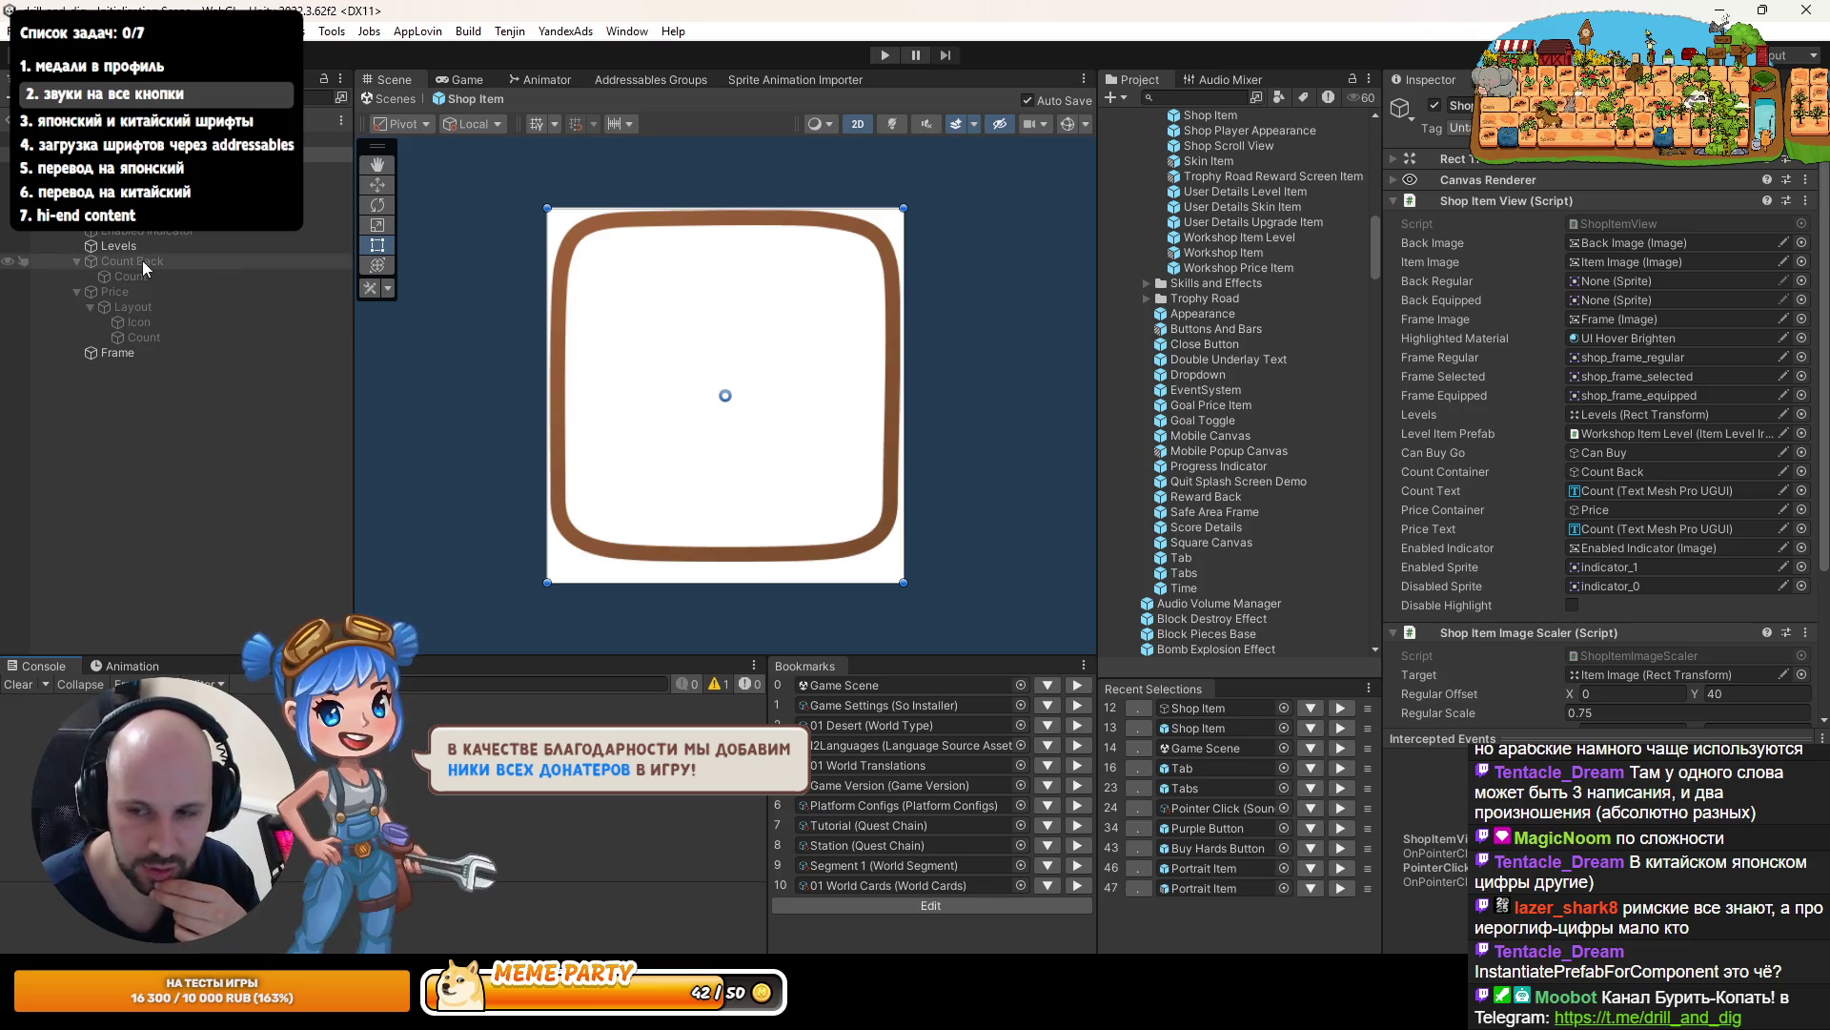
# - Deselect Shop Item, start play mode in an enlarged game view and open the shop
pyautogui.click(152, 431)
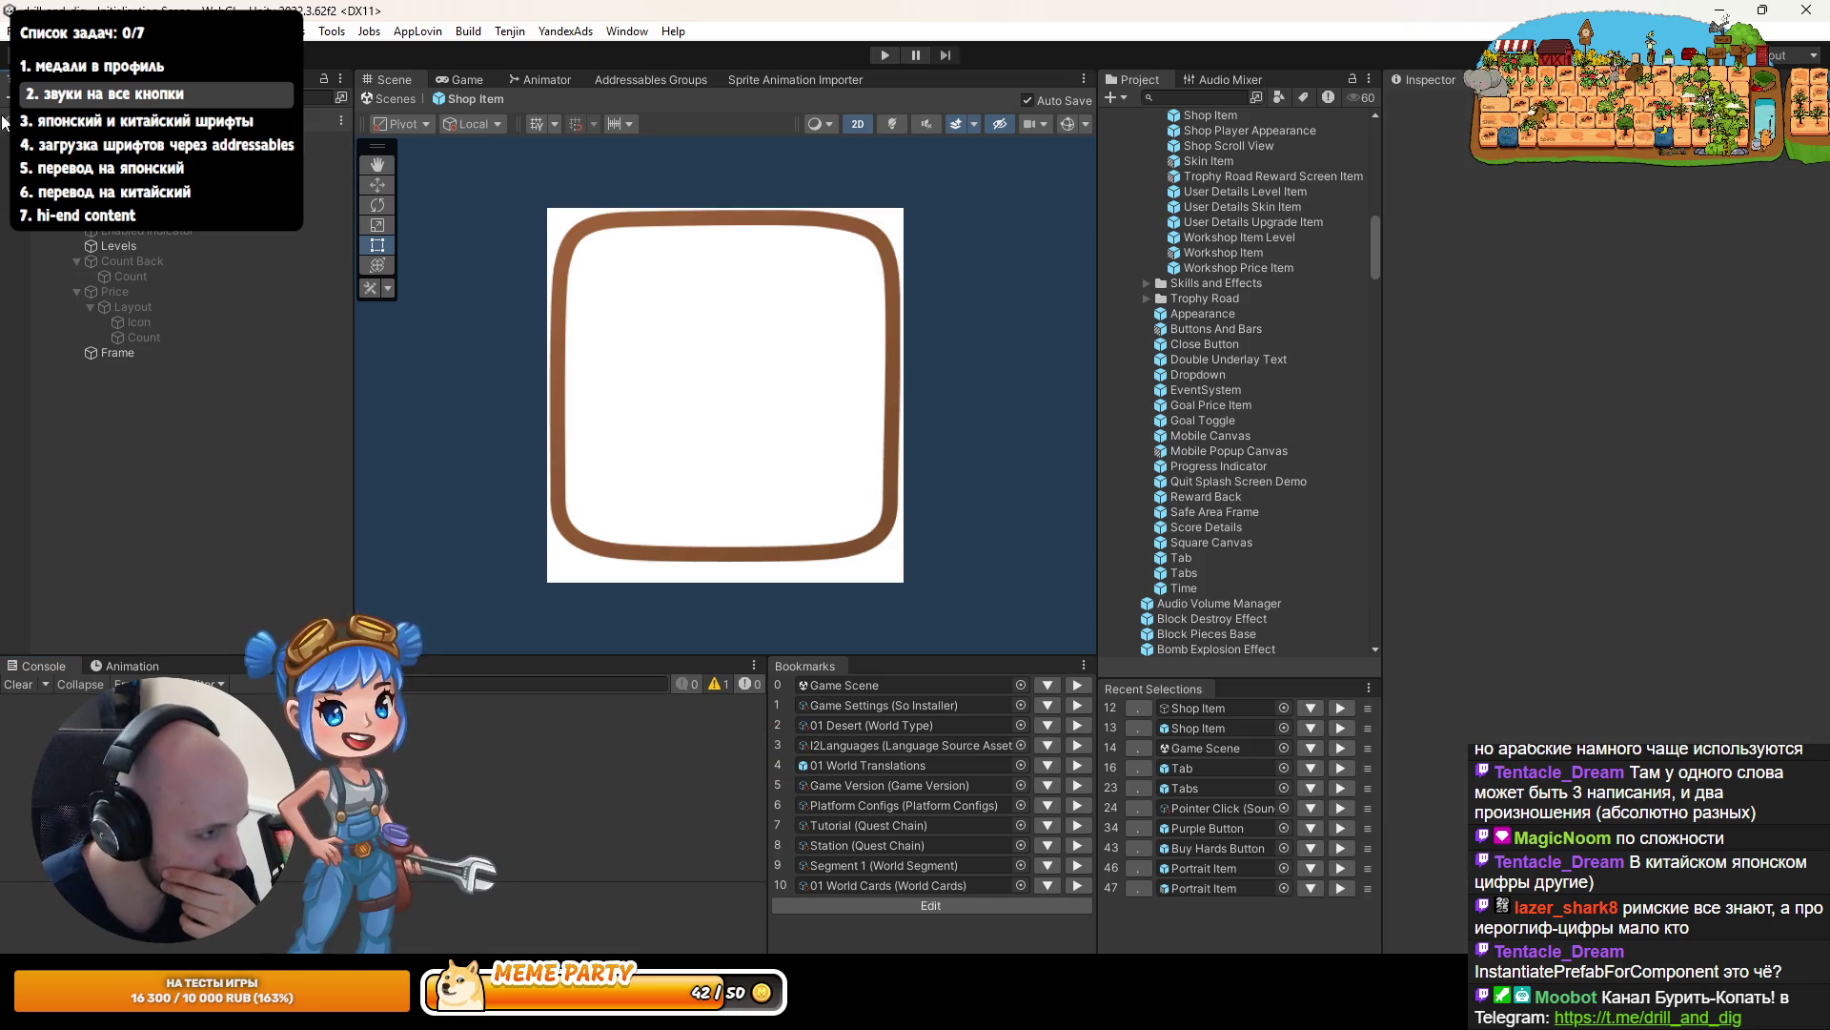
pyautogui.hotkey('ctrl', 'p')
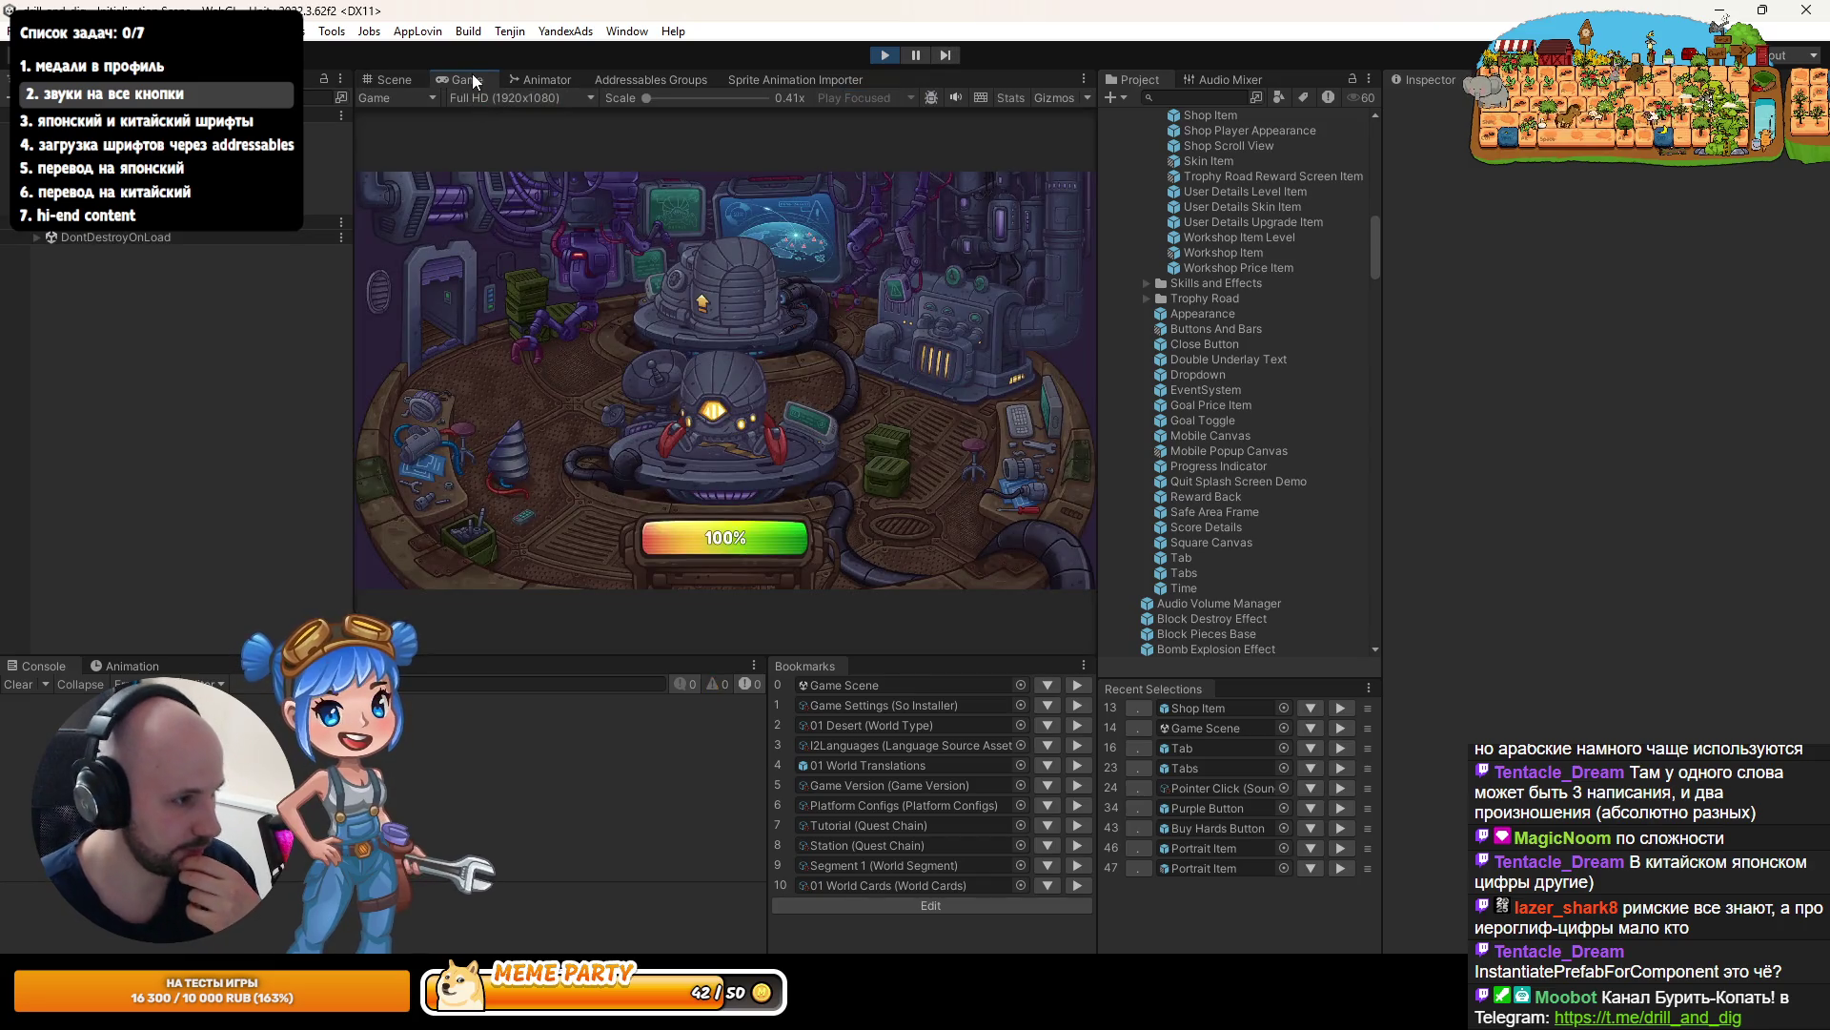
pyautogui.doubleClick(466, 77)
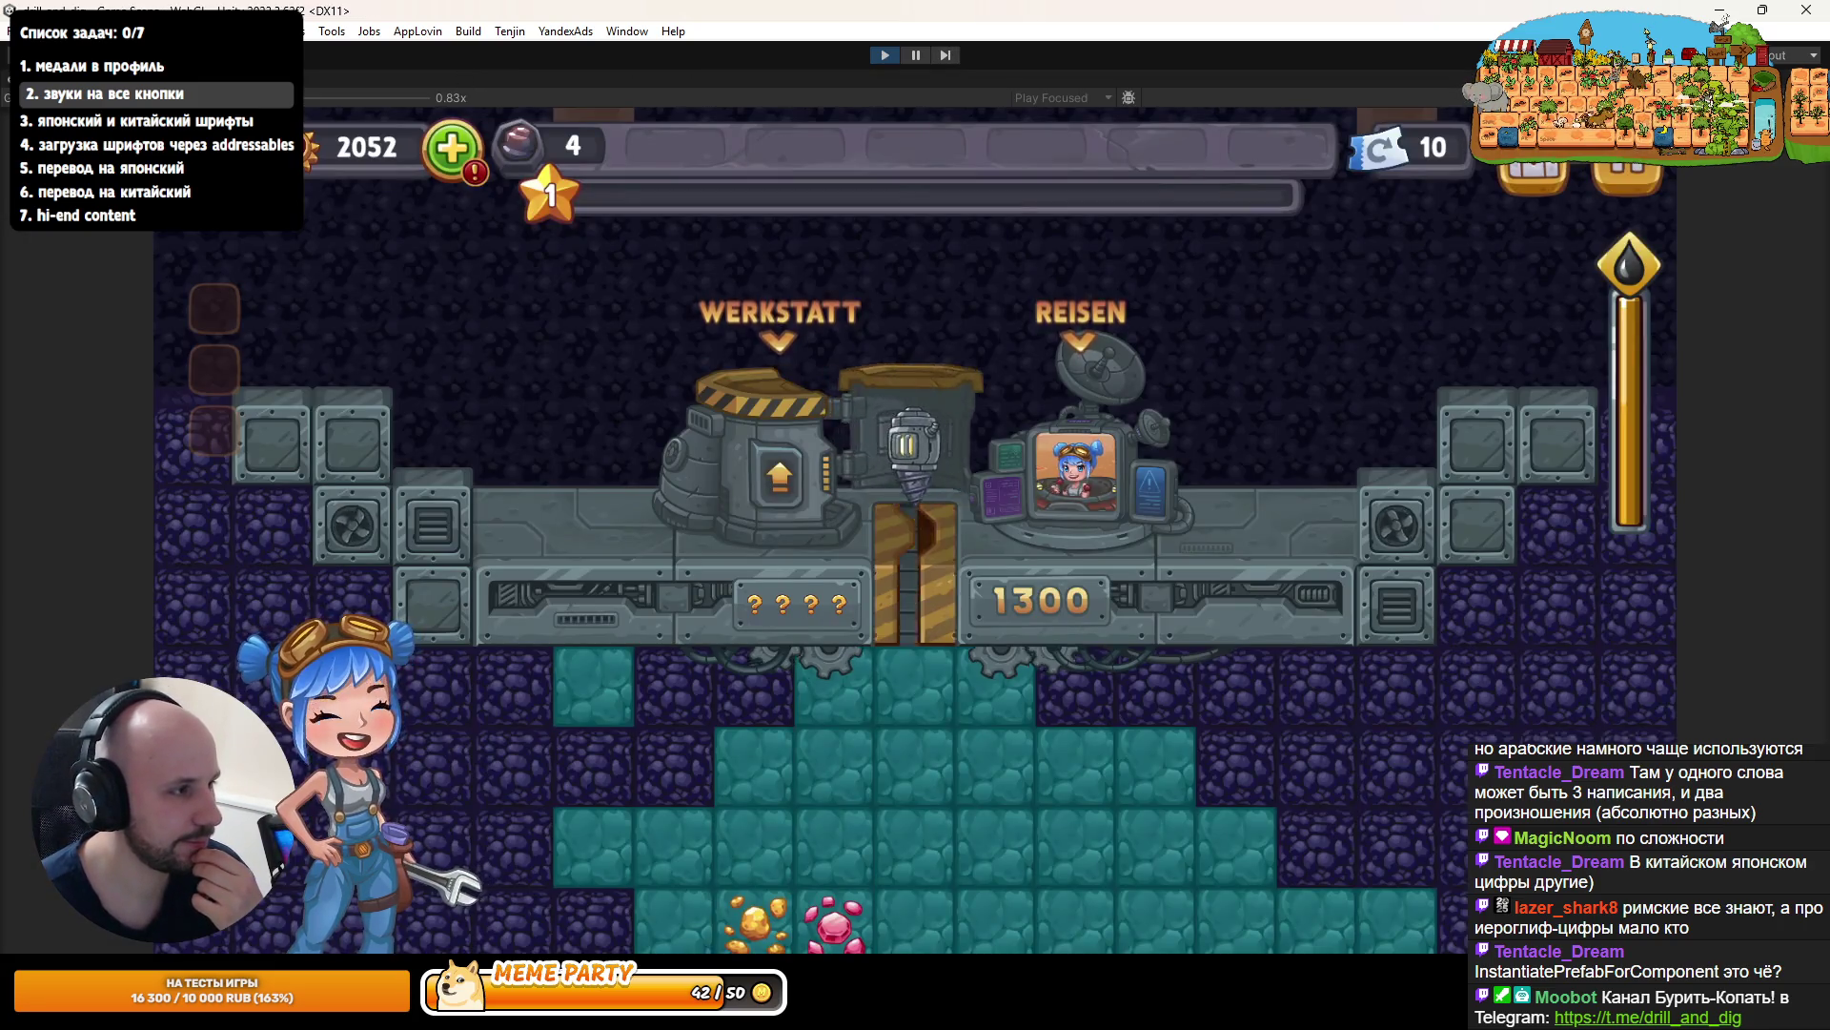
pyautogui.click(199, 156)
# - Click through the shop's chest items, starting with Silberschlüssel, to test their sounds
pyautogui.click(830, 467)
pyautogui.click(915, 467)
pyautogui.click(1014, 468)
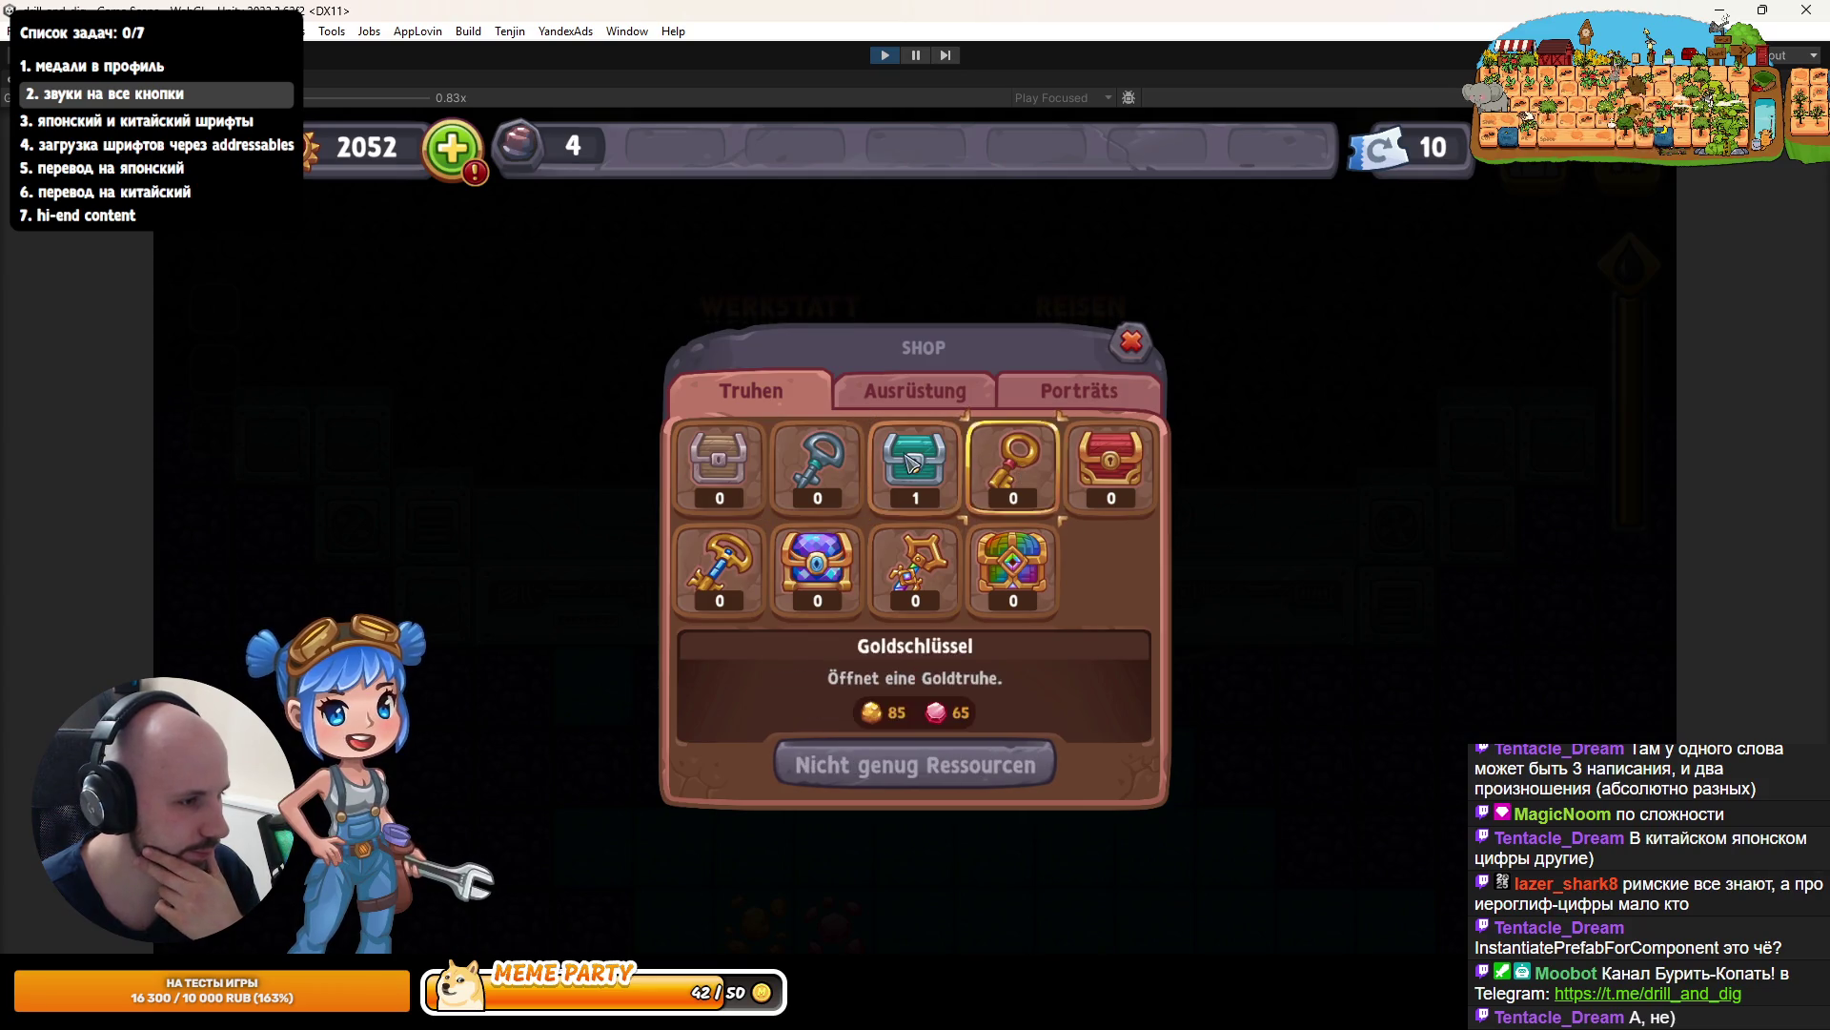
pyautogui.click(818, 467)
pyautogui.click(719, 568)
pyautogui.click(813, 555)
pyautogui.click(915, 568)
pyautogui.click(1013, 567)
pyautogui.click(1111, 467)
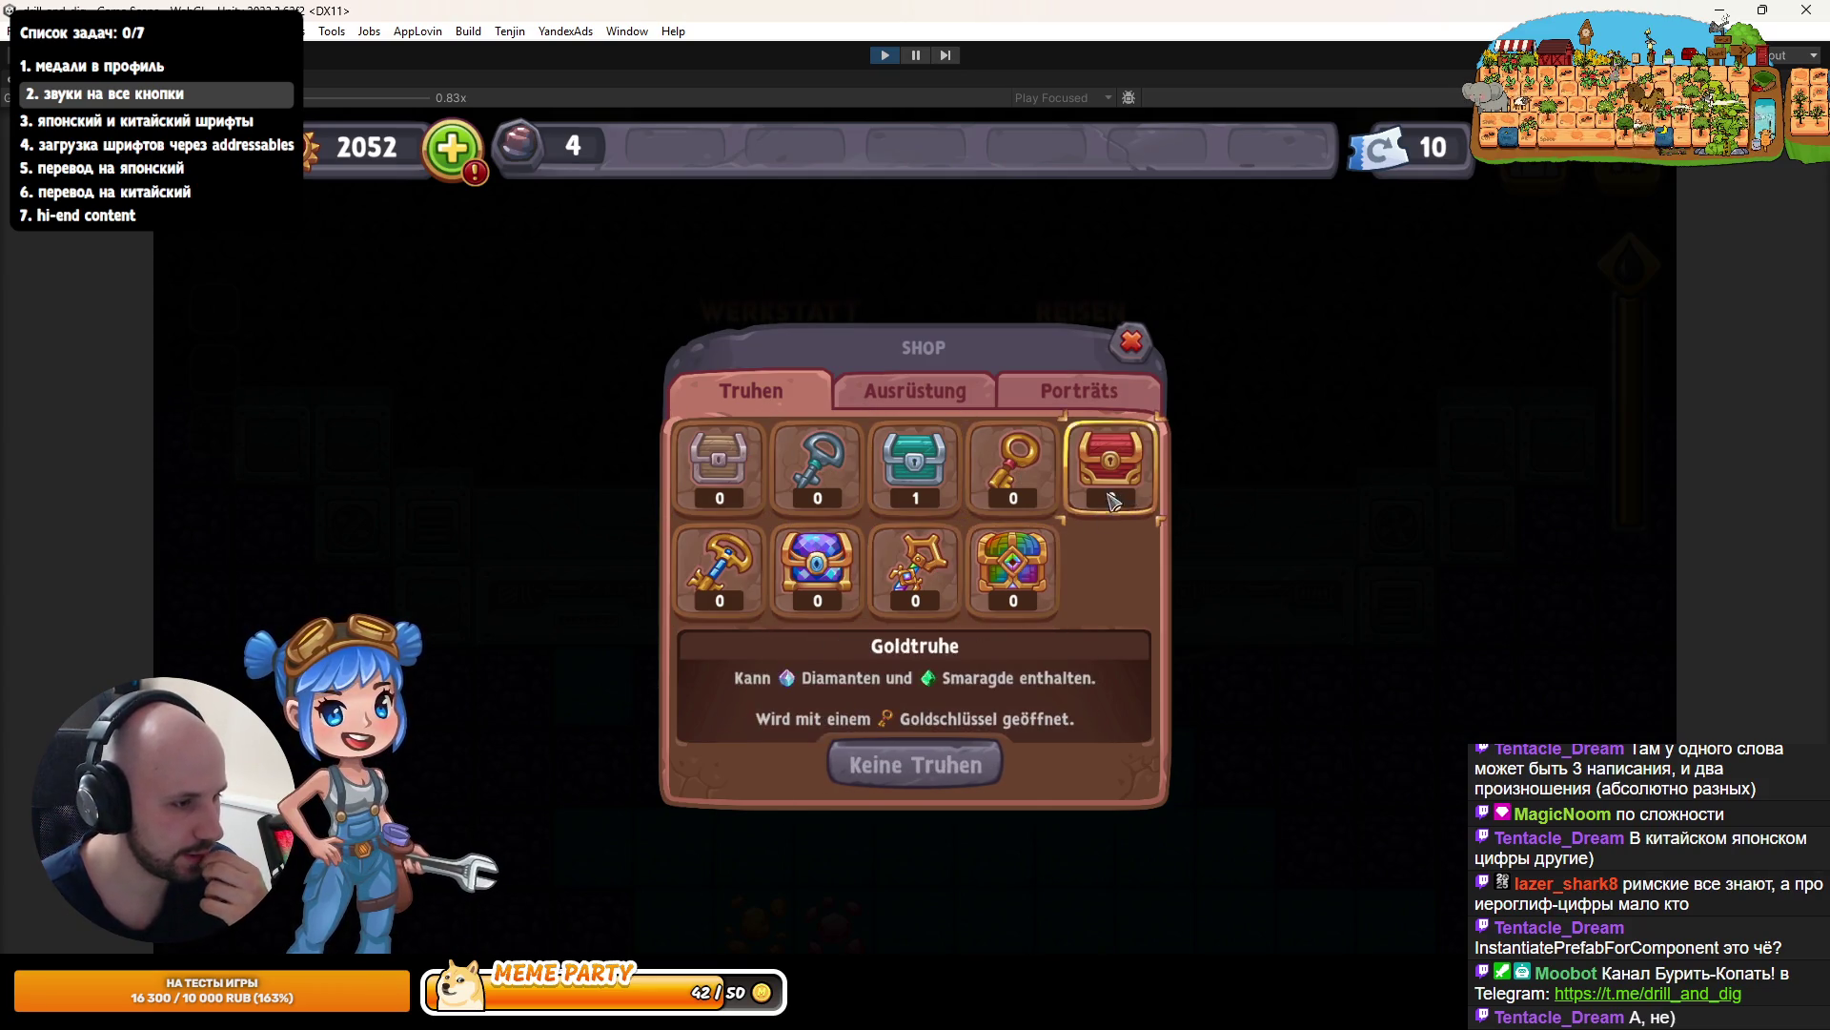
pyautogui.click(1013, 468)
pyautogui.click(915, 467)
pyautogui.click(772, 462)
# - Select and open the Eisentruhe chest, then collect its reward
pyautogui.click(755, 465)
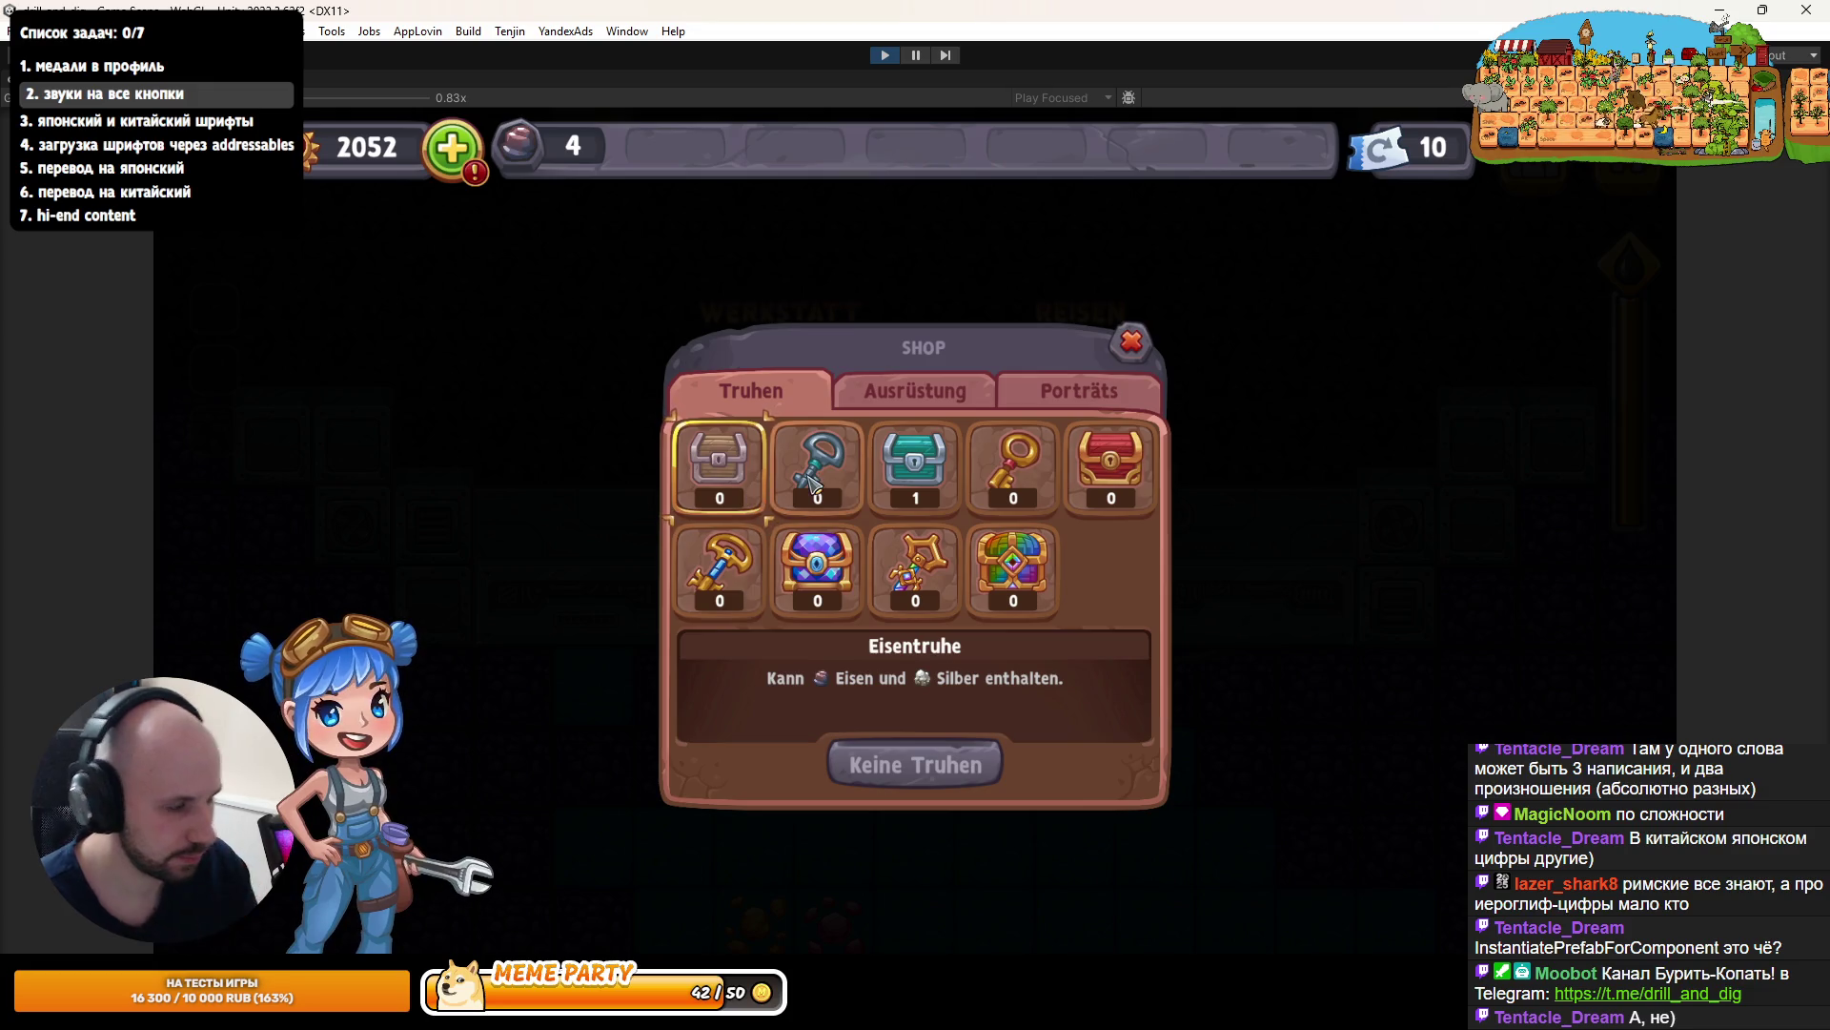
pyautogui.click(943, 758)
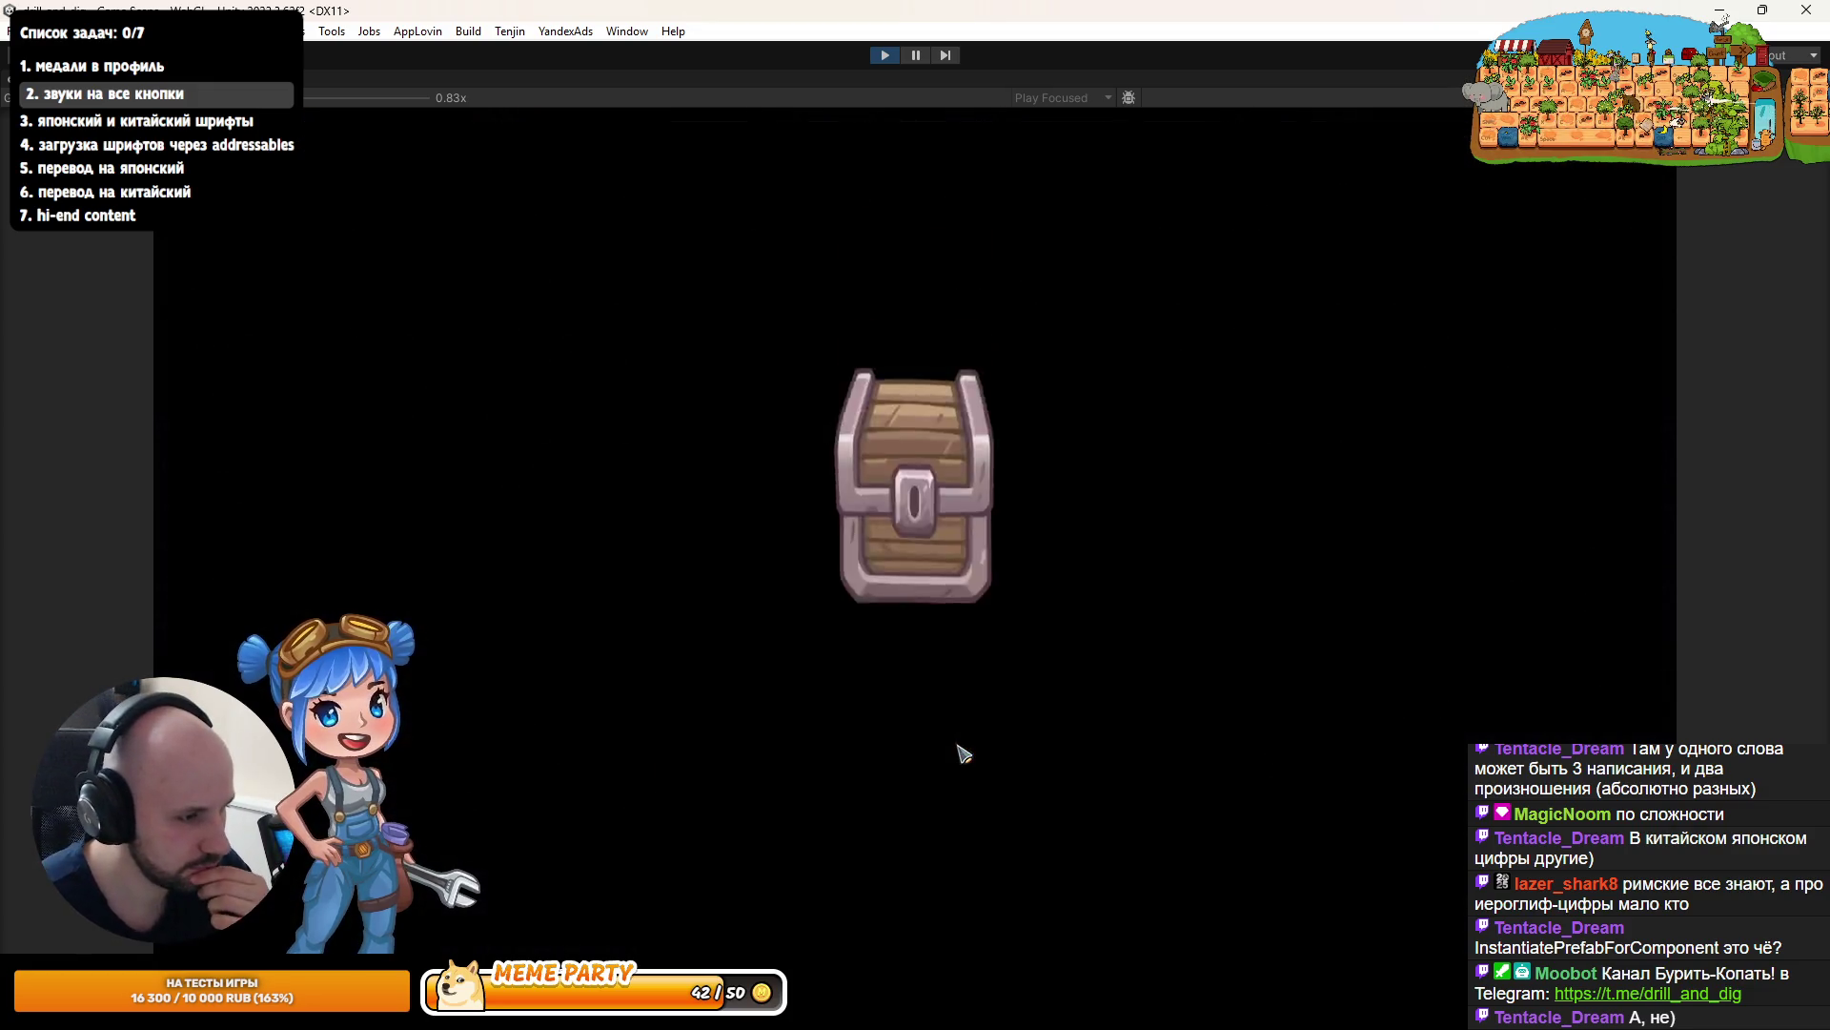
pyautogui.click(910, 755)
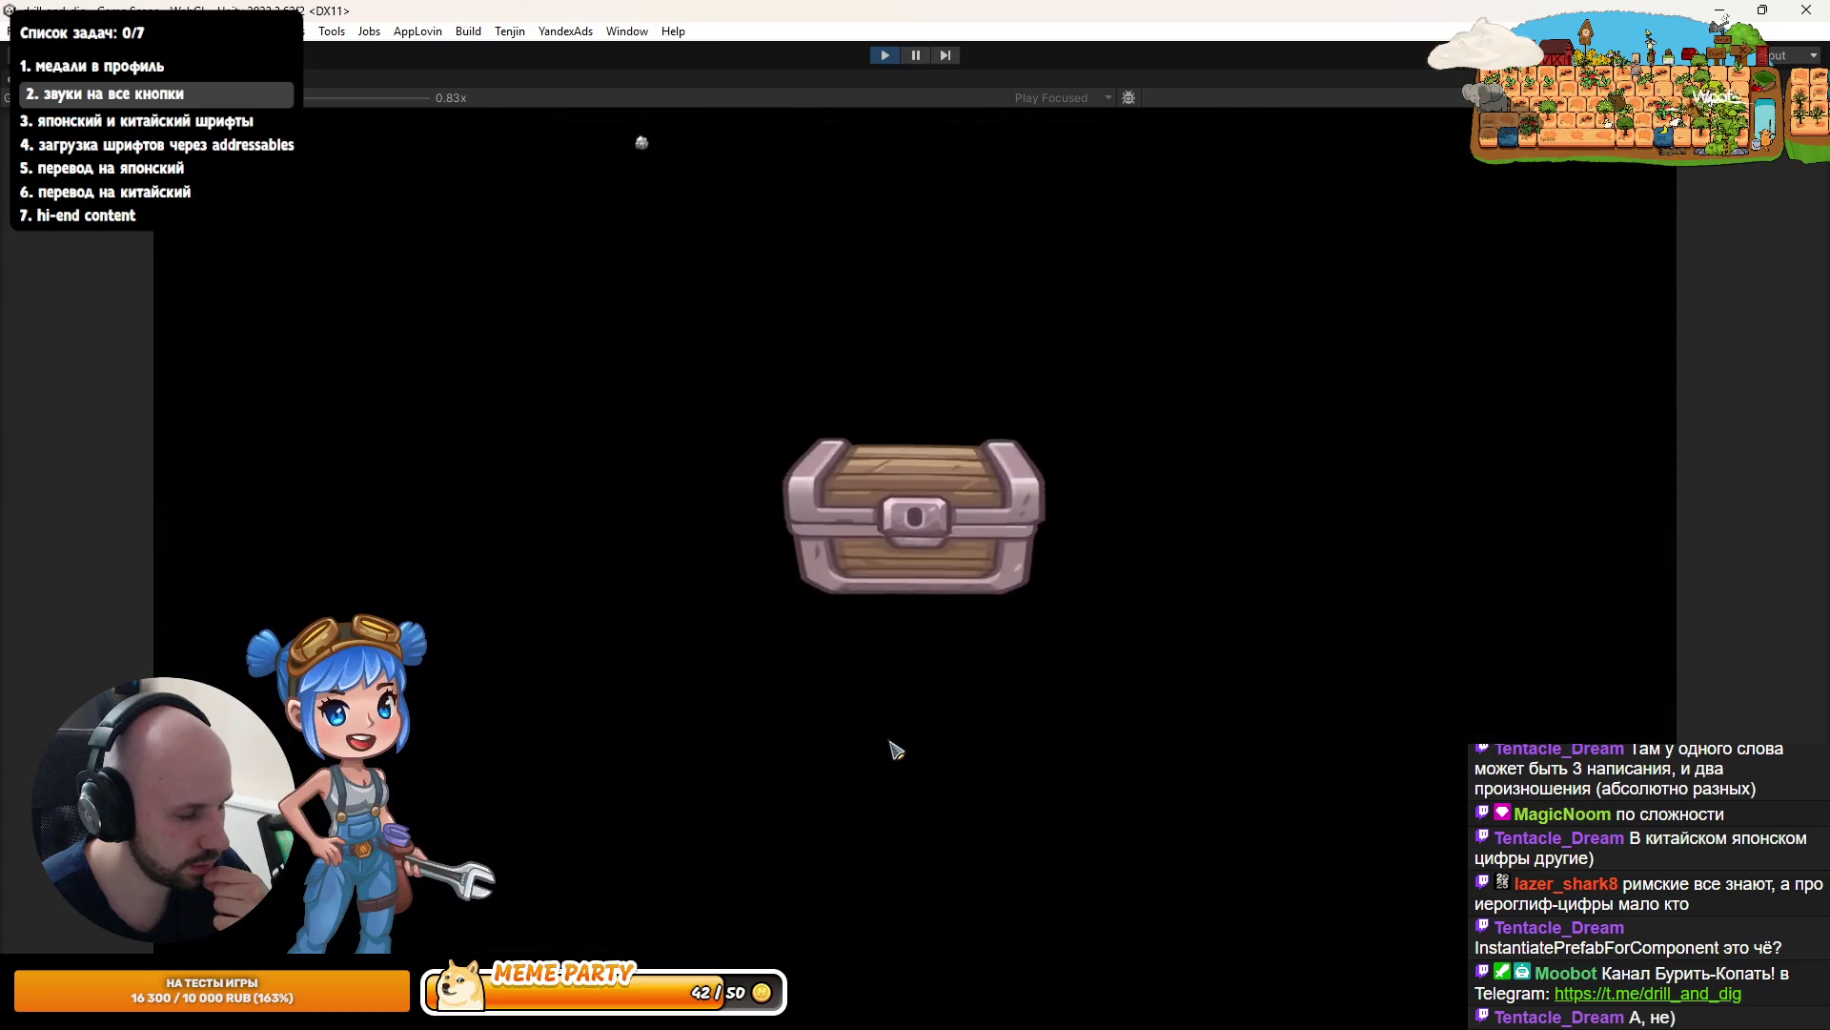
pyautogui.click(911, 726)
# - Toggle between the Ausrüstung and Porträts tabs and press the current portrait to test sounds
pyautogui.click(915, 391)
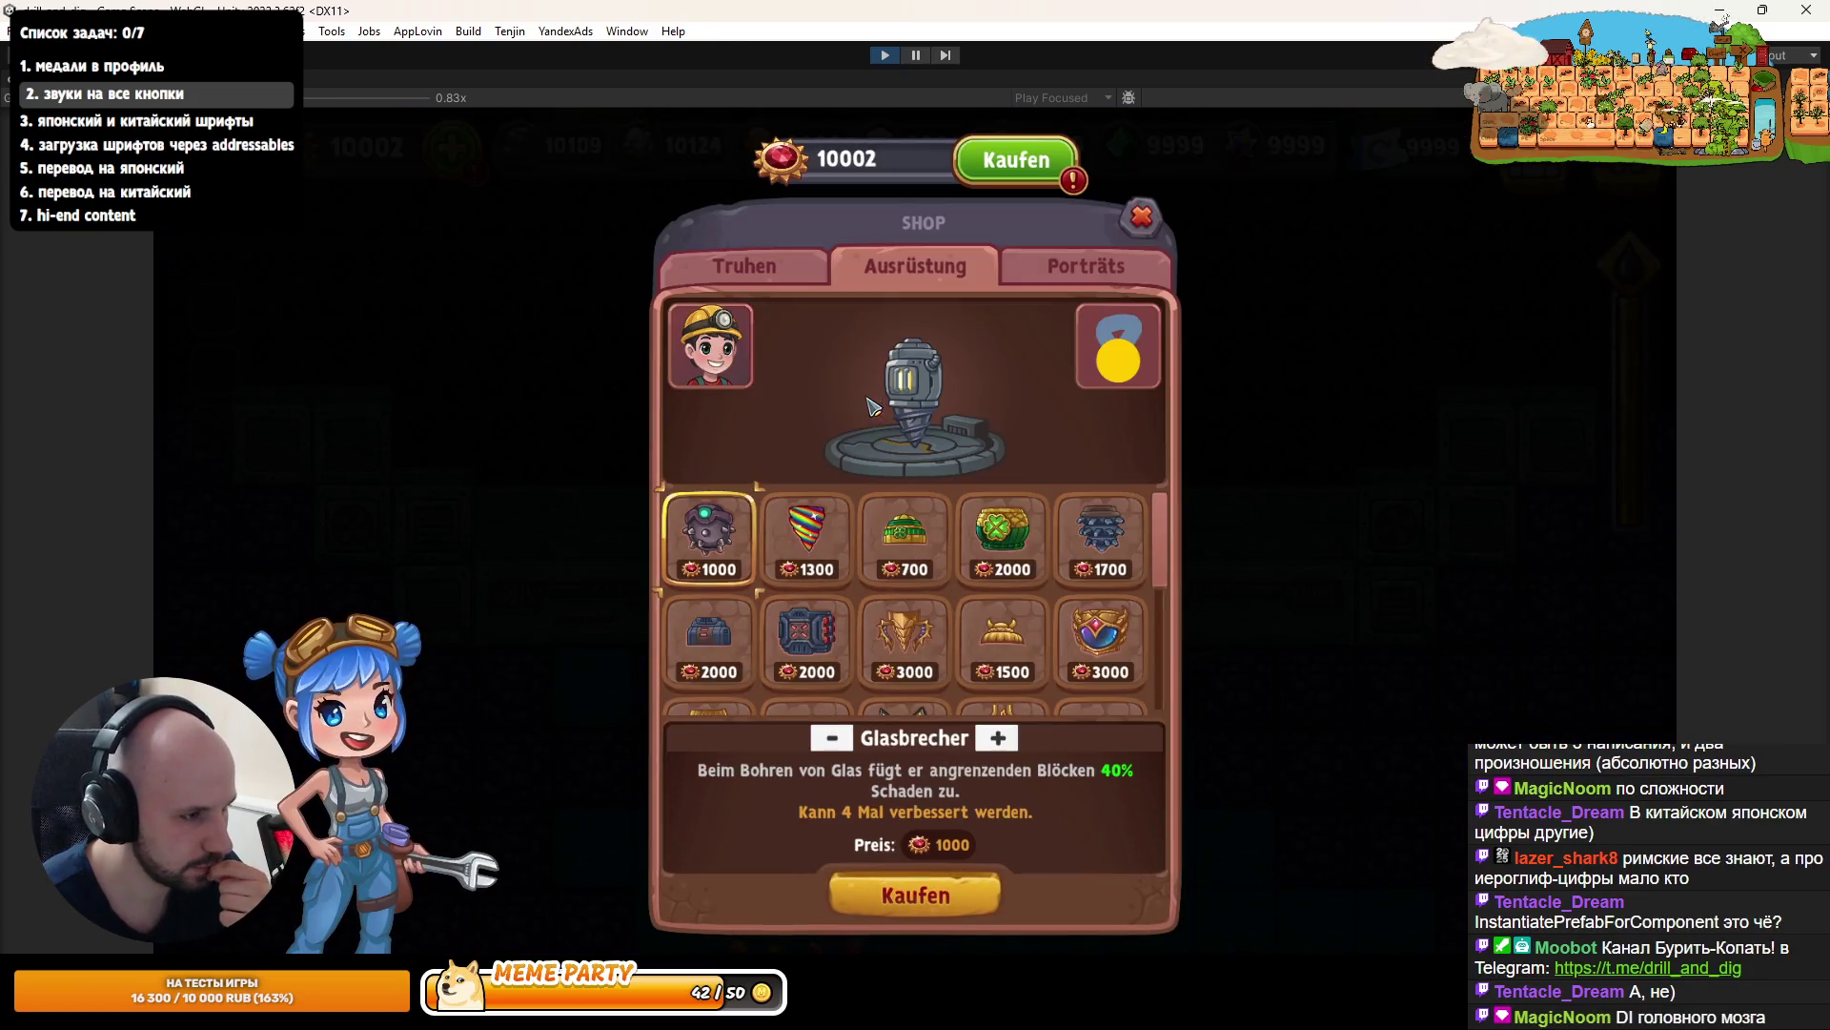
pyautogui.click(1080, 276)
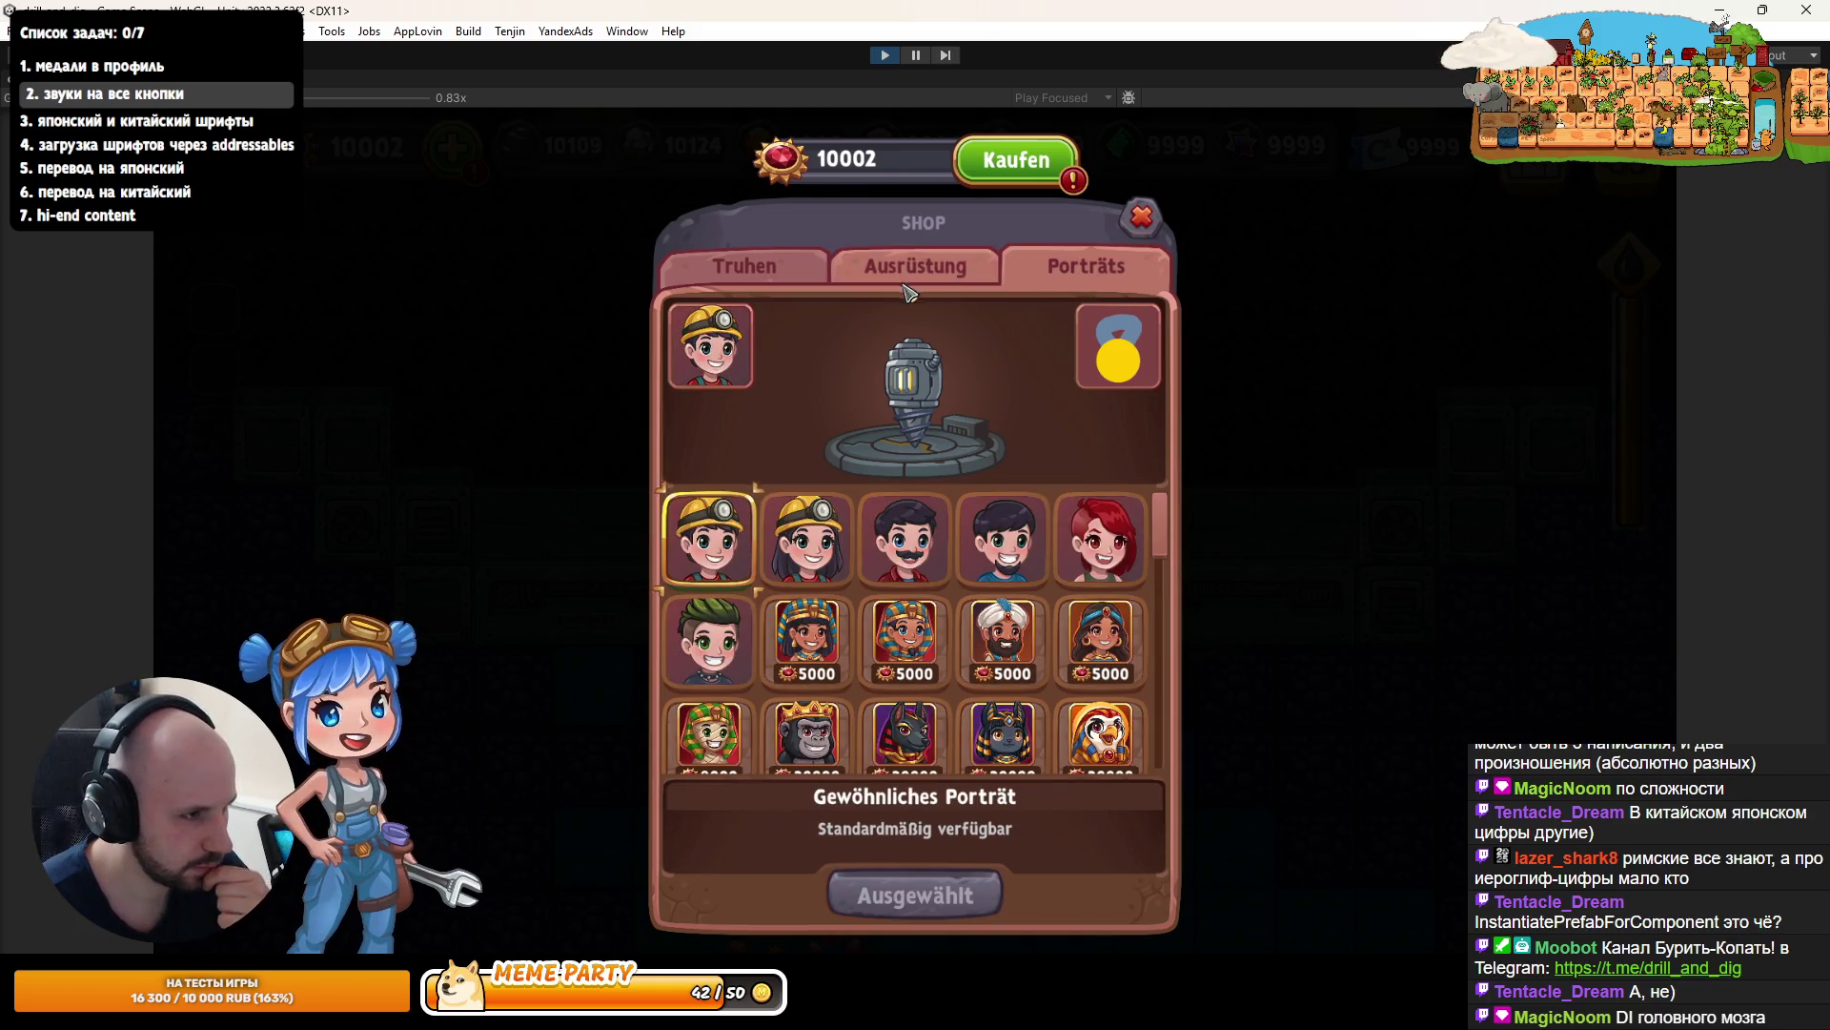
pyautogui.click(917, 284)
pyautogui.click(1049, 277)
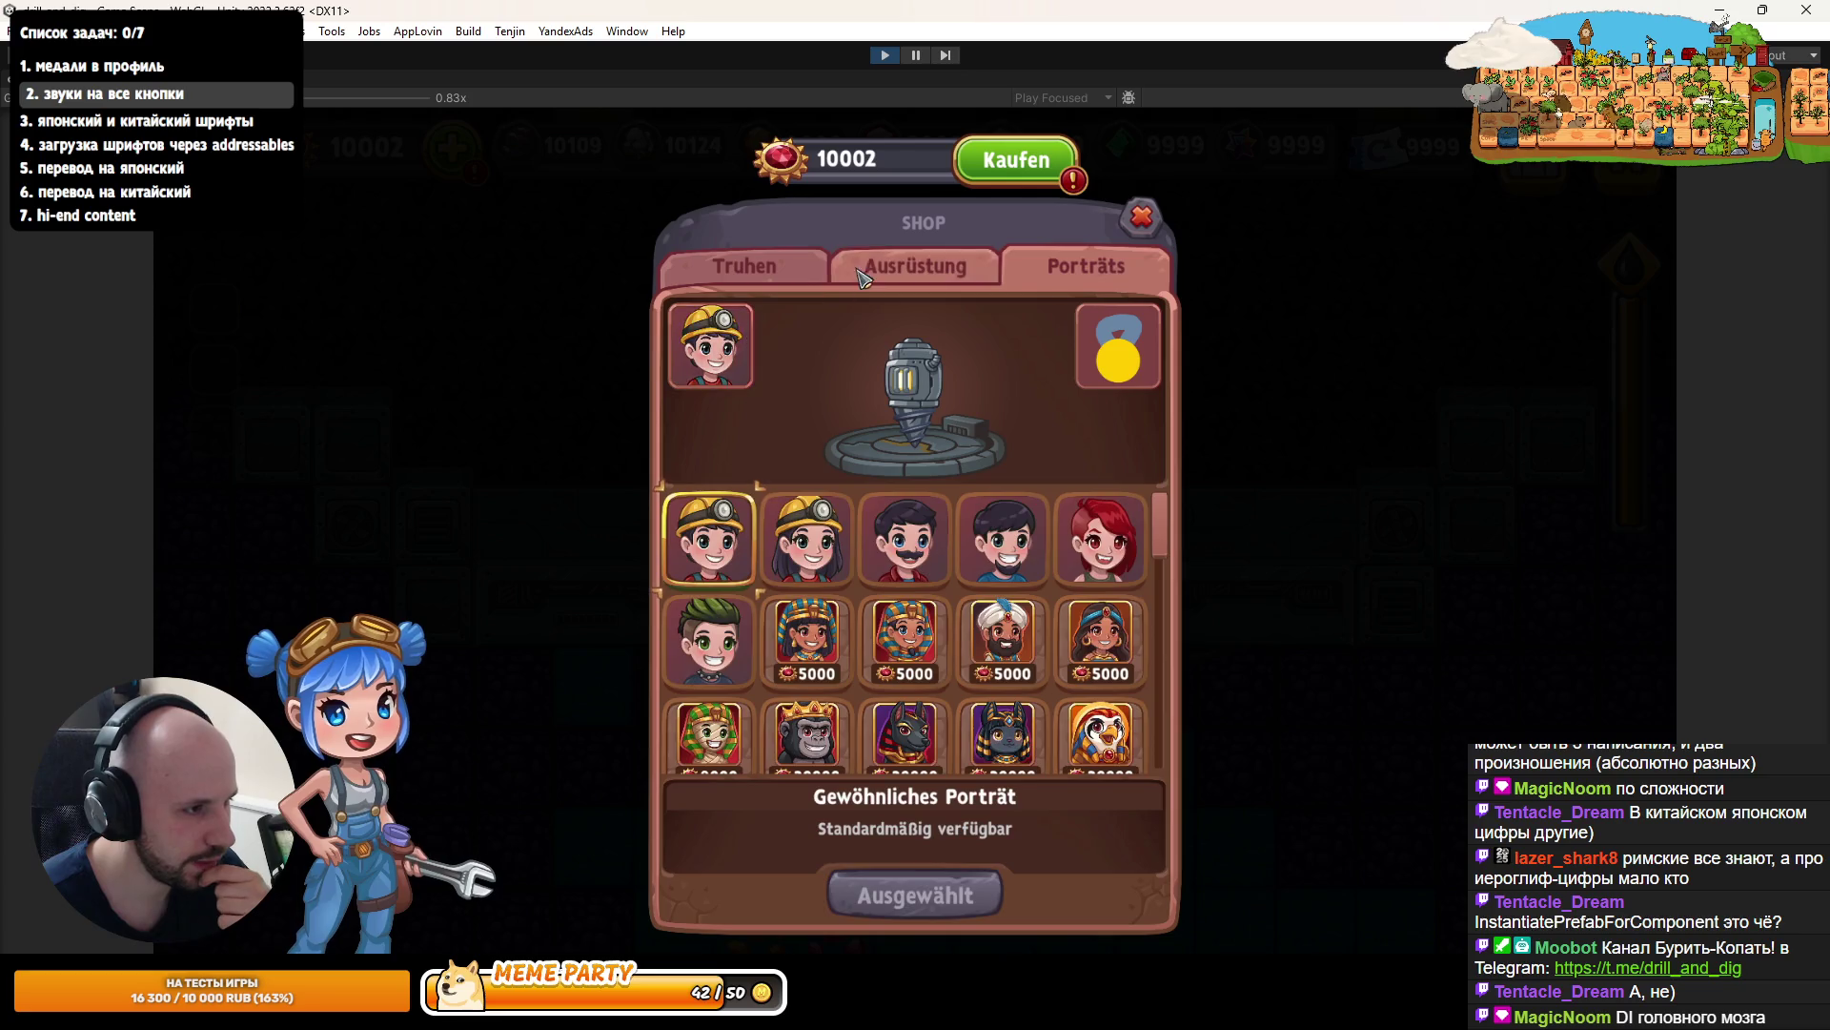
pyautogui.click(858, 282)
pyautogui.click(1042, 278)
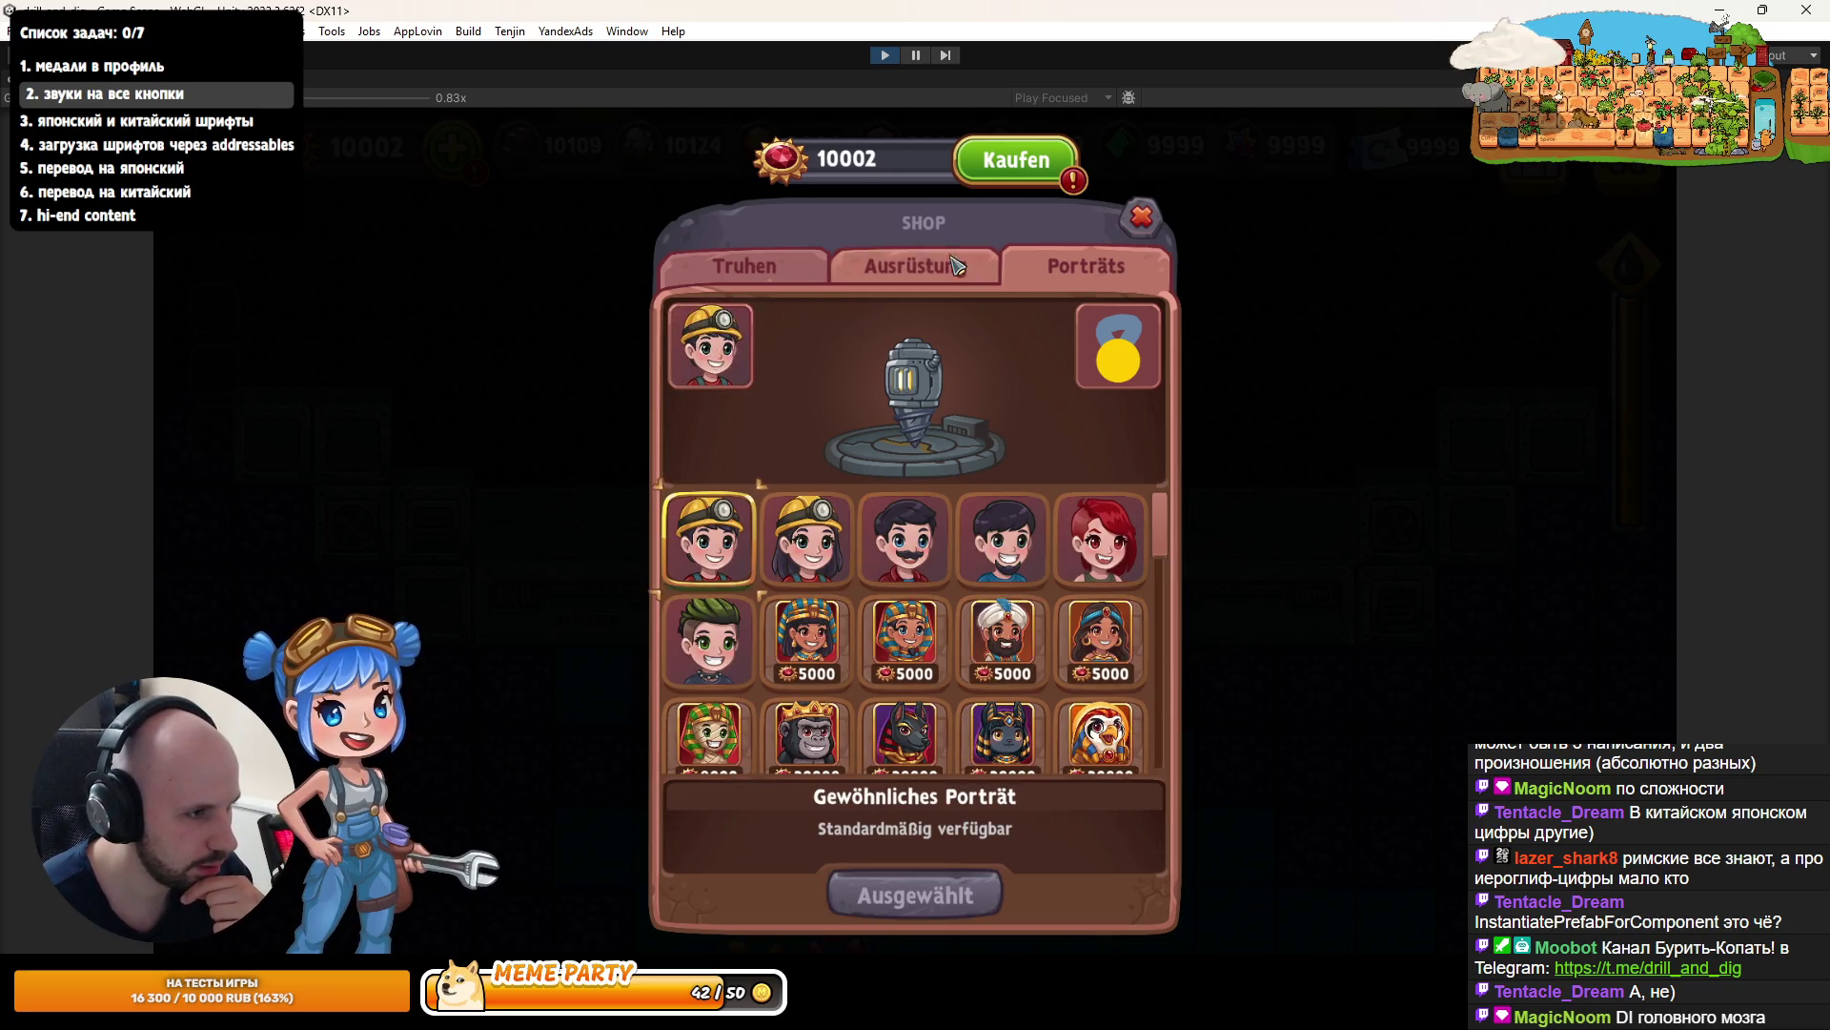
pyautogui.click(914, 277)
pyautogui.click(1065, 278)
pyautogui.click(705, 372)
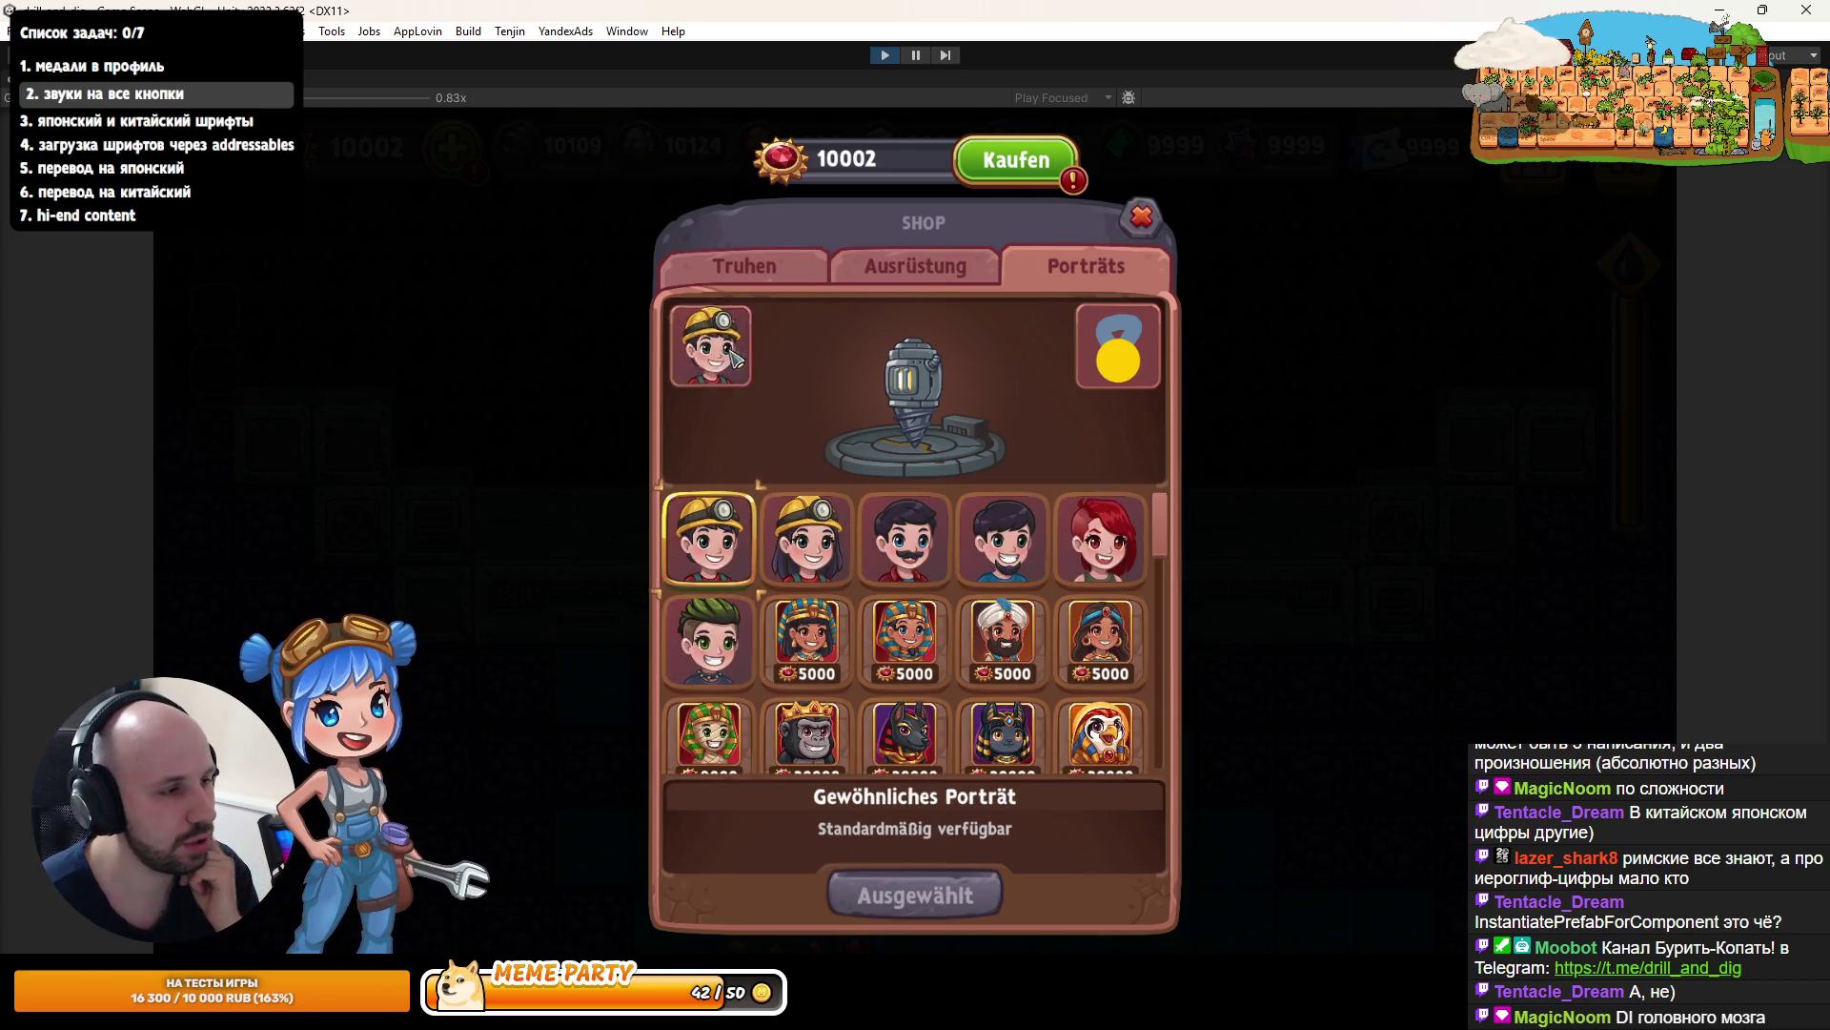
pyautogui.click(720, 368)
pyautogui.click(724, 367)
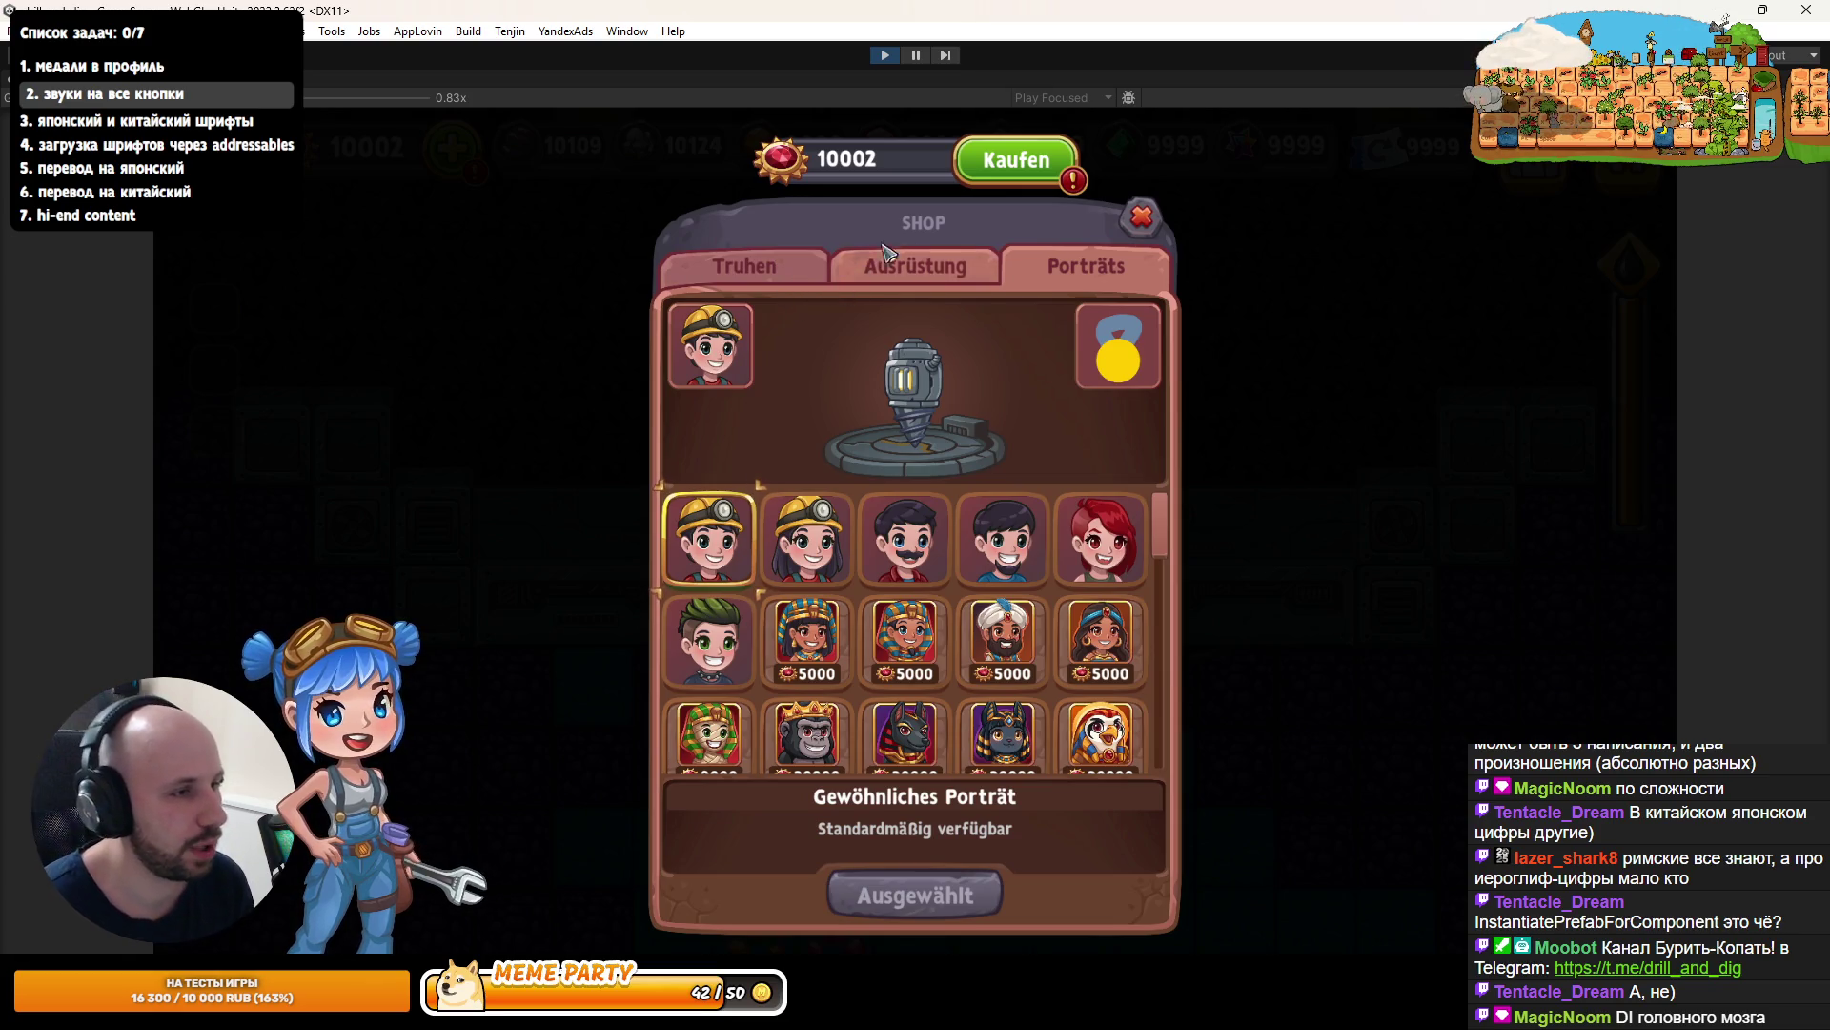
# - Test Kaufen, close the Rubine für Anzeige popup, return to Truhen and stop play mode
pyautogui.click(1016, 159)
pyautogui.click(1013, 355)
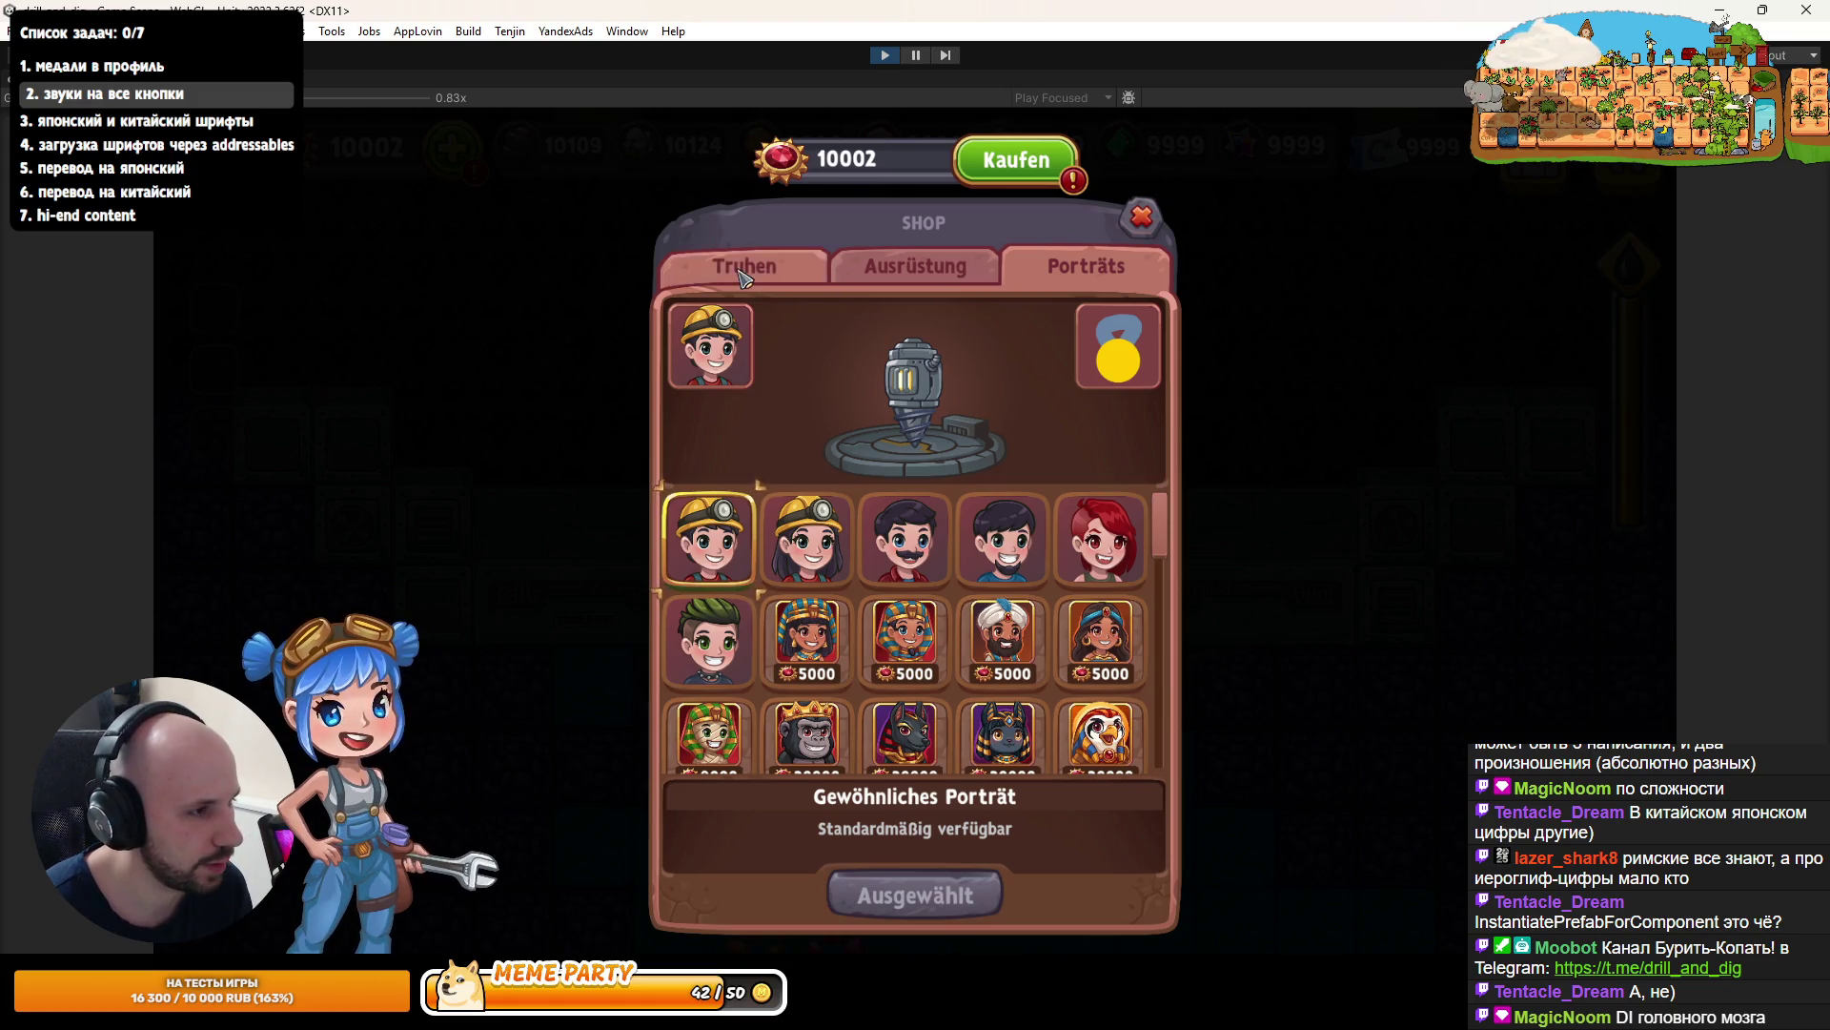
pyautogui.click(743, 267)
pyautogui.click(887, 57)
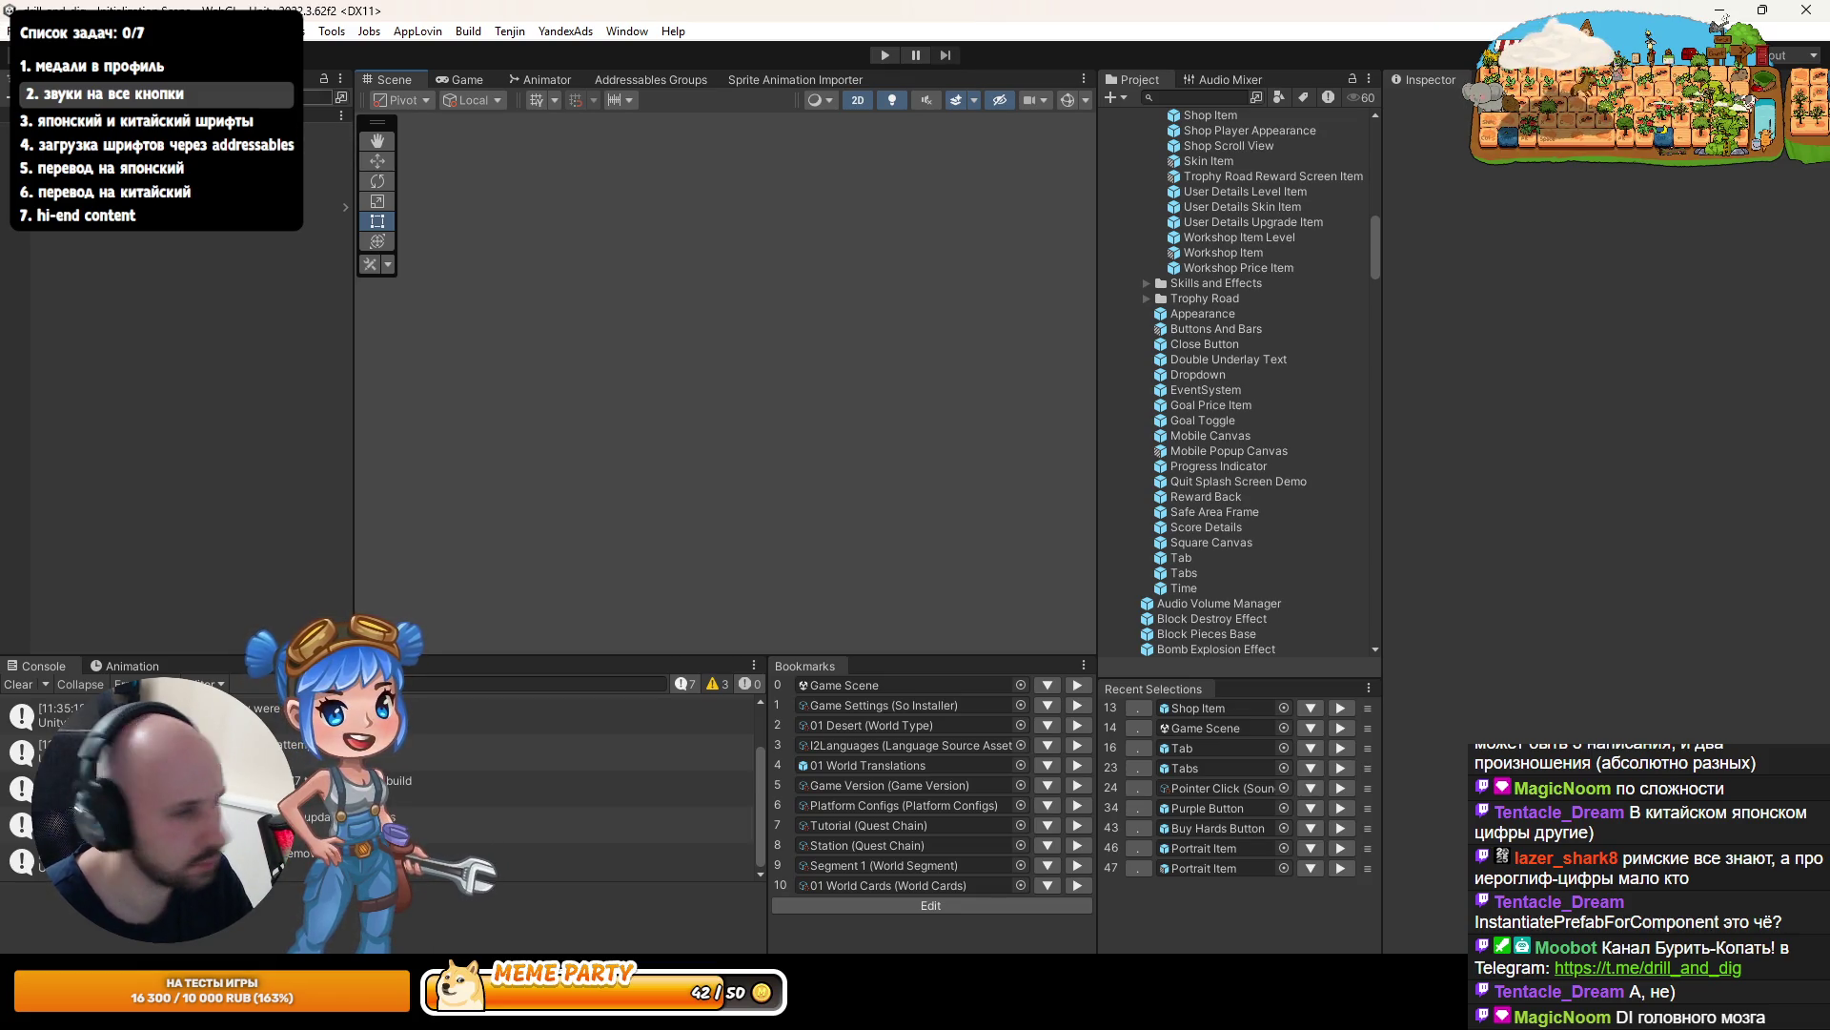
# - Load the Game Scene from the recent scenes list
pyautogui.click(7, 34)
pyautogui.moveTo(190, 95)
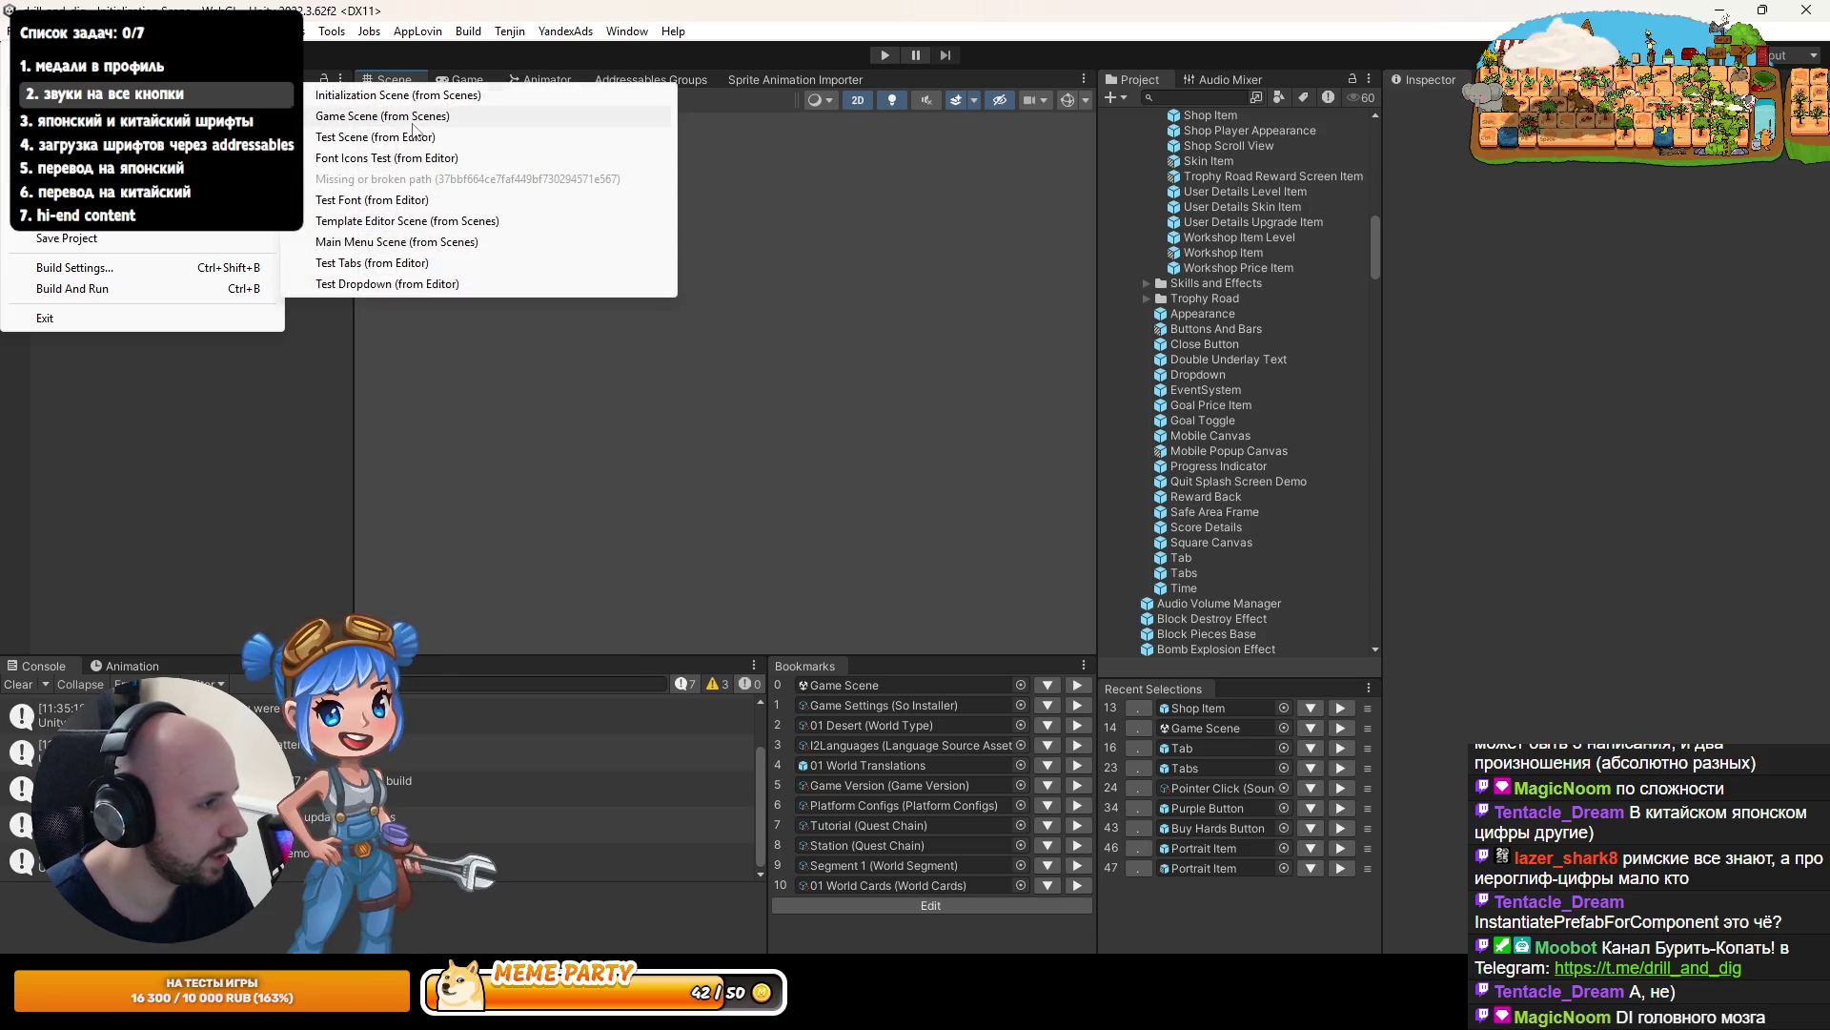
pyautogui.click(404, 118)
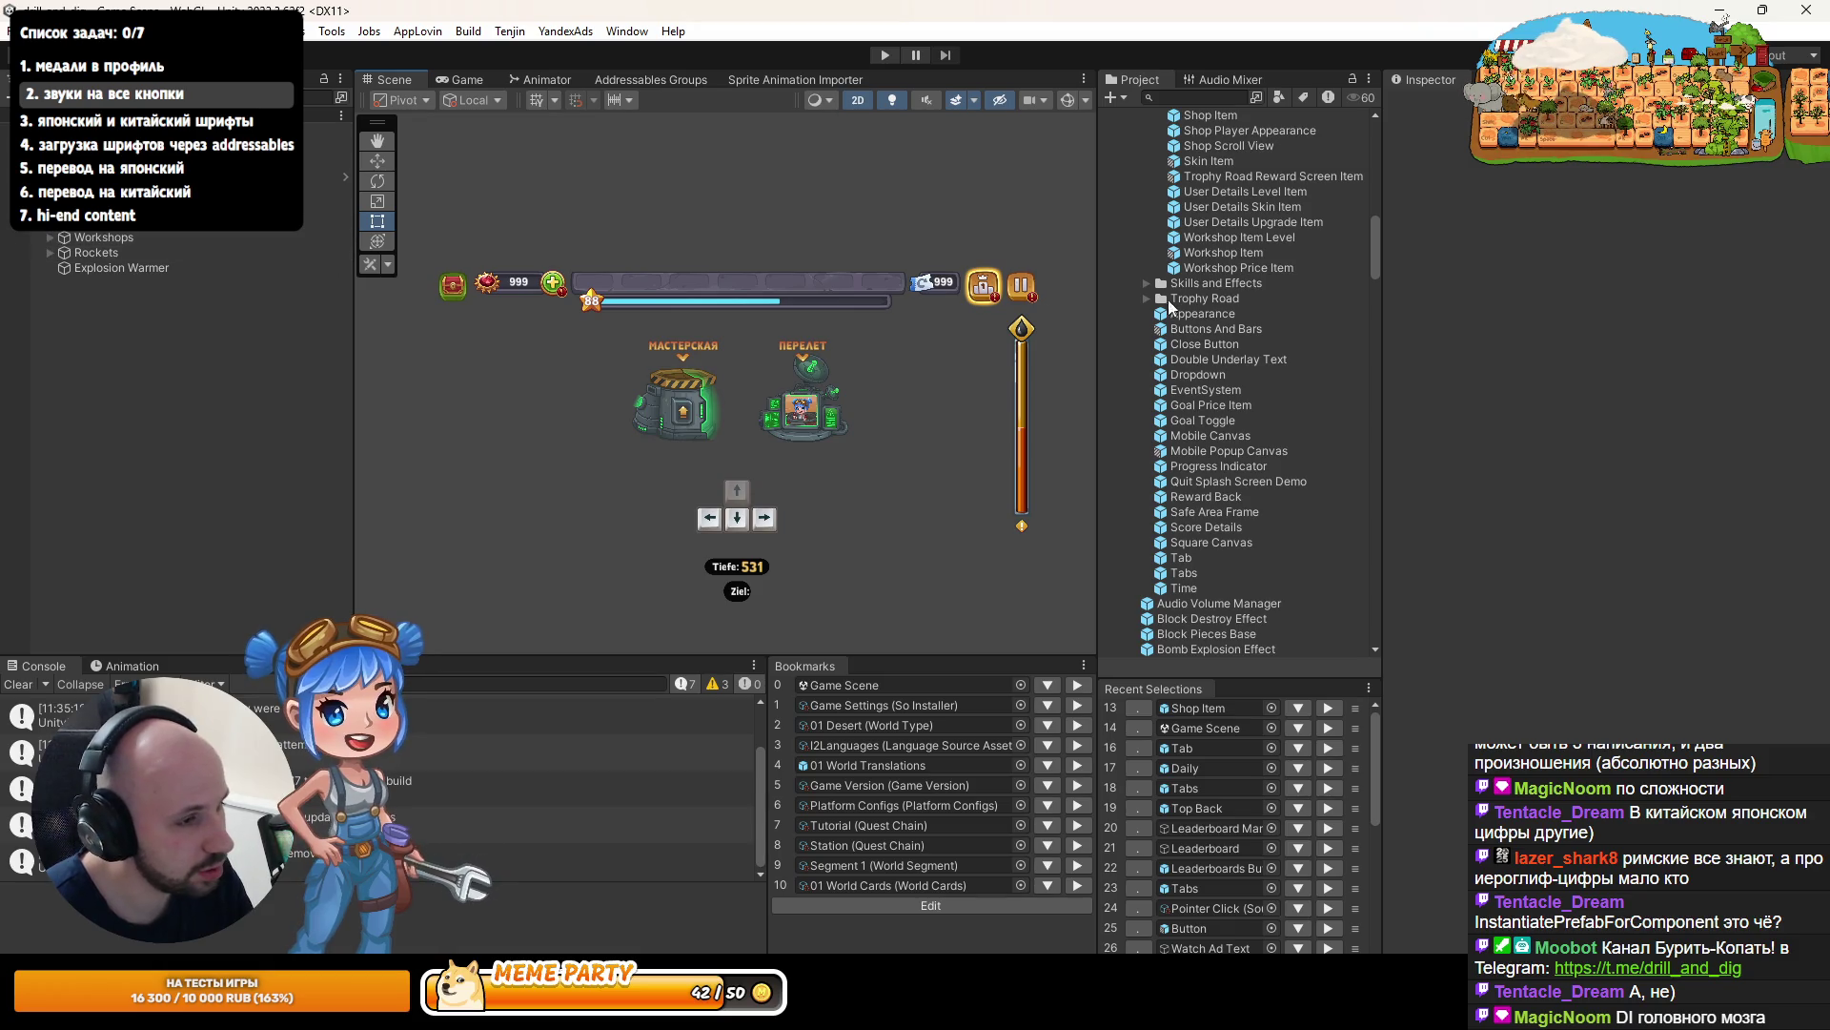
# - Expand Album Canvas > Safe Area > Shop > Chests, then open Buy Button Container in Prefab Mode
pyautogui.click(50, 221)
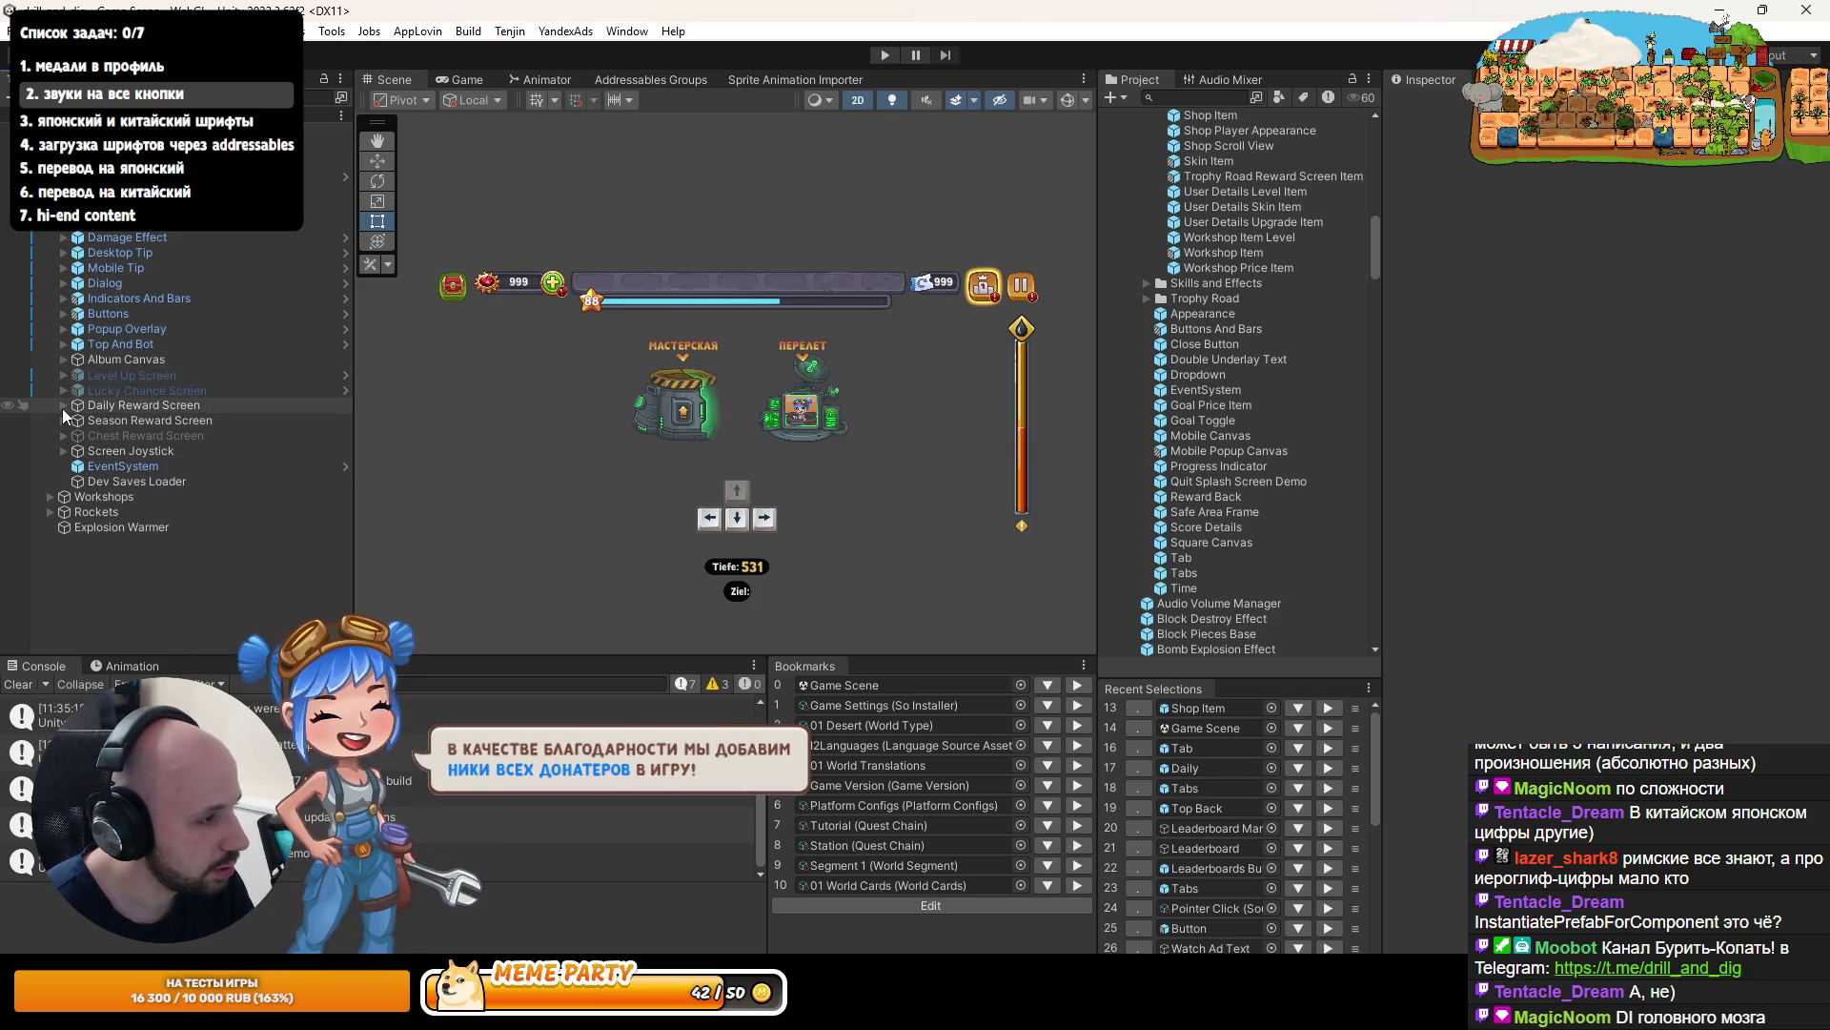
pyautogui.click(61, 360)
pyautogui.click(77, 374)
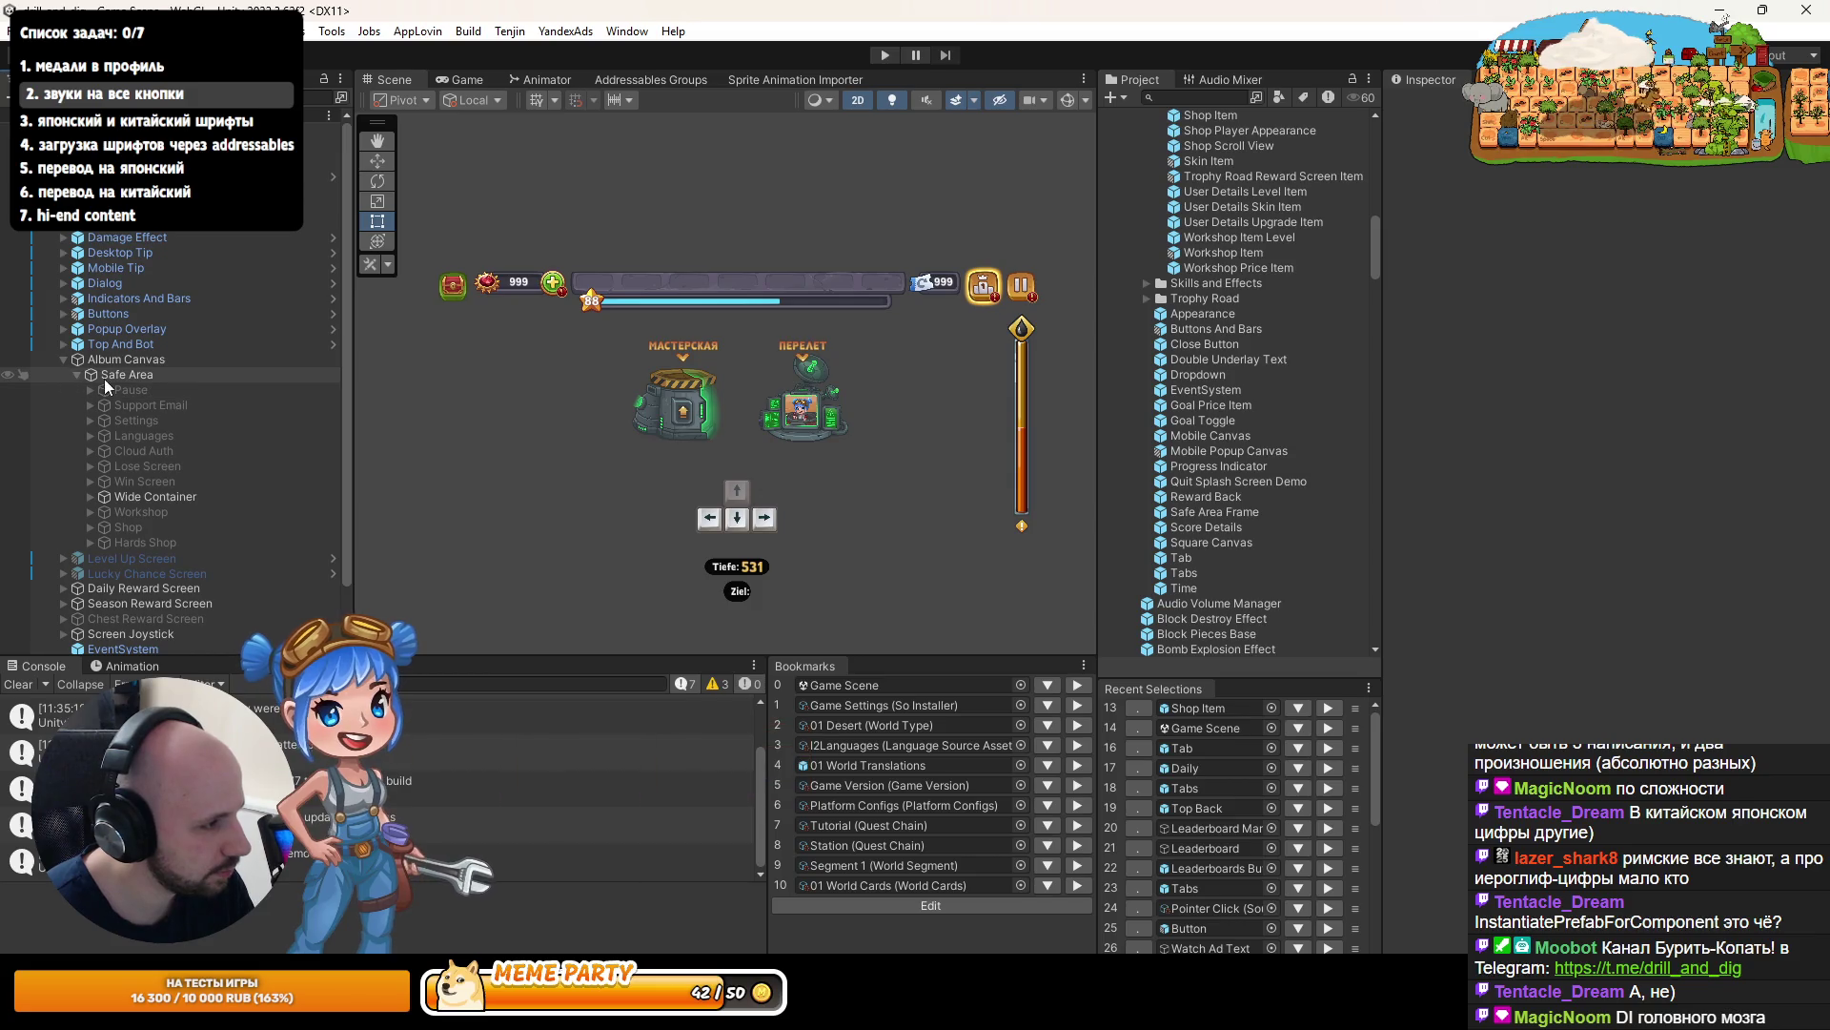
pyautogui.scroll(-3, 100, 459)
pyautogui.click(90, 470)
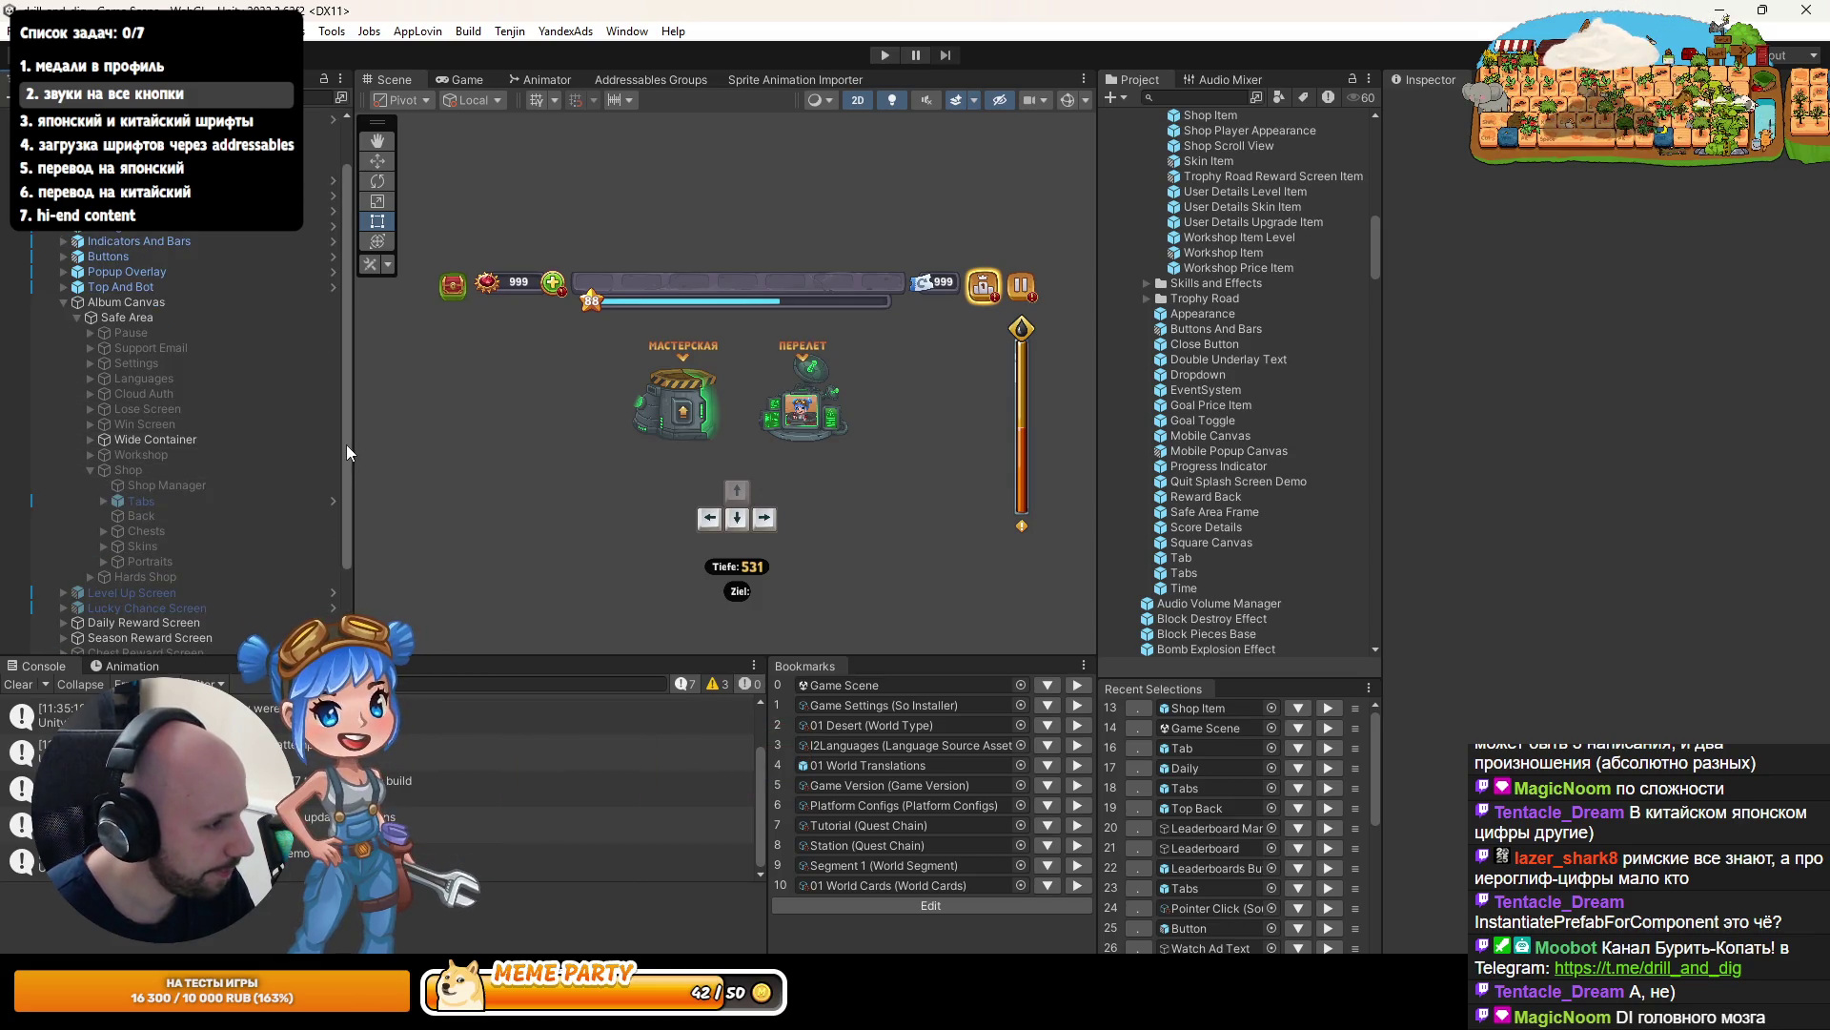
pyautogui.moveTo(347, 444); pyautogui.dragTo(535, 444)
pyautogui.scroll(-3, 112, 507)
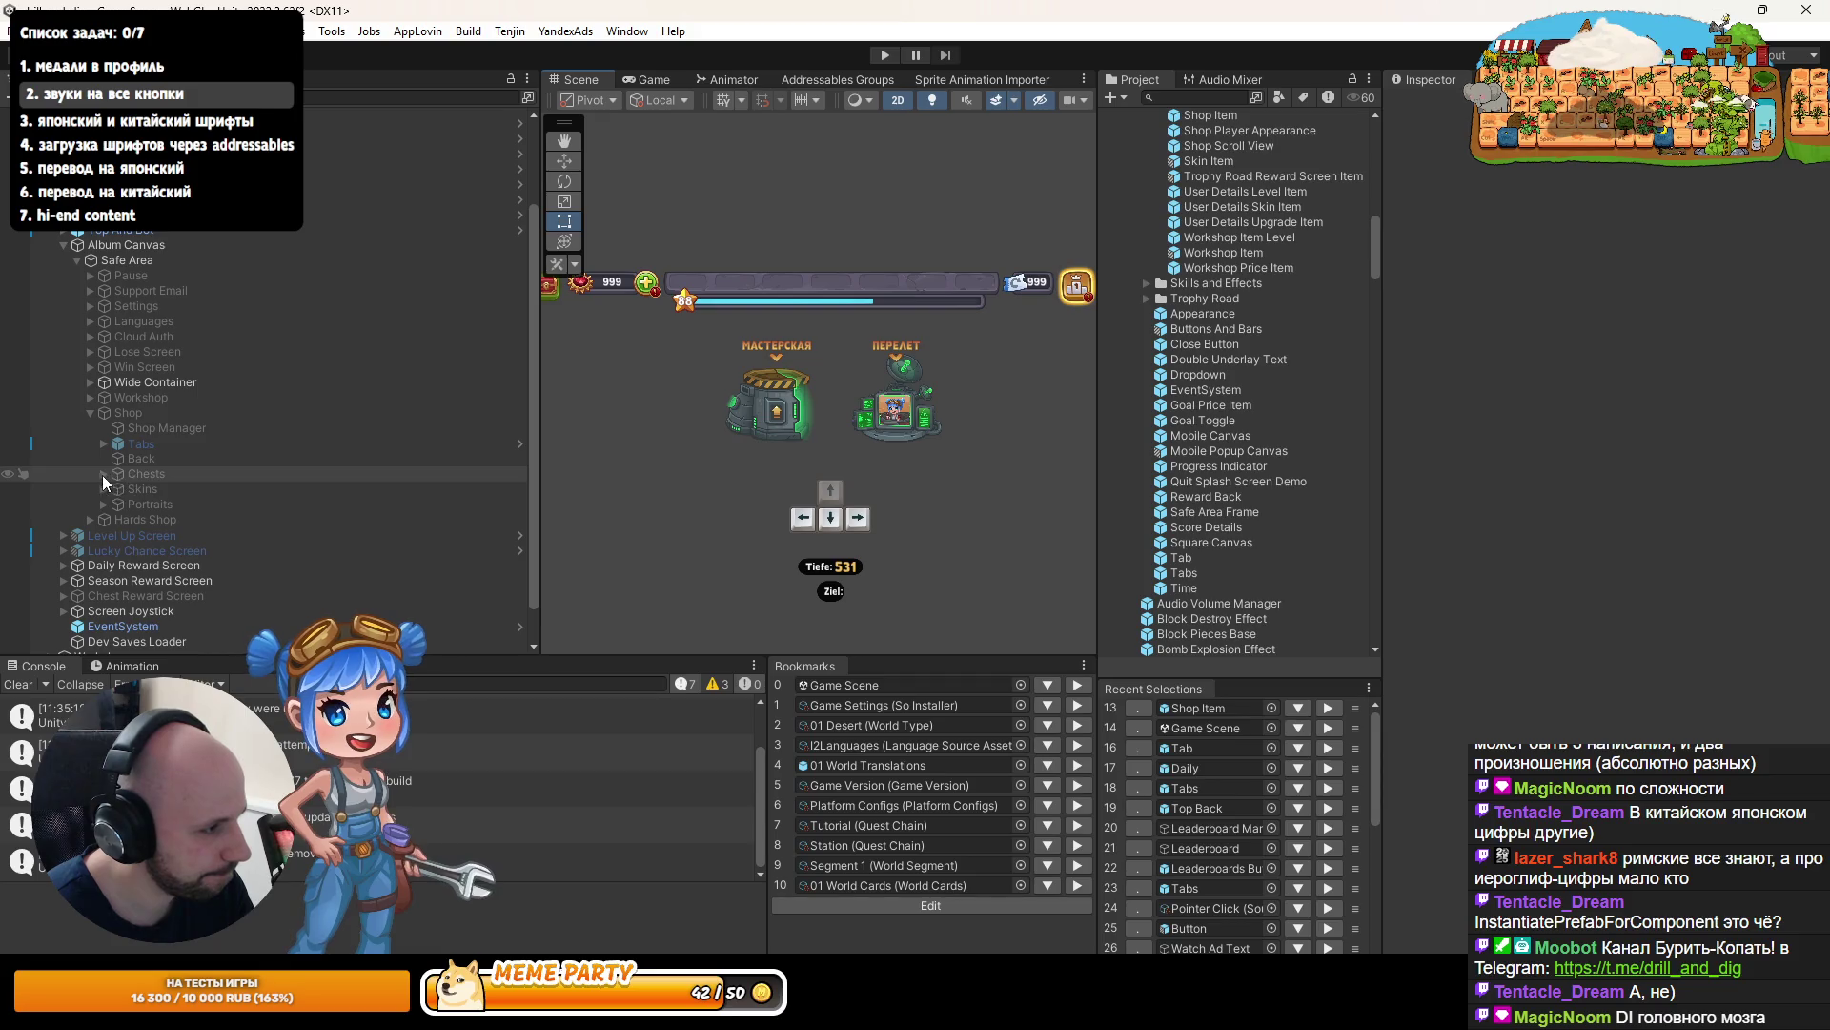
pyautogui.click(102, 474)
pyautogui.click(118, 520)
pyautogui.click(213, 523)
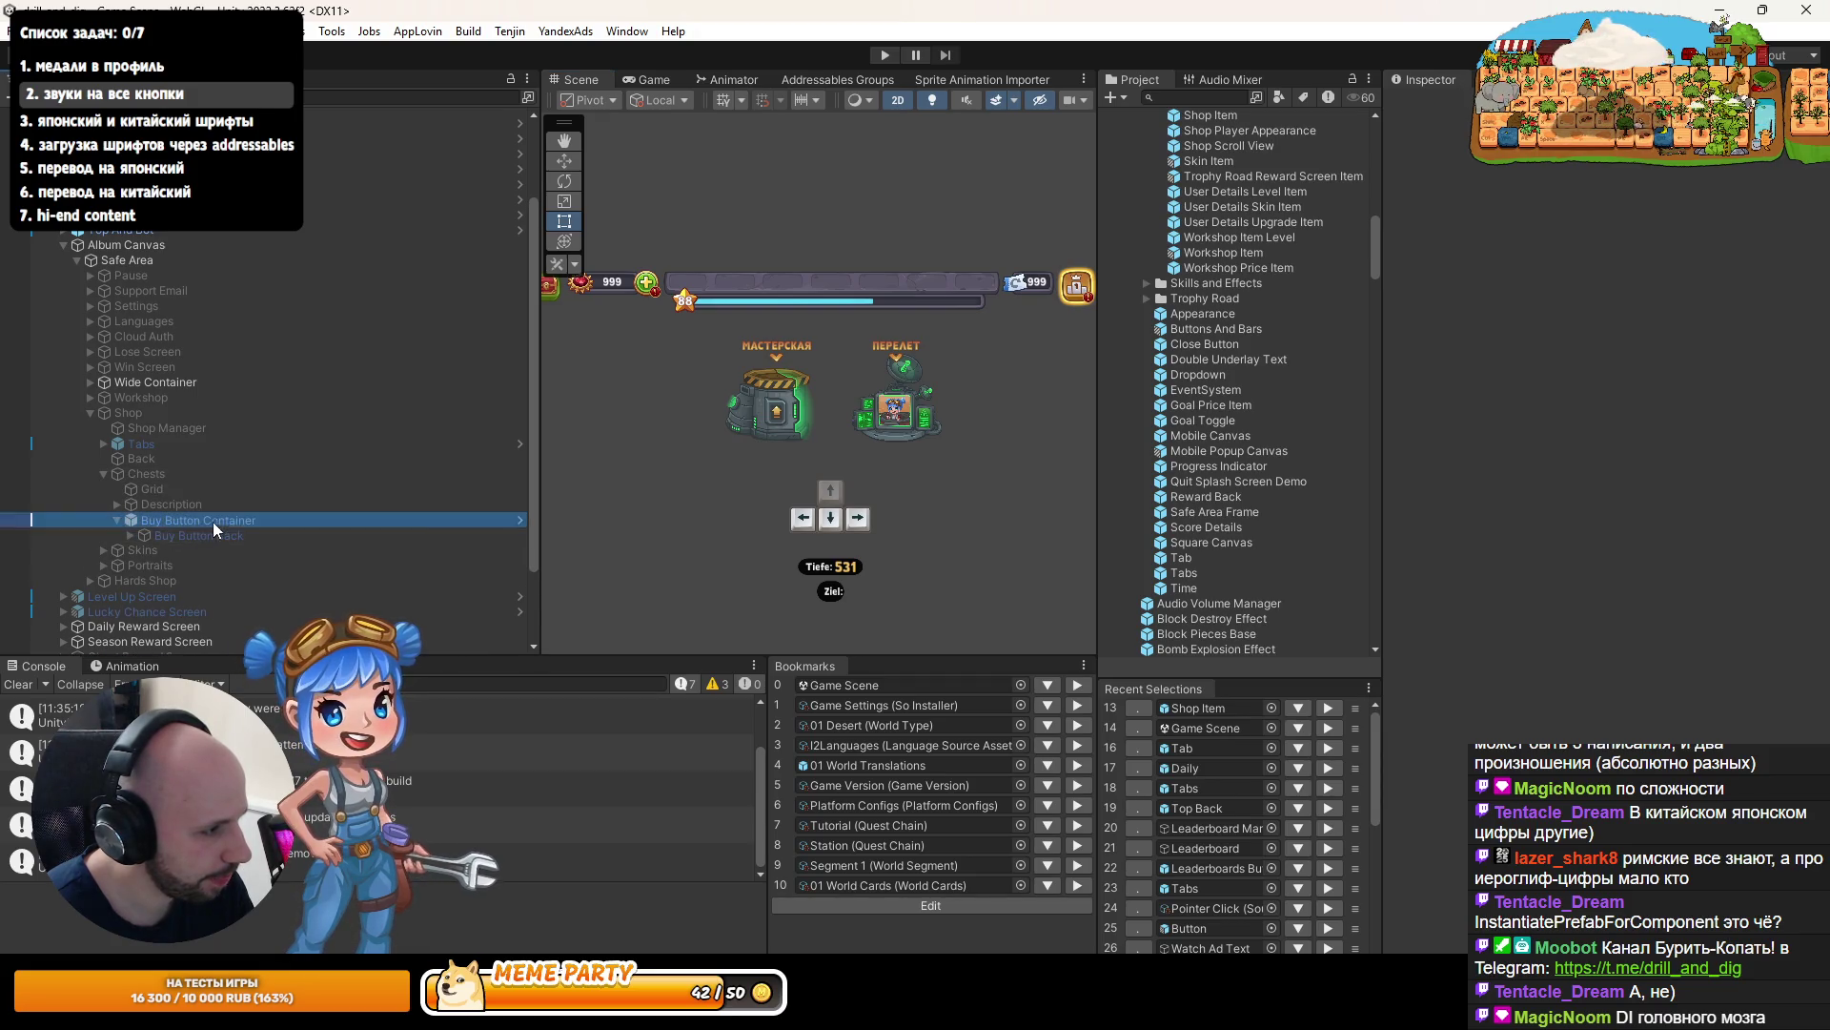
pyautogui.click(1531, 160)
pyautogui.doubleClick(1239, 116)
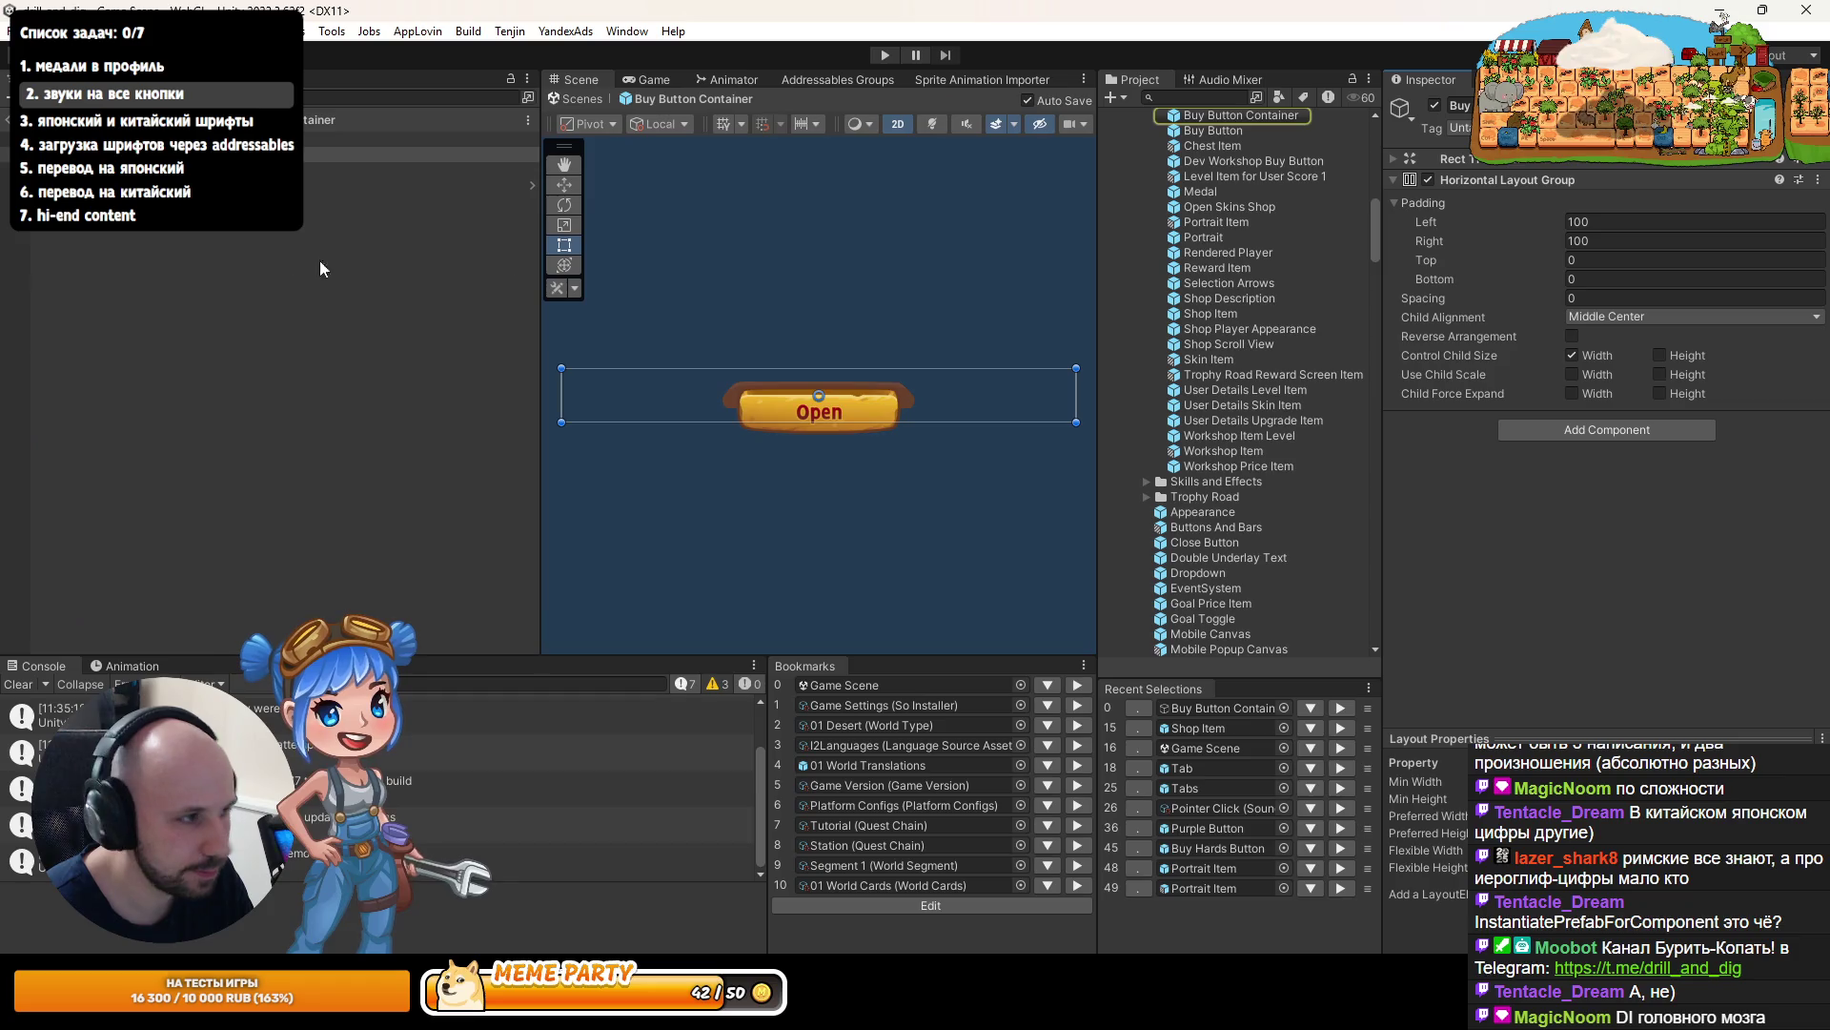
# - Open the Buy Button prefab and paste a Pointer Click Sound component below Layout Element
pyautogui.press('Down')
pyautogui.doubleClick(1195, 131)
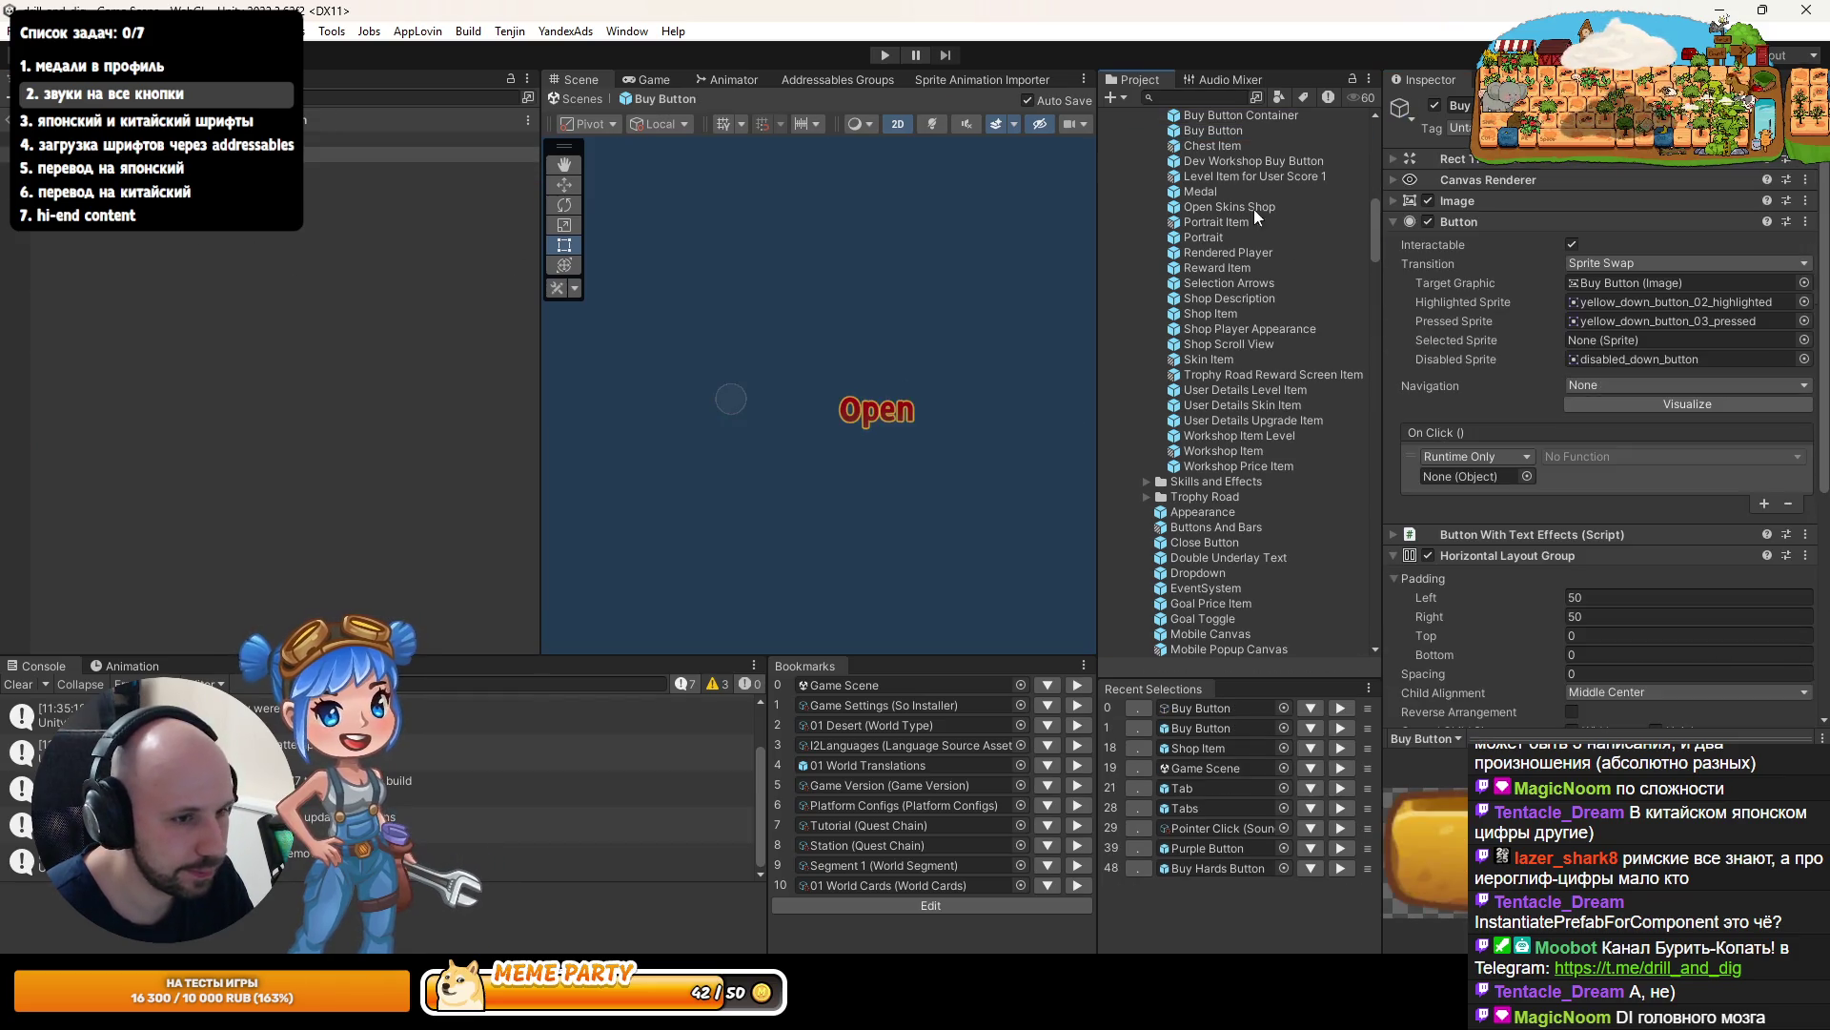
pyautogui.scroll(-5, 1769, 649)
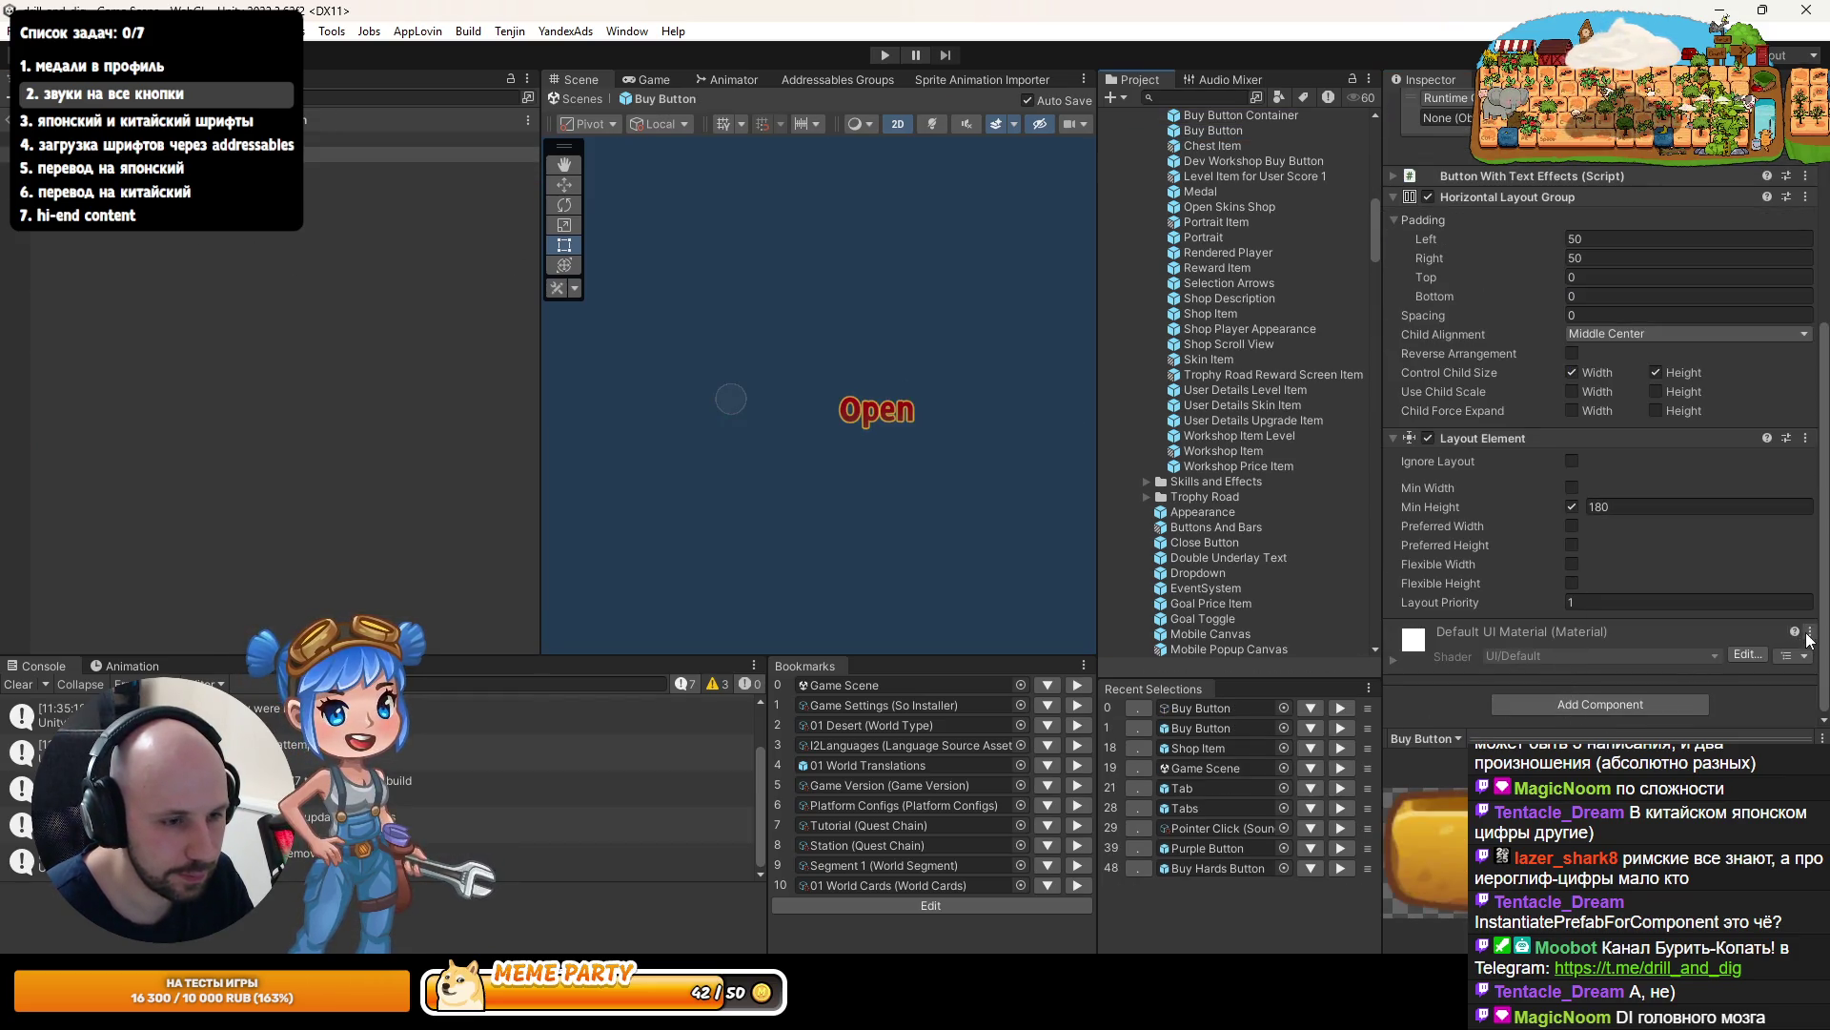
pyautogui.rightClick(1616, 439)
pyautogui.click(1659, 572)
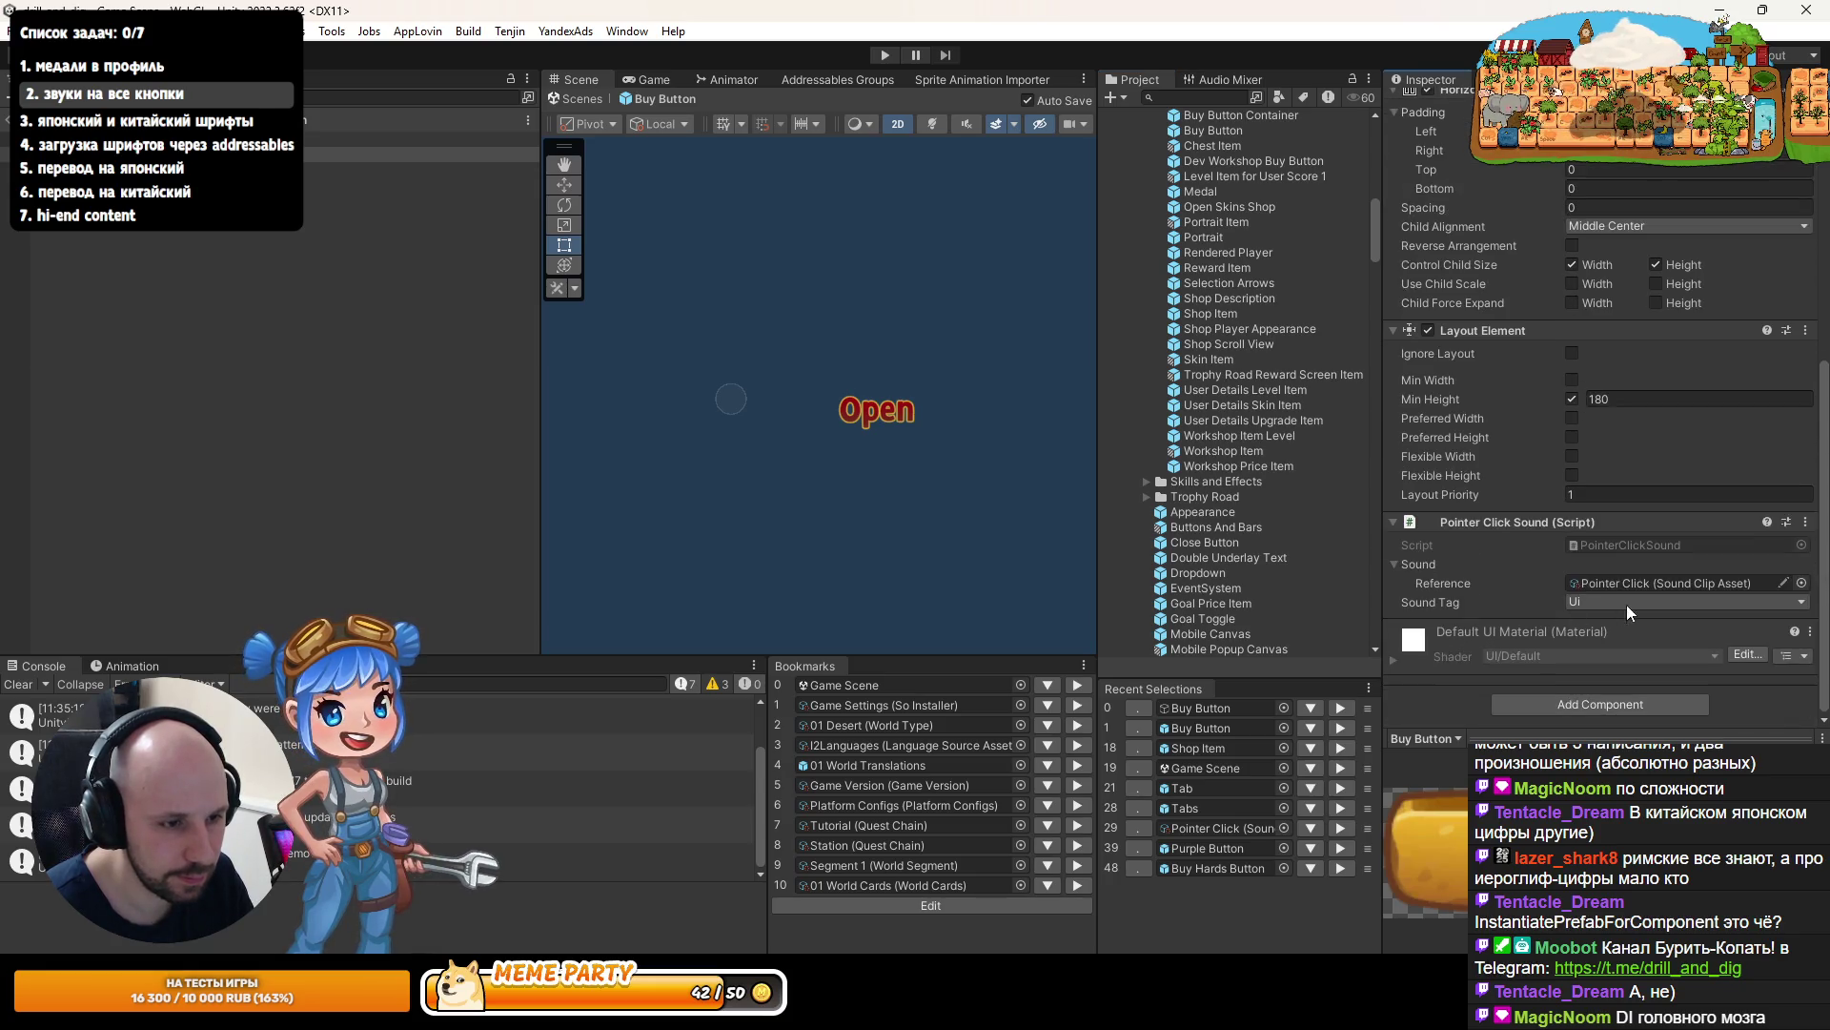
# - Leave prefab editing for the main scene and start the game with Ctrl+P
pyautogui.click(167, 412)
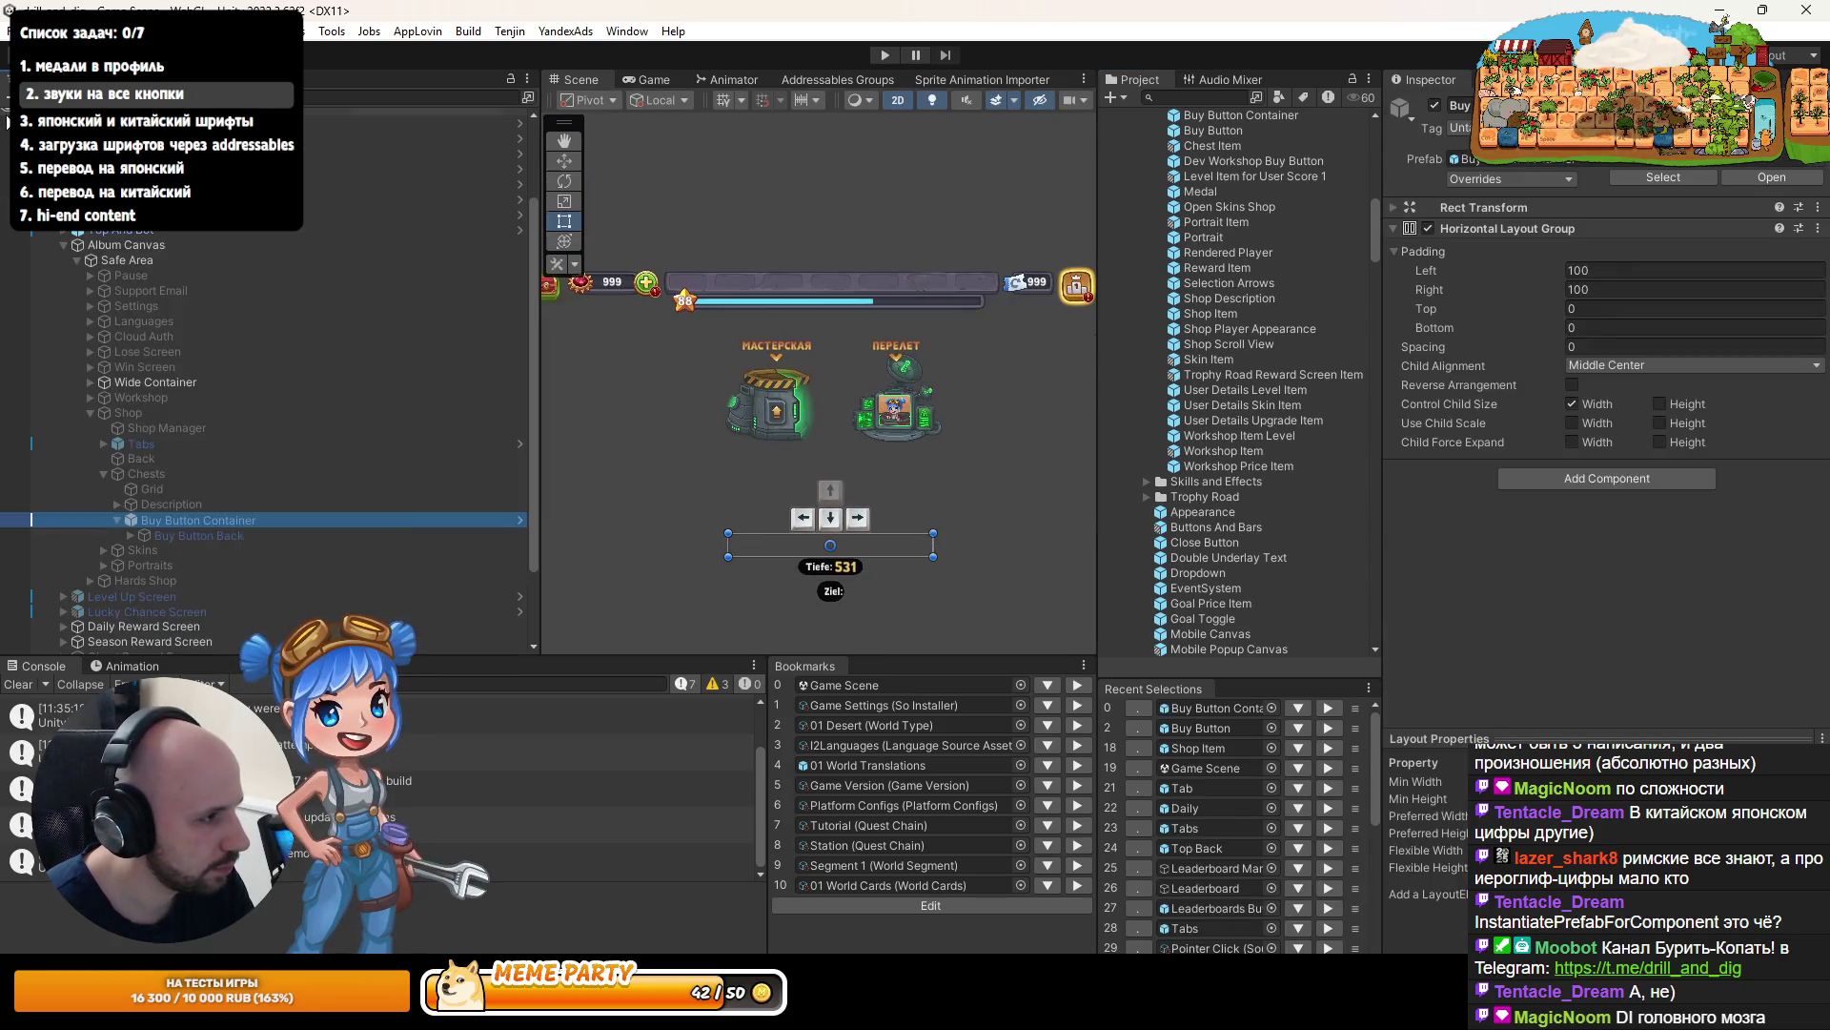
pyautogui.click(8, 121)
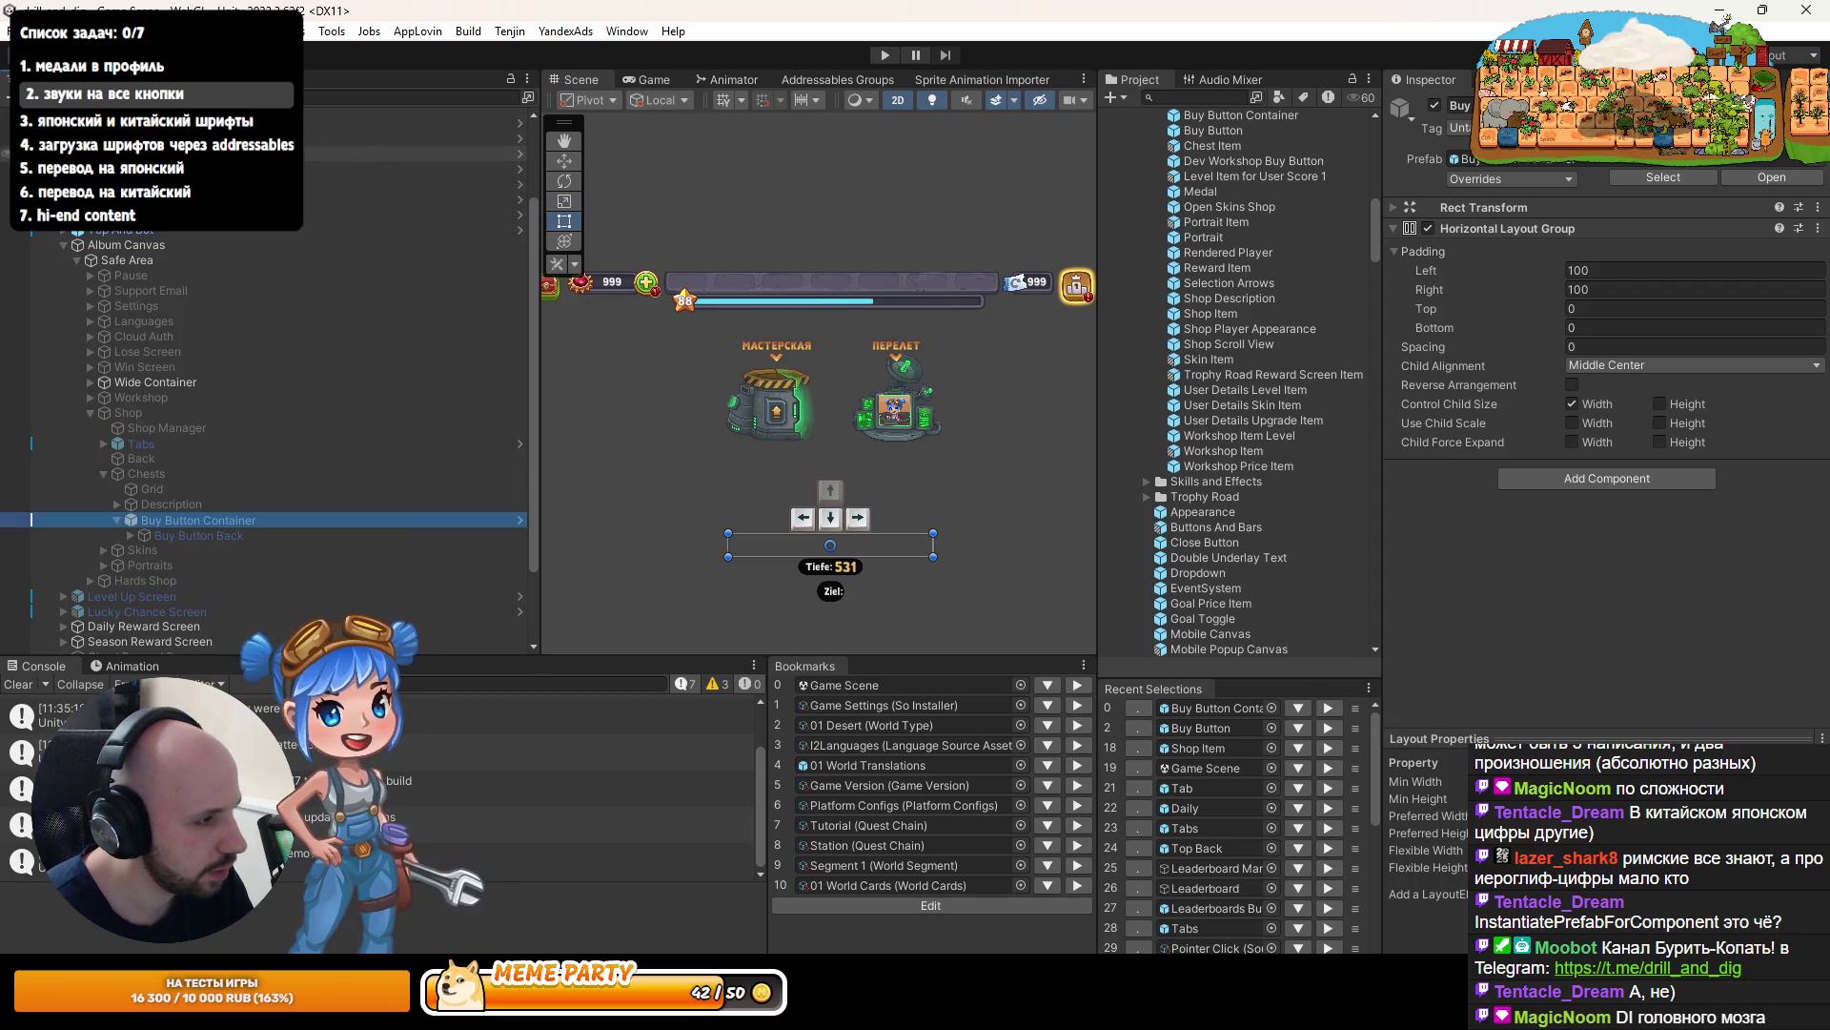
pyautogui.hotkey('ctrl', 'p')
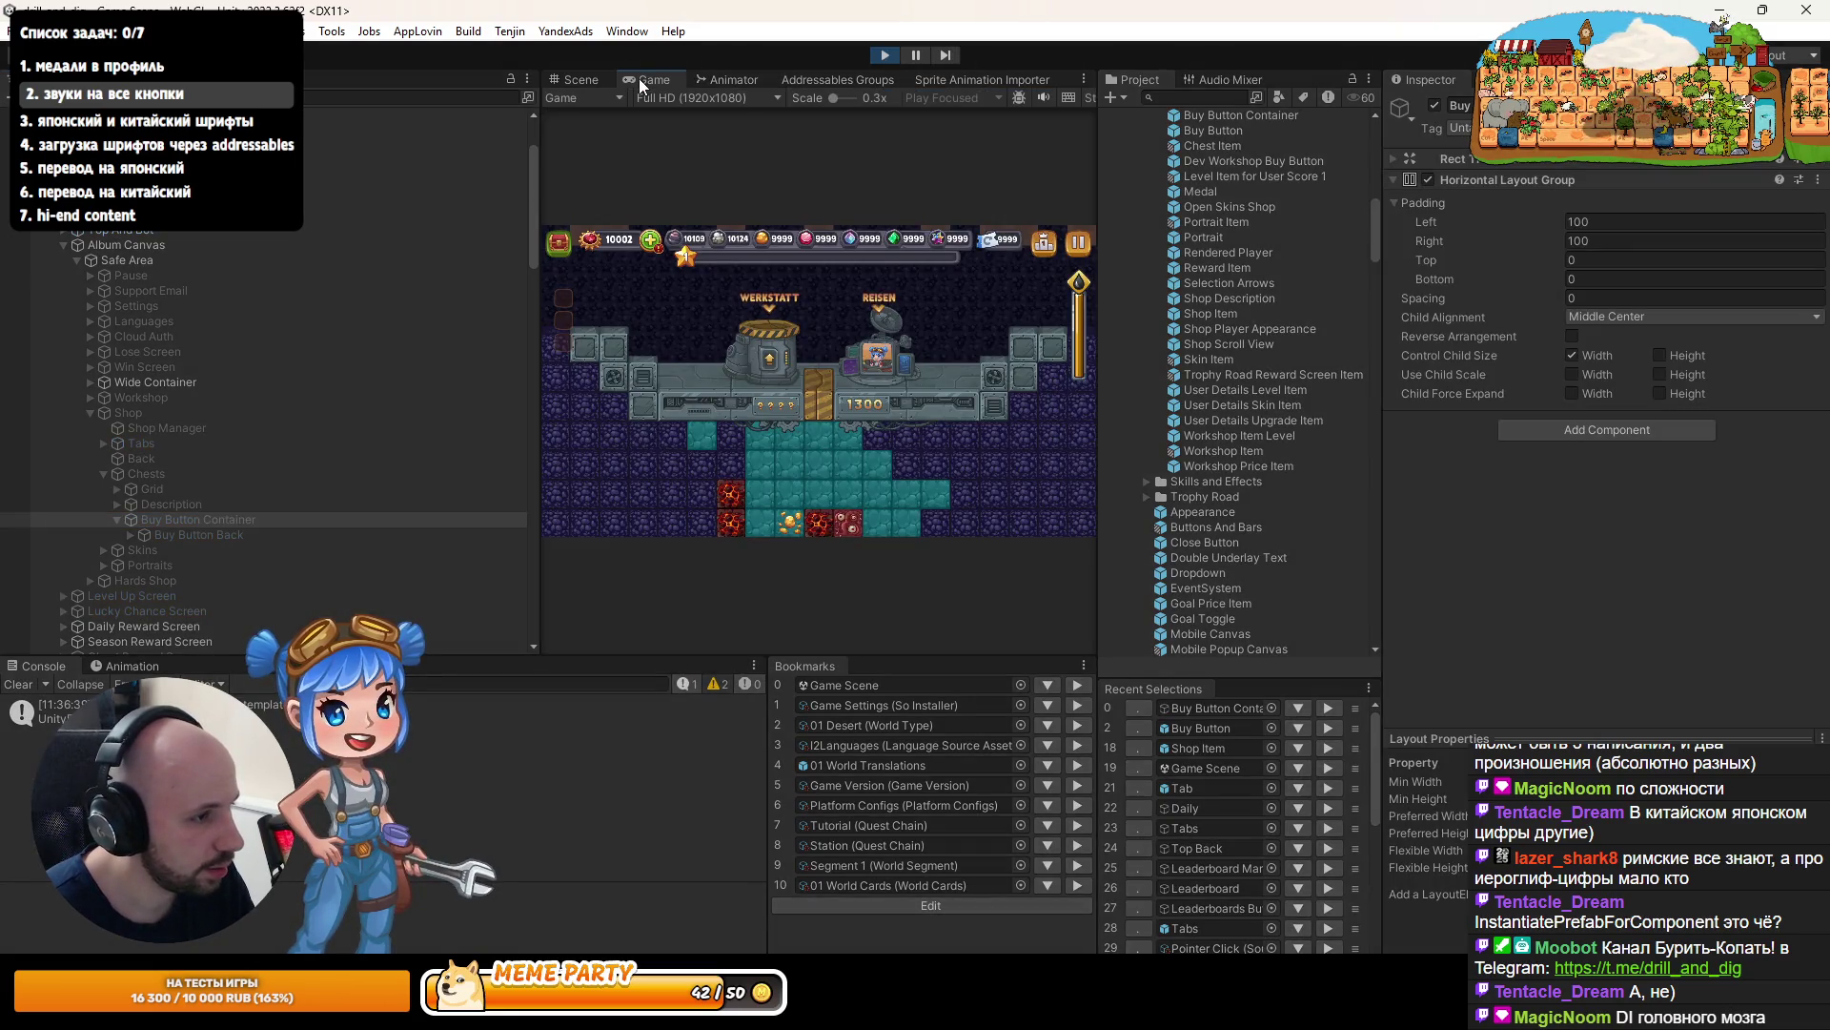
# - Open an iron chest, then select equipment items like Sprengmeister-Bohrer in the Ausrüstung tab
pyautogui.doubleClick(641, 80)
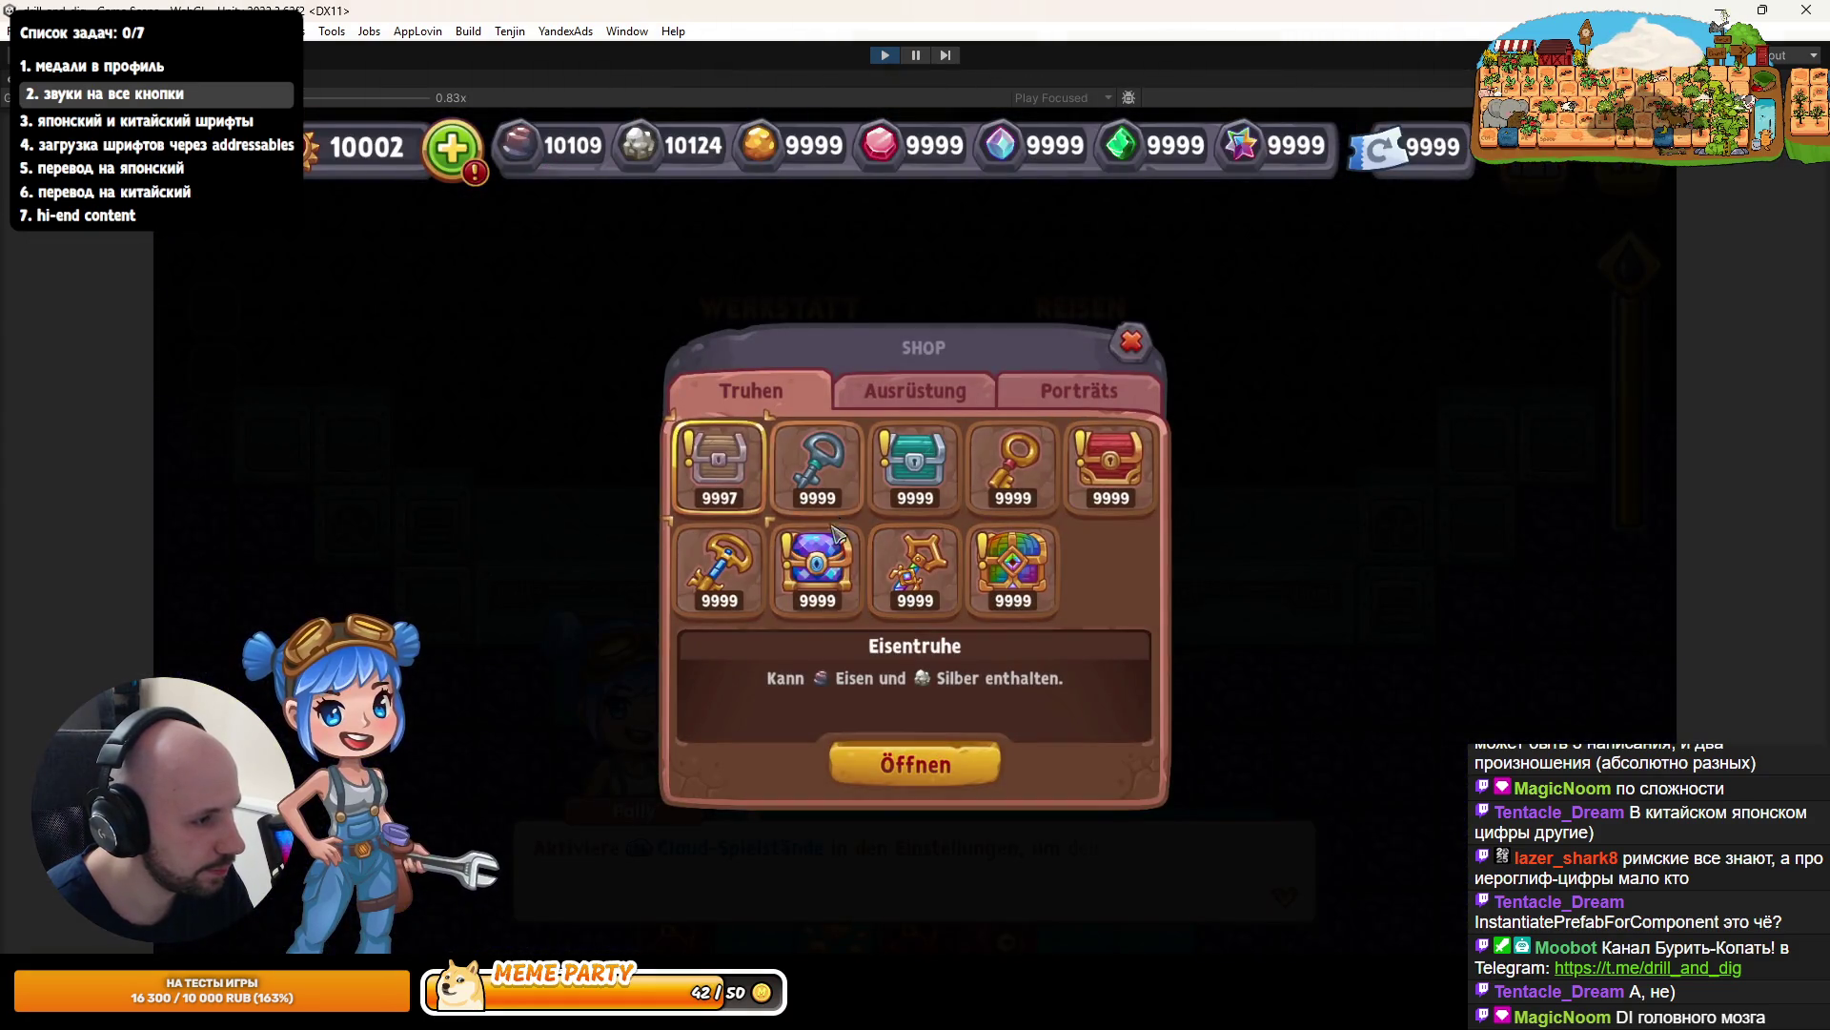
pyautogui.click(920, 780)
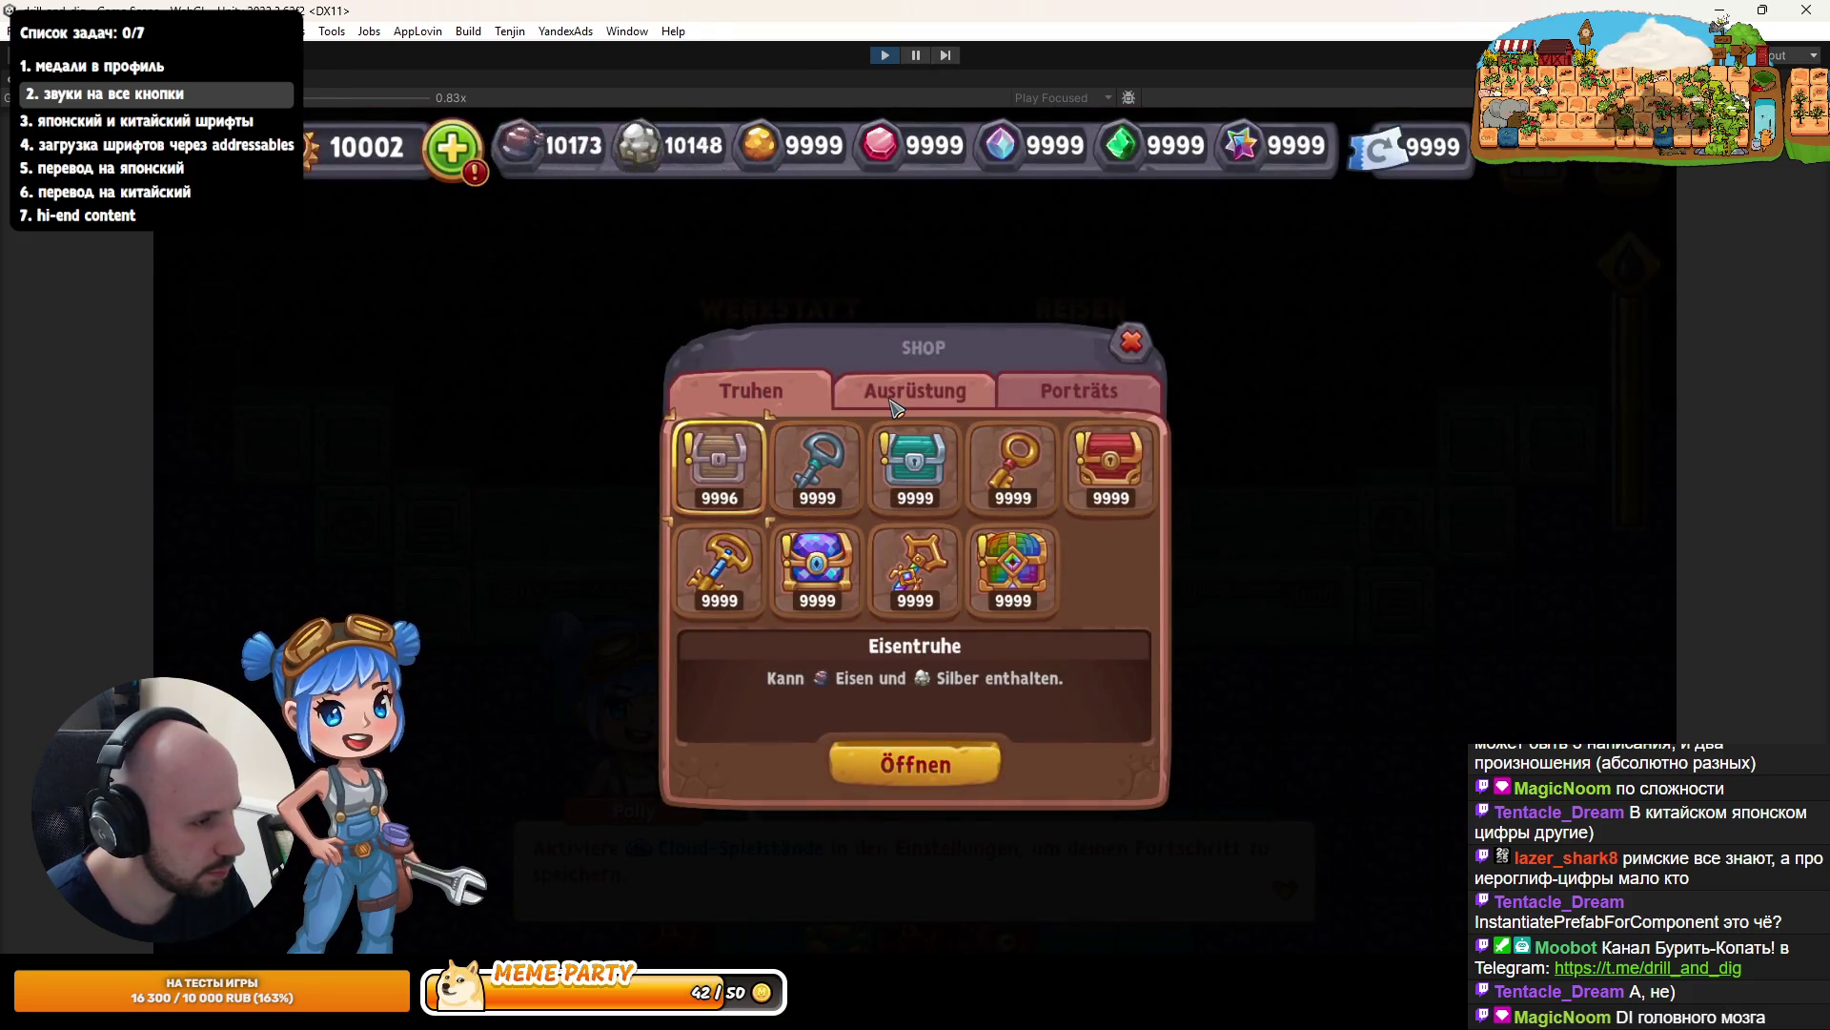
pyautogui.click(915, 391)
pyautogui.click(904, 539)
pyautogui.click(1083, 551)
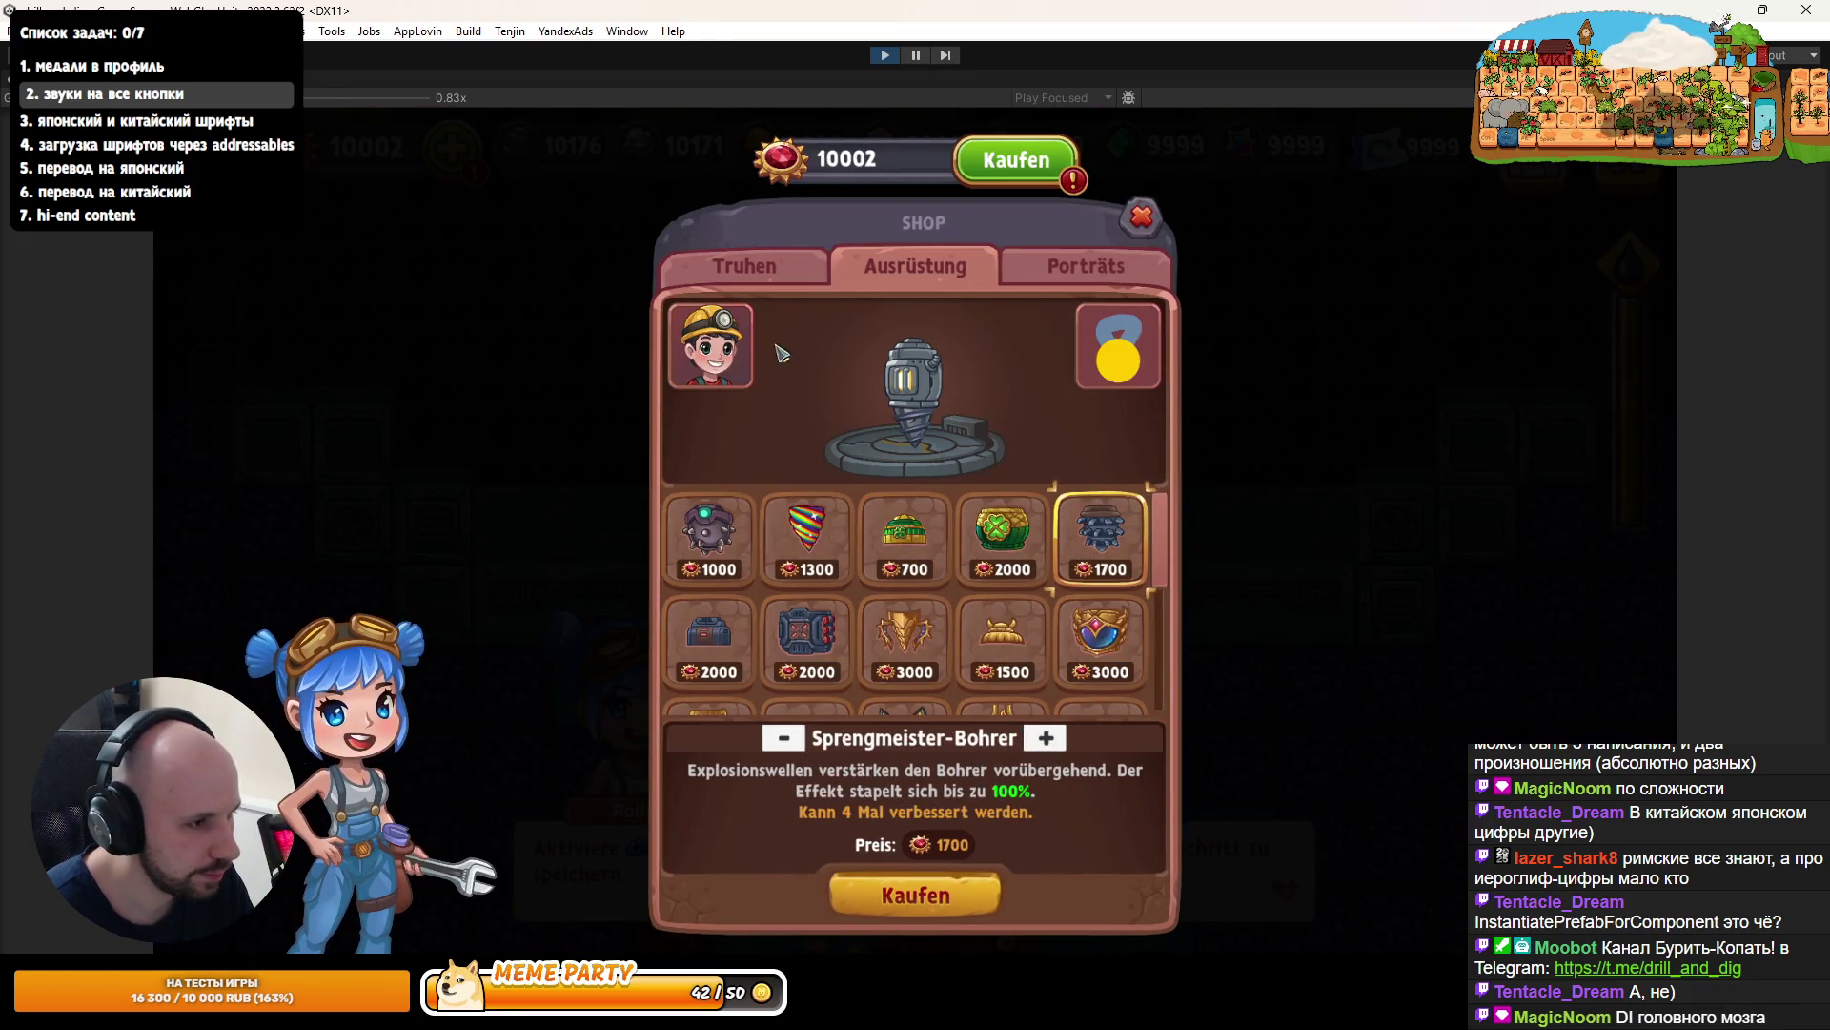
# - In the Porträts tab, browse portraits with arrow keys, pick the first miner portrait, and stop the game
pyautogui.click(1086, 266)
pyautogui.press('Right')
pyautogui.press('Right')
pyautogui.press('Right')
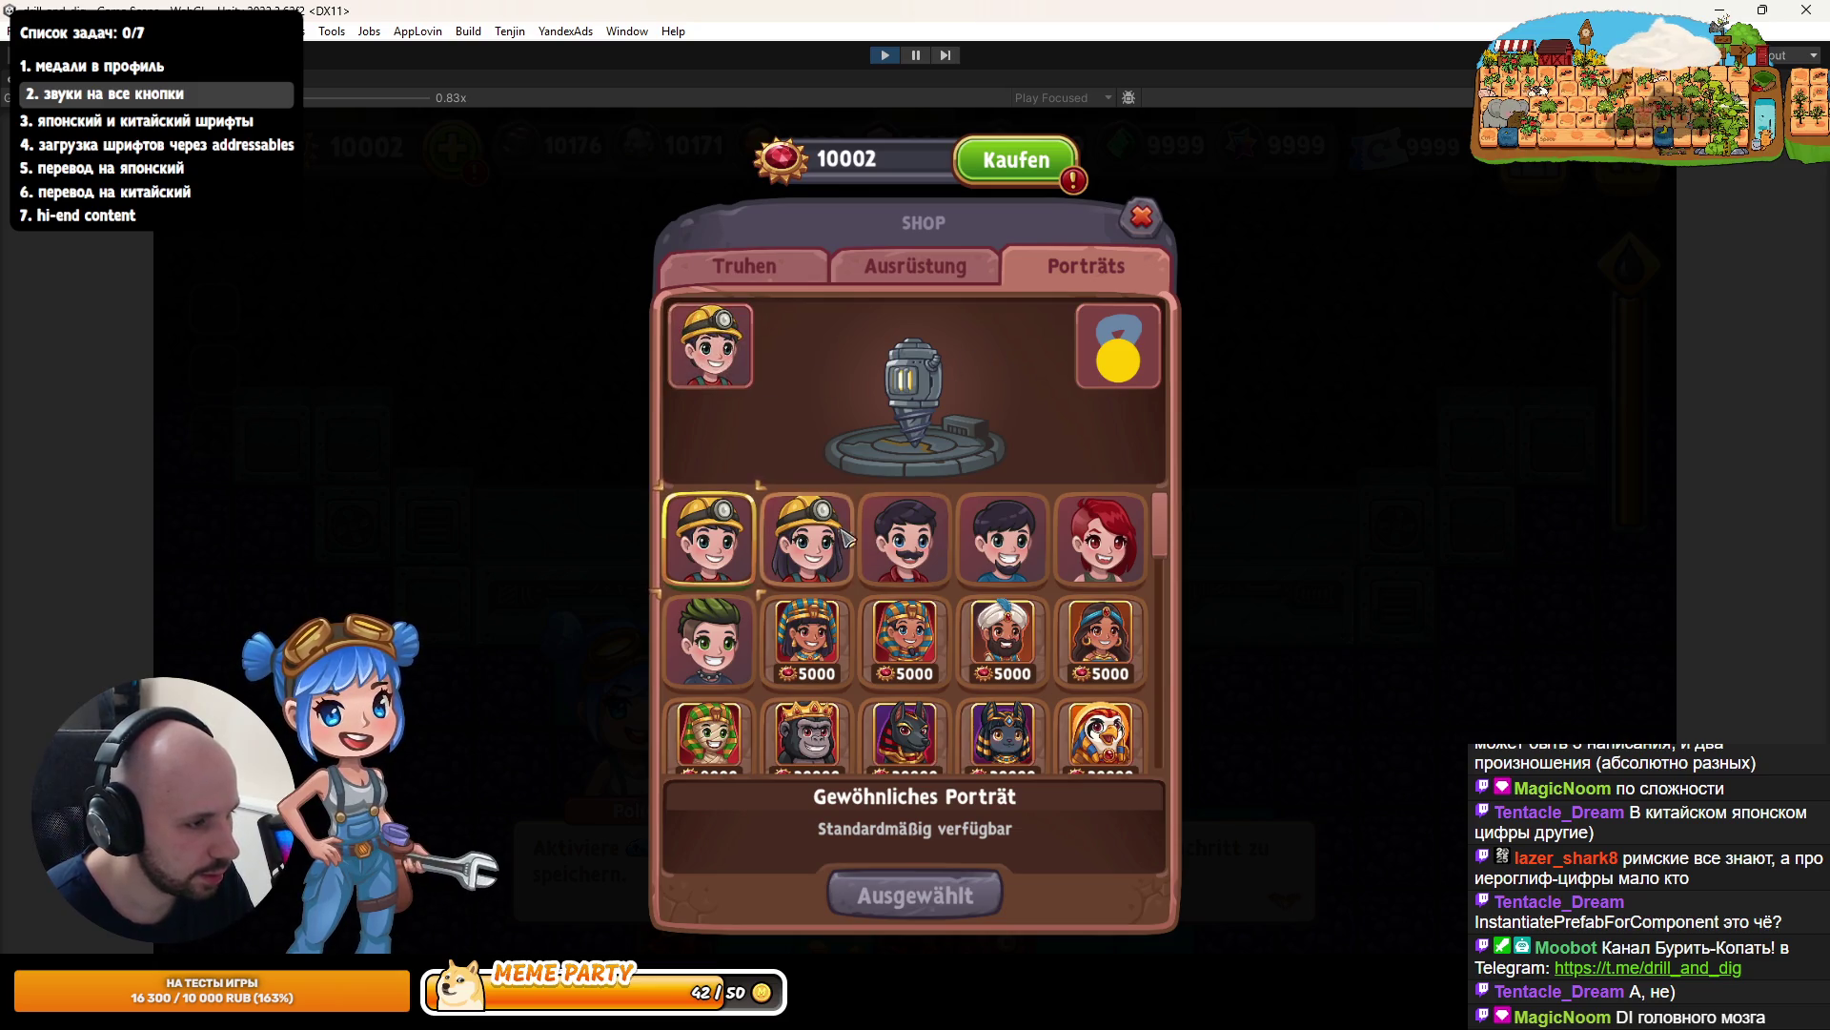
pyautogui.press('Down')
pyautogui.press('Left')
pyautogui.press('Left')
pyautogui.press('Left')
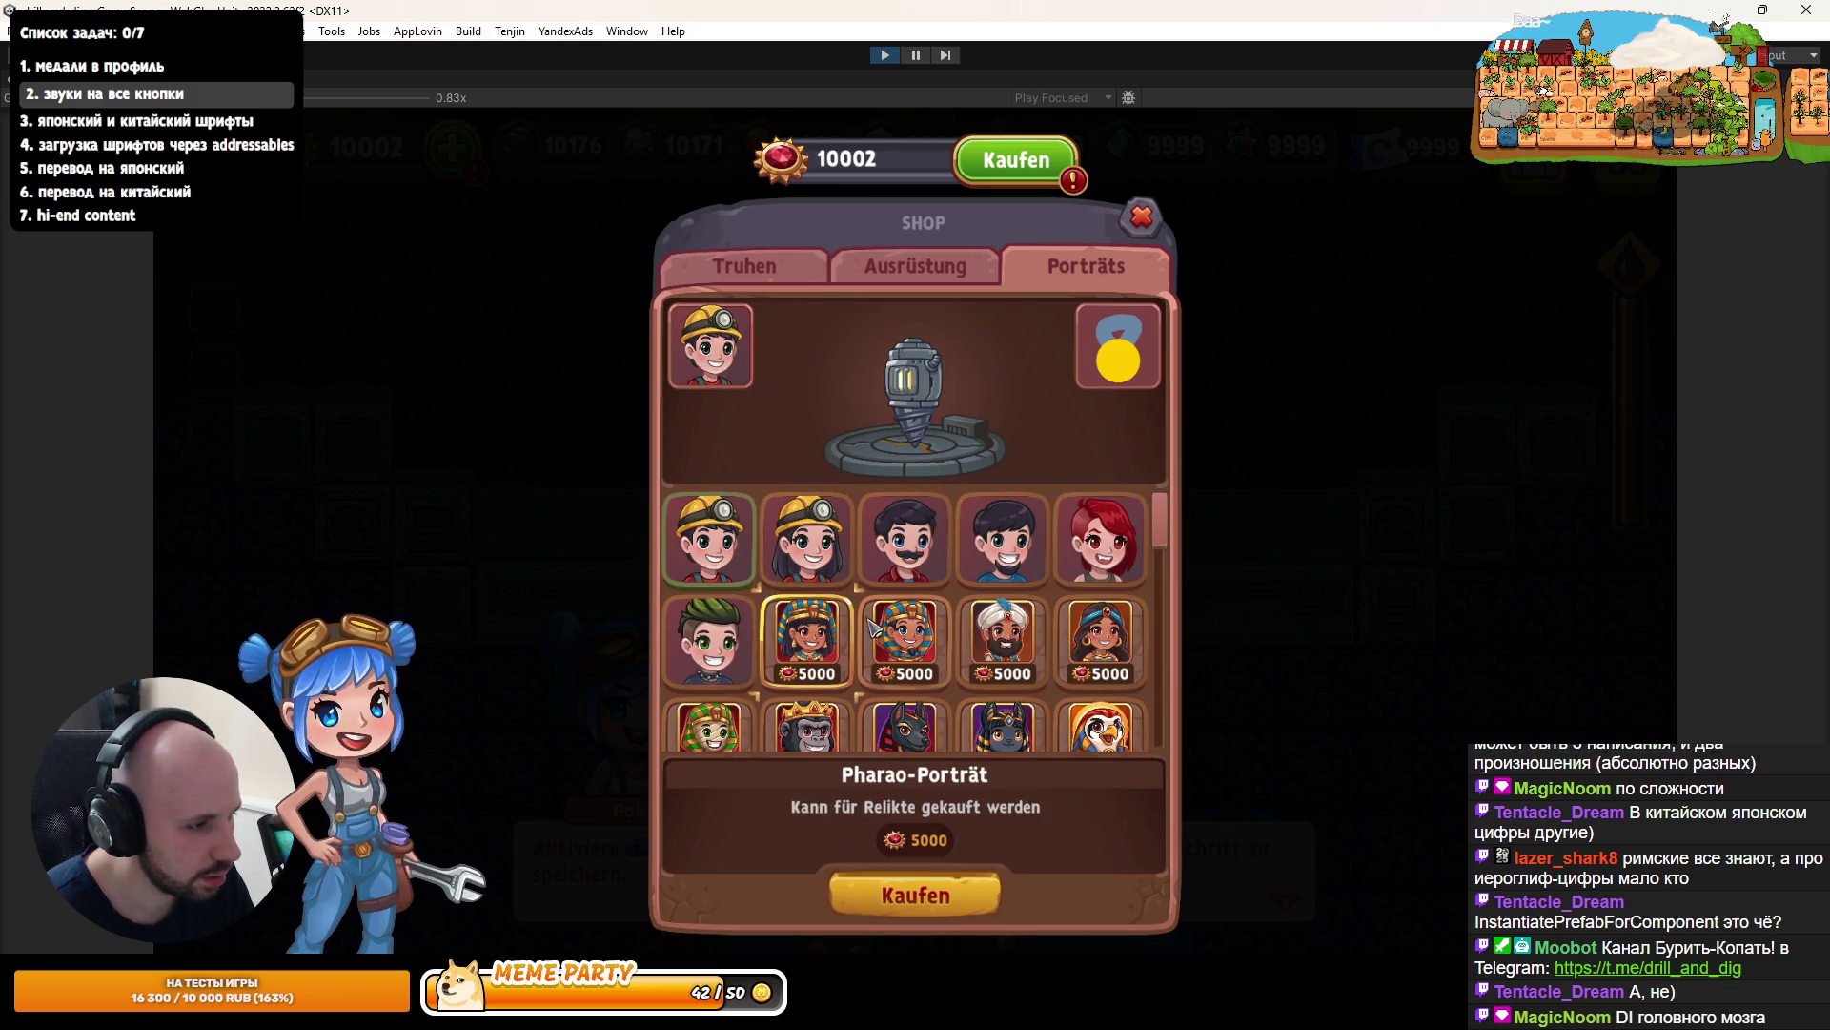
pyautogui.click(734, 514)
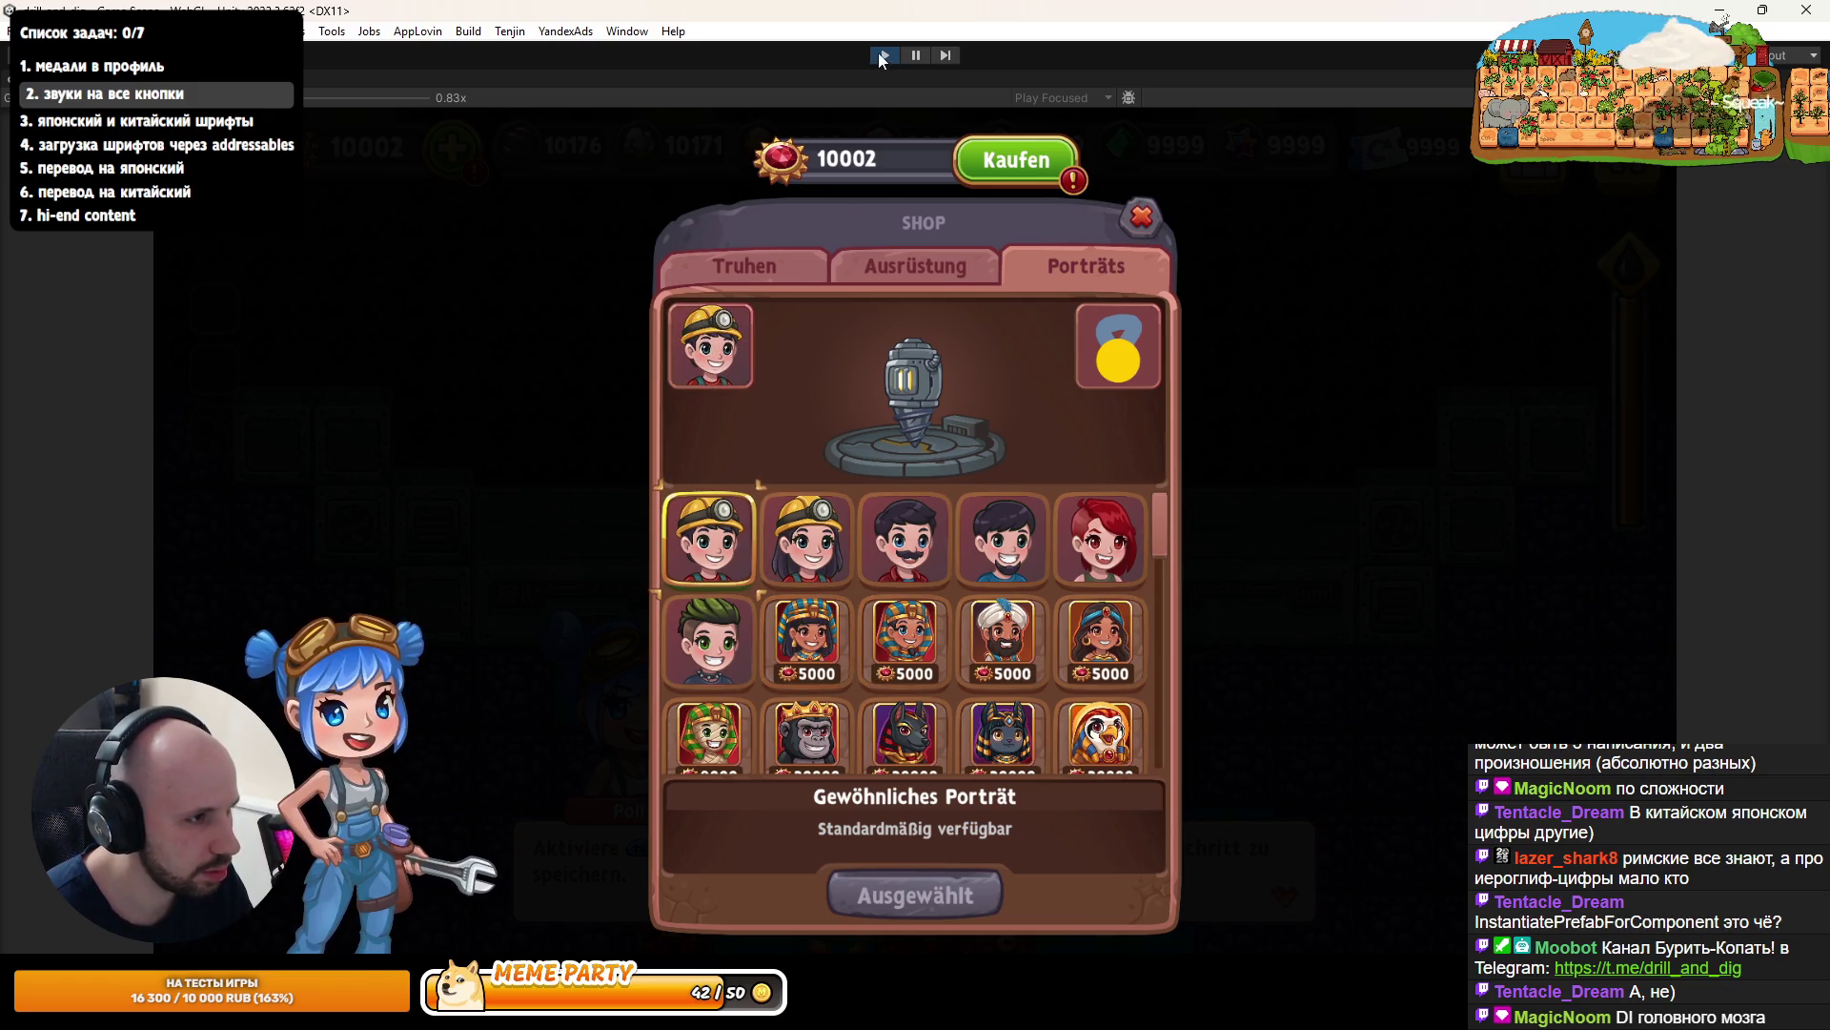
pyautogui.click(885, 54)
pyautogui.write('shop pla')
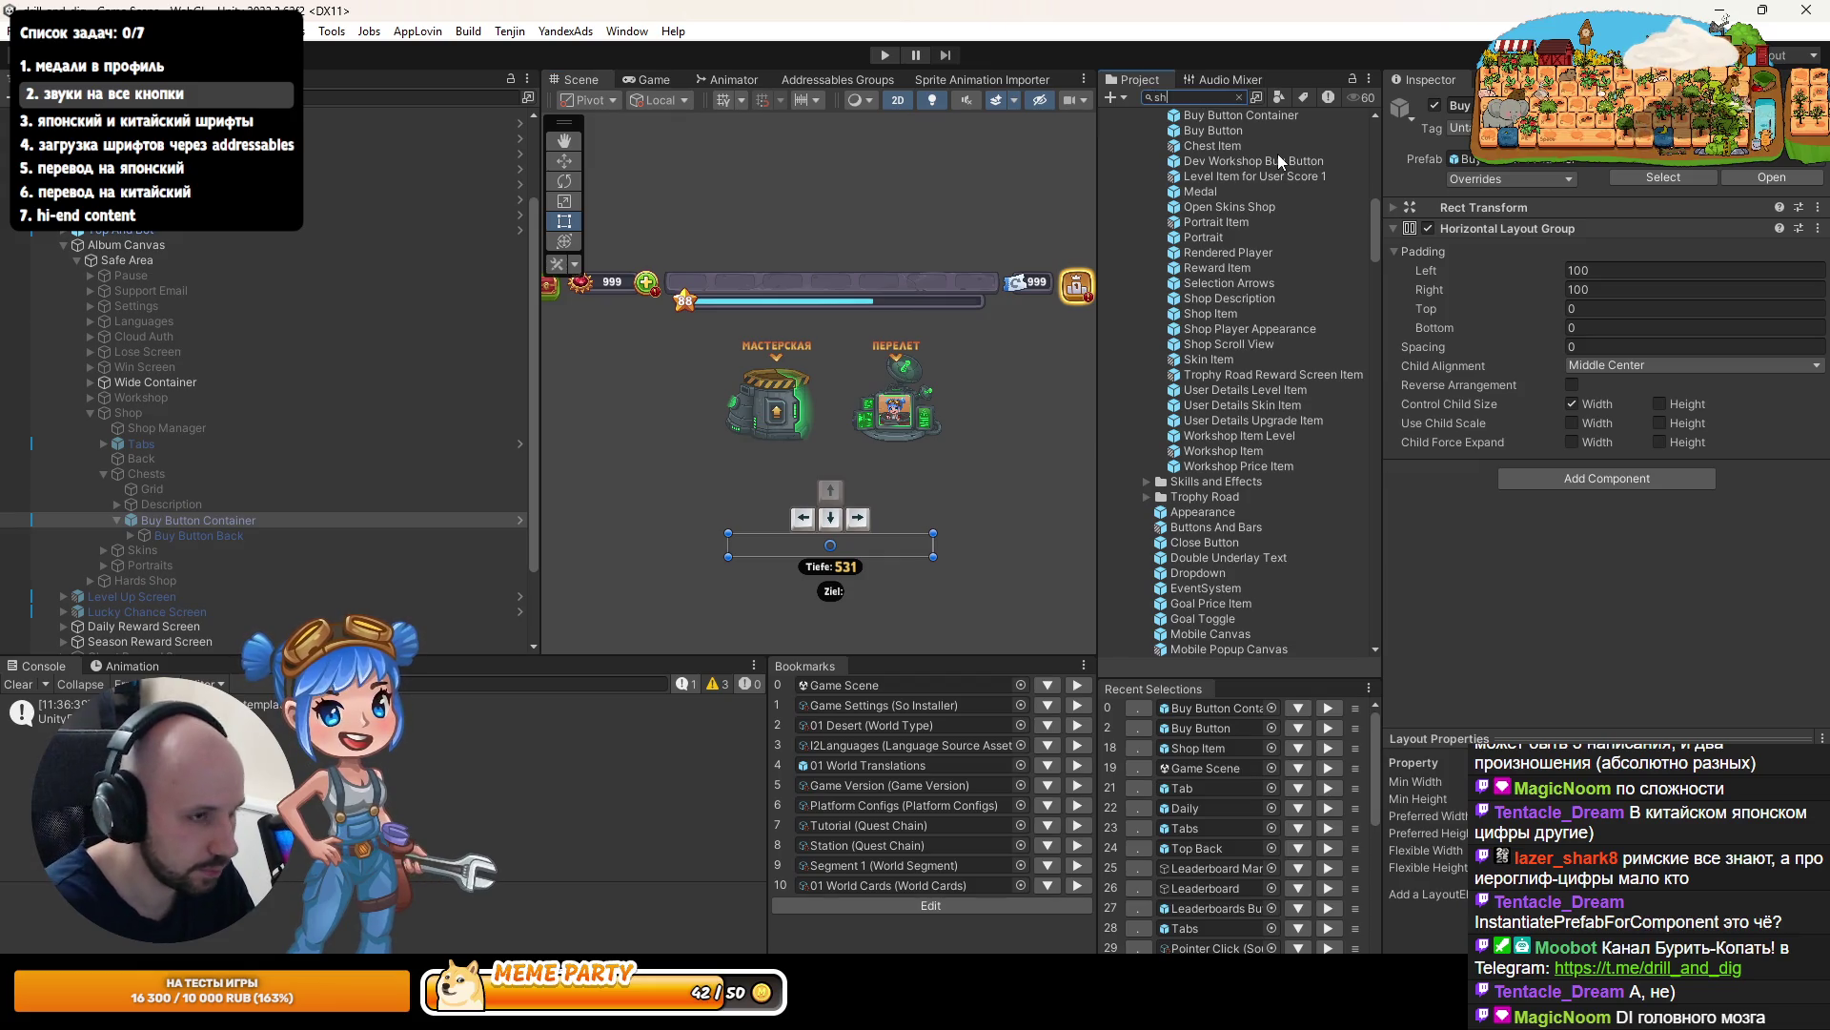
pyautogui.doubleClick(1233, 140)
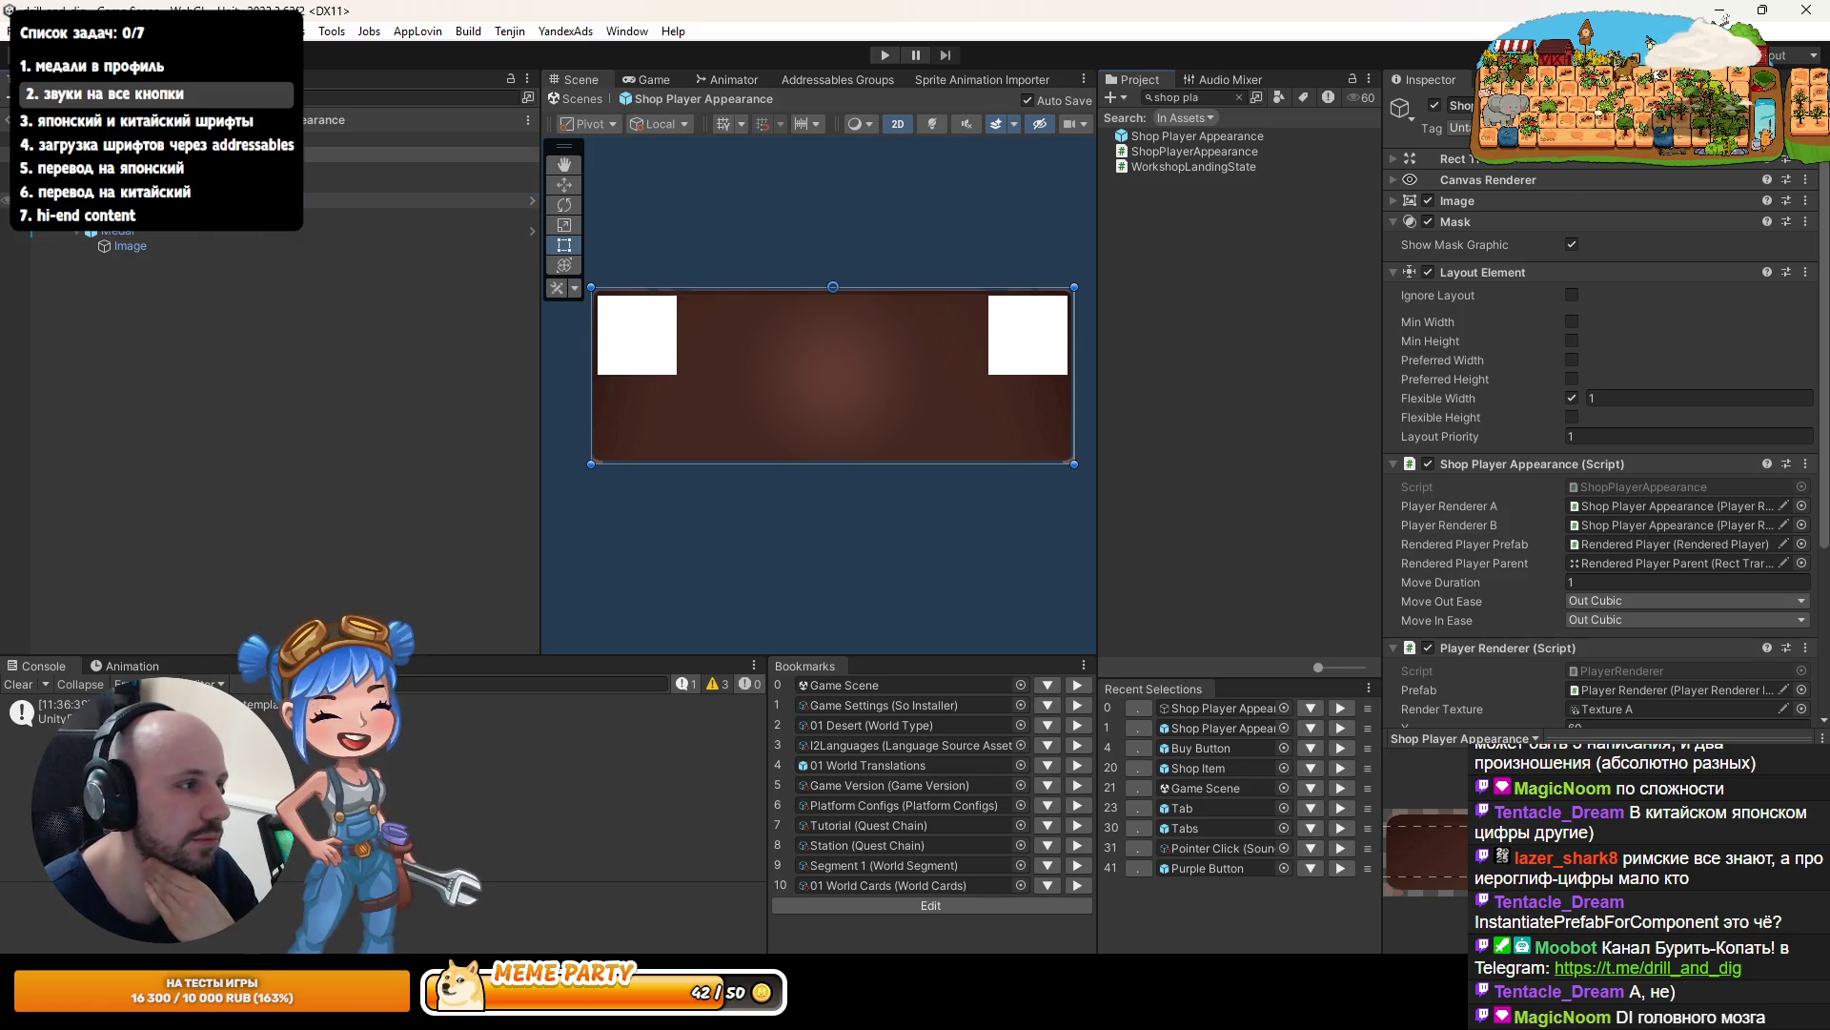
pyautogui.click(191, 200)
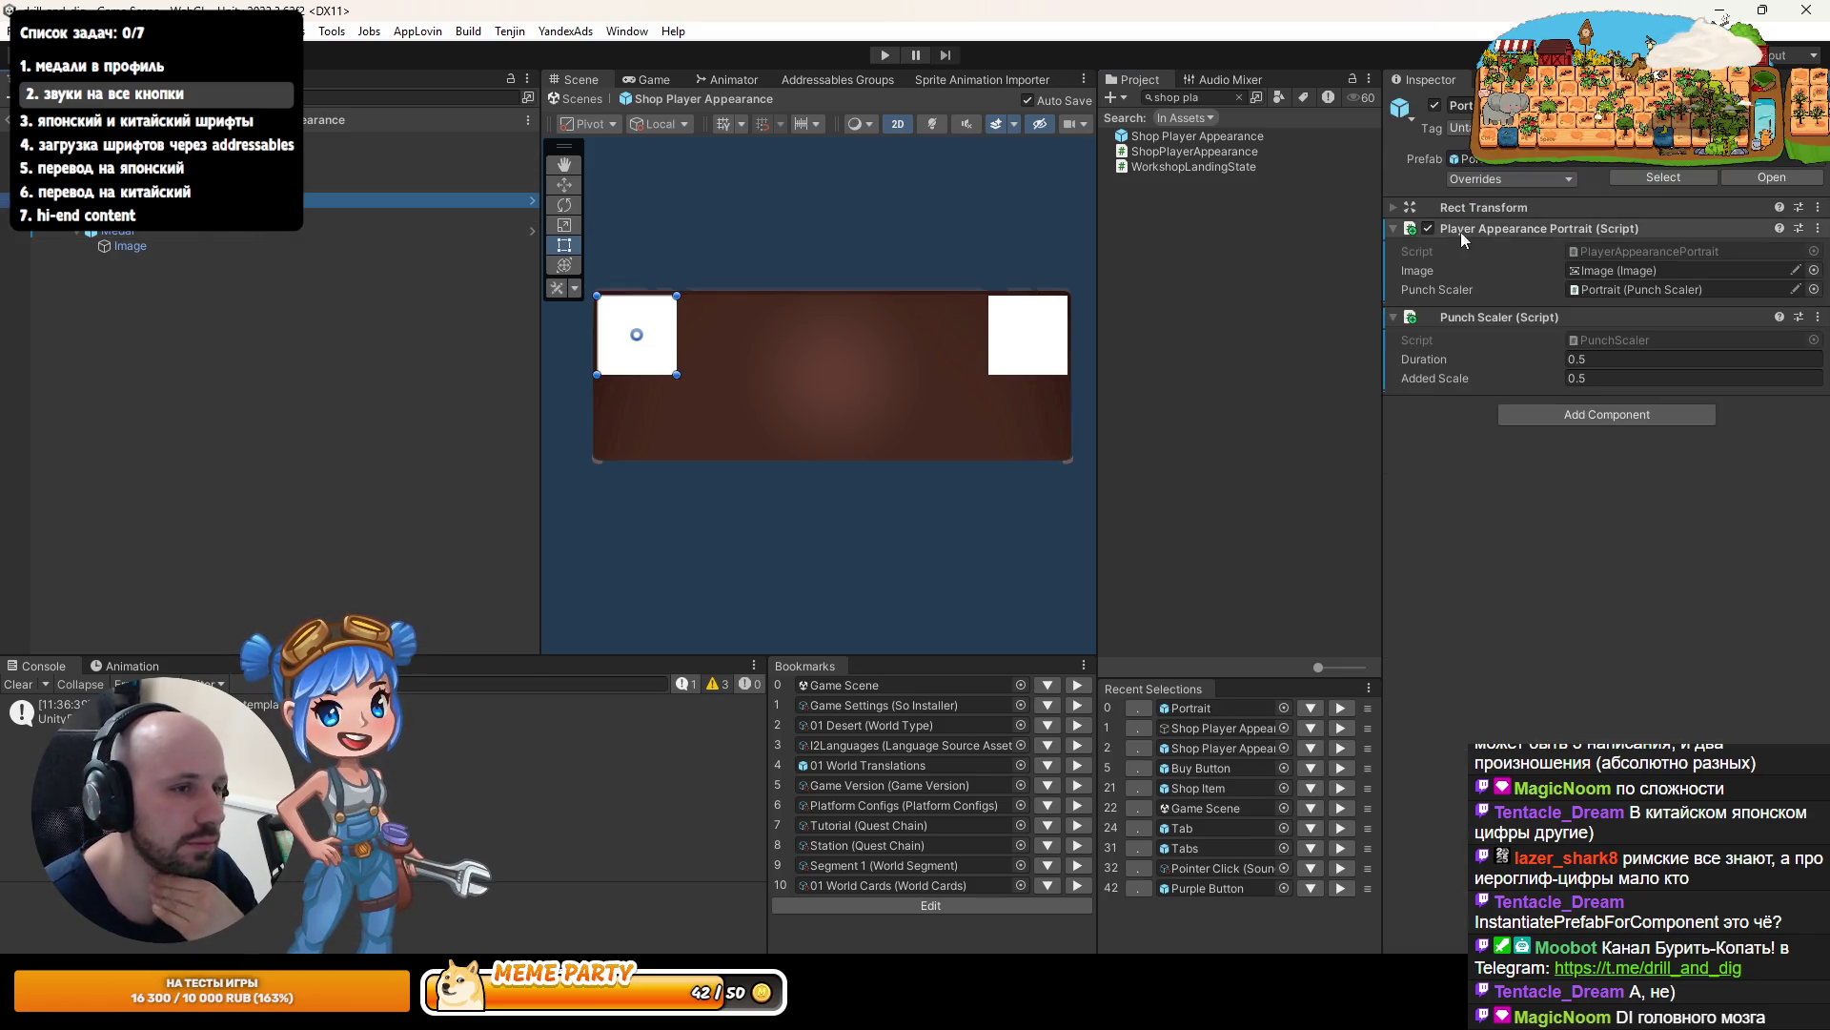
pyautogui.doubleClick(1649, 251)
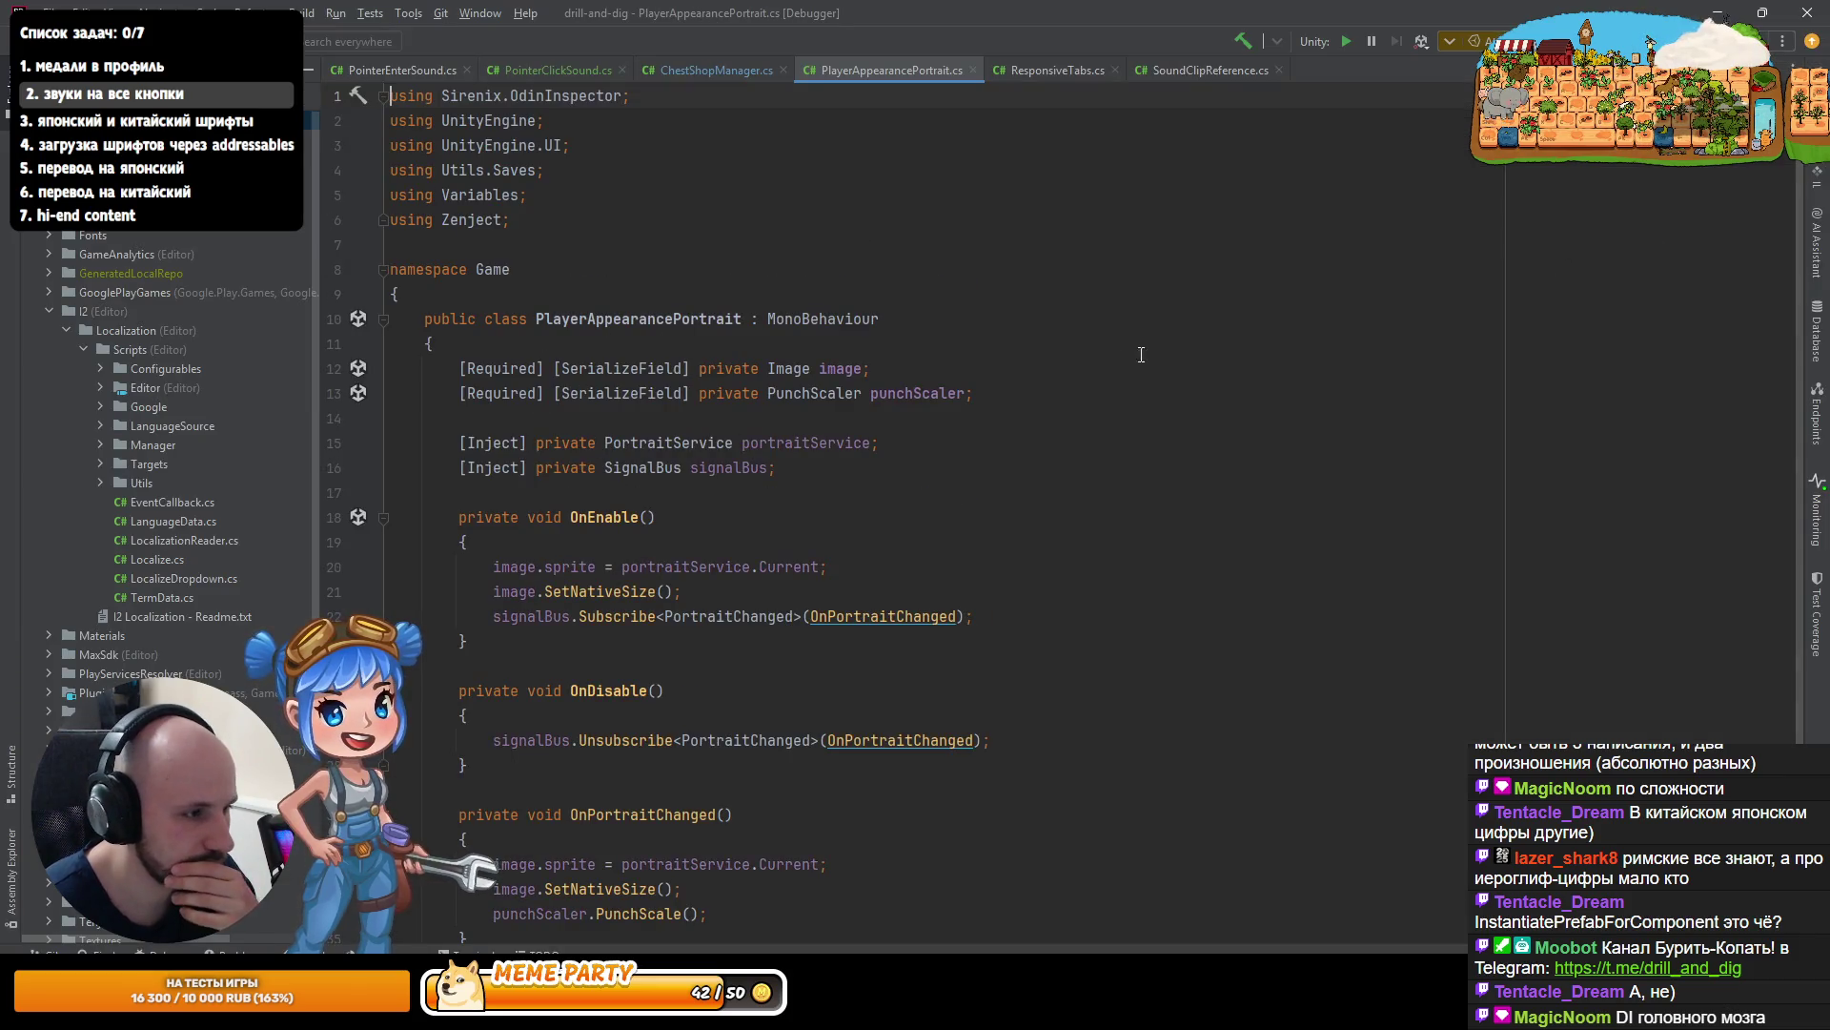
pyautogui.scroll(-2, 760, 531)
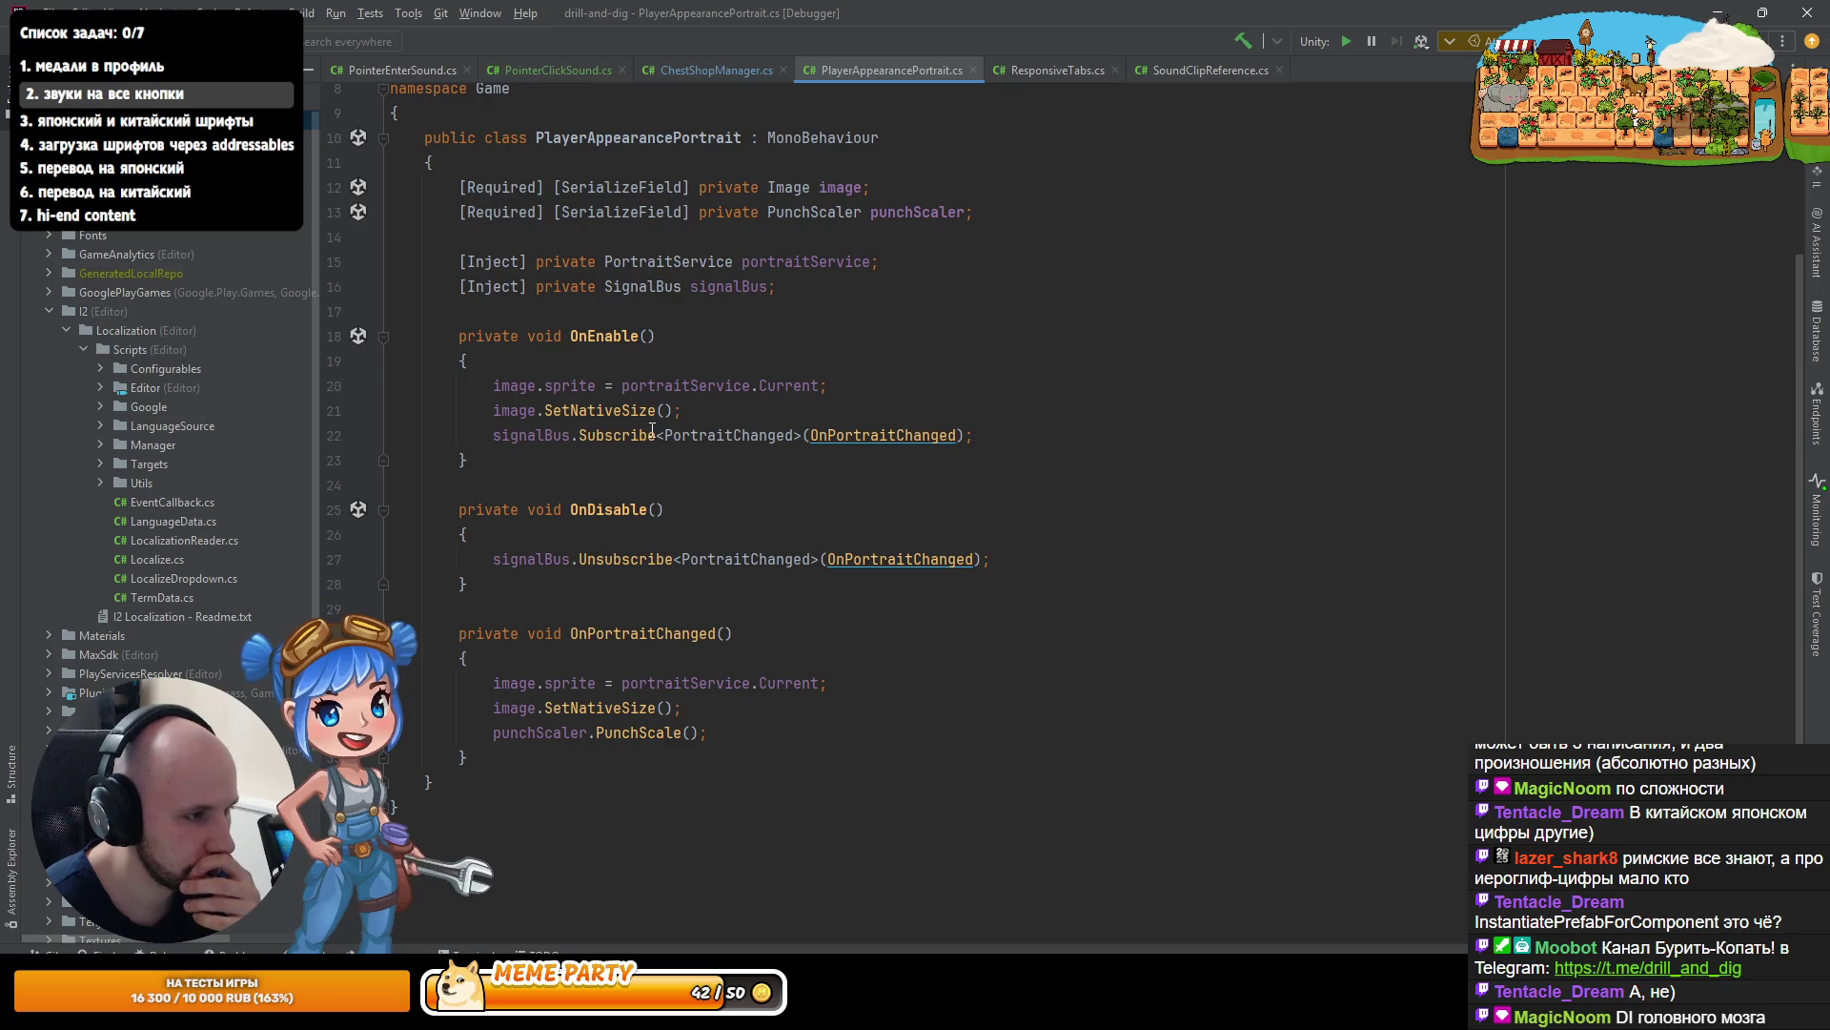
pyautogui.hotkey('alt', 'Tab')
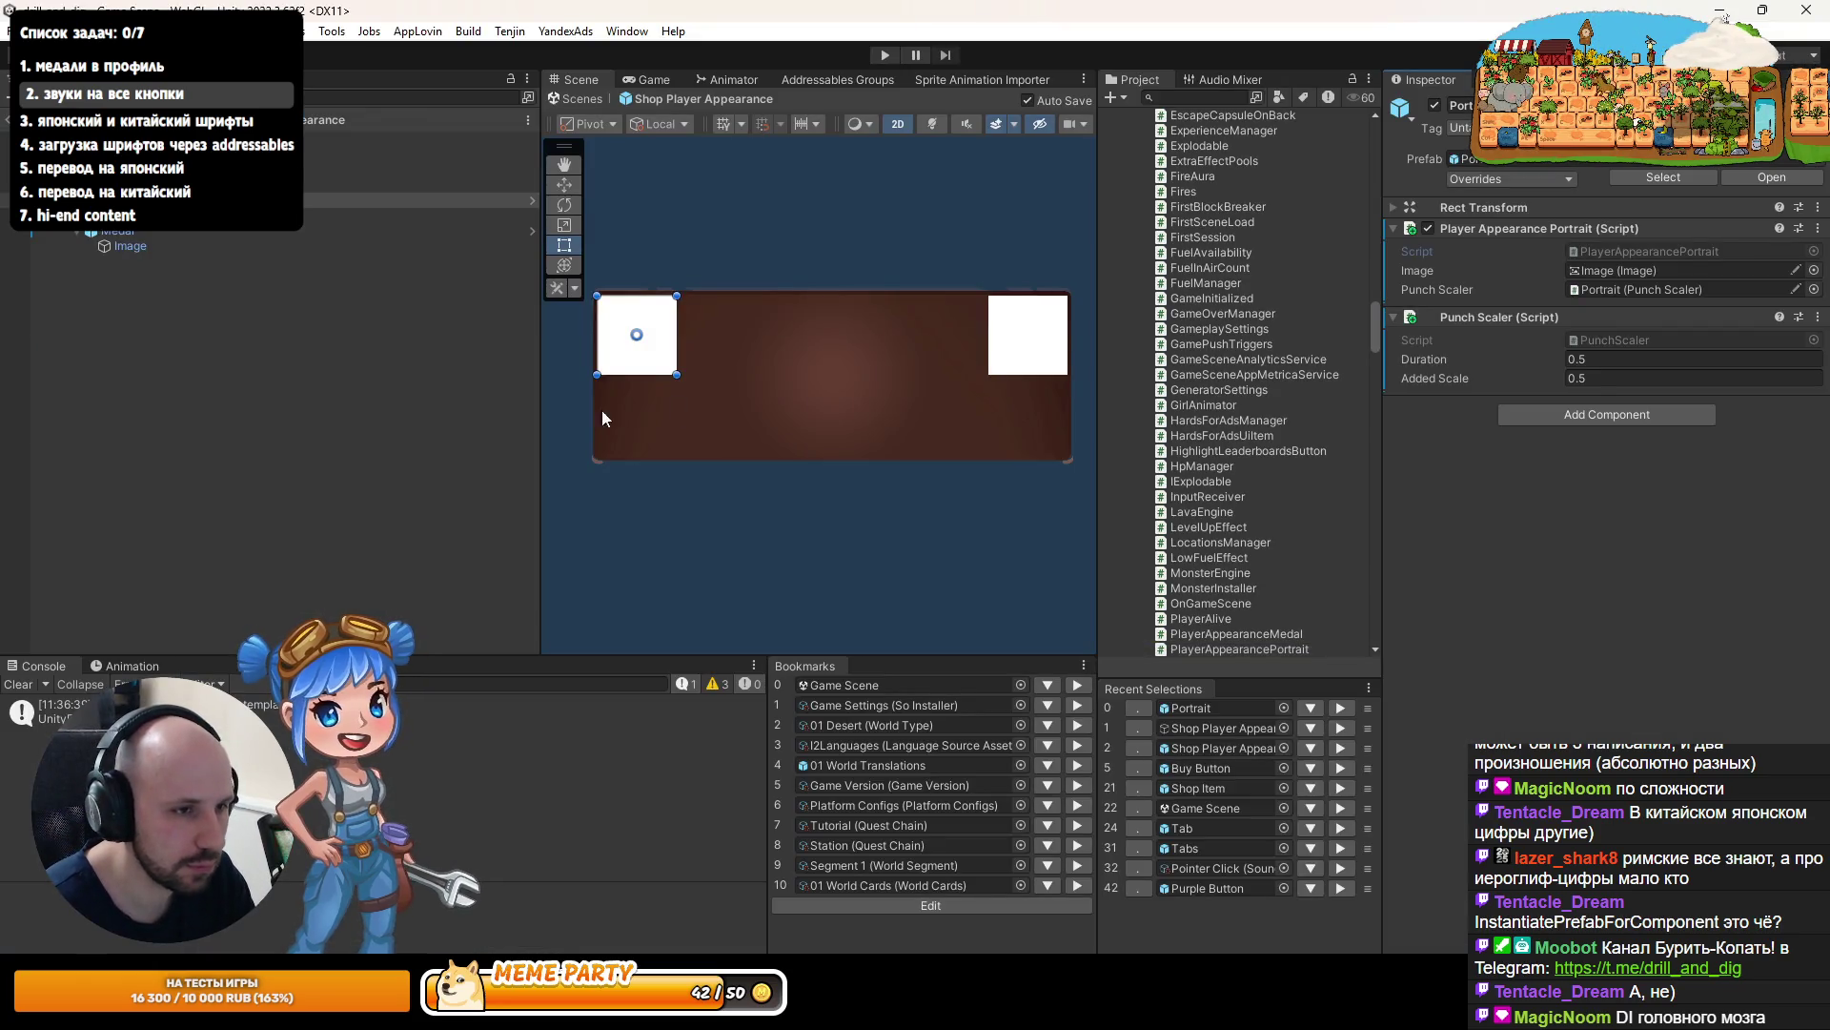
pyautogui.click(196, 216)
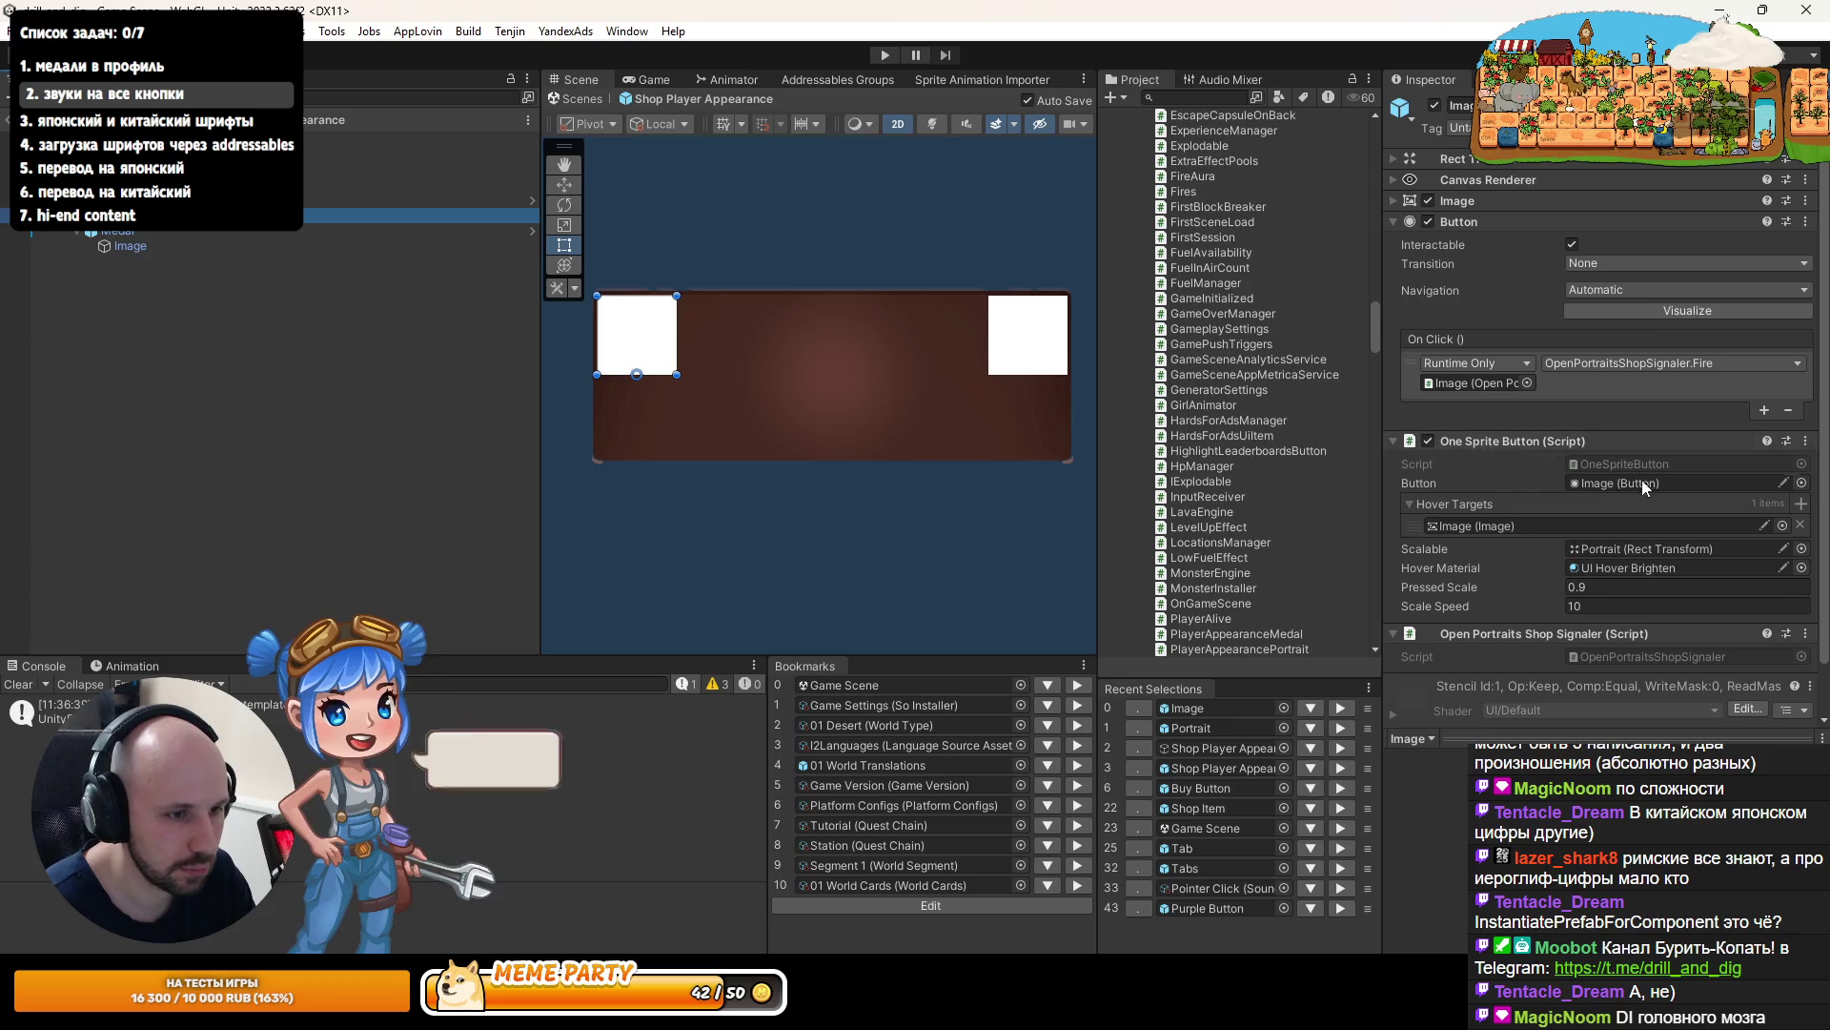
pyautogui.scroll(-2, 1642, 479)
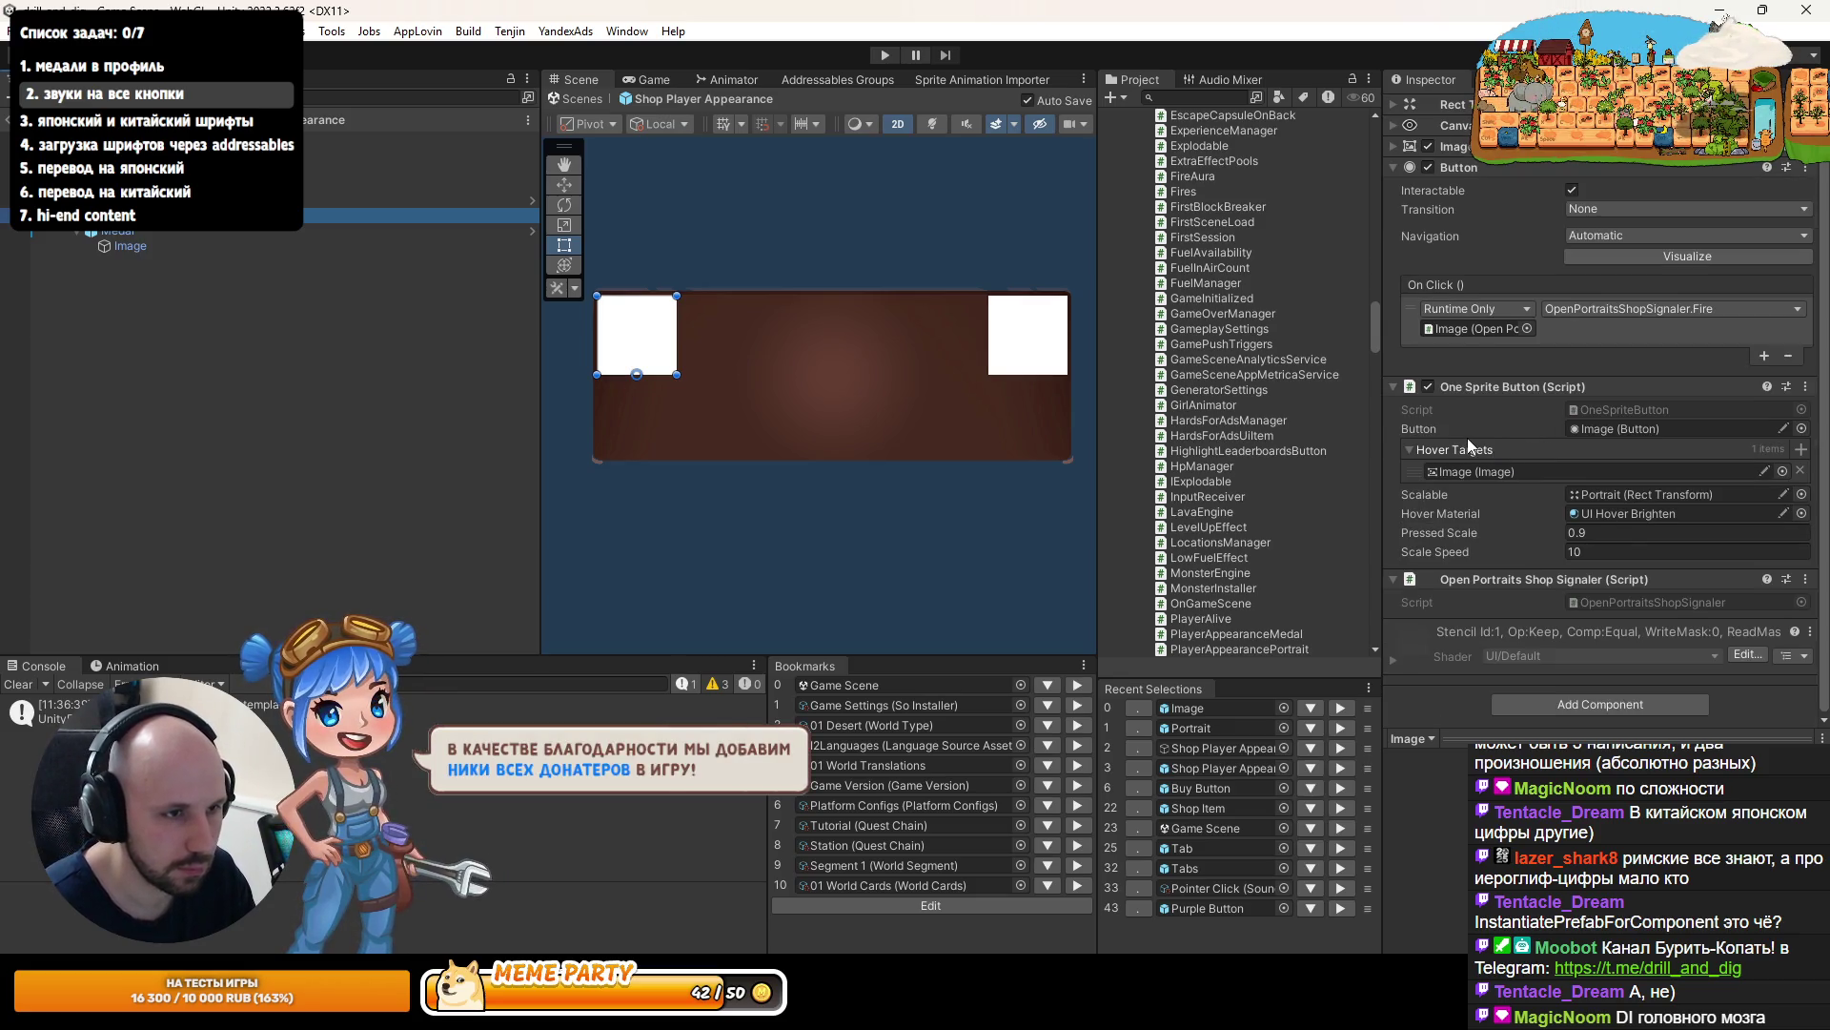
pyautogui.scroll(2, 1469, 443)
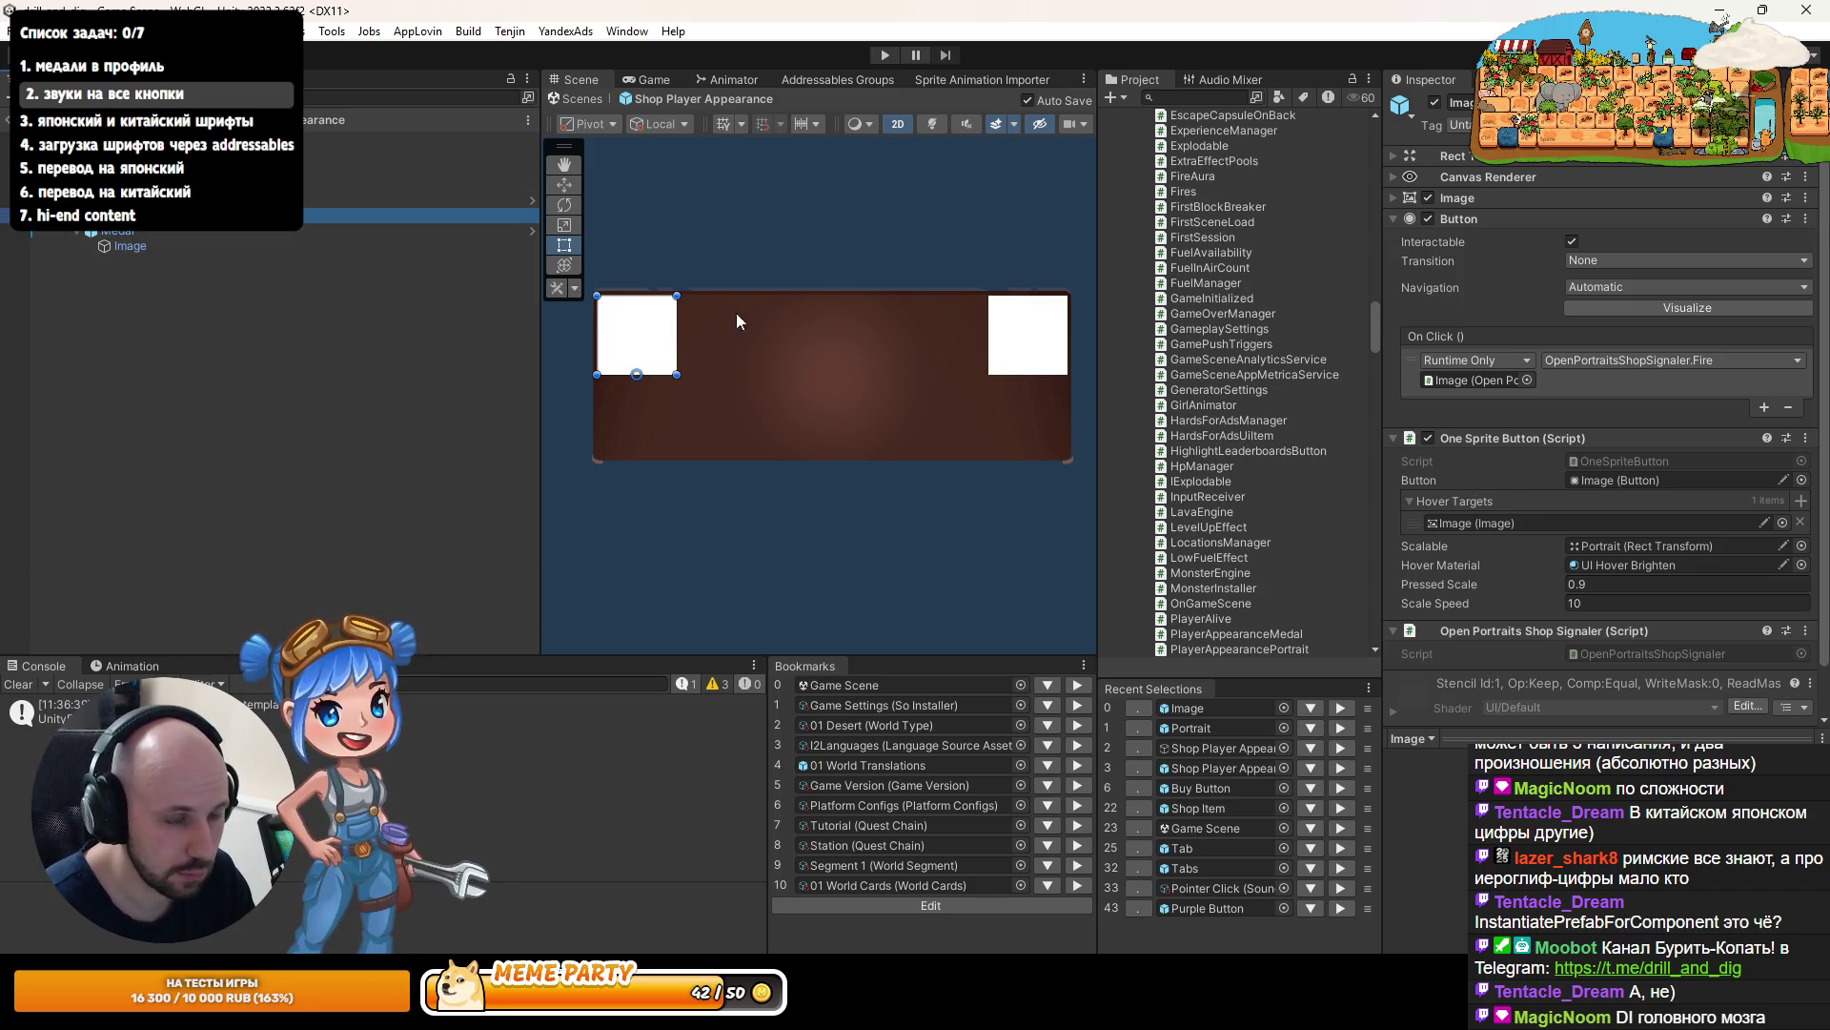
pyautogui.click(6, 120)
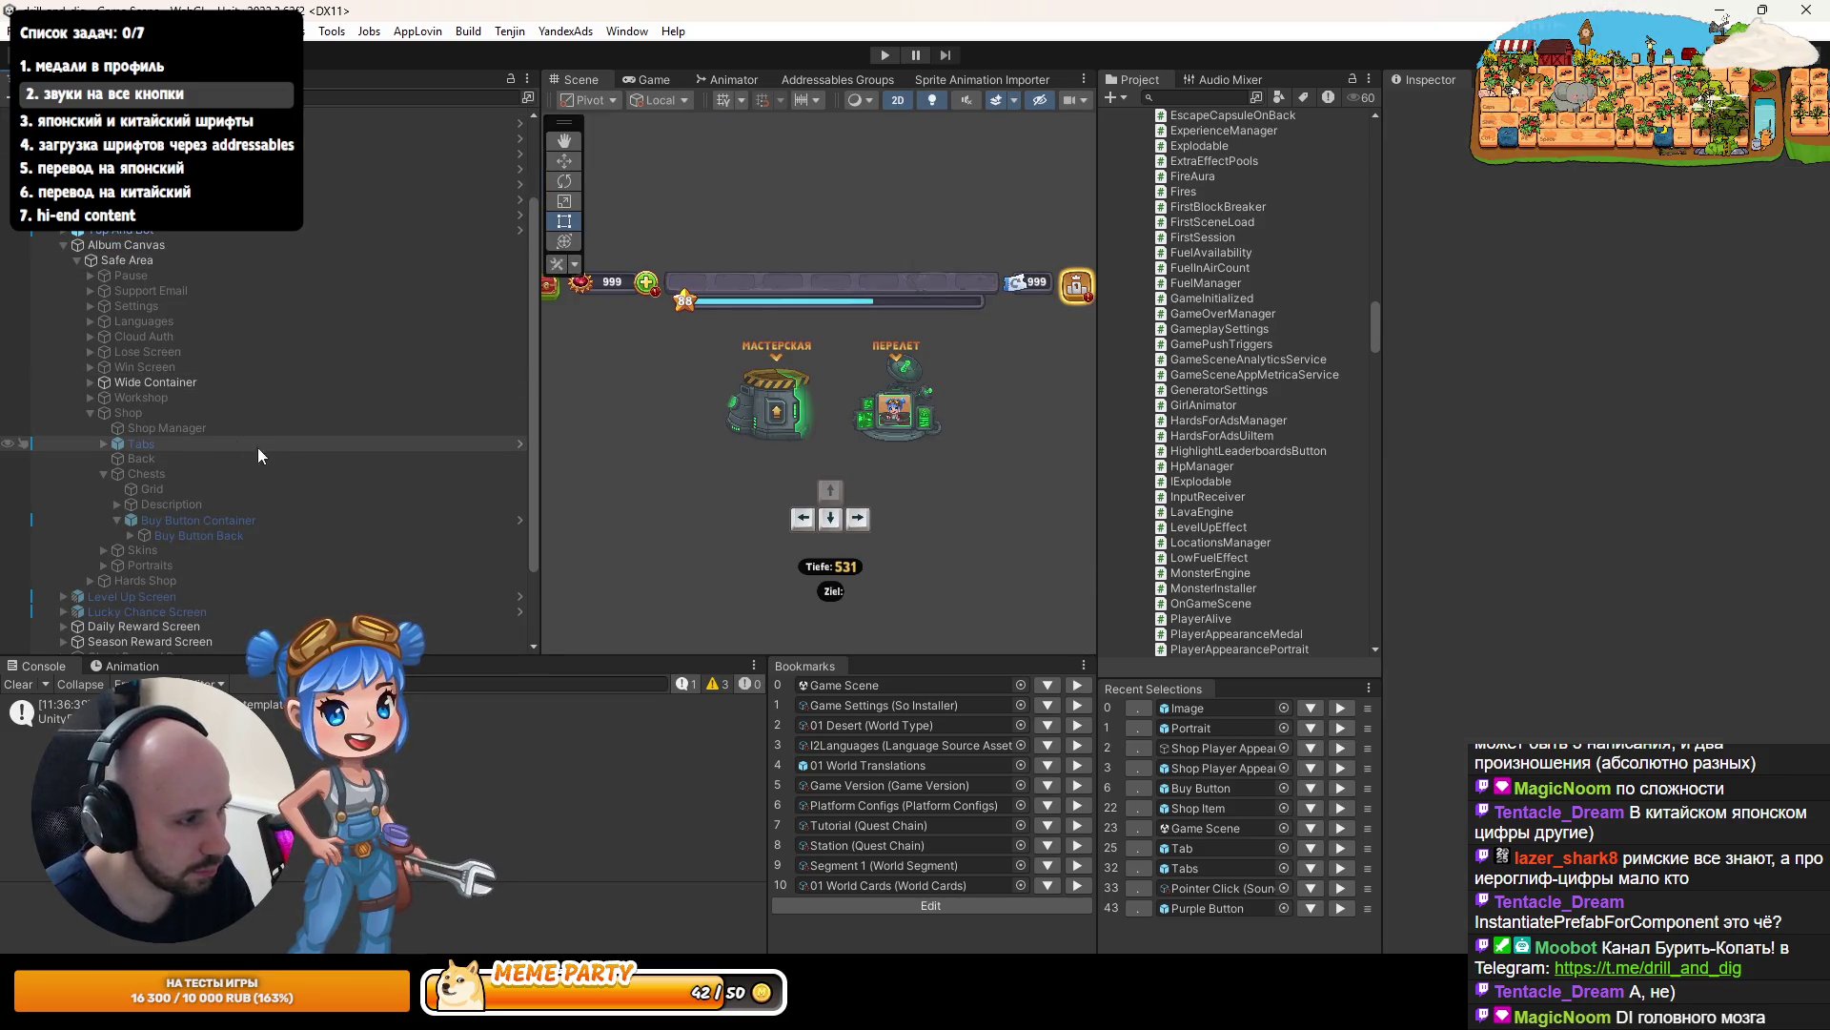
# - Expand Portraits > Appearance > Portrait in the Hierarchy to show its Image child
pyautogui.scroll(-1, 126, 437)
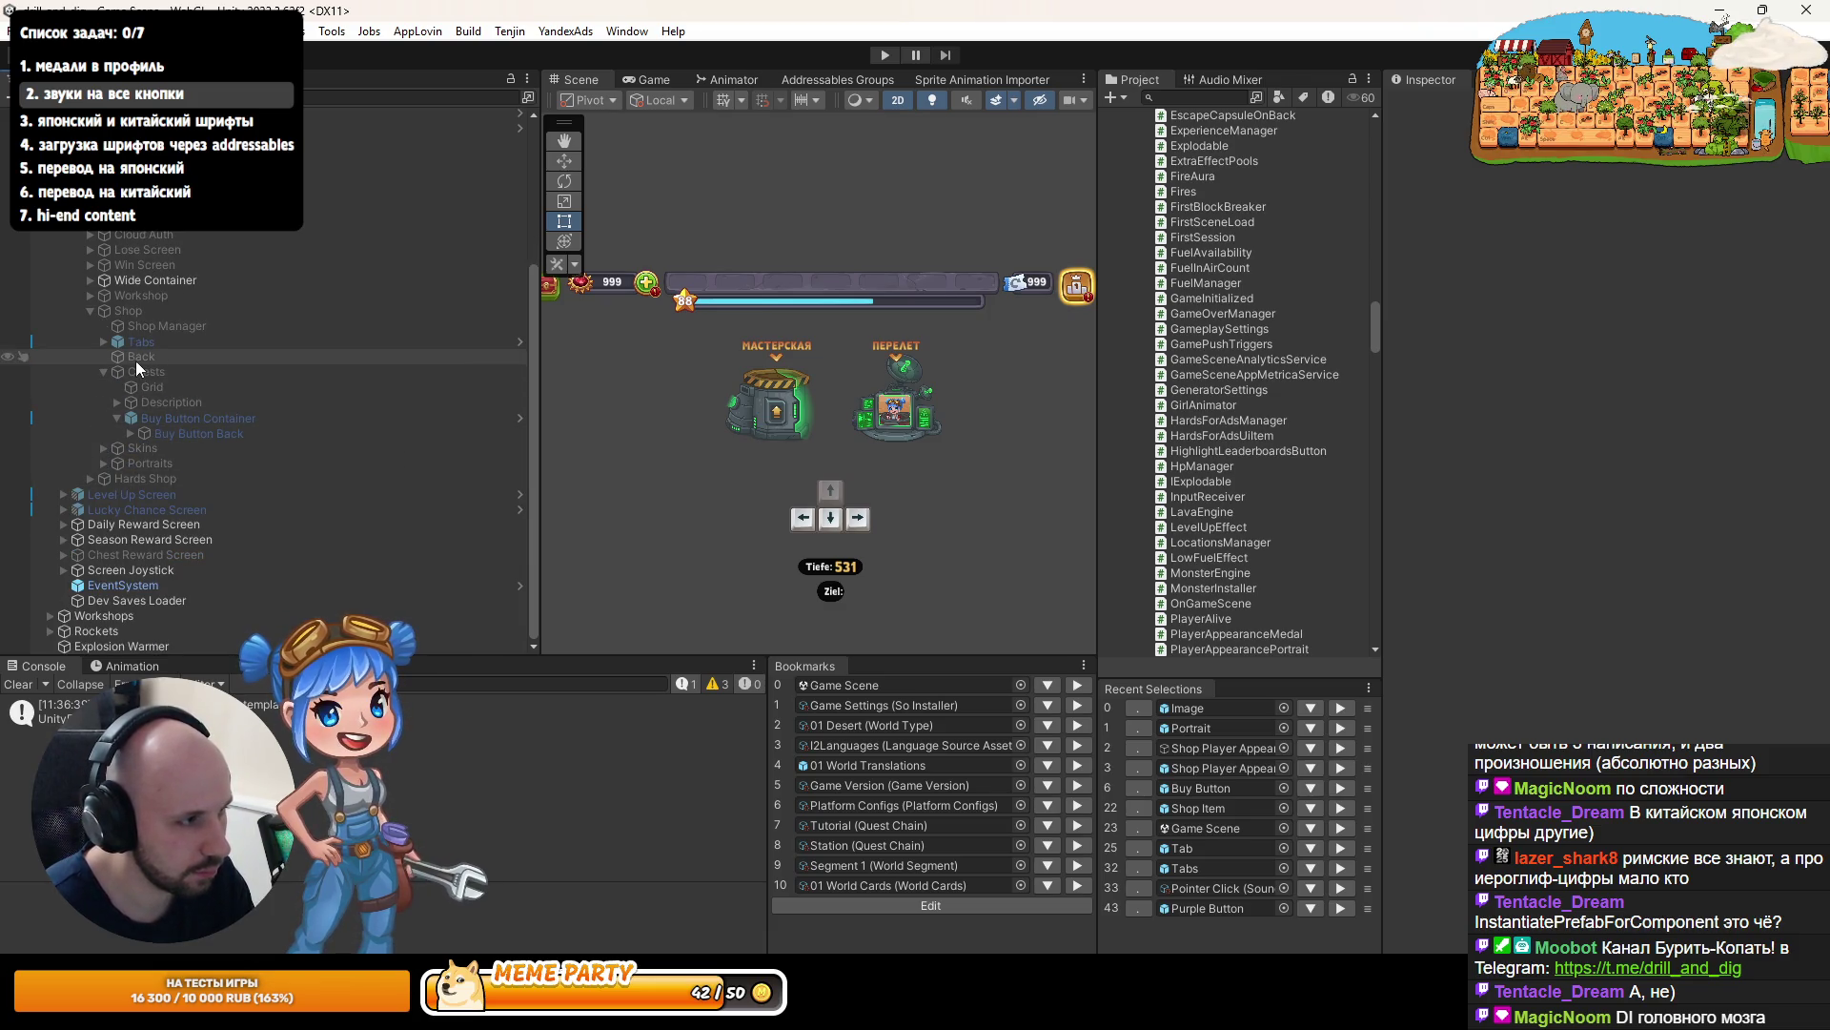
pyautogui.click(104, 464)
pyautogui.click(117, 479)
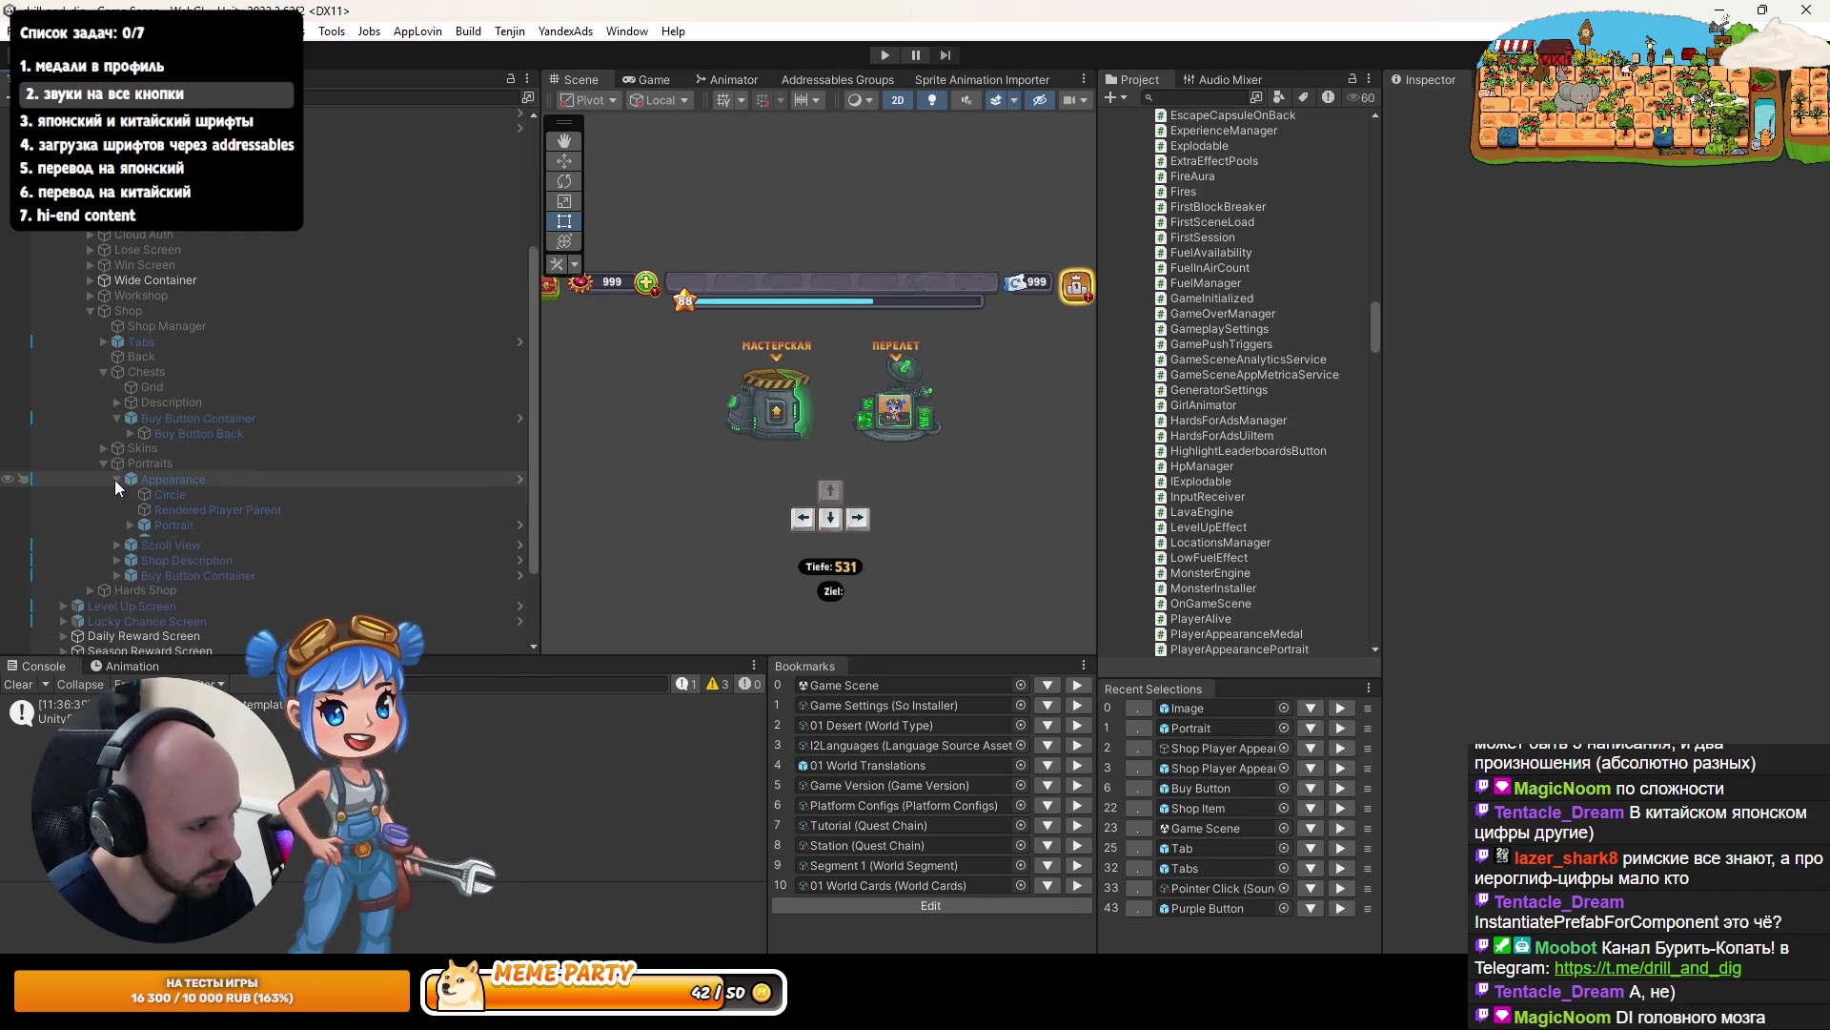
pyautogui.click(131, 526)
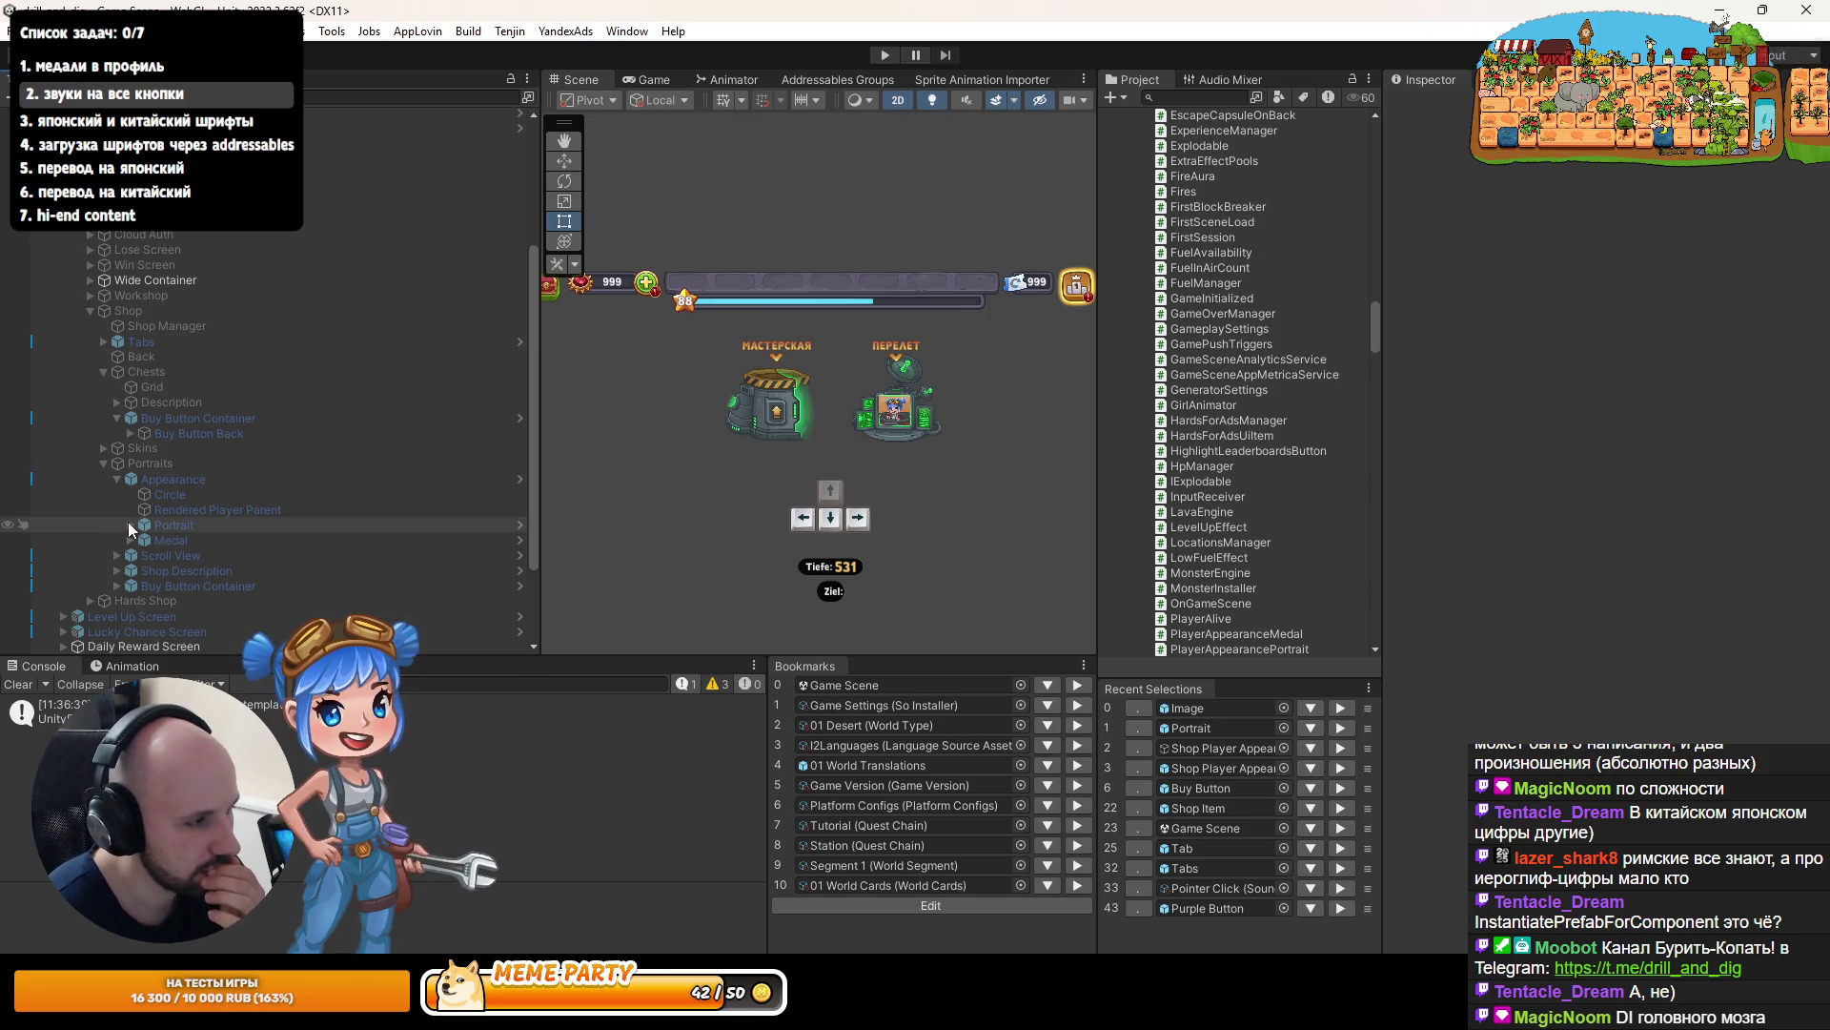
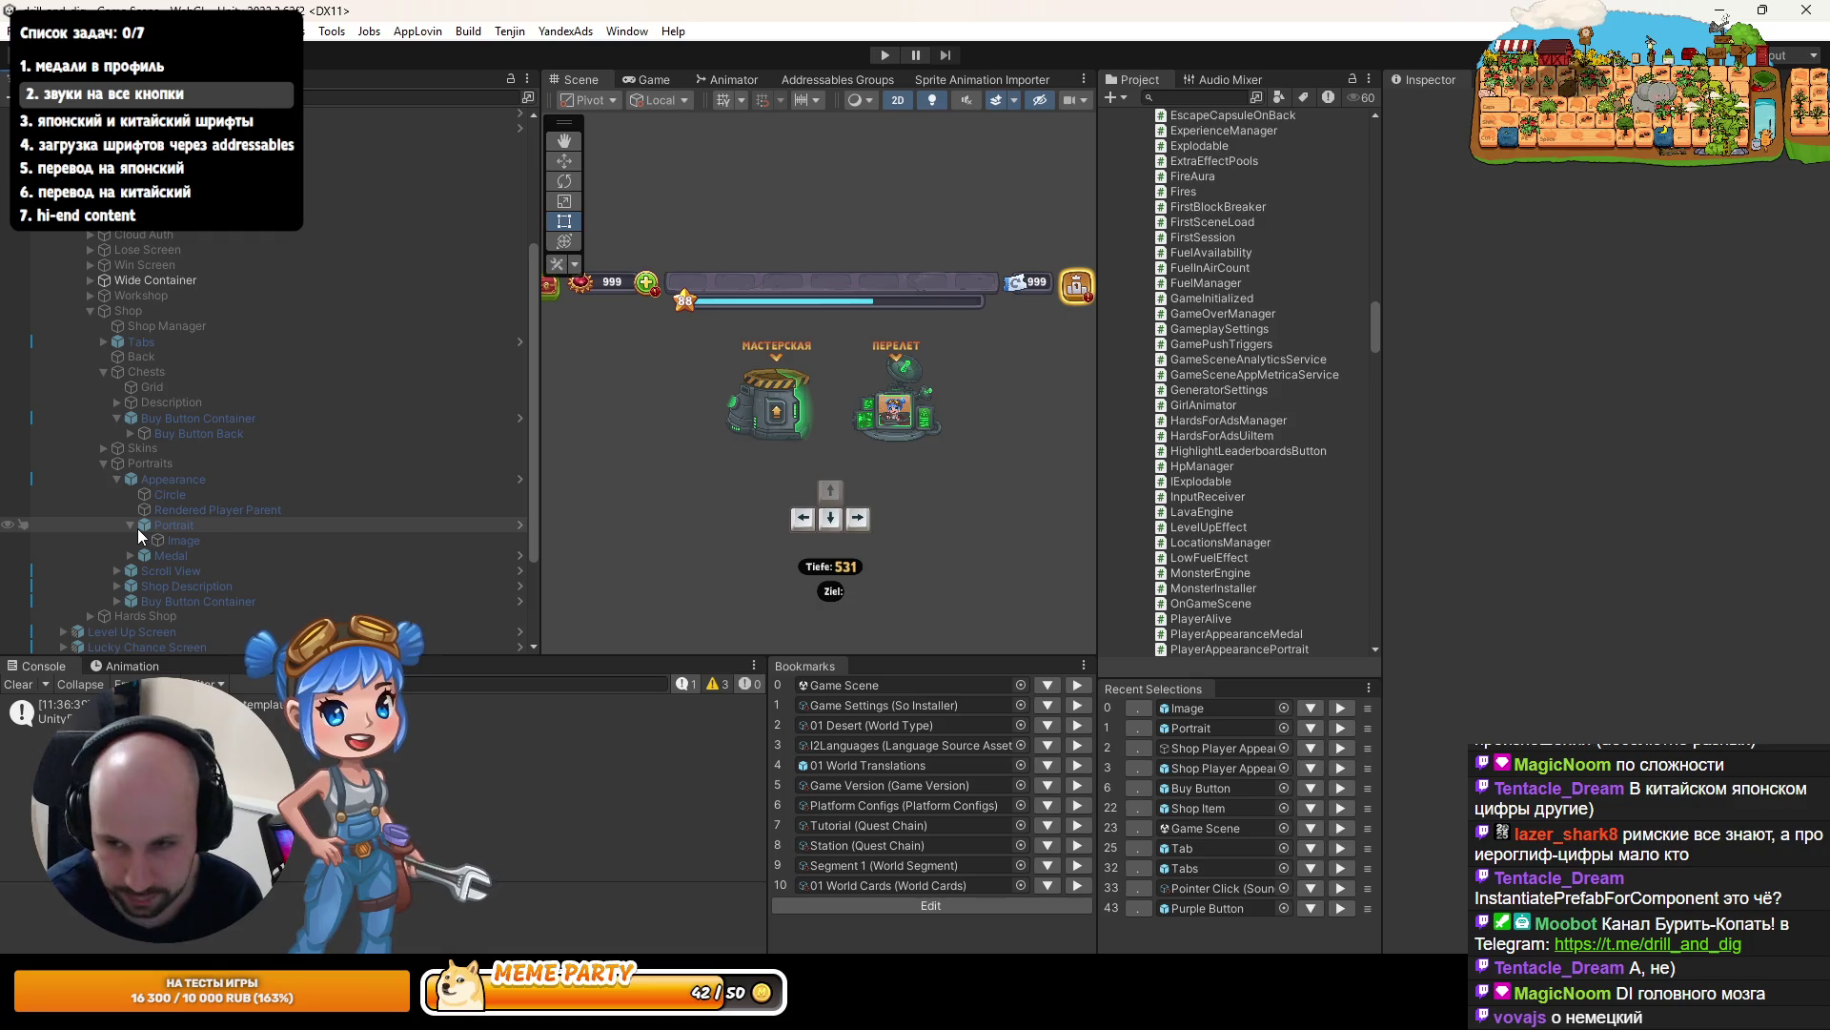
# - Uncheck Interactable on the Portraits > Appearance > Portrait > Image button, then enter Play mode
pyautogui.click(318, 458)
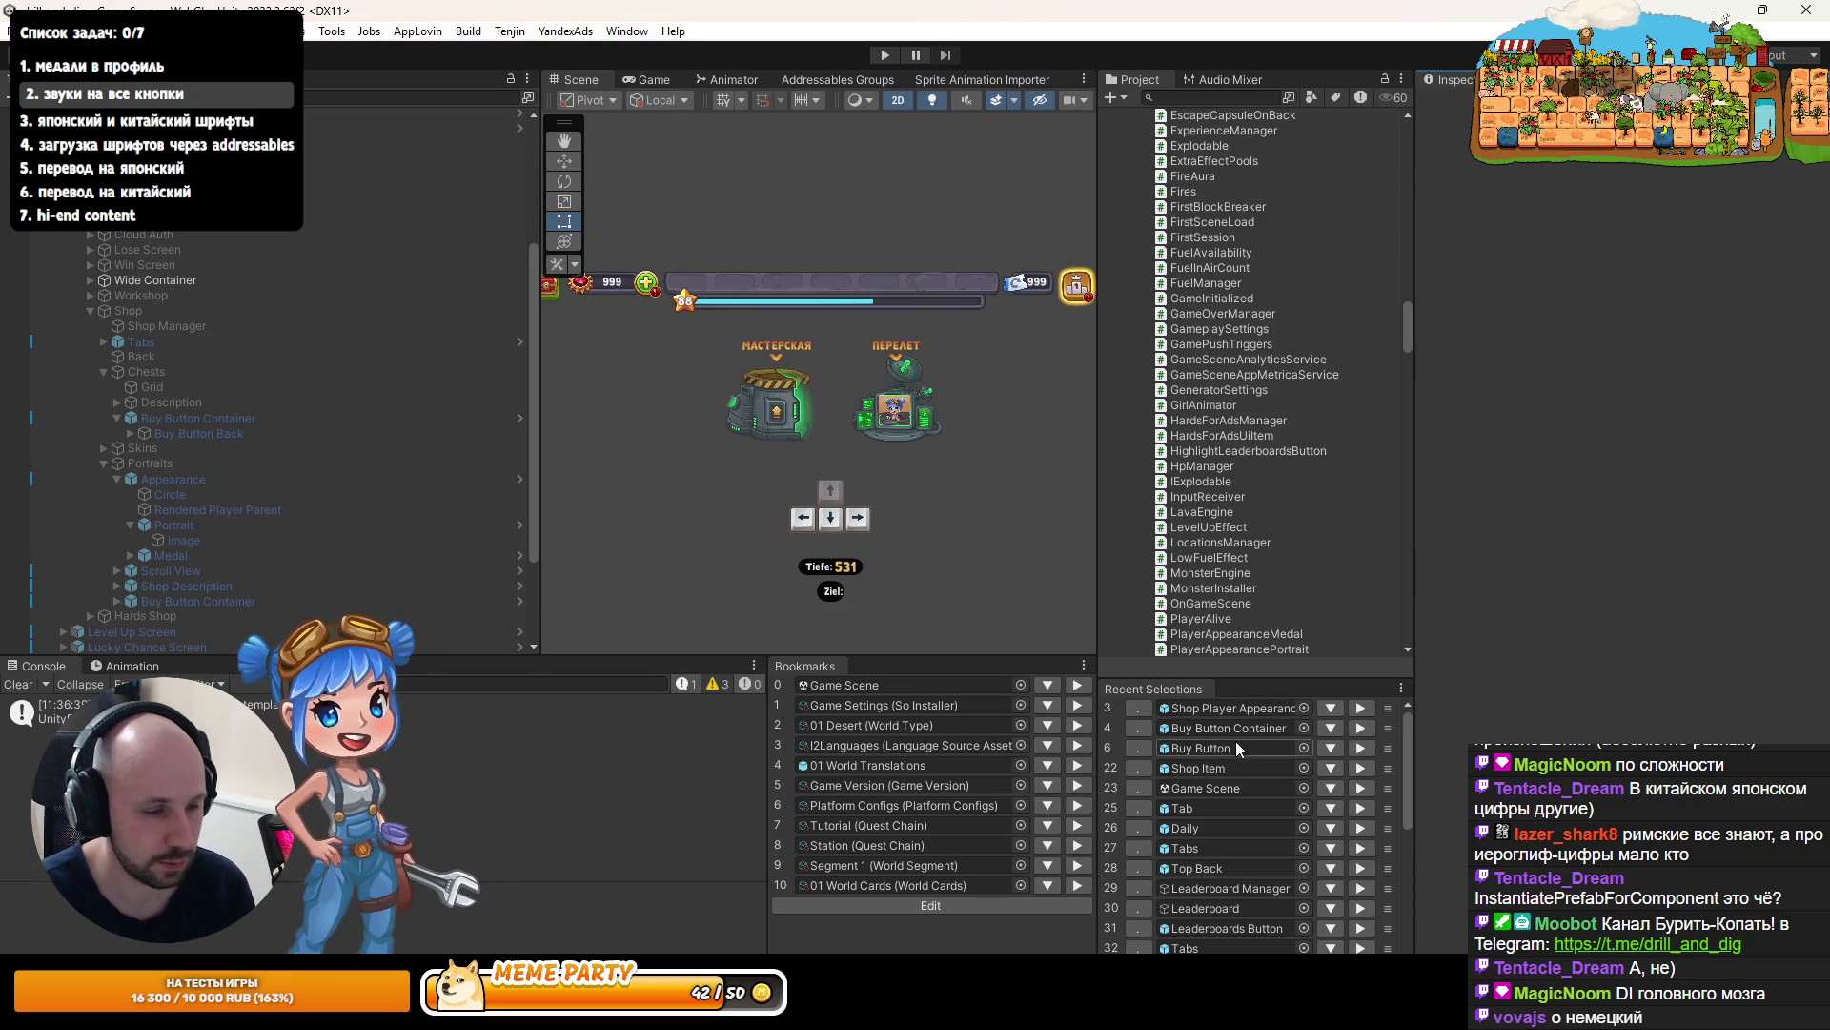
pyautogui.click(177, 483)
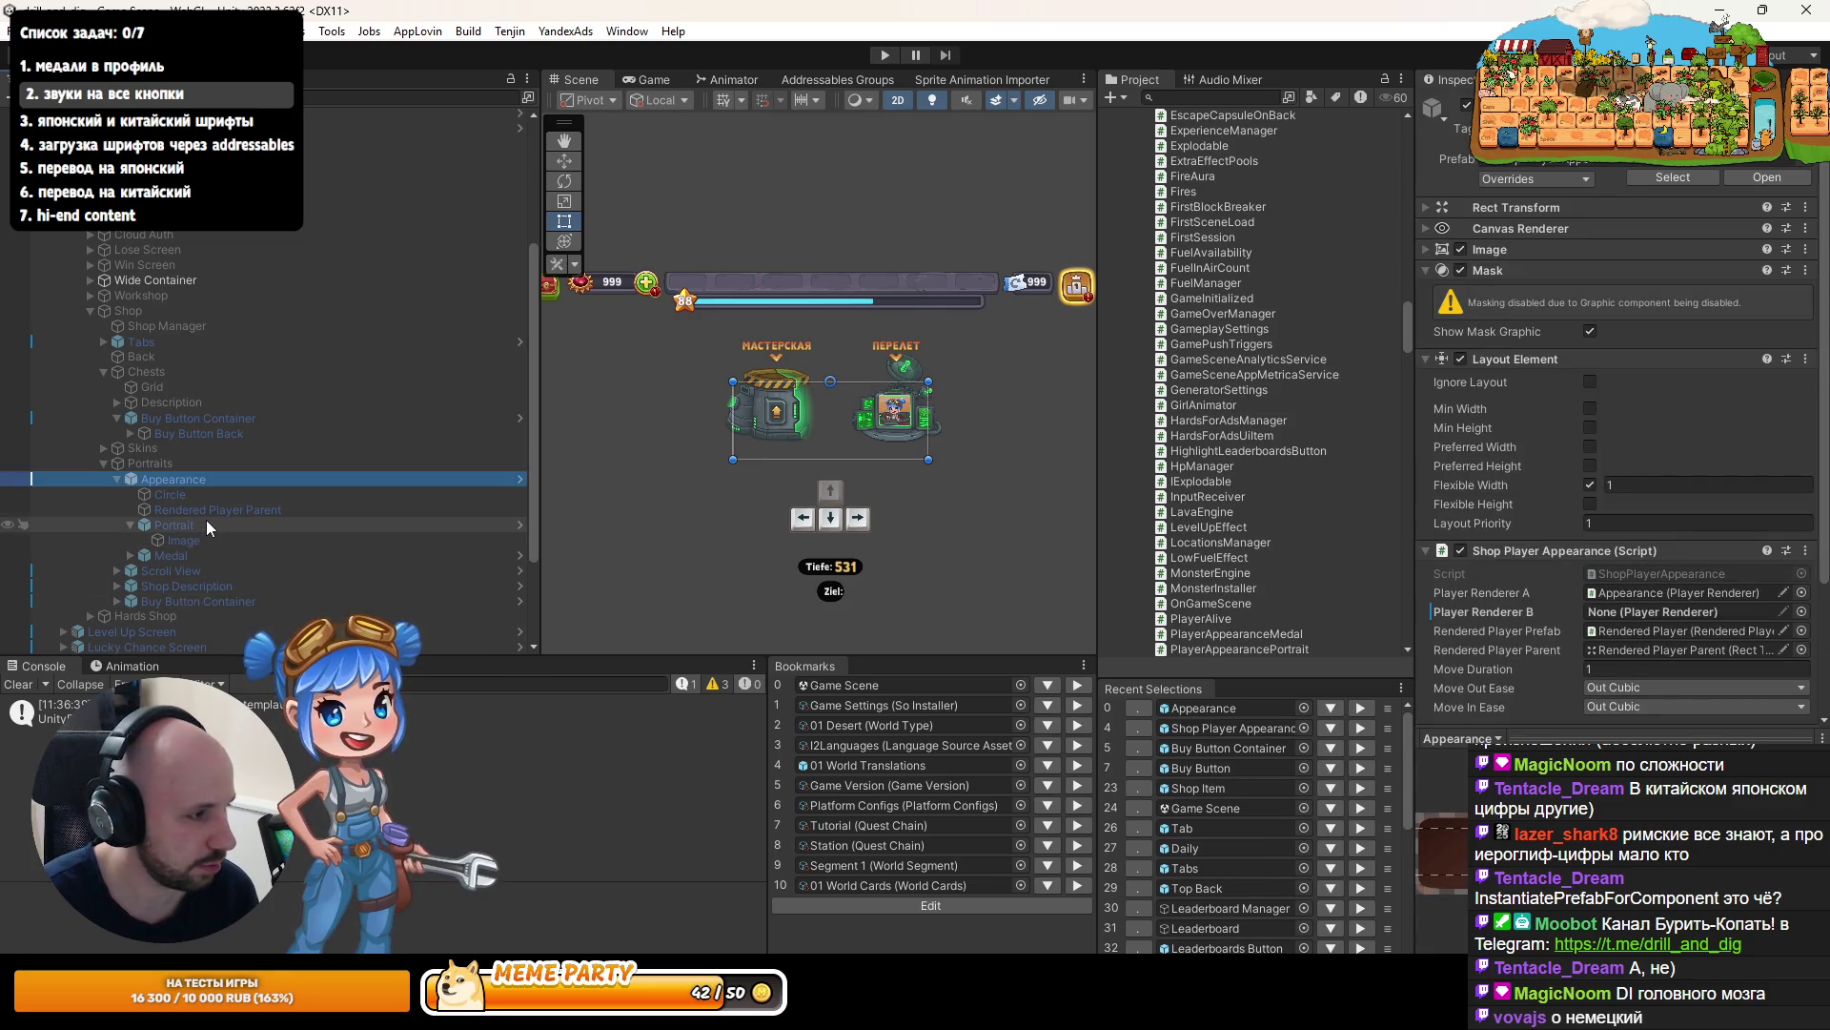
pyautogui.click(205, 524)
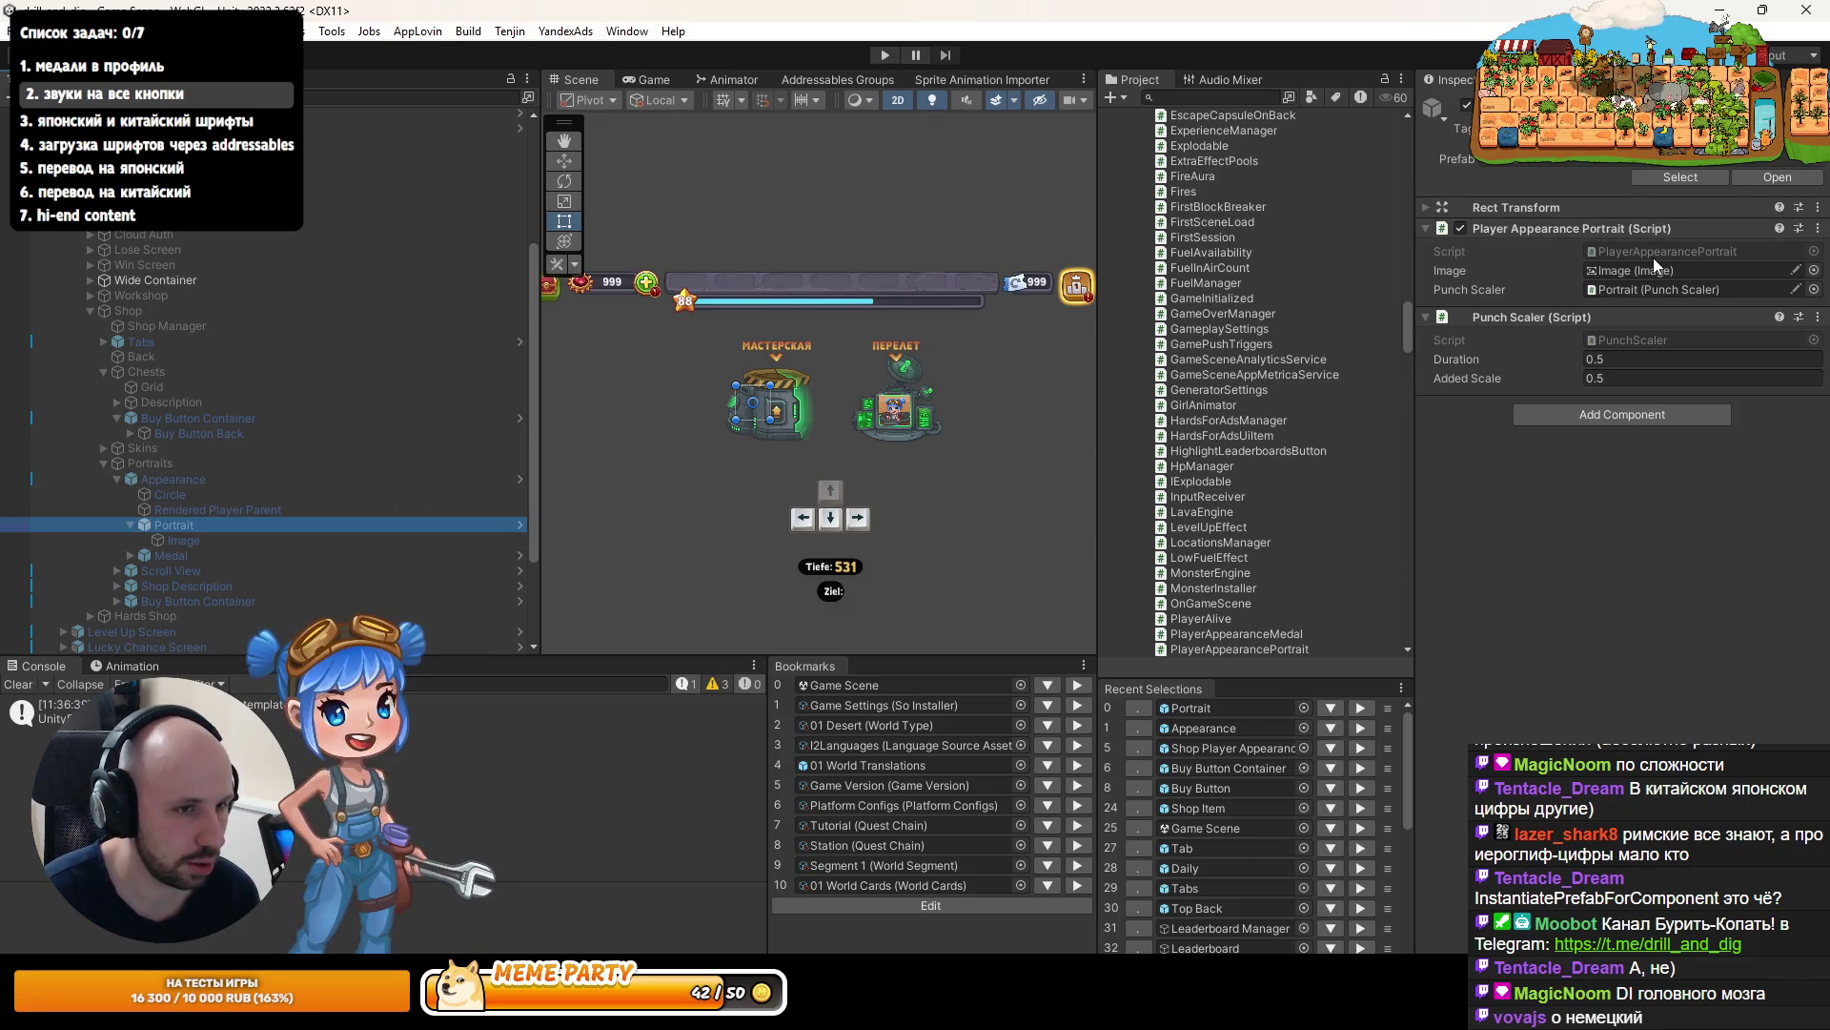
pyautogui.click(225, 540)
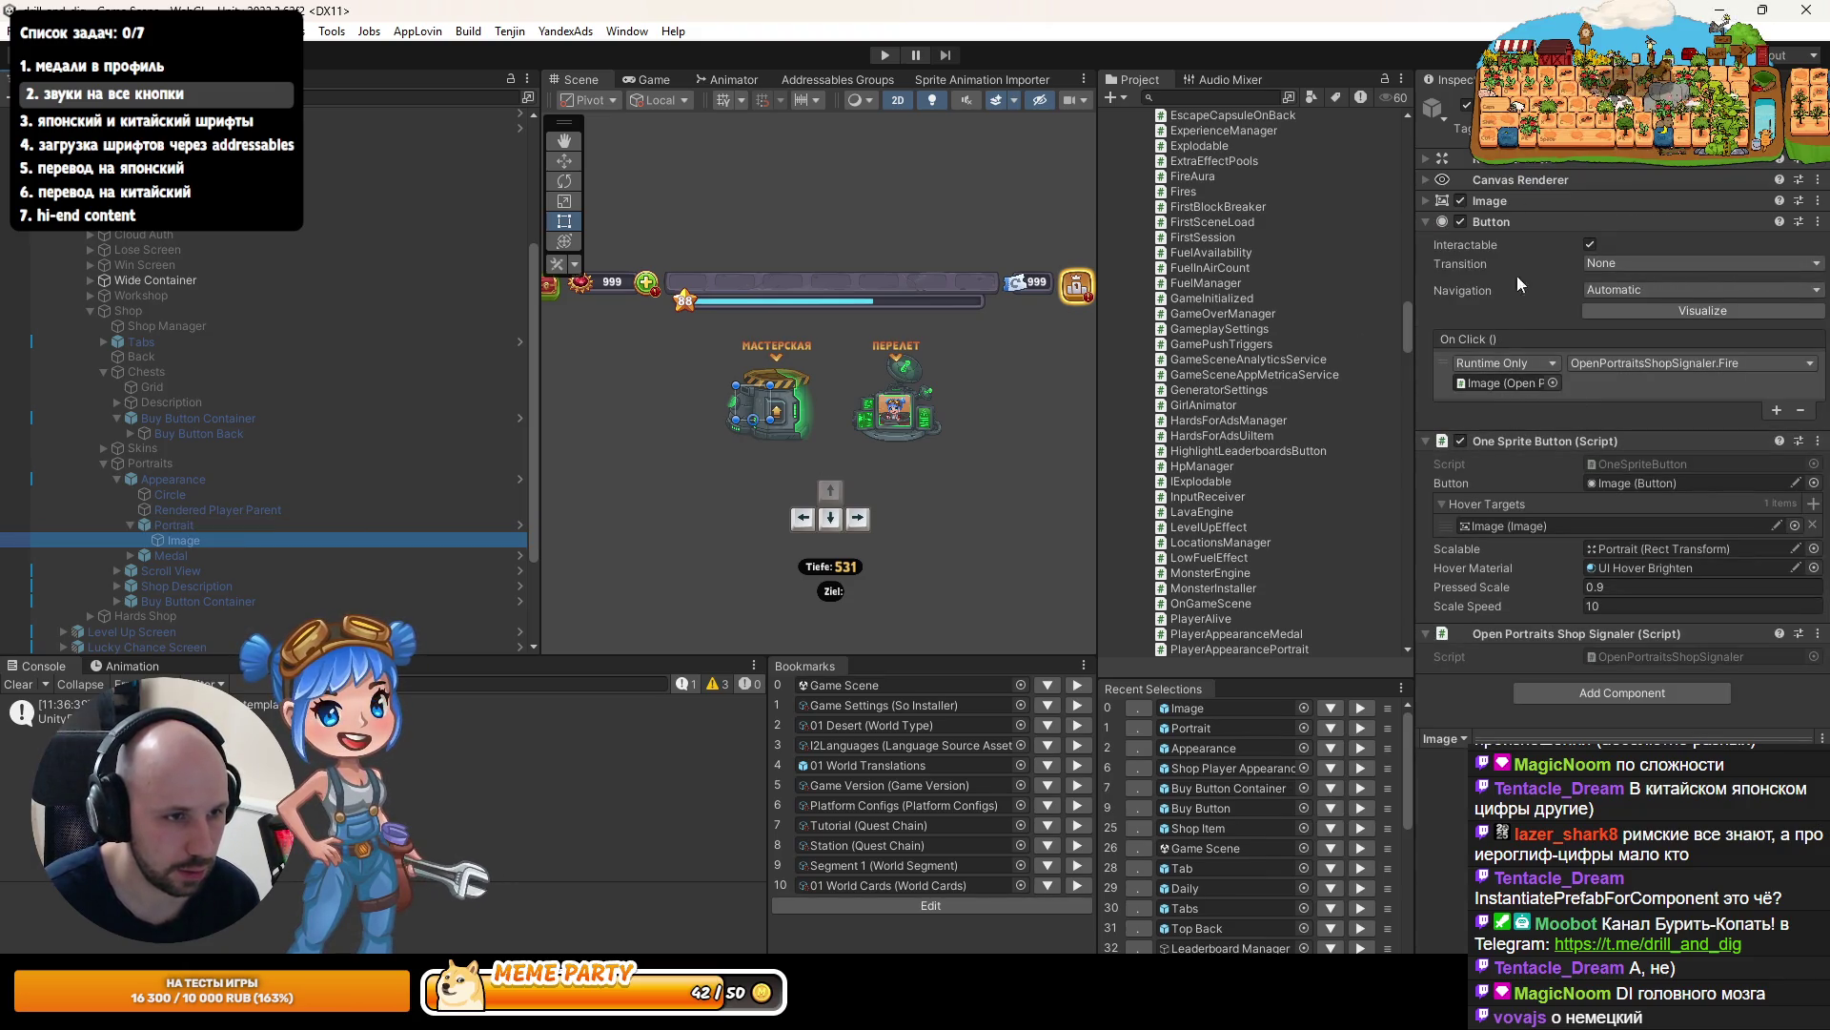
pyautogui.click(1590, 244)
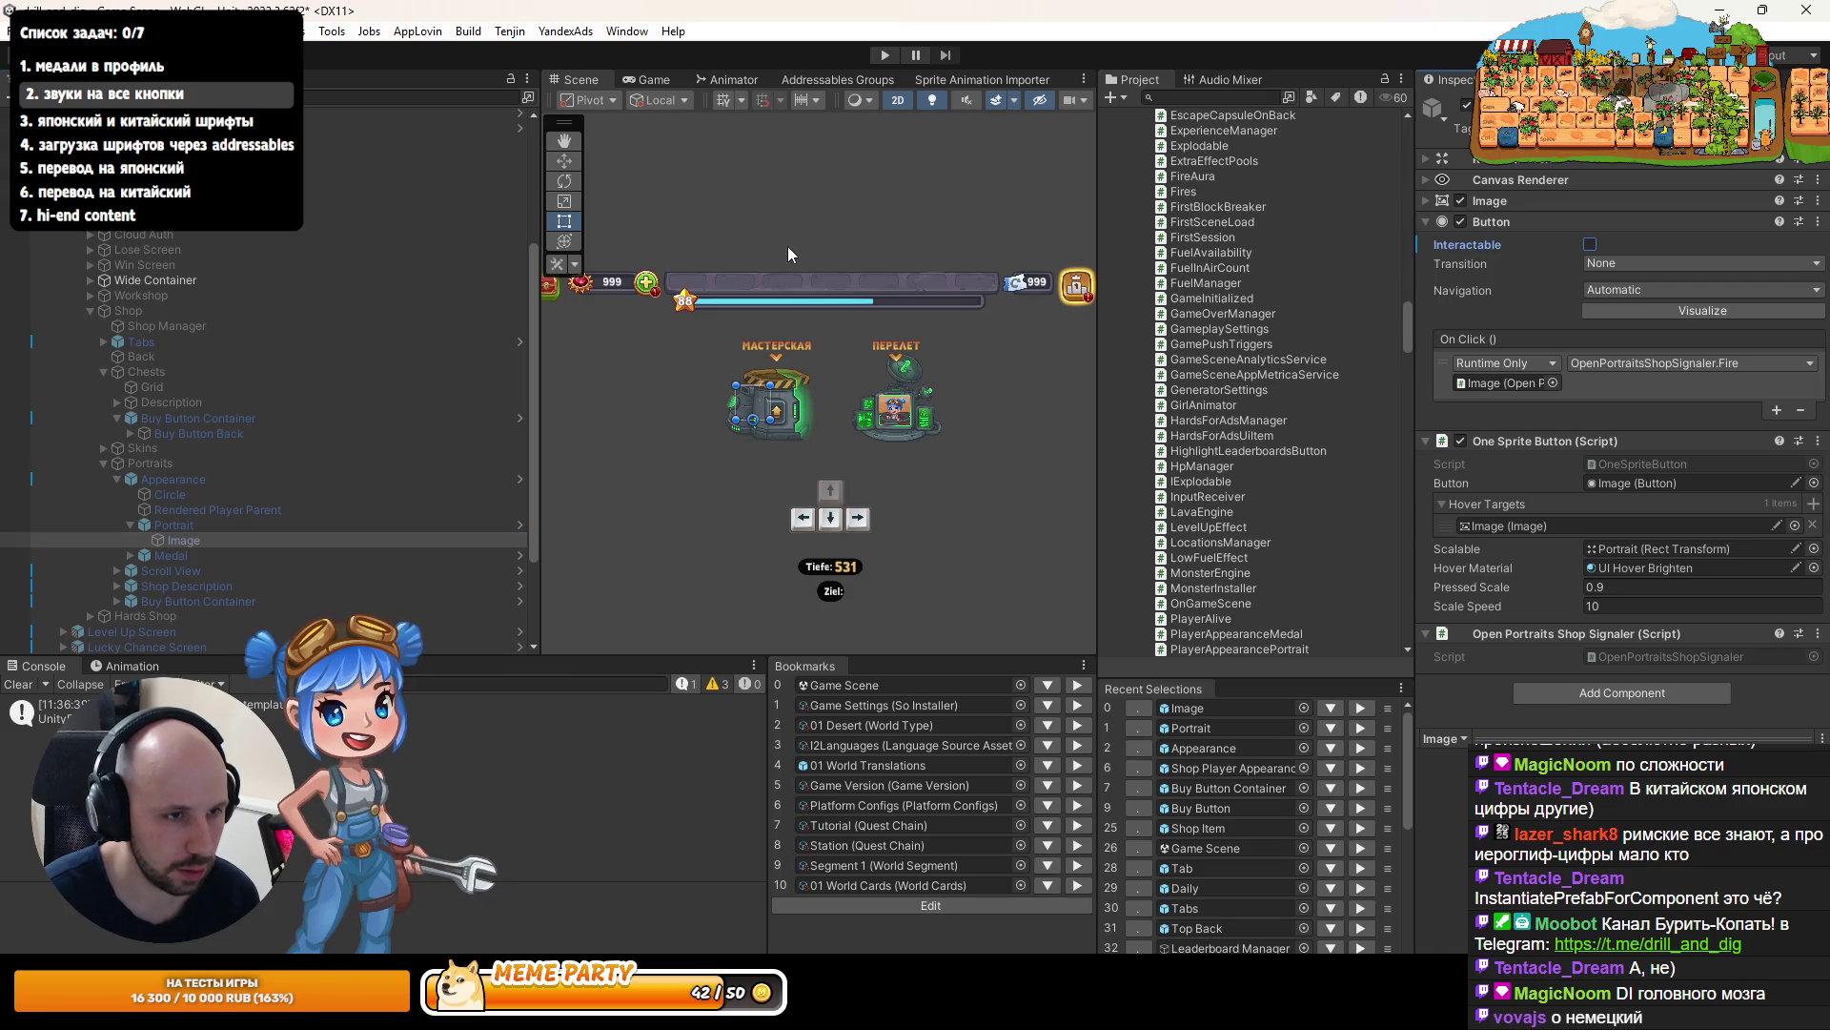
pyautogui.click(884, 56)
pyautogui.doubleClick(646, 78)
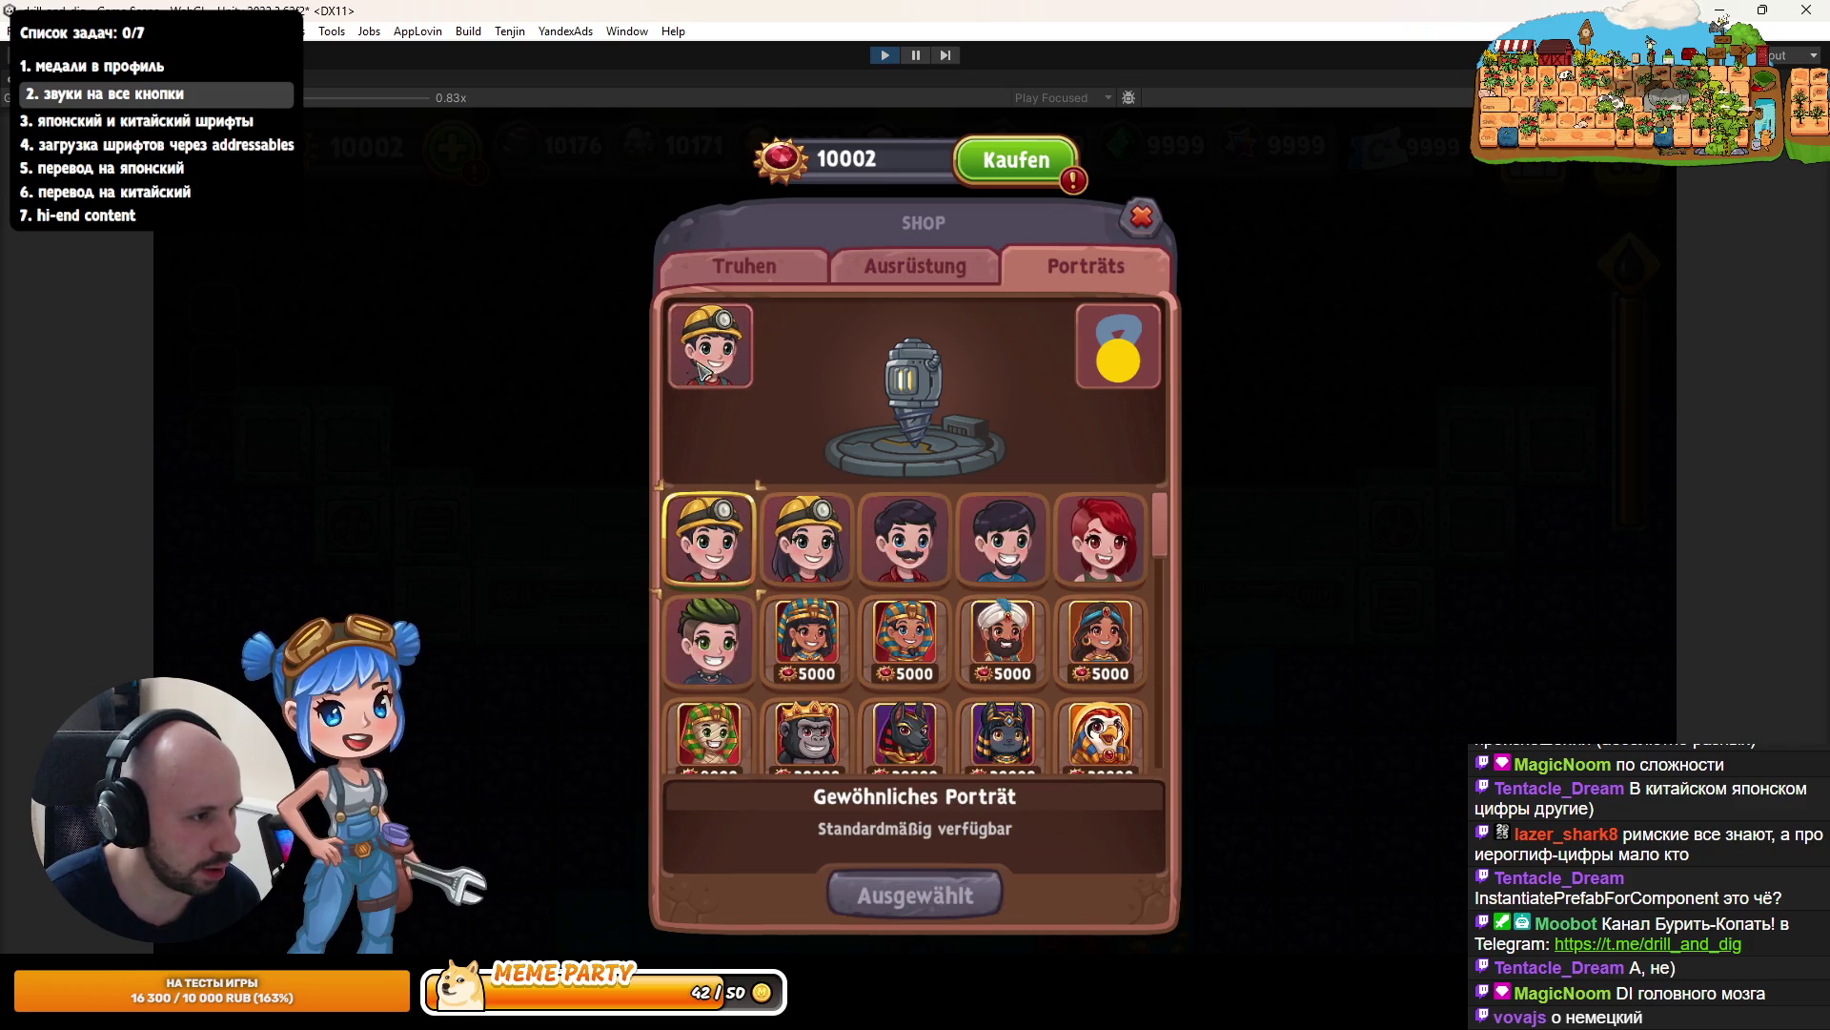
pyautogui.click(885, 54)
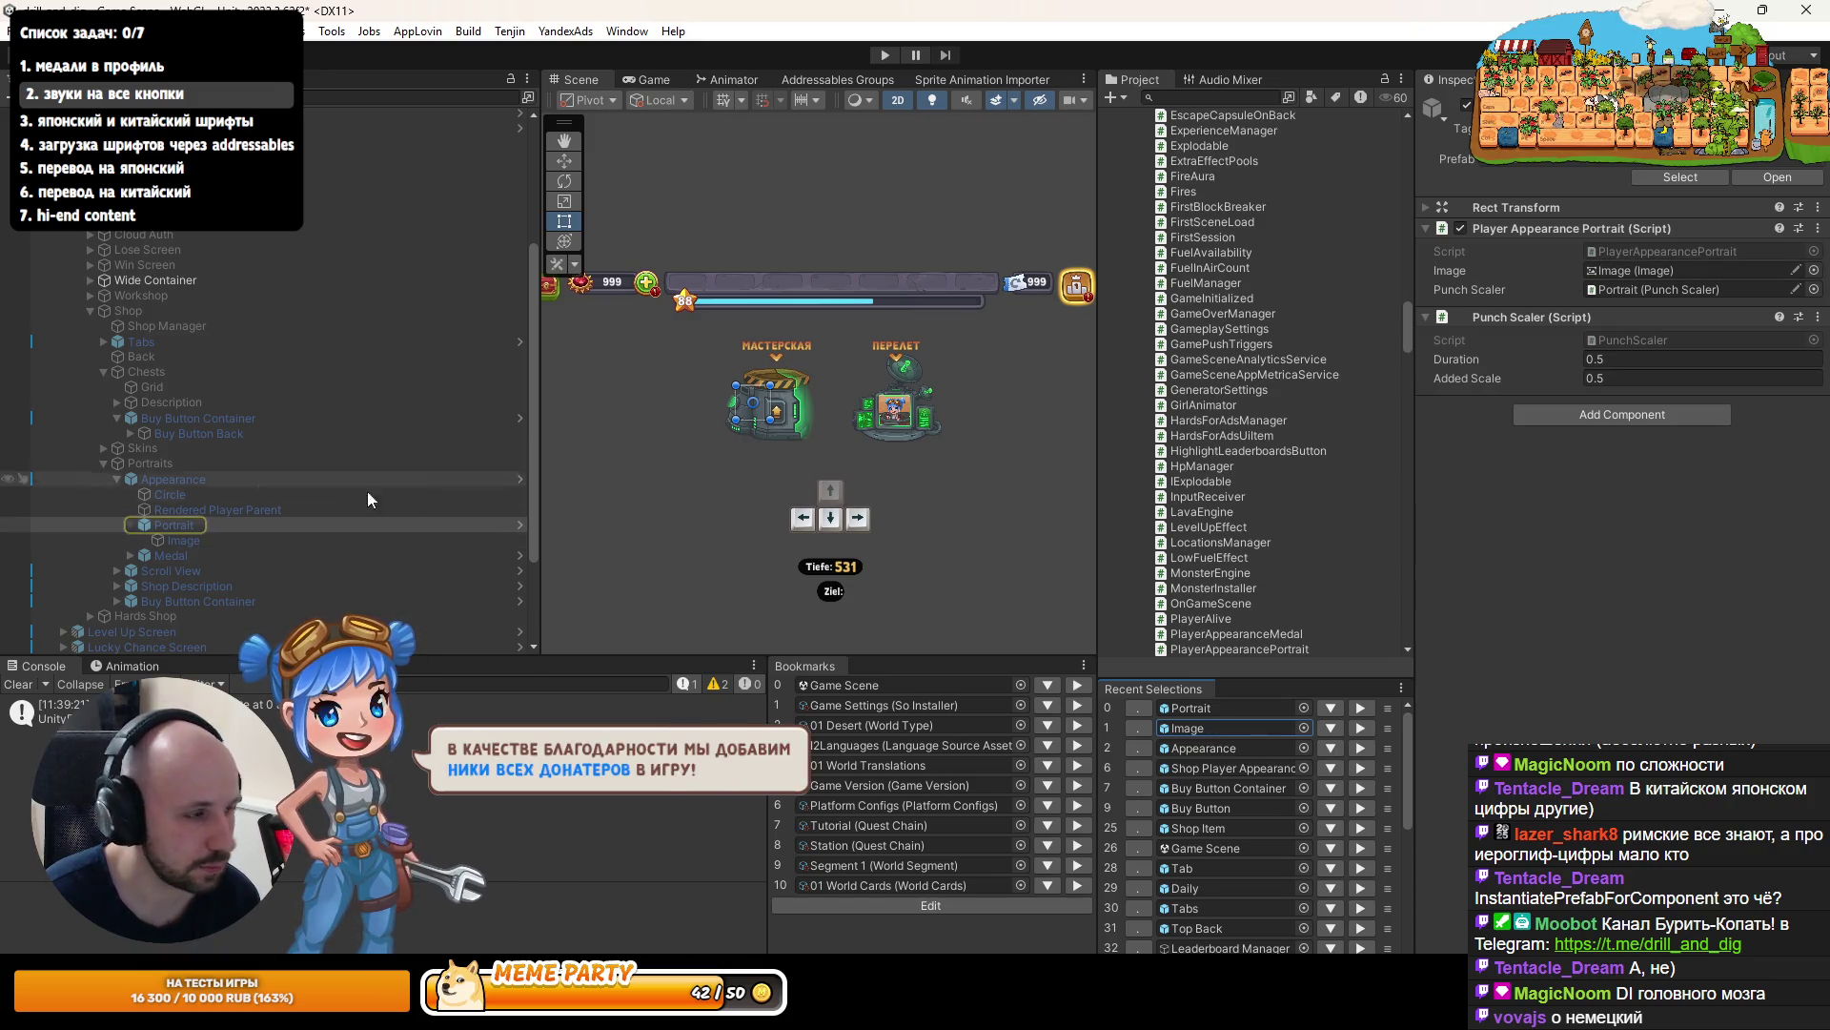
pyautogui.click(238, 526)
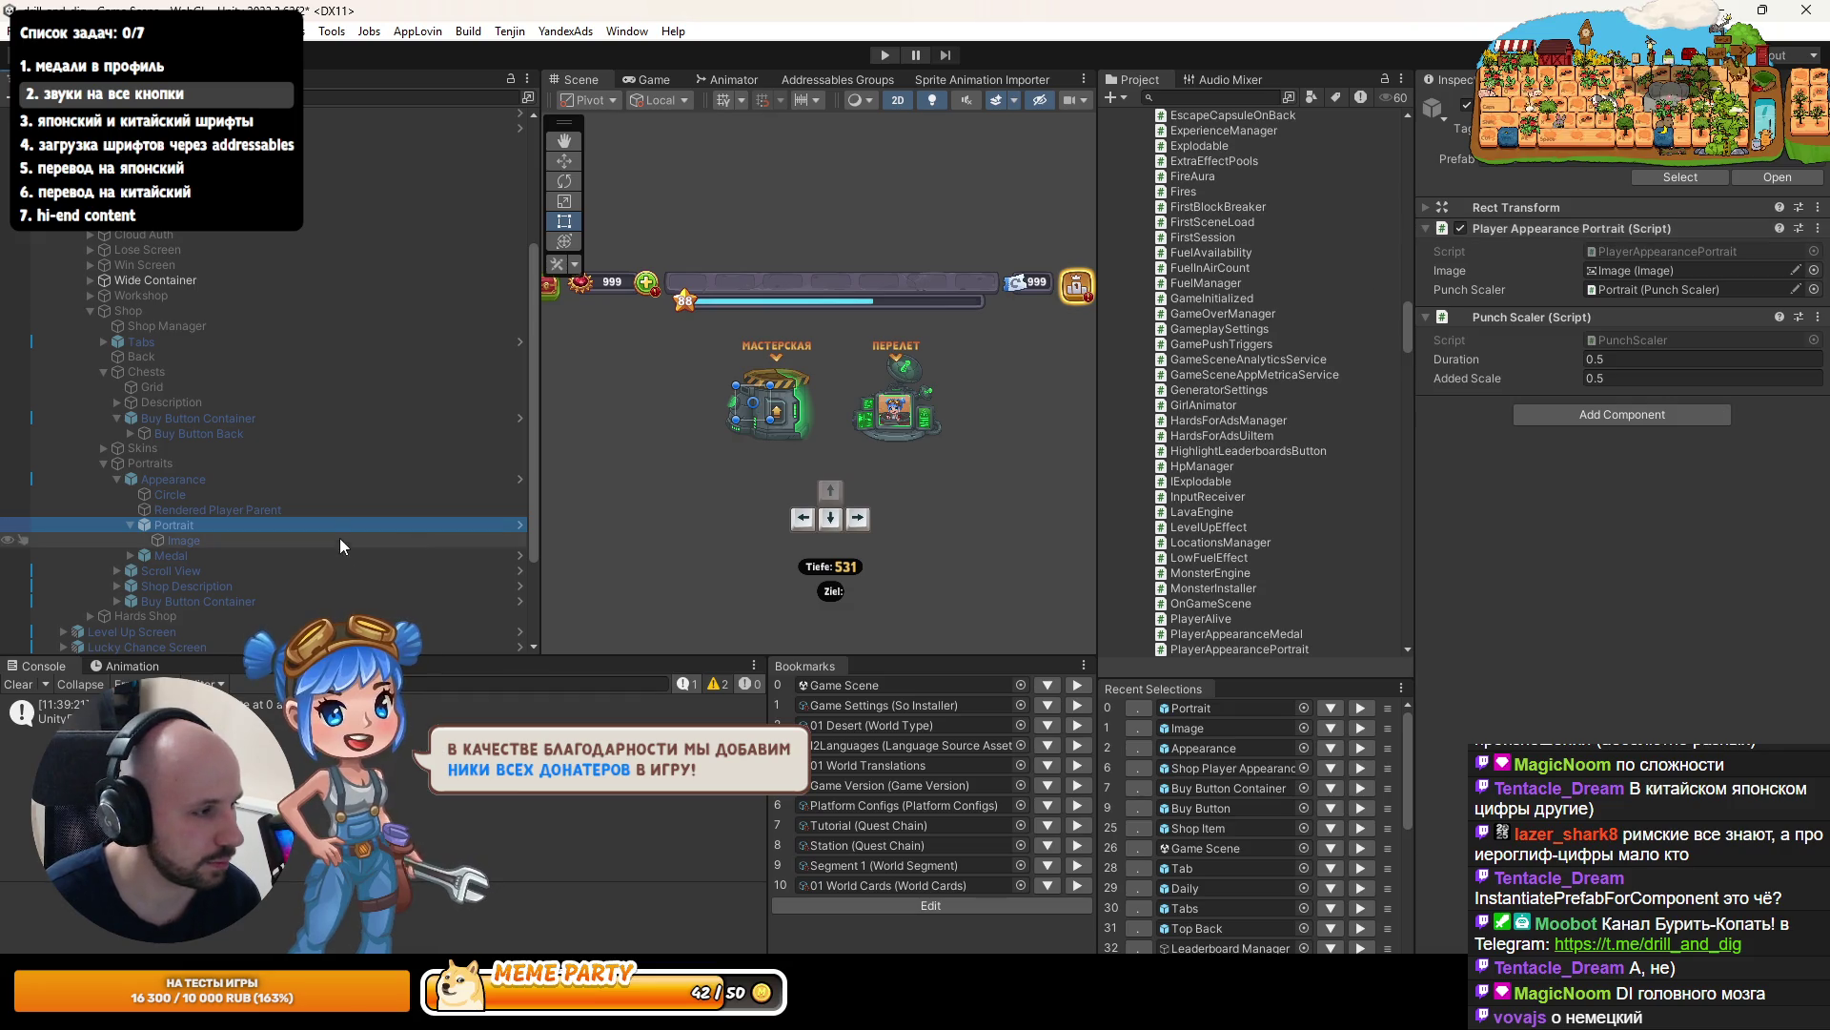
# - Open the Shop Player Appearance prefab and select its Portrait > Image button
pyautogui.click(175, 478)
pyautogui.click(1632, 180)
pyautogui.doubleClick(1239, 115)
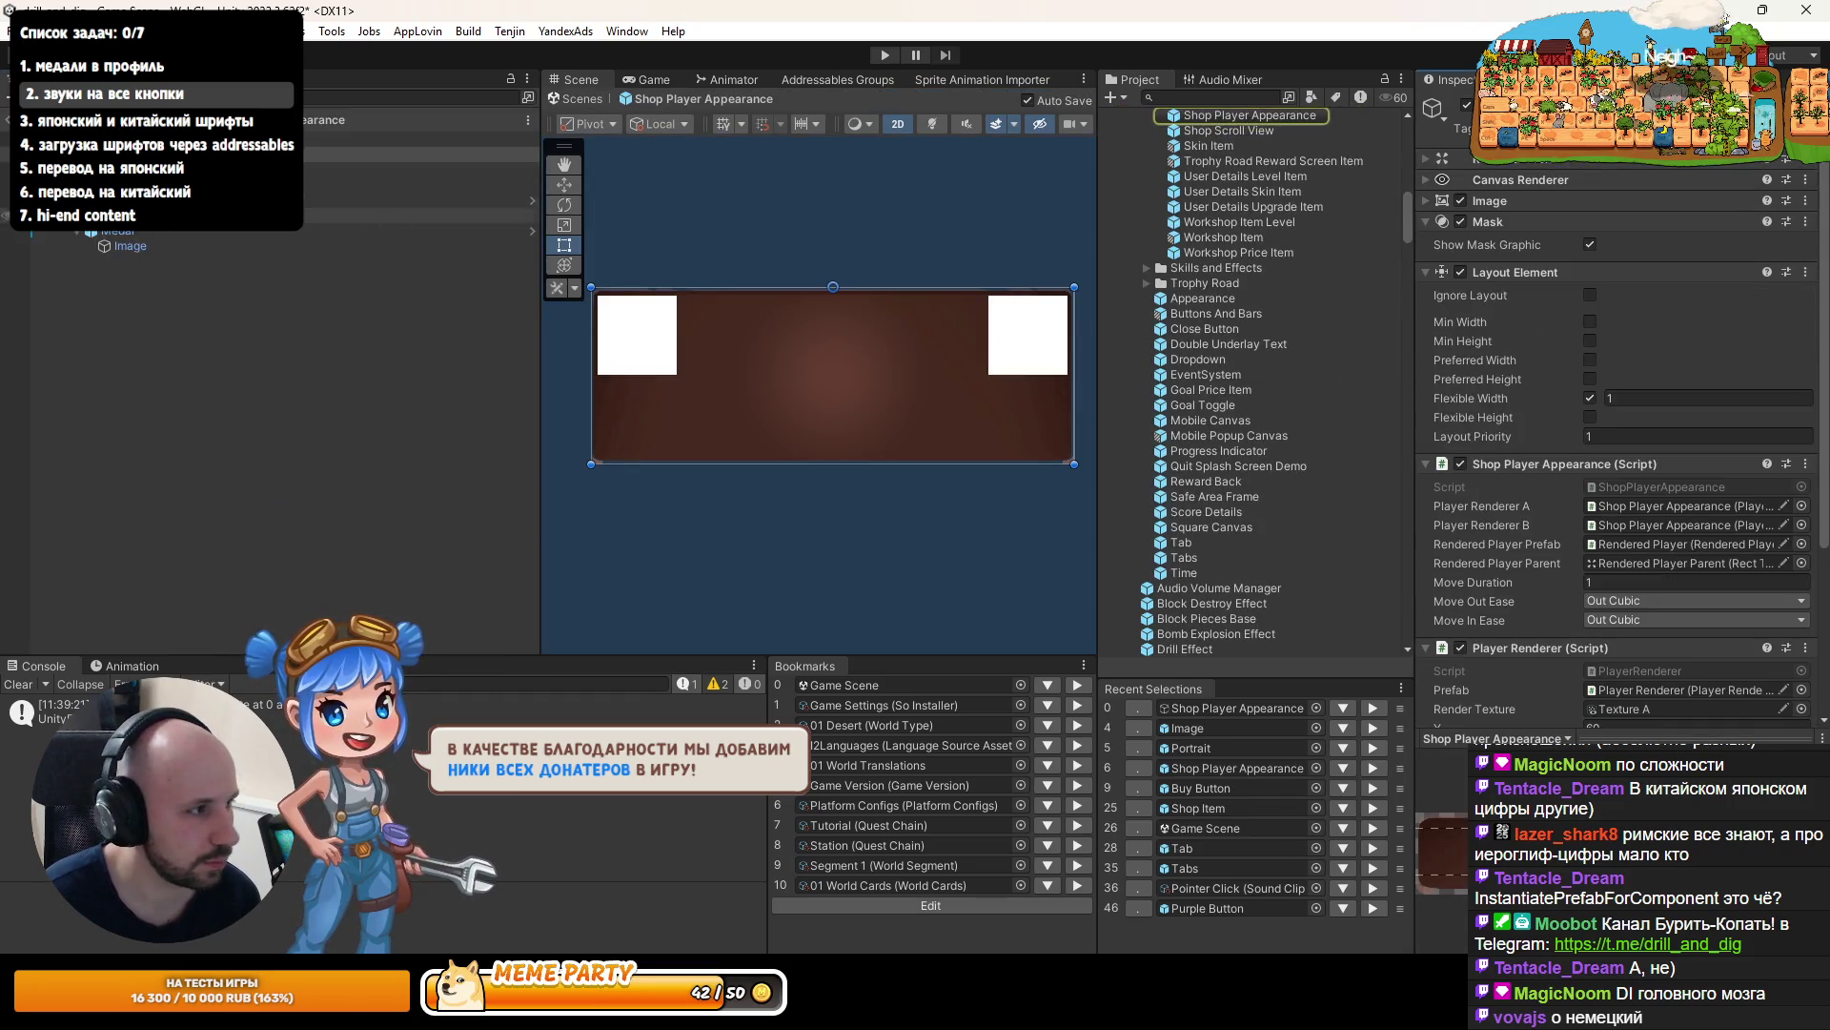
pyautogui.scroll(-5, 1159, 257)
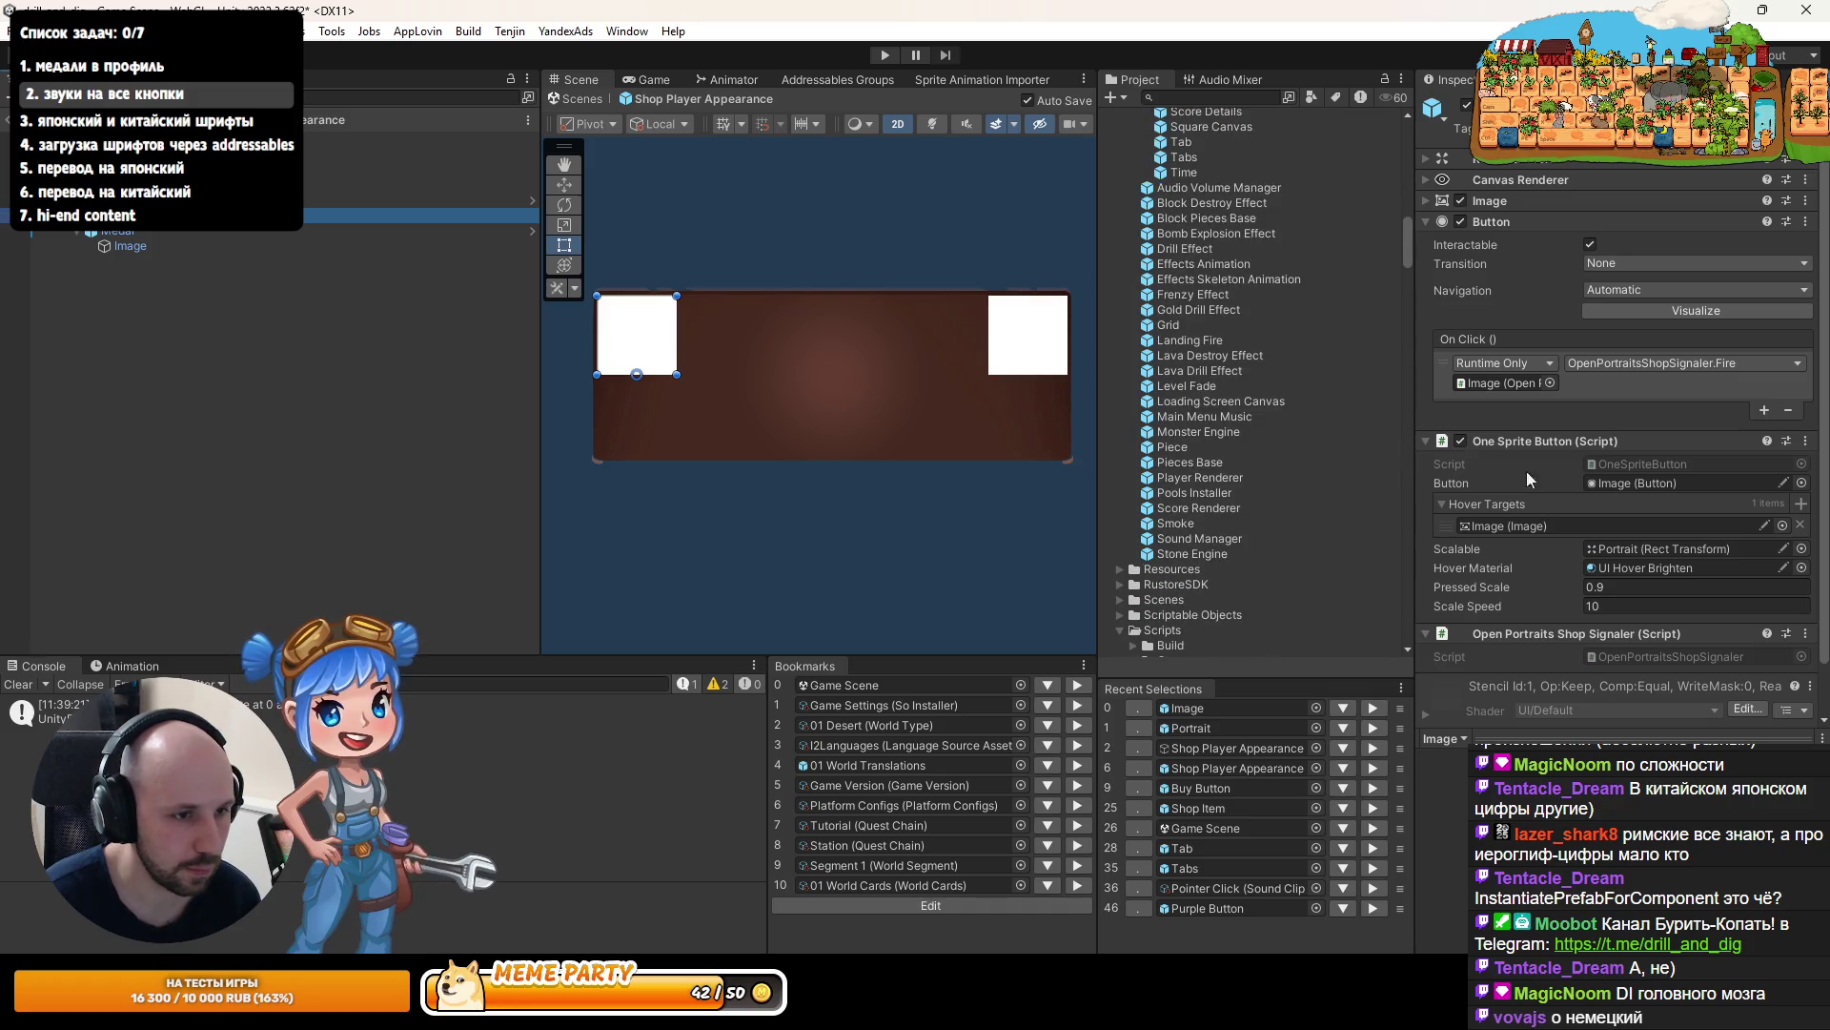
pyautogui.scroll(-3, 1592, 476)
pyautogui.click(191, 199)
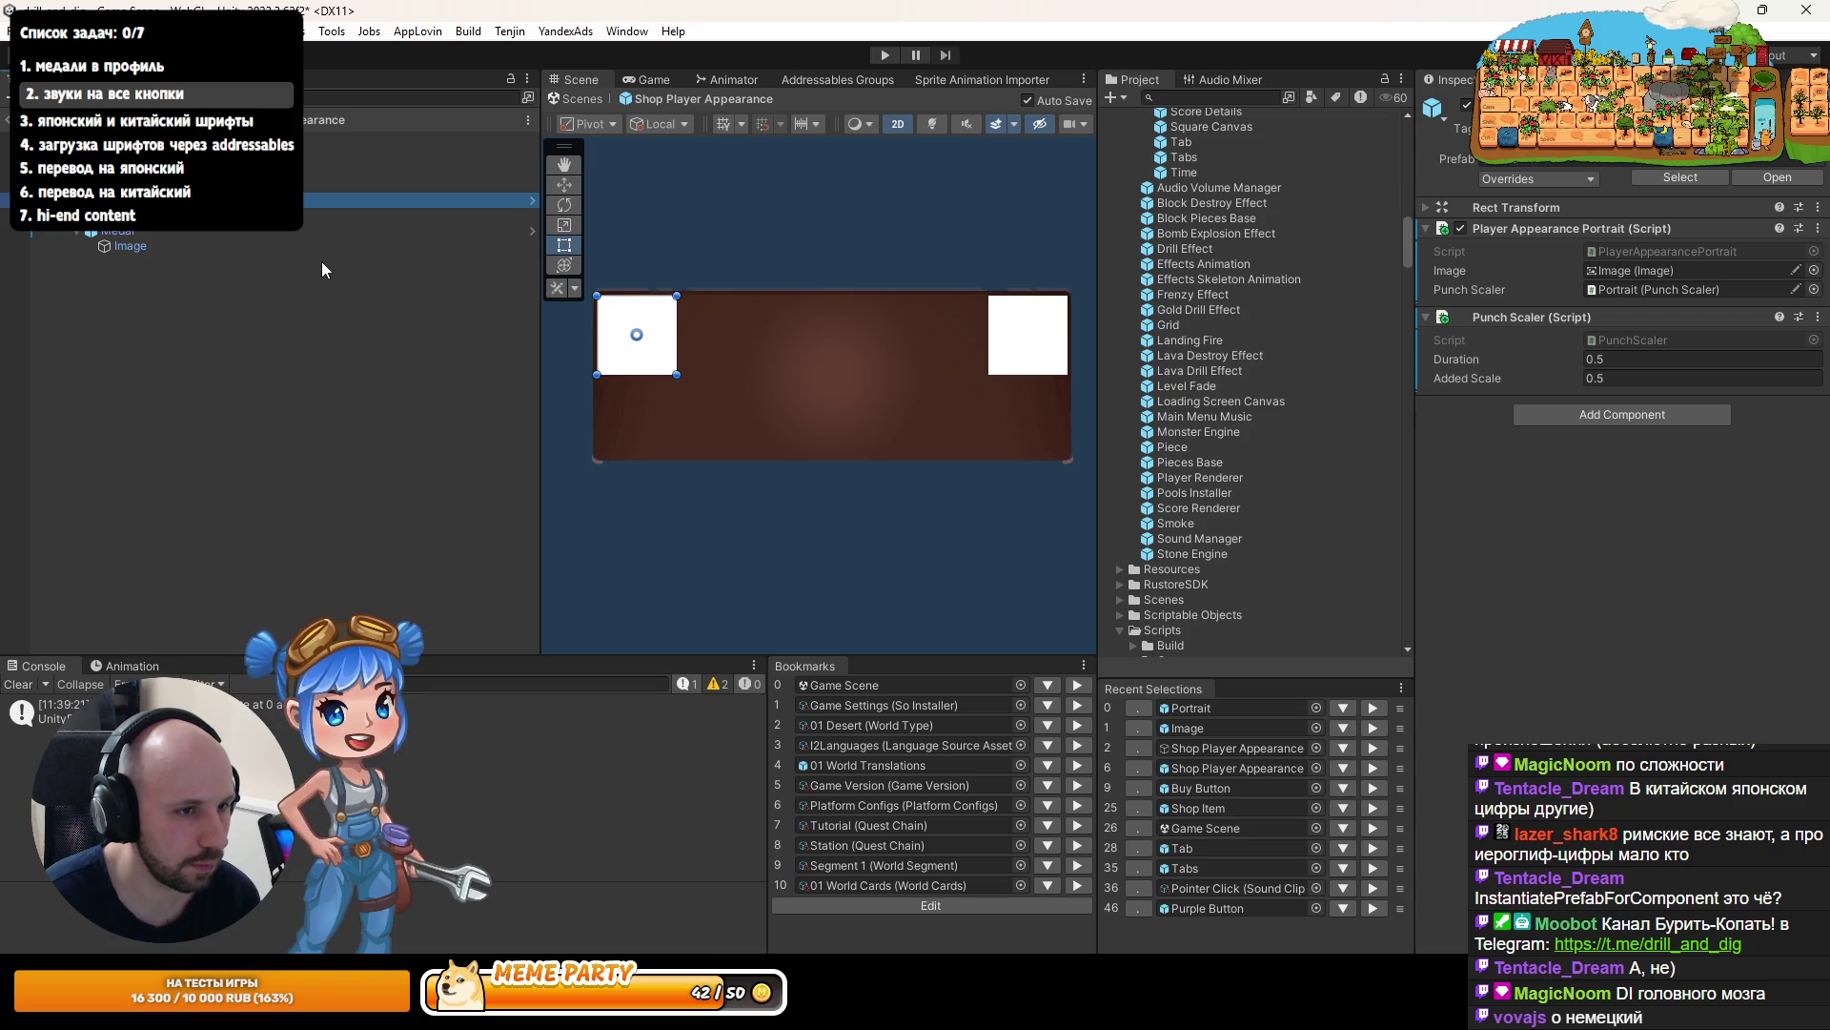
pyautogui.click(233, 216)
# - Paste Pointer Click Sound as a new component, apply it to prefab 'Portrait', and exit prefab mode
pyautogui.scroll(-2, 1613, 372)
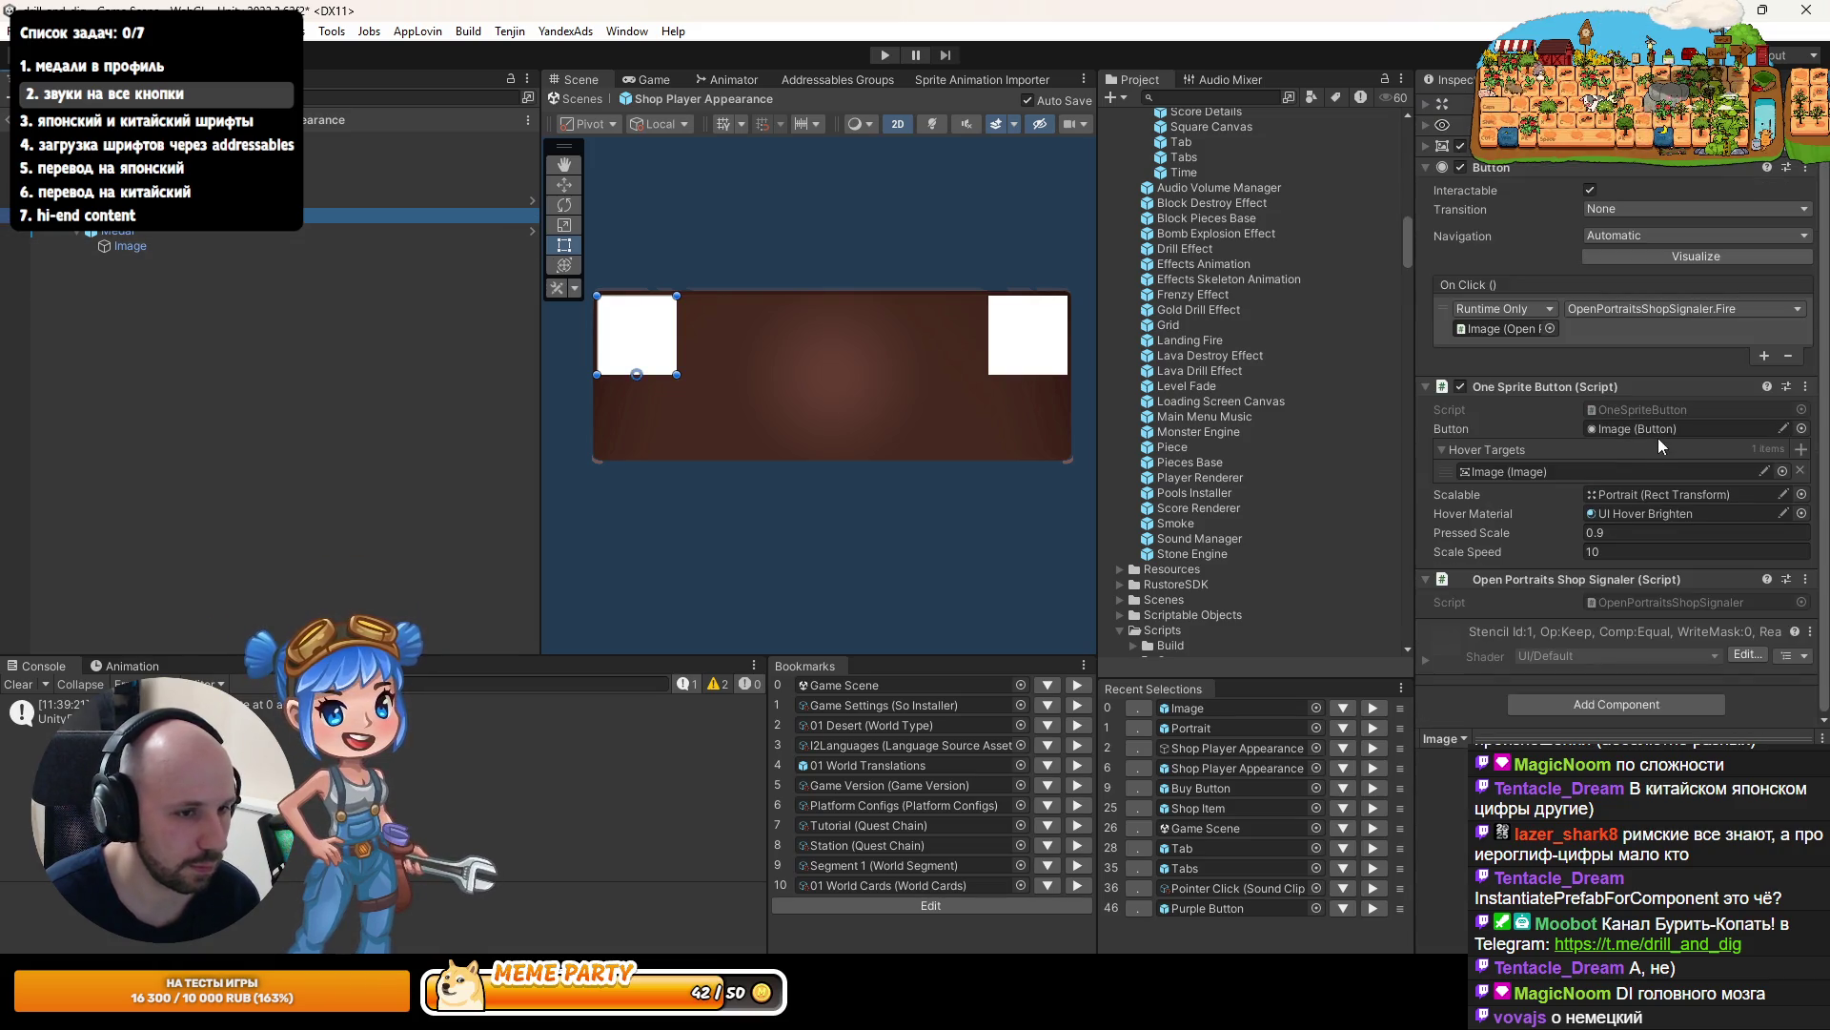
pyautogui.scroll(2, 1596, 463)
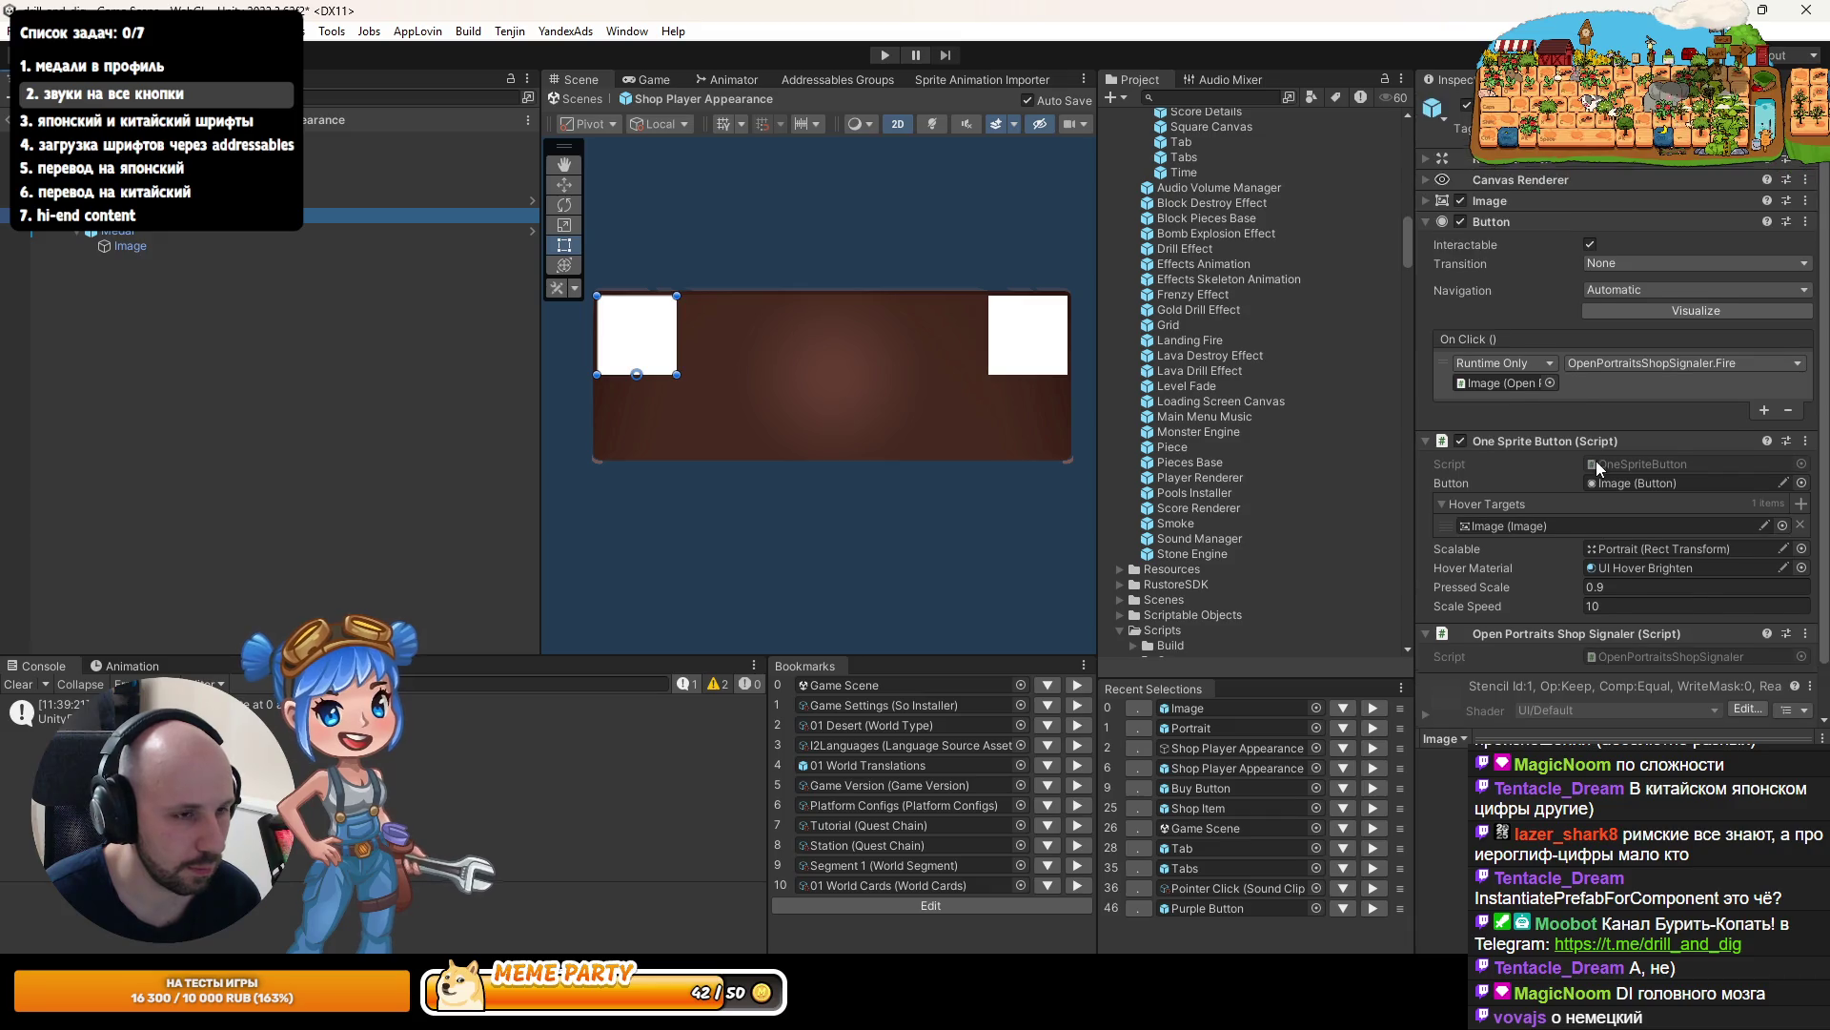
pyautogui.scroll(-2, 1592, 440)
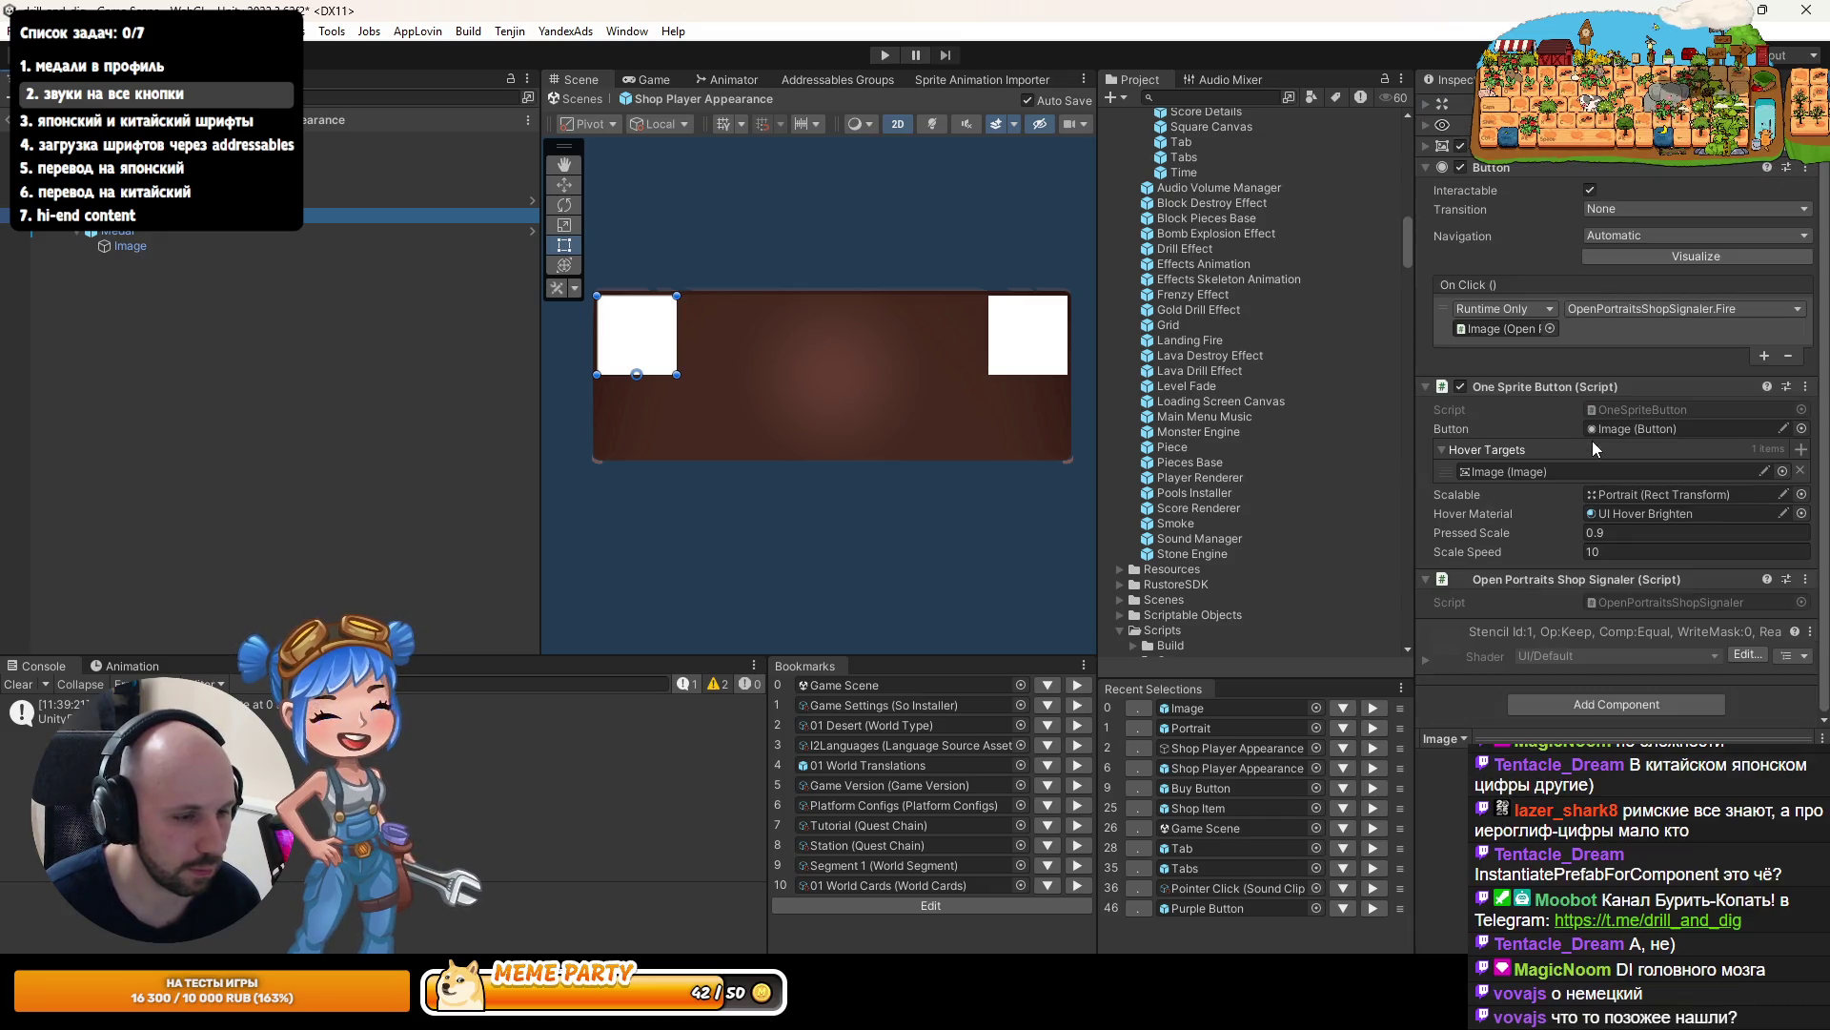
pyautogui.click(1805, 579)
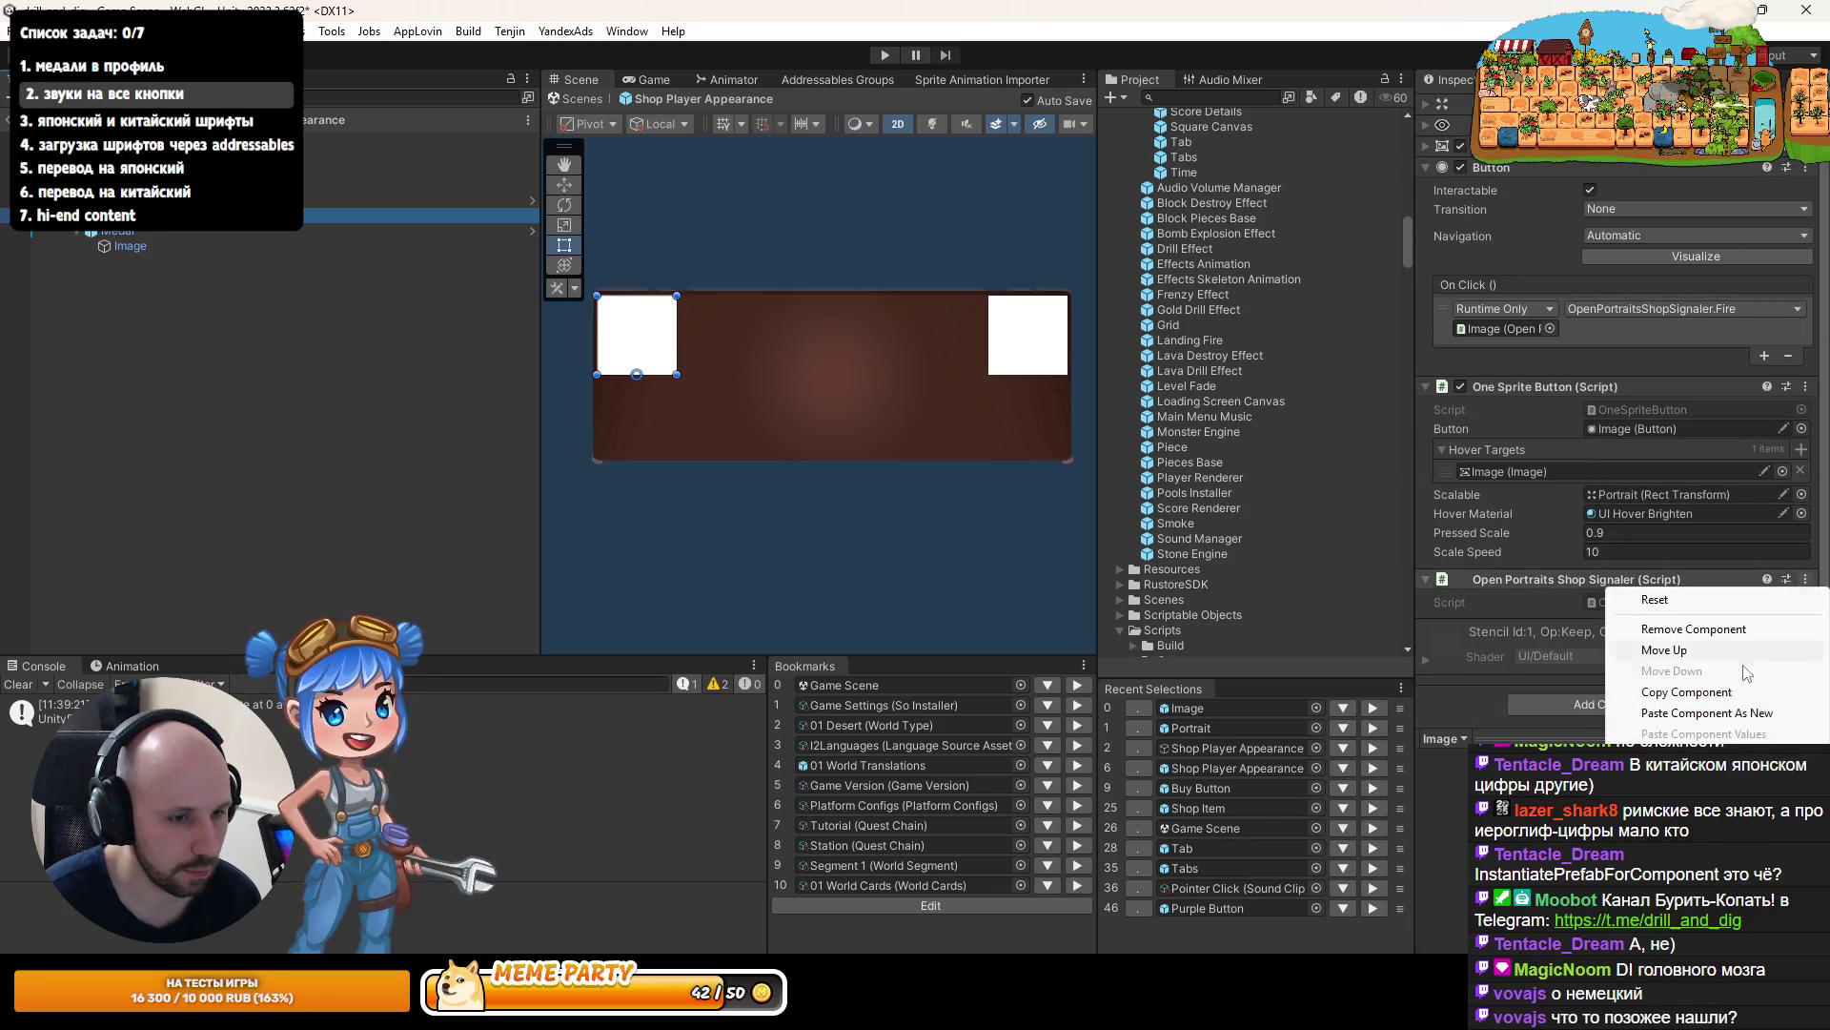
pyautogui.click(1704, 713)
pyautogui.scroll(-4, 1773, 572)
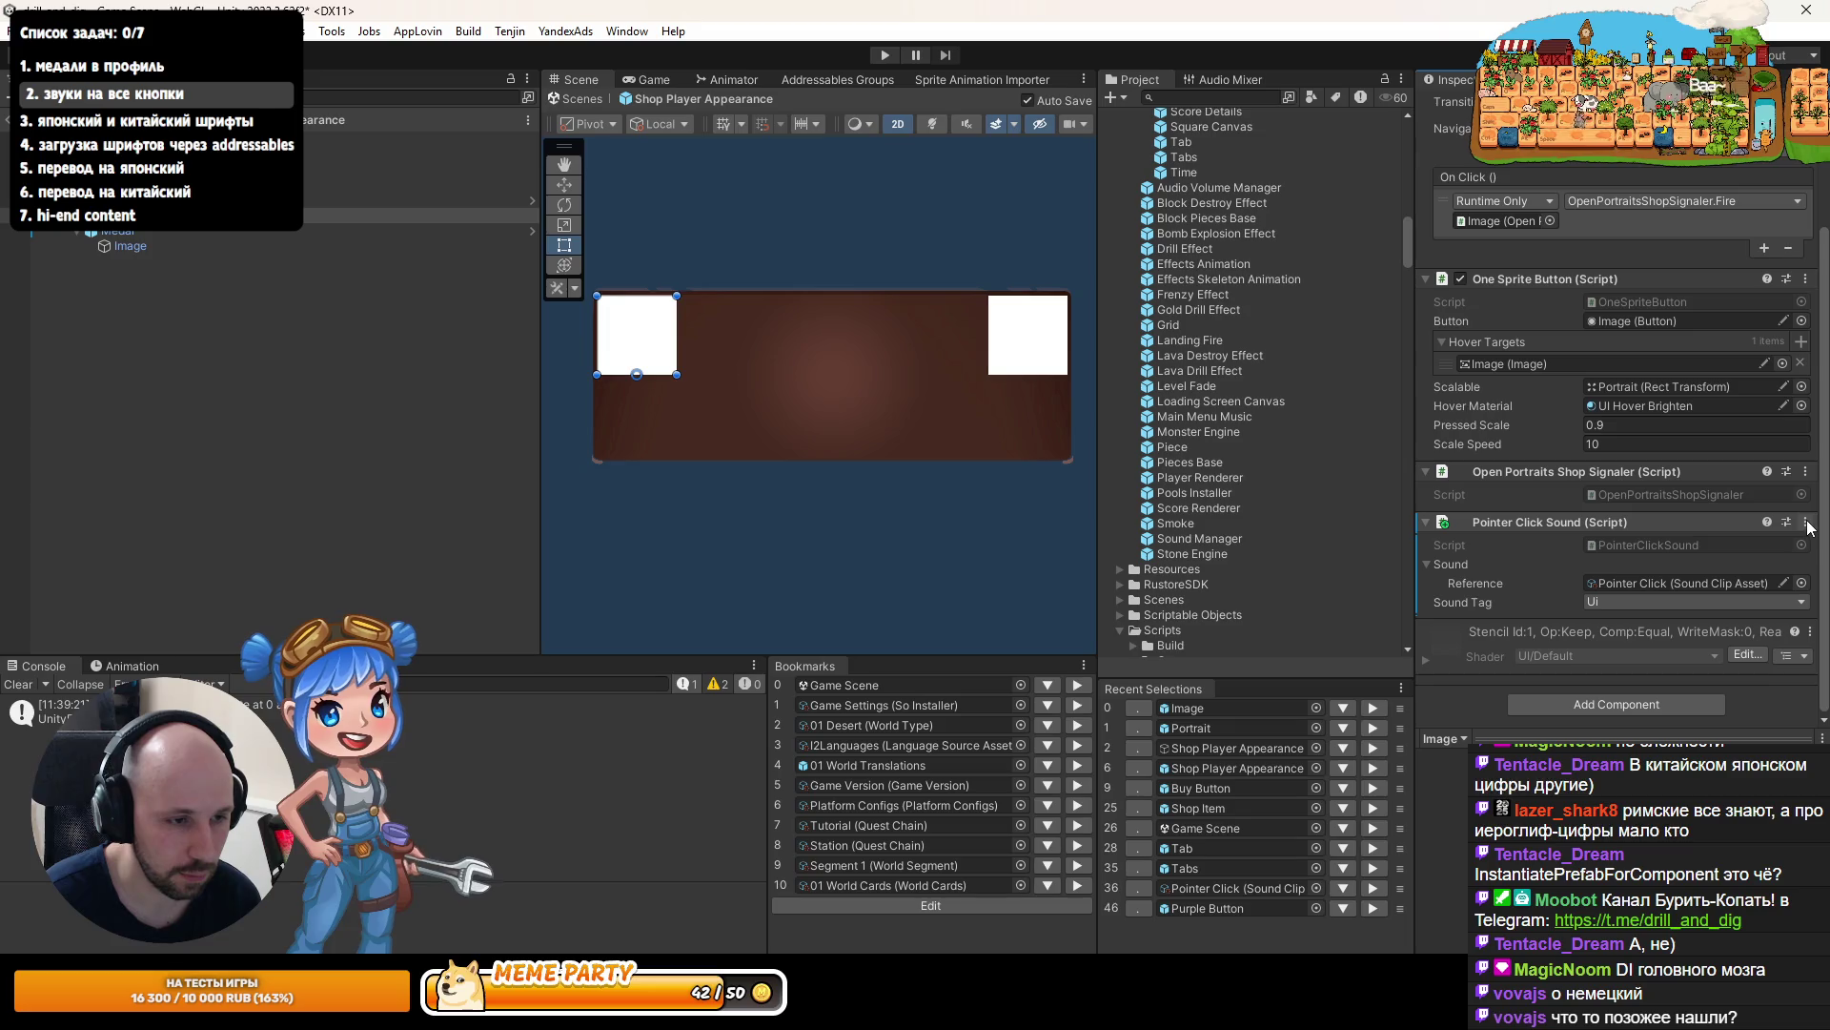
pyautogui.click(1806, 522)
pyautogui.moveTo(1740, 578)
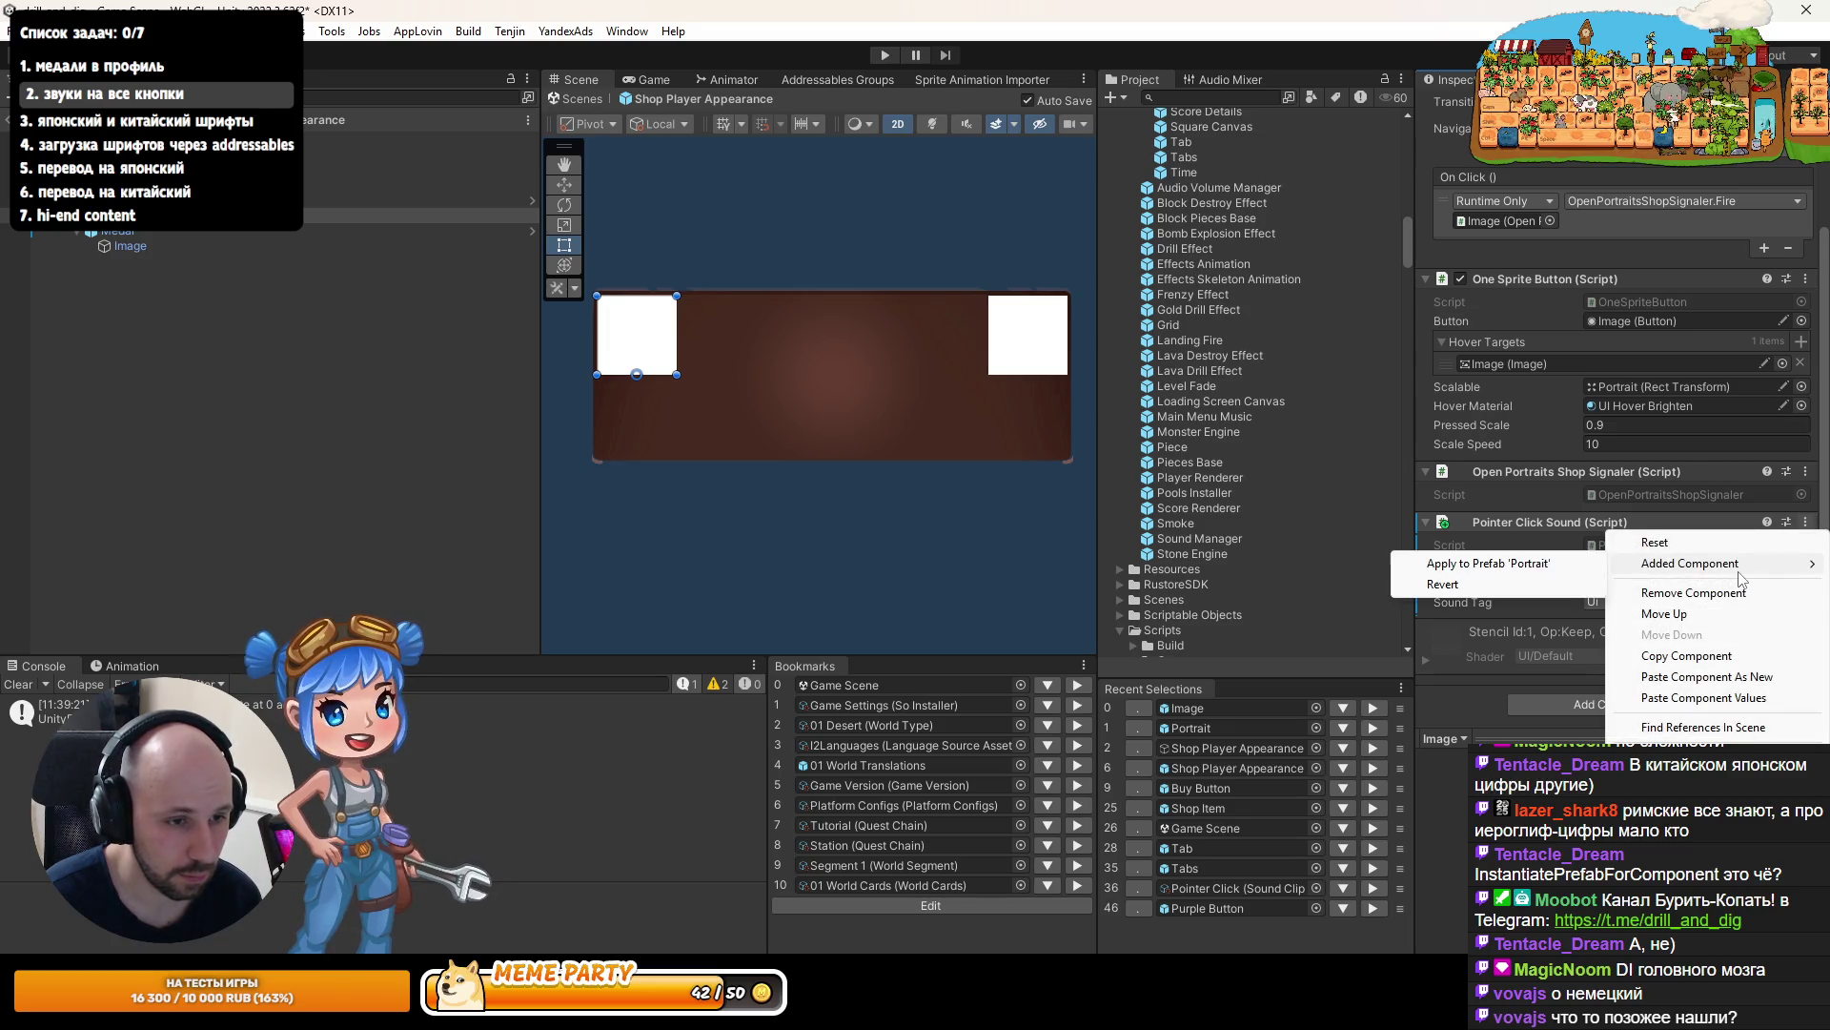
pyautogui.click(1557, 564)
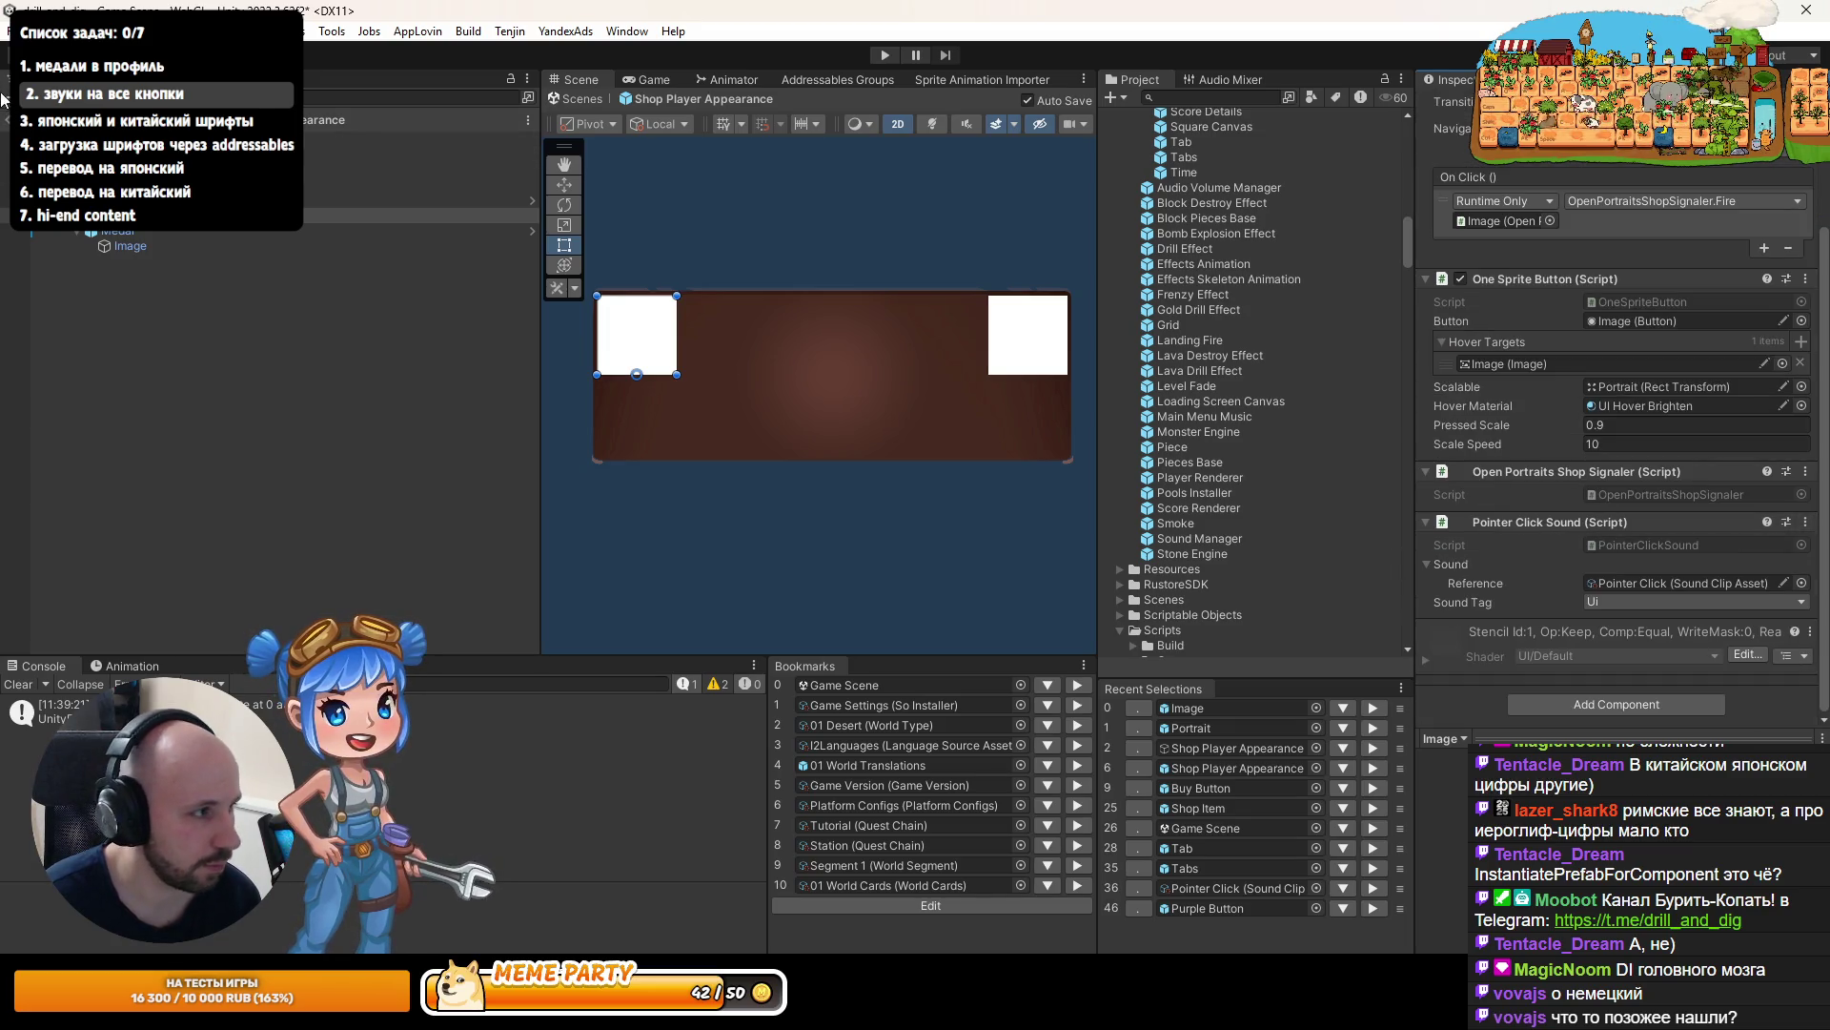
pyautogui.click(13, 119)
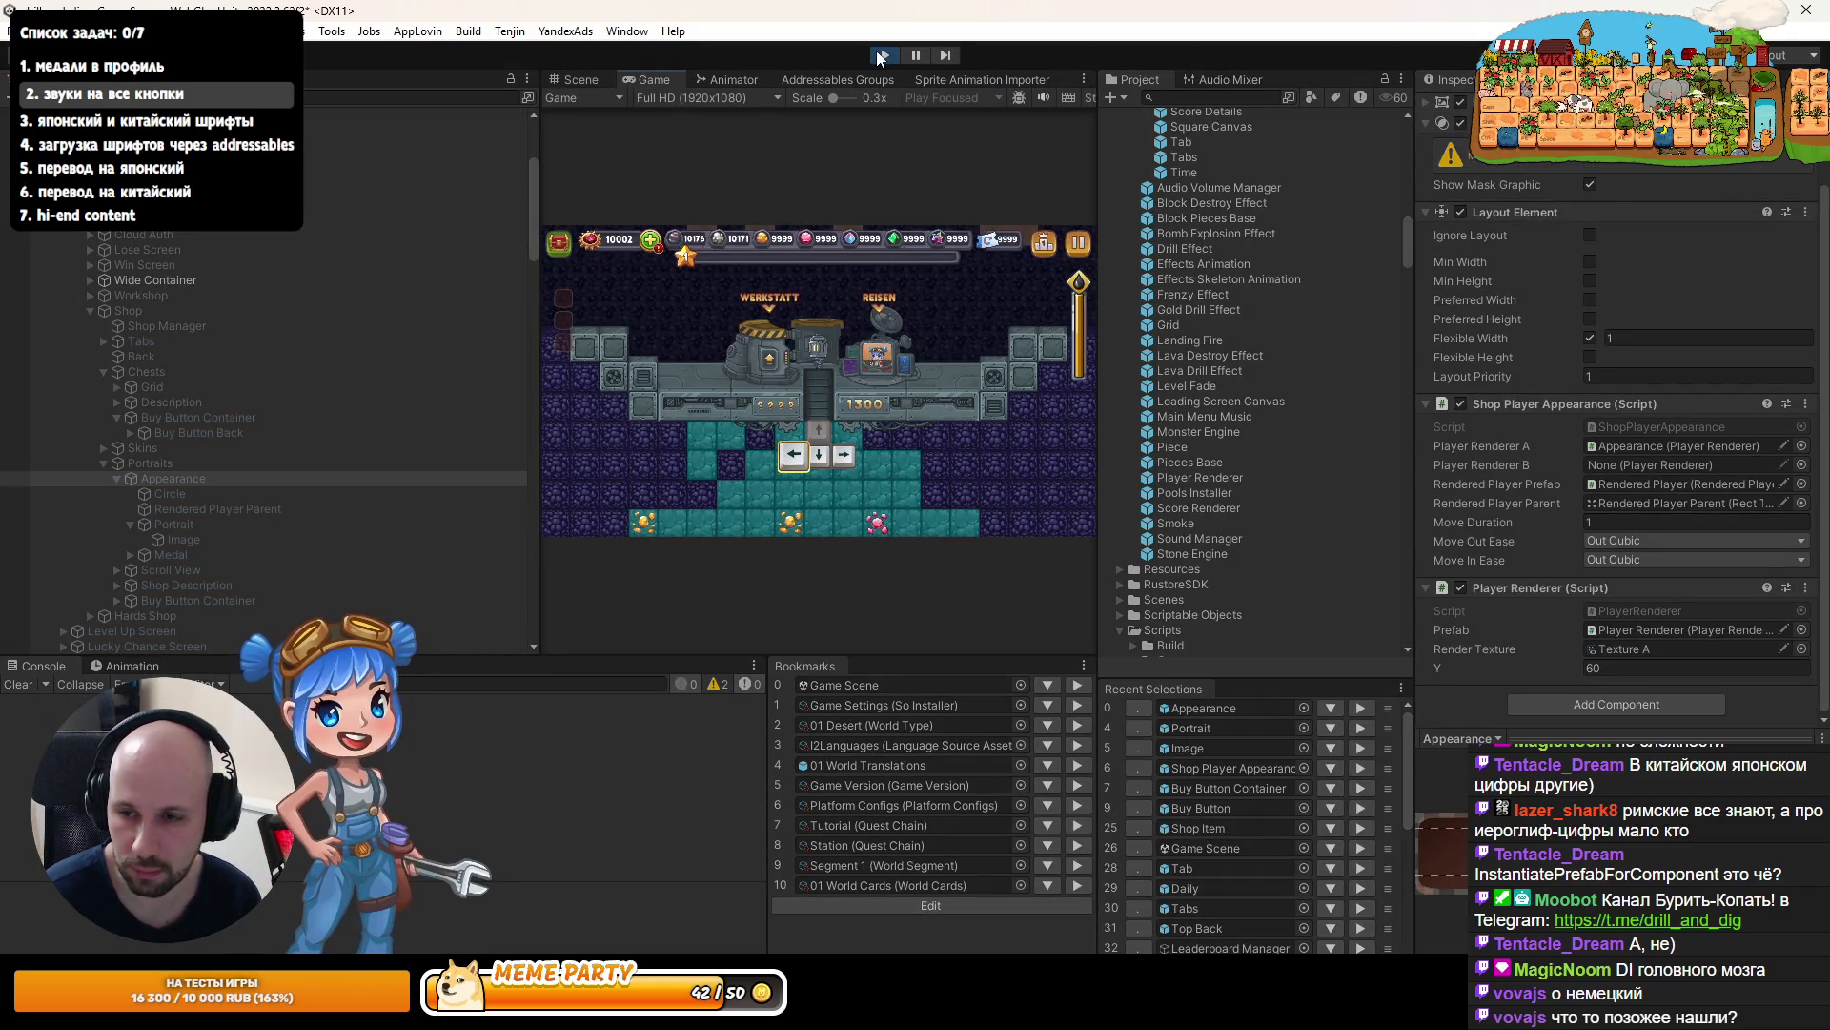
pyautogui.doubleClick(663, 83)
pyautogui.click(779, 324)
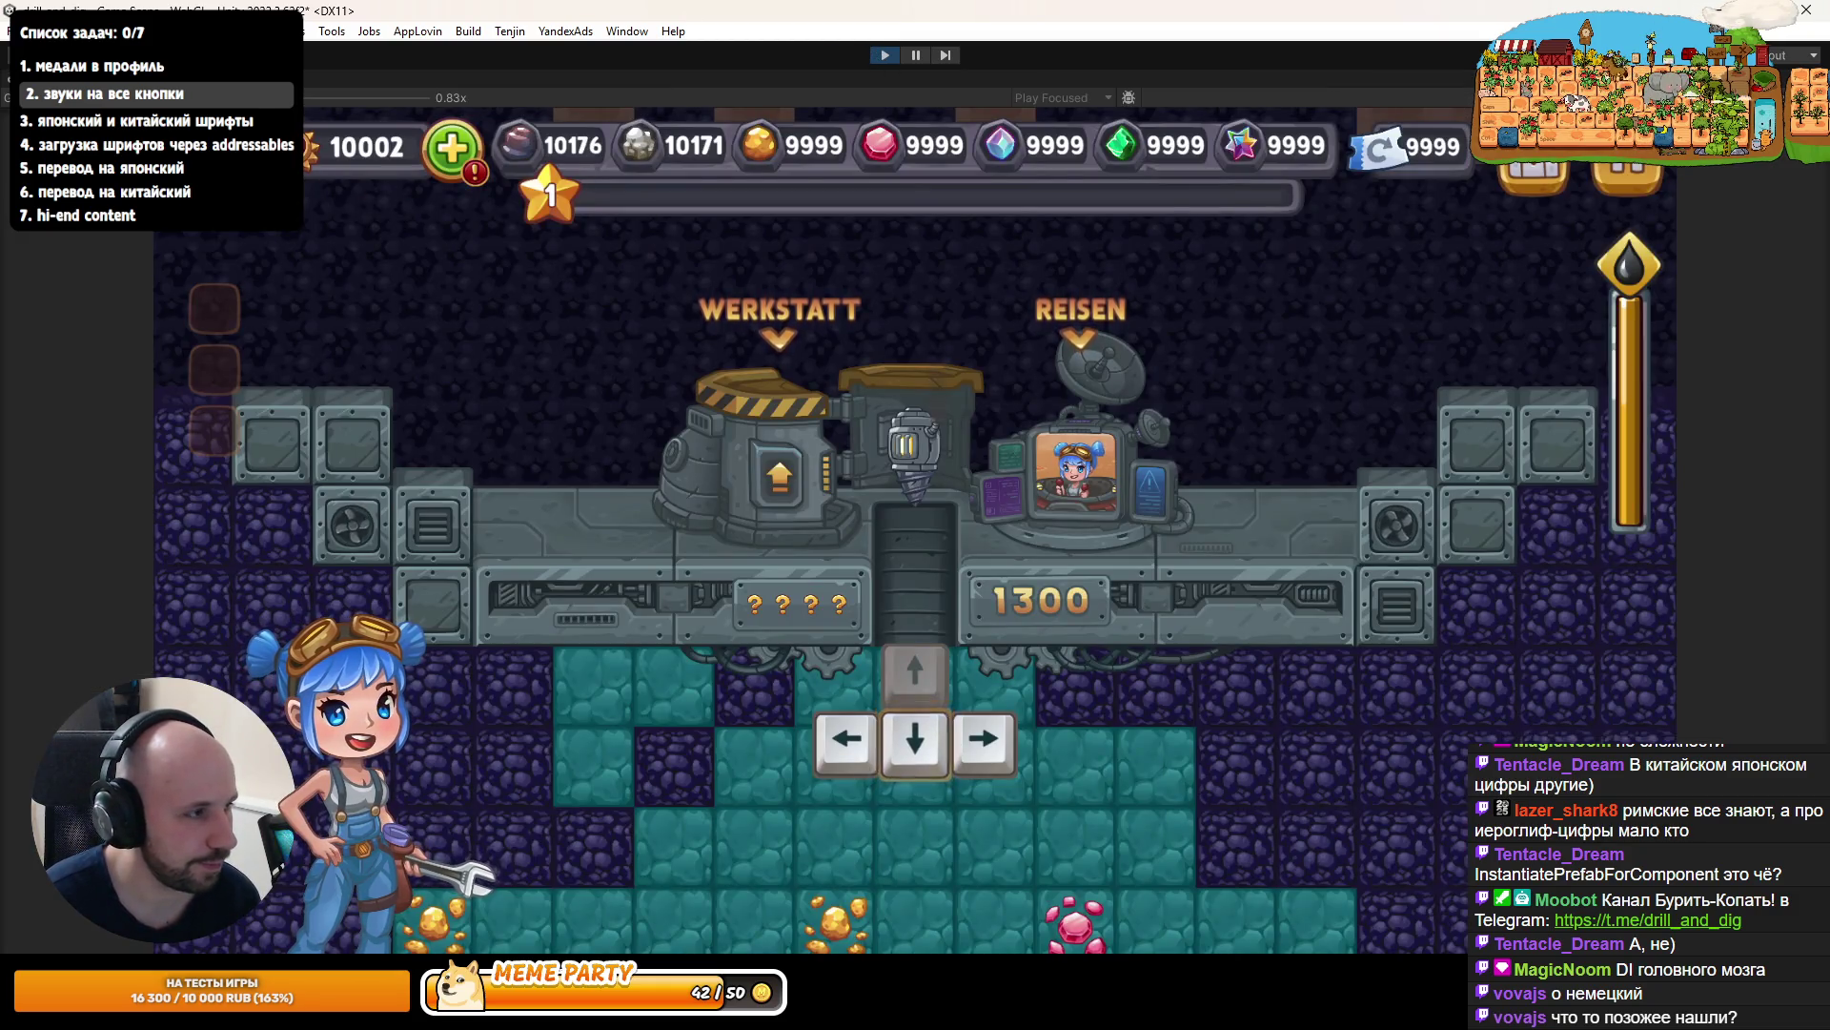
pyautogui.click(1011, 391)
pyautogui.click(913, 279)
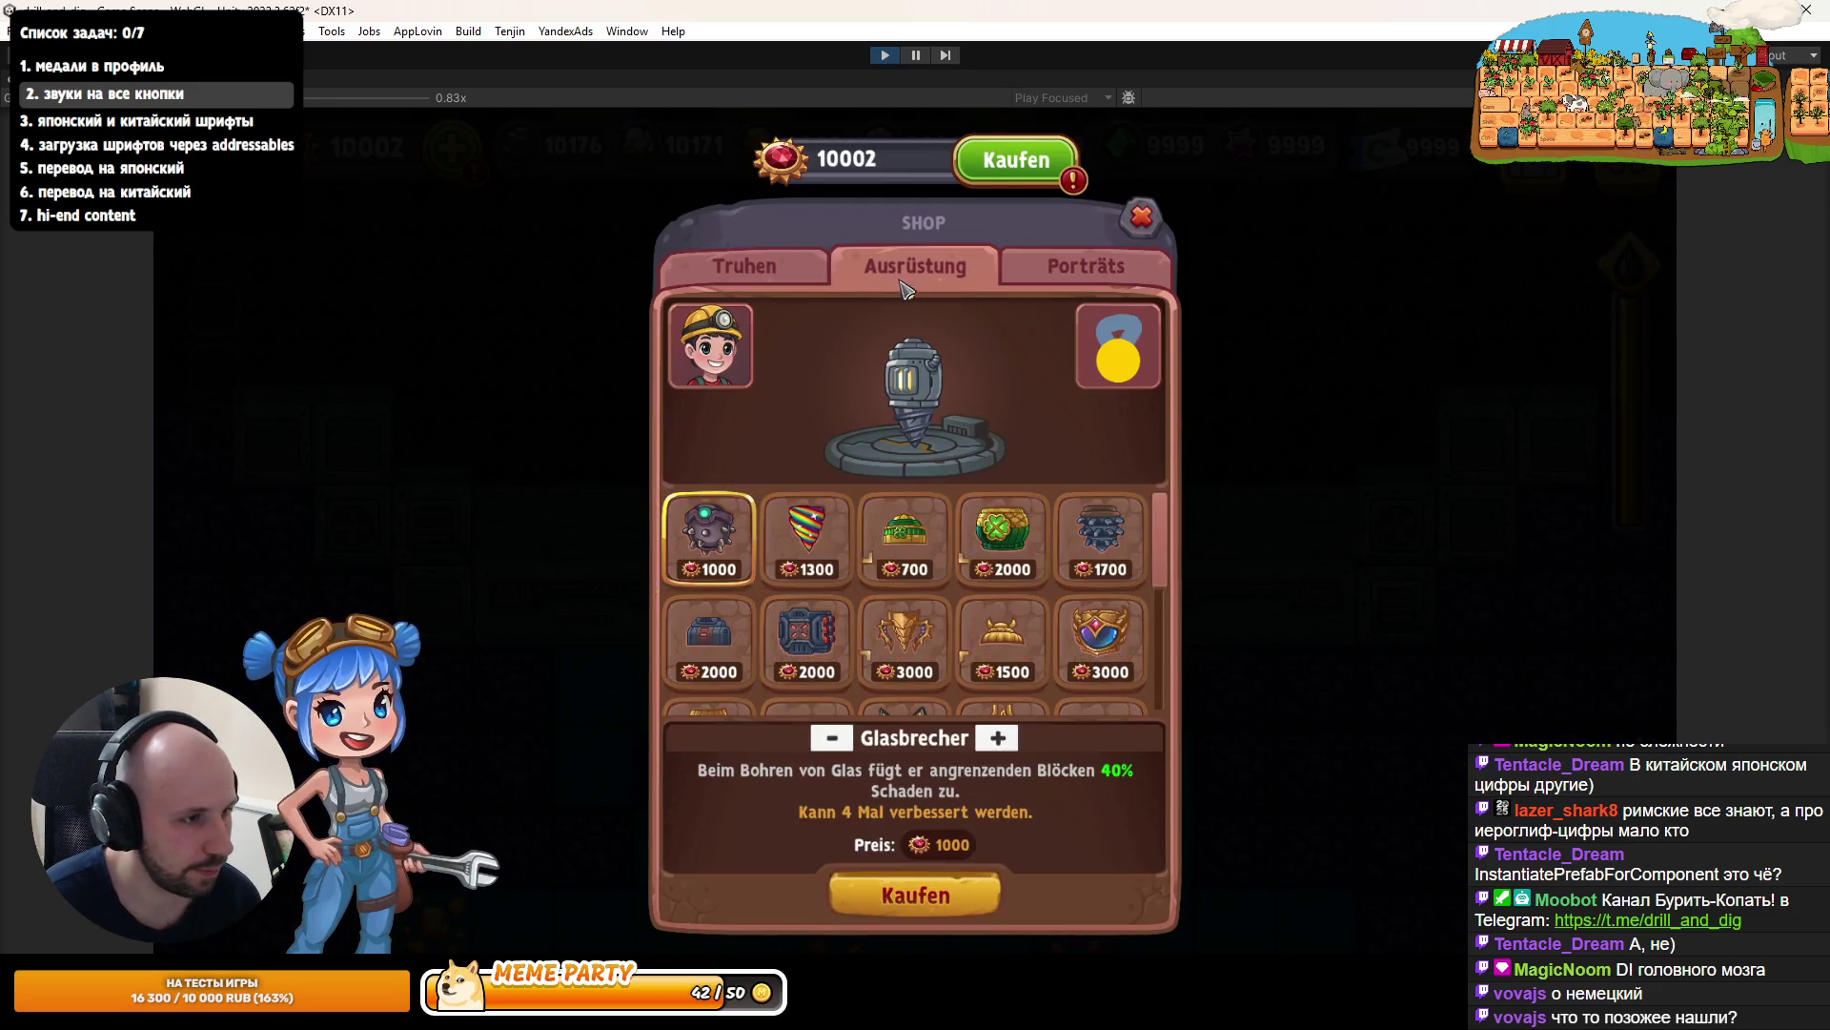
pyautogui.click(1086, 267)
pyautogui.click(905, 278)
pyautogui.click(1086, 267)
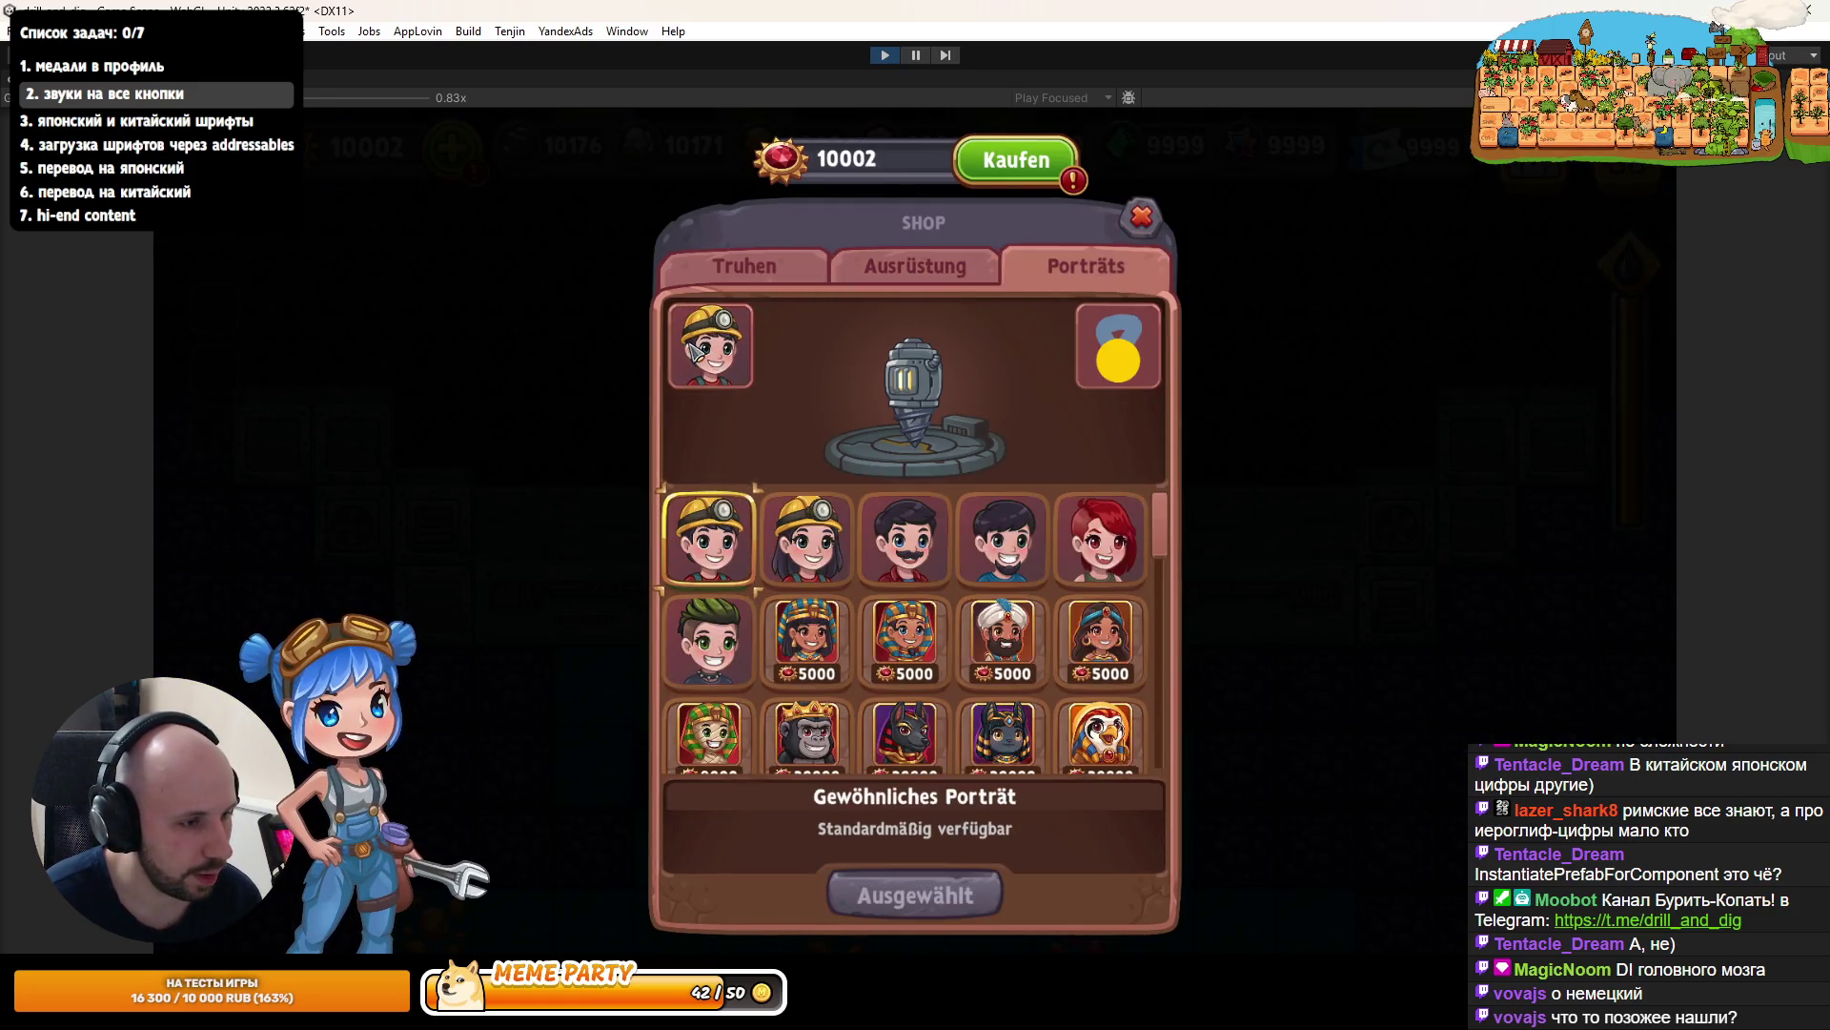
pyautogui.scroll(-5, 1174, 696)
pyautogui.scroll(5, 1174, 696)
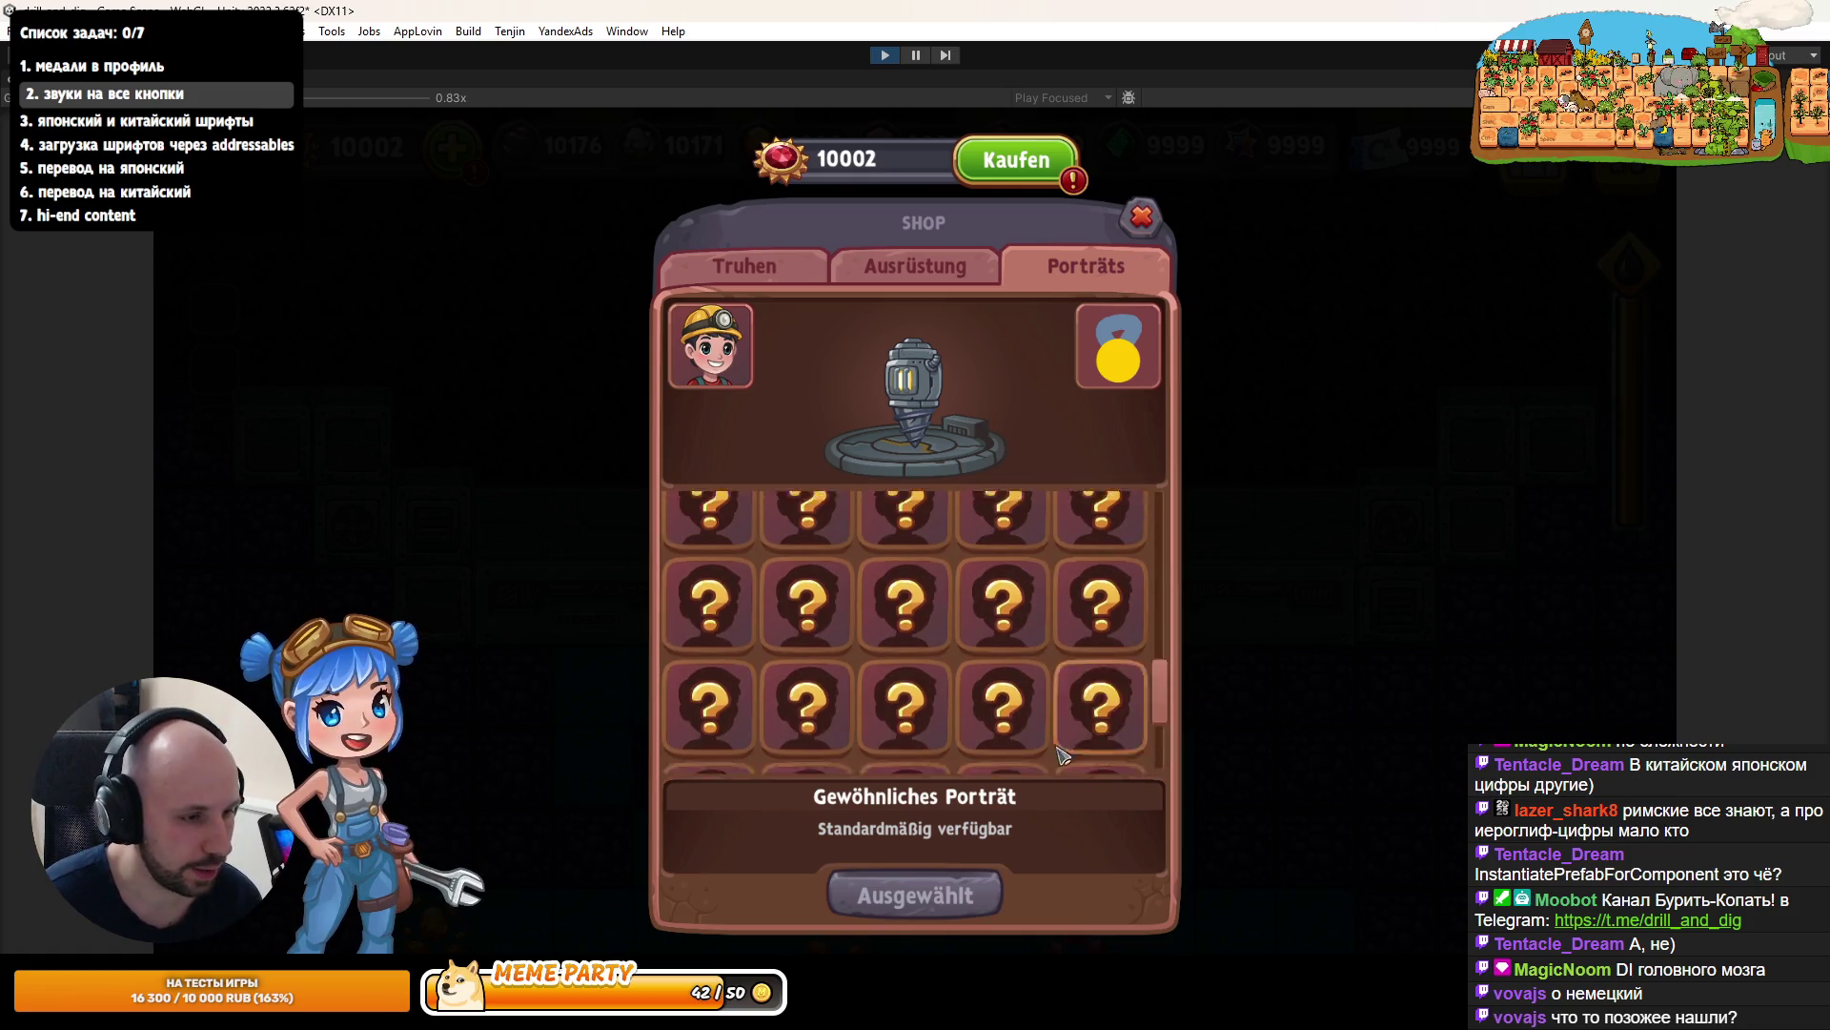
pyautogui.click(905, 277)
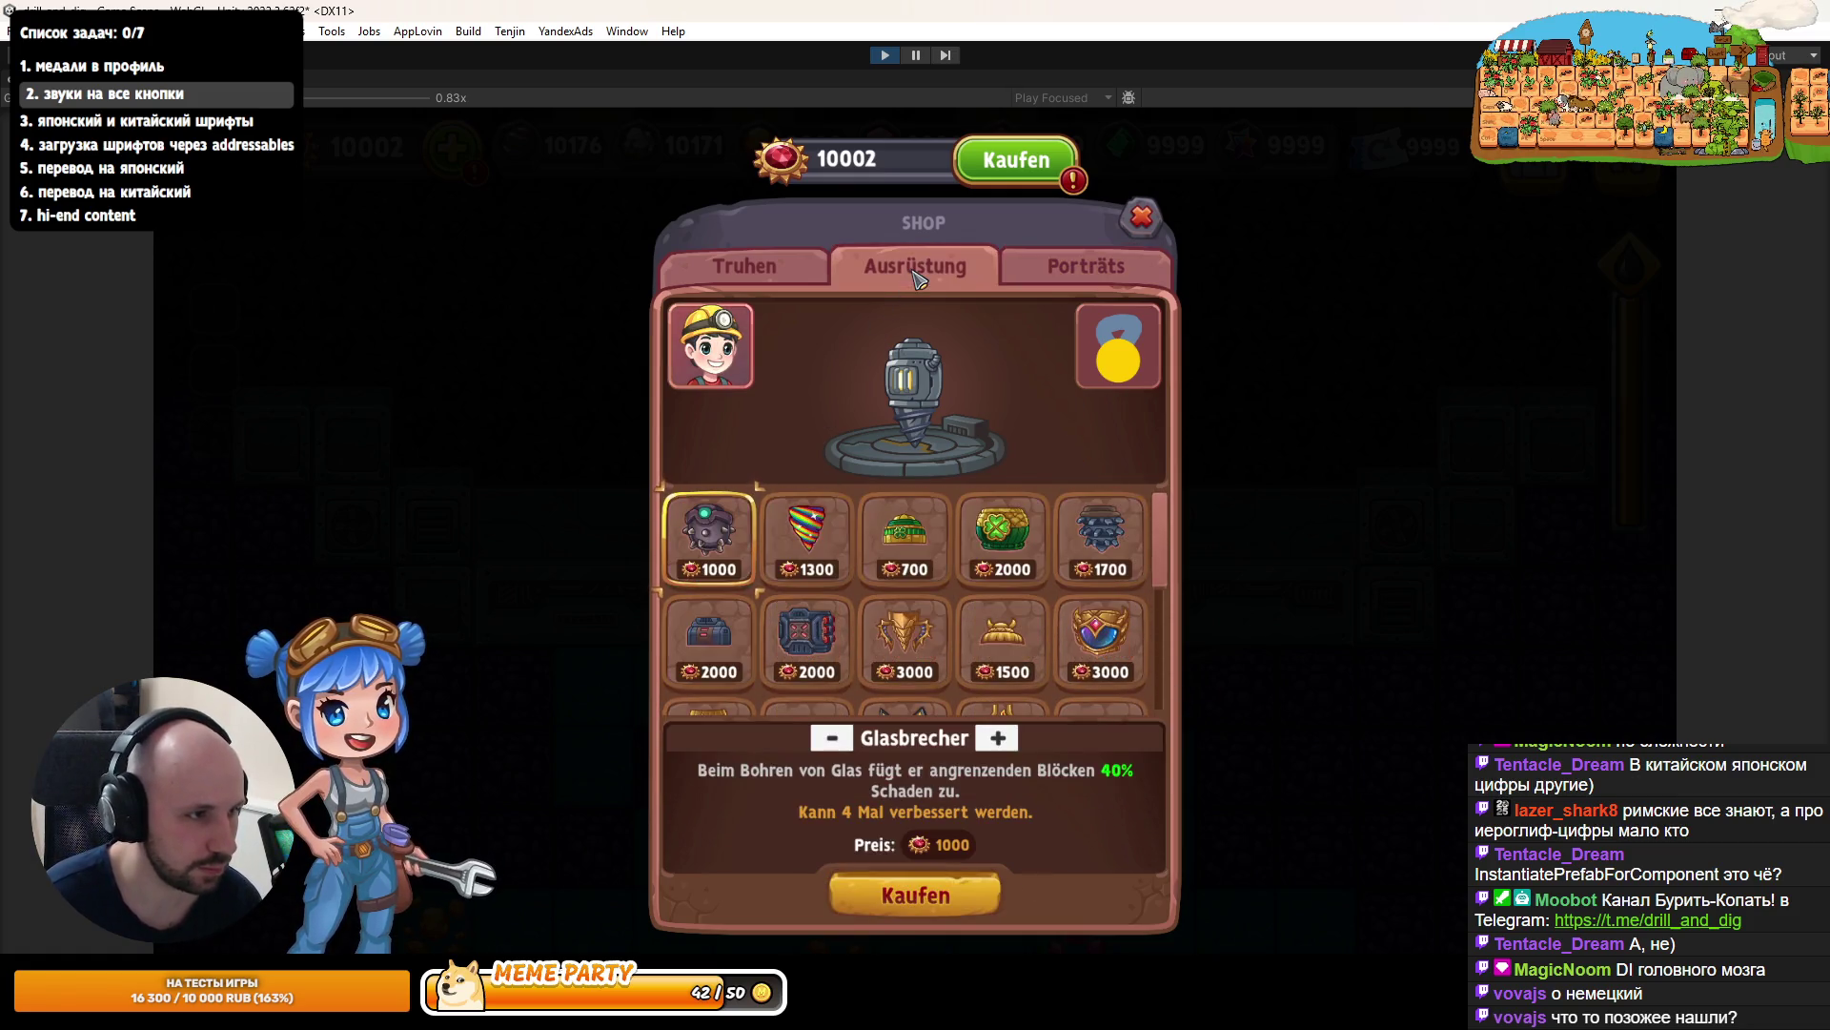
pyautogui.click(1016, 160)
pyautogui.click(890, 54)
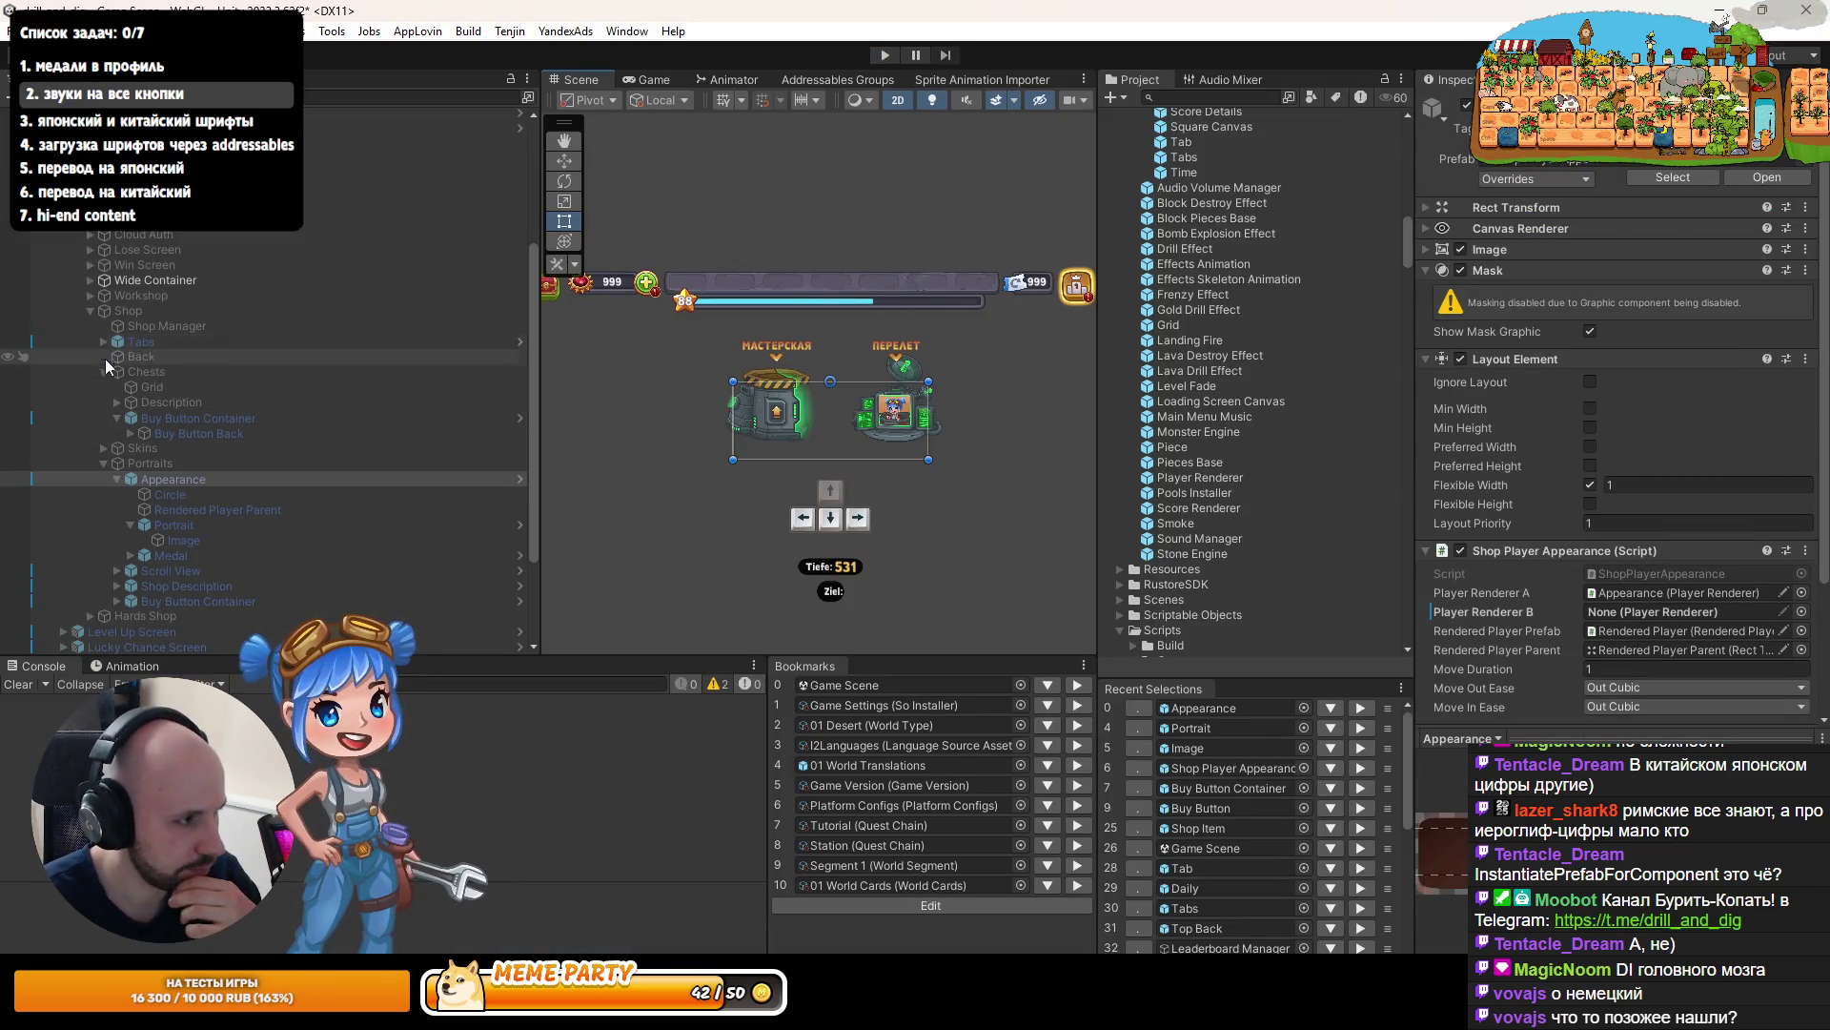
# - Collapse Appearance, Portraits and Chests, then select Tabs > Hards > Buy Button
pyautogui.click(112, 481)
pyautogui.click(103, 462)
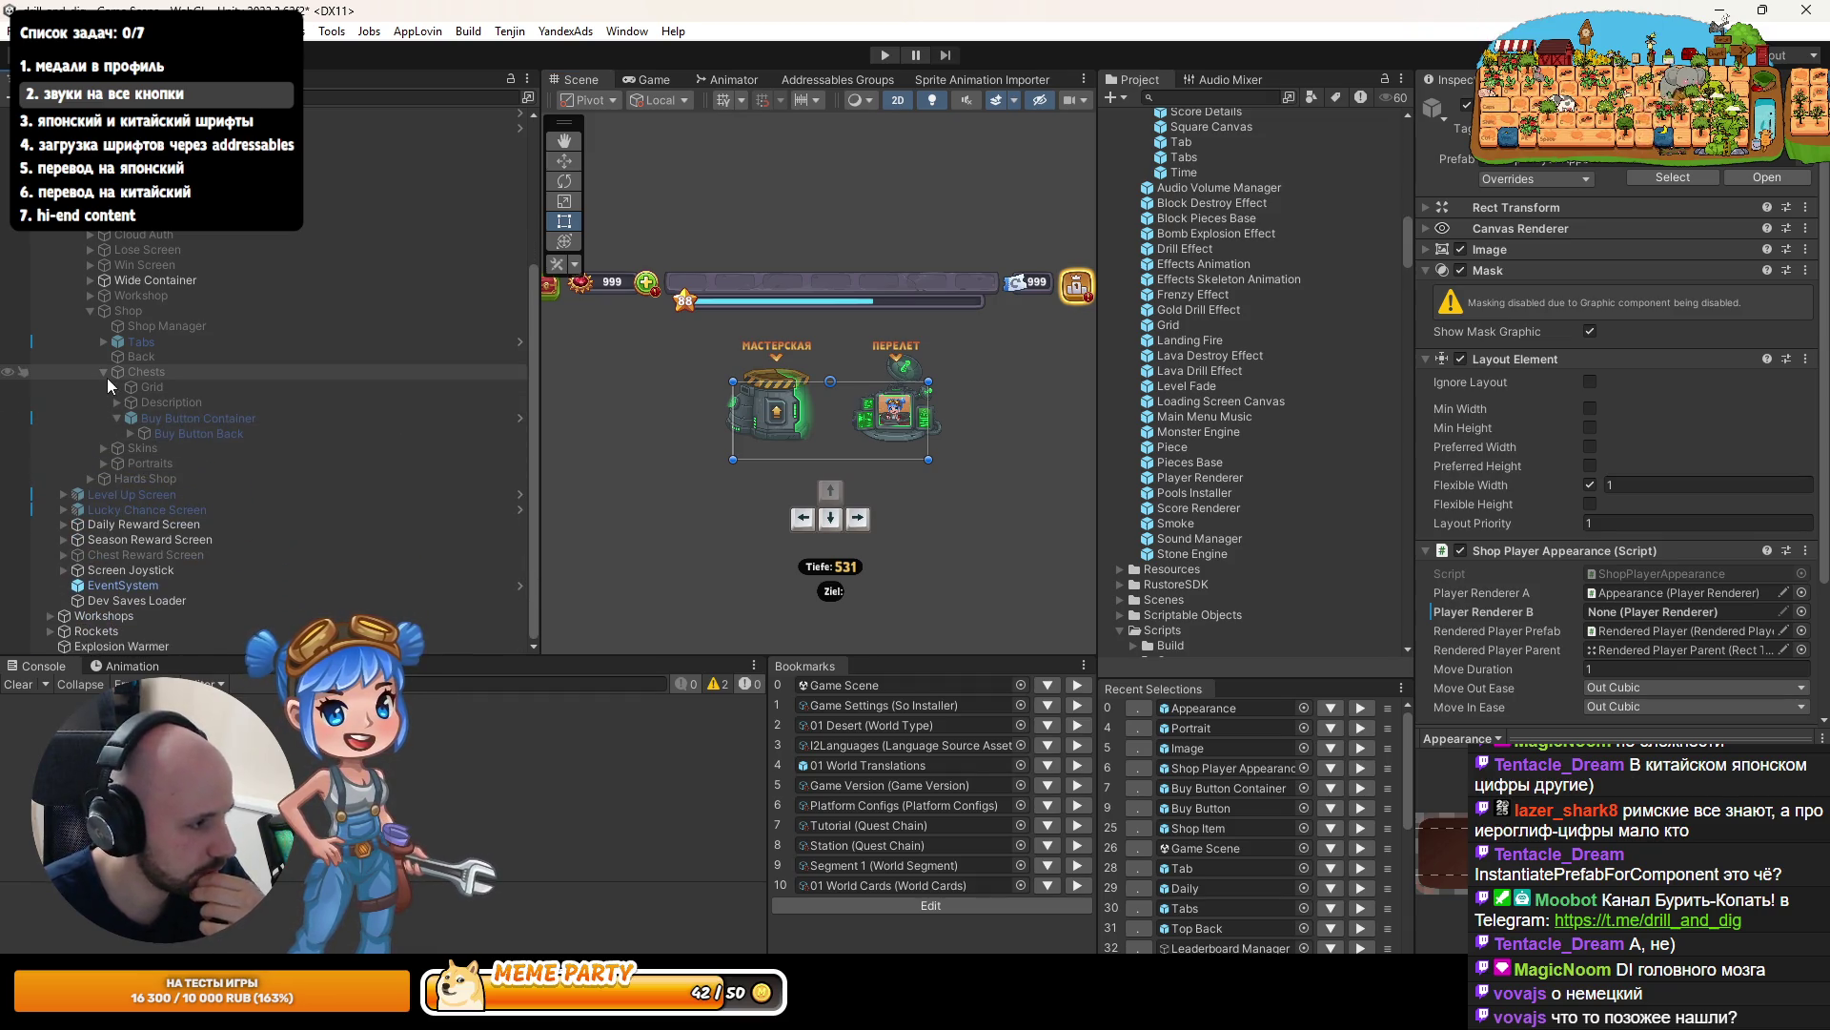
pyautogui.click(105, 373)
pyautogui.click(103, 403)
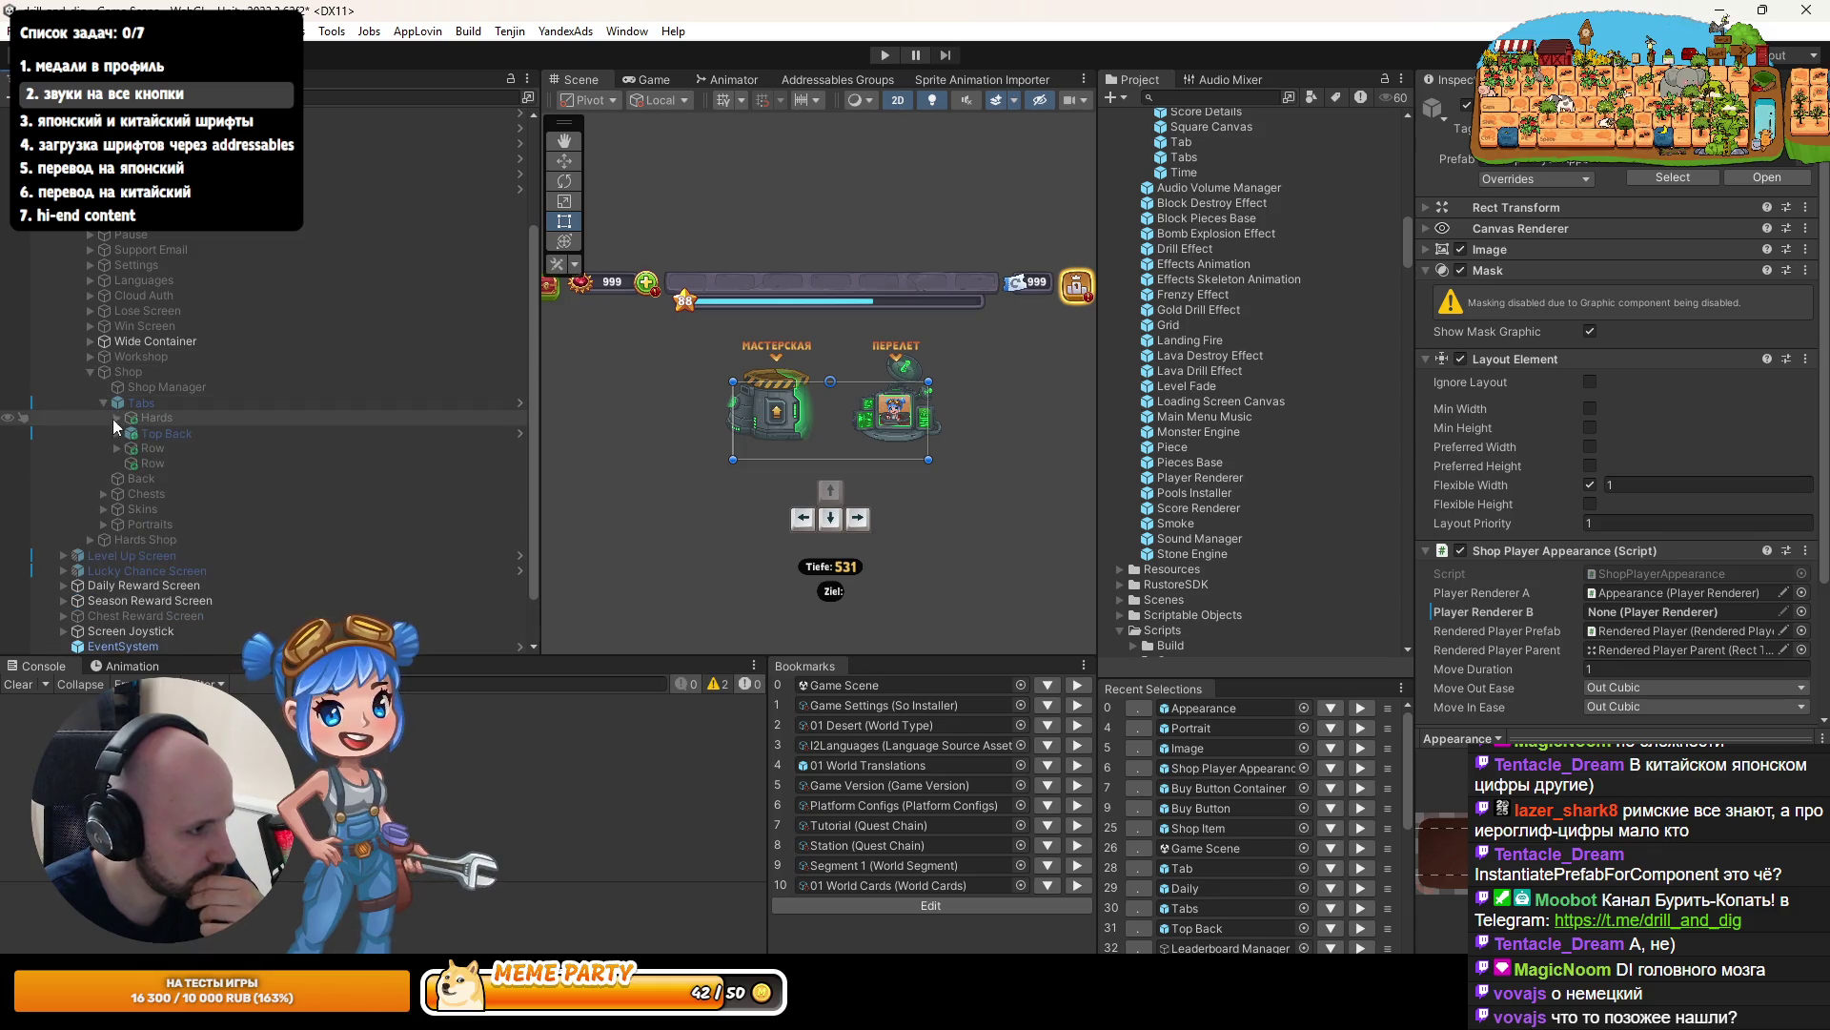
pyautogui.click(143, 420)
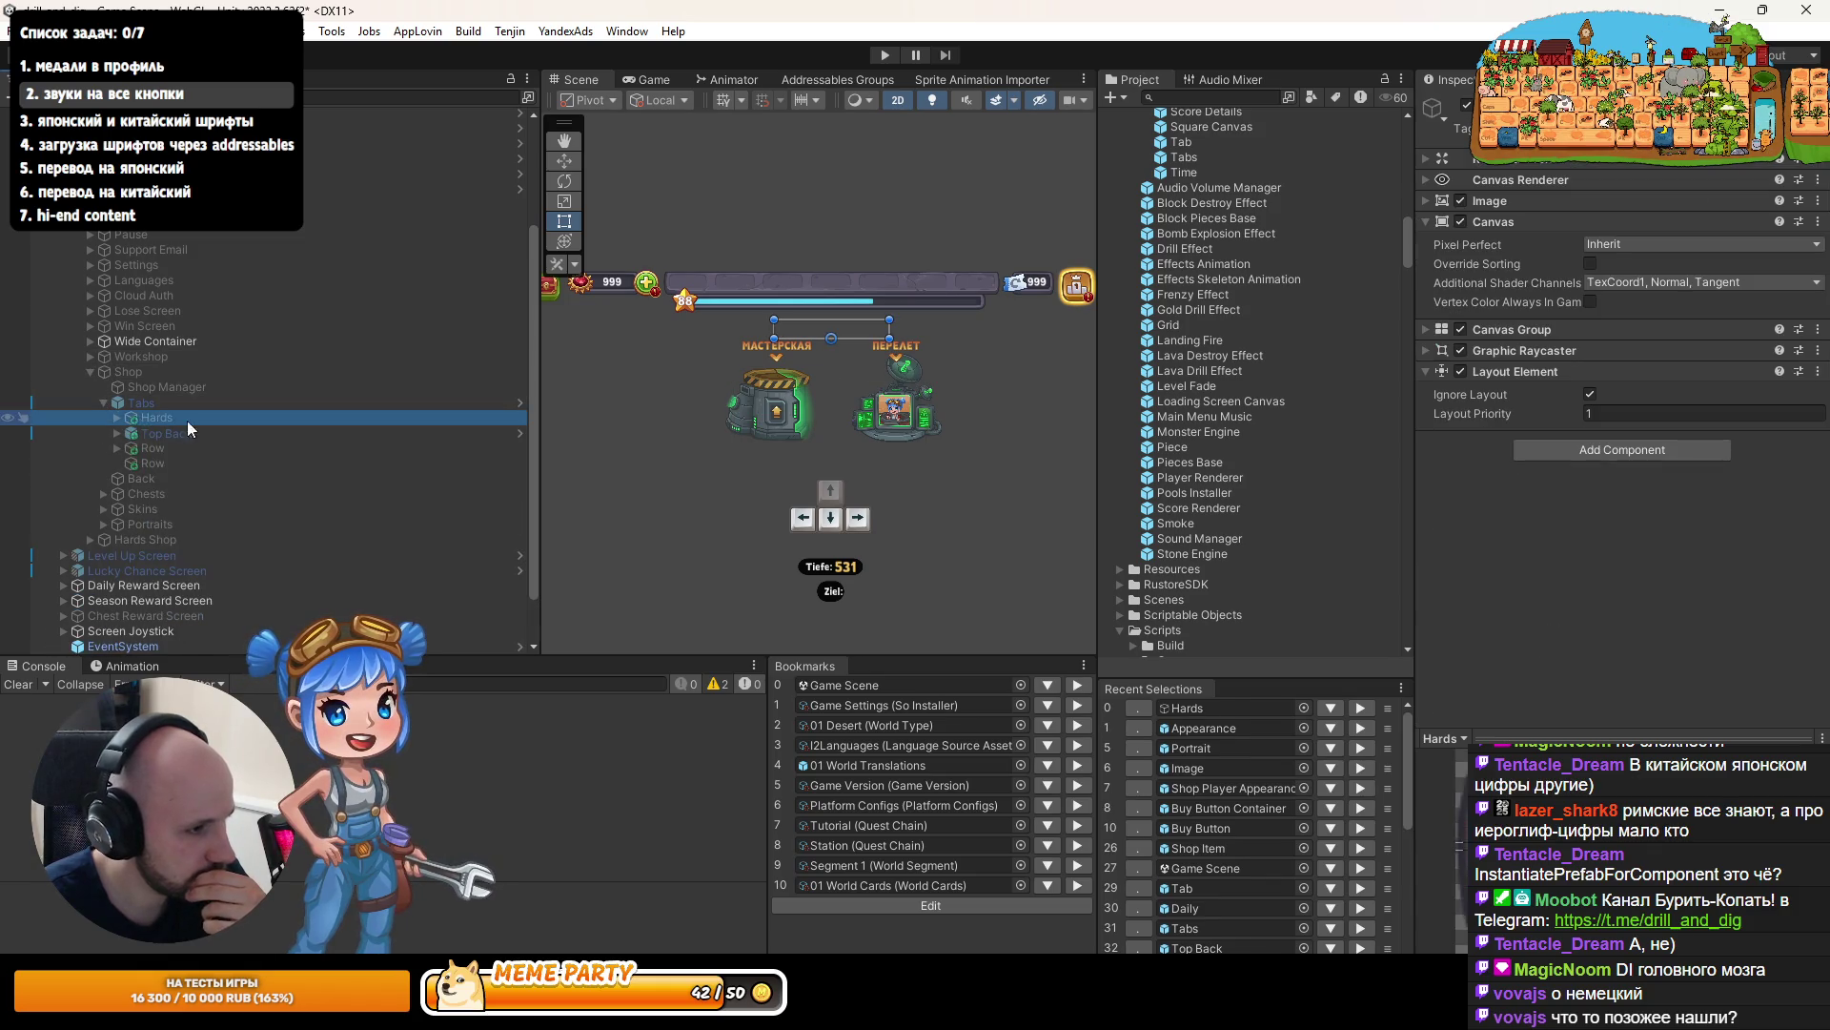
pyautogui.click(116, 419)
pyautogui.click(158, 463)
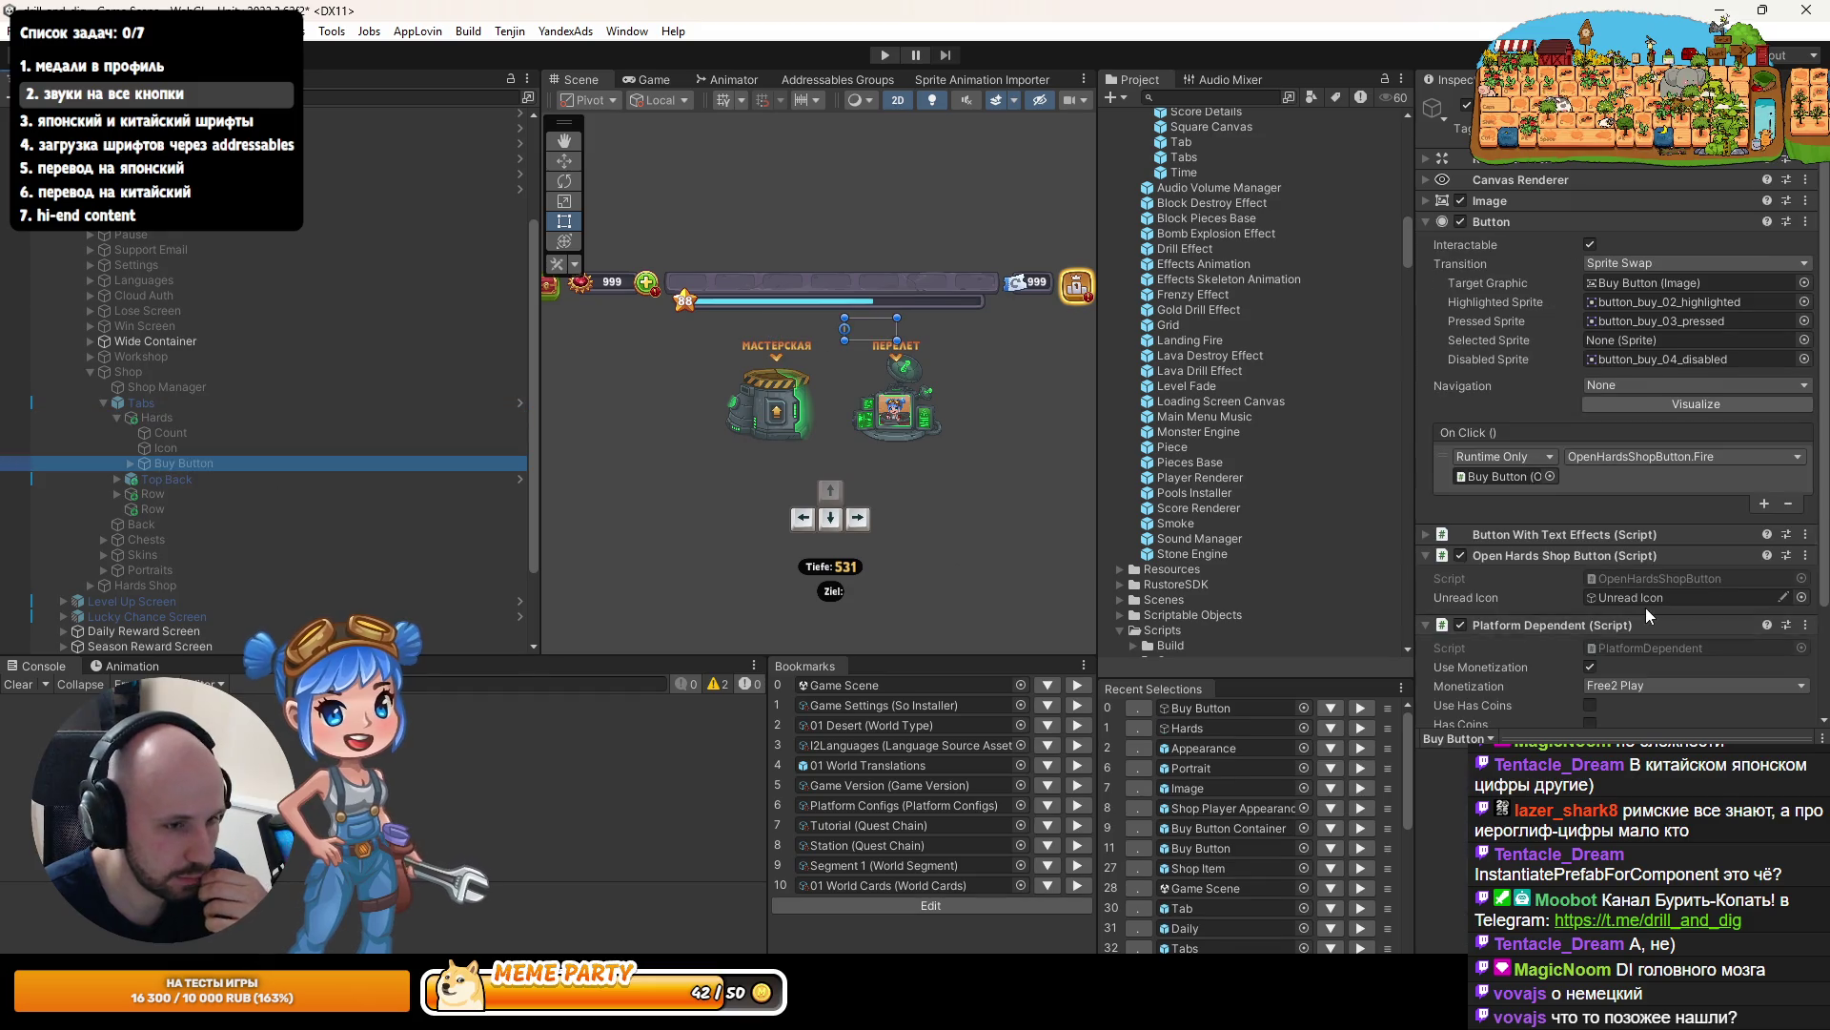
# - Paste Pointer Click Sound onto Buy Button as a new component, using the Pointer Click clip and Ui tag
pyautogui.scroll(-3, 1646, 608)
pyautogui.scroll(3, 1530, 441)
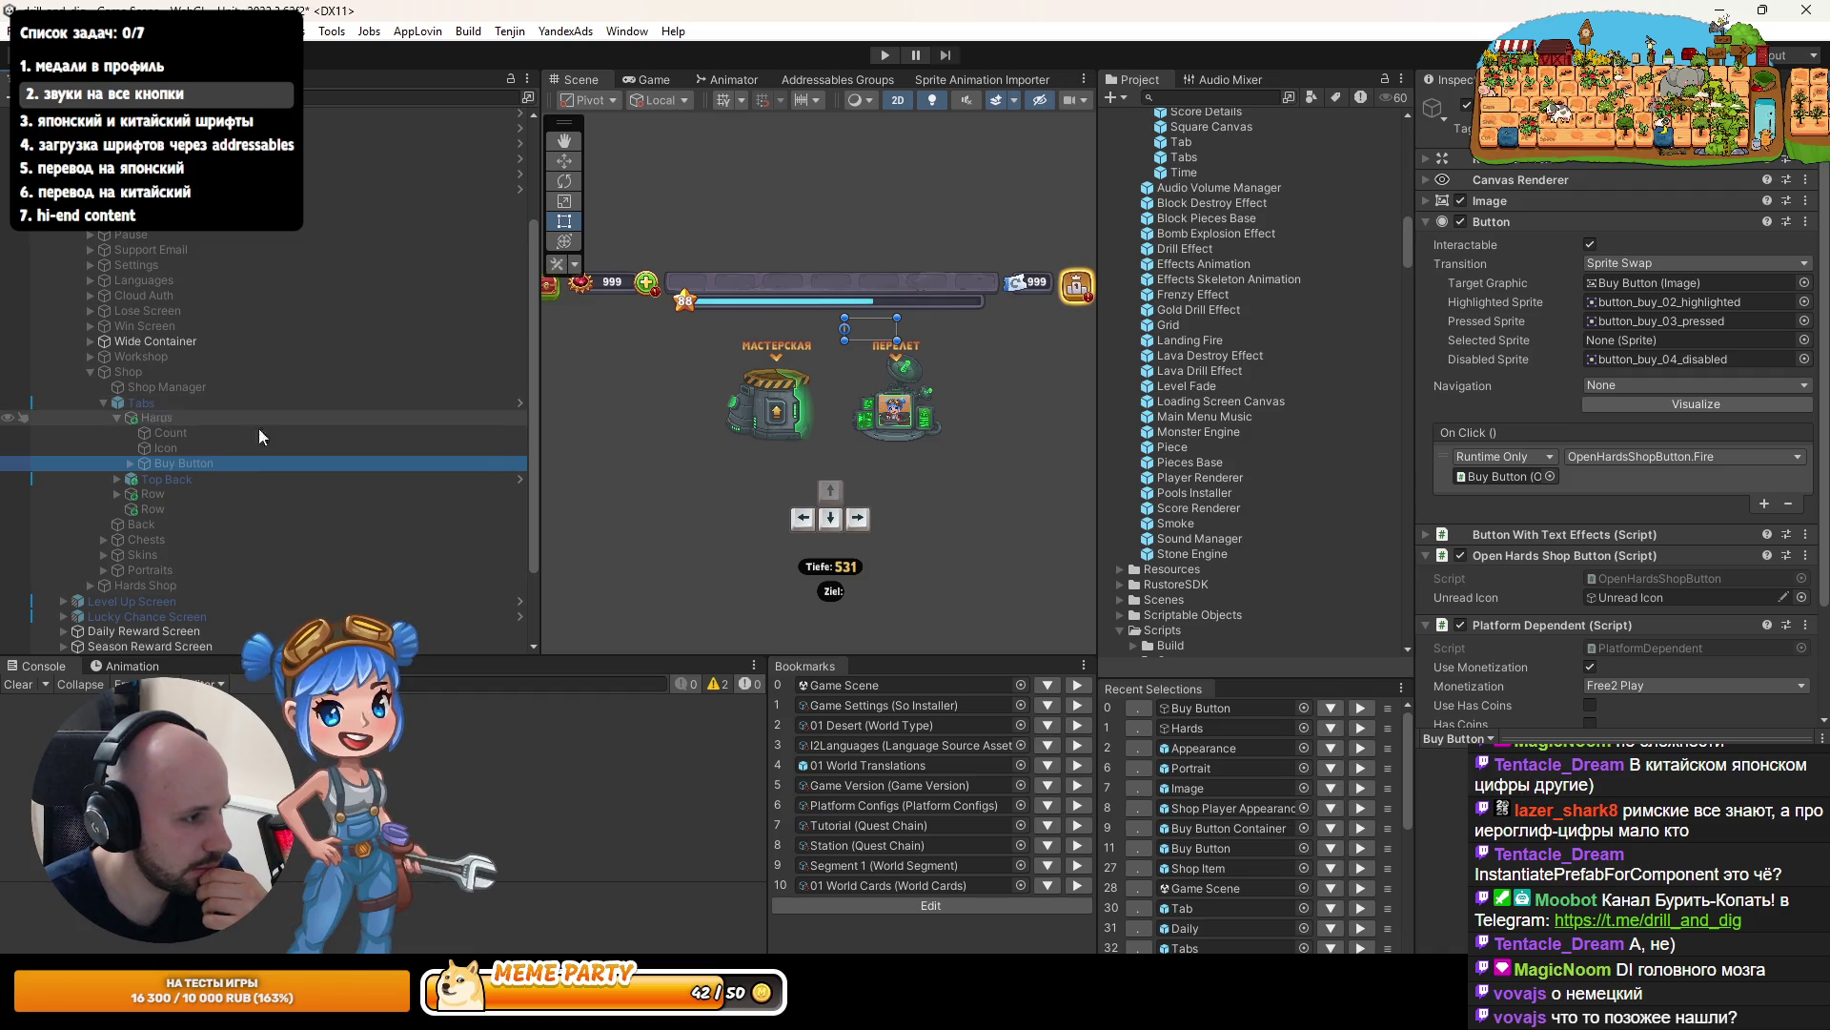
pyautogui.scroll(-3, 1613, 581)
pyautogui.click(1637, 701)
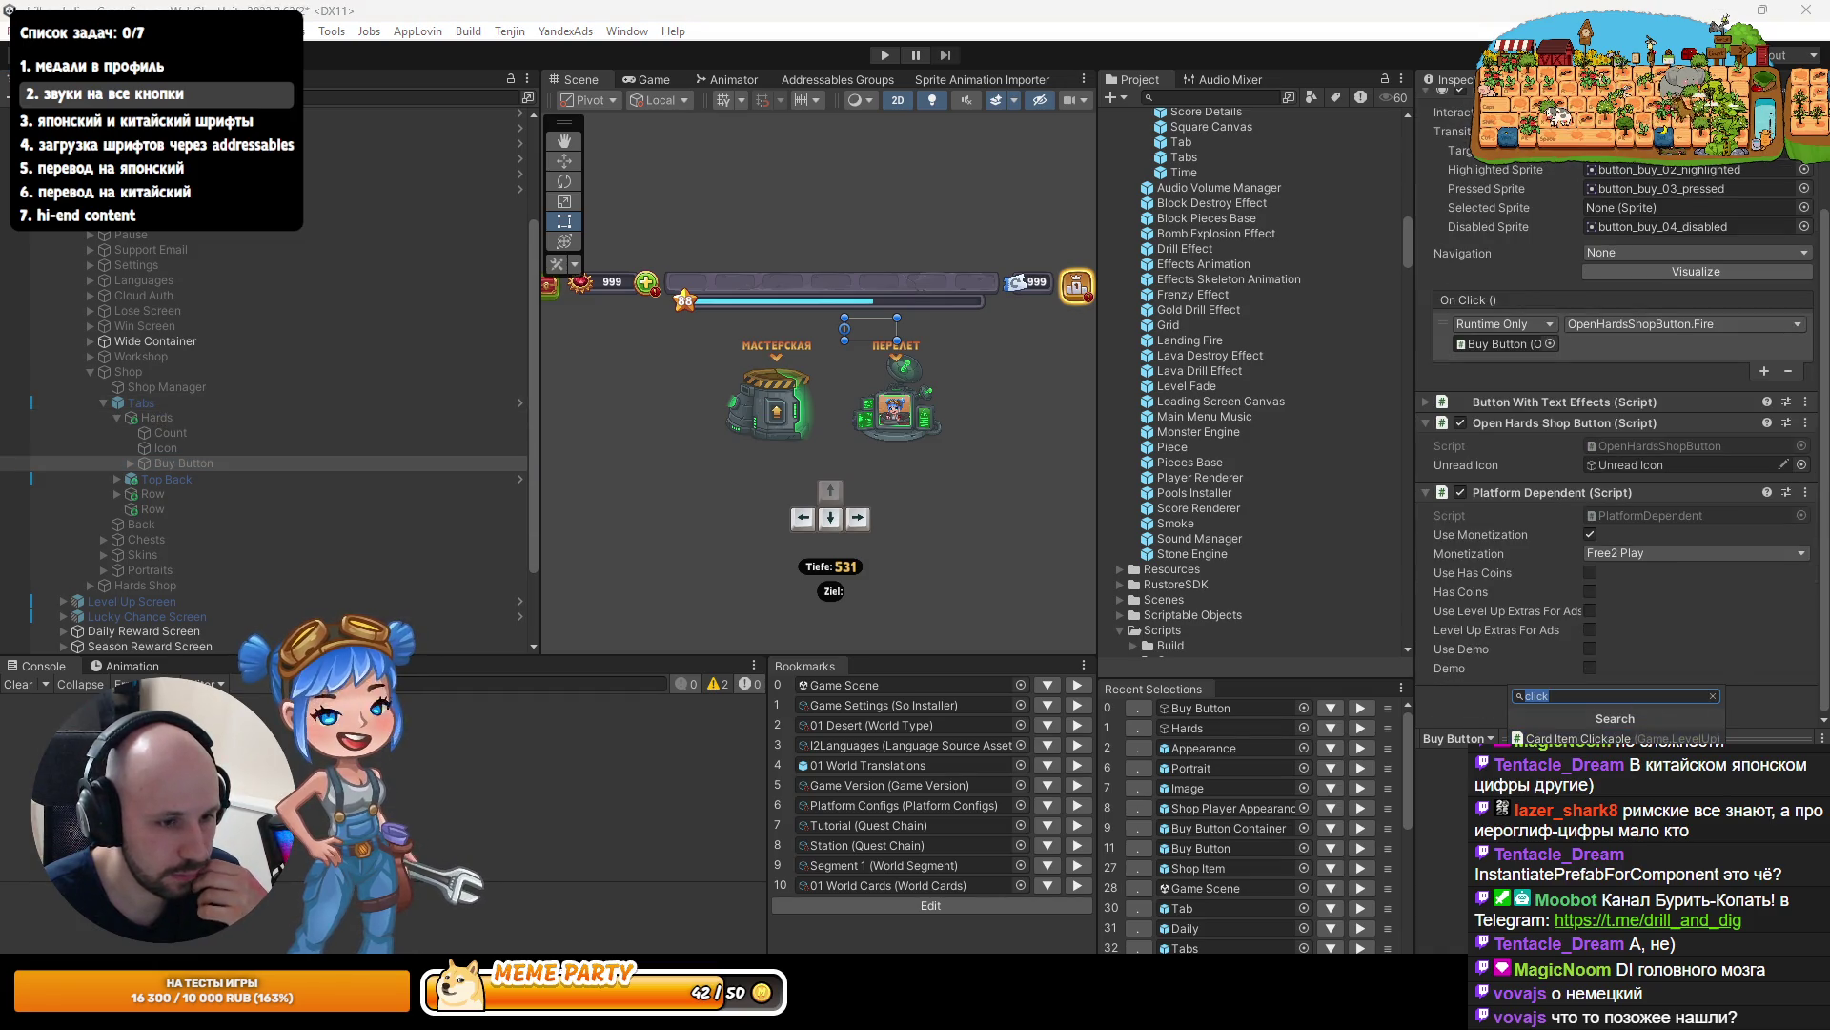
pyautogui.rightClick(1697, 492)
pyautogui.click(1723, 620)
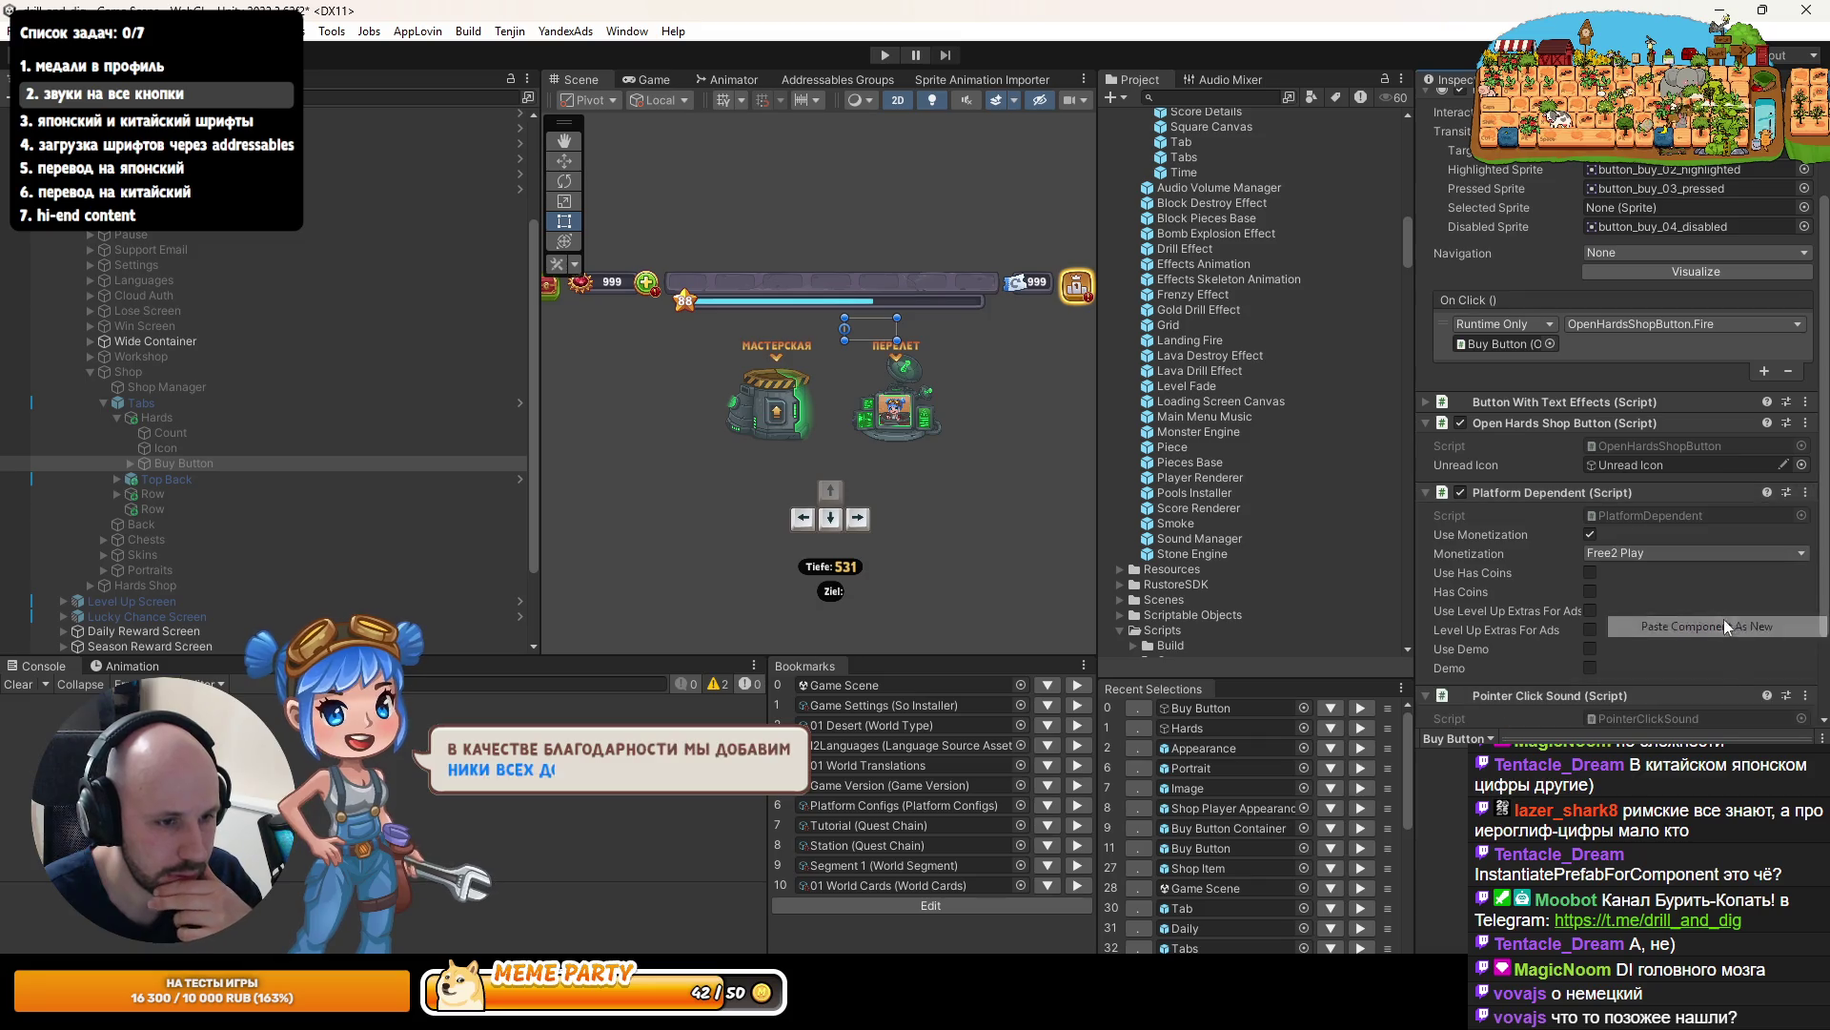
pyautogui.scroll(-5, 185, 236)
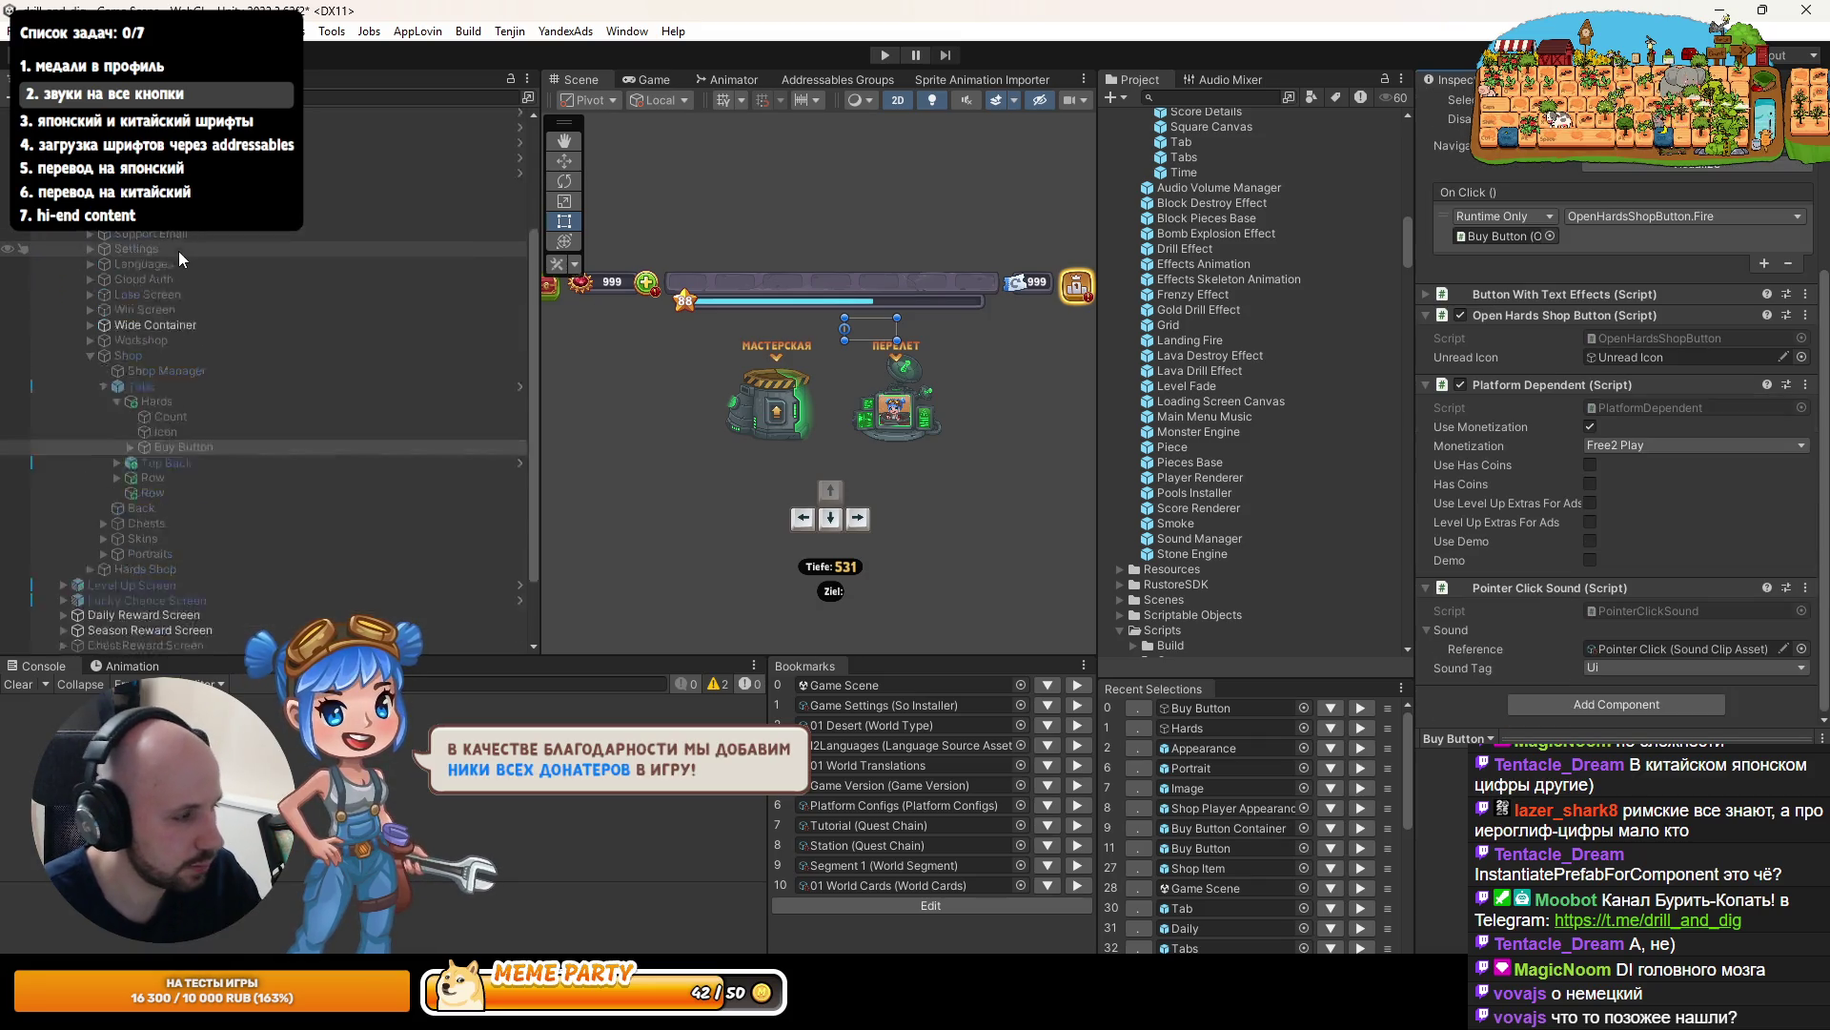
pyautogui.scroll(6, 181, 295)
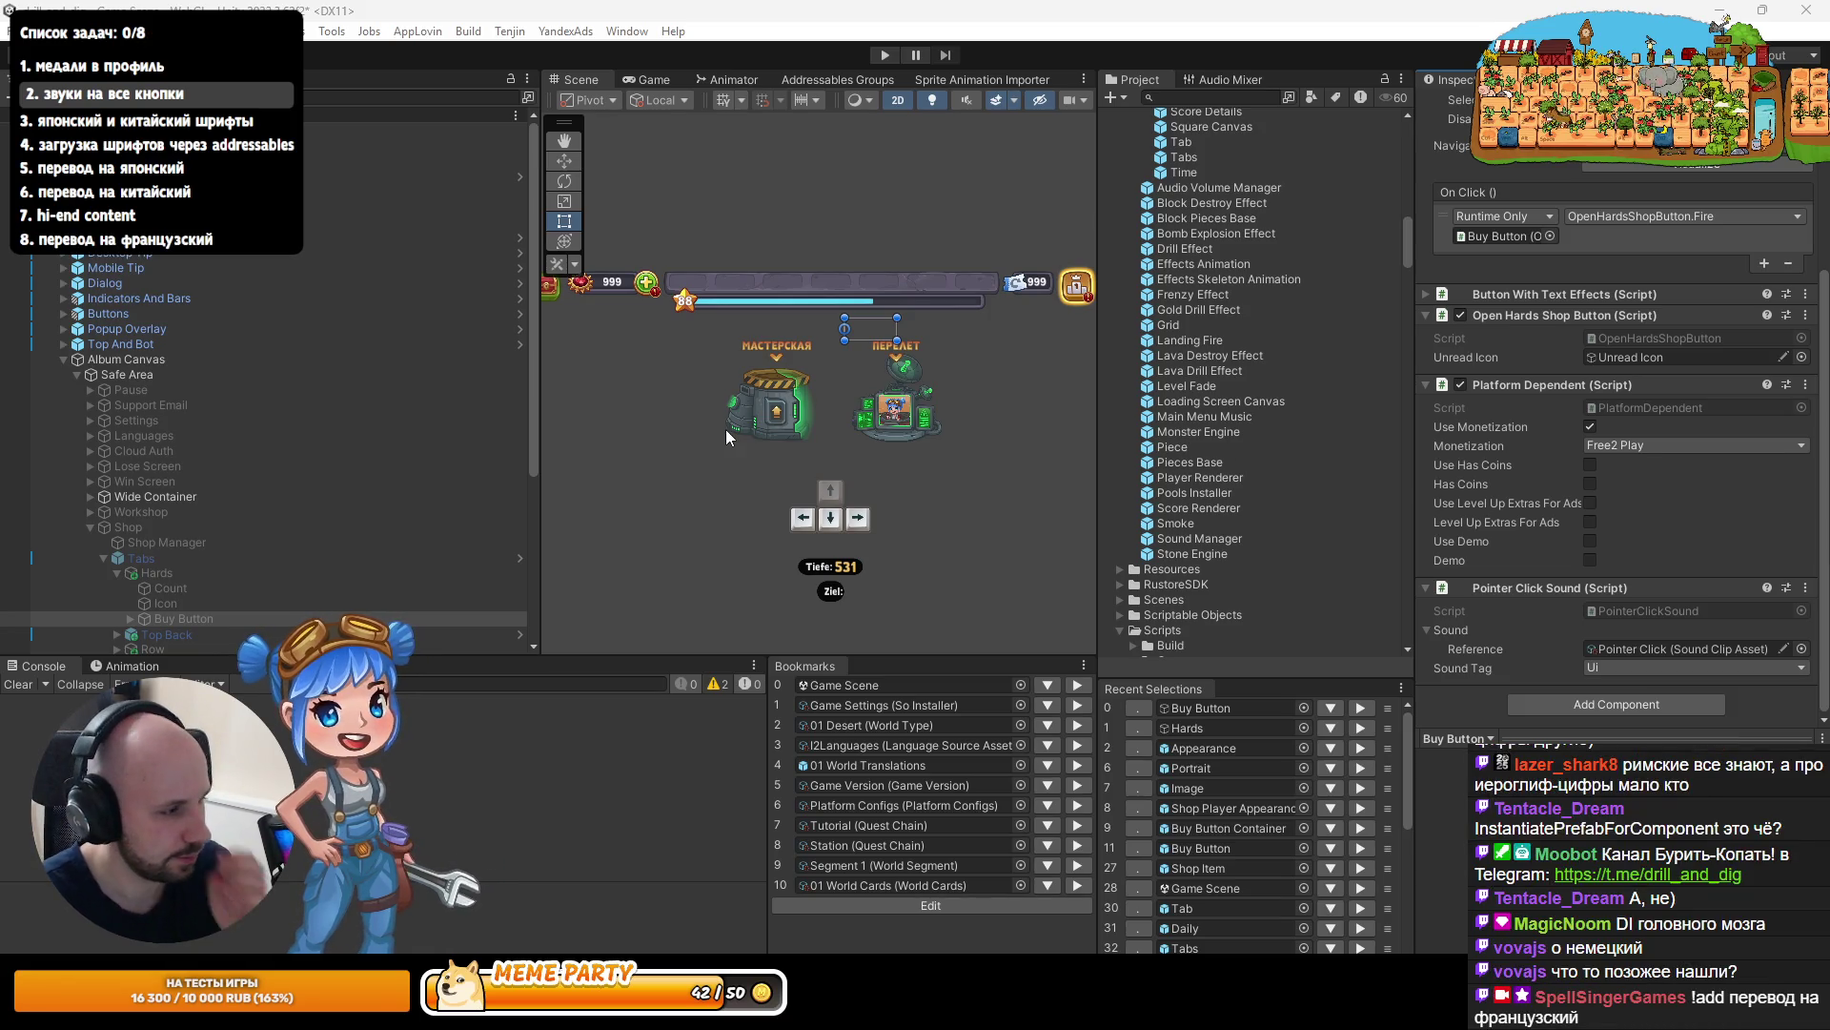
# - Run the game, open the Relikte kaufen popup from the relic counter's plus, then switch to Codex
pyautogui.click(885, 56)
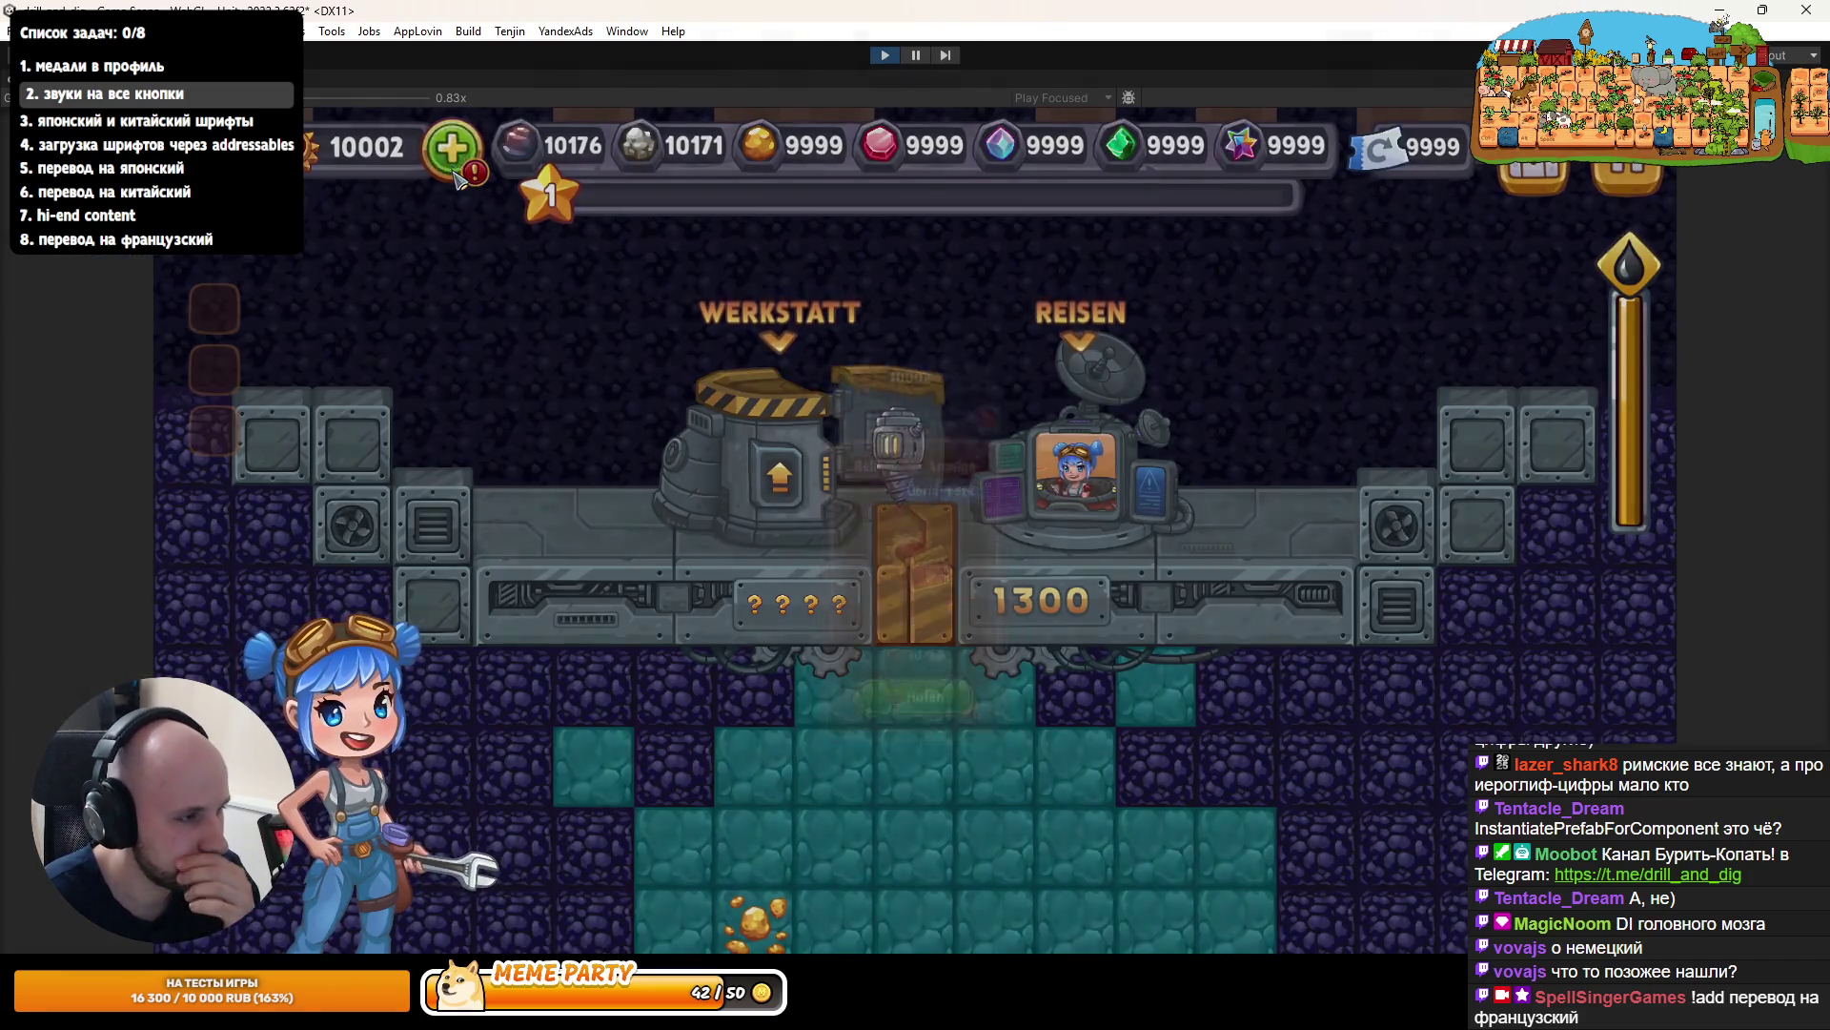
pyautogui.click(455, 178)
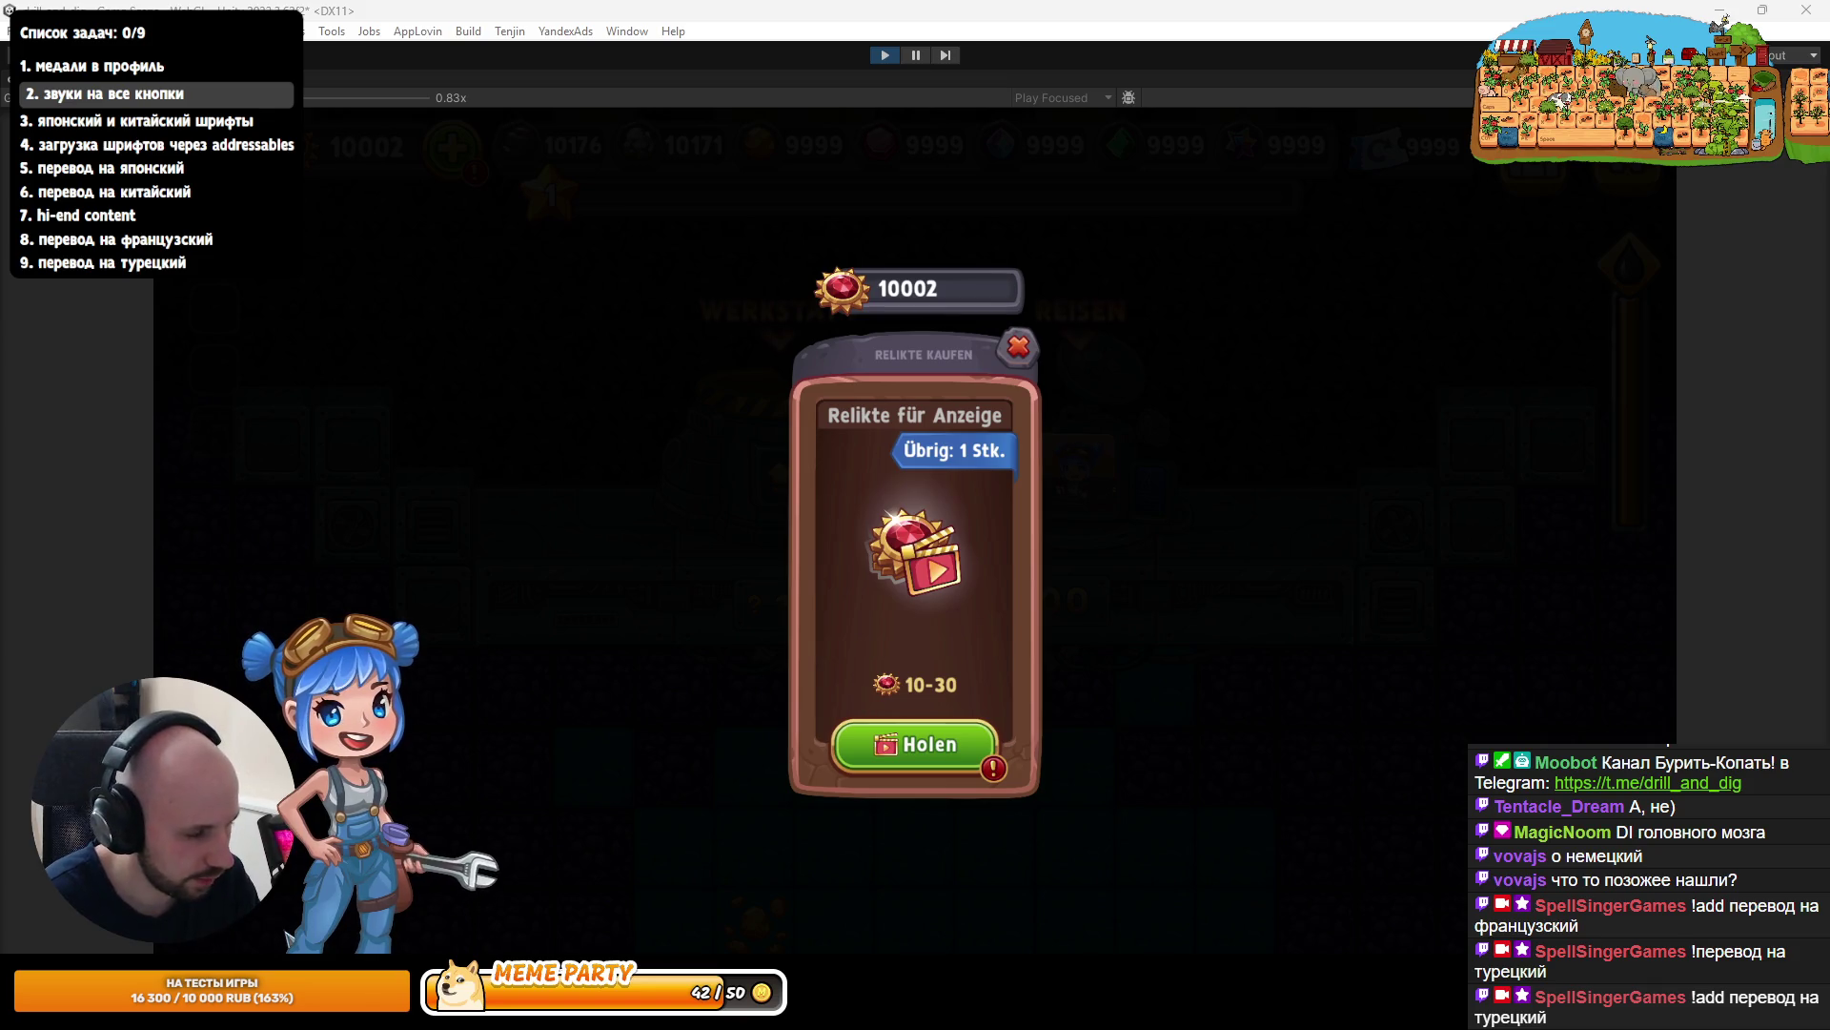
pyautogui.hotkey('alt', 'Tab')
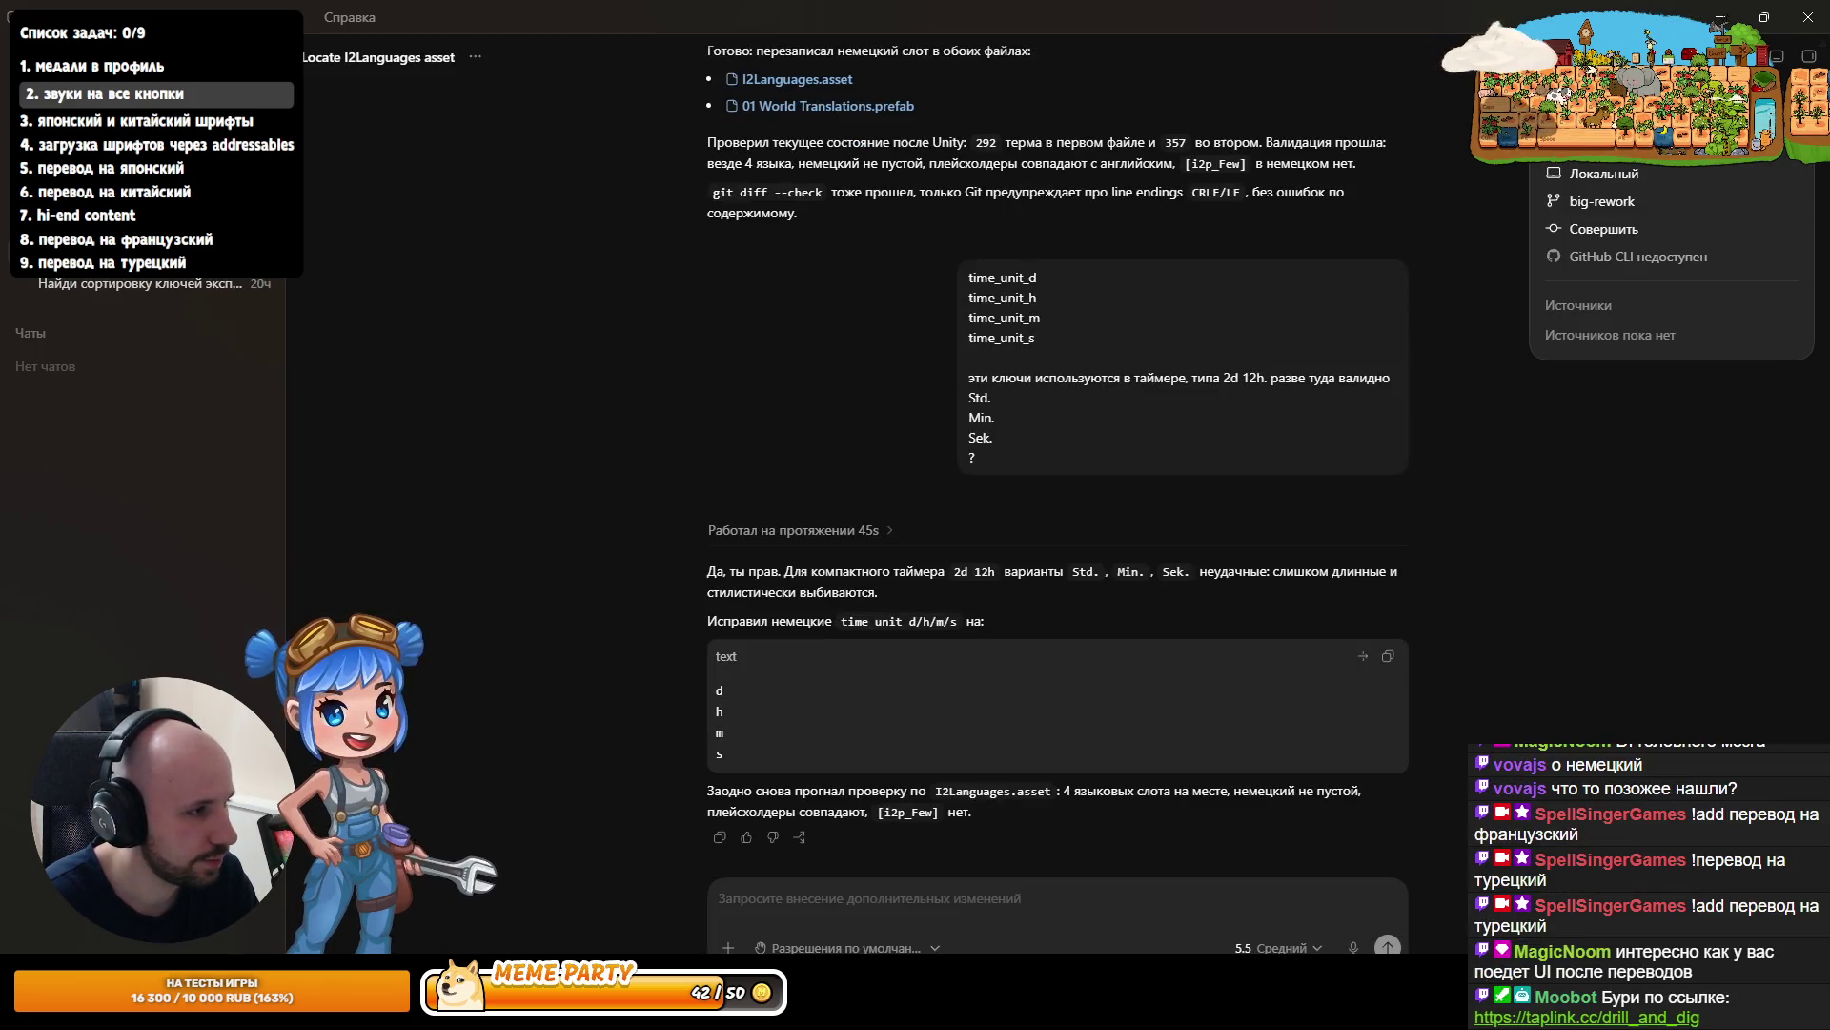
# - Rename the current Codex chat in the sidebar to 'Переводы'
pyautogui.rightClick(144, 259)
pyautogui.click(206, 316)
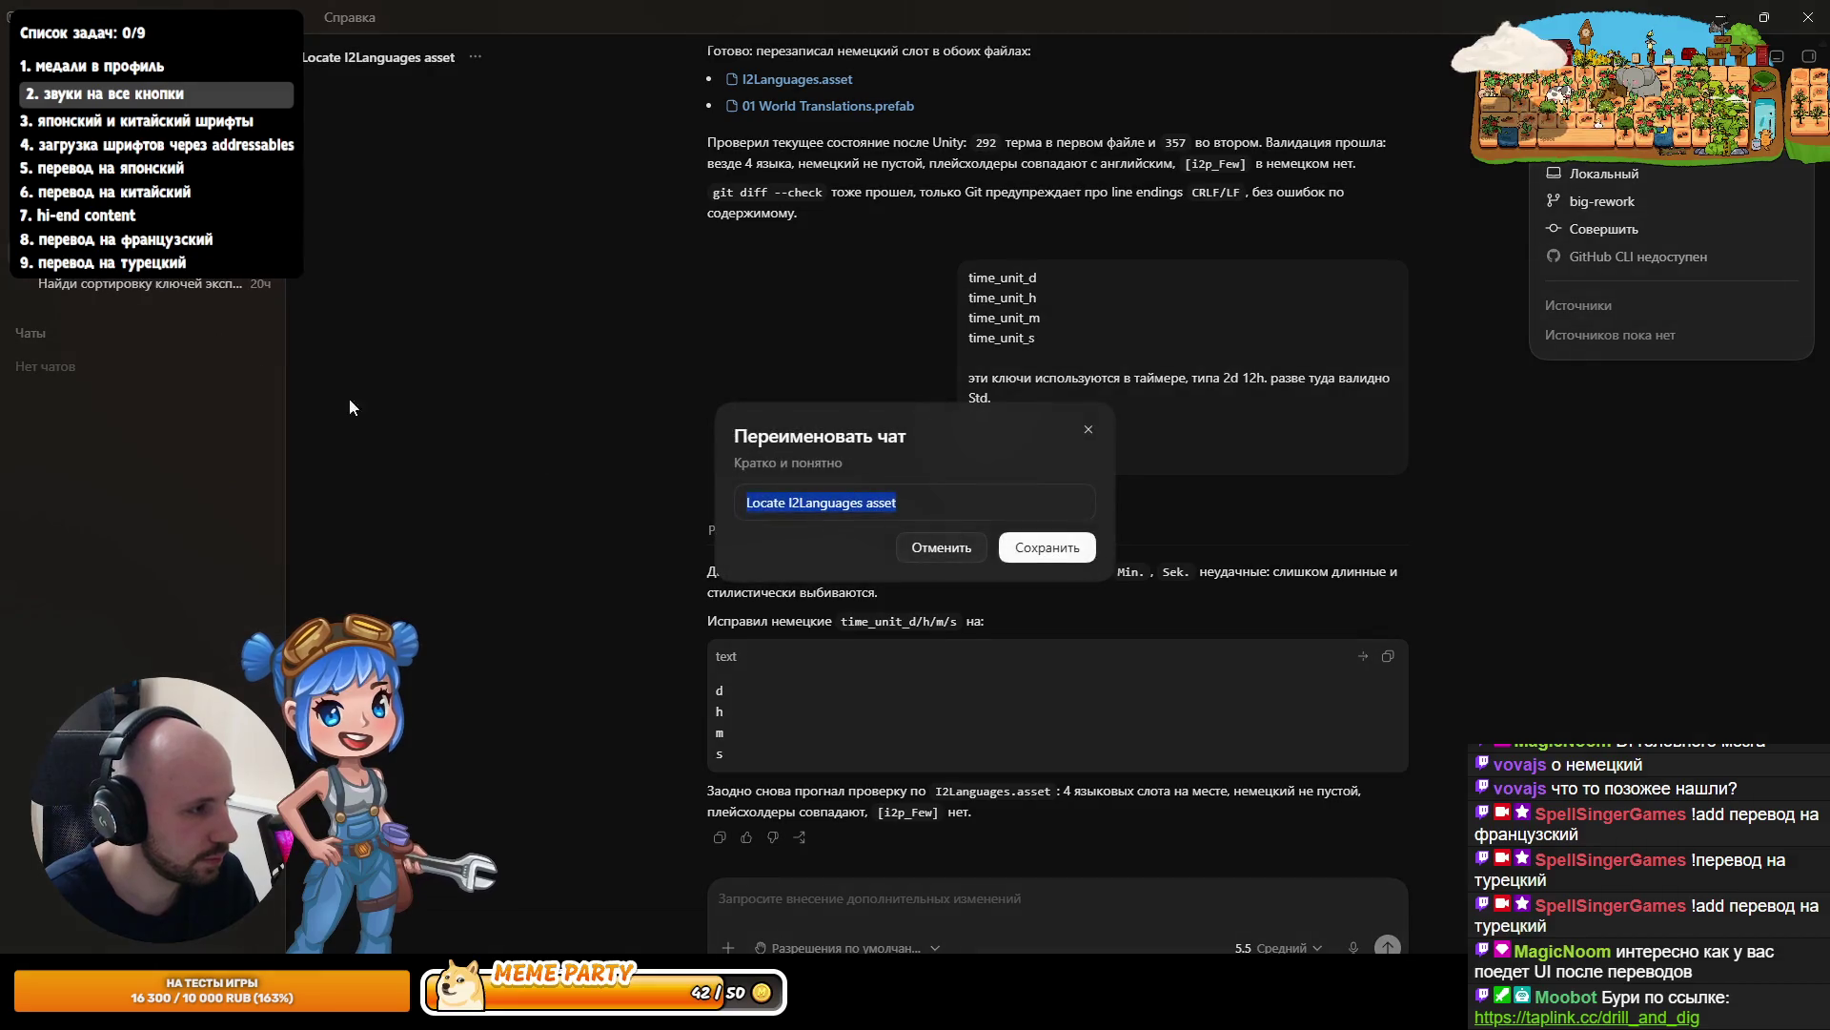
pyautogui.write('преводы')
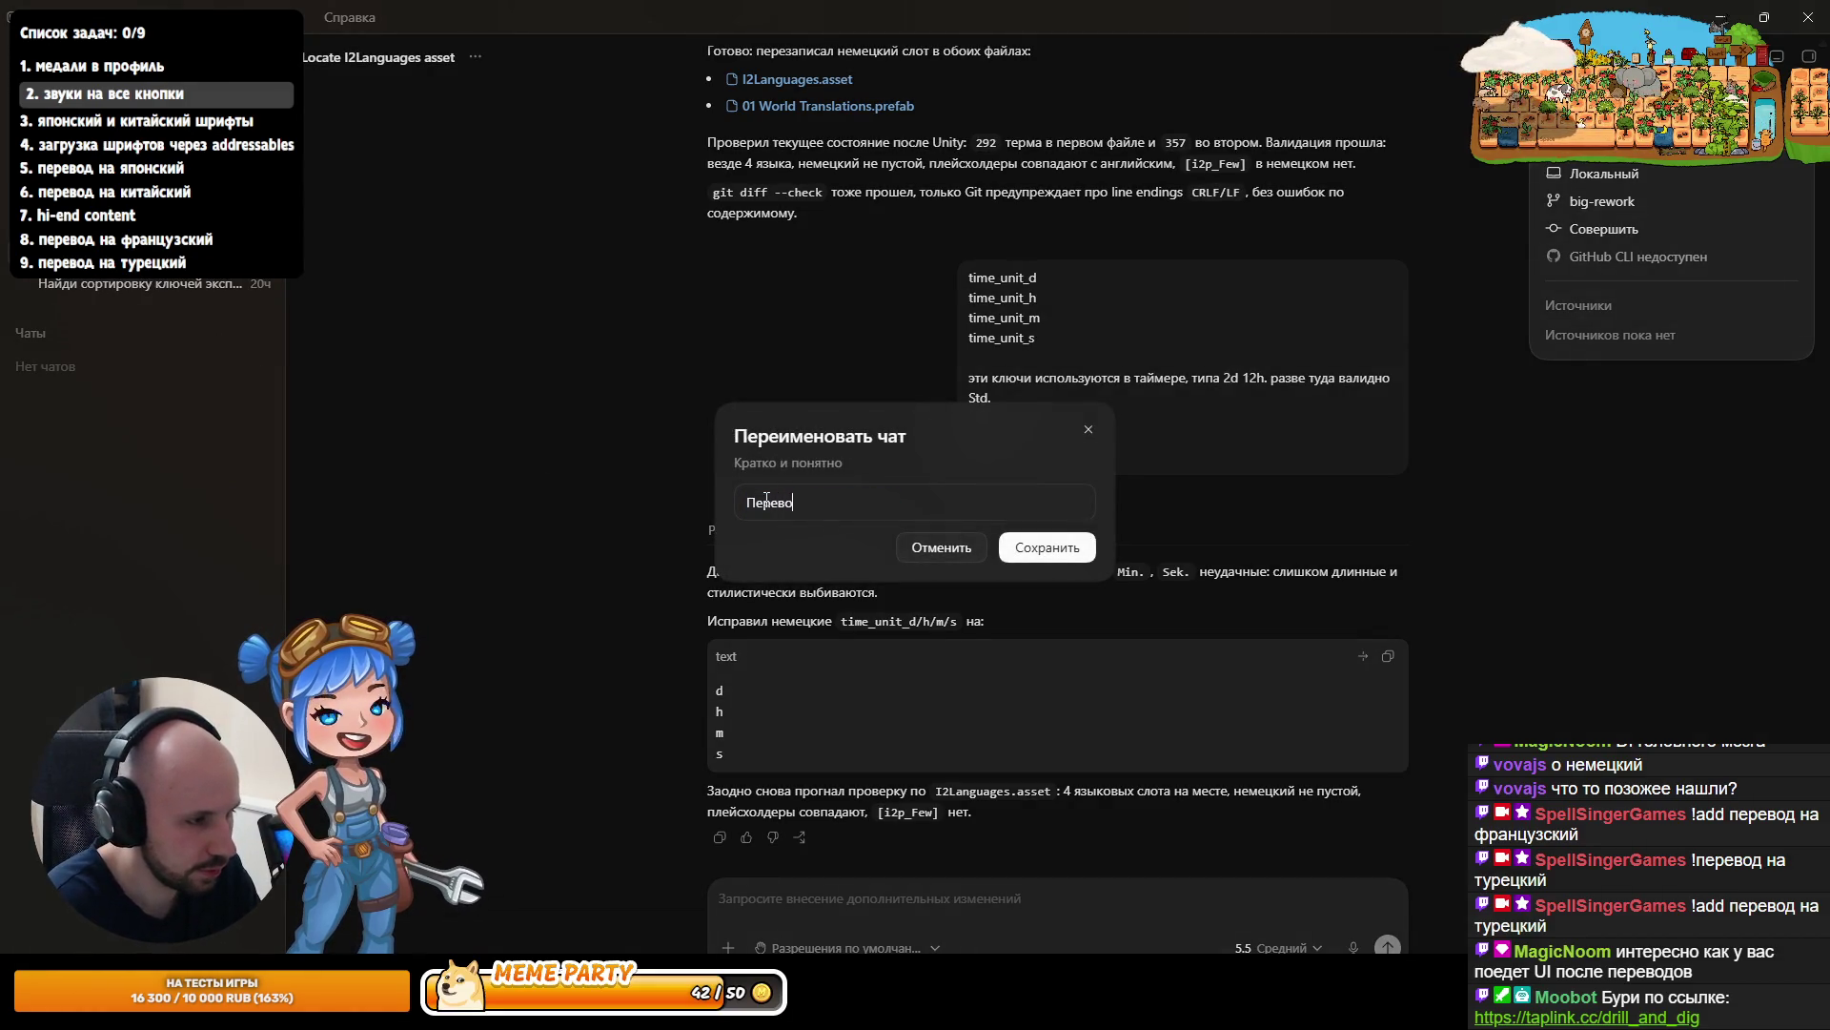
pyautogui.press('Return')
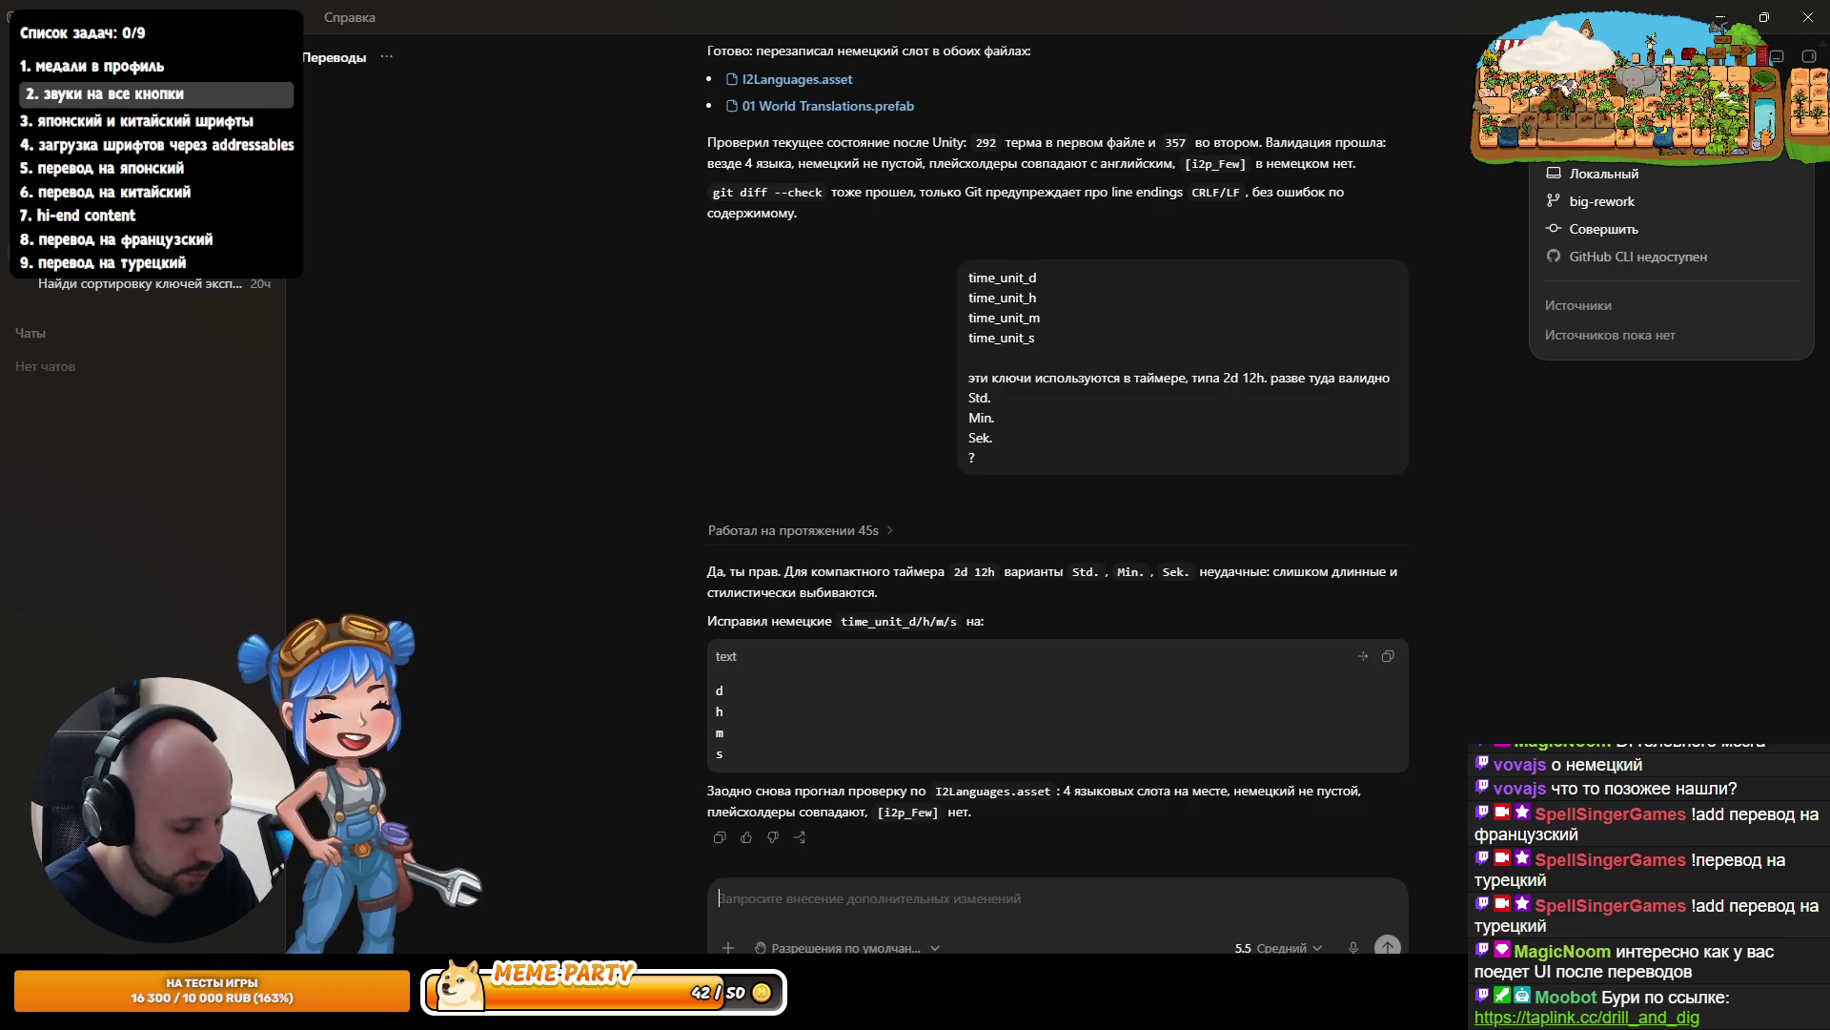
# - Type 'С учётом всех моих предыдущих пожеланий, добавь перевод на турецкий.', fixing typos along the way
pyautogui.write('С учётмо')
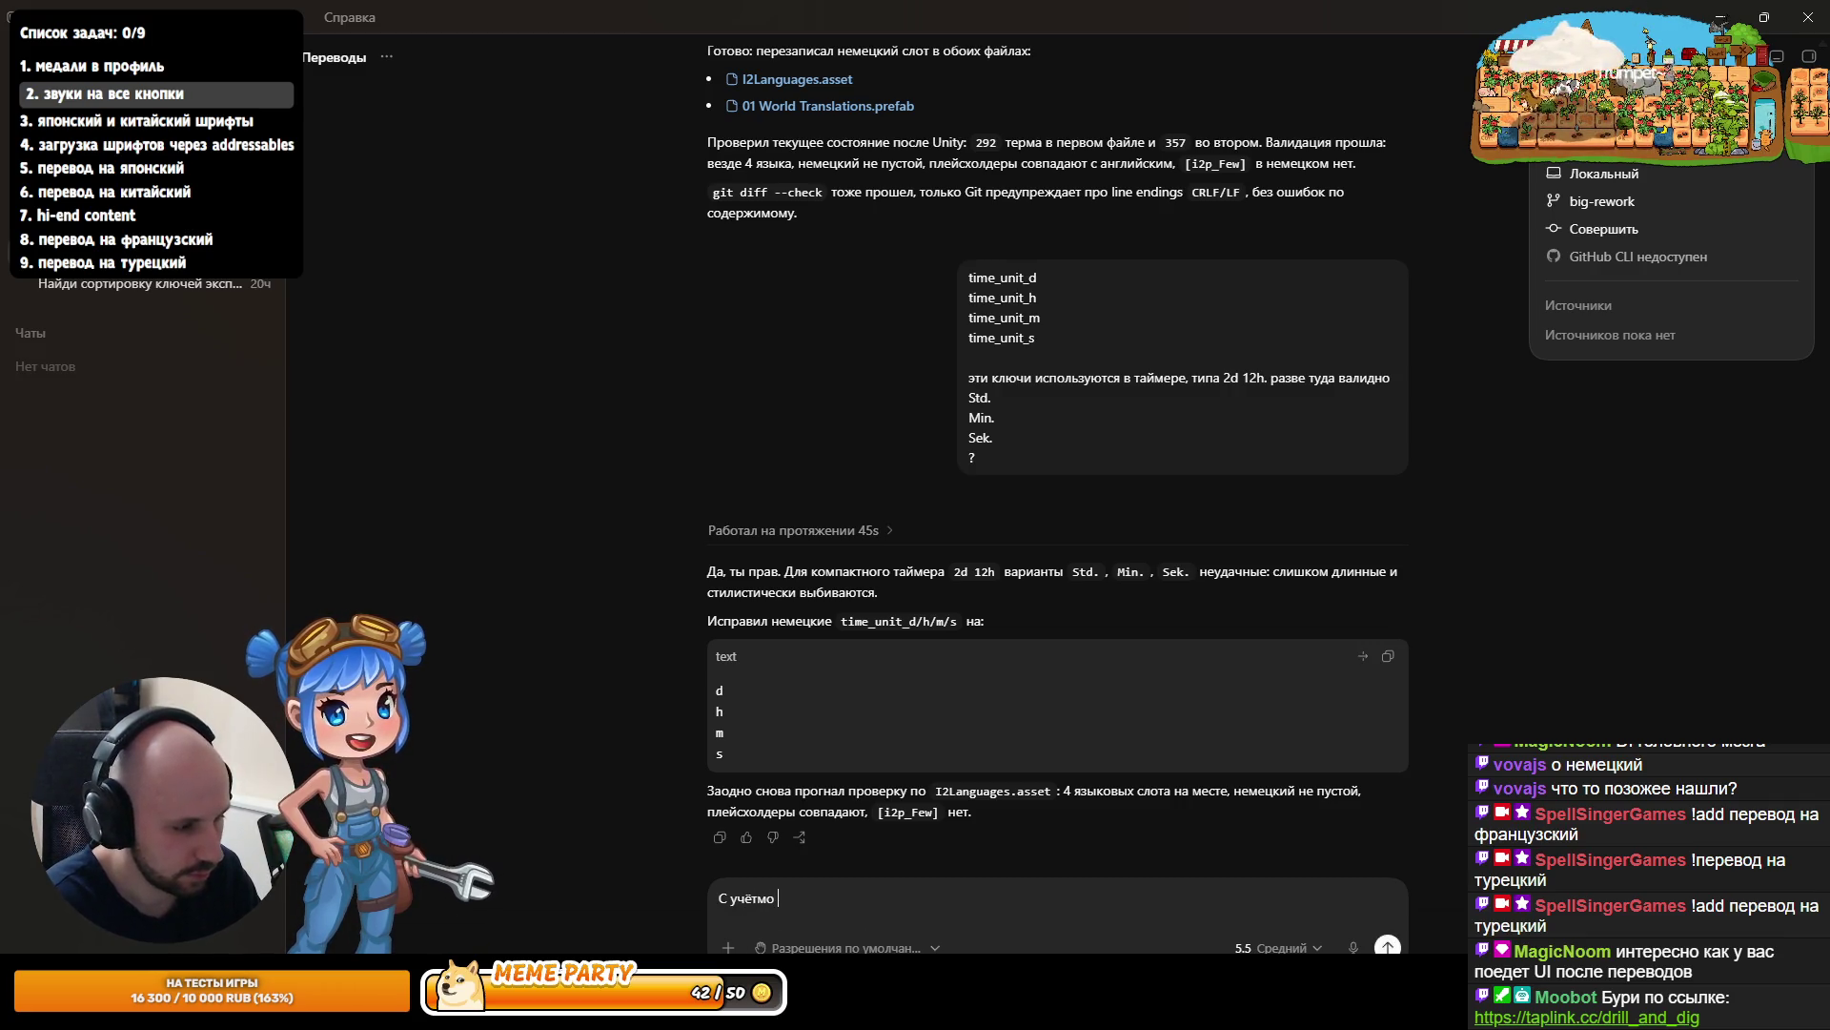
pyautogui.press('BackSpace')
pyautogui.press('BackSpace')
pyautogui.press('BackSpace')
pyautogui.write('ом всех моих')
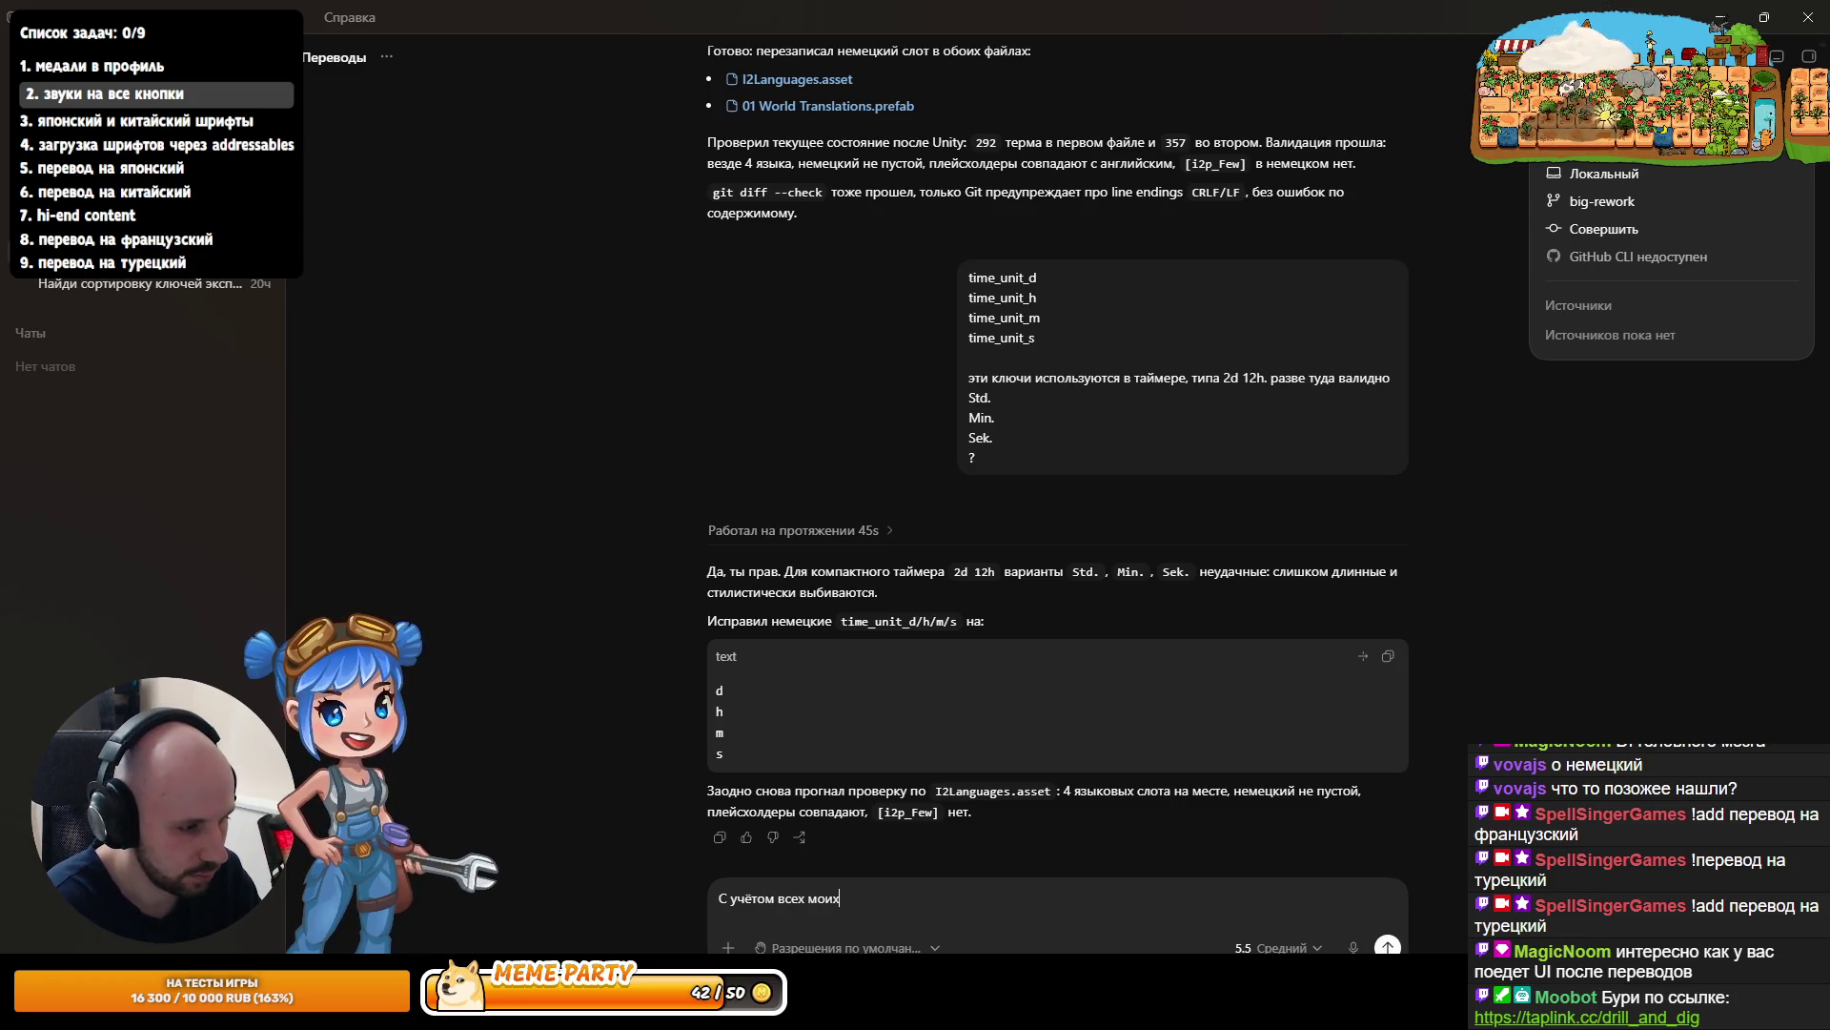
pyautogui.write(' предыдущий пер')
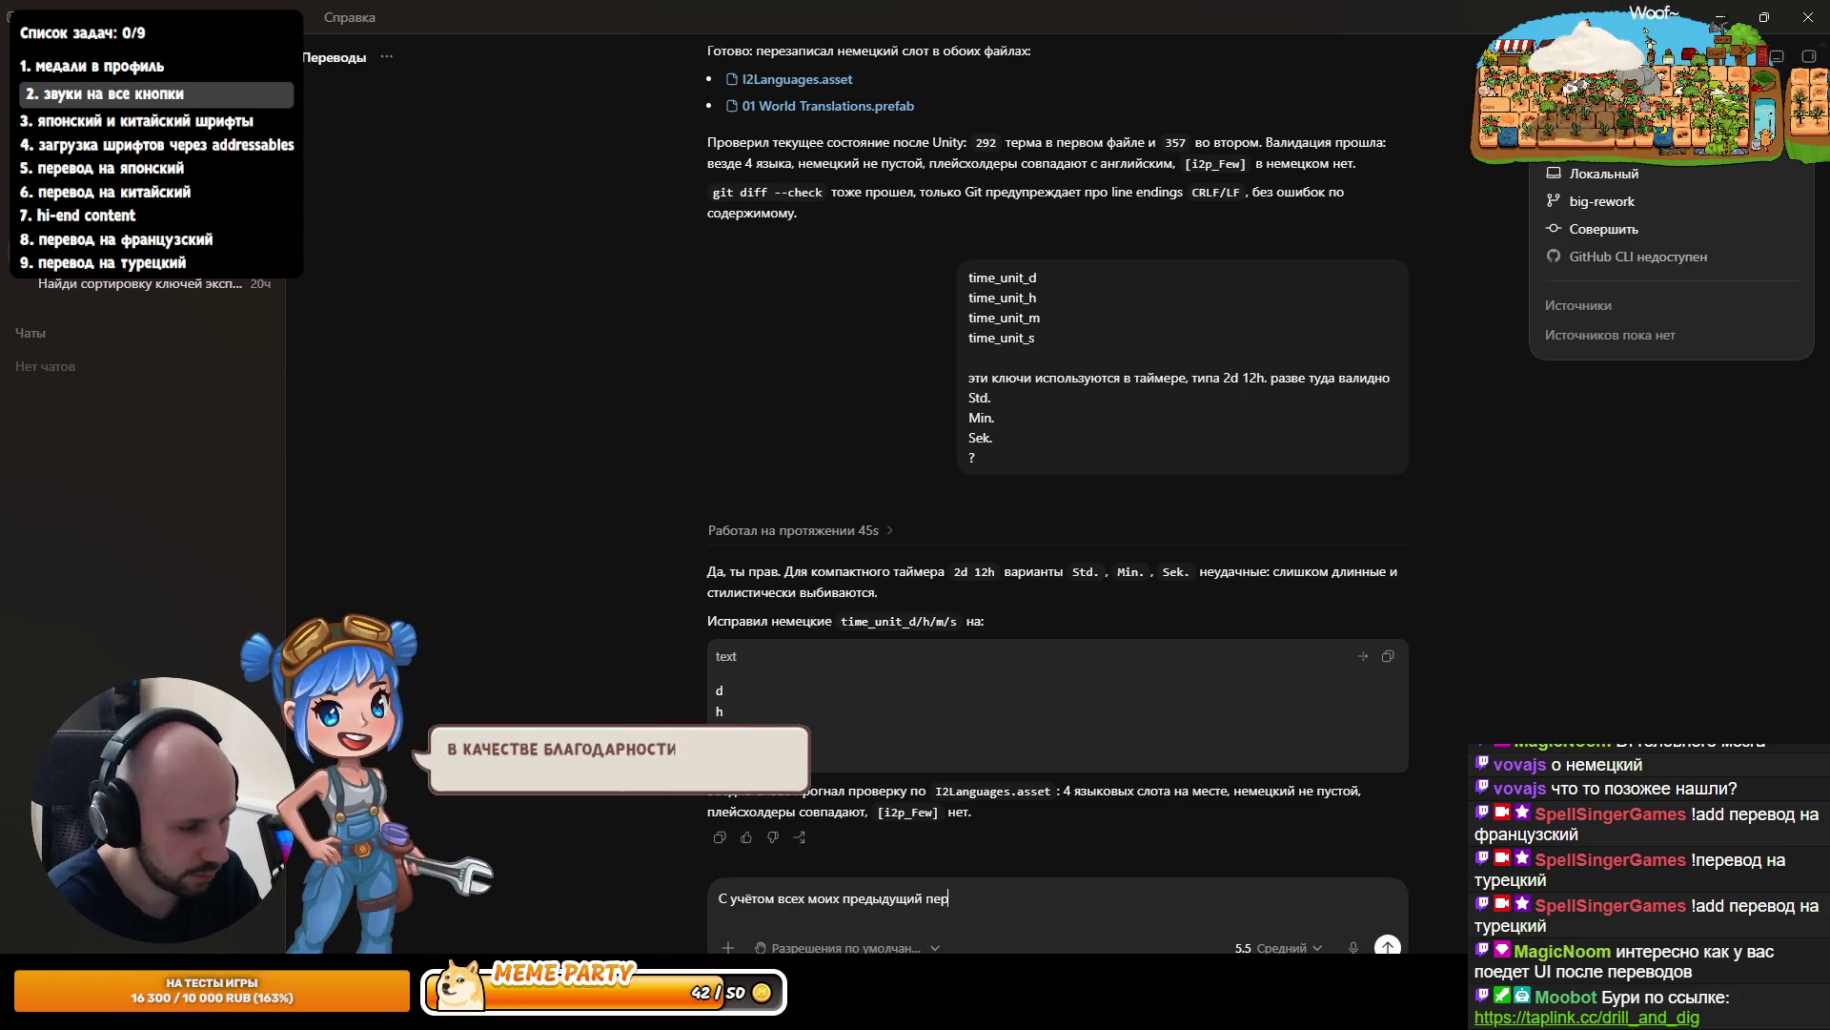
pyautogui.press('BackSpace')
pyautogui.press('BackSpace')
pyautogui.press('BackSpace')
pyautogui.press('BackSpace')
pyautogui.press('BackSpace')
pyautogui.write('х пожд')
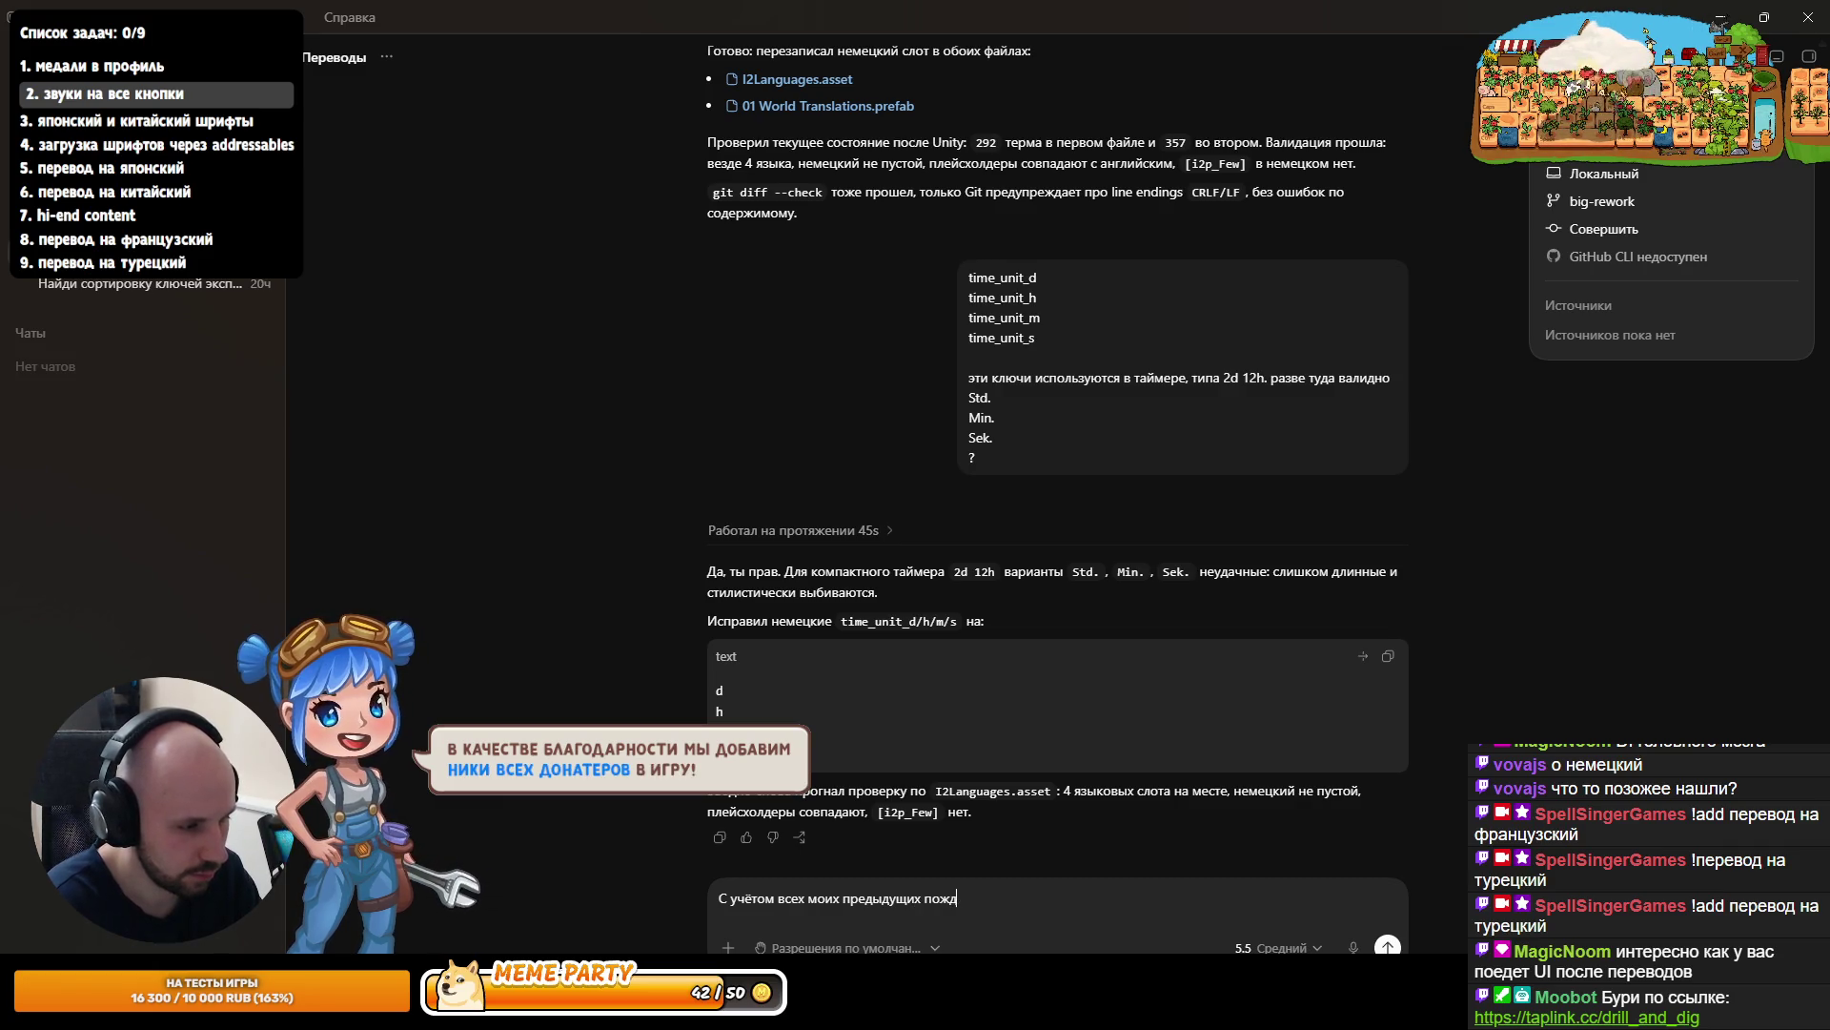
pyautogui.write('еланий, добавь')
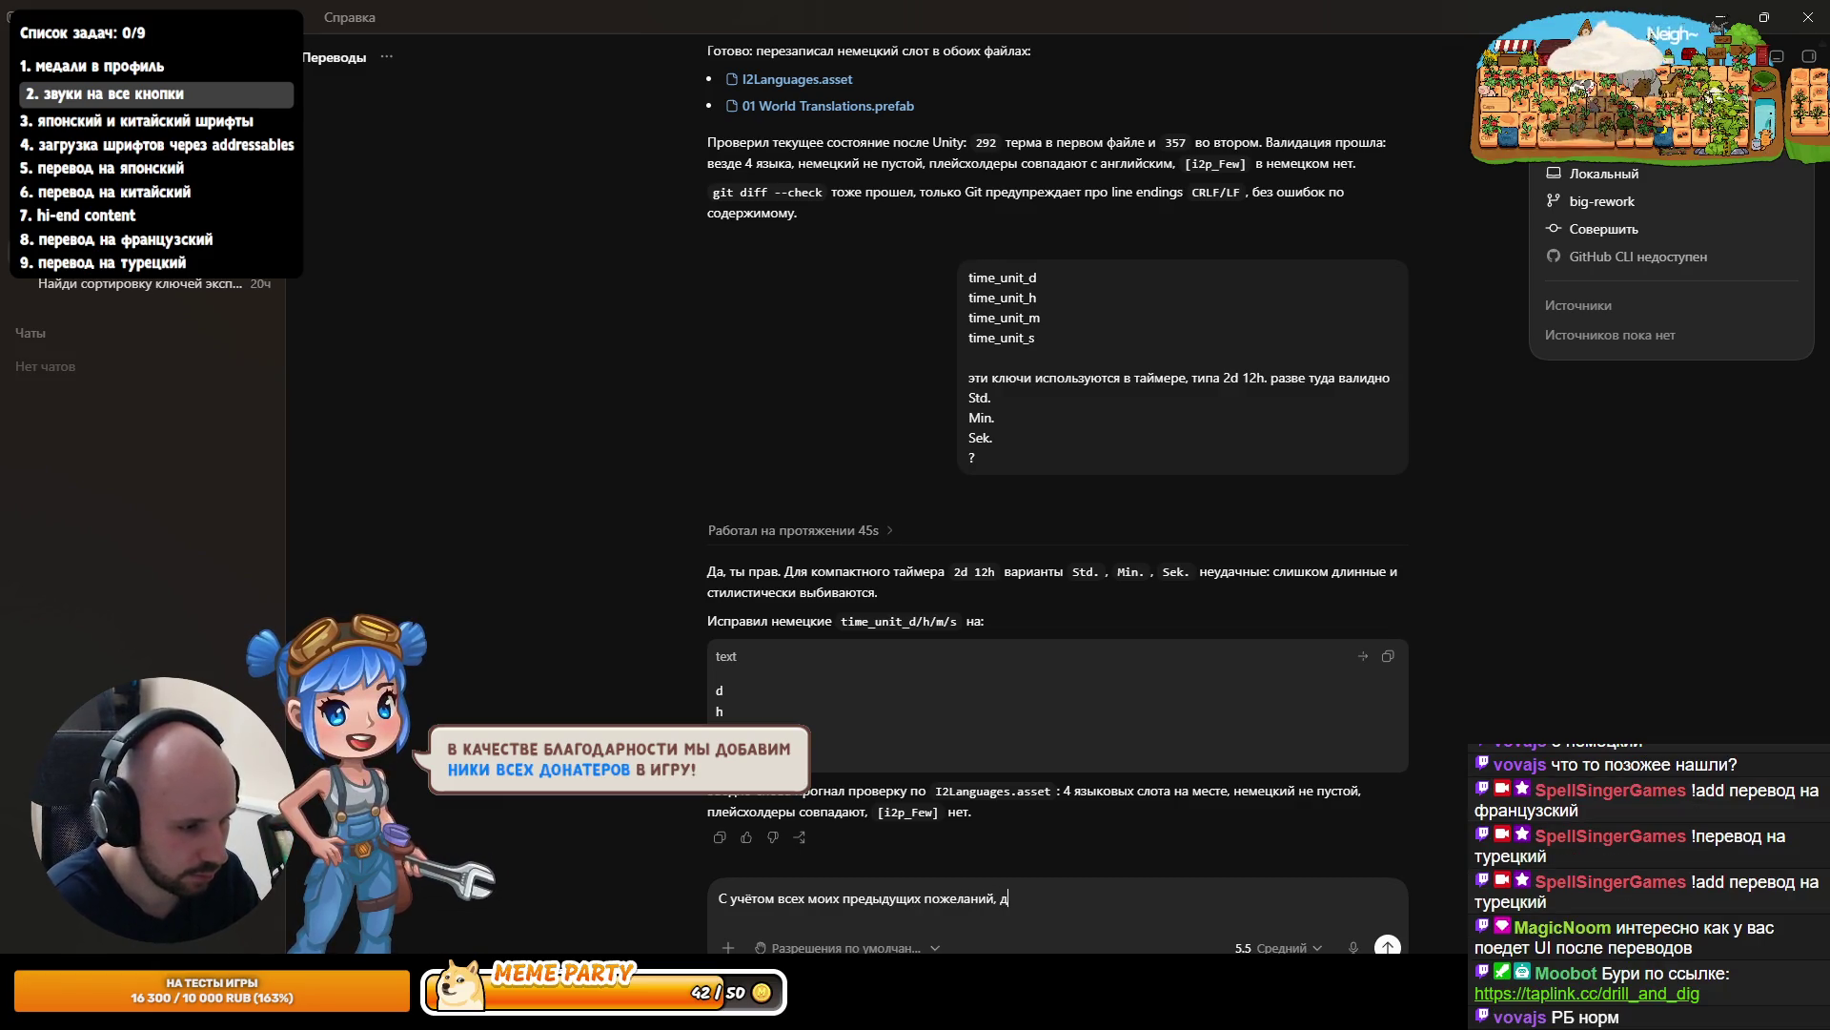
pyautogui.write(' перевод на неме')
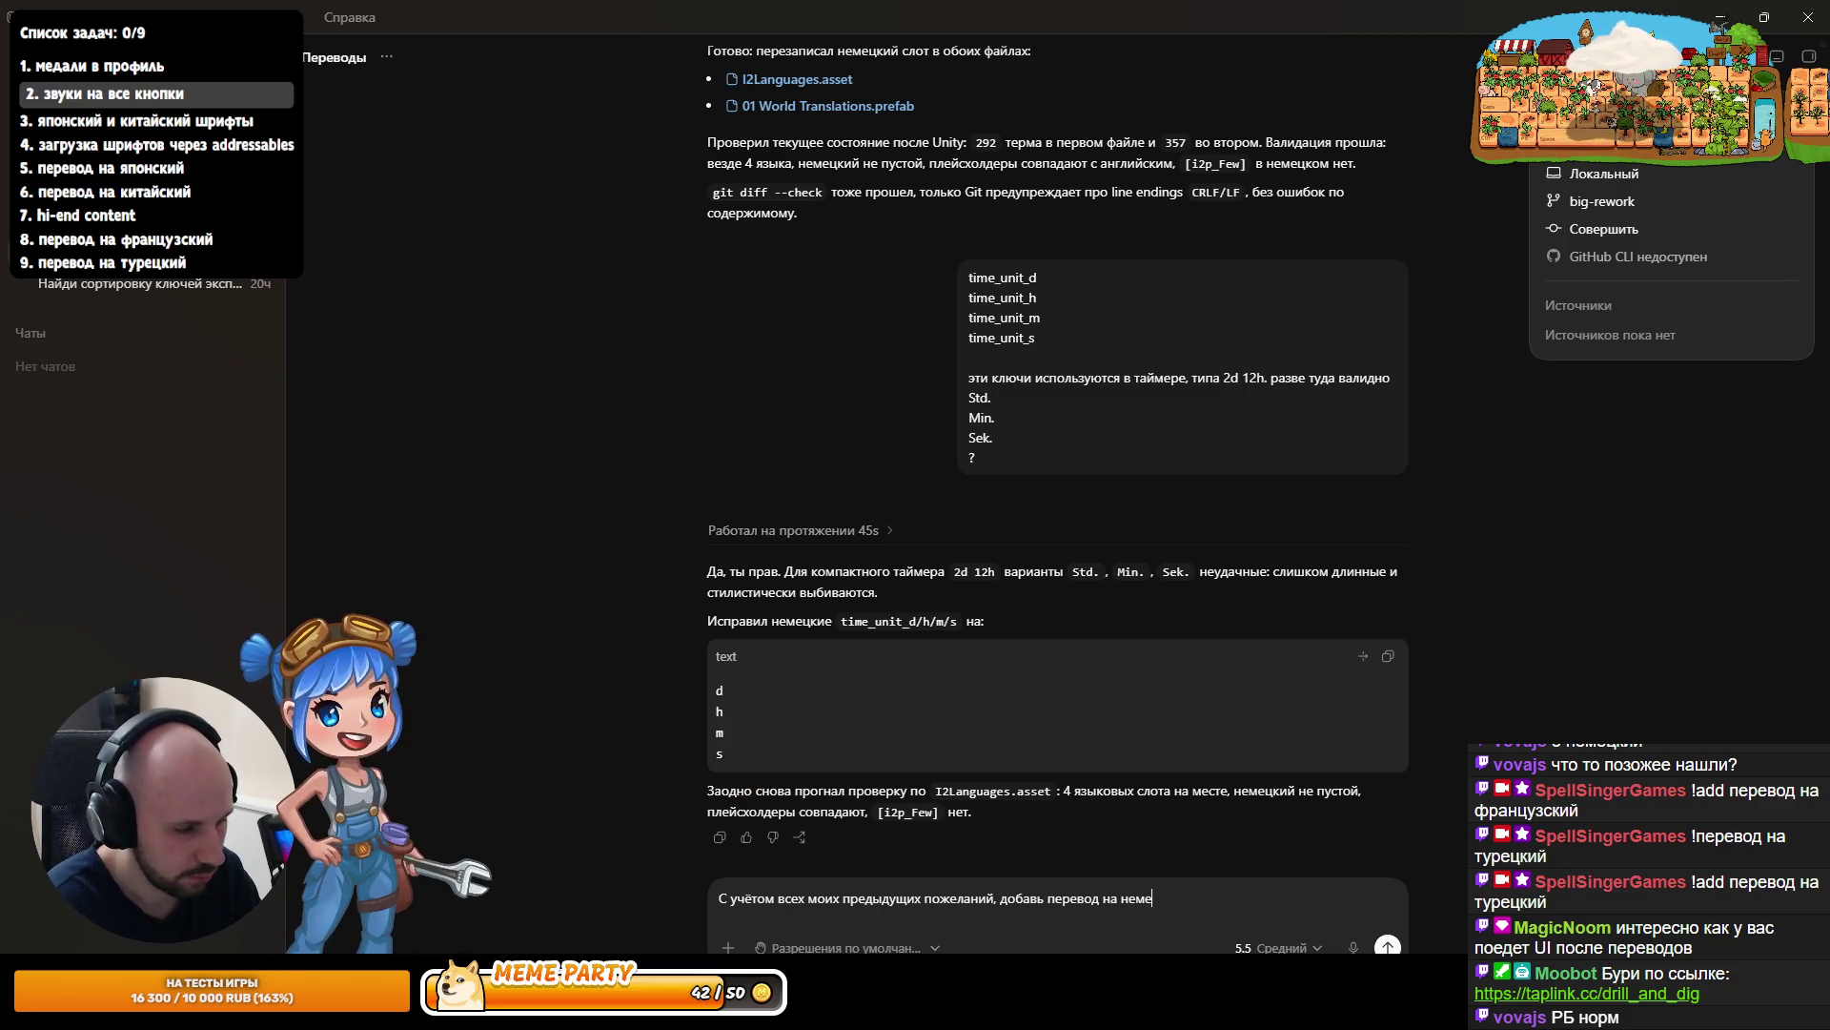
pyautogui.write('цкий')
pyautogui.hotkey('ctrl', 'BackSpace')
pyautogui.write('ту')
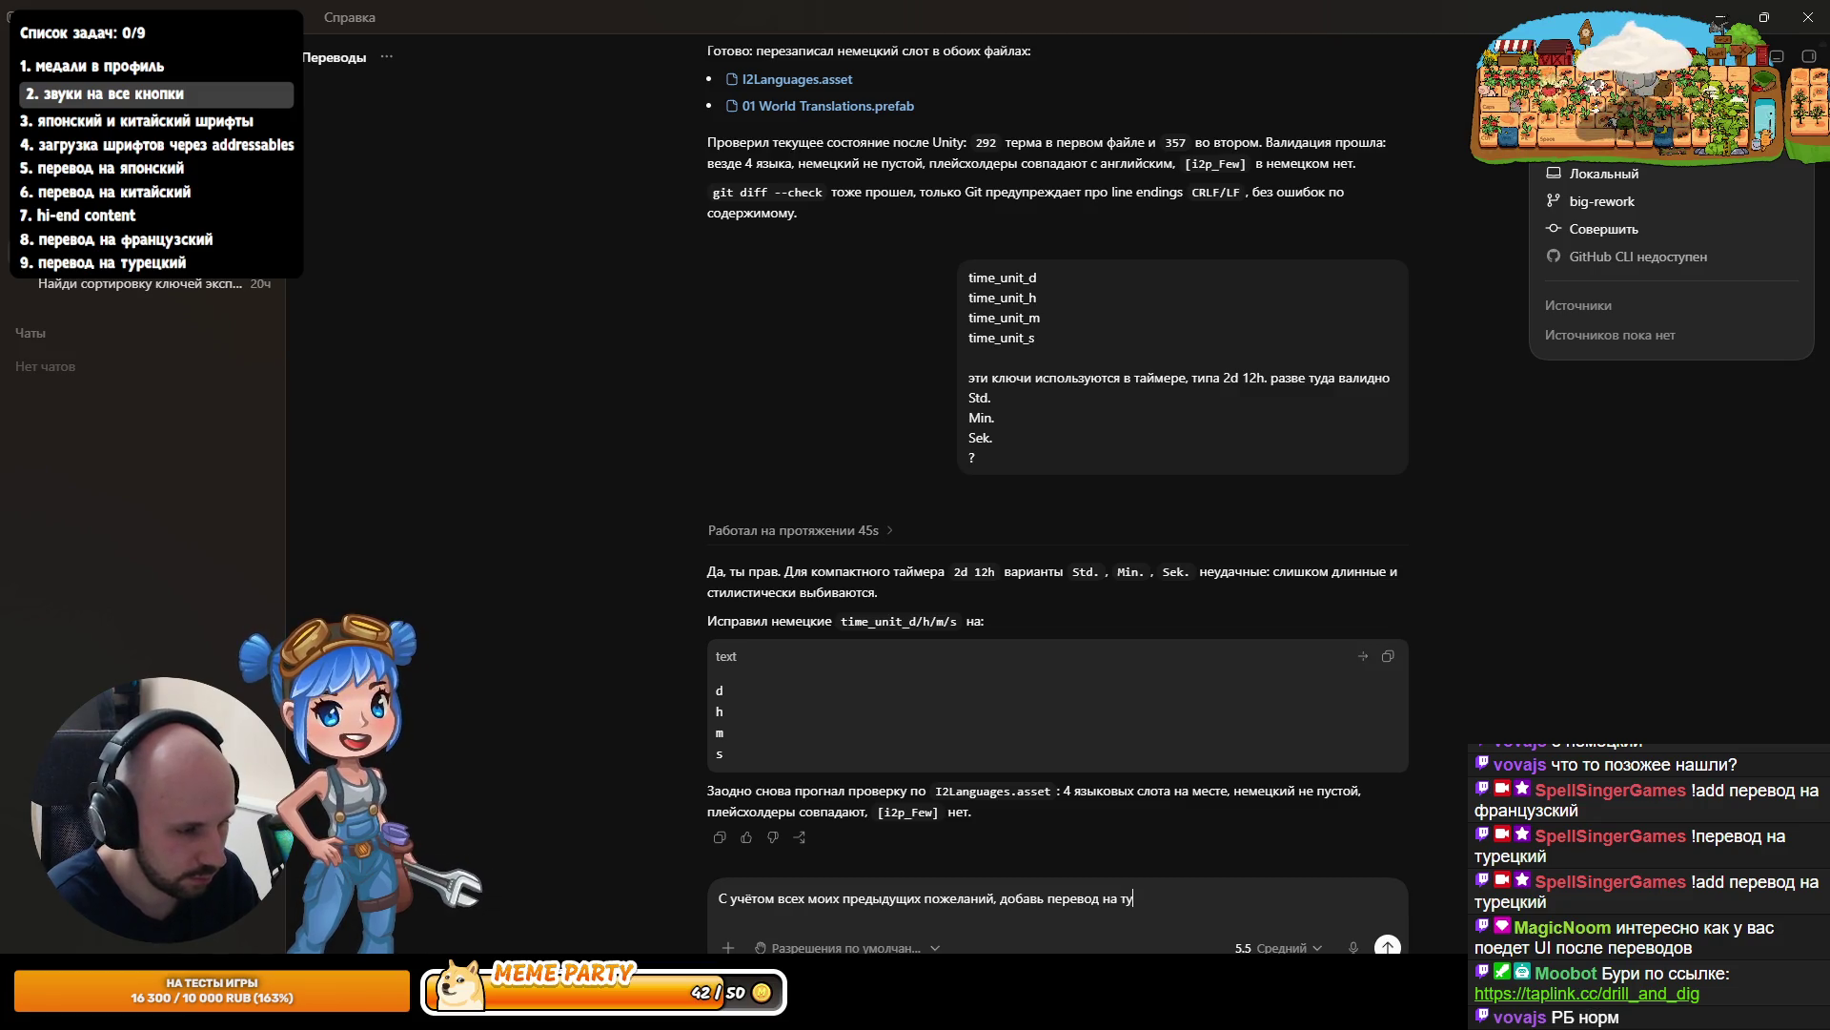
pyautogui.write('ркеецкий.')
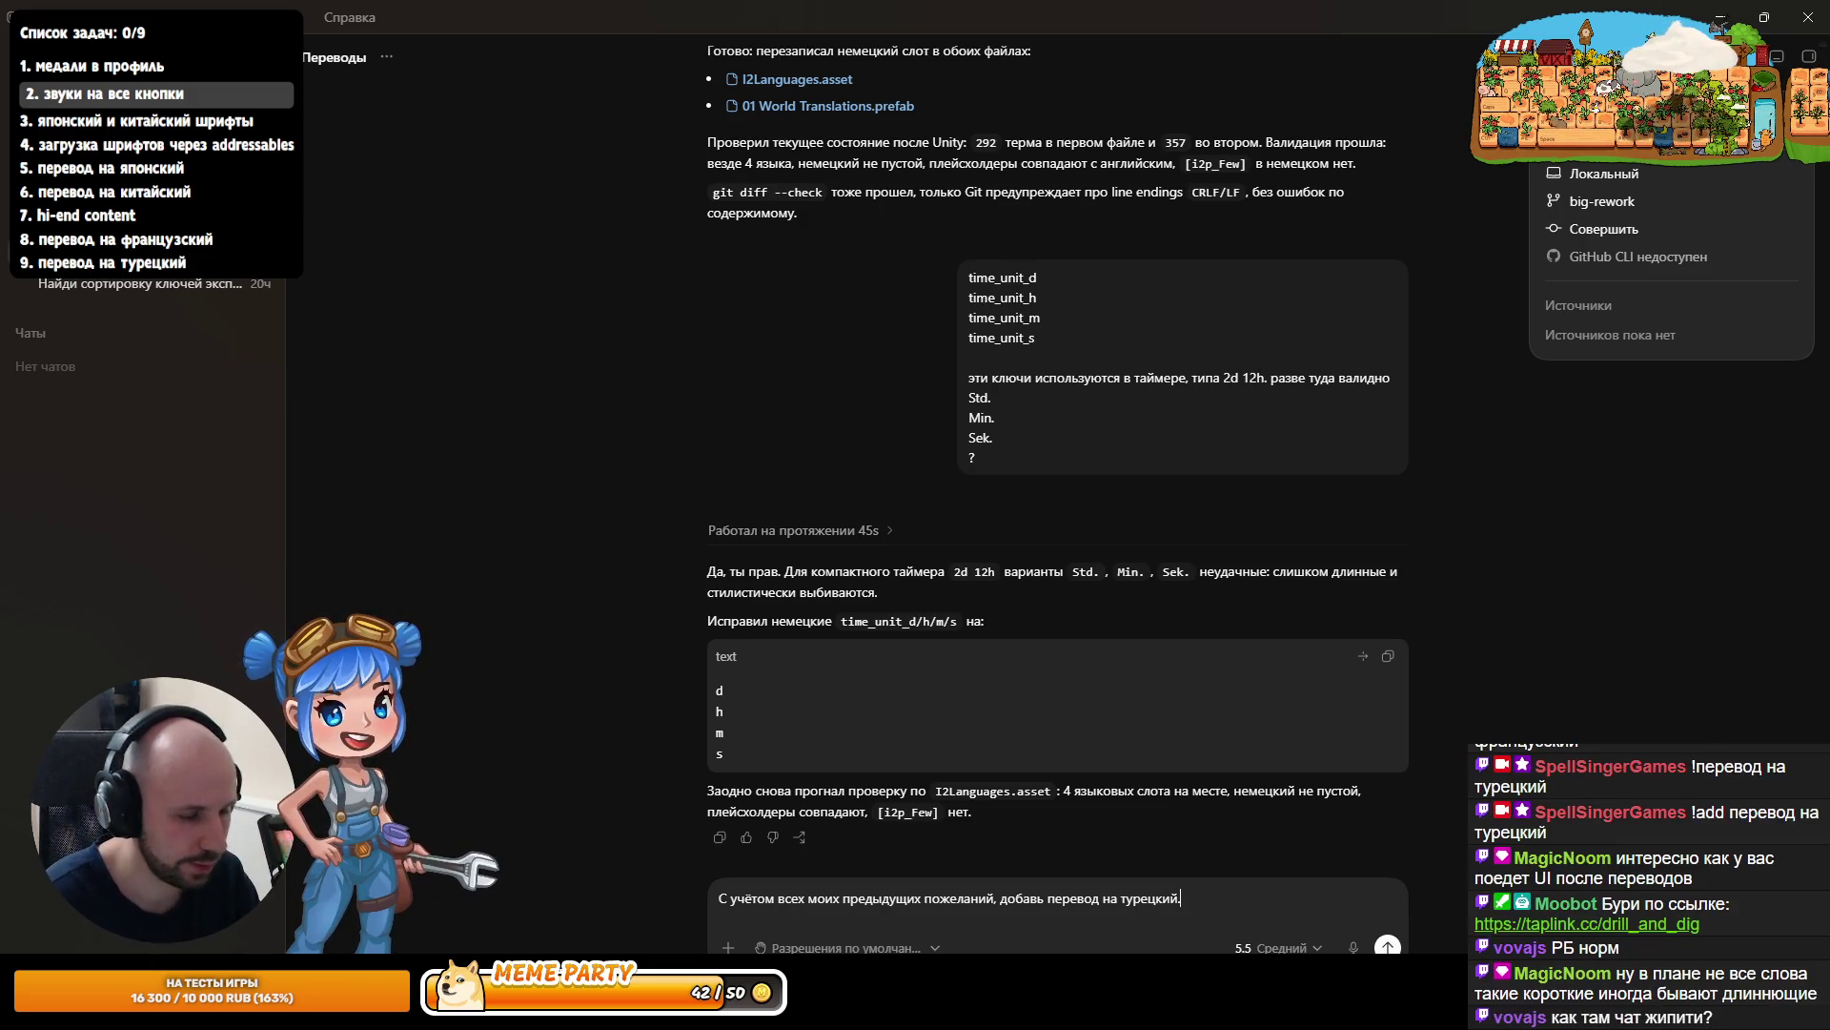
pyautogui.click(1316, 948)
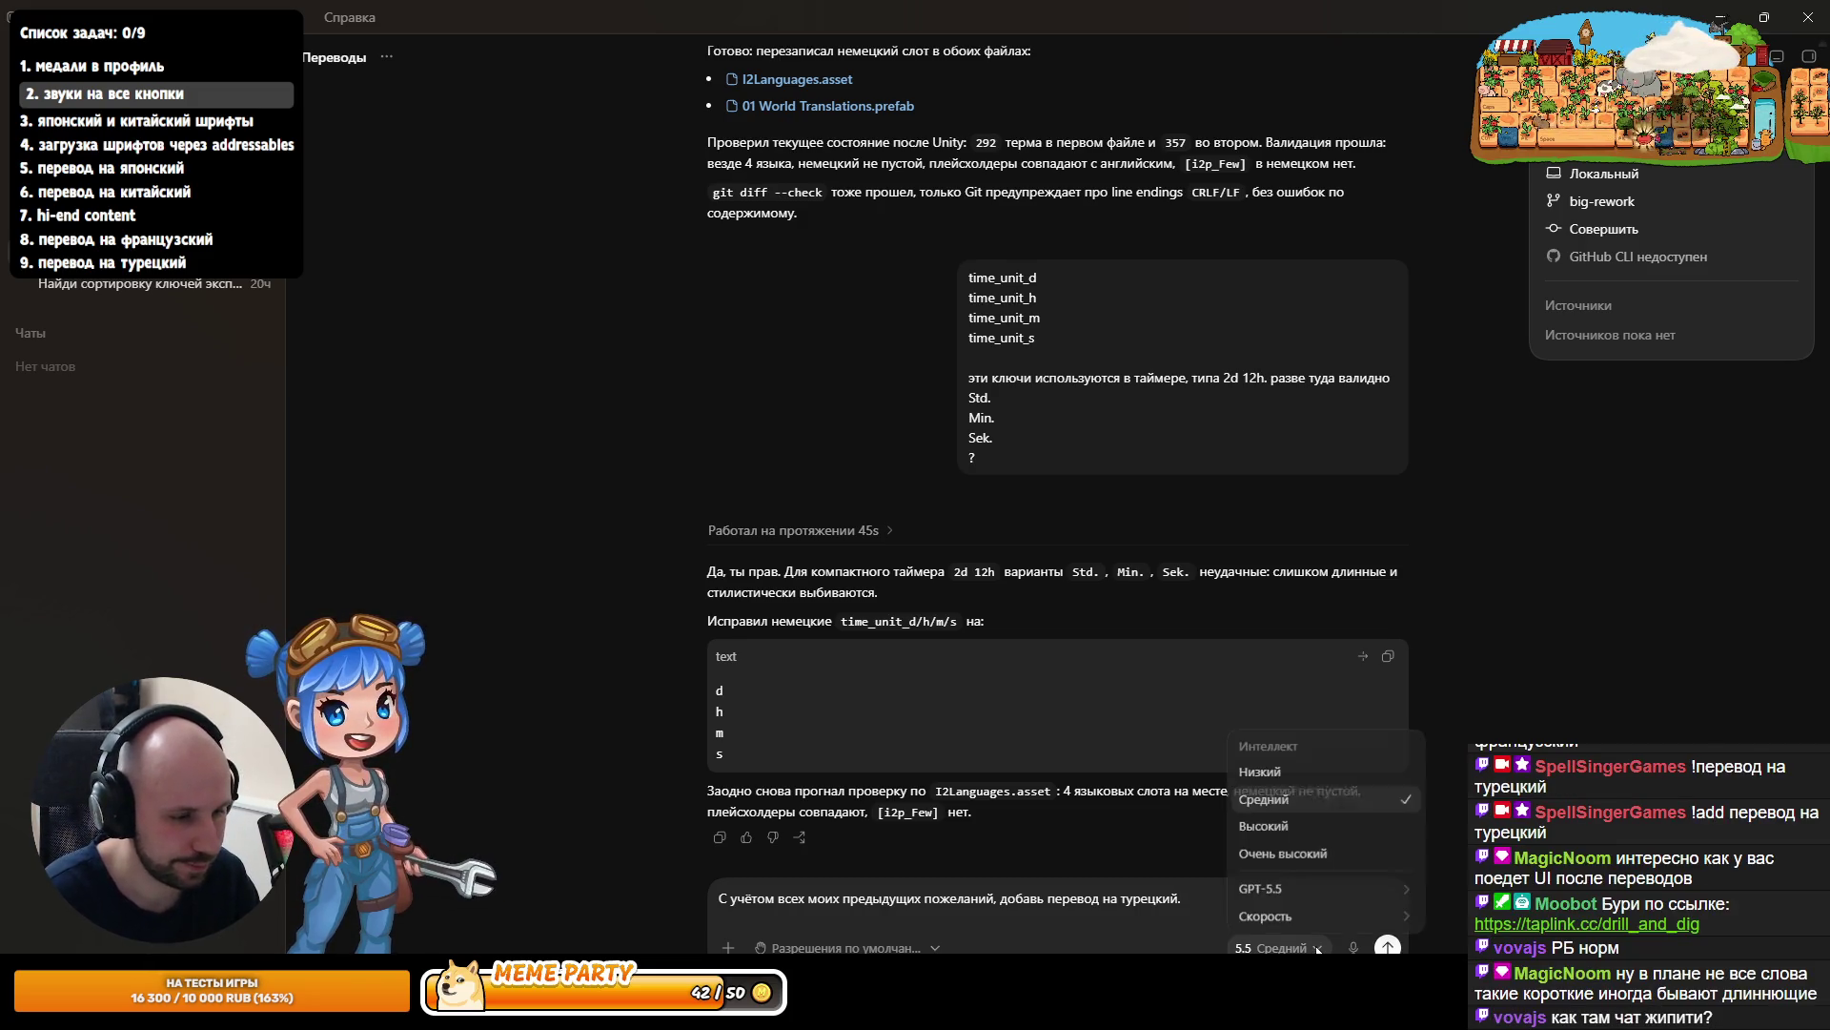
# - Briefly switch to GPT-5.4, return to GPT-5.5 with medium reasoning, and send the Turkish request
pyautogui.moveTo(1301, 910)
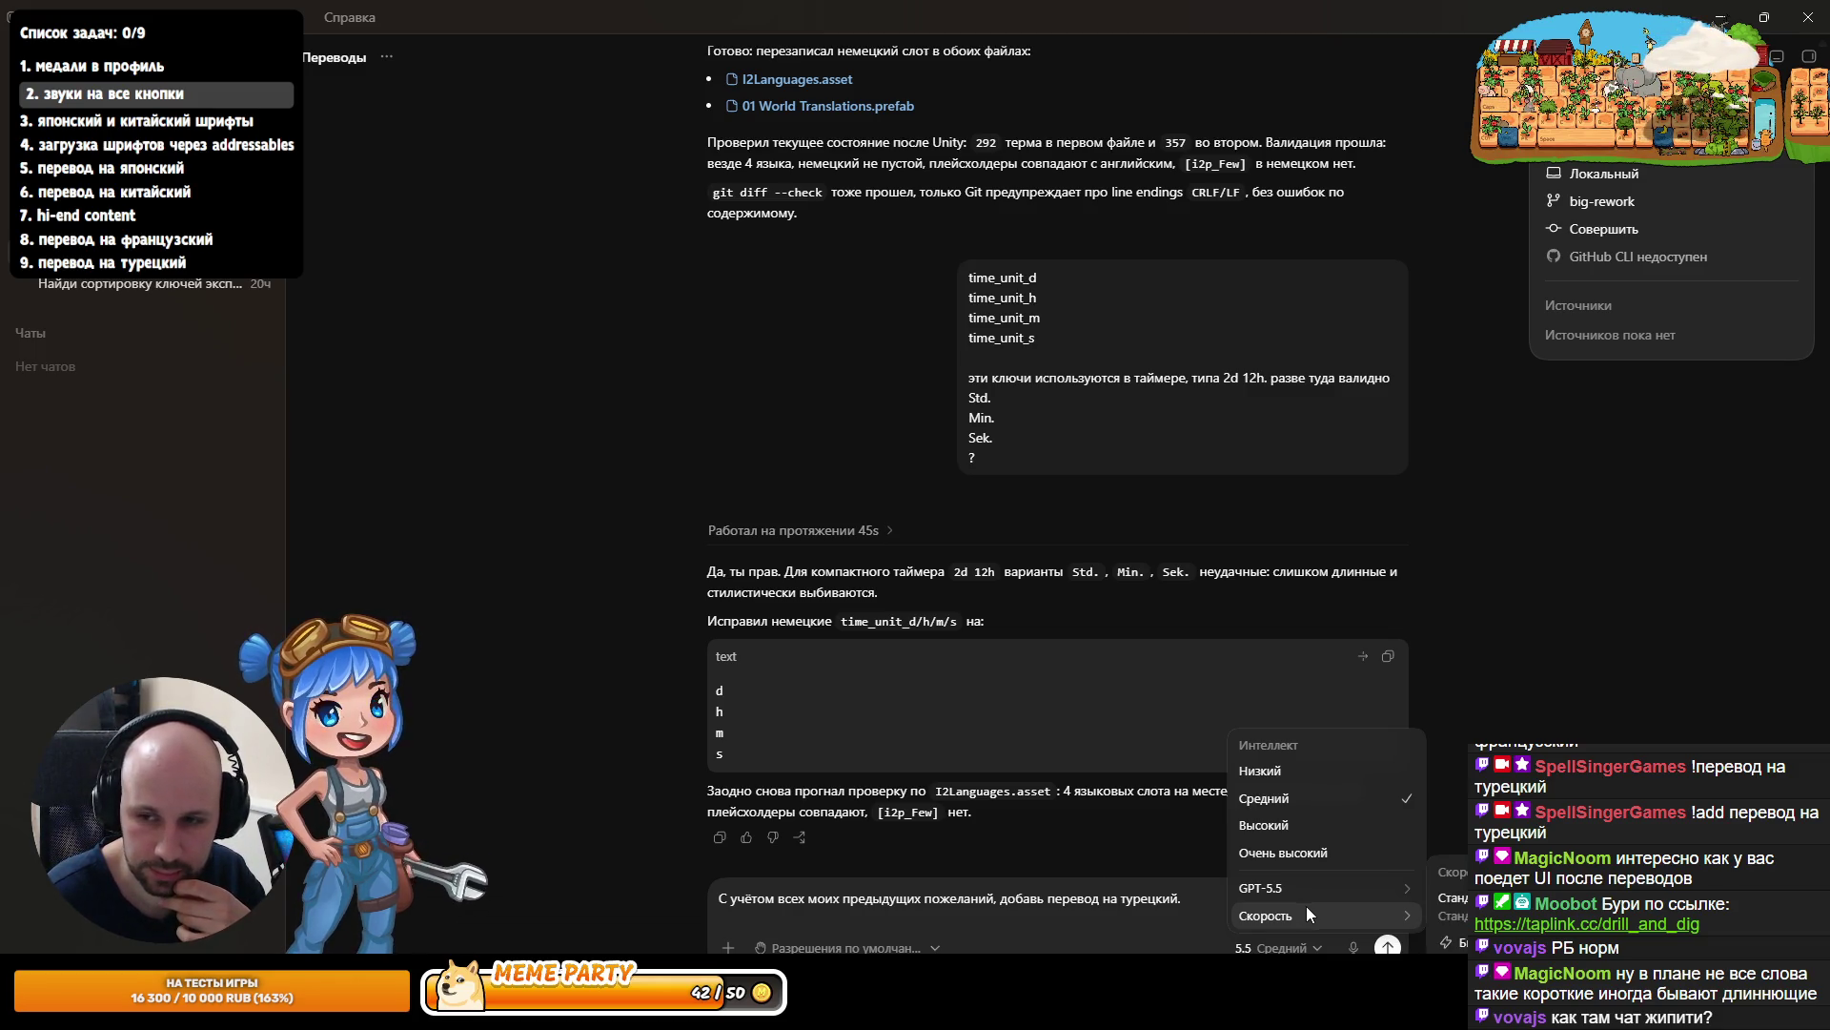
pyautogui.click(1052, 730)
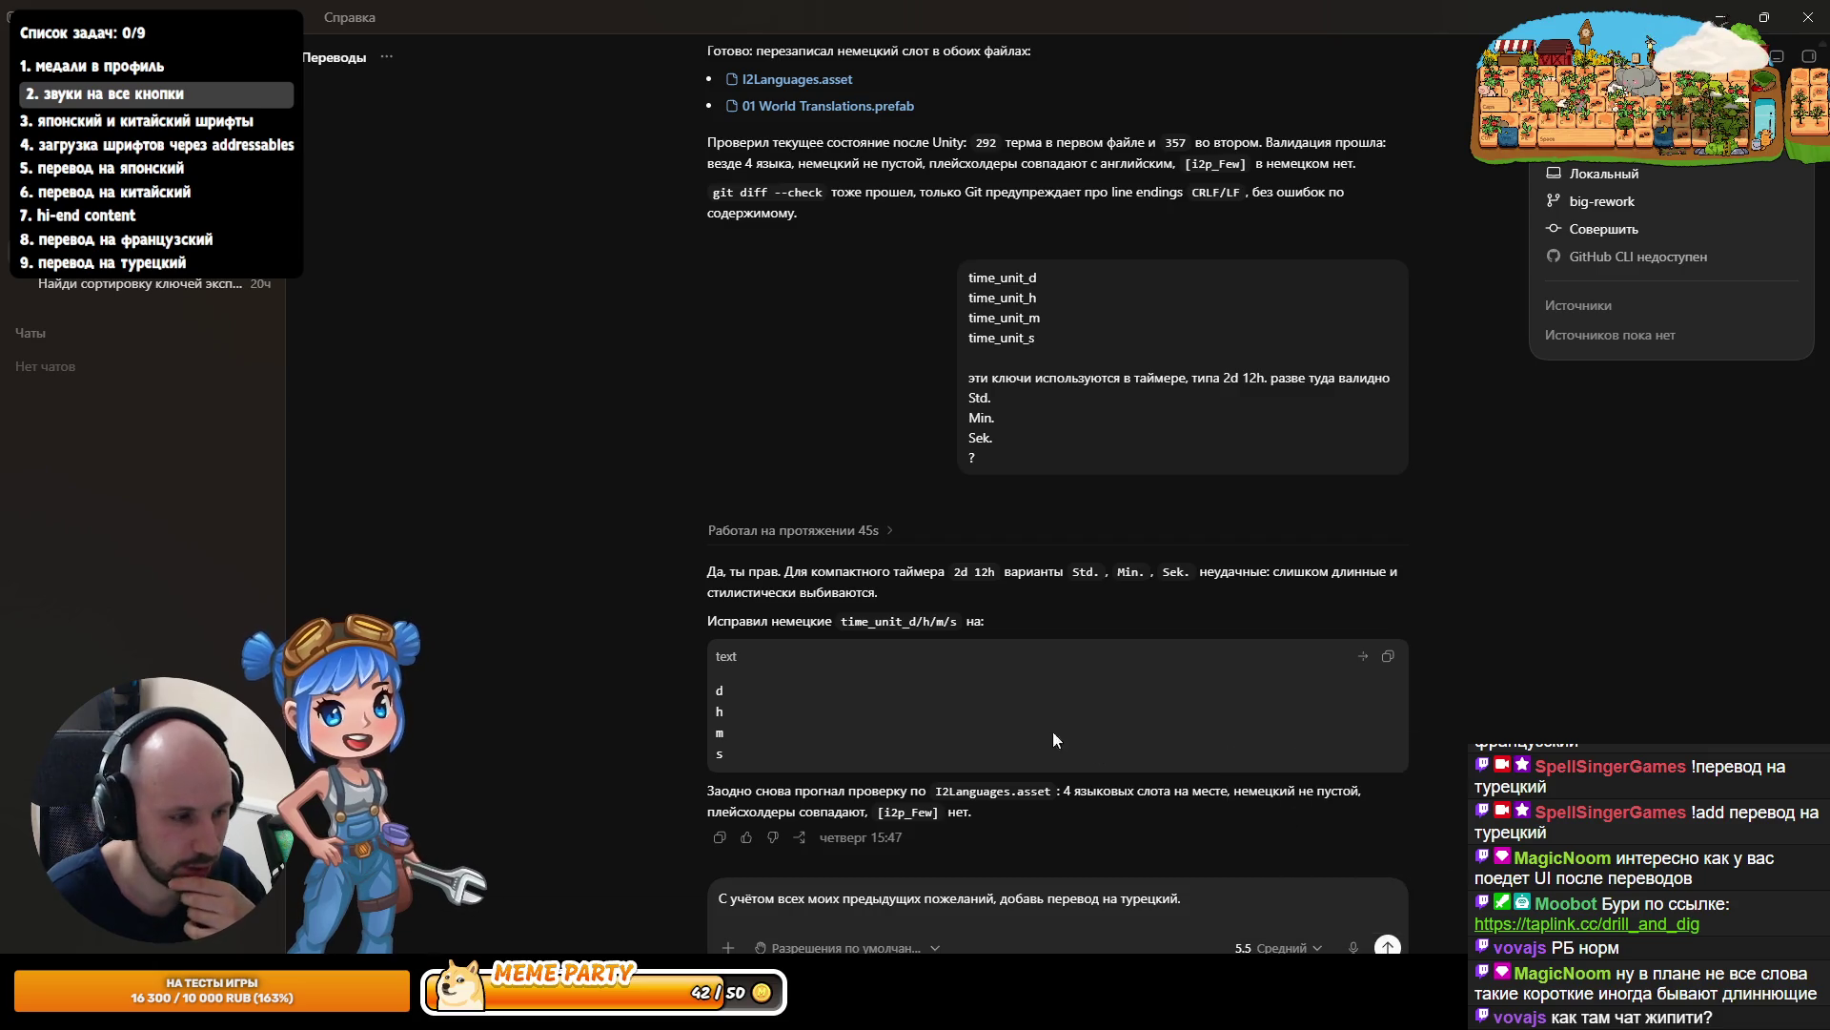
pyautogui.click(1277, 948)
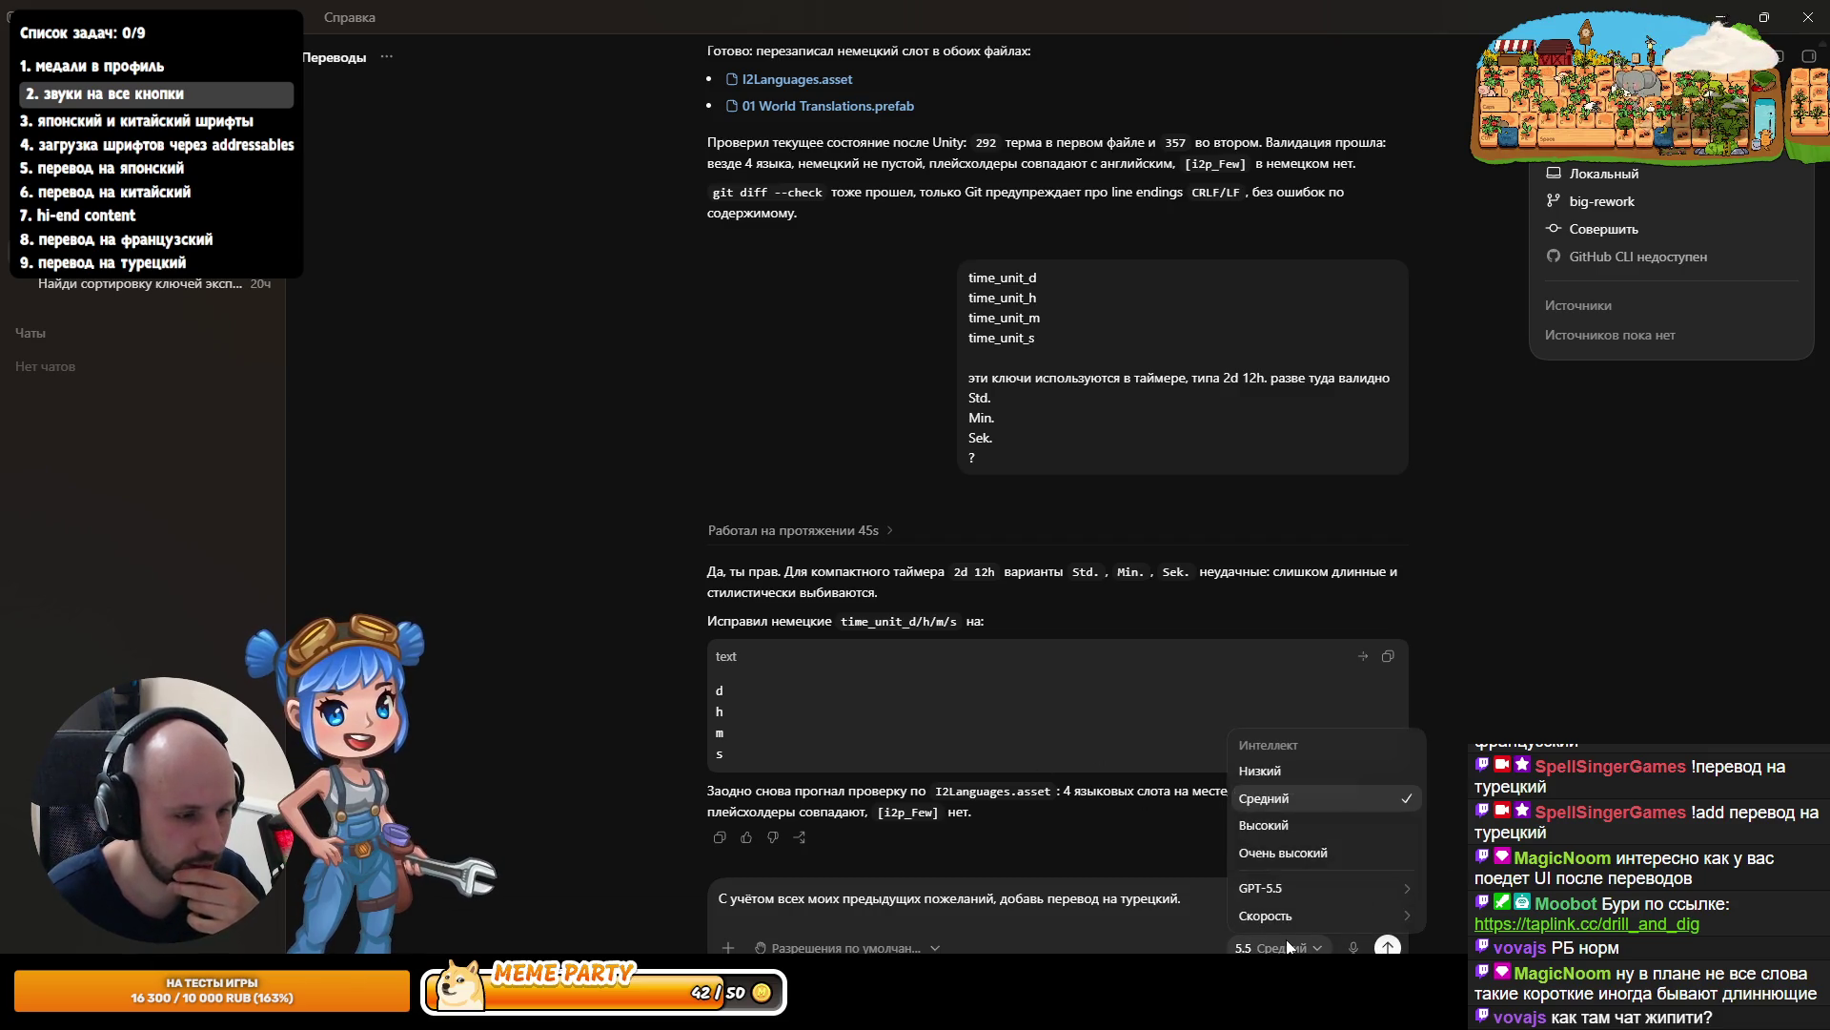
pyautogui.moveTo(1302, 902)
pyautogui.click(1456, 877)
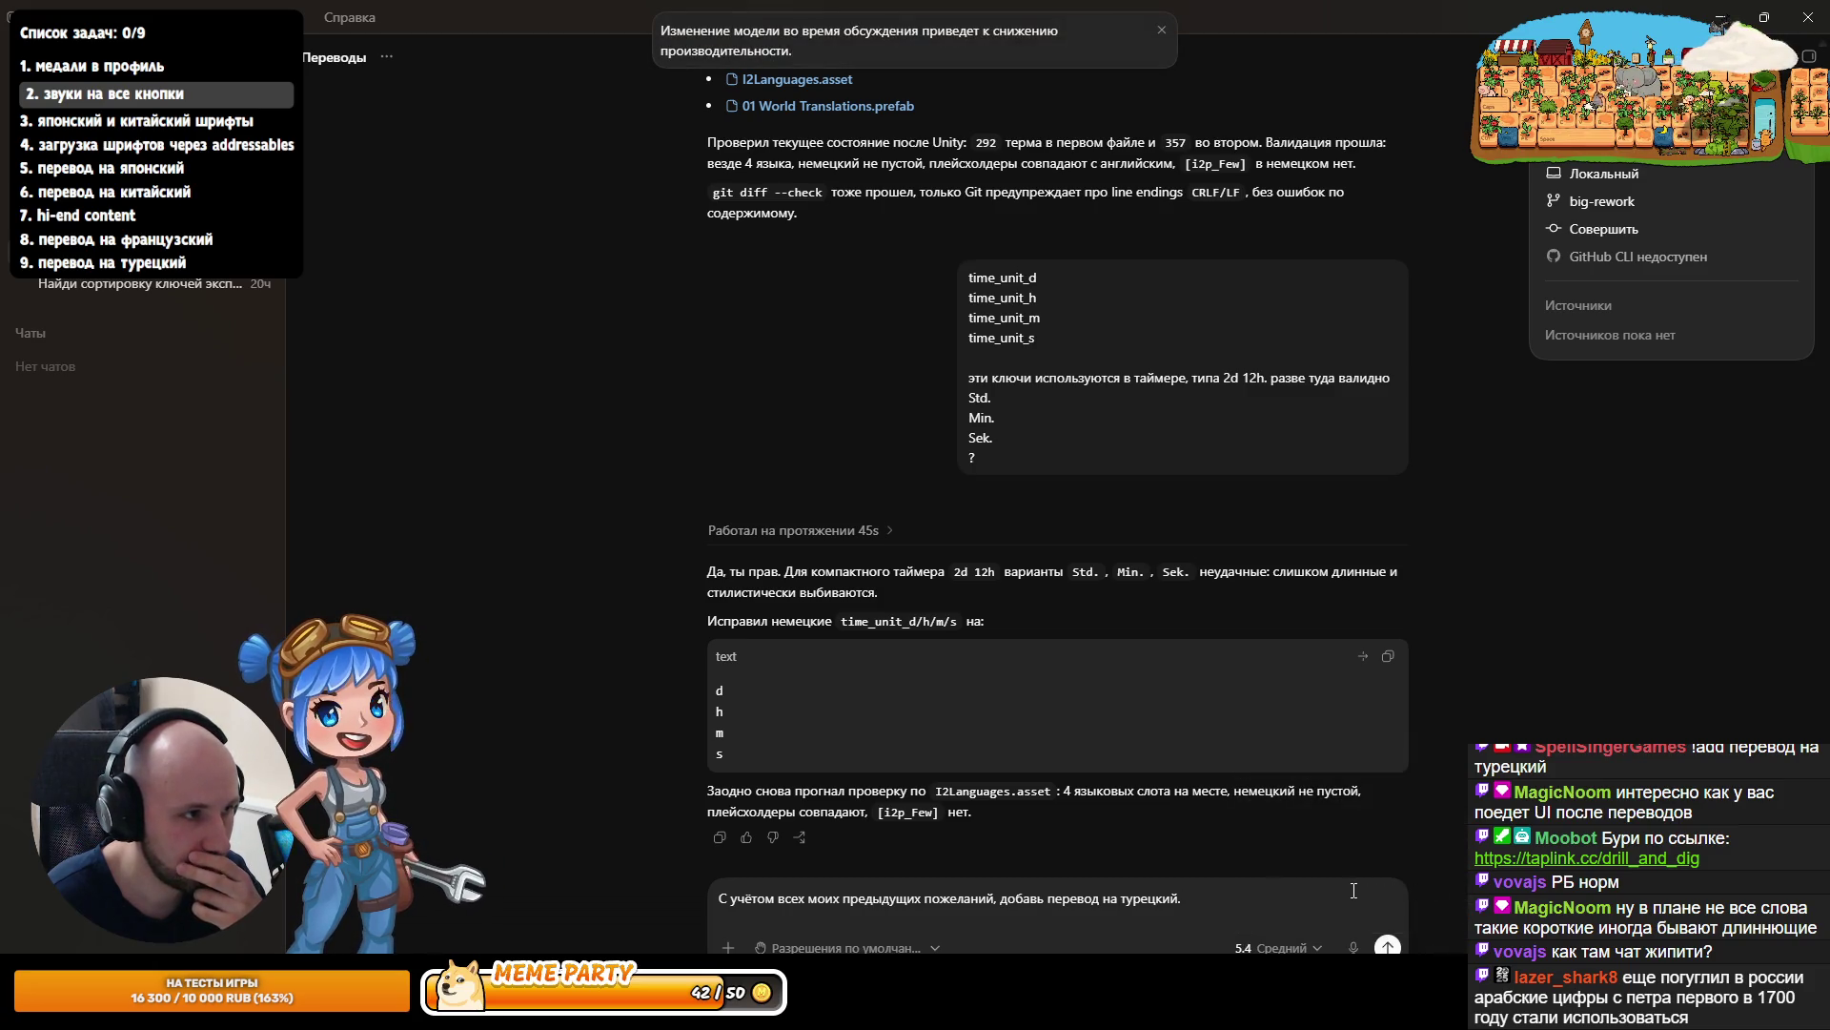
pyautogui.click(1276, 948)
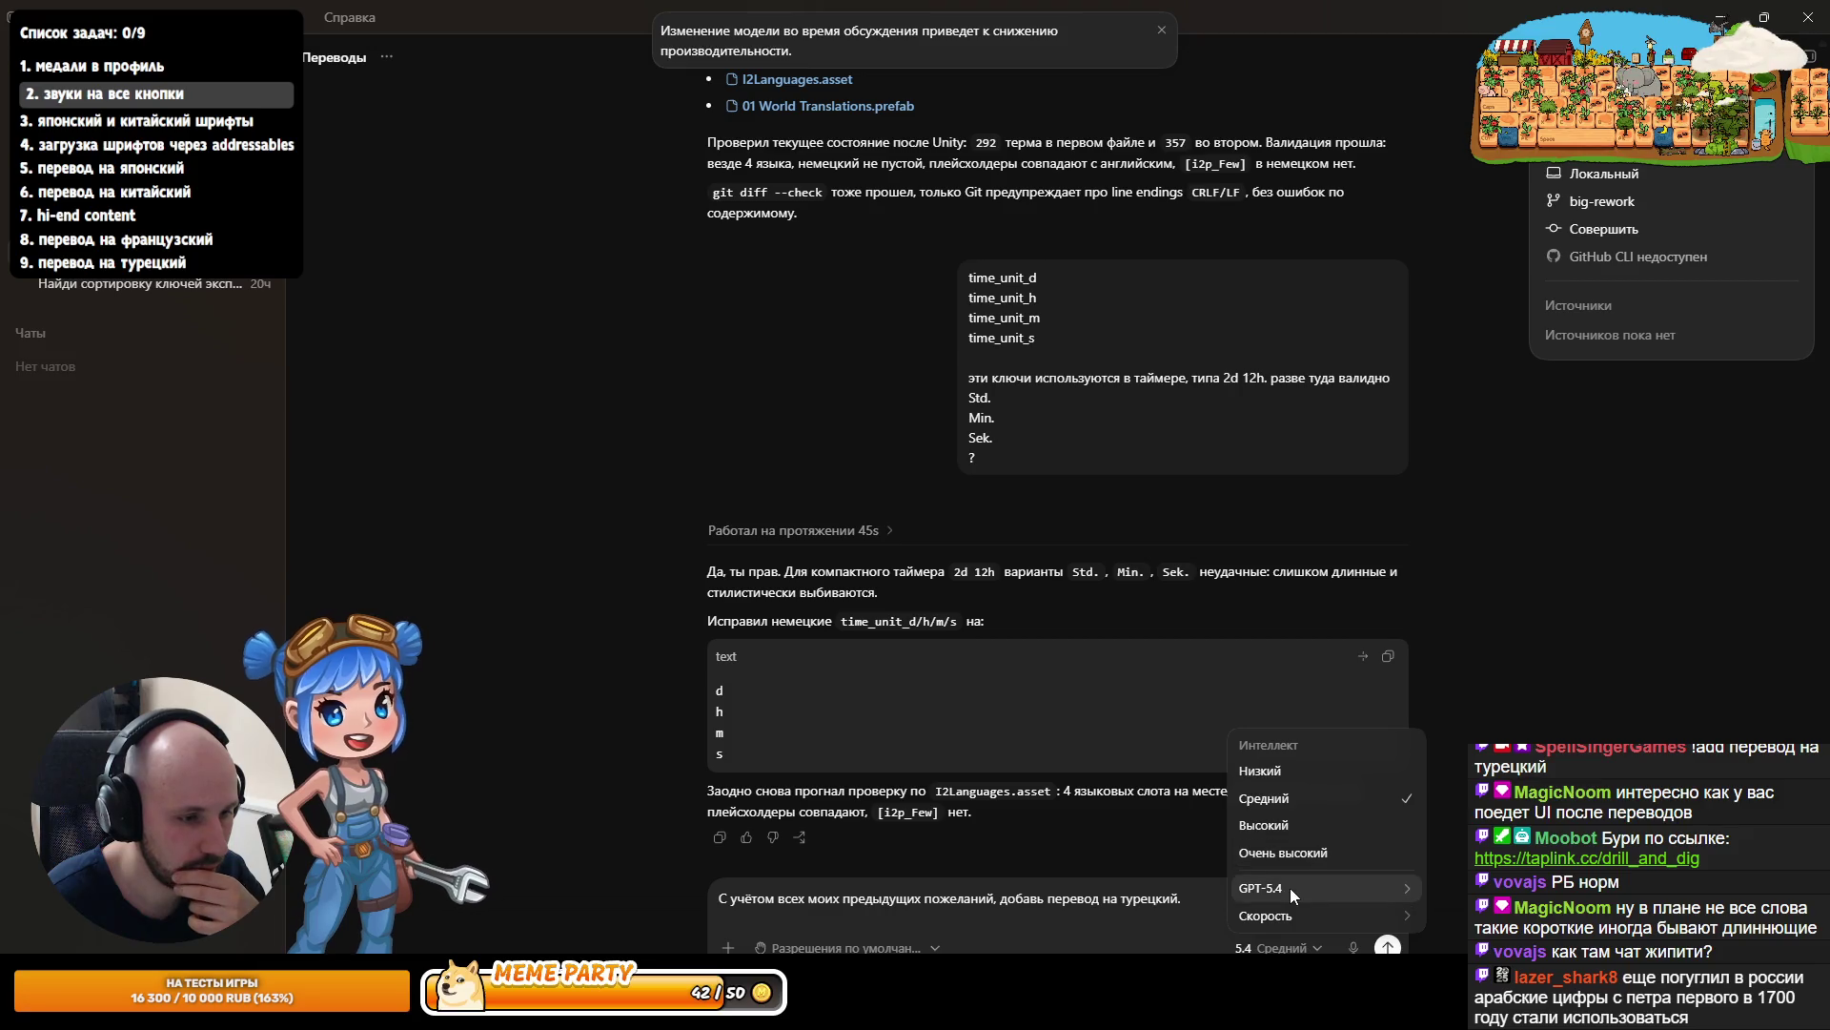
pyautogui.moveTo(1290, 888)
pyautogui.click(1456, 853)
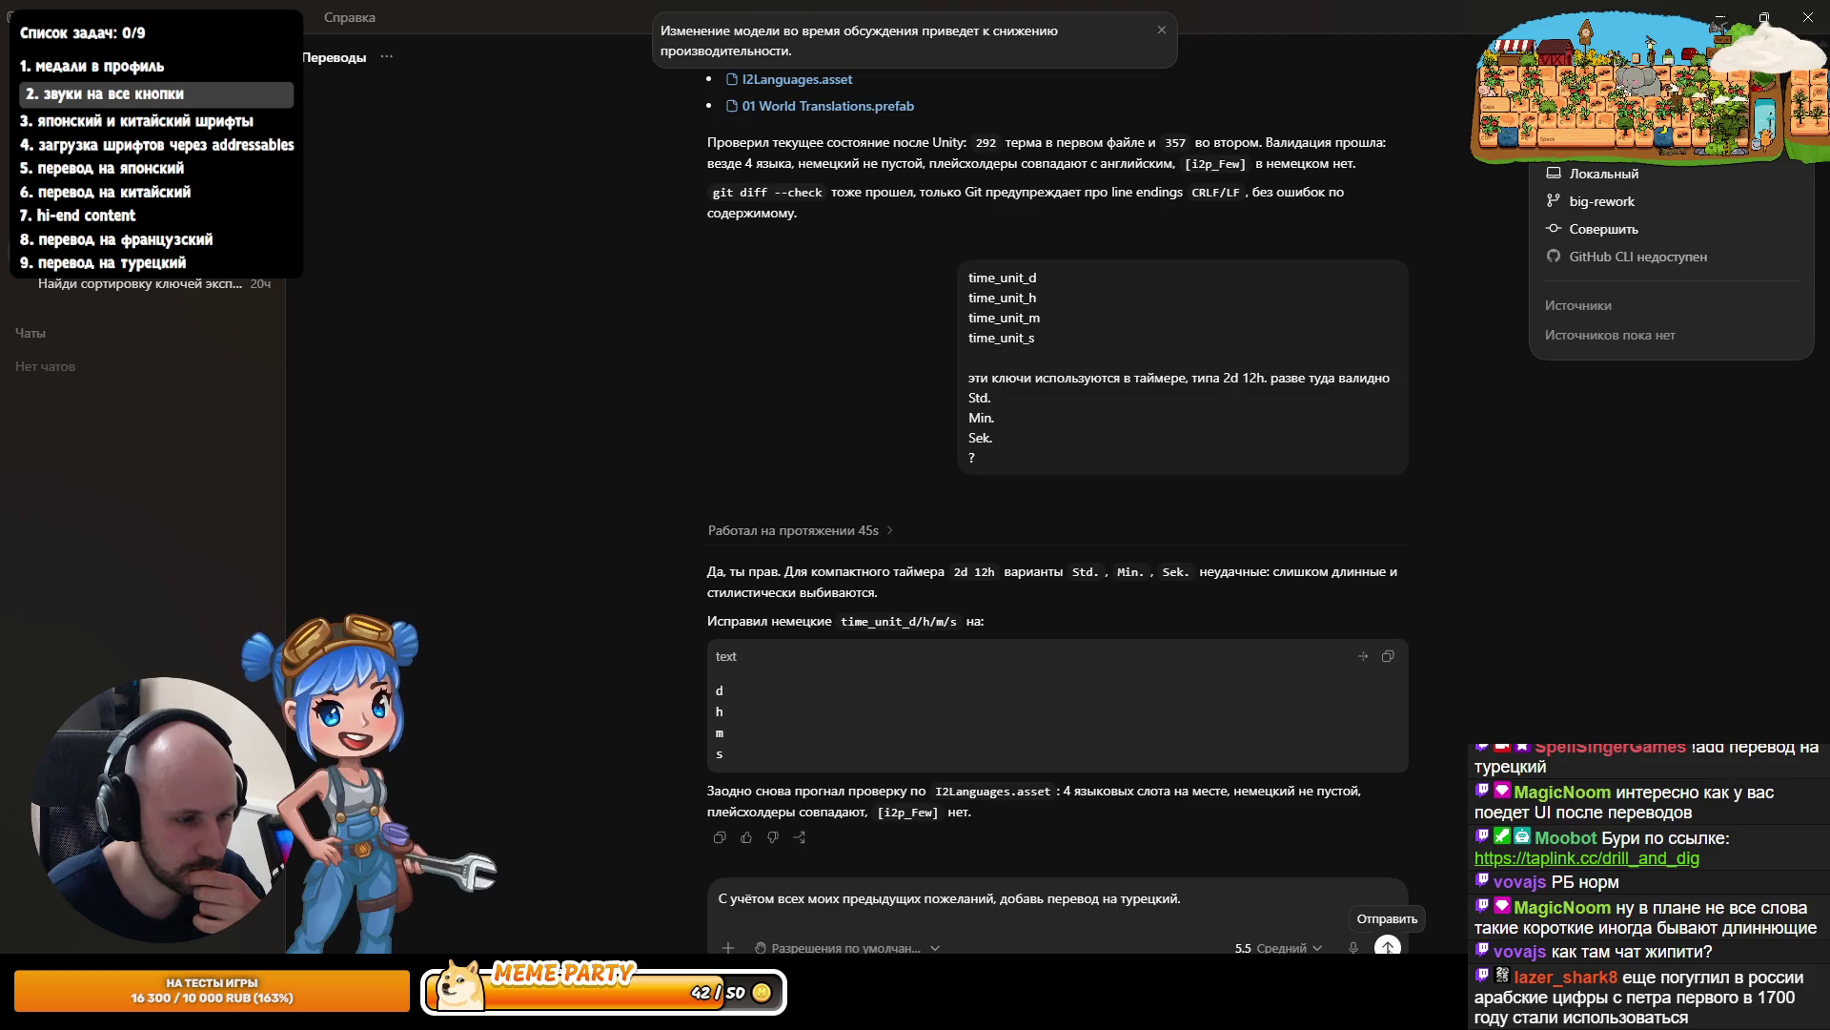
pyautogui.click(1387, 946)
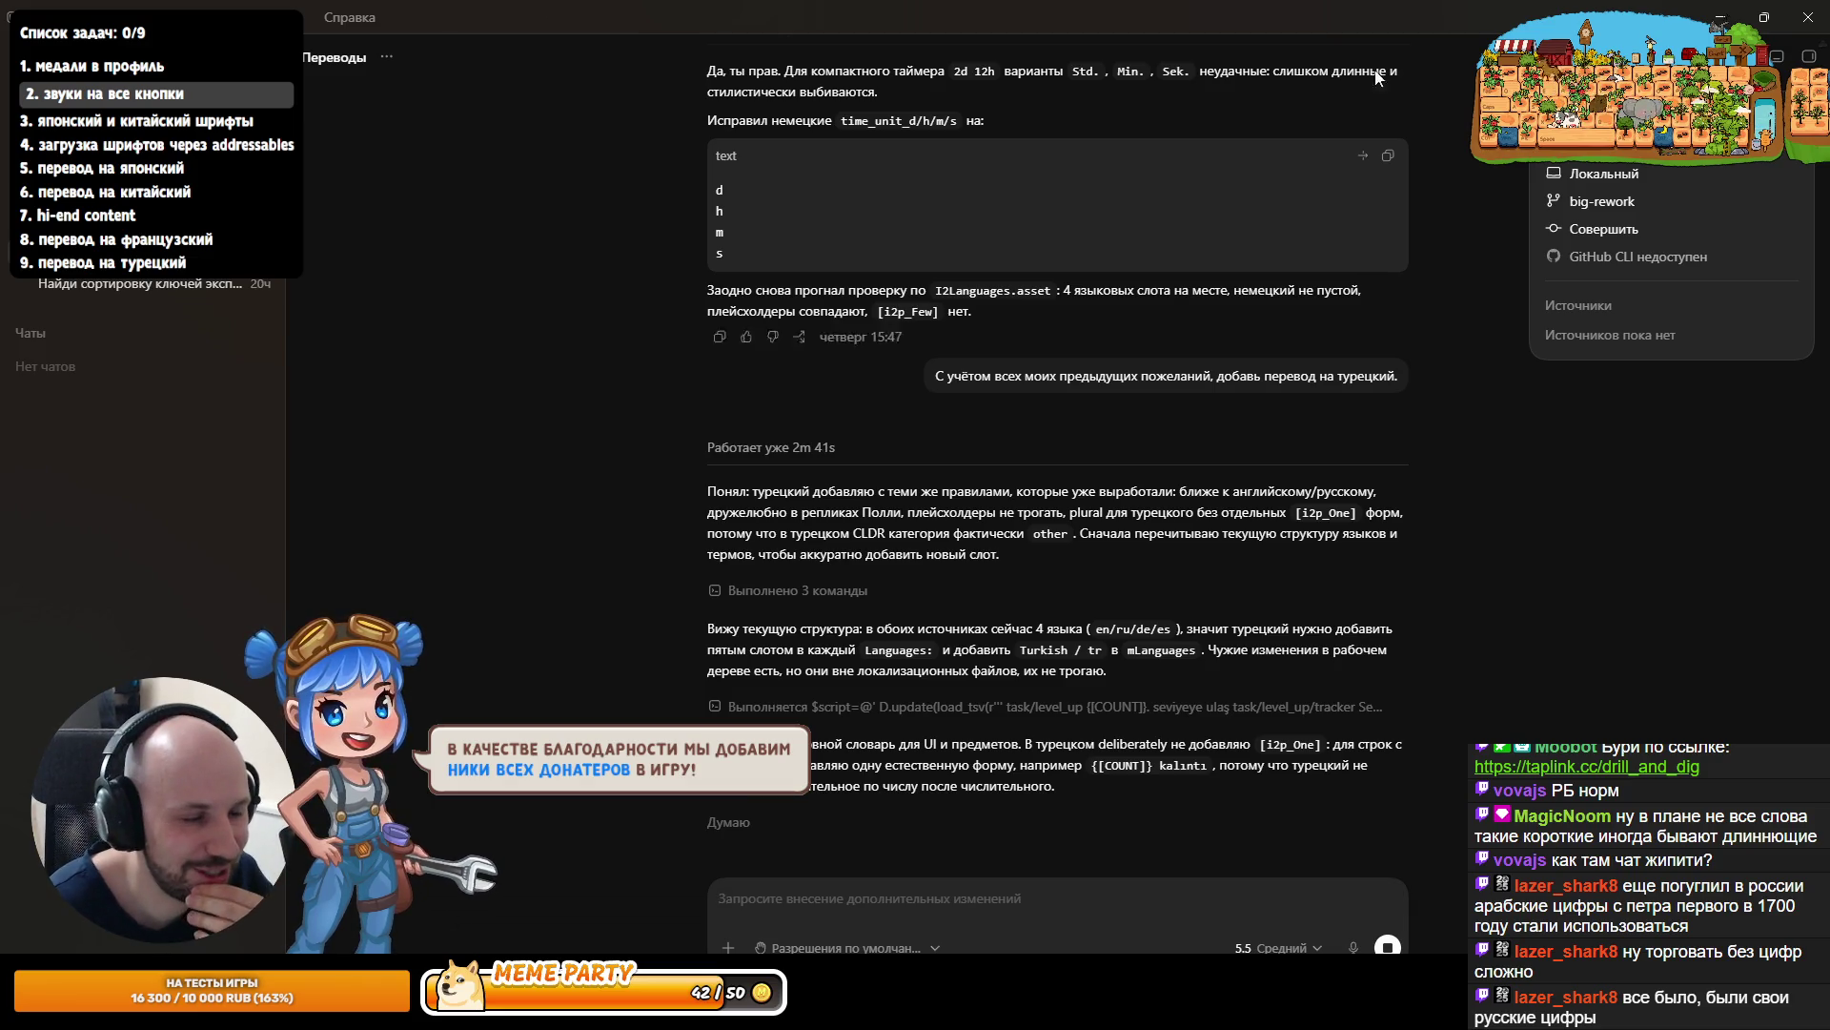
# - Back in Unity, close the relic popup, toggle the pause menu, and open the Shop's Porträts and Ausrüstung tabs
pyautogui.hotkey('alt', 'Tab')
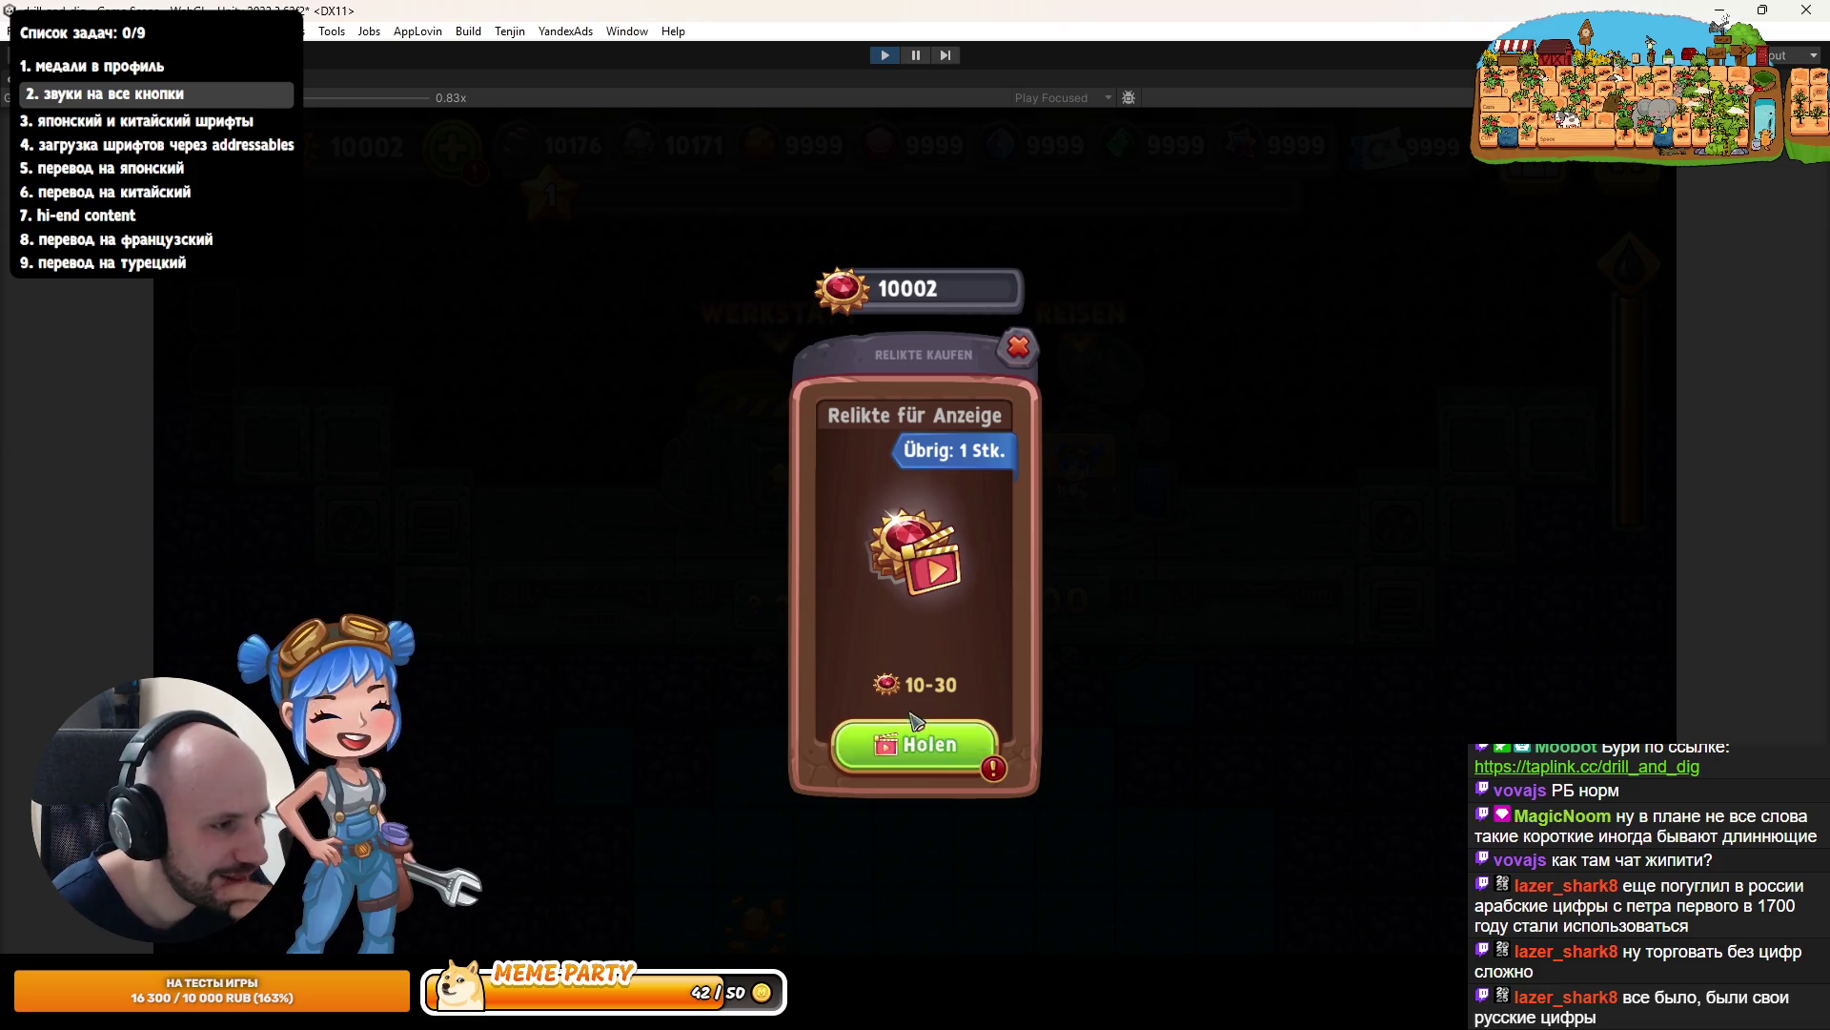
pyautogui.click(1018, 347)
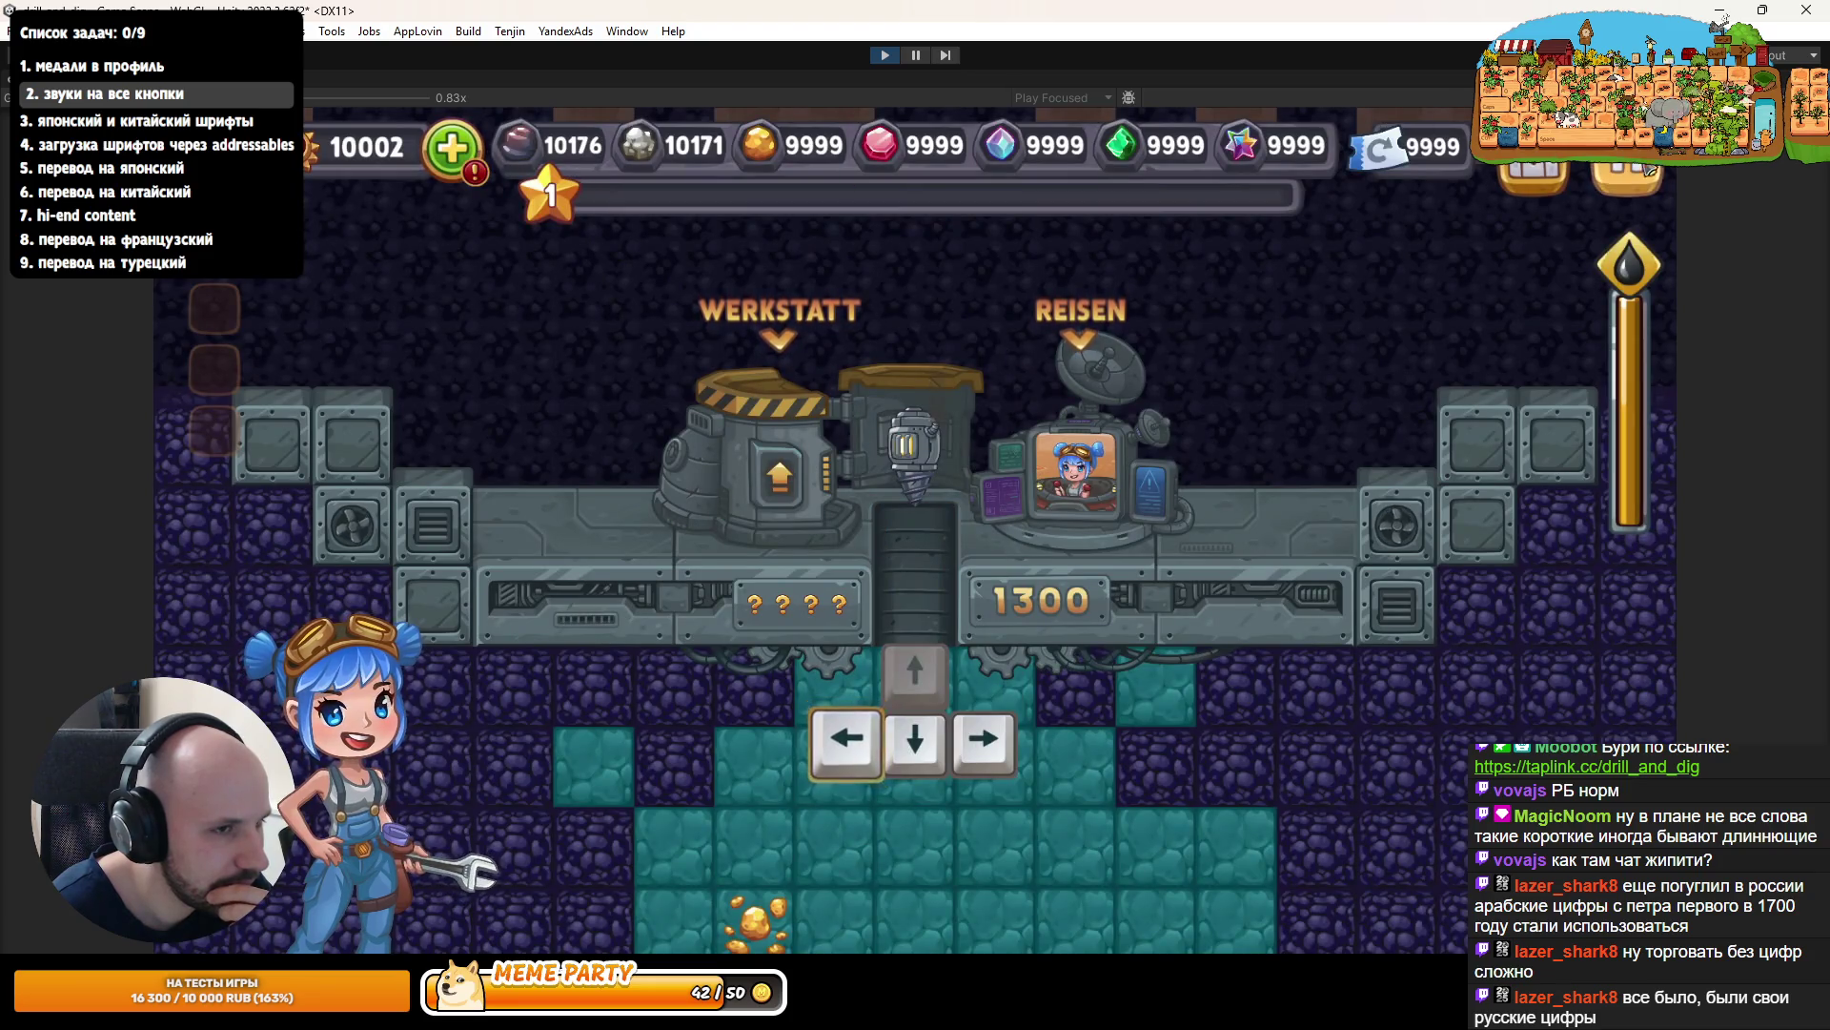
pyautogui.press('Escape')
pyautogui.click(1052, 285)
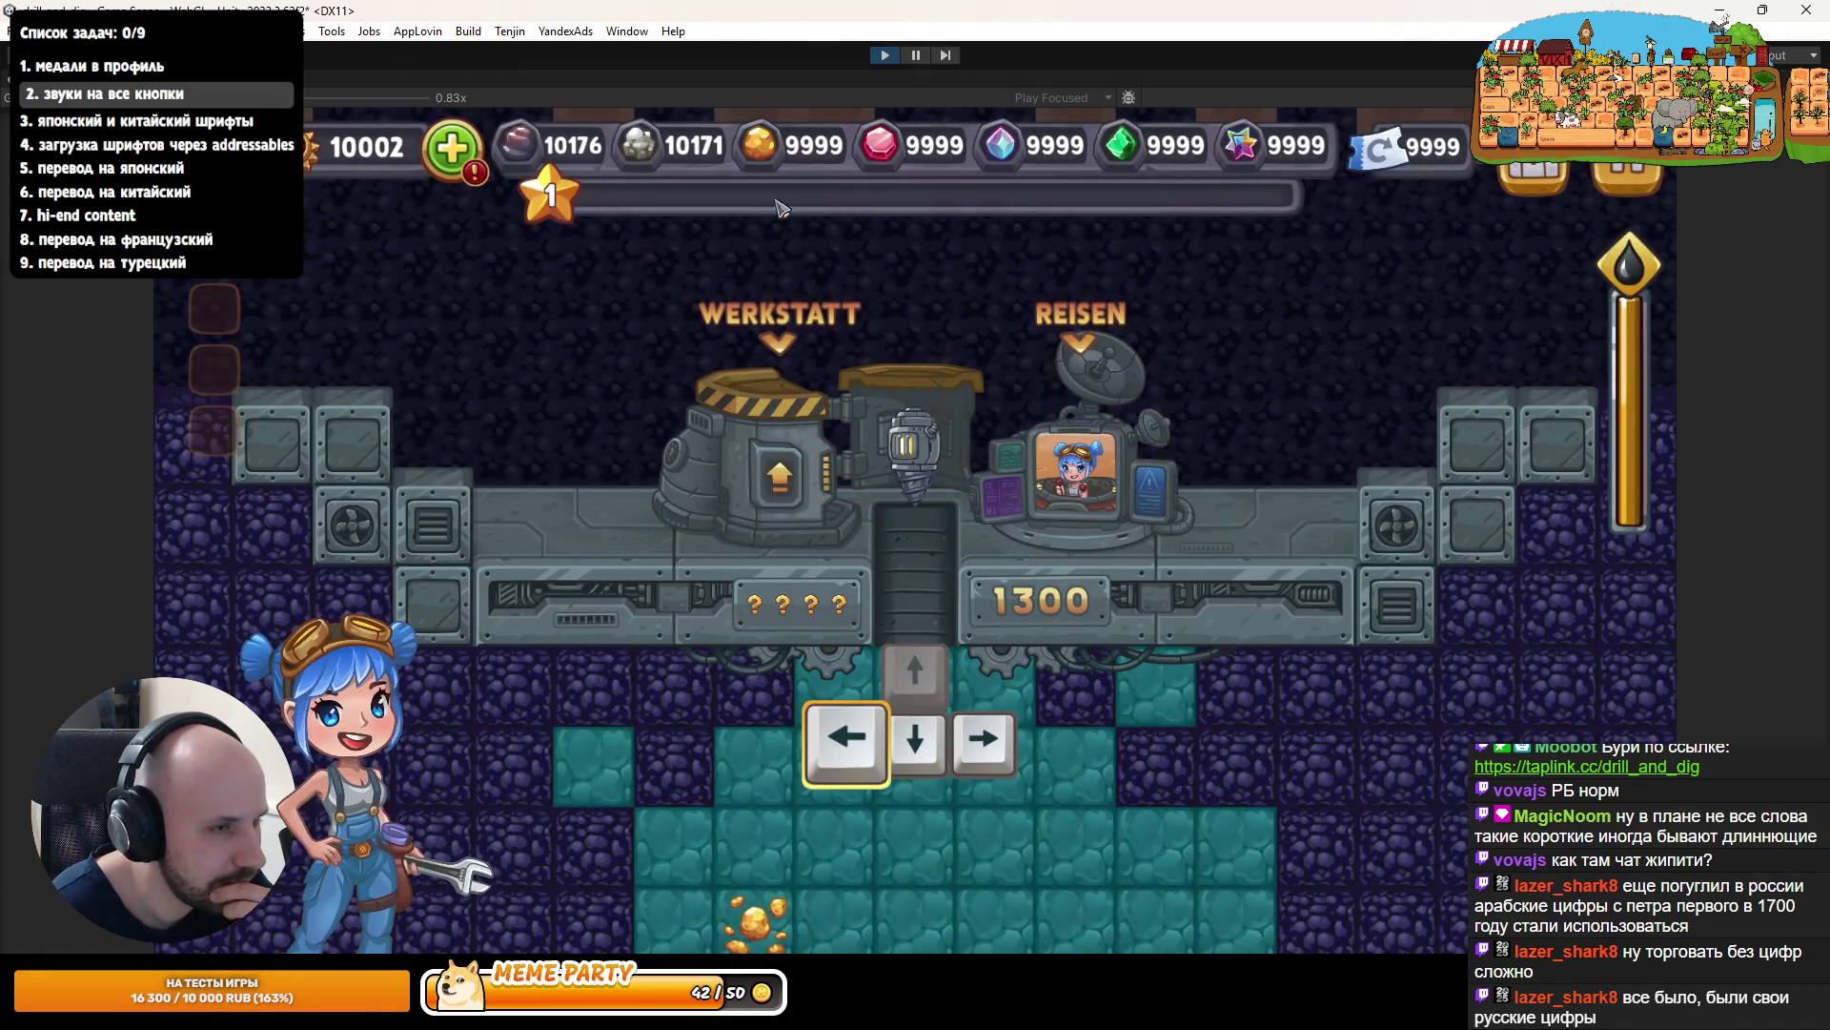
pyautogui.click(717, 291)
pyautogui.click(1022, 392)
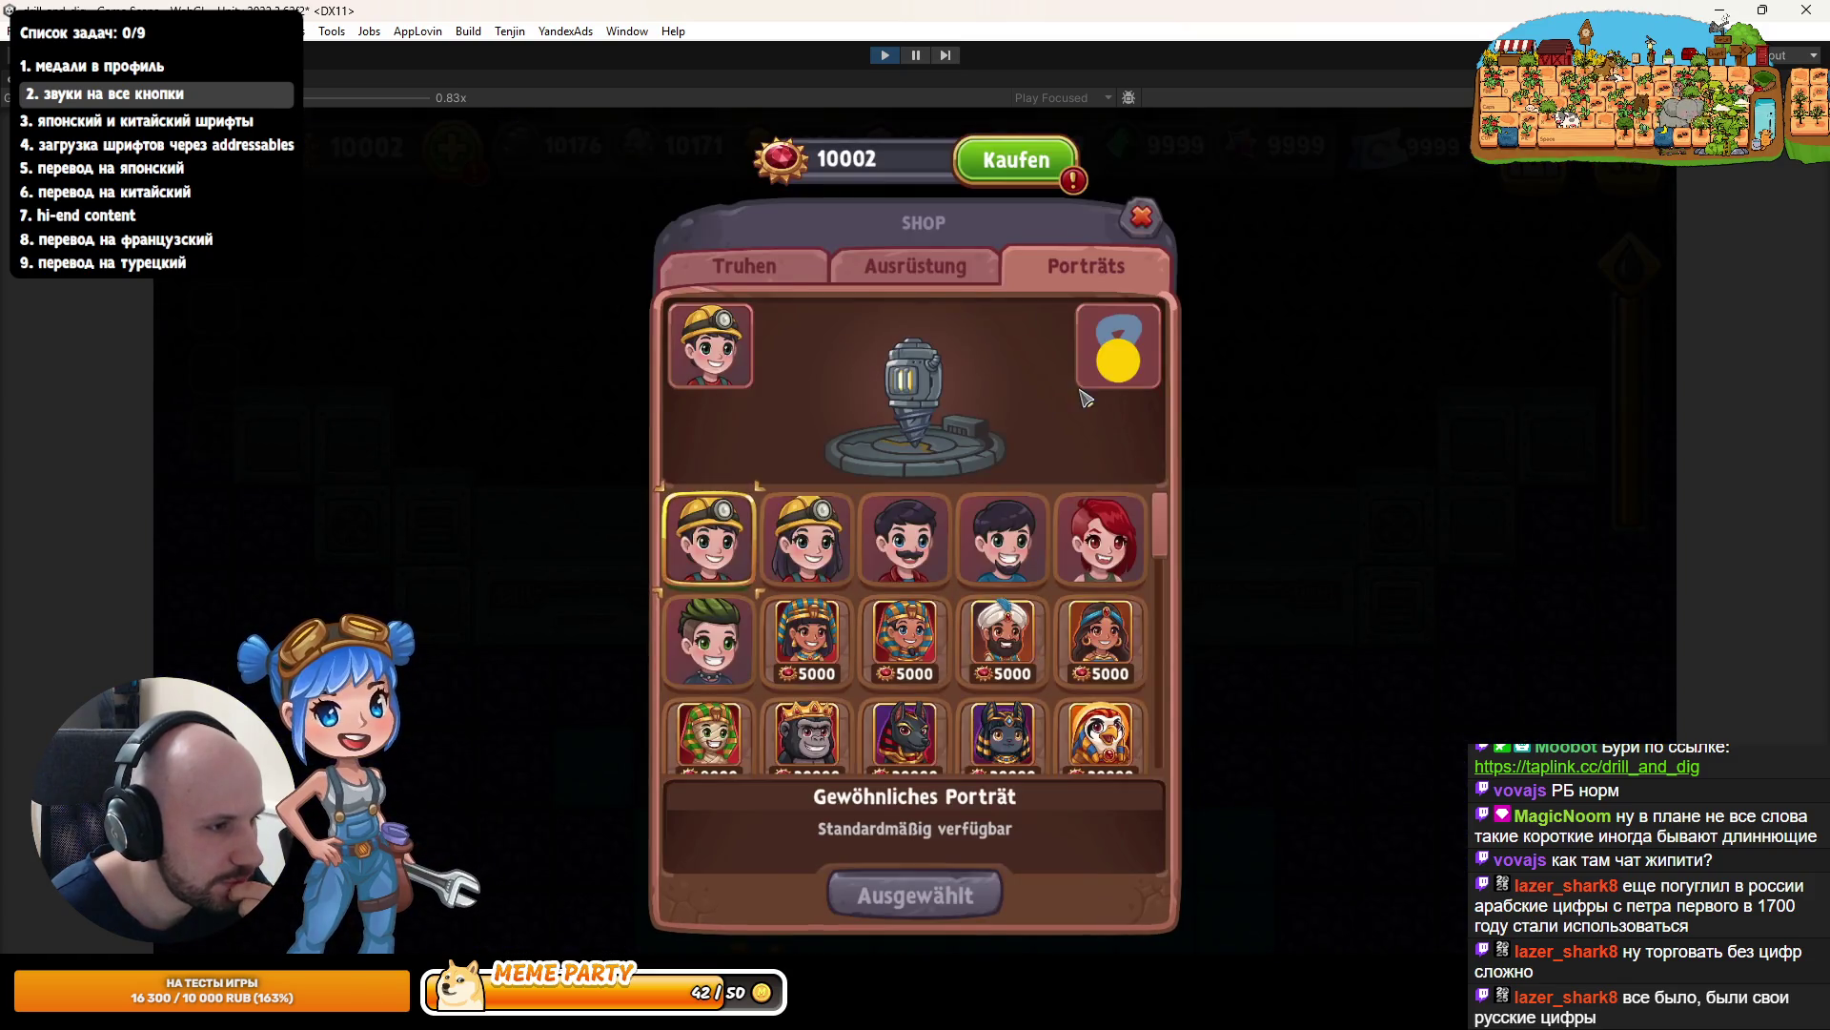
pyautogui.click(944, 276)
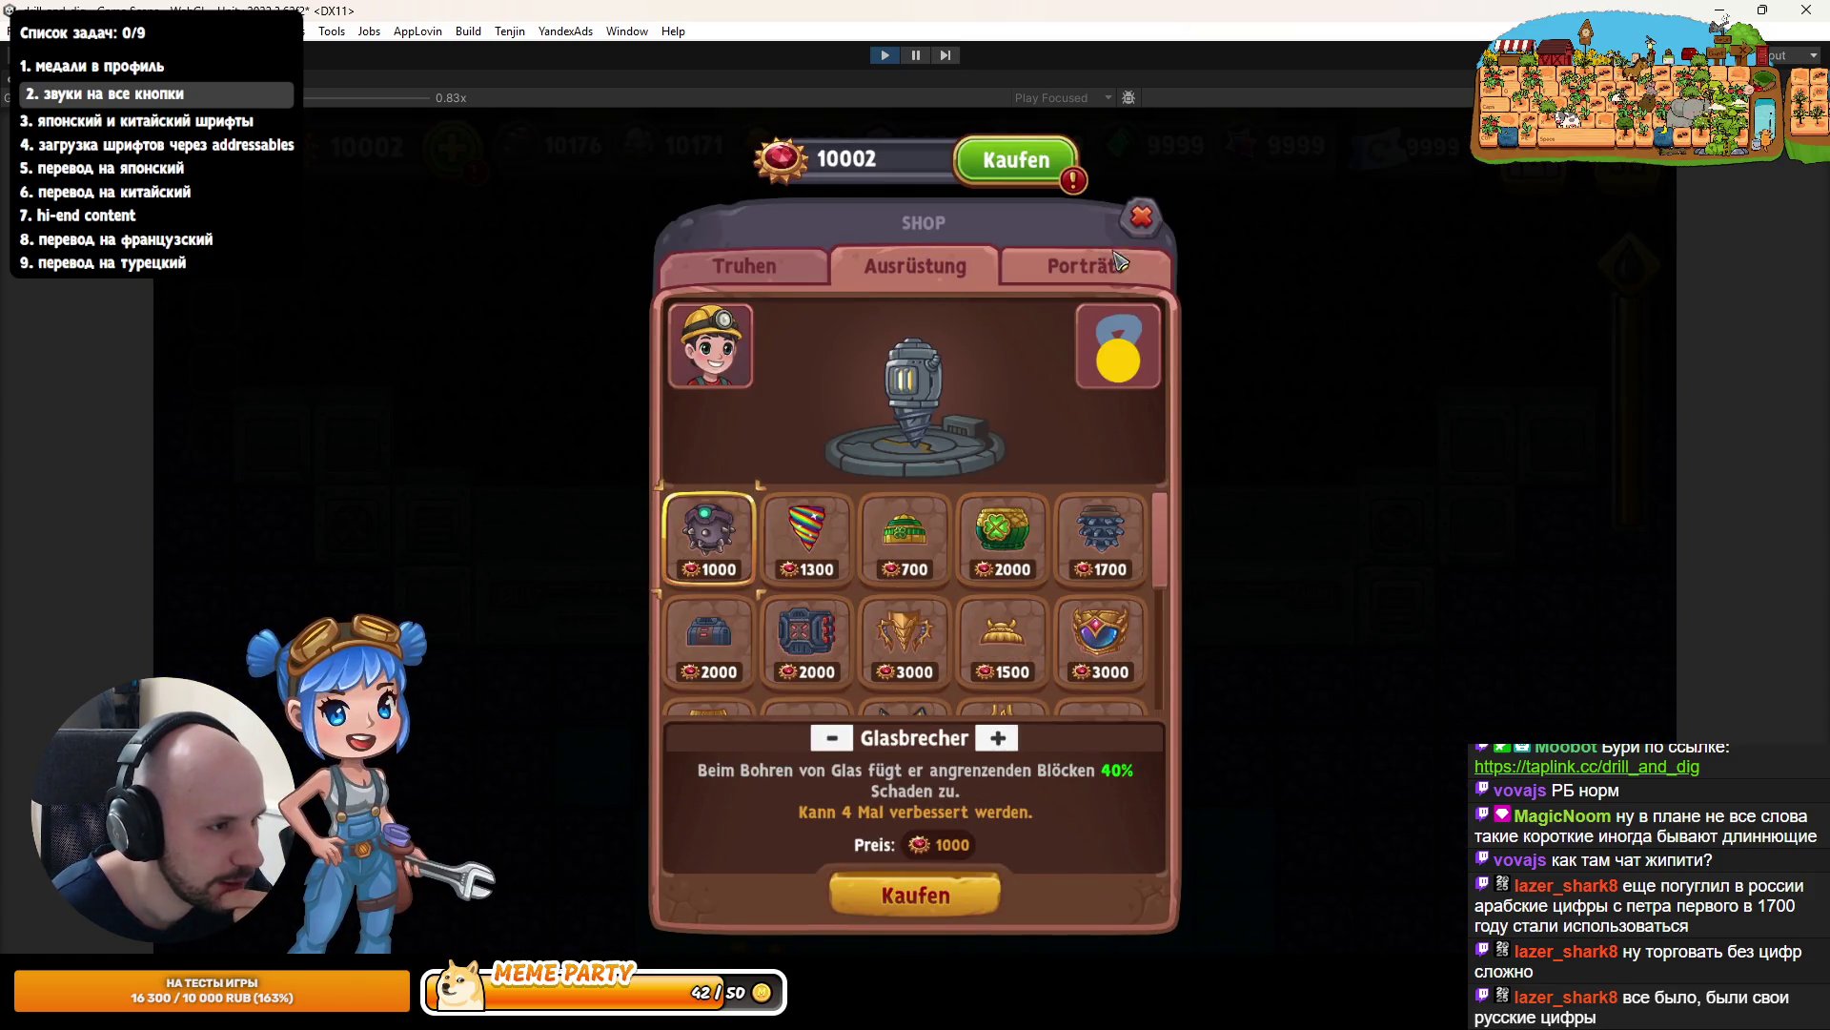
# - Claim the Relikte kaufen ad reward, raising relics to 10032, close the shop, and restart the game
pyautogui.click(1017, 164)
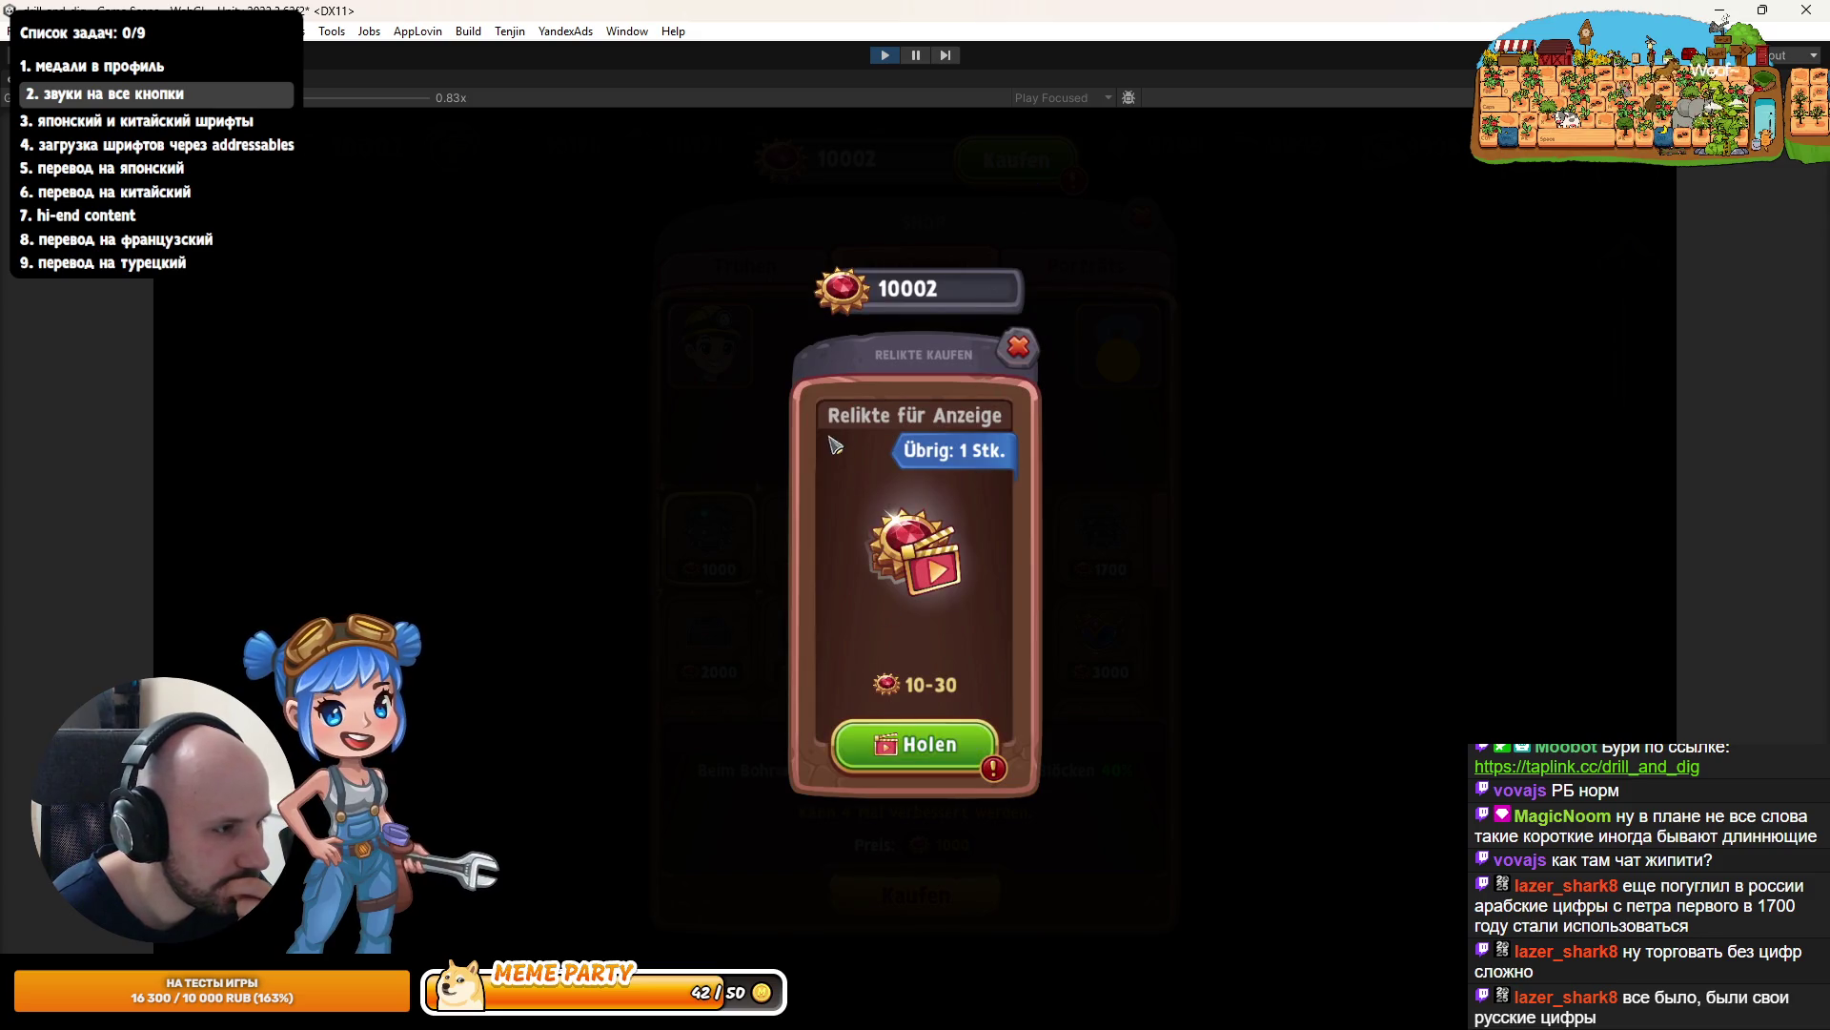
pyautogui.click(910, 758)
pyautogui.click(912, 729)
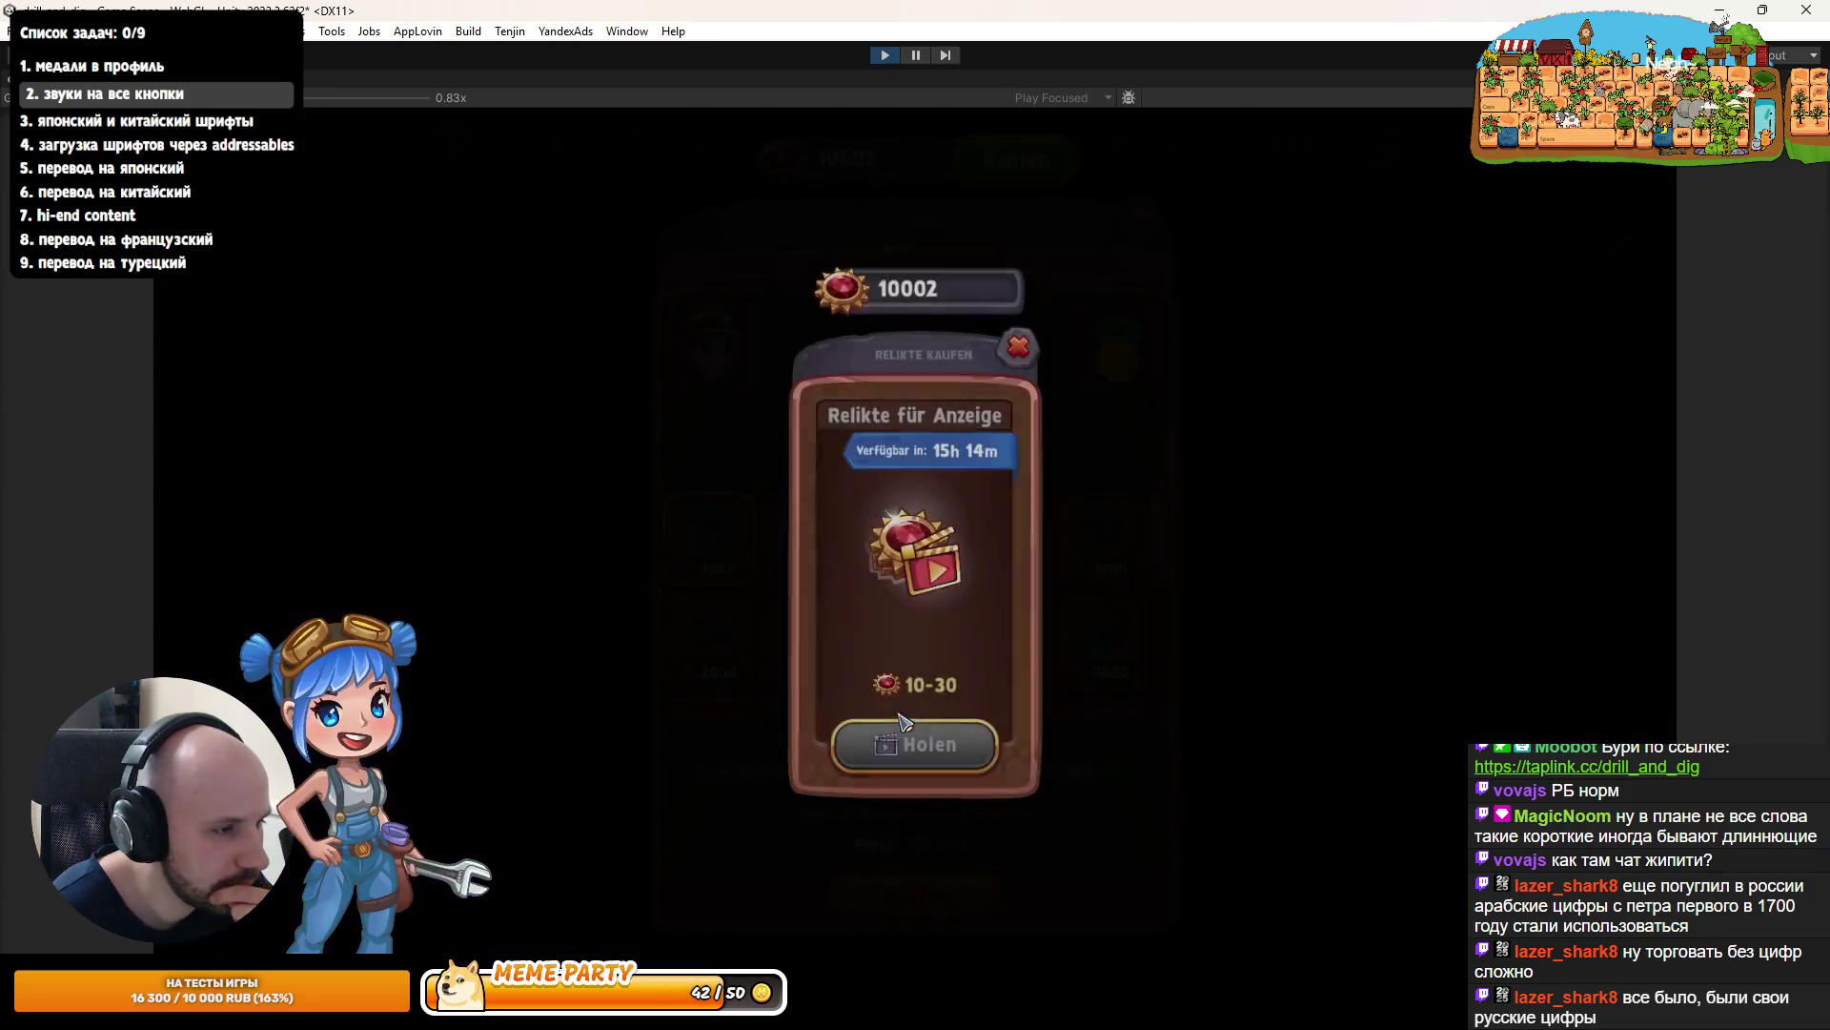
pyautogui.click(1022, 348)
pyautogui.click(1014, 162)
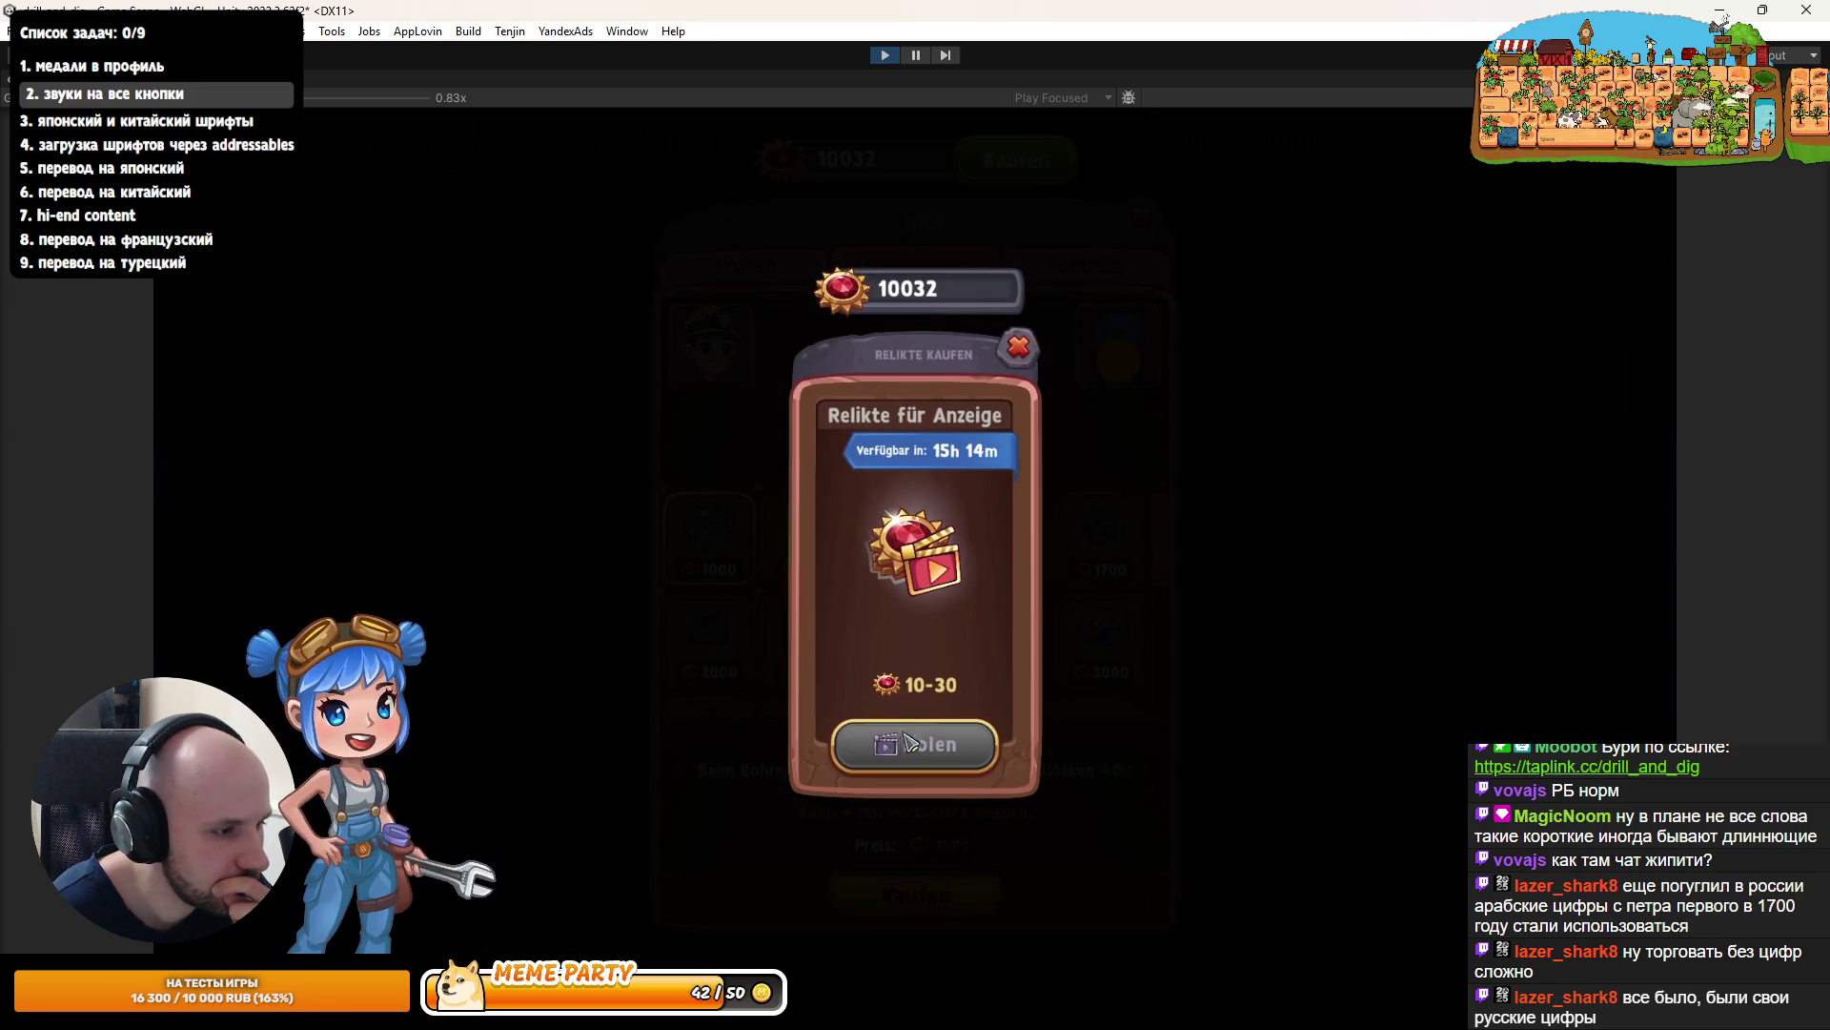
pyautogui.click(1017, 354)
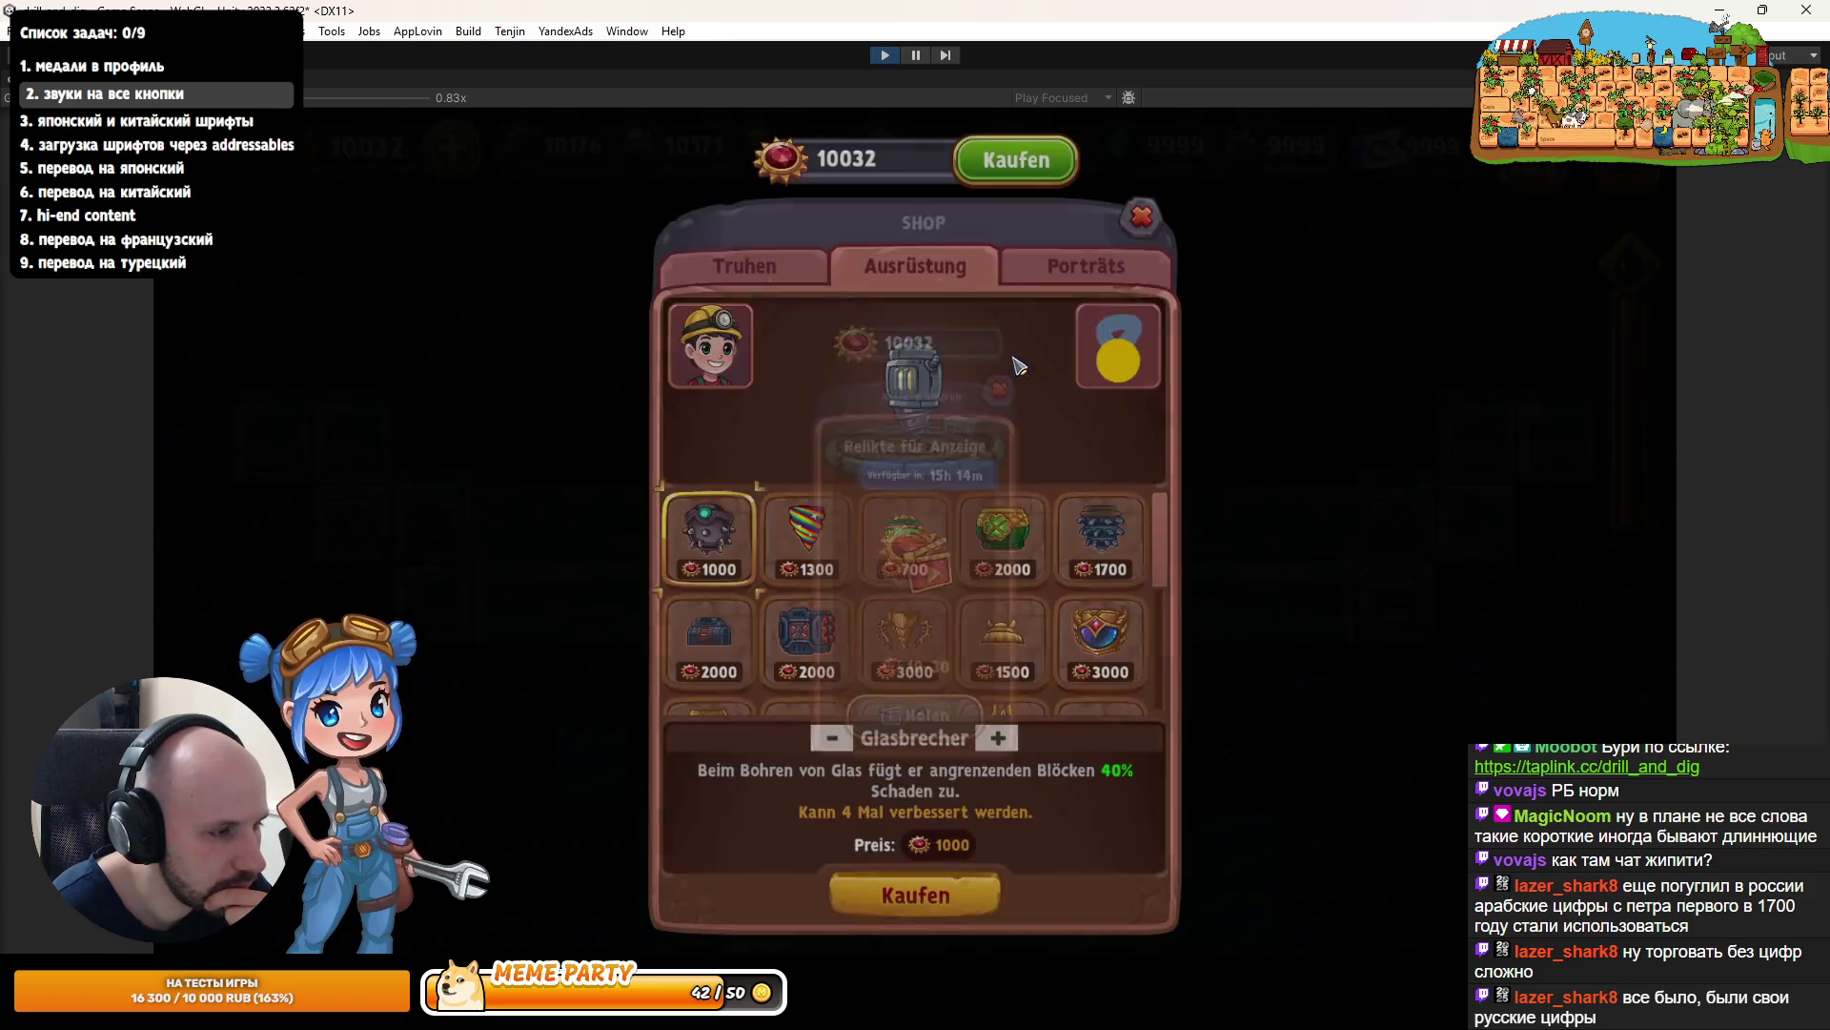
pyautogui.click(1141, 219)
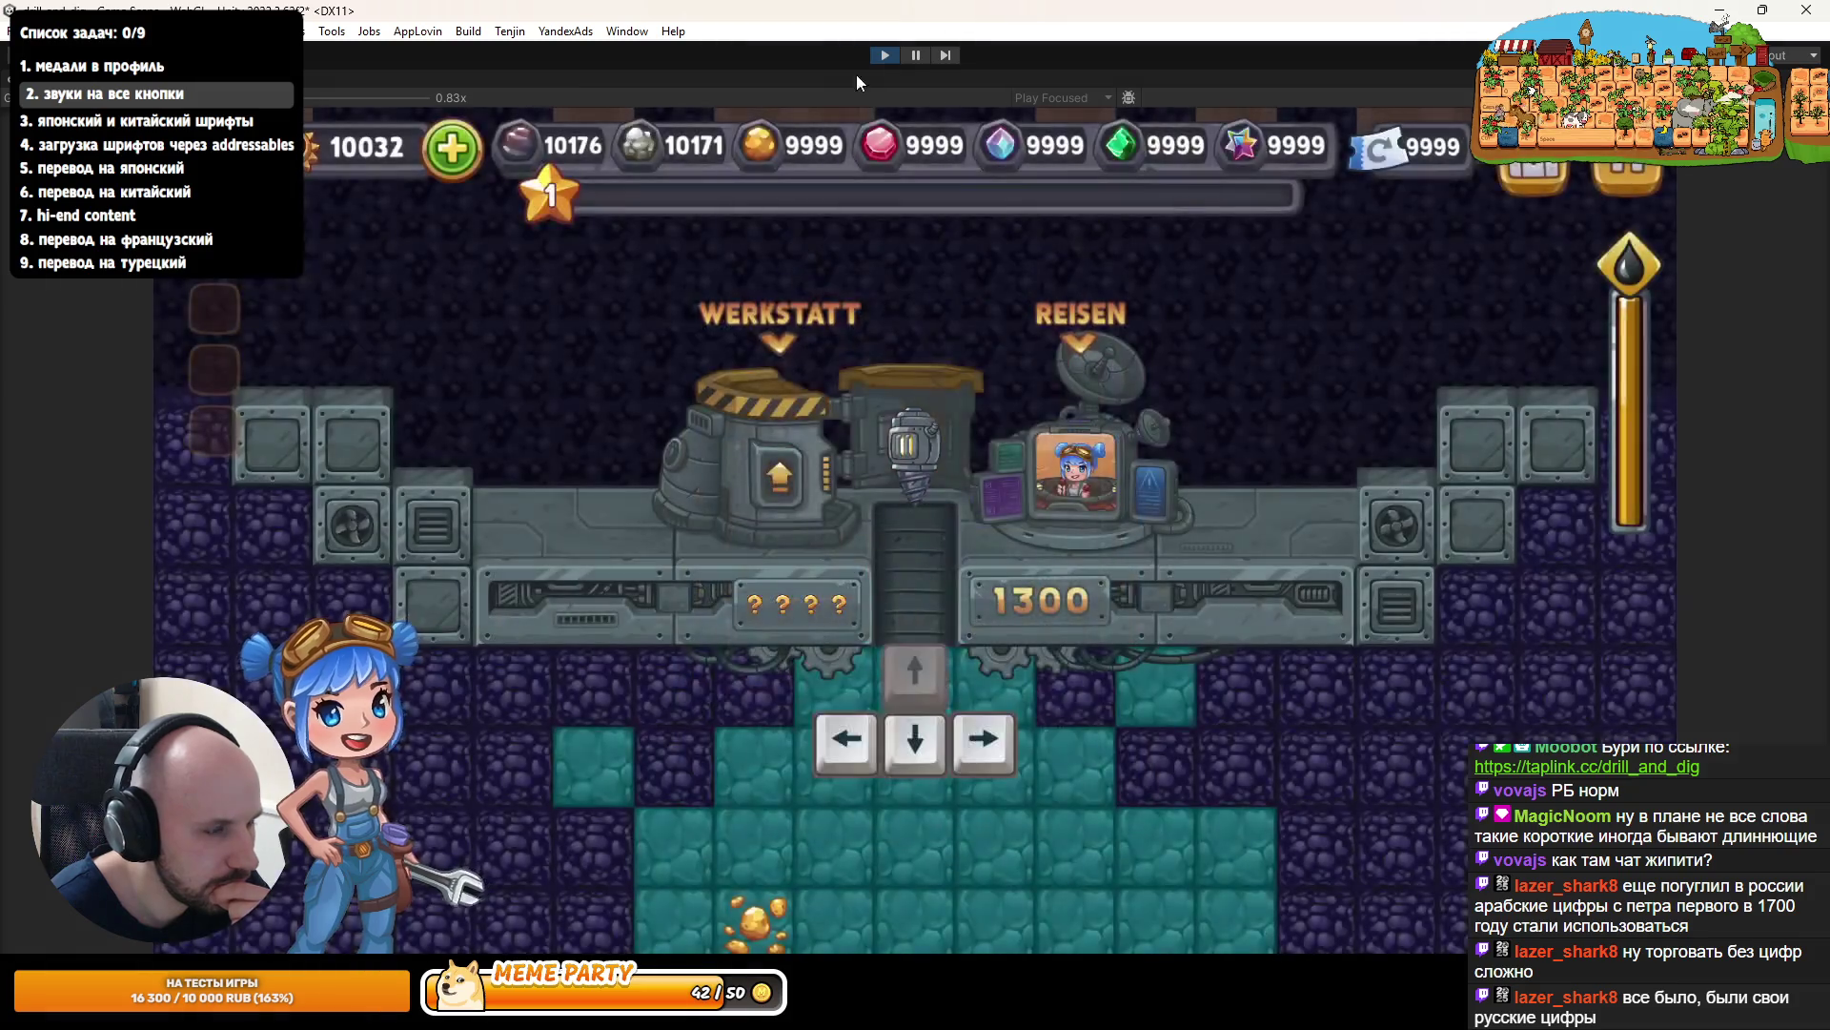
pyautogui.click(885, 57)
pyautogui.click(885, 55)
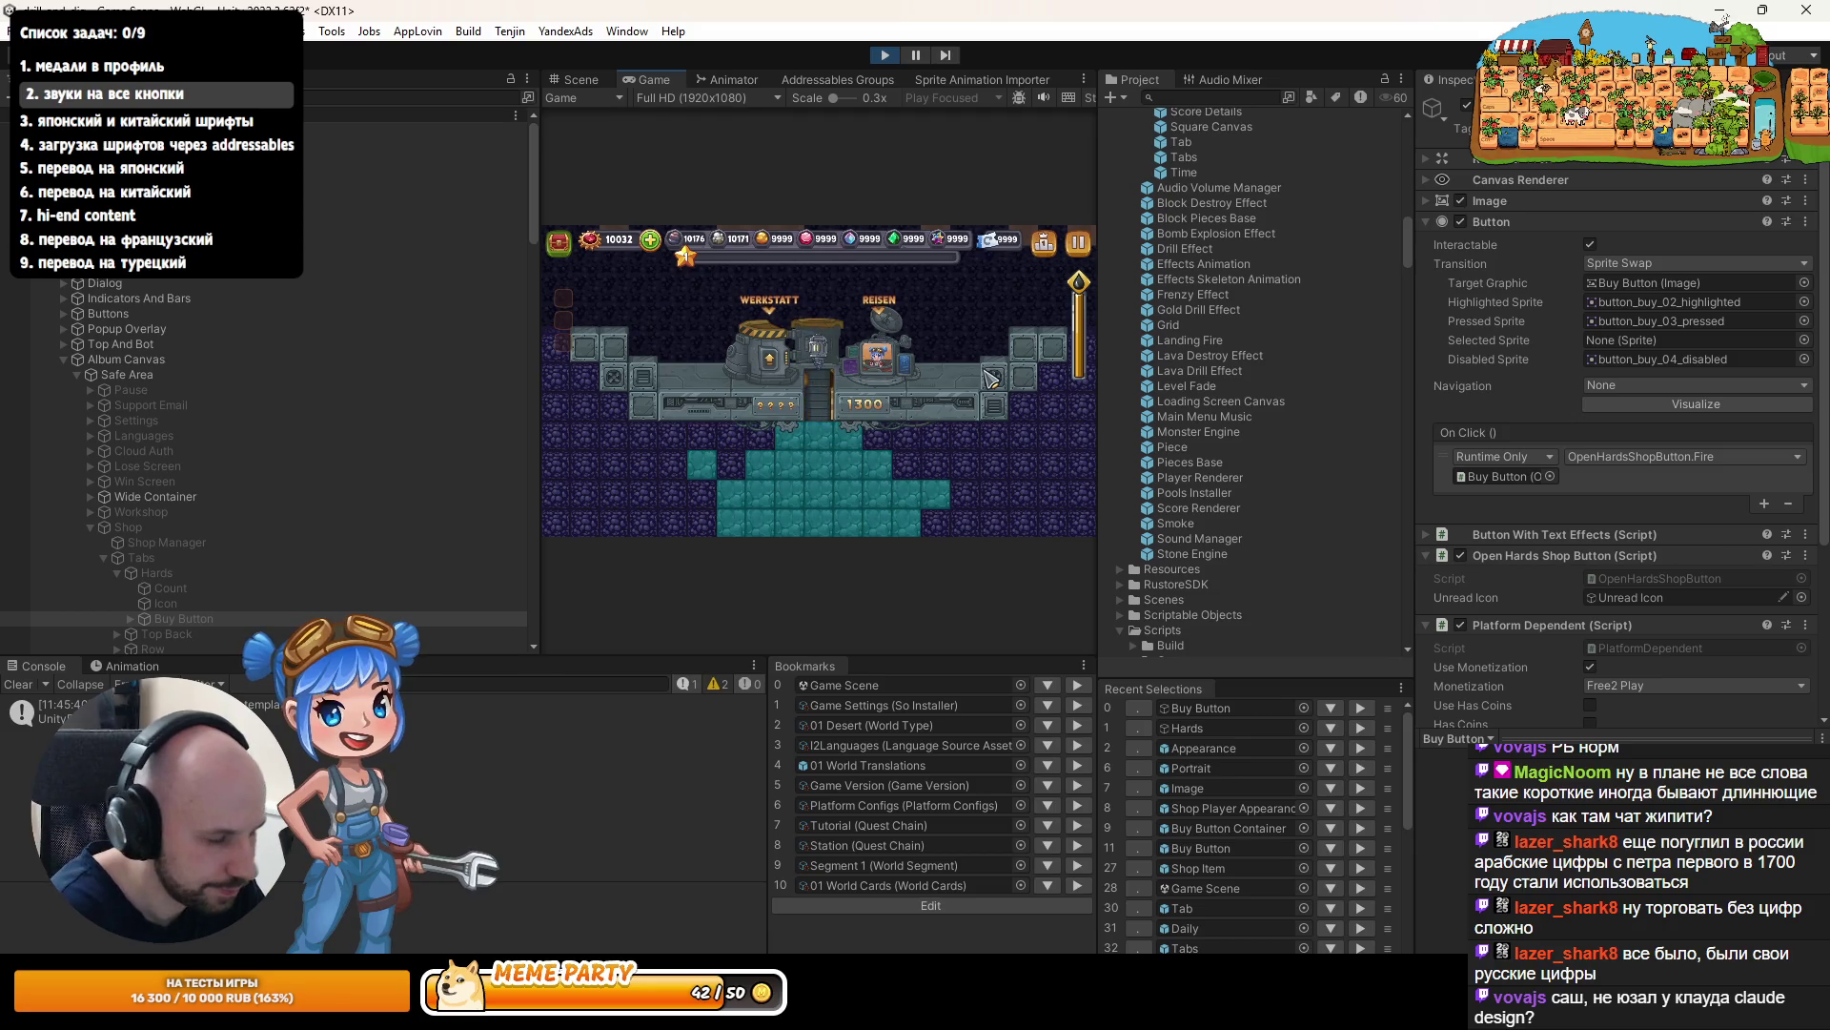
# - Maximize the Game view and claim the relic reward via Holen and Abholen
pyautogui.doubleClick(643, 74)
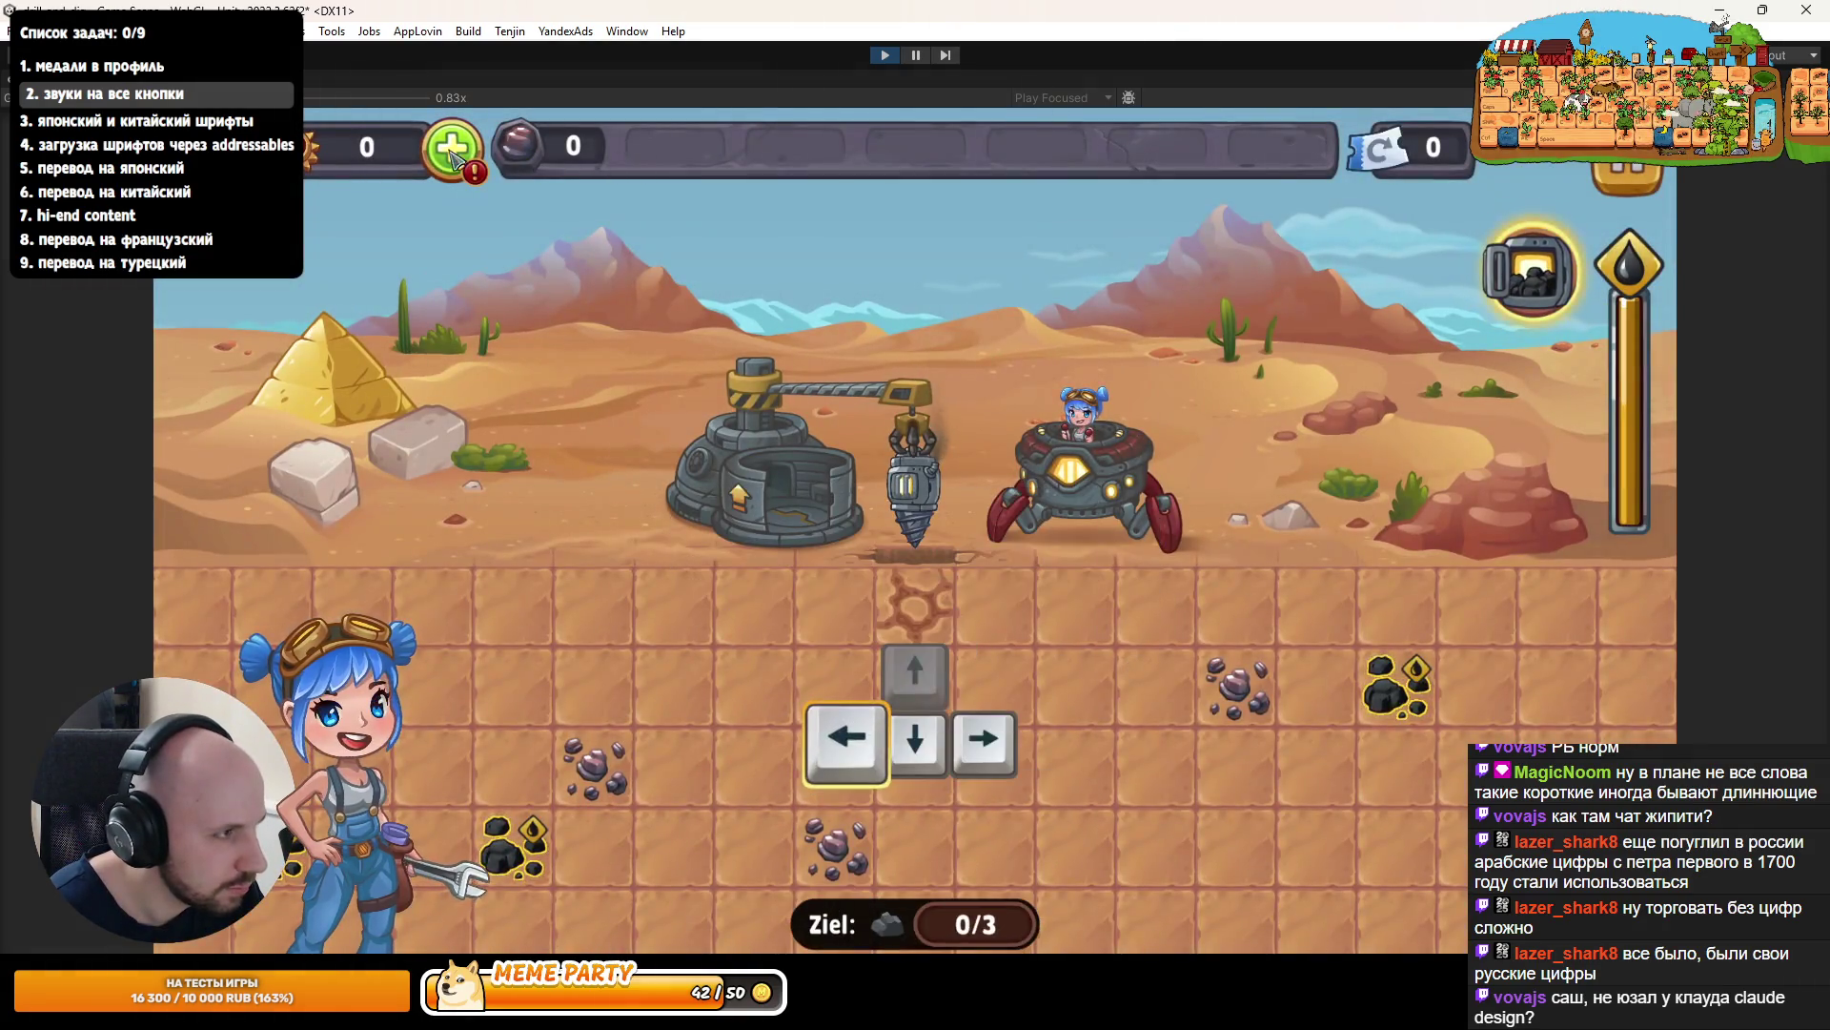
pyautogui.click(454, 153)
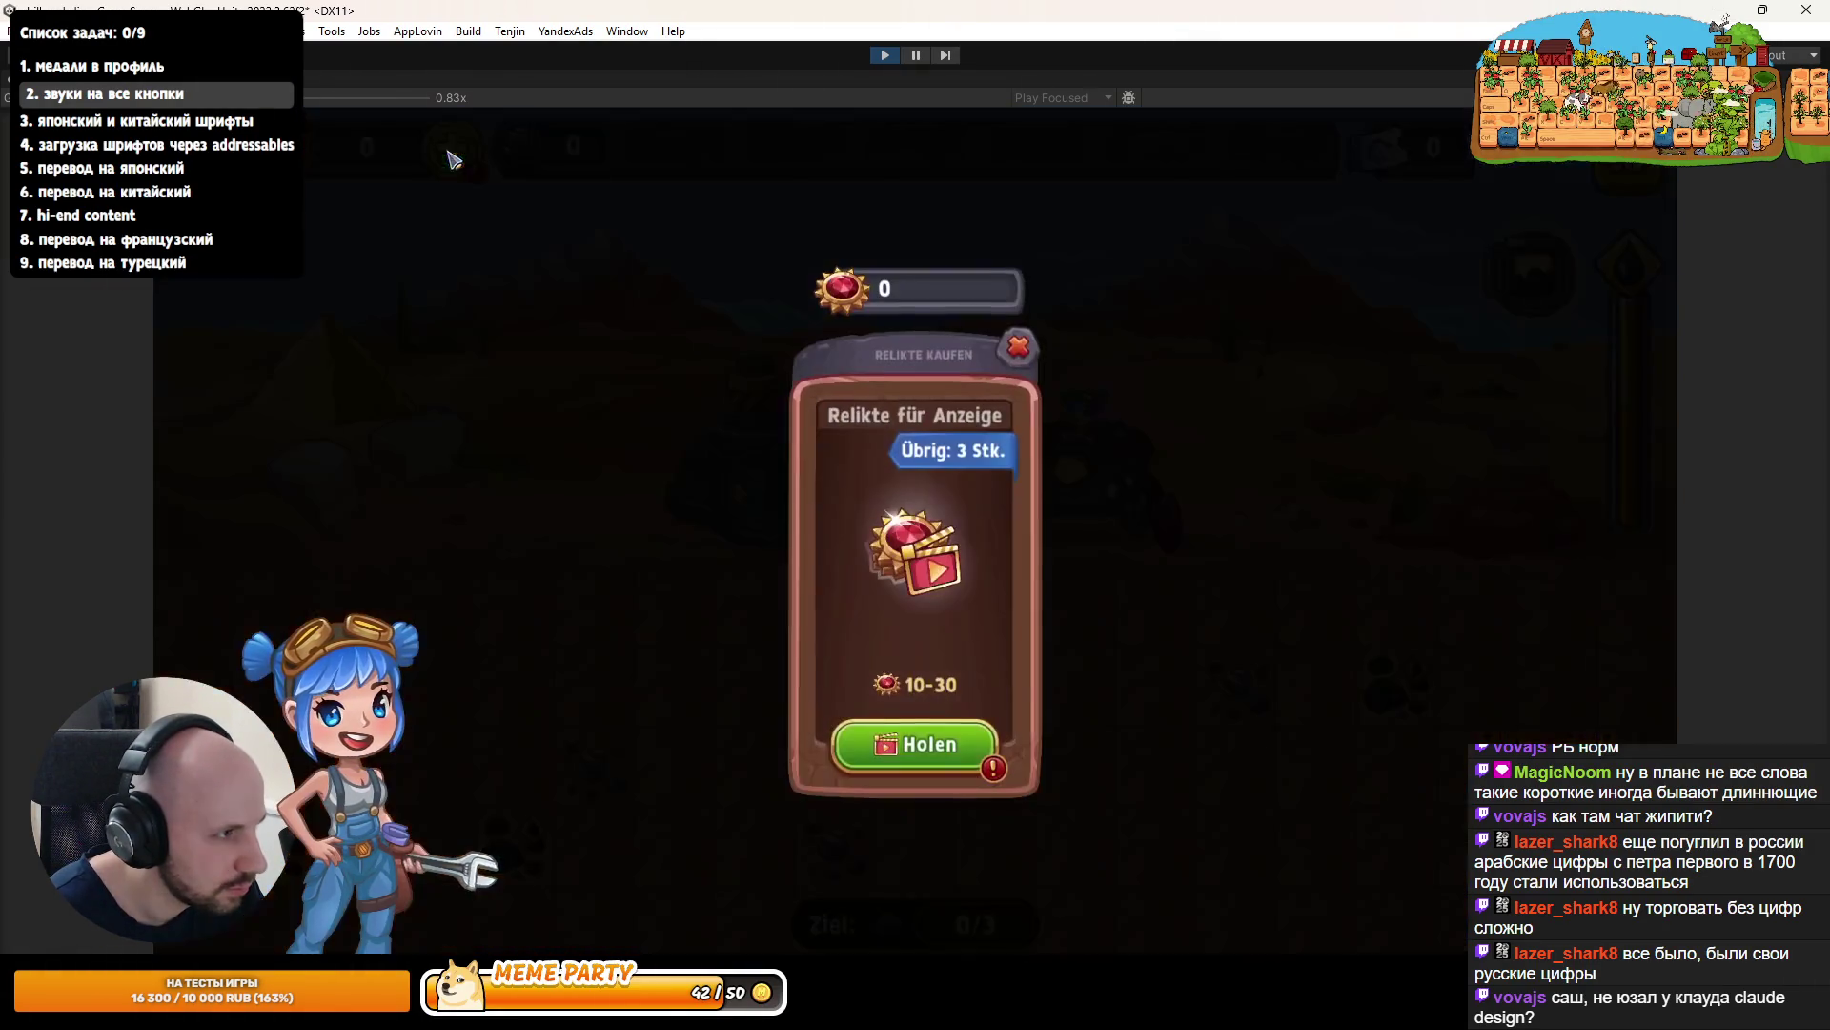
pyautogui.click(907, 758)
pyautogui.click(923, 701)
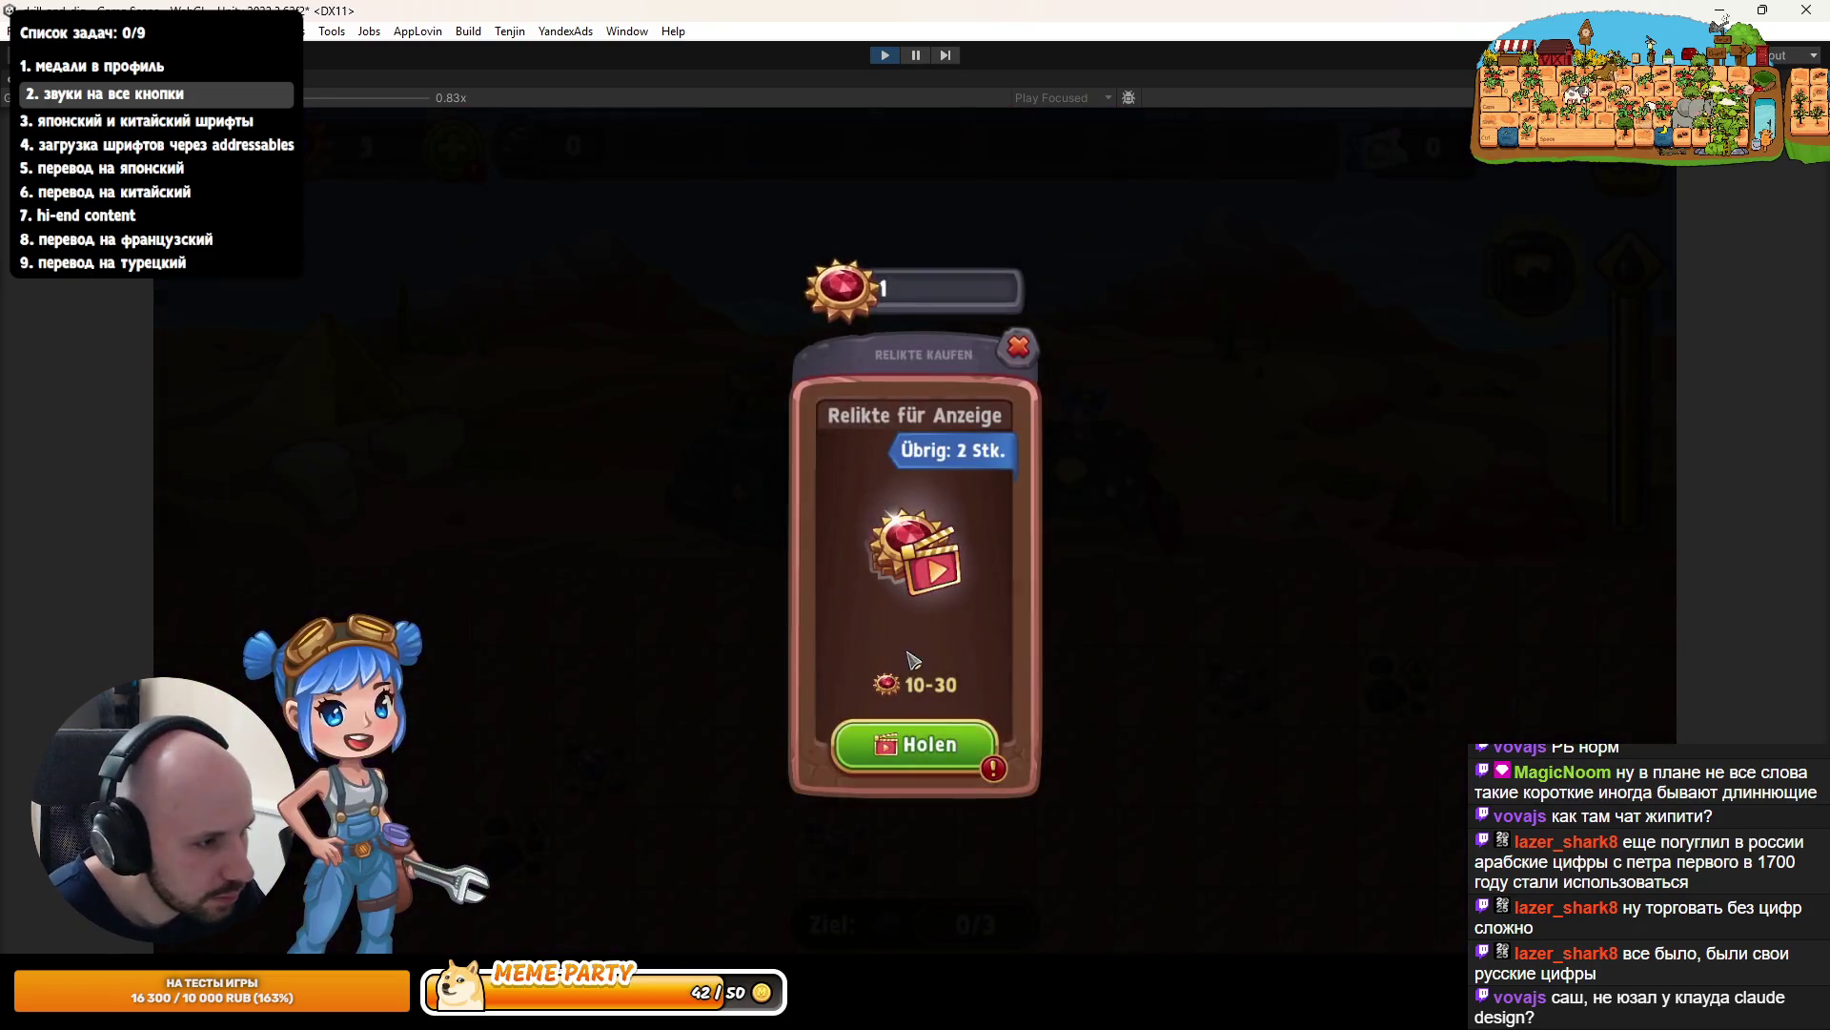
pyautogui.click(1016, 346)
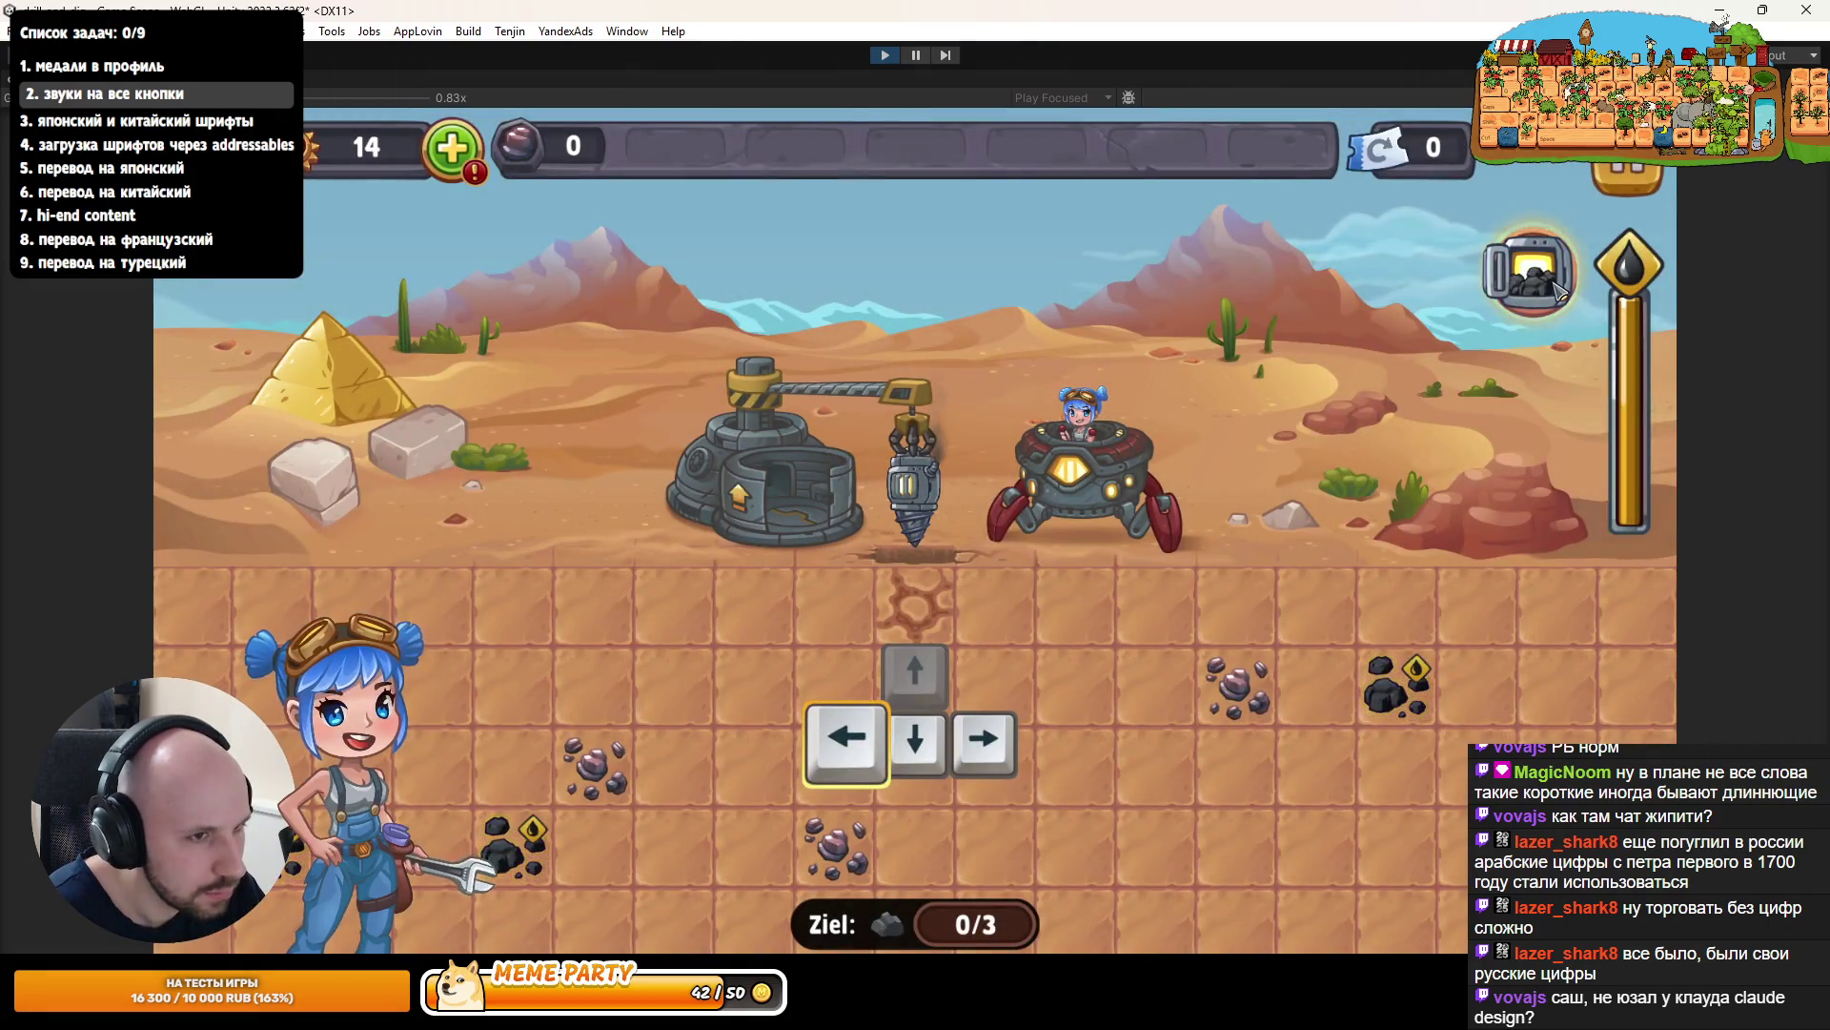
# - Open and close the Kohleabbau mission popup a few times, then stop Play mode
pyautogui.click(1530, 271)
pyautogui.click(1156, 378)
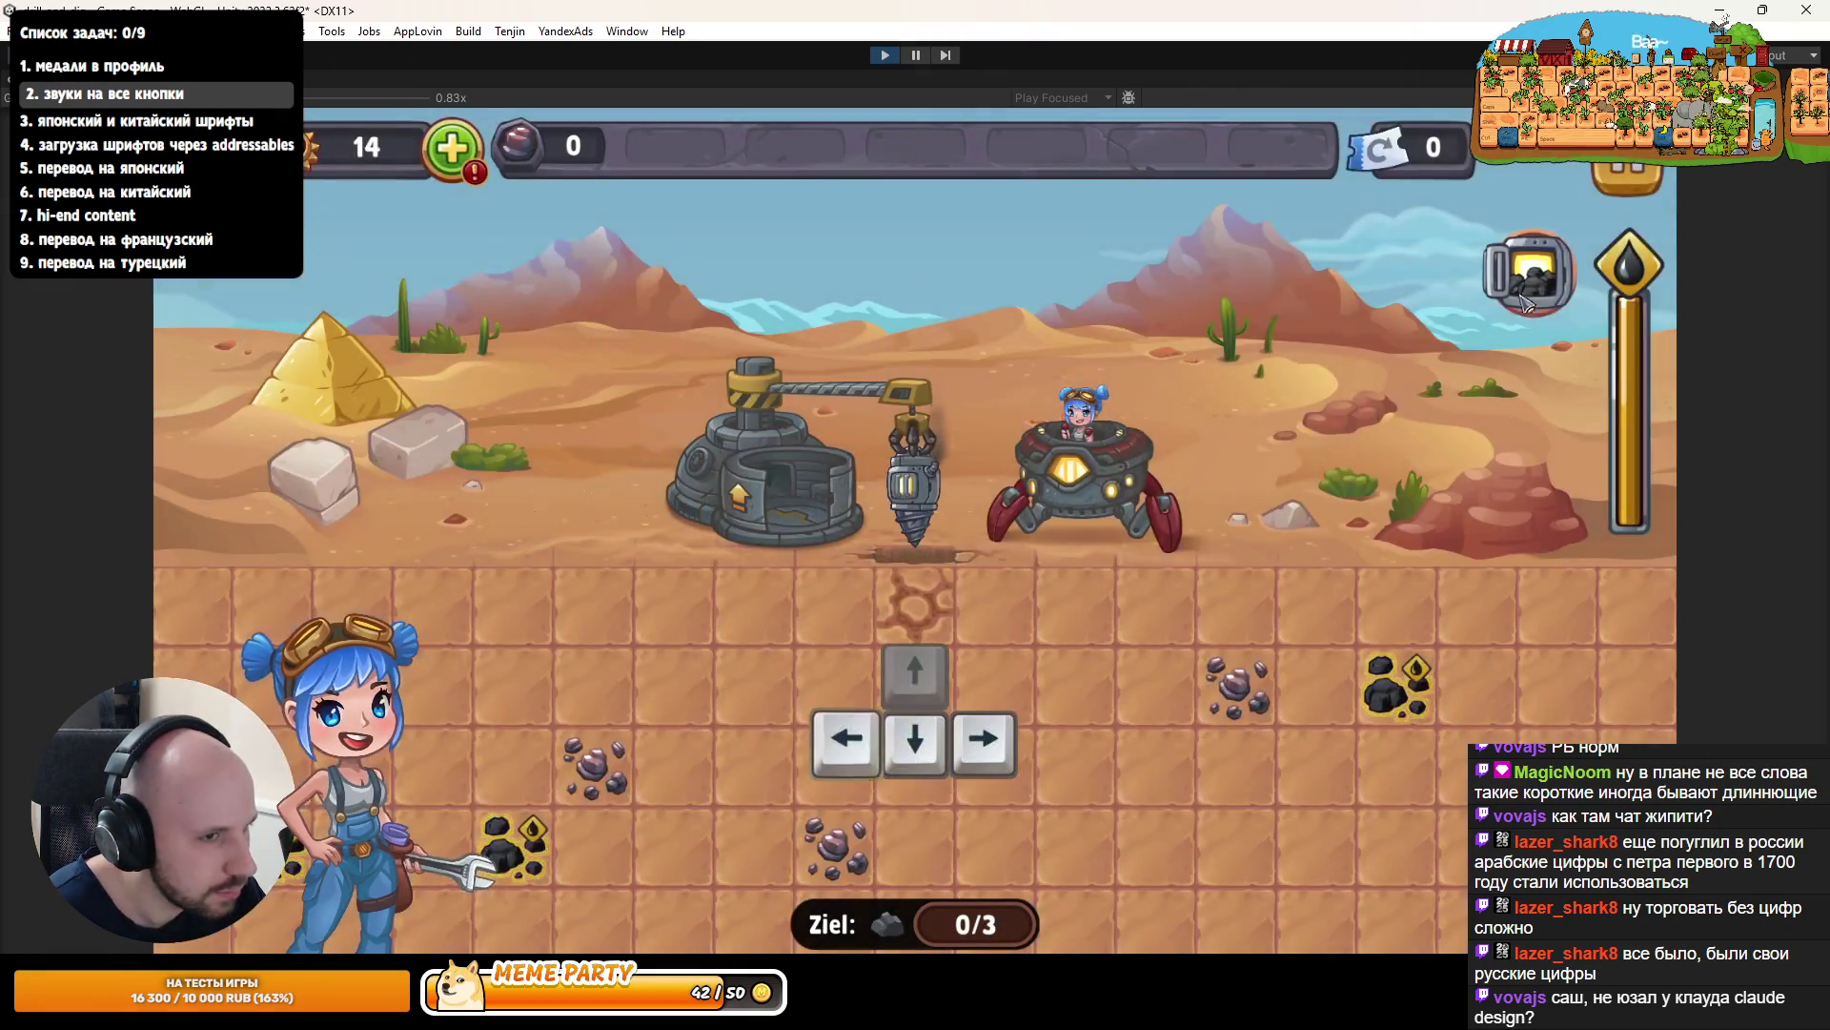
pyautogui.click(1530, 271)
pyautogui.click(1156, 378)
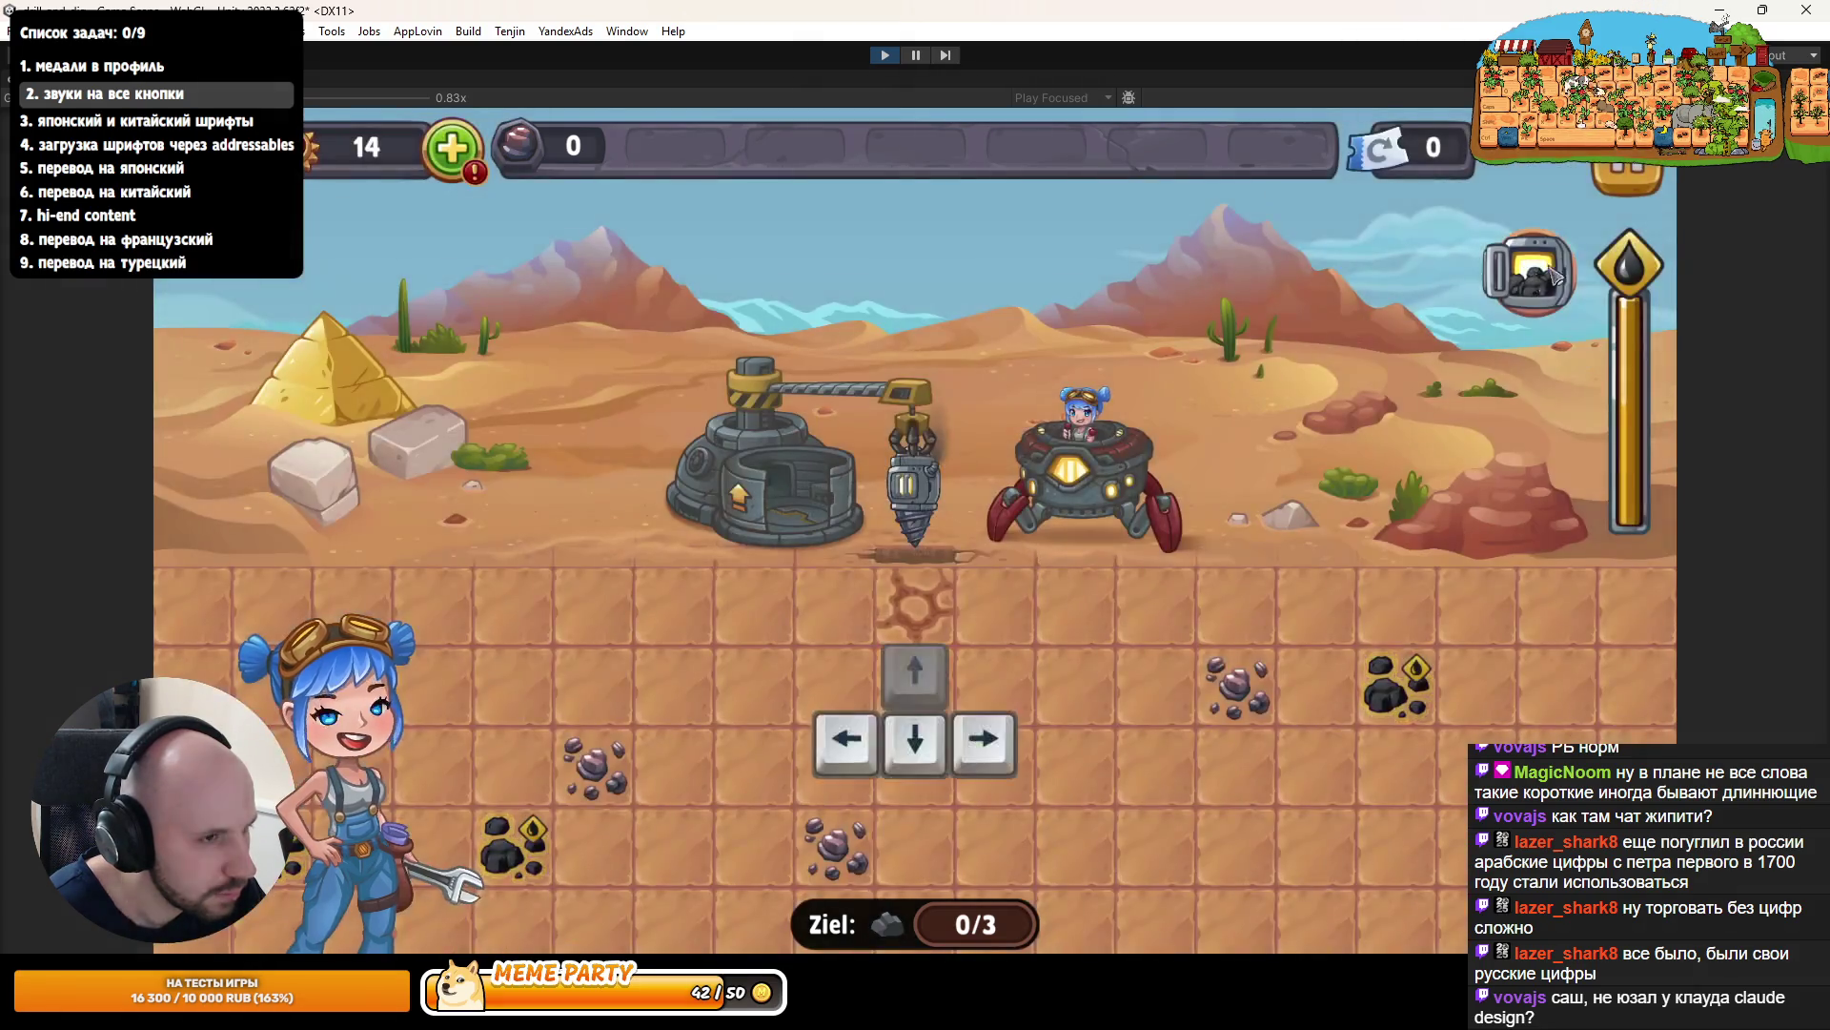
pyautogui.click(1530, 271)
pyautogui.click(885, 55)
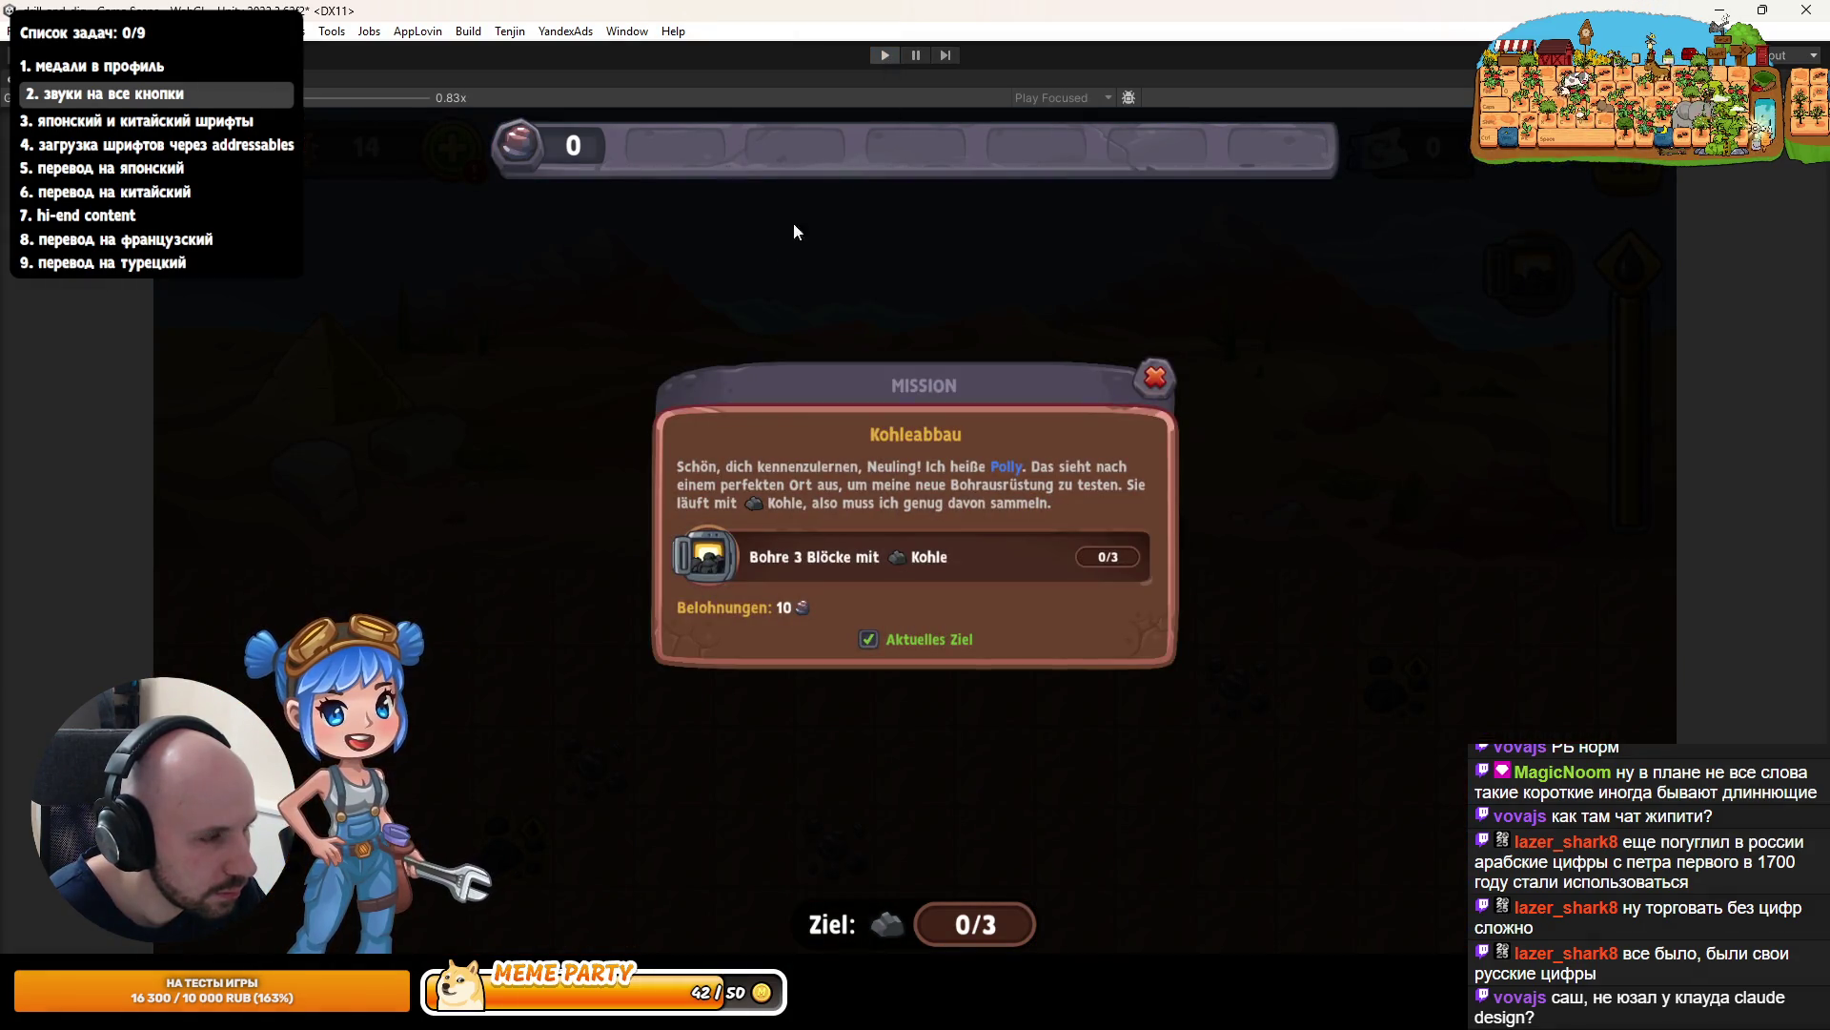
pyautogui.click(1215, 98)
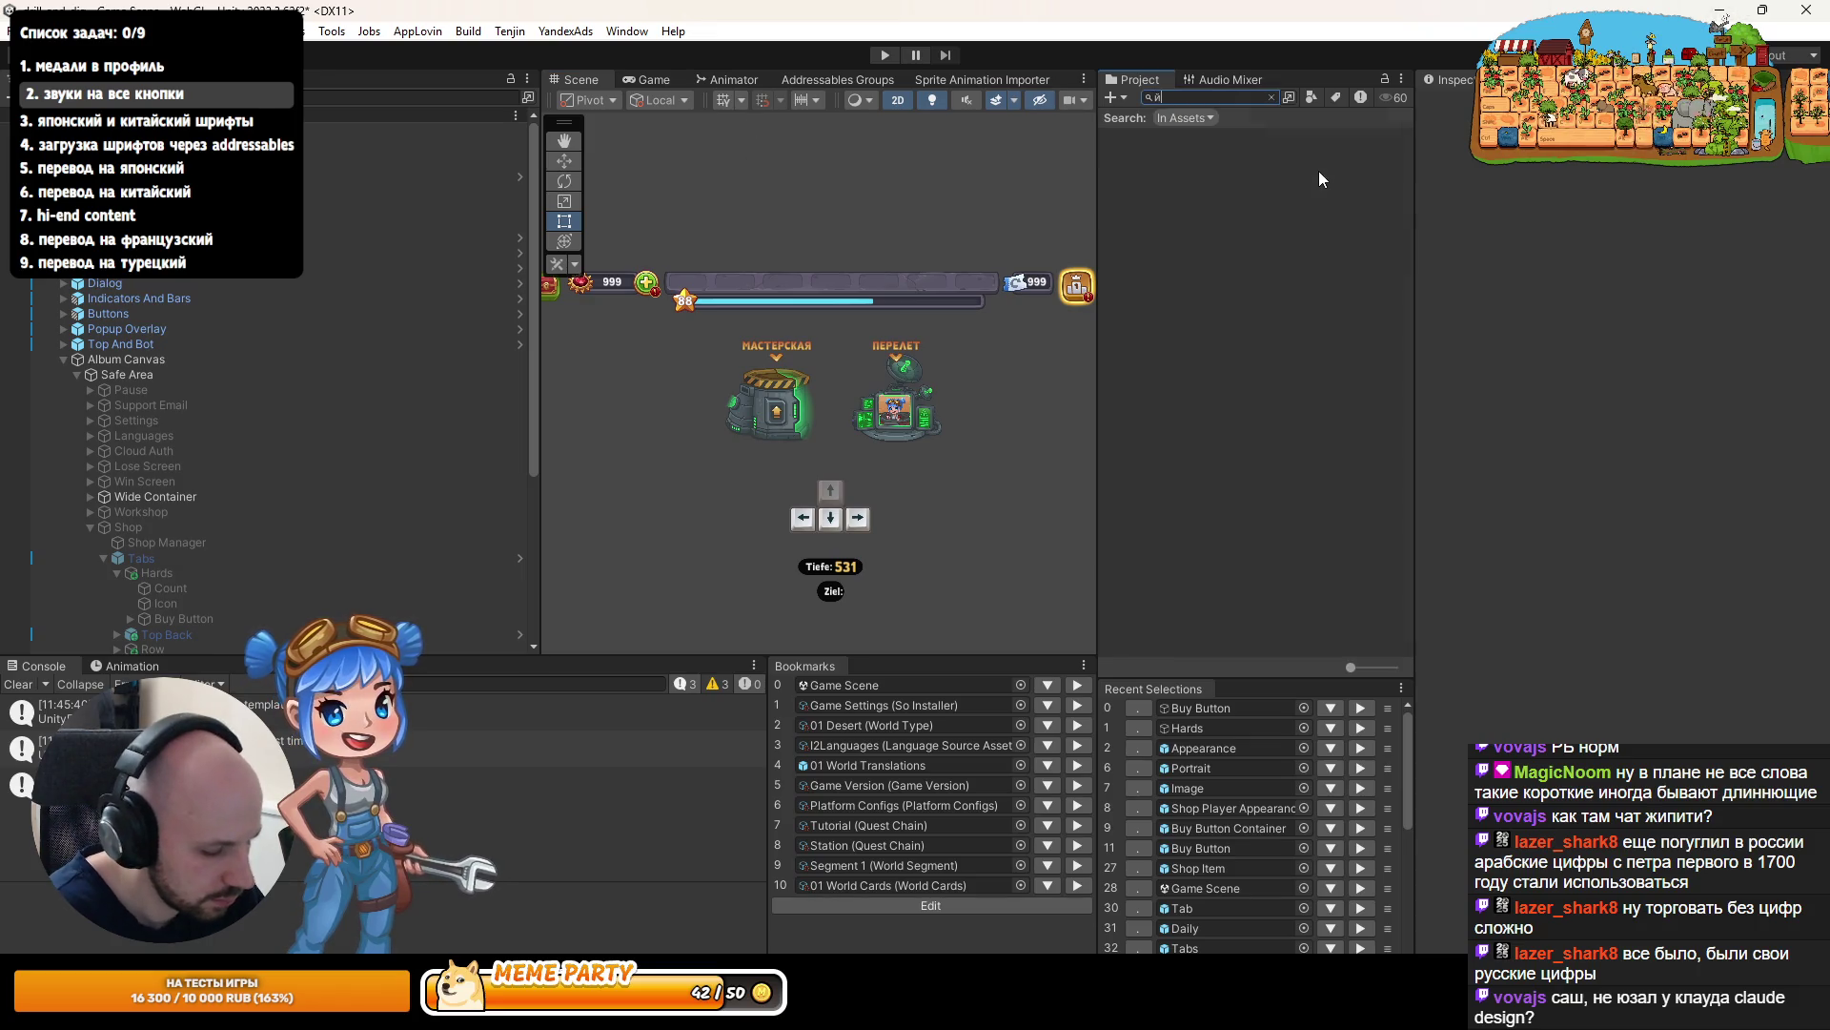
# - Find the Quest Button prefab by searching 'quest bu', open it, and add Pointer Click Sound
pyautogui.write('quest bu')
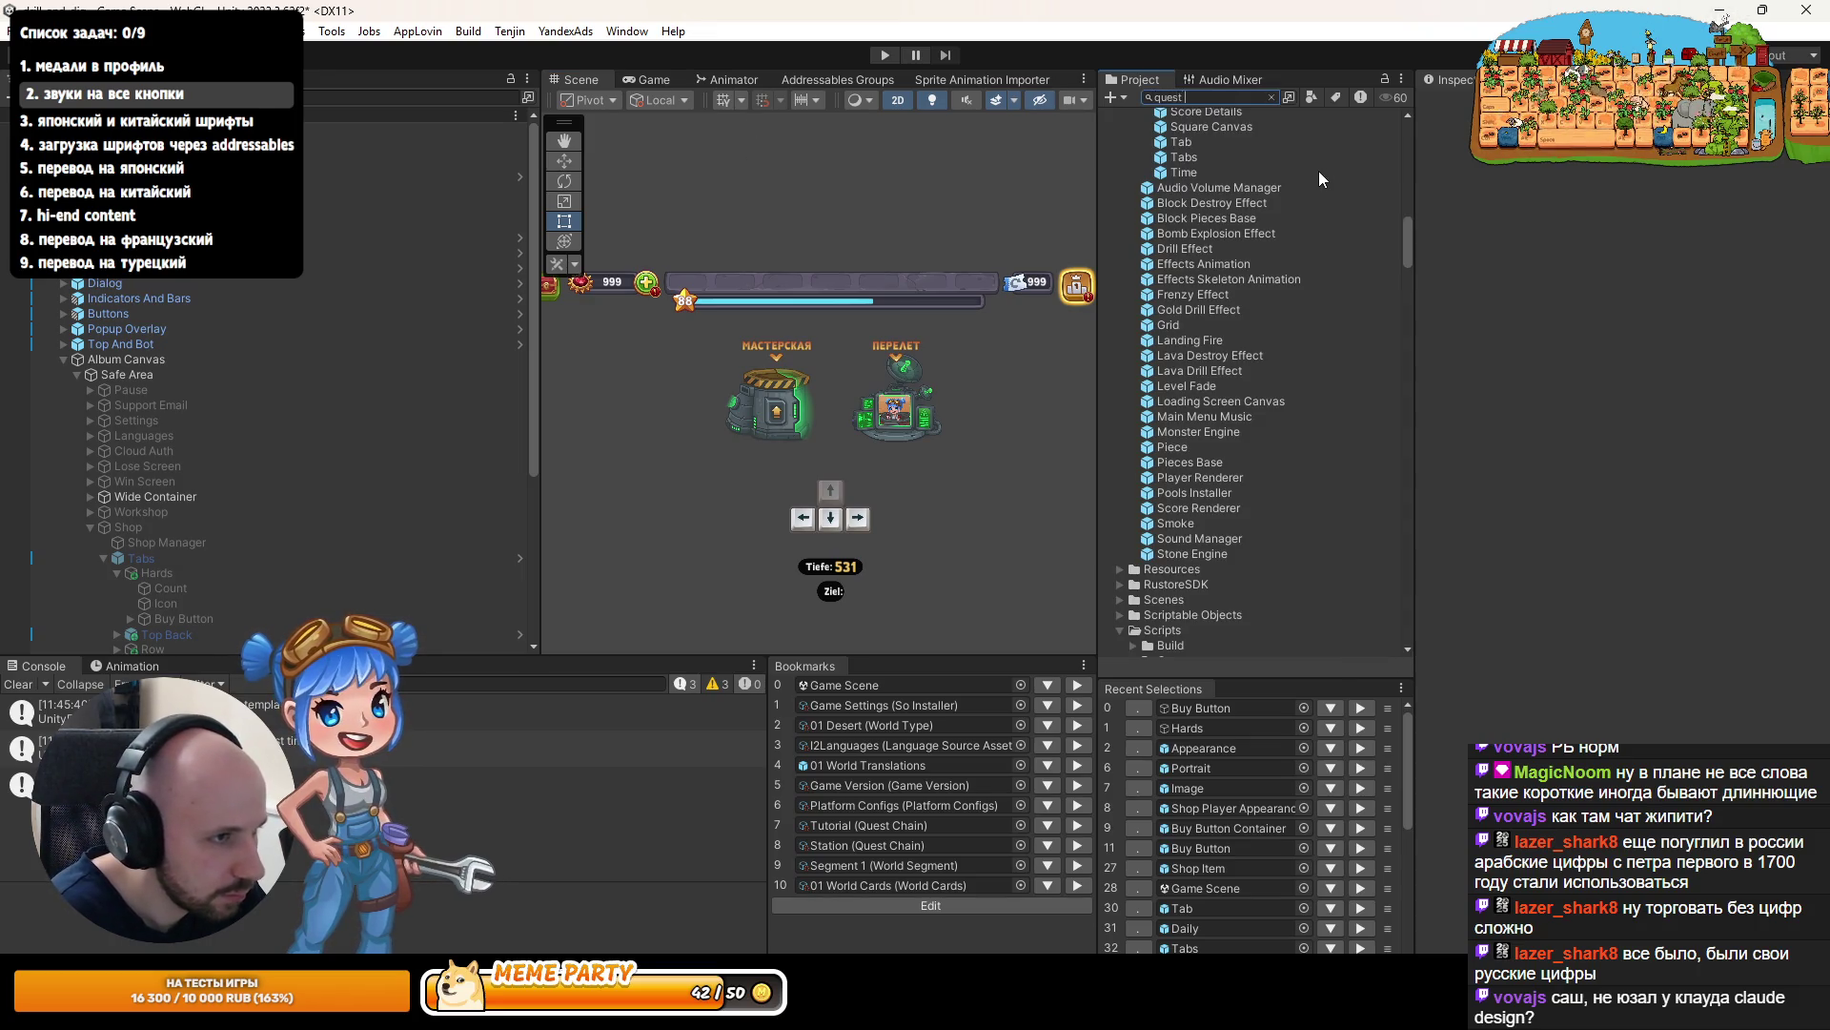
pyautogui.doubleClick(1165, 136)
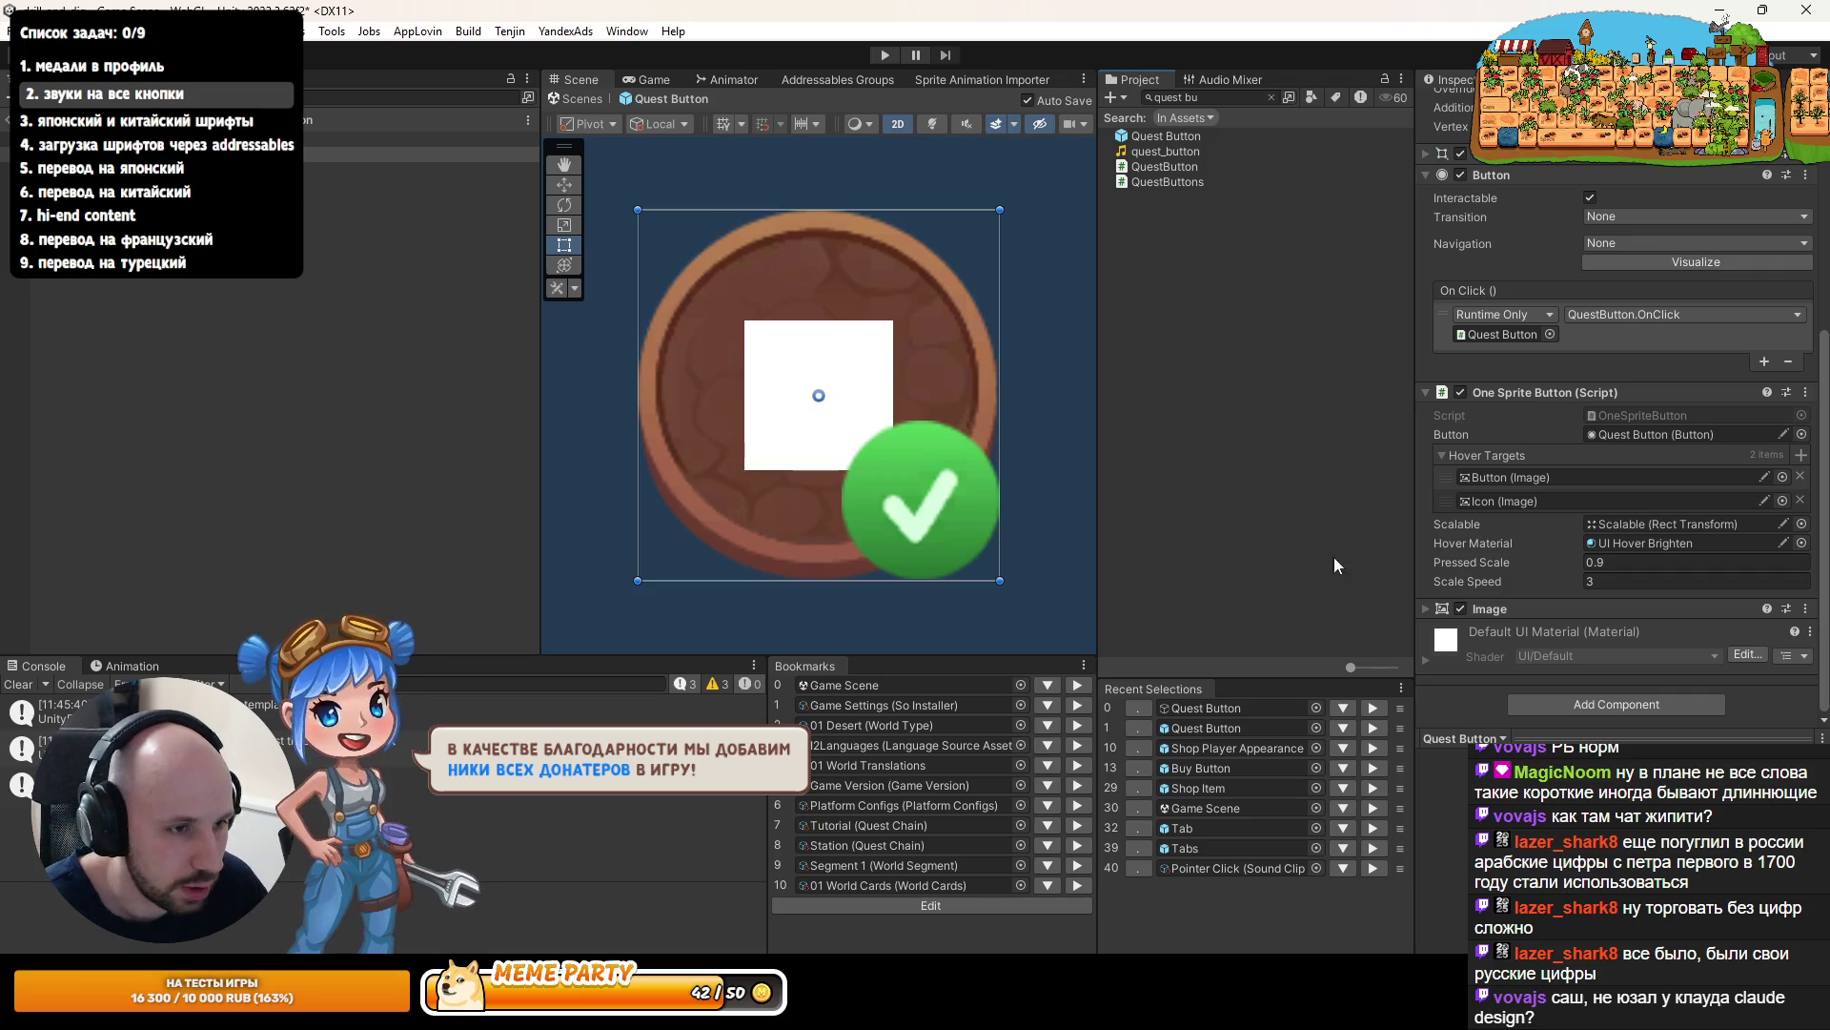
pyautogui.scroll(3, 1529, 526)
pyautogui.scroll(-3, 1577, 552)
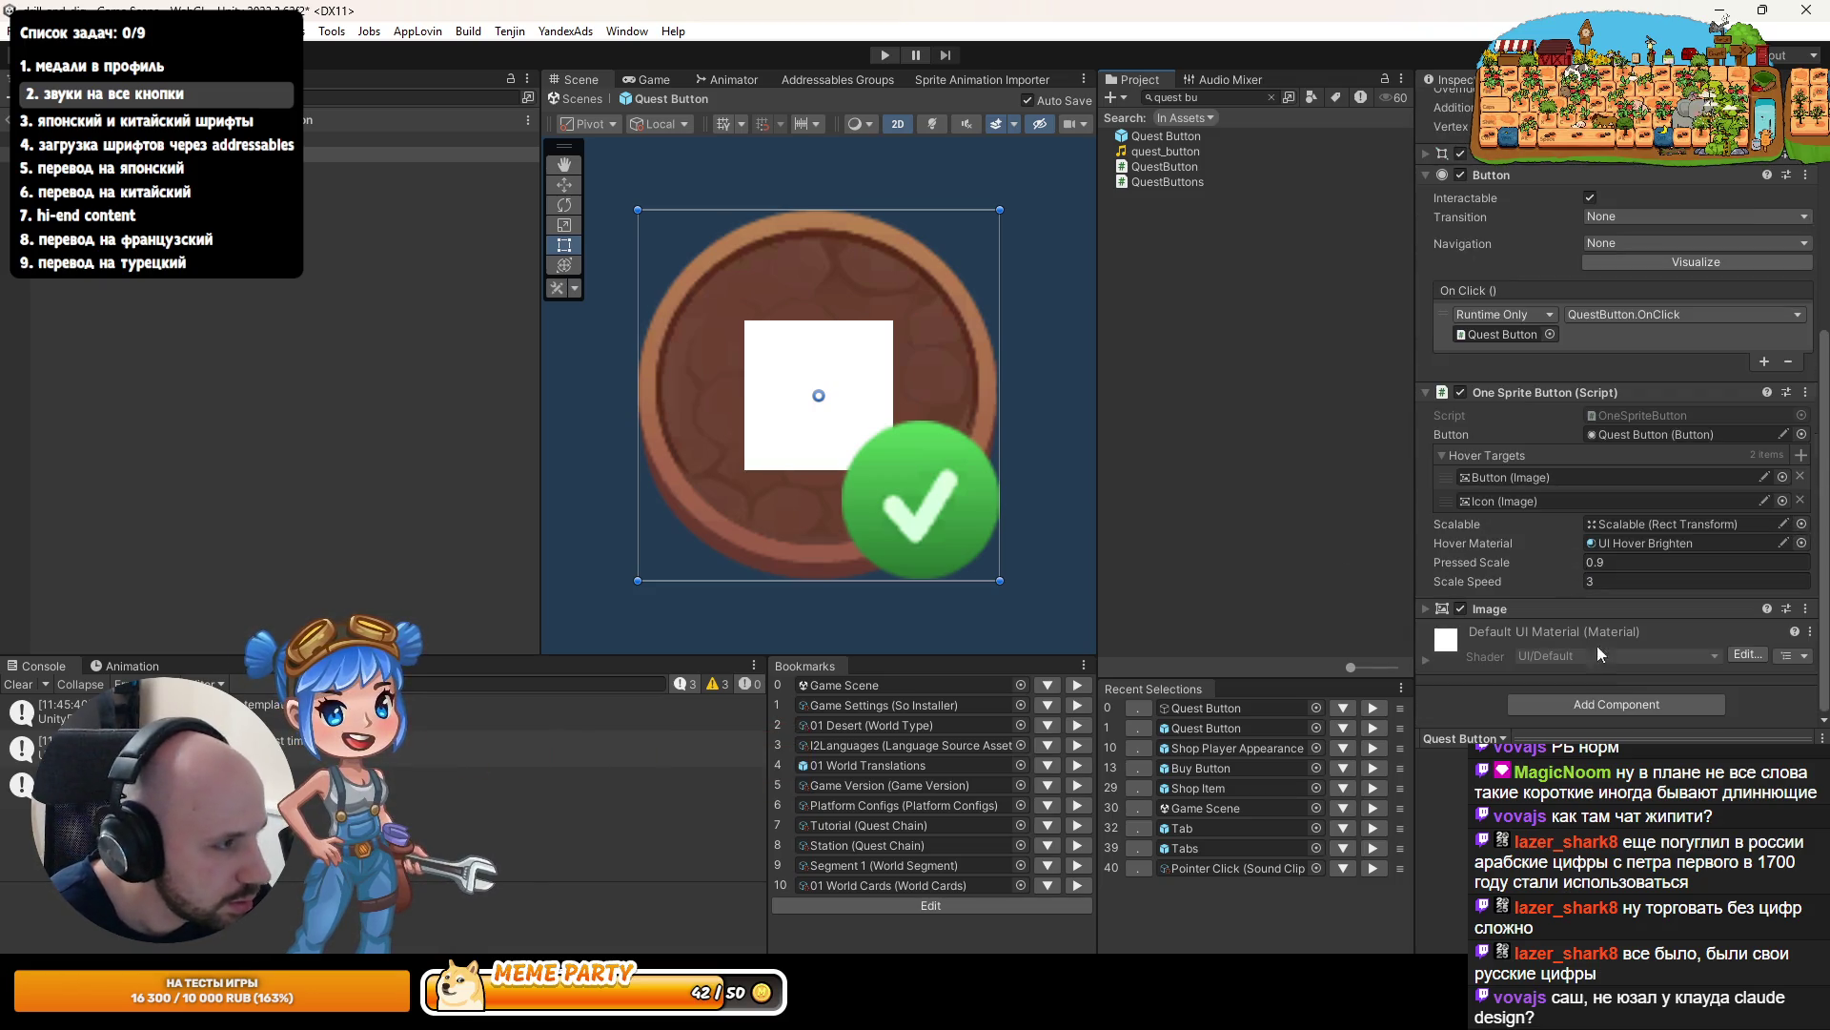
pyautogui.click(1553, 705)
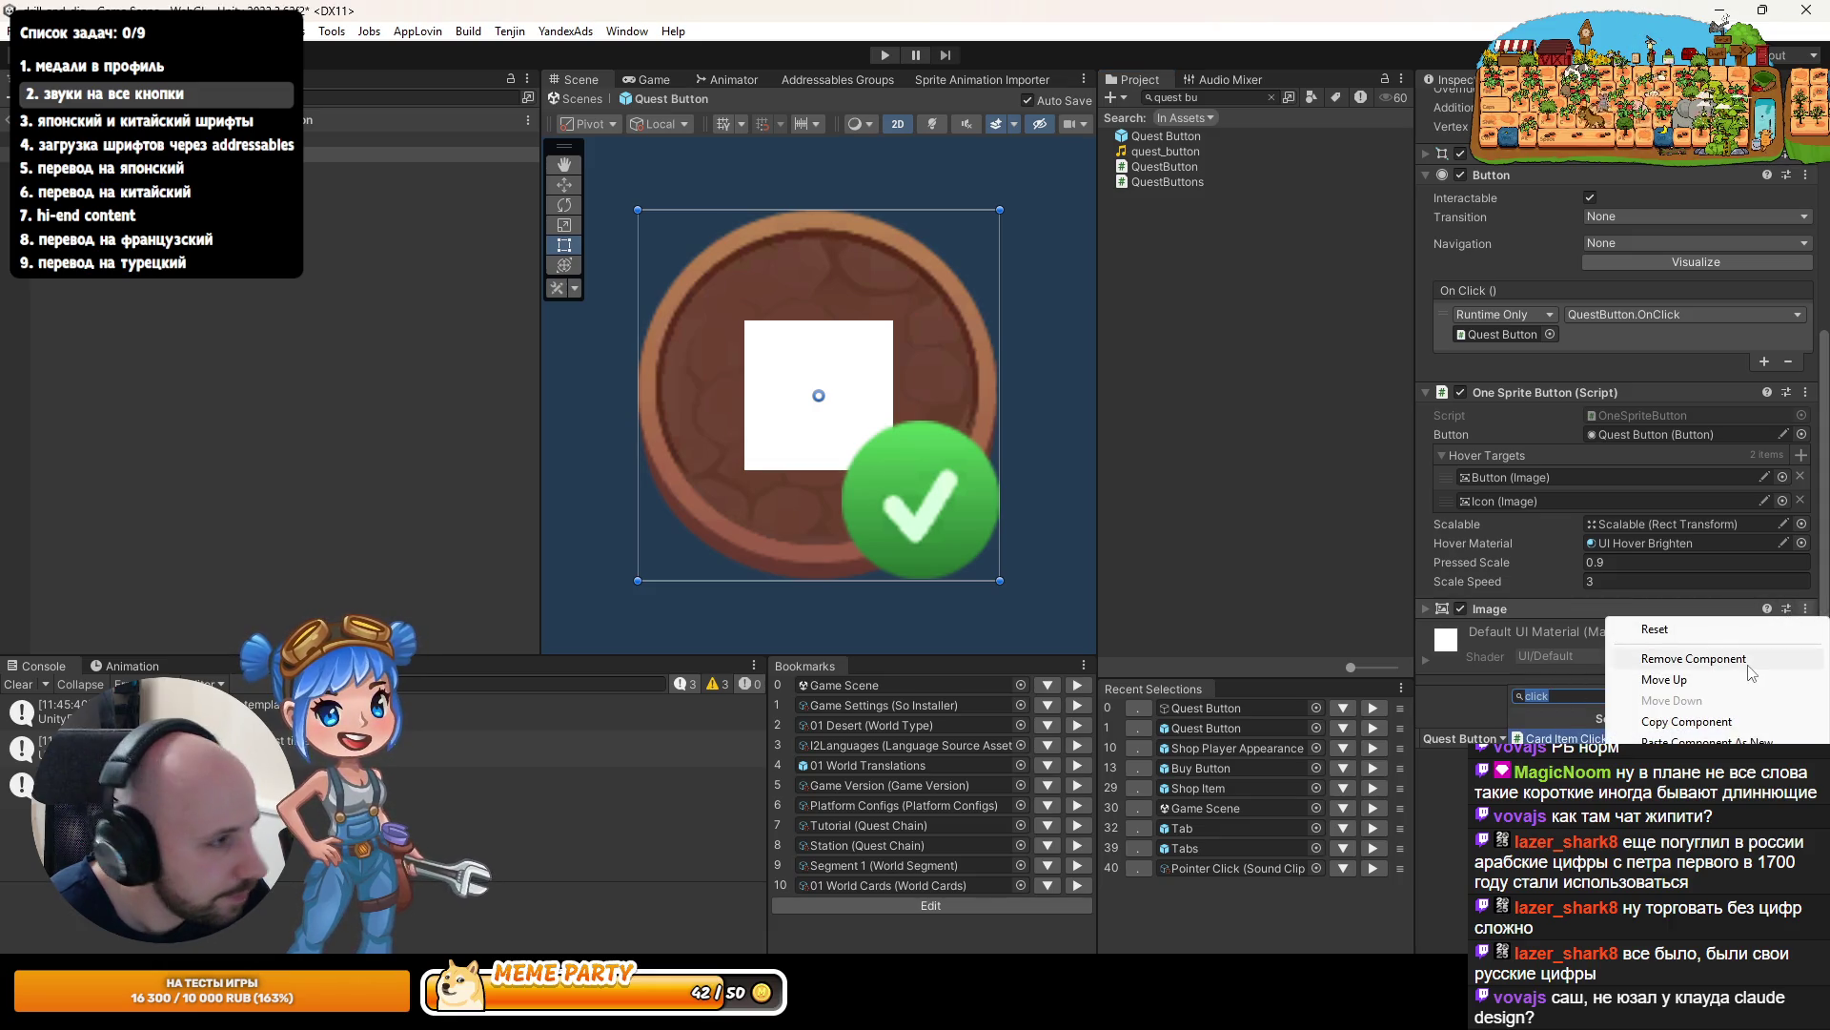
pyautogui.click(1706, 741)
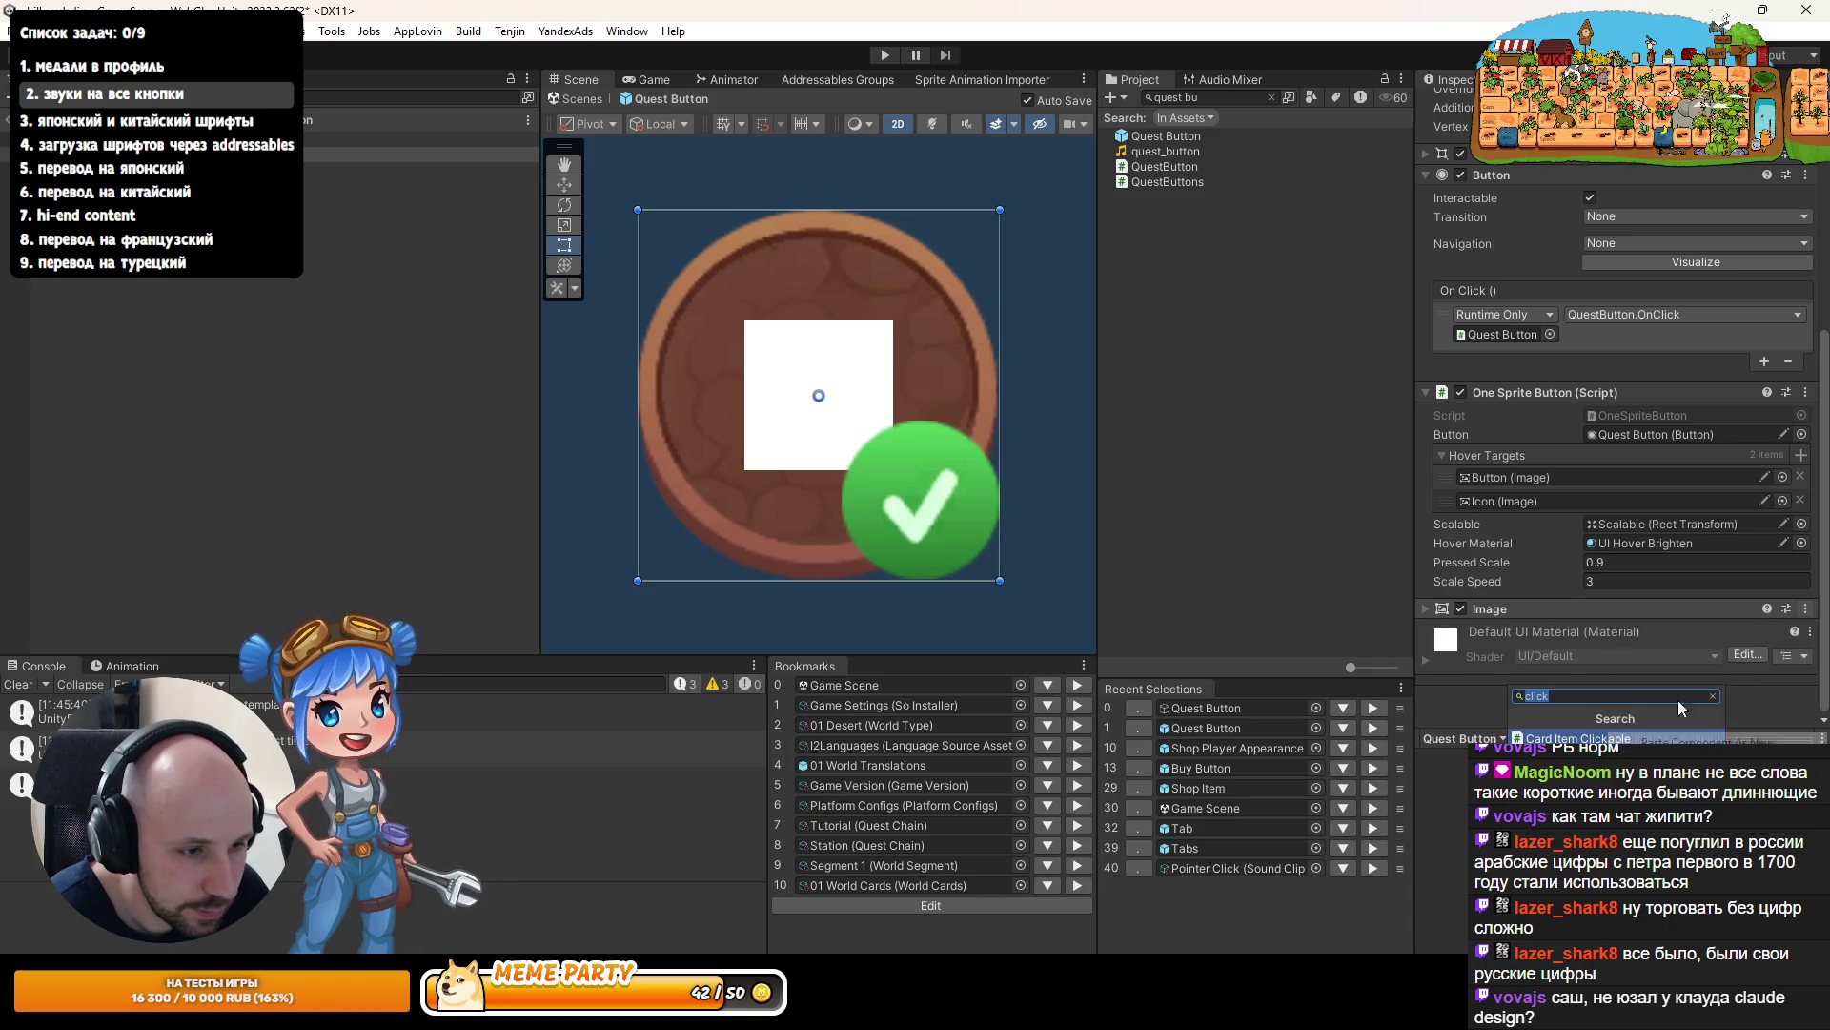
# - Play-test the game, opening and closing the Kohleabbau mission popup several times
pyautogui.click(886, 55)
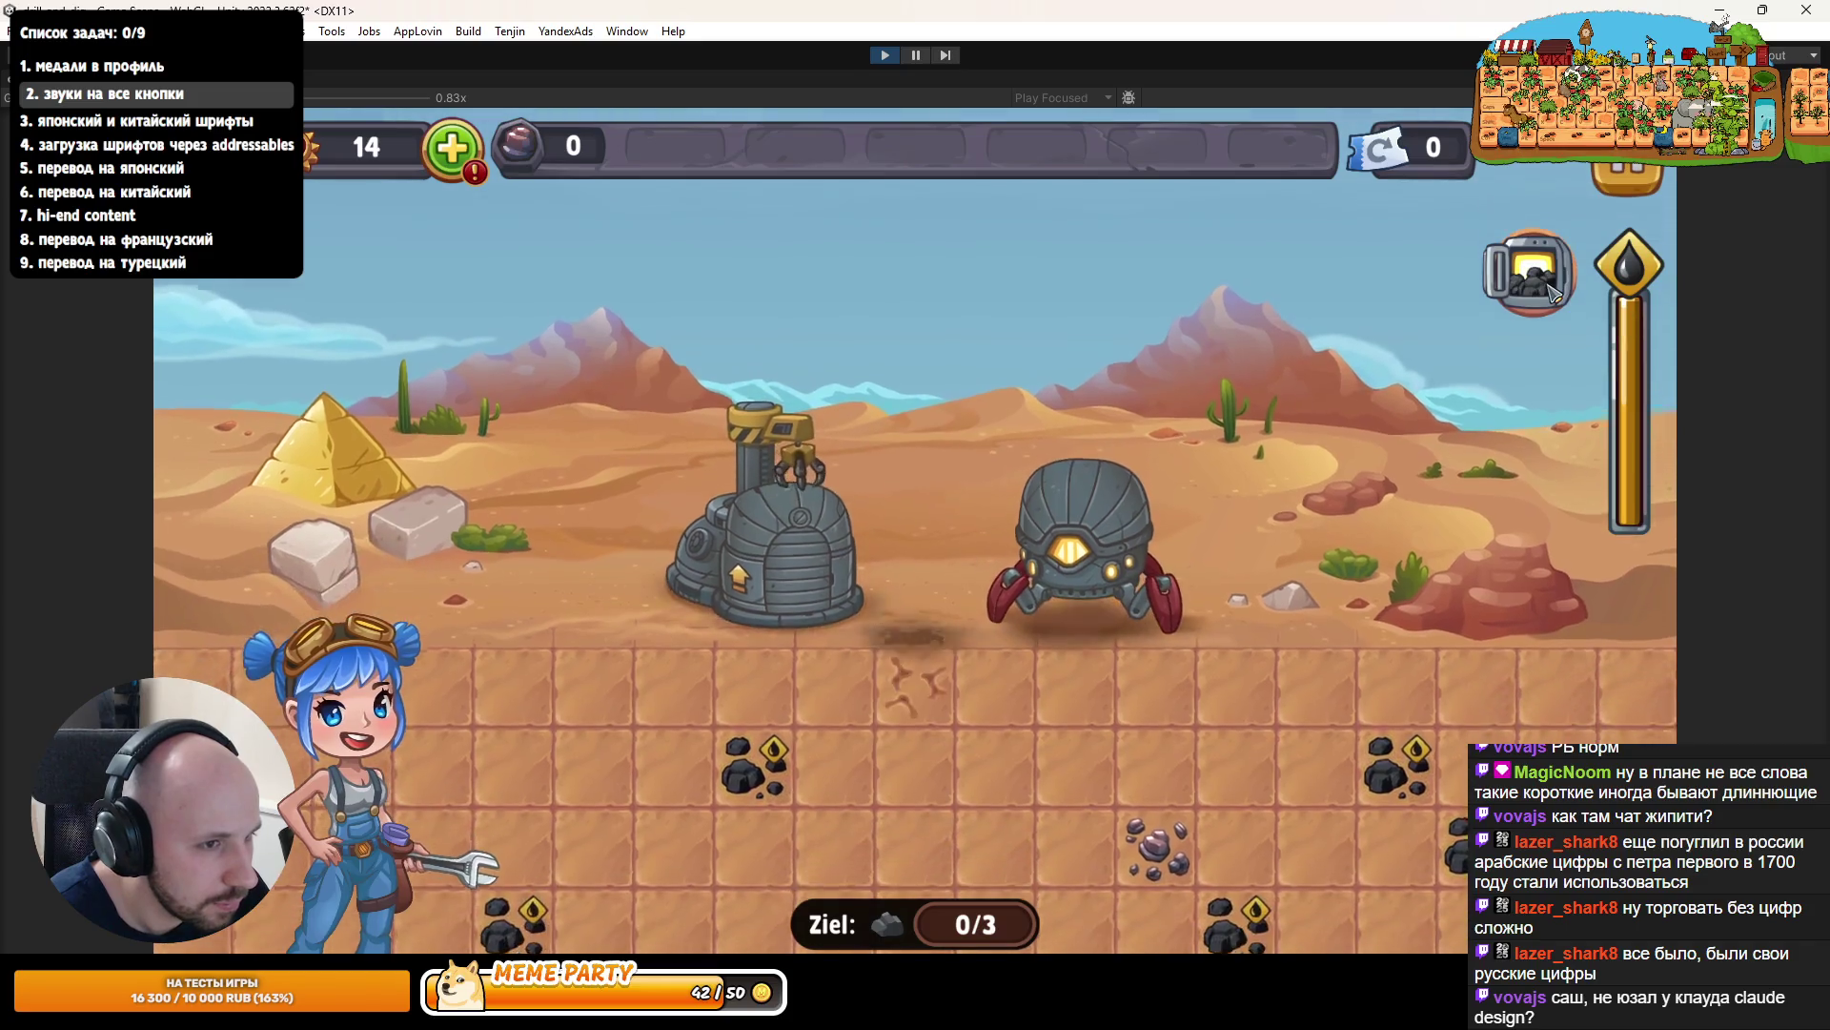
pyautogui.click(1524, 299)
pyautogui.click(1155, 381)
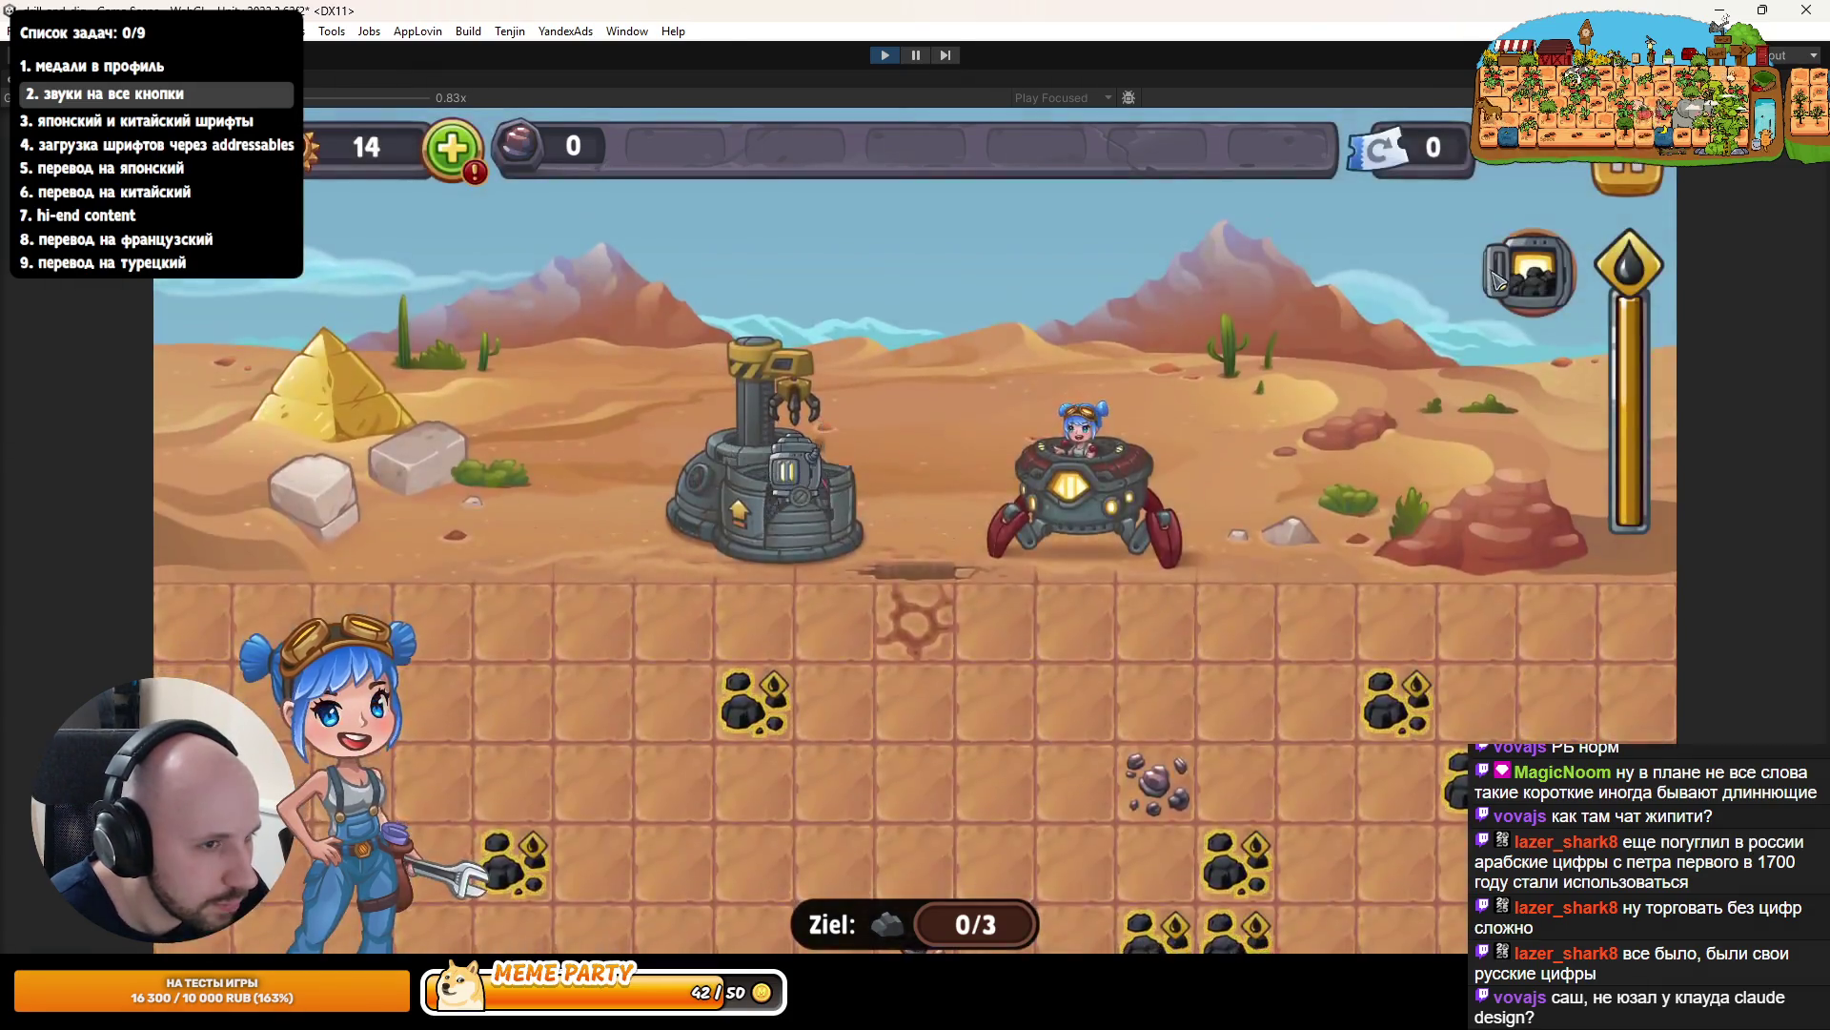
pyautogui.click(1563, 286)
pyautogui.click(1563, 286)
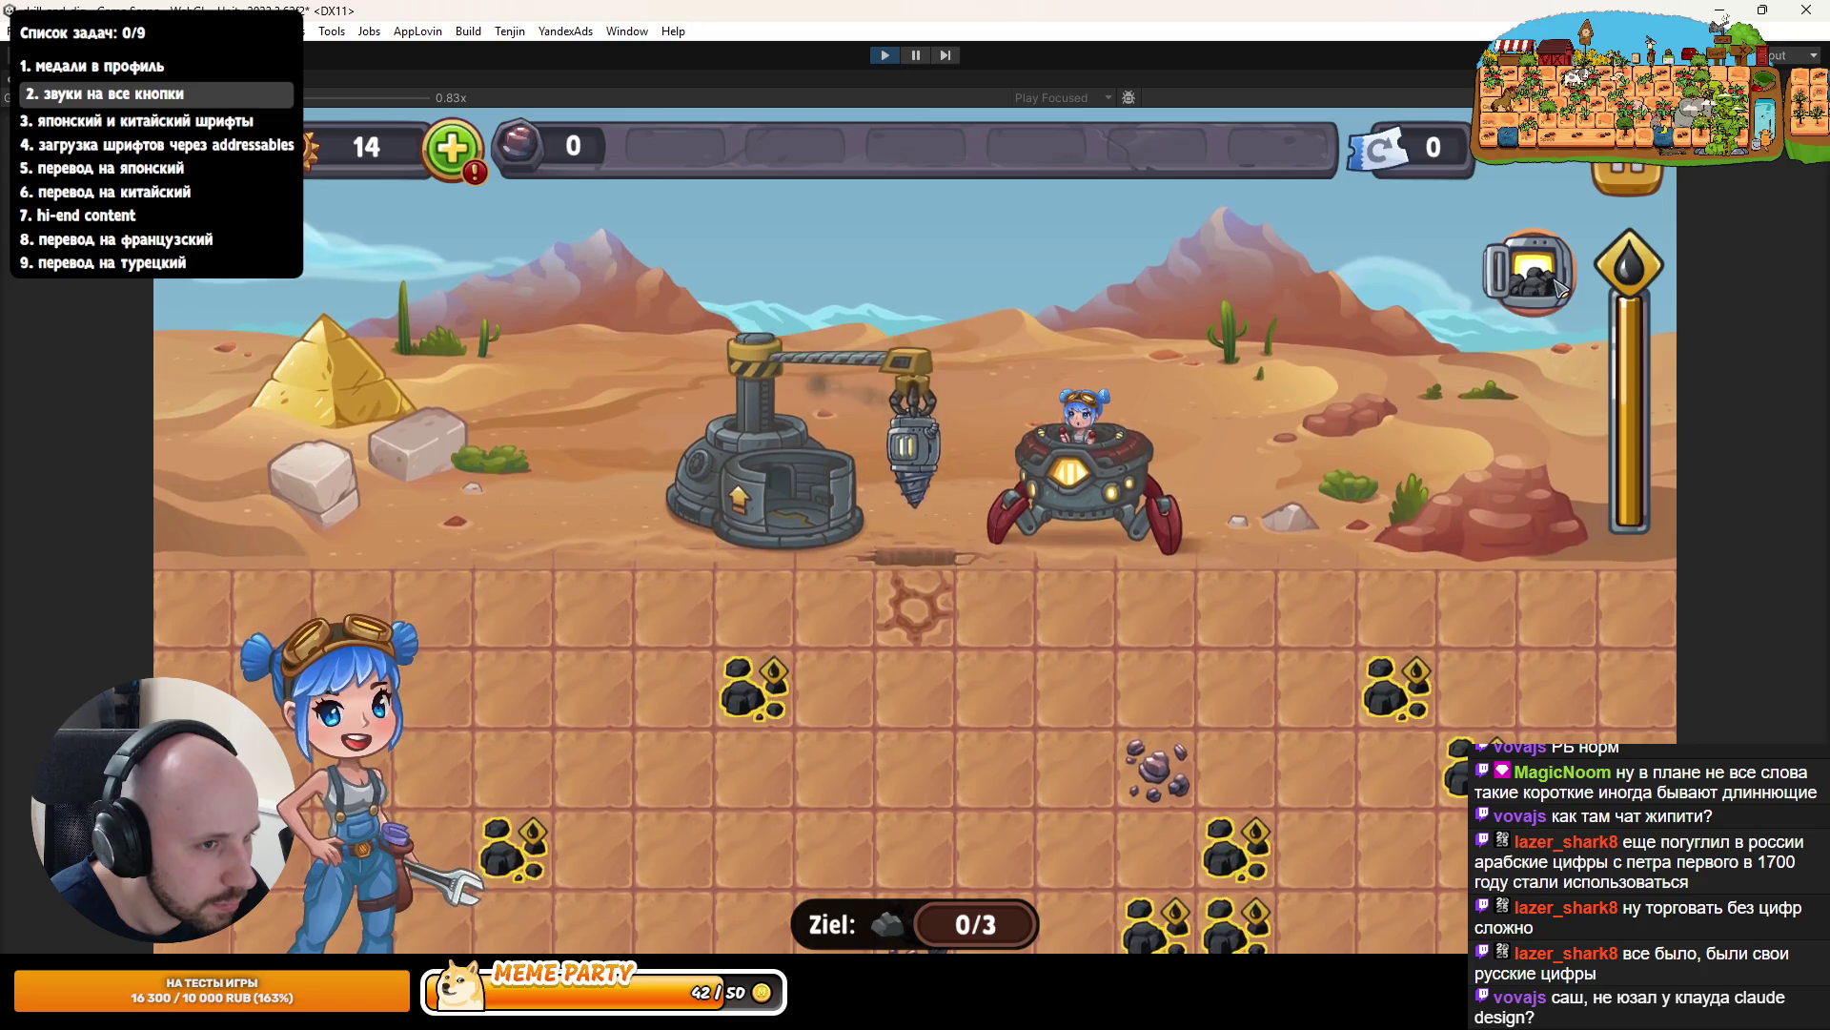
pyautogui.click(1561, 287)
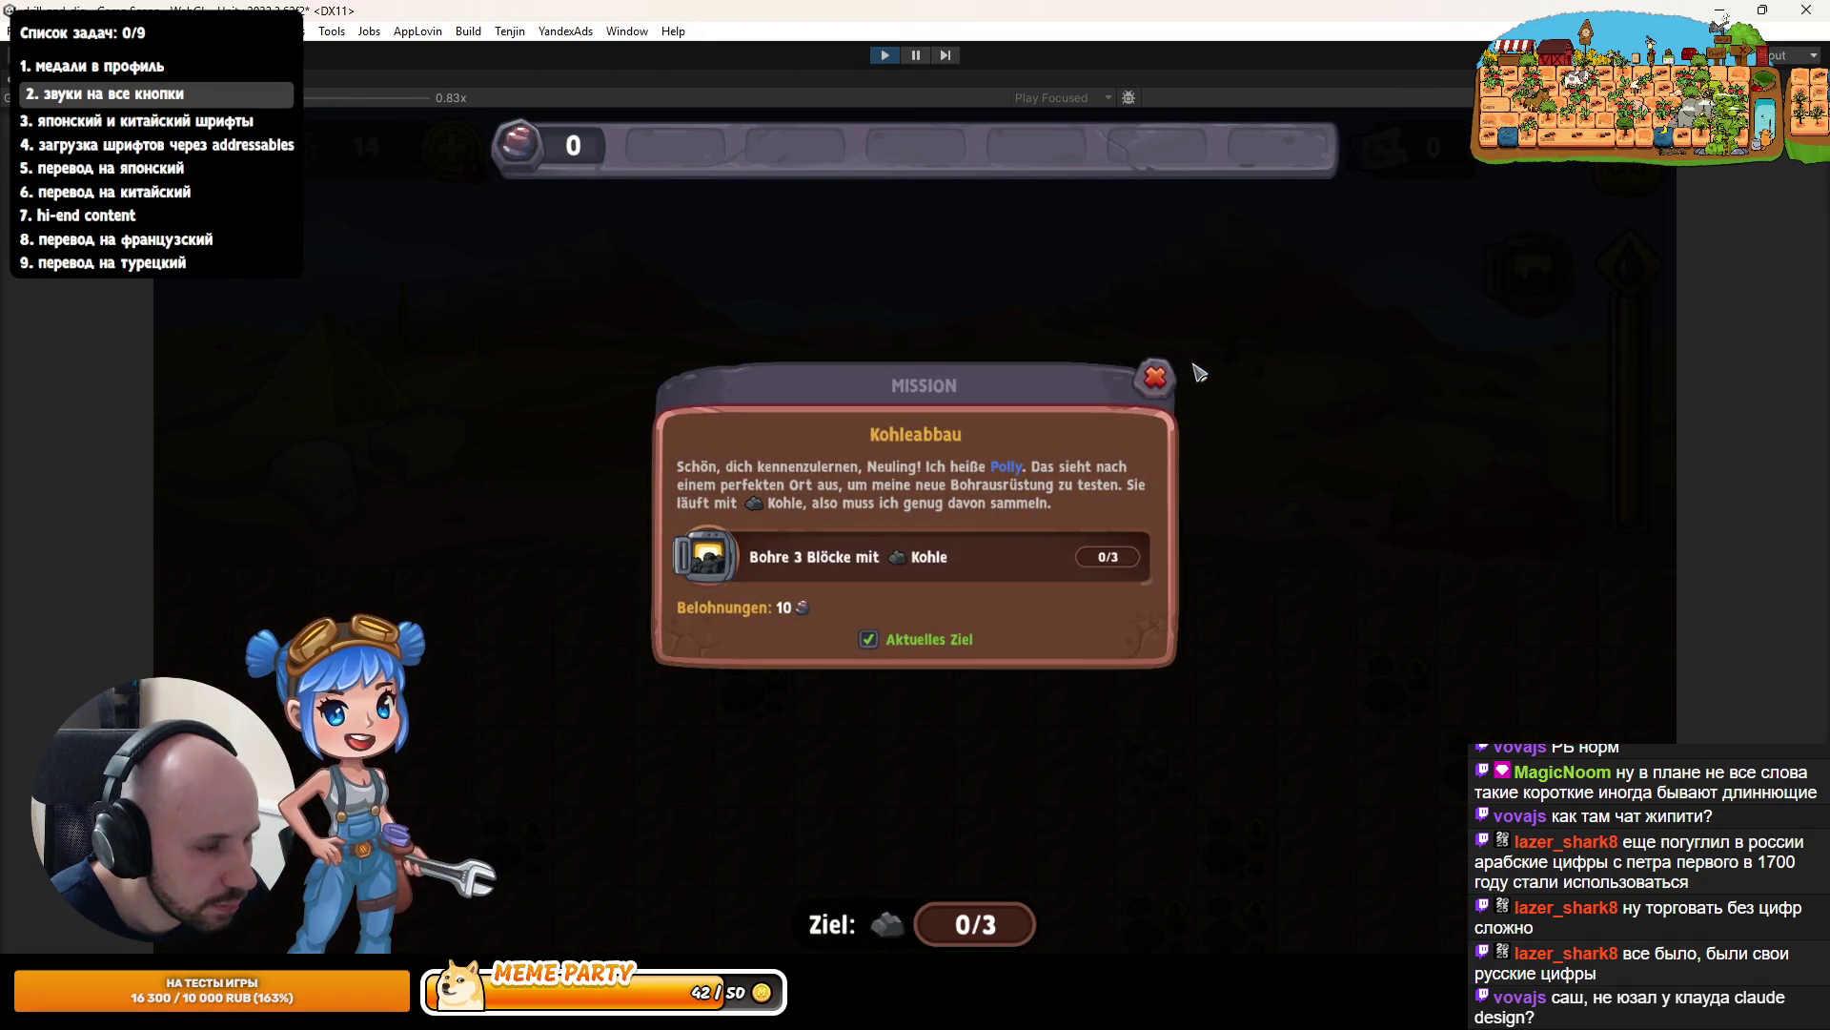
pyautogui.click(1157, 379)
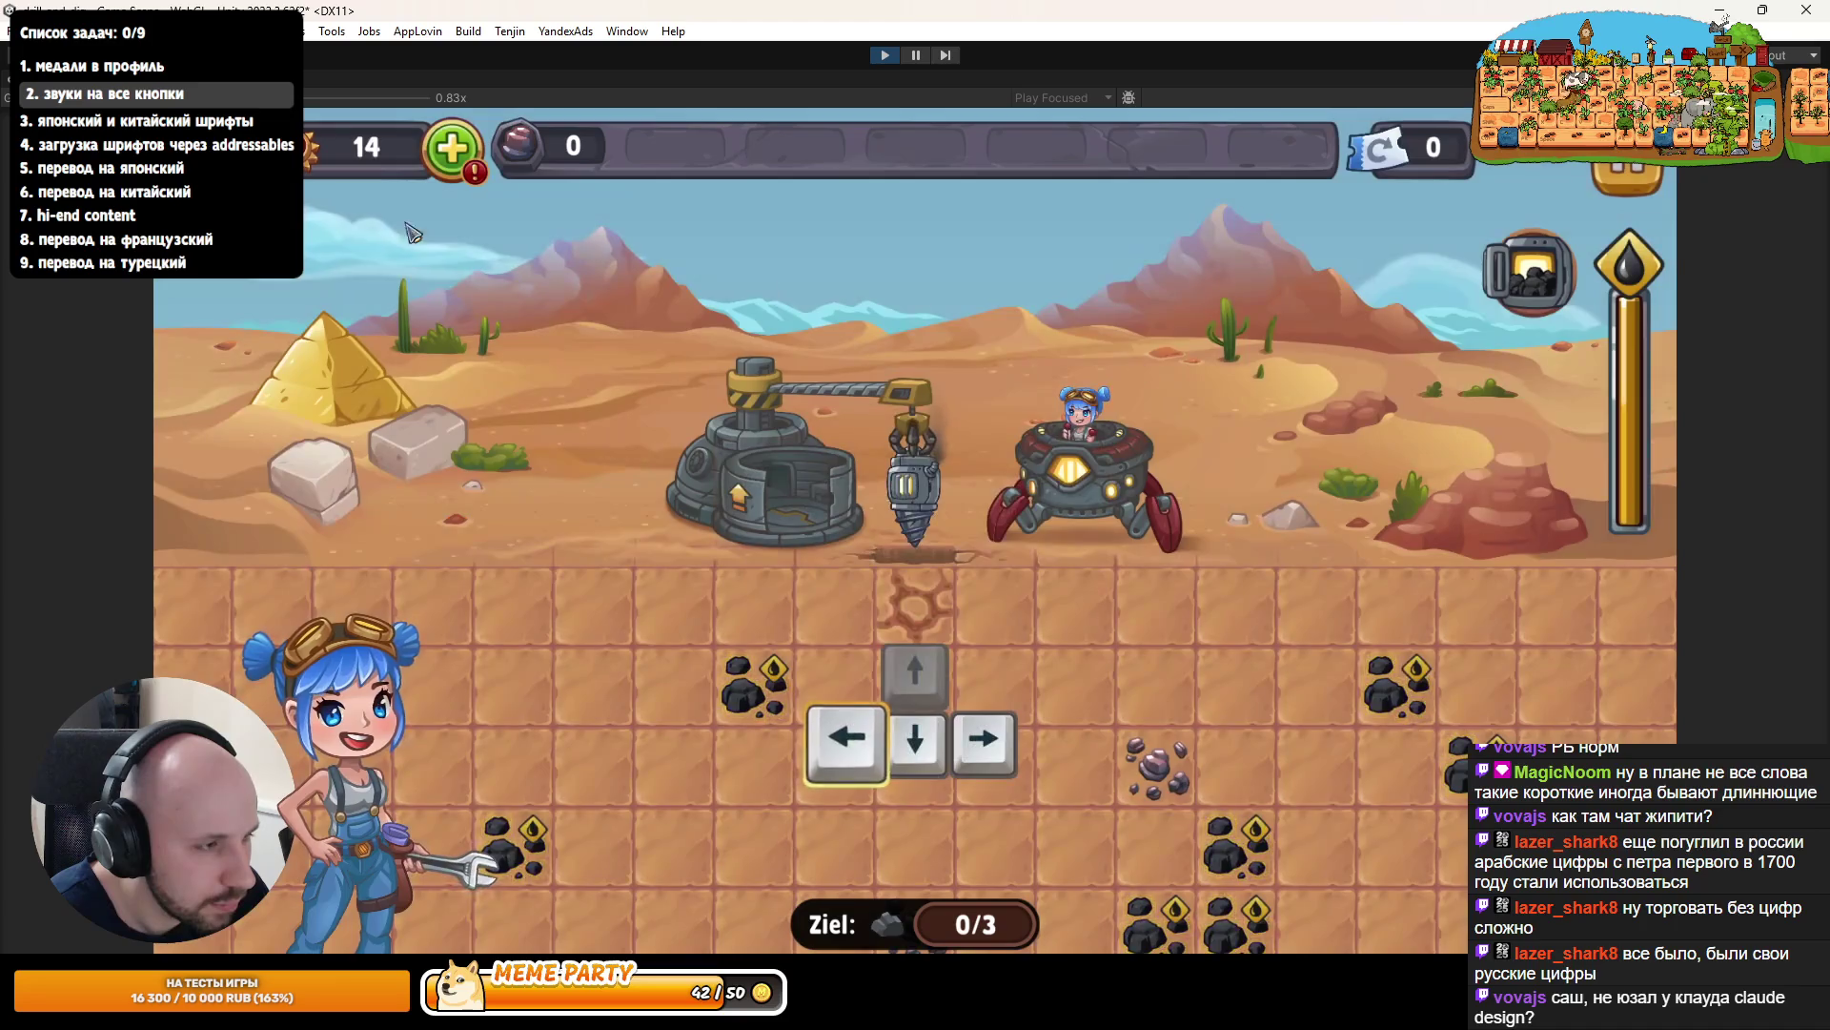
# - Restore the normal editor layout, glance at the code editor and return to Unity
pyautogui.hotkey('shift', 'space')
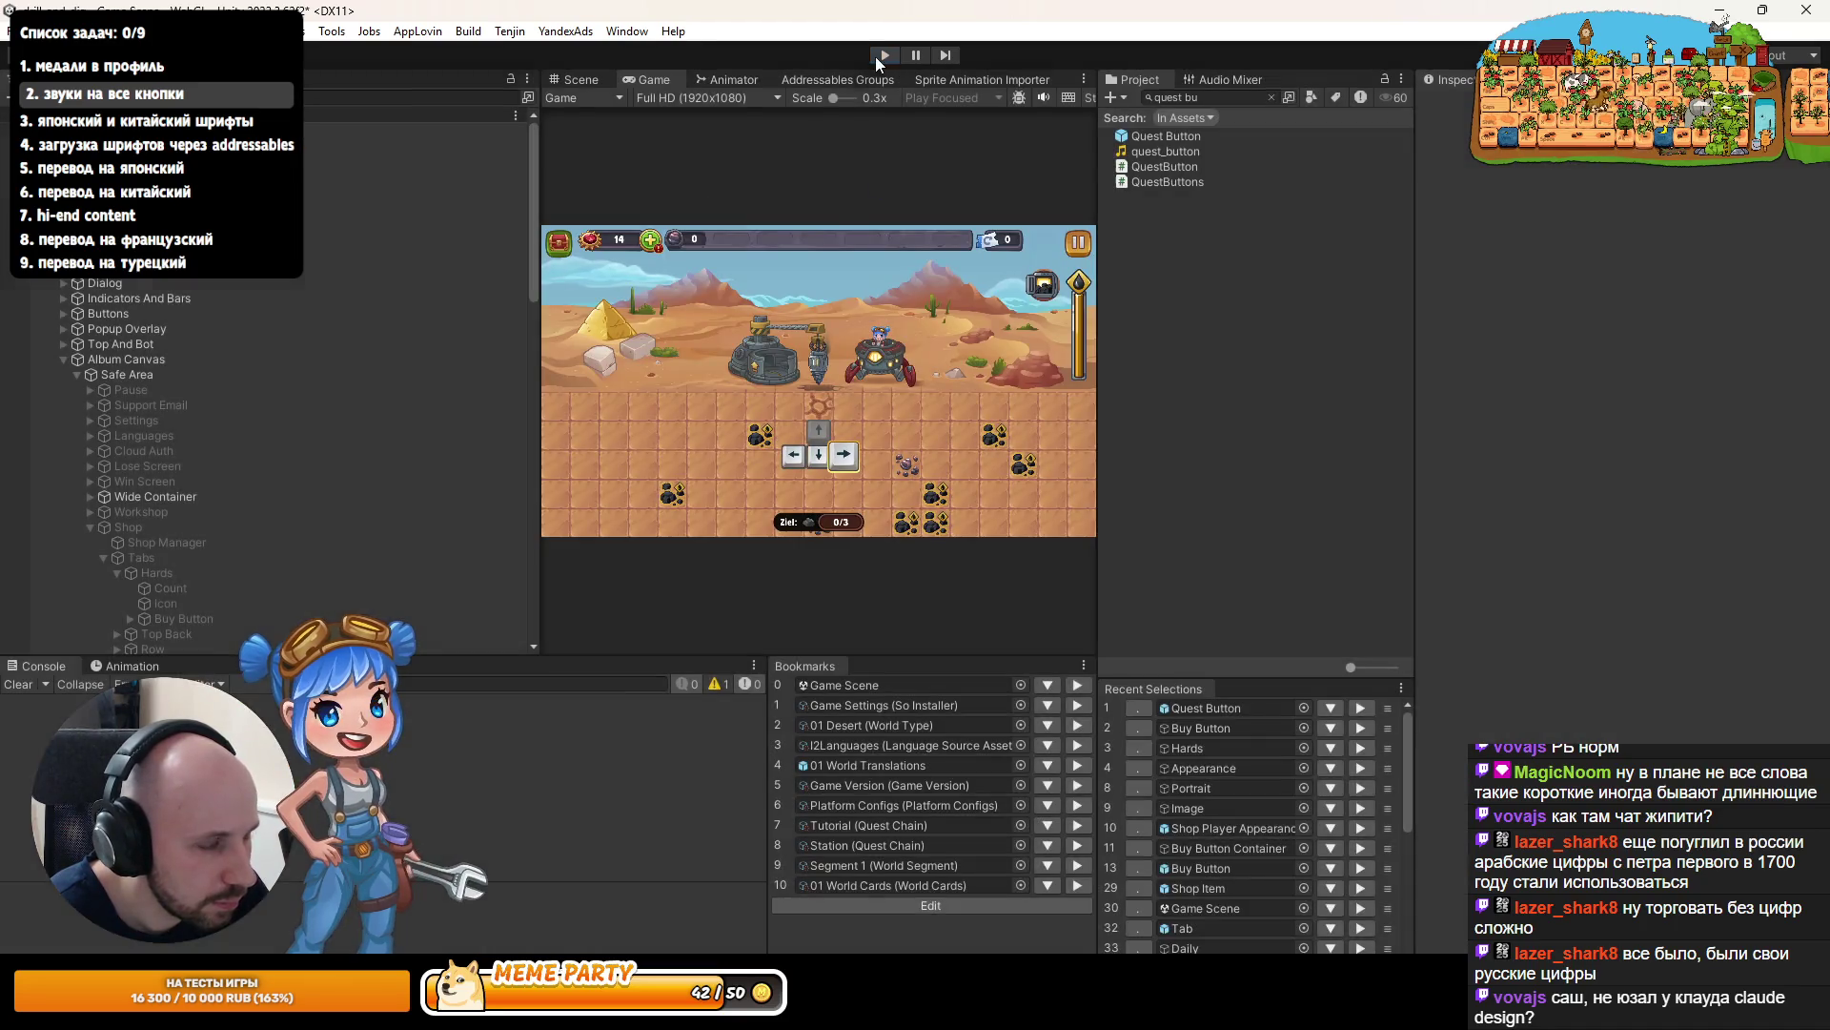
pyautogui.hotkey('alt', 'Tab')
pyautogui.hotkey('alt', 'Tab')
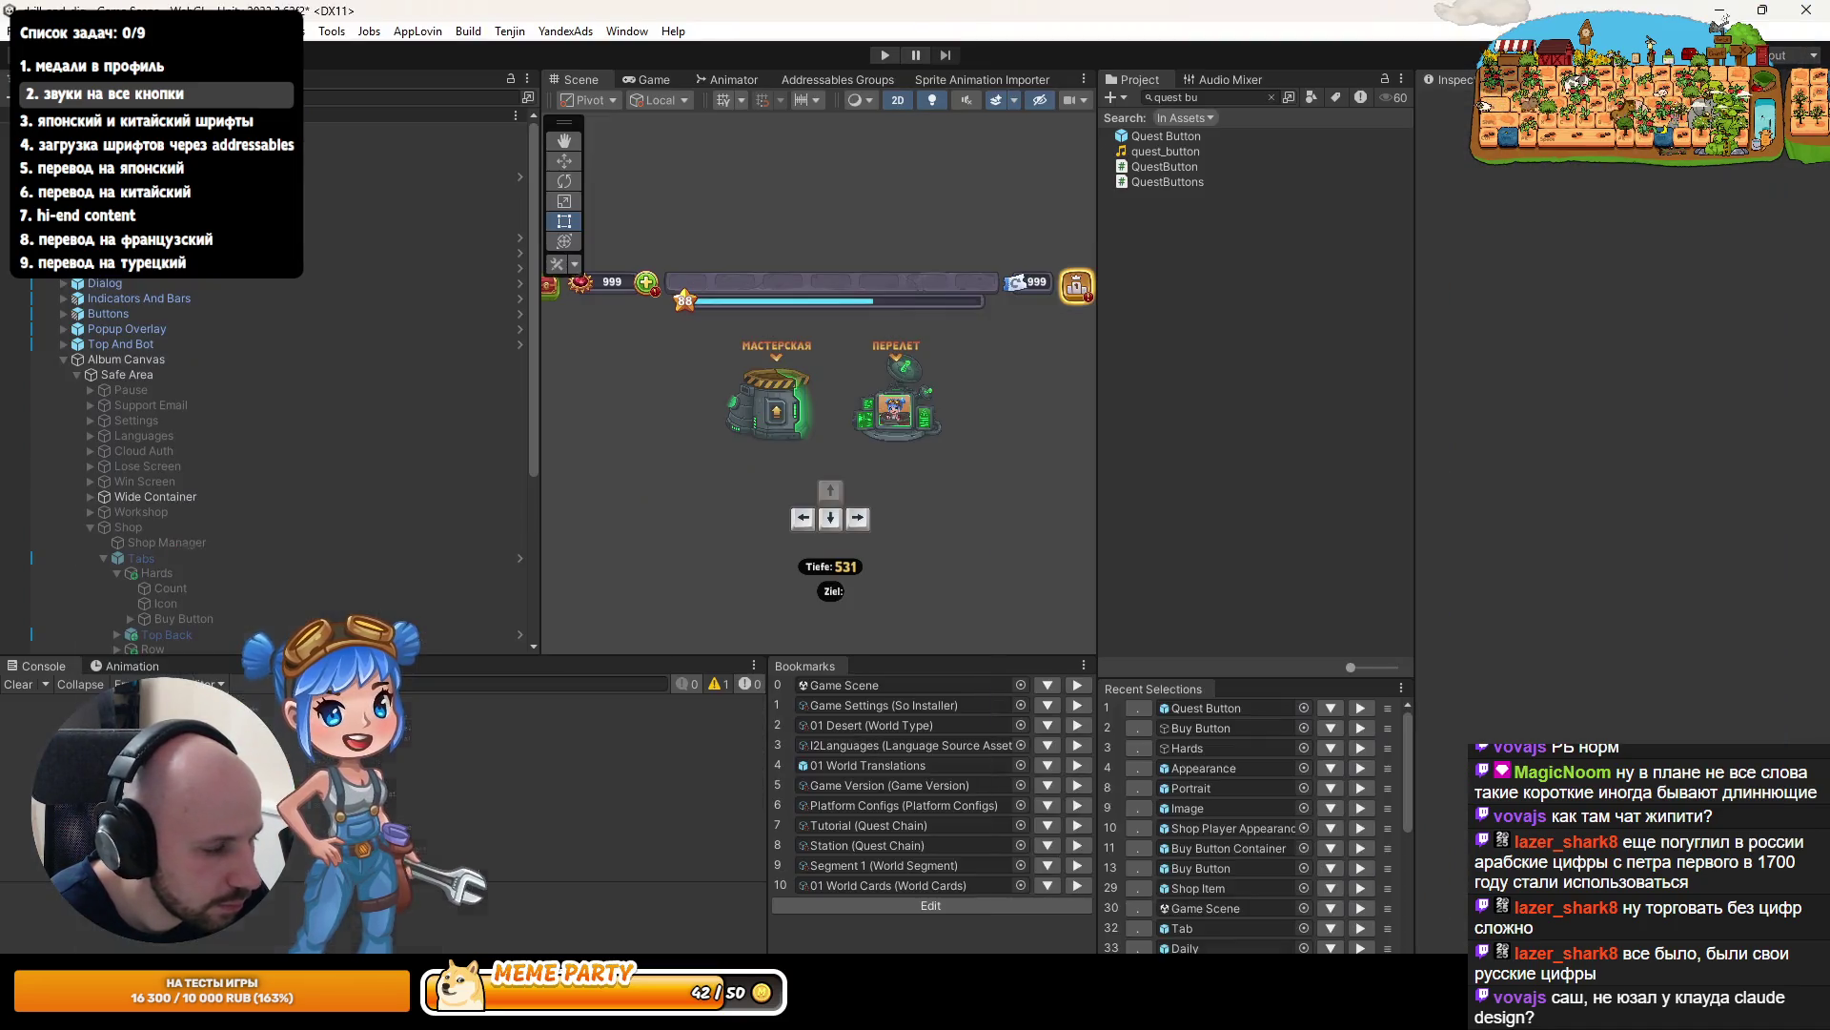
pyautogui.hotkey('alt', 'Tab')
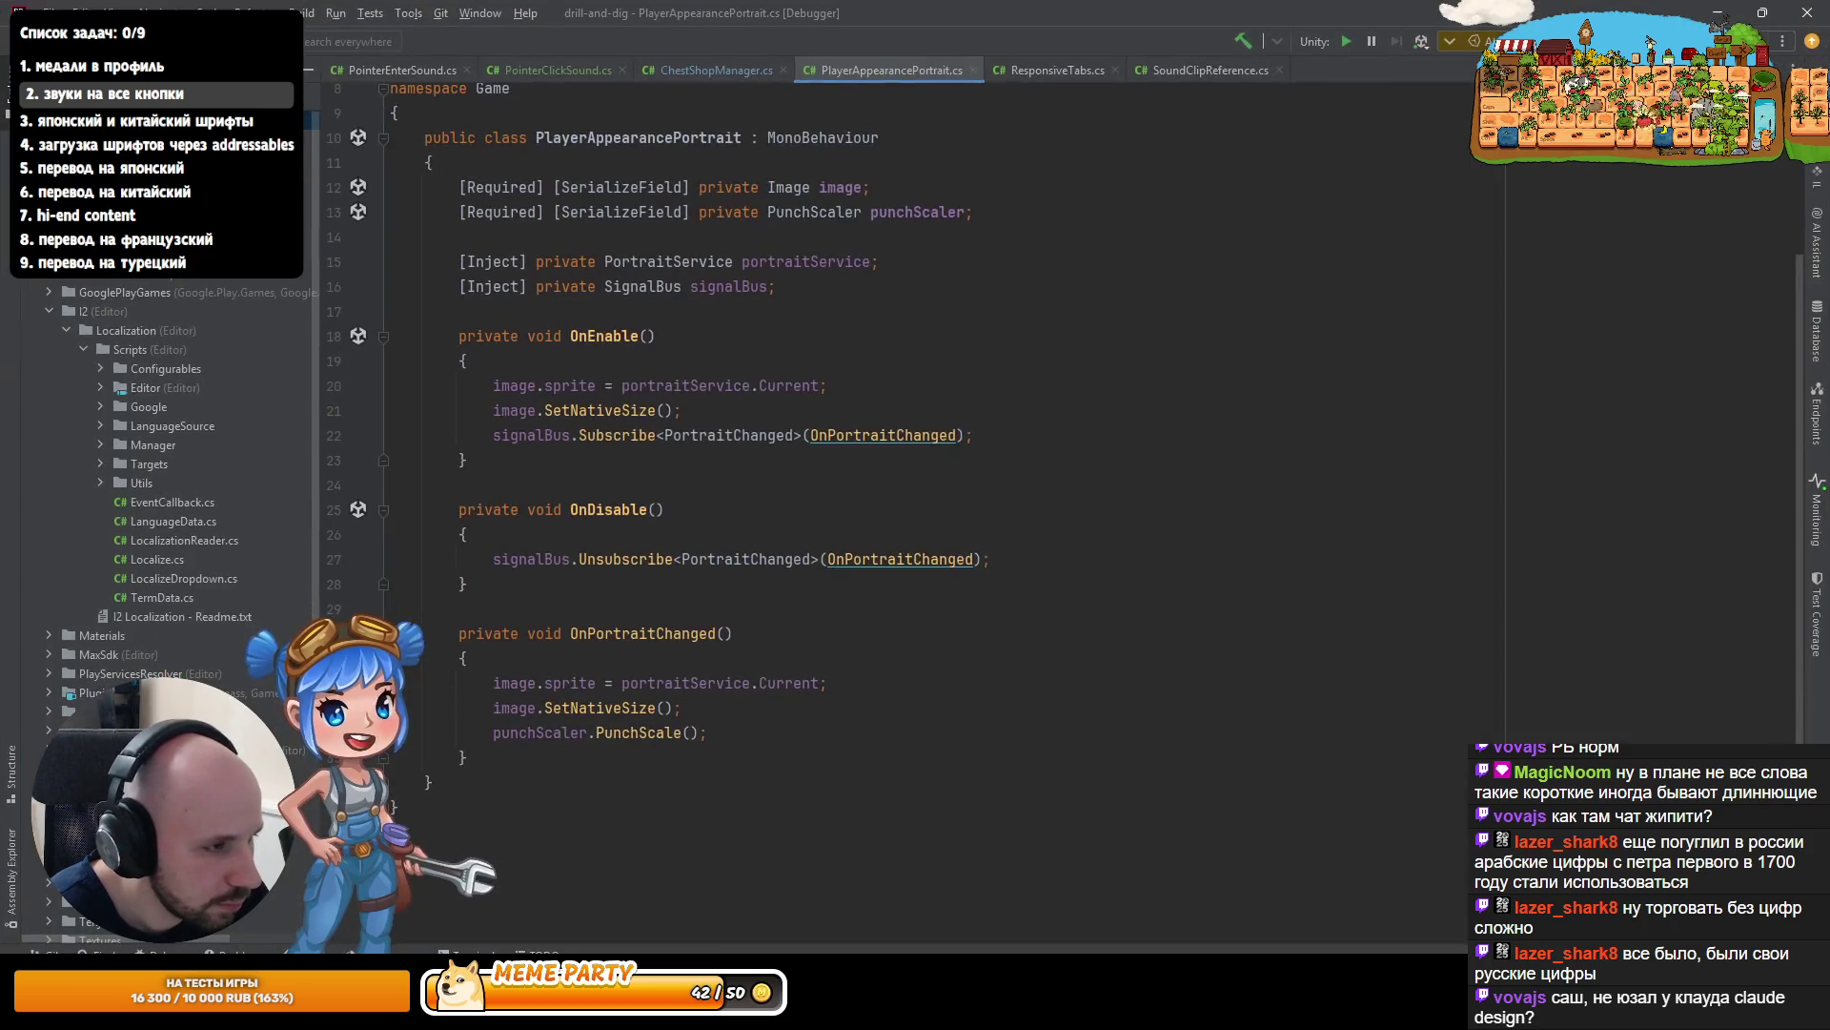
# - In Rider, open QuestButton.cs via class search 'questb' and check OnClick's PlaySound call, then return
pyautogui.click(700, 72)
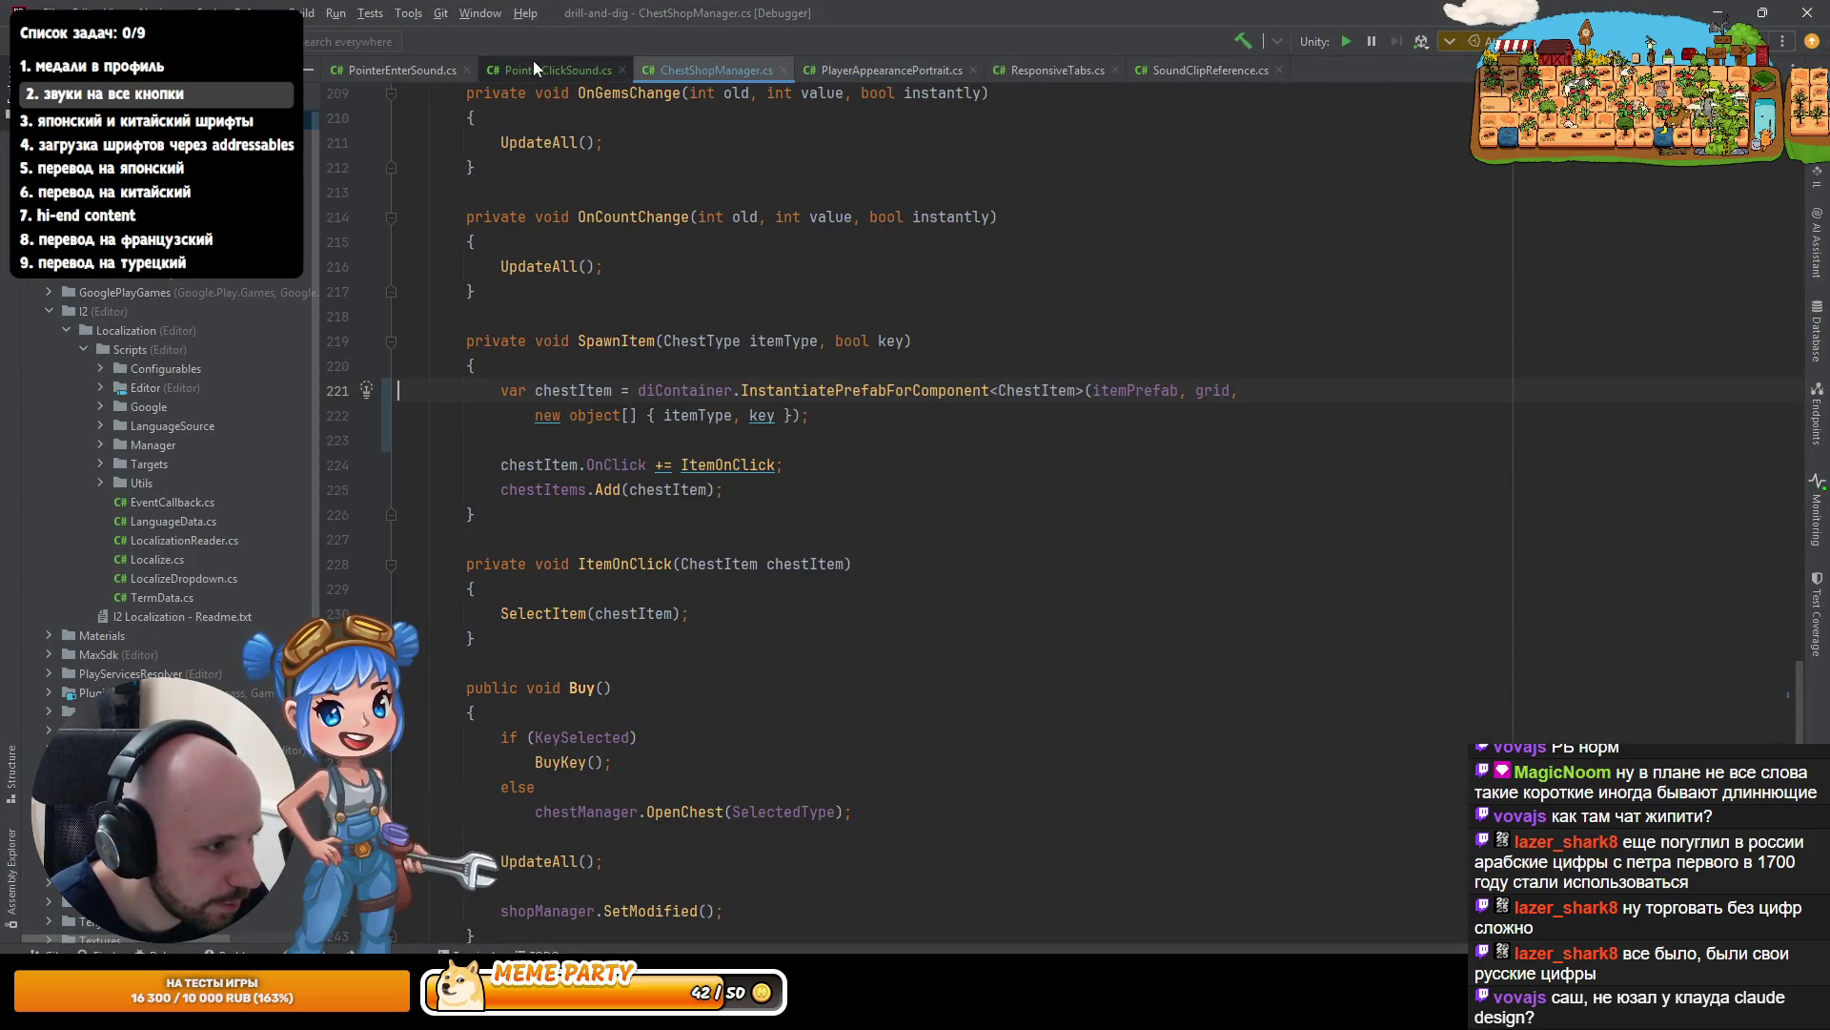
pyautogui.hotkey('ctrl', 'n')
pyautogui.write('questb')
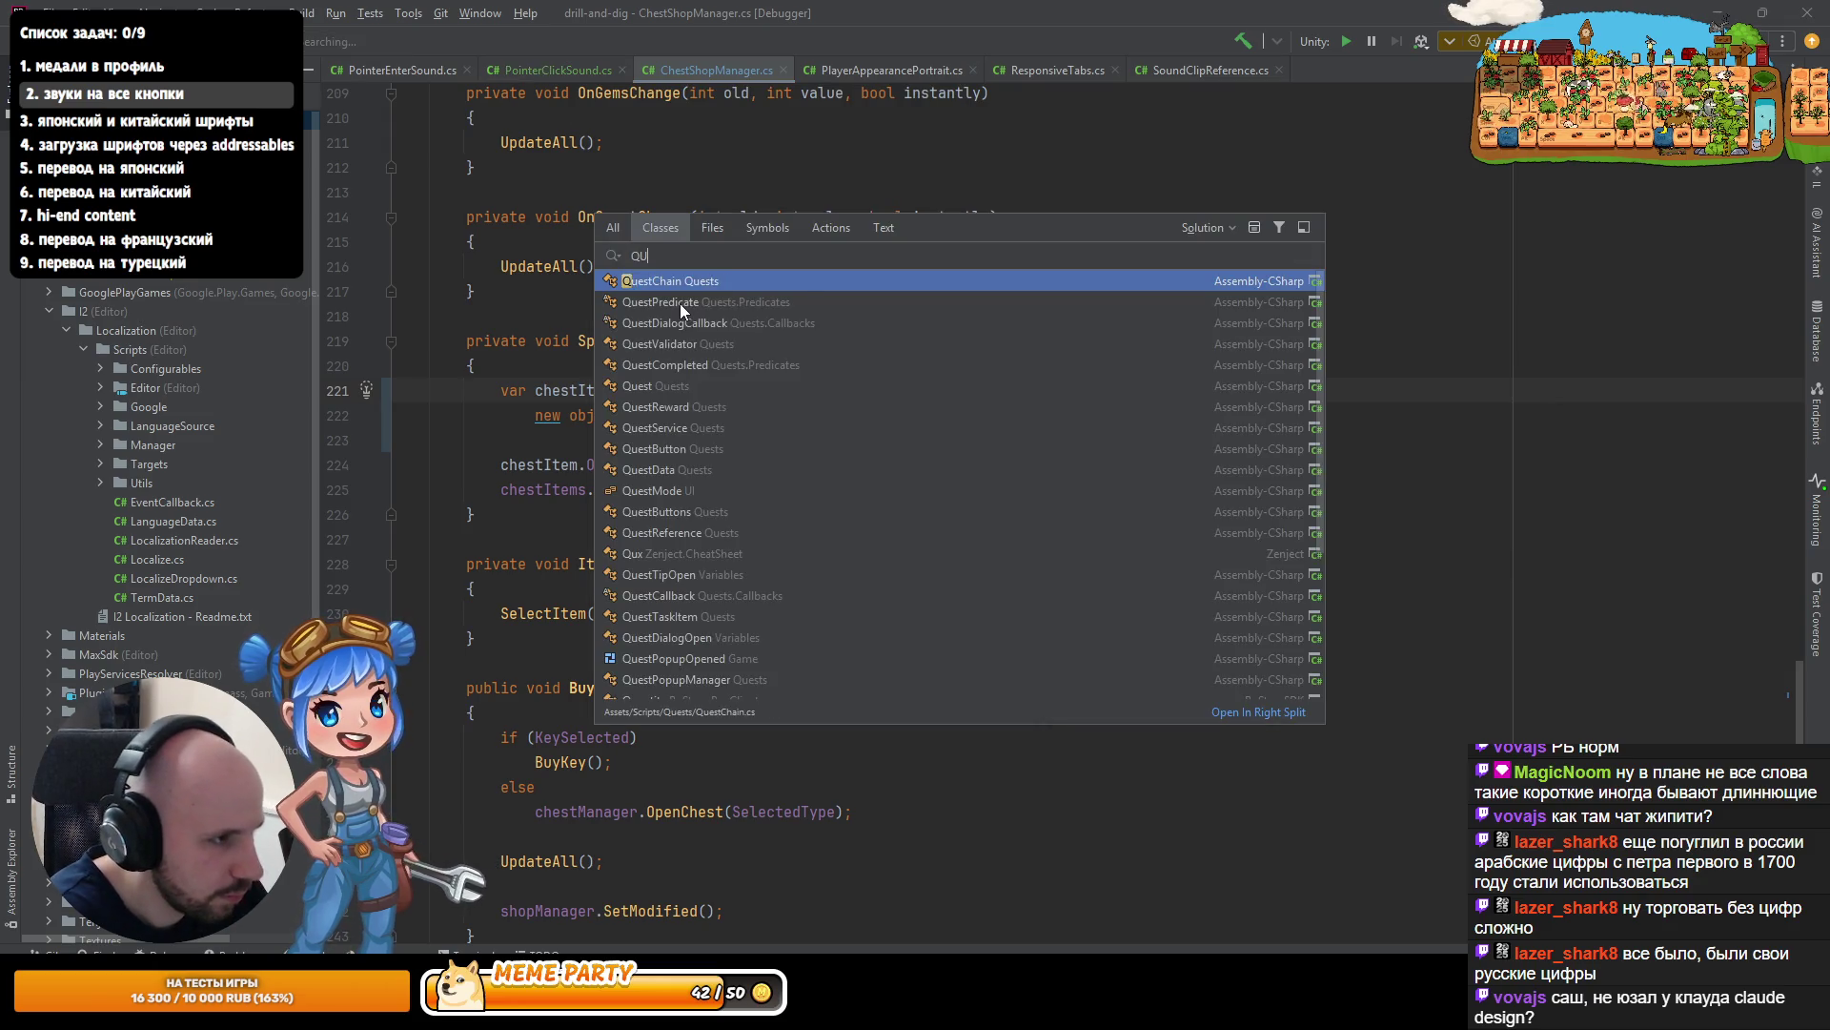
pyautogui.press('Return')
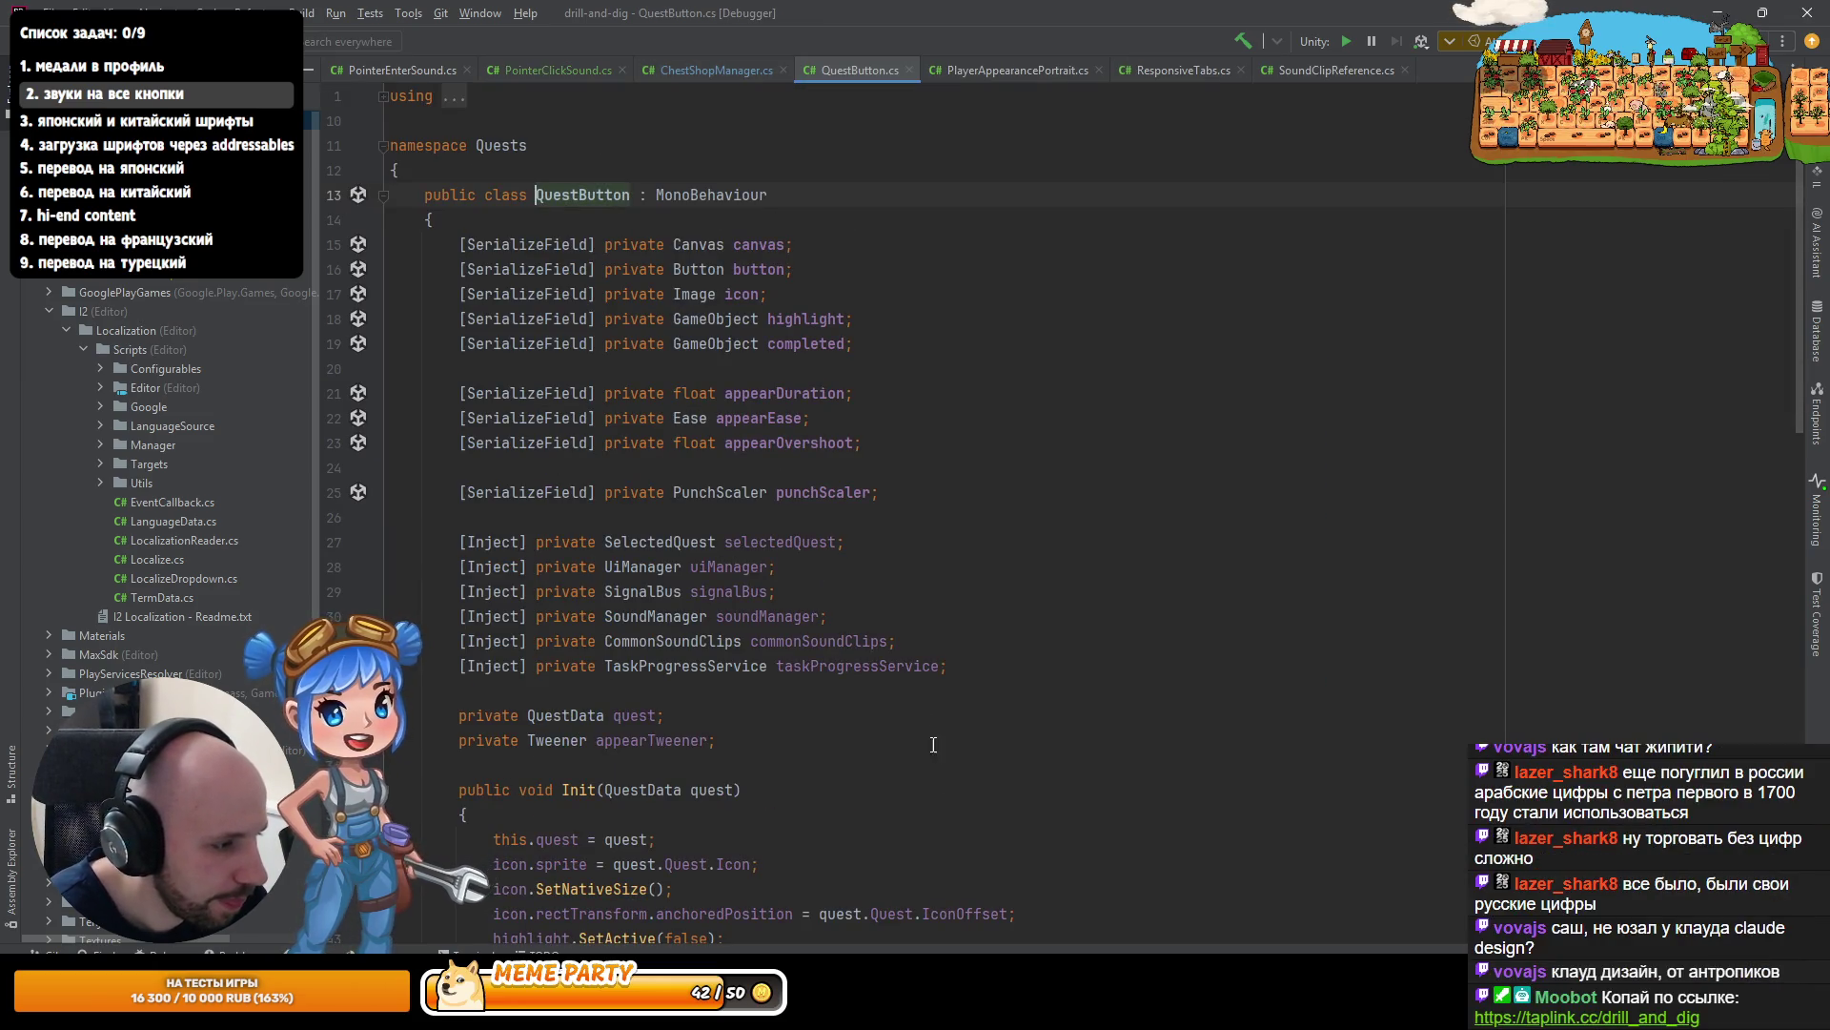
pyautogui.scroll(-10, 849, 648)
pyautogui.scroll(3, 770, 610)
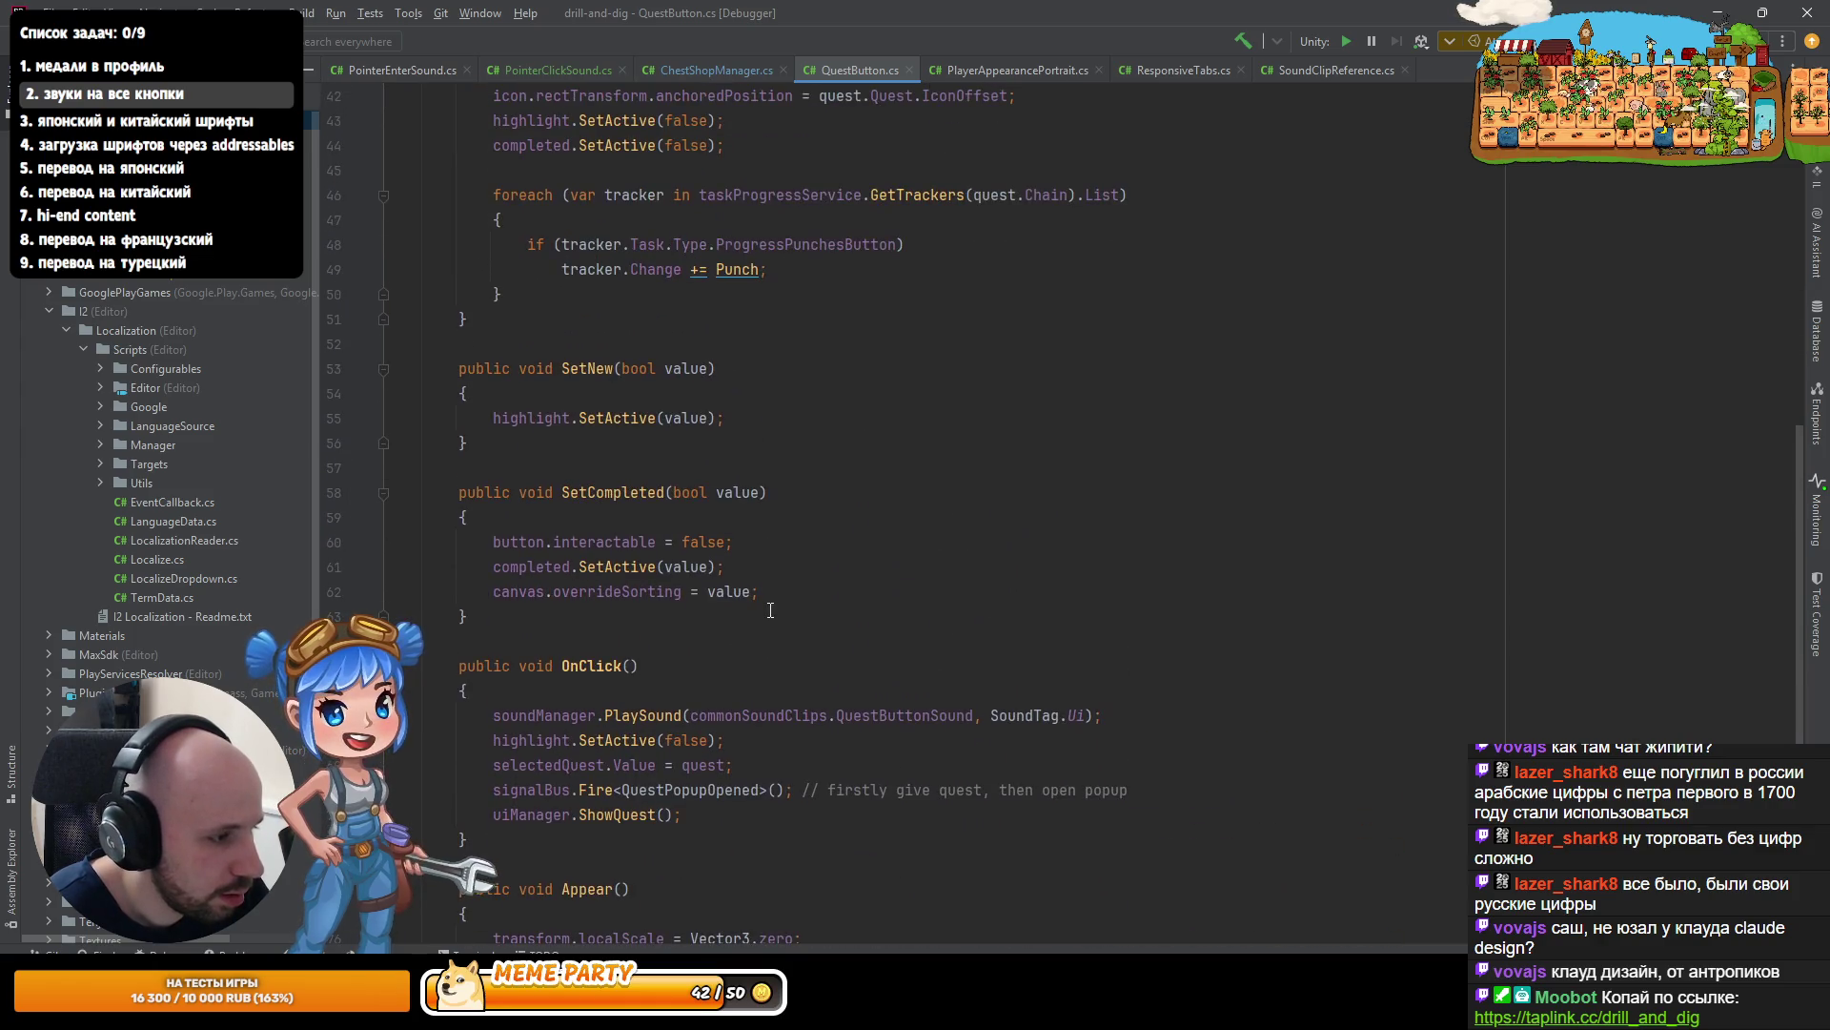
pyautogui.scroll(9, 645, 730)
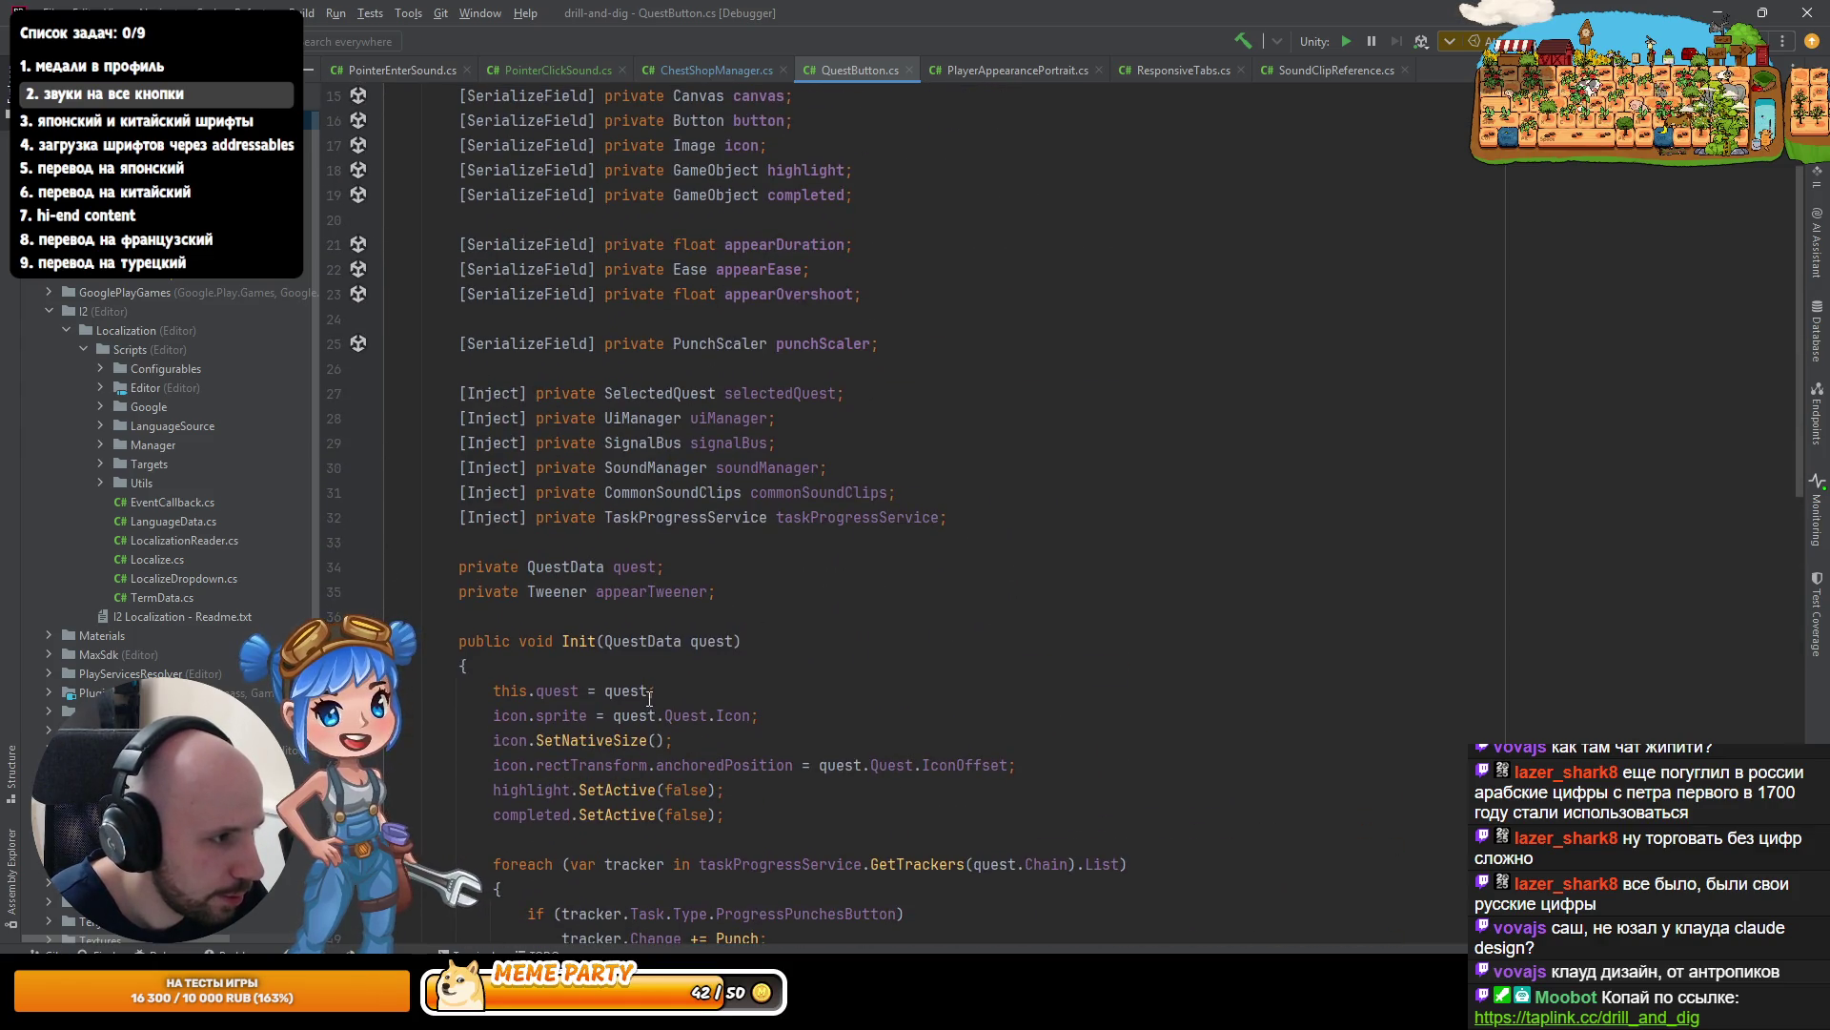
pyautogui.keyDown('ctrl'); pyautogui.click(754, 460); pyautogui.keyUp('ctrl')
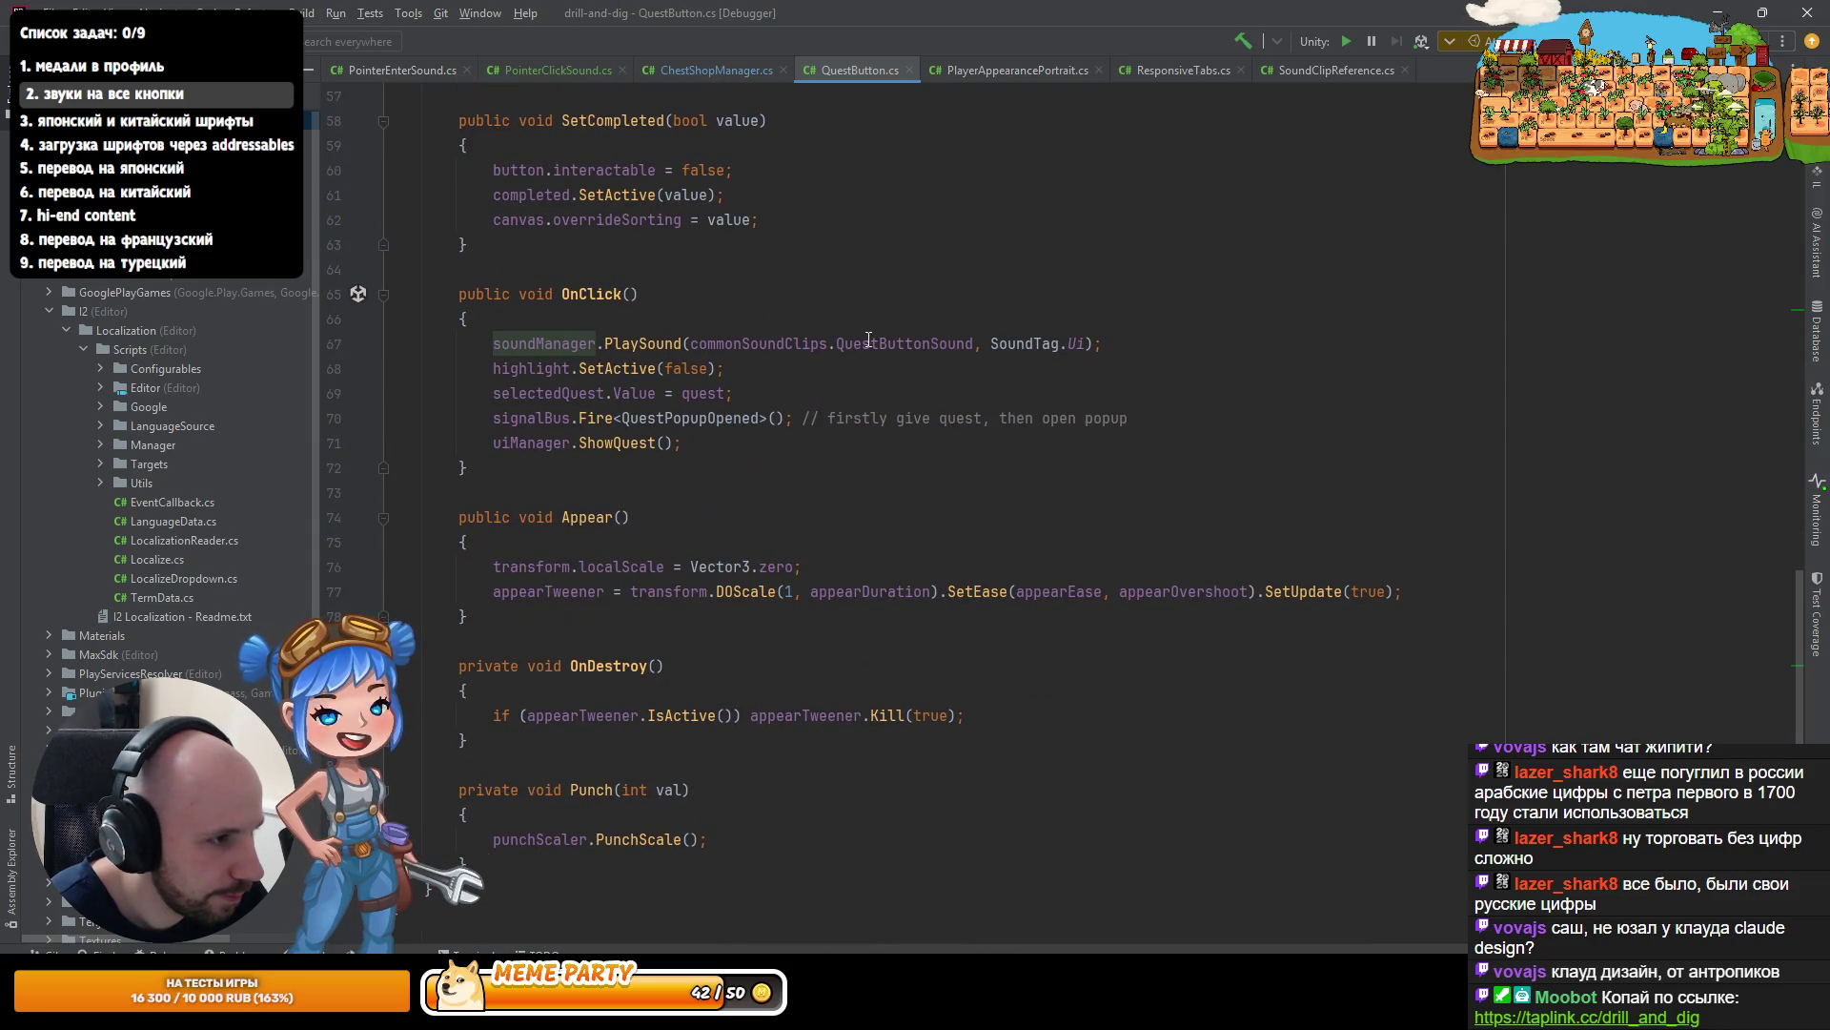
pyautogui.hotkey('alt', 'Tab')
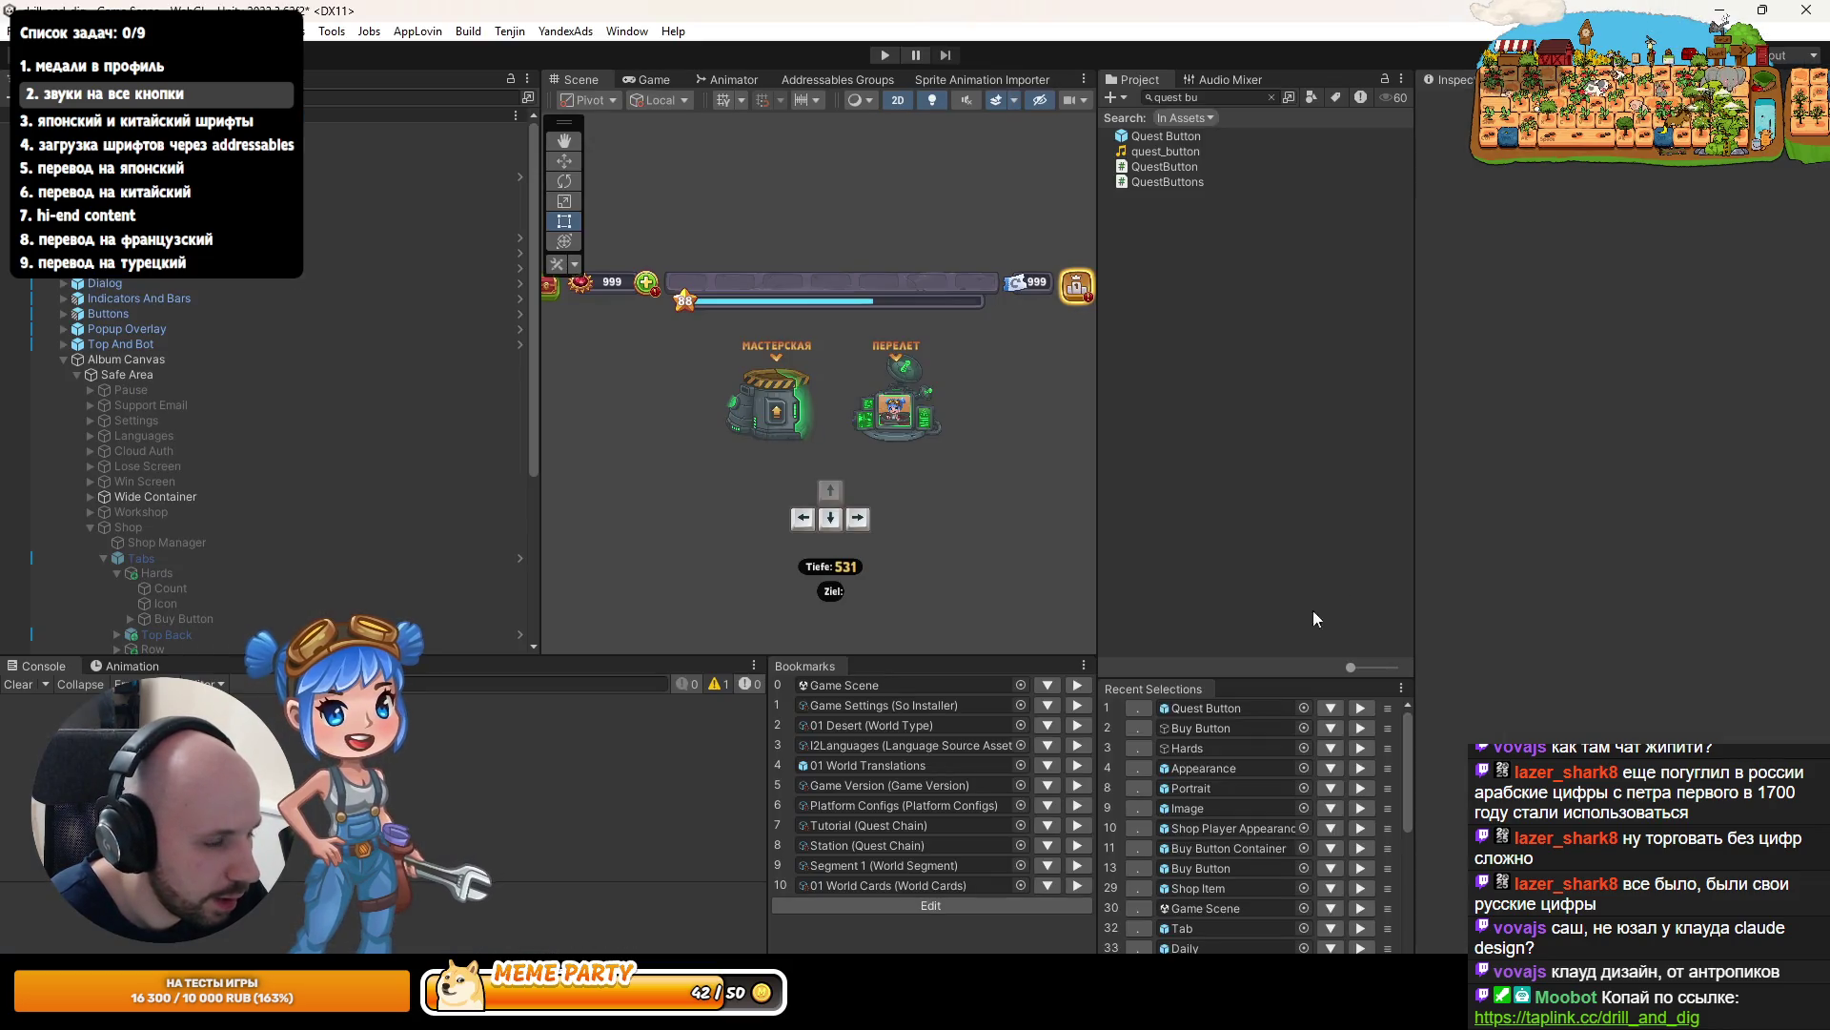
# - Remove the Pointer Click Sound component from the Quest Button prefab and exit prefab mode
pyautogui.doubleClick(1221, 710)
pyautogui.scroll(-5, 1657, 601)
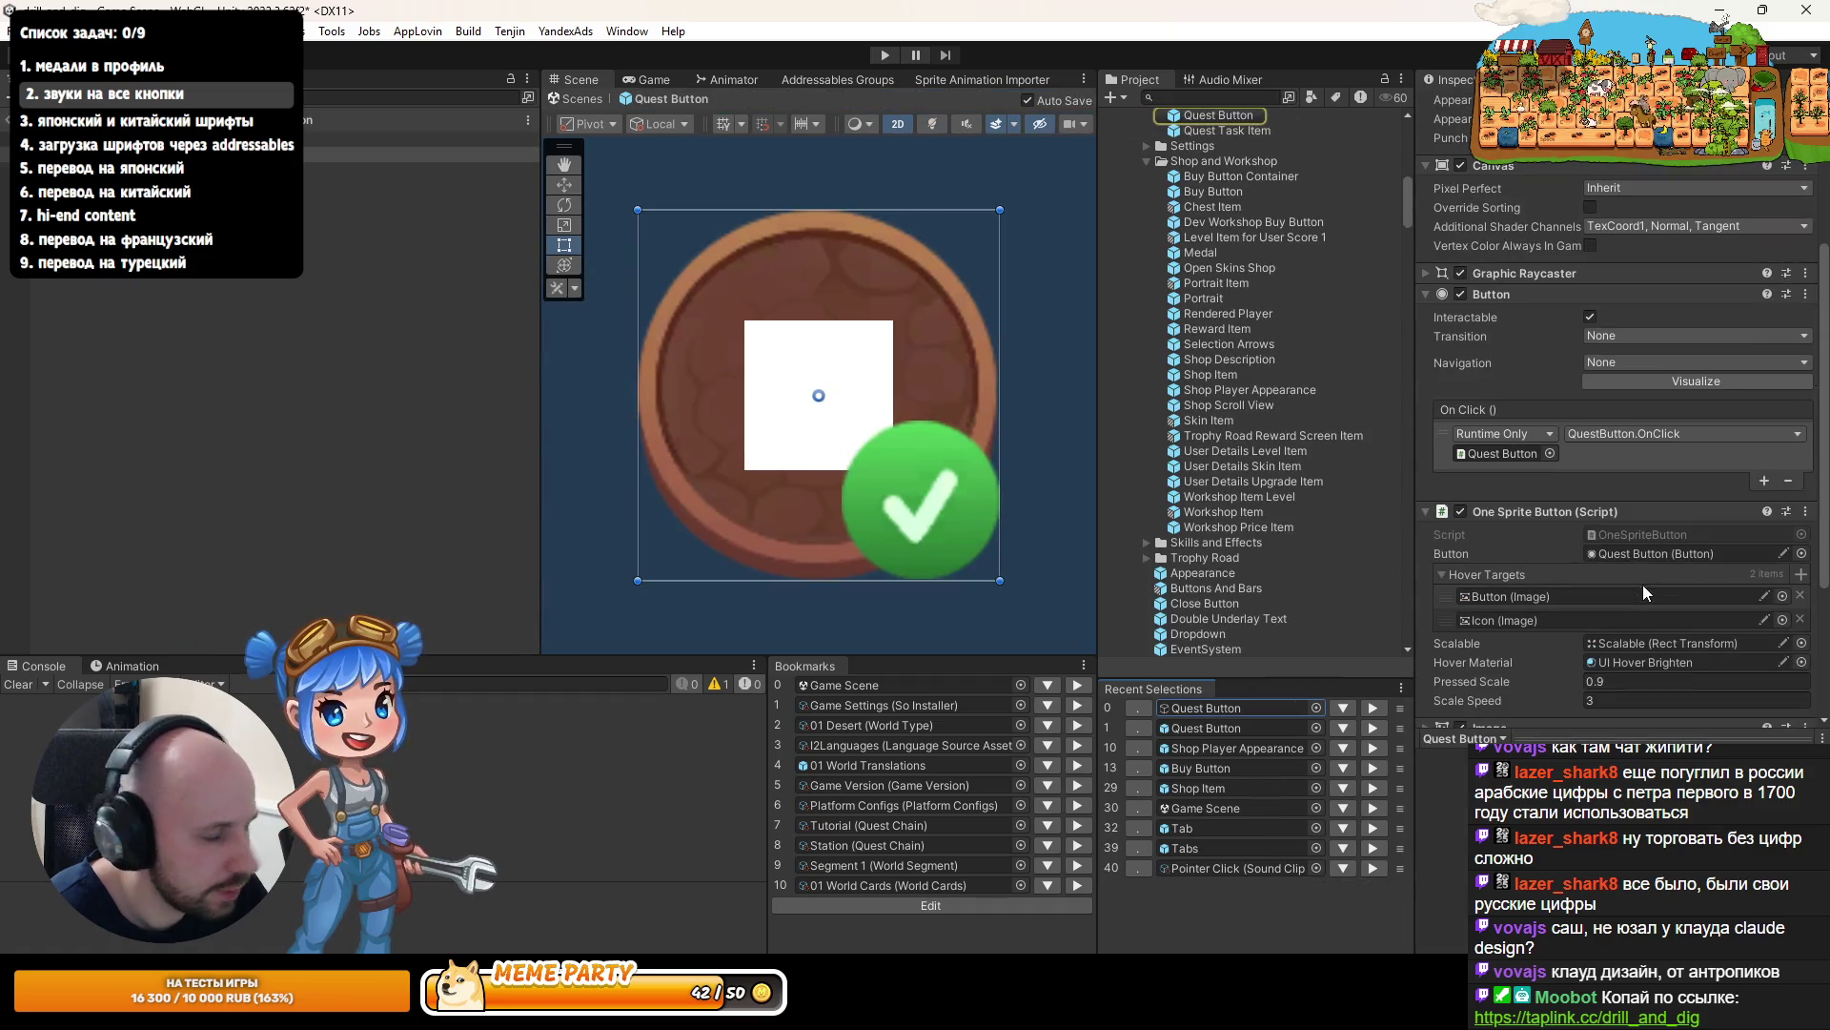
pyautogui.scroll(-5, 1655, 599)
pyautogui.rightClick(1753, 542)
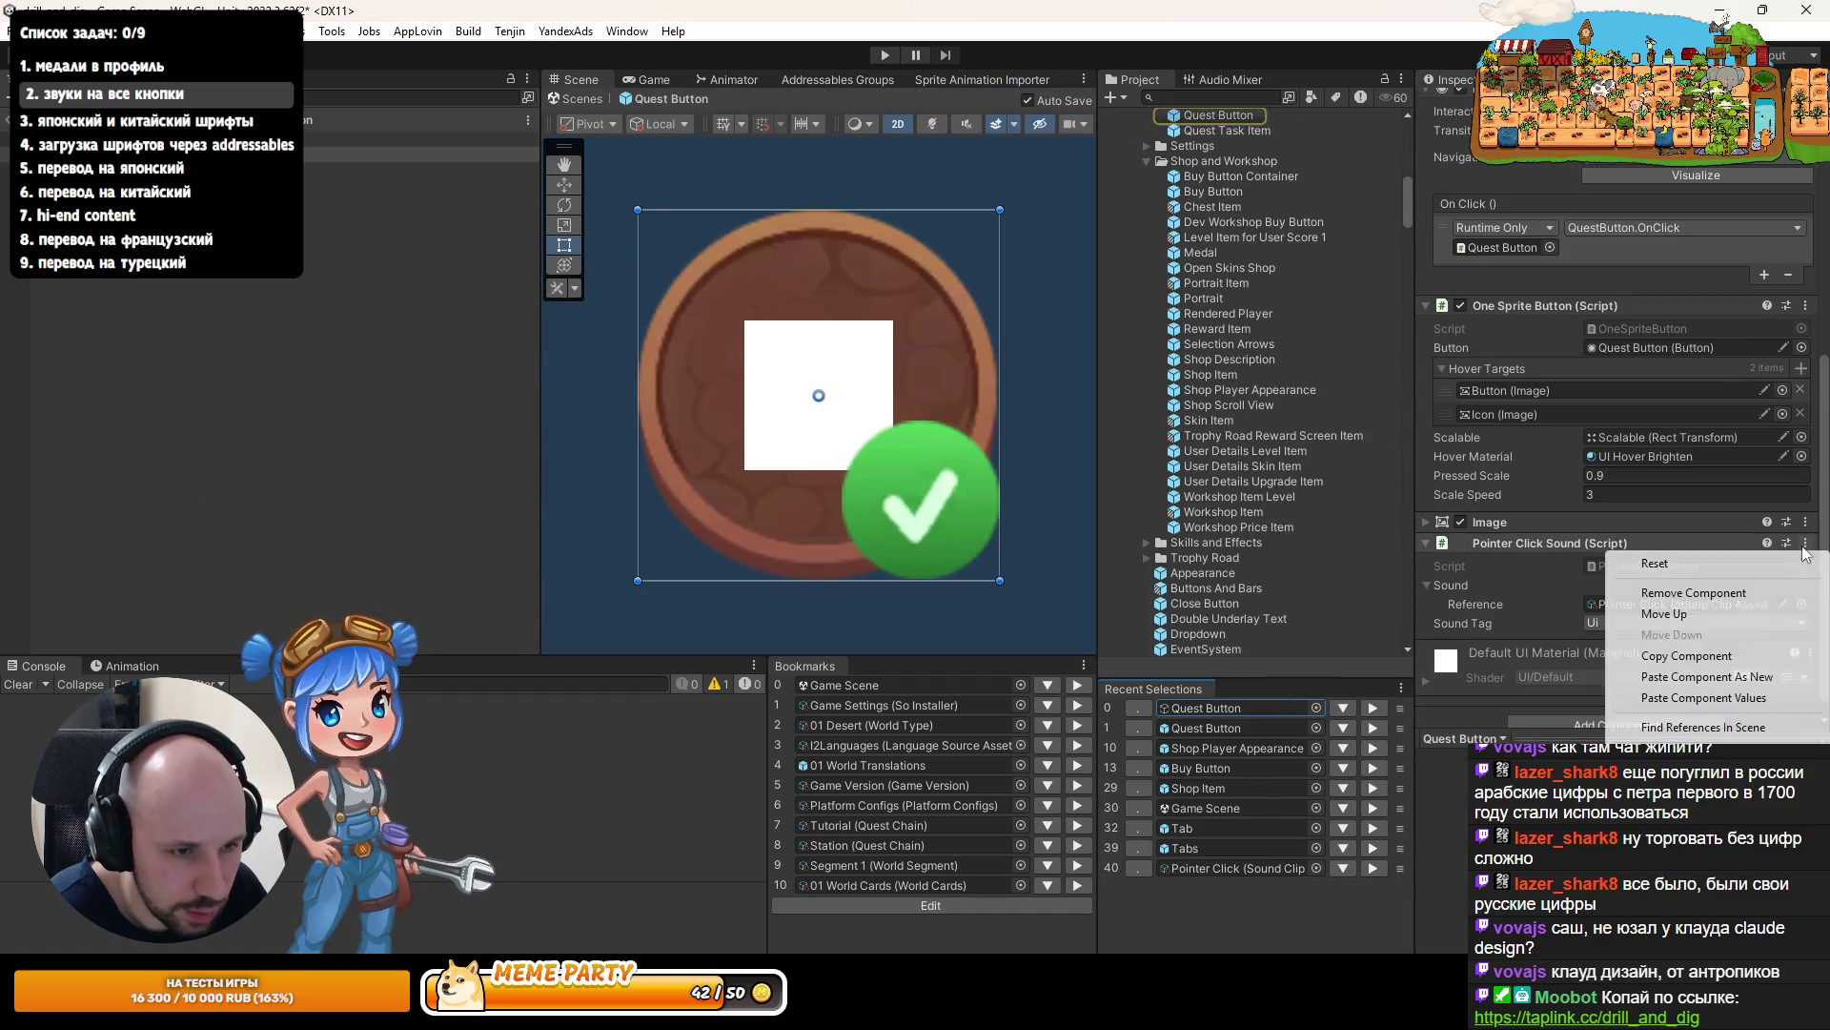
pyautogui.click(1752, 593)
pyautogui.click(901, 57)
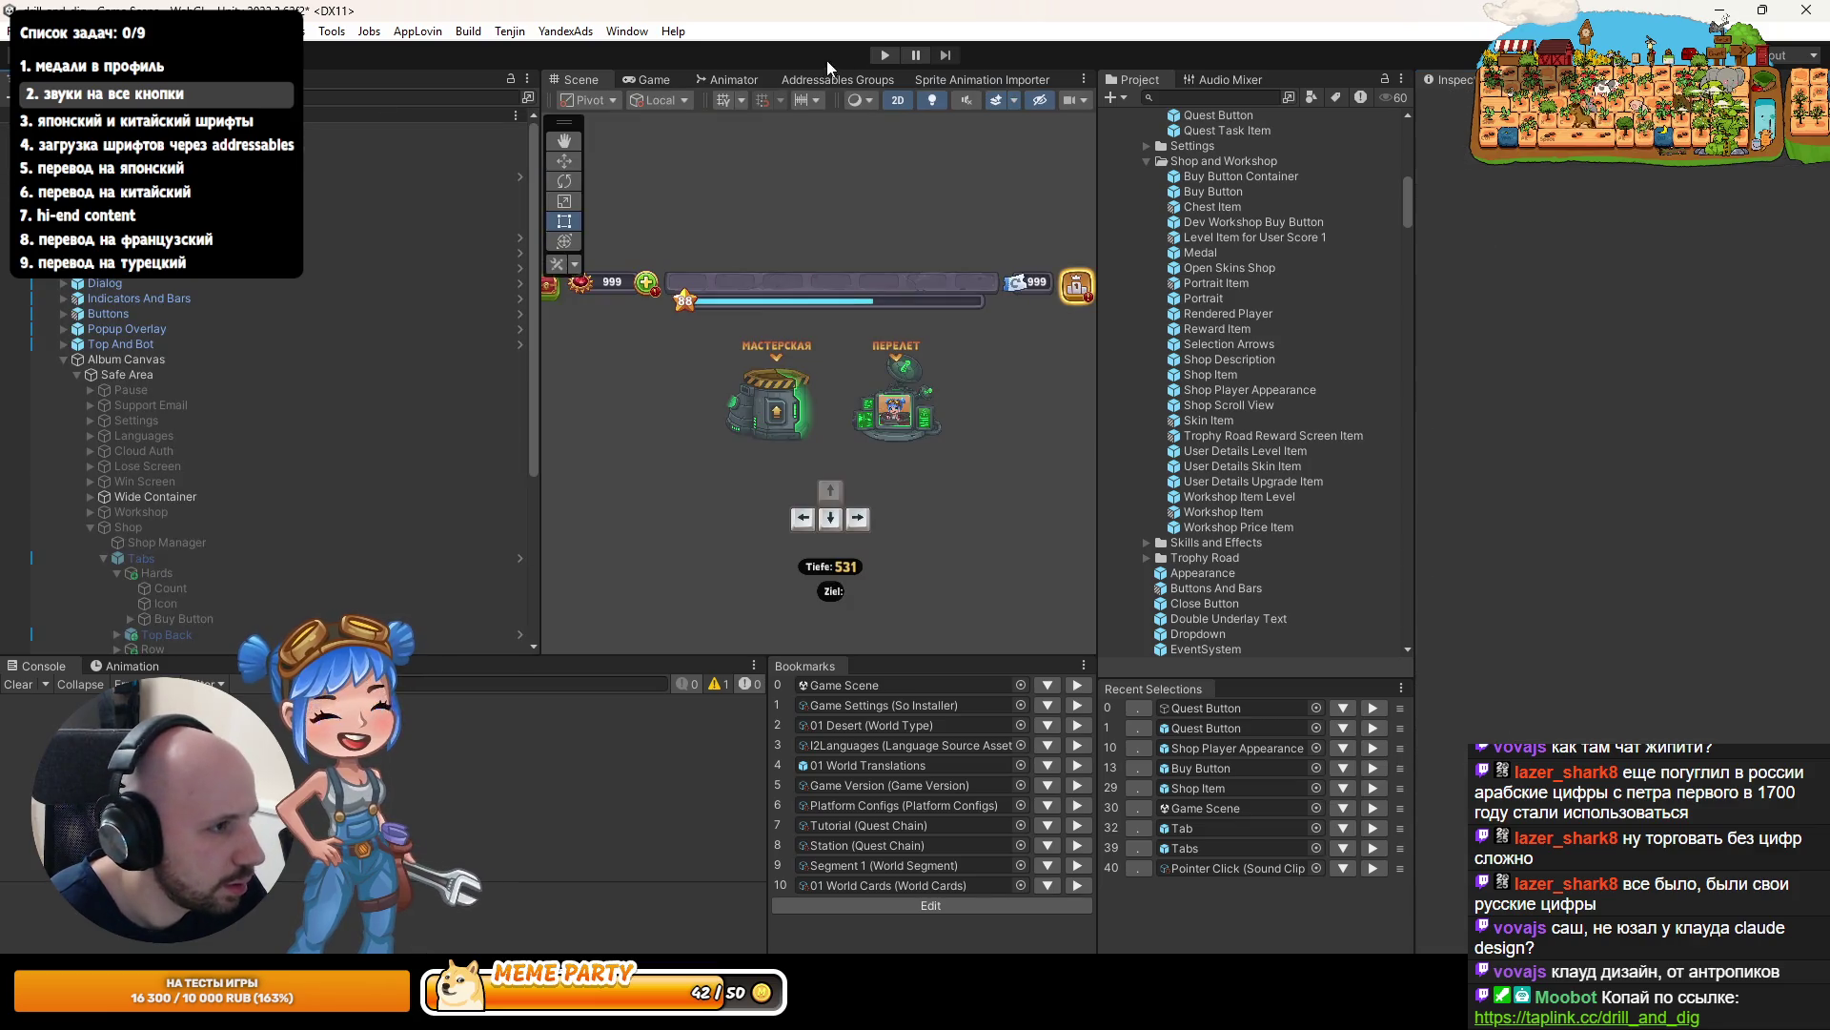
# - Play the game, open the pause menu and test the Support button's click sound
pyautogui.click(887, 55)
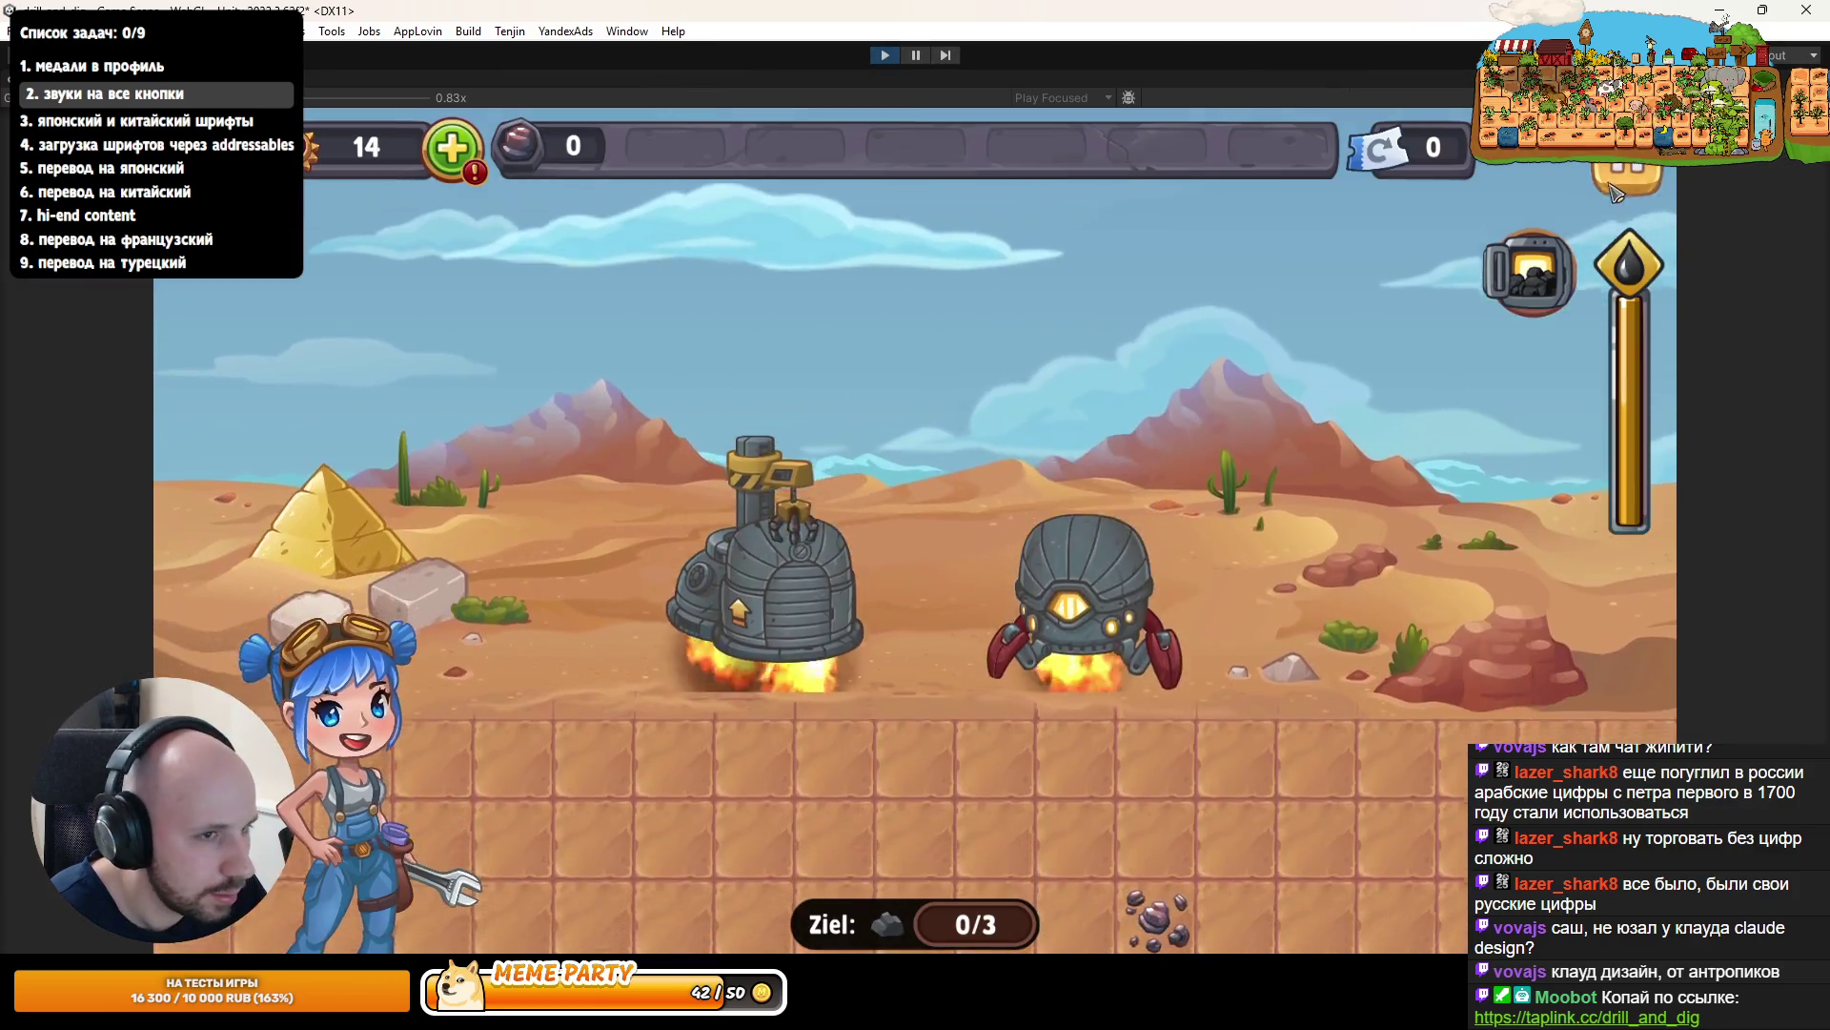
pyautogui.click(1611, 189)
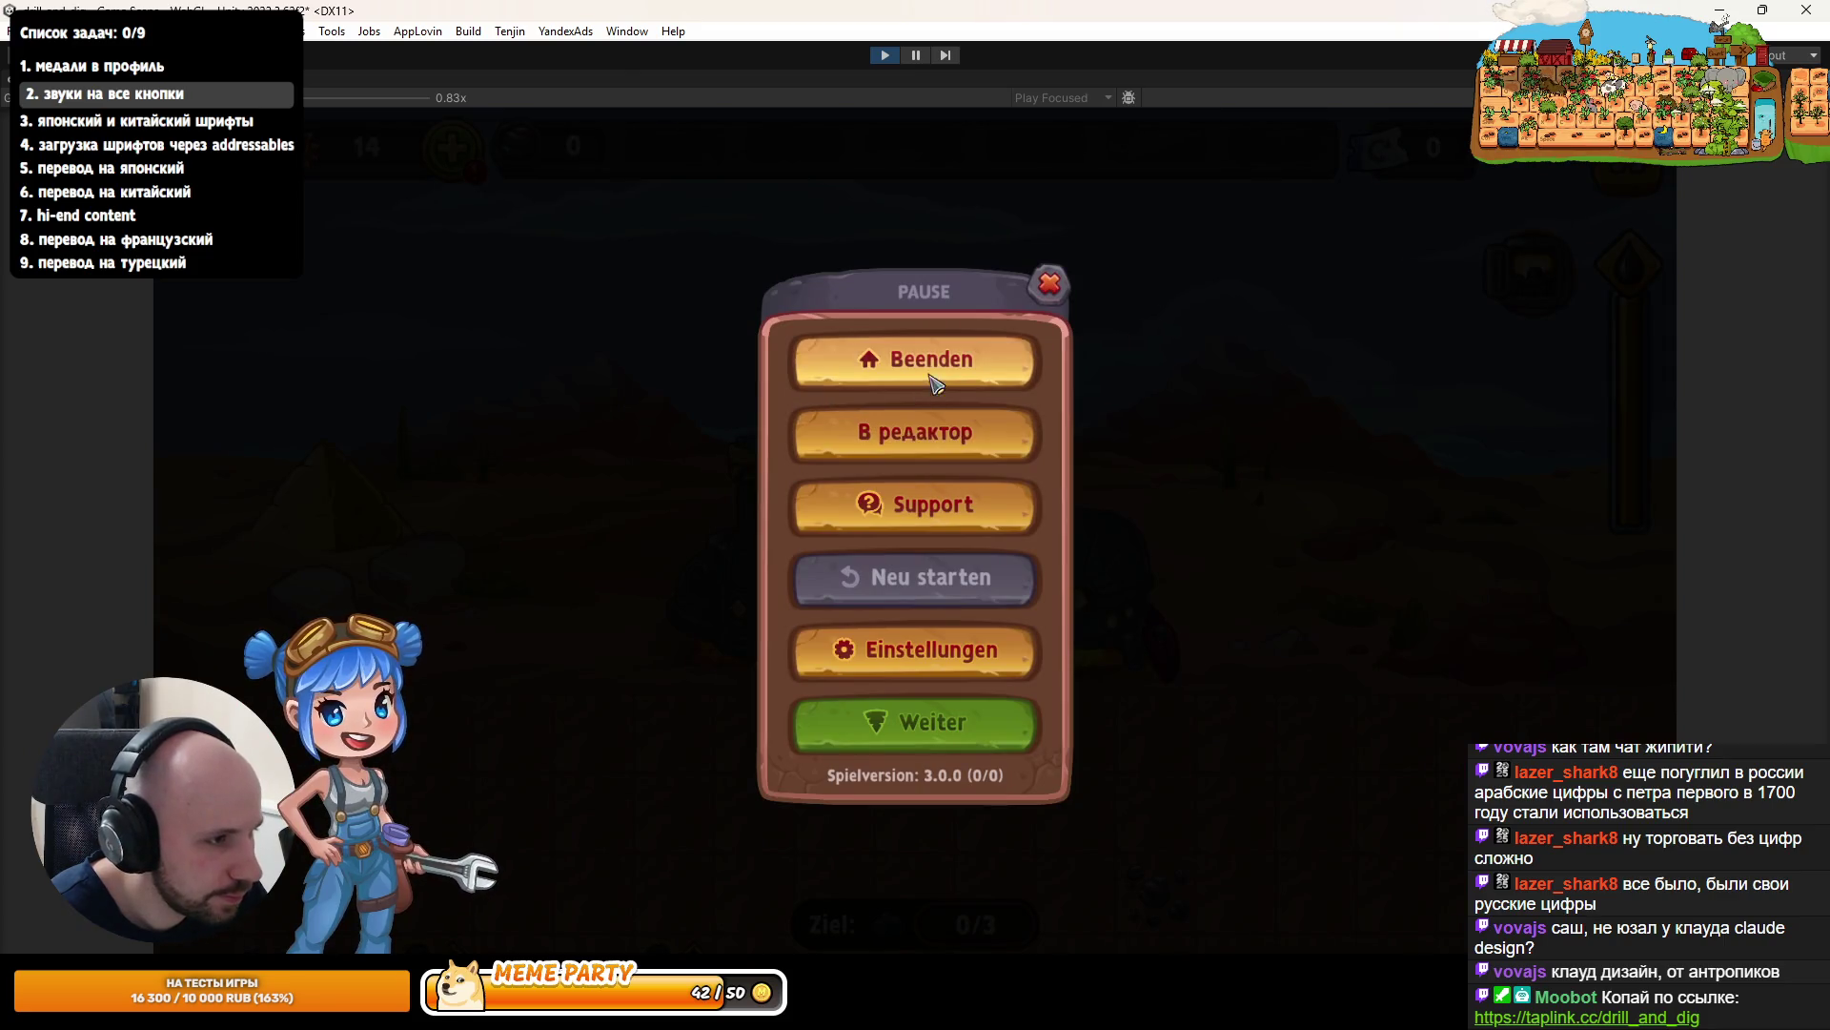
pyautogui.click(939, 501)
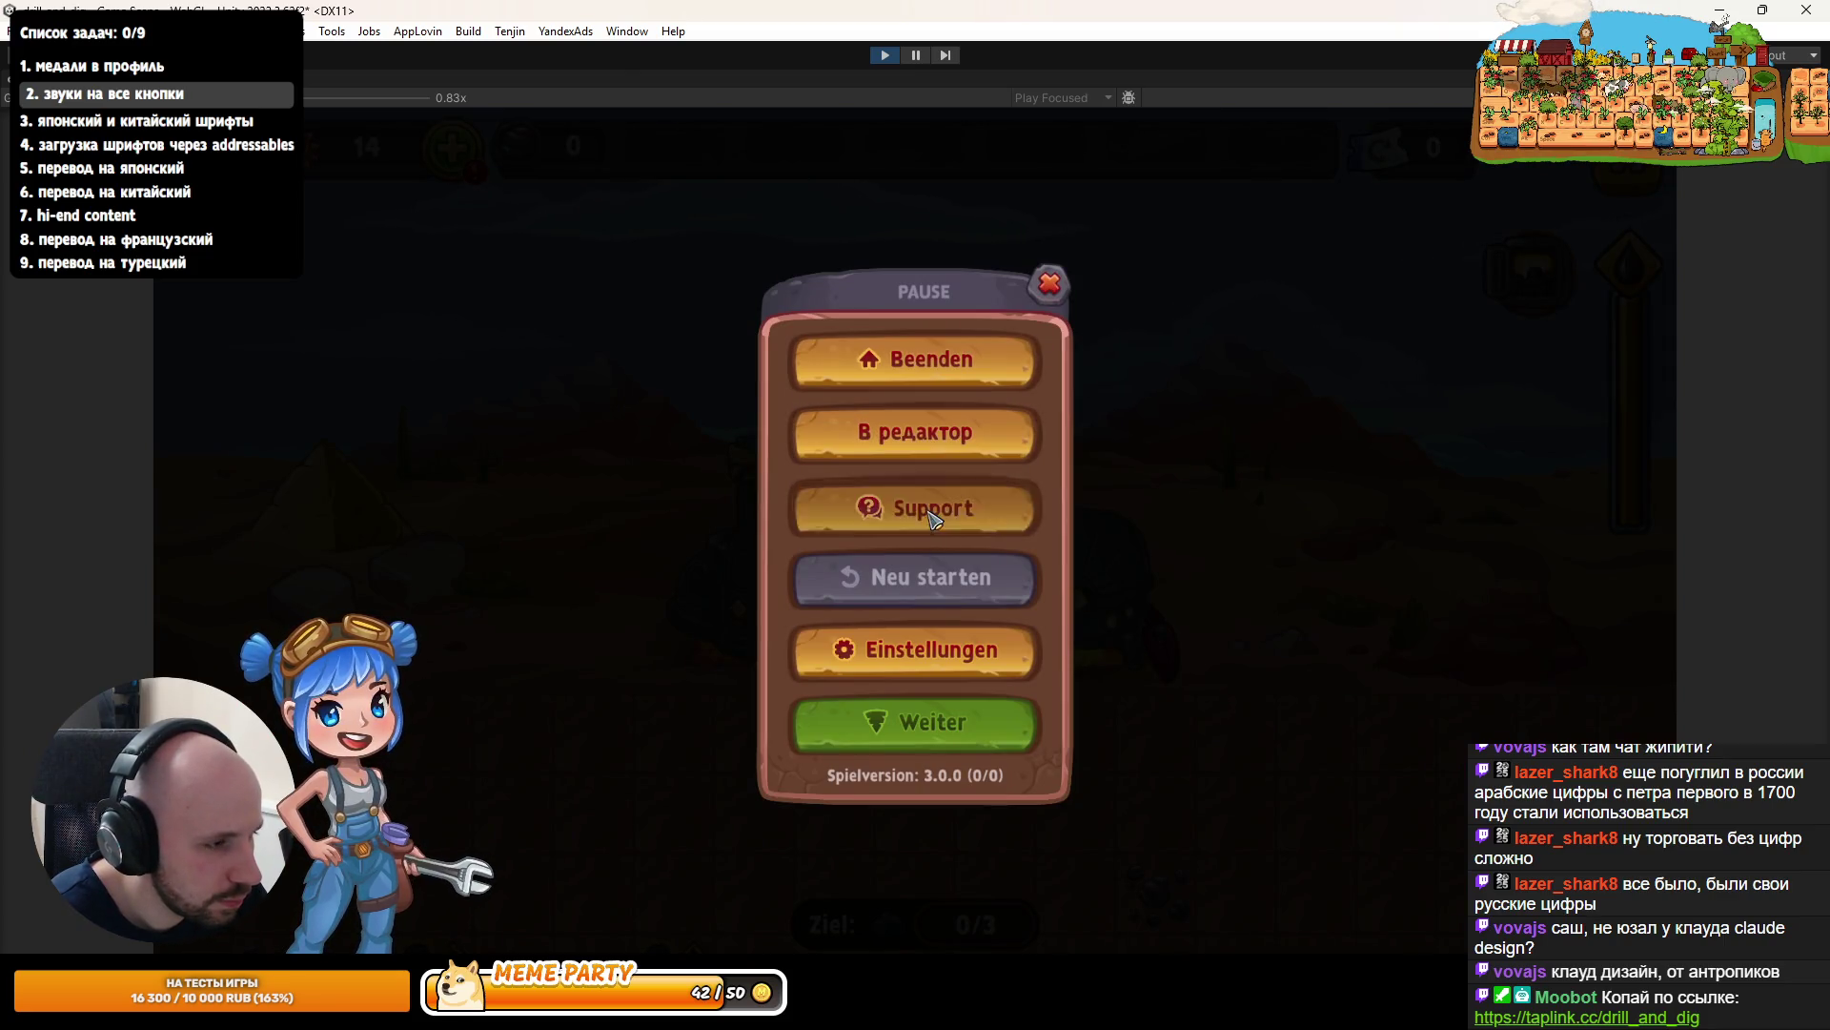
pyautogui.click(1049, 379)
pyautogui.hotkey('ctrl', 'p')
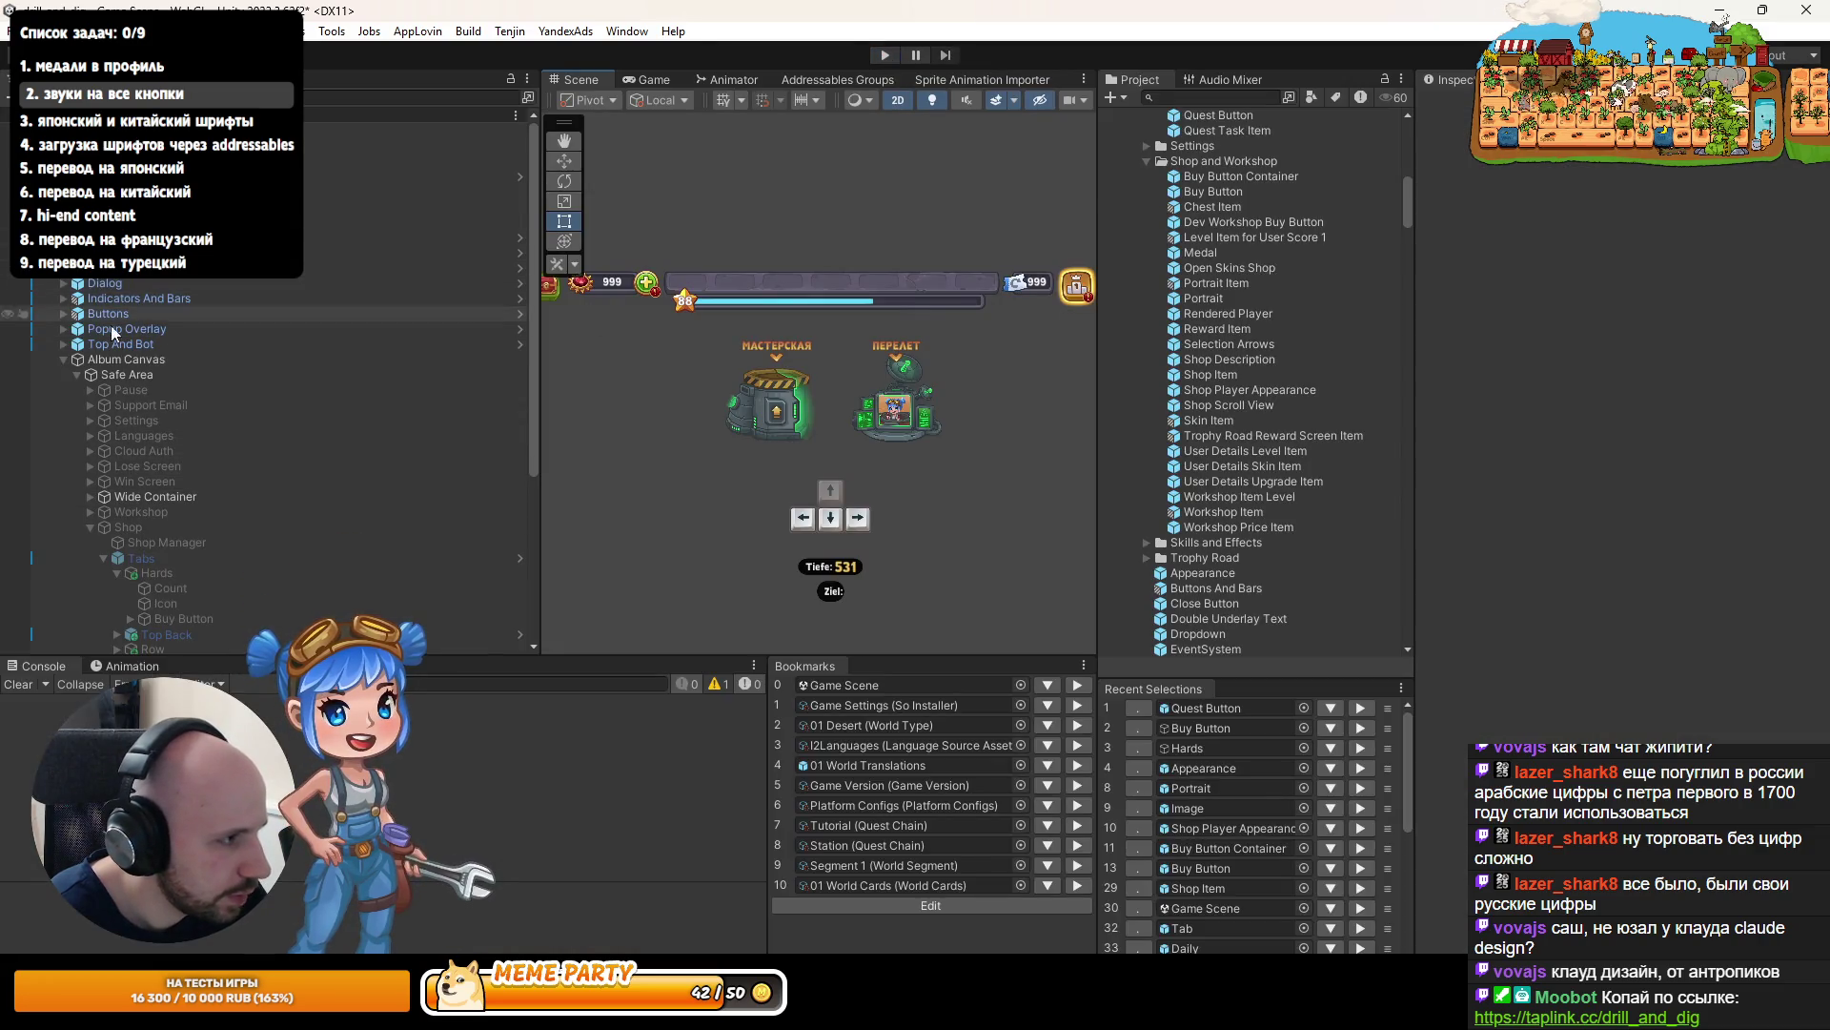
# - Expand the Settings group, select Language Button and reveal the settings button prefabs
pyautogui.scroll(-3, 92, 448)
pyautogui.click(91, 468)
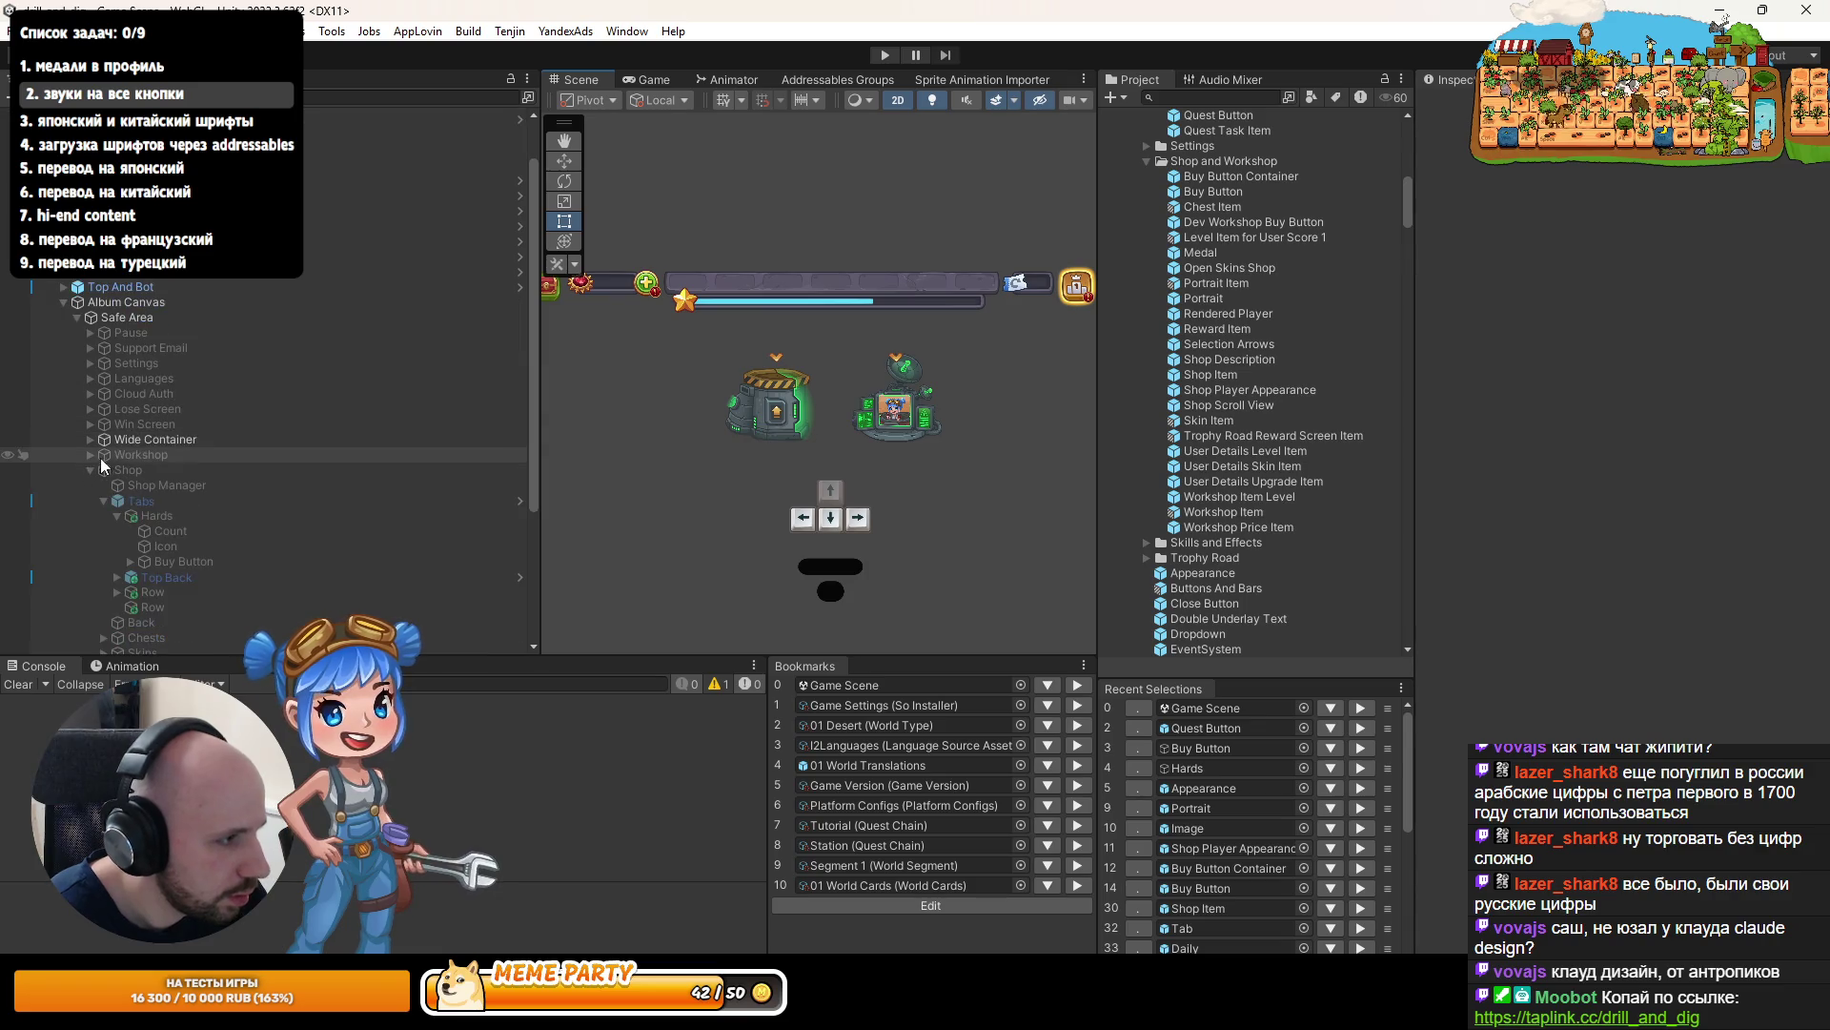
pyautogui.click(91, 364)
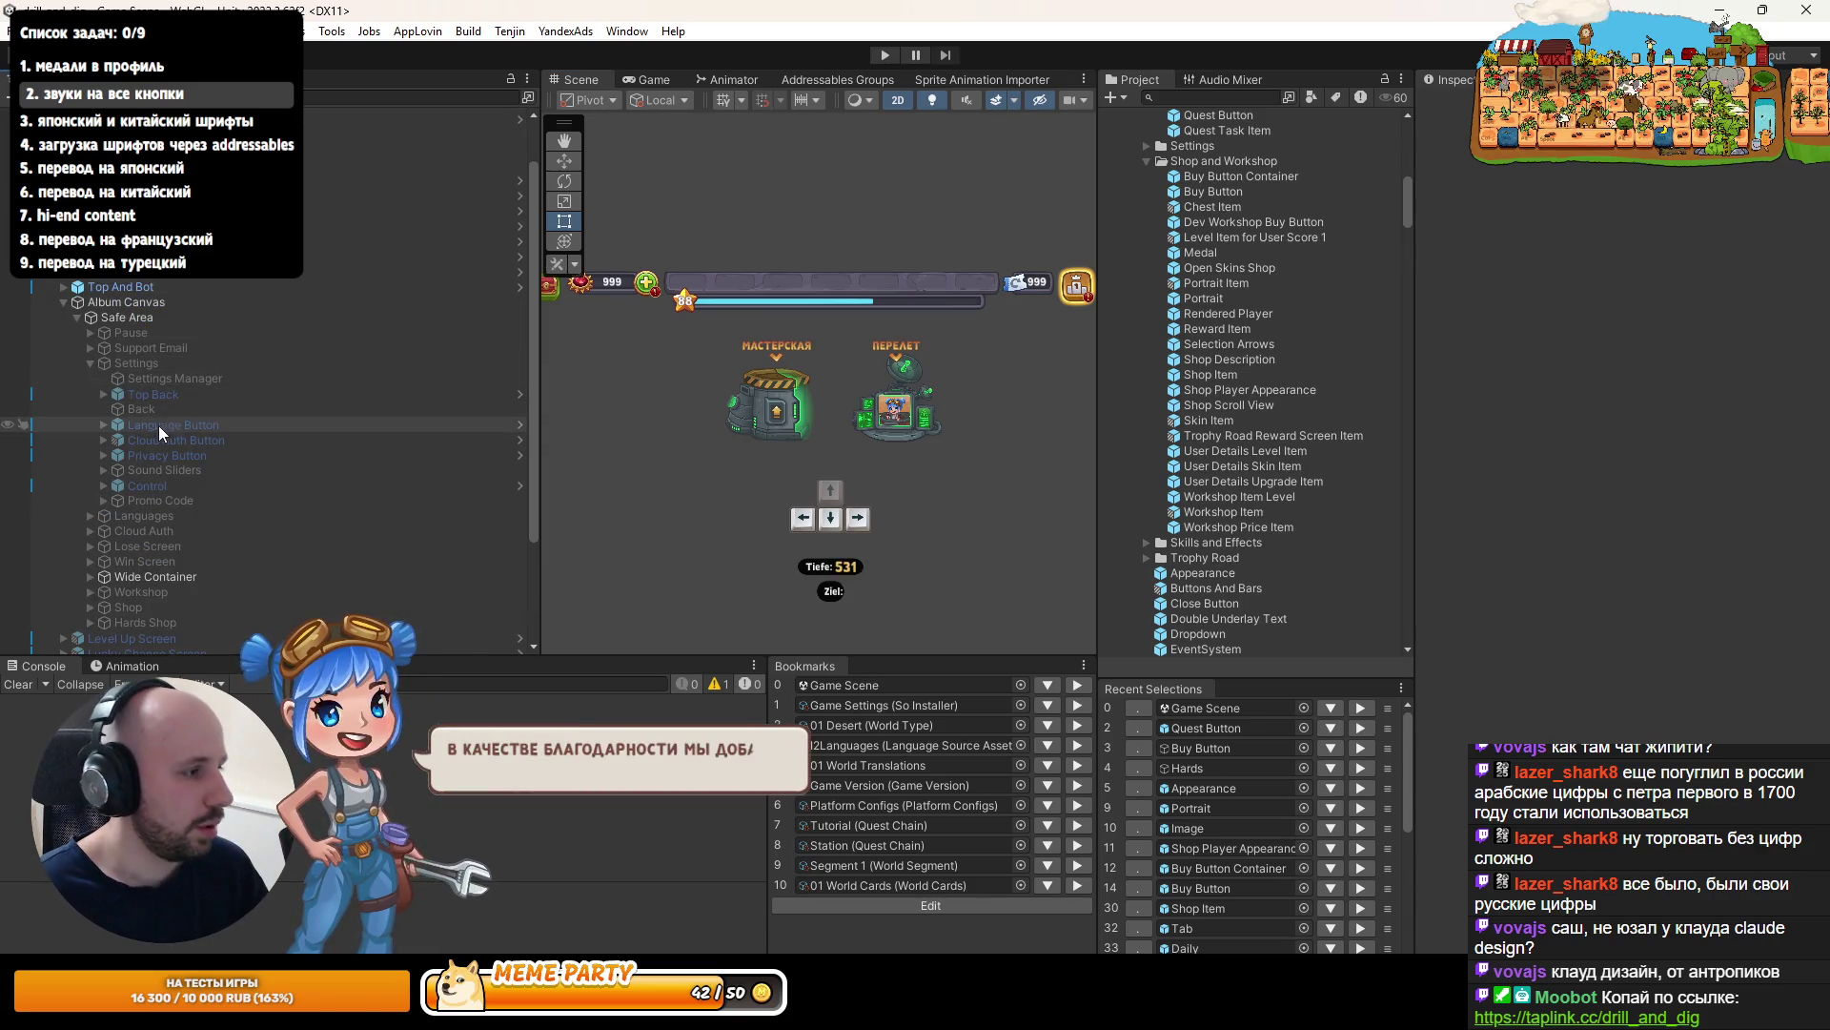
pyautogui.click(157, 425)
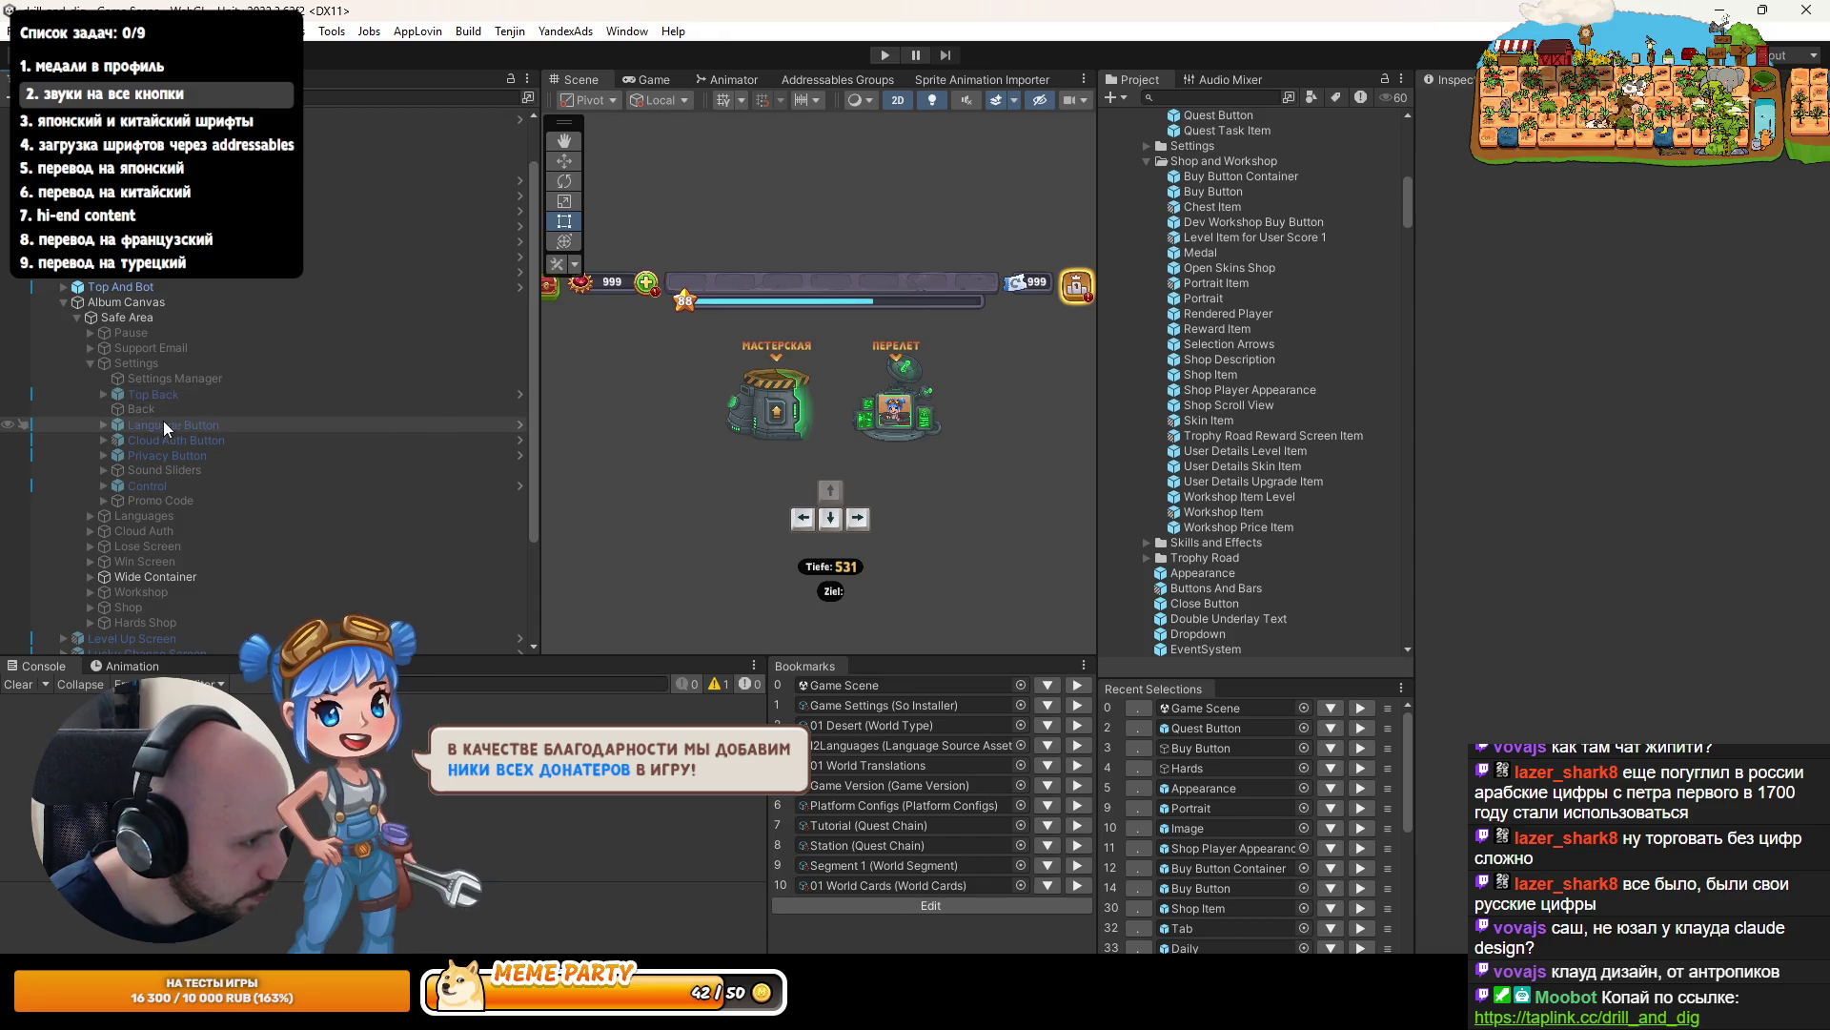
pyautogui.click(1681, 177)
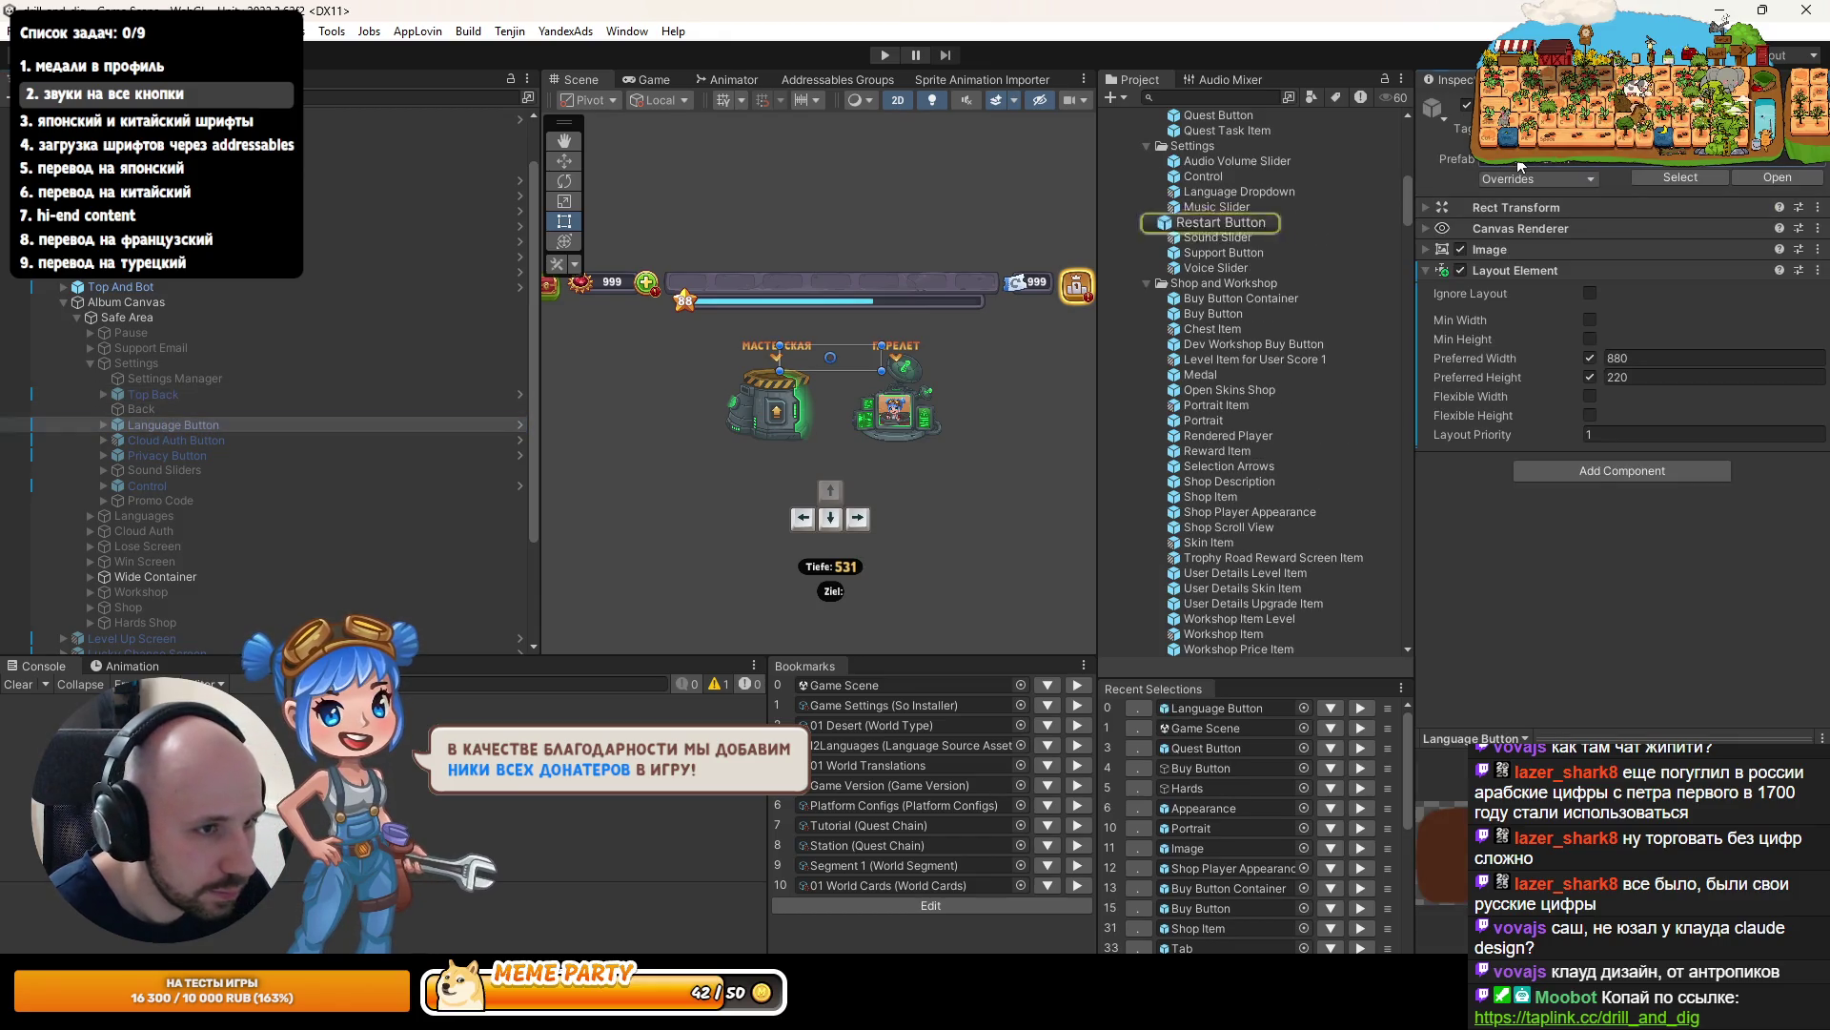
# - Paste Pointer Click Sound as a new component onto the Restart Button prefab
pyautogui.doubleClick(1224, 224)
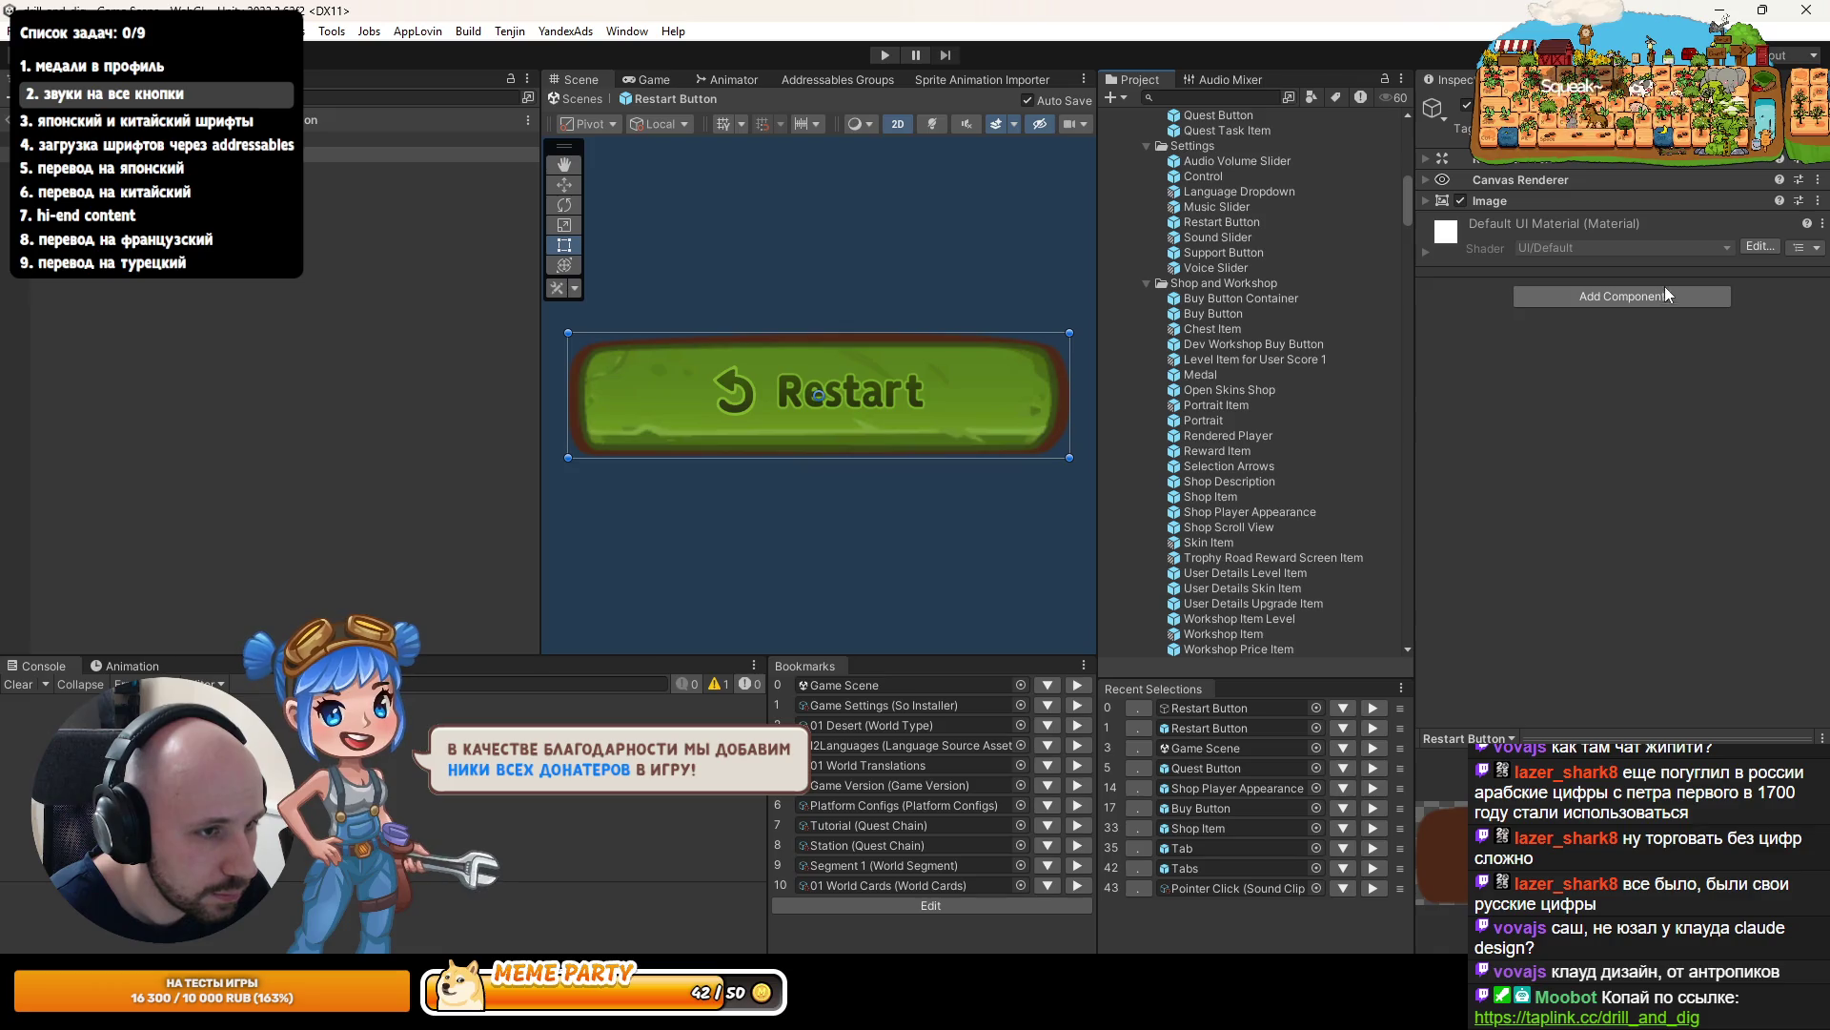
pyautogui.click(420, 169)
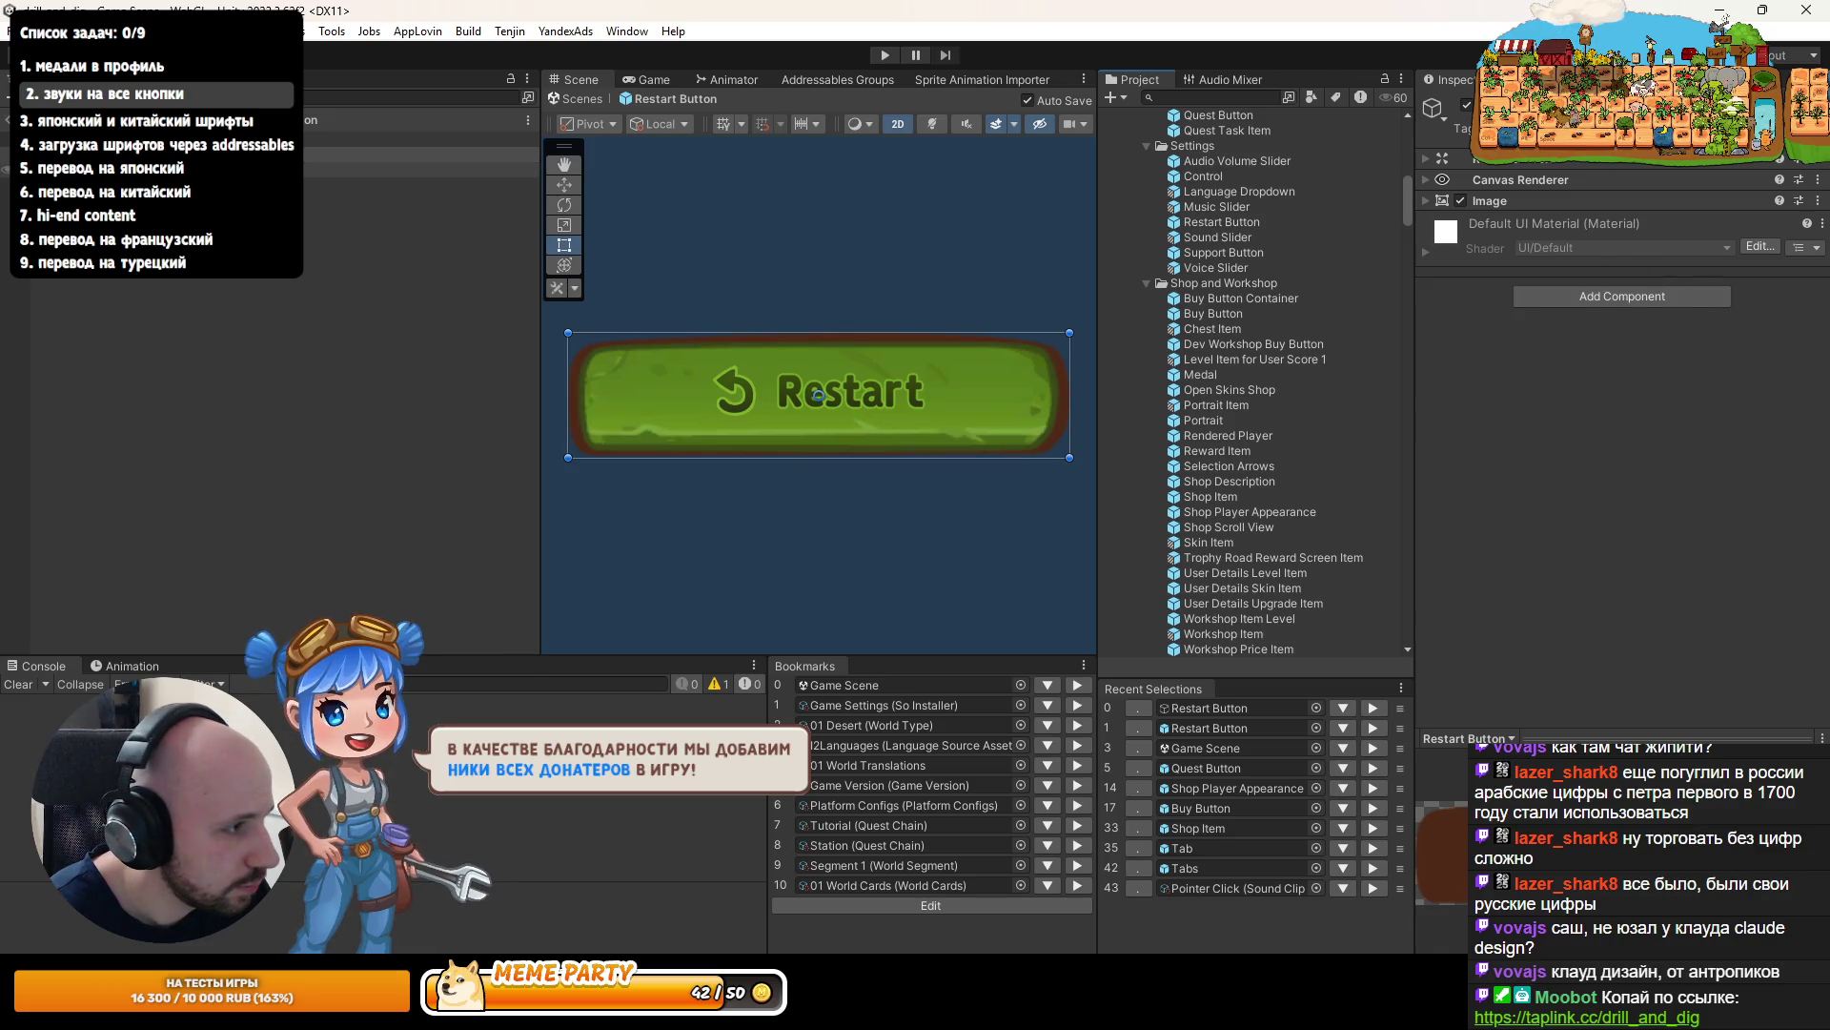
pyautogui.click(1818, 222)
pyautogui.click(1694, 355)
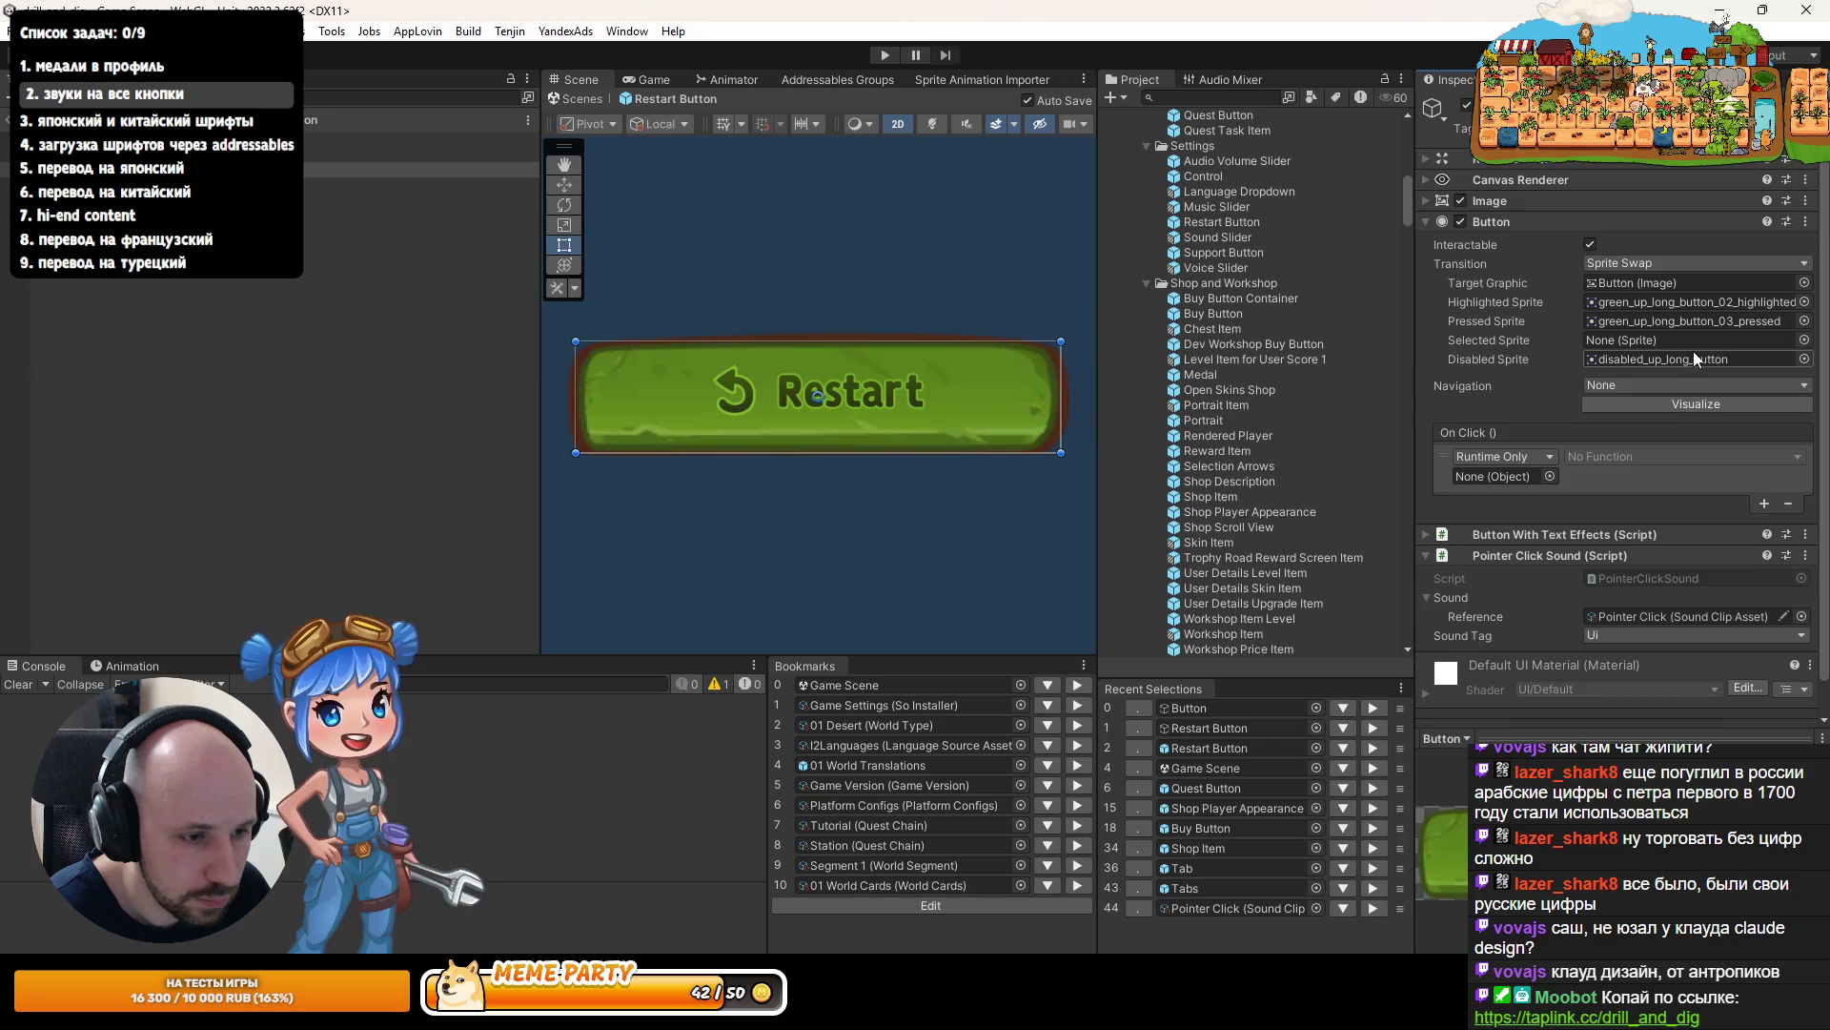
pyautogui.scroll(-2, 1693, 350)
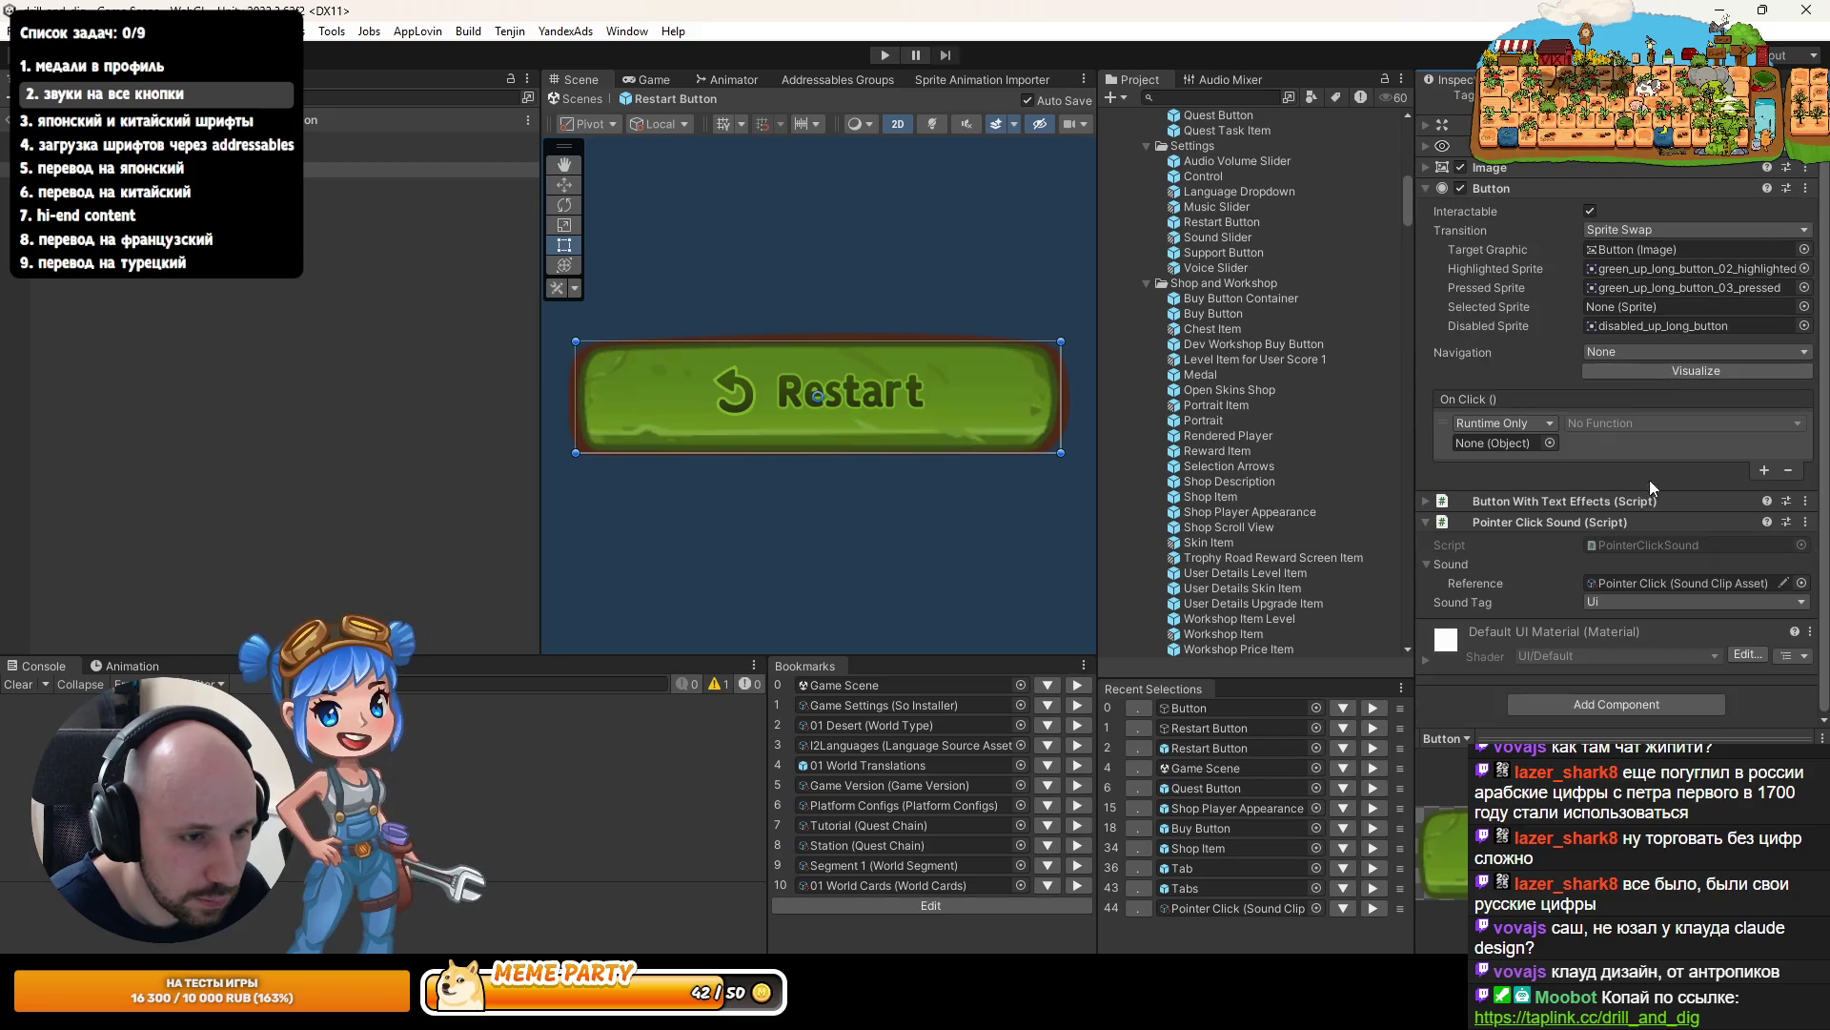
# - Paste Pointer Click Sound as a new component onto the Support Button prefab and return to the scene
pyautogui.doubleClick(1213, 249)
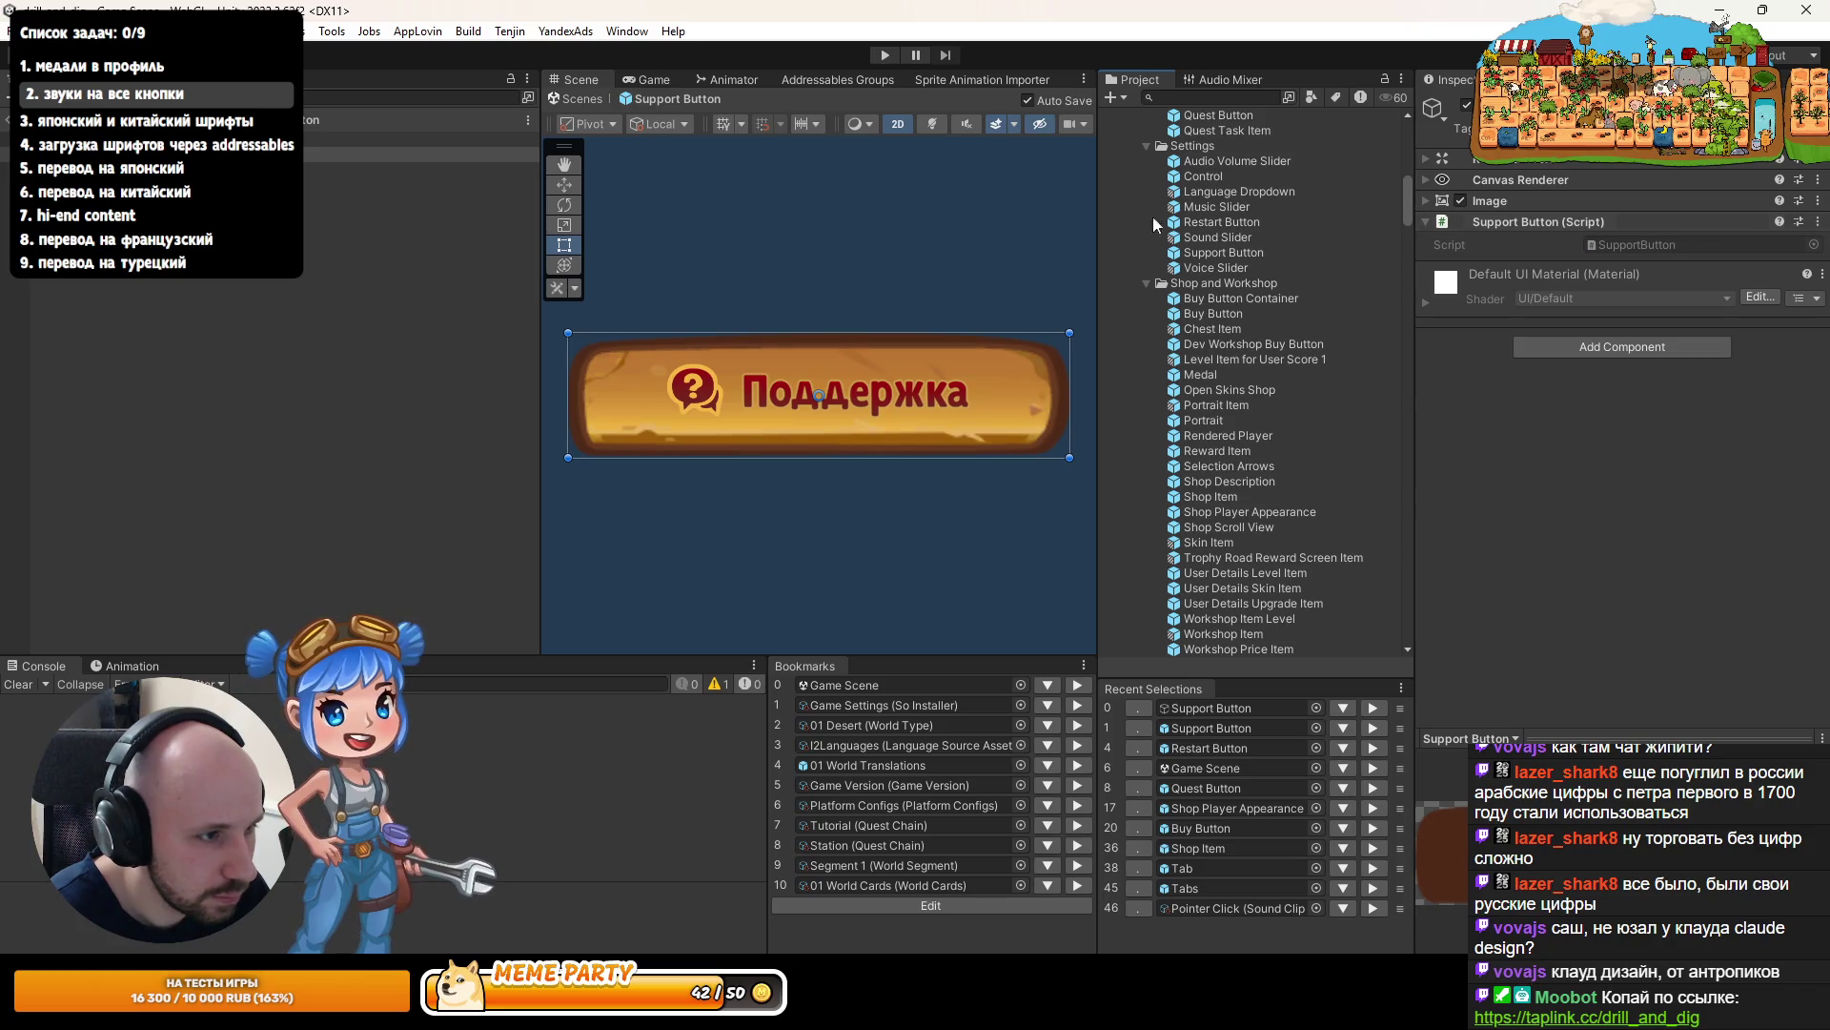
pyautogui.click(1819, 222)
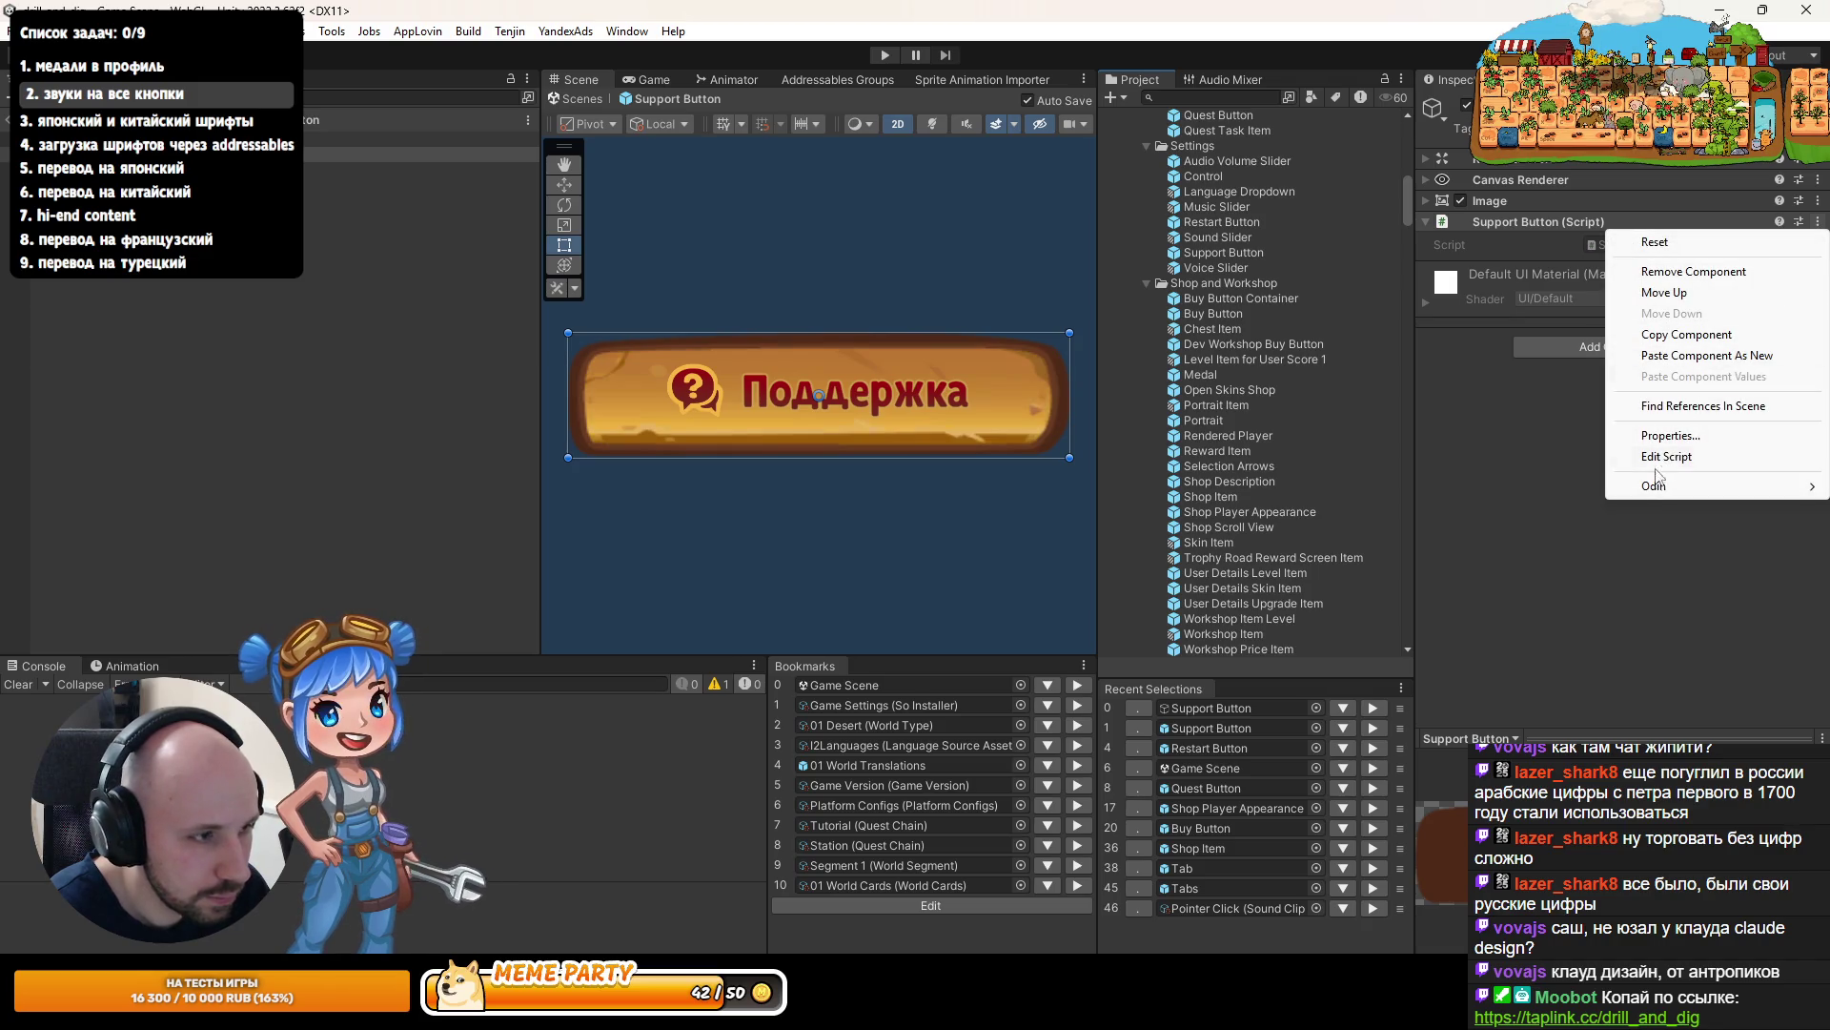
pyautogui.click(1687, 356)
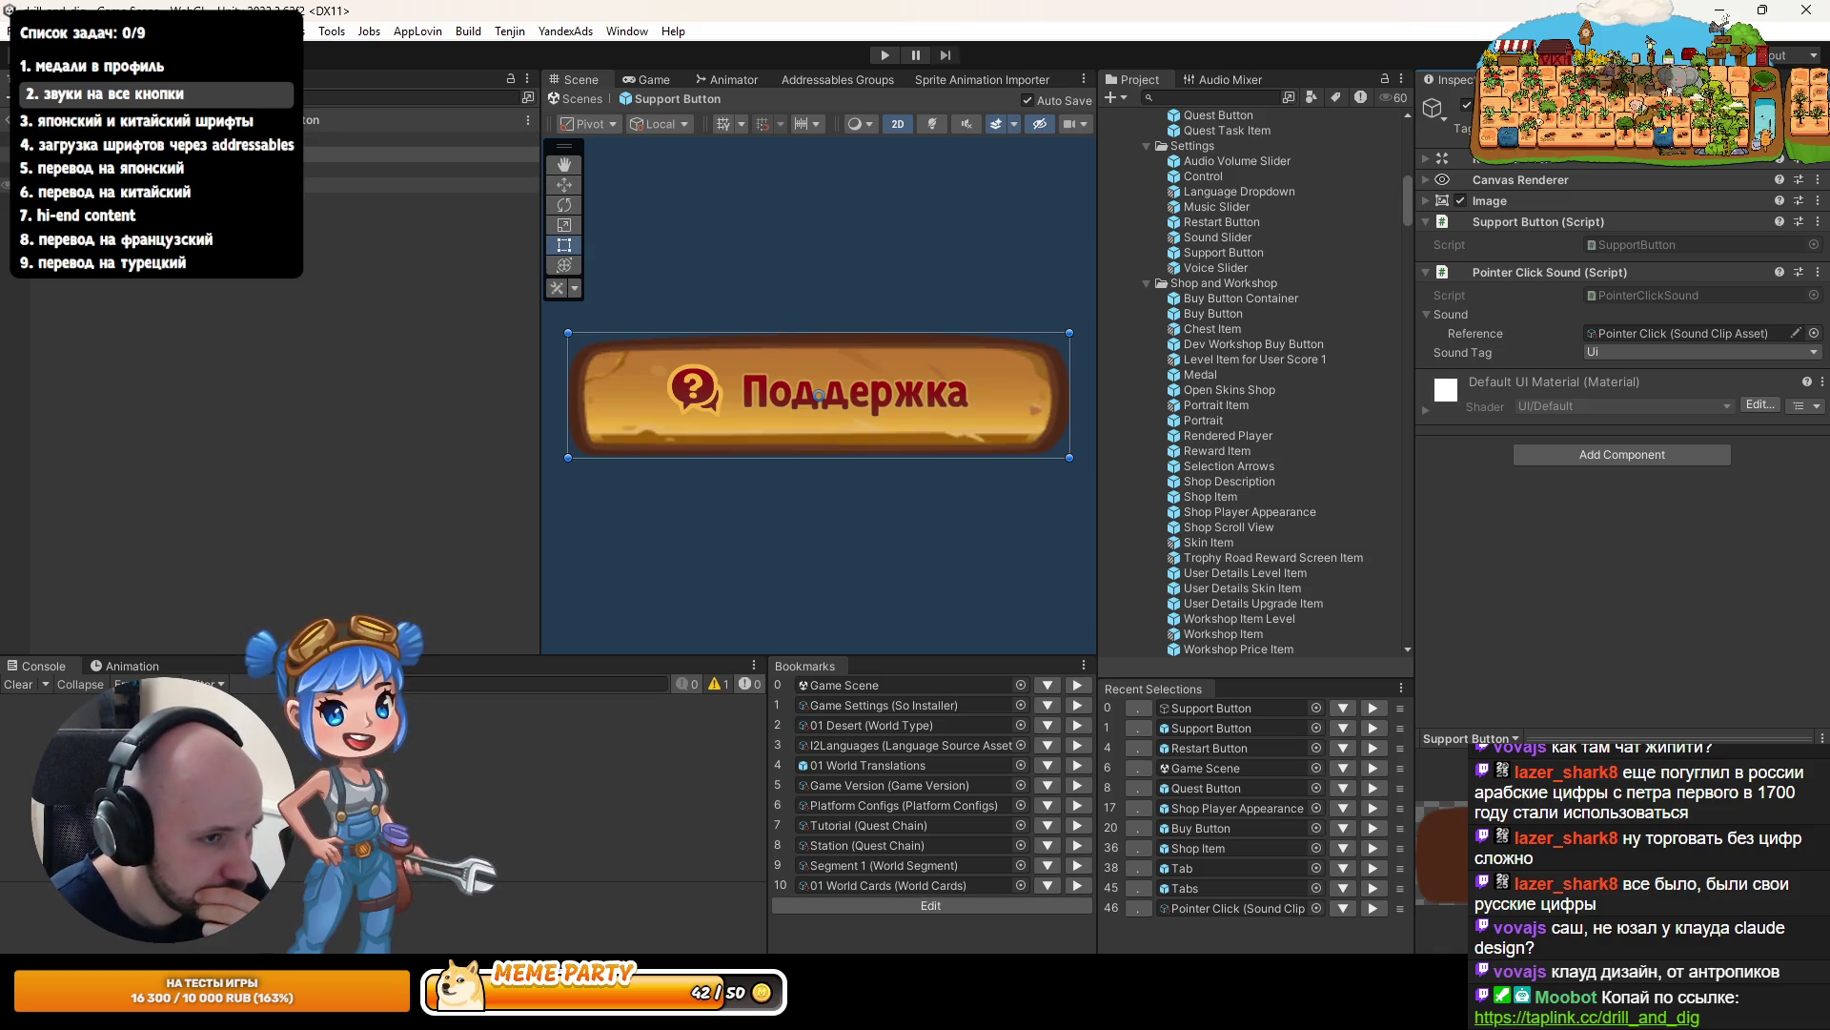
pyautogui.click(7, 119)
pyautogui.rightClick(1218, 248)
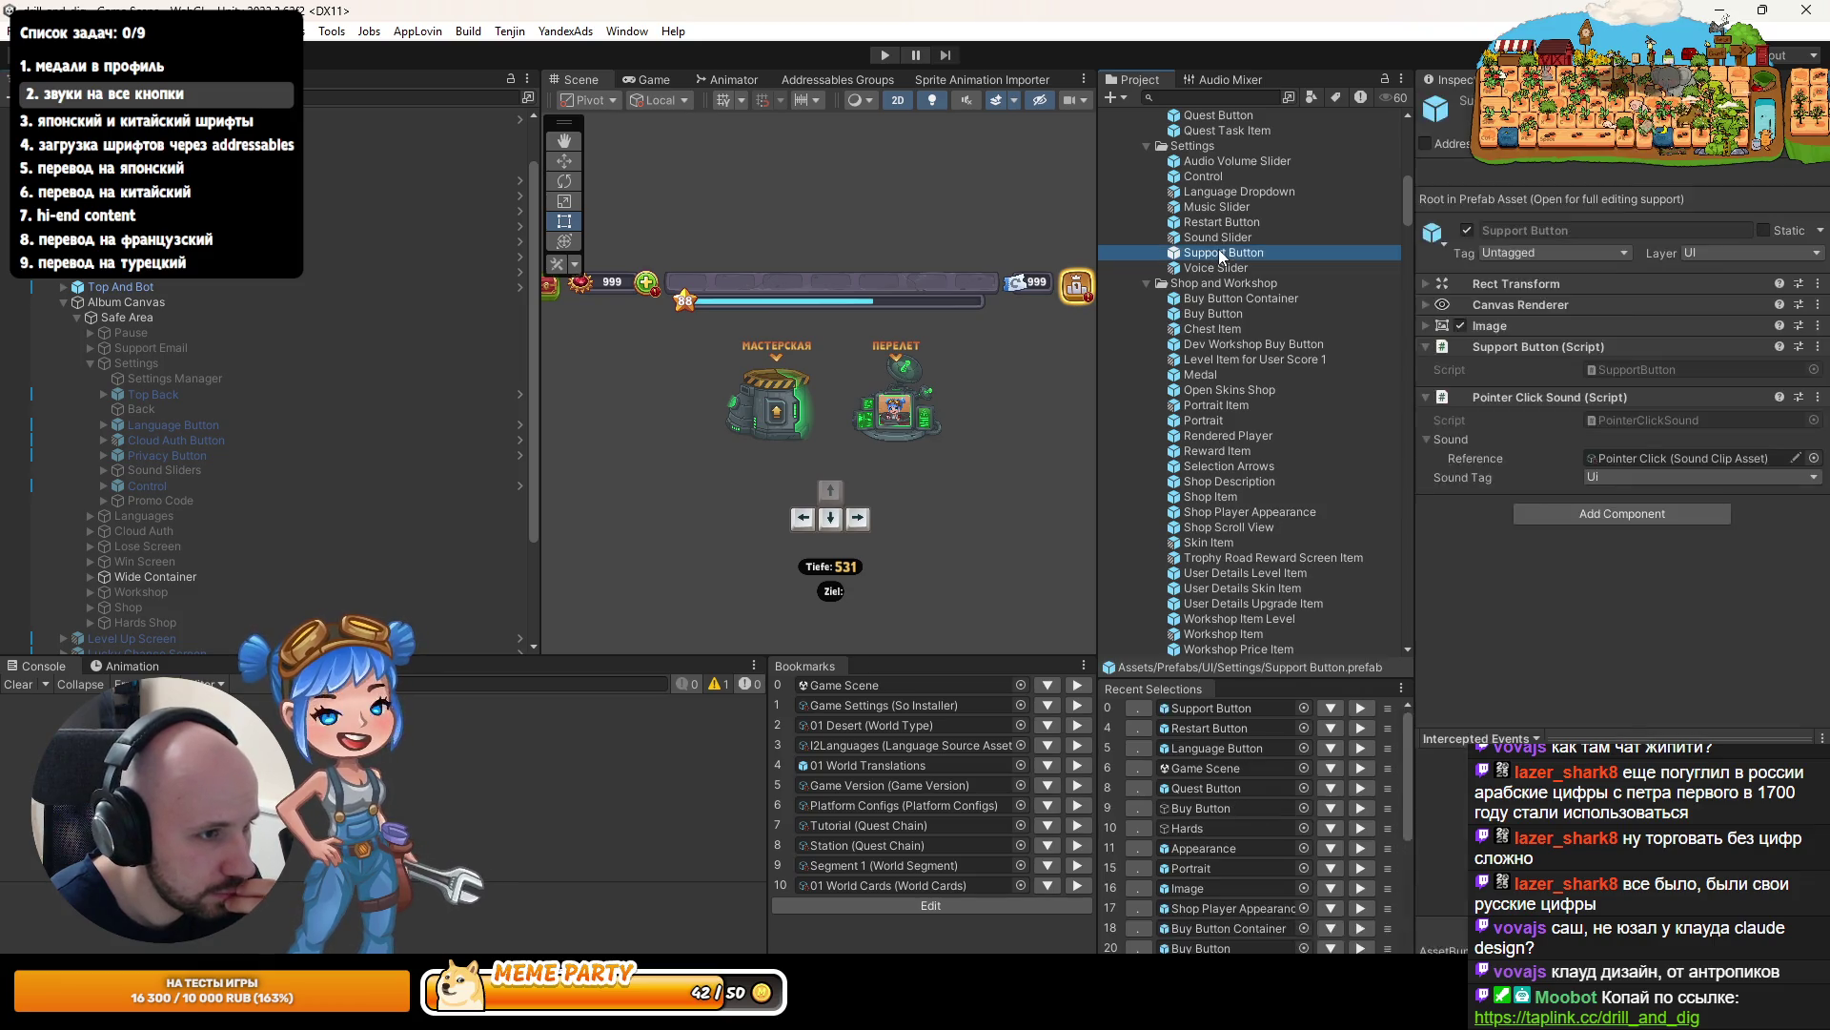
# - Find the Support Button prefab's references in the scene, select the instance and clear the filter
pyautogui.click(1306, 434)
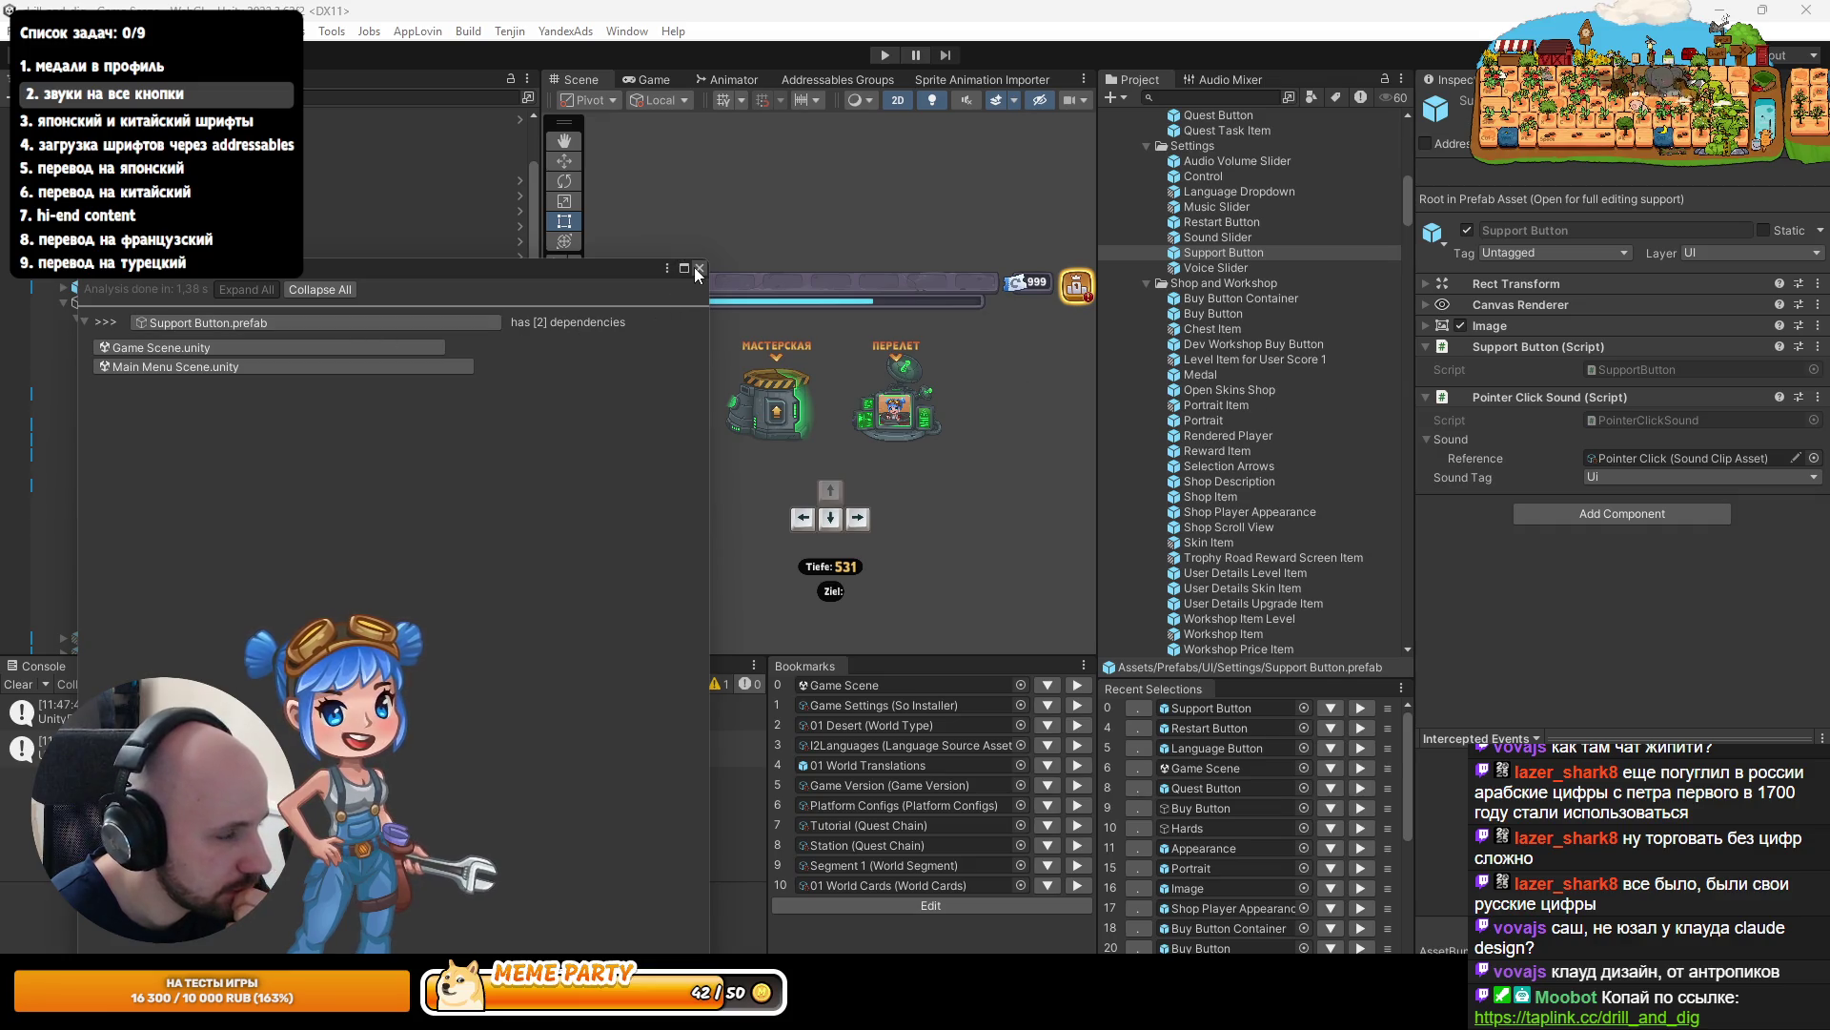
pyautogui.click(699, 270)
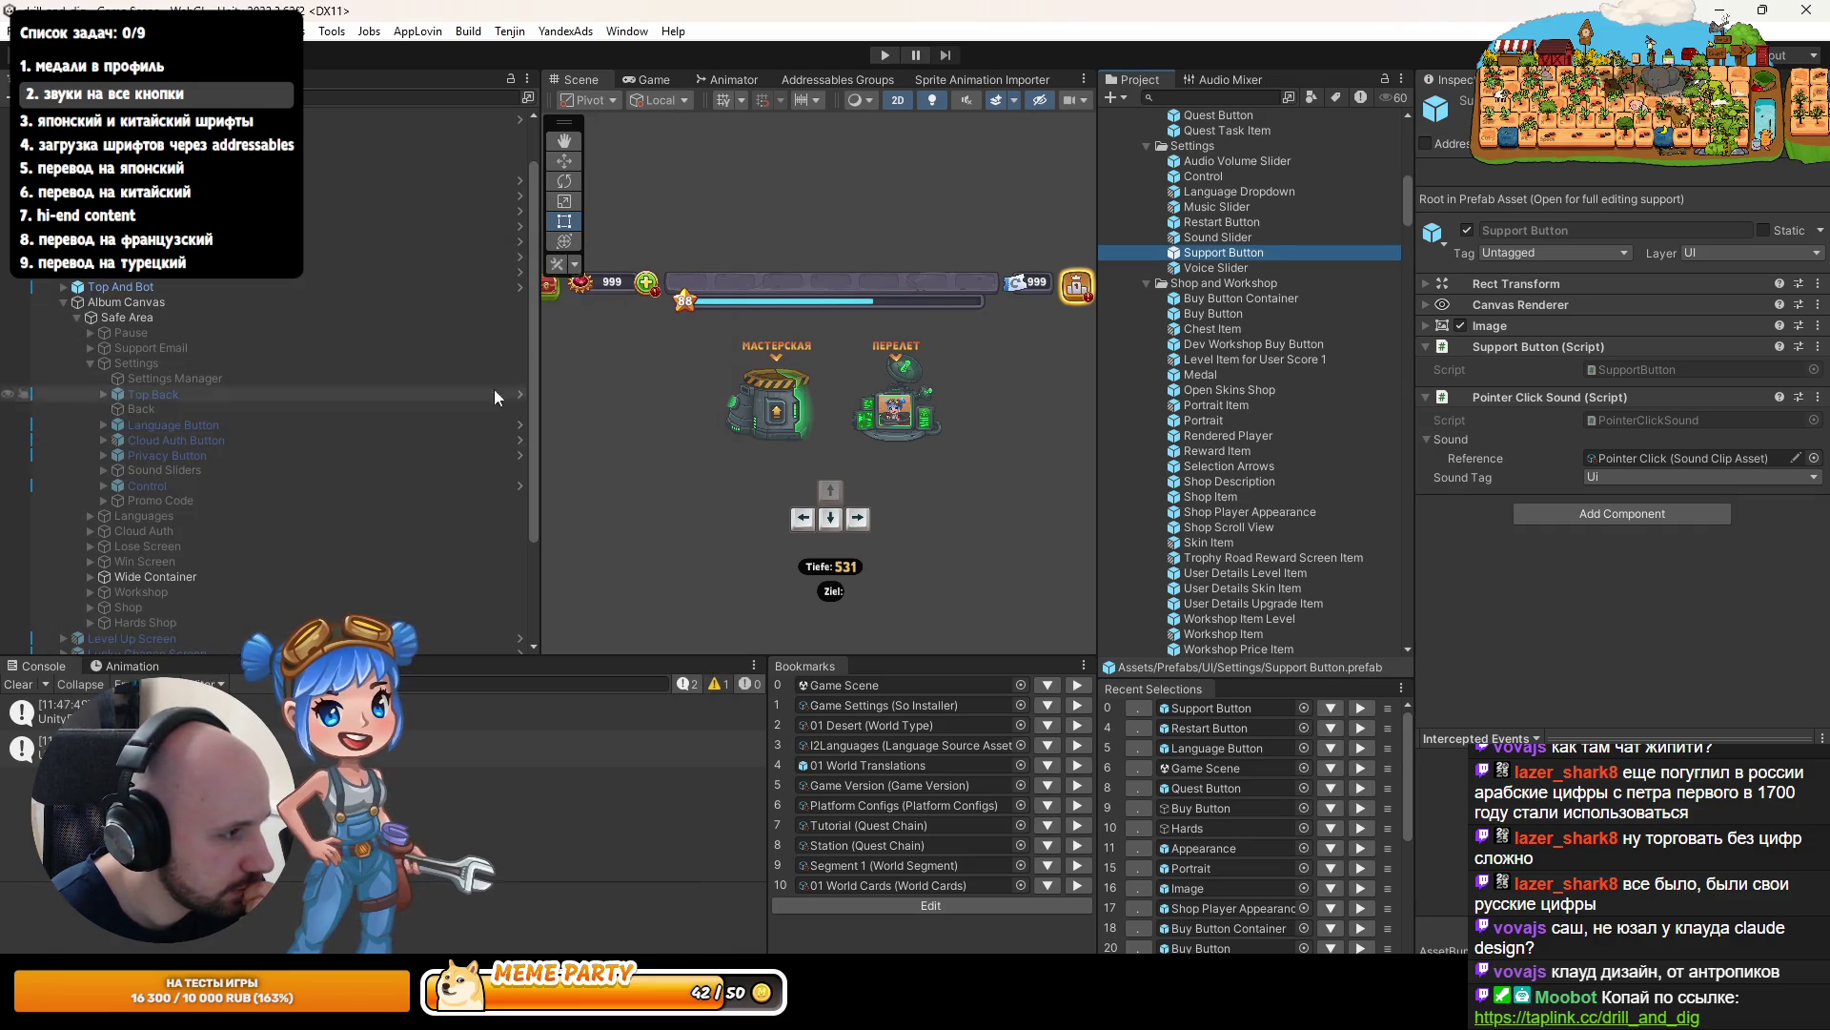
pyautogui.rightClick(1218, 255)
pyautogui.click(1334, 459)
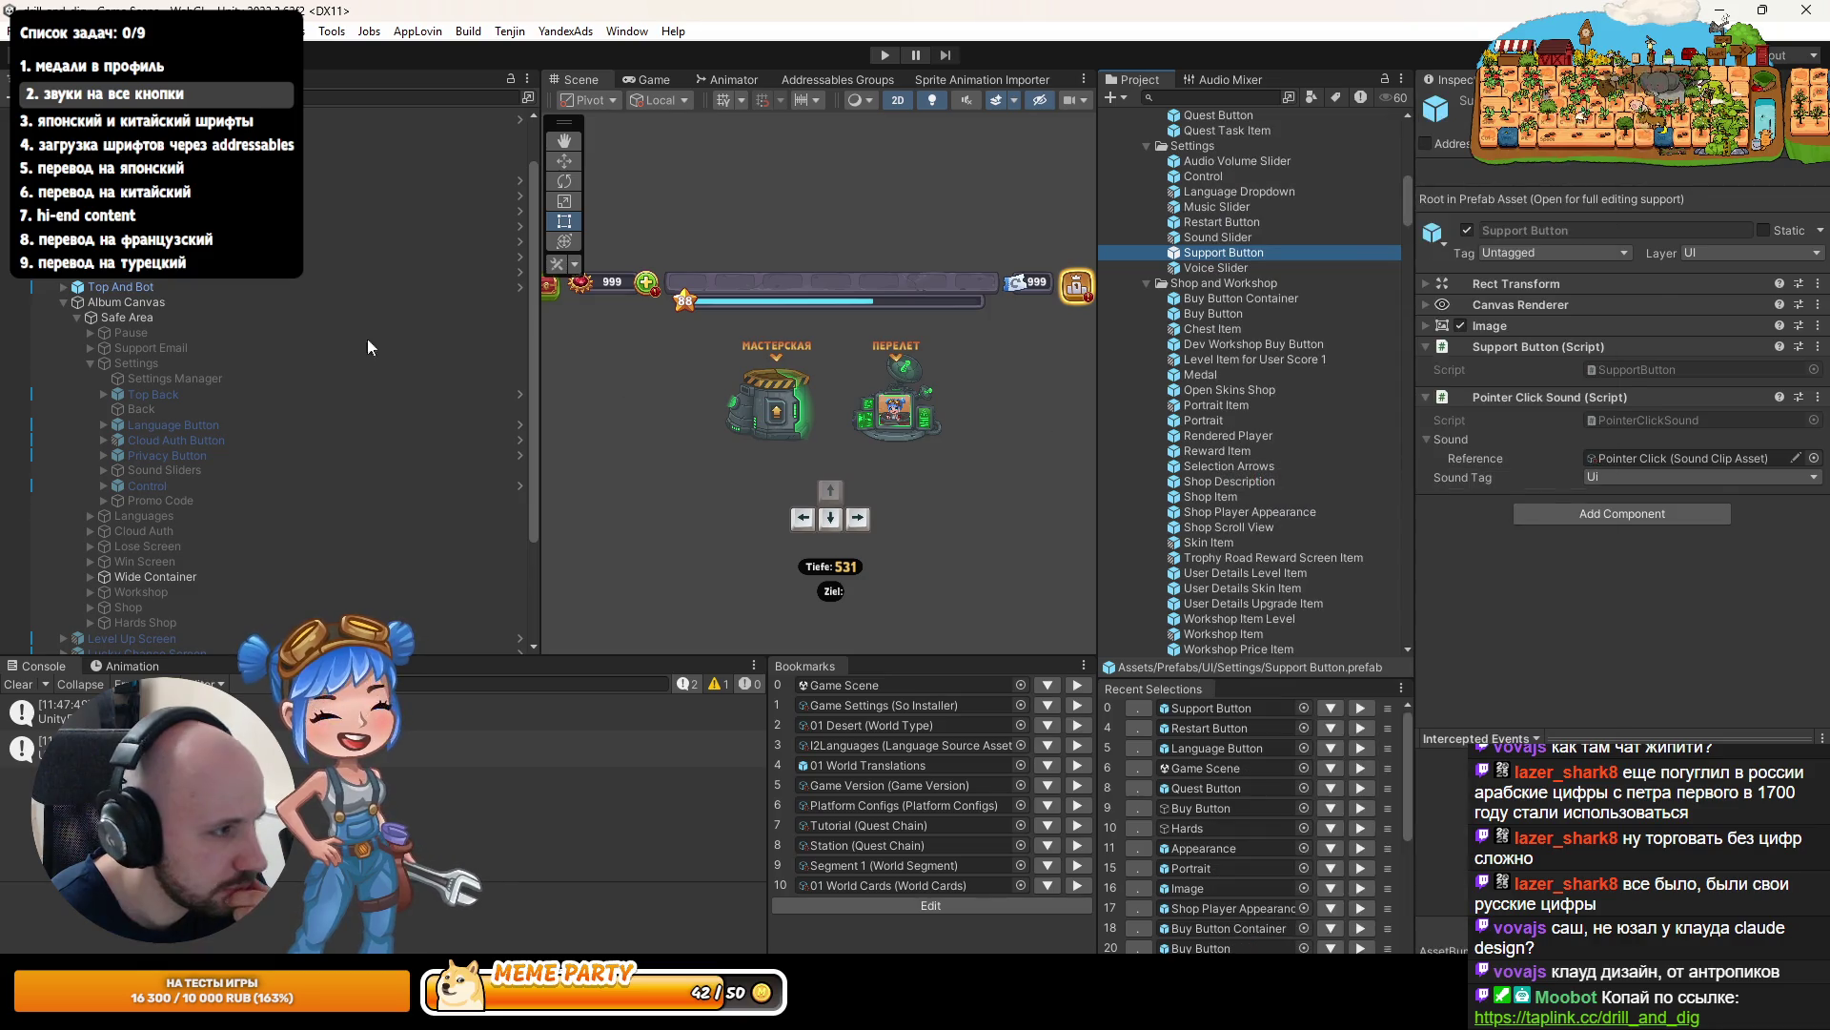
pyautogui.click(474, 145)
pyautogui.click(513, 99)
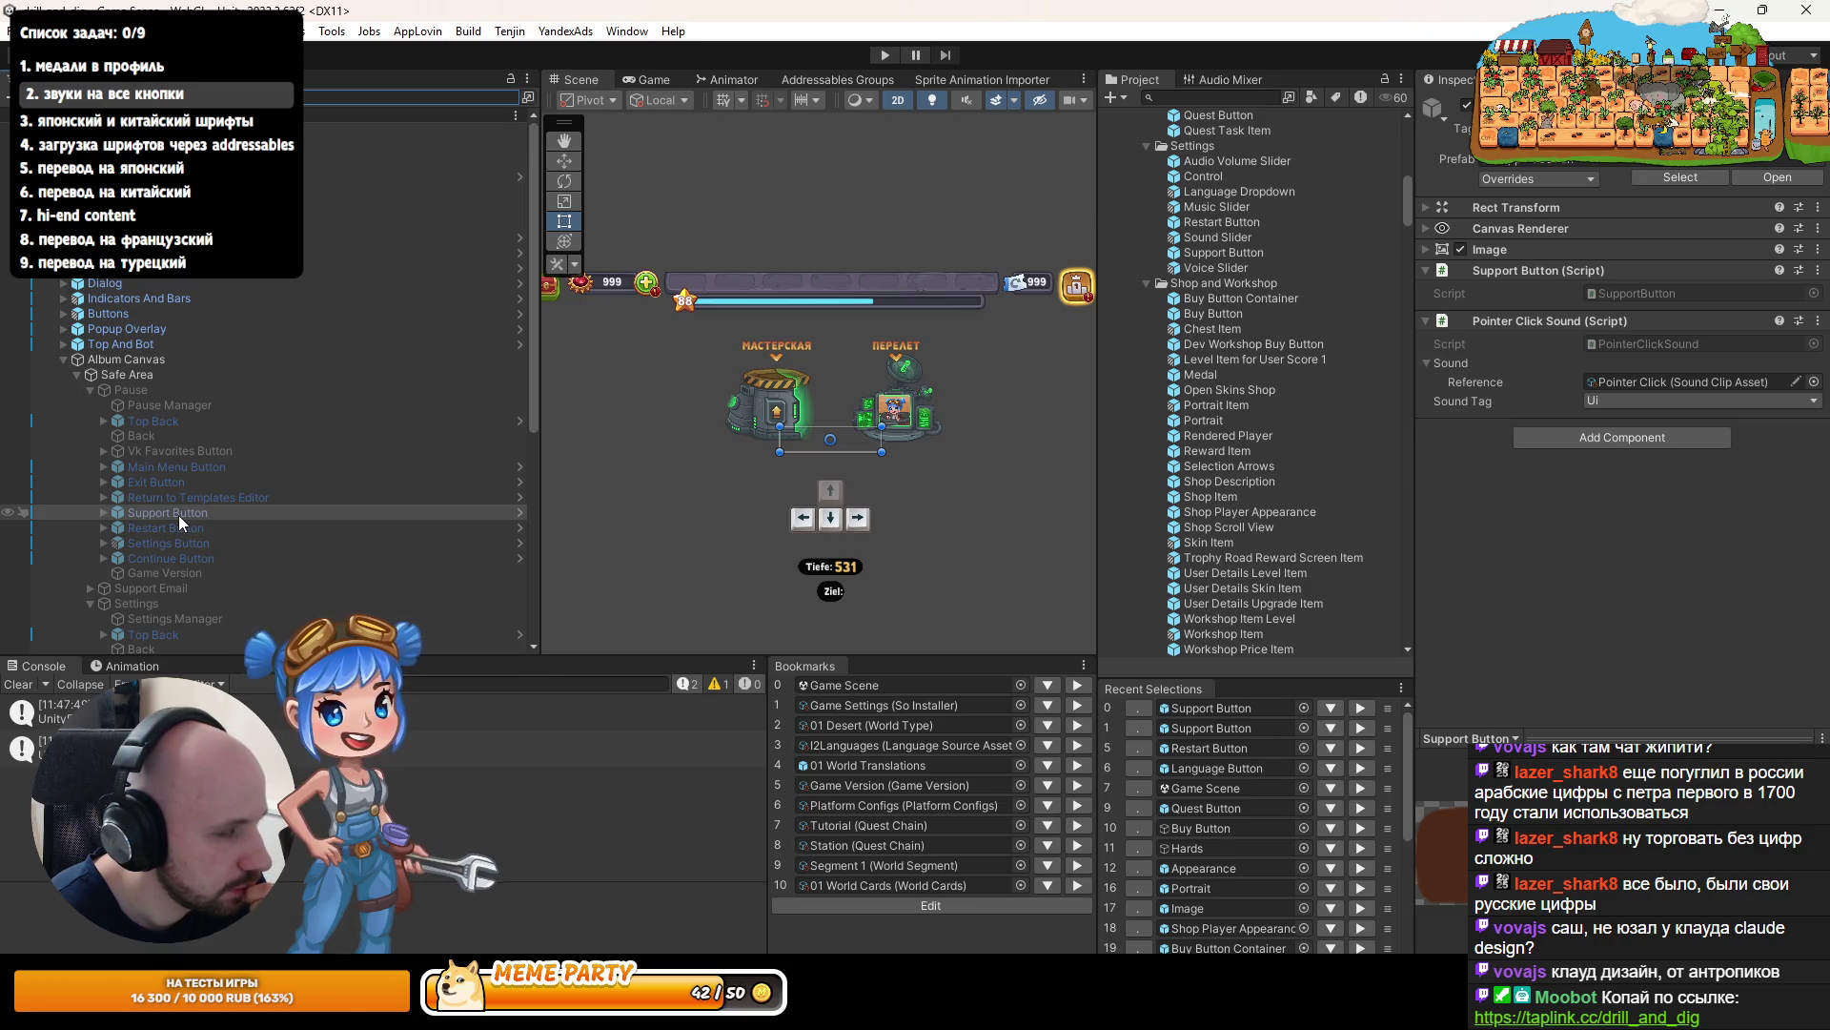
# - Select the Language Button in the Settings panel and locate the Restart Button prefab asset
pyautogui.scroll(-3, 173, 517)
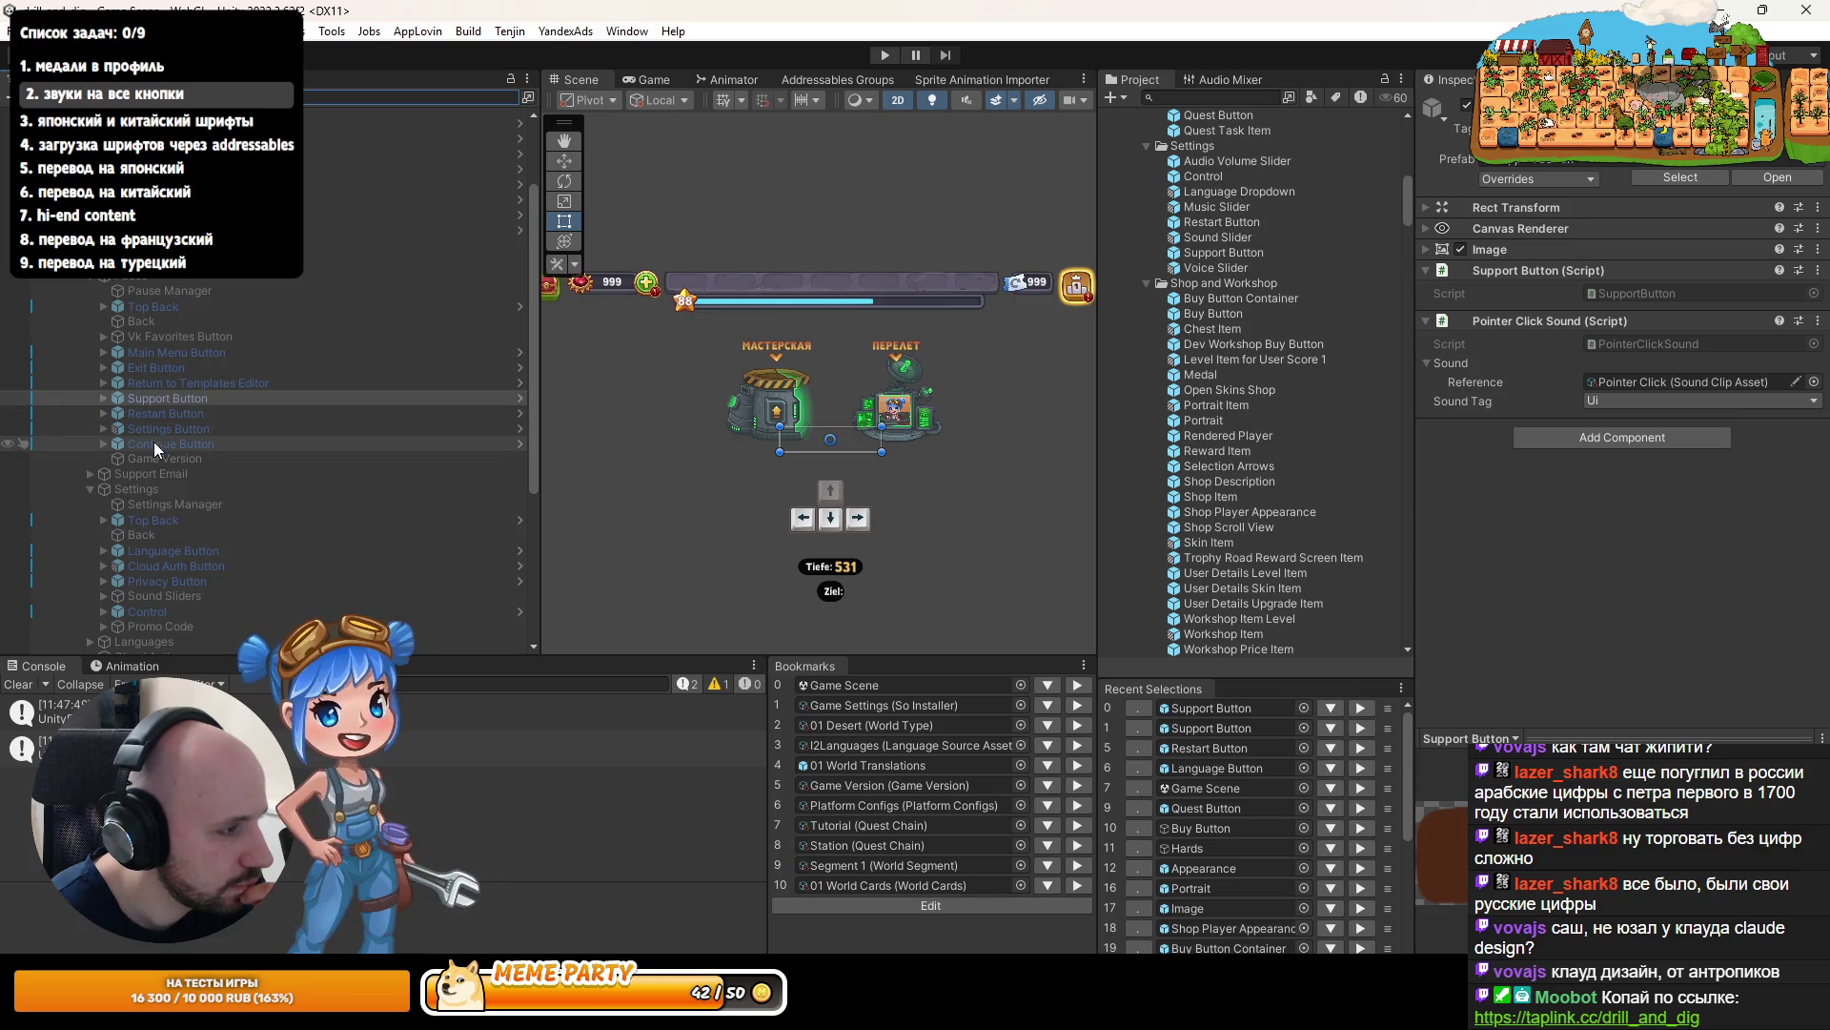
pyautogui.scroll(-2, 139, 506)
pyautogui.click(170, 493)
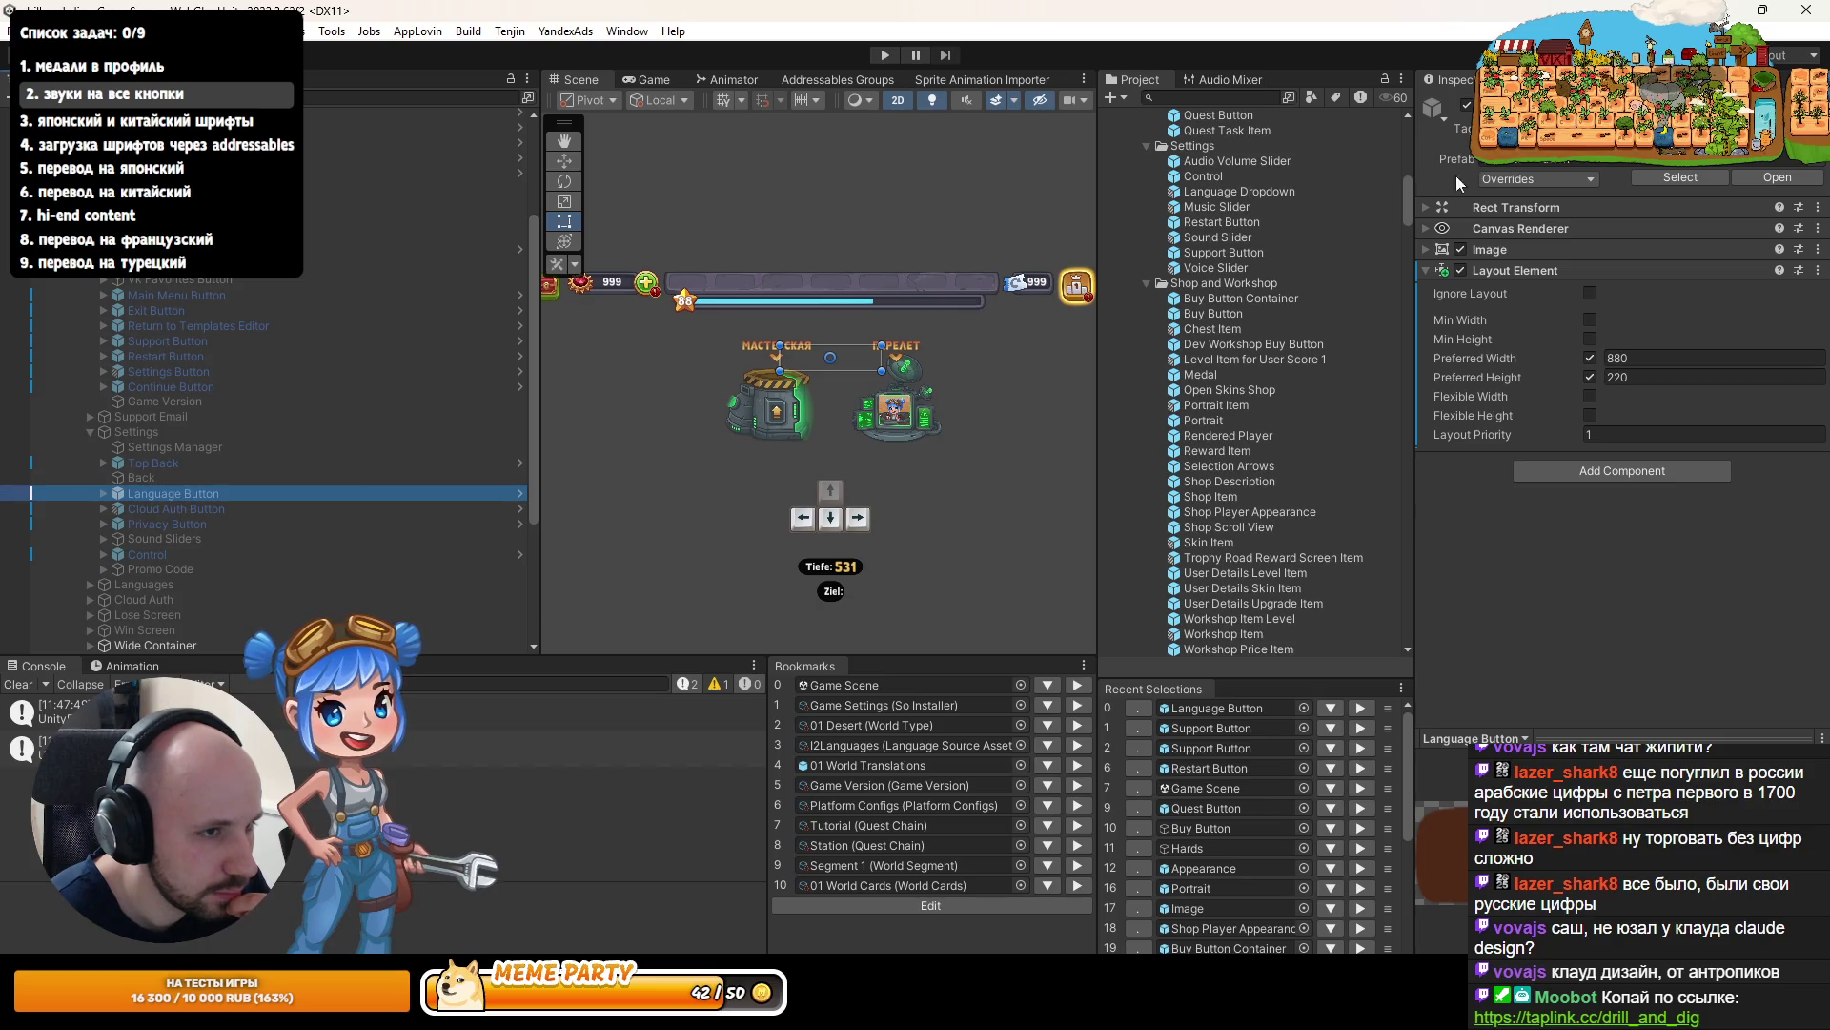
pyautogui.click(1521, 162)
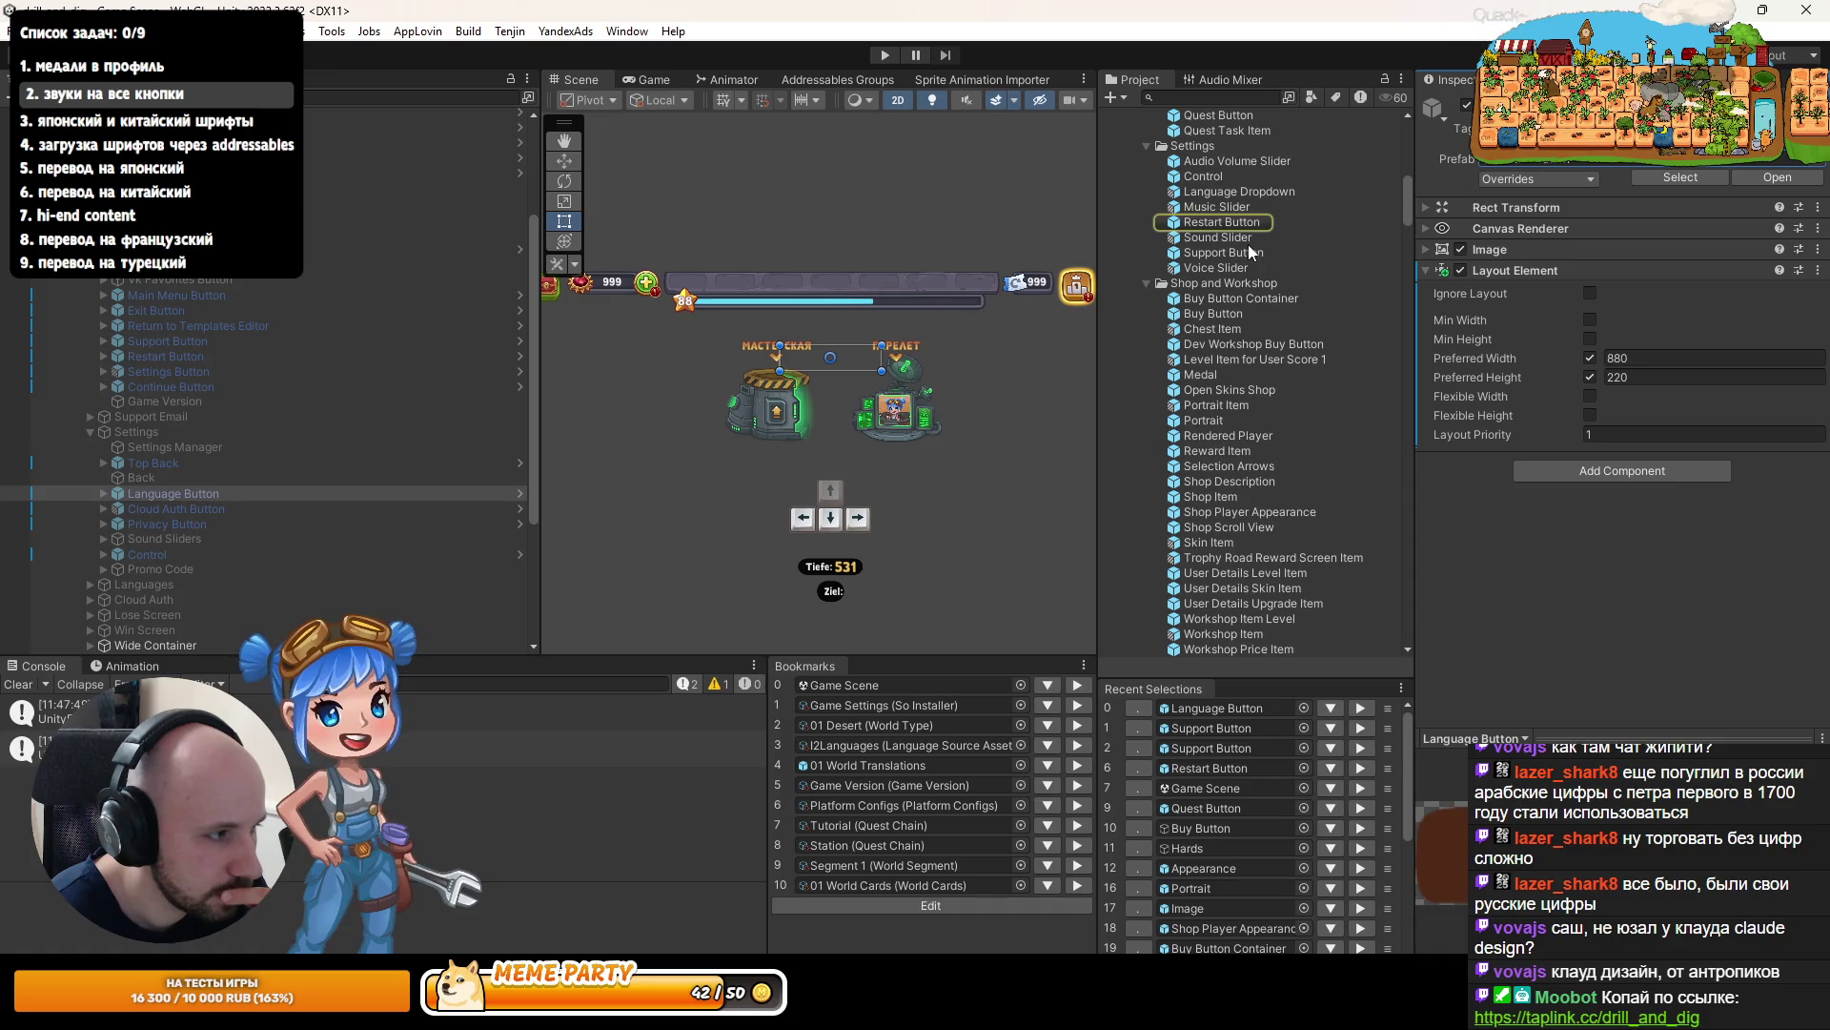
pyautogui.click(884, 56)
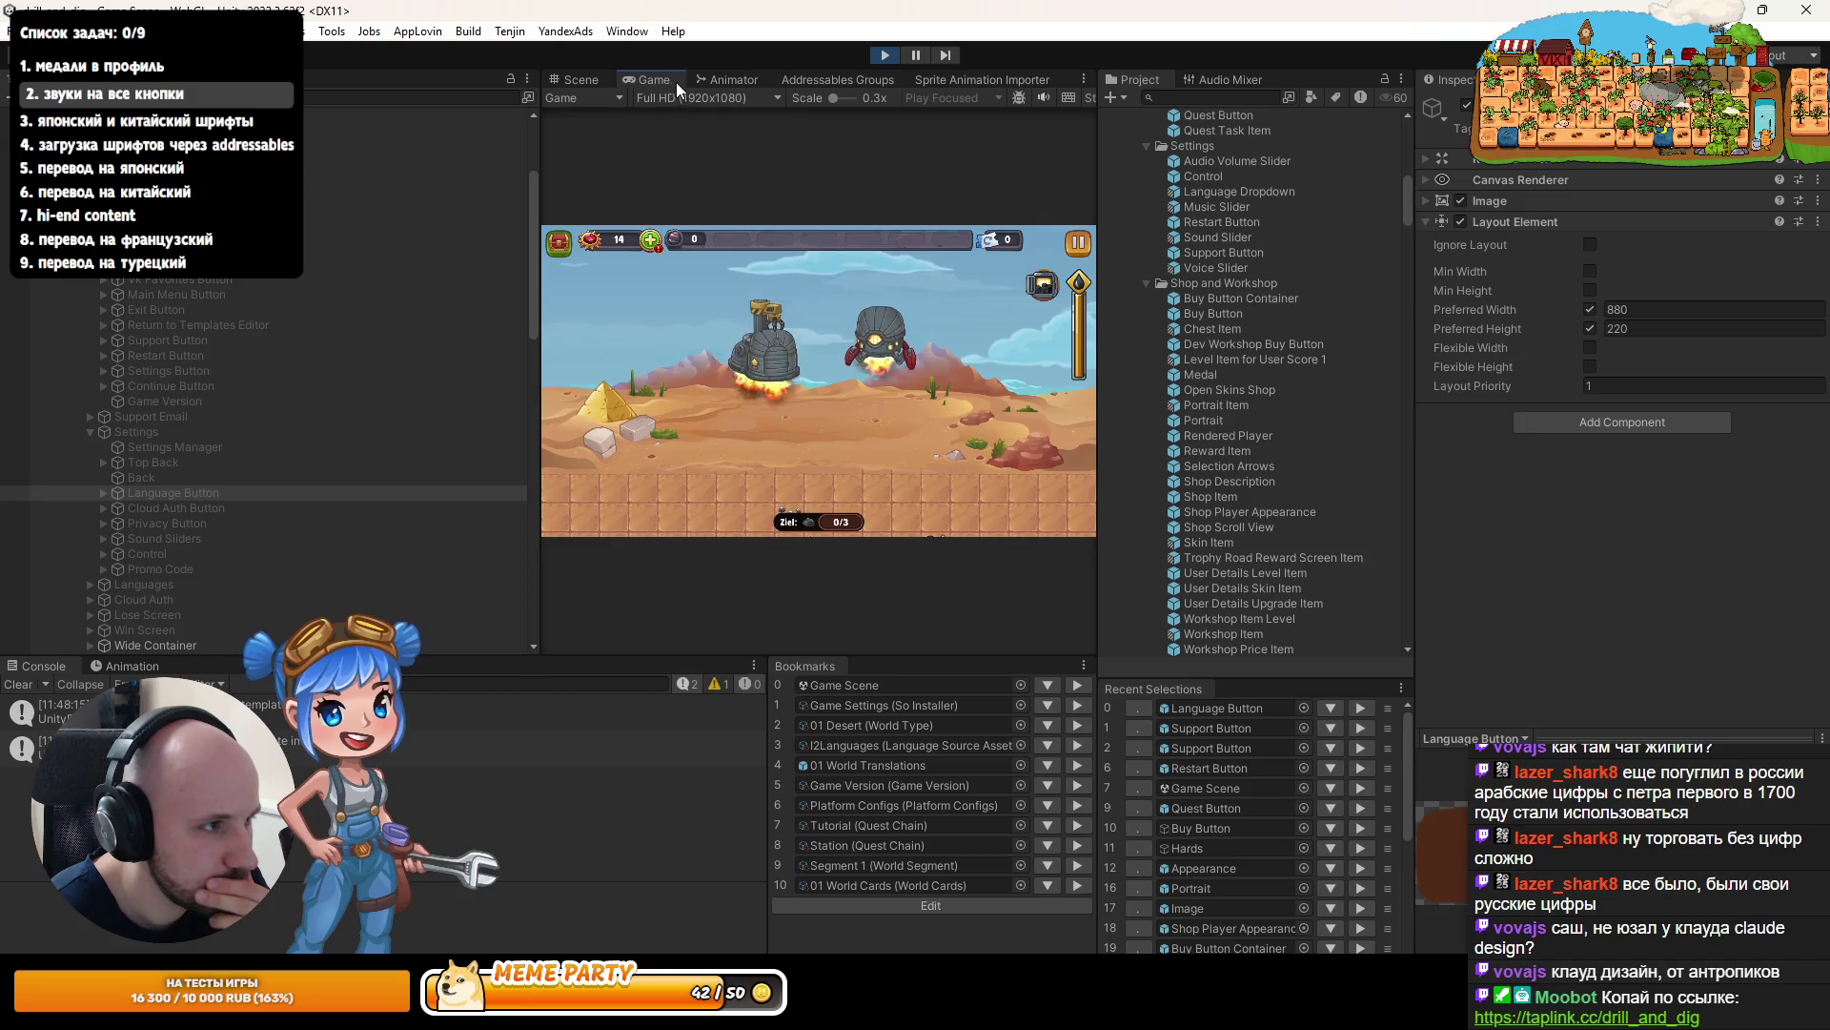
pyautogui.press('Escape')
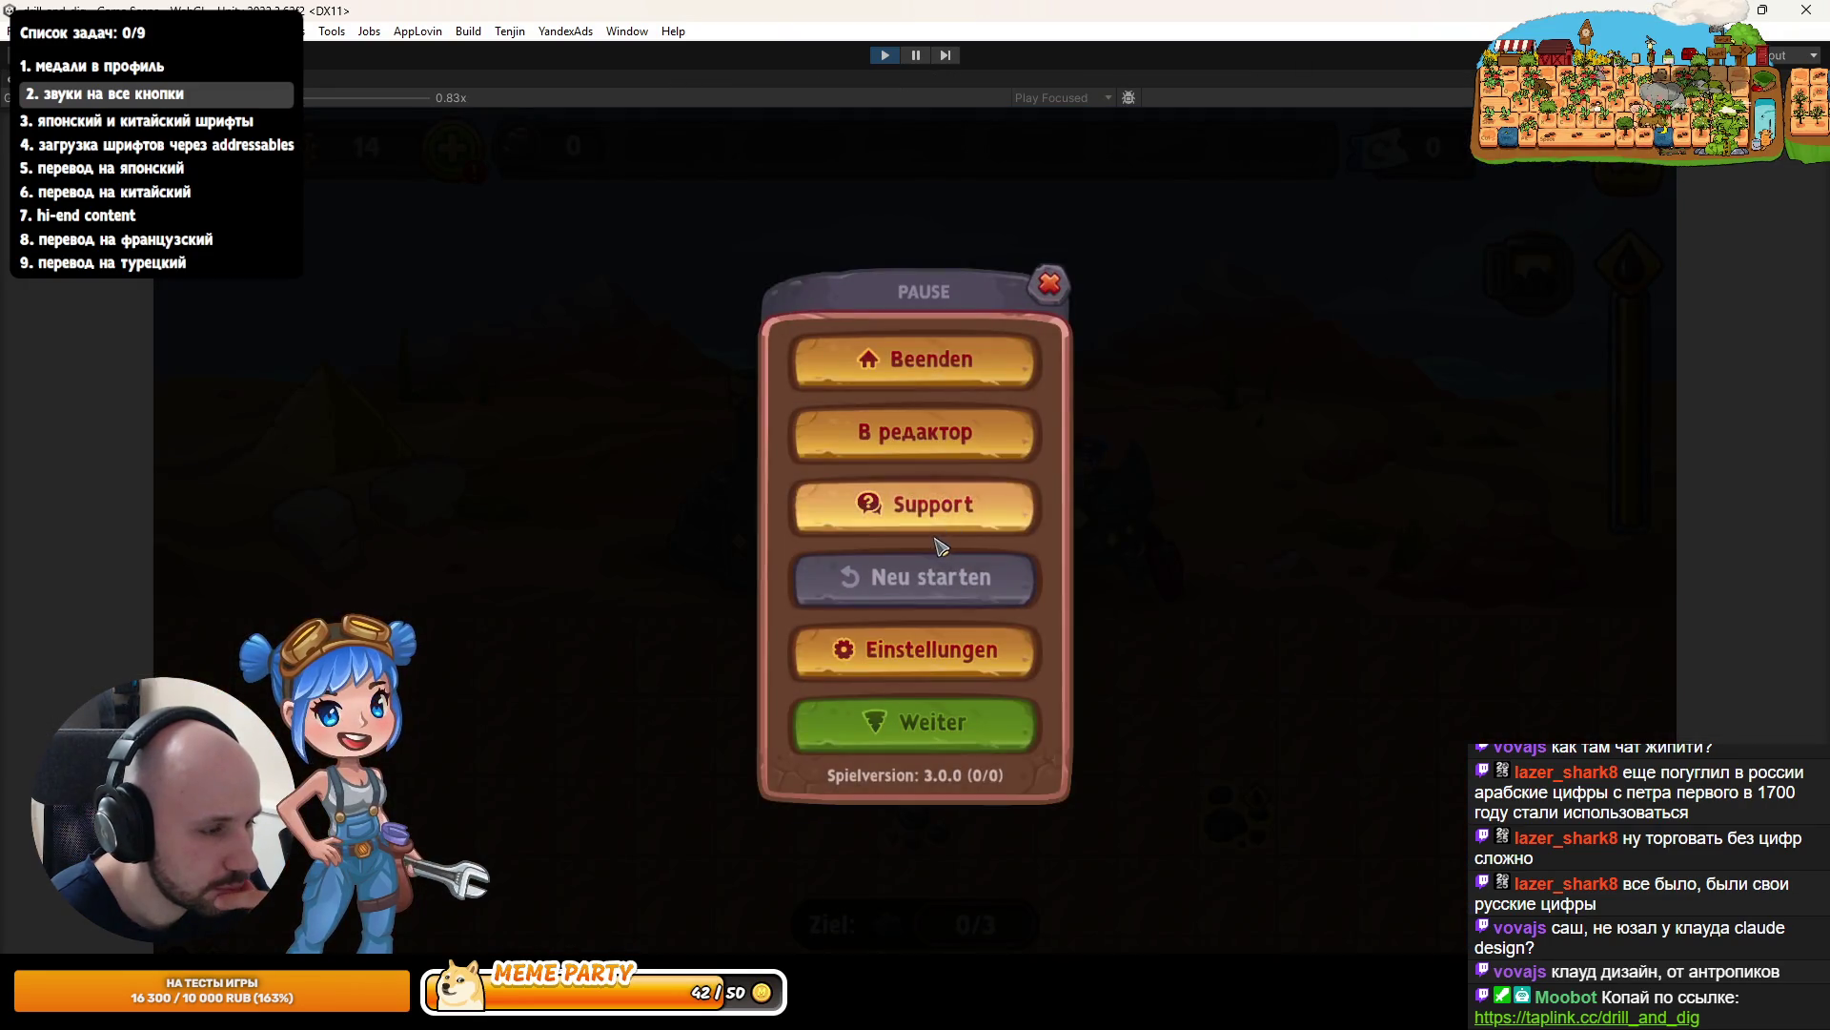
pyautogui.click(961, 637)
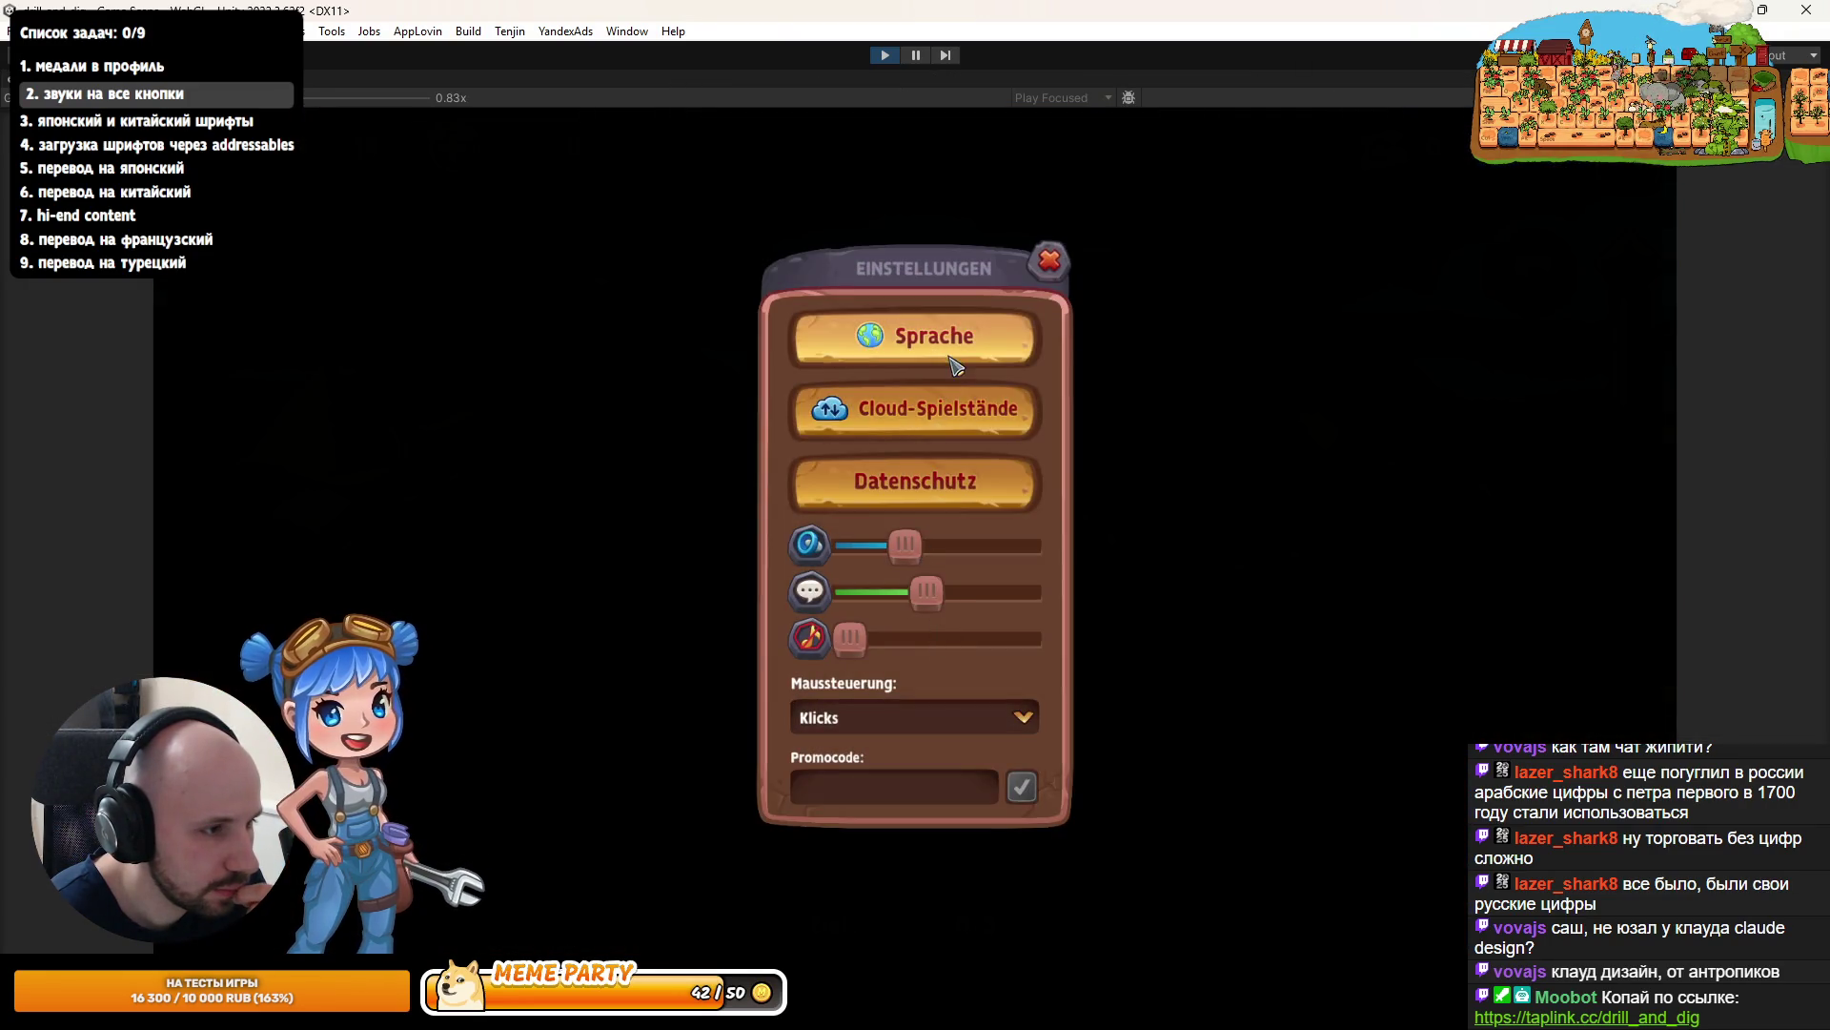
pyautogui.click(927, 494)
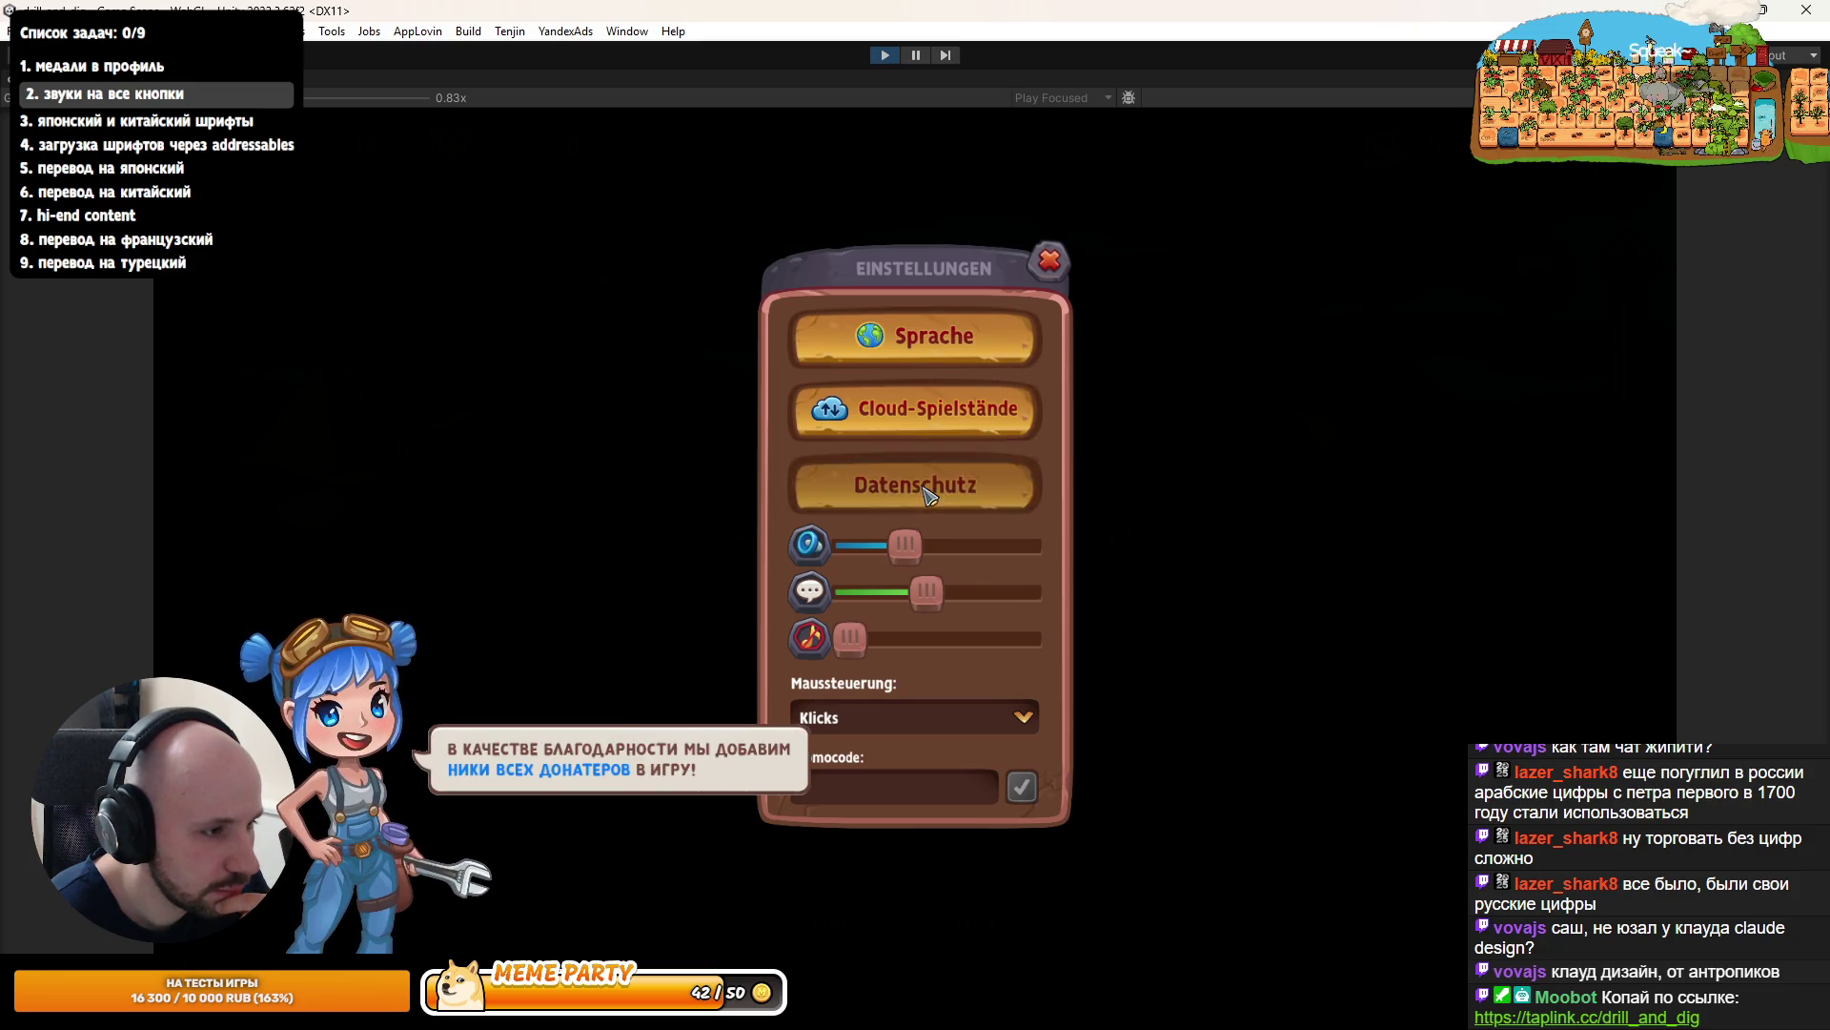
pyautogui.click(935, 429)
pyautogui.click(1090, 345)
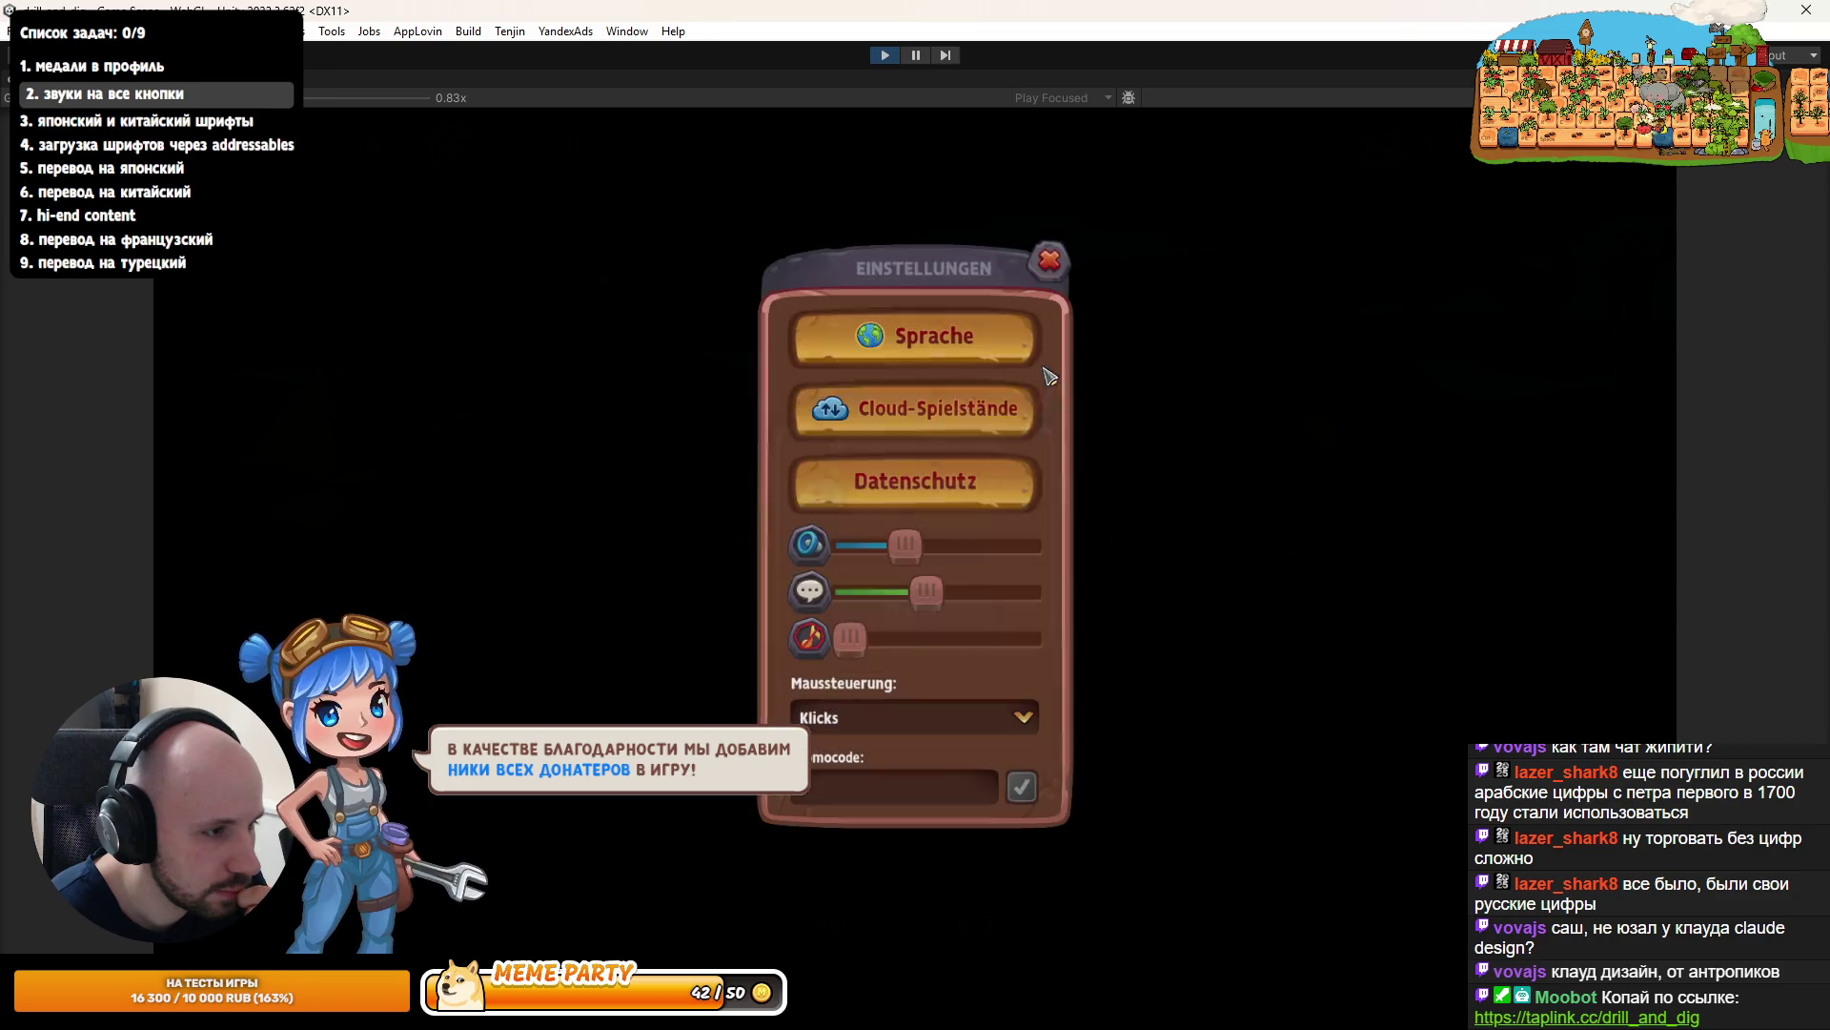
pyautogui.click(916, 410)
pyautogui.click(1090, 346)
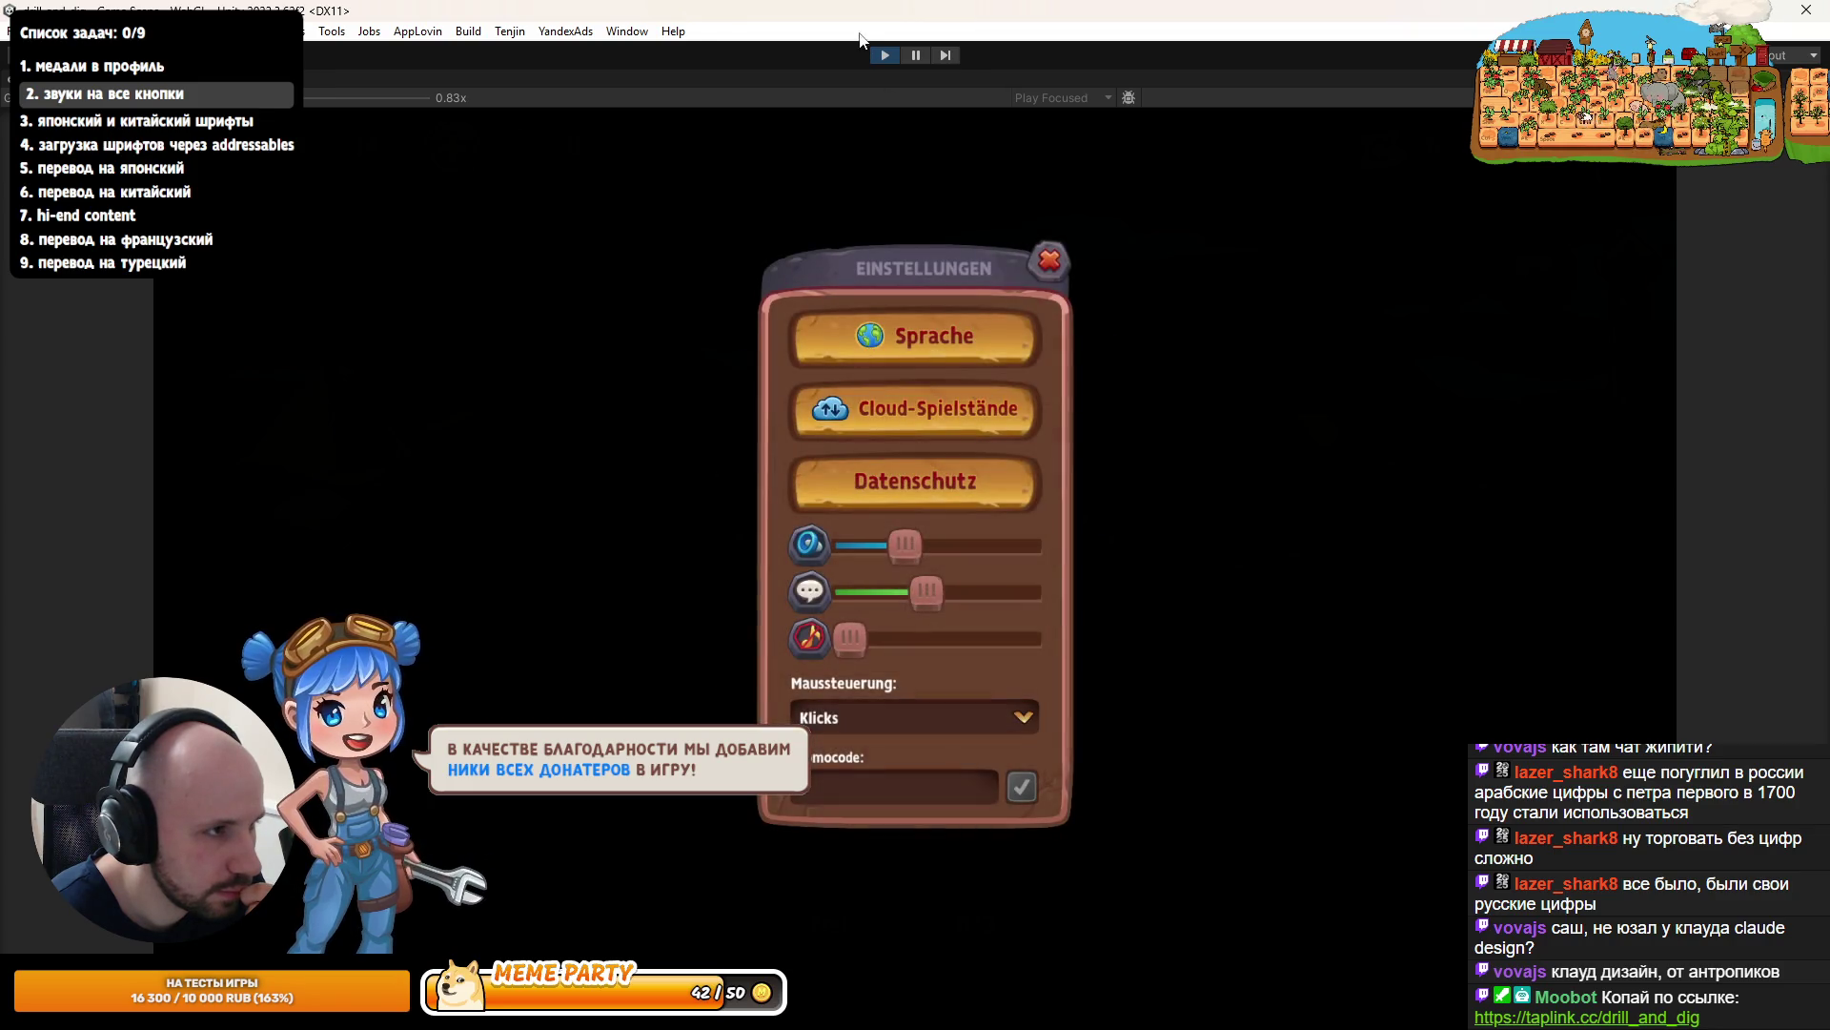
pyautogui.click(885, 55)
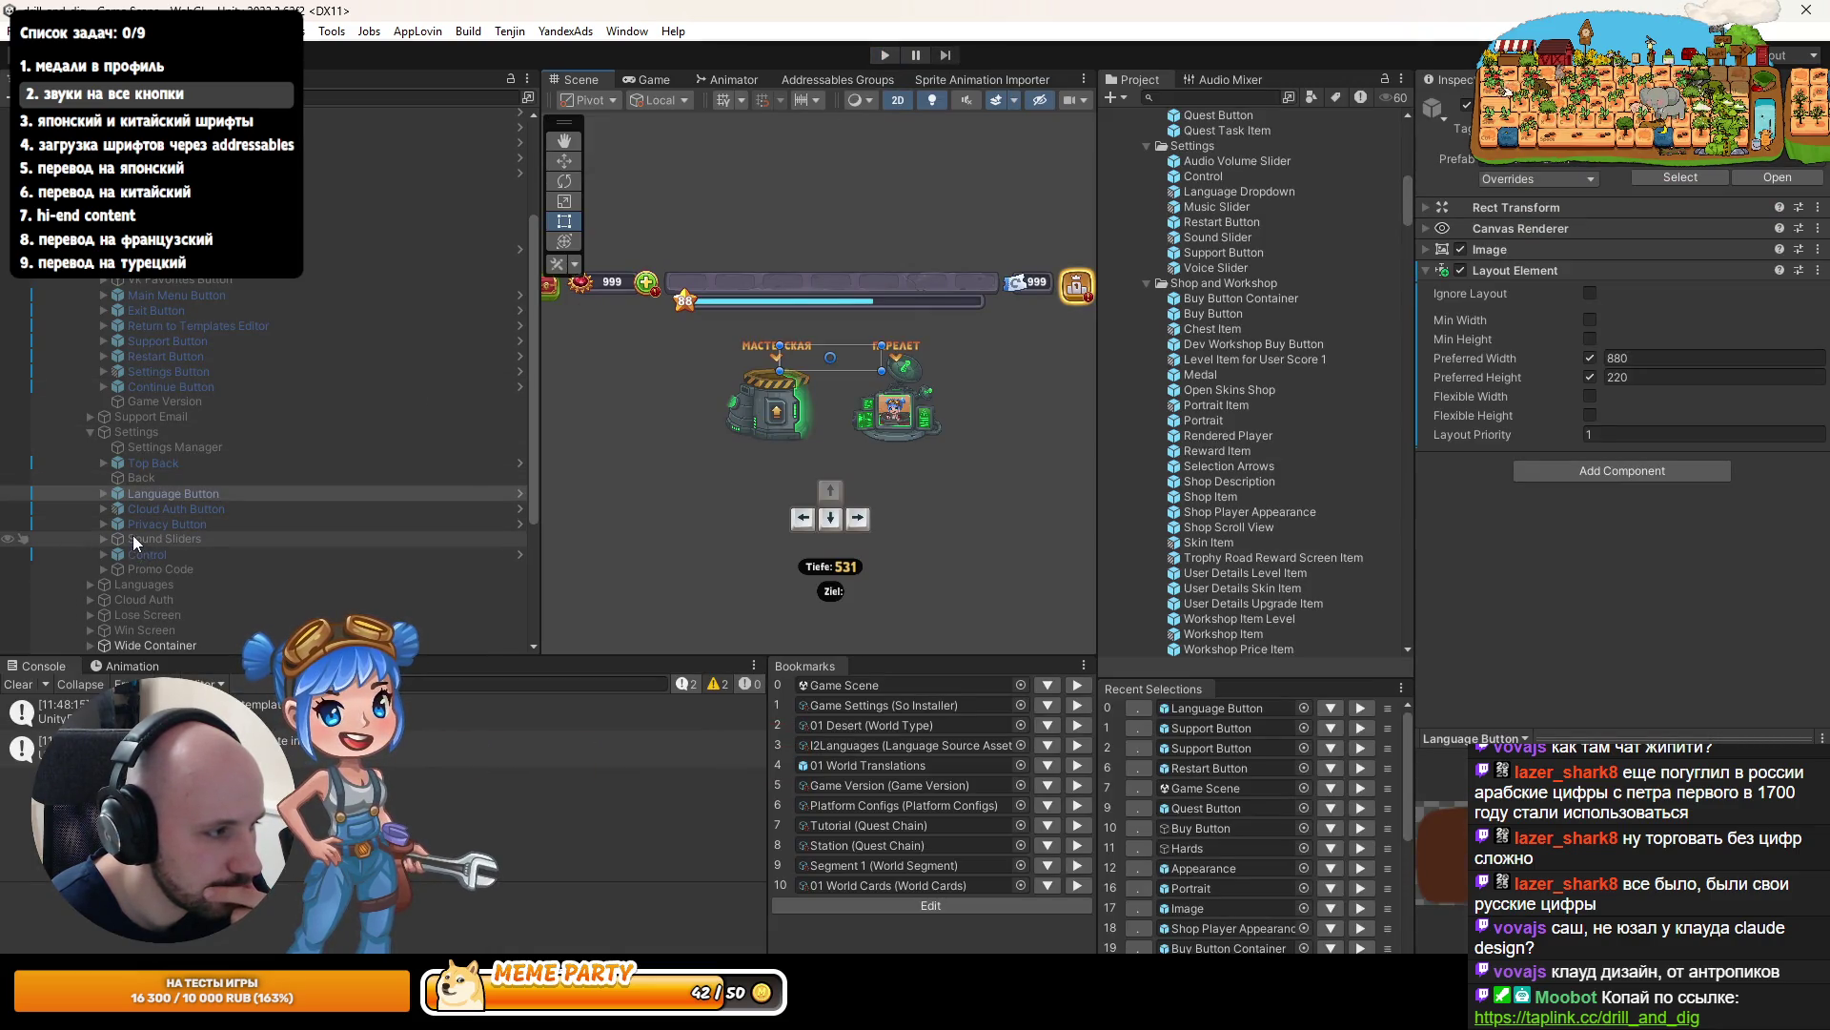
# - Find Popup Button Green via Cloud Auth Button, paste Pointer Click Sound onto it, and exit
pyautogui.click(147, 510)
pyautogui.click(1542, 169)
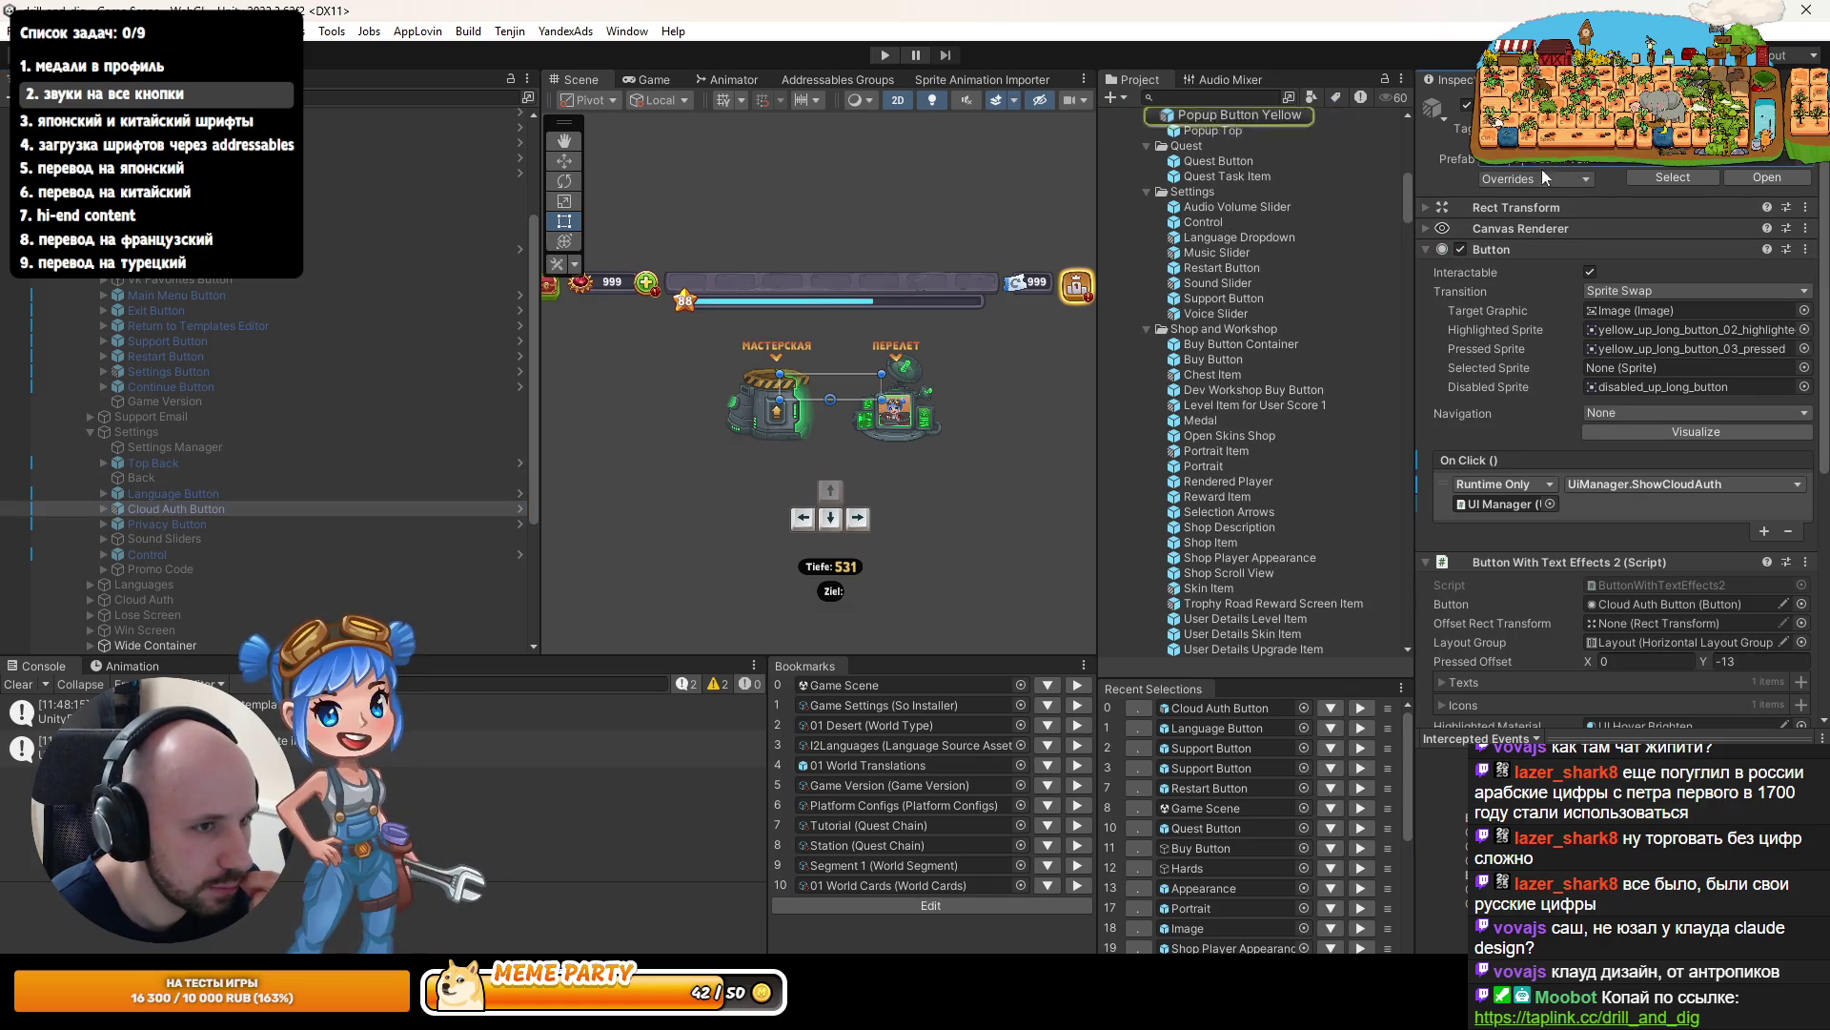
pyautogui.click(1225, 272)
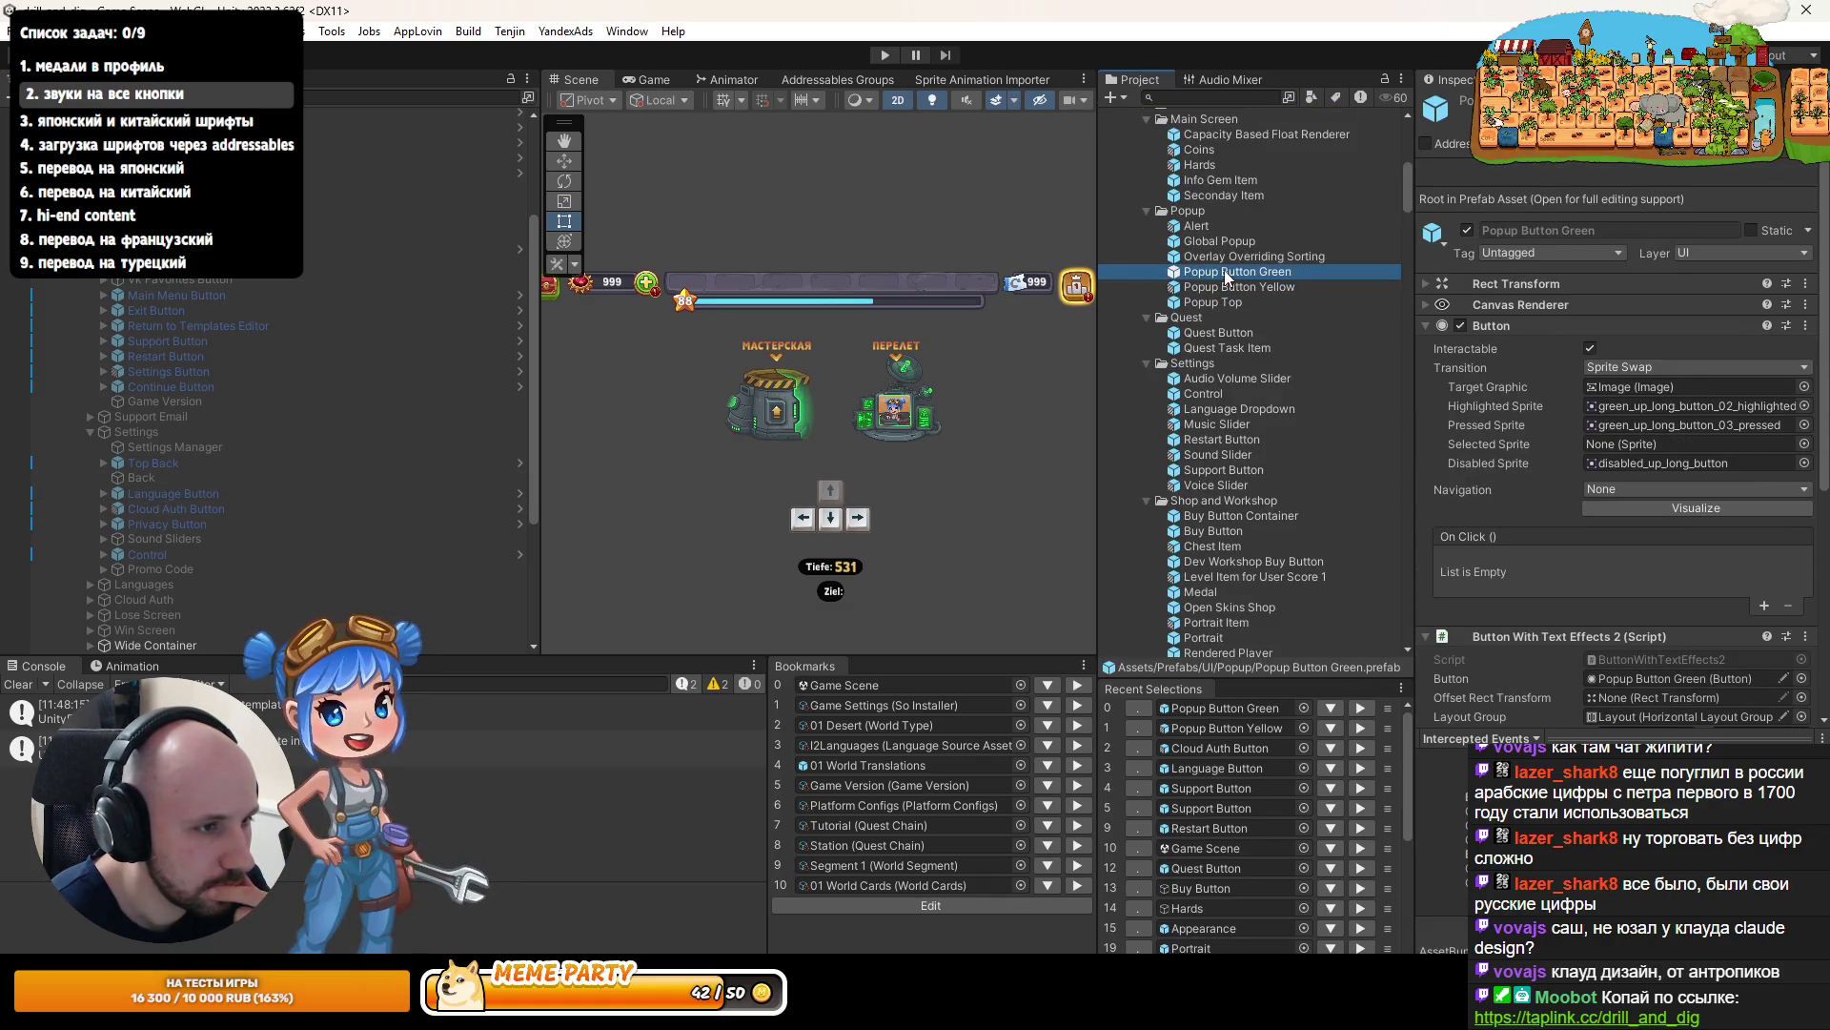
pyautogui.doubleClick(1271, 273)
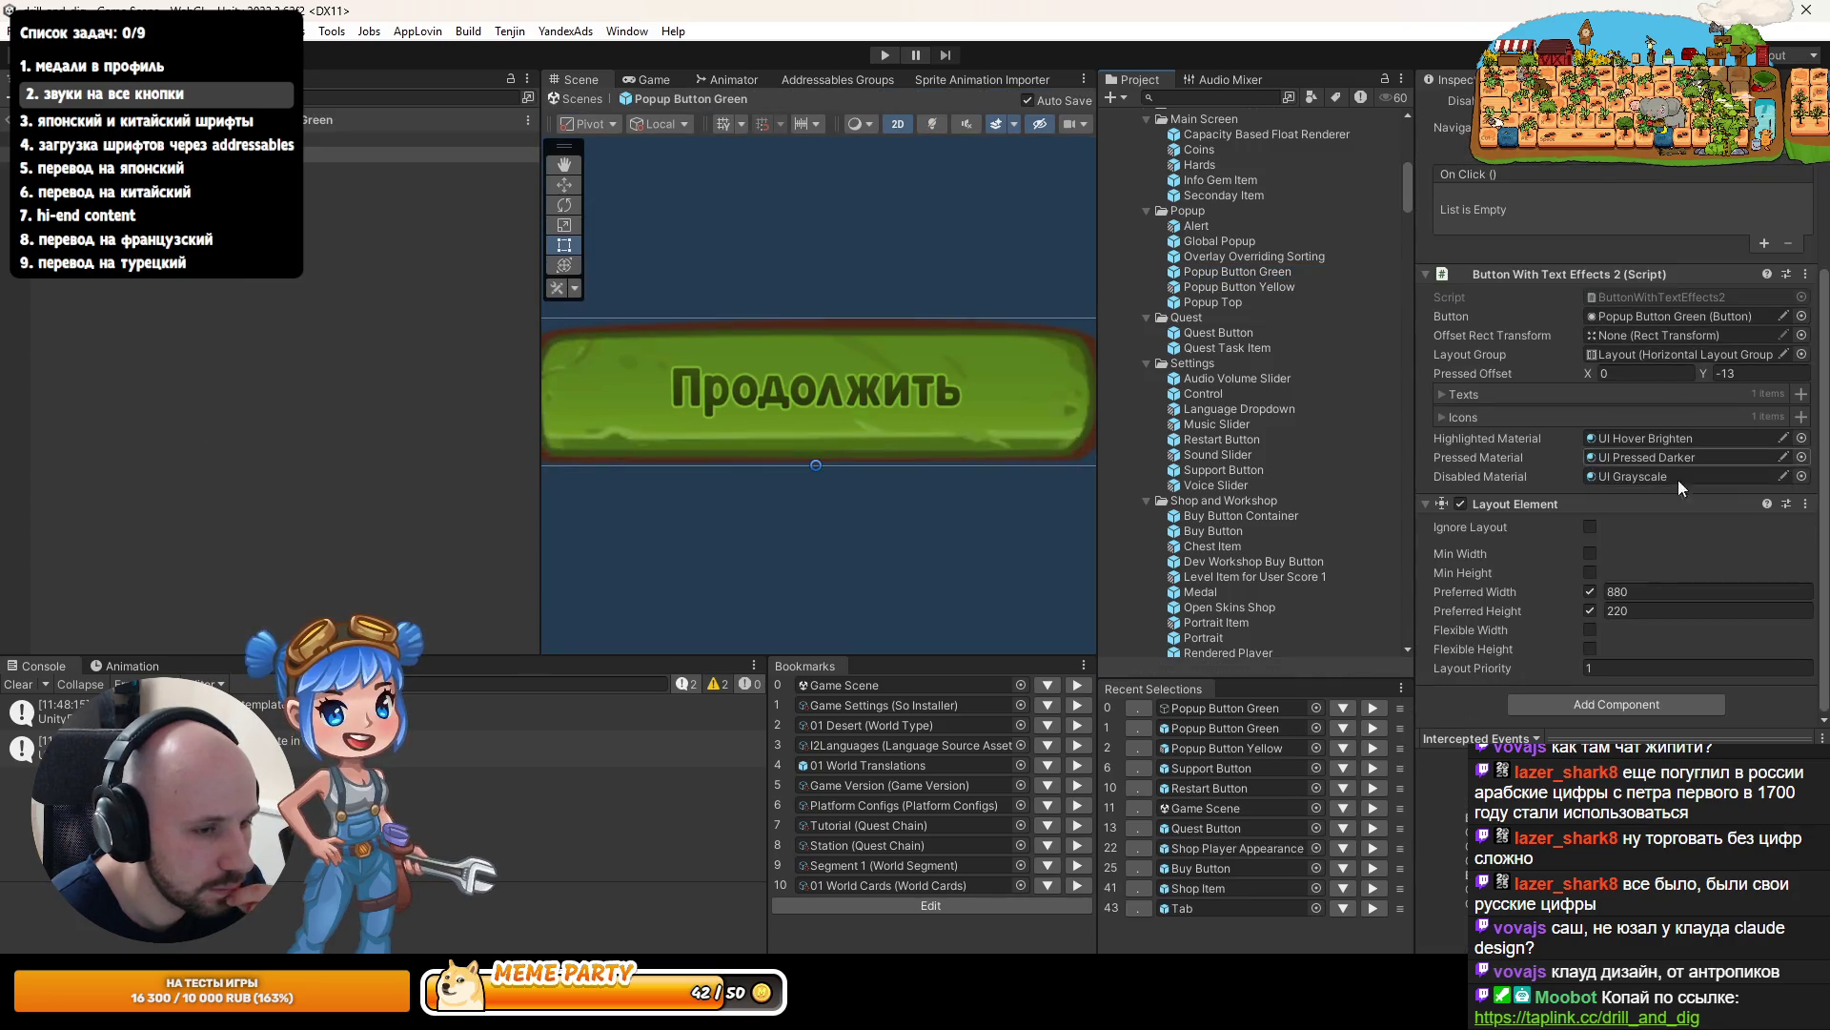
pyautogui.scroll(-3, 1701, 336)
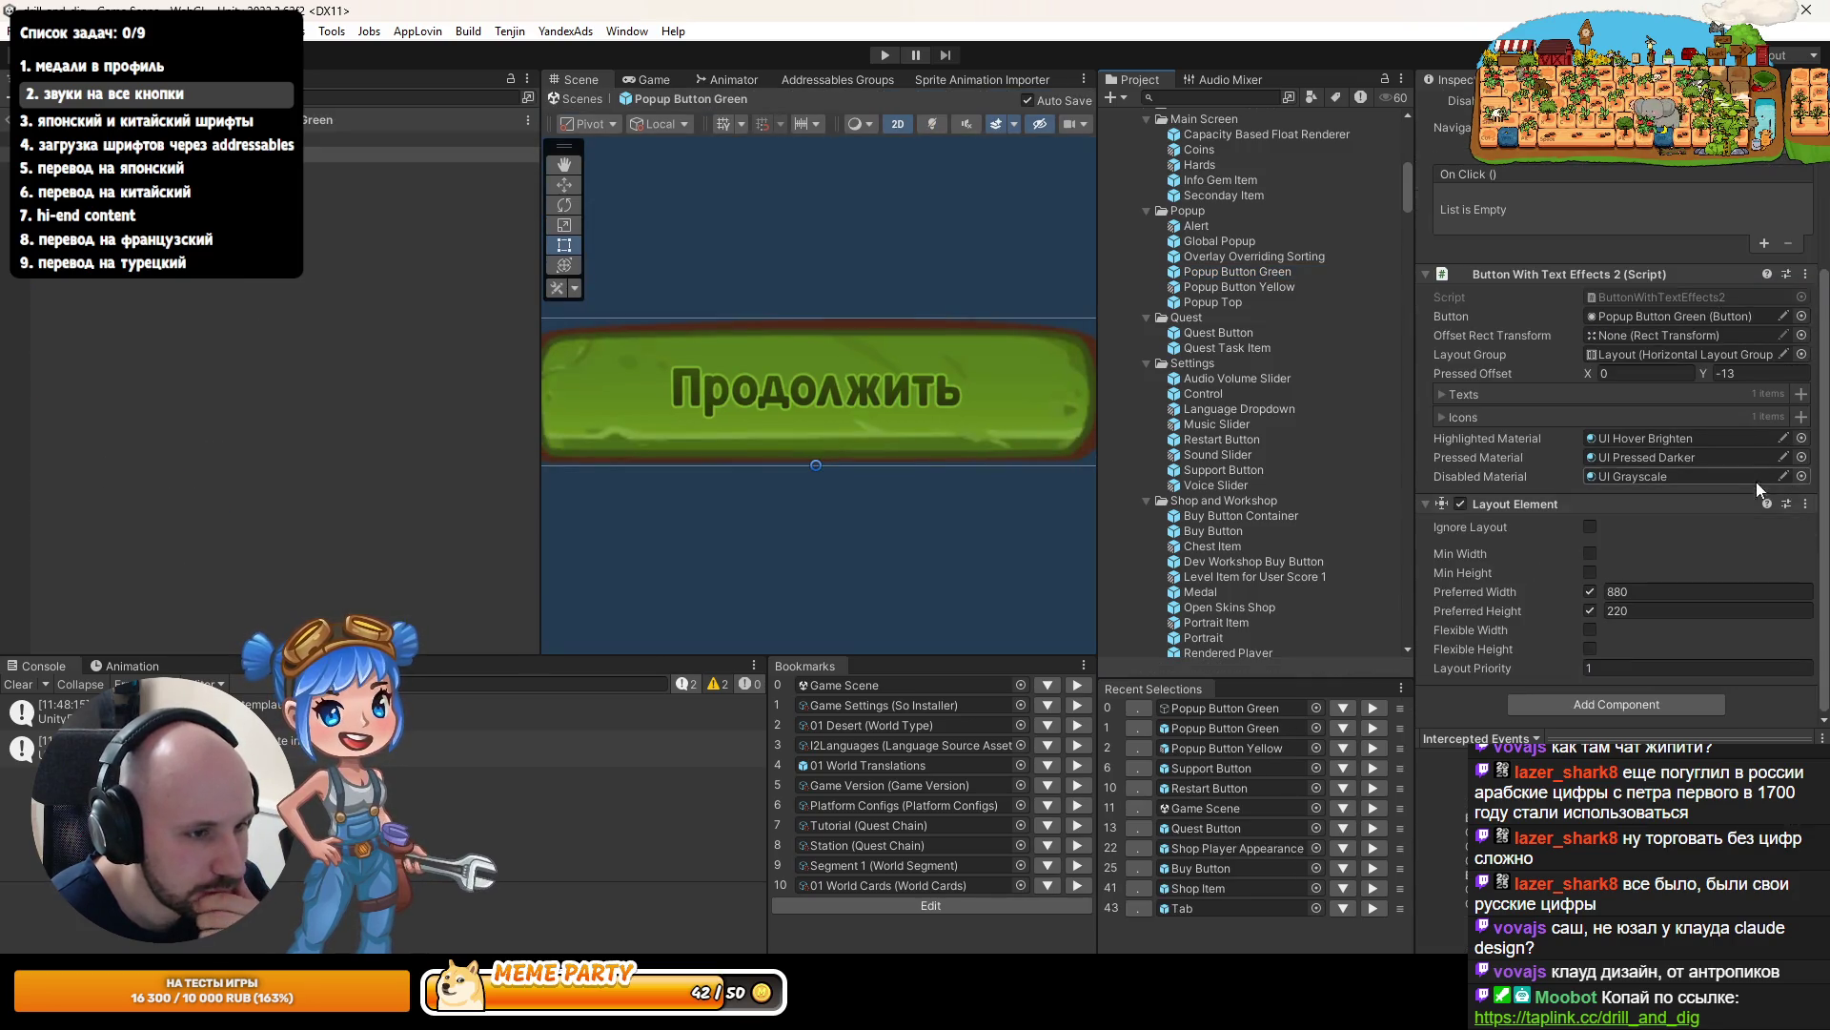
pyautogui.click(1806, 504)
pyautogui.click(1634, 628)
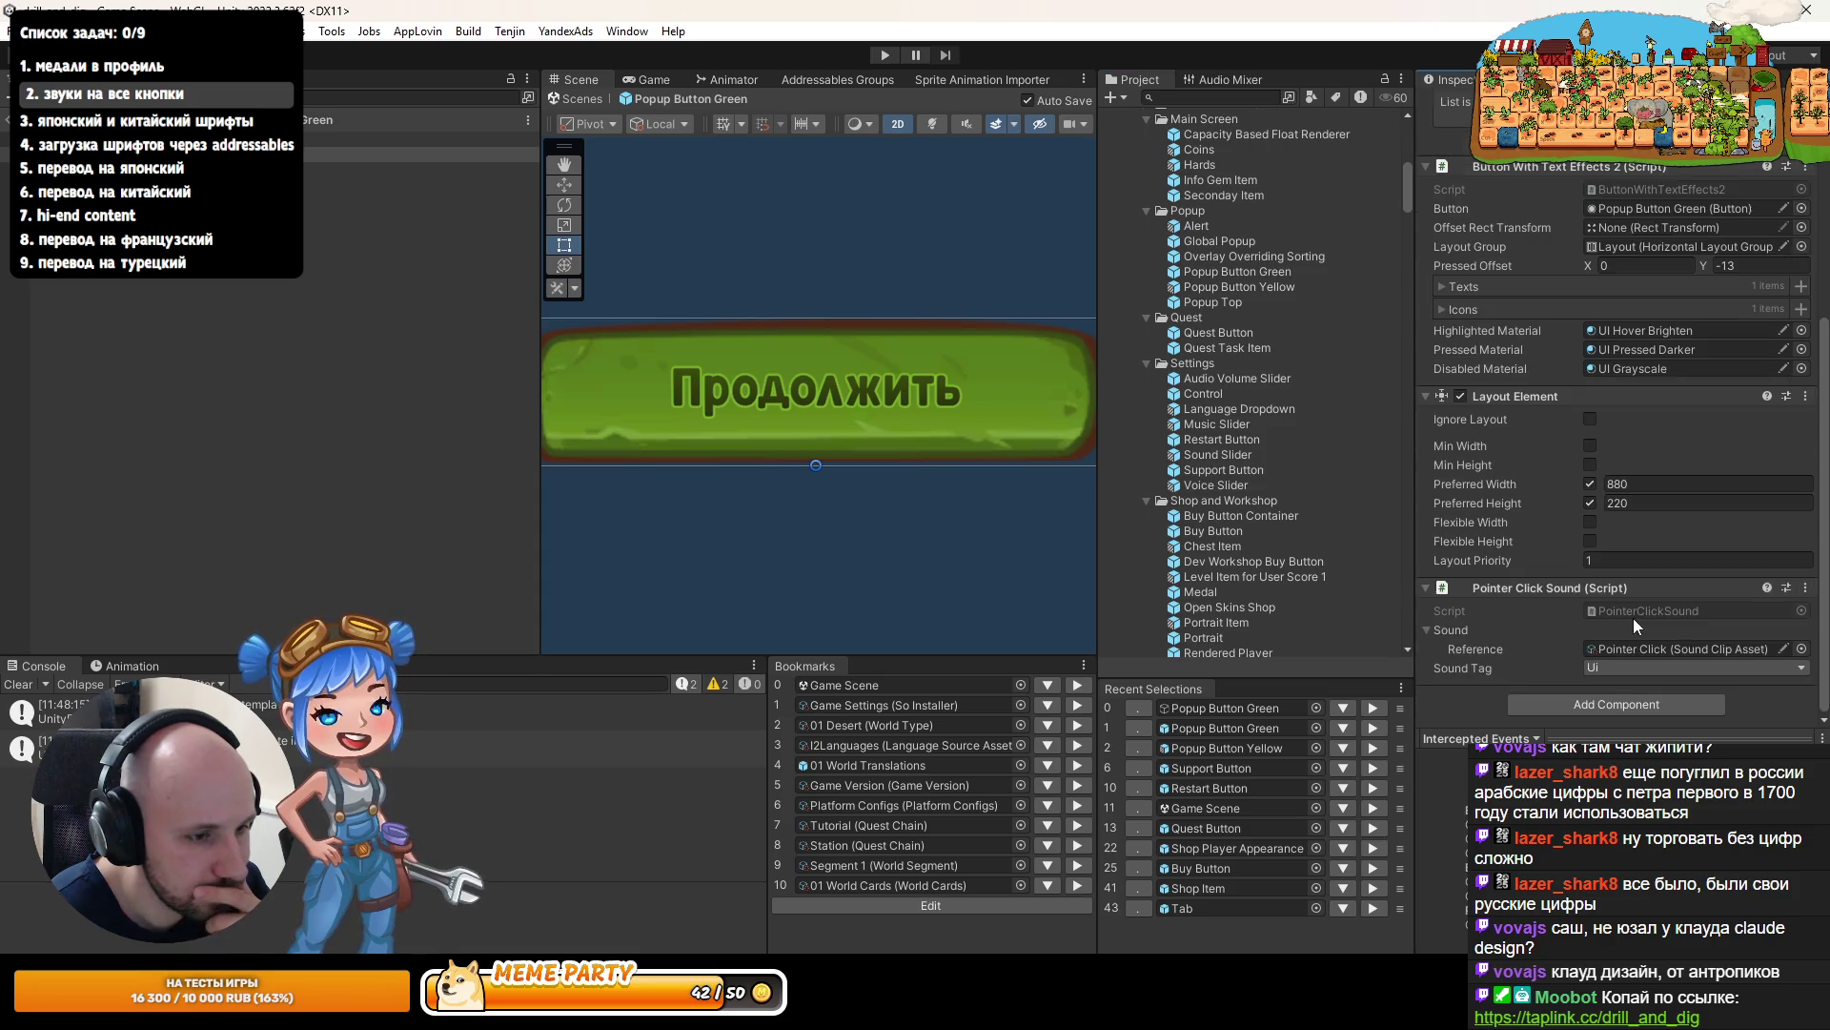
pyautogui.click(14, 119)
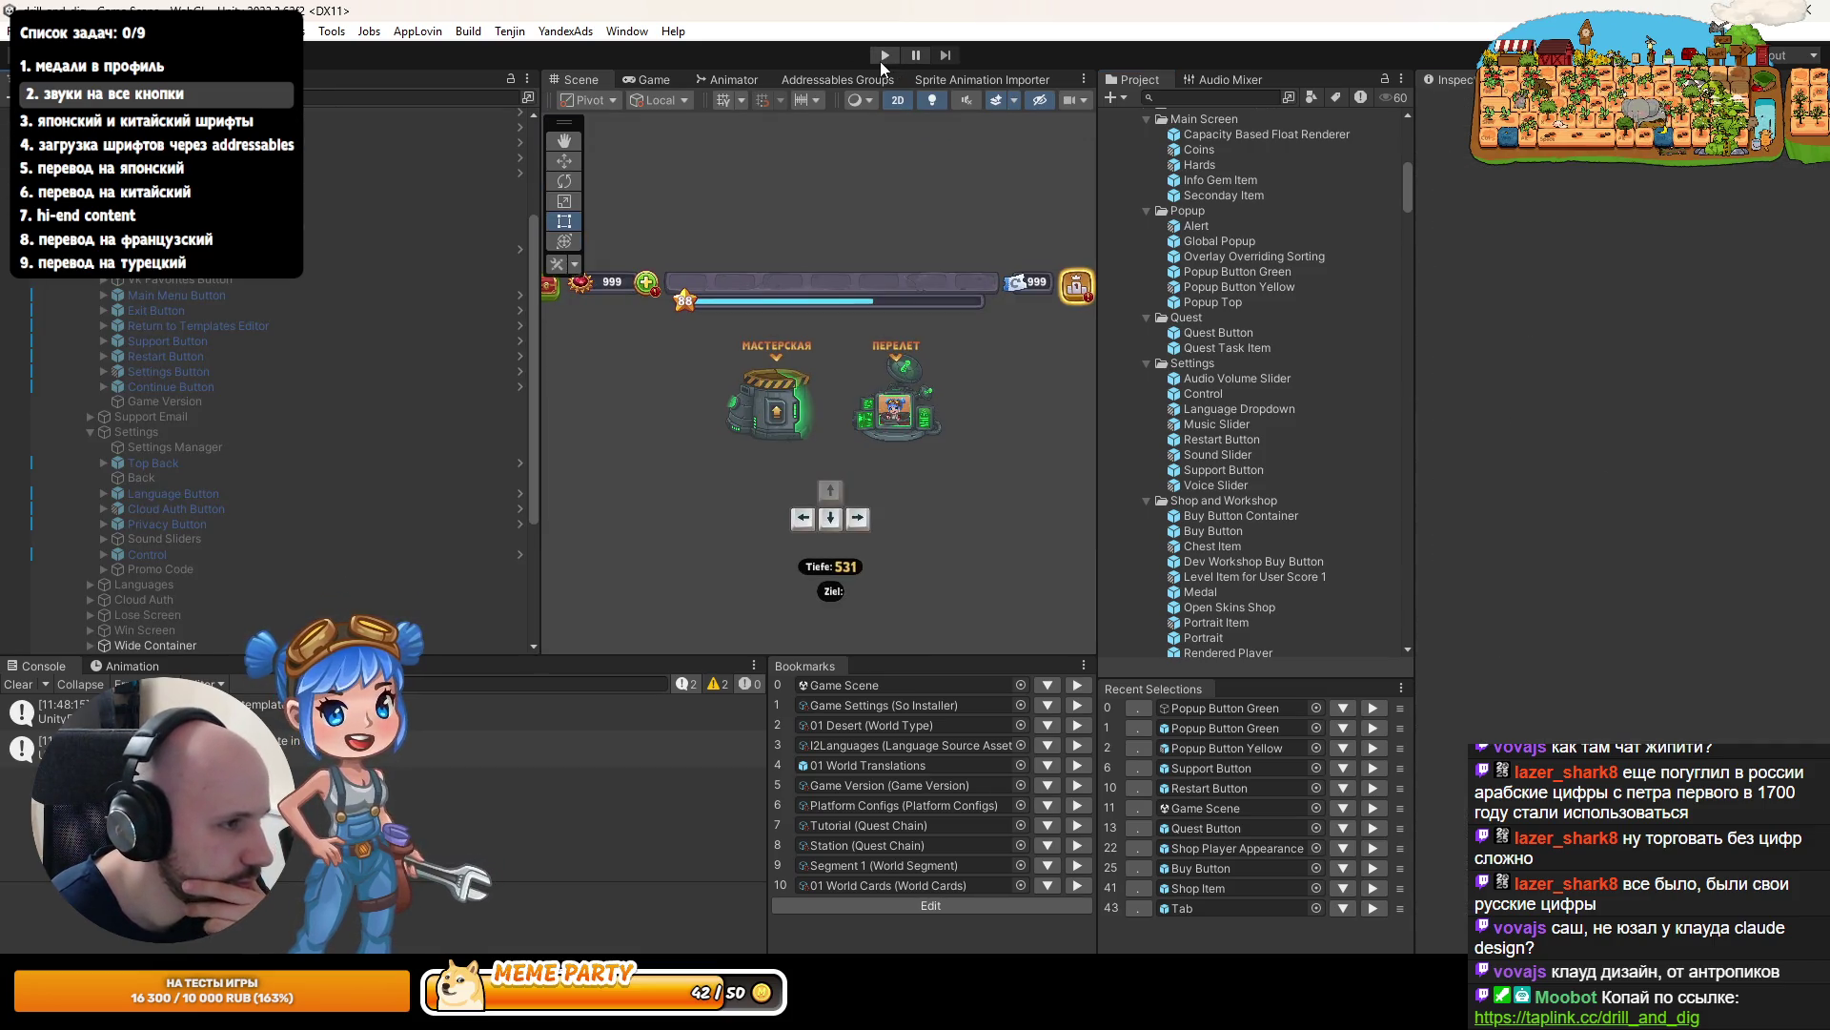
pyautogui.click(884, 55)
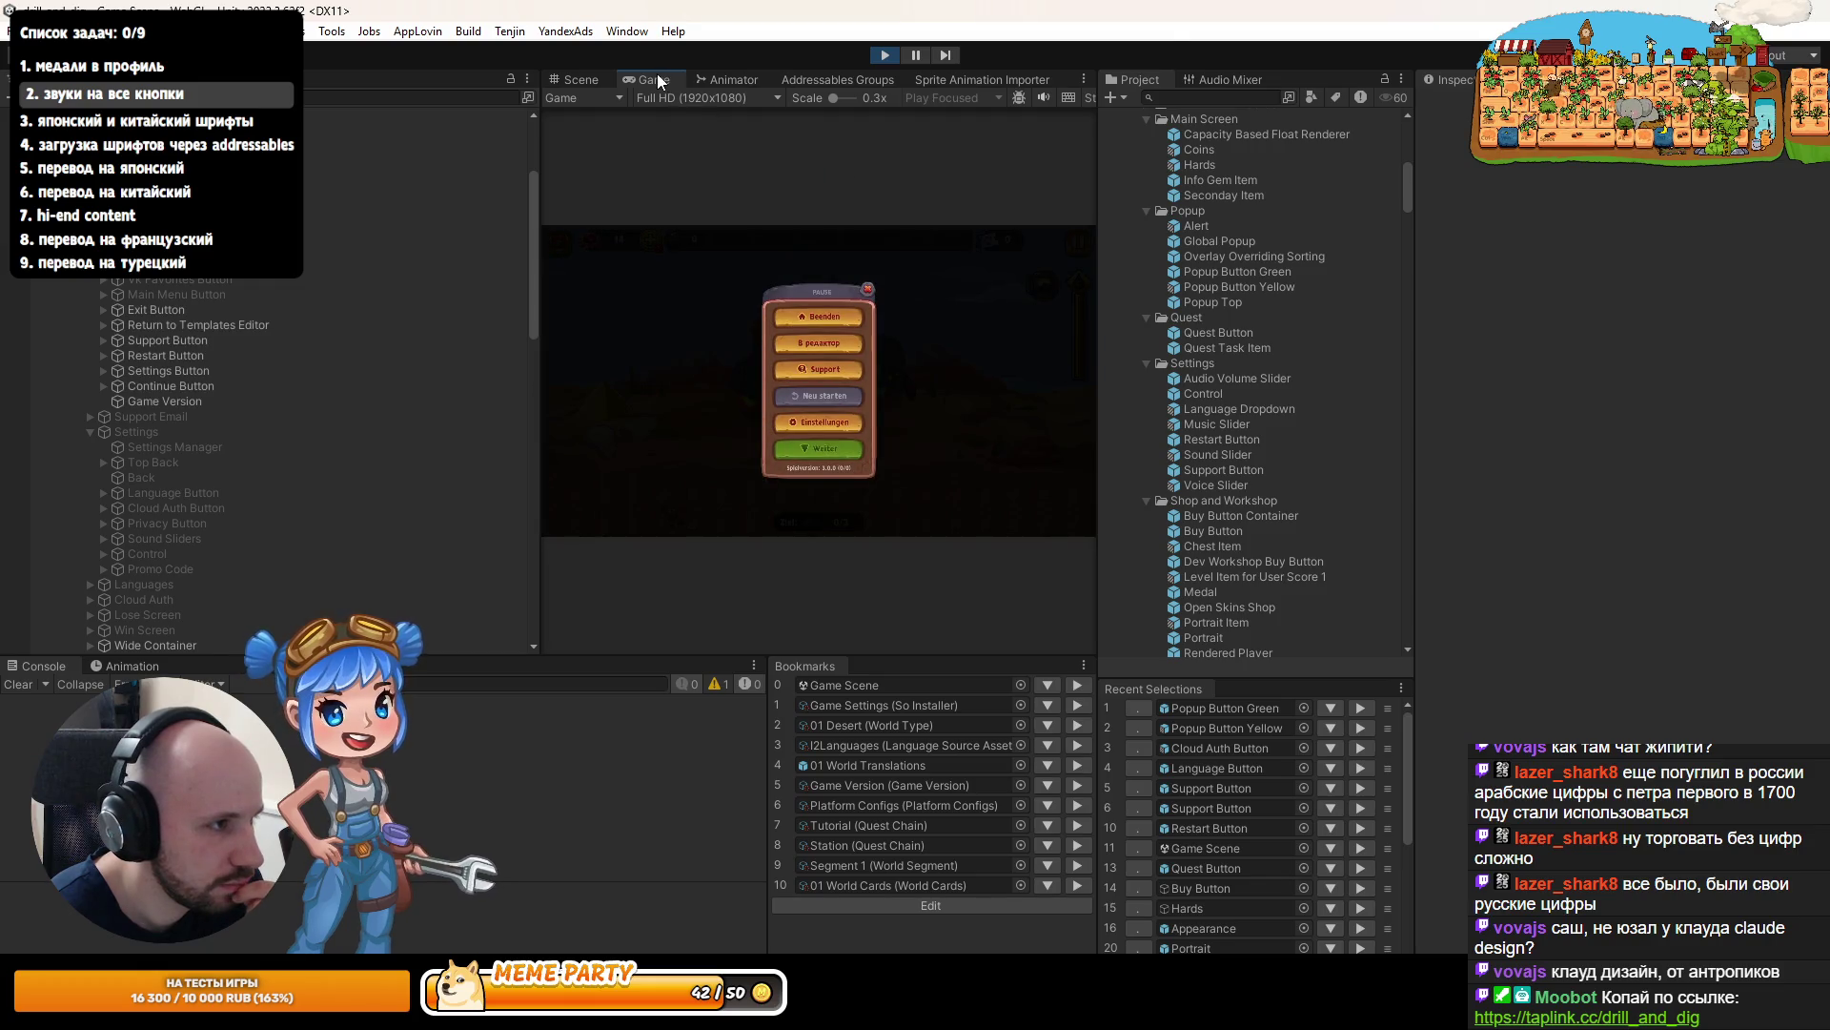
pyautogui.doubleClick(657, 80)
pyautogui.click(946, 519)
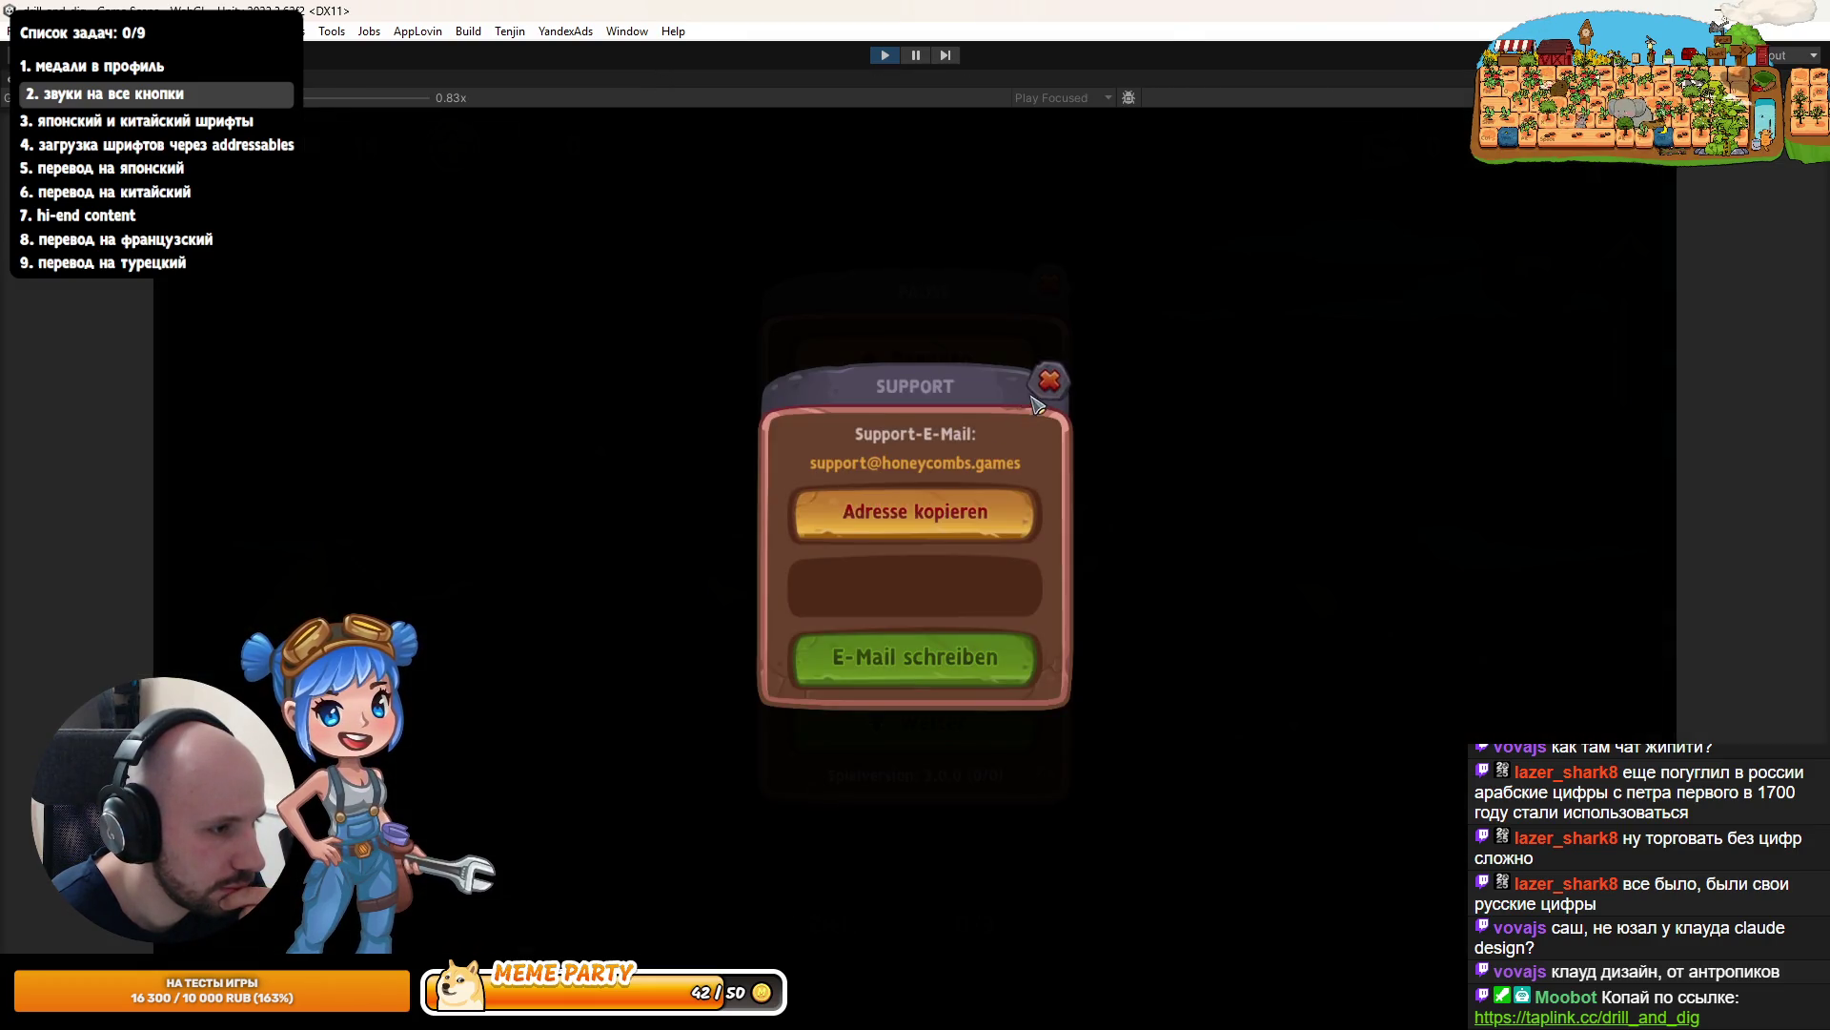
pyautogui.click(1048, 377)
pyautogui.click(917, 522)
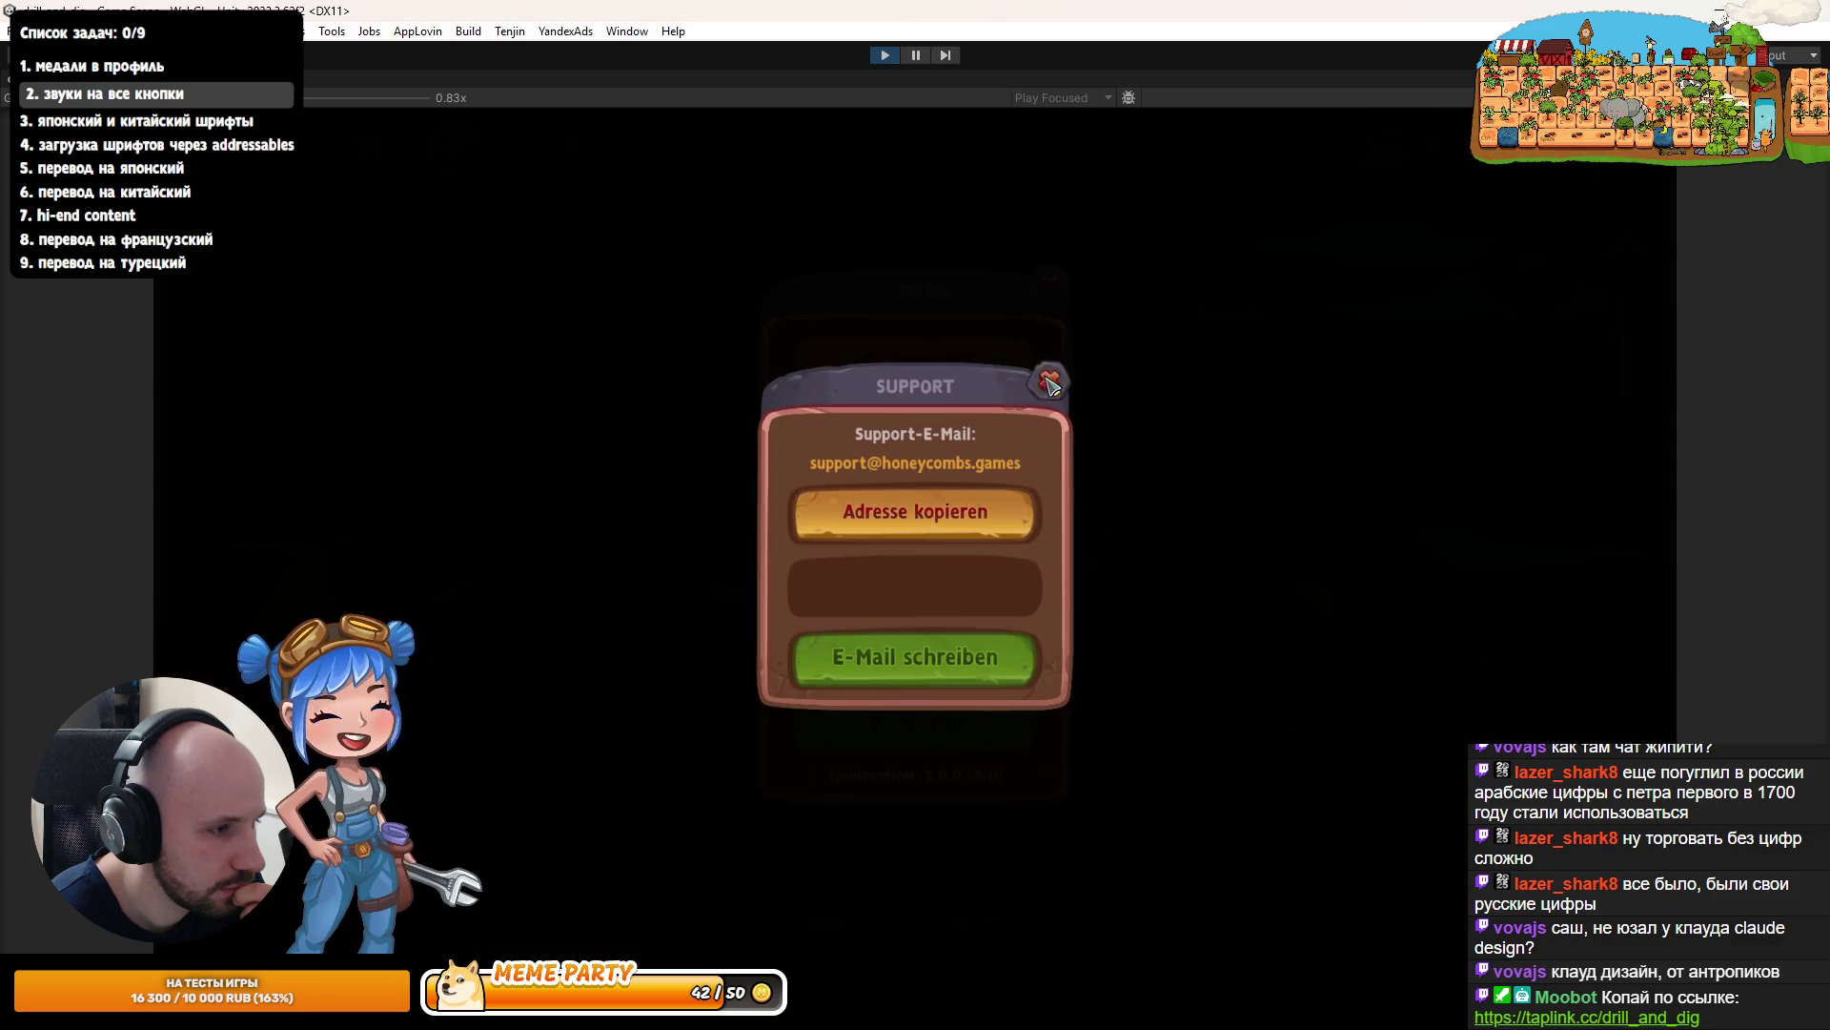
pyautogui.click(1048, 377)
pyautogui.click(865, 527)
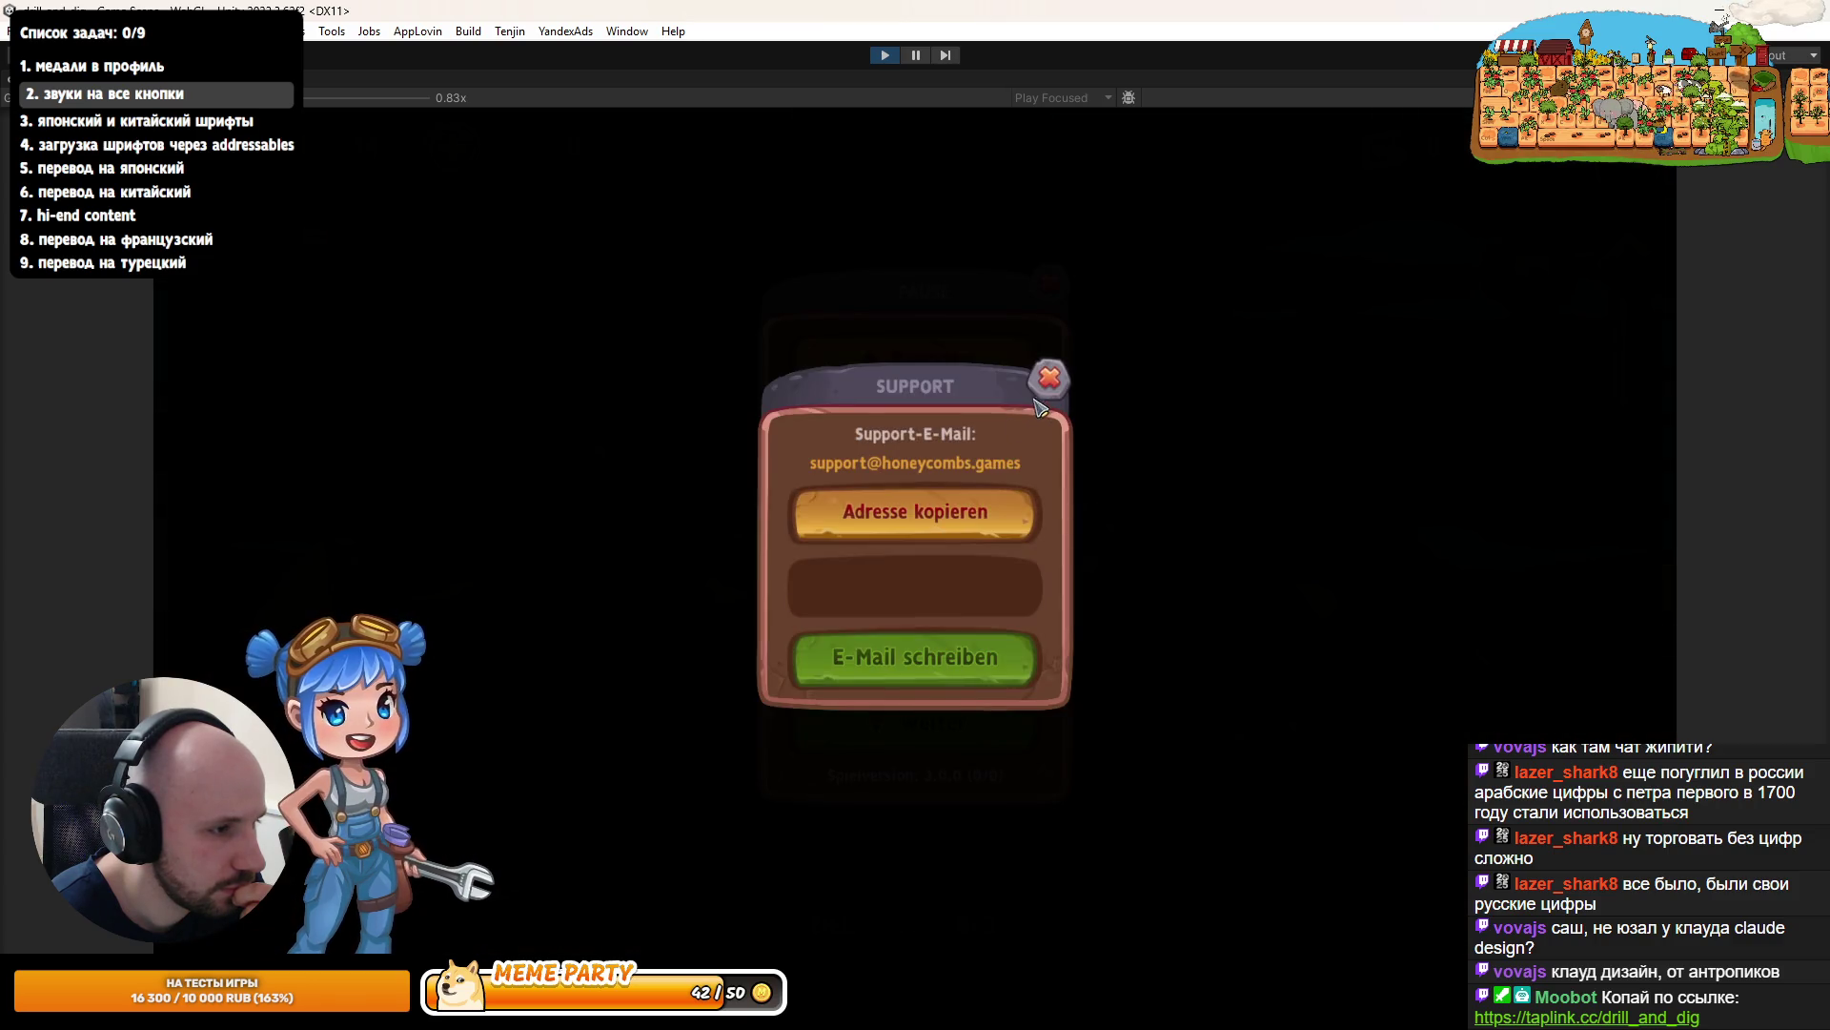
pyautogui.click(940, 656)
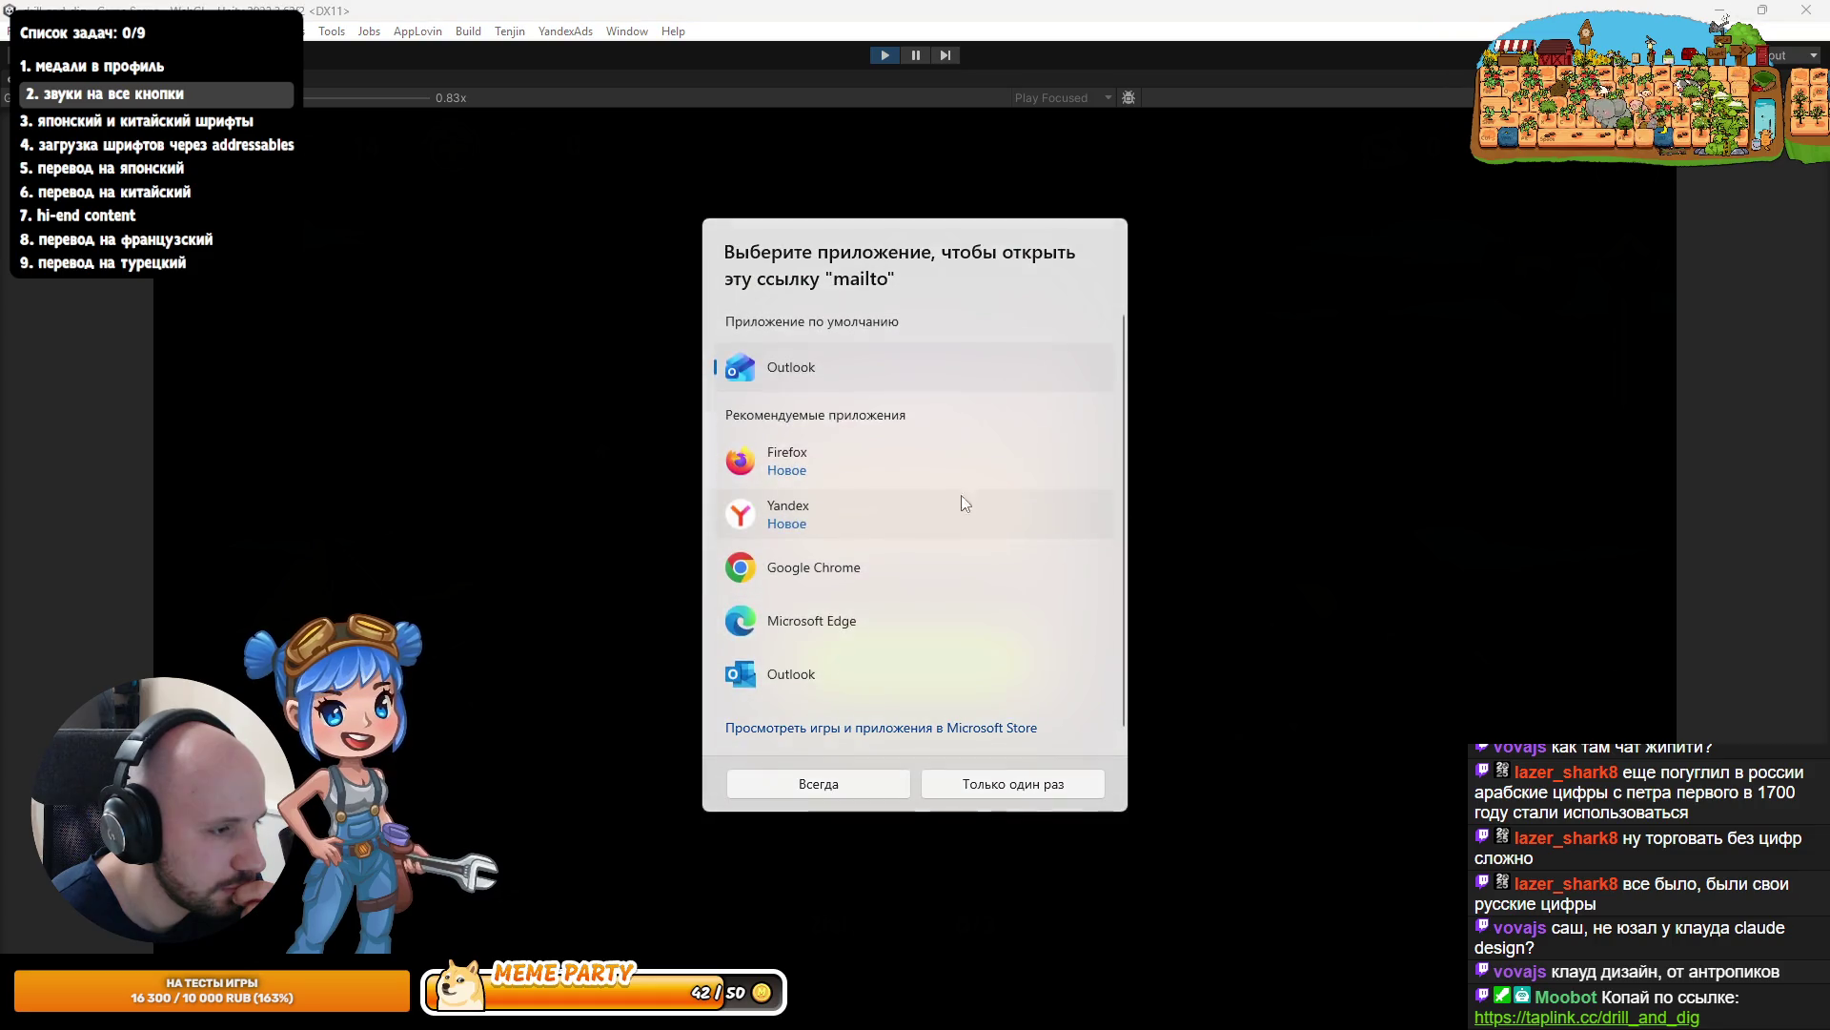
pyautogui.click(1275, 633)
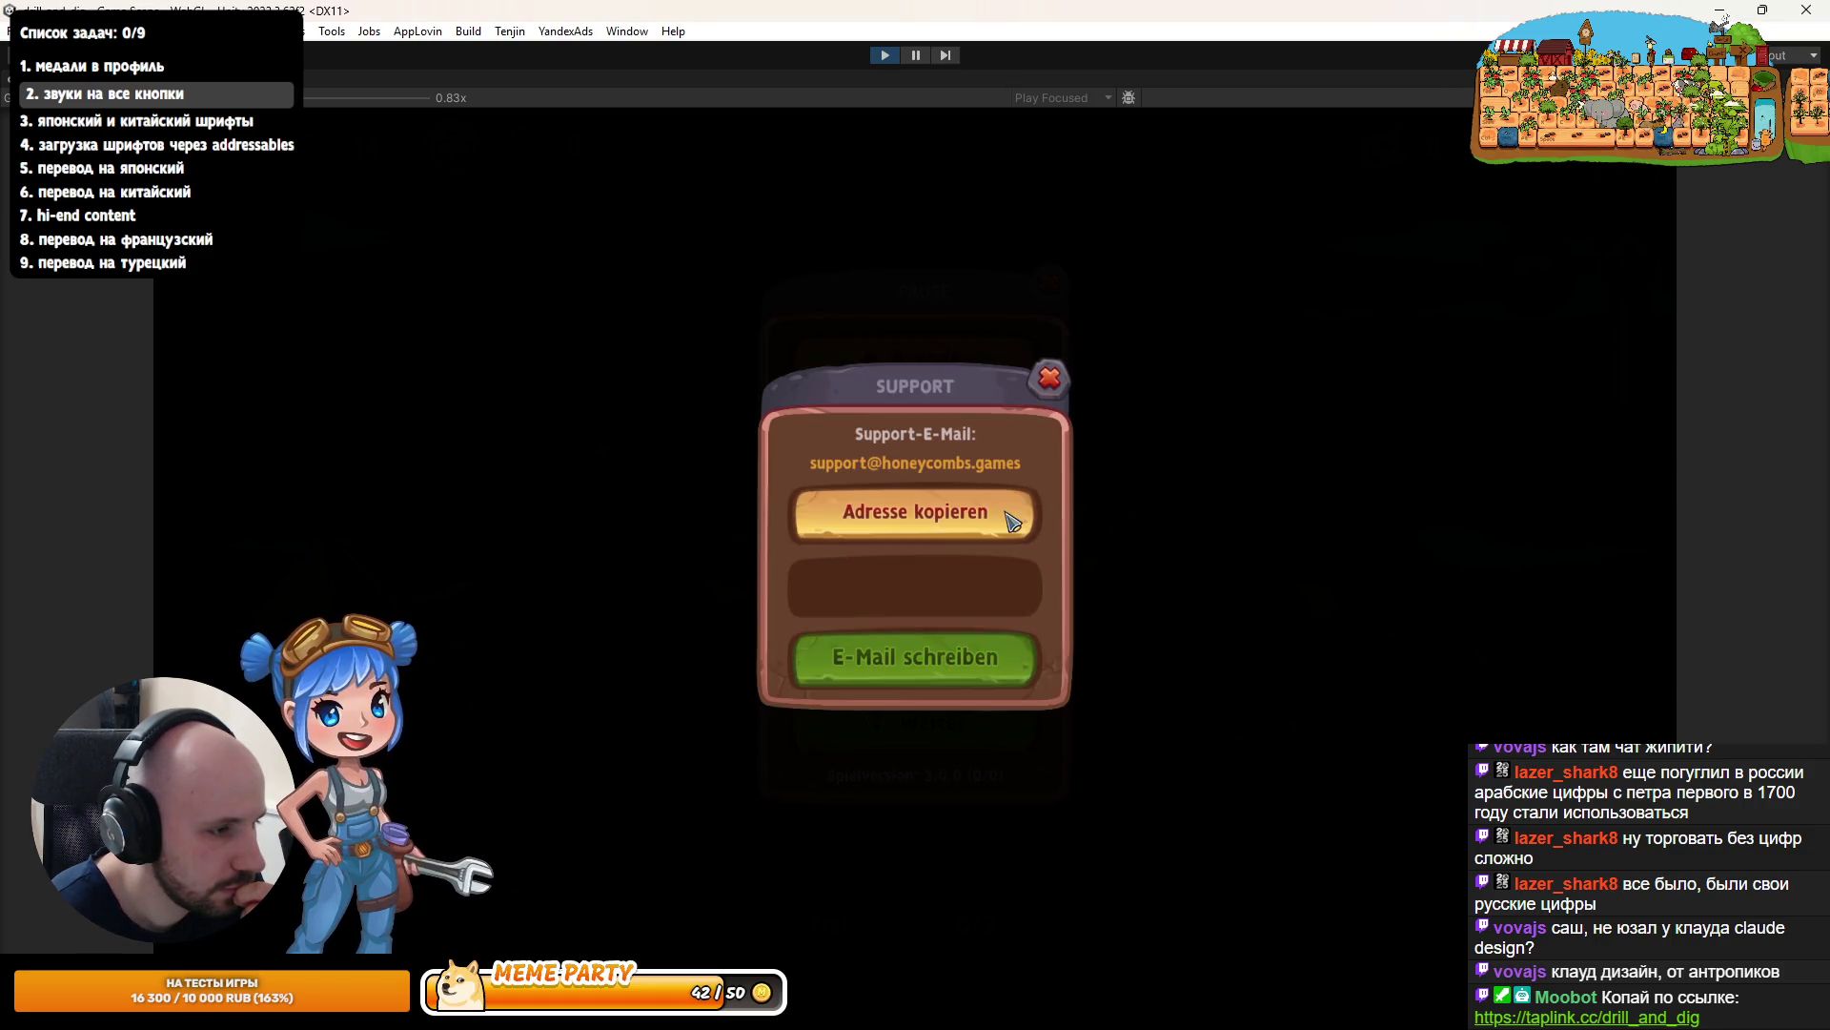
pyautogui.click(1050, 379)
pyautogui.click(944, 505)
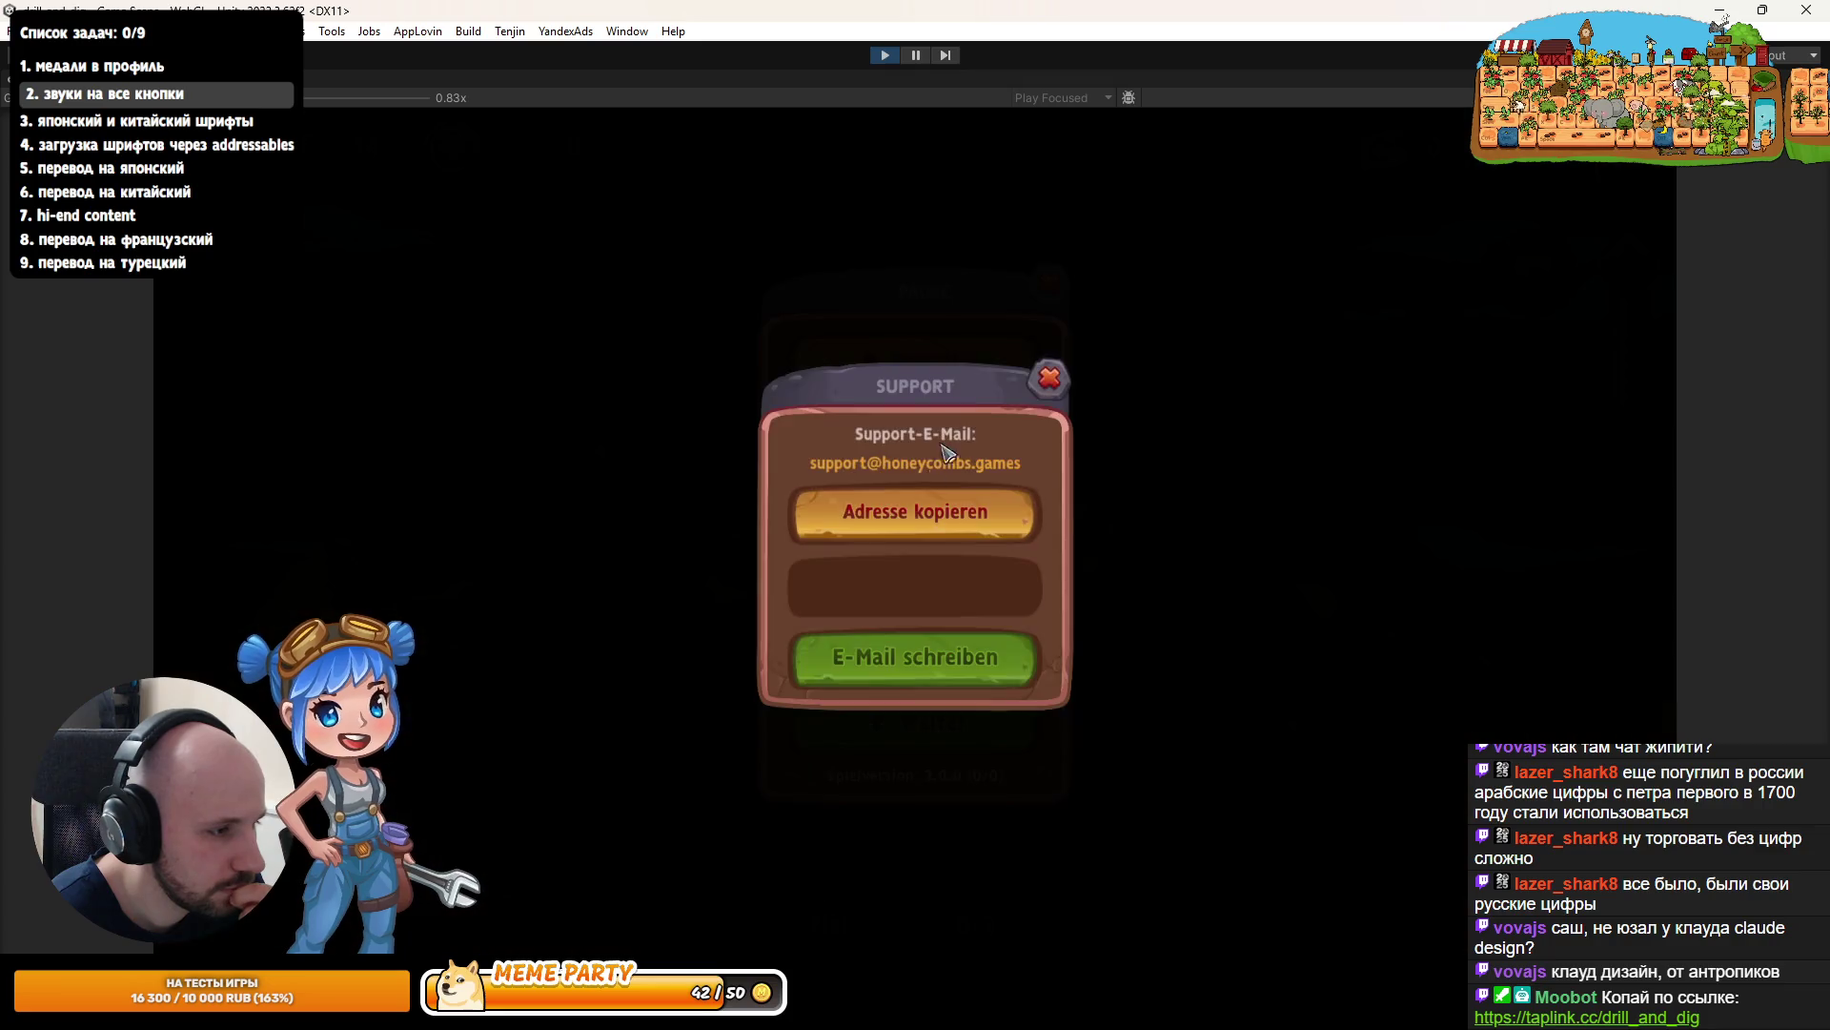
pyautogui.click(1050, 378)
pyautogui.click(885, 55)
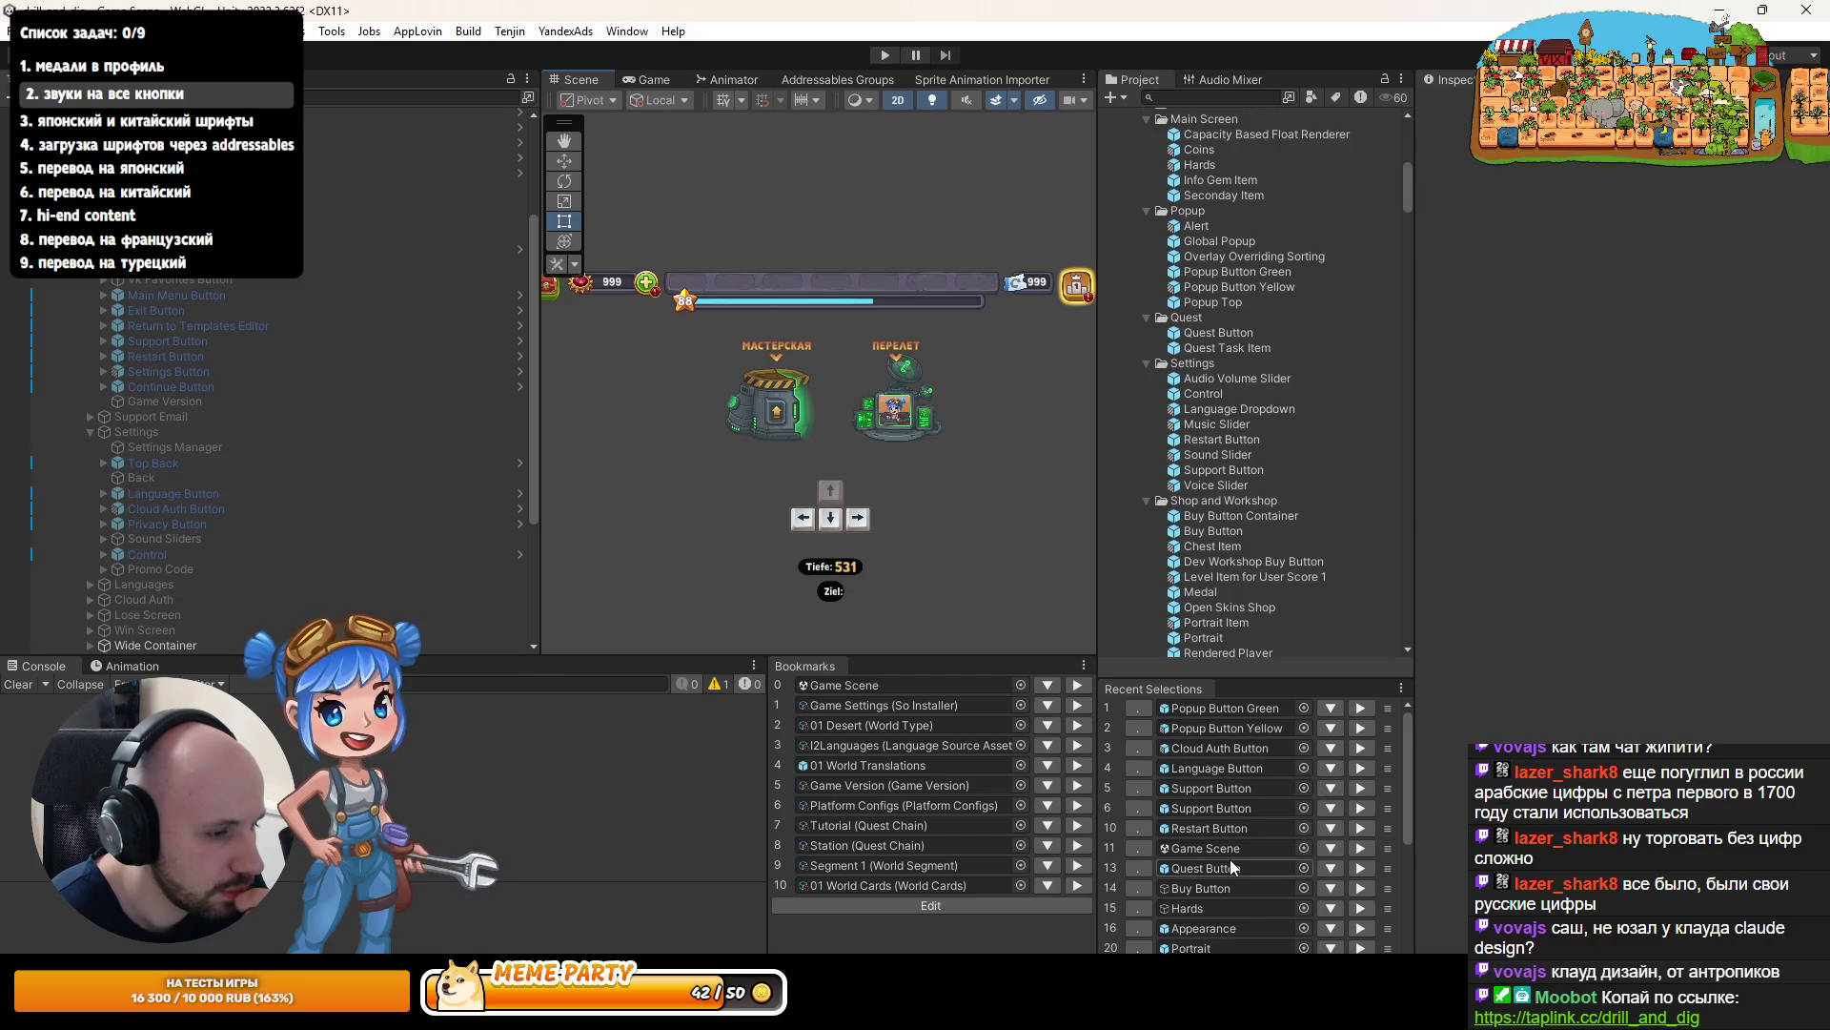
# - Undo the Support Button prefab's Pointer Click Sound addition, return to the scene and start Play mode
pyautogui.click(1182, 808)
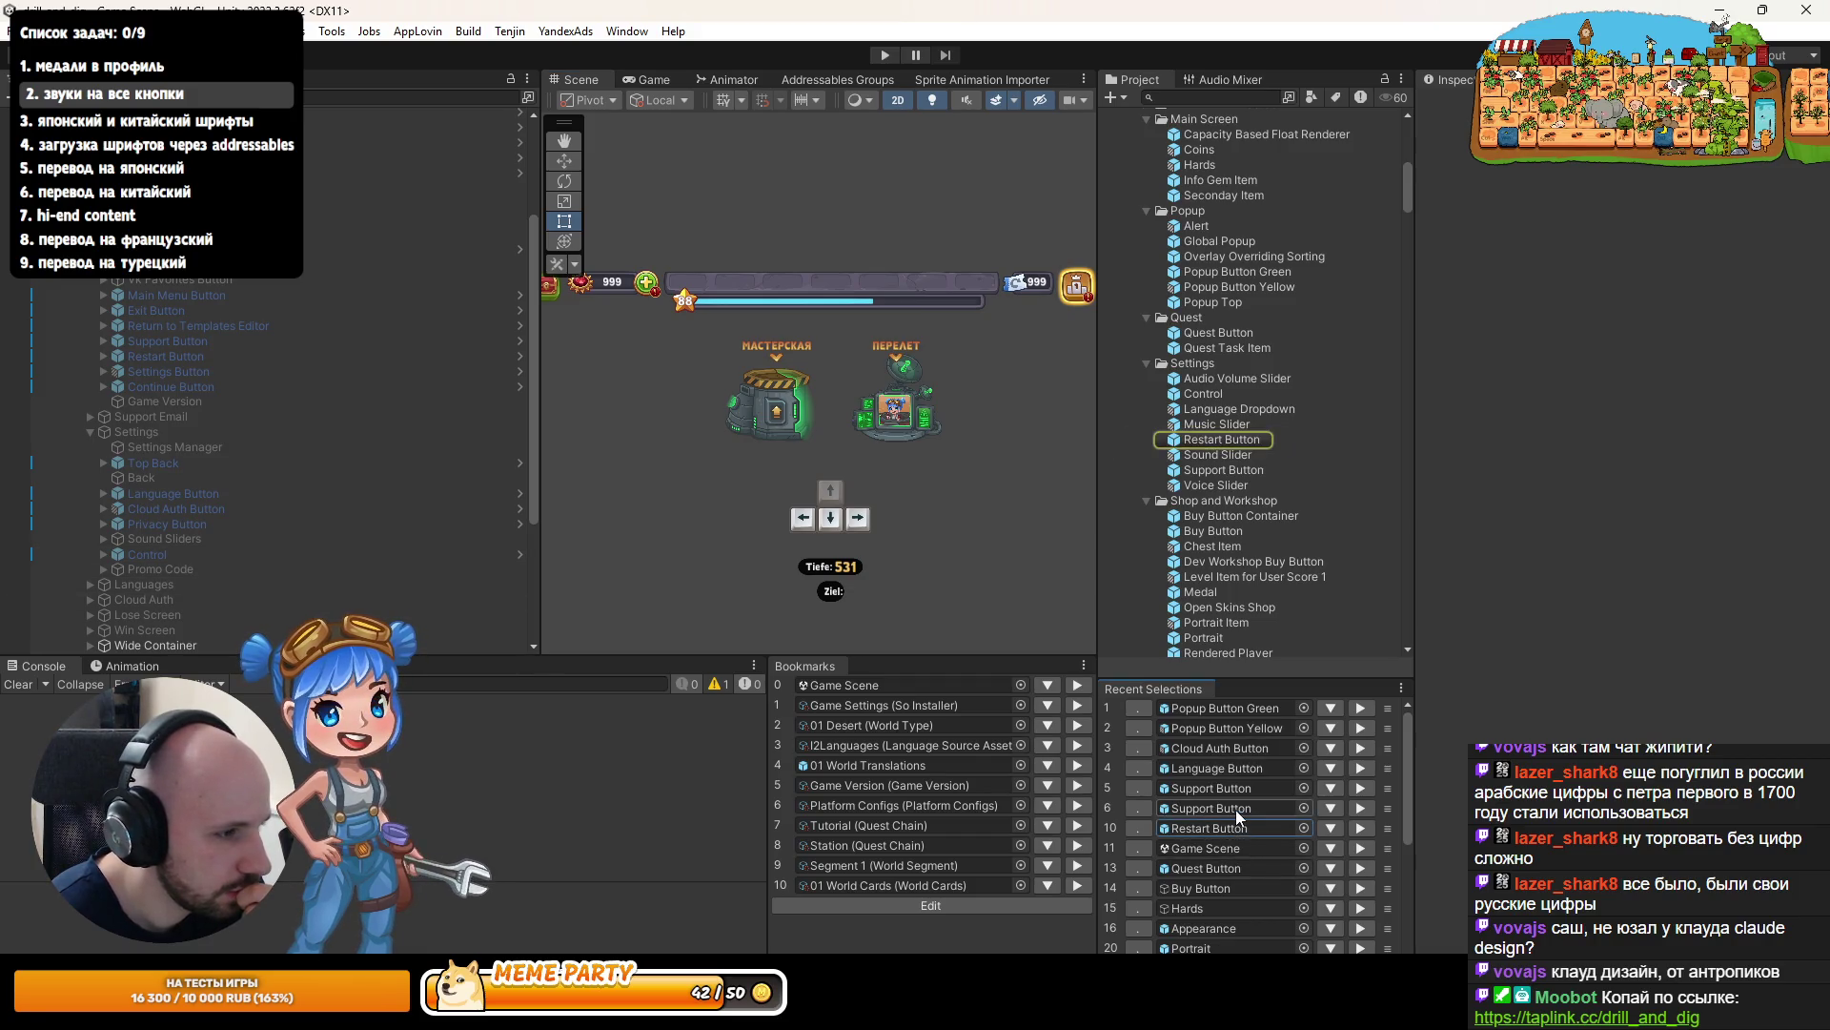
pyautogui.click(1220, 787)
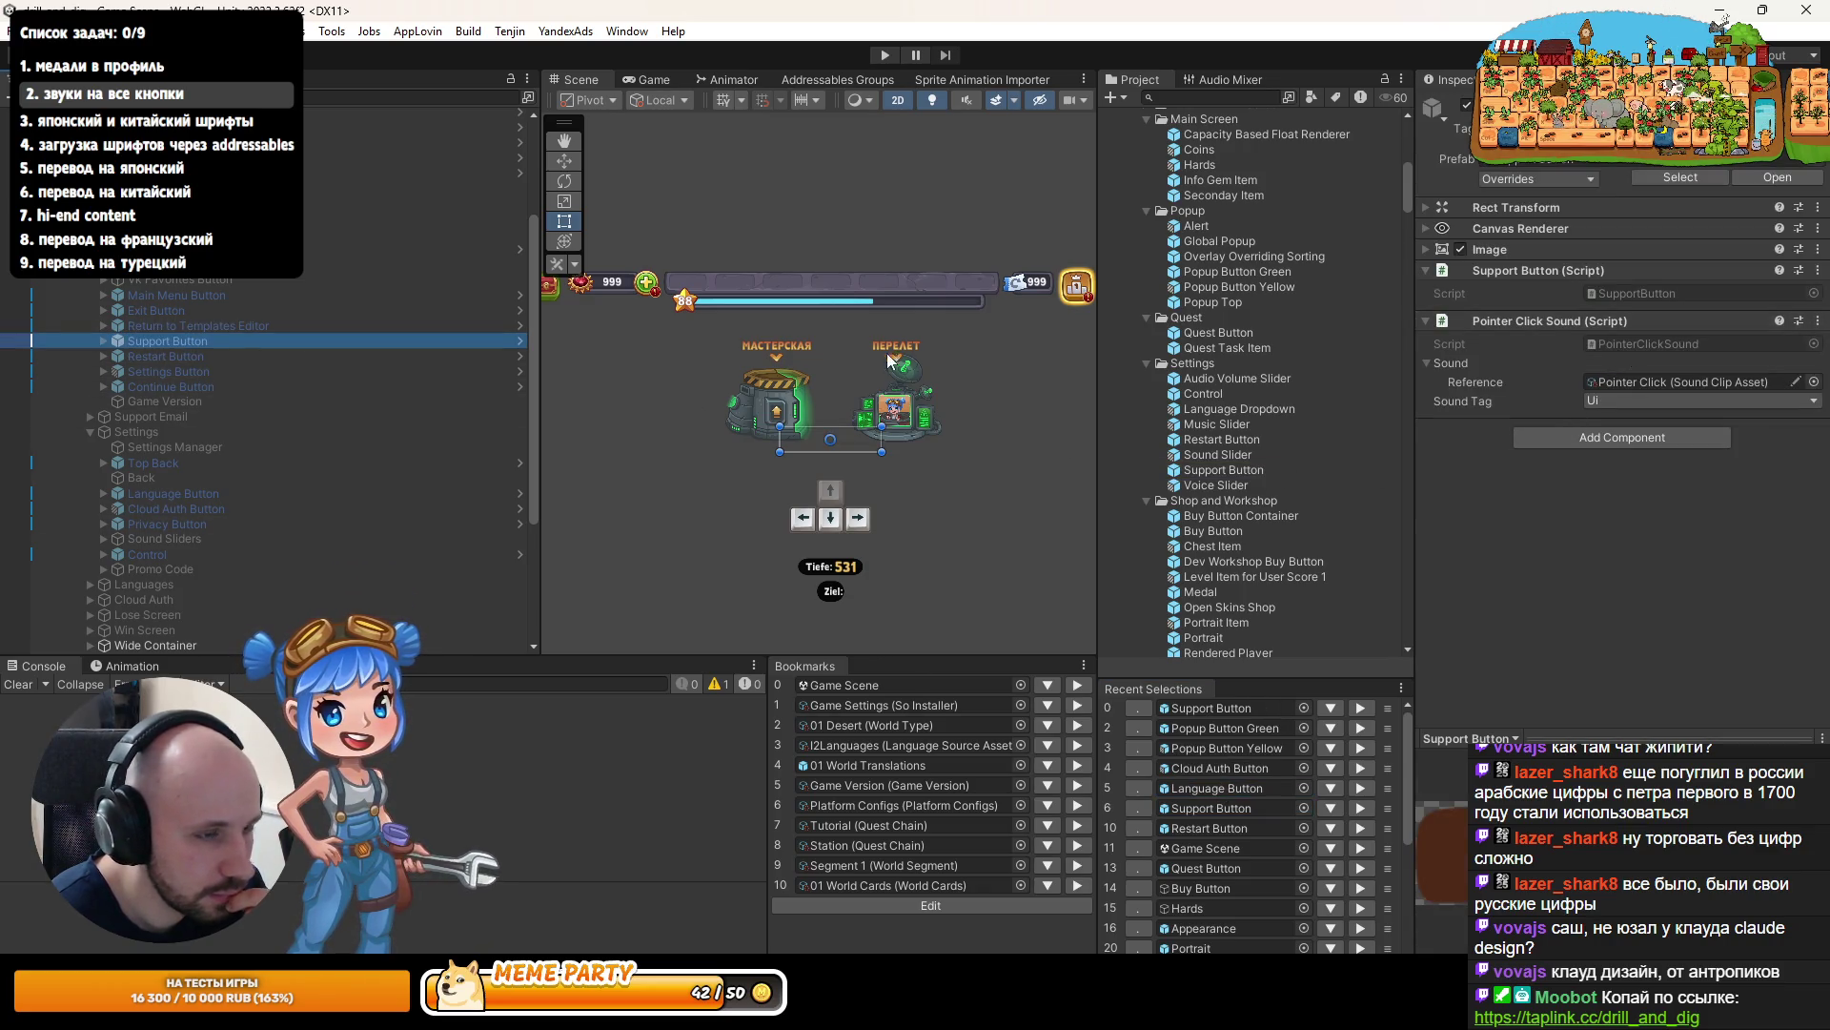
pyautogui.doubleClick(1529, 168)
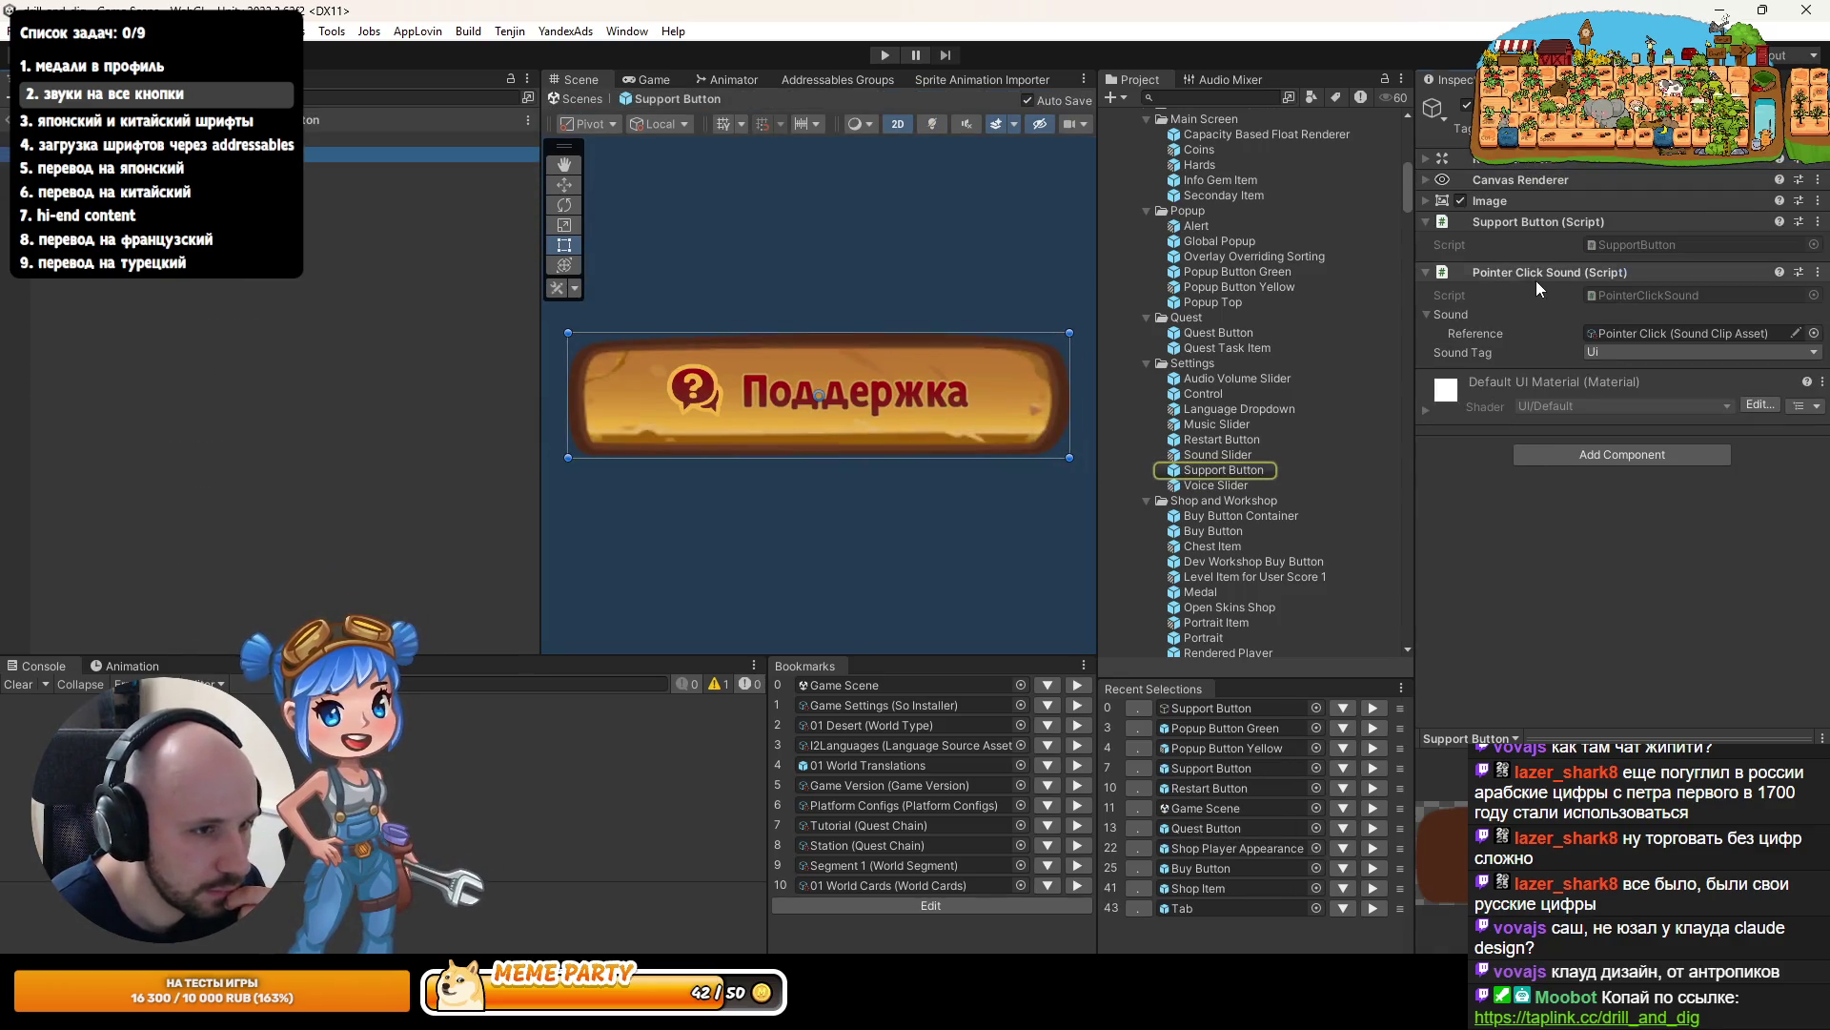
pyautogui.hotkey('ctrl', 'z')
pyautogui.click(7, 119)
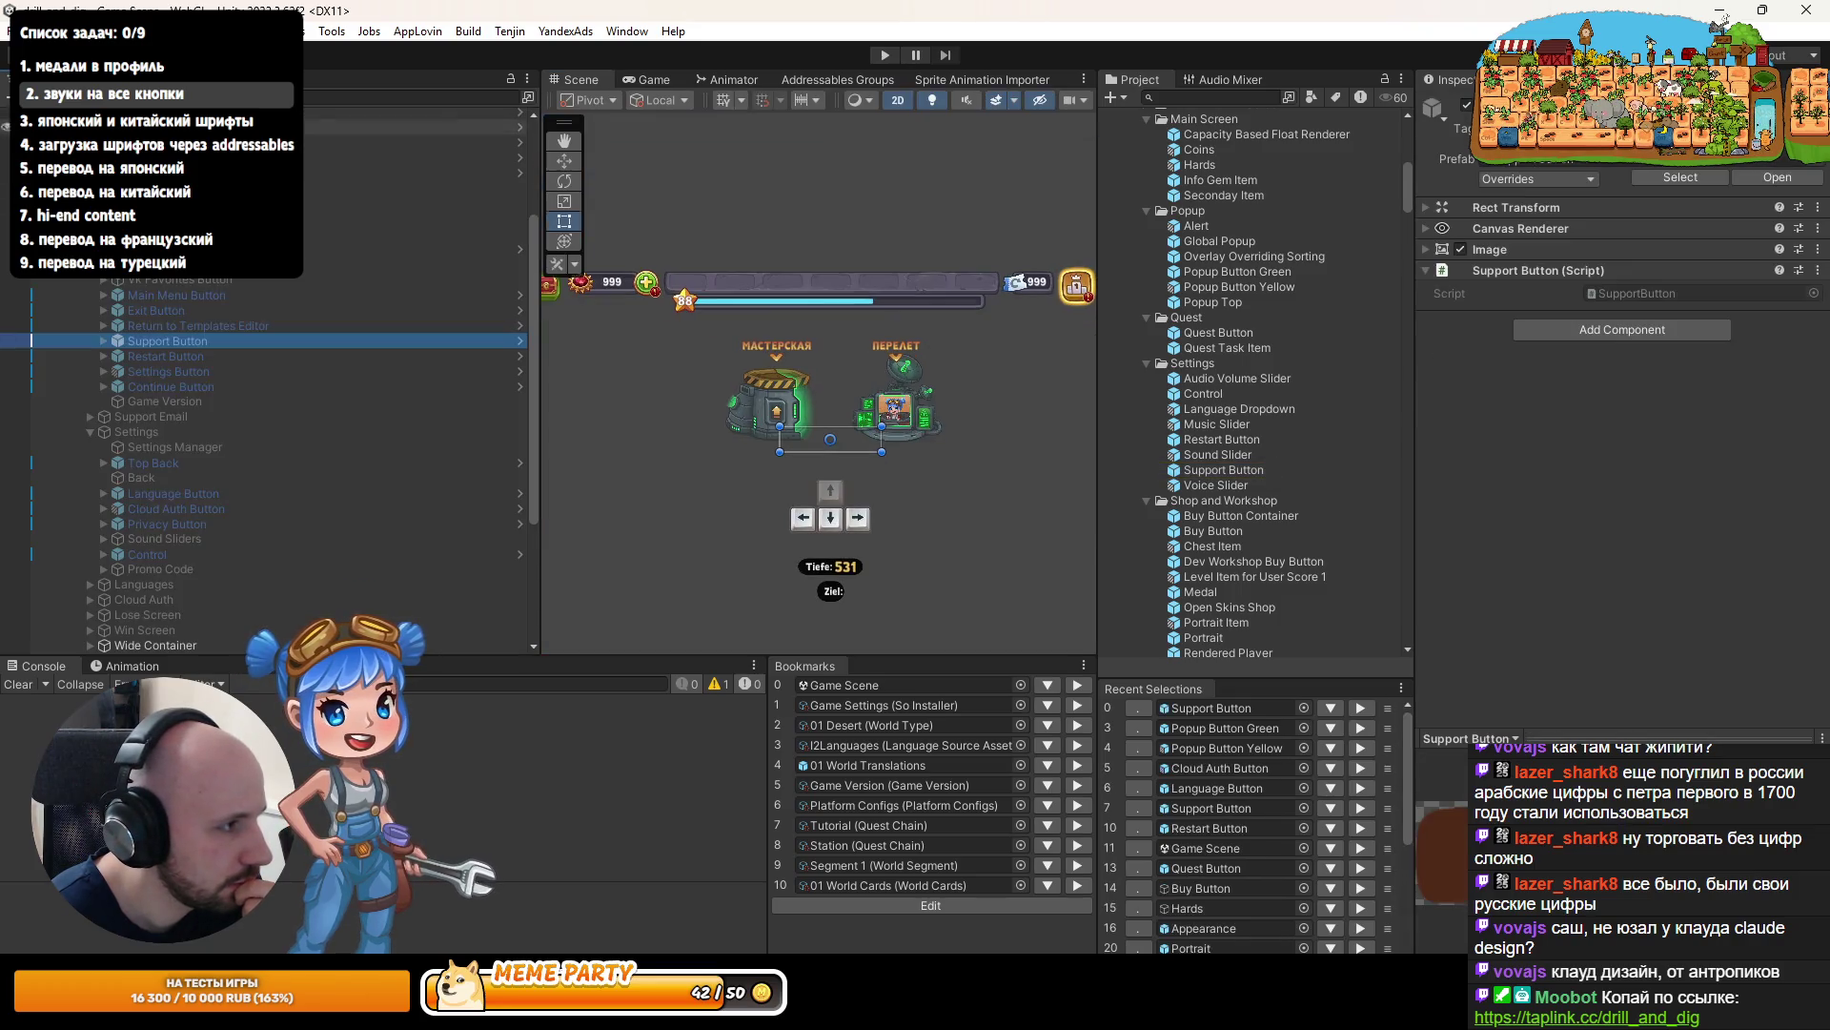
pyautogui.click(884, 55)
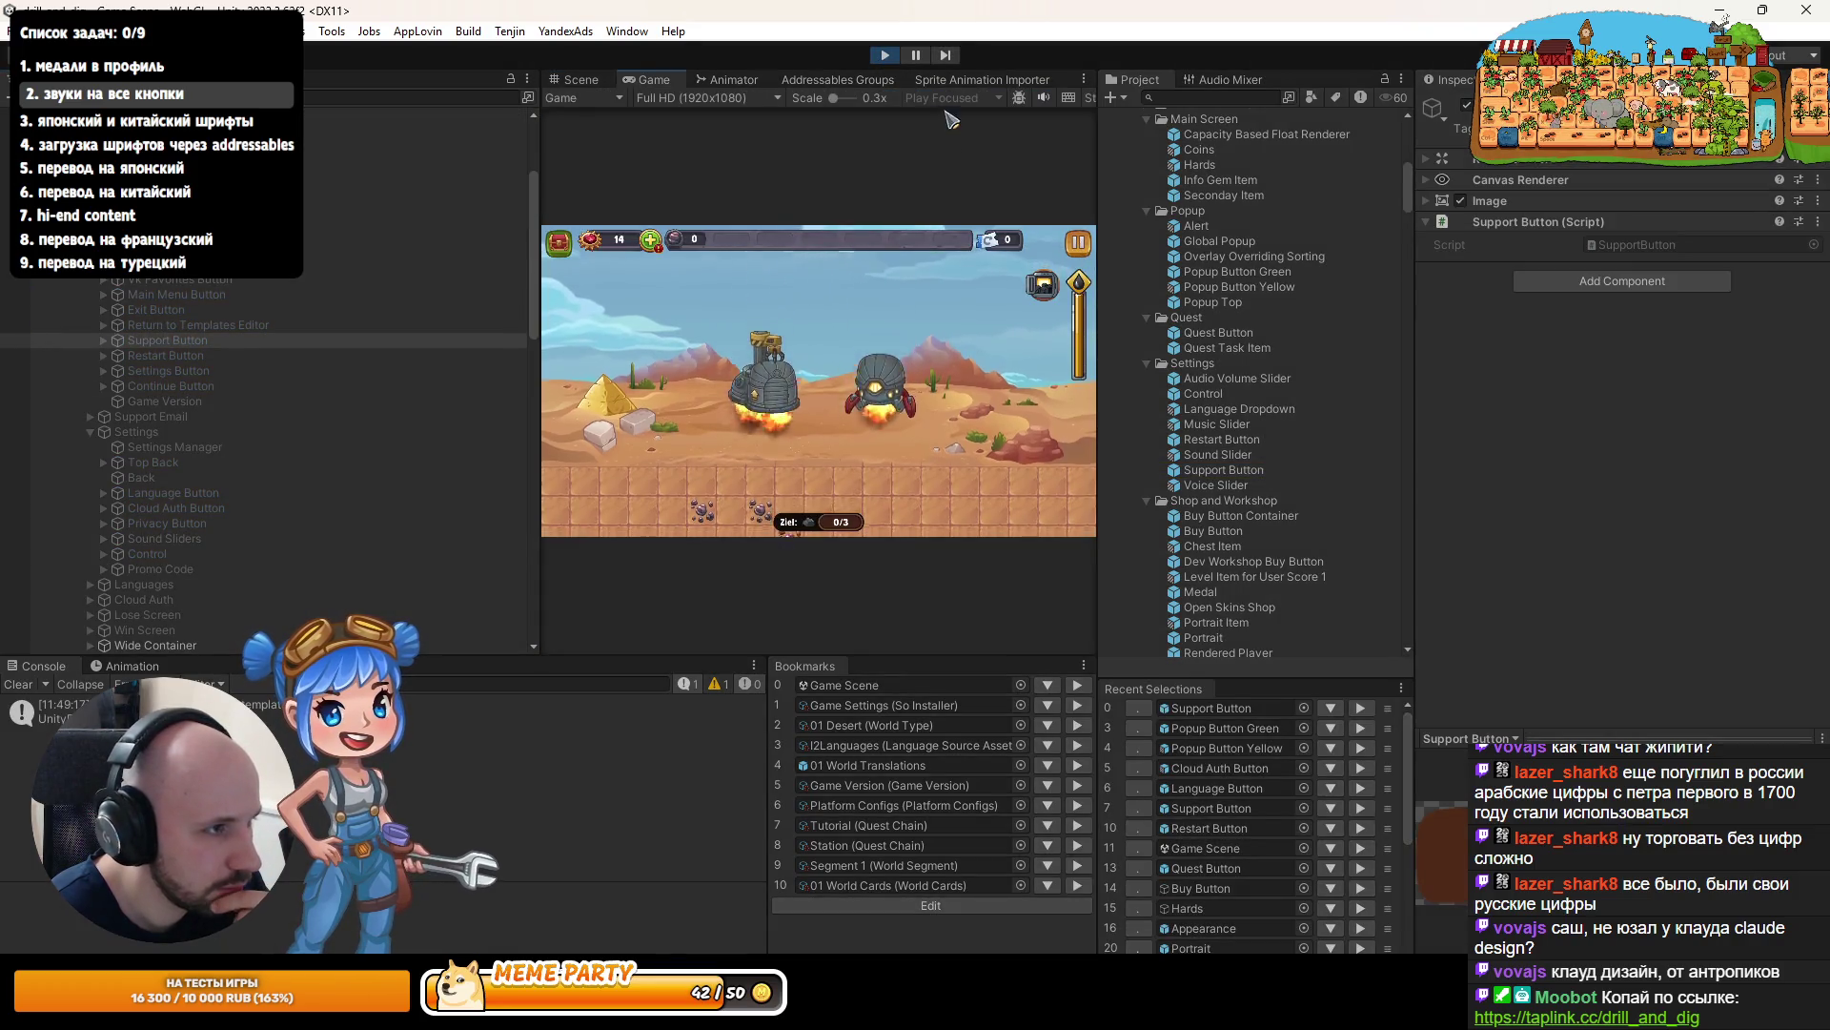
# - Maximize the Game view, open the pause menu and test Support's E-Mail schreiben button
pyautogui.doubleClick(649, 78)
pyautogui.press('Escape')
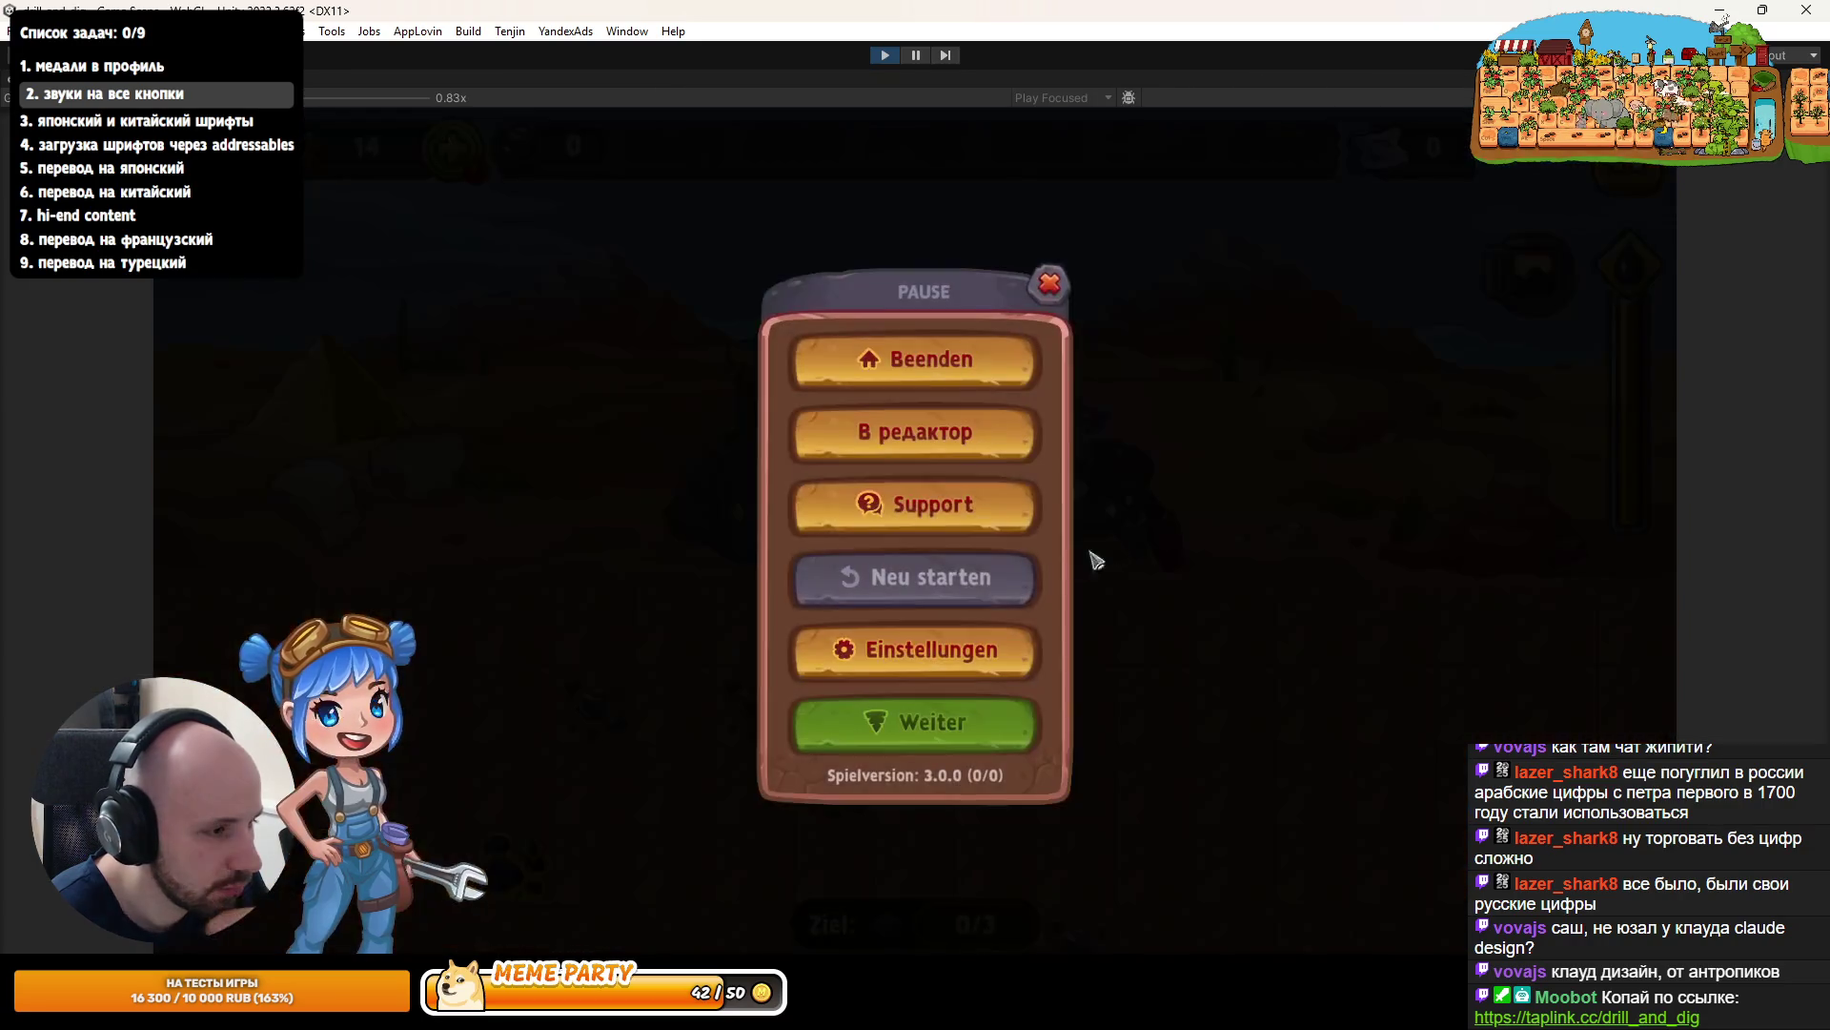
pyautogui.click(957, 520)
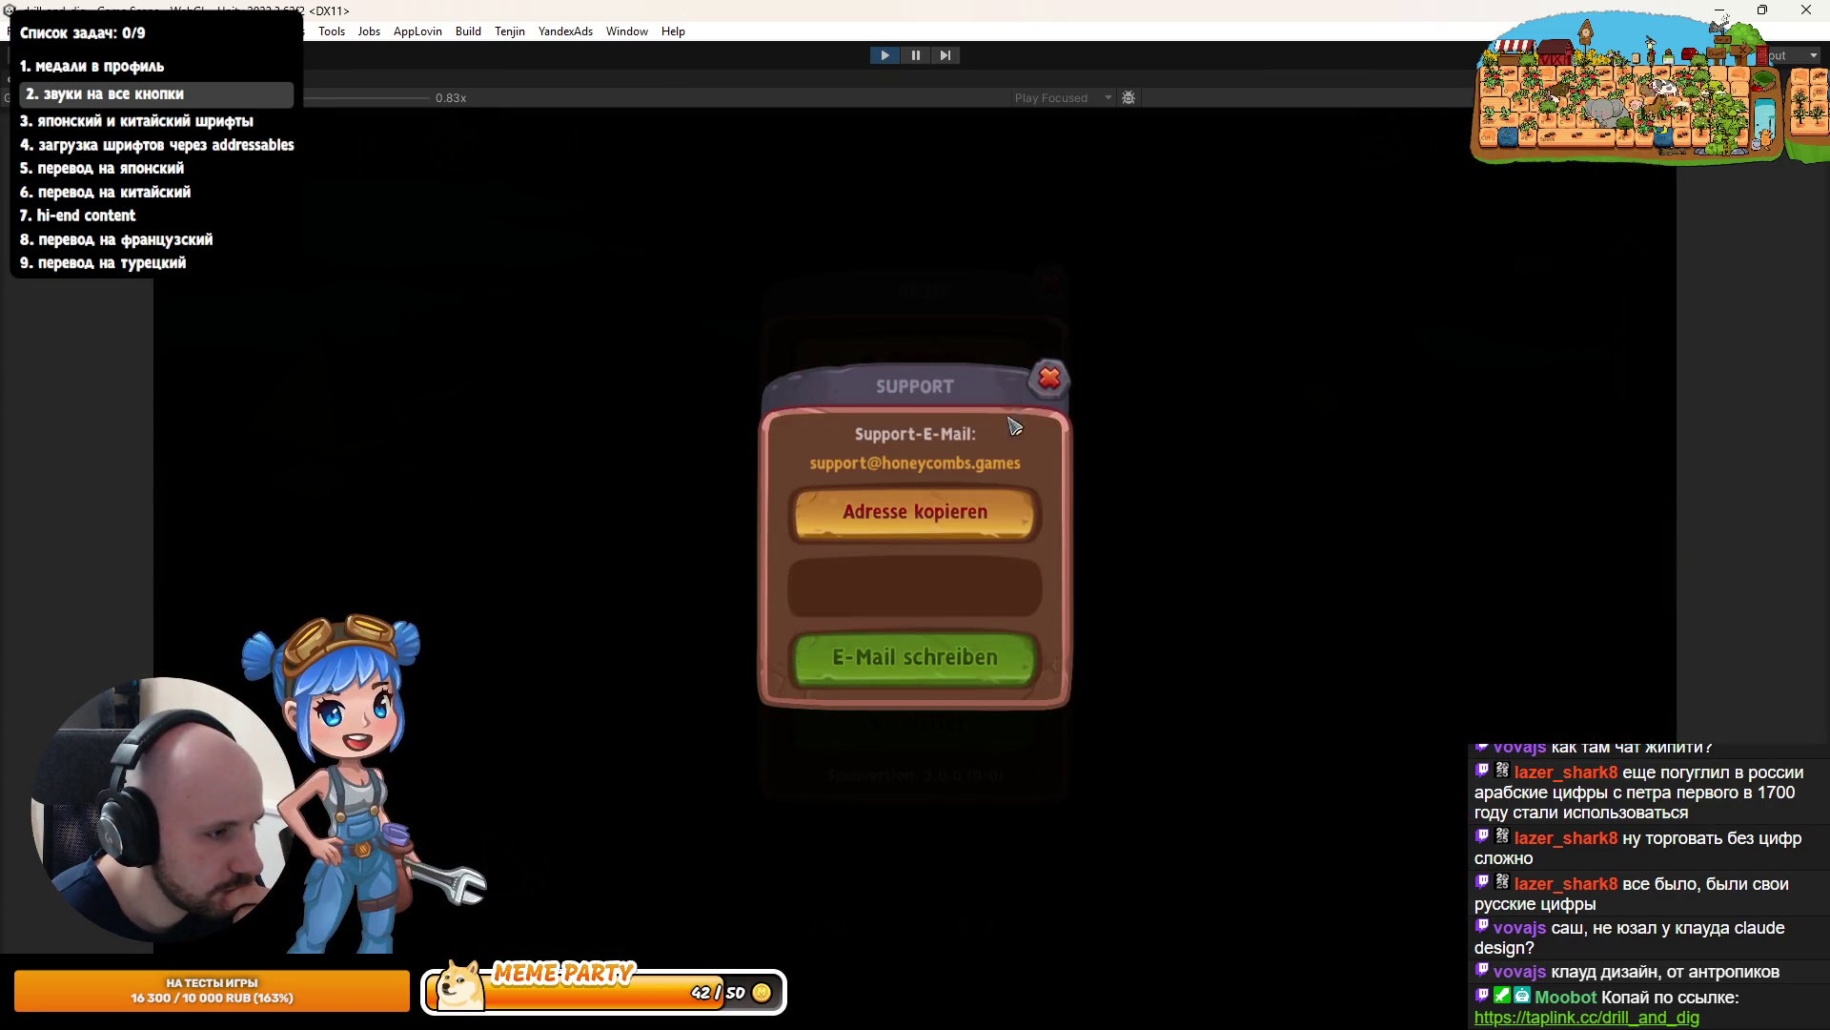
pyautogui.click(948, 651)
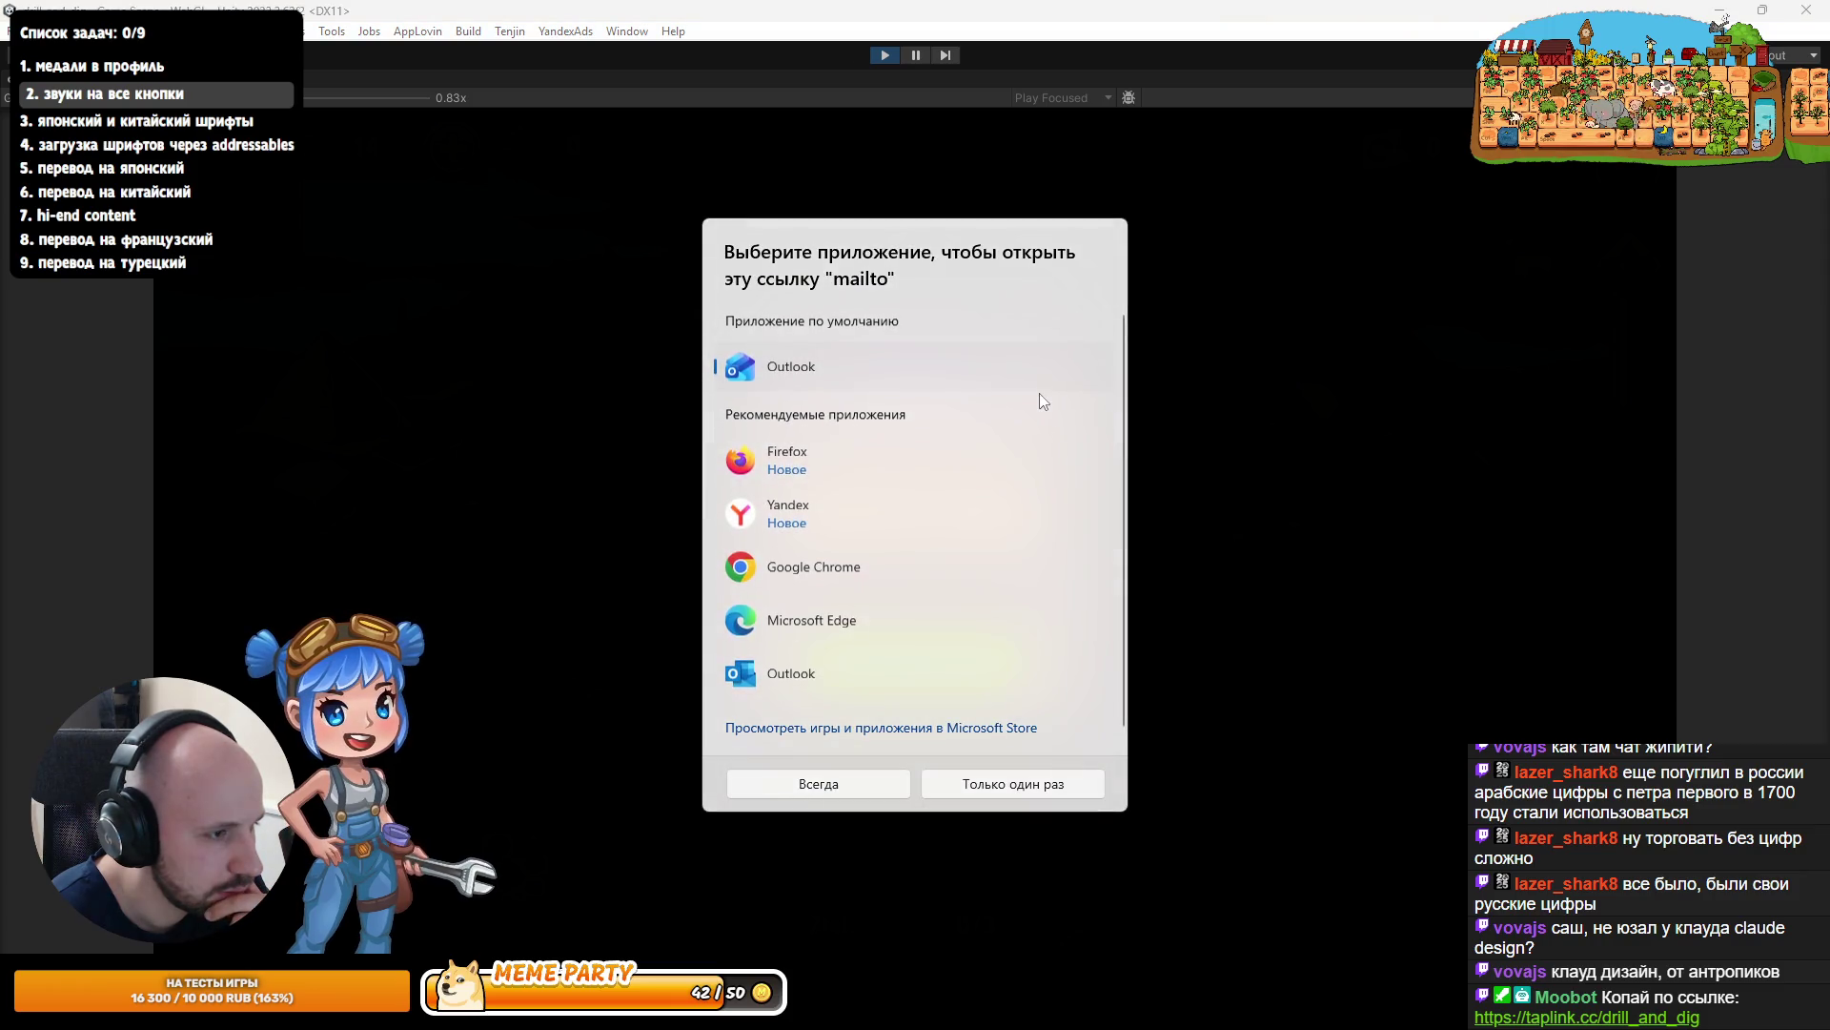
pyautogui.click(1259, 675)
pyautogui.click(1049, 376)
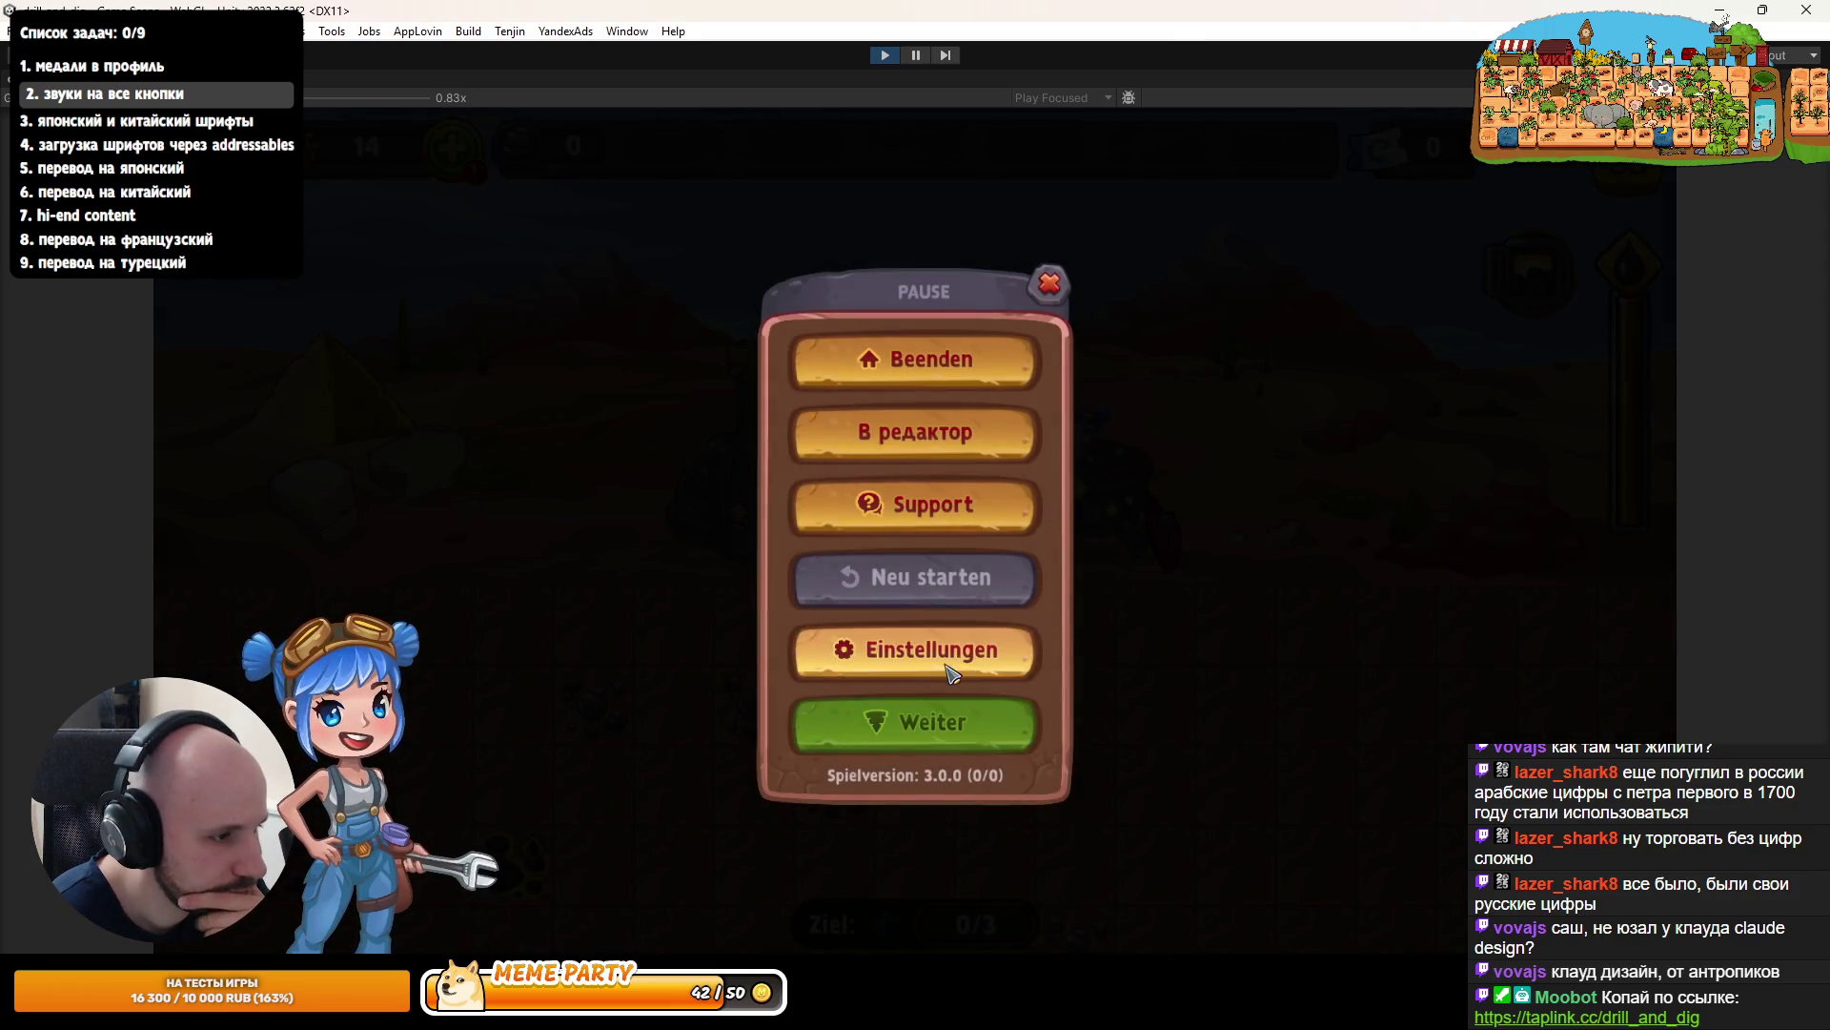
# - In Einstellungen > Sprache, keep German as text language and English as voice language
pyautogui.click(953, 658)
pyautogui.click(939, 345)
pyautogui.click(939, 476)
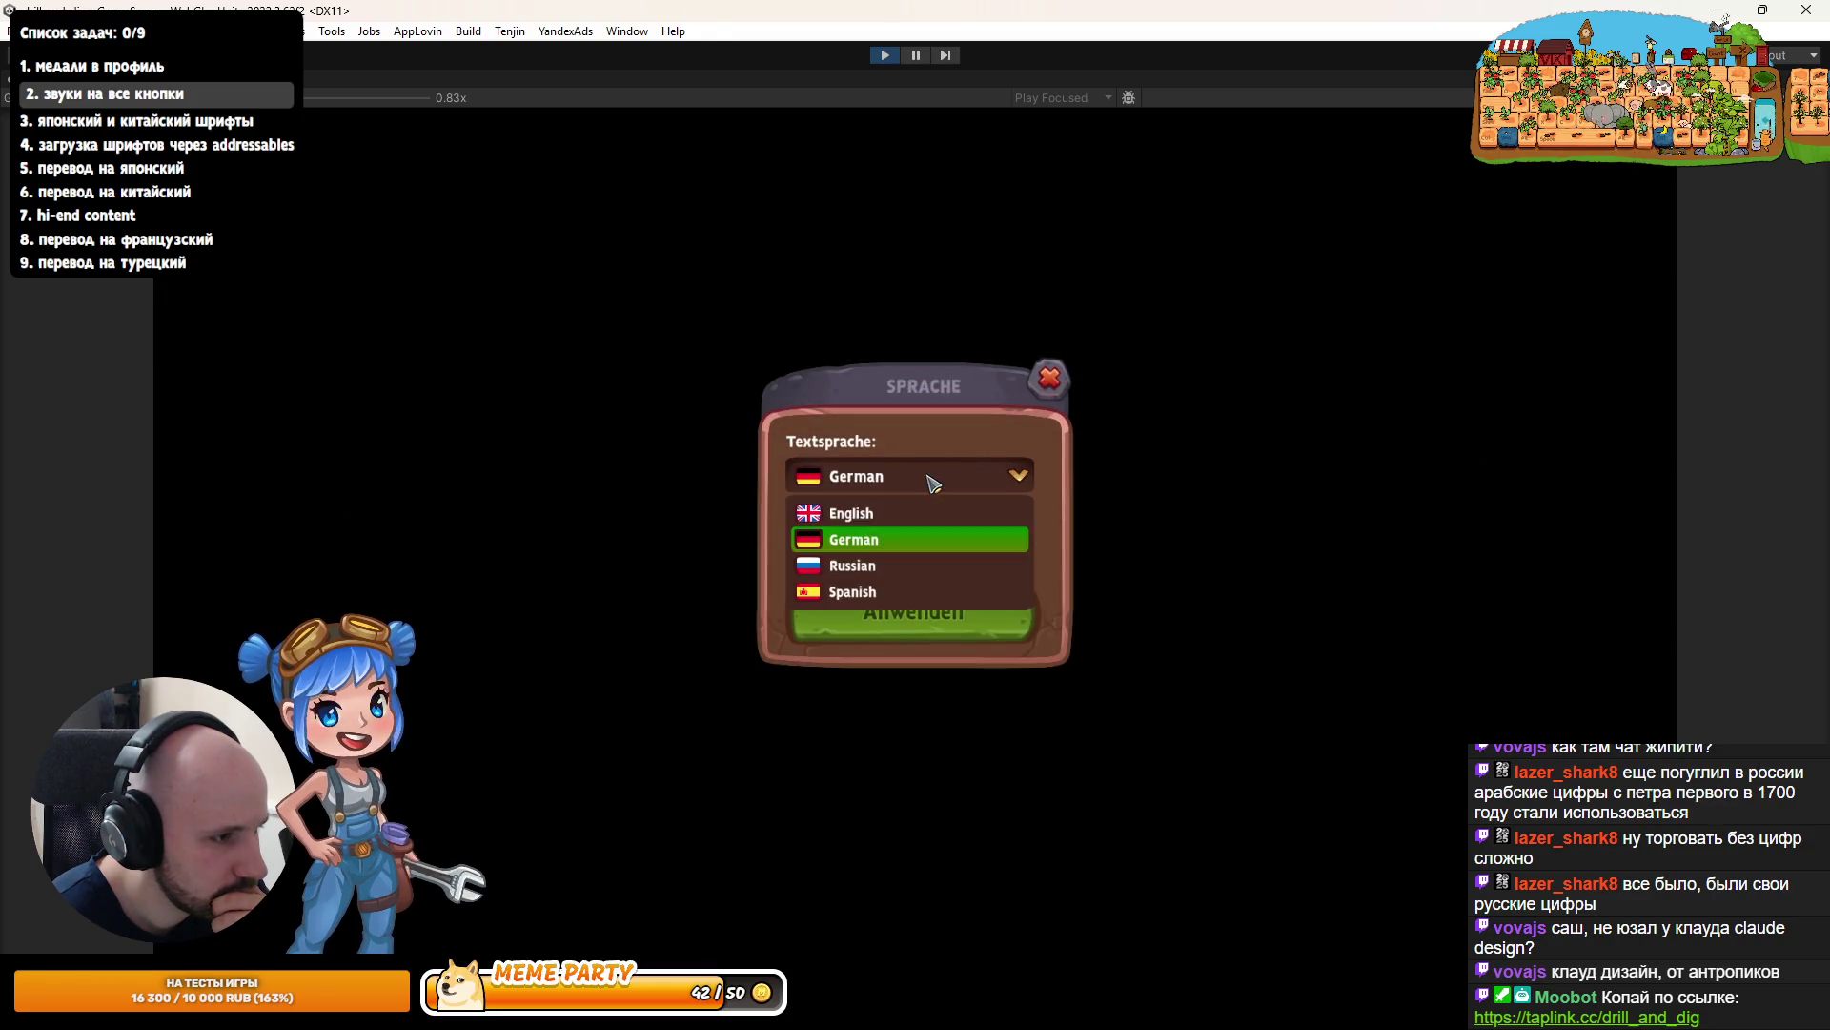
pyautogui.click(913, 537)
pyautogui.click(917, 549)
pyautogui.click(920, 551)
pyautogui.click(913, 612)
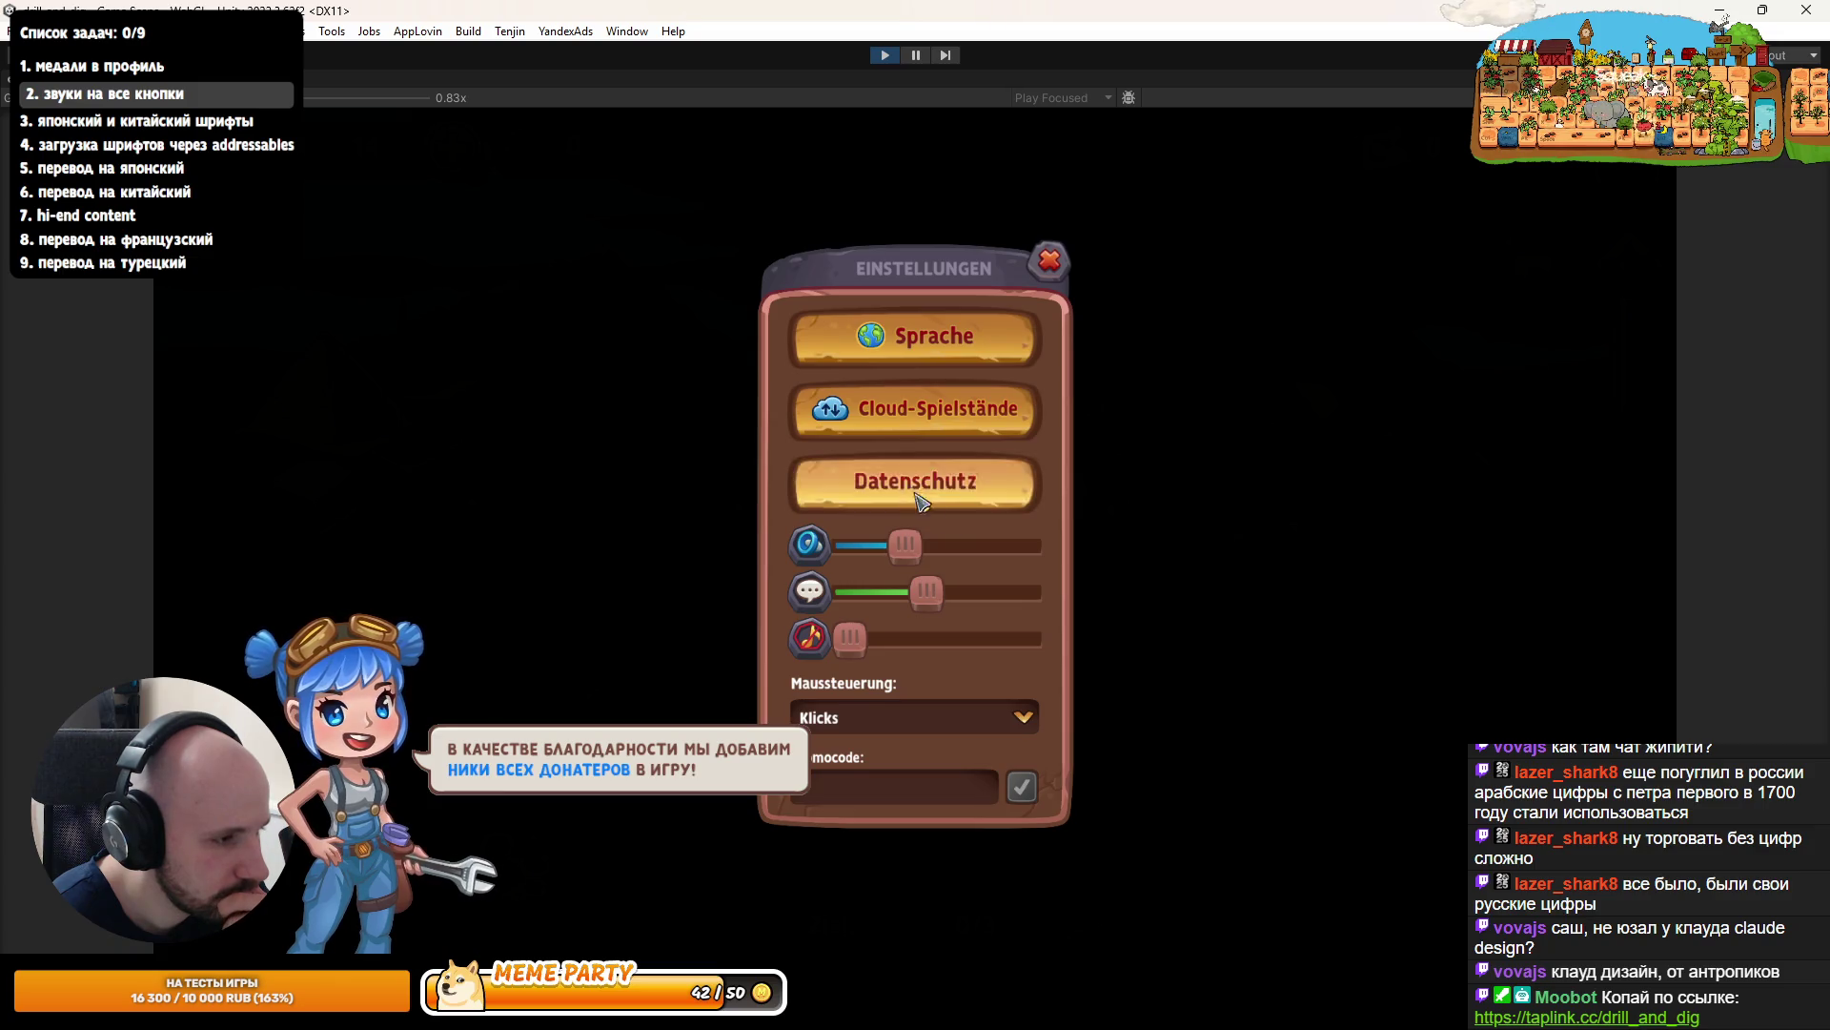
# - Nudge the music volume up, keep Klicks mouse control, resume the game and stop Play mode
pyautogui.moveTo(913, 549); pyautogui.dragTo(922, 551)
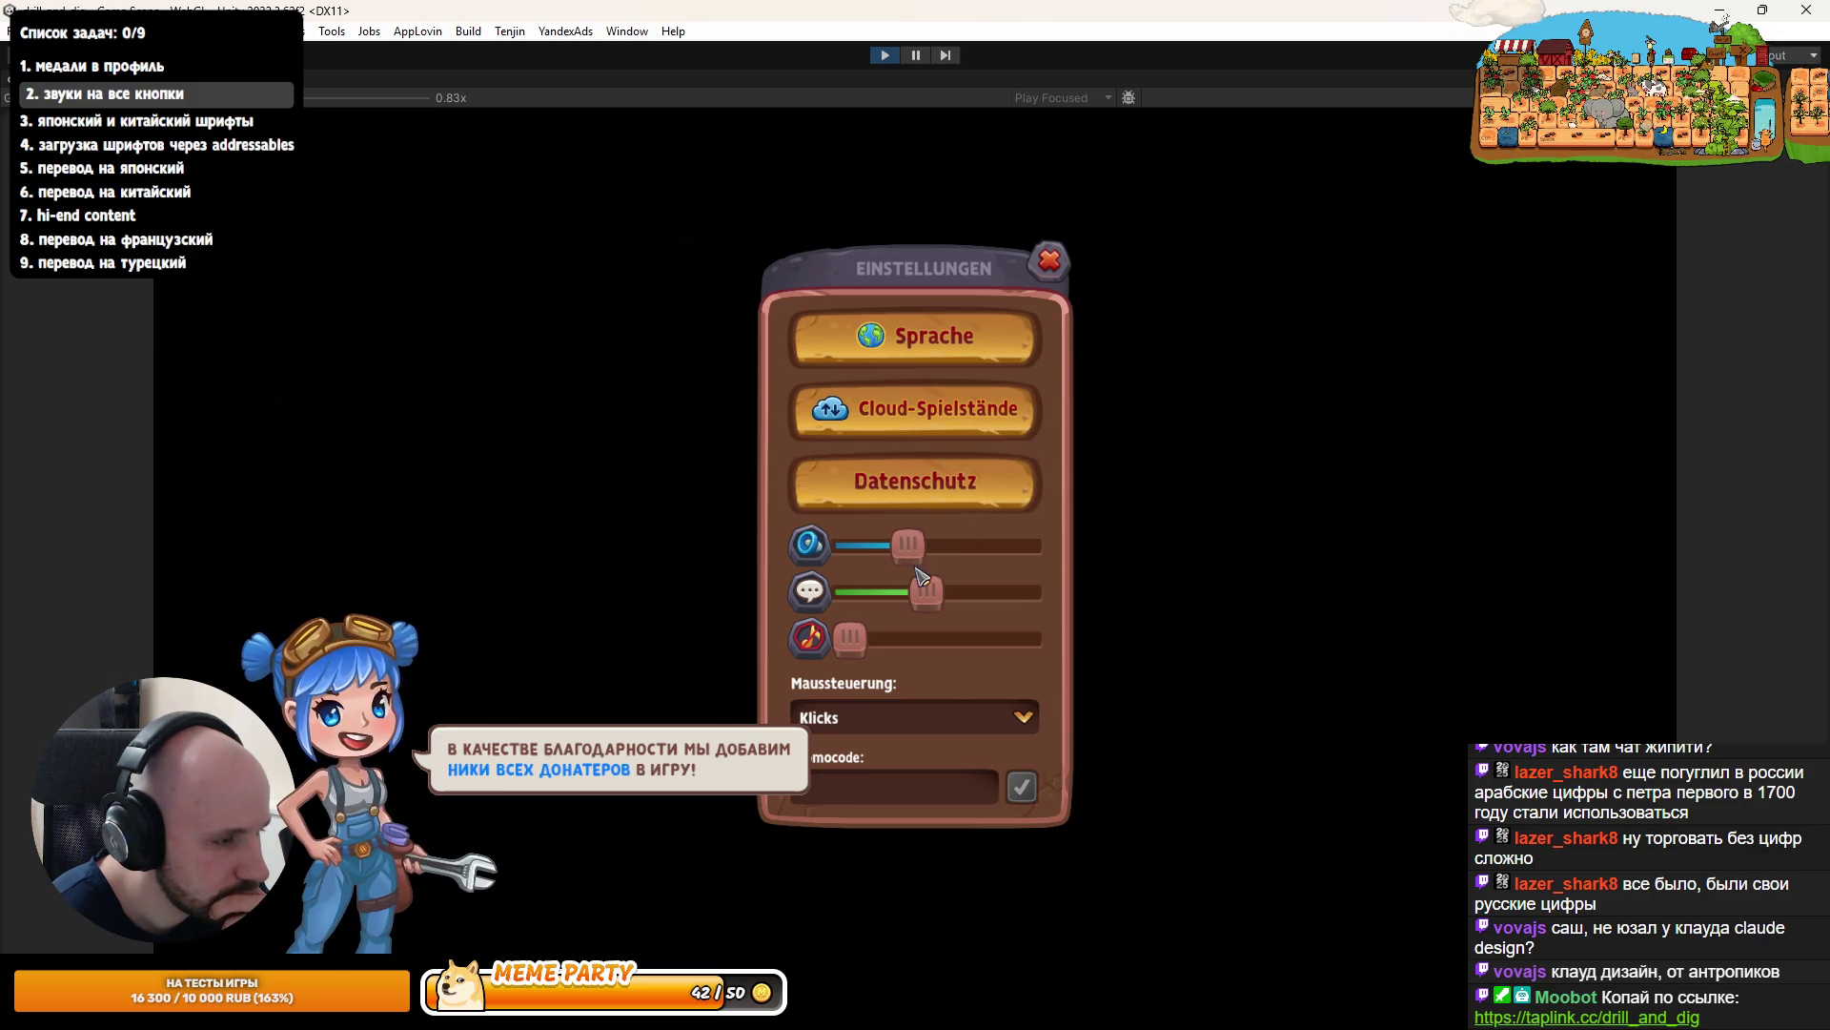
pyautogui.click(906, 724)
pyautogui.click(899, 784)
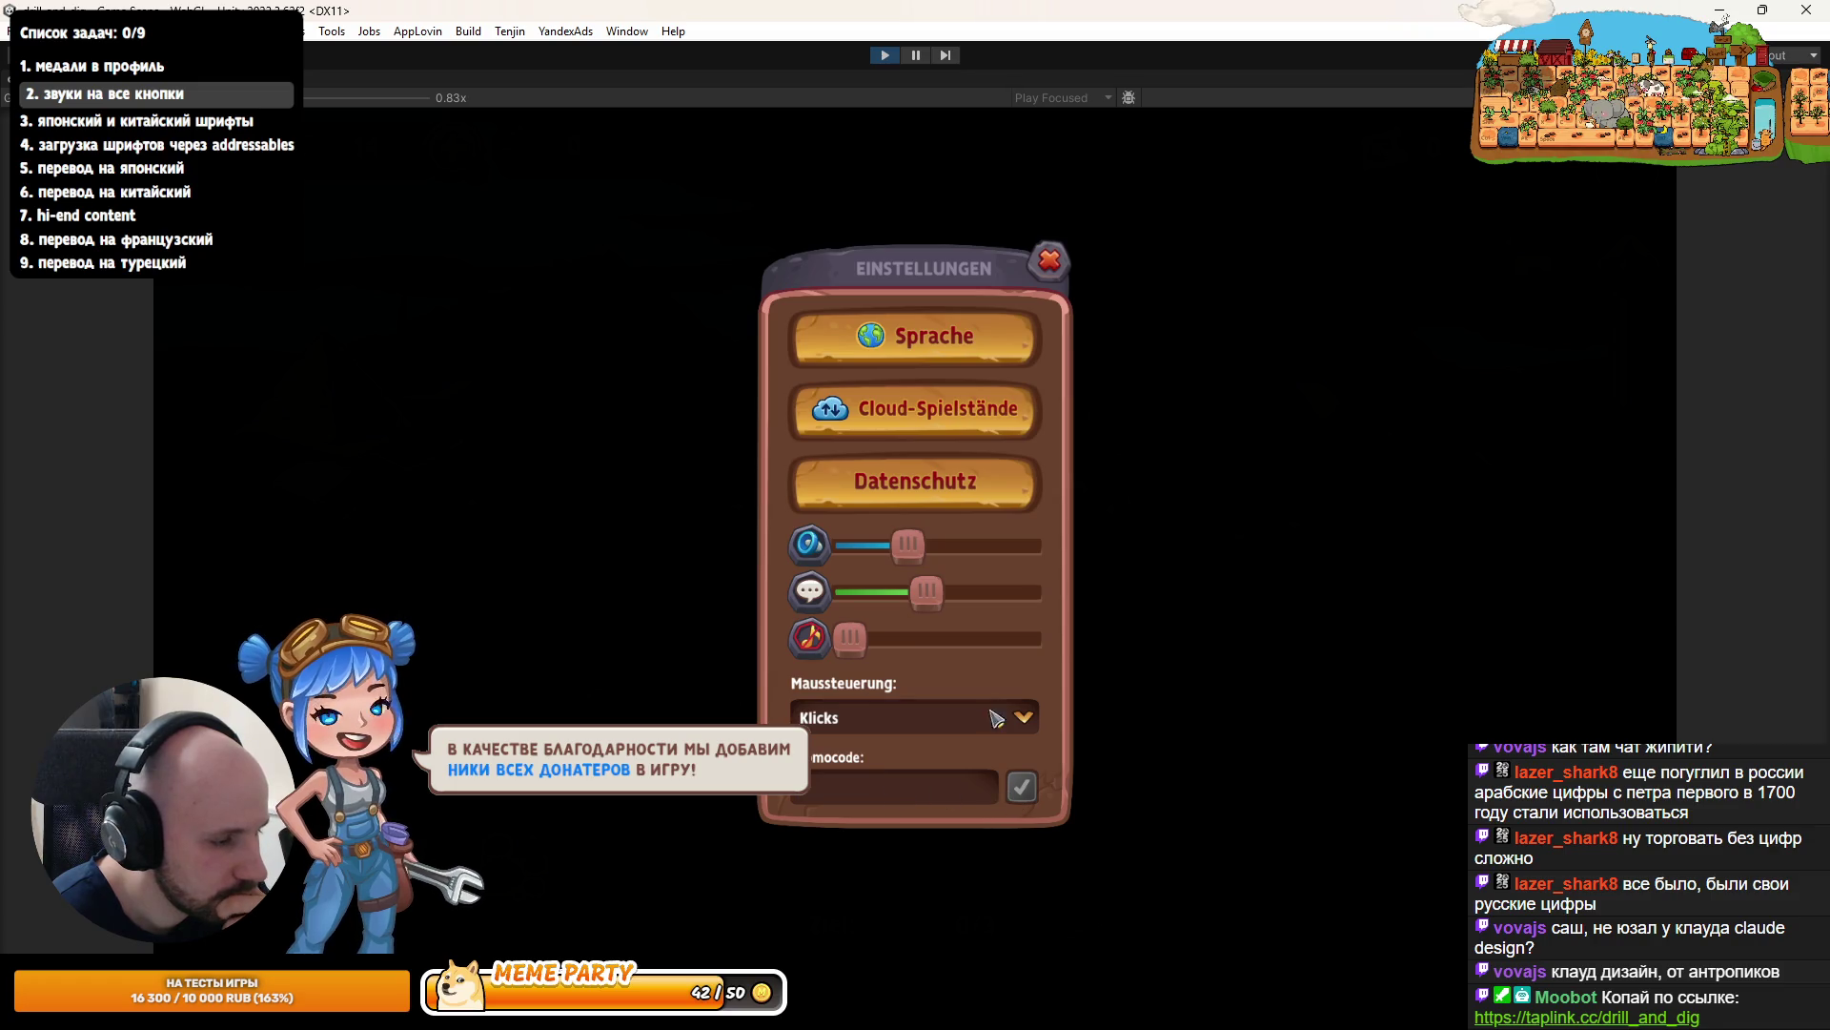
pyautogui.click(1050, 260)
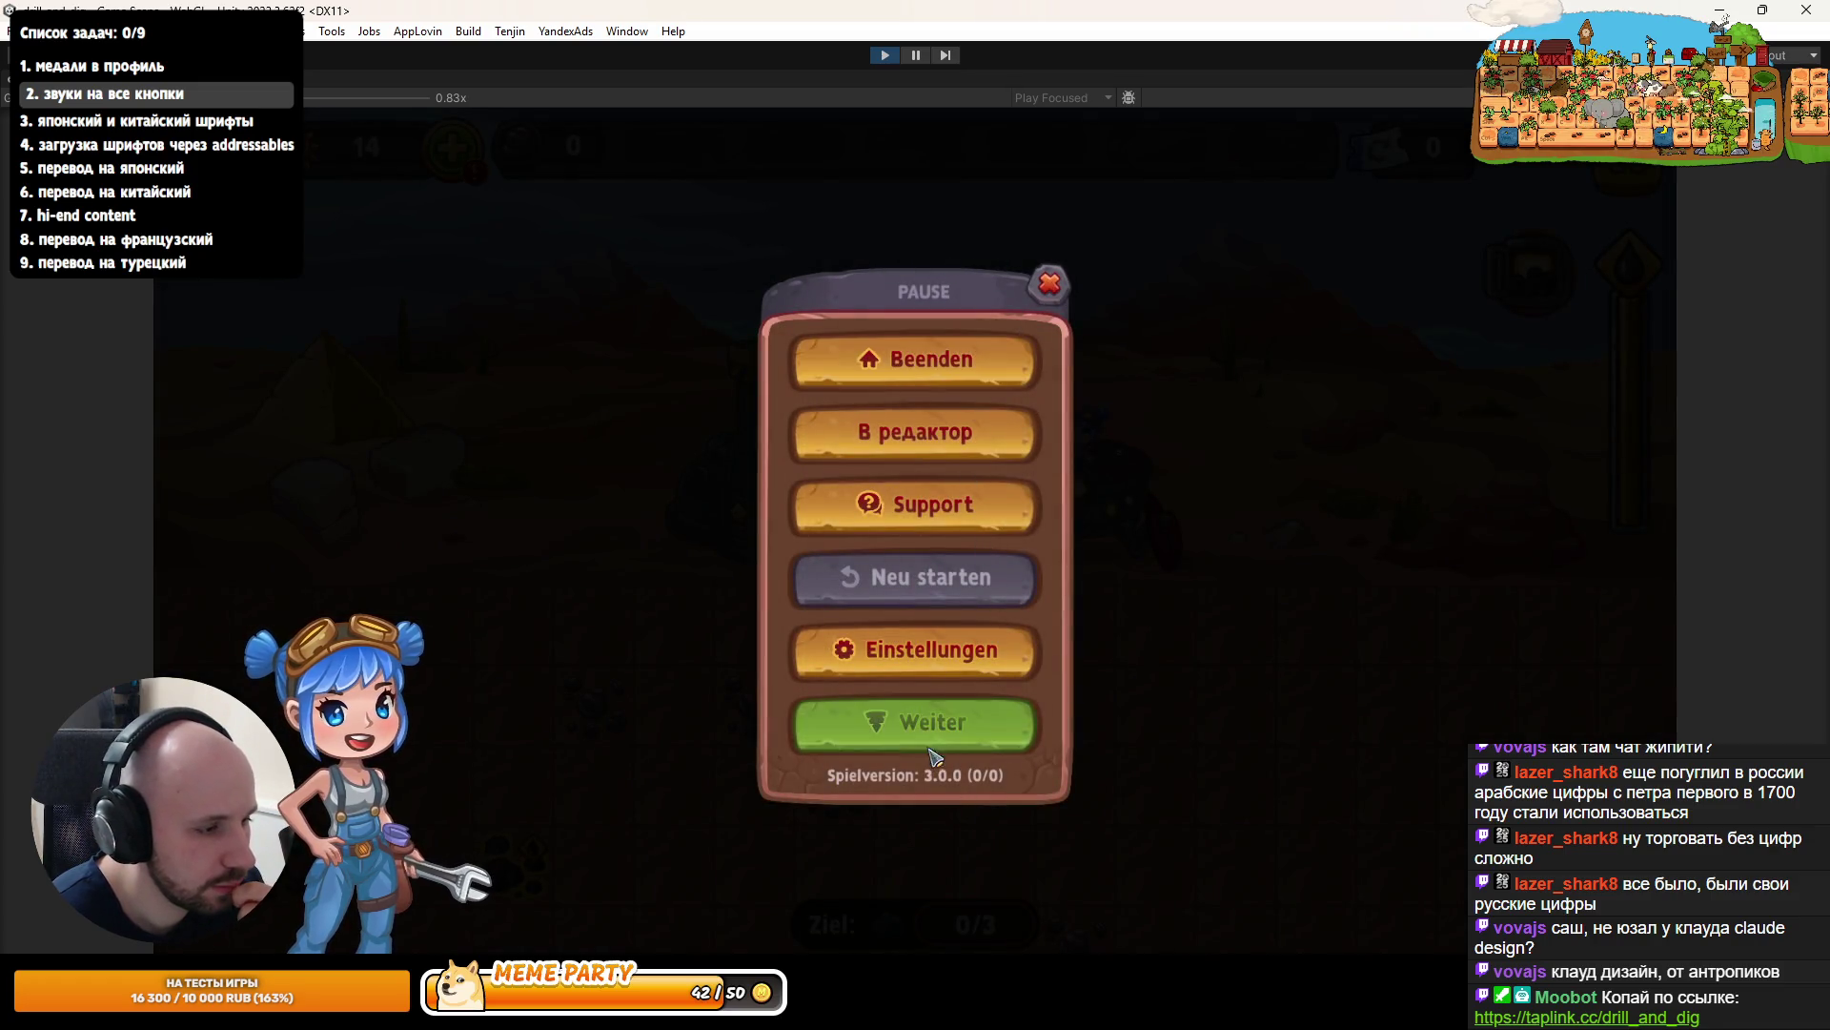
pyautogui.click(929, 748)
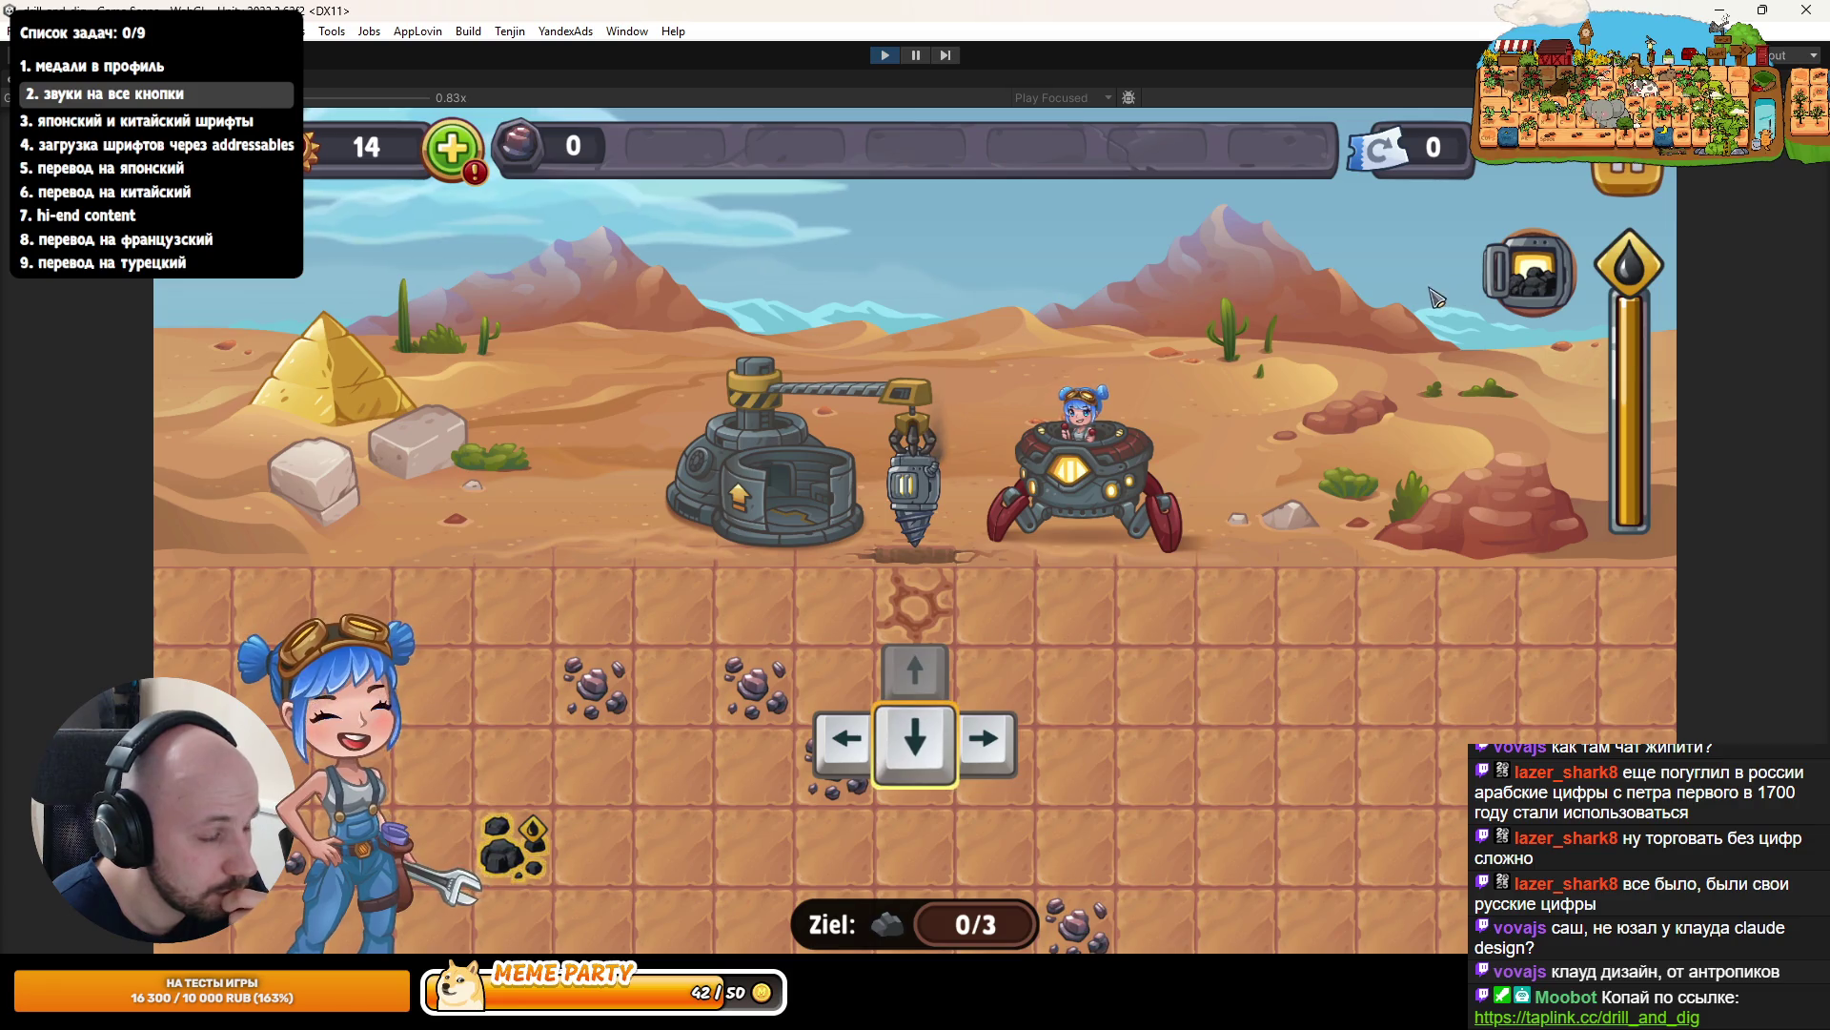
pyautogui.click(884, 55)
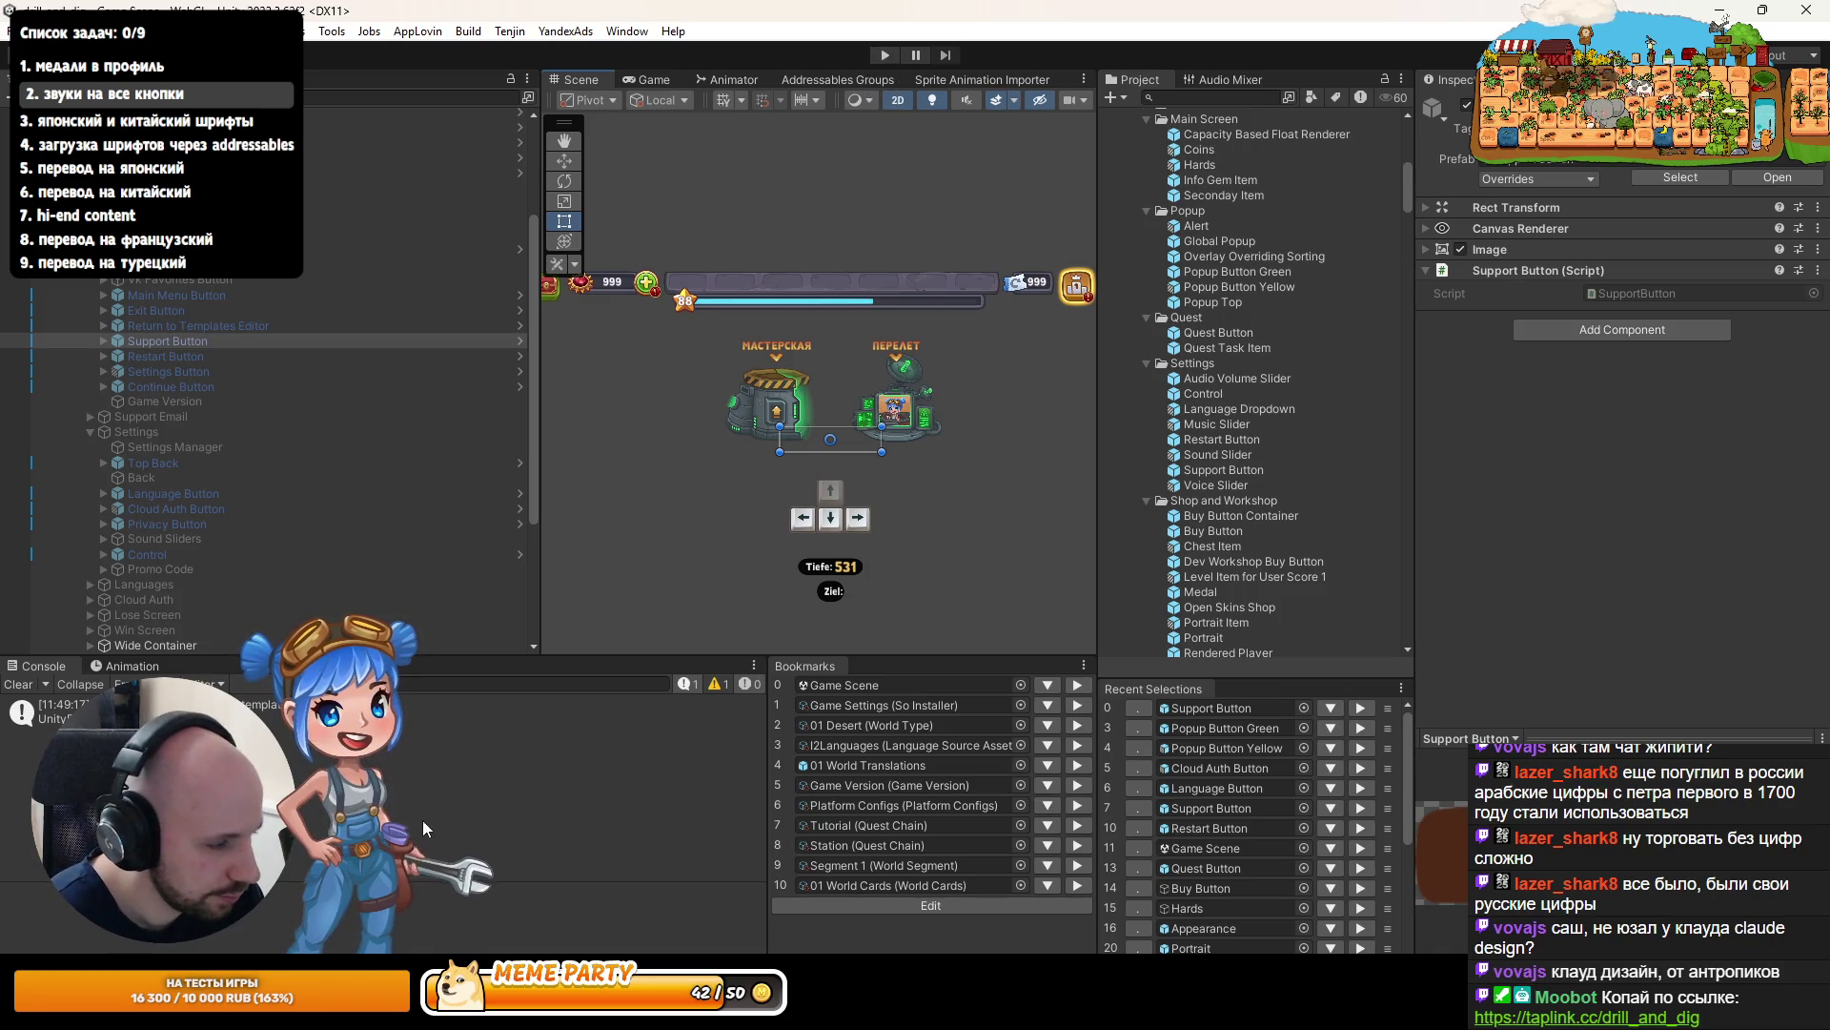
pyautogui.click(324, 915)
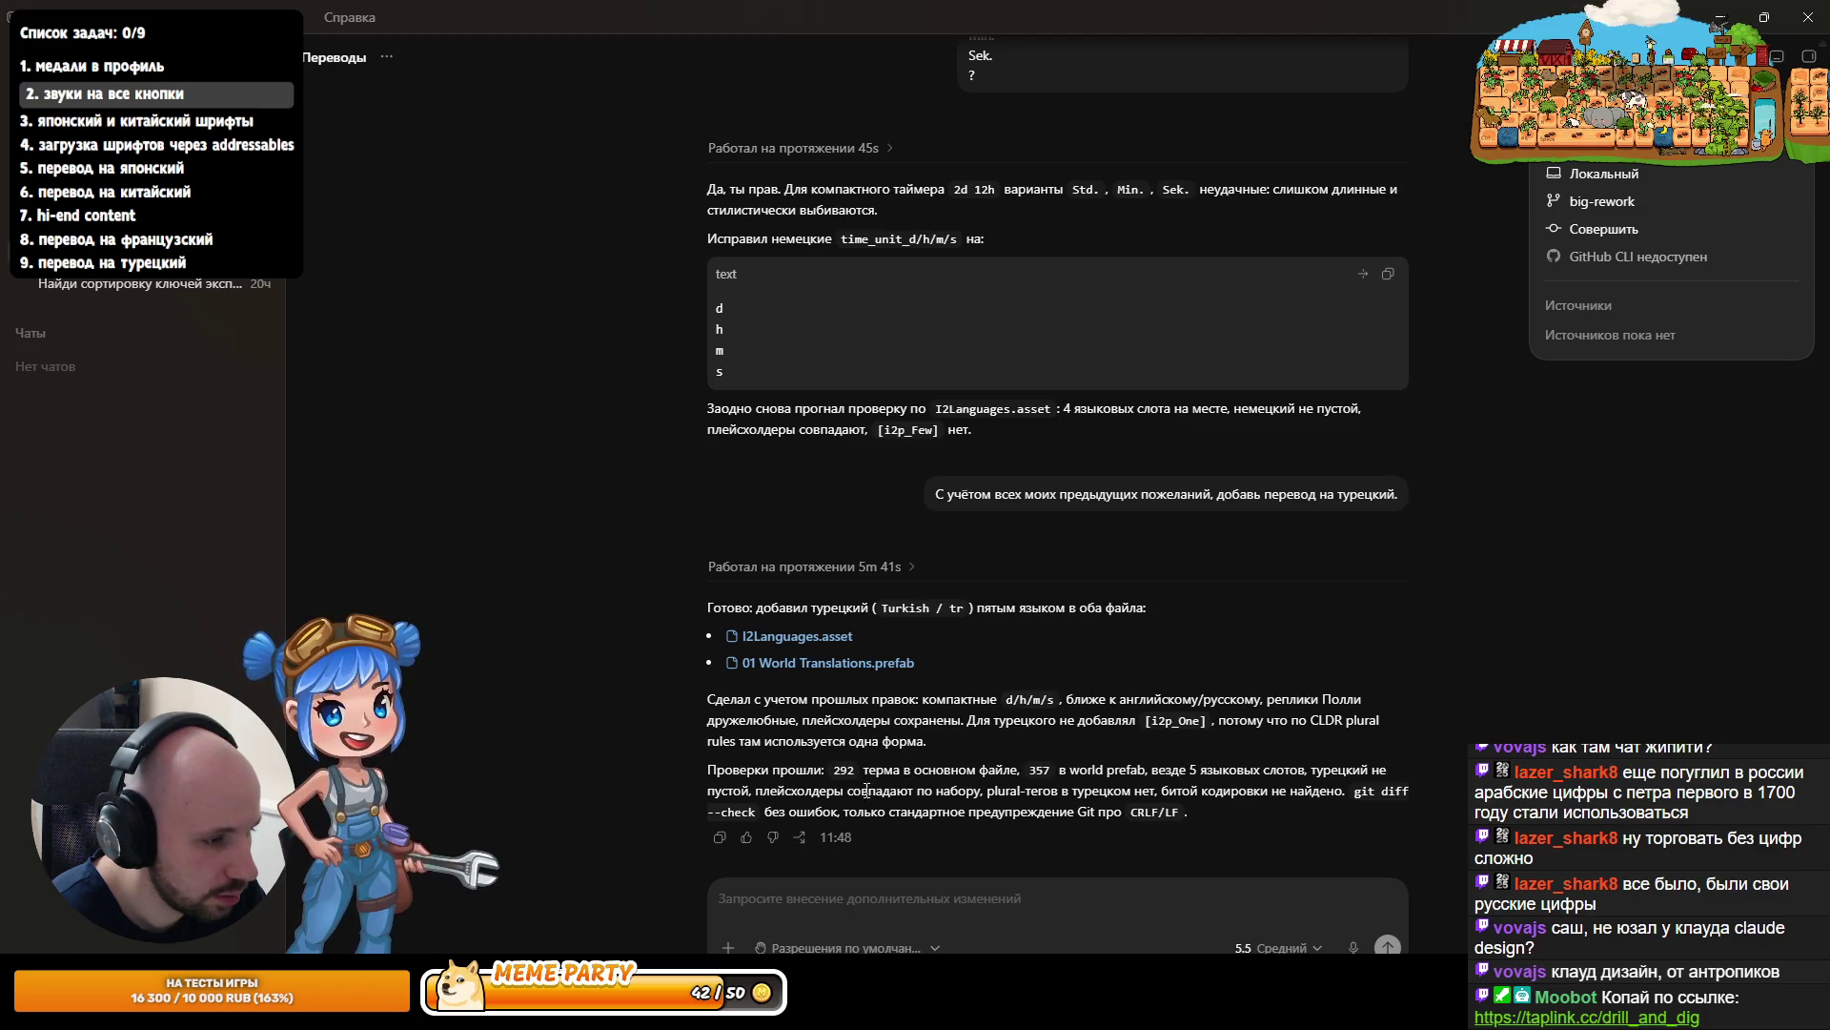
pyautogui.moveTo(845, 792); pyautogui.dragTo(876, 791)
pyautogui.click(833, 914)
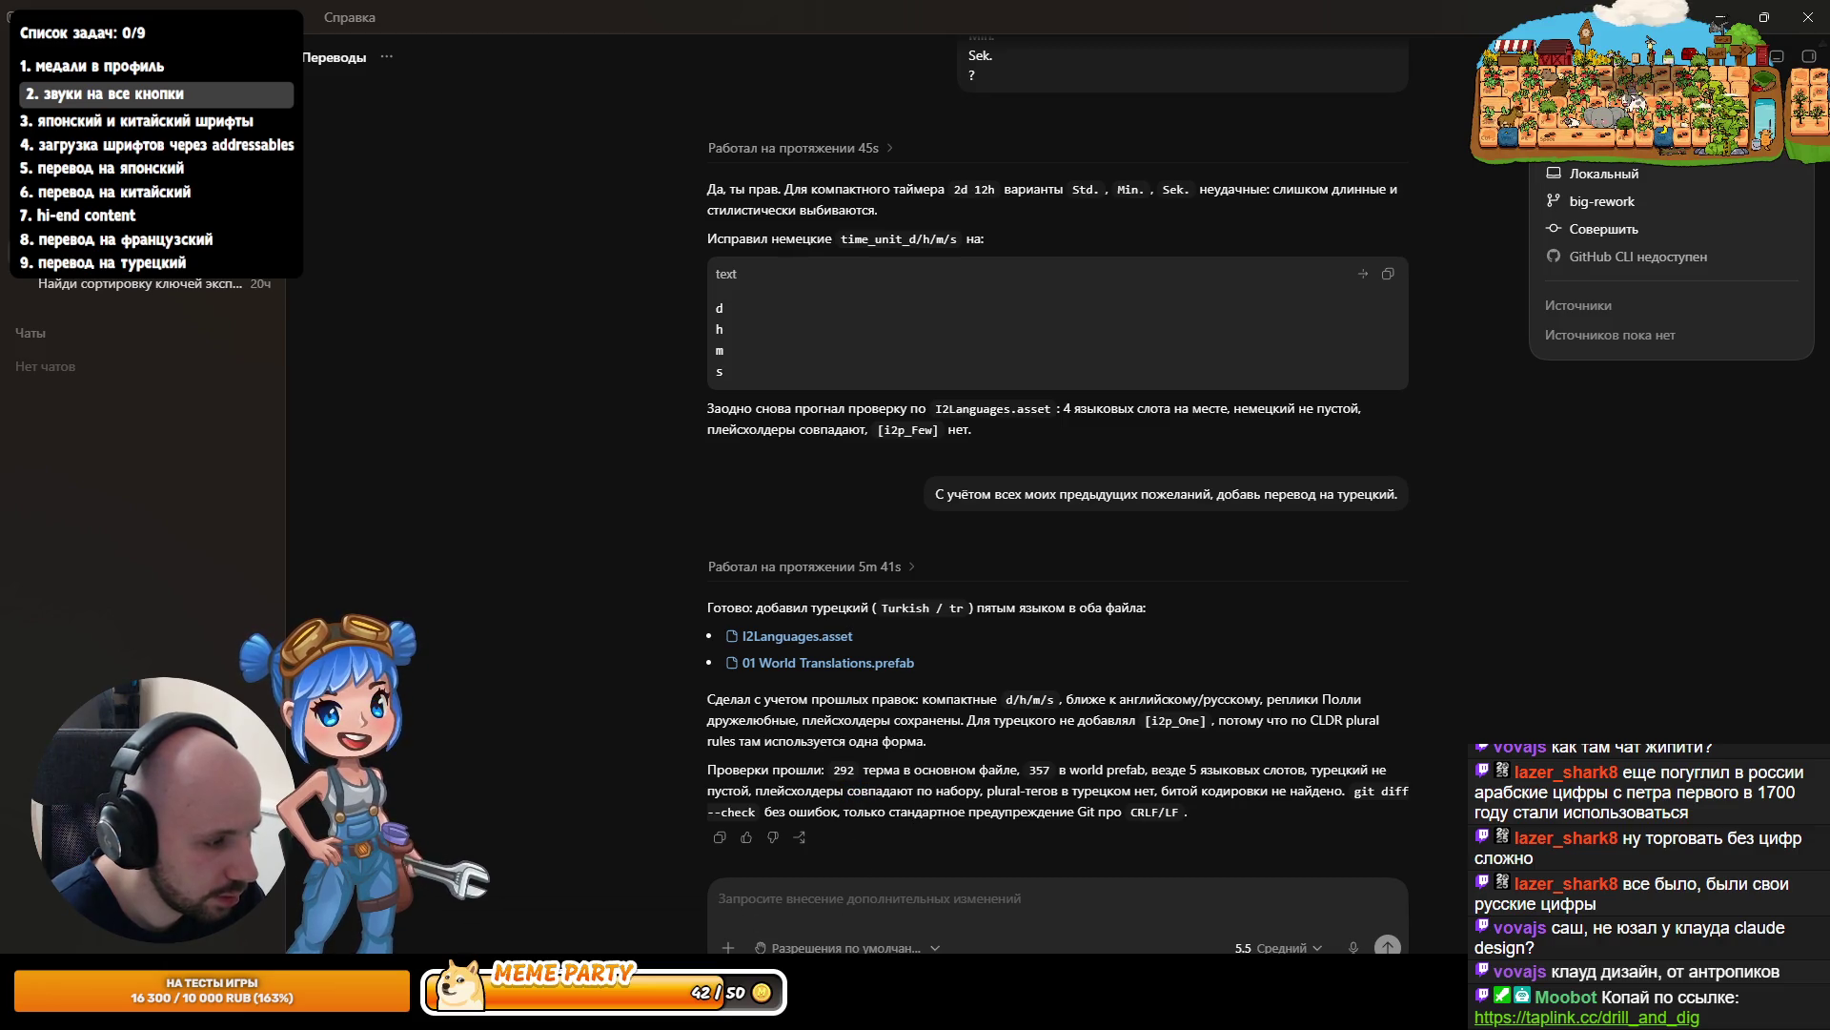
pyautogui.hotkey('alt', 'Tab')
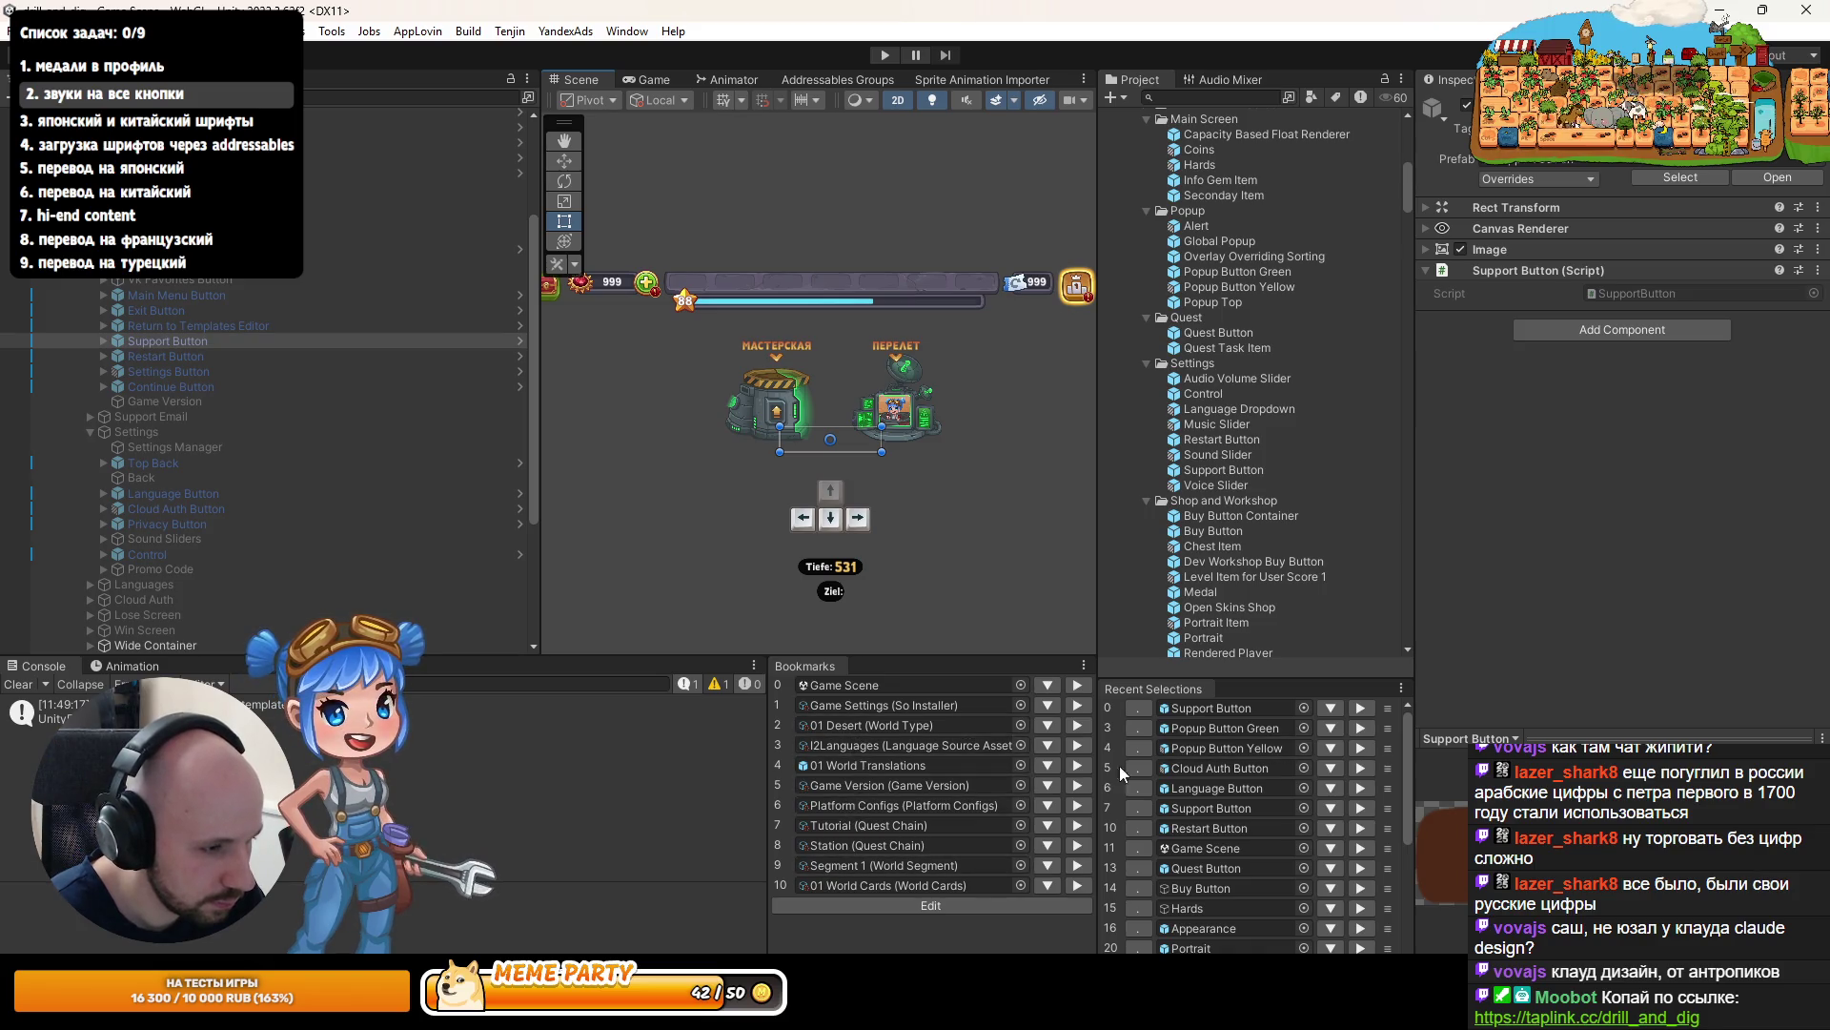
# - Select the Game Languages asset in Resources, copy its file path and switch to Codex
pyautogui.click(881, 706)
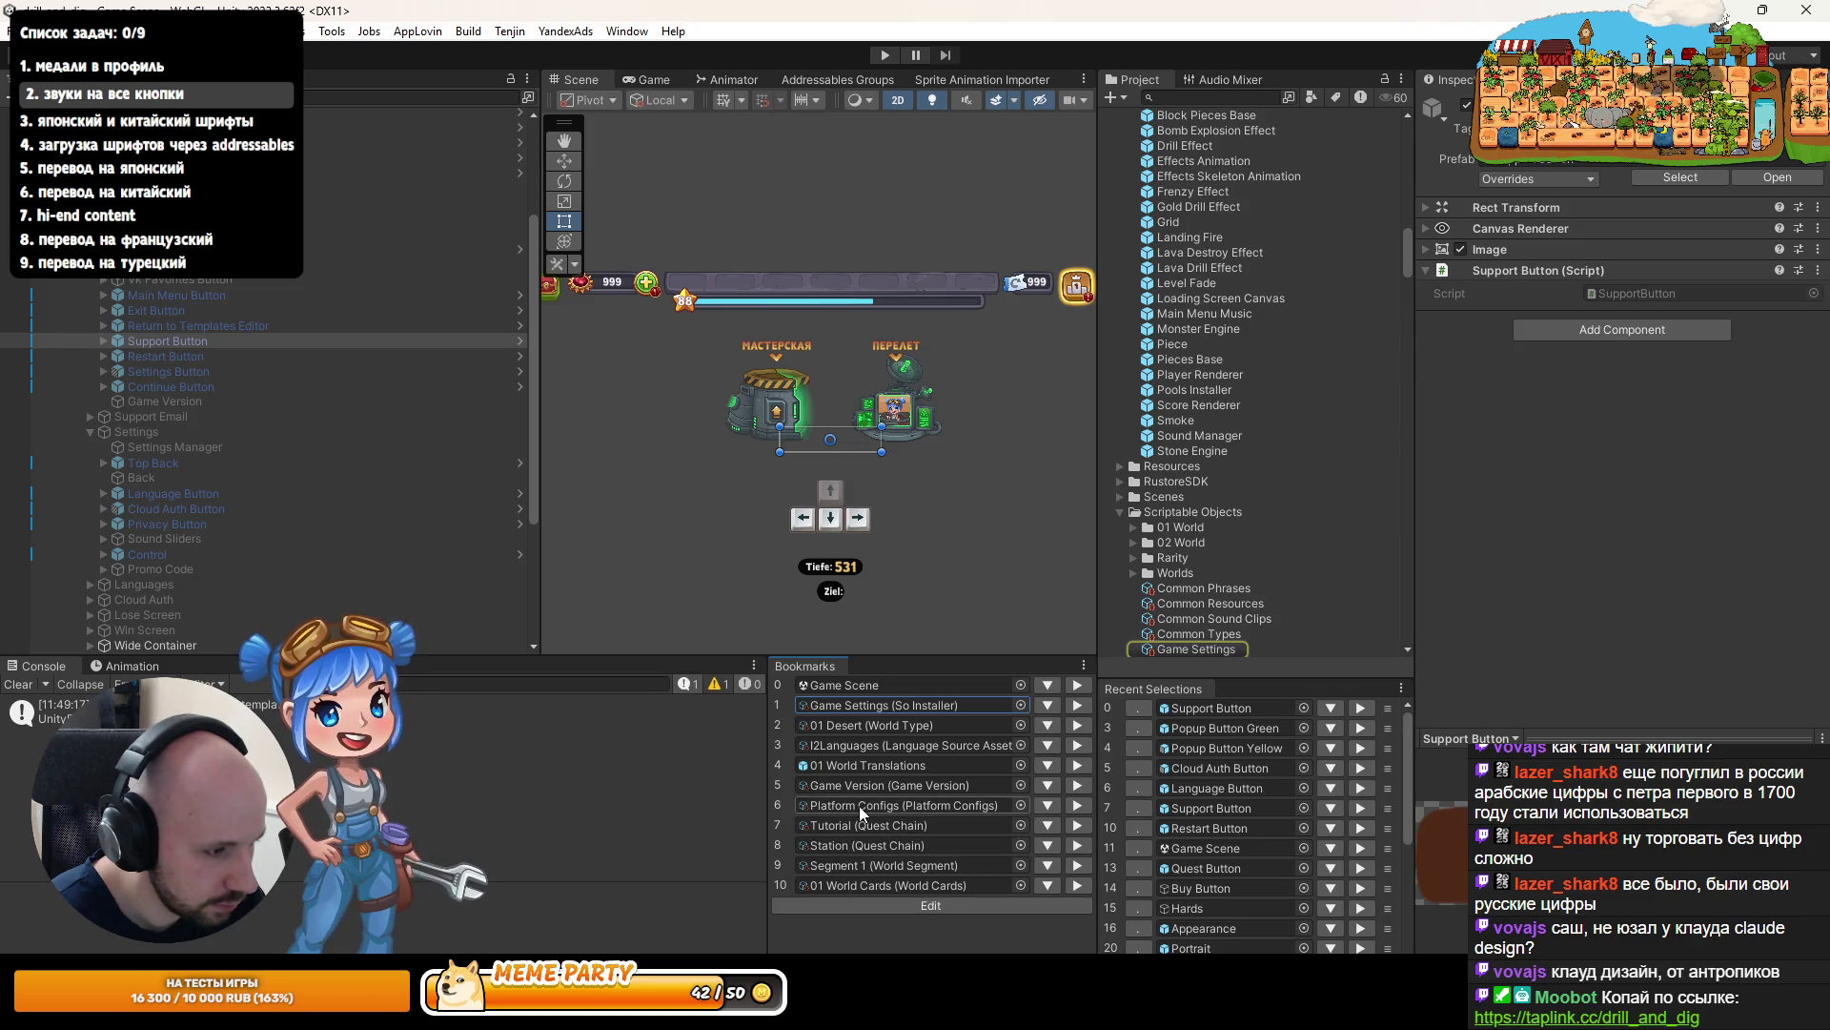
pyautogui.click(862, 746)
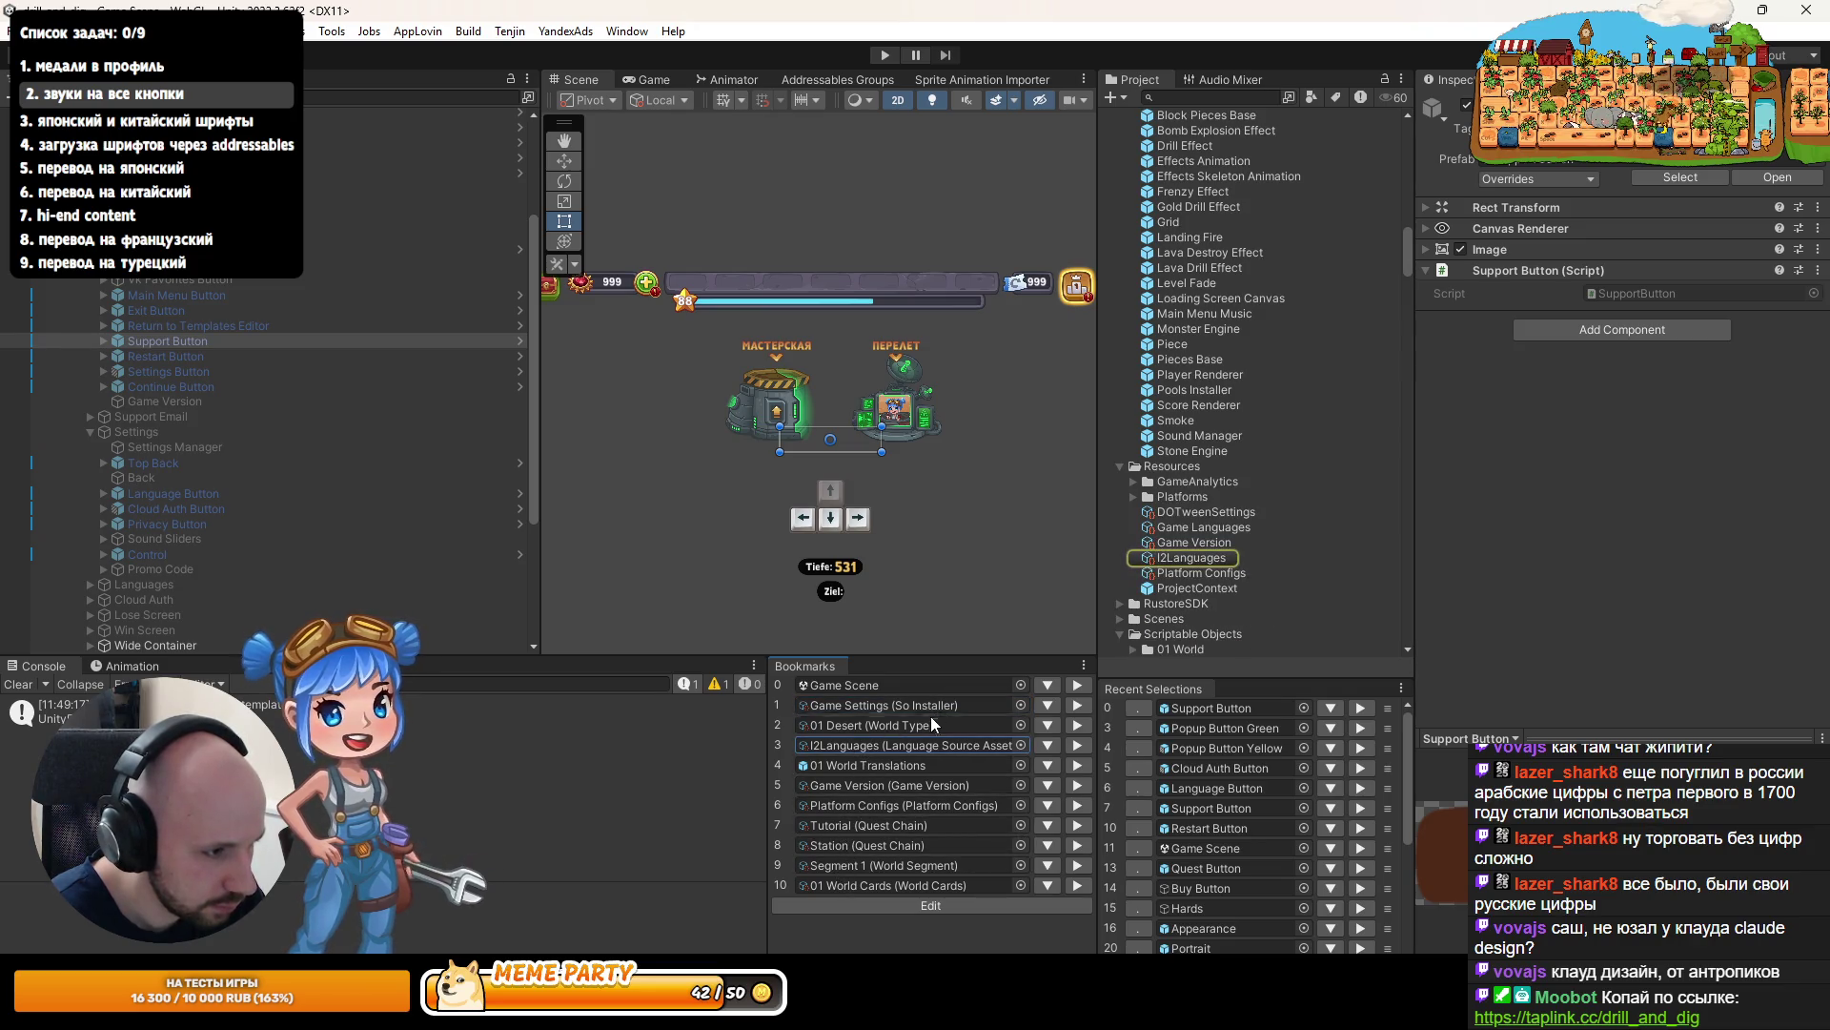
pyautogui.click(1207, 528)
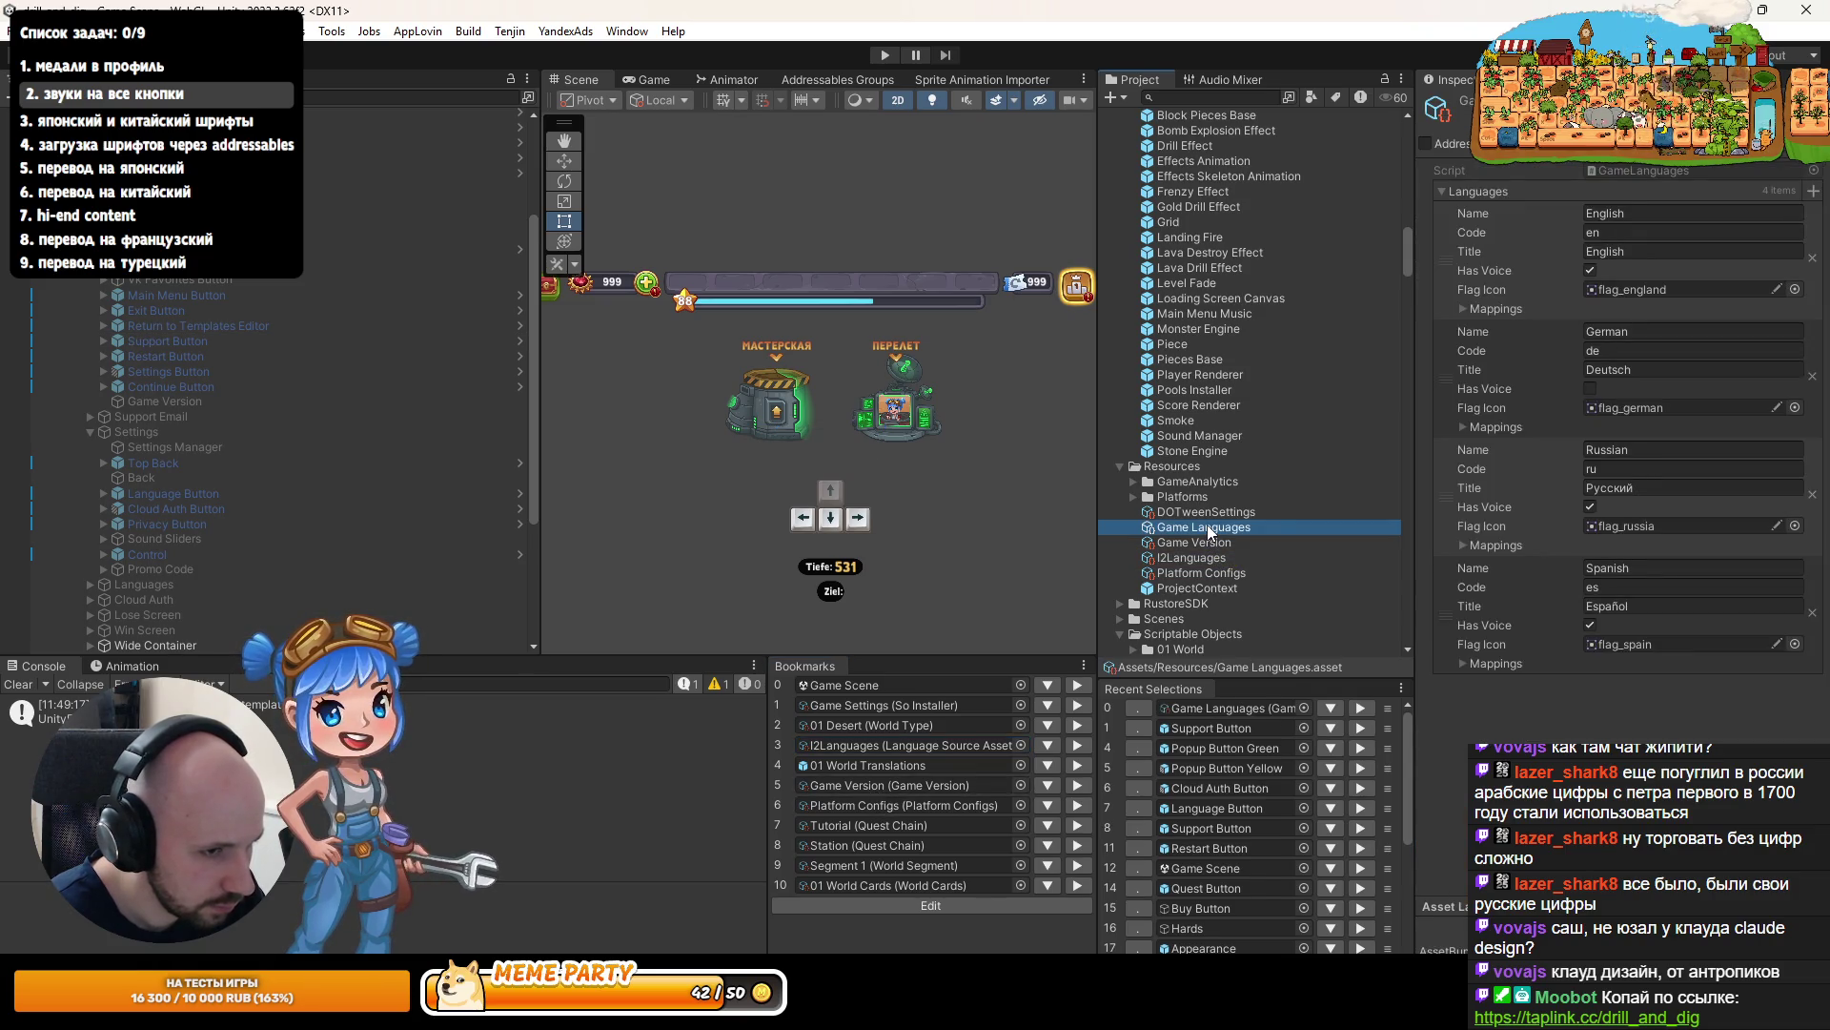
pyautogui.rightClick(1209, 531)
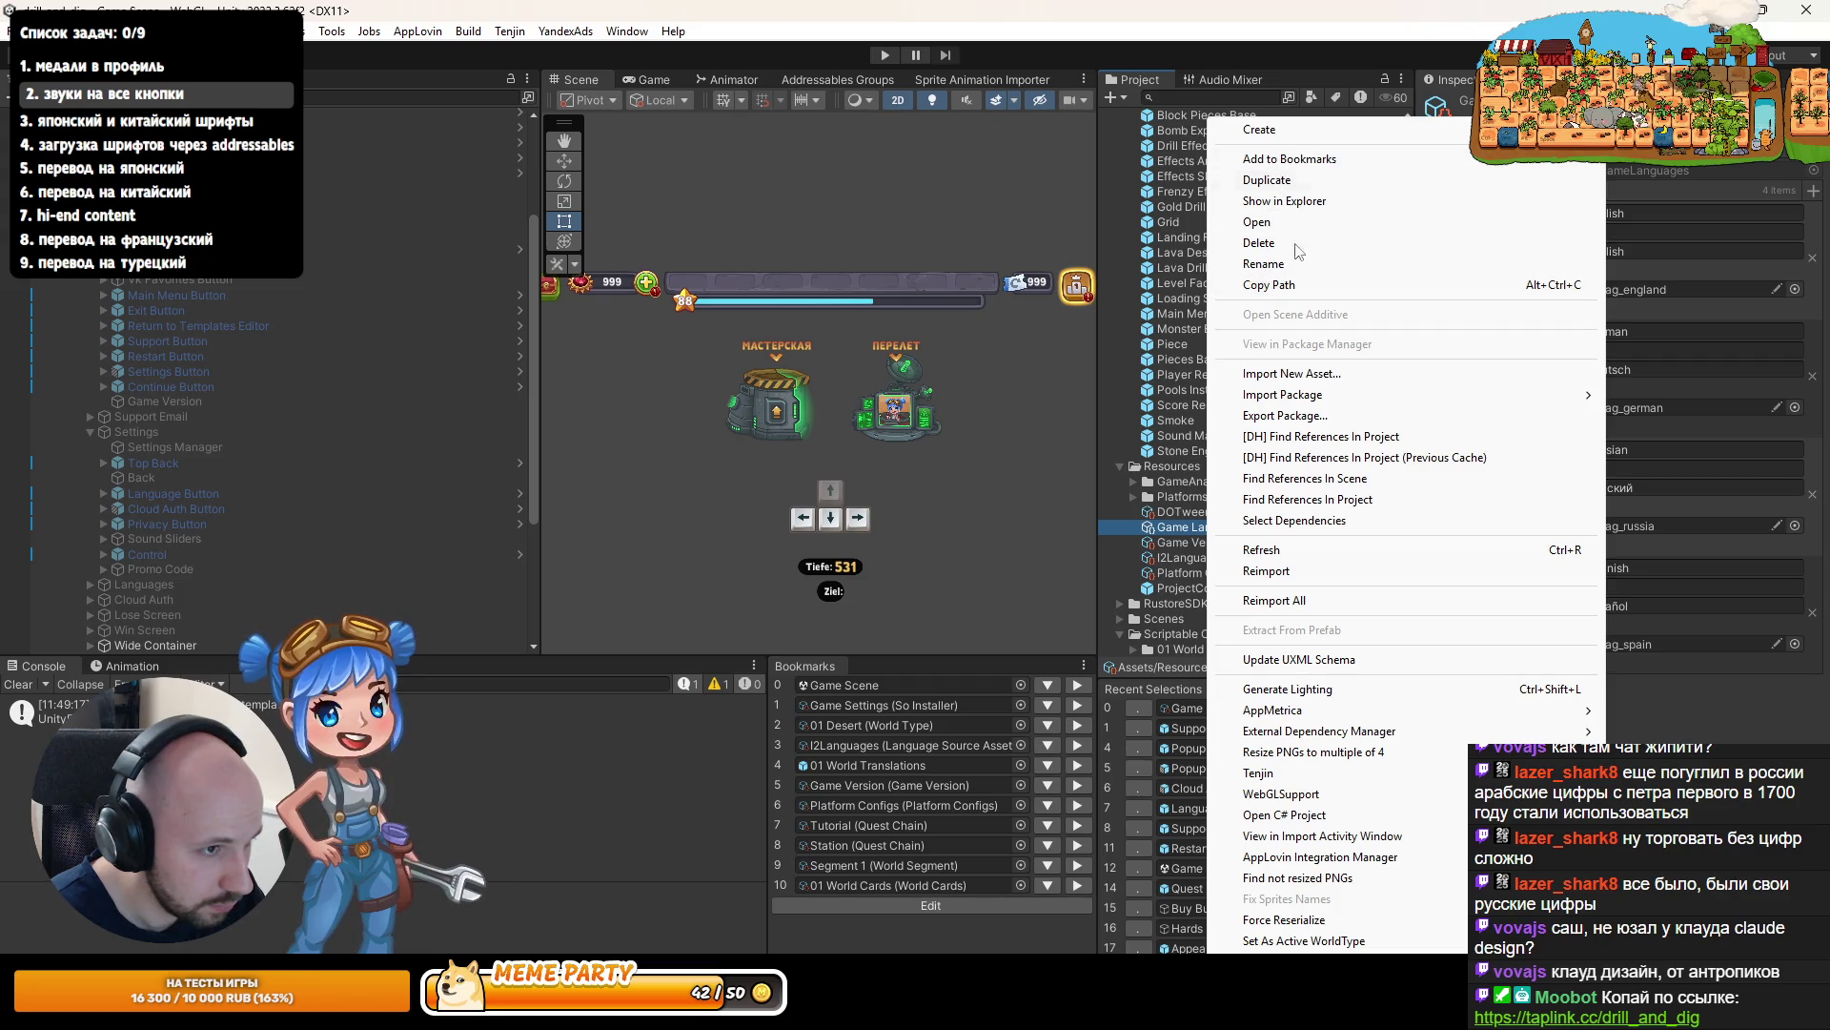
pyautogui.click(1263, 285)
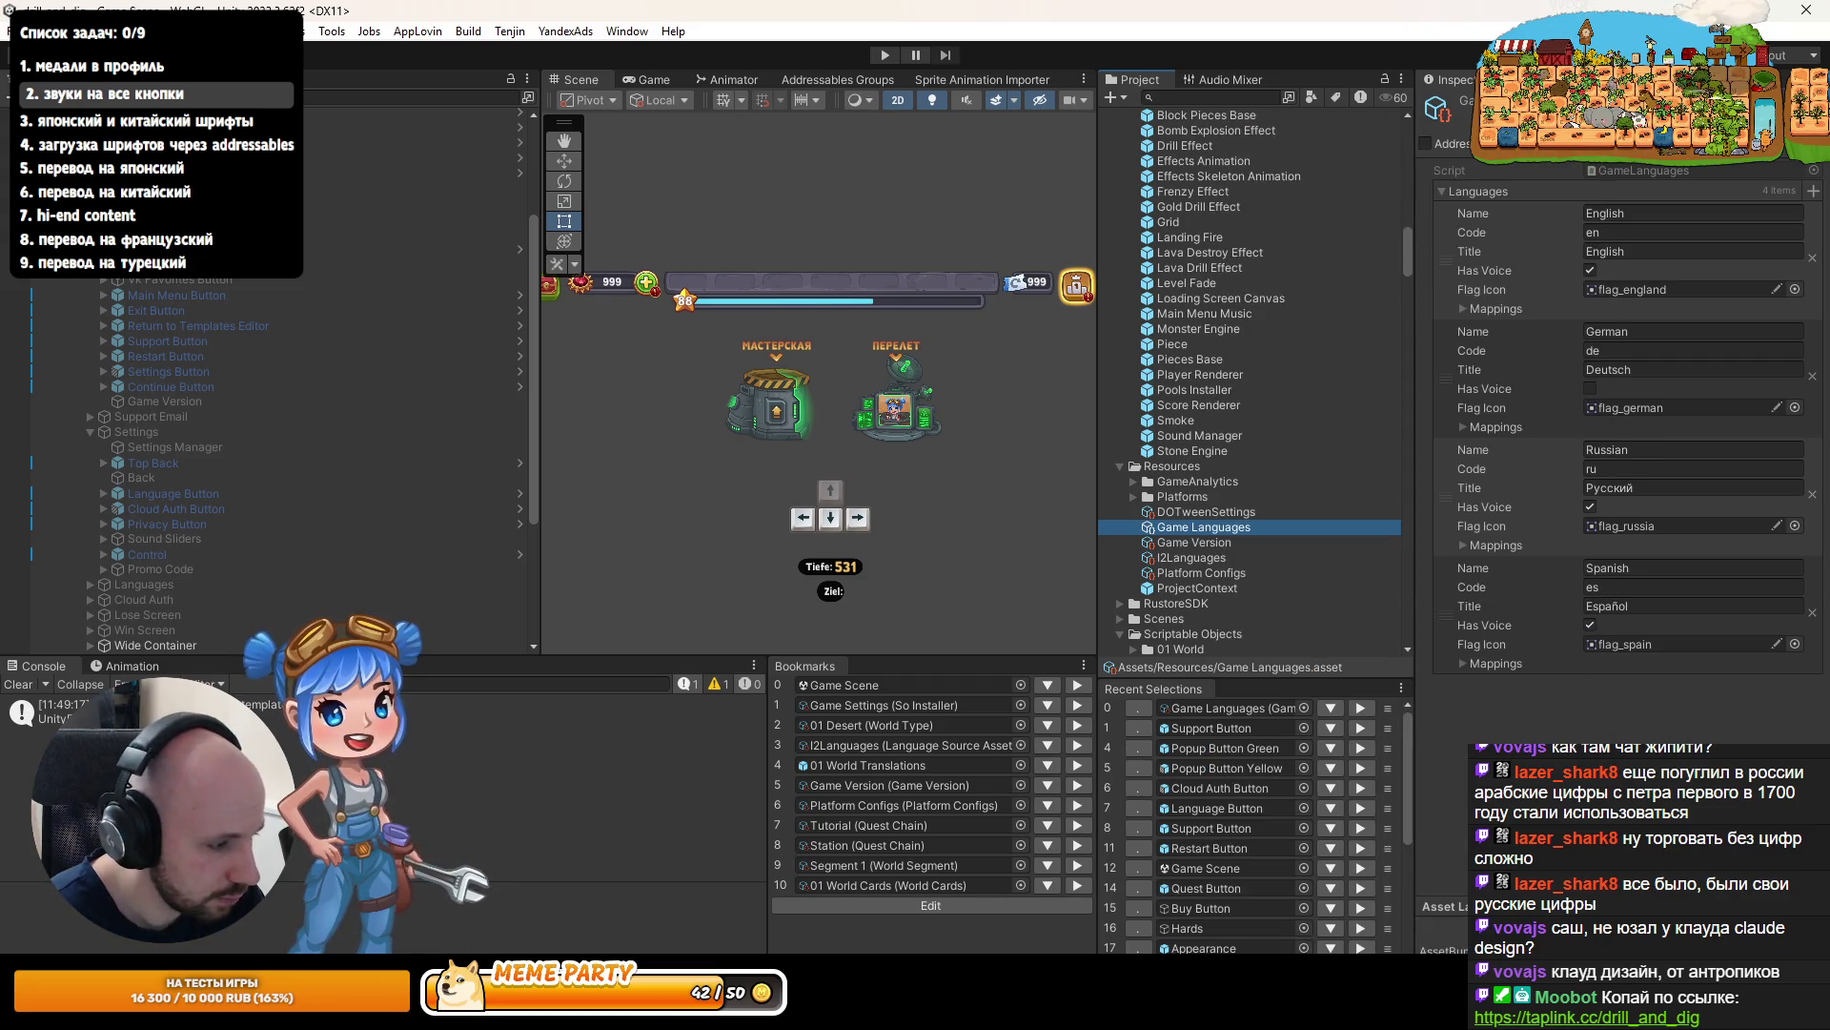
pyautogui.hotkey('alt', 'Tab')
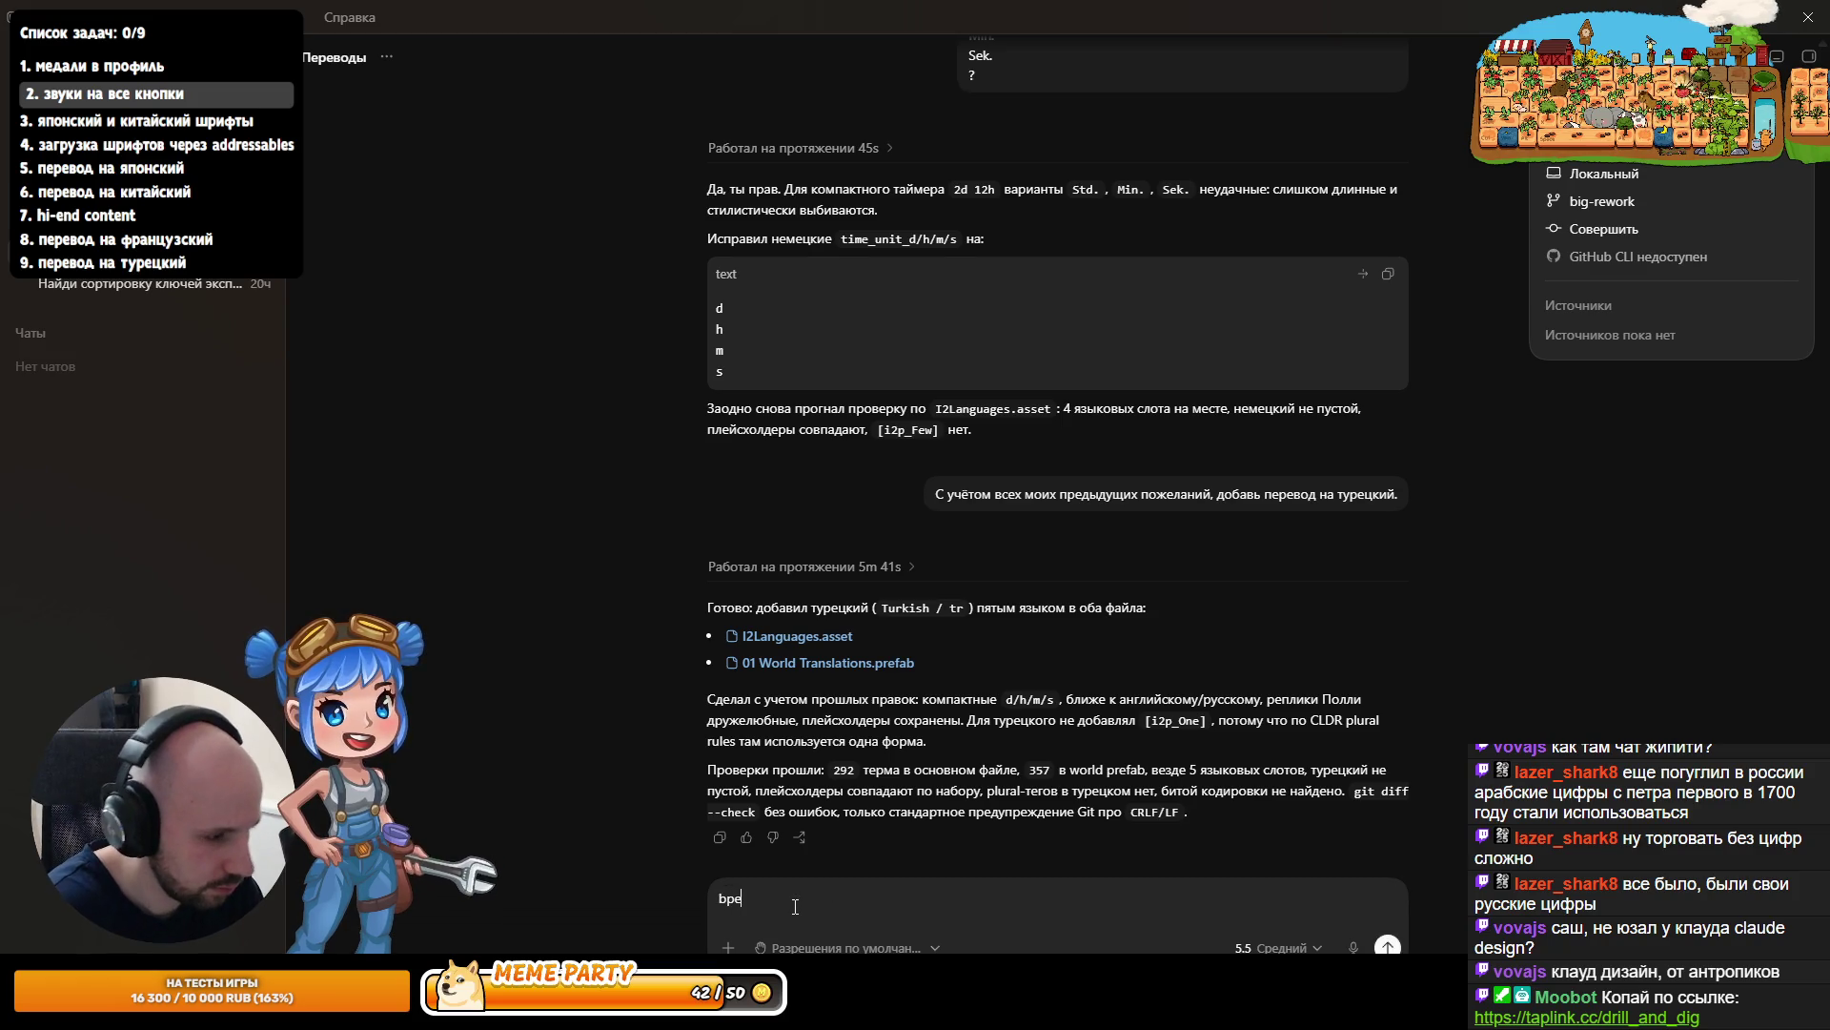
# - Send Codex 'изучи ещё Assets/Resources/Game Languages.asset и добавь язык туда'
pyautogui.write('изуч')
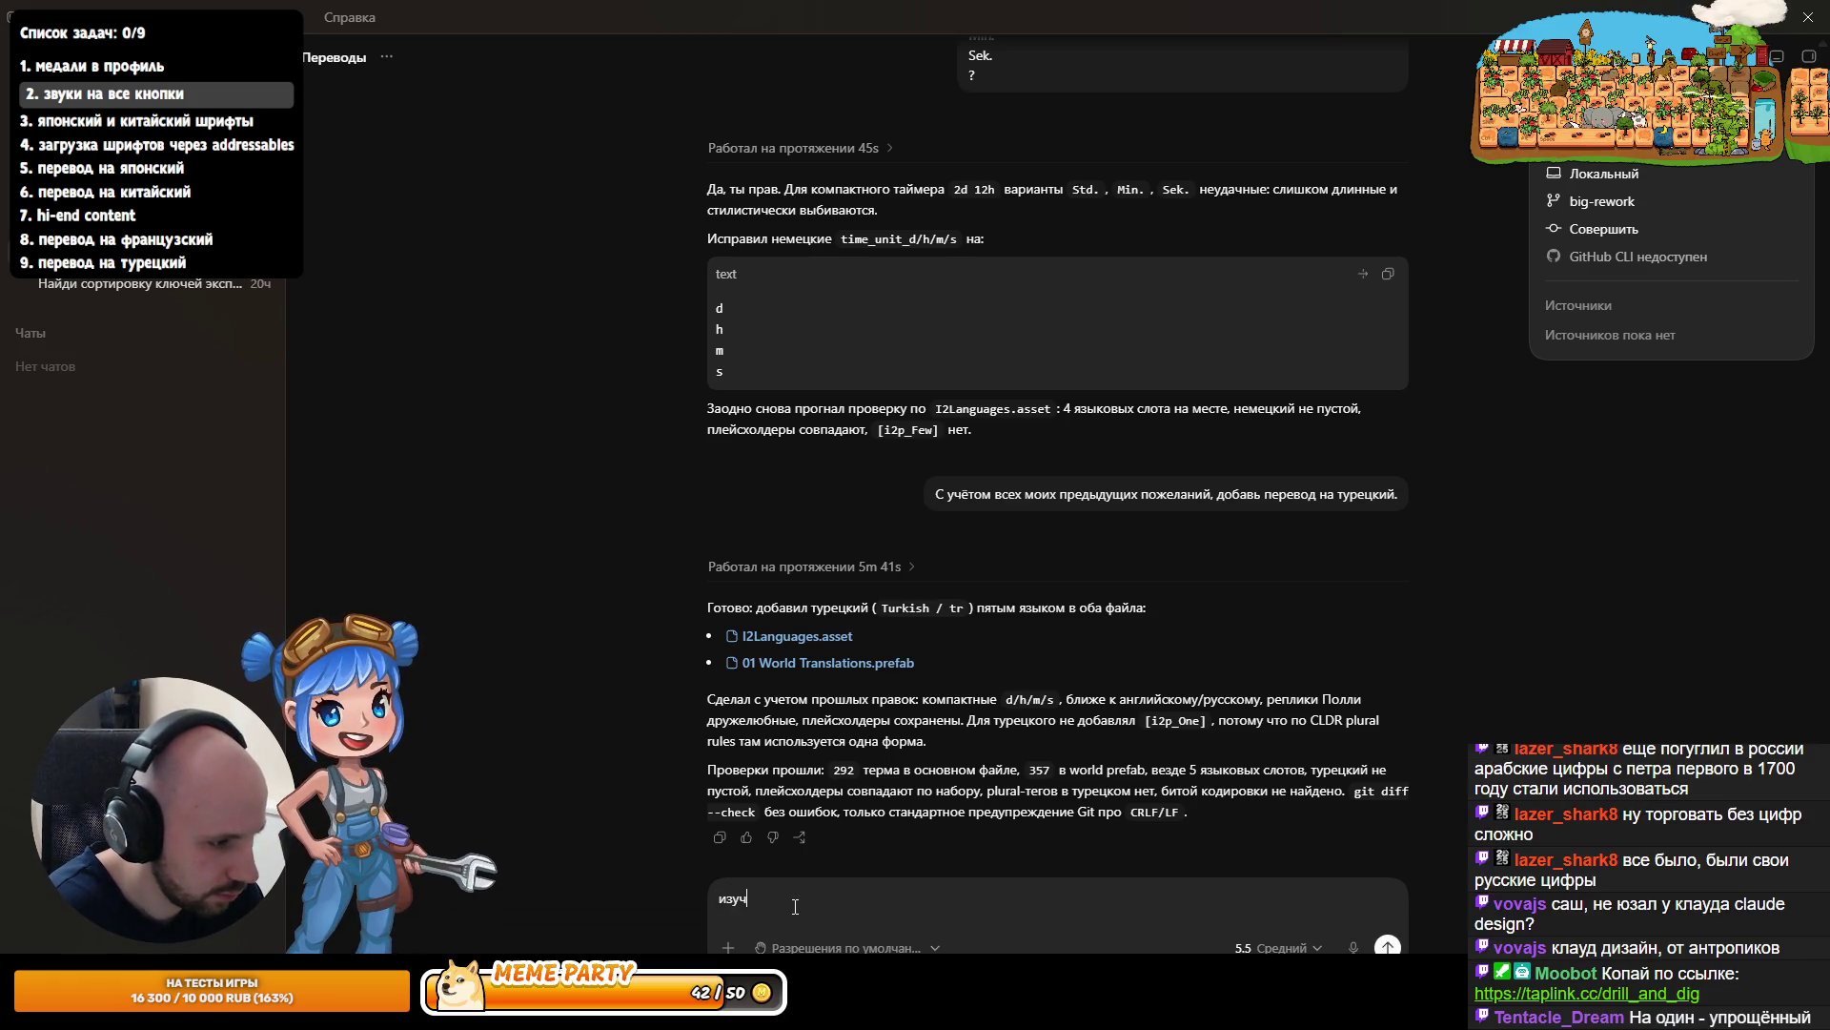
pyautogui.write('и ещё Assets/Resources/Game Languages.asset ')
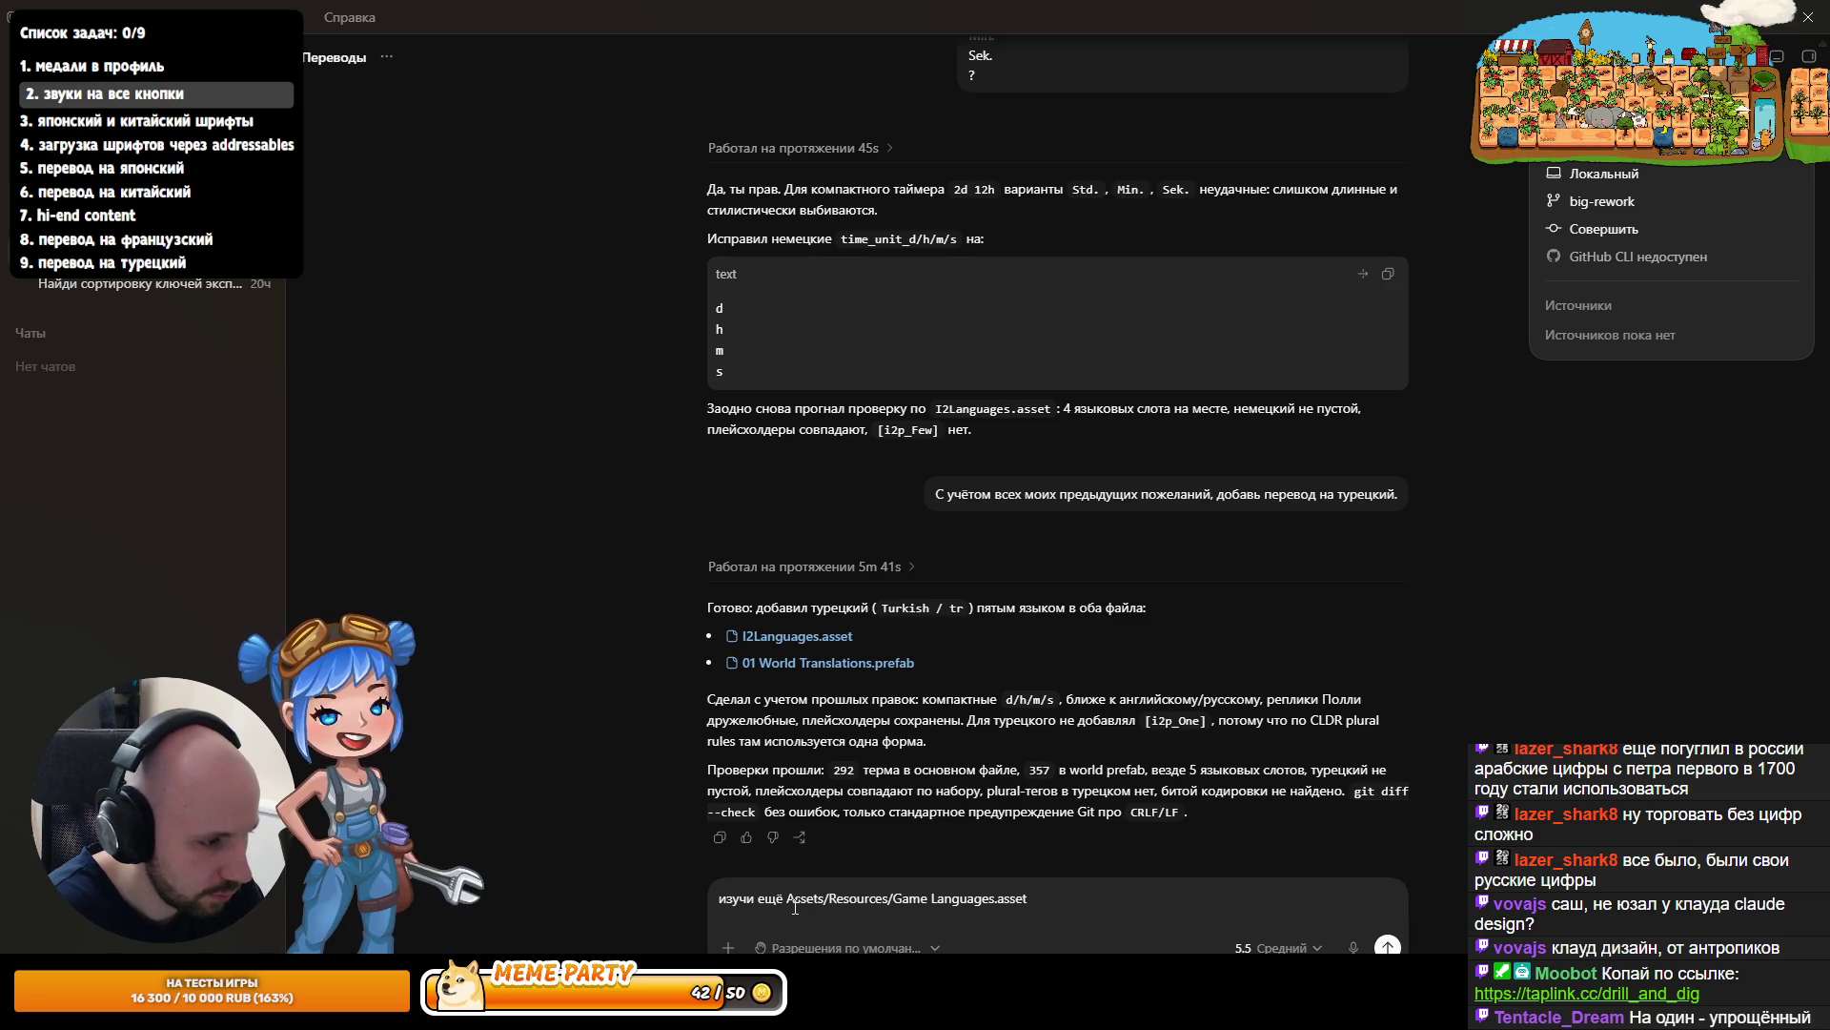
pyautogui.write('и ')
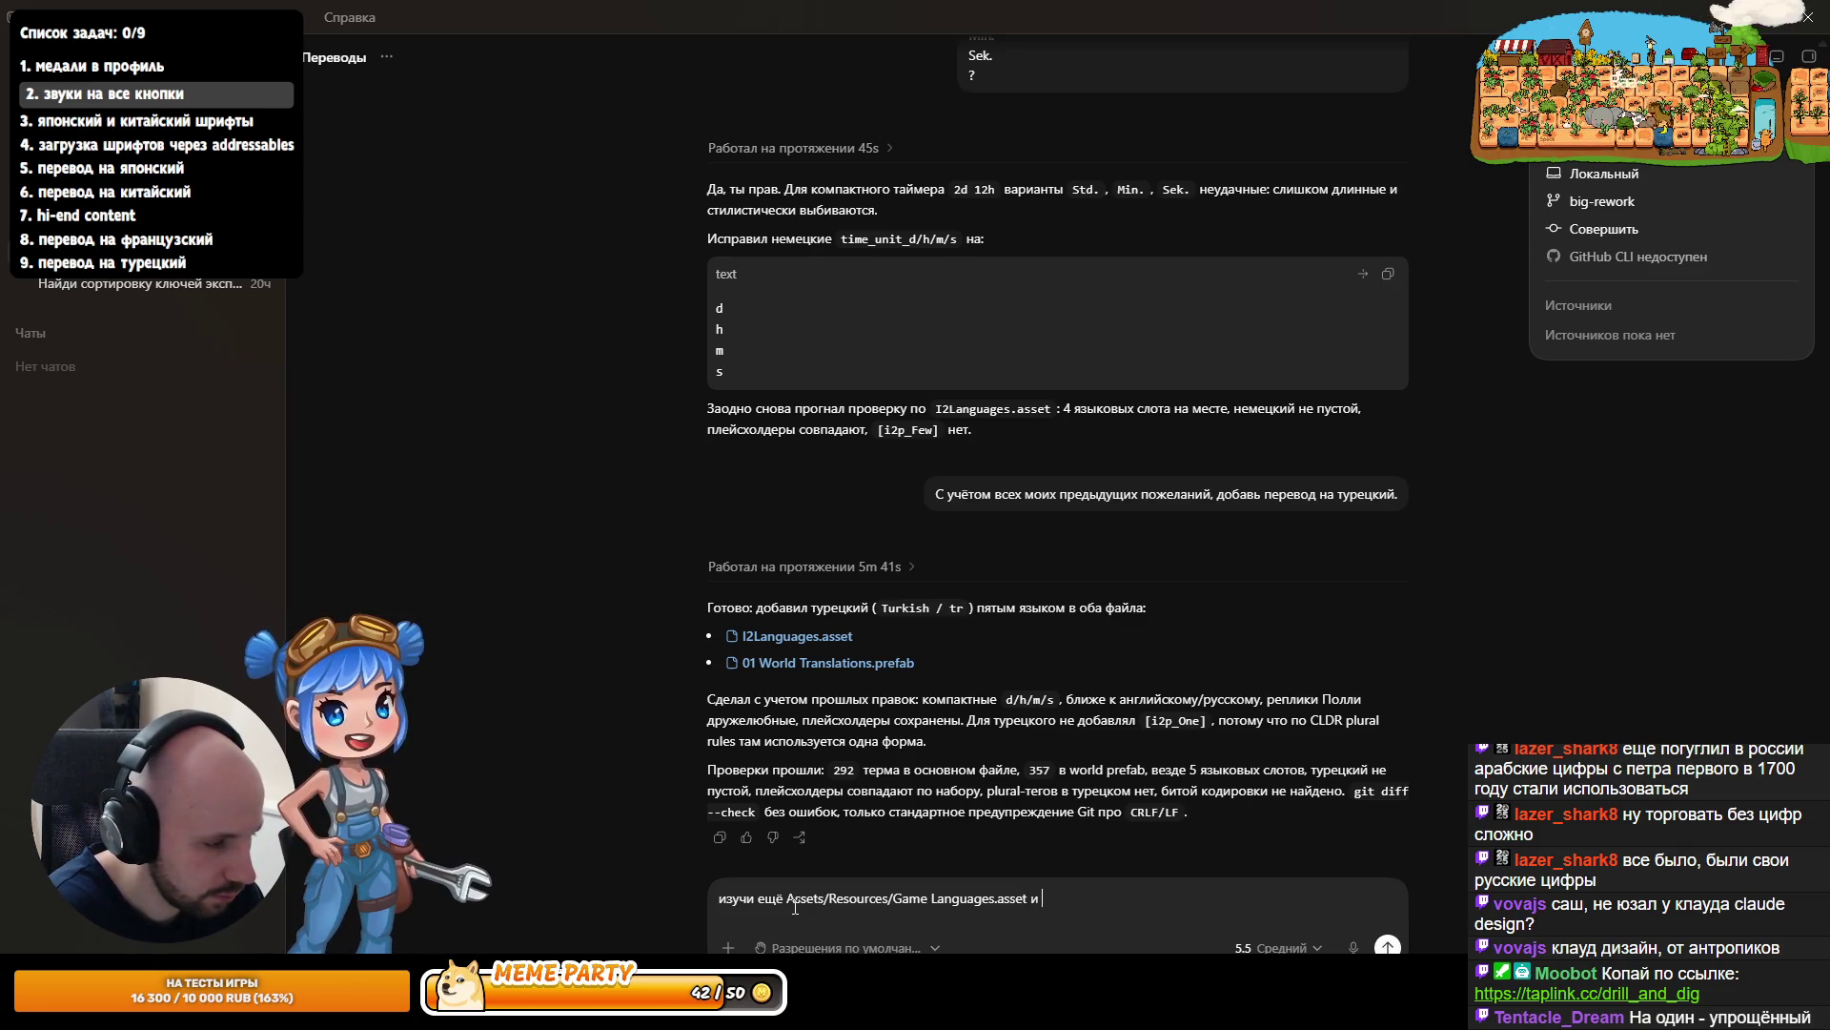
pyautogui.write('доб')
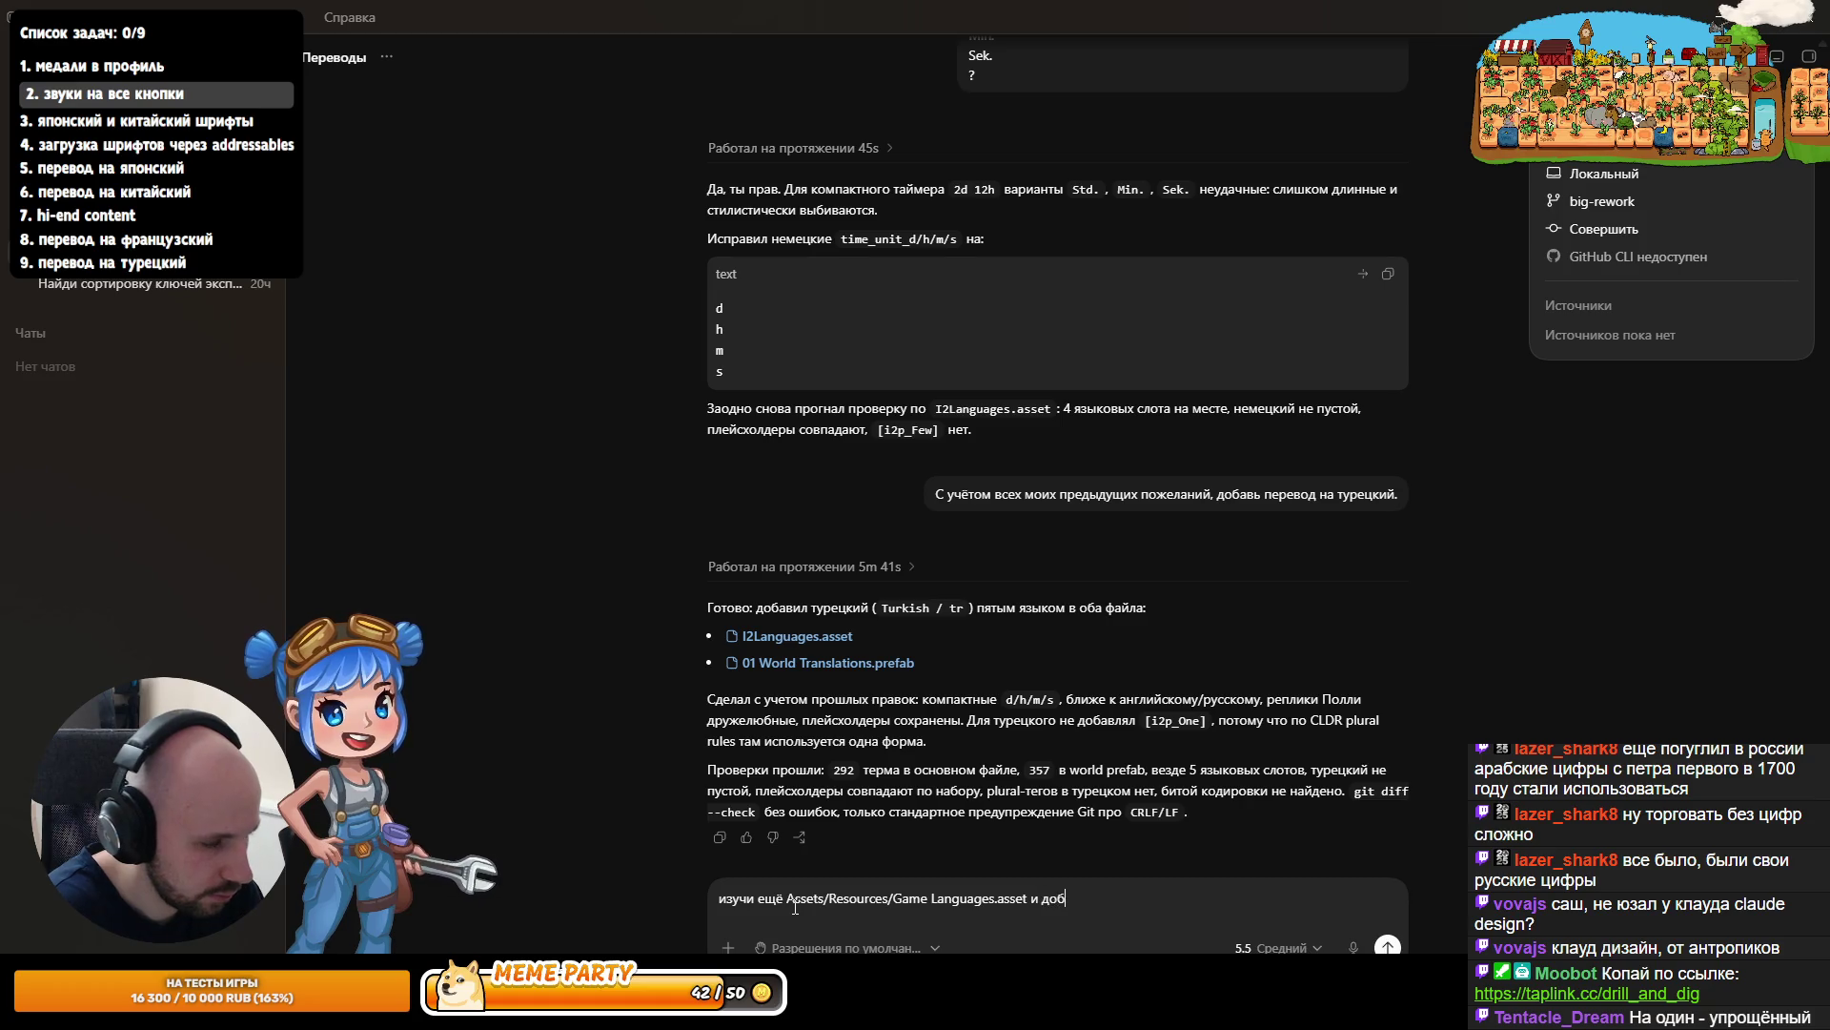
pyautogui.write('авь язык туда')
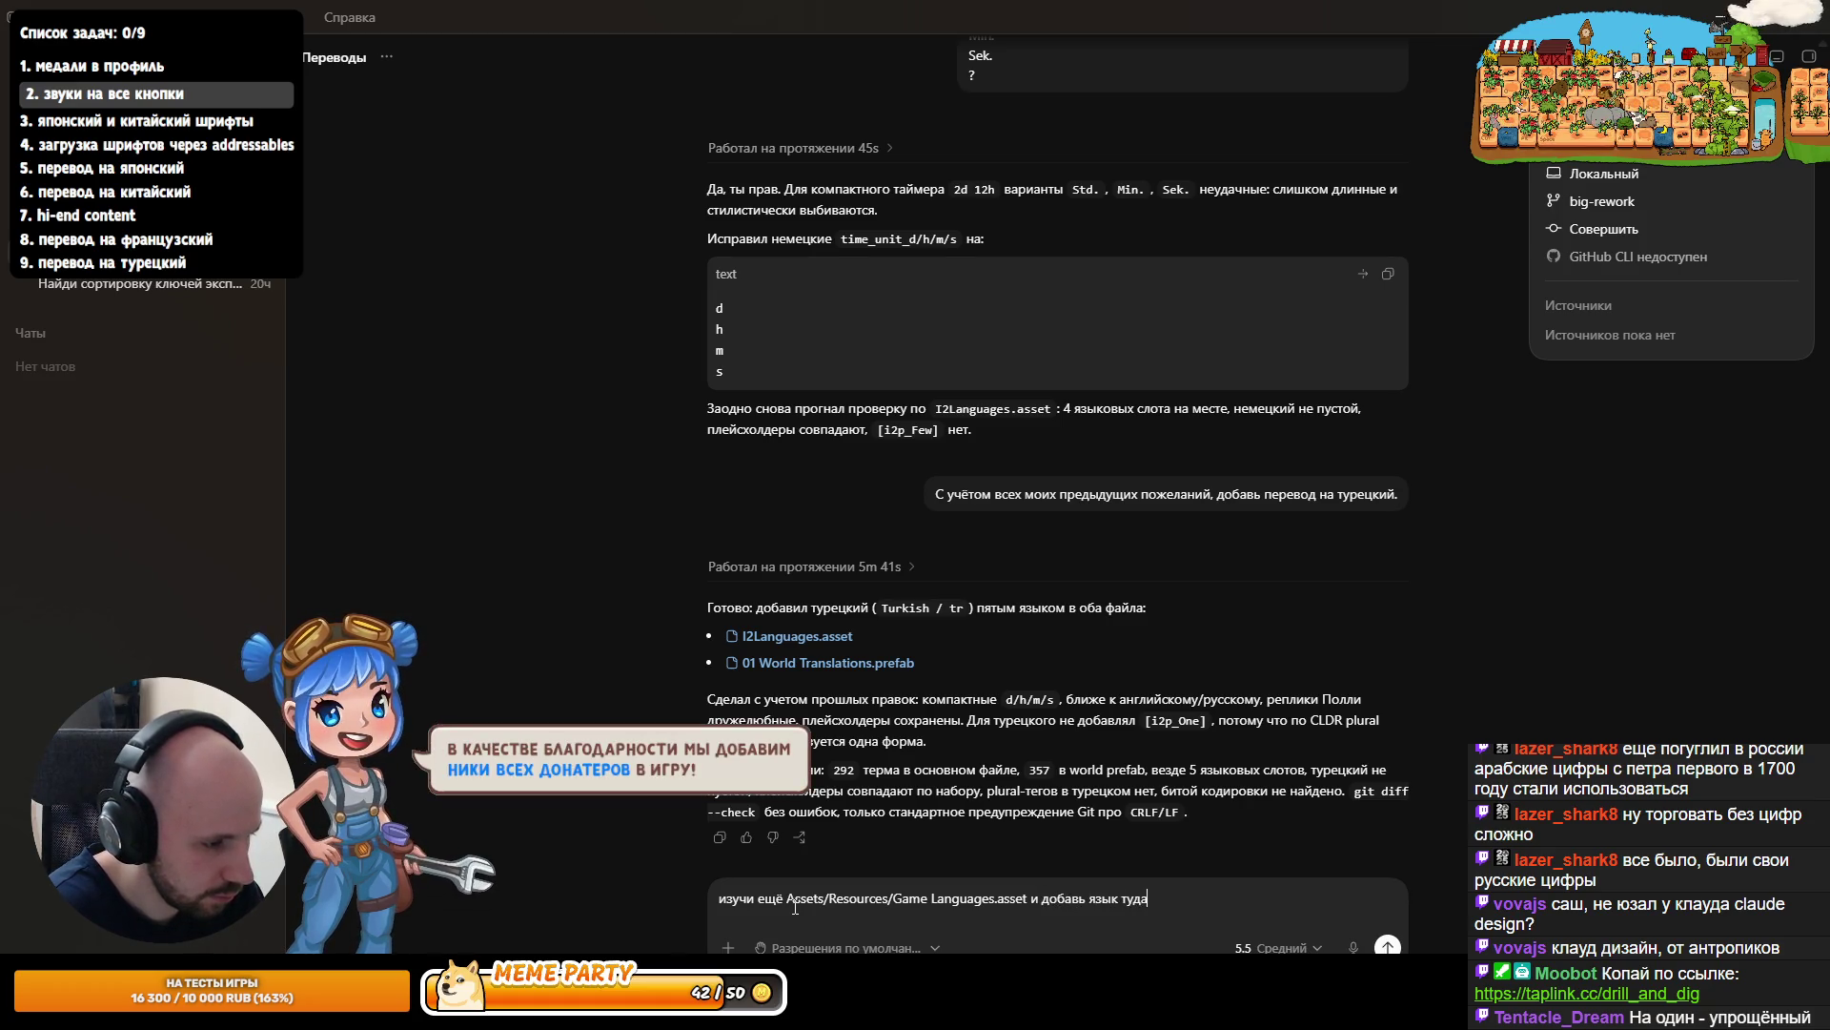
pyautogui.press('BackSpace')
pyautogui.press('BackSpace')
pyautogui.press('BackSpace')
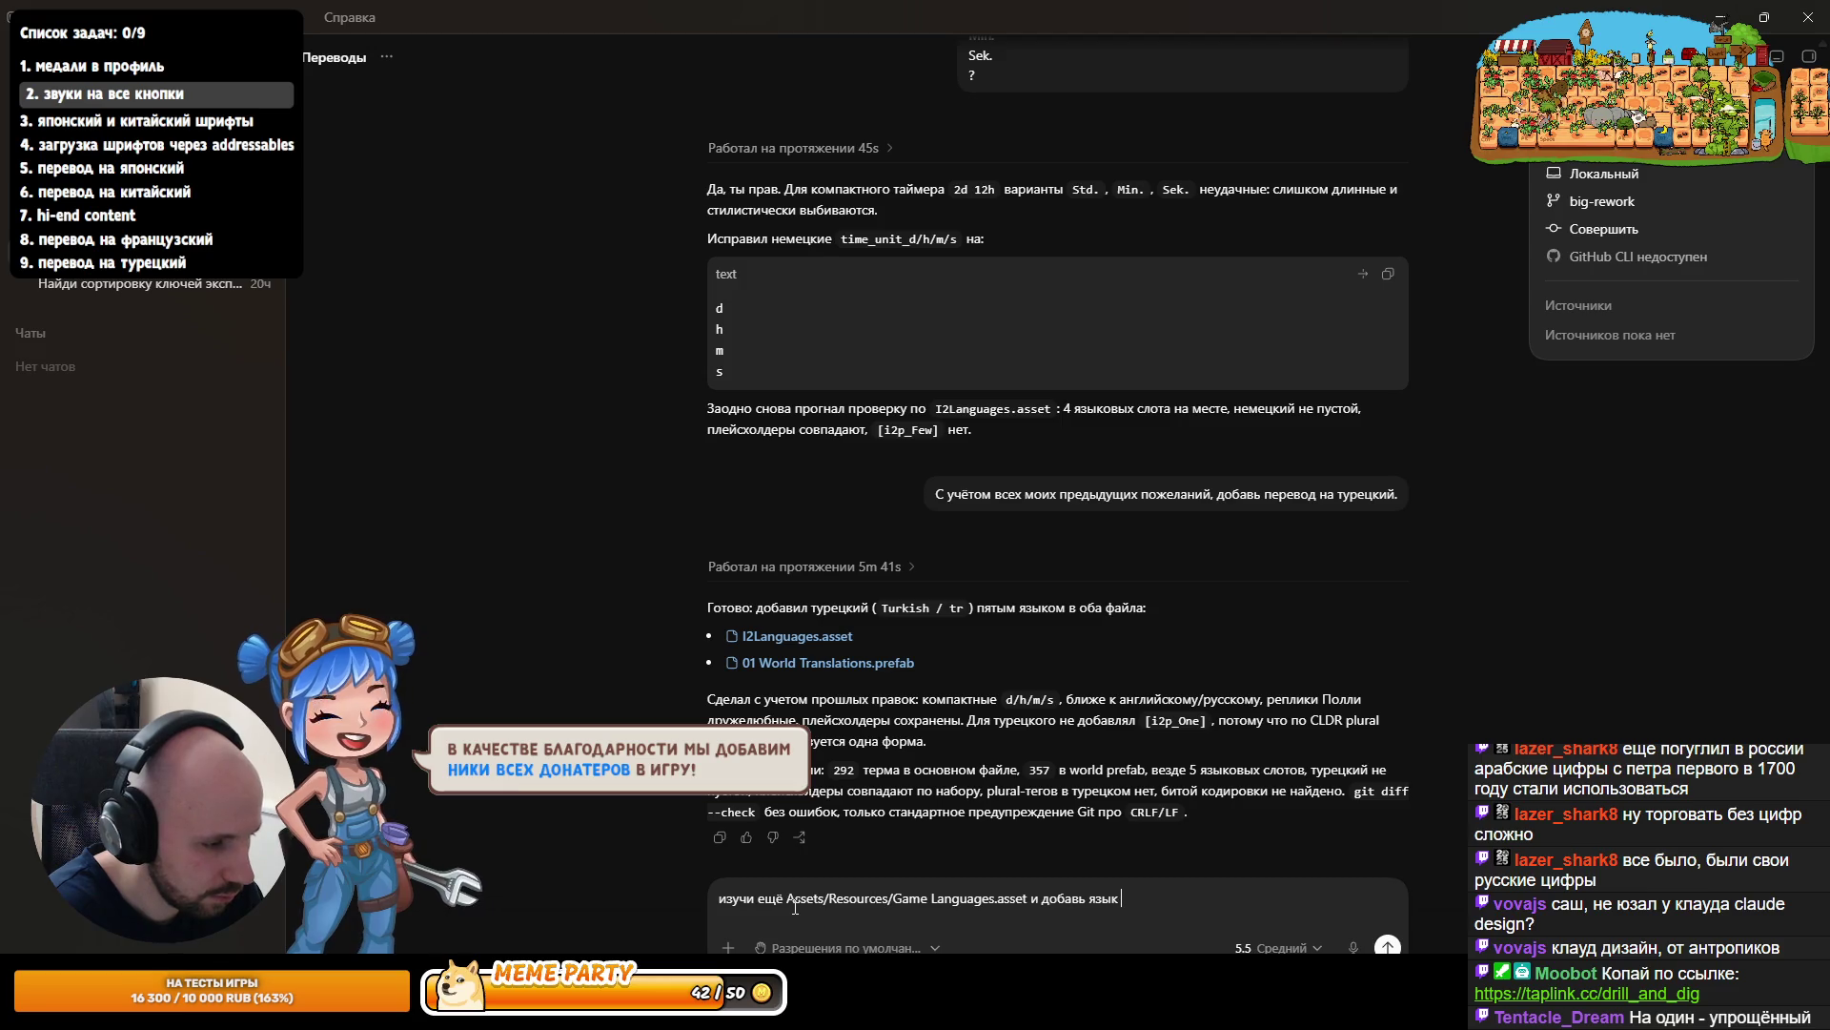
pyautogui.write('туда')
pyautogui.press('Return')
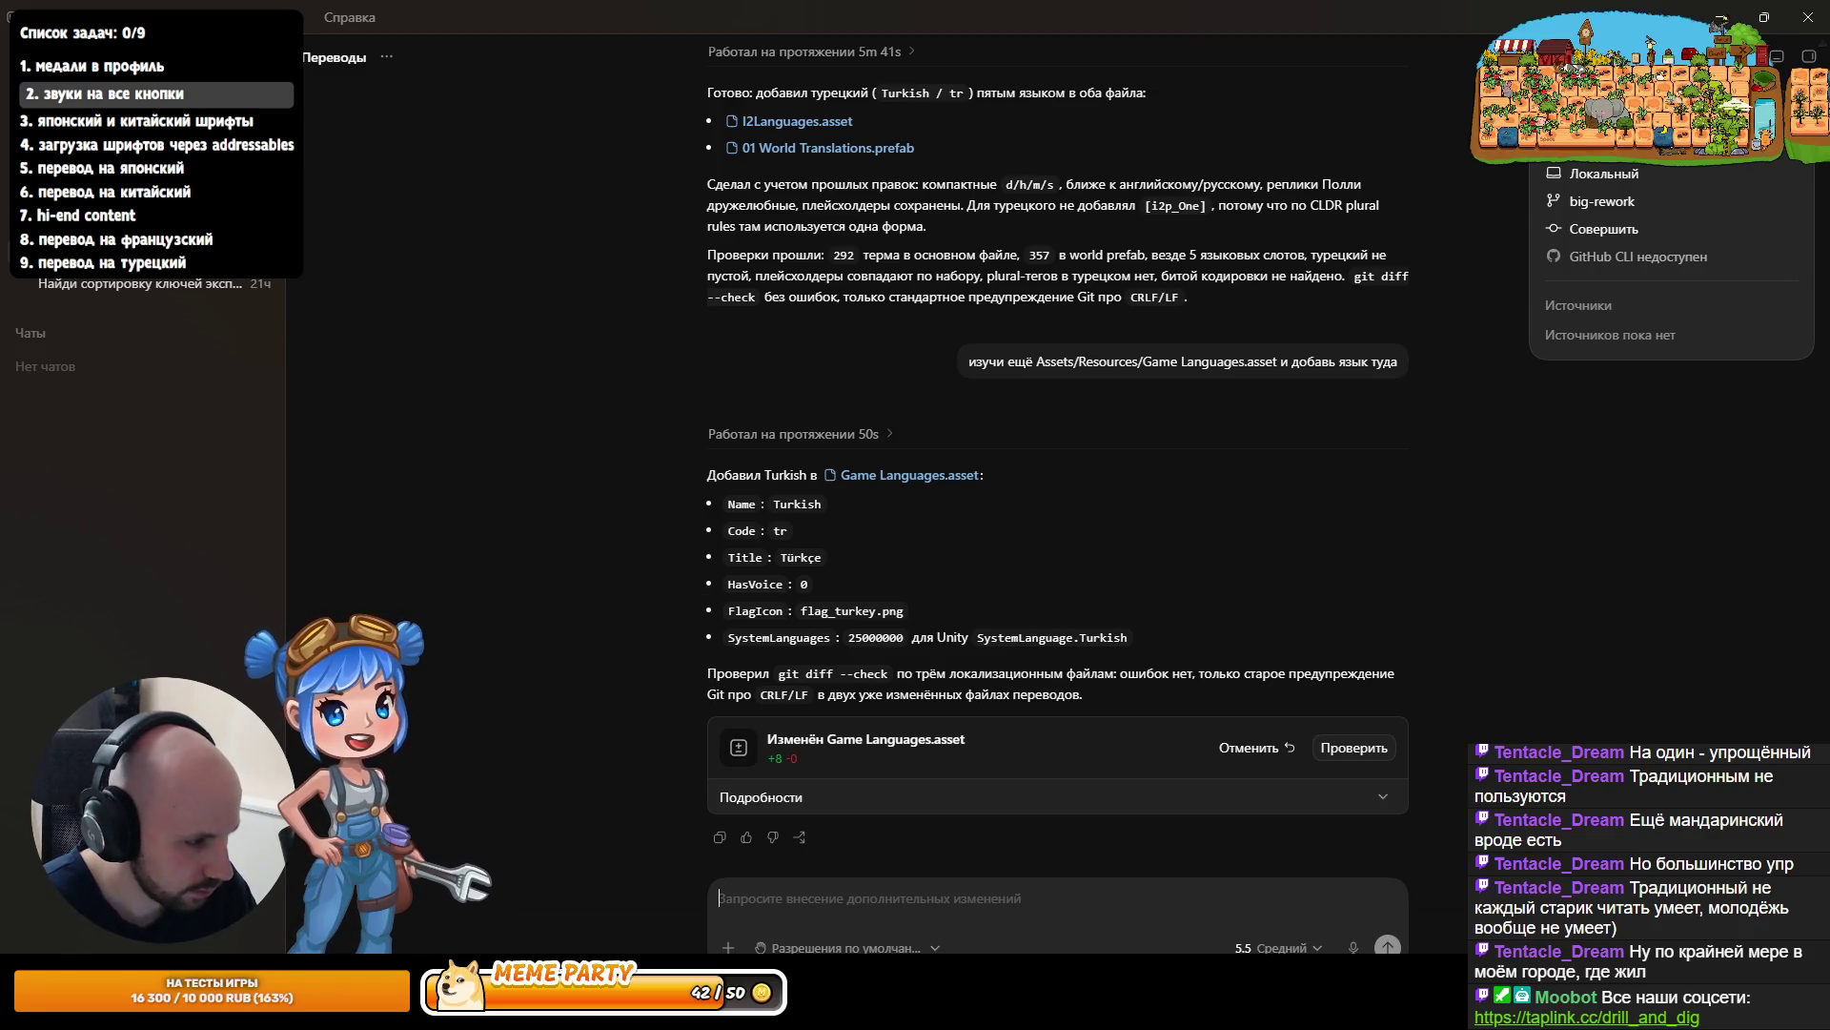
# - Switch to Unity to check the new Turkish entry in Game Languages.asset
pyautogui.hotkey('alt', 'Tab')
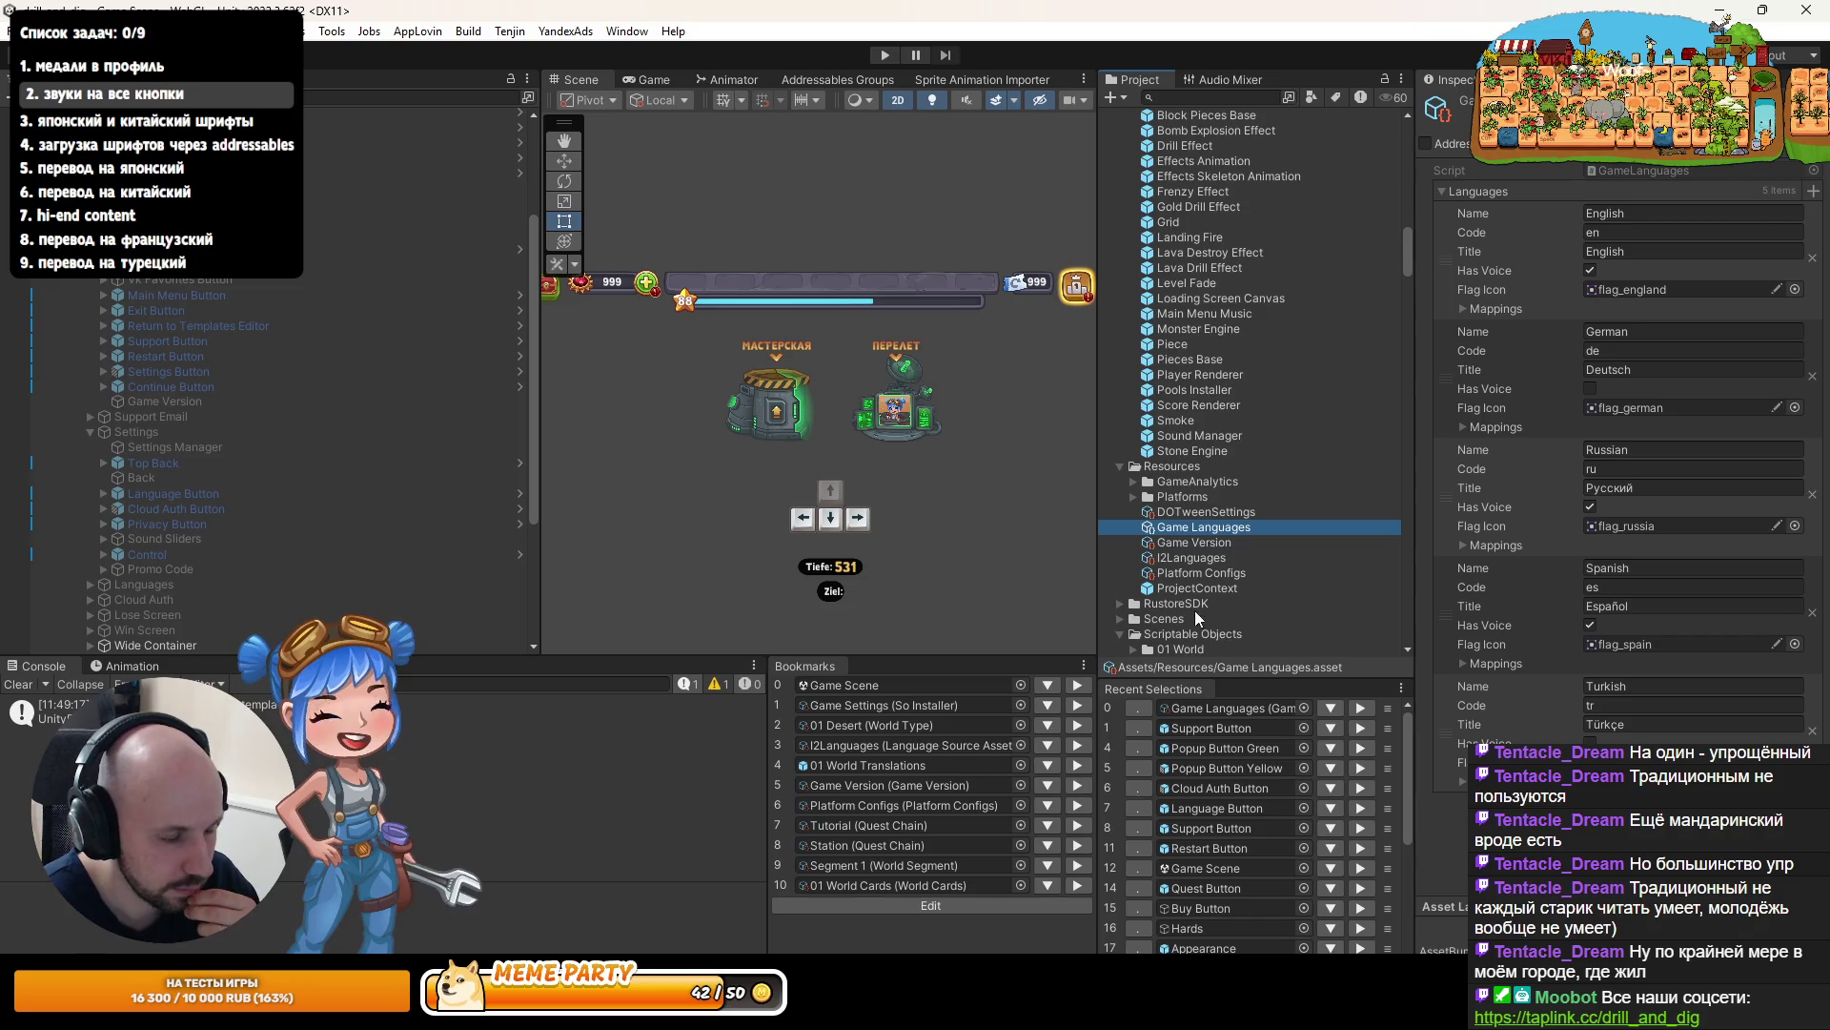
# - In Play mode, pick Turkish under Pause > Einstellungen > Sprache > Textsprache
pyautogui.click(893, 56)
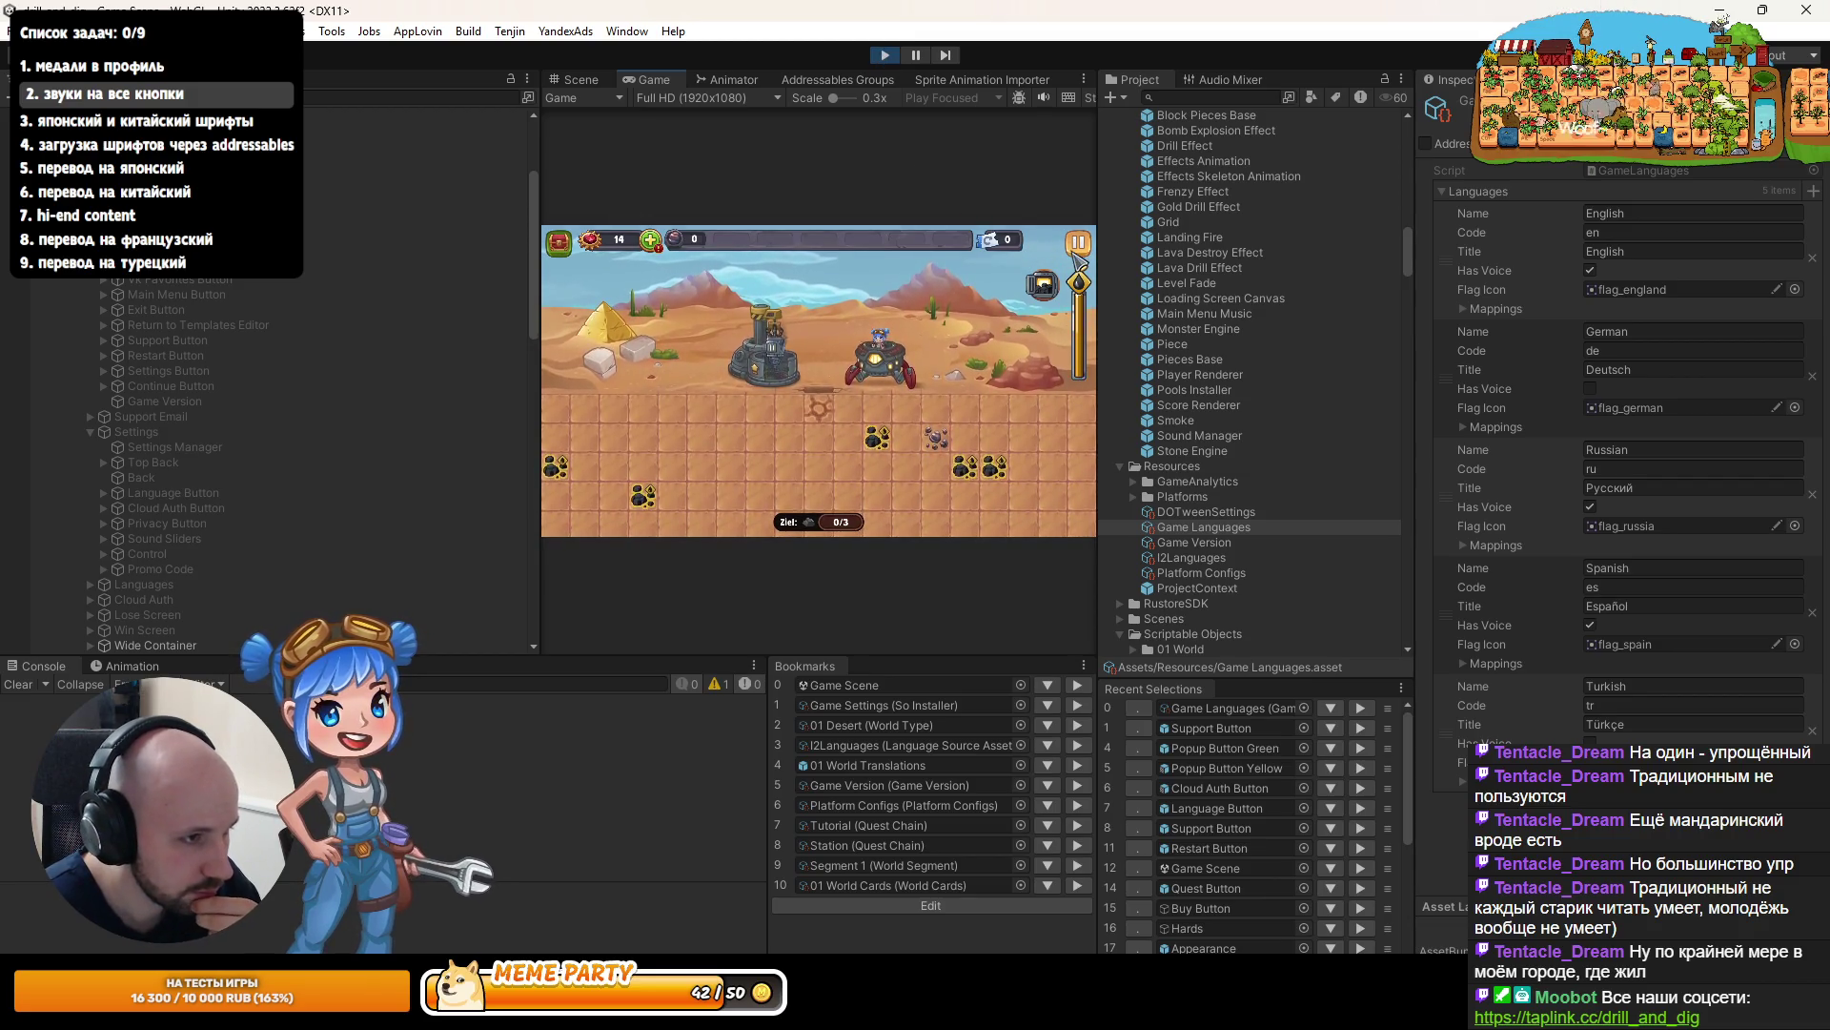
pyautogui.click(1077, 246)
pyautogui.doubleClick(665, 84)
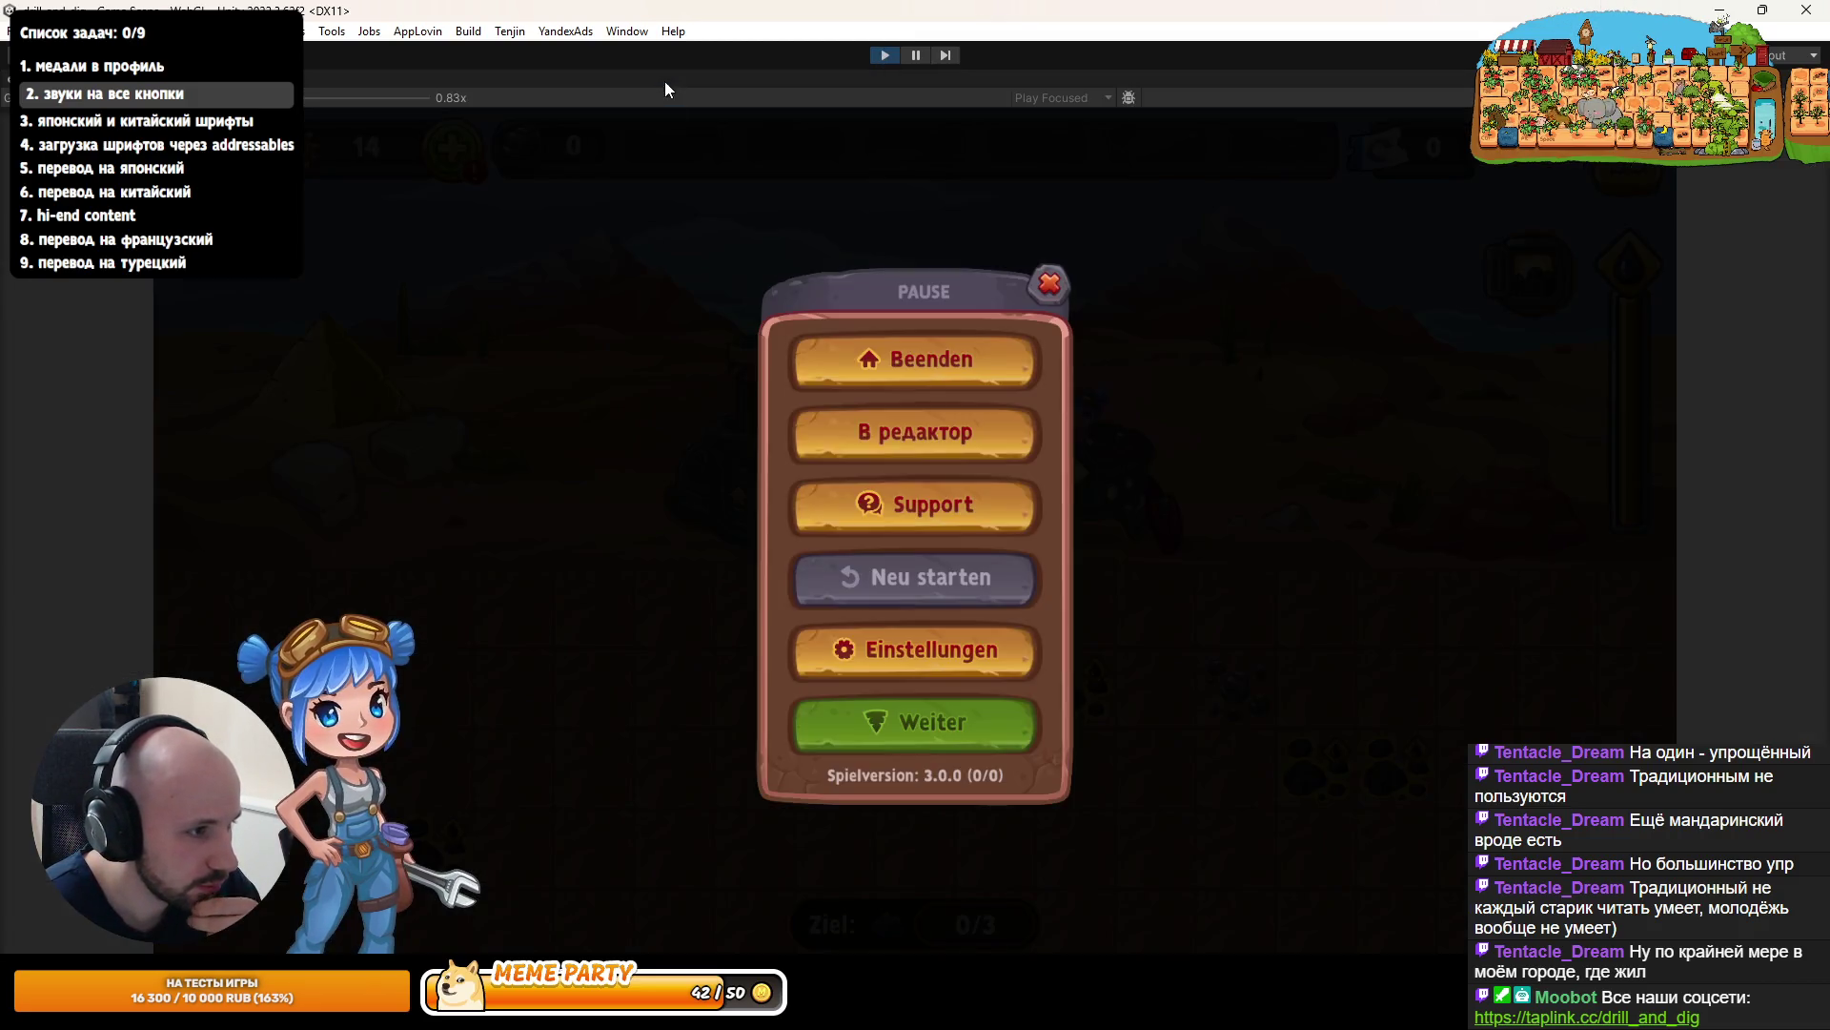
pyautogui.click(916, 650)
pyautogui.click(910, 343)
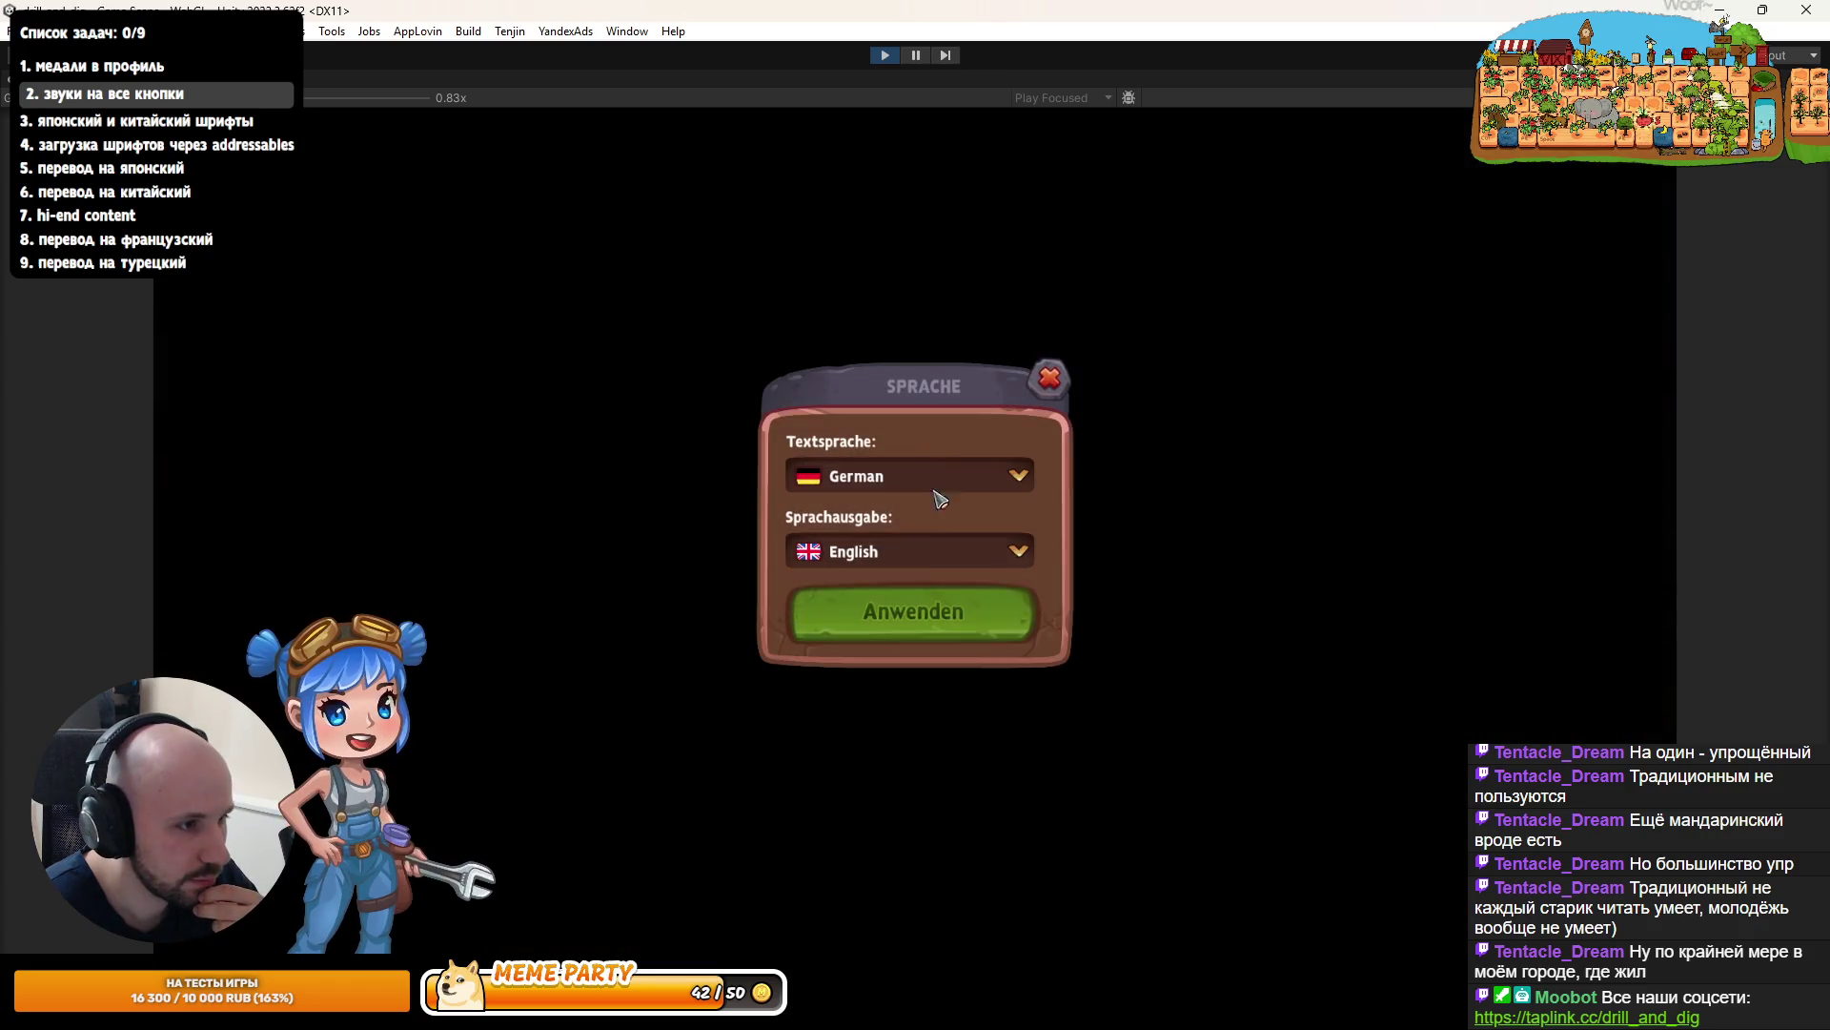
pyautogui.click(892, 551)
pyautogui.click(894, 551)
pyautogui.click(894, 480)
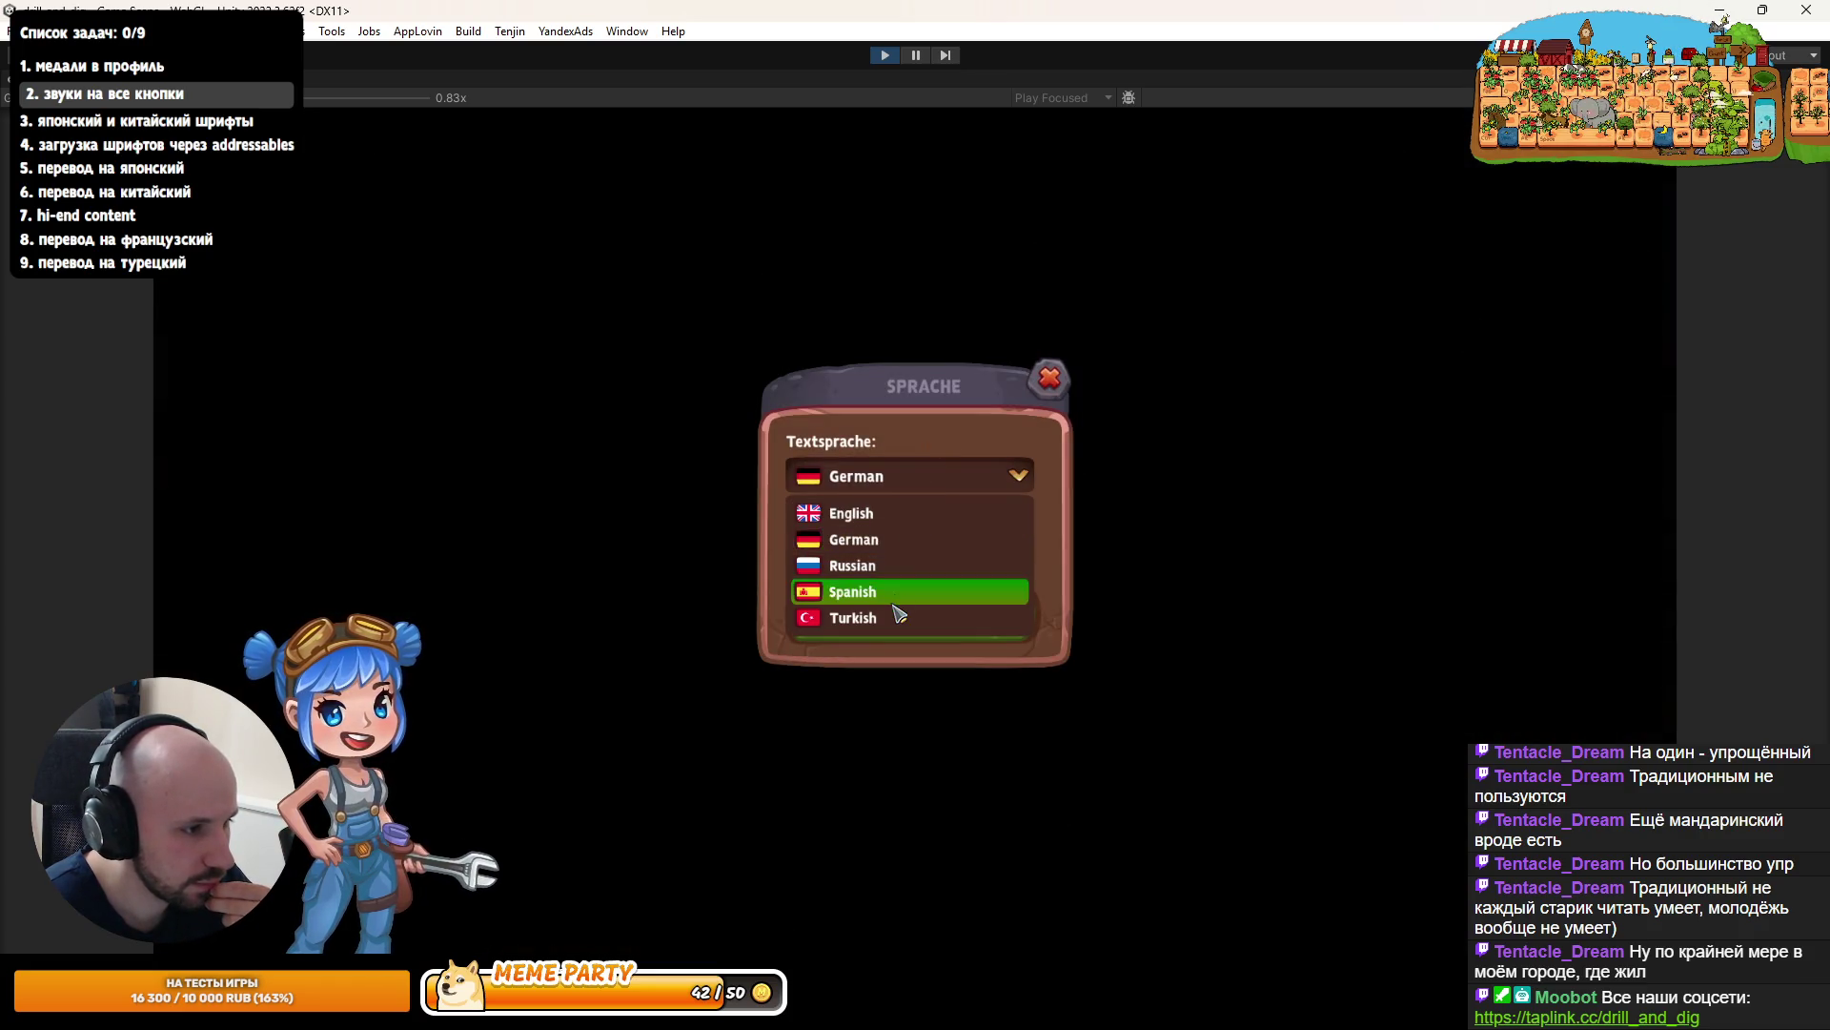
pyautogui.click(895, 611)
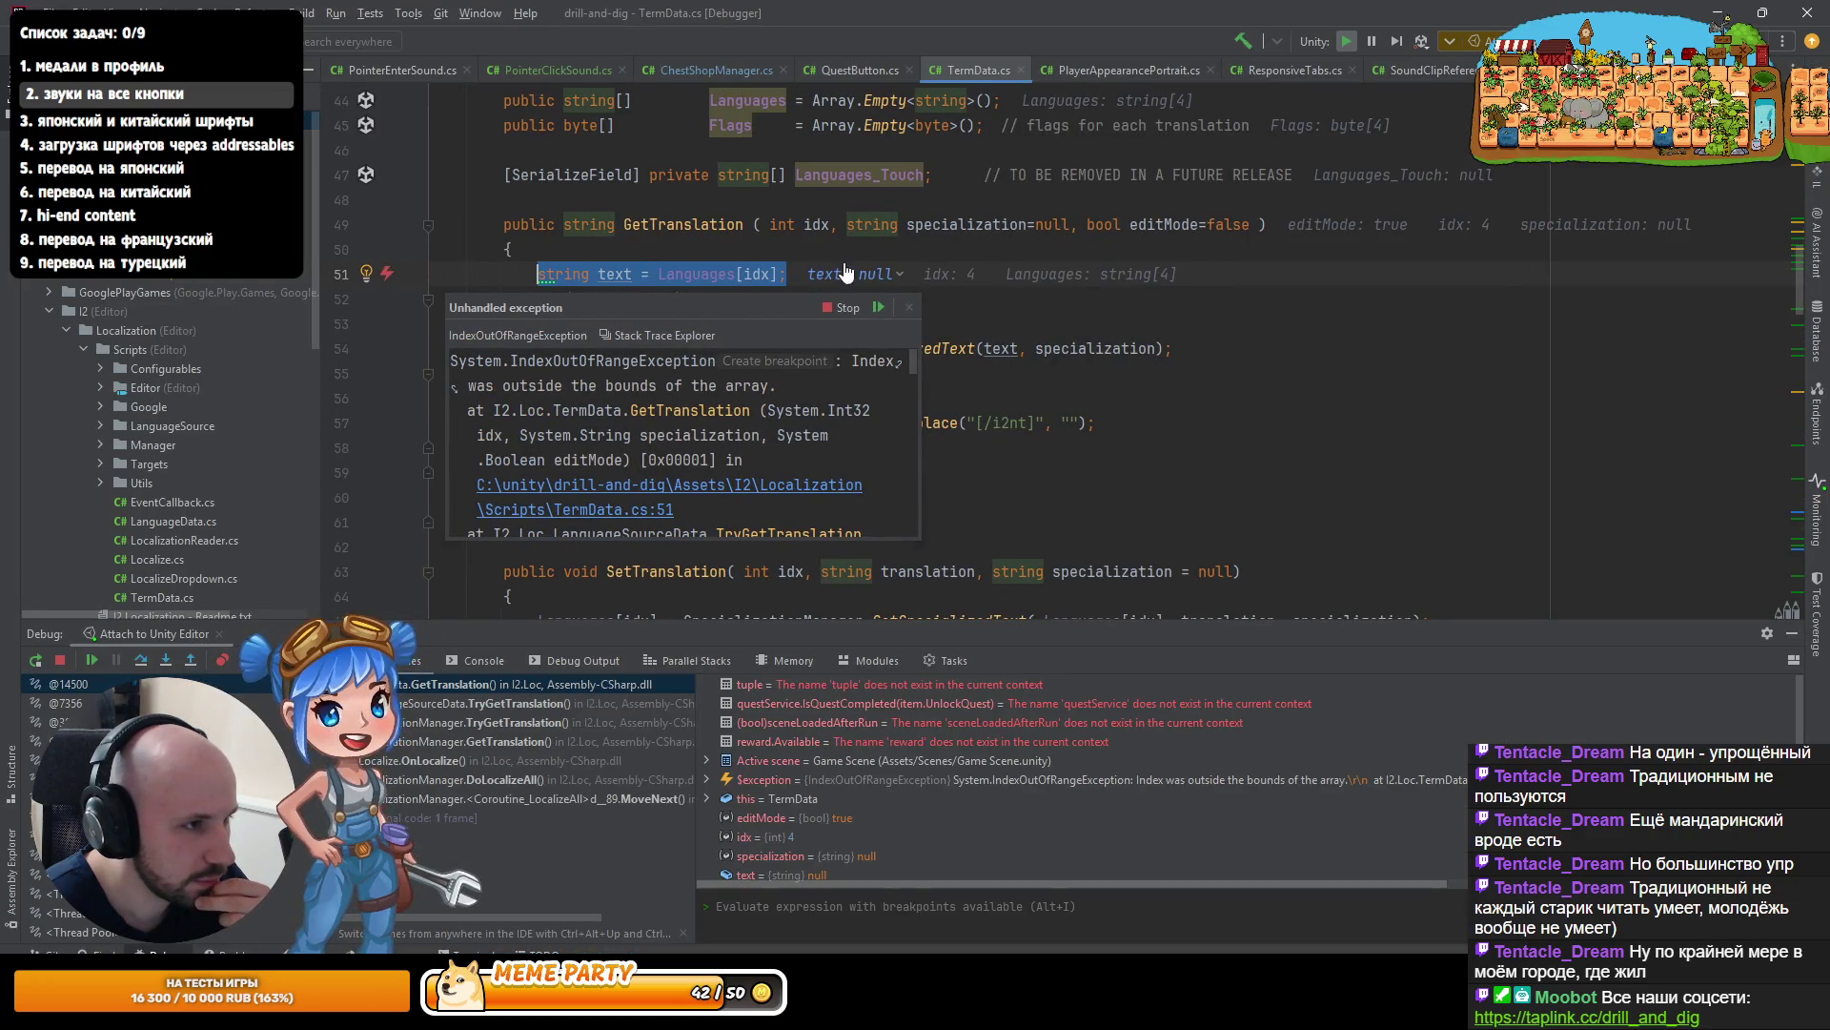
# - Continue past the Rider IndexOutOfRangeException and stop Play mode
pyautogui.click(60, 659)
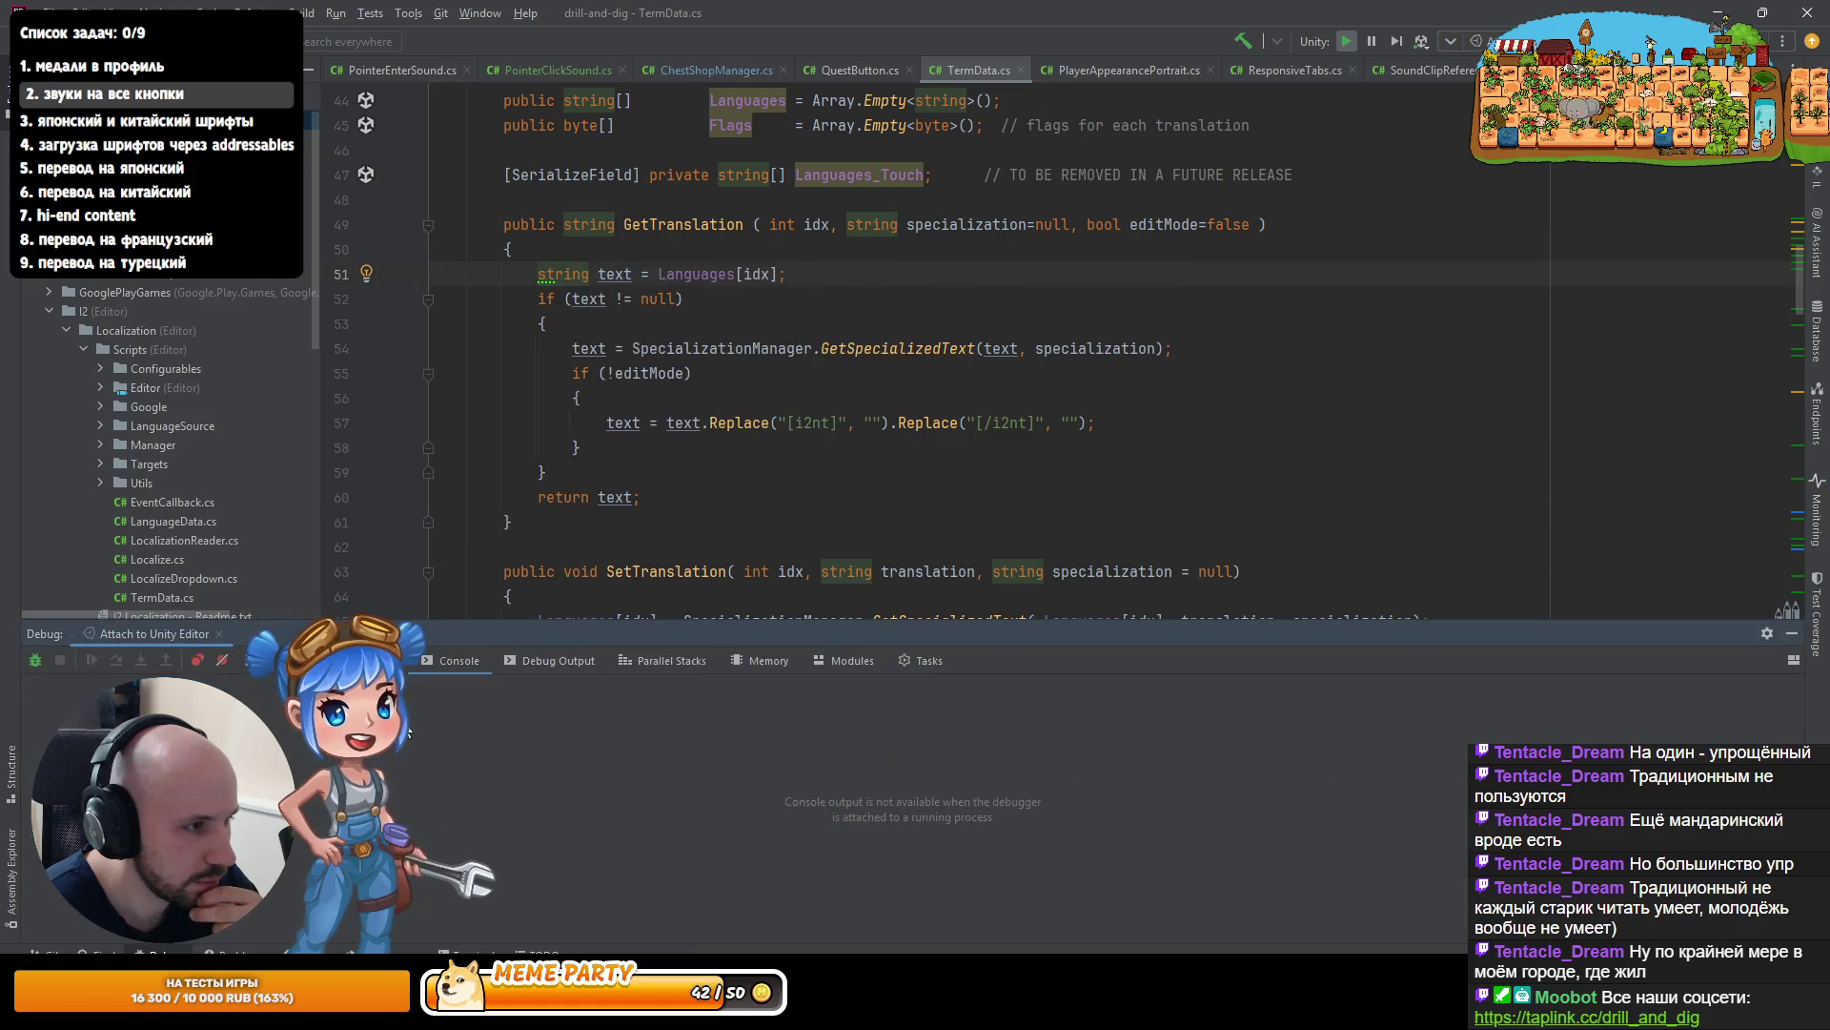
pyautogui.hotkey('alt', 'Tab')
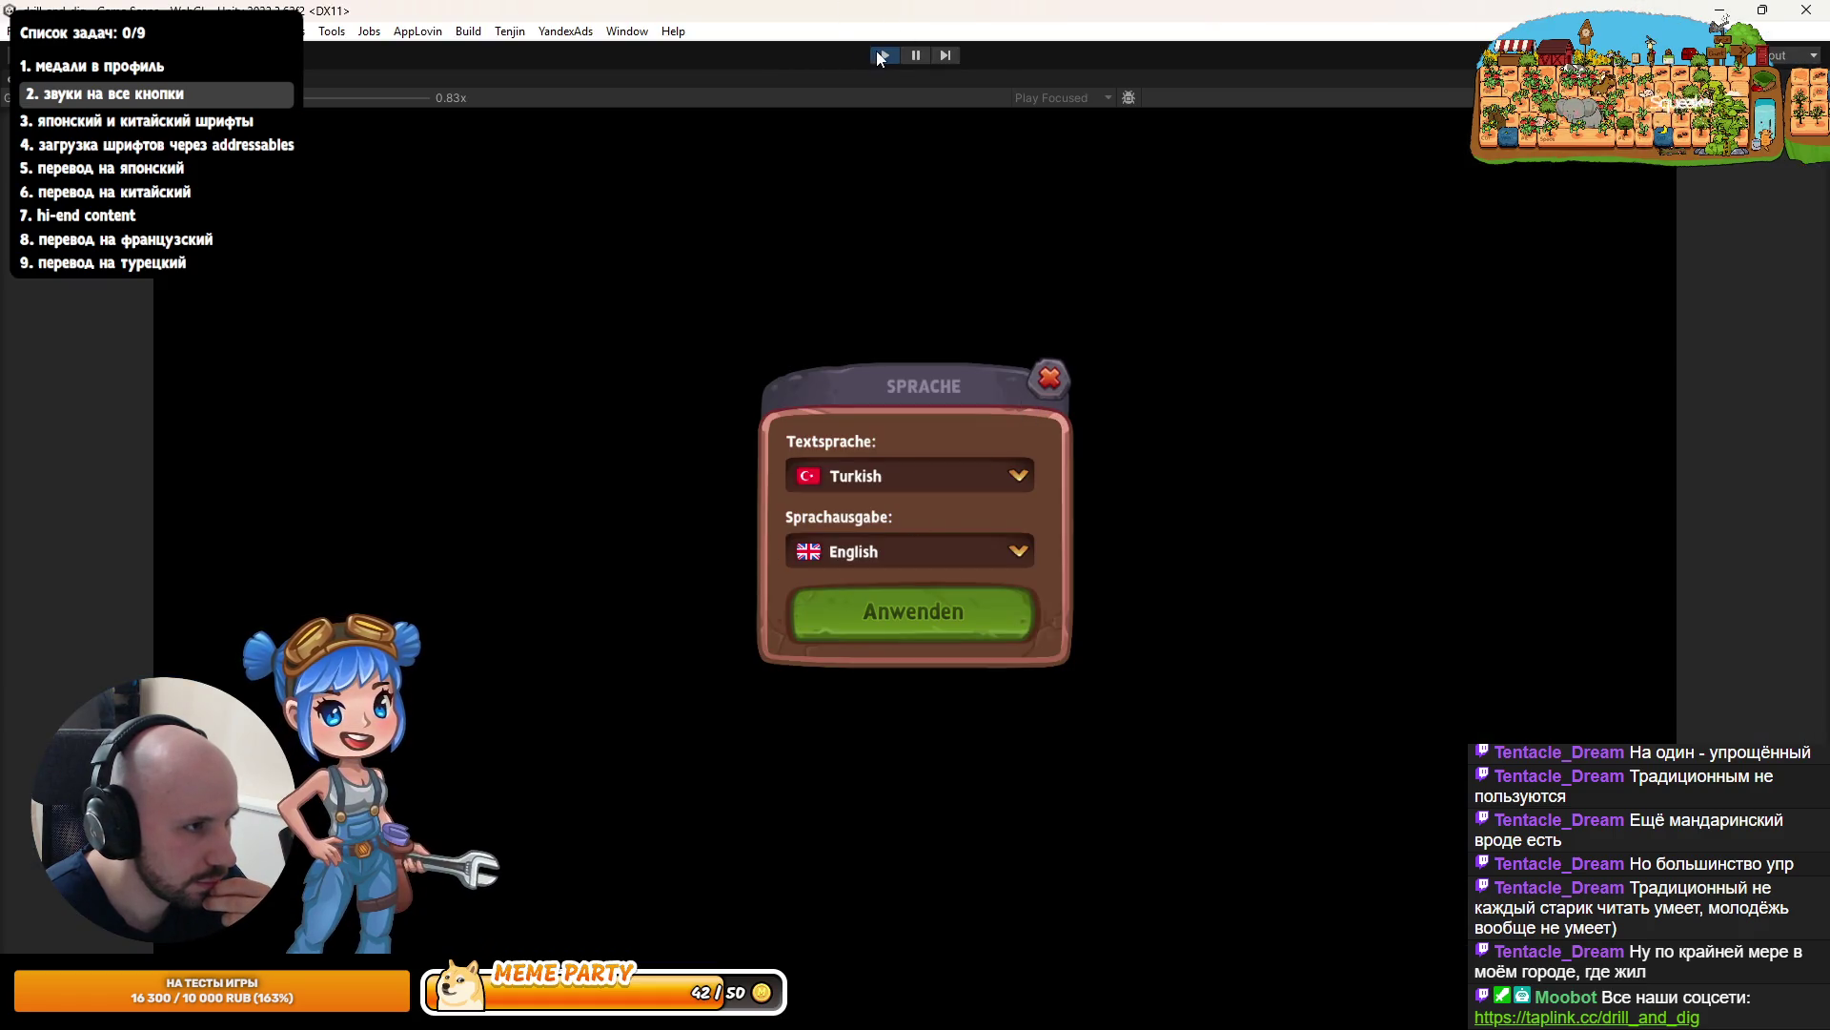
pyautogui.click(883, 55)
pyautogui.click(331, 31)
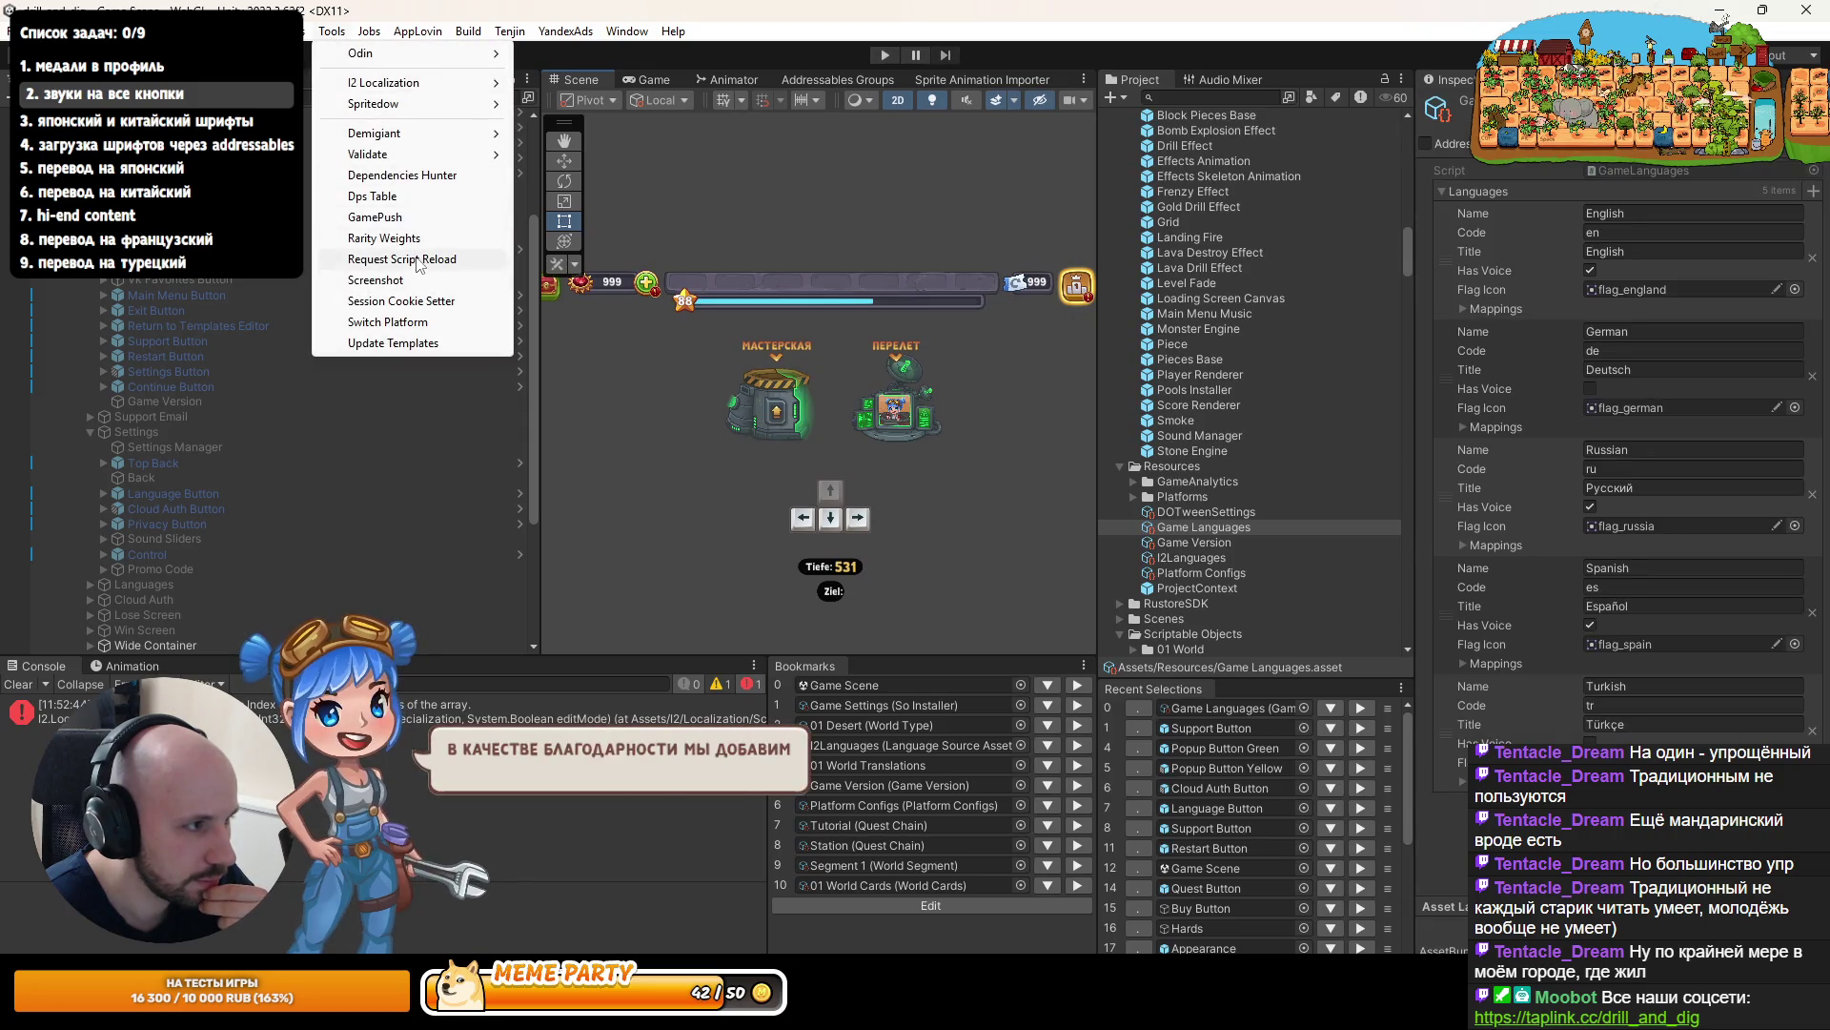
# - Run Tools > Request Script Reload, then enter Play mode again after the domain reload
pyautogui.click(416, 258)
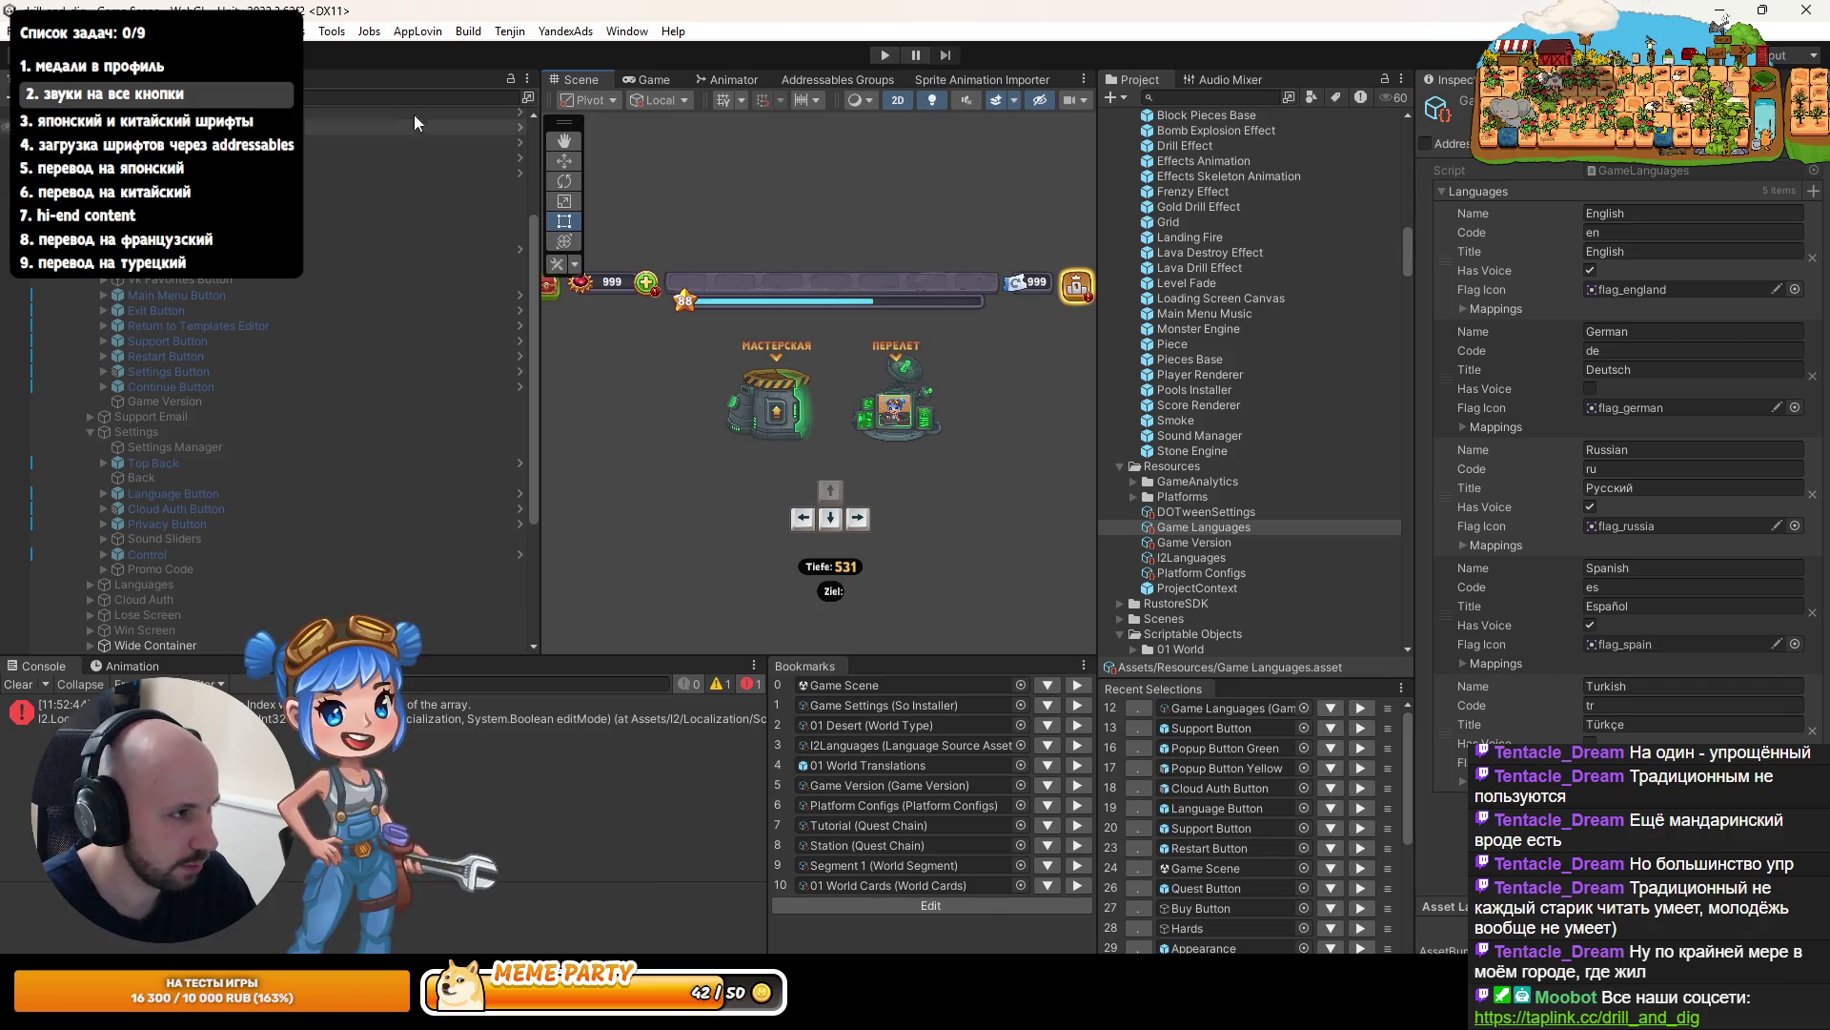
pyautogui.click(332, 31)
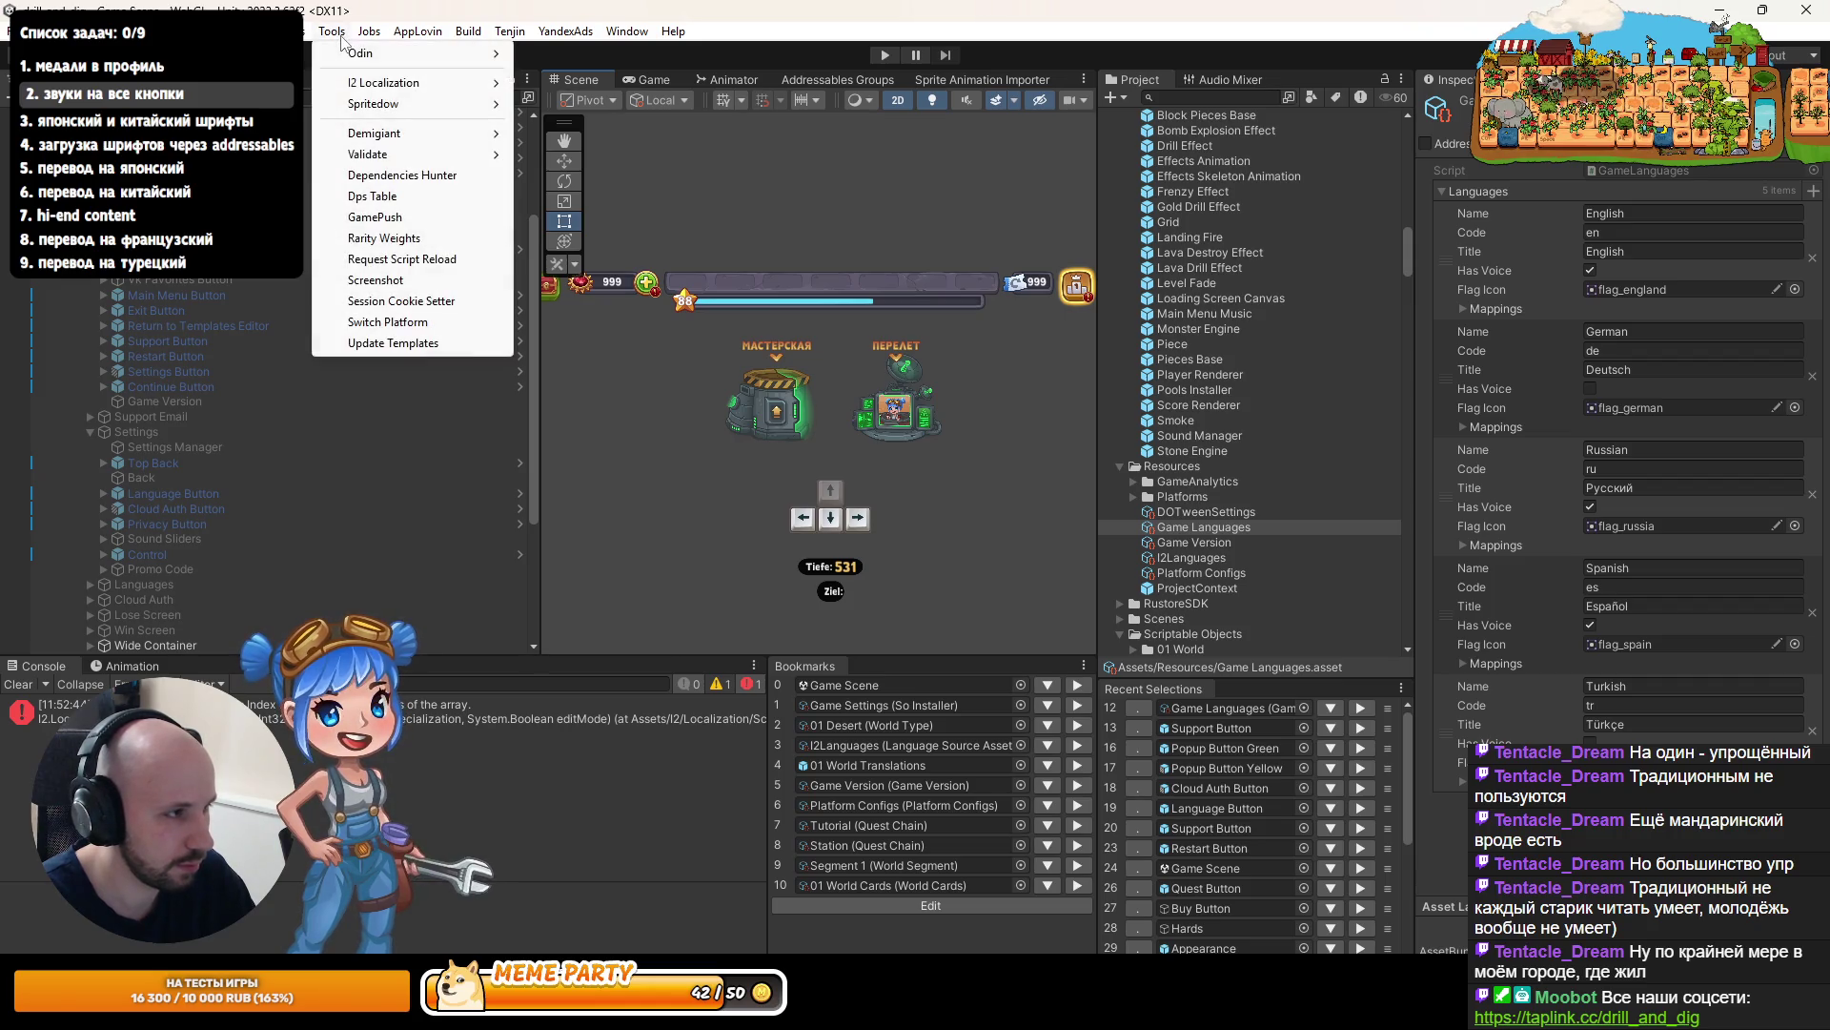
pyautogui.moveTo(332, 32)
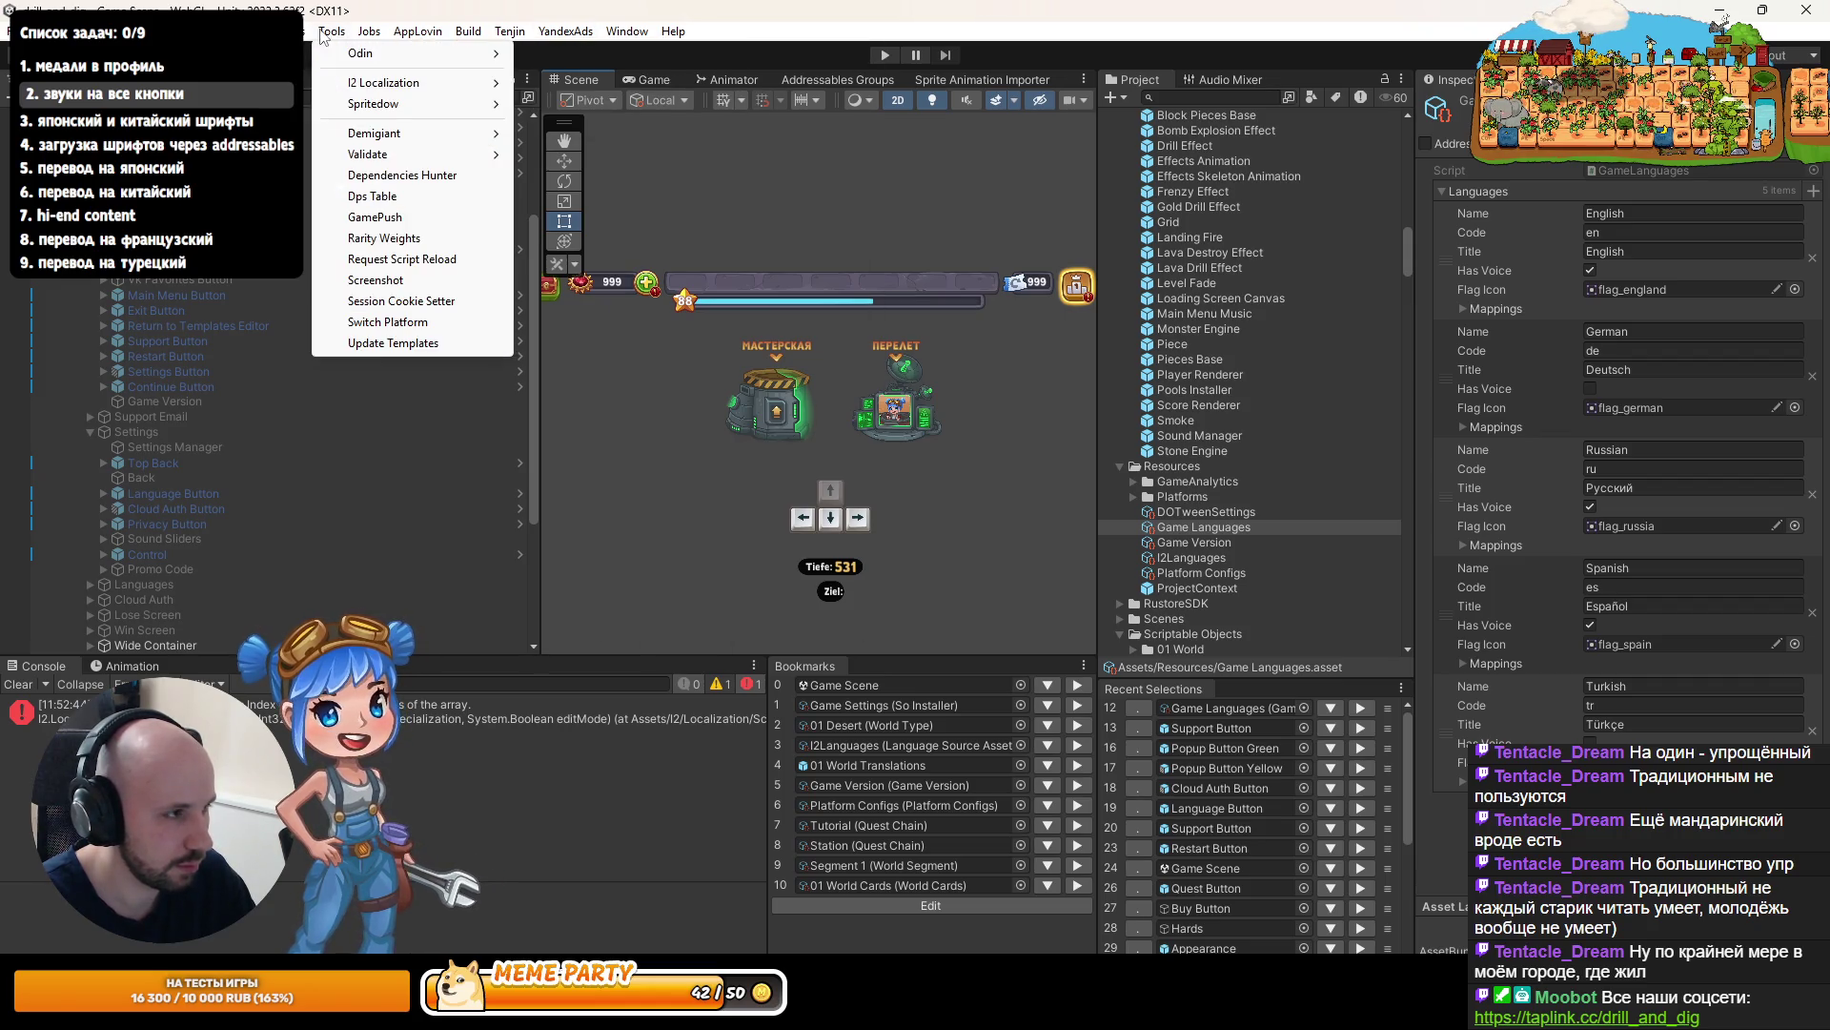
pyautogui.moveTo(372, 134)
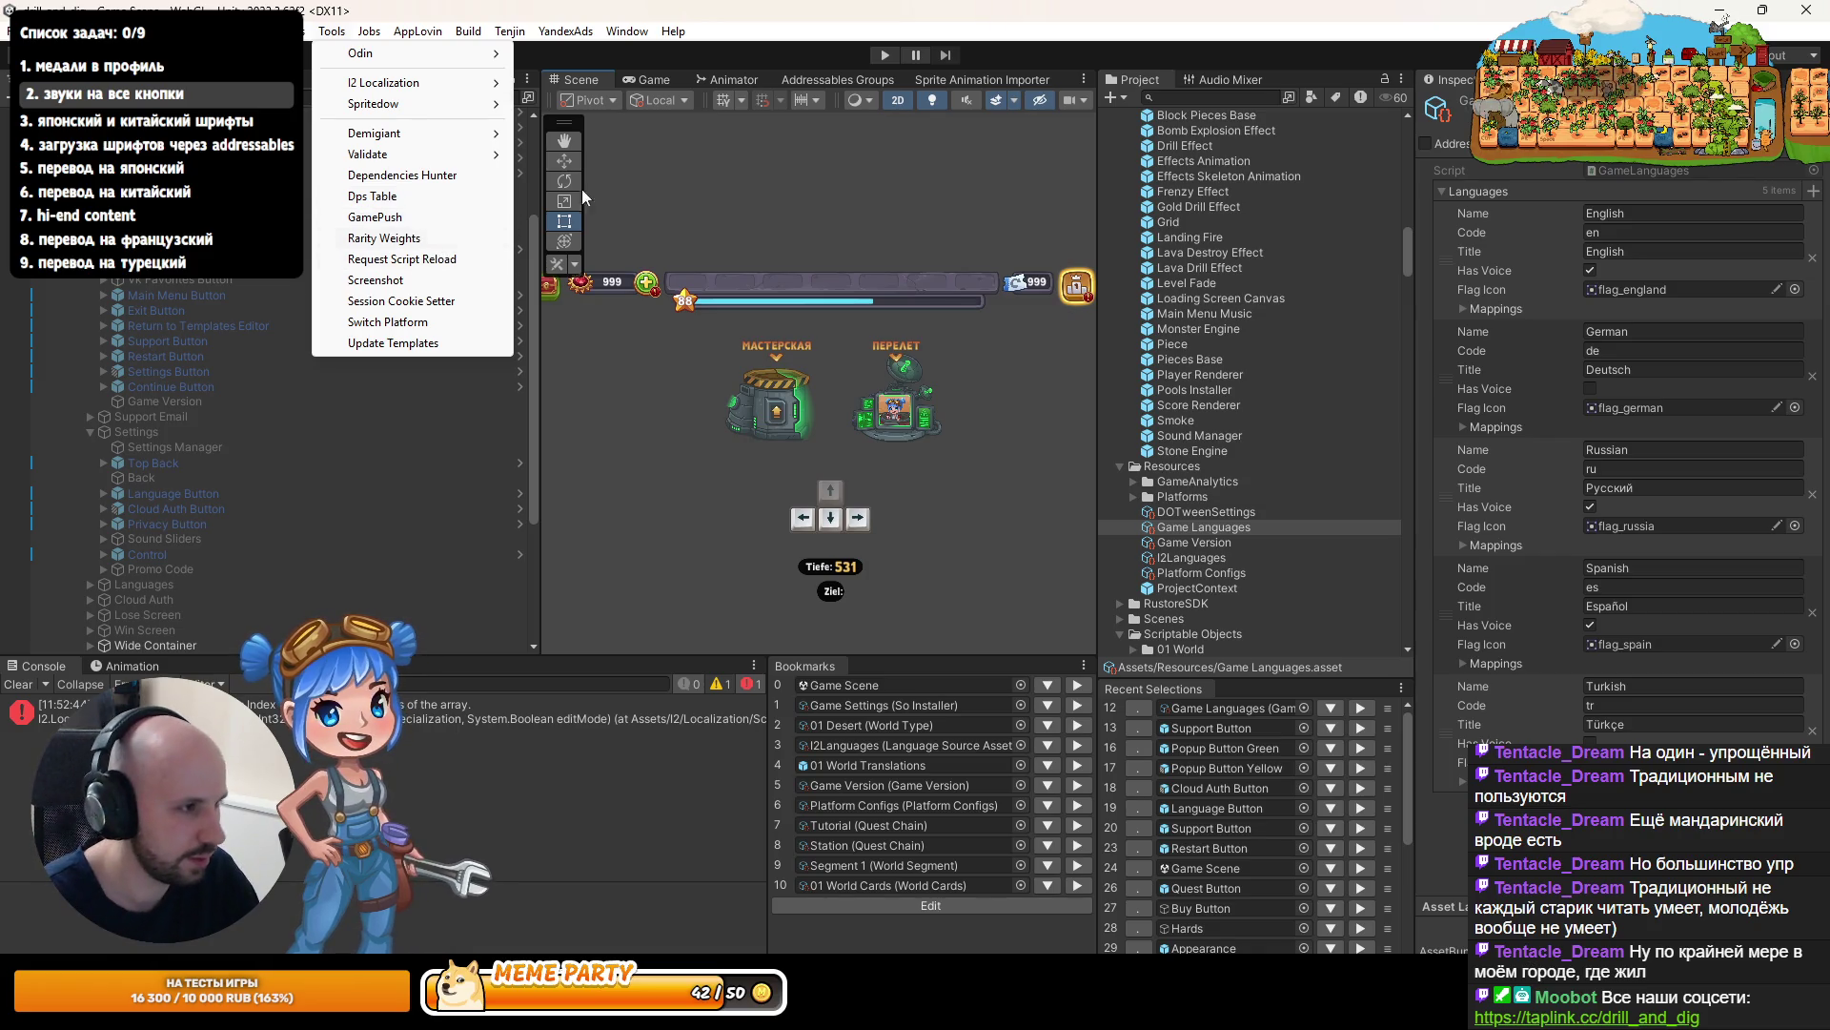
pyautogui.click(882, 56)
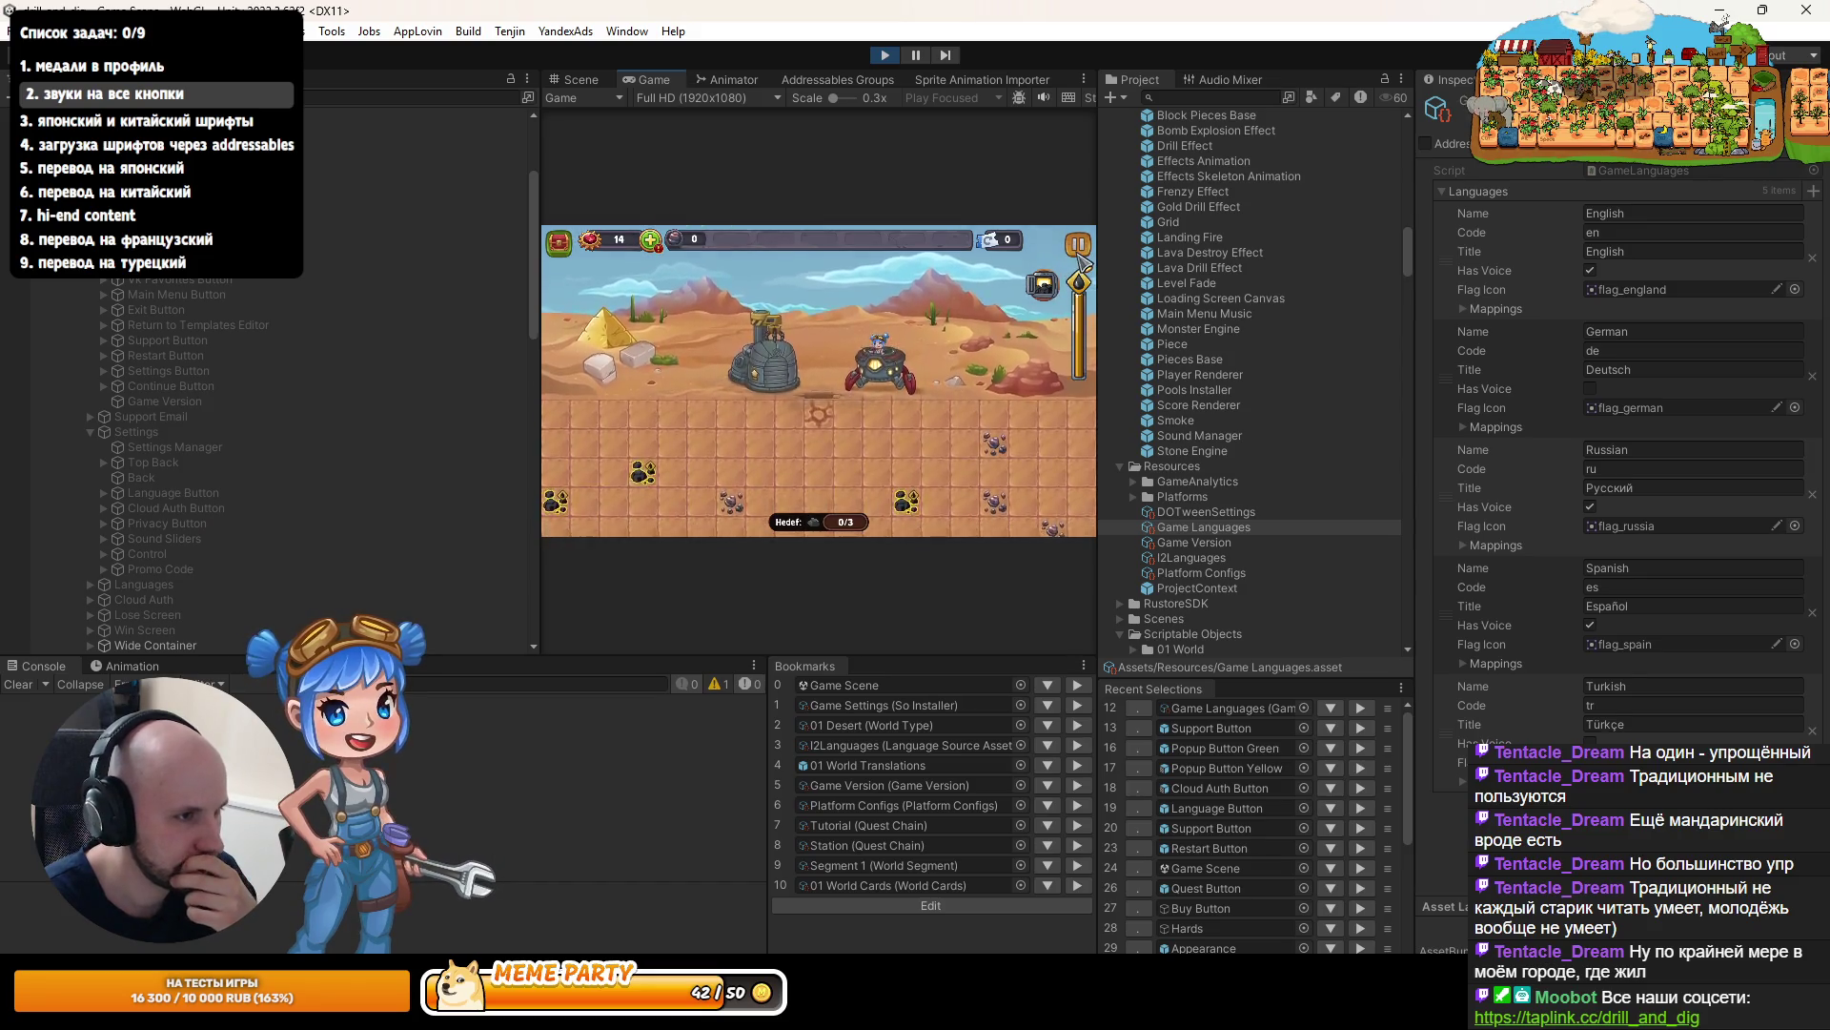
# - Apply Turkish via Ayarlar > language > Uygula, then close menus and resume
pyautogui.click(1078, 242)
pyautogui.click(828, 420)
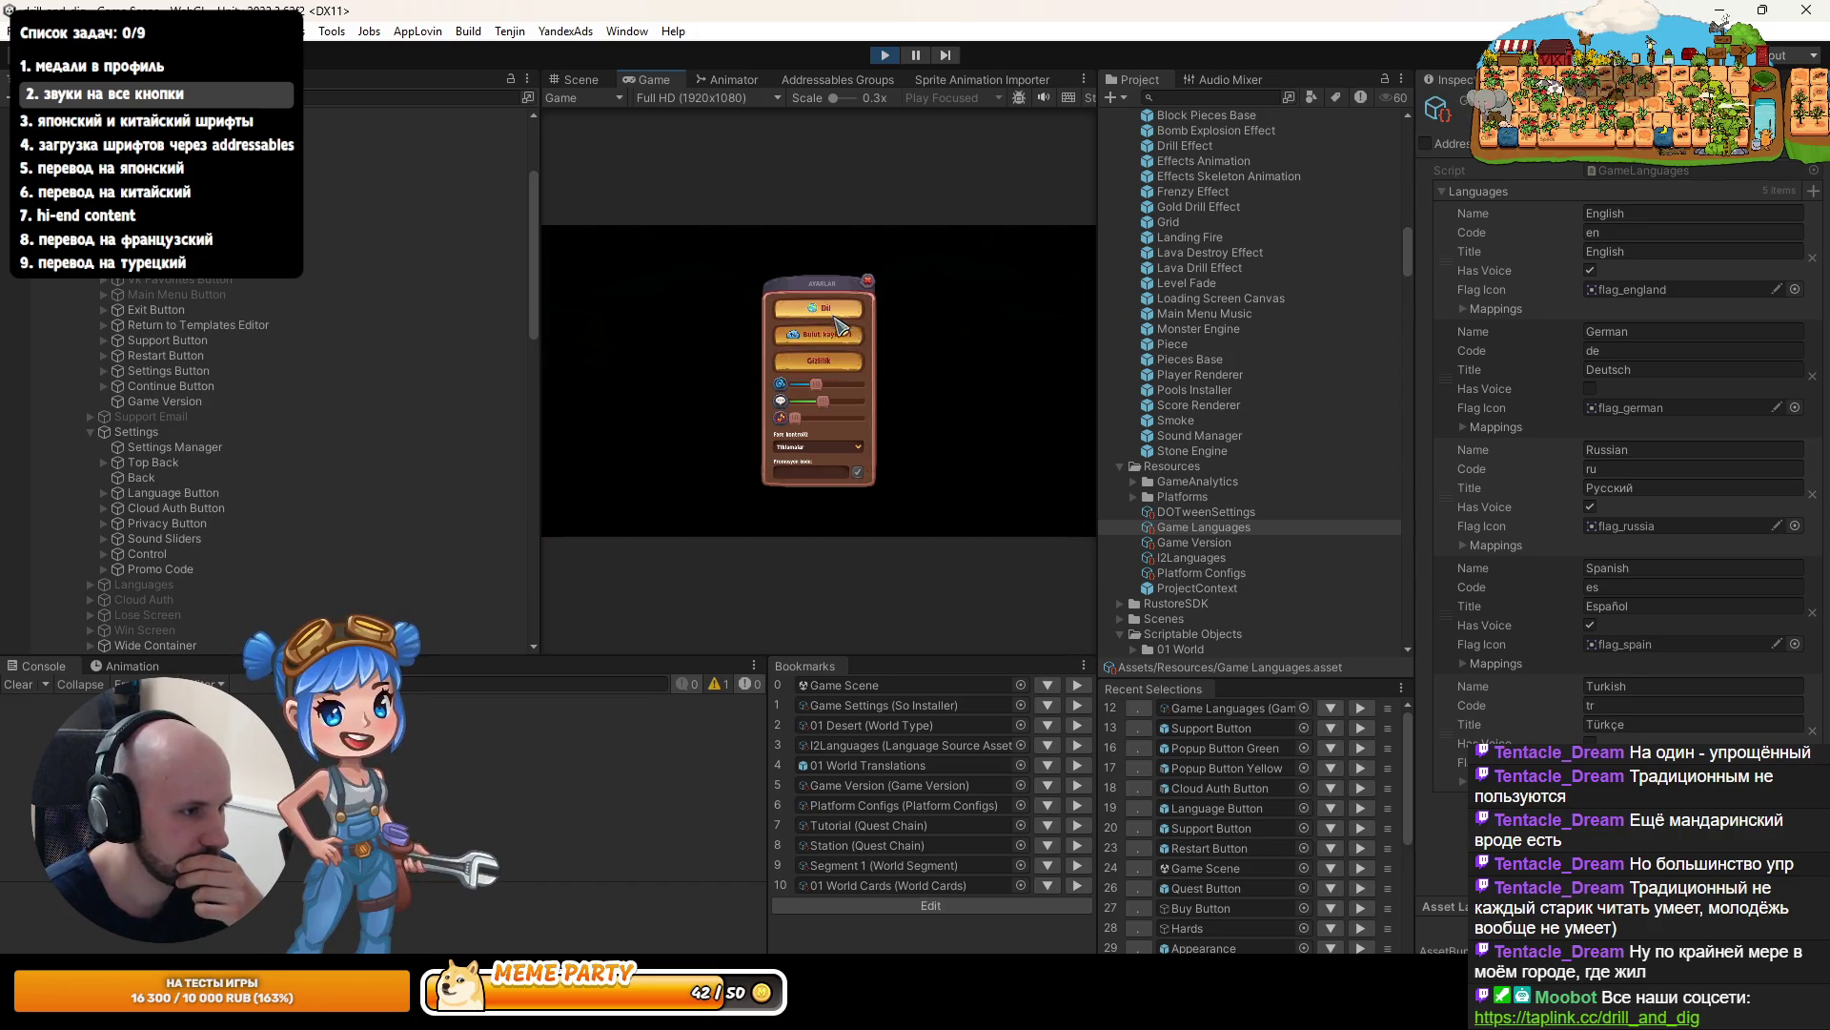
pyautogui.click(839, 310)
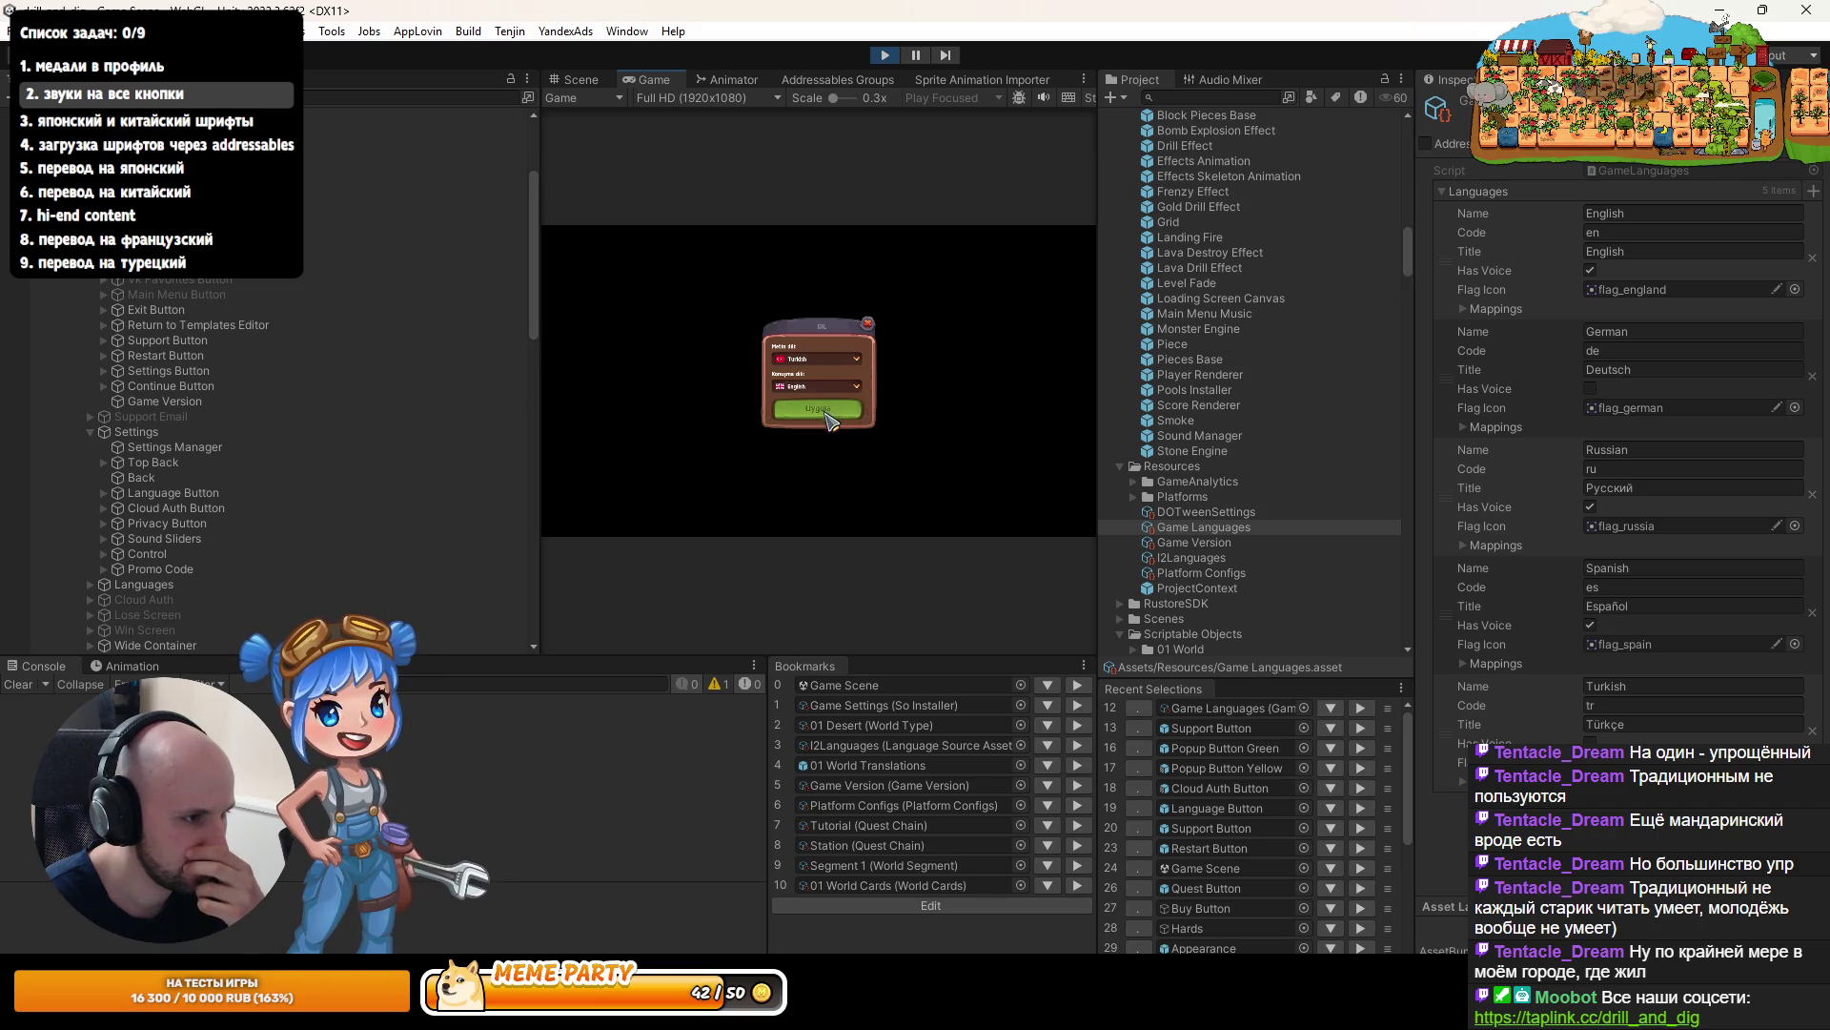
pyautogui.doubleClick(656, 81)
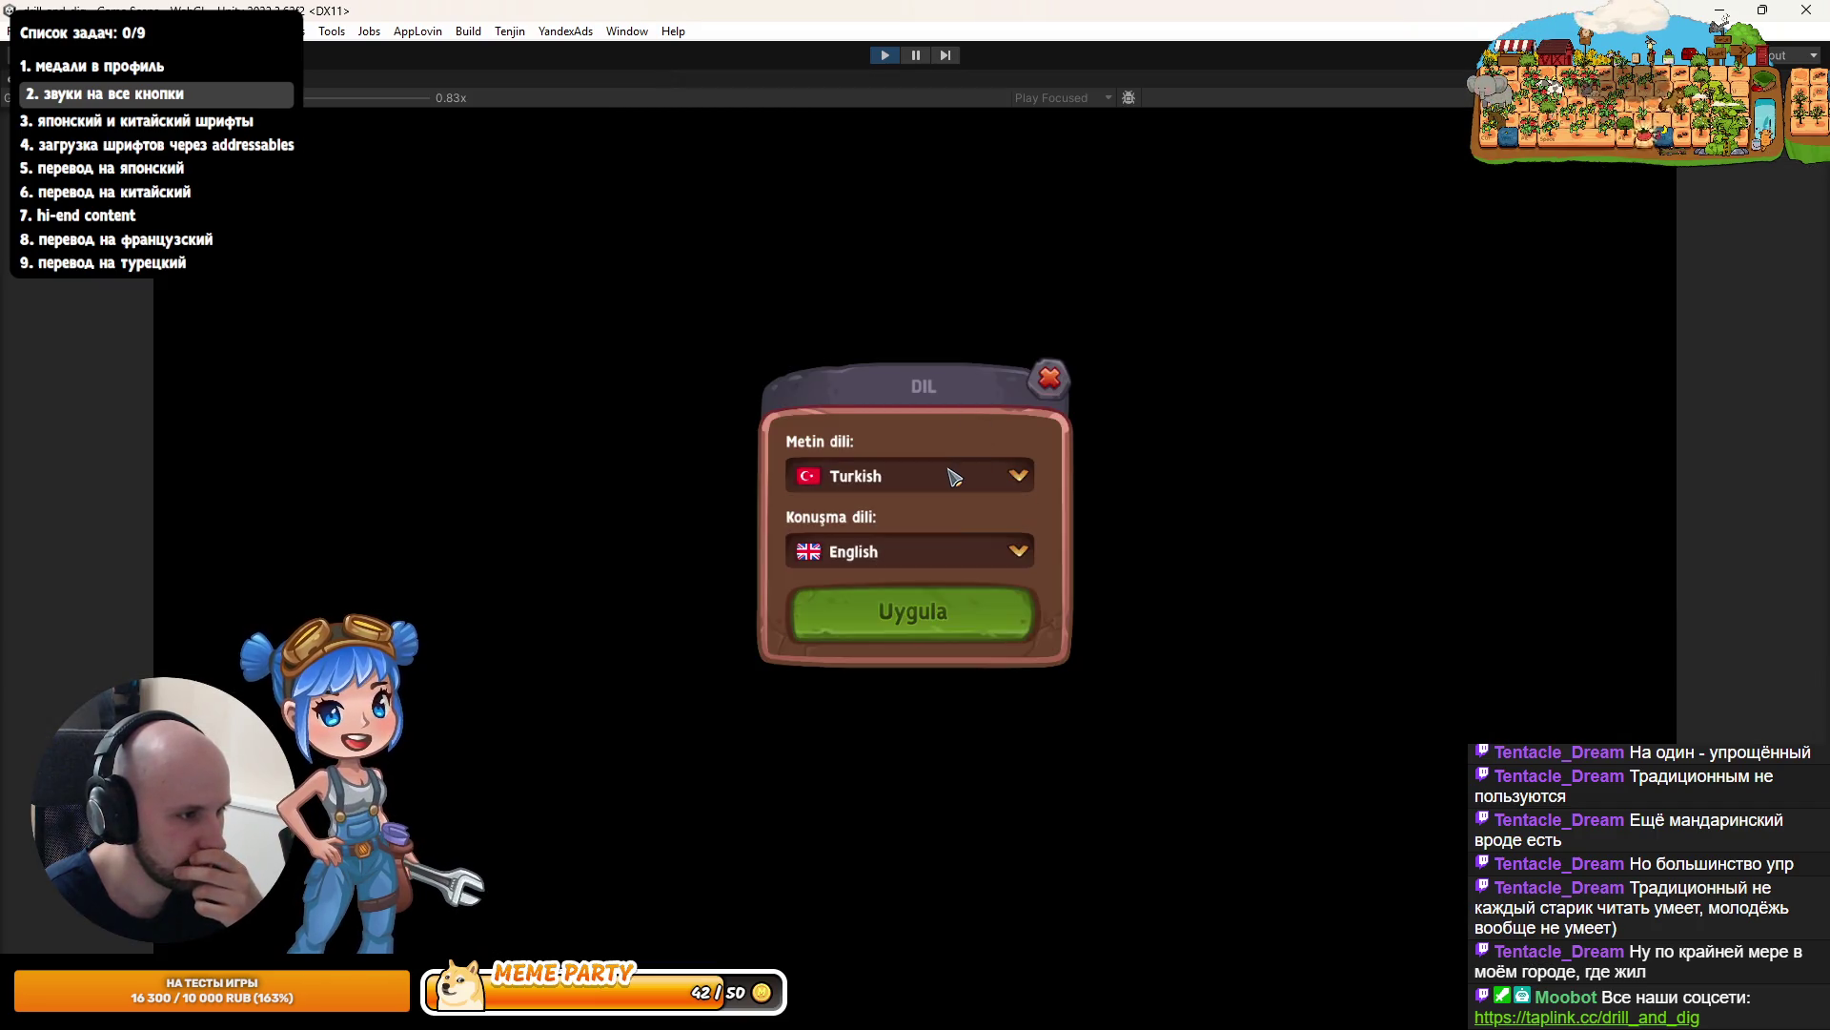
pyautogui.click(912, 612)
pyautogui.click(1048, 284)
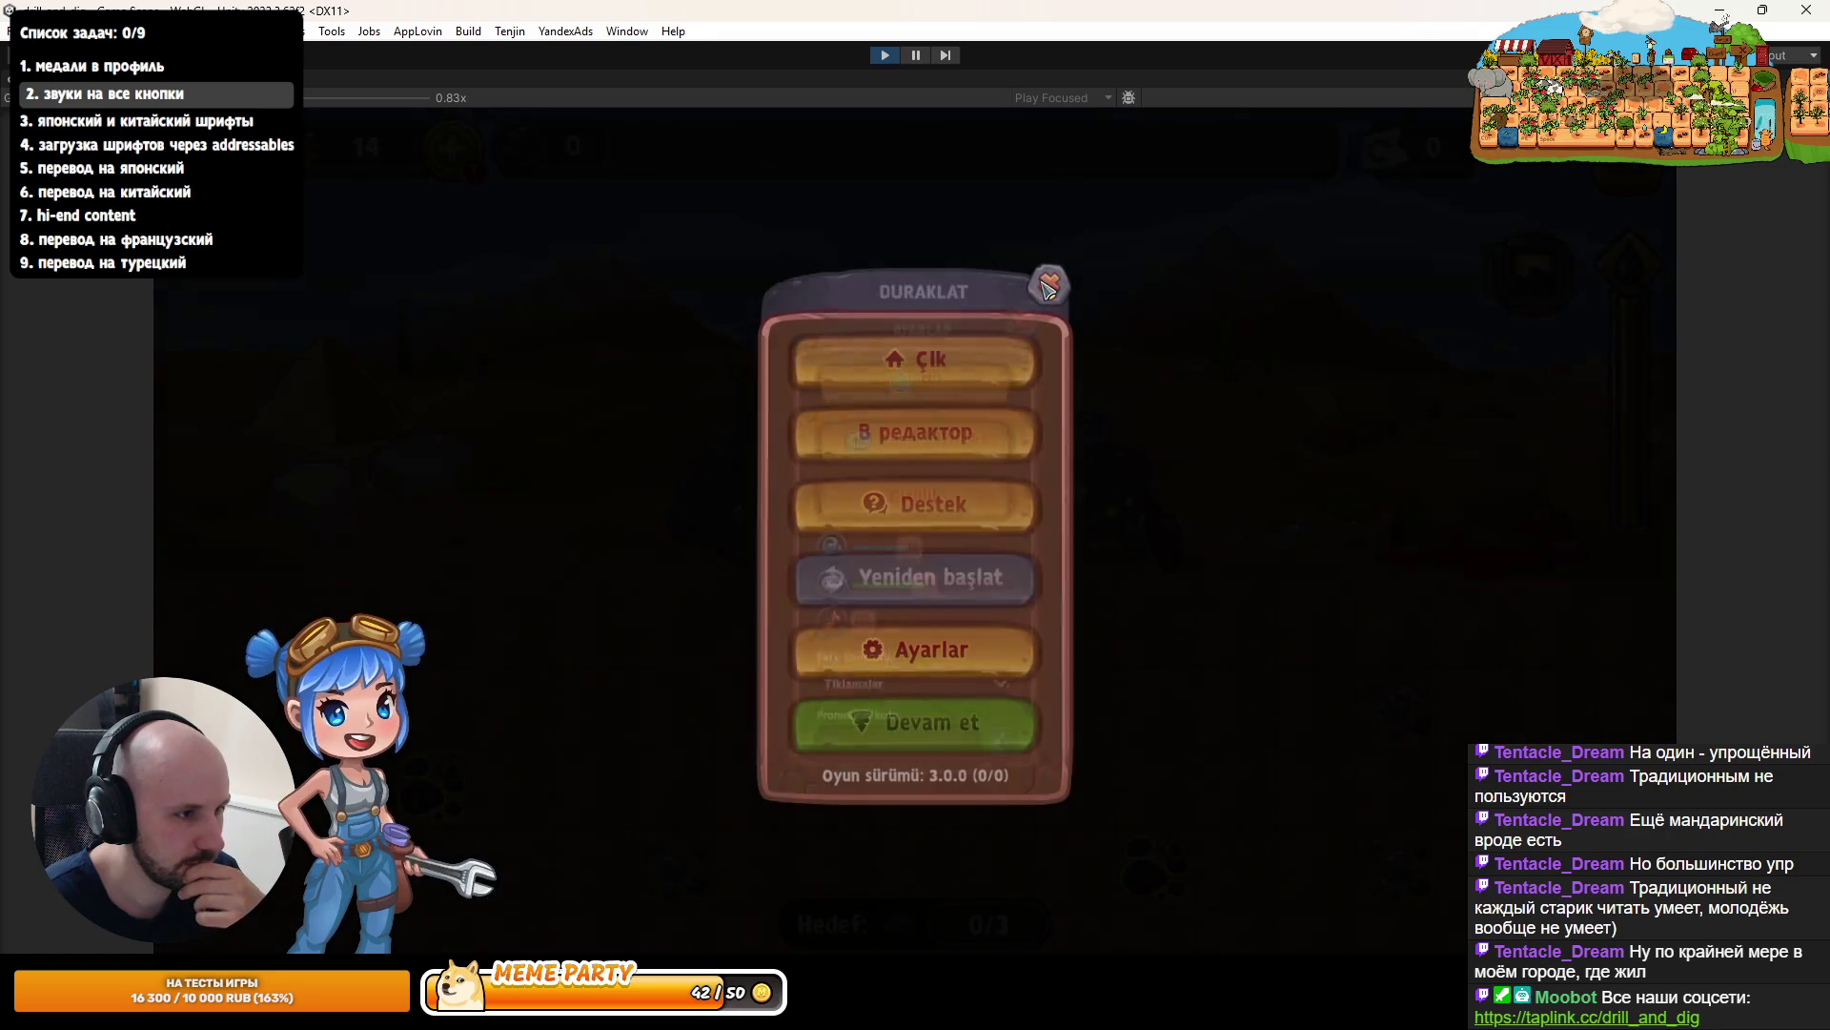
pyautogui.click(1050, 284)
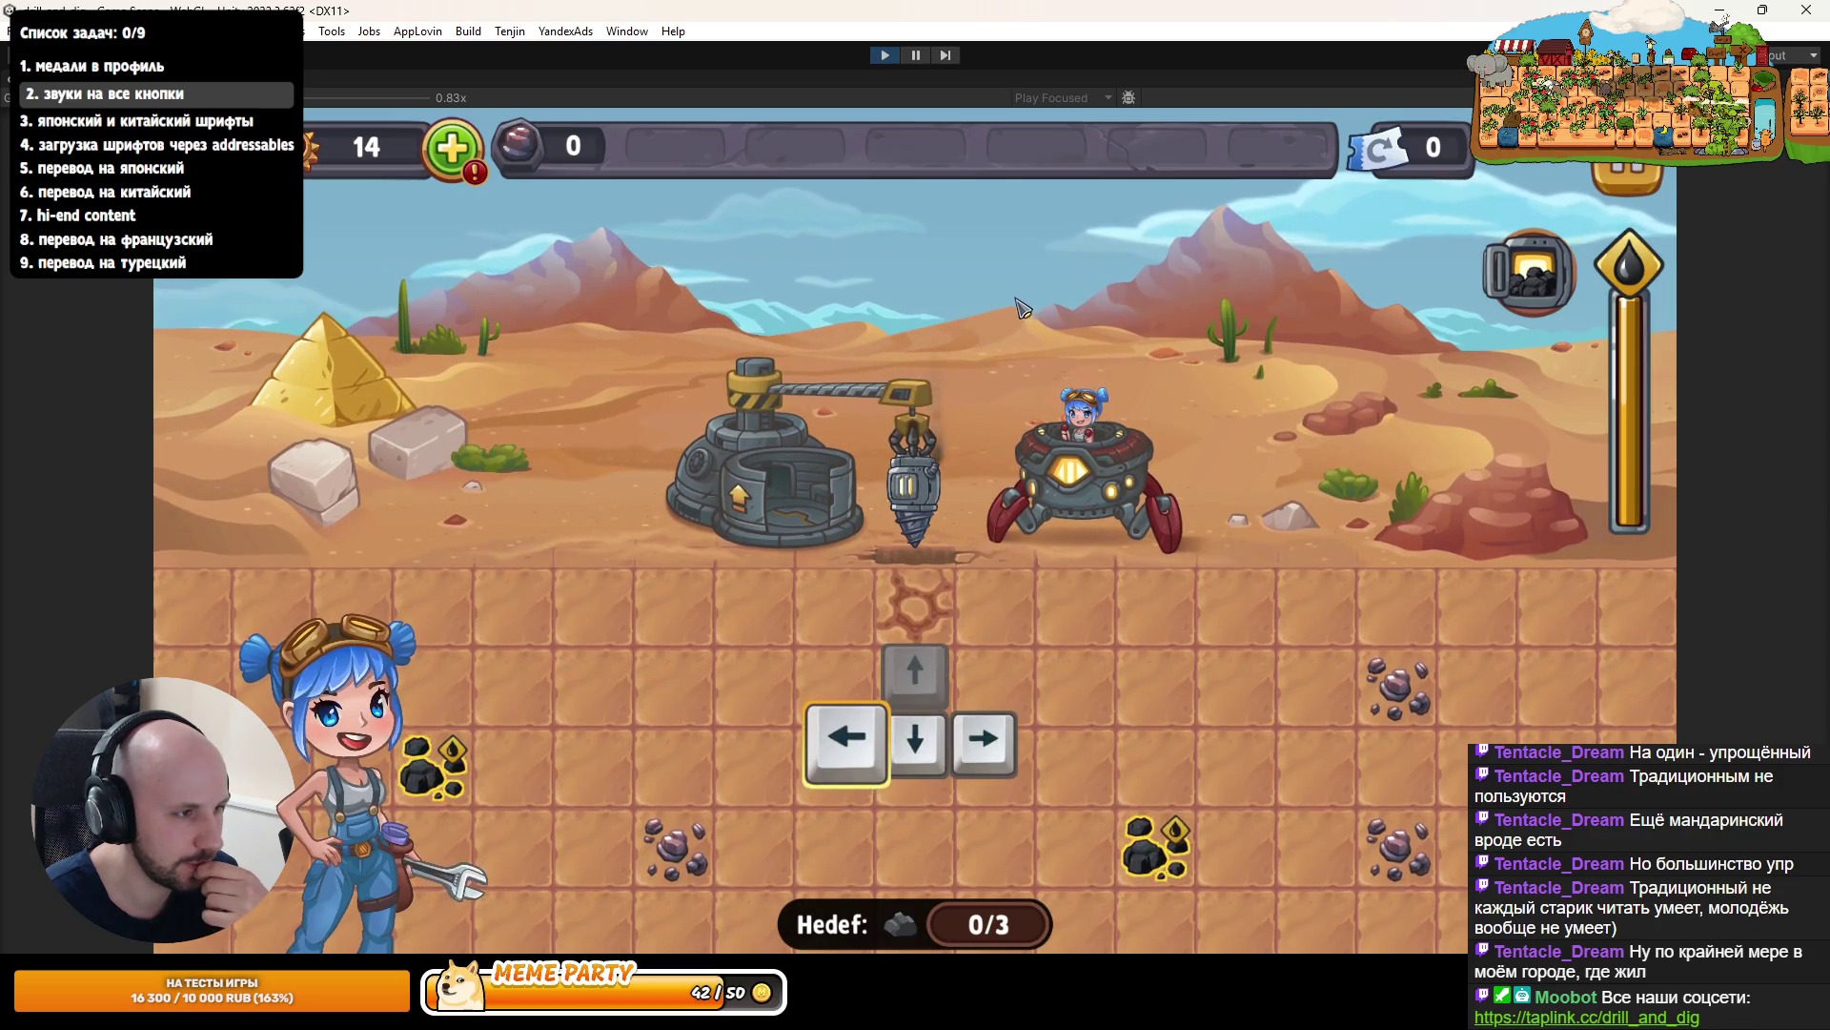
# - In the debug menu, skip the tutorial, set Unlocked Segment to 5, and Apply and Restart
pyautogui.press('1')
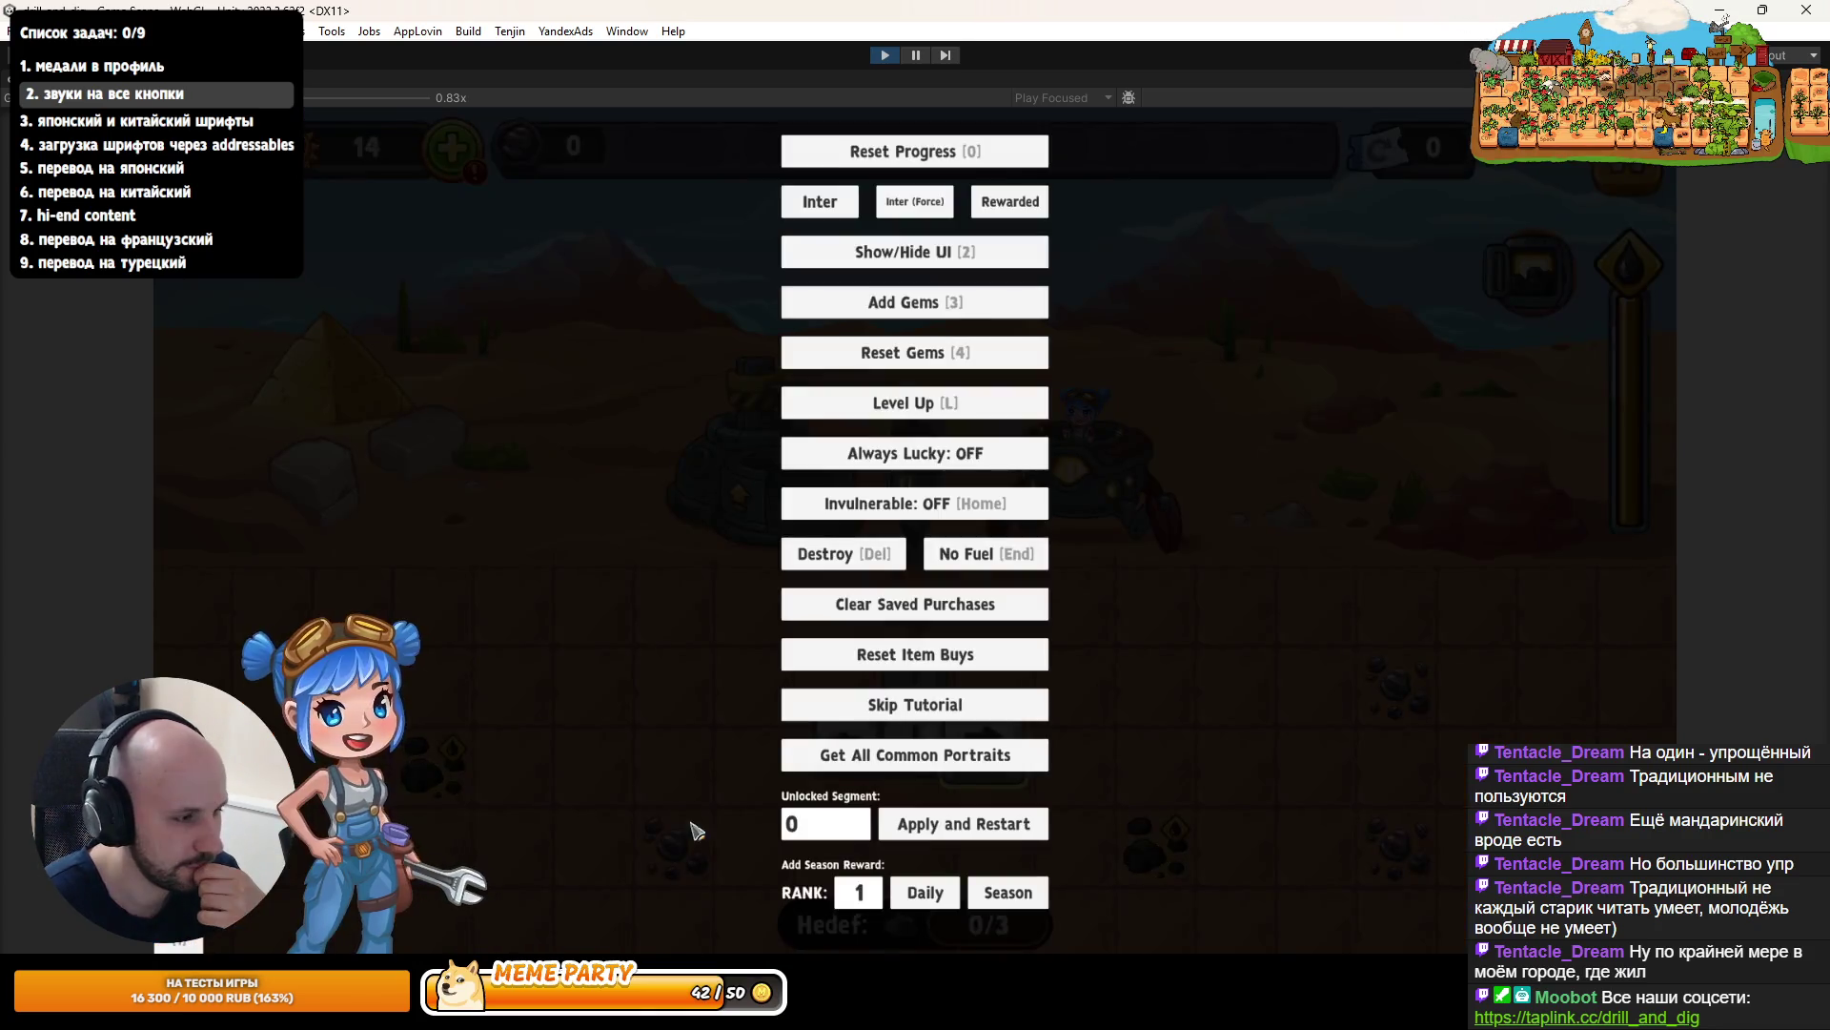
pyautogui.click(917, 707)
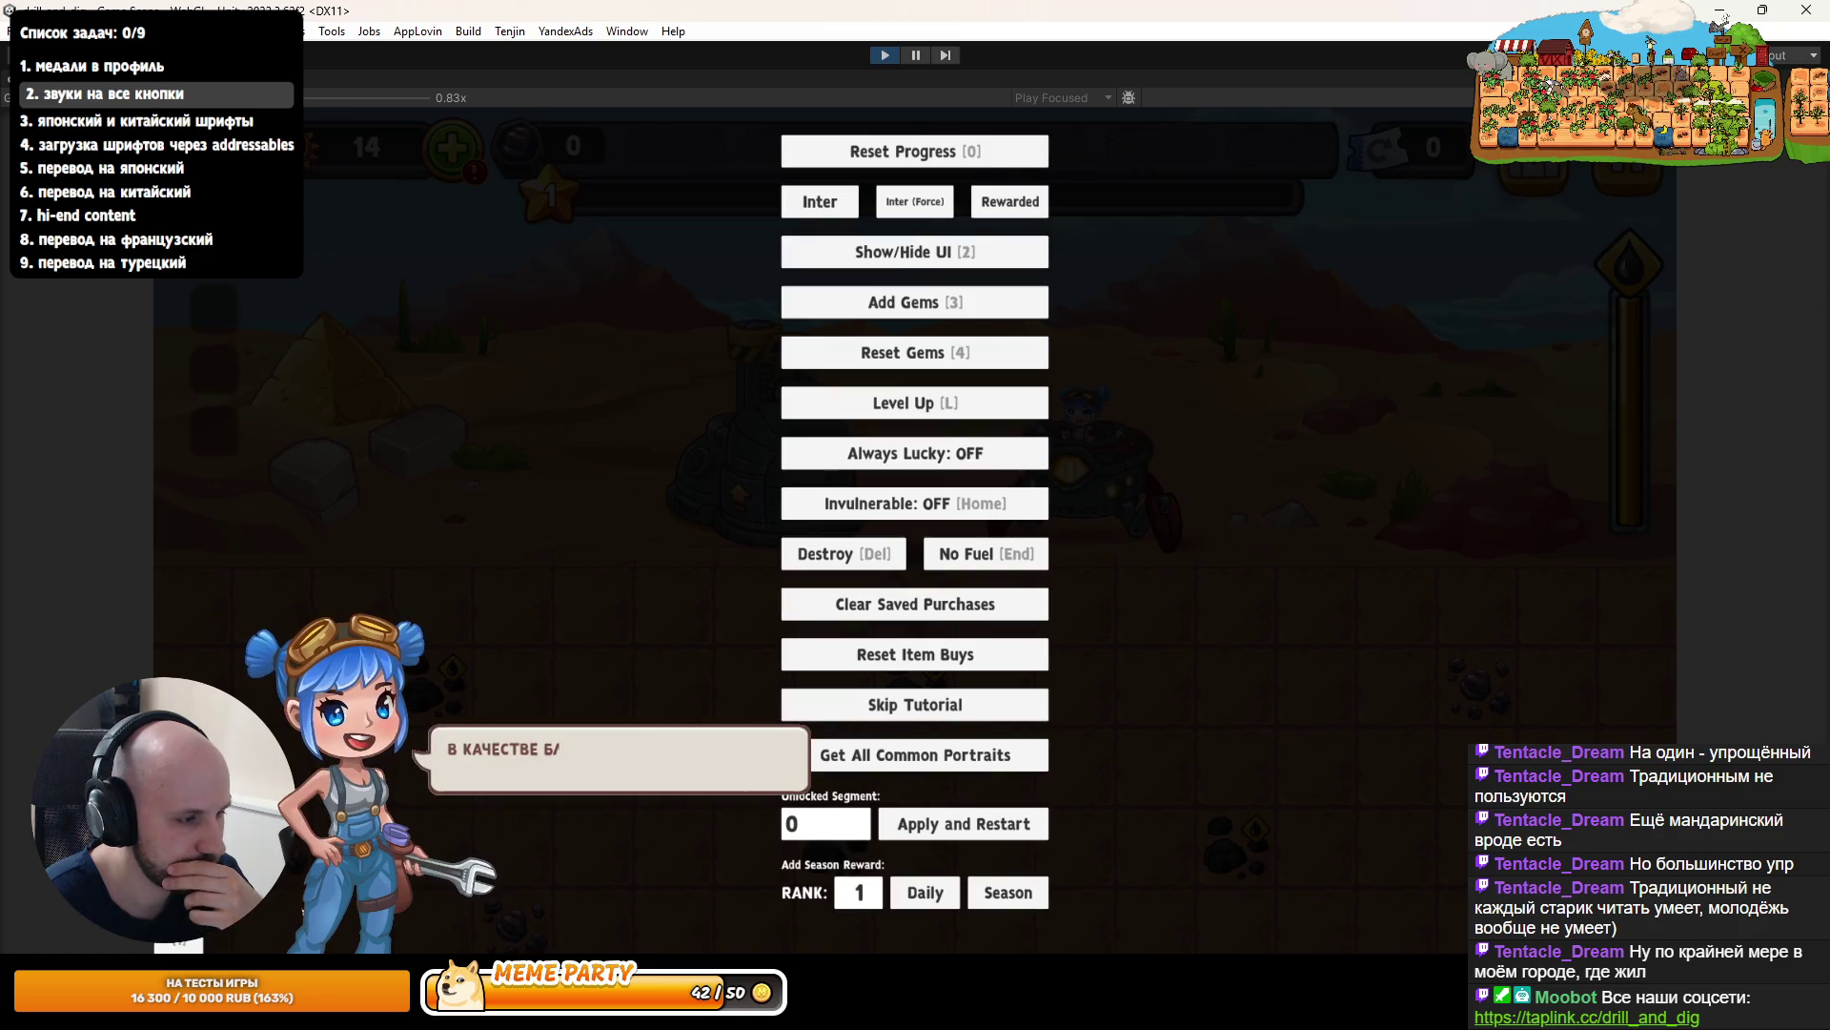
pyautogui.press('1')
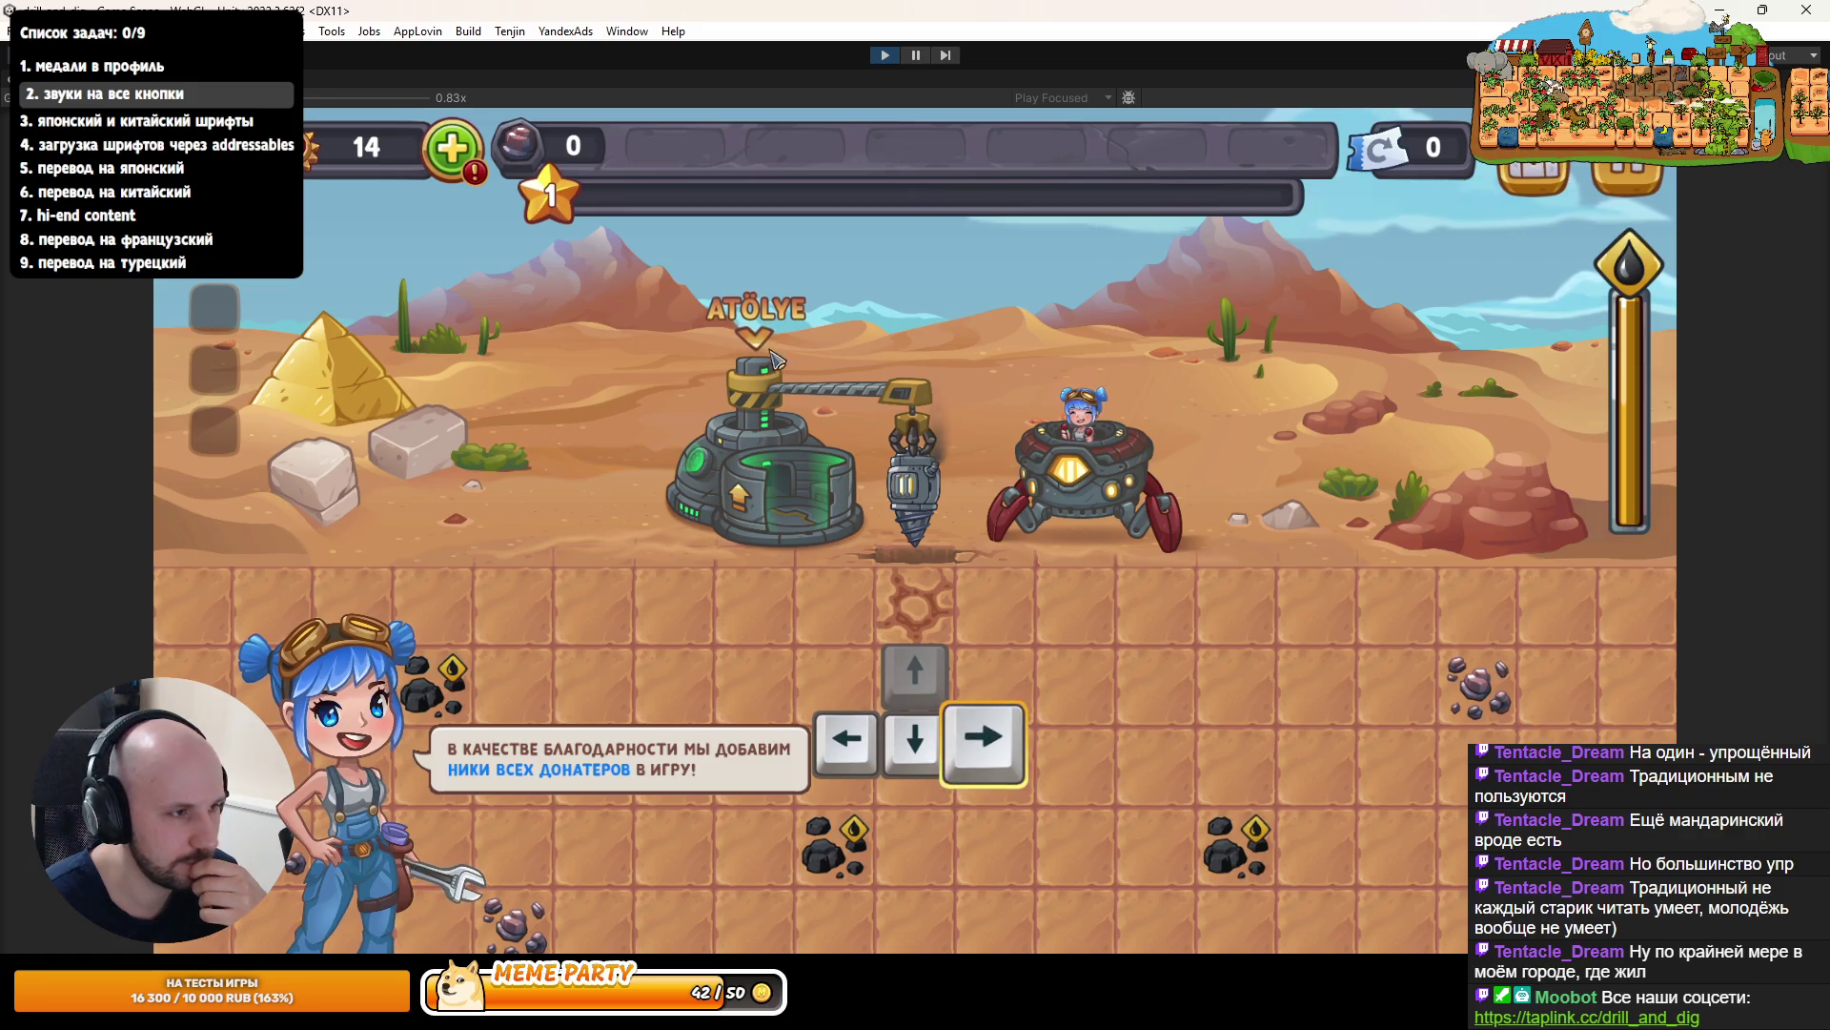
pyautogui.press('1')
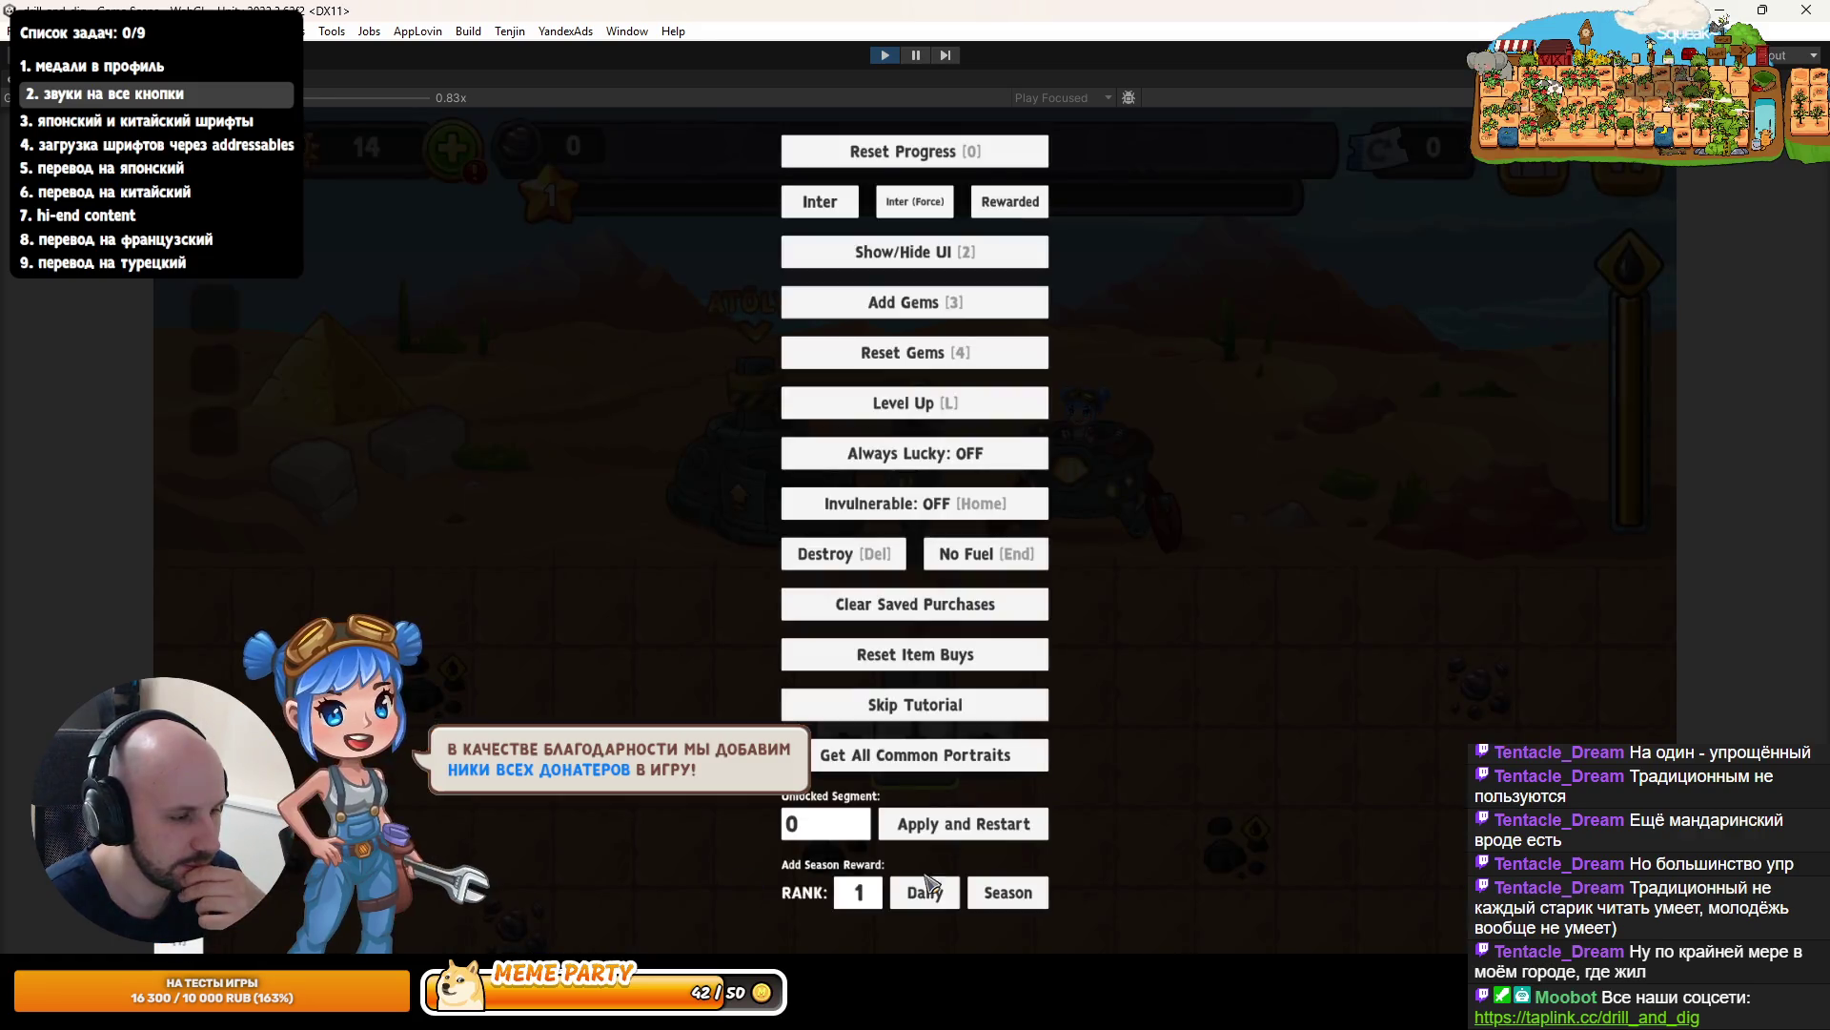
pyautogui.click(851, 837)
pyautogui.write('5')
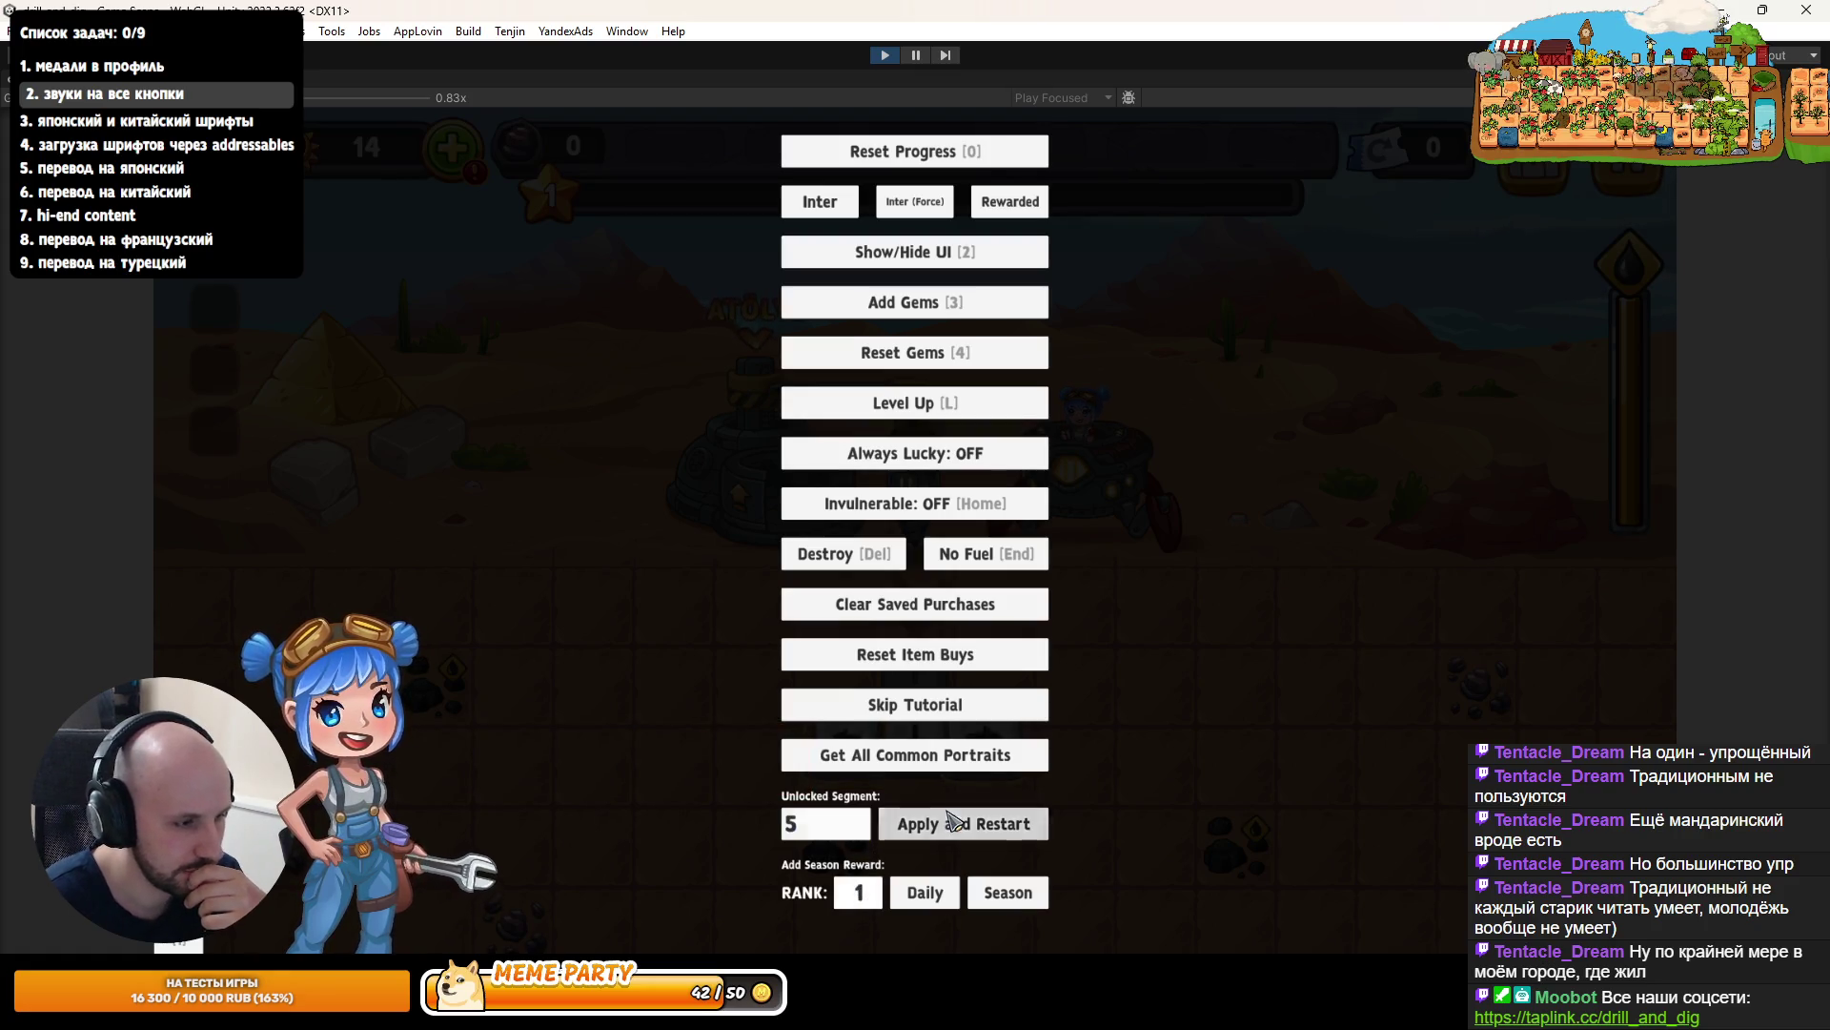
pyautogui.click(963, 824)
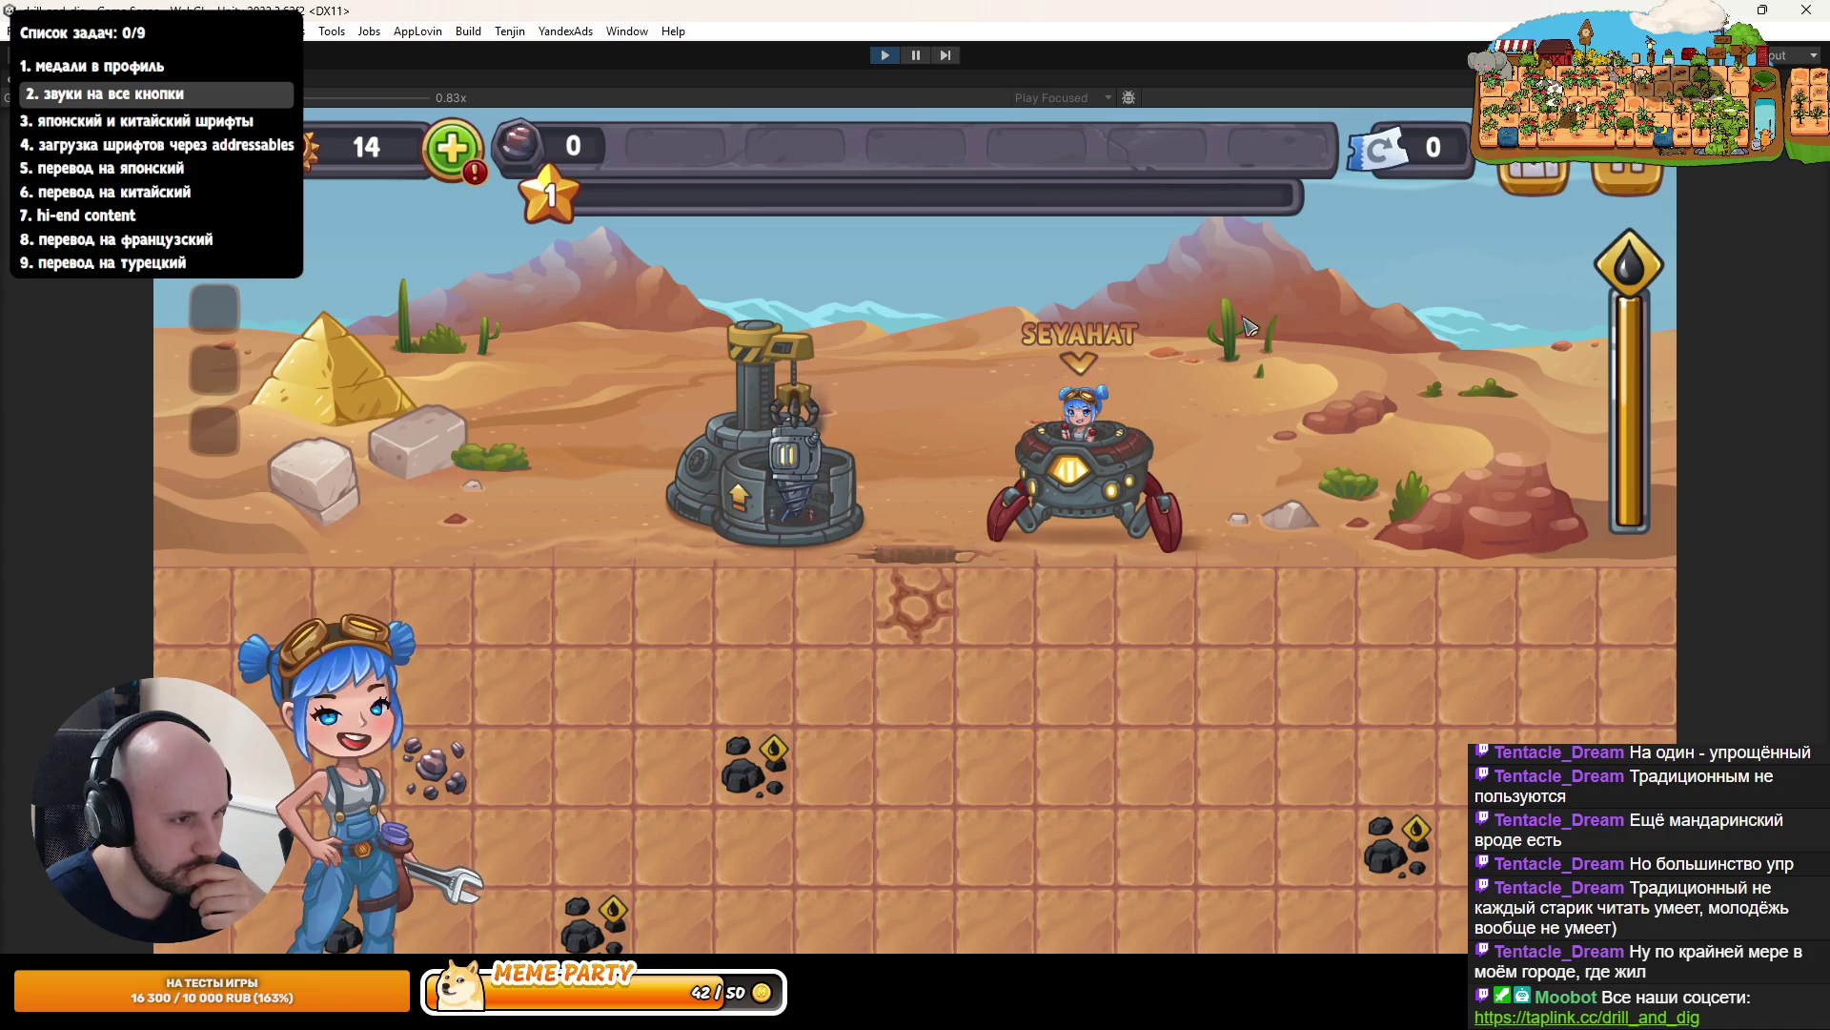